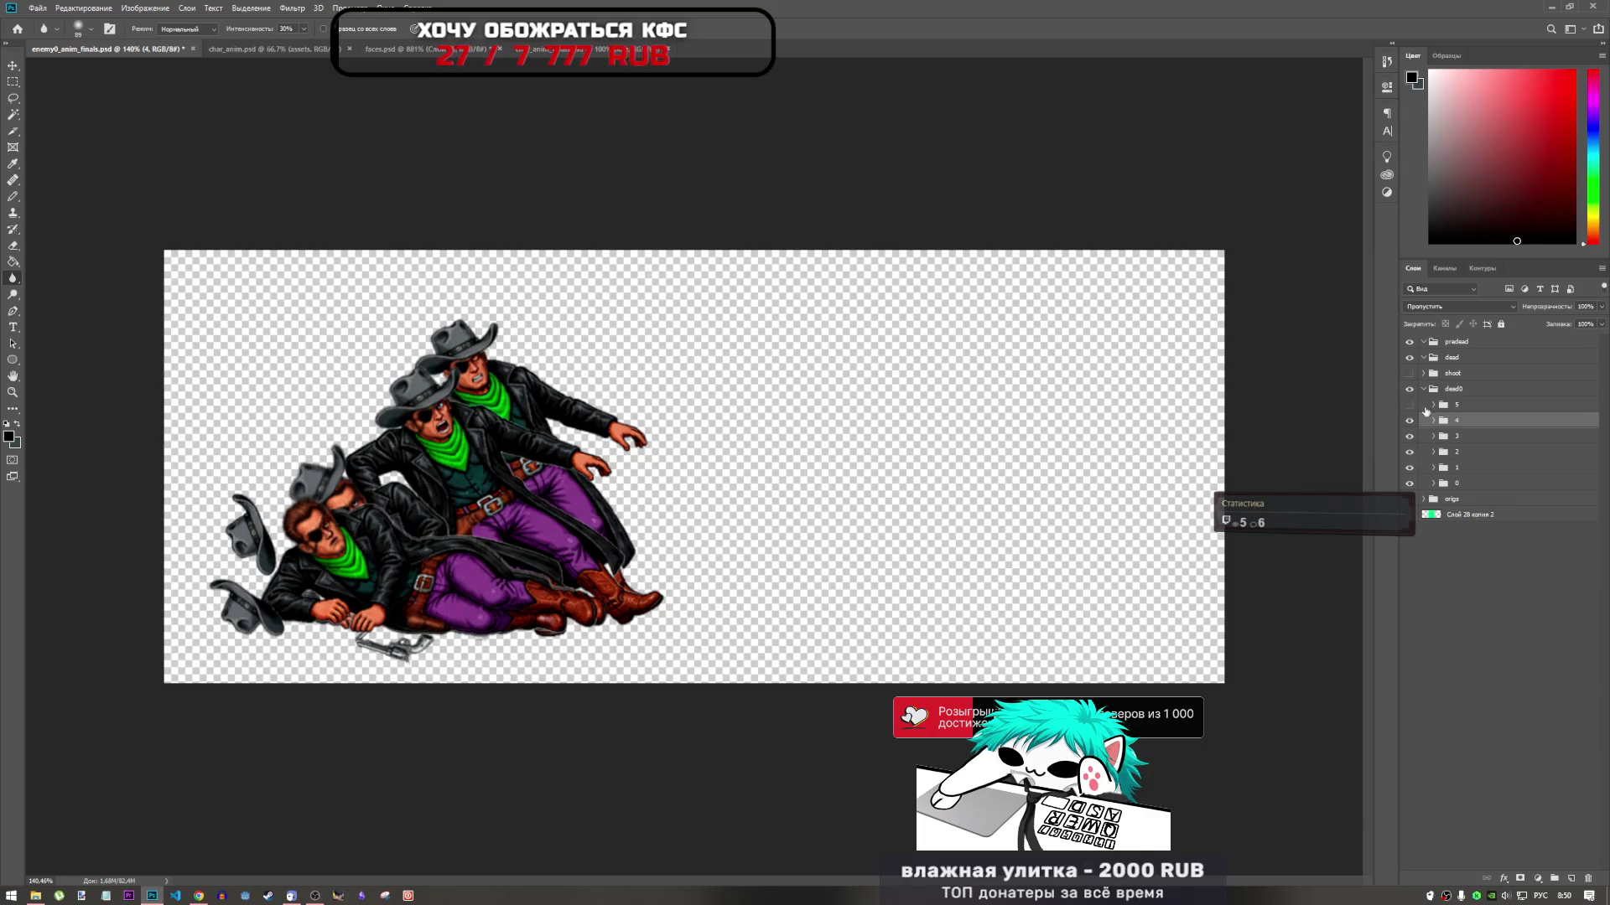
Hide layer 5 and collapse the dead0 group, then bring up the Downloads folder in File Explorer
click(1409, 404)
click(1423, 389)
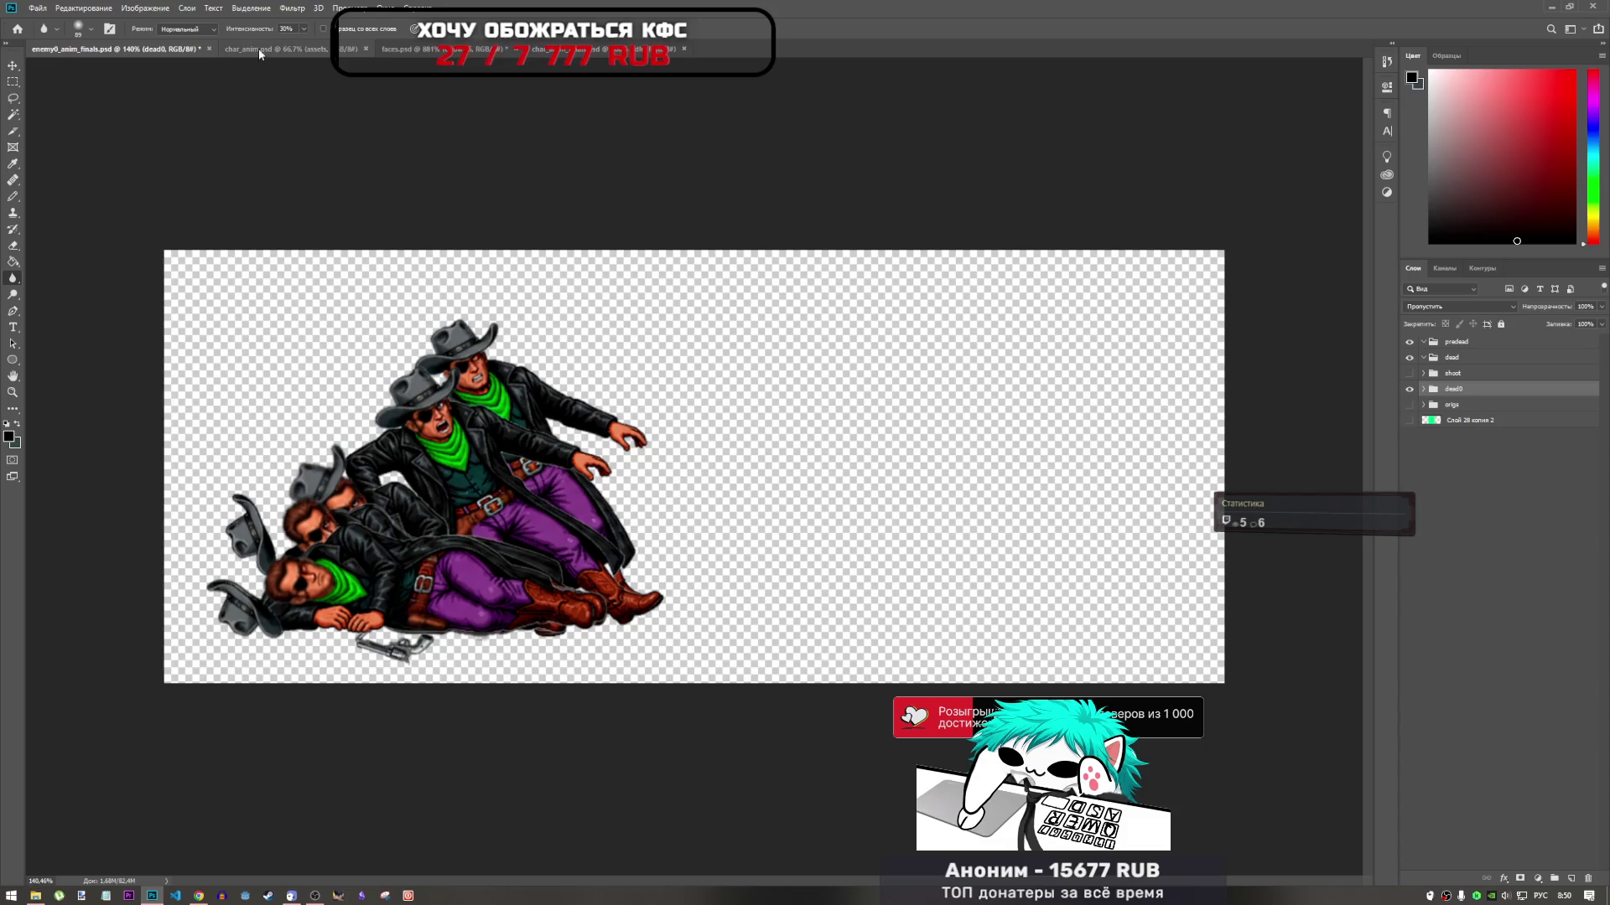
click(38, 897)
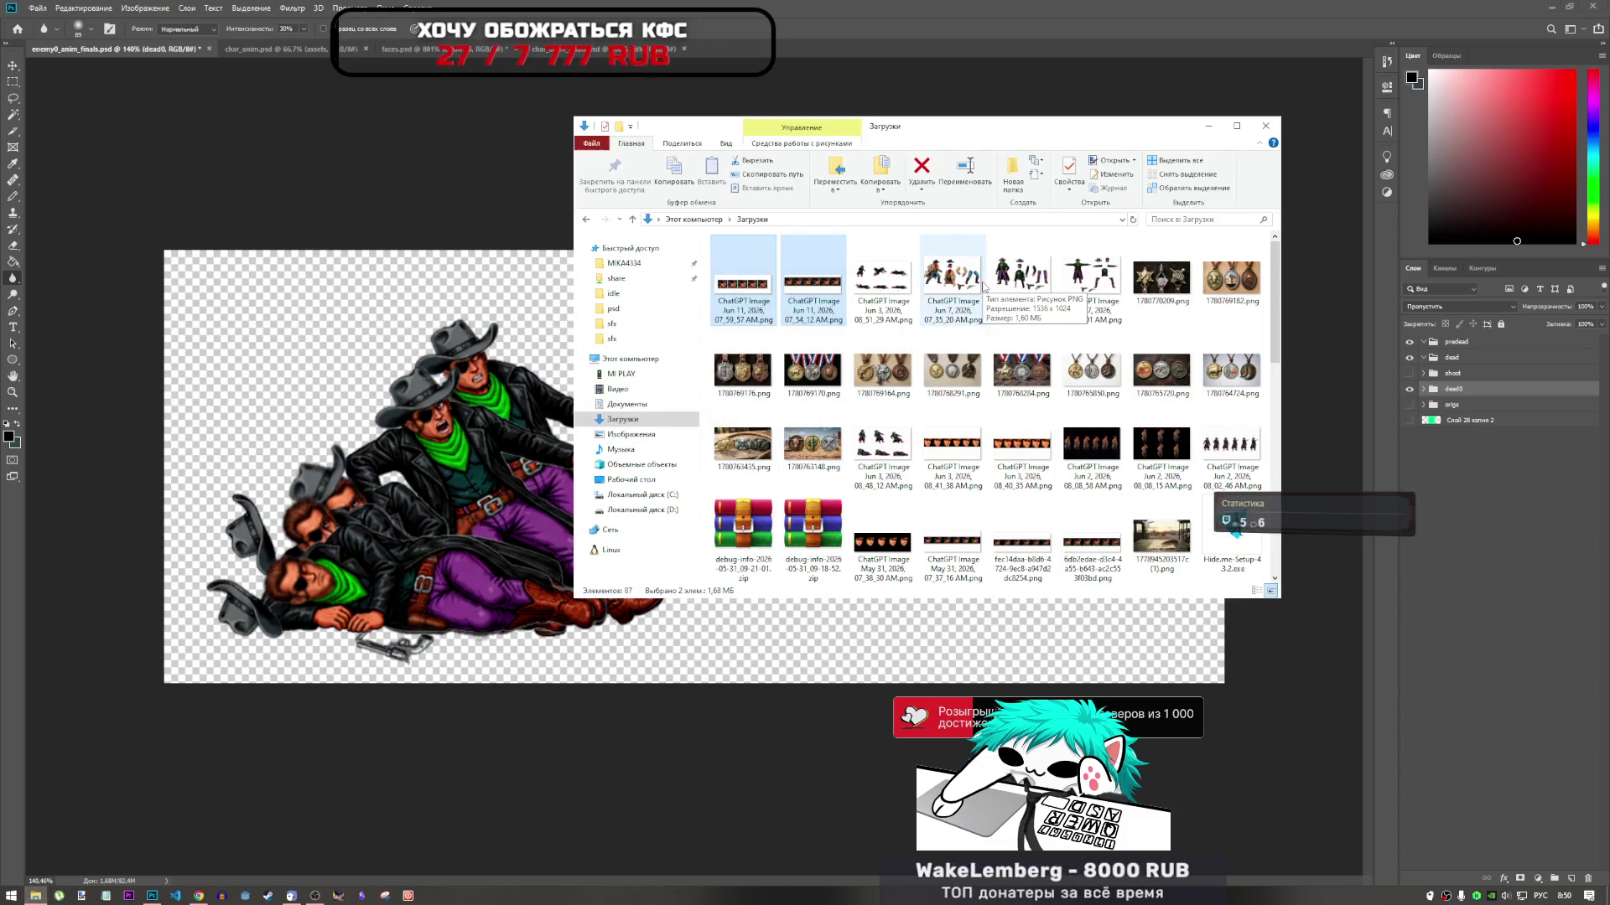
Open Chrome's extensions management page in its own tab and scroll through the installed extensions
click(206, 898)
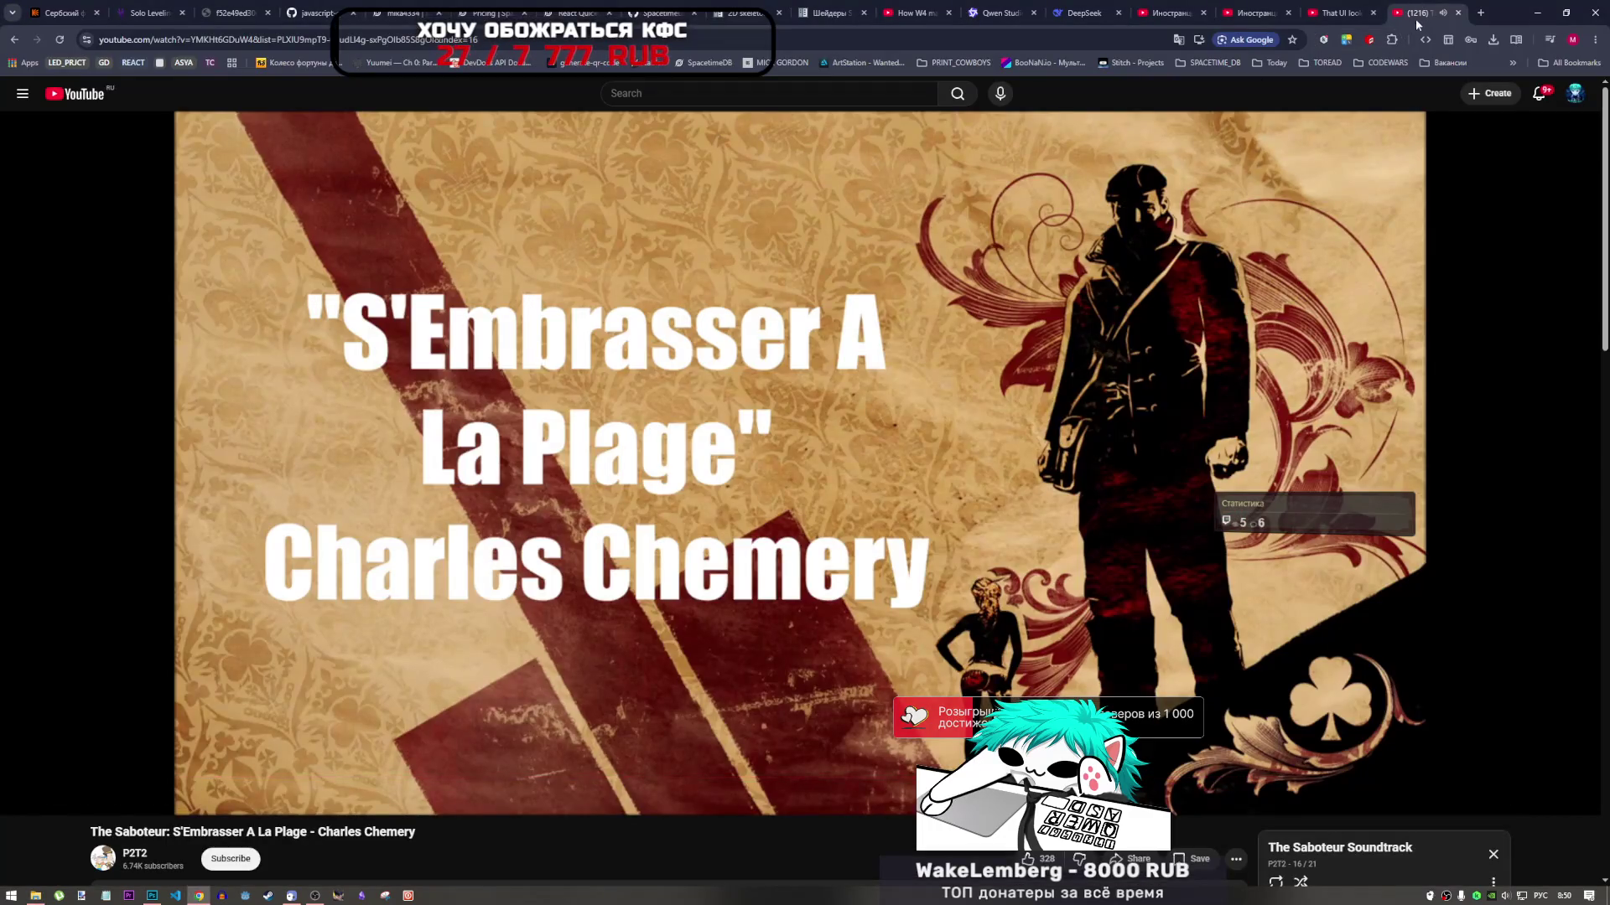
click(1481, 14)
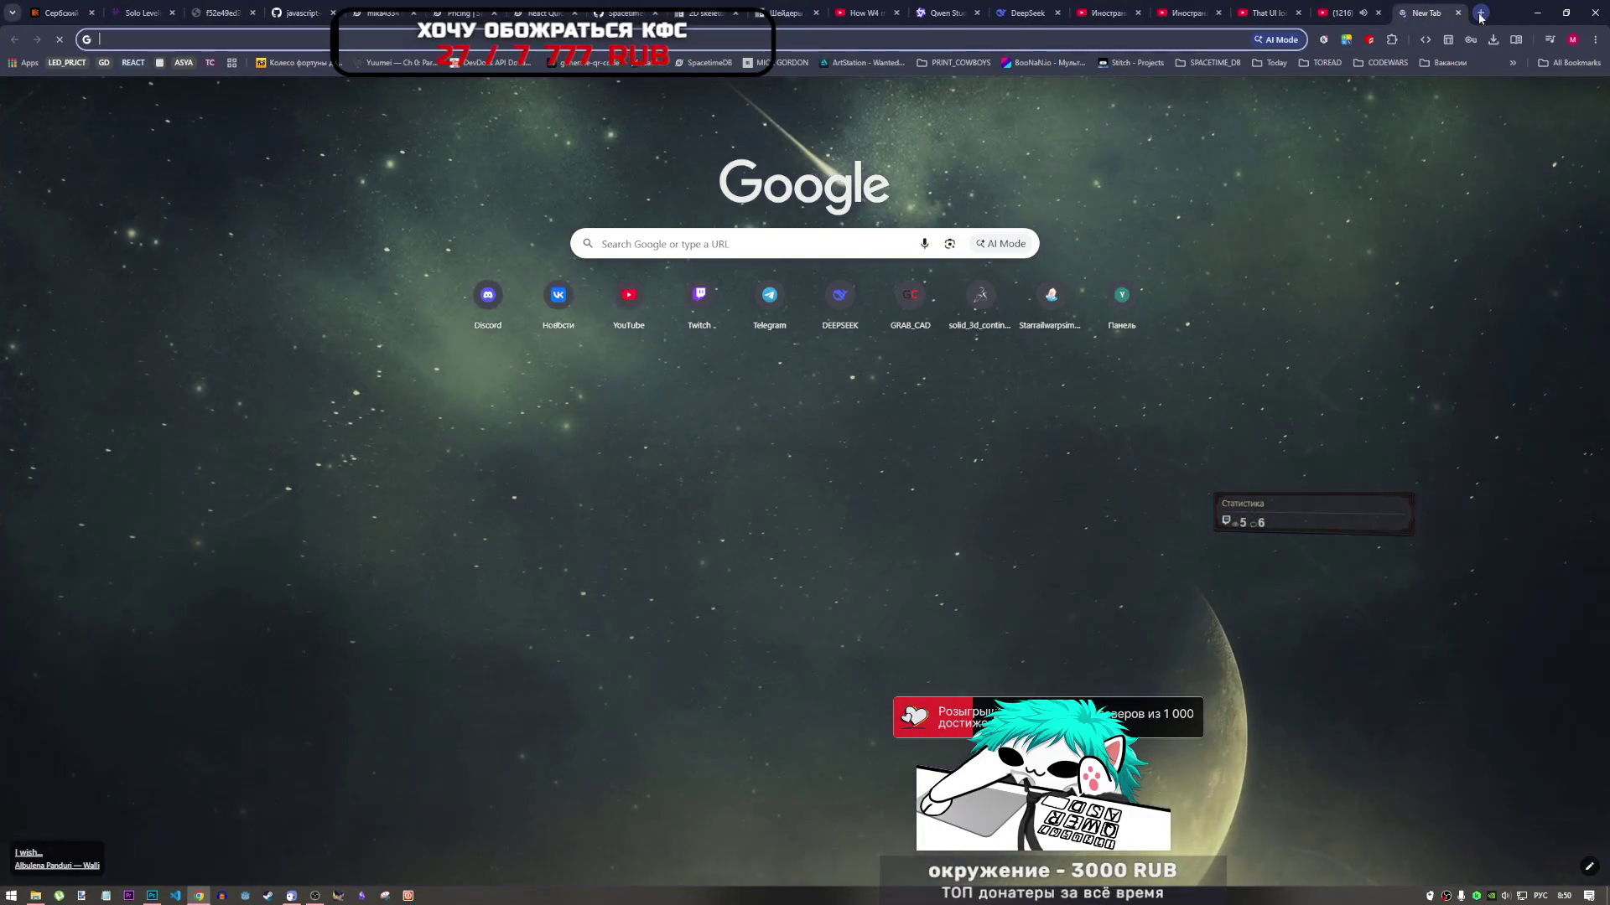
click(1458, 13)
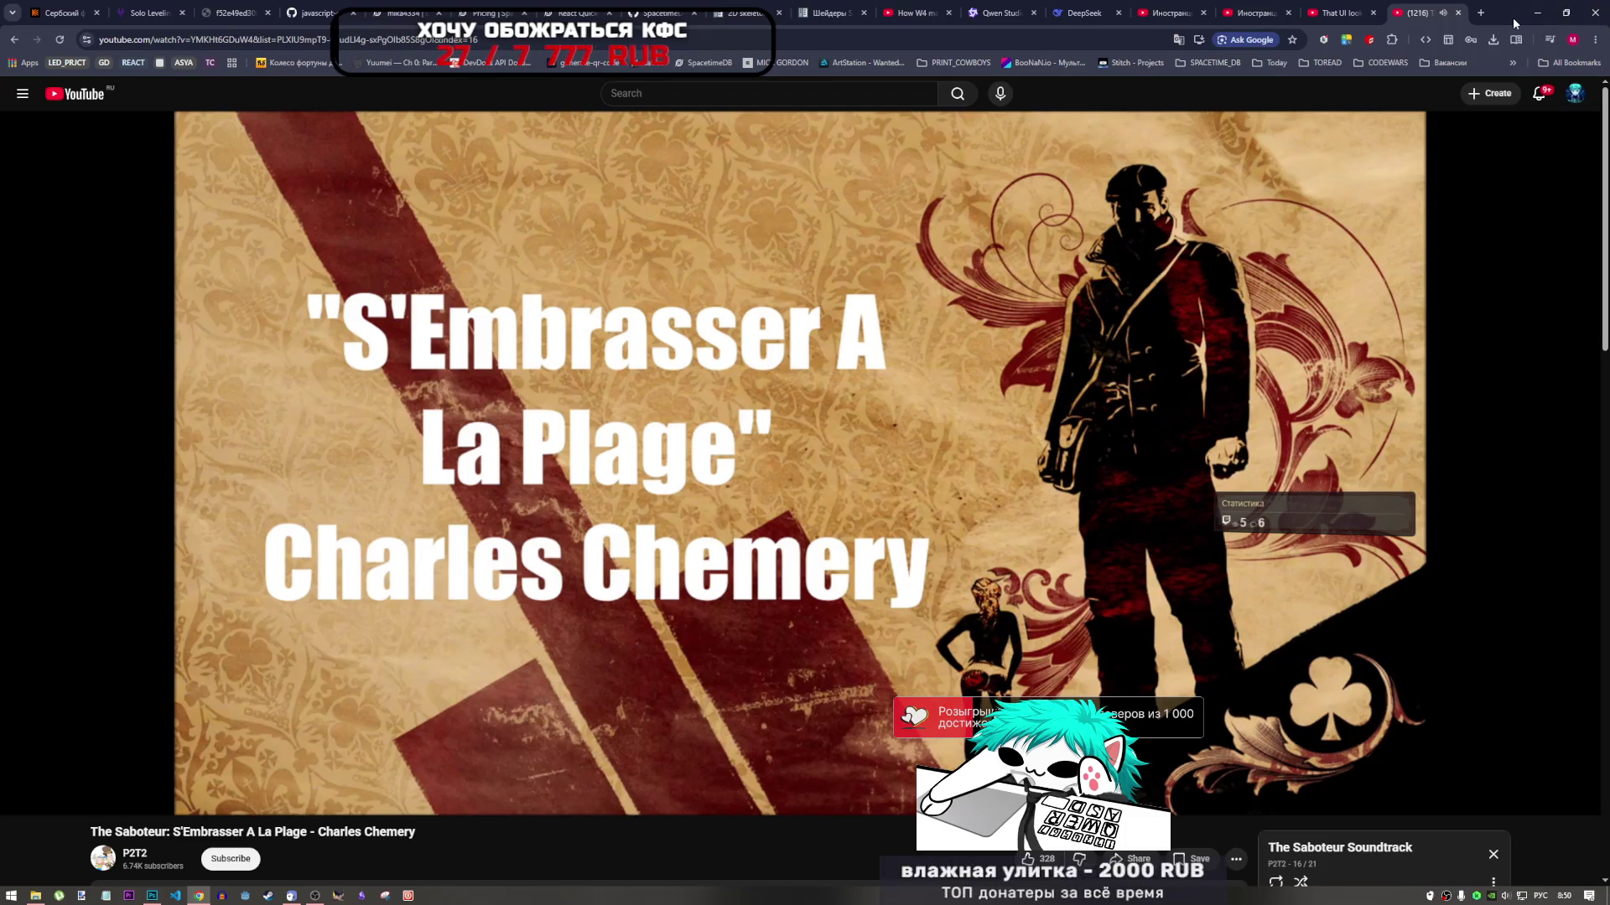
click(1391, 39)
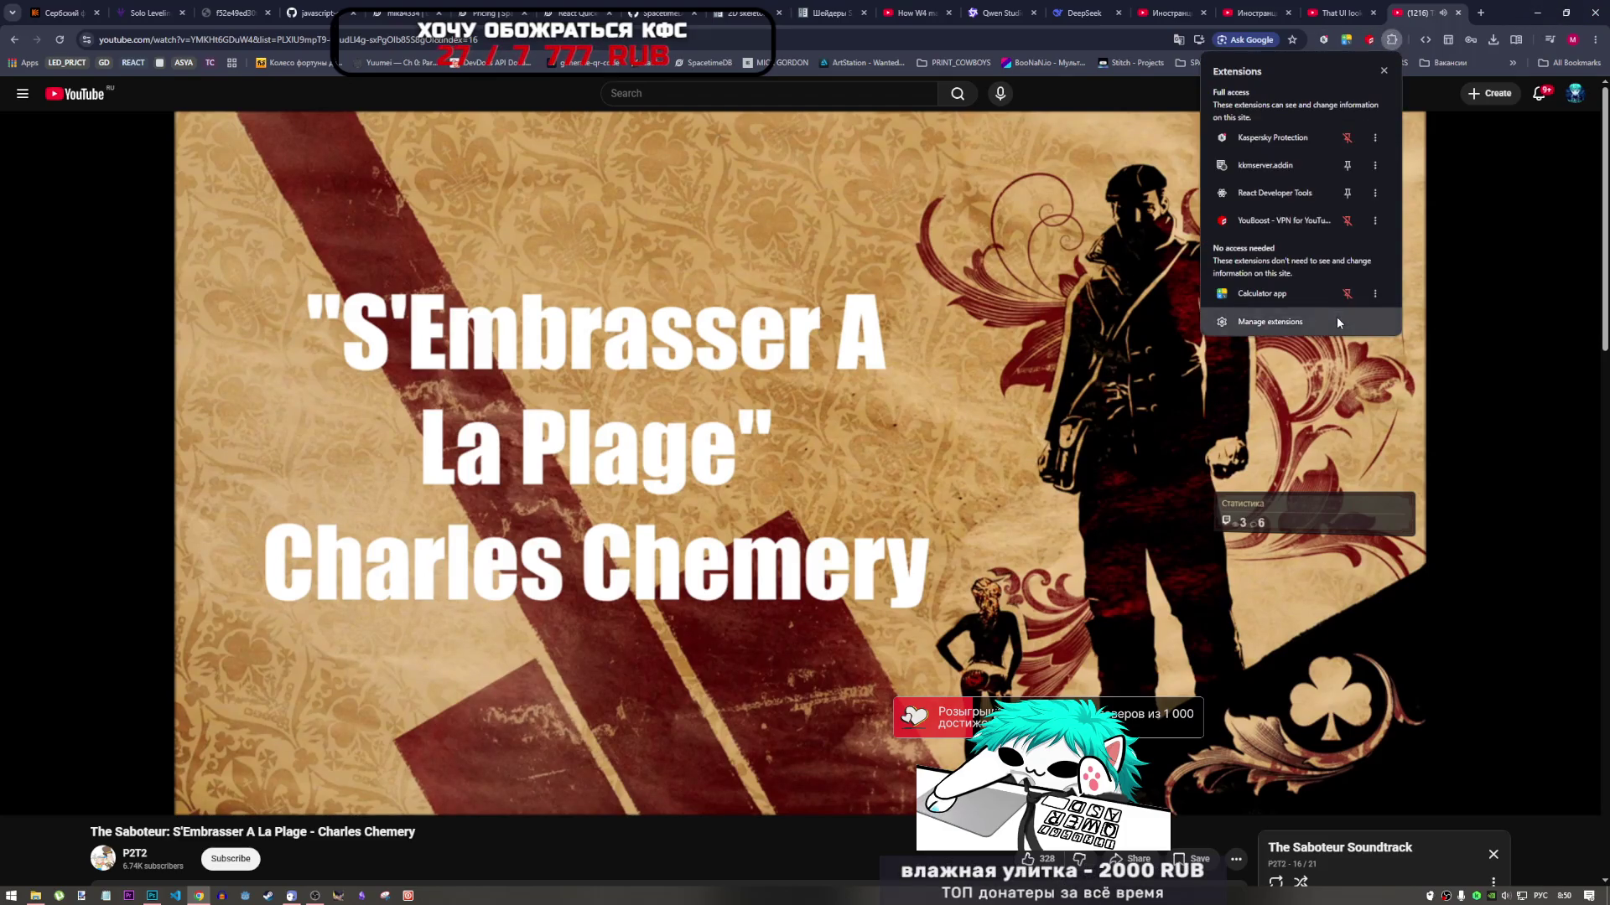
click(1337, 321)
scroll(629, 636, down, 2)
scroll(628, 635, down, 7)
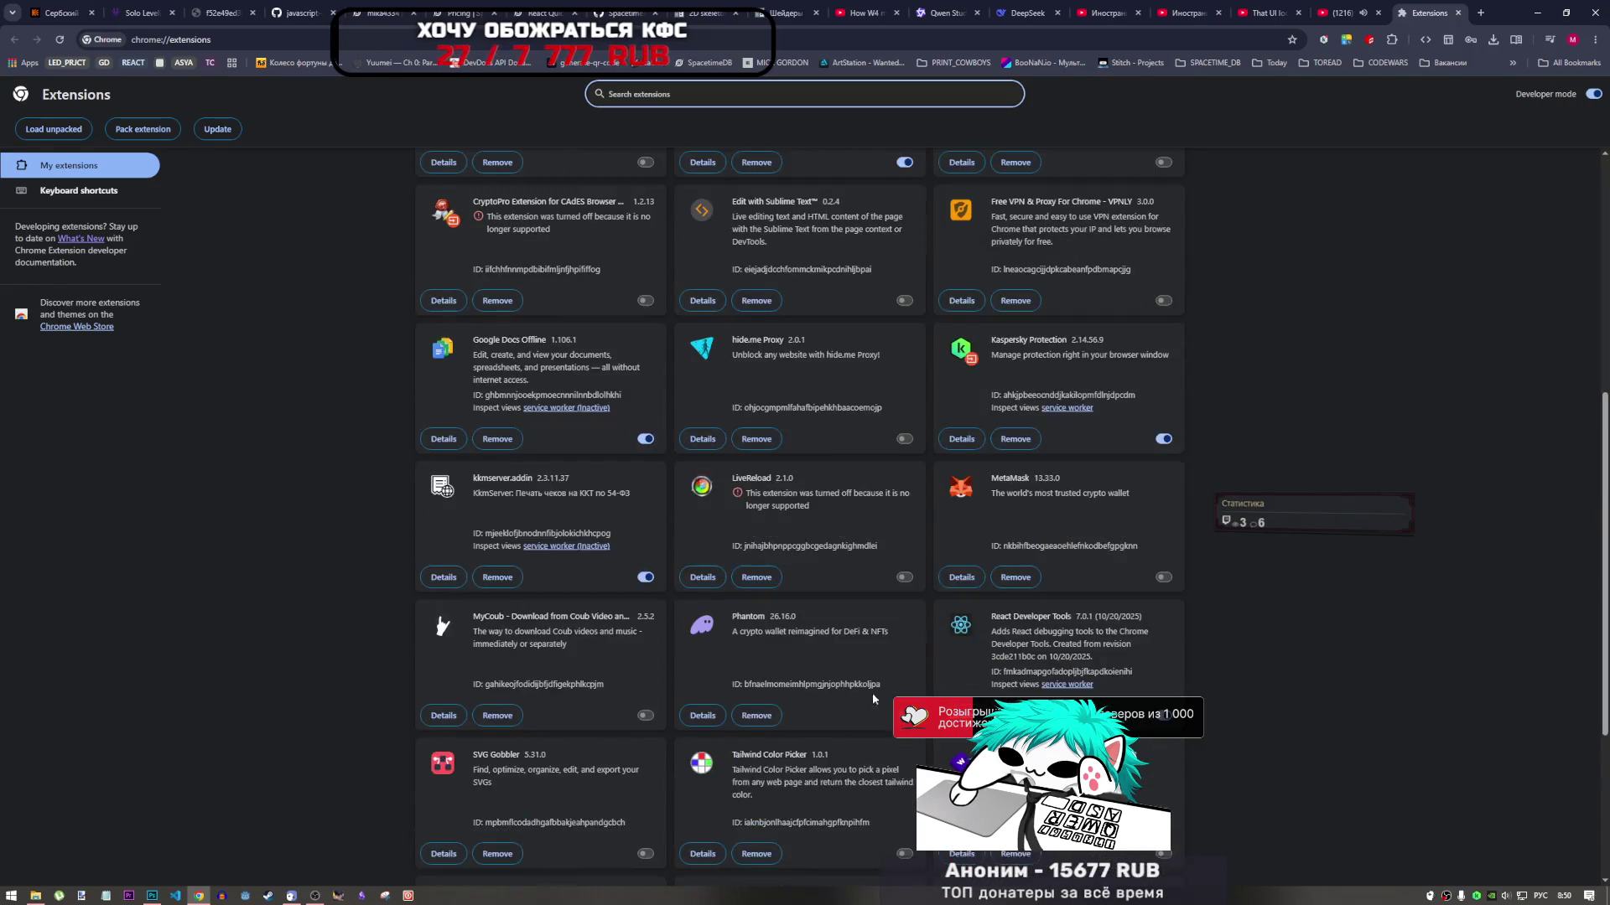
scroll(1371, 262, up, 6)
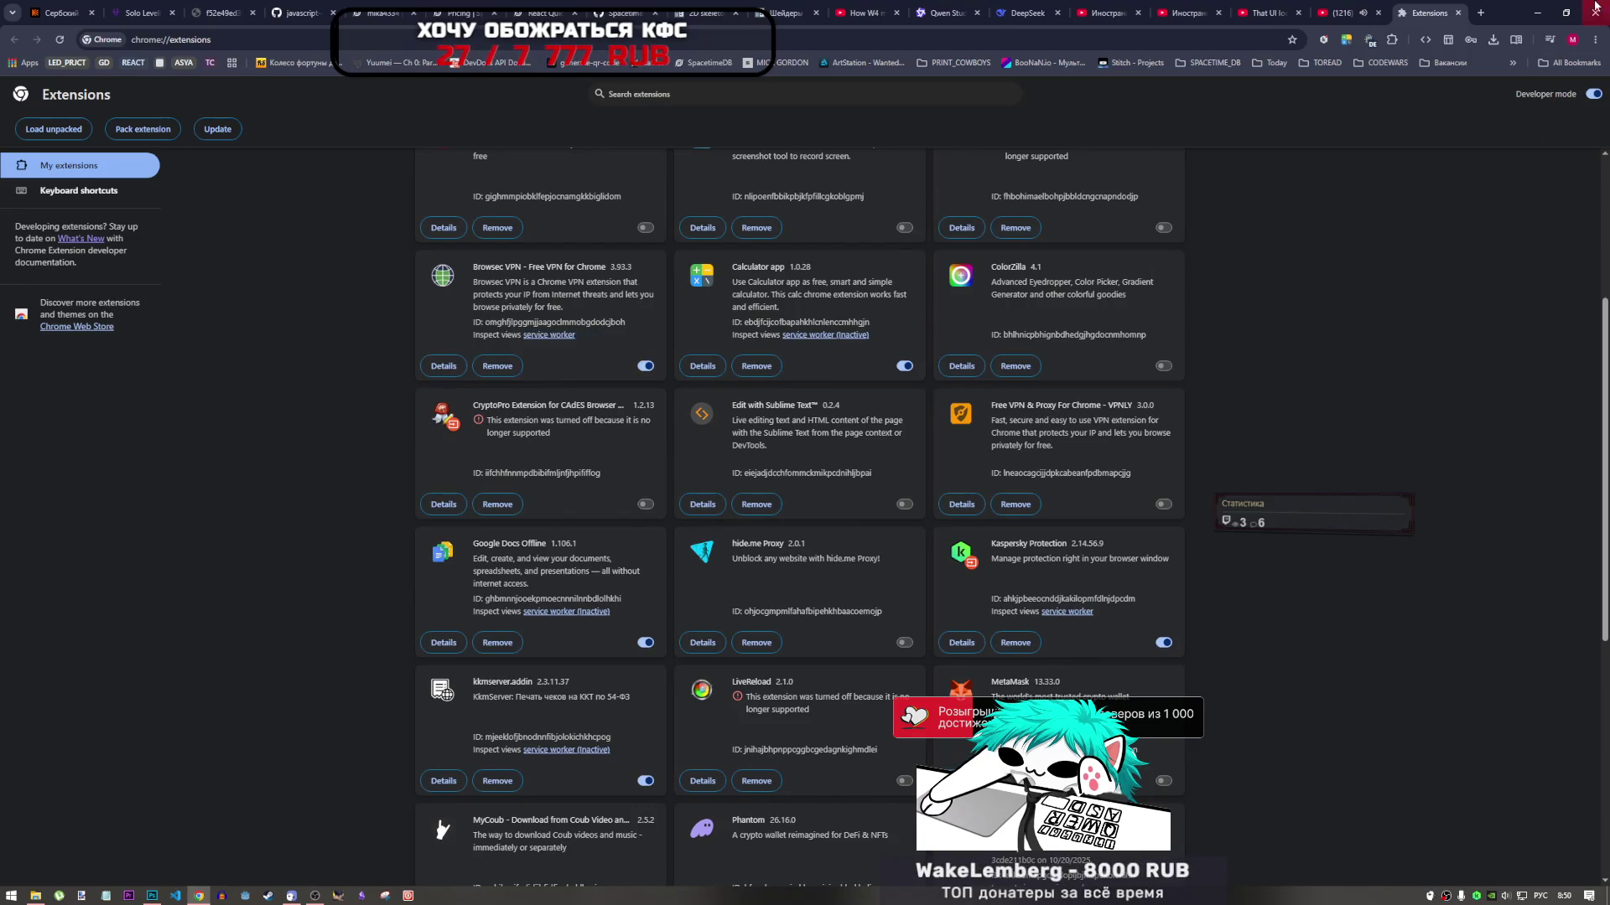
Return to the YouTube video tab and start a fresh new tab page
click(1350, 10)
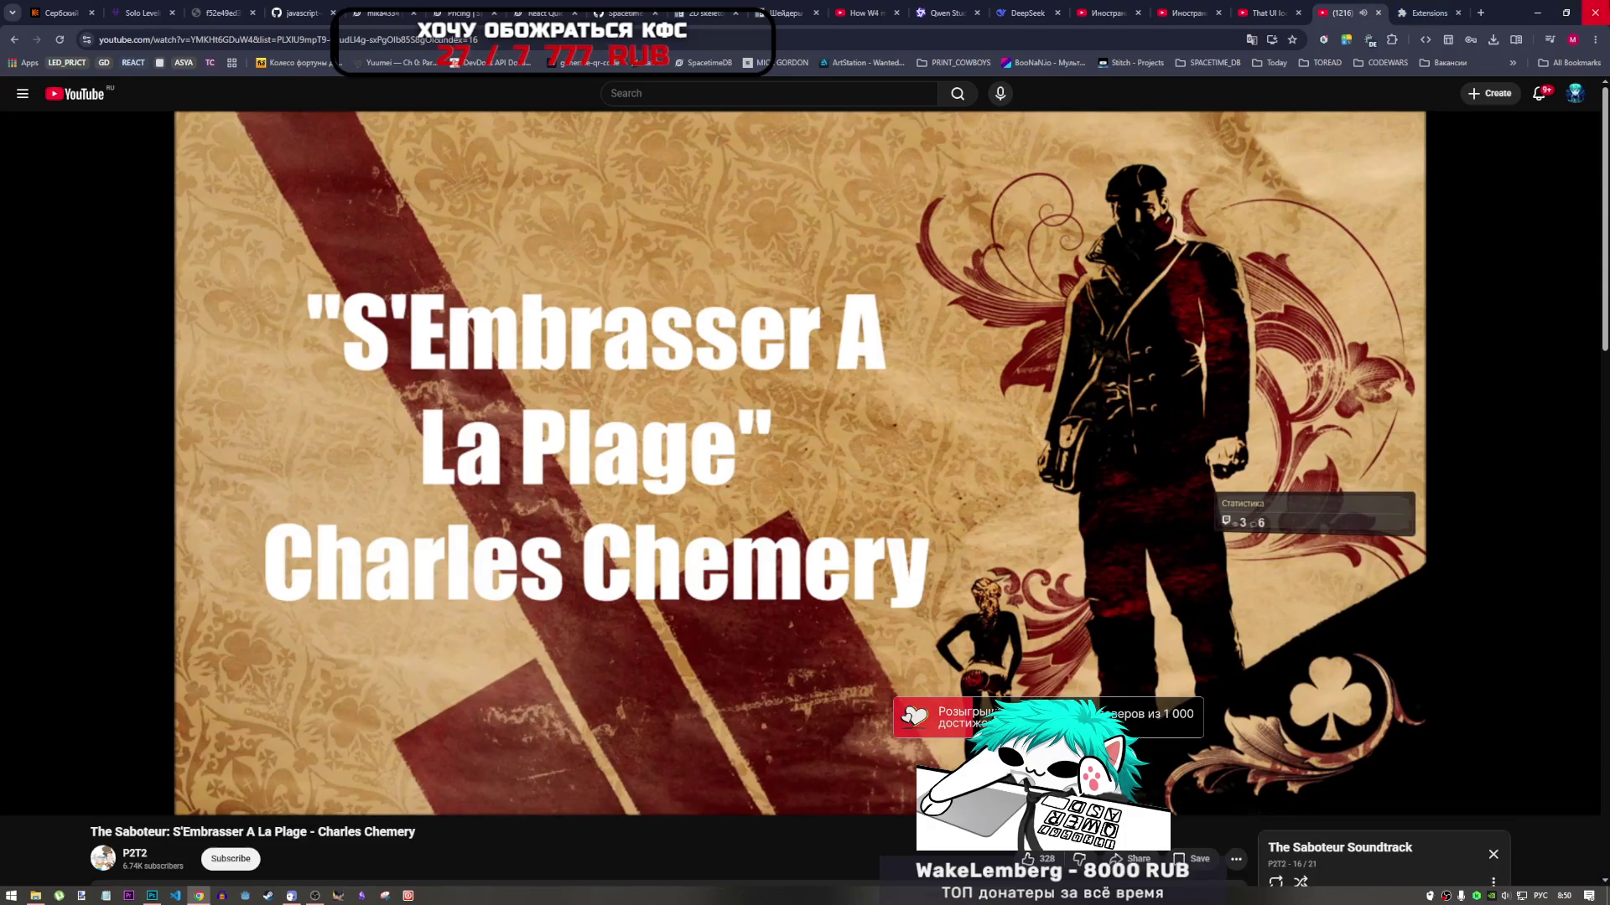
key(alt+Tab)
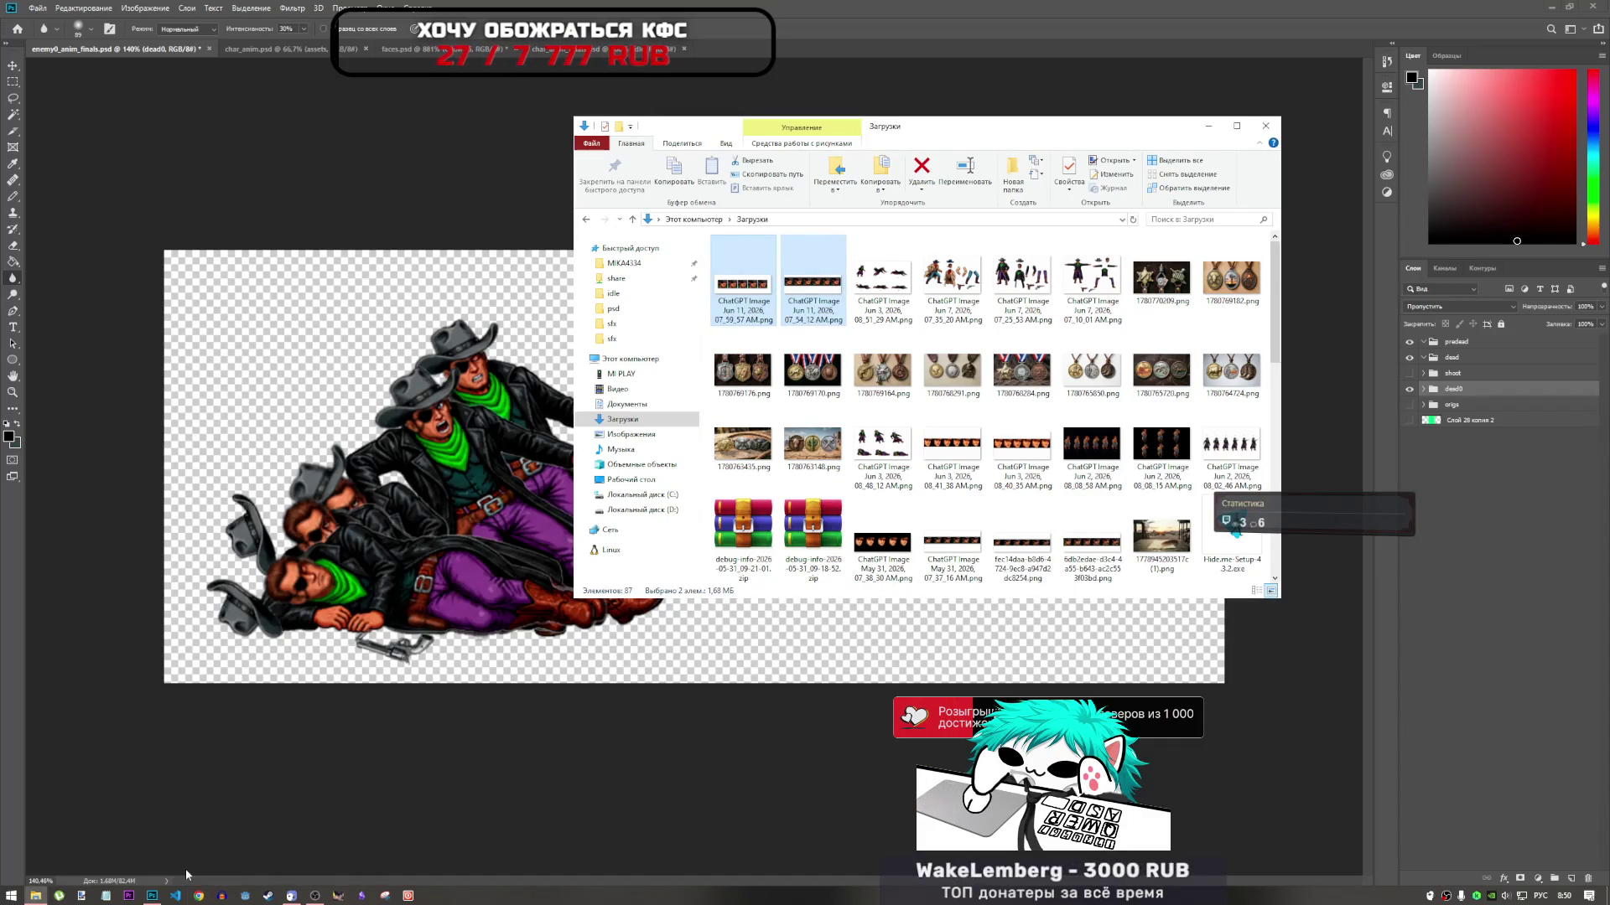
click(198, 896)
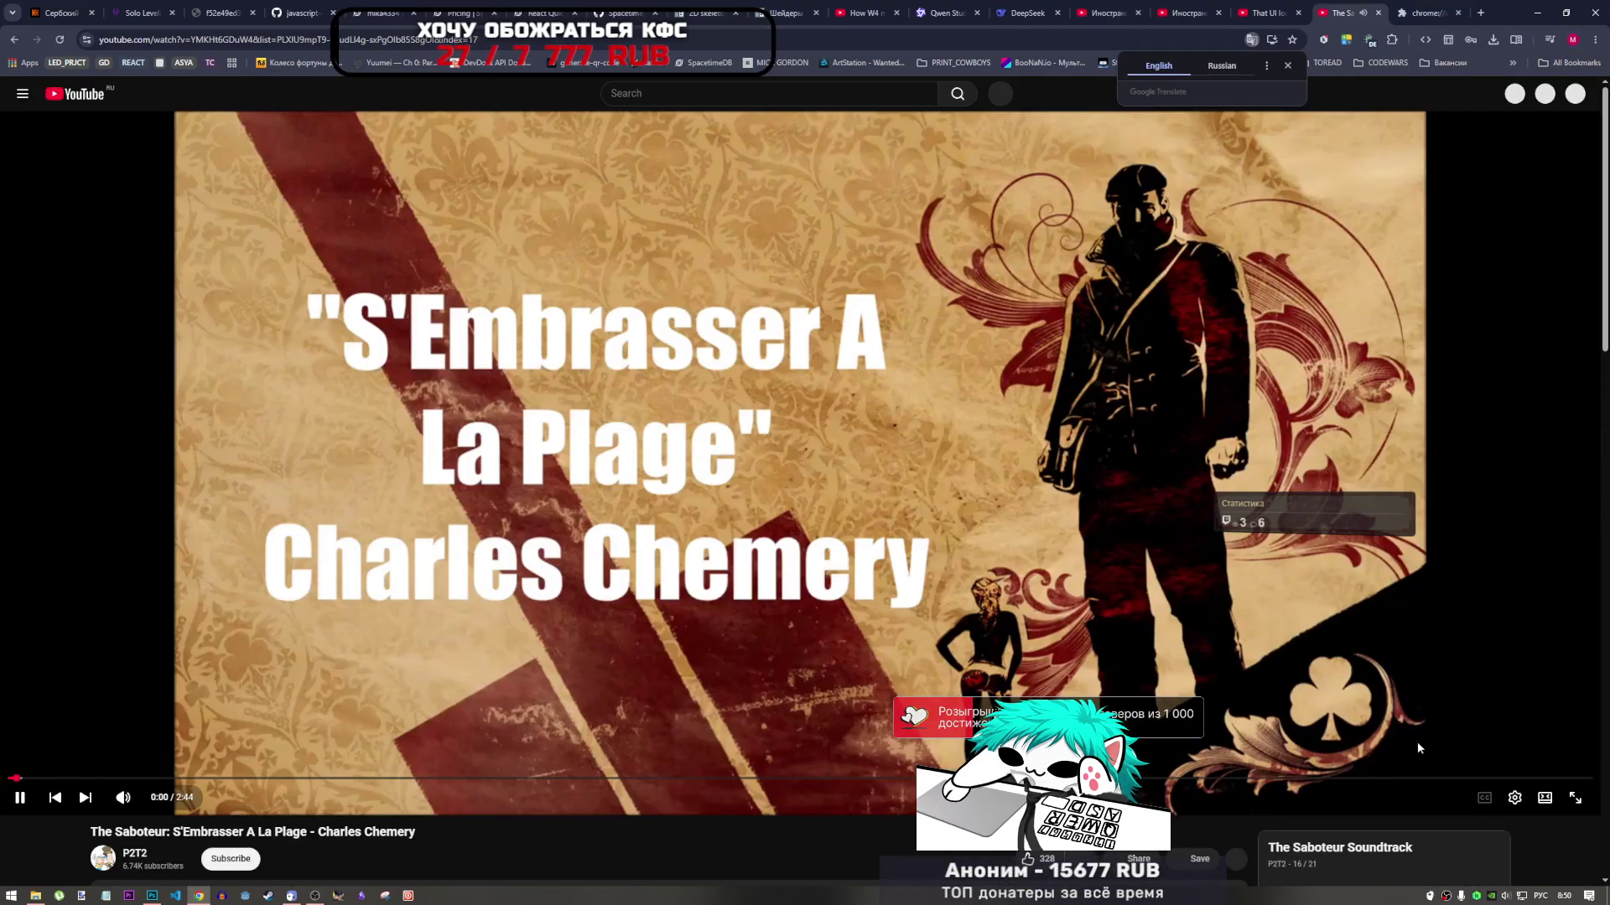
click(1477, 15)
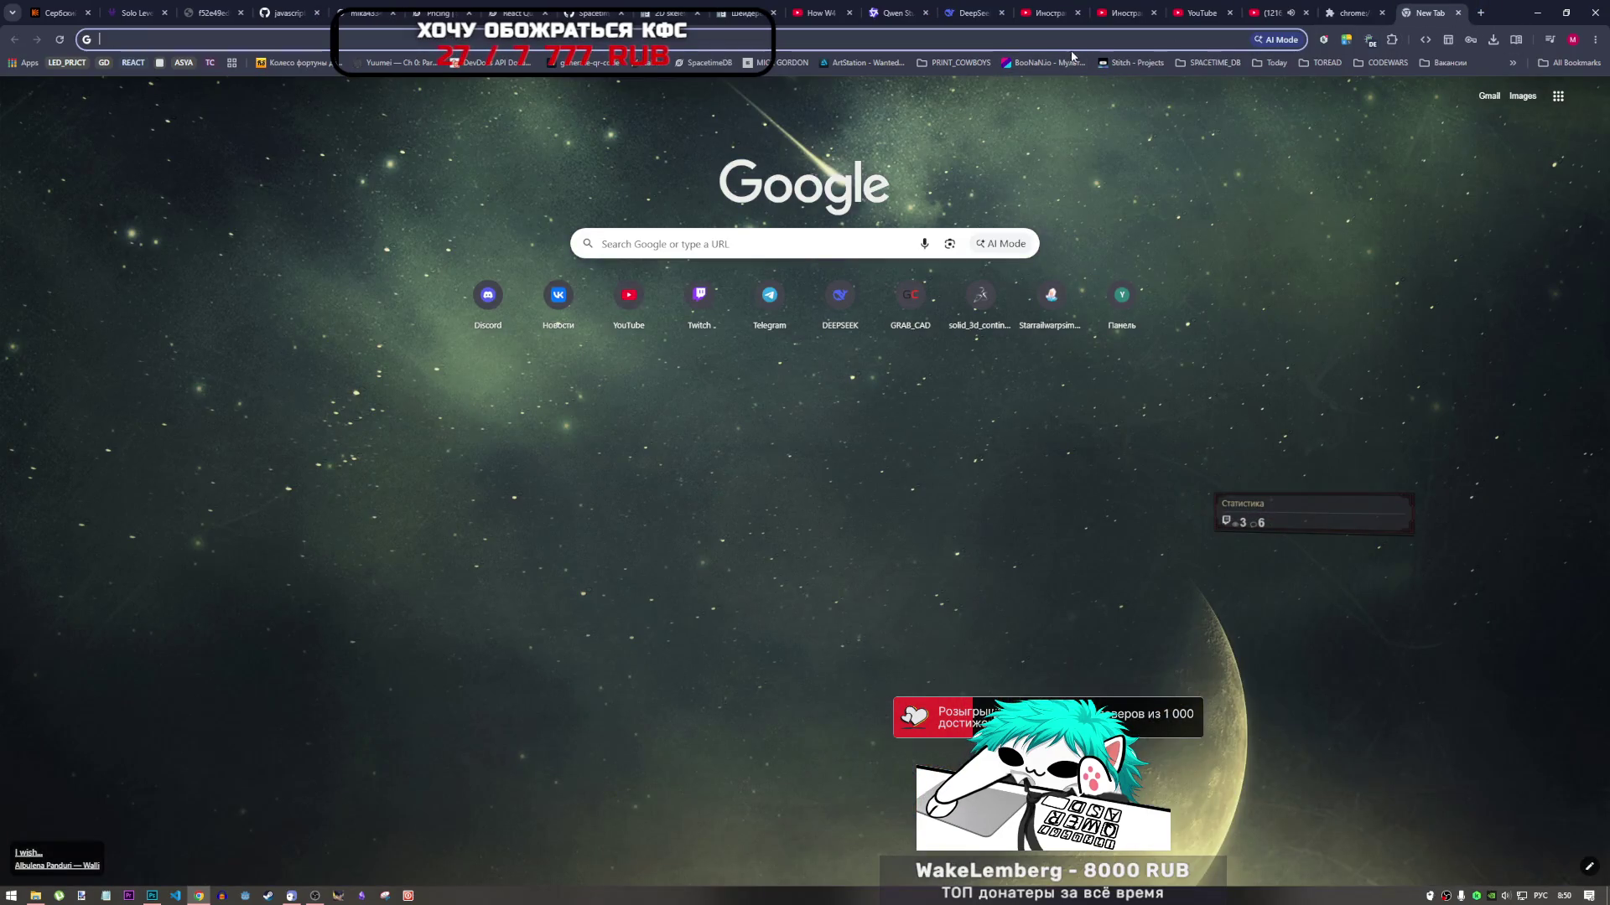
Load chatgpt.com and open the 'Анимация ковбоя для игры' chat
text(ср)
key(BackSpace)
key(BackSpace)
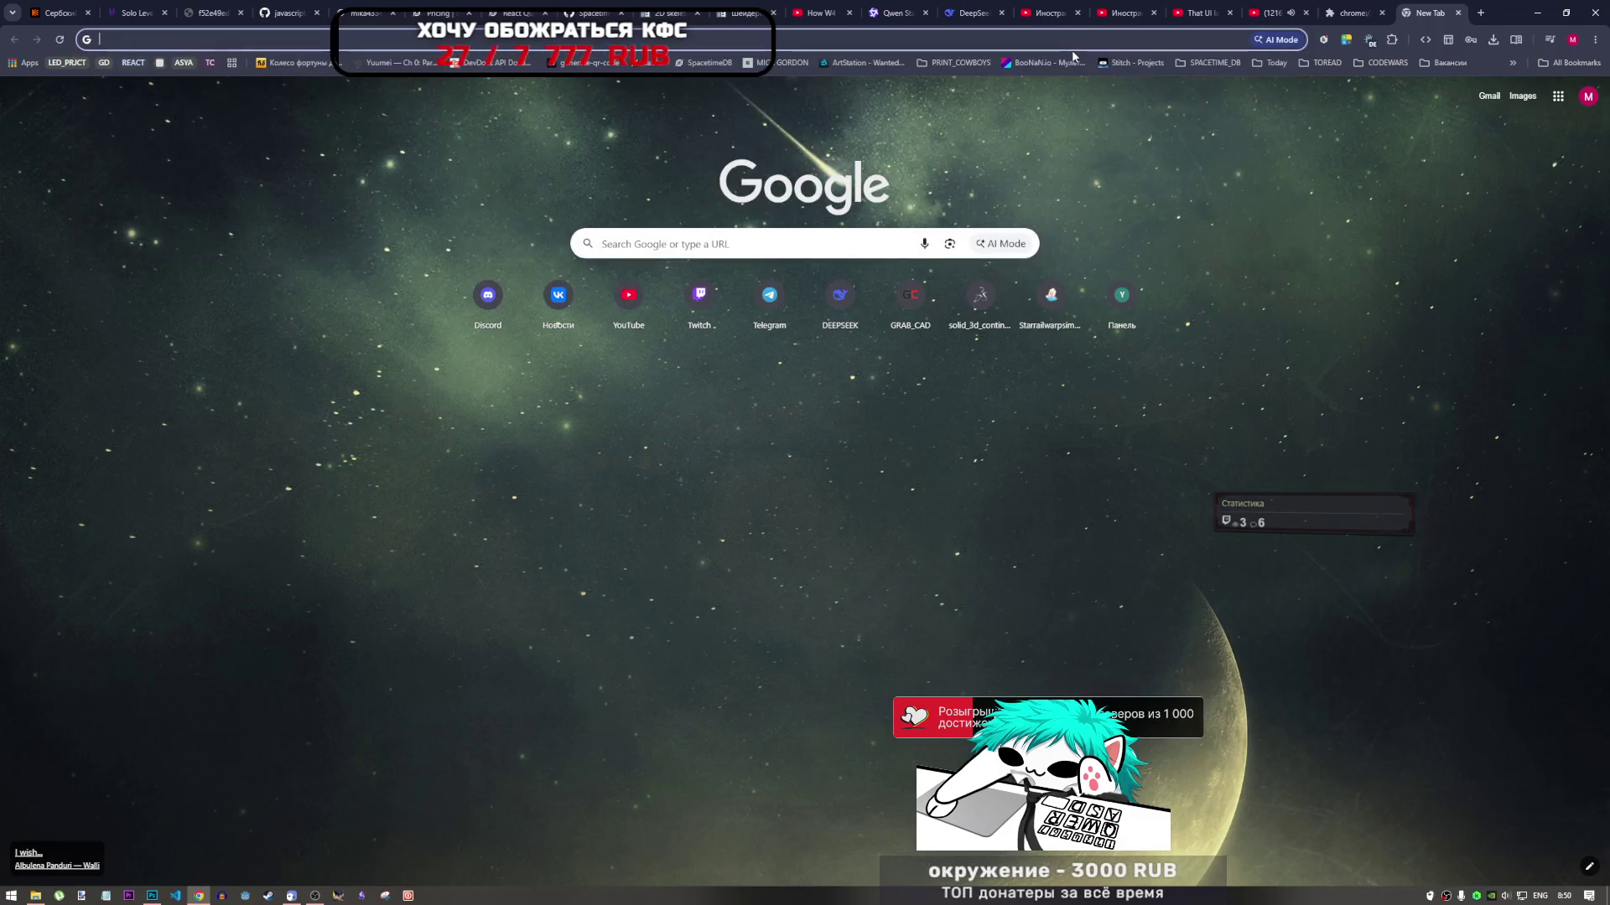
key(alt+shift)
text(ch)
key(Return)
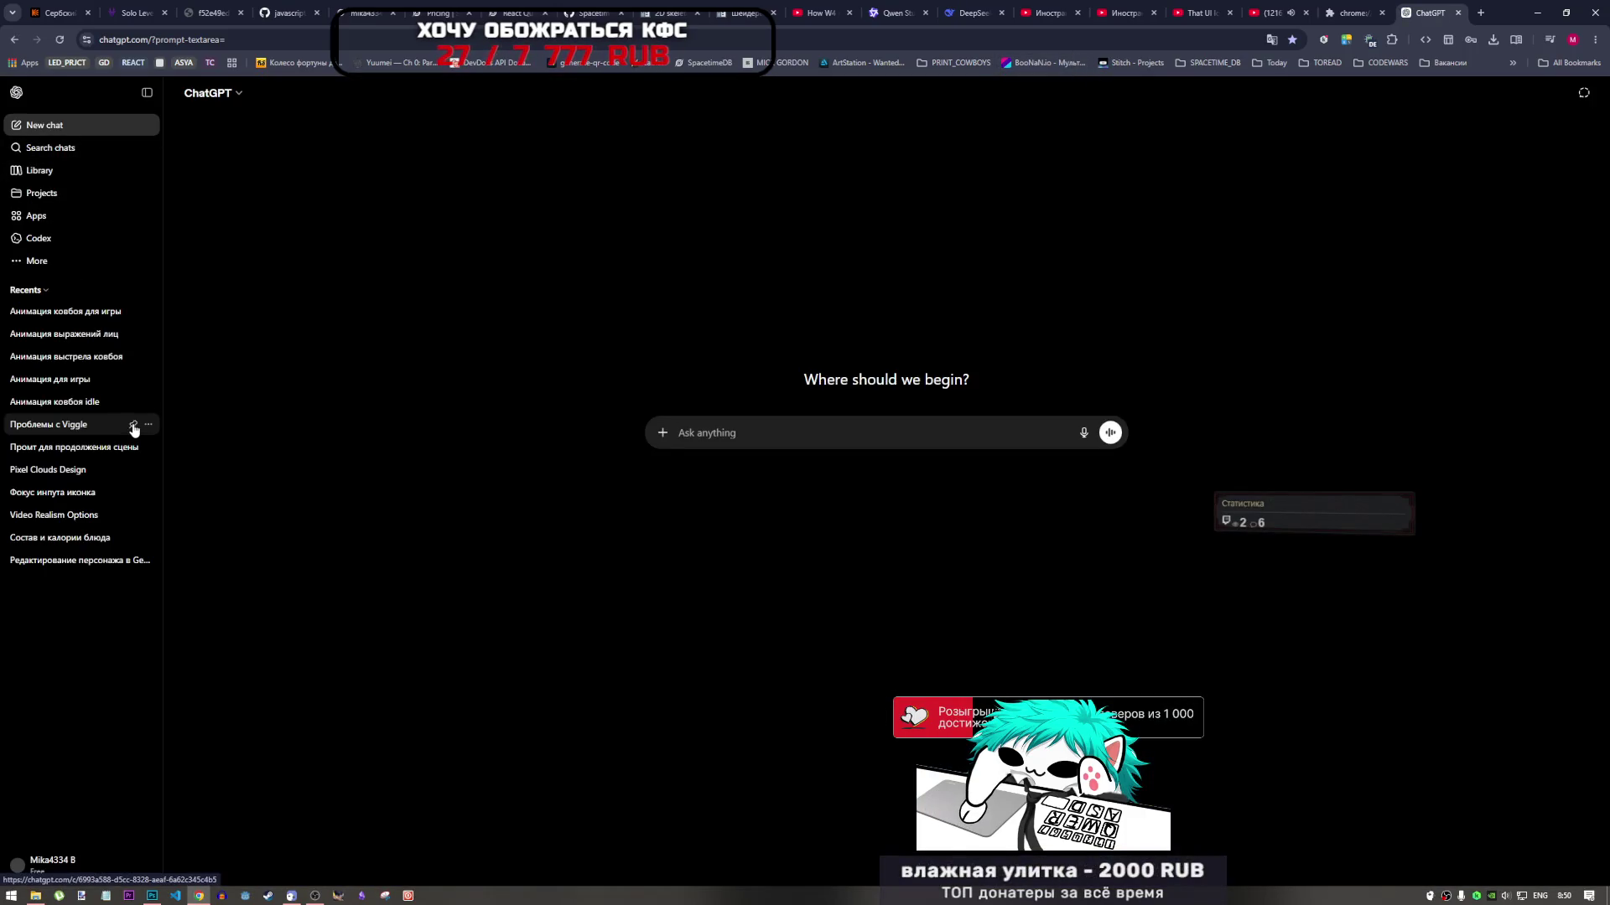
click(88, 312)
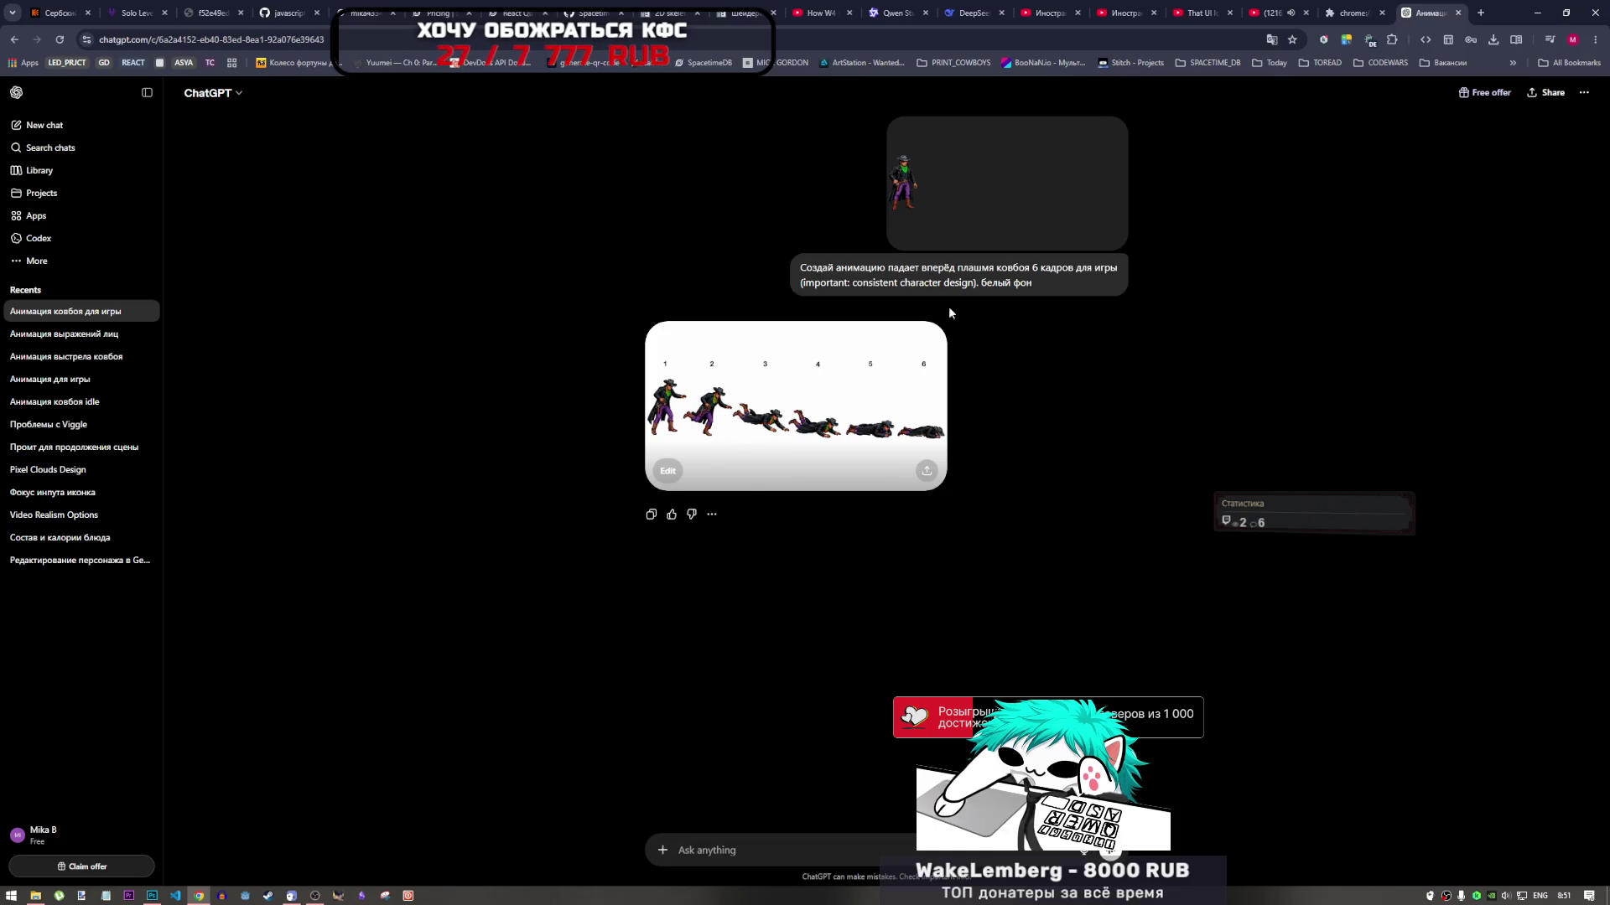
Compare the current version and Version 1 of the sprite sheet, then close the viewer and the chat tab
click(1006, 193)
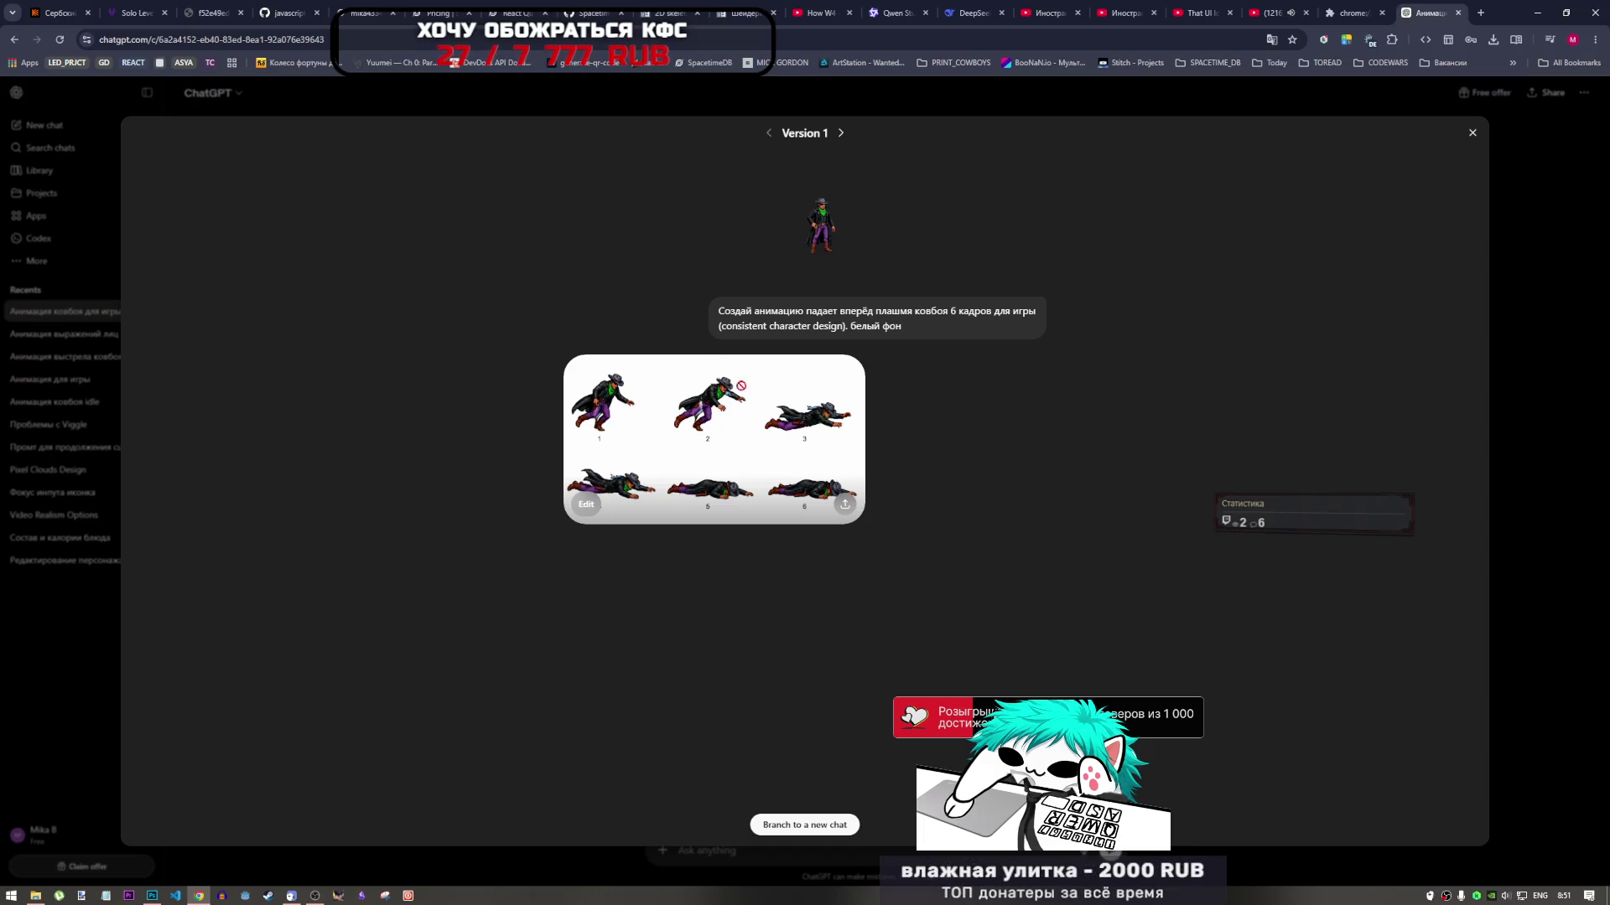
click(842, 134)
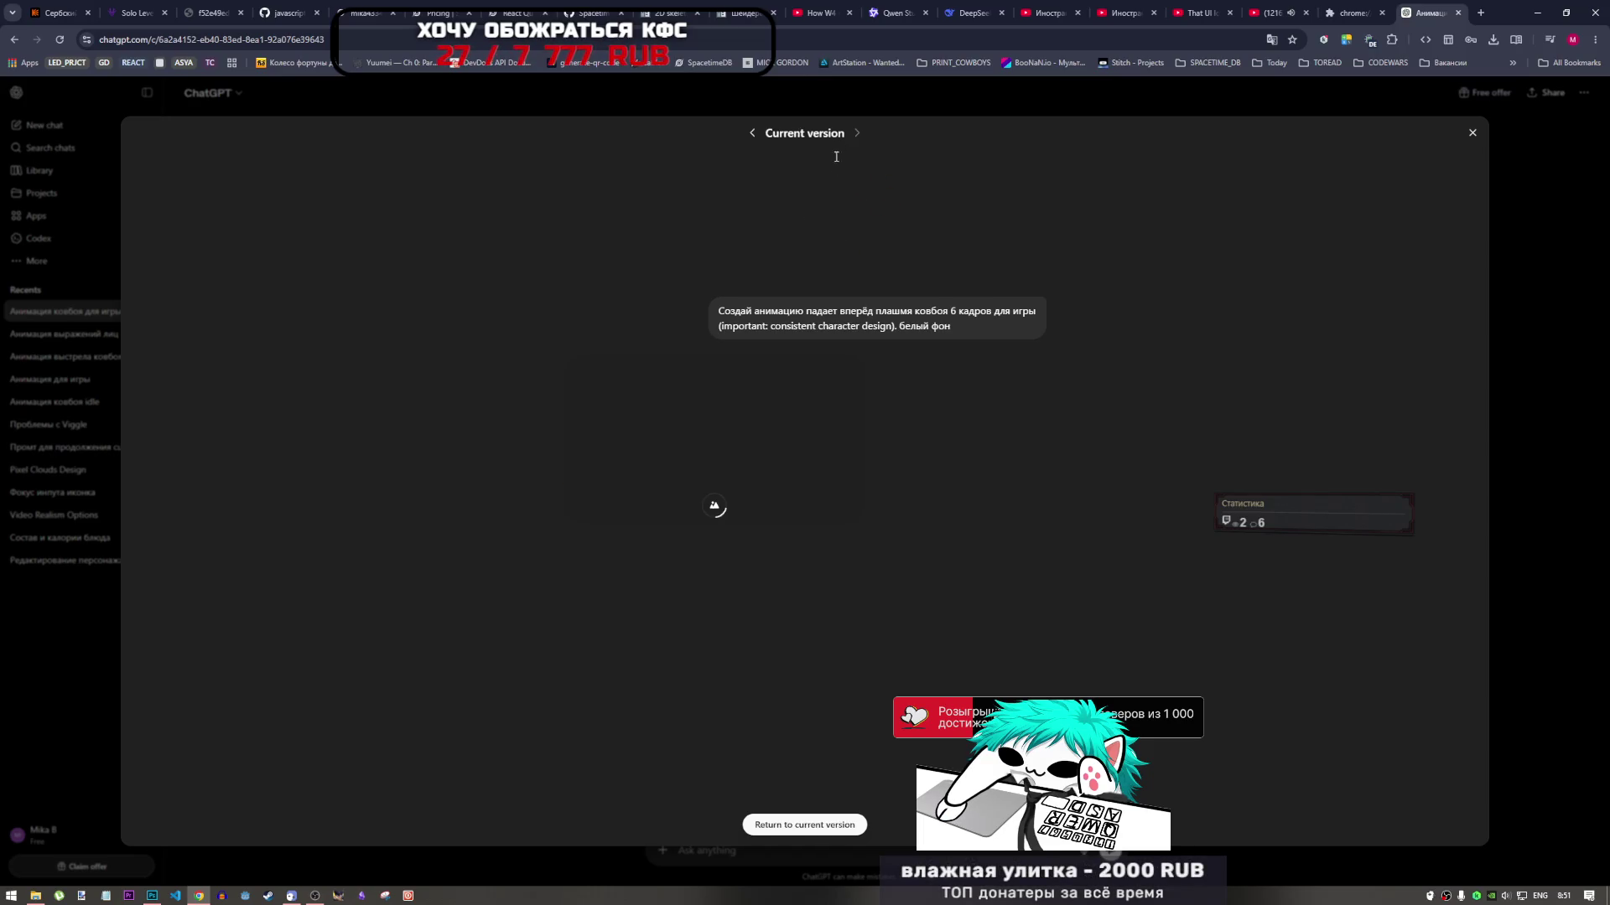
click(753, 136)
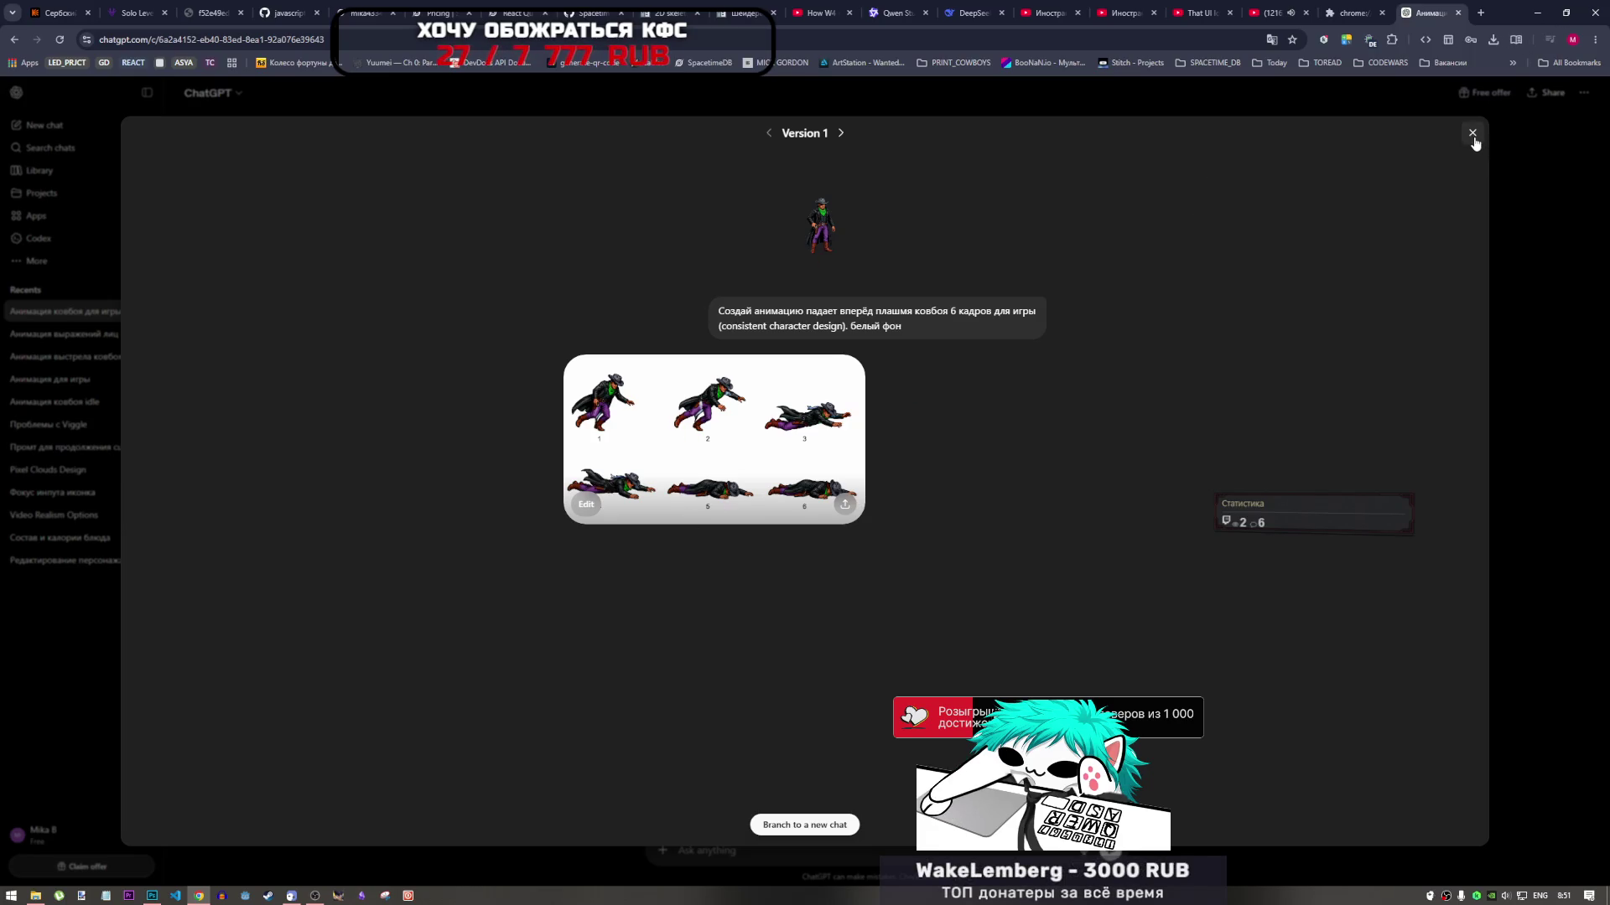
click(1472, 134)
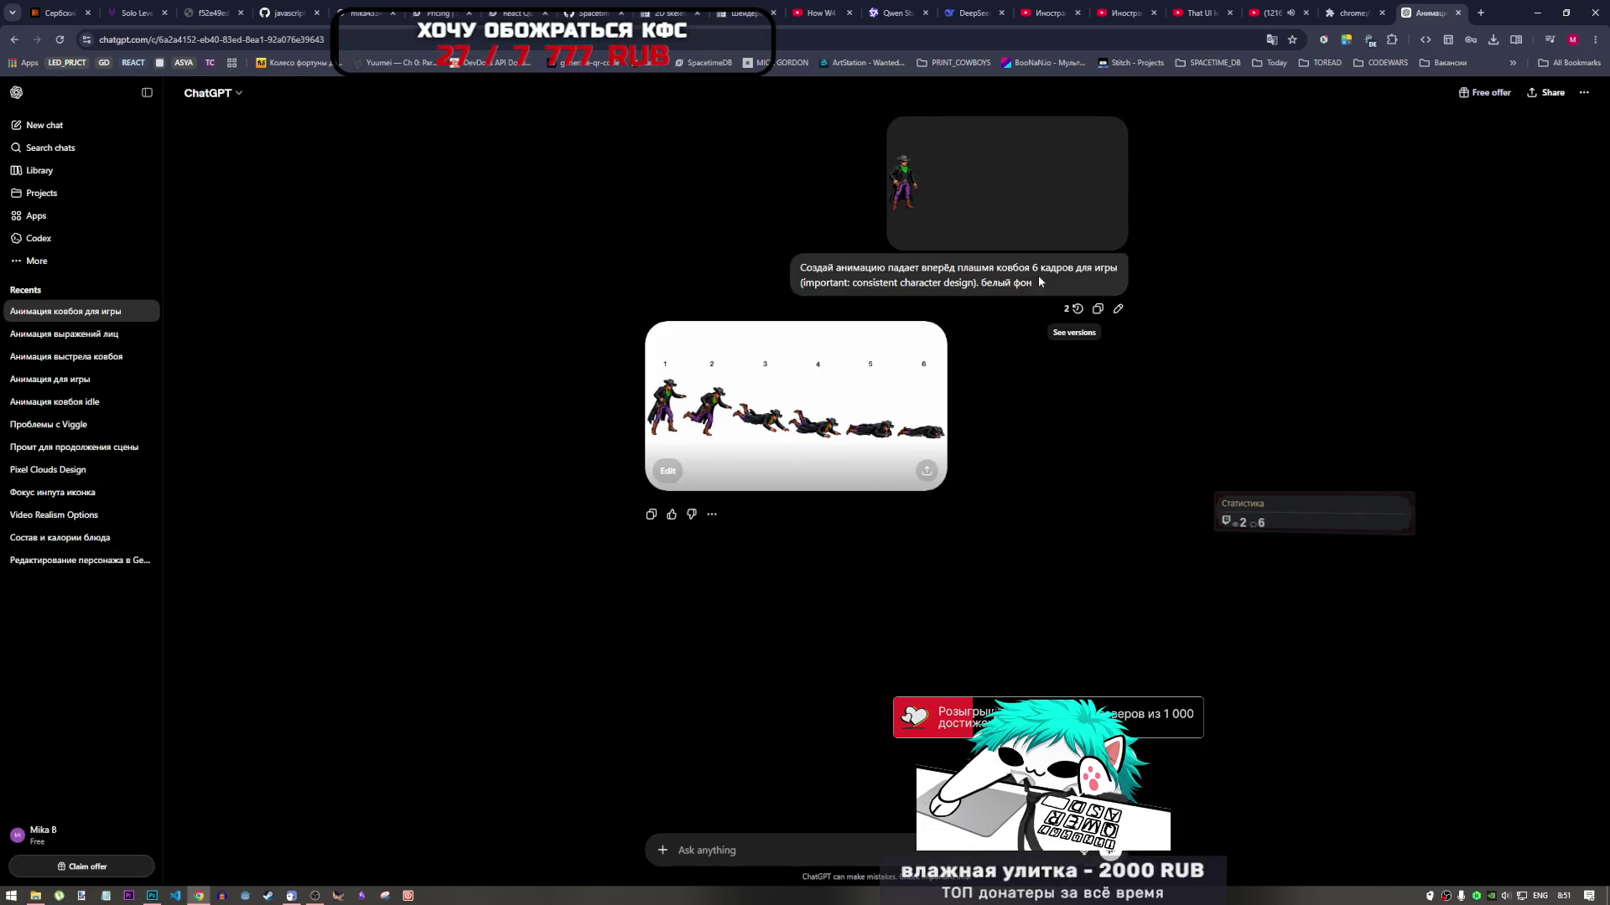
click(1458, 12)
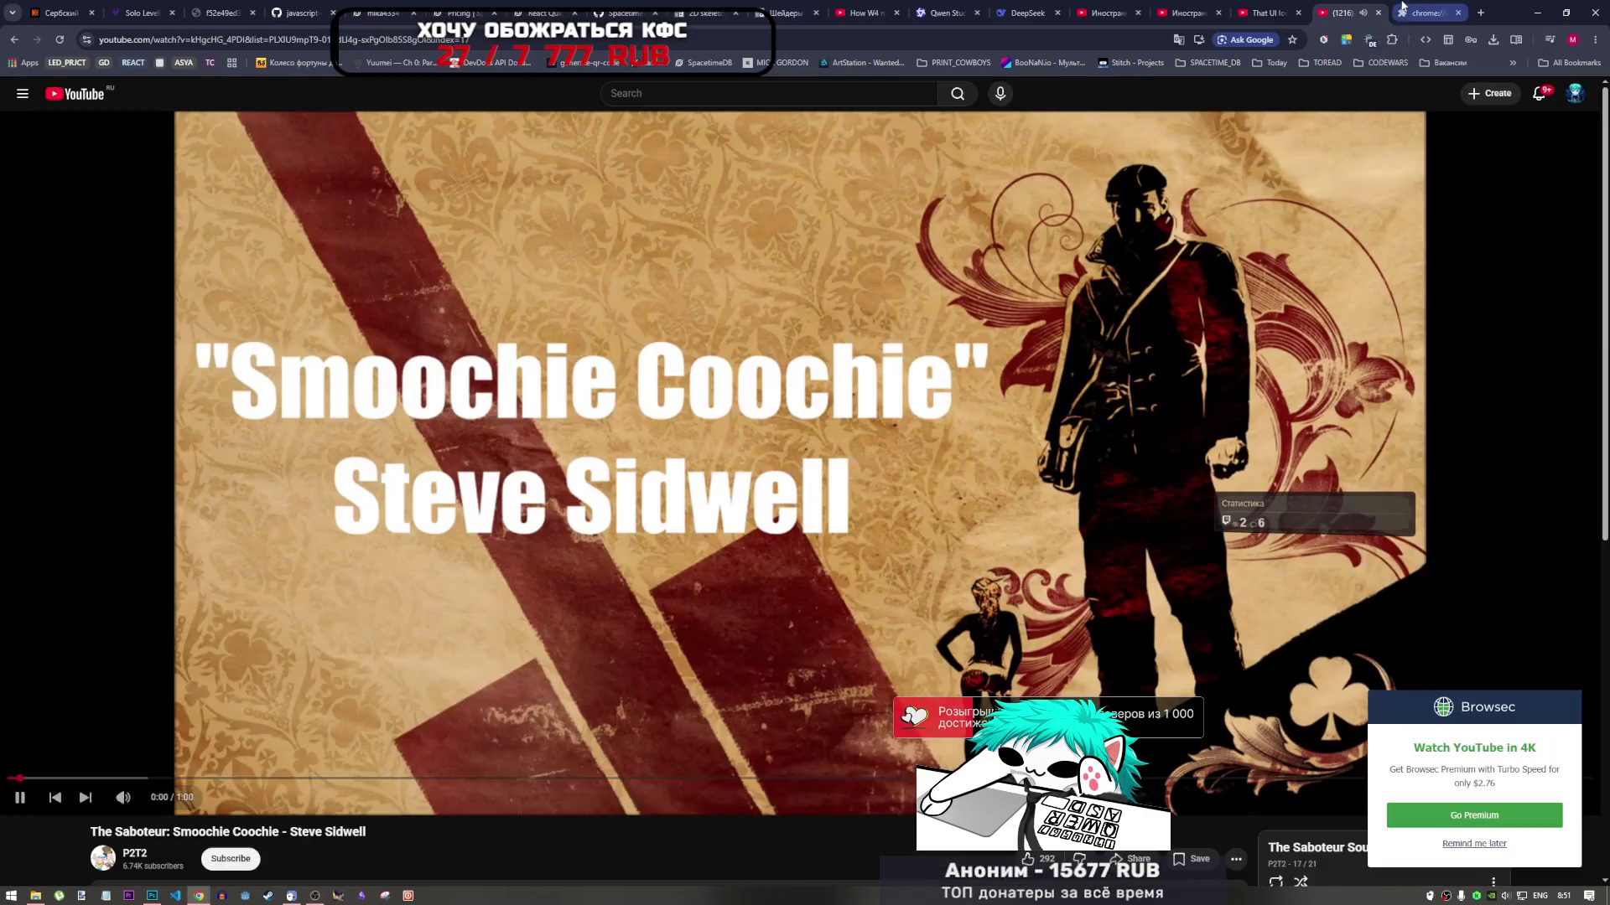
Enable the YouBoost extension on the chrome://extensions page and close Chrome
click(1429, 13)
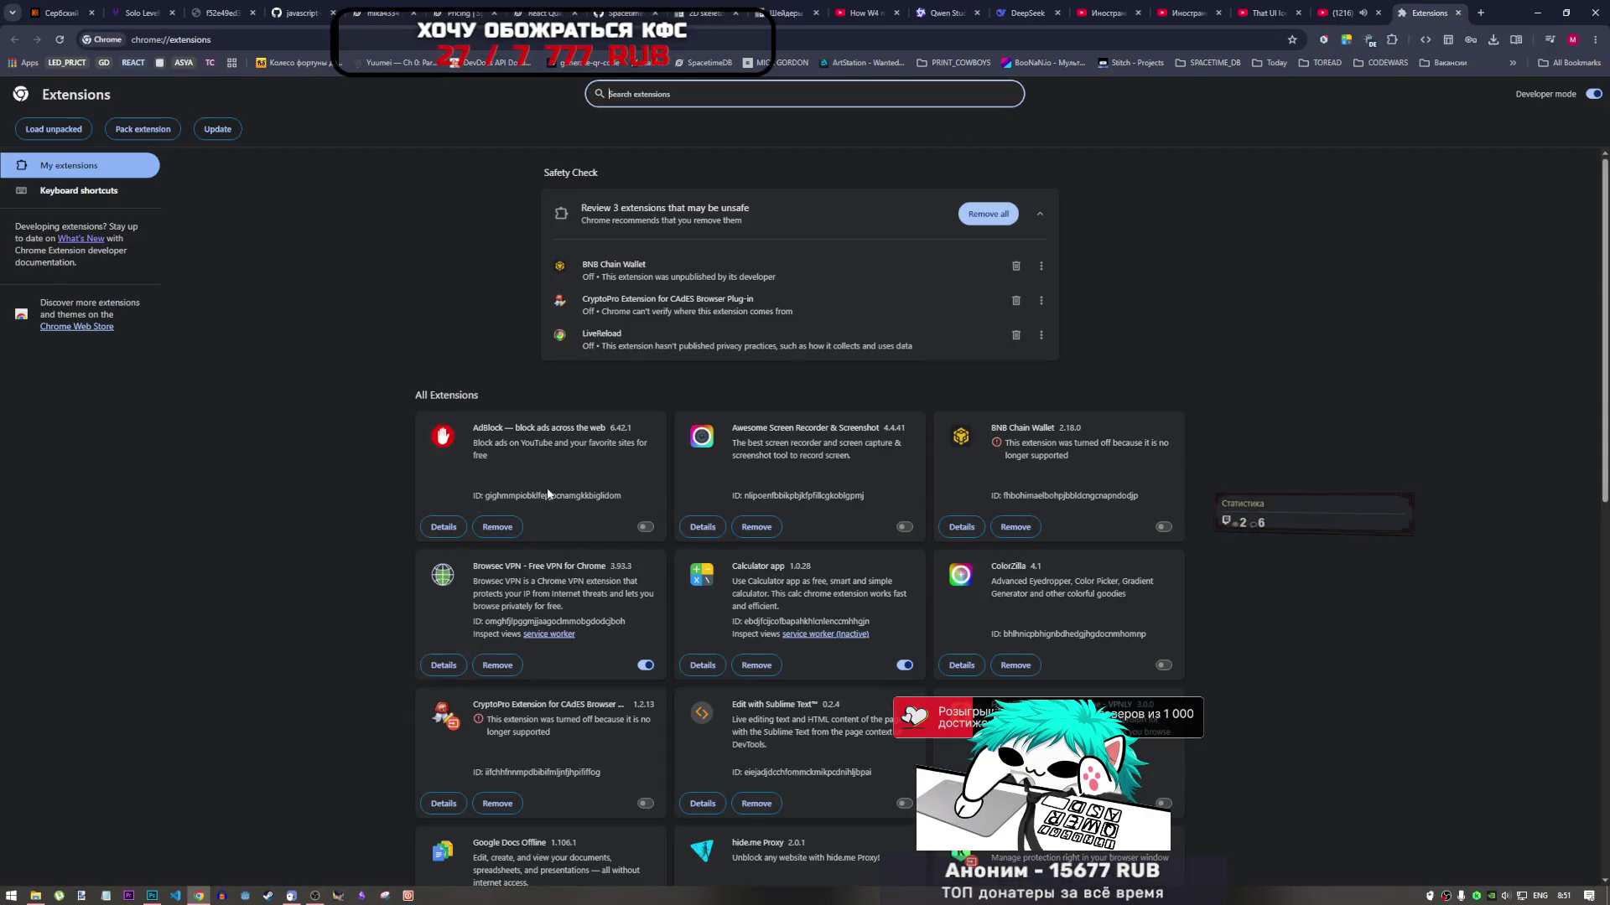
scroll(729, 582, down, 9)
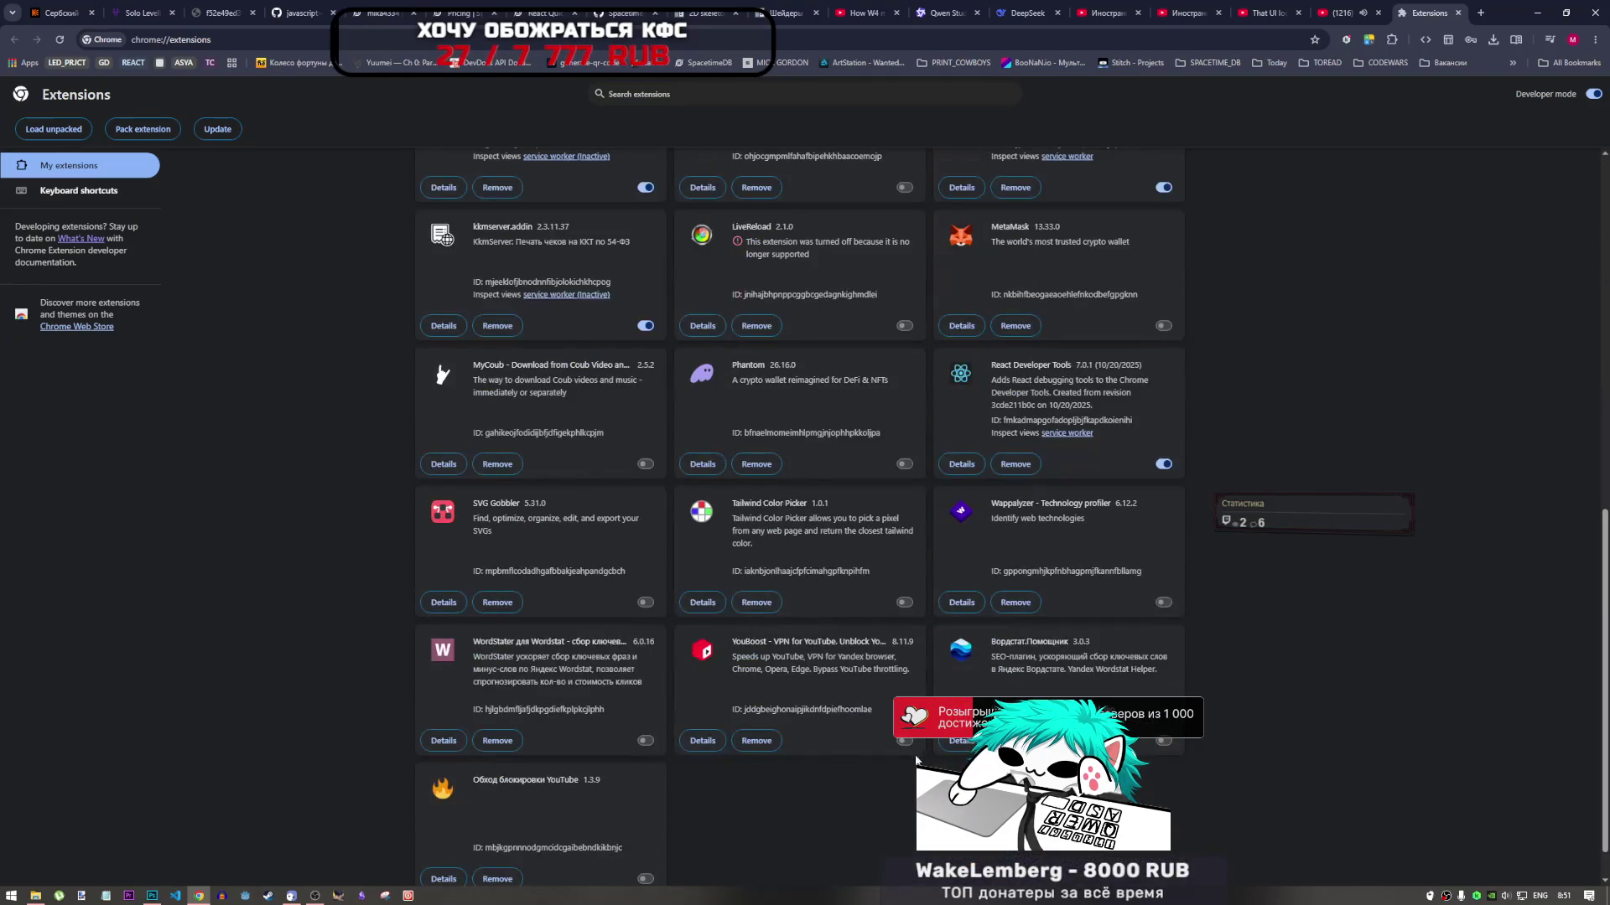
click(905, 743)
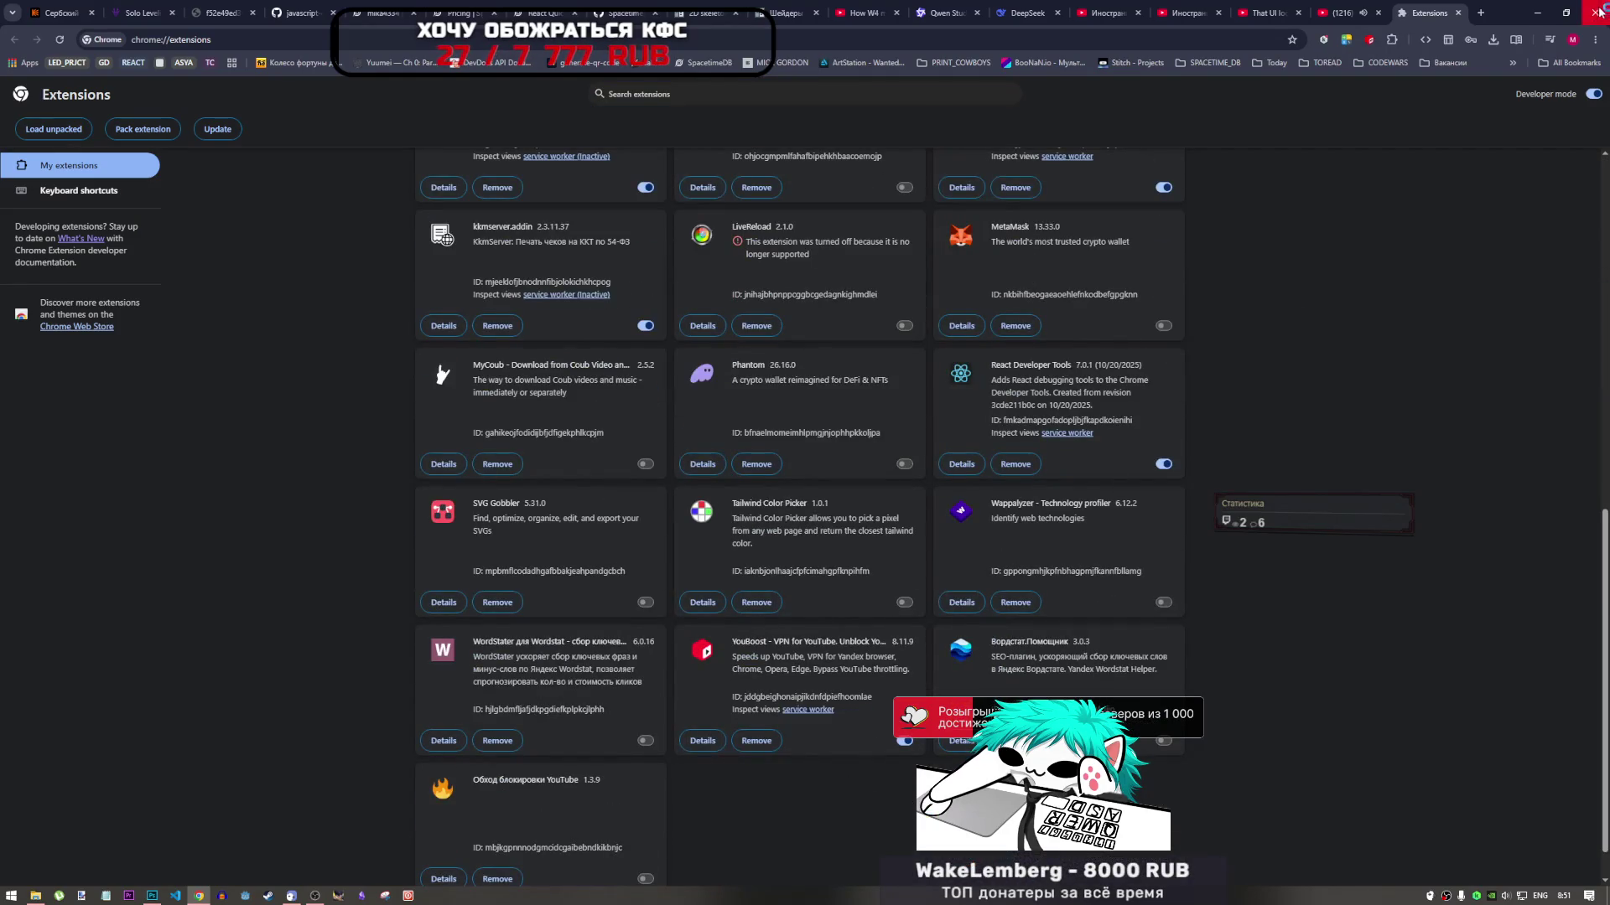
click(1595, 12)
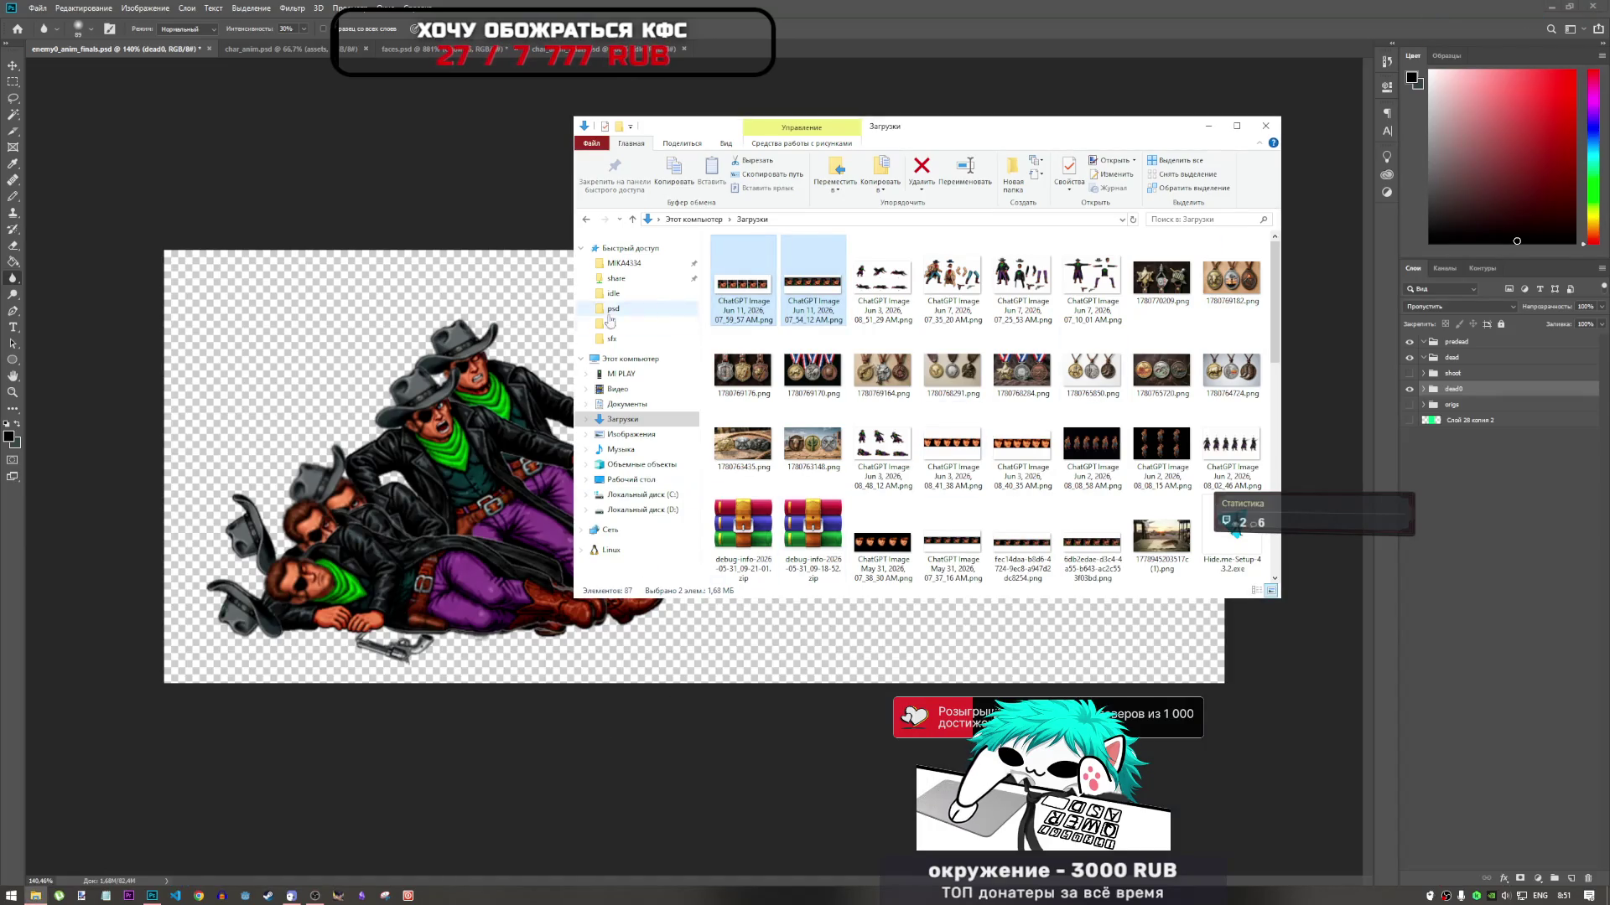
Open the 08_51_29 AM.png sprite sheet in Photoshop and unlock its Фон layer into Слой 0
drag(897, 288, 952, 65)
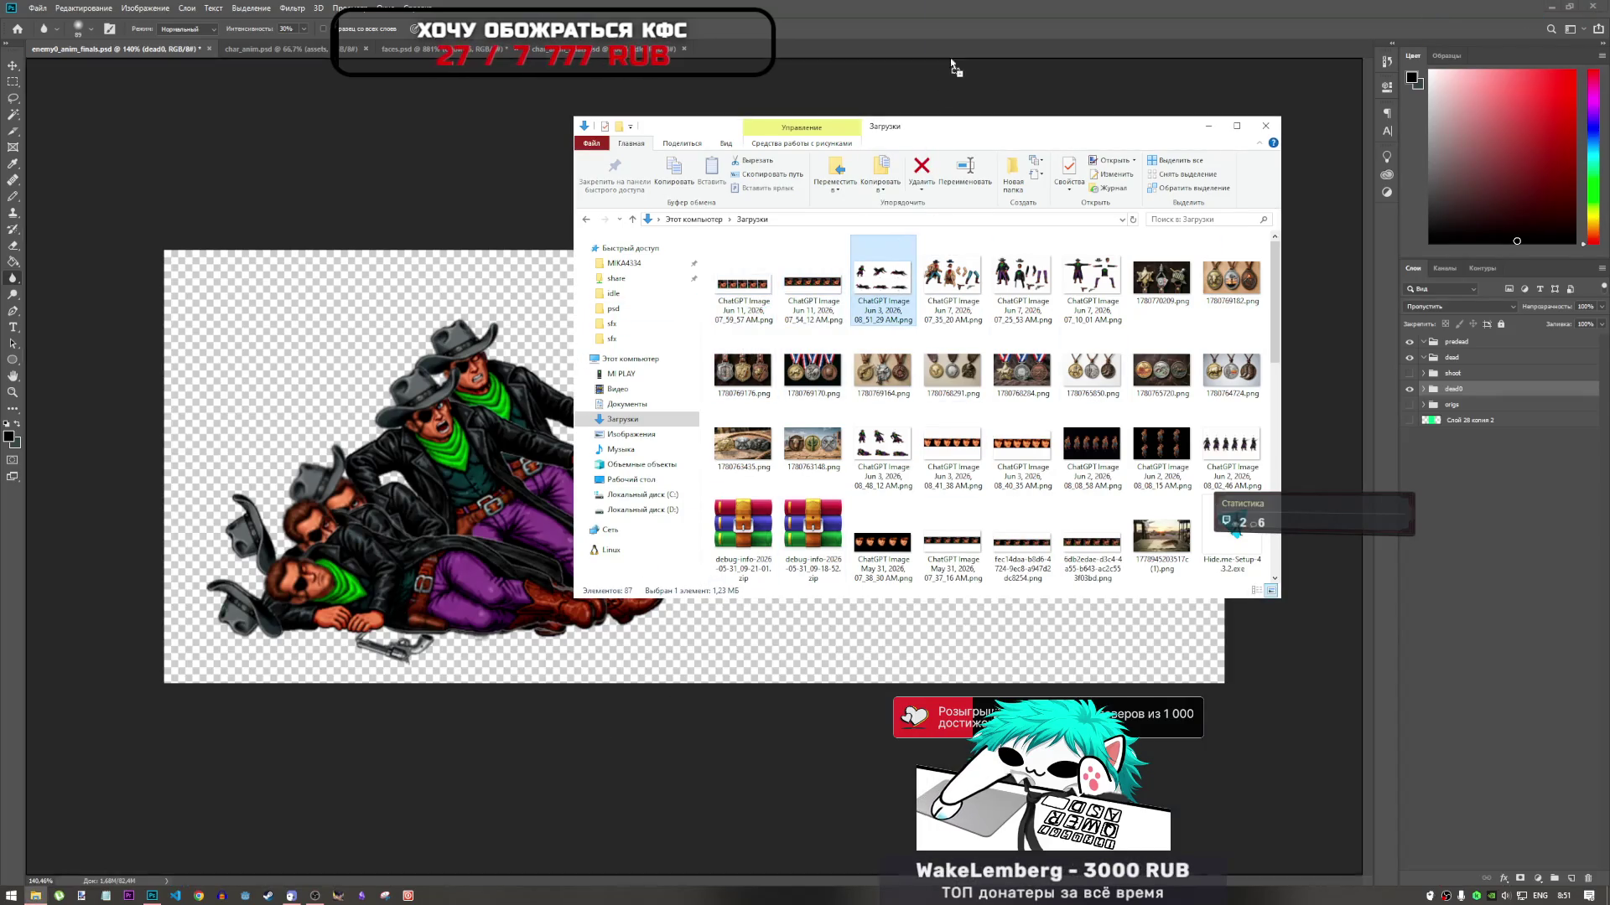
click(838, 55)
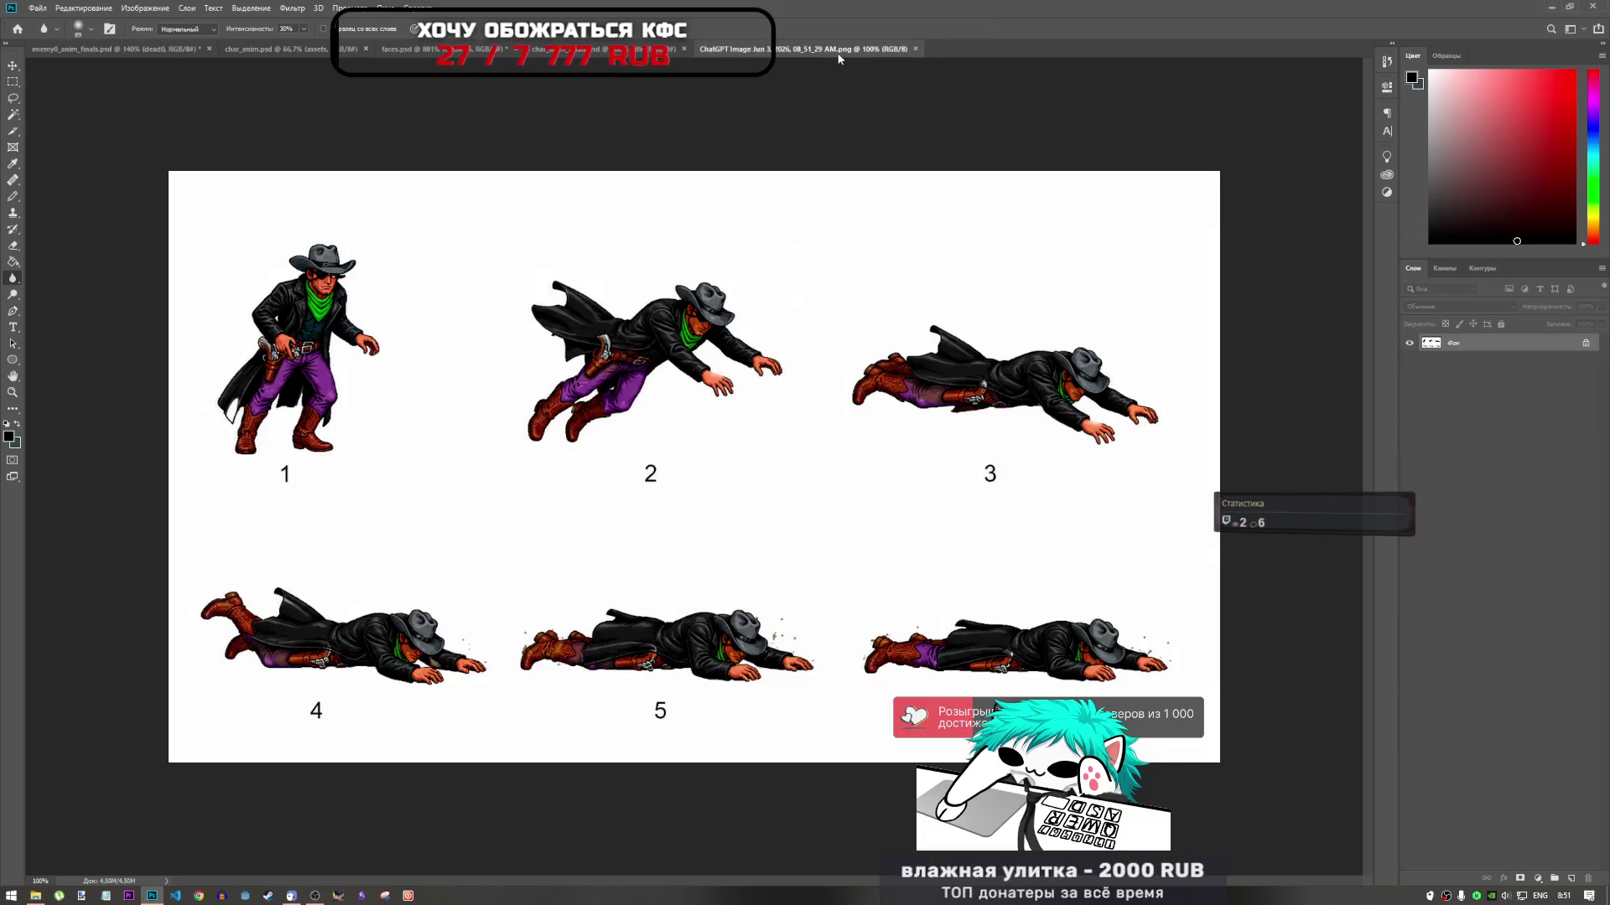
click(1586, 344)
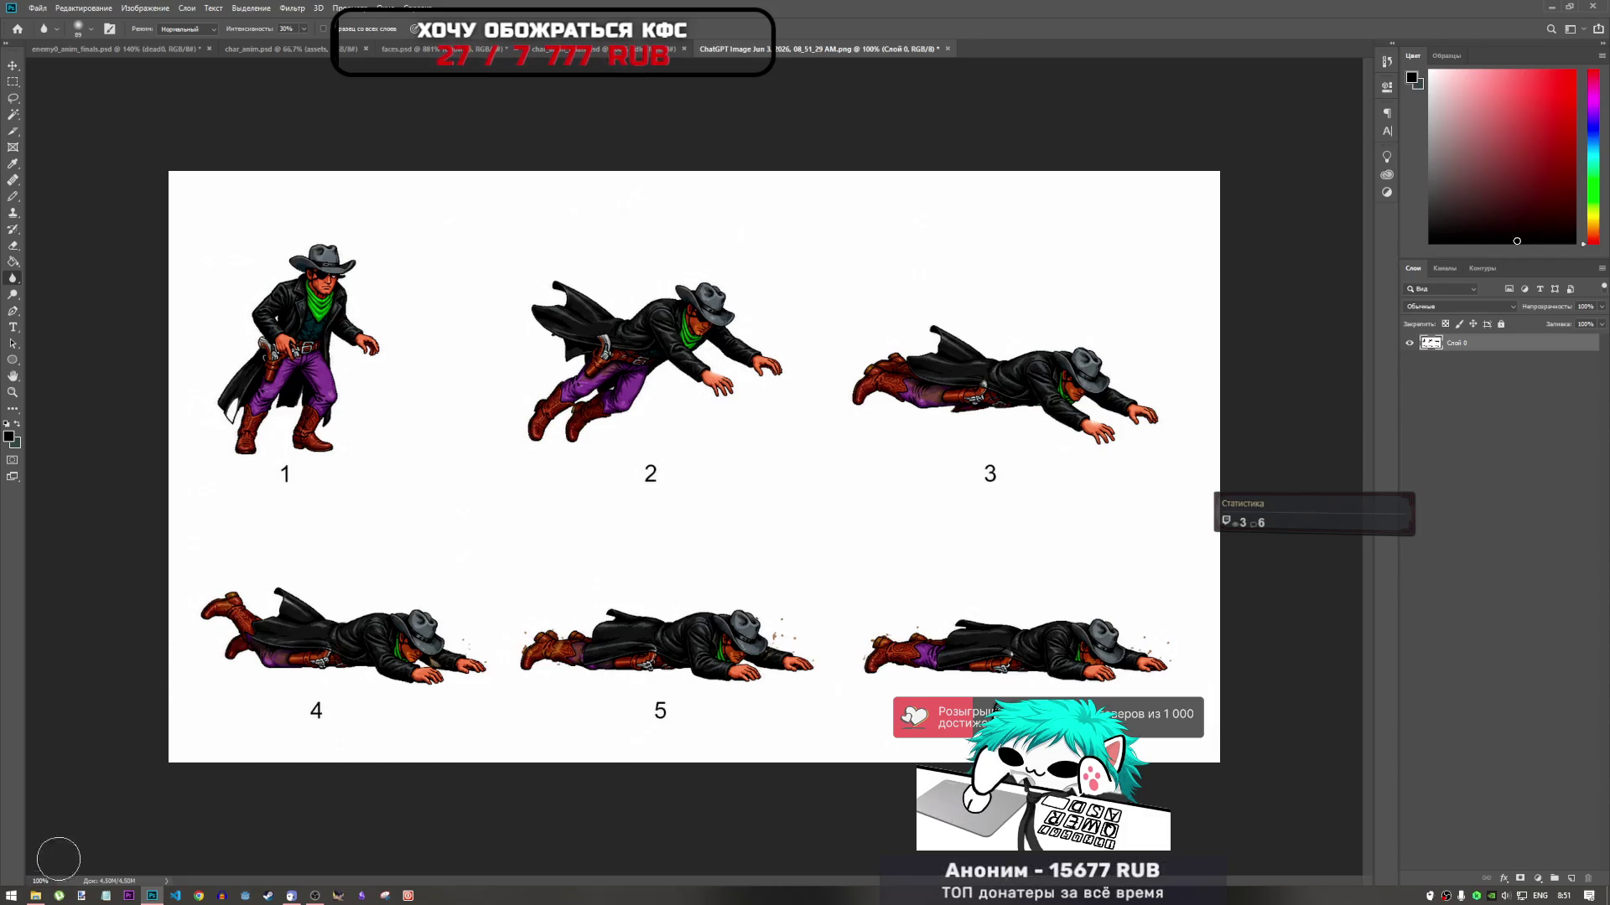
Return to the Downloads folder and select another generated ChatGPT sprite sheet image
click(37, 895)
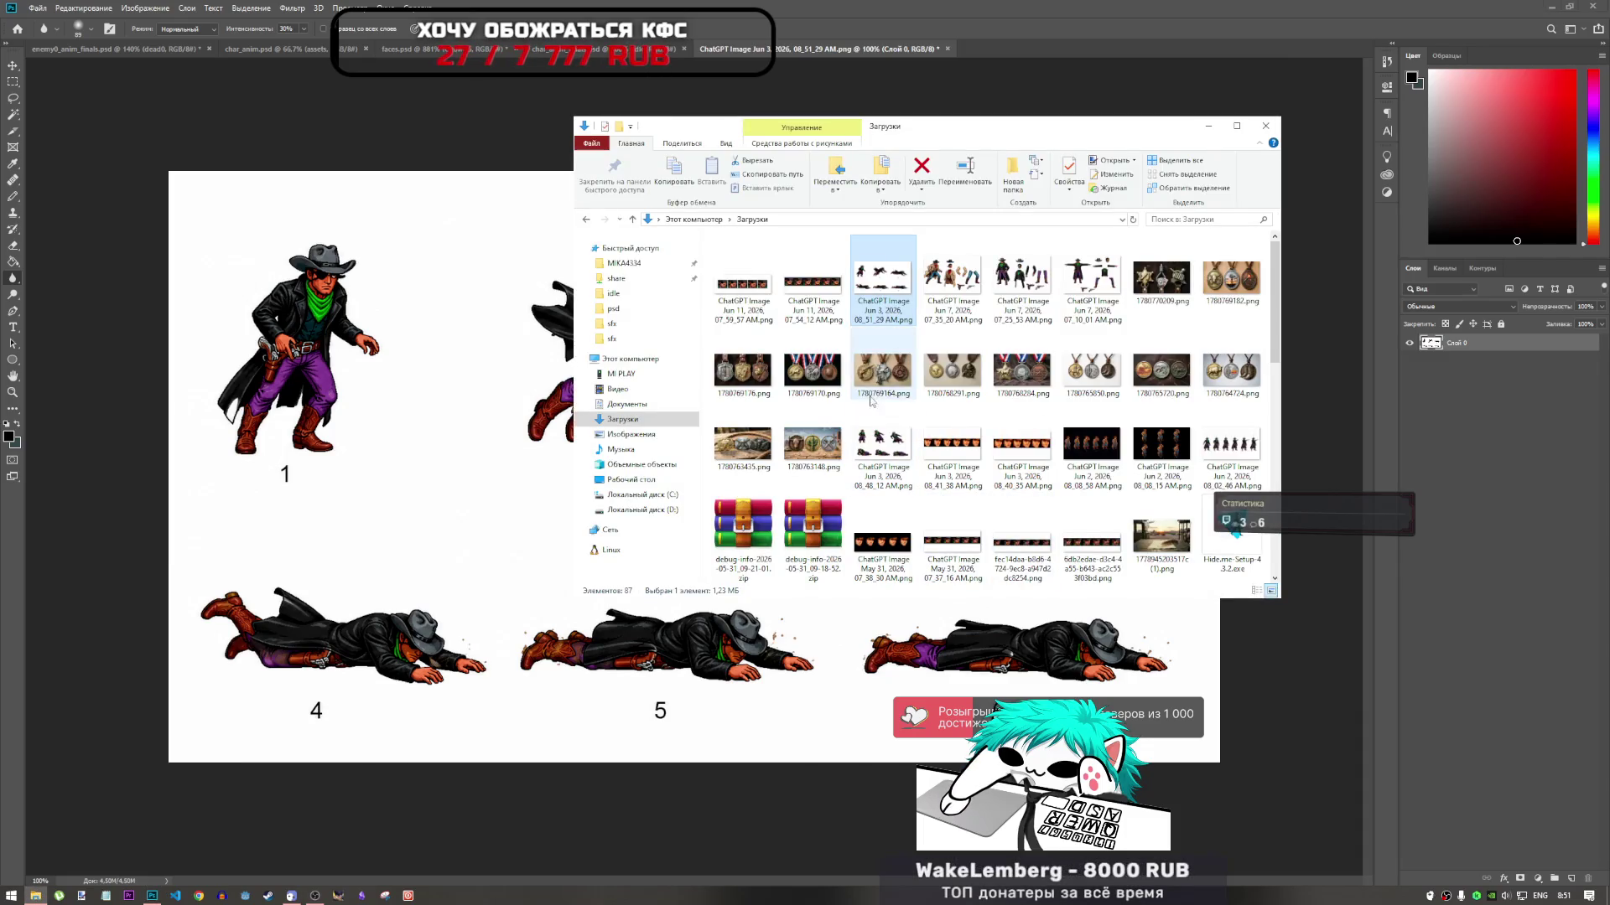
click(880, 438)
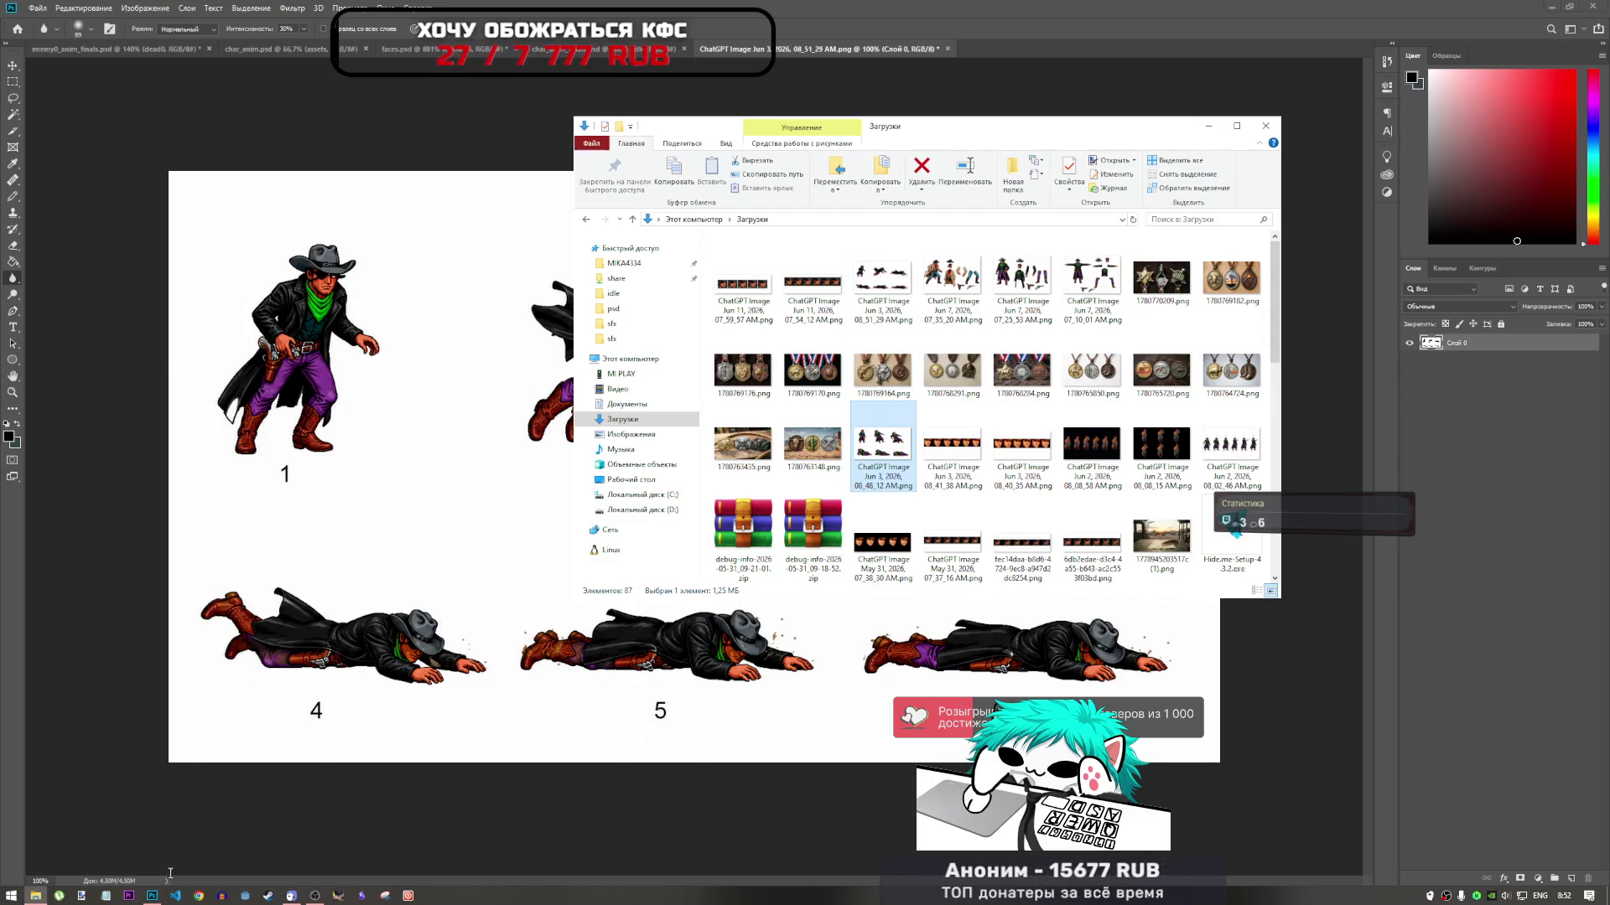
click(197, 897)
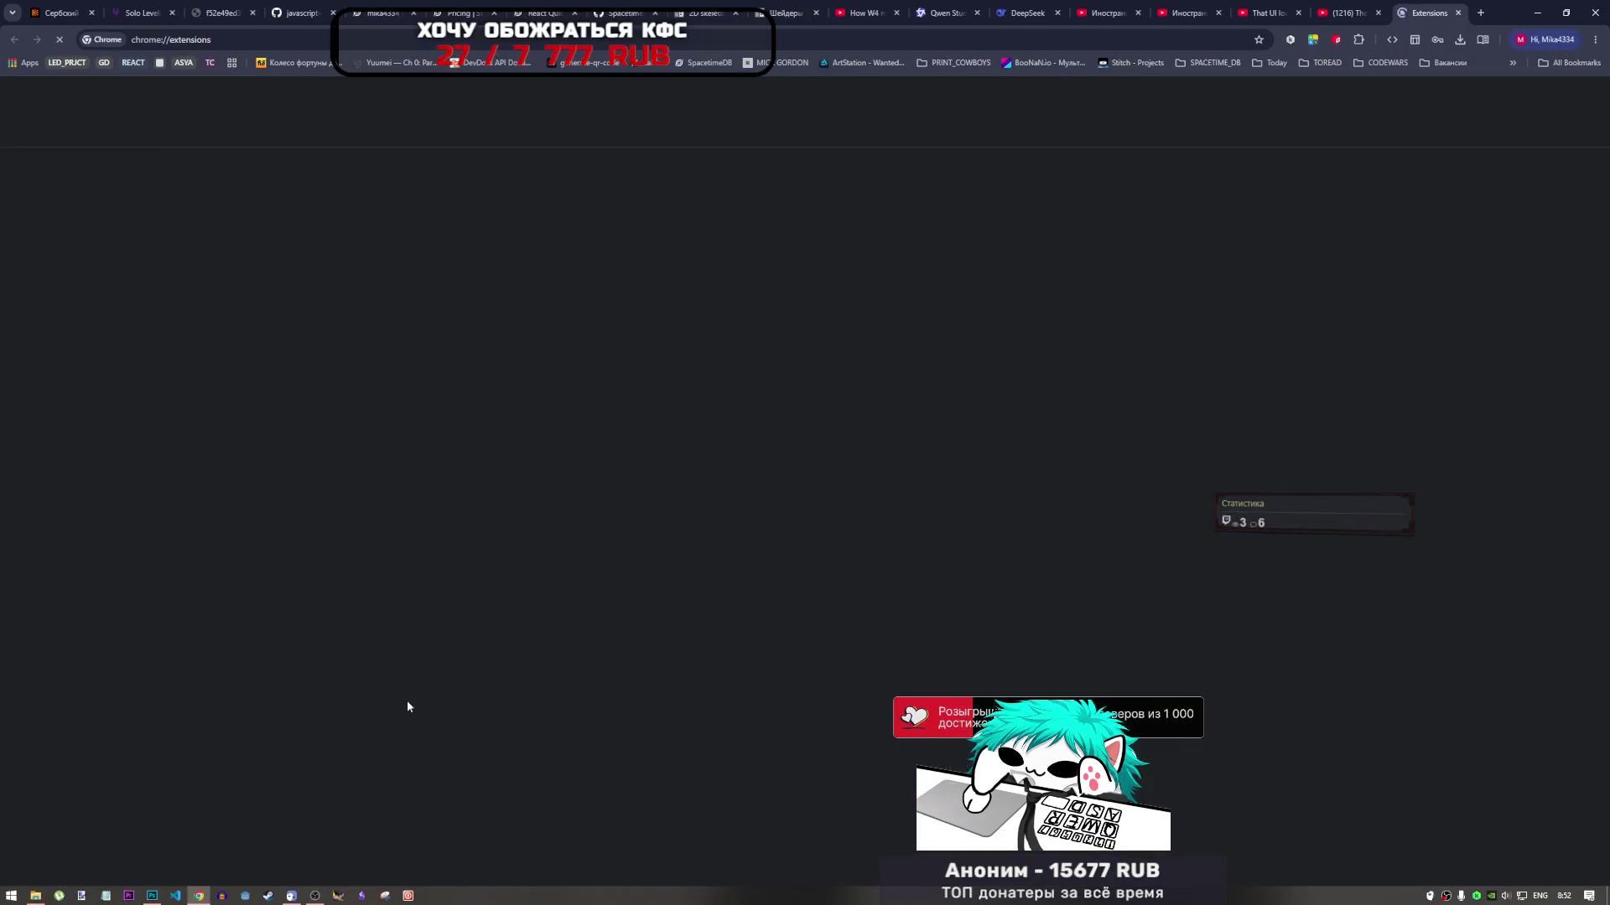
Check the YouBoost extension's panel several times and look through the installed extensions list
scroll(560, 643, down, 5)
scroll(1083, 348, up, 5)
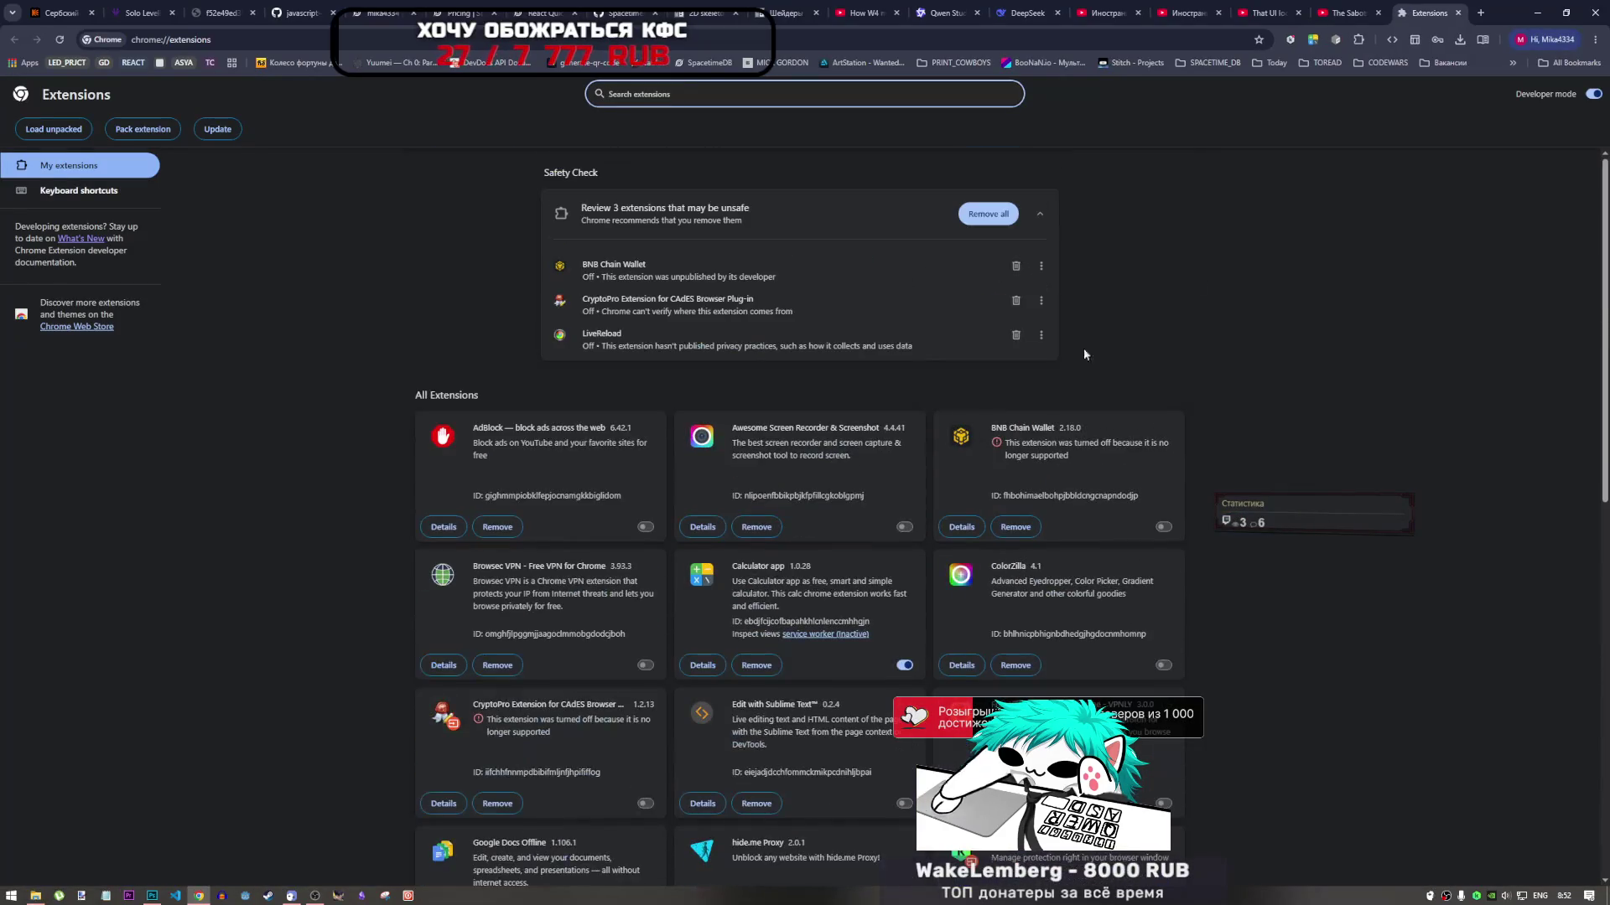
click(1394, 39)
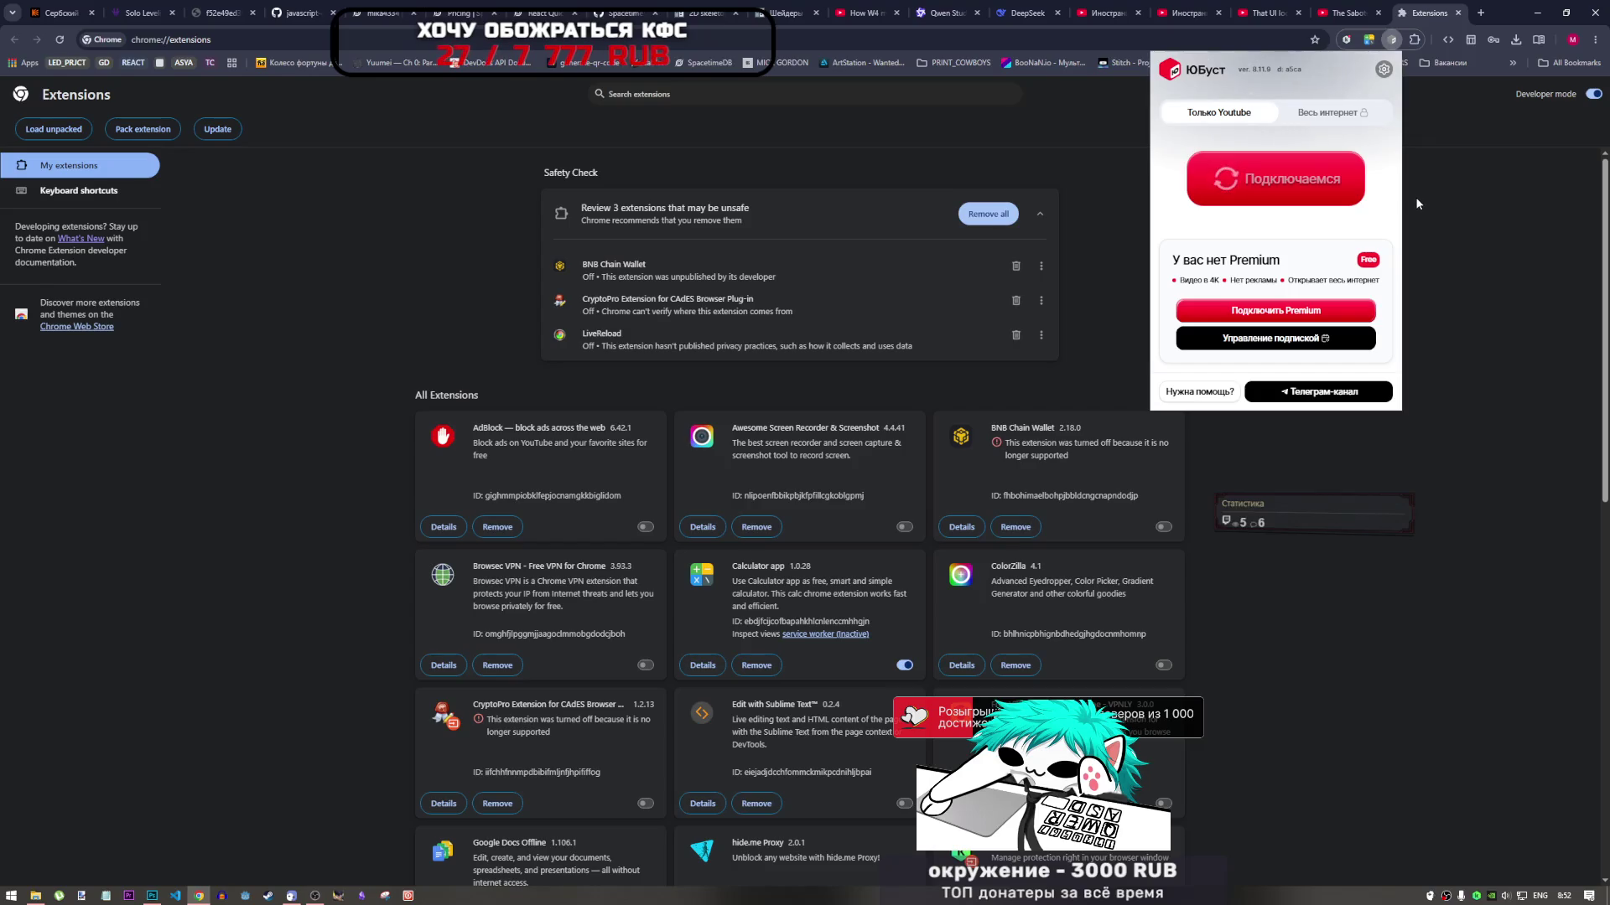
click(1392, 40)
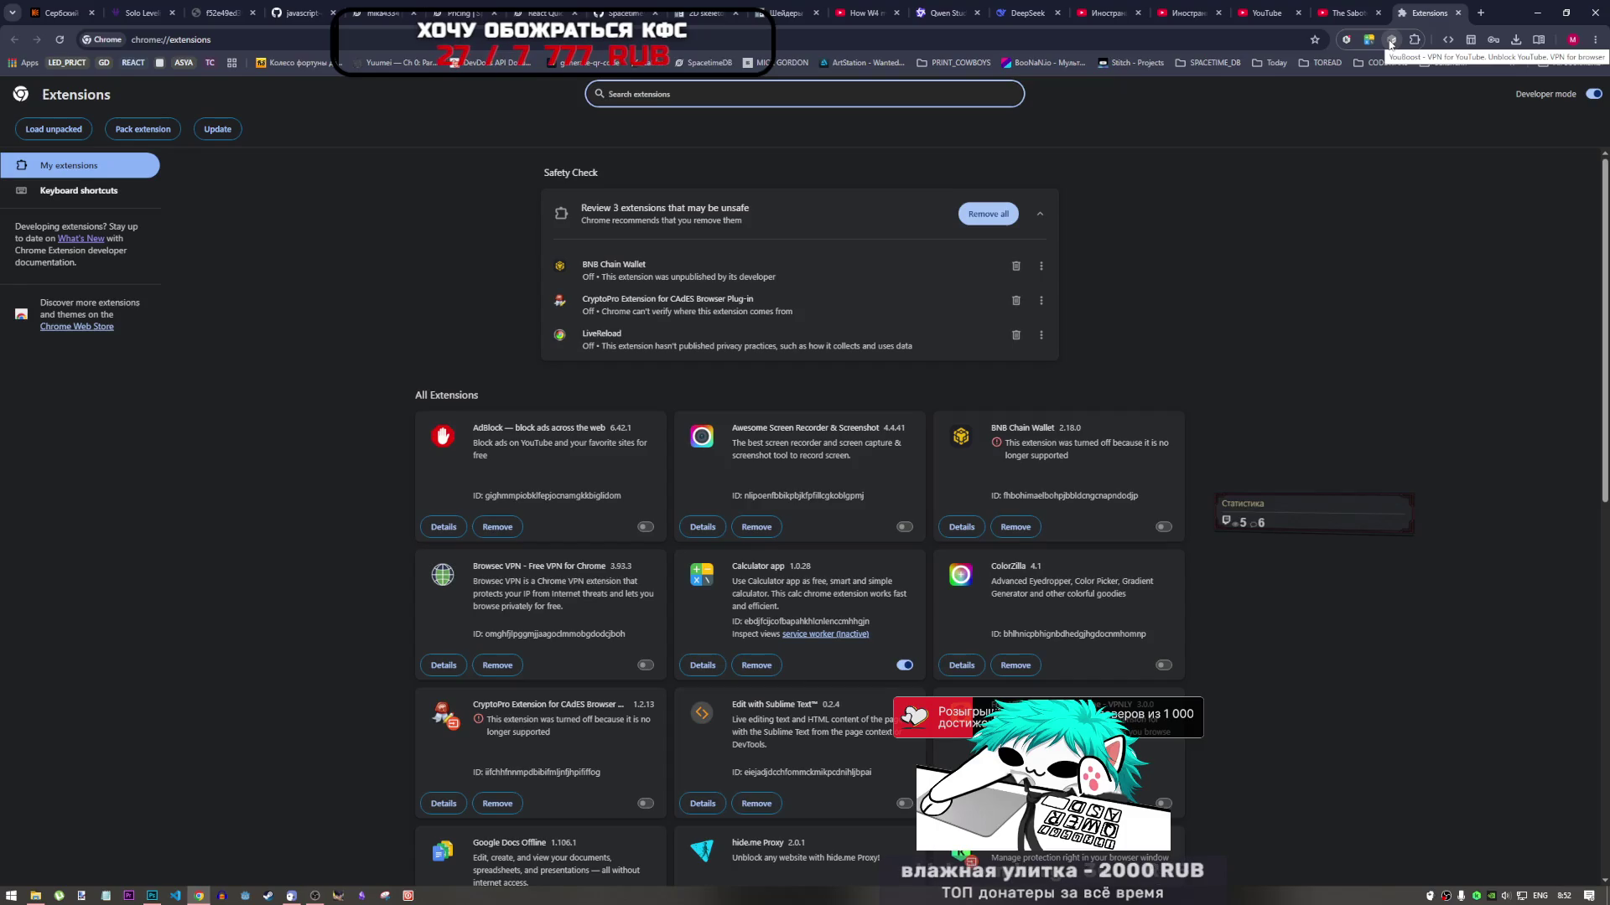
scroll(1126, 501, down, 2)
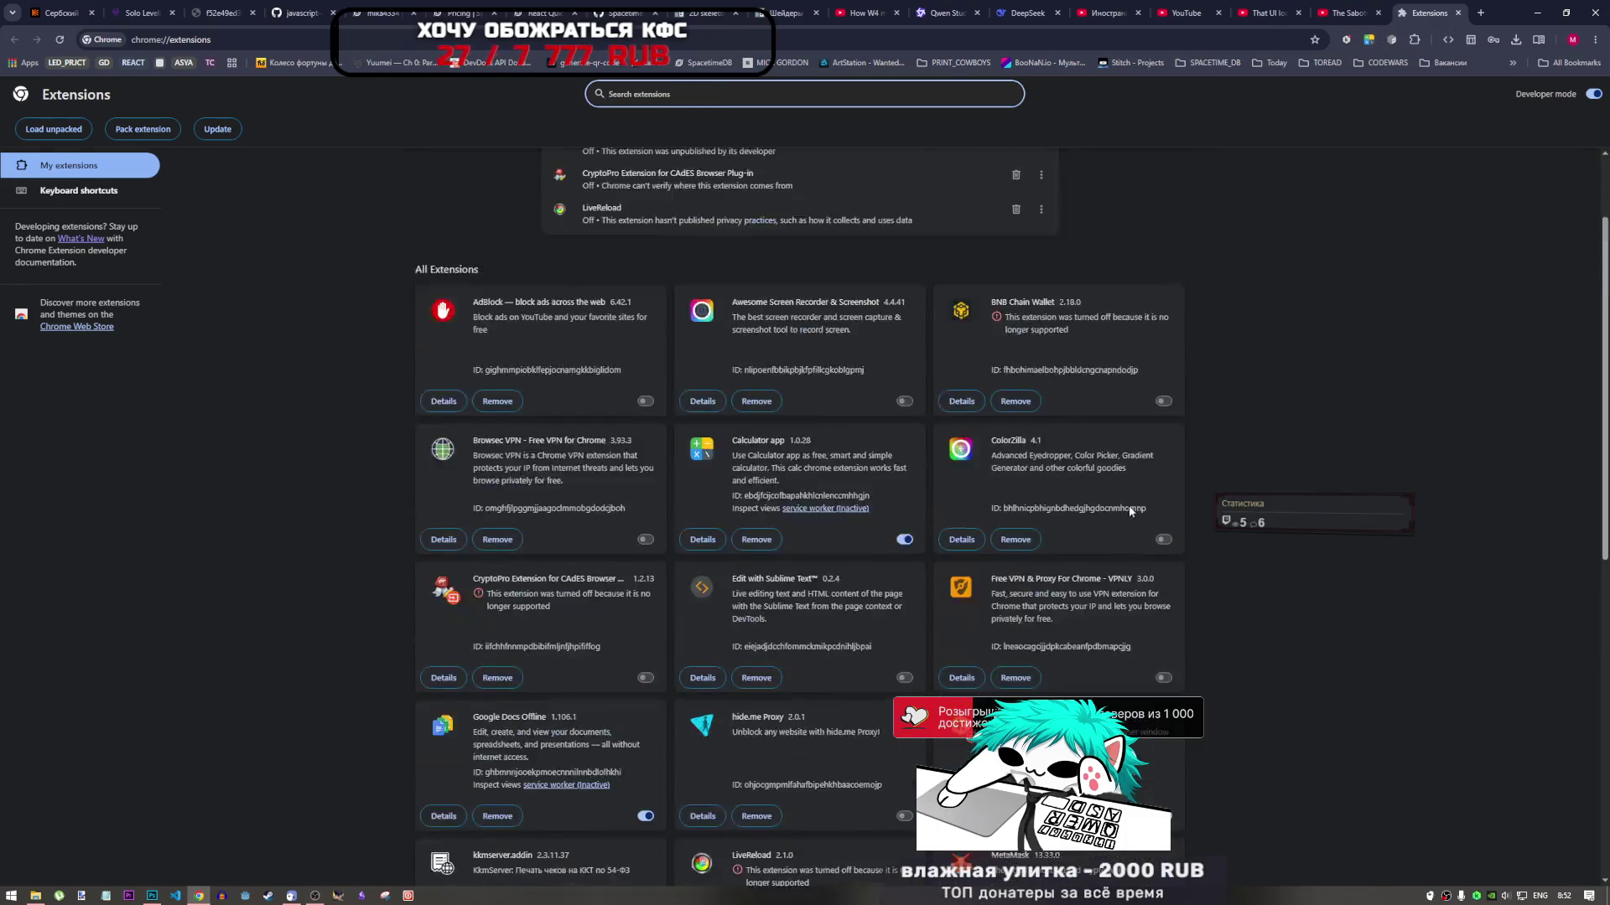
scroll(1129, 505, up, 2)
click(1390, 40)
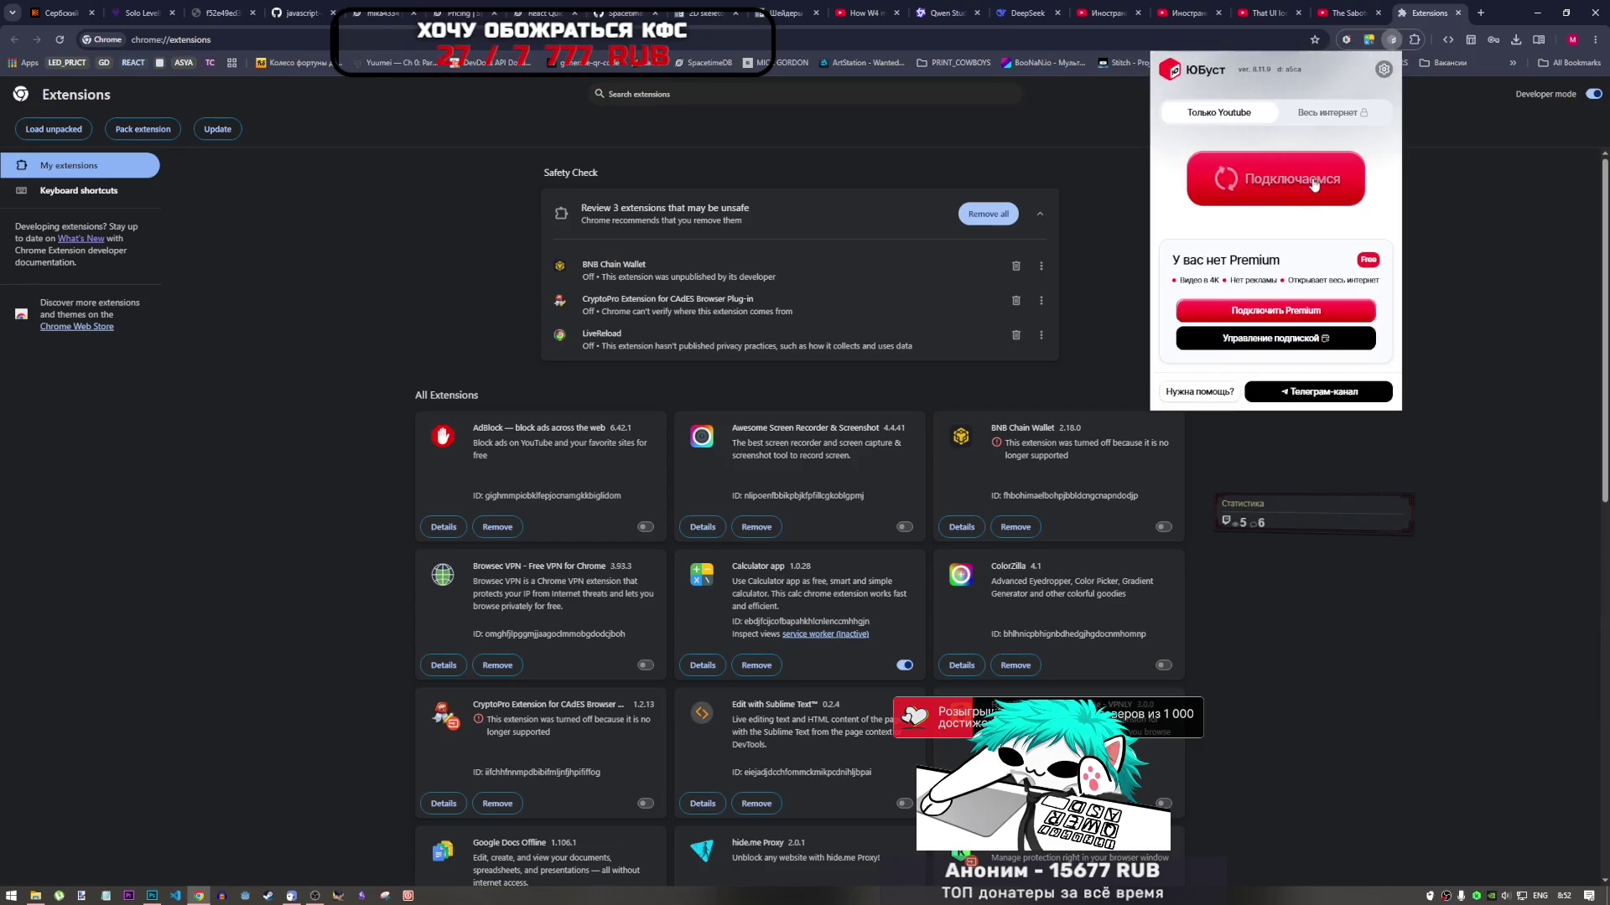
click(1436, 103)
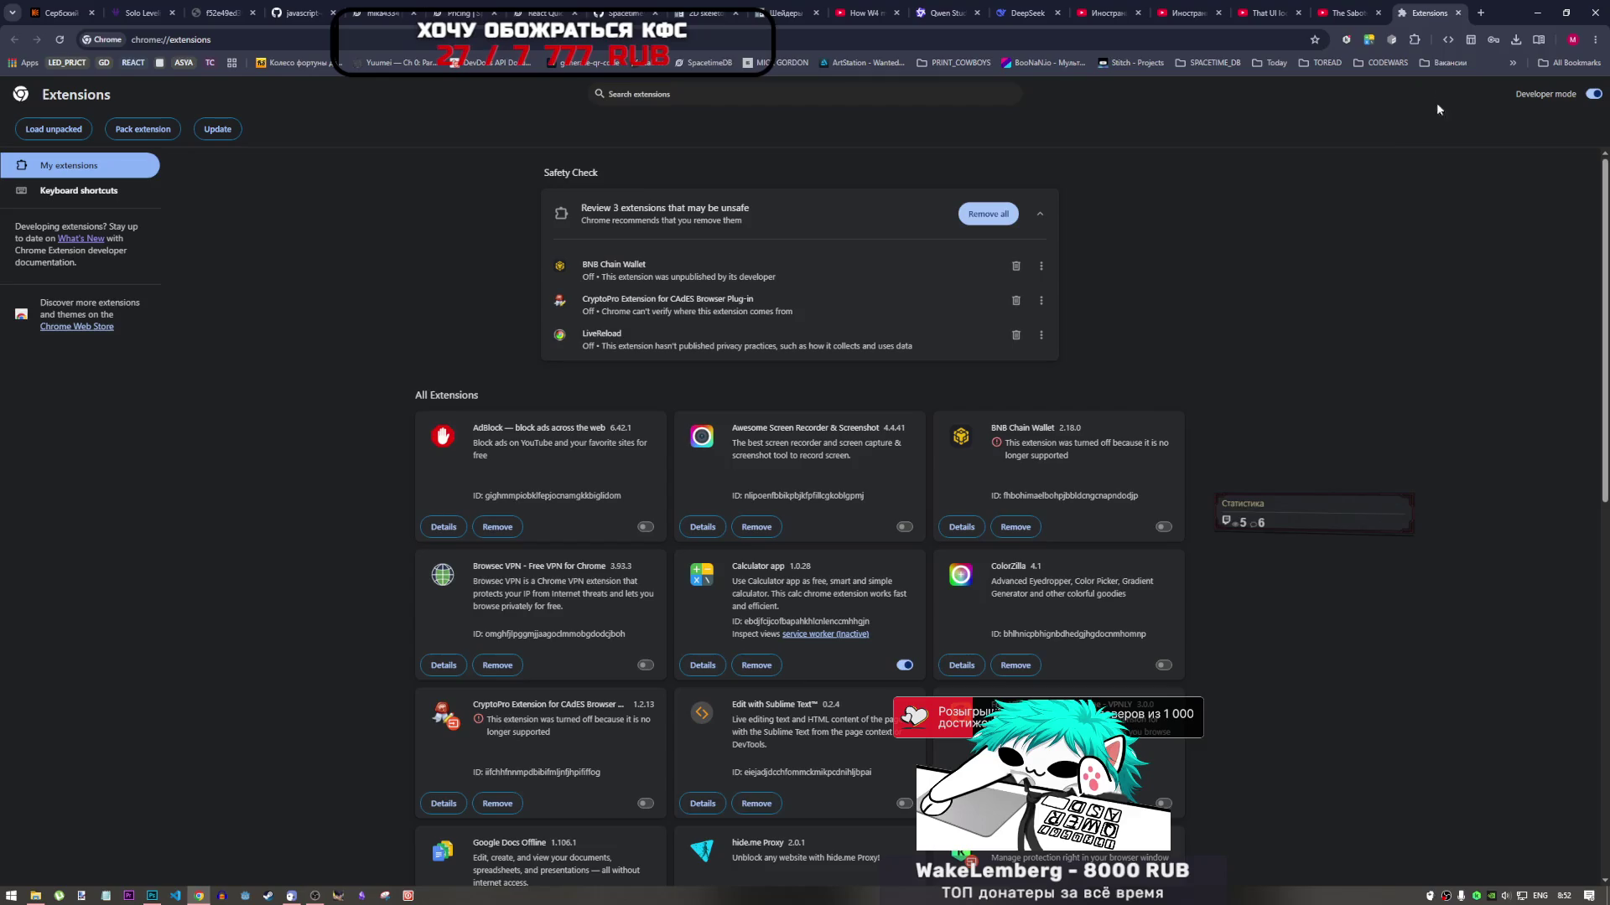
click(1479, 14)
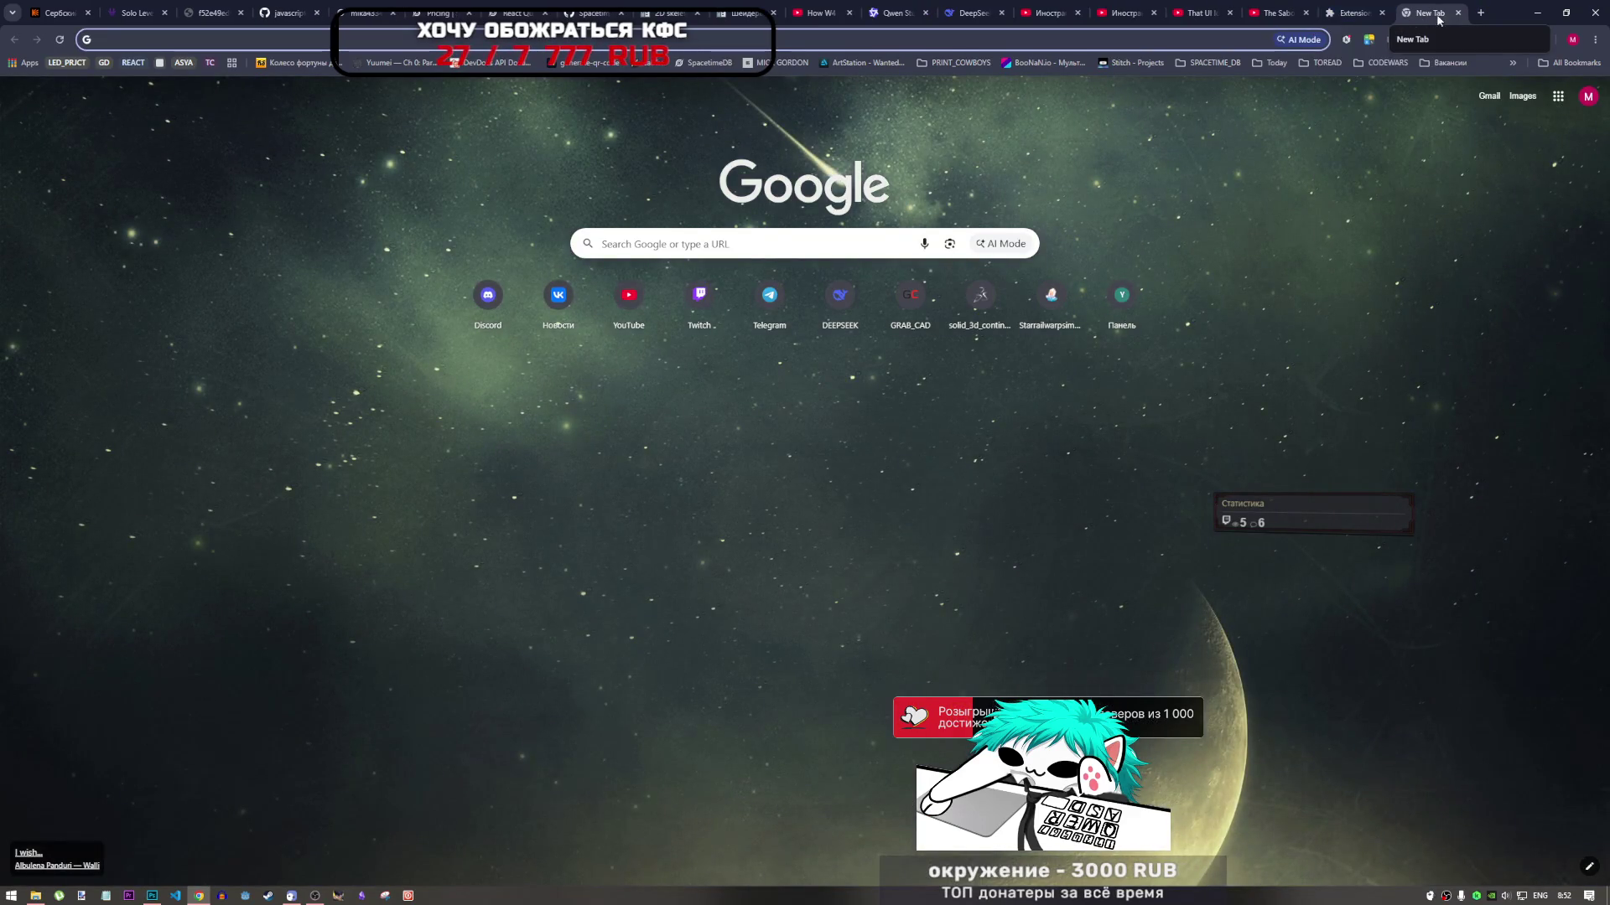
click(1373, 14)
click(1392, 42)
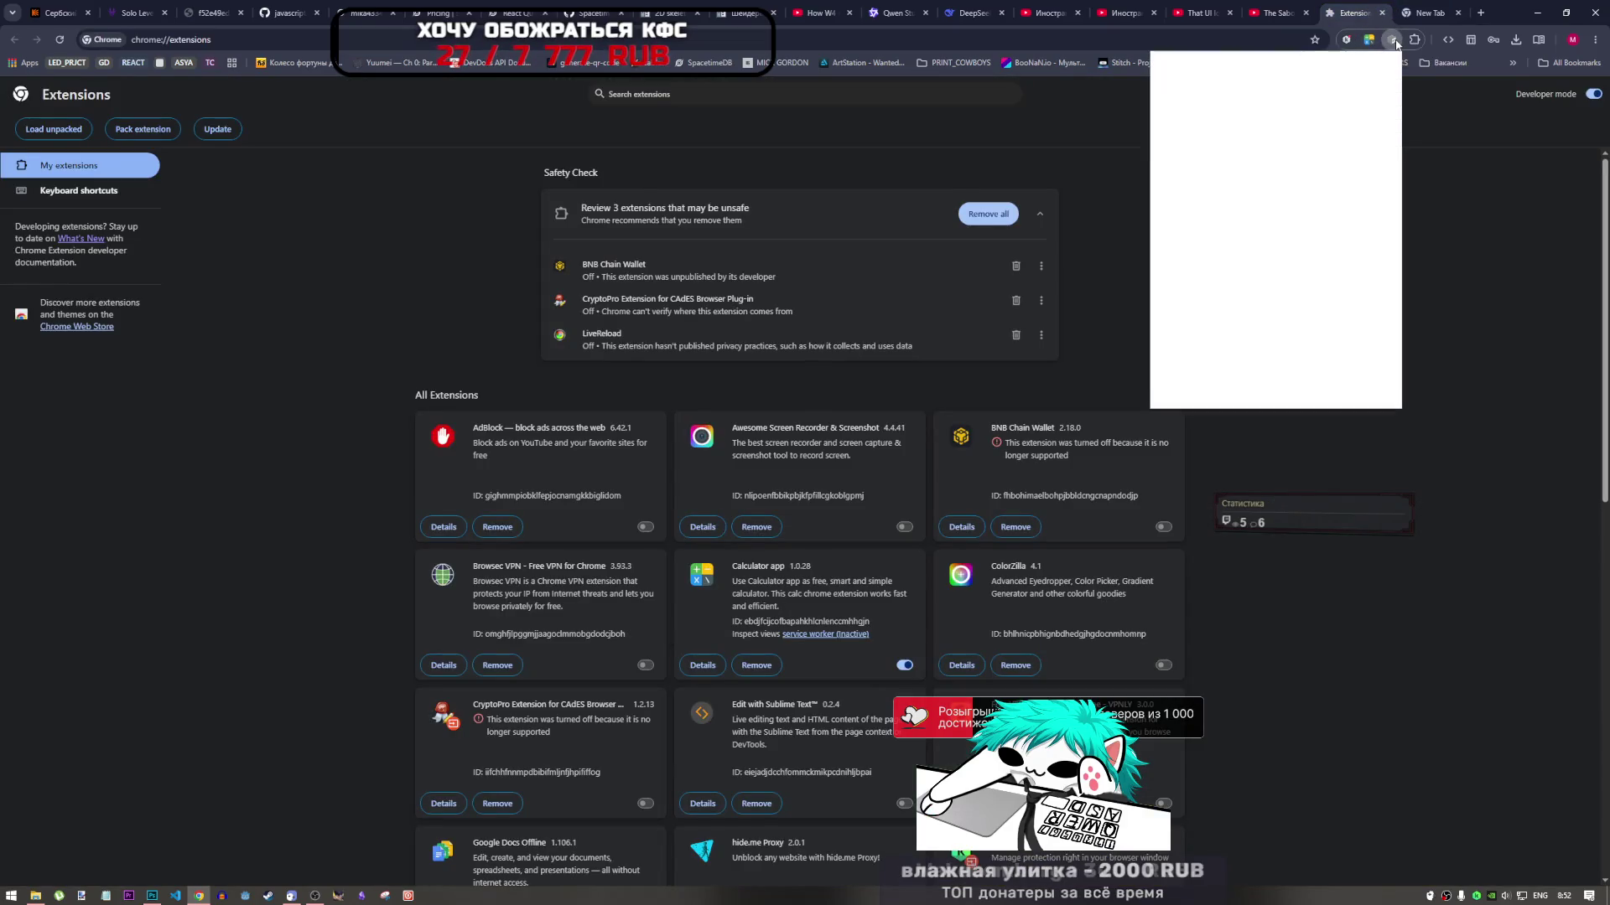
click(1393, 41)
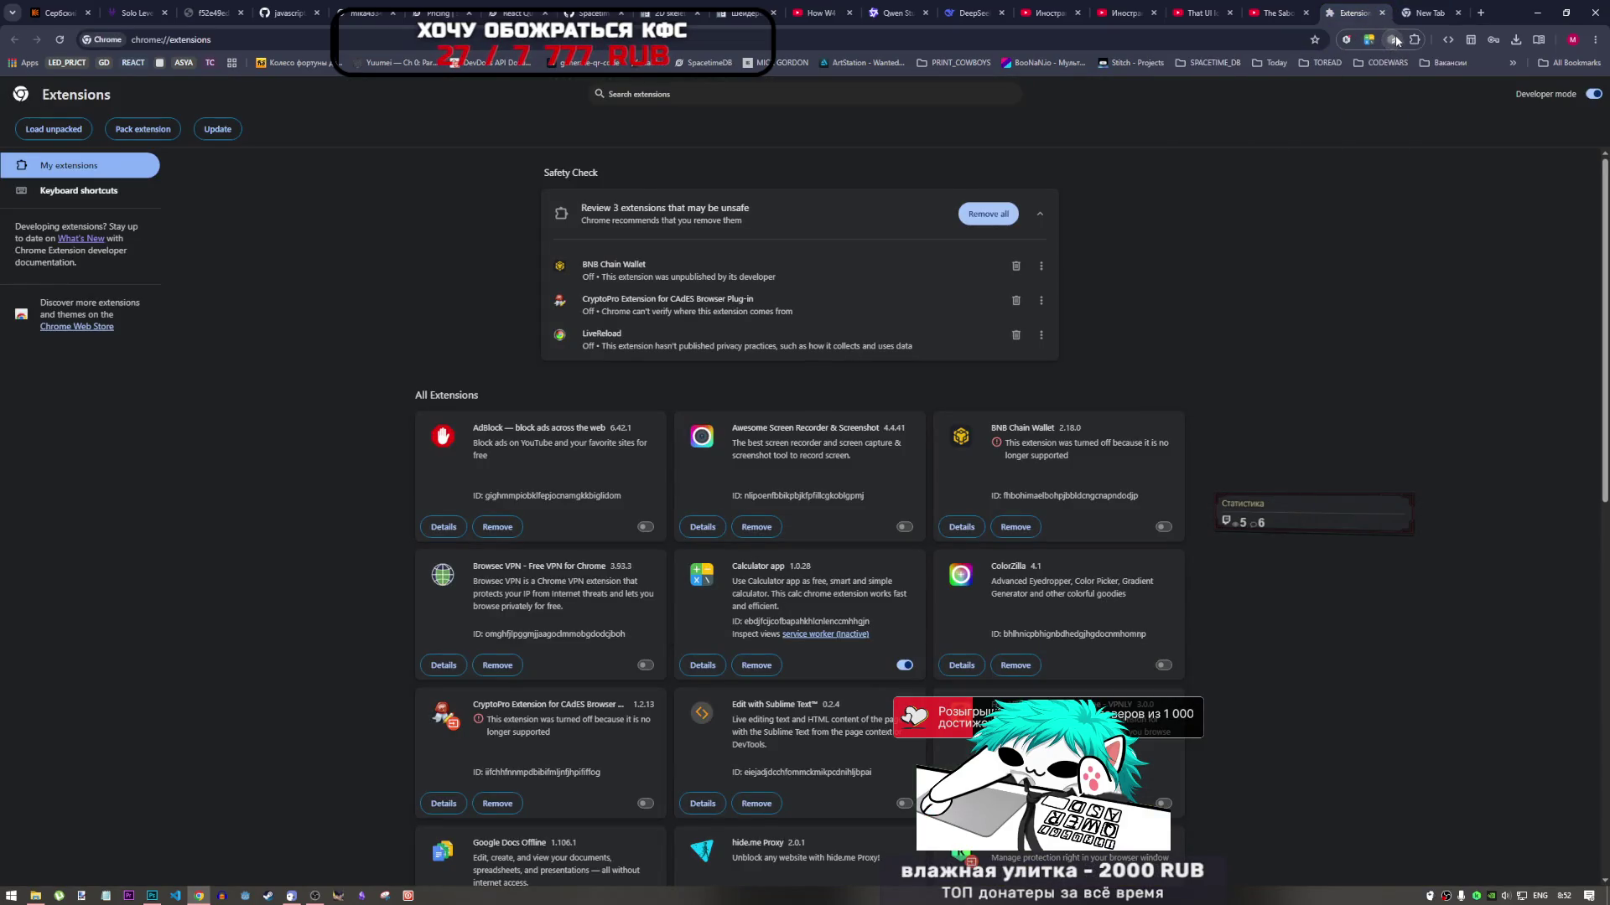
click(1414, 39)
click(1291, 279)
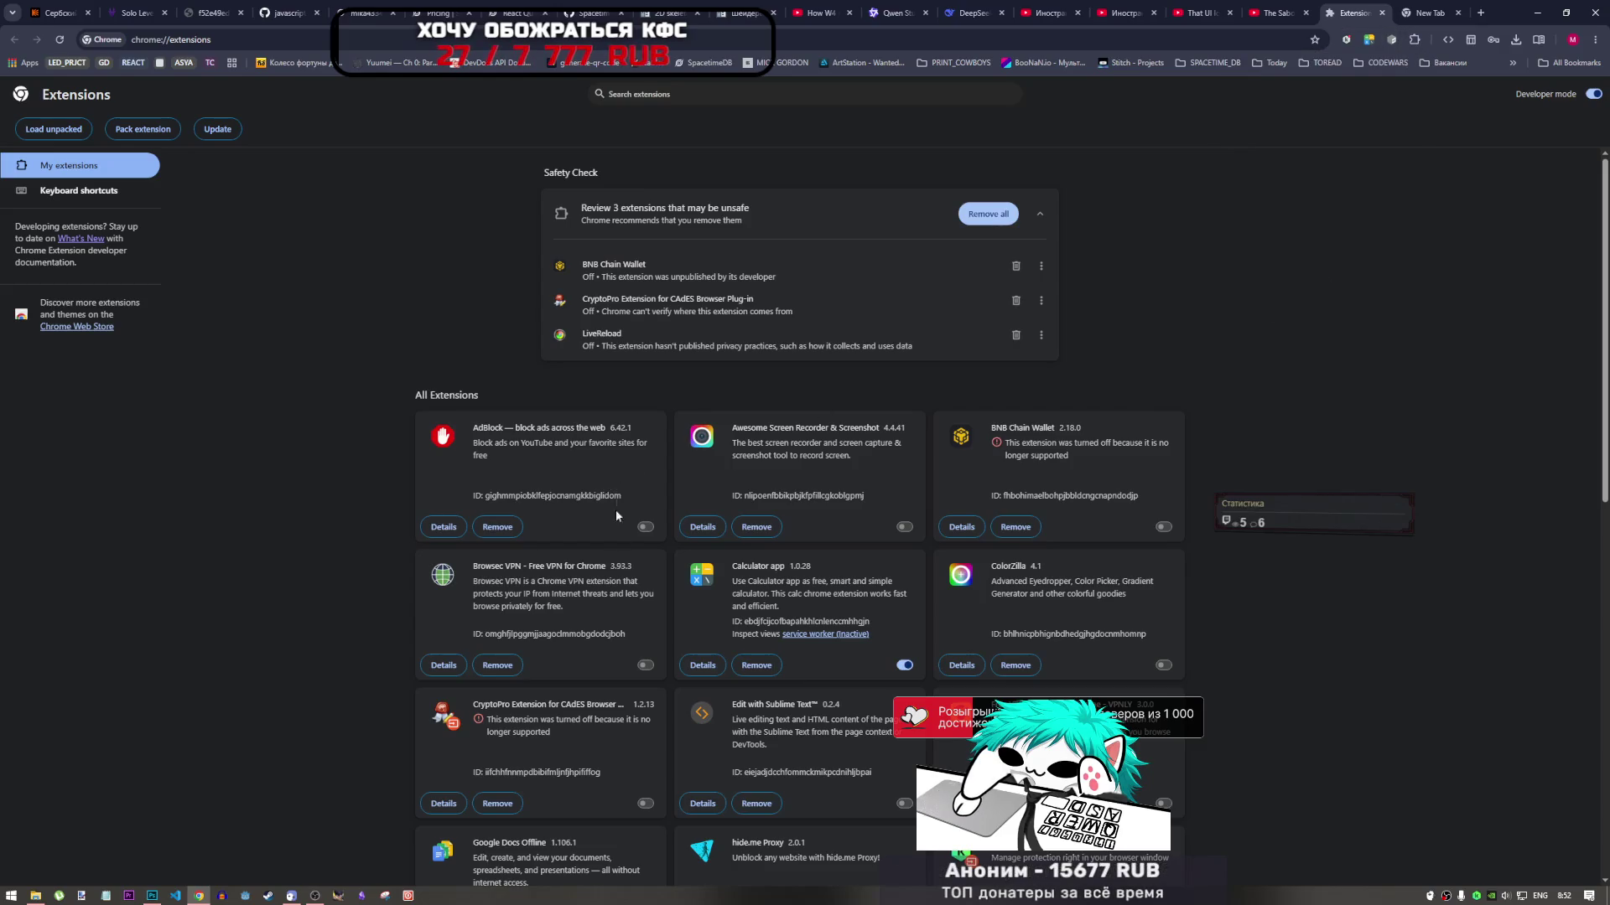
Switch off YouBoost on the extensions page and recheck its panel on the Saboteur YouTube tab
scroll(616, 510, down, 10)
click(905, 693)
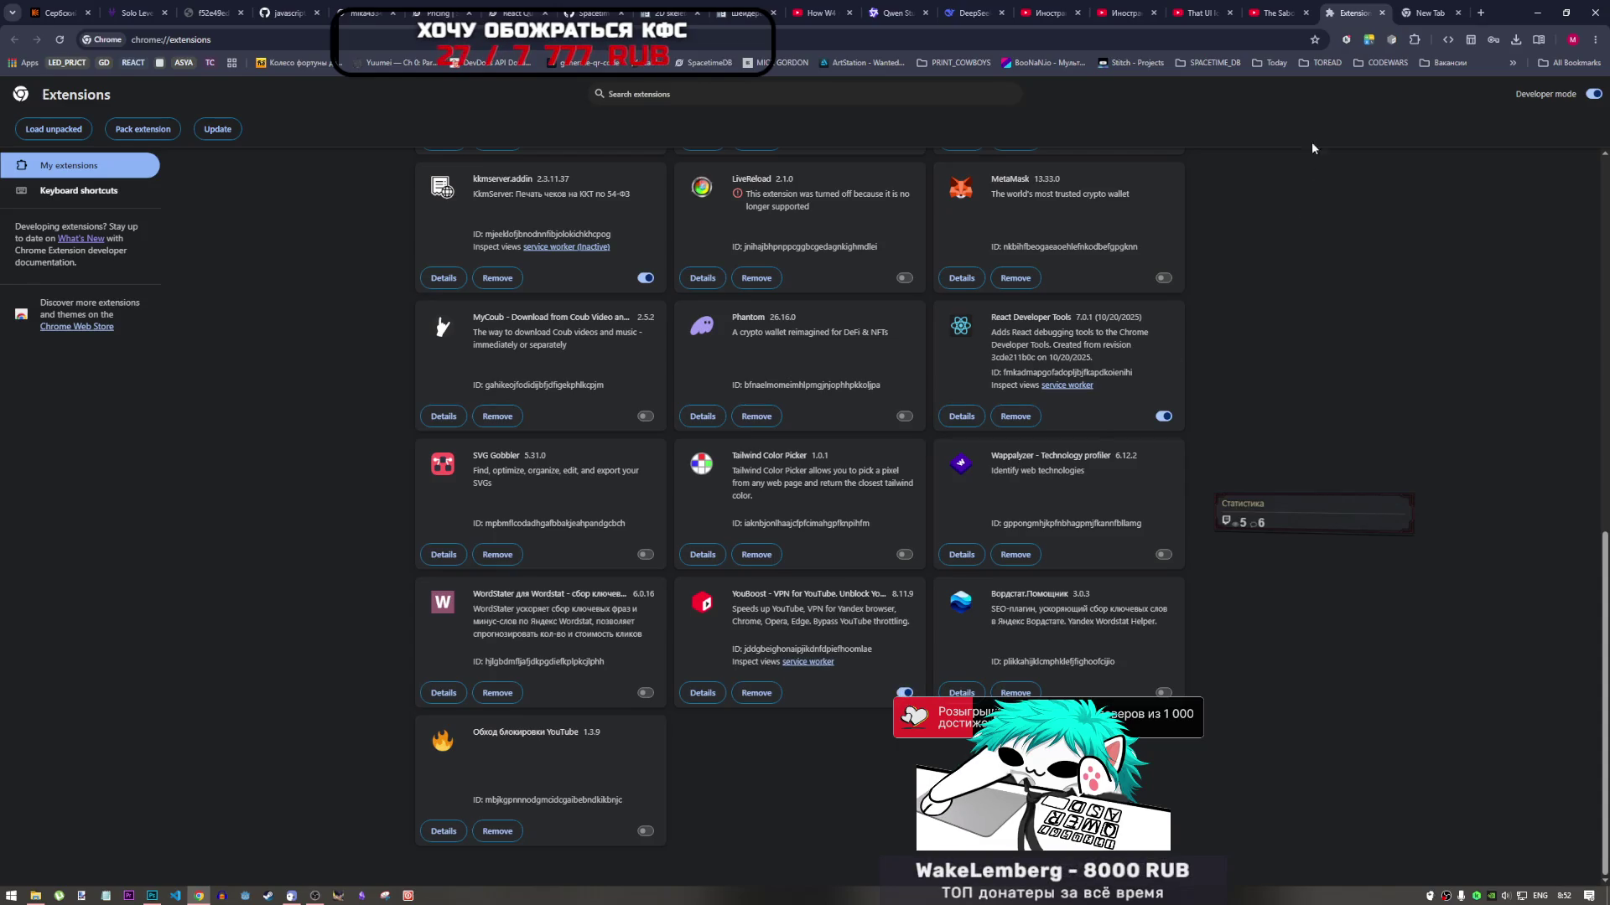
click(1464, 17)
click(1458, 13)
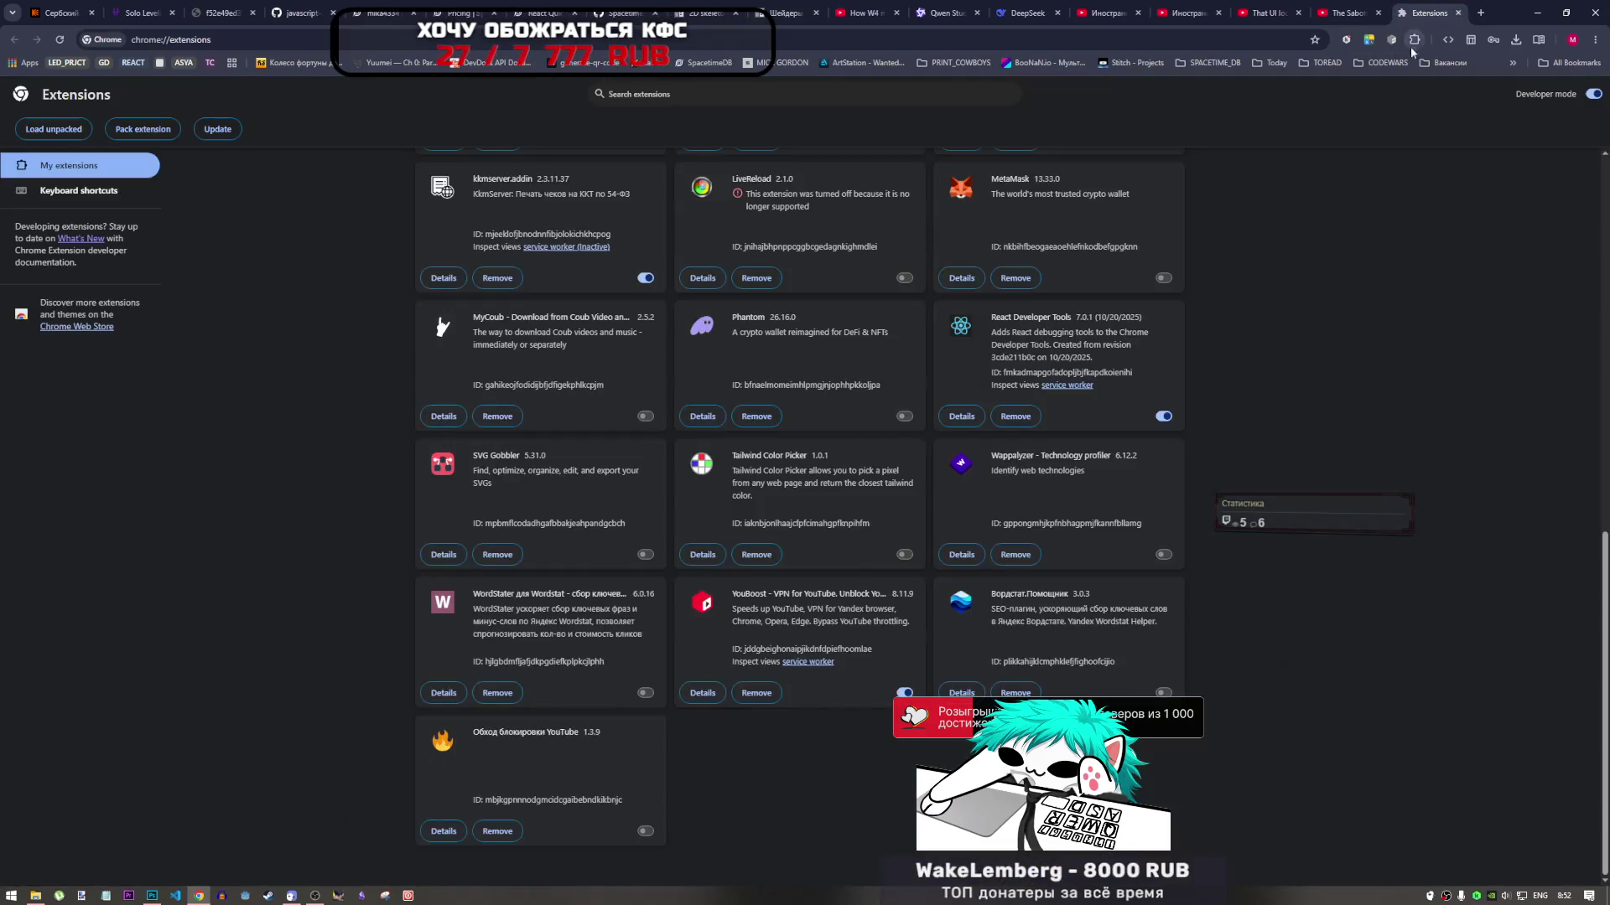
click(1393, 41)
click(1393, 40)
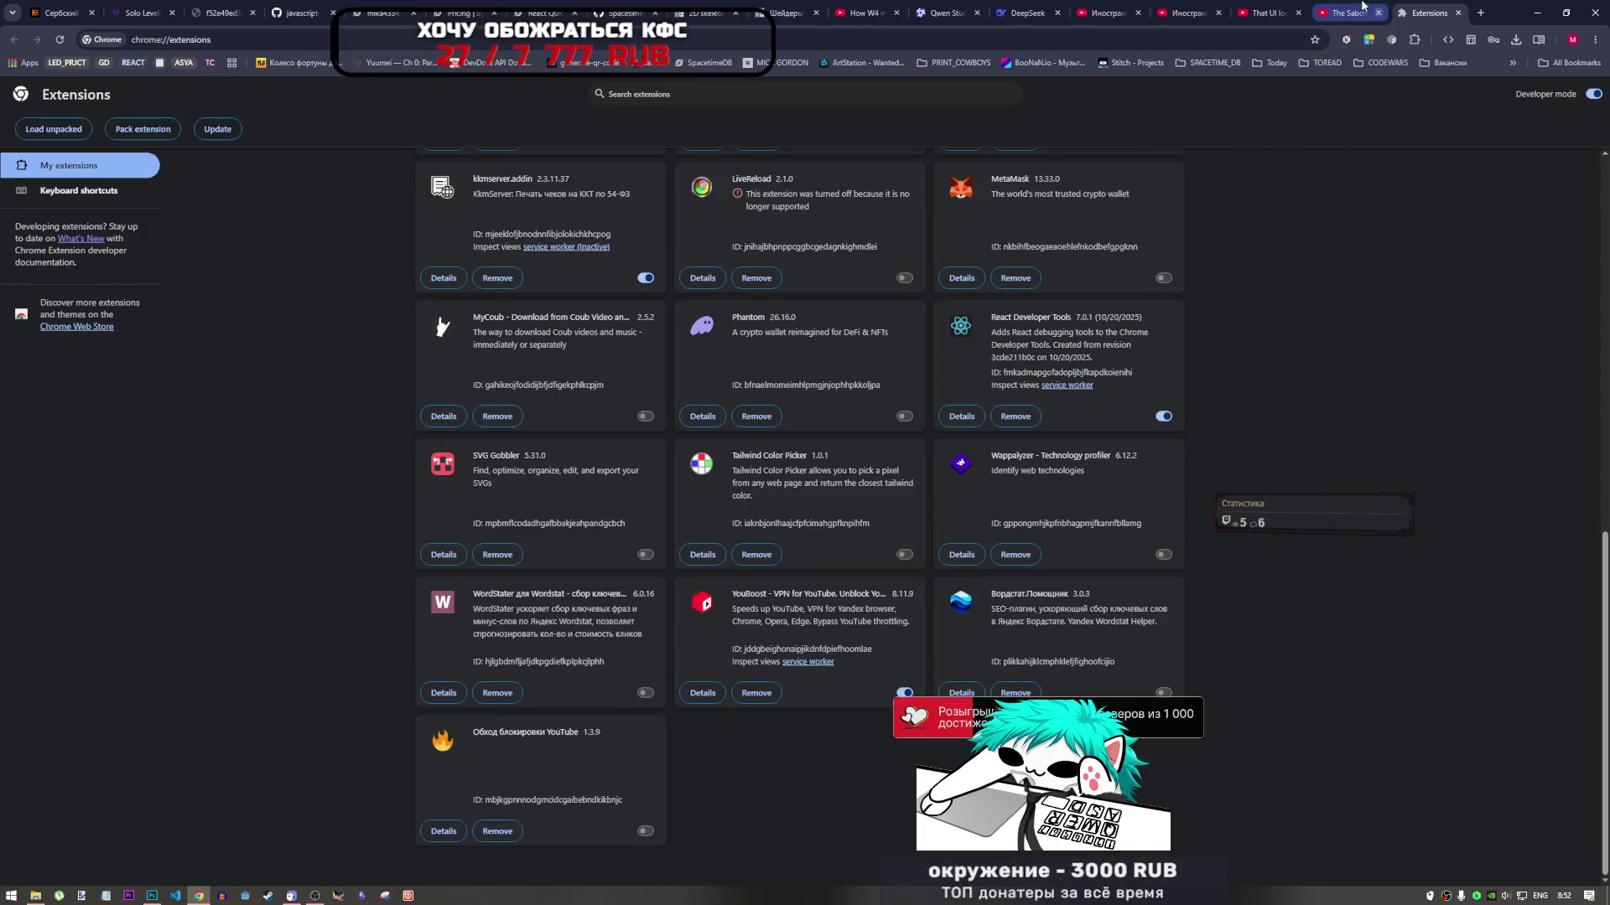
click(1344, 12)
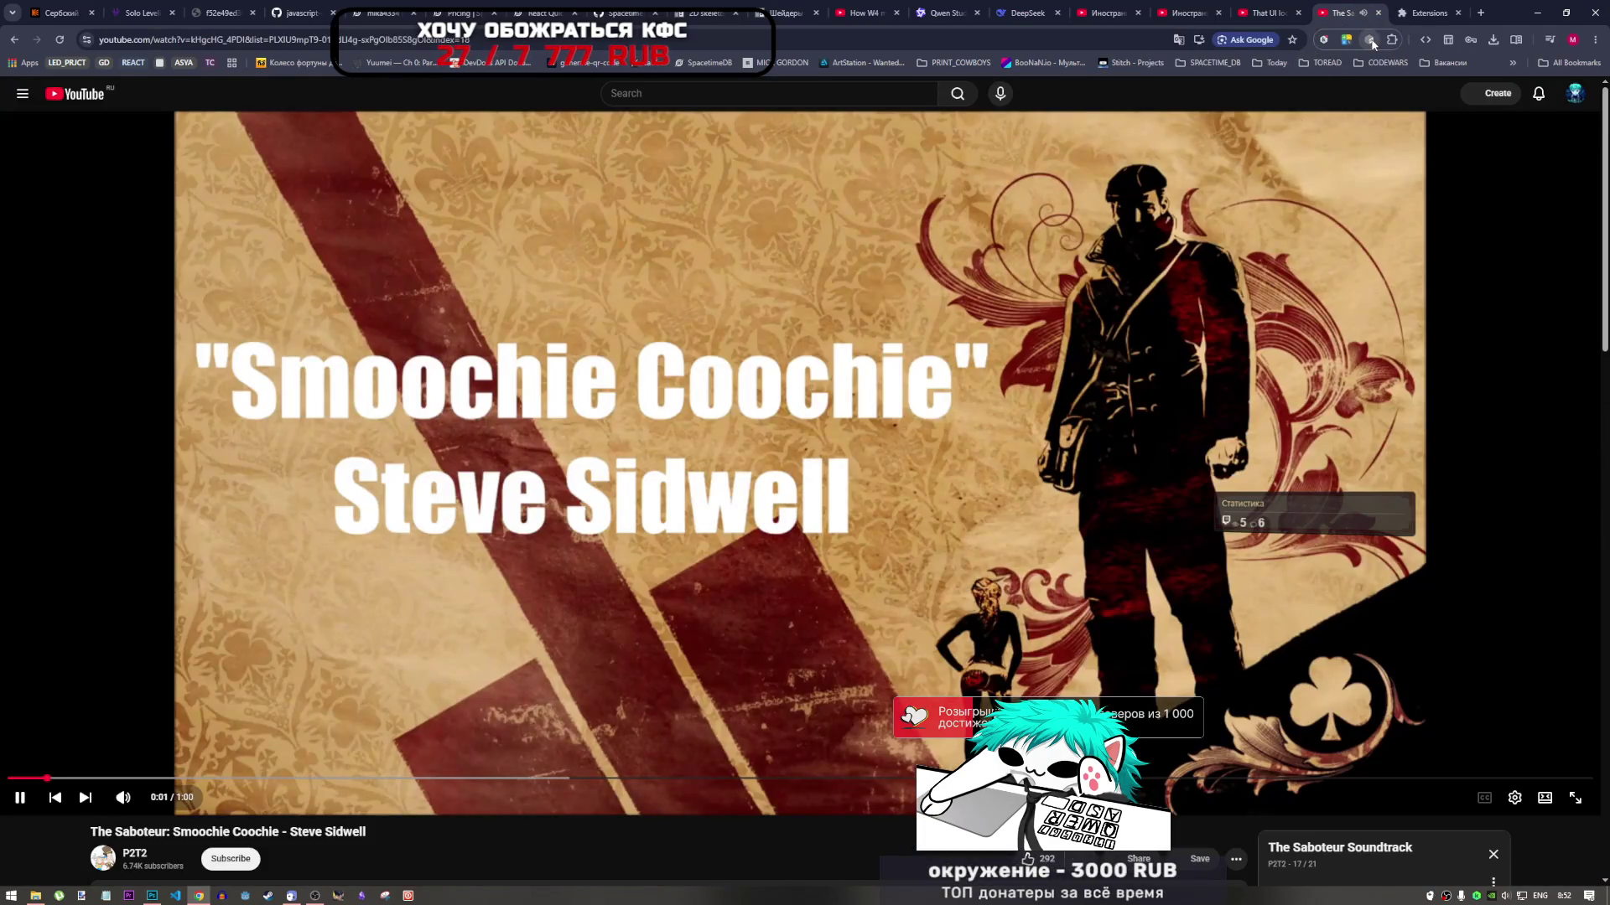
click(1368, 39)
click(1372, 41)
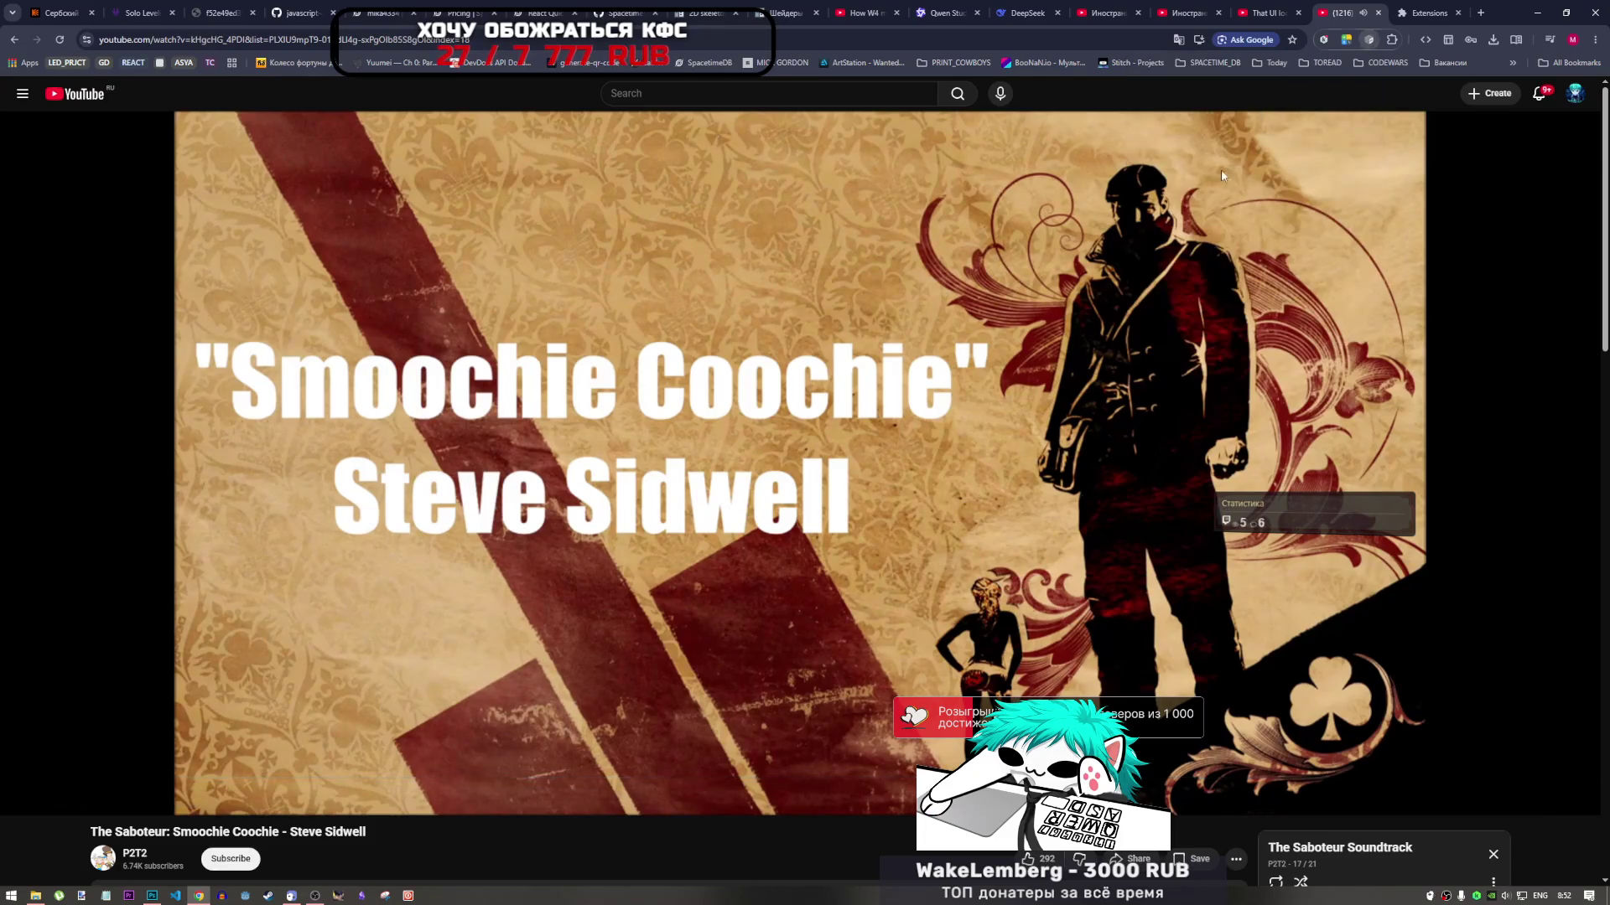
Skip to the next playlist song by dragging the scrubber to the end, and close the extensions page
mouse_move(1408, 775)
mouse_down()
mouse_move(1383, 778)
mouse_move(1601, 779)
mouse_up()
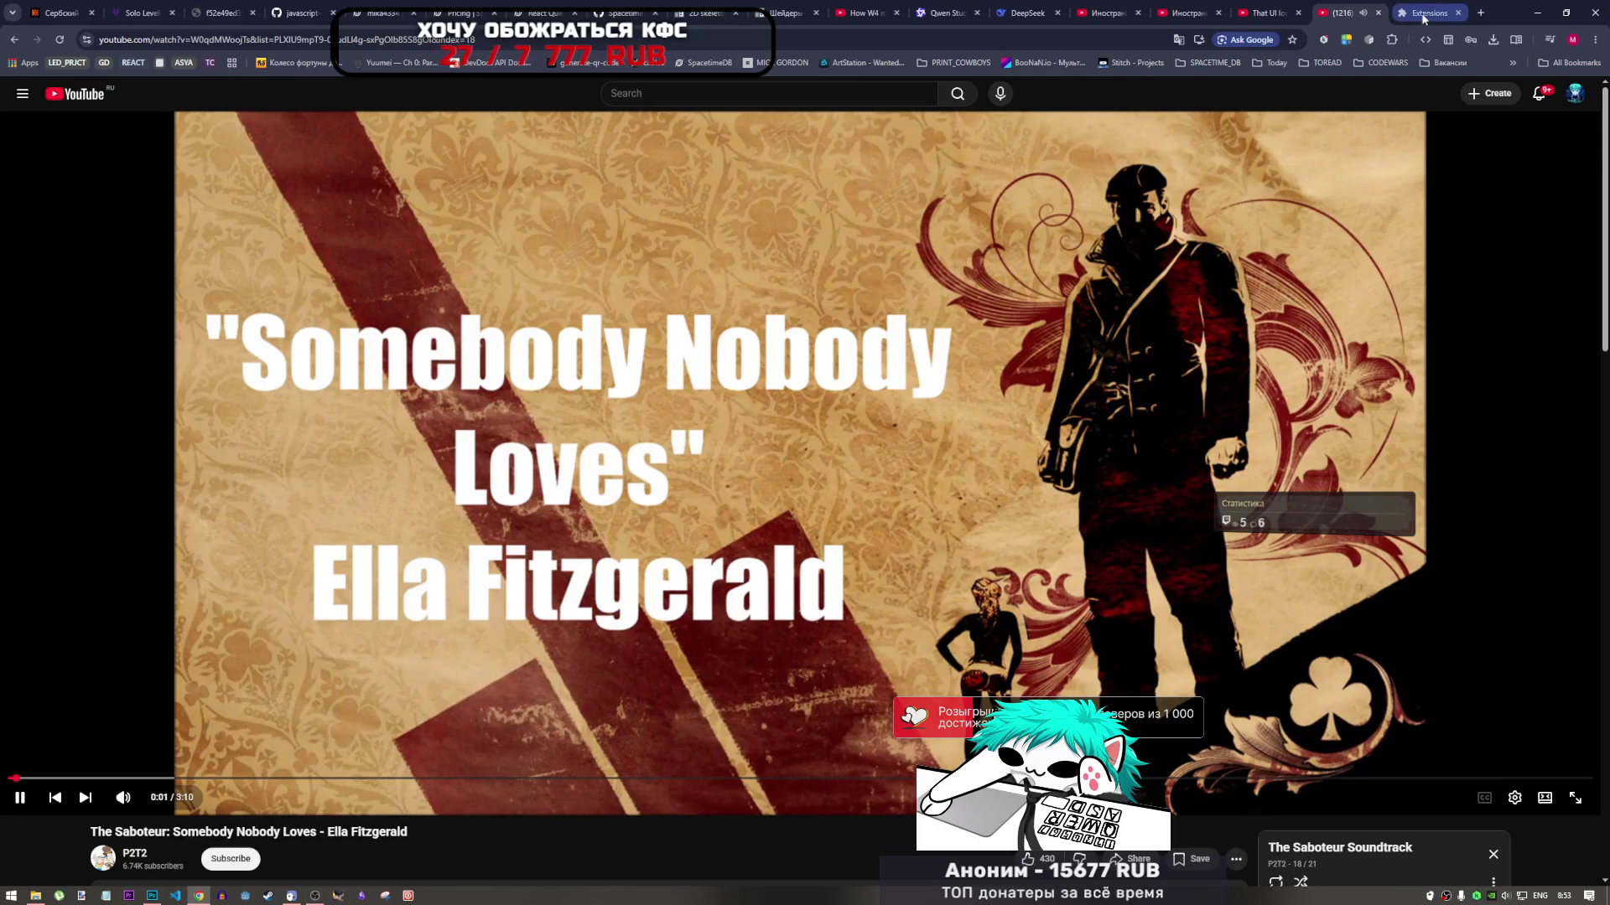
click(1425, 15)
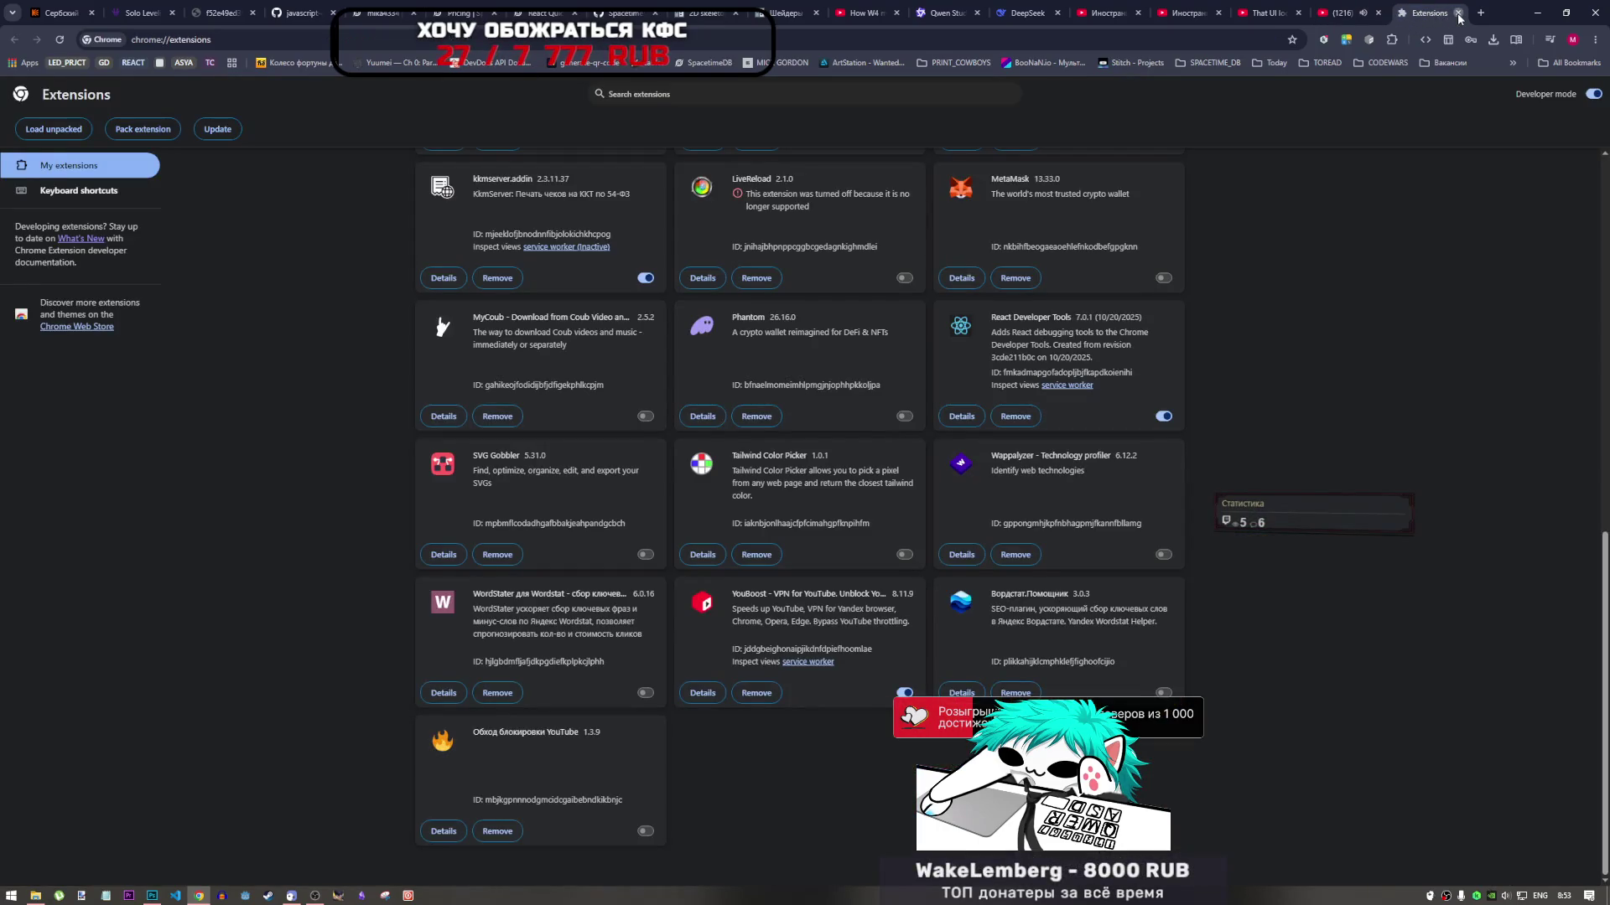
click(1458, 13)
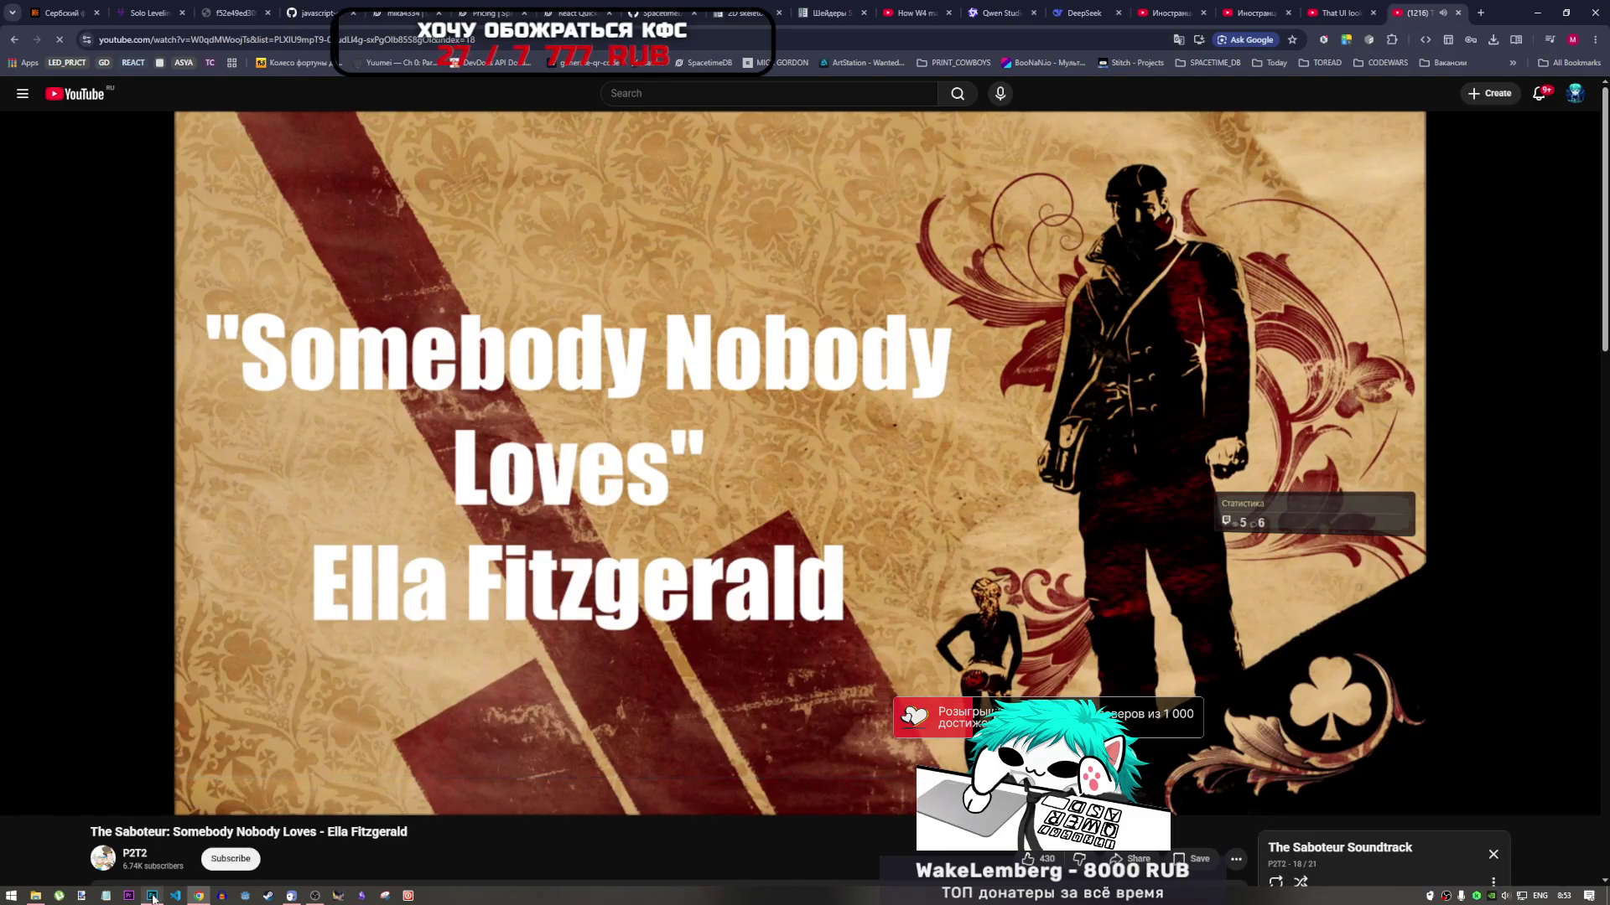
click(152, 896)
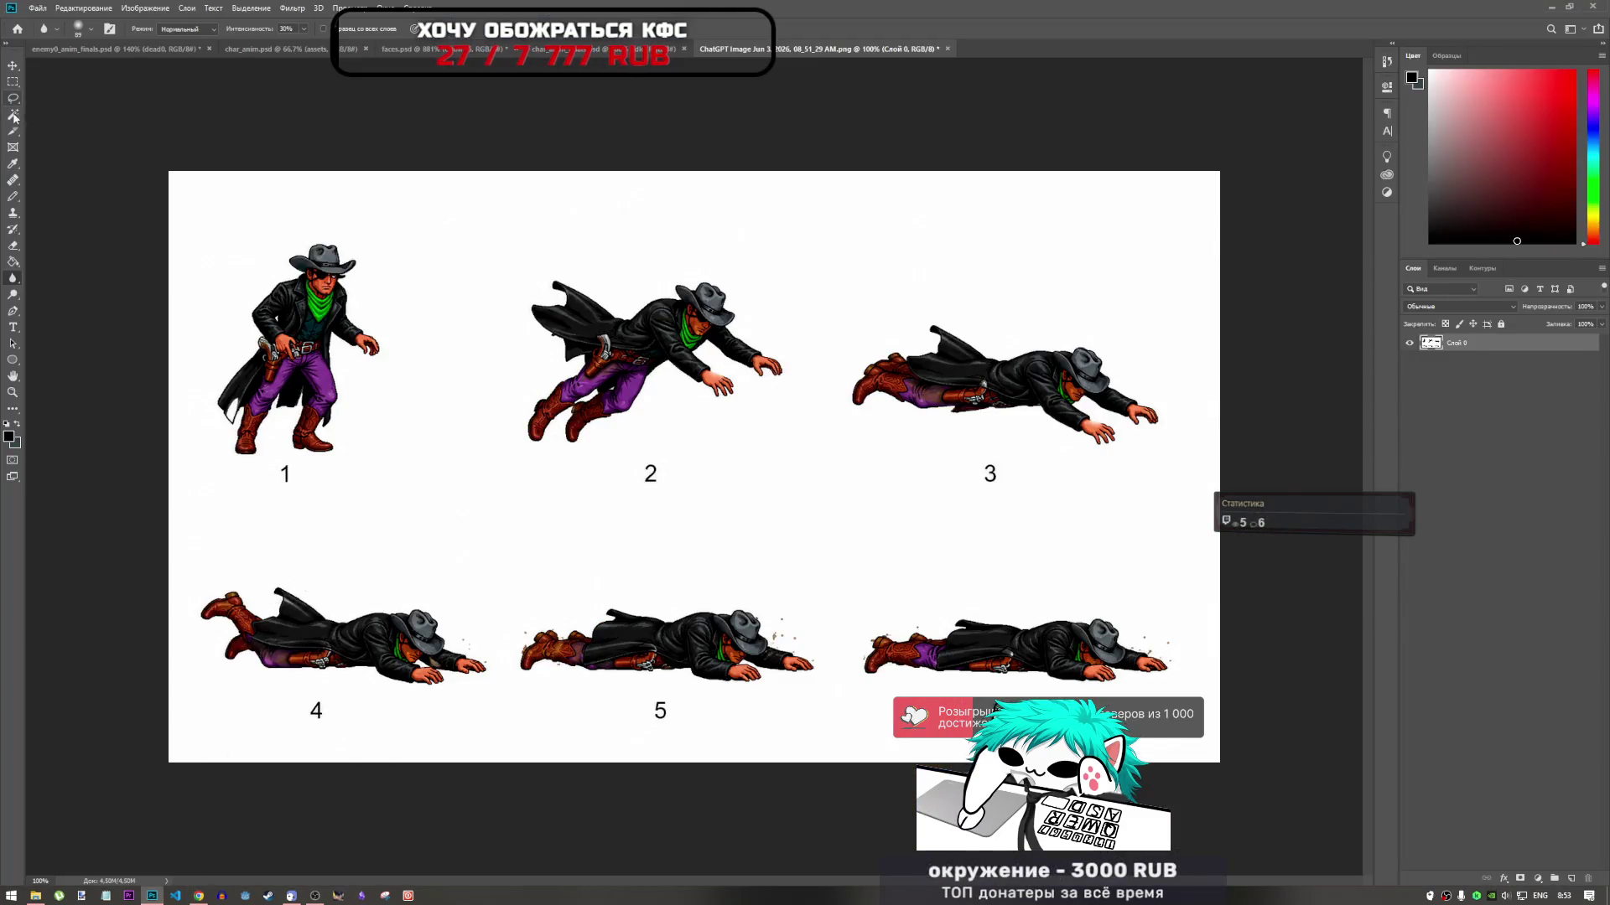
Select the white background with the Magic Wand and delete it, leaving transparency
click(15, 115)
click(478, 445)
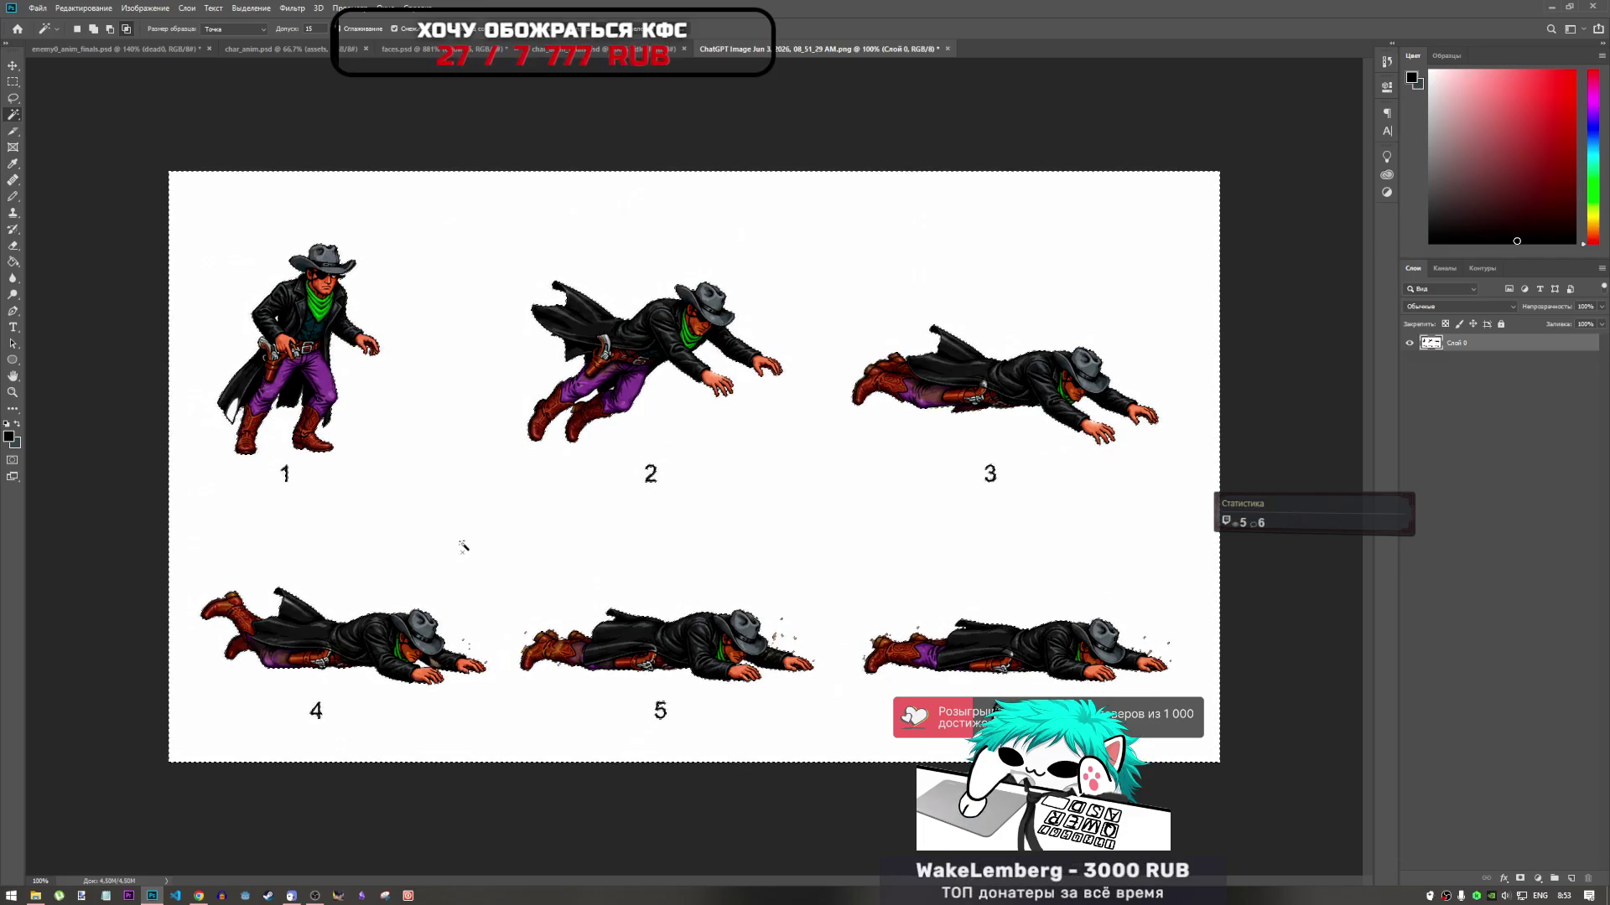
key(Delete)
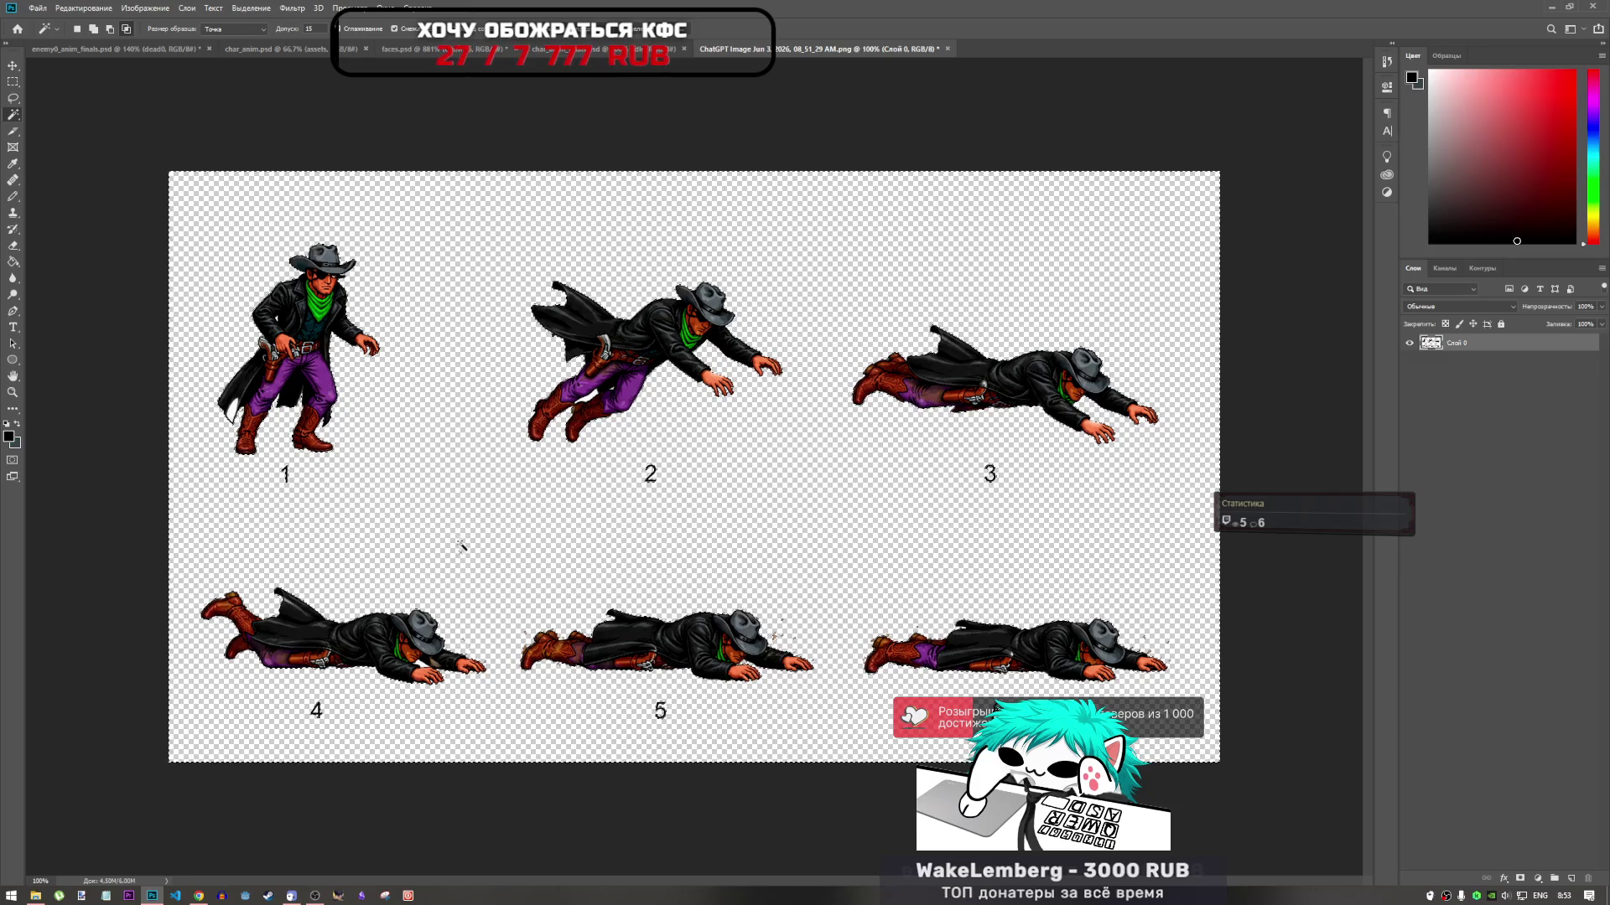
key(ctrl+z)
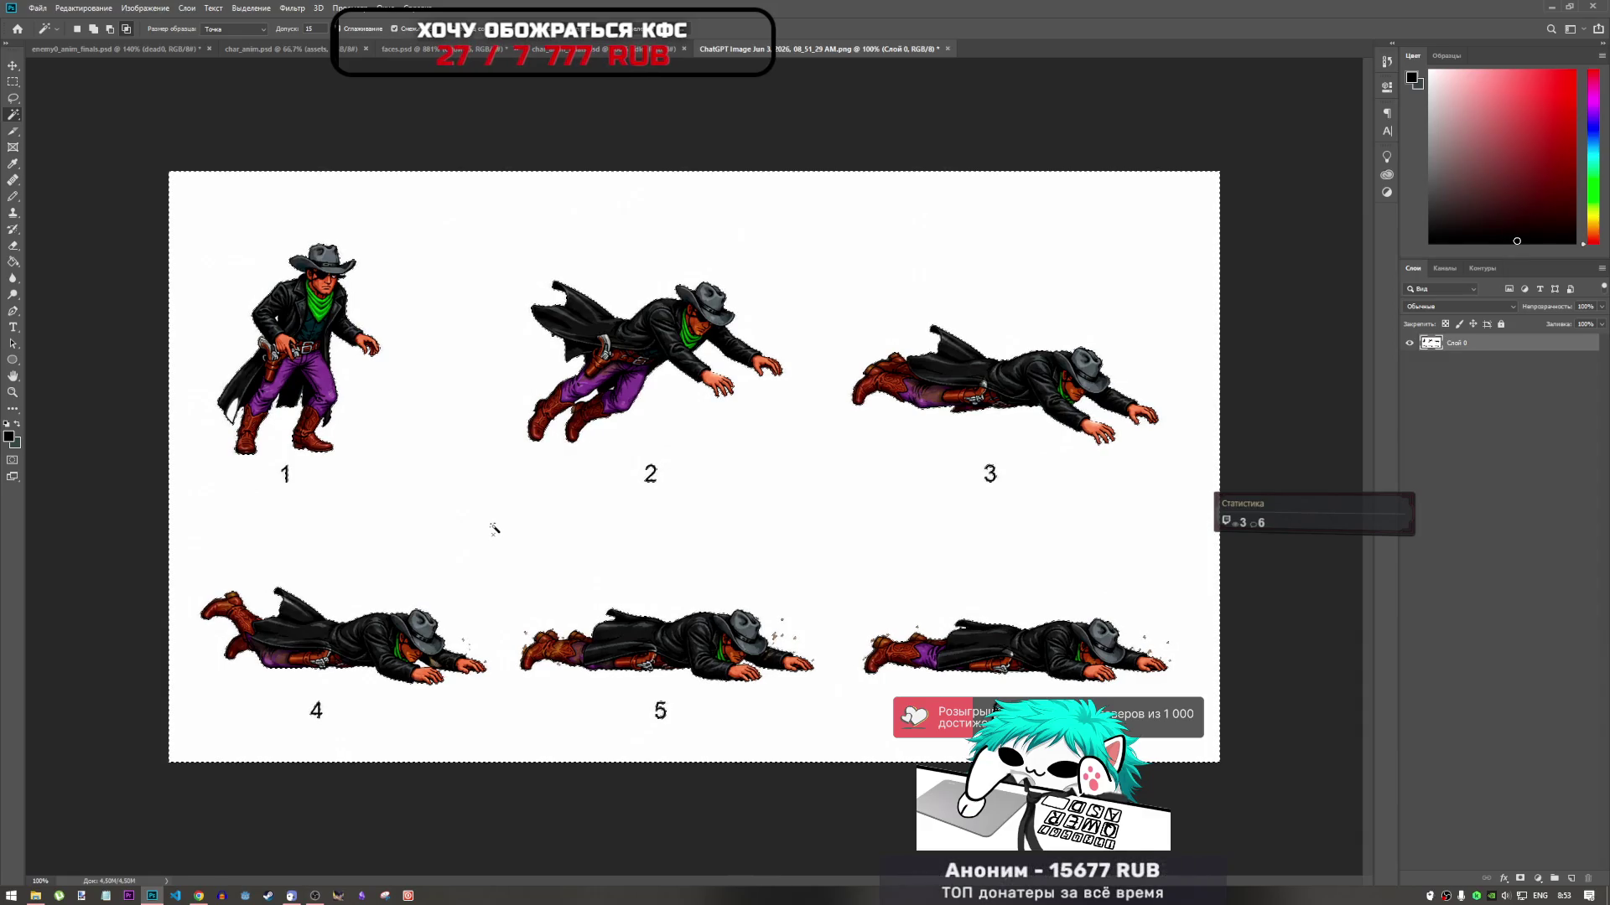
key(ctrl+d)
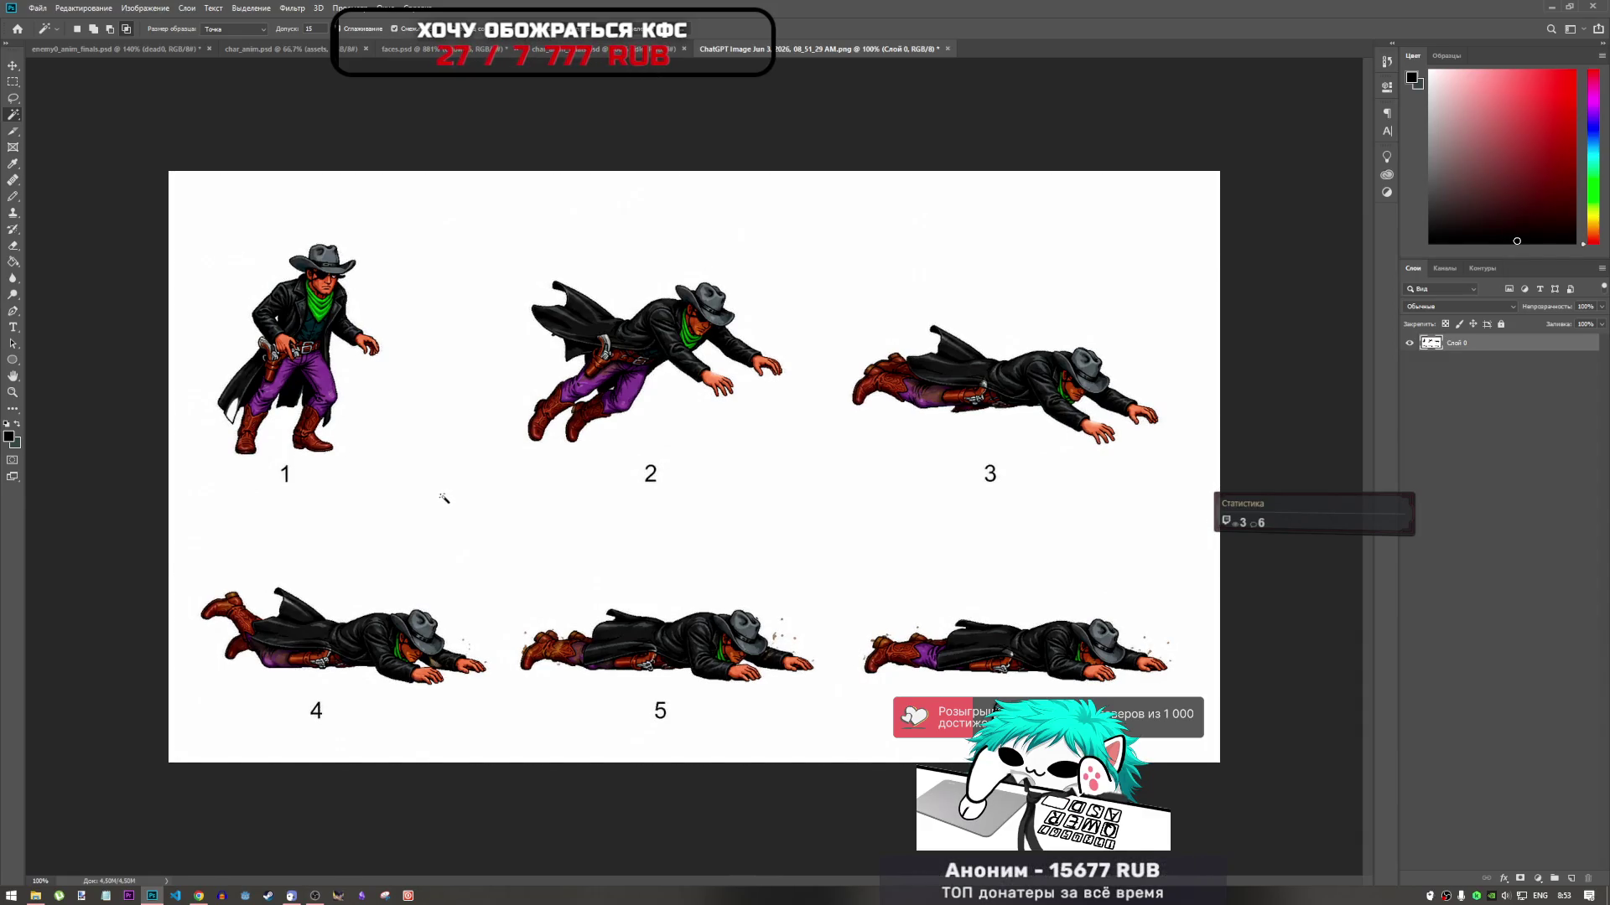
click(449, 501)
key(Delete)
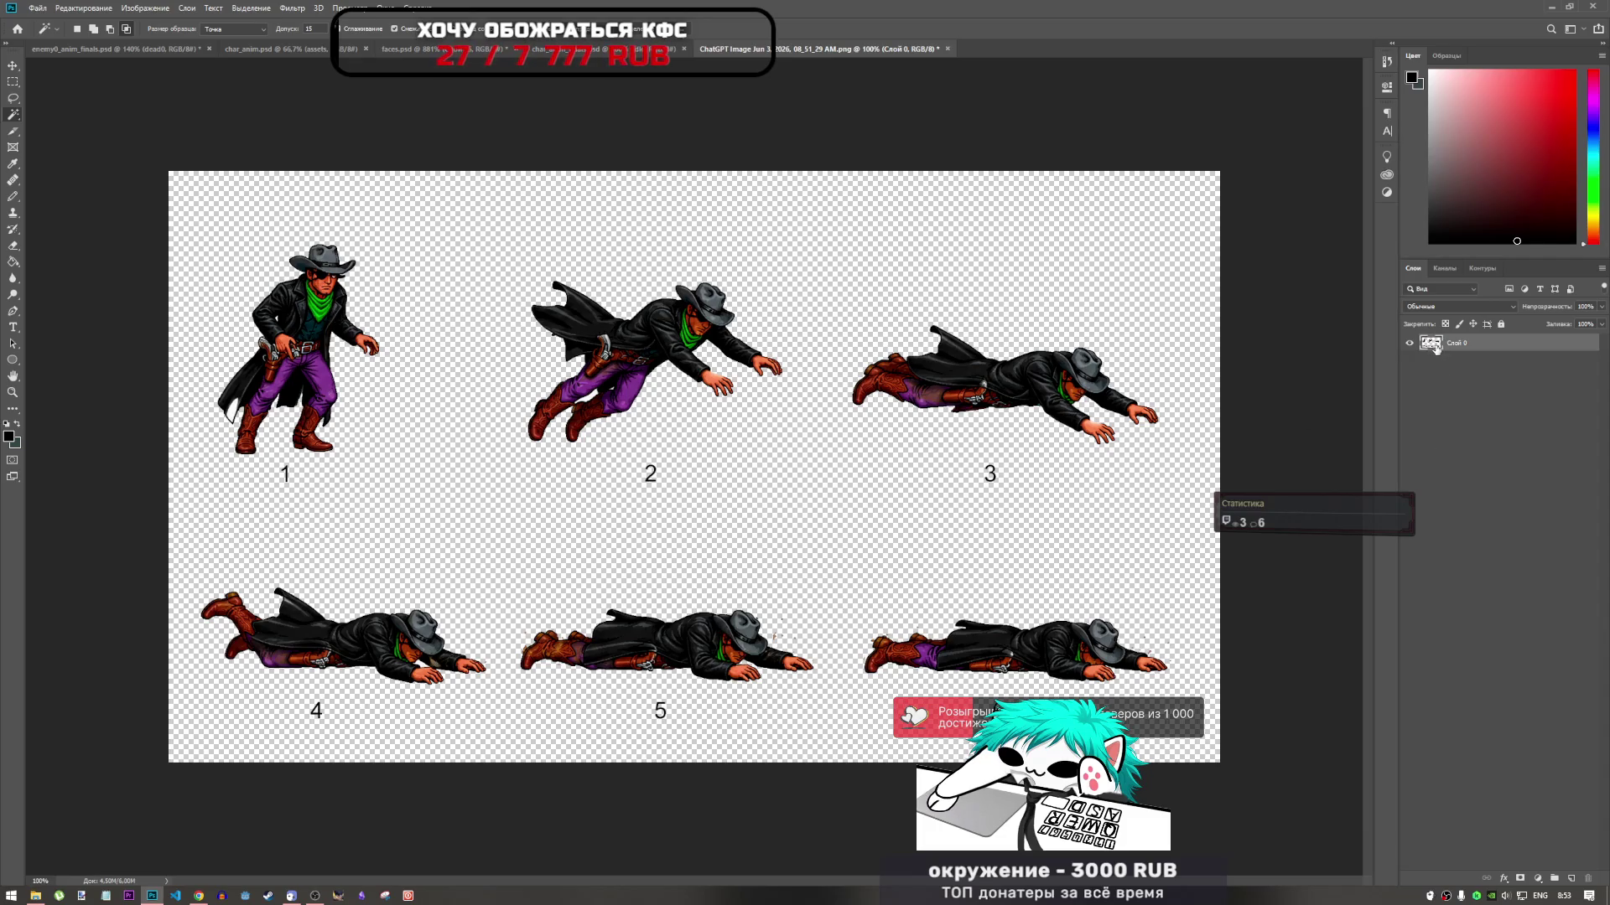
Lasso a selection around cowboy figure 1
click(12, 100)
mouse_move(323, 217)
mouse_down()
mouse_move(188, 352)
mouse_move(215, 459)
mouse_up()
mouse_move(358, 464)
mouse_down()
mouse_move(415, 244)
mouse_move(369, 209)
mouse_up()
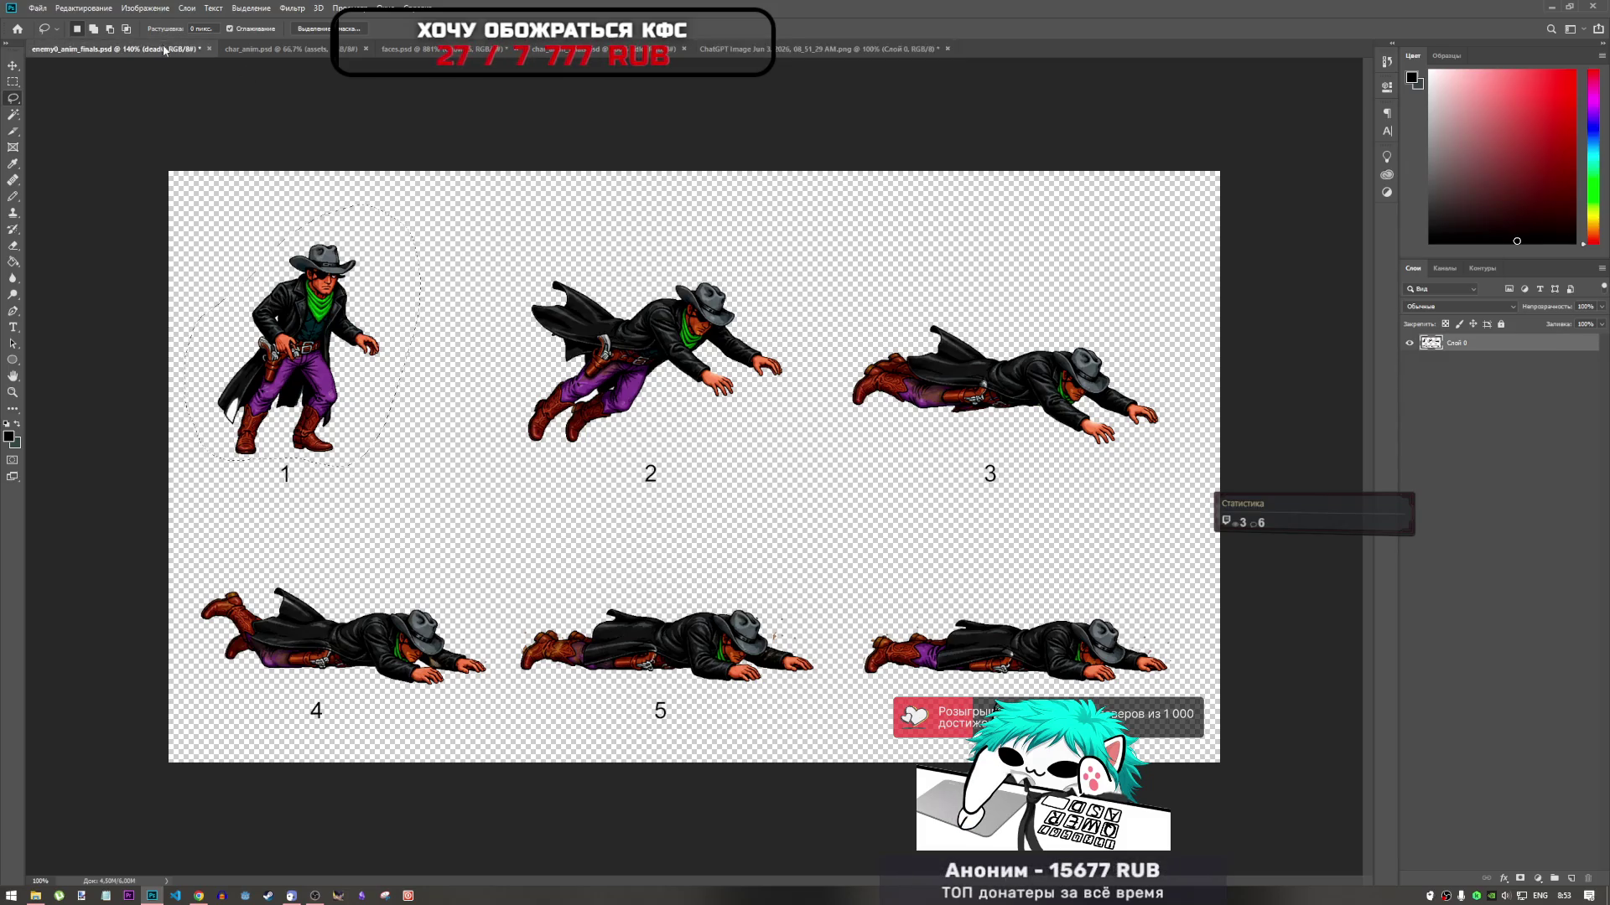
In char_anim.psd, hide the enemy_dead group and create a new group named enemy_dead_0
click(255, 49)
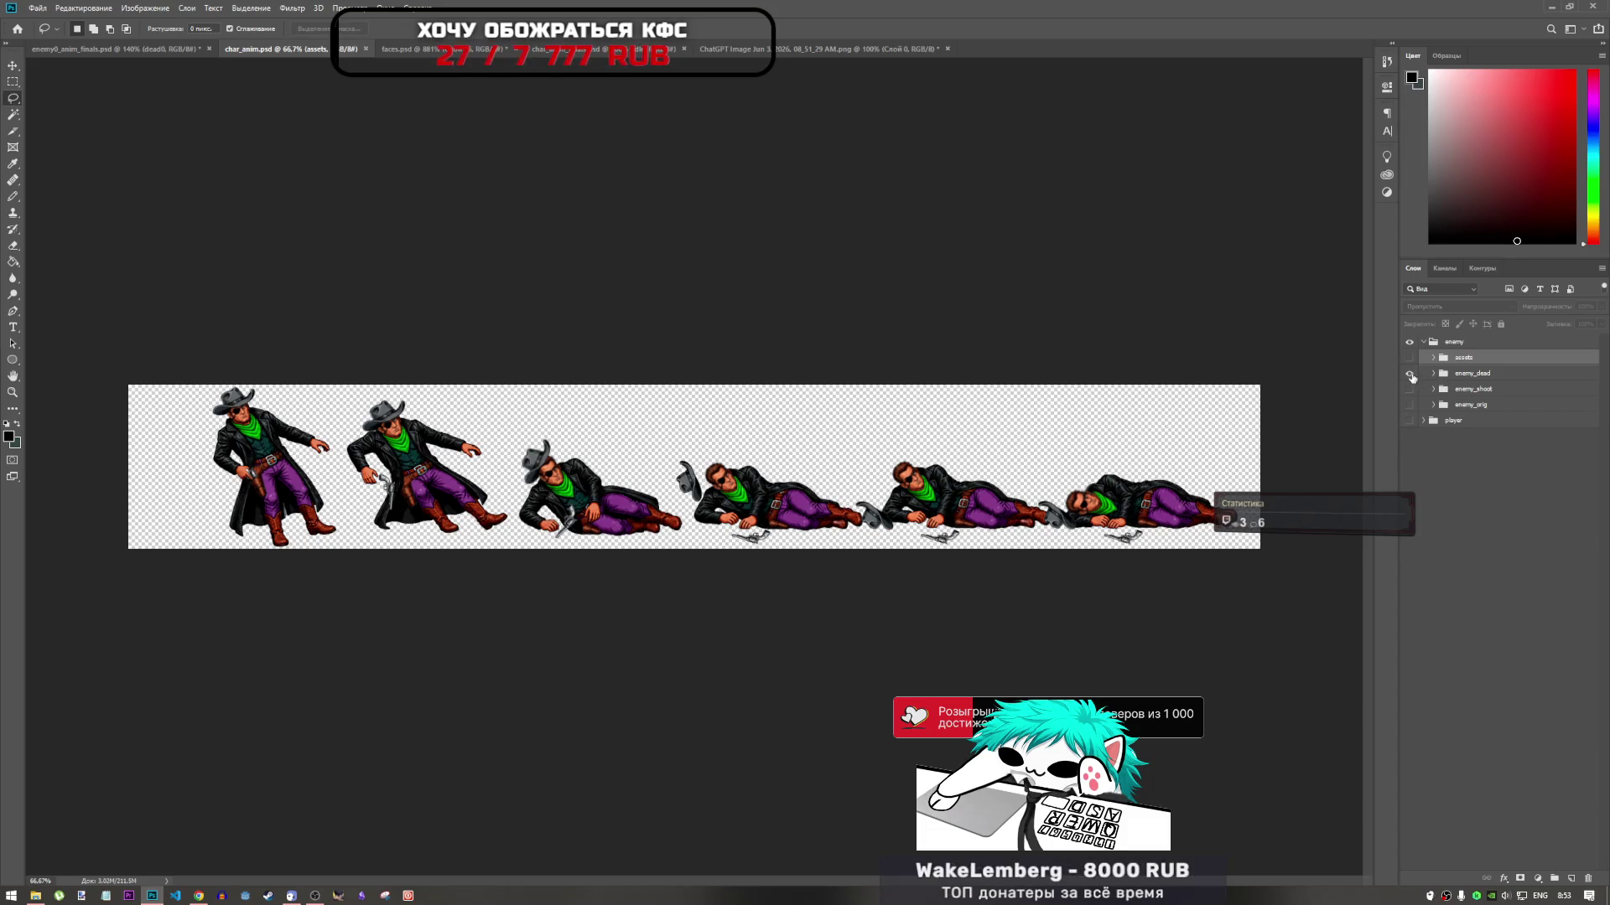
click(1410, 376)
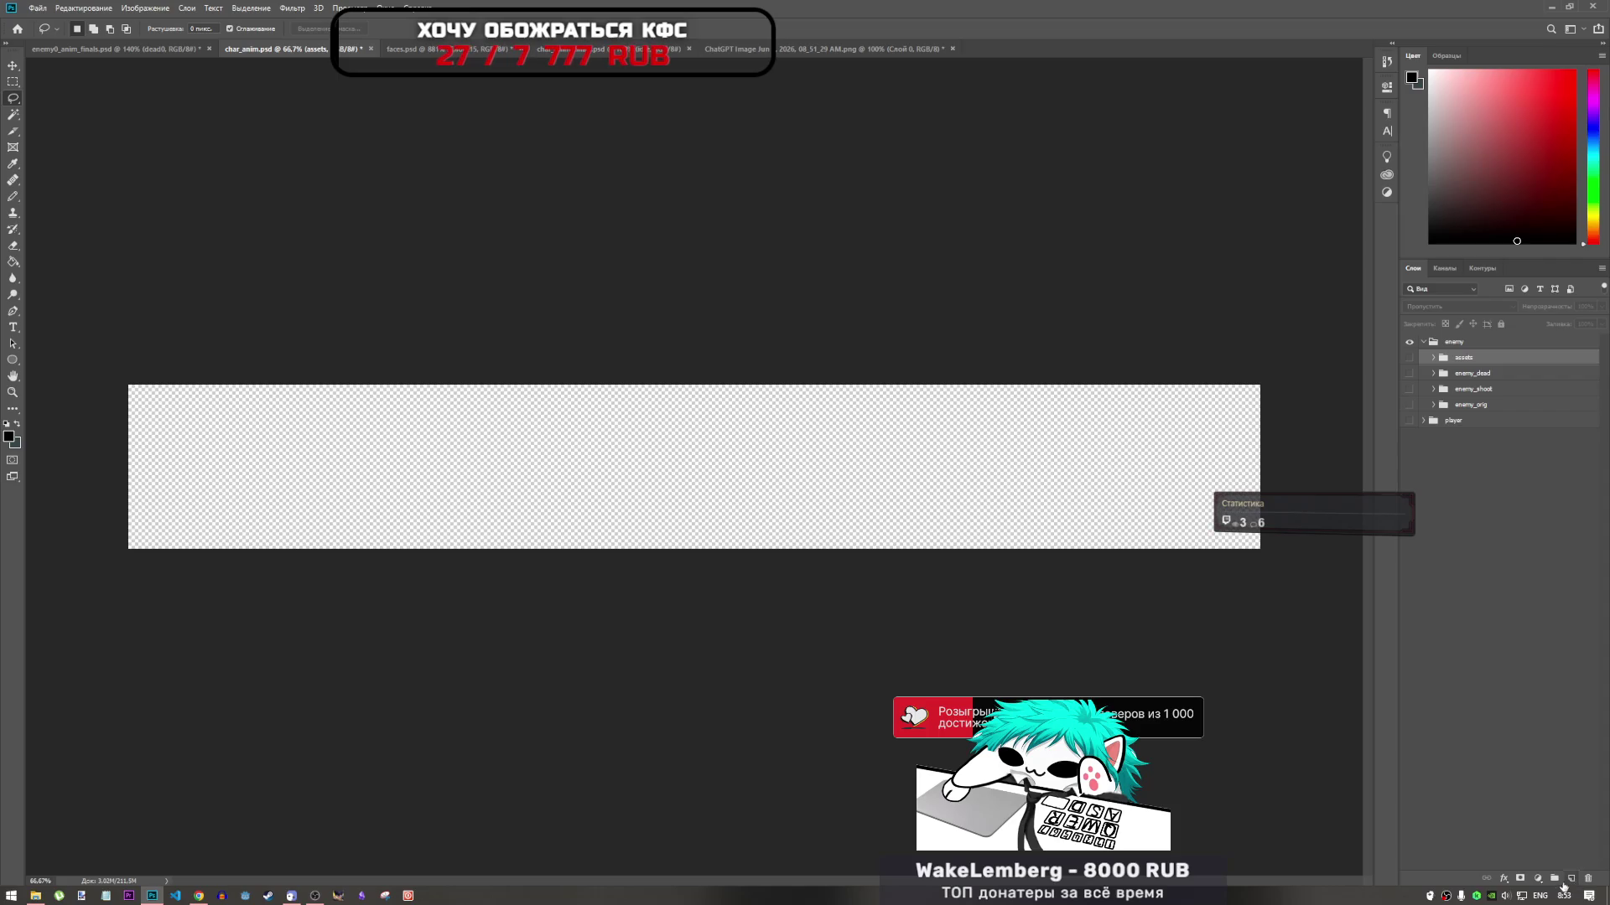
click(1471, 375)
key(ctrl+g)
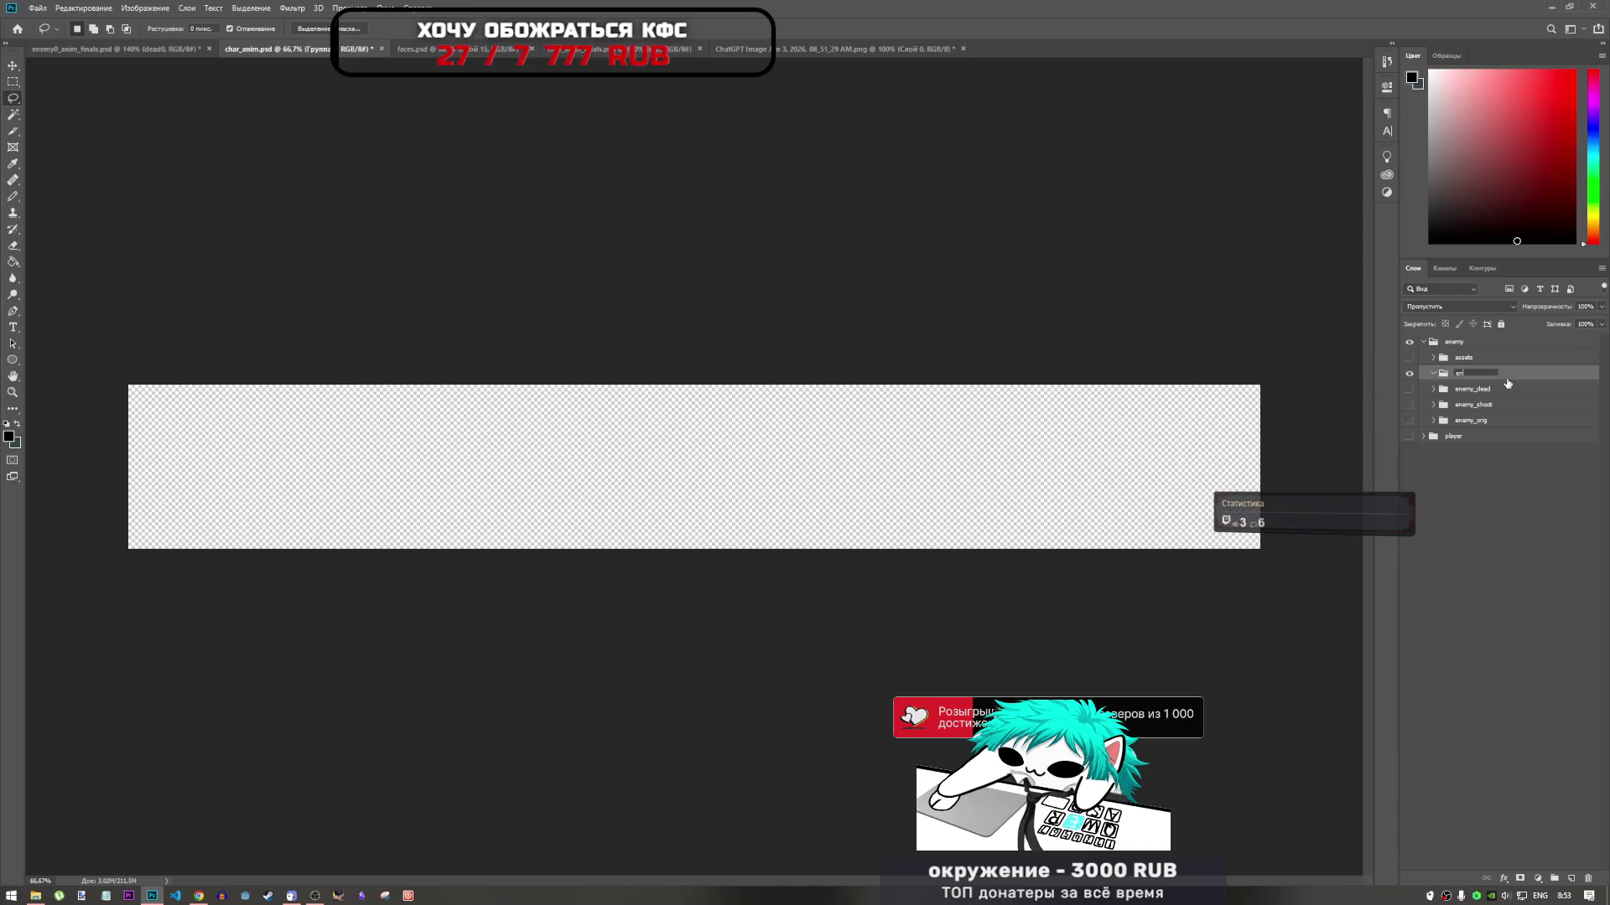
text(enemy)
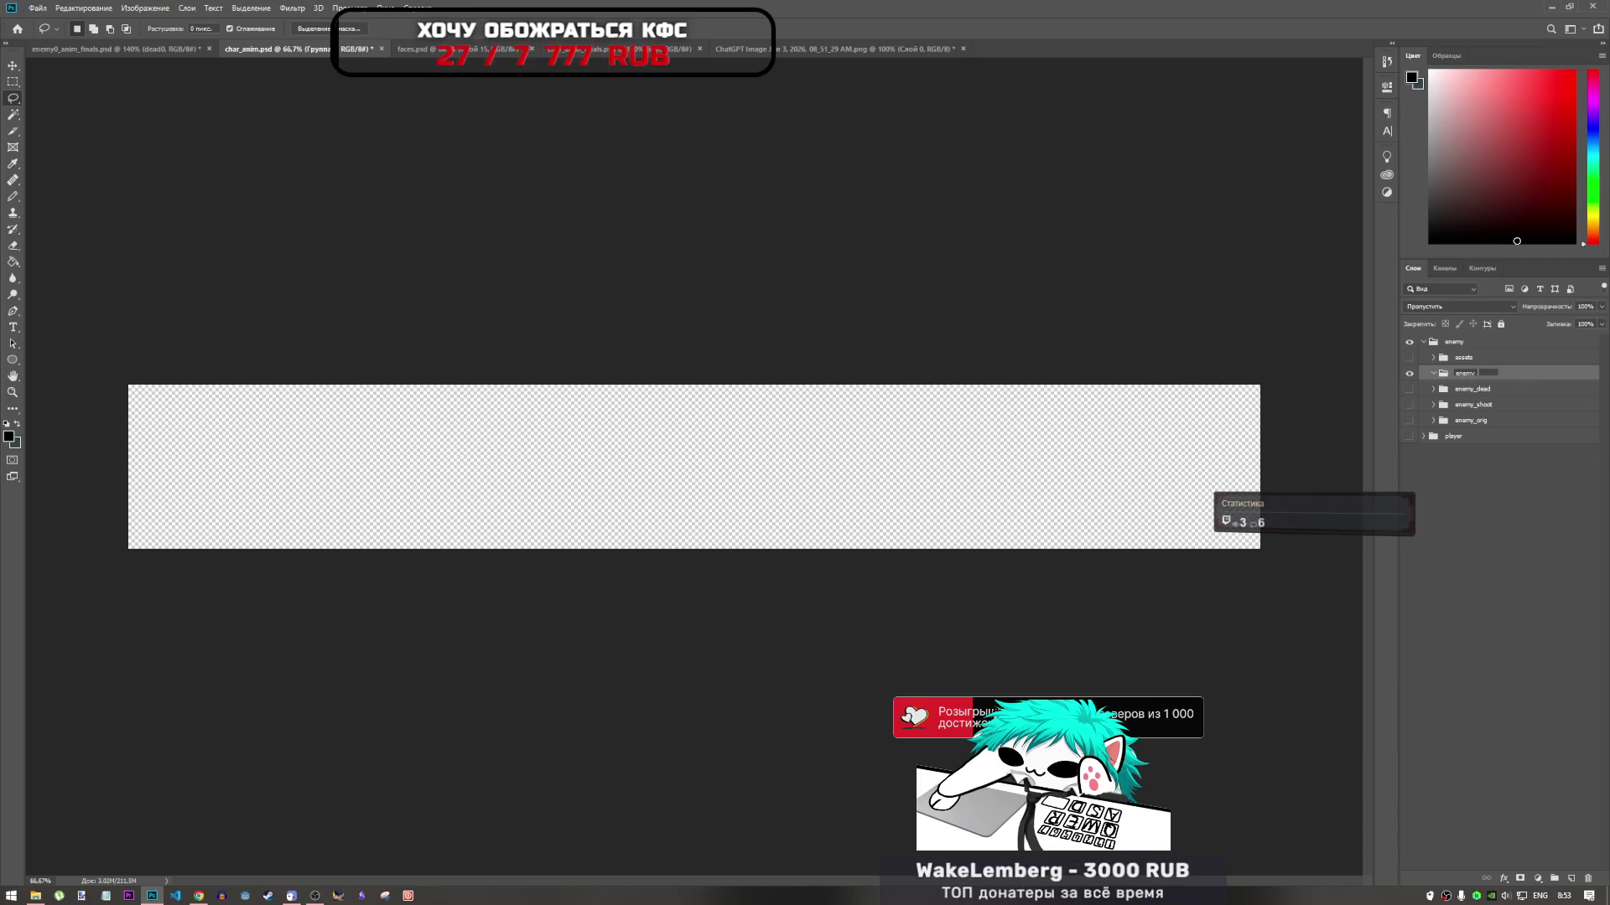
text(_dead_0)
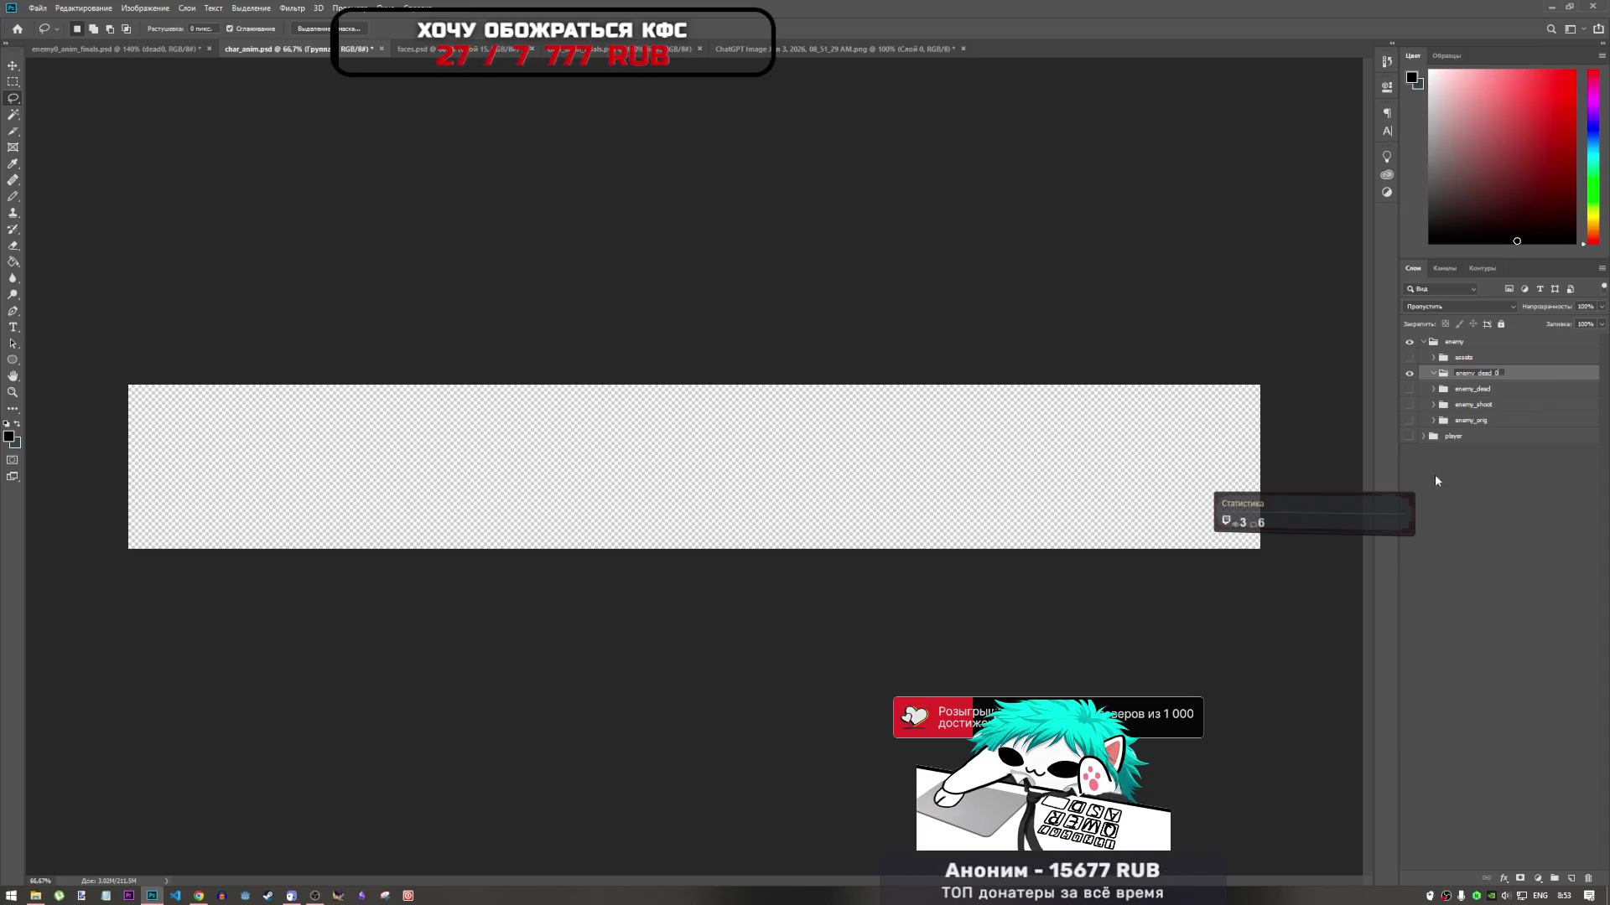
click(1470, 459)
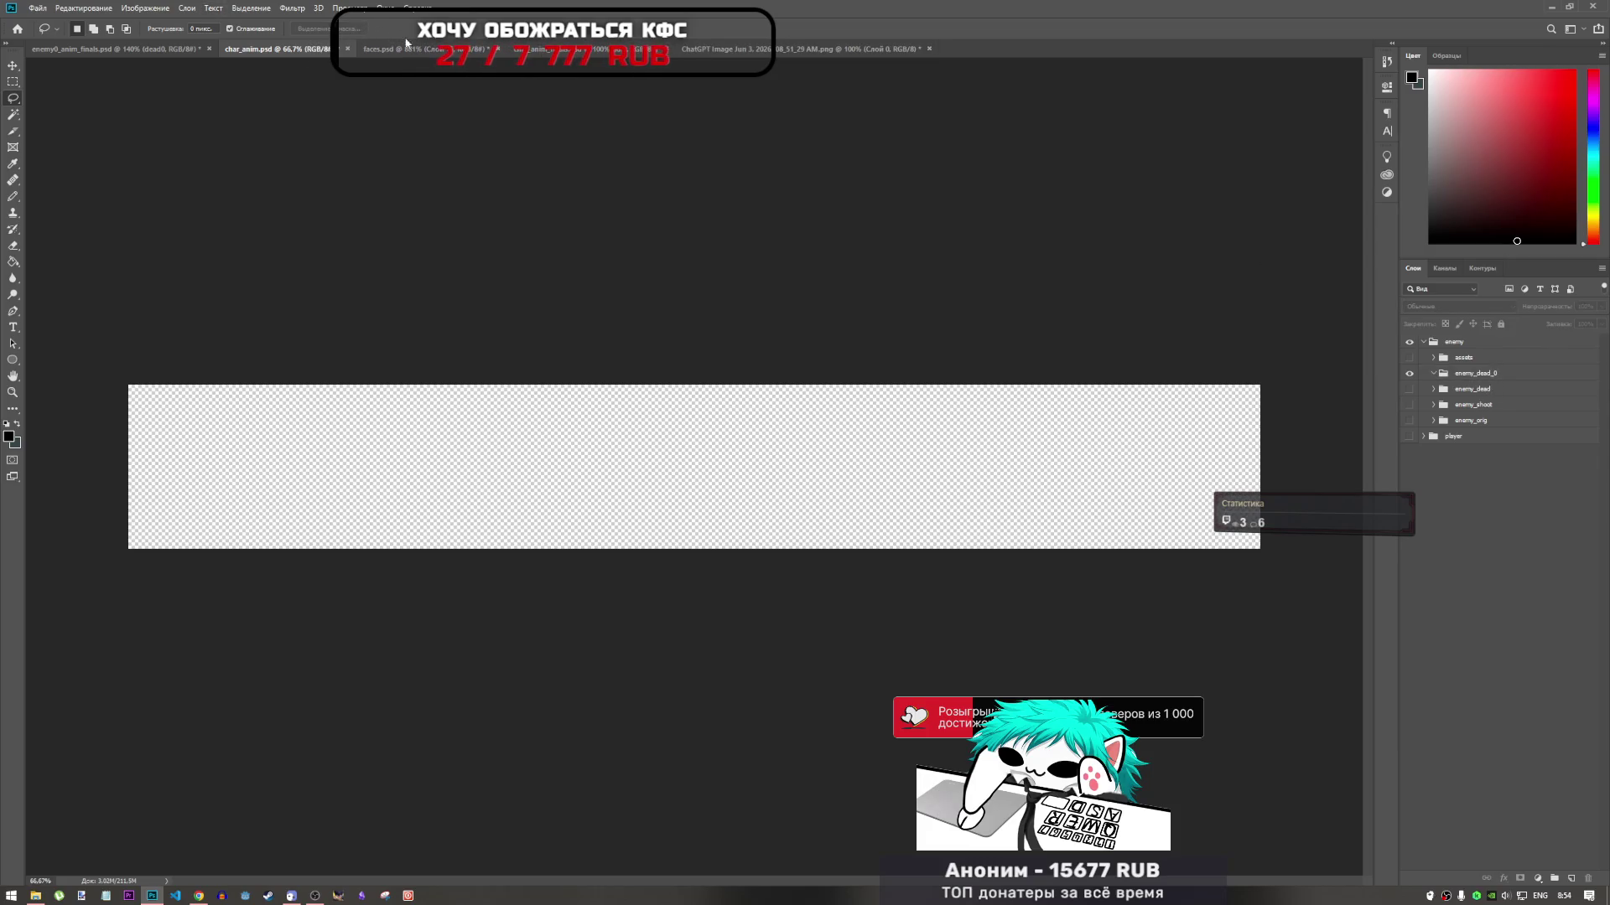
On the ChatGPT sprite sheet, drop the figure 1 selection and select the whole canvas
click(803, 48)
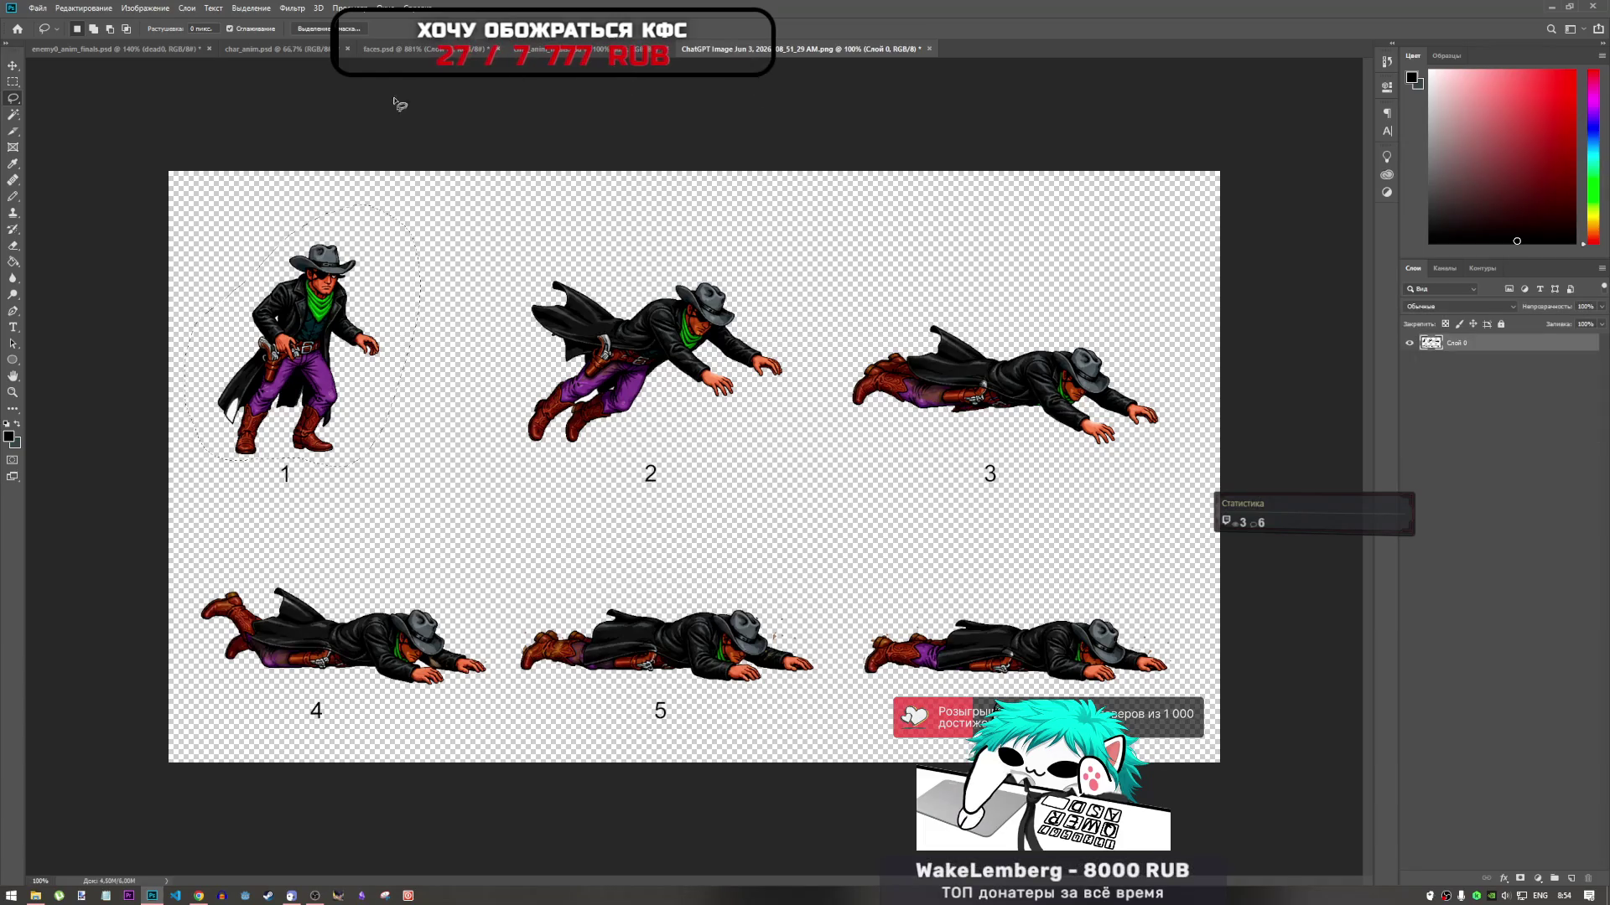
click(1111, 299)
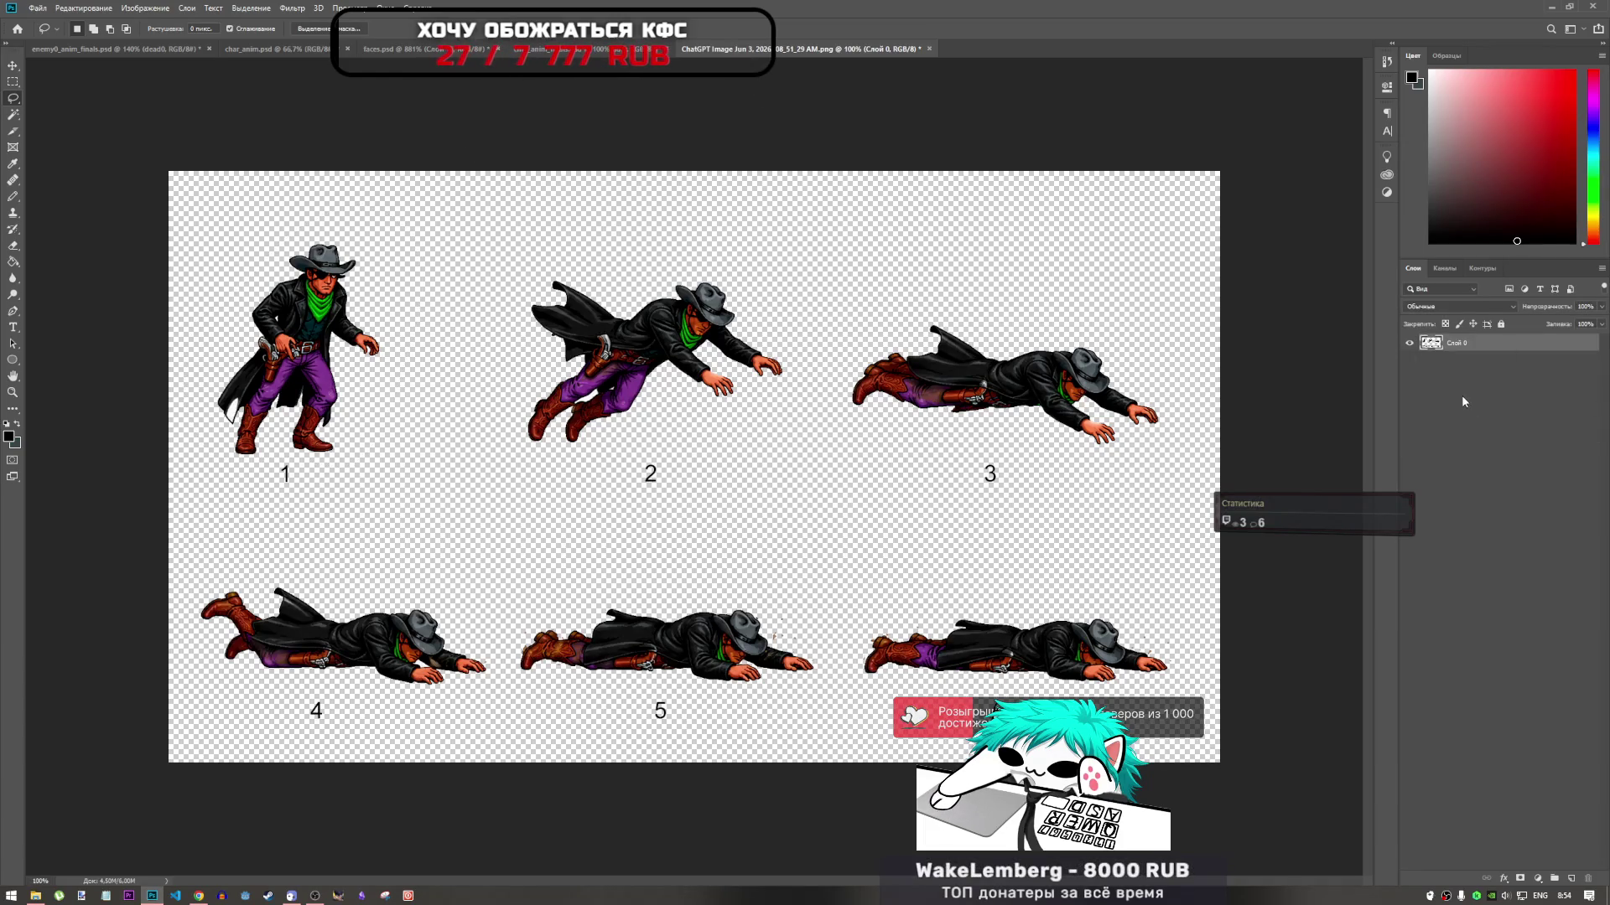
key(ctrl+a)
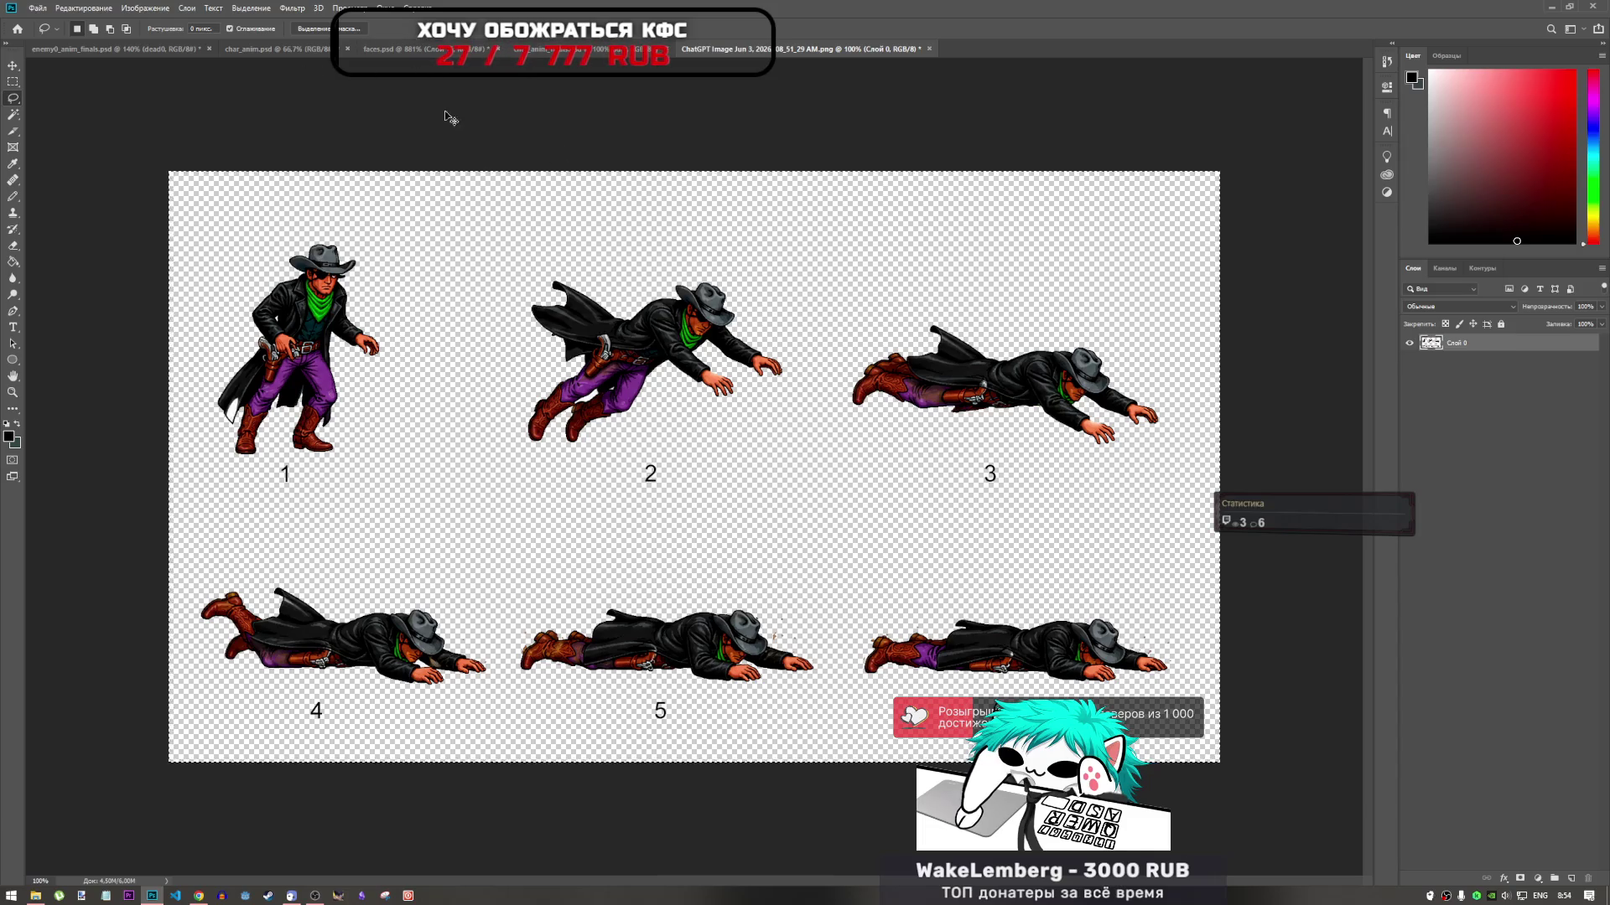
click(302, 49)
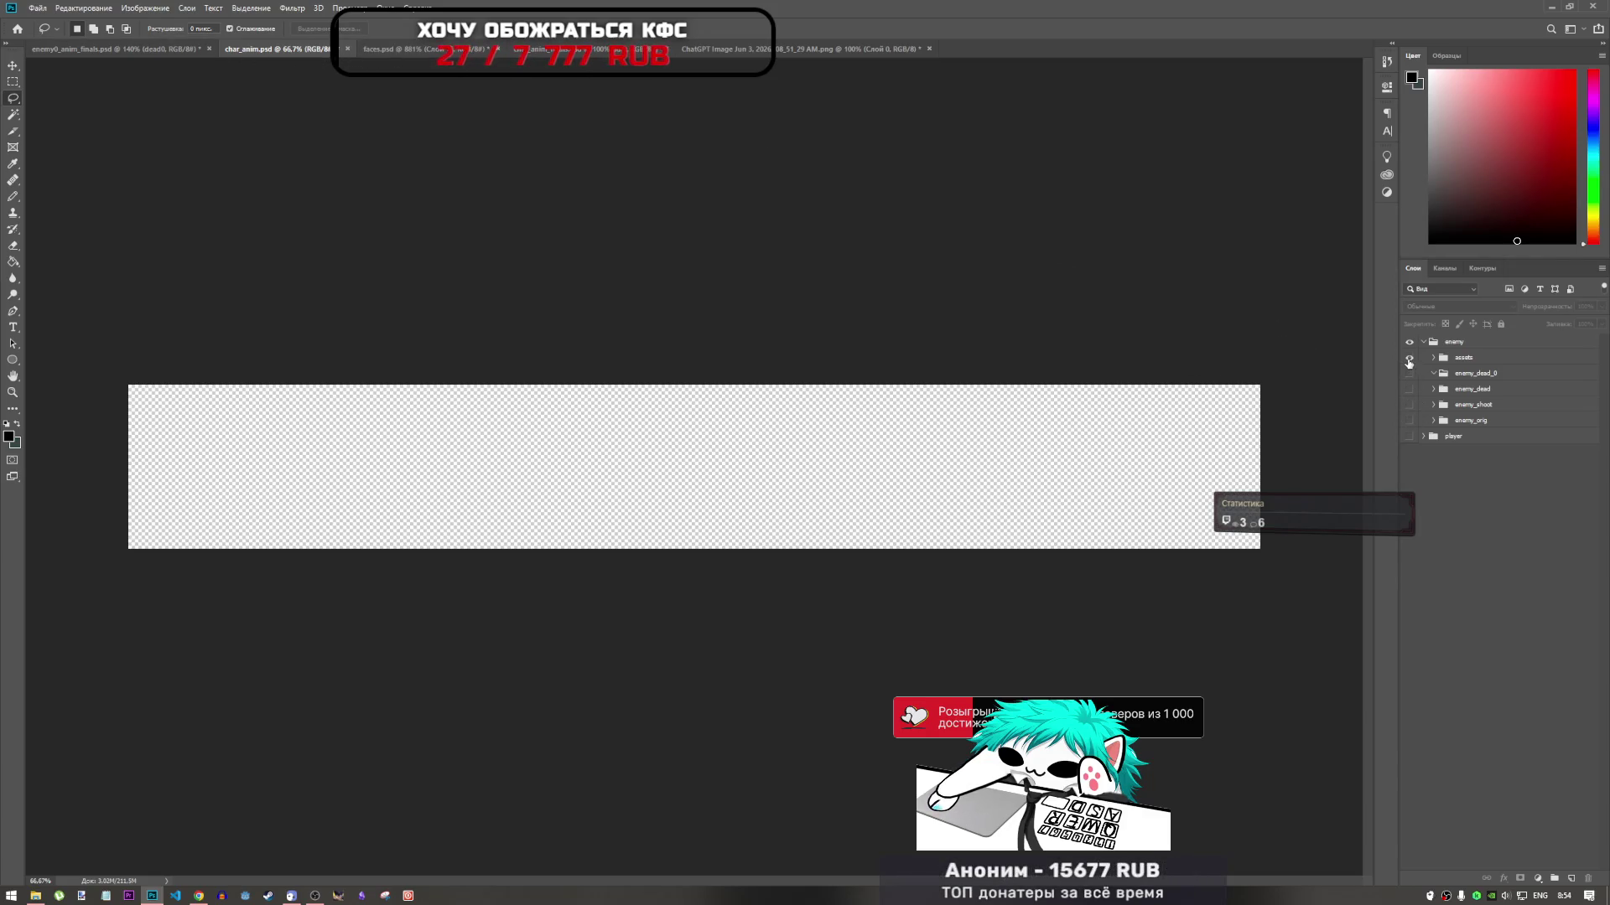
Briefly toggle the assets, enemy_orig and idle cowboy layers across char_anim, faces and player documents
click(1409, 358)
click(1463, 357)
click(1409, 358)
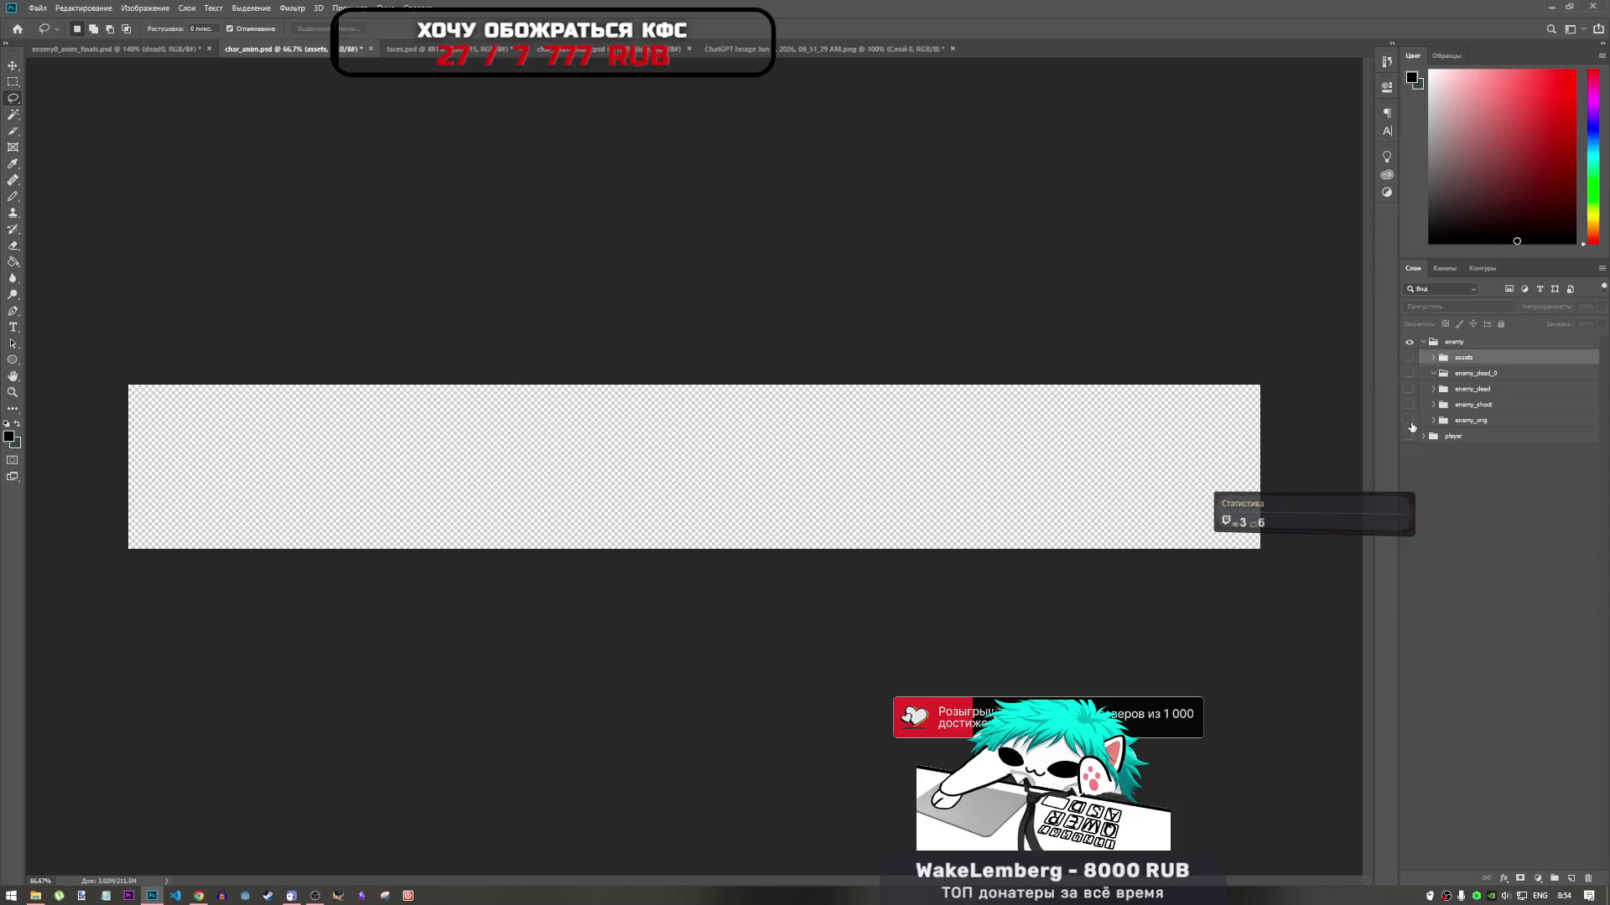
click(1409, 421)
click(1409, 421)
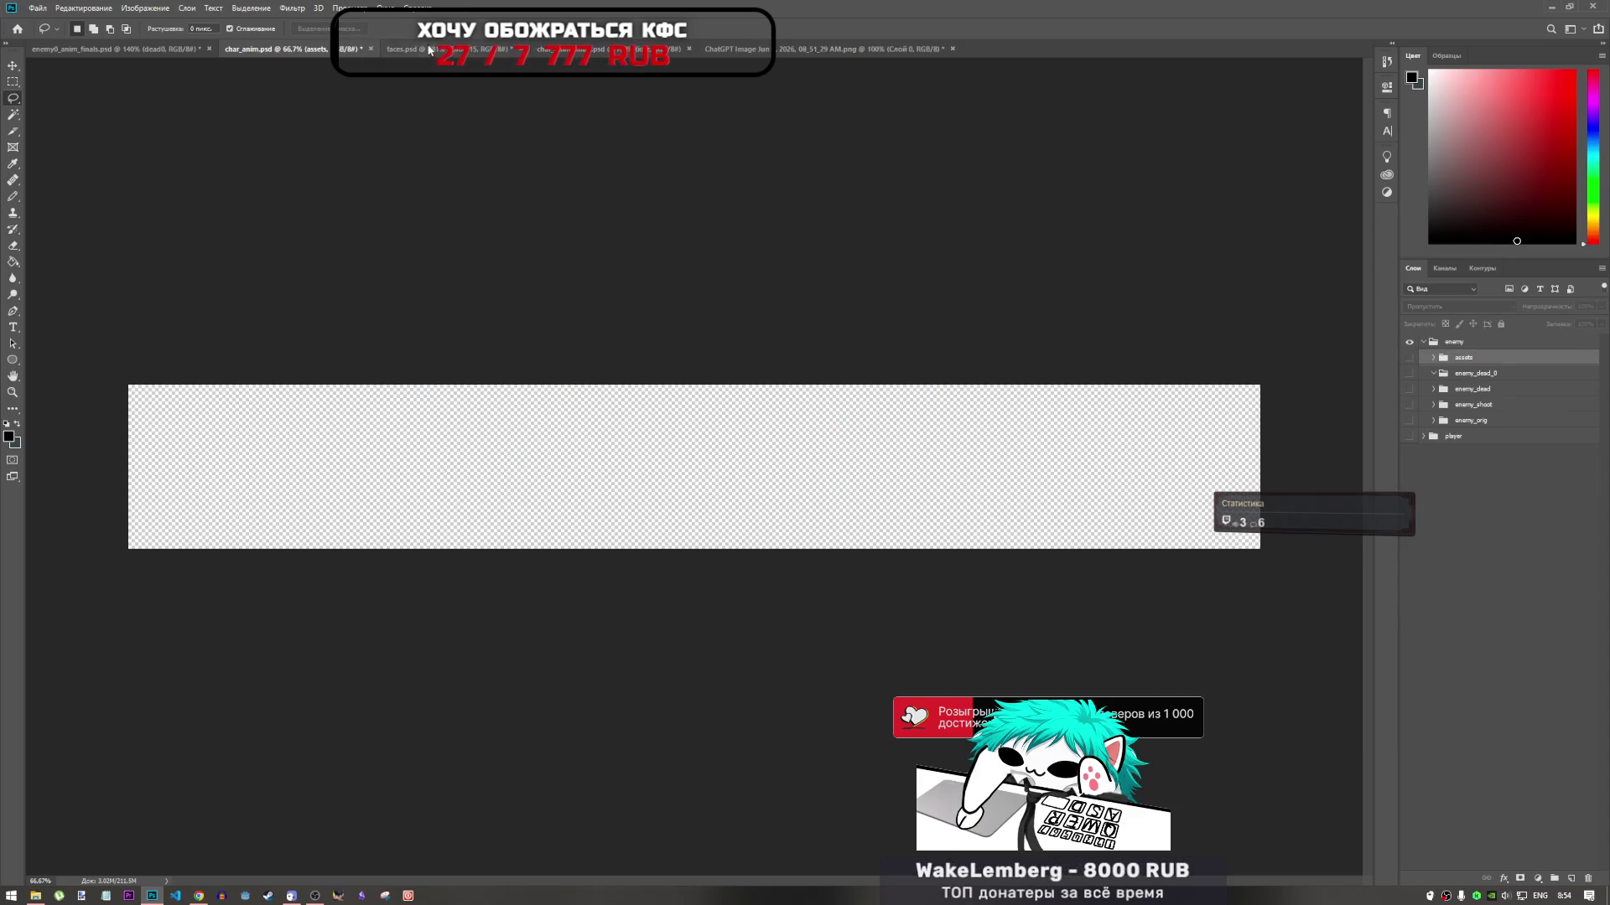
click(419, 49)
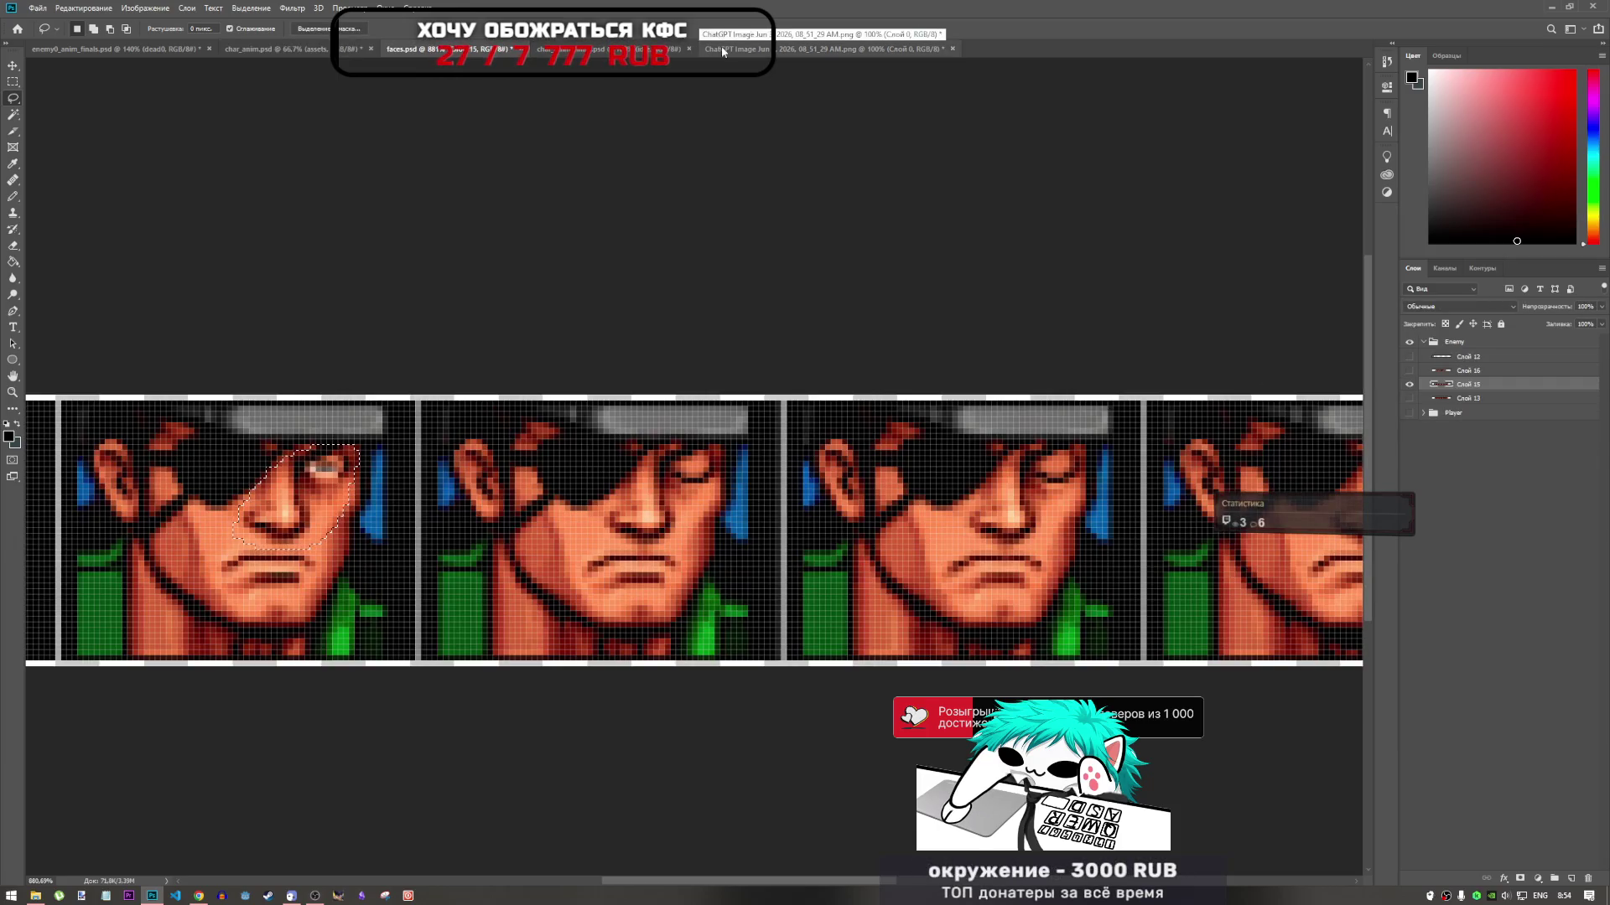
click(637, 52)
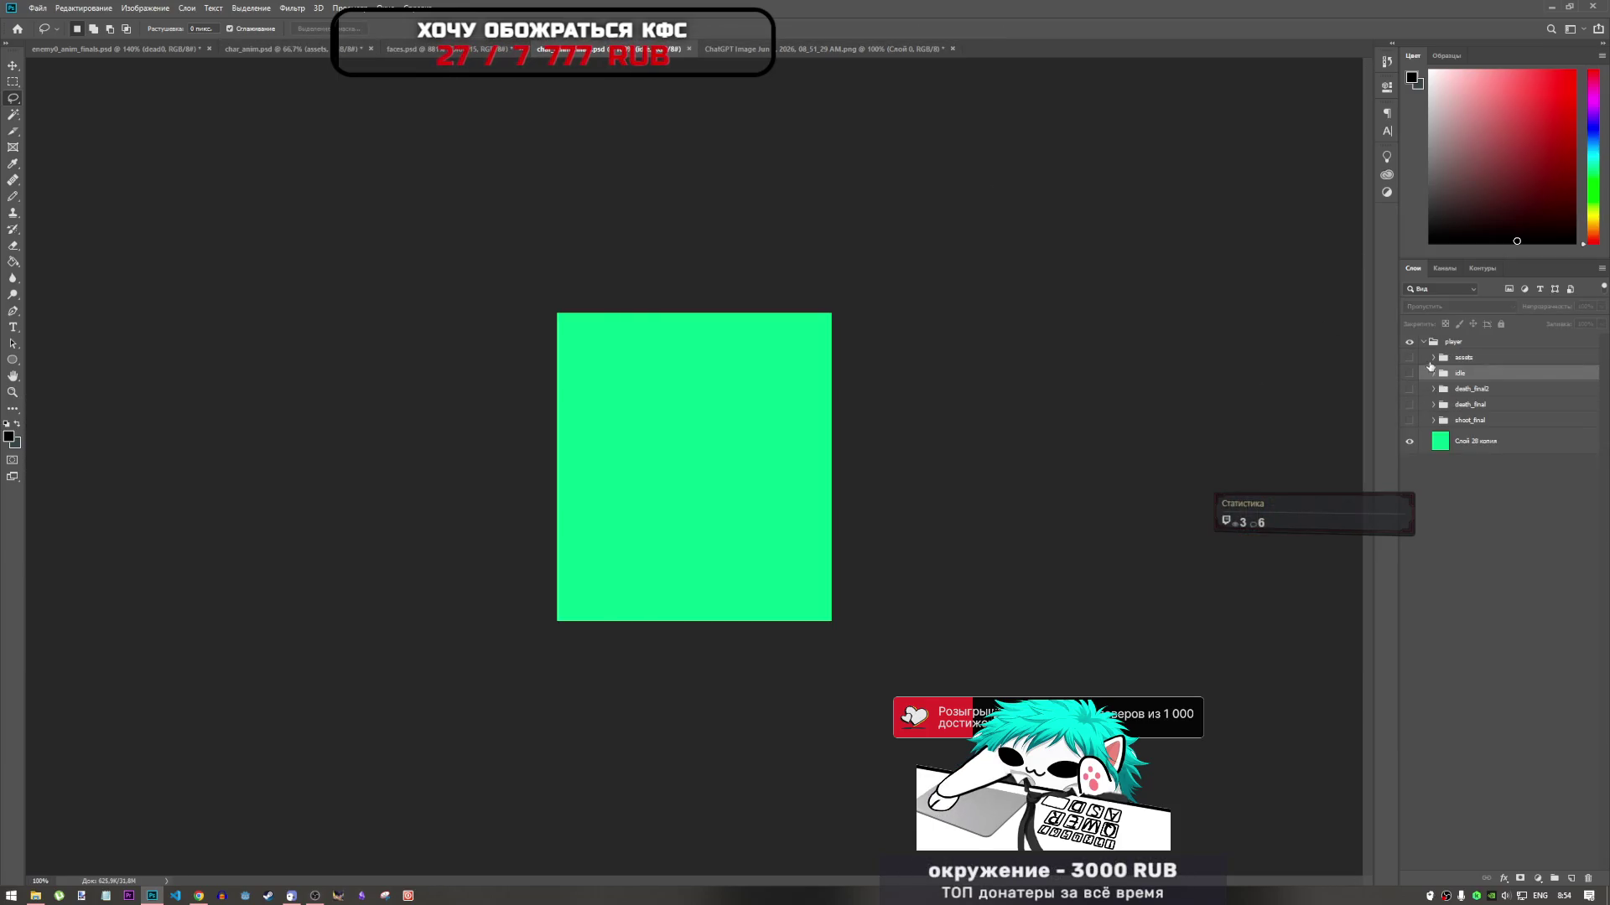
click(1410, 374)
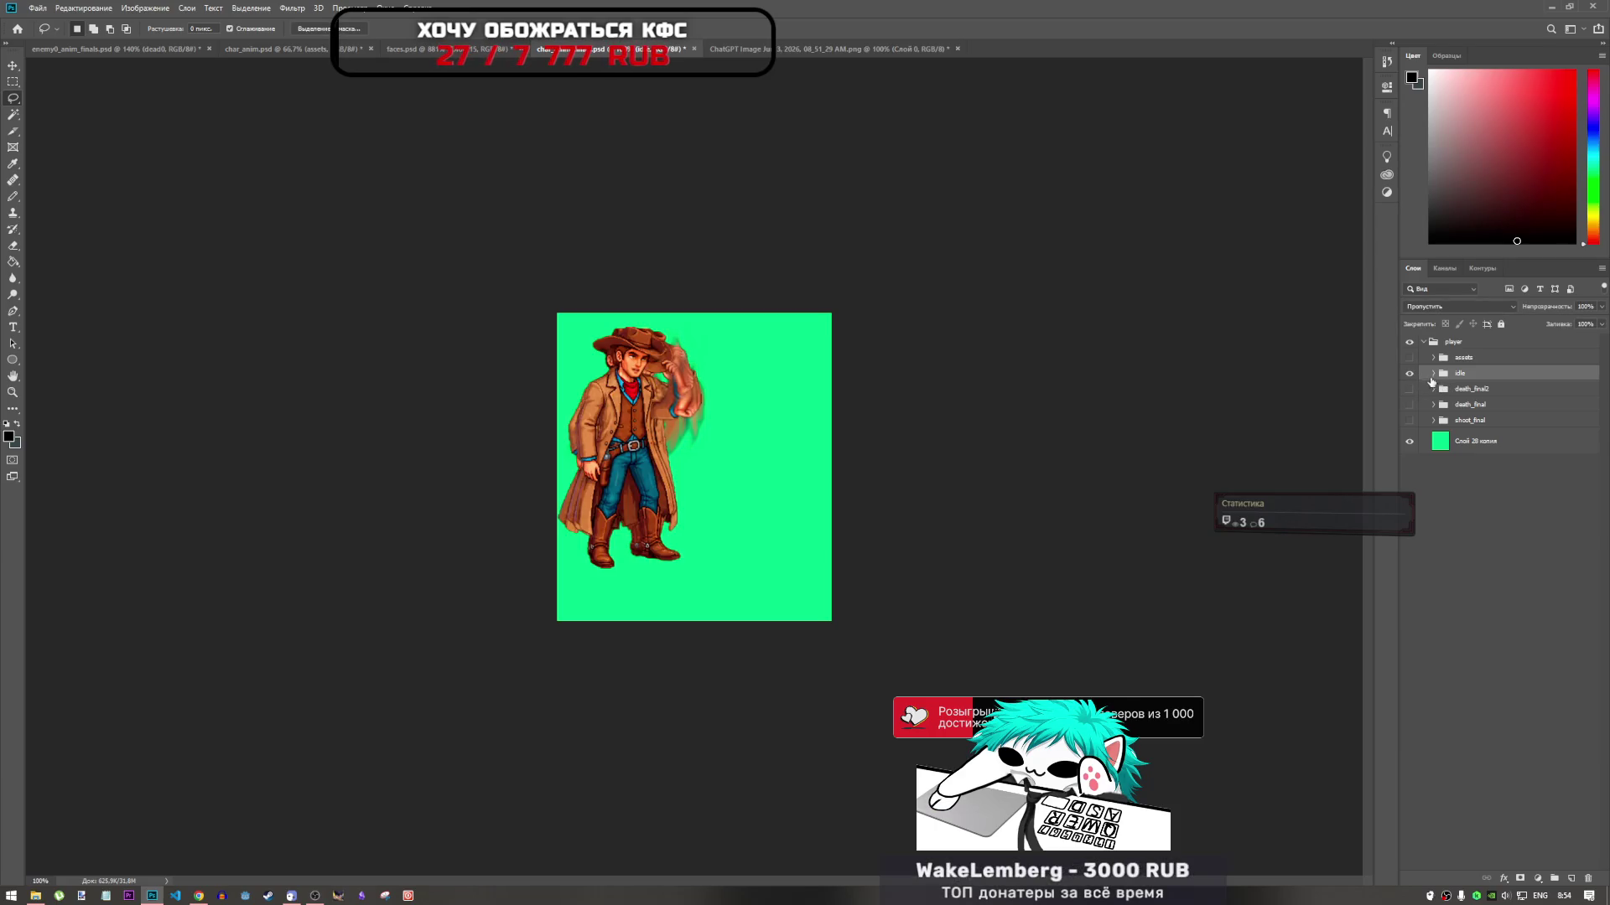
click(1410, 377)
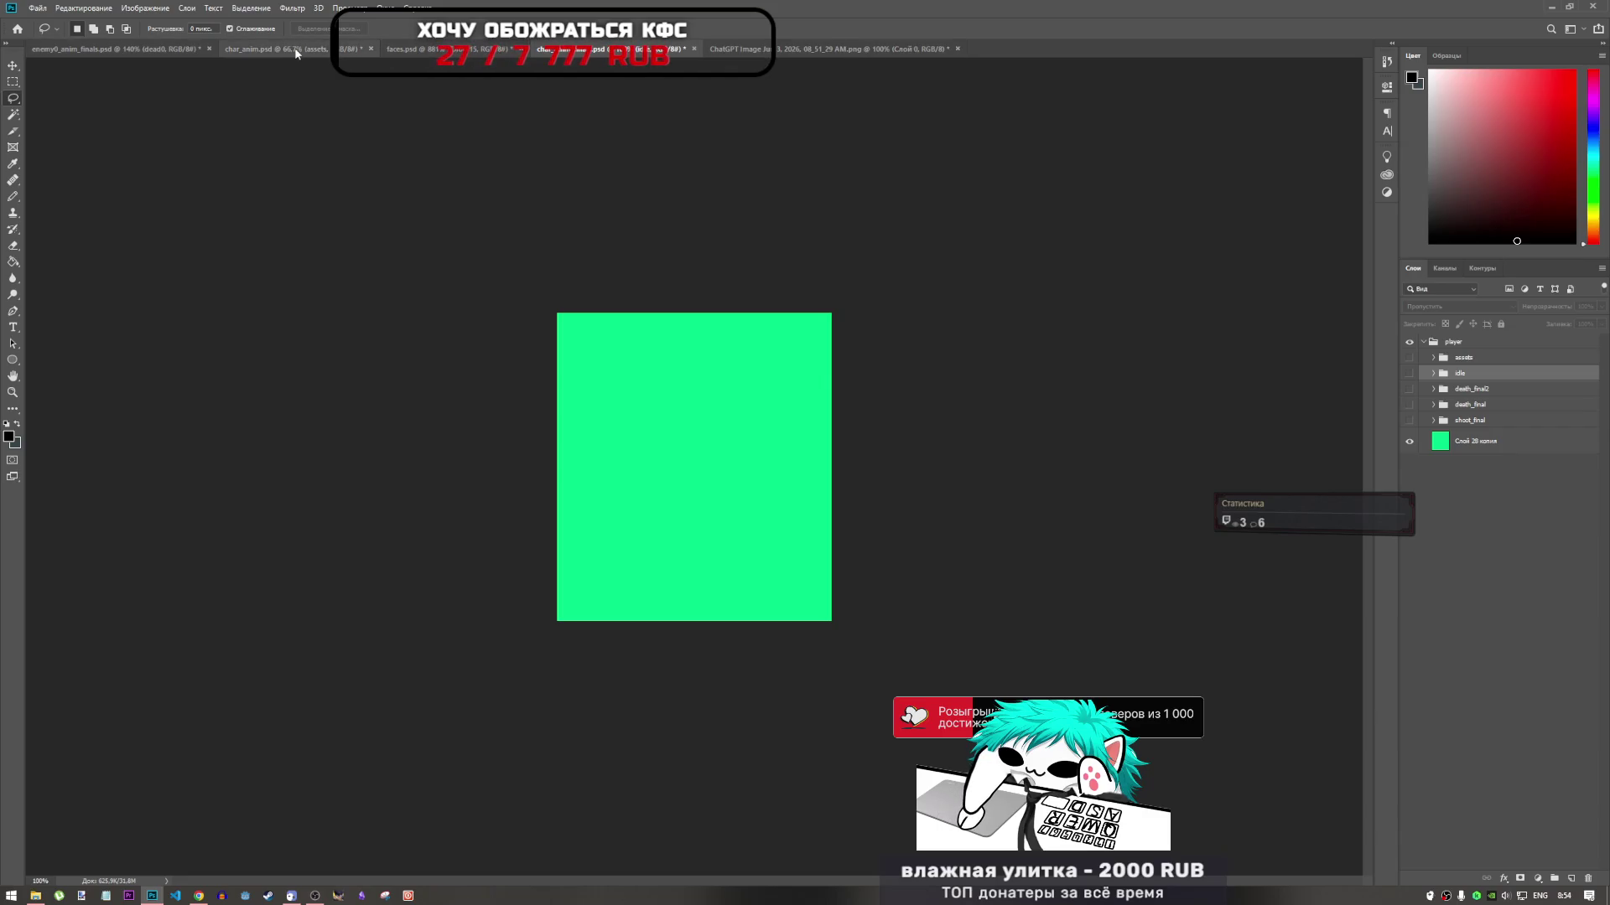
In enemy0_anim_finals.psd, hide dead0, show only shoot frame 0 and make it the active layer
click(193, 51)
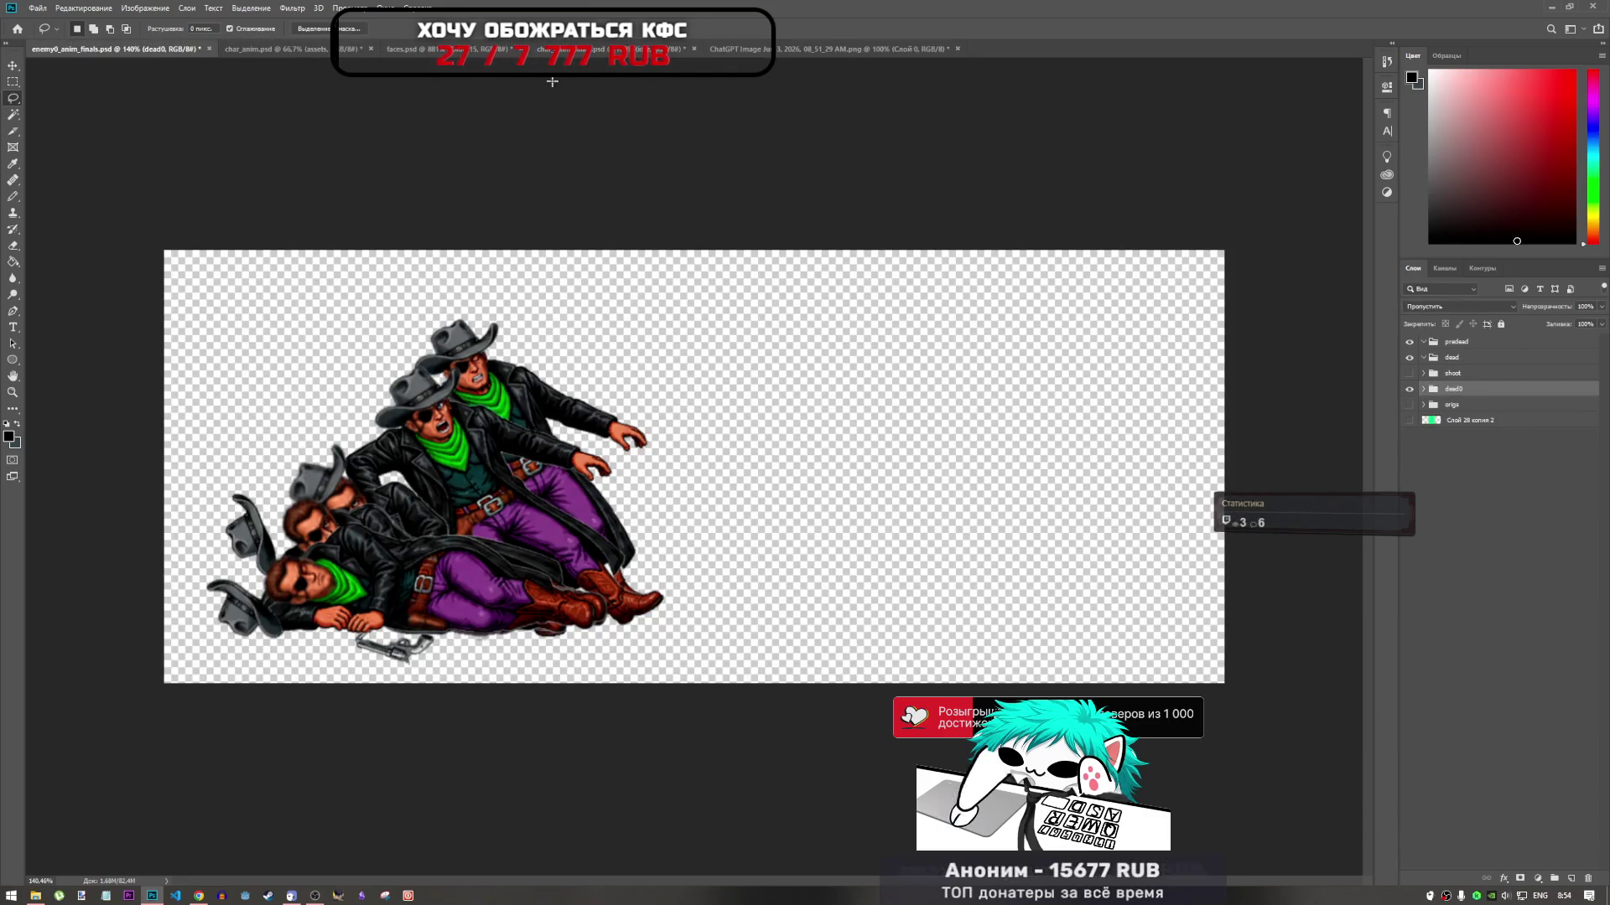
click(1410, 389)
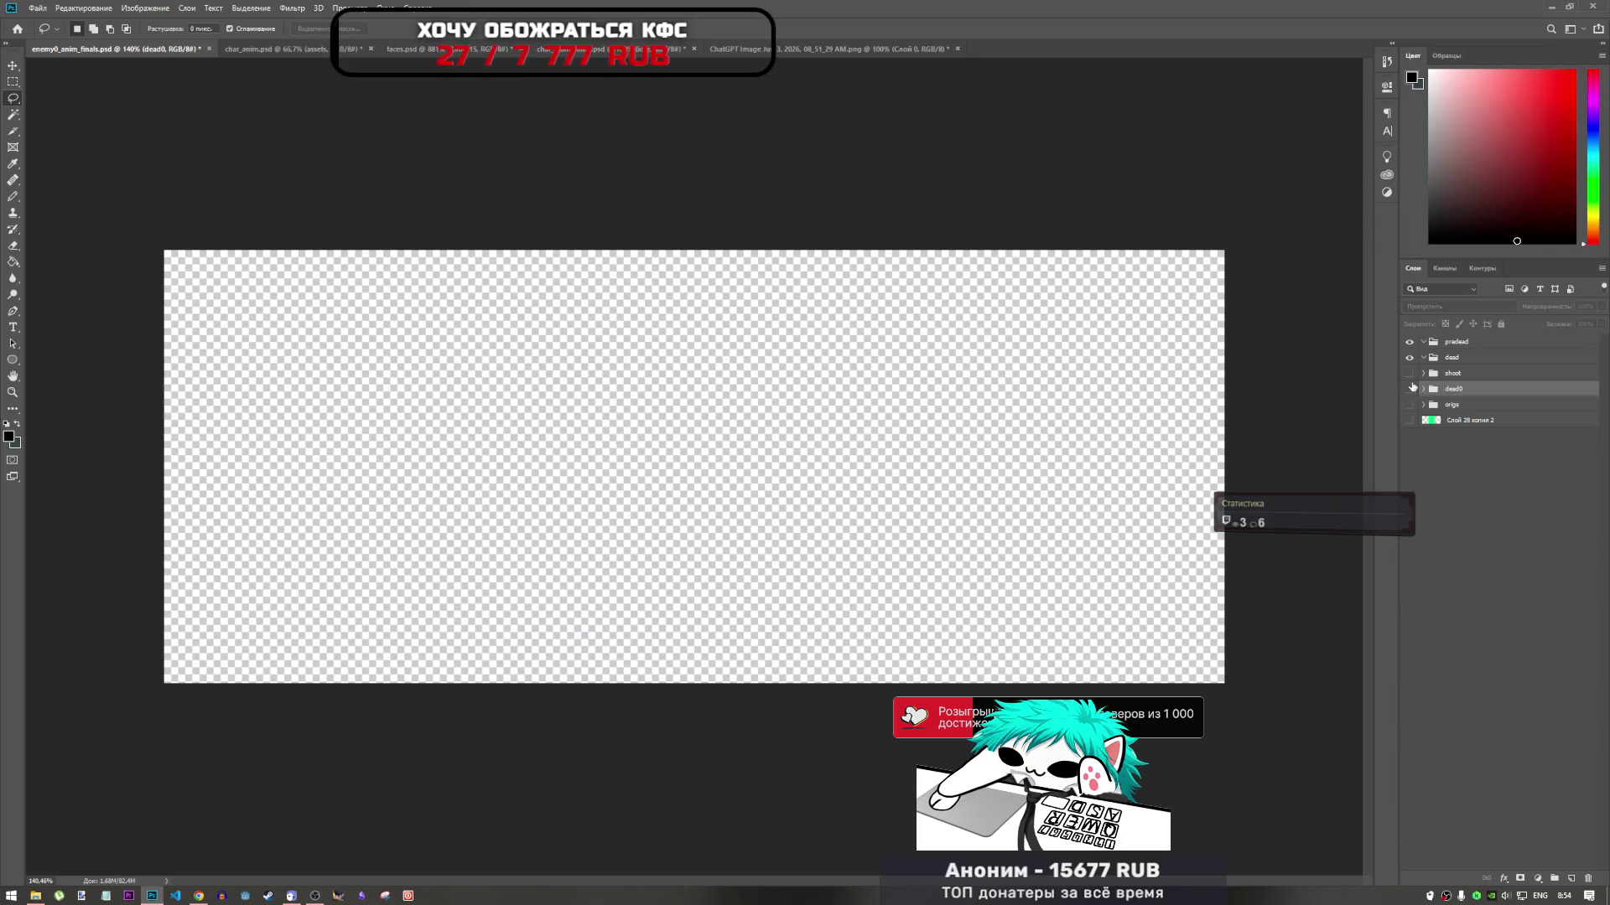
click(1411, 375)
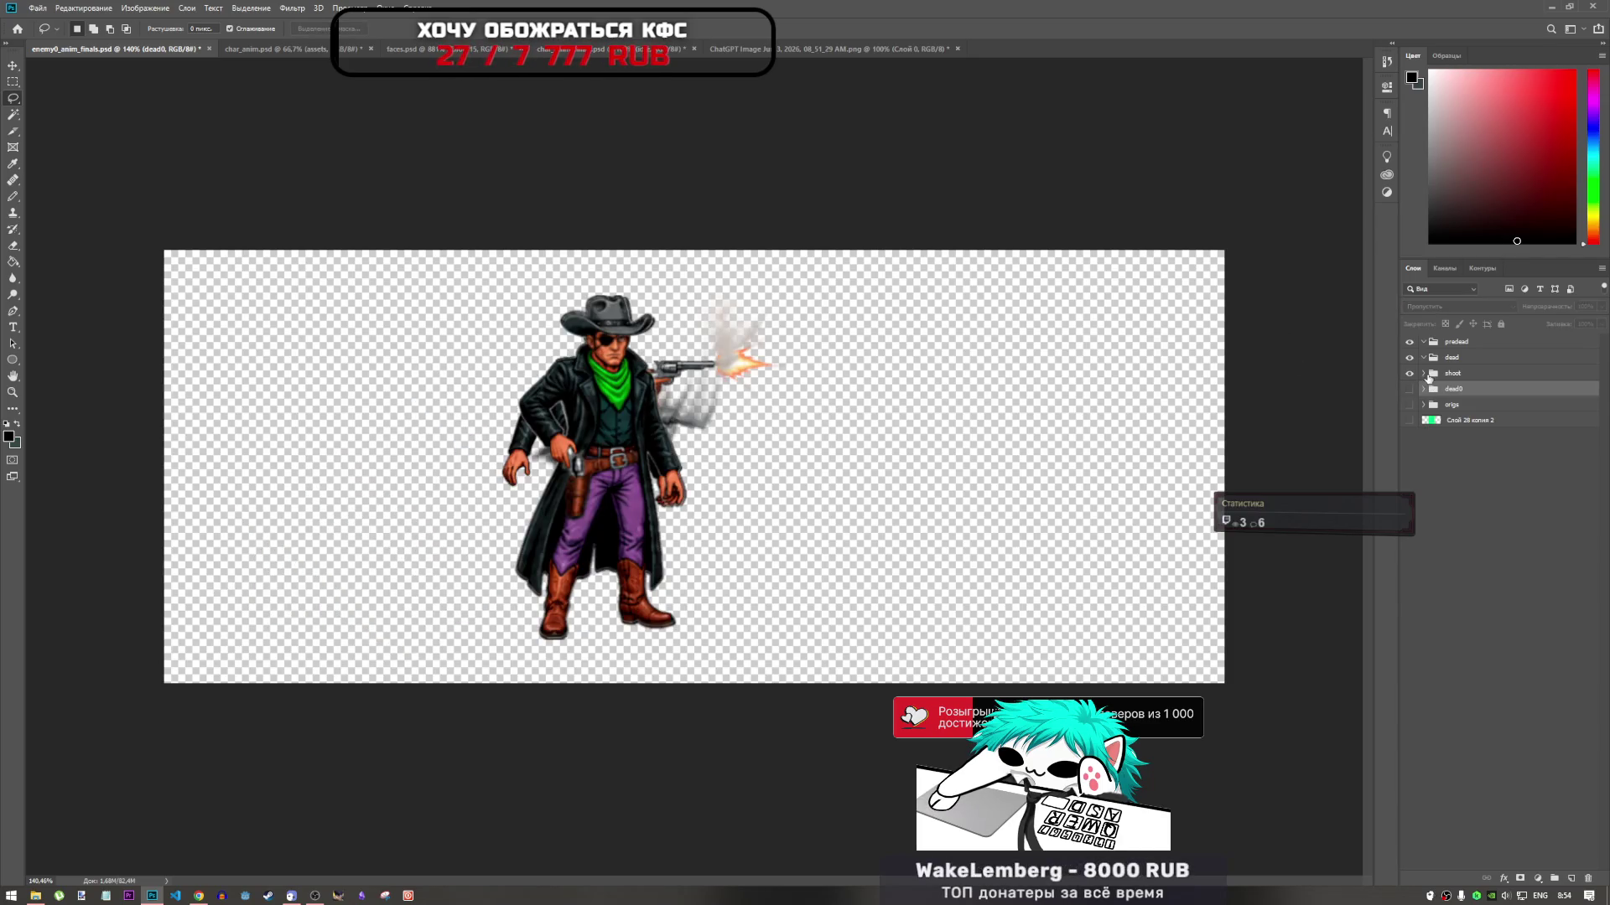
click(1424, 374)
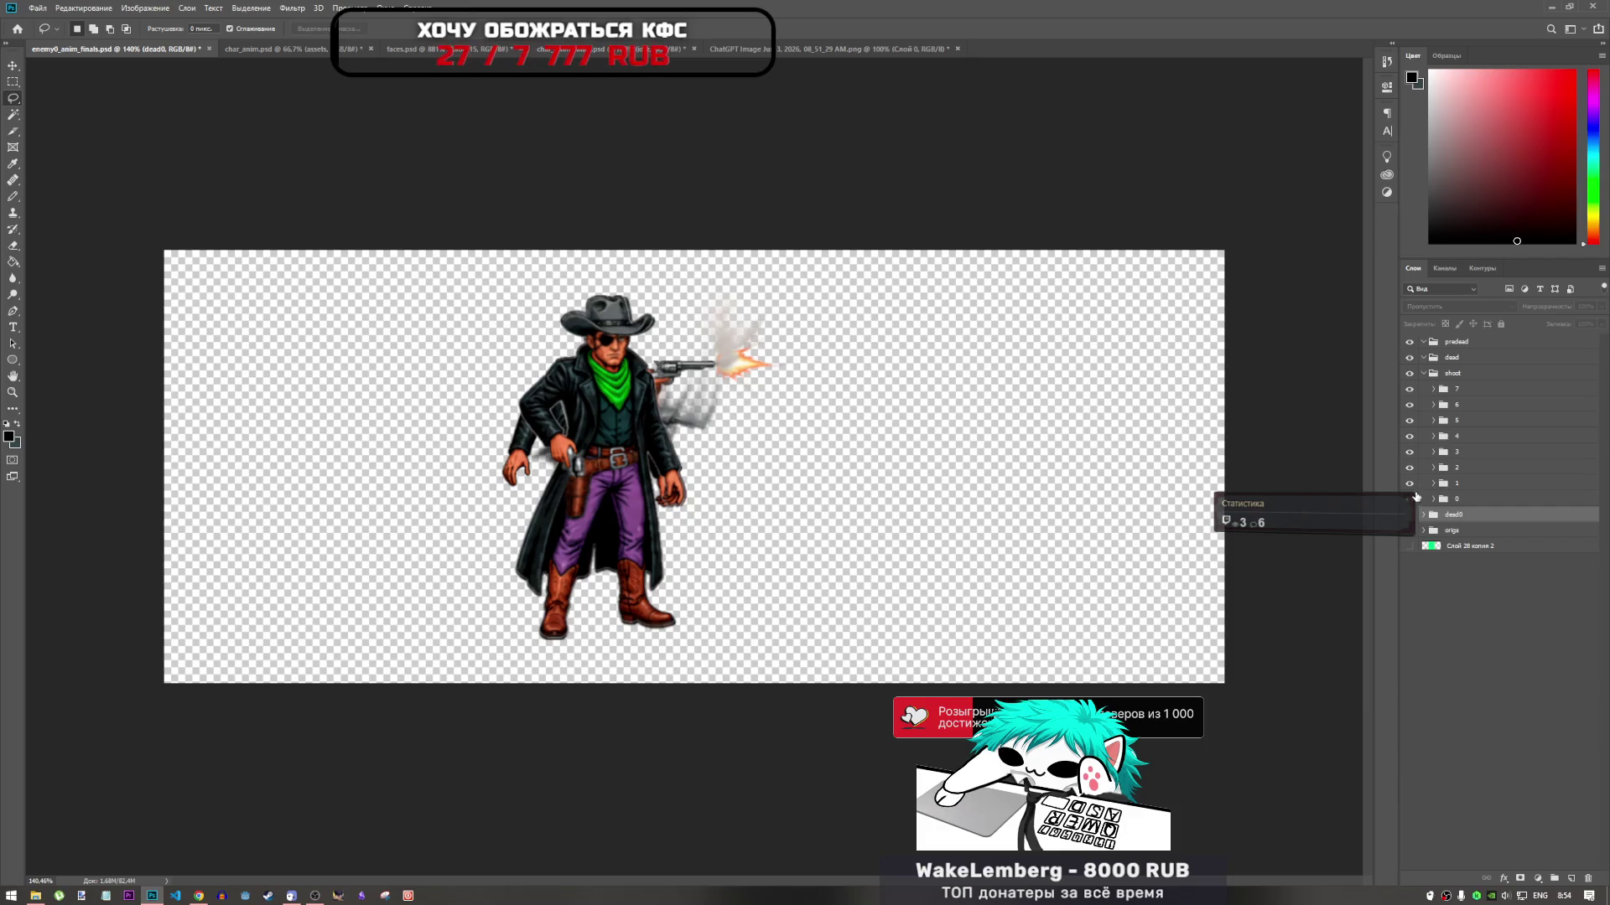
alt+click(1411, 500)
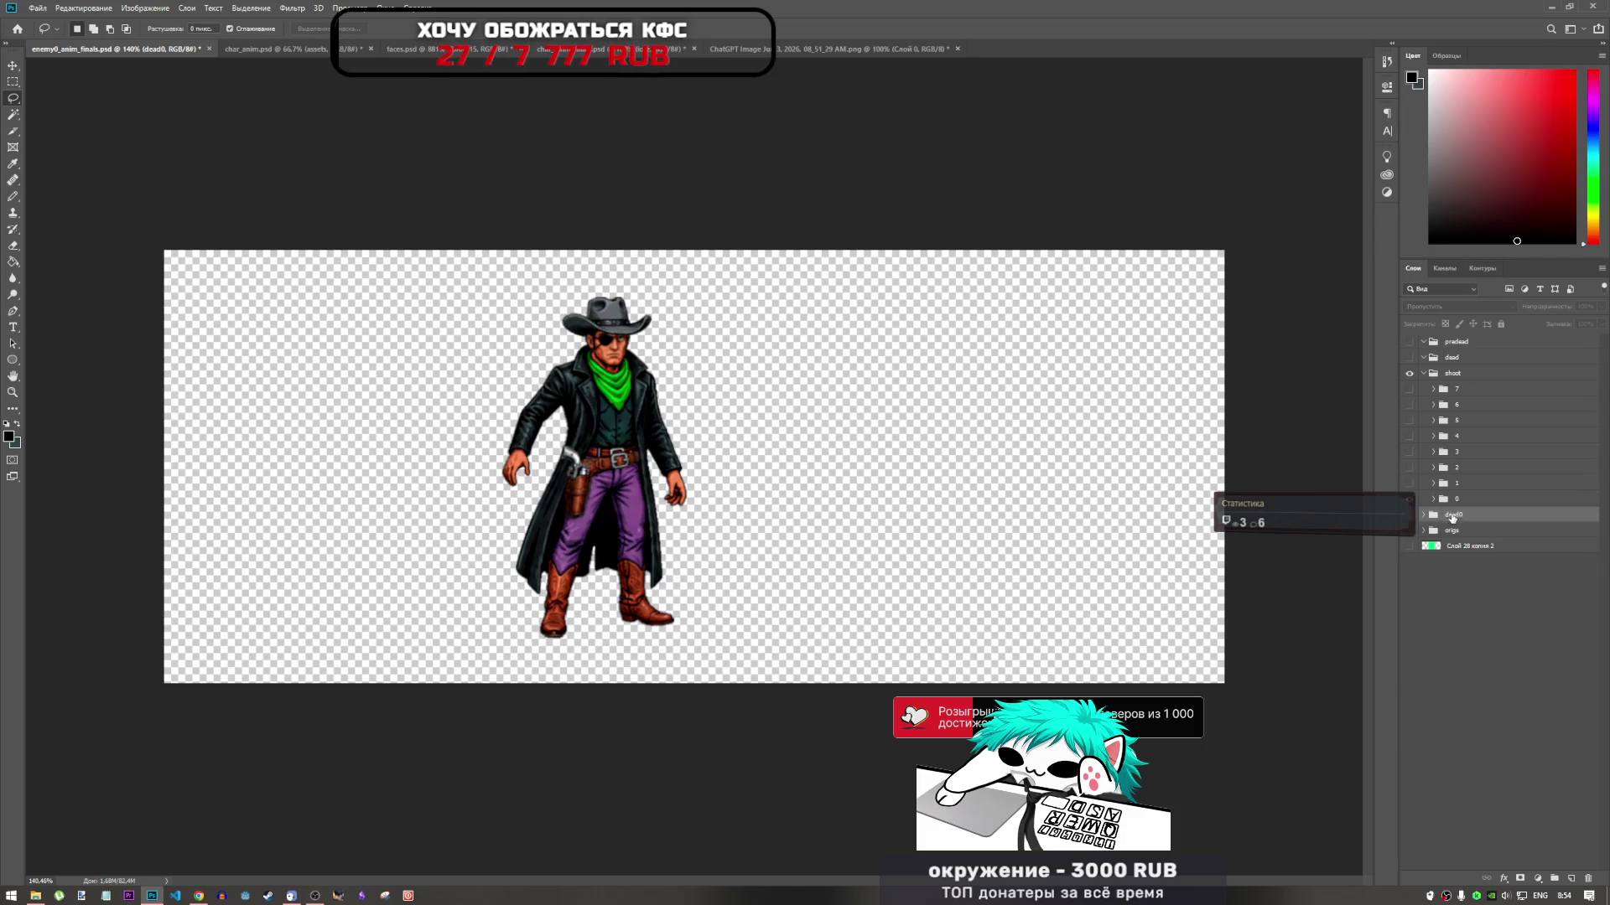
click(1442, 502)
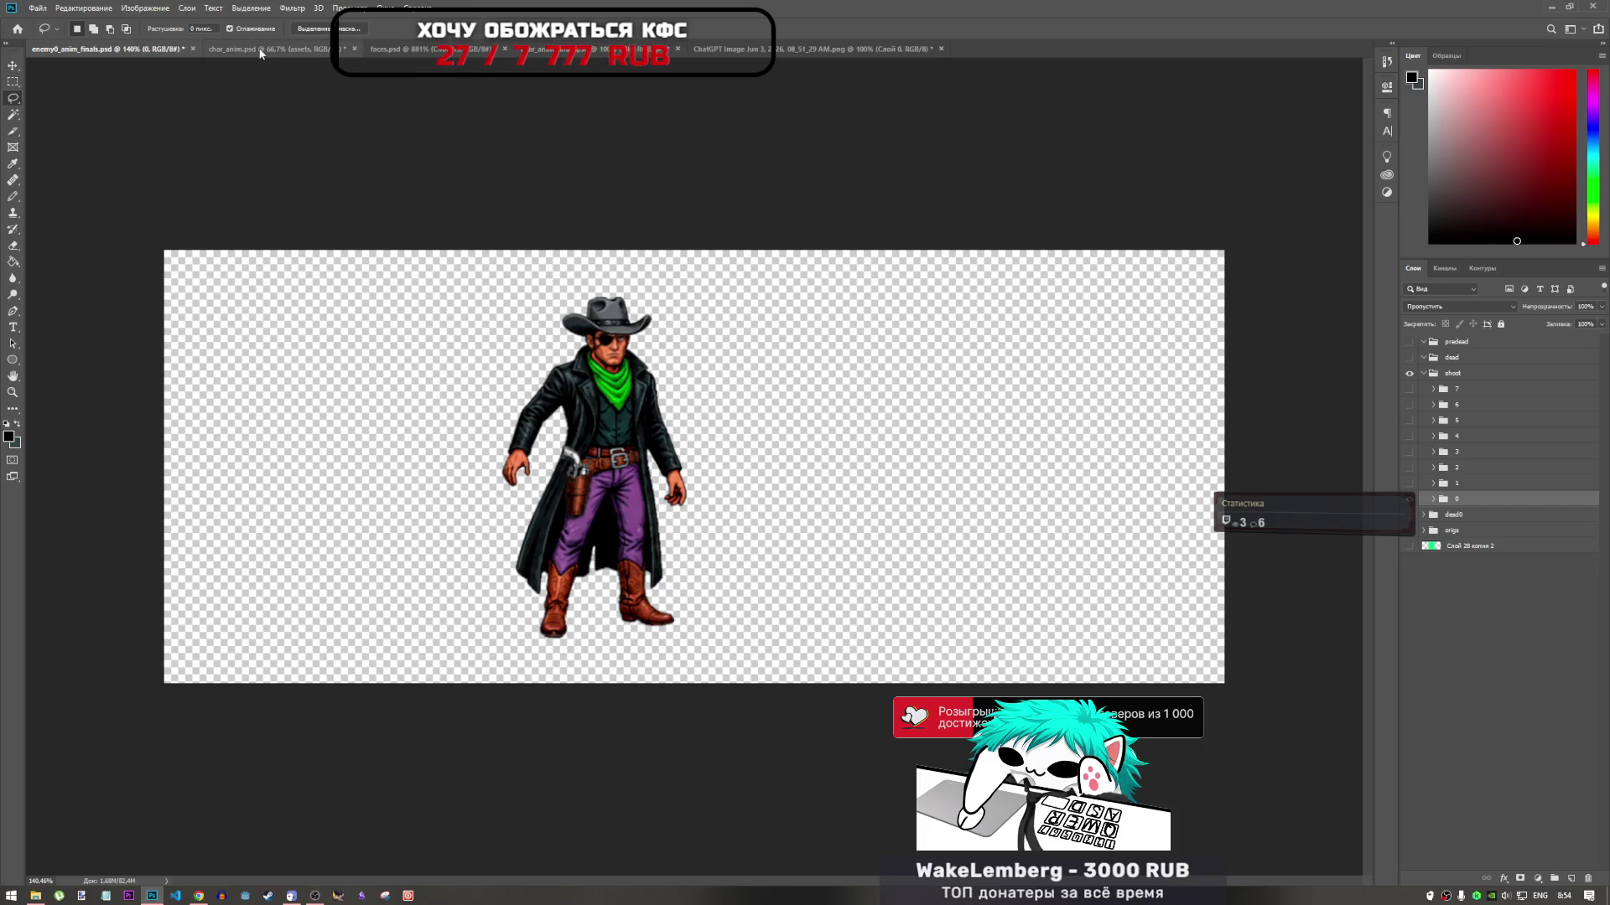
click(534, 55)
key(ctrl+shift+Tab)
key(ctrl+shift+Tab)
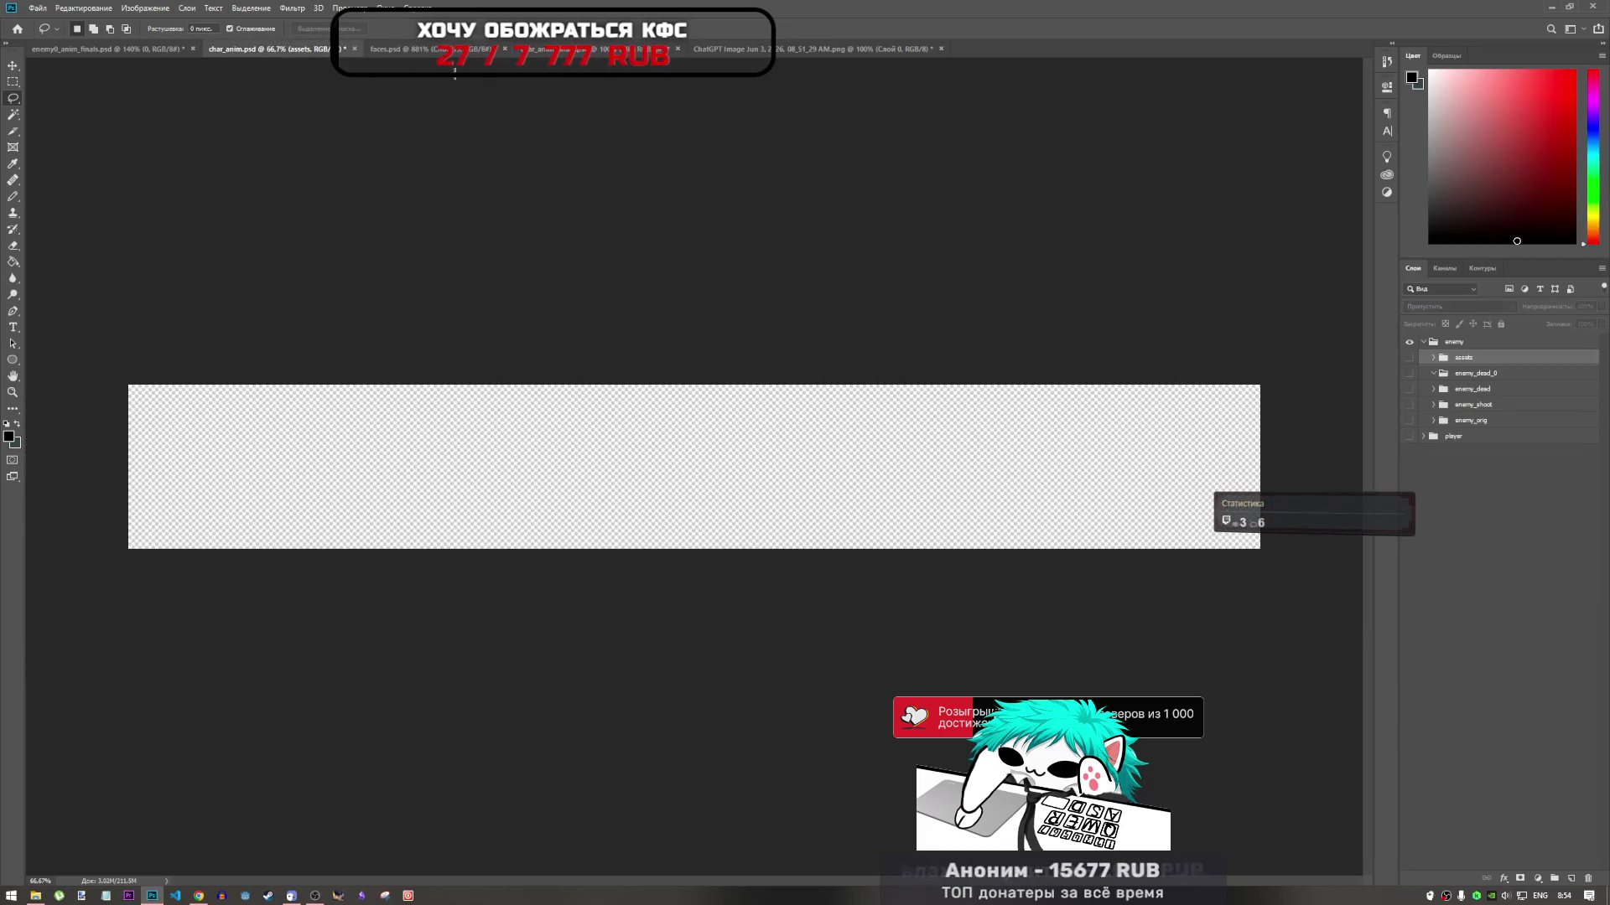
Paste the standing cowboy into the sprite sheet and try transforming it onto figure 1, then cancel
click(820, 50)
key(ctrl+v)
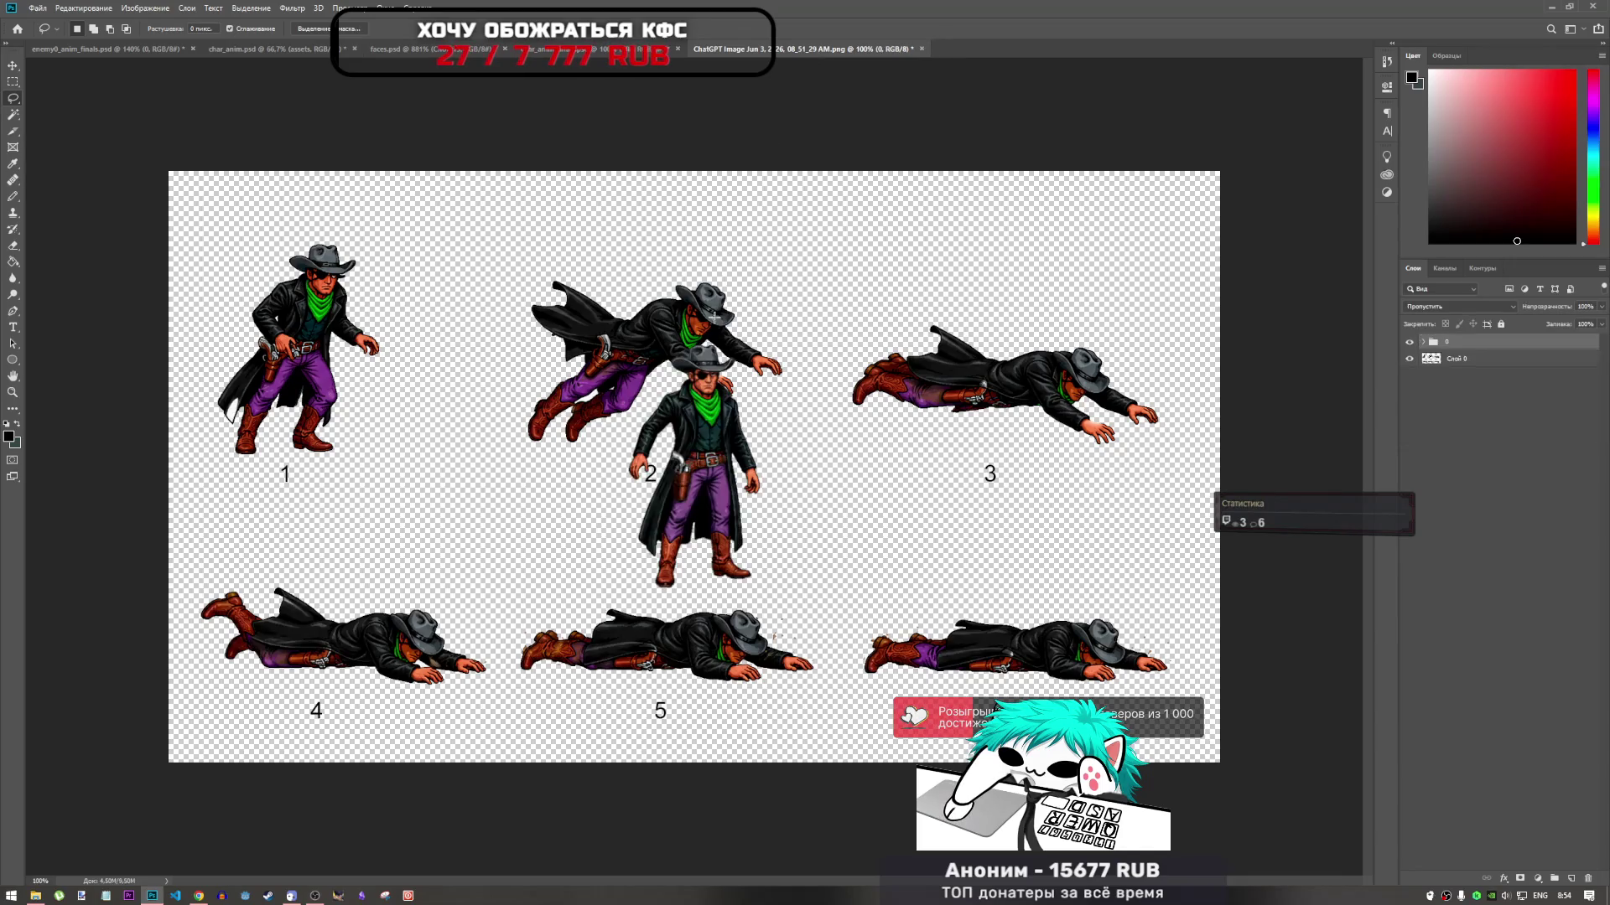
key(ctrl+t)
mouse_move(678, 463)
mouse_down()
mouse_move(282, 361)
mouse_move(400, 344)
mouse_move(262, 333)
mouse_up()
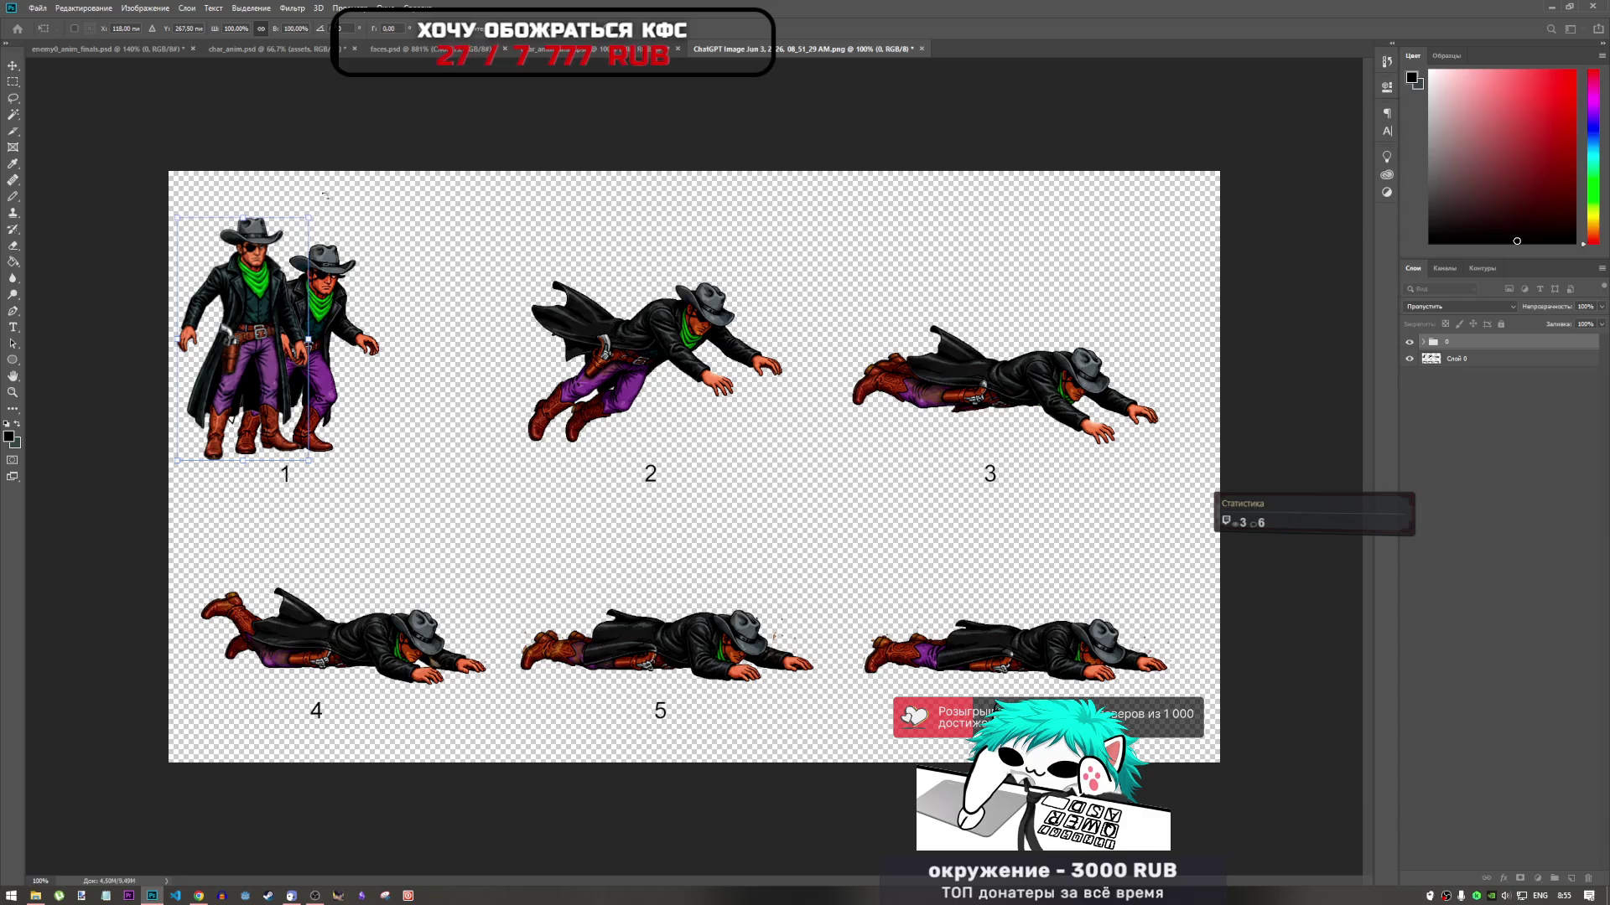
mouse_move(325, 195)
mouse_down()
mouse_move(349, 184)
mouse_move(405, 418)
mouse_up()
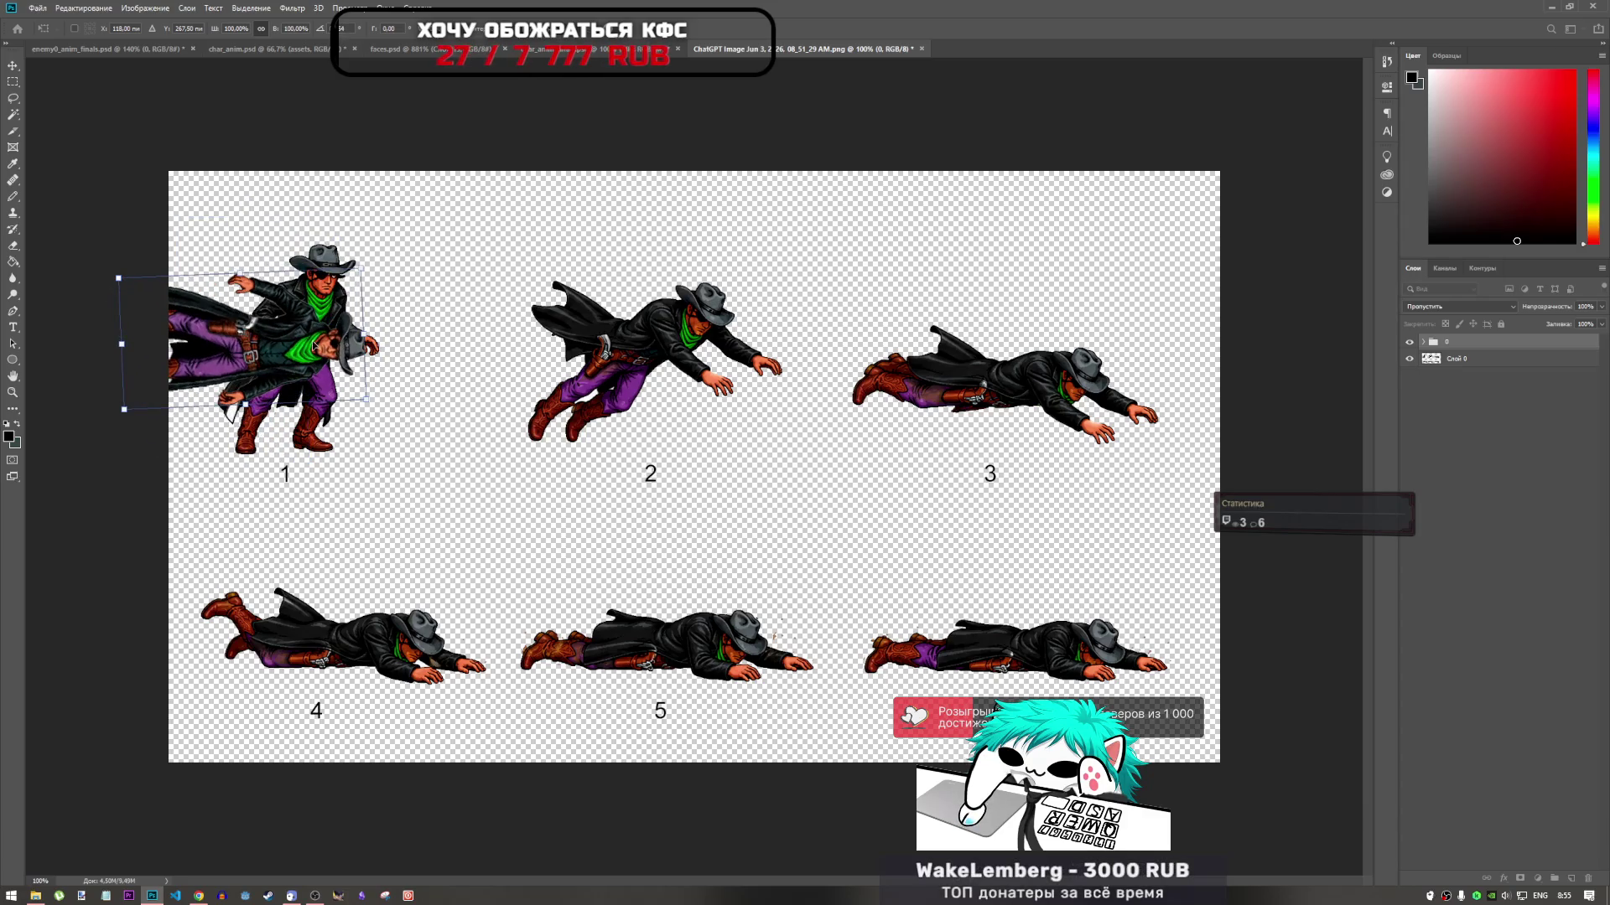
mouse_move(312, 345)
mouse_down()
mouse_move(394, 526)
mouse_move(461, 489)
mouse_move(429, 508)
mouse_move(394, 369)
mouse_move(424, 226)
mouse_move(310, 220)
mouse_up()
key(ctrl+z)
drag(376, 314, 244, 312)
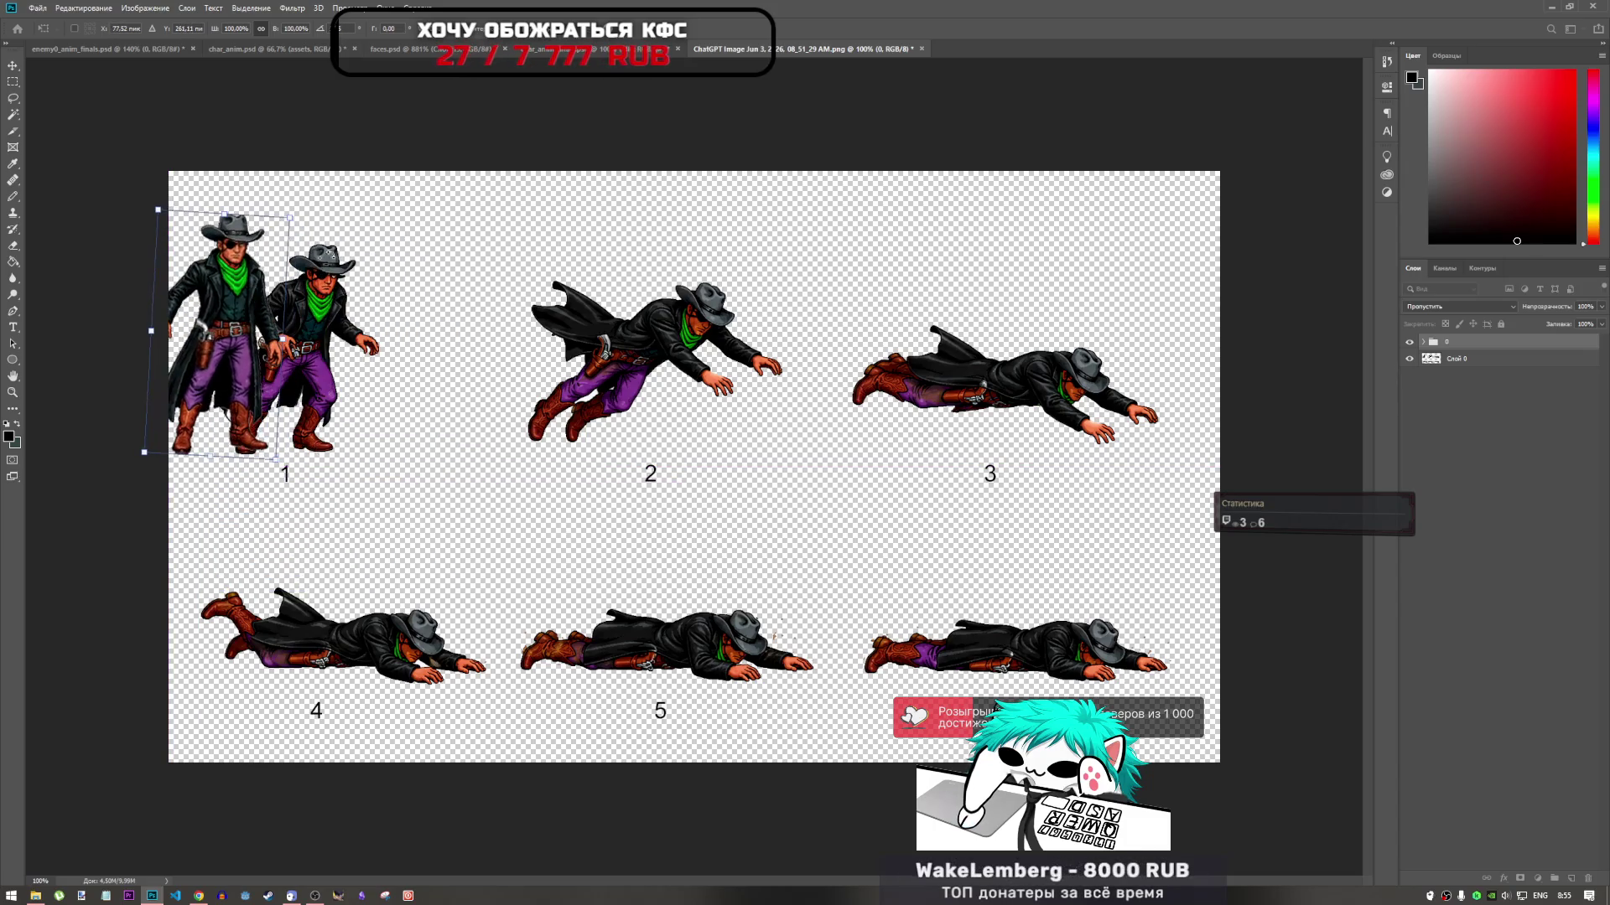
drag(334, 212, 334, 208)
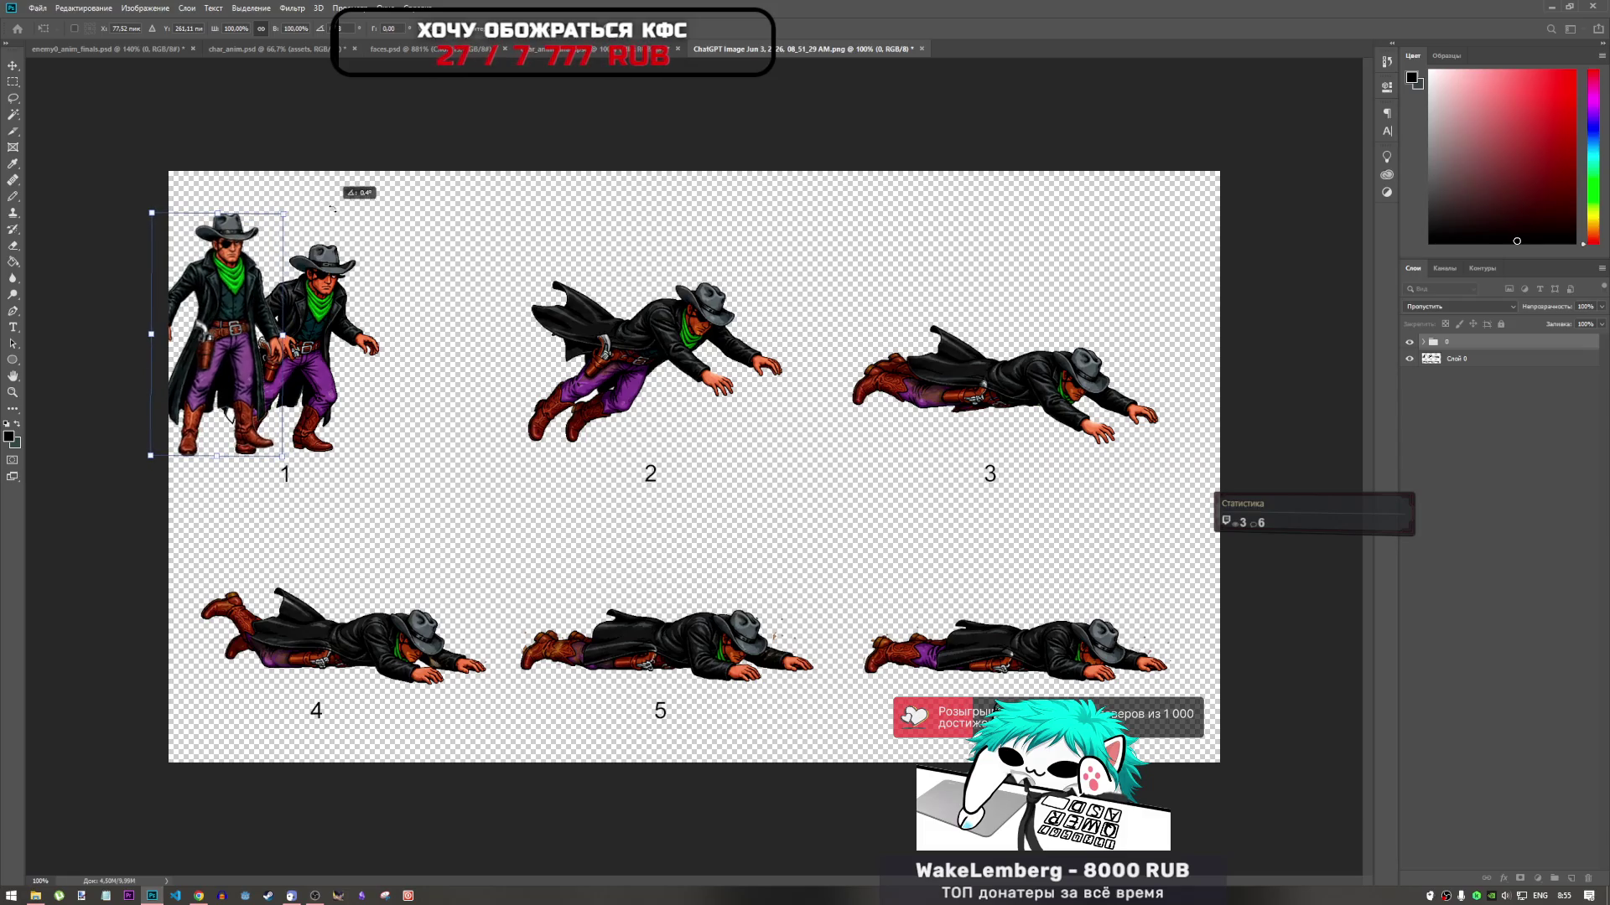
drag(252, 273, 312, 260)
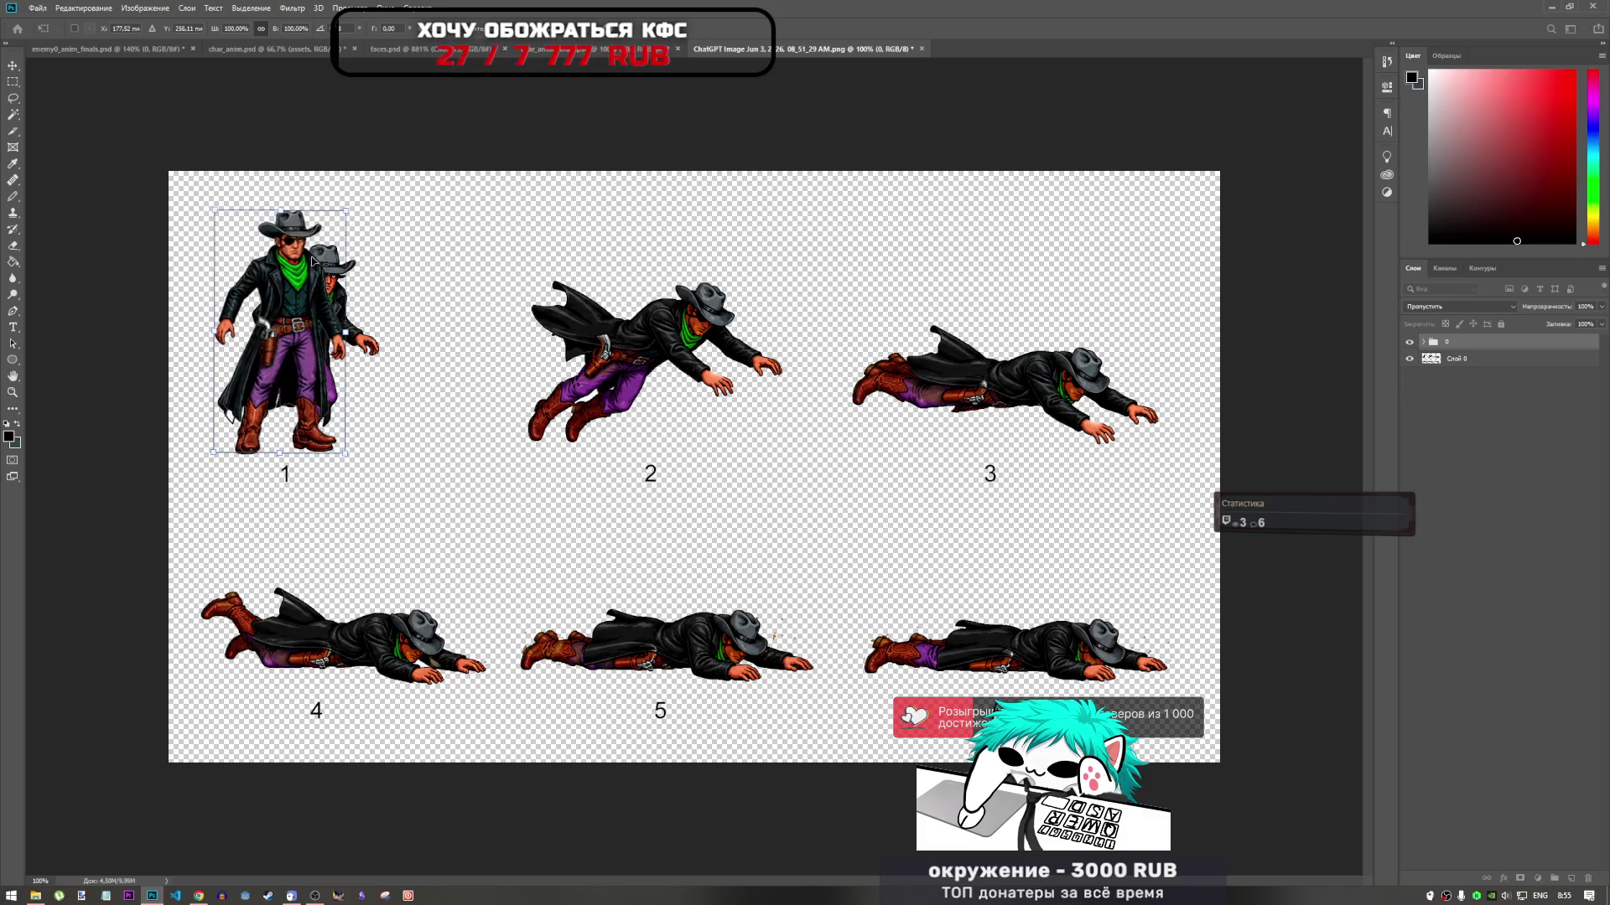
drag(367, 194, 378, 198)
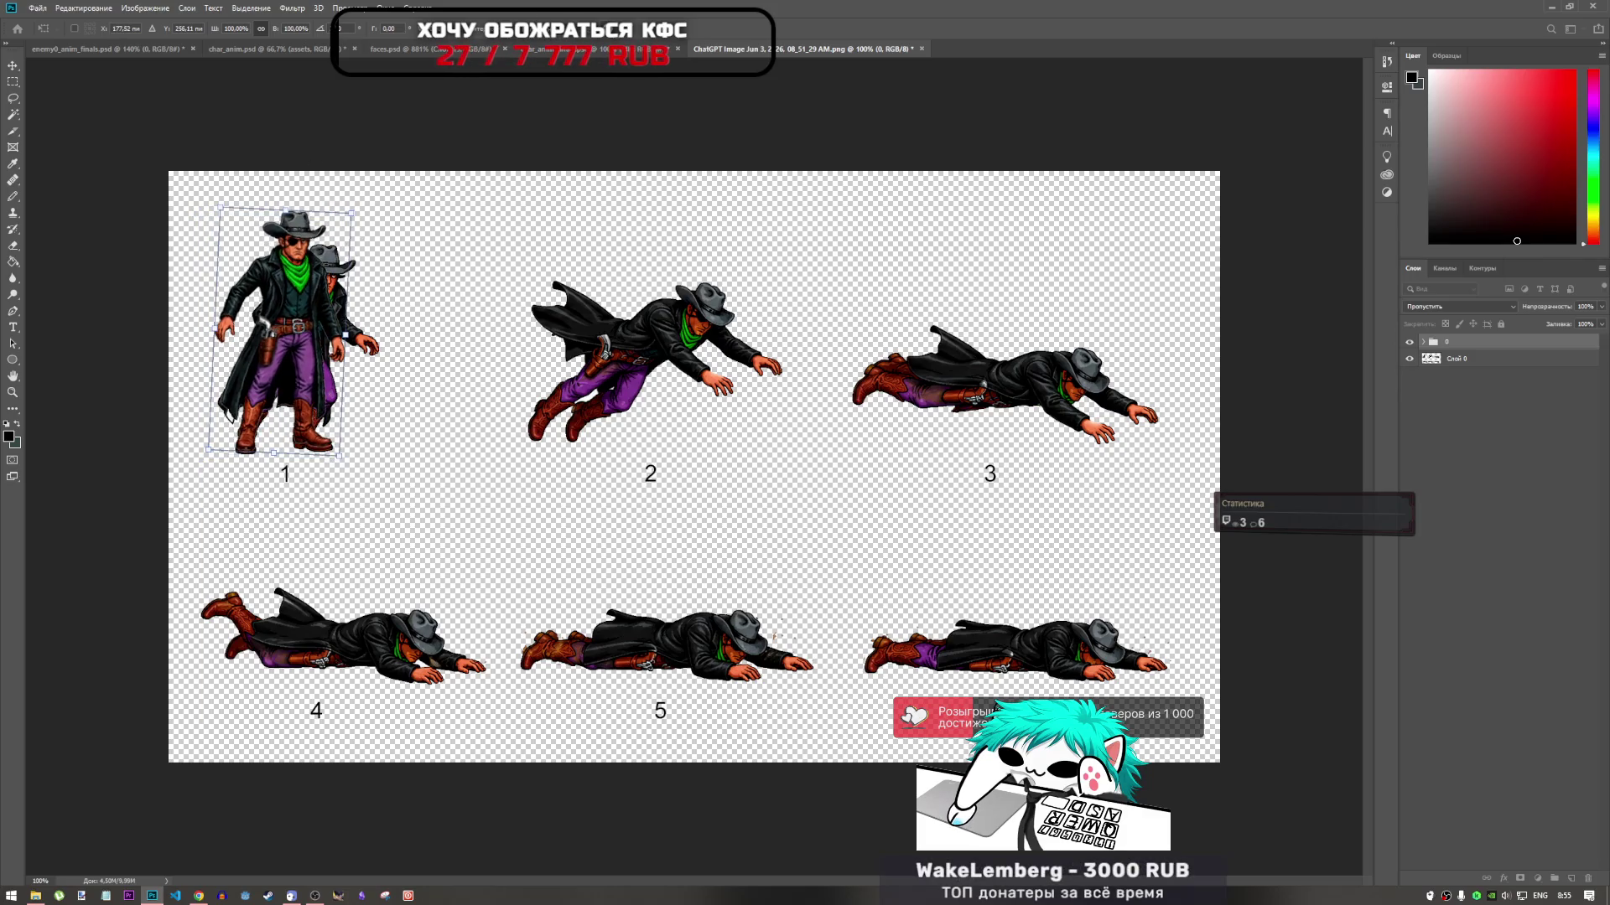
key(Escape)
Transform the cowboy again at full size, unrotated, and move it over figure 1
key(ctrl+t)
mouse_move(745, 505)
mouse_down()
mouse_move(377, 369)
mouse_move(321, 369)
mouse_up()
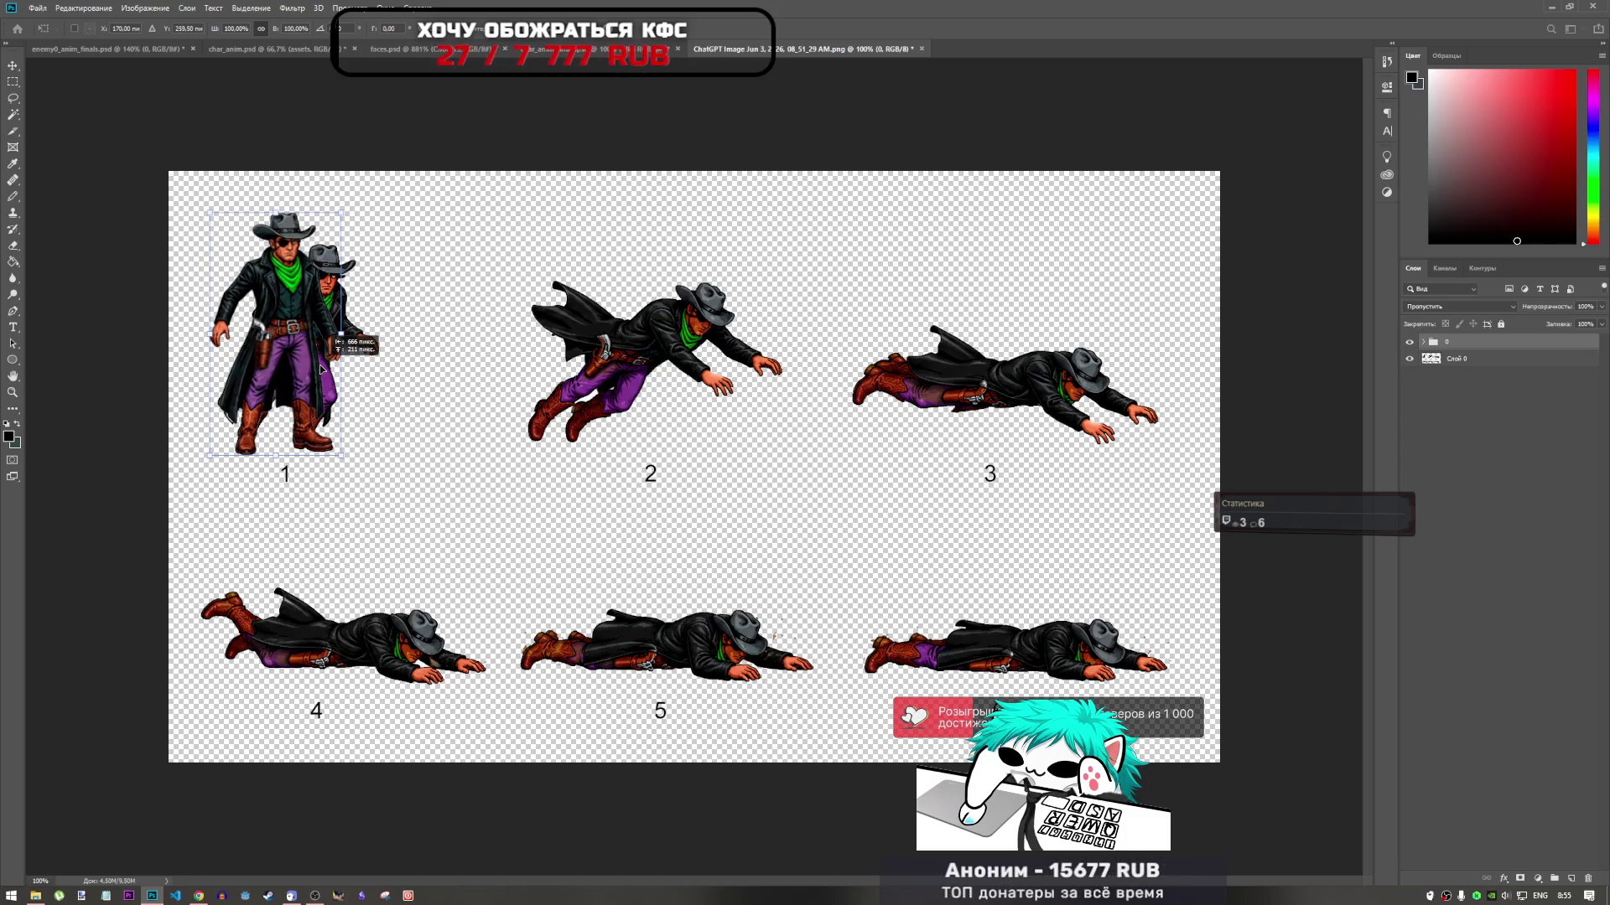
drag(321, 370, 319, 368)
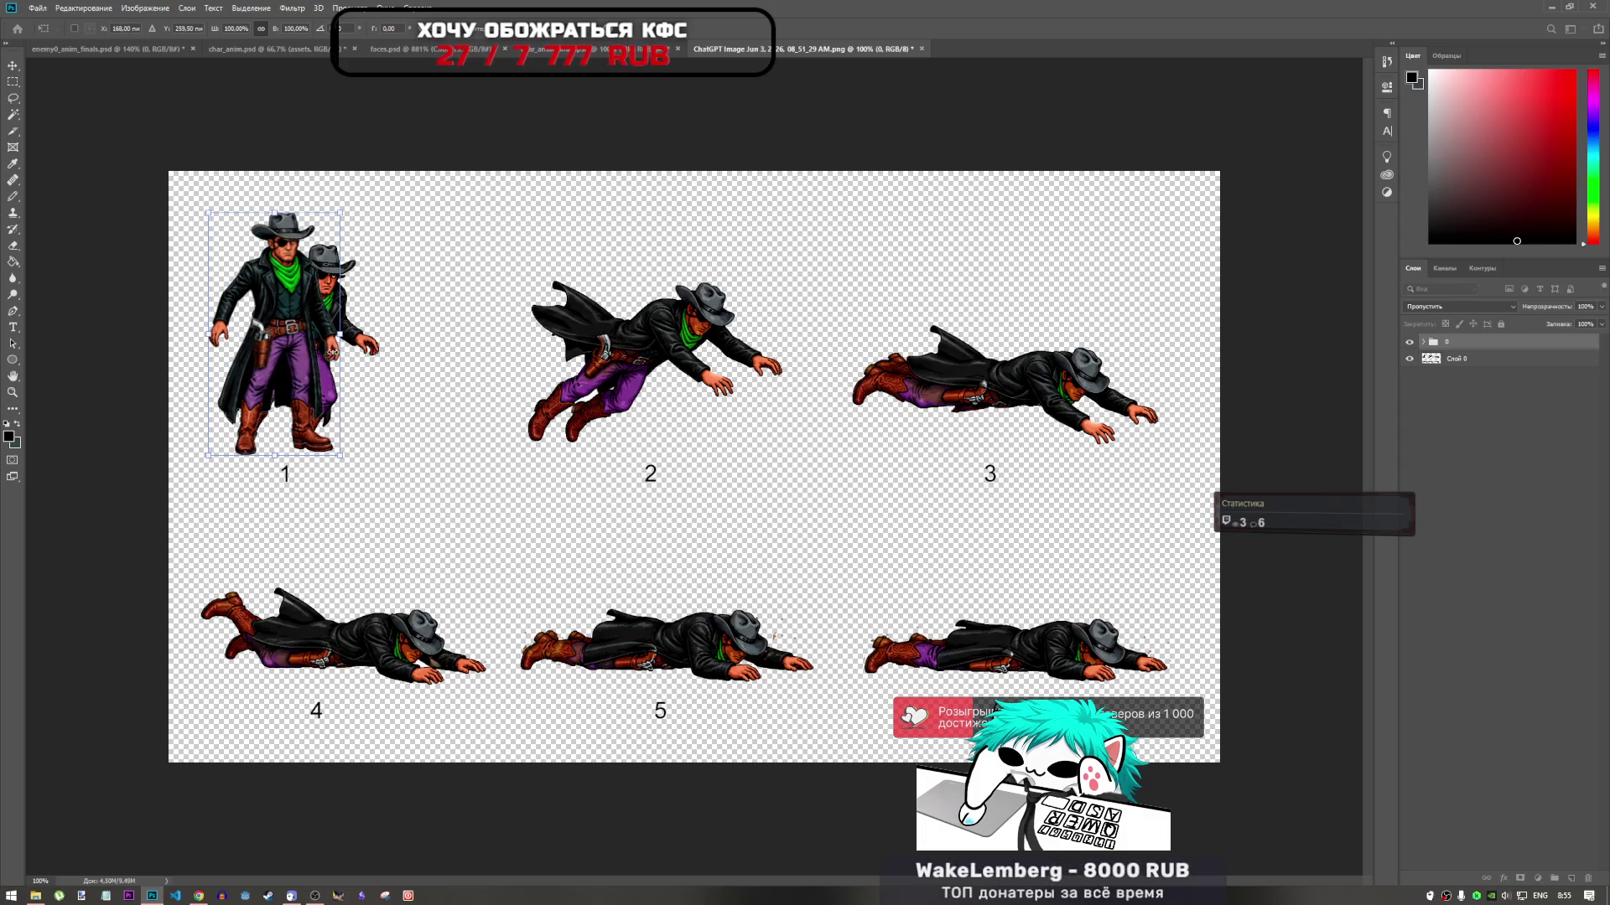
drag(340, 334, 320, 350)
key(ctrl+z)
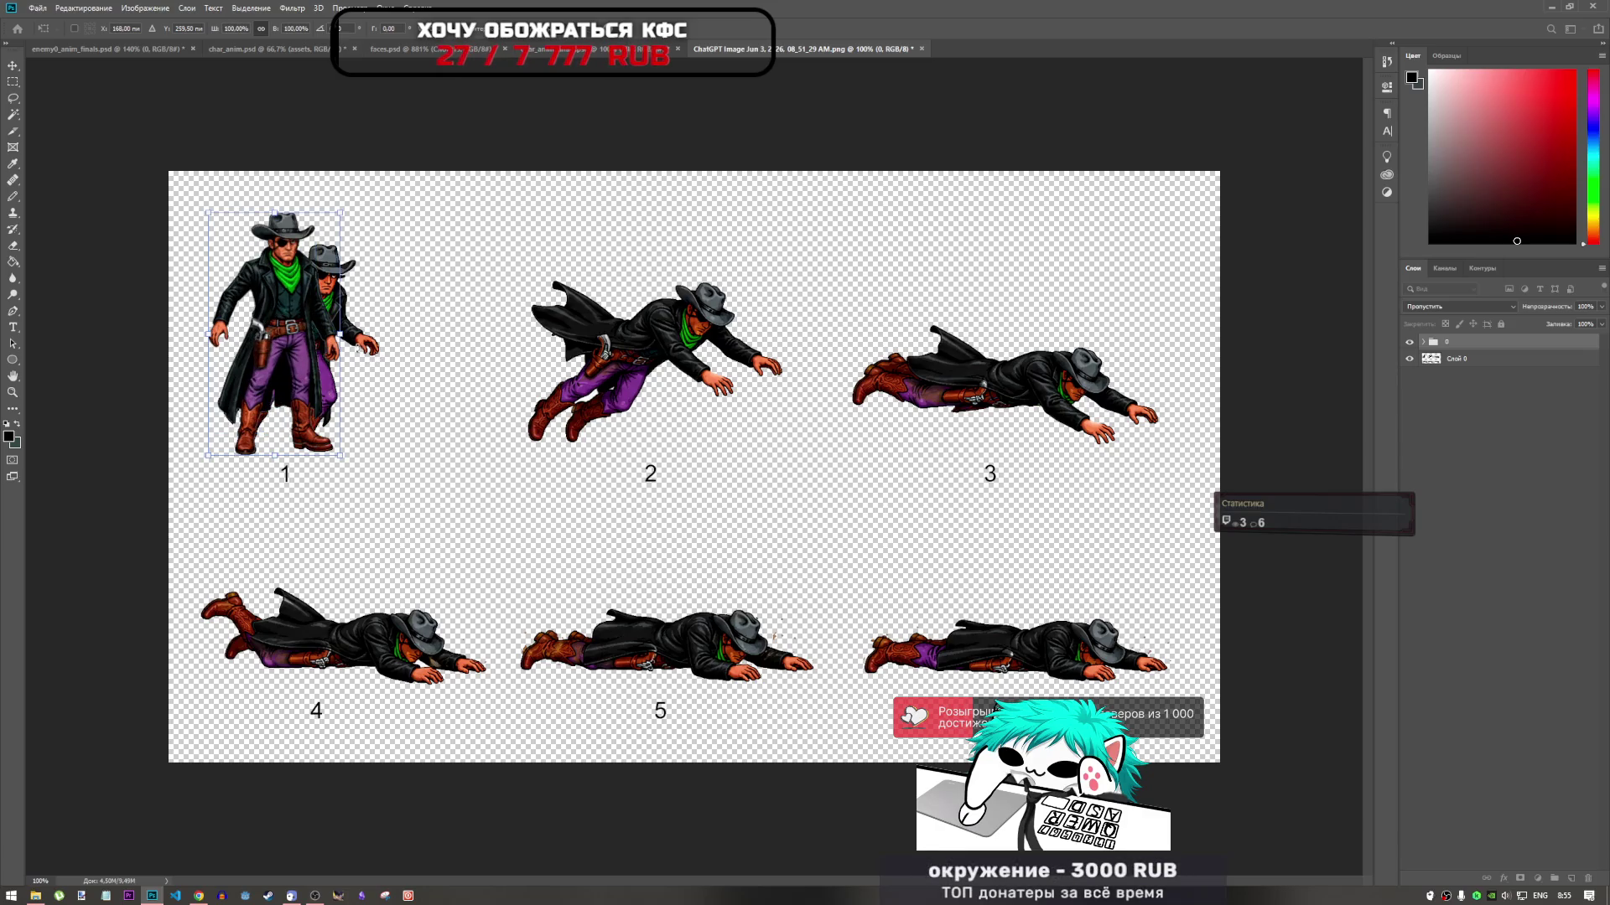
mouse_move(309, 298)
mouse_down()
mouse_move(376, 338)
mouse_move(300, 335)
mouse_up()
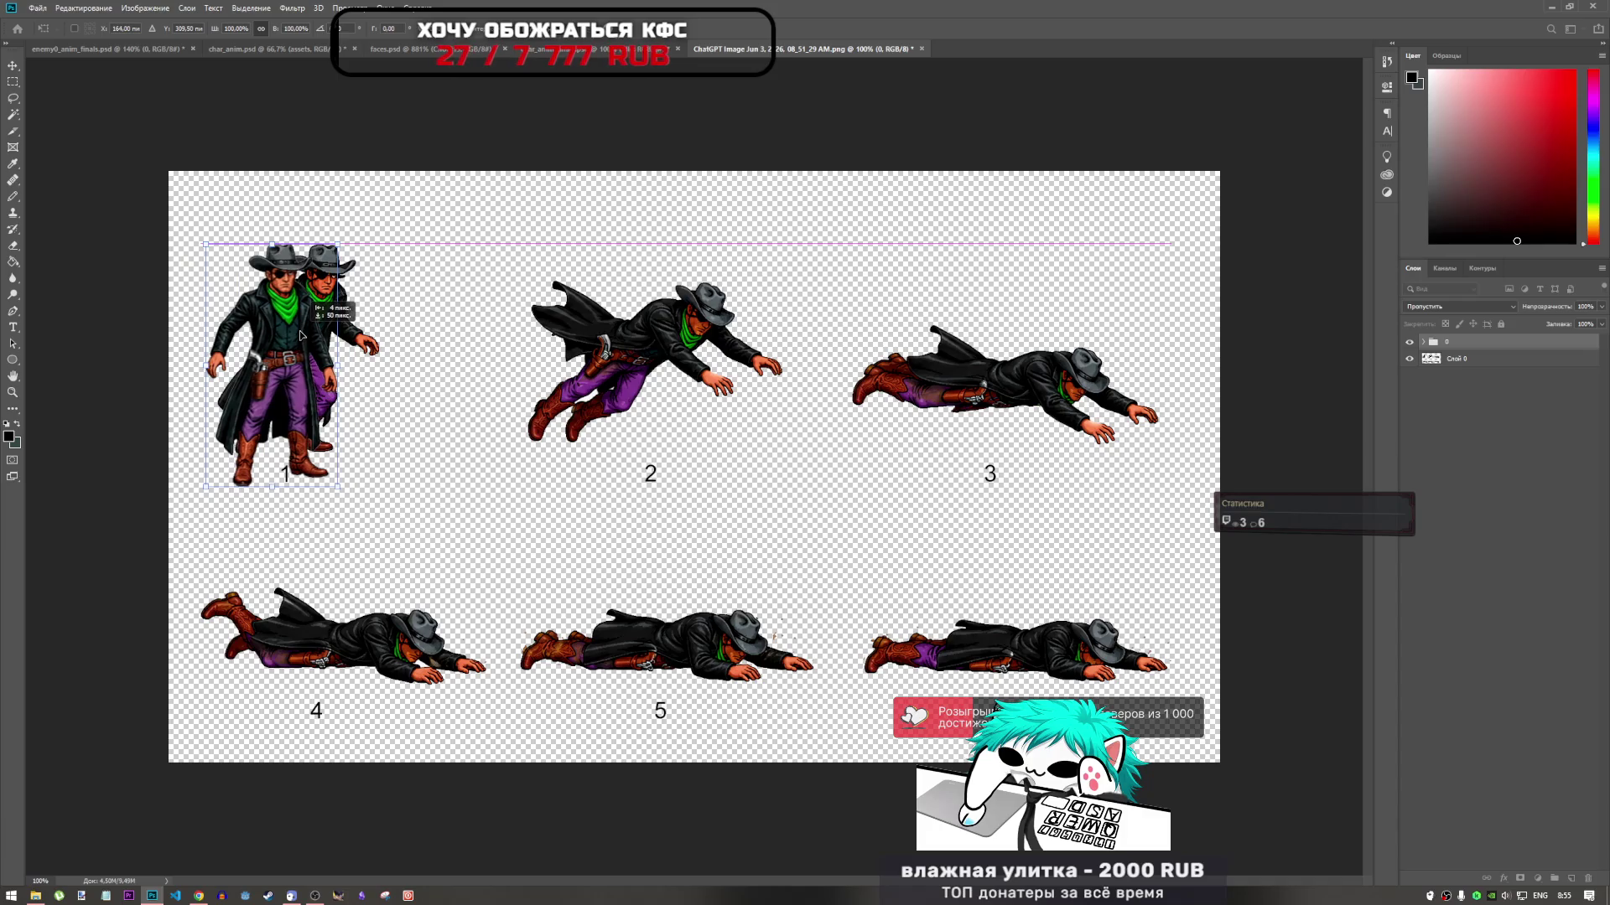
Commit the cowboy's placement and scale the sprite sheet layer Слой 0 down slightly
key(Return)
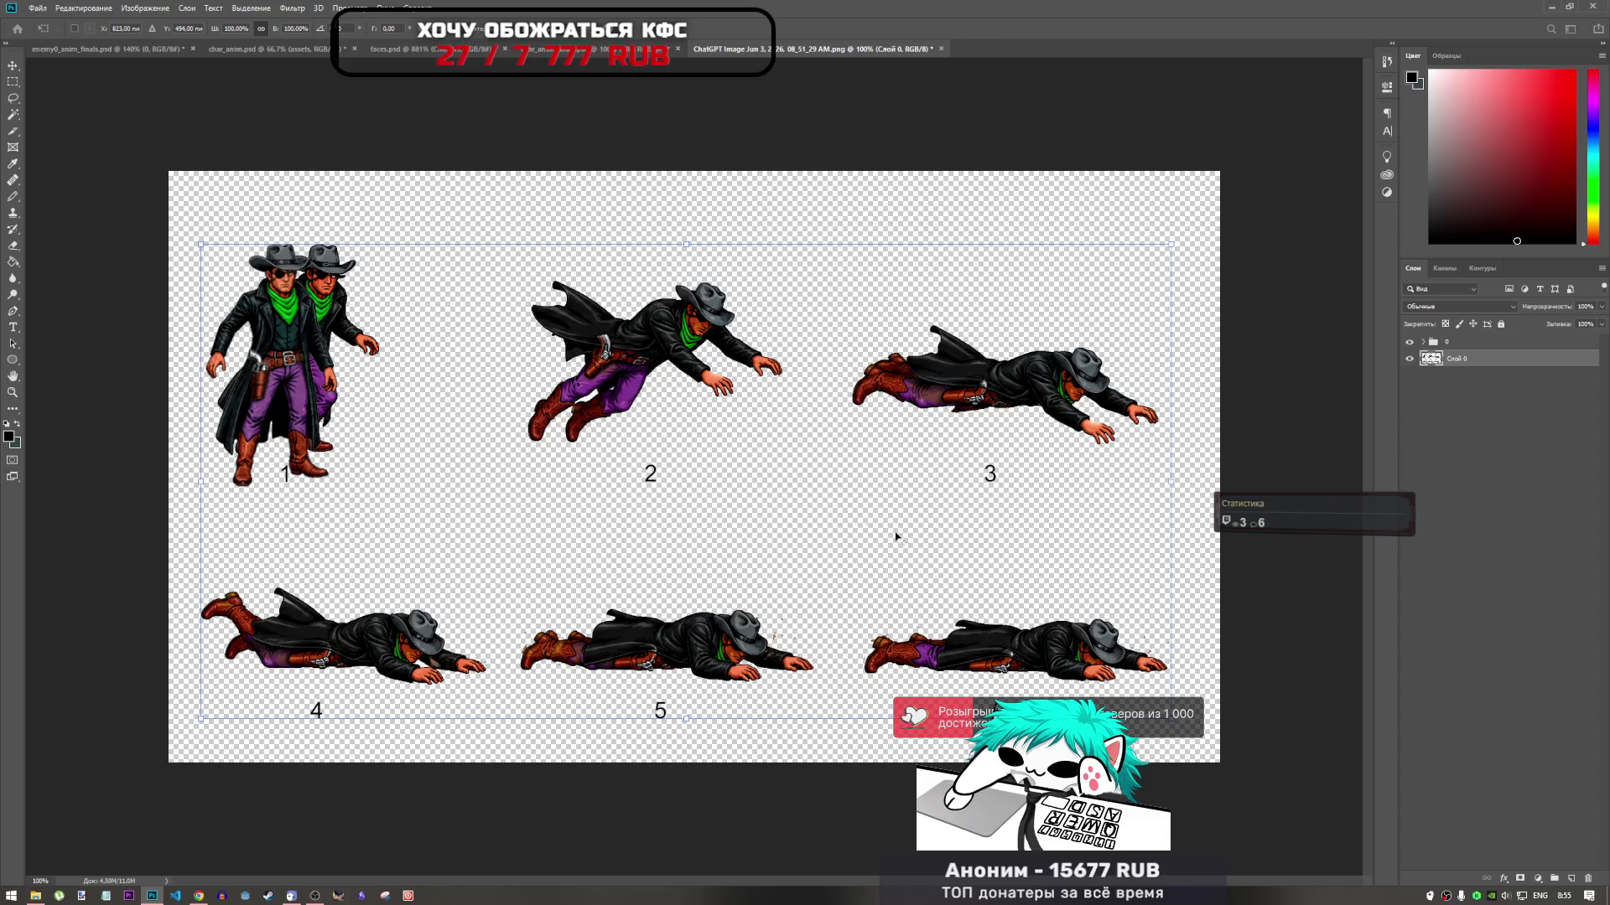
drag(1176, 723, 1173, 720)
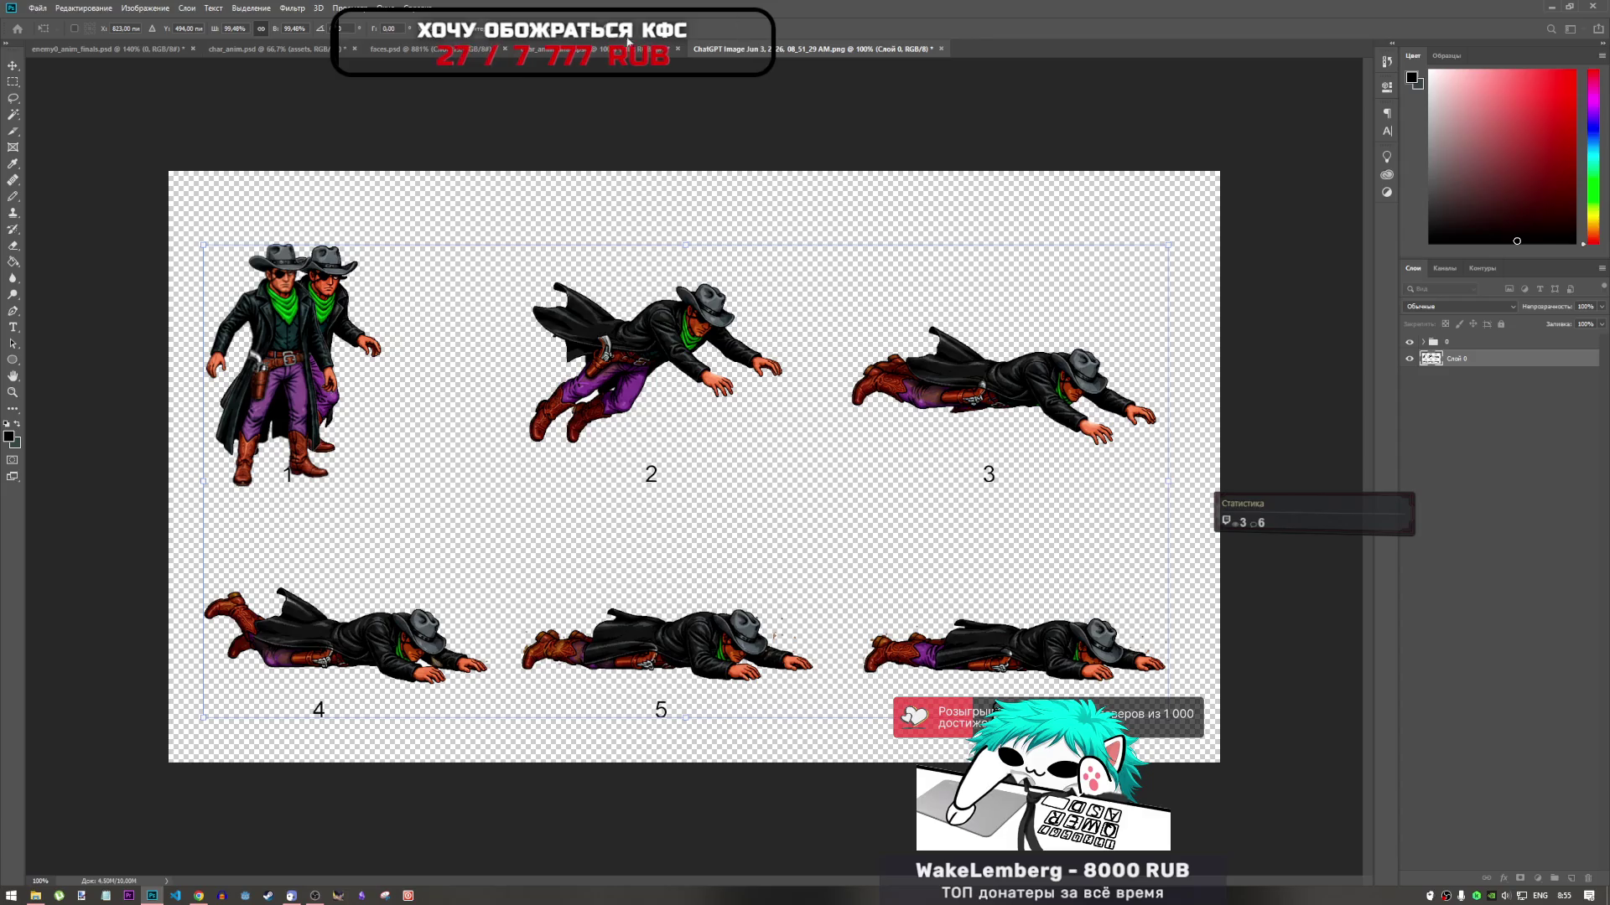
key(Return)
Hide the duplicate cowboy group over frame 1 and start a lasso around the frame 1 figure
key(l)
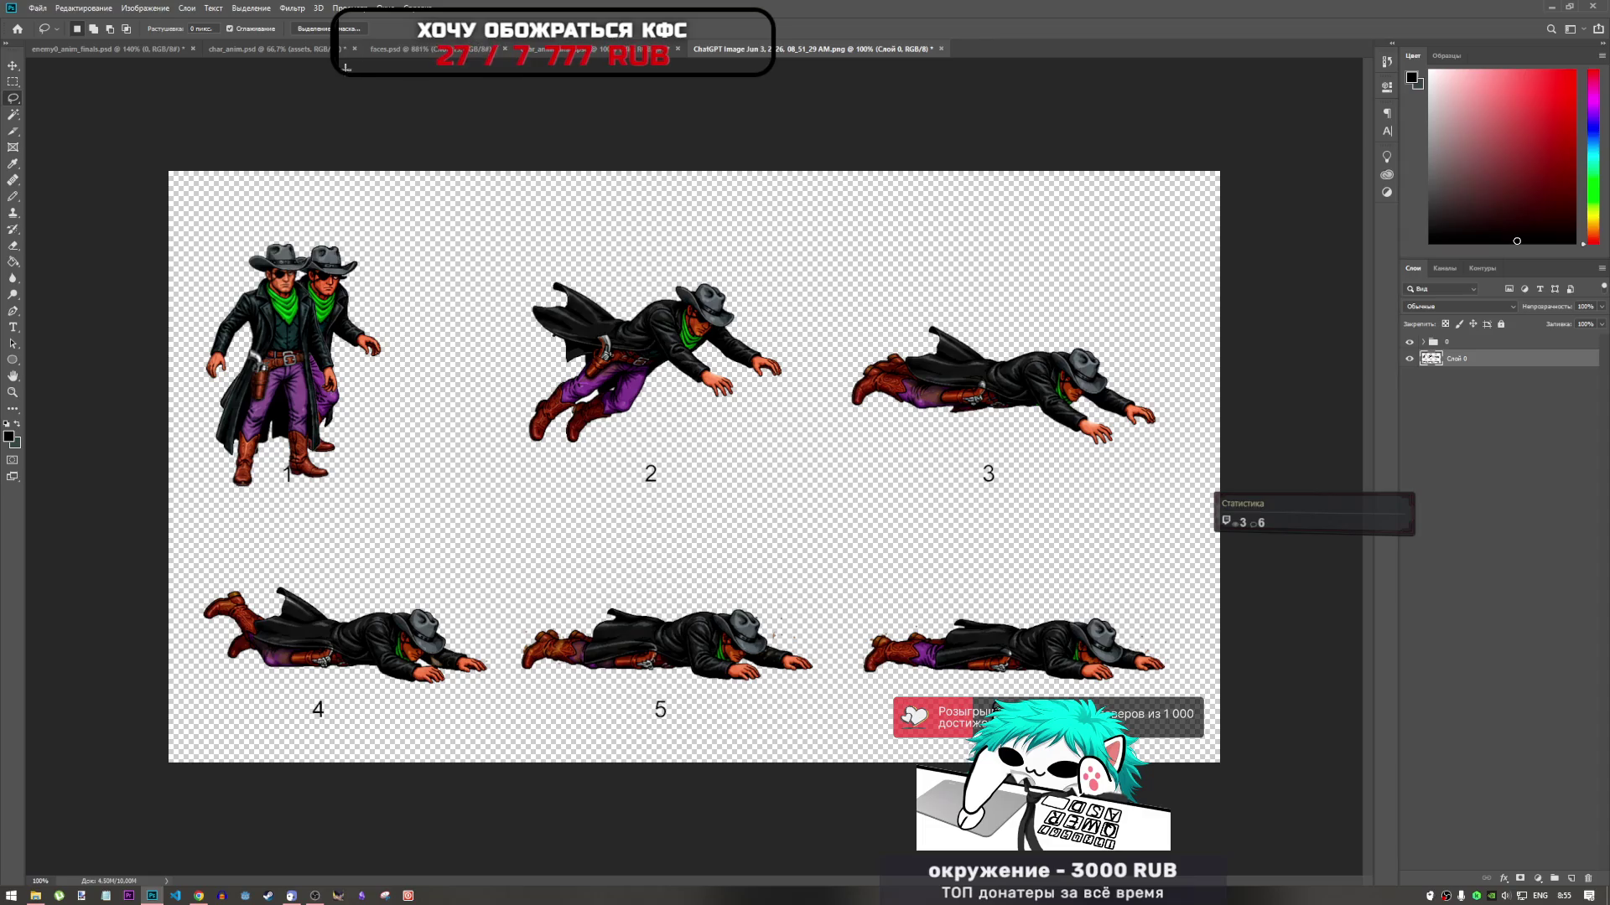
click(1411, 342)
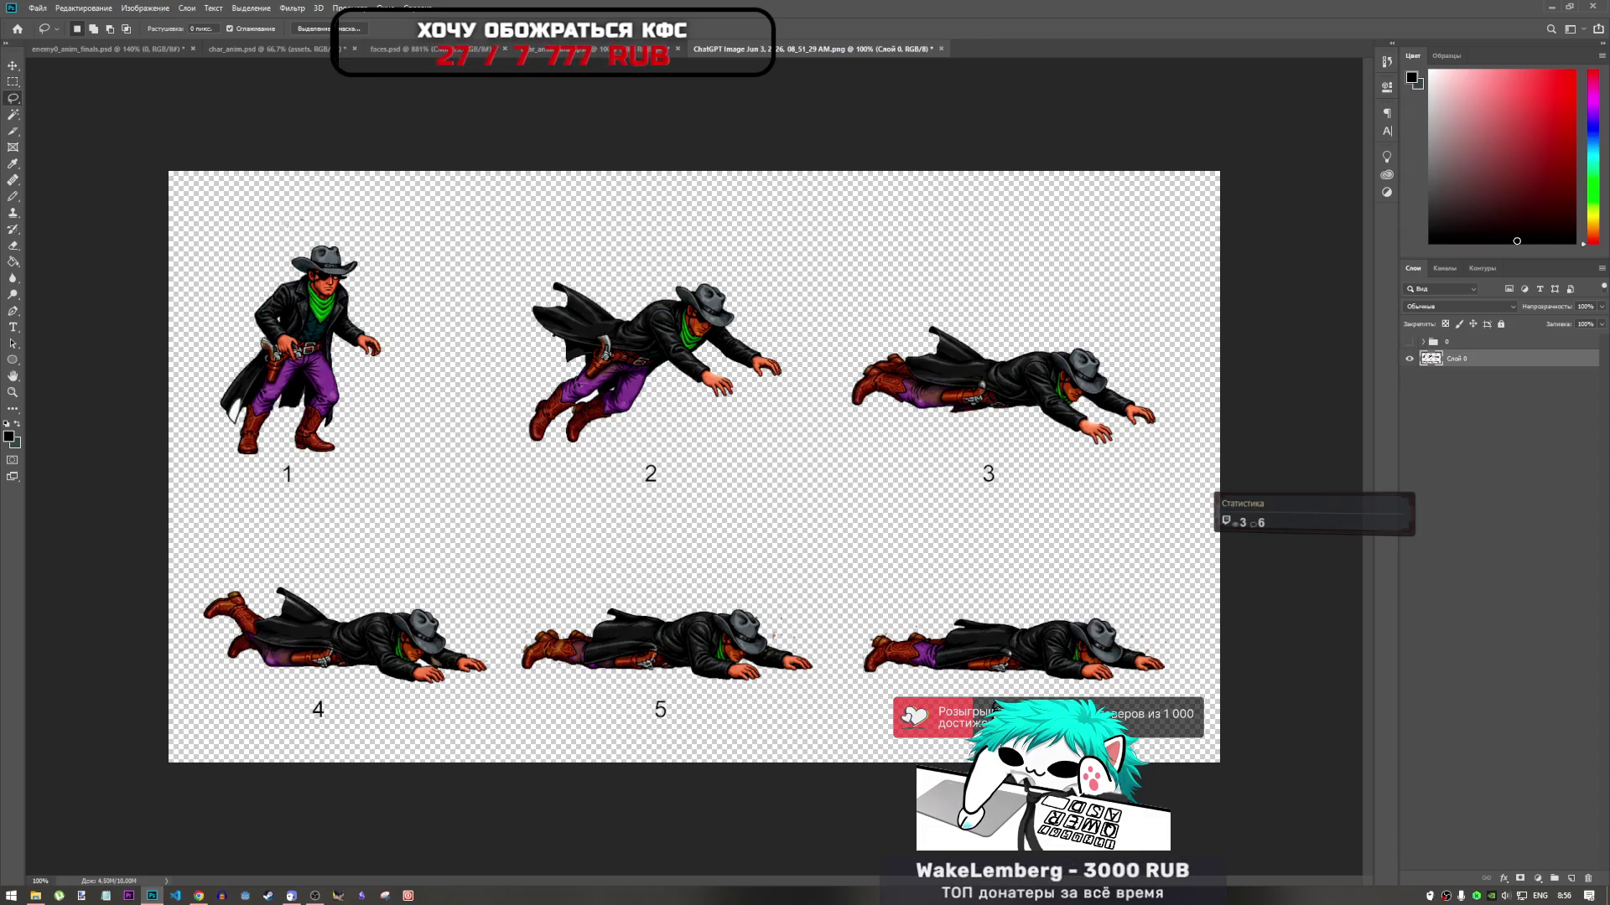
mouse_move(303, 220)
mouse_down()
mouse_move(205, 259)
mouse_move(243, 476)
mouse_up()
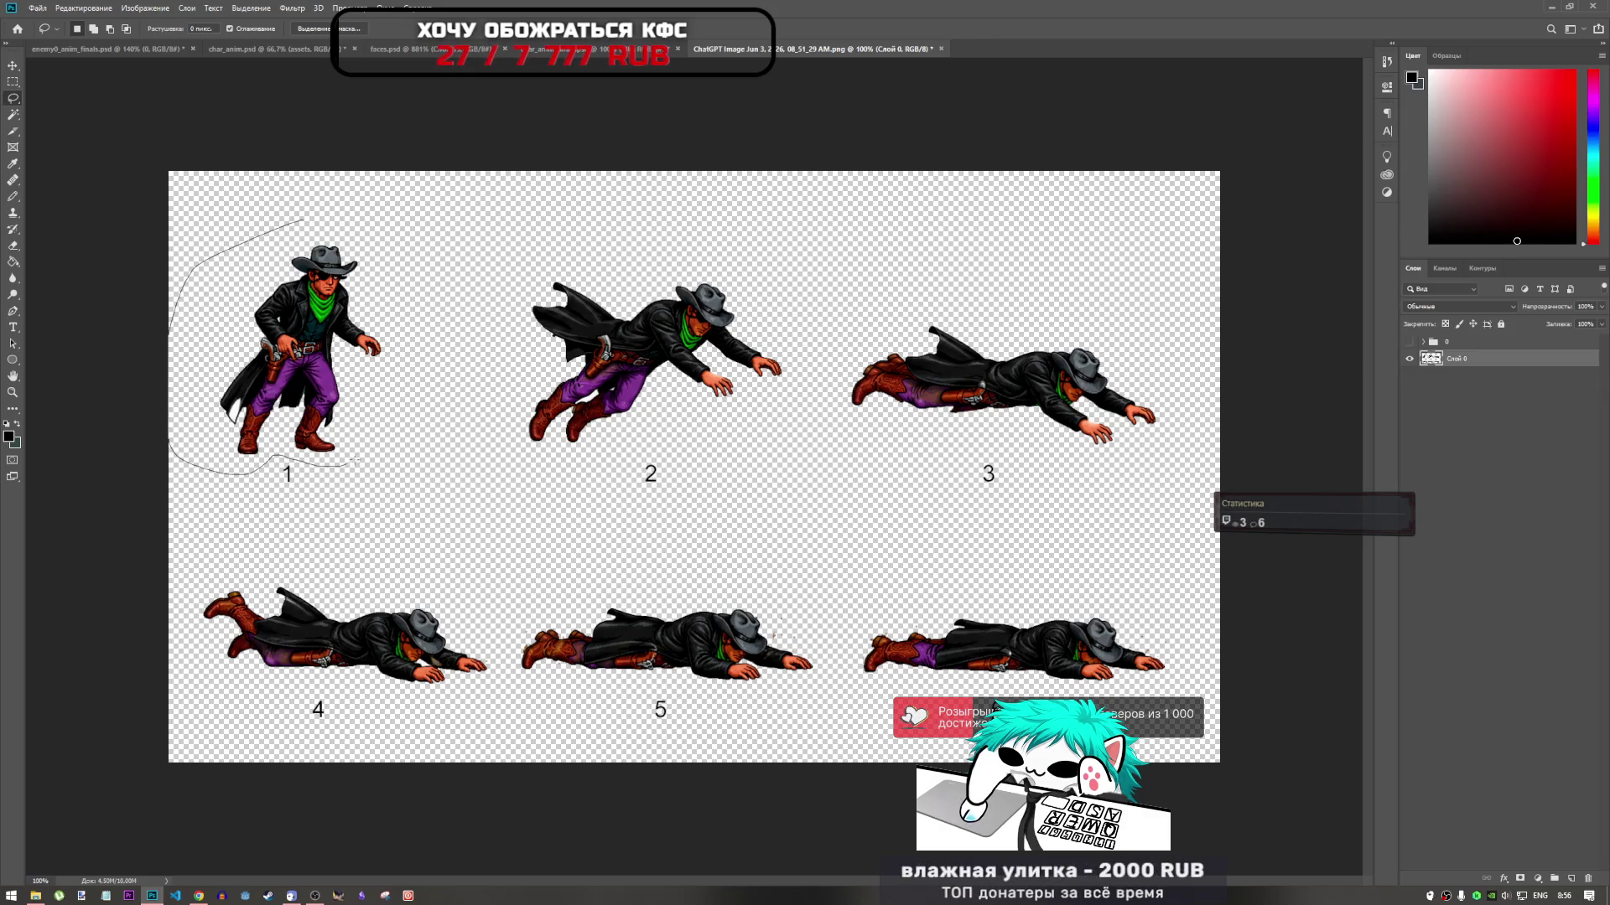
Paste the lassoed frame 1 cowboy into char_anim.psd and drag it to the strip's left end
drag(357, 459, 352, 146)
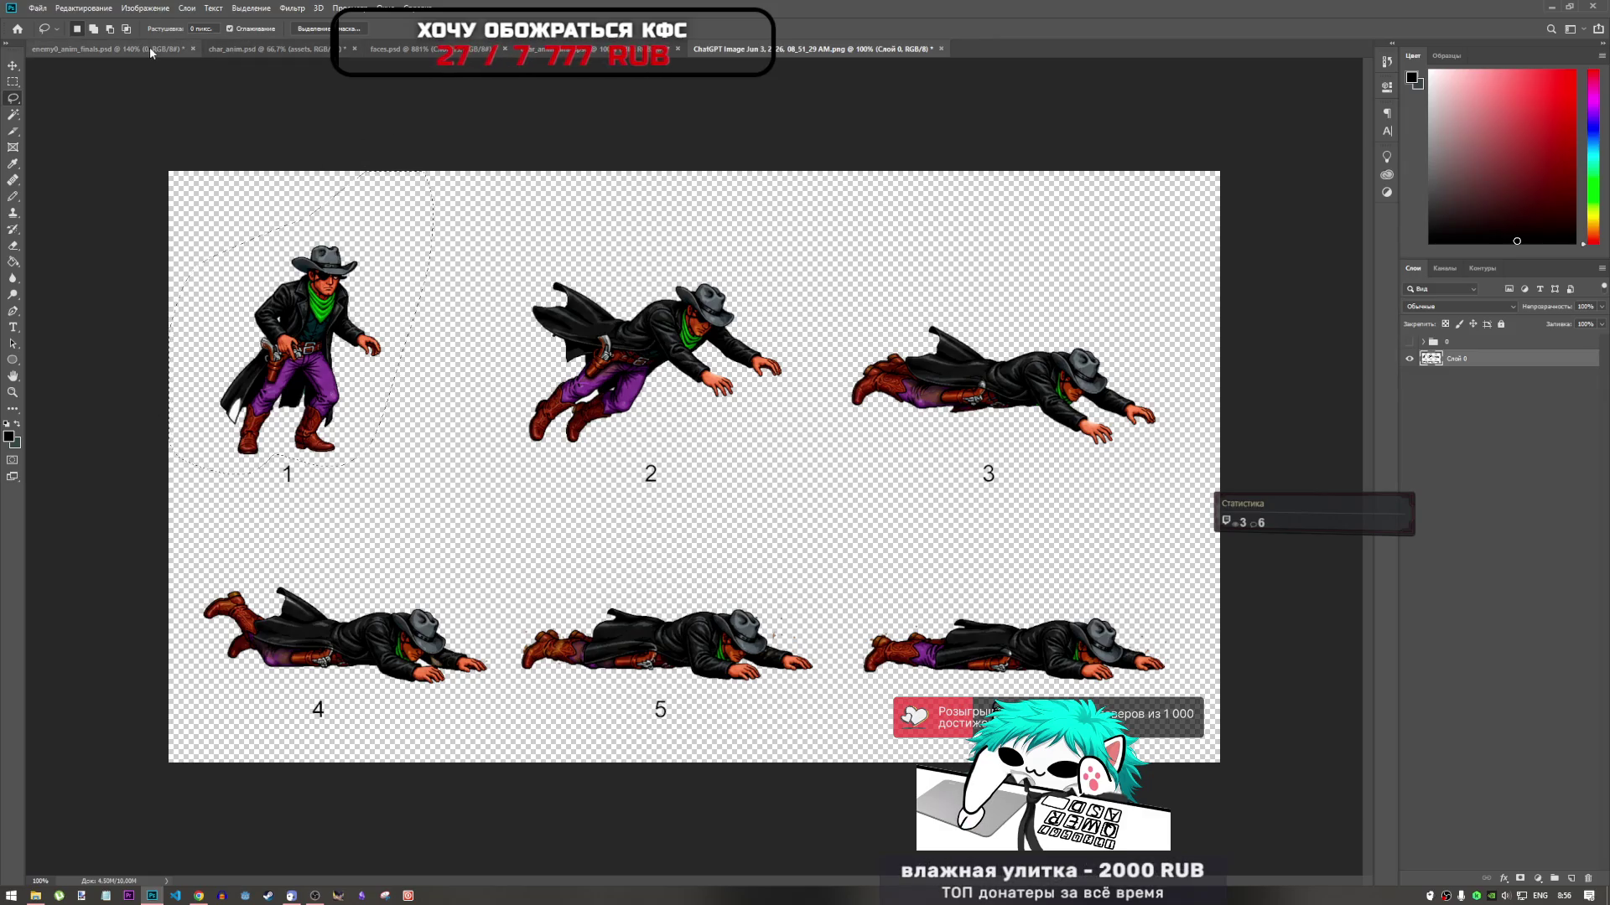
click(233, 47)
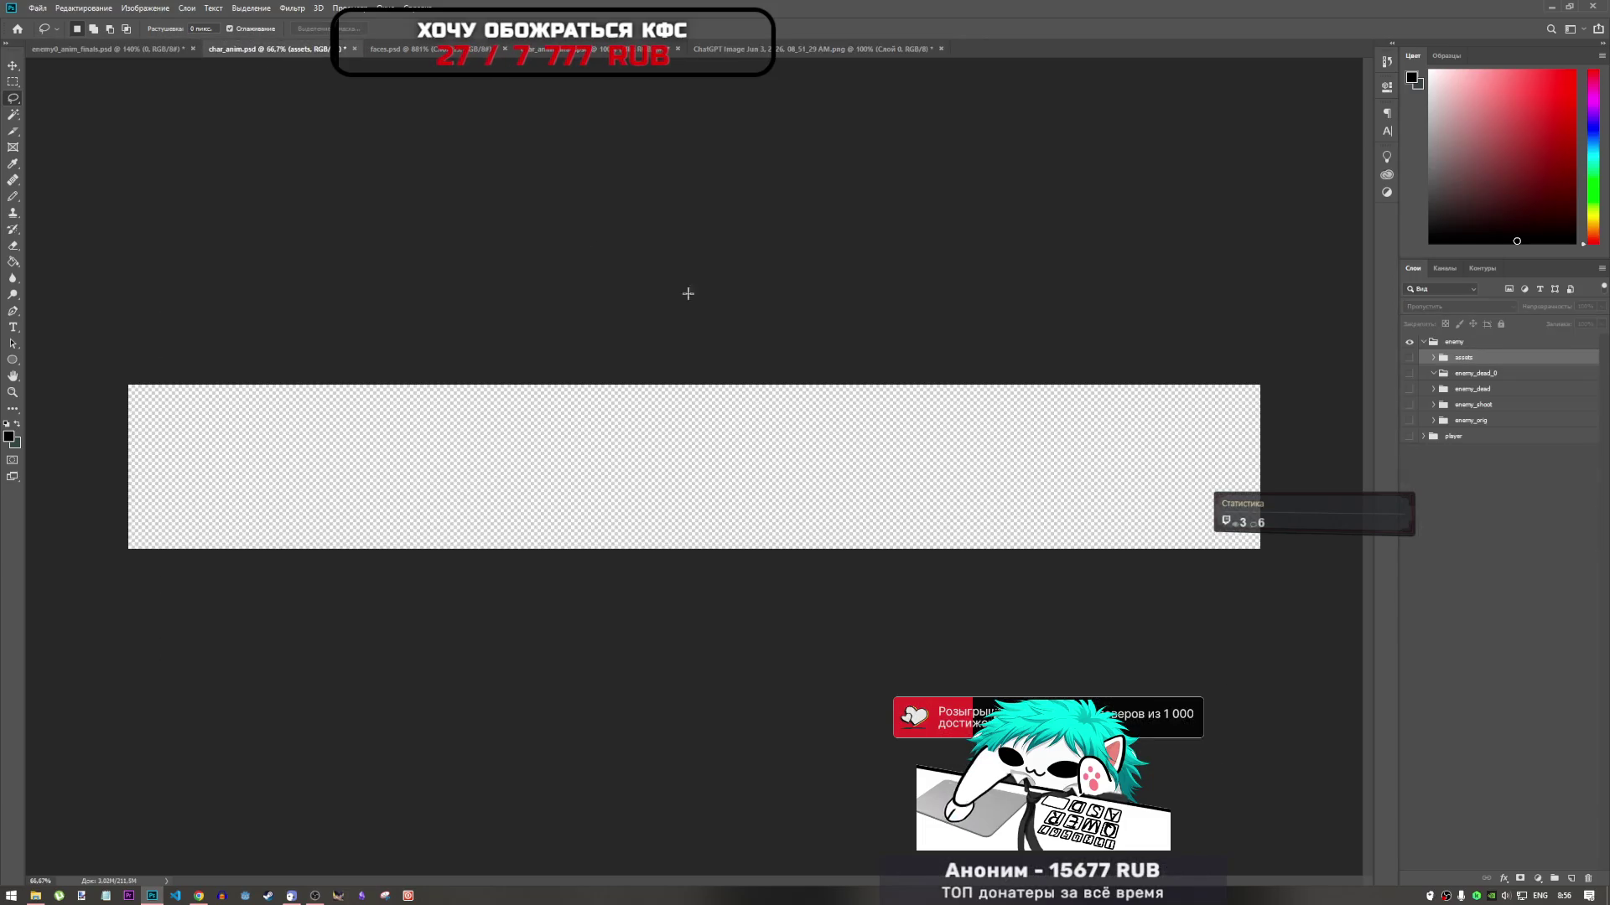
key(ctrl+v)
key(ctrl+t)
drag(731, 446, 249, 446)
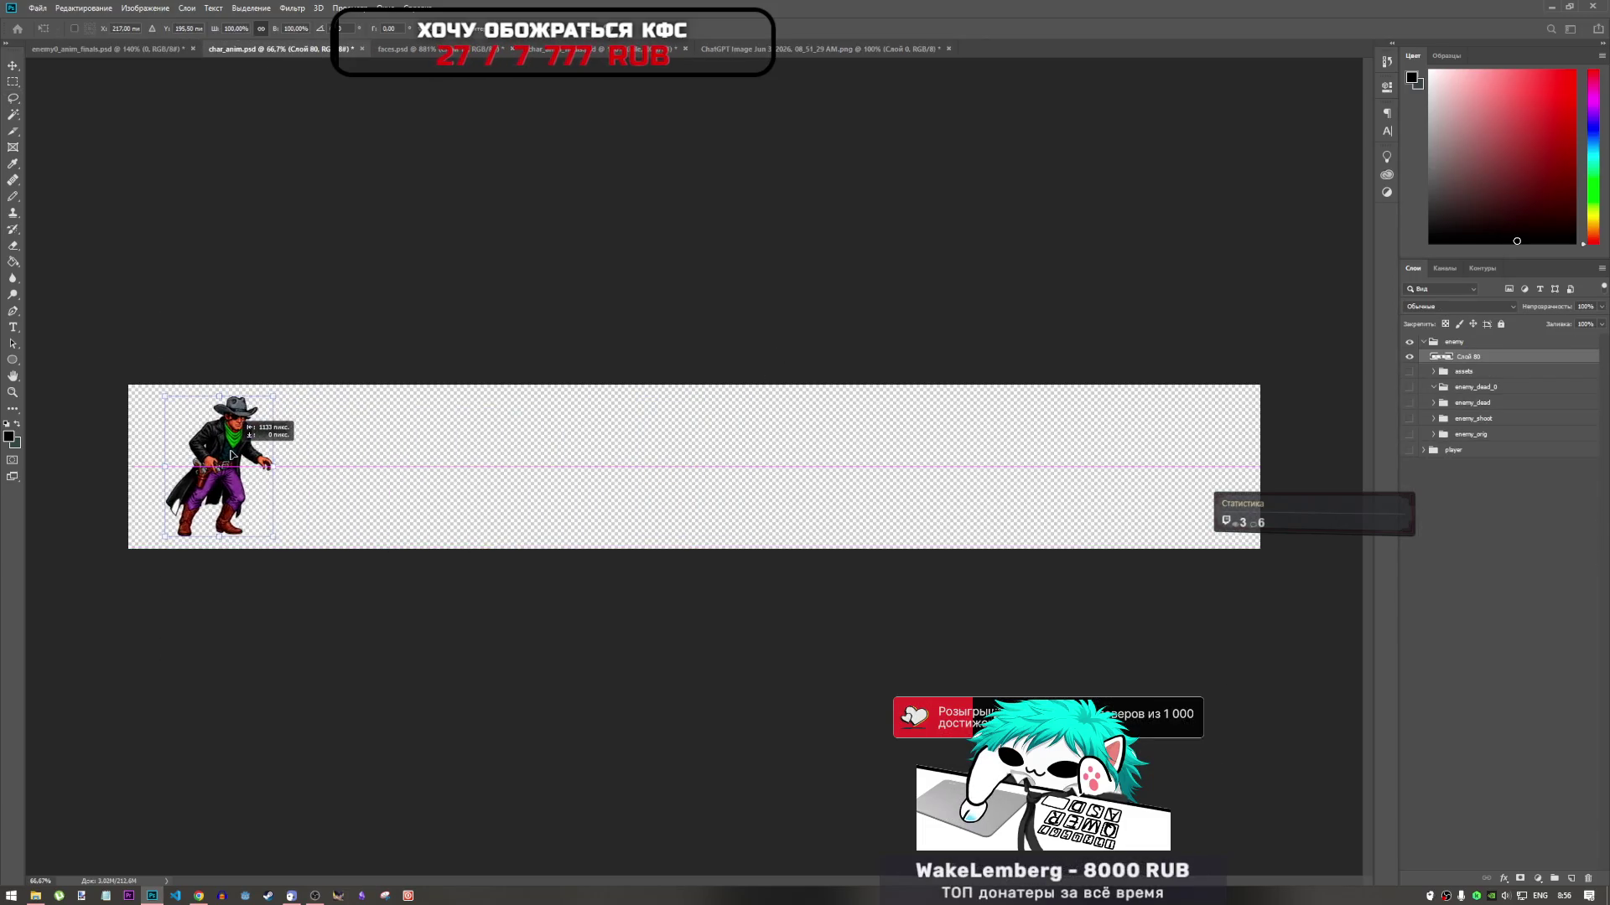
click(756, 45)
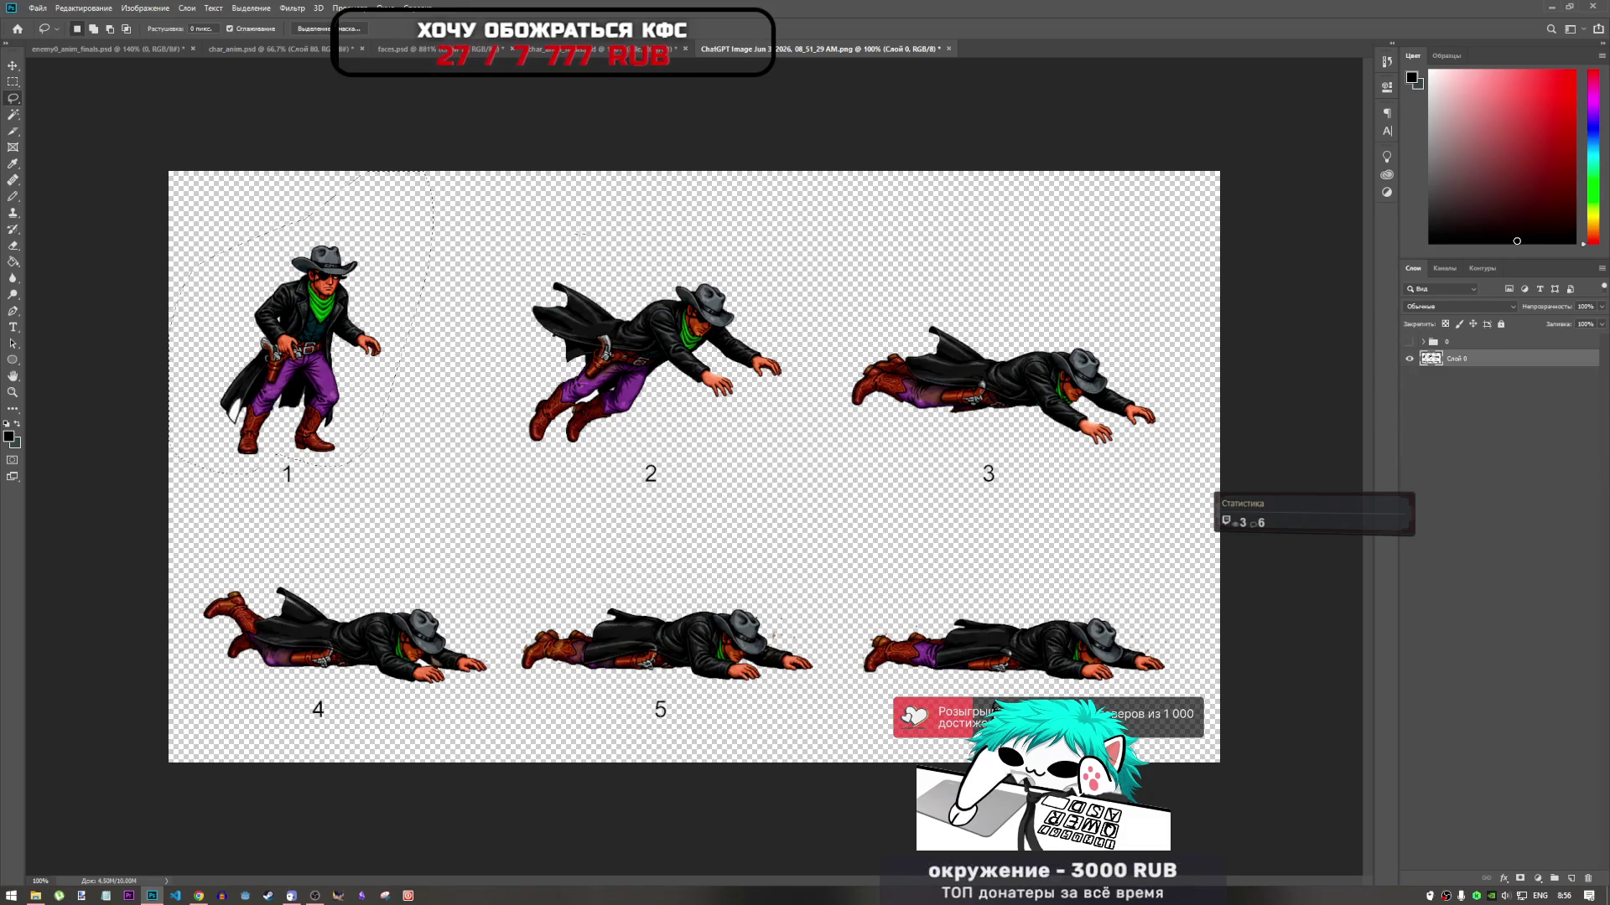
Lasso the leaping frame 2 cowboy, paste it into char_anim.psd and move it left along the strip
drag(580, 235, 416, 379)
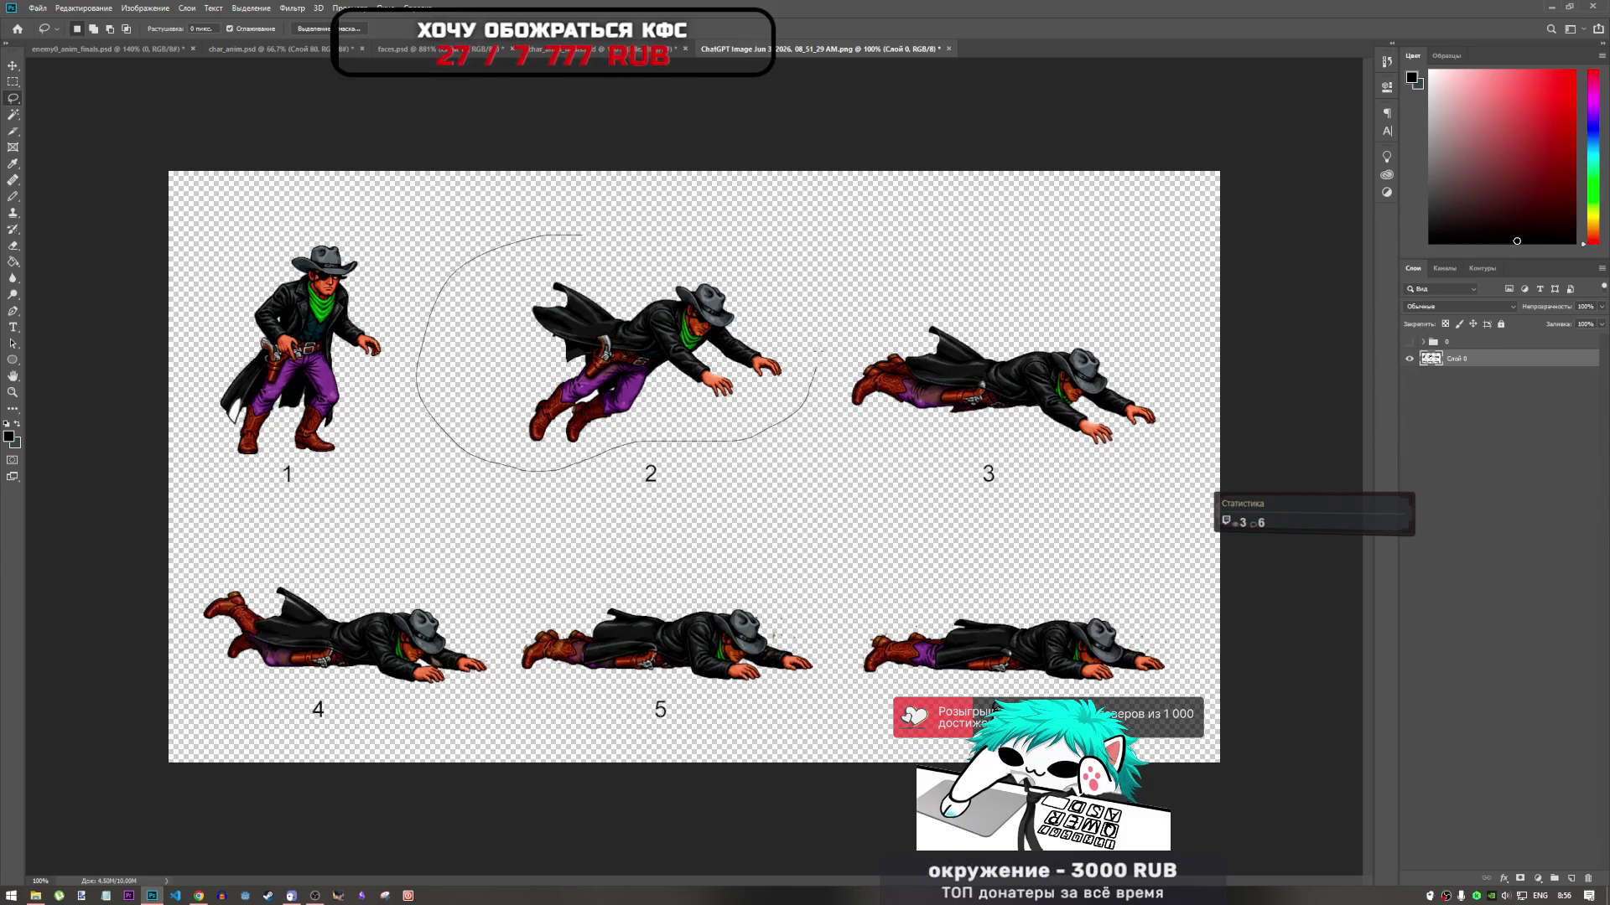
drag(819, 351, 820, 289)
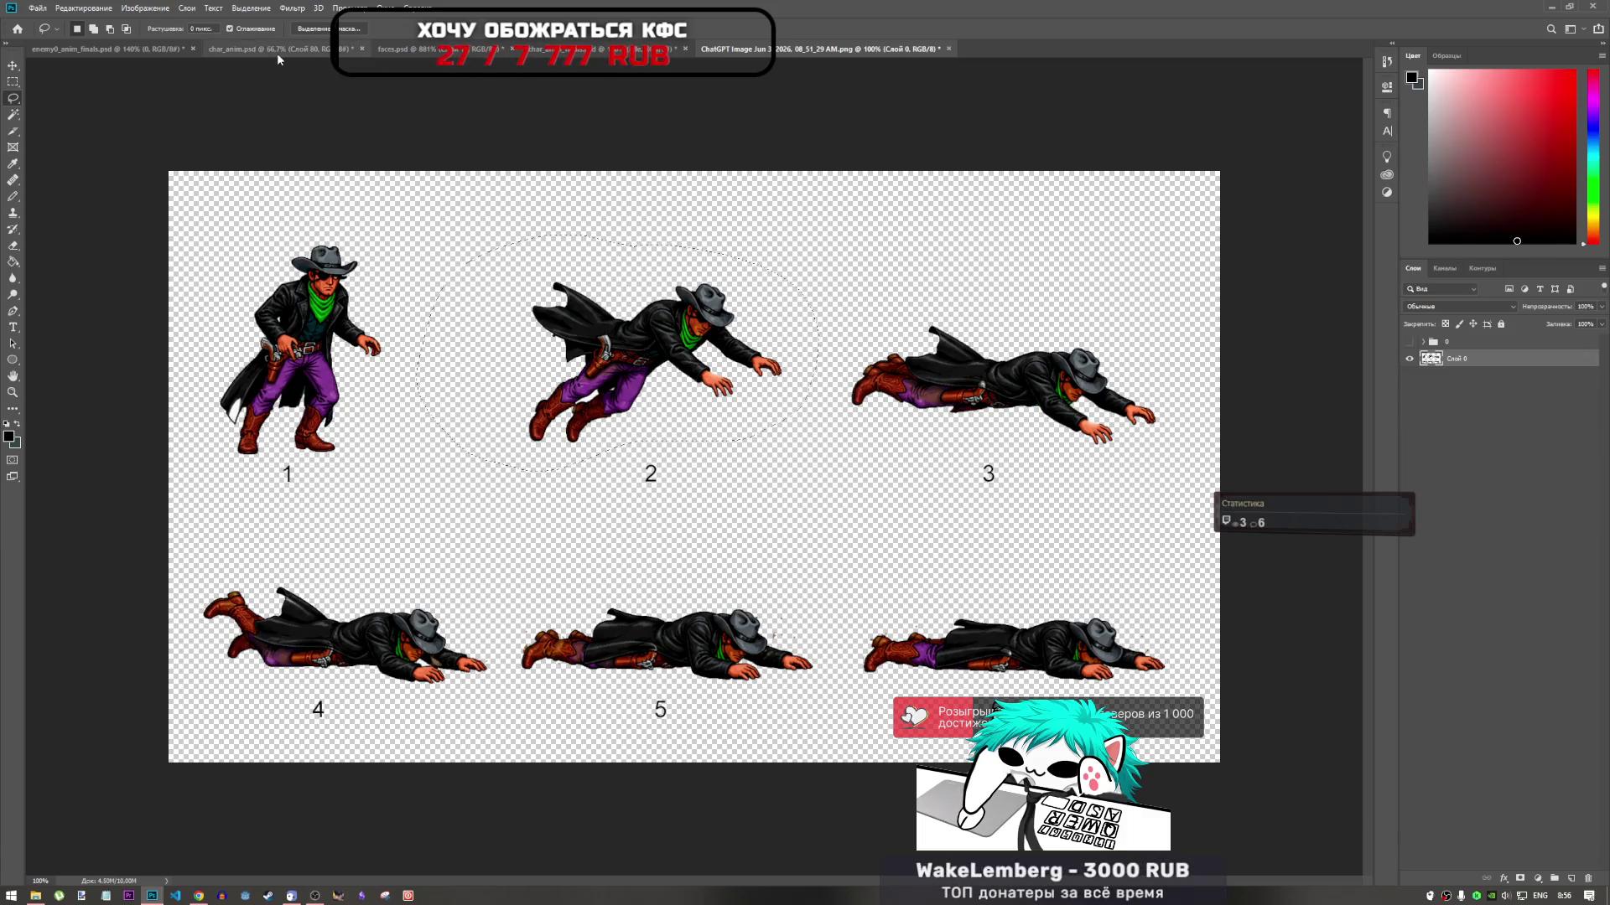
click(277, 49)
key(ctrl+v)
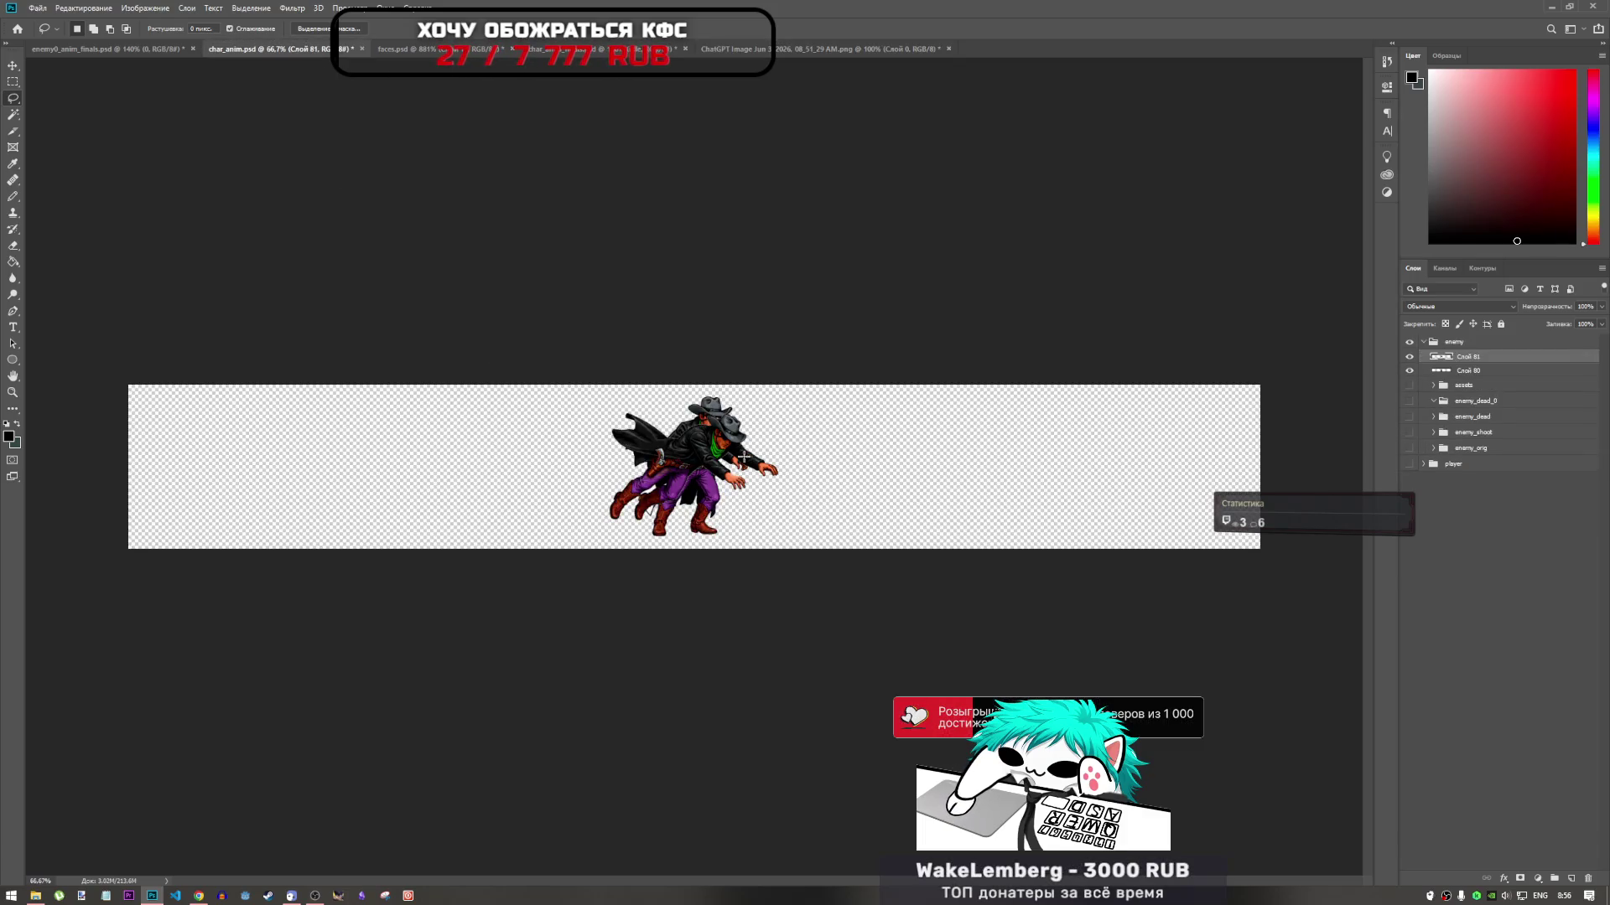
key(ctrl+t)
drag(744, 457, 487, 457)
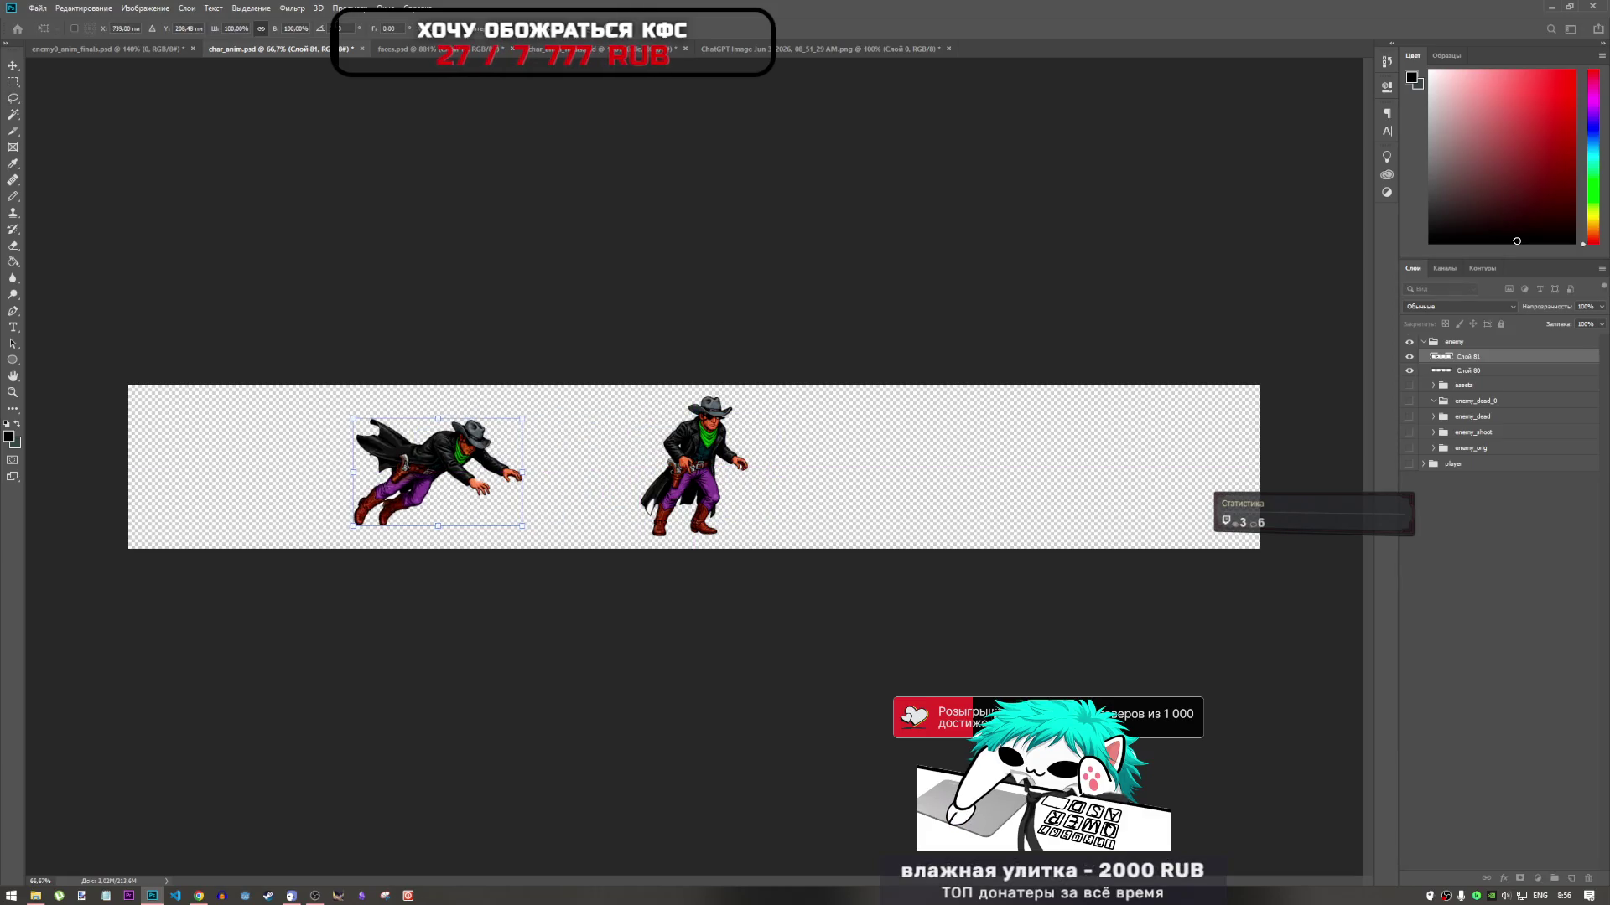
key(Return)
key(l)
Move the standing cowboy layer Слой 80 to the strip's left end, then begin outlining frame 3
click(1465, 372)
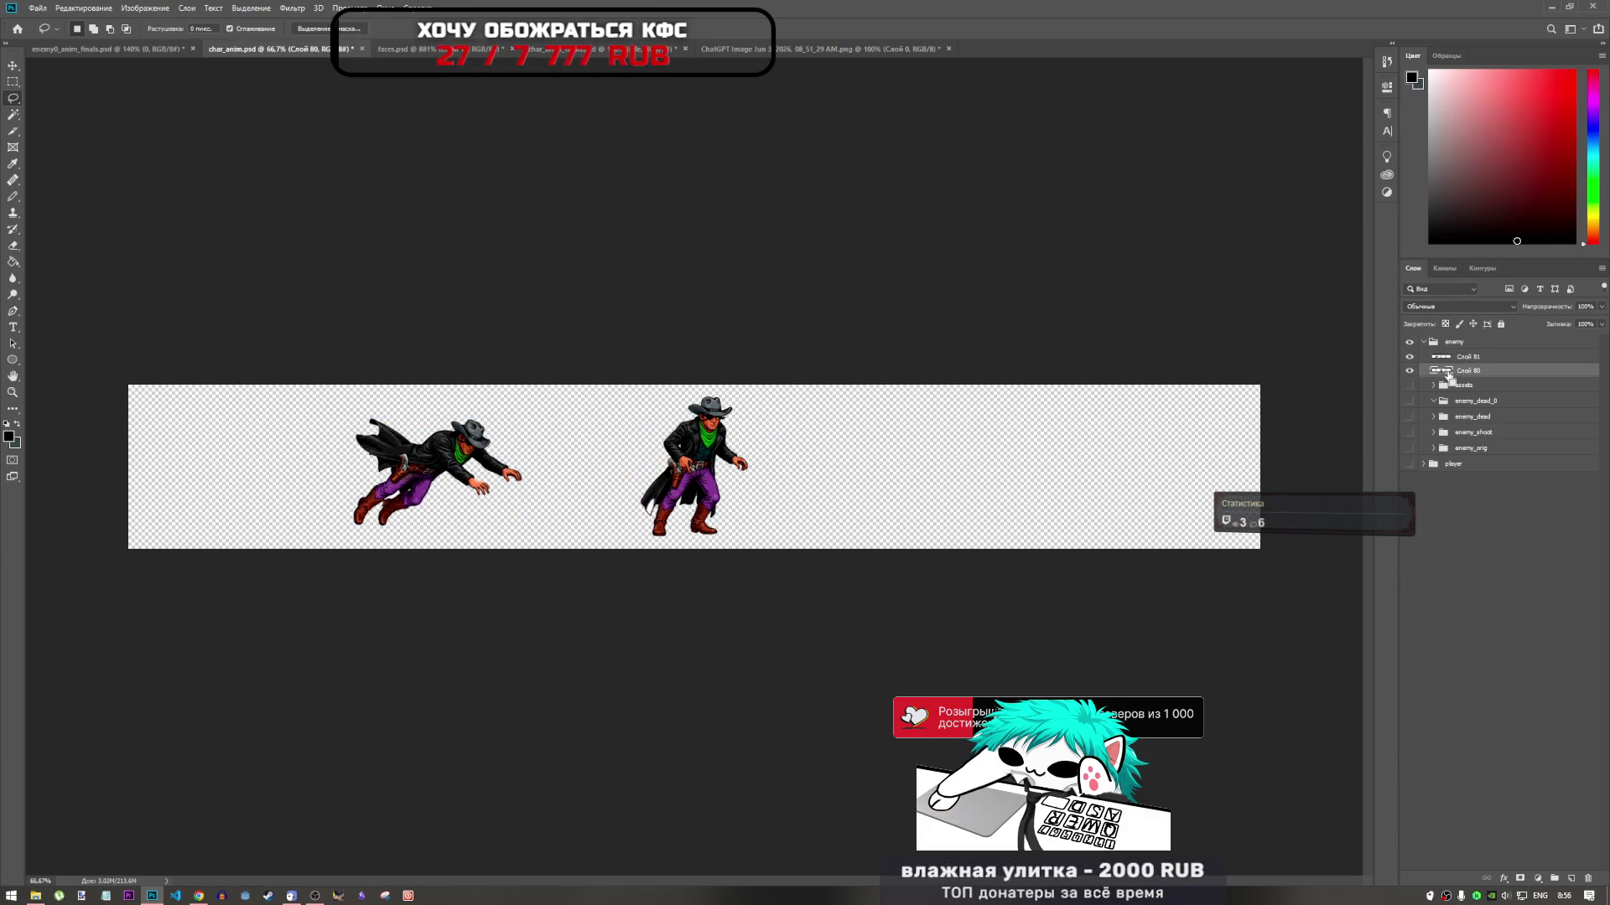
key(ctrl+t)
drag(694, 466, 246, 465)
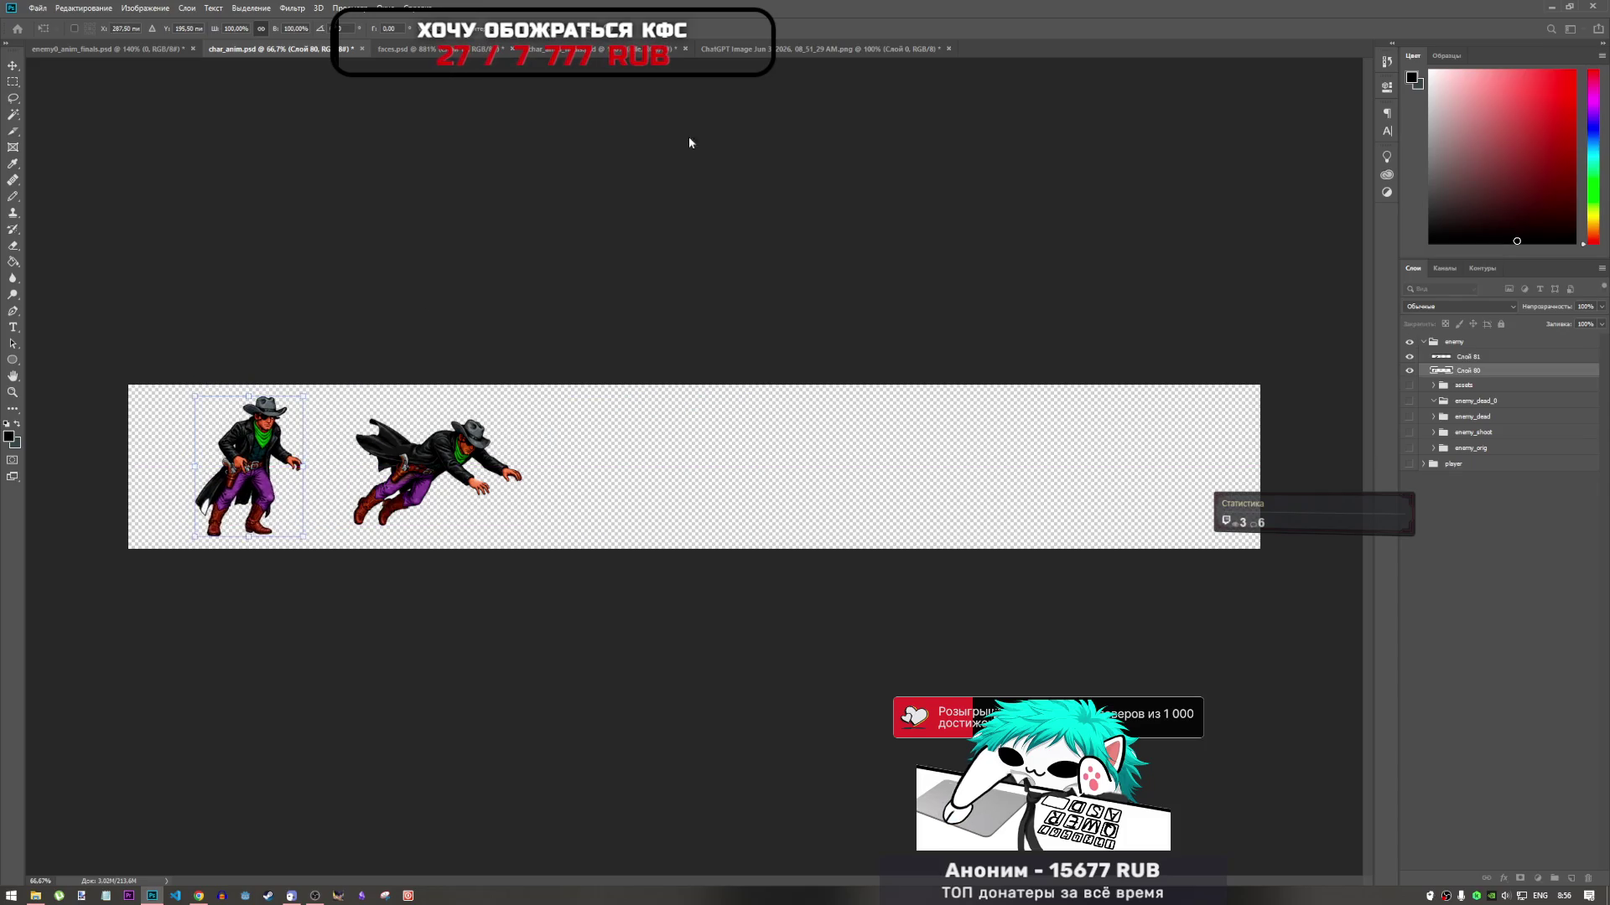
key(Escape)
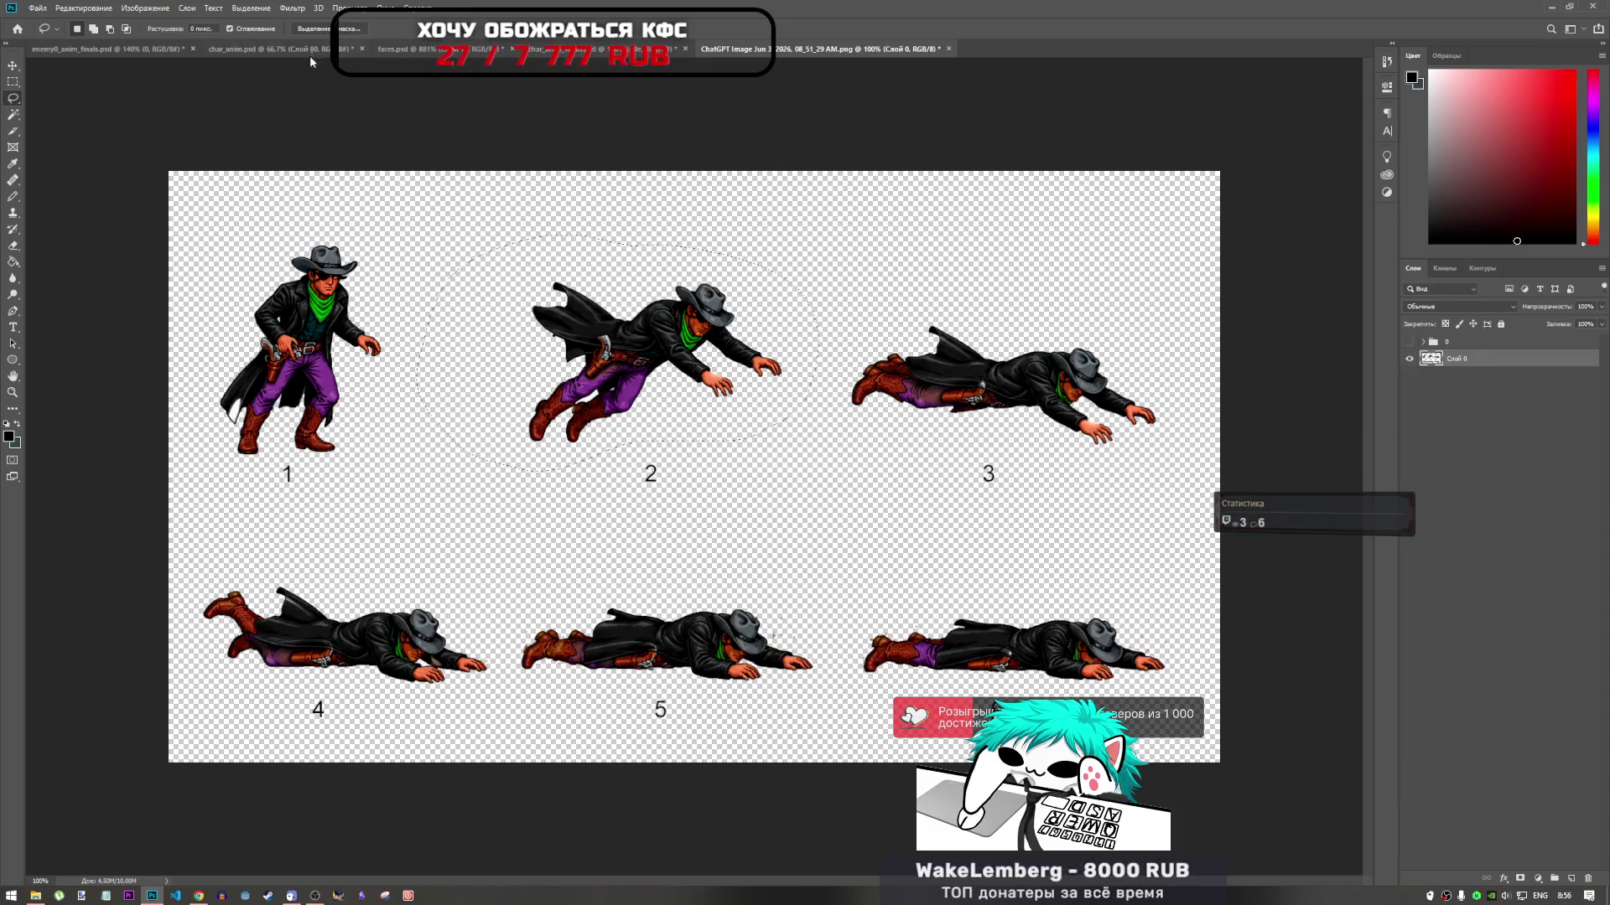
key(ctrl+t)
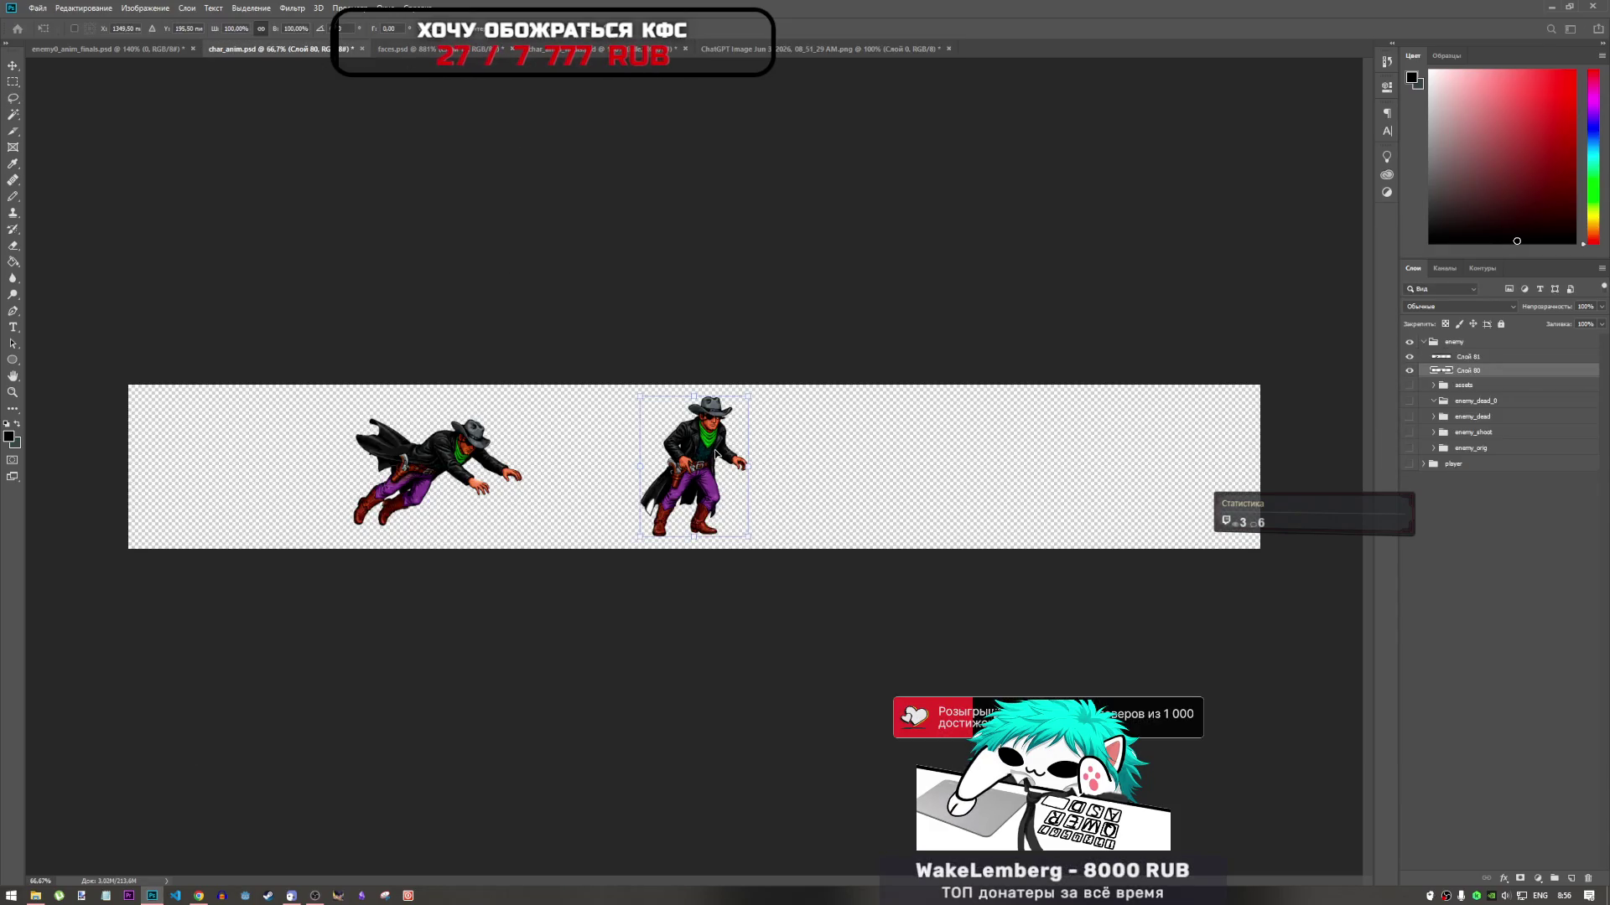
mouse_move(689, 466)
mouse_down()
mouse_move(179, 467)
mouse_move(233, 466)
mouse_up()
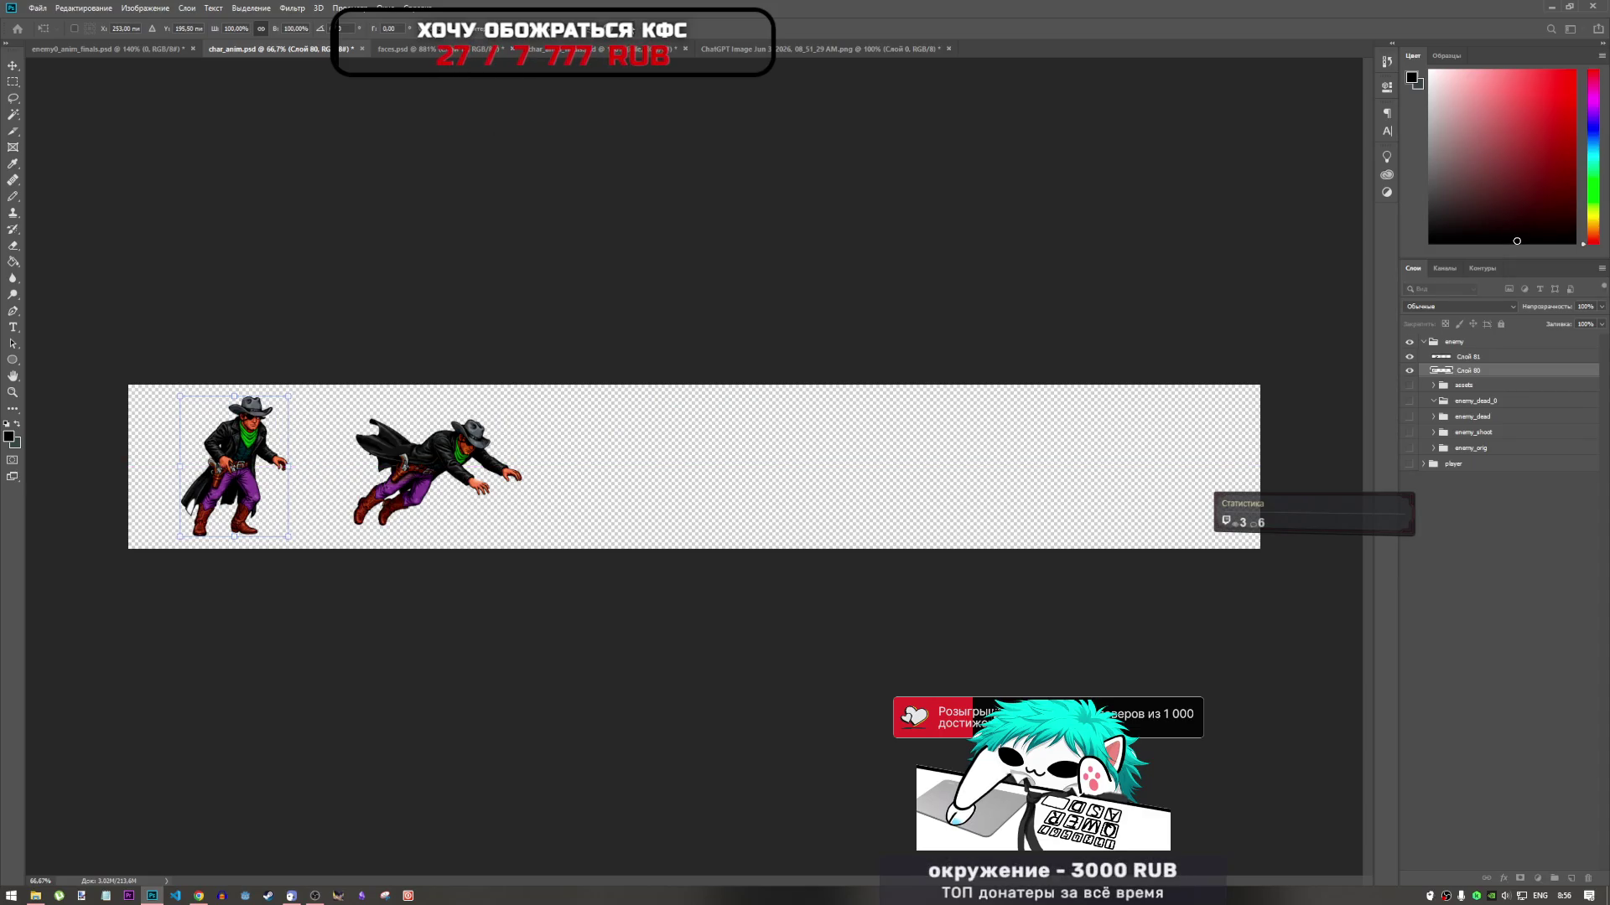
key(Return)
key(l)
click(805, 49)
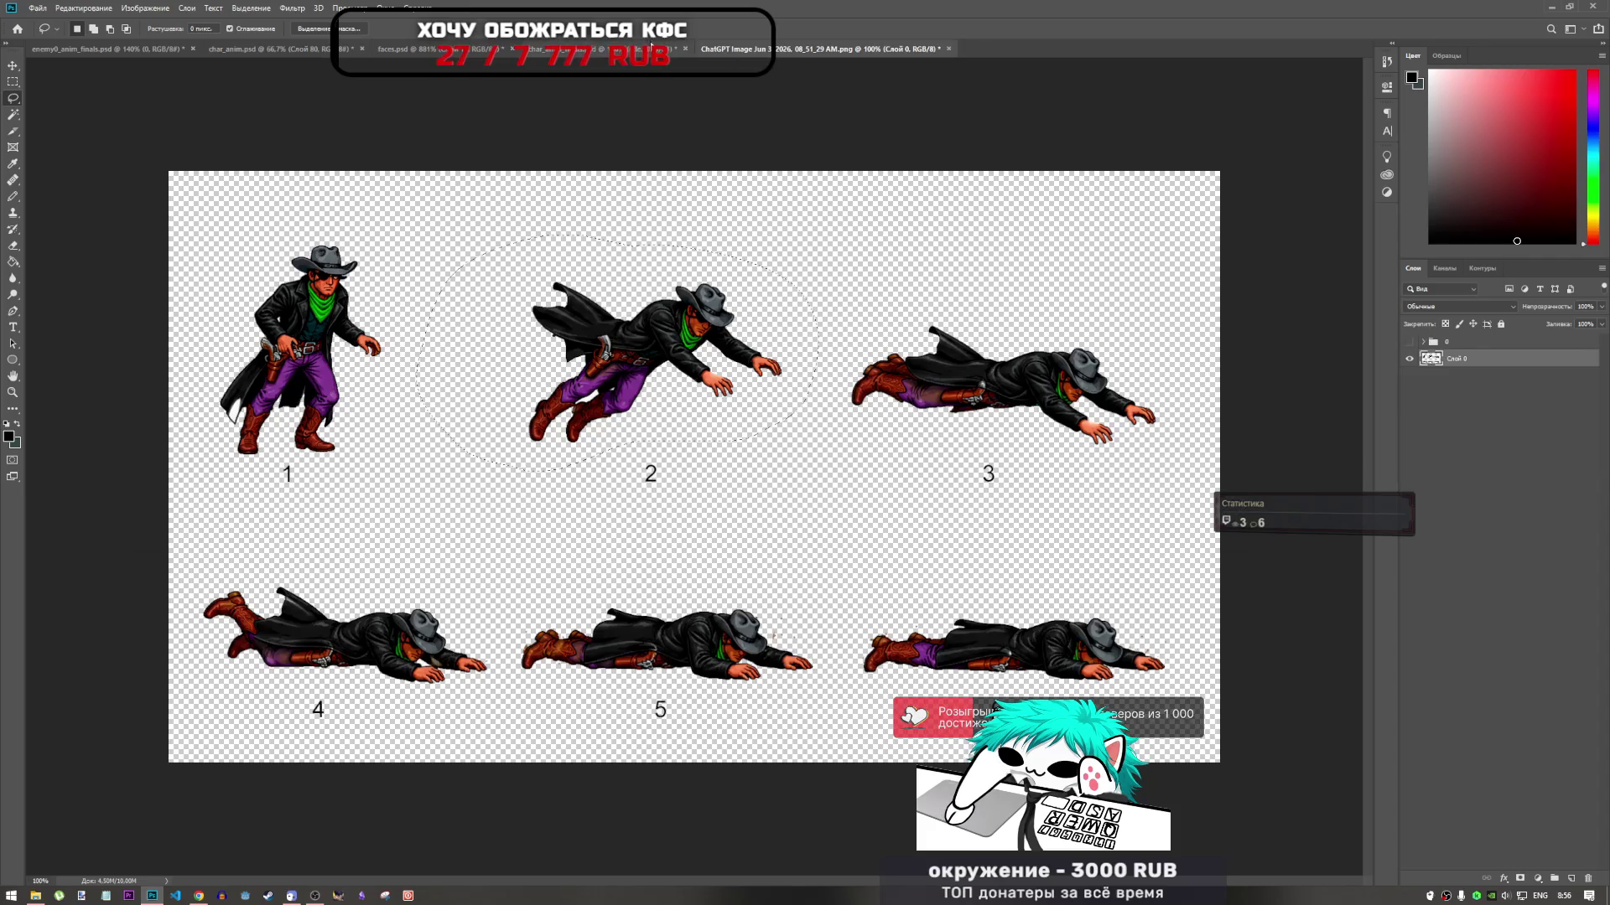
drag(965, 279, 877, 285)
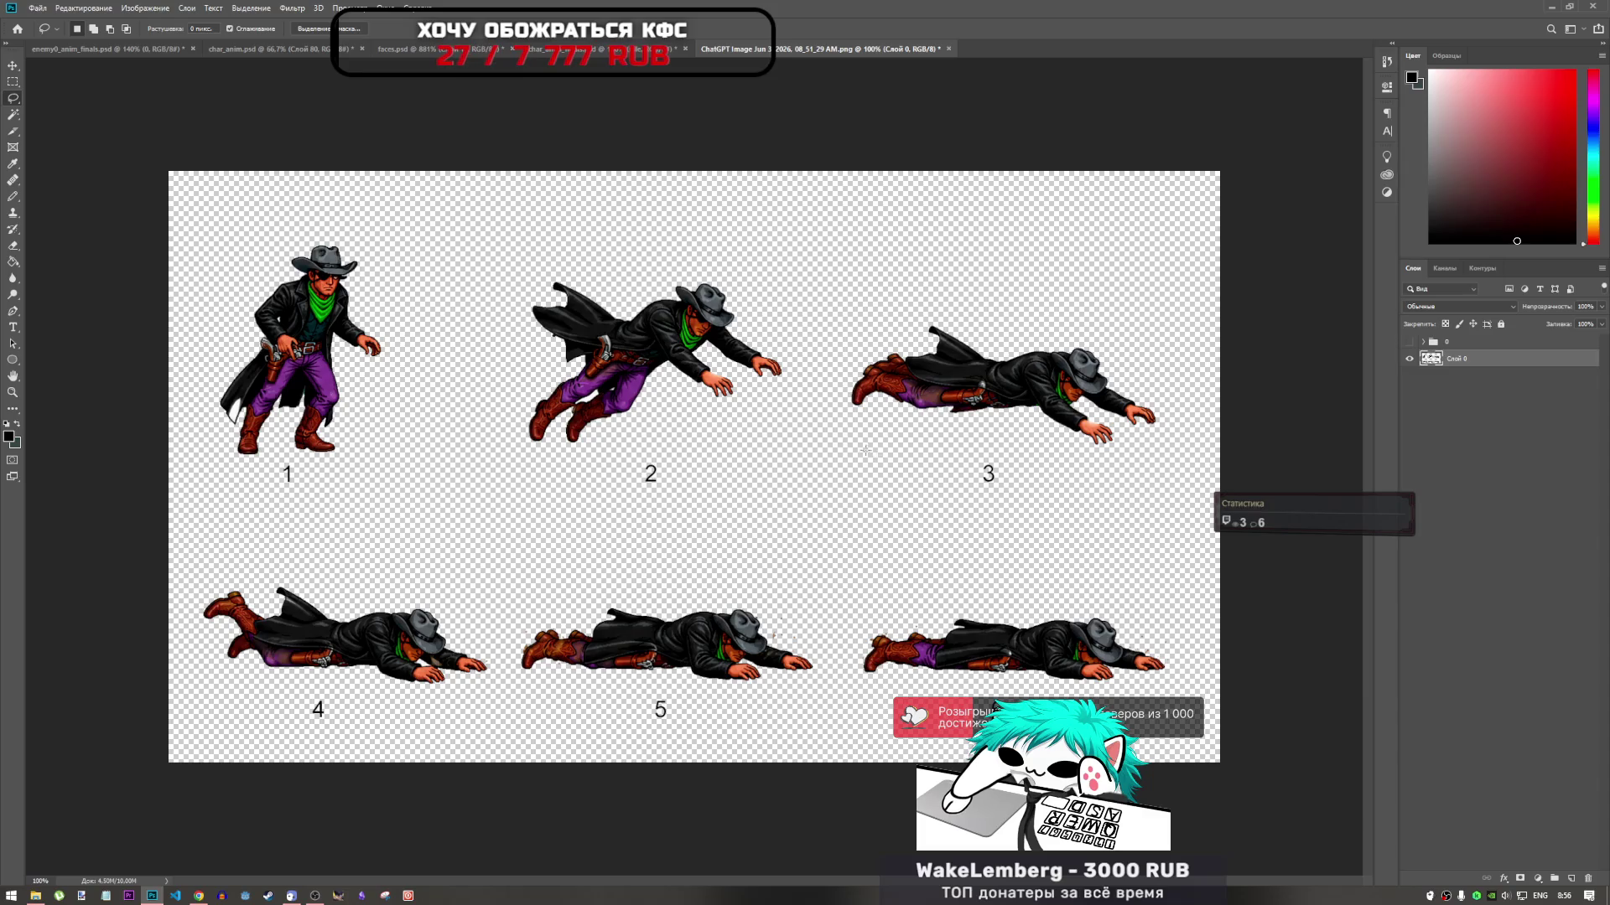
Paste the frame 3 cowboy beside the leaping one in char_anim.psd, then deselect on the sprite sheet
drag(960, 430, 1171, 440)
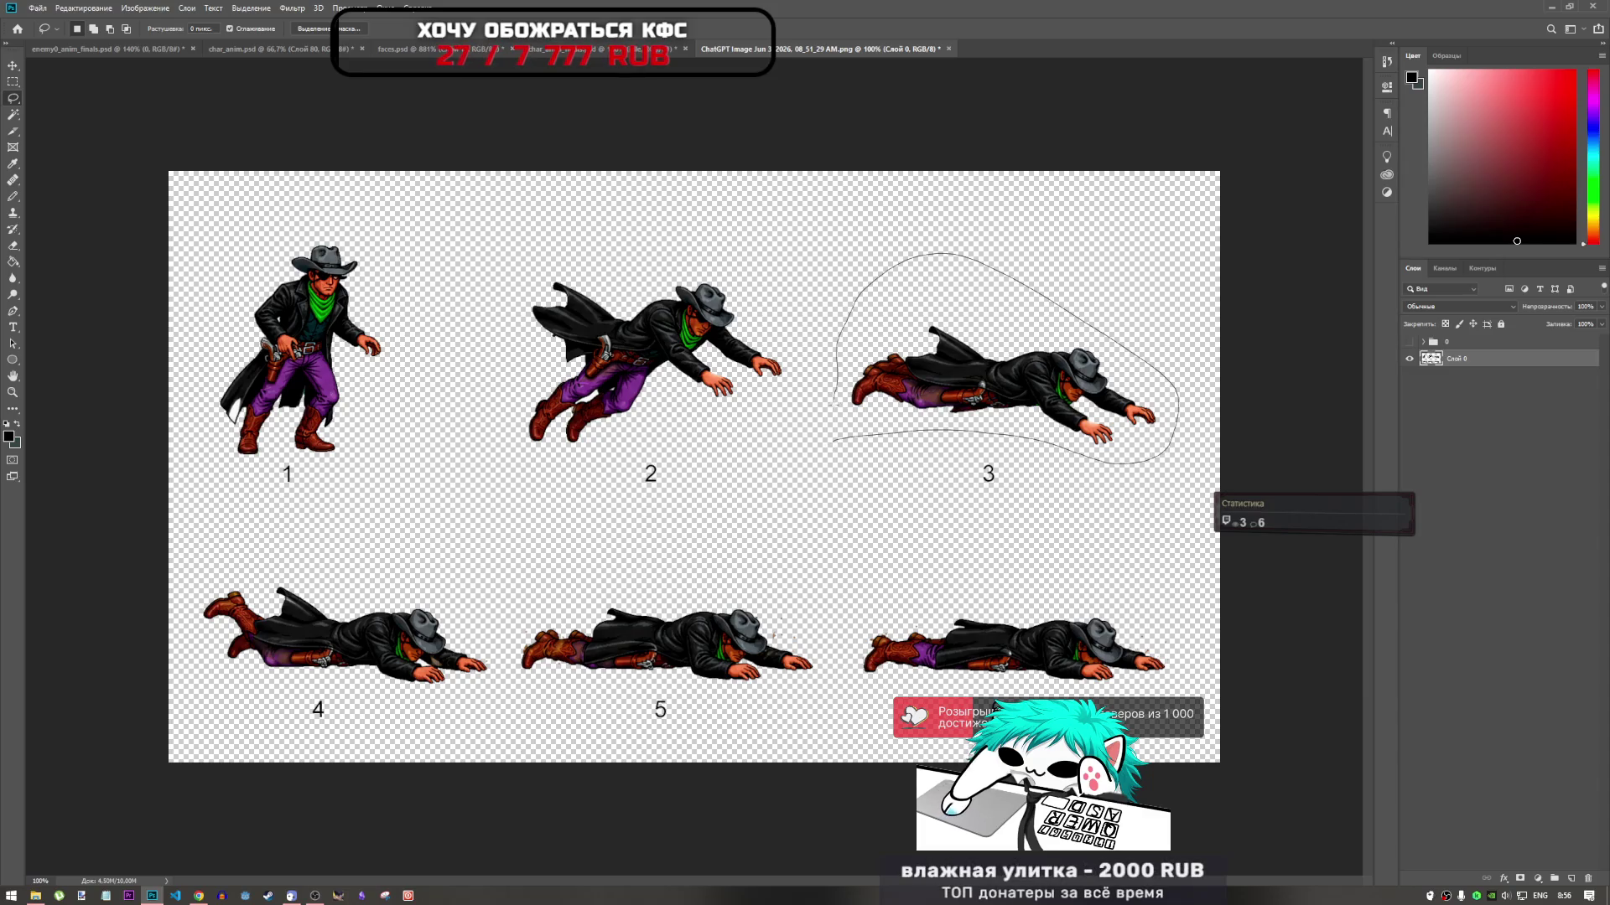
click(251, 48)
key(ctrl+v)
key(ctrl+t)
drag(689, 470, 629, 501)
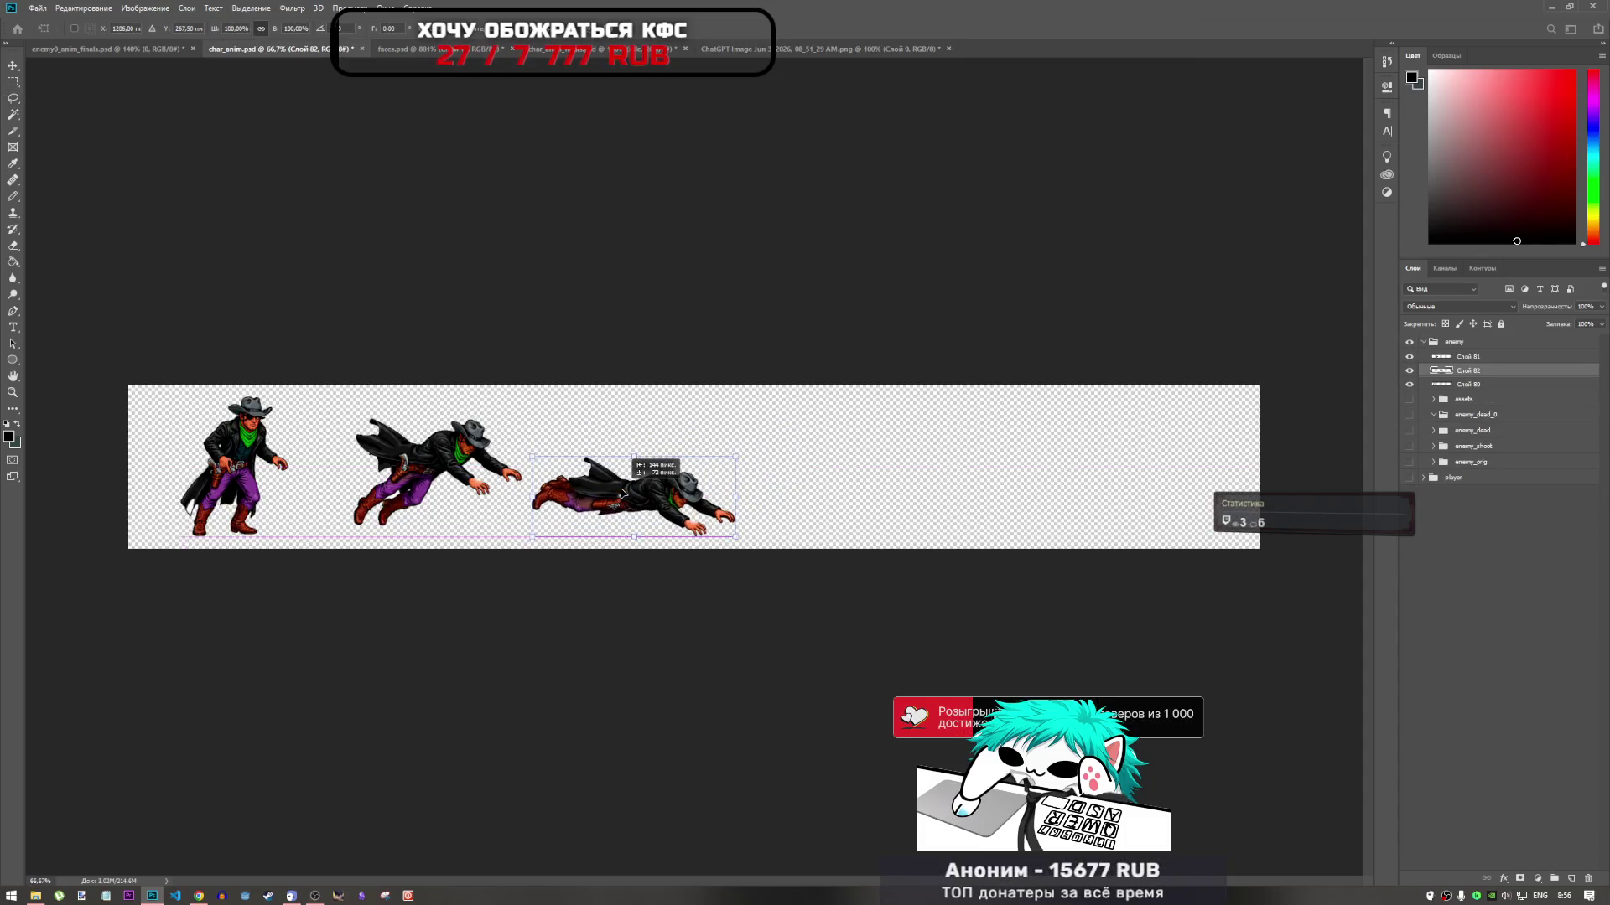
key(Return)
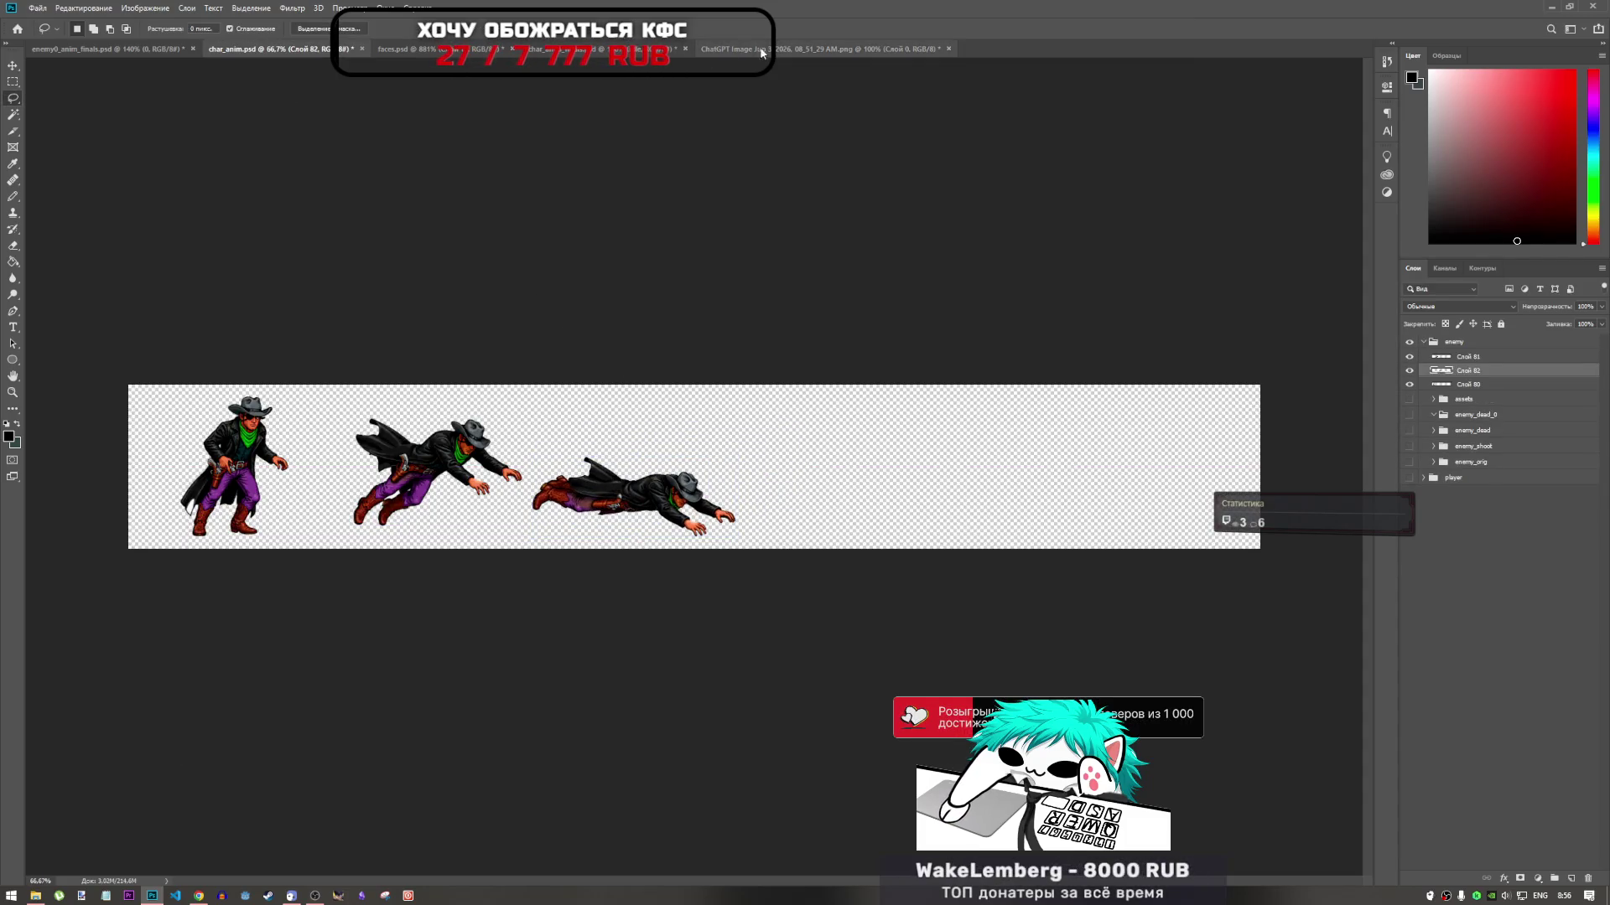
click(780, 49)
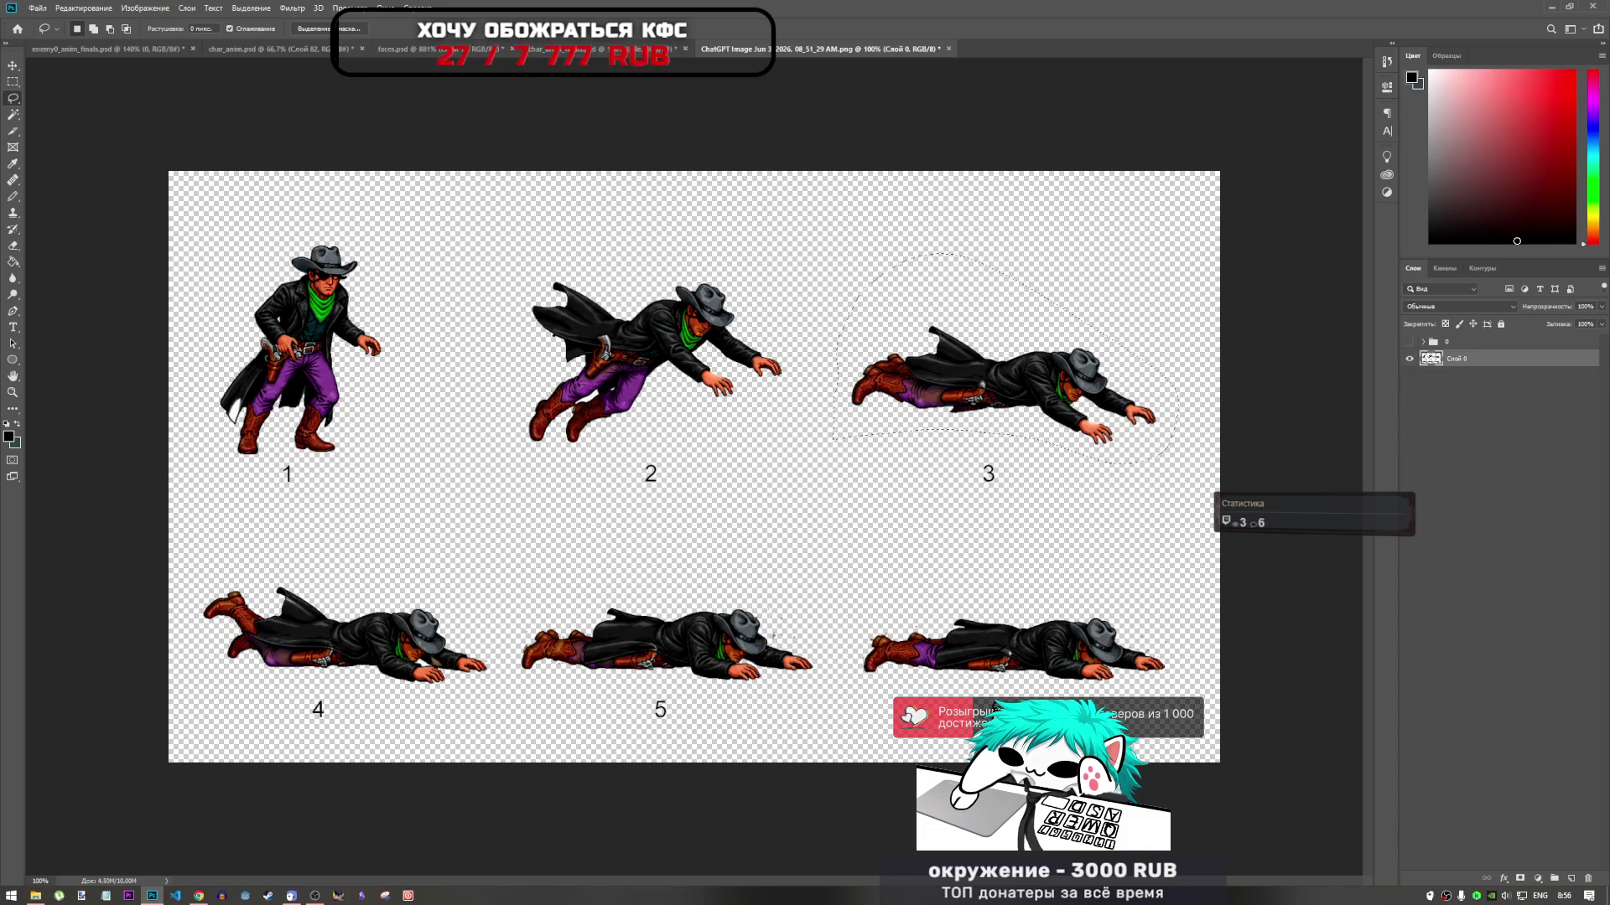
click(769, 625)
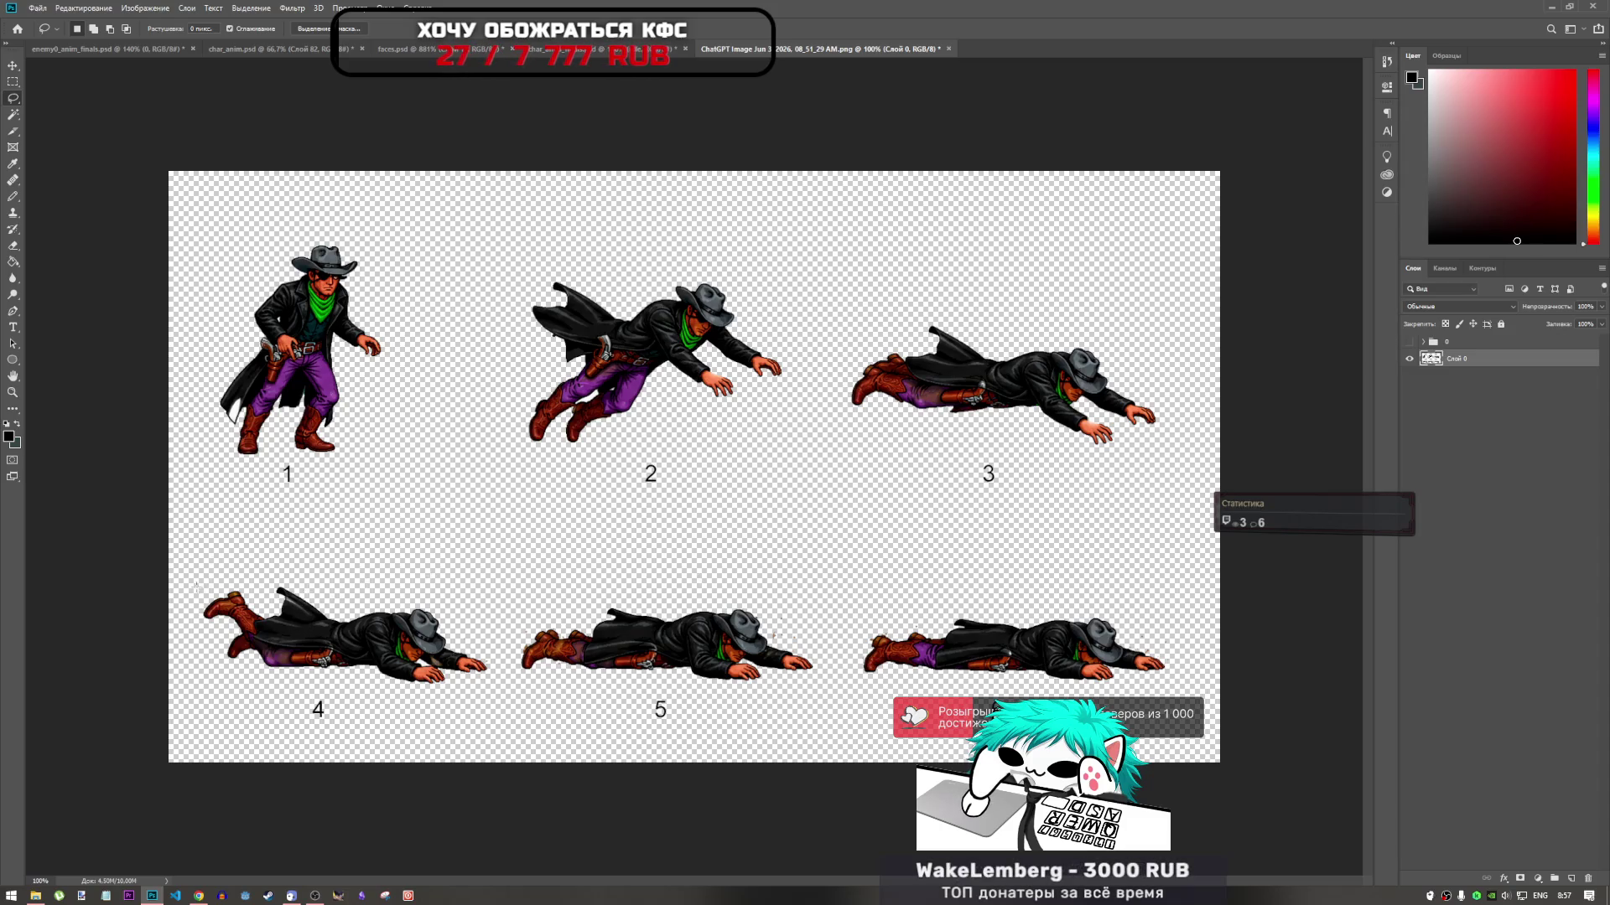
Outline the frame 4 cowboy and move the fourth cowboy in char_anim.psd clear of the others
mouse_move(195, 584)
mouse_down()
mouse_move(684, 557)
mouse_move(1244, 641)
mouse_move(1220, 669)
mouse_up()
mouse_move(174, 580)
mouse_down()
mouse_move(274, 576)
mouse_move(496, 644)
mouse_move(503, 674)
mouse_move(190, 683)
mouse_up()
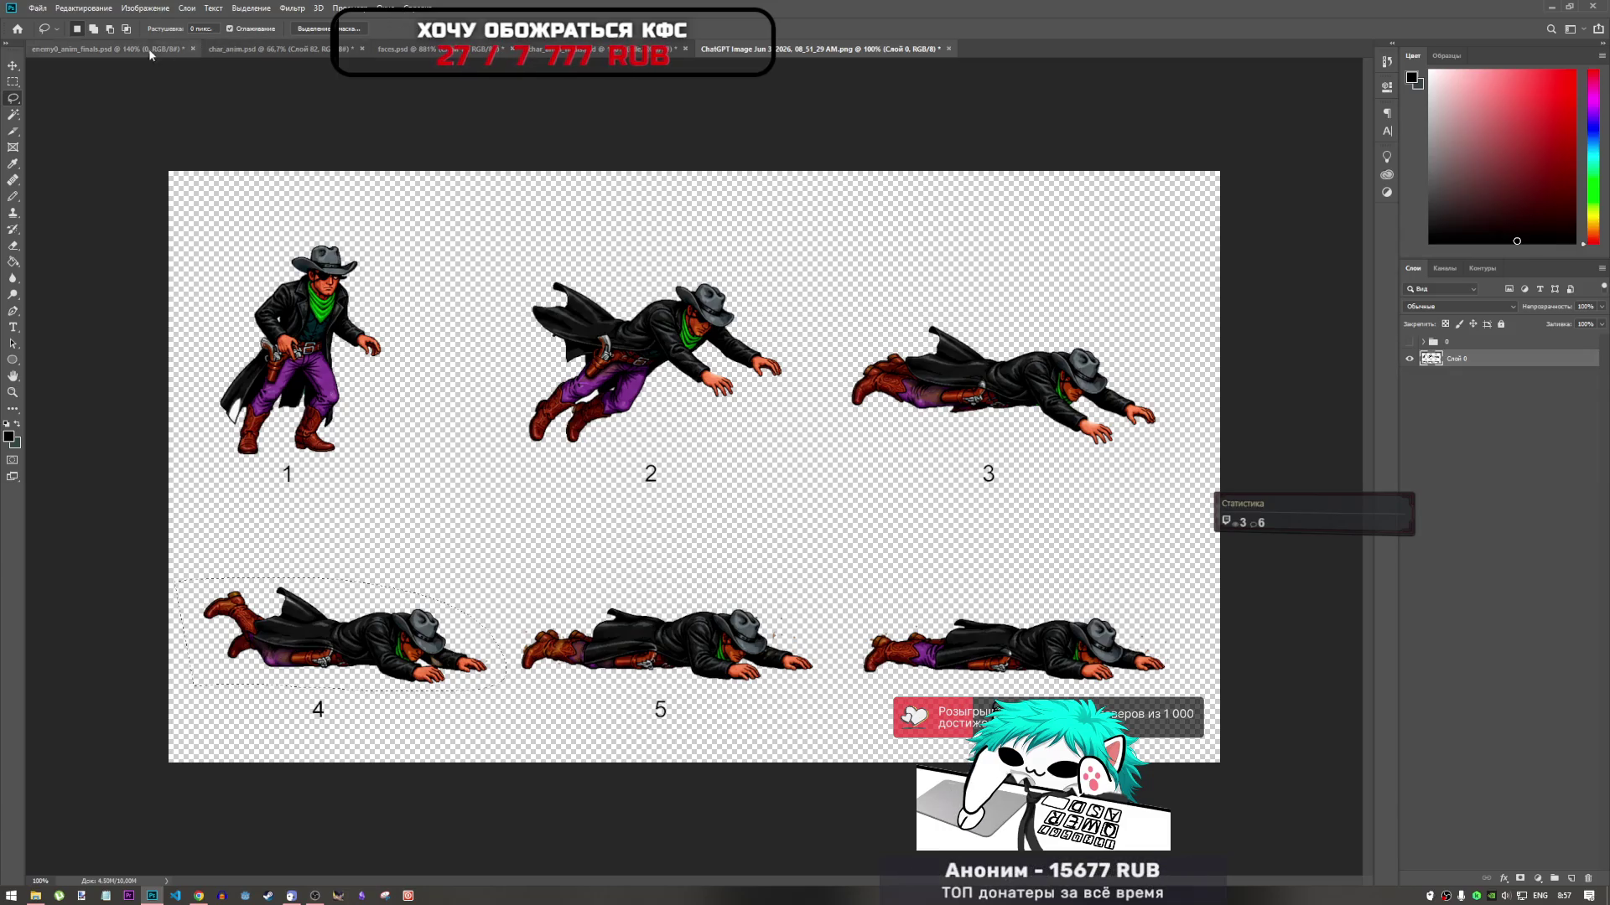
click(107, 49)
click(444, 49)
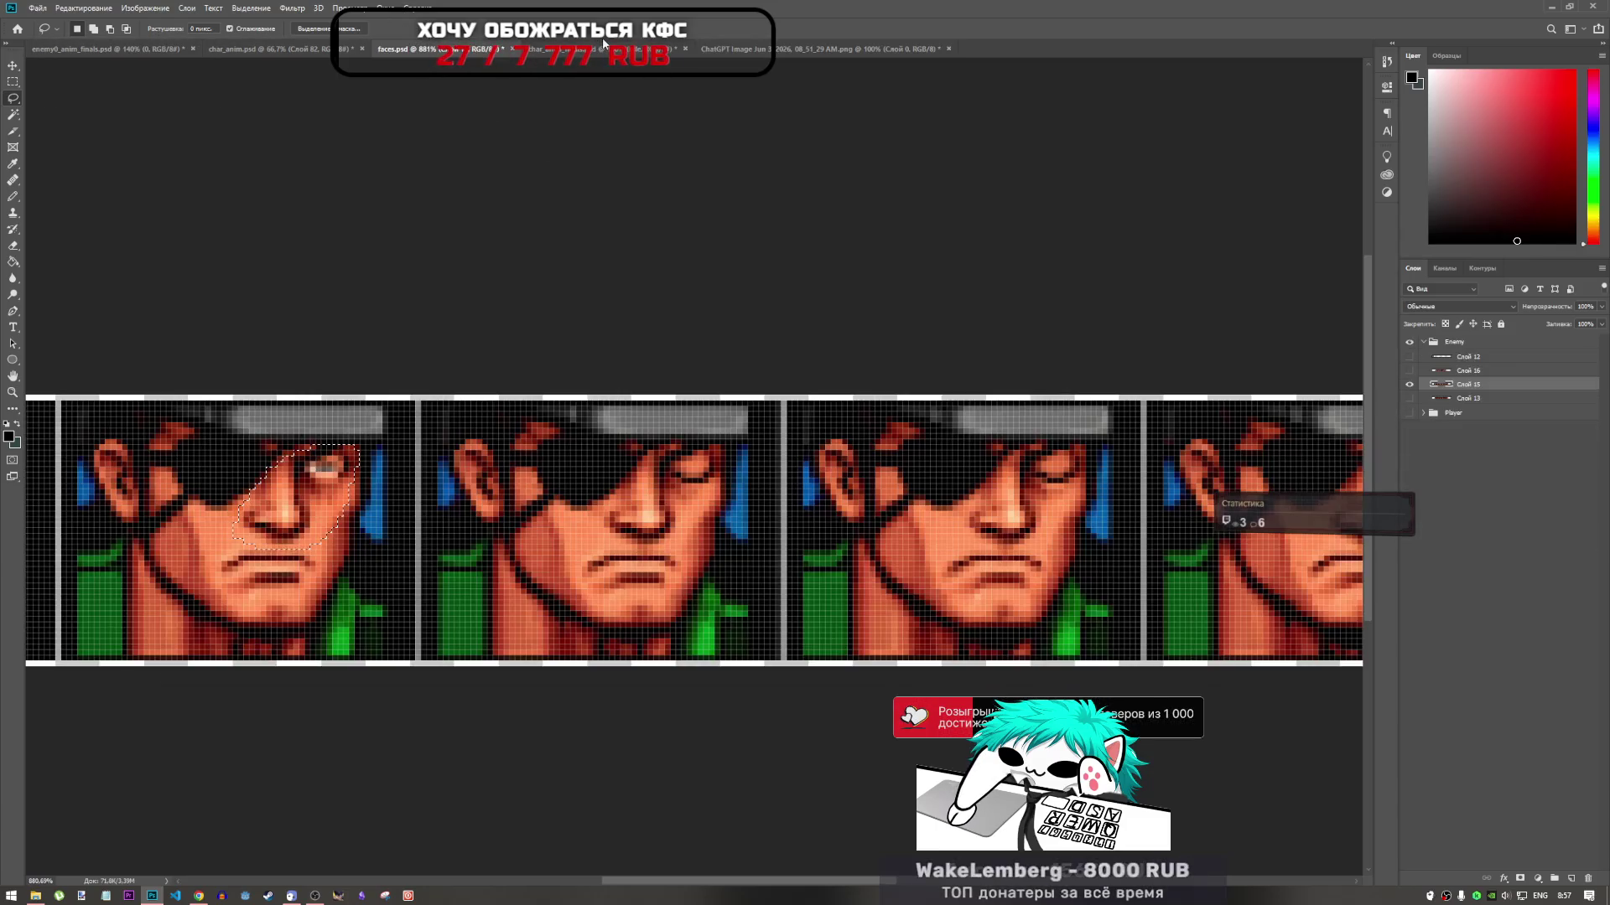
click(602, 52)
click(319, 47)
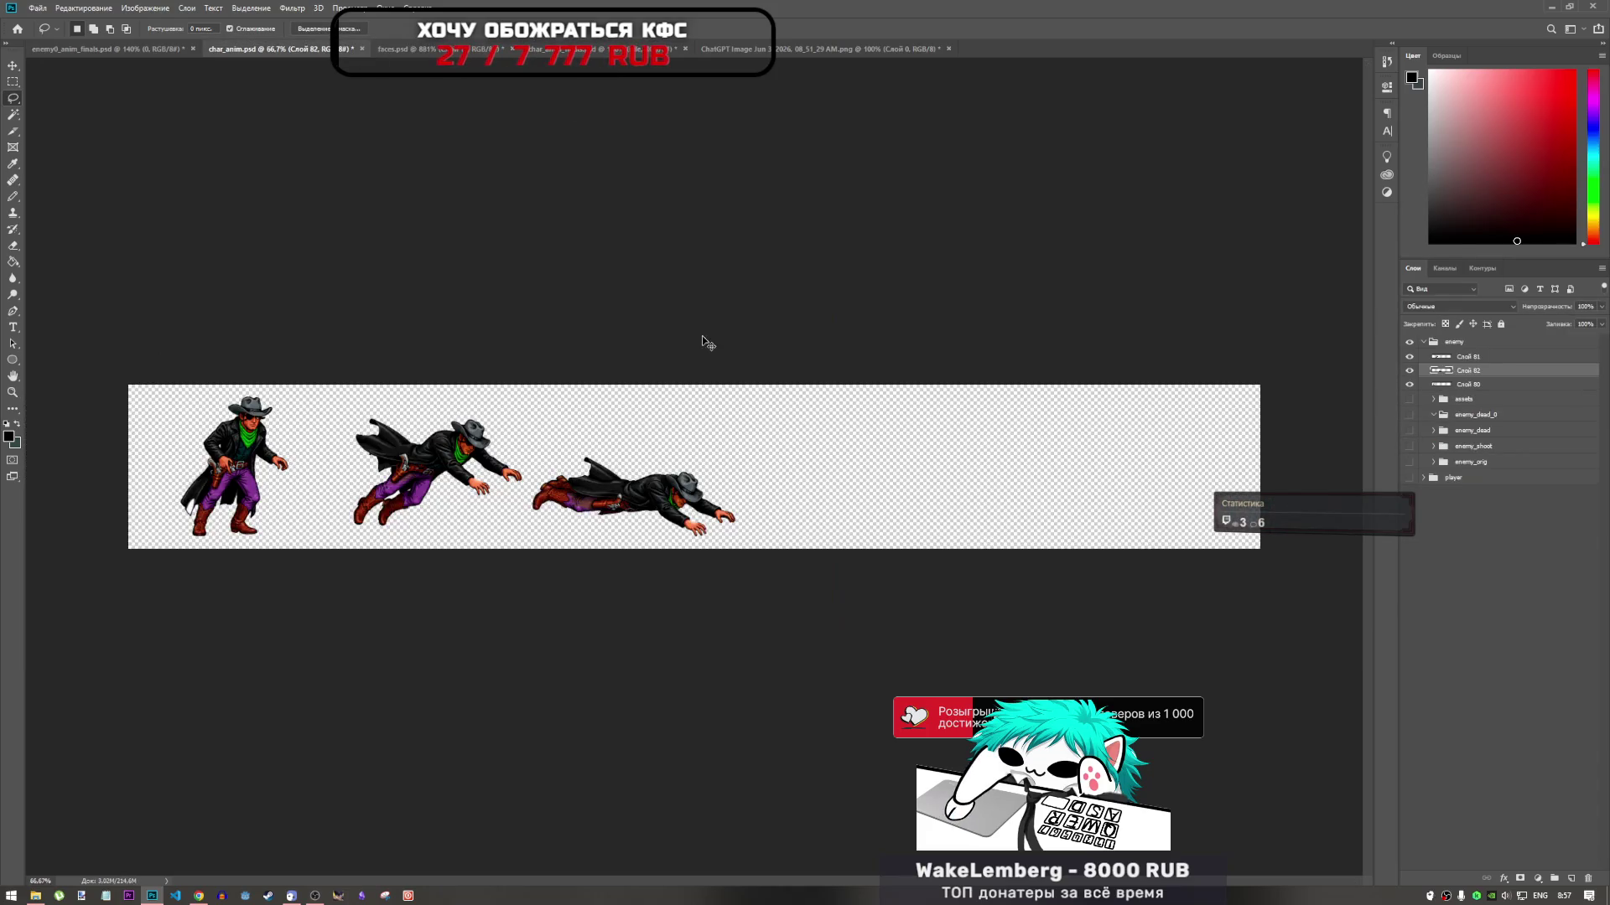
key(ctrl+t)
mouse_move(720, 473)
mouse_down()
mouse_move(887, 512)
mouse_move(839, 503)
mouse_up()
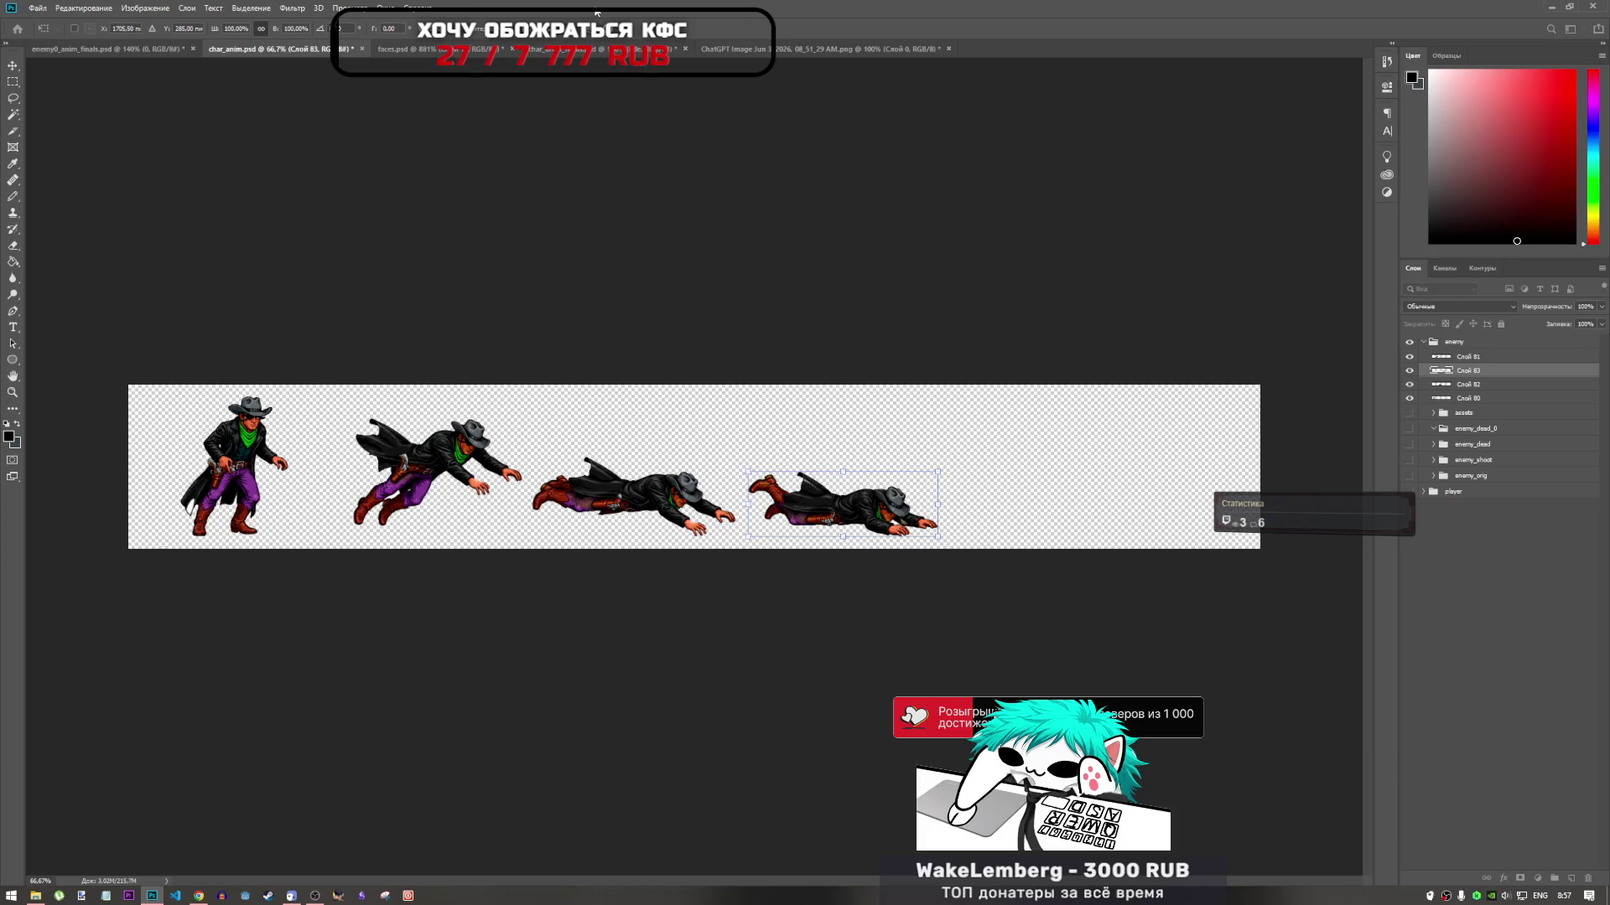
Lasso cowboy figure 5 on the ChatGPT reference sheet and return to char_anim.psd
click(506, 52)
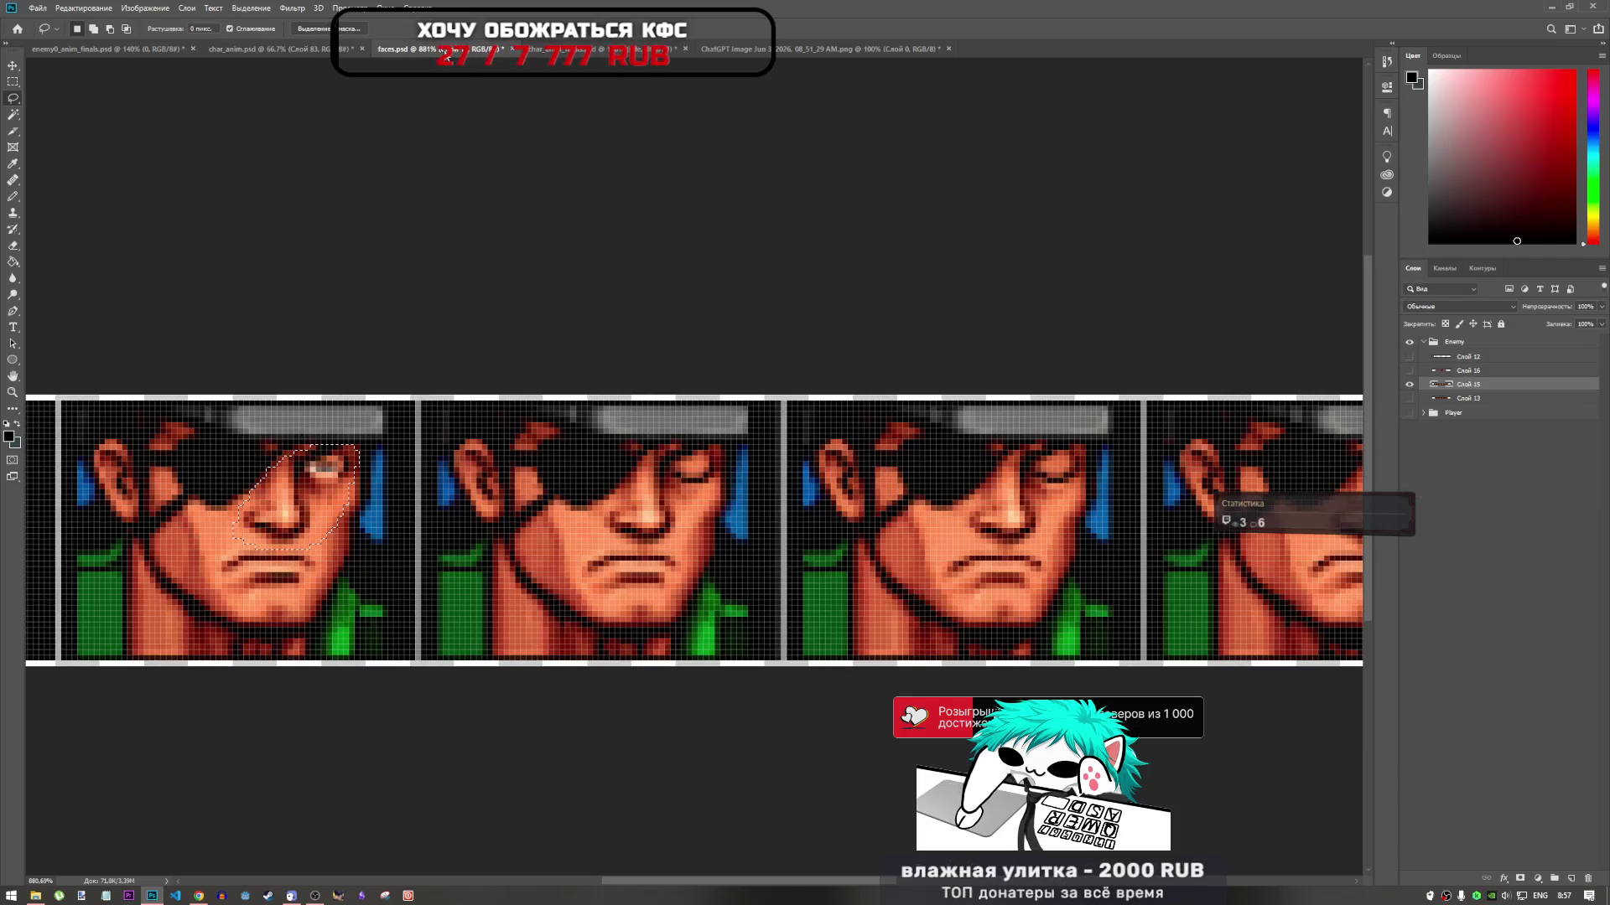
click(268, 49)
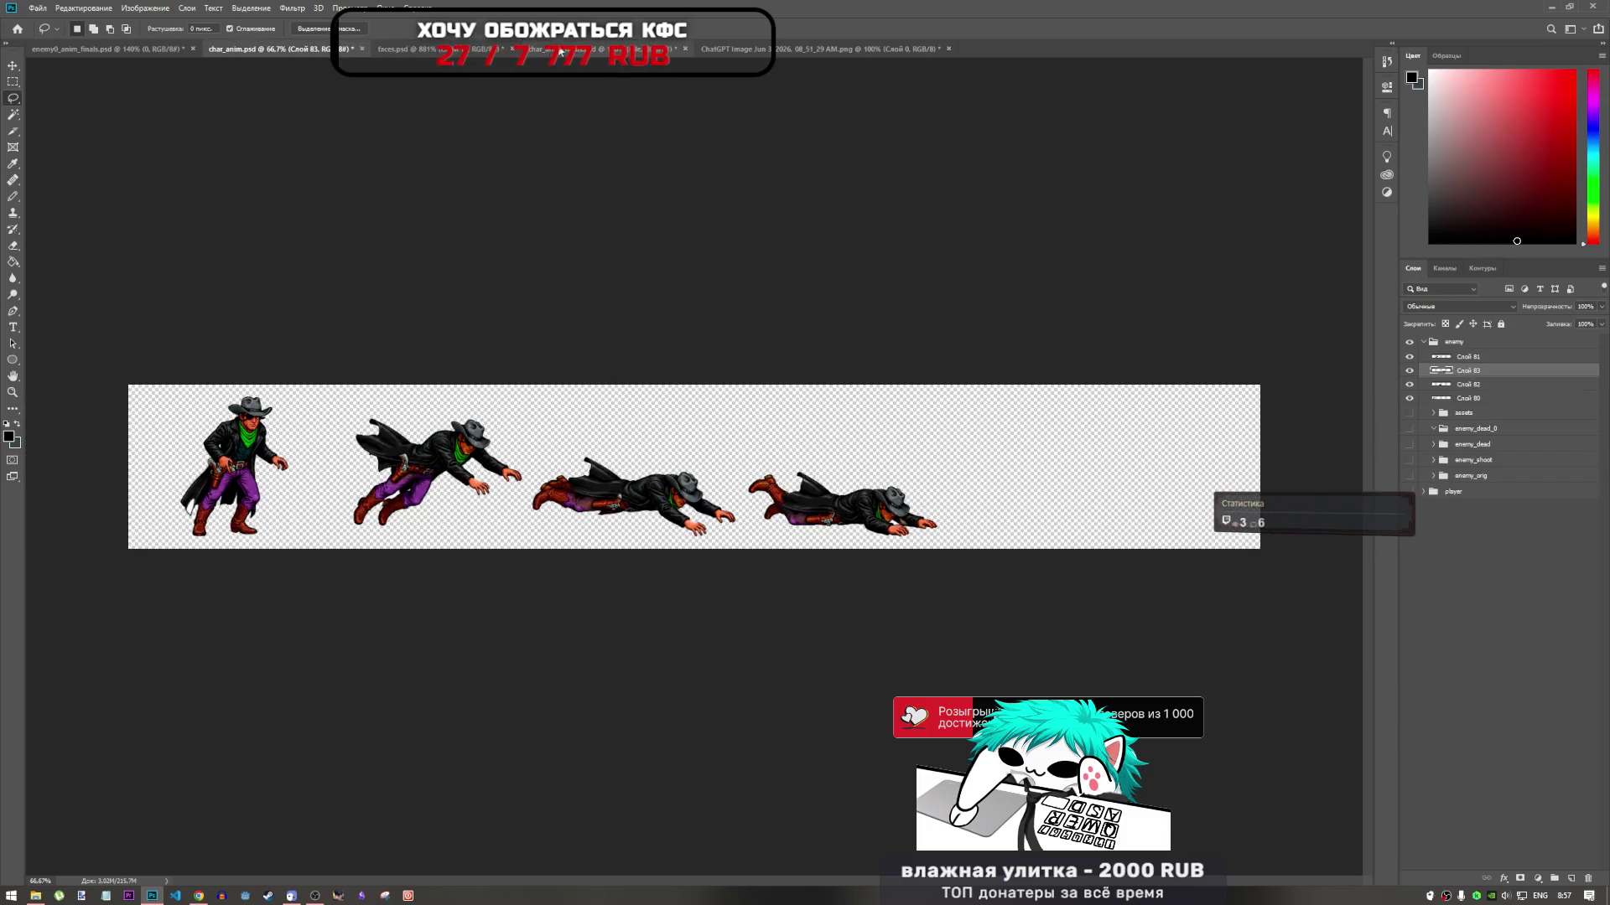
click(563, 49)
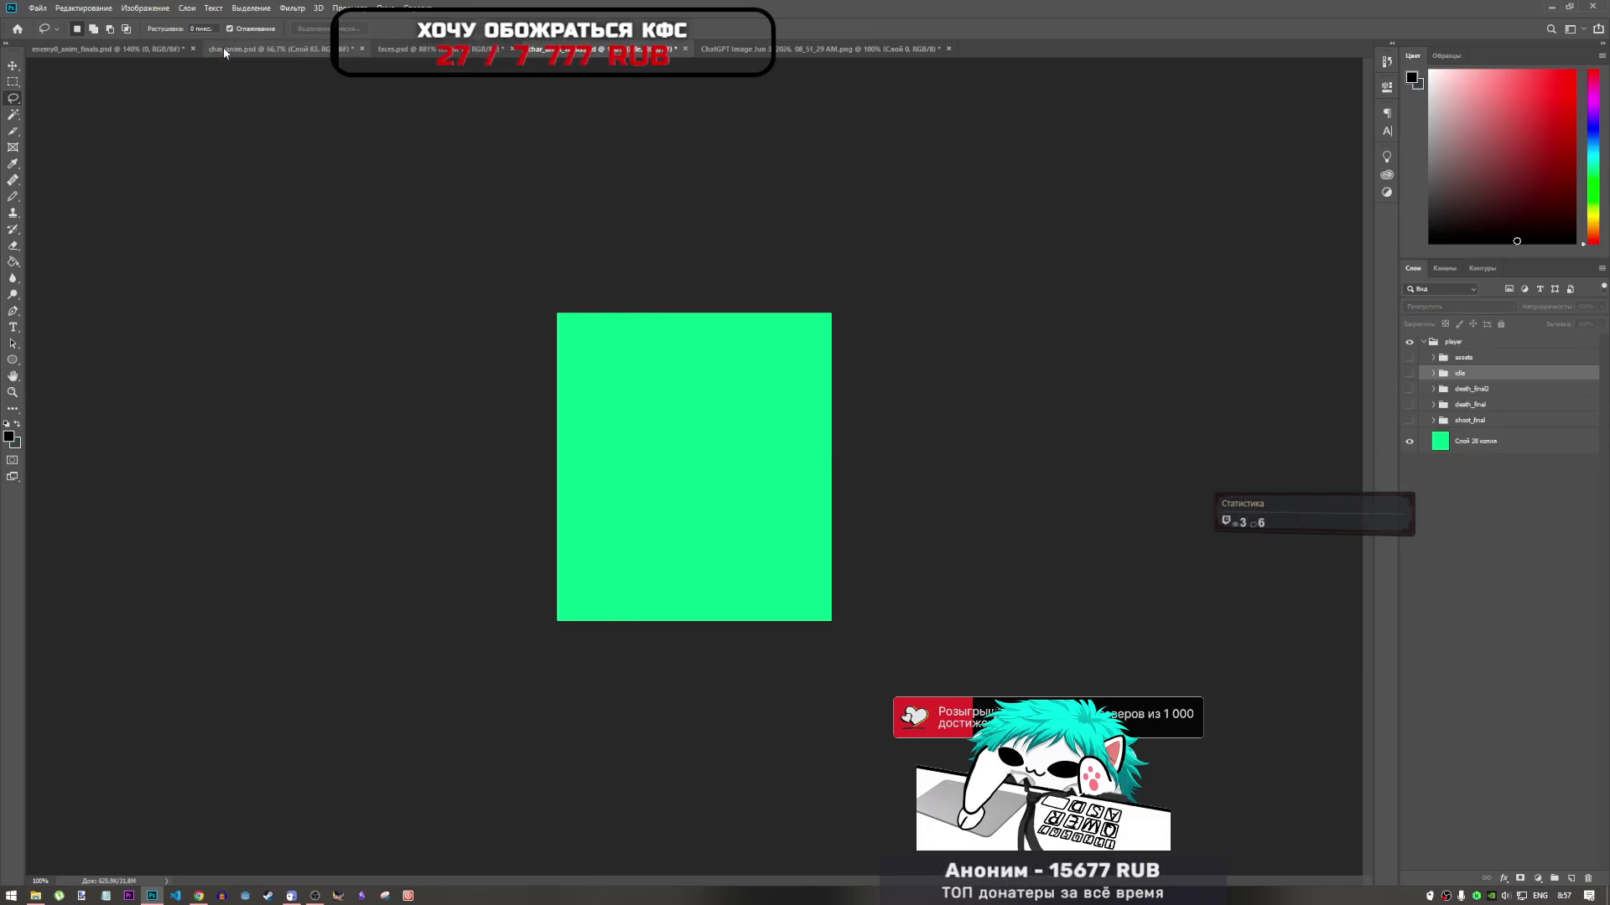
click(149, 48)
click(843, 49)
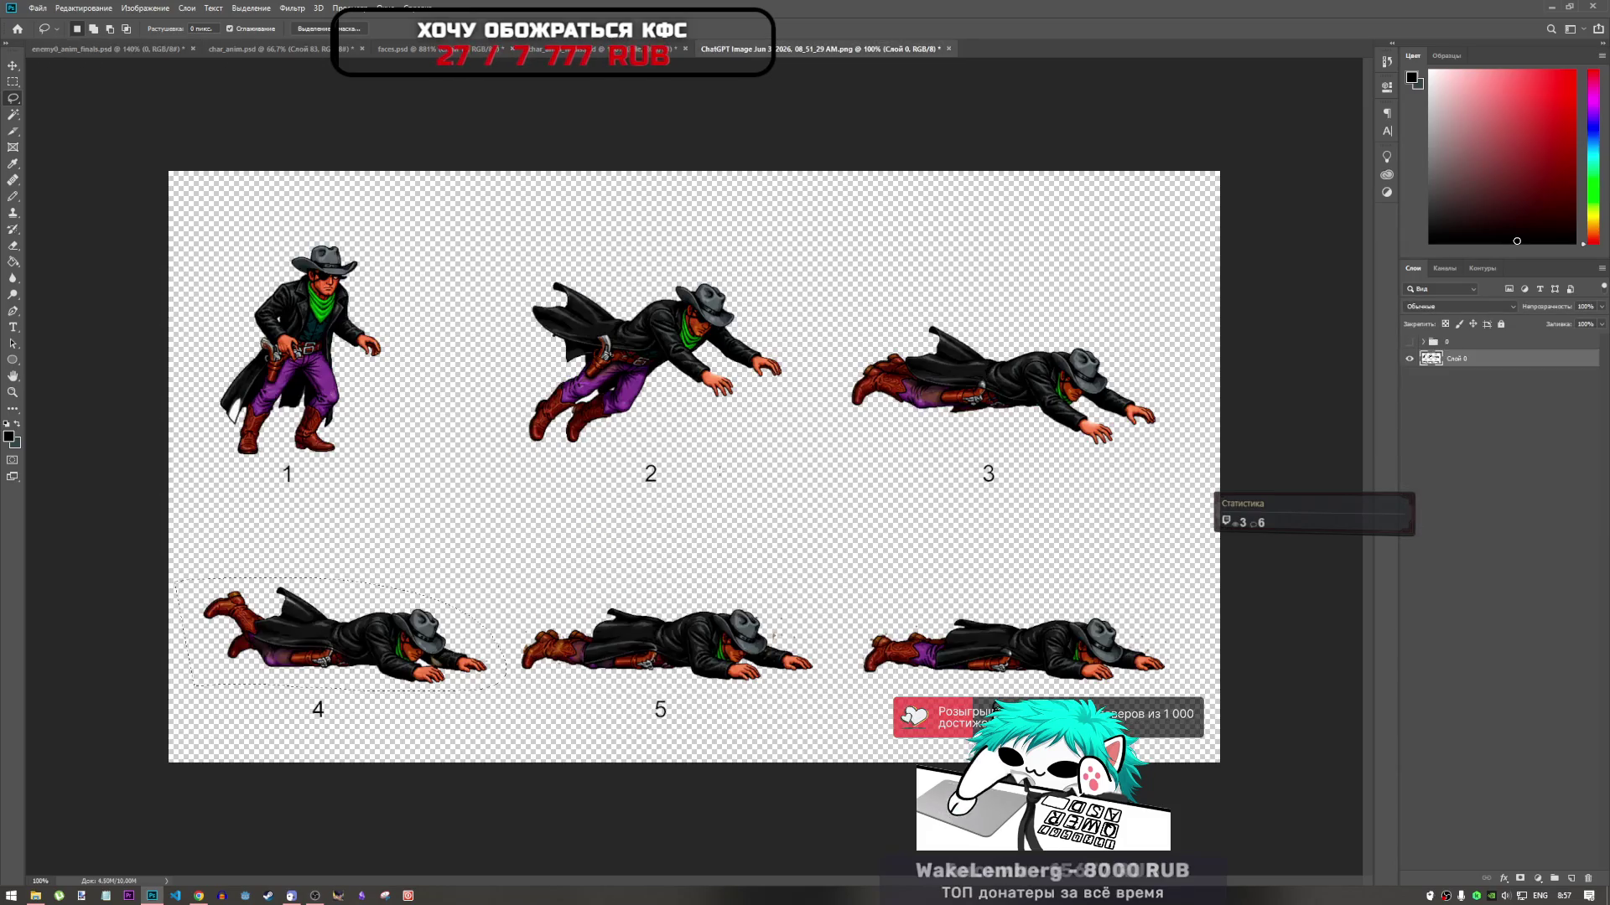
mouse_move(526, 590)
mouse_down()
mouse_move(500, 624)
mouse_move(553, 687)
mouse_move(830, 680)
mouse_move(829, 612)
mouse_move(625, 575)
mouse_up()
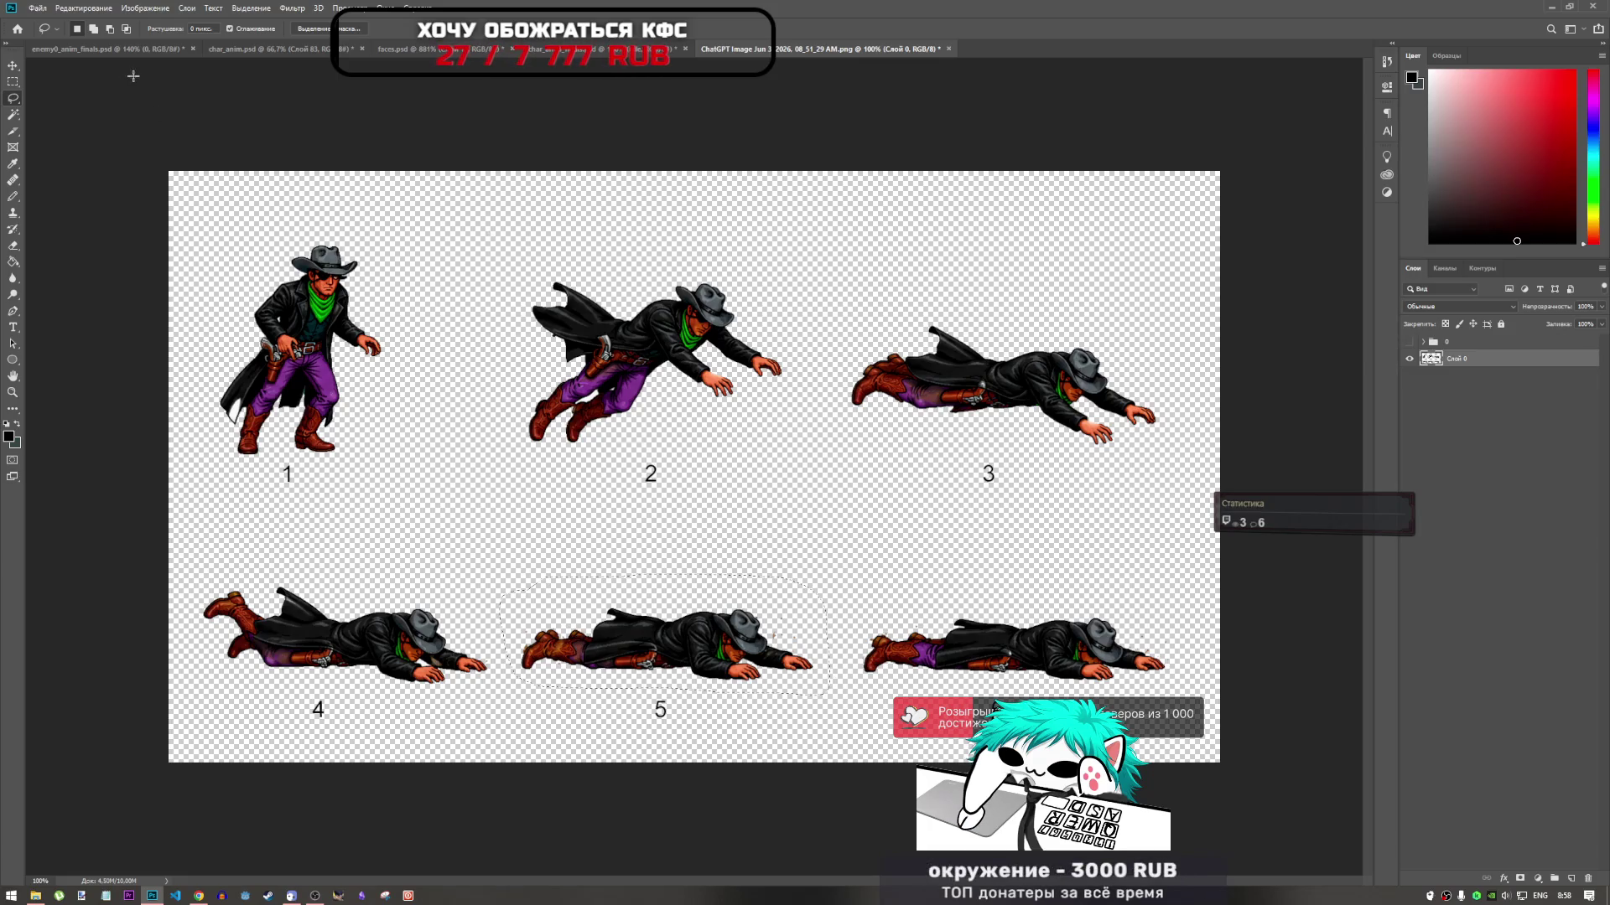
click(251, 49)
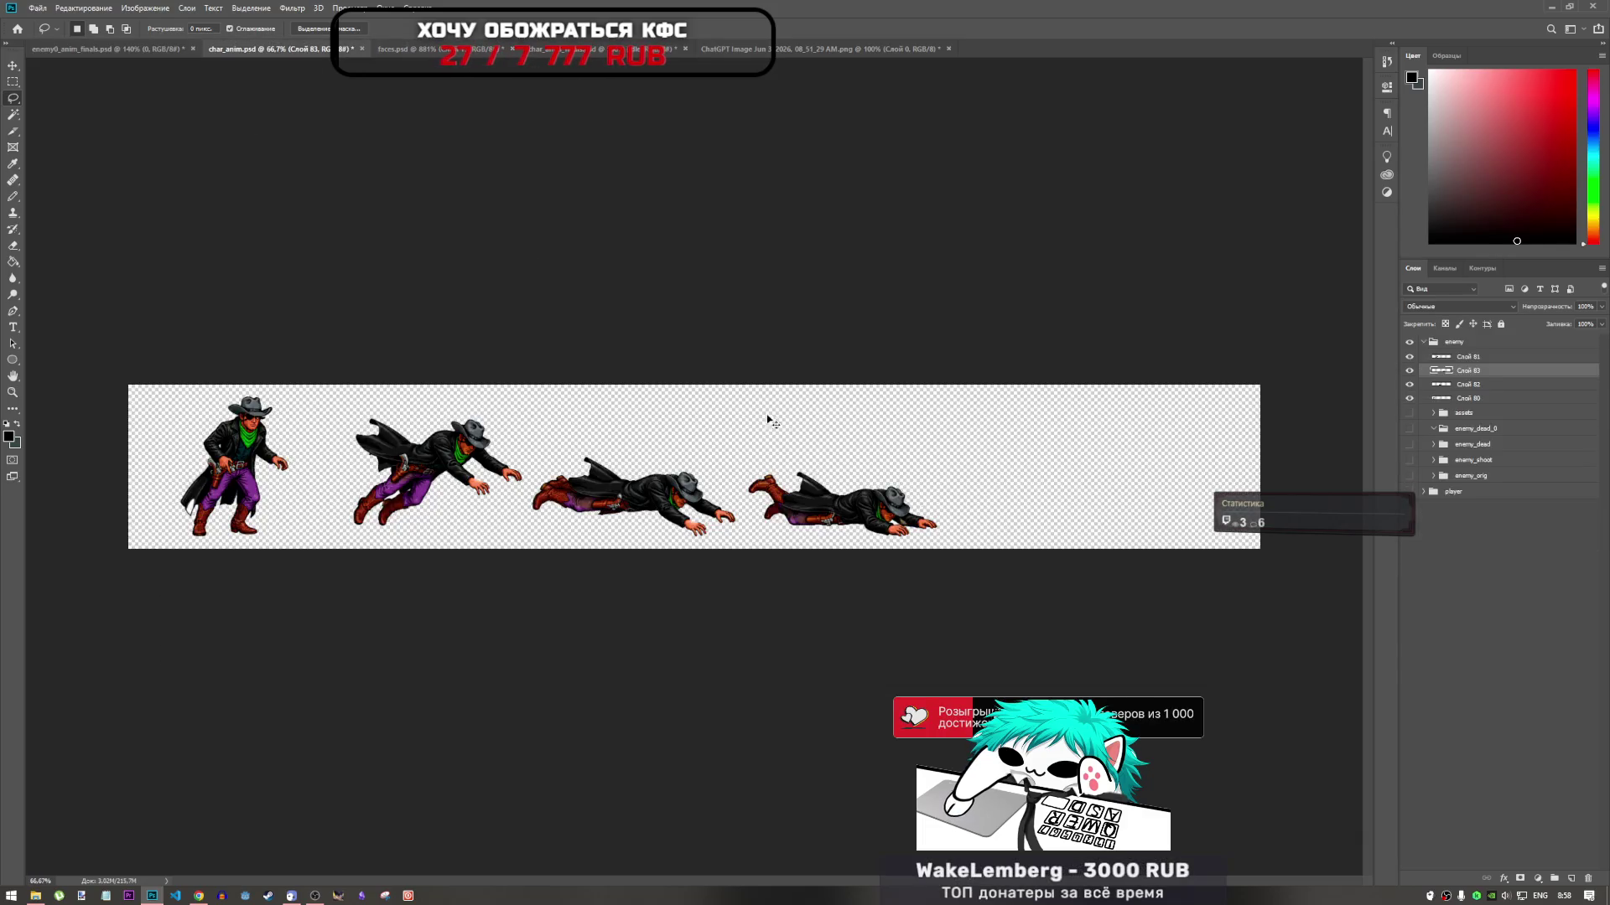
Paste the fifth lying cowboy frame and place it at the strip's right end
key(ctrl+v)
key(ctrl+t)
mouse_move(773, 476)
mouse_down()
mouse_move(746, 465)
mouse_move(1064, 518)
mouse_up()
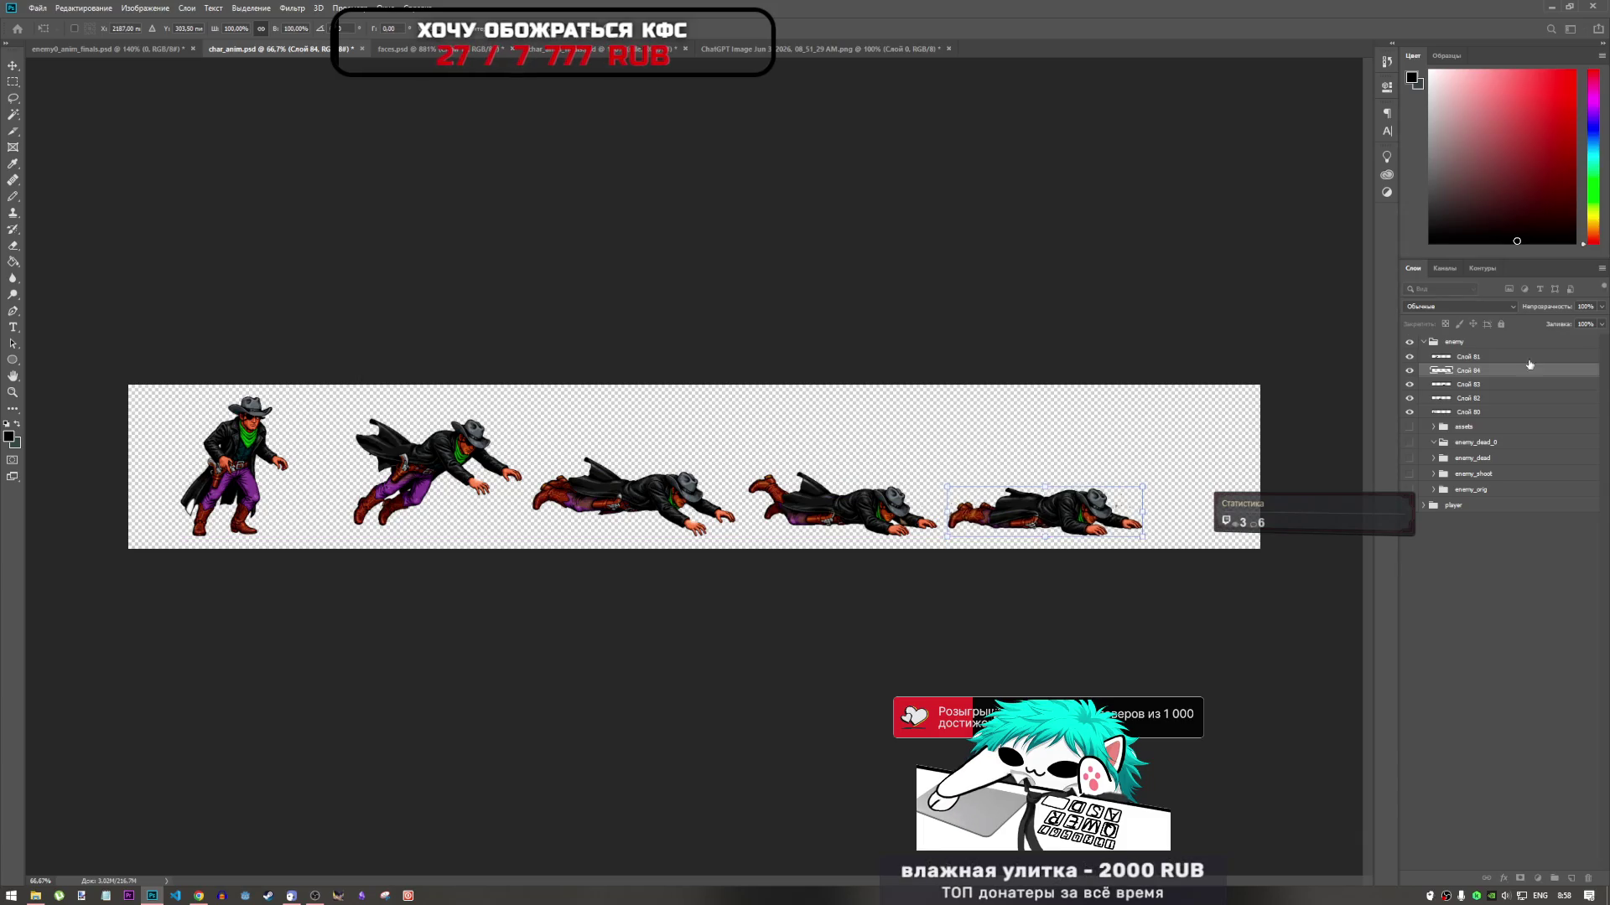
click(1494, 357)
Shift all frame layers about 62 px left together, then select Слой 84
shift+click(1496, 412)
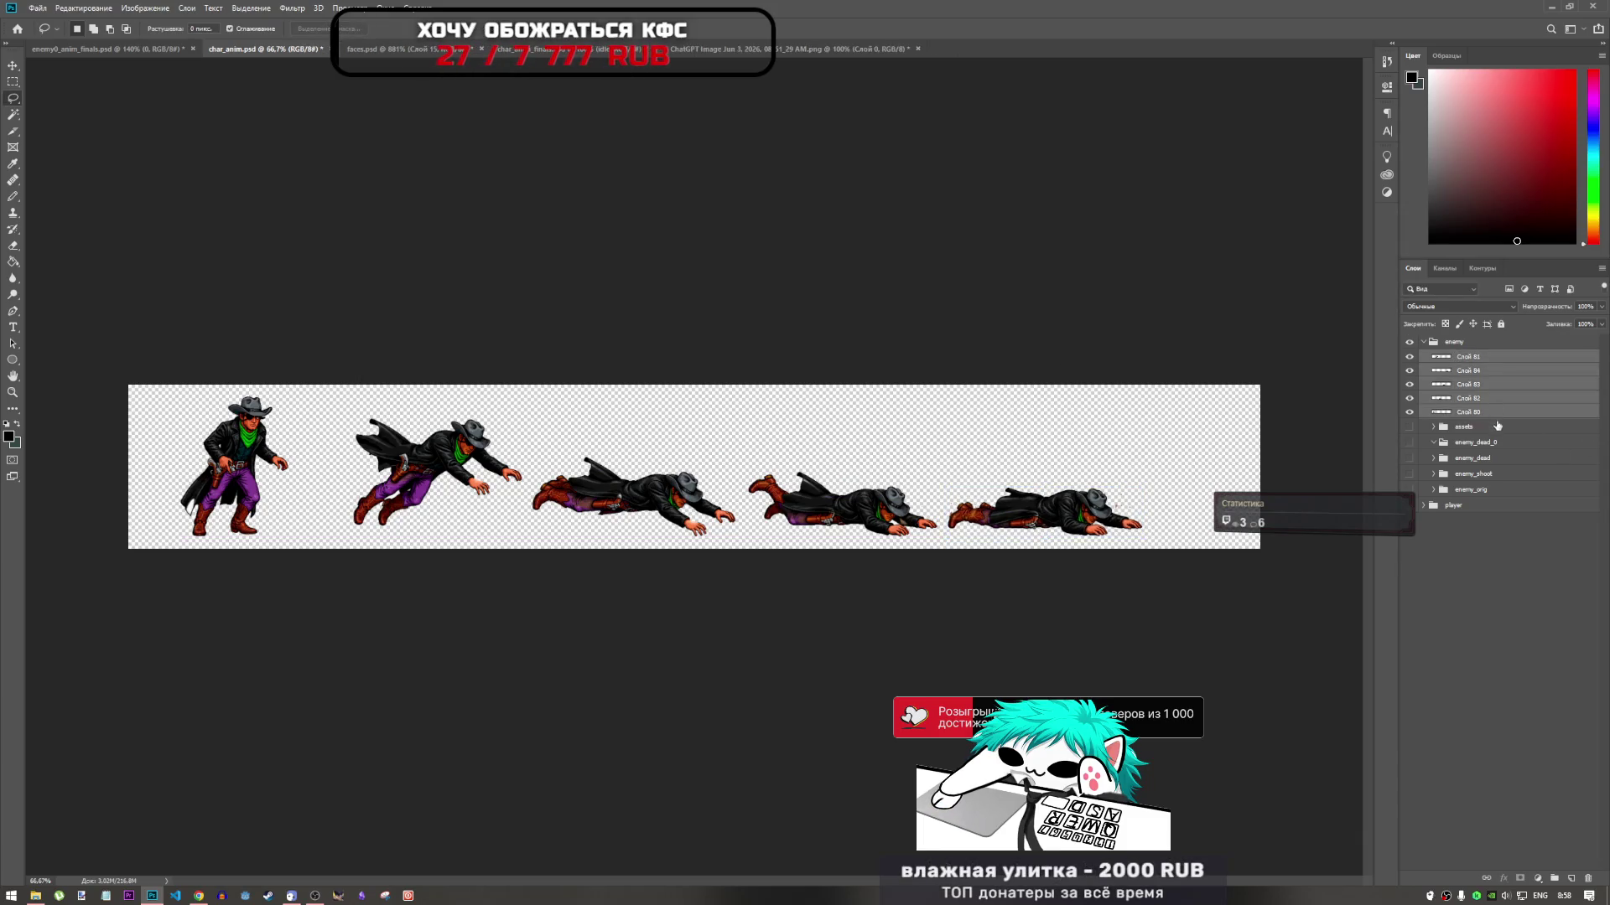
drag(1014, 493, 970, 493)
click(1475, 370)
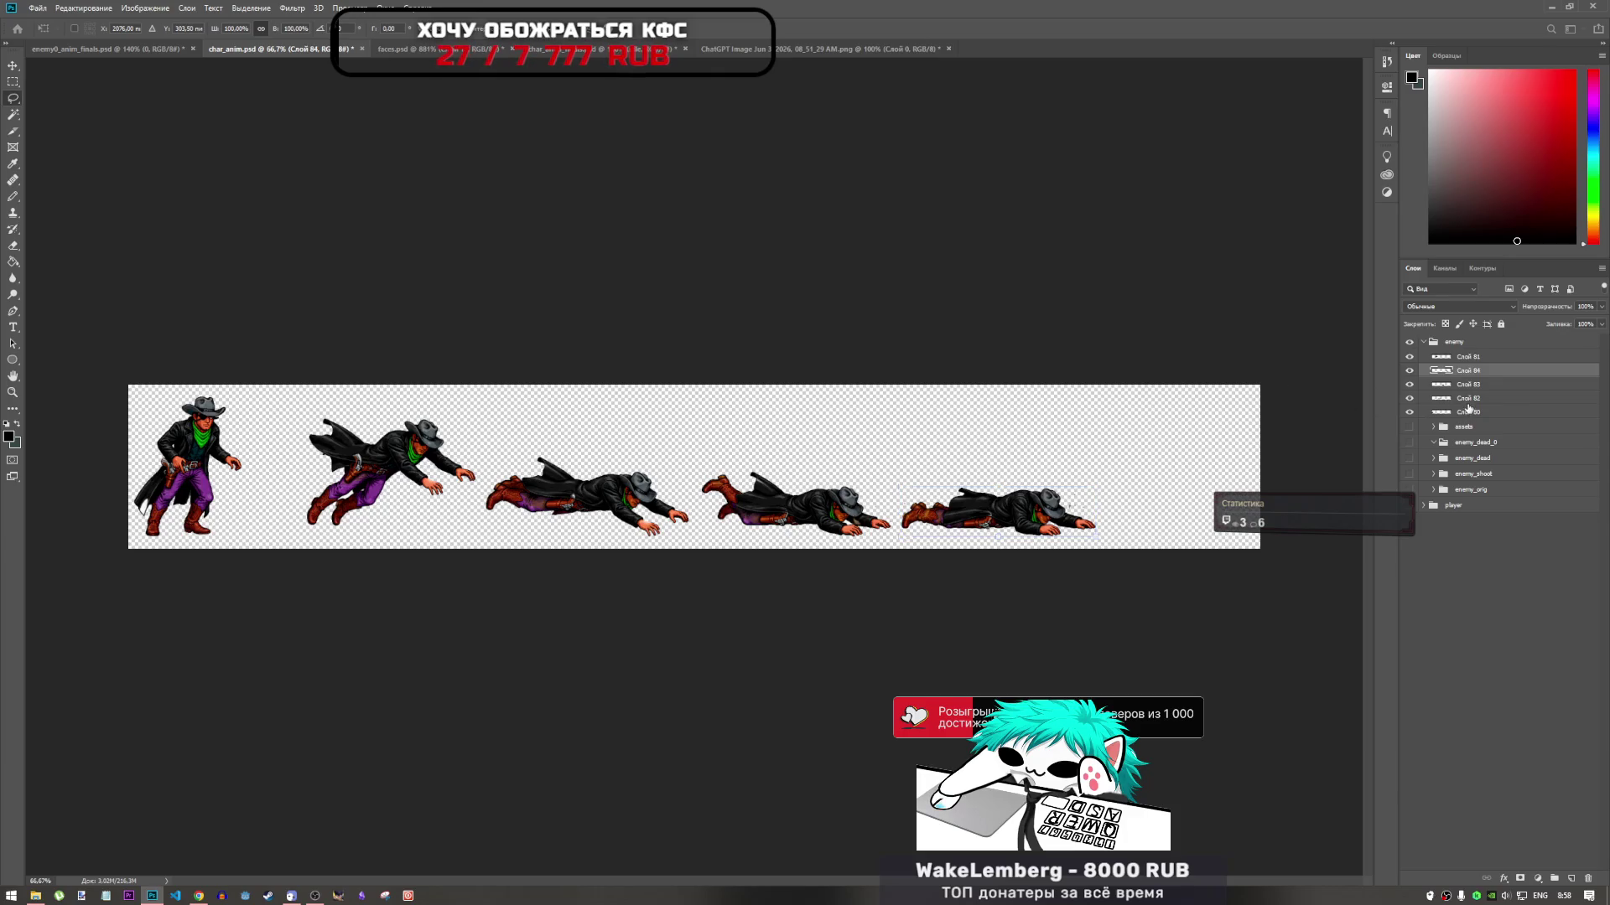
Check the frame layers Слой 80 through Слой 84 one by one, ending on Слой 81
click(1463, 399)
click(1461, 413)
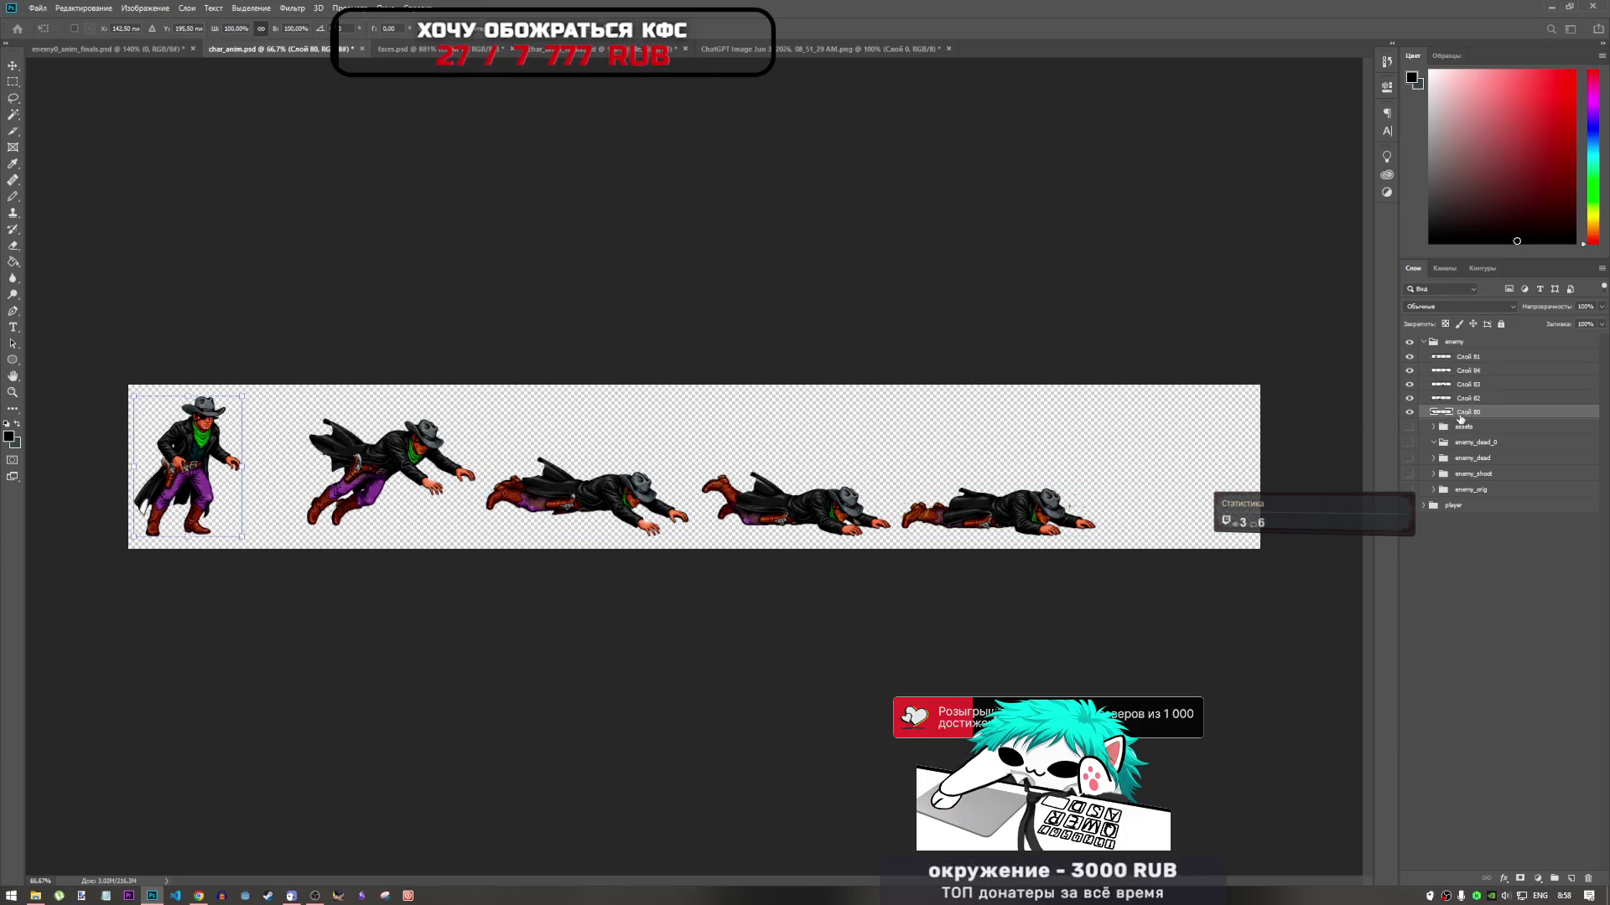
click(1493, 401)
key(l)
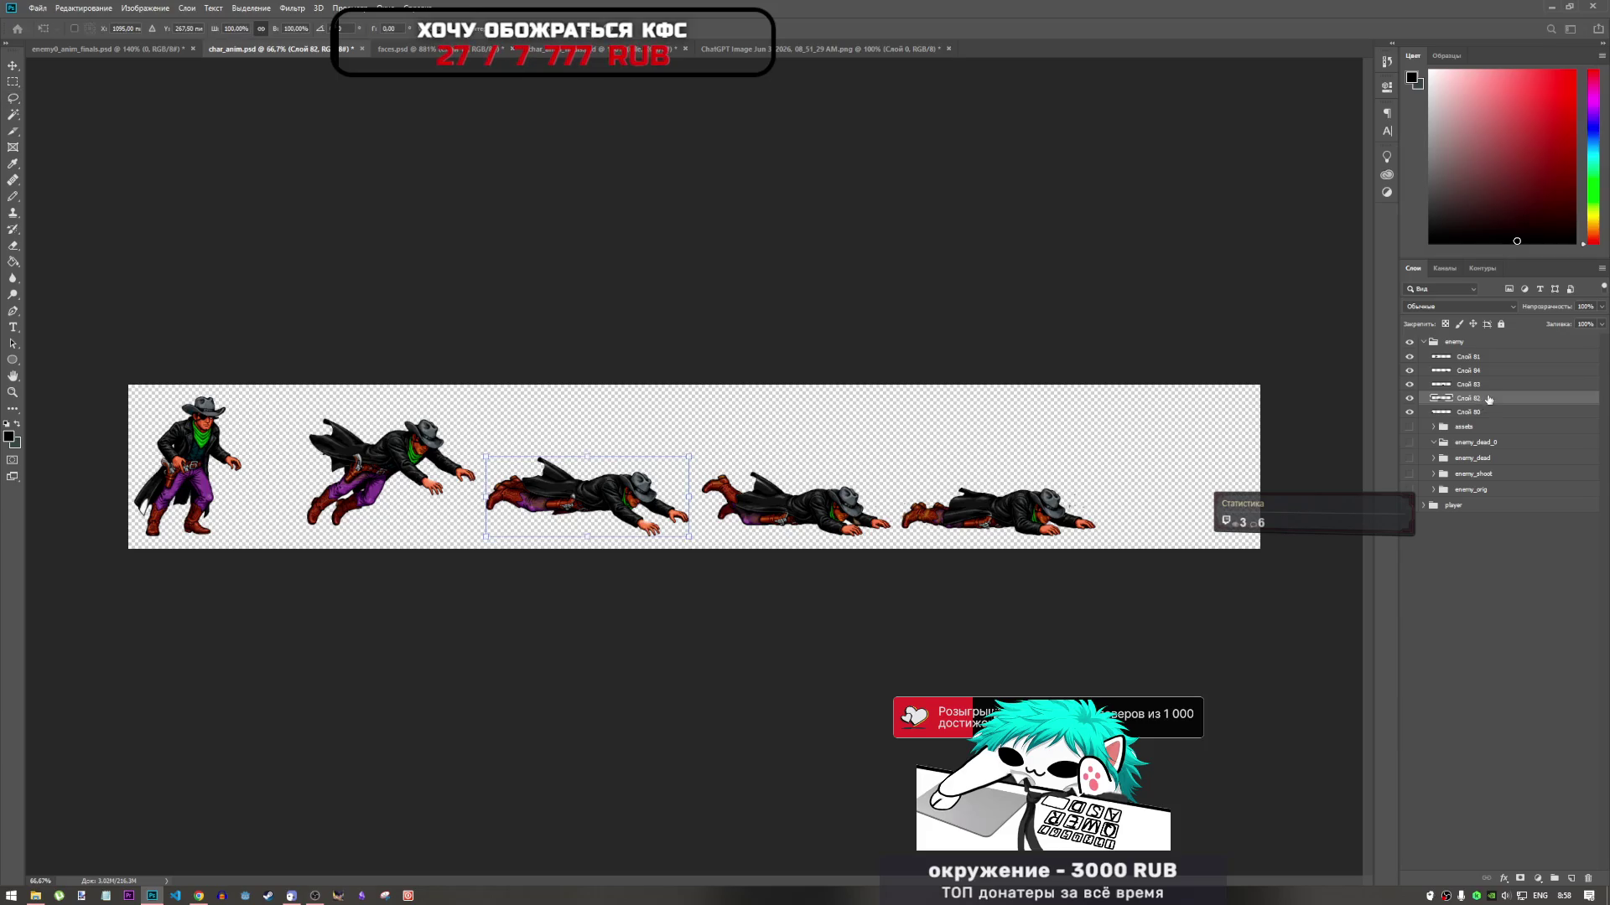
click(1488, 386)
key(v)
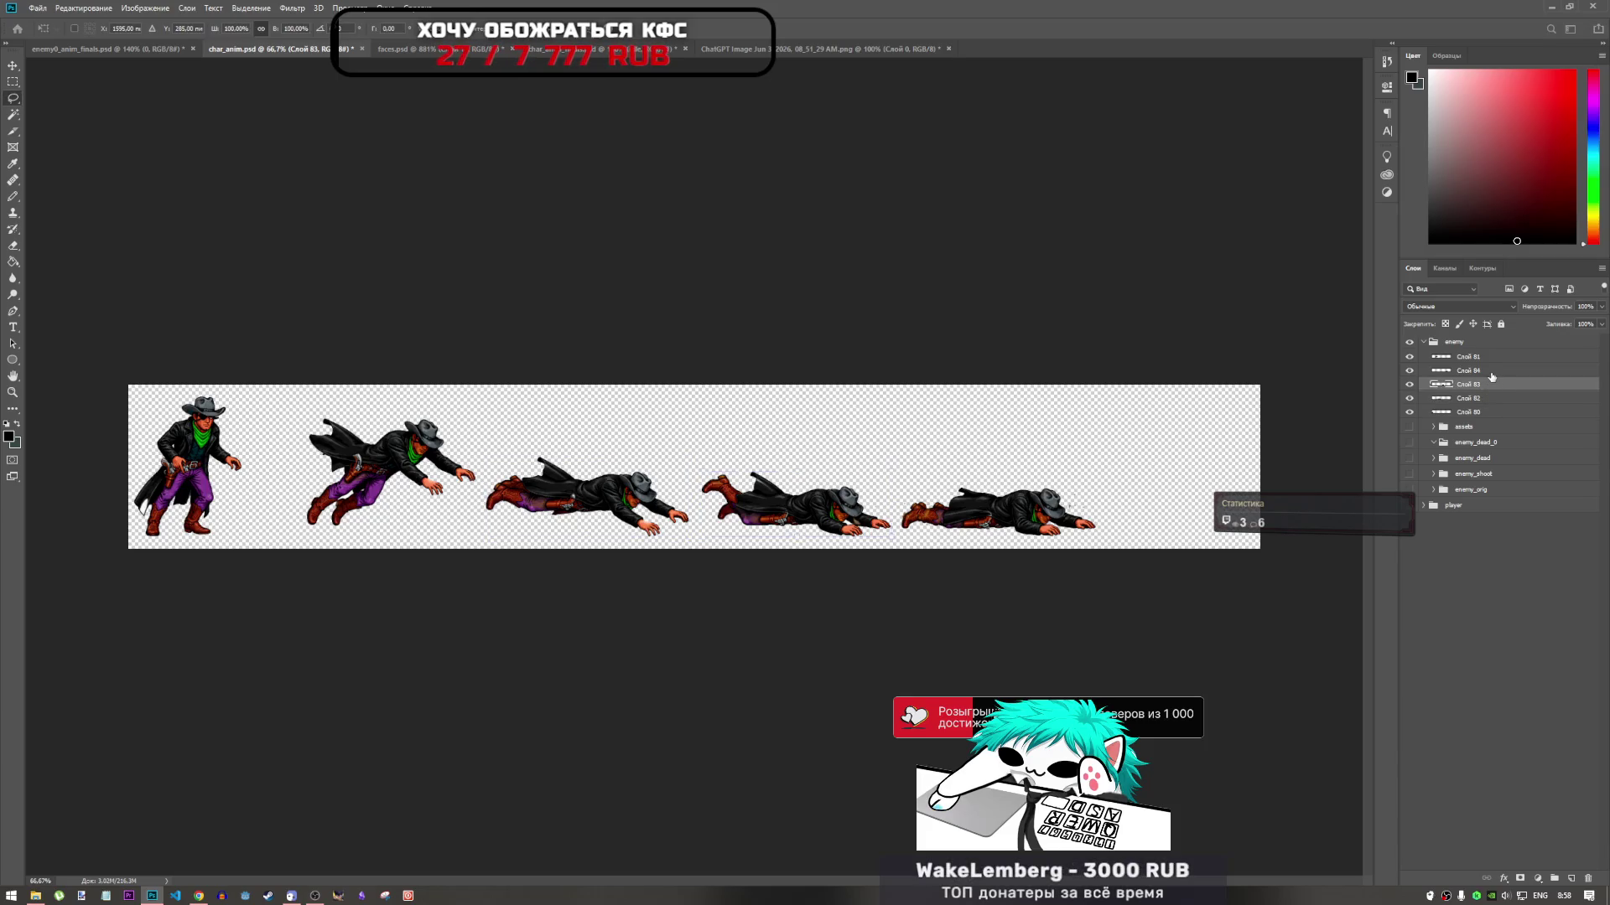
click(1491, 371)
click(1490, 358)
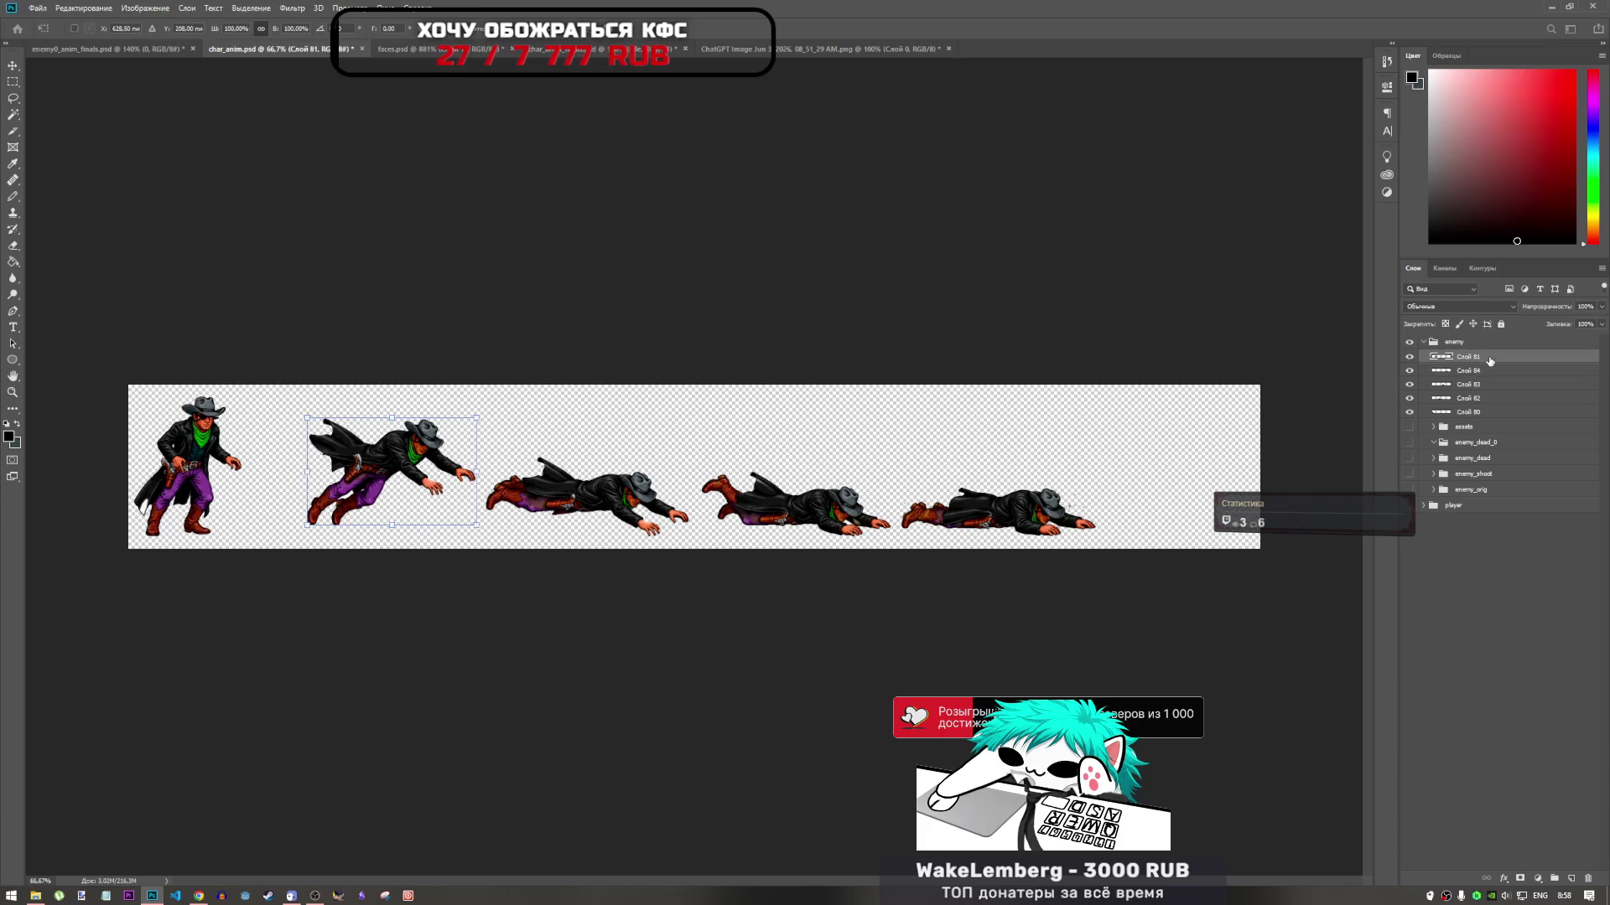
key(l)
Reorder Слой 81 just above Слой 80 and shift the second frame about 57 px left
drag(1491, 359, 1495, 409)
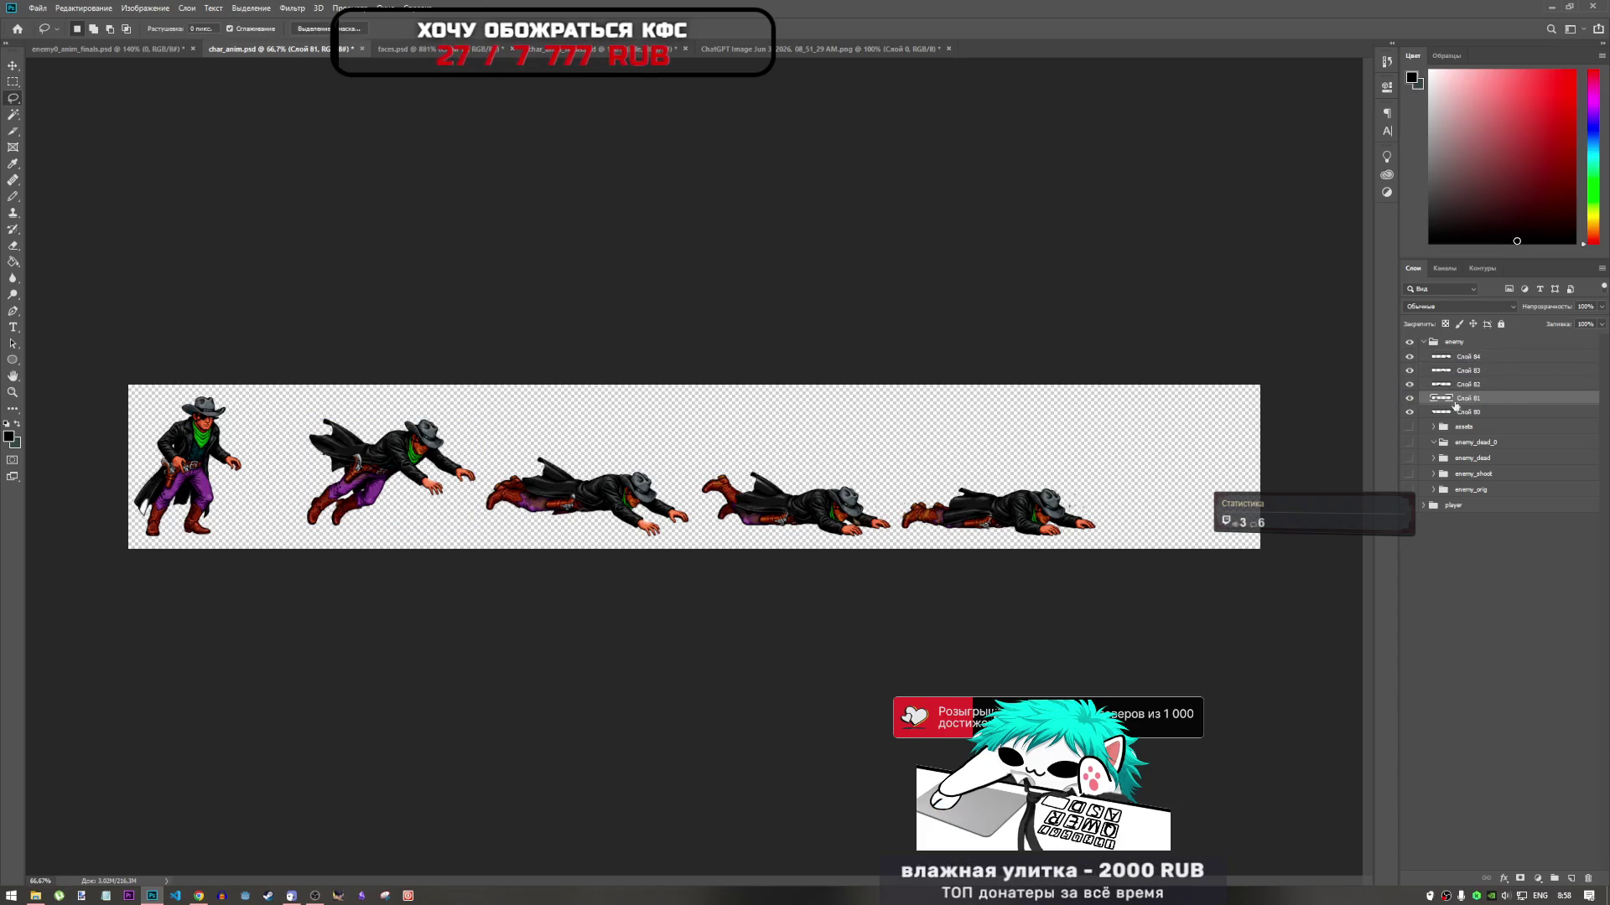
key(ctrl+t)
drag(410, 463, 358, 470)
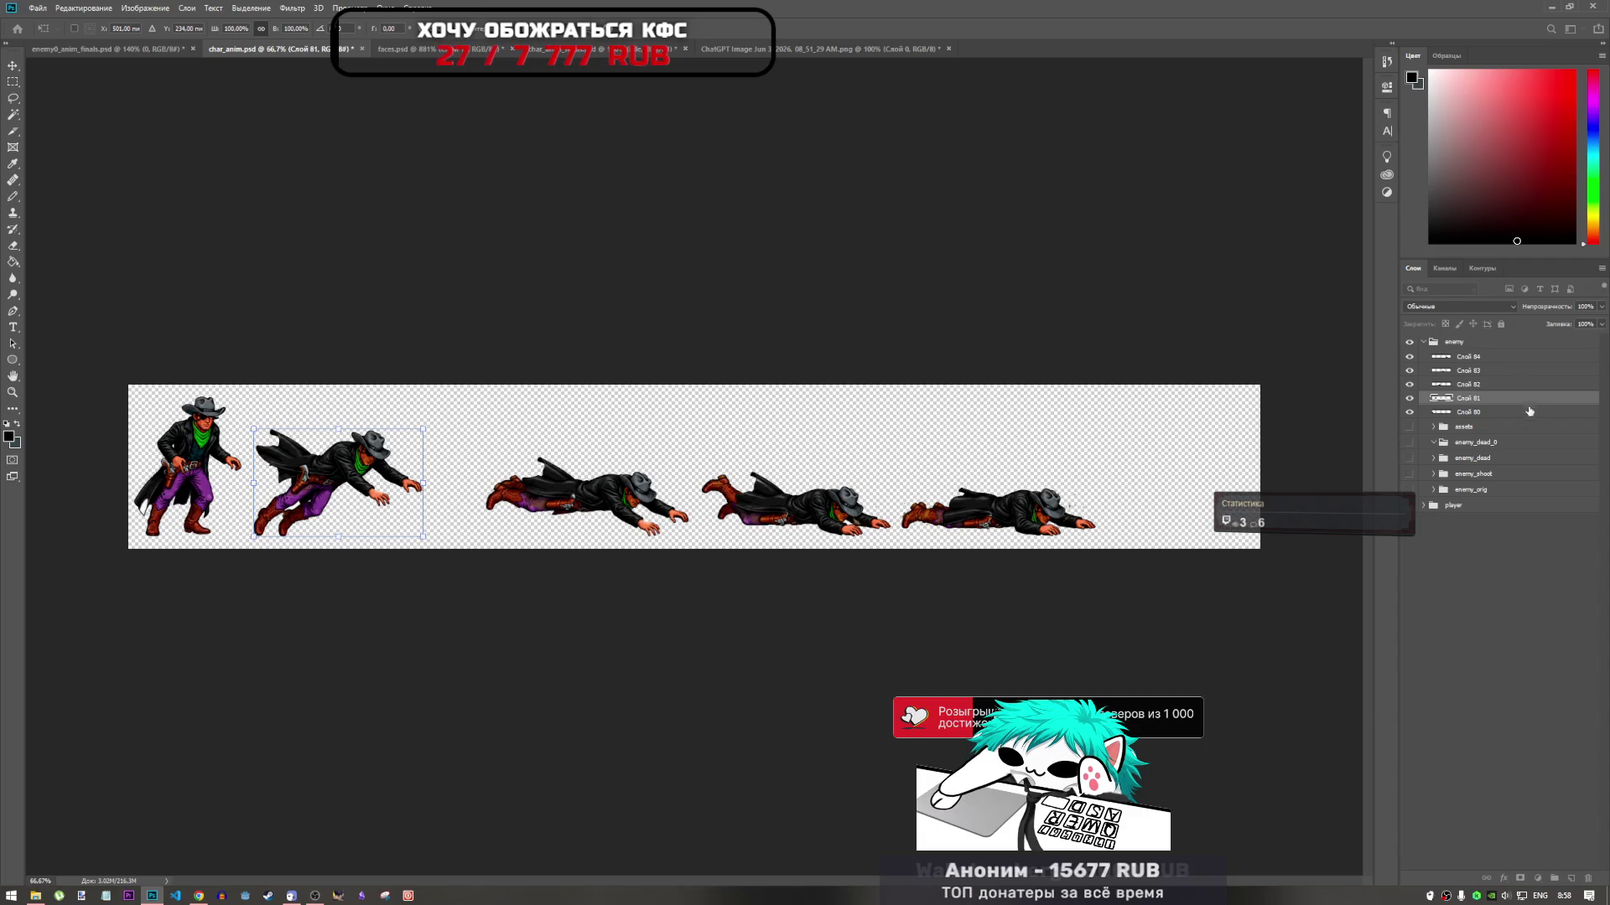
key(Return)
key(l)
click(1495, 413)
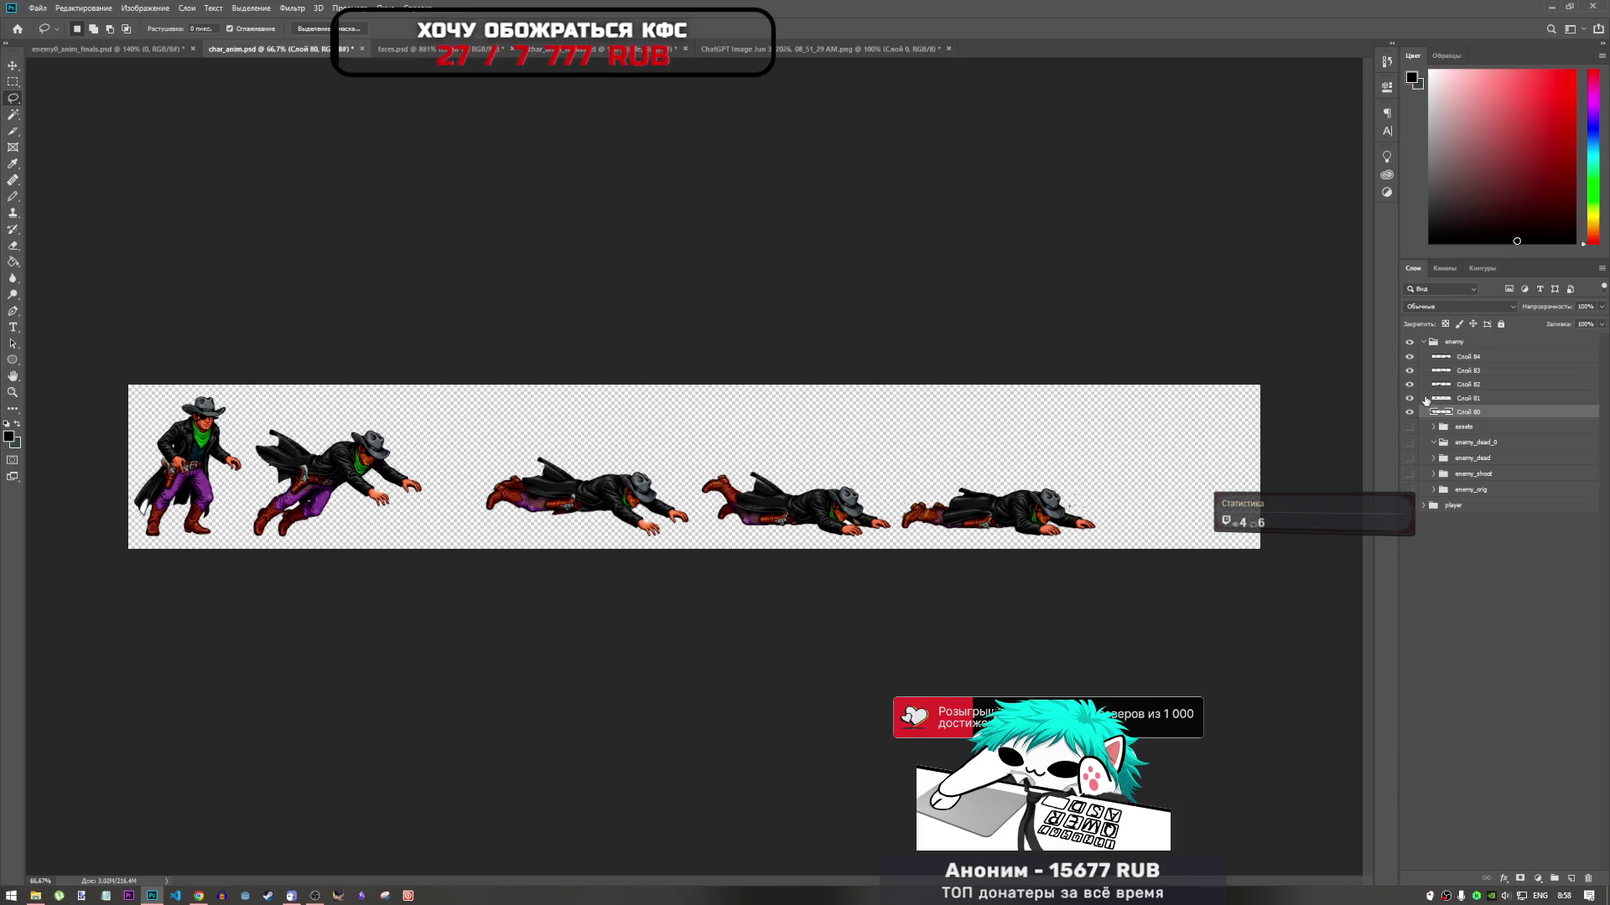
Shift the third frame, Слой 82, left toward the second frame
click(1426, 400)
click(1426, 386)
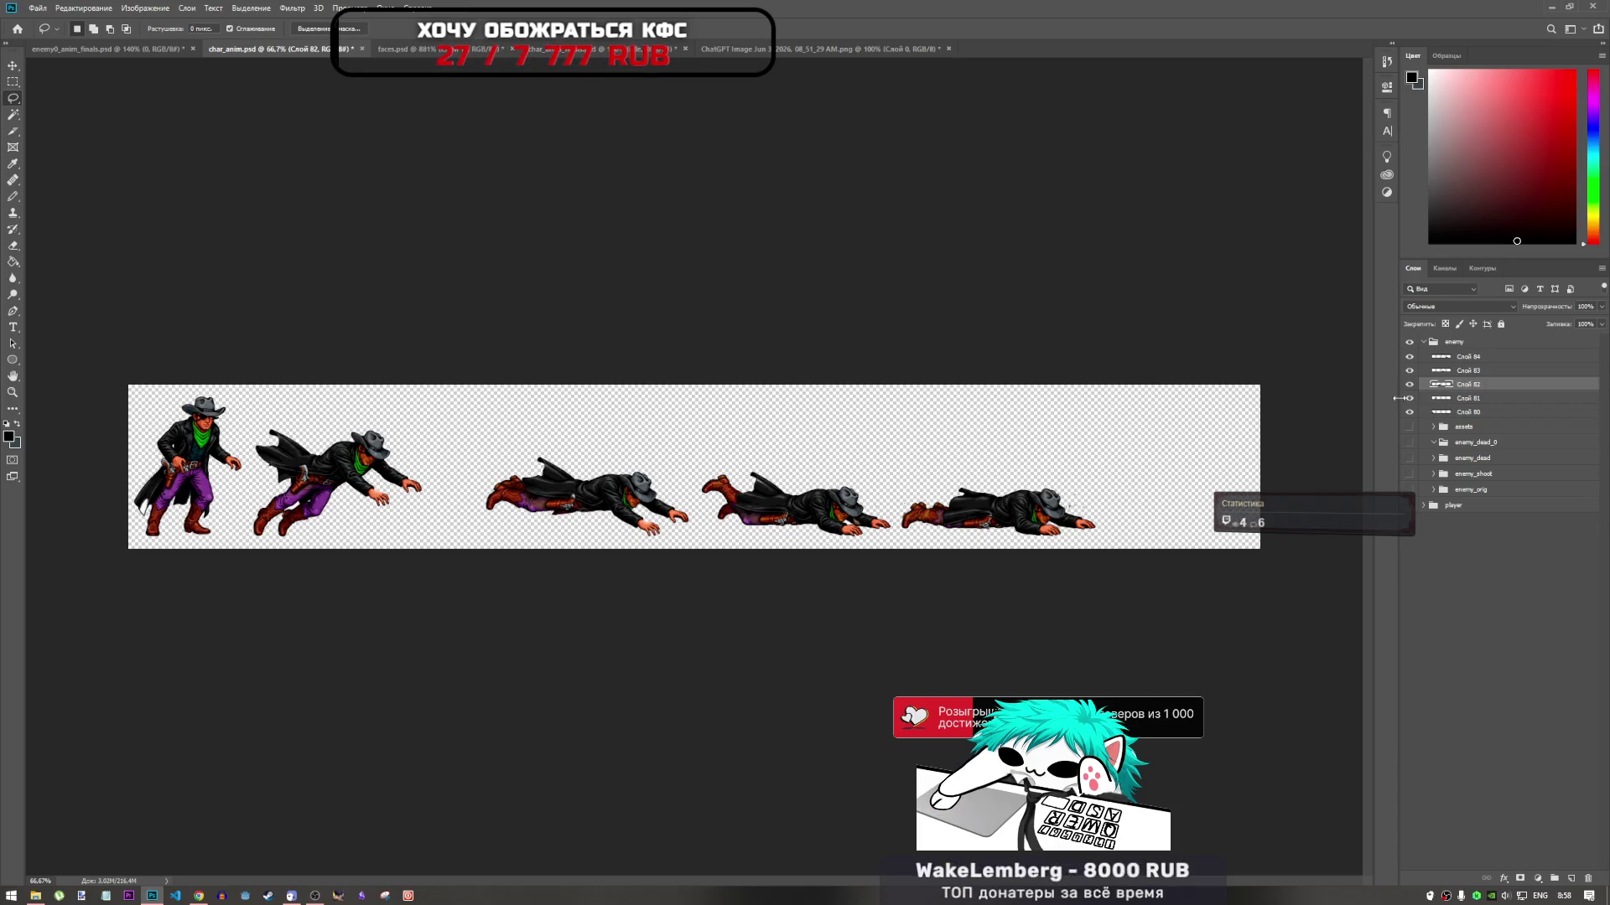
key(ctrl+t)
drag(585, 489, 546, 500)
click(1471, 399)
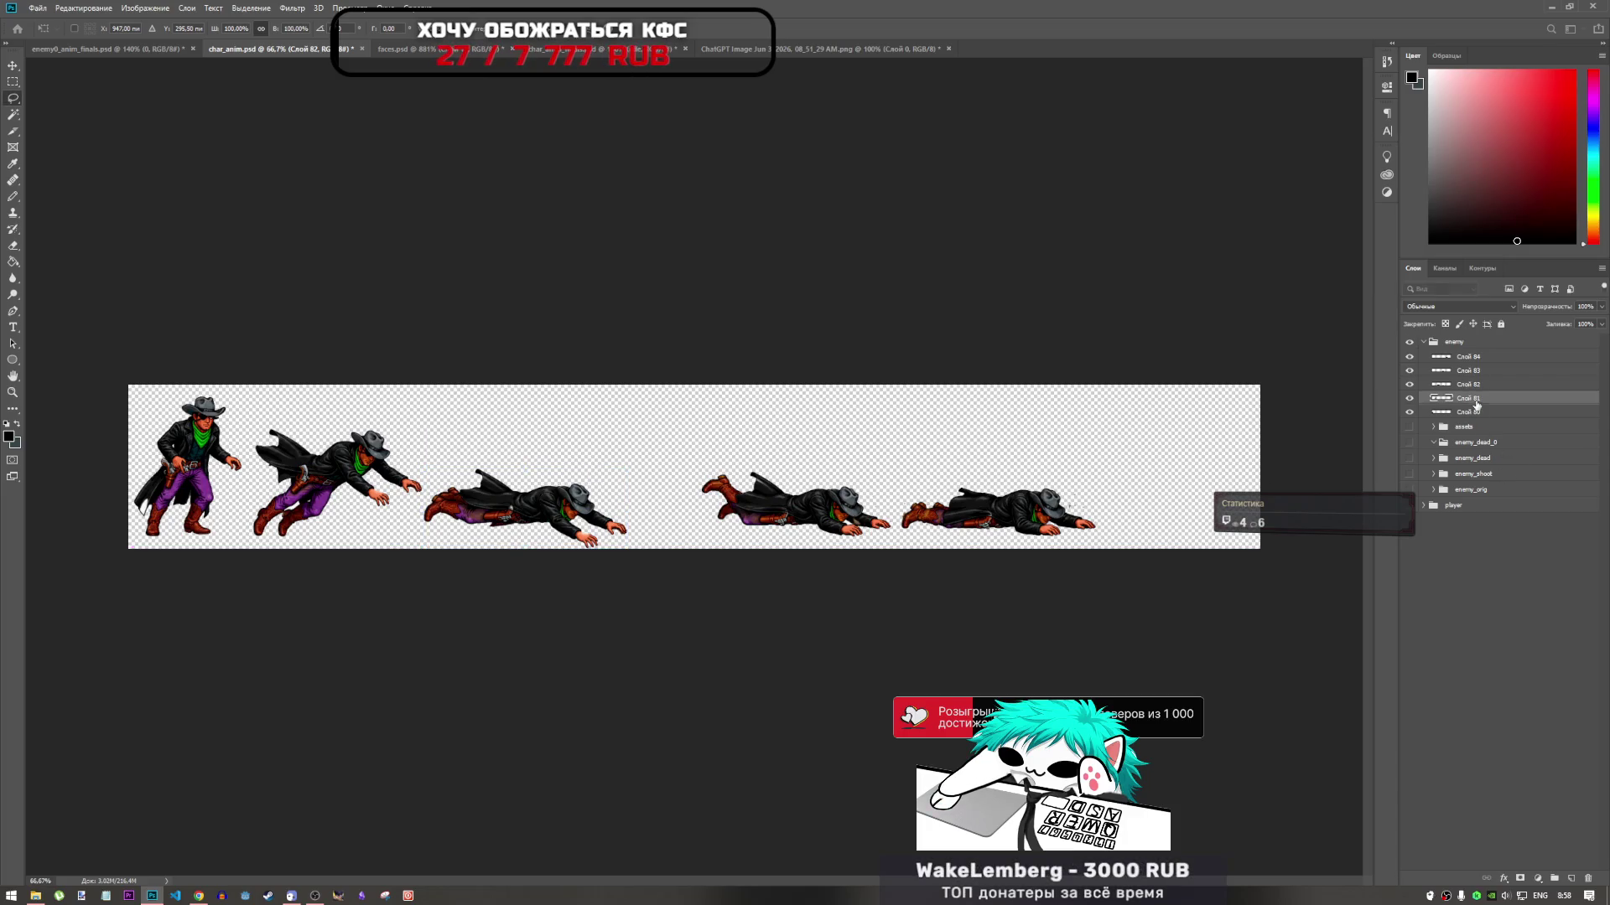
Move the fourth frame about 87 px left and nudge the fifth frame slightly left
click(1467, 371)
key(ctrl+t)
drag(840, 528, 767, 528)
click(1467, 357)
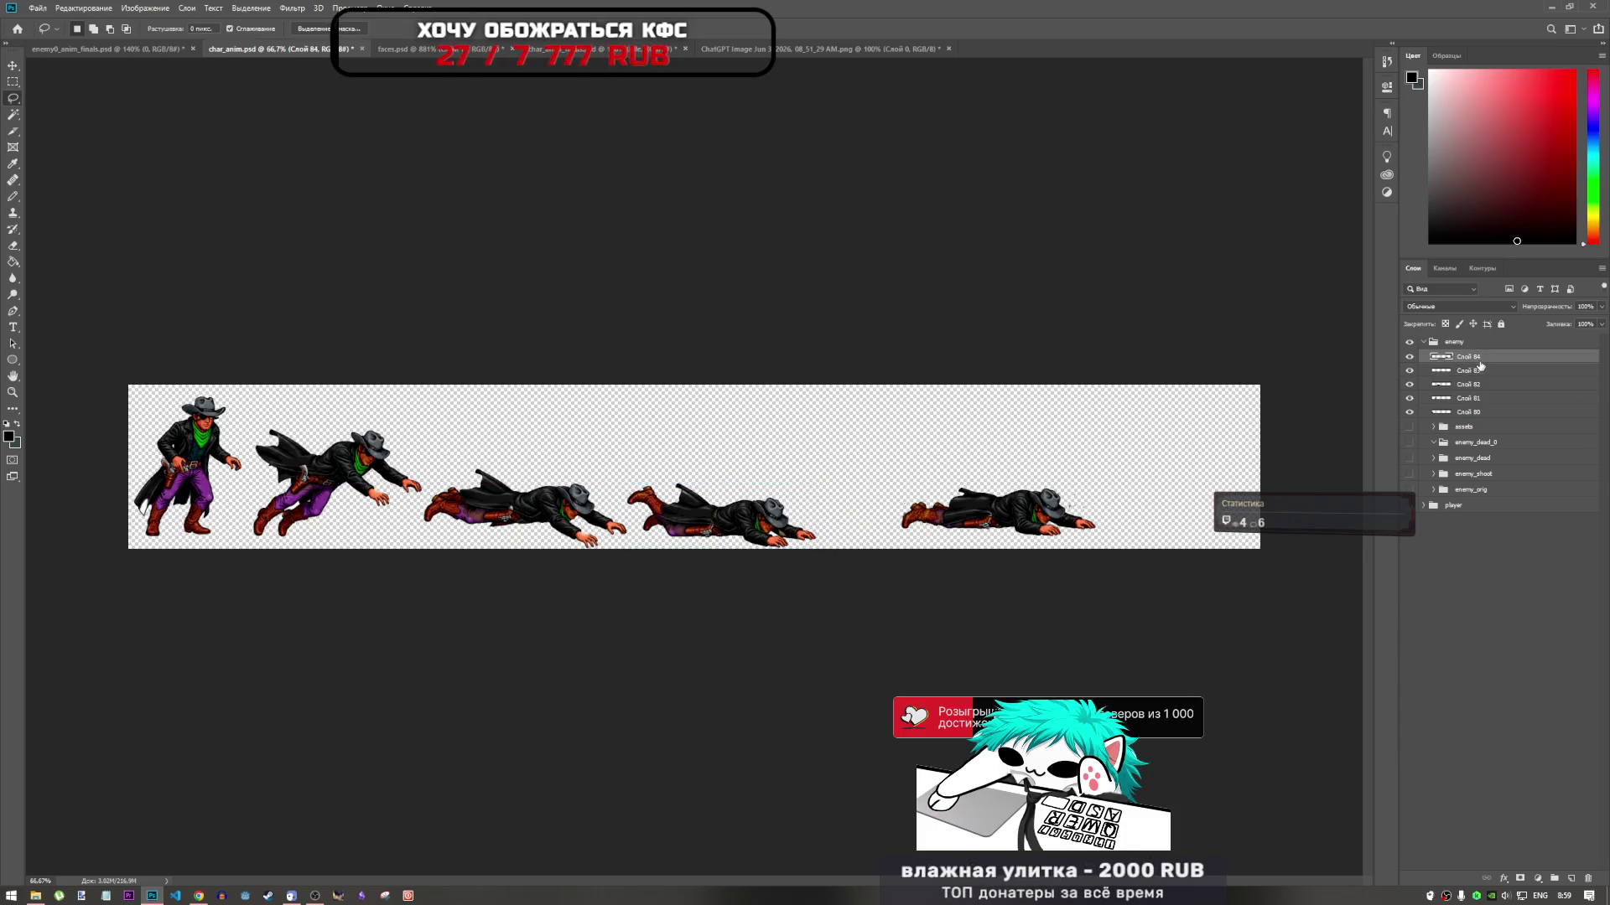
key(ctrl+t)
drag(940, 526, 853, 539)
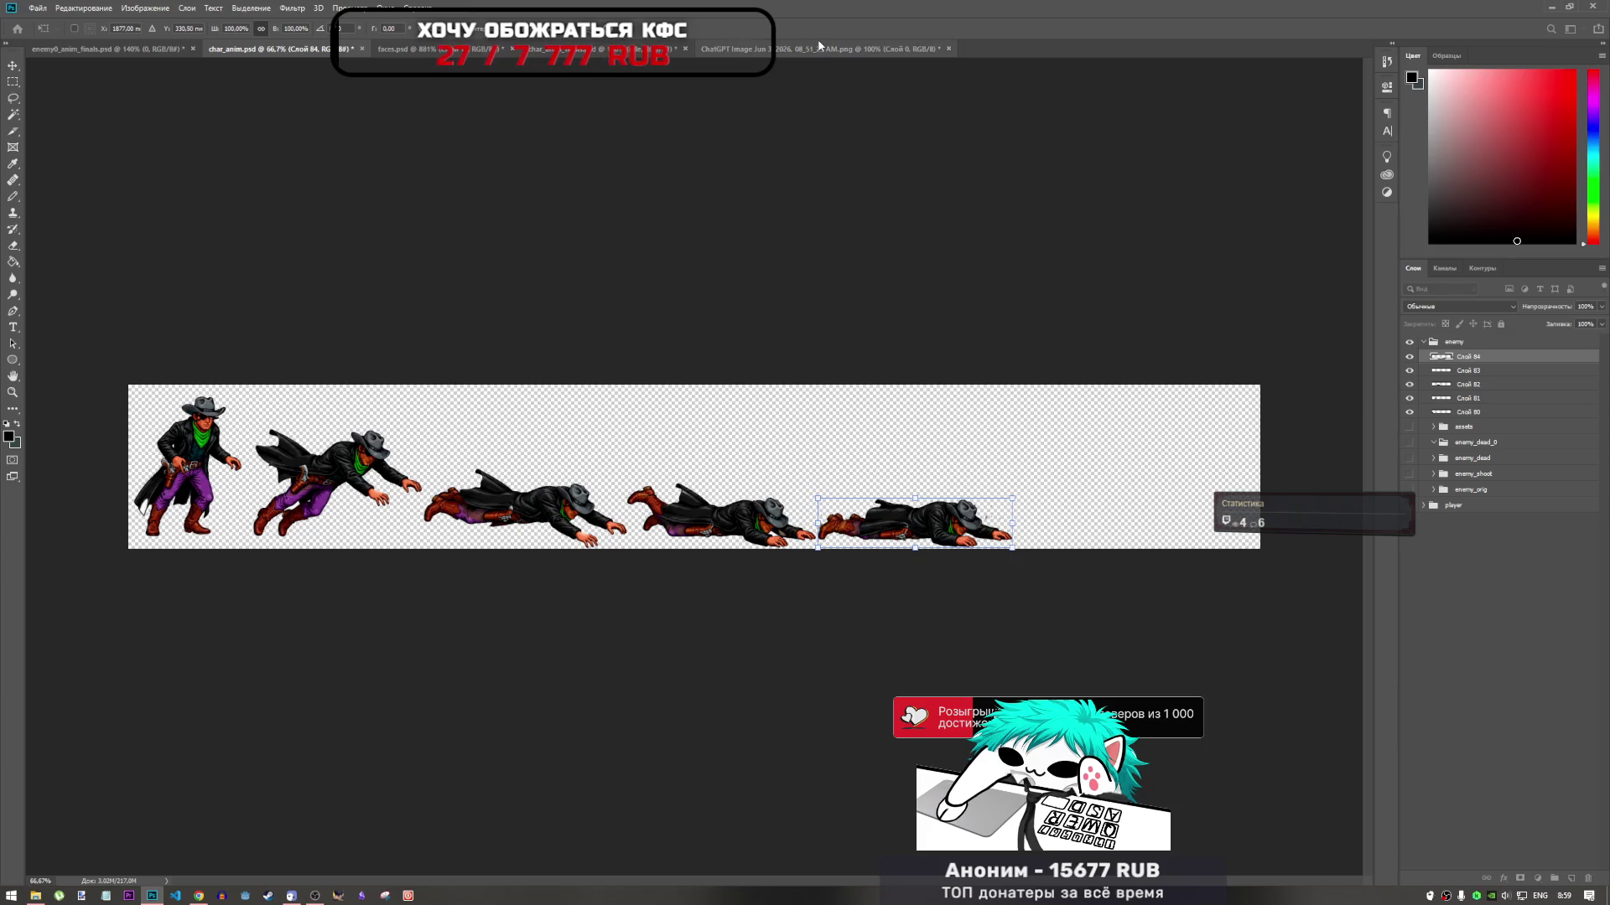
key(Return)
click(789, 50)
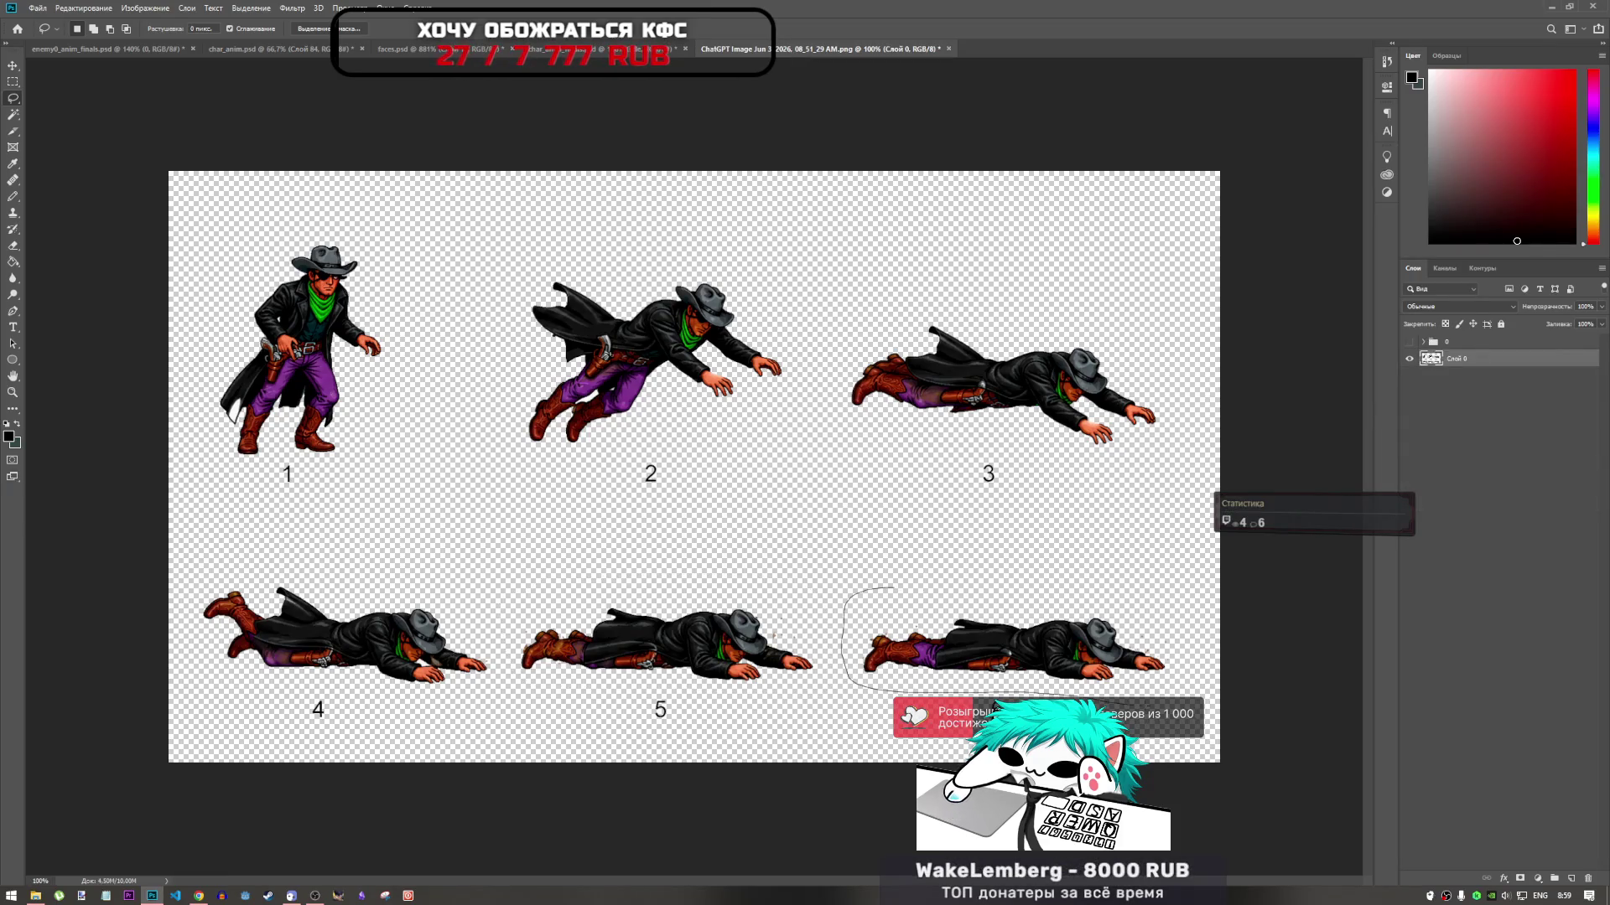
Copy lying figure 6 from the reference sheet into char_anim.psd's last strip slot
drag(972, 579, 970, 582)
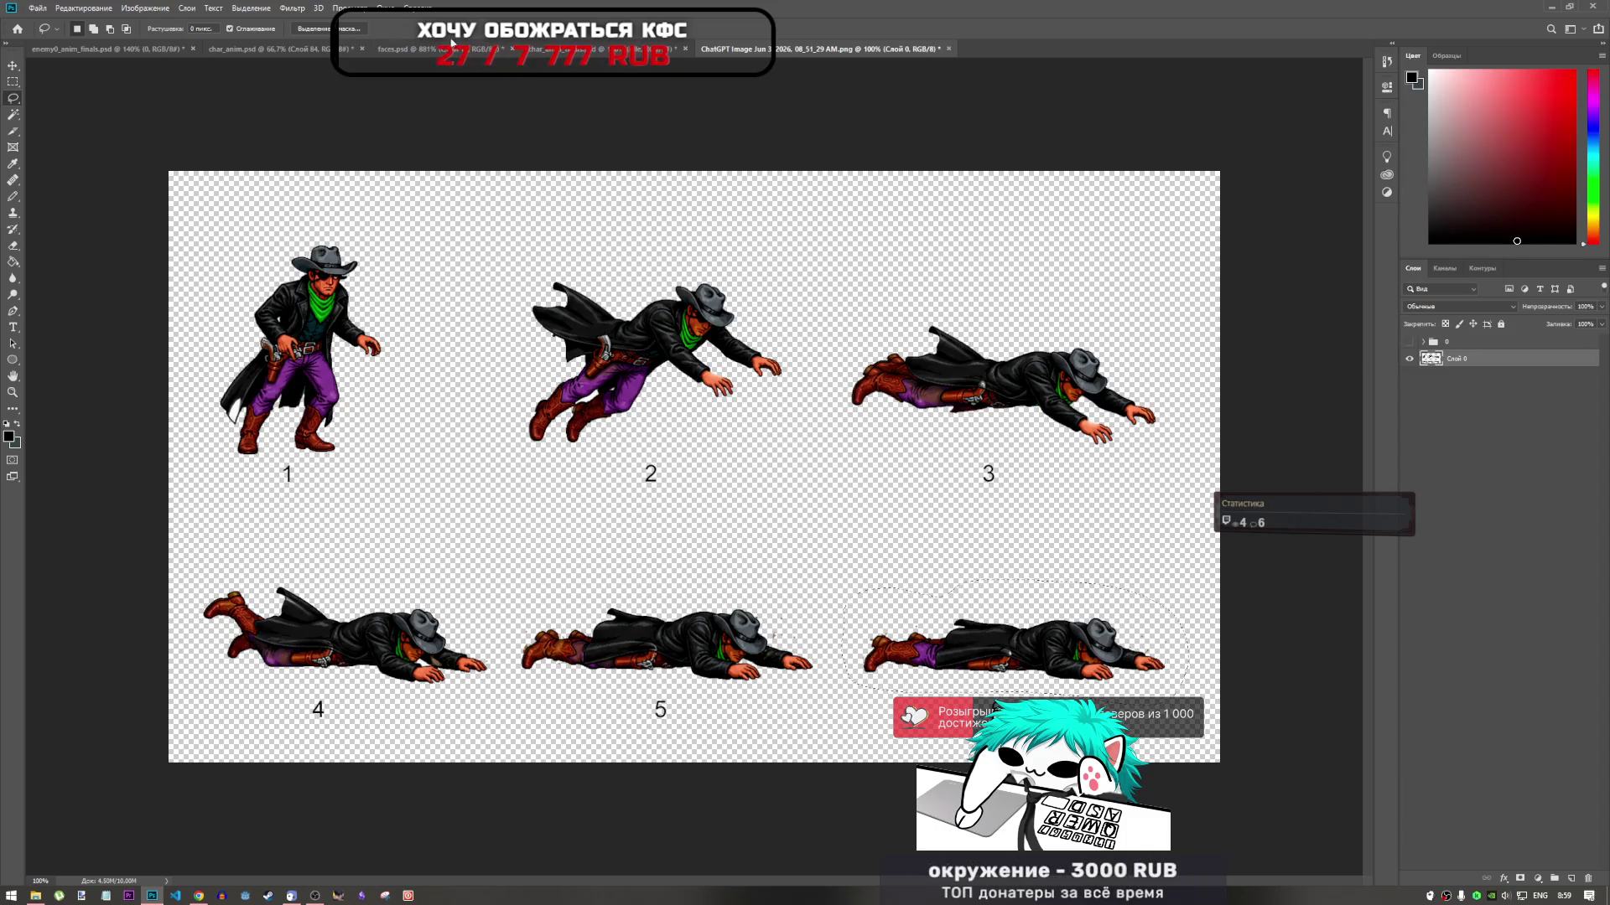
click(268, 49)
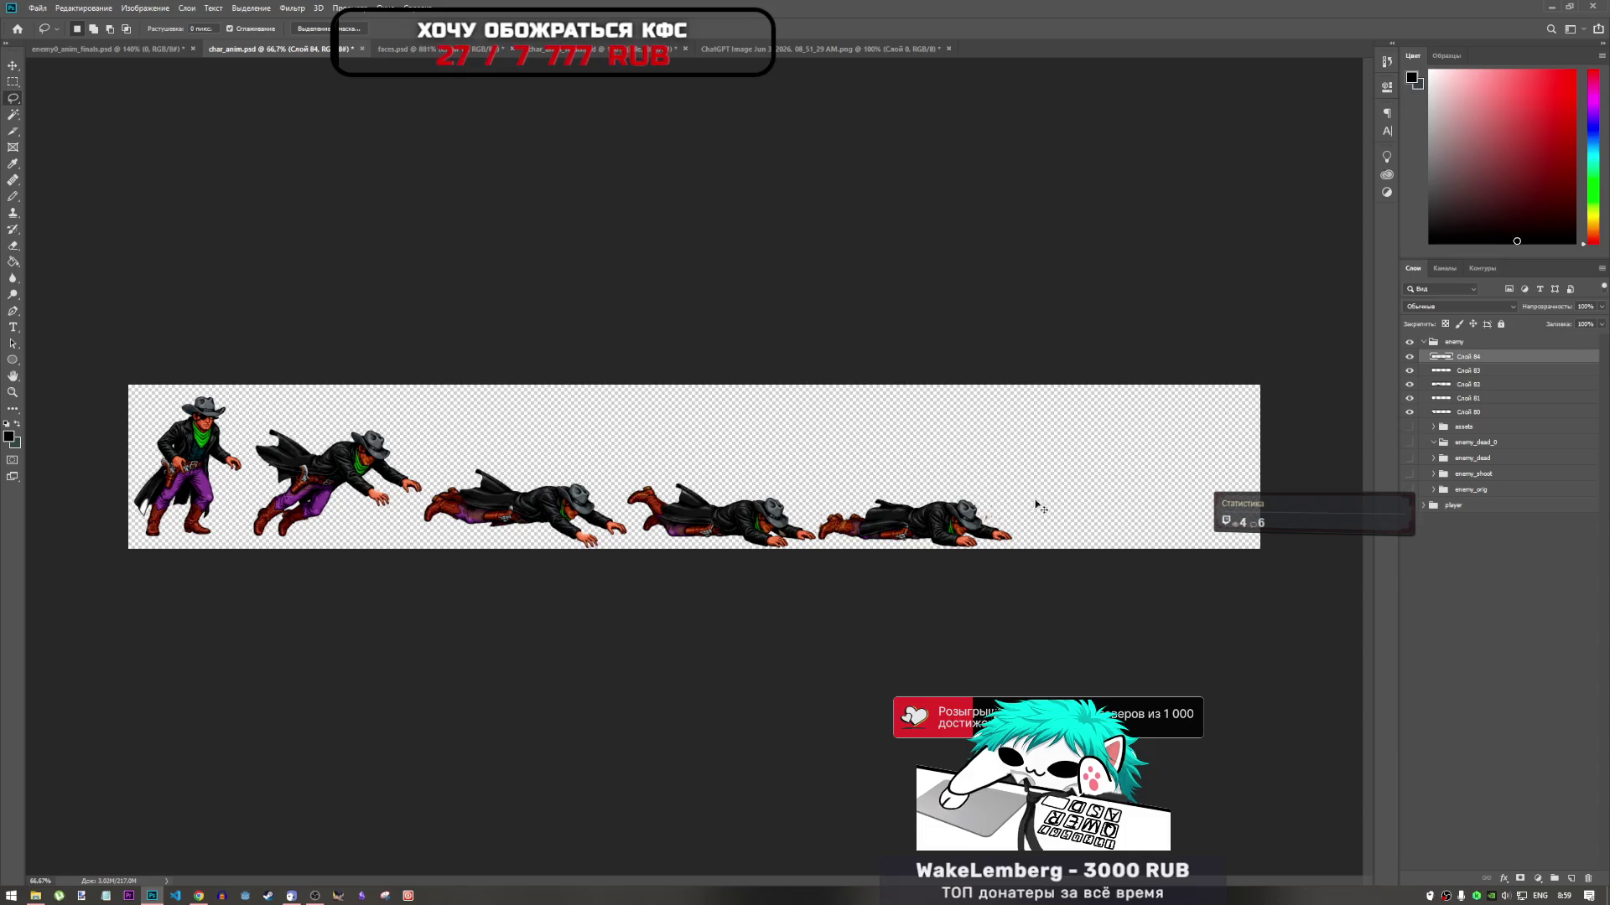
key(ctrl+v)
key(ctrl+t)
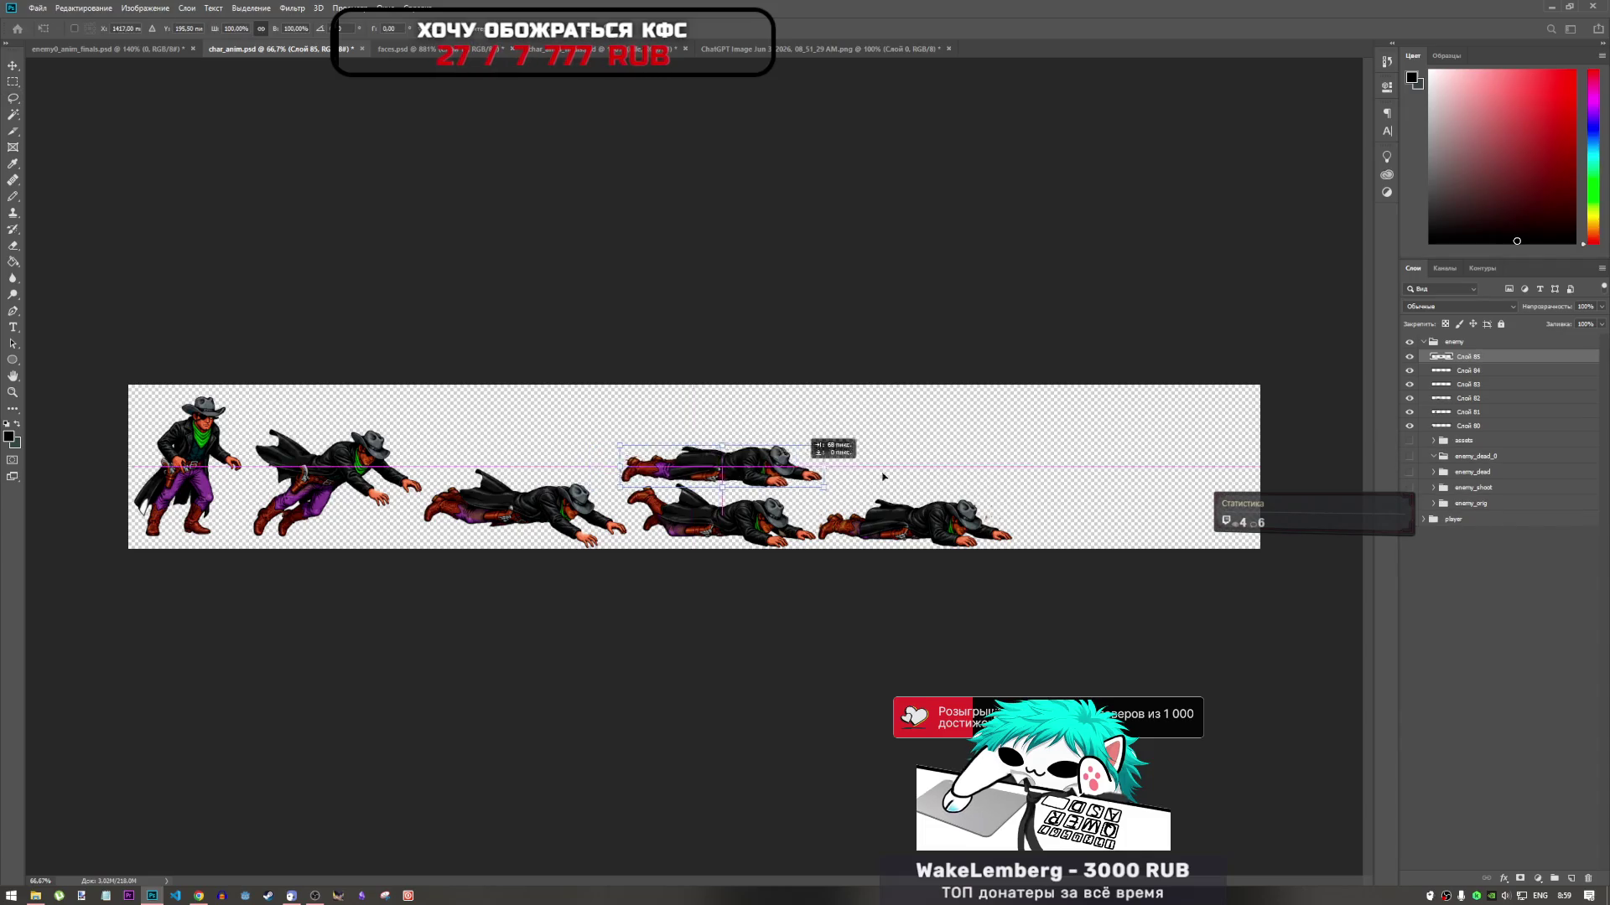
mouse_move(744, 470)
mouse_down()
mouse_move(1123, 495)
mouse_move(1149, 511)
mouse_move(1144, 530)
mouse_up()
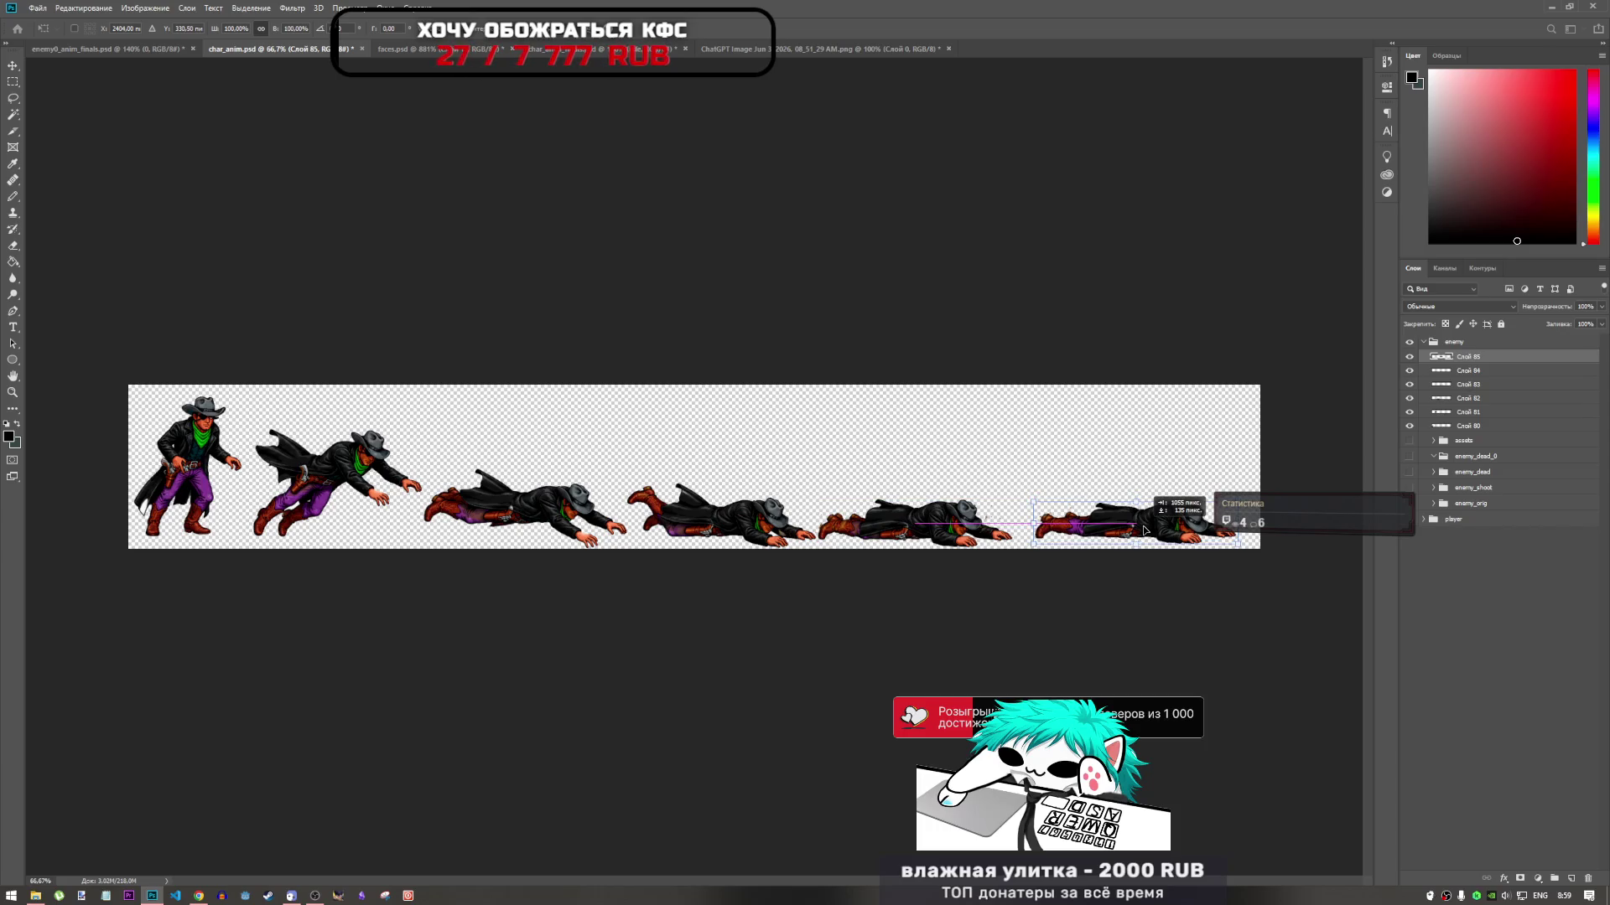
Commit the sixth frame's placement and save char_anim.psd with Ctrl+S
key(Return)
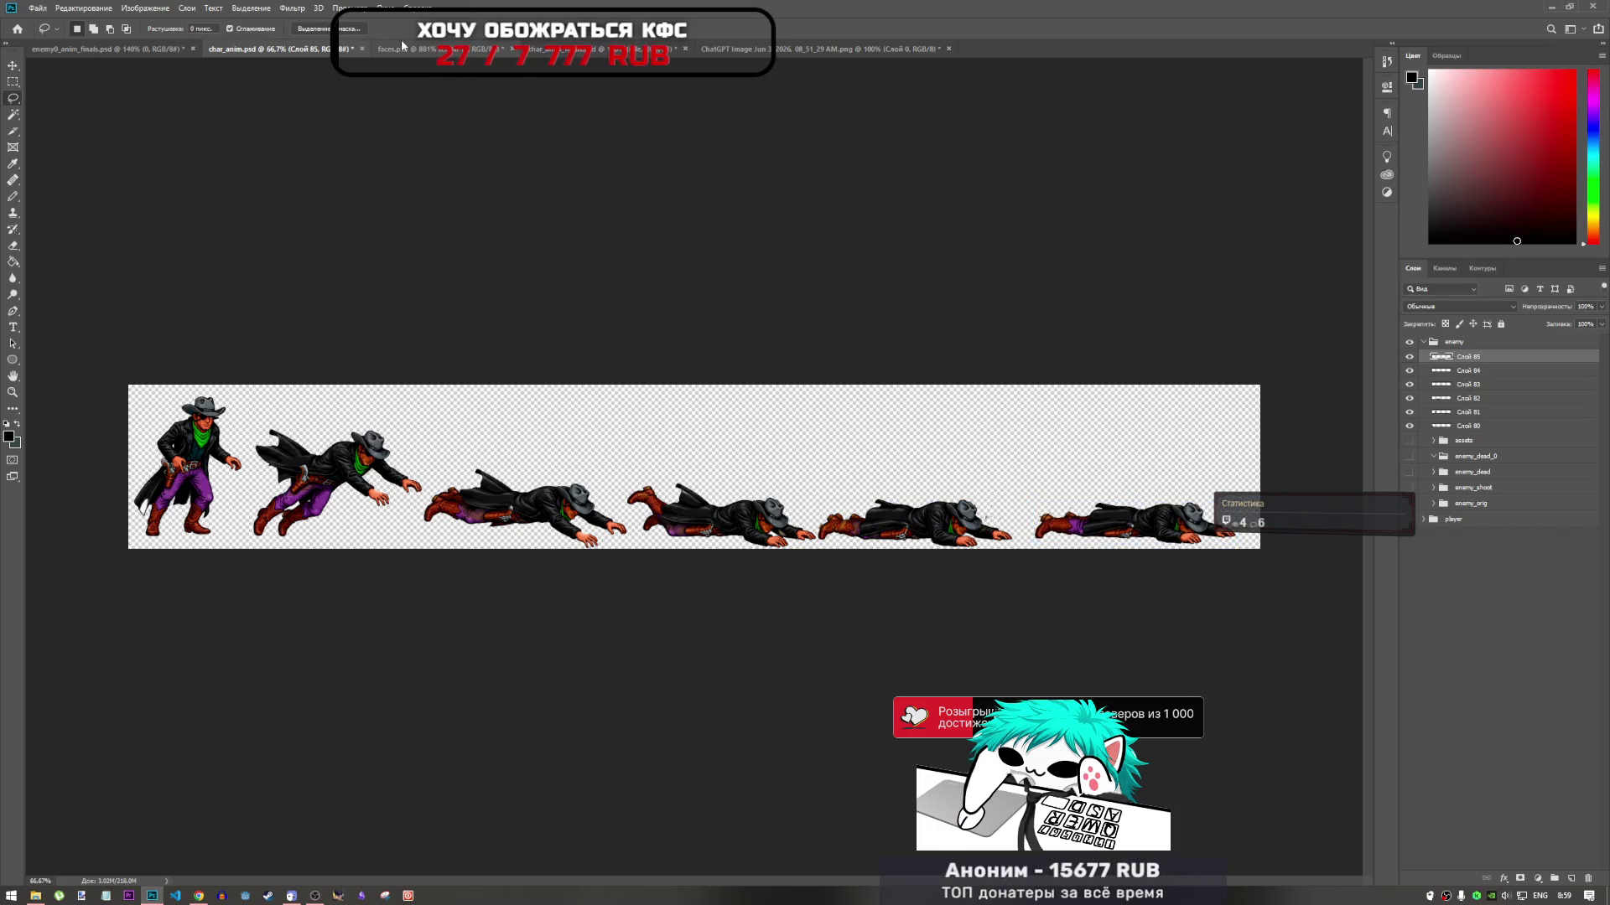
key(ctrl+s)
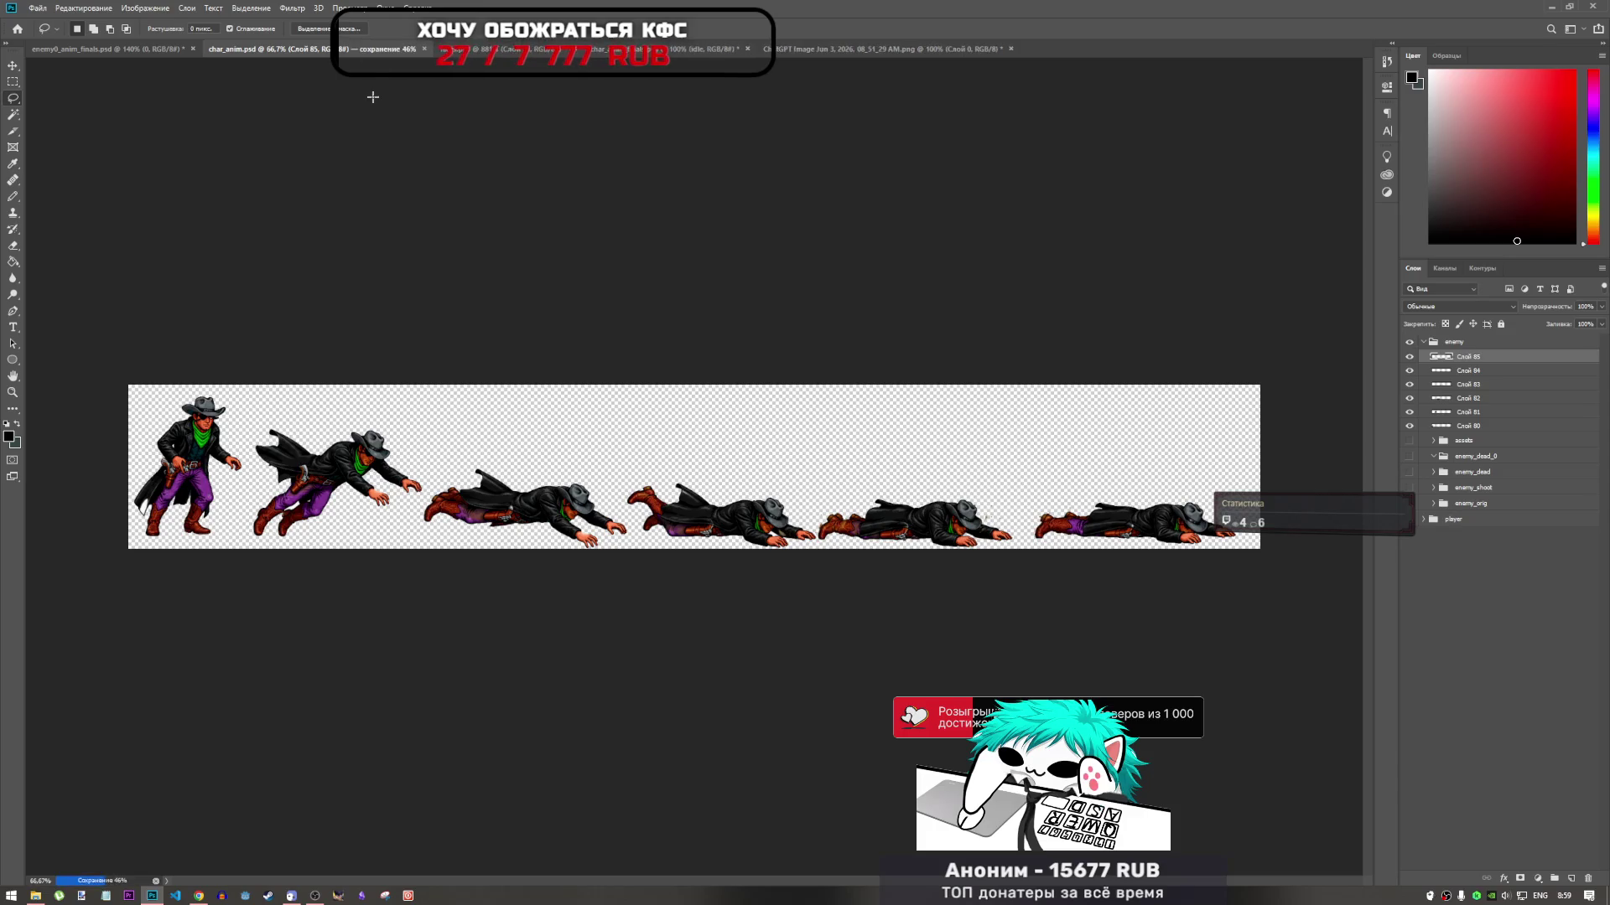
click(126, 50)
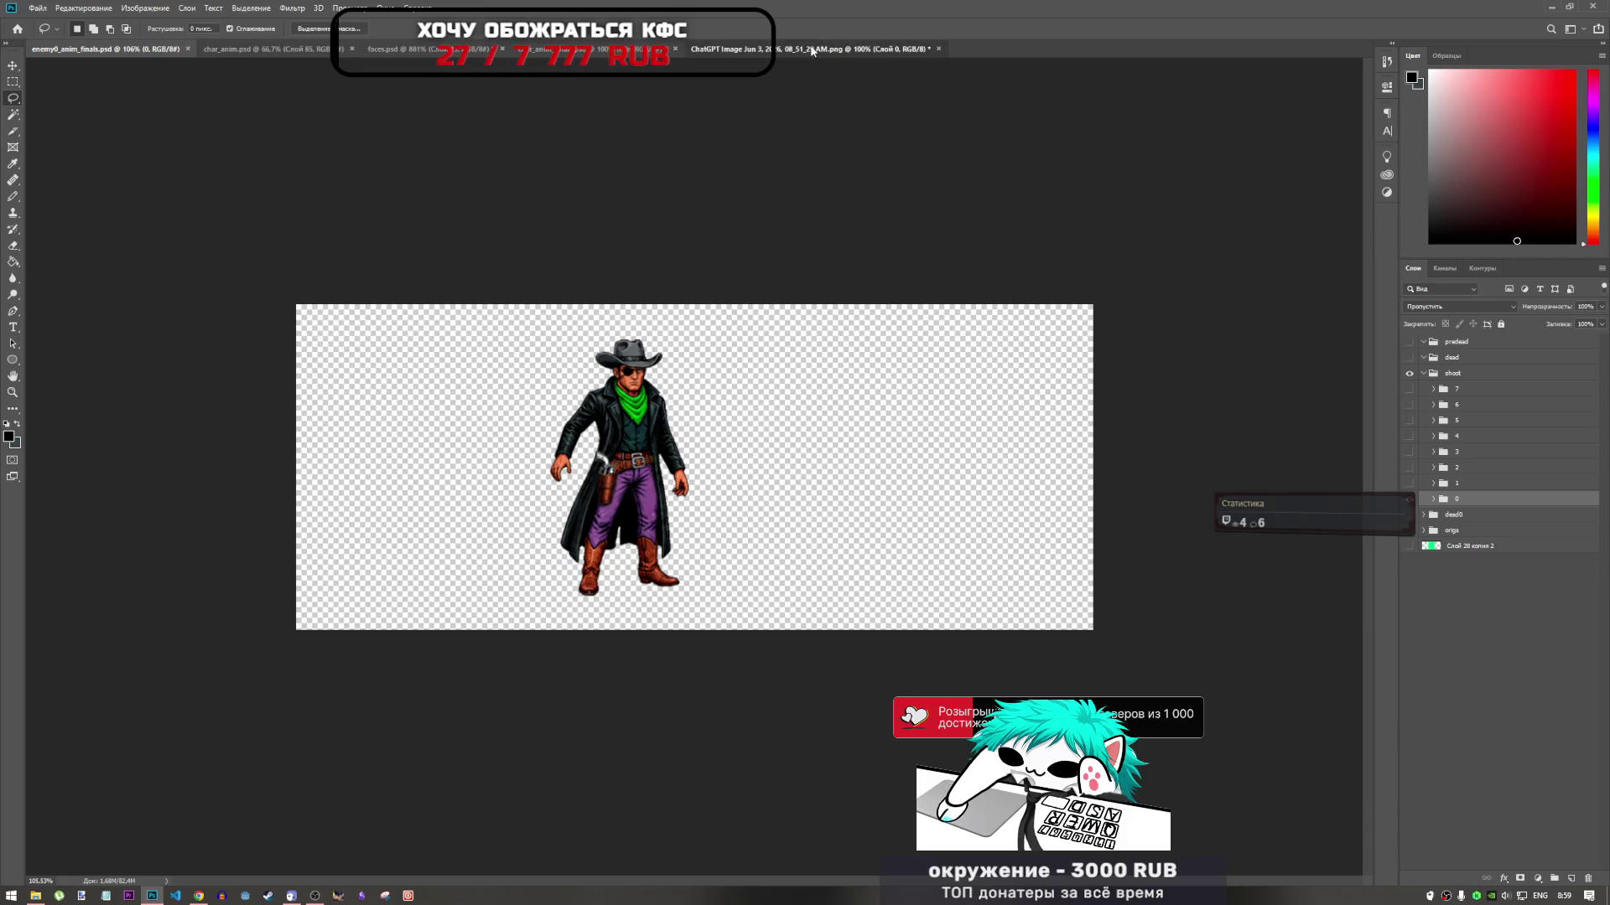
Close the ChatGPT reference sheet without saving changes
click(812, 49)
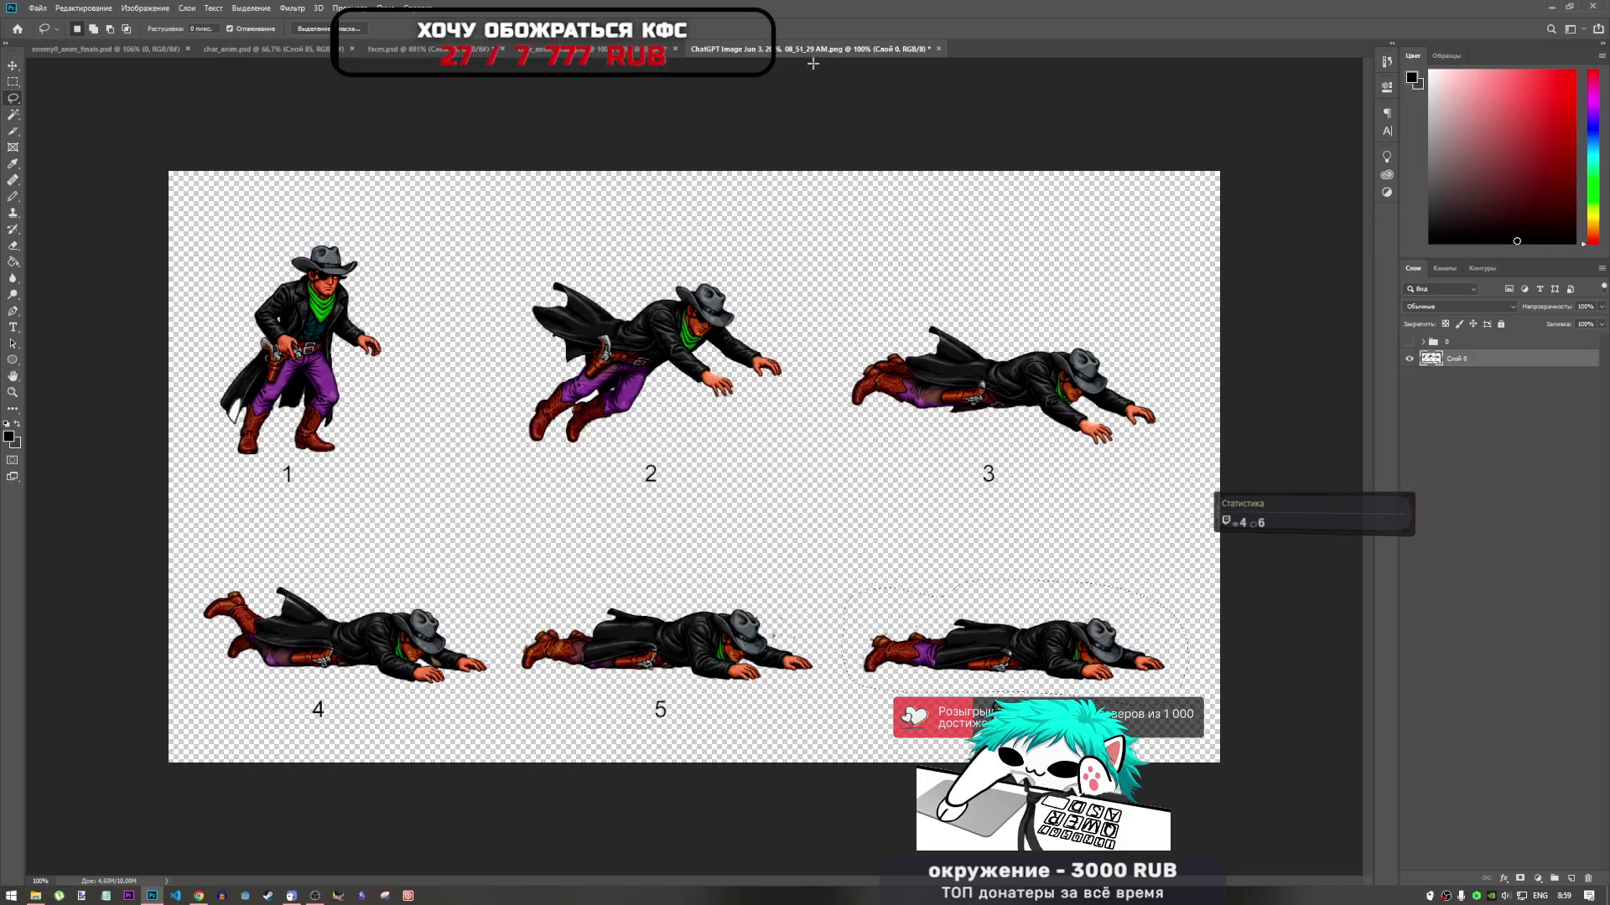
click(939, 49)
click(841, 326)
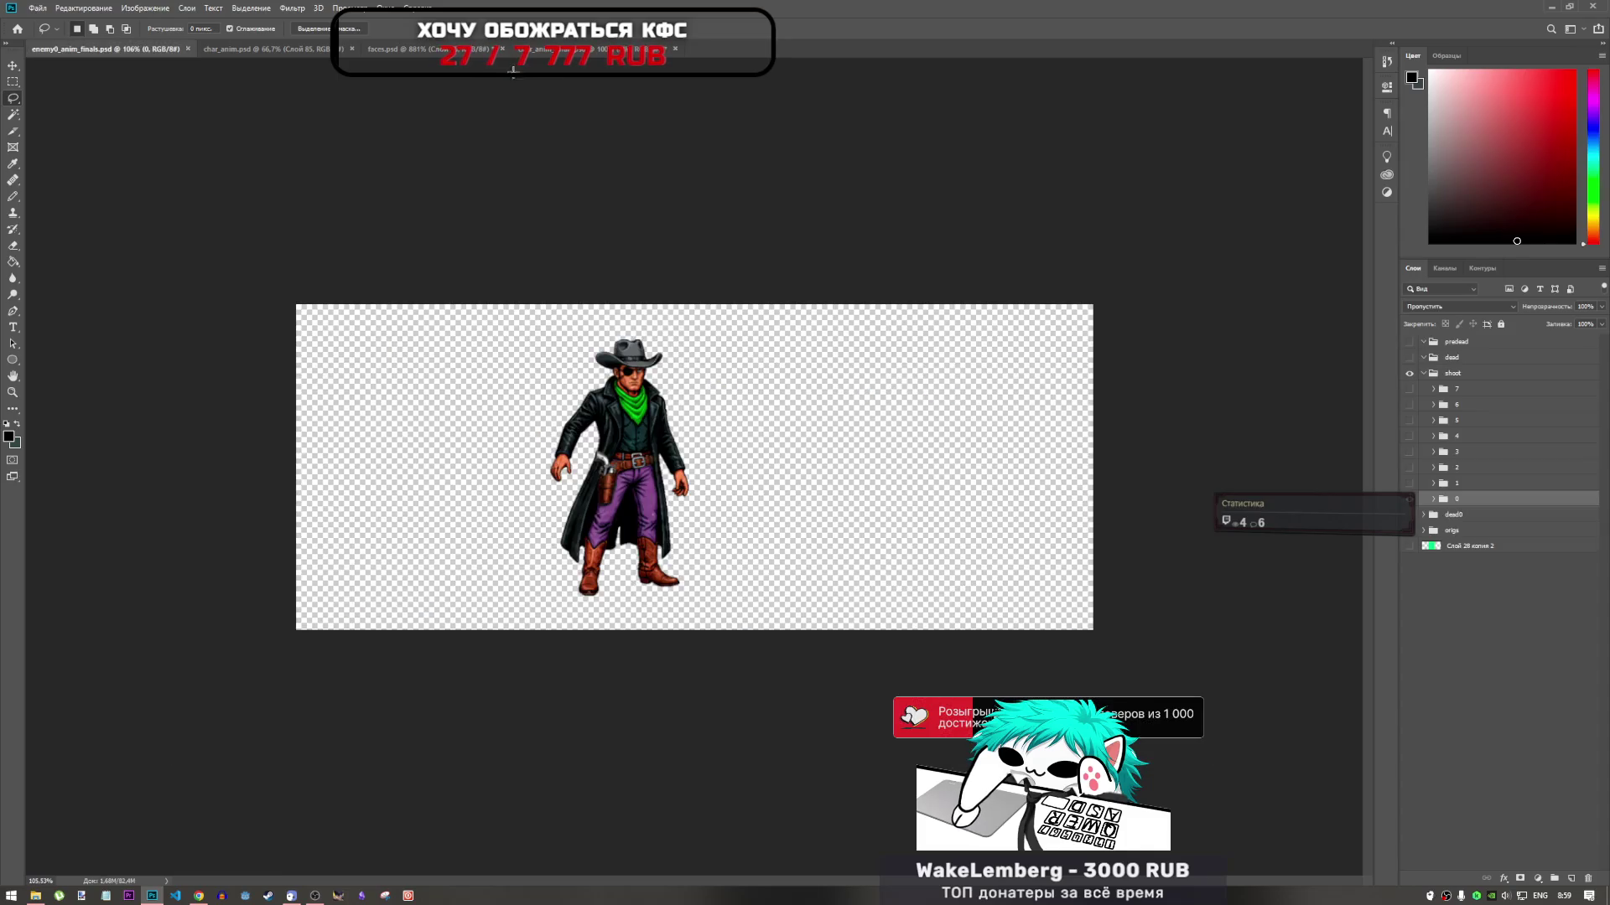
Compare faces.psd with the char_anim.psd cowboy strip, zooming over it, then show the green-square document
click(402, 49)
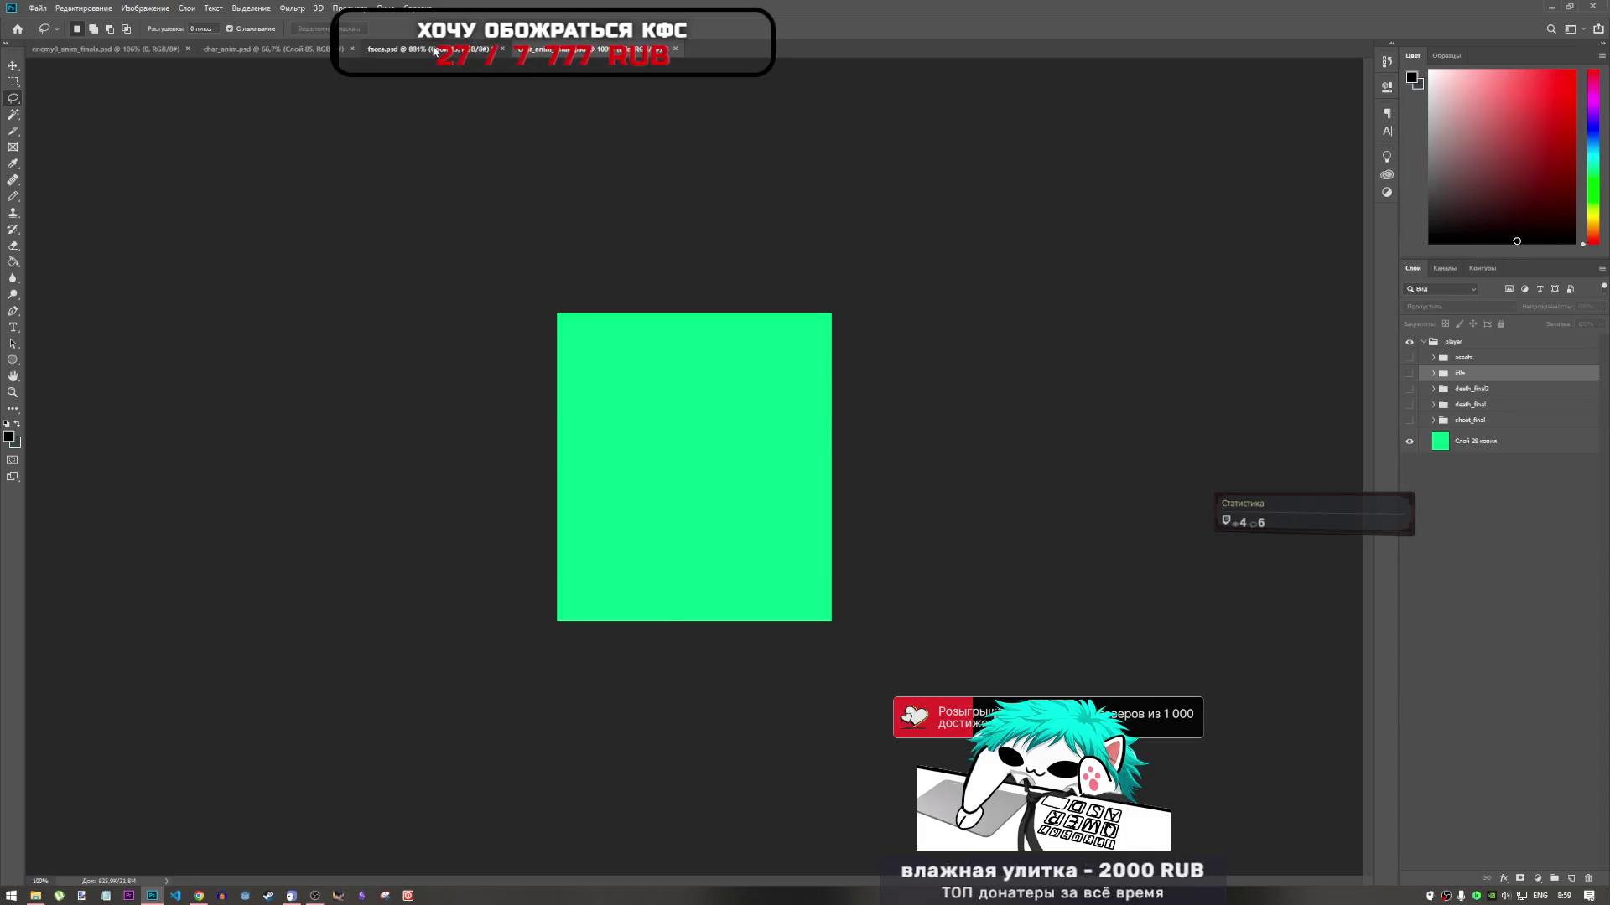
click(290, 48)
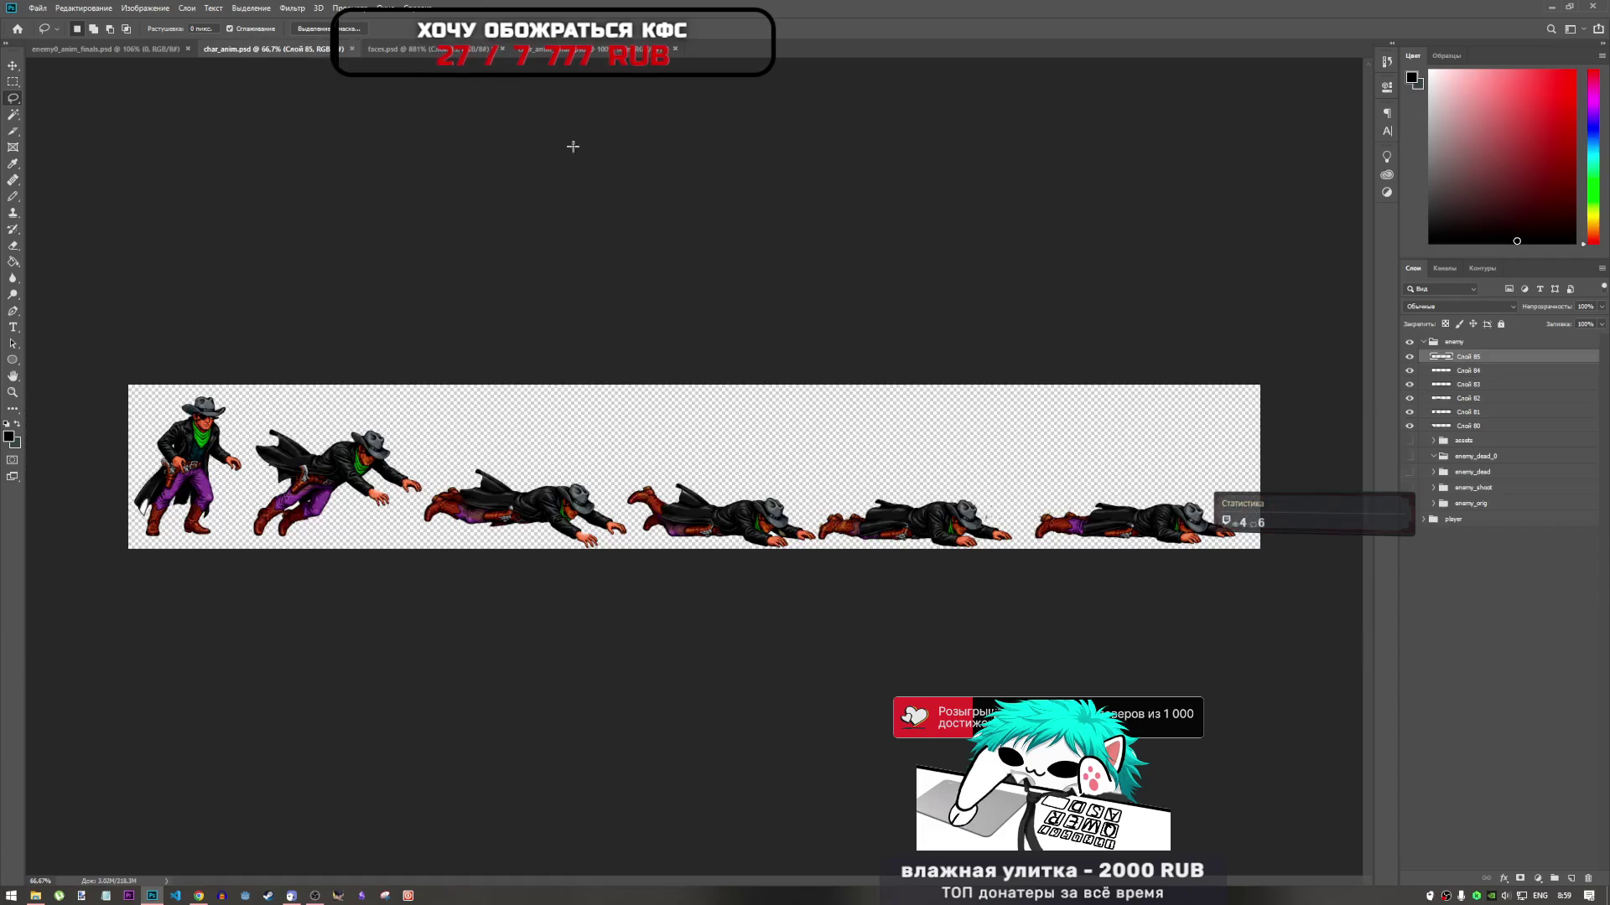
click(483, 50)
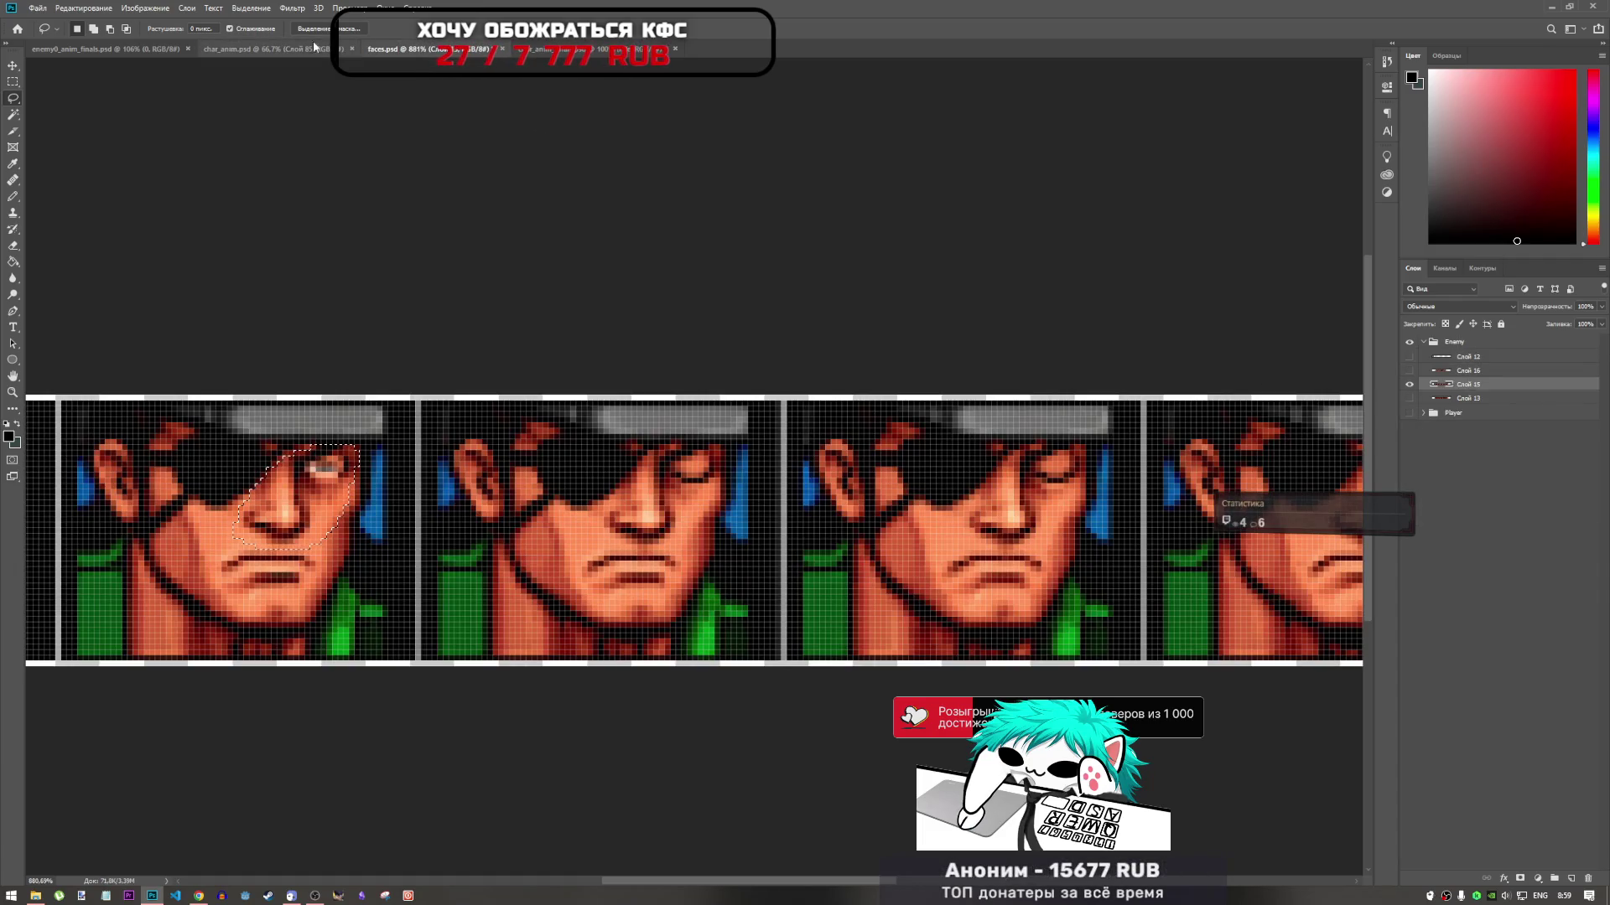
click(285, 48)
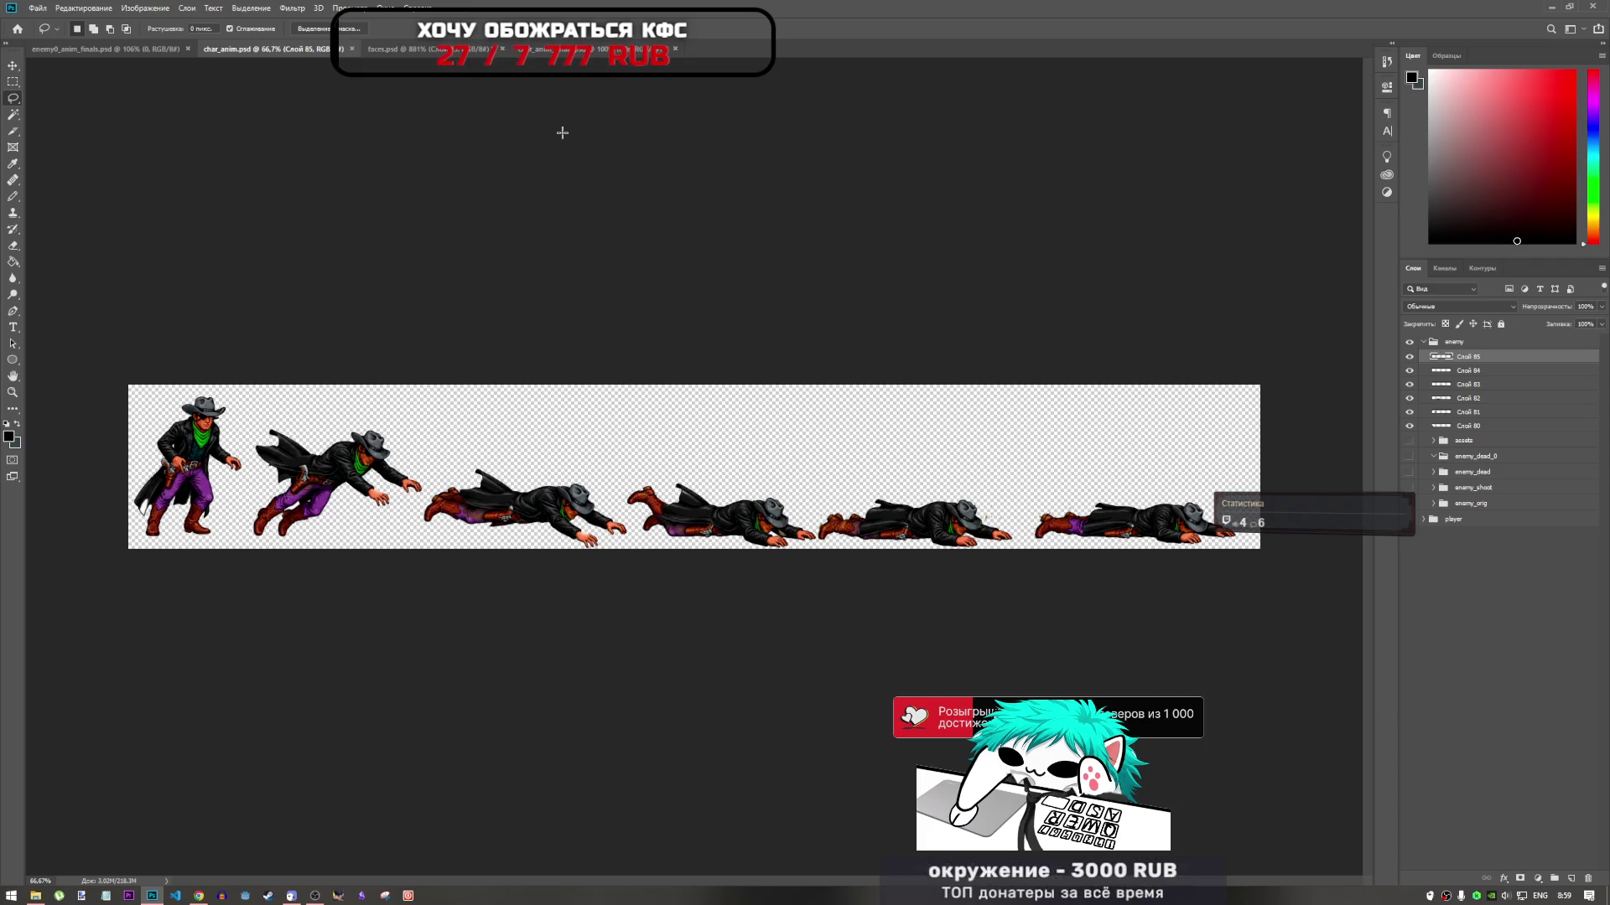
scroll(567, 551, up, 5)
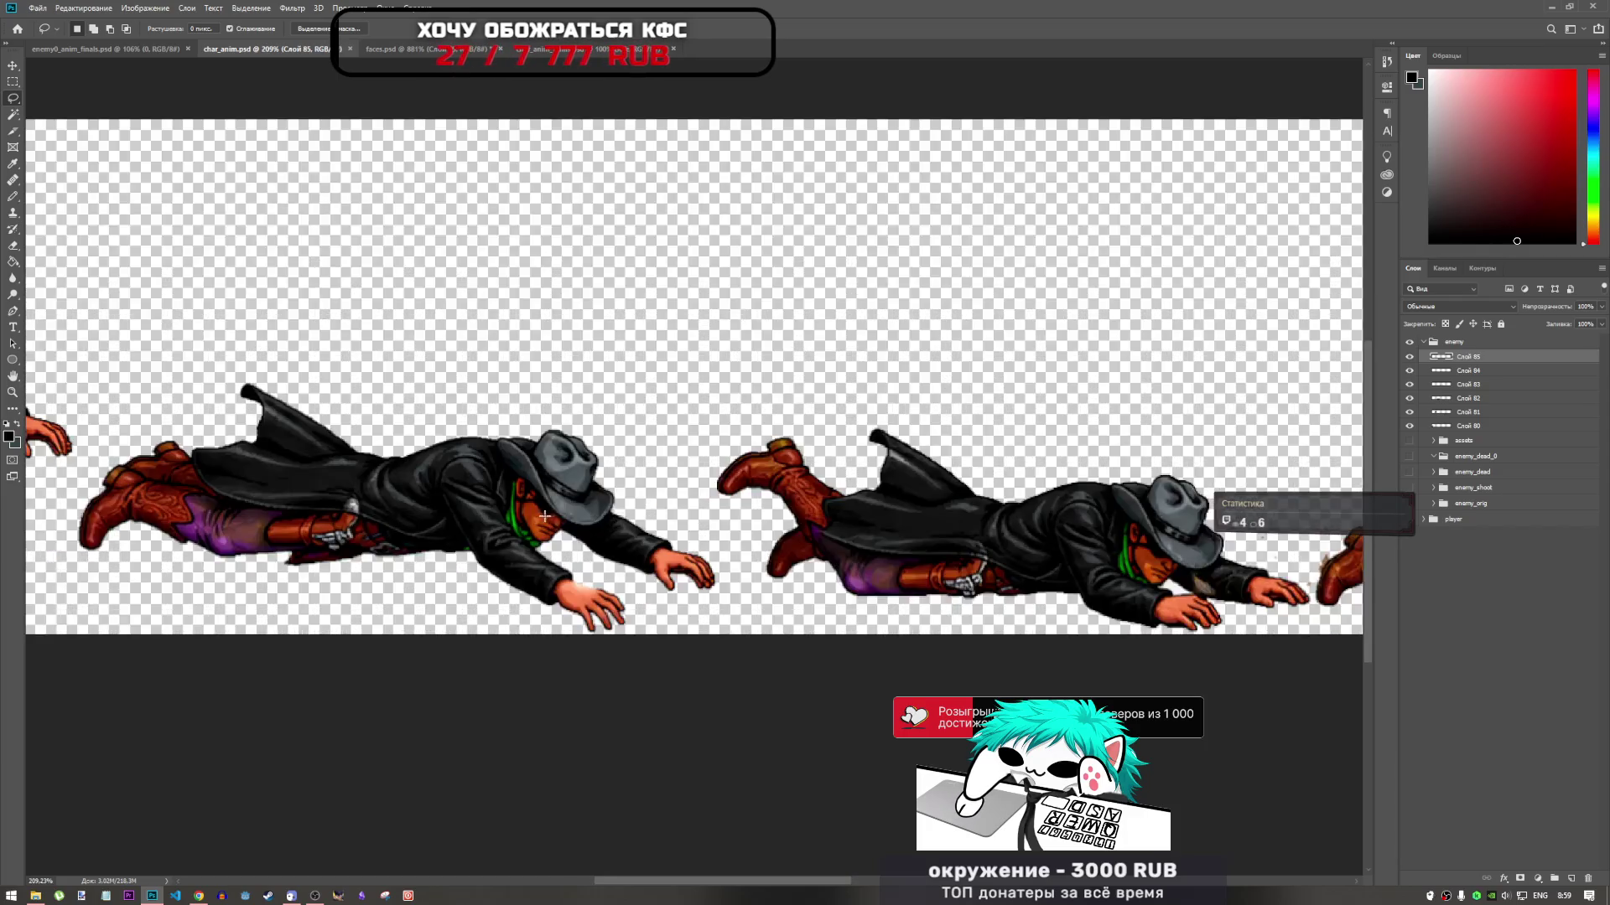
scroll(566, 550, down, 4)
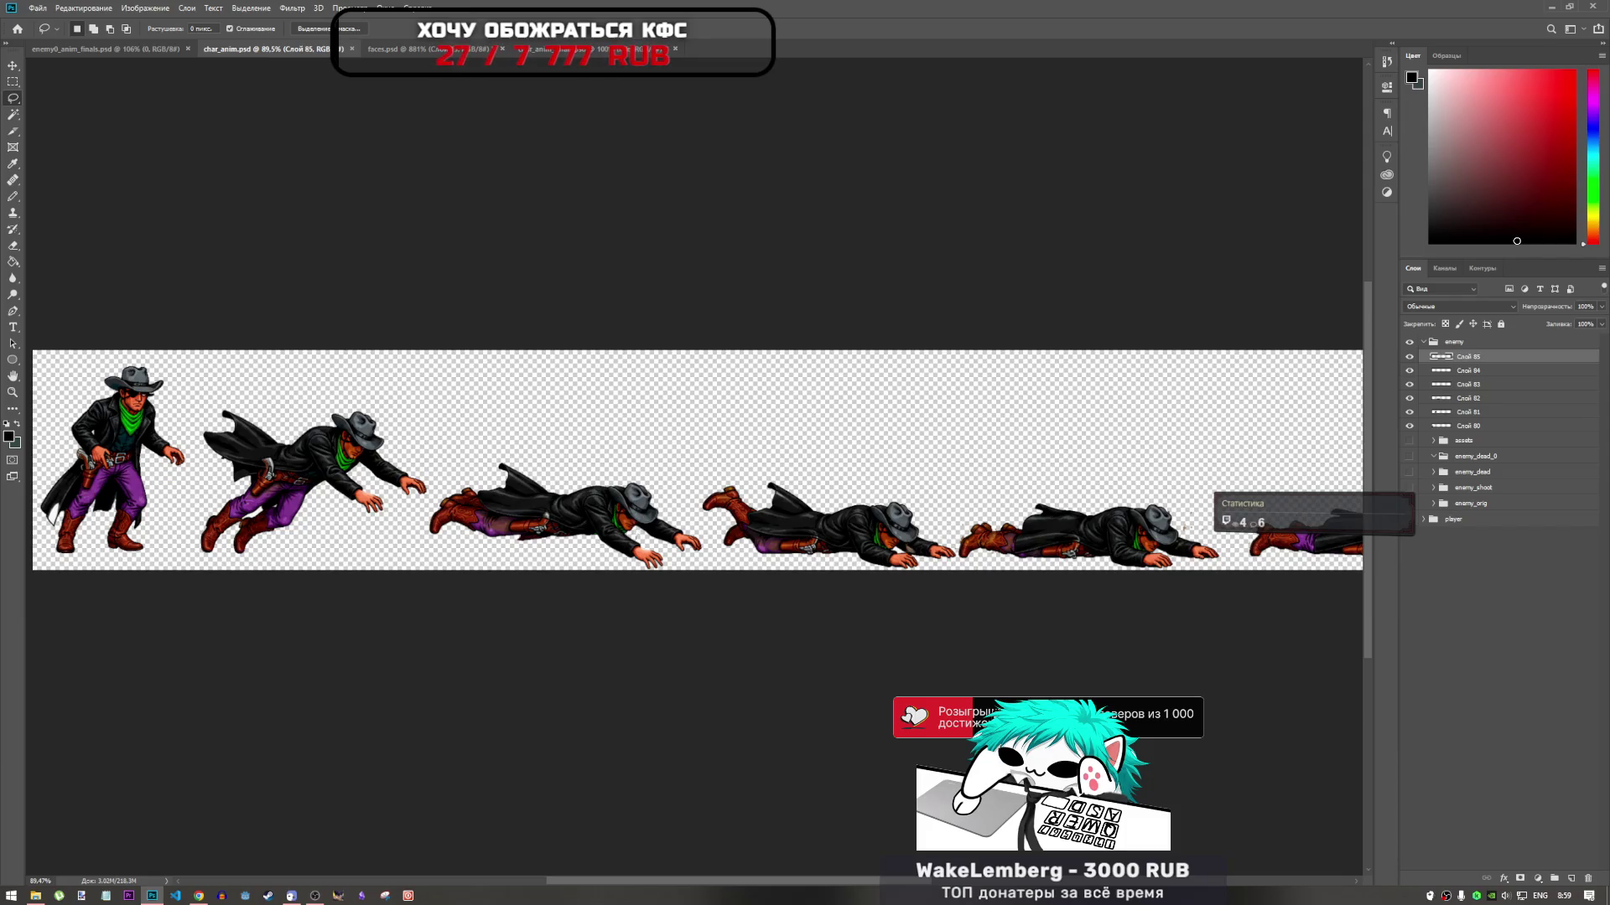
scroll(629, 524, up, 3)
scroll(629, 524, down, 3)
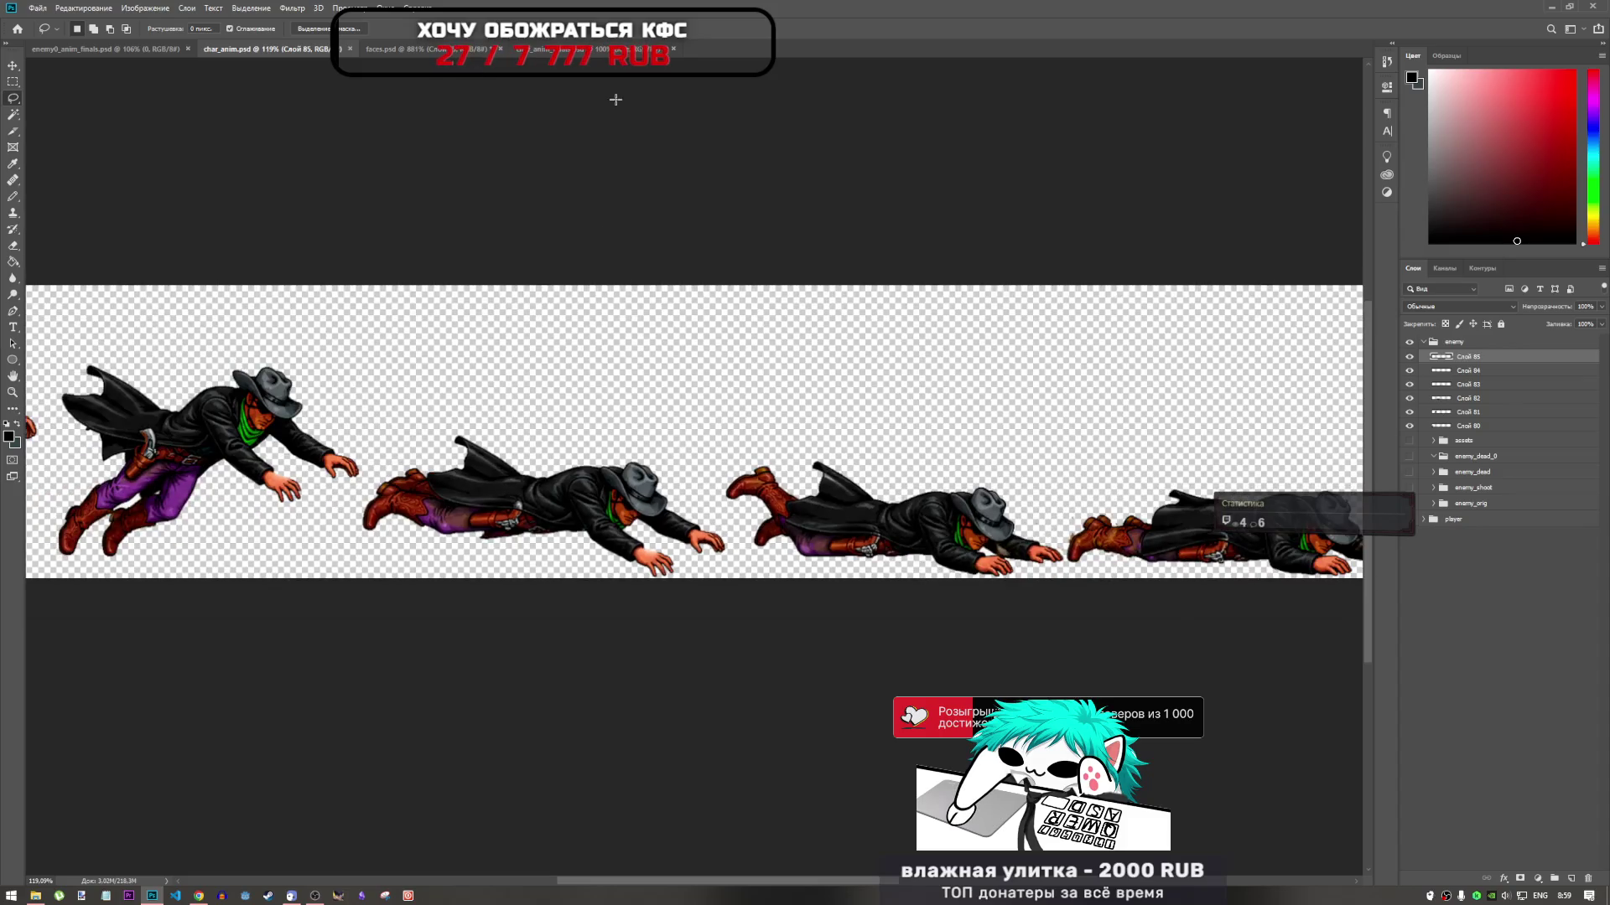
click(545, 49)
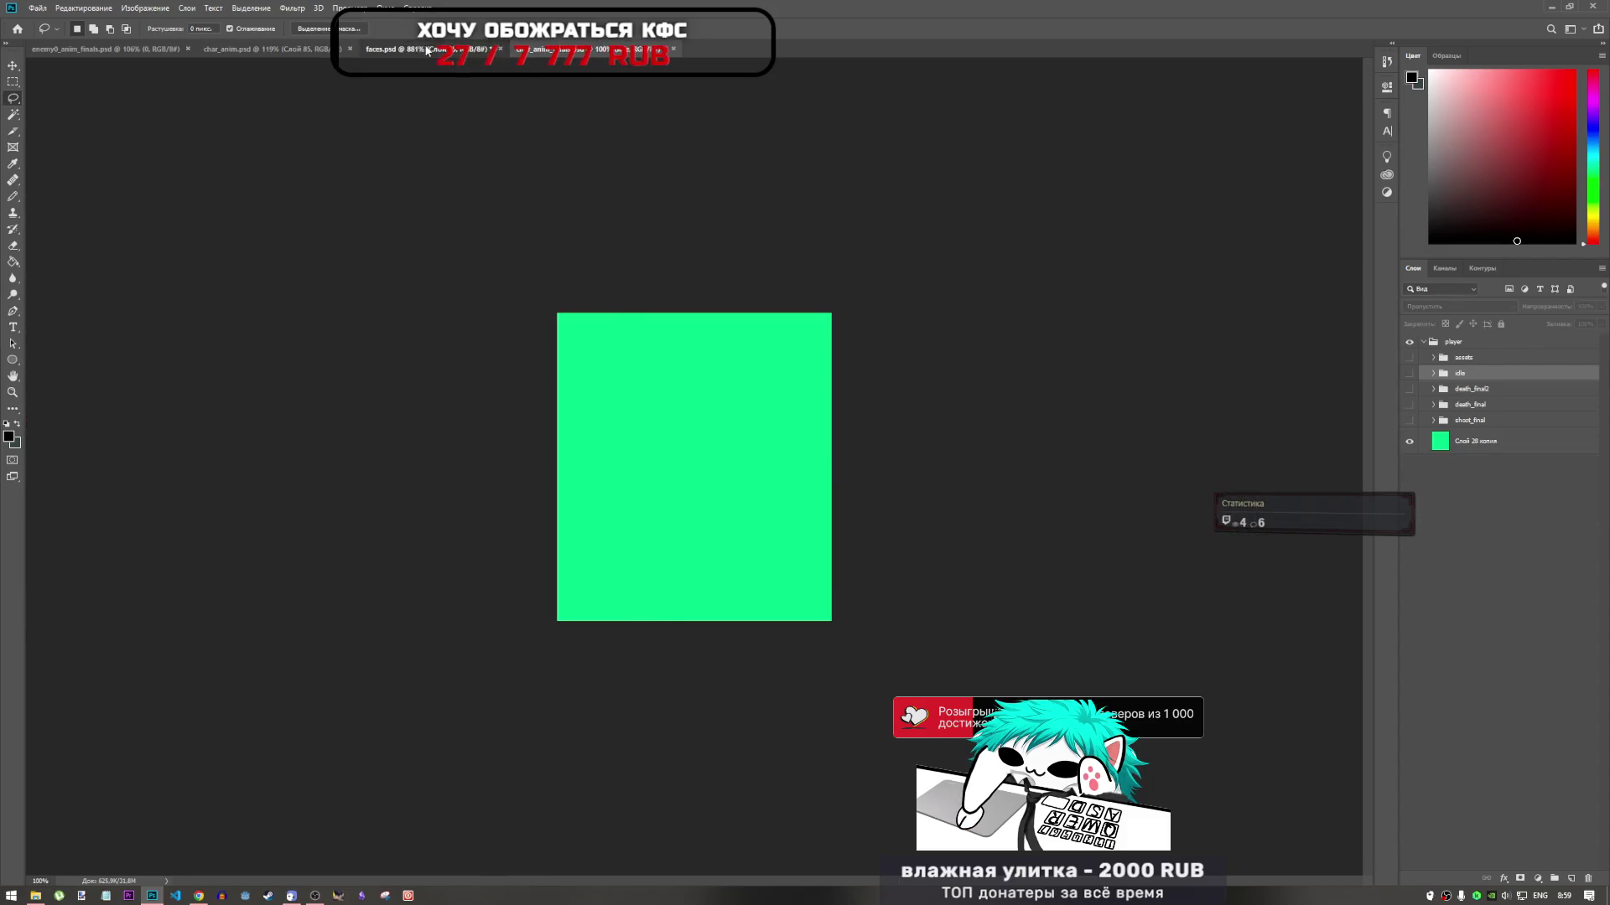
In faces.psd, hide the Слой 15 and Слой 16 face rows and show only Слой 13
scroll(719, 395, down, 5)
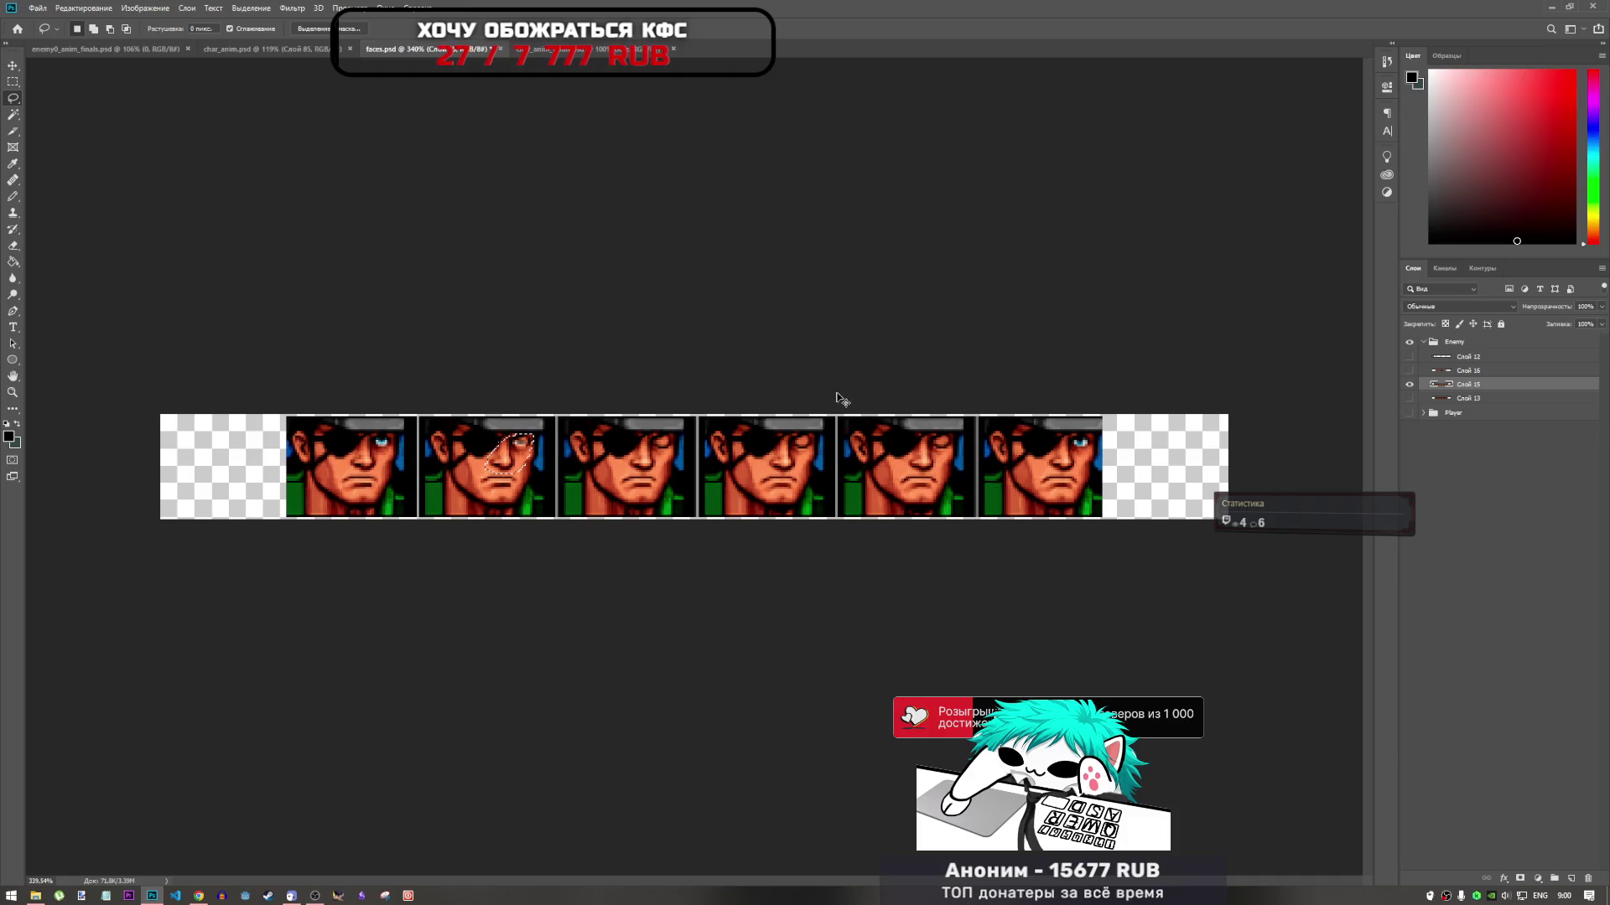
click(1409, 384)
click(1410, 370)
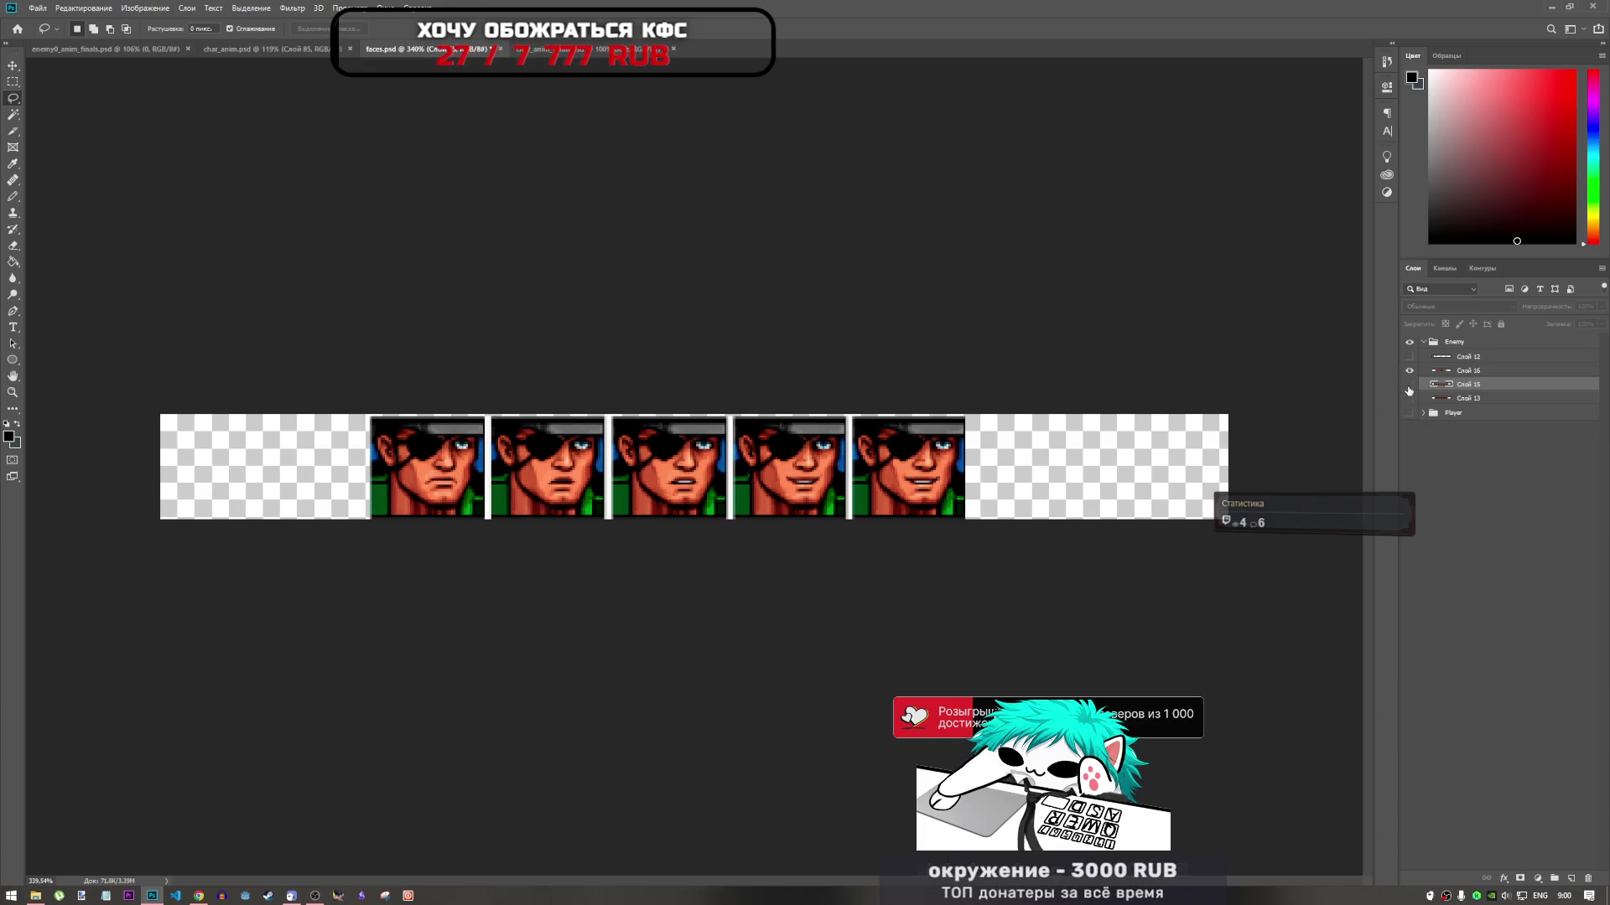
click(1410, 370)
click(1409, 398)
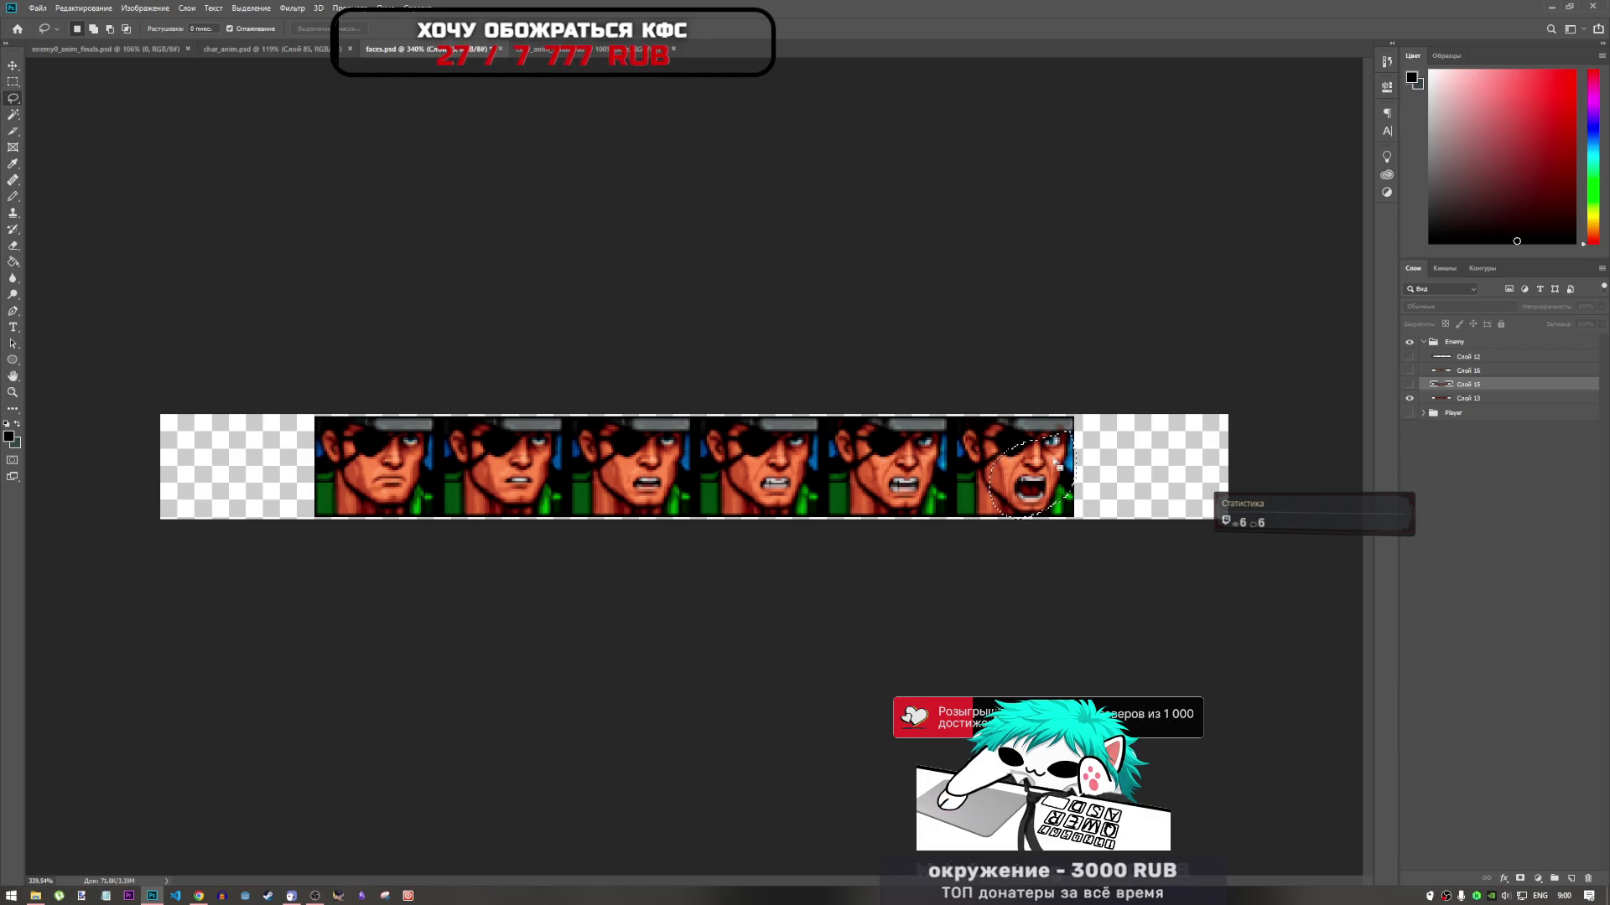
Clear the selection and go back to the char_anim.psd cowboy strip
key(ctrl+d)
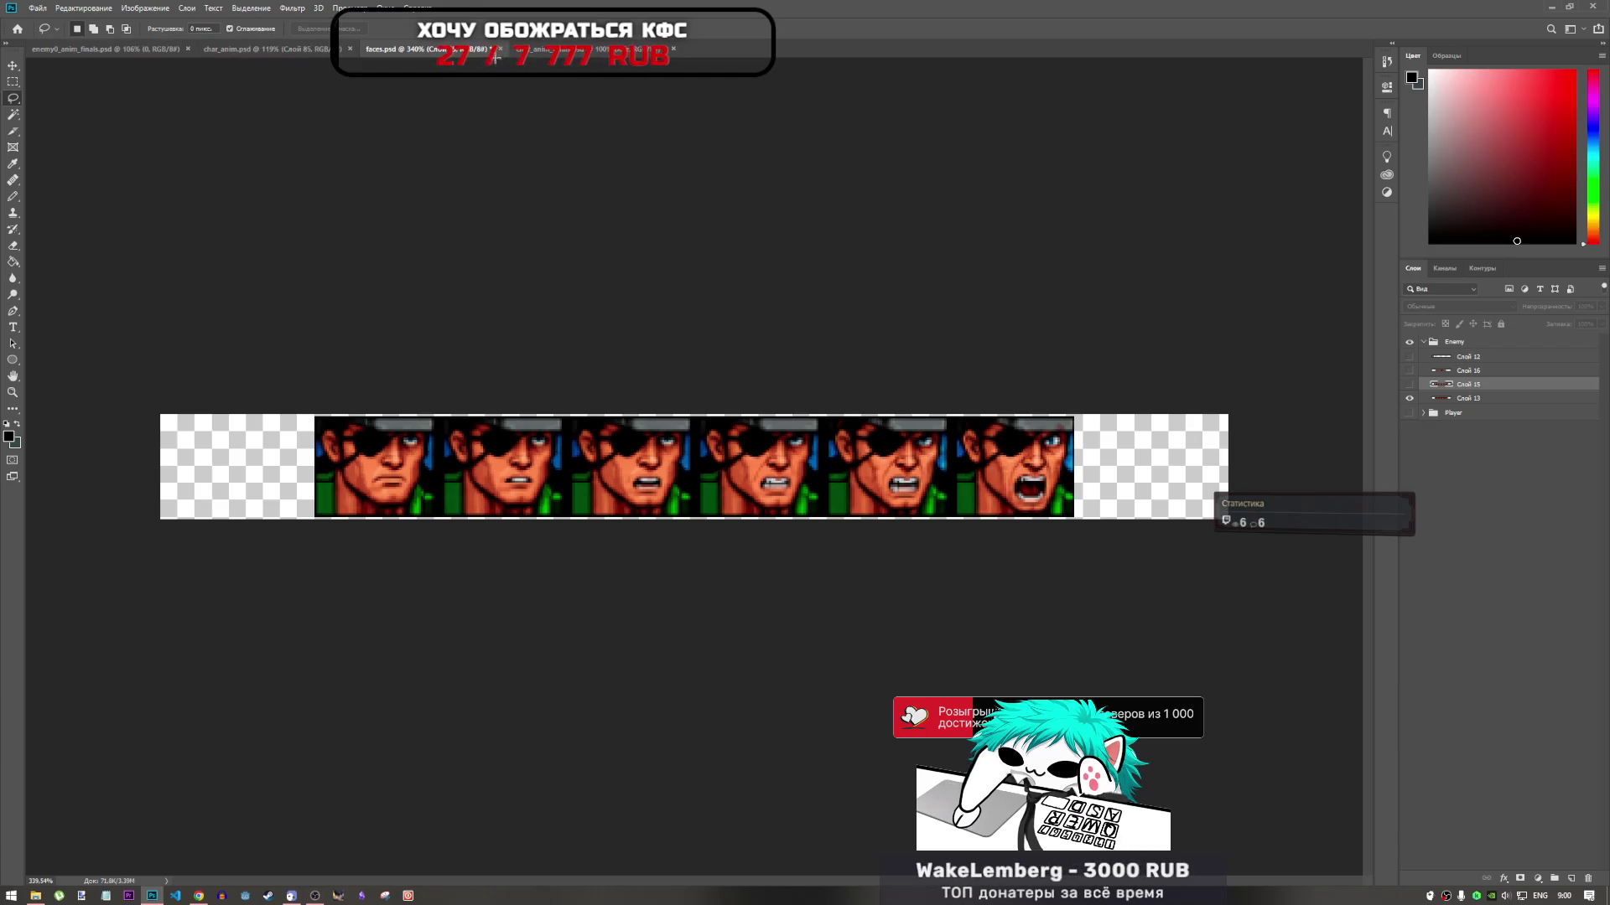
click(543, 51)
click(197, 51)
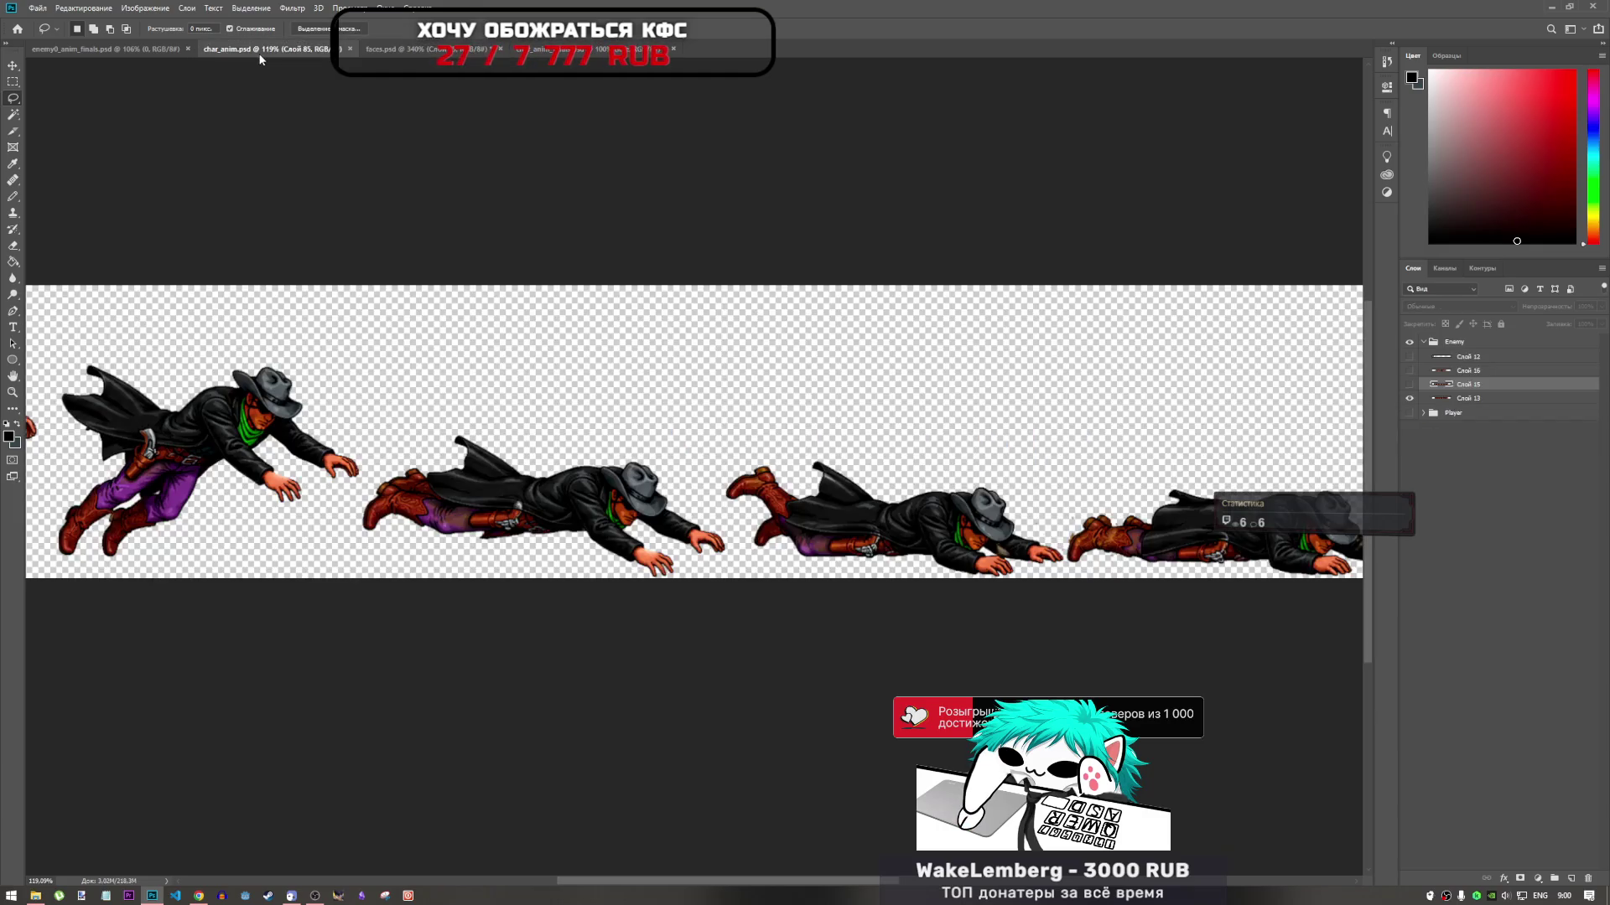
Open char.psd from the psd folder without a colour profile and view its parts sheet
scroll(332, 482, down, 3)
scroll(332, 482, up, 4)
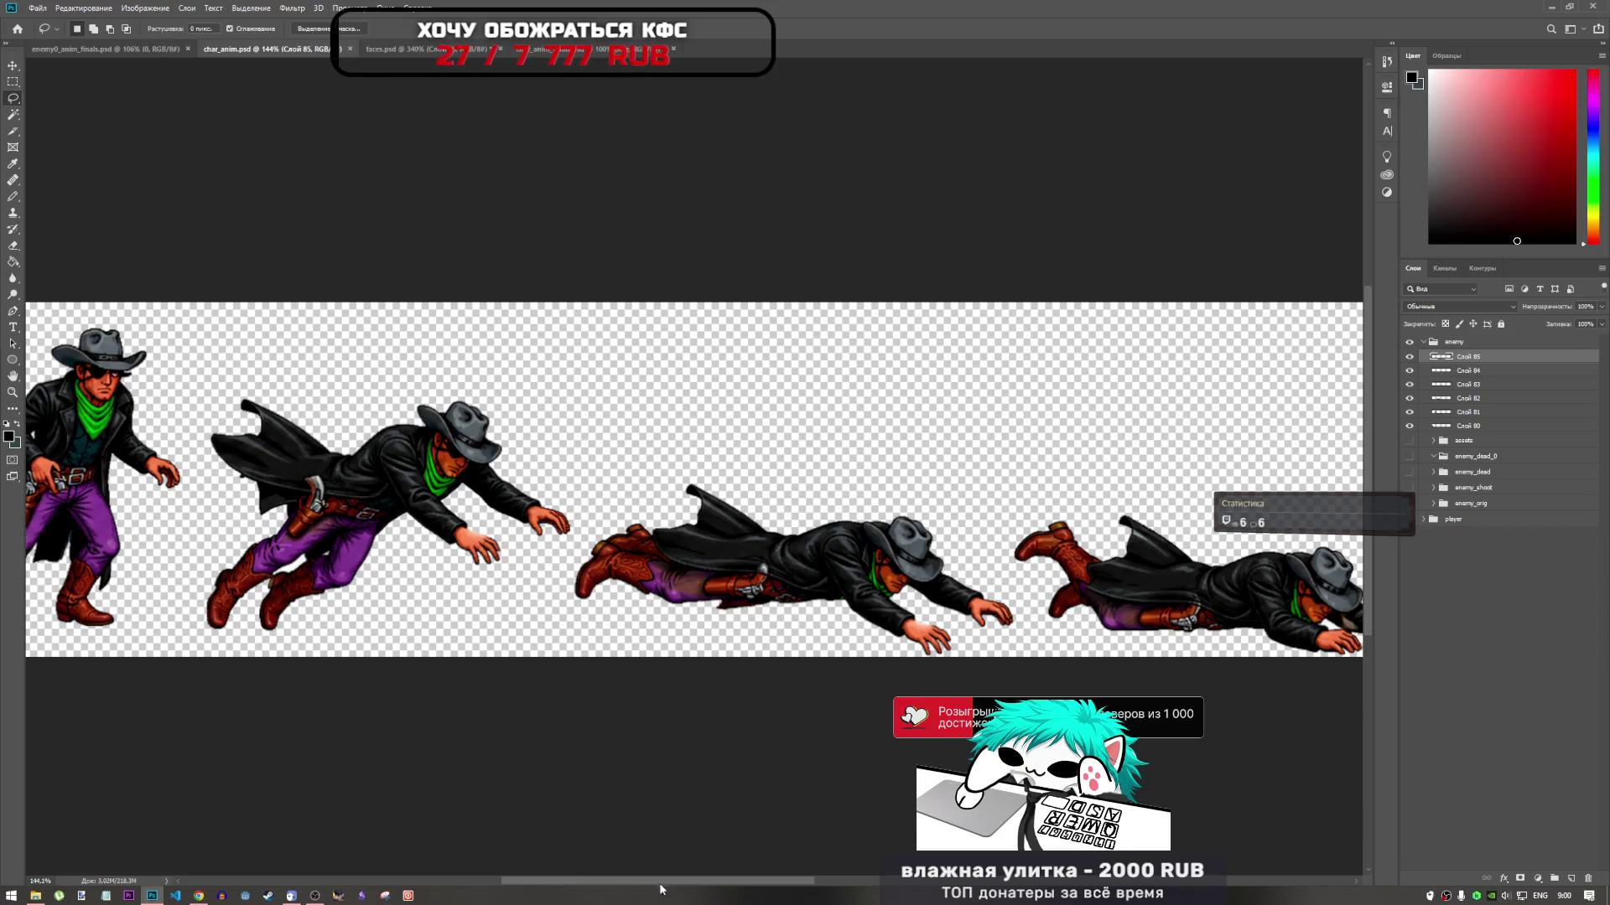
scroll(472, 161, left, 3)
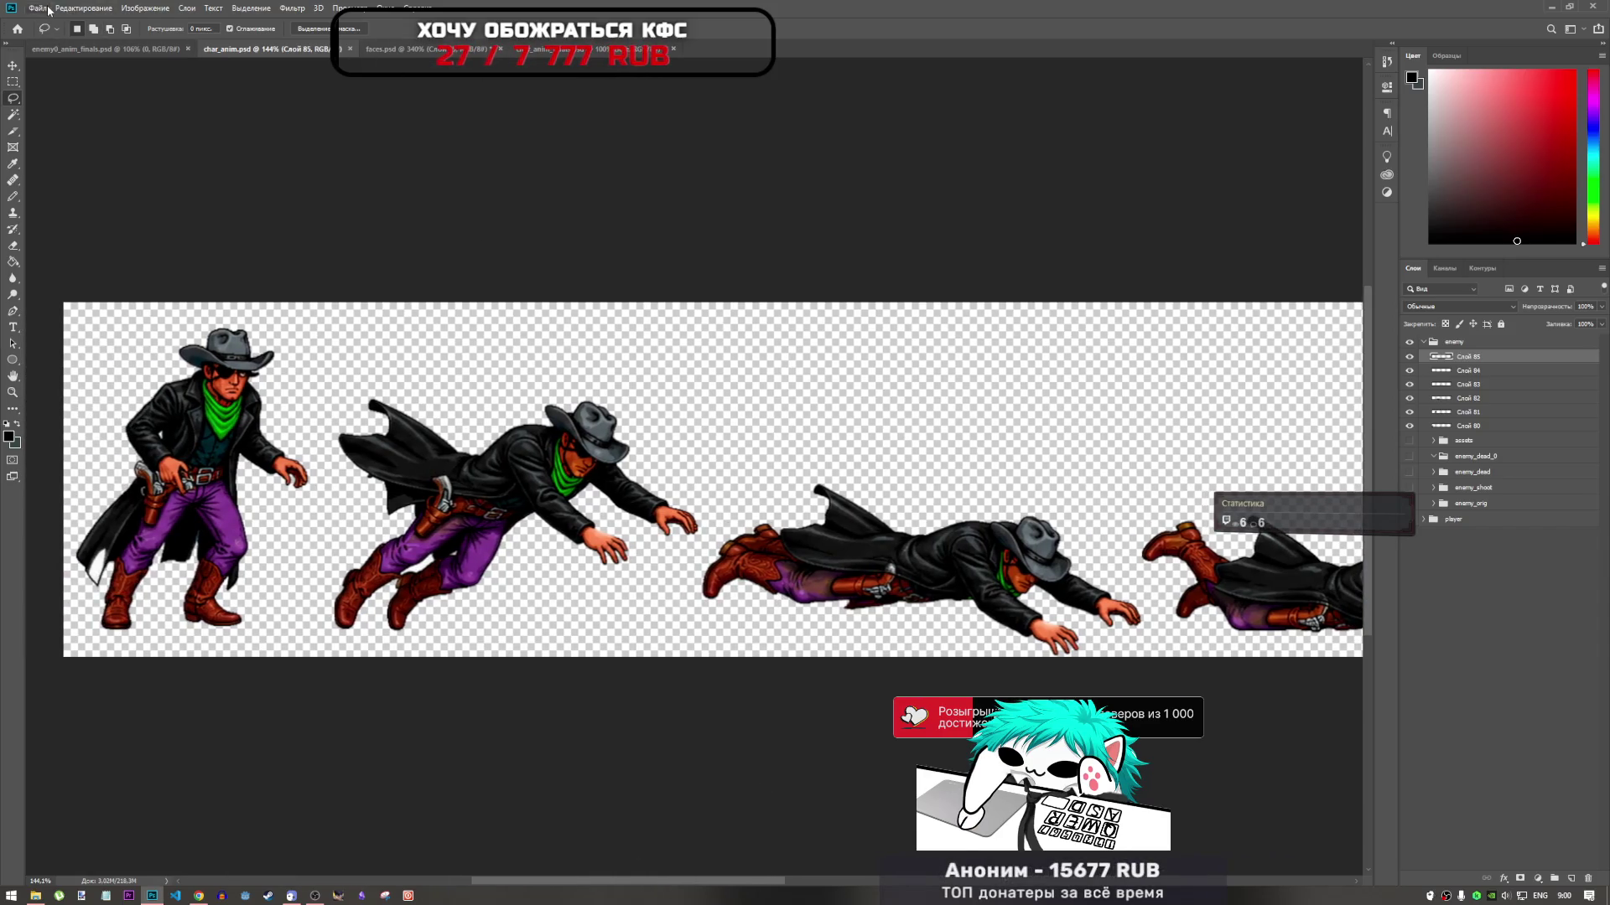
click(38, 8)
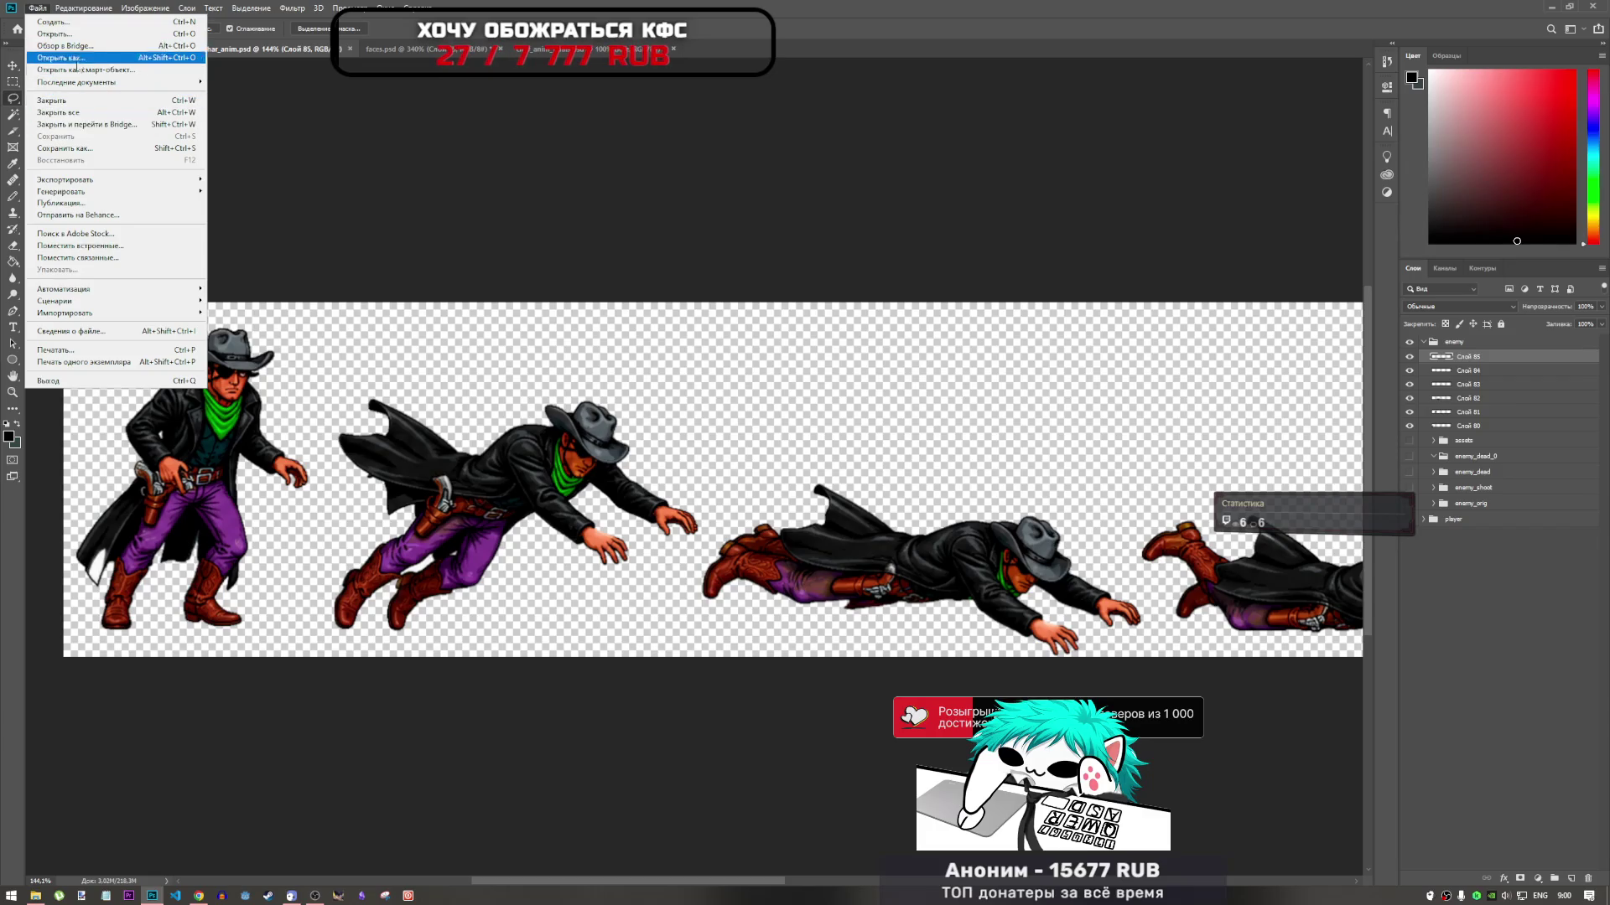
click(249, 36)
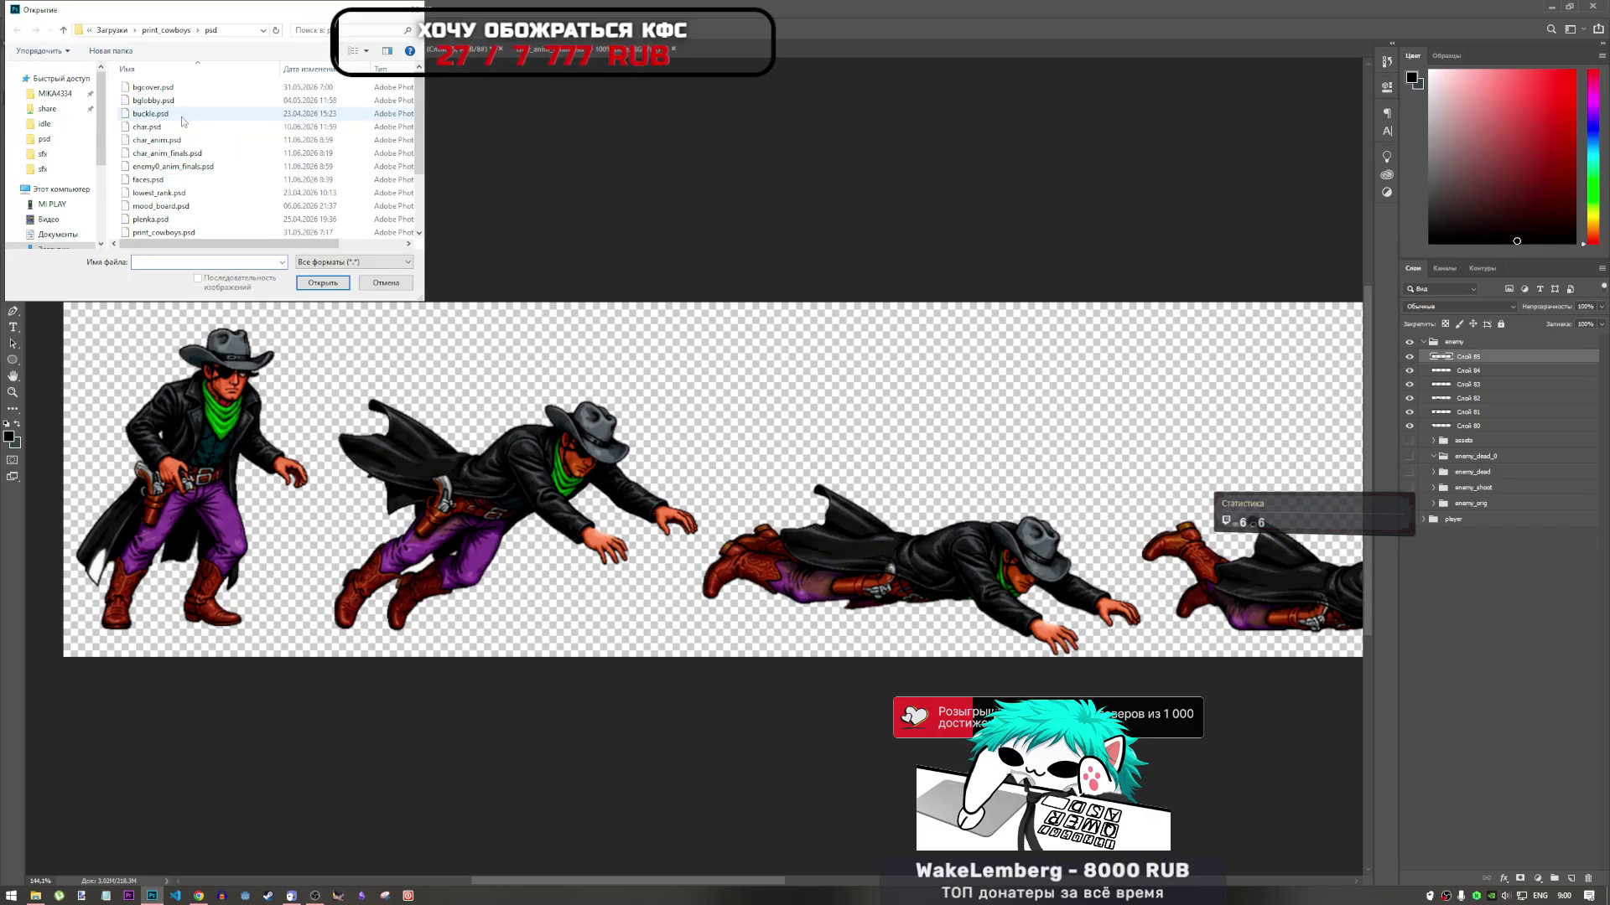
click(147, 127)
click(322, 282)
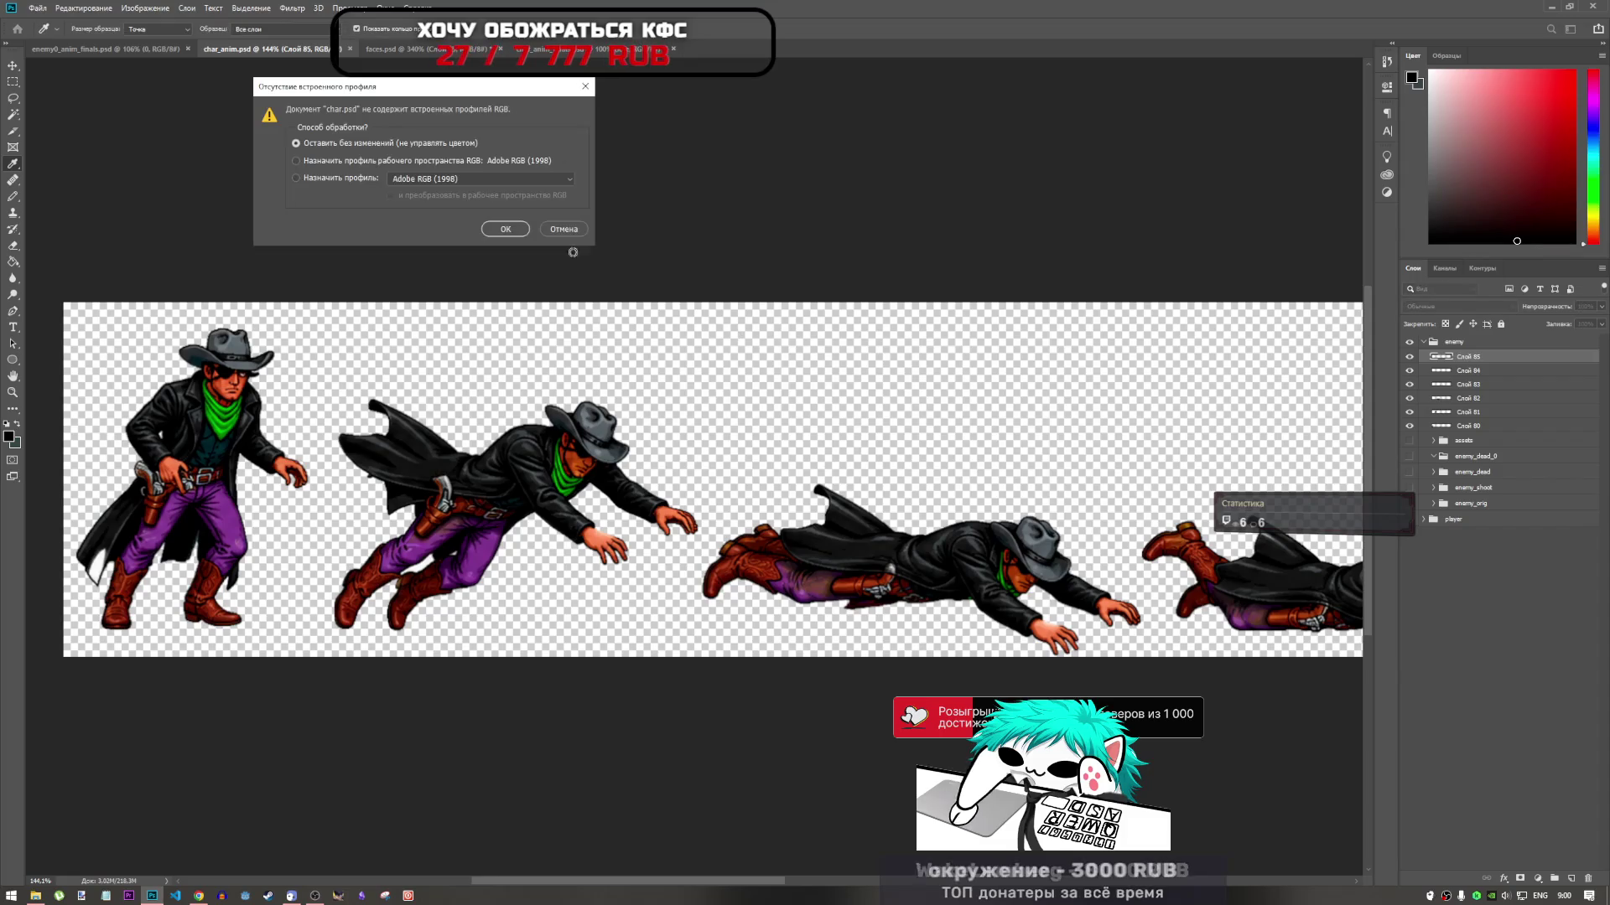
key(Return)
click(738, 49)
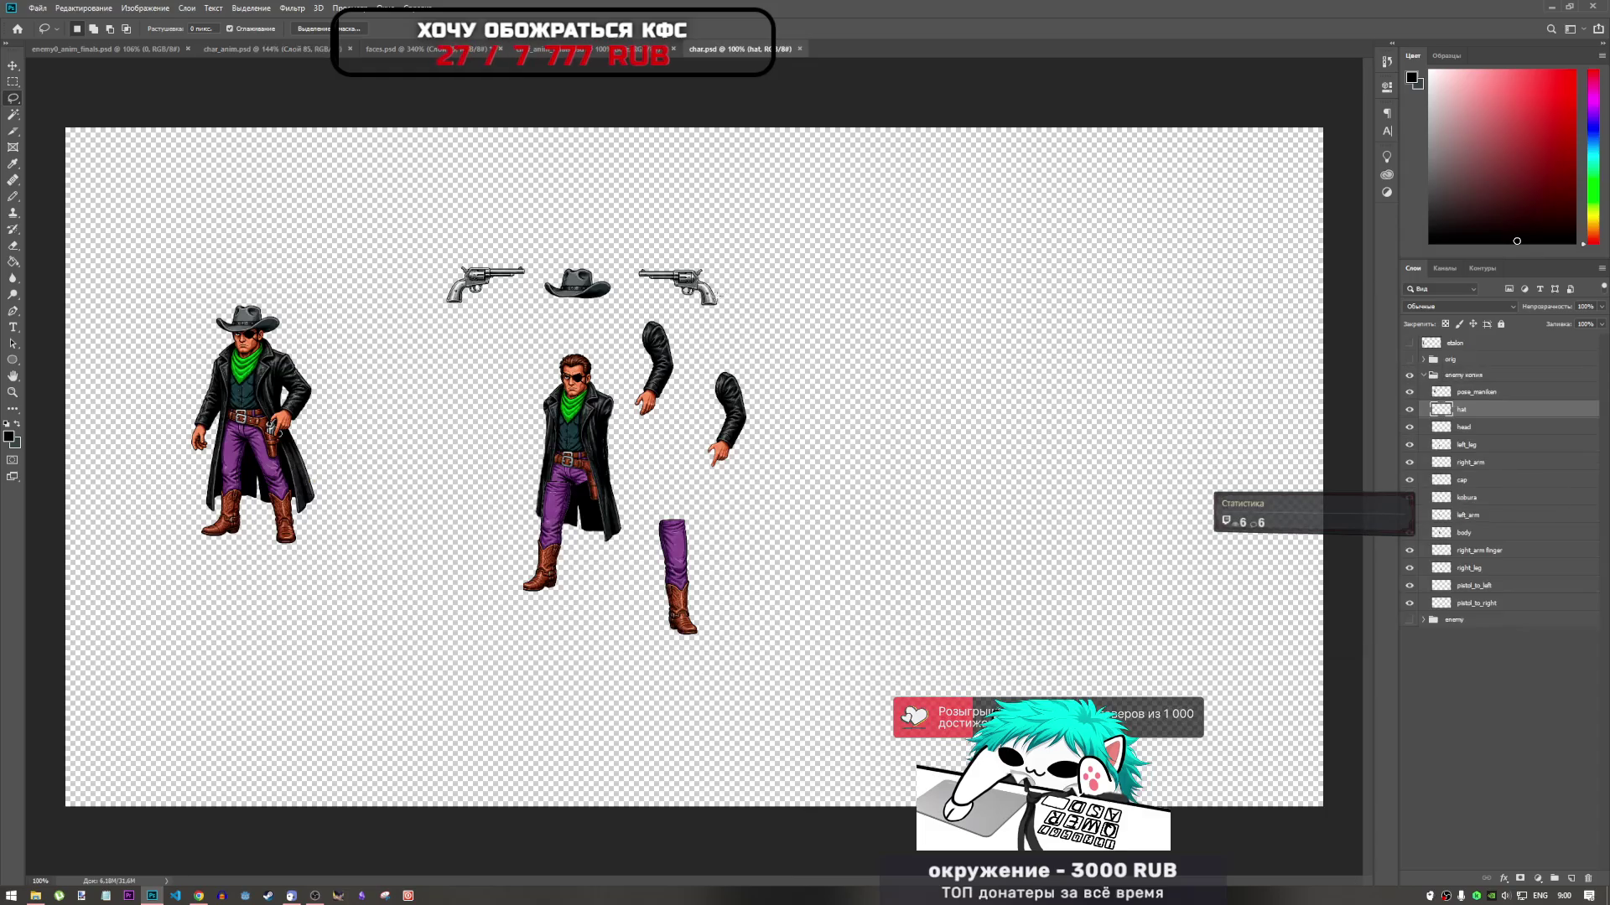
Fit char.psd in the window and toggle its head layer's visibility to identify it
key(ctrl+0)
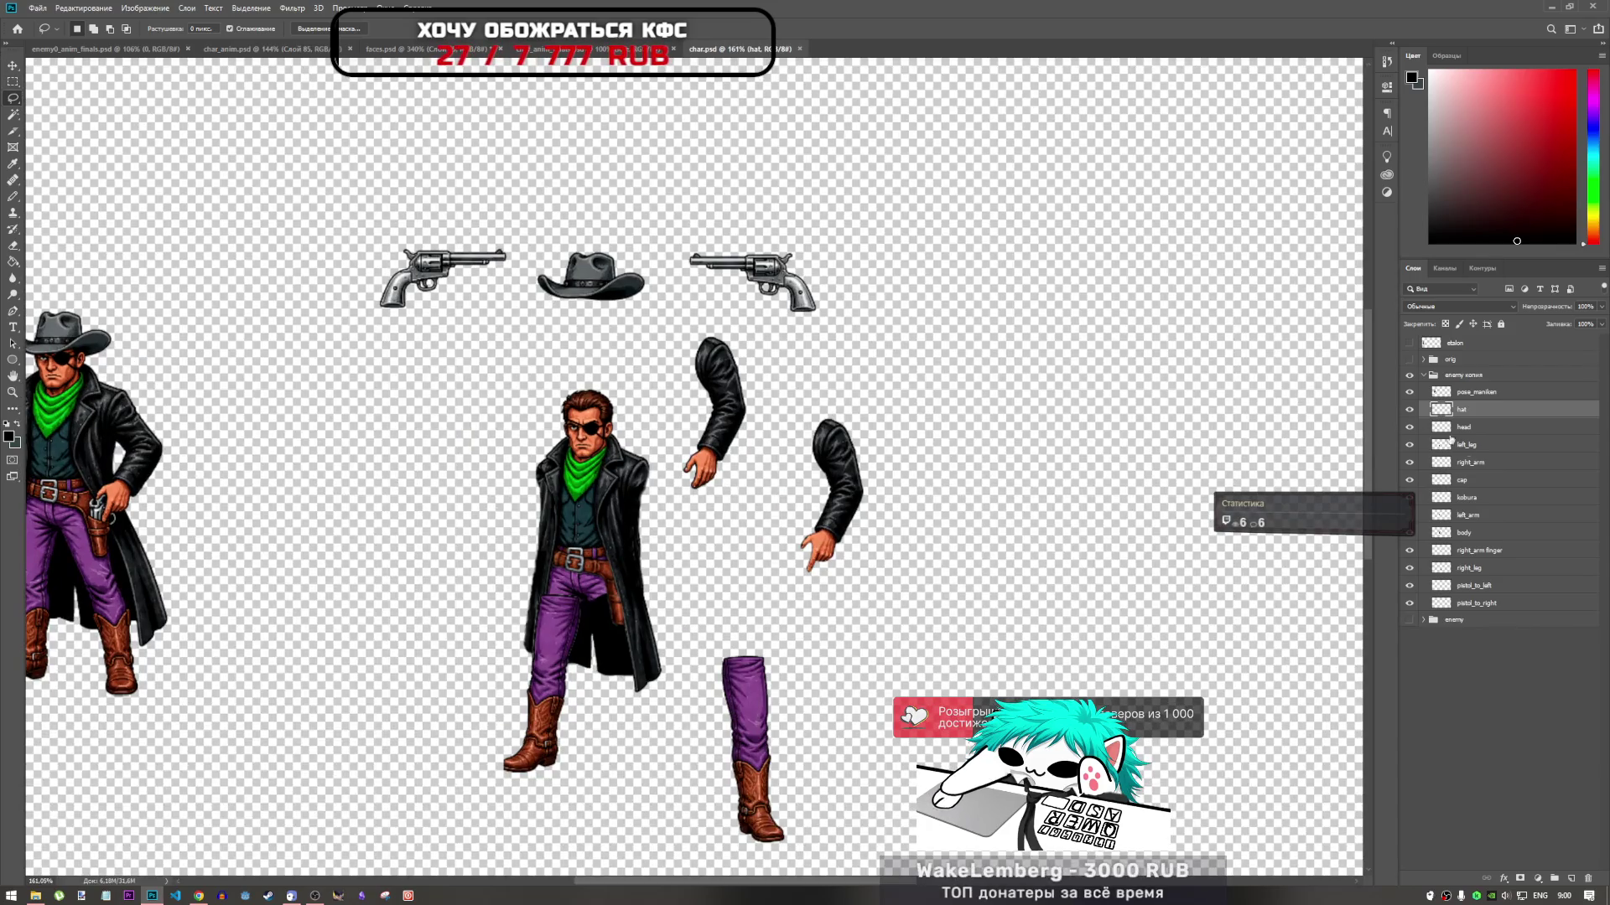
click(1409, 426)
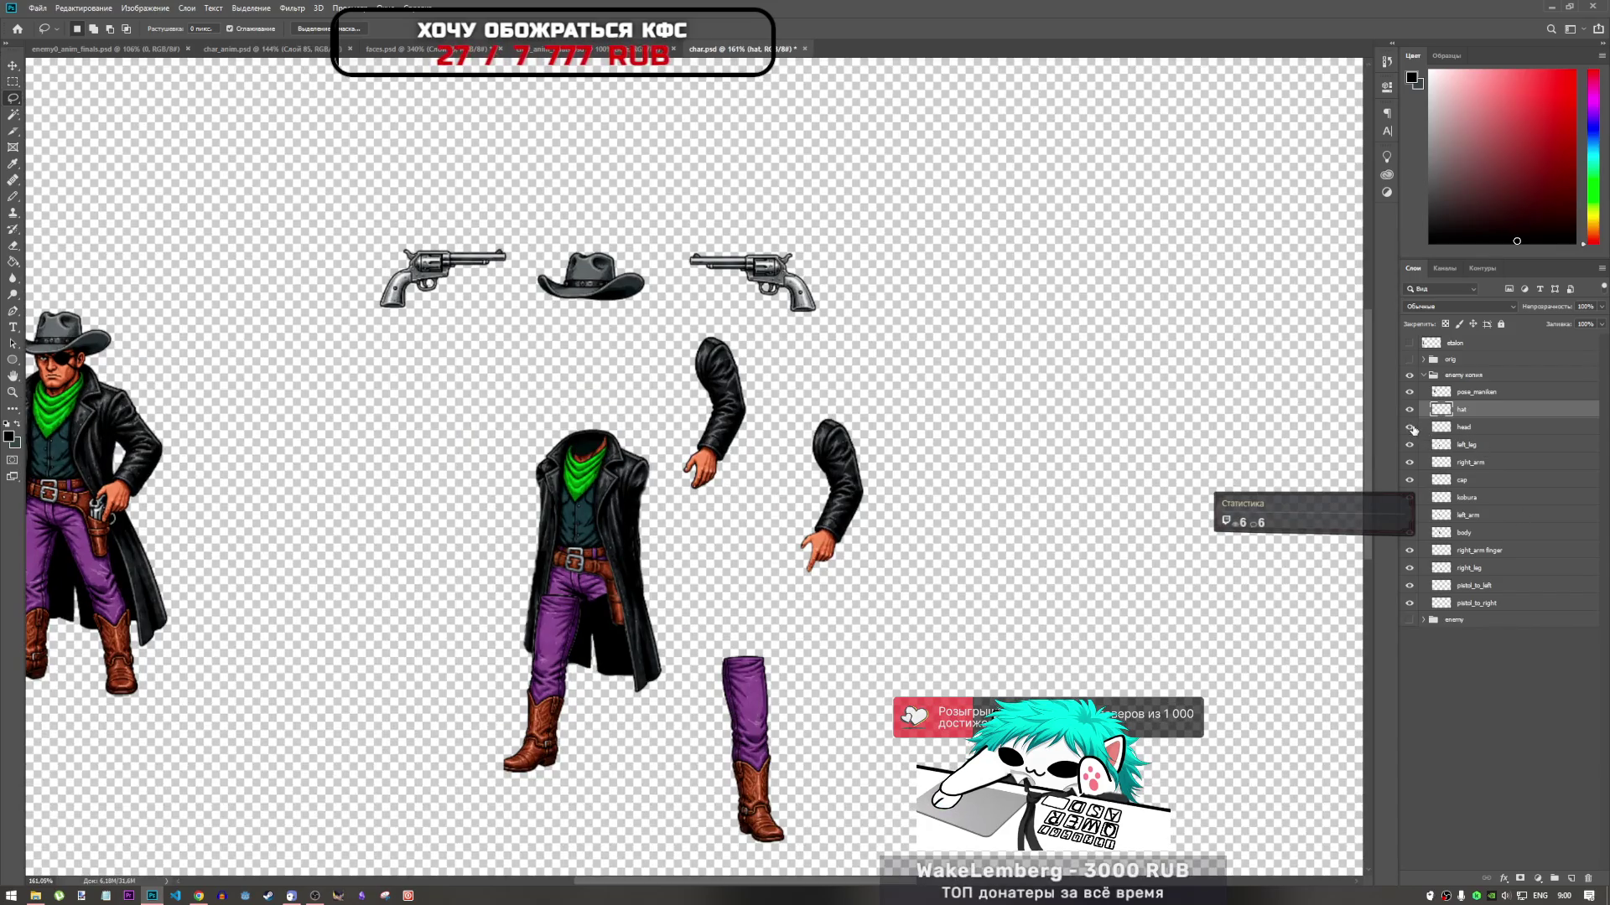
click(1462, 427)
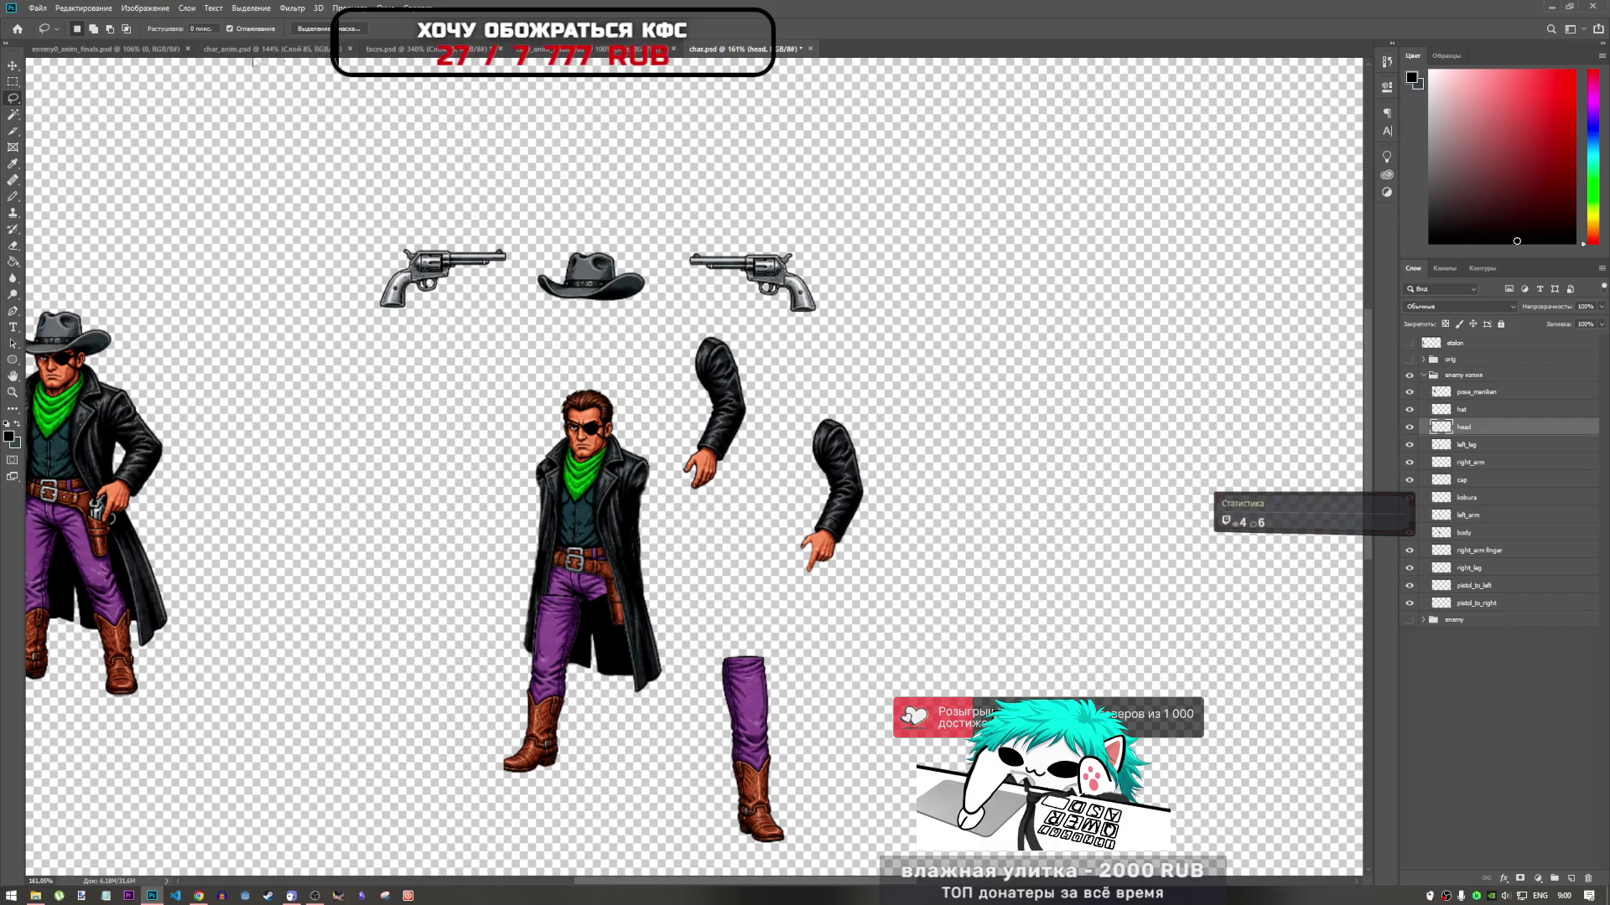
Close char_anim_finals.psd, the green-square document, choosing not to save its changes
click(155, 49)
click(228, 50)
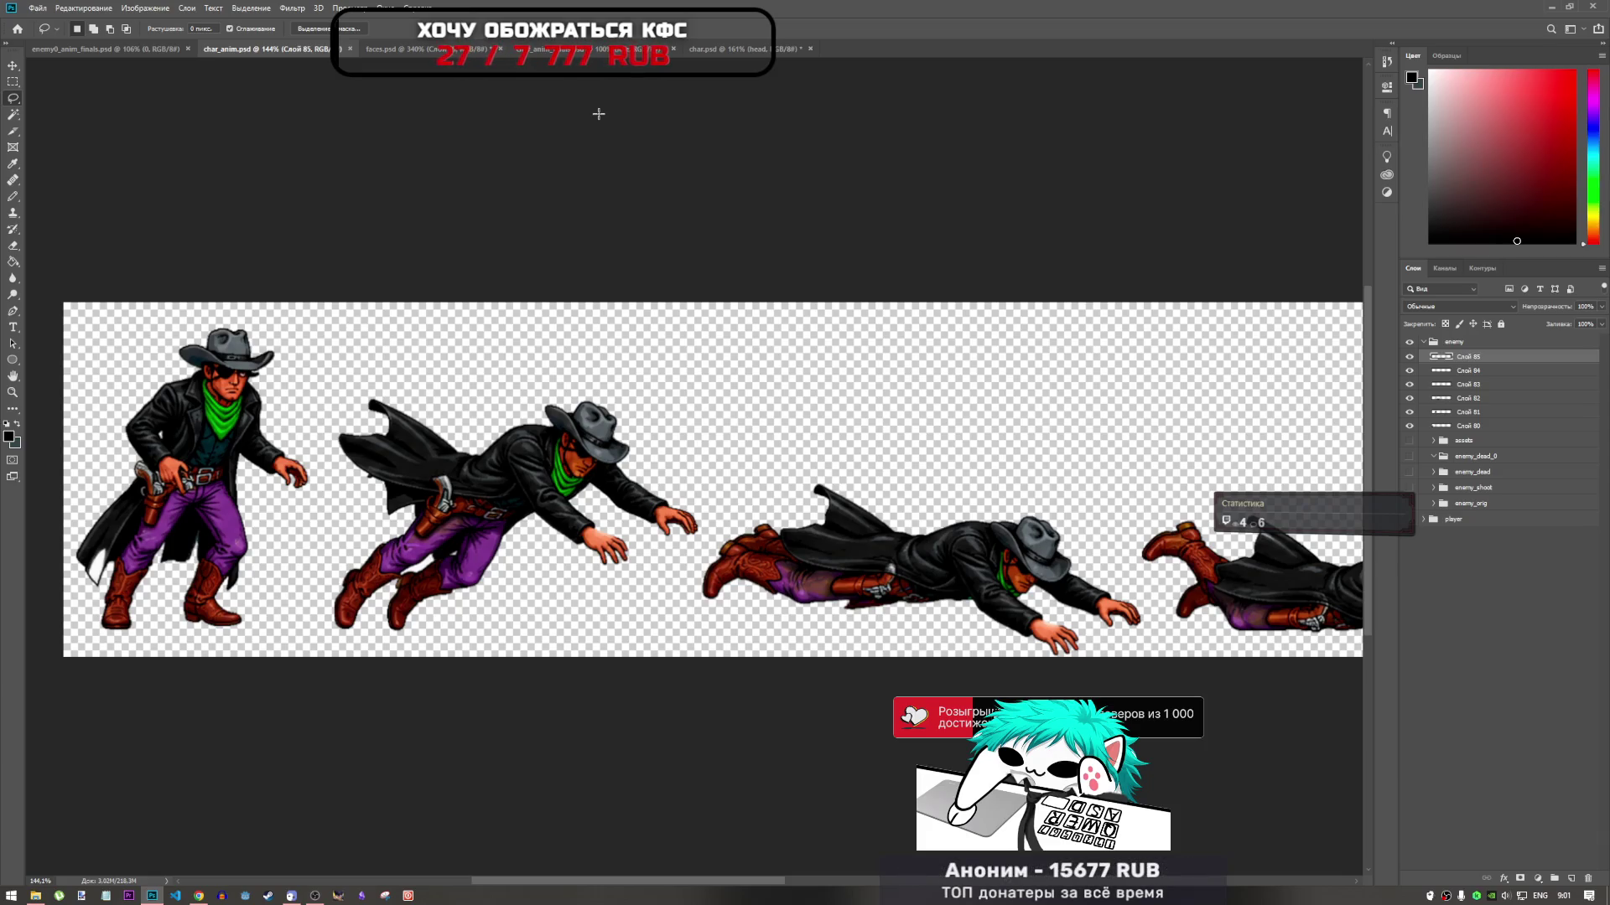
click(637, 51)
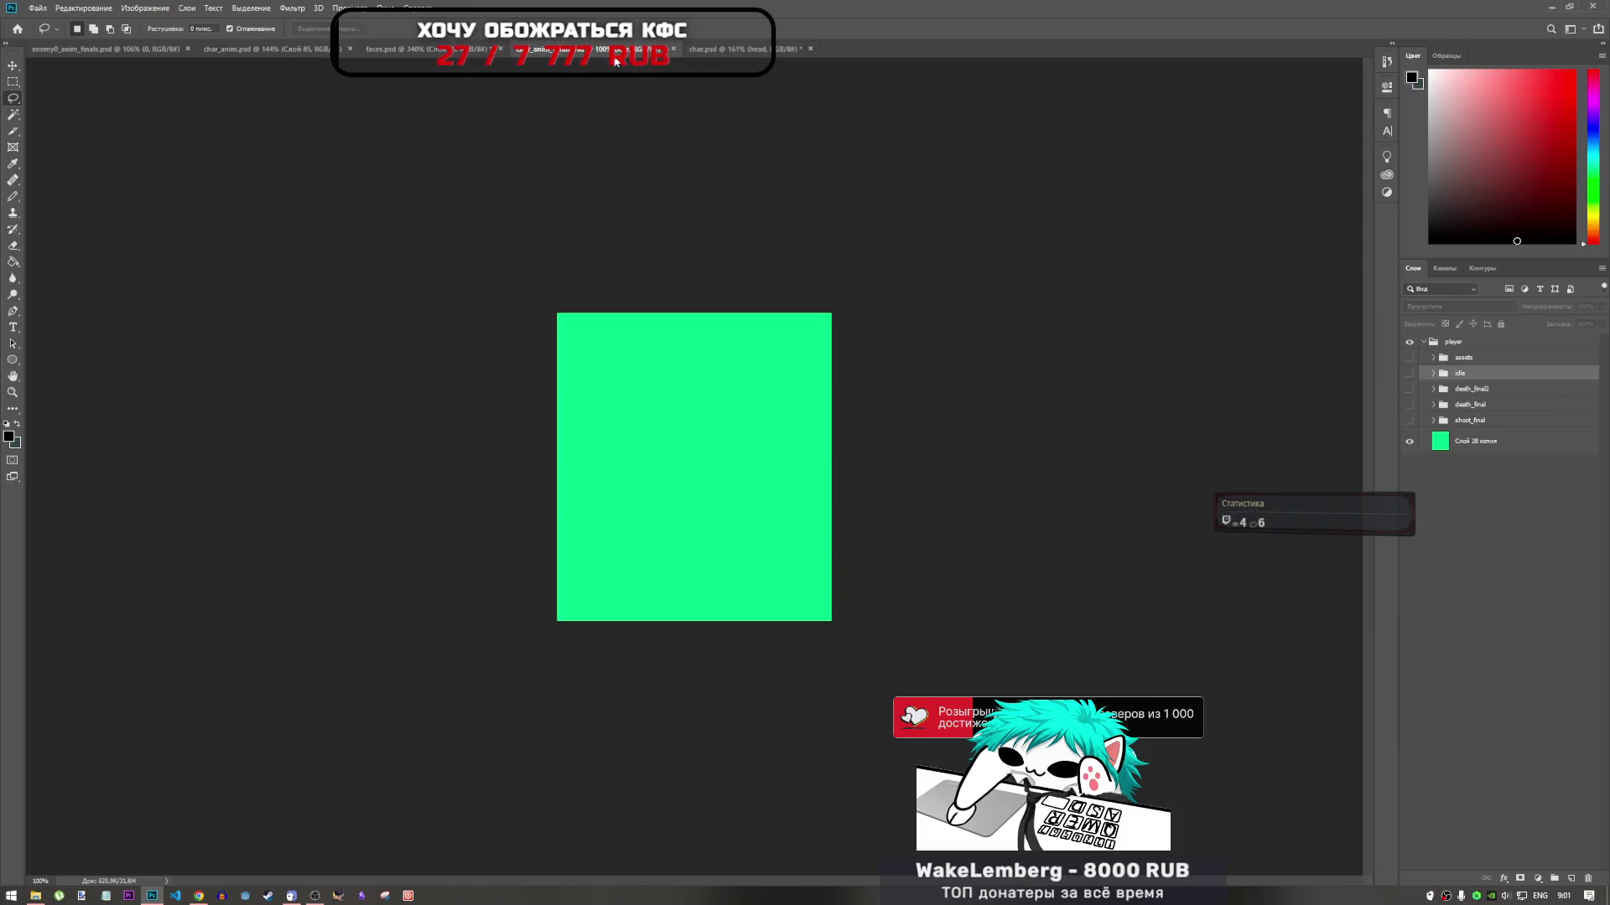
click(737, 50)
click(489, 52)
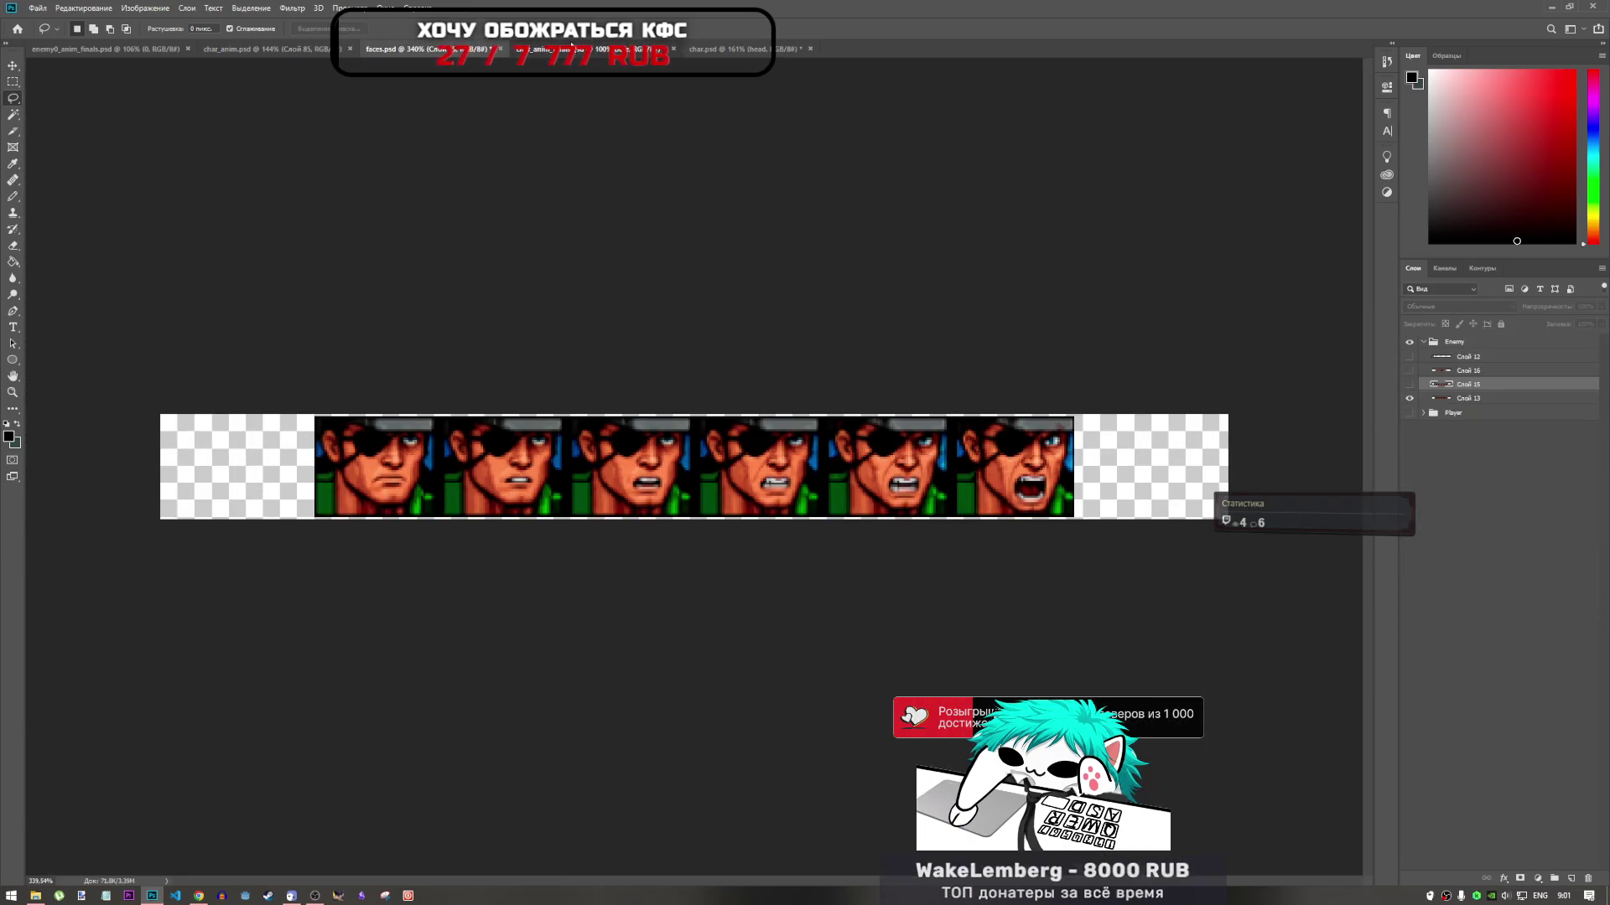
click(586, 48)
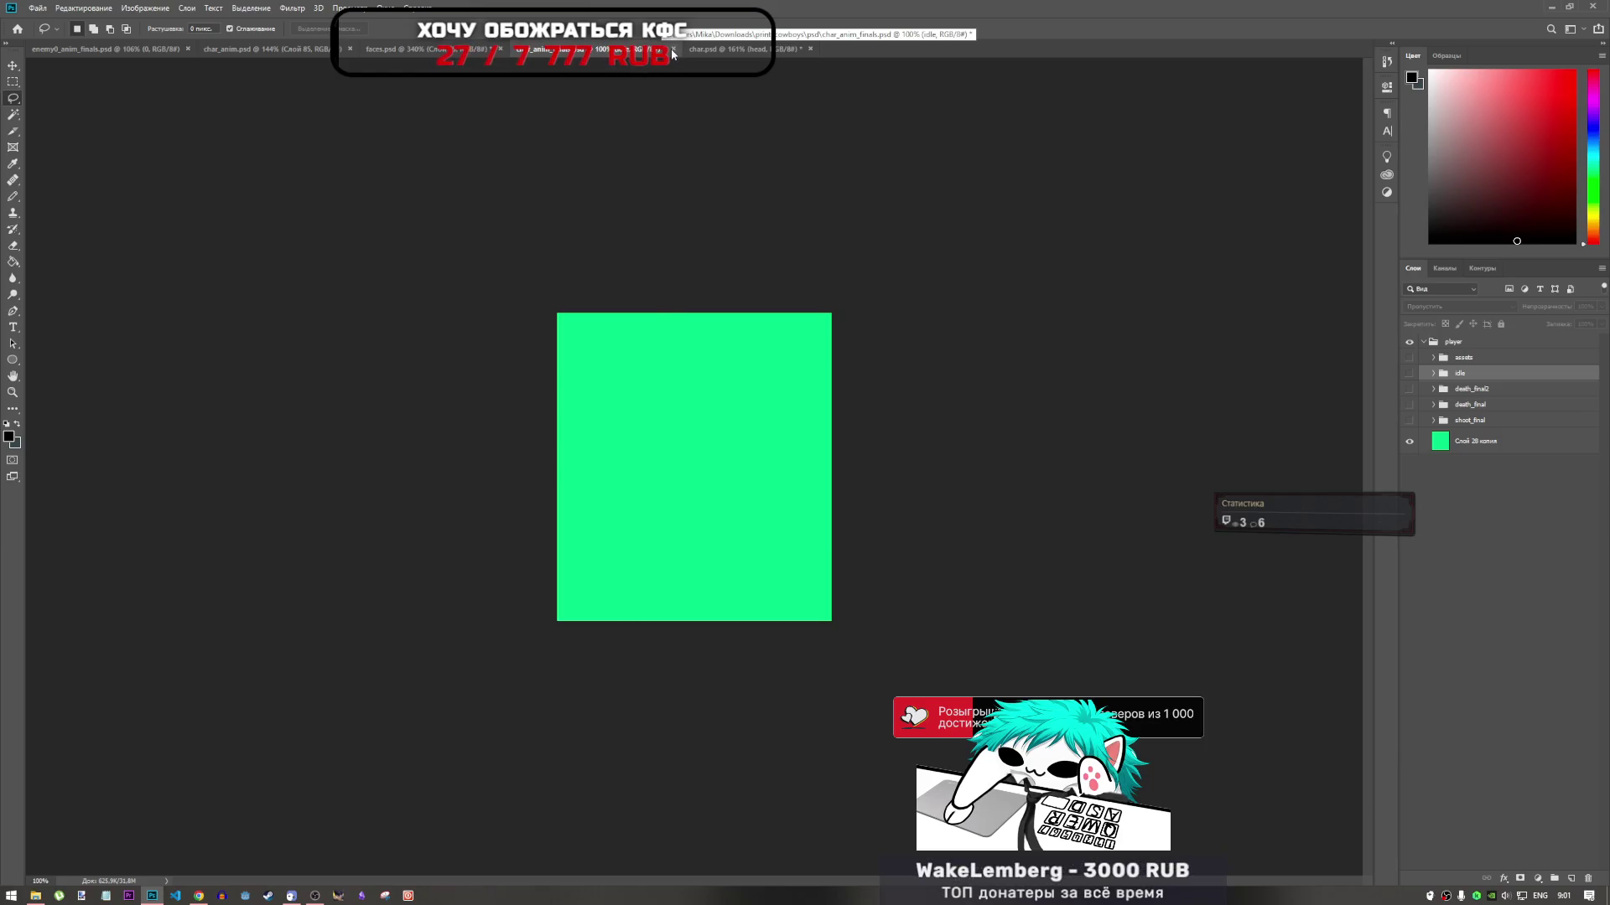
click(672, 48)
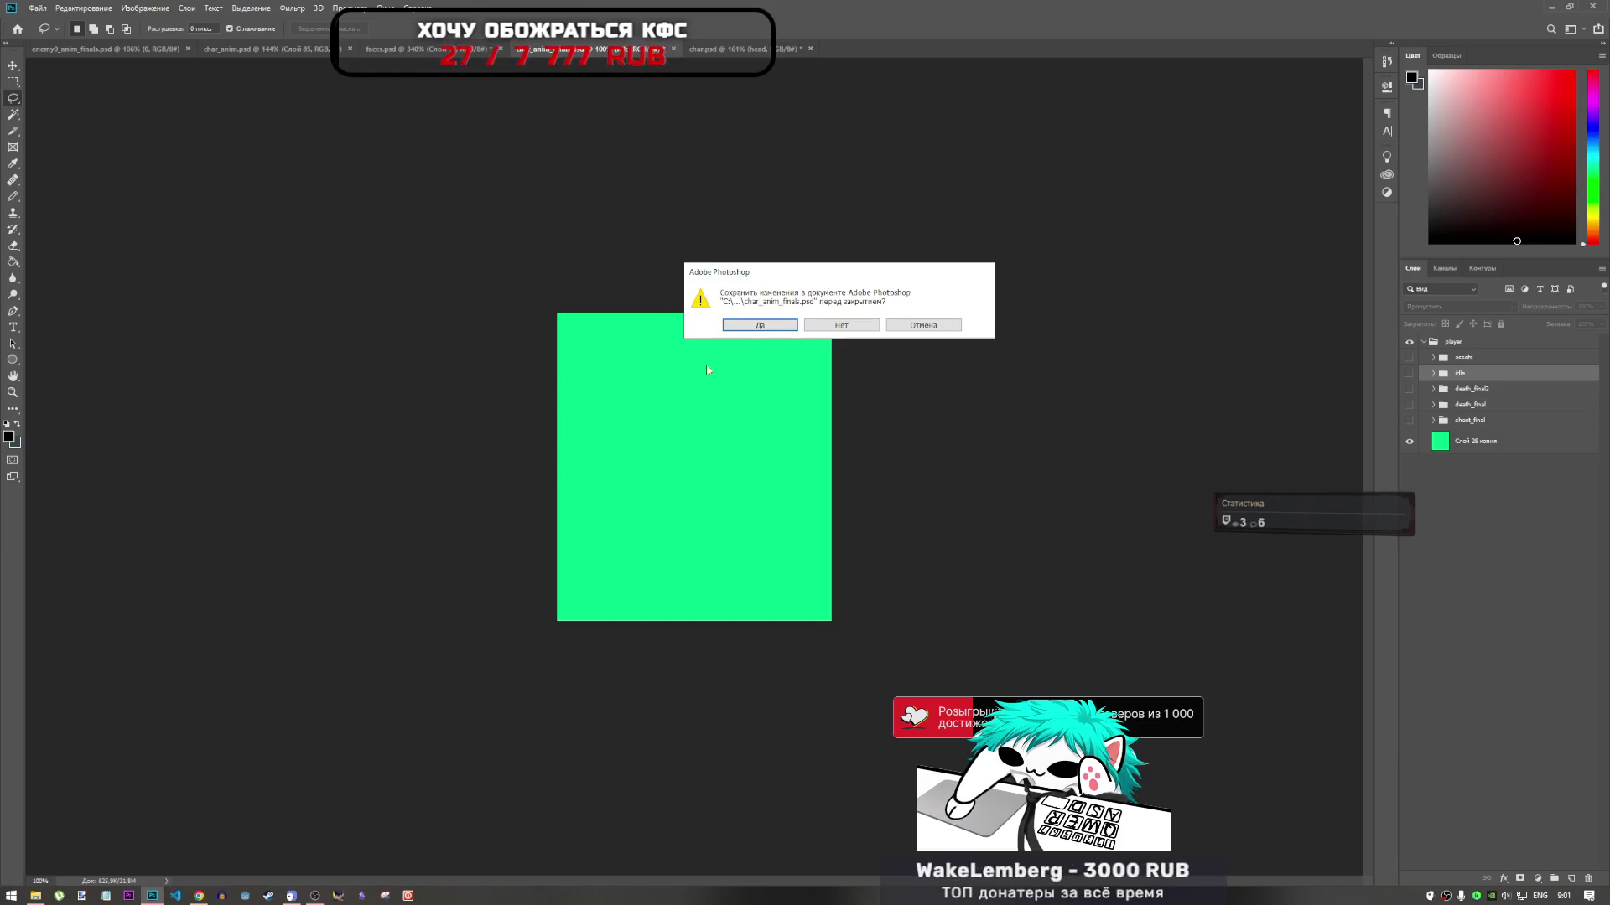
click(861, 326)
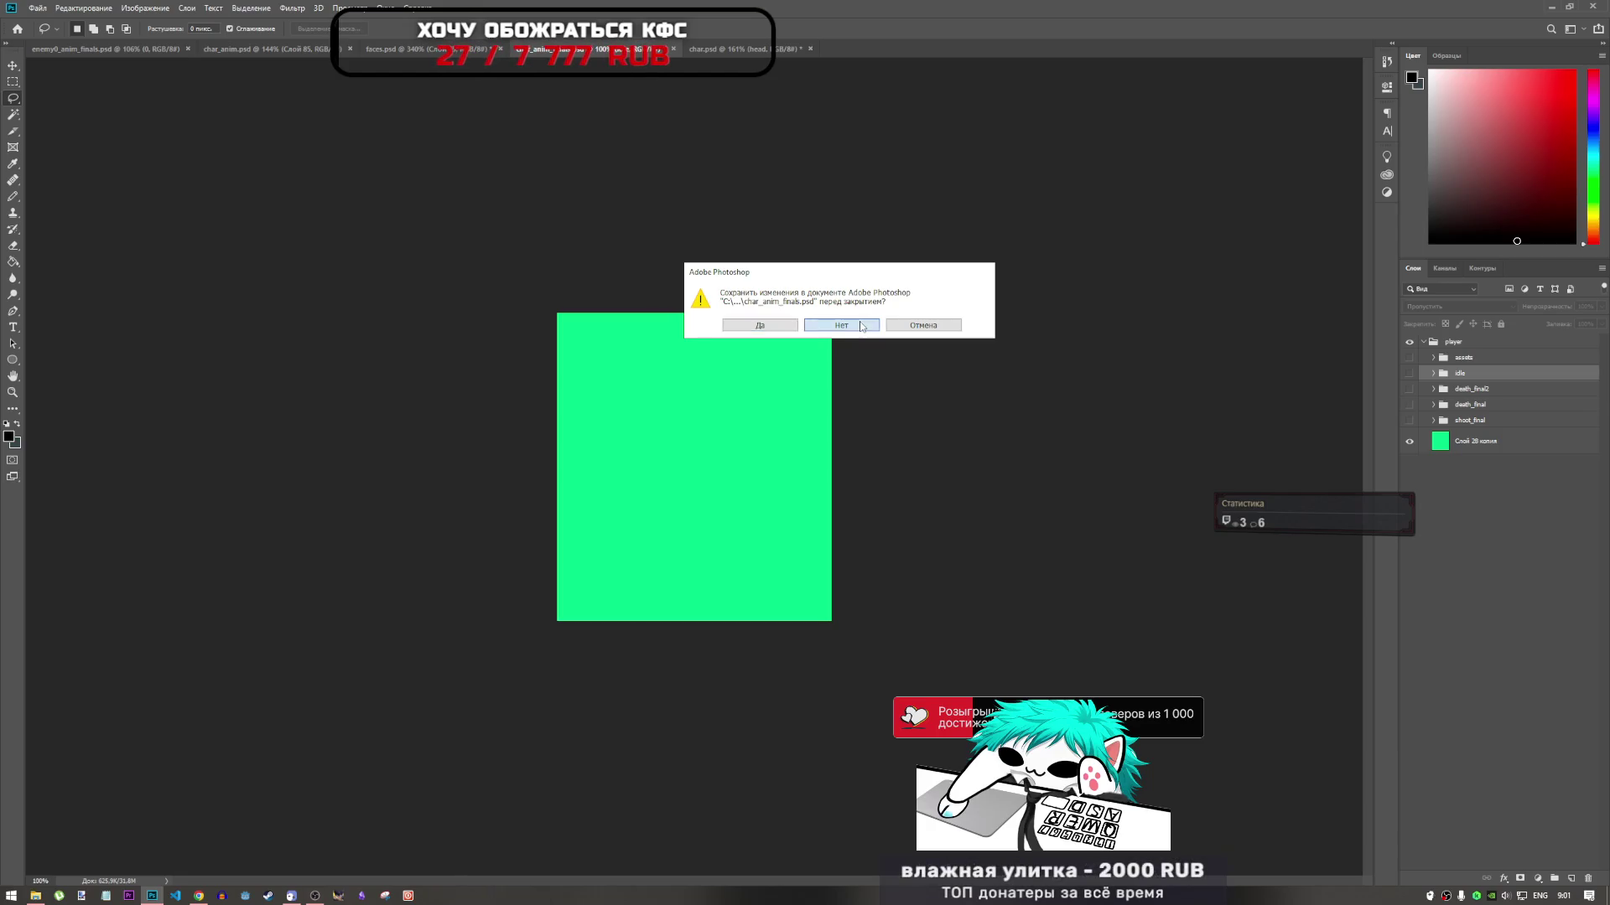
Fit the char.psd parts sheet to the window, then move on to faces.psd
click(604, 49)
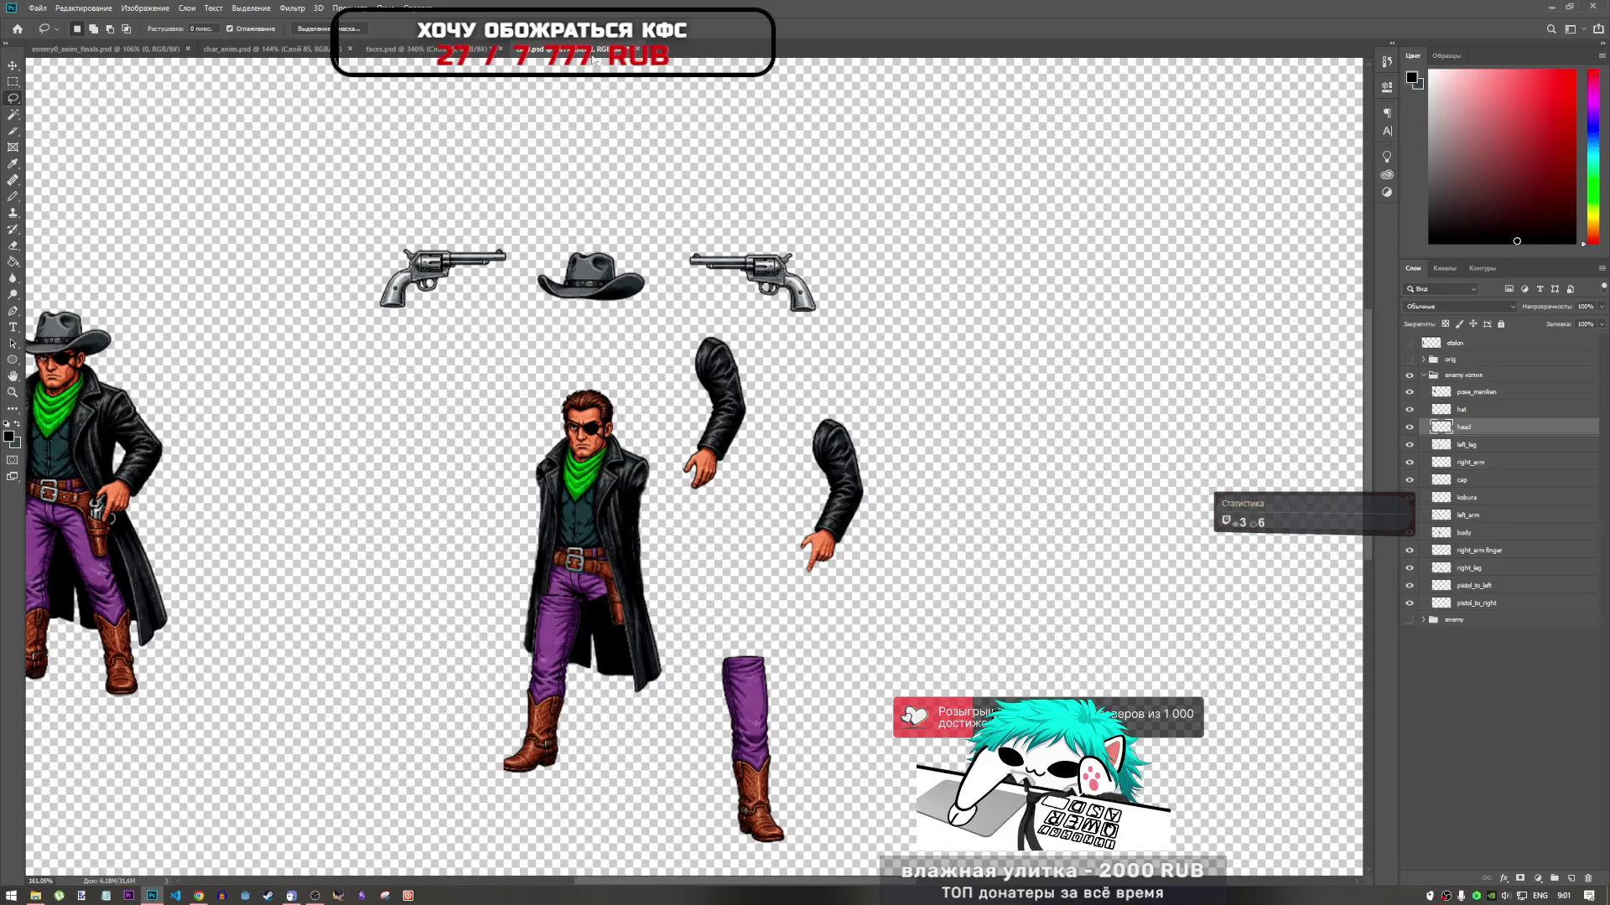
key(ctrl+minus)
key(ctrl+0)
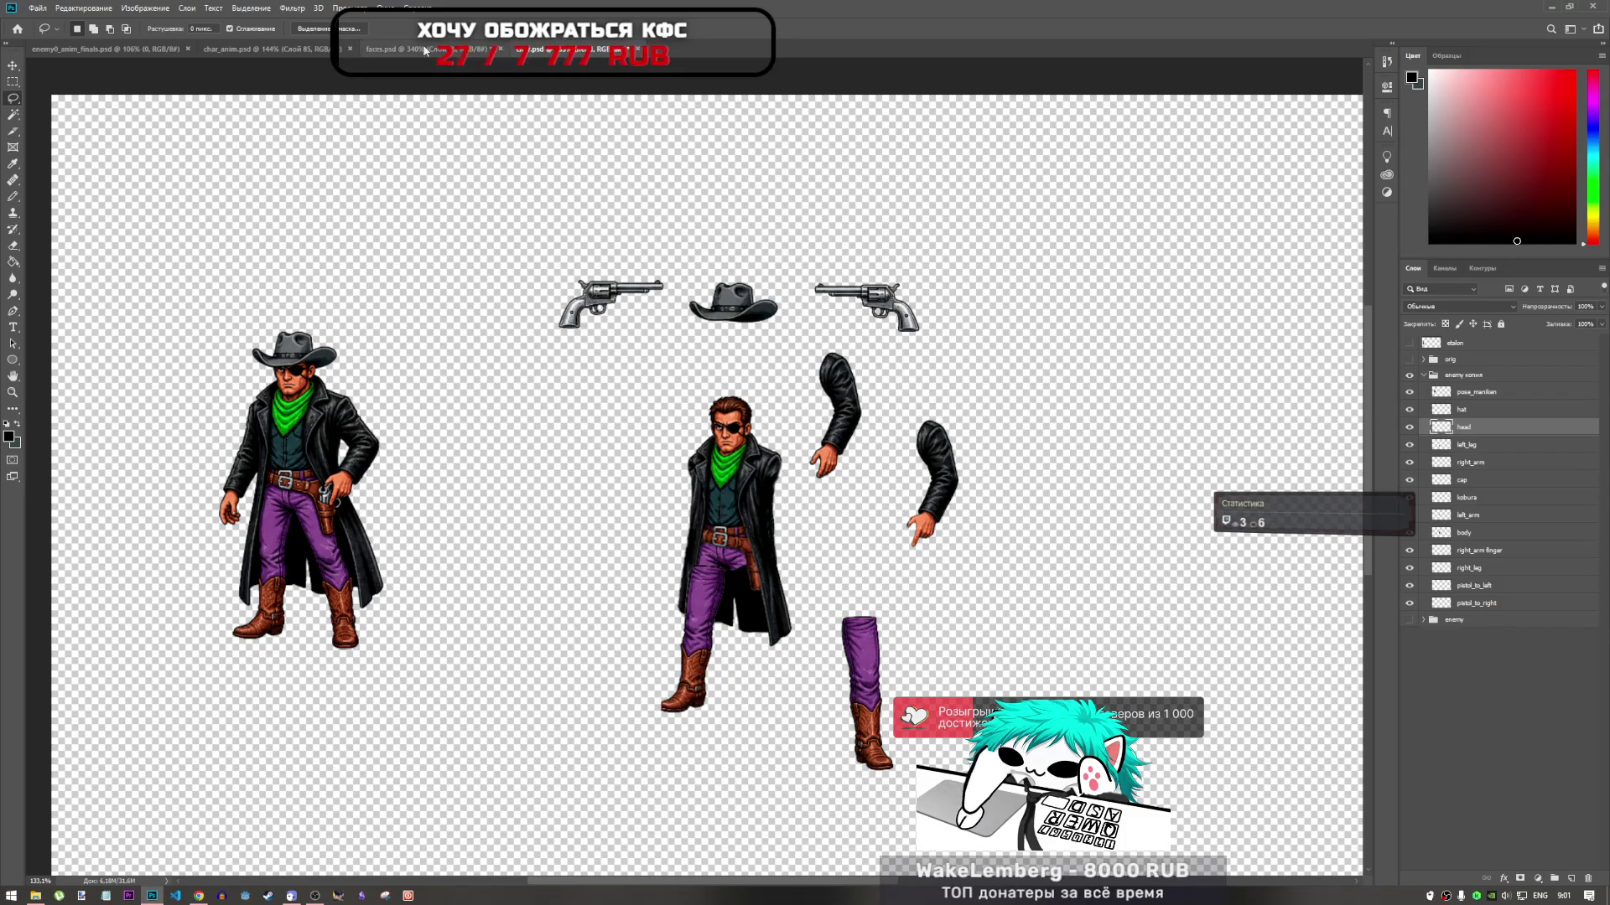
click(390, 48)
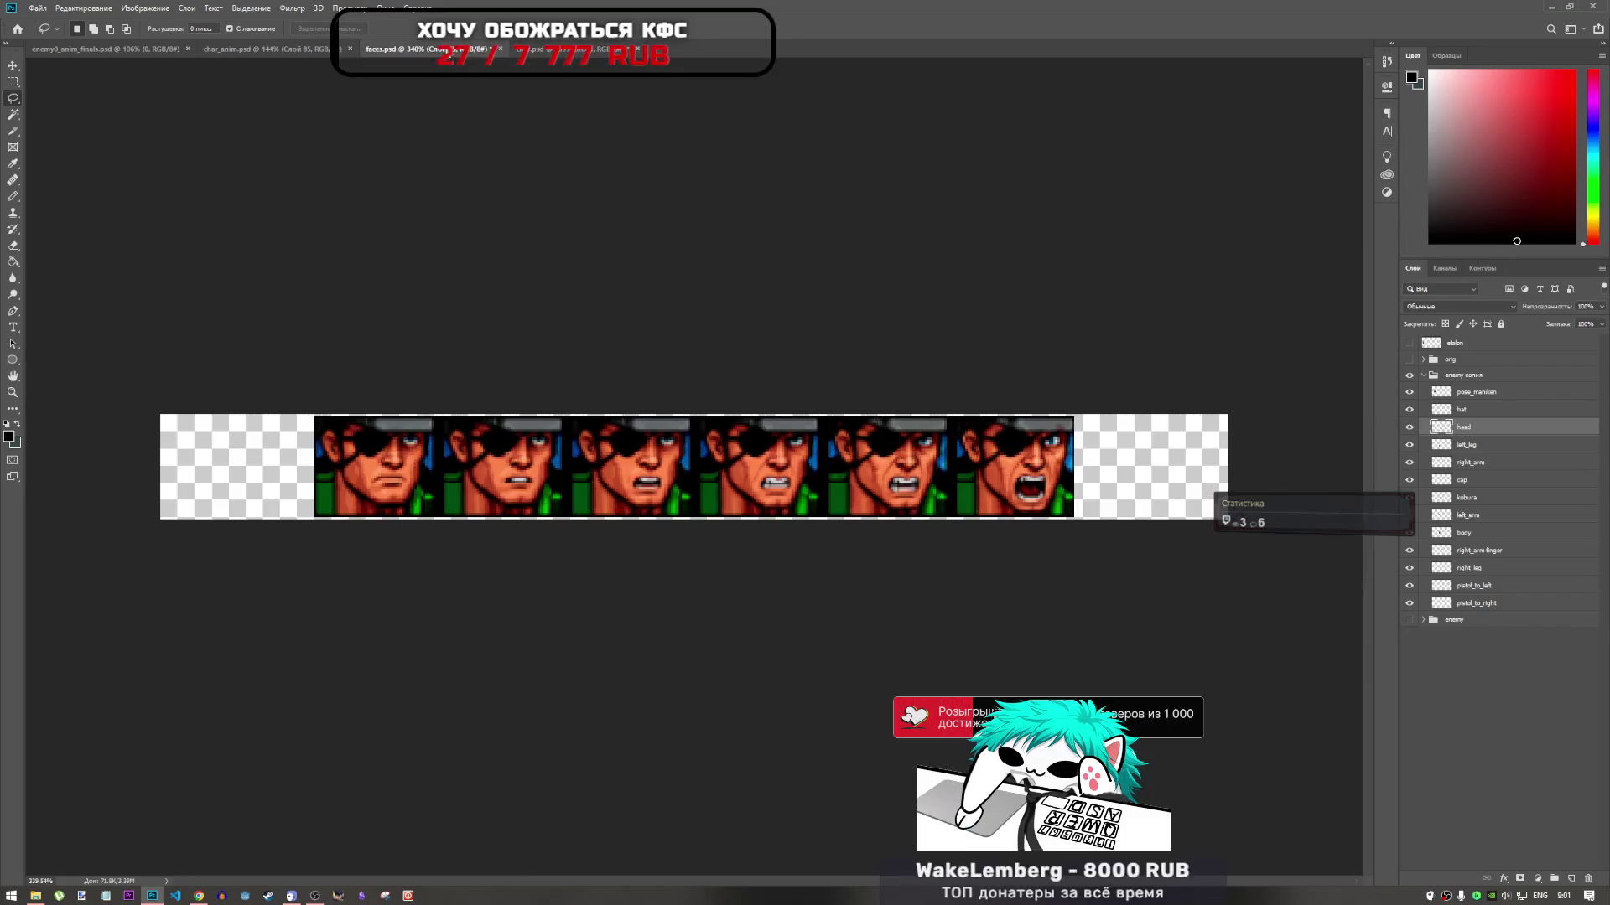
Try flipping, moving and rotating the head layer onto frame 1's face, then cancel the transform
click(266, 49)
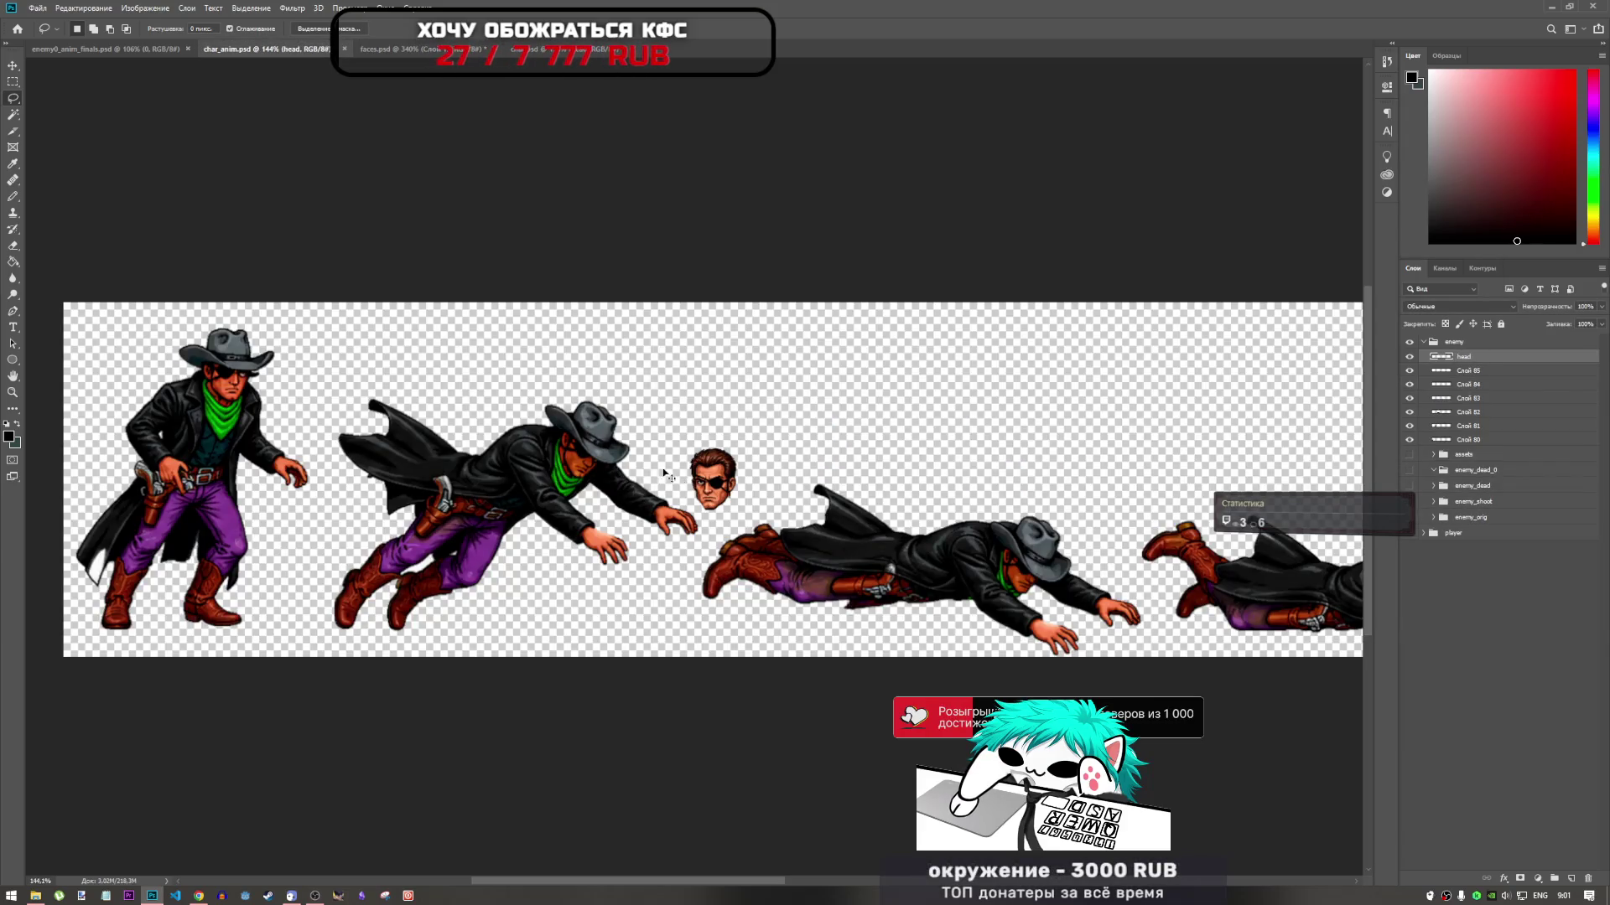
key(ctrl+t)
mouse_move(712, 469)
mouse_down()
mouse_move(486, 377)
mouse_move(217, 390)
mouse_move(230, 374)
mouse_up()
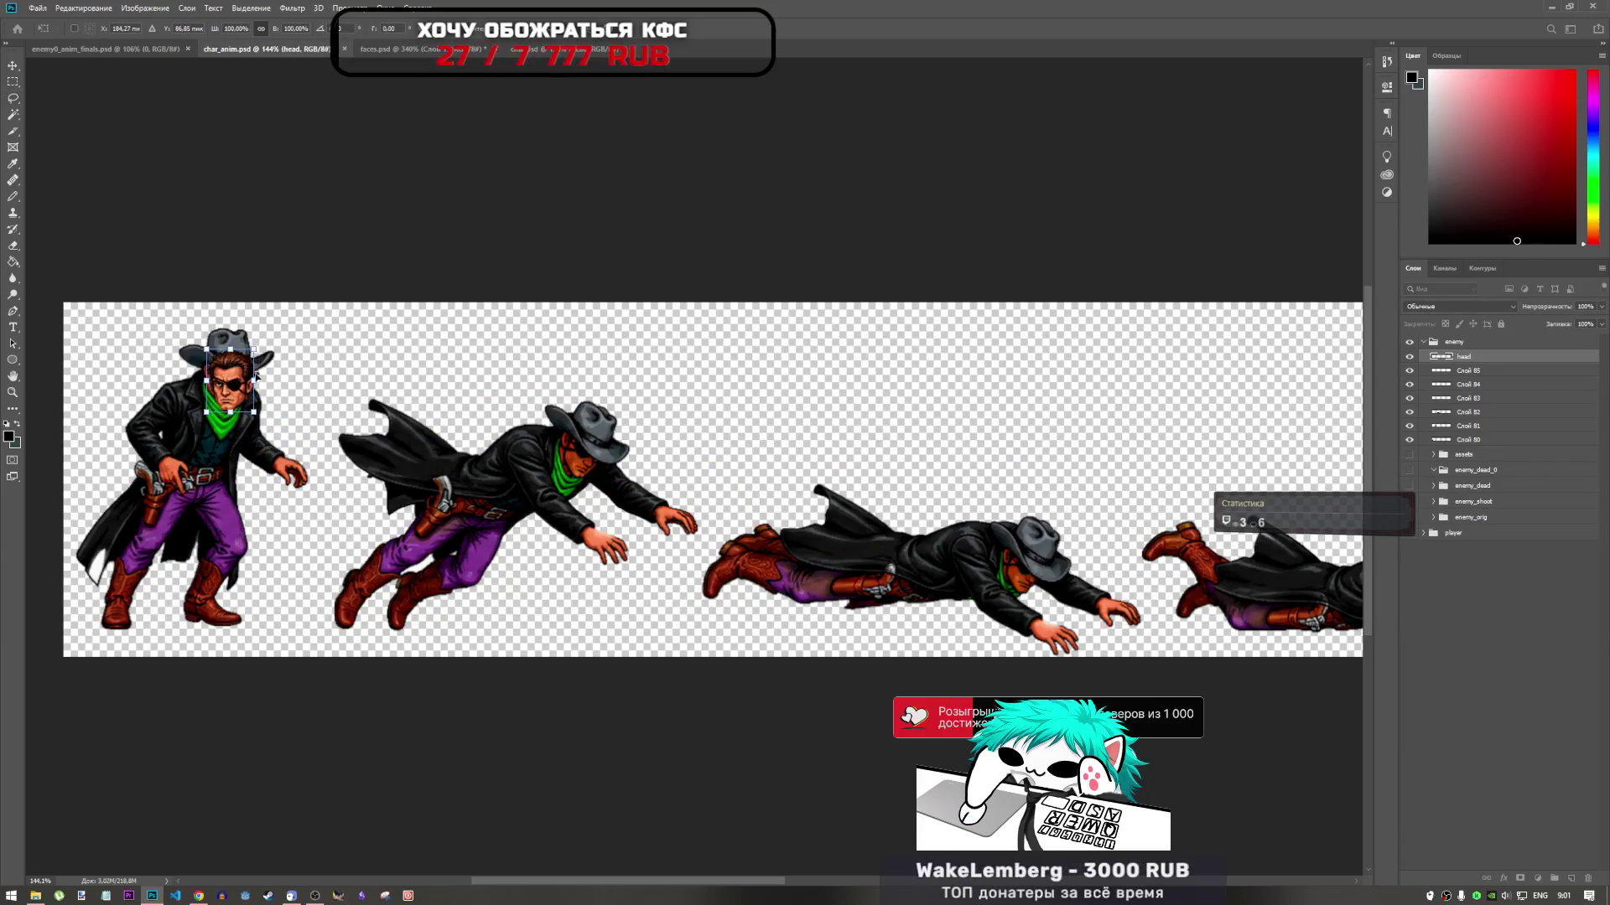
right_click(244, 383)
click(268, 533)
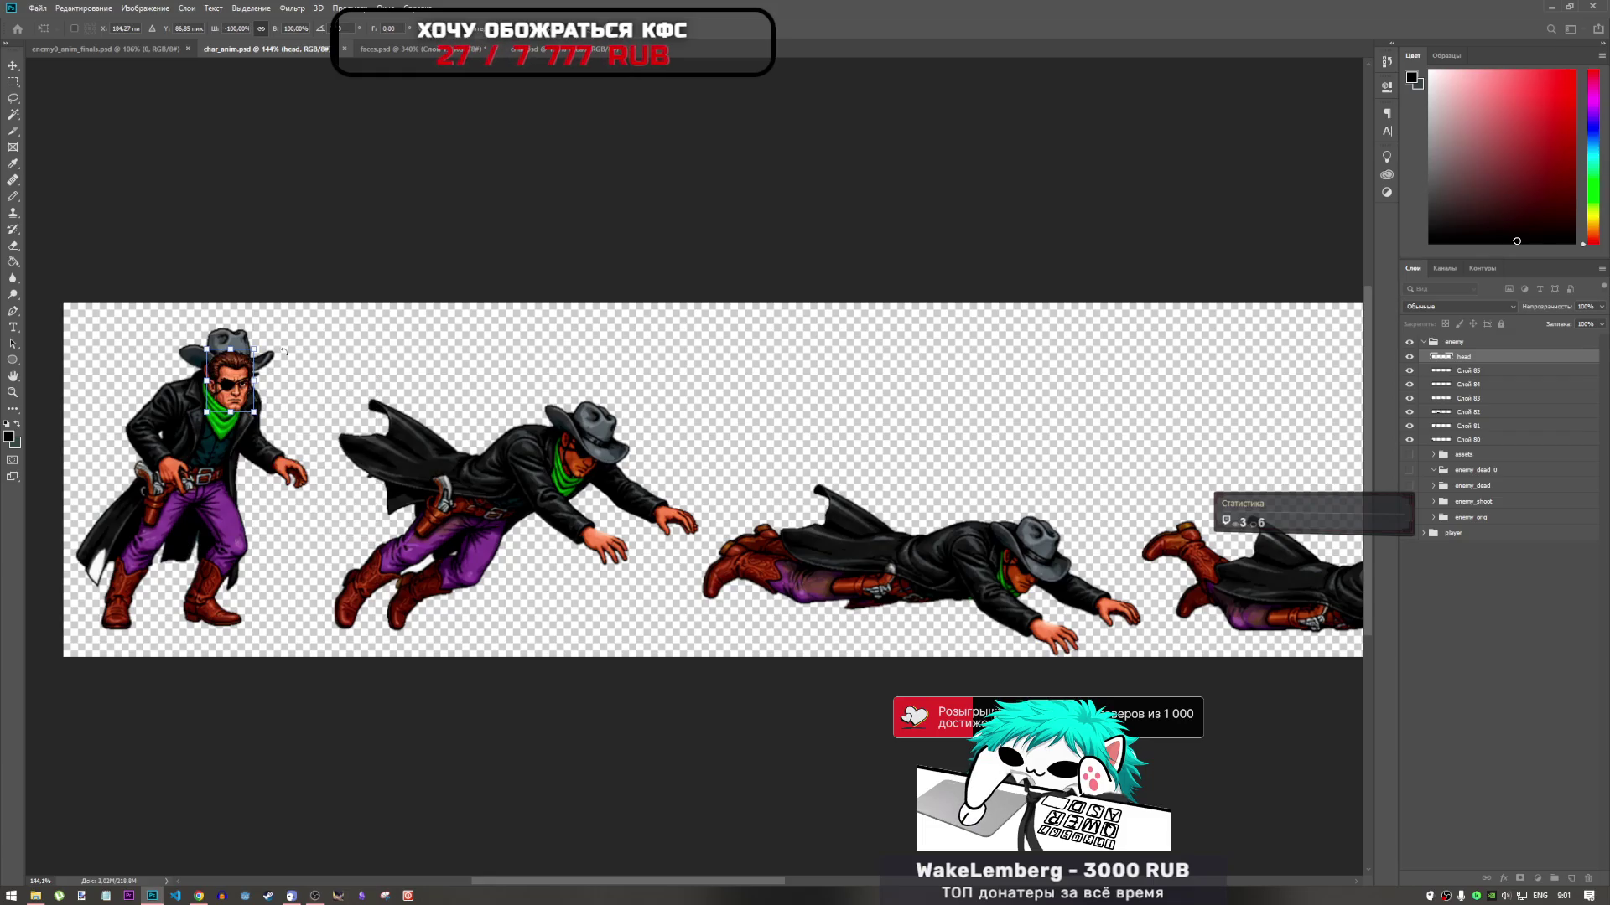
mouse_move(240, 384)
mouse_down()
mouse_move(155, 348)
mouse_move(239, 373)
mouse_up()
scroll(206, 379, up, 5)
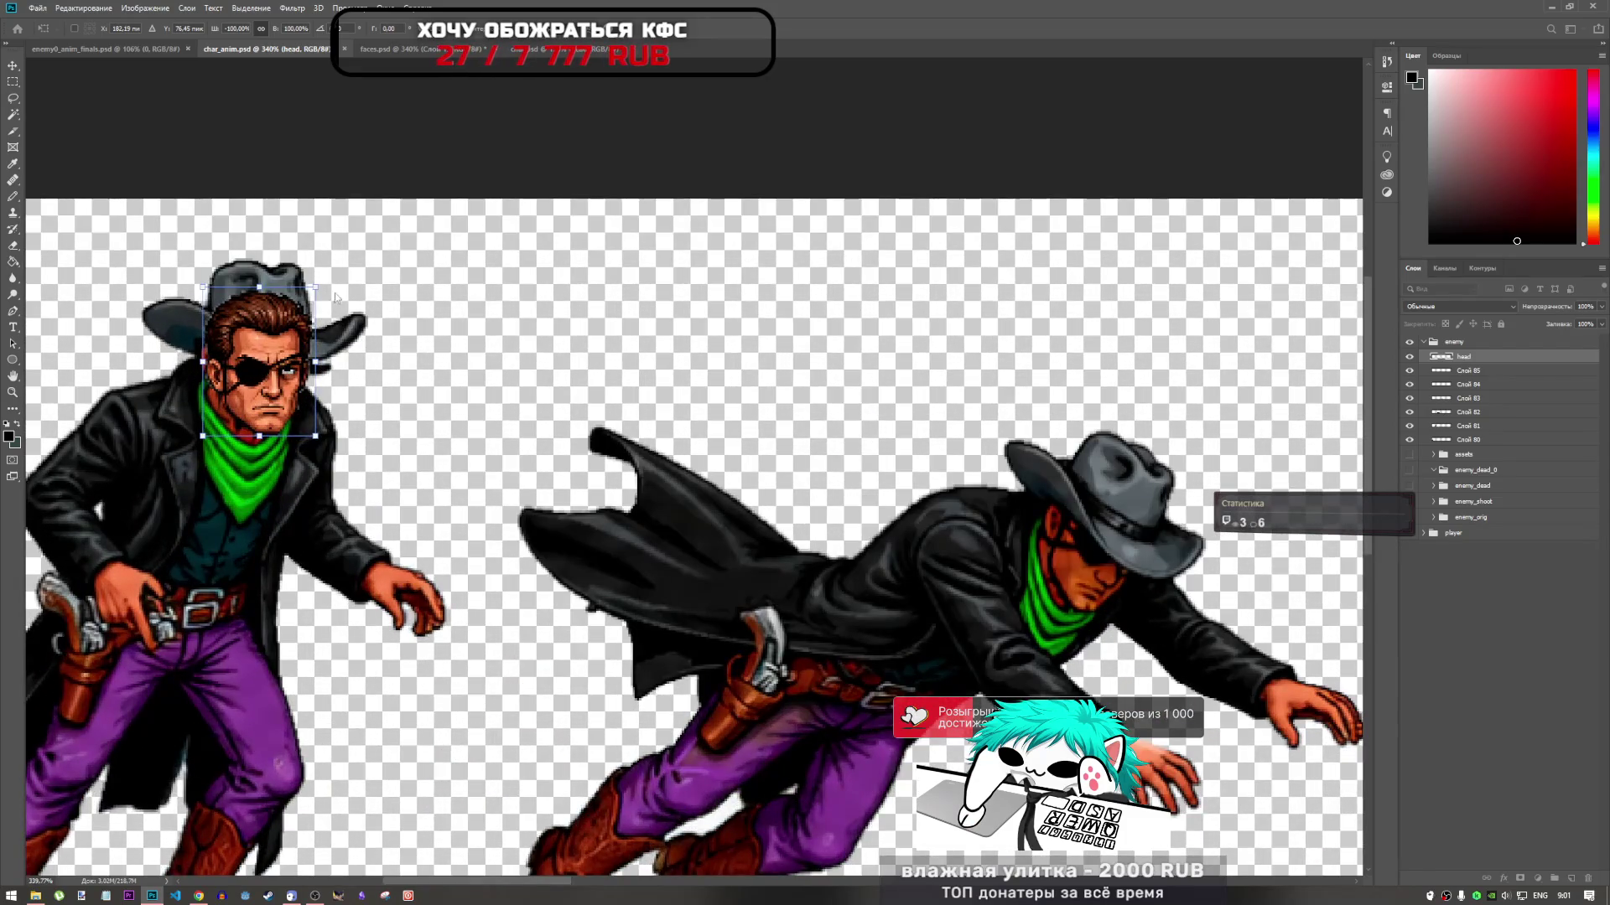
drag(328, 277, 344, 279)
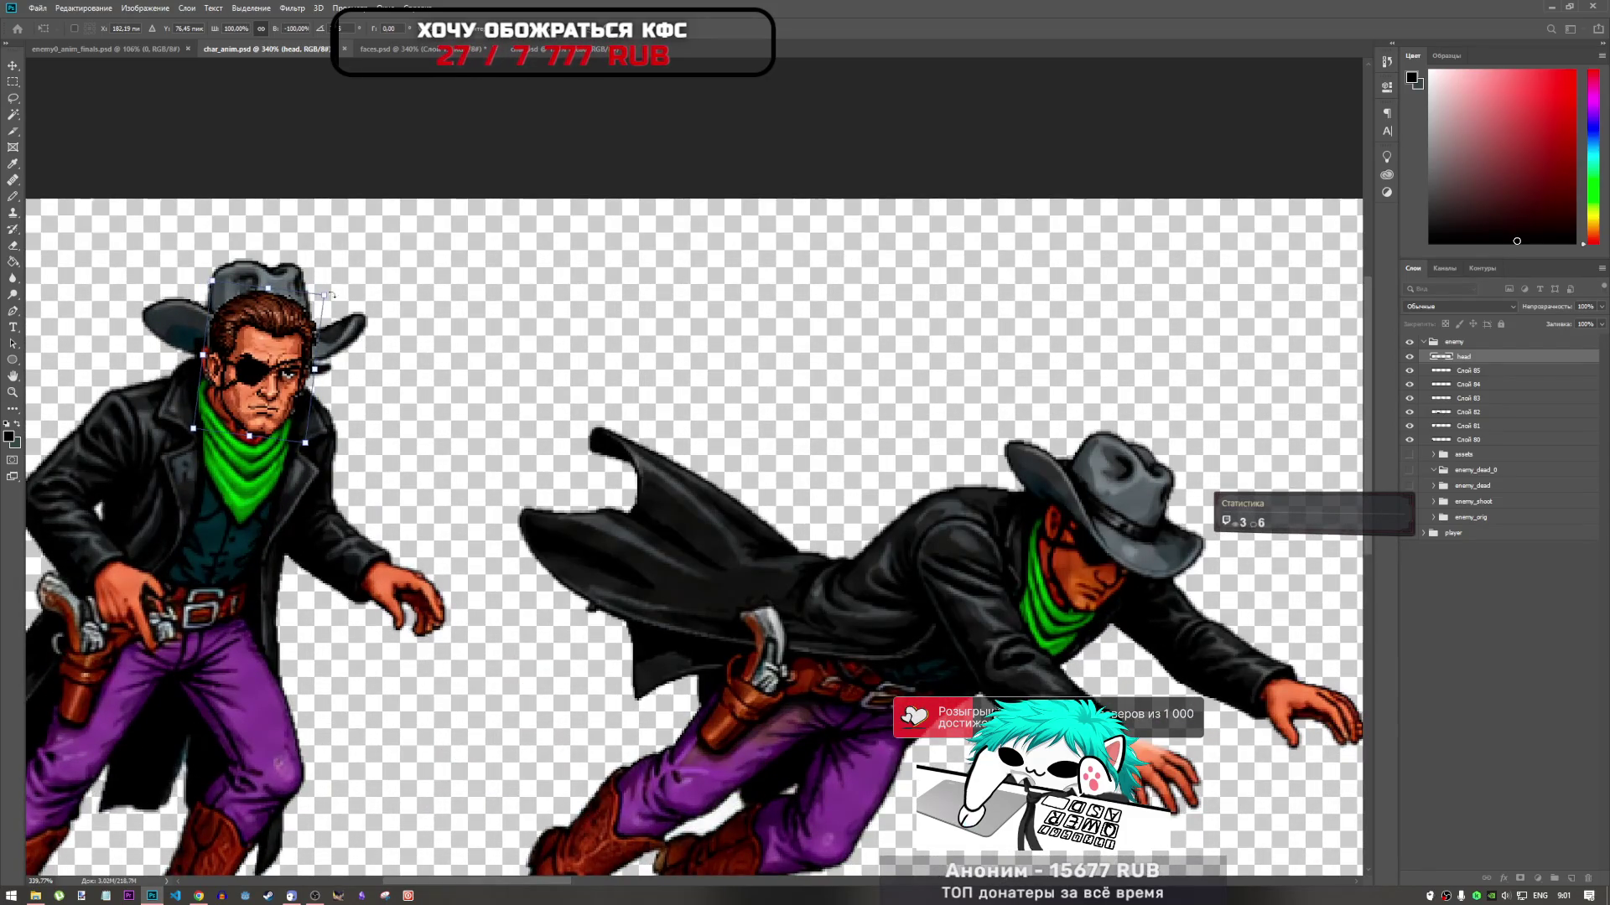
mouse_move(280, 352)
mouse_down()
mouse_move(217, 352)
mouse_move(444, 350)
mouse_move(466, 352)
mouse_move(274, 353)
mouse_move(360, 371)
mouse_move(574, 370)
mouse_move(265, 372)
mouse_move(320, 369)
mouse_up()
scroll(265, 372, up, 4)
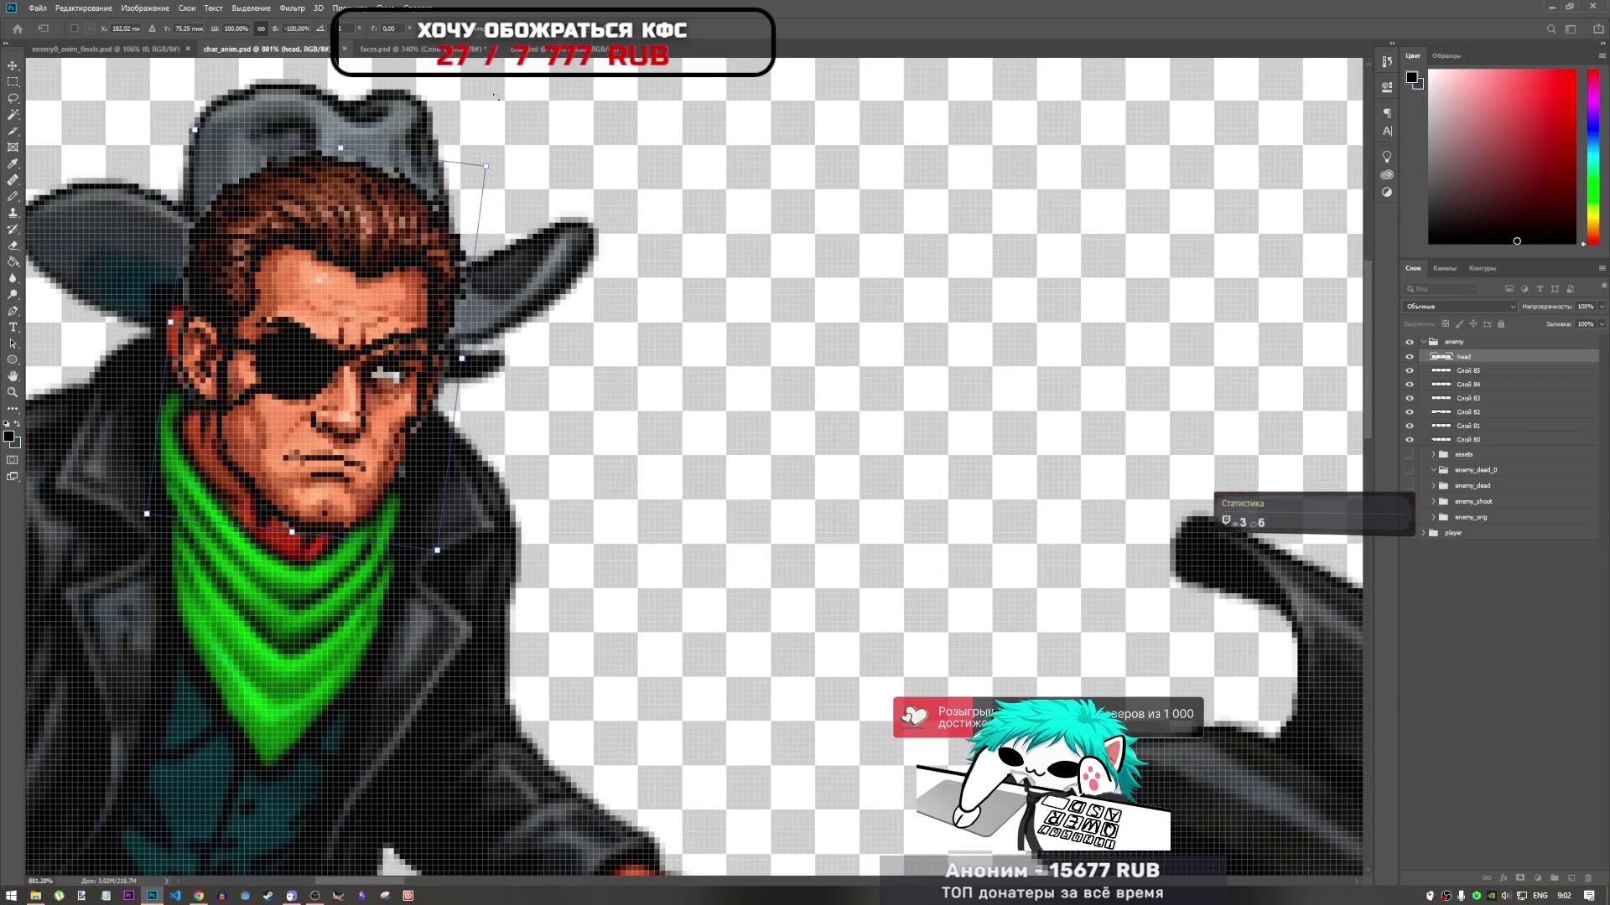
click(391, 29)
mouse_move(375, 29)
mouse_down()
mouse_move(460, 70)
mouse_move(719, 61)
mouse_up()
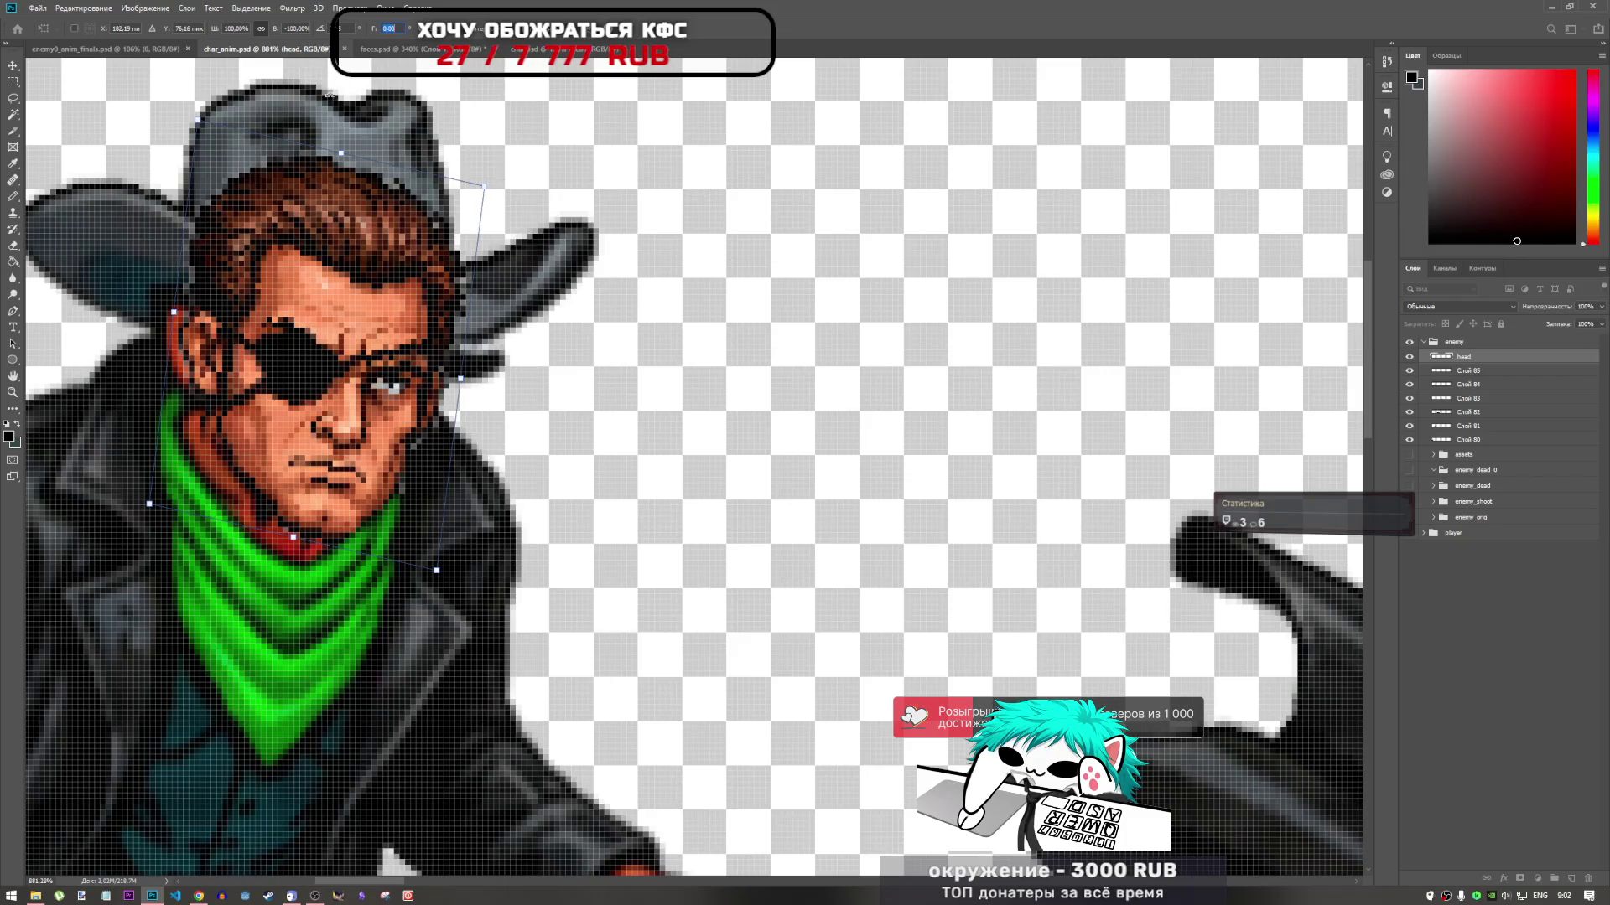
key(Escape)
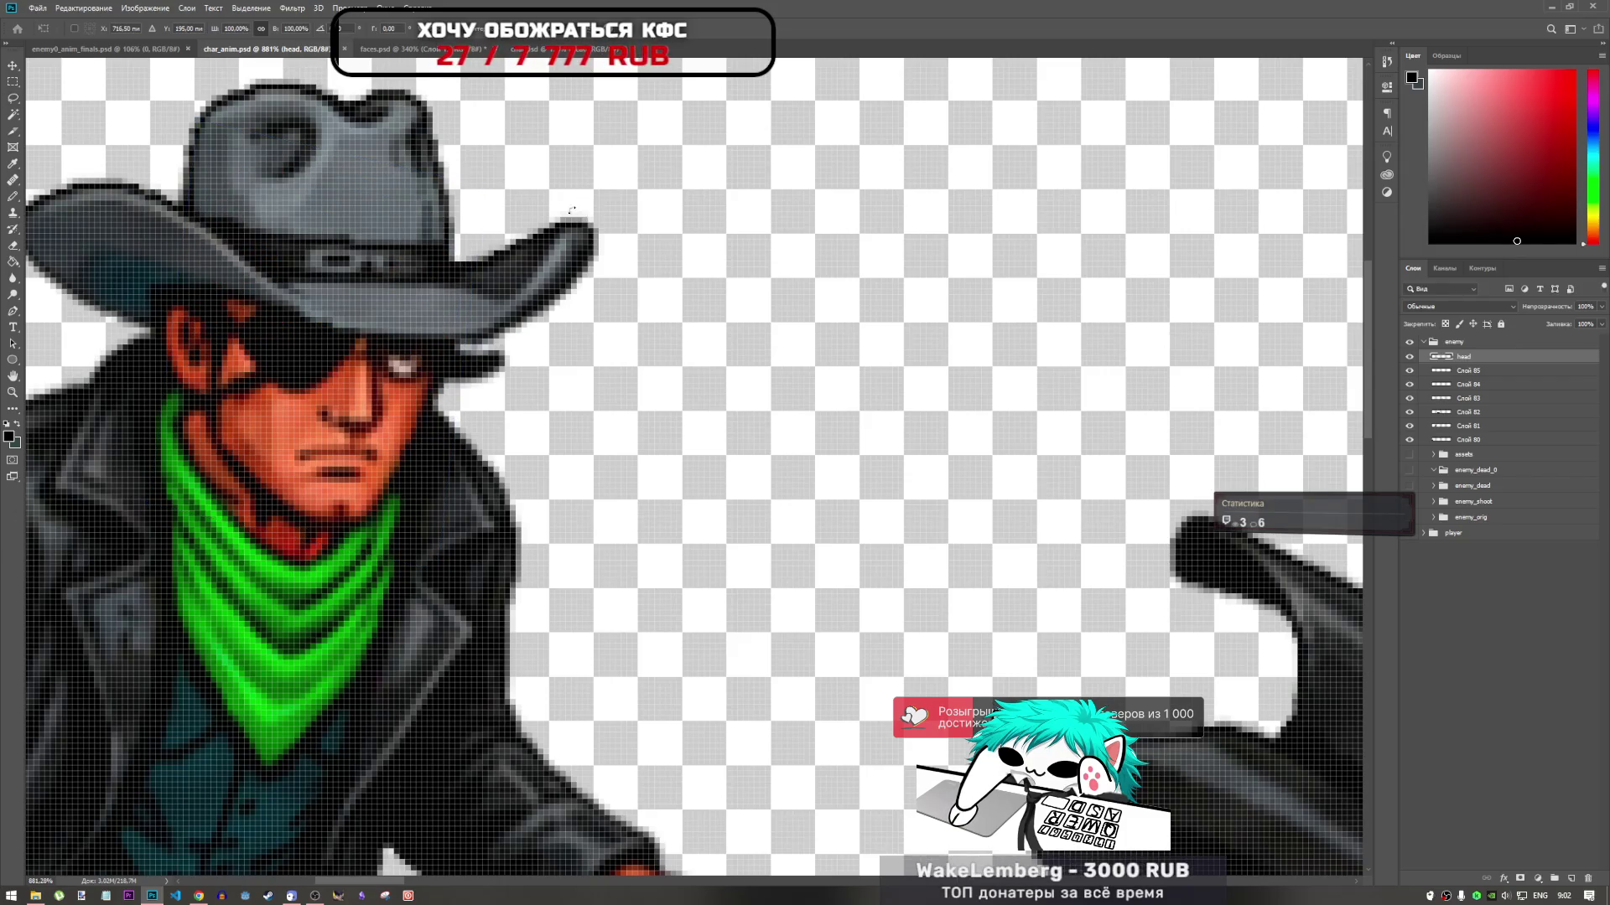
Move the head beside frame 1's hat, flip it horizontally and commit the placement
scroll(603, 437, down, 5)
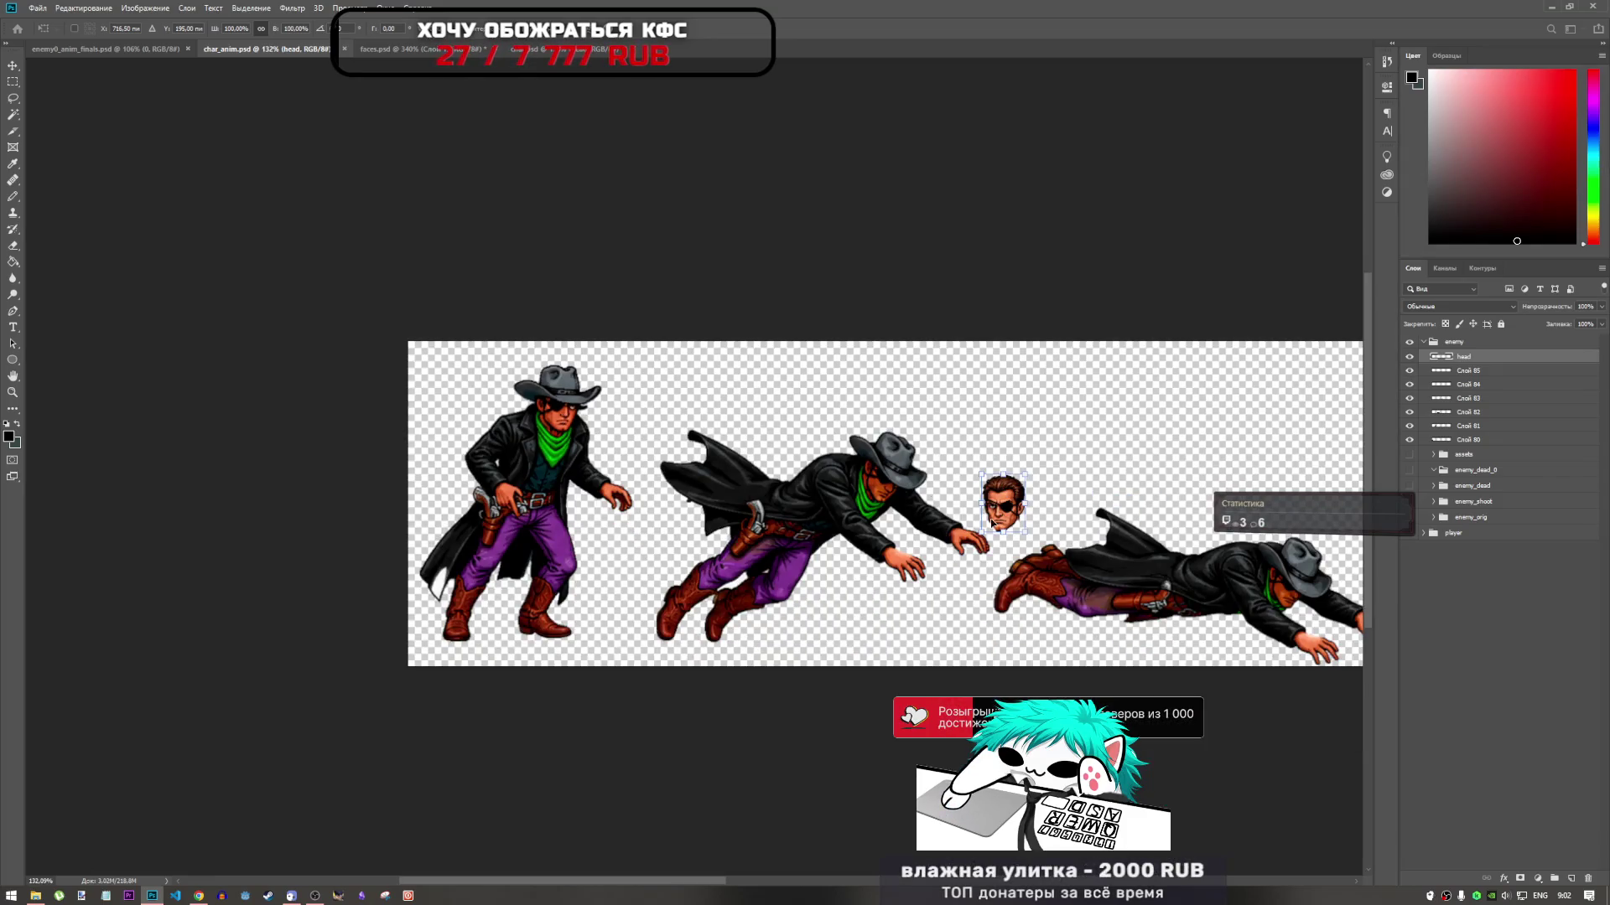
drag(1004, 508, 617, 405)
scroll(616, 405, up, 4)
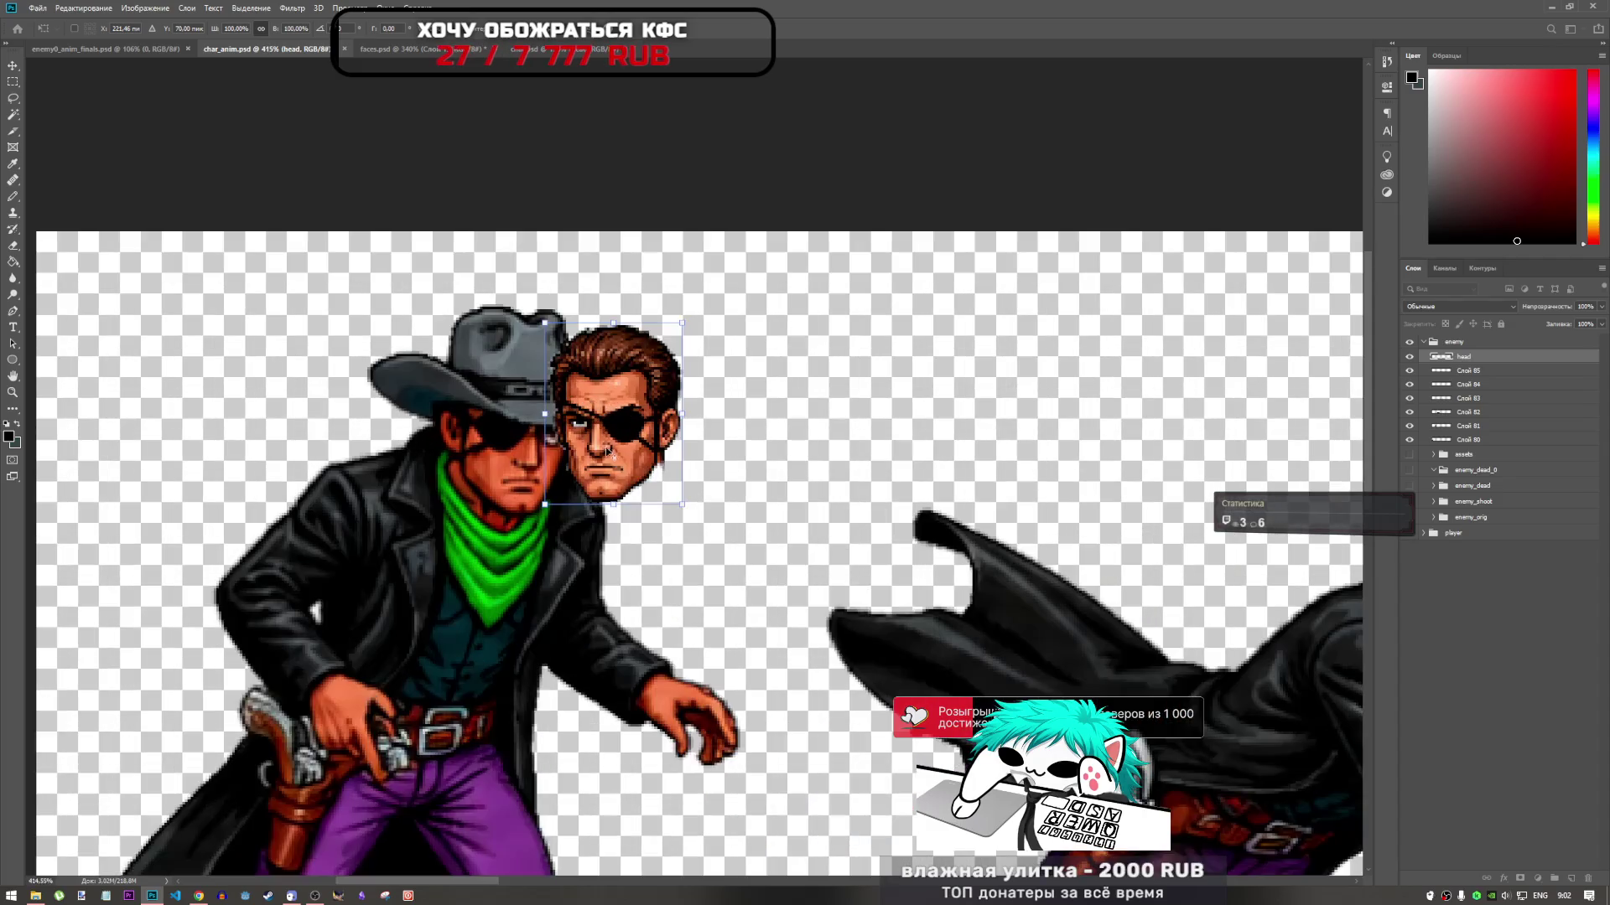
right_click(609, 452)
click(690, 609)
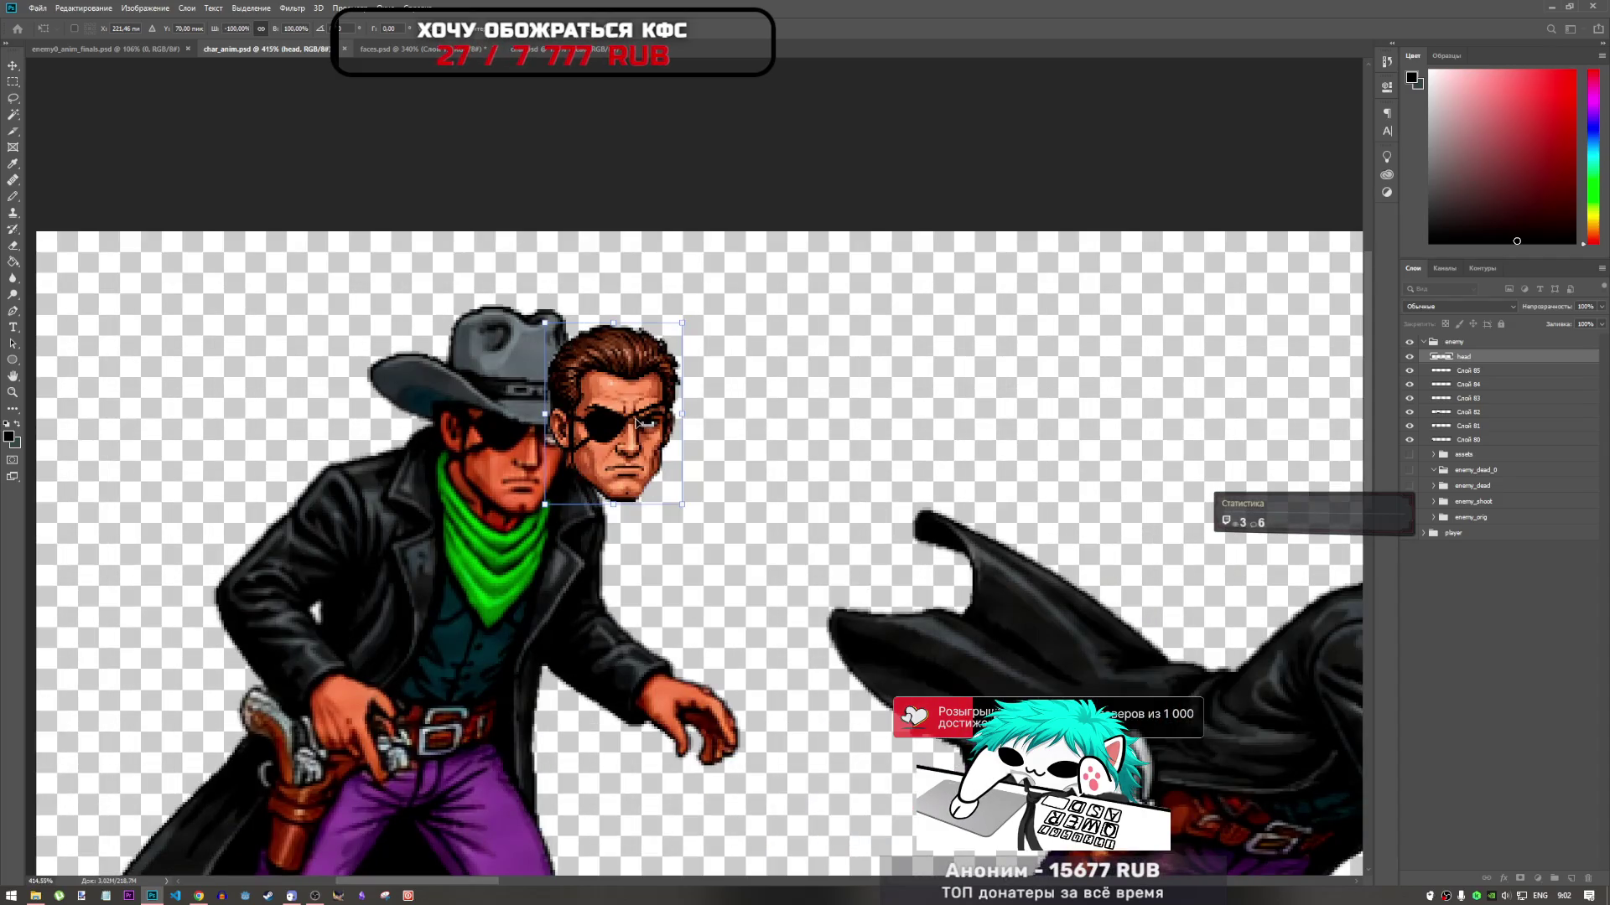
mouse_move(633, 407)
mouse_down()
mouse_move(514, 428)
mouse_move(678, 417)
mouse_move(521, 412)
mouse_move(726, 409)
mouse_up()
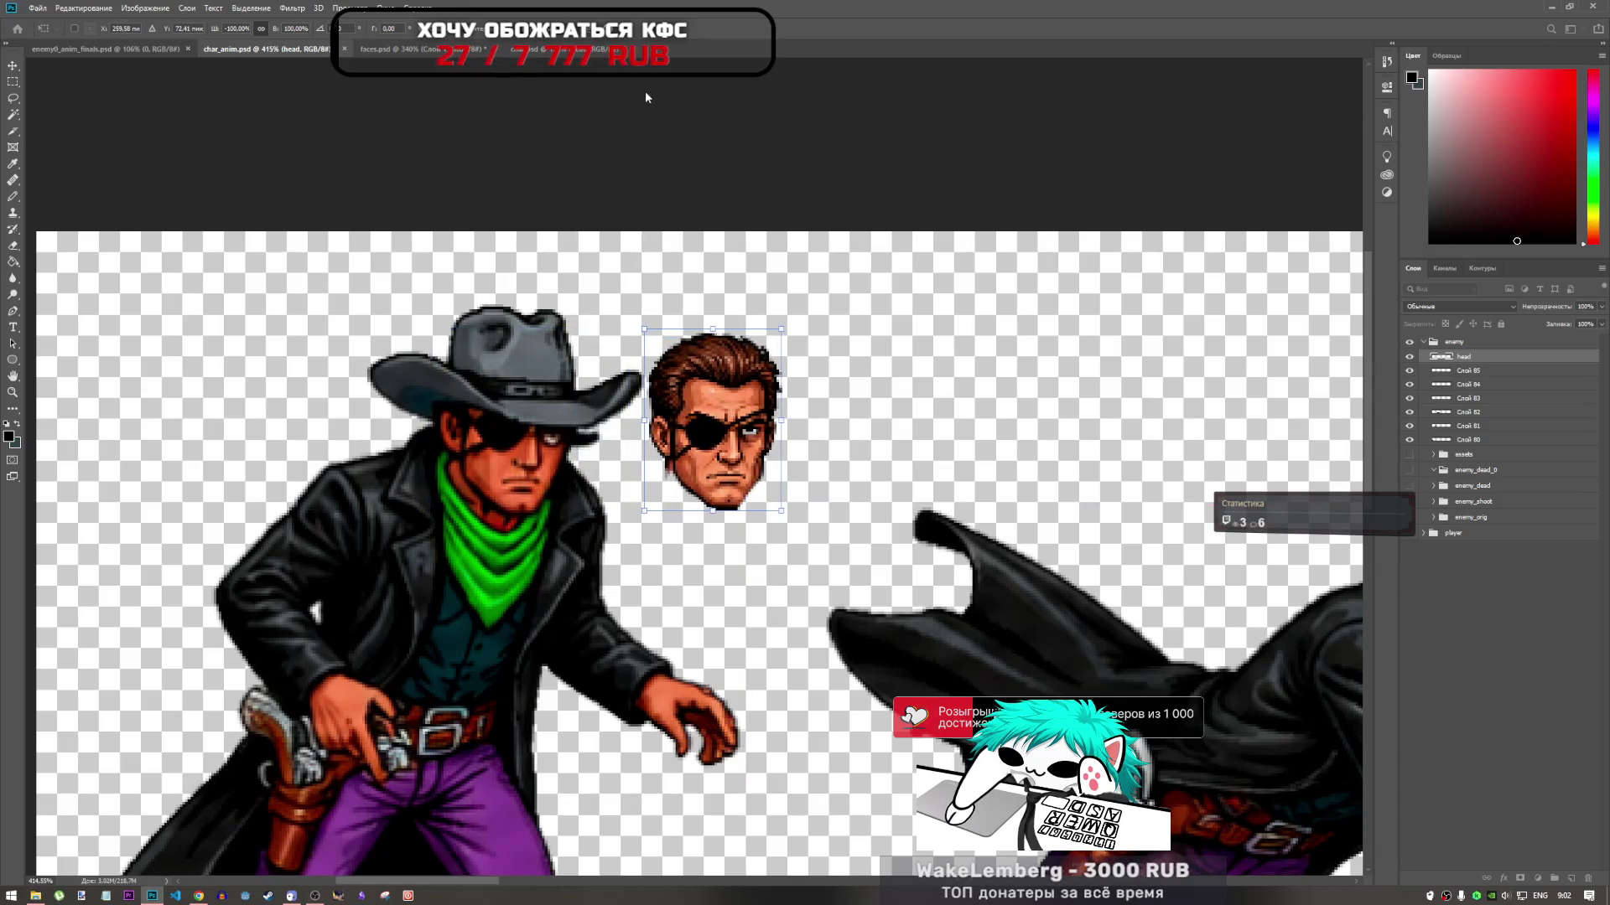
key(Return)
key(l)
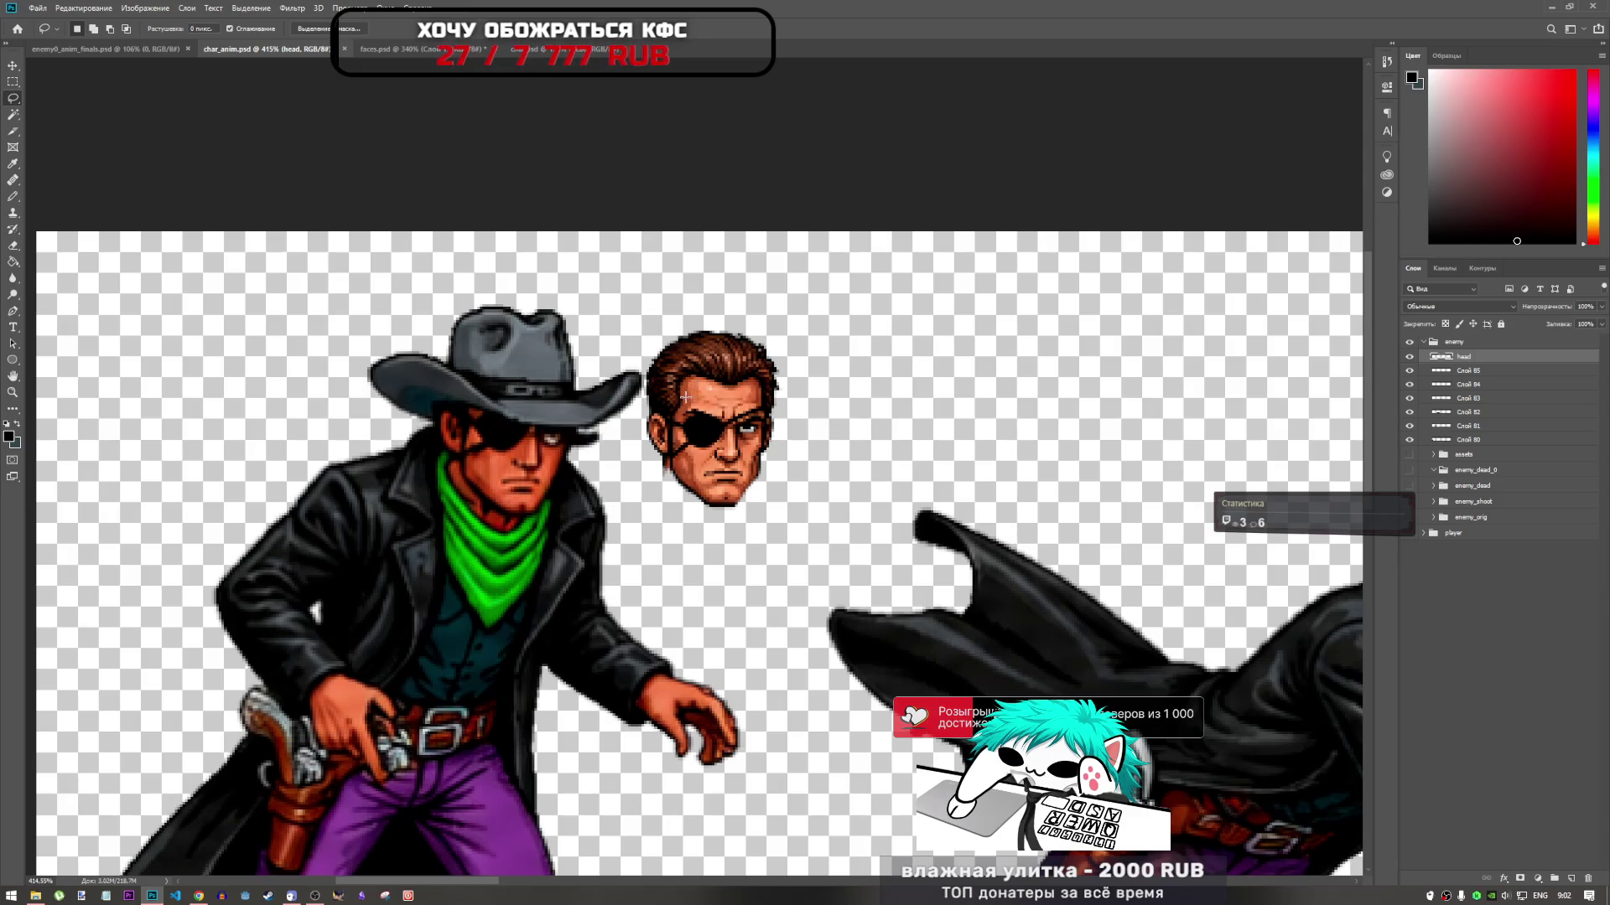
Lasso the eyepatch face without the hair and copy it to new layer Слой 86
drag(681, 389, 790, 429)
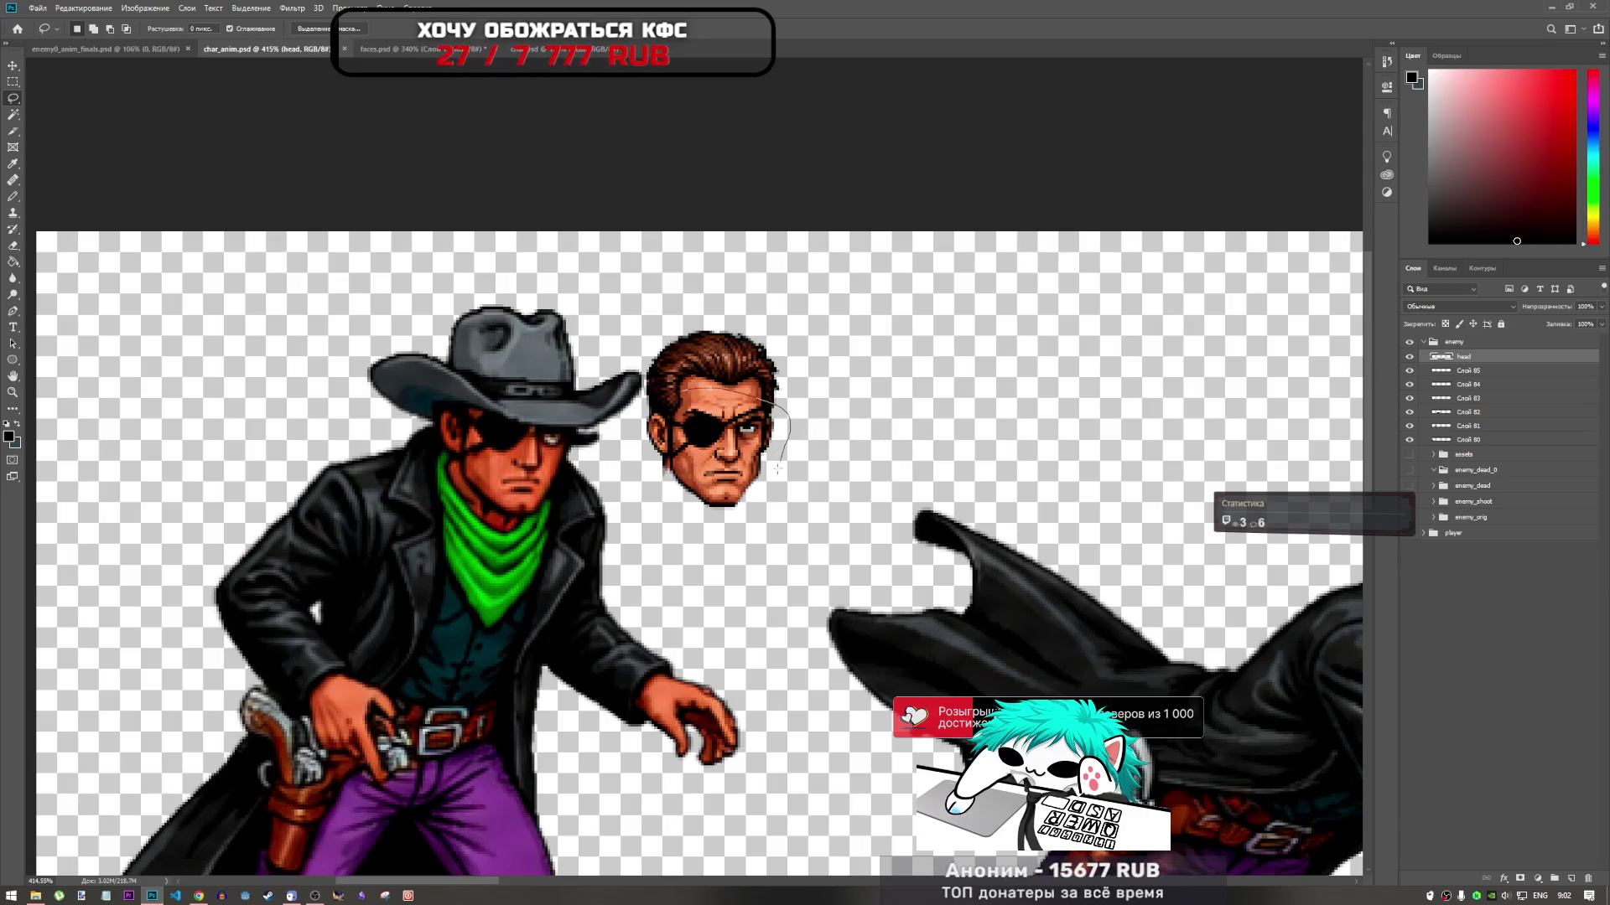
mouse_move(767, 493)
mouse_down()
mouse_move(712, 524)
mouse_move(679, 496)
mouse_up()
key(ctrl+j)
click(770, 326)
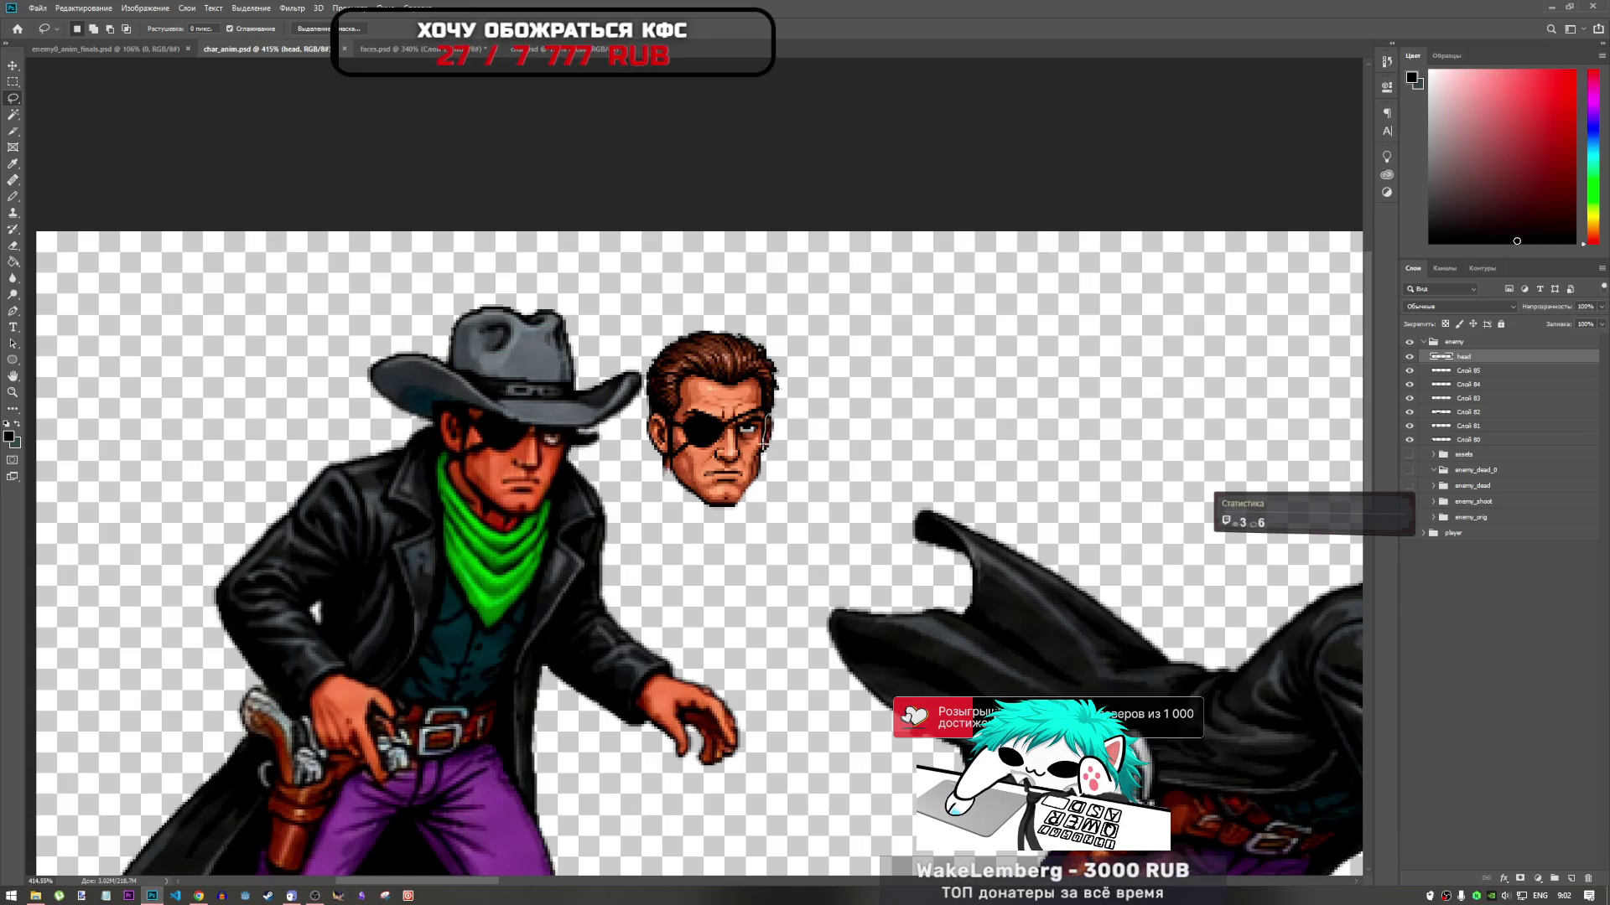
mouse_move(764, 494)
mouse_down()
mouse_move(736, 519)
mouse_move(675, 496)
mouse_up()
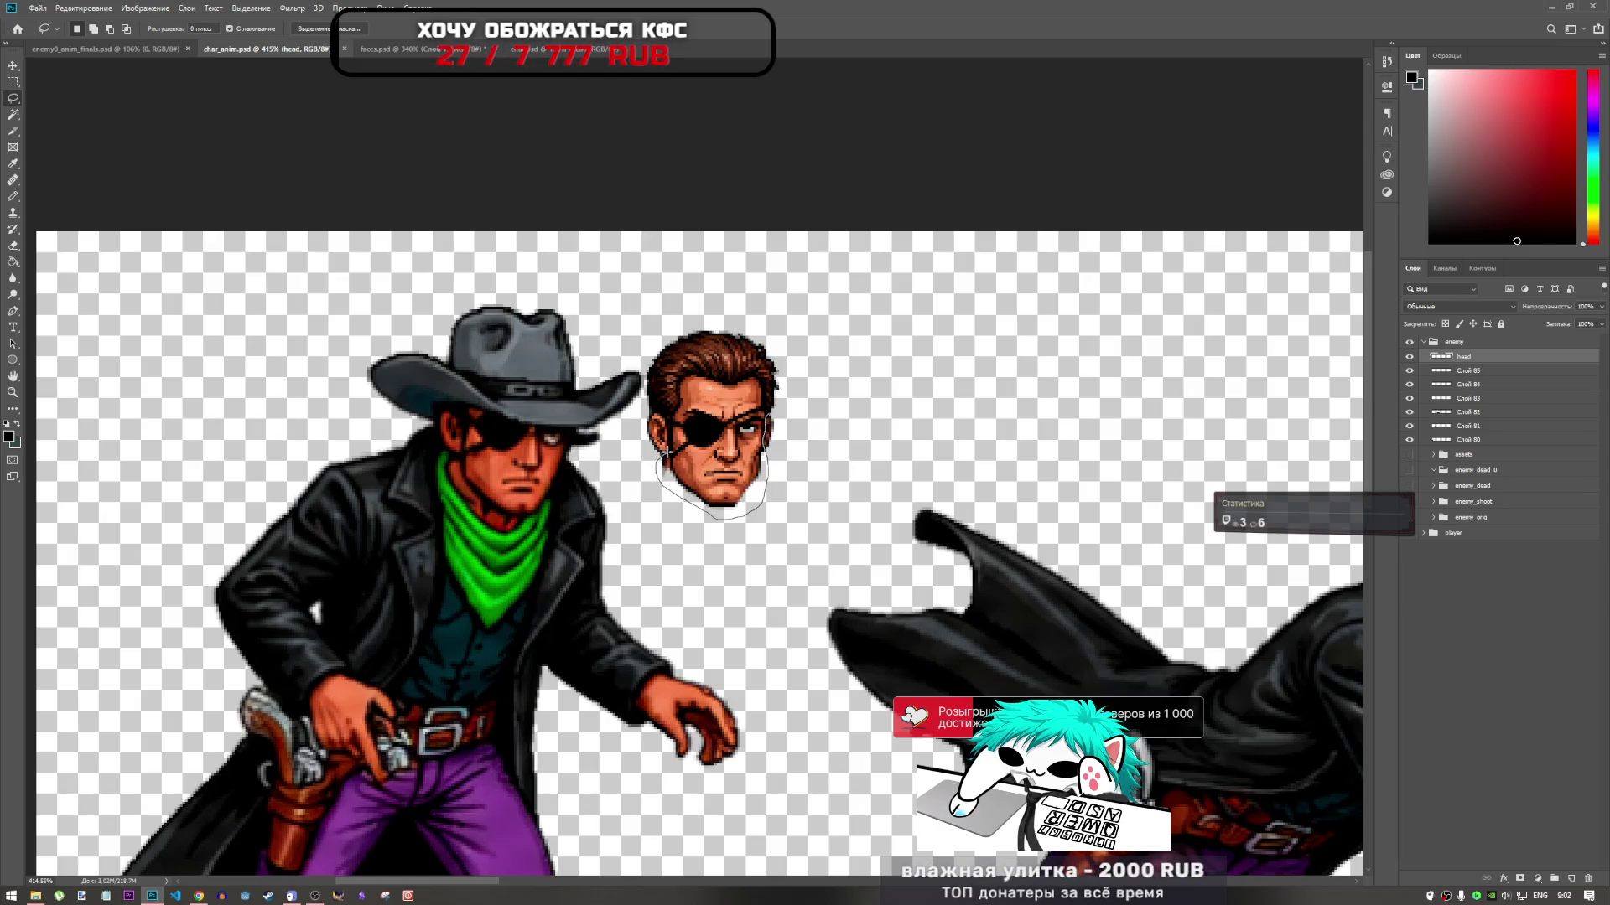
drag(669, 429, 674, 404)
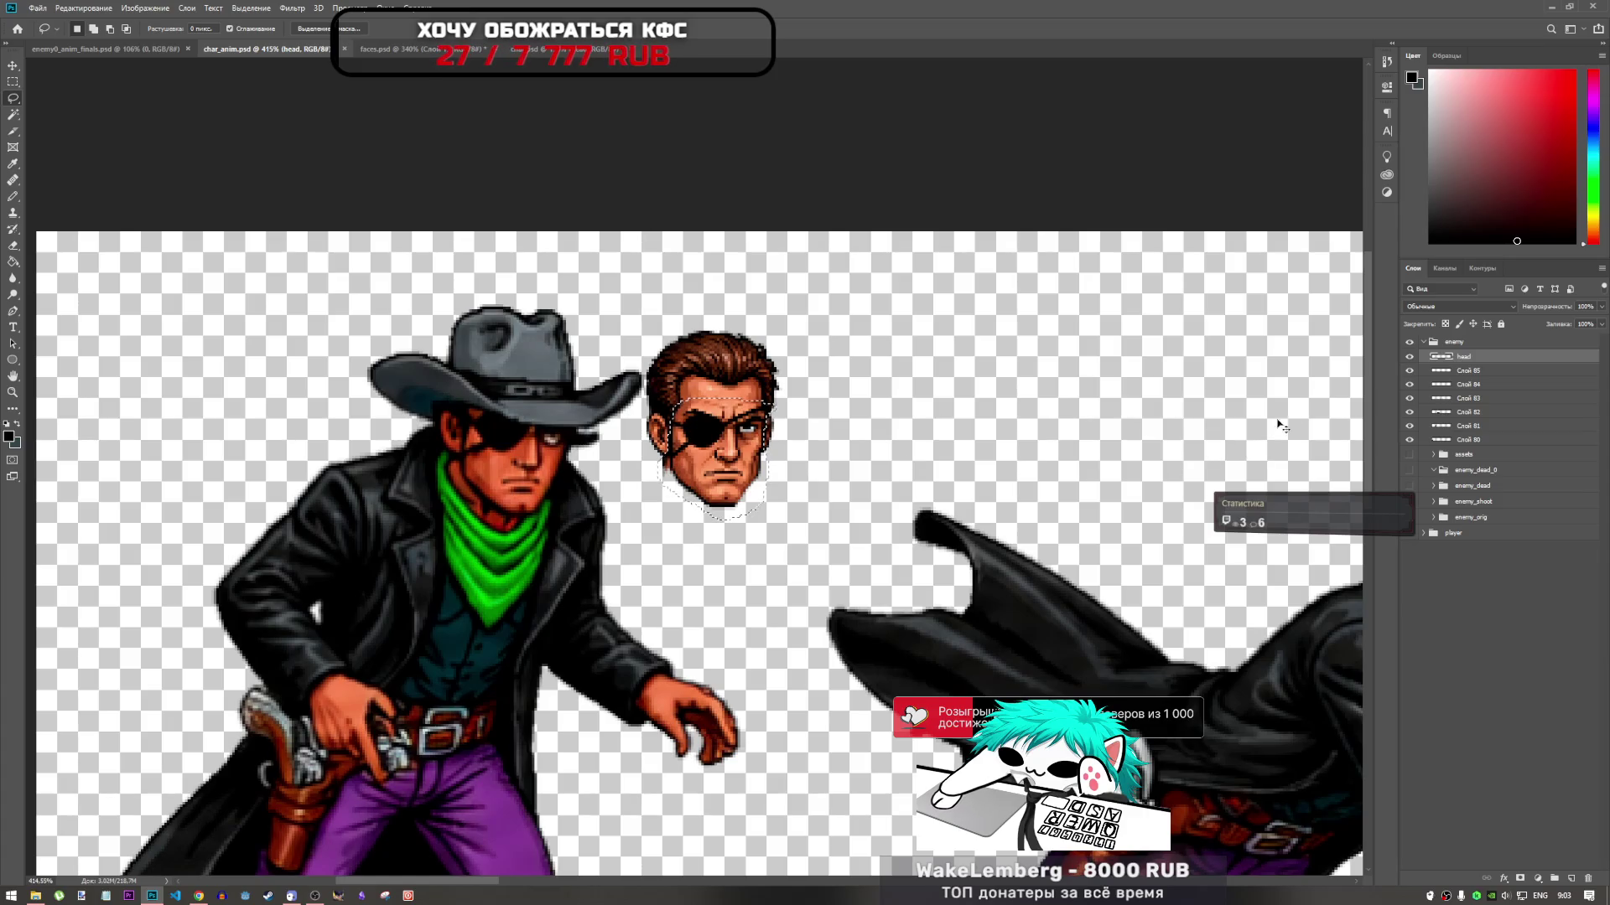
key(ctrl+j)
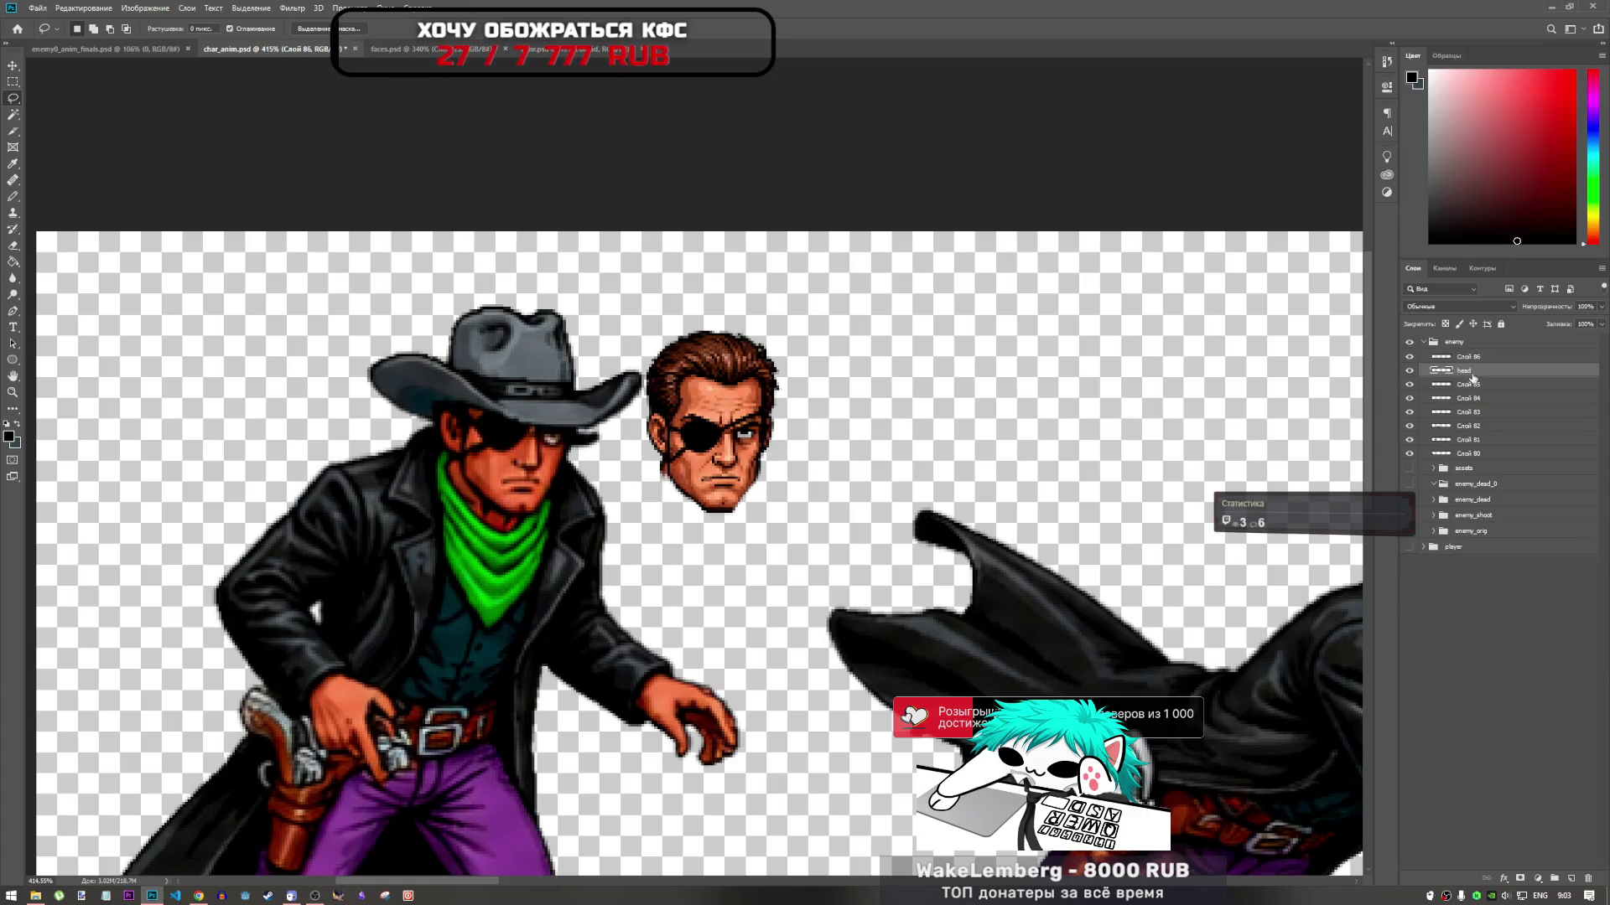
Rename Слой 86 to 'head' and delete the old full head layer
double_click(1476, 359)
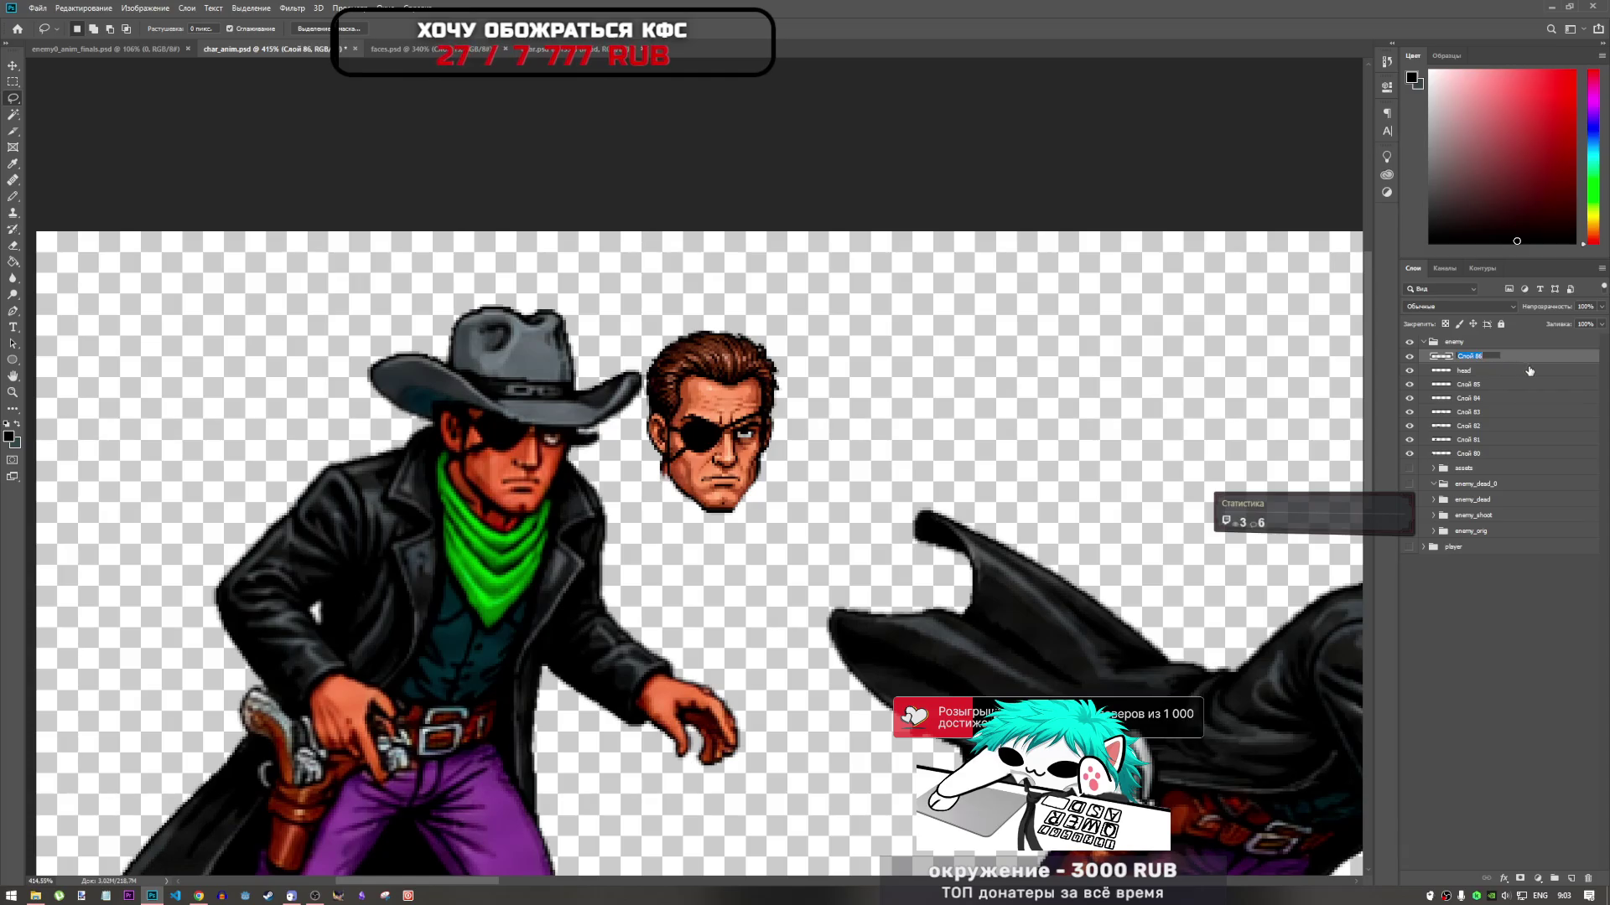
text(HEAD)
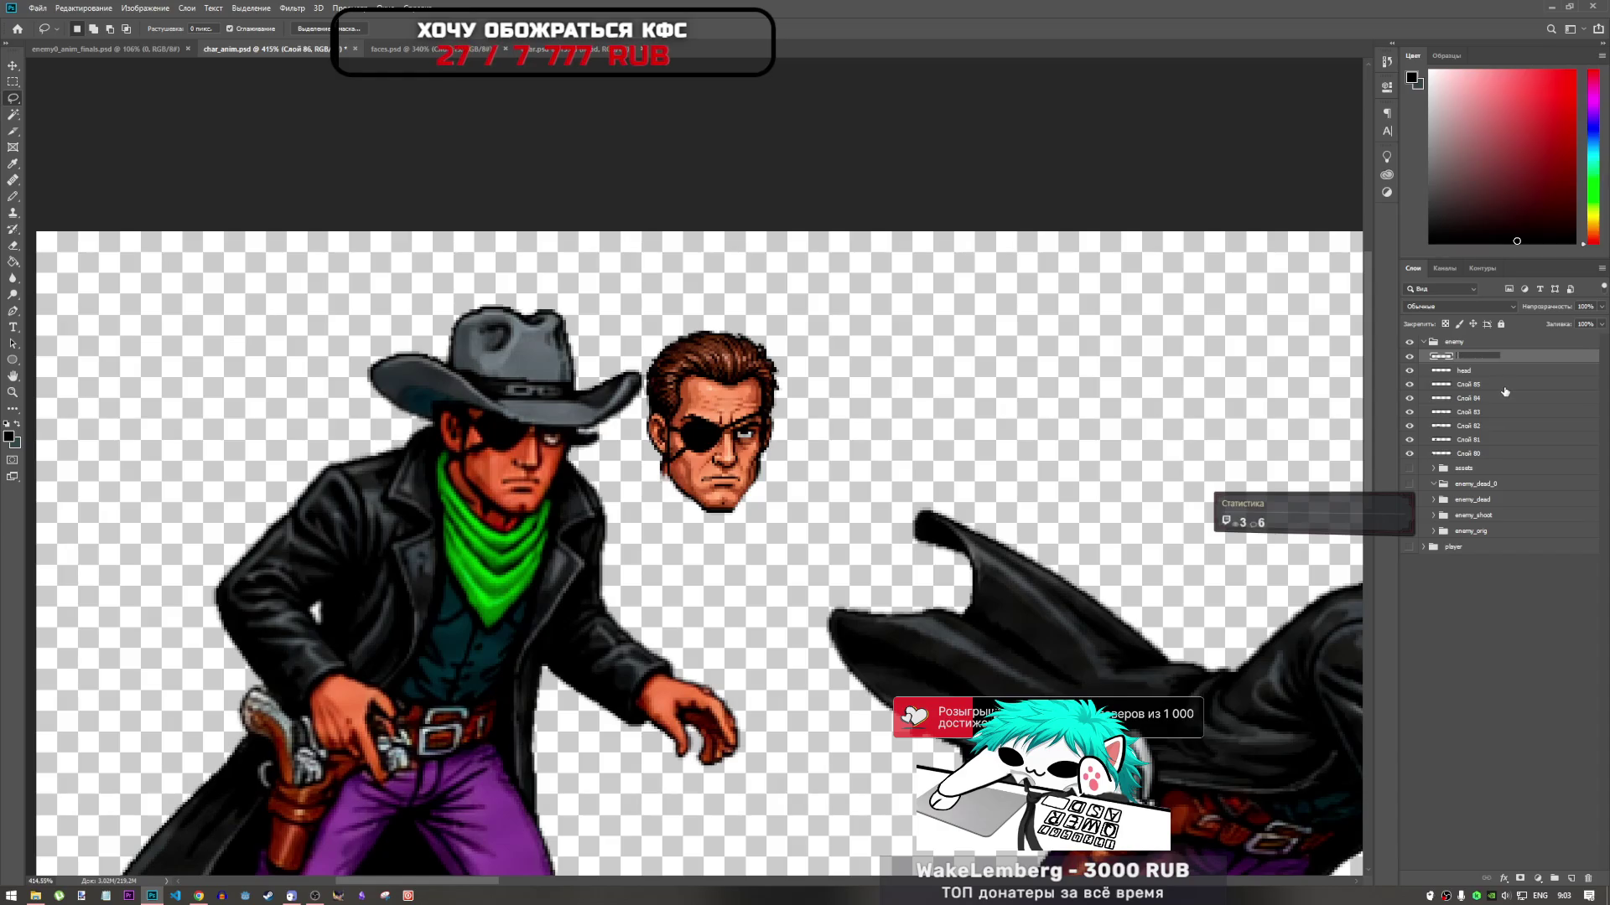
text(ead)
click(1470, 375)
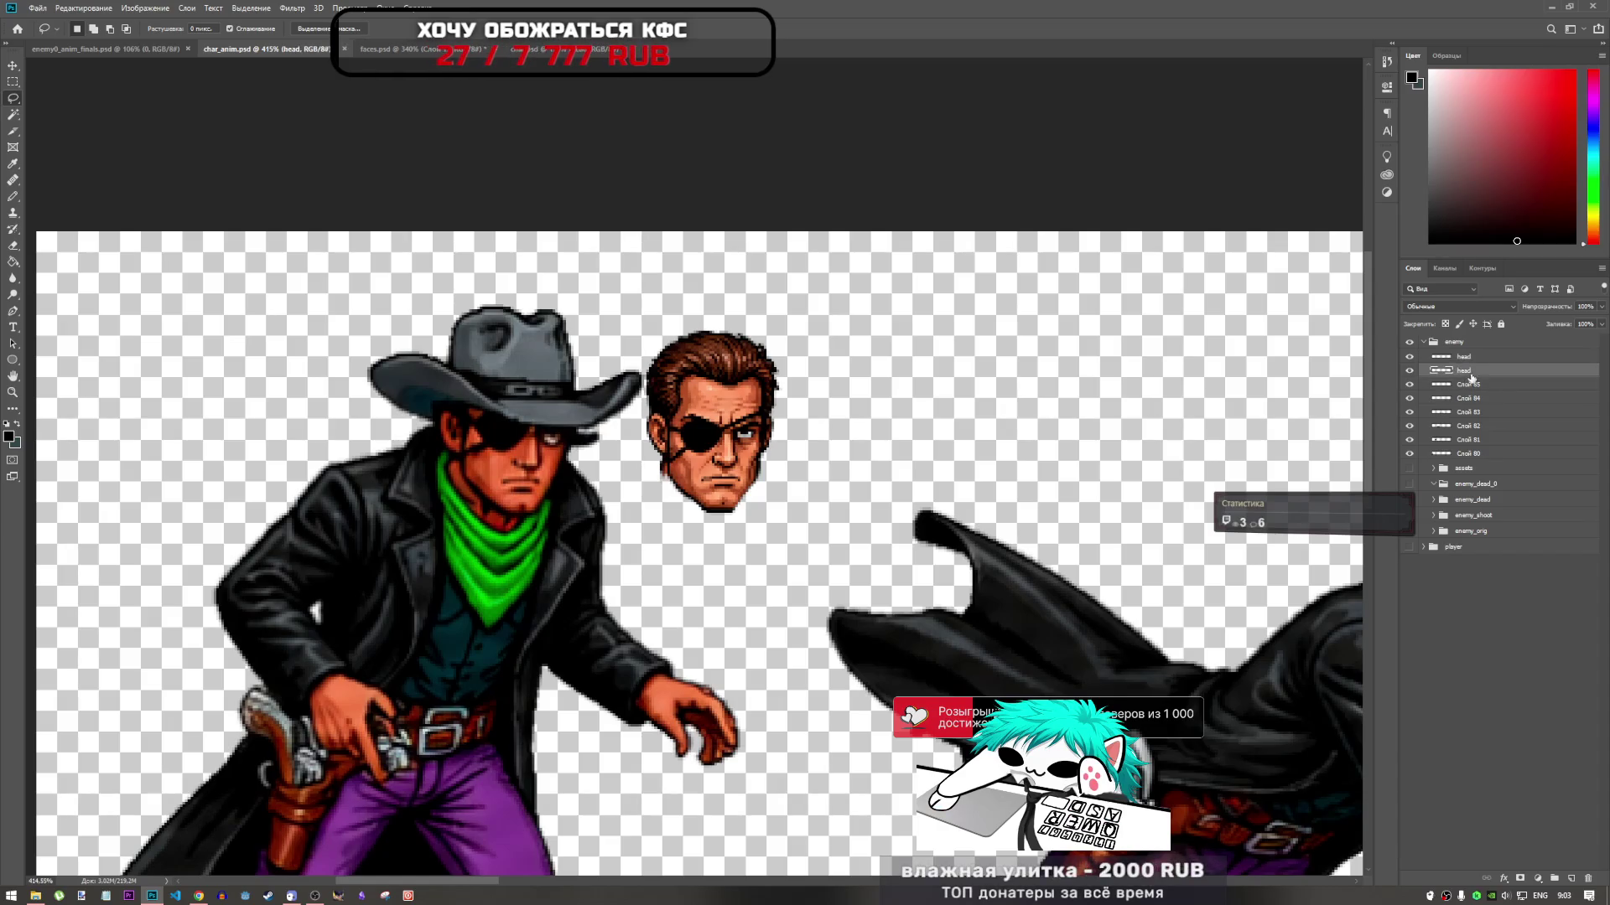
key(Delete)
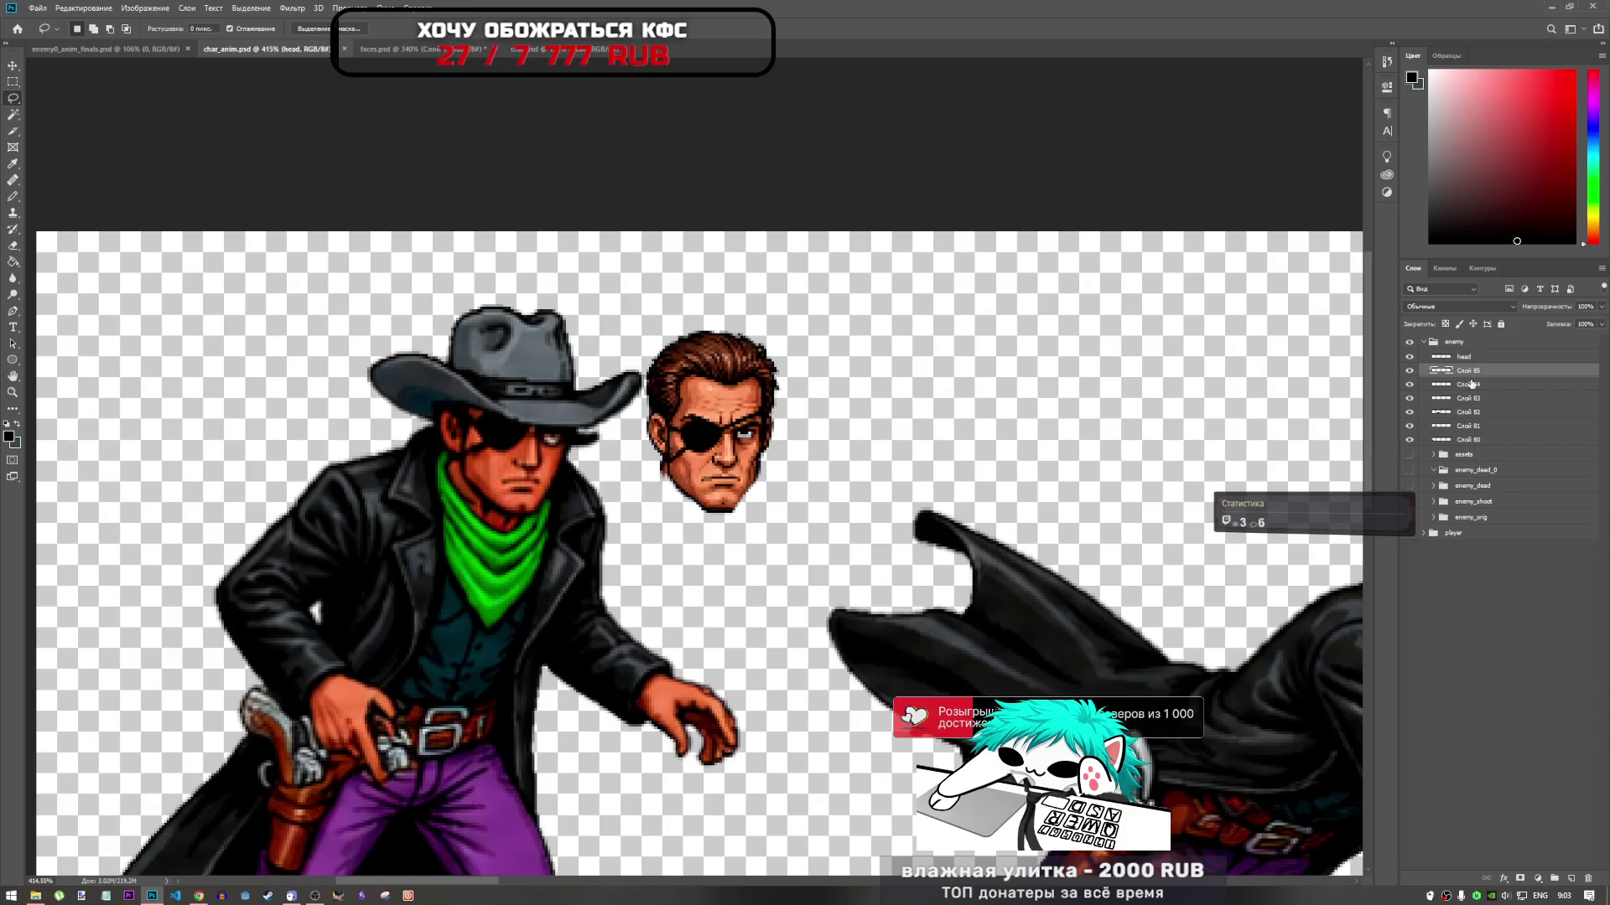
Try moving and scaling the face over frame 1's face, then cancel the transform
key(ctrl+t)
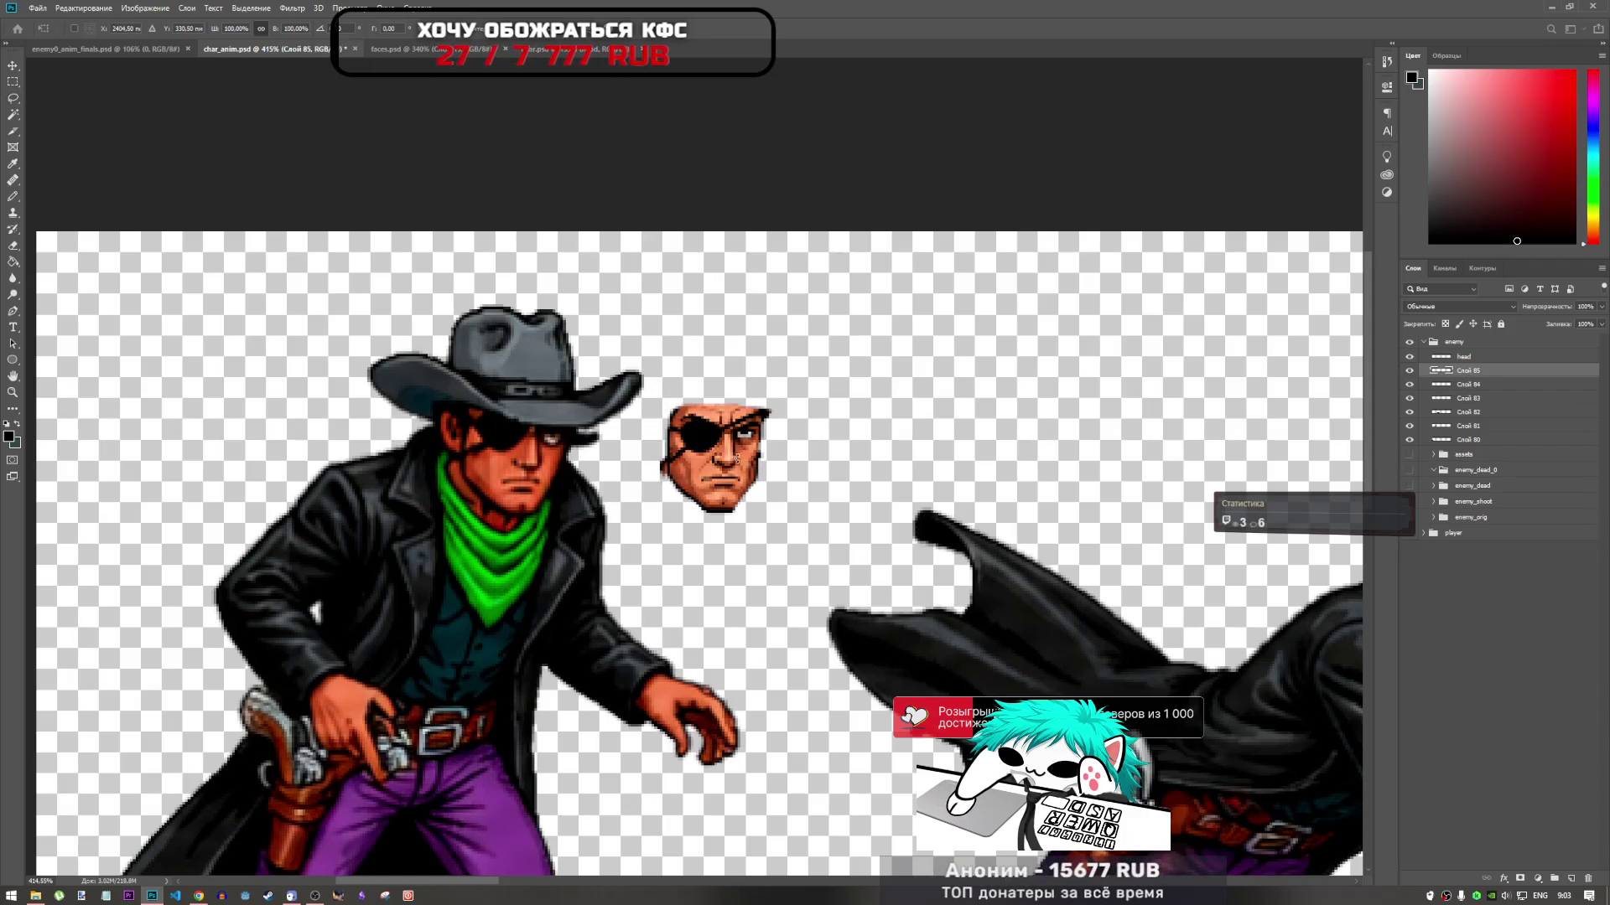
click(1467, 357)
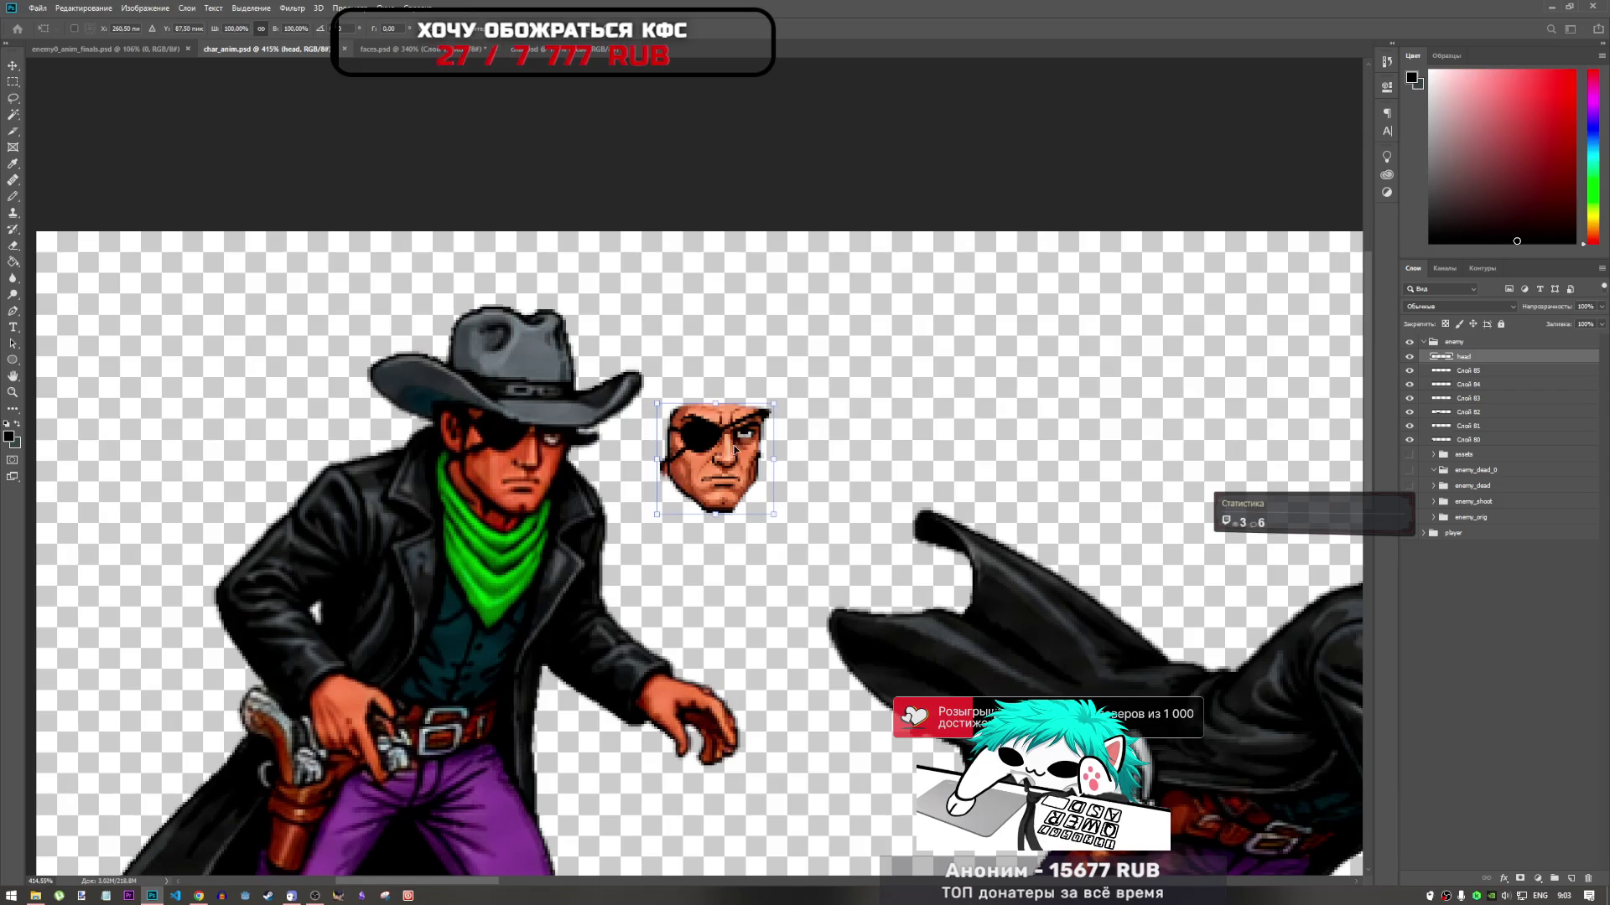
mouse_move(737, 453)
mouse_down()
mouse_move(497, 451)
mouse_move(528, 460)
mouse_move(534, 432)
mouse_move(525, 457)
mouse_up()
scroll(525, 457, up, 5)
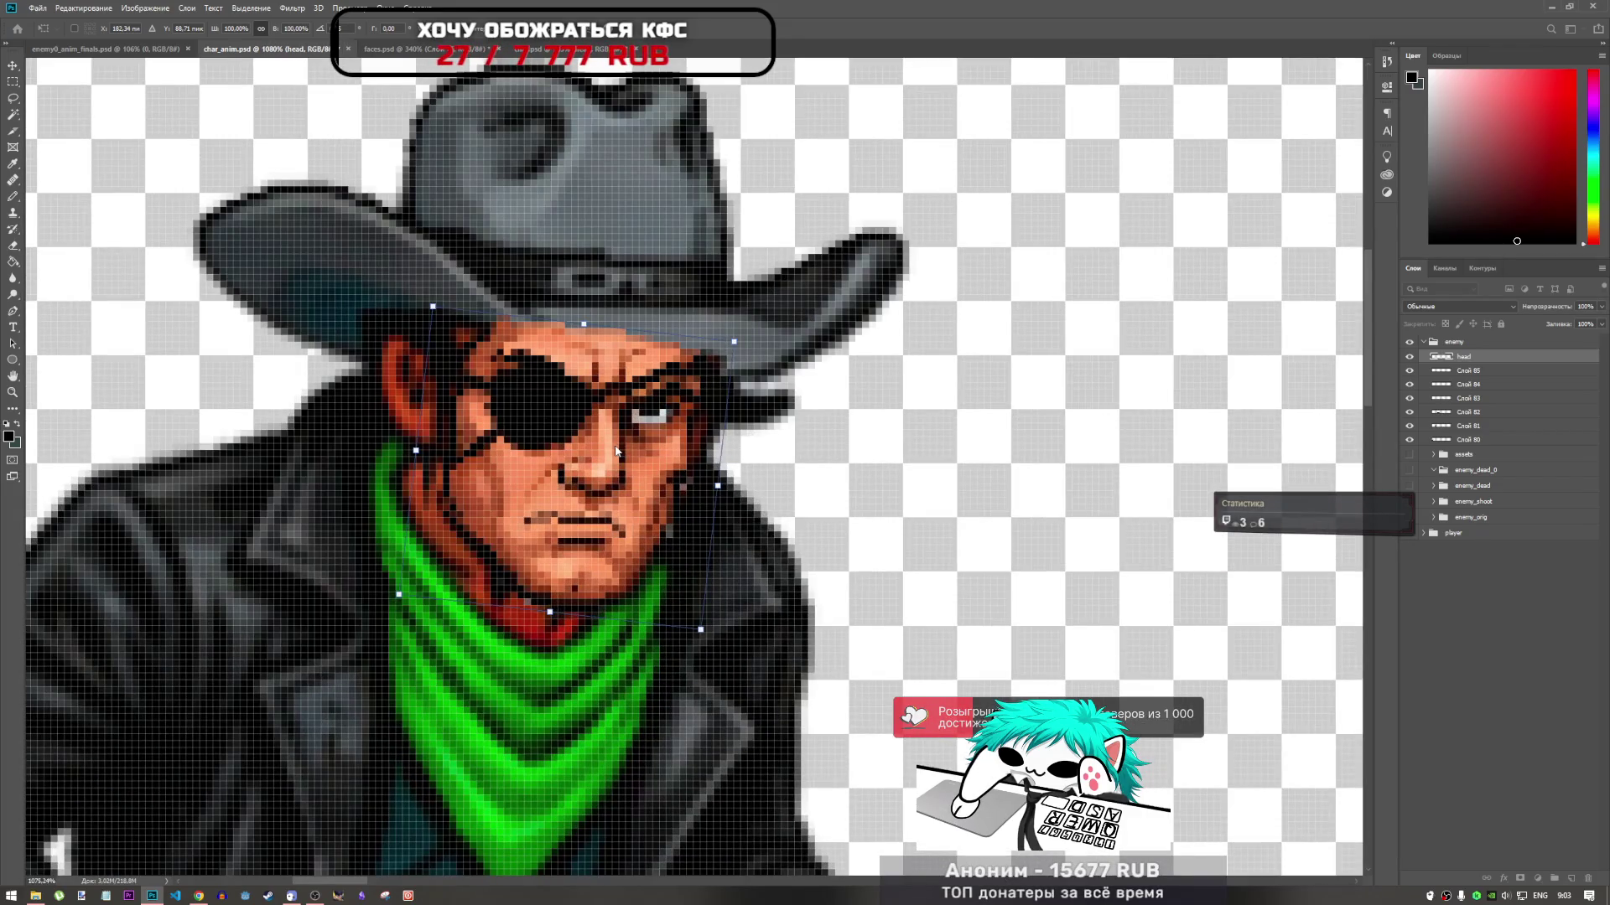
mouse_move(637, 434)
mouse_down()
mouse_move(706, 436)
mouse_move(632, 430)
mouse_move(650, 430)
mouse_up()
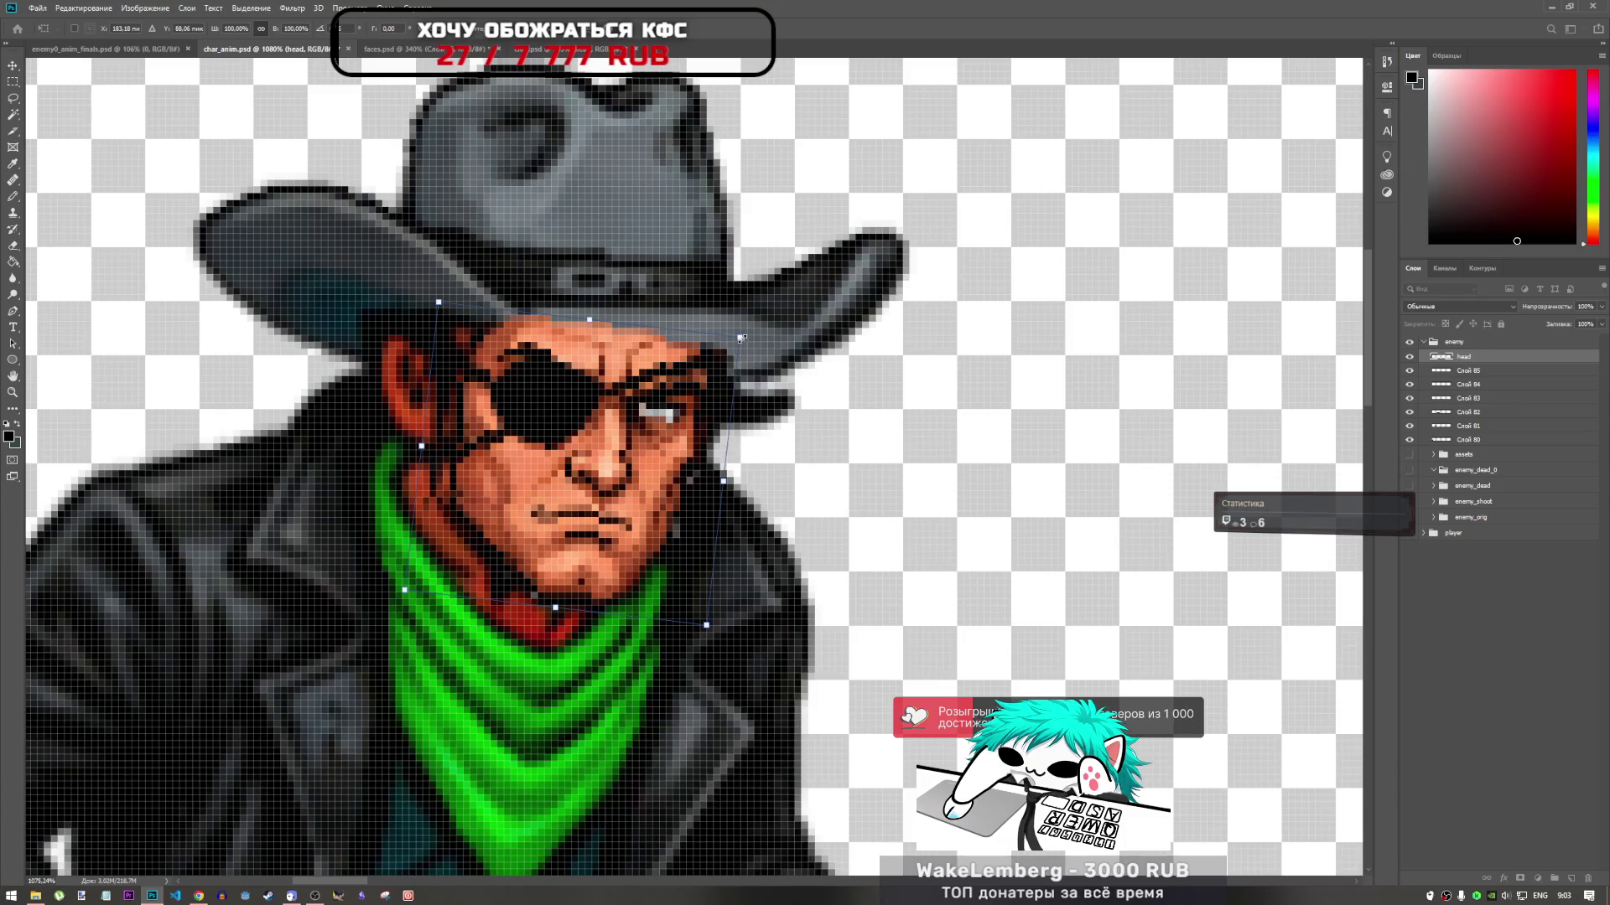
drag(741, 337, 738, 333)
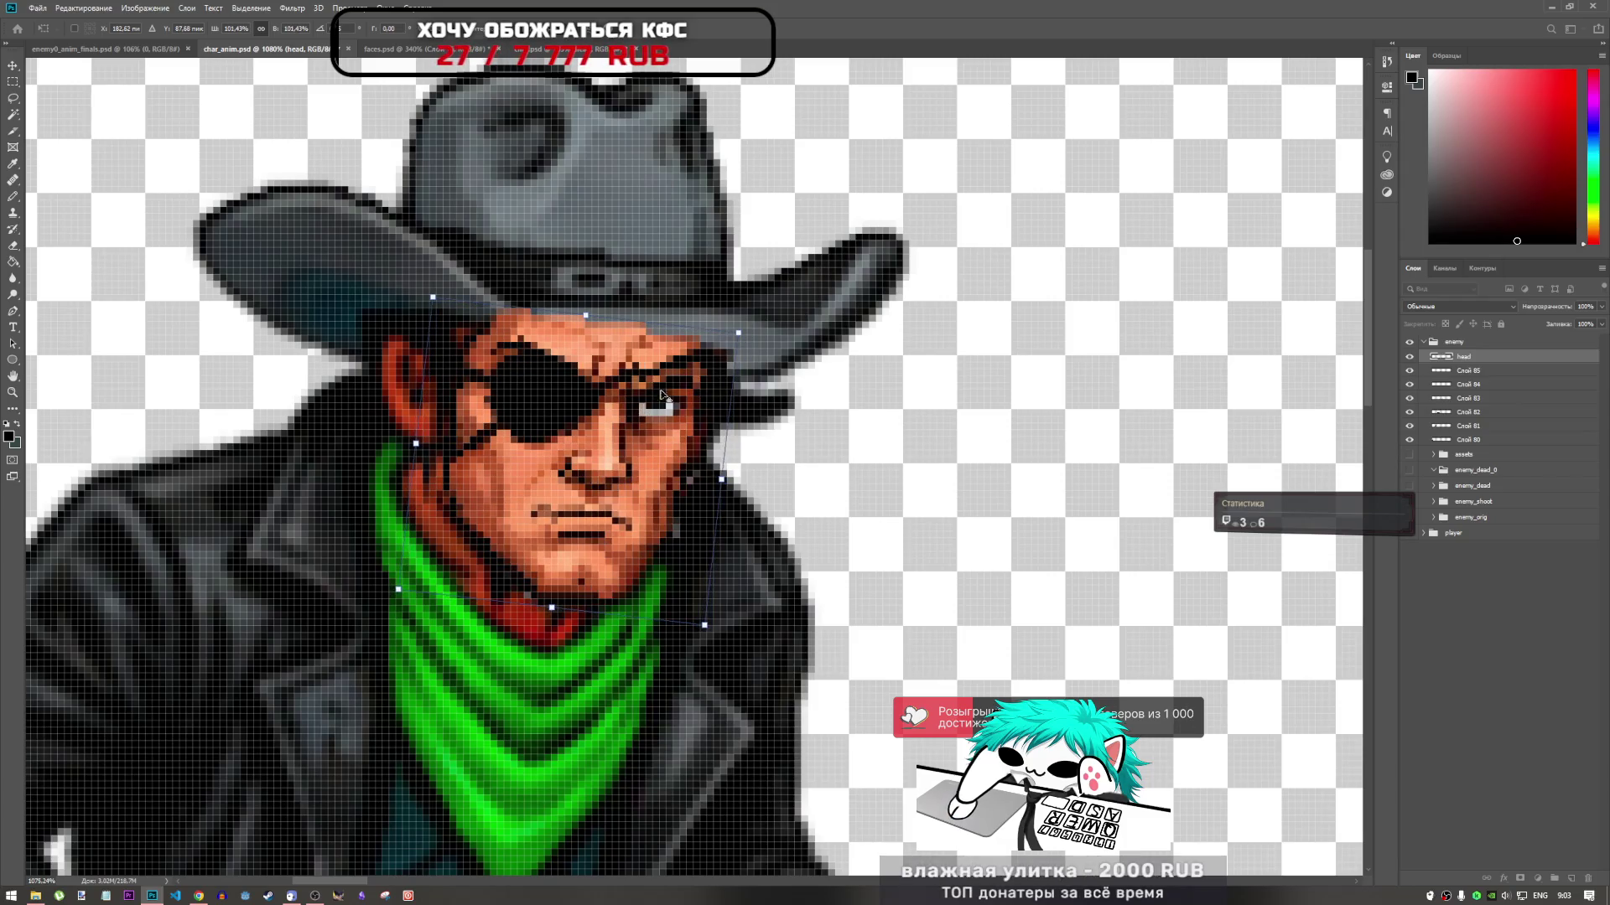
key(Escape)
key(l)
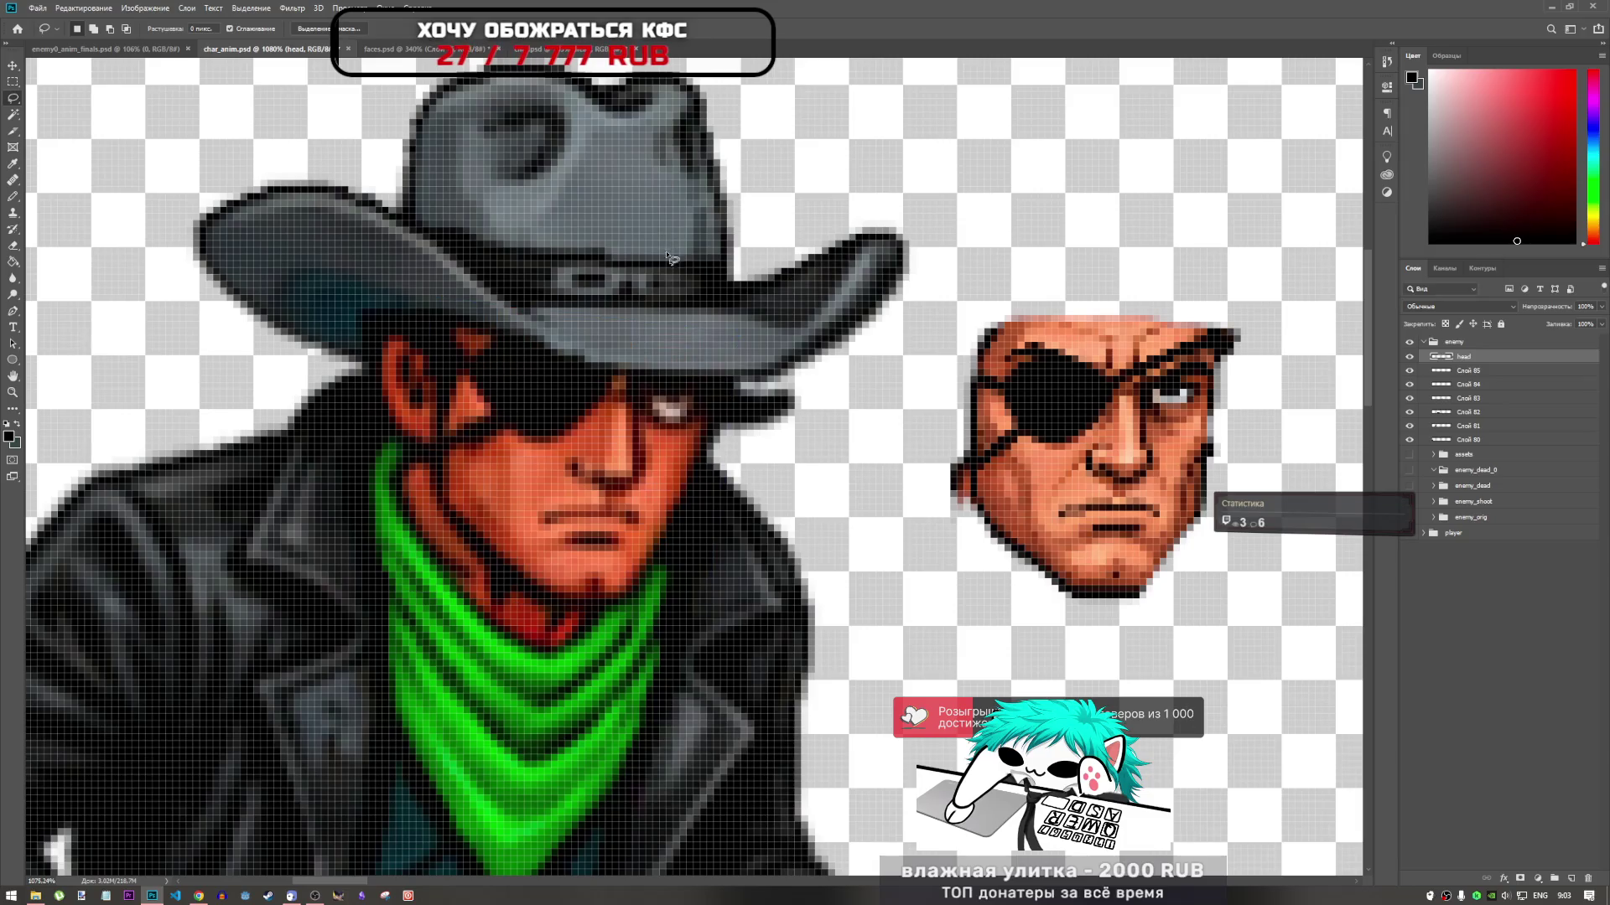
key(ctrl+t)
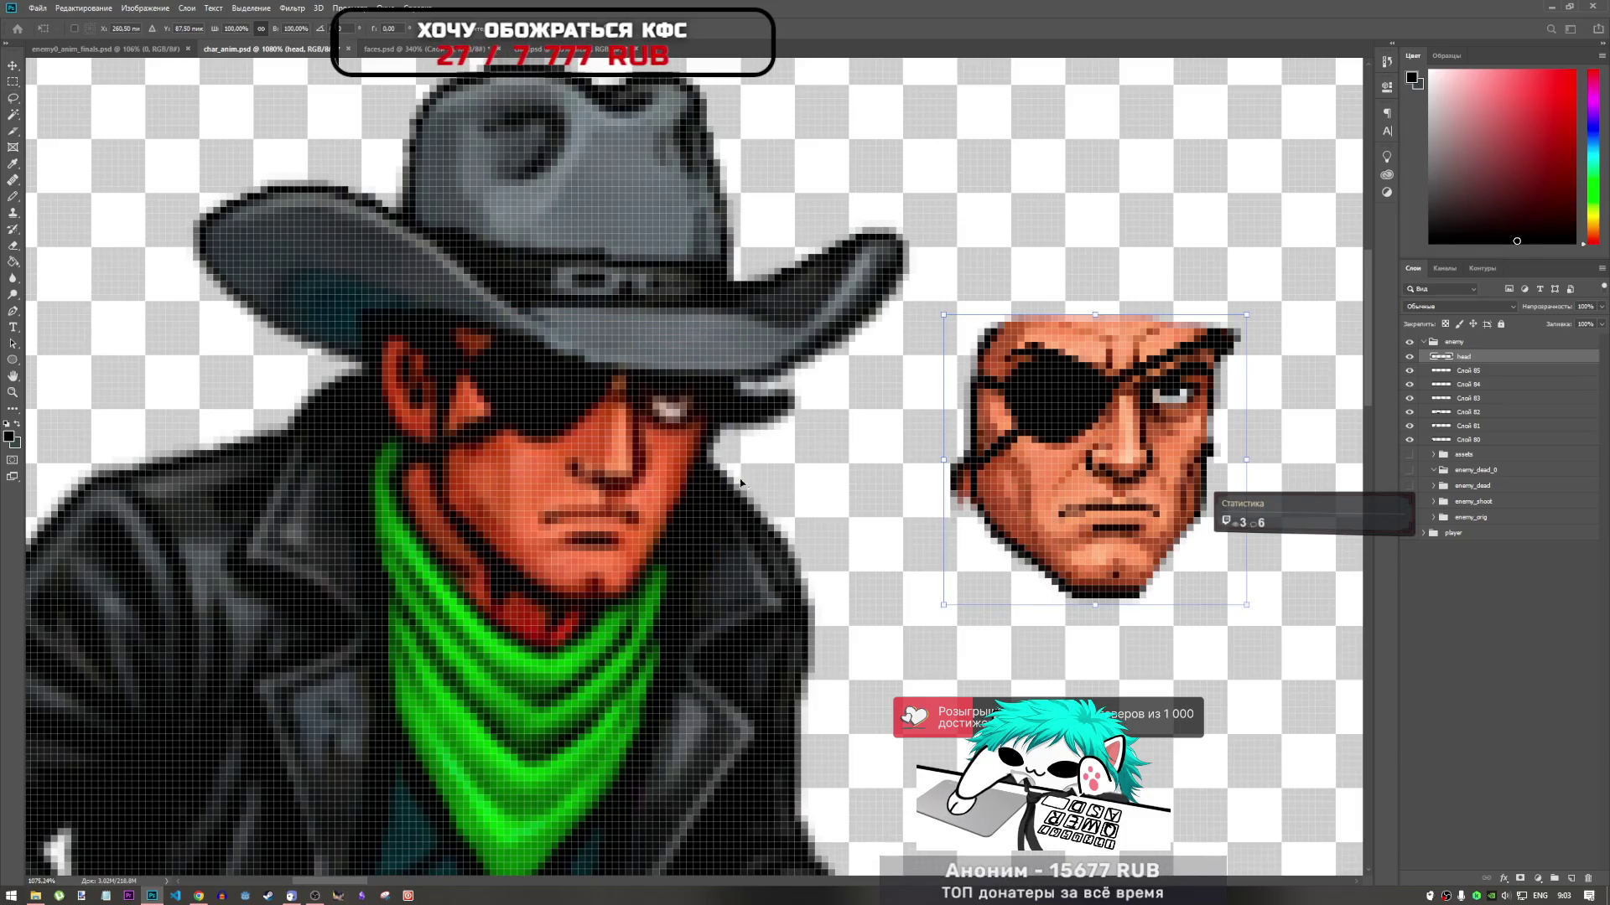
scroll(727, 469, down, 5)
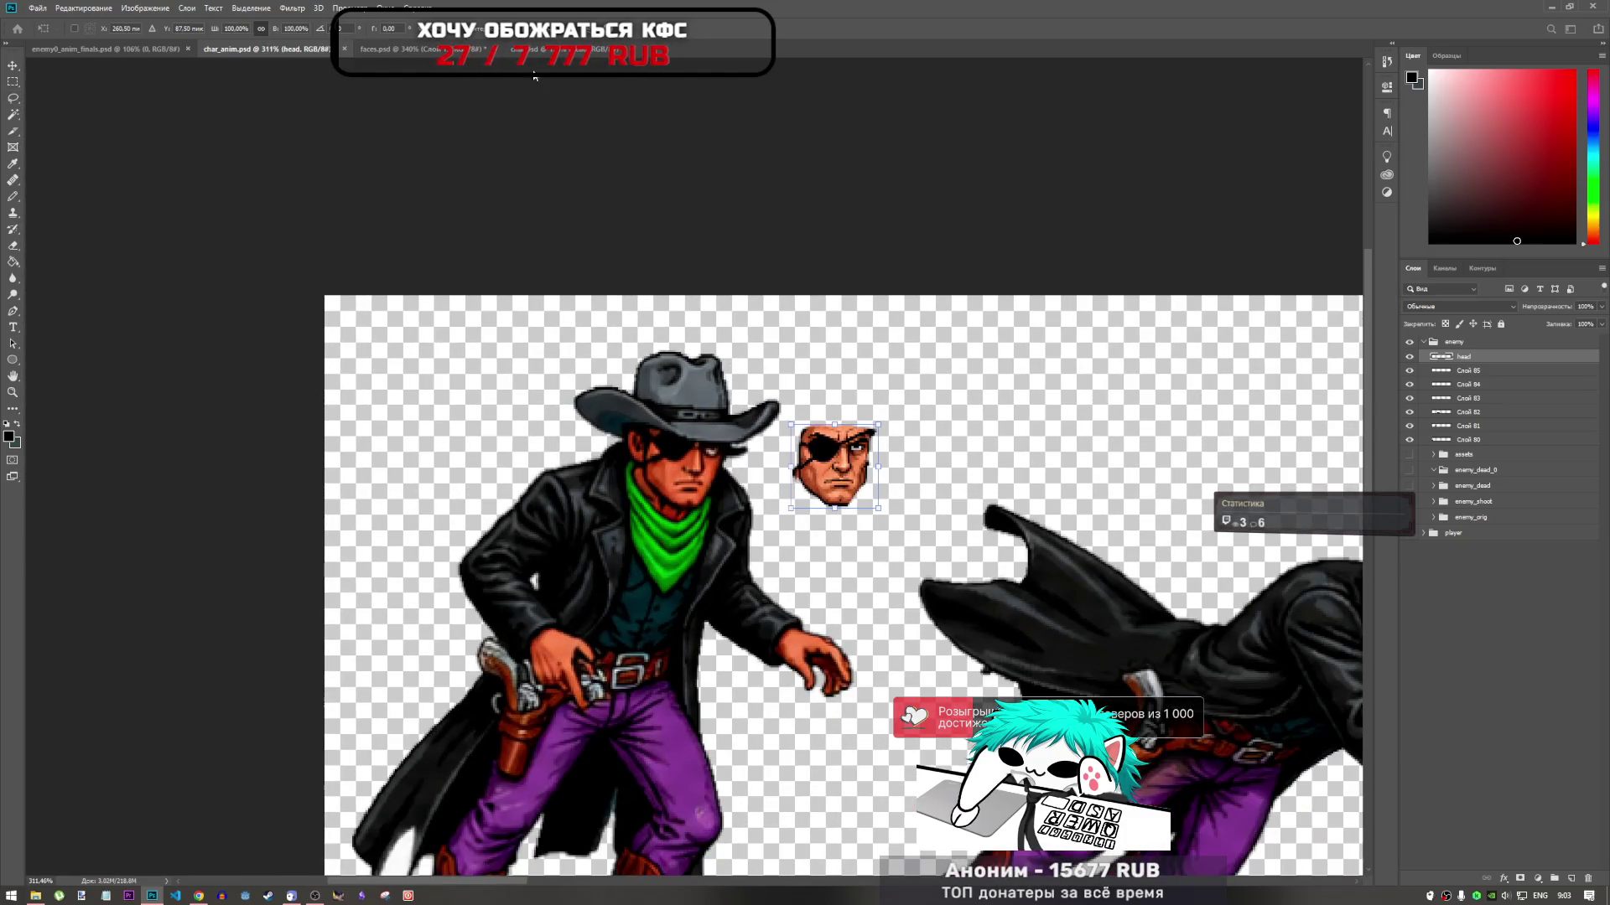
Cycle through the open Photoshop documents, then bring Chrome with YouTube to the front
click(532, 52)
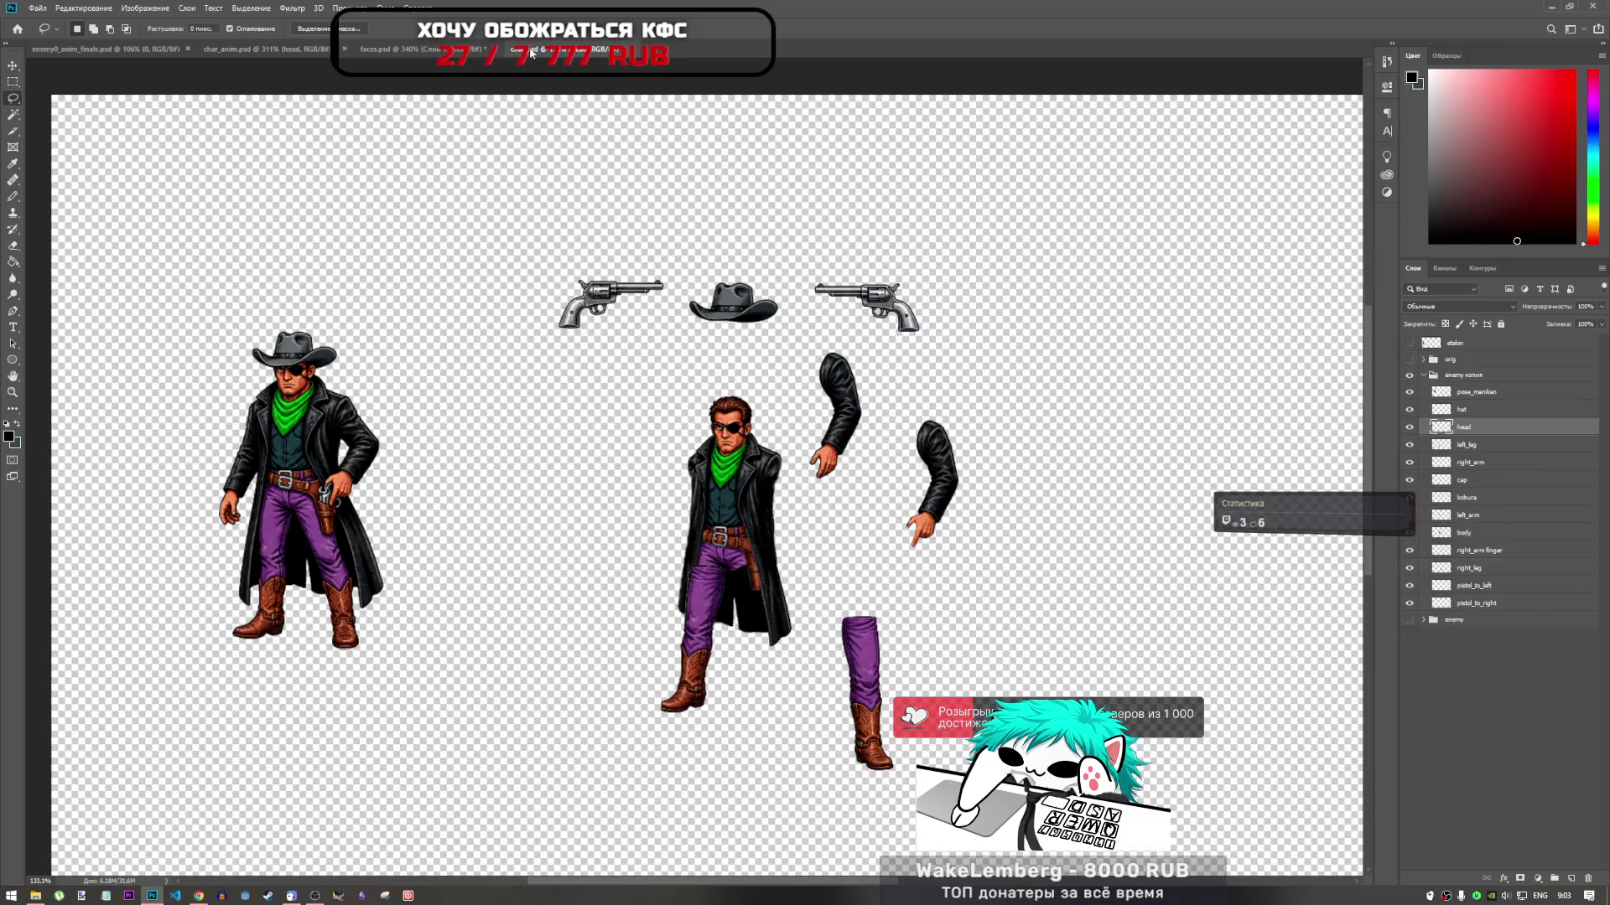
click(390, 52)
click(273, 52)
click(161, 52)
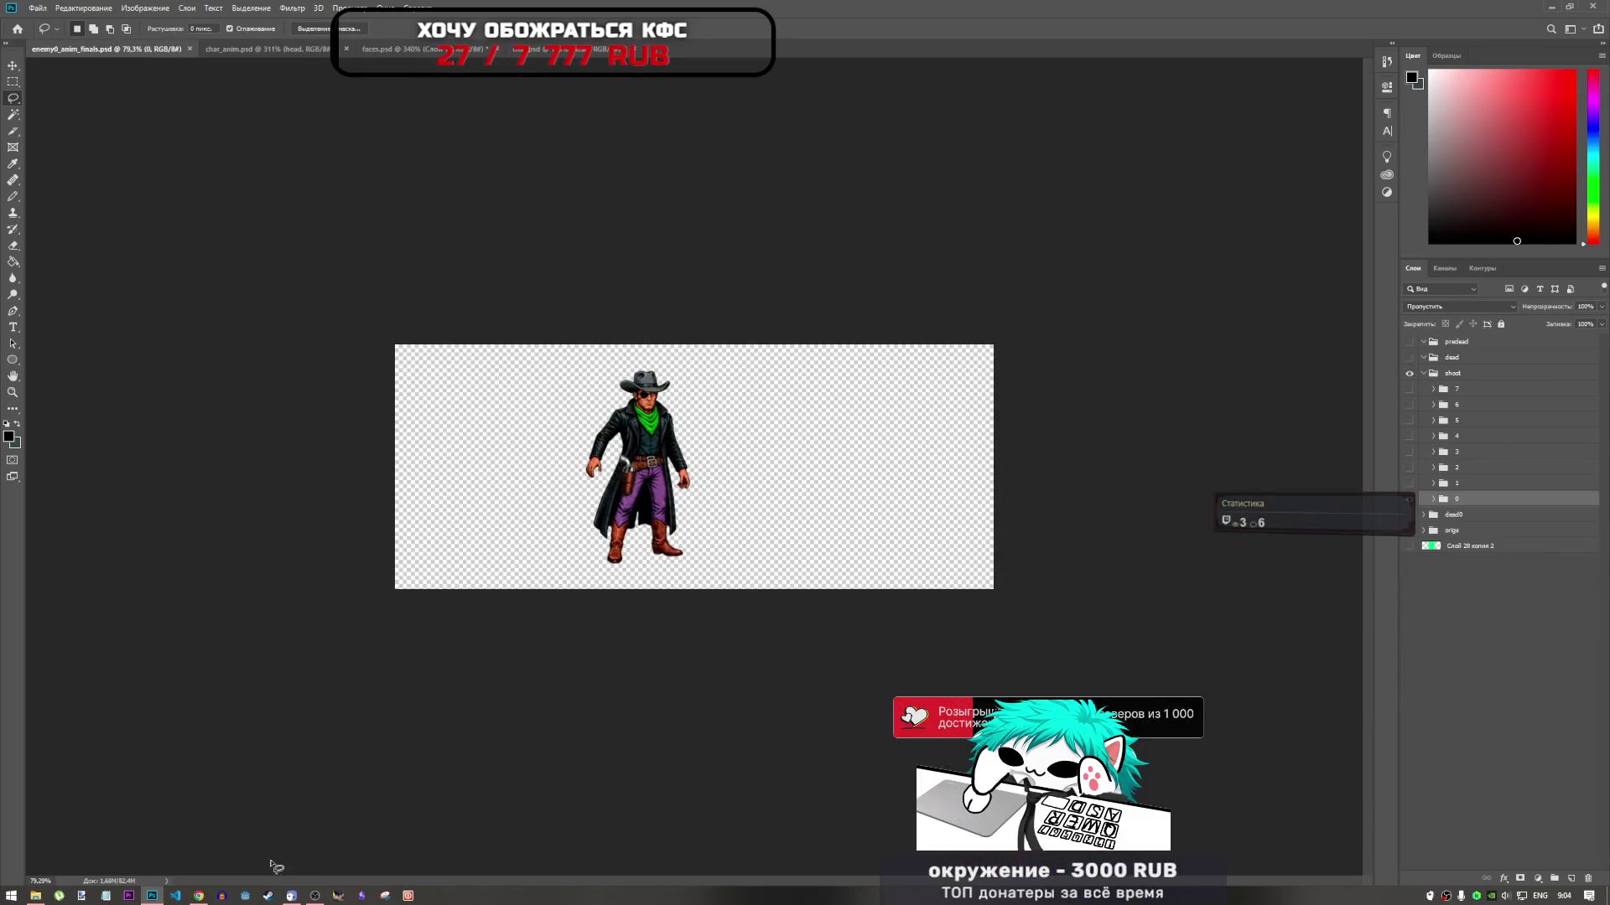
click(198, 895)
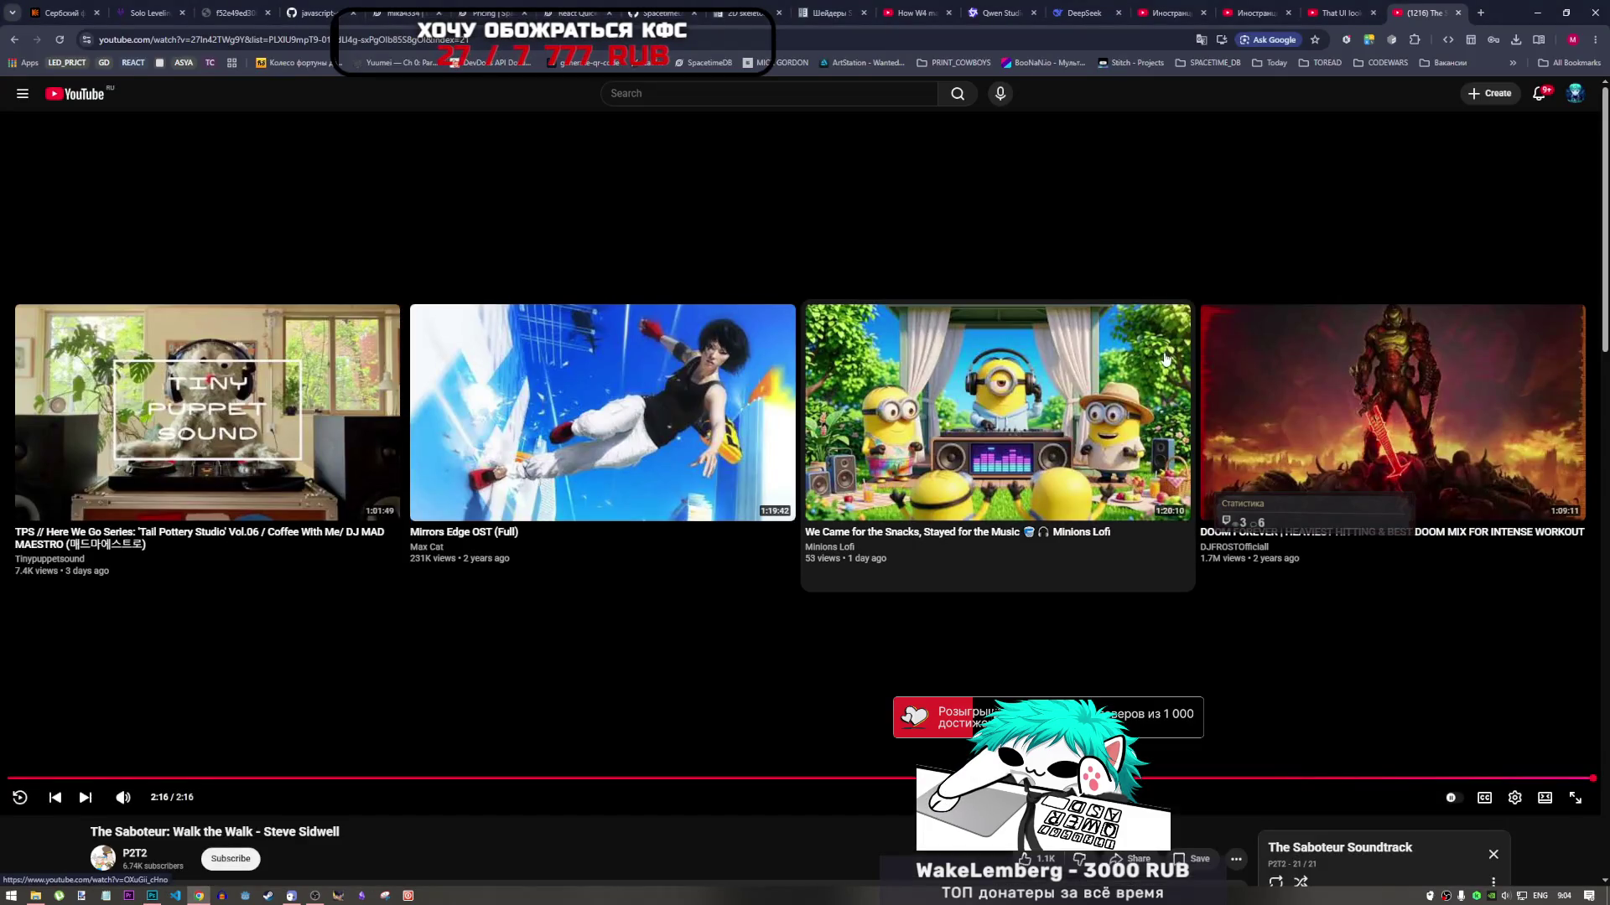
Play the Mirrors Edge OST, then start the OK Go Upside Down & Inside Out mix and return to Photoshop
scroll(953, 652, down, 3)
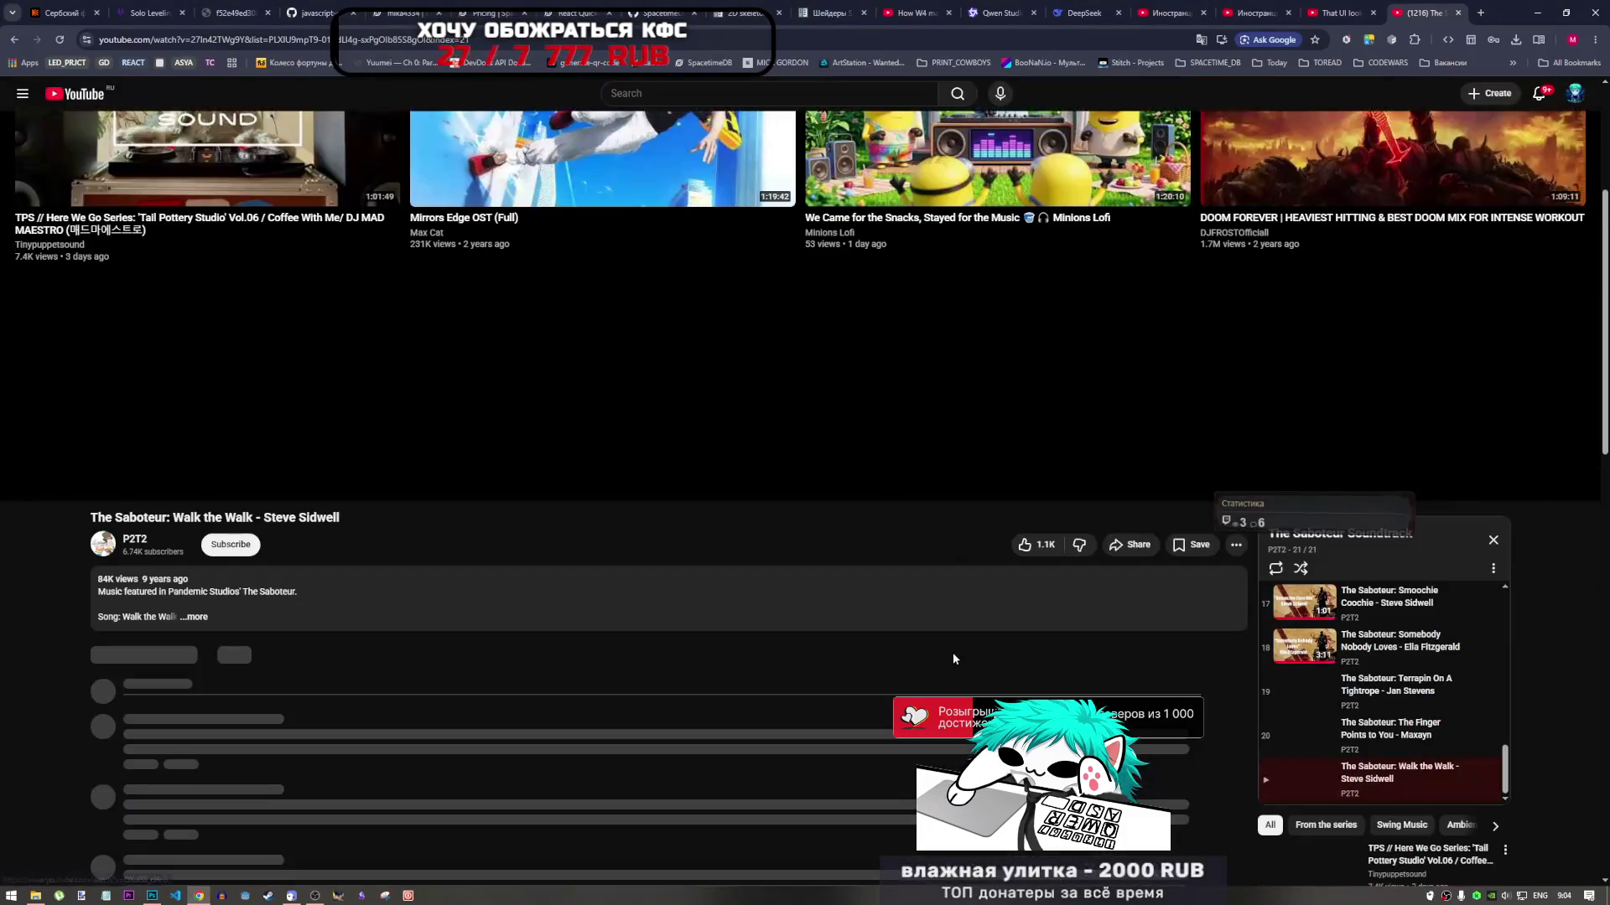
scroll(952, 648, up, 3)
click(937, 551)
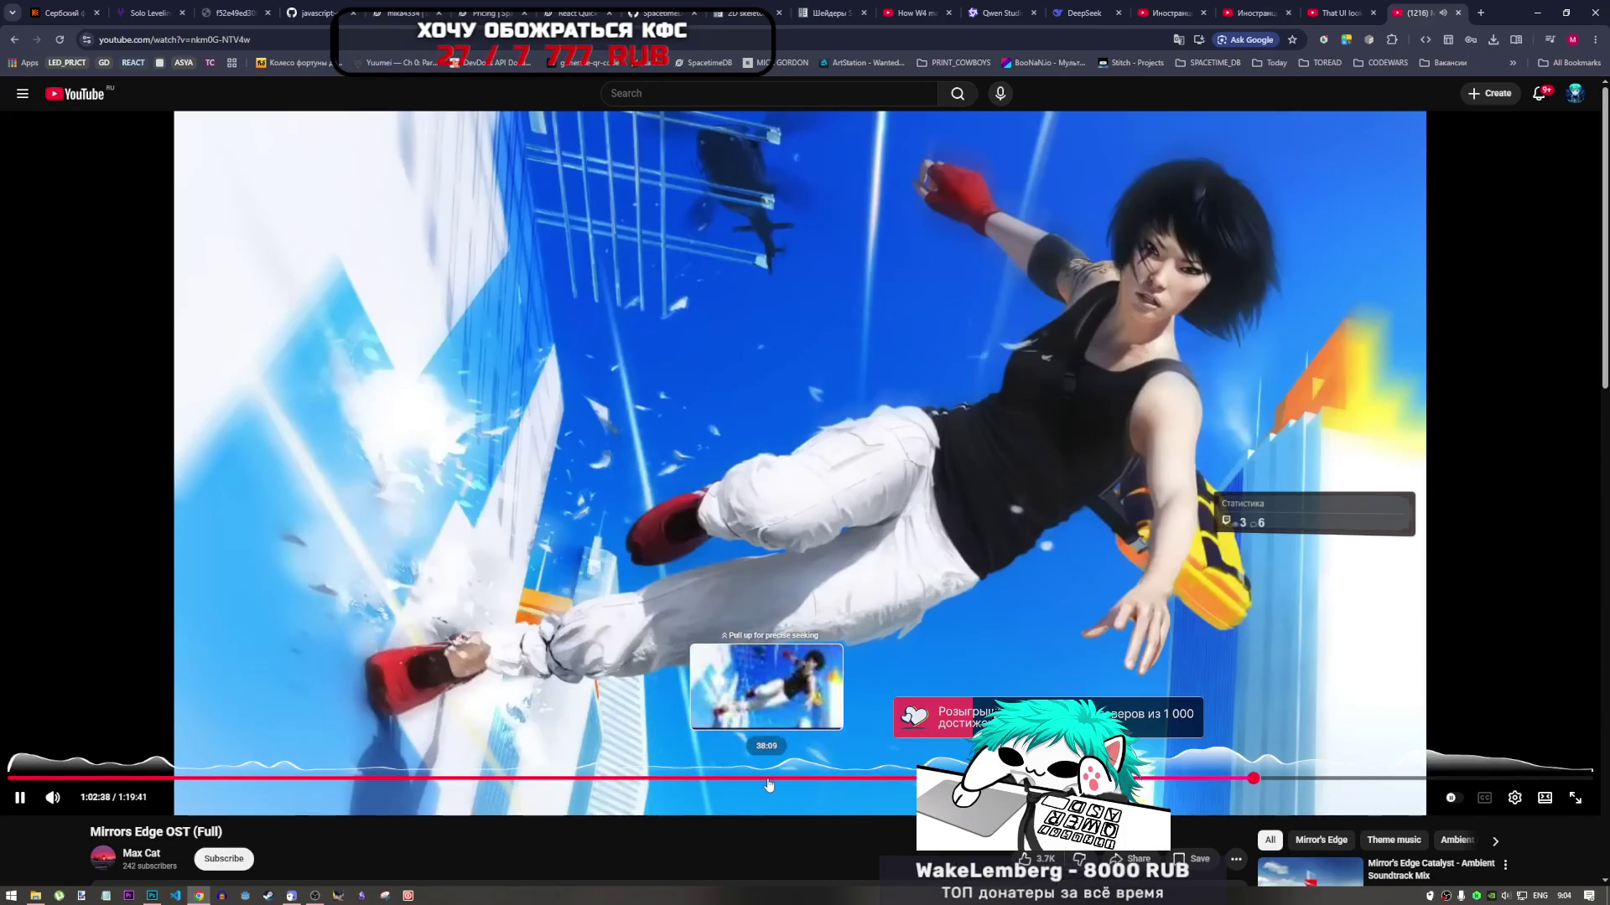
click(589, 467)
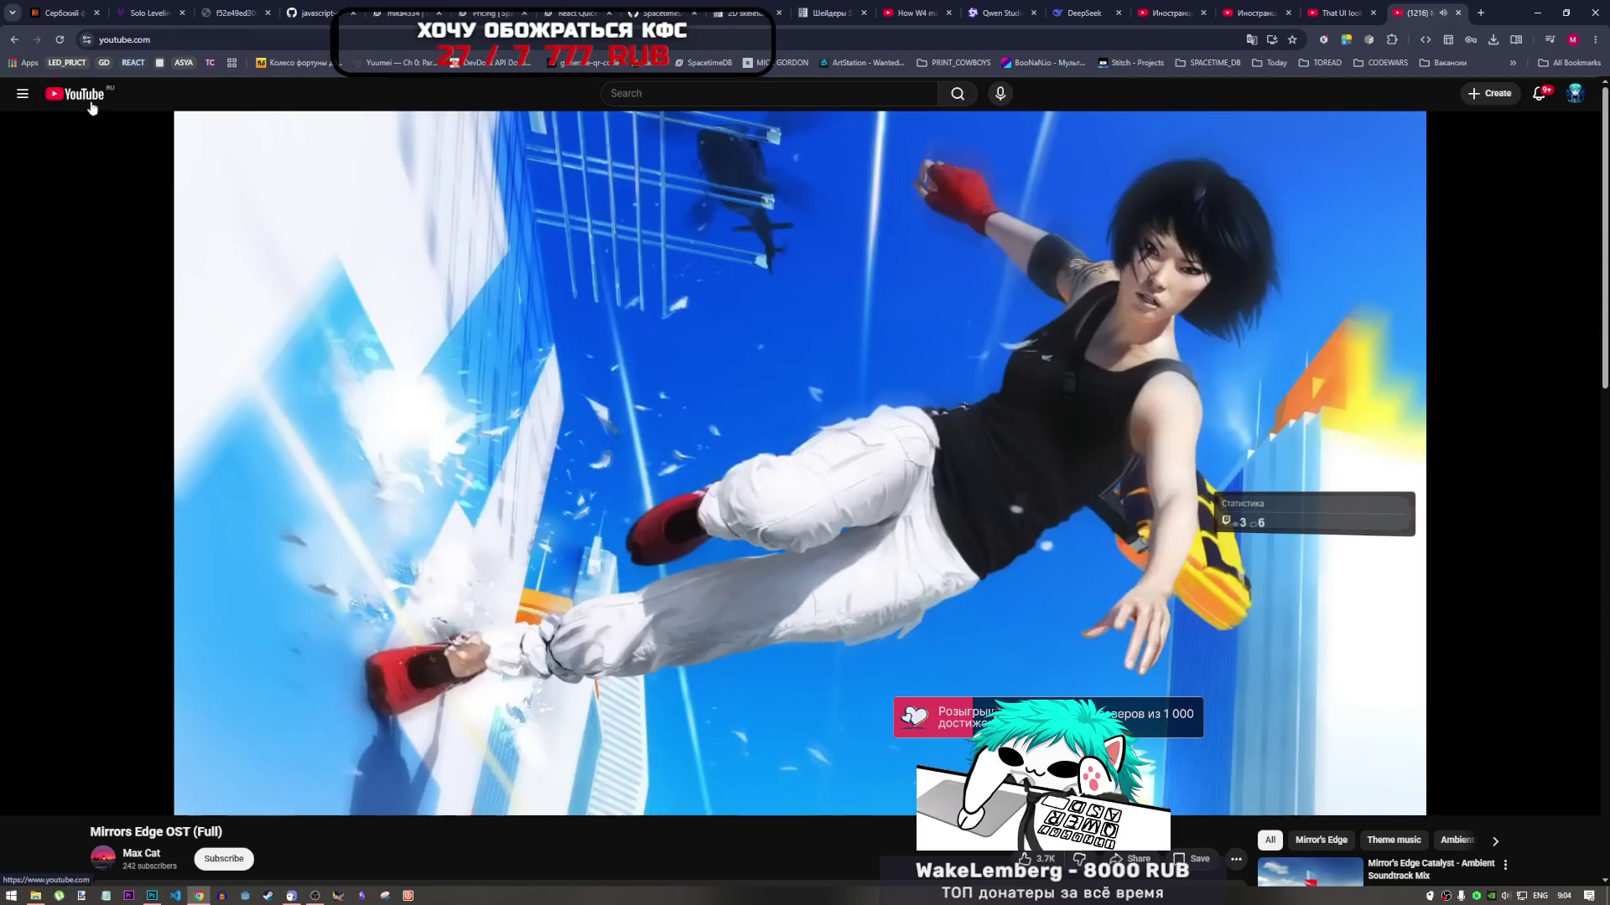
key(alt+Left)
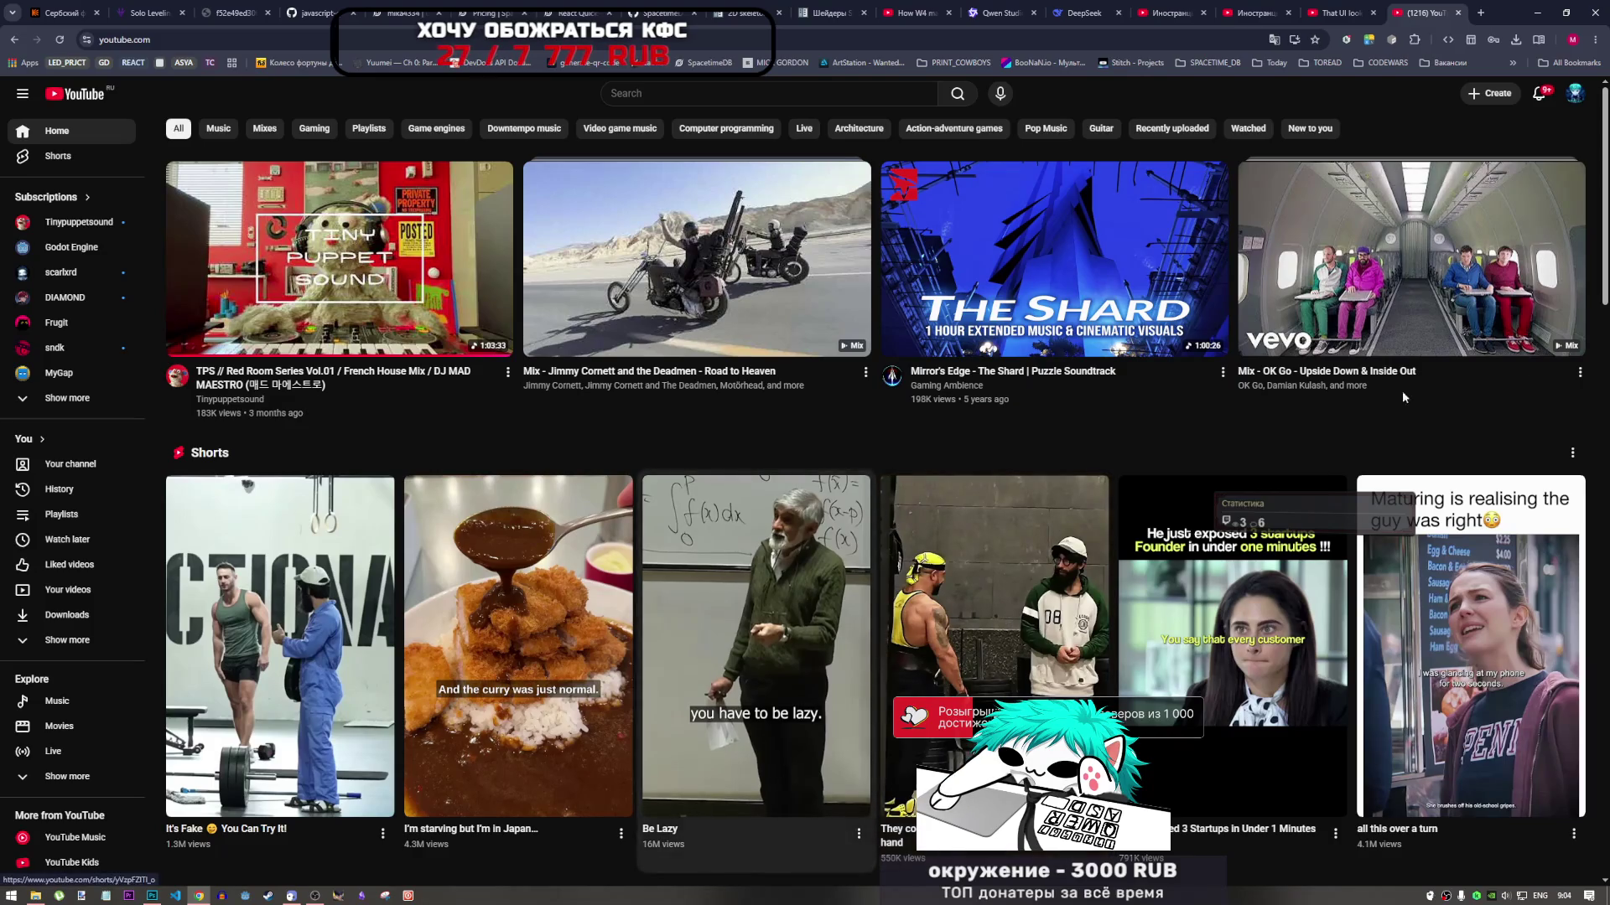
click(1500, 349)
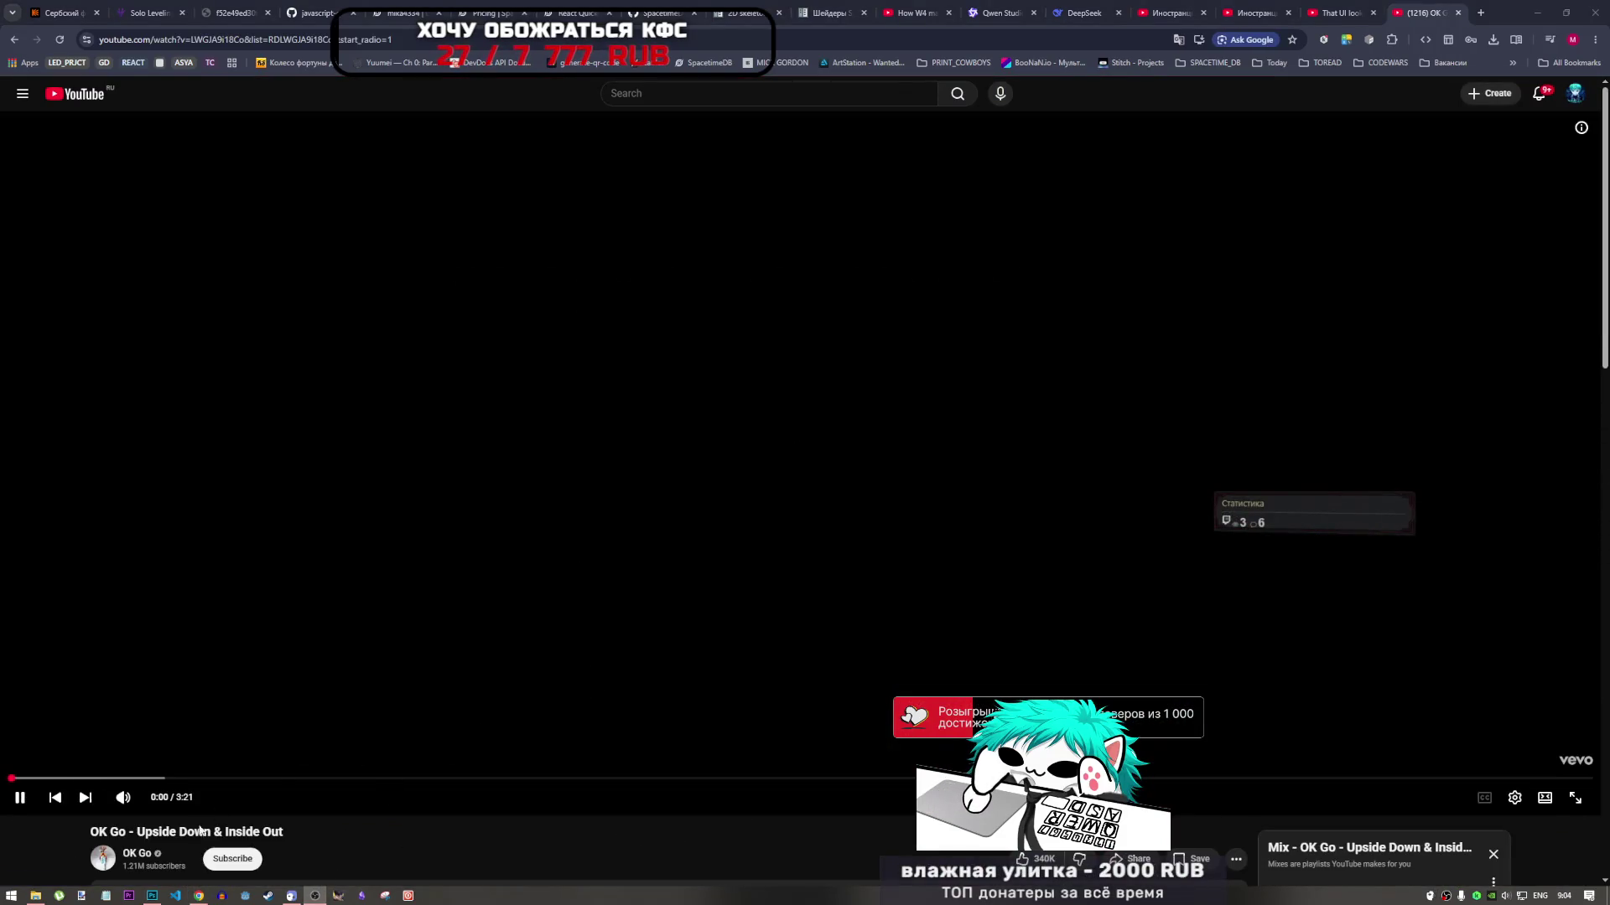
click(151, 895)
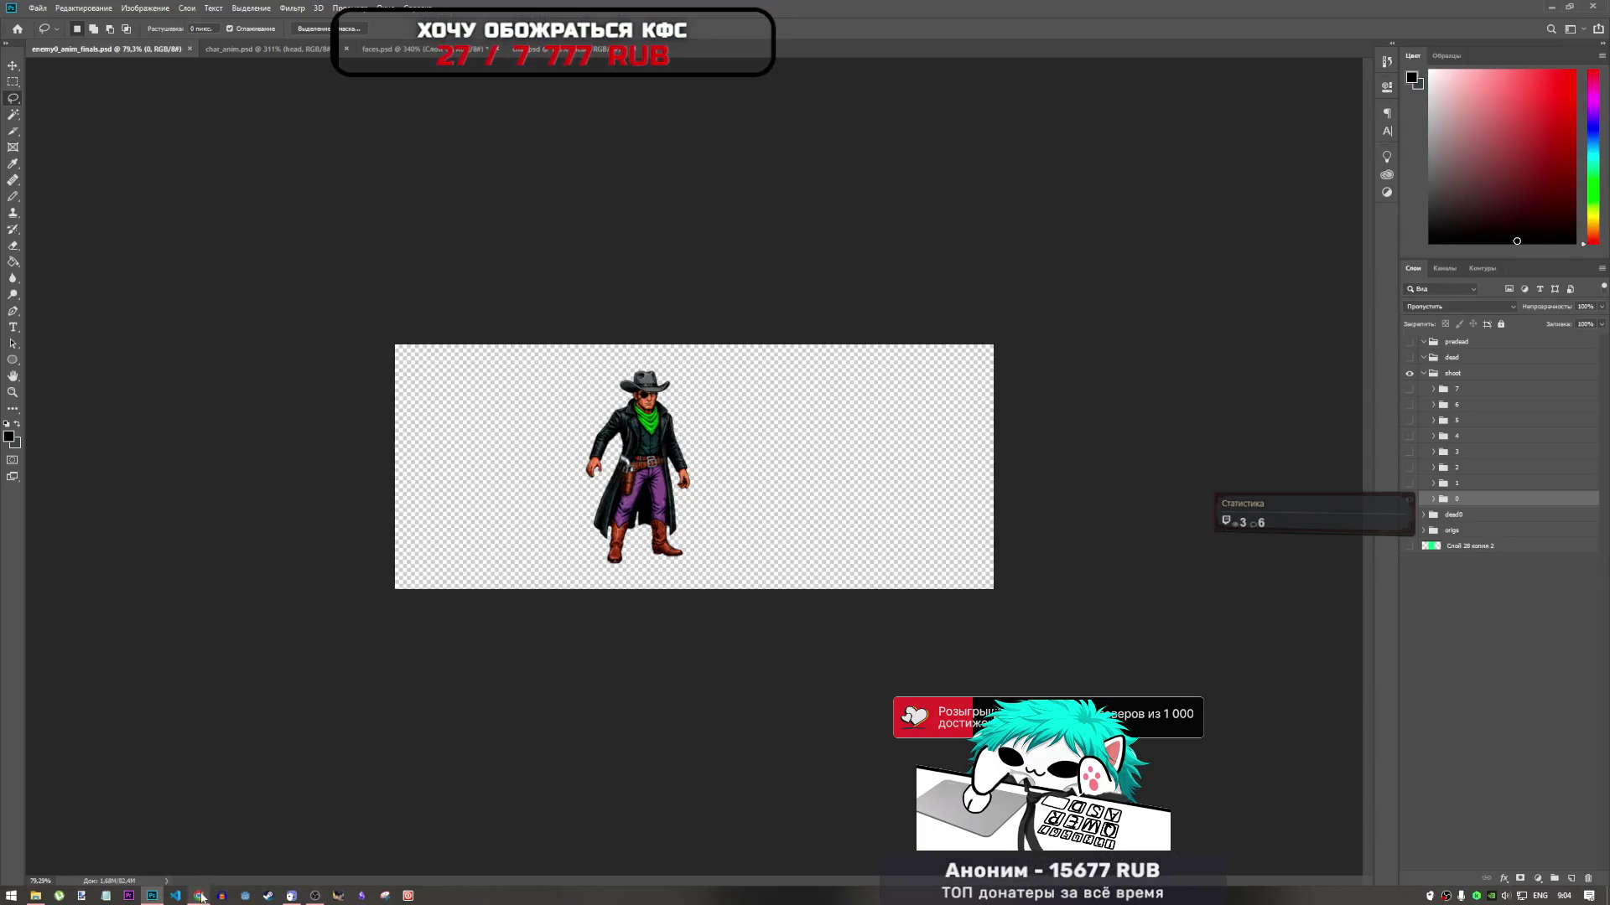
In char_anim.psd, drag the eyepatch head over frame 1's face and start Free Transform
click(199, 895)
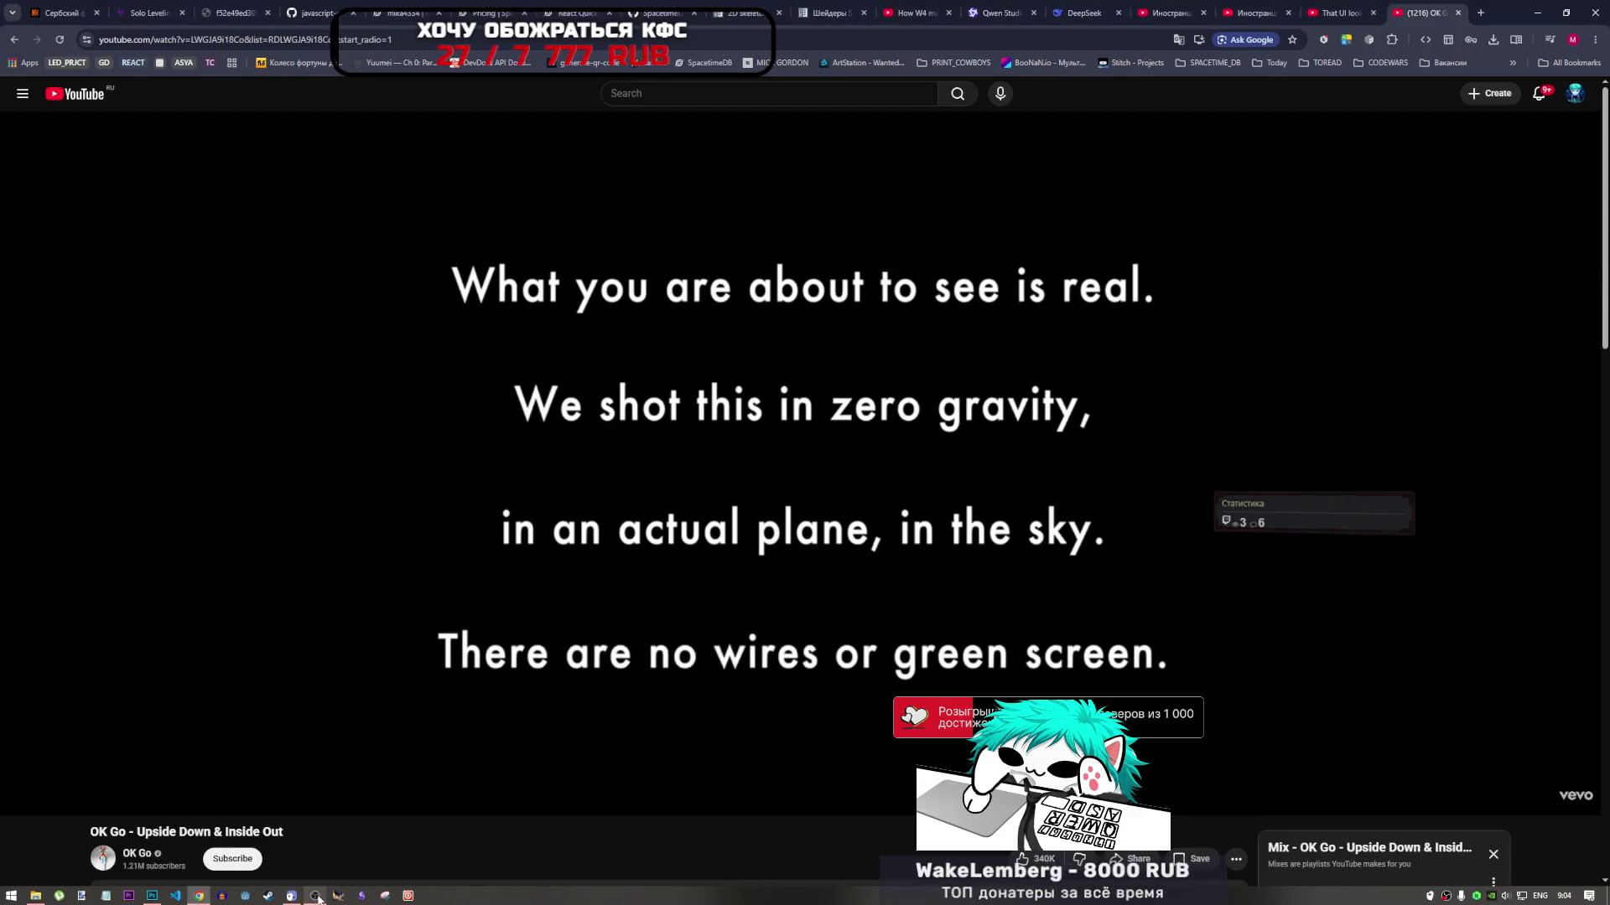
click(152, 895)
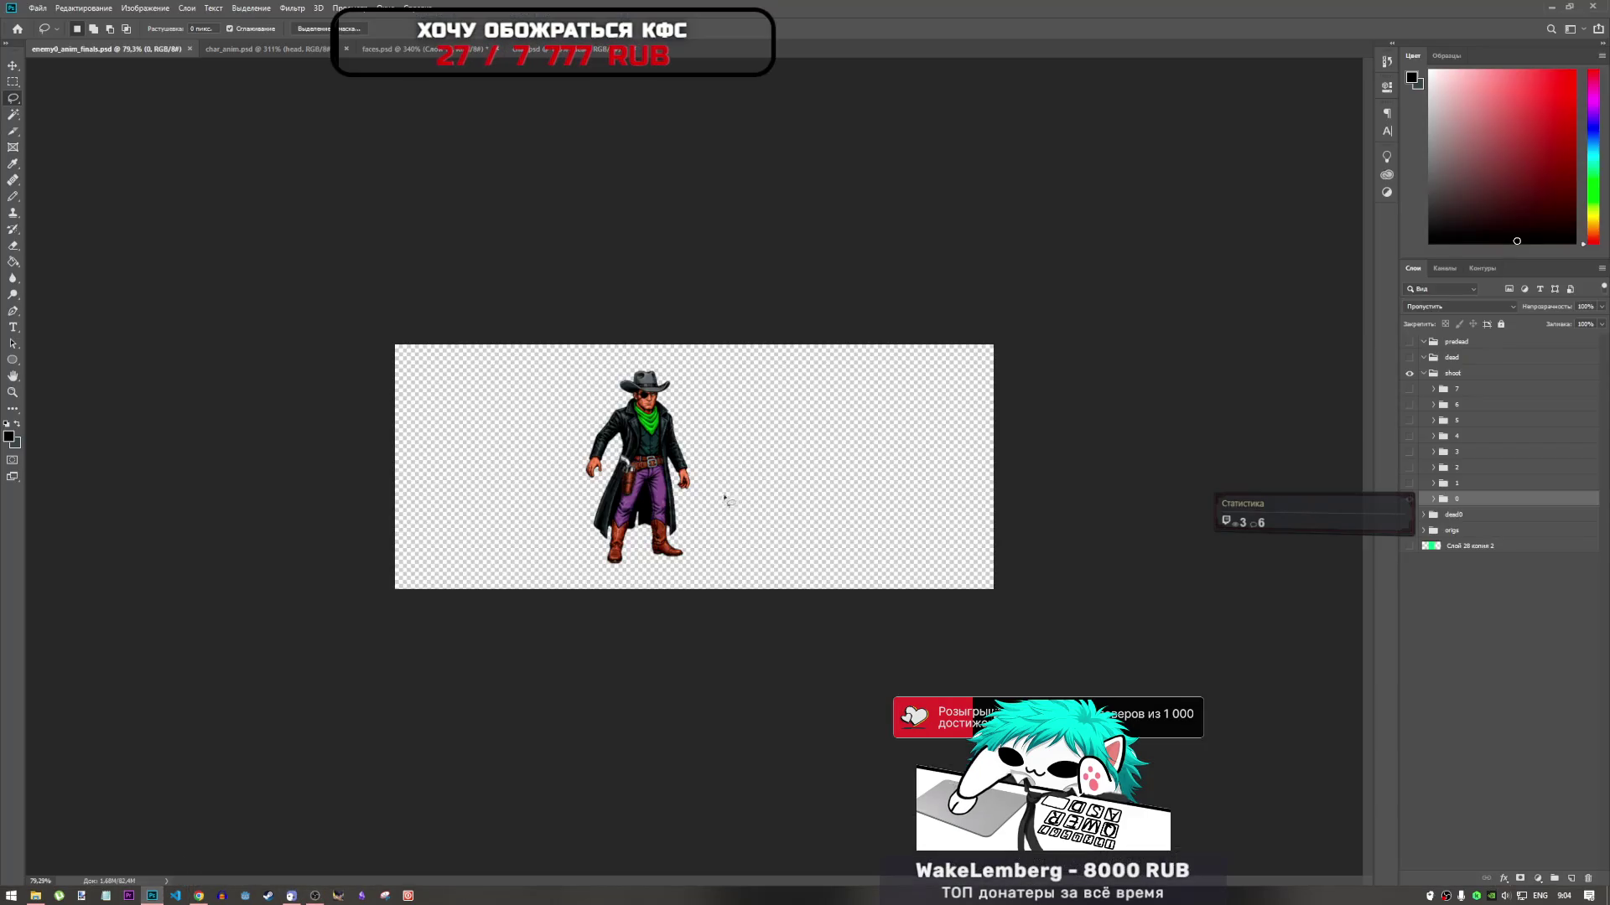
click(443, 50)
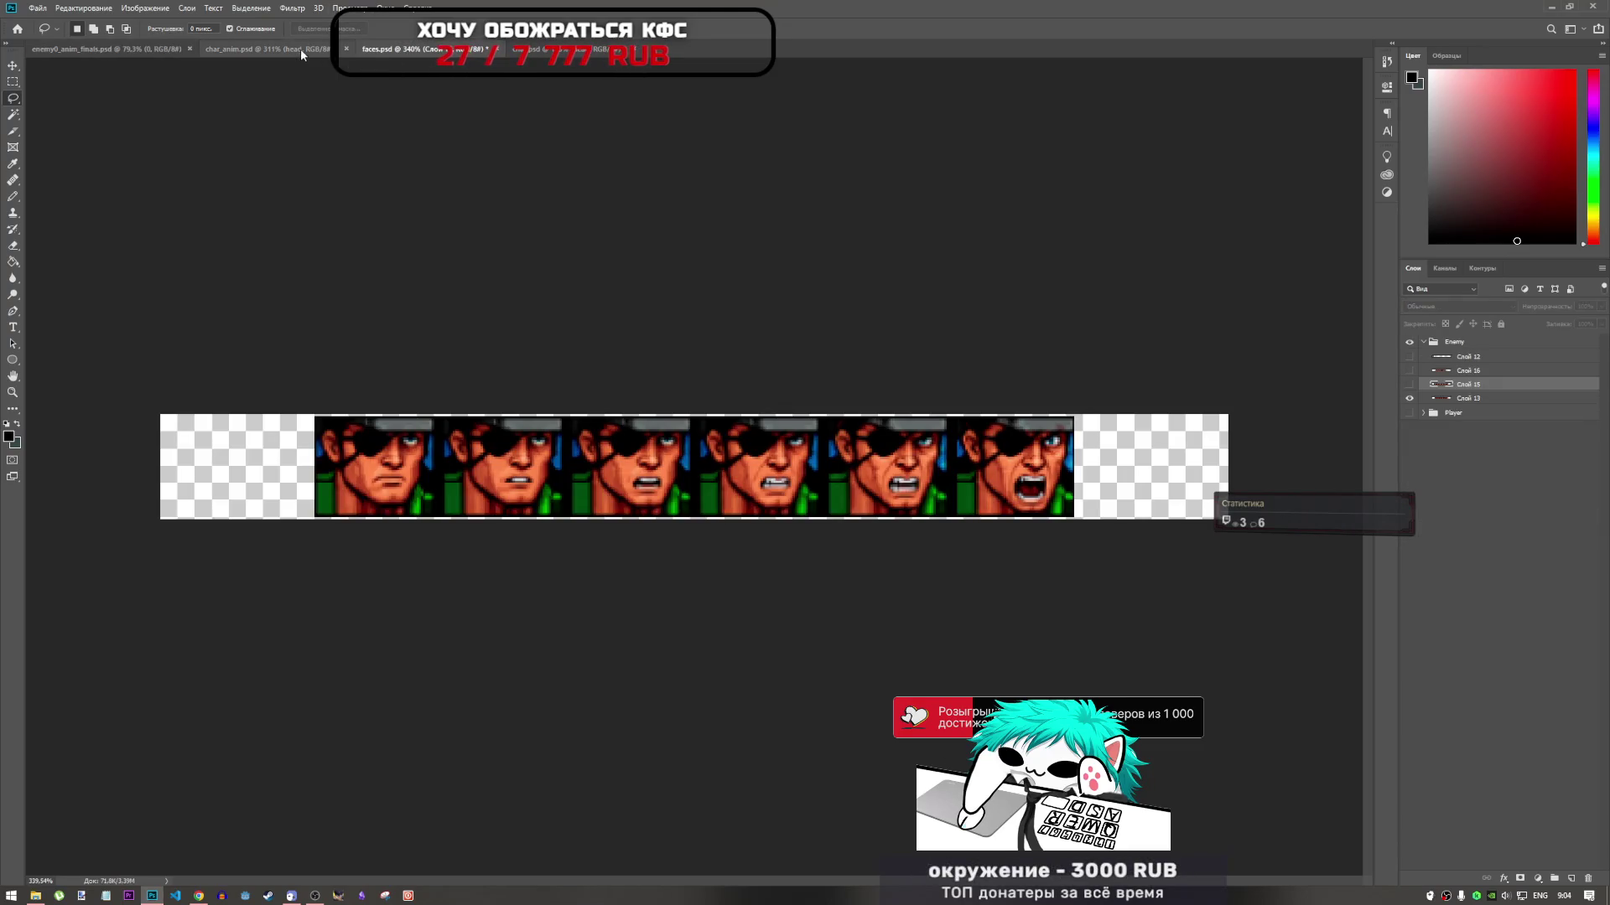
click(268, 49)
mouse_move(881, 463)
mouse_down()
mouse_move(706, 444)
mouse_move(736, 426)
mouse_up()
scroll(727, 453, up, 5)
key(ctrl+t)
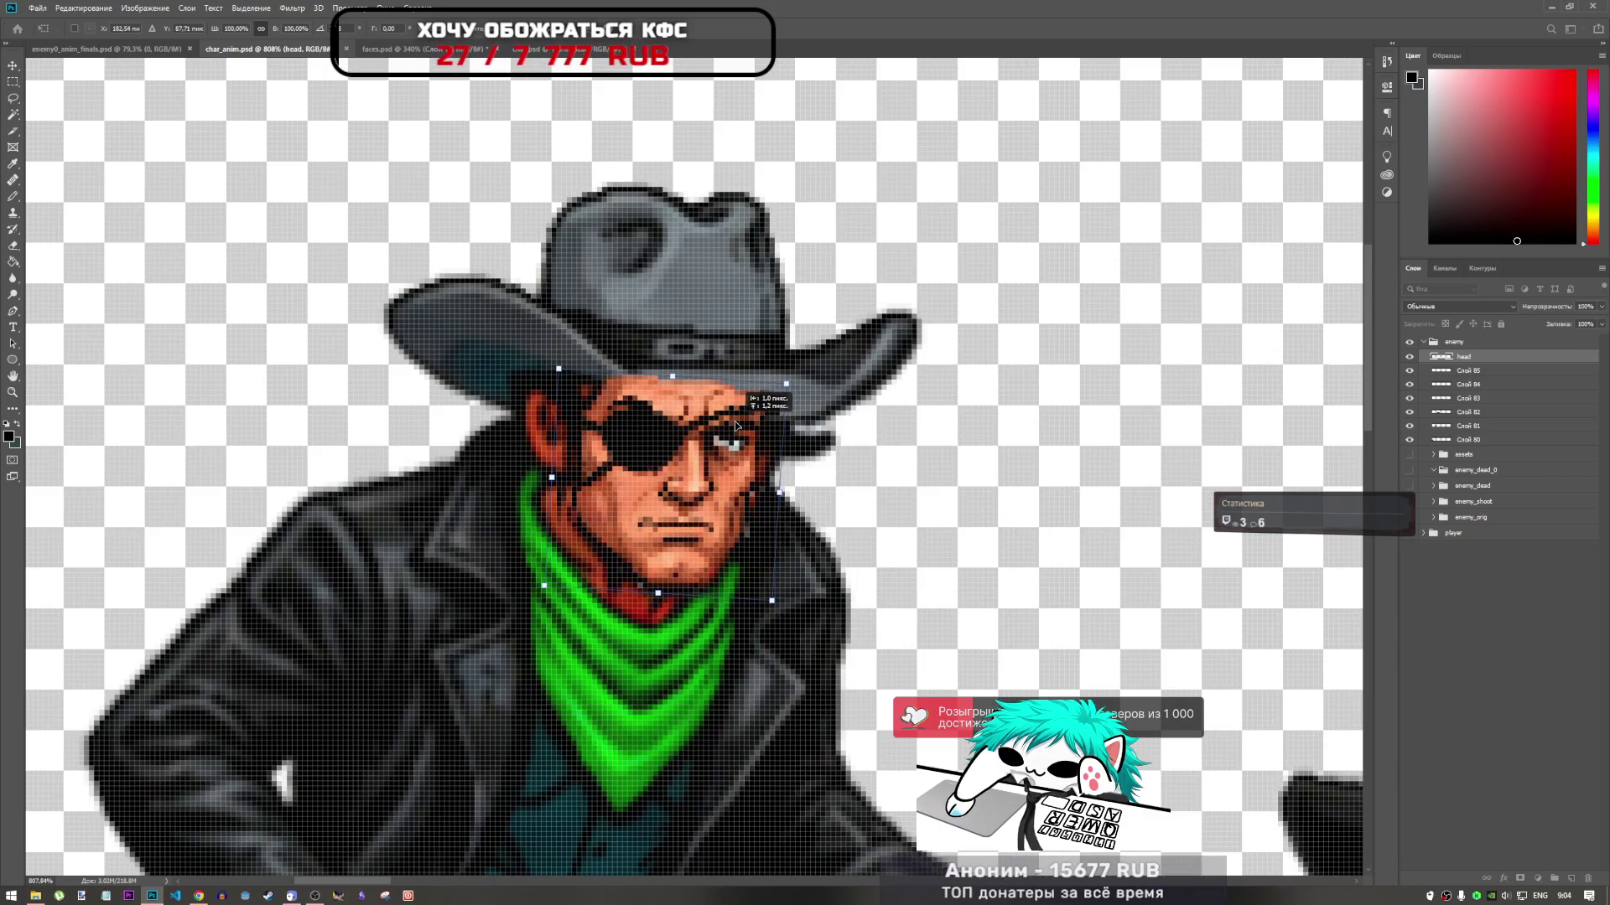
Rotate the head about 7° and reposition it over the cowboy's face
drag(784, 485, 795, 496)
key(ctrl+z)
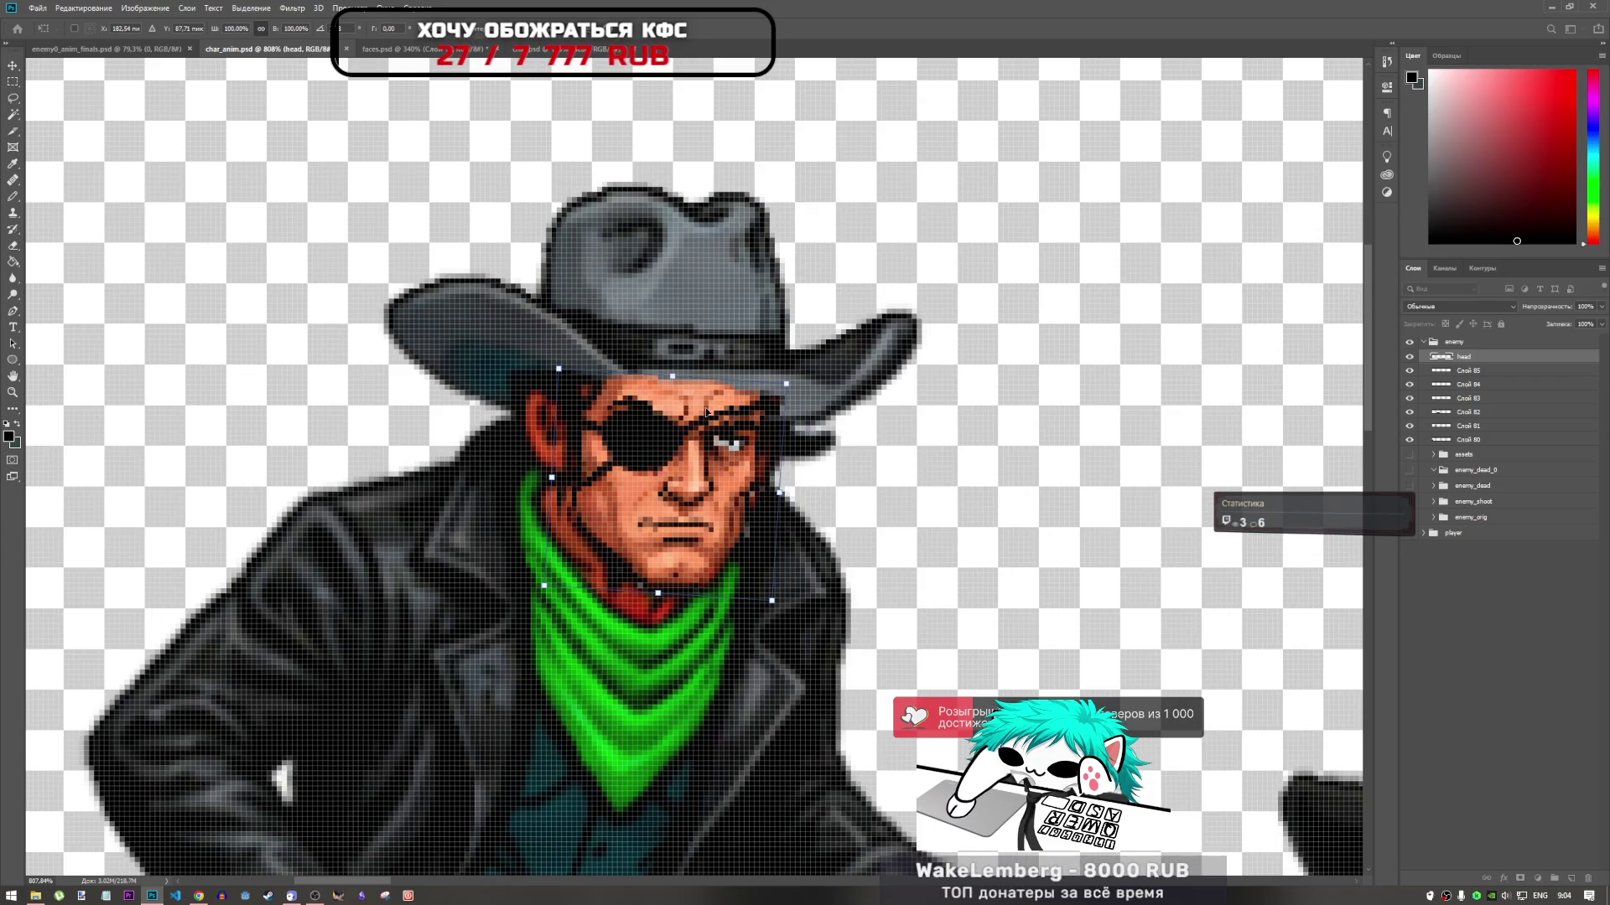
scroll(652, 426, down, 5)
scroll(563, 424, down, 2)
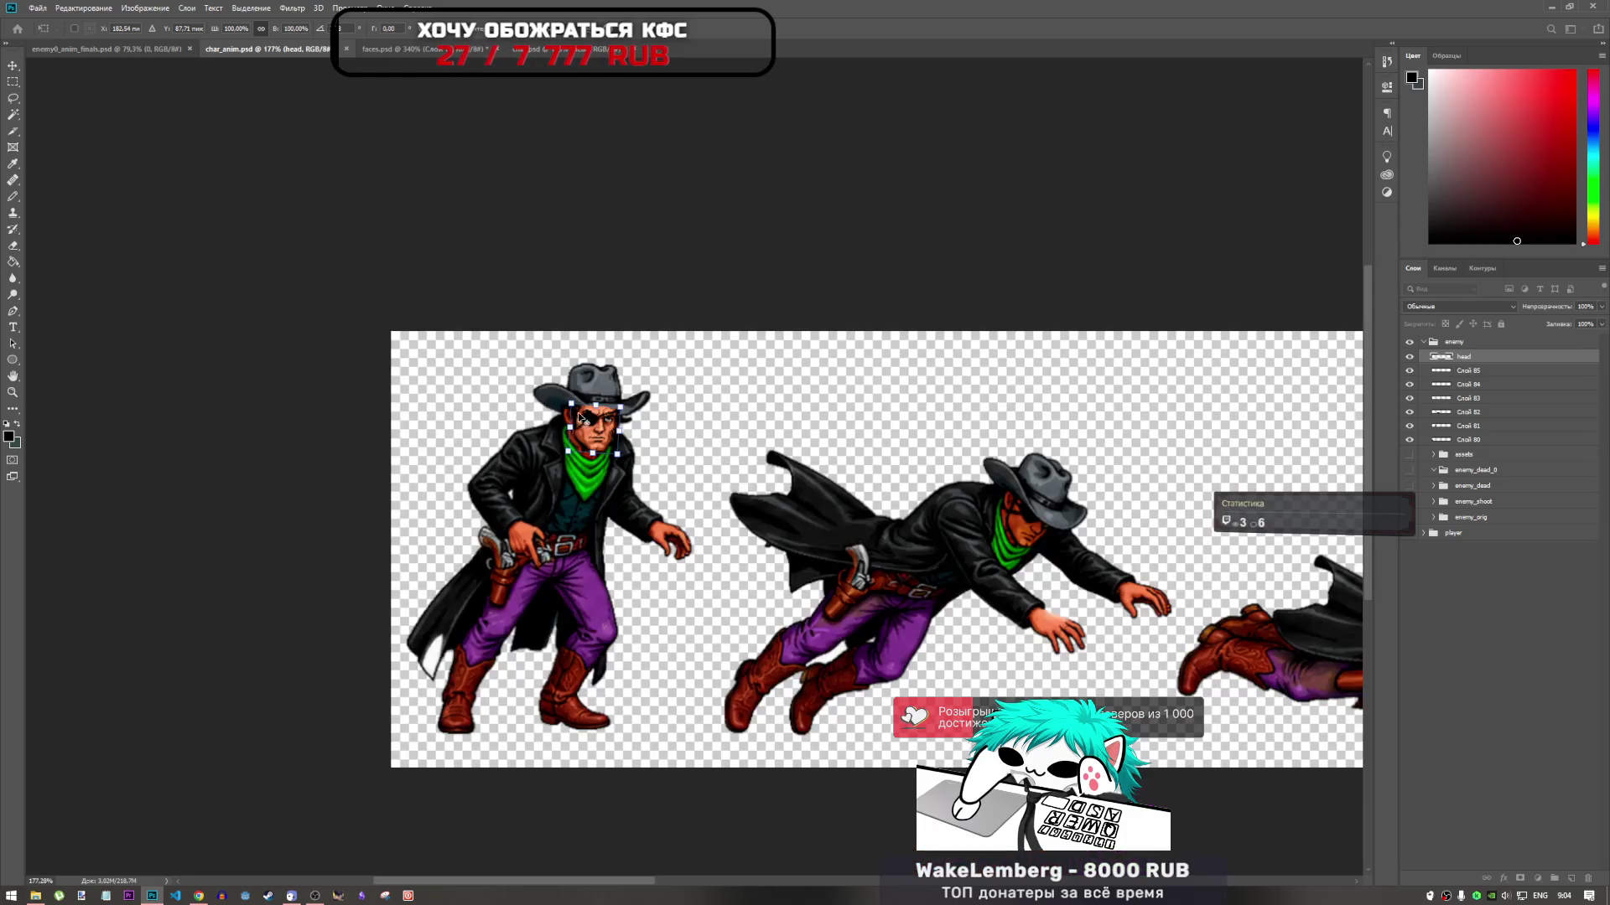
scroll(593, 433, up, 5)
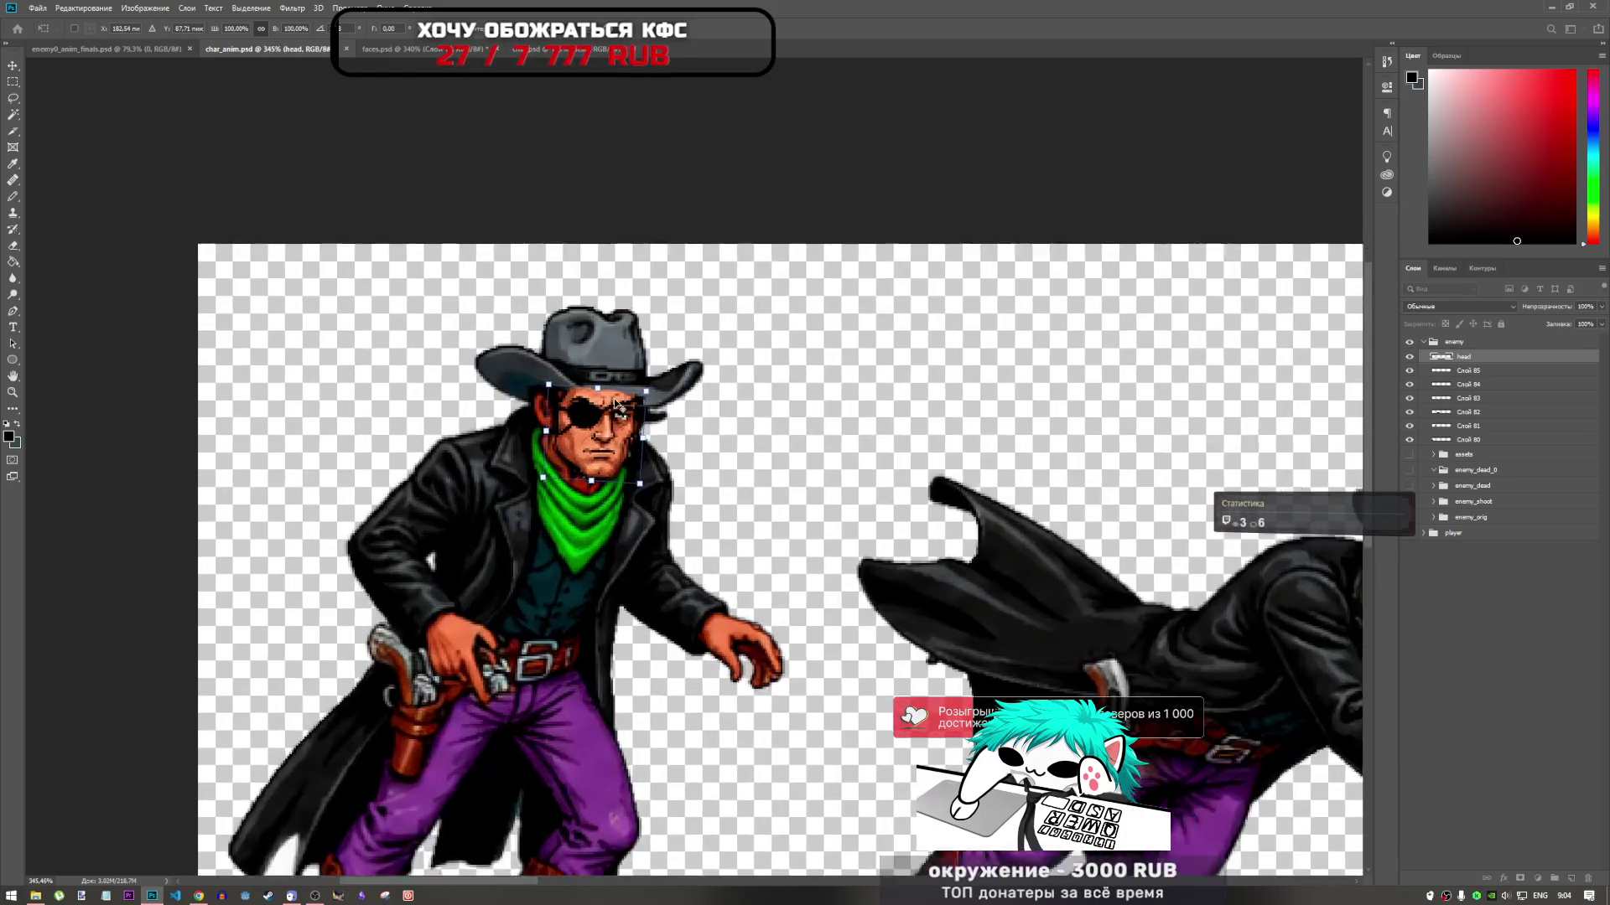
drag(672, 379, 674, 385)
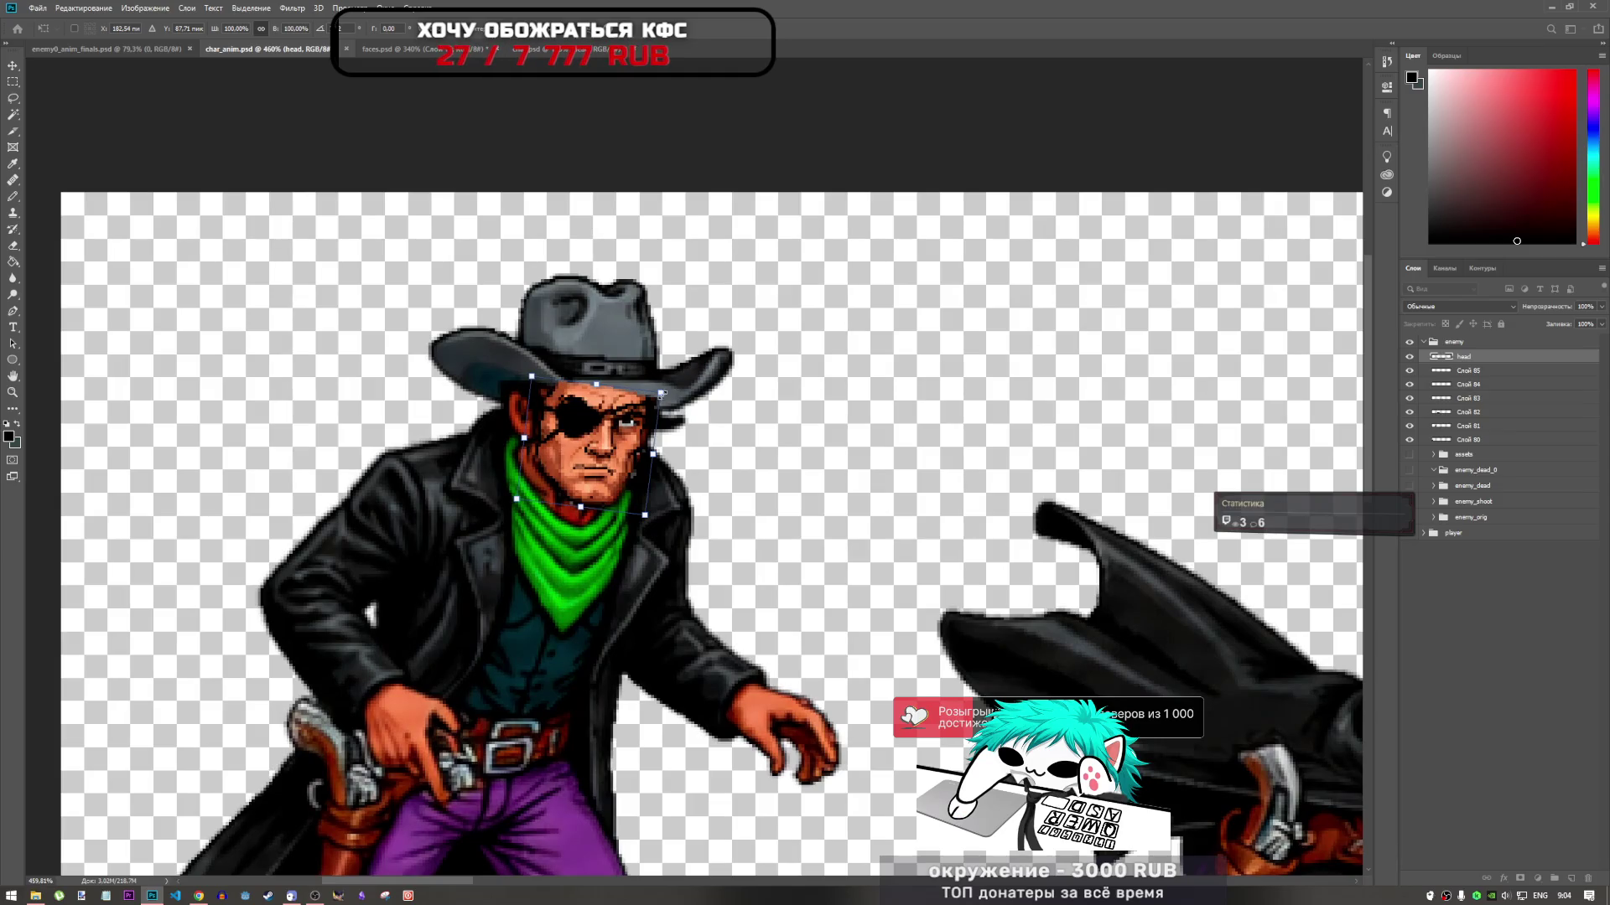
mouse_move(601, 422)
mouse_down()
mouse_move(512, 419)
mouse_move(603, 426)
mouse_move(665, 393)
mouse_up()
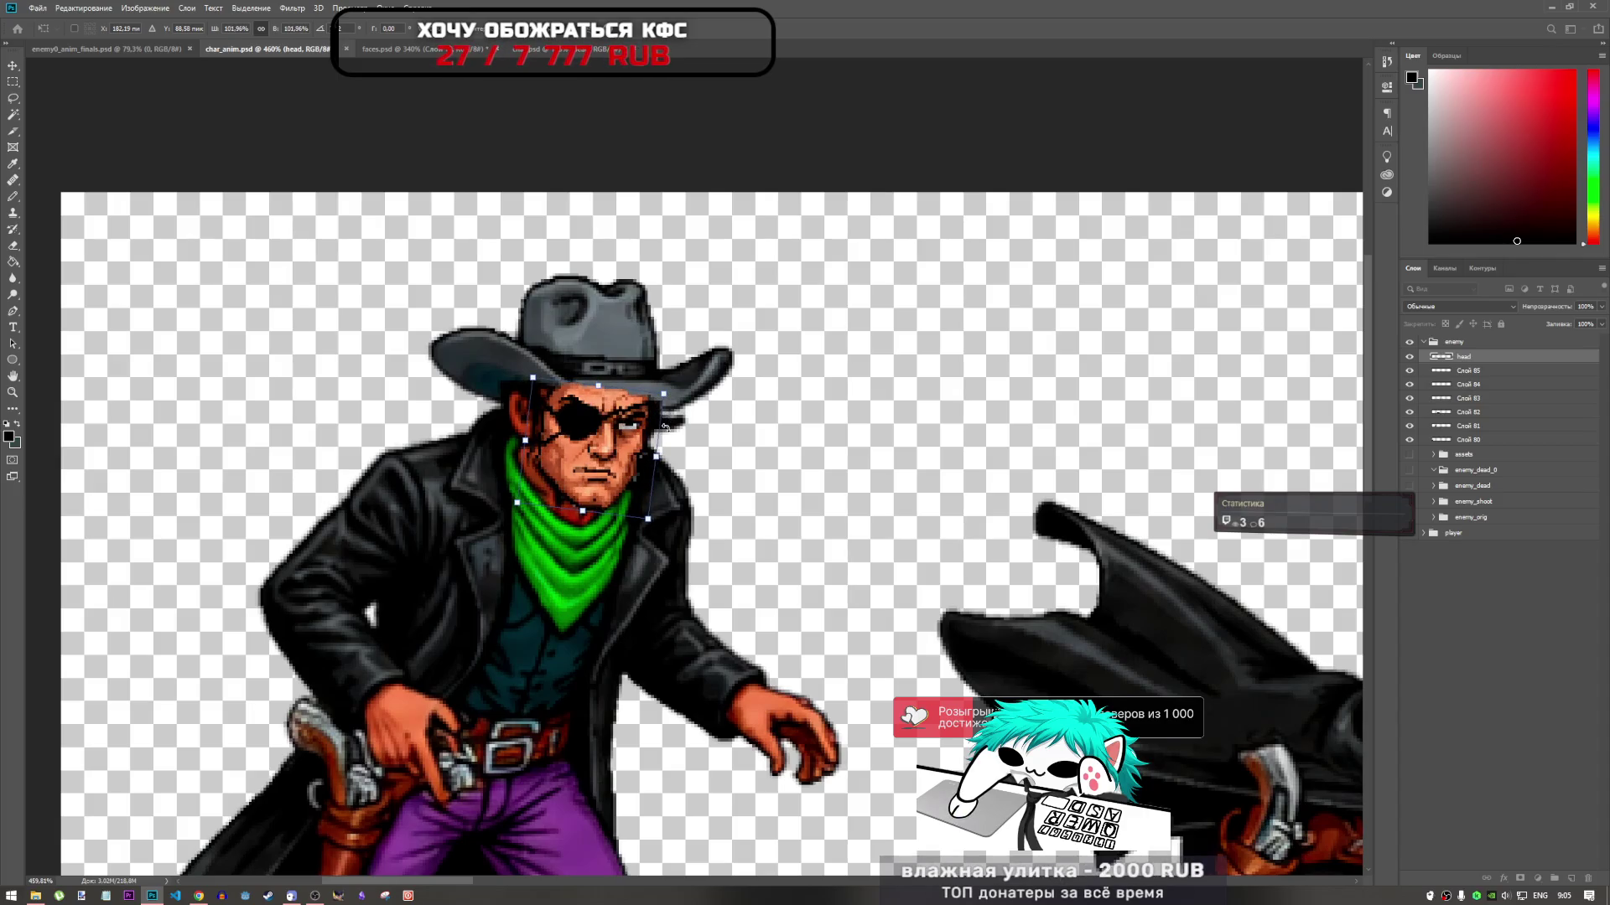
Nudge the head pixel by pixel into alignment, commit it, and select the Eraser tool
key(Up)
key(Right)
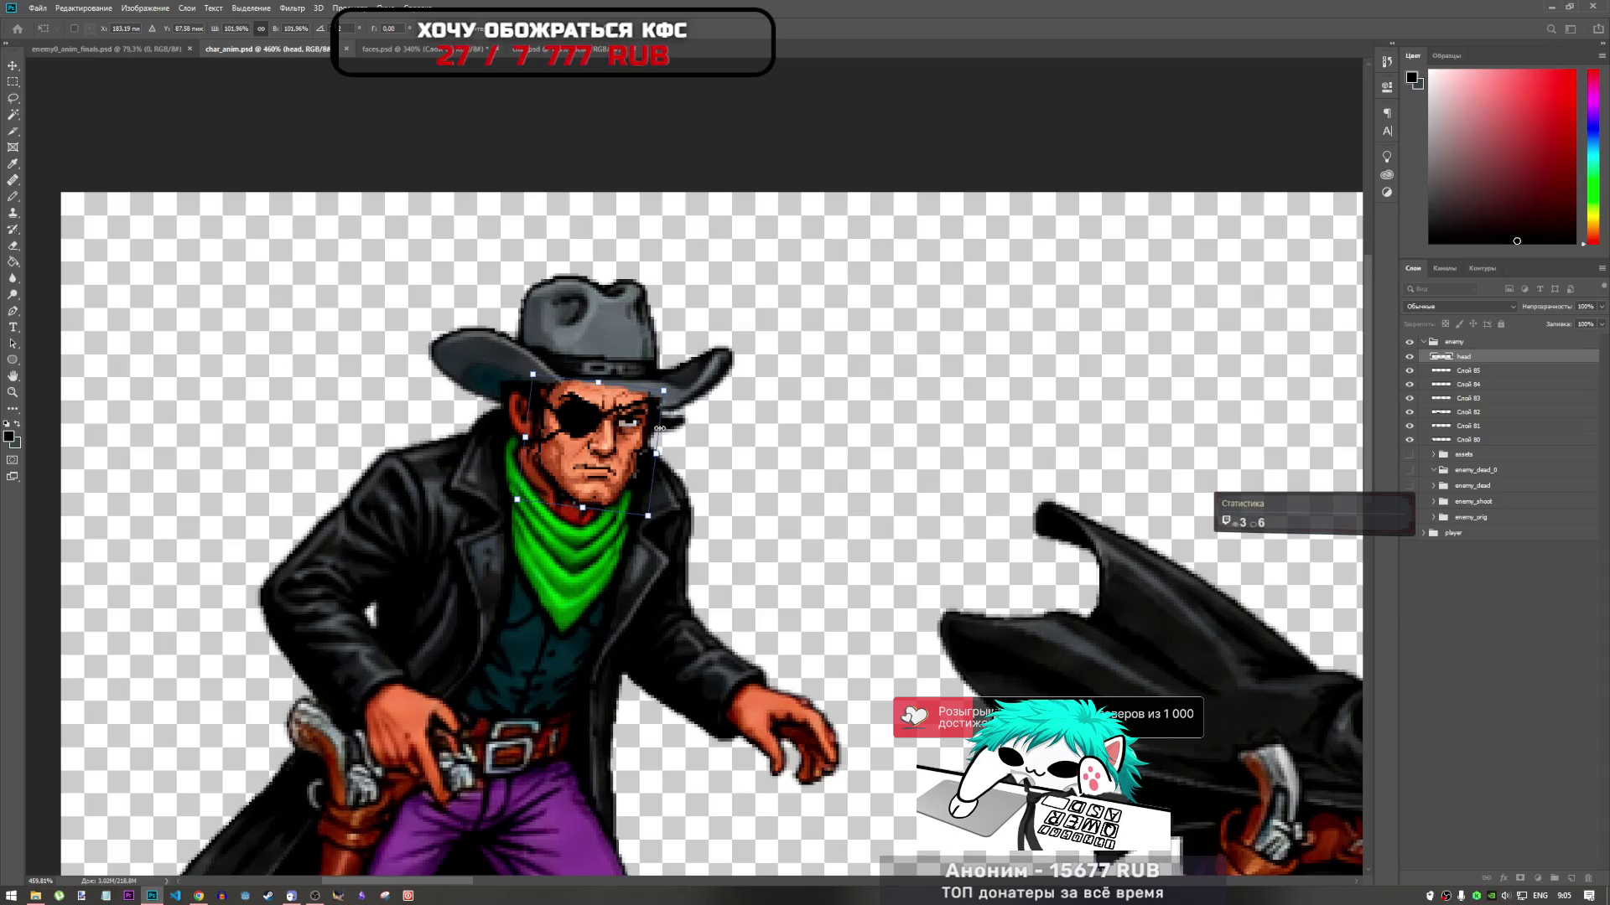
key(Left)
key(Up)
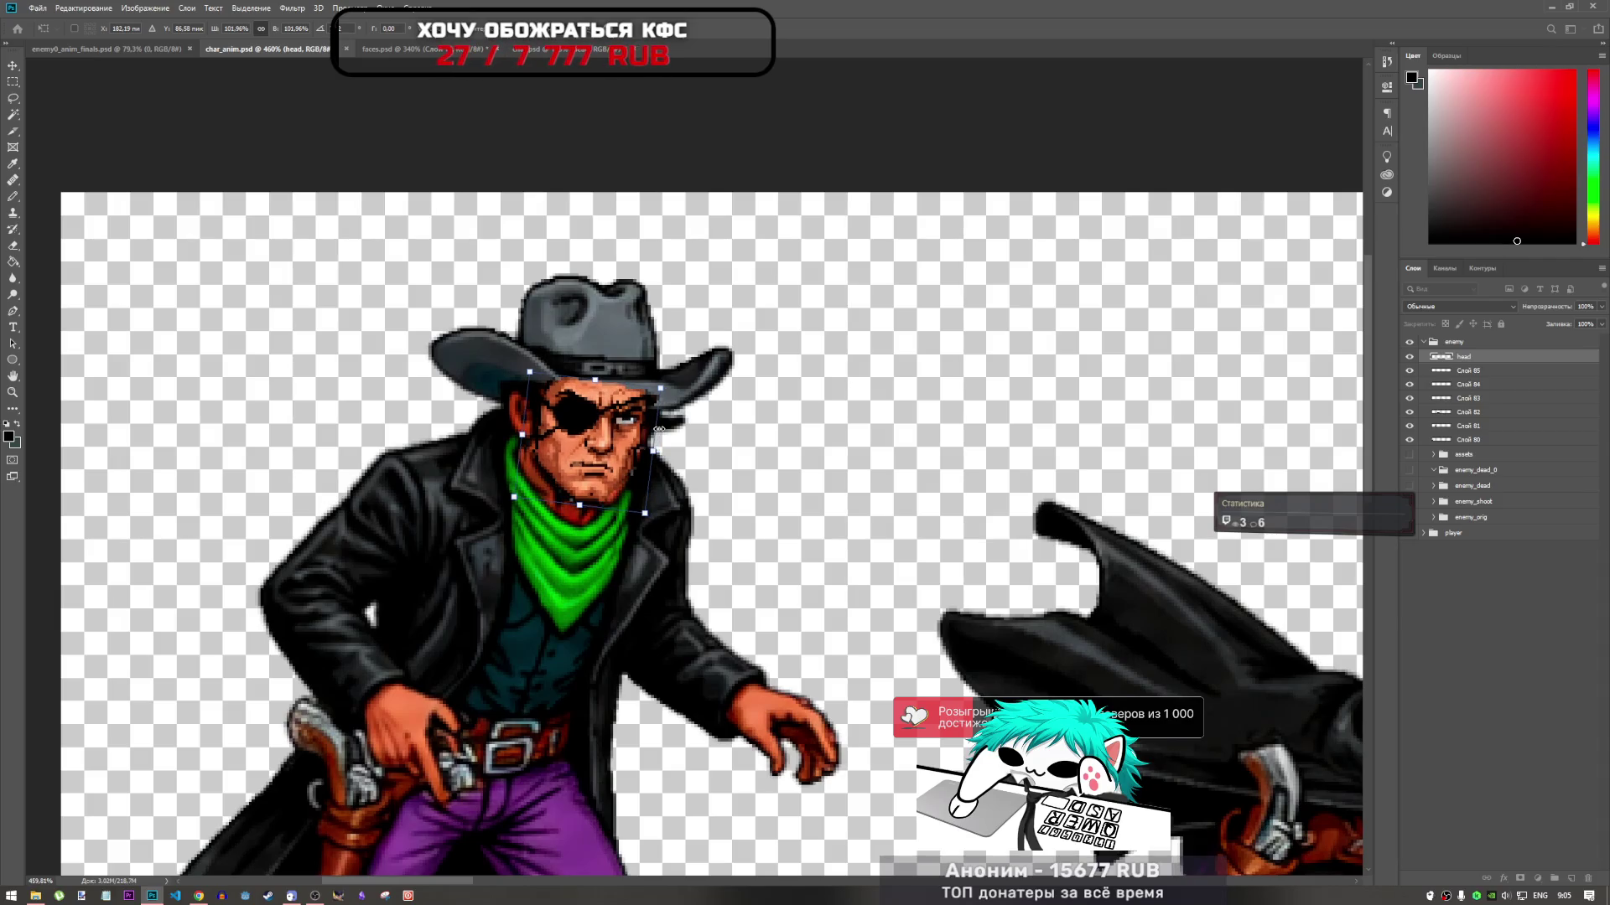
key(Right)
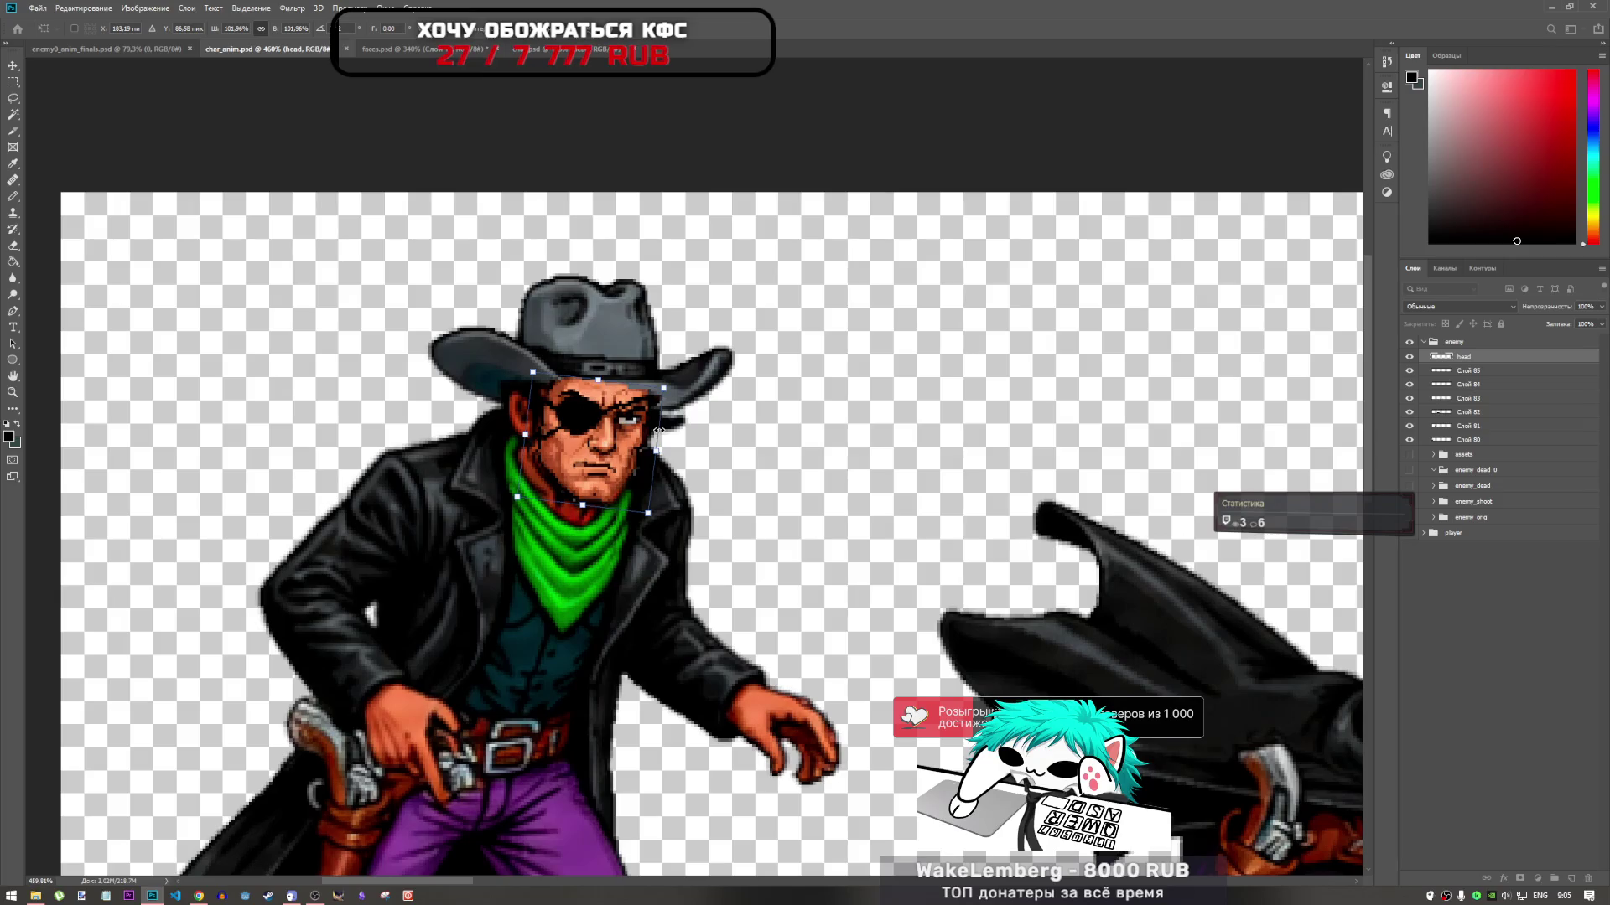
key(Right)
key(Down)
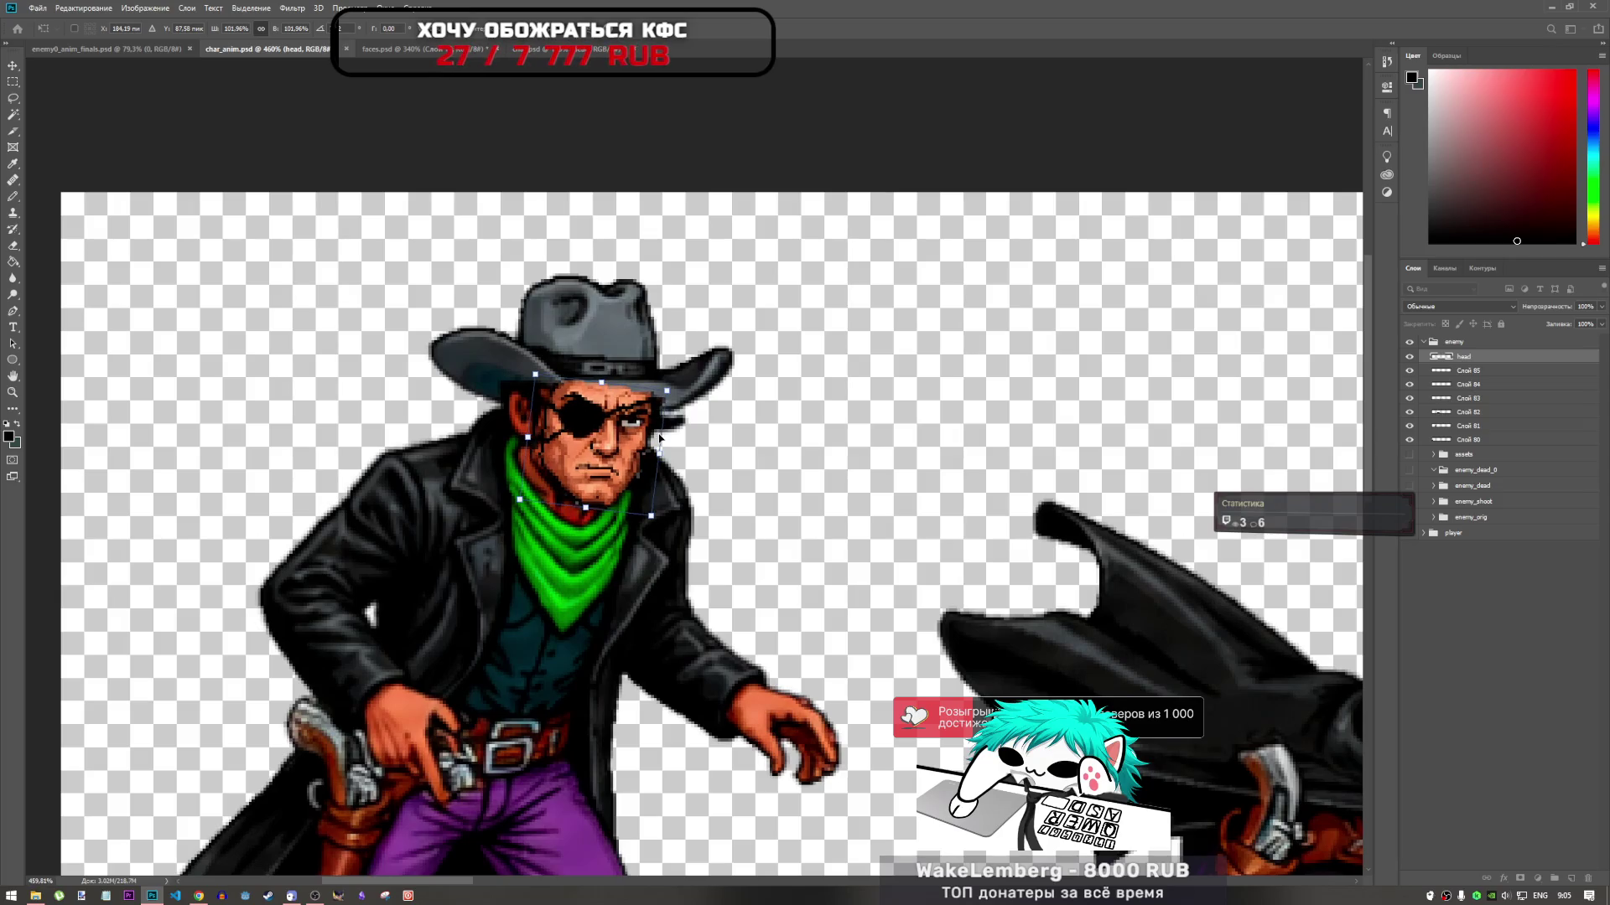
click(629, 38)
key(l)
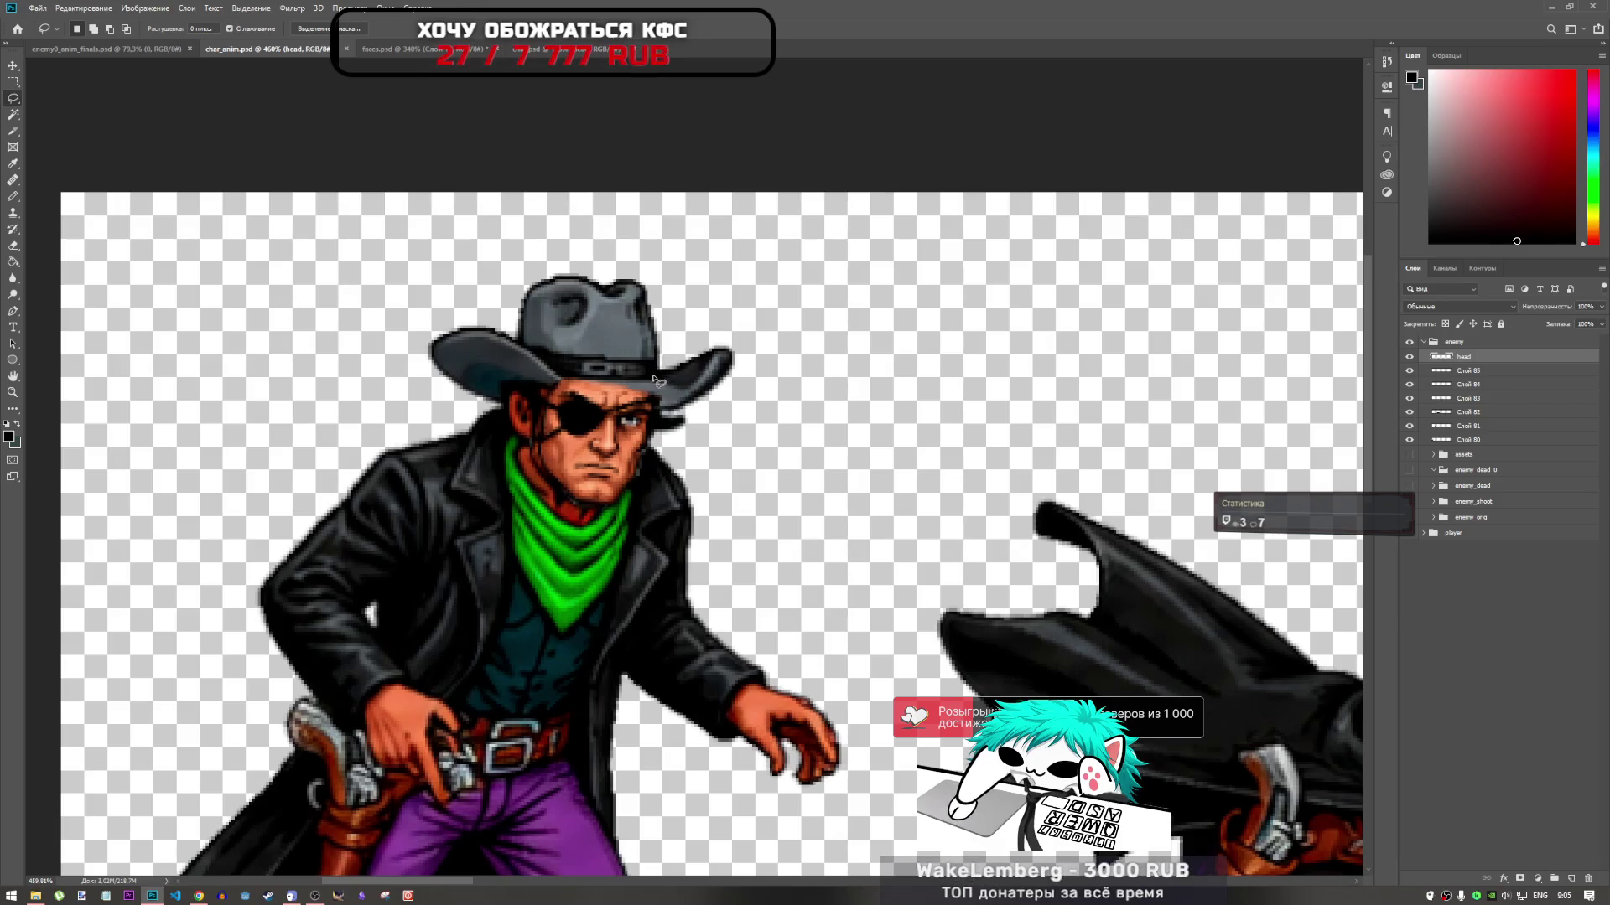
click(12, 245)
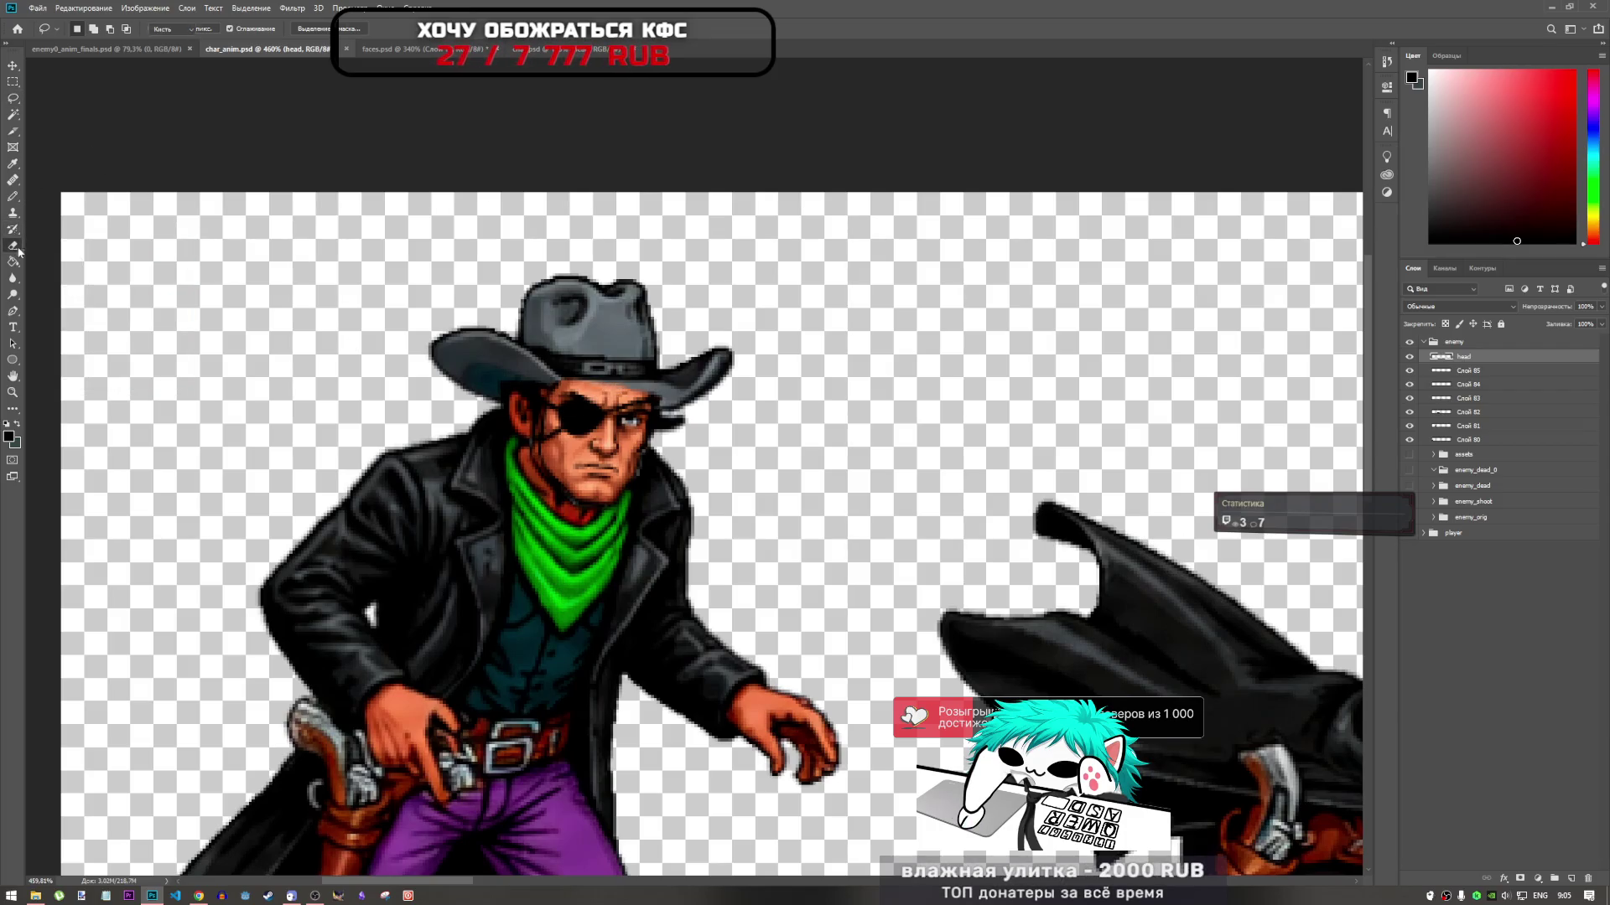
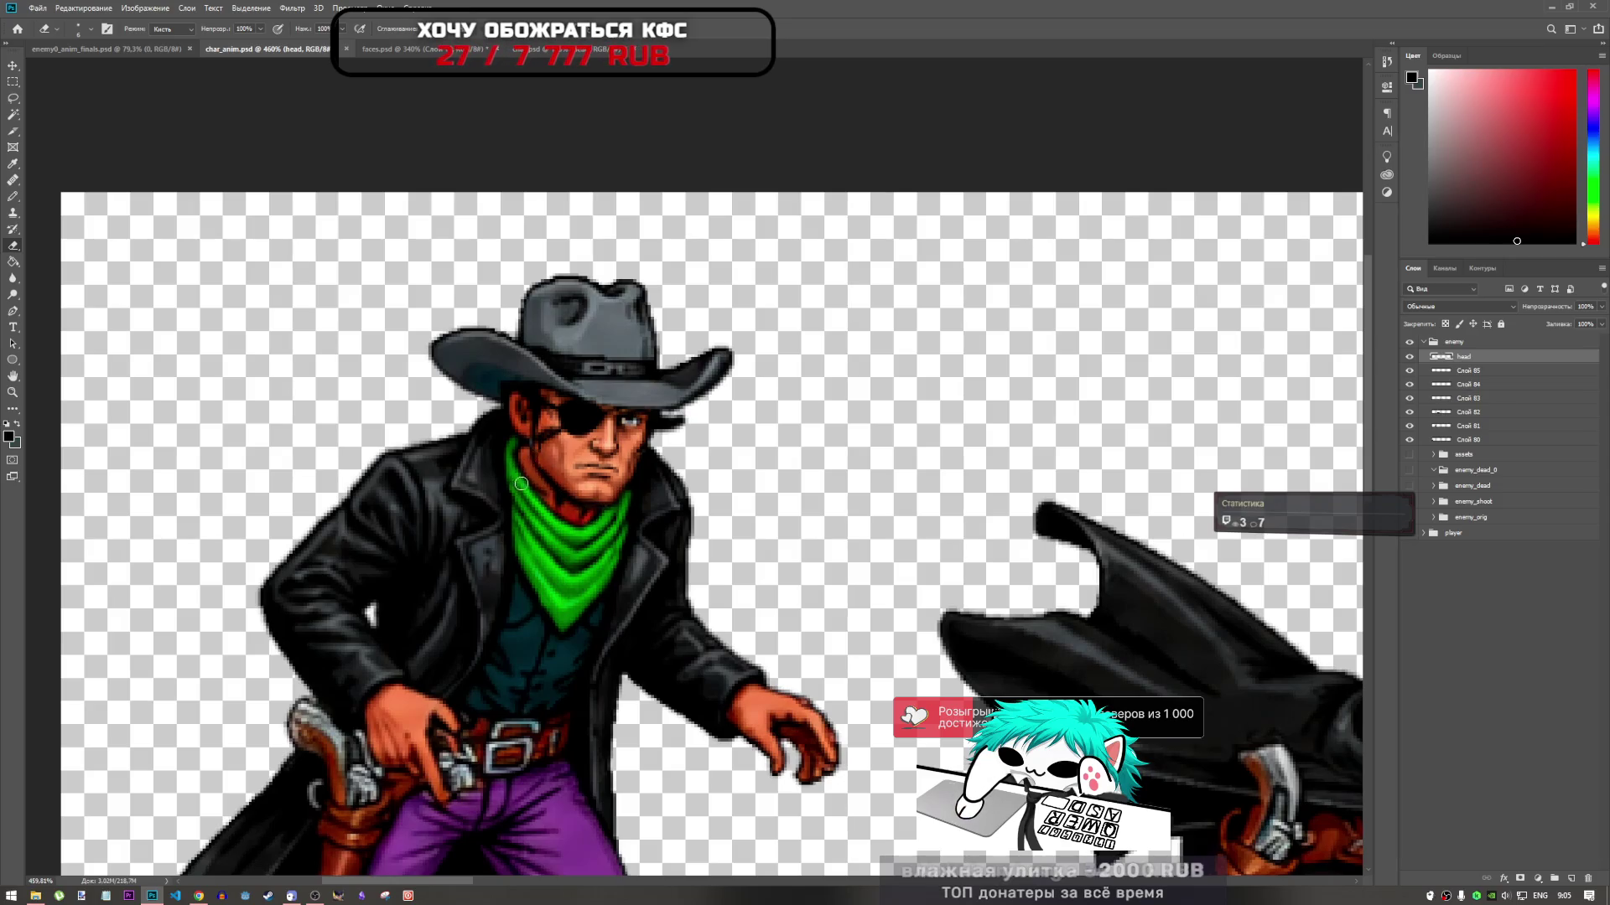
Nudge the first cowboy's head one pixel left, scale it up to about 104%, and apply
scroll(535, 494, down, 5)
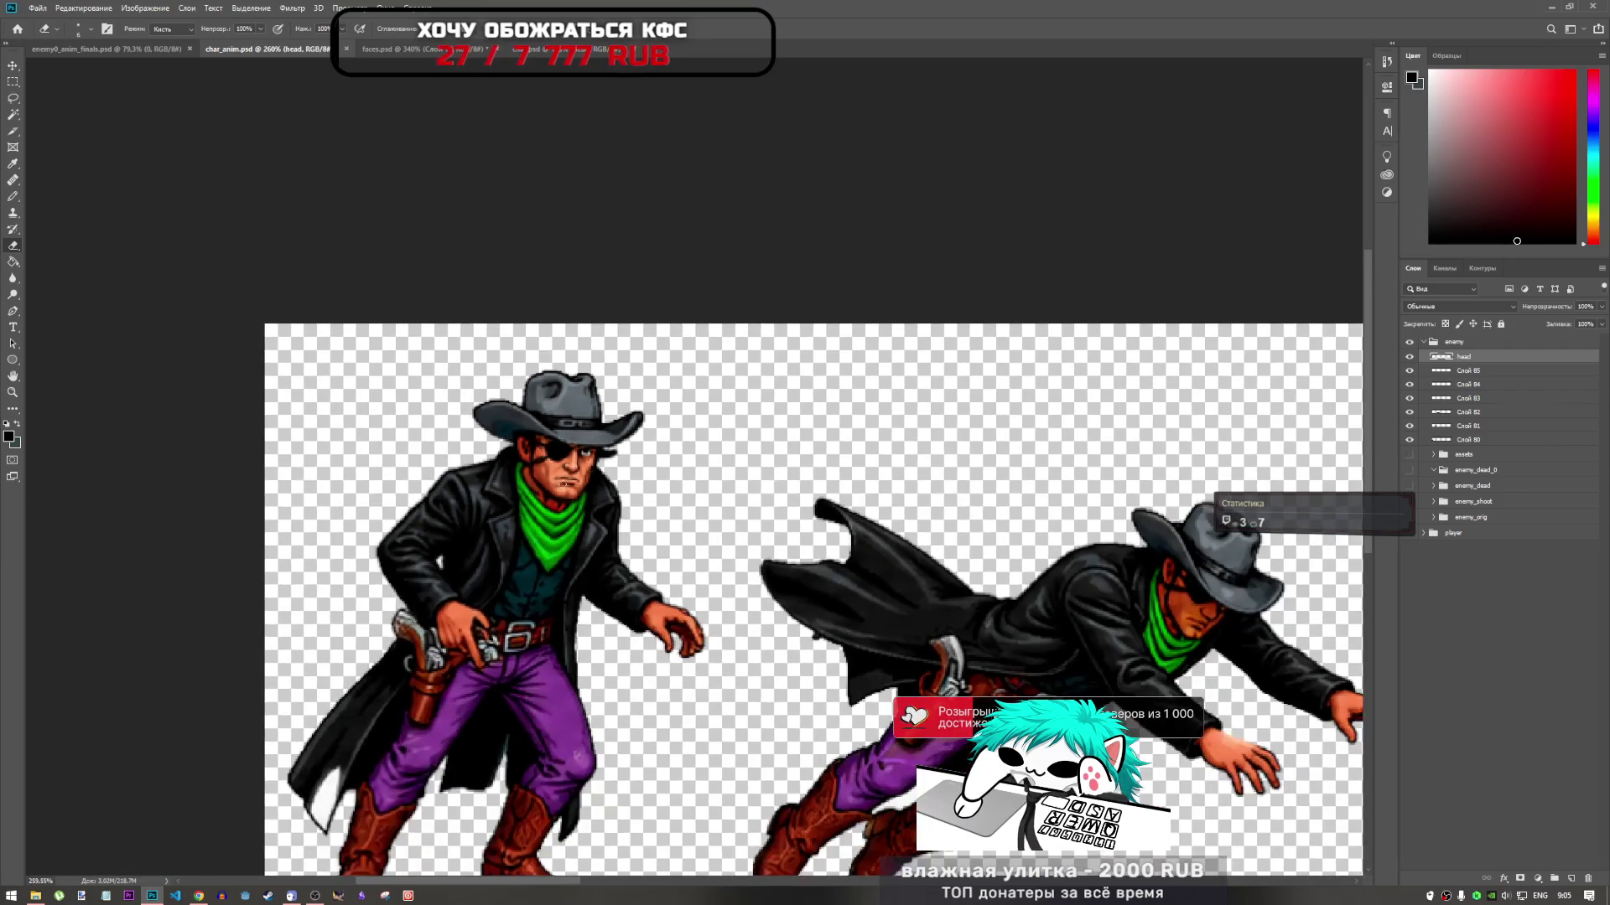
scroll(535, 494, up, 6)
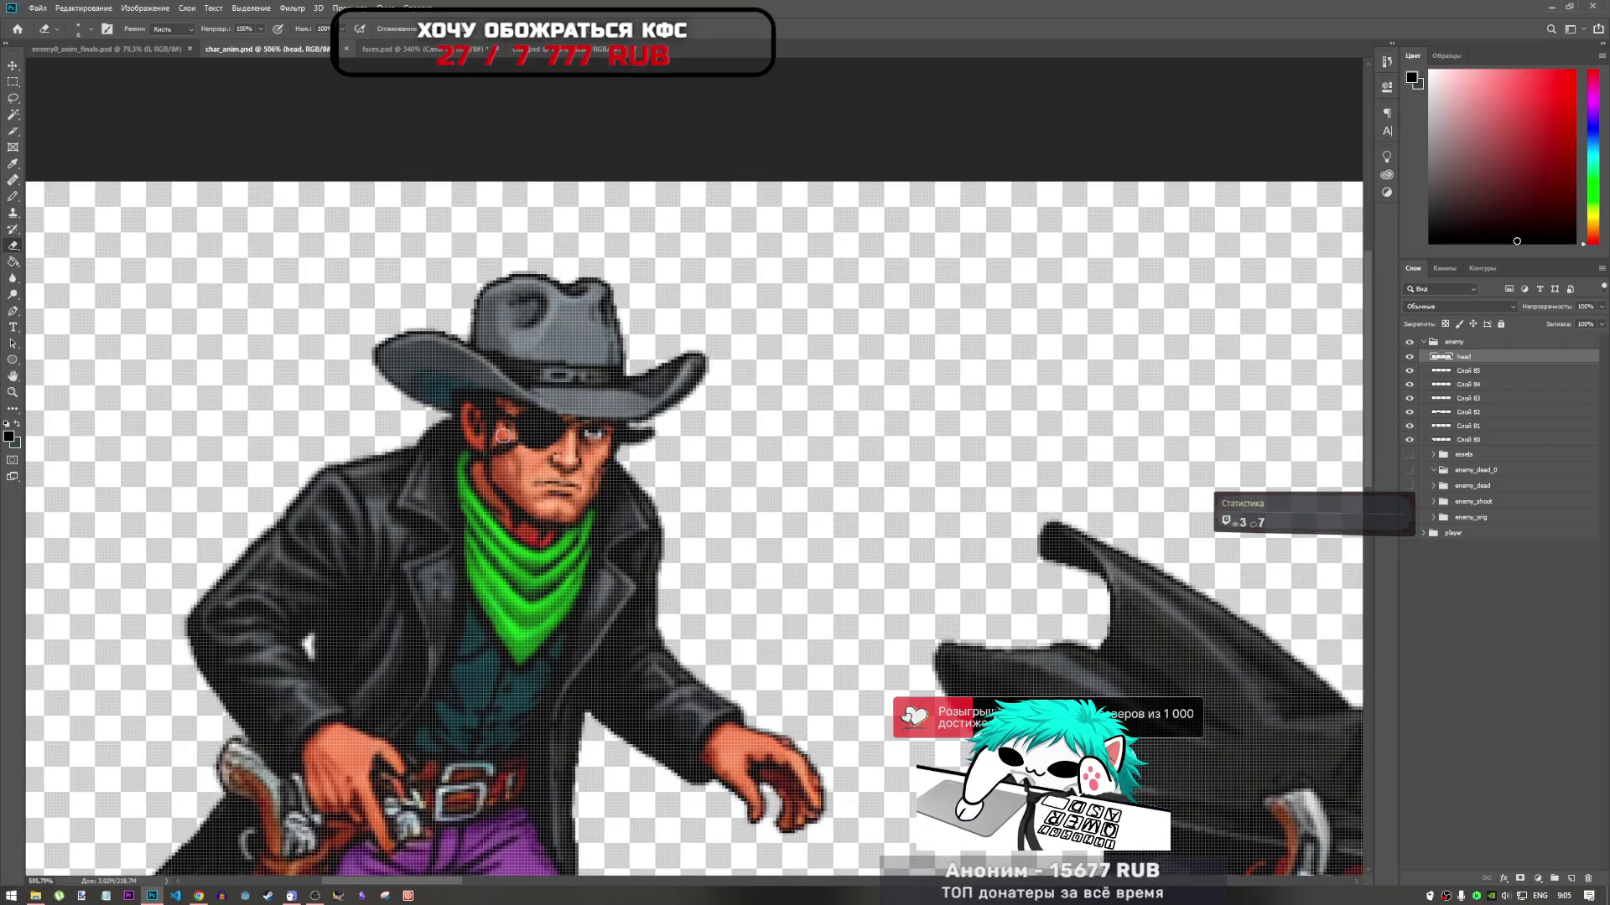
key(ctrl+t)
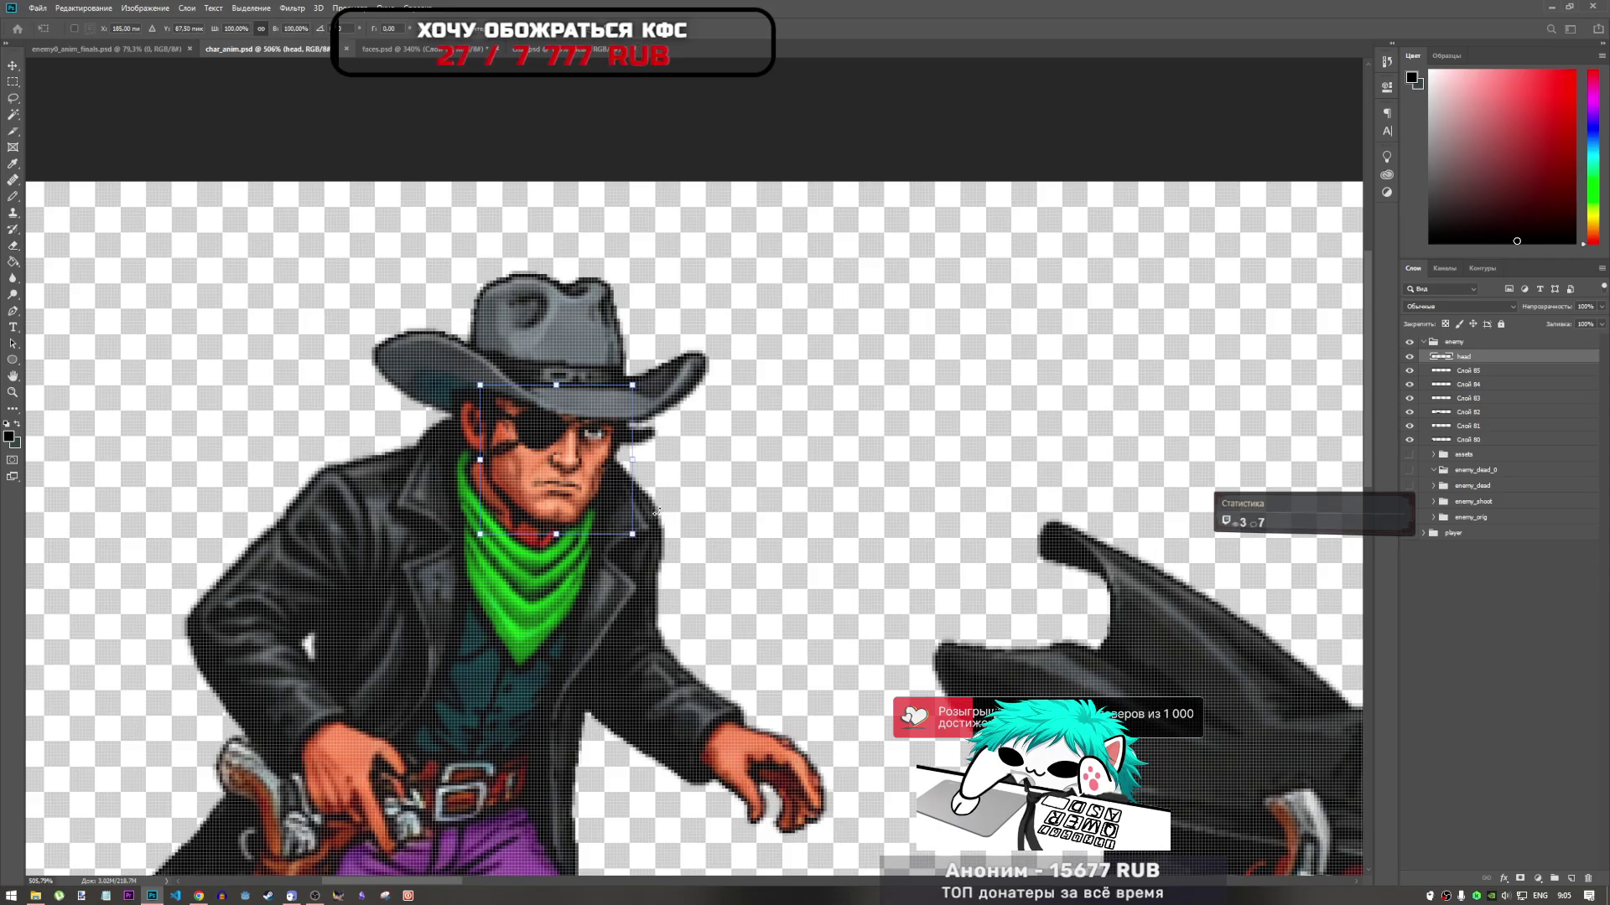
key(Left)
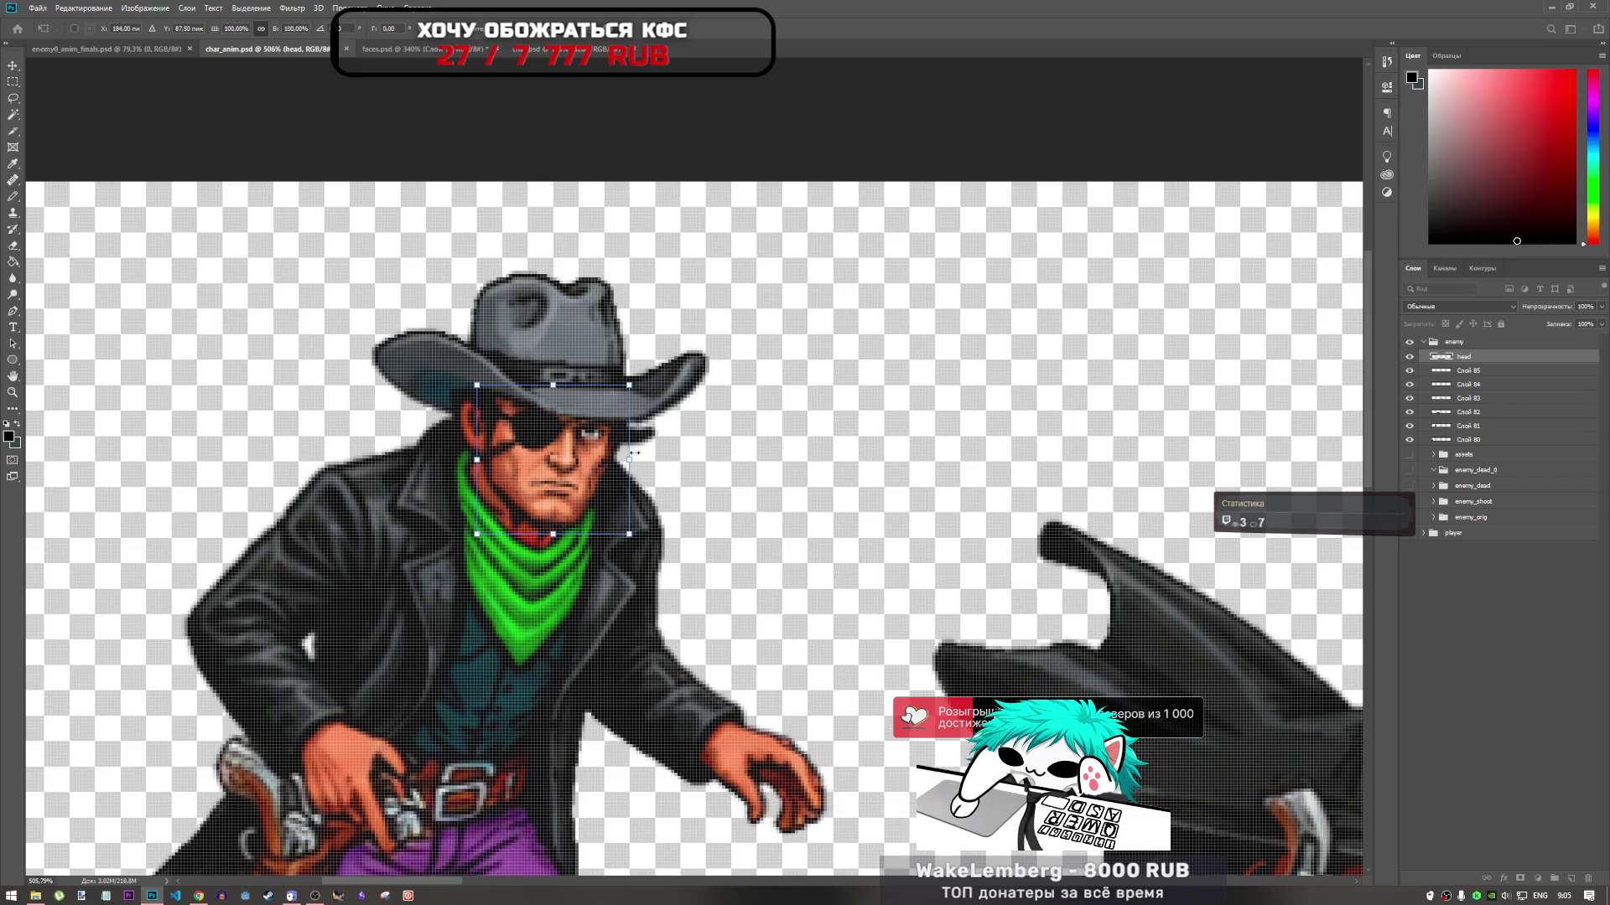
drag(629, 460, 638, 461)
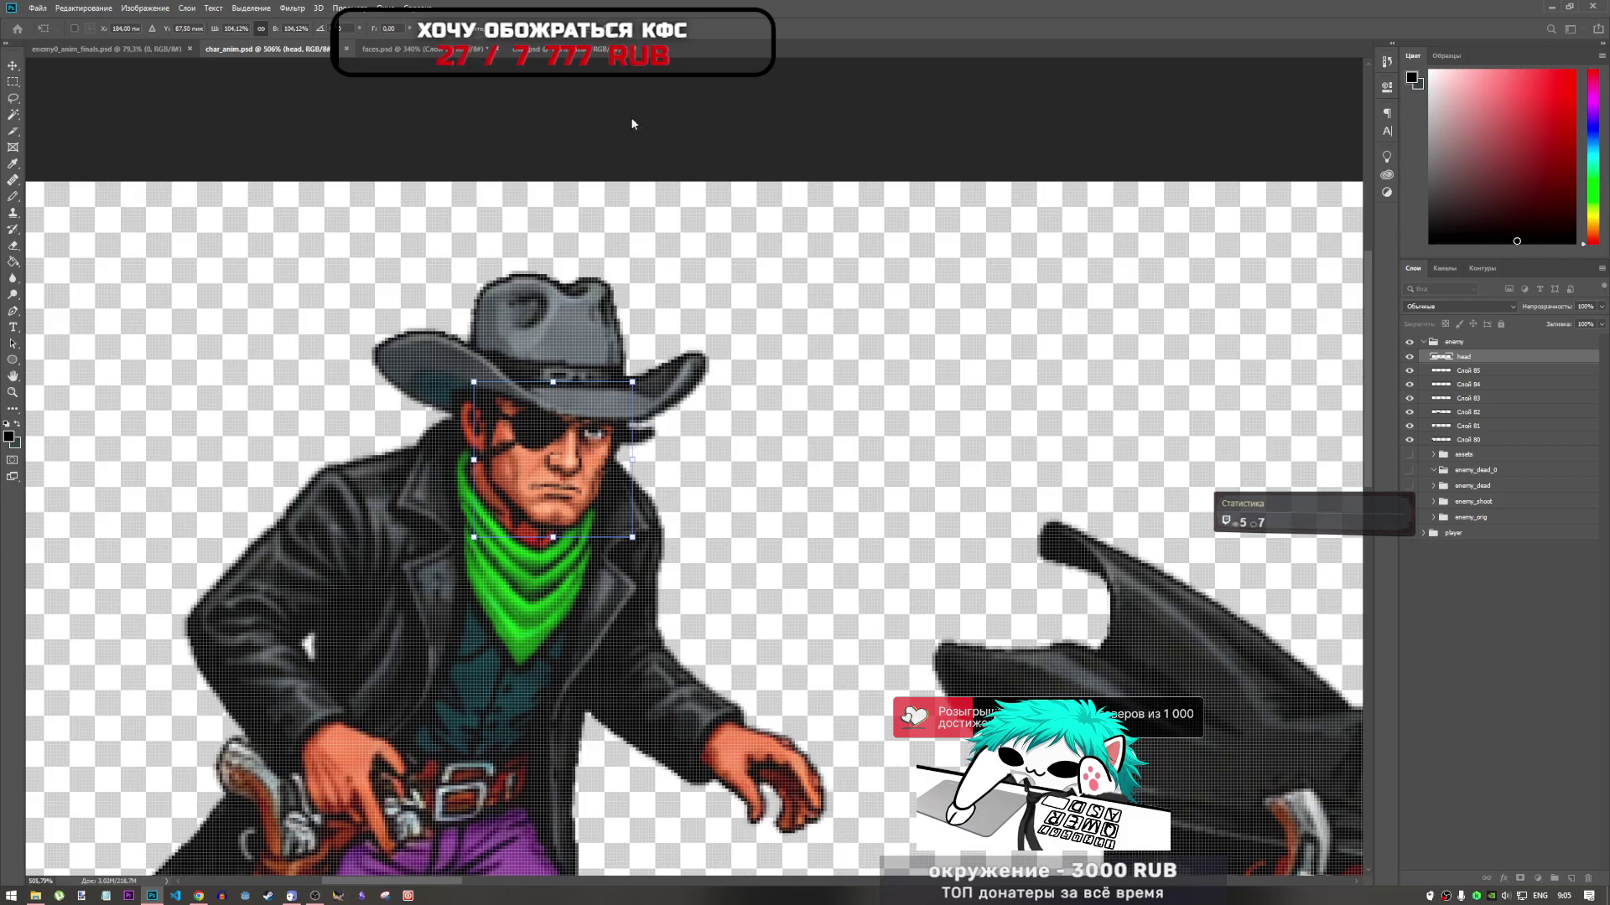
key(Return)
key(e)
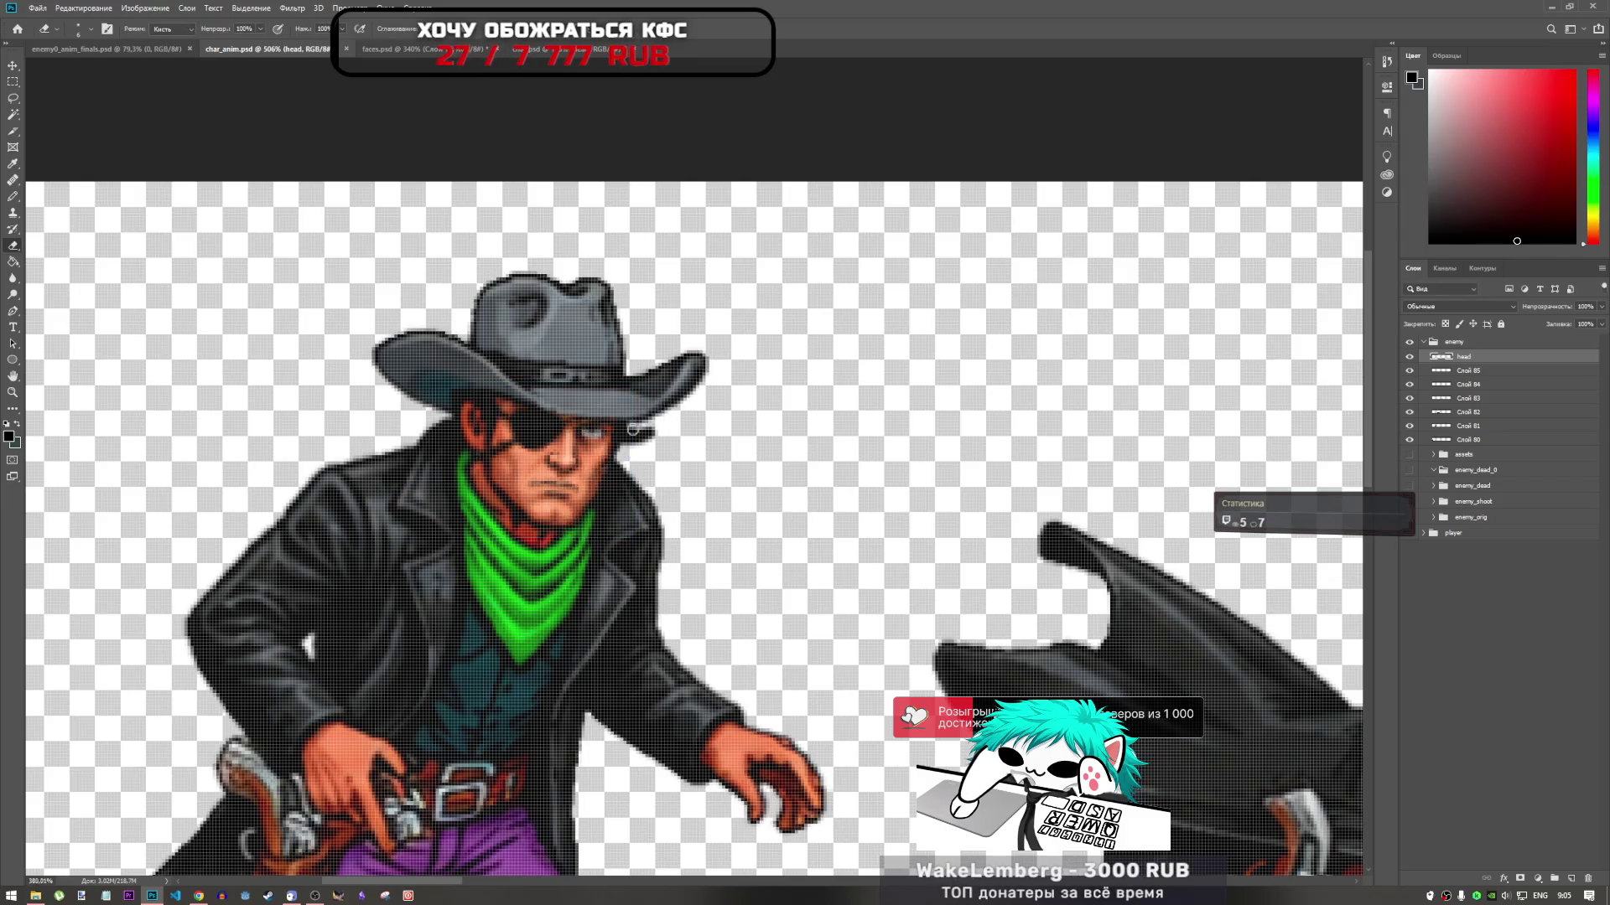
scroll(634, 430, down, 5)
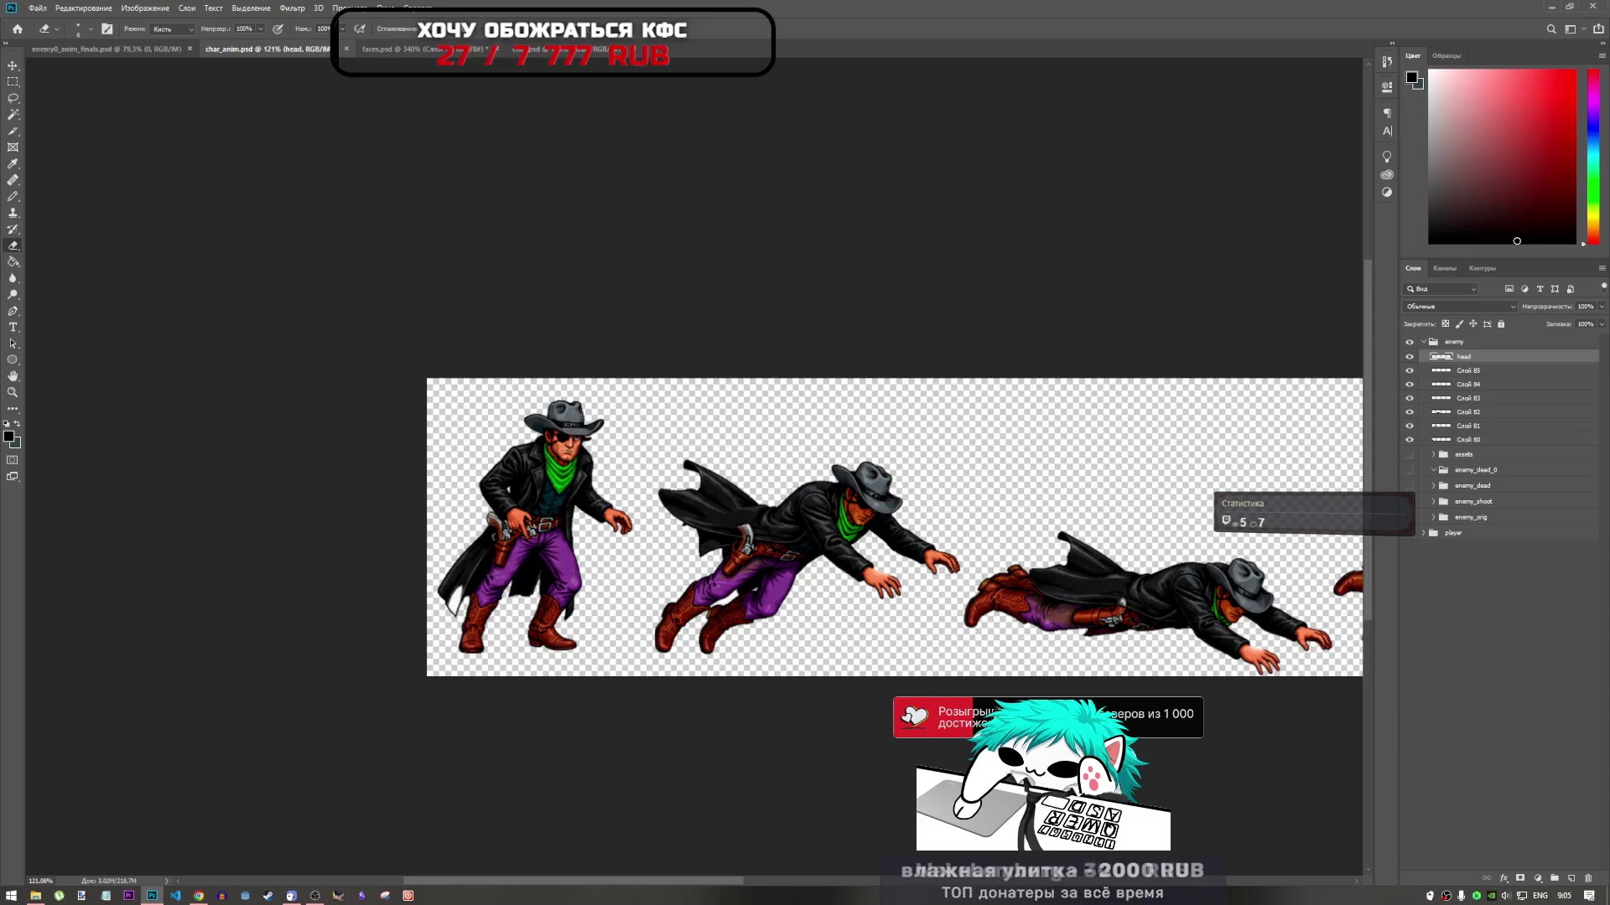
Check enemy0_anim_finals.psd for reference, then return to char_anim.psd
scroll(554, 451, up, 5)
scroll(554, 451, down, 4)
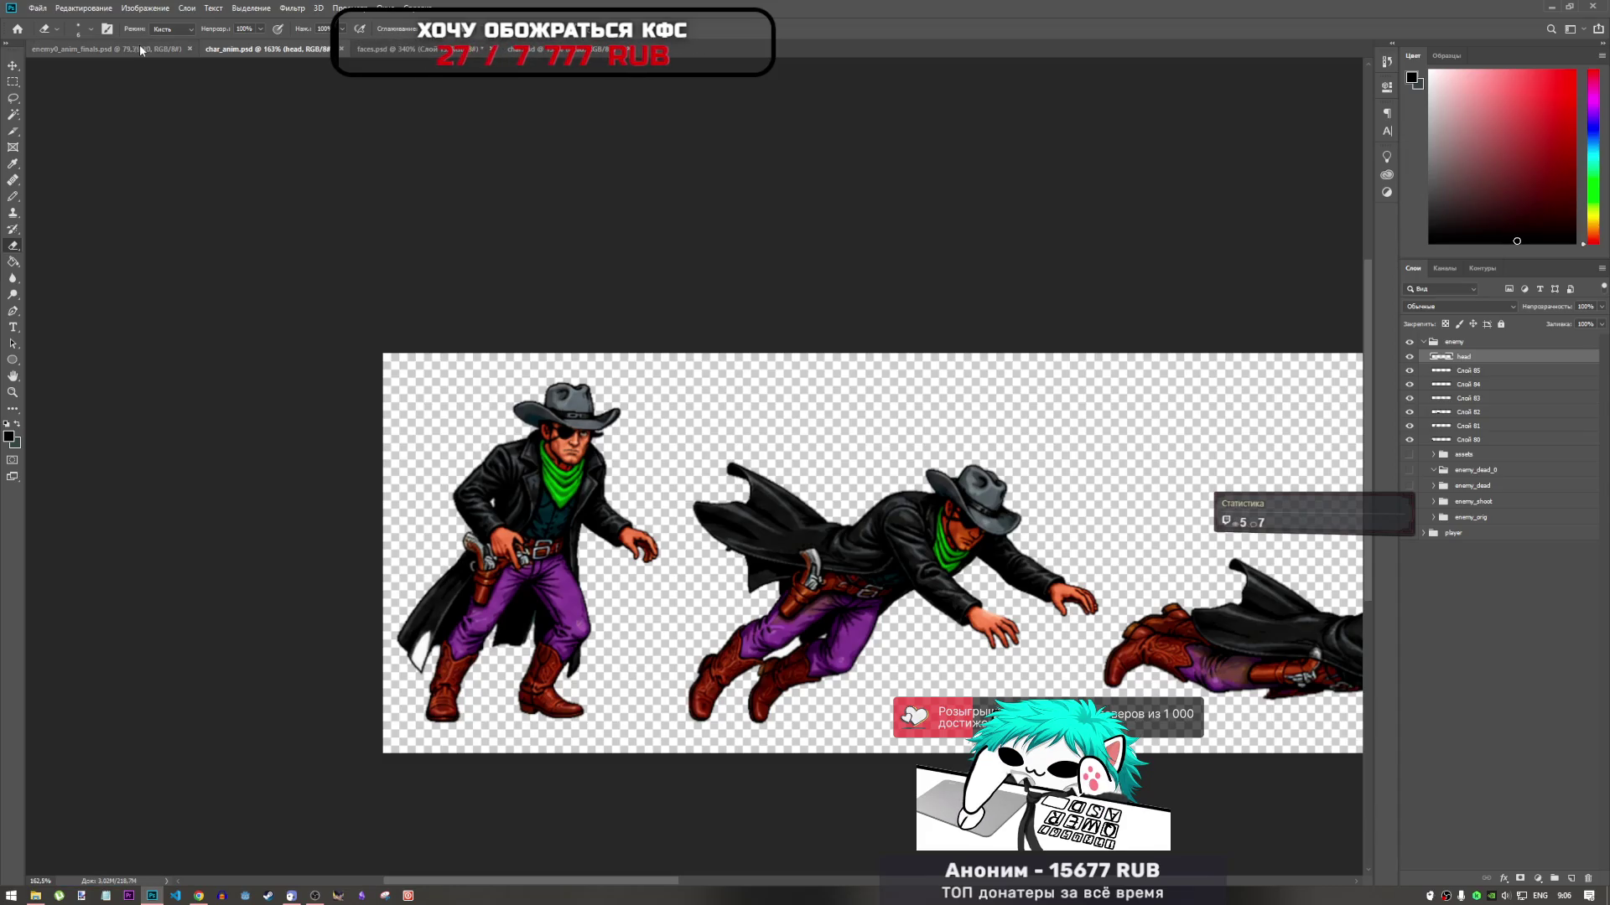
click(109, 48)
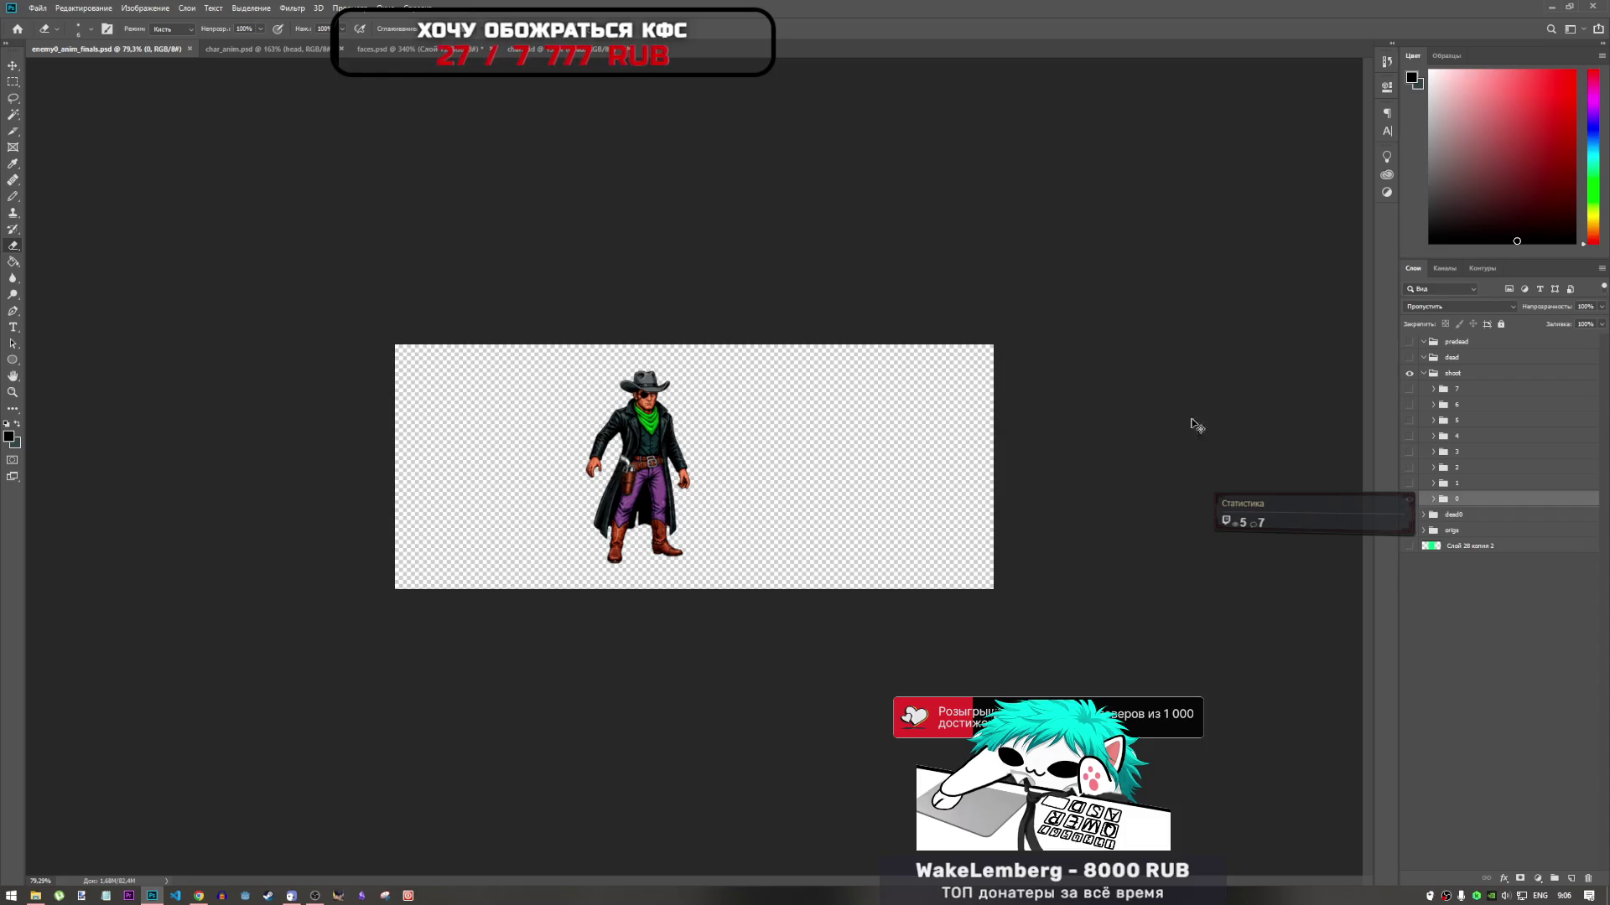
key(ctrl+Tab)
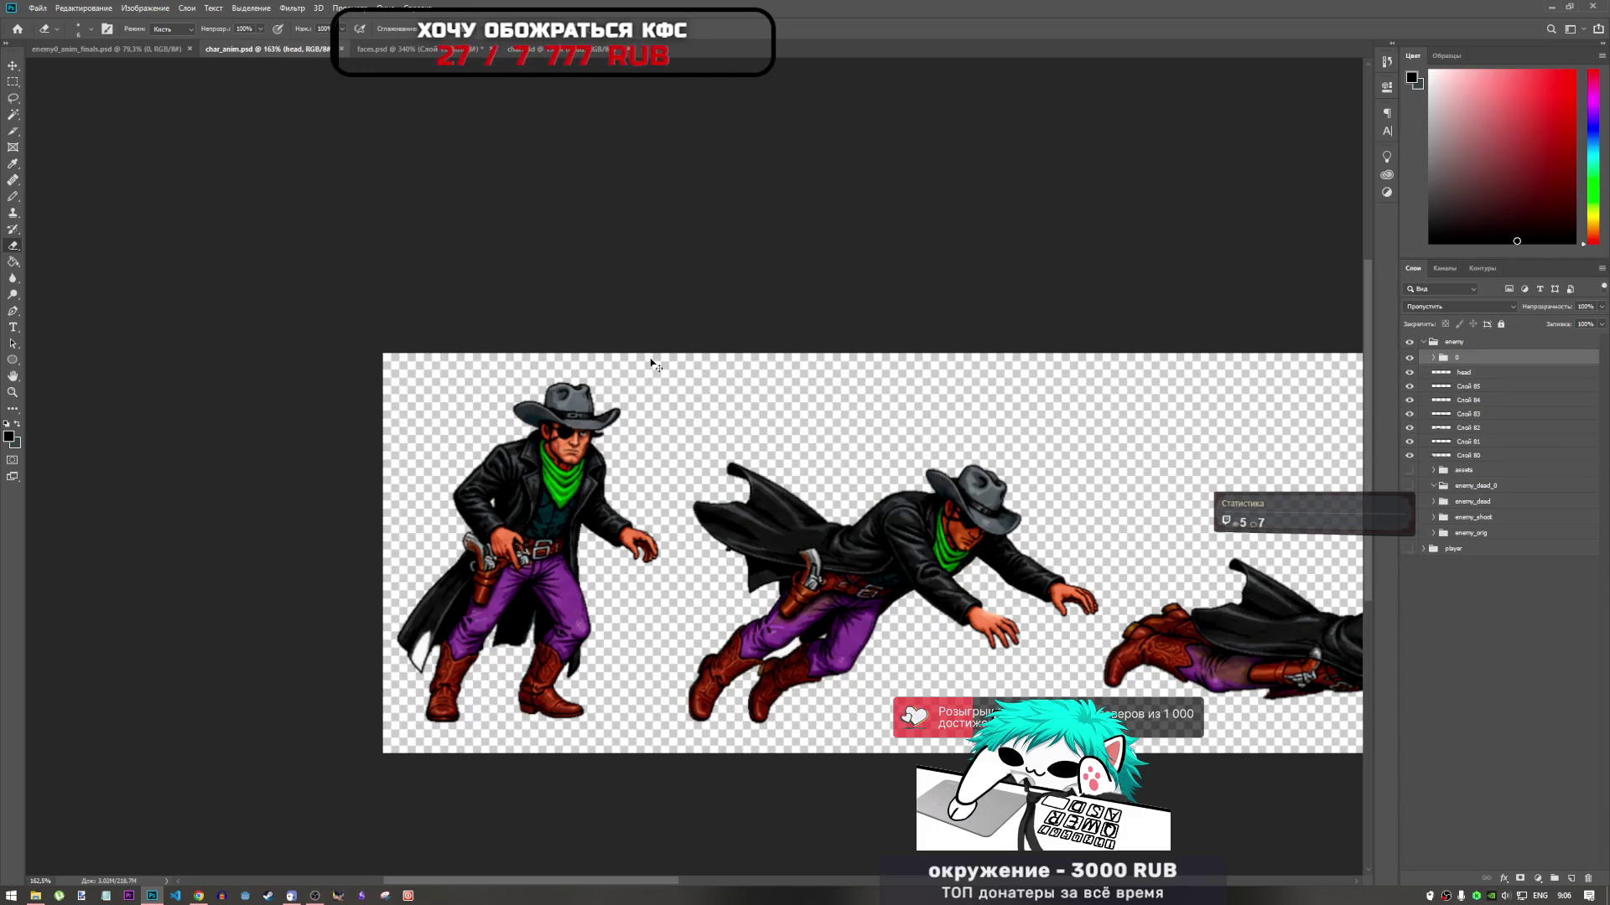
Try moving the standing middle cowboy, cancel the transform, and delete its group 0
key(ctrl+t)
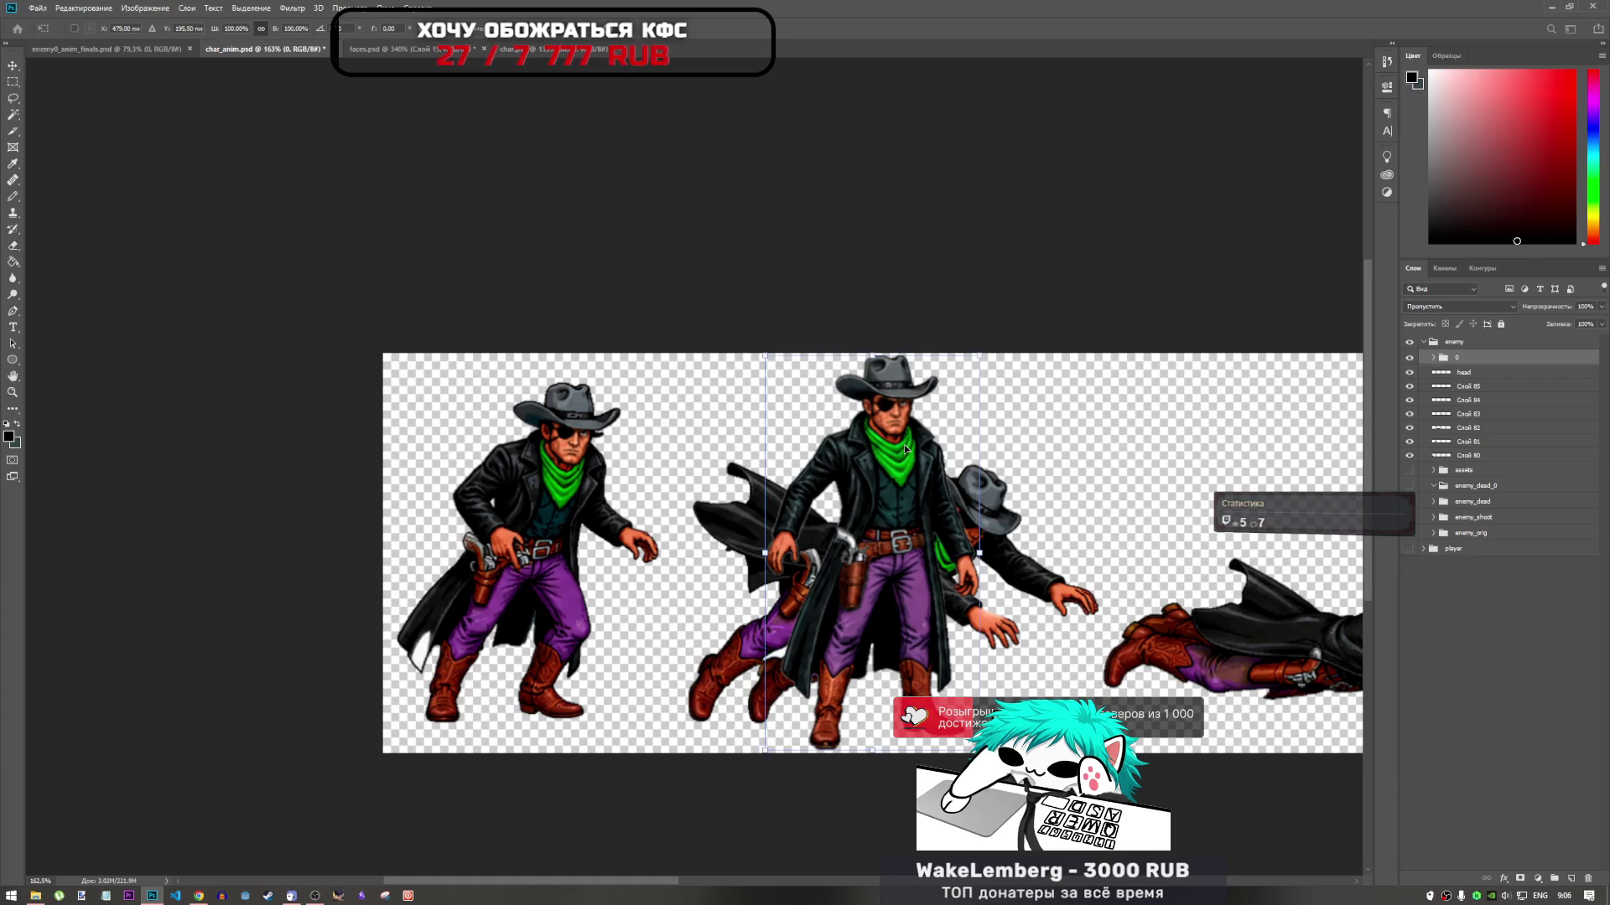
mouse_move(904, 444)
mouse_down()
mouse_move(637, 480)
mouse_move(601, 461)
mouse_move(517, 471)
mouse_move(610, 459)
mouse_move(545, 482)
mouse_move(559, 490)
mouse_move(596, 471)
mouse_move(731, 475)
mouse_move(653, 499)
mouse_move(679, 536)
mouse_move(646, 537)
mouse_move(650, 522)
mouse_move(743, 573)
mouse_move(678, 504)
mouse_up()
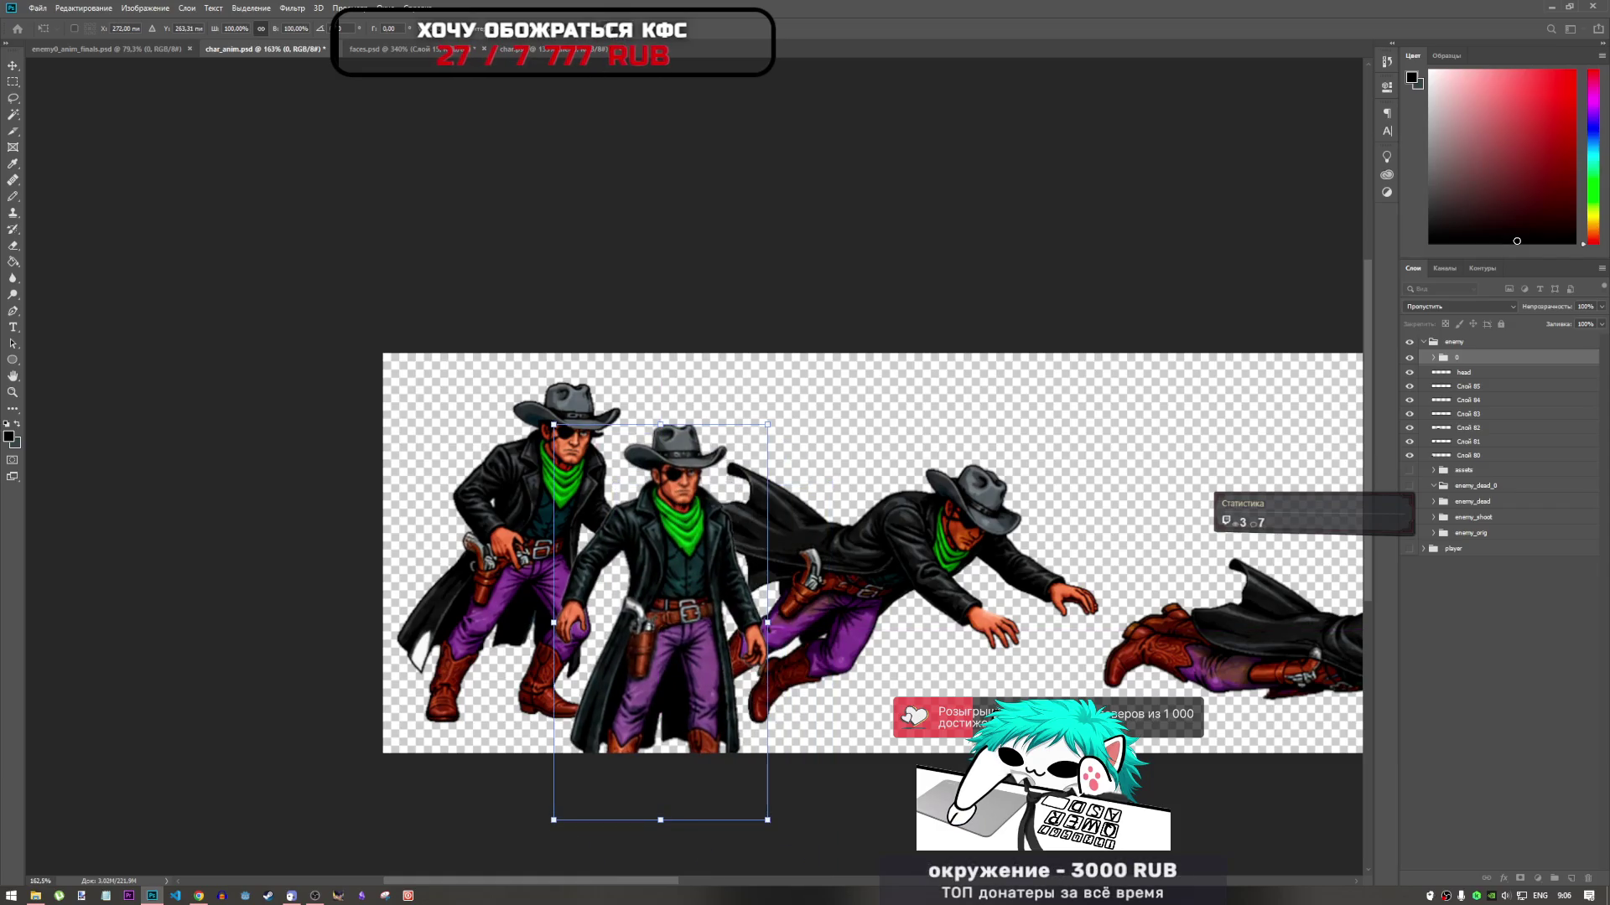
key(Escape)
key(e)
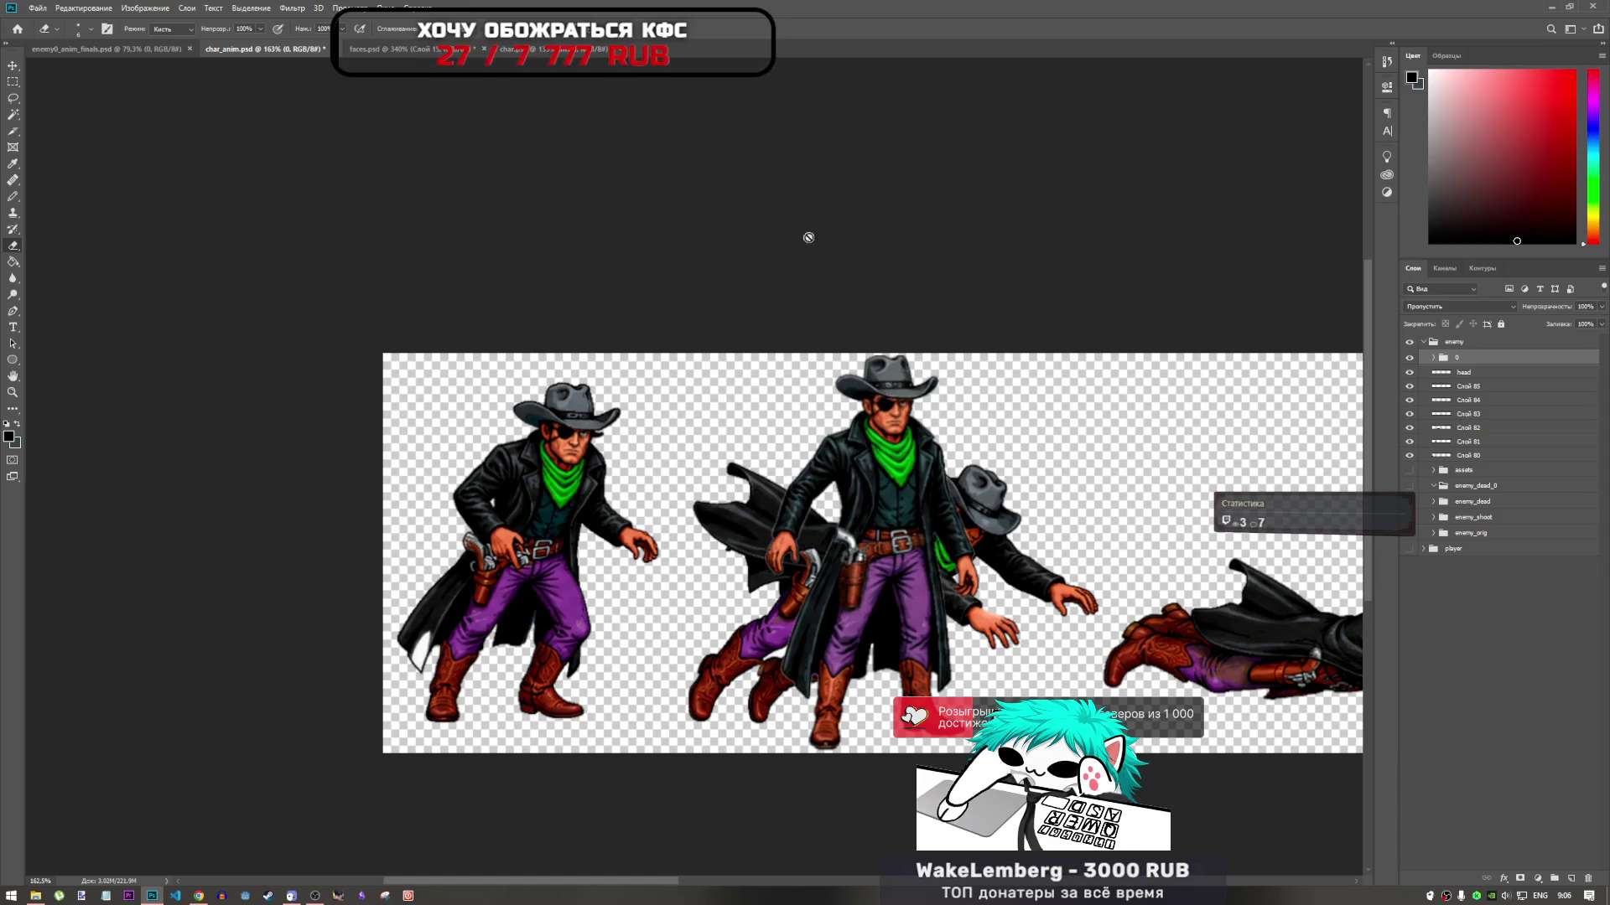
key(Delete)
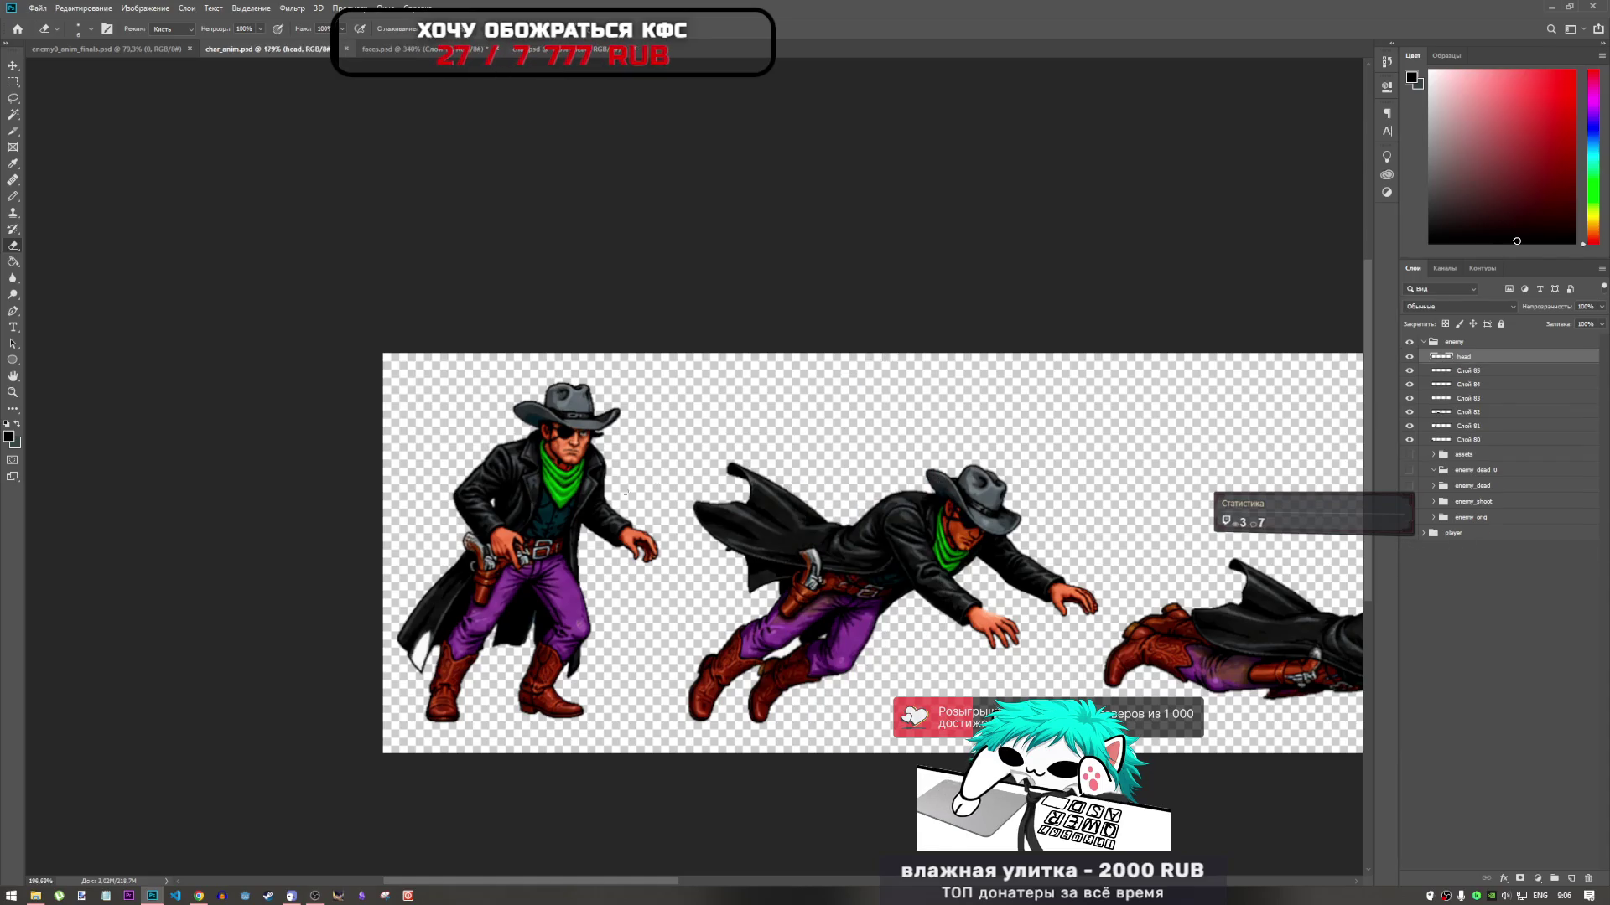
scroll(626, 495, up, 2)
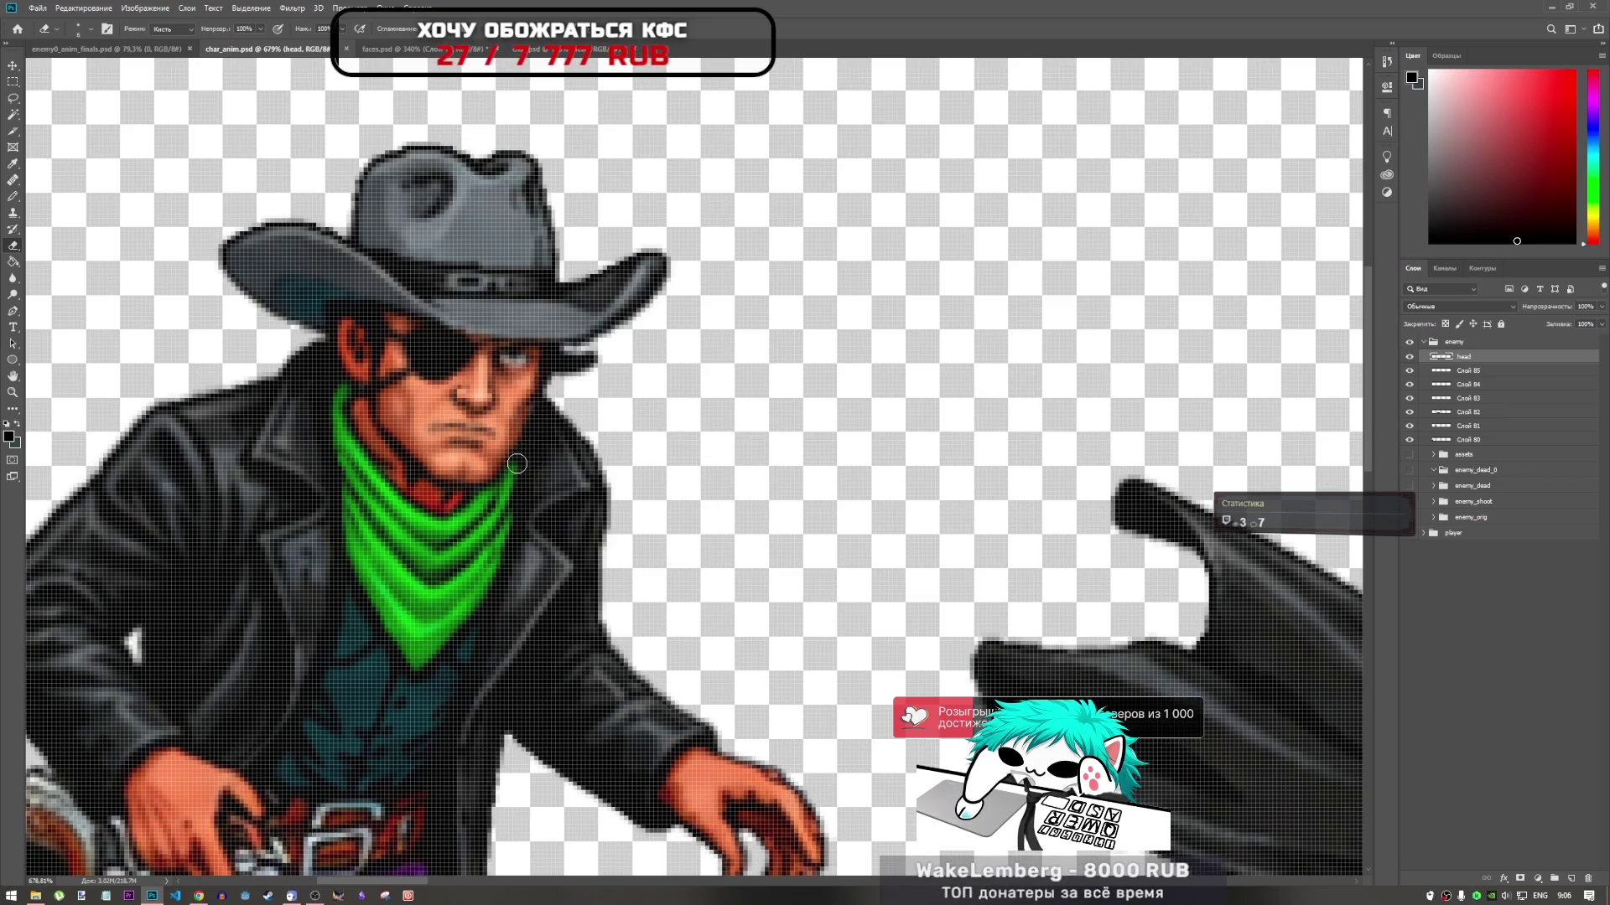
scroll(542, 508, down, 3)
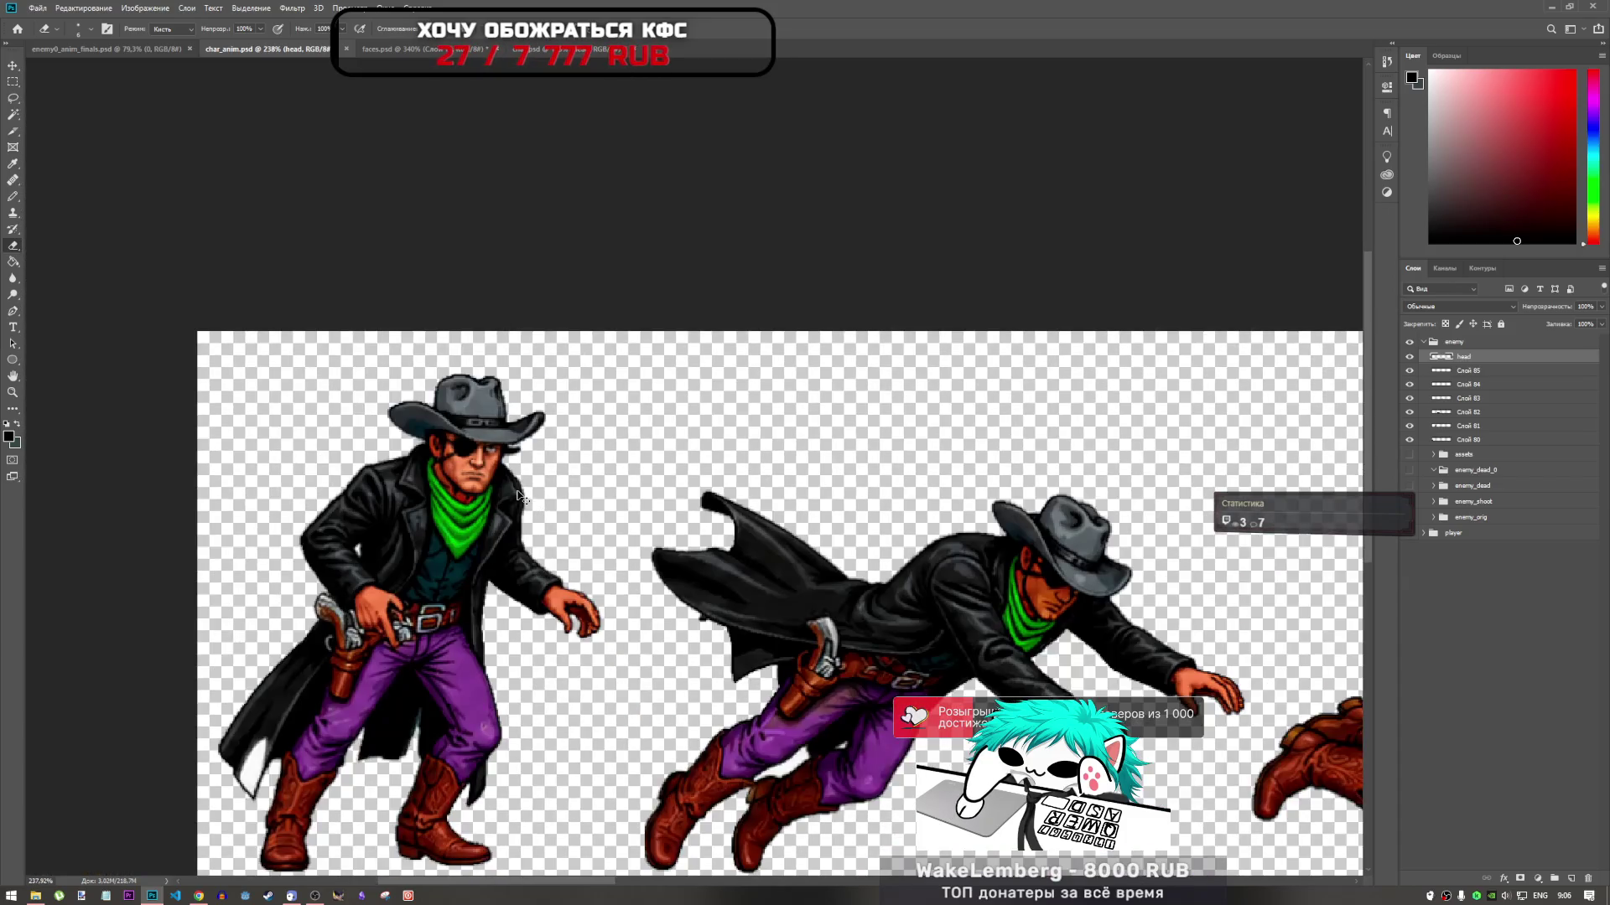
scroll(473, 481, up, 7)
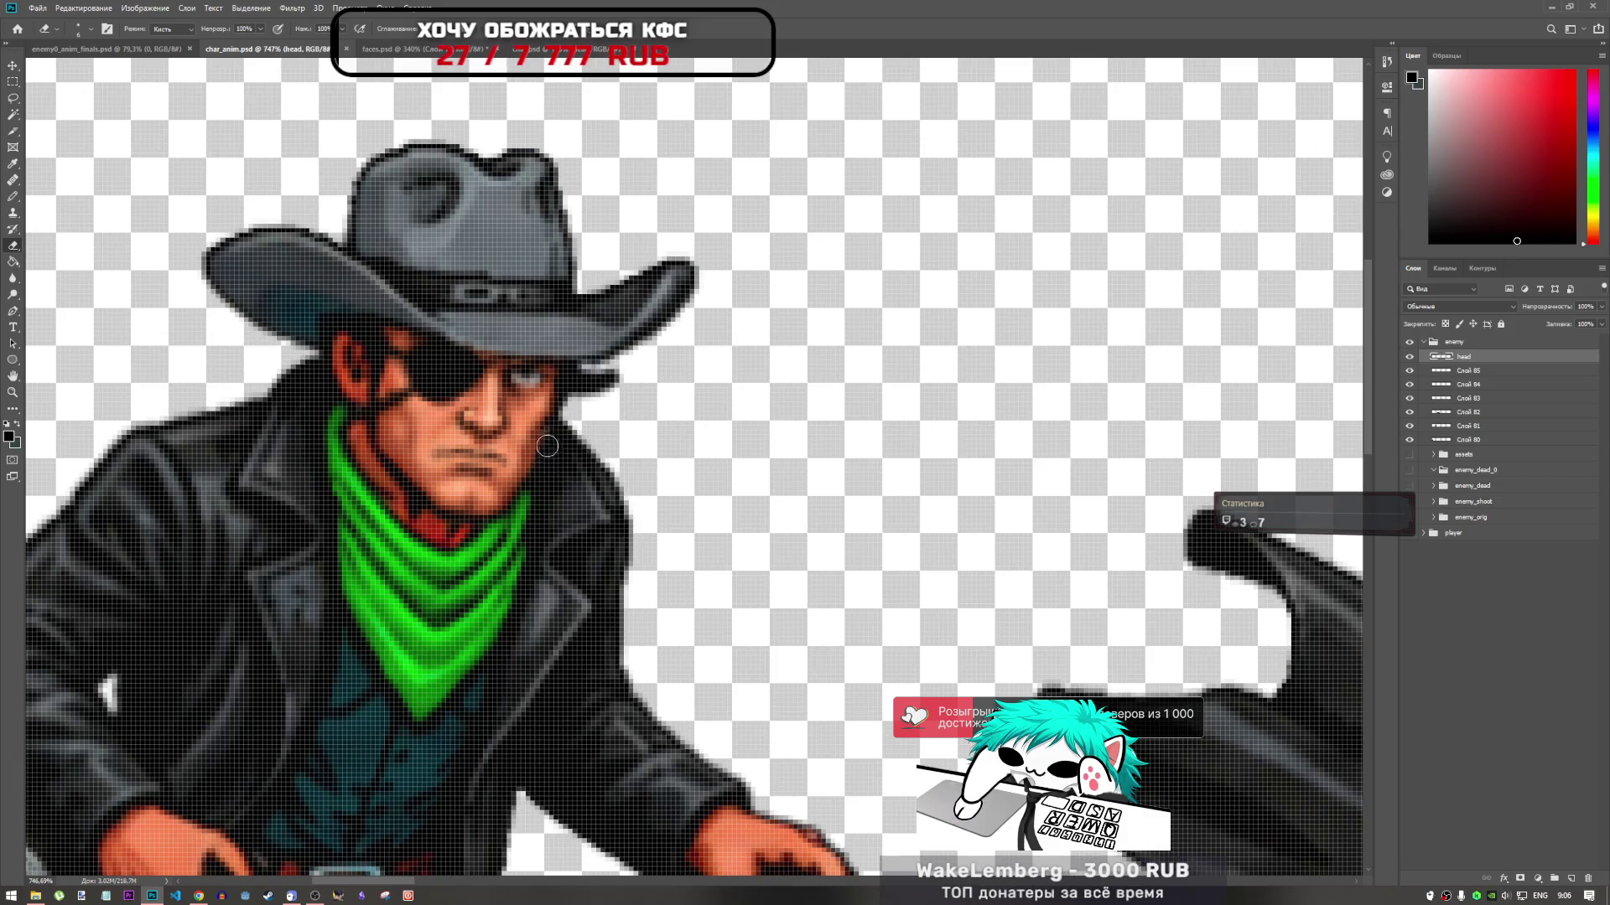
click(1472, 374)
Place the head layer below Слой 81 and move frame layers Слой 80–85 into enemy_dead_0
click(1409, 371)
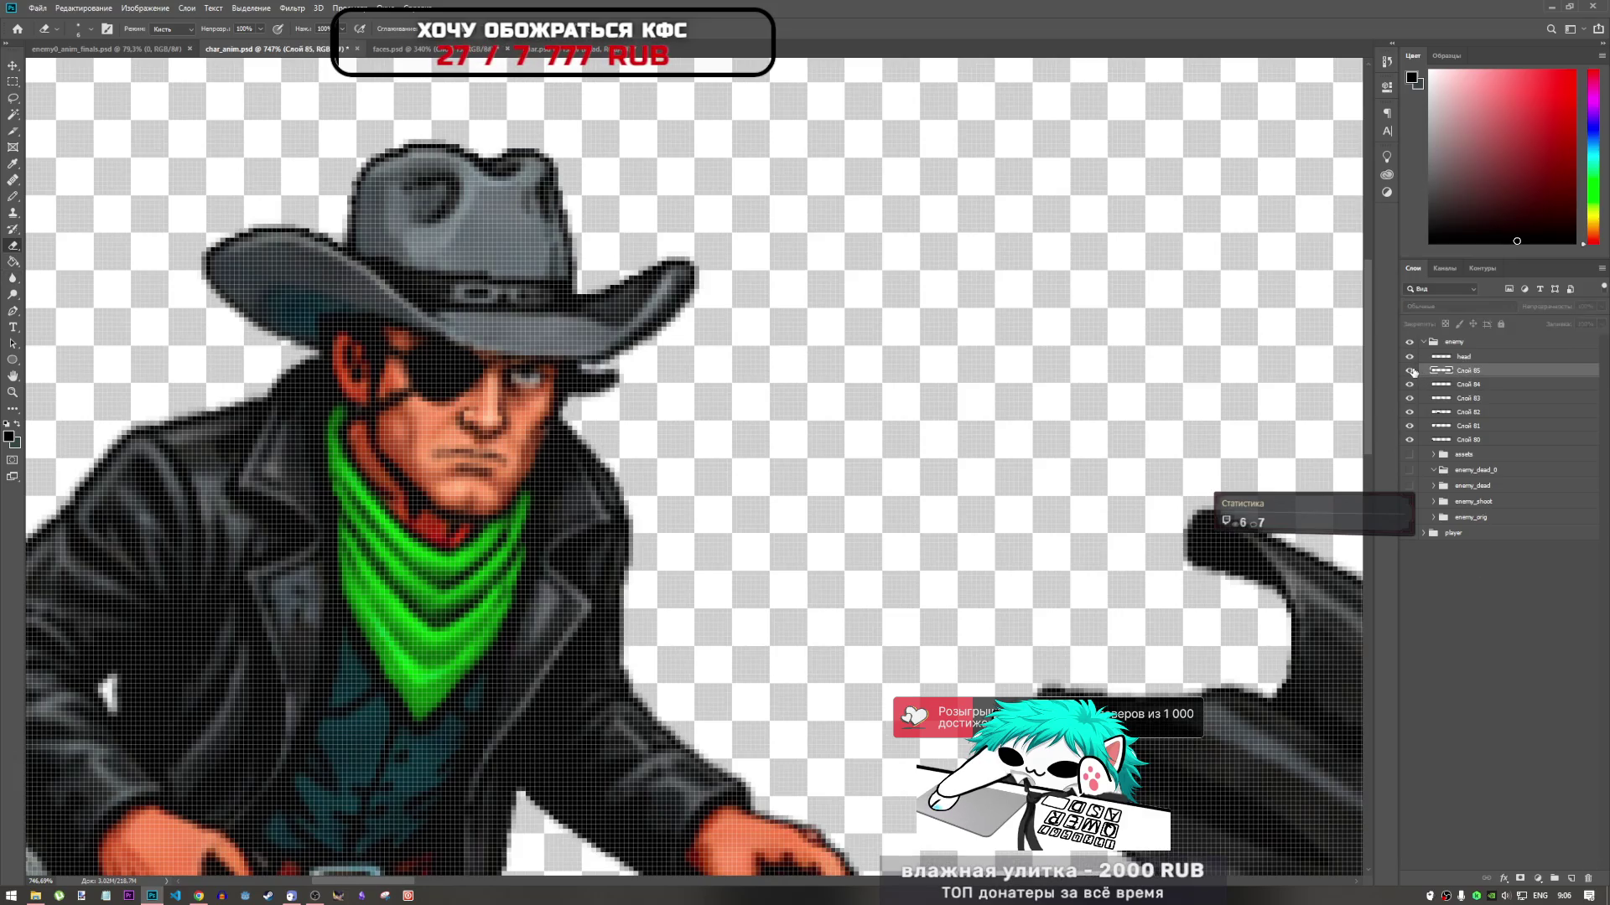
drag(1463, 357, 1480, 436)
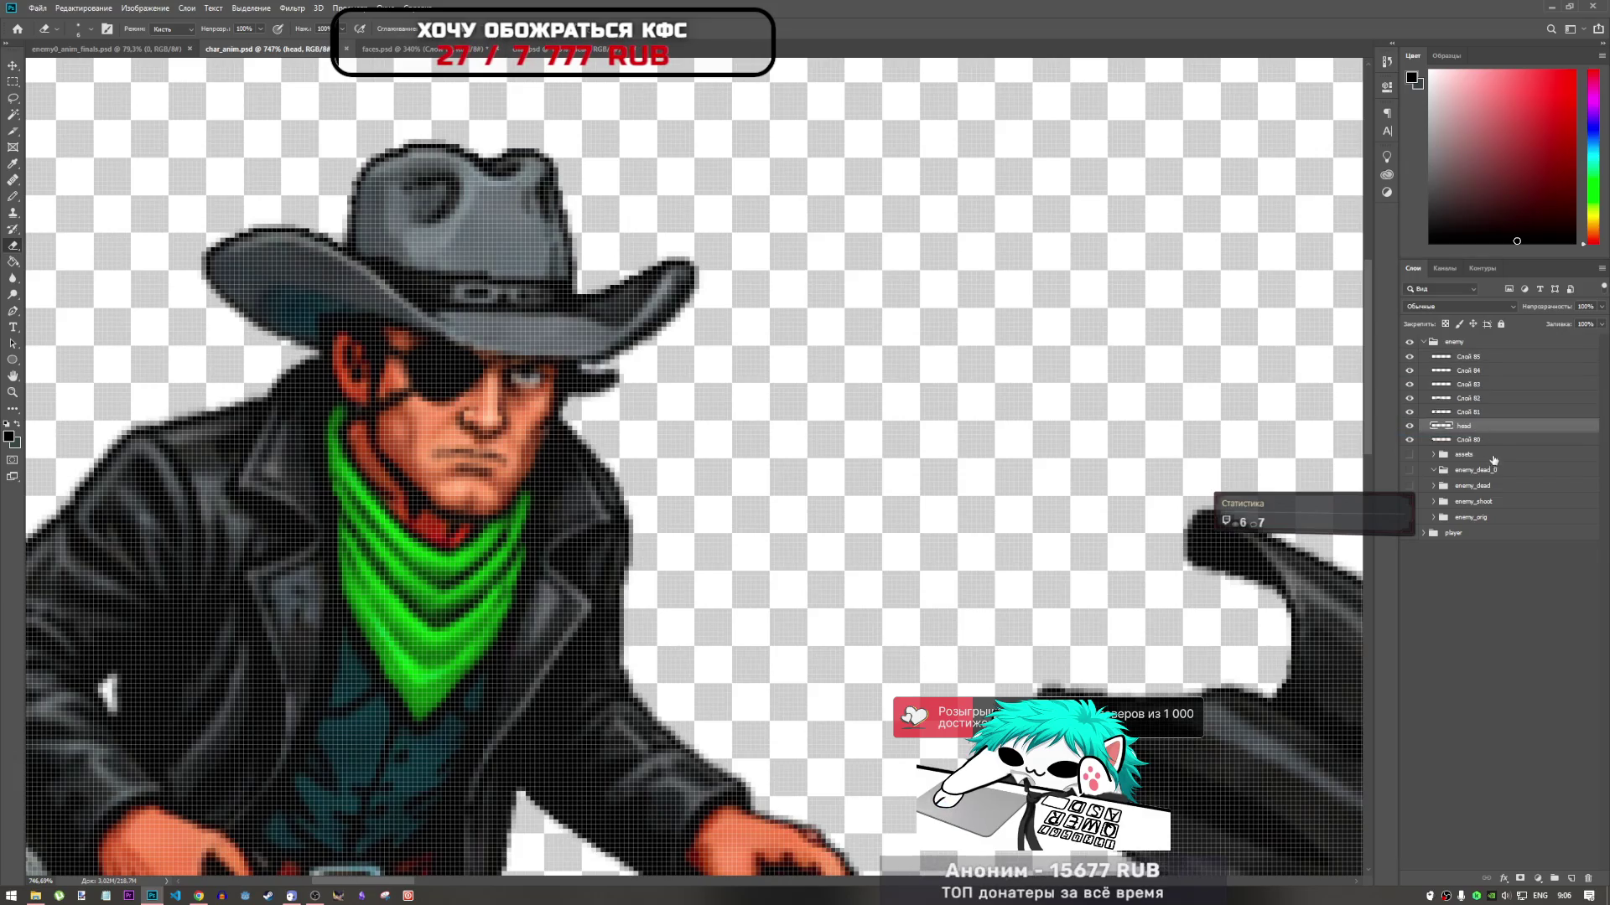
click(1482, 441)
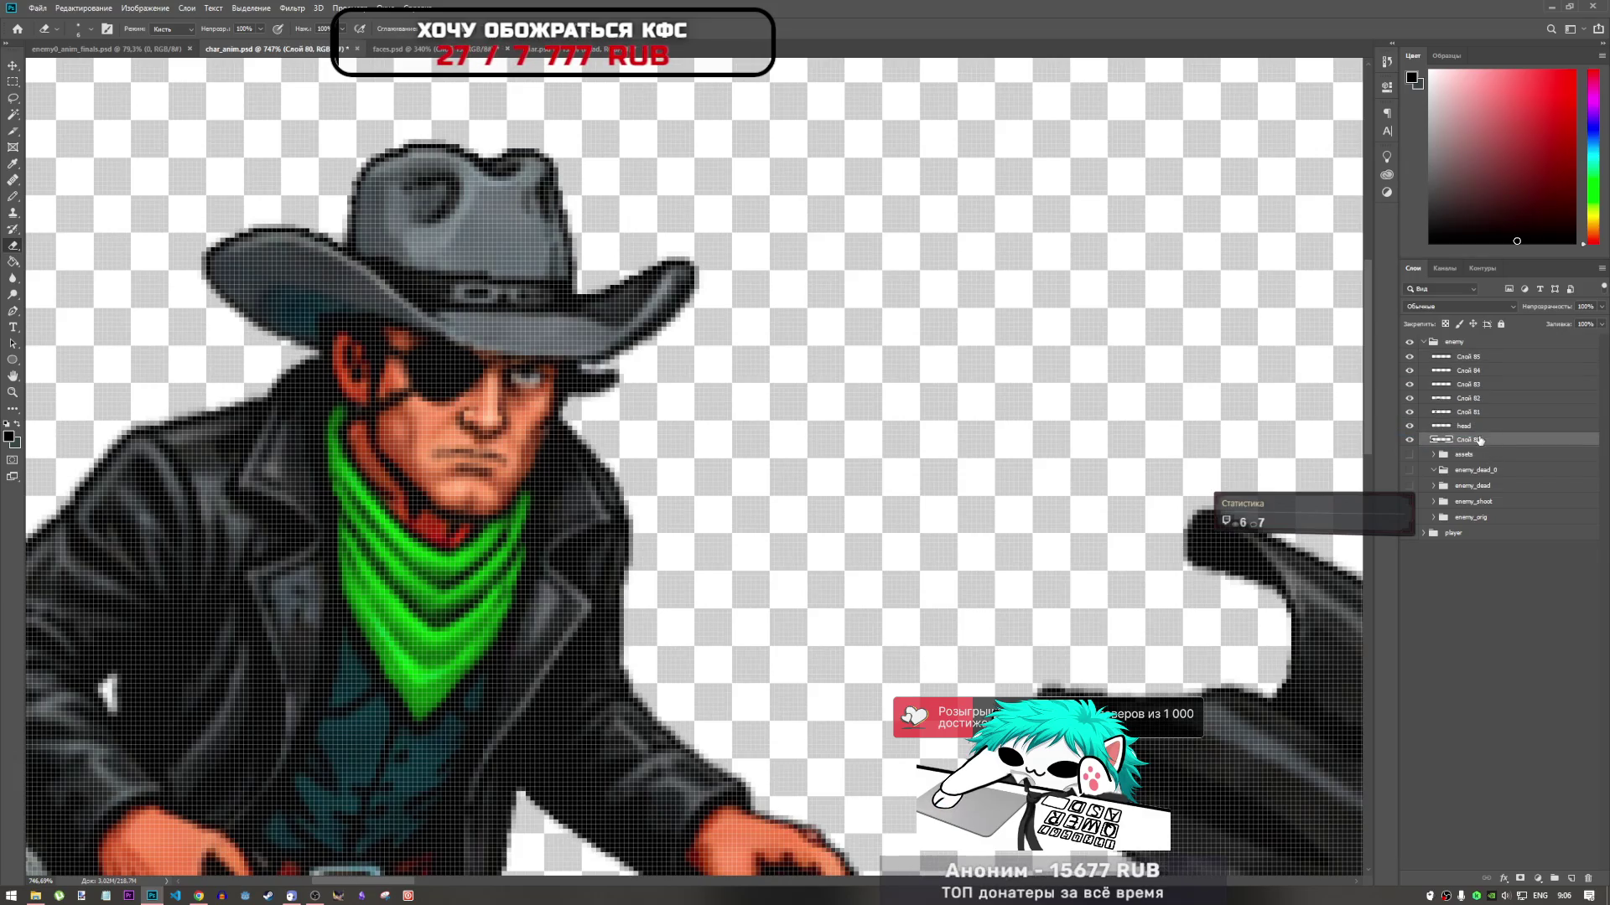
shift+click(1472, 363)
drag(1472, 364, 1494, 471)
click(1410, 375)
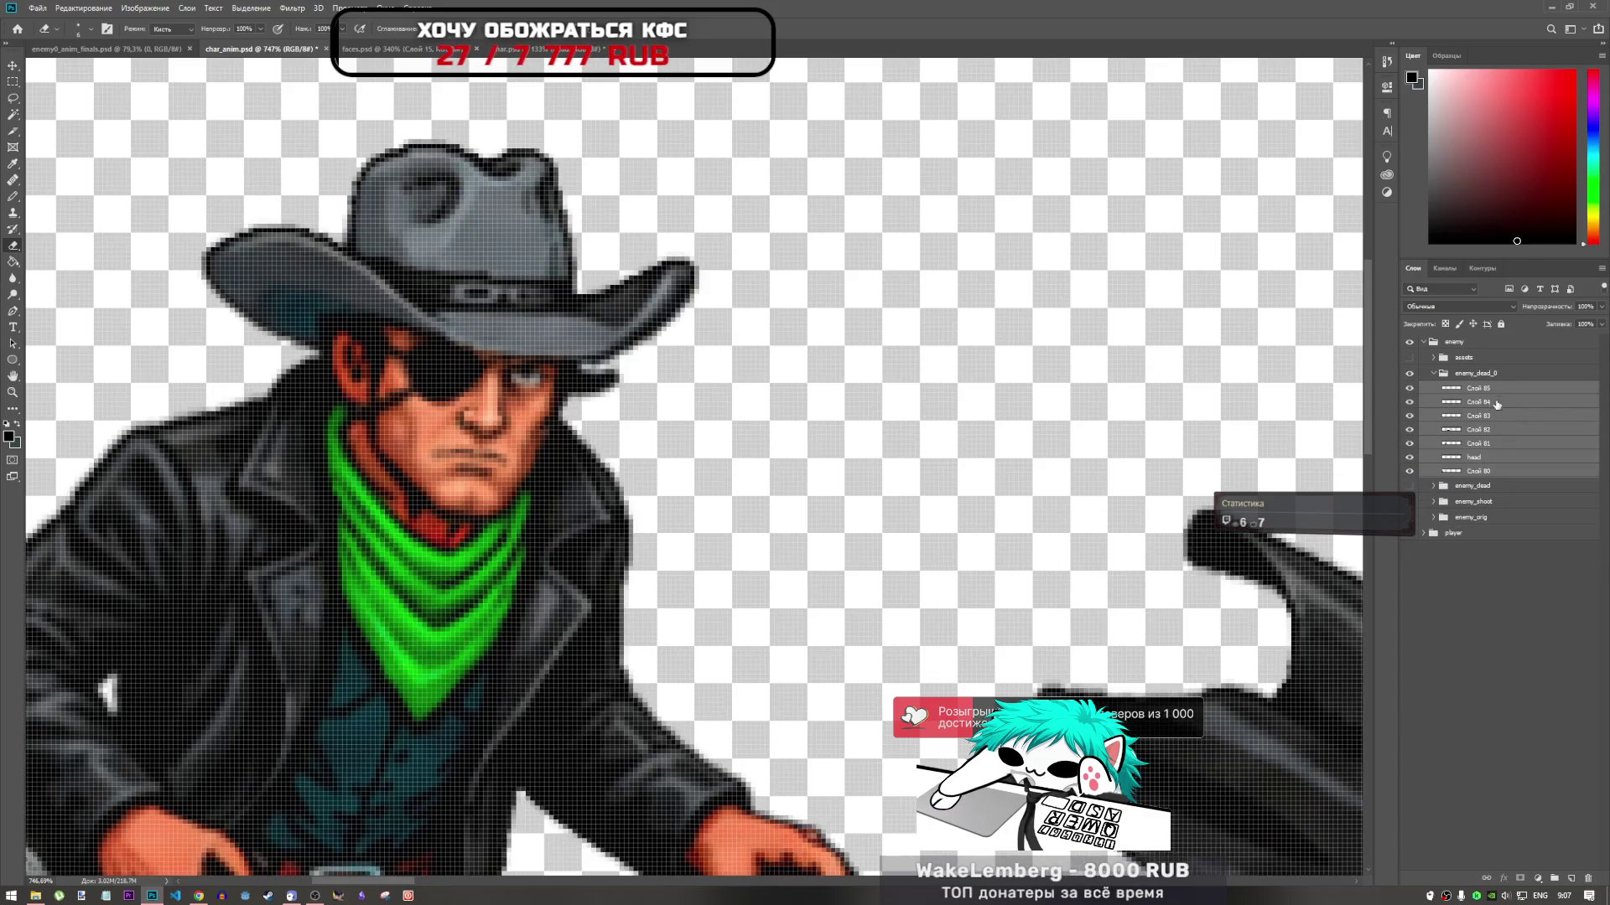
Group the head with Слой 80, and wrap each frame layer Слой 81–85 in its own group
click(1478, 457)
ctrl+click(1482, 471)
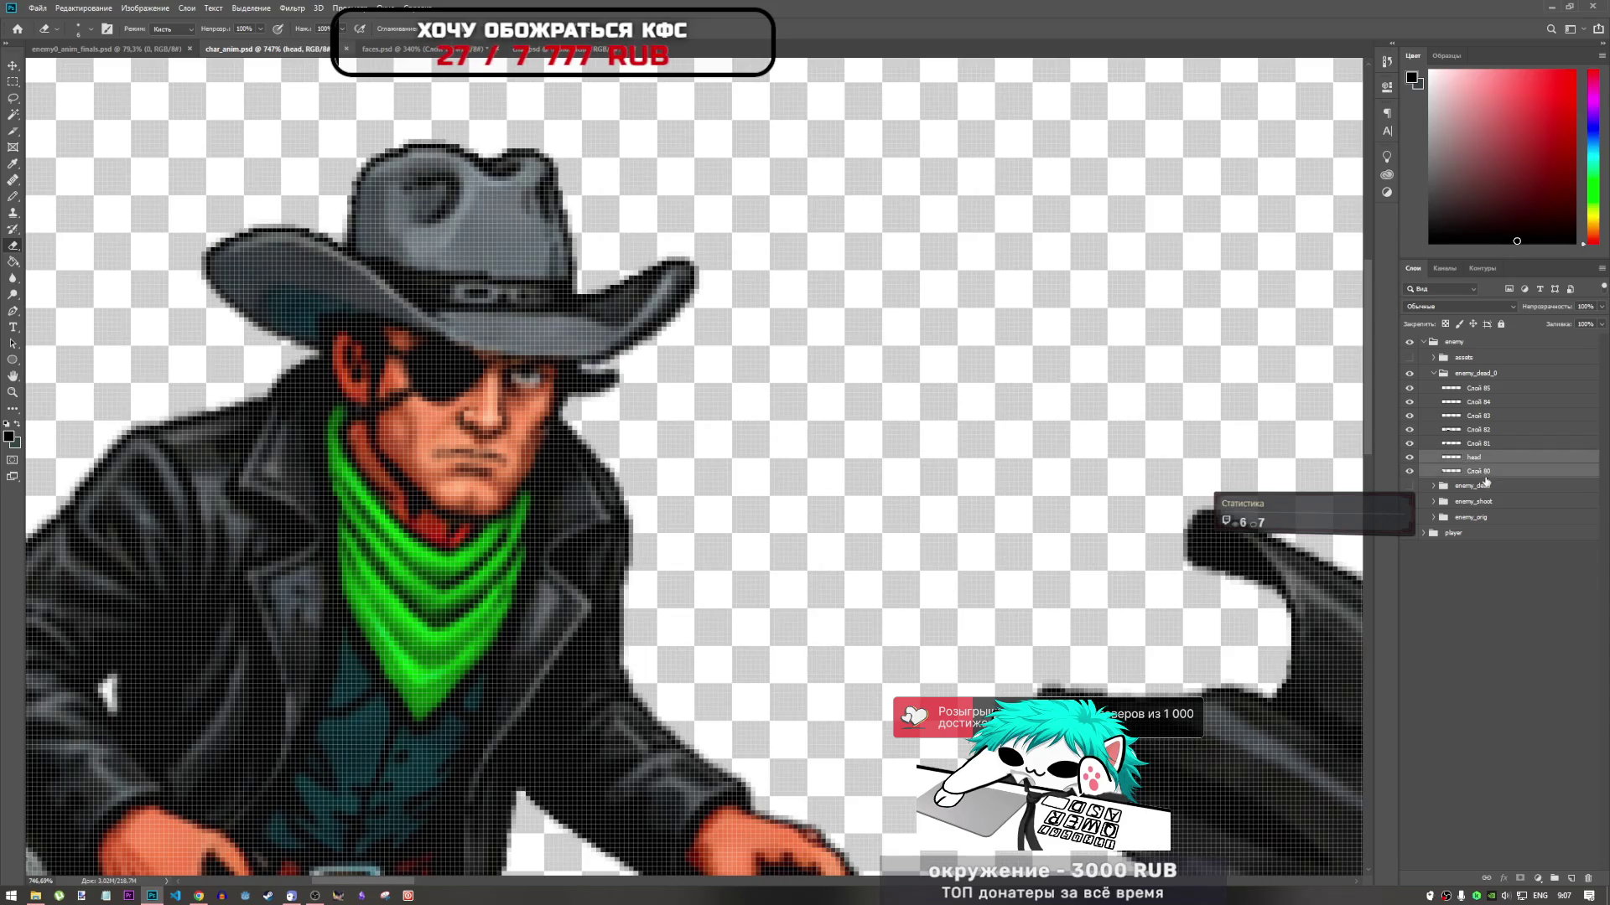
key(ctrl+g)
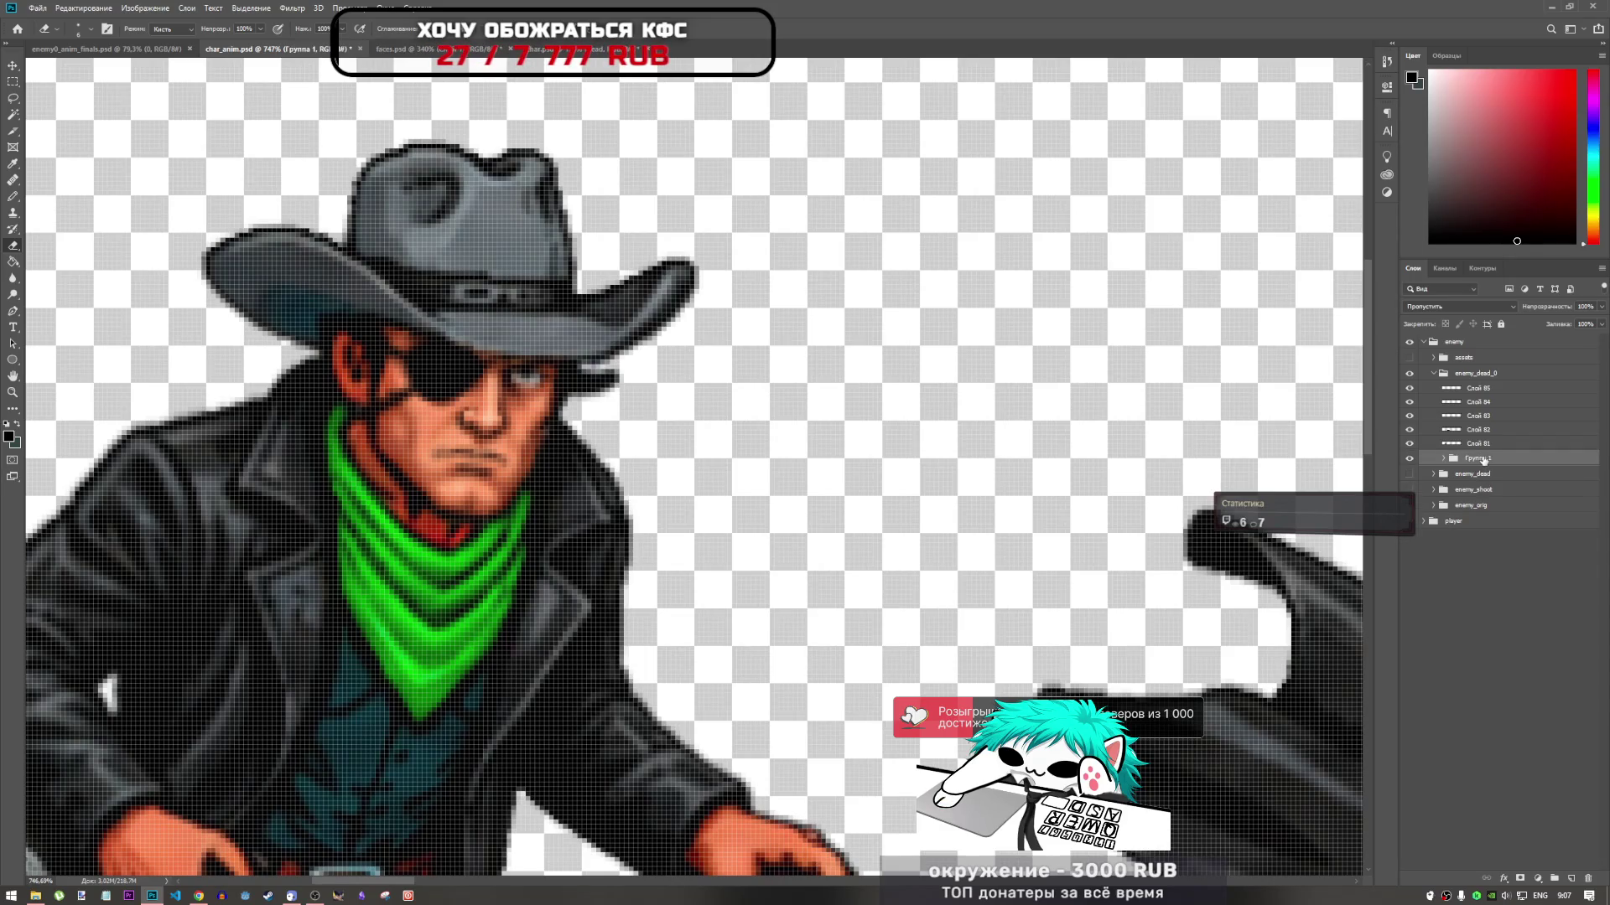
click(1484, 444)
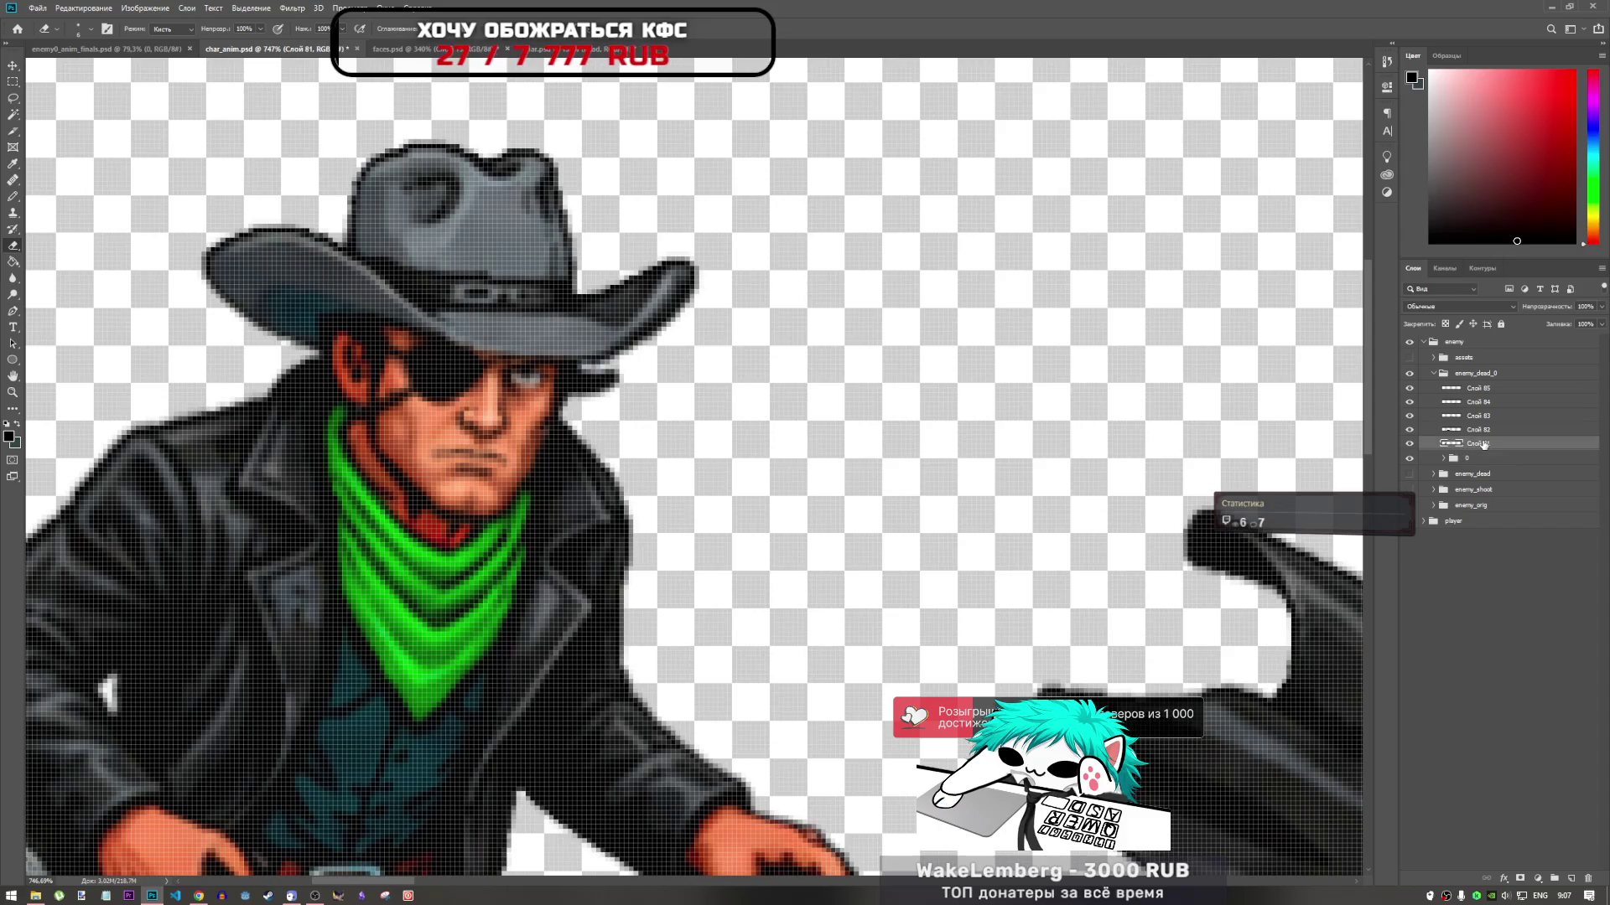
key(ctrl+g)
click(1489, 429)
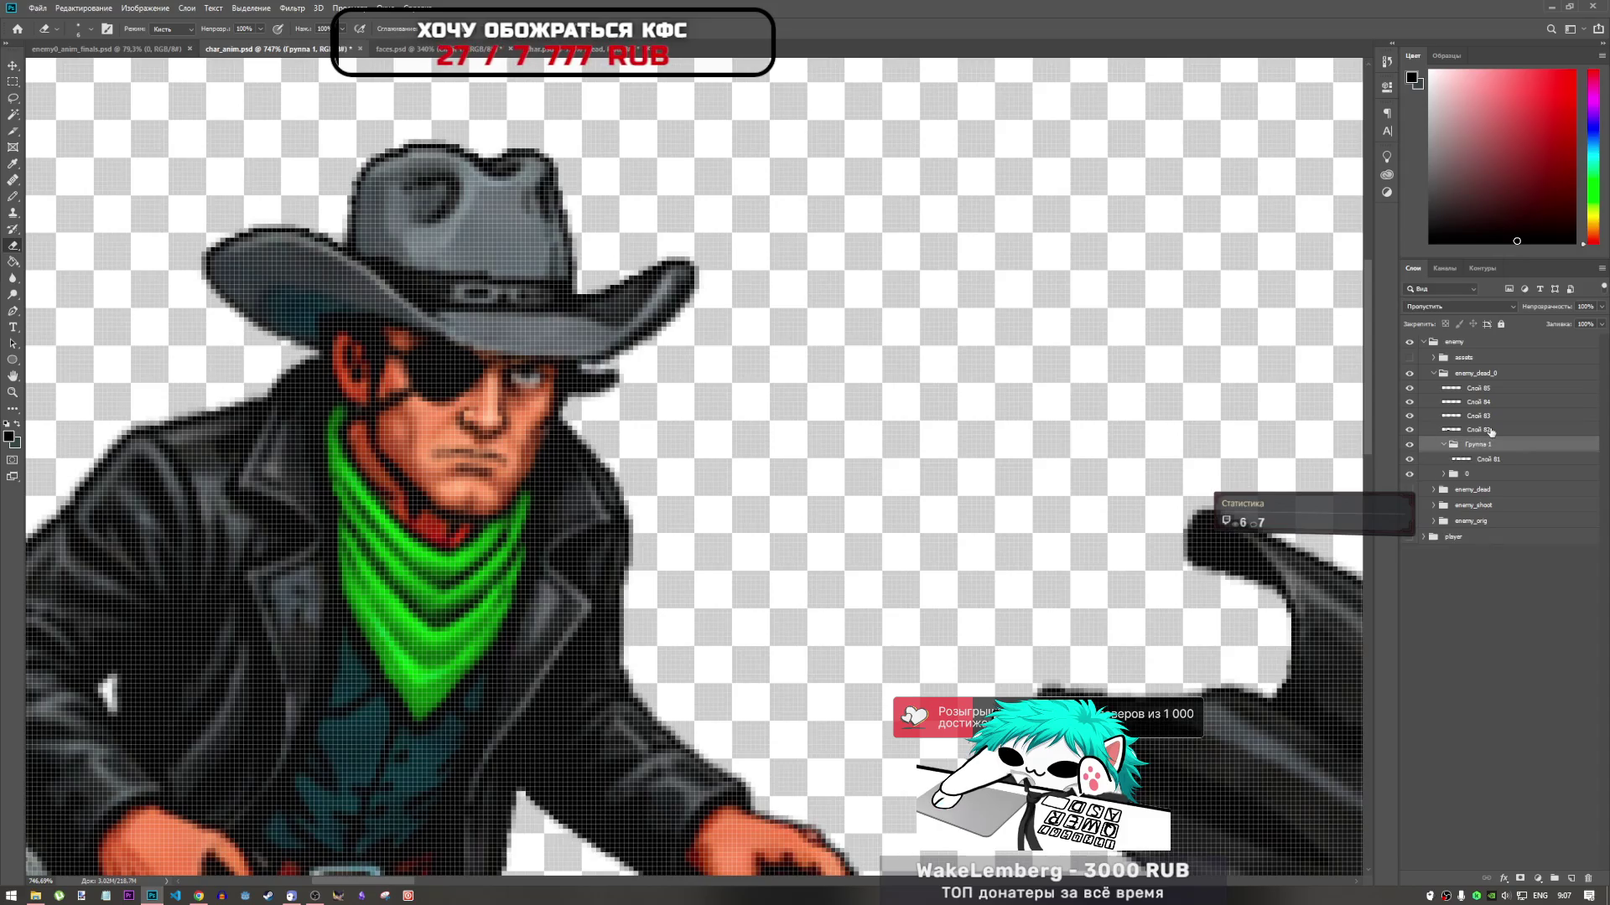
key(ctrl+g)
click(1490, 416)
key(ctrl+g)
click(1491, 402)
key(ctrl+g)
click(1490, 389)
key(ctrl+g)
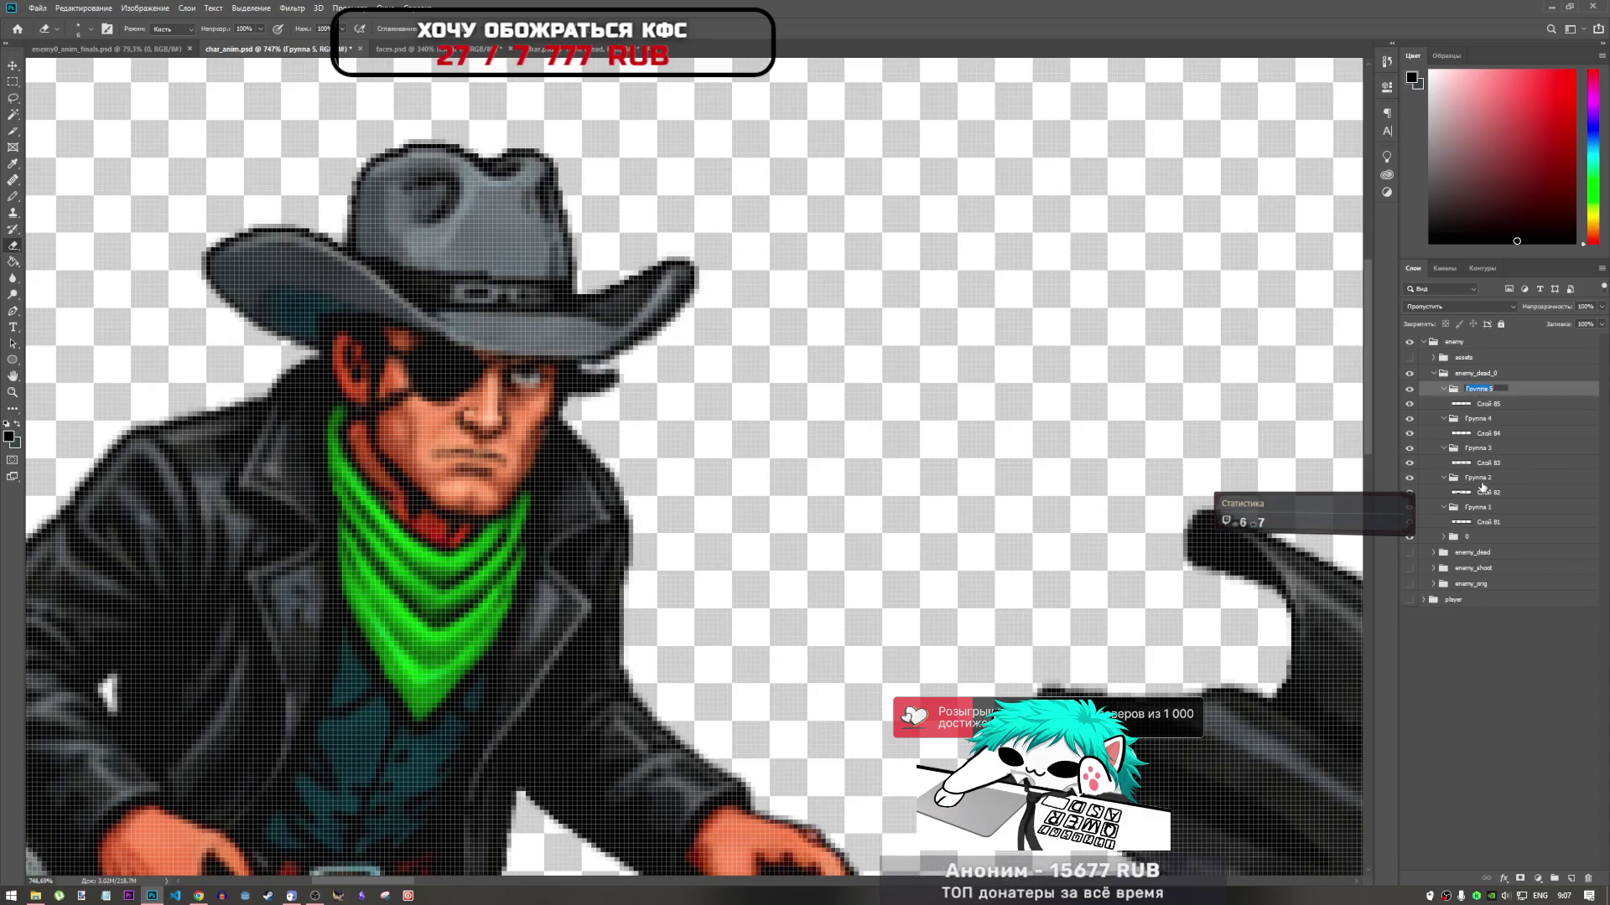
Begin renaming the Группа 1–5 frame groups, naming Группа 3 as 3
double_click(1489, 507)
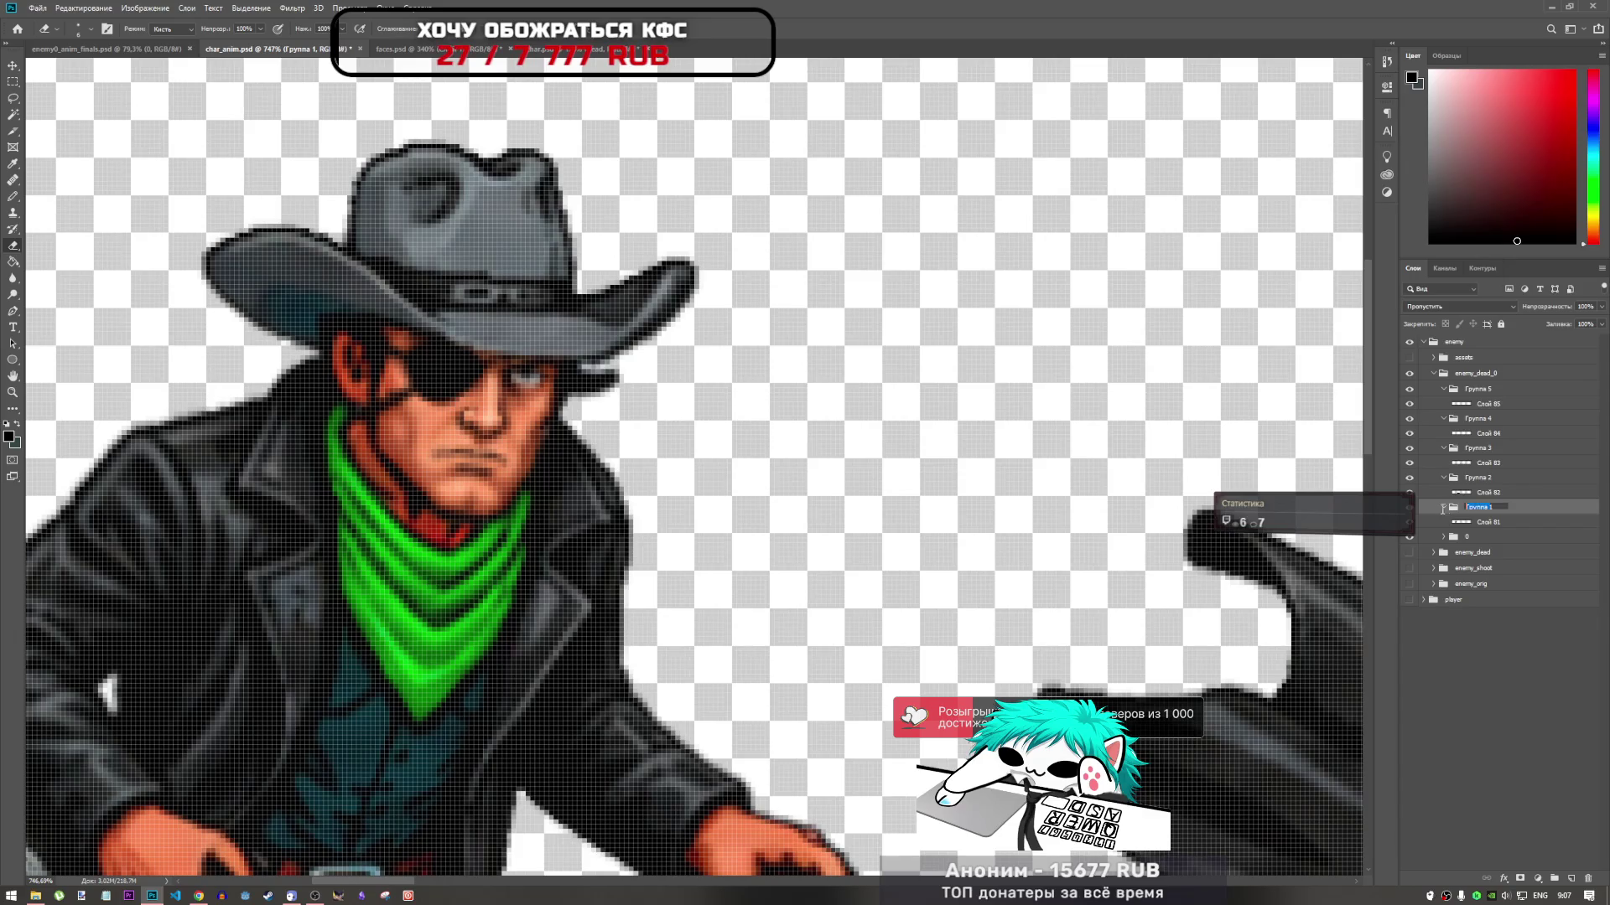
text(1)
double_click(1488, 477)
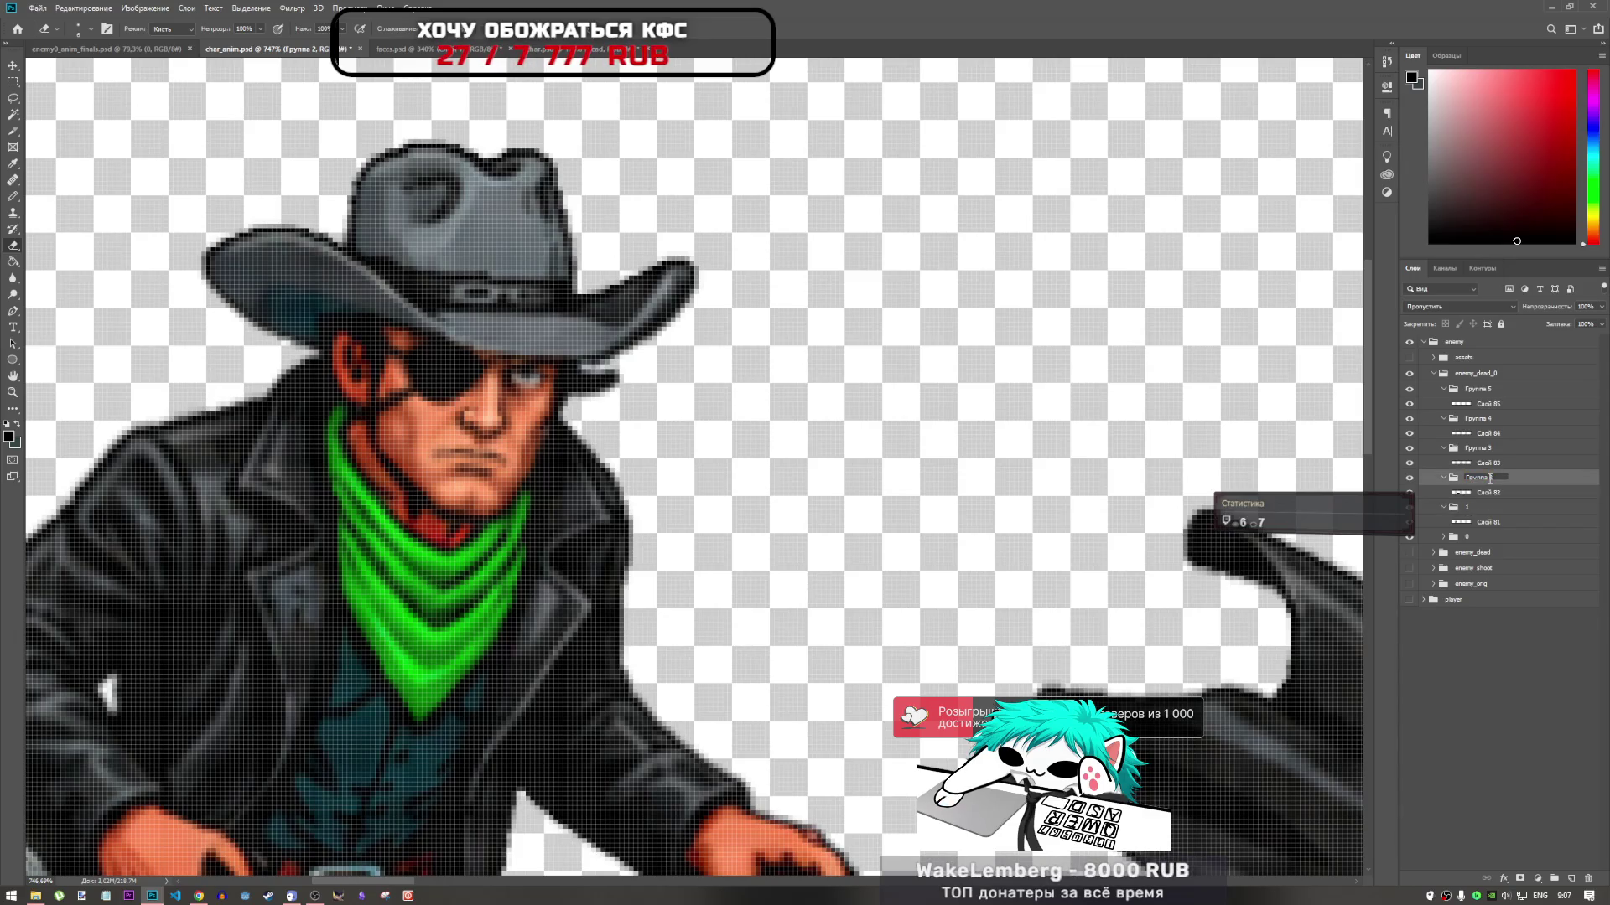
text(2)
double_click(1489, 450)
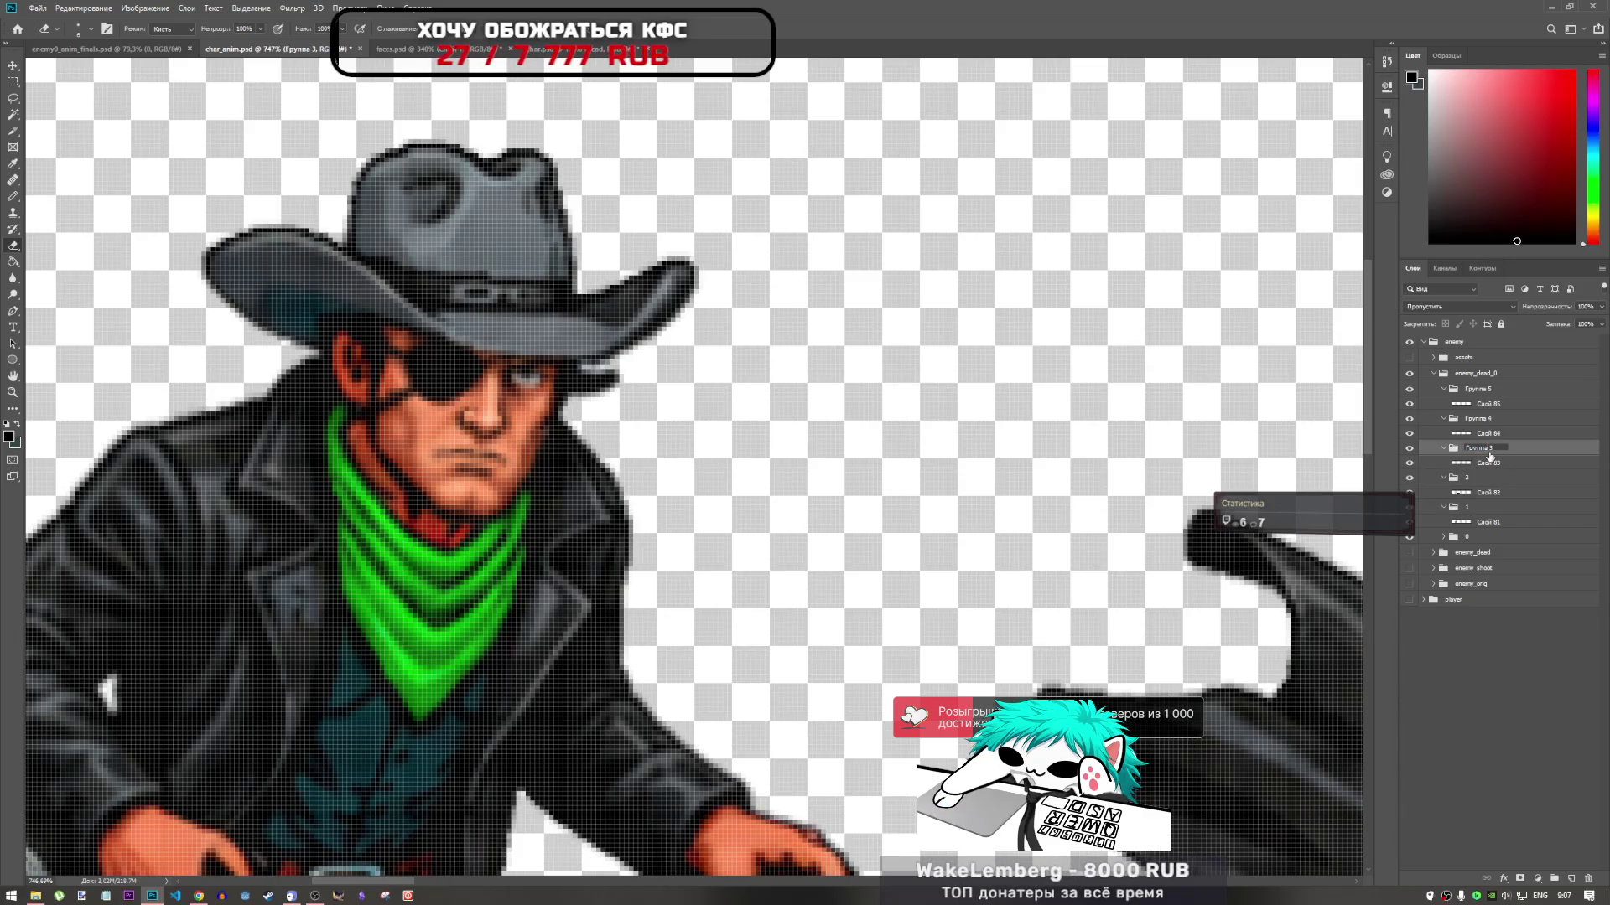
text(3)
double_click(1489, 419)
text(4)
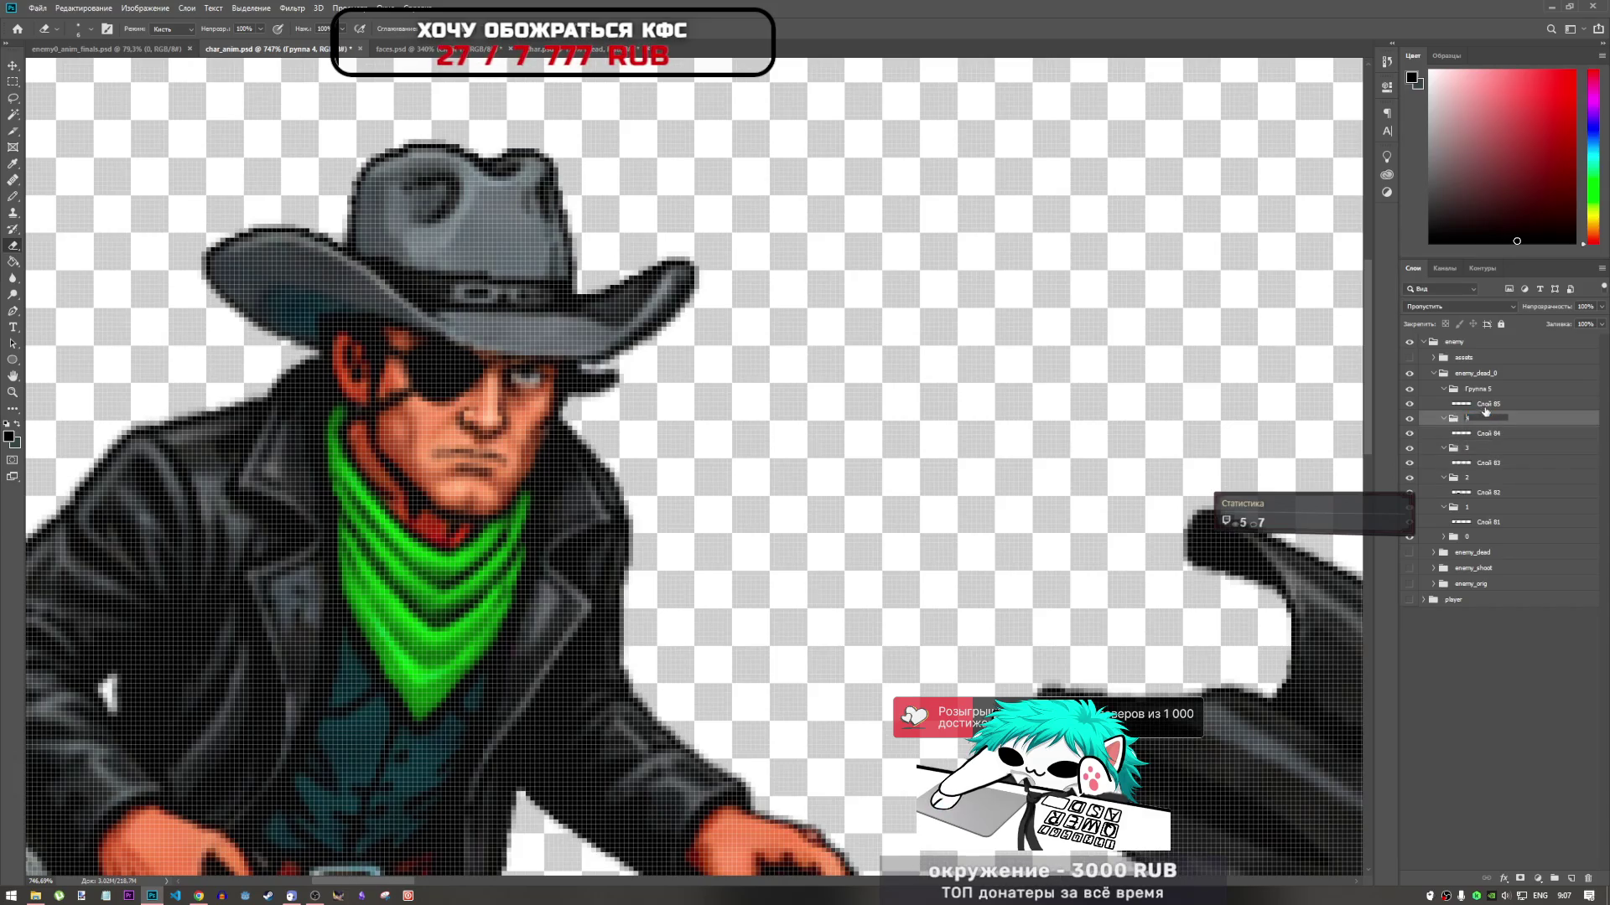
double_click(1489, 388)
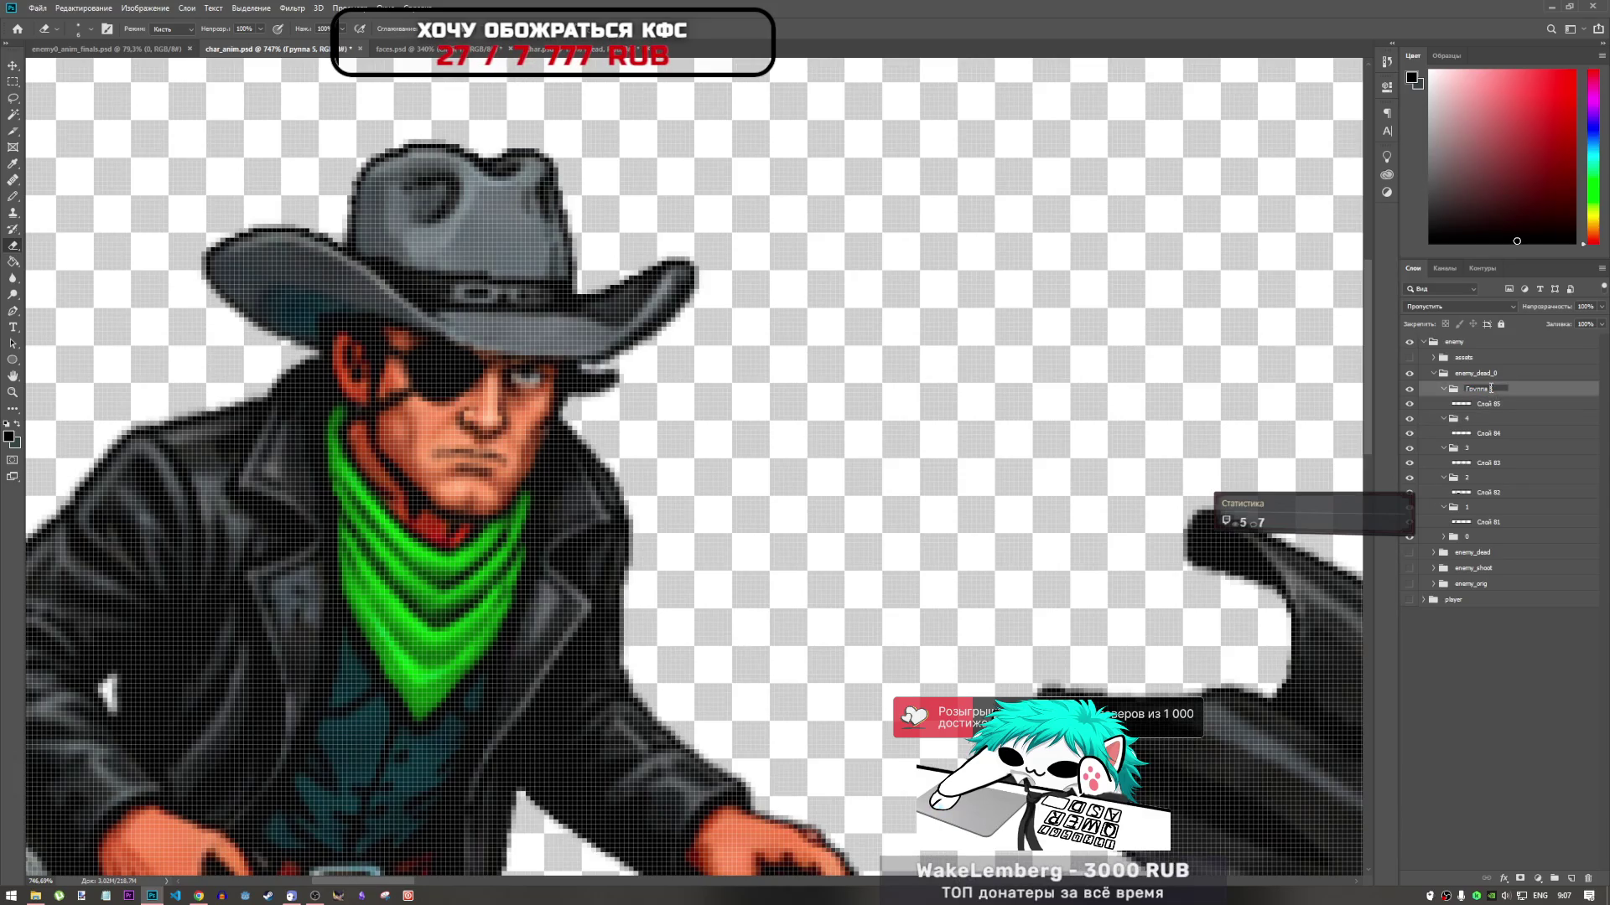
text(5)
click(1489, 407)
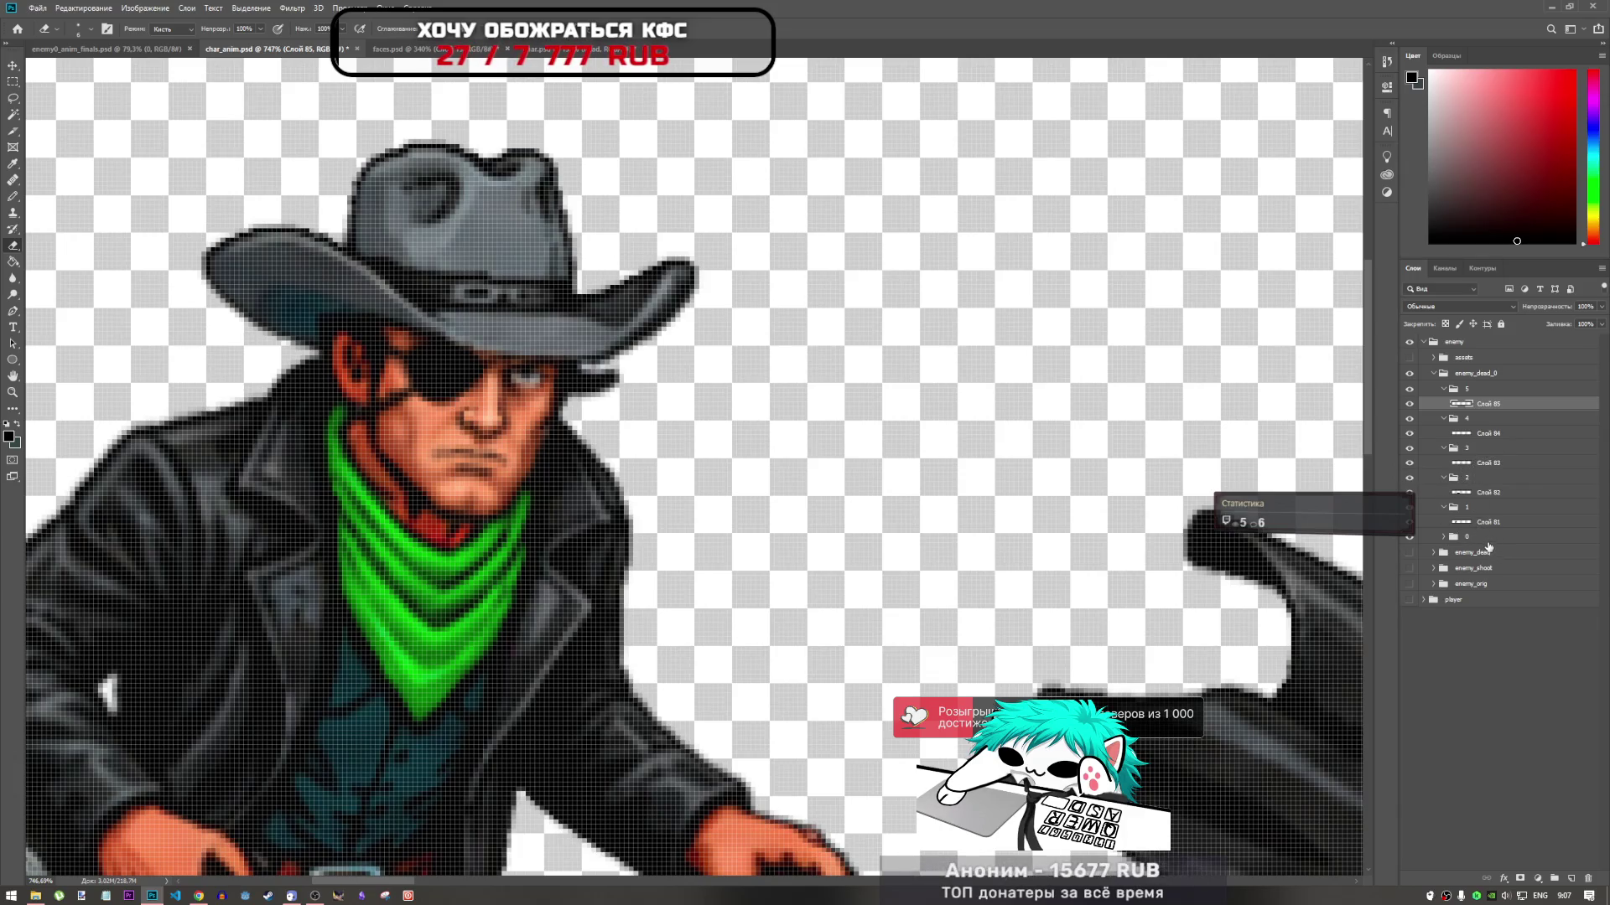
Name the six frame groups 1, 2, 3, 4, 5 and 6 from the bottom up
double_click(1468, 539)
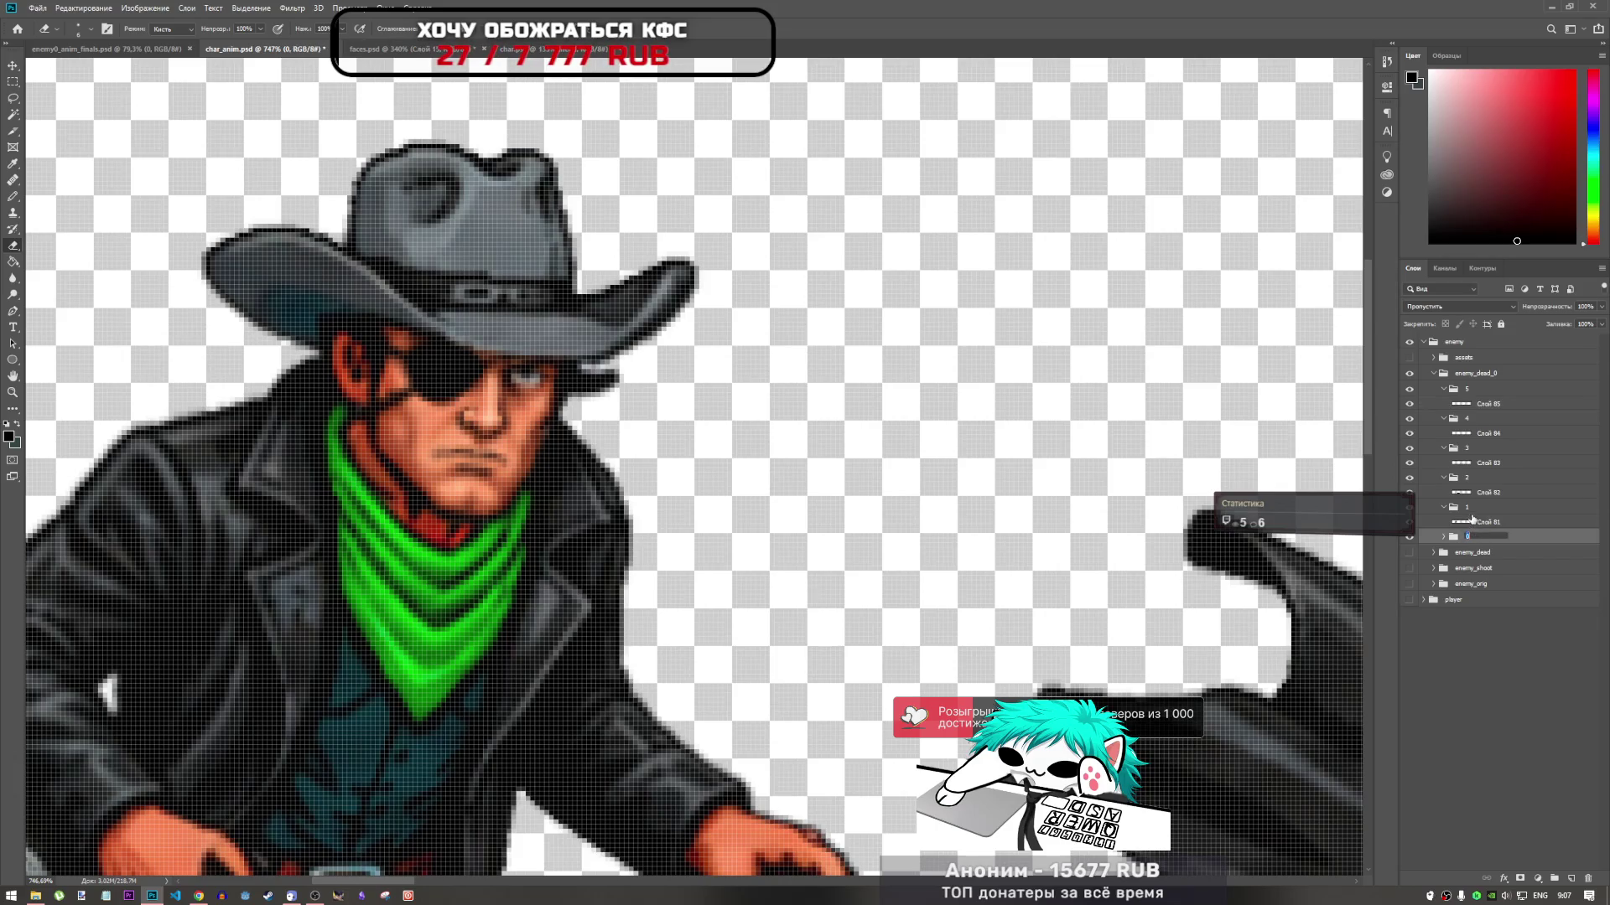
double_click(1468, 508)
text(2)
double_click(1468, 478)
text(3)
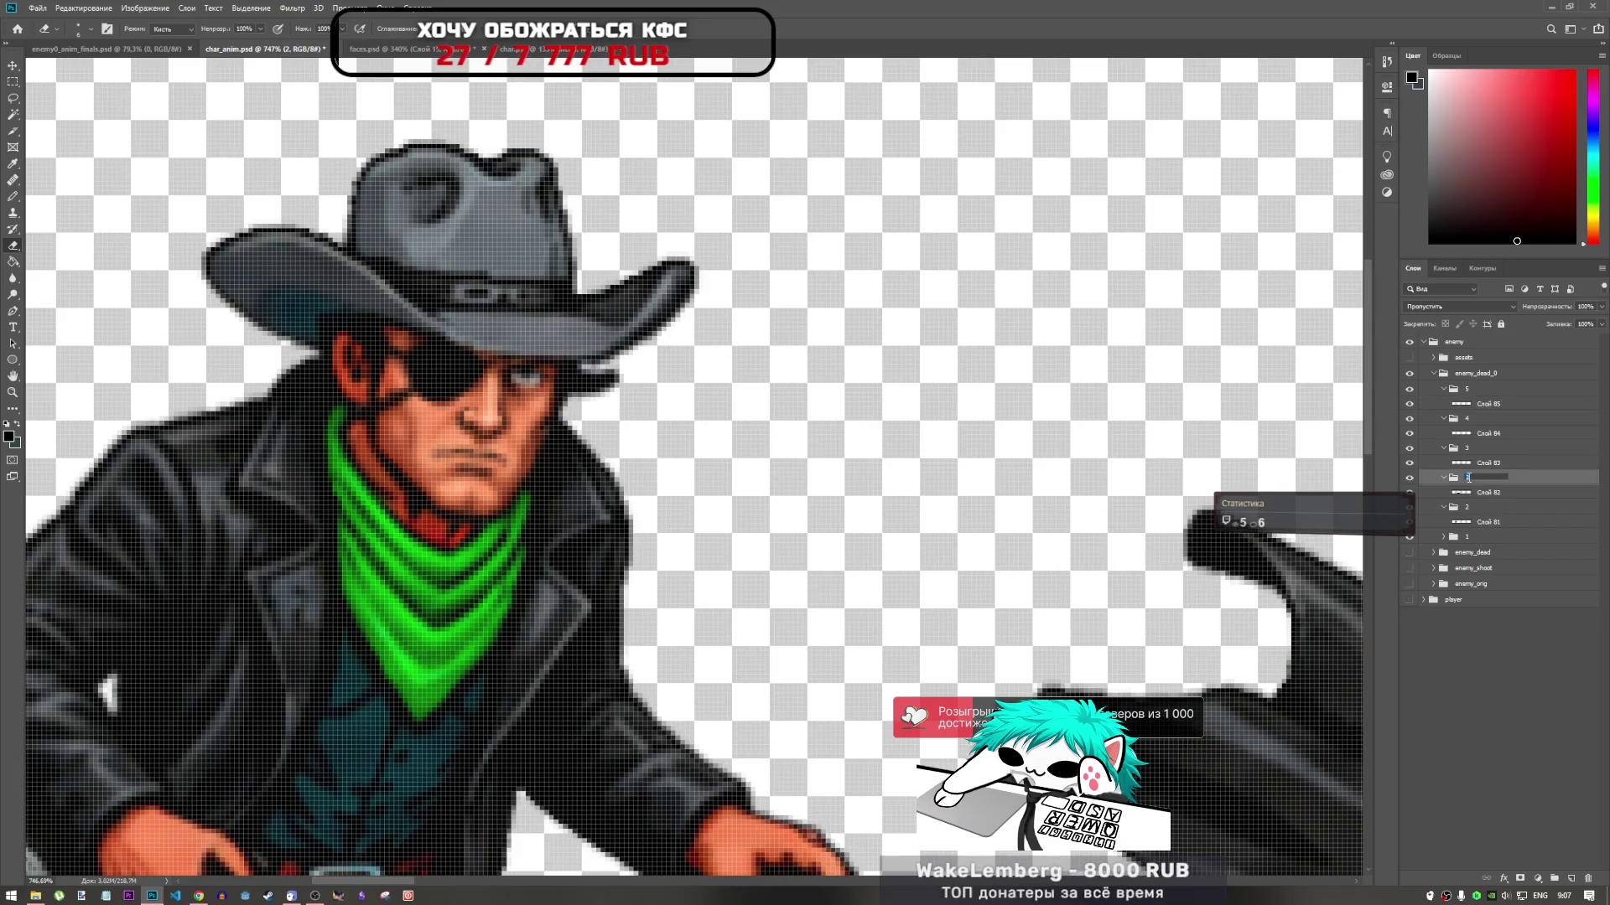
double_click(1468, 449)
double_click(1466, 420)
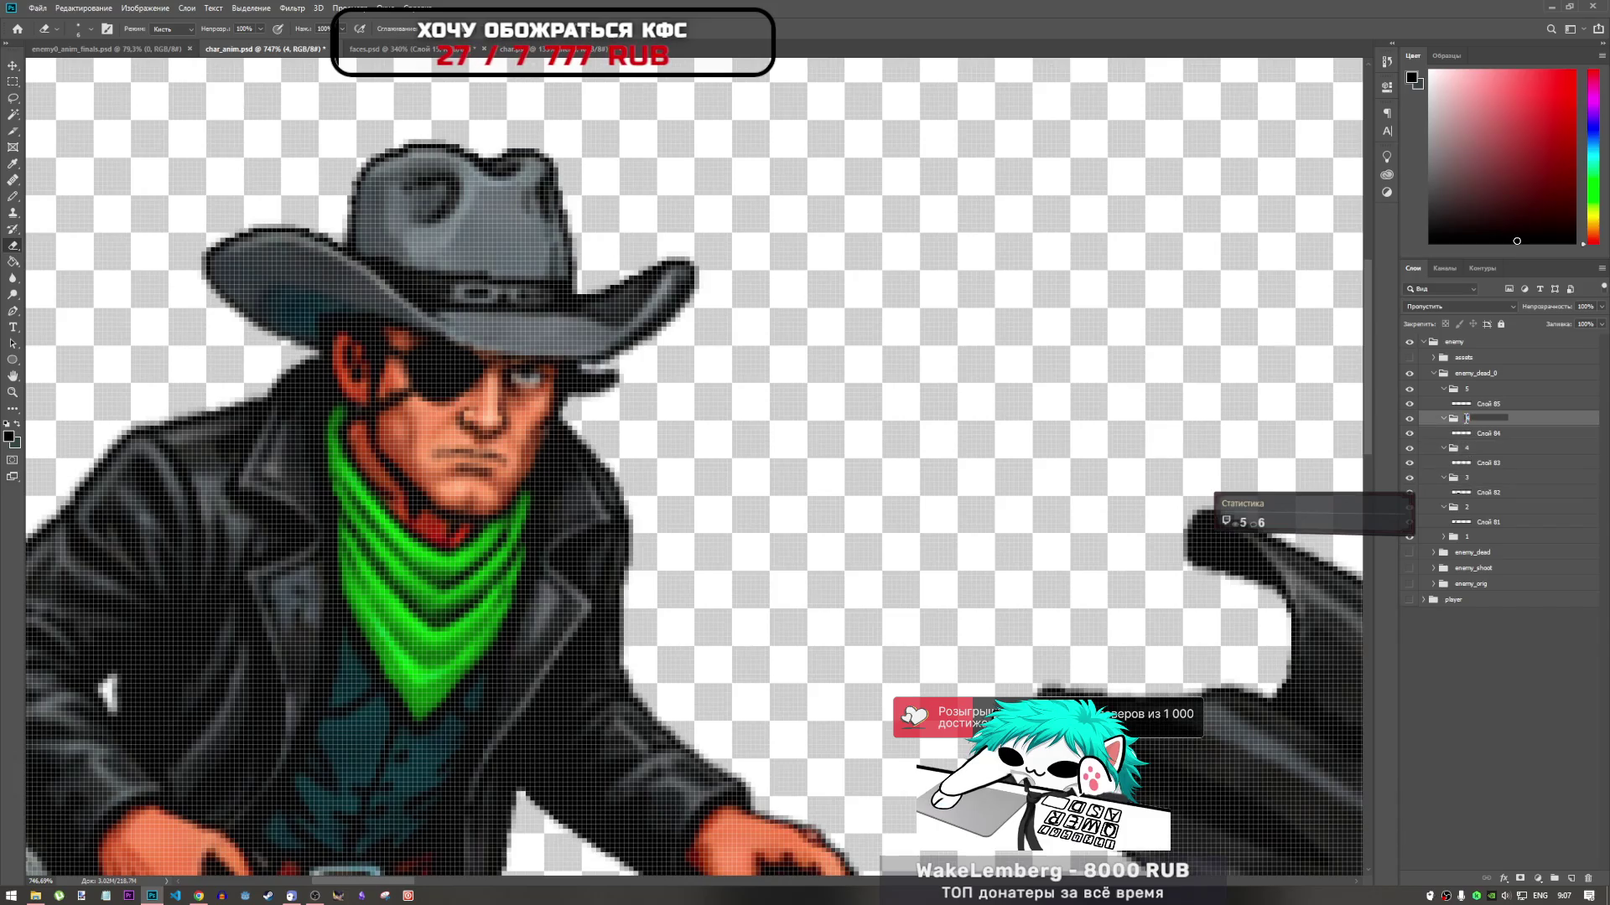
double_click(1468, 389)
text(6)
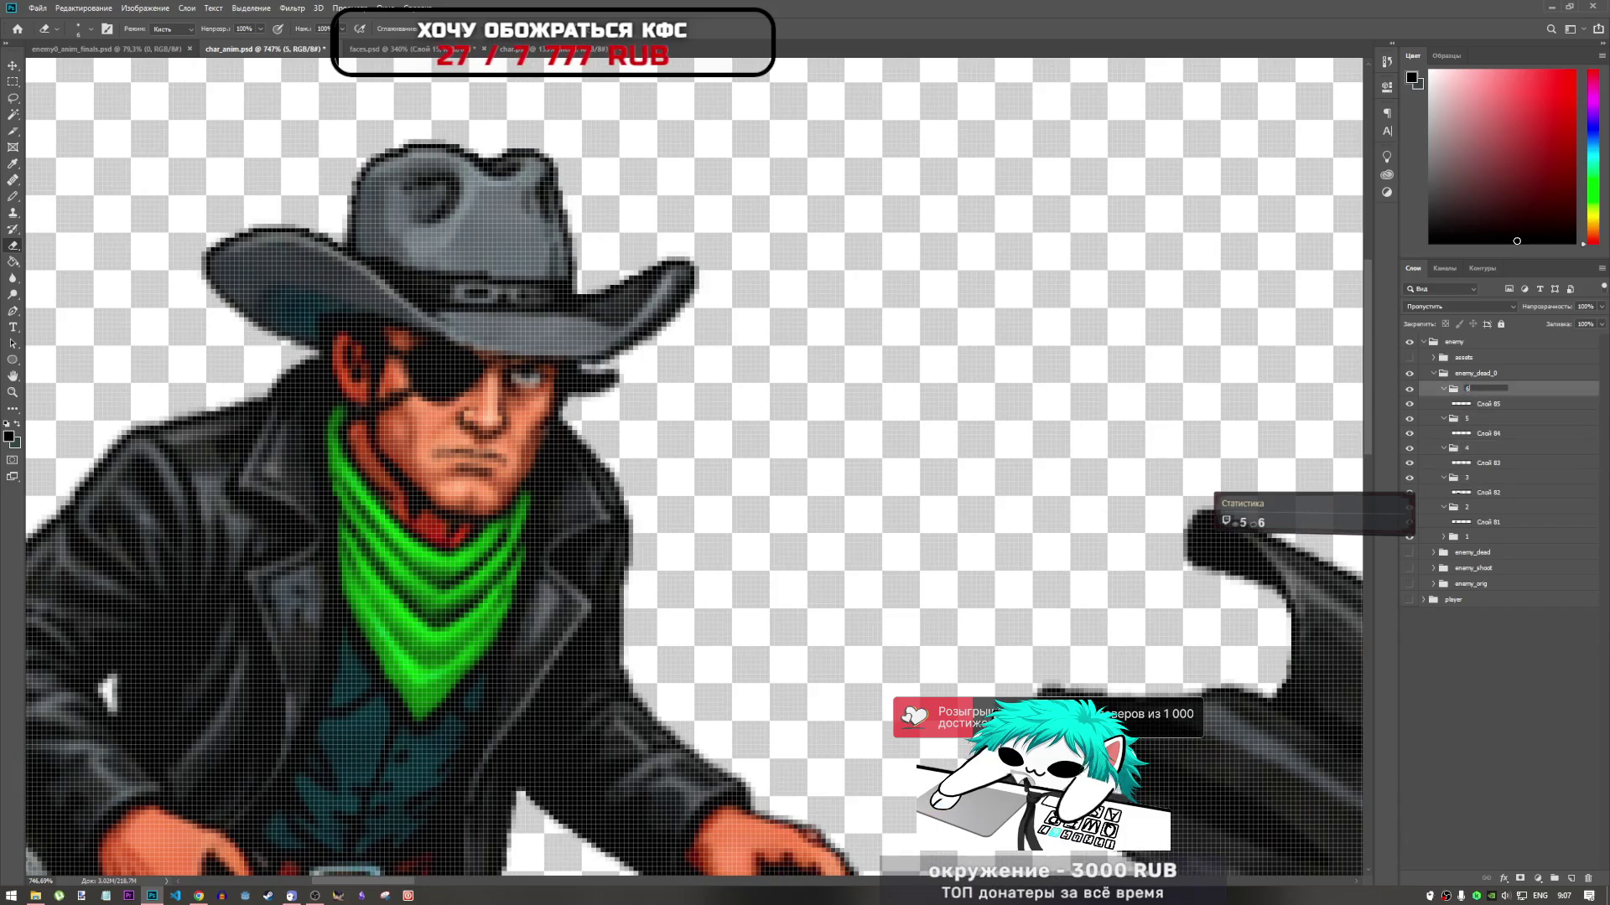
click(1473, 452)
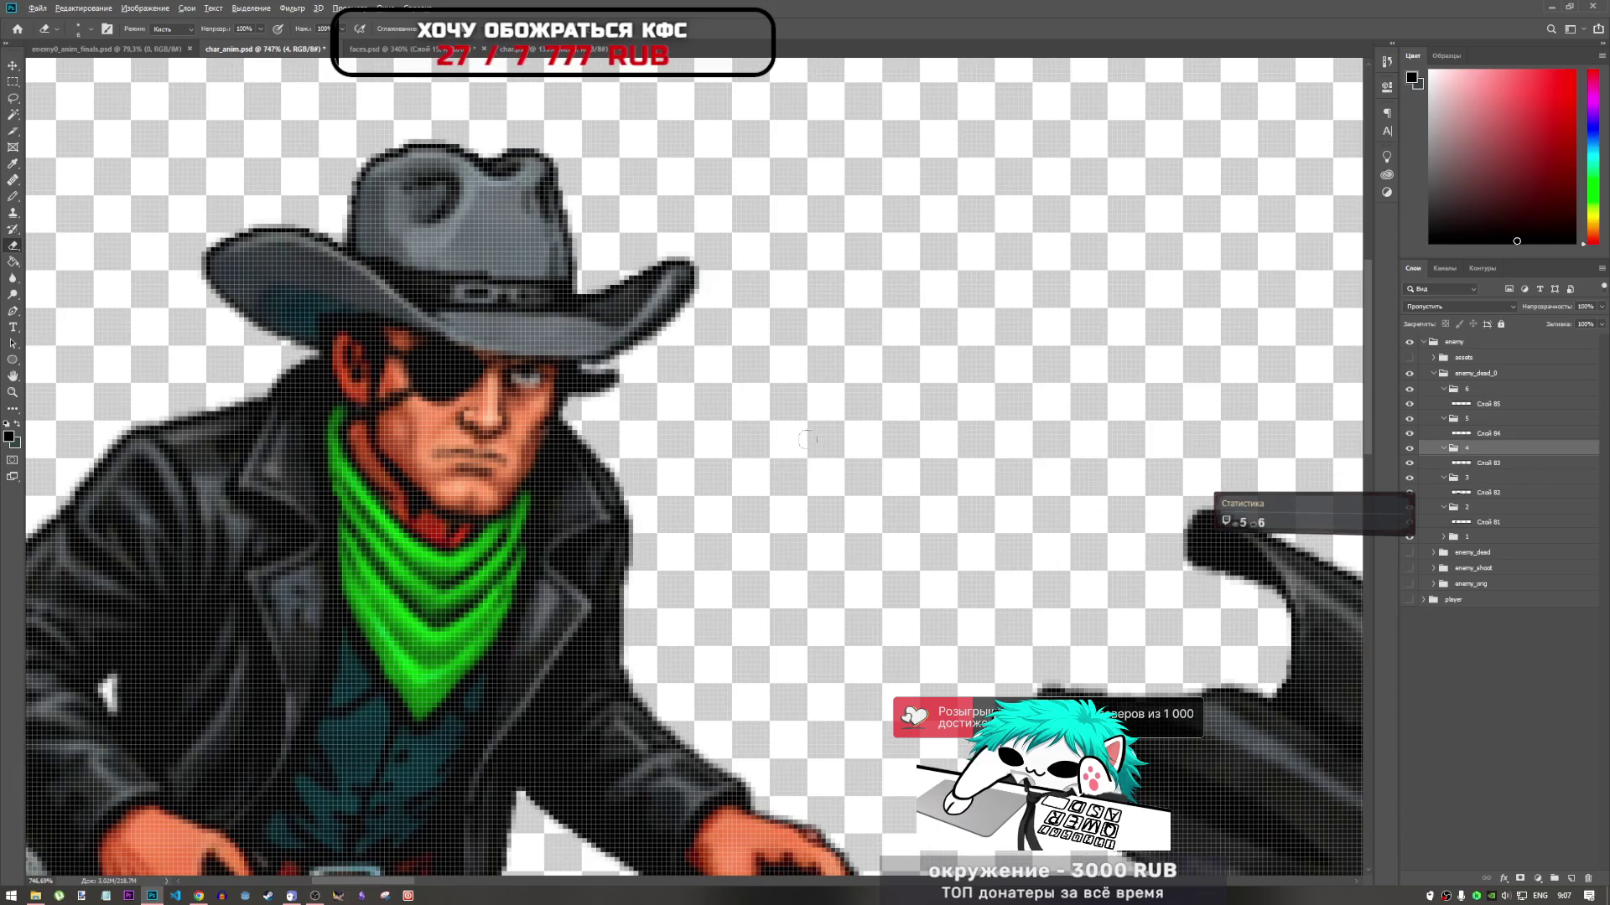
In frame group 1's Слой 80, erase the dark hat-brim shadow pixels beside the cowboy's eye
scroll(804, 439, down, 5)
scroll(805, 440, up, 3)
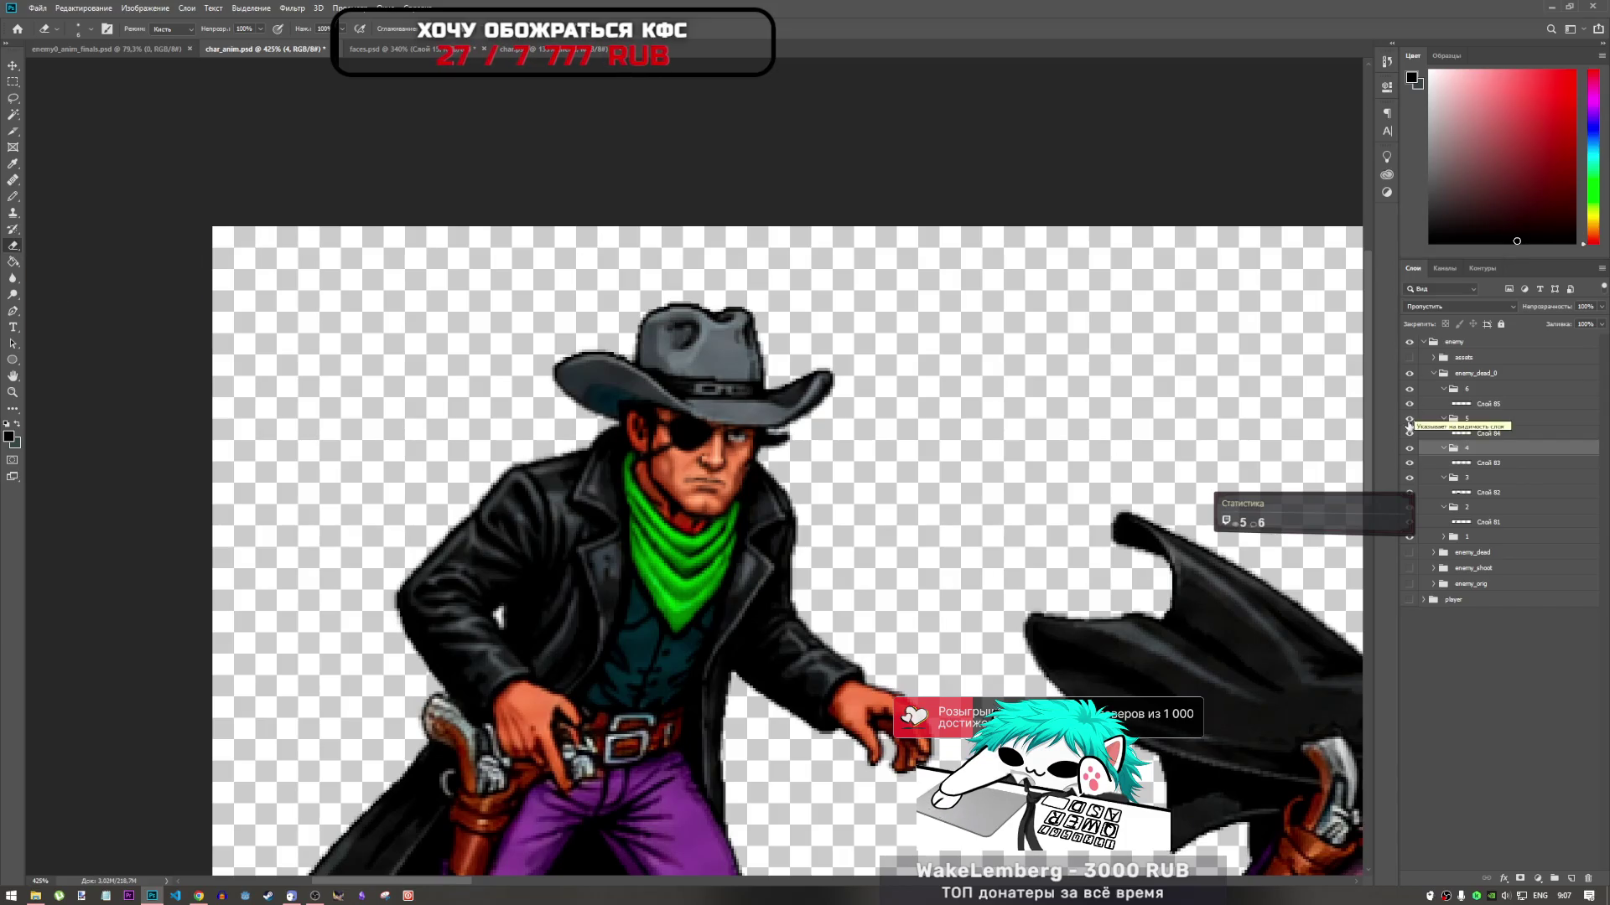
click(1500, 537)
click(1442, 536)
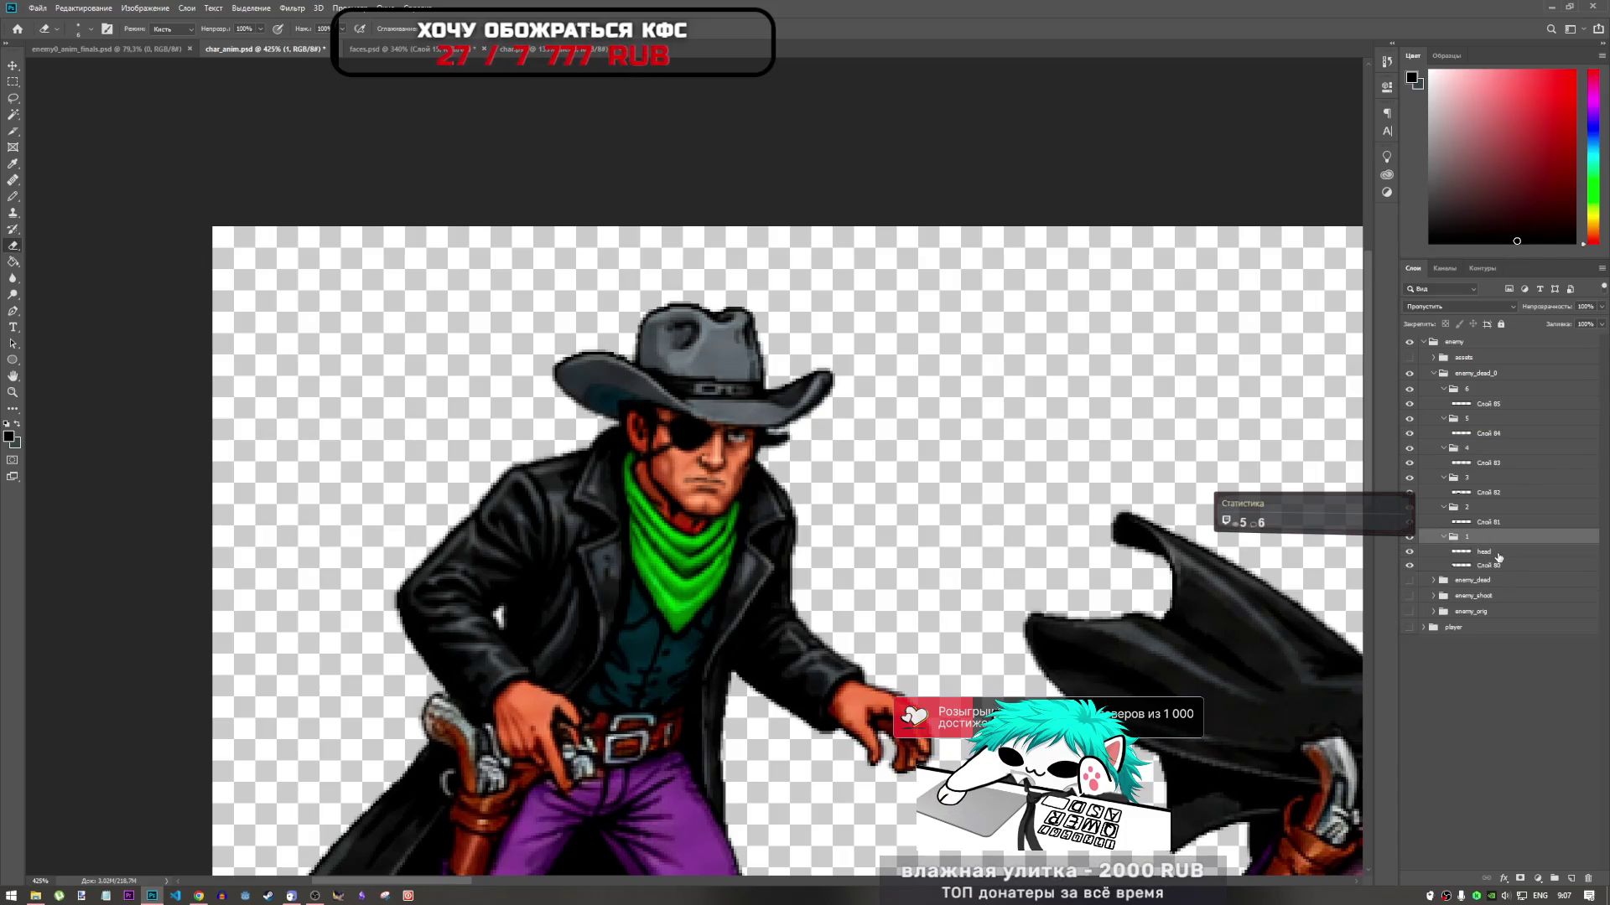
click(1488, 565)
scroll(739, 430, up, 2)
mouse_move(891, 456)
mouse_down()
mouse_move(922, 453)
mouse_move(890, 434)
mouse_move(885, 470)
mouse_move(922, 453)
mouse_move(897, 457)
mouse_up()
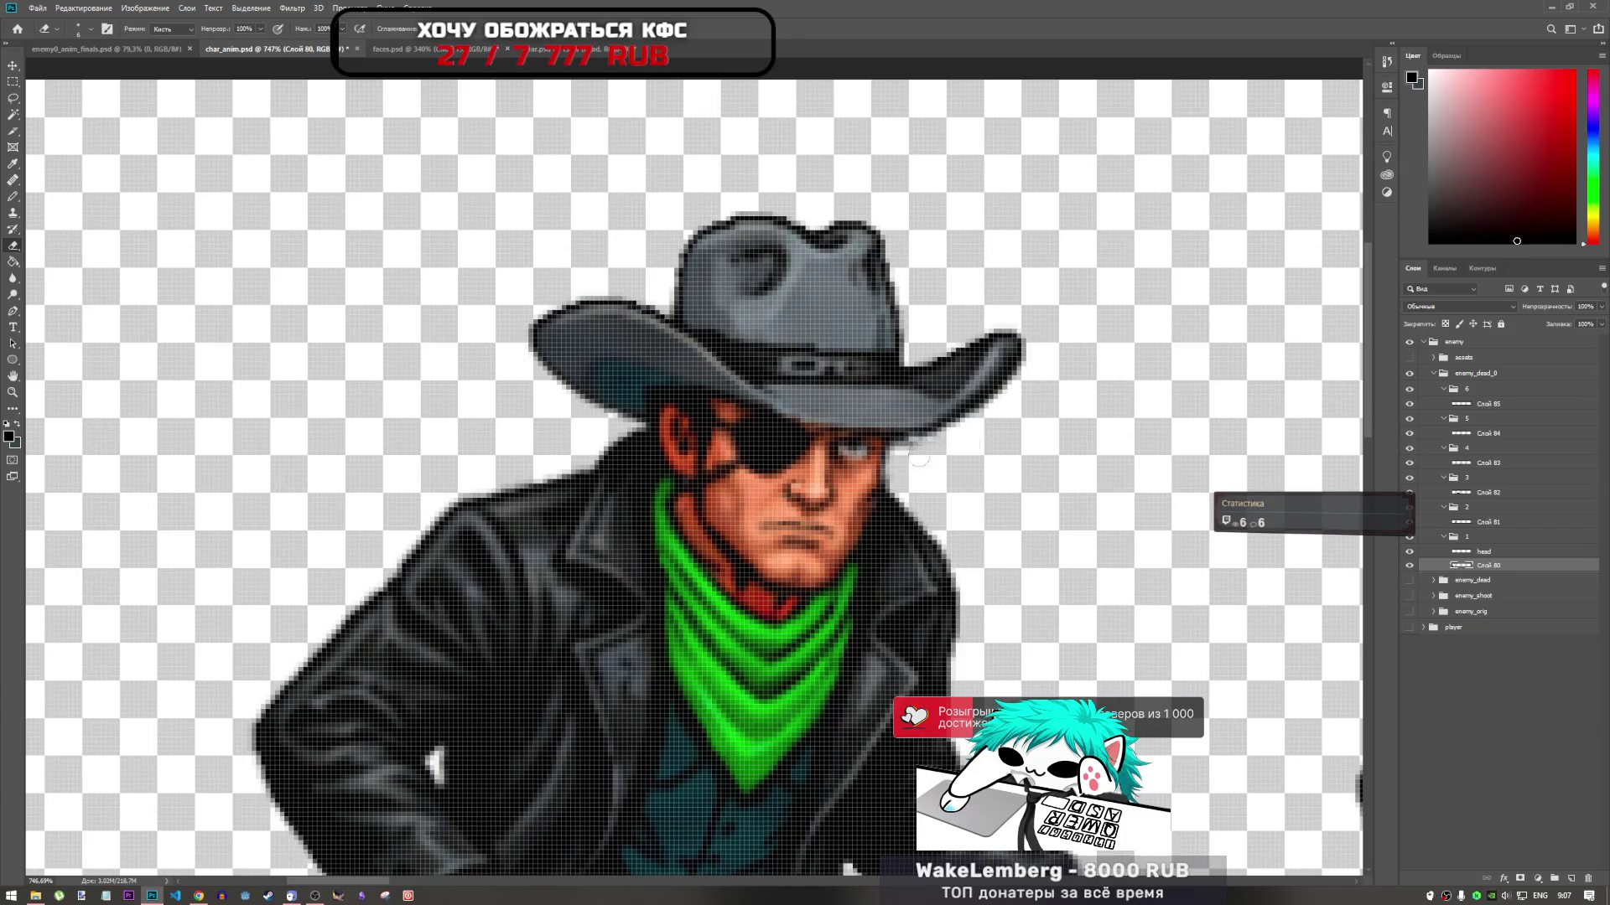
scroll(498, 346, down, 4)
click(460, 50)
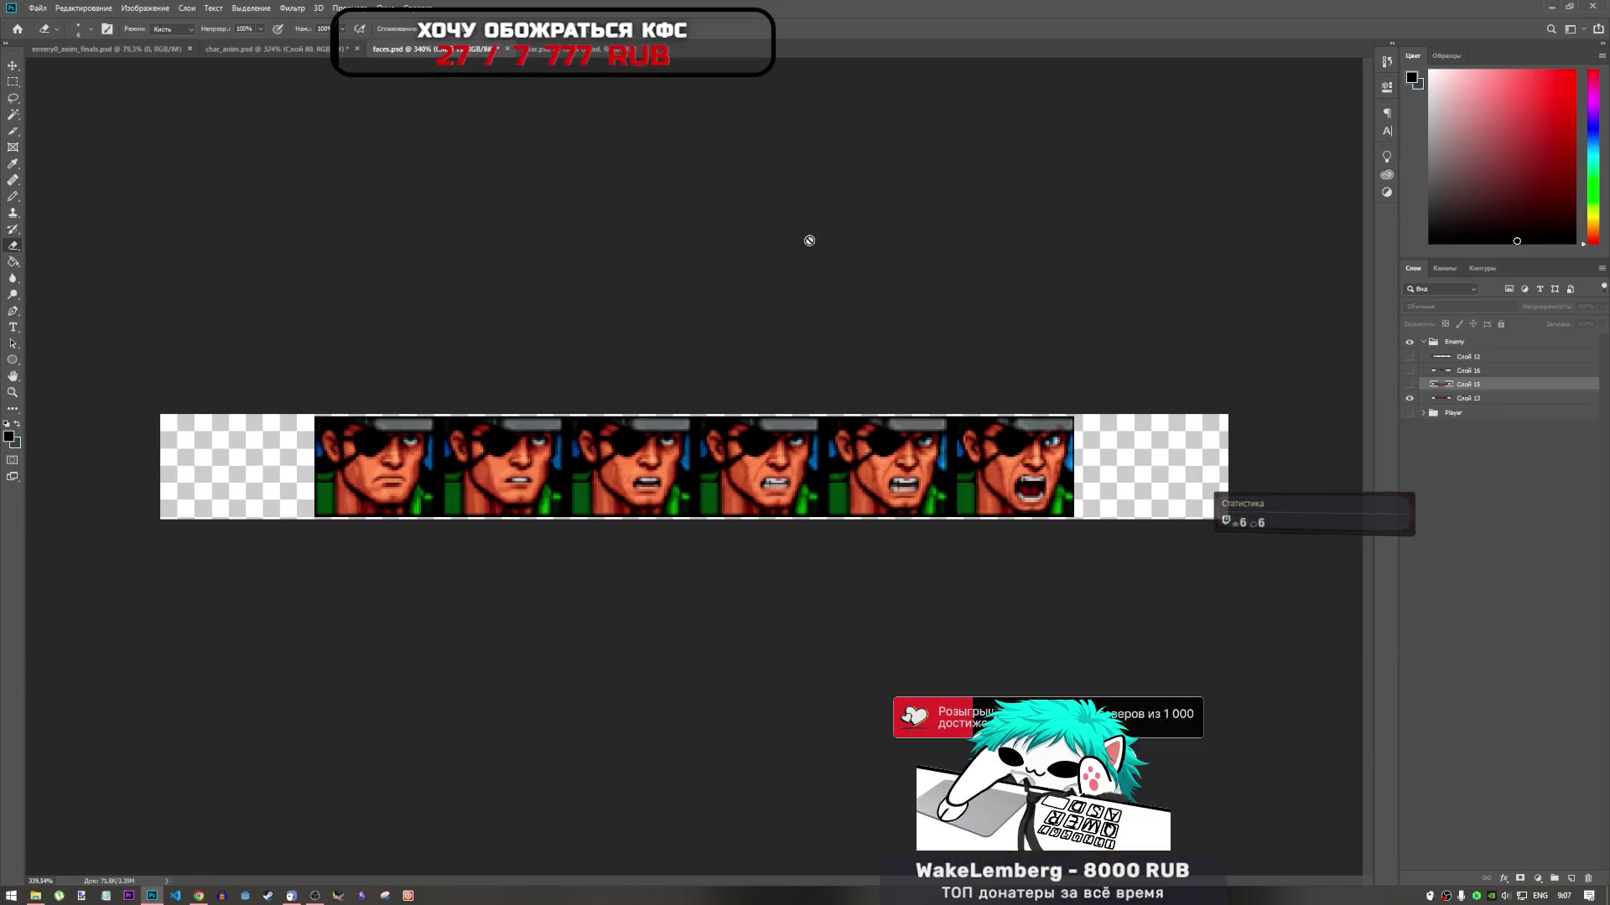
Drag the hat layer from group 0 of enemy0_anim_finals.psd into char_anim.psd
key(ctrl+Tab)
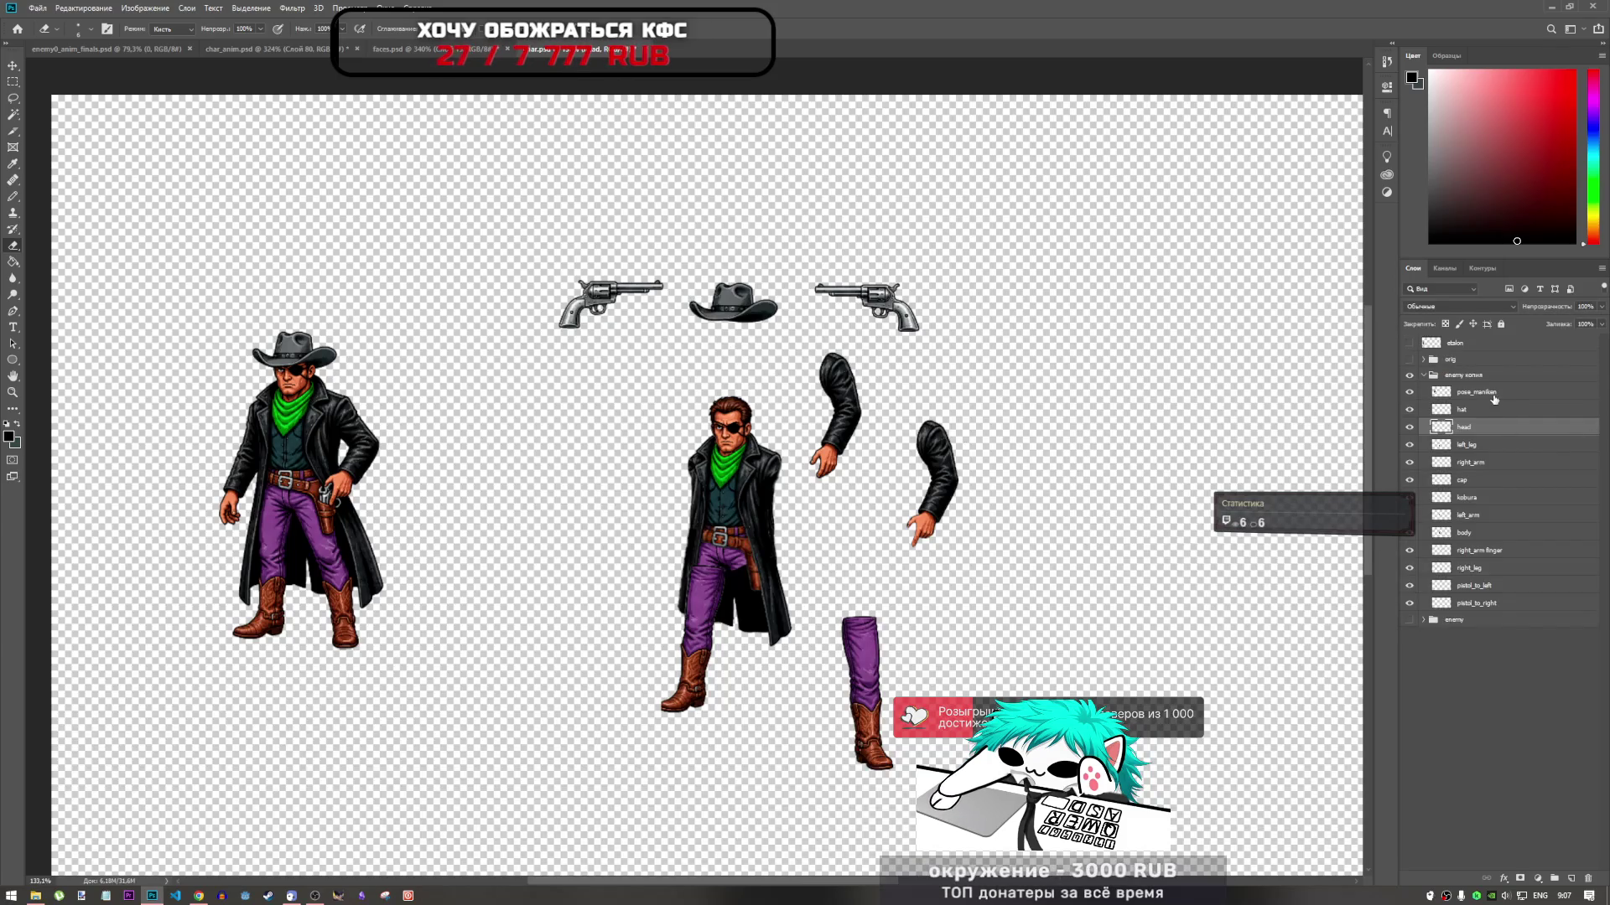
click(1489, 411)
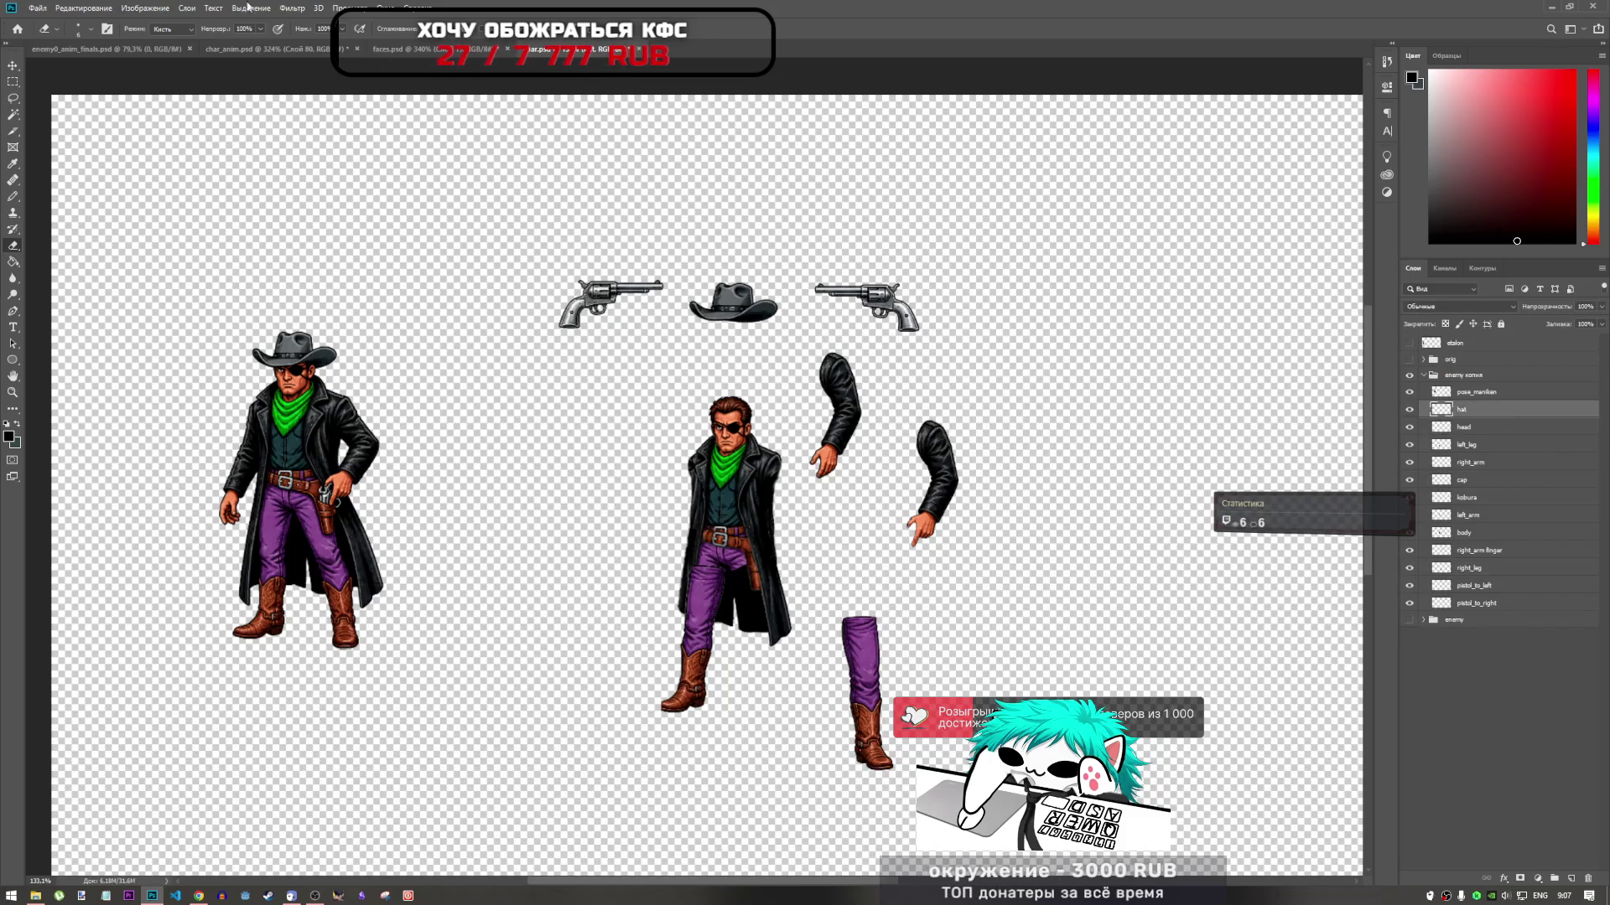
click(116, 52)
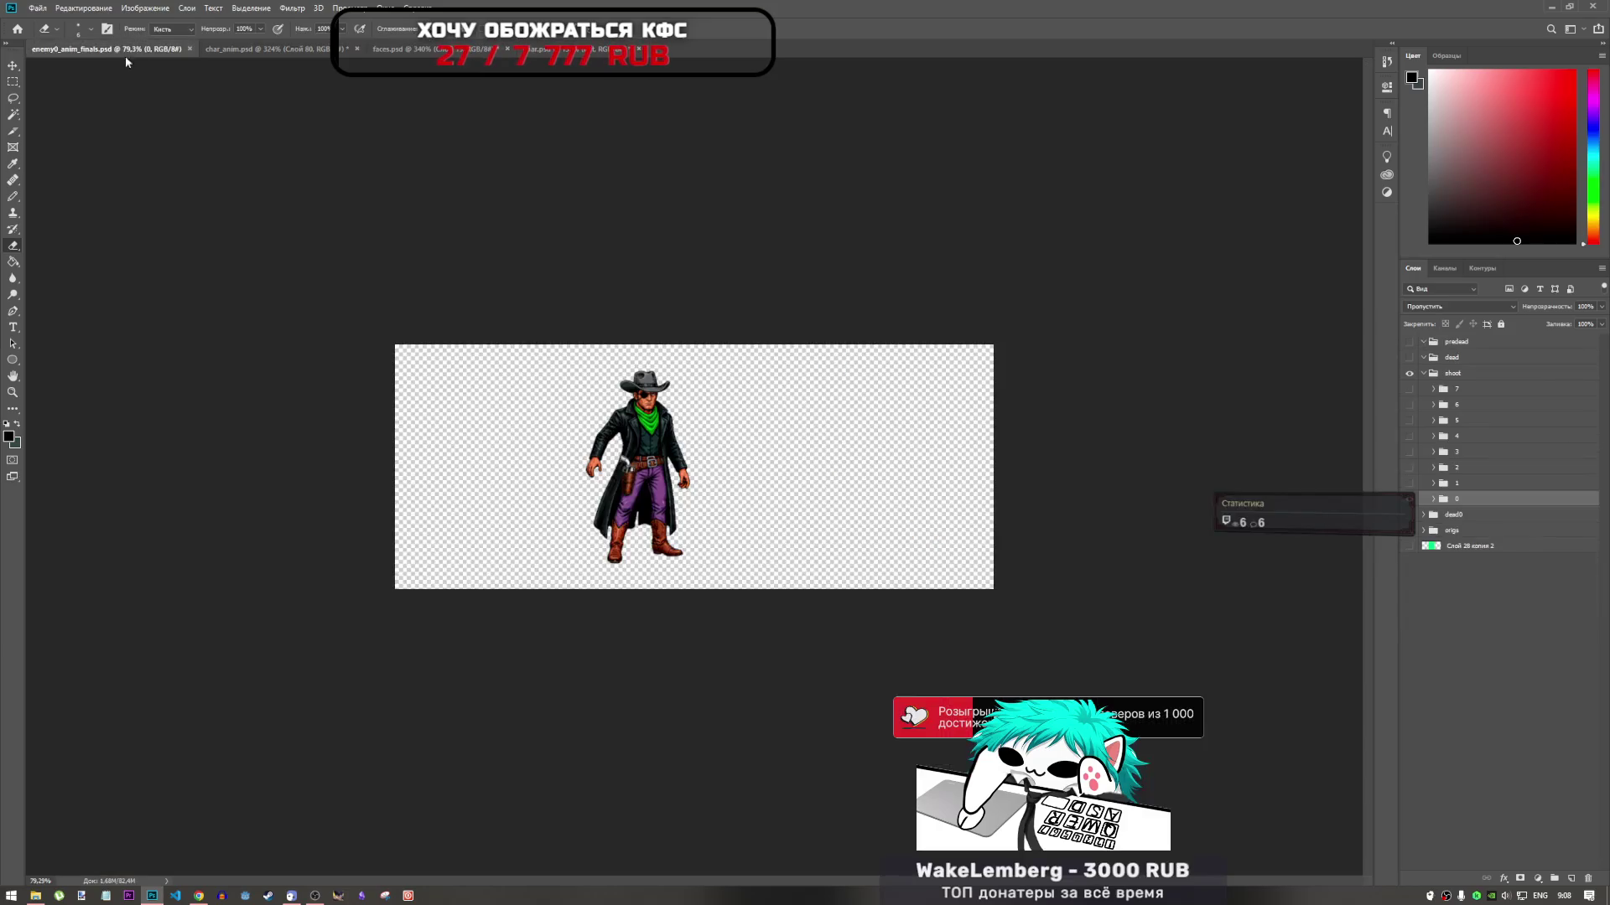
click(1434, 500)
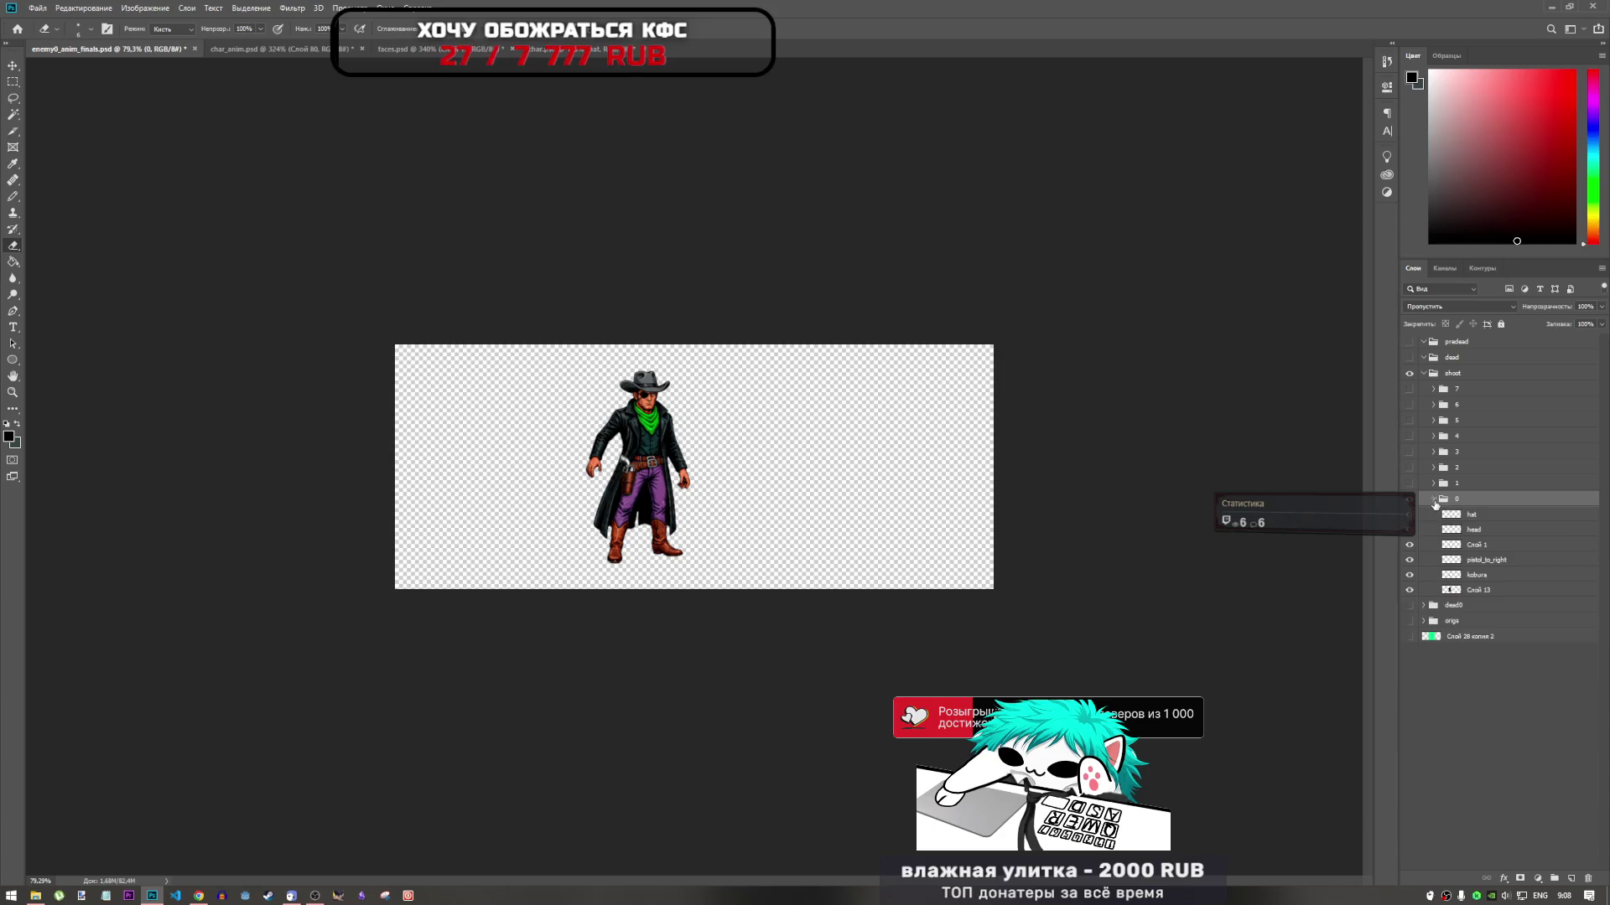
click(1471, 514)
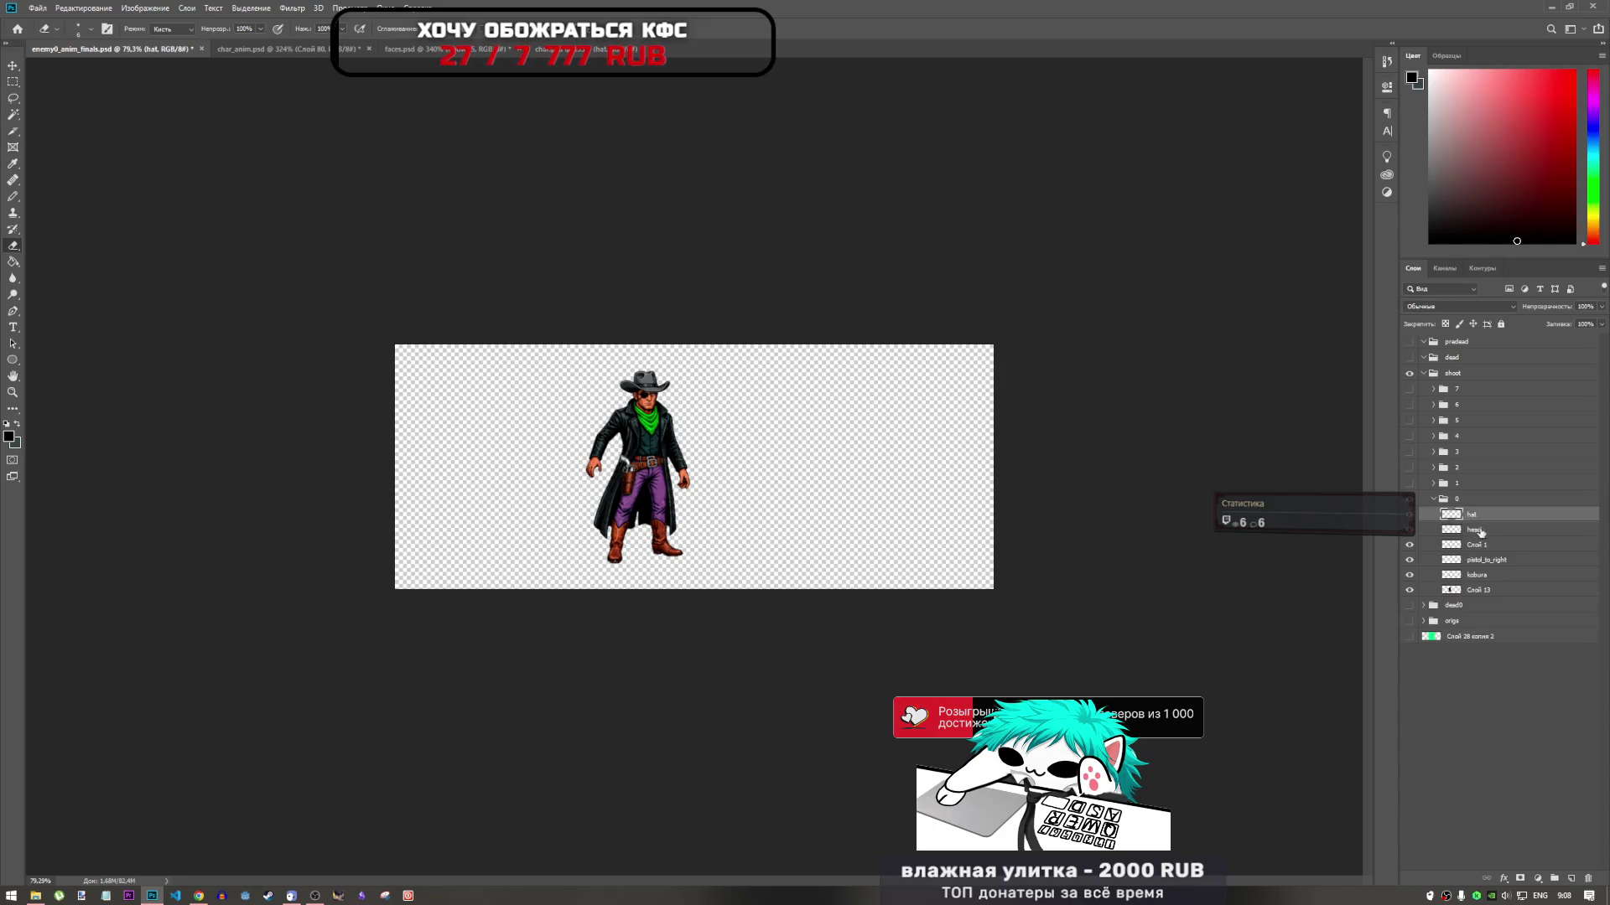
click(268, 49)
mouse_move(783, 417)
mouse_down()
mouse_move(848, 536)
mouse_move(686, 321)
mouse_move(471, 300)
mouse_move(647, 332)
mouse_move(994, 344)
mouse_up()
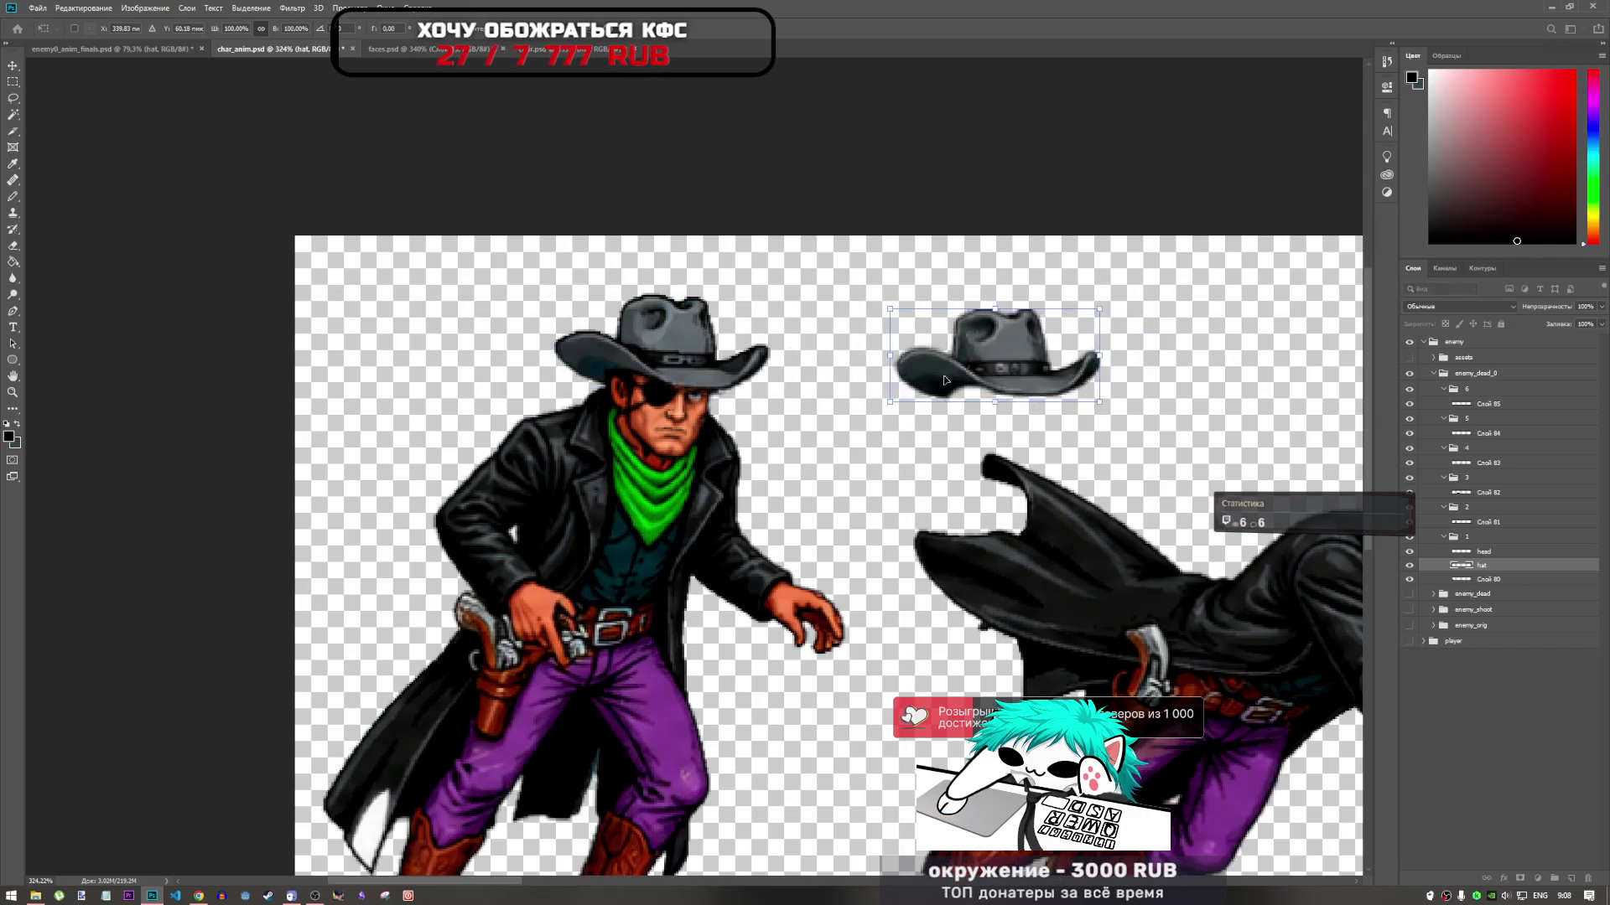
Move the loose hat to sit just beside the first cowboy's head
scroll(591, 396, down, 5)
scroll(677, 389, up, 4)
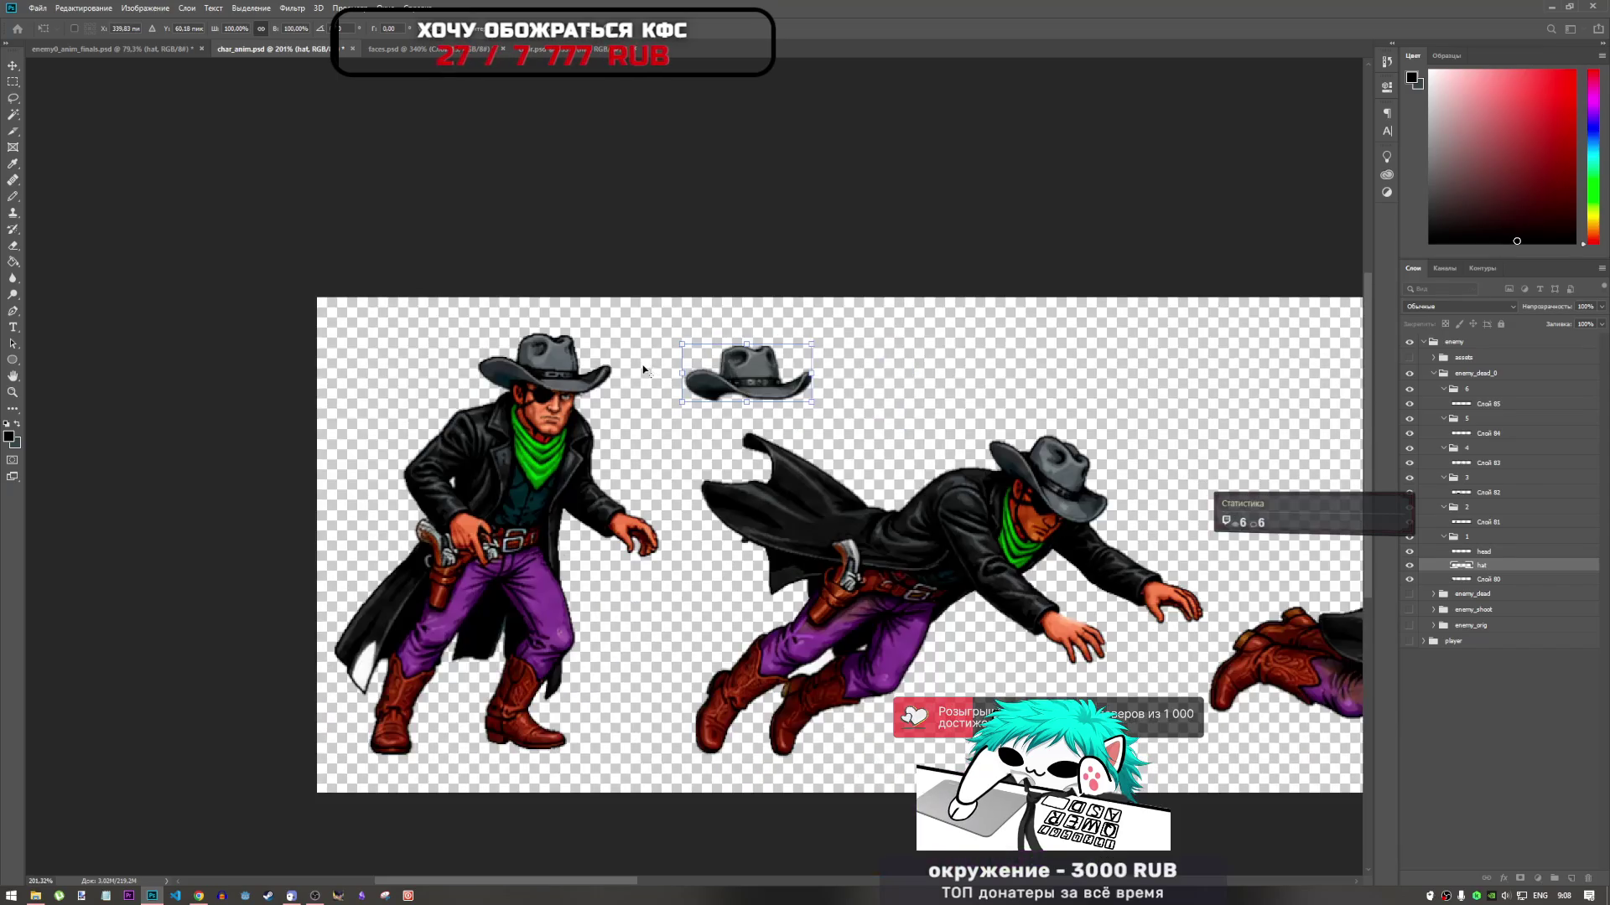
scroll(703, 375, down, 2)
scroll(702, 375, down, 1)
scroll(708, 377, up, 4)
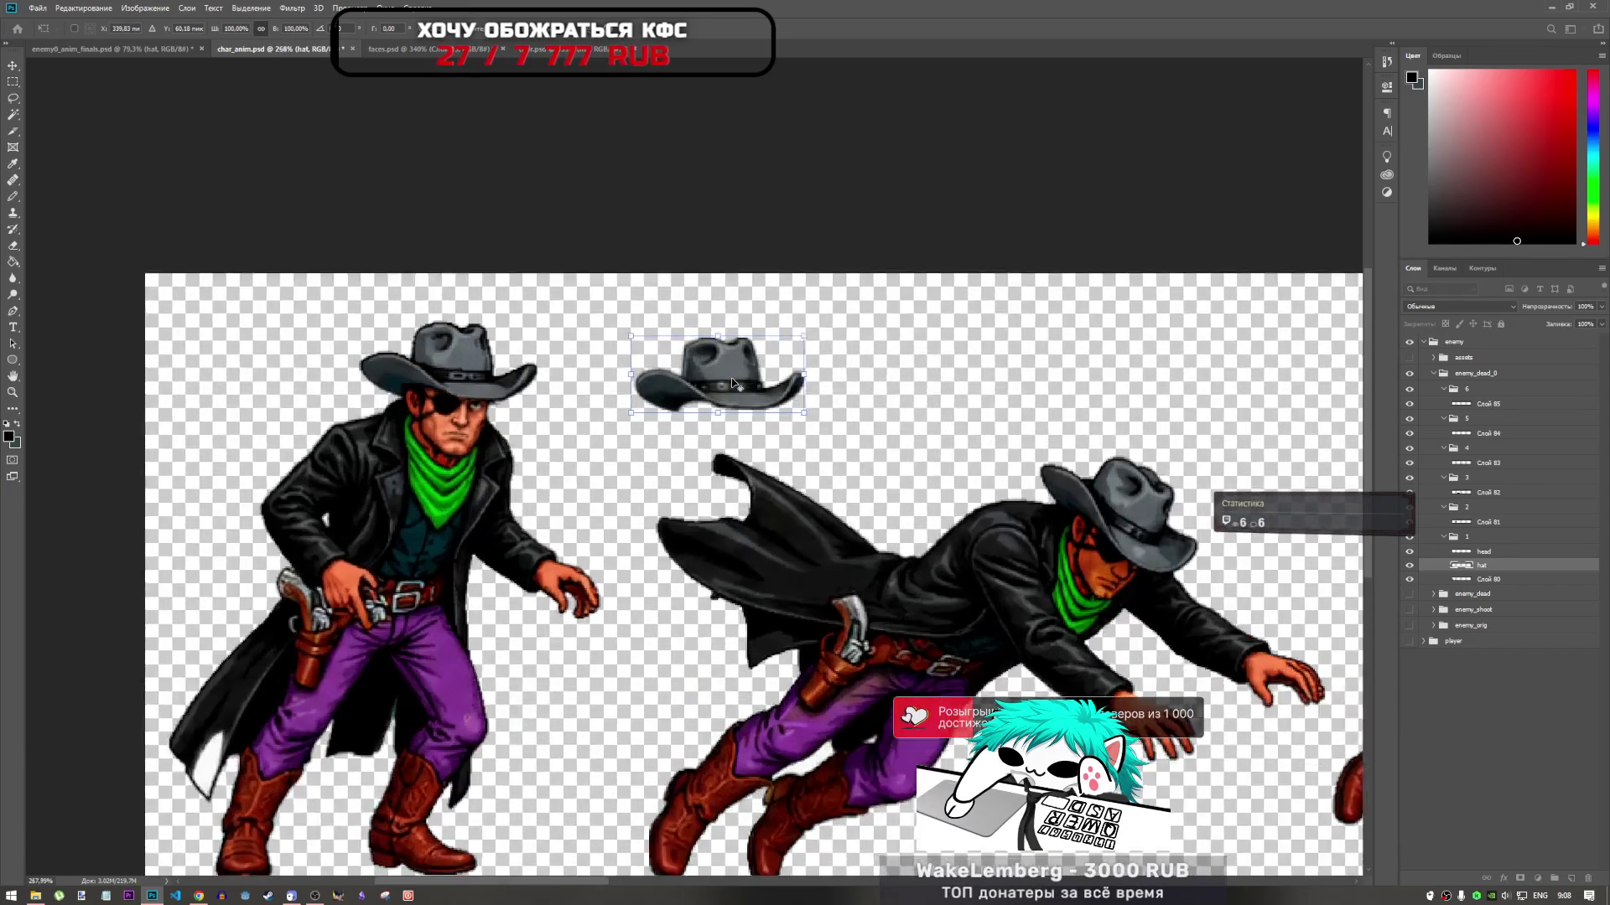
mouse_move(721, 384)
mouse_down()
mouse_move(344, 355)
mouse_move(658, 344)
mouse_move(645, 338)
mouse_up()
scroll(472, 371, down, 3)
scroll(473, 353, up, 2)
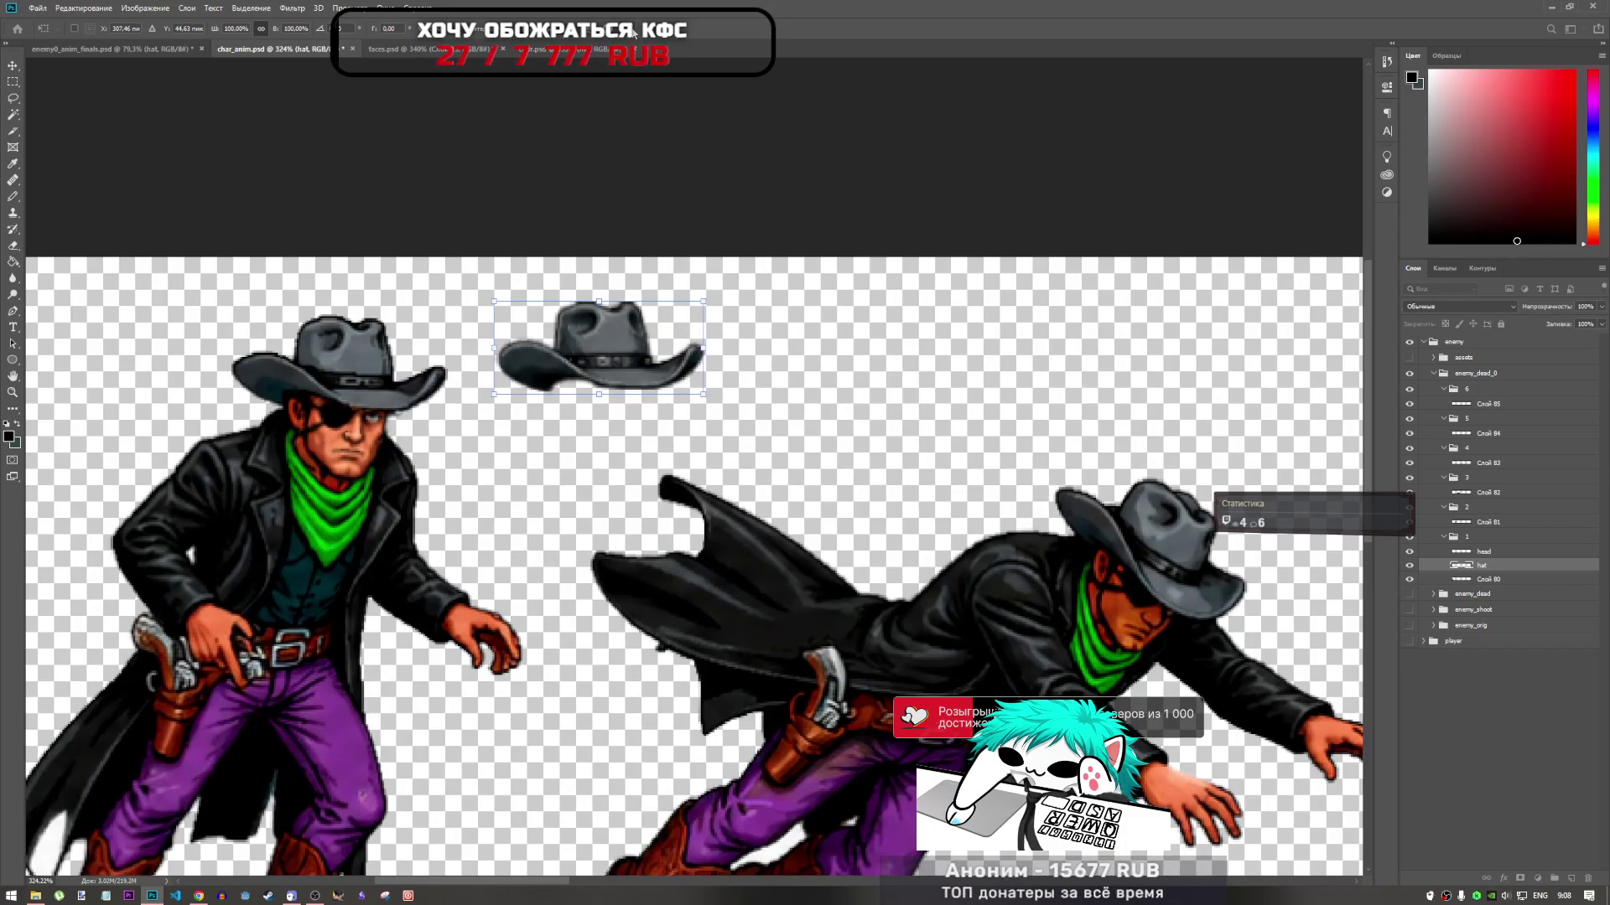
Move the hat layer to the top of the enemy group, then select frame 1's Слой 80
key(e)
drag(1505, 569, 1524, 352)
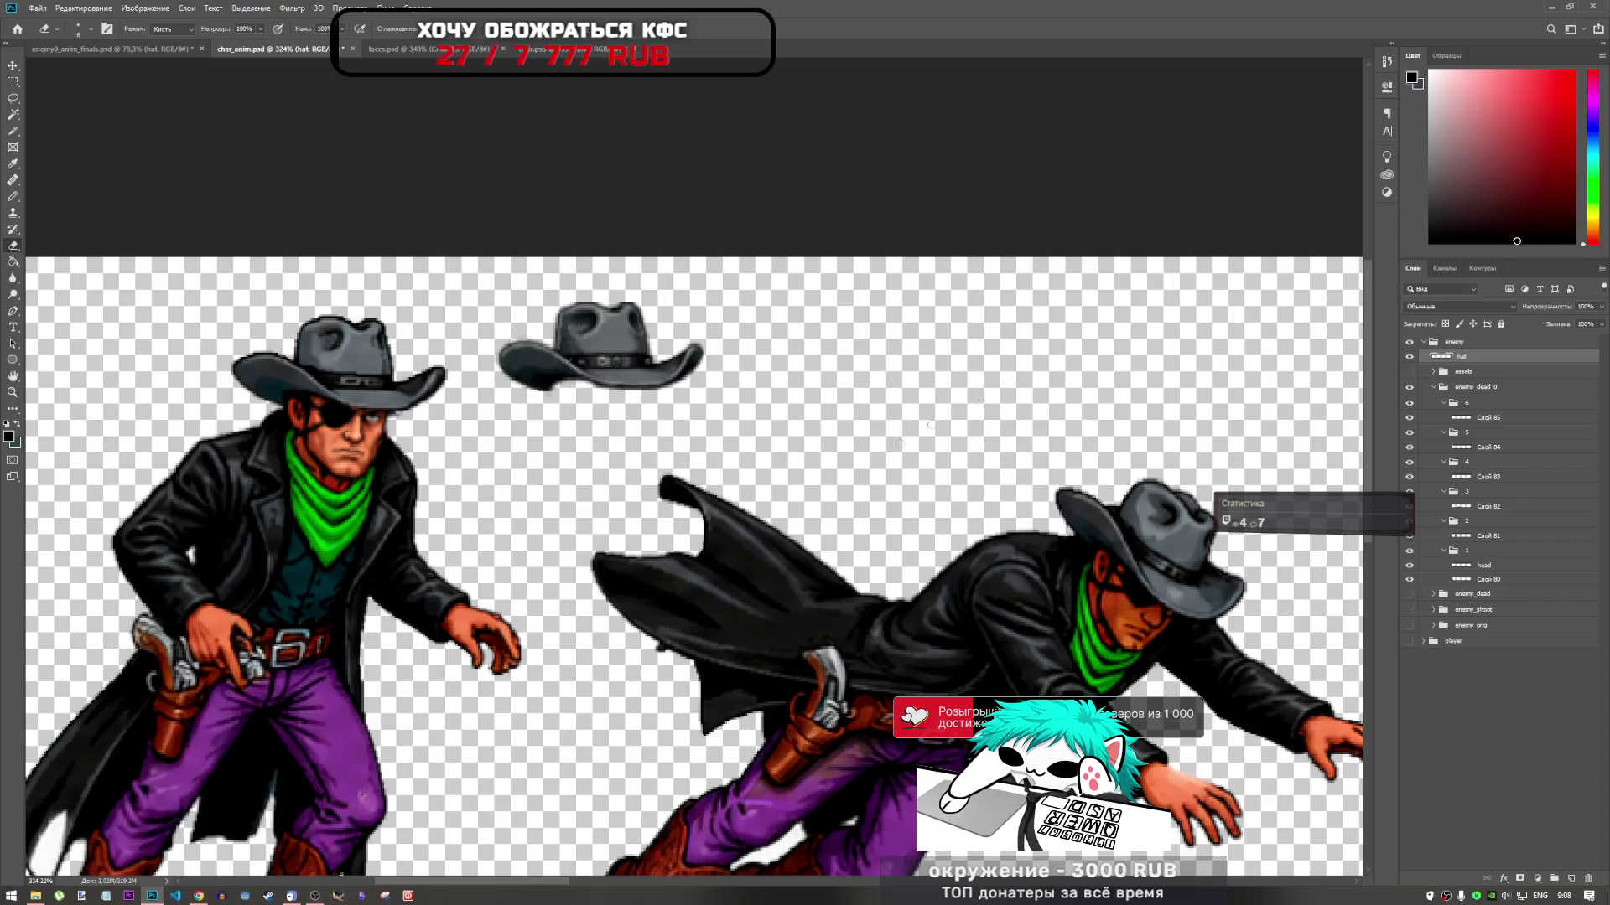
scroll(355, 430, up, 5)
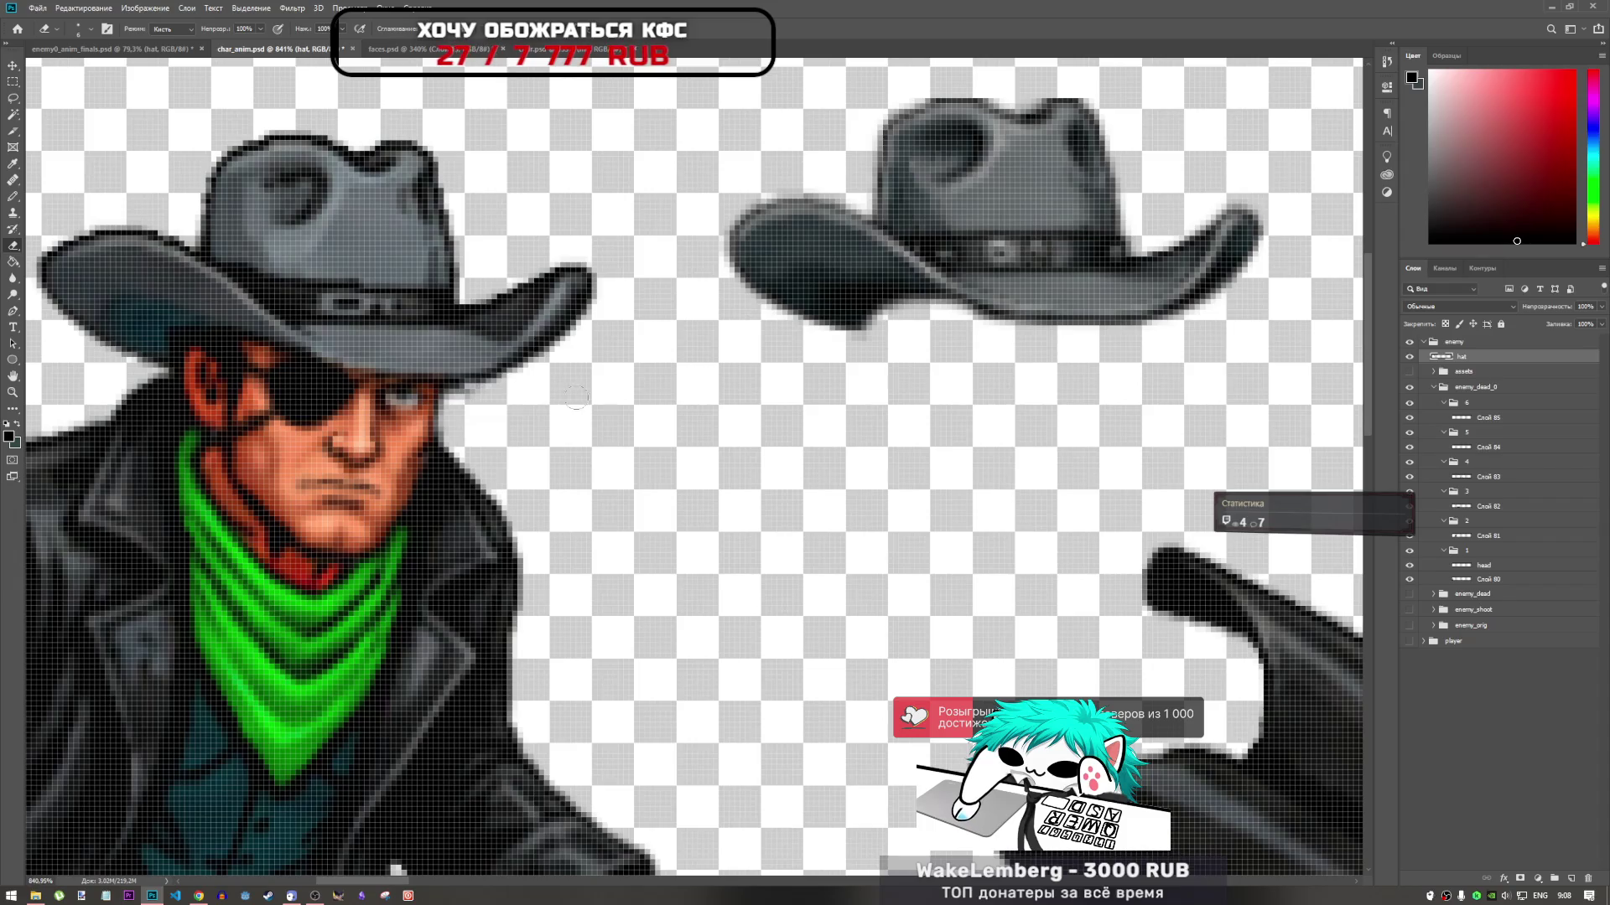
click(1480, 566)
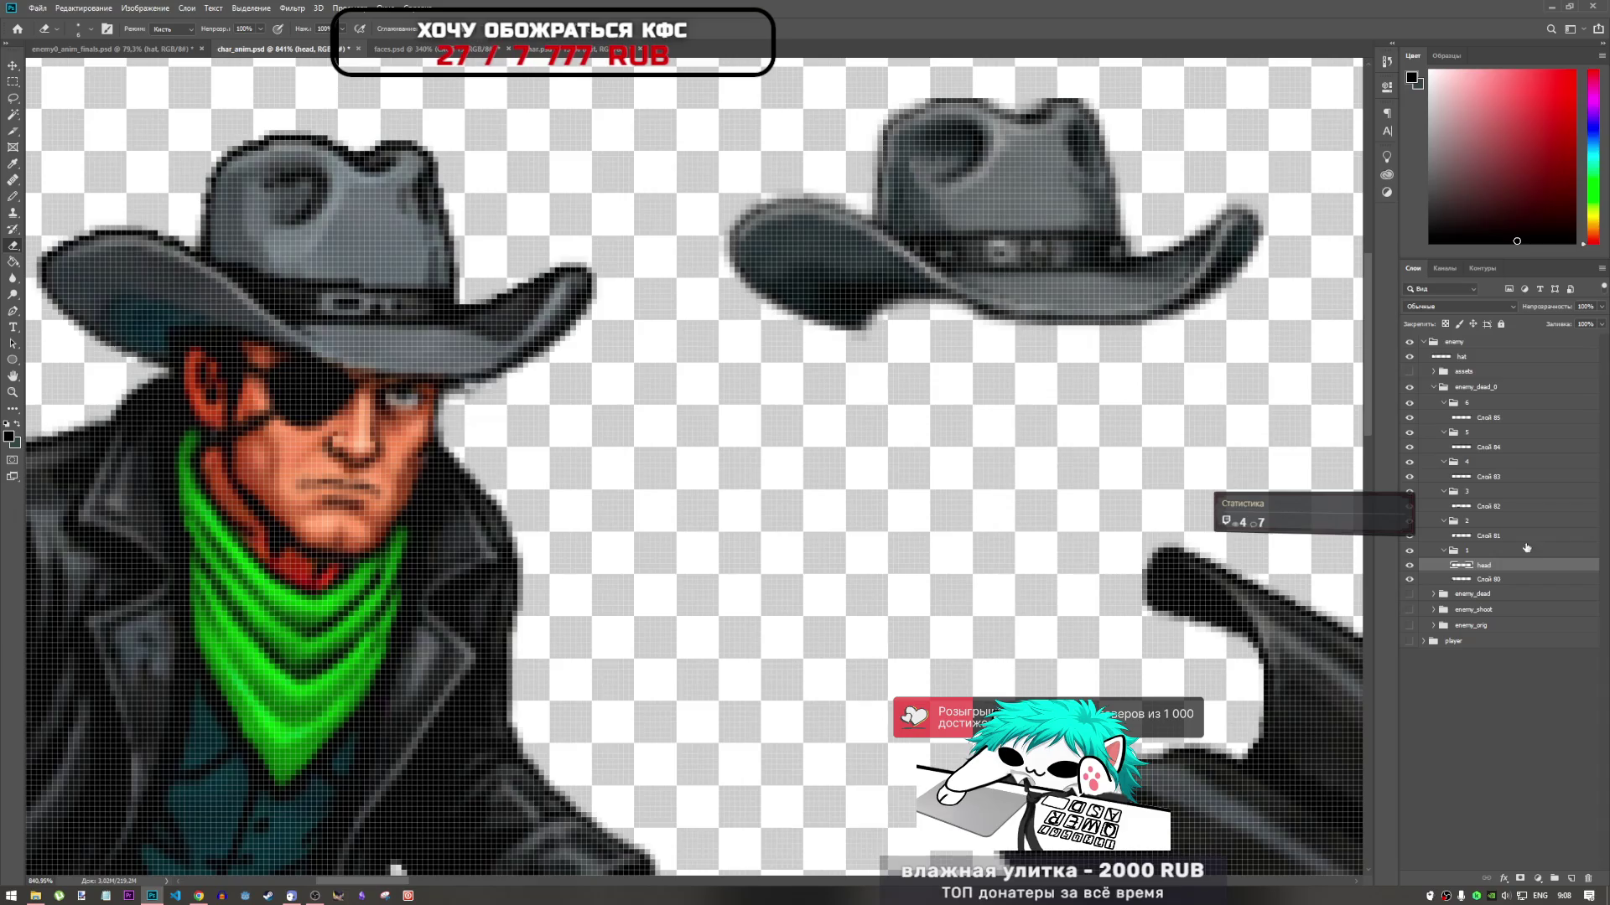
click(1492, 579)
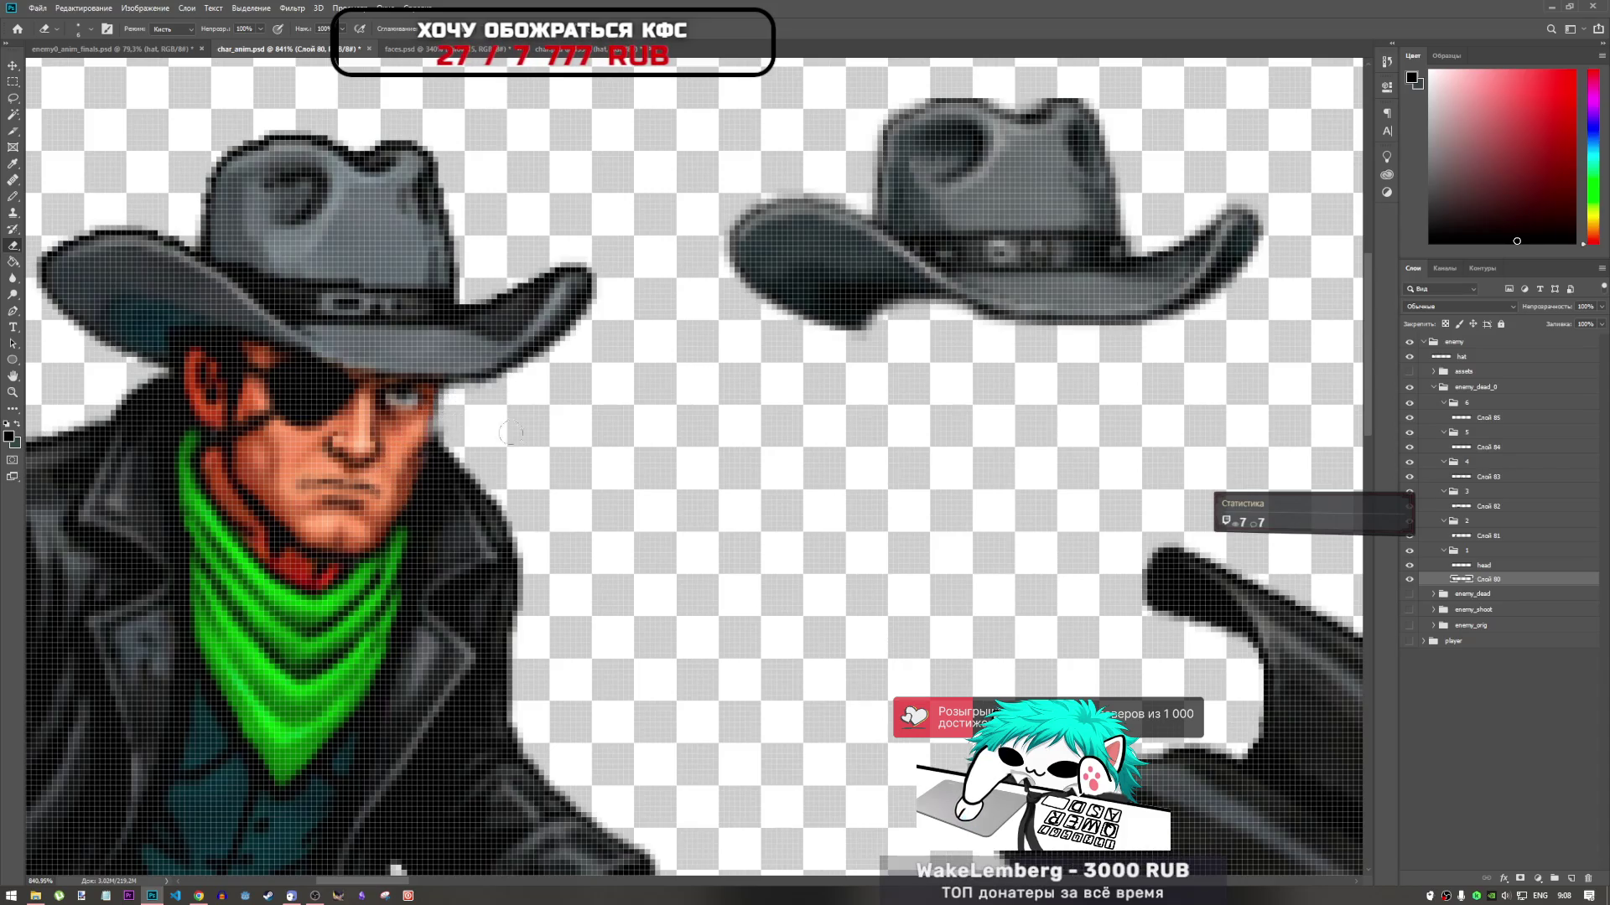
scroll(511, 434, down, 5)
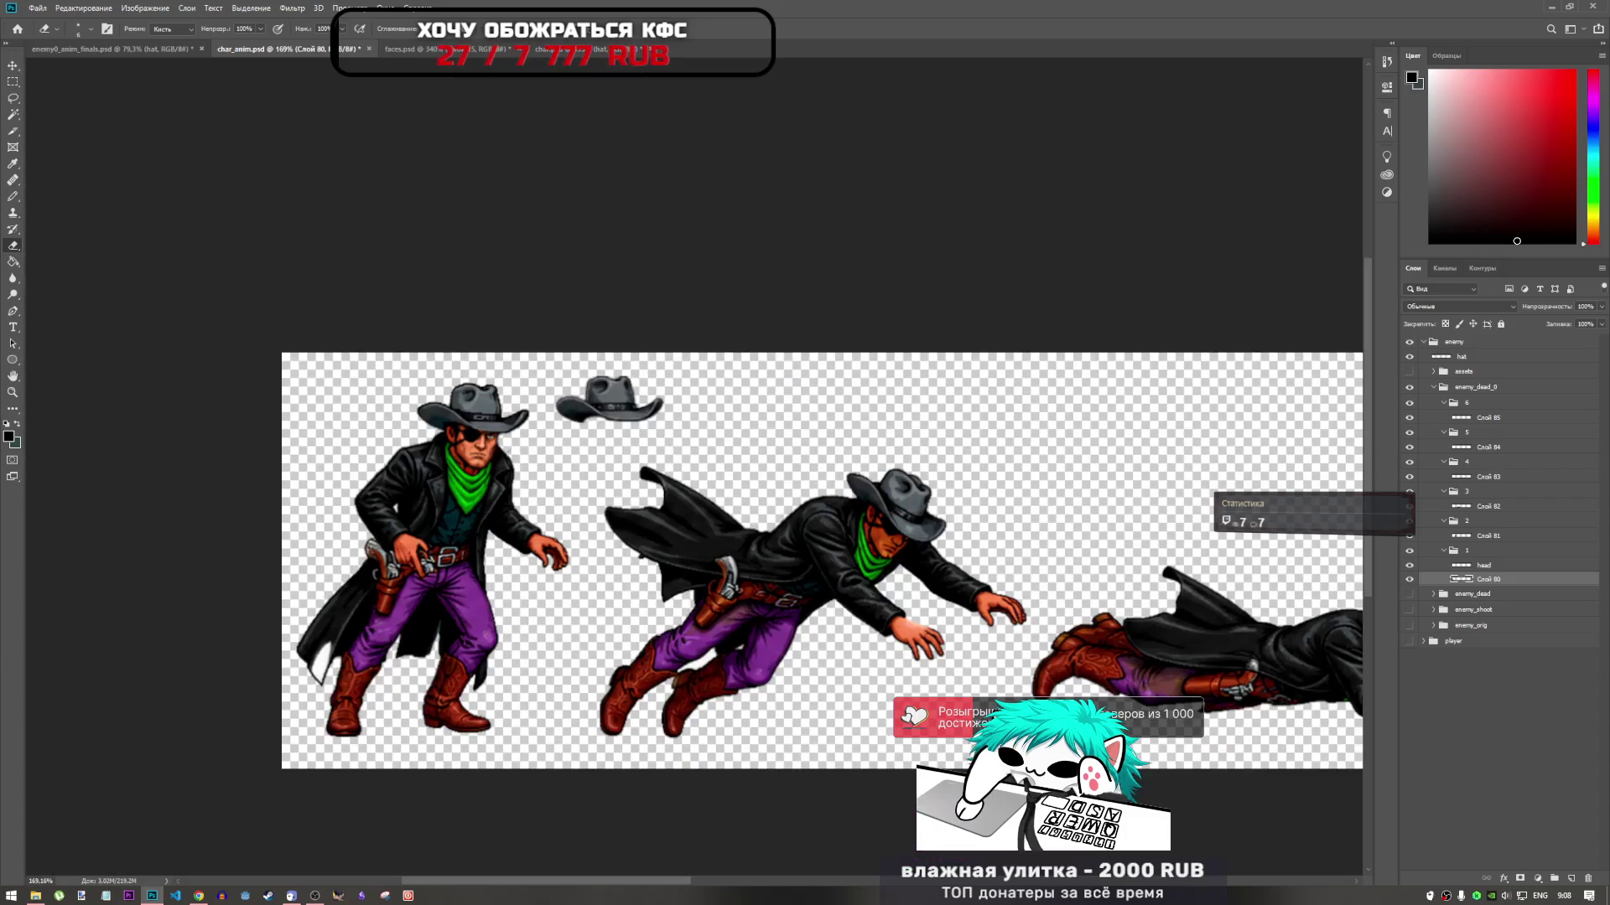
scroll(459, 435, up, 2)
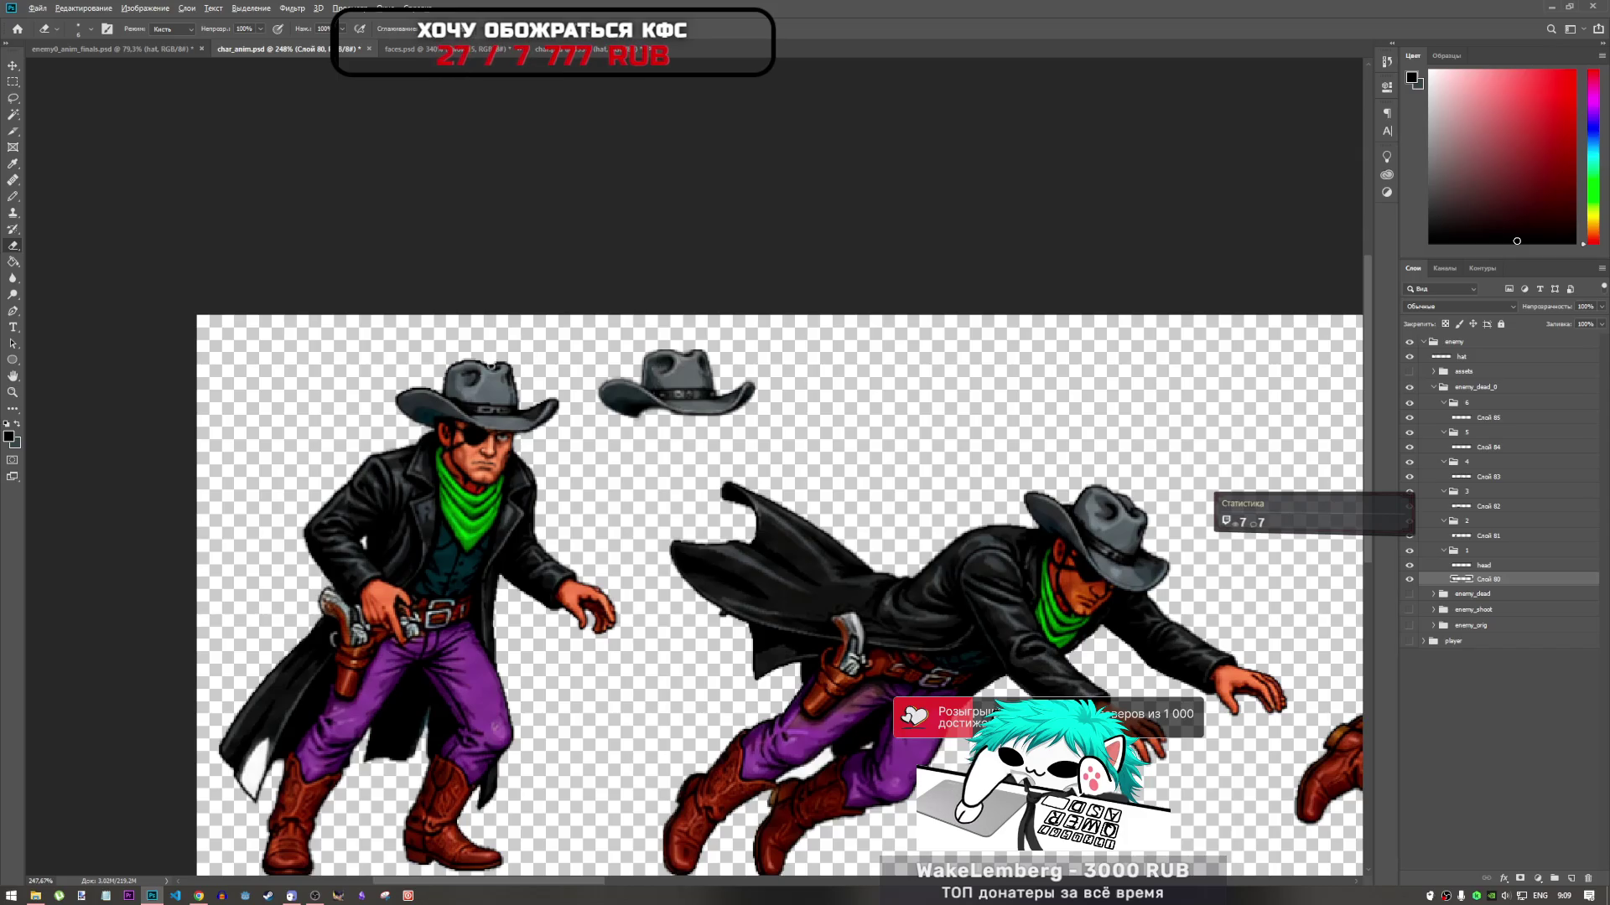
scroll(801, 556, down, 5)
scroll(1023, 492, up, 4)
scroll(1048, 553, down, 2)
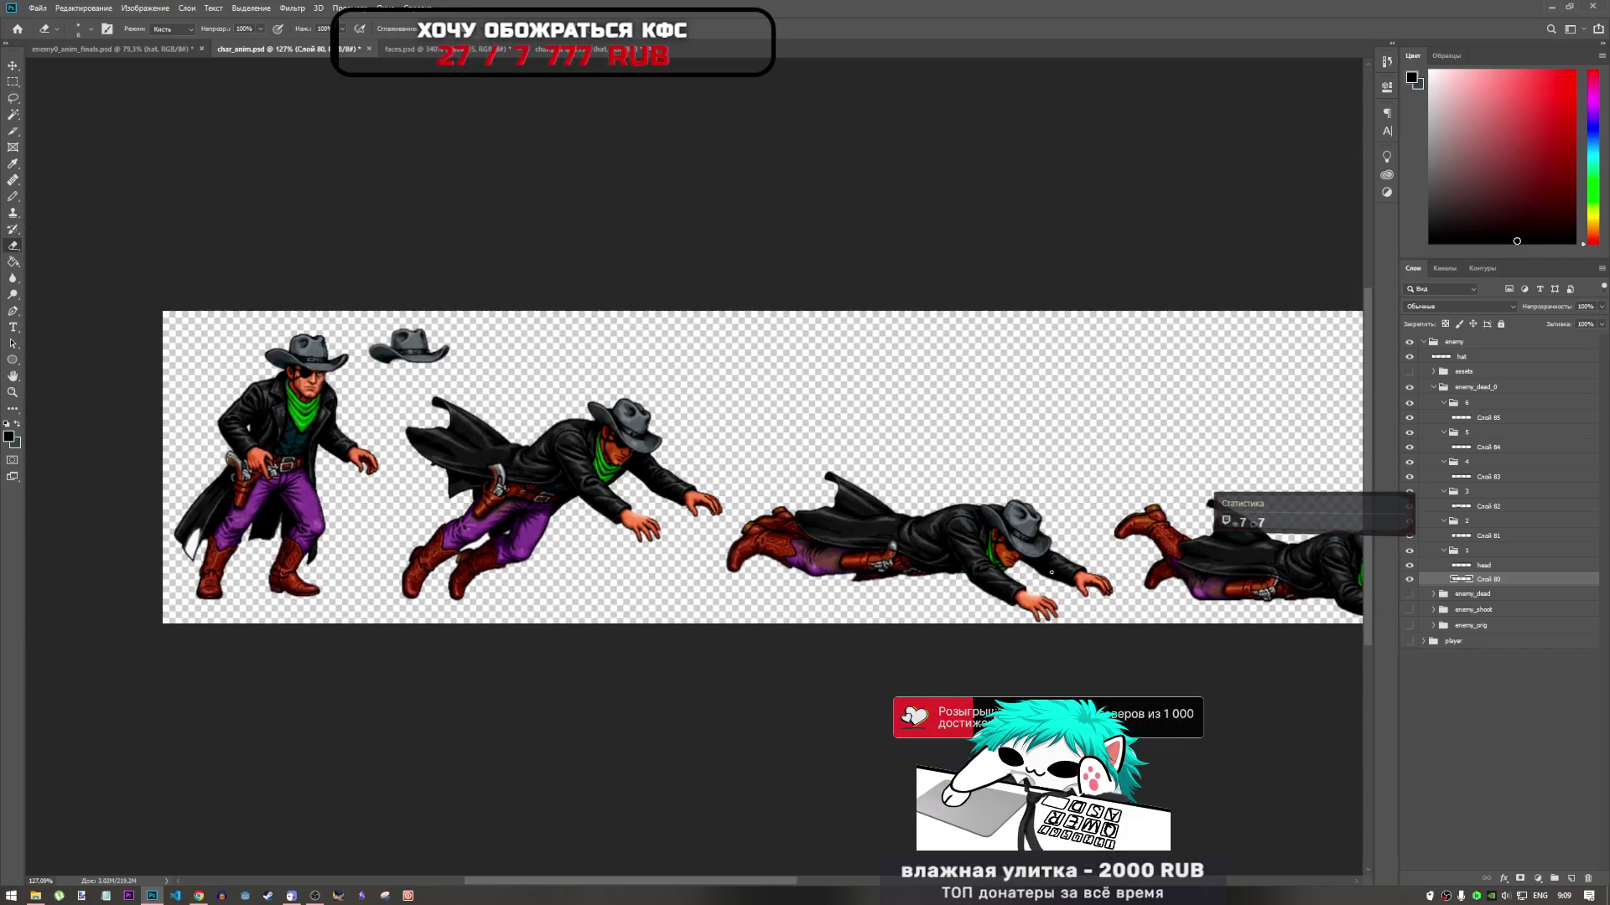
scroll(838, 486, down, 2)
scroll(612, 396, up, 6)
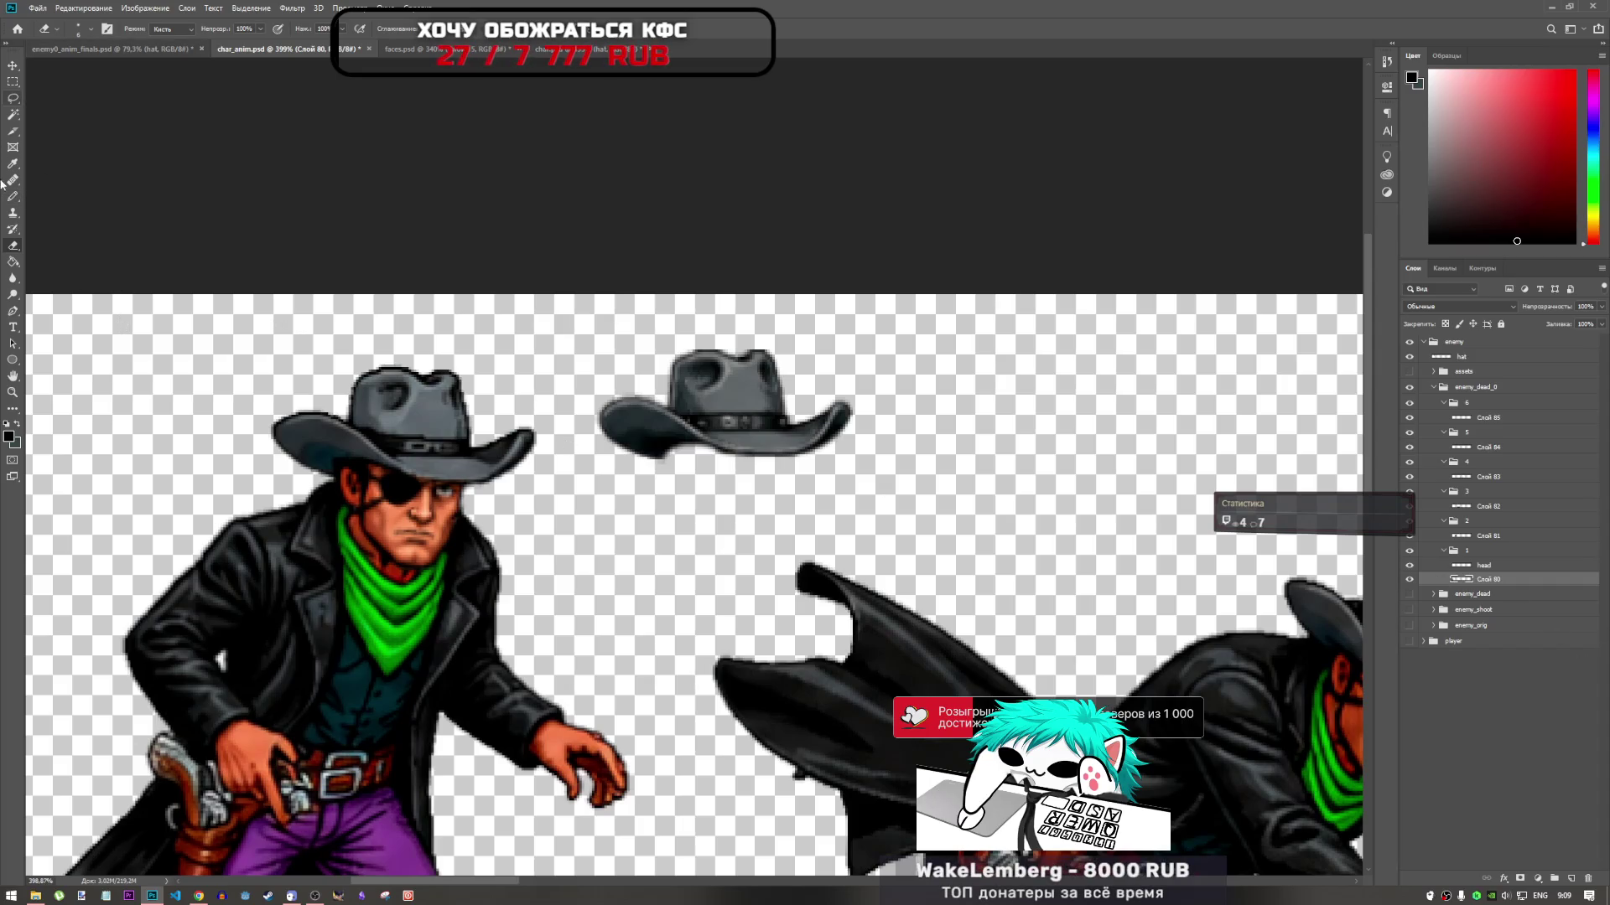
click(13, 285)
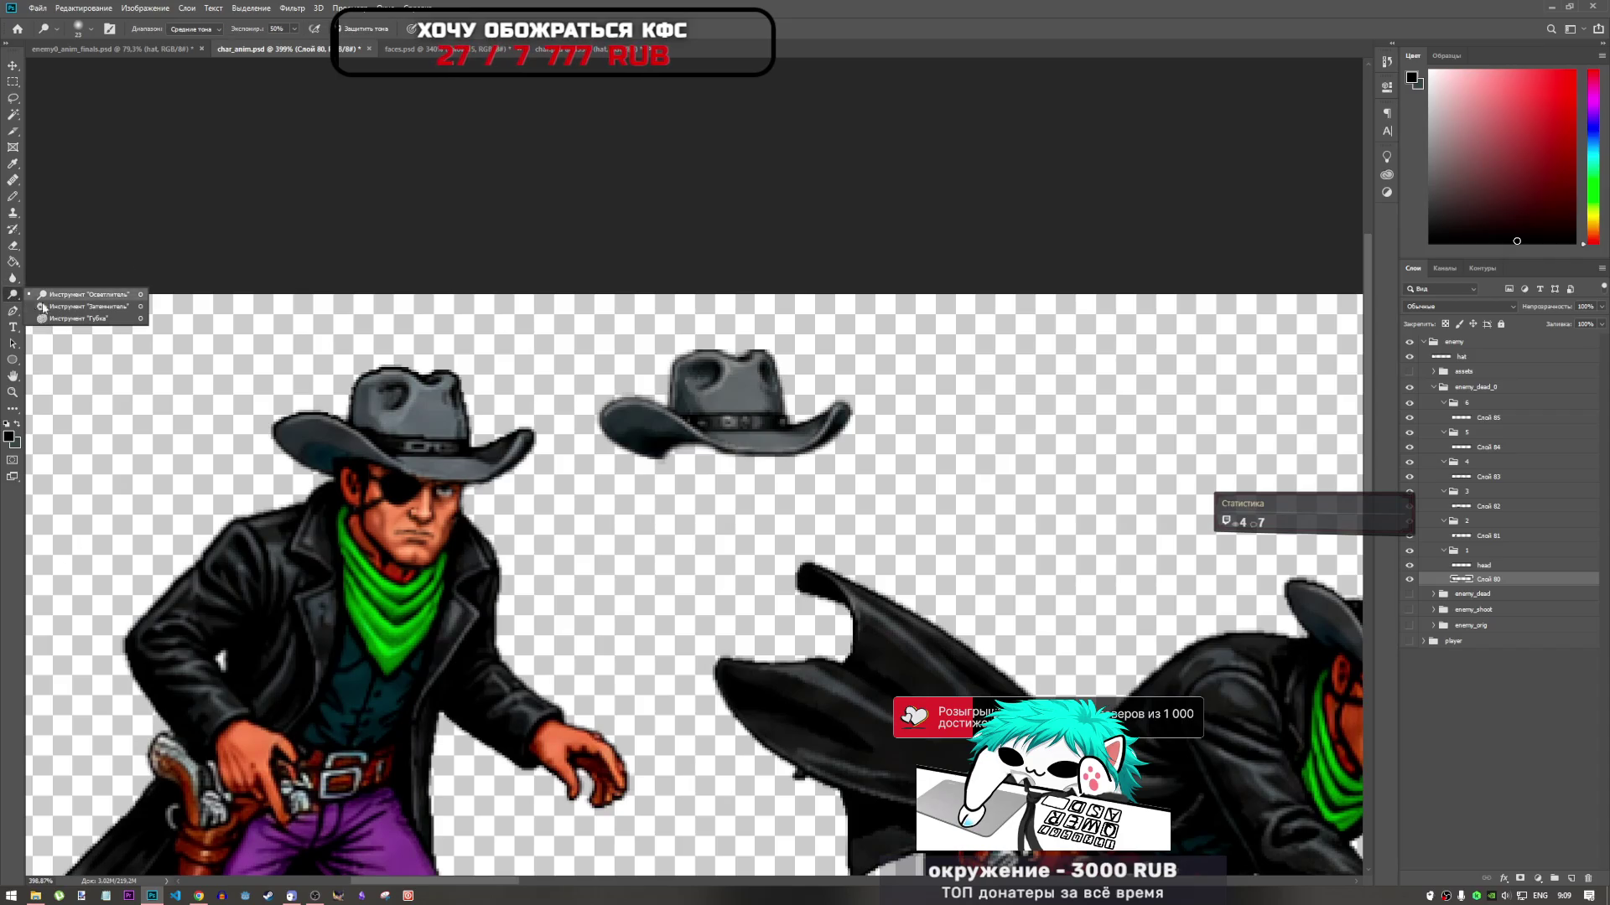
click(10, 292)
right_click(575, 483)
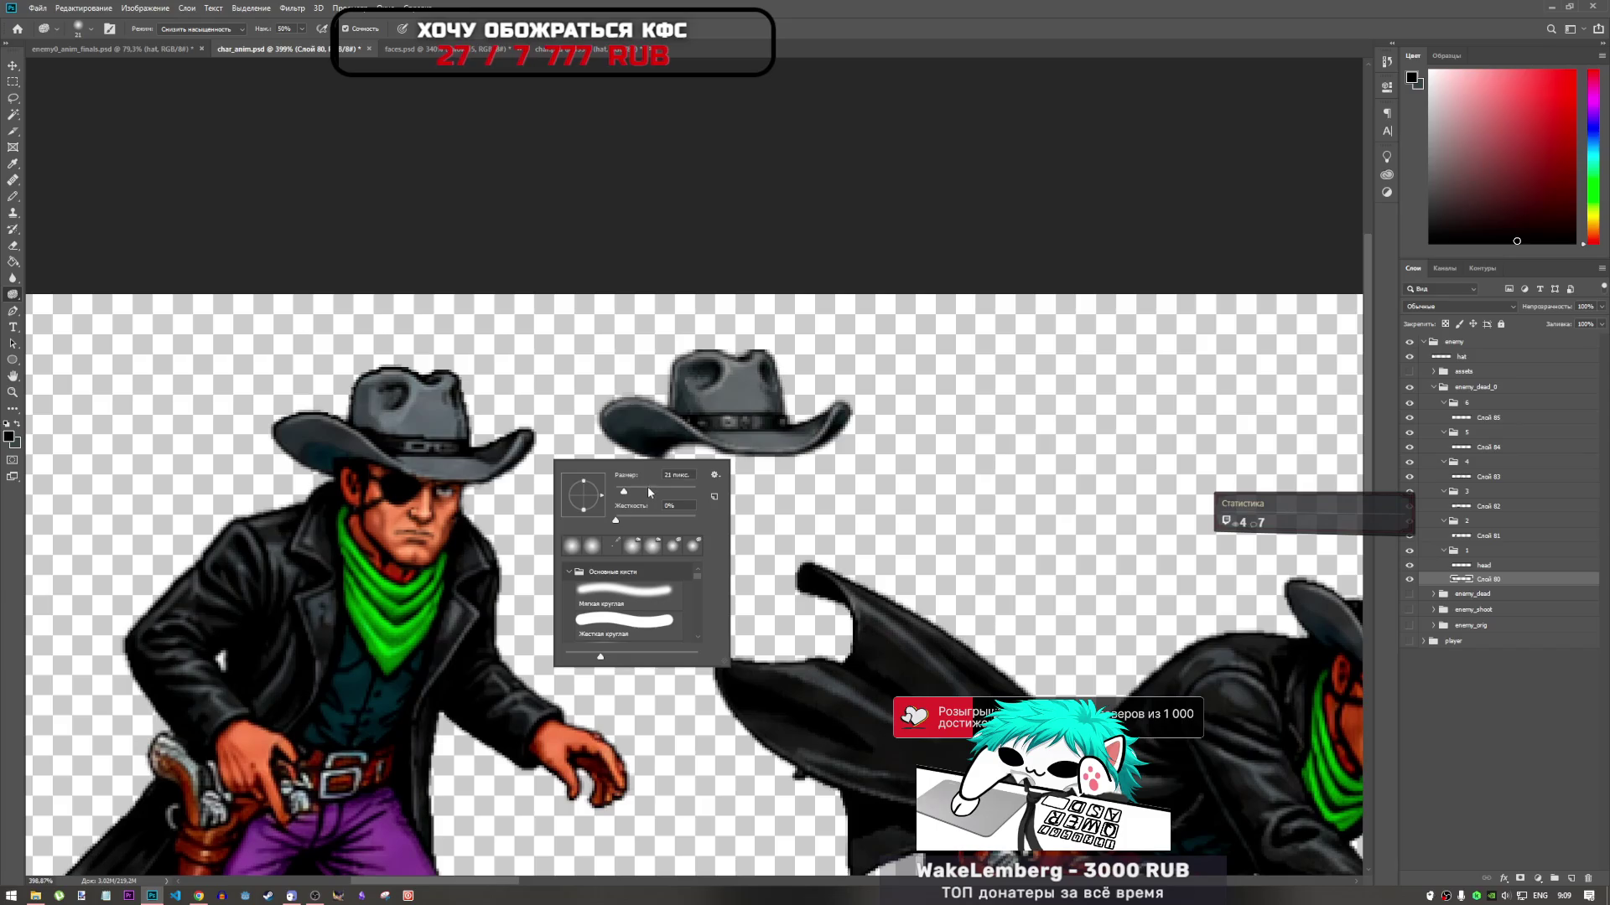
key(Return)
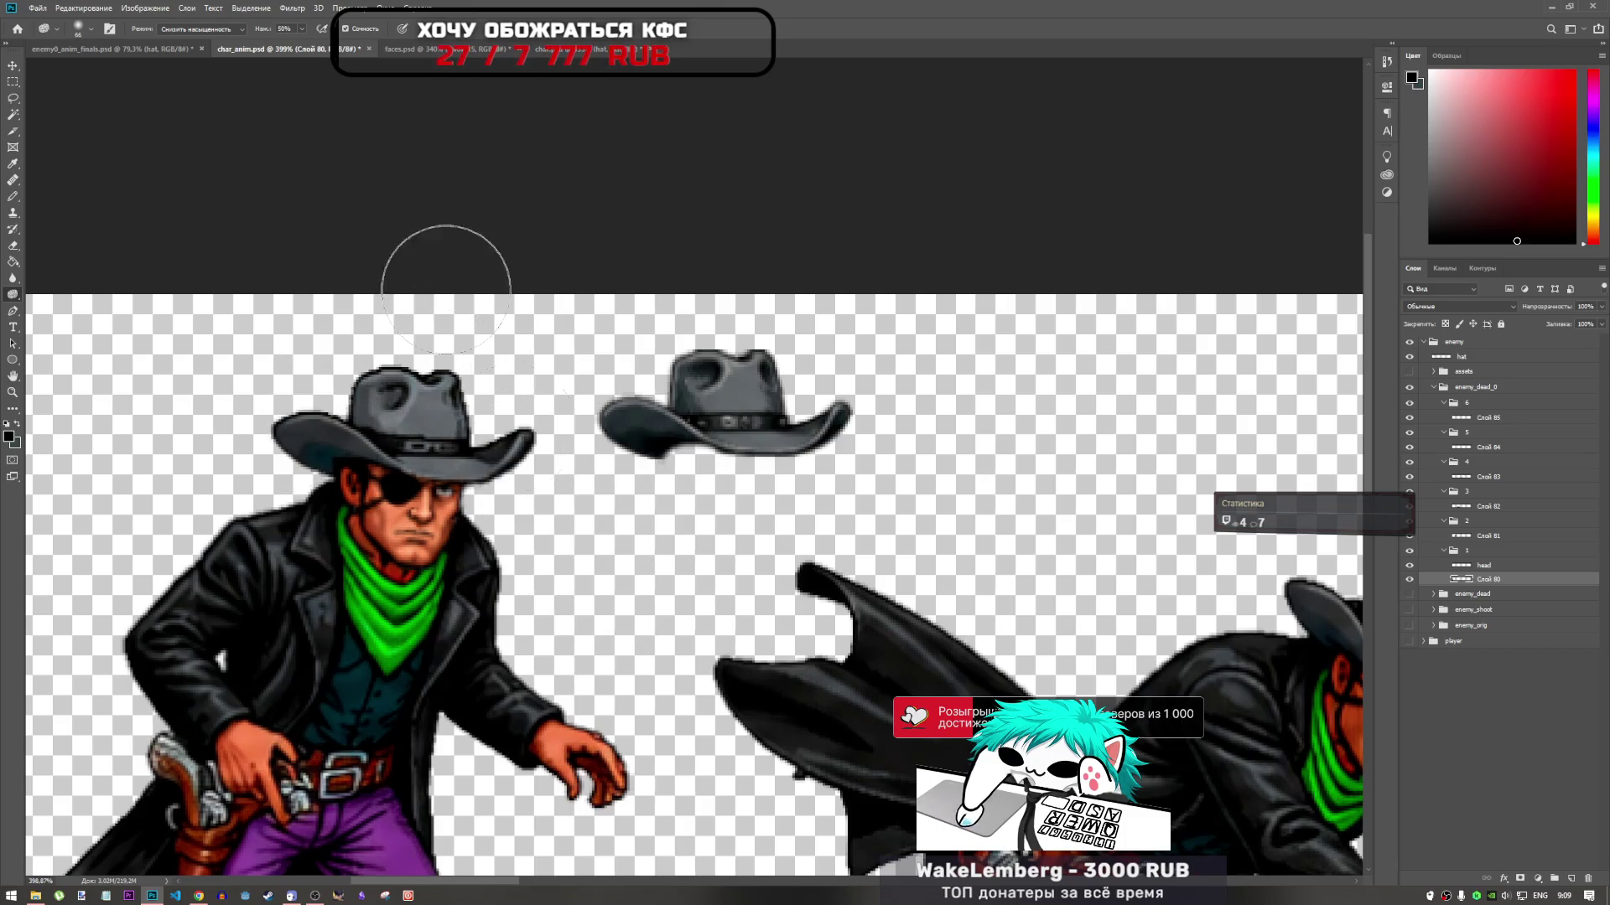
scroll(426, 387, down, 3)
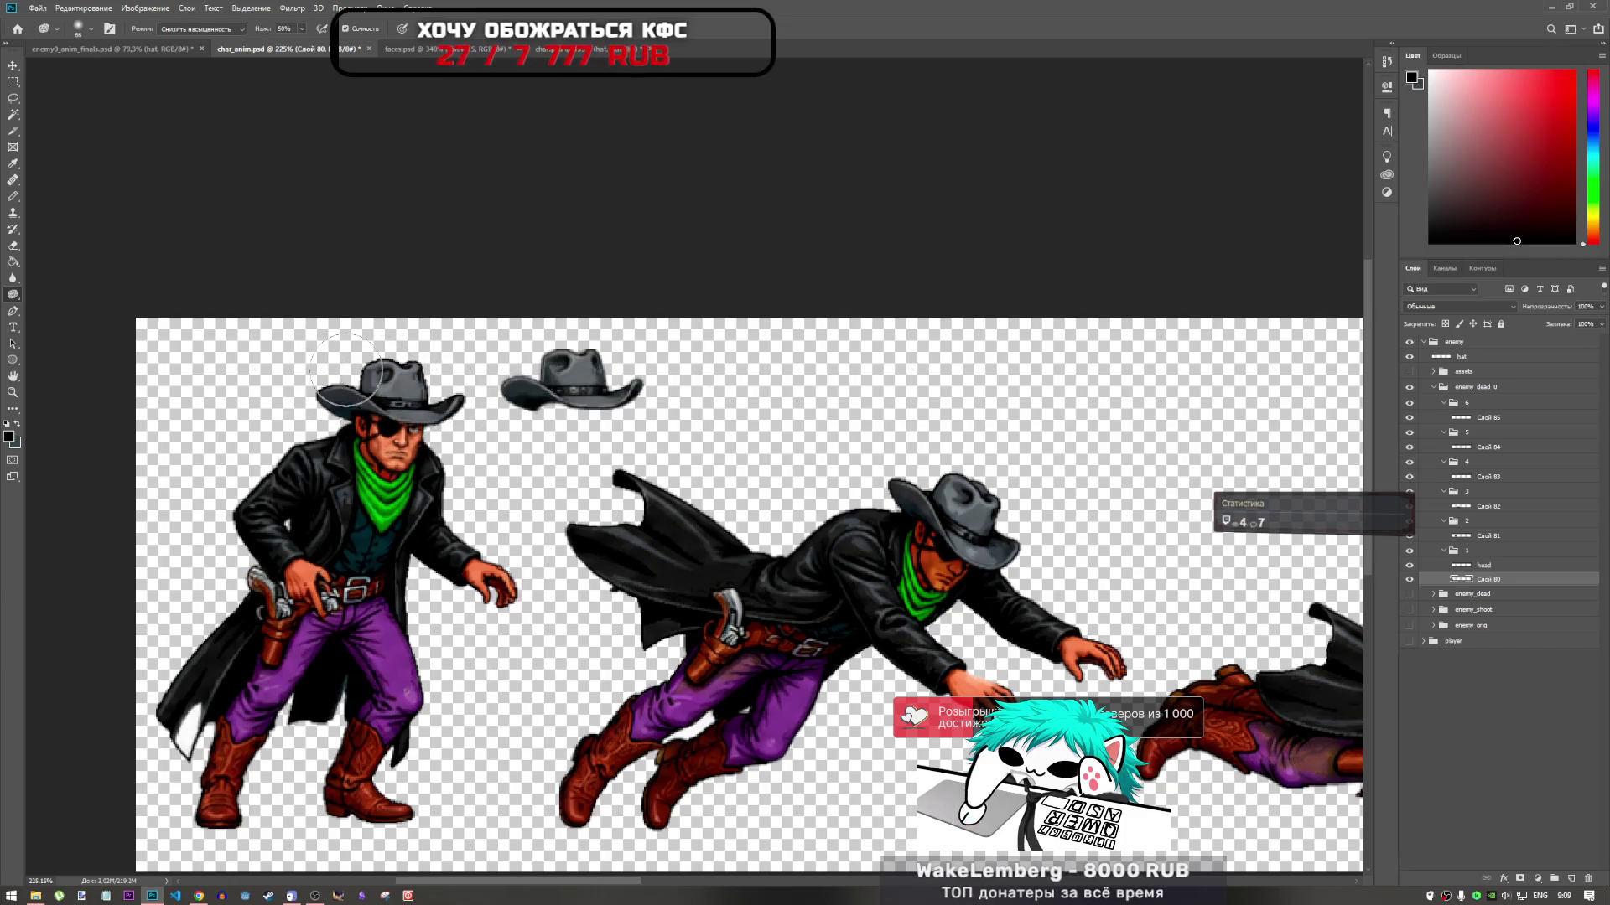
scroll(377, 394, up, 3)
scroll(243, 415, down, 4)
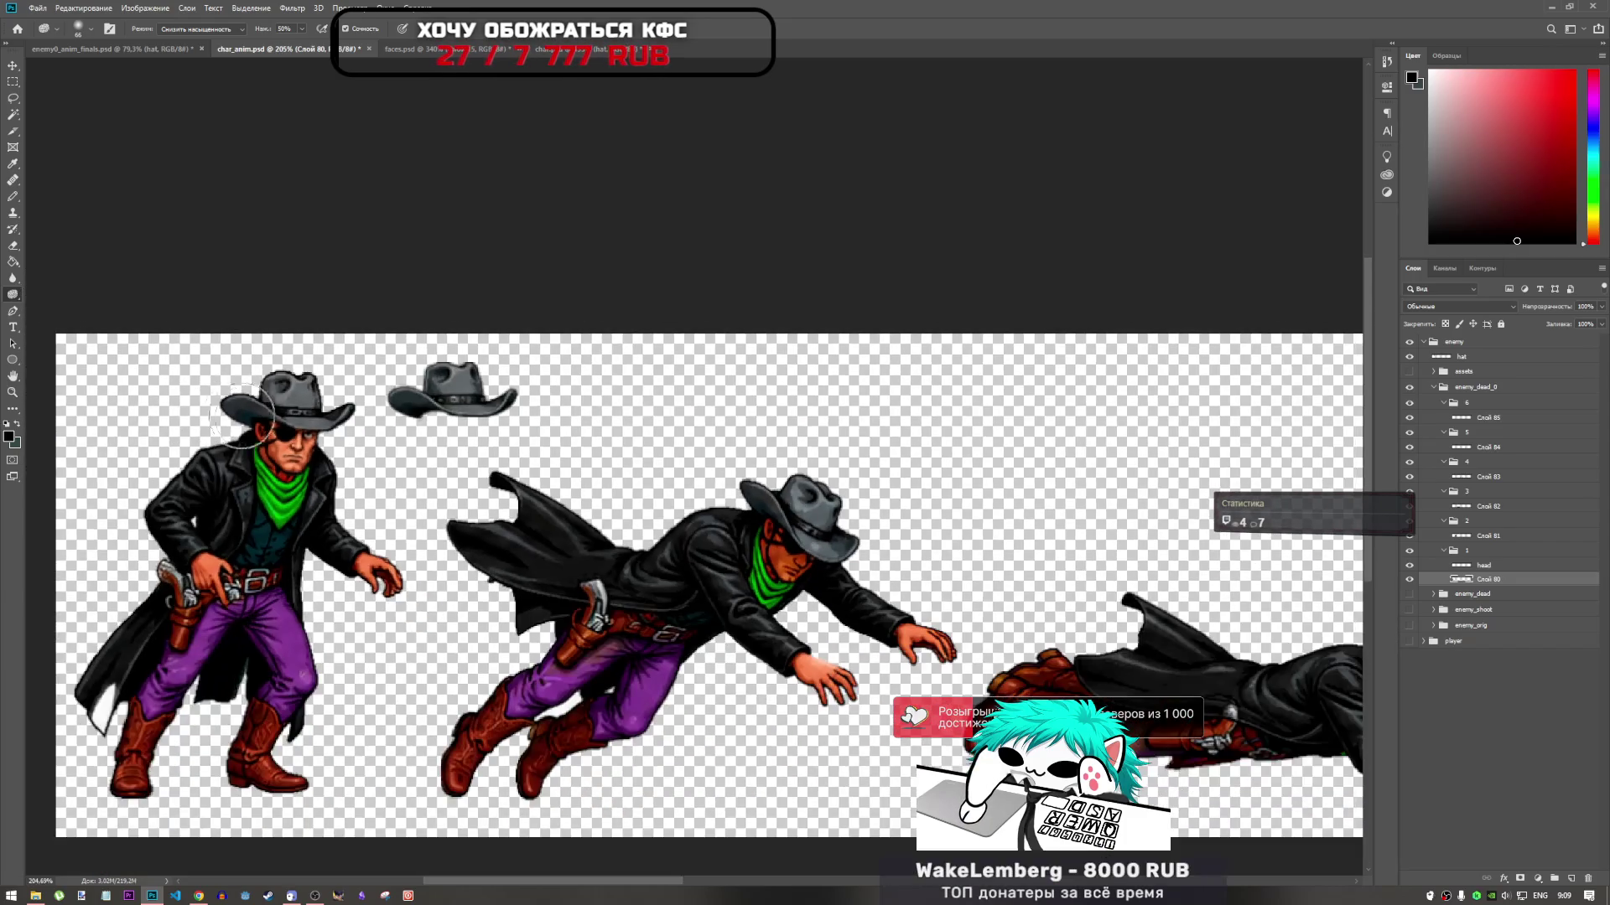
click(1448, 540)
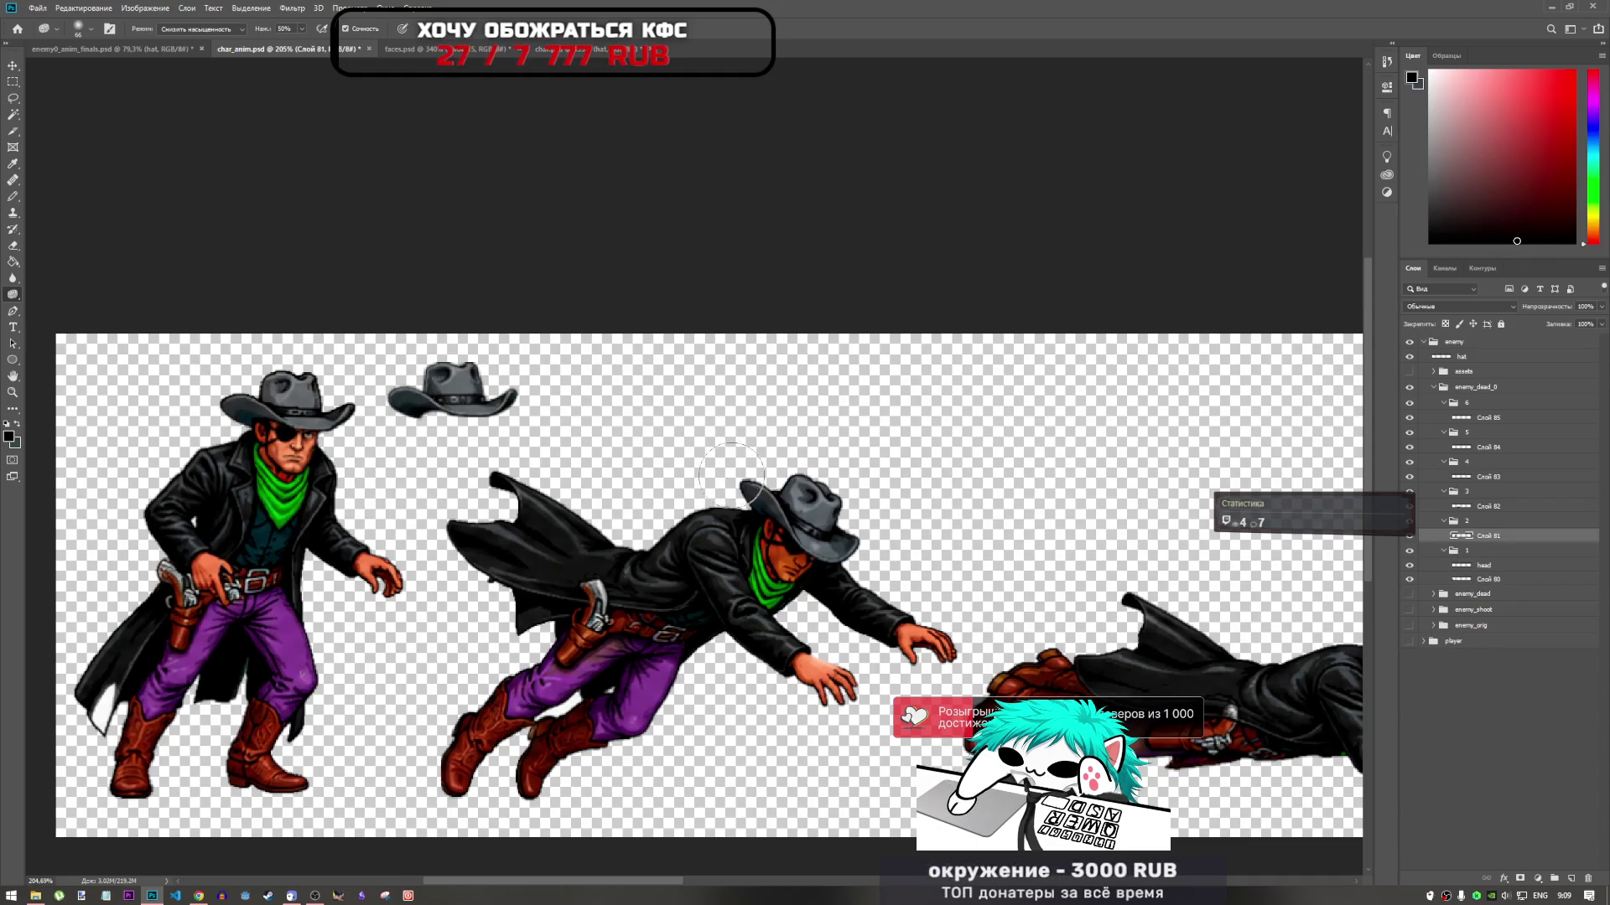
scroll(478, 471, down, 5)
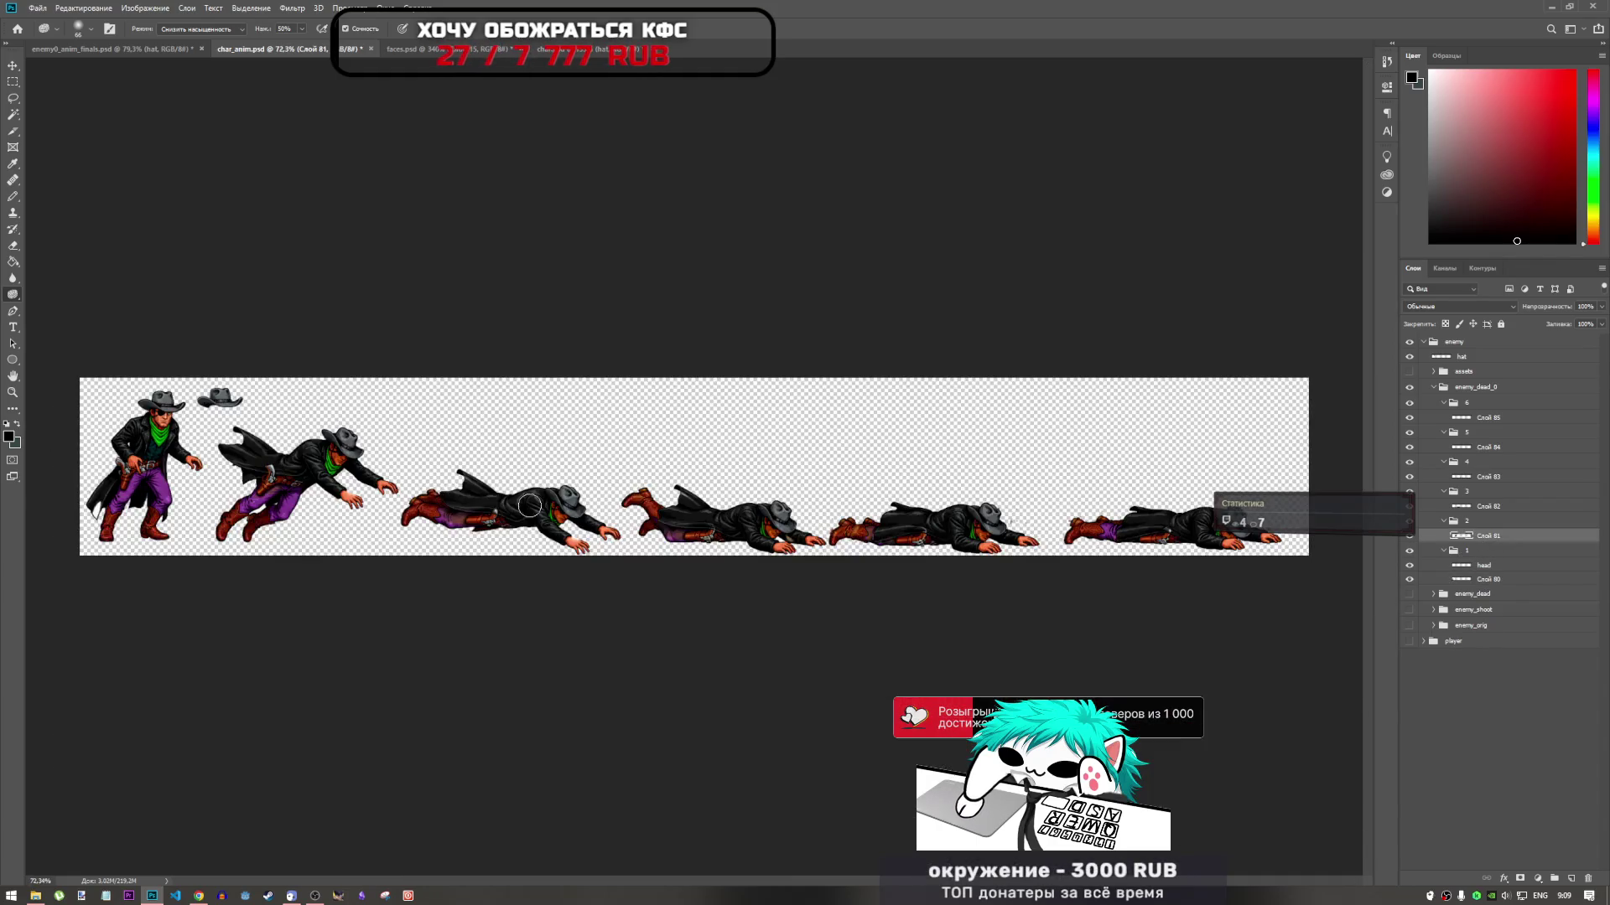
scroll(674, 499, up, 5)
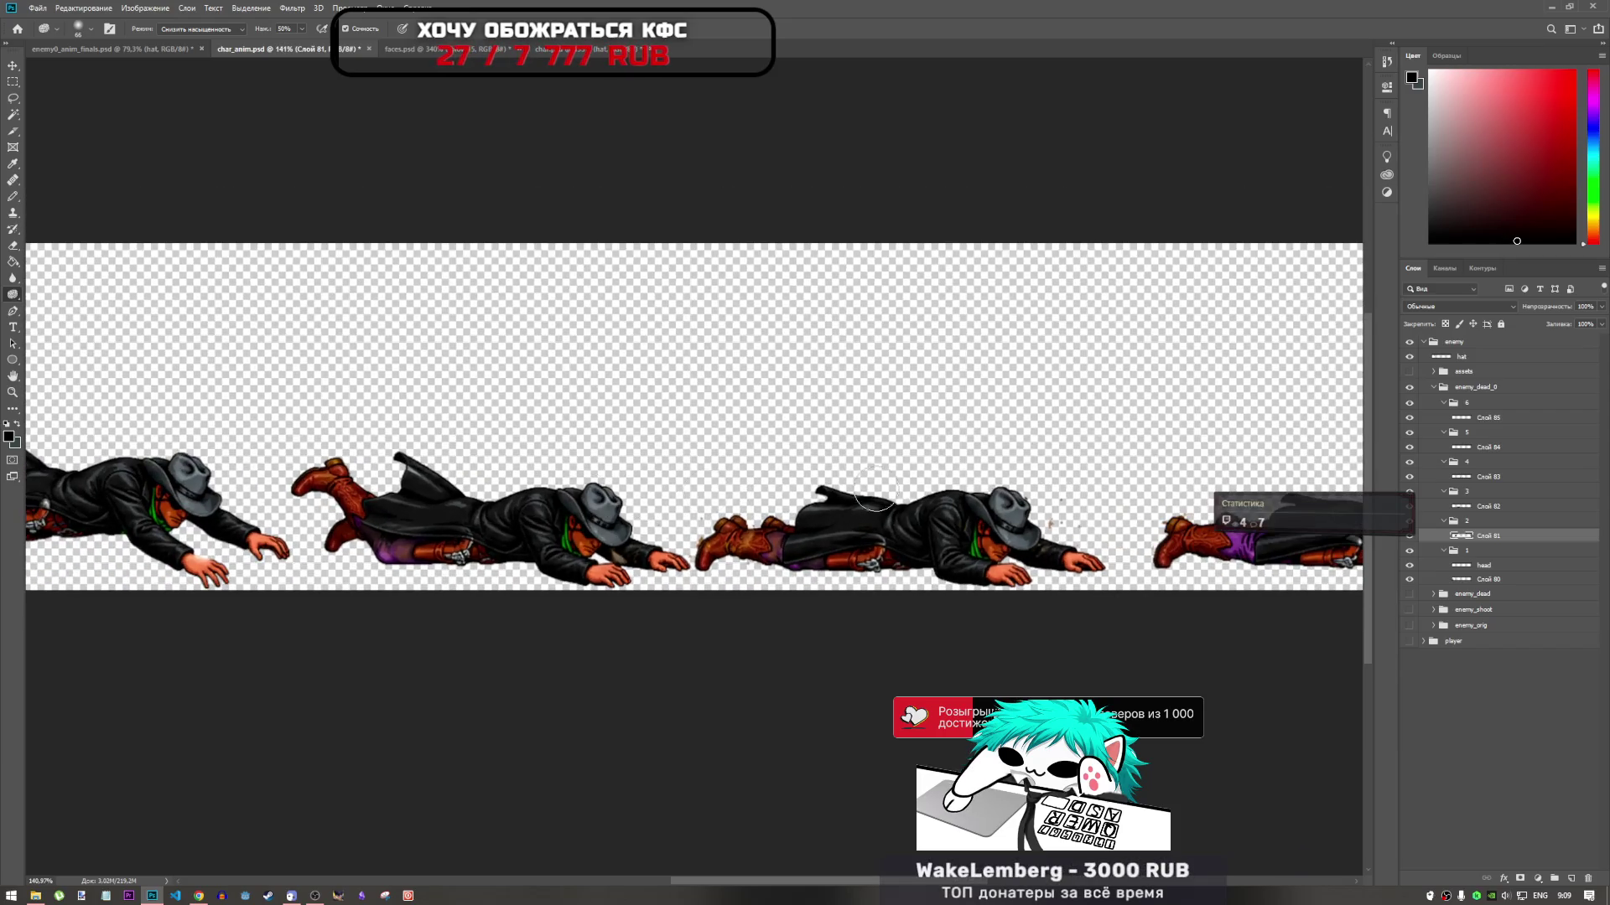
scroll(586, 395, down, 5)
scroll(392, 491, up, 5)
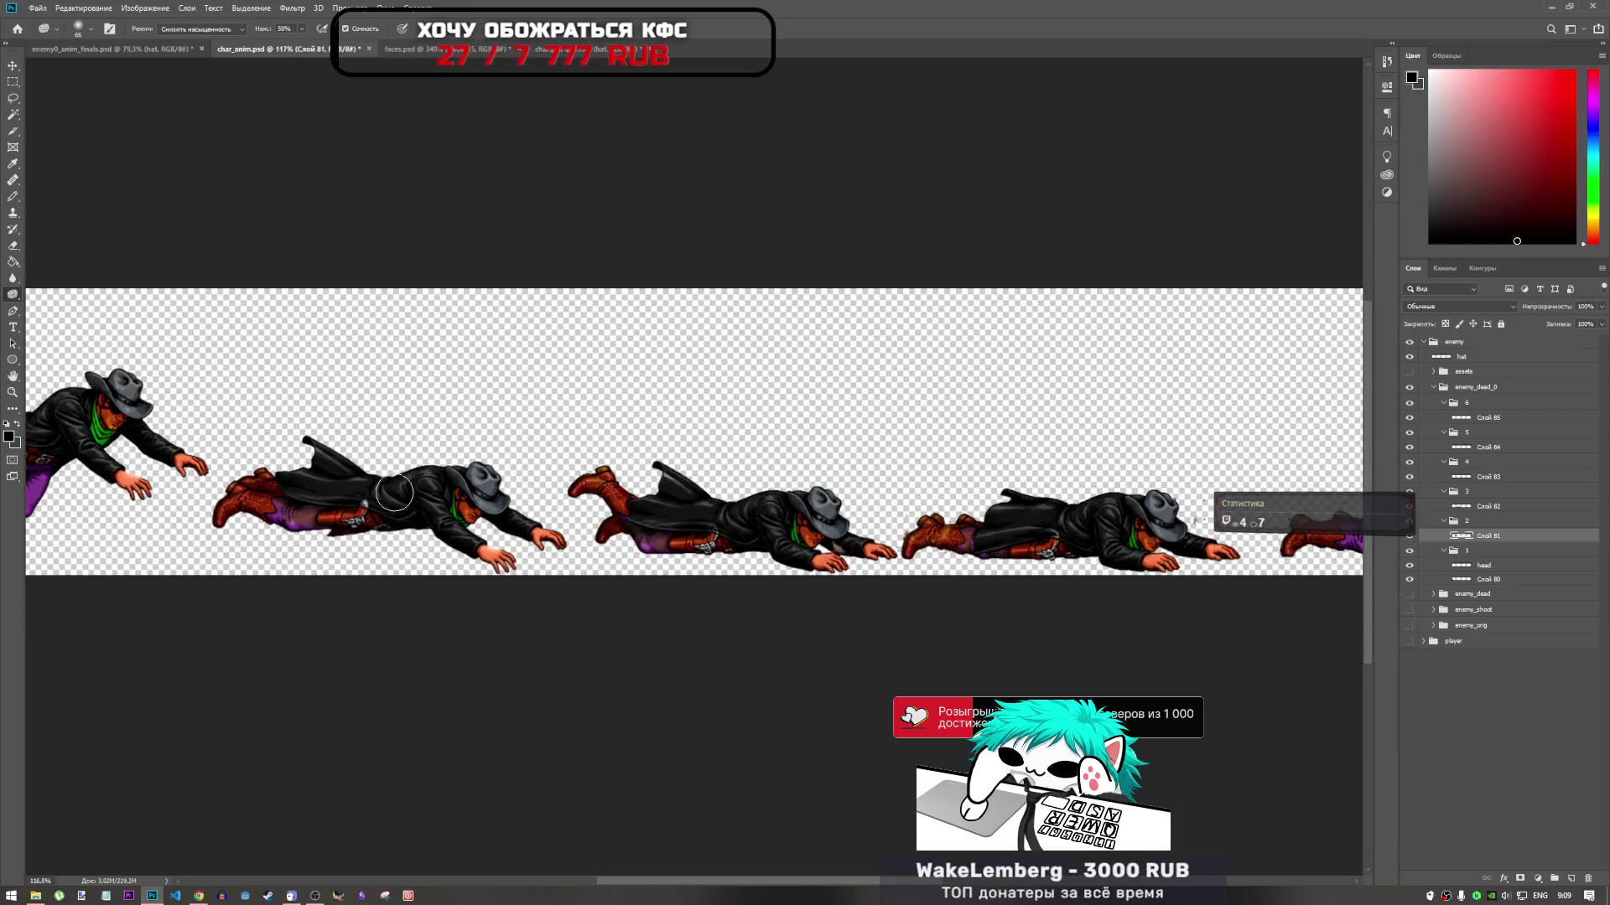
click(1489, 508)
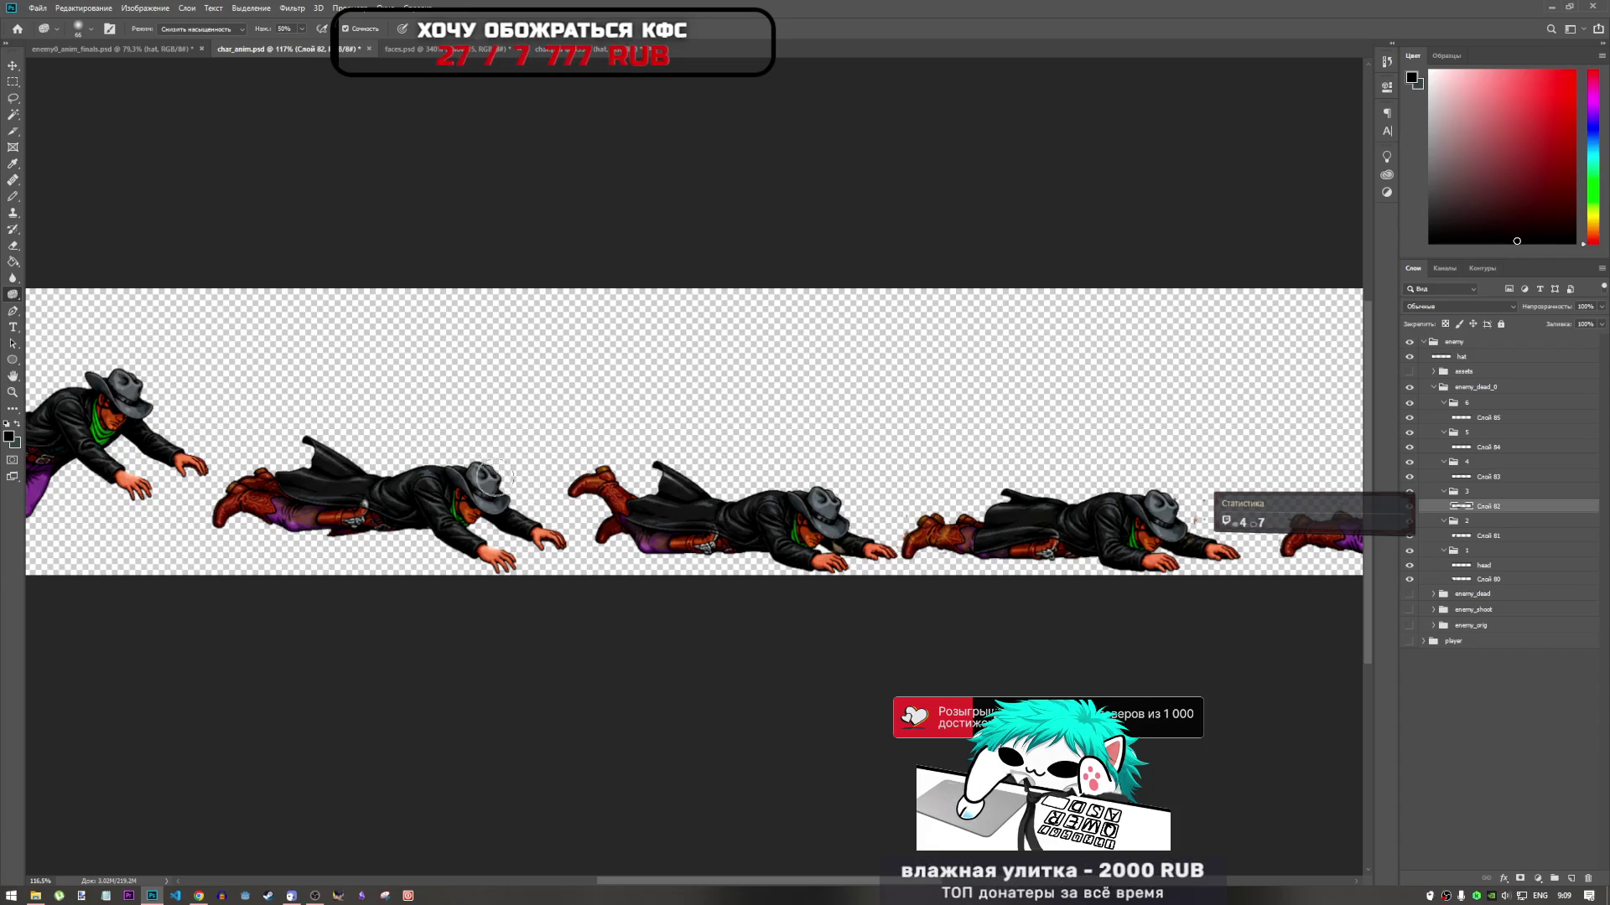
scroll(444, 503, up, 4)
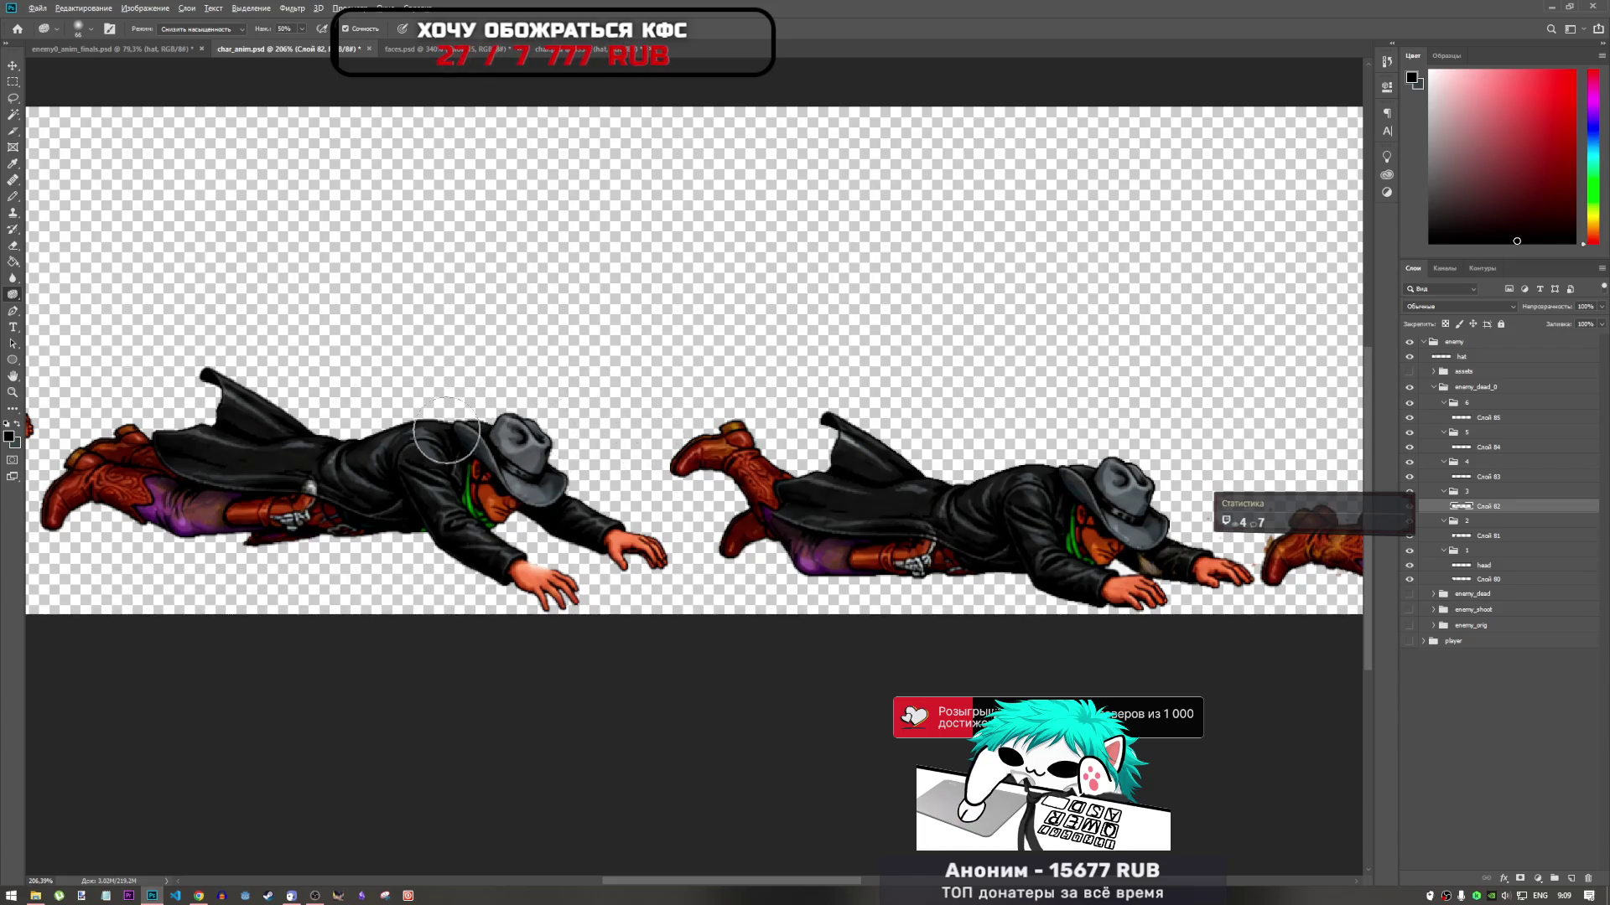
scroll(488, 457, down, 4)
click(1475, 477)
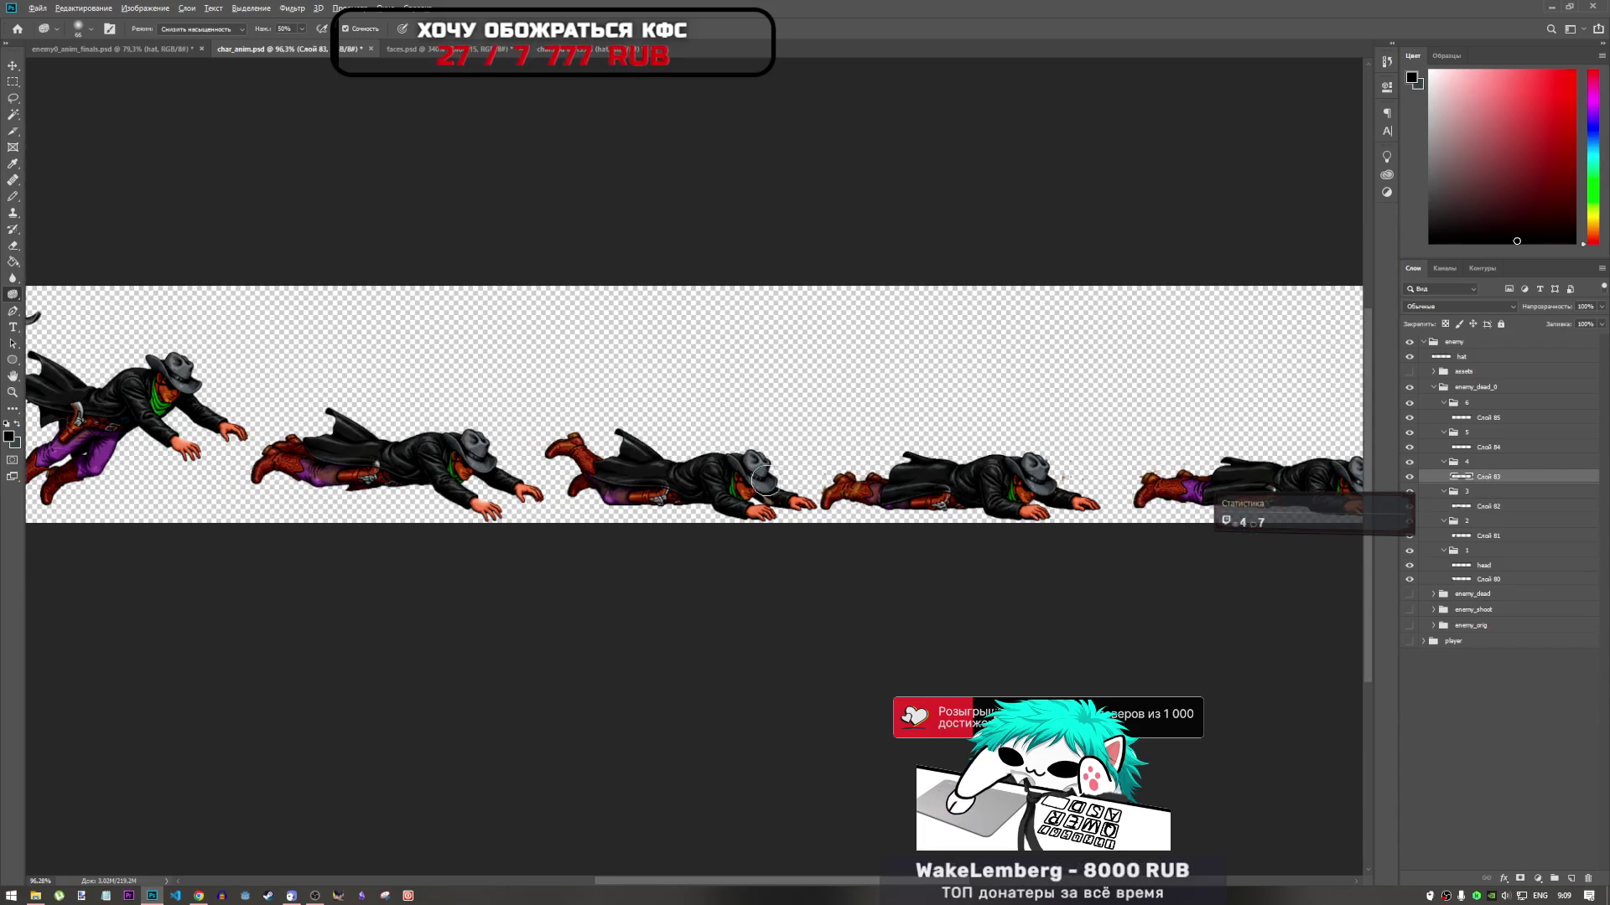
scroll(728, 419, up, 4)
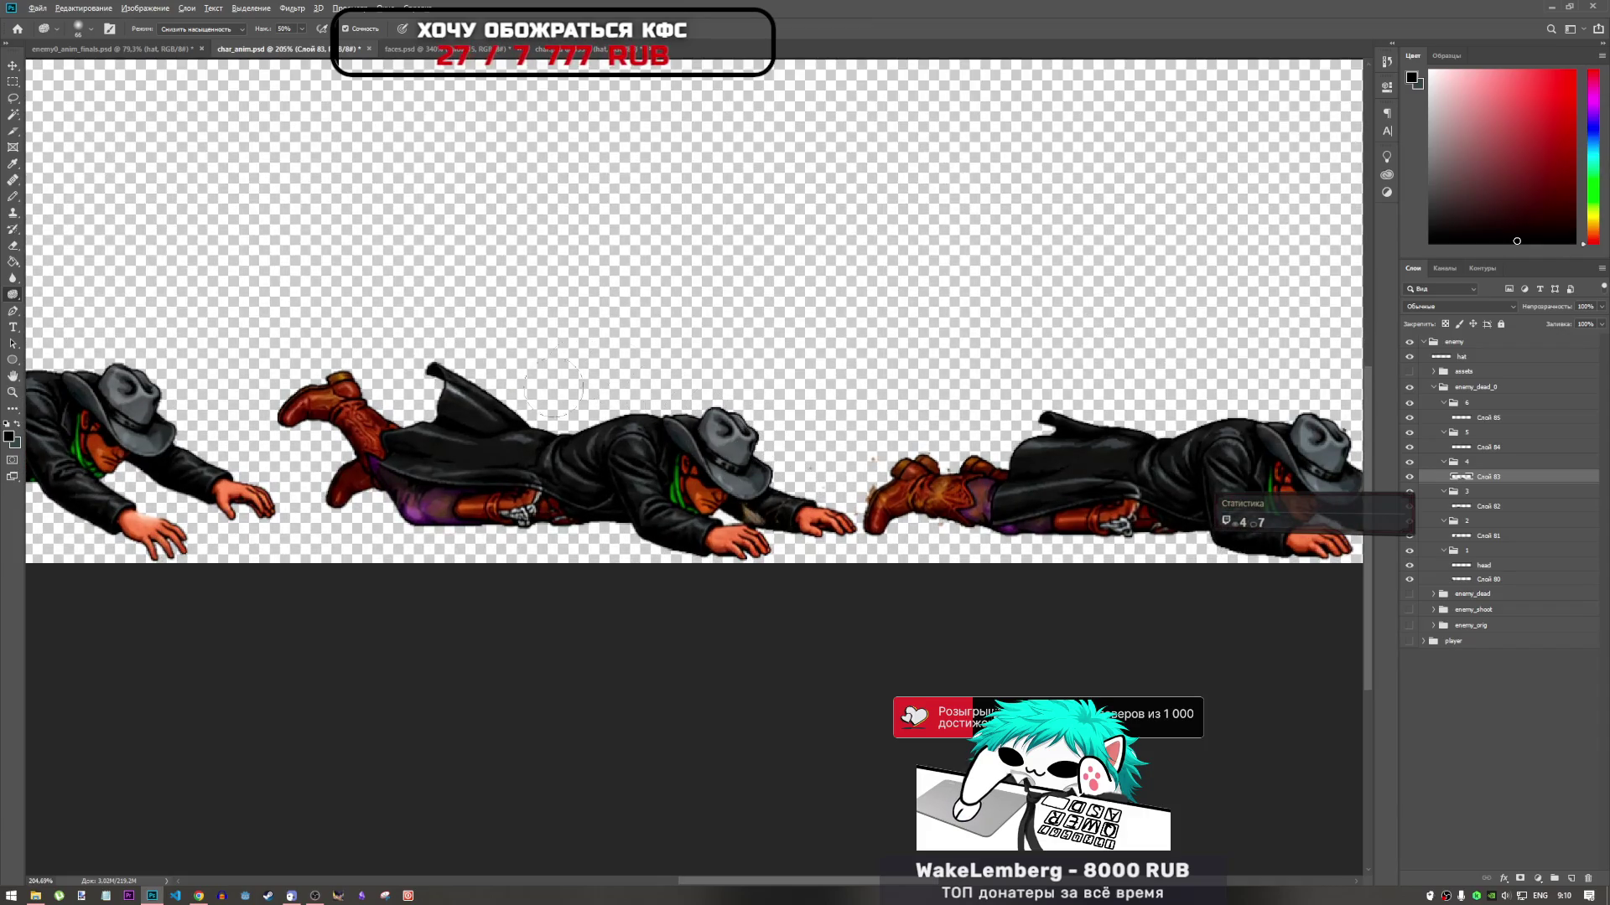
scroll(727, 419, down, 4)
scroll(1137, 447, up, 2)
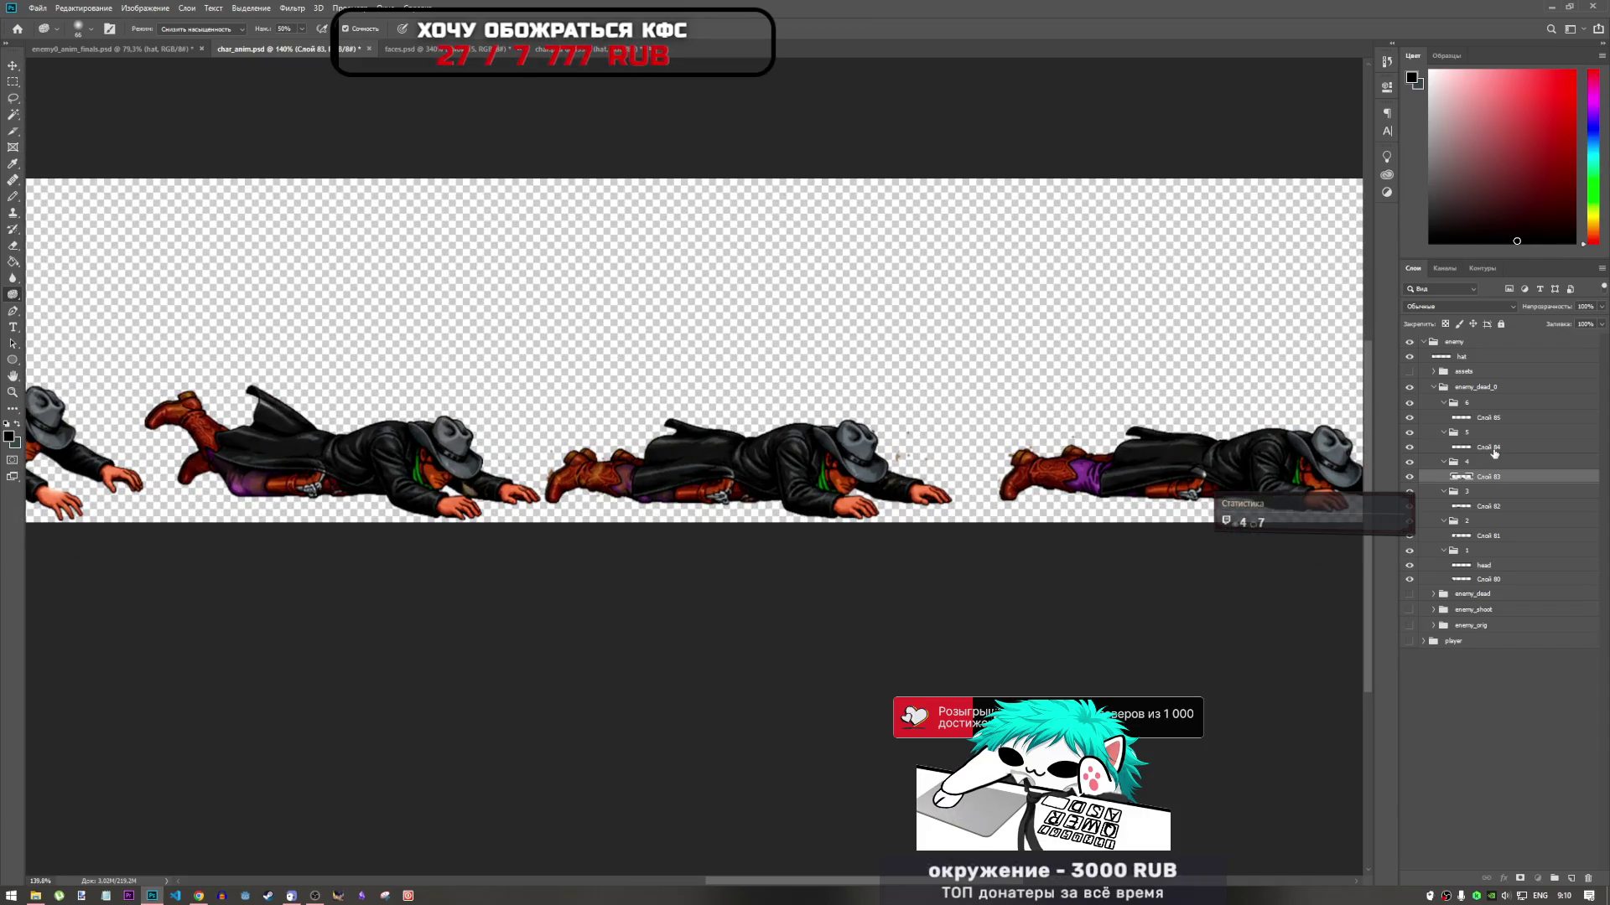
click(1490, 448)
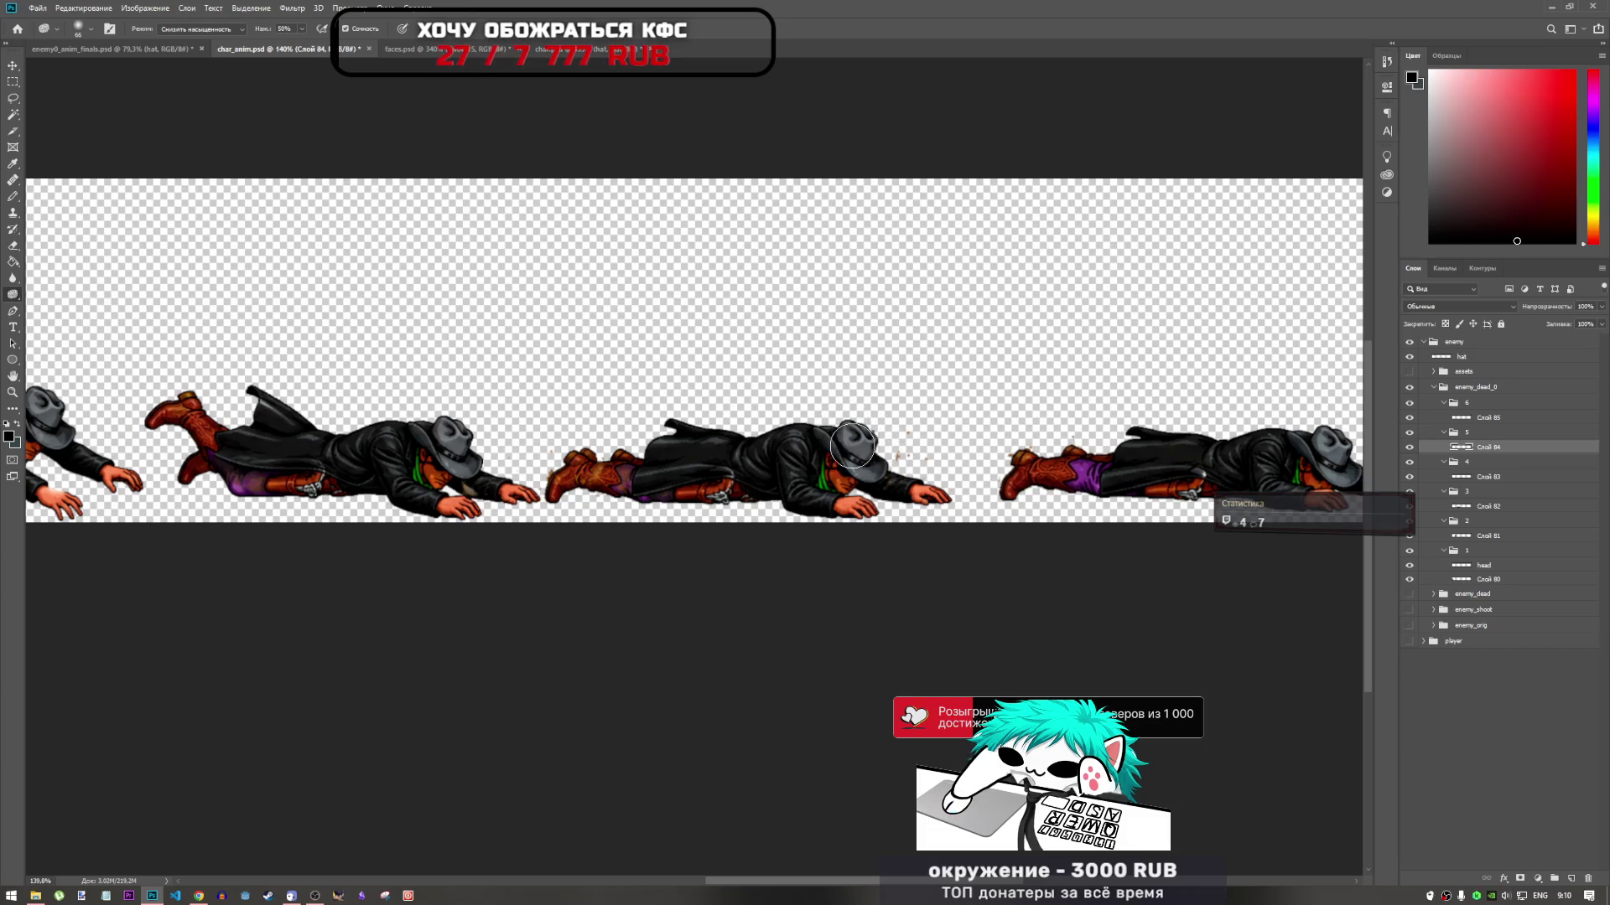
scroll(1082, 490, up, 3)
scroll(1081, 490, down, 3)
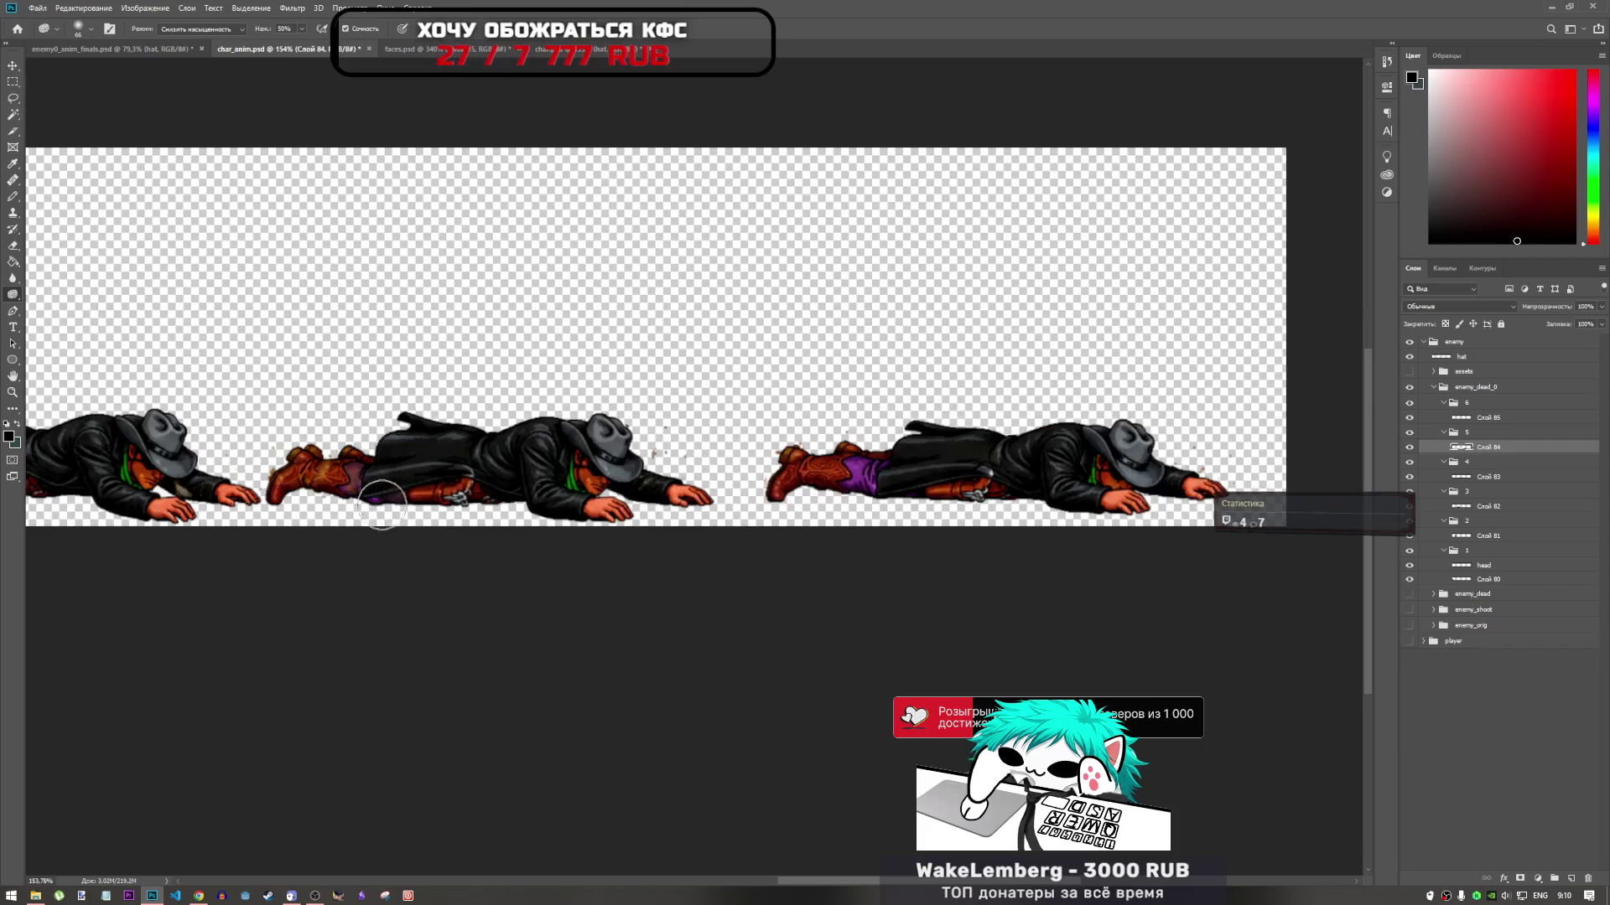
scroll(461, 495, up, 1)
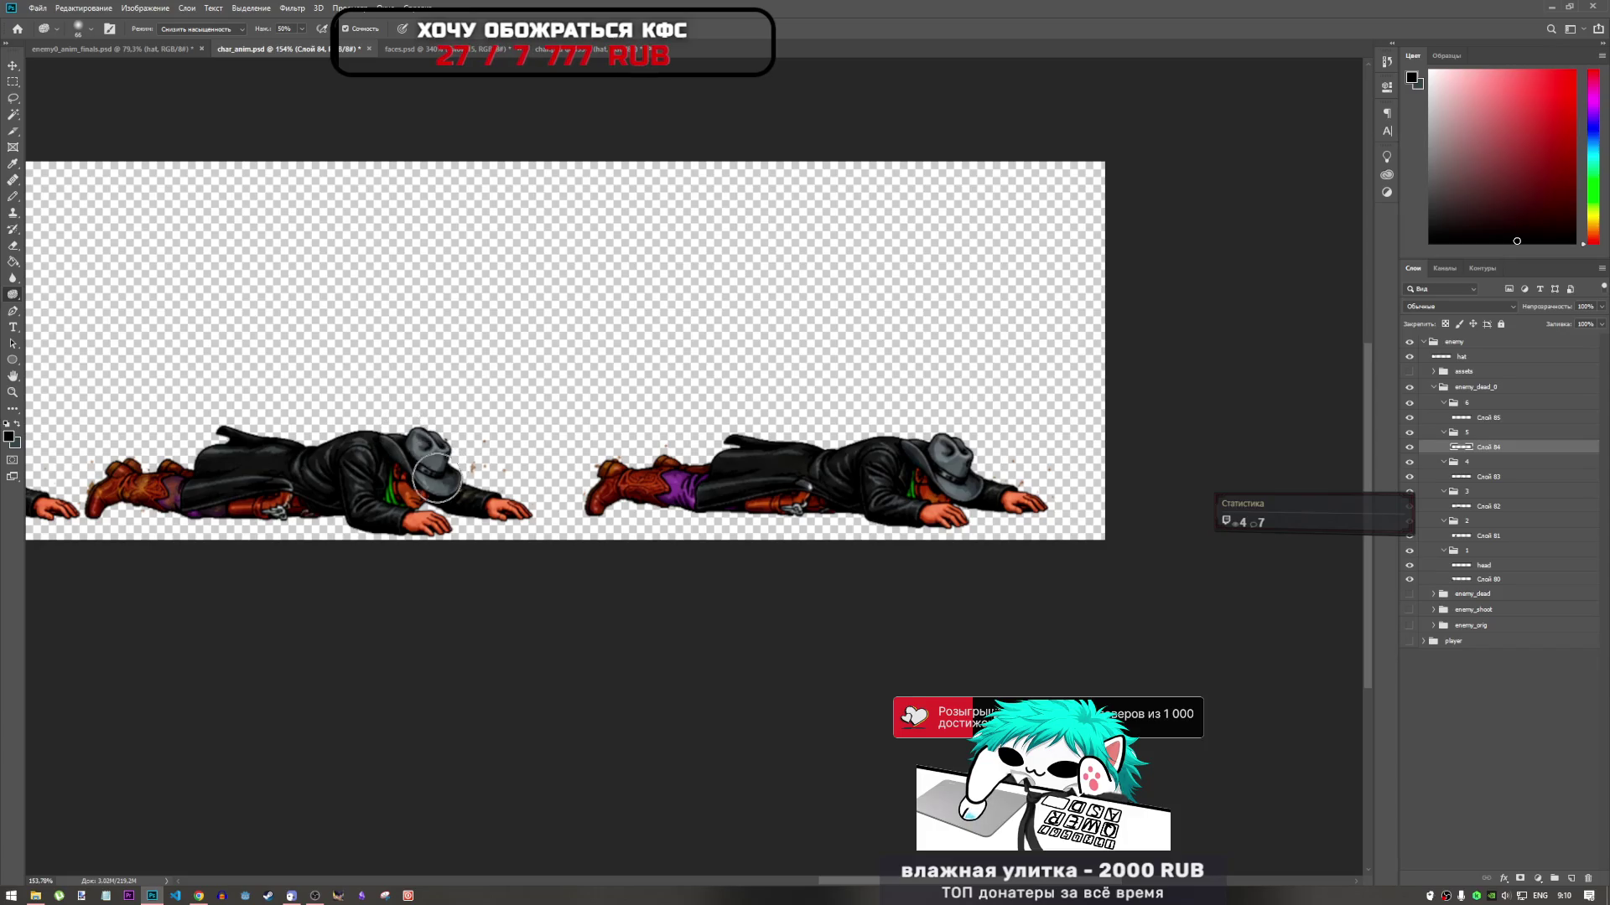
scroll(476, 440, down, 2)
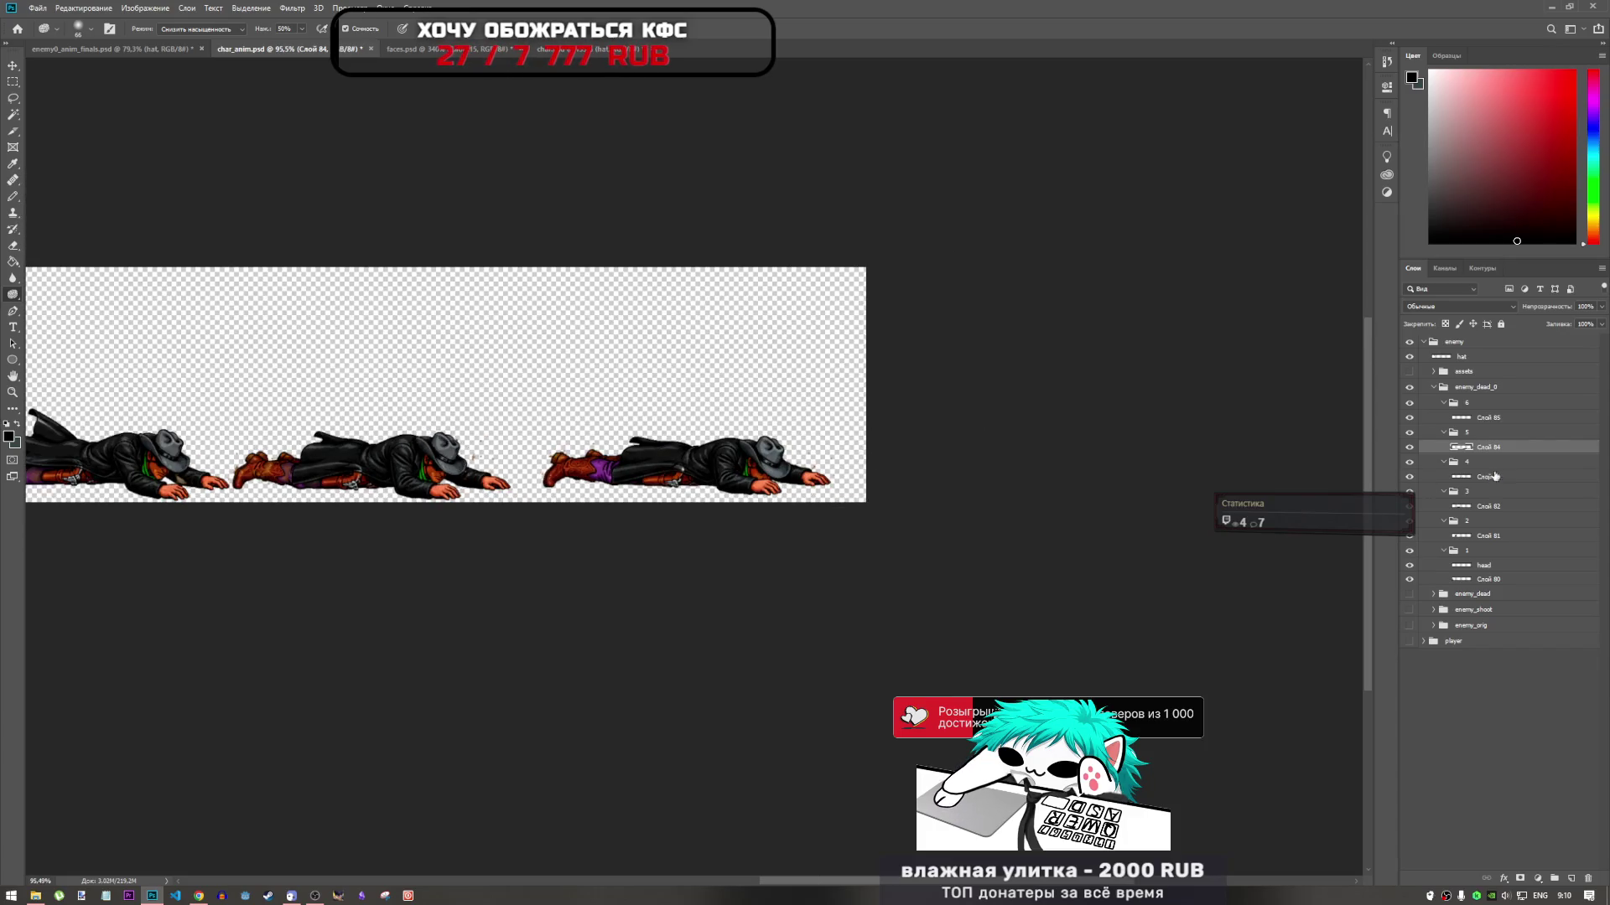
Inspect the last frames Слой 85 and Слой 84, panning across the sprite strip
click(1488, 418)
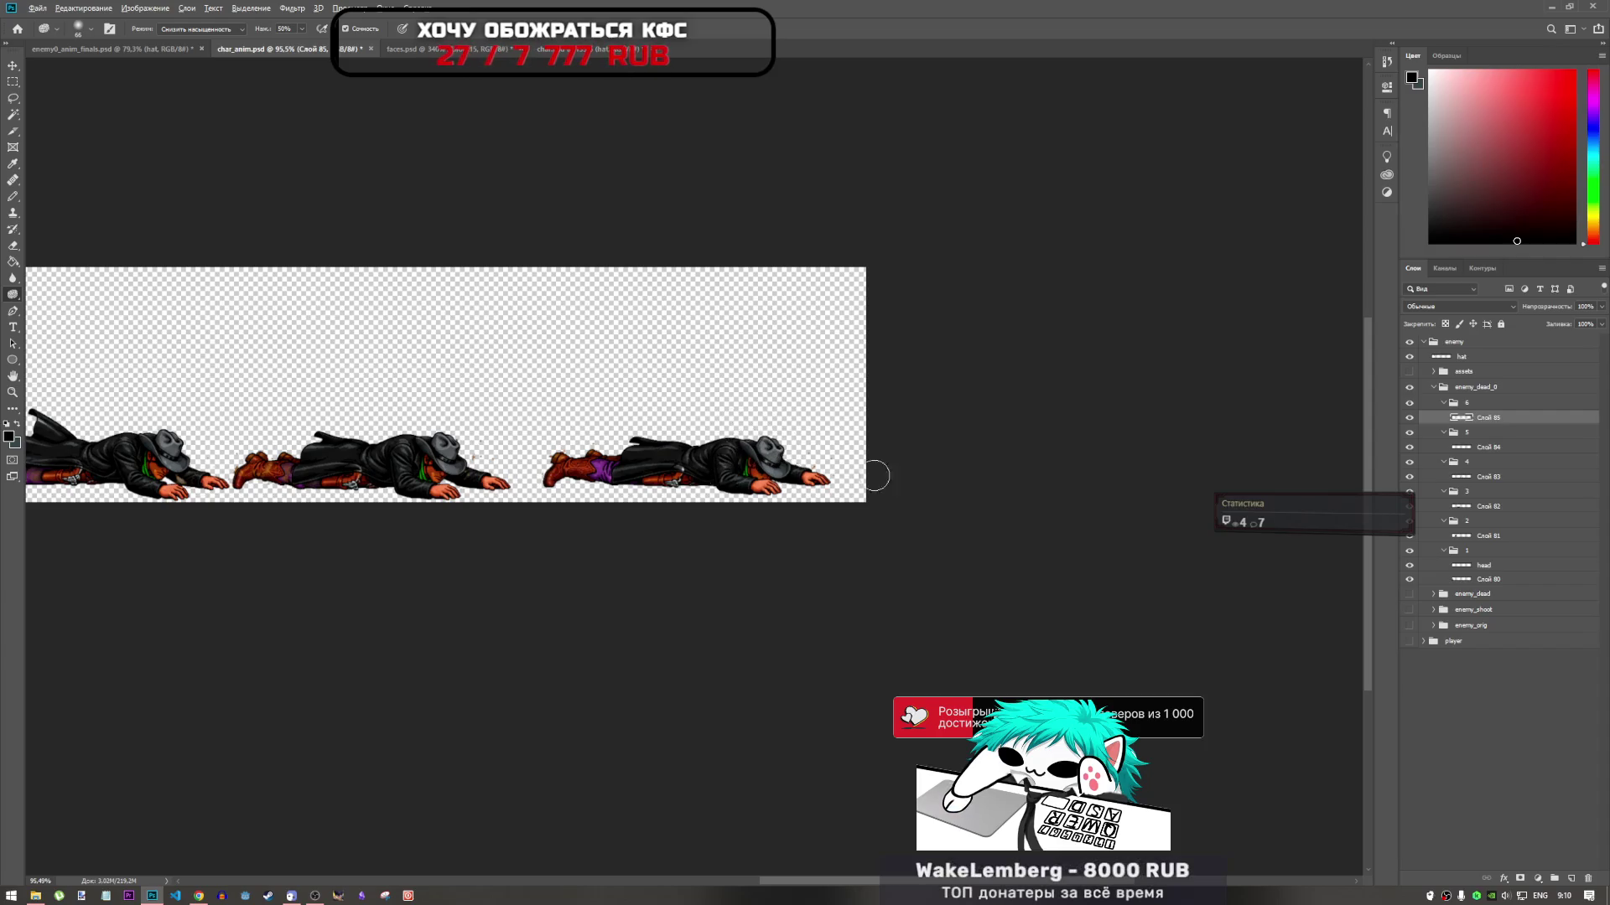
scroll(873, 471, down, 3)
scroll(690, 539, up, 5)
scroll(690, 539, up, 3)
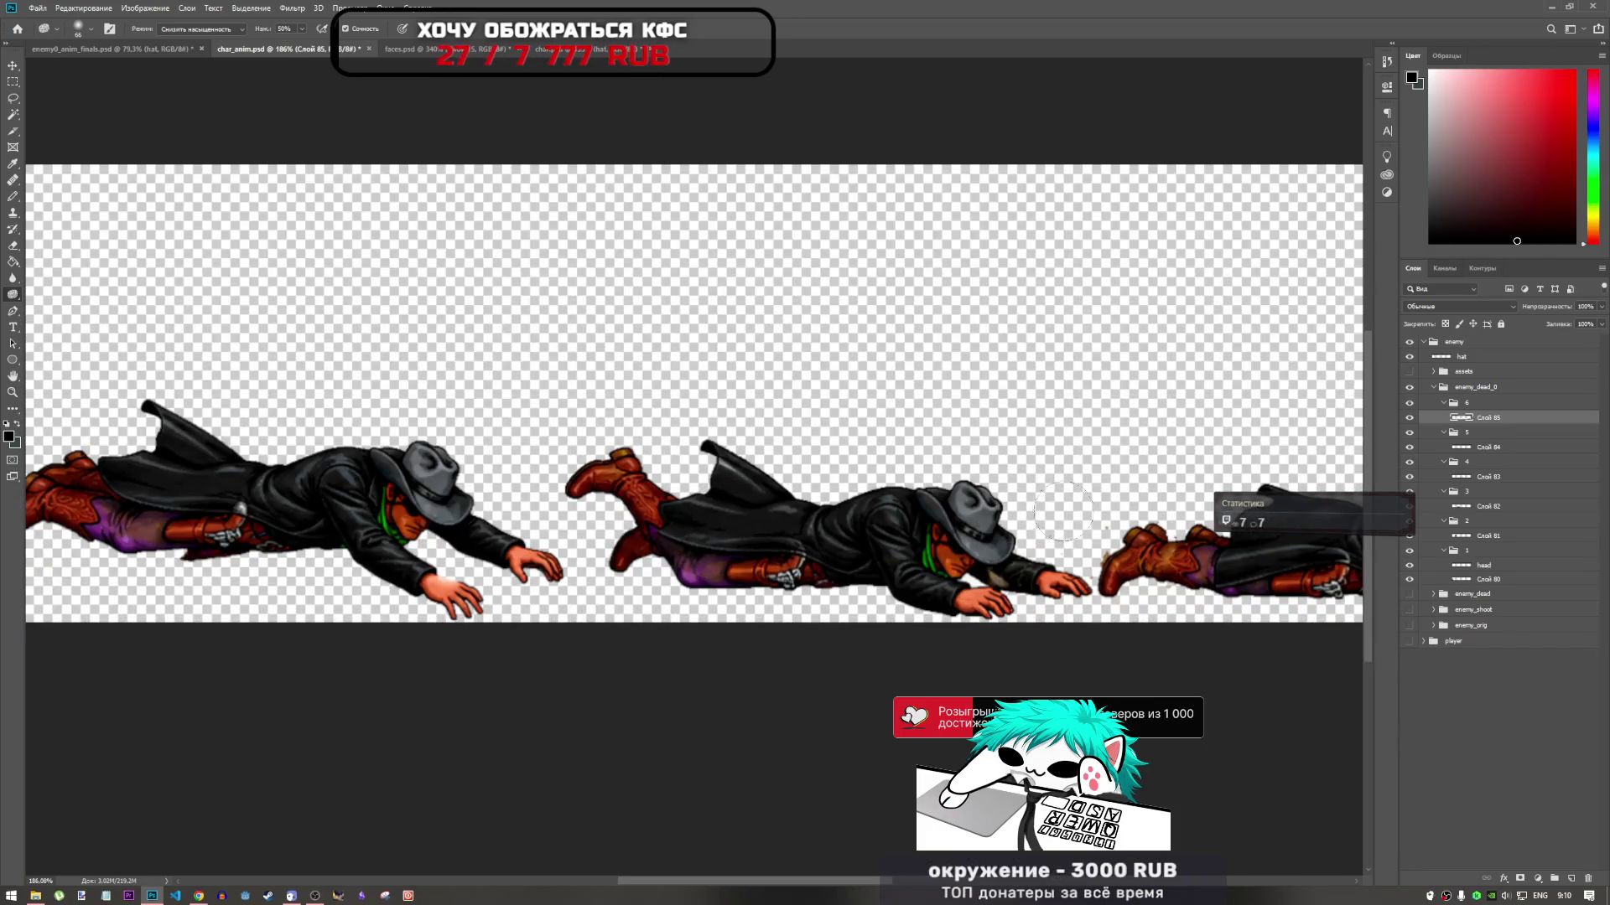
click(1482, 449)
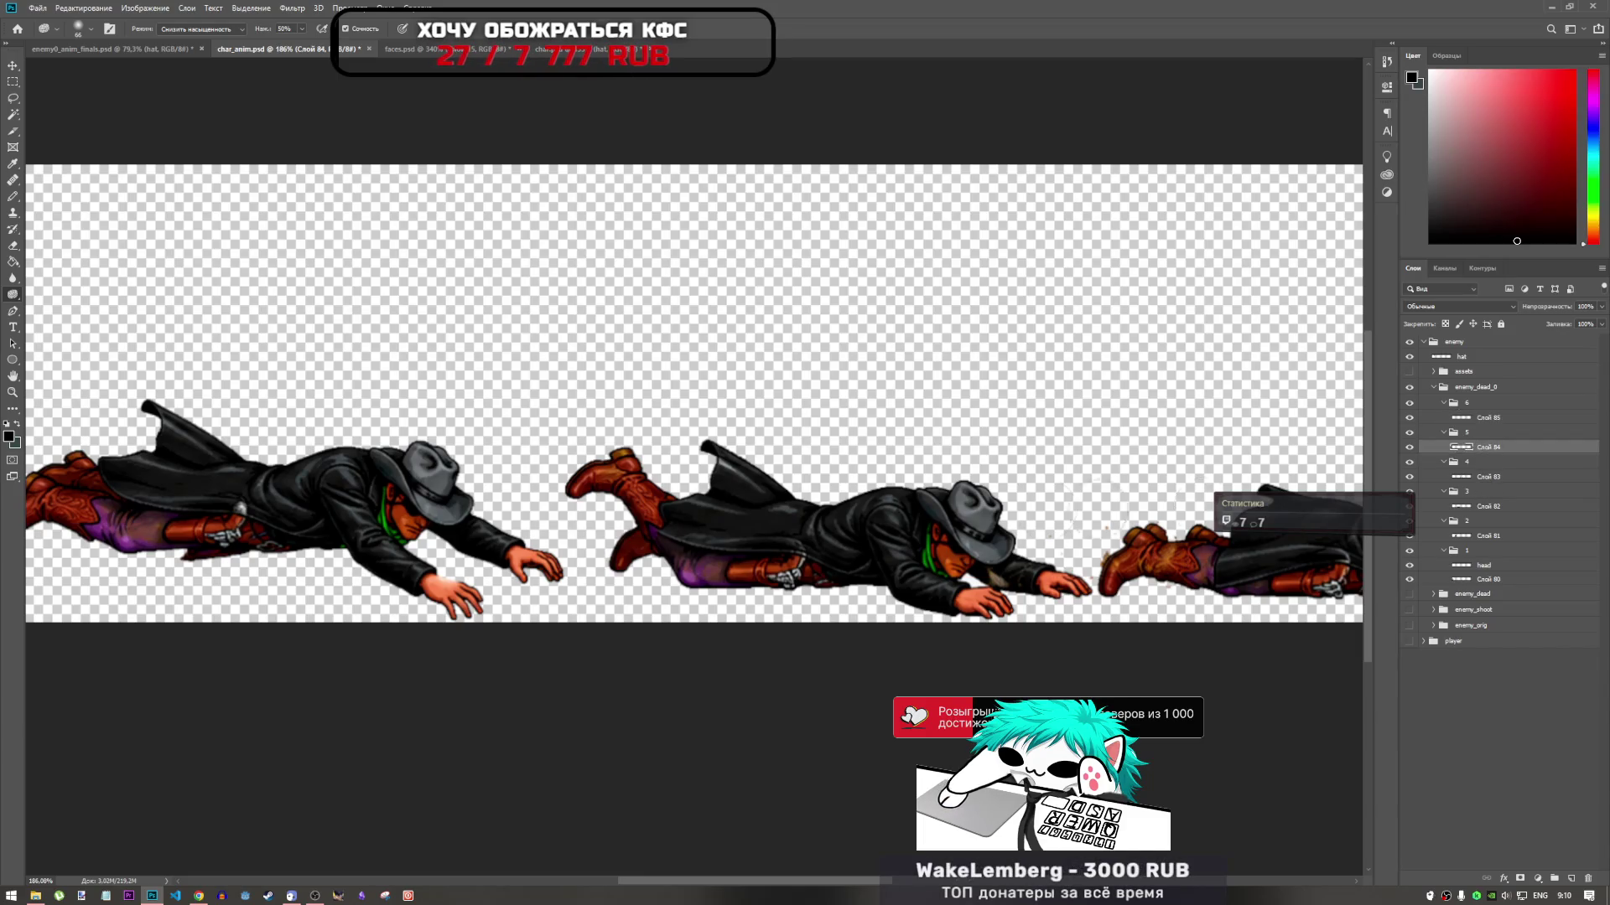
scroll(1073, 527, down, 6)
scroll(1131, 508, up, 4)
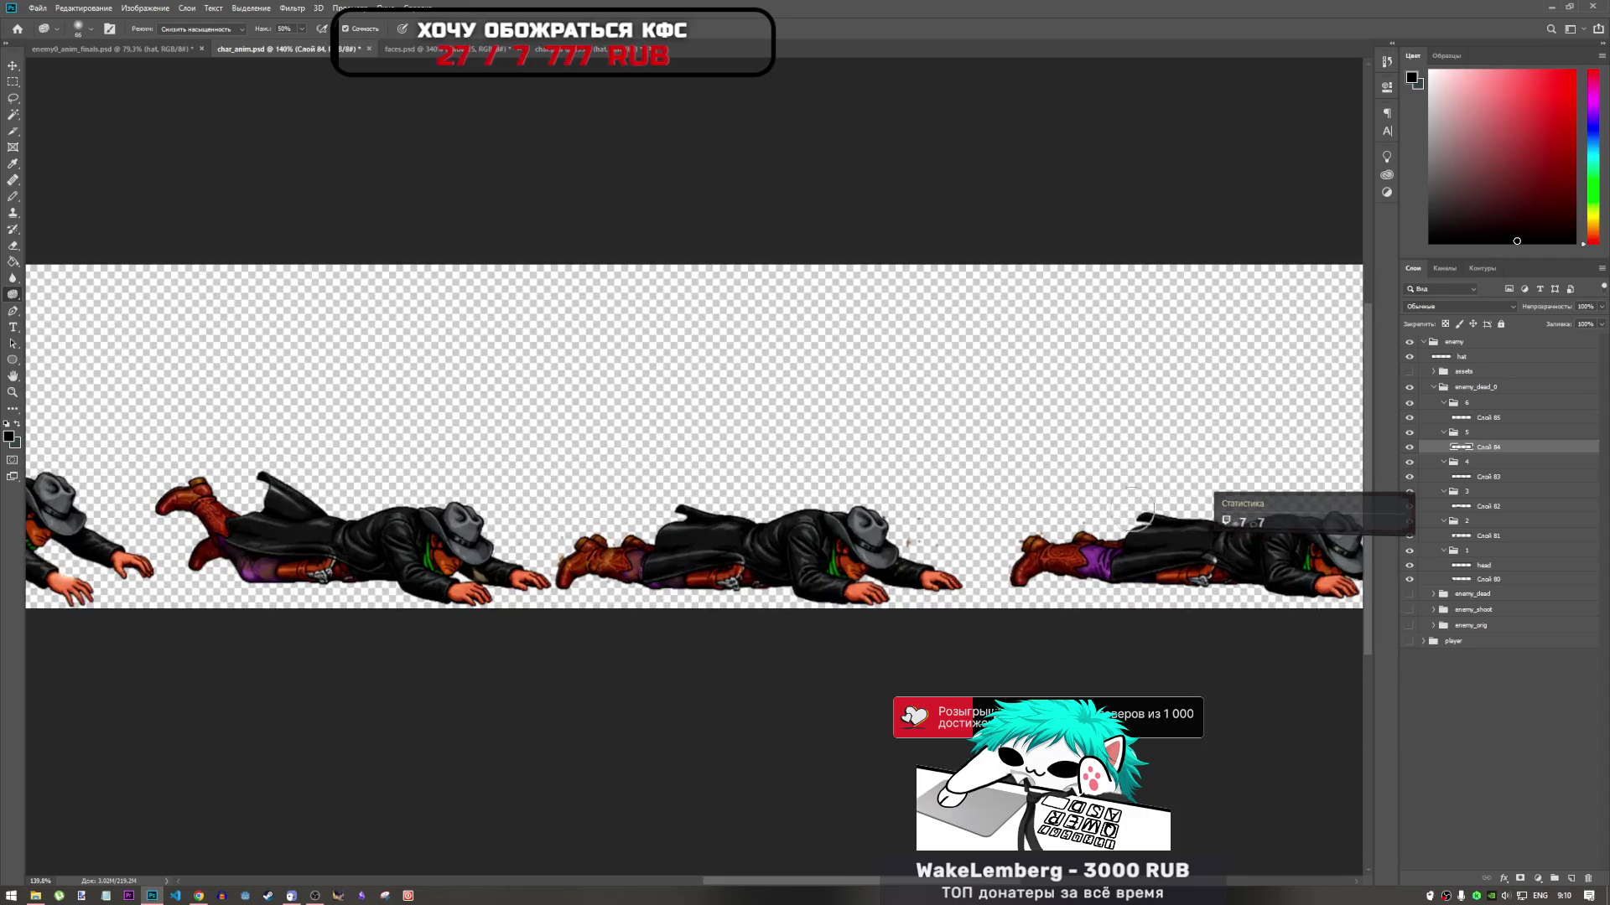
scroll(1132, 507, up, 2)
scroll(694, 398, right, 5)
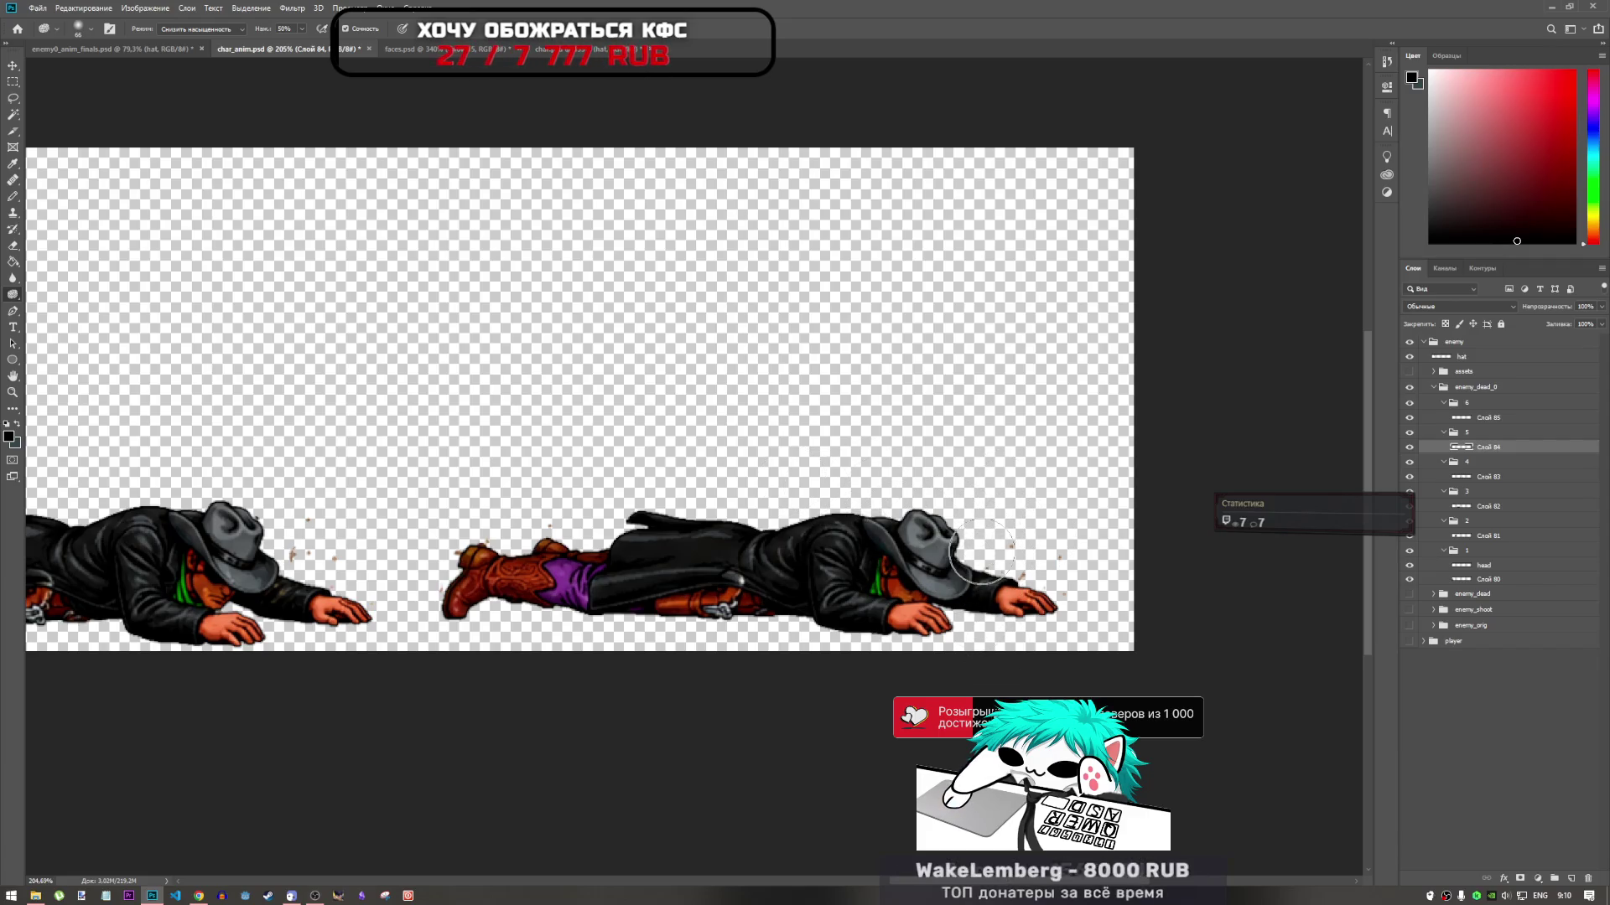
click(1489, 420)
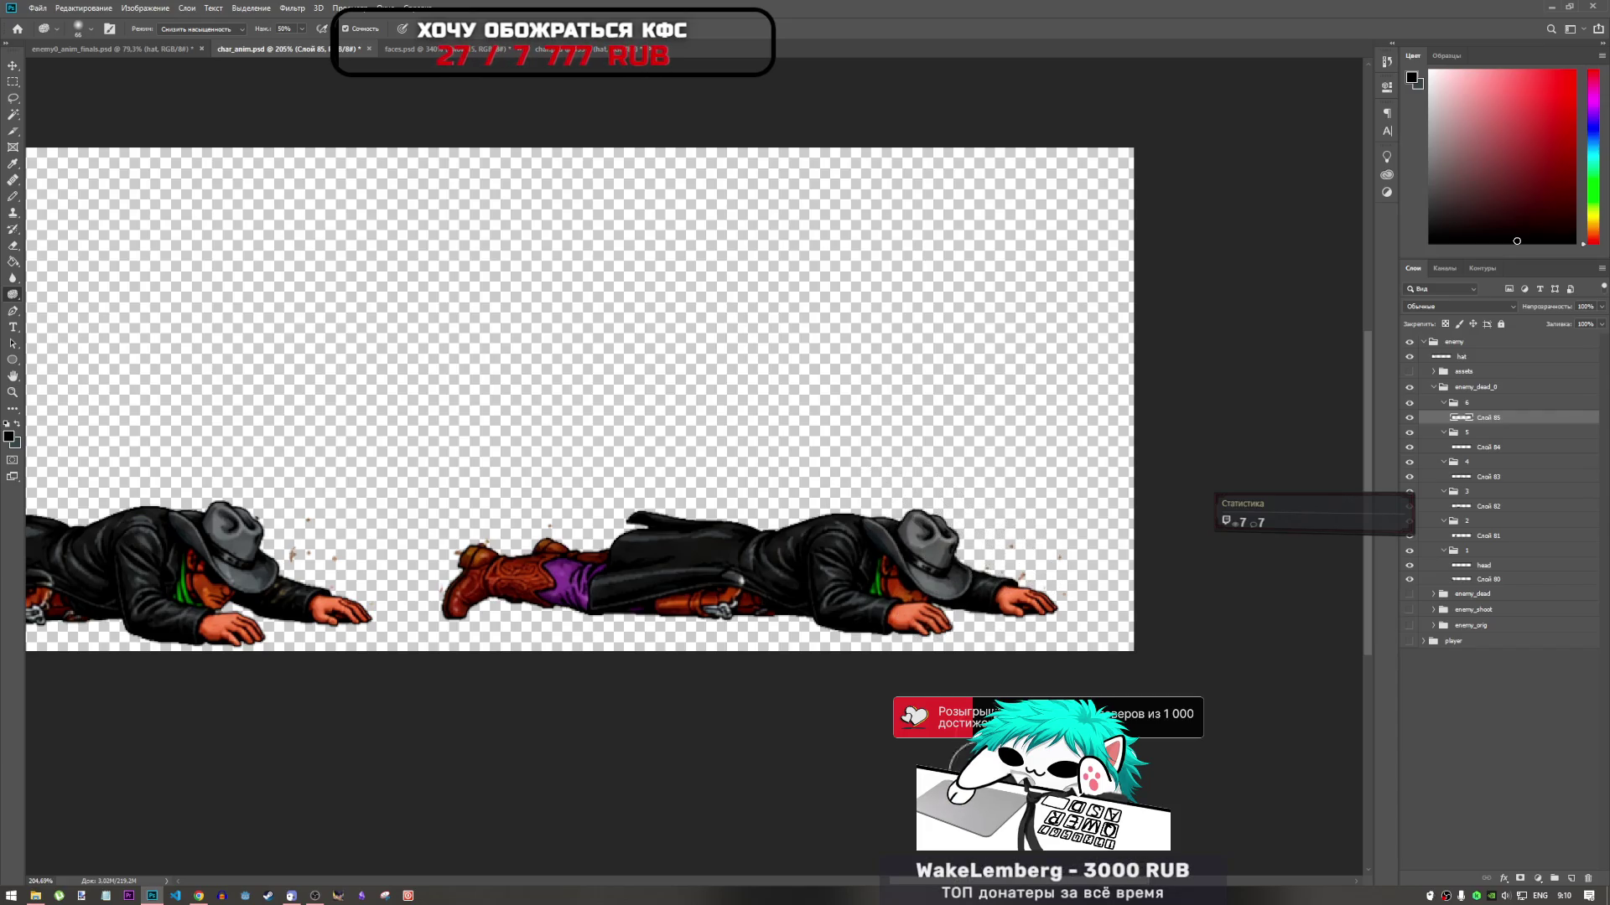
scroll(837, 692, down, 3)
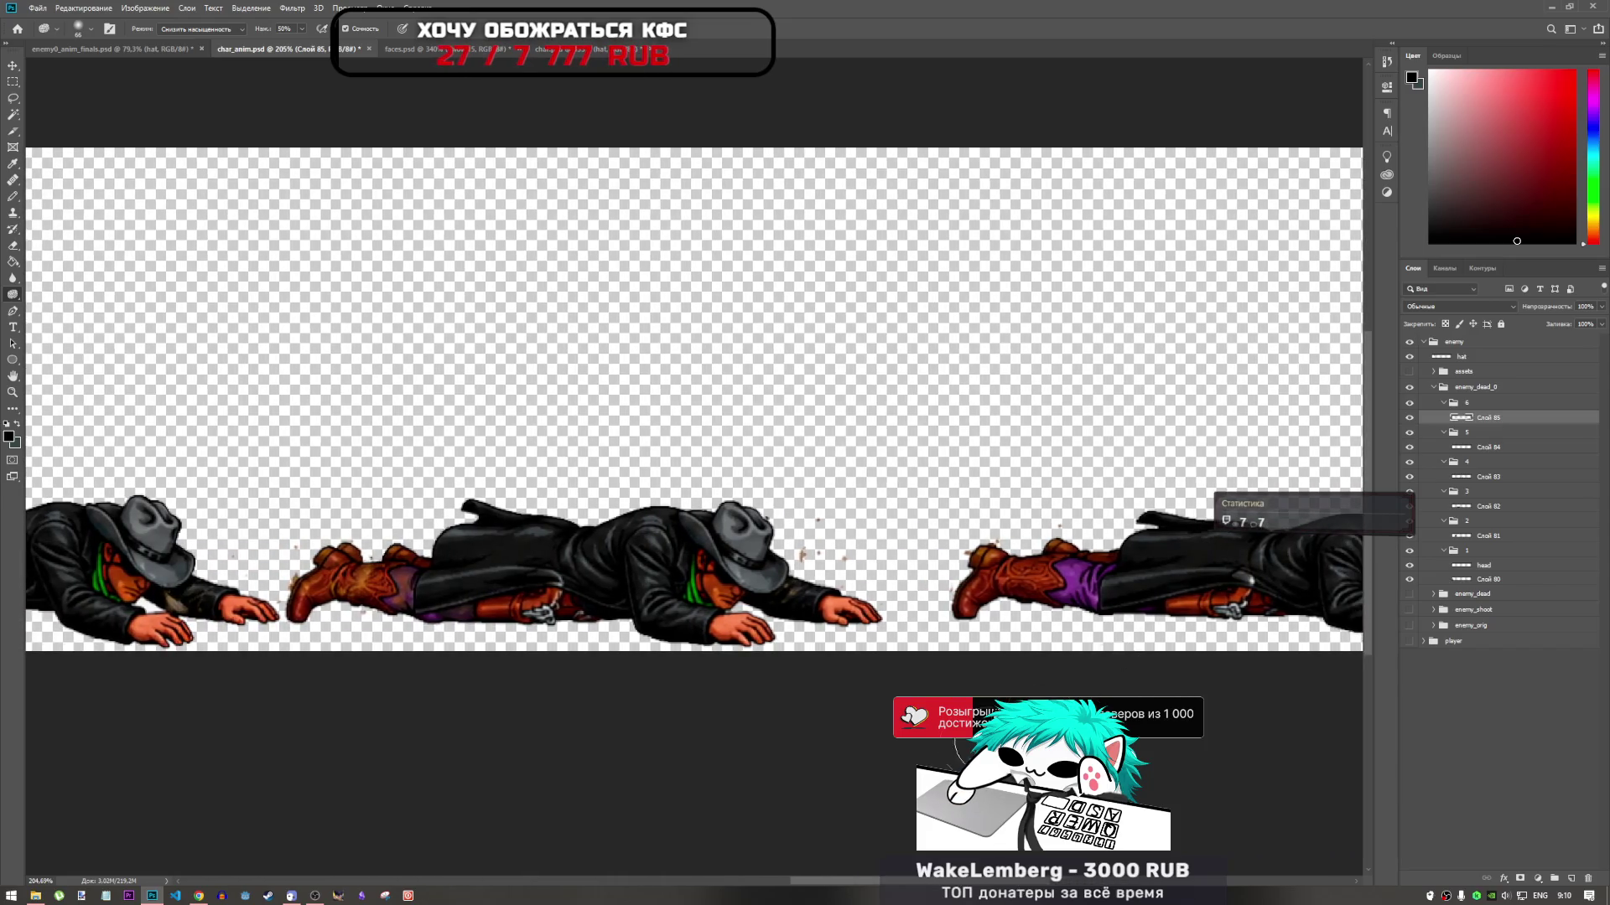
scroll(836, 692, down, 5)
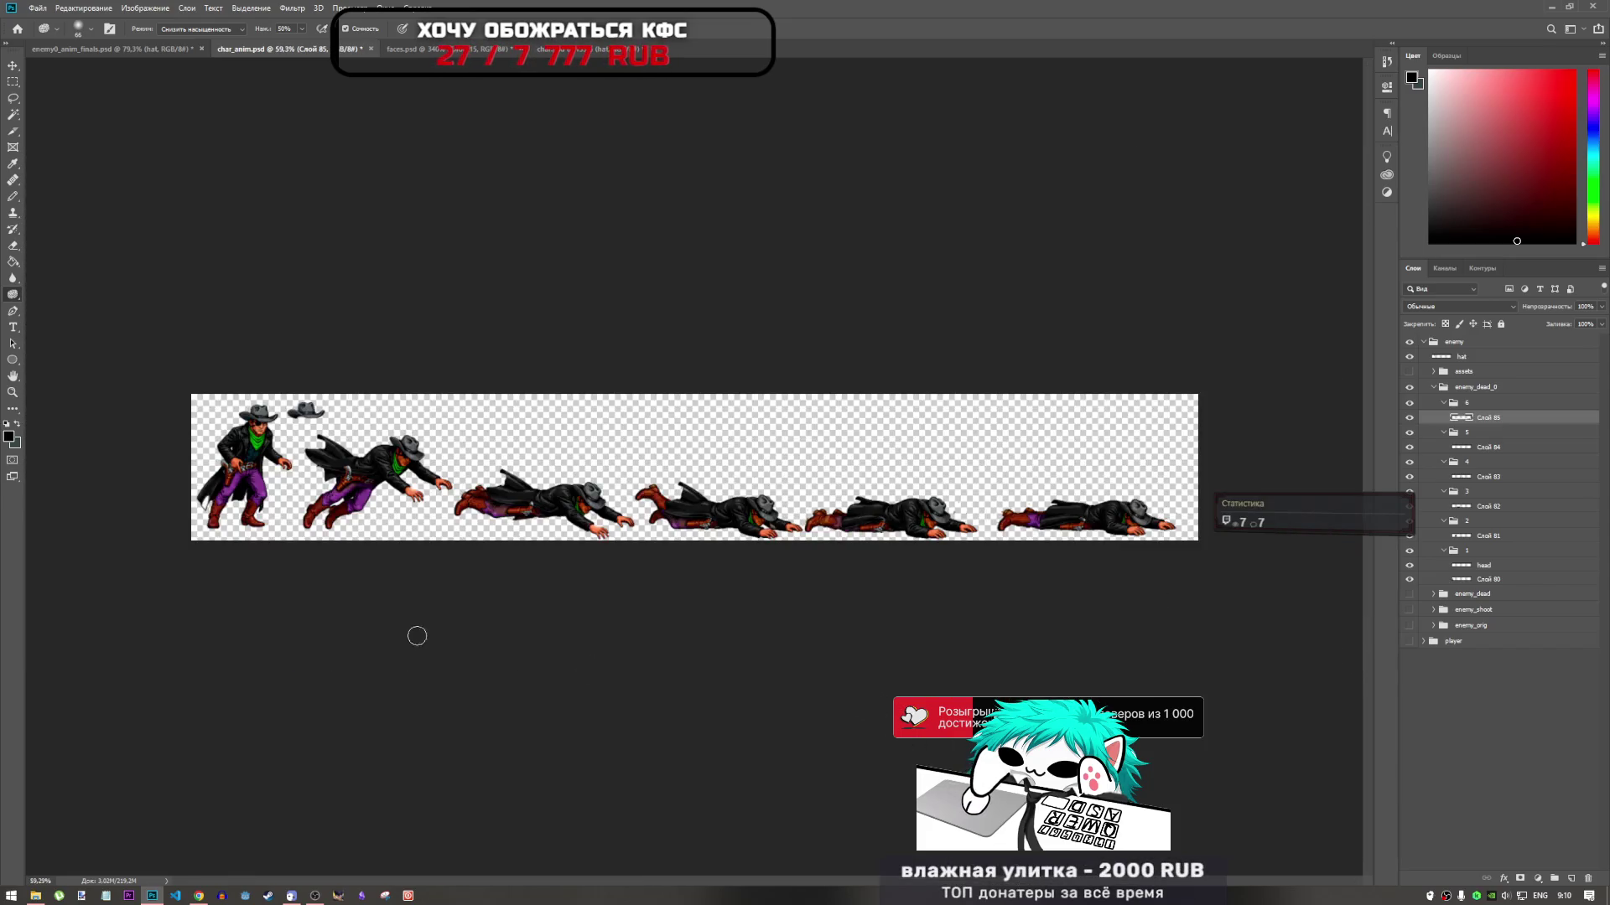
scroll(721, 520, up, 5)
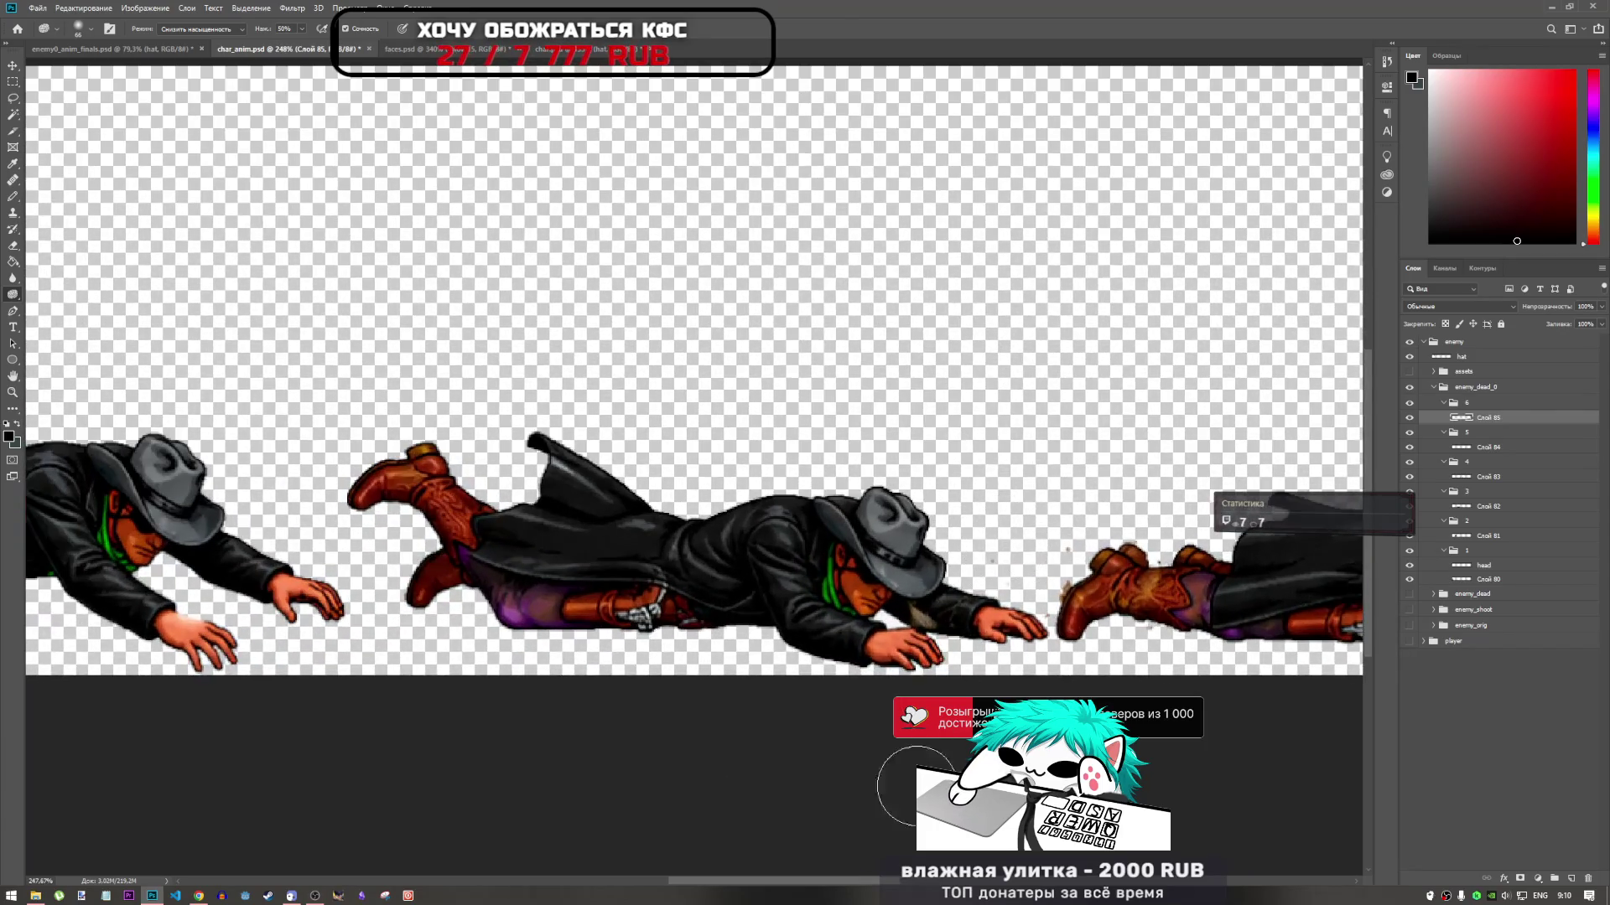
mouse_move(874, 874)
mouse_down()
mouse_move(1115, 873)
mouse_move(855, 876)
mouse_up()
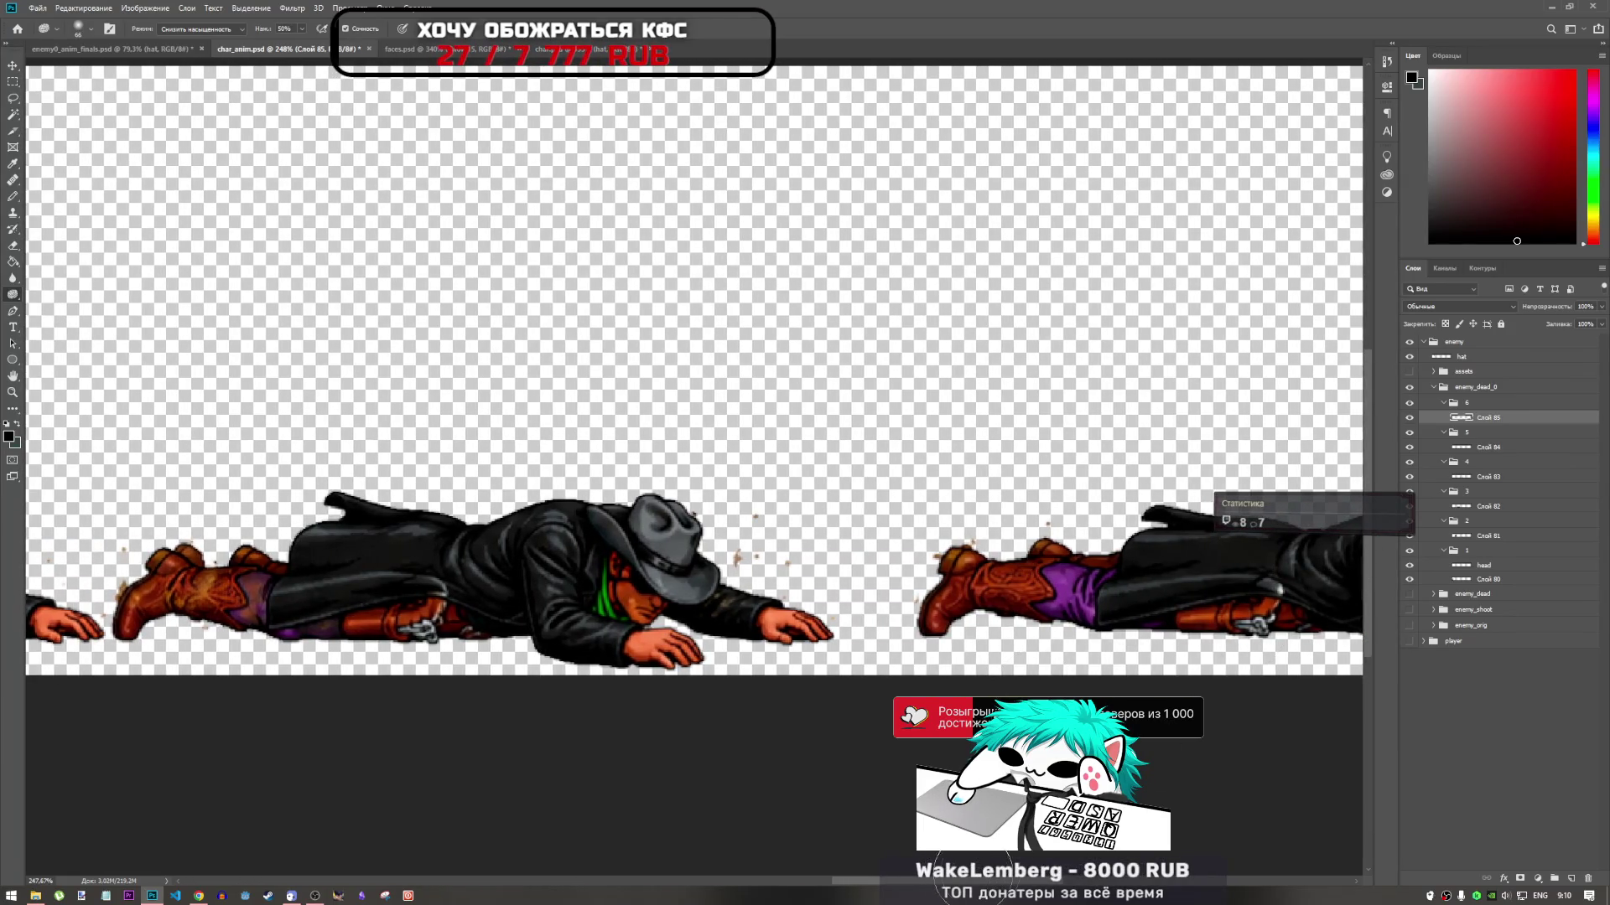
drag(855, 876, 1131, 877)
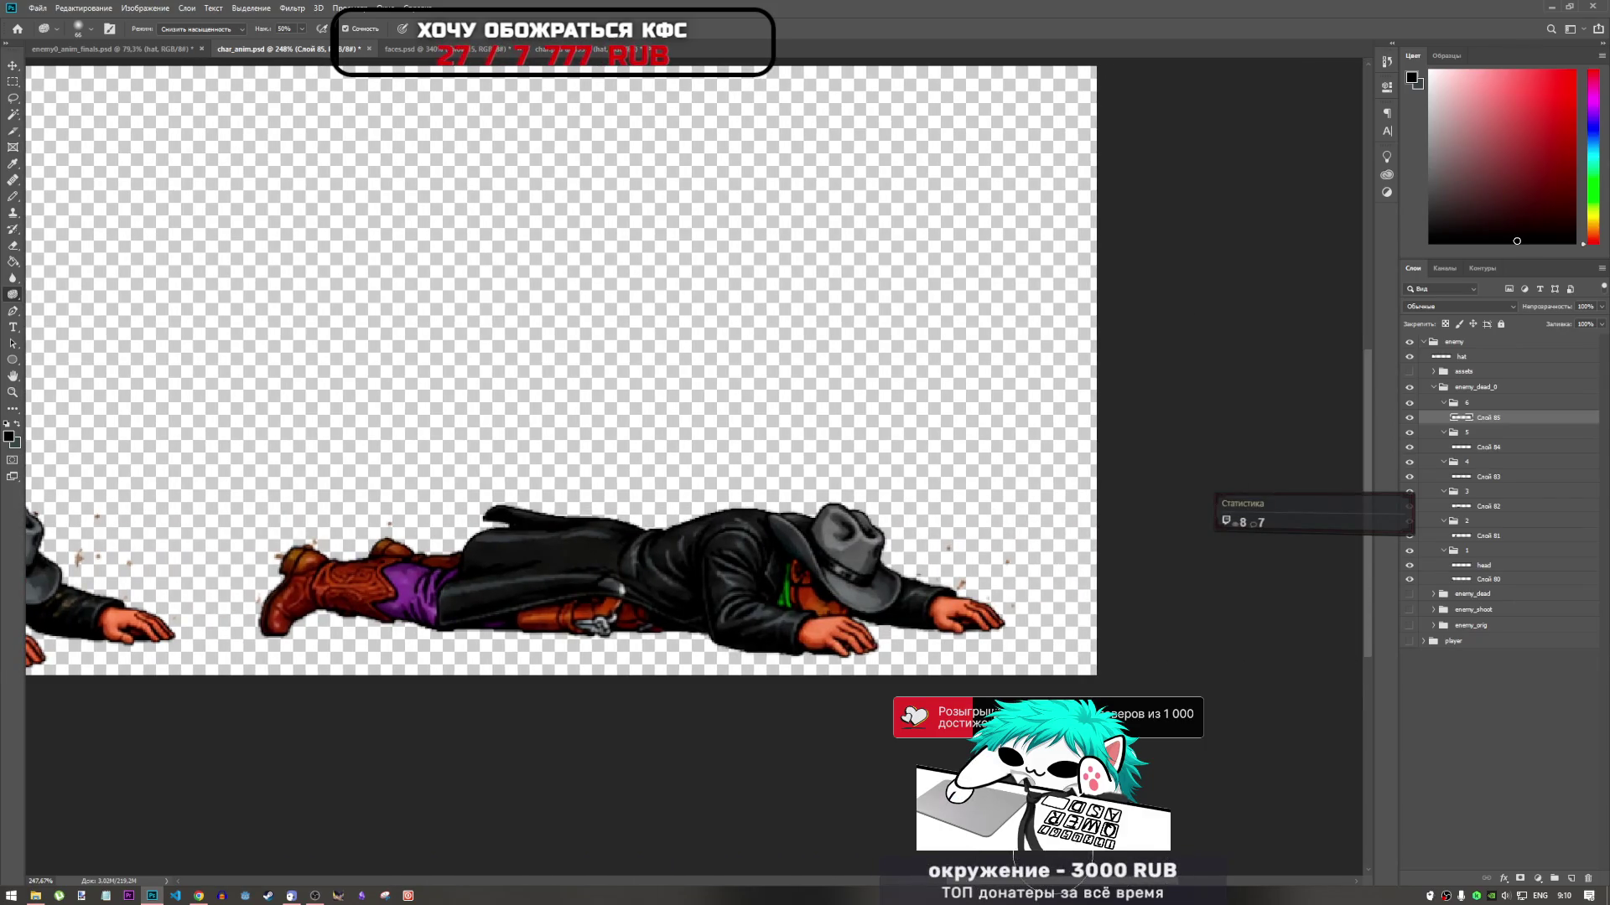
drag(1065, 880, 835, 880)
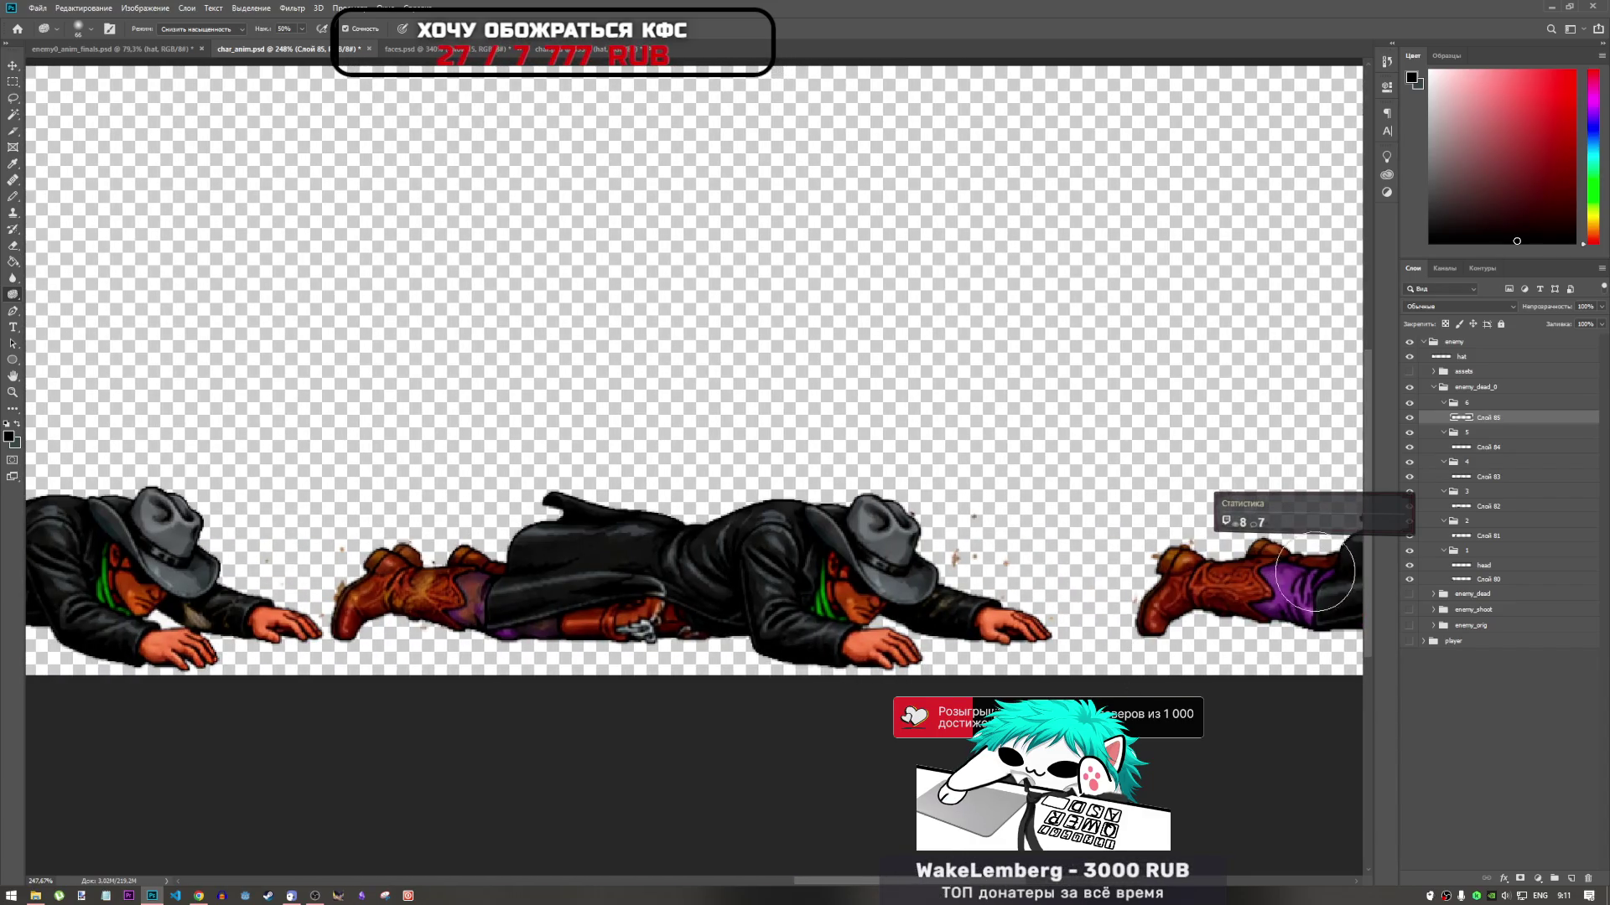
Step back through Слой 84, 83, 82, 81 and 80 to the head layer, viewing the strip
click(1477, 447)
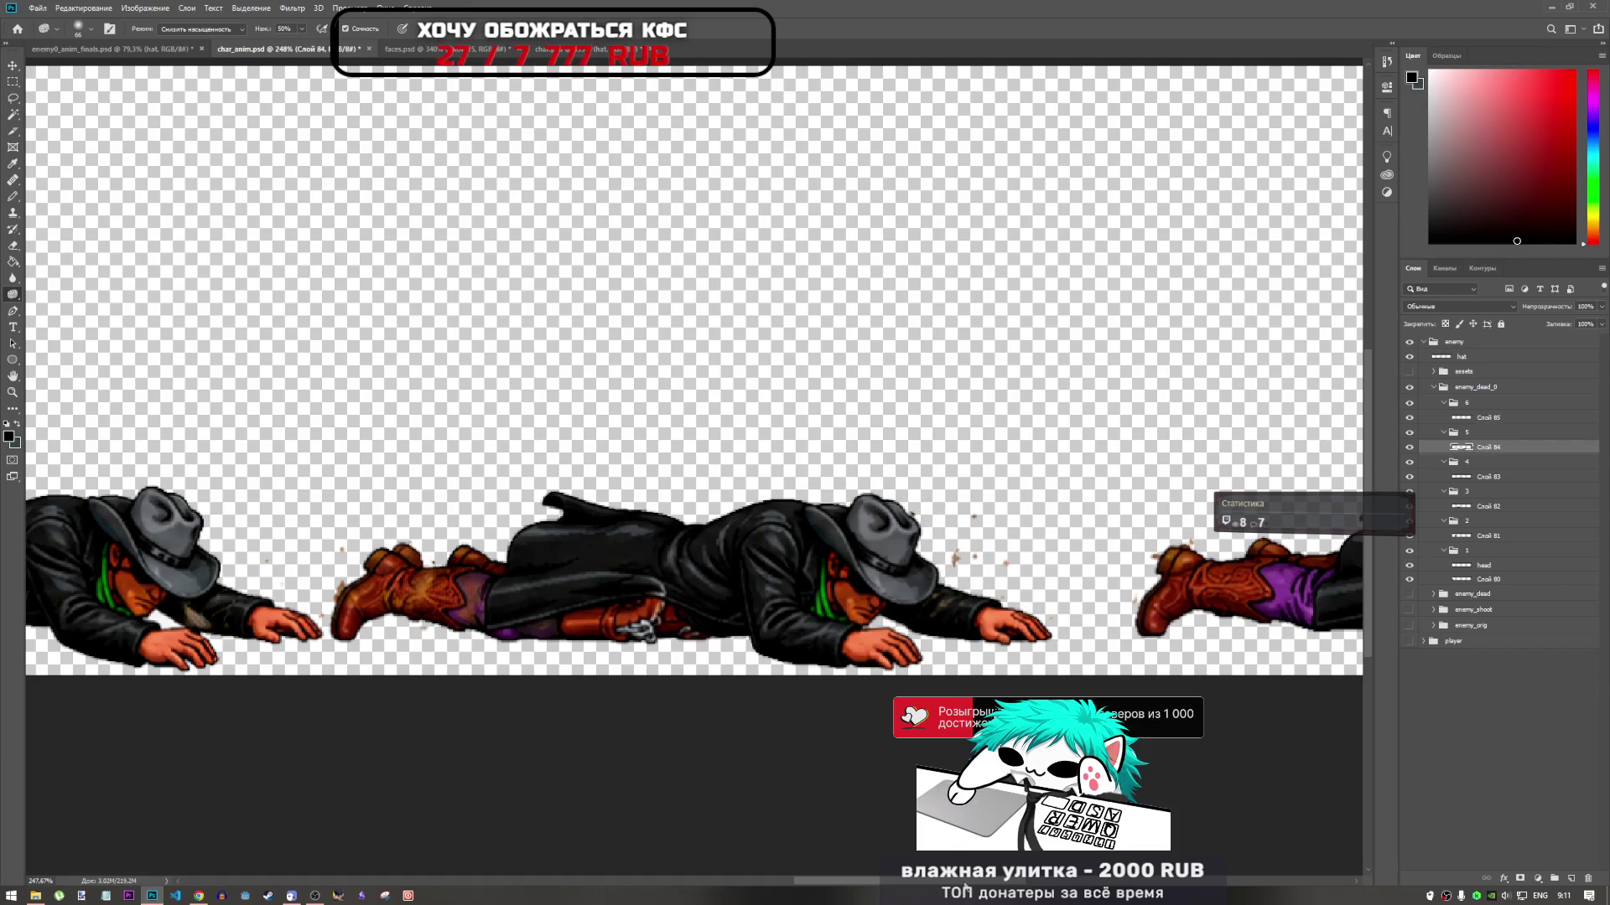
scroll(964, 887, left, 5)
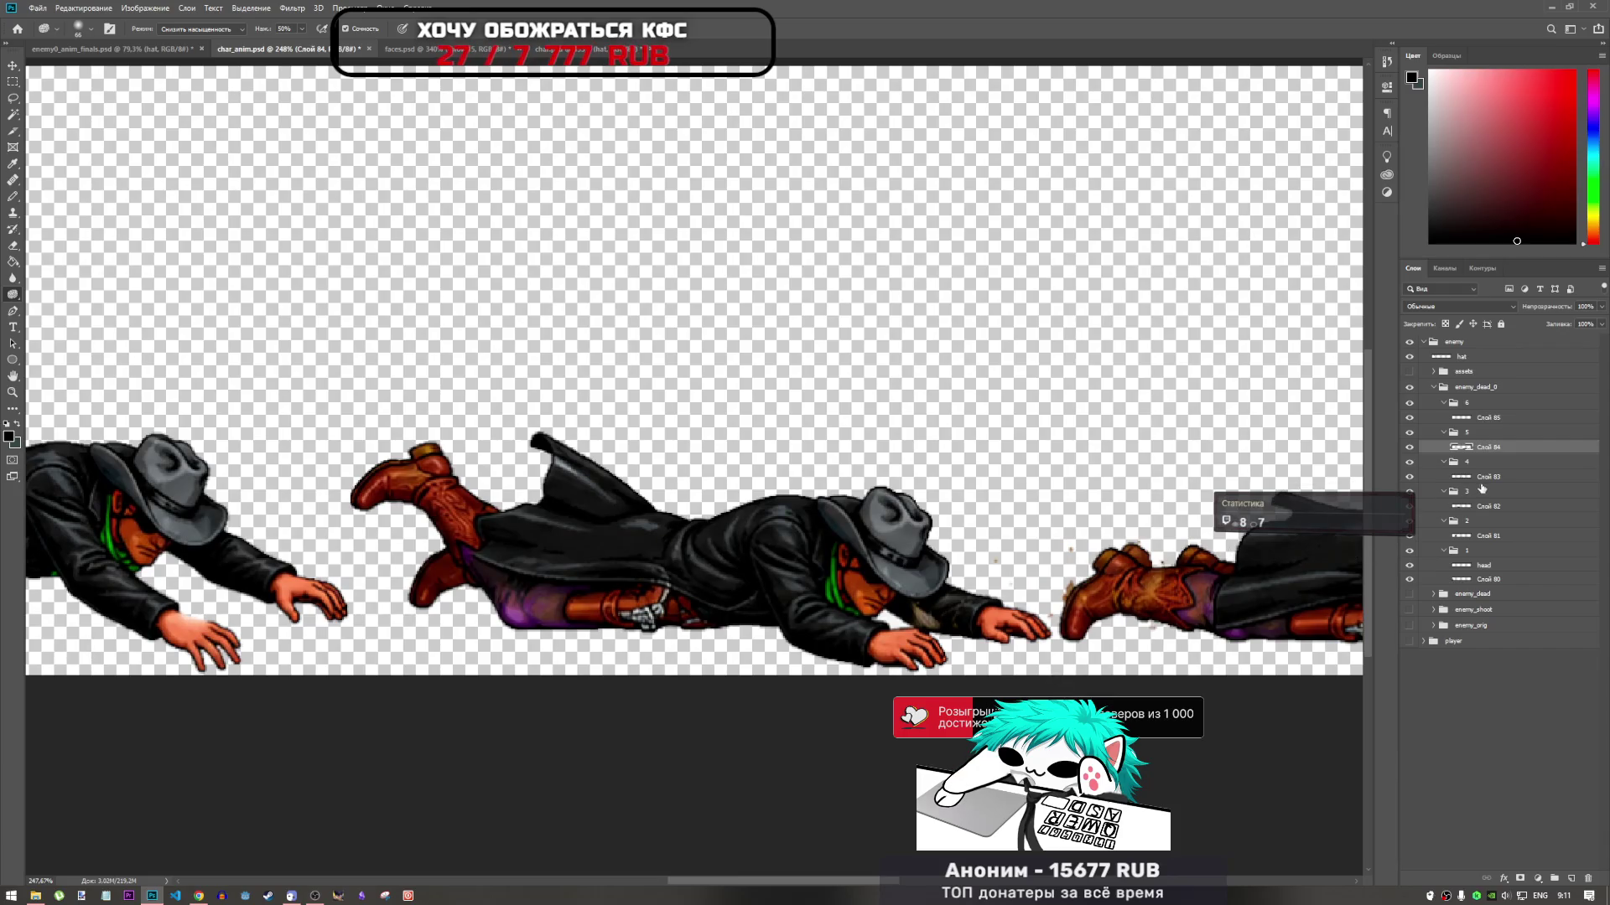
click(1484, 478)
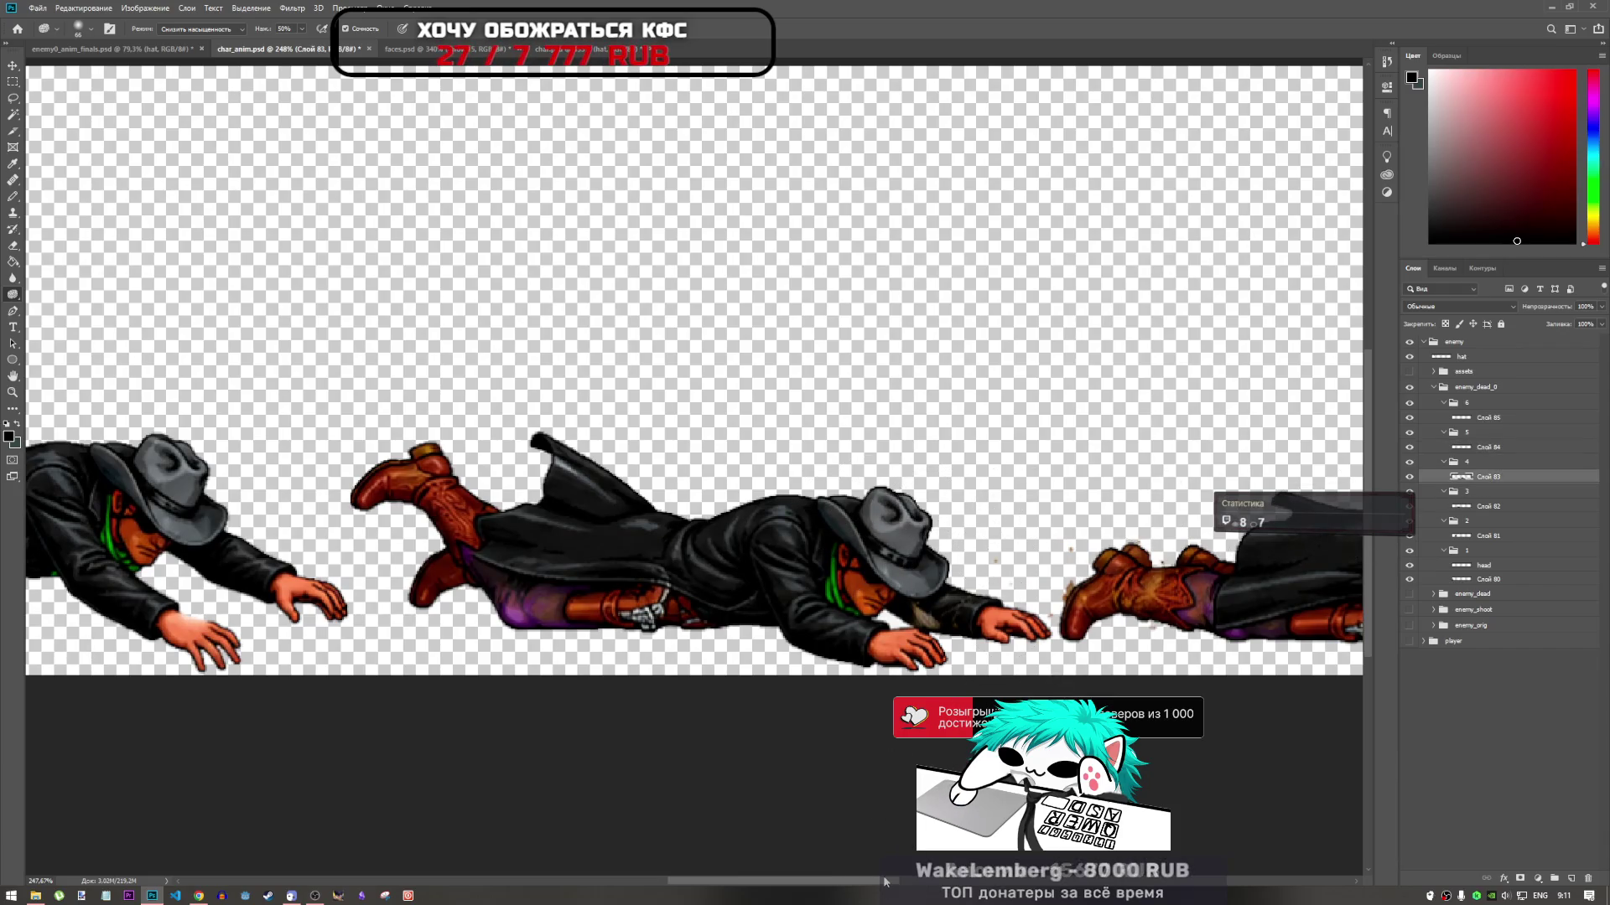
scroll(885, 881, left, 5)
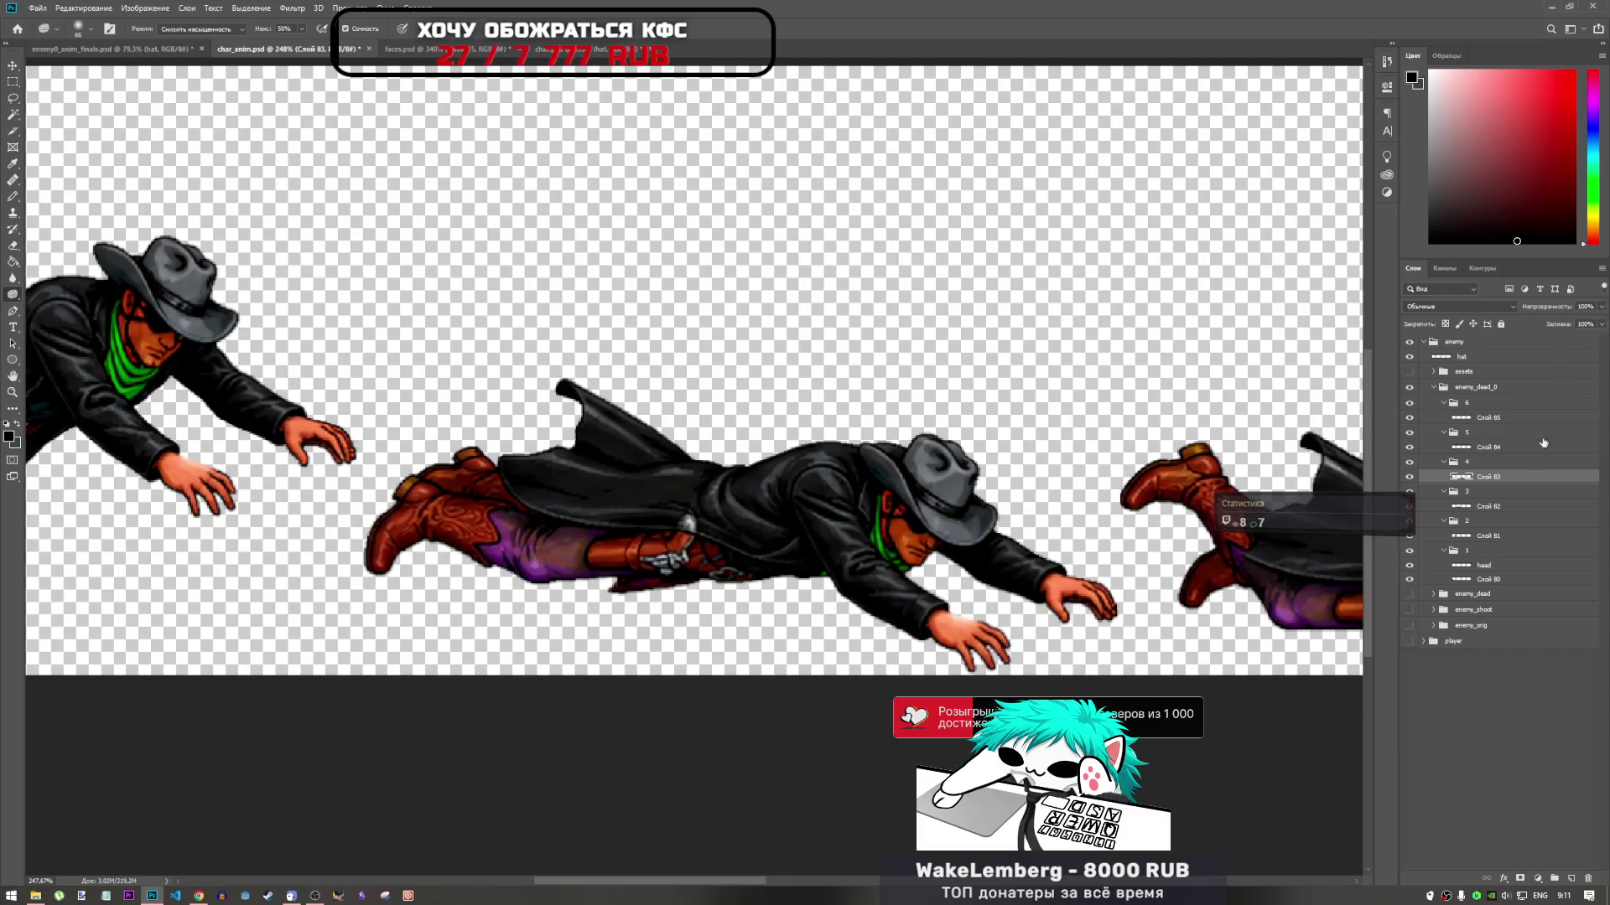
click(1494, 508)
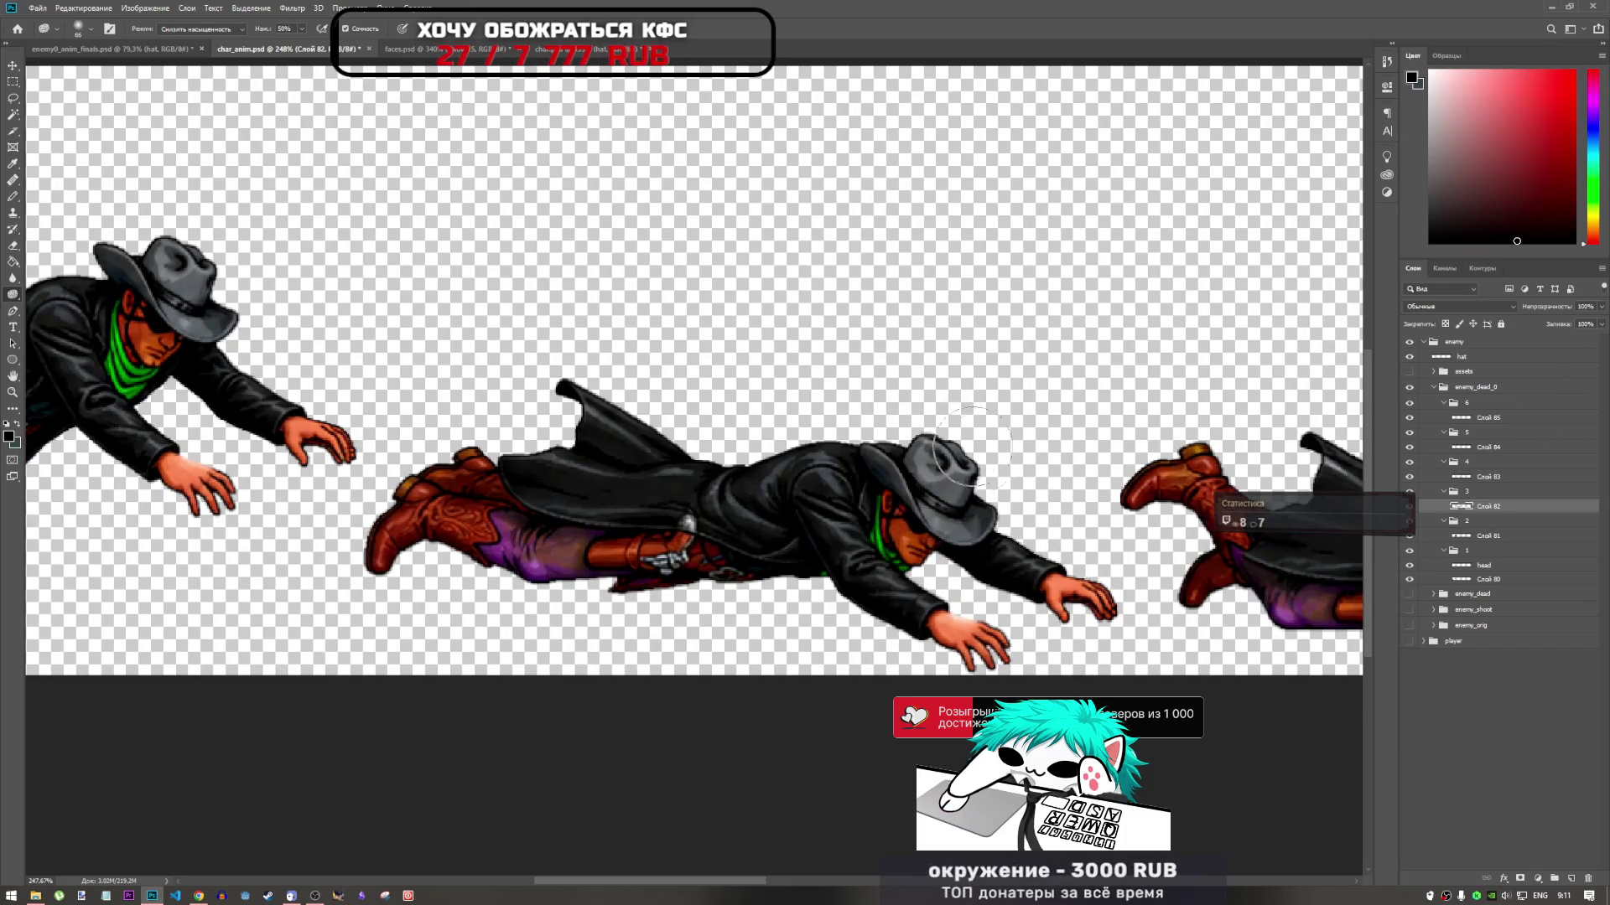
scroll(741, 880, left, 5)
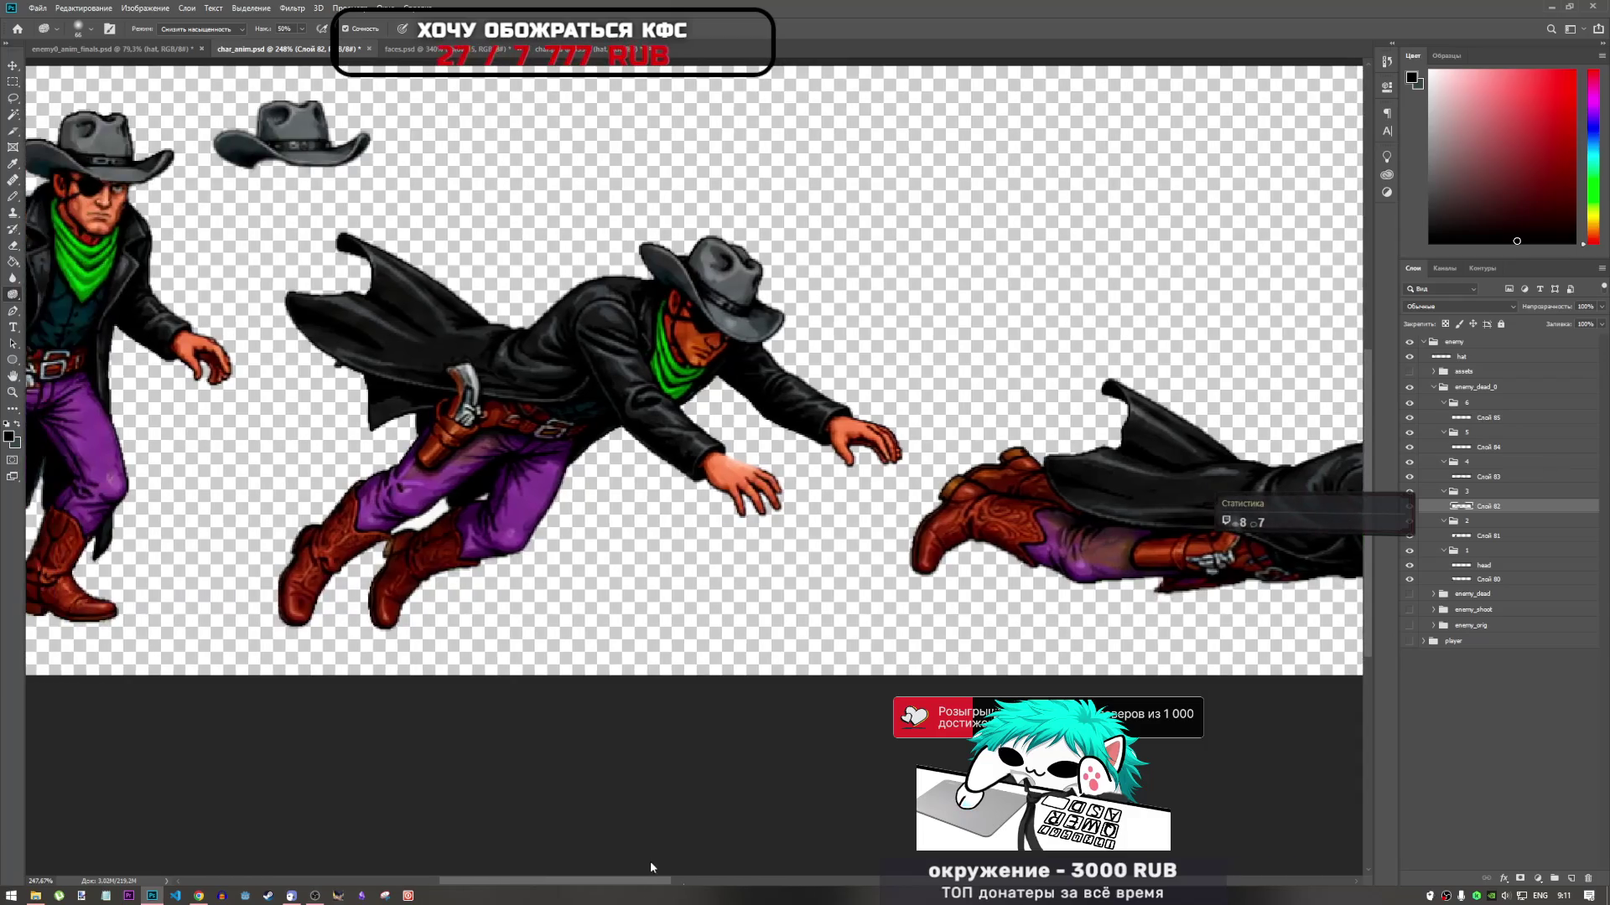
click(1490, 538)
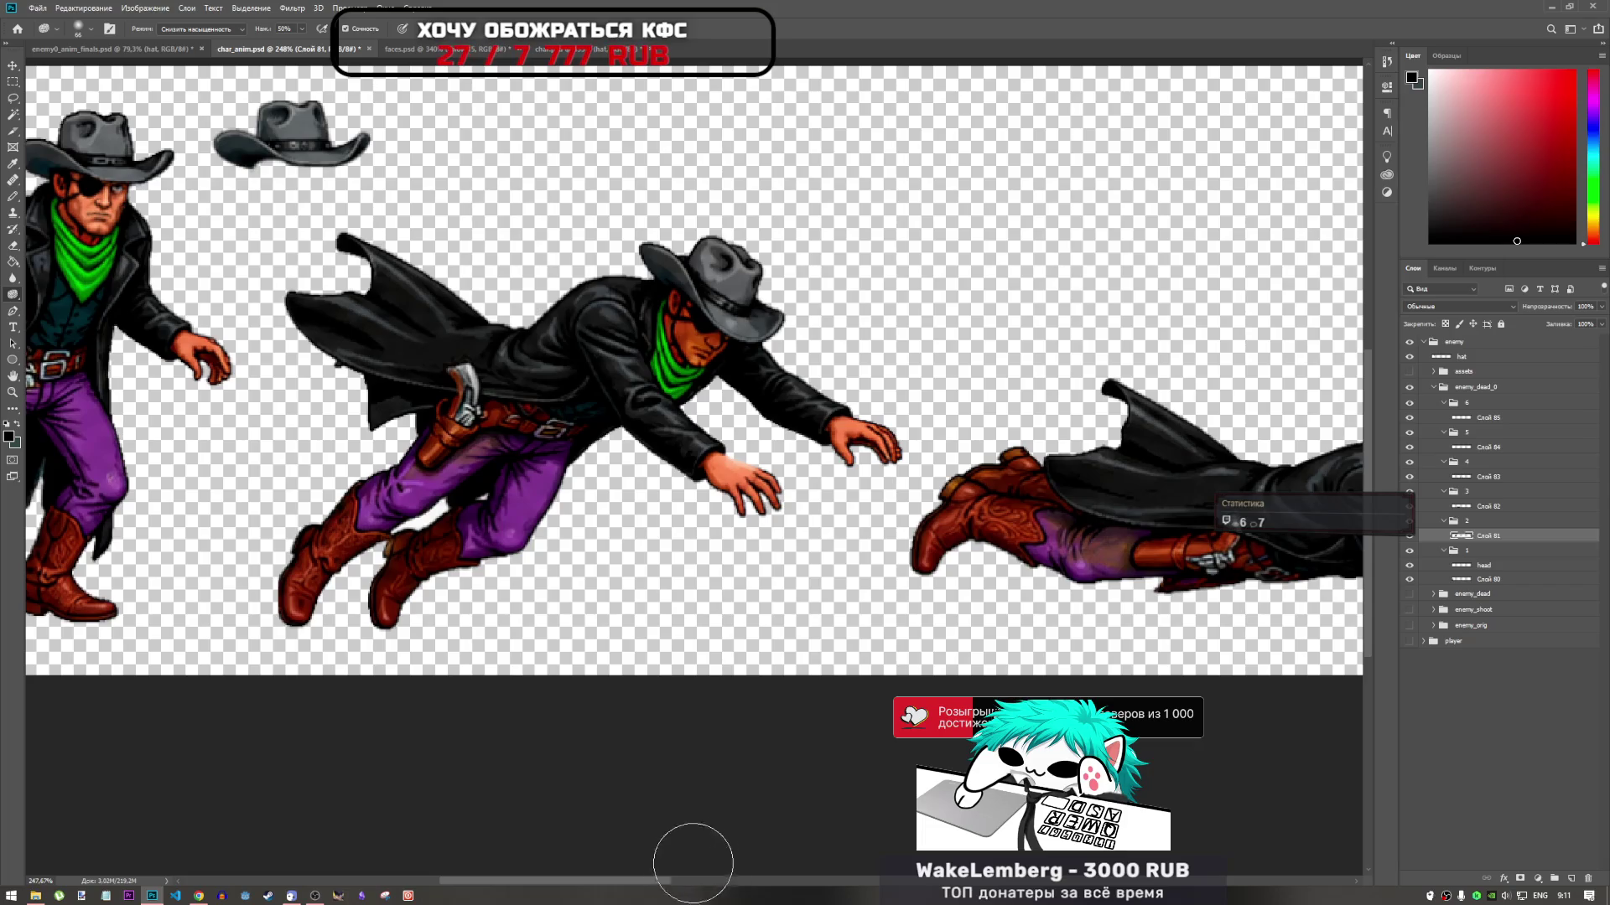
scroll(650, 880, left, 5)
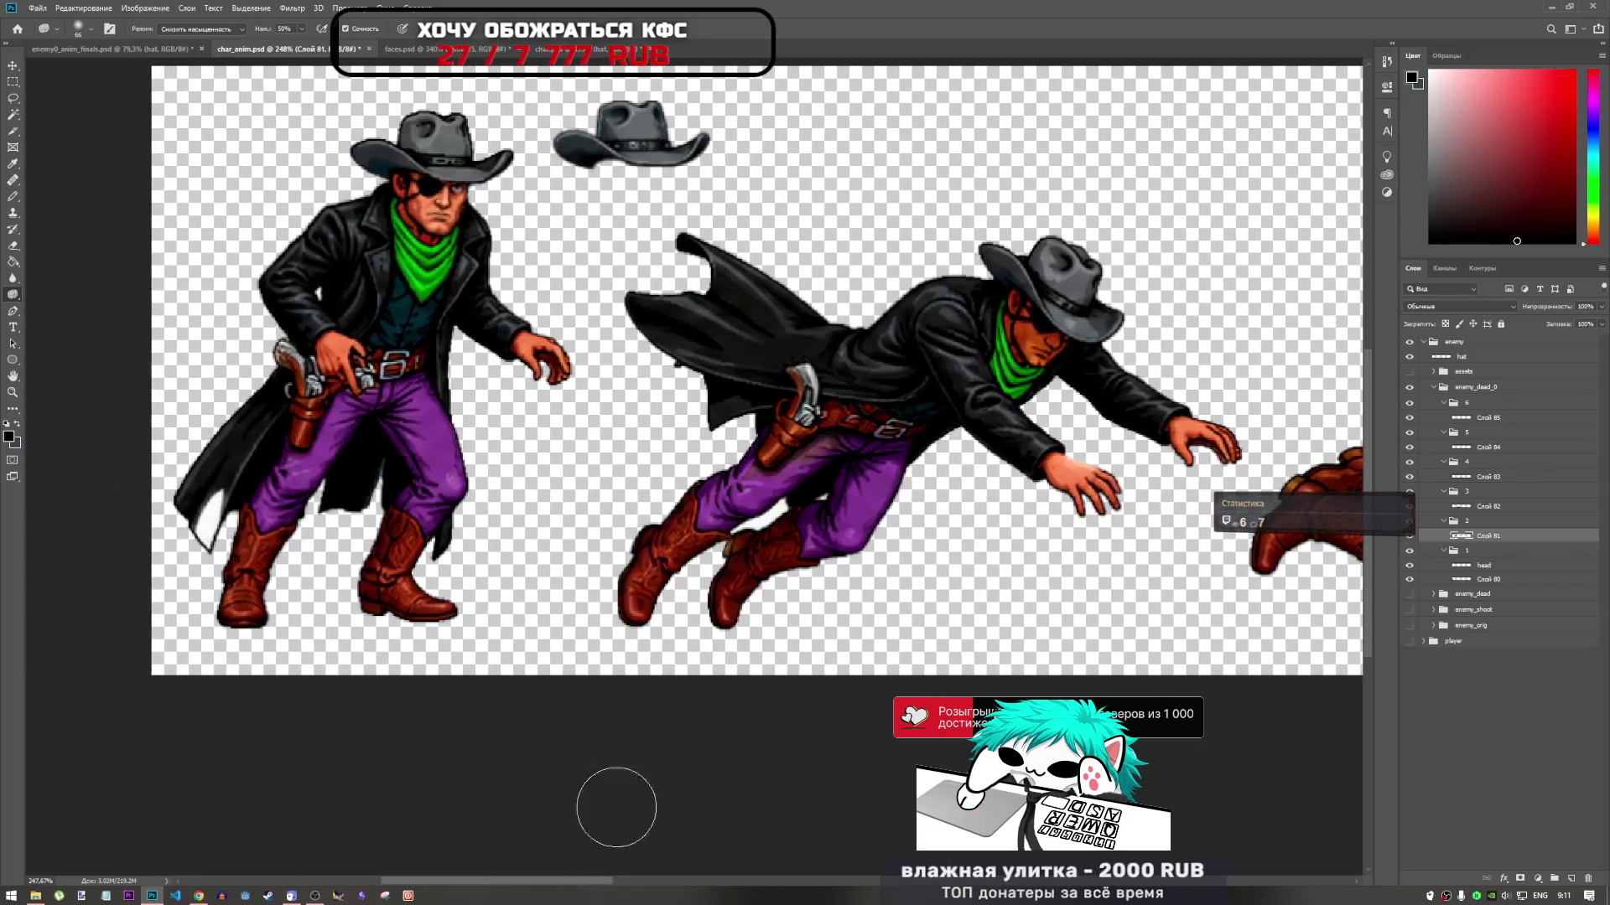
scroll(600, 393, up, 2)
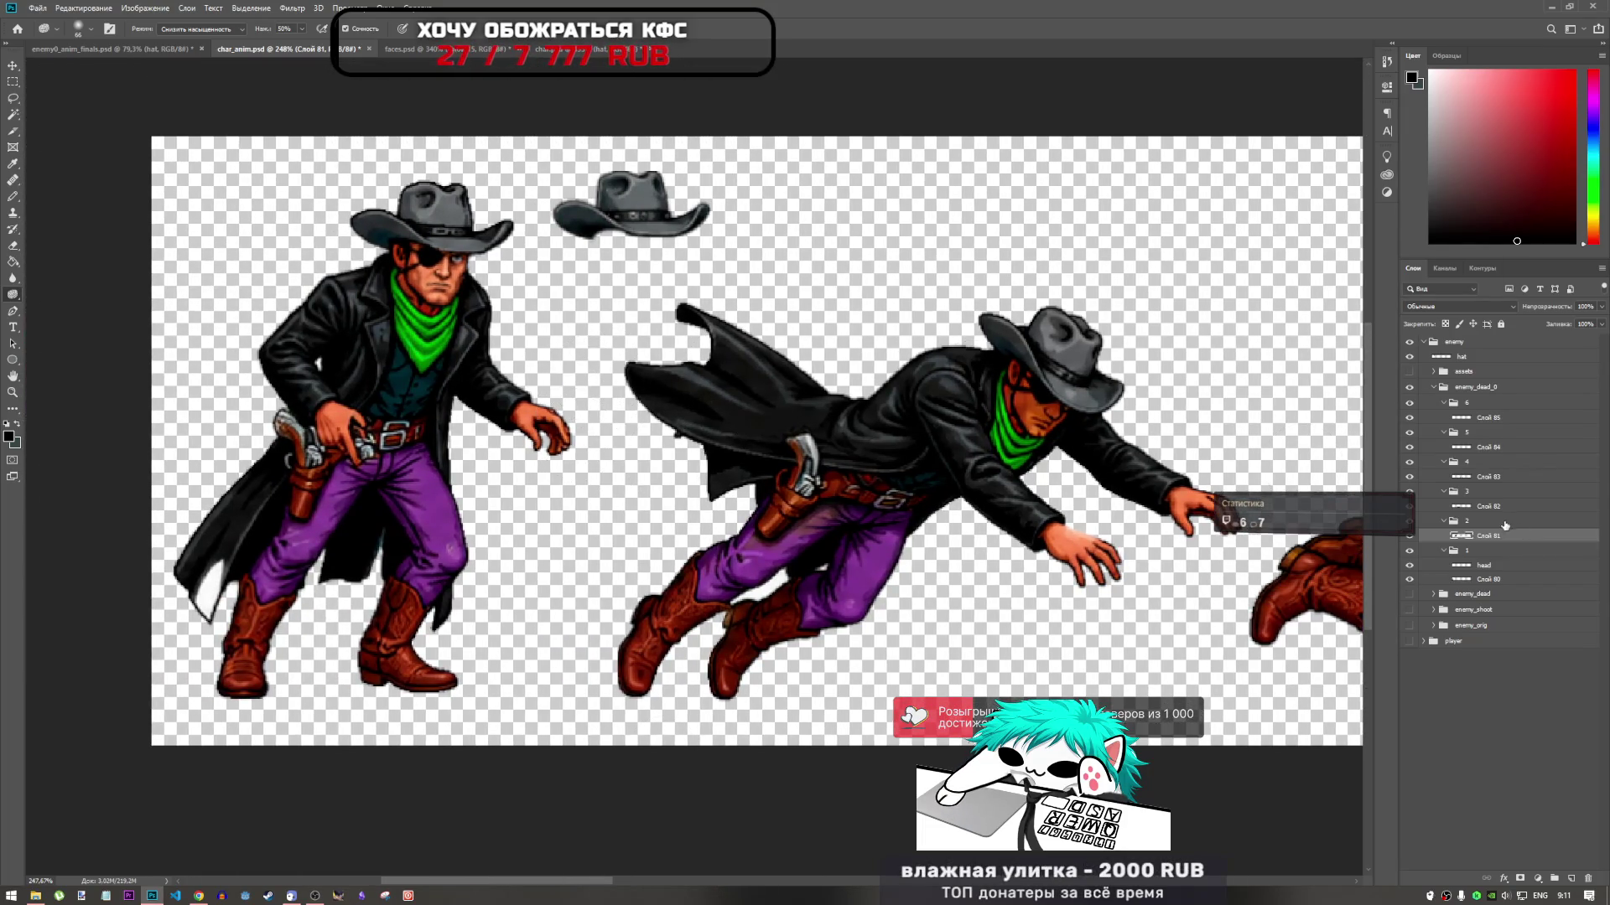
click(1497, 578)
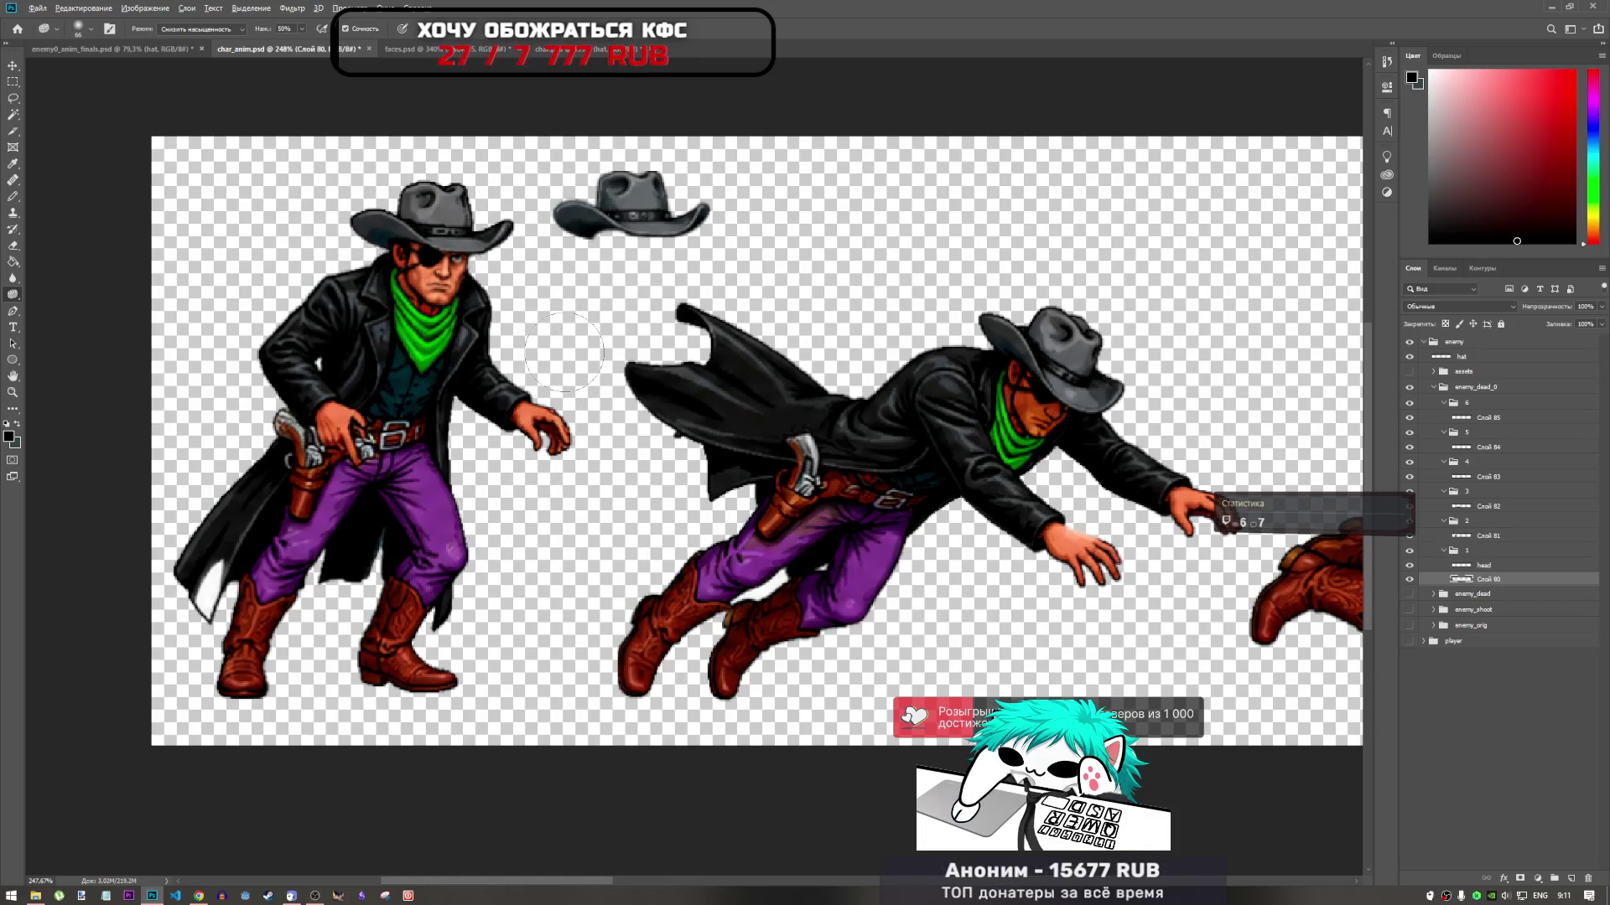
scroll(564, 352, down, 2)
scroll(524, 277, up, 2)
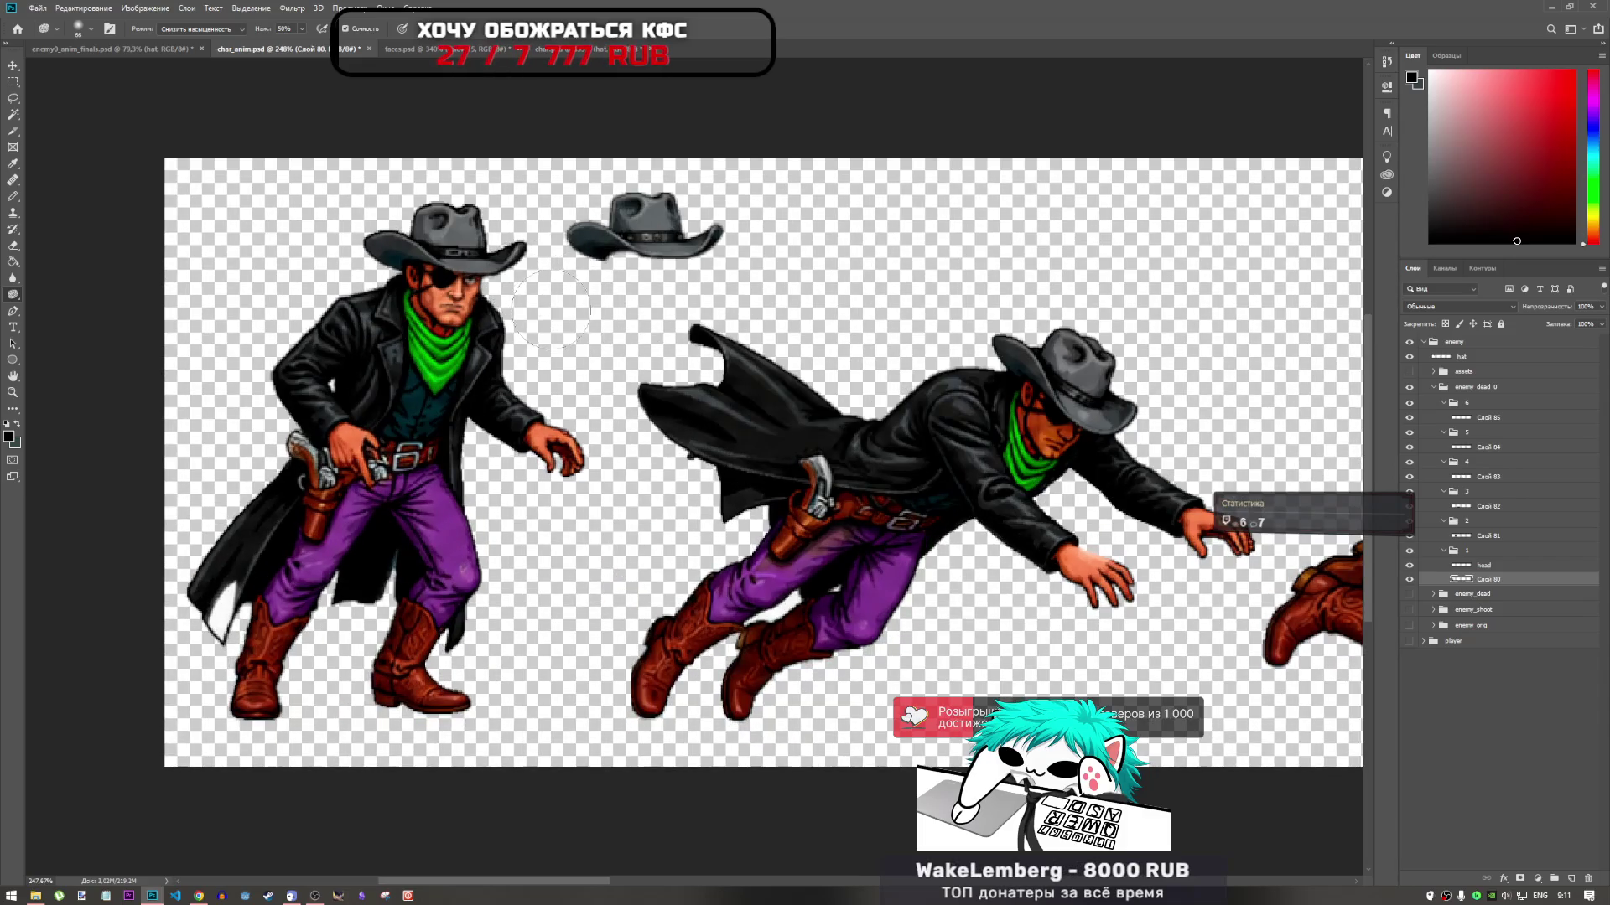
scroll(553, 385, down, 4)
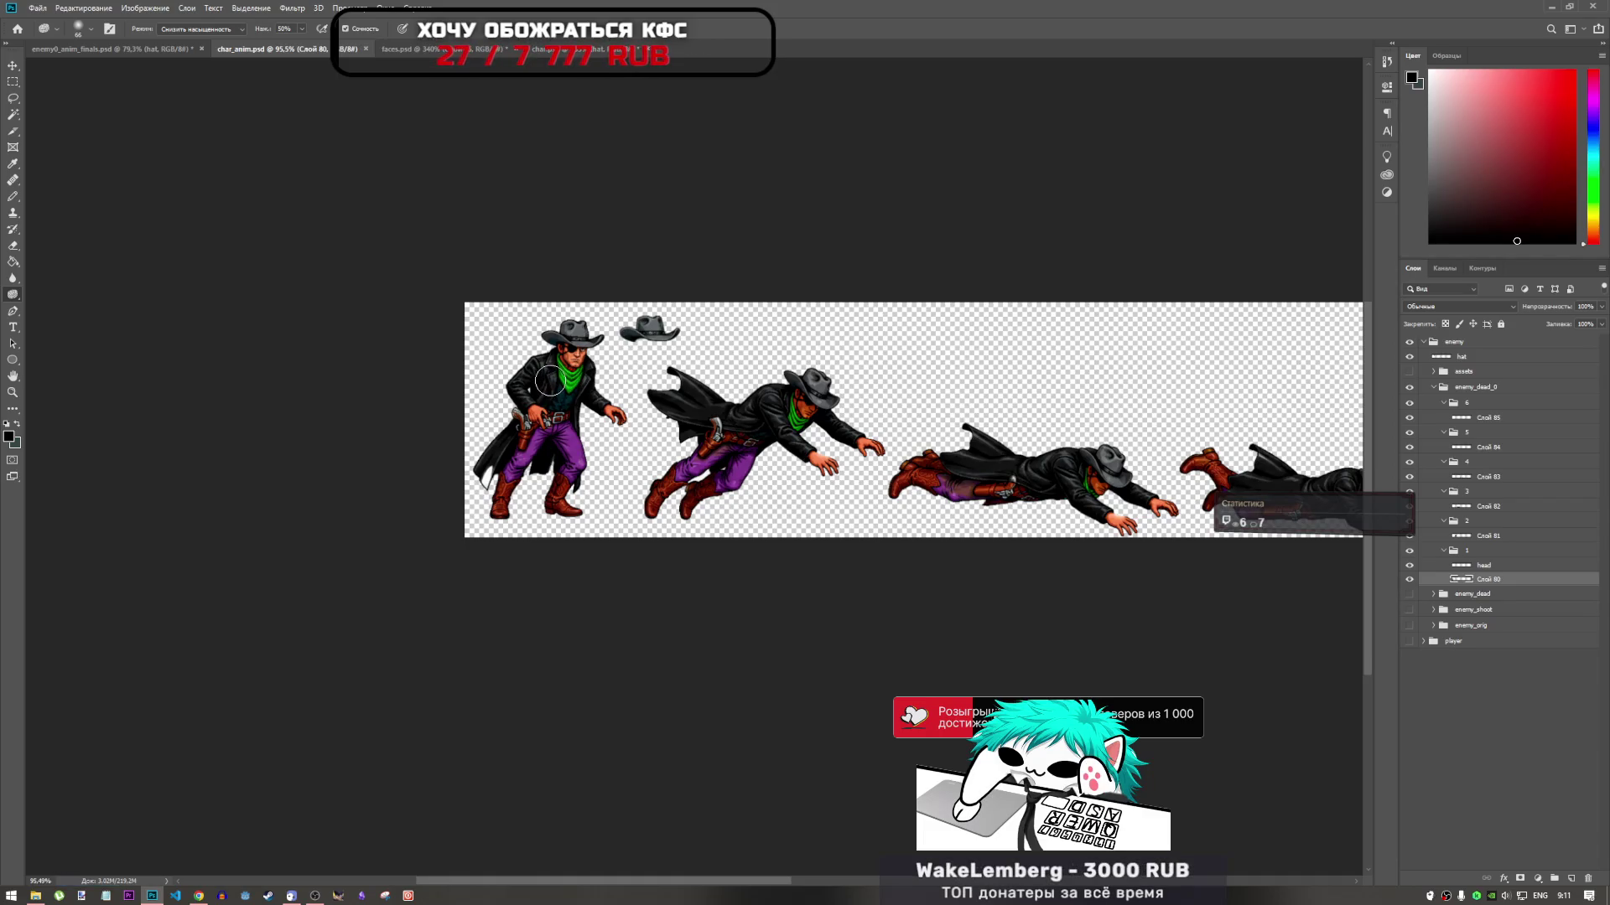
click(1468, 567)
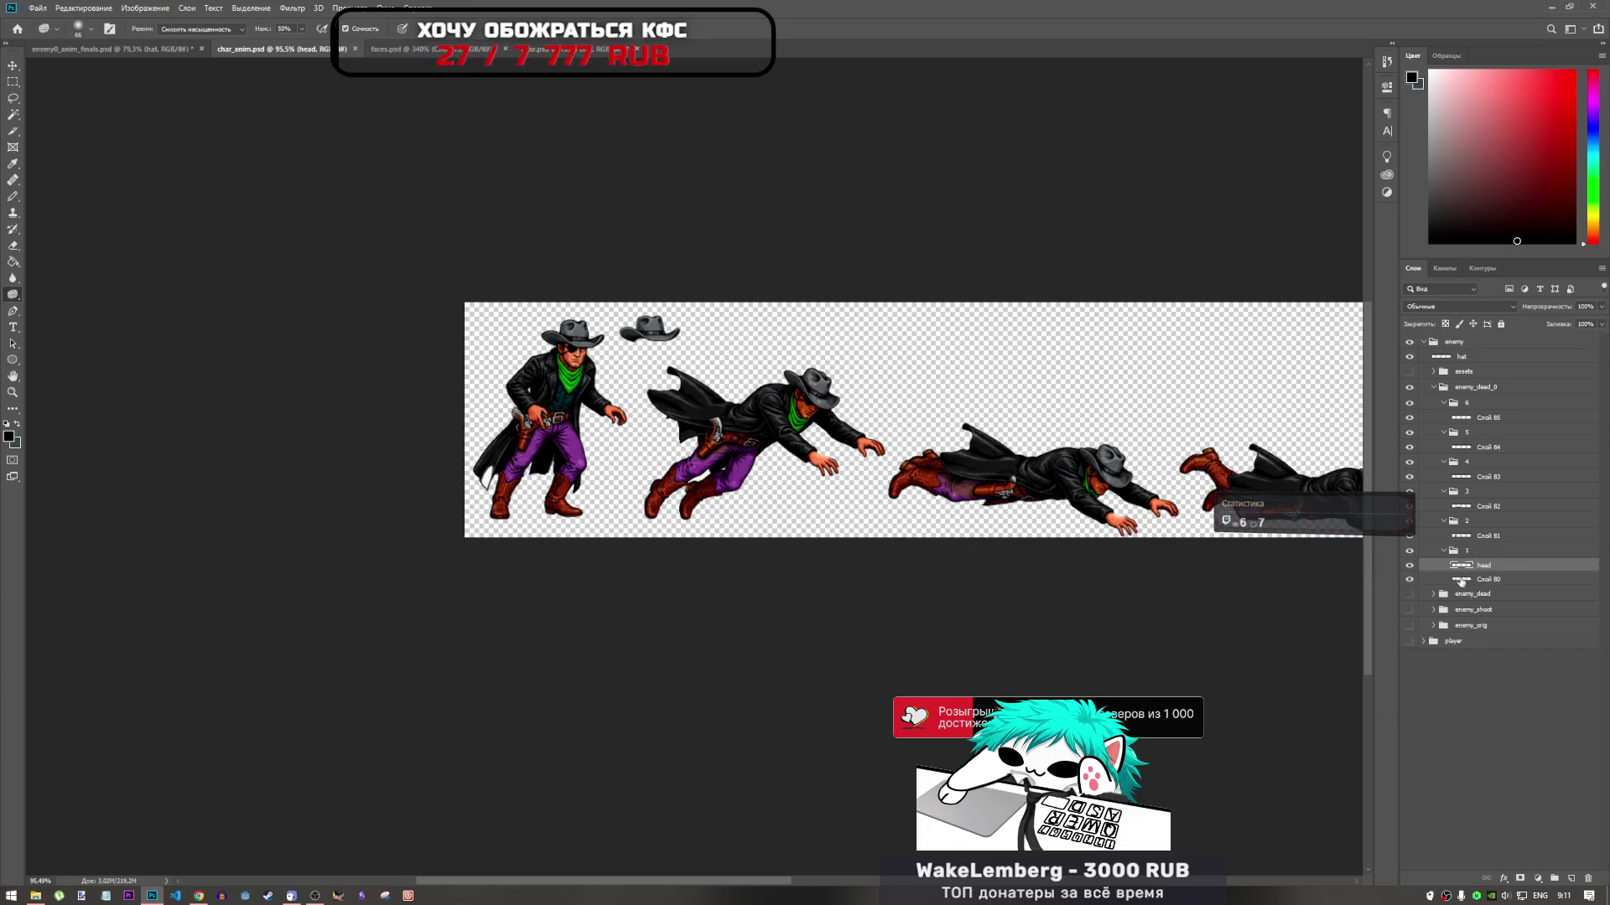
Zoom out over the strip and turn on visibility of the enemy_dead group
scroll(636, 308, up, 3)
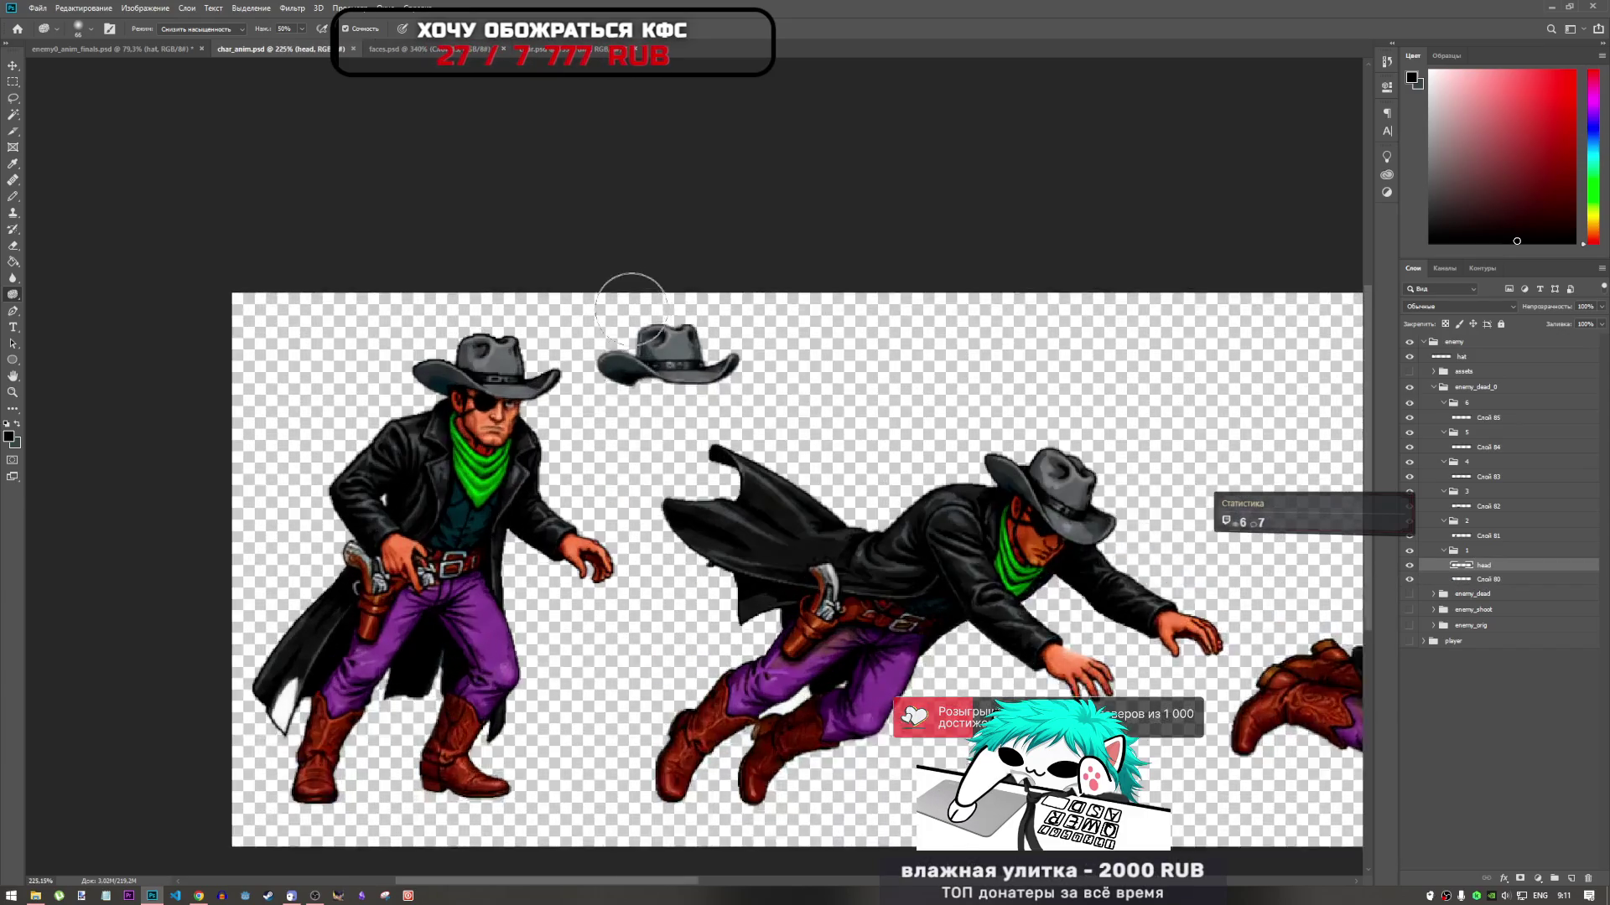
scroll(641, 403, down, 2)
scroll(646, 525, up, 4)
scroll(643, 524, down, 3)
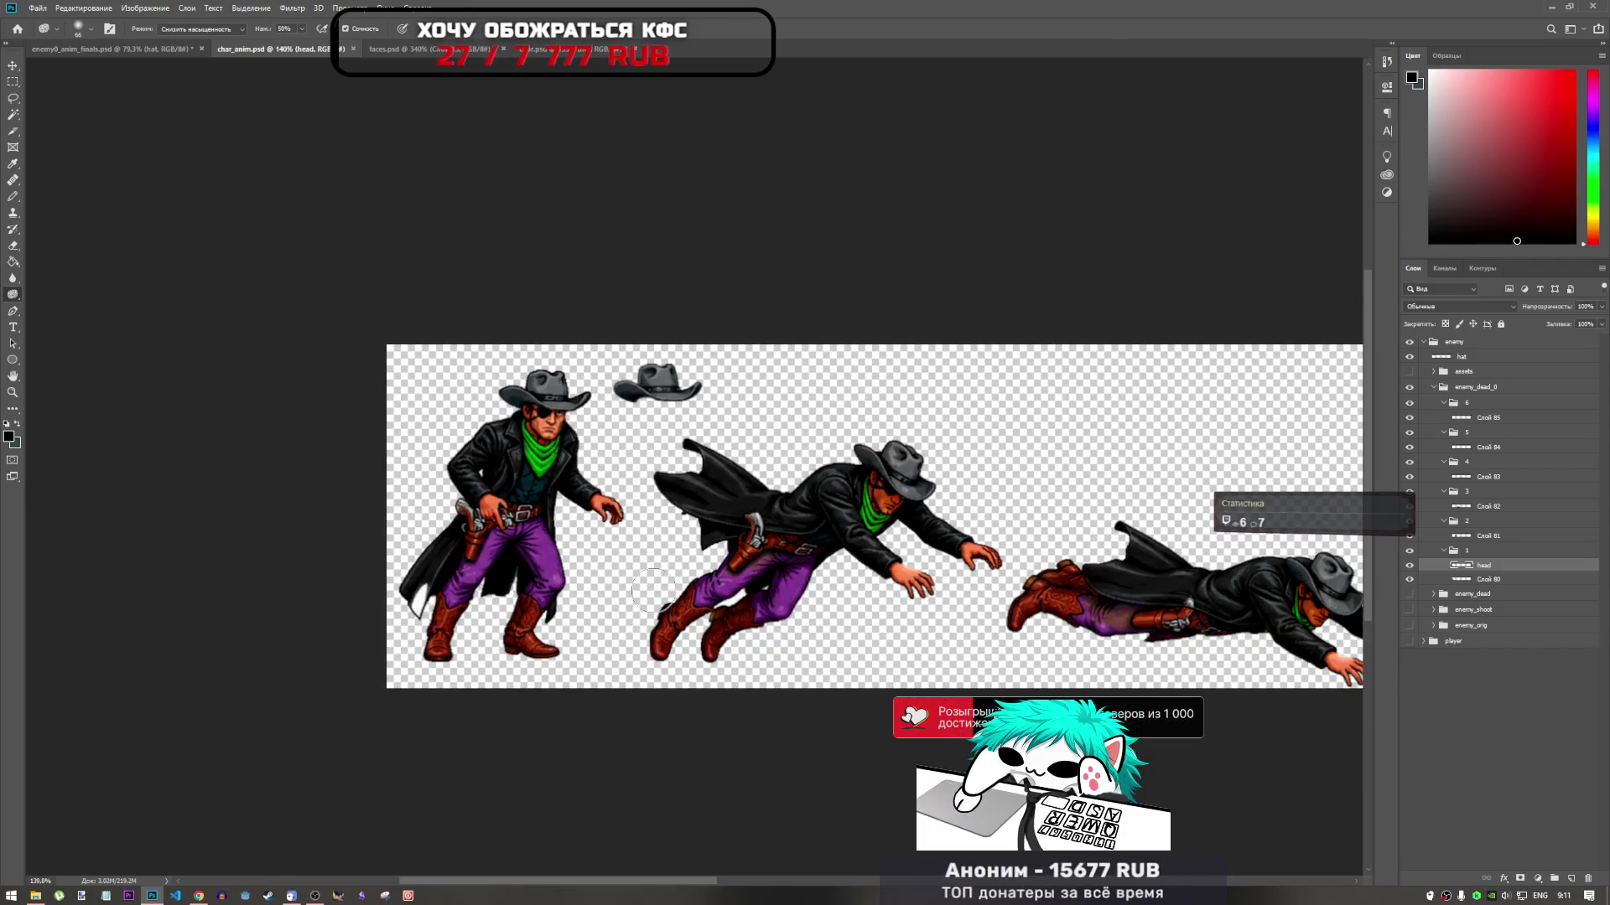
scroll(645, 587, down, 3)
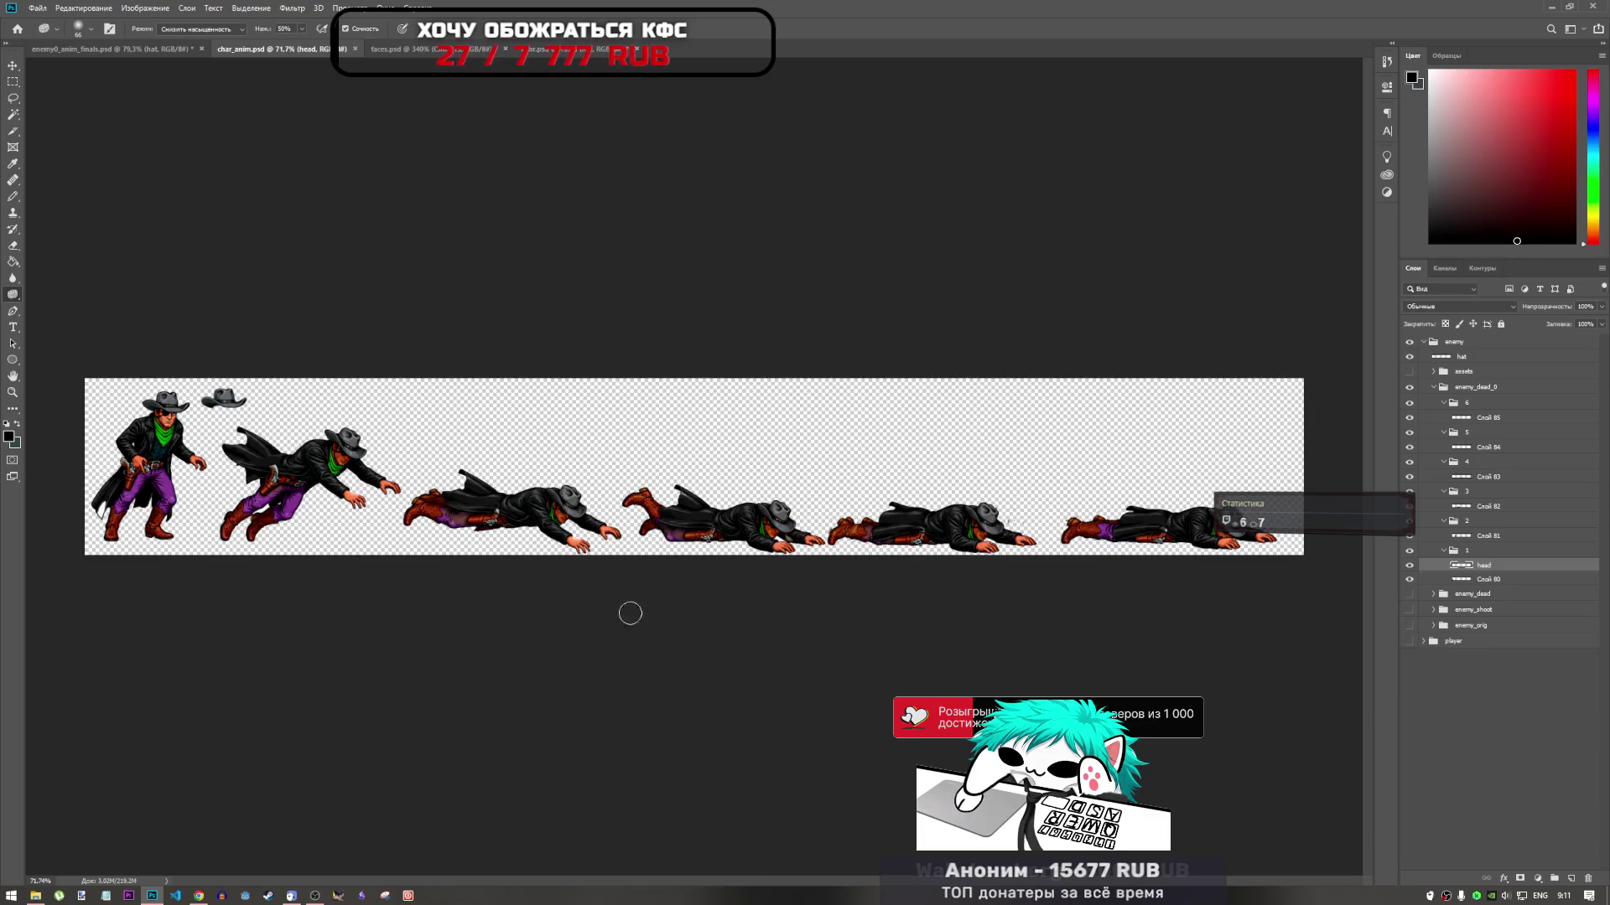
scroll(293, 643, up, 3)
scroll(765, 704, up, 3)
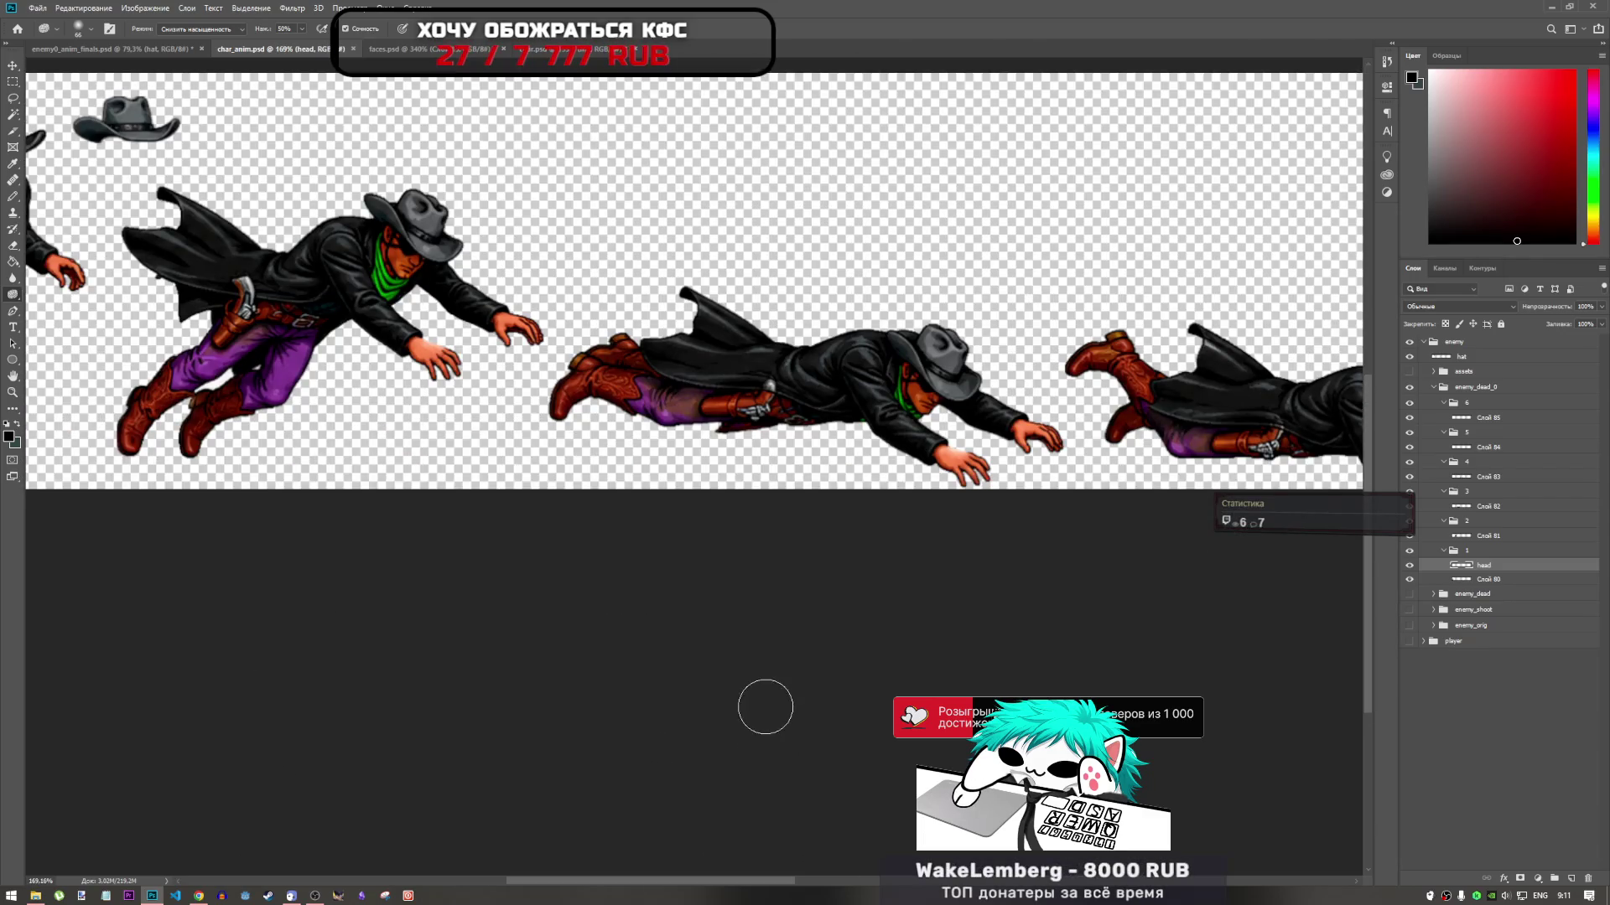
scroll(737, 880, left, 6)
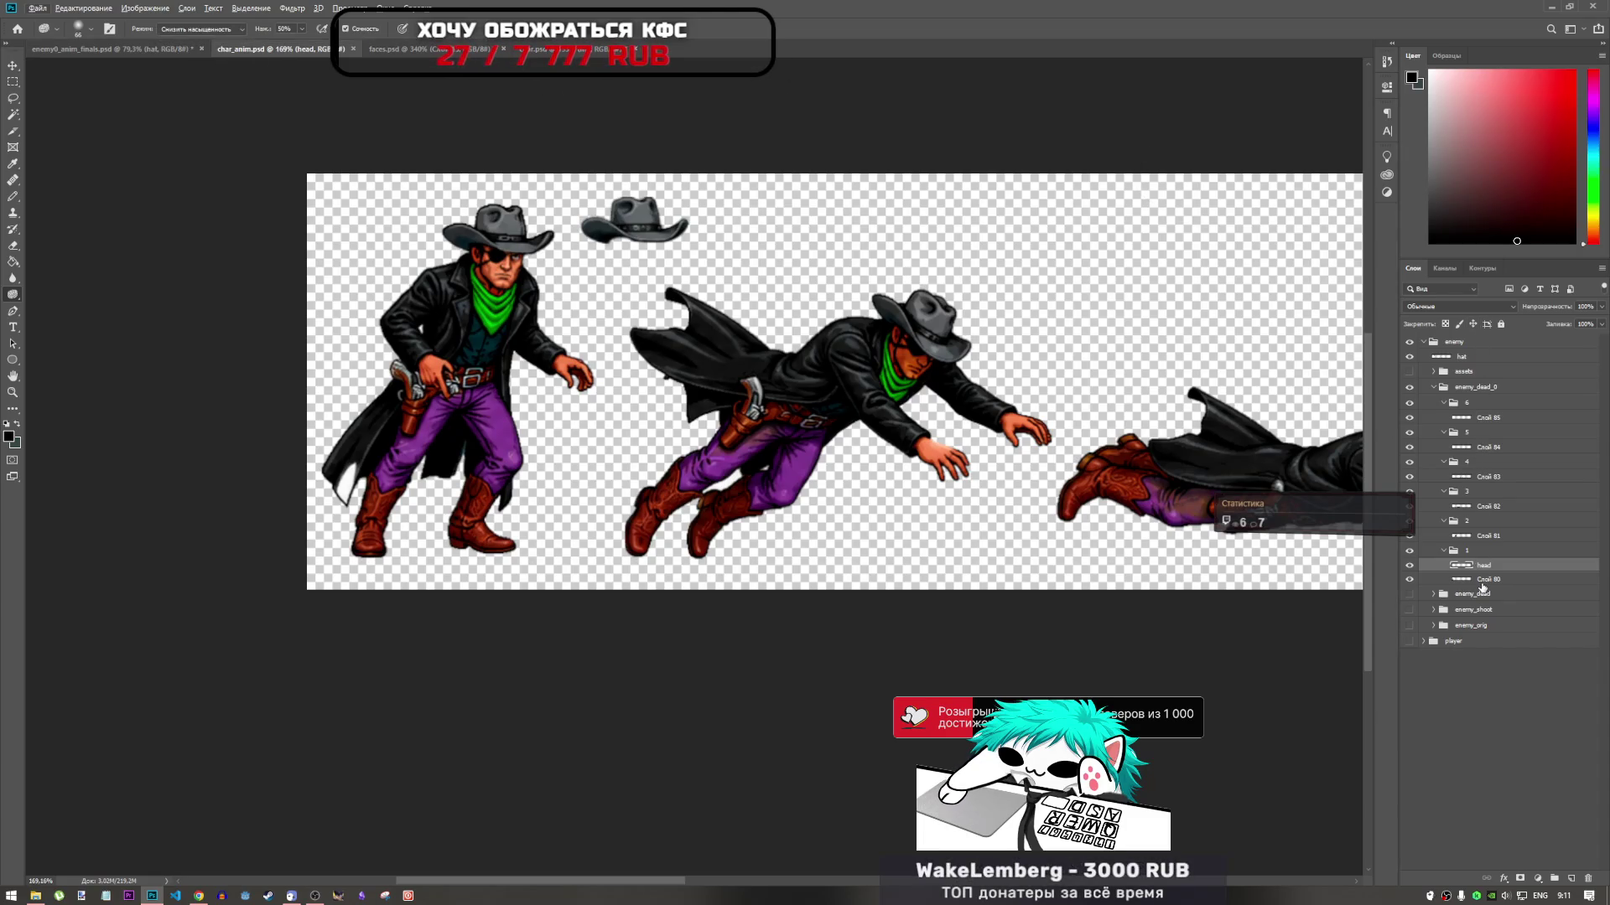
click(1410, 595)
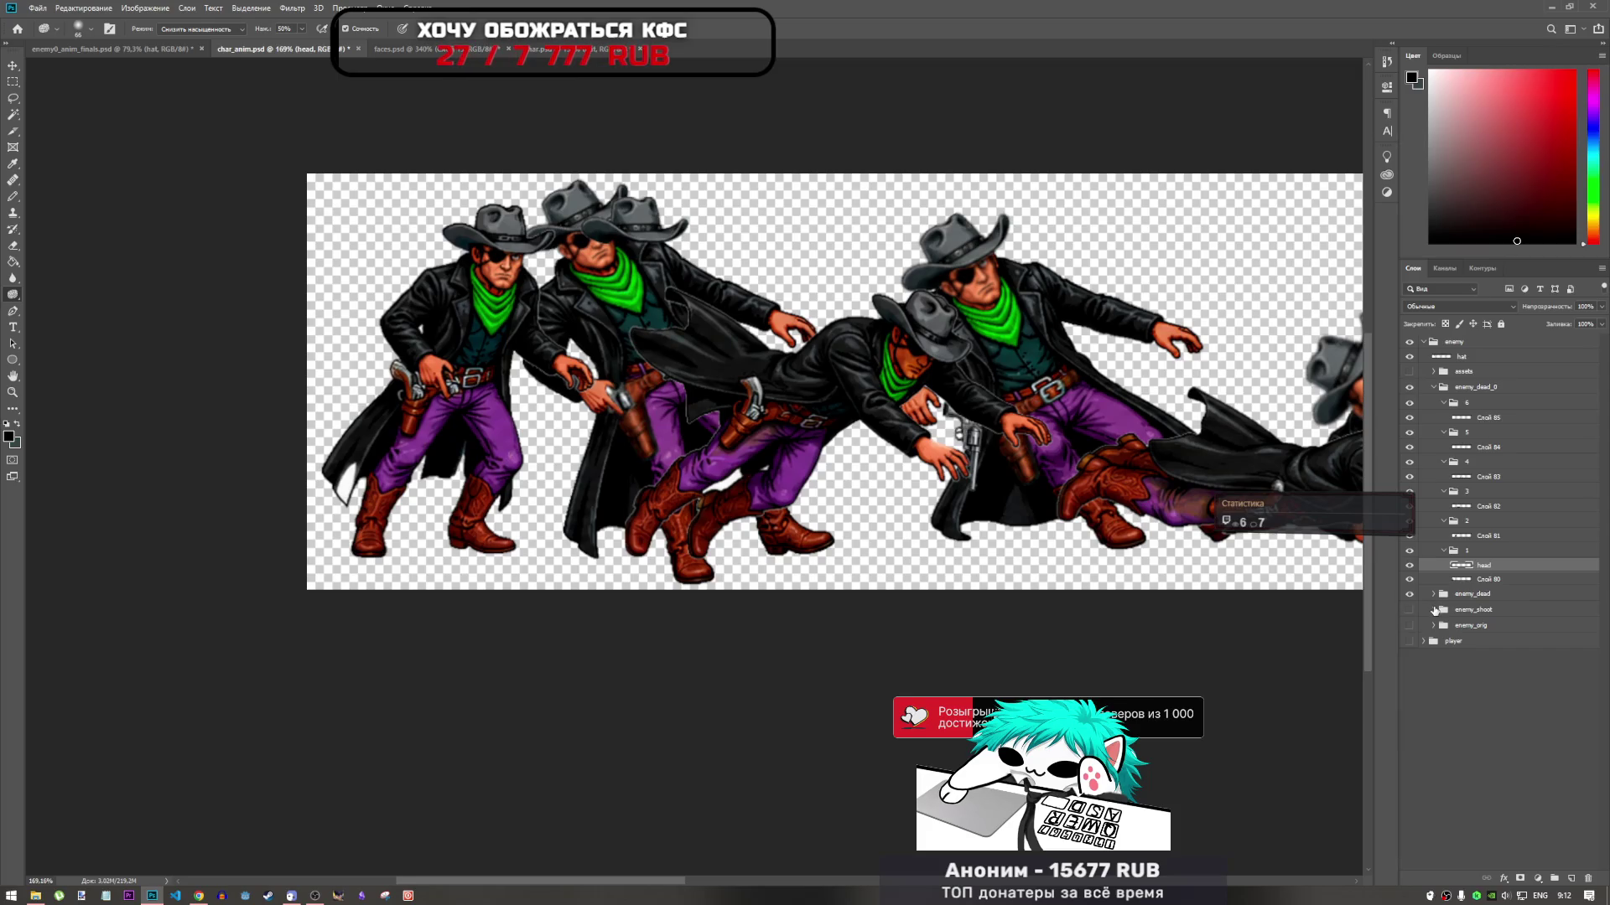
In enemy_dead frame 0, select Слой 62 and lasso the lower coat-tail piece
click(1431, 597)
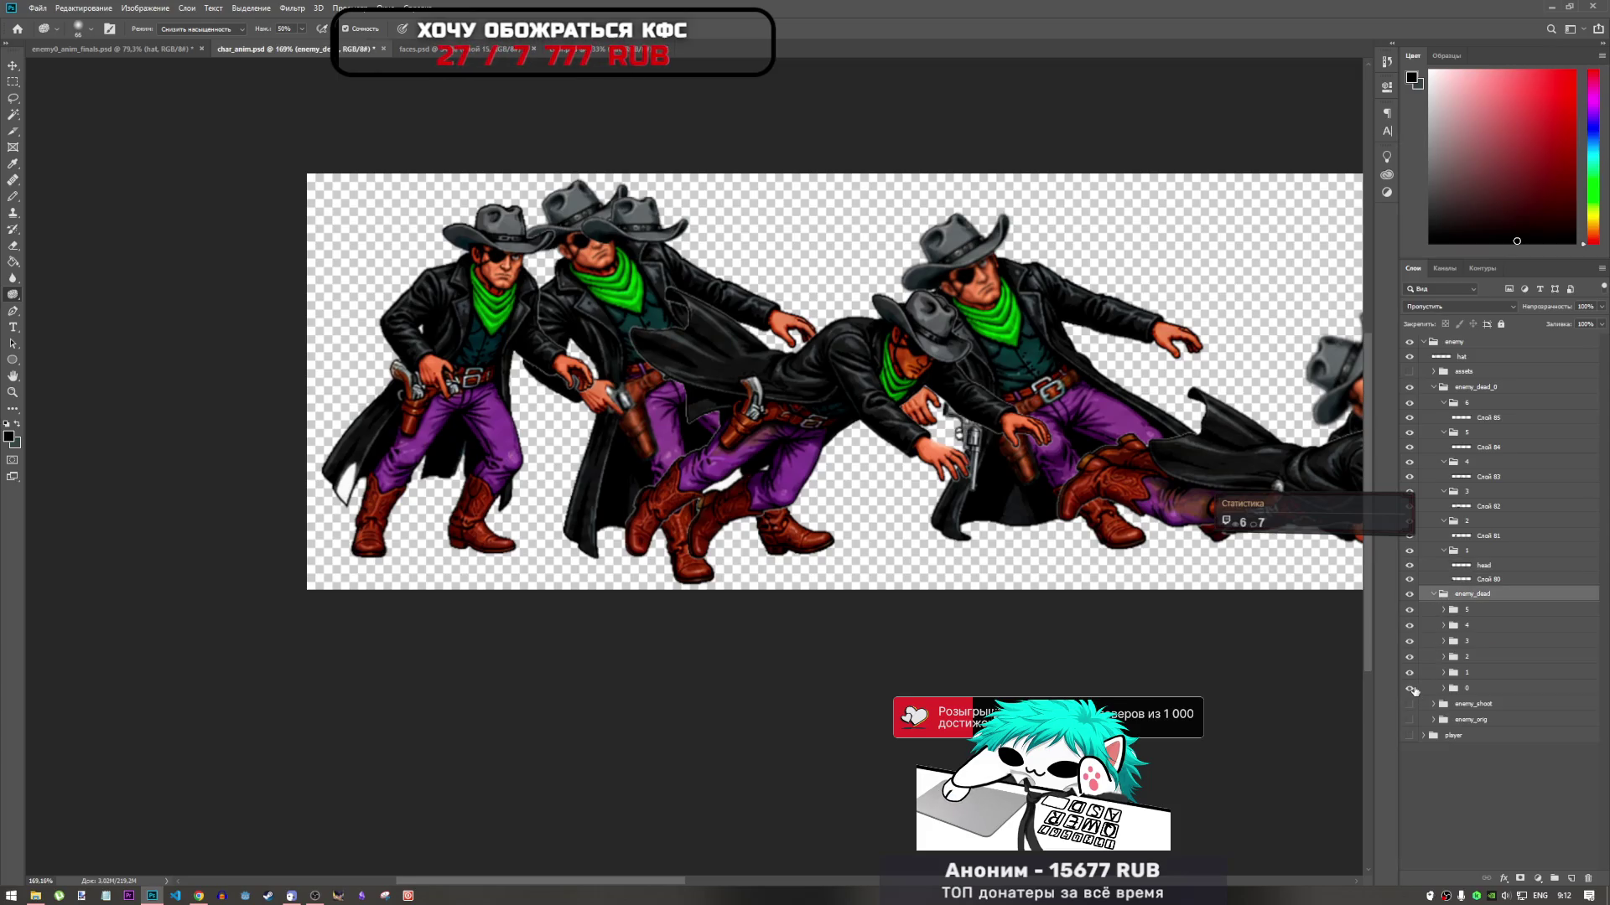
click(1410, 688)
click(1410, 688)
click(1444, 694)
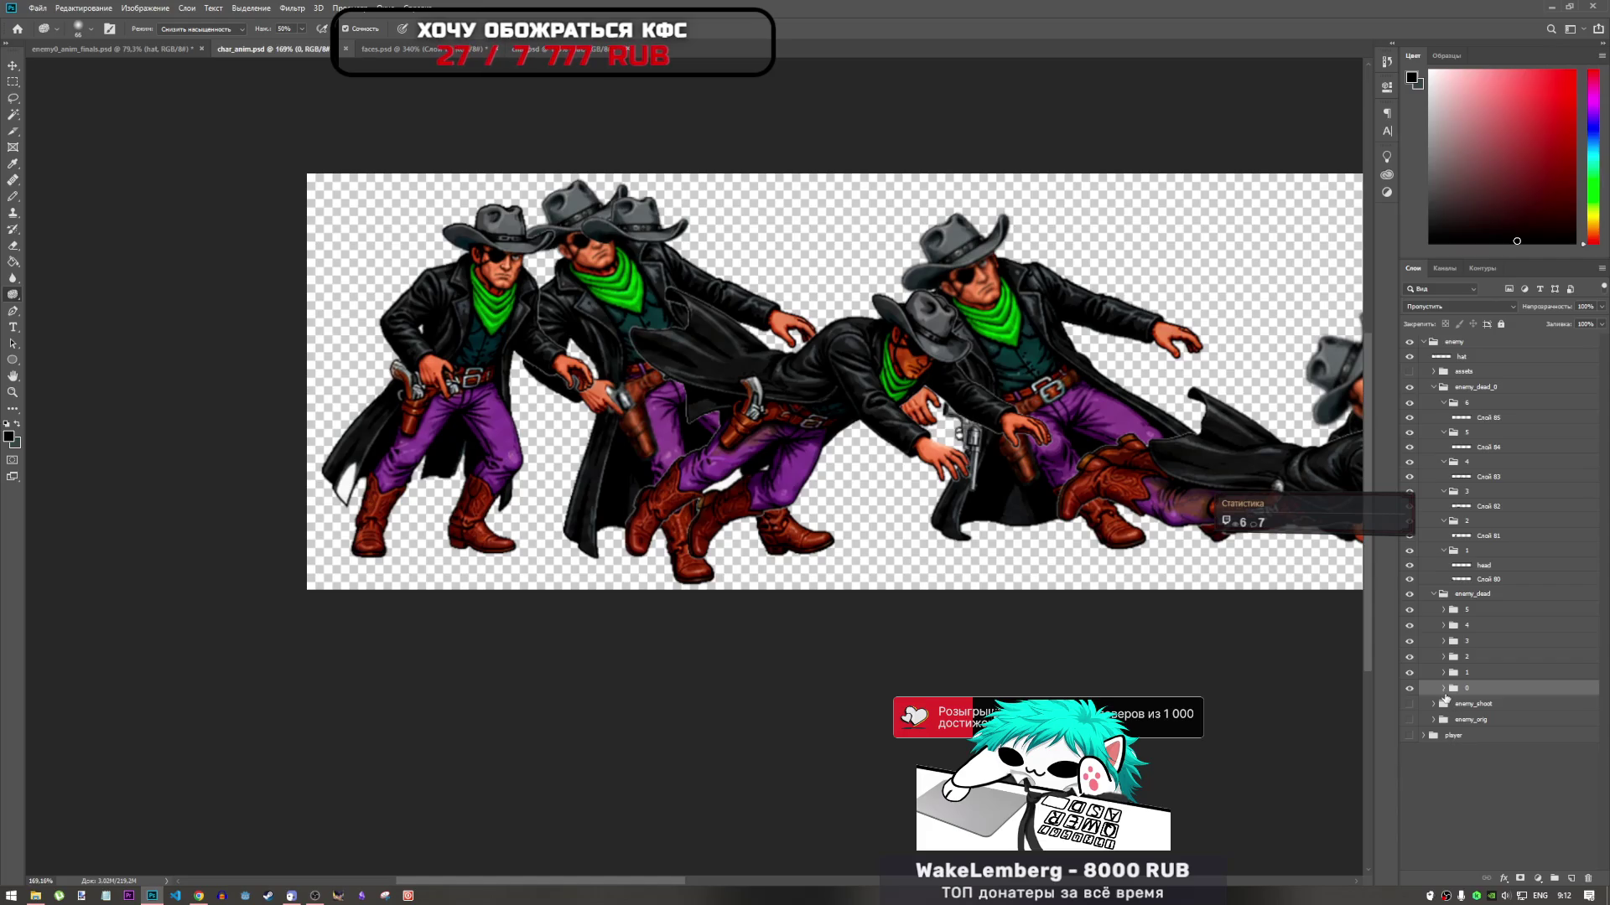
click(1444, 689)
click(1474, 789)
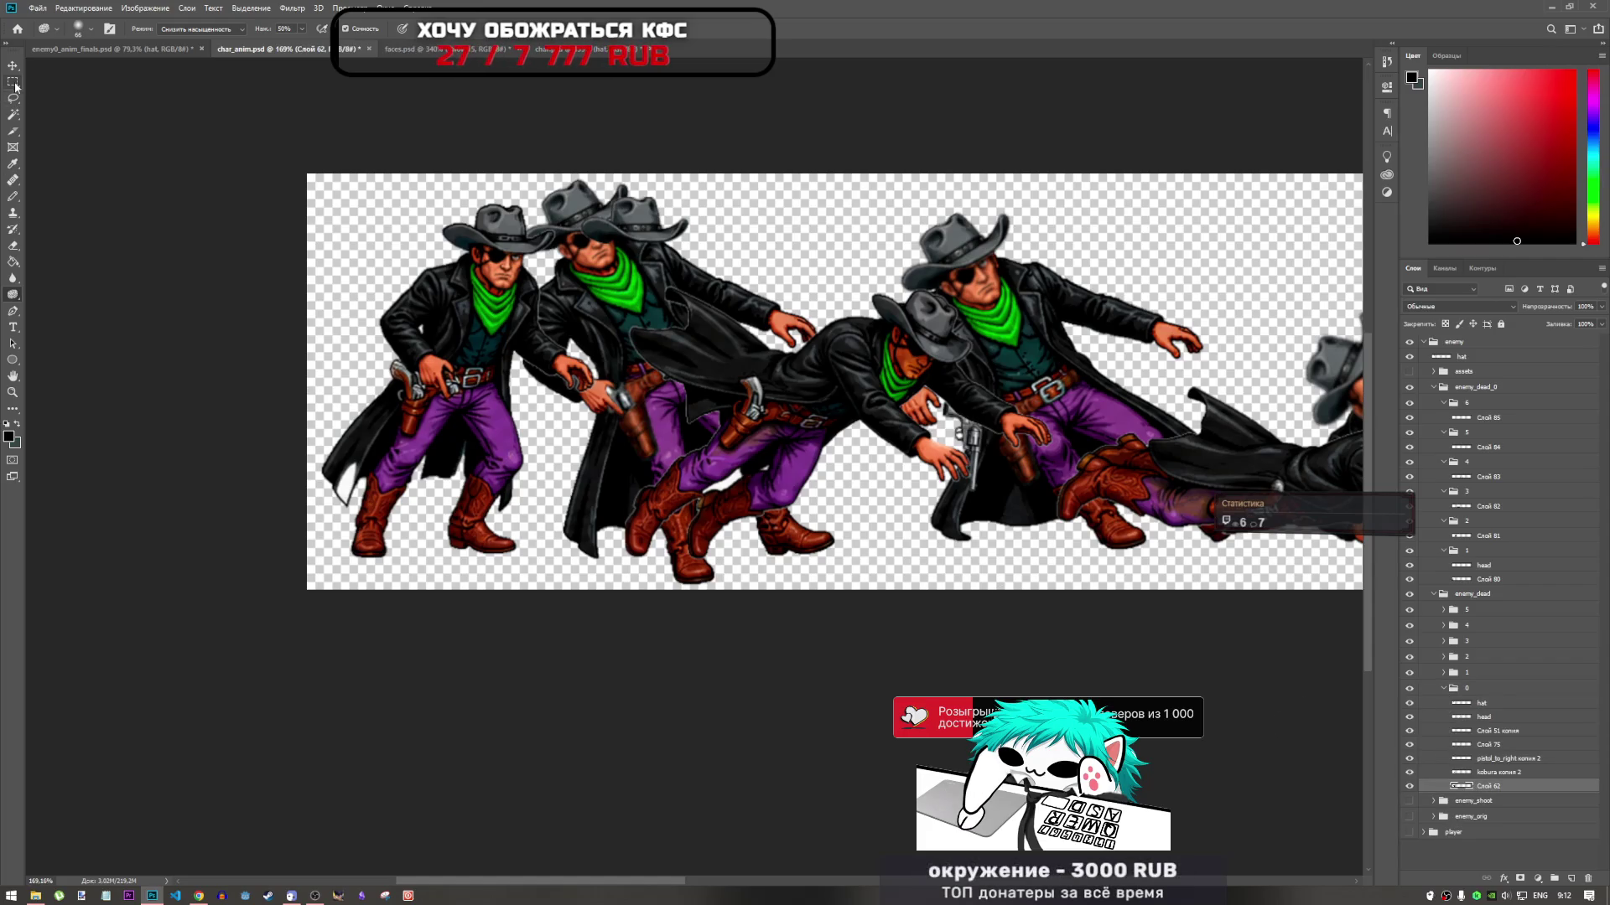
key(l)
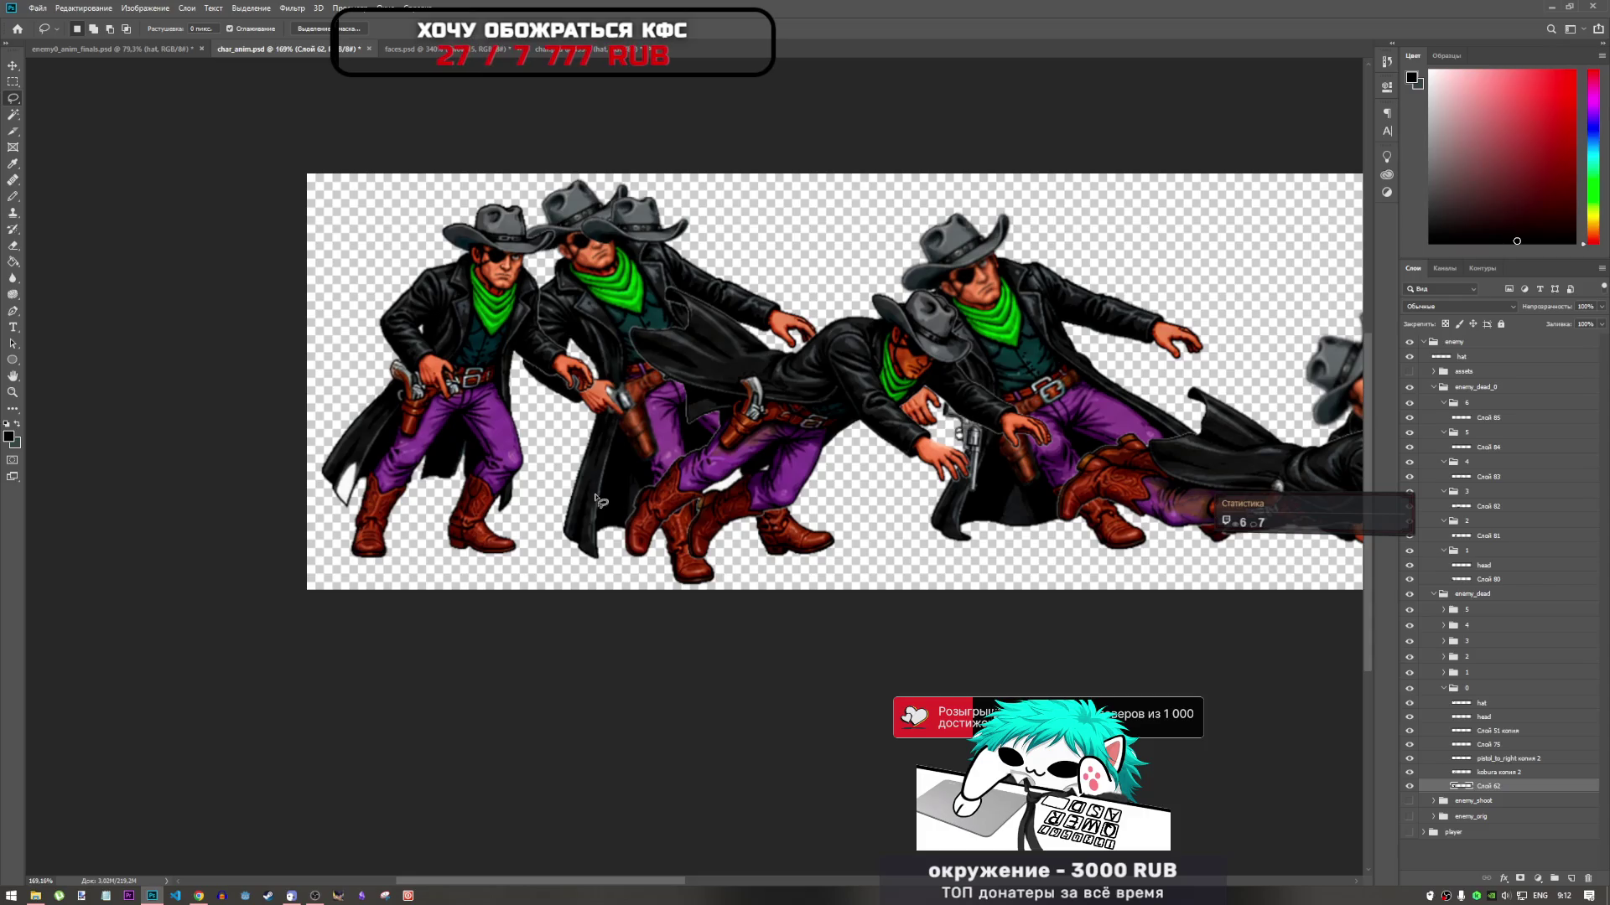
mouse_move(602, 498)
mouse_down()
mouse_move(575, 522)
mouse_move(601, 513)
mouse_up()
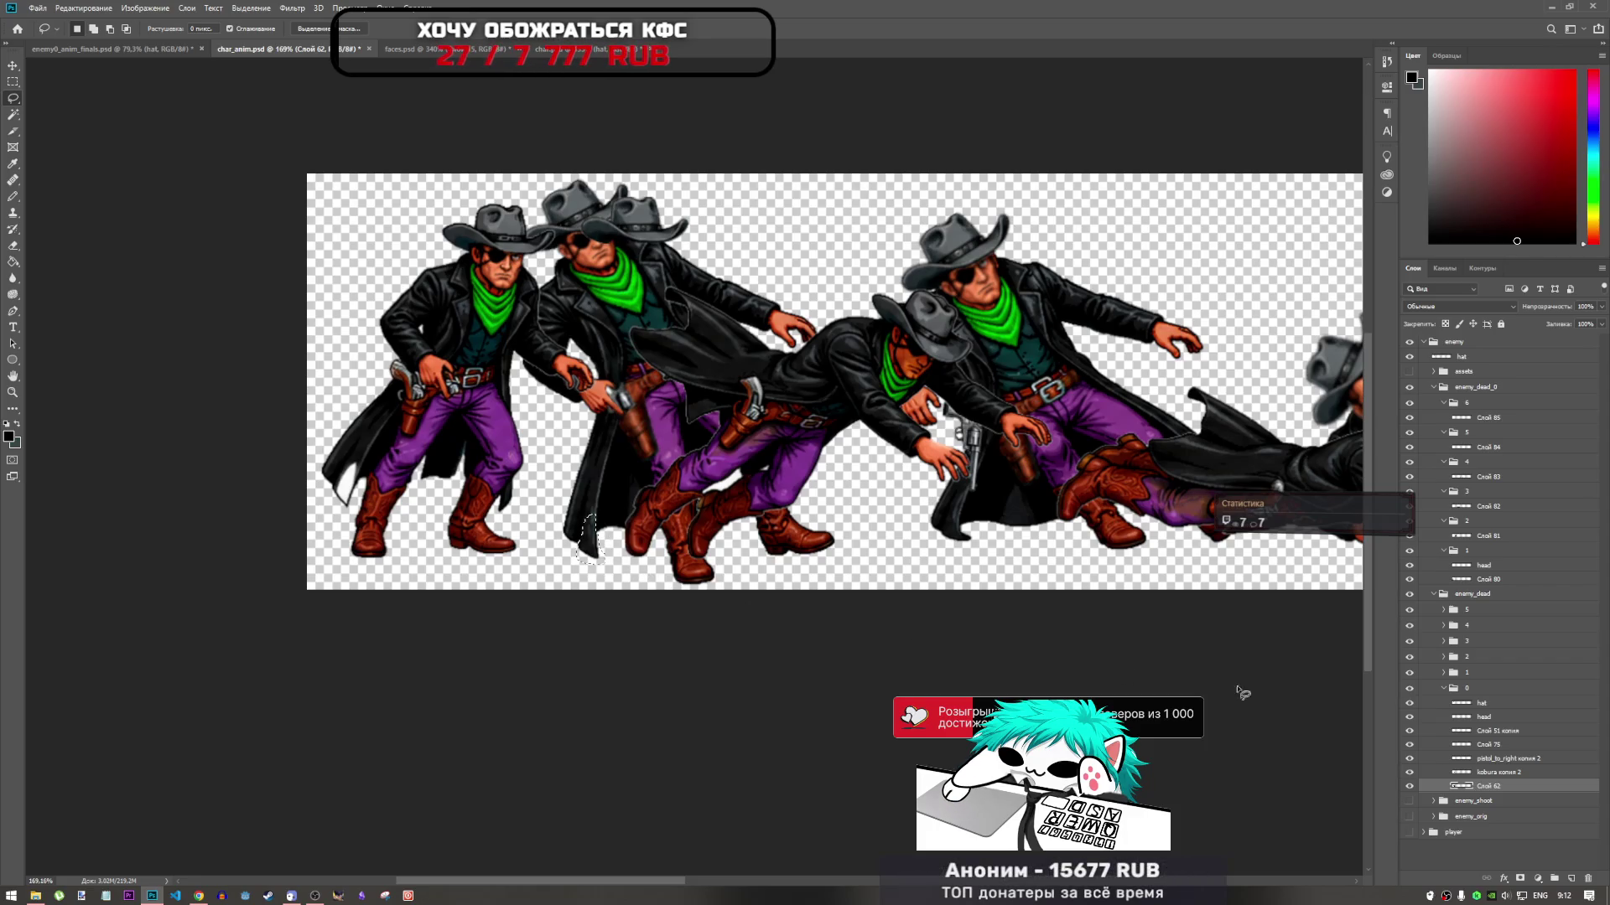
Collapse frame 0 and enemy_dead, then hide the enemy_dead group
click(1443, 689)
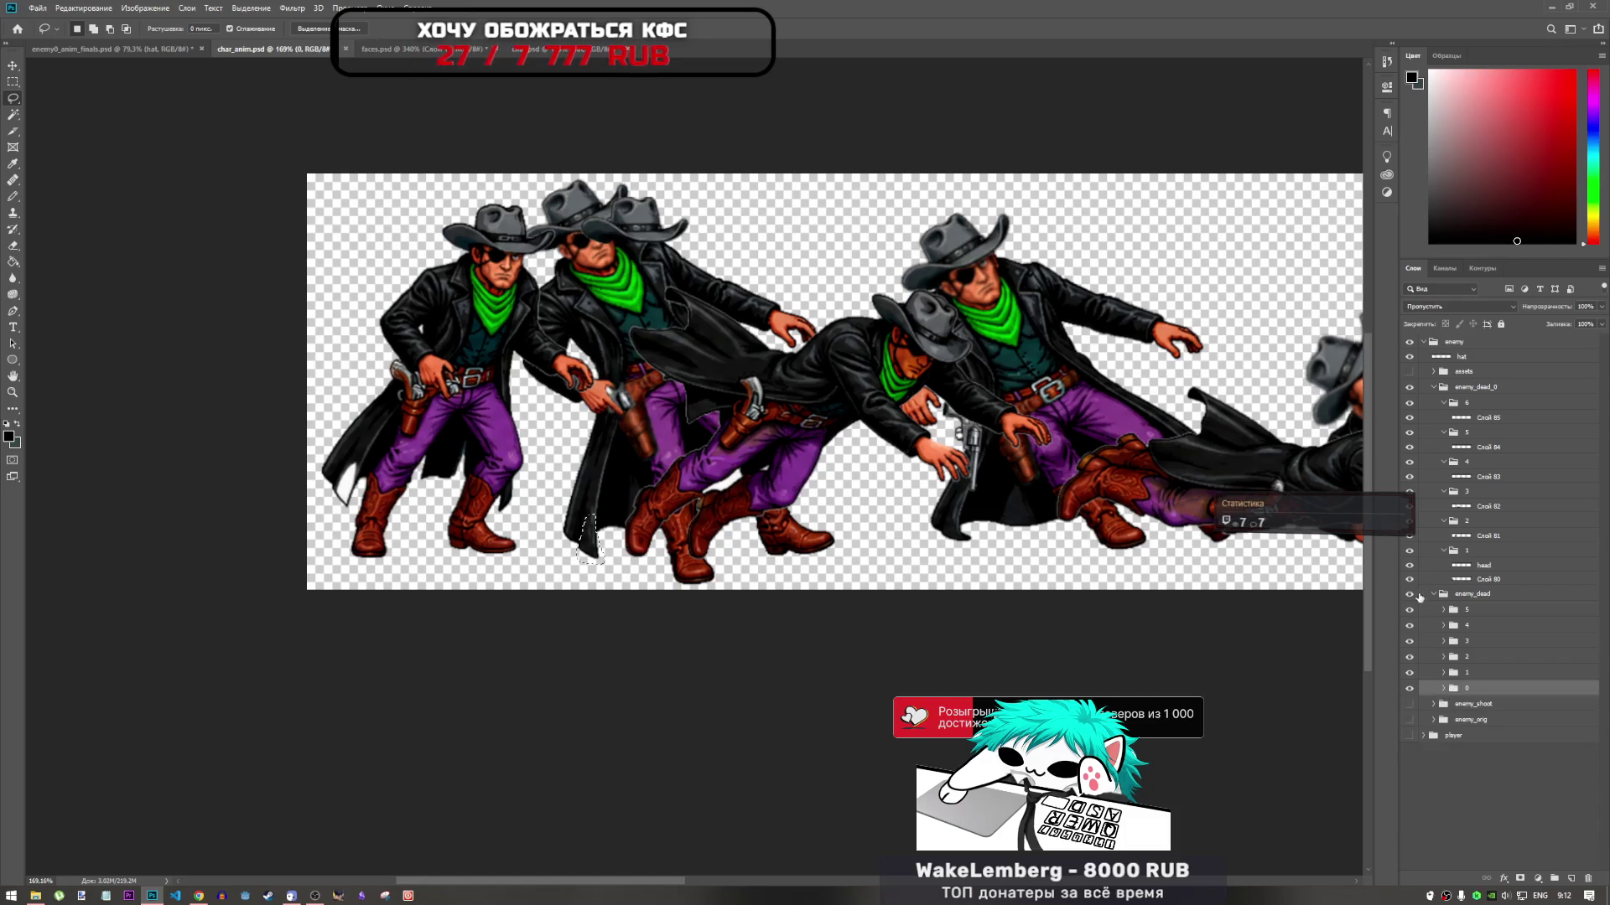
click(1441, 594)
click(1410, 594)
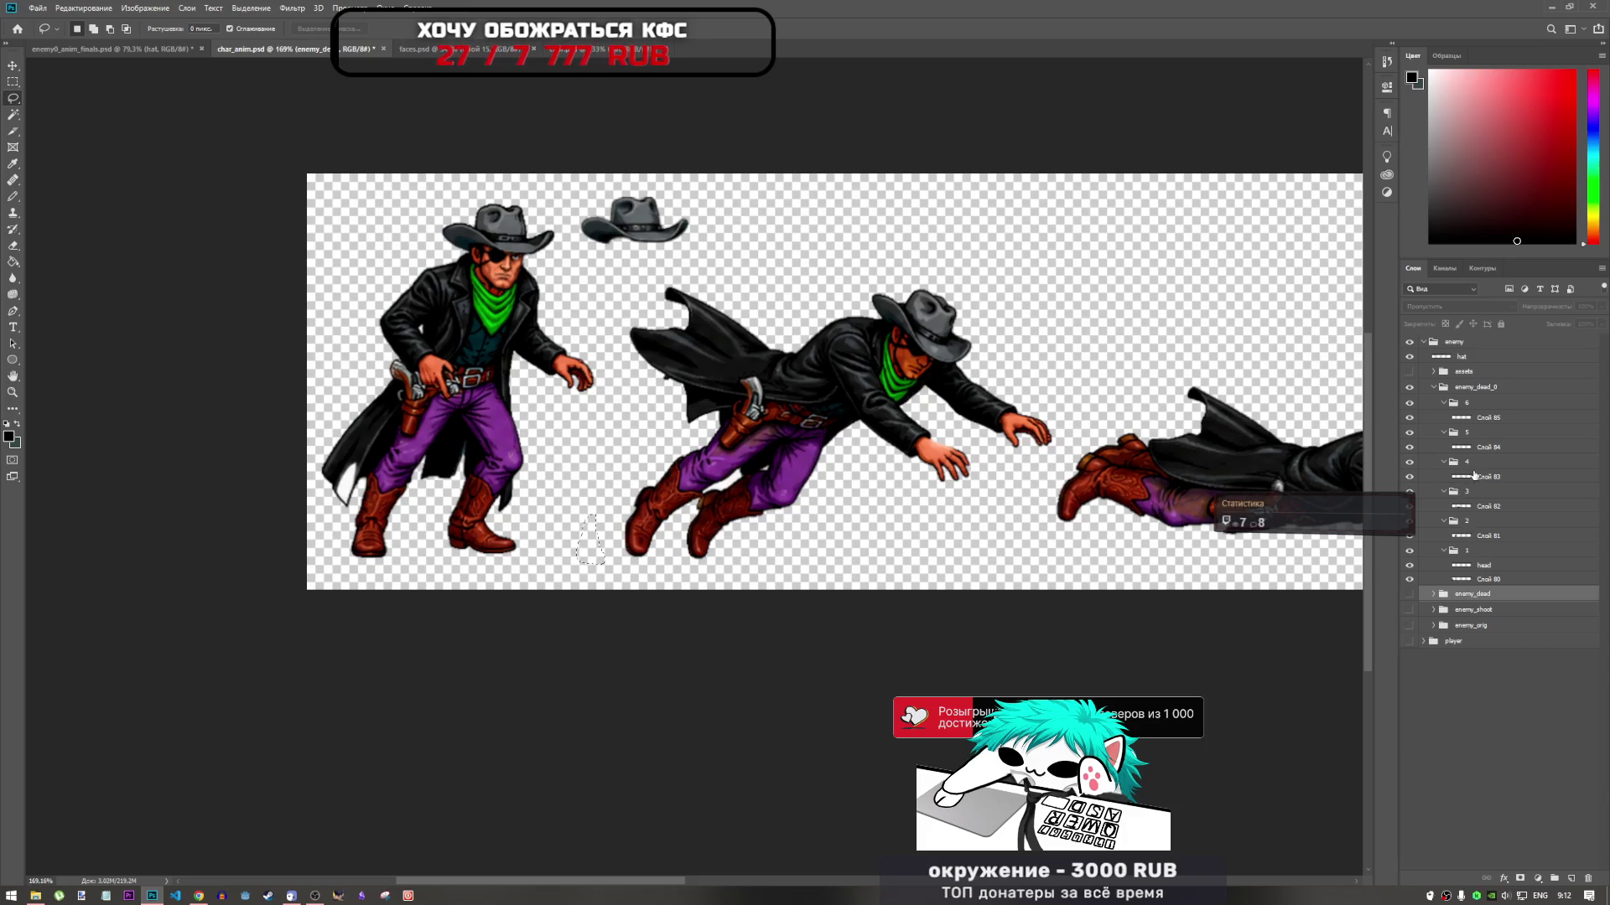
Copy the coat piece on Слой 80, then move, rotate and warp it onto the lower-left coat tail
click(1488, 582)
key(ctrl+j)
key(ctrl+t)
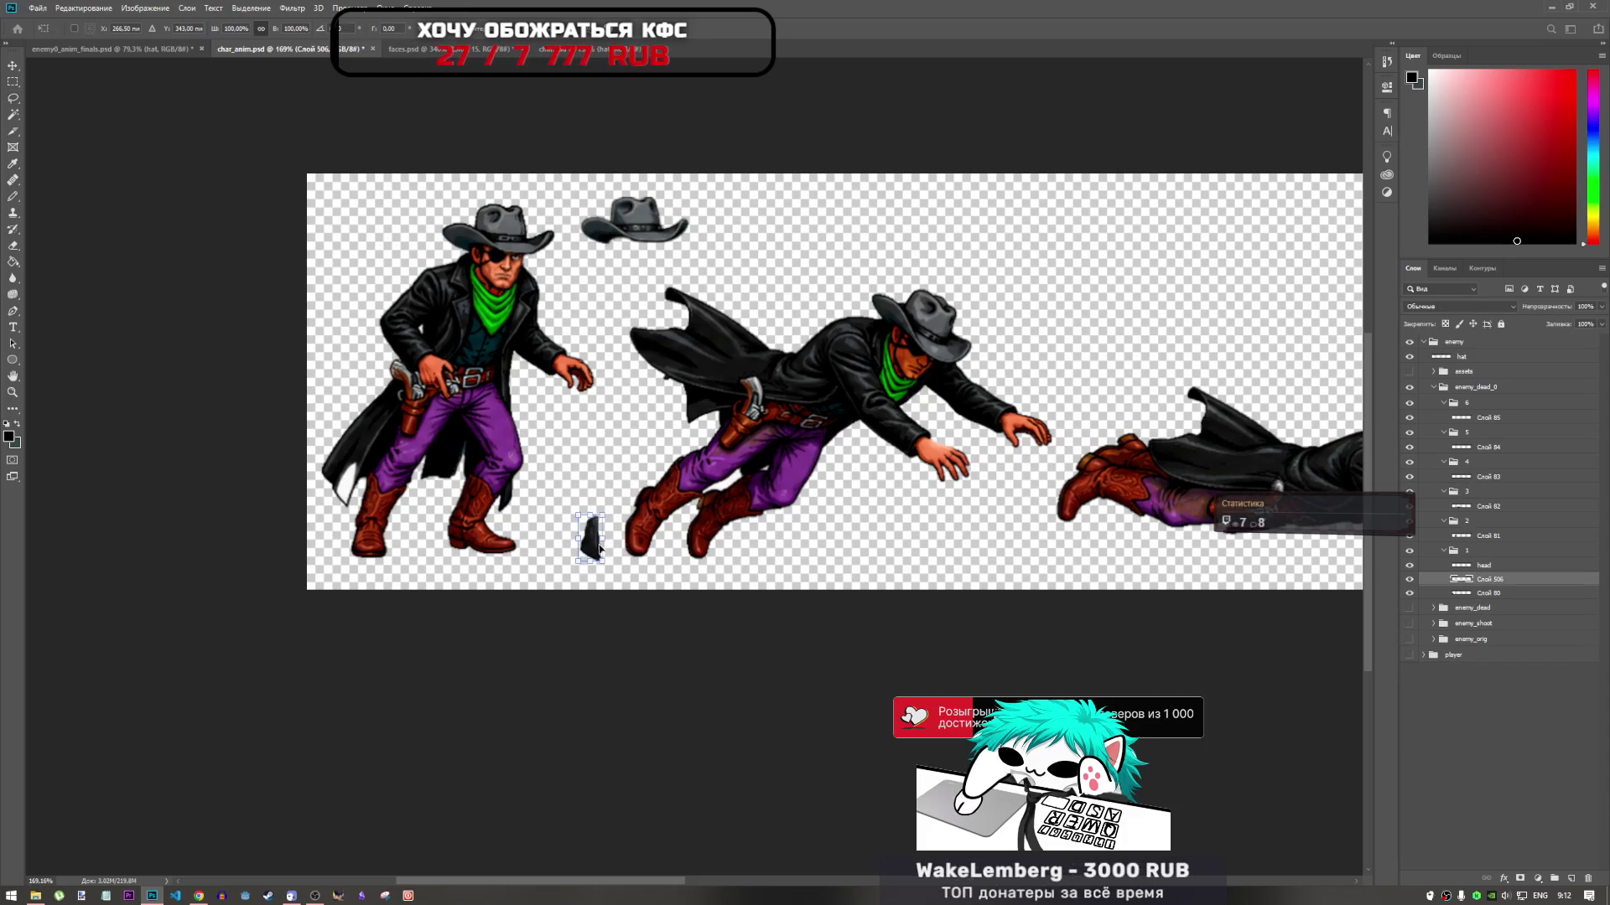
drag(594, 552, 362, 490)
scroll(362, 490, up, 5)
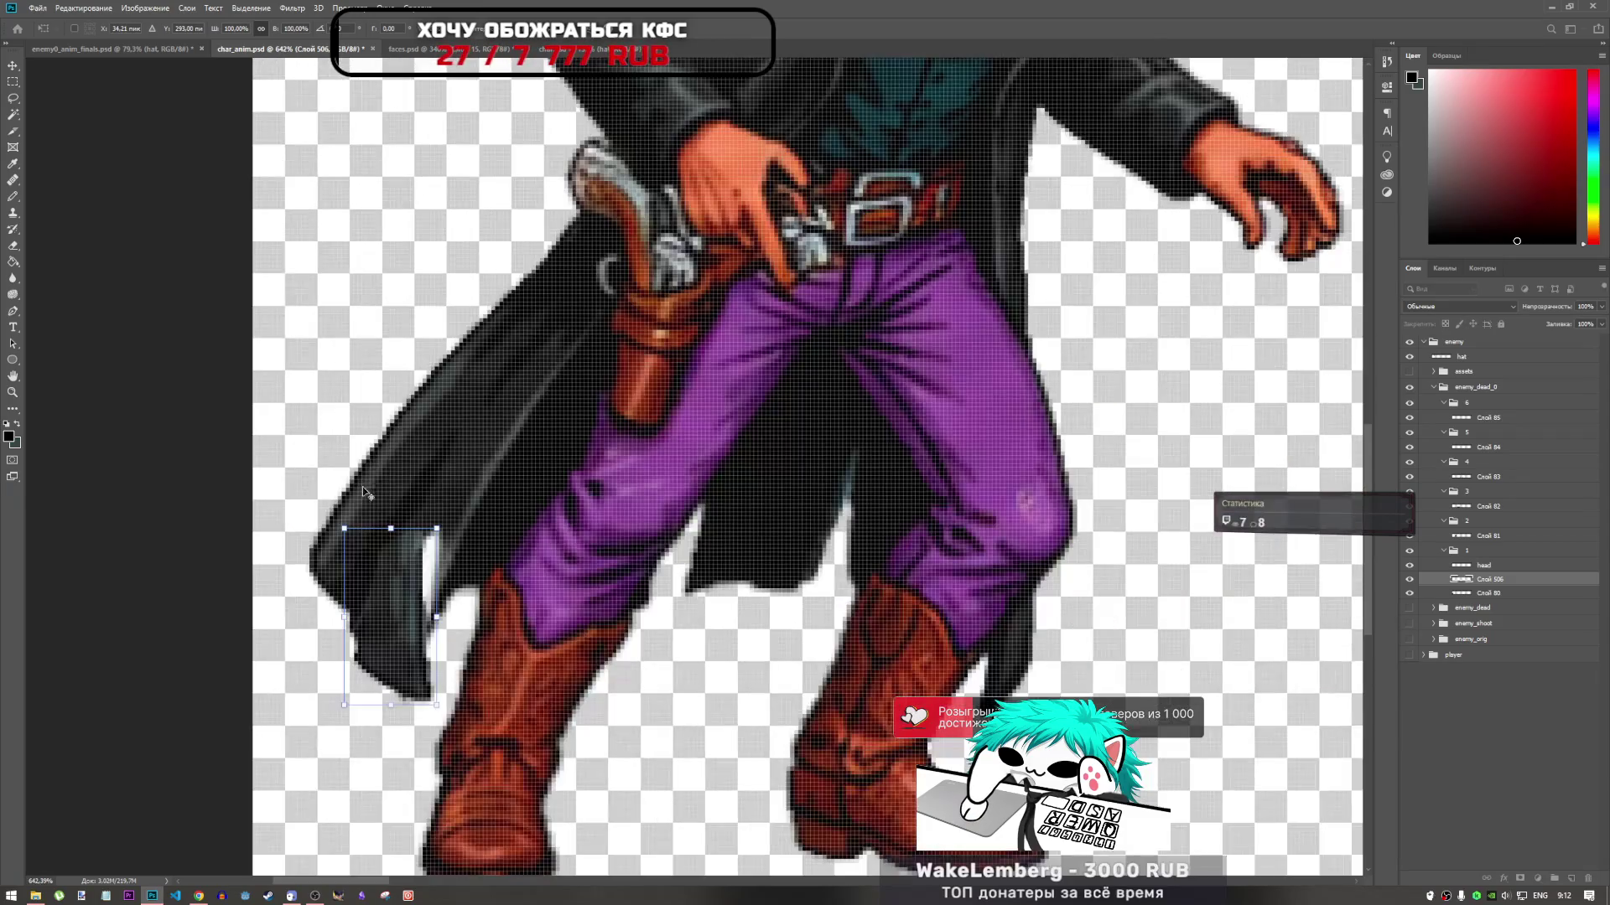
mouse_move(470, 527)
mouse_down()
mouse_move(507, 531)
mouse_move(446, 556)
mouse_move(452, 539)
mouse_move(466, 539)
mouse_move(395, 579)
mouse_move(444, 618)
mouse_up()
click(585, 28)
drag(462, 539, 462, 528)
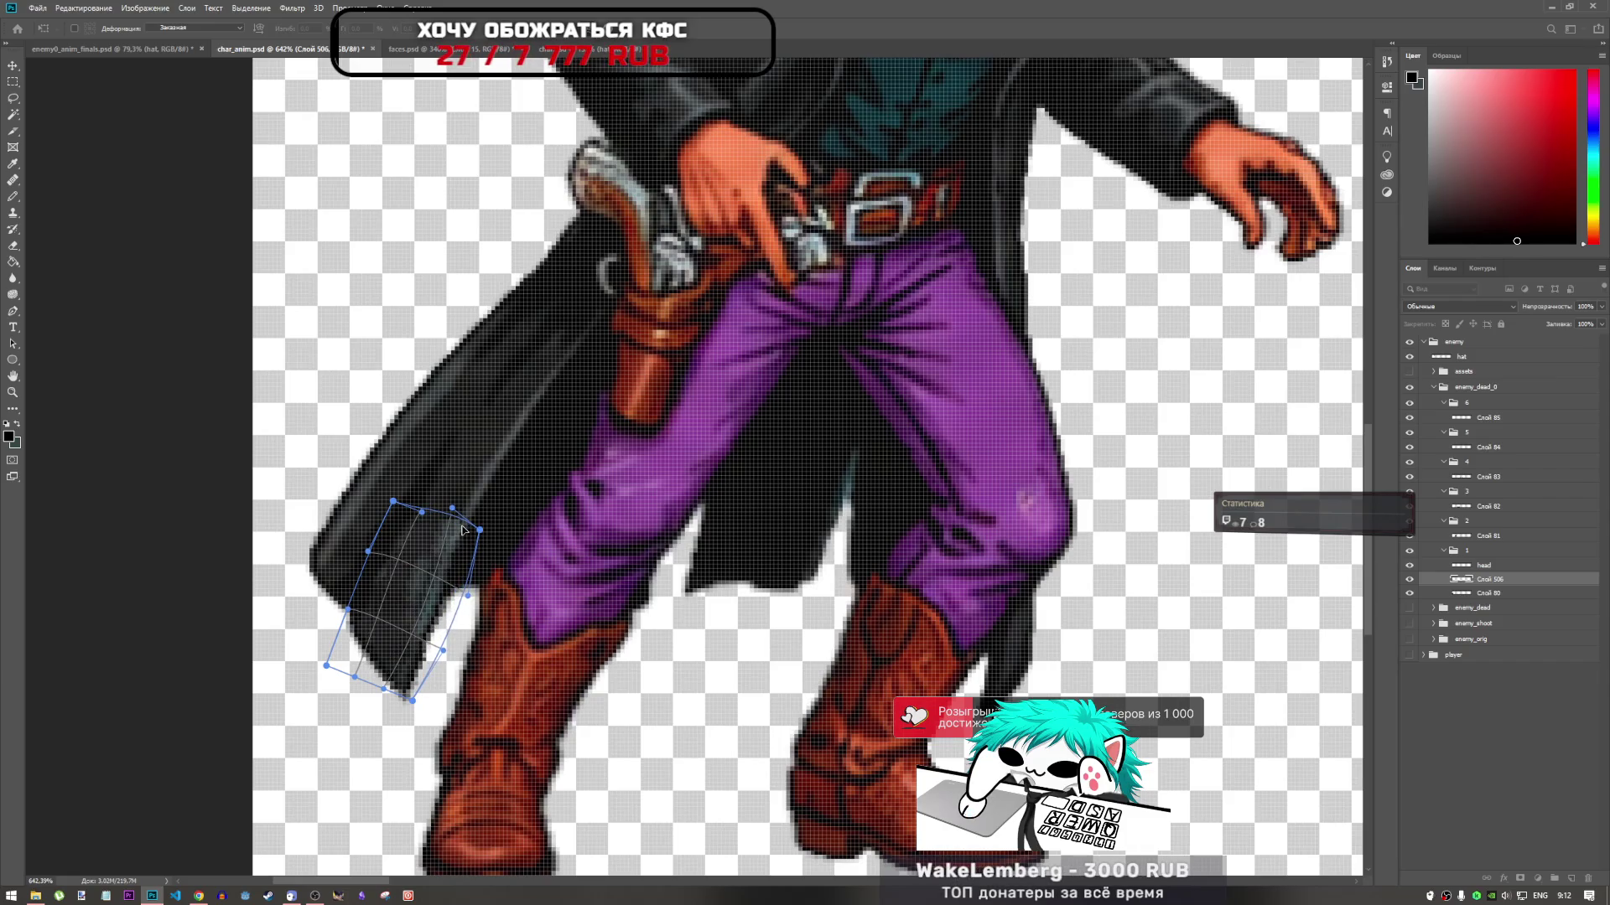
key(Return)
key(l)
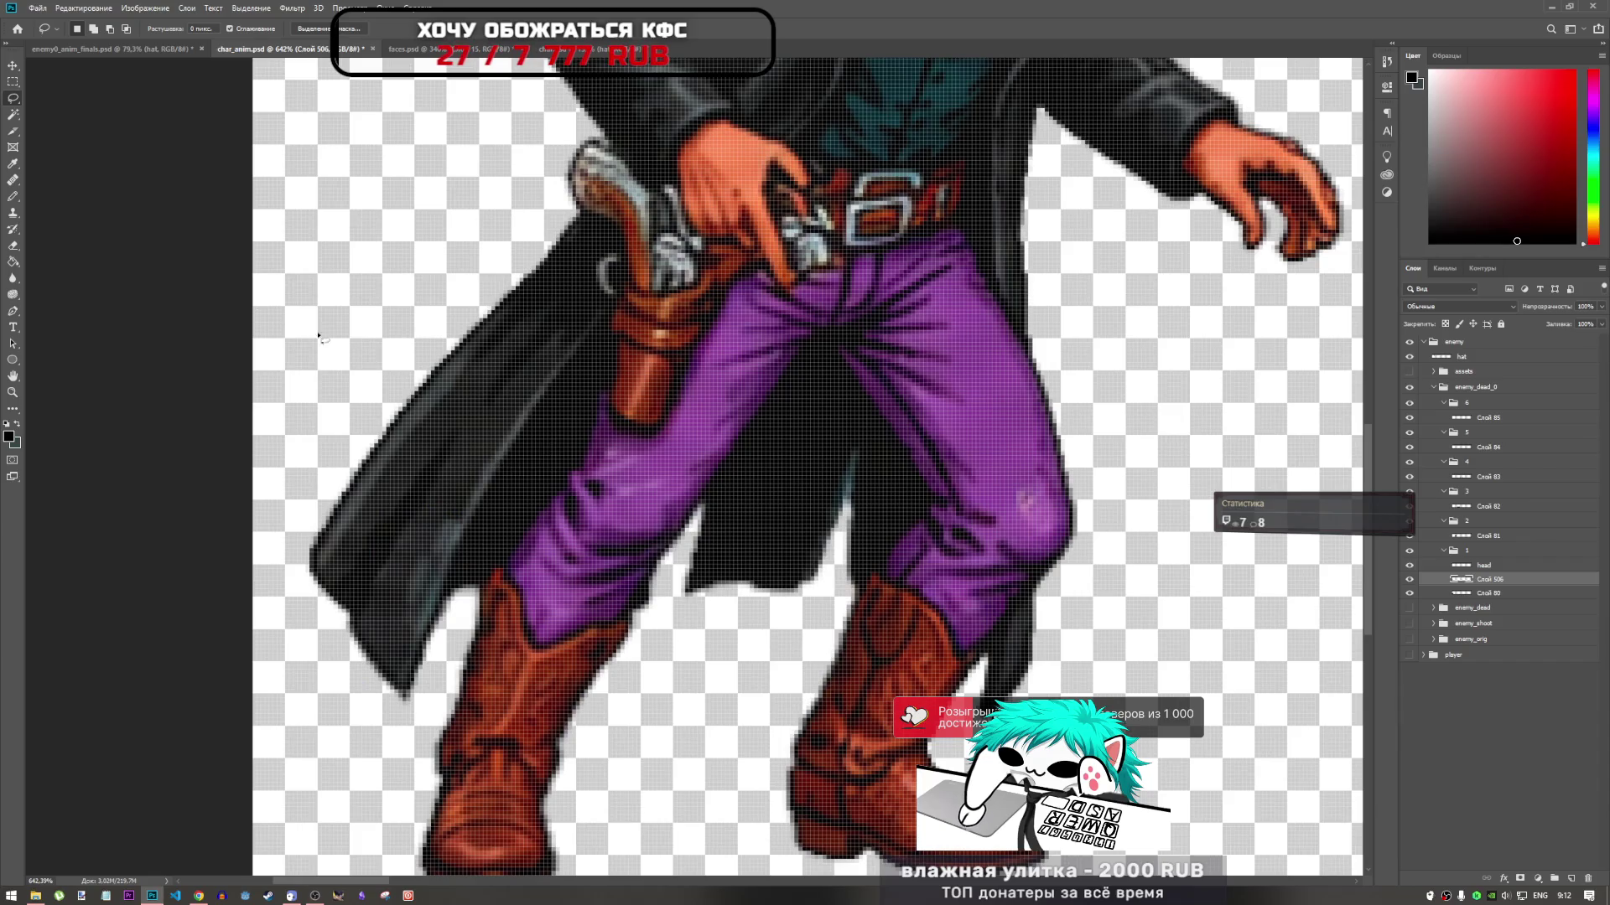
right_click(12, 295)
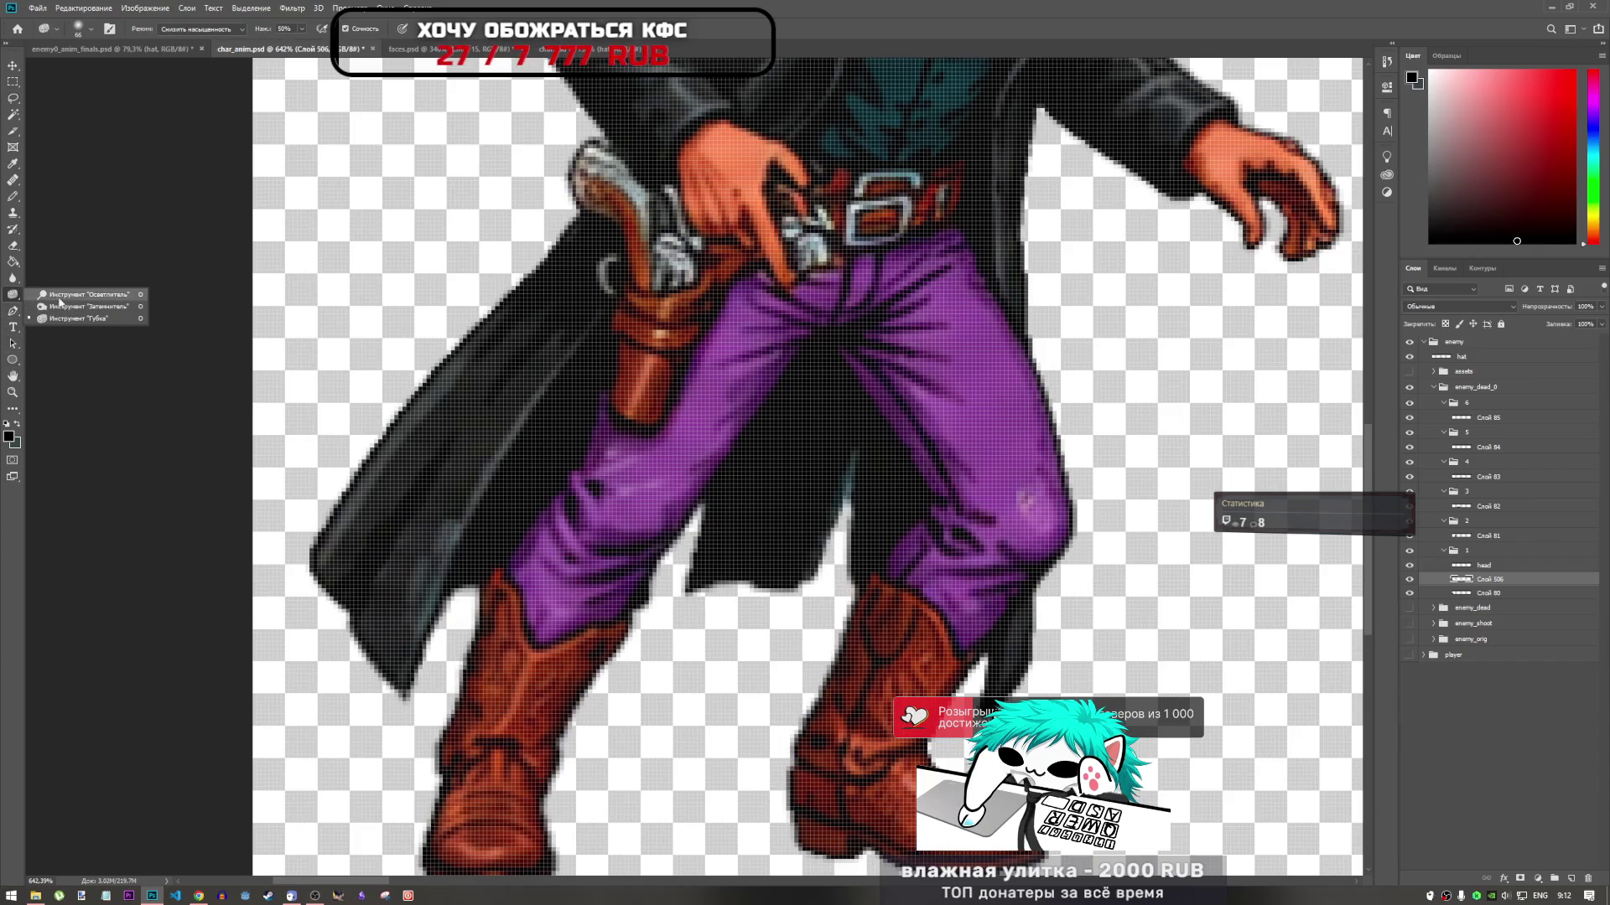
click(67, 322)
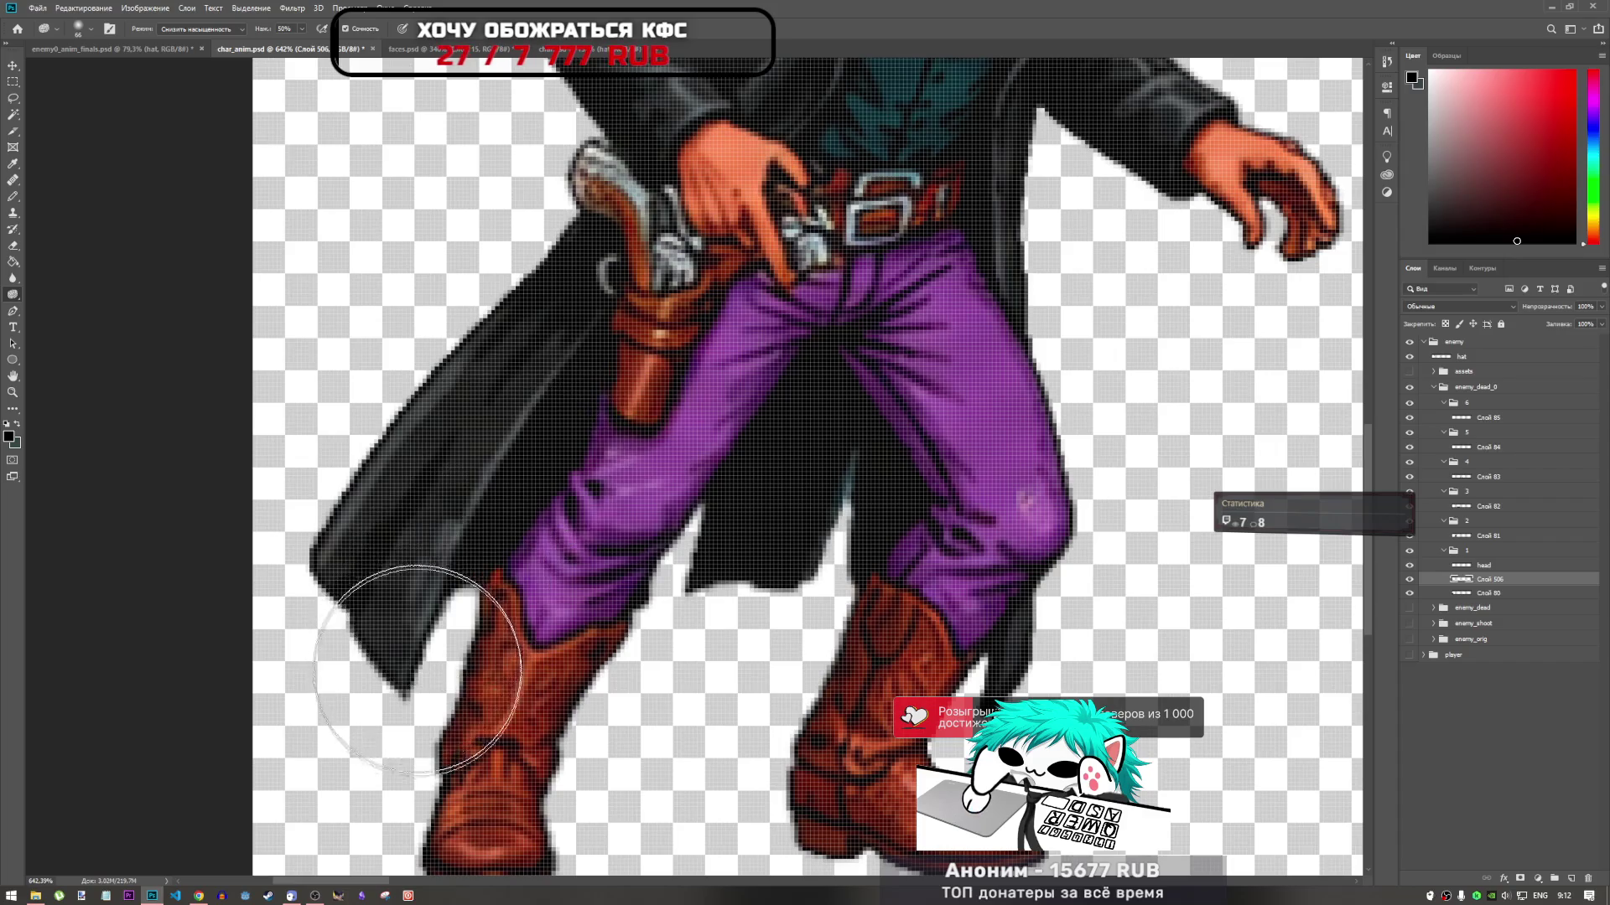
scroll(511, 576, down, 5)
scroll(352, 503, up, 5)
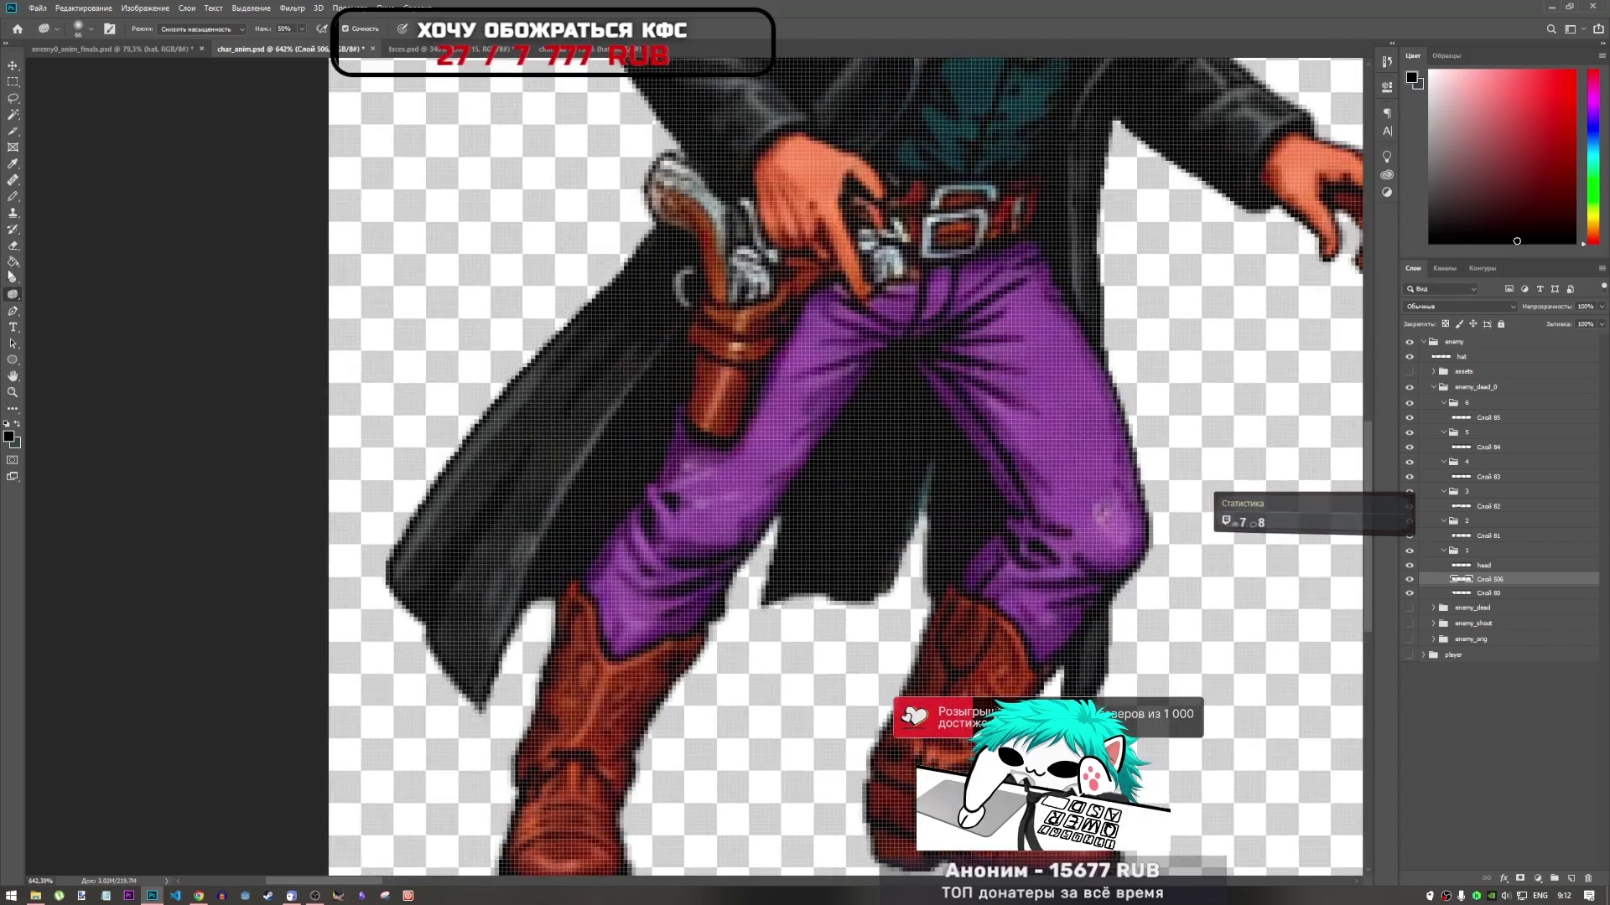
click(13, 280)
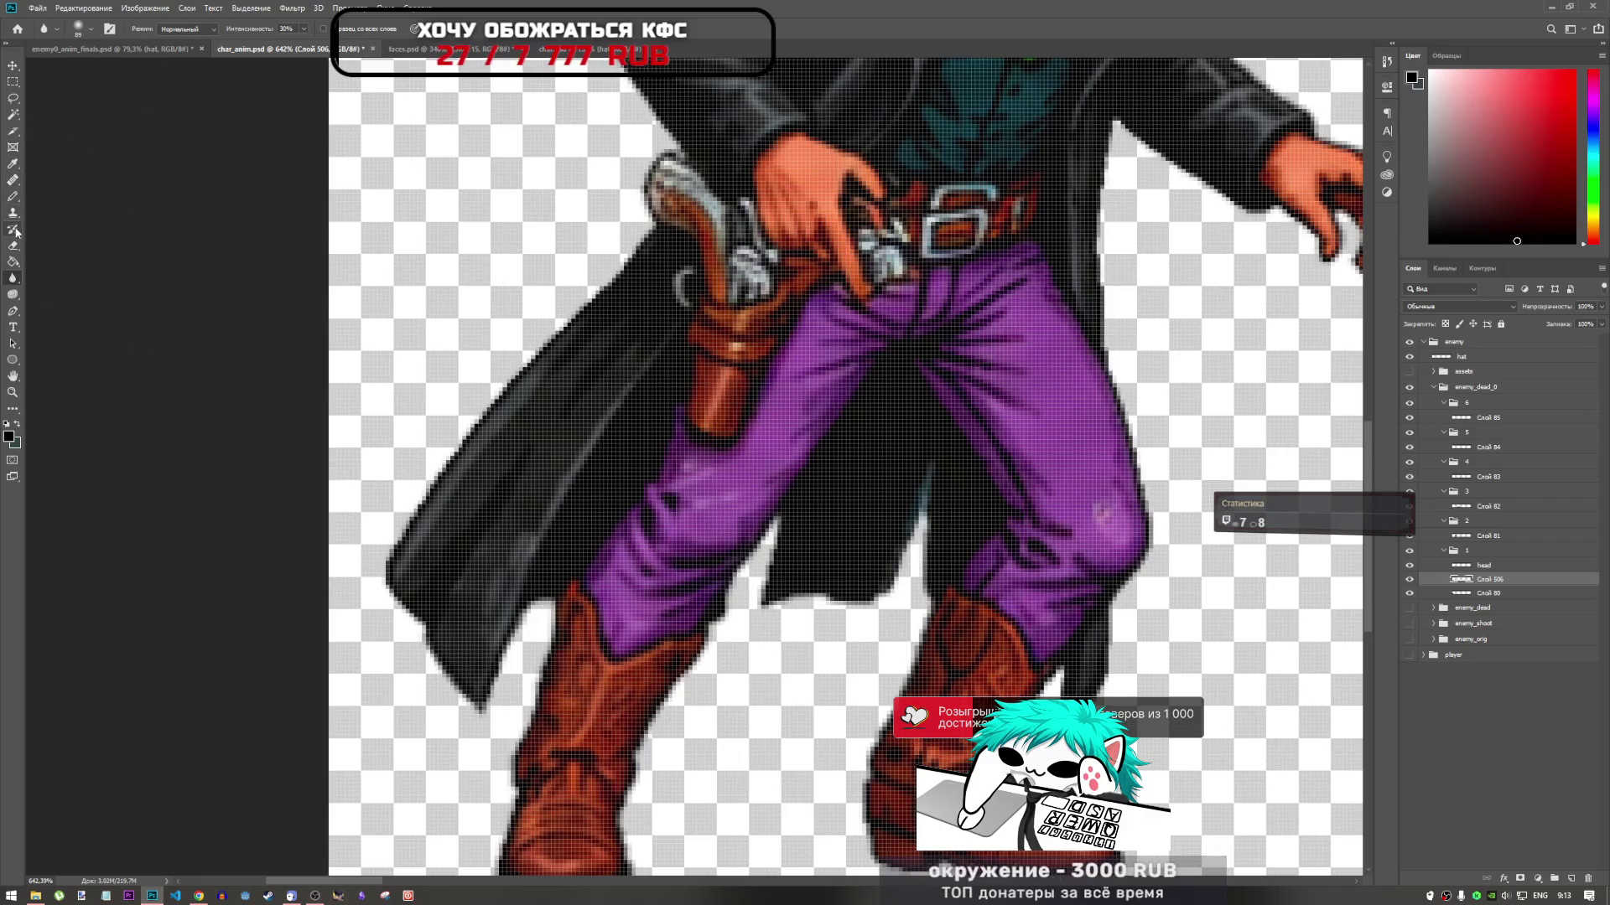
click(14, 245)
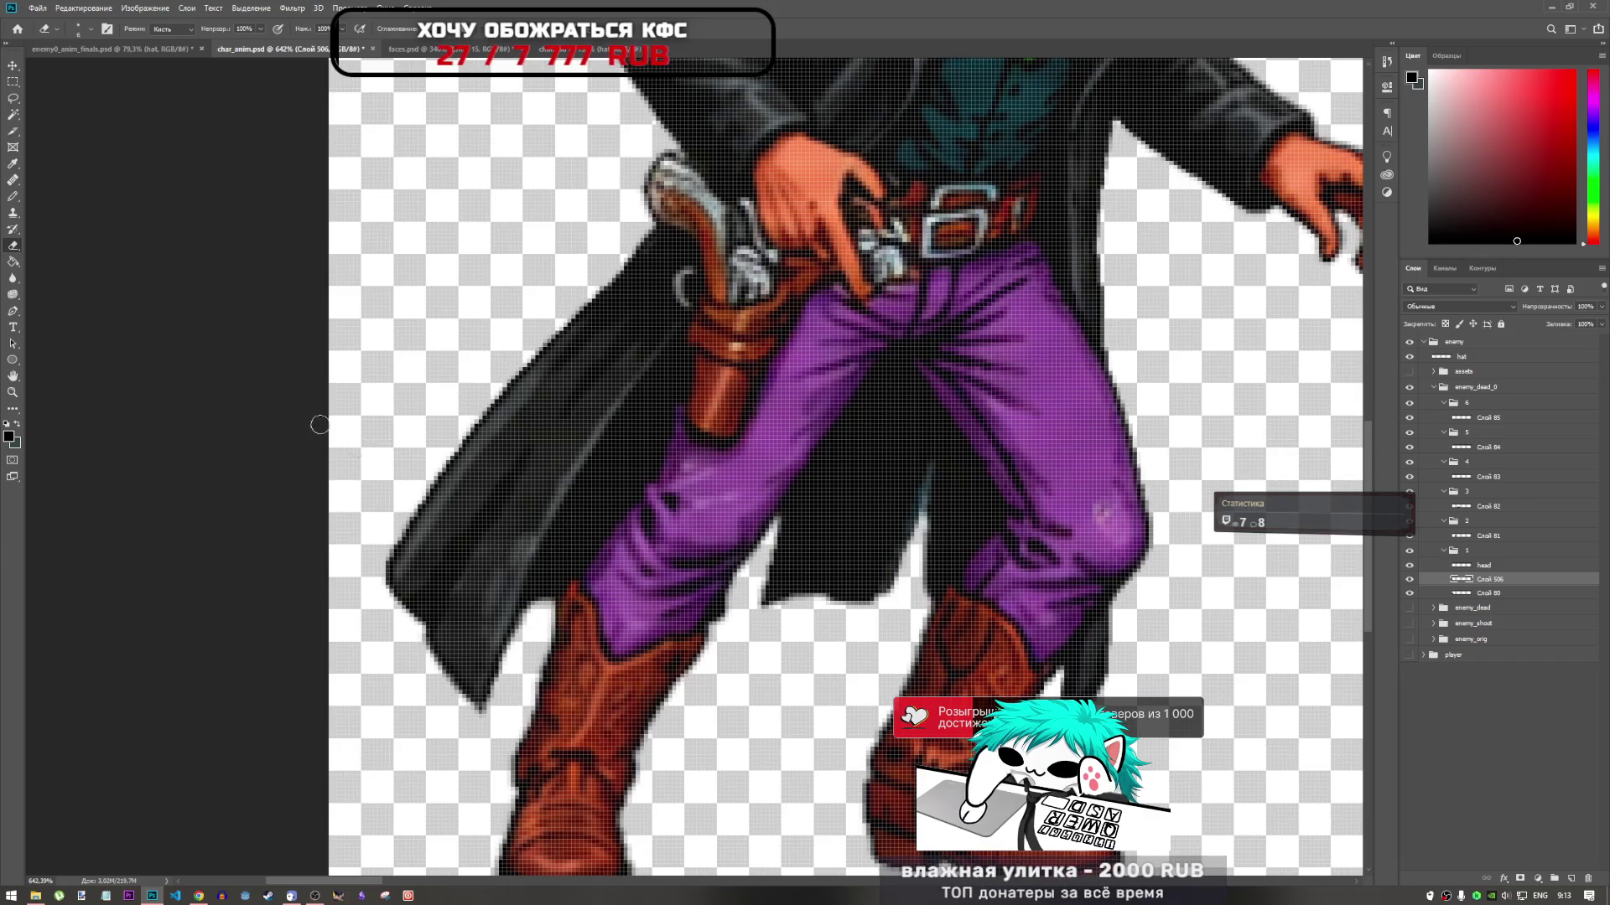
Pick the Clone Stamp tool and make Слой 506 active after checking Слой 80 and the isolated coat piece
click(15, 212)
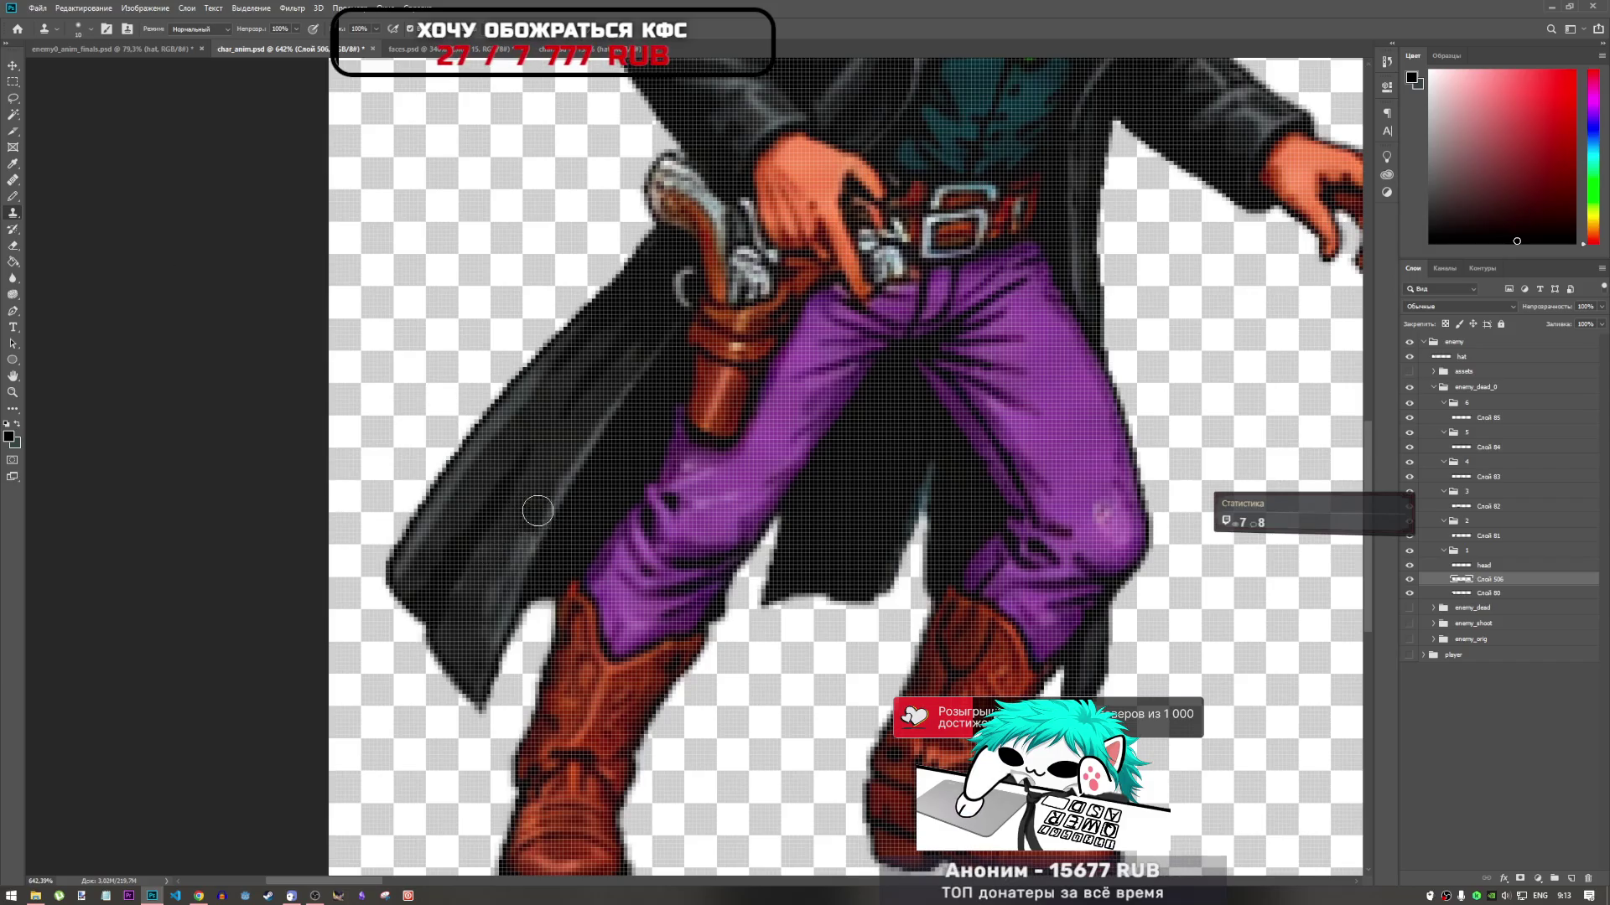
click(1481, 595)
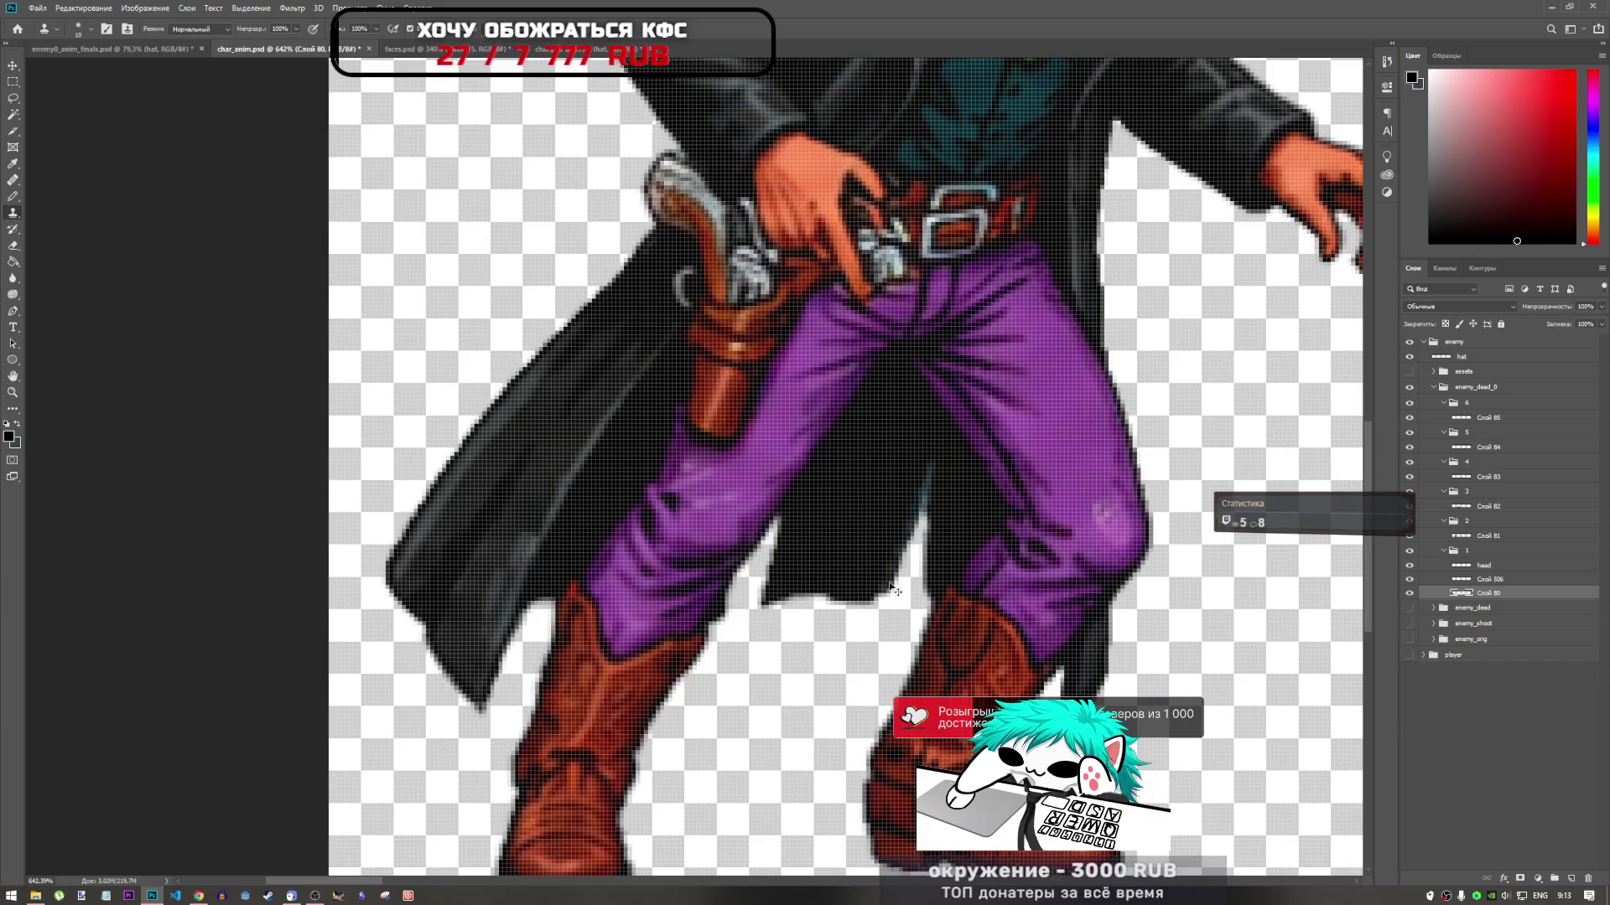
click(1506, 613)
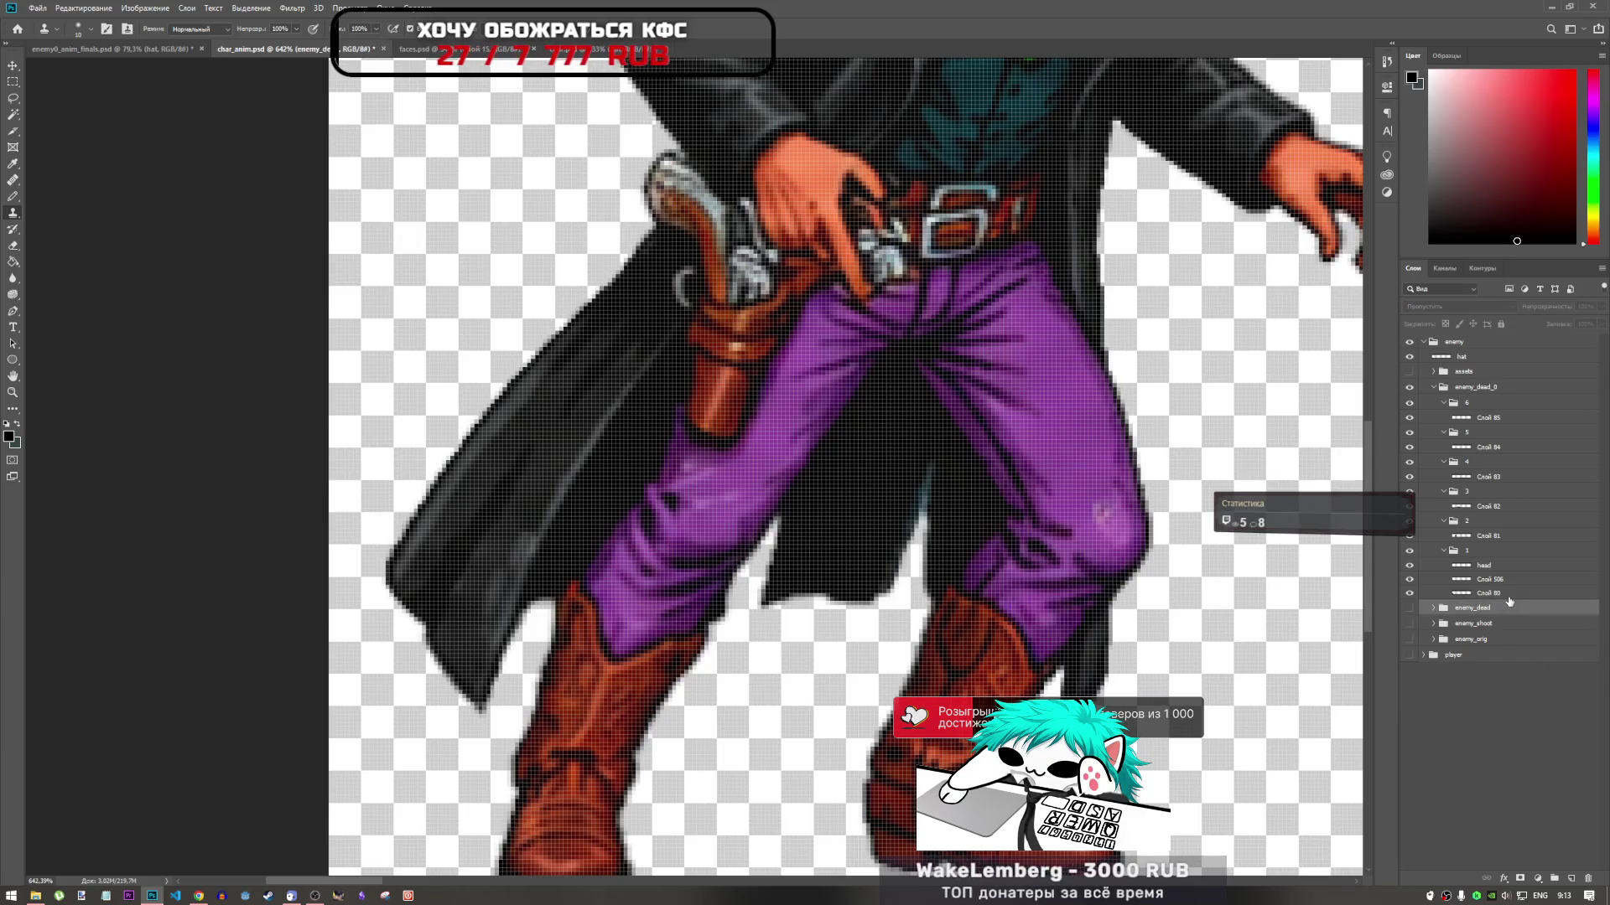
click(1509, 595)
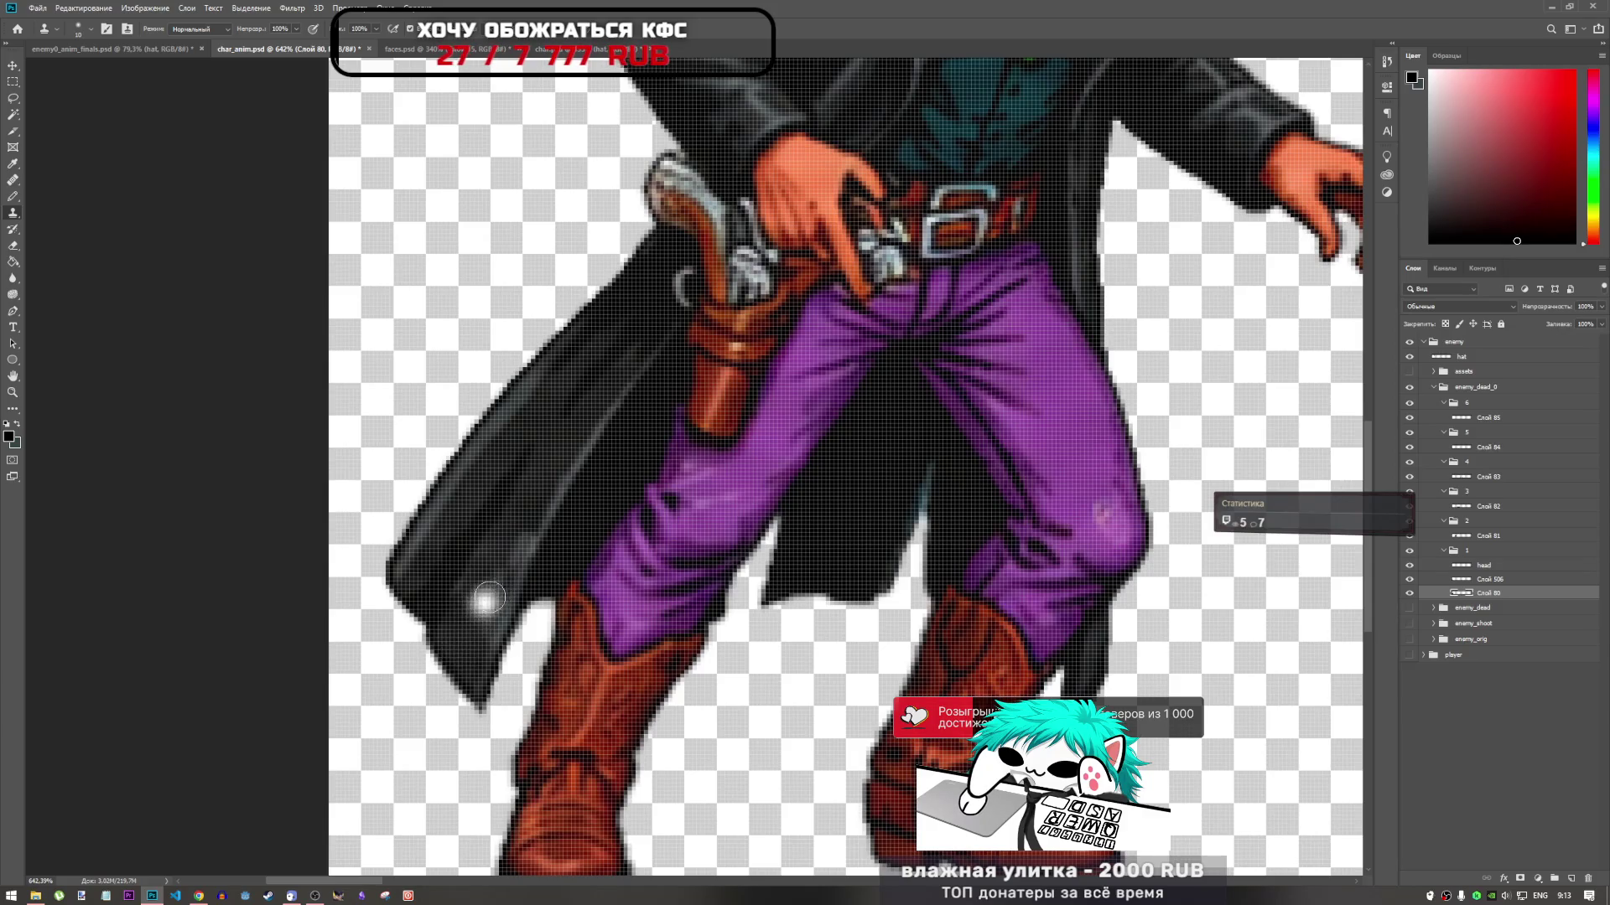
click(1497, 580)
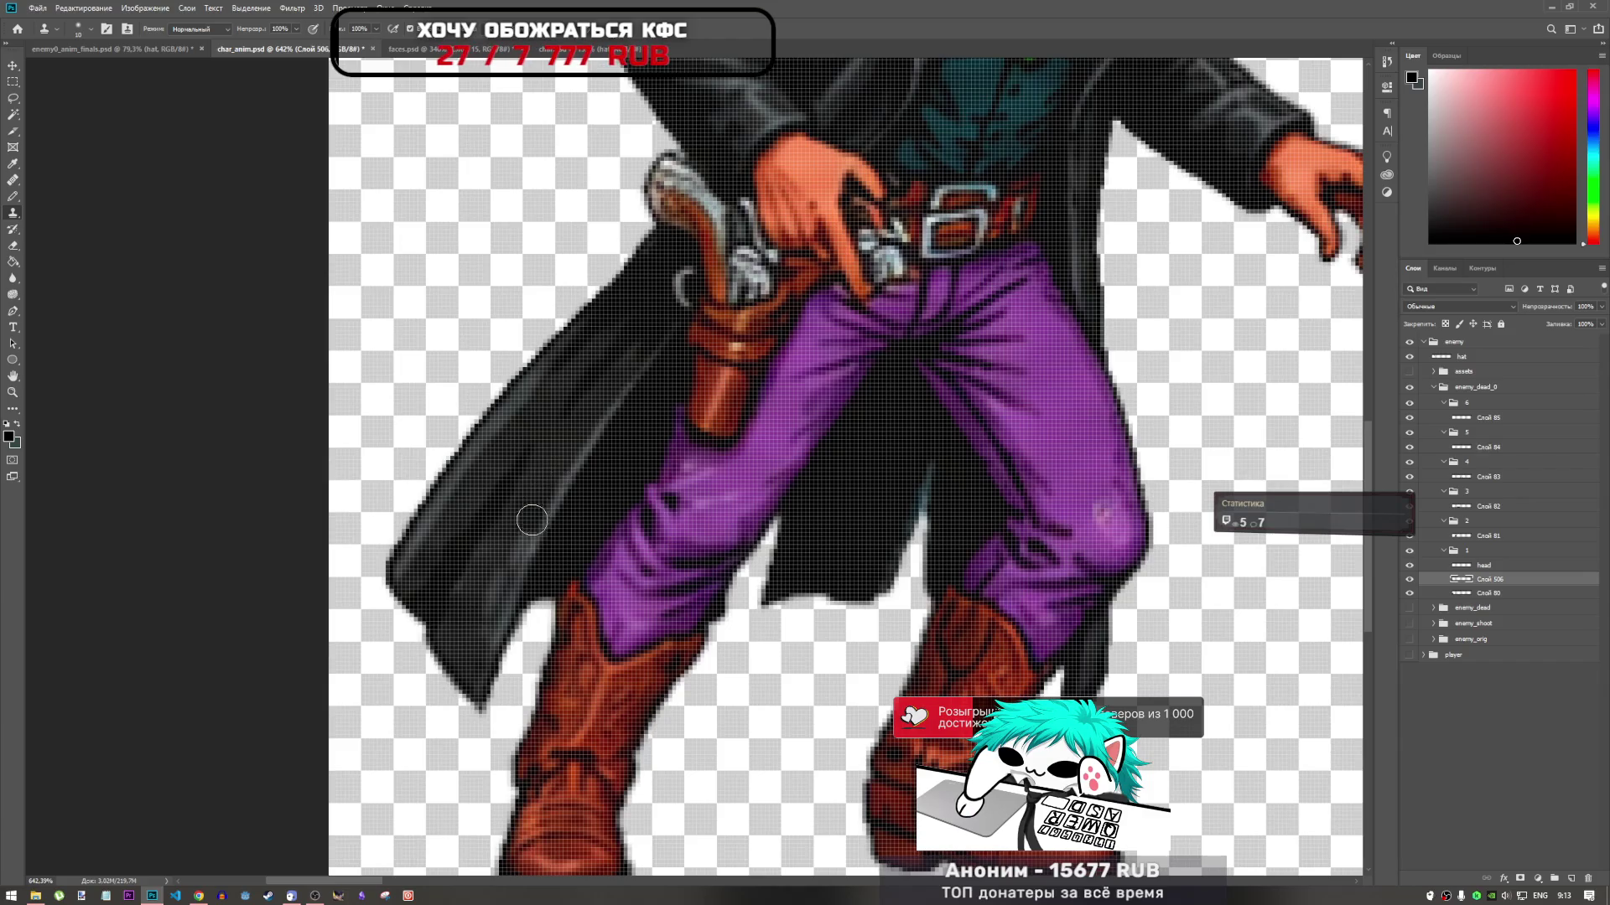
click(1497, 595)
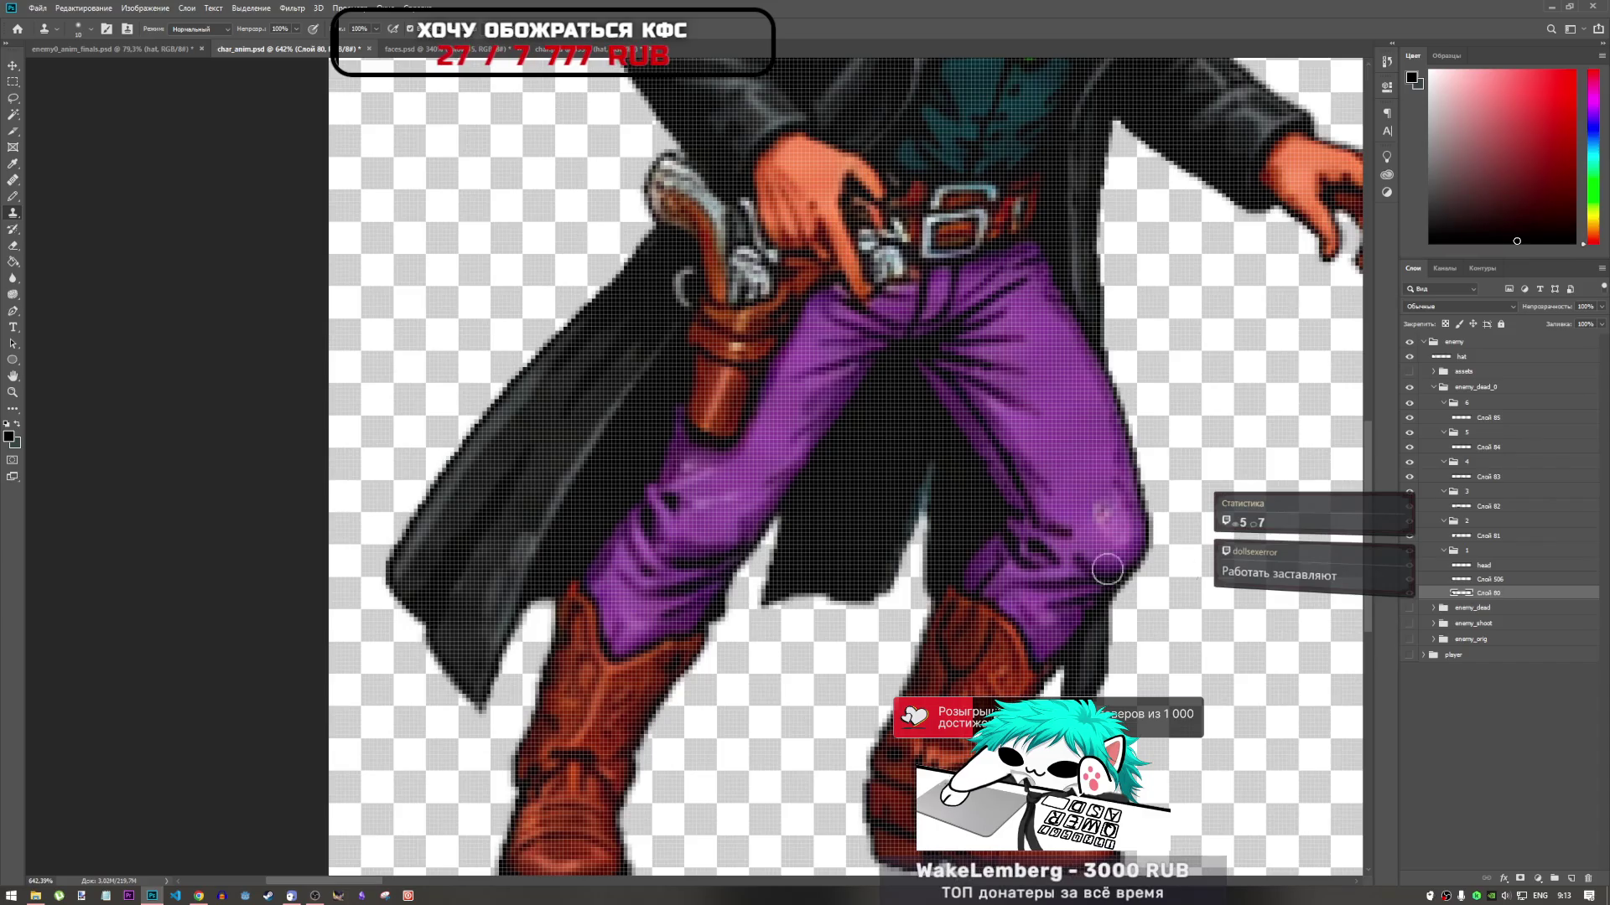
click(1503, 579)
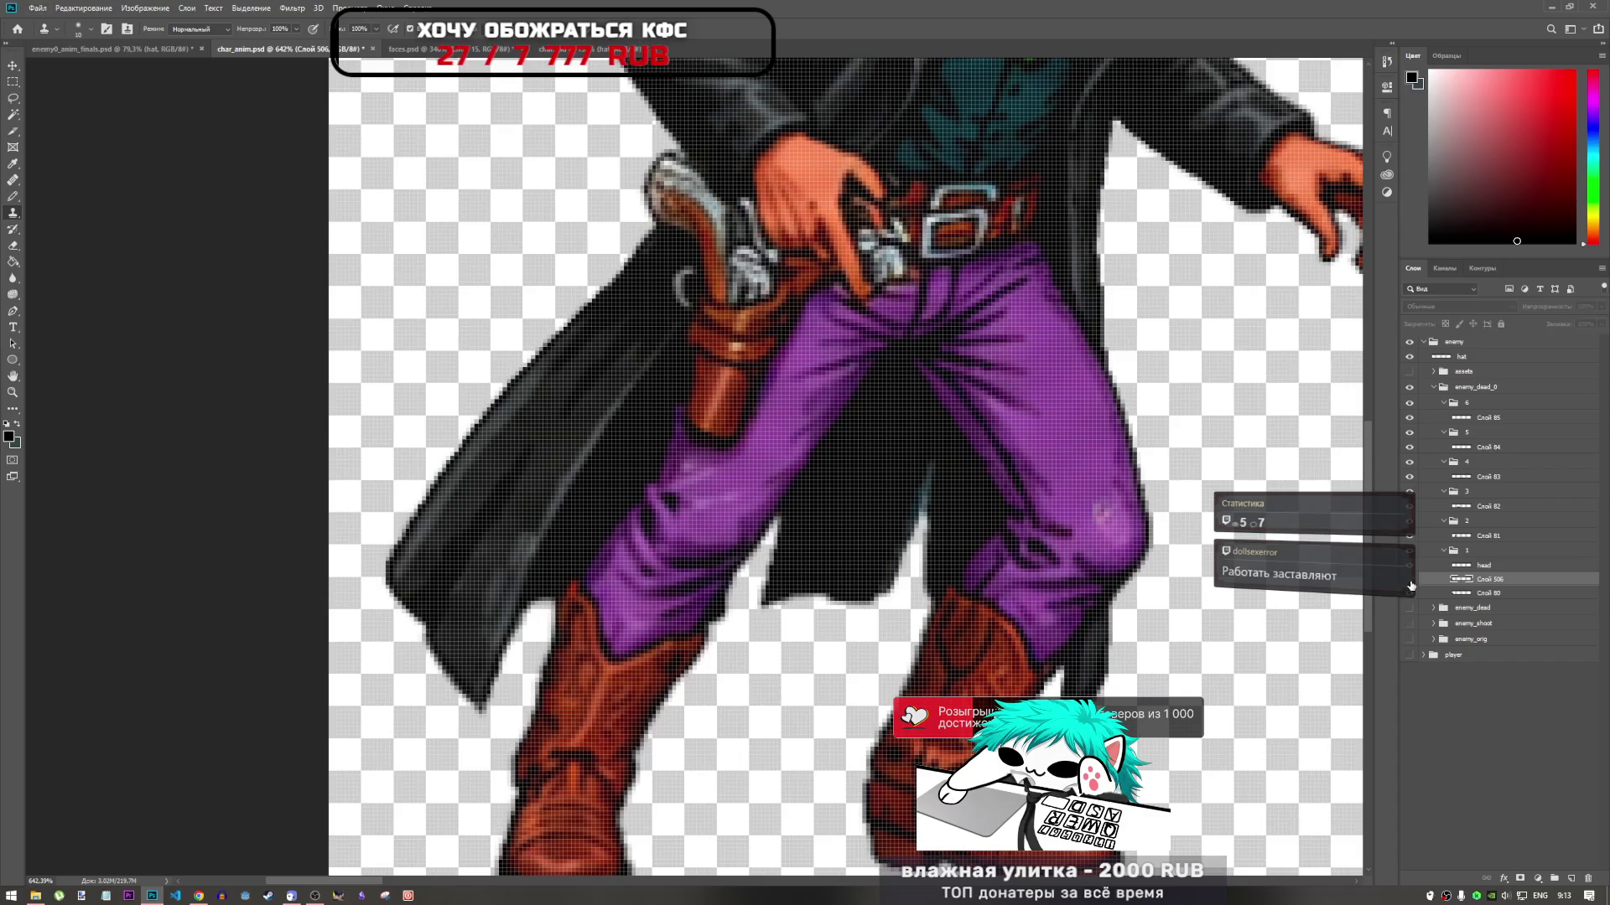
click(1410, 595)
alt+click(1410, 595)
alt+click(1410, 595)
click(1425, 593)
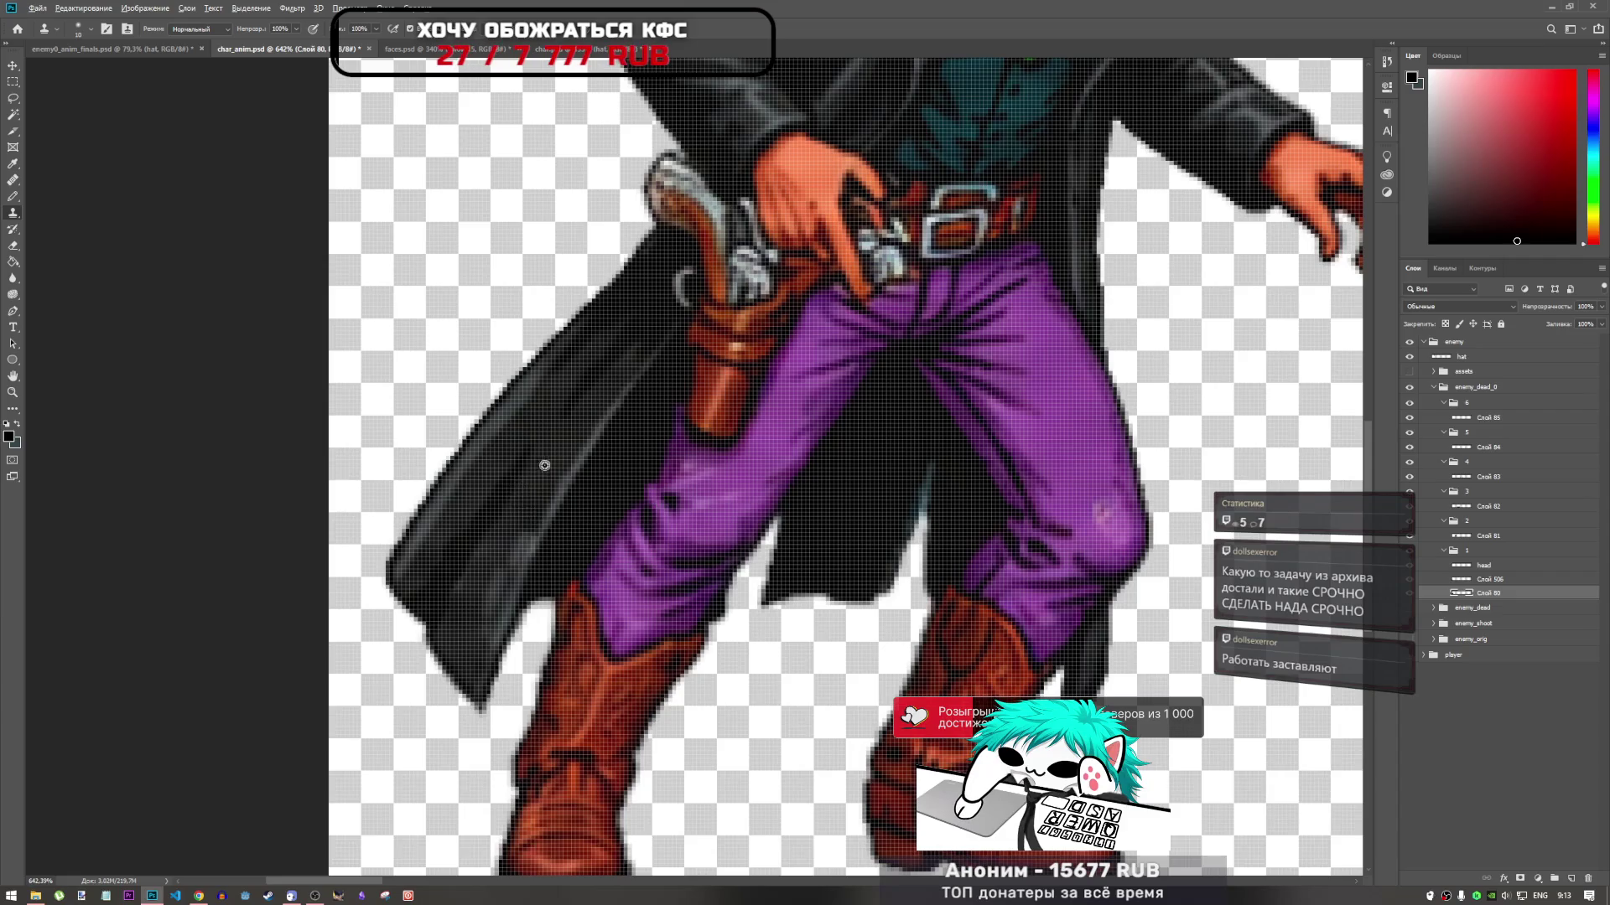
click(1496, 580)
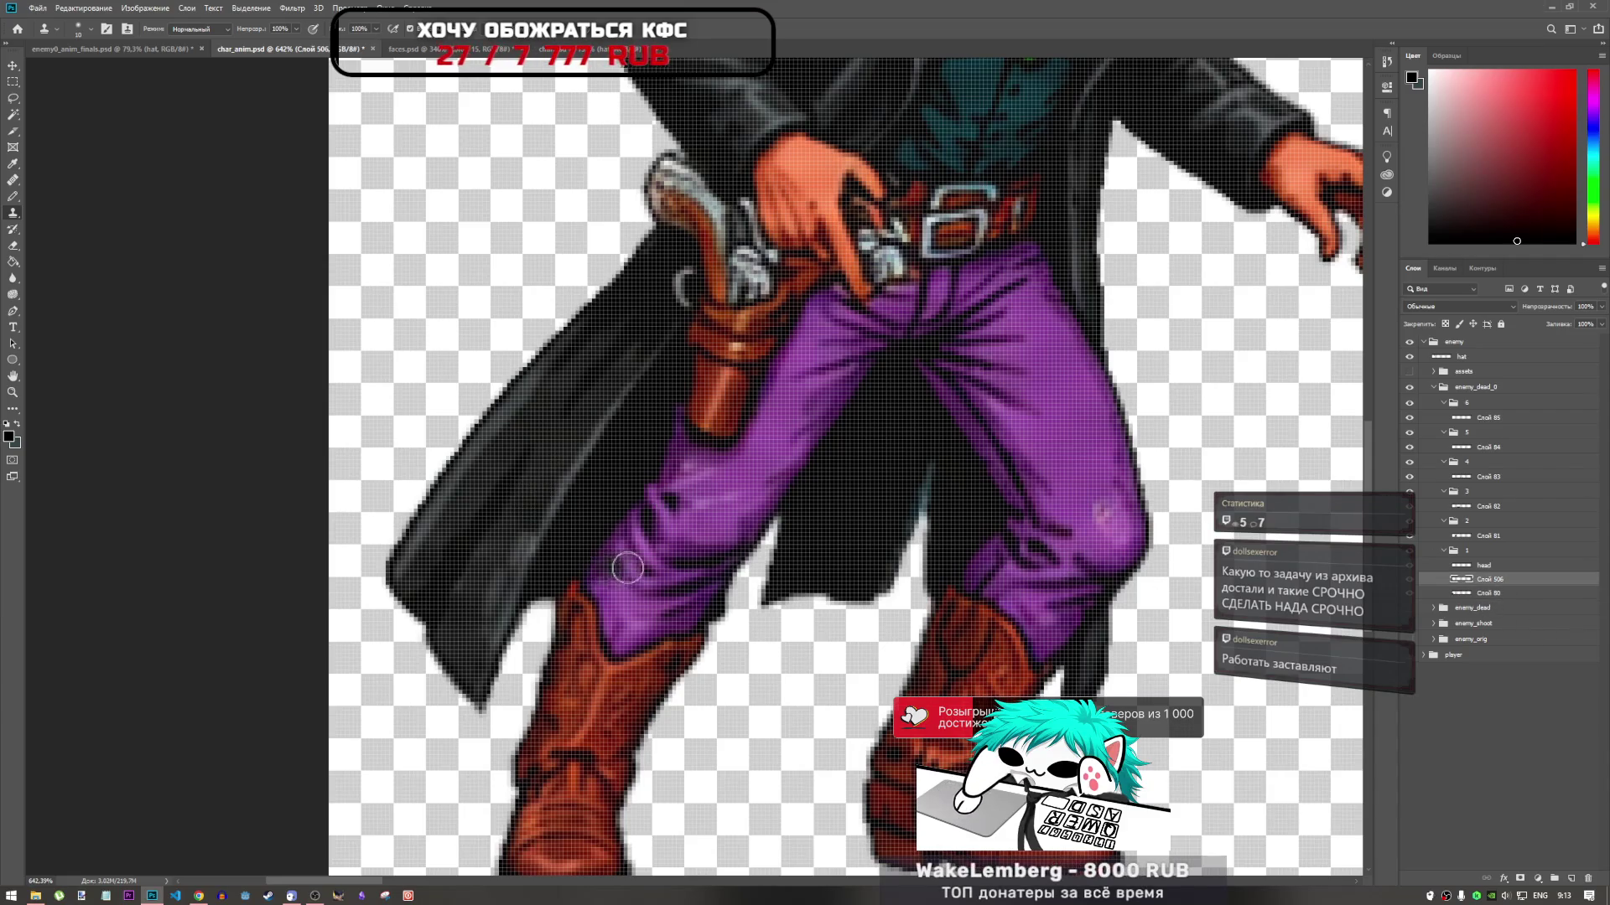
Clone dark coat texture over the white highlight spot on the coat's lower left
scroll(503, 570, down, 2)
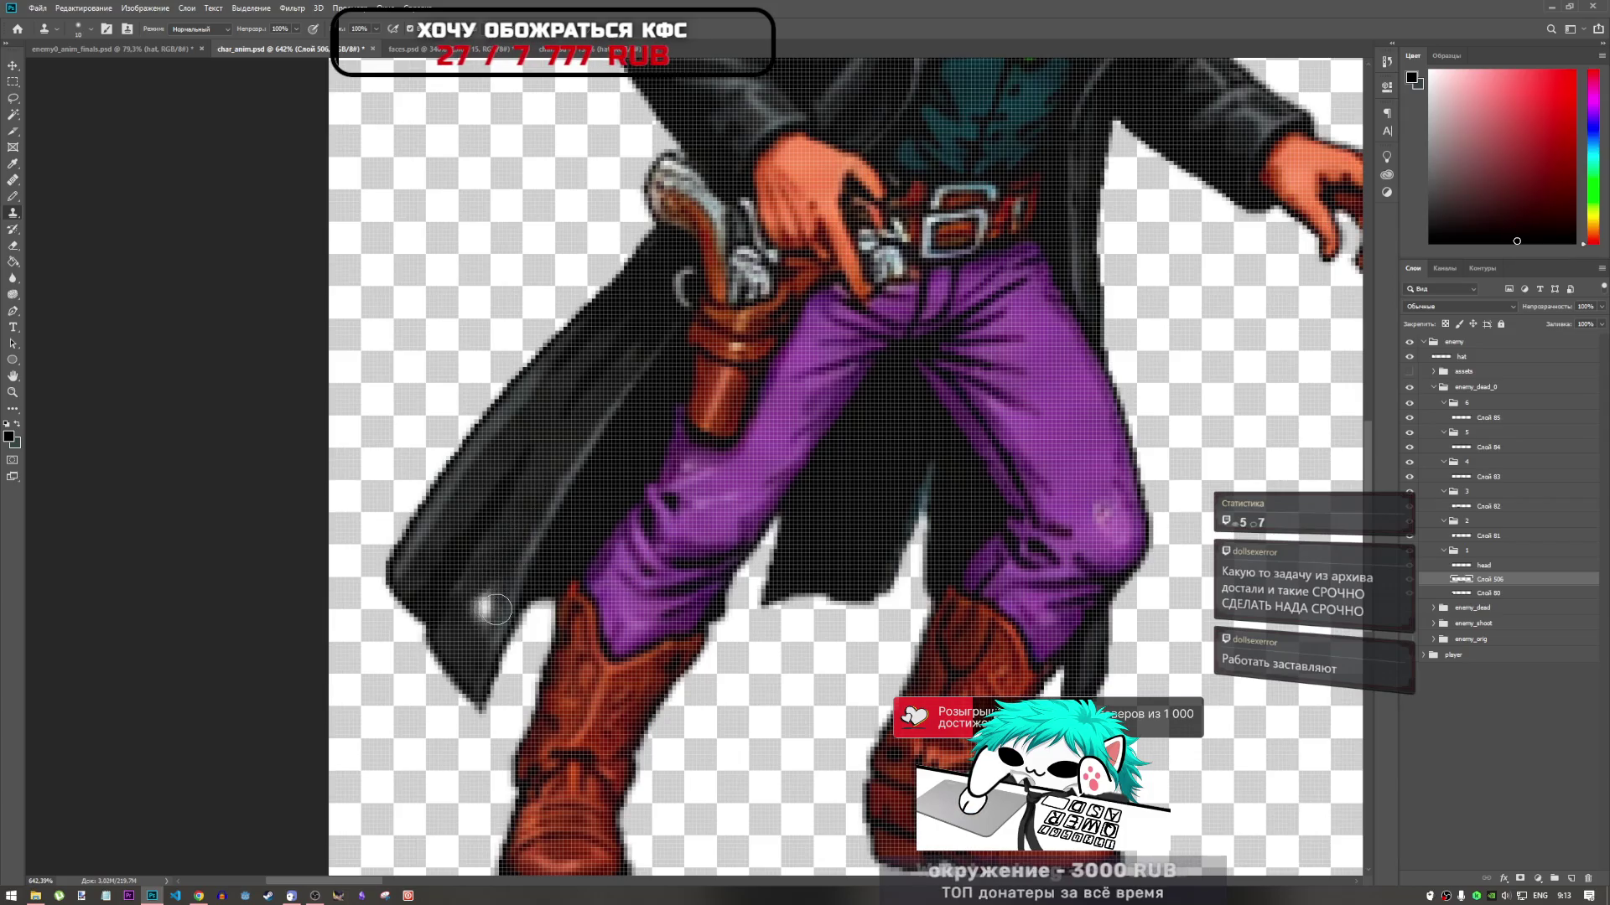
scroll(515, 604, down, 1)
scroll(707, 610, up, 4)
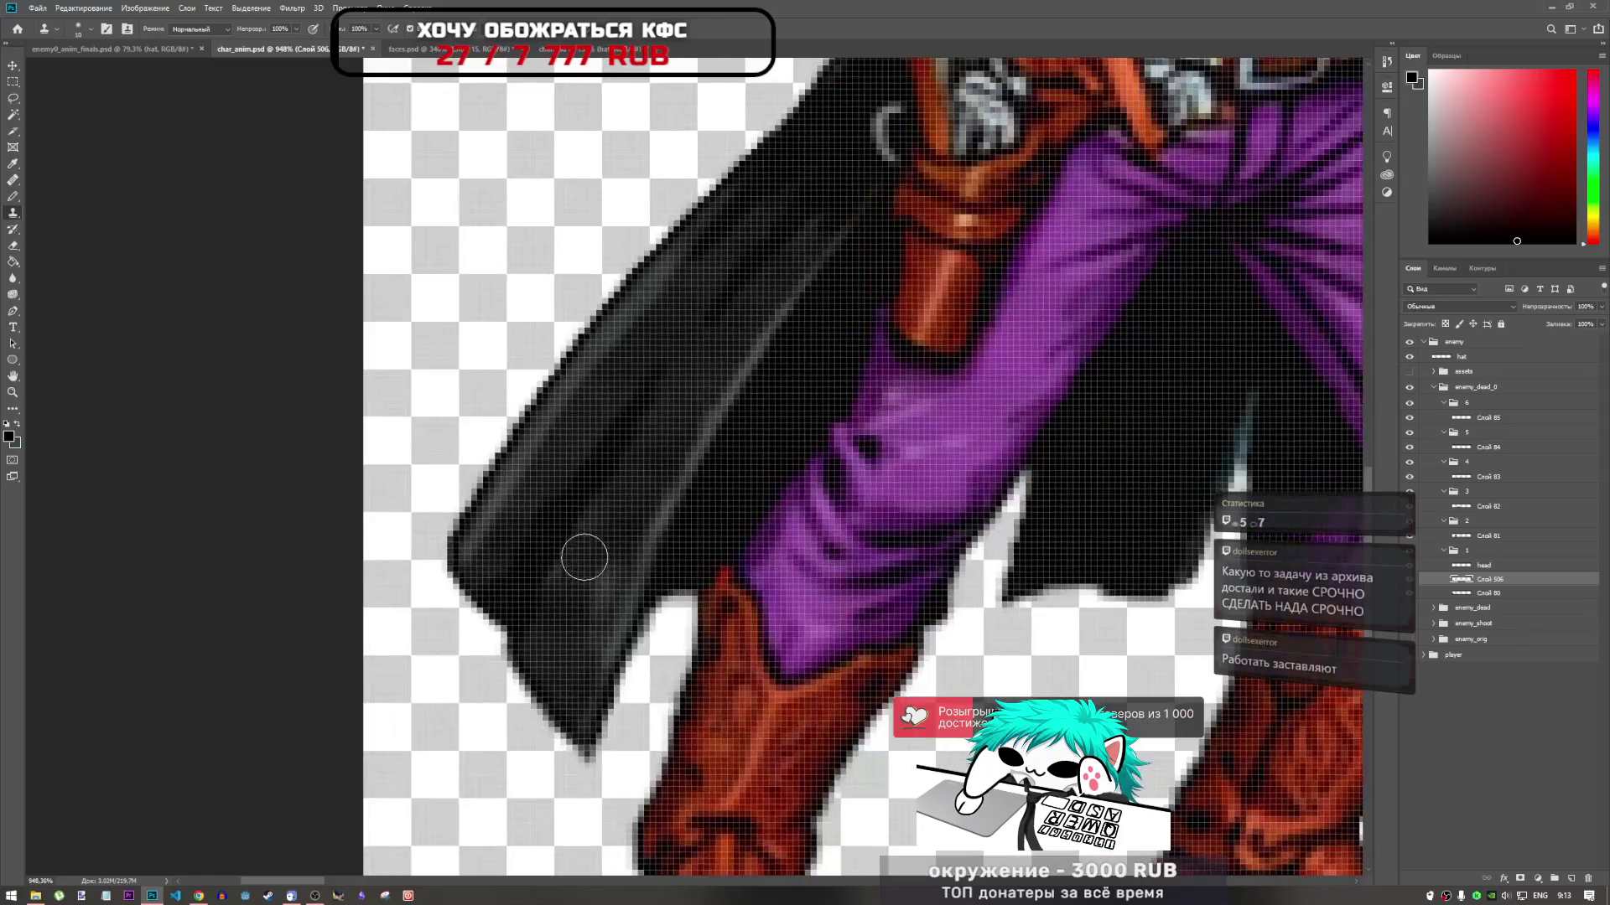
drag(570, 628, 612, 546)
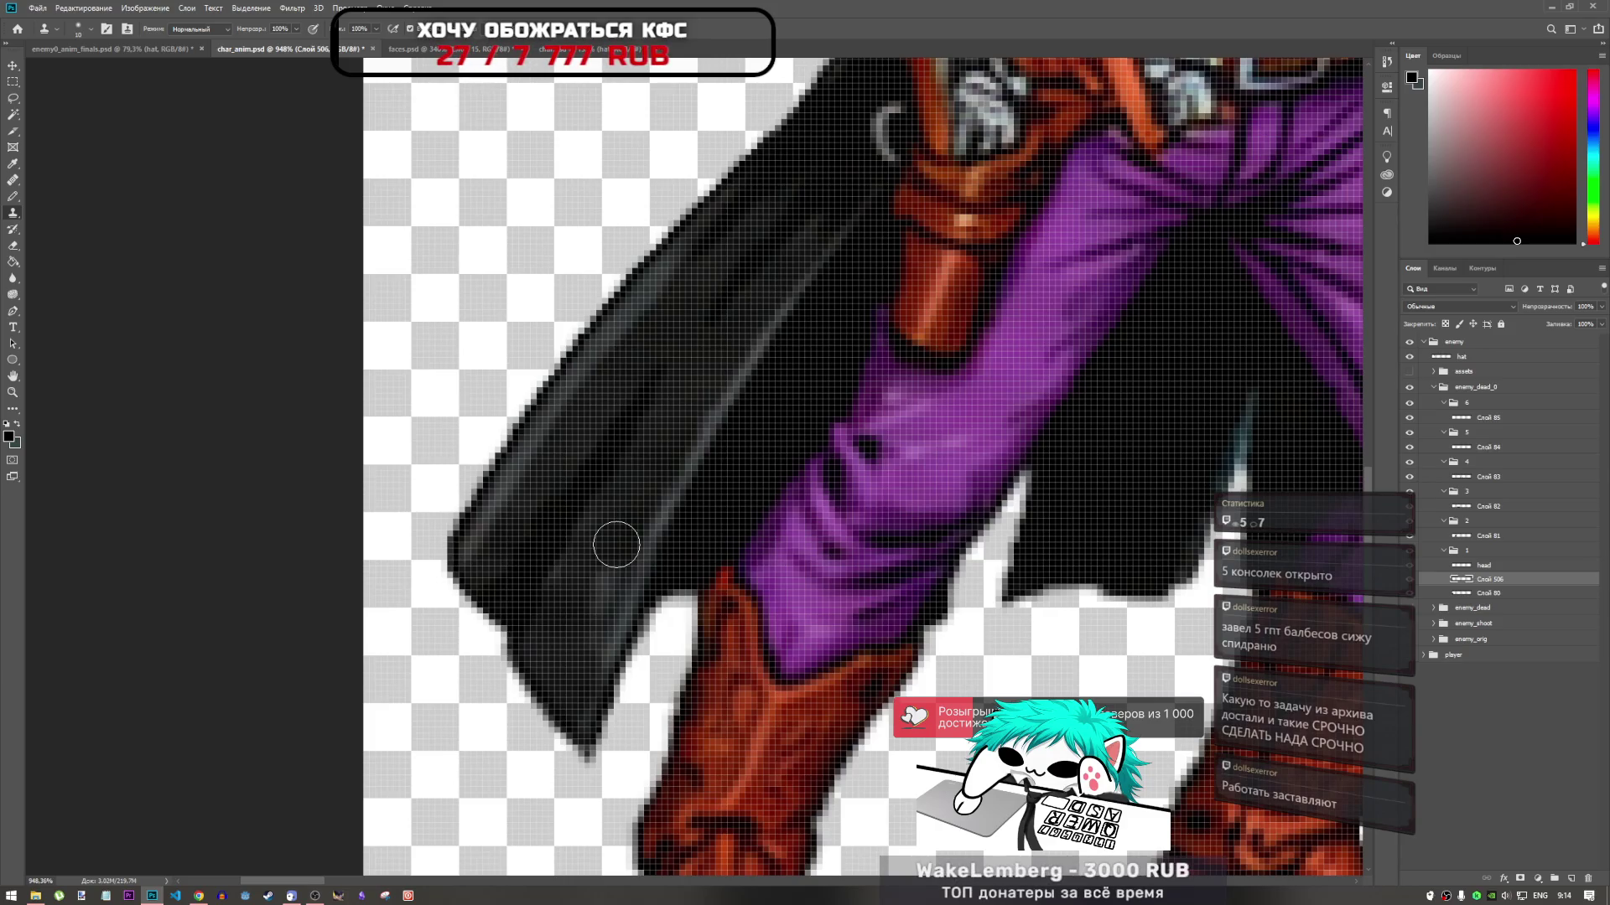
scroll(616, 545, down, 10)
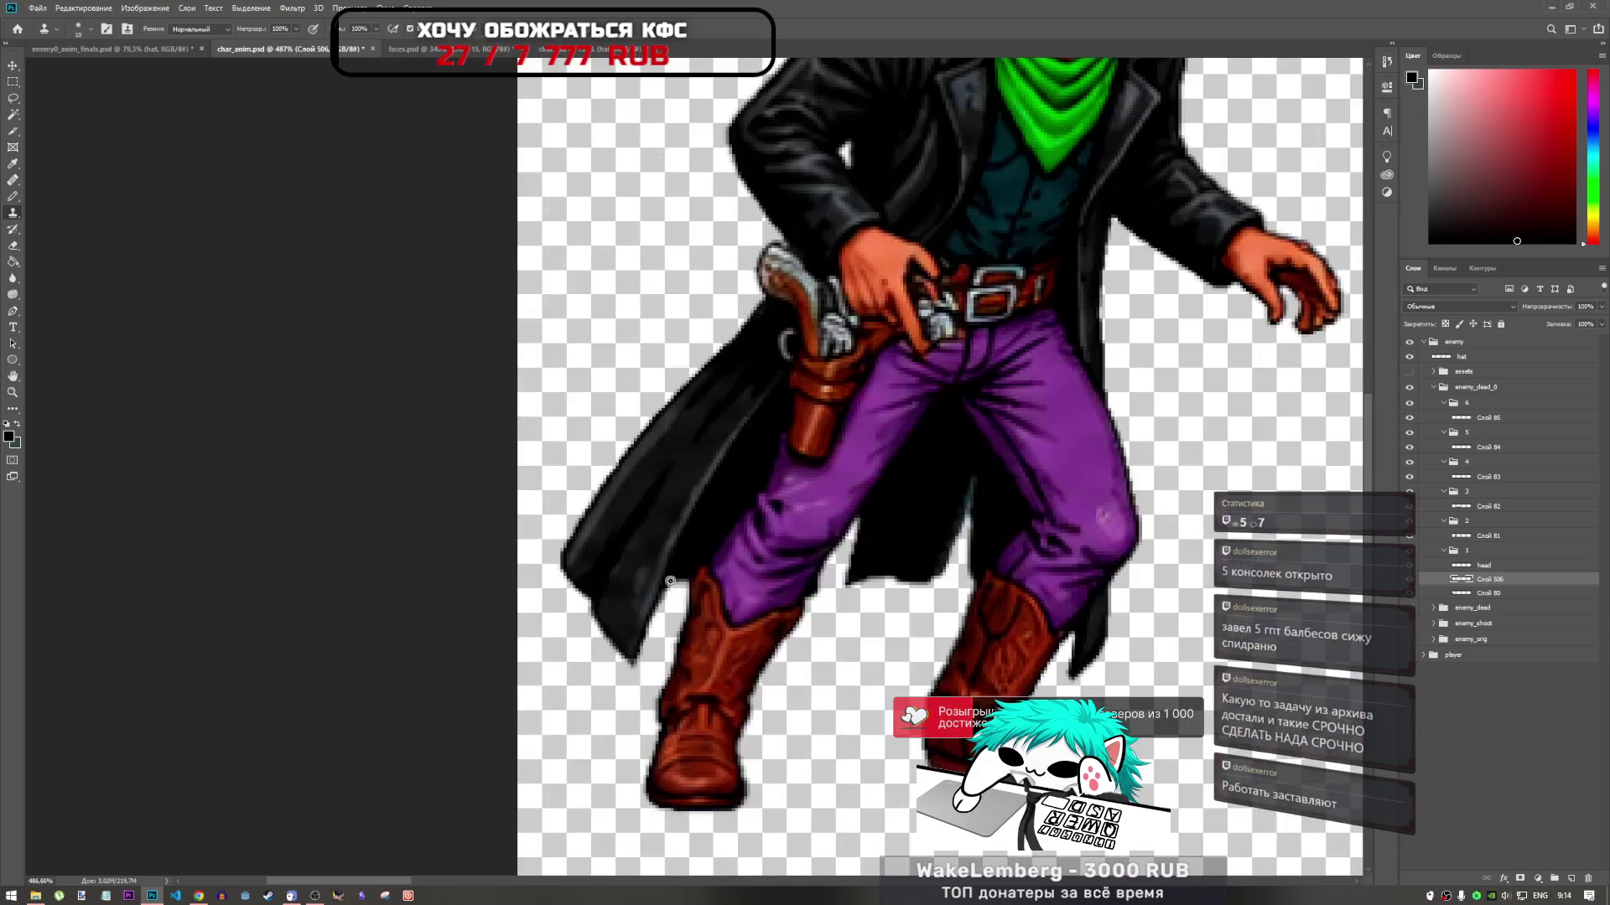
scroll(721, 568, up, 6)
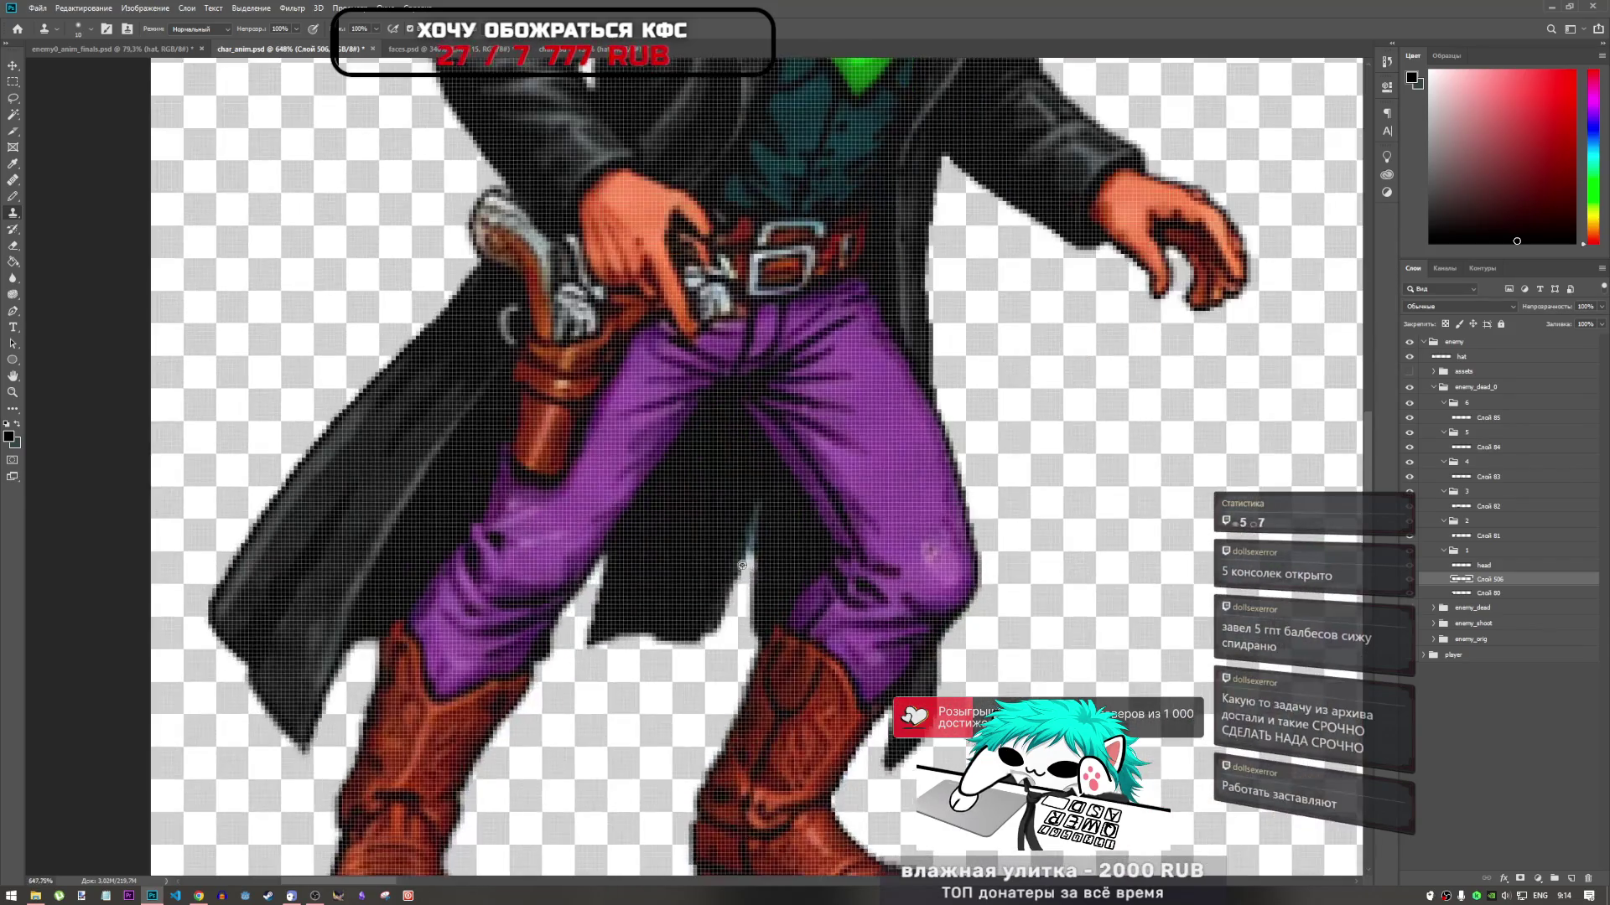
scroll(736, 586, down, 5)
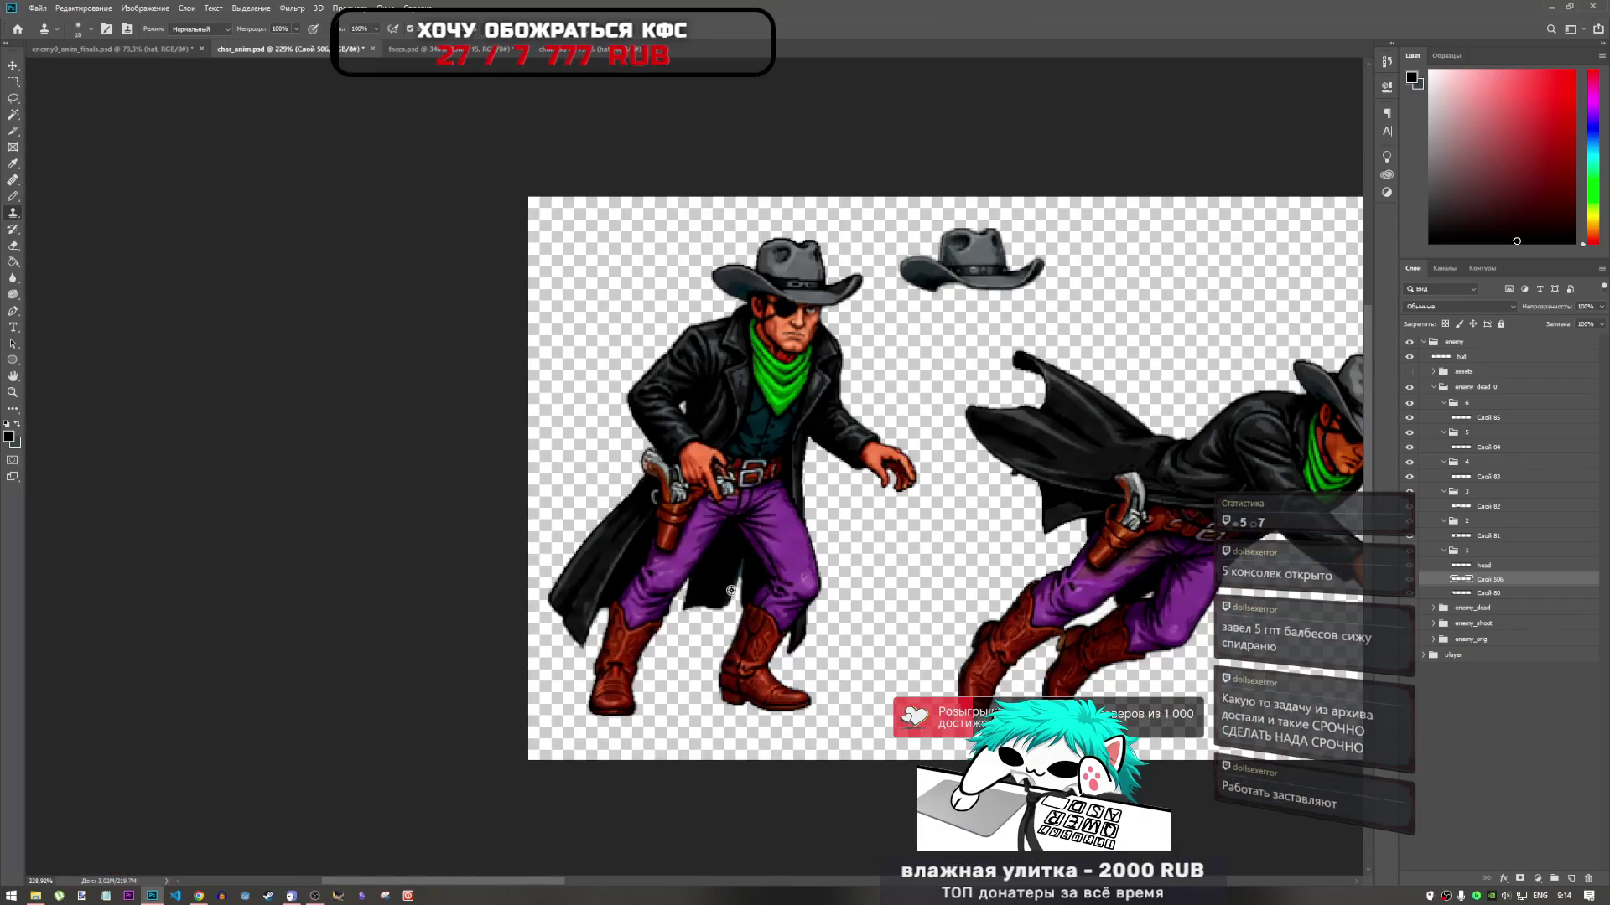
Lasso the dark coat area between the cowboy's legs and copy it to a new layer
scroll(750, 591, up, 5)
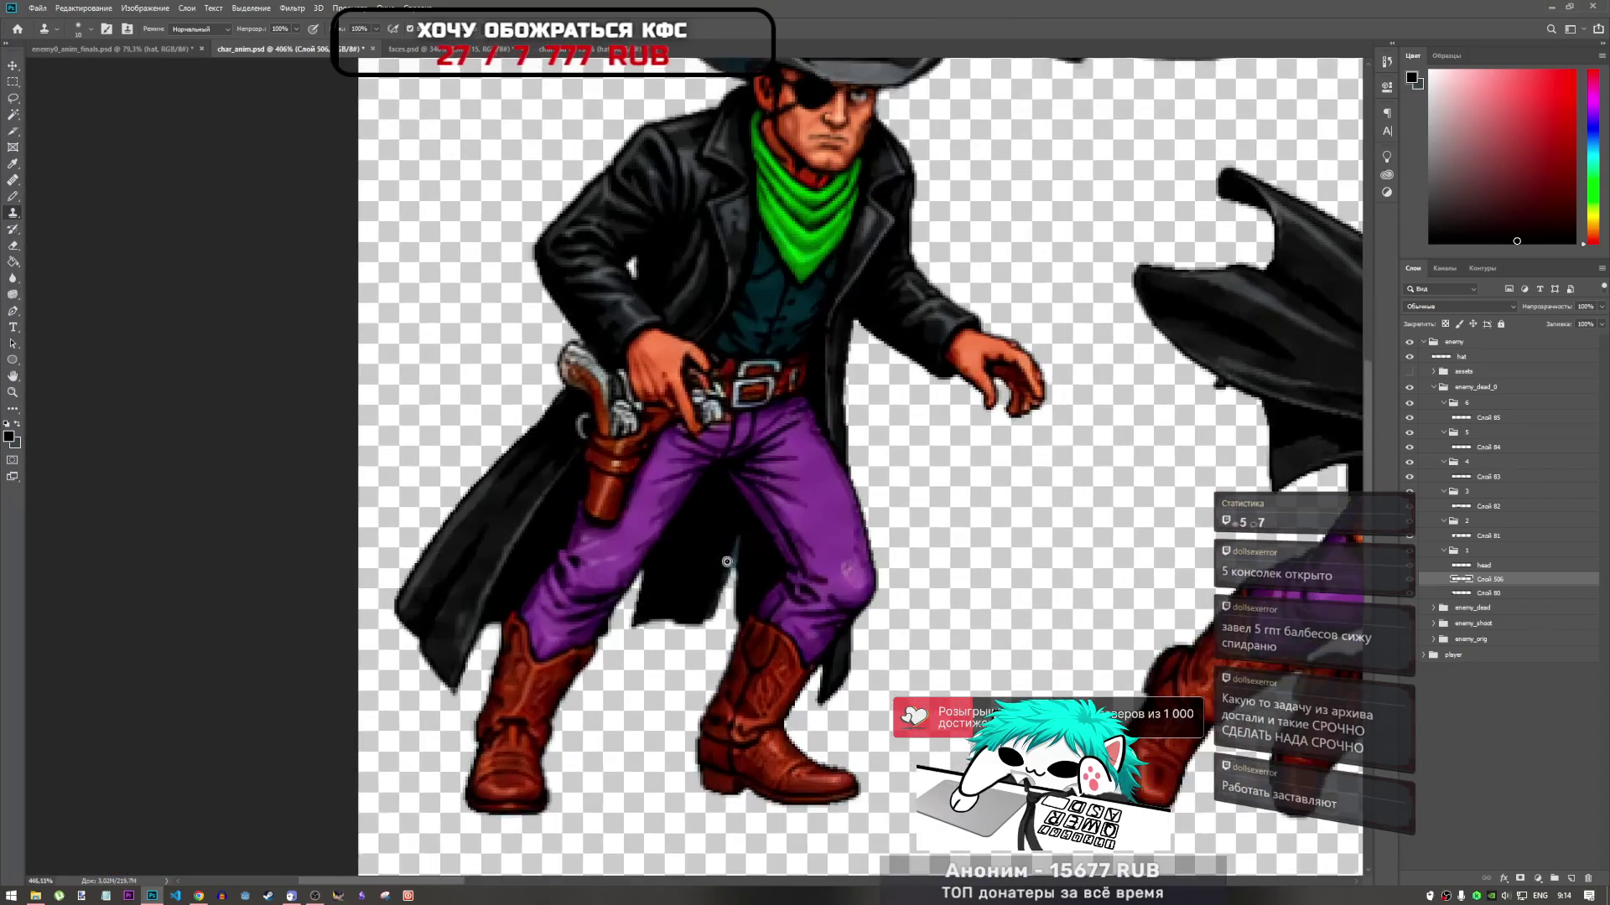
click(12, 98)
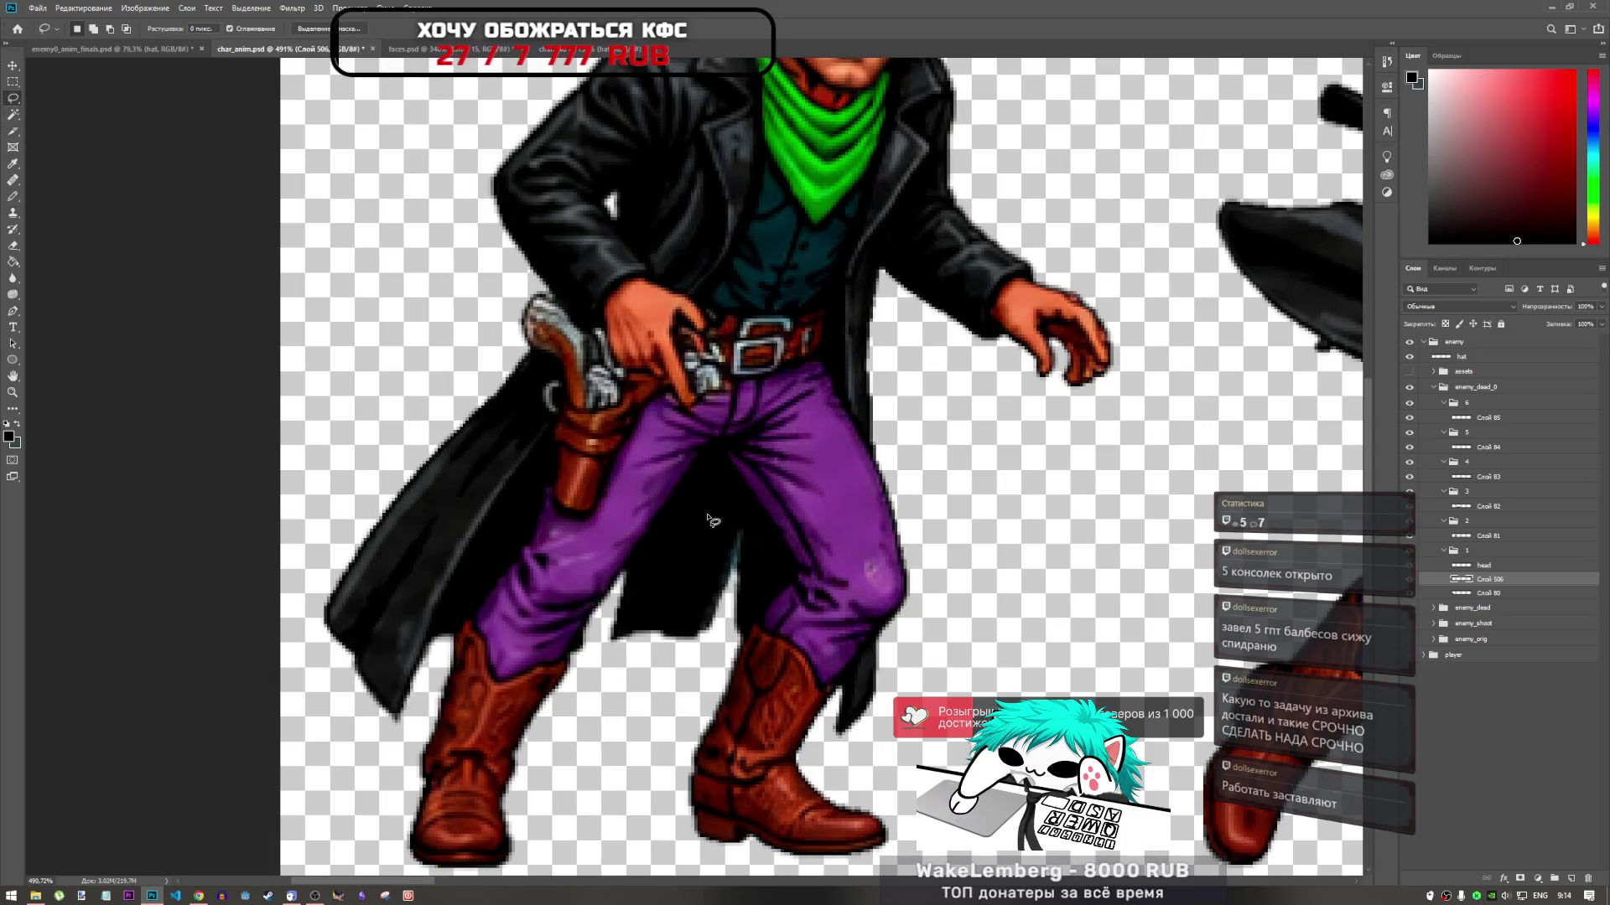
drag(704, 587, 667, 587)
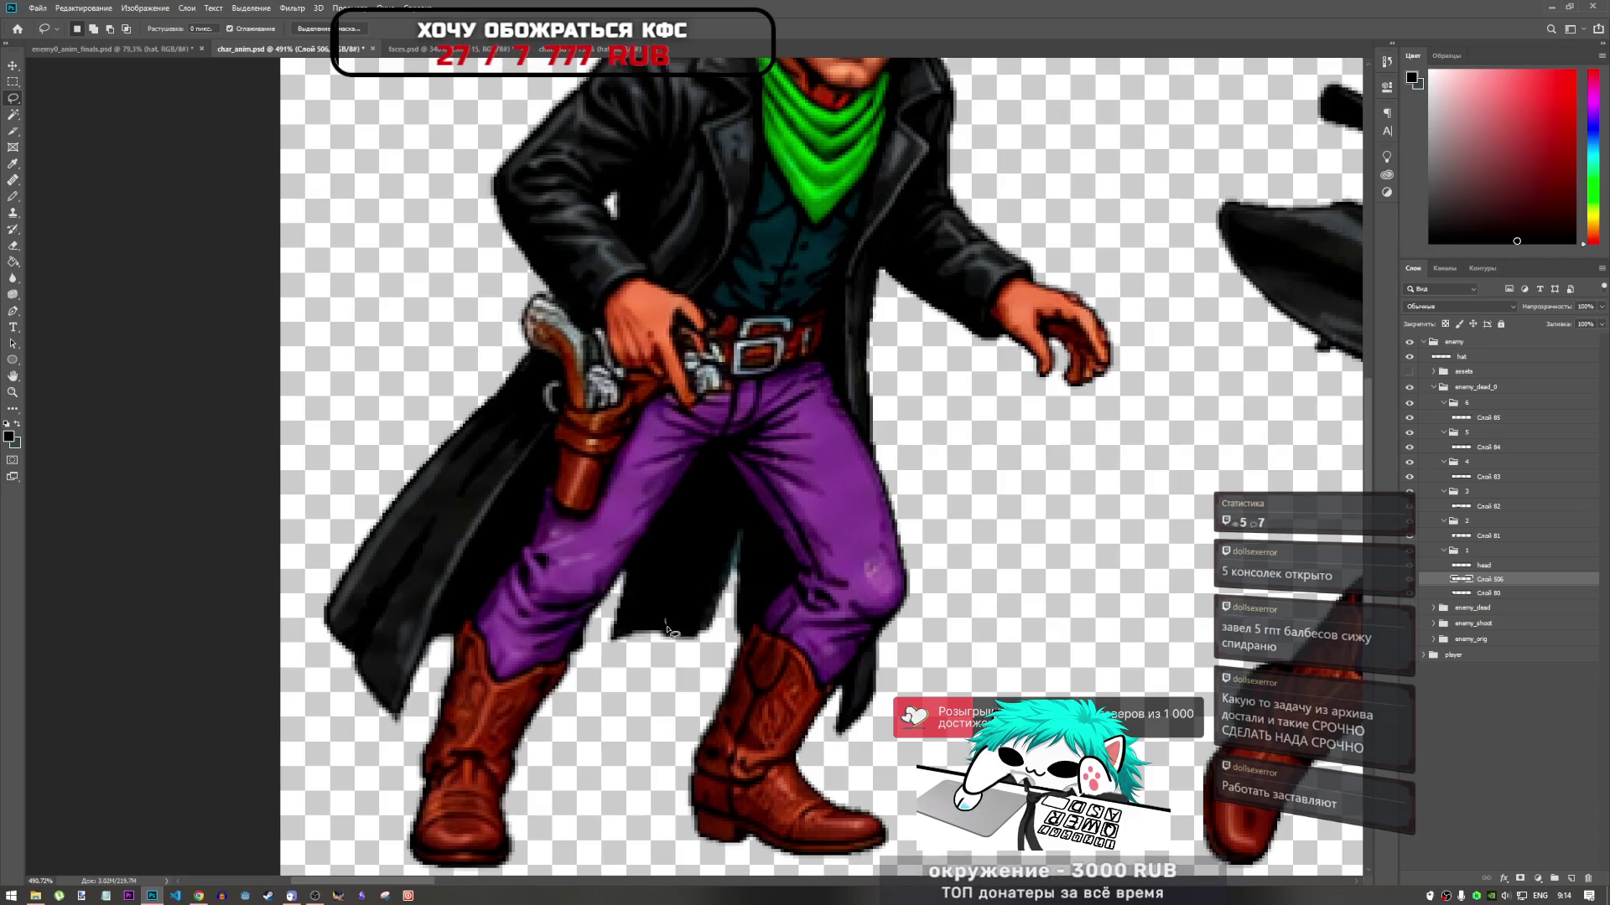
drag(709, 589, 673, 607)
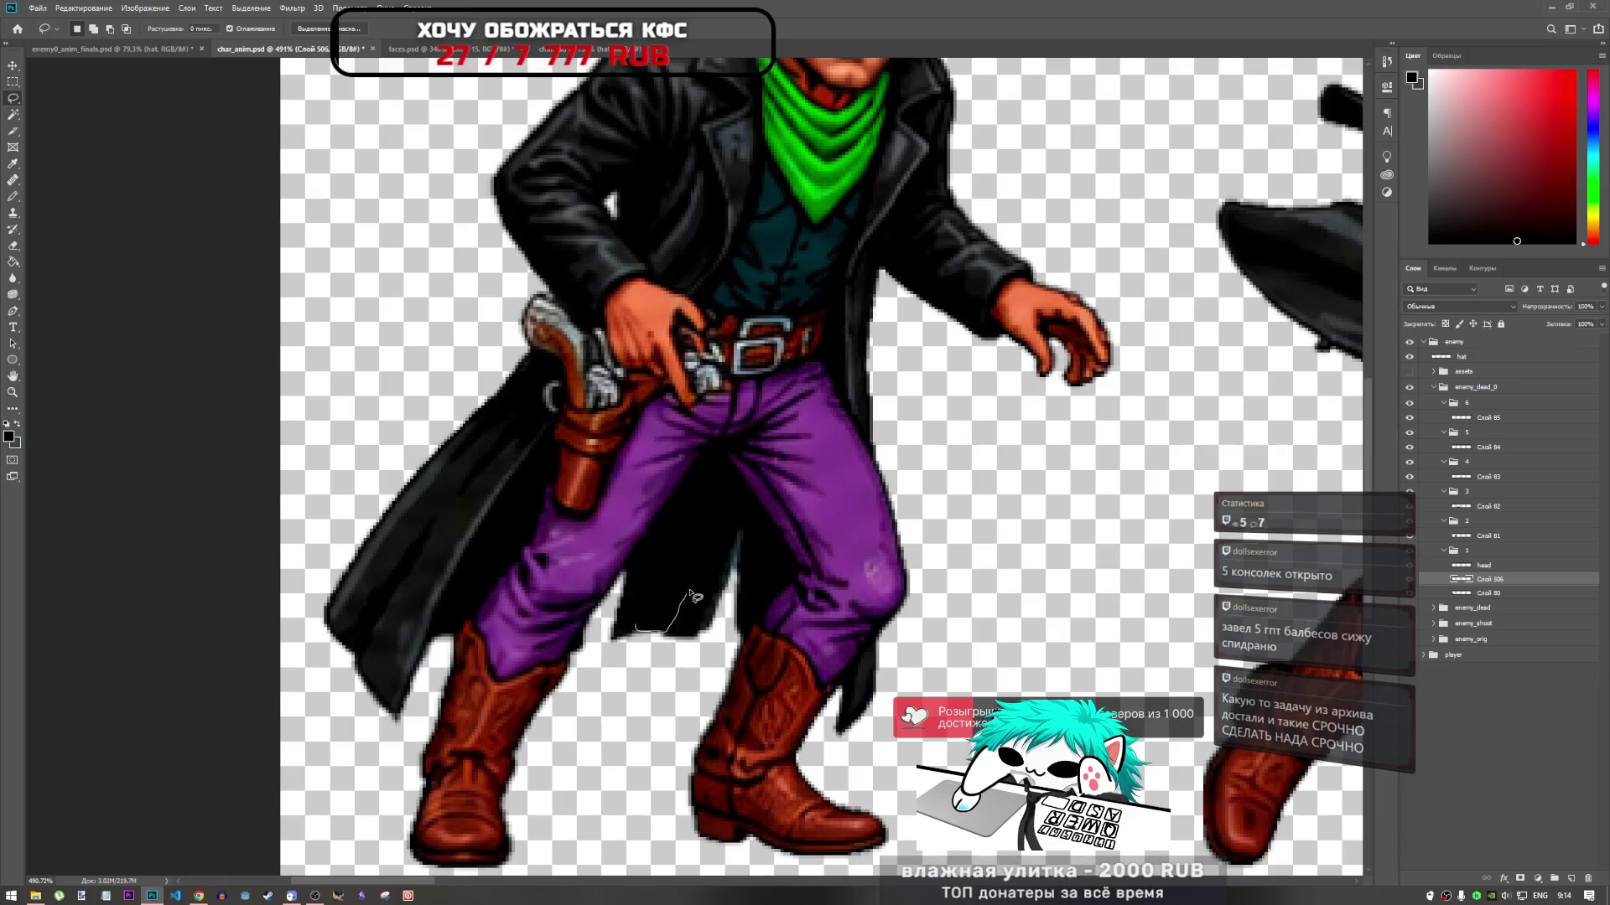
drag(688, 540, 636, 629)
click(1404, 595)
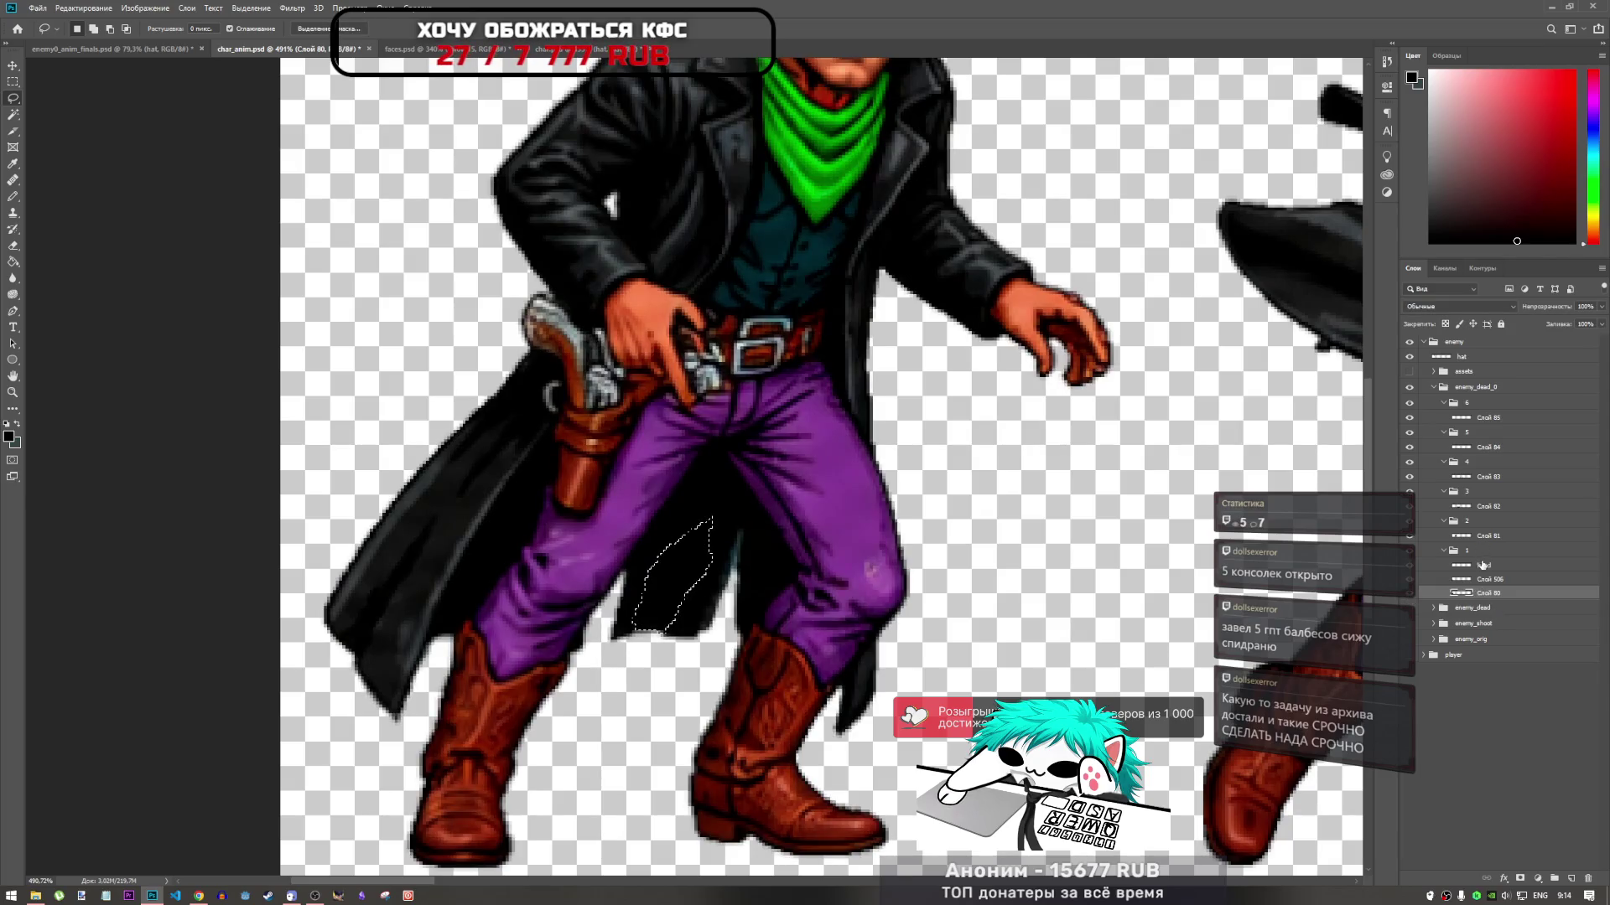
key(ctrl+j)
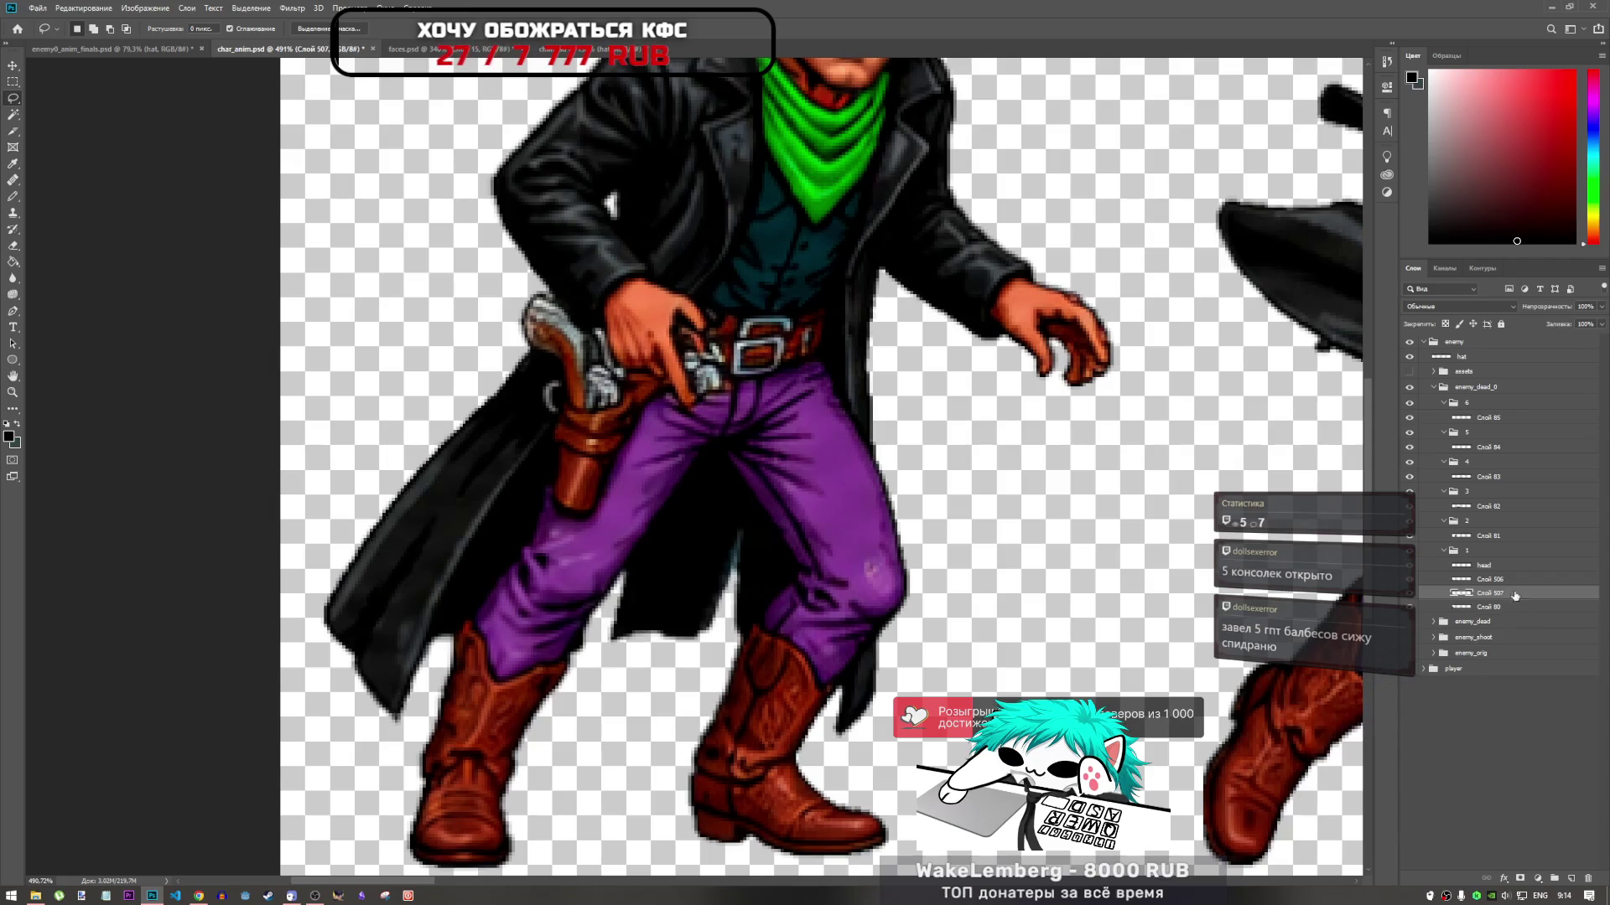
Rotate the copied coat piece counter-clockwise and nudge it up-right into the gap between the legs
key(ctrl+t)
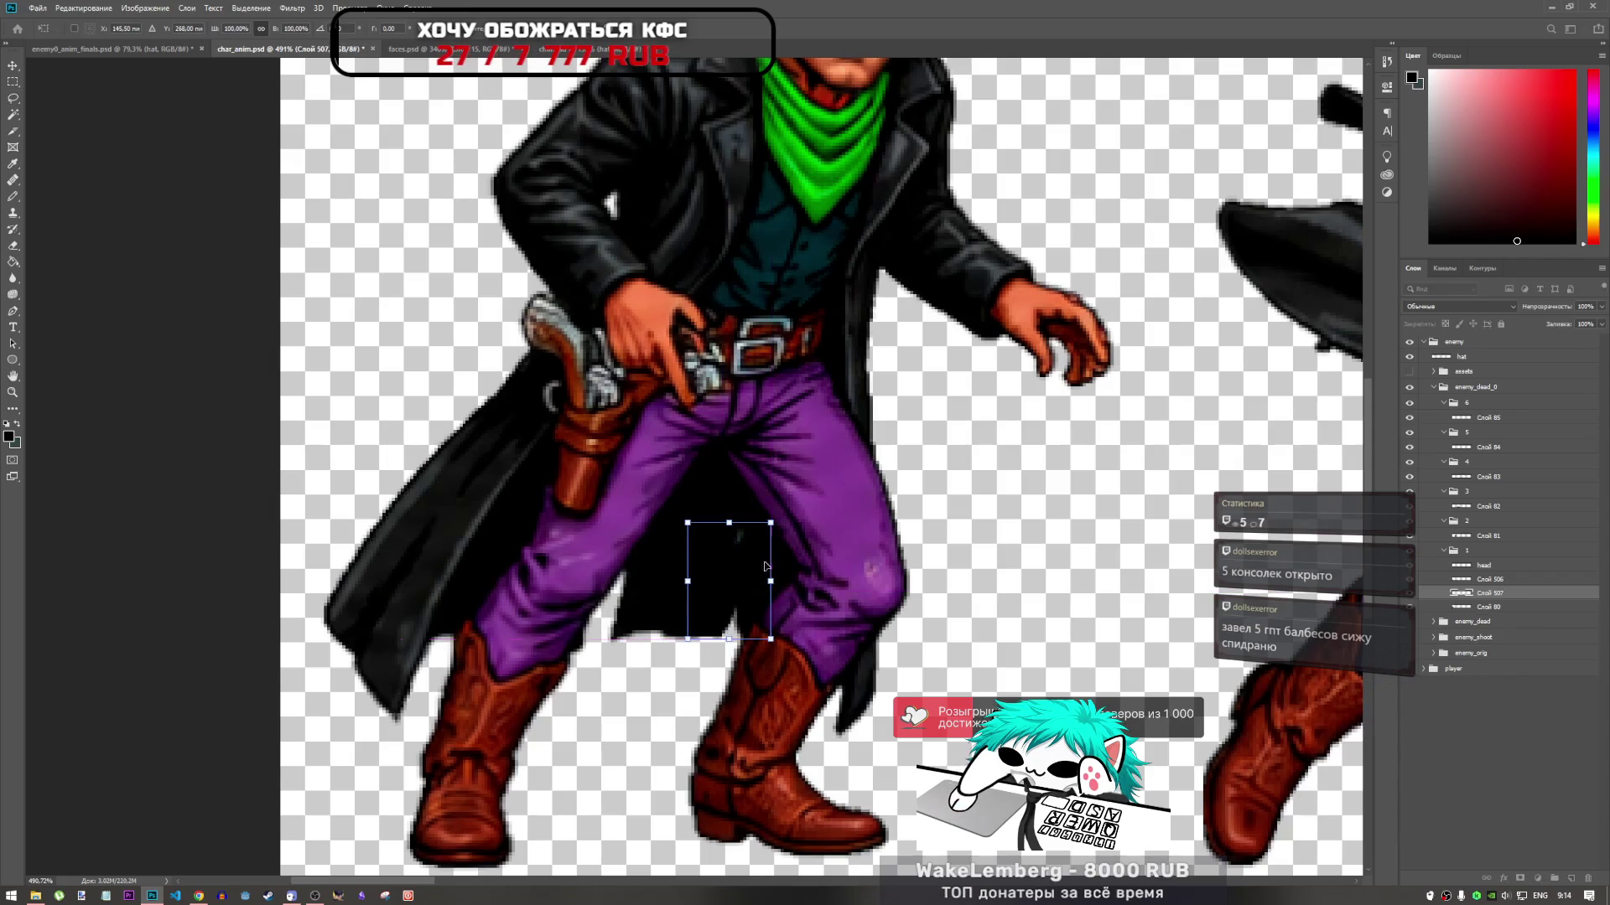
drag(780, 646, 804, 612)
drag(721, 576, 788, 498)
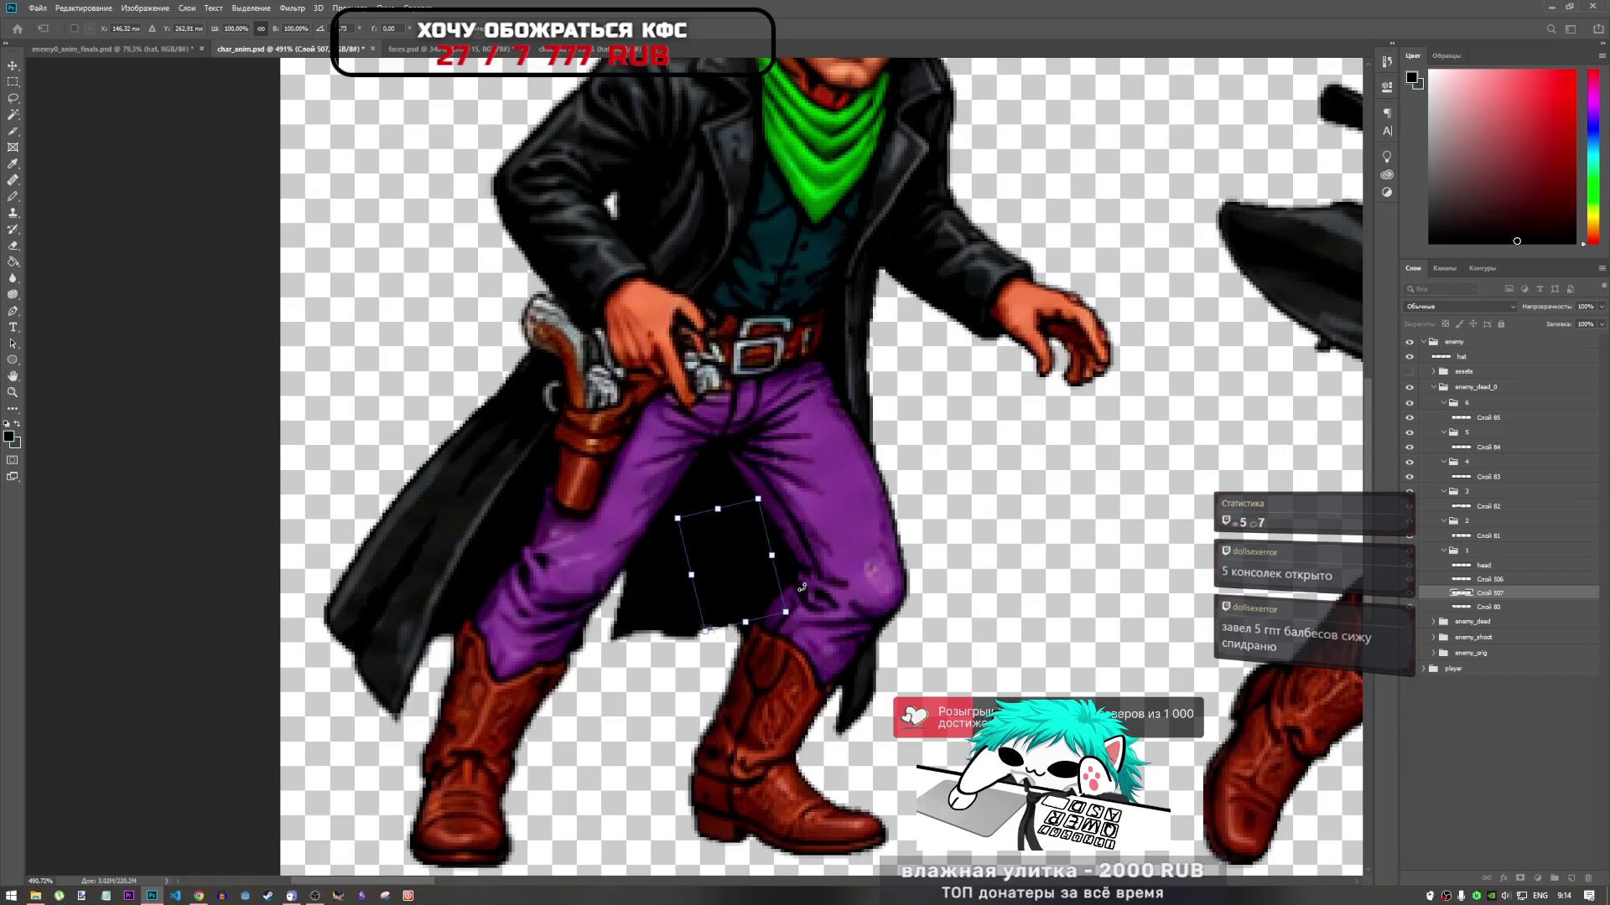
key(Return)
key(l)
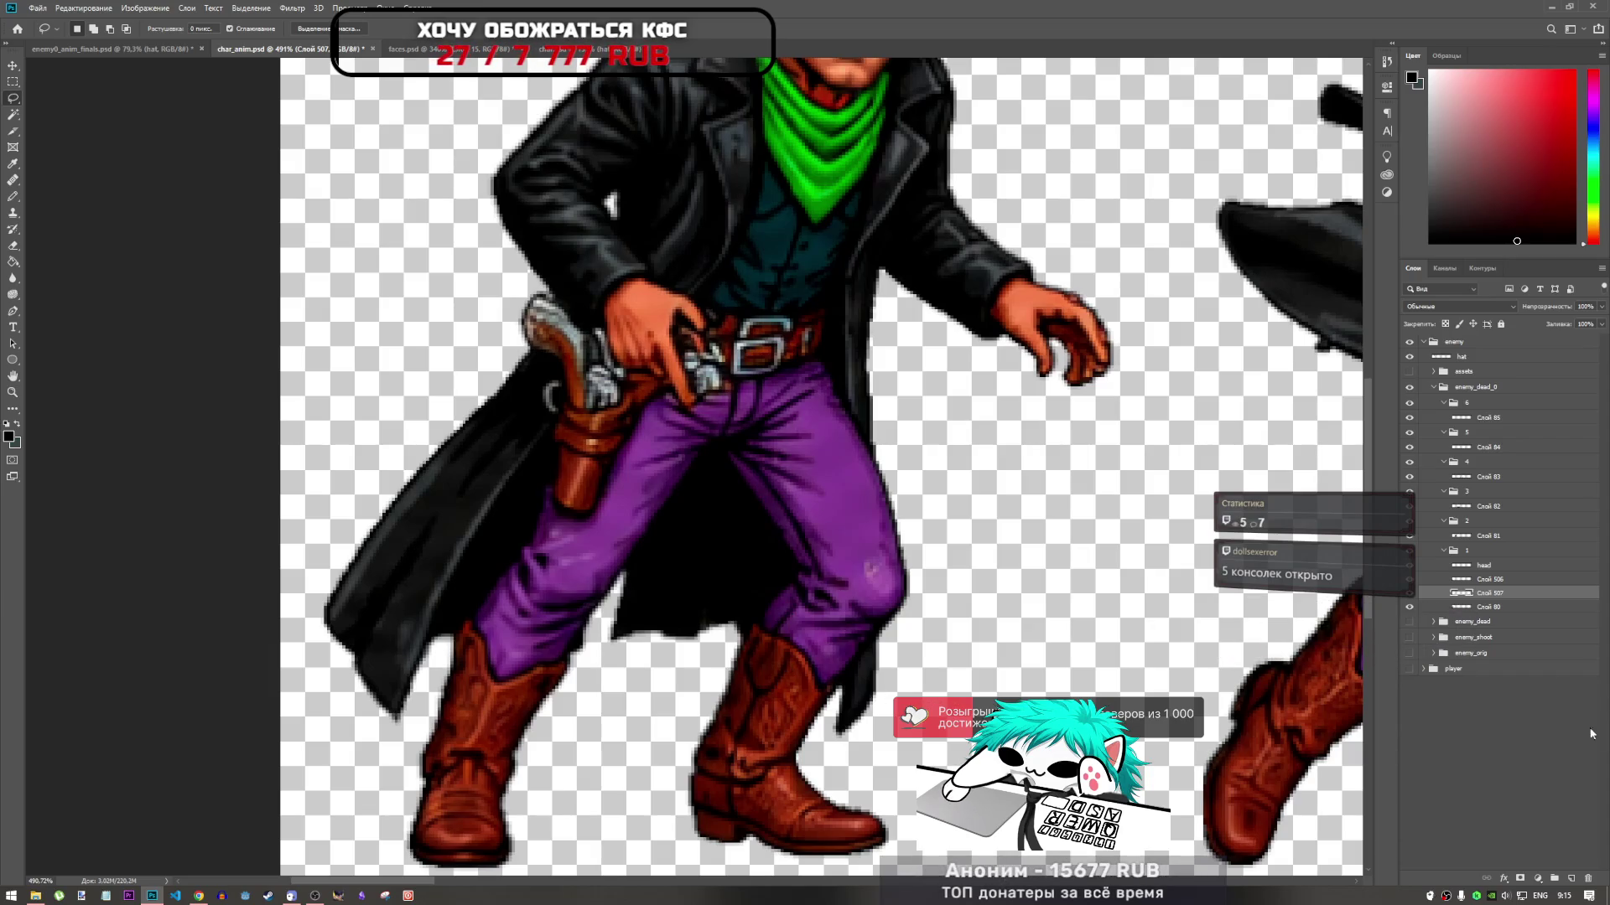
key(shift+alt+bracketright)
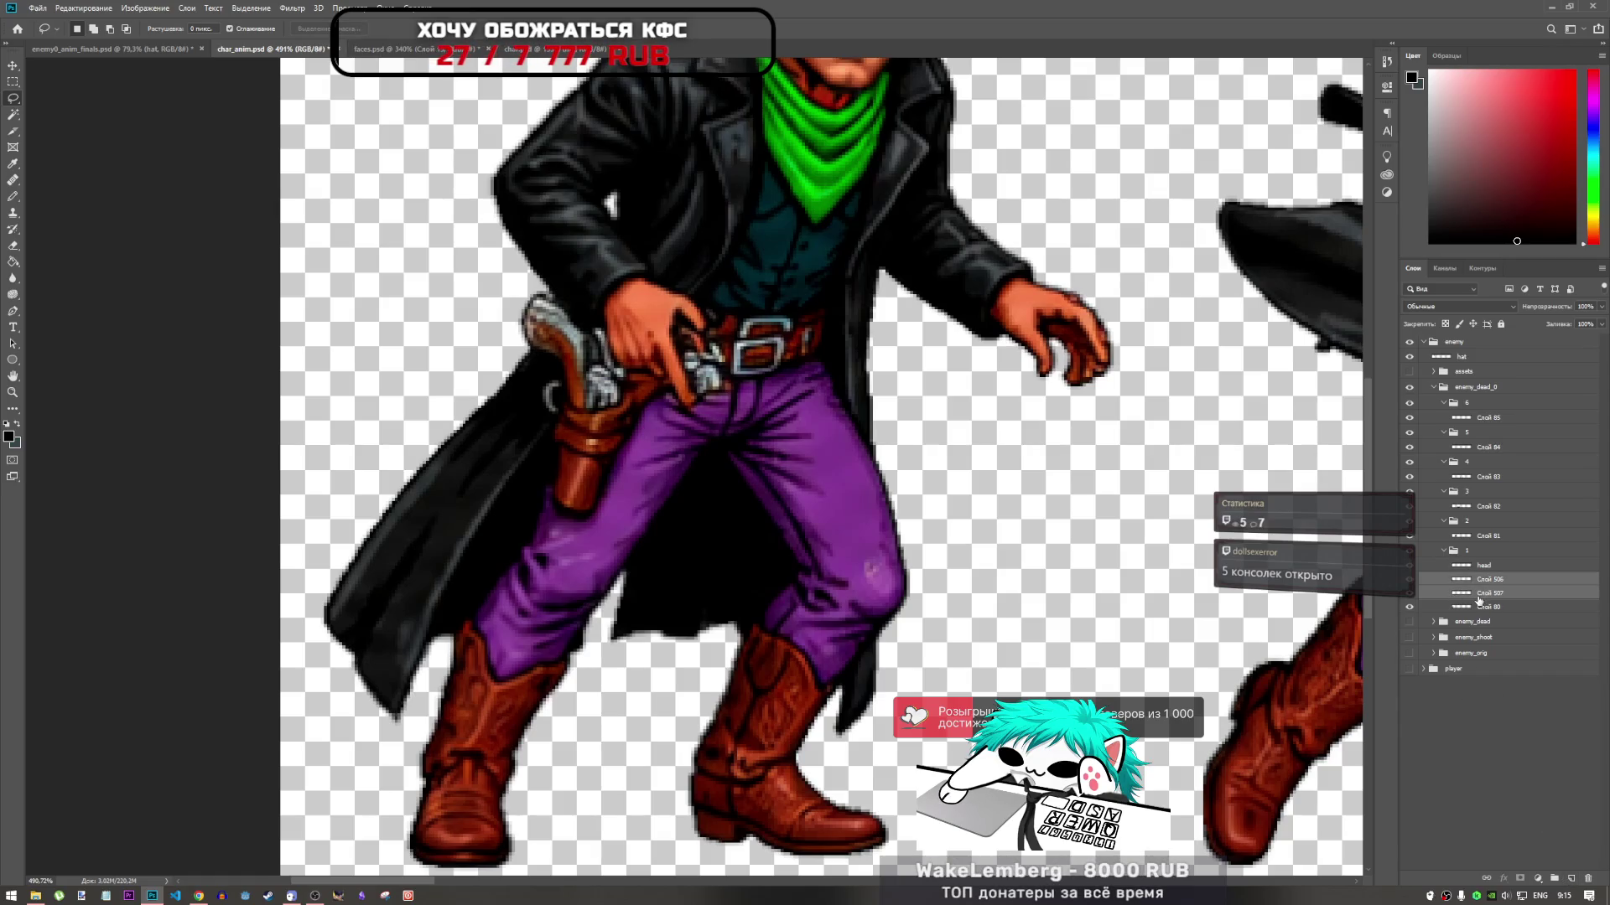
Merge the coat patch layer Слой 507 into Слой 506 and review the sprite sheet
scroll(679, 618, down, 3)
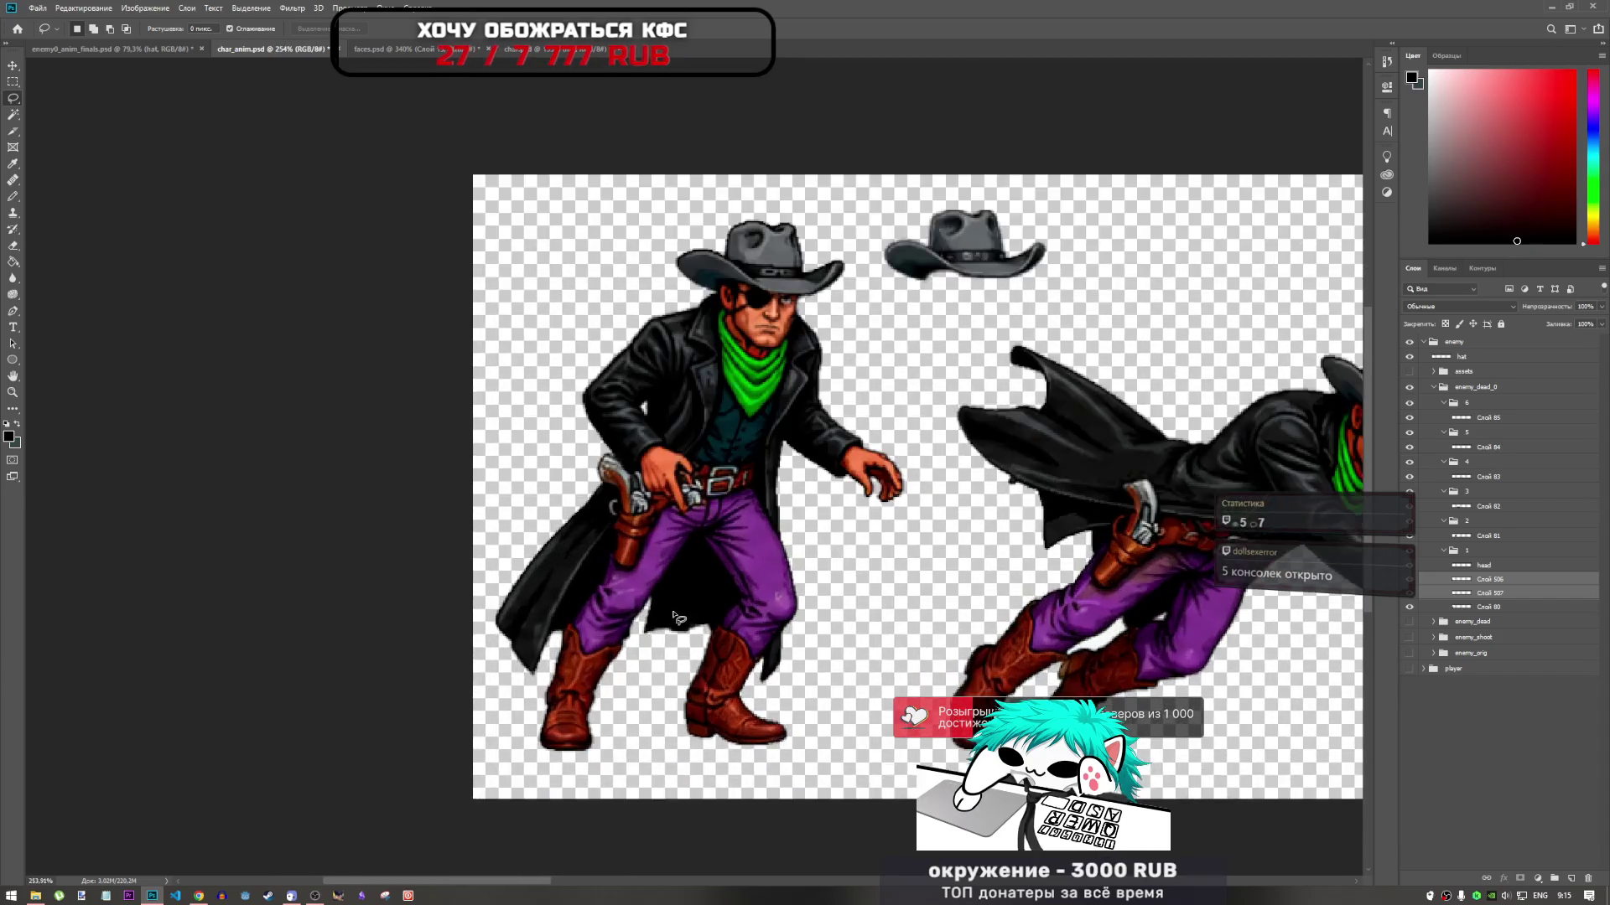
scroll(679, 618, up, 2)
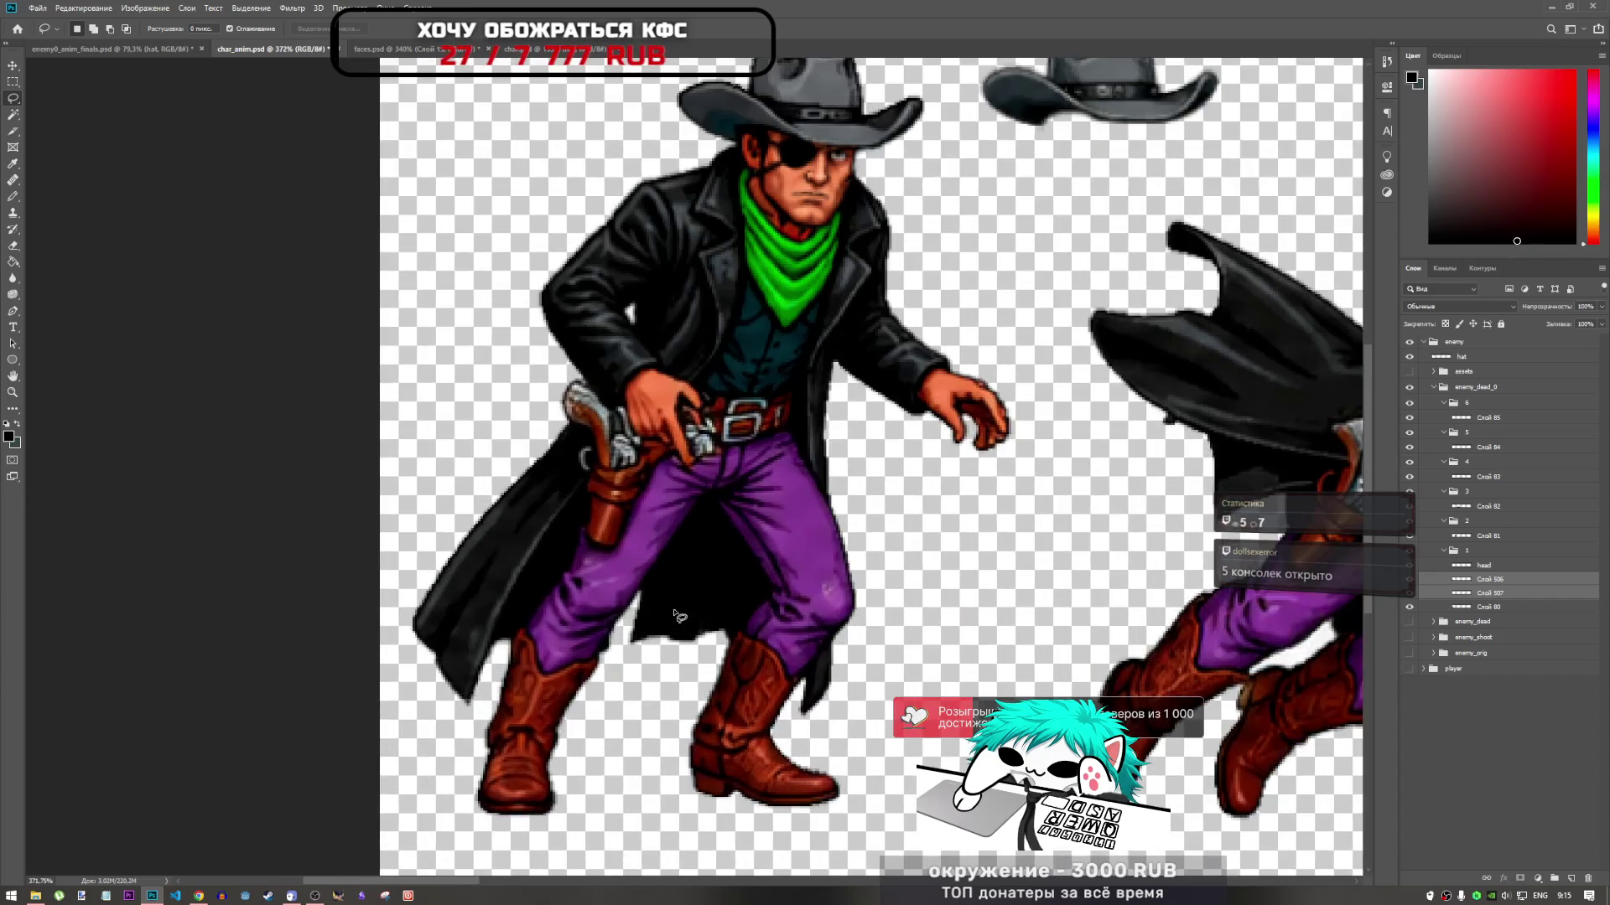
right_click(1489, 580)
click(1488, 429)
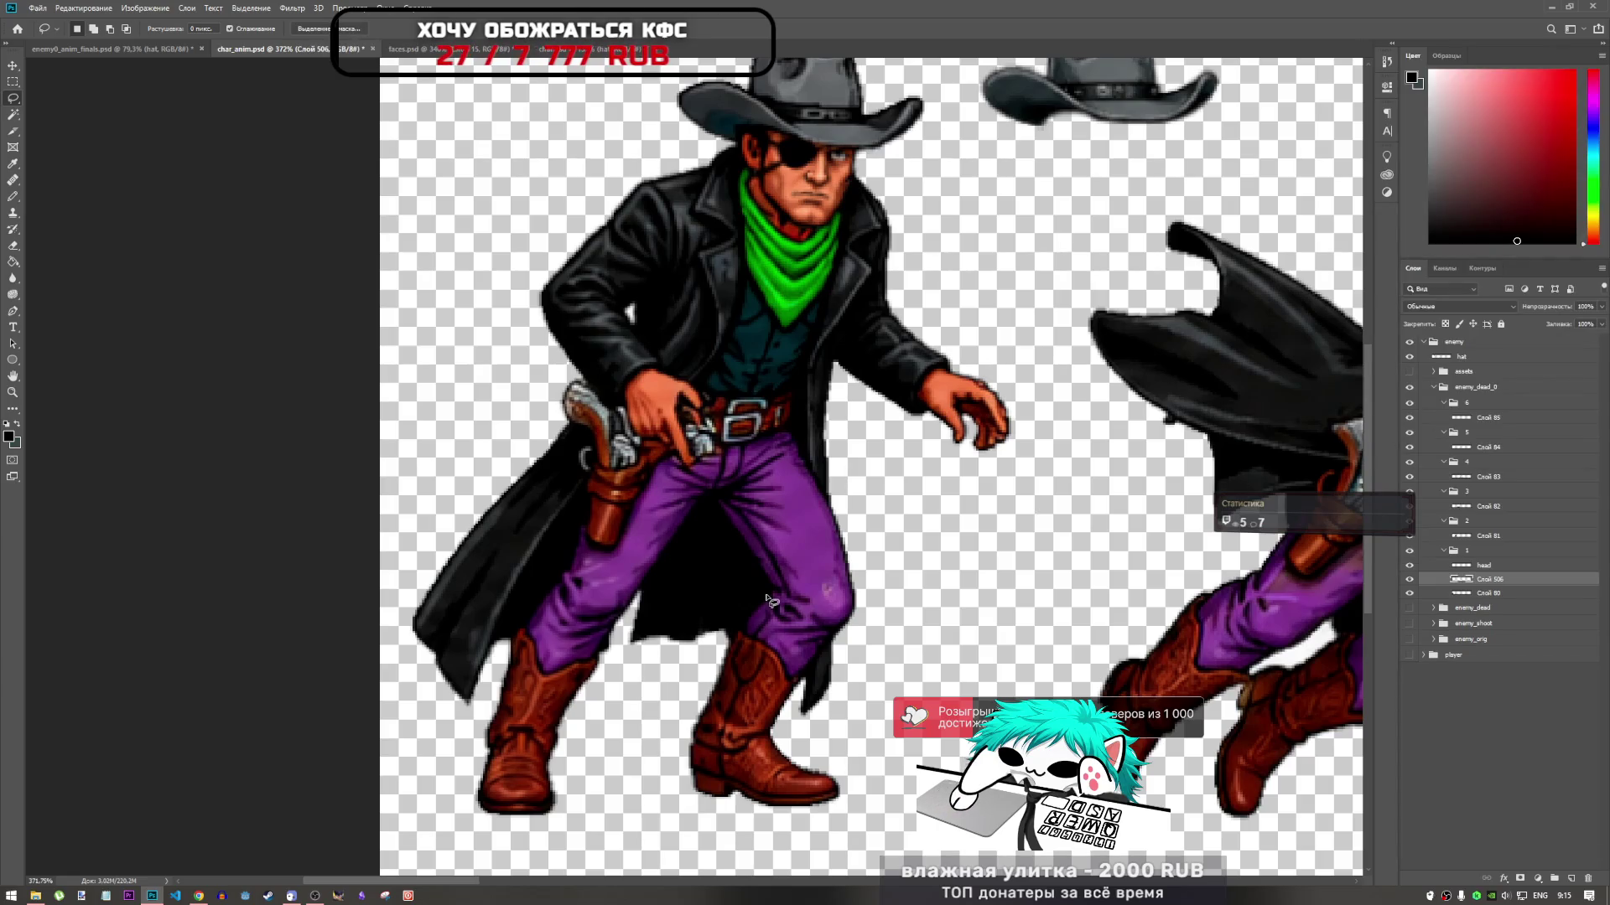
scroll(755, 630, down, 3)
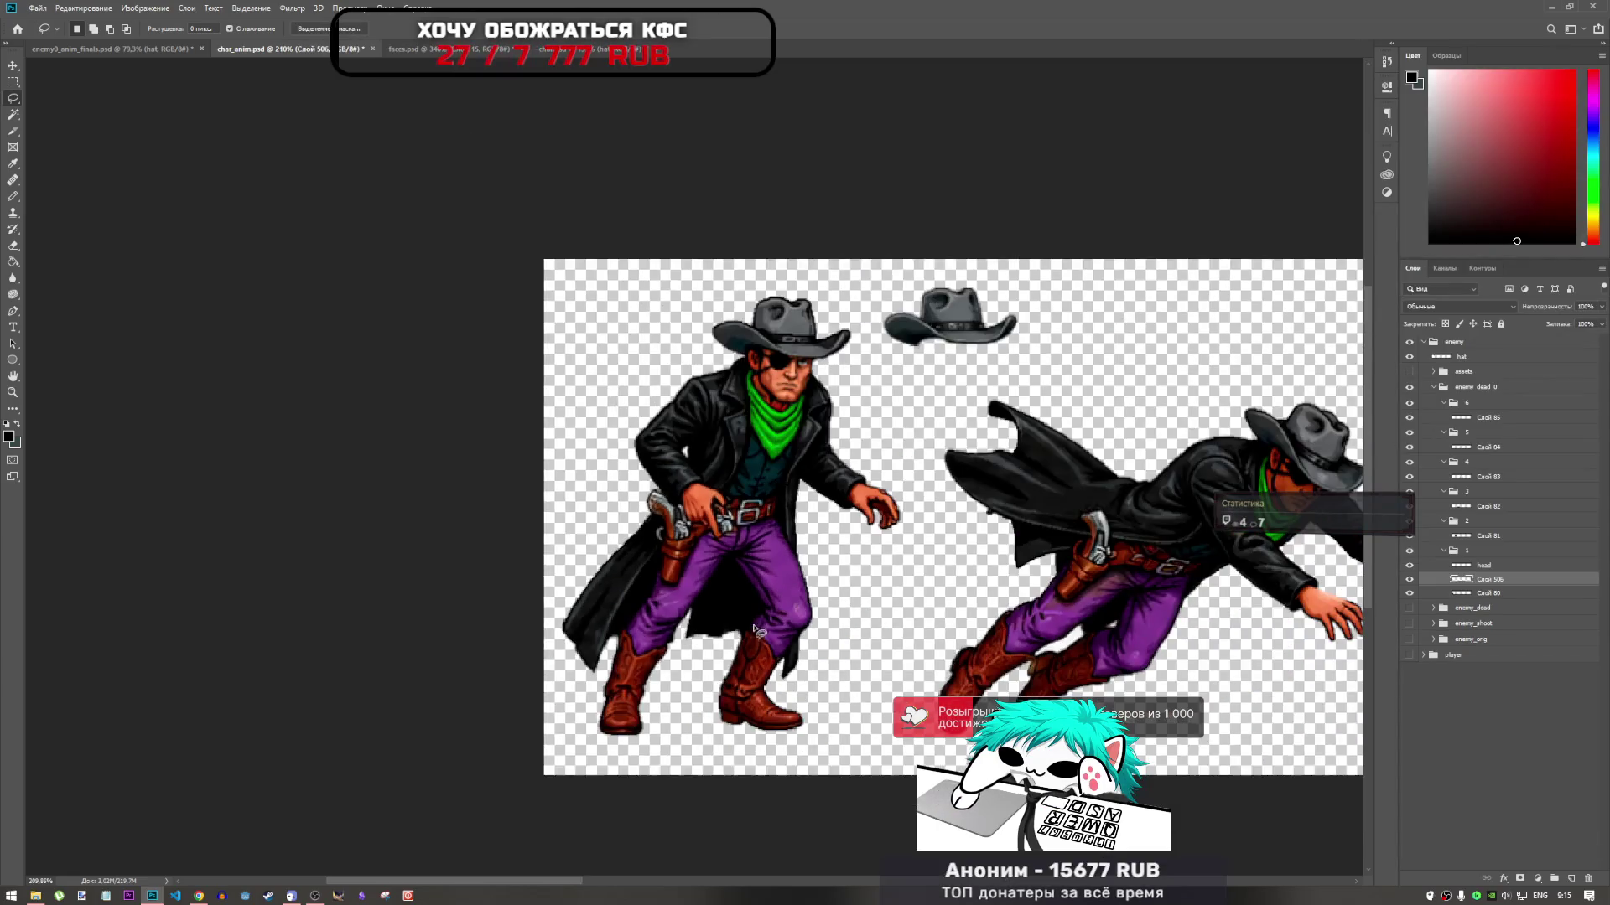
scroll(755, 630, down, 3)
scroll(923, 604, up, 2)
scroll(1059, 580, down, 2)
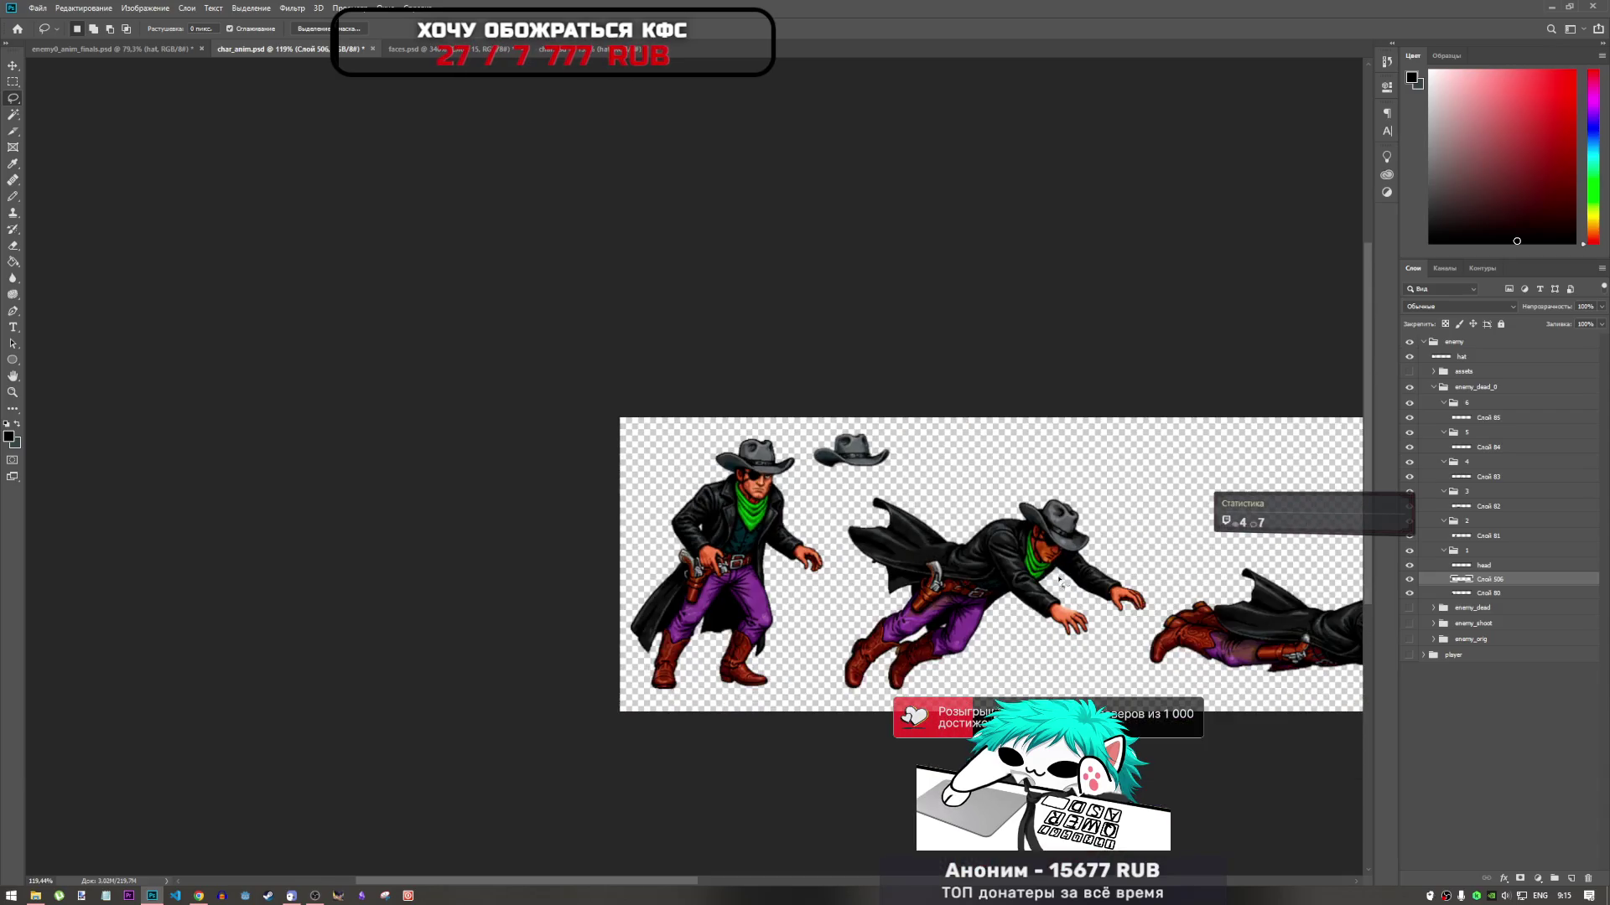
scroll(1059, 580, up, 2)
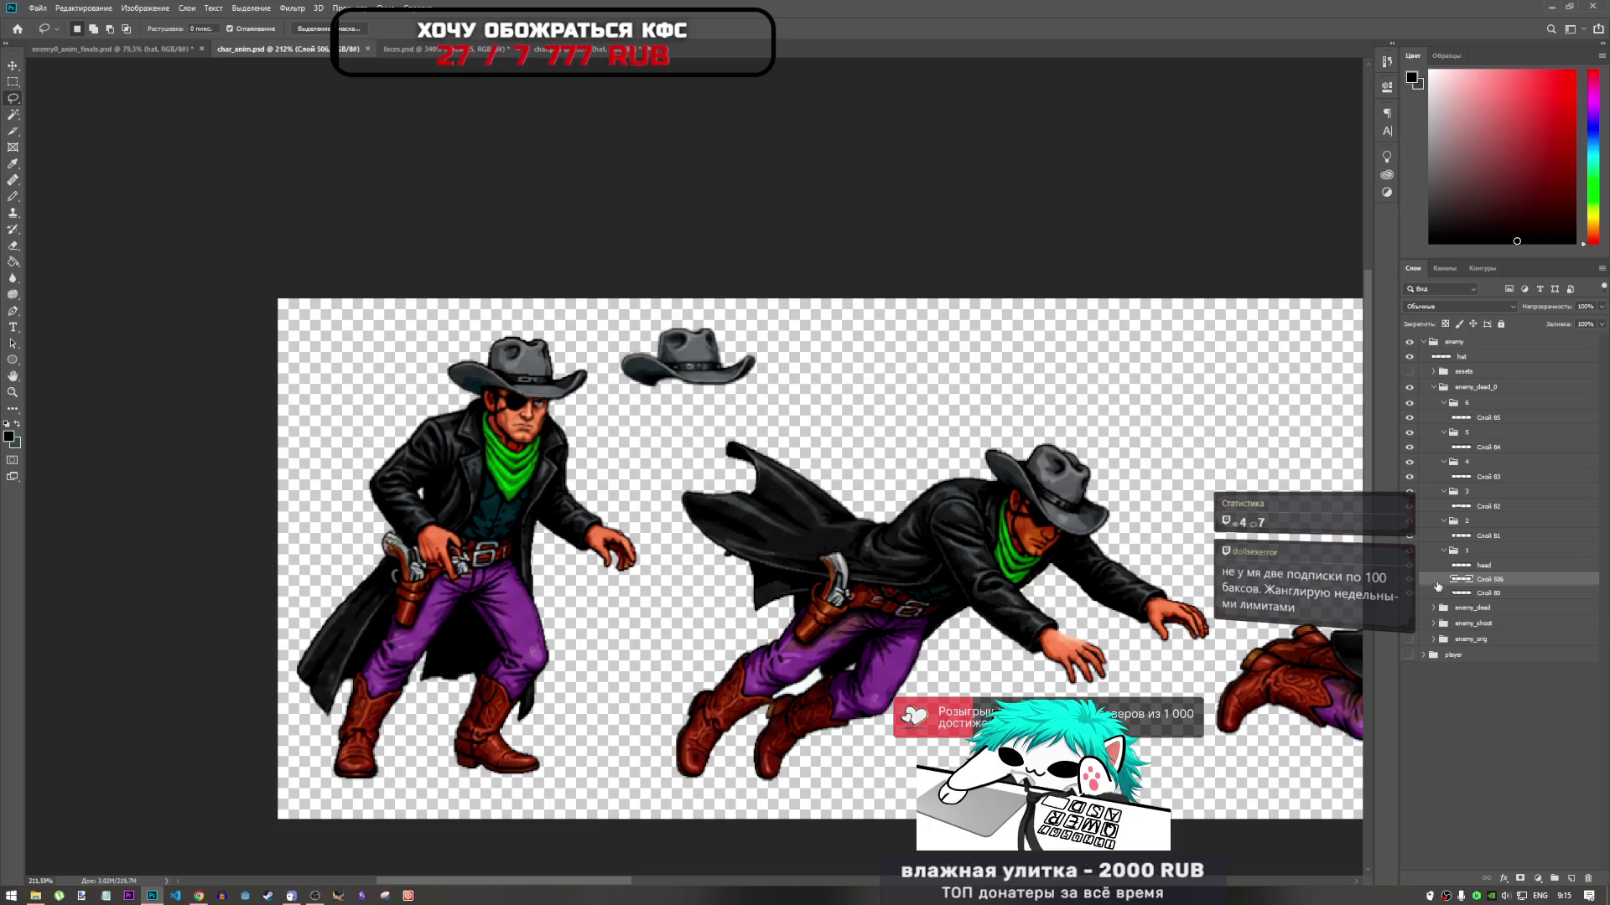
Toggle Слой 506's visibility to compare the coat fix, then select it together with Слой 80
click(1412, 580)
click(1414, 585)
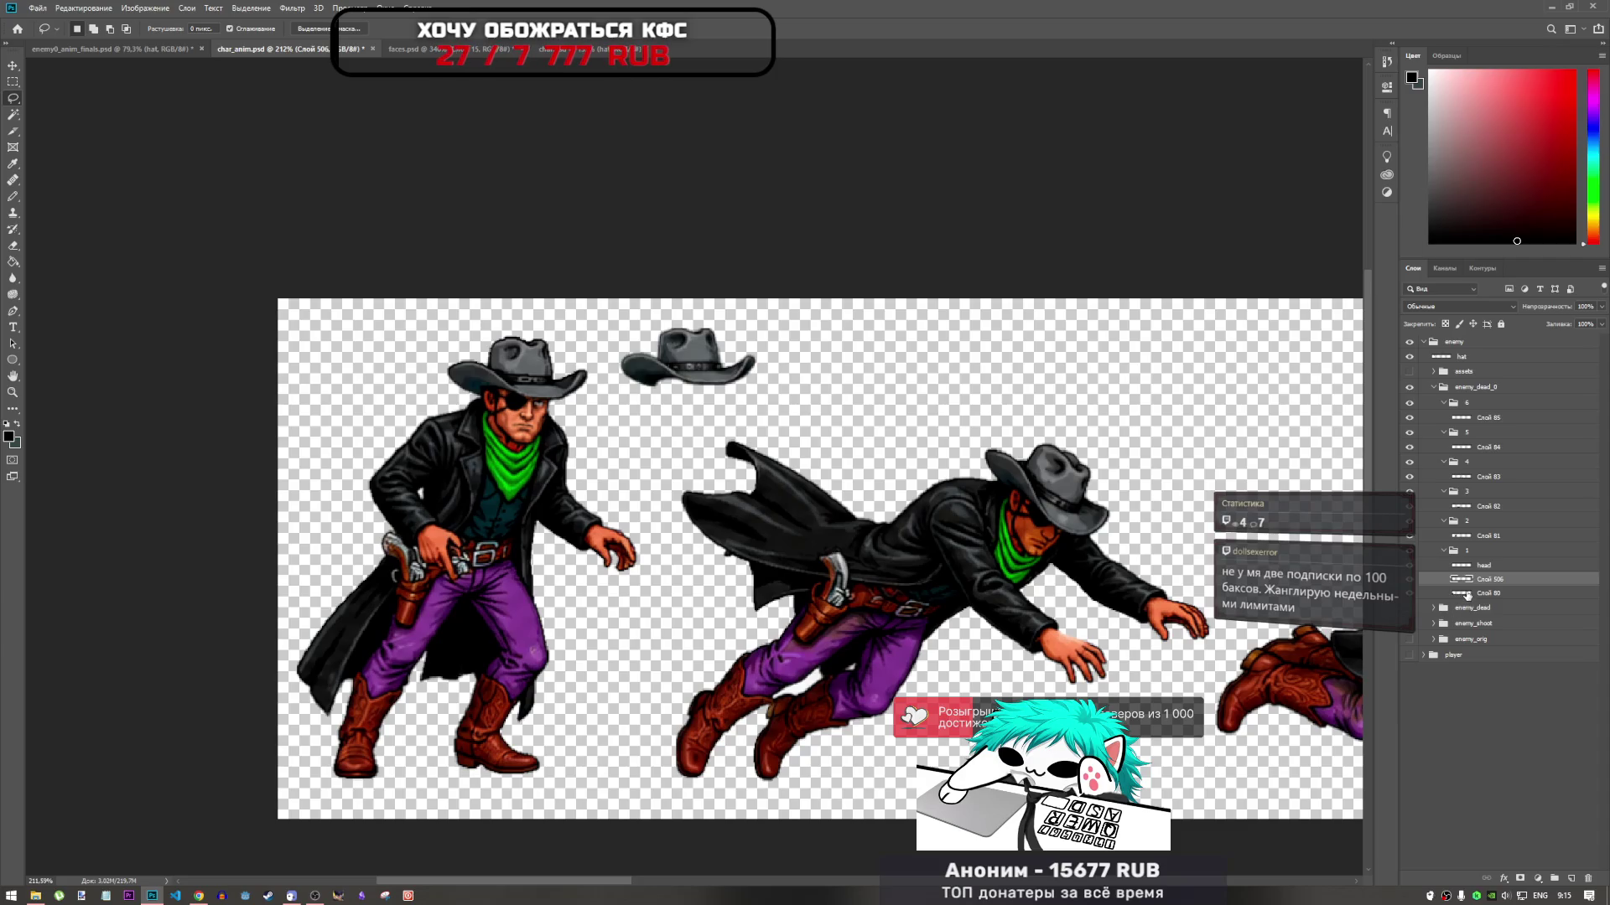
shift+click(1463, 594)
right_click(1464, 594)
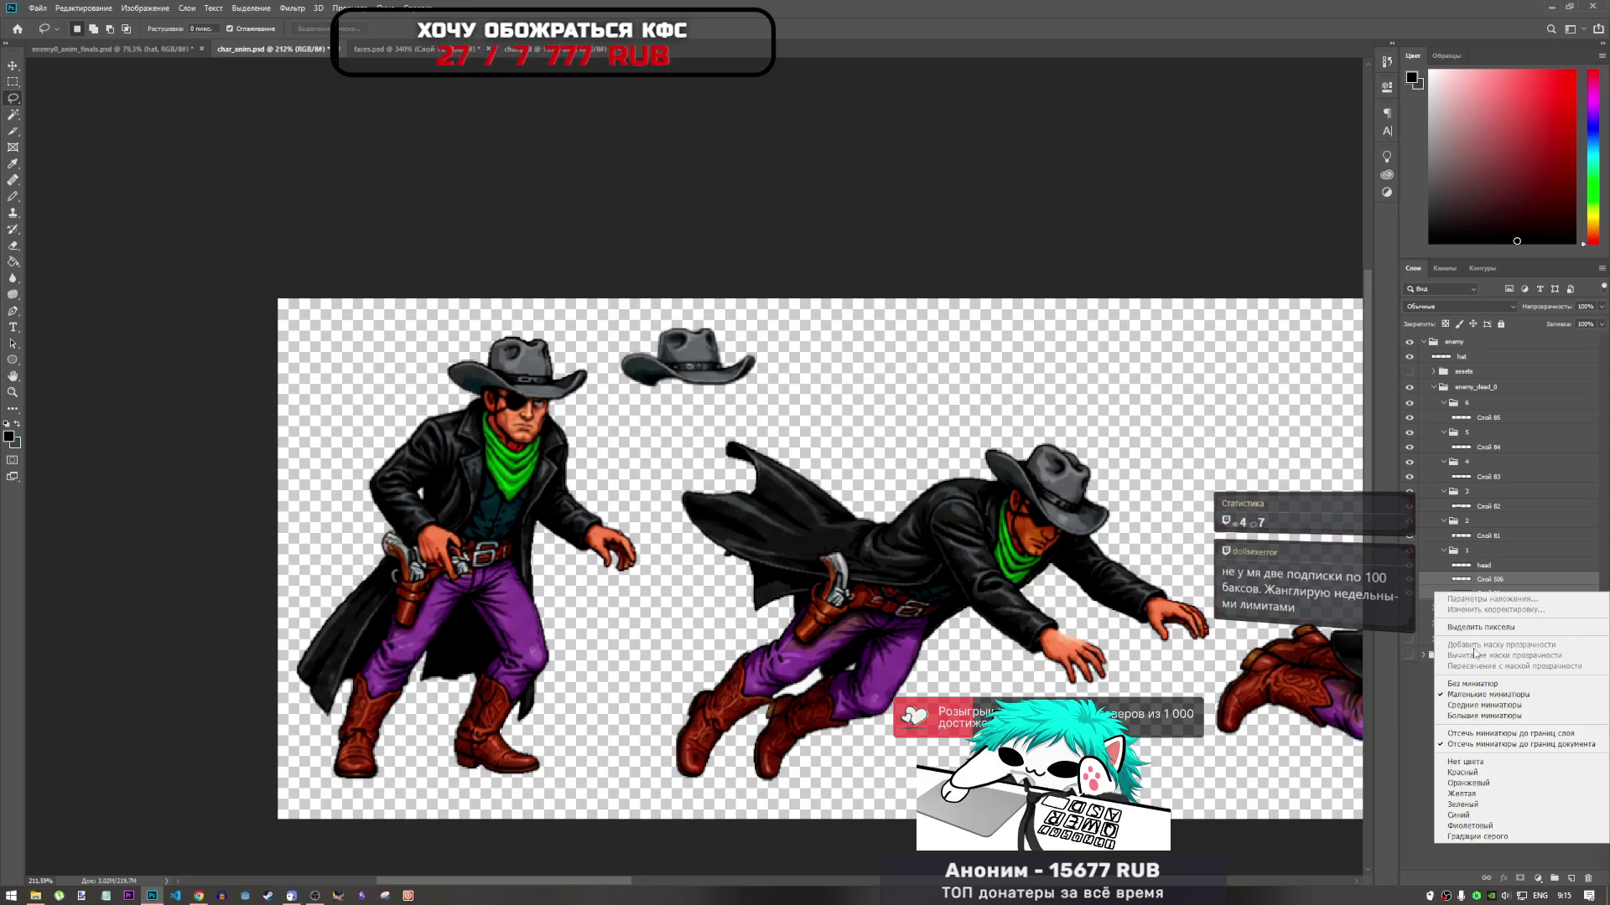
click(1463, 585)
right_click(1463, 584)
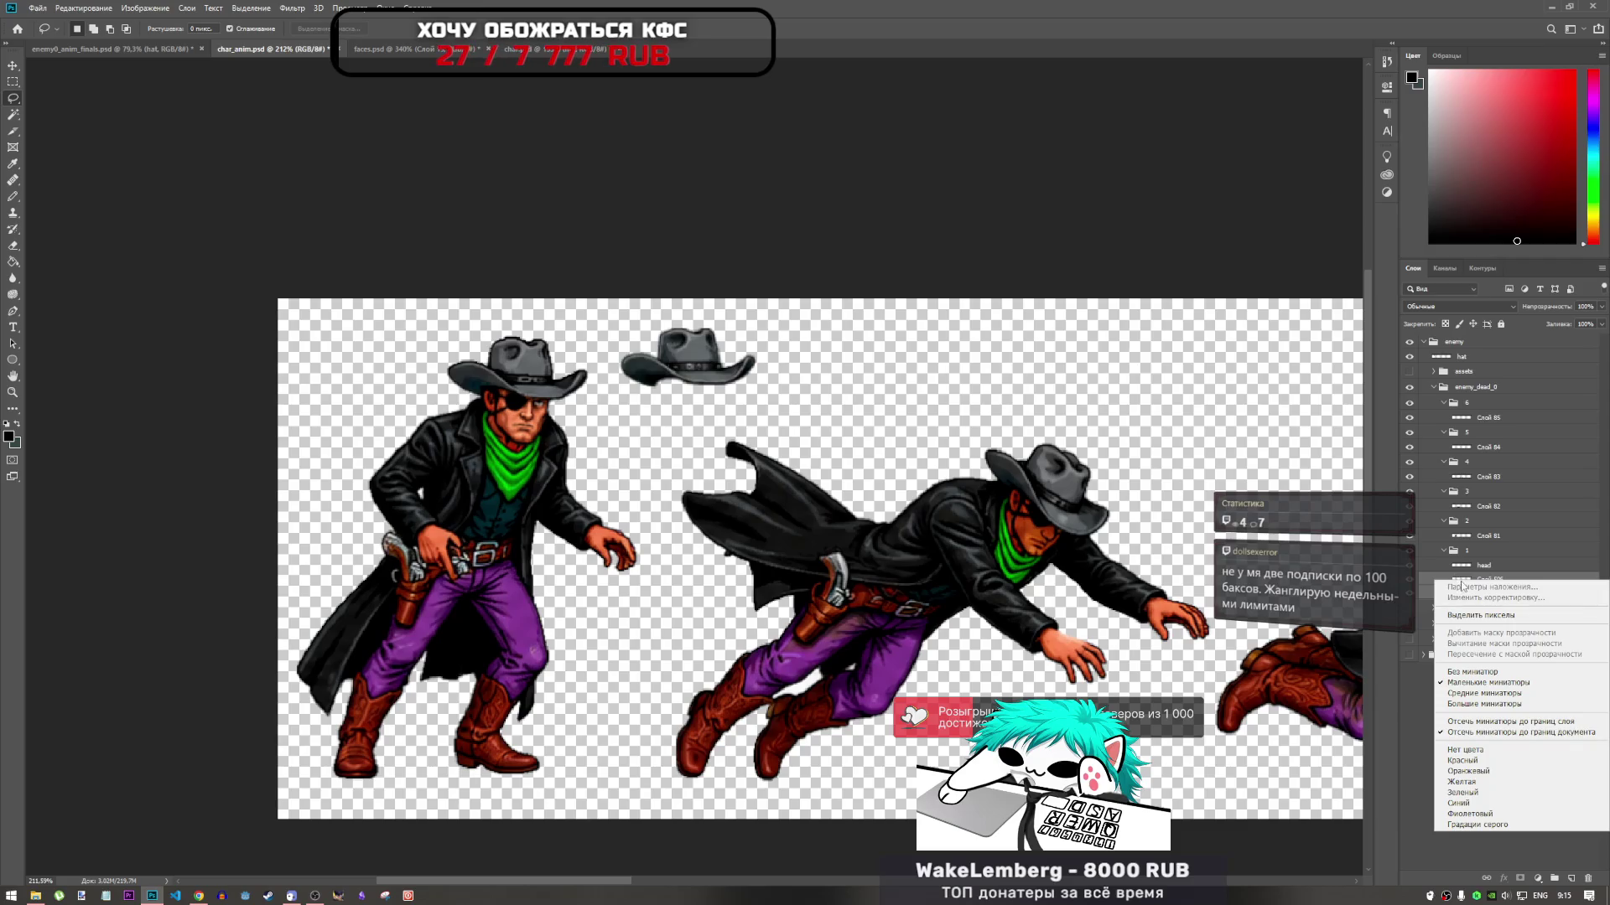
click(1462, 584)
right_click(1463, 581)
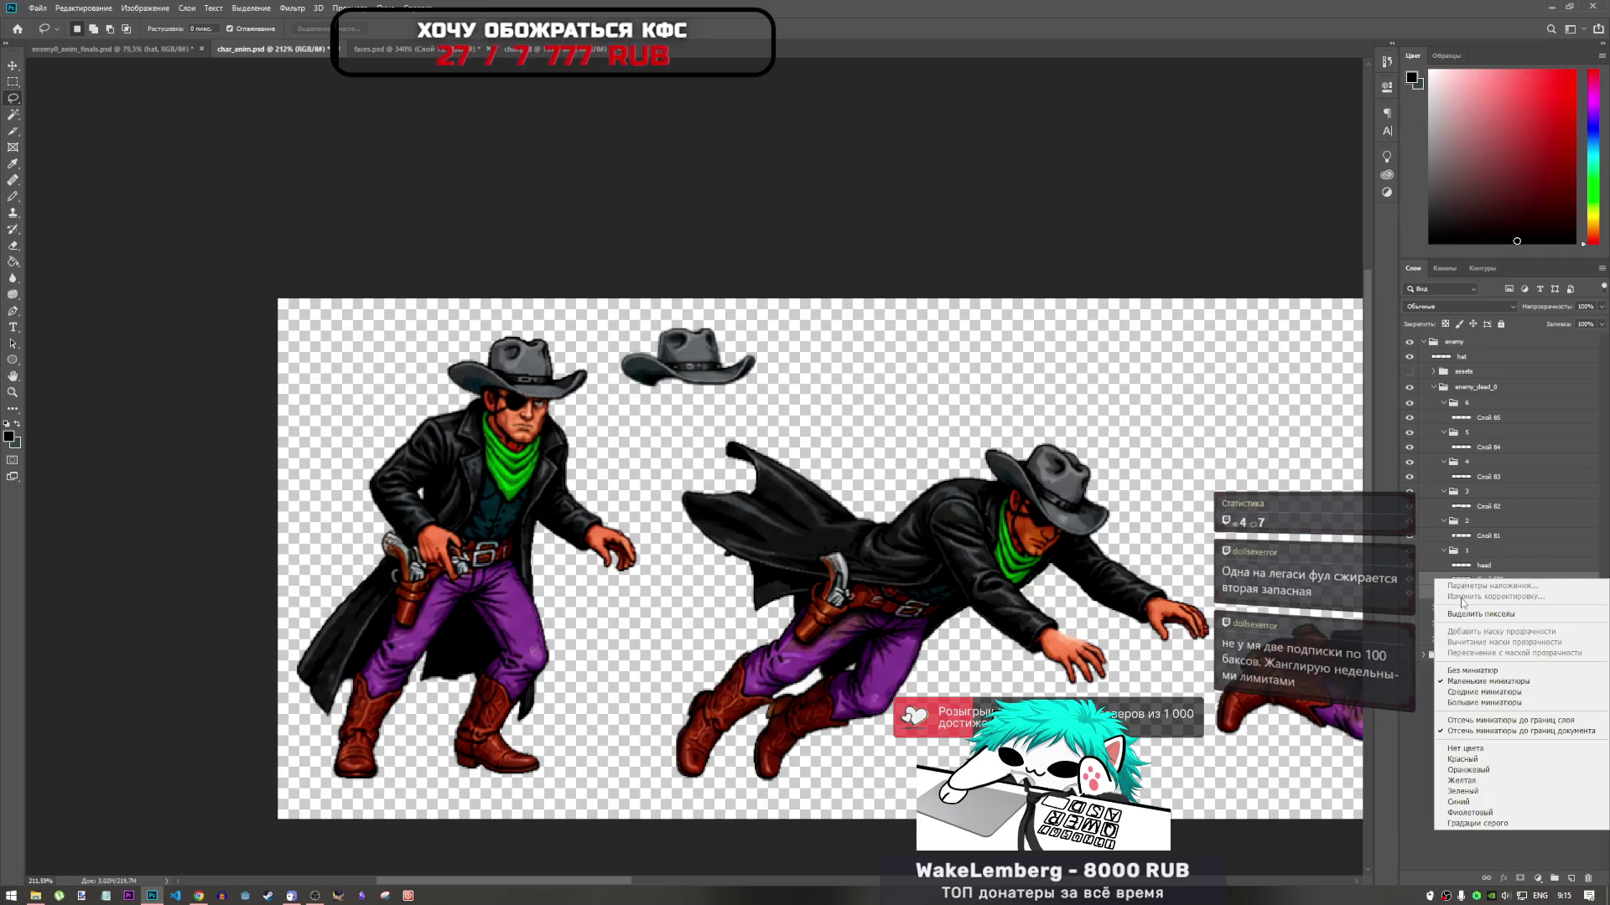
click(1475, 573)
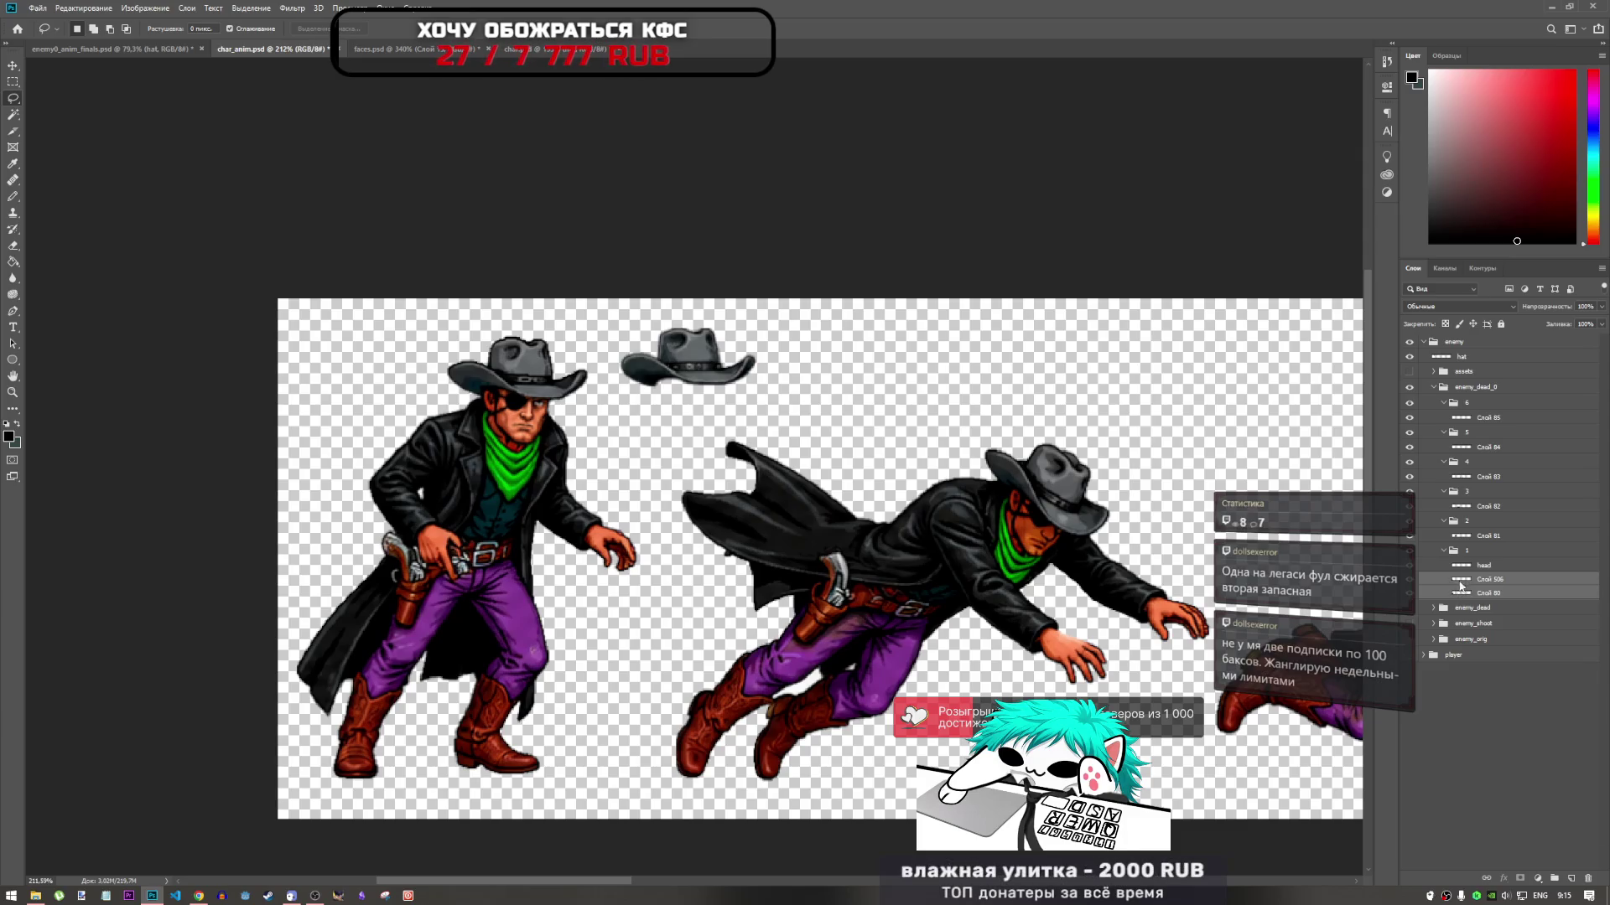
right_click(1460, 582)
click(1459, 579)
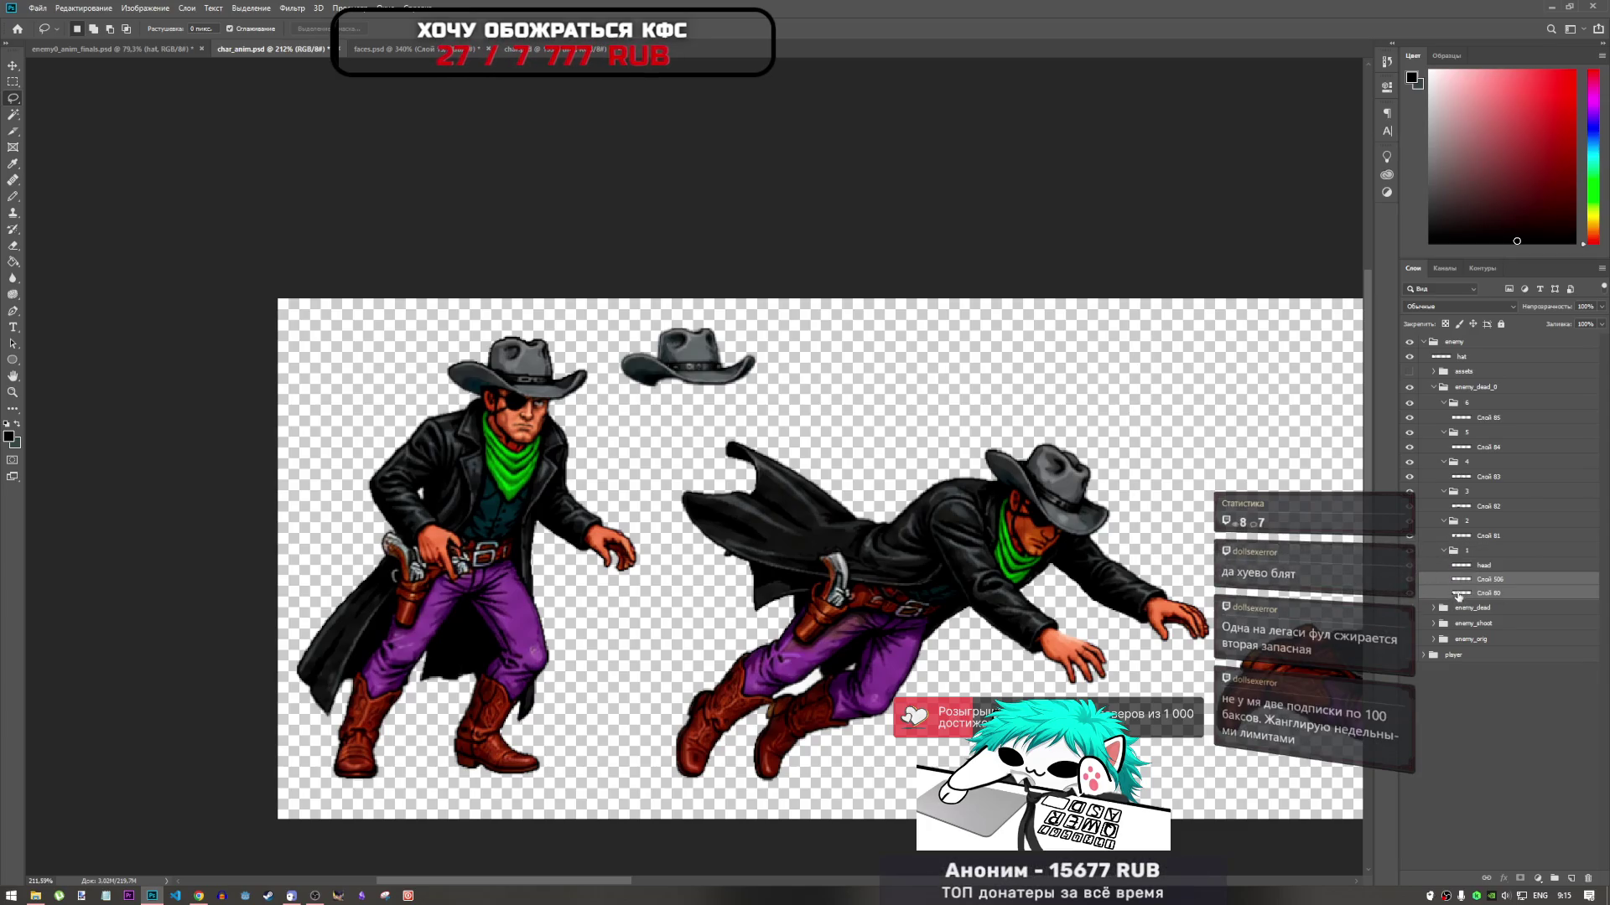
Reselect Слой 506 with Слой 80 and merge the two into one layer
click(1465, 580)
shift+click(1468, 594)
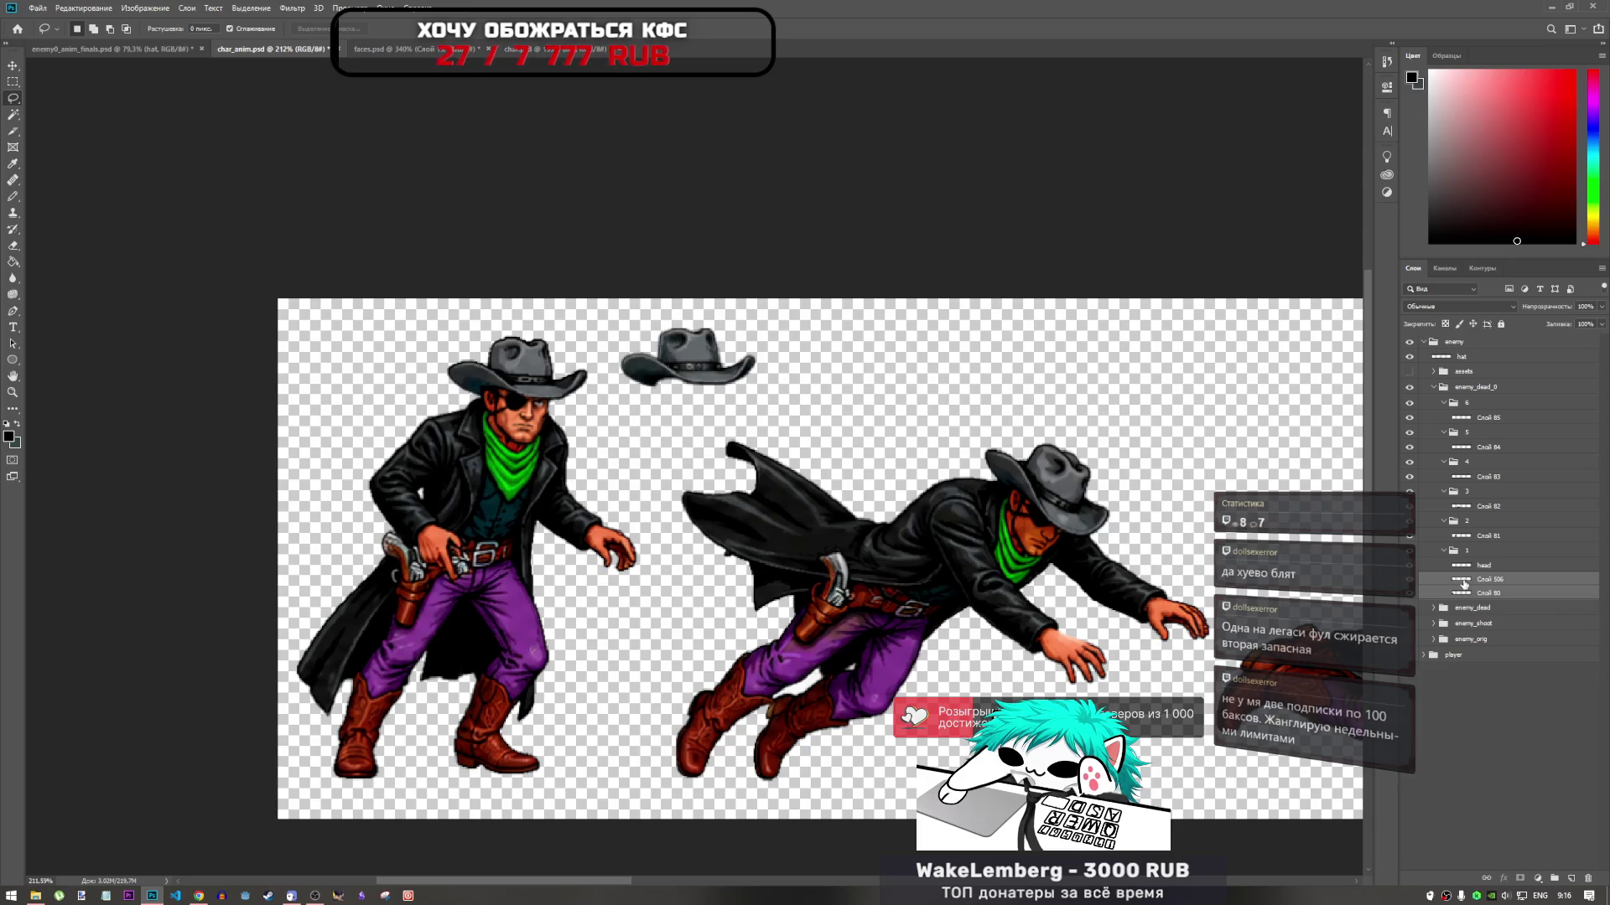
right_click(1463, 581)
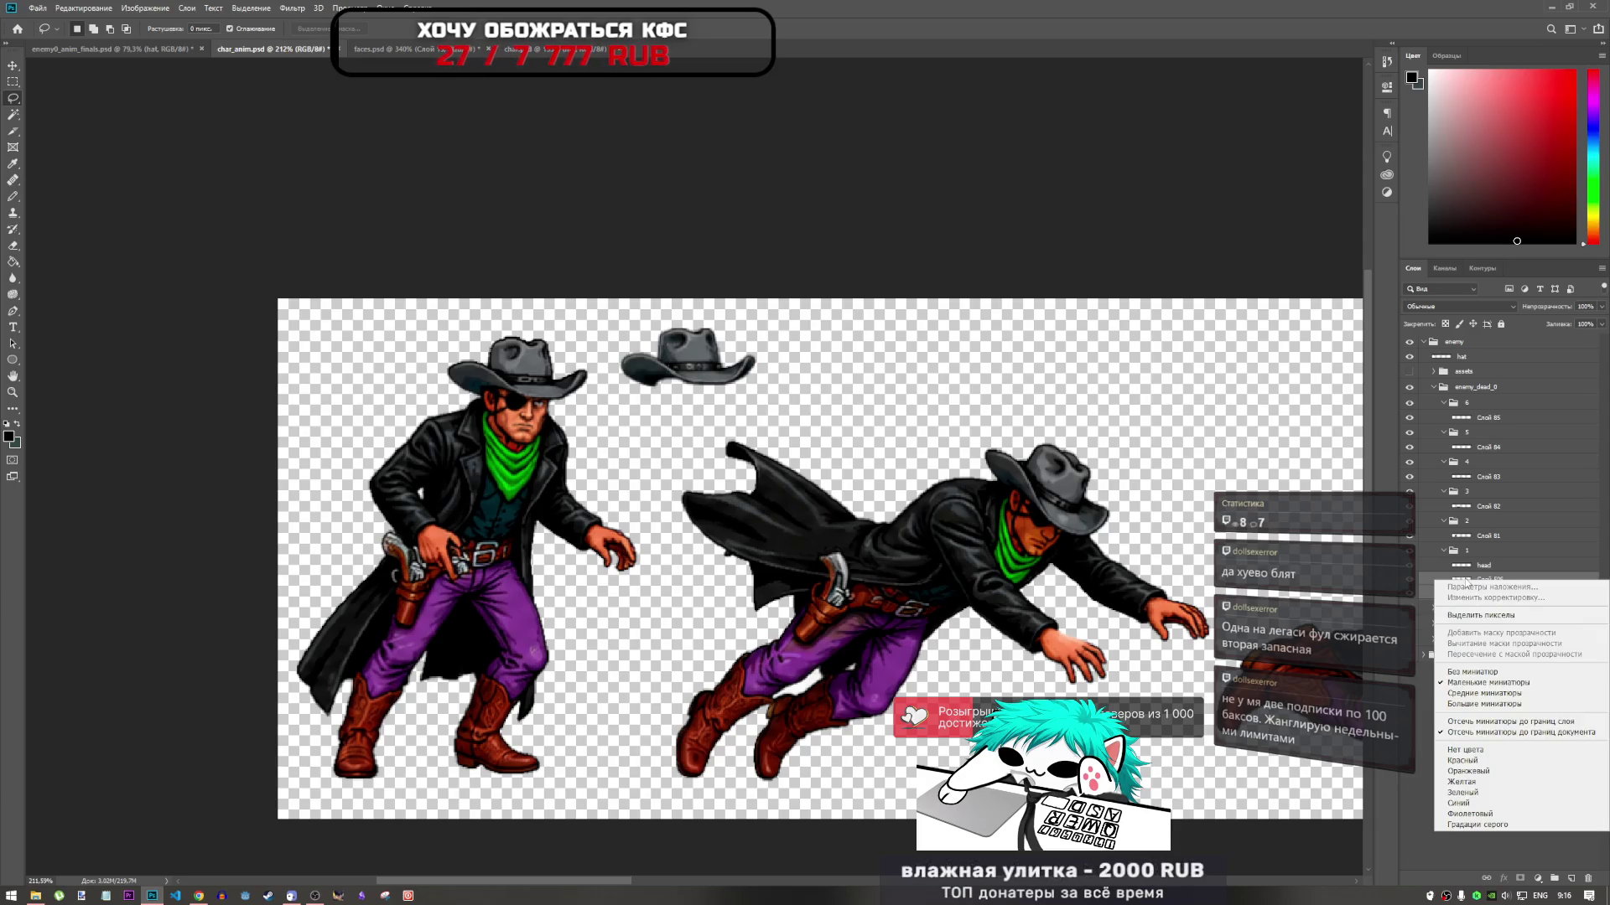
key(Escape)
click(1467, 581)
ctrl+click(1468, 596)
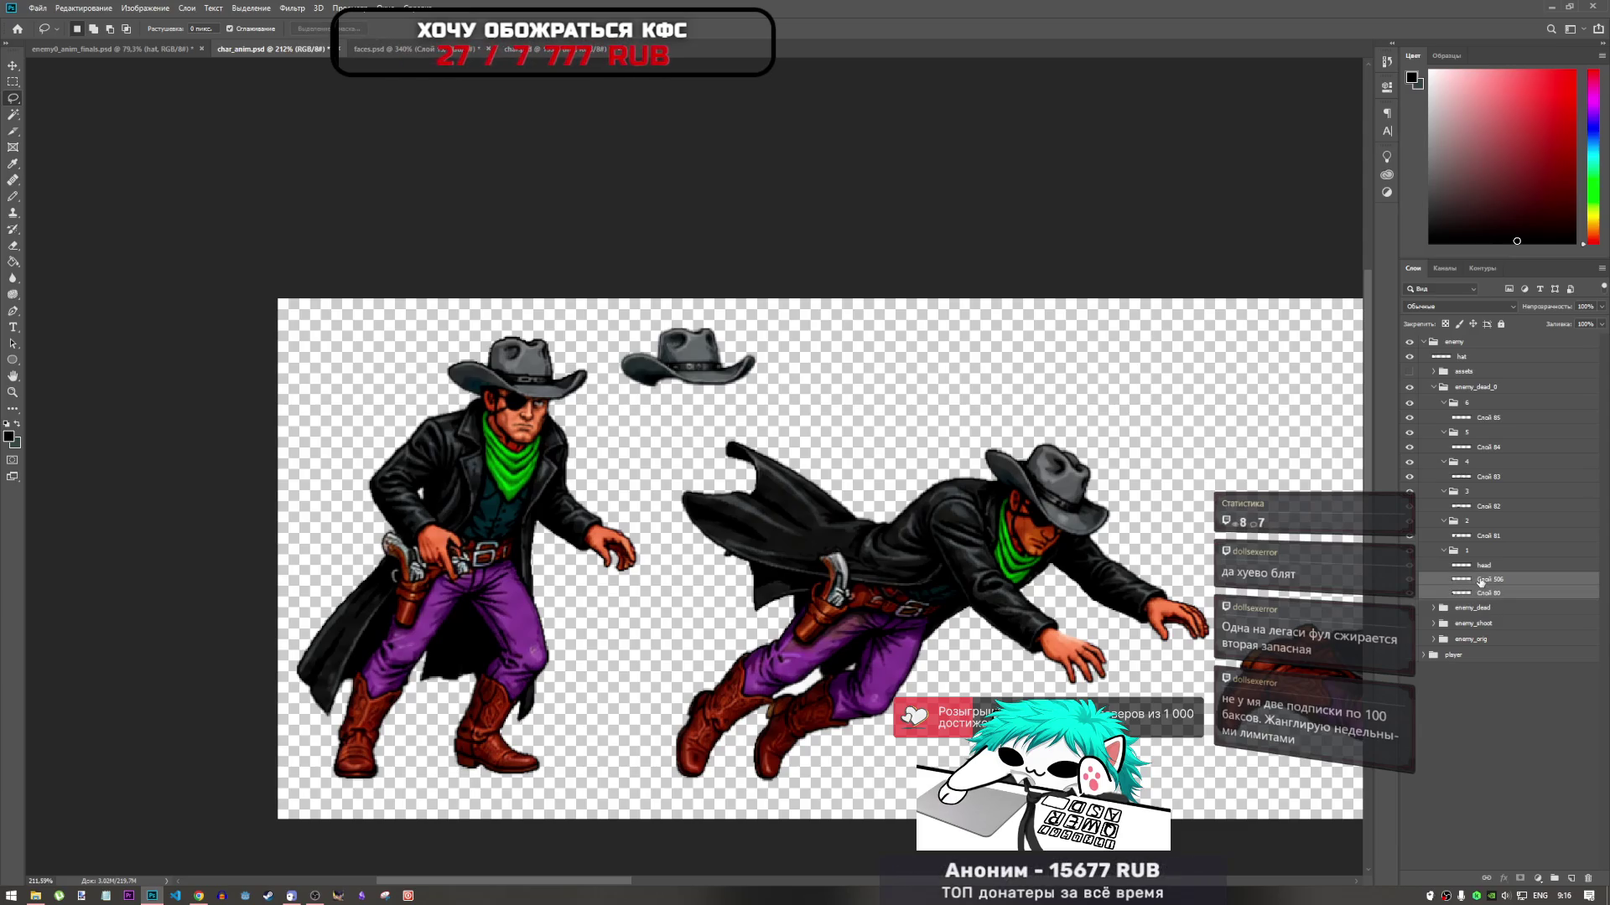
right_click(1463, 581)
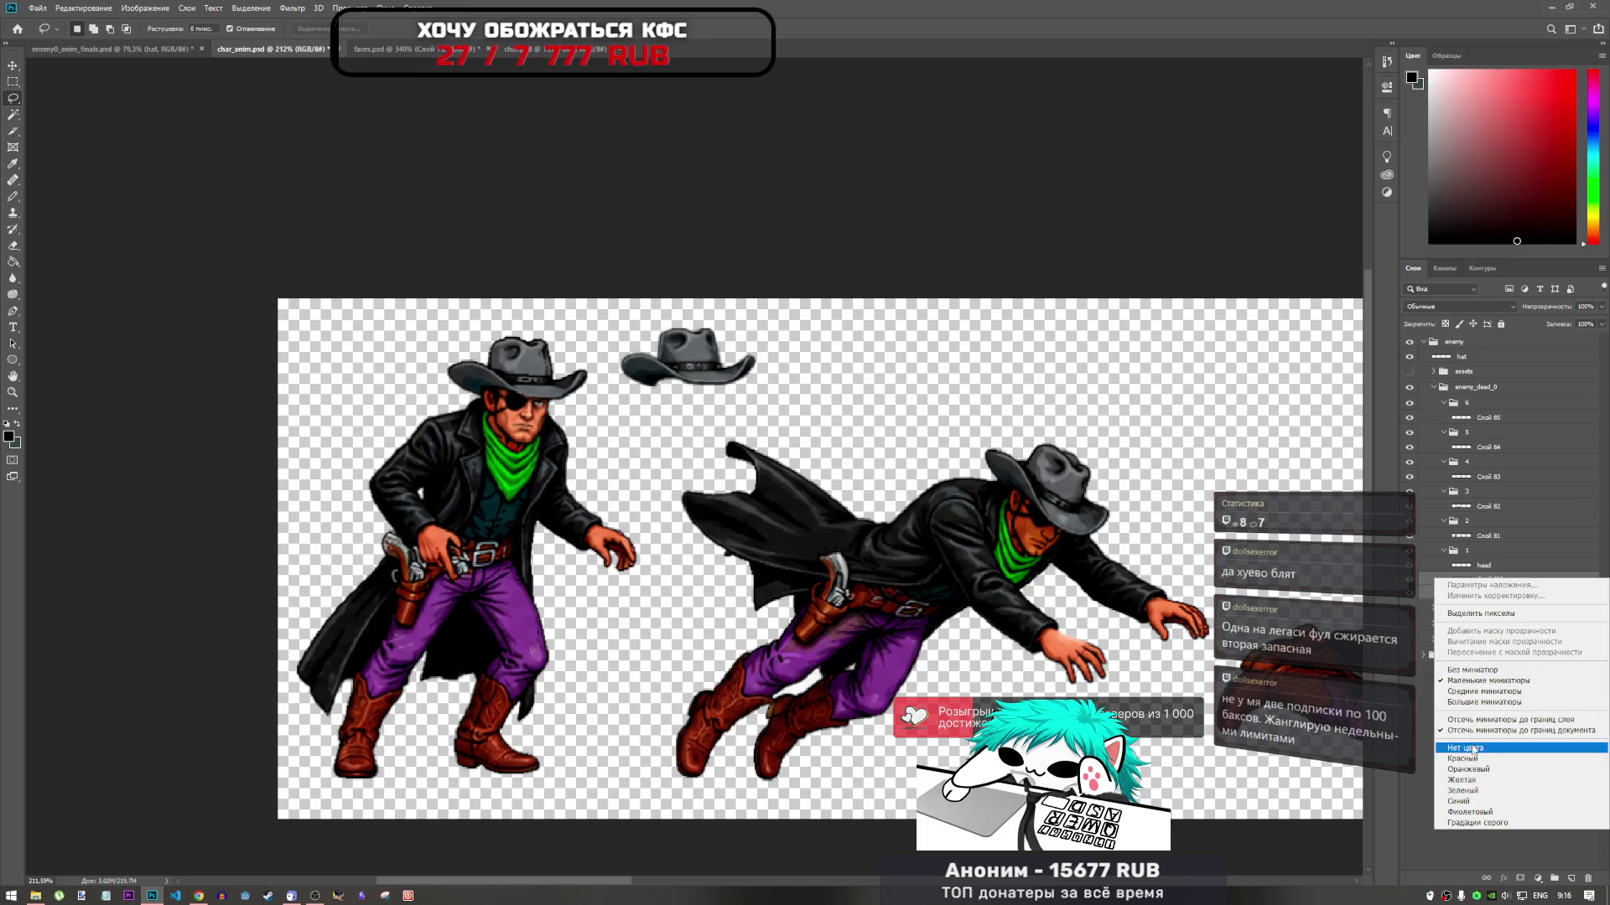
click(1500, 589)
right_click(1500, 589)
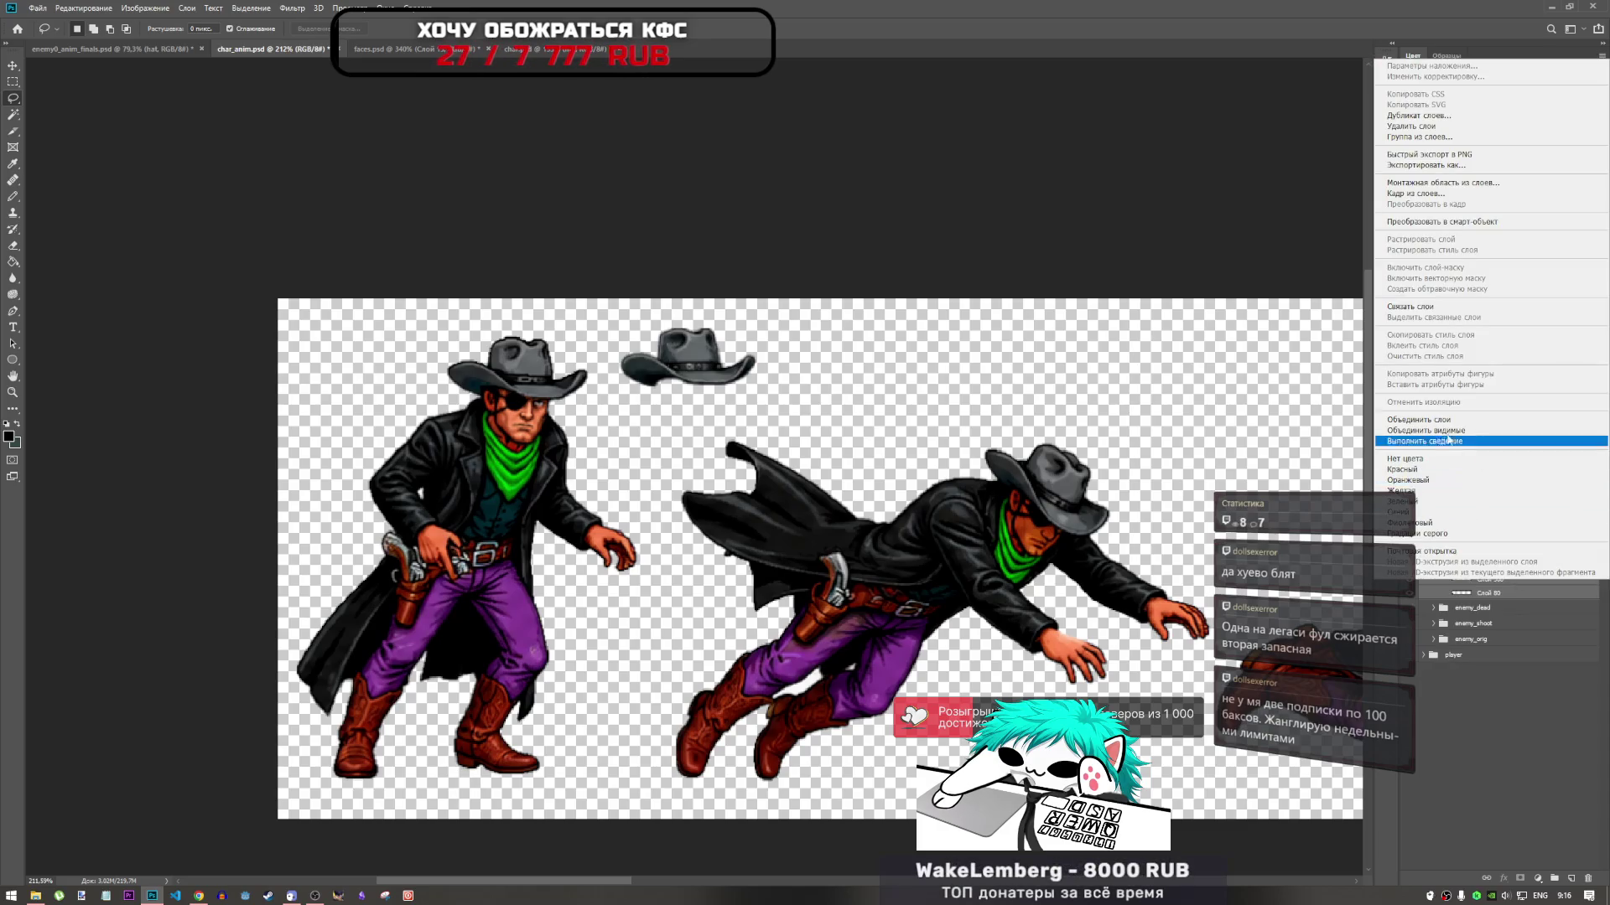
click(1501, 421)
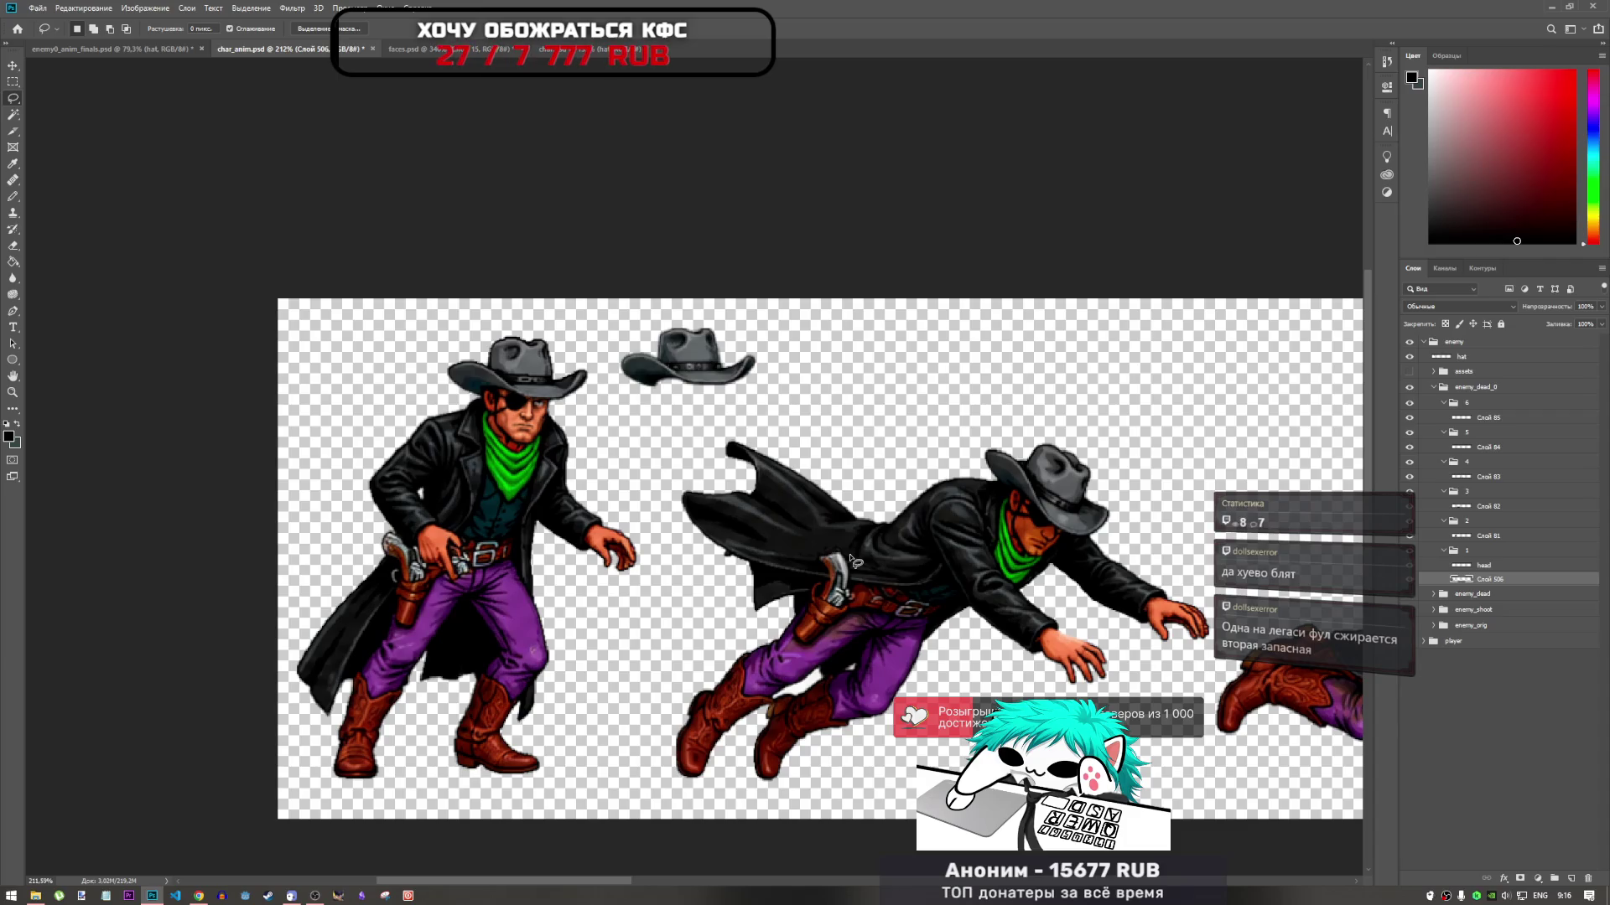
scroll(577, 612, down, 3)
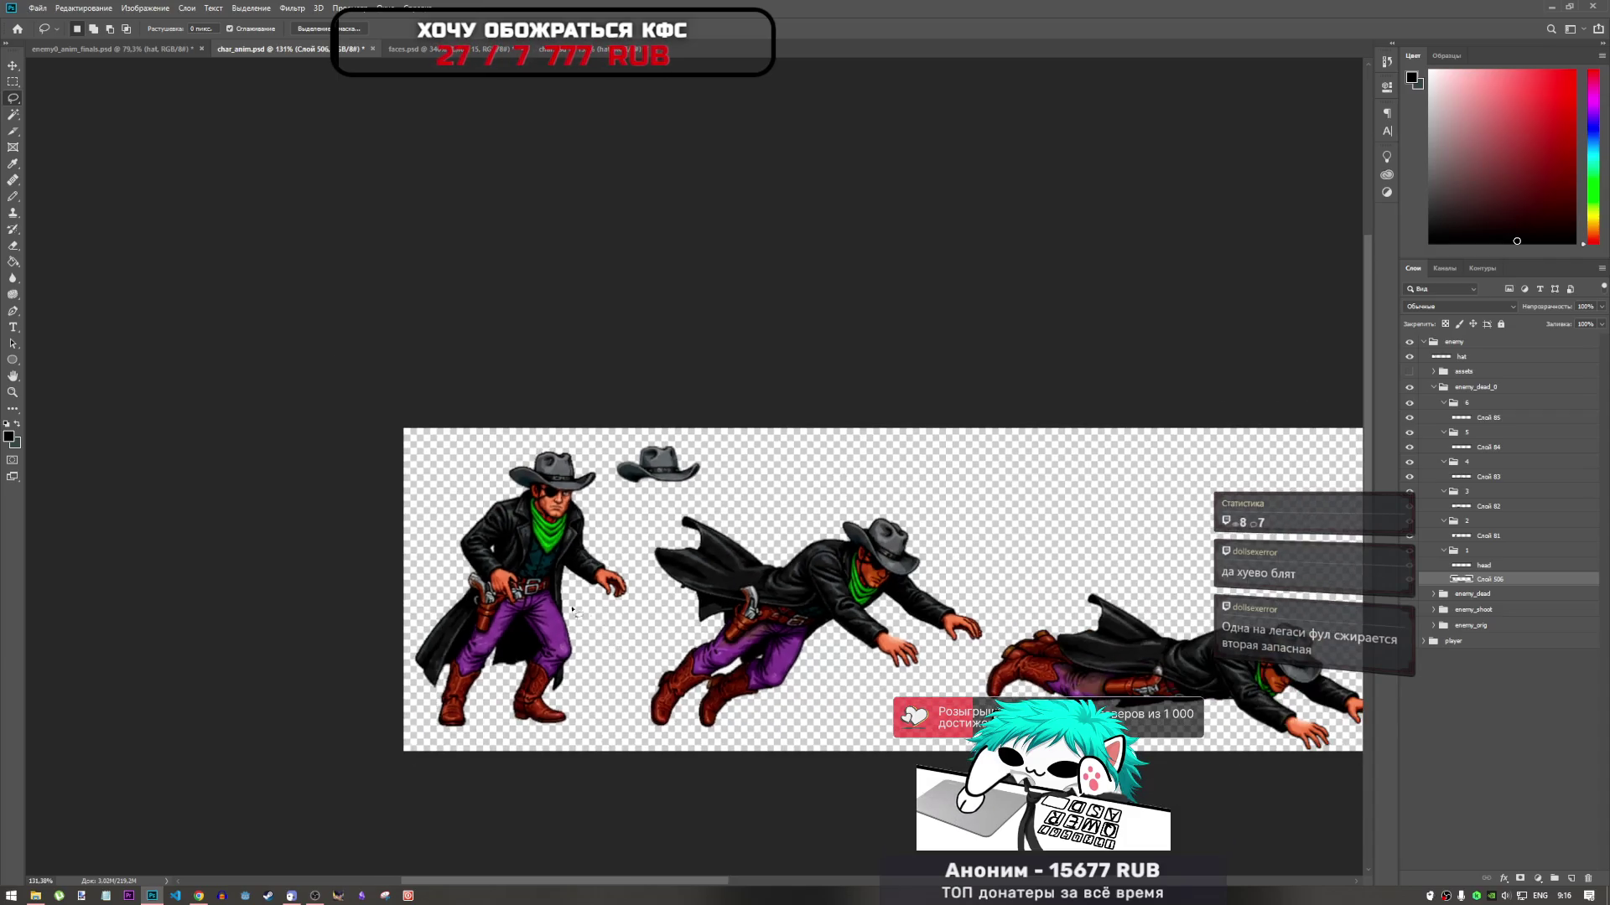
scroll(565, 606, up, 1)
scroll(565, 608, down, 1)
scroll(851, 649, up, 1)
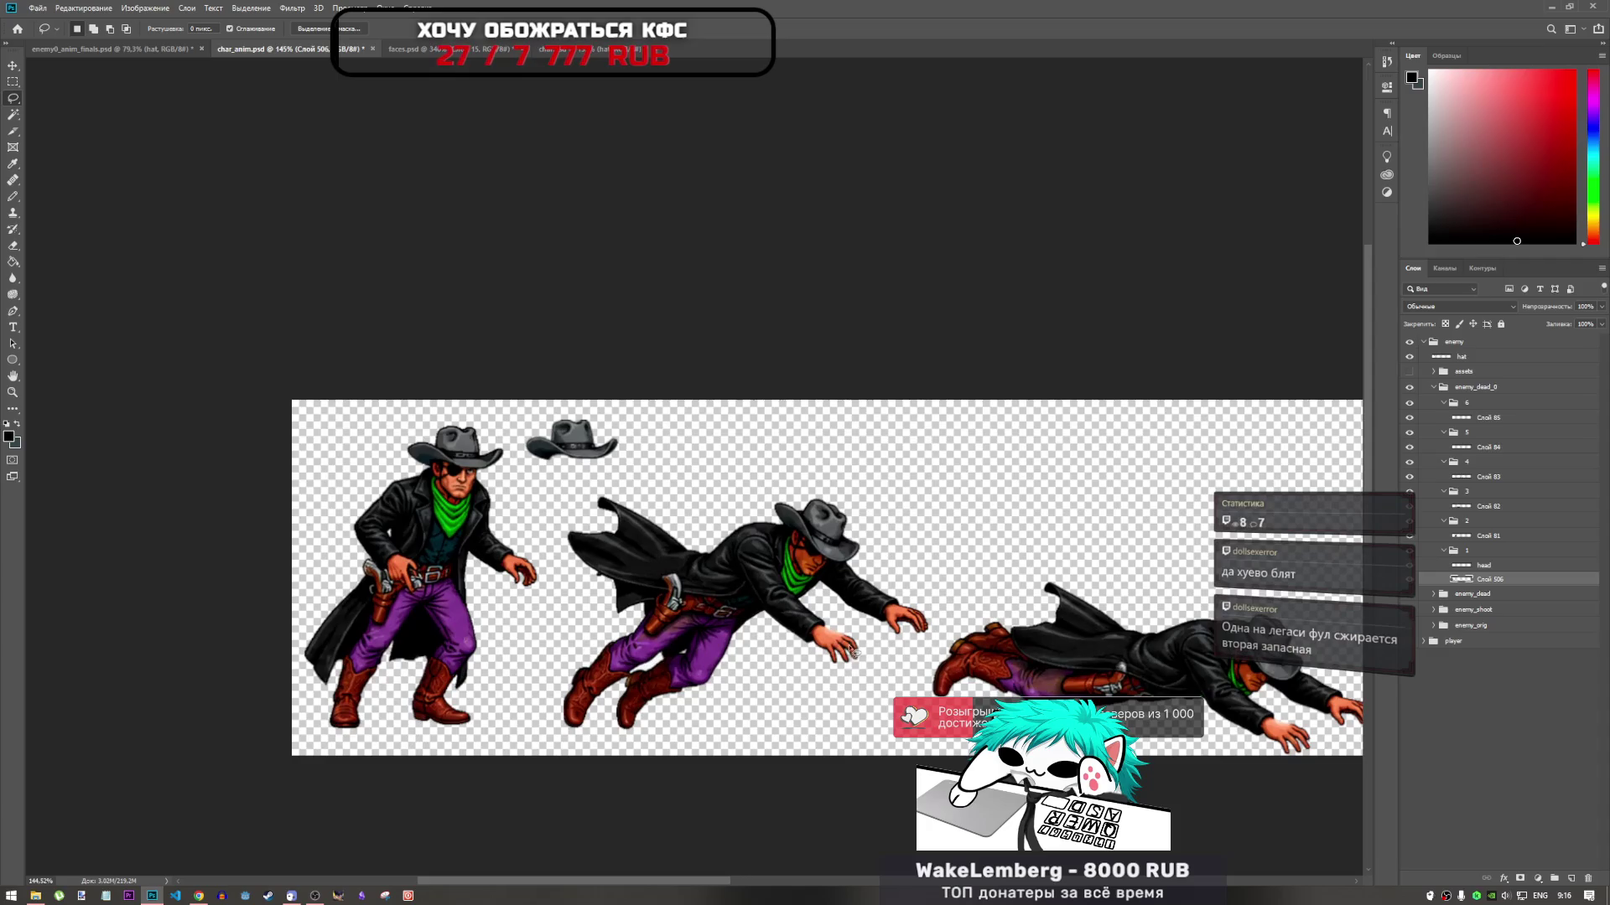
scroll(836, 655, down, 1)
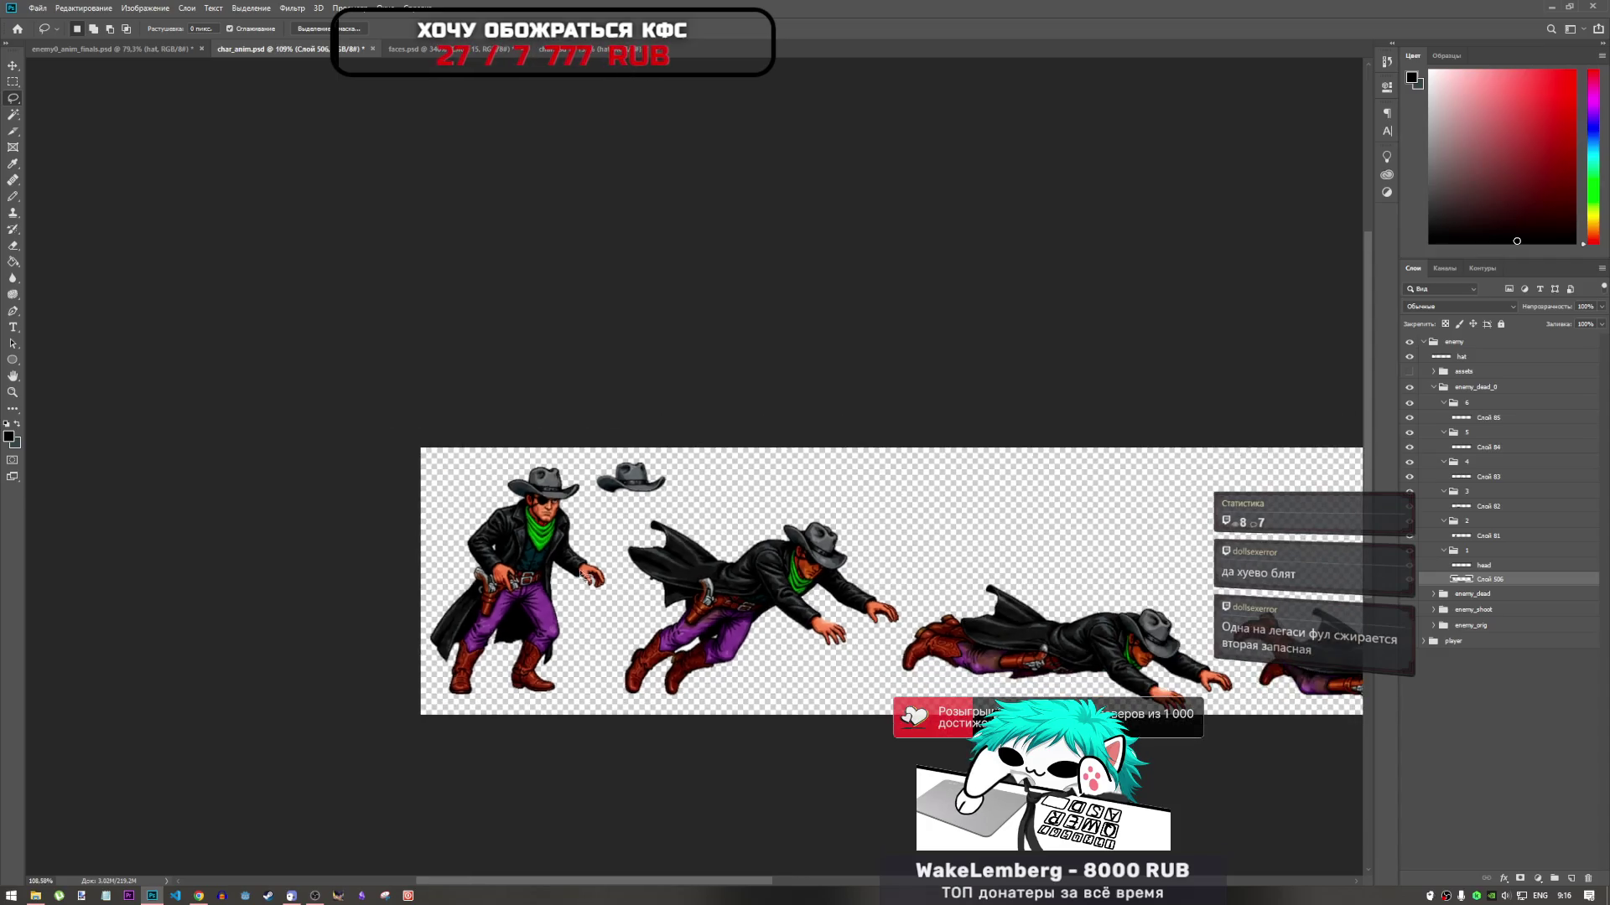
scroll(503, 579, up, 2)
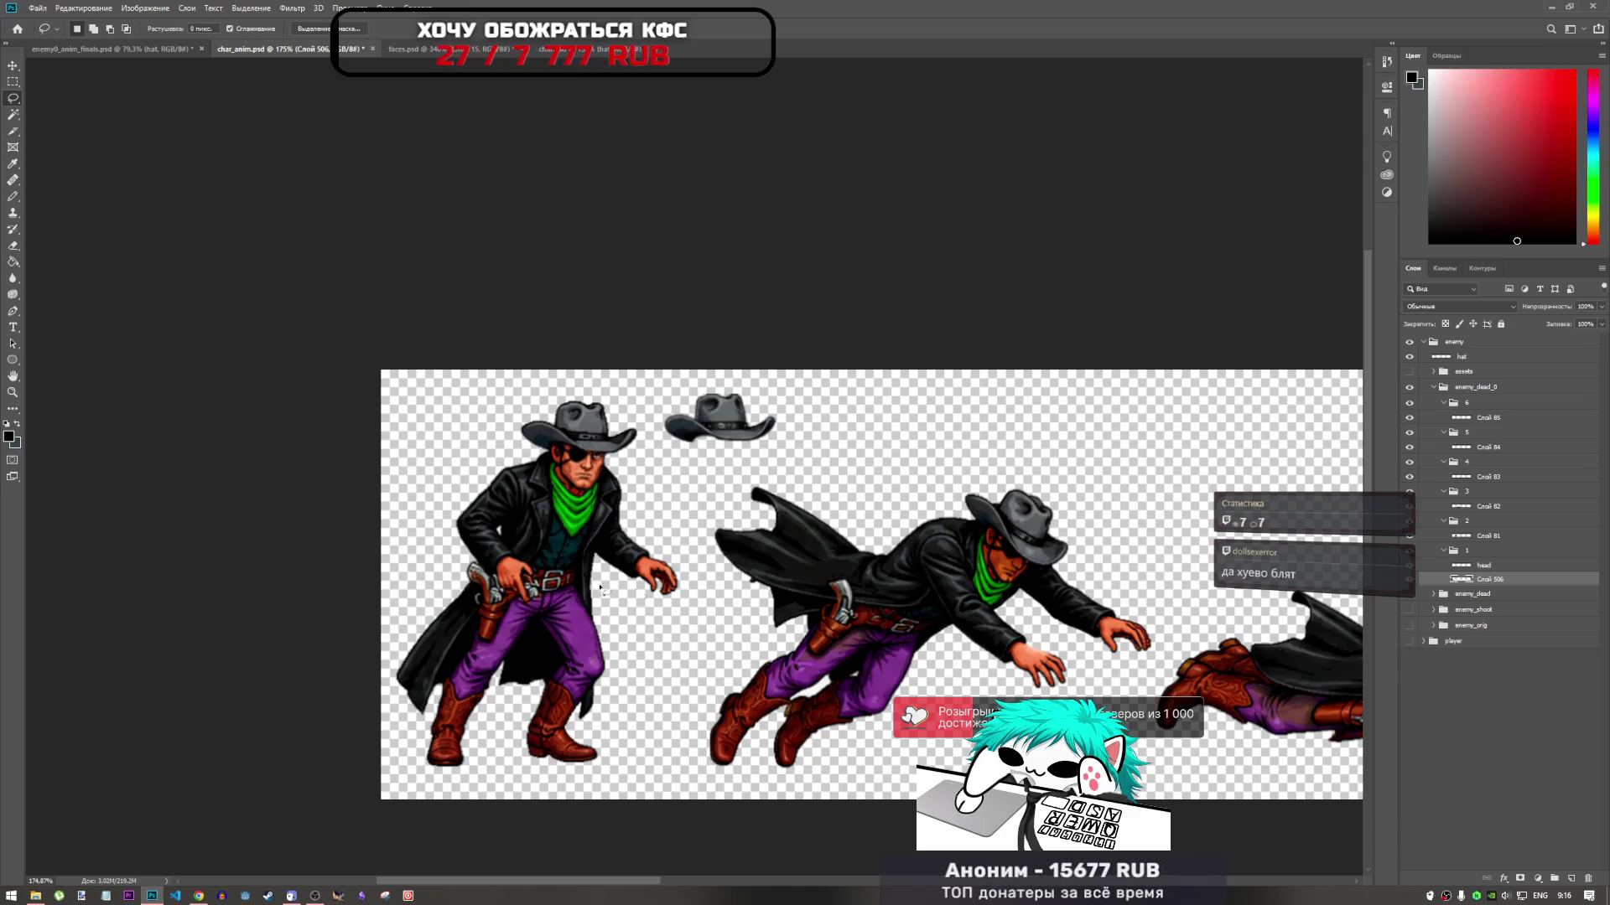
scroll(720, 619, down, 5)
scroll(1022, 650, up, 3)
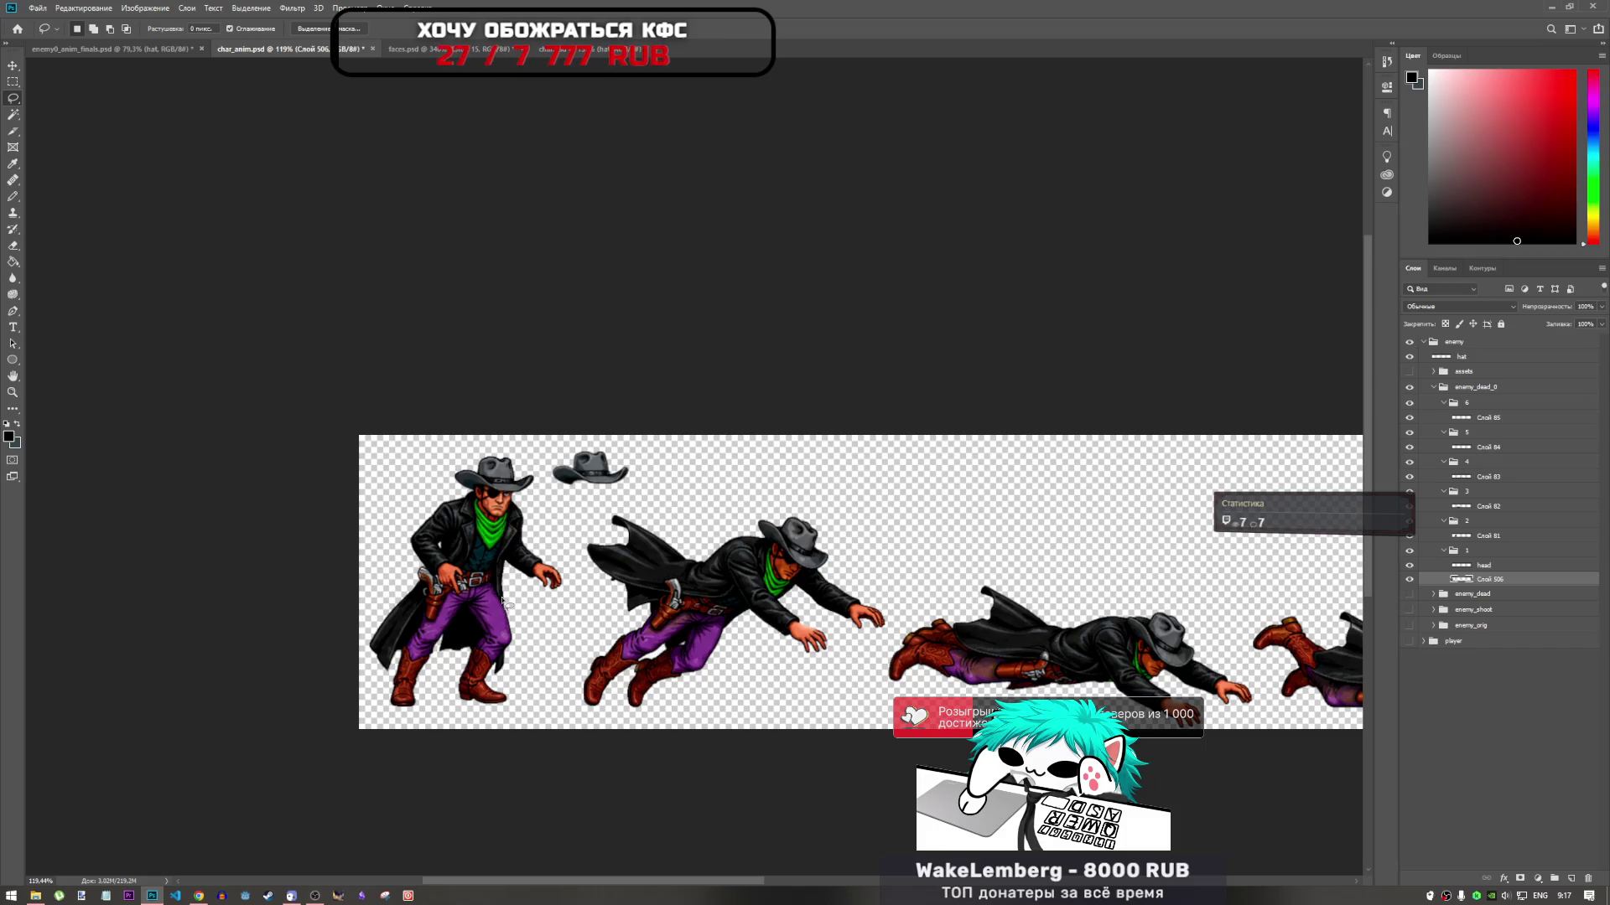
scroll(622, 579, up, 3)
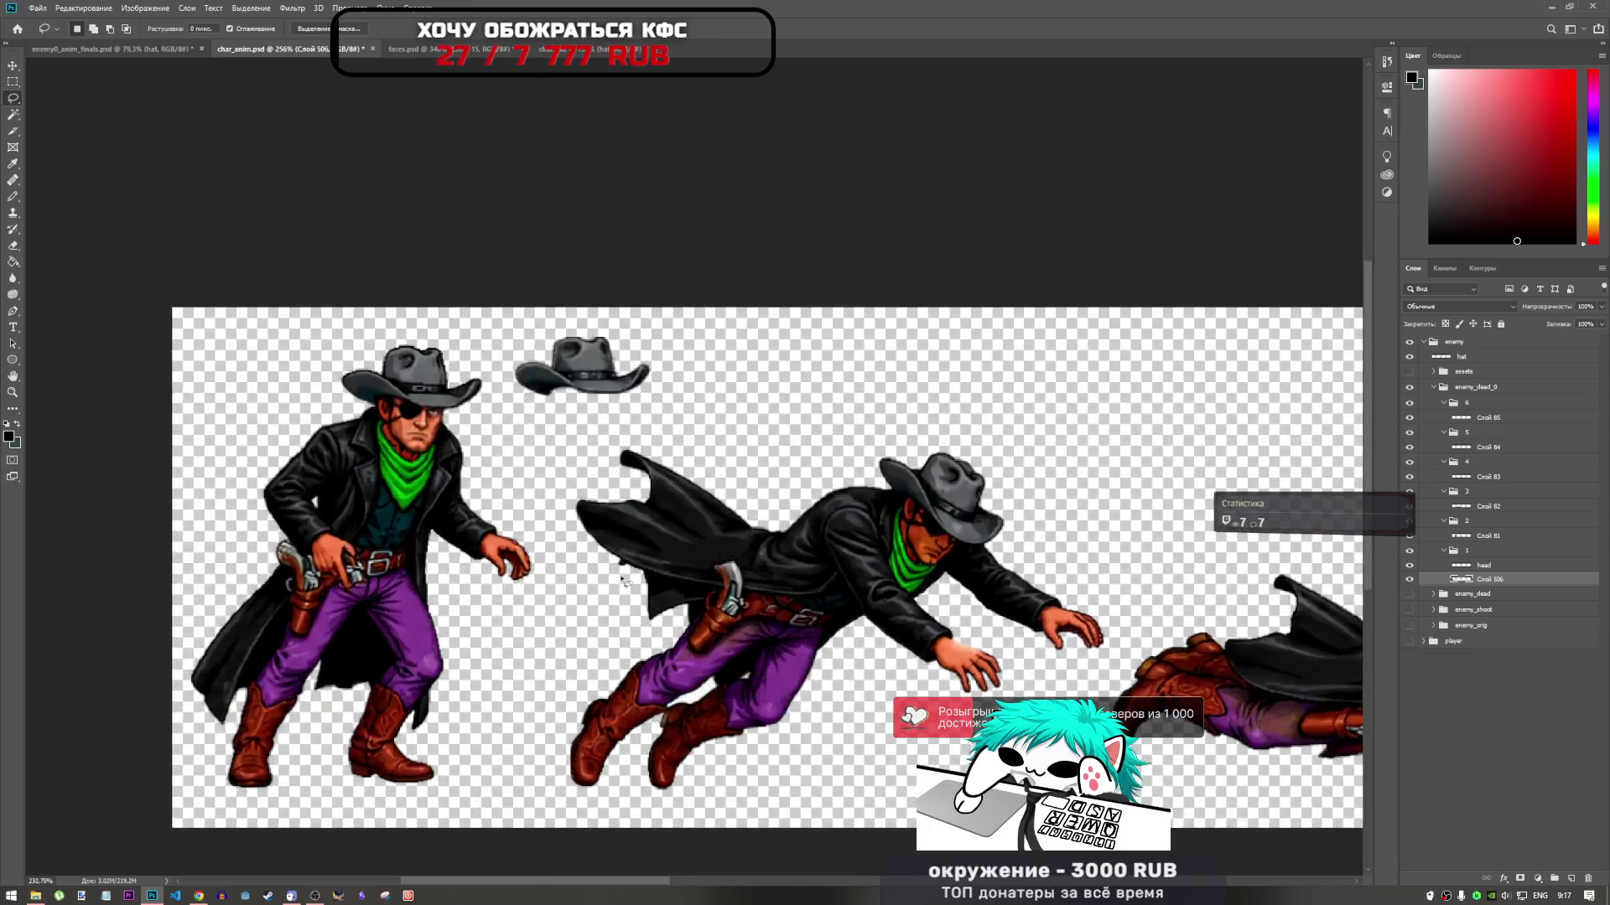
scroll(622, 578, up, 3)
click(1488, 535)
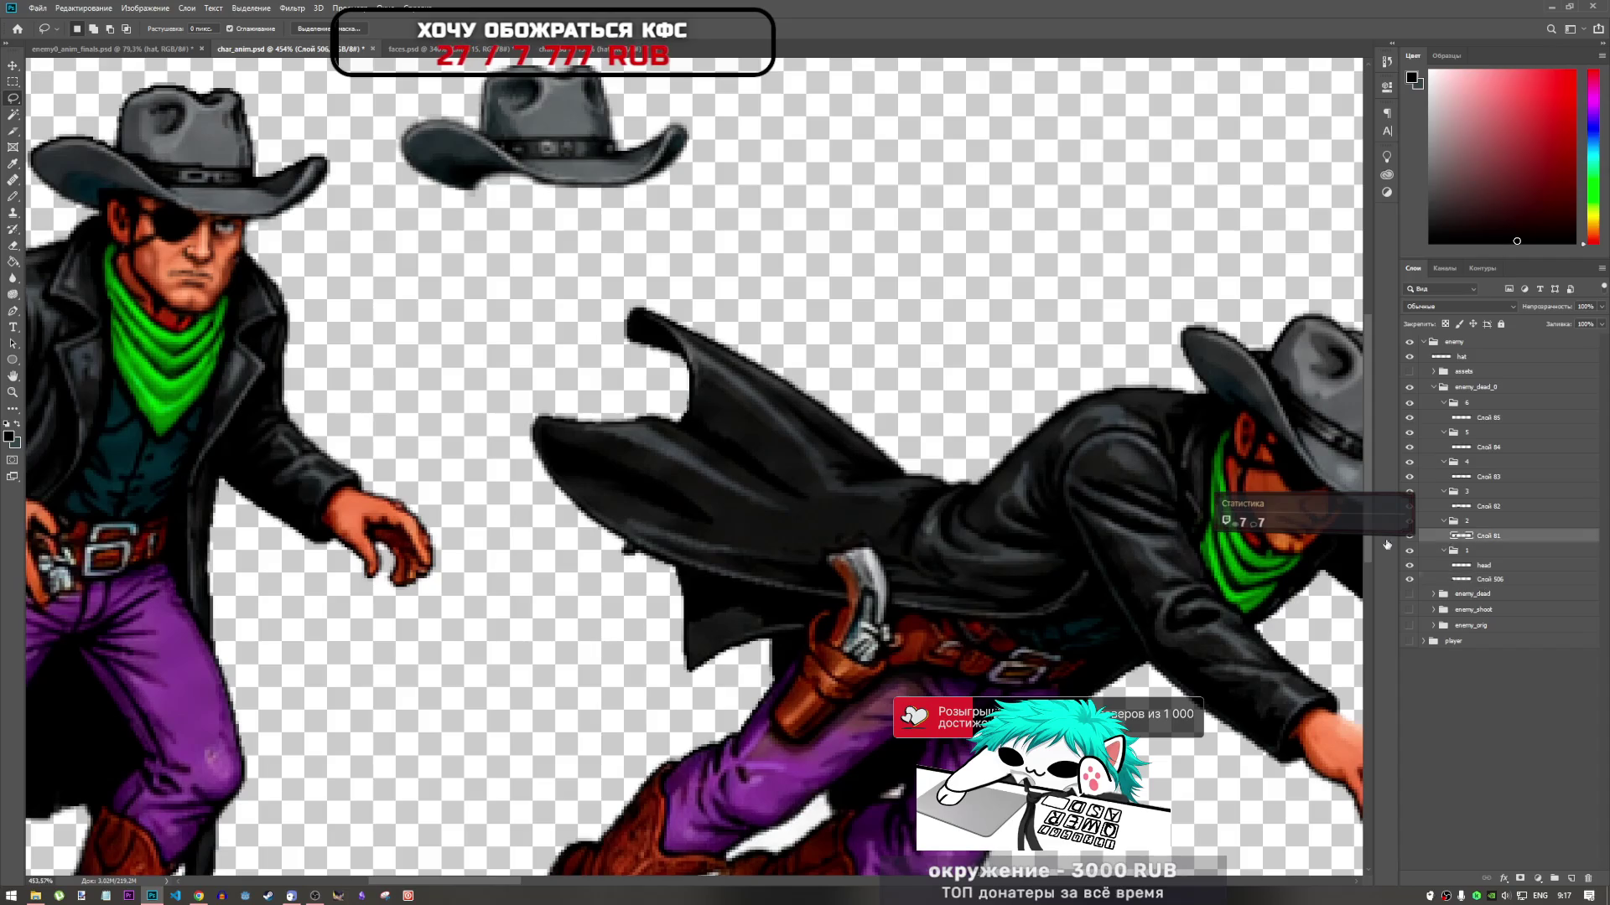
drag(598, 538, 624, 550)
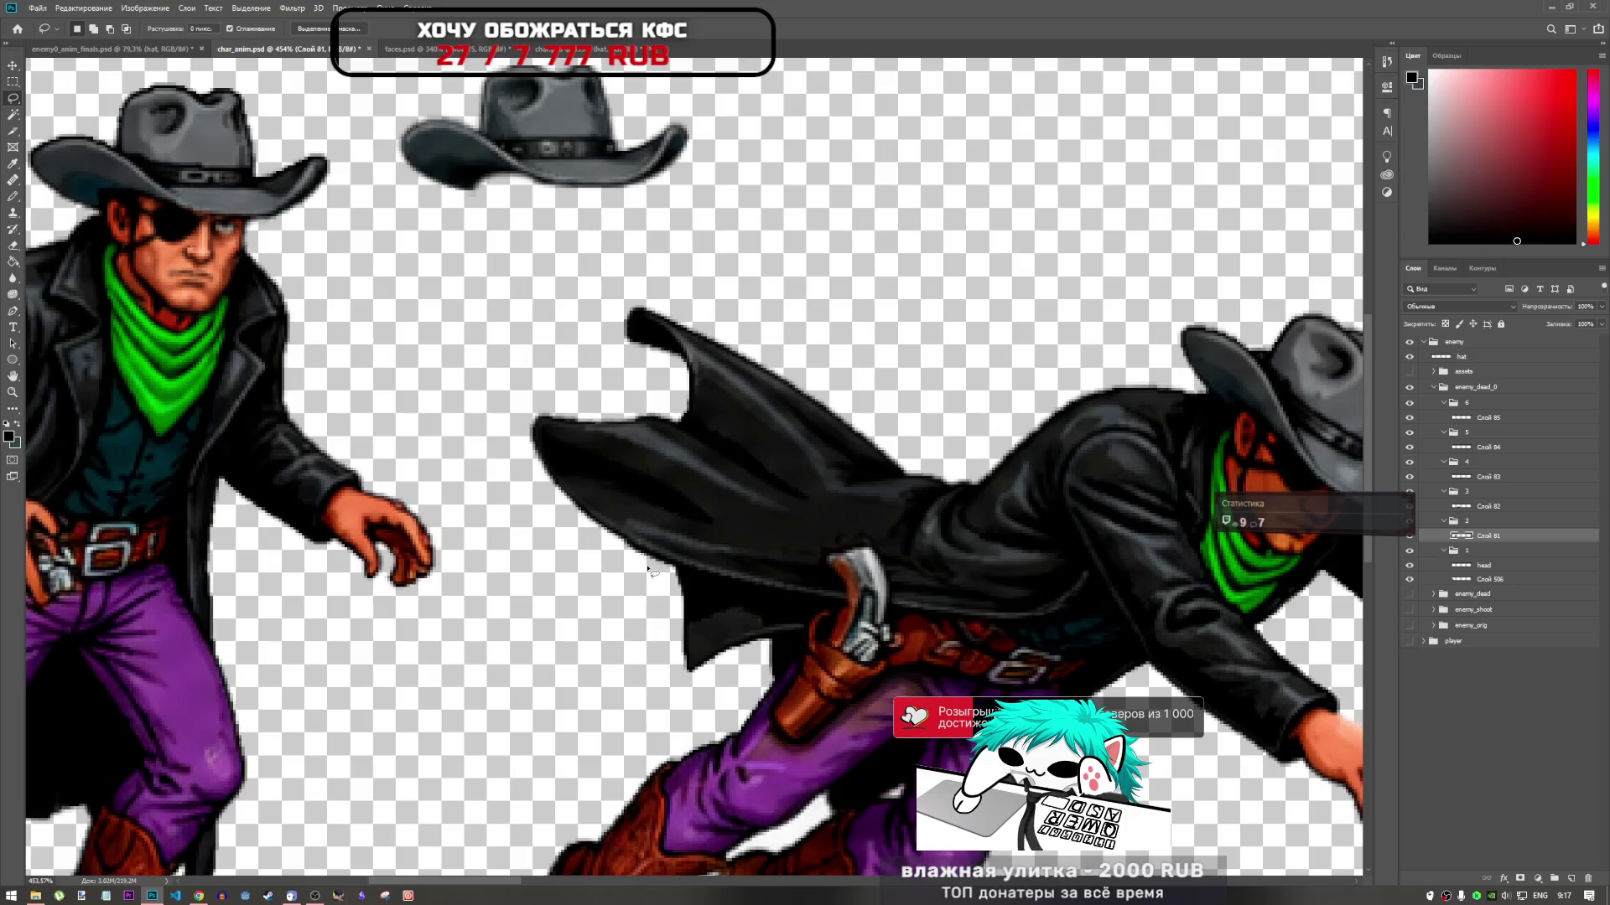
scroll(696, 614, down, 5)
scroll(727, 605, up, 3)
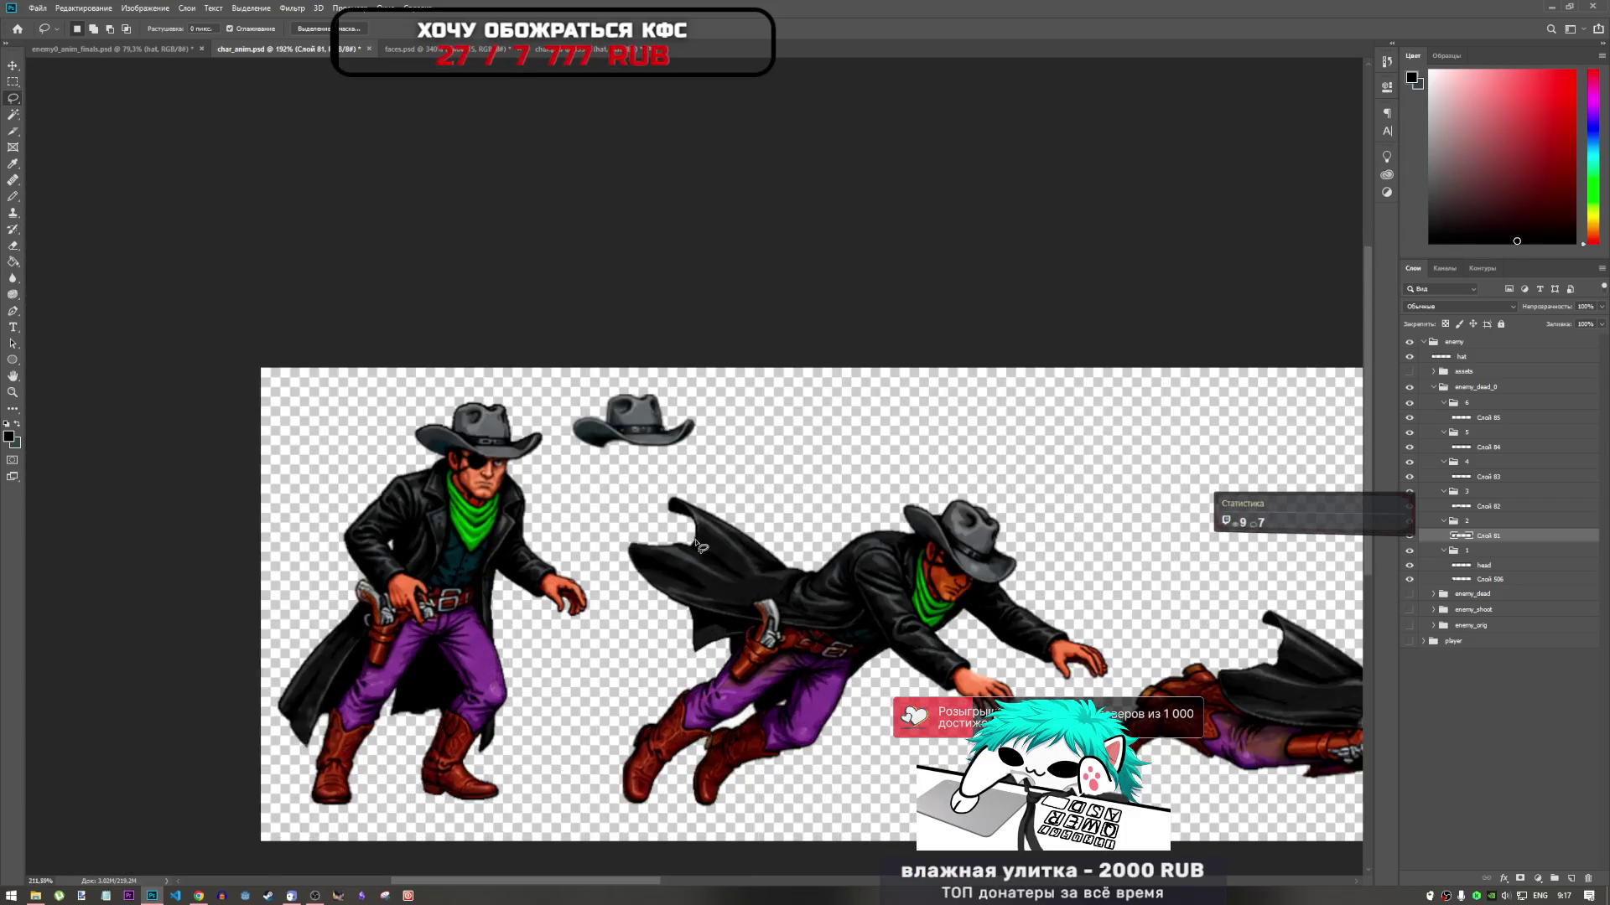
scroll(671, 578, down, 4)
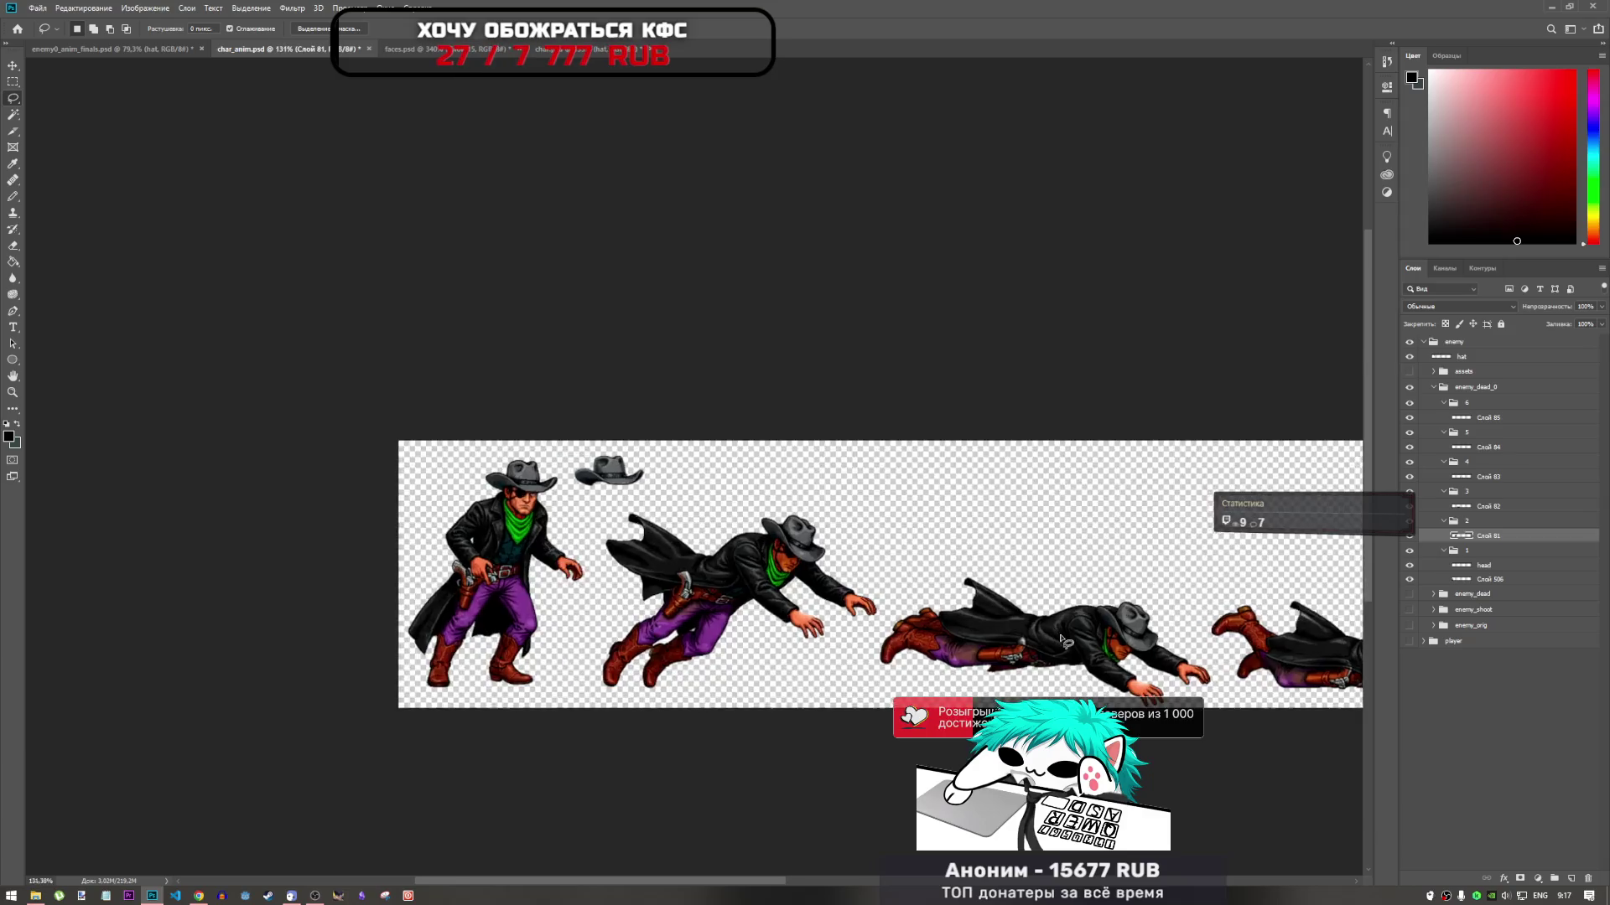
scroll(1058, 643, up, 3)
scroll(476, 540, up, 3)
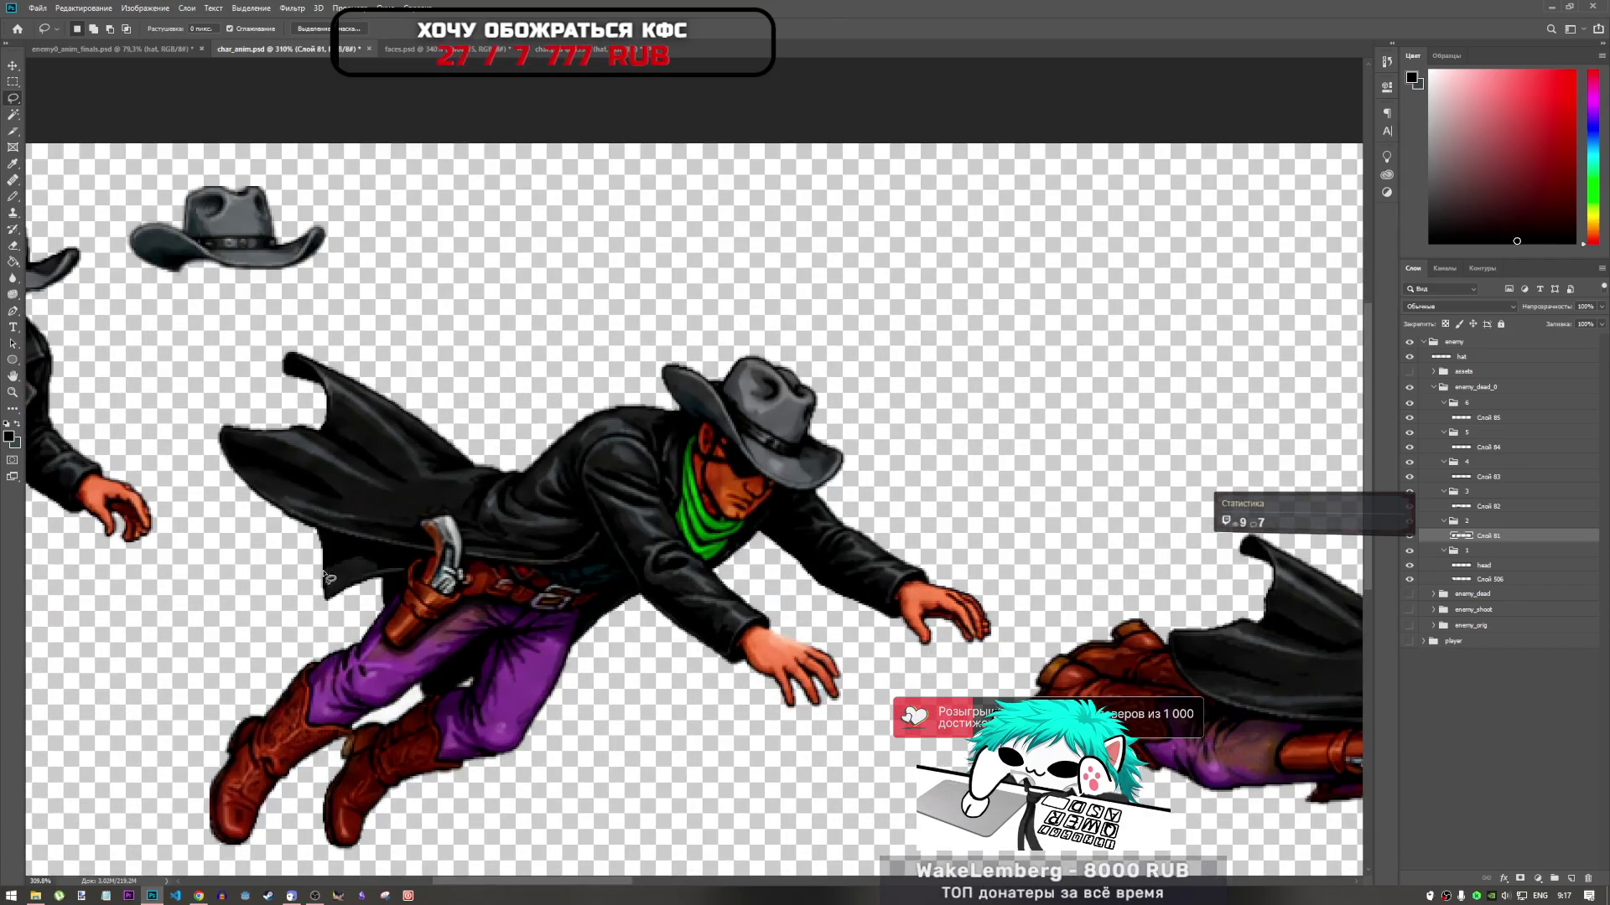
mouse_move(365, 567)
mouse_down()
mouse_move(381, 557)
mouse_move(352, 585)
mouse_move(306, 530)
mouse_move(321, 546)
mouse_up()
click(388, 593)
scroll(395, 577, down, 3)
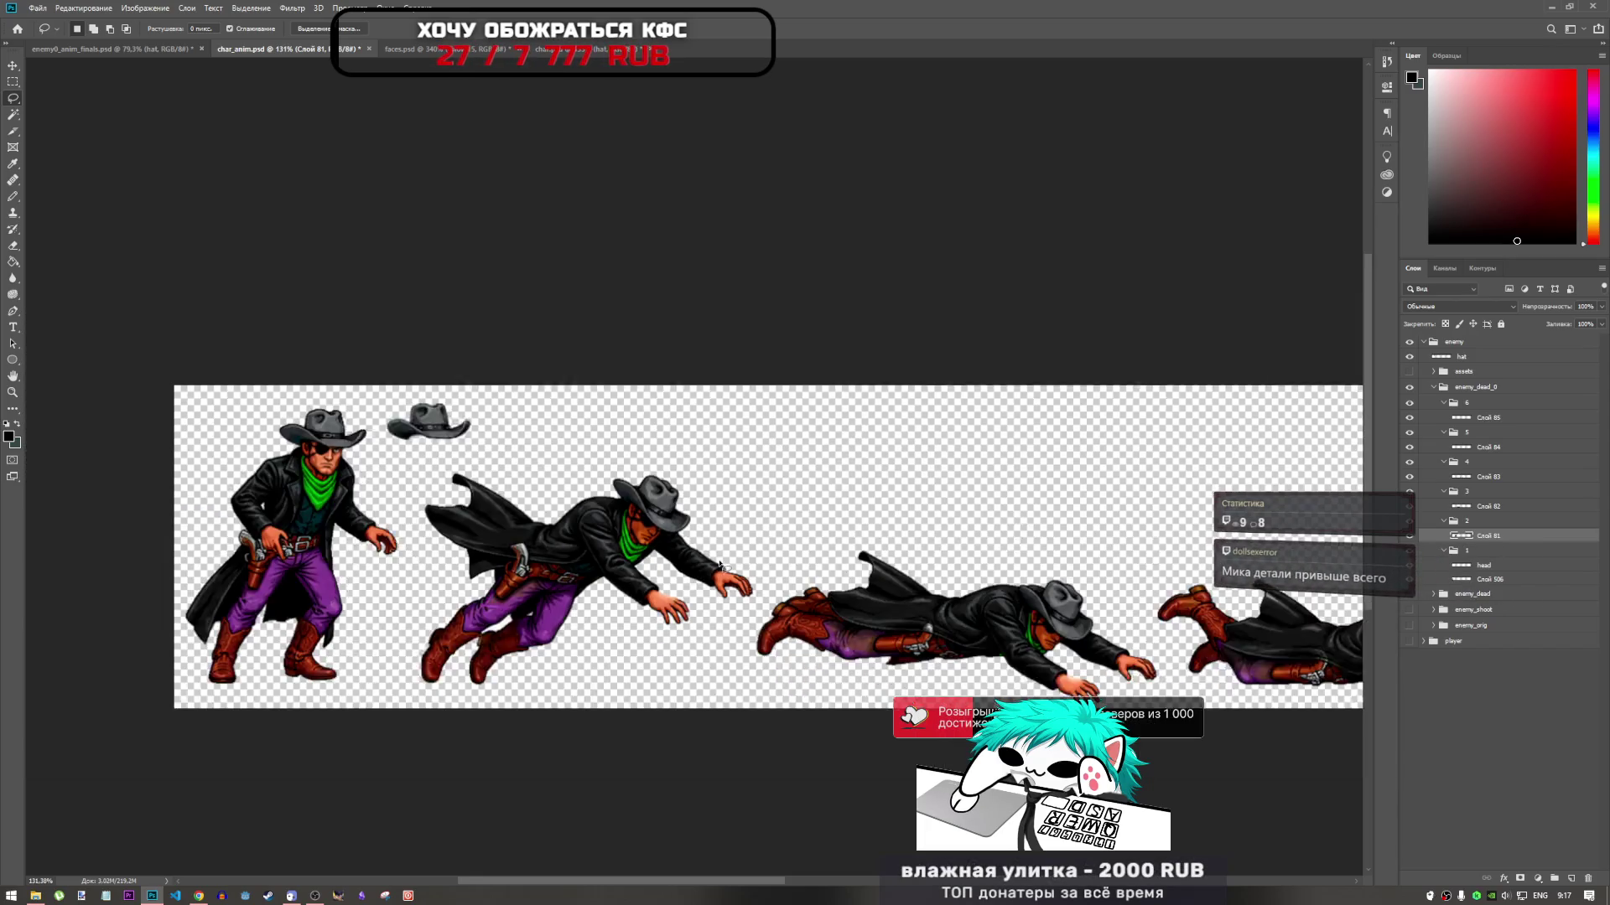
scroll(954, 626, down, 3)
scroll(954, 625, up, 3)
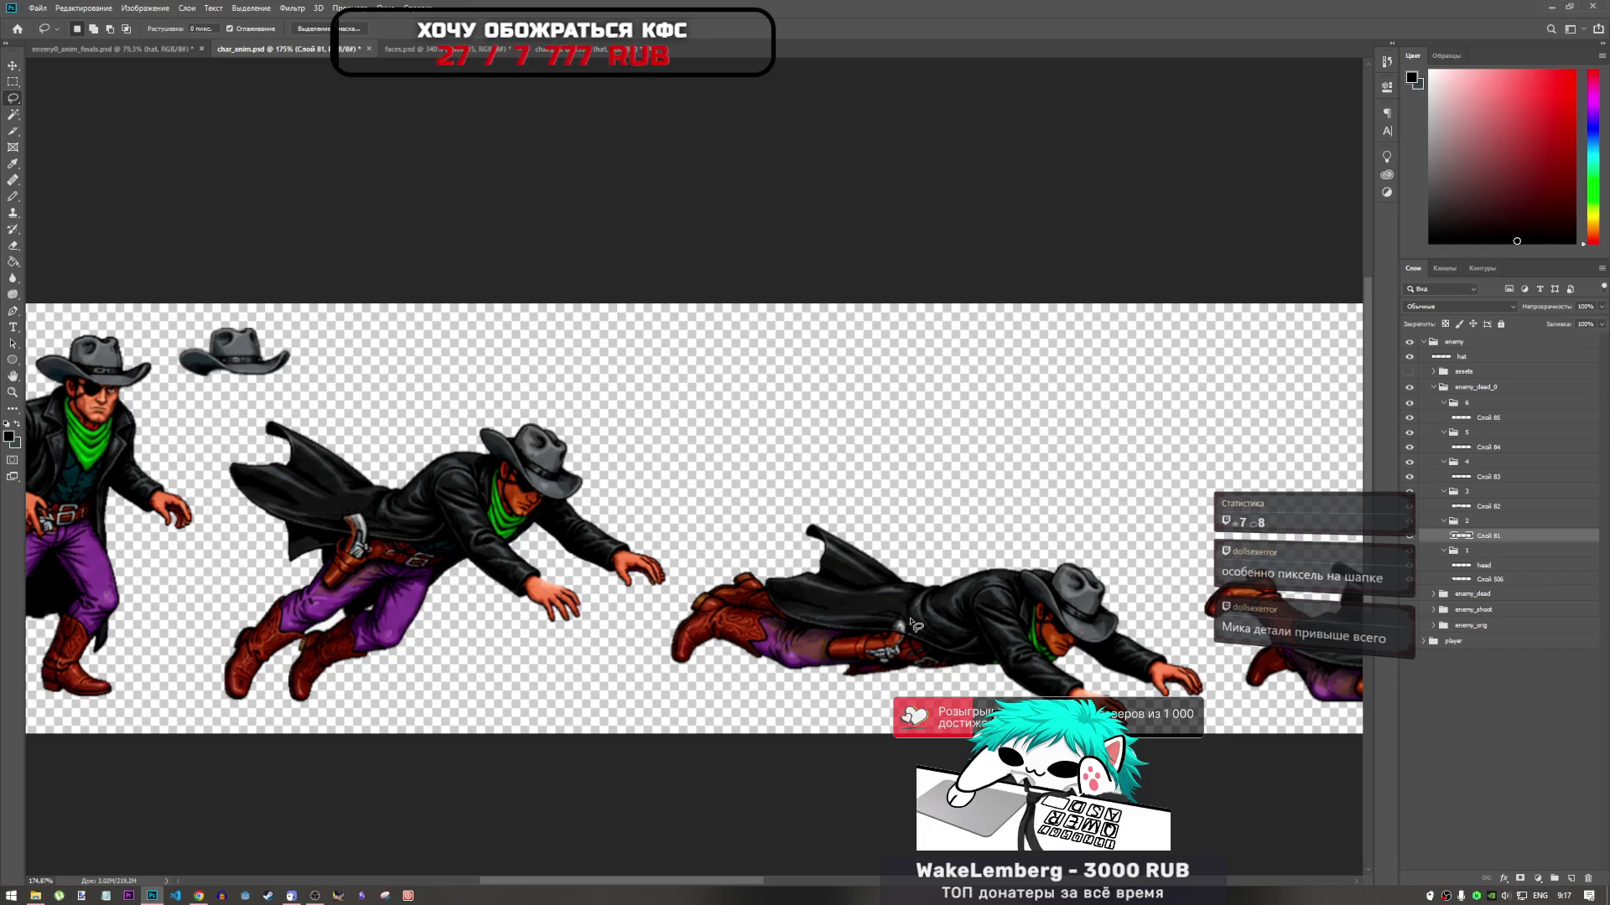
scroll(894, 611, down, 1)
scroll(893, 611, up, 5)
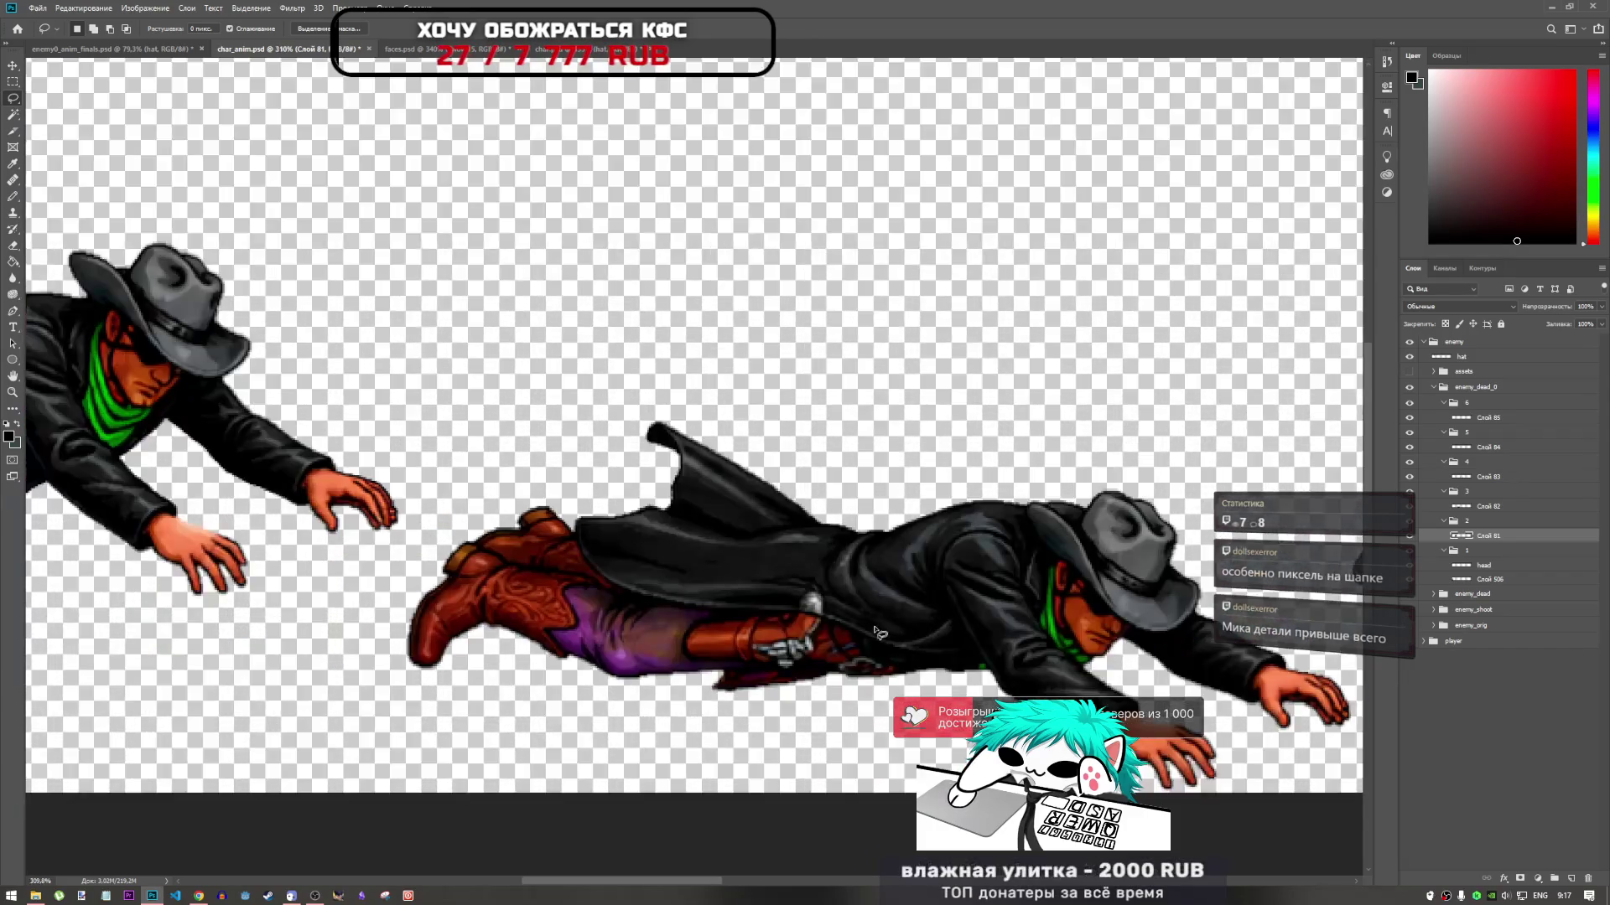
Outline a patch of the lying cowboy's coat on Слой 82 and copy it to a new layer
scroll(841, 598, down, 2)
scroll(819, 597, up, 4)
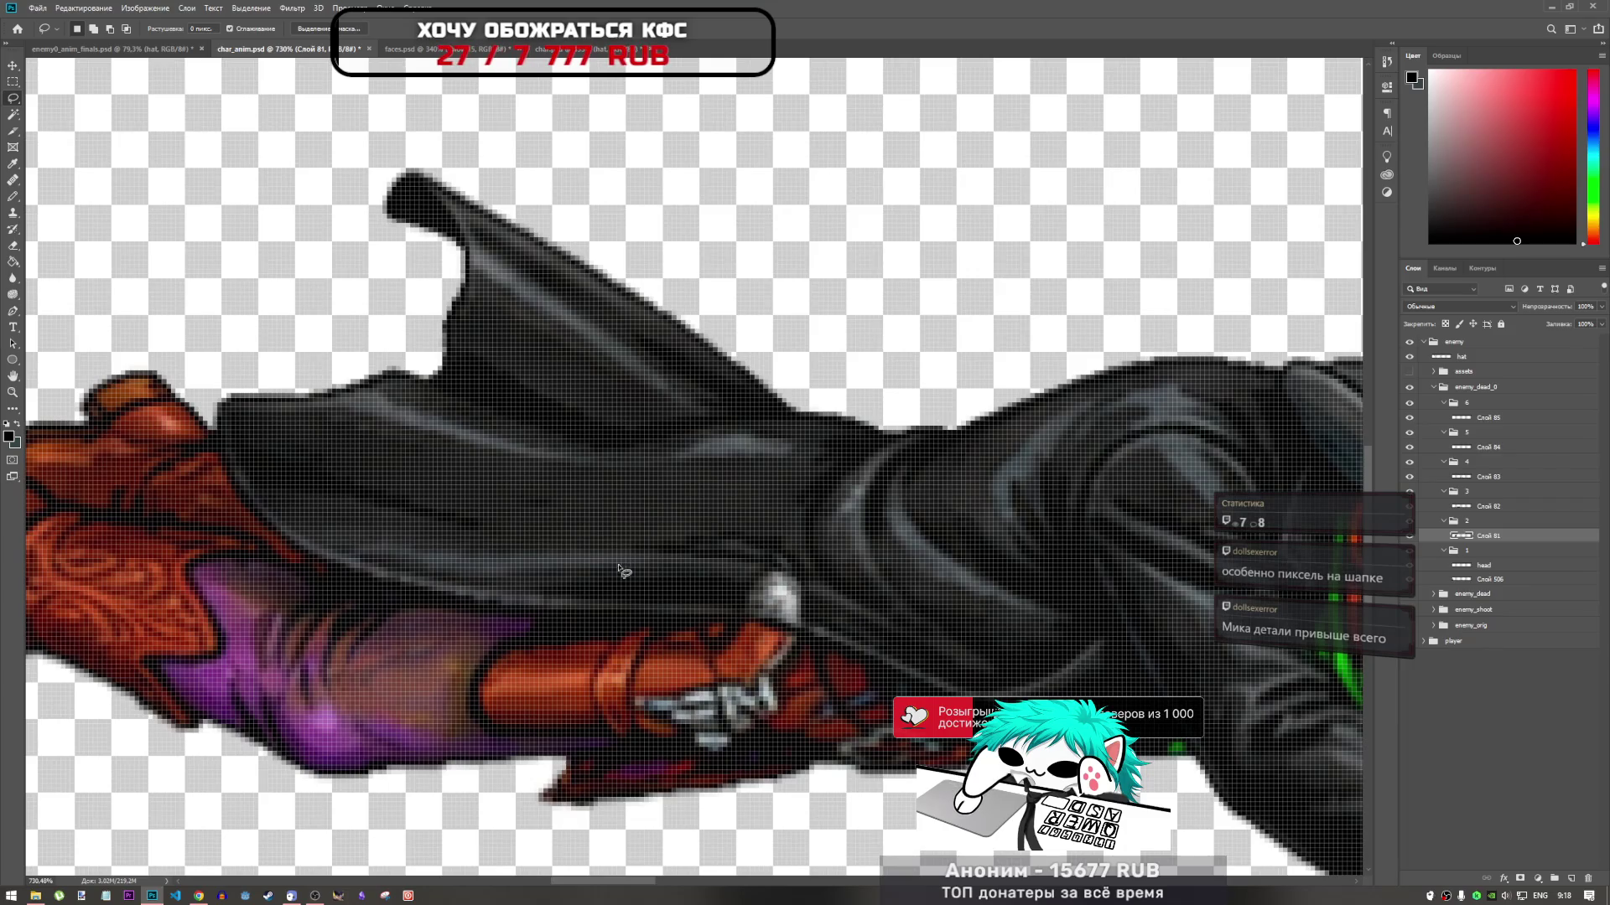
mouse_move(620, 573)
mouse_down()
mouse_move(728, 587)
mouse_move(594, 584)
mouse_up()
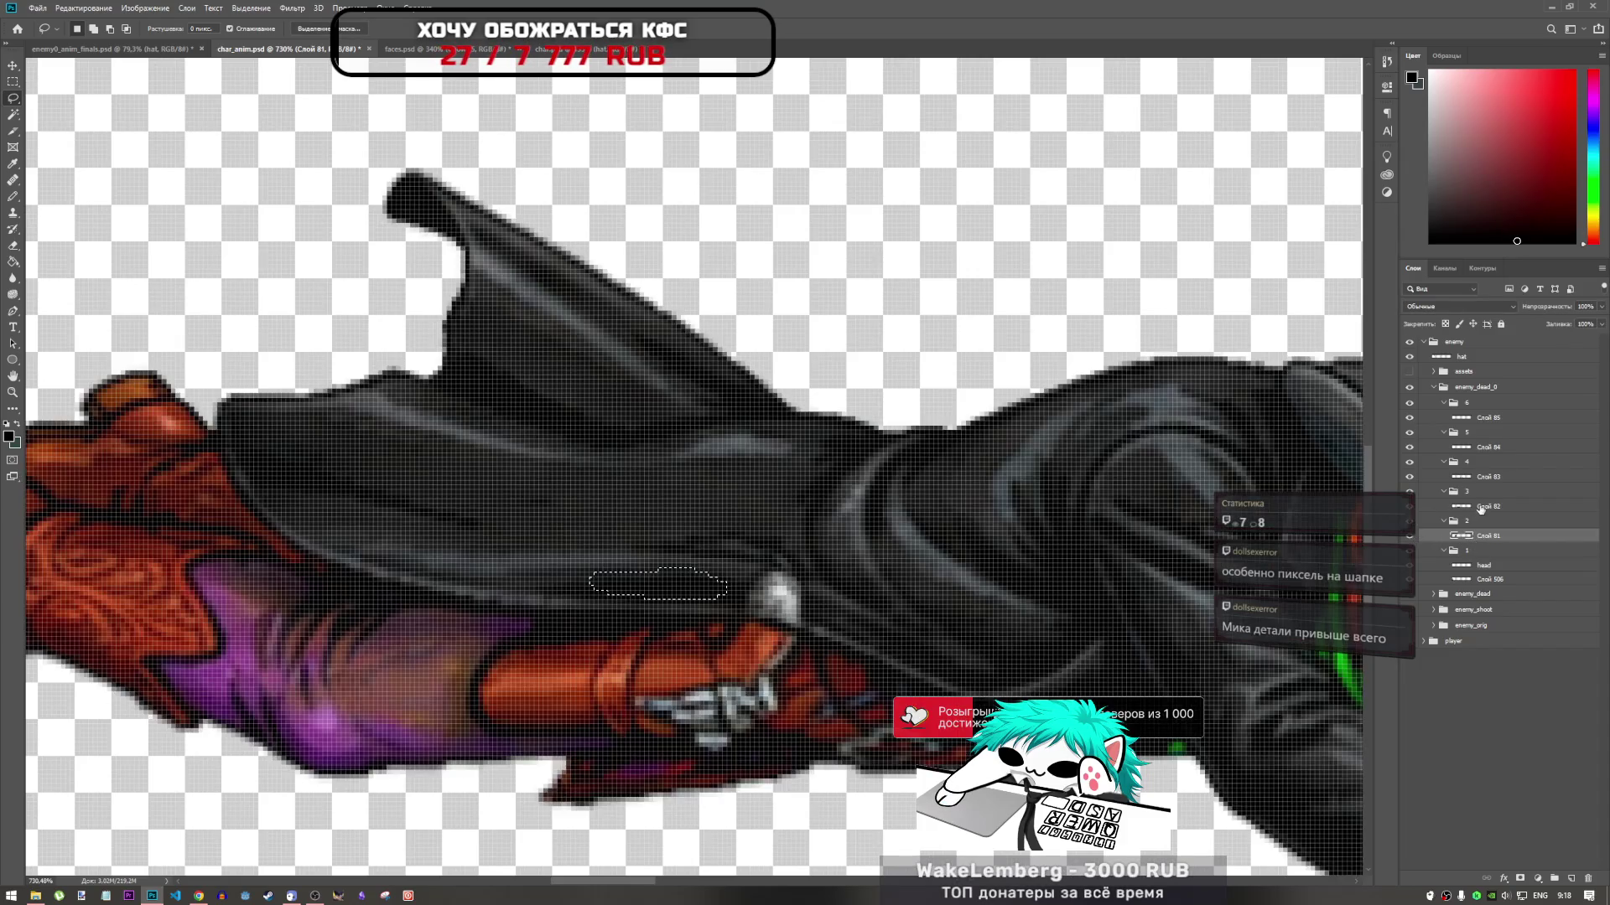
click(1465, 507)
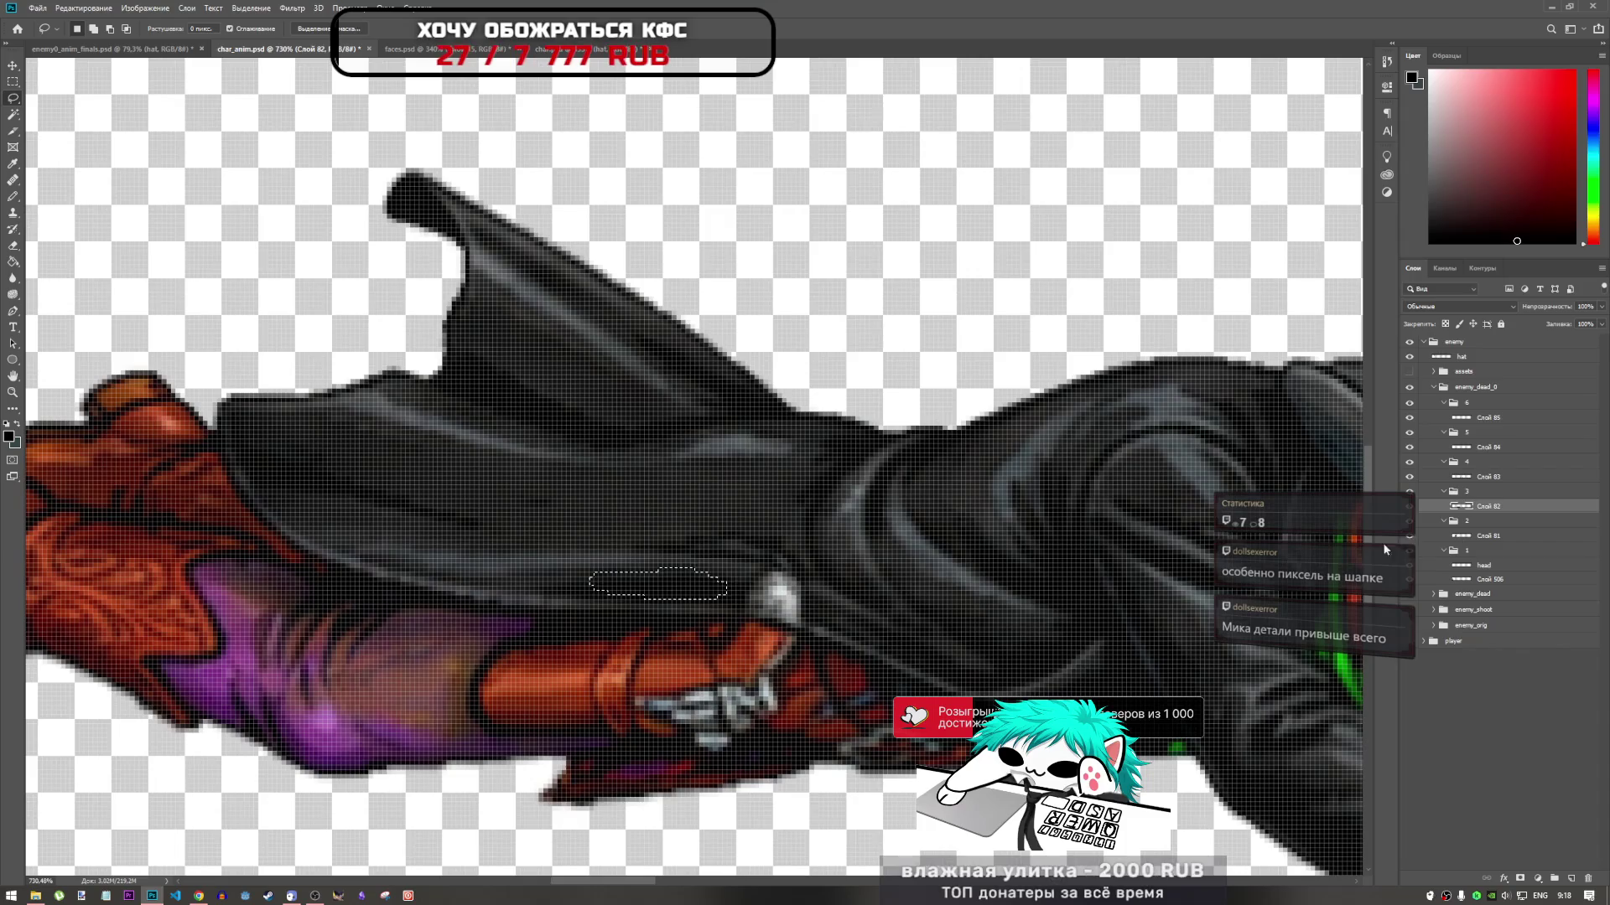
key(ctrl+j)
Move the copied patch right and warp its lower-left corner and top edge to fit the coat
key(ctrl+t)
mouse_move(675, 595)
mouse_down()
mouse_move(797, 607)
mouse_move(863, 587)
mouse_move(830, 616)
mouse_up()
right_click(662, 428)
click(673, 525)
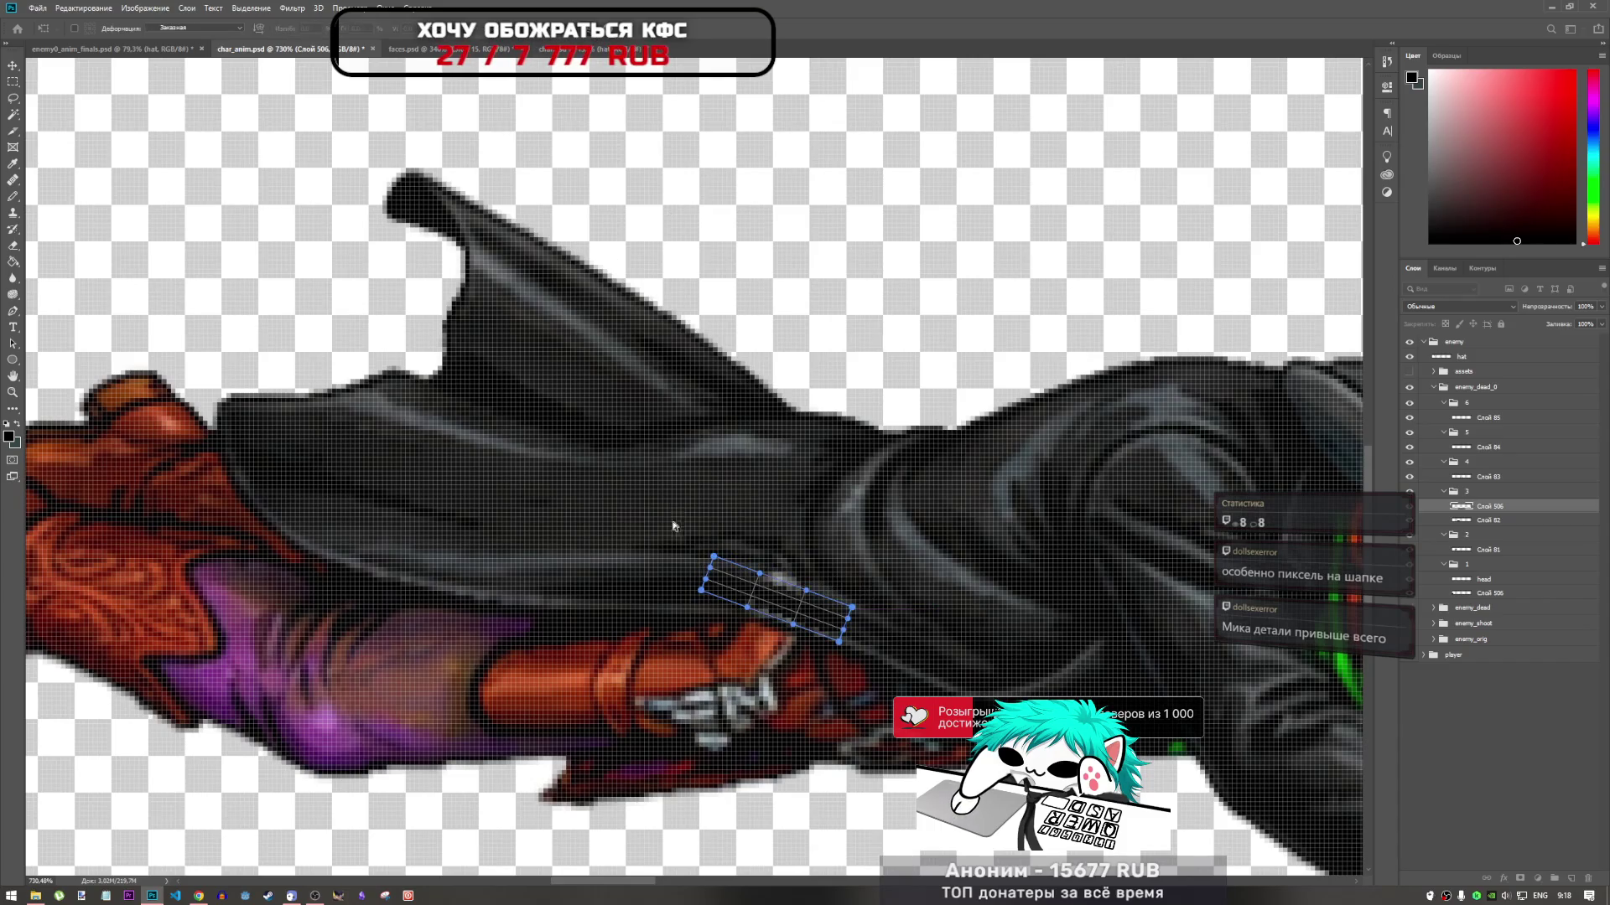
drag(702, 590, 696, 612)
drag(794, 592, 770, 533)
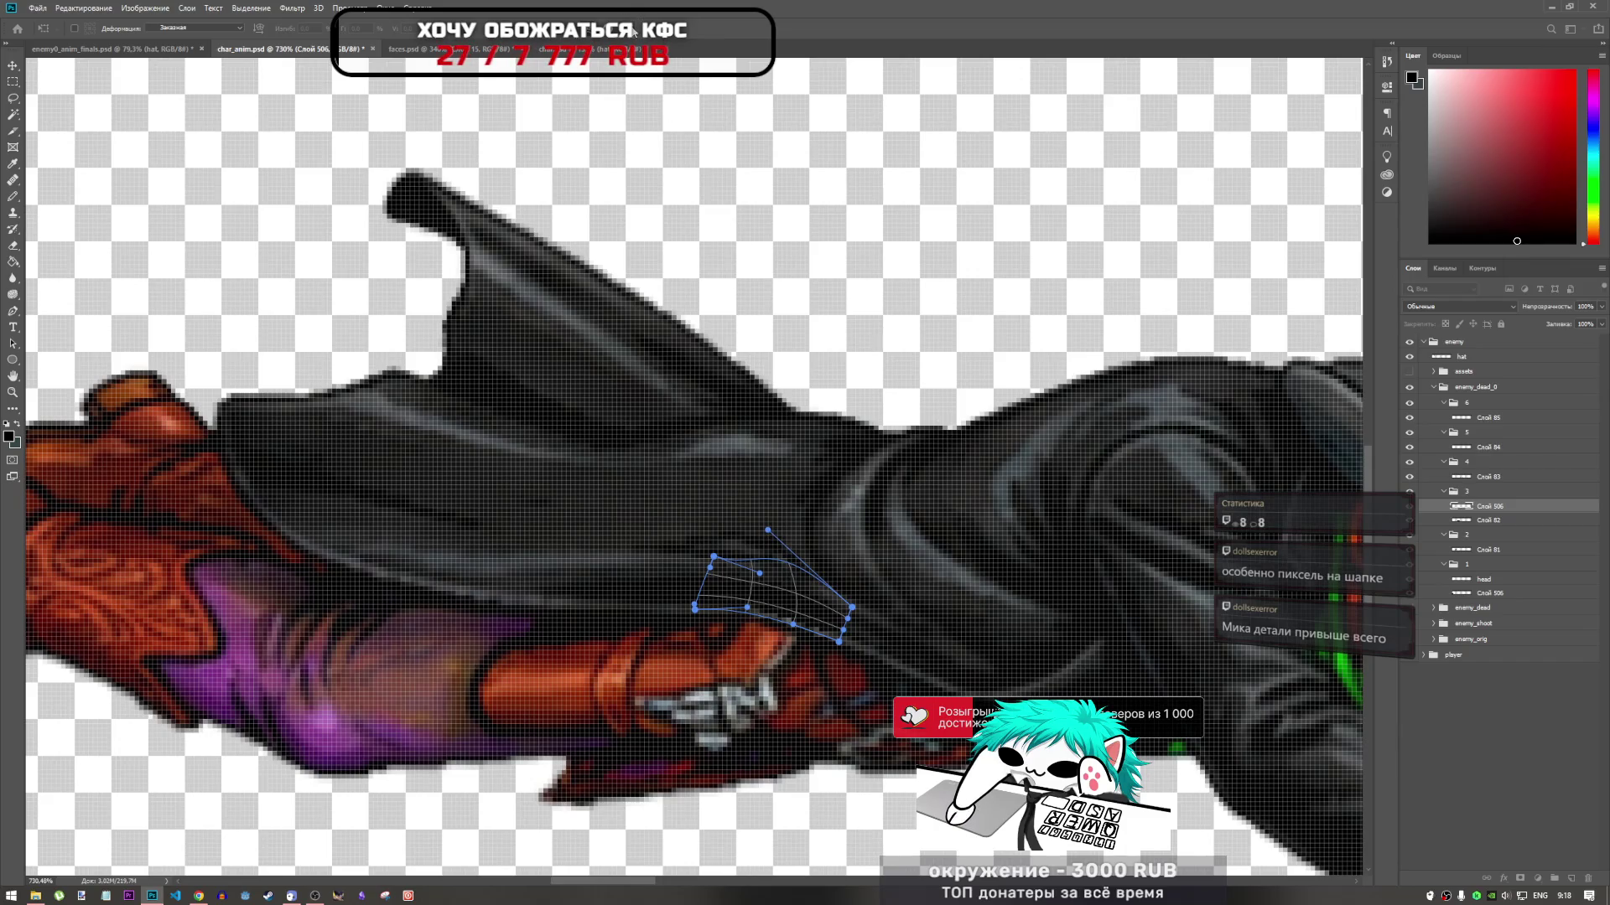
key(Return)
key(alt+space)
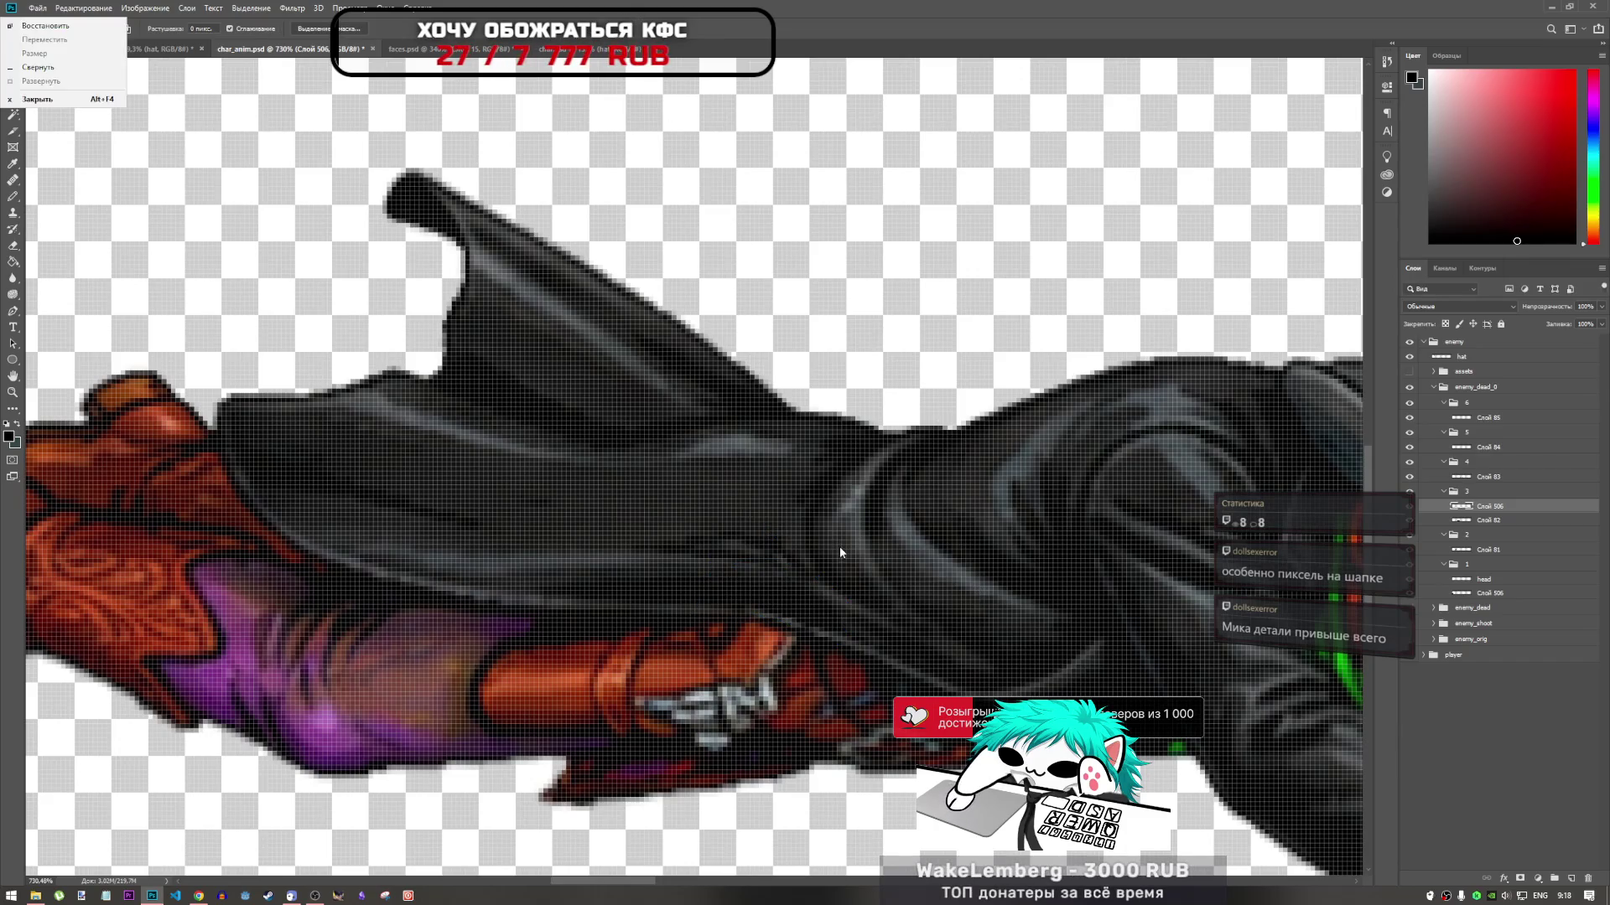
key(Escape)
scroll(752, 453, down, 6)
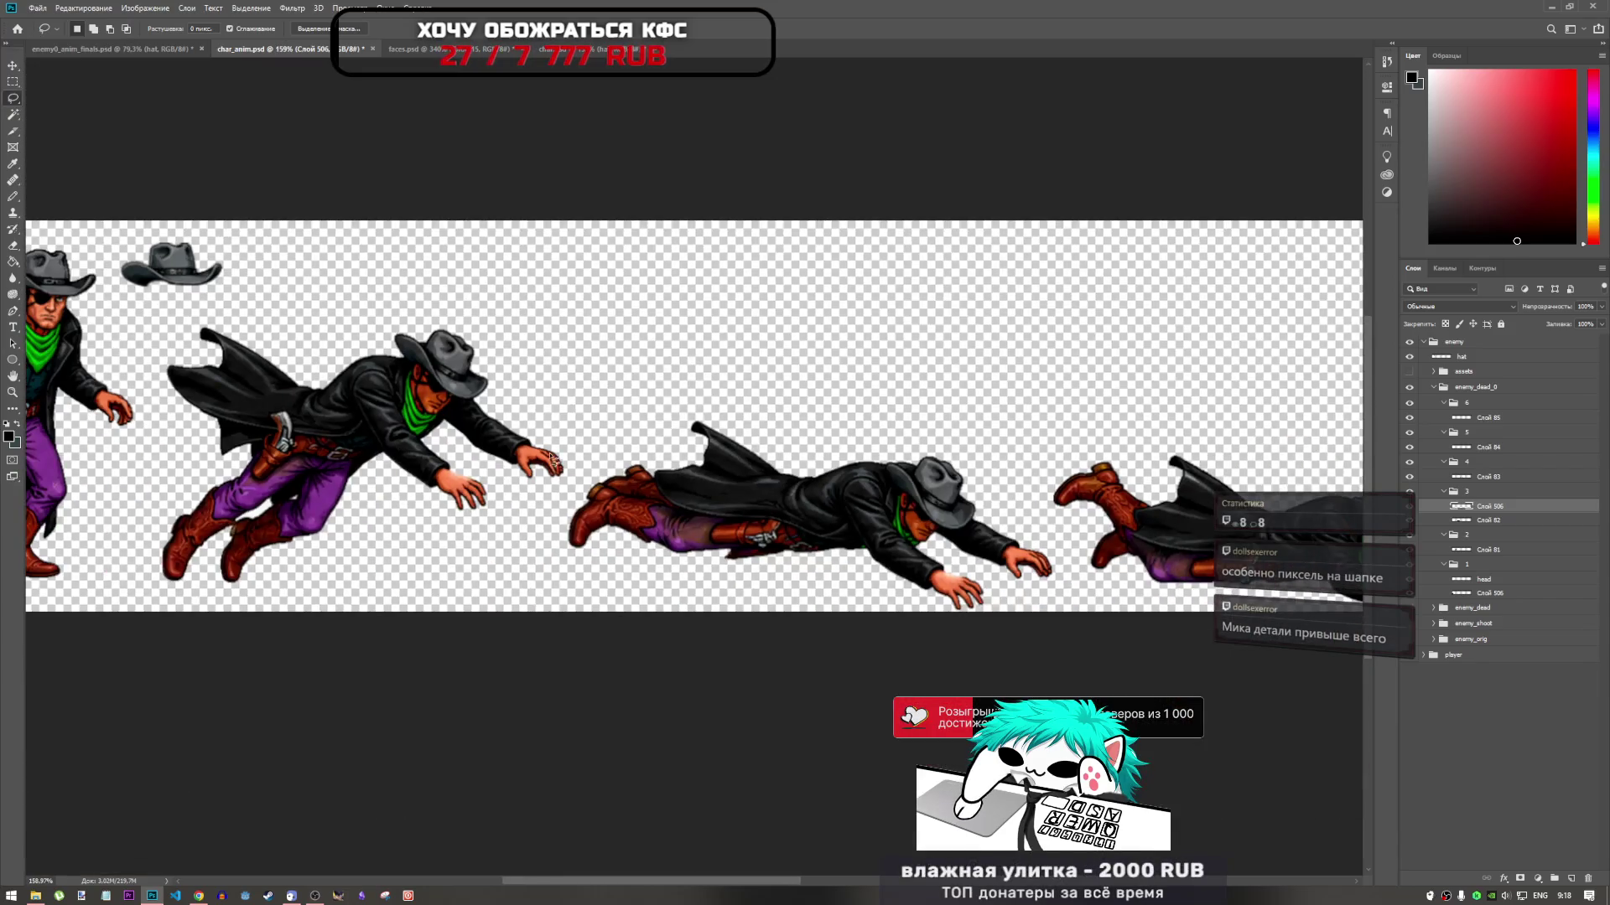
drag(550, 459, 597, 518)
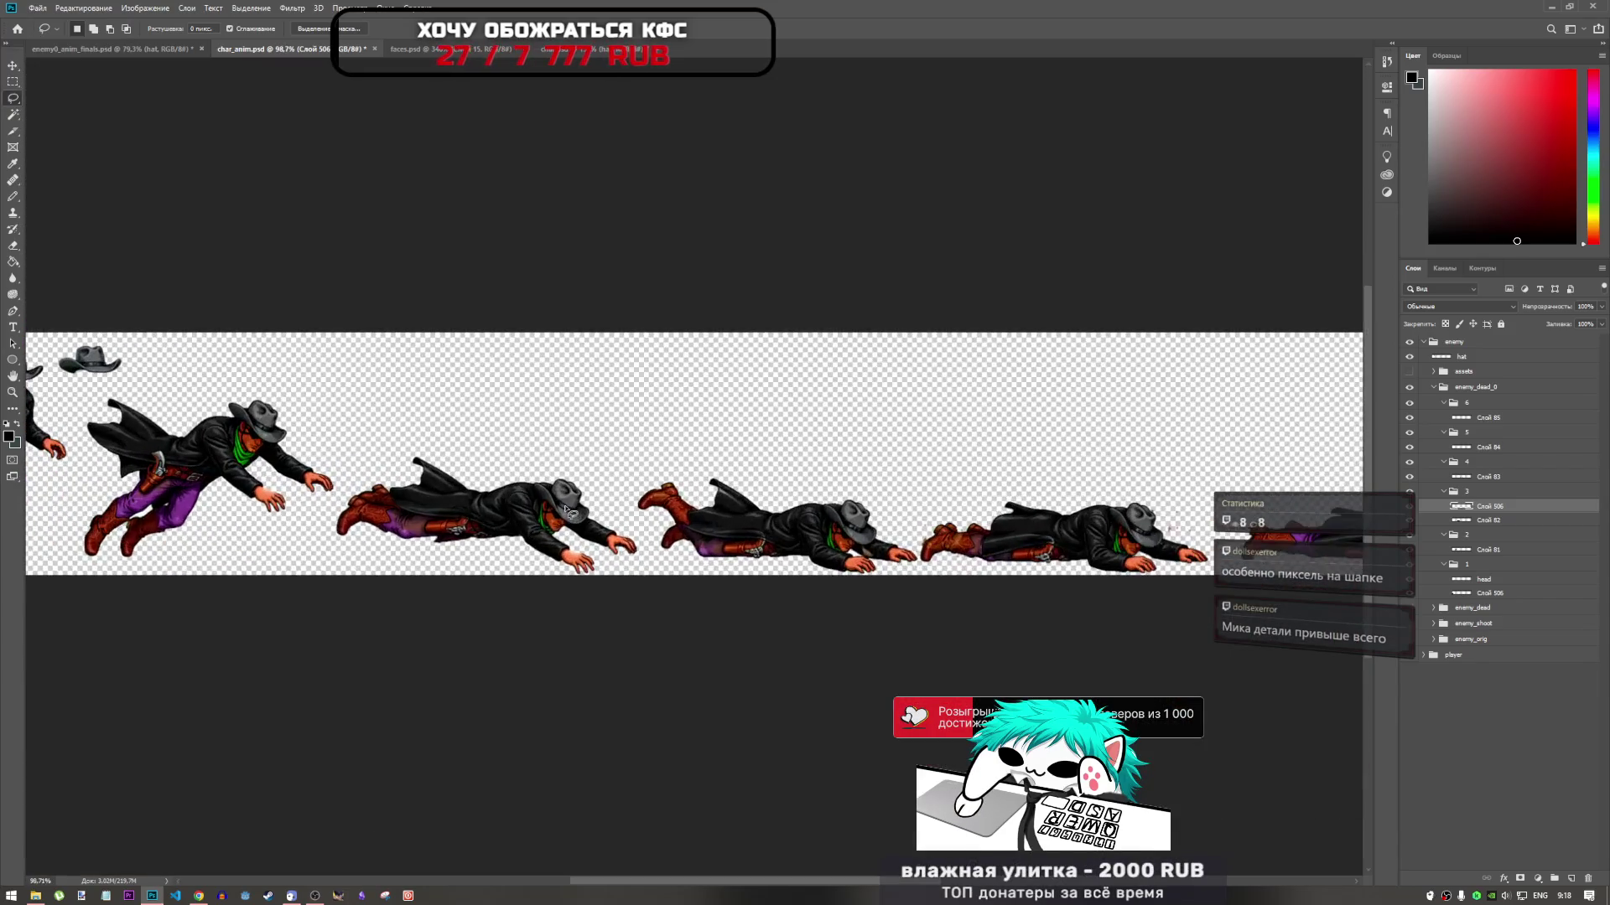
scroll(698, 614, down, 3)
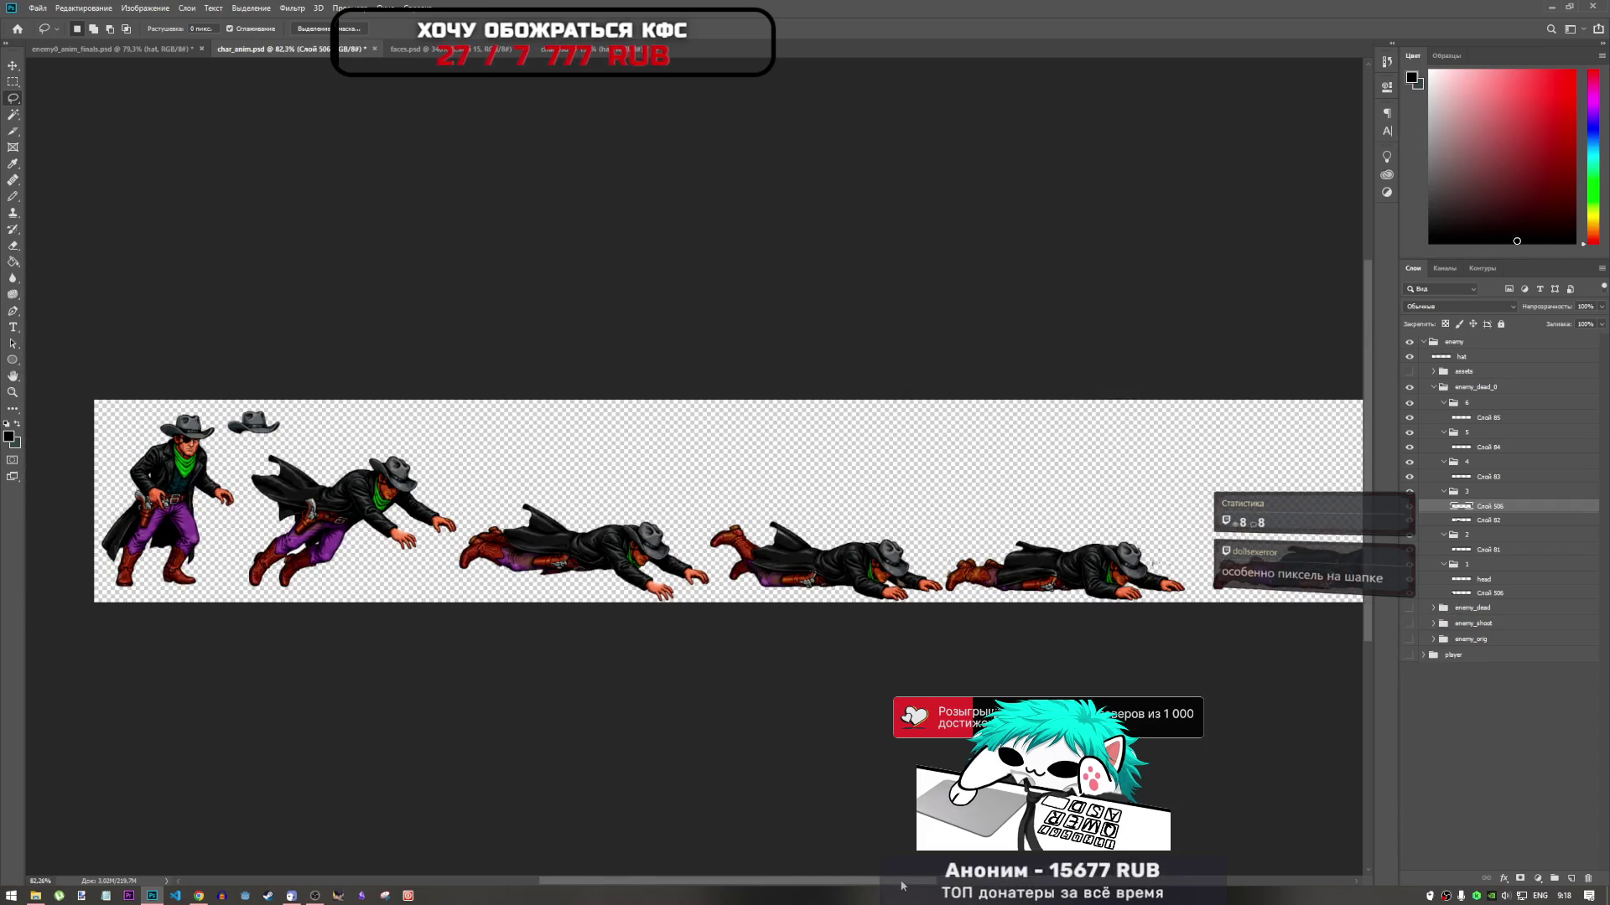
scroll(1050, 871, right, 5)
scroll(742, 832, left, 8)
scroll(513, 524, up, 2)
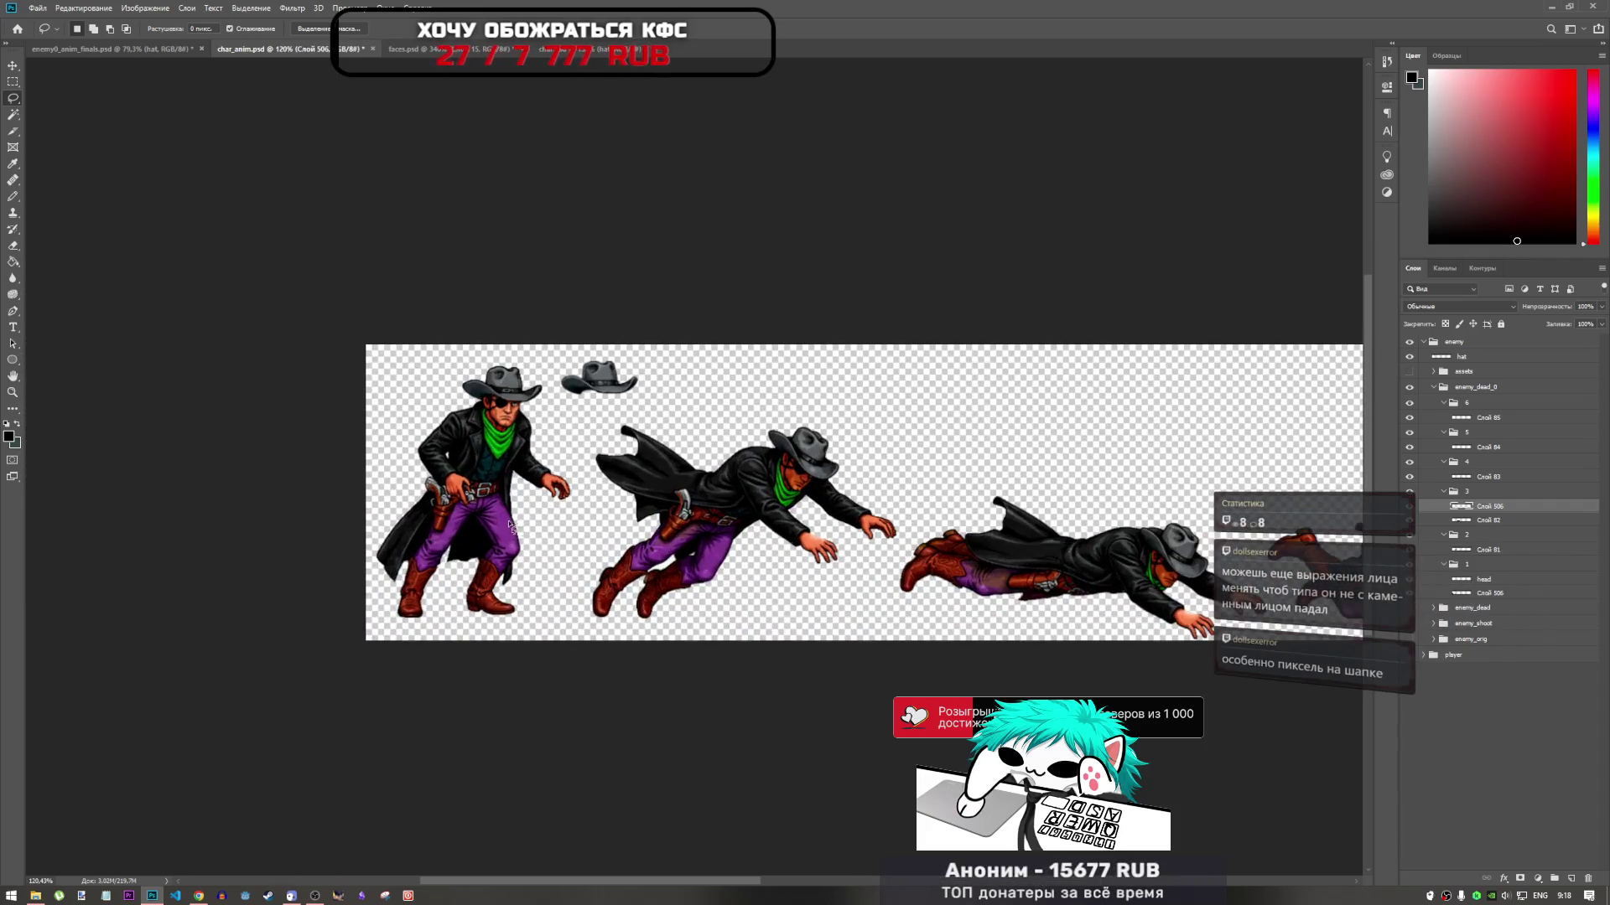
scroll(1037, 861, right, 10)
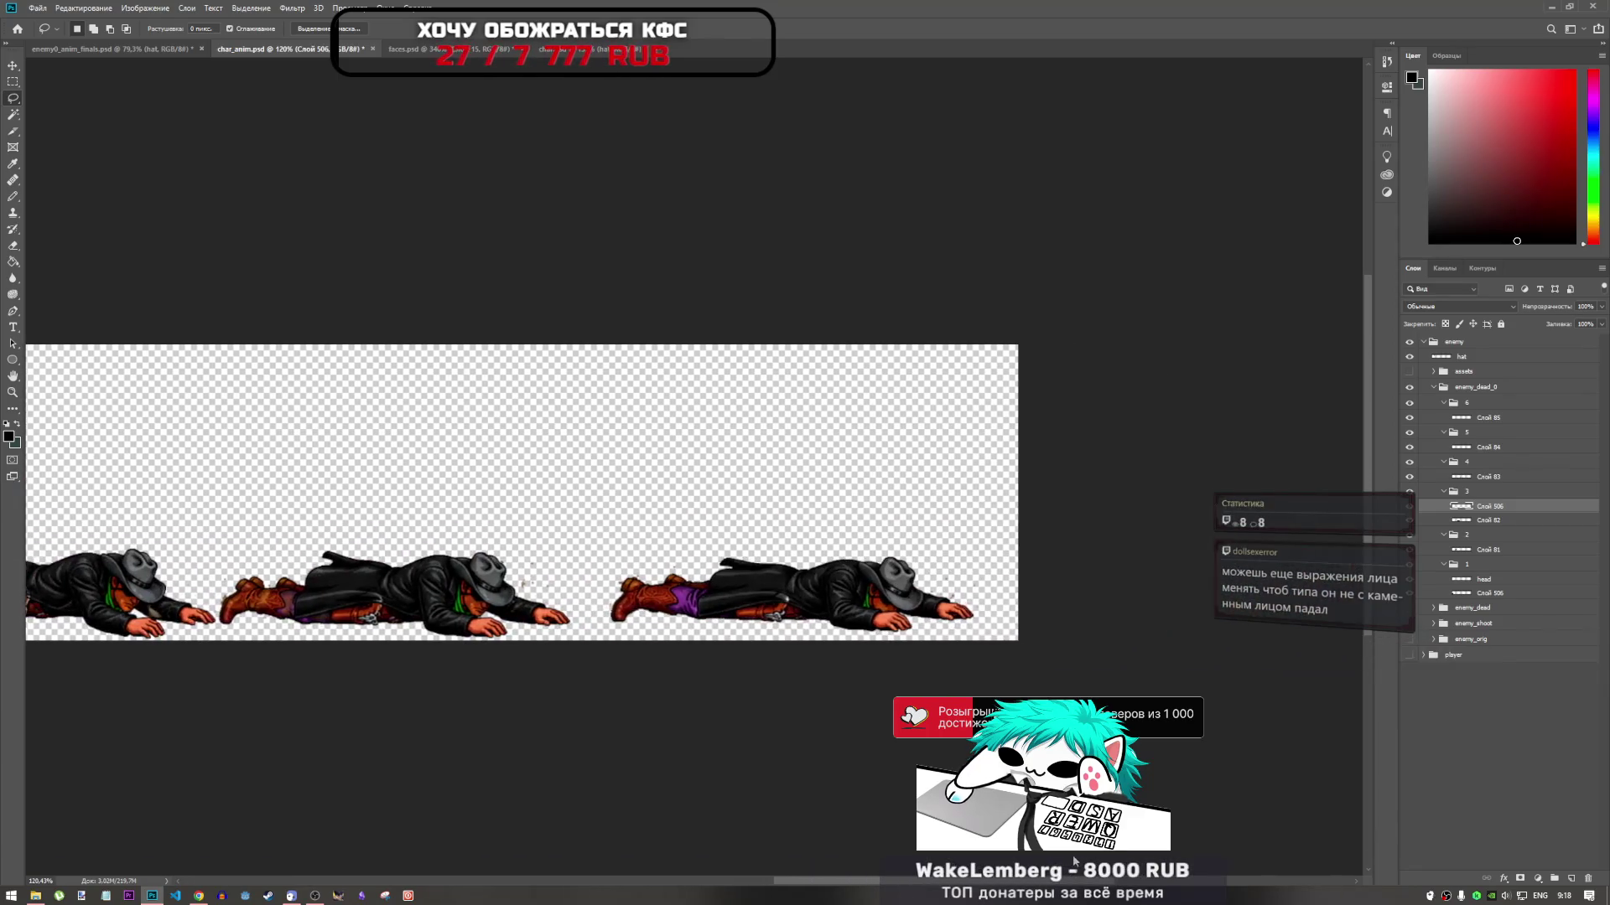
scroll(1037, 861, left, 1)
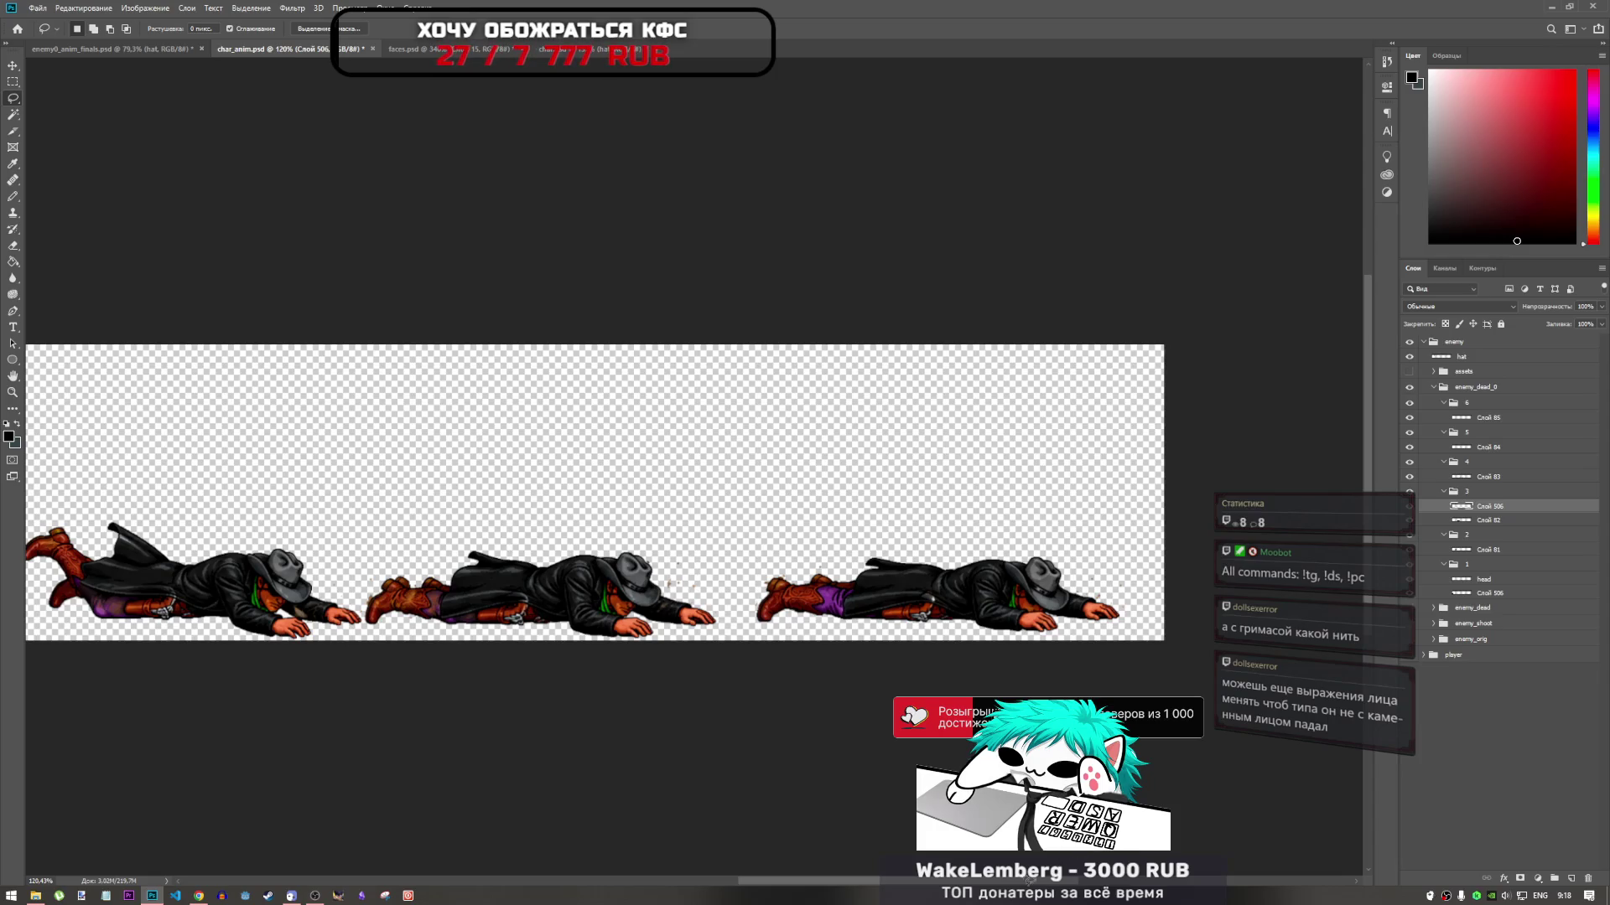
scroll(694, 493, left, 5)
scroll(372, 230, left, 5)
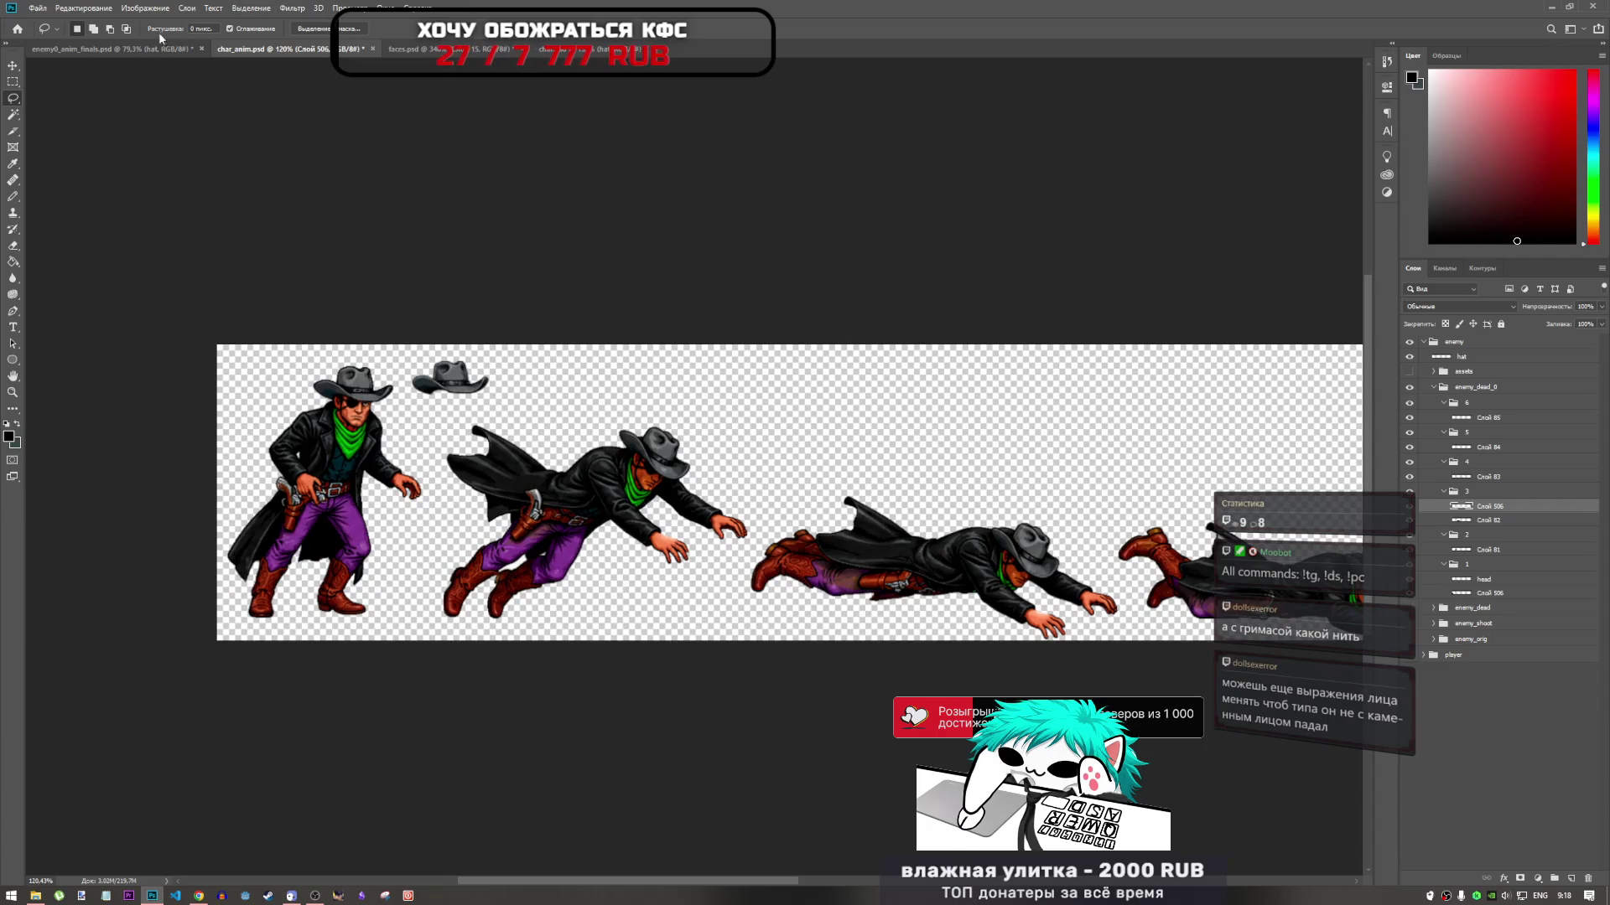
click(109, 49)
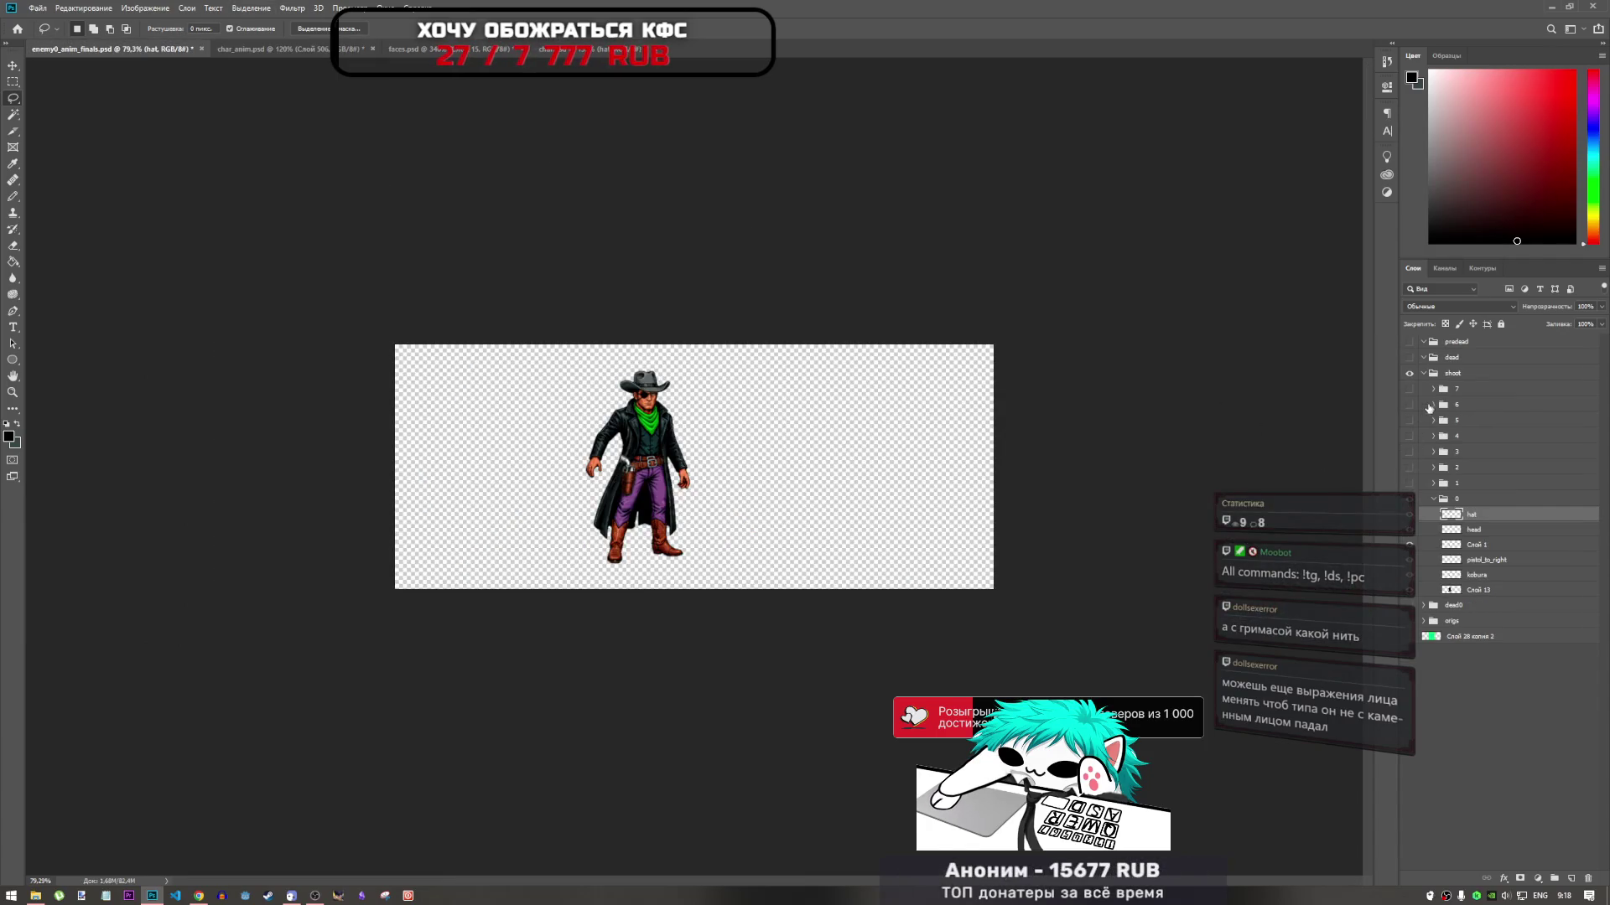
click(1434, 499)
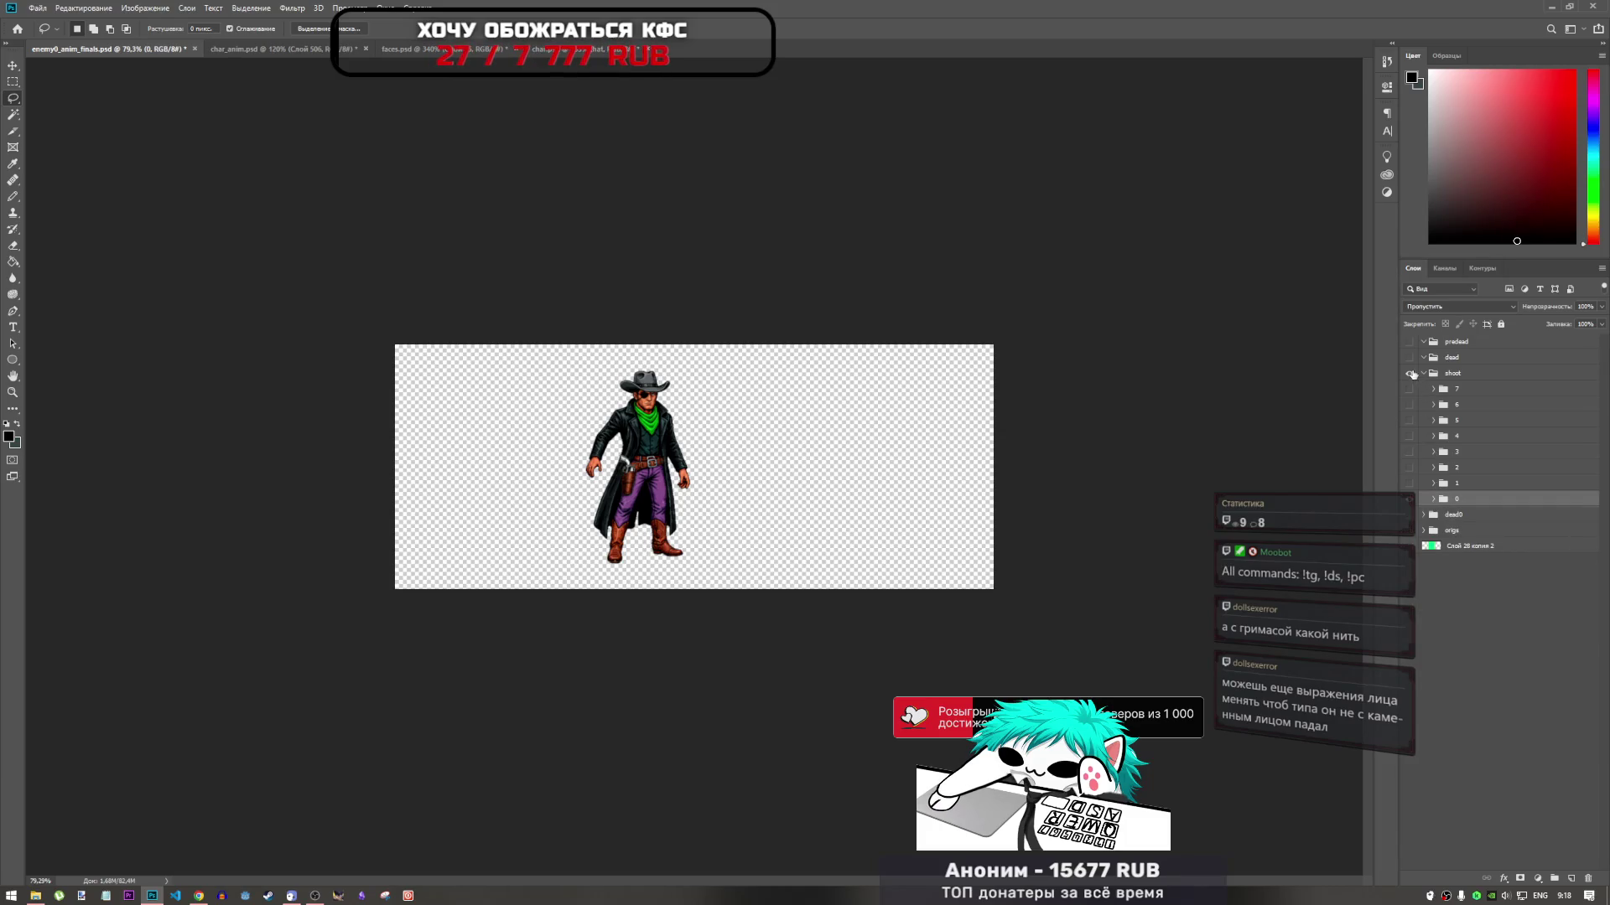
click(1411, 373)
click(1409, 358)
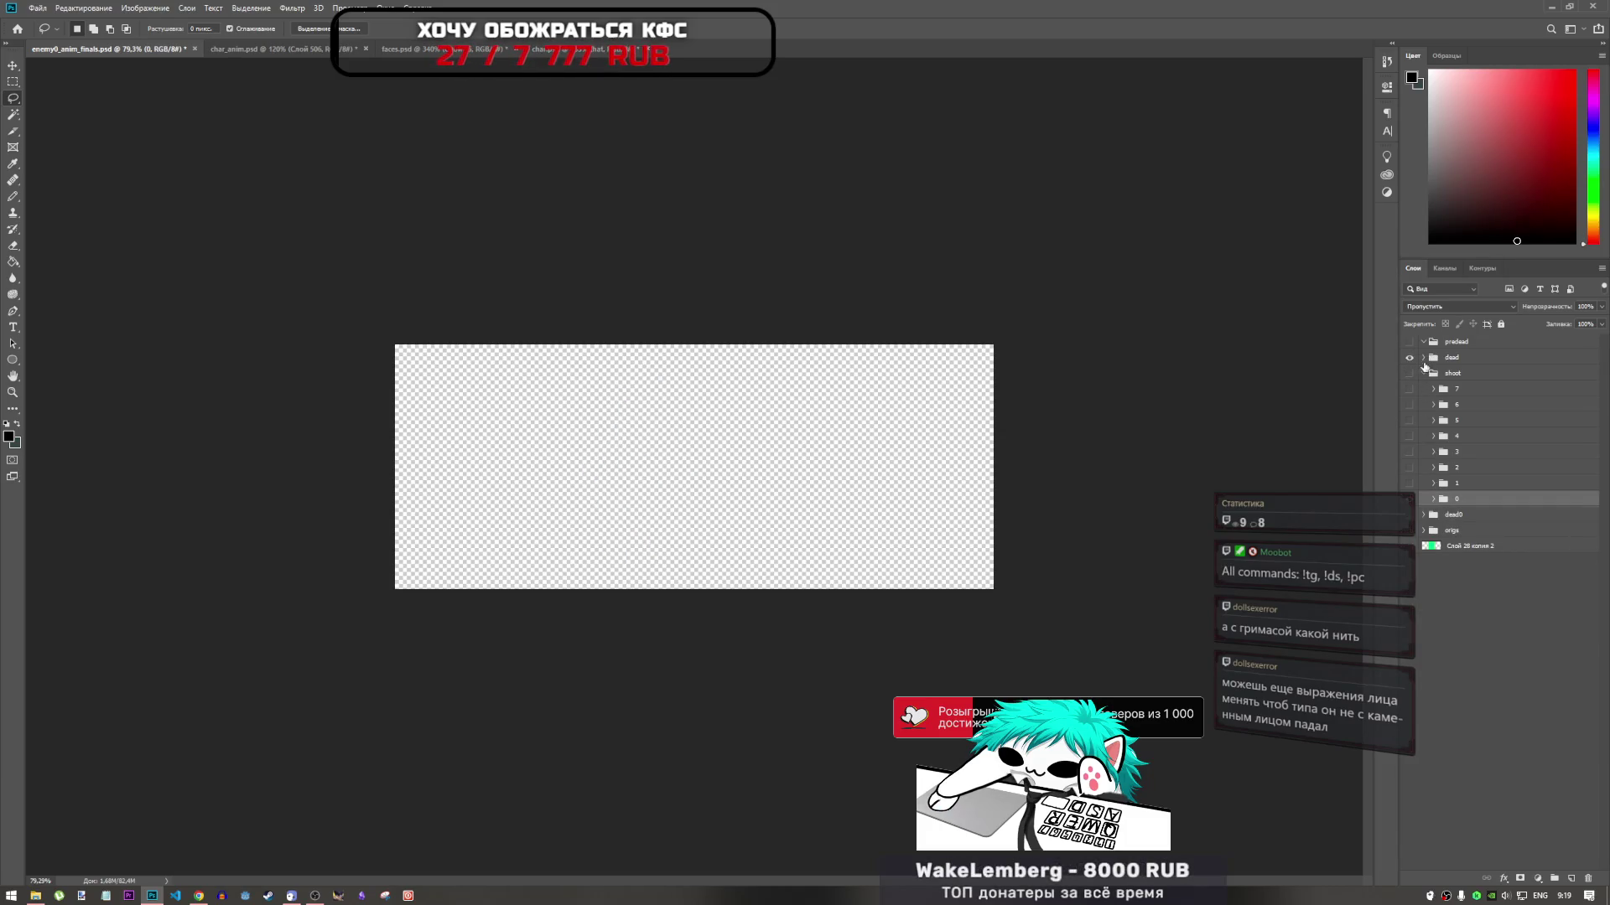
click(1409, 373)
click(1422, 373)
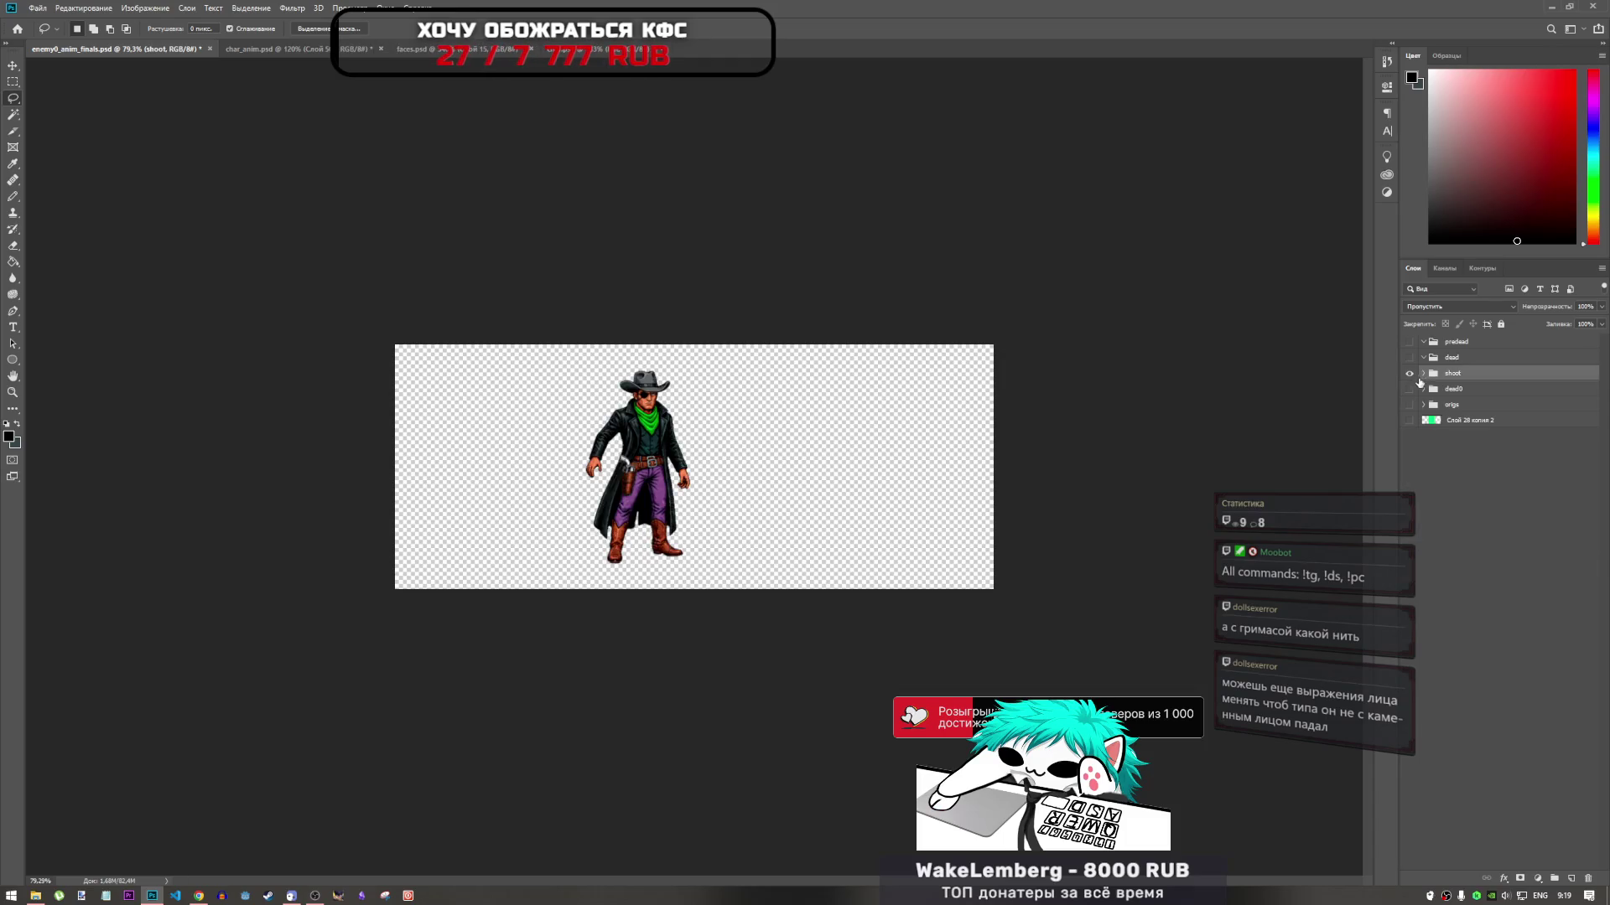
click(1409, 373)
click(1410, 405)
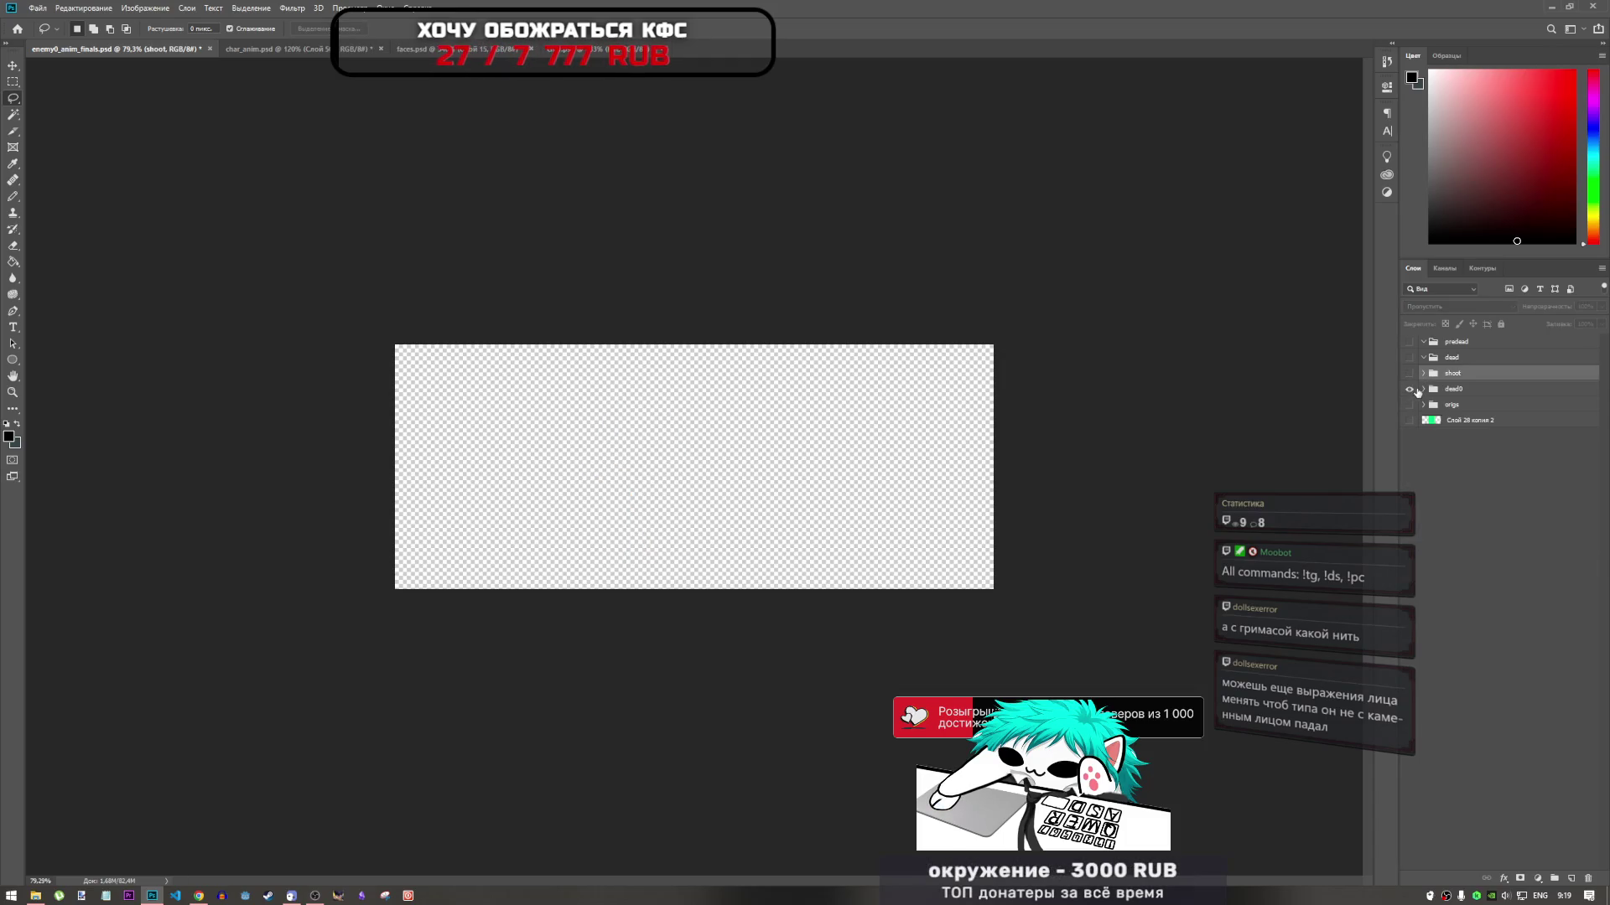
click(1423, 389)
click(1410, 405)
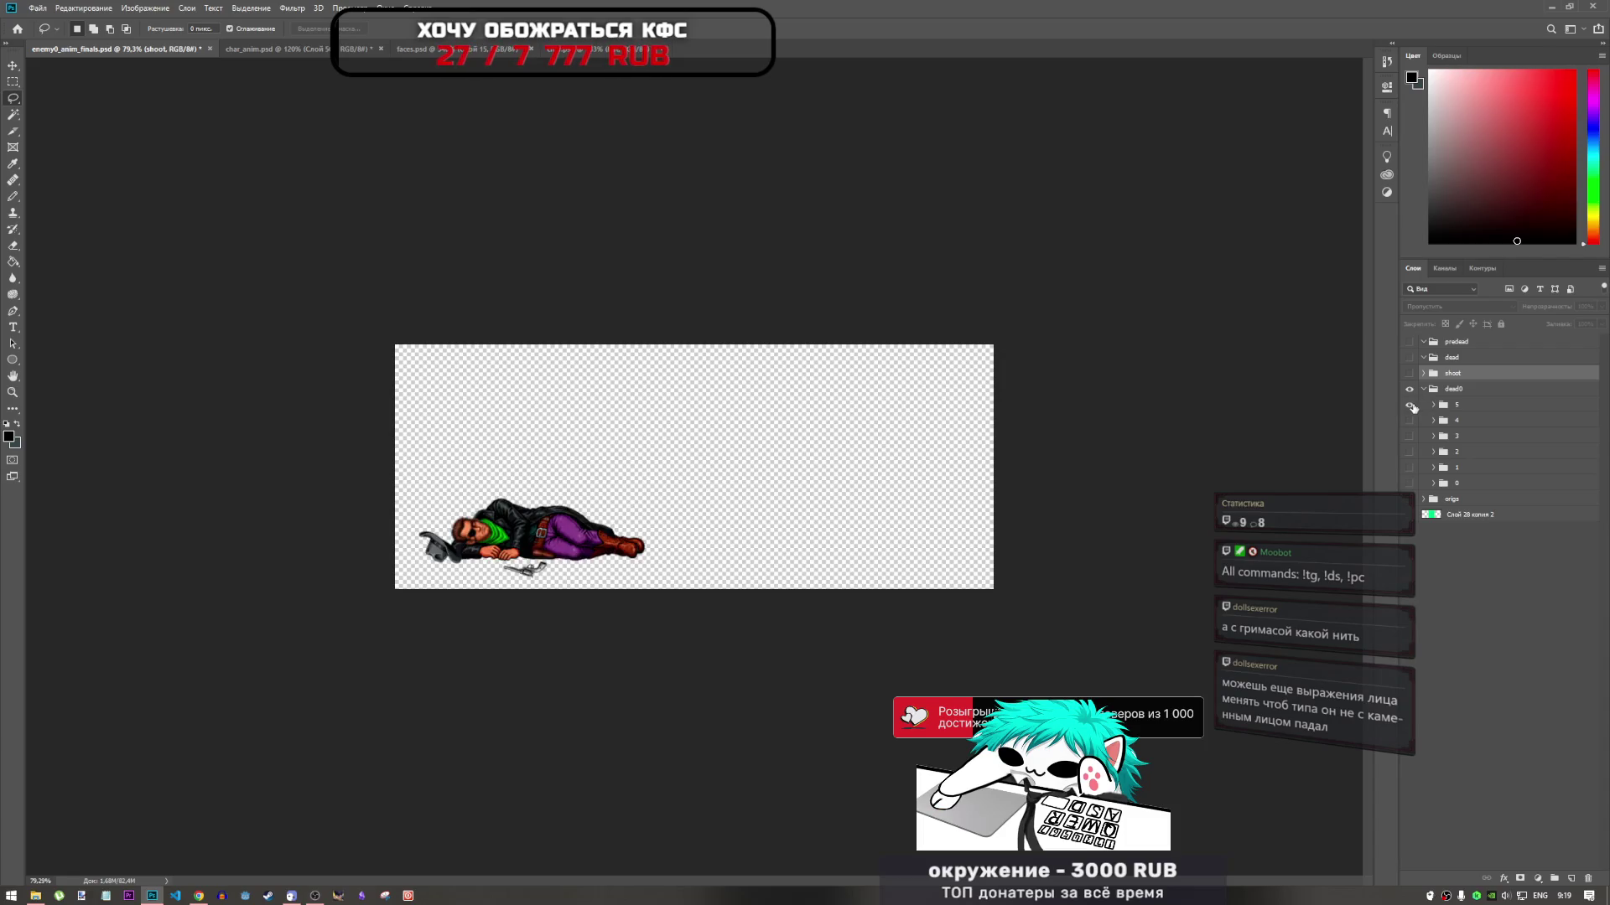
click(1409, 404)
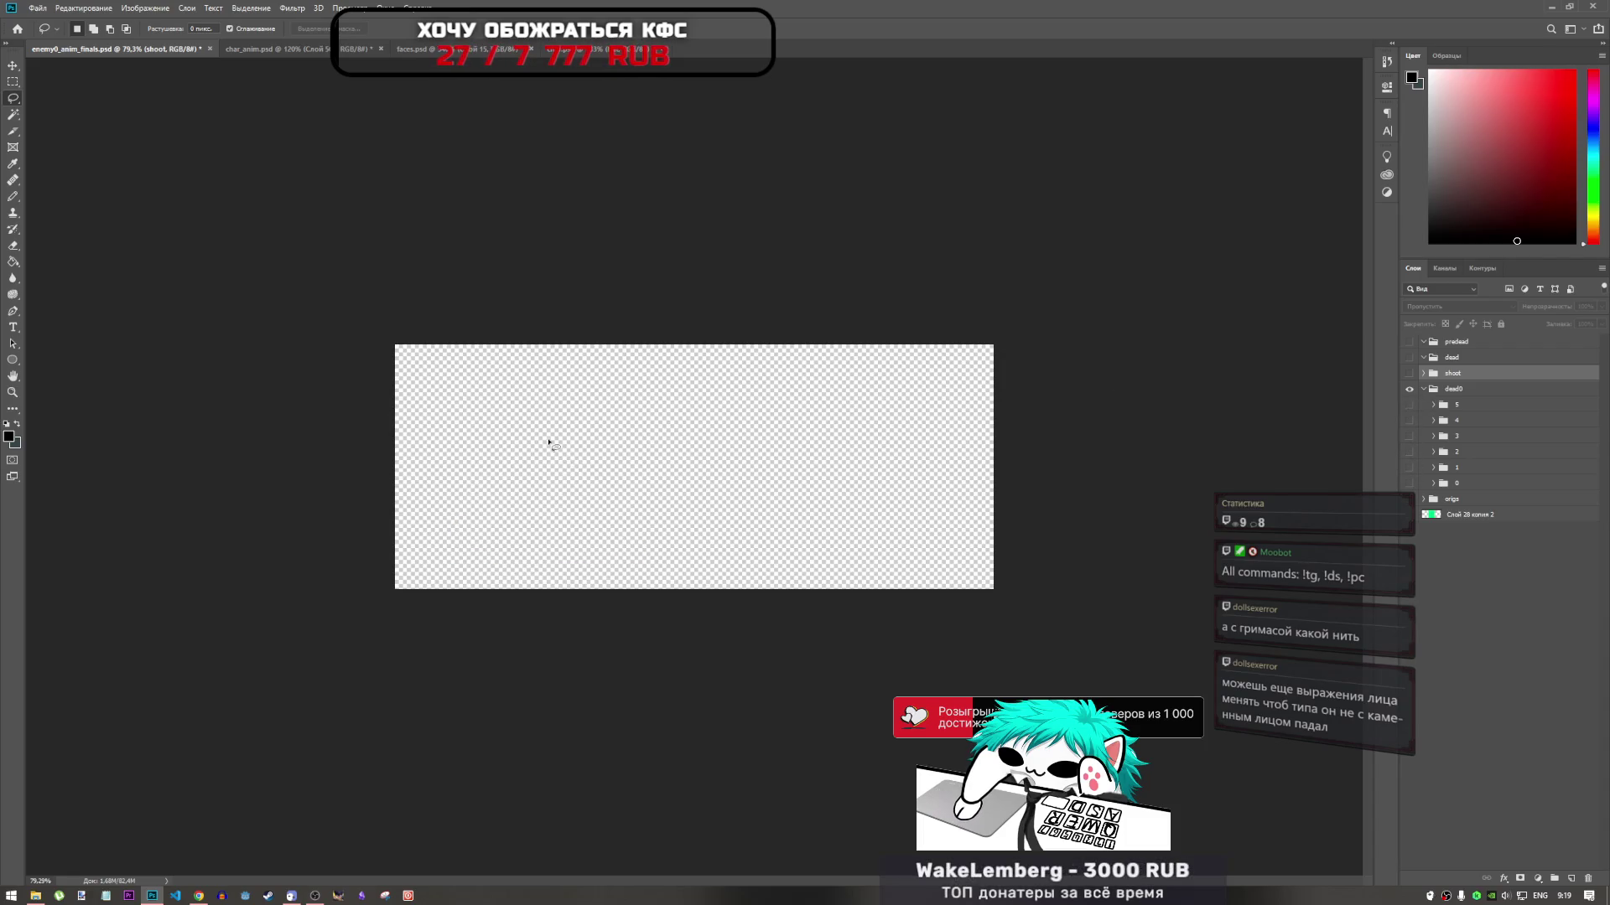
scroll(540, 466, up, 5)
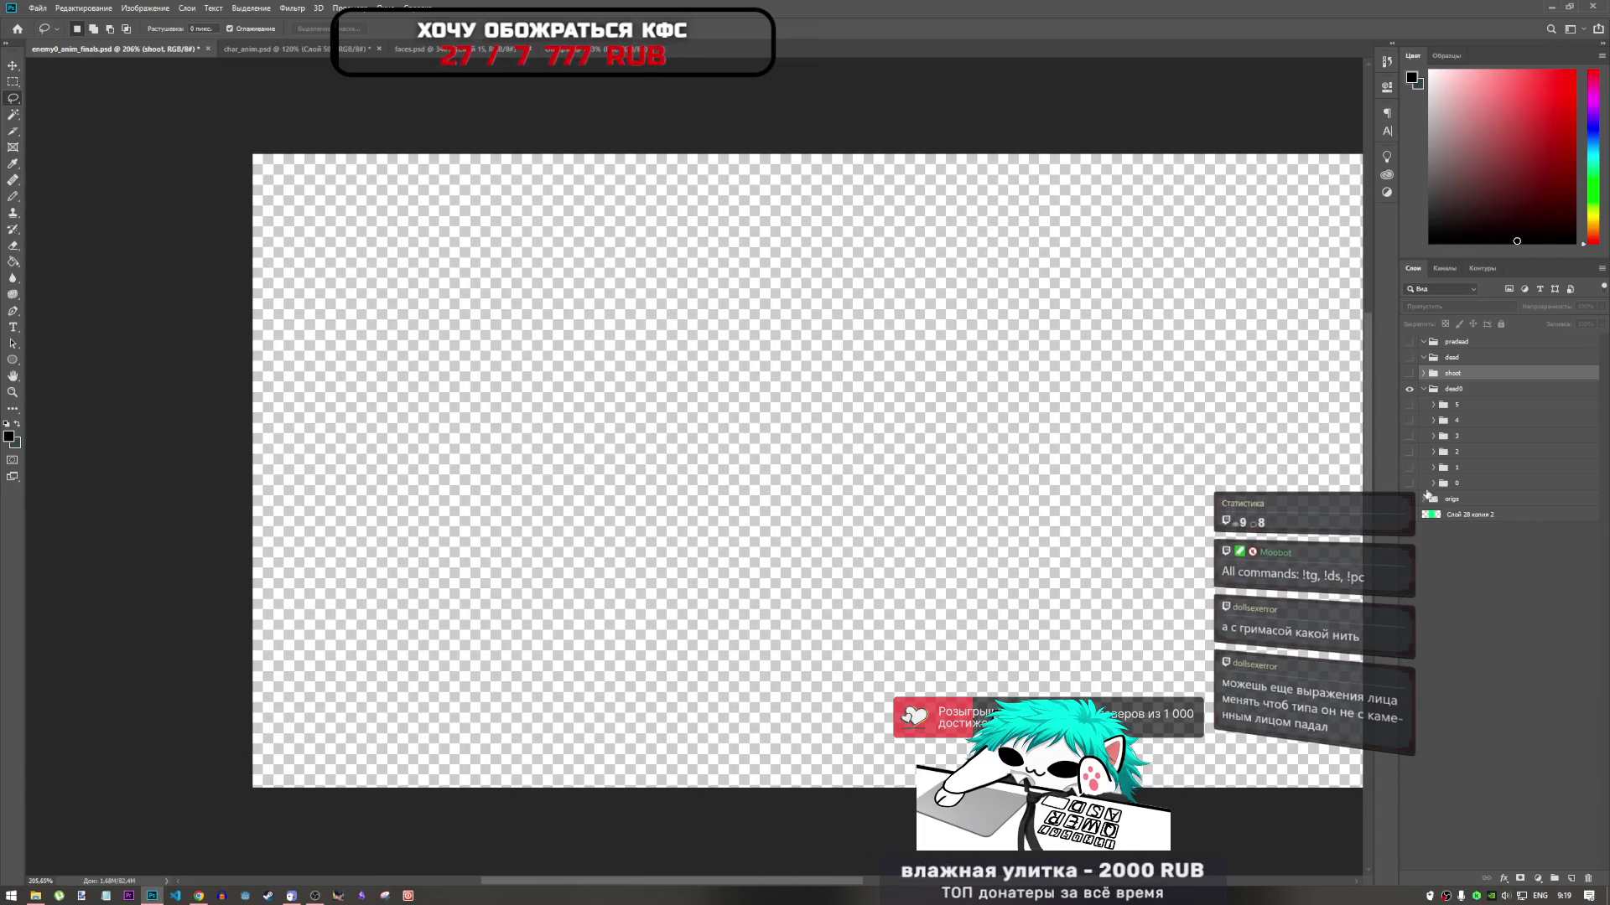
click(1409, 484)
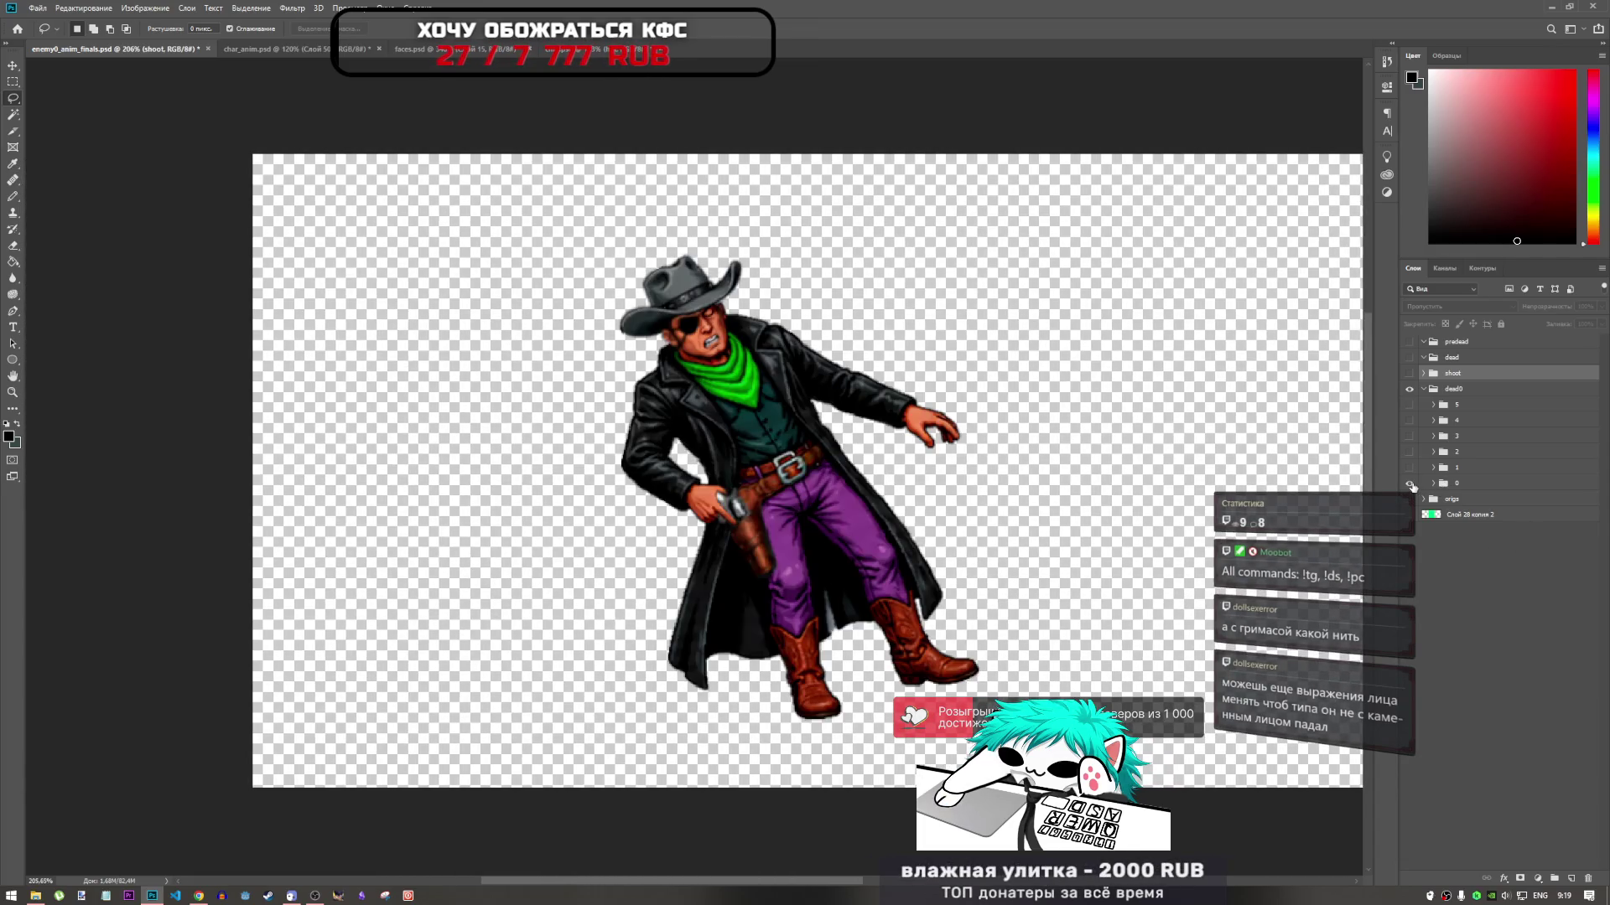
click(1409, 468)
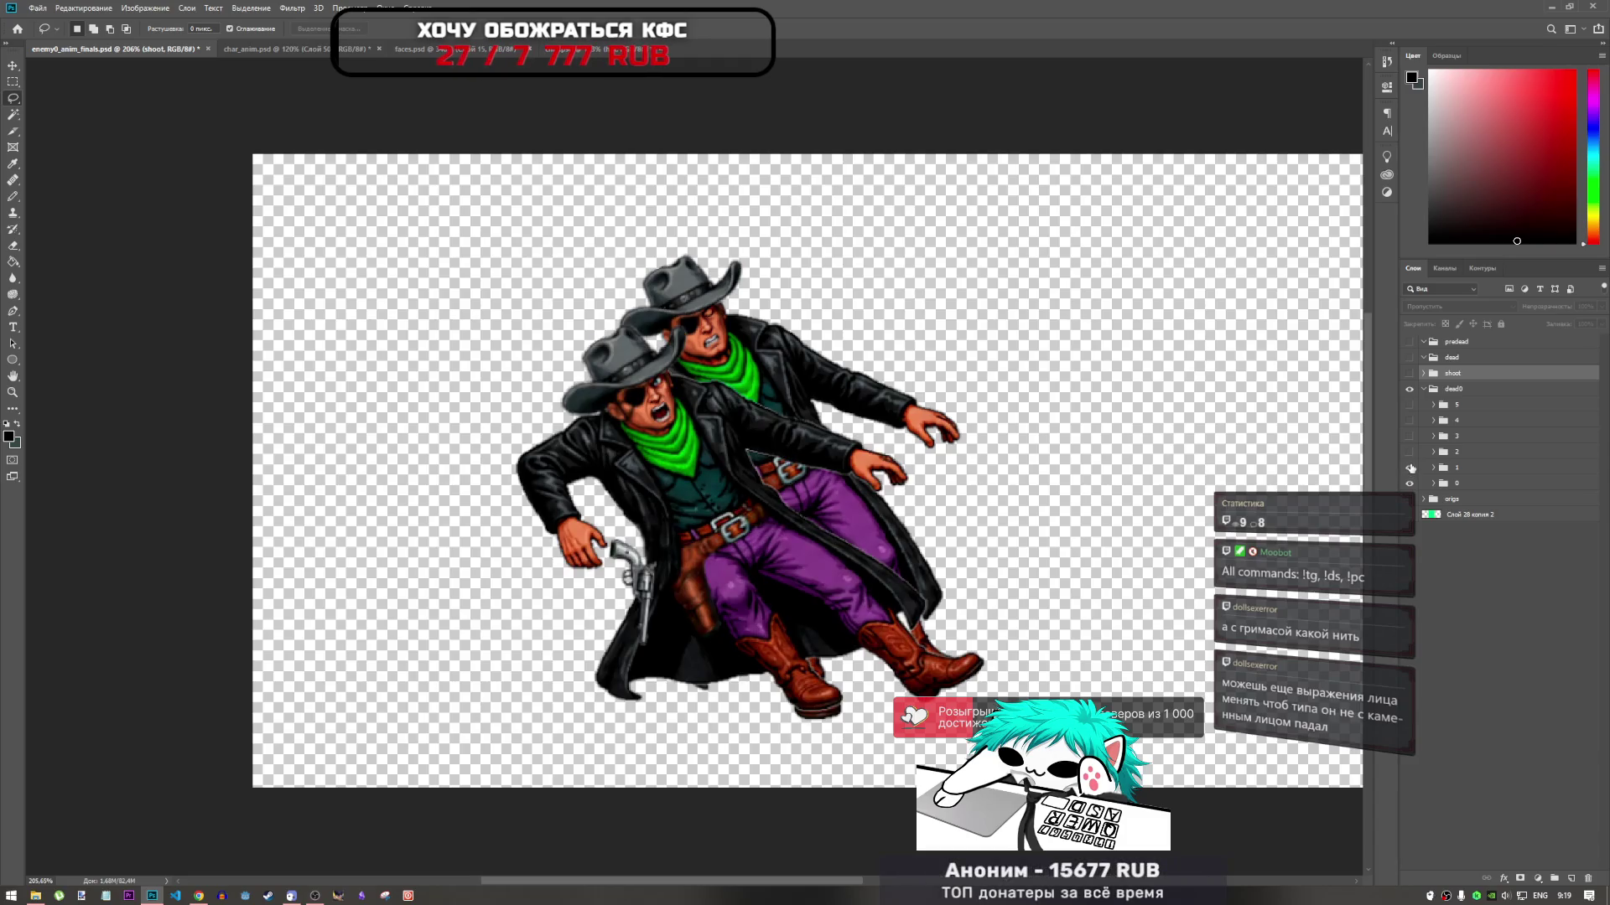
click(1409, 453)
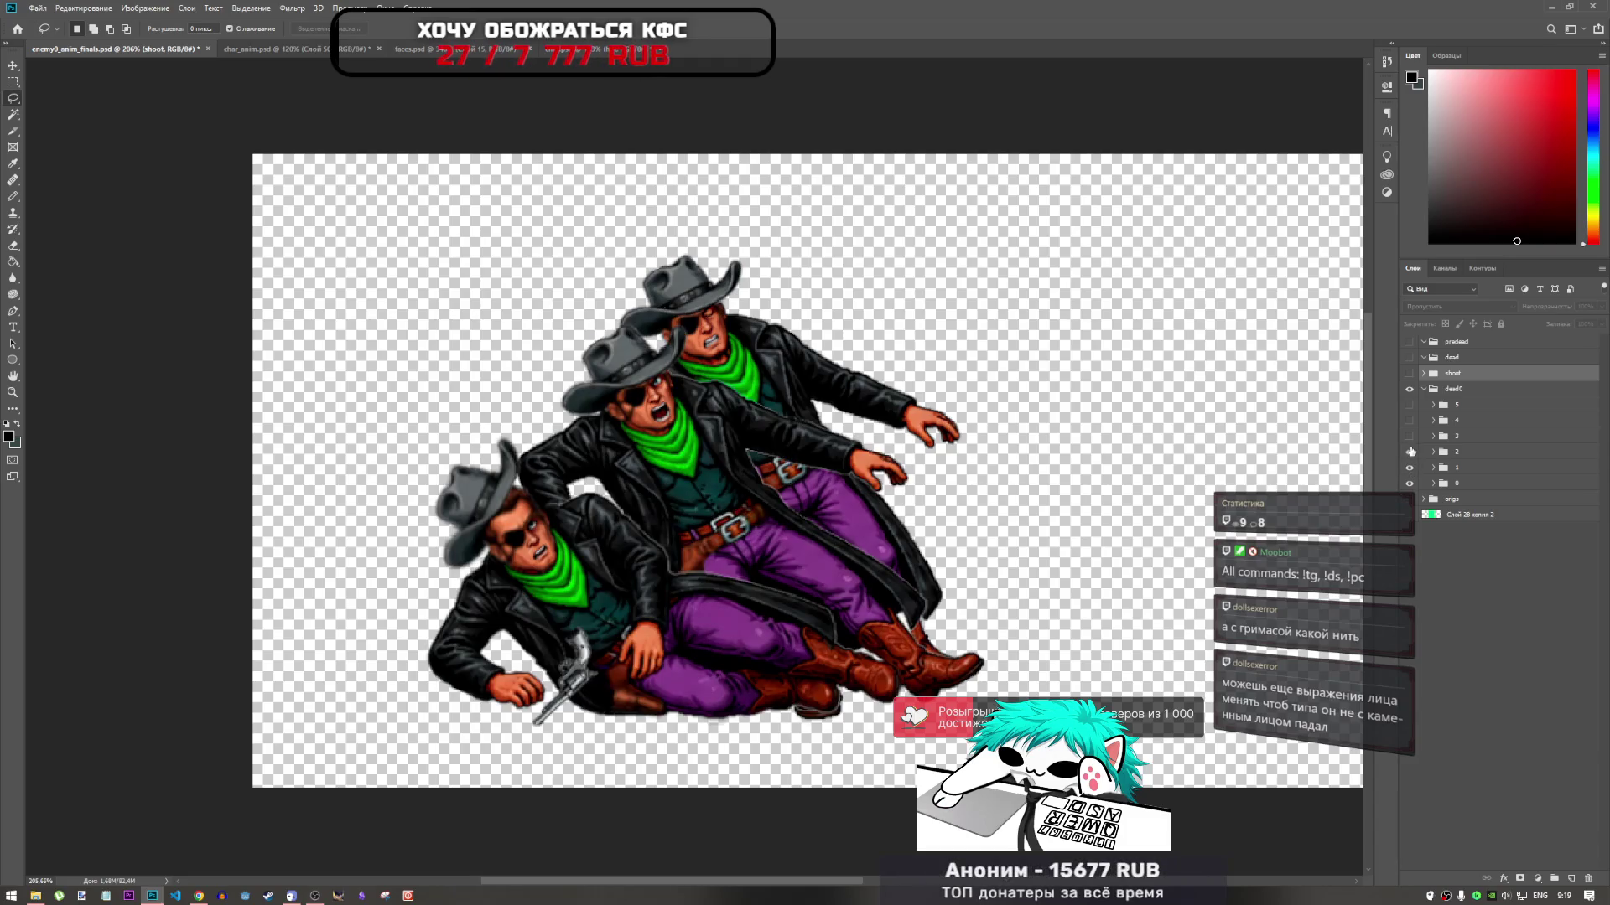
click(1409, 436)
drag(1409, 421, 1409, 414)
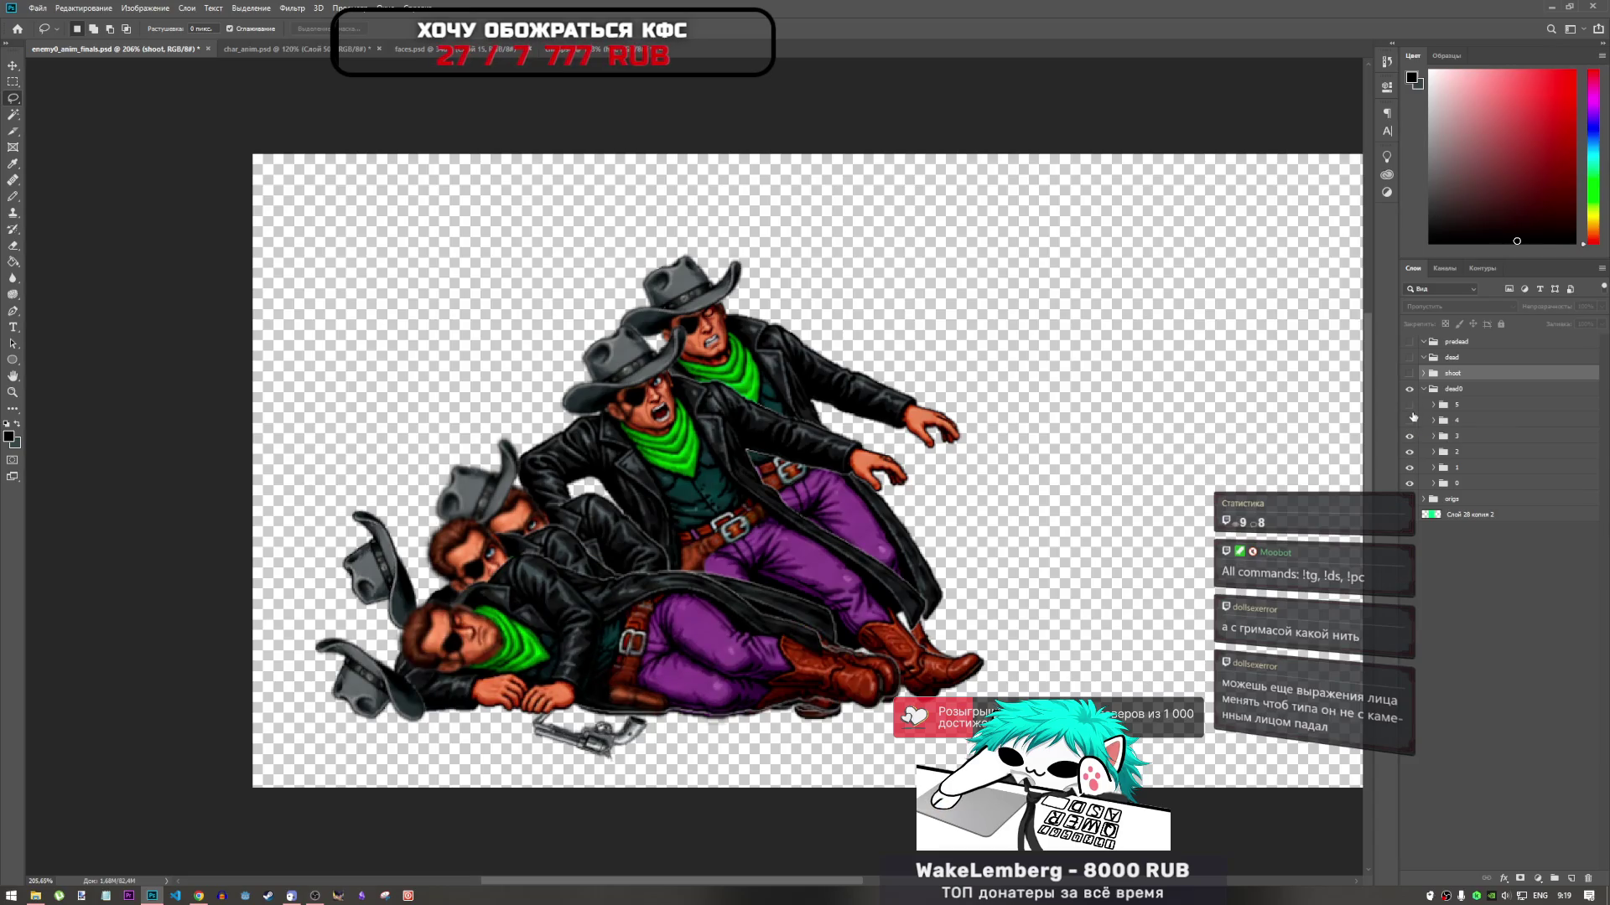
click(1409, 421)
click(1409, 421)
click(1410, 419)
click(1410, 409)
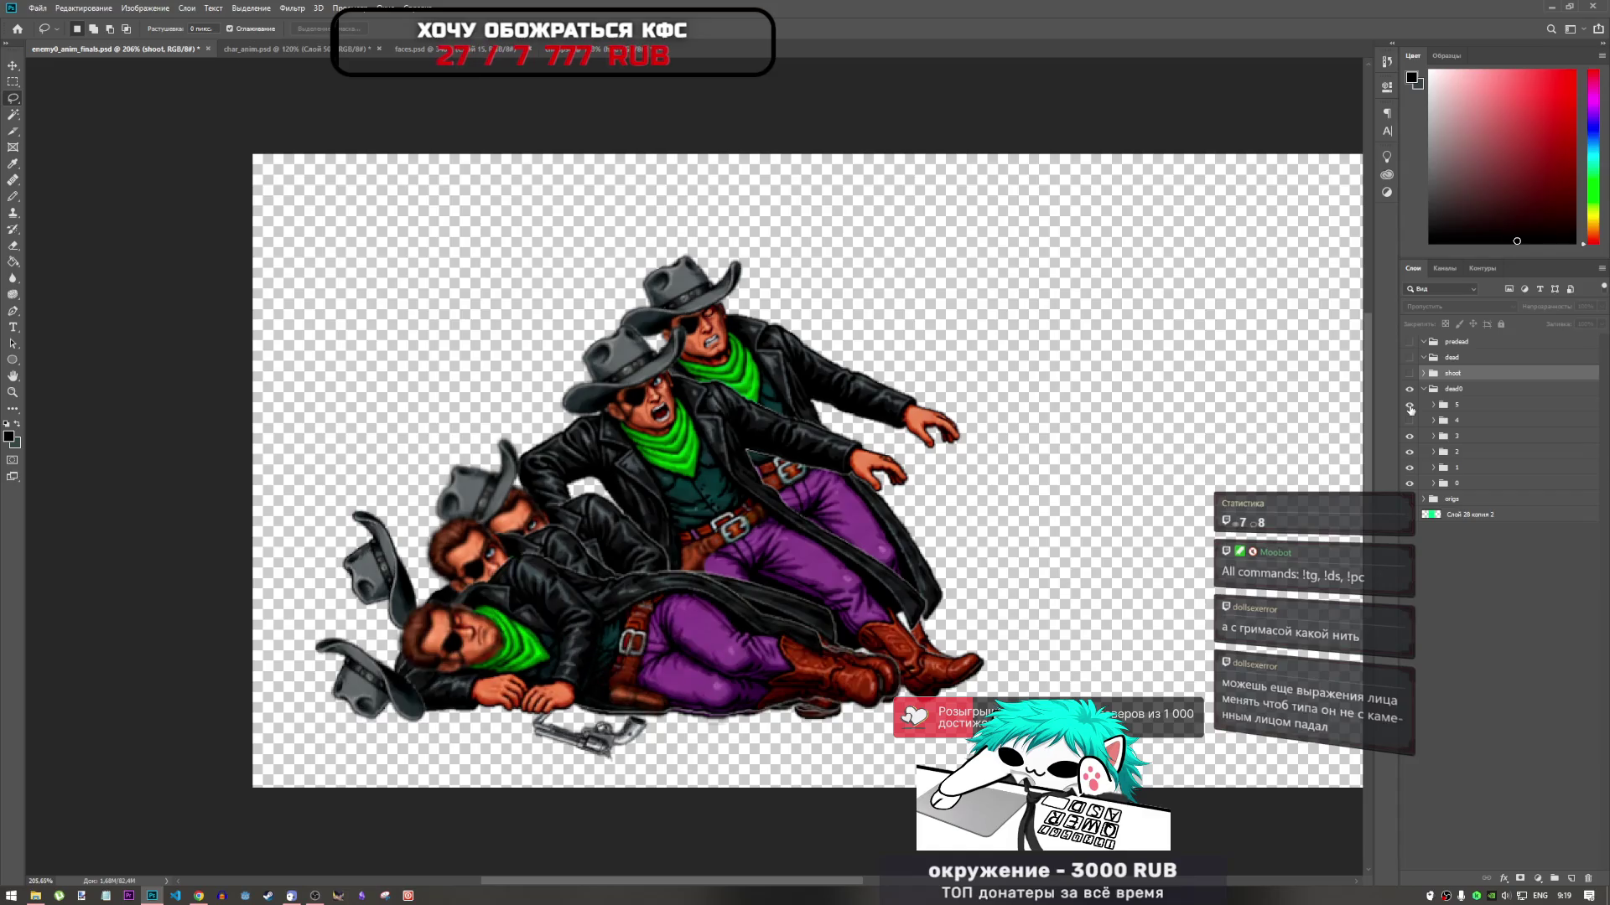
click(1410, 411)
click(1410, 421)
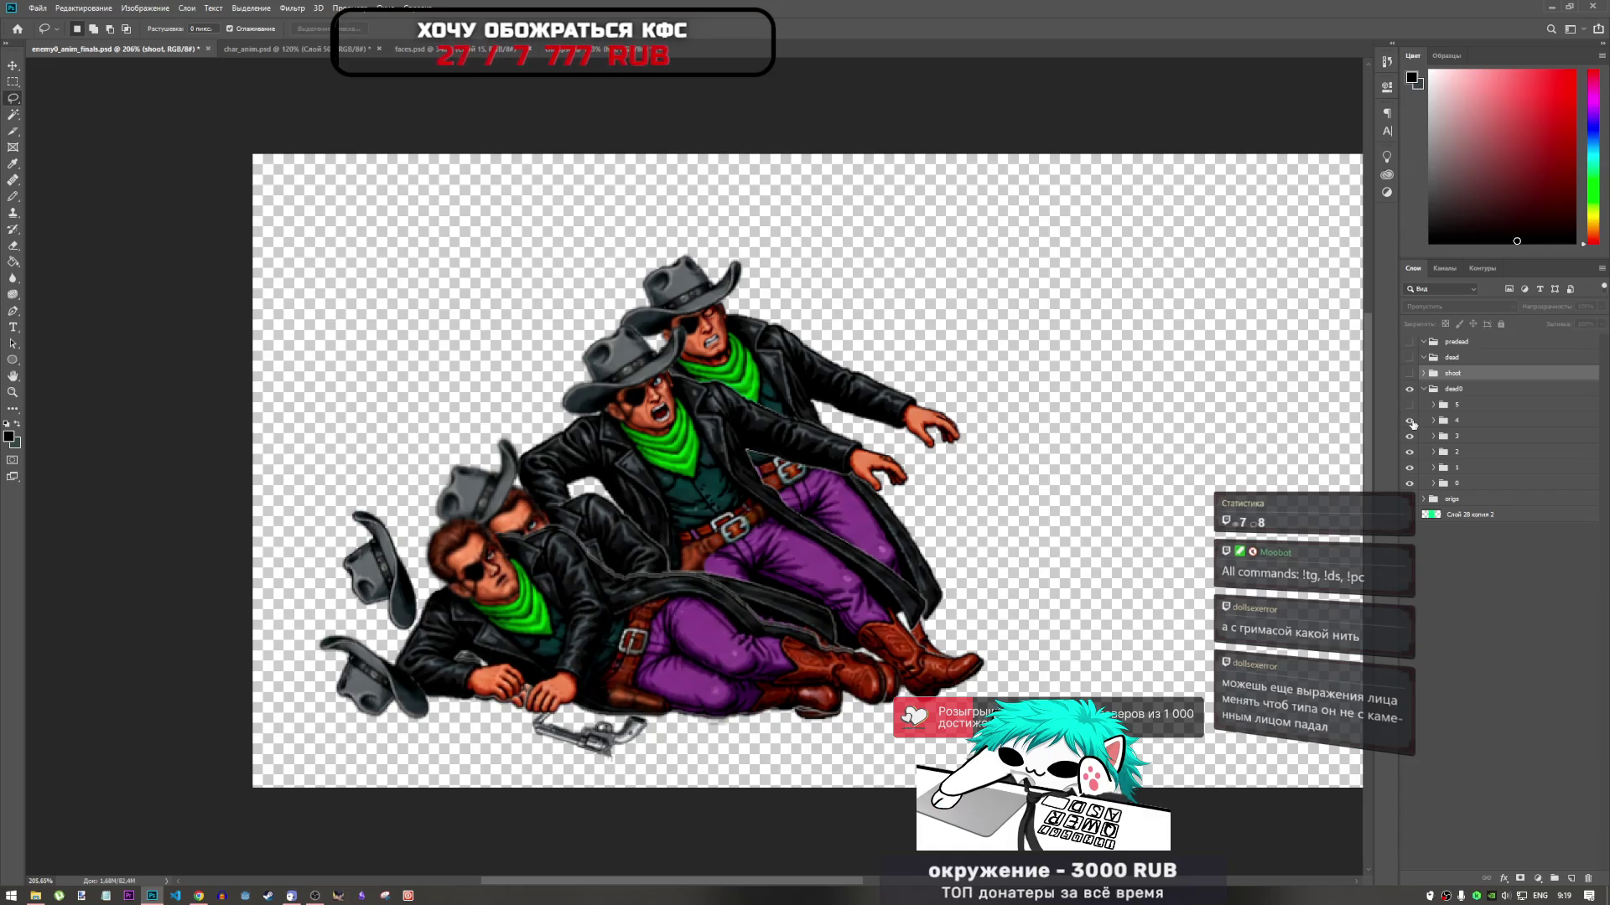
click(1410, 421)
click(1410, 437)
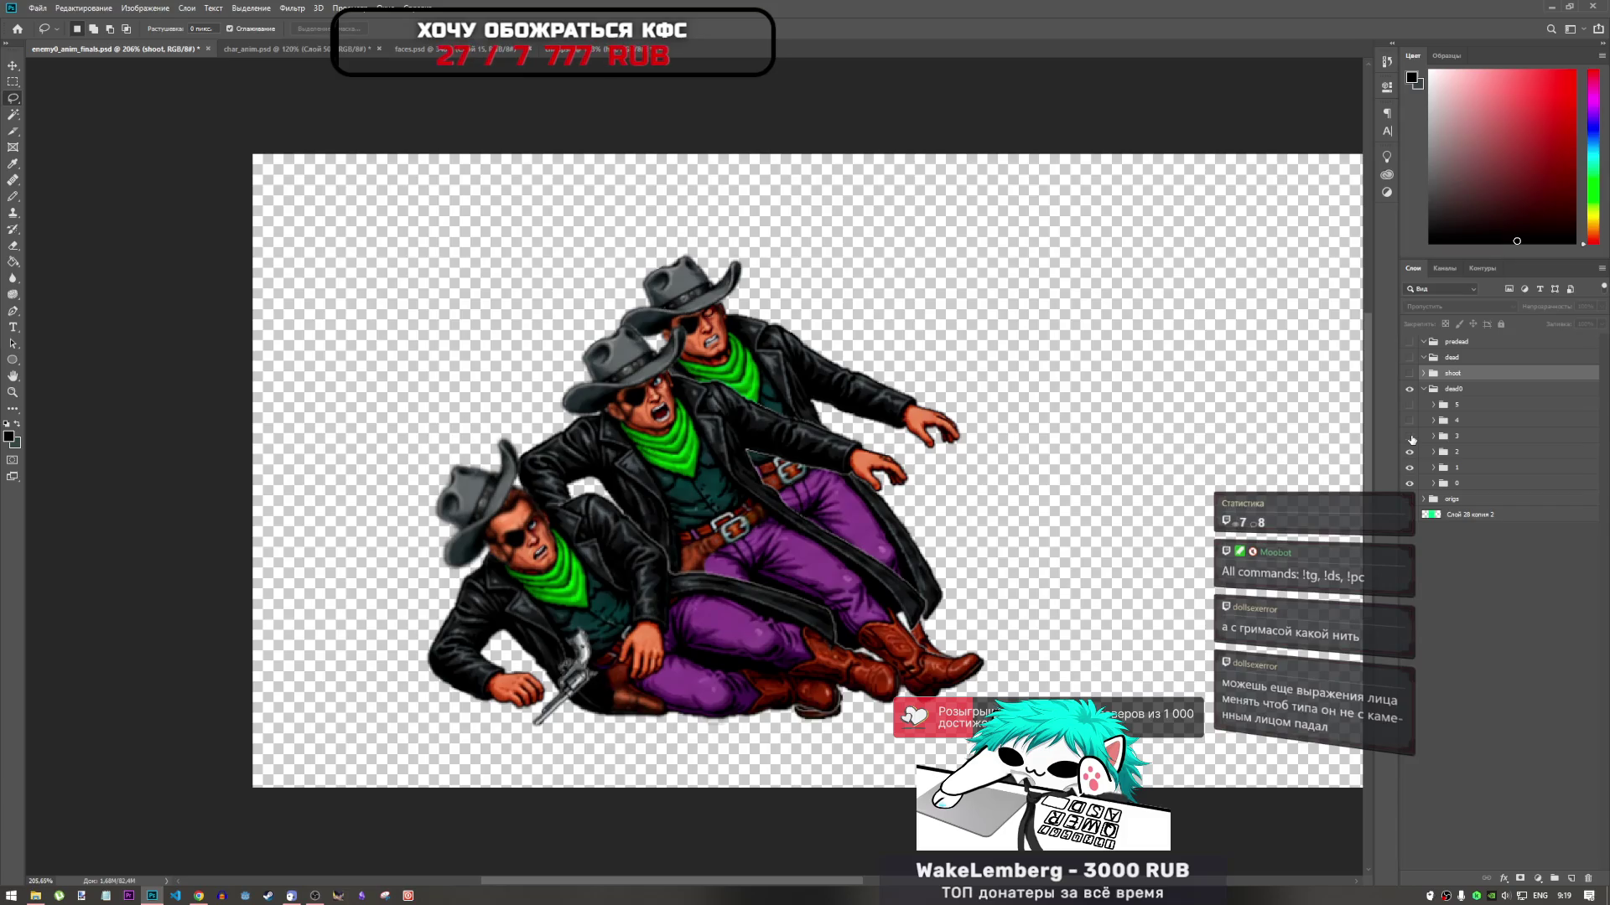
click(1410, 437)
click(1410, 422)
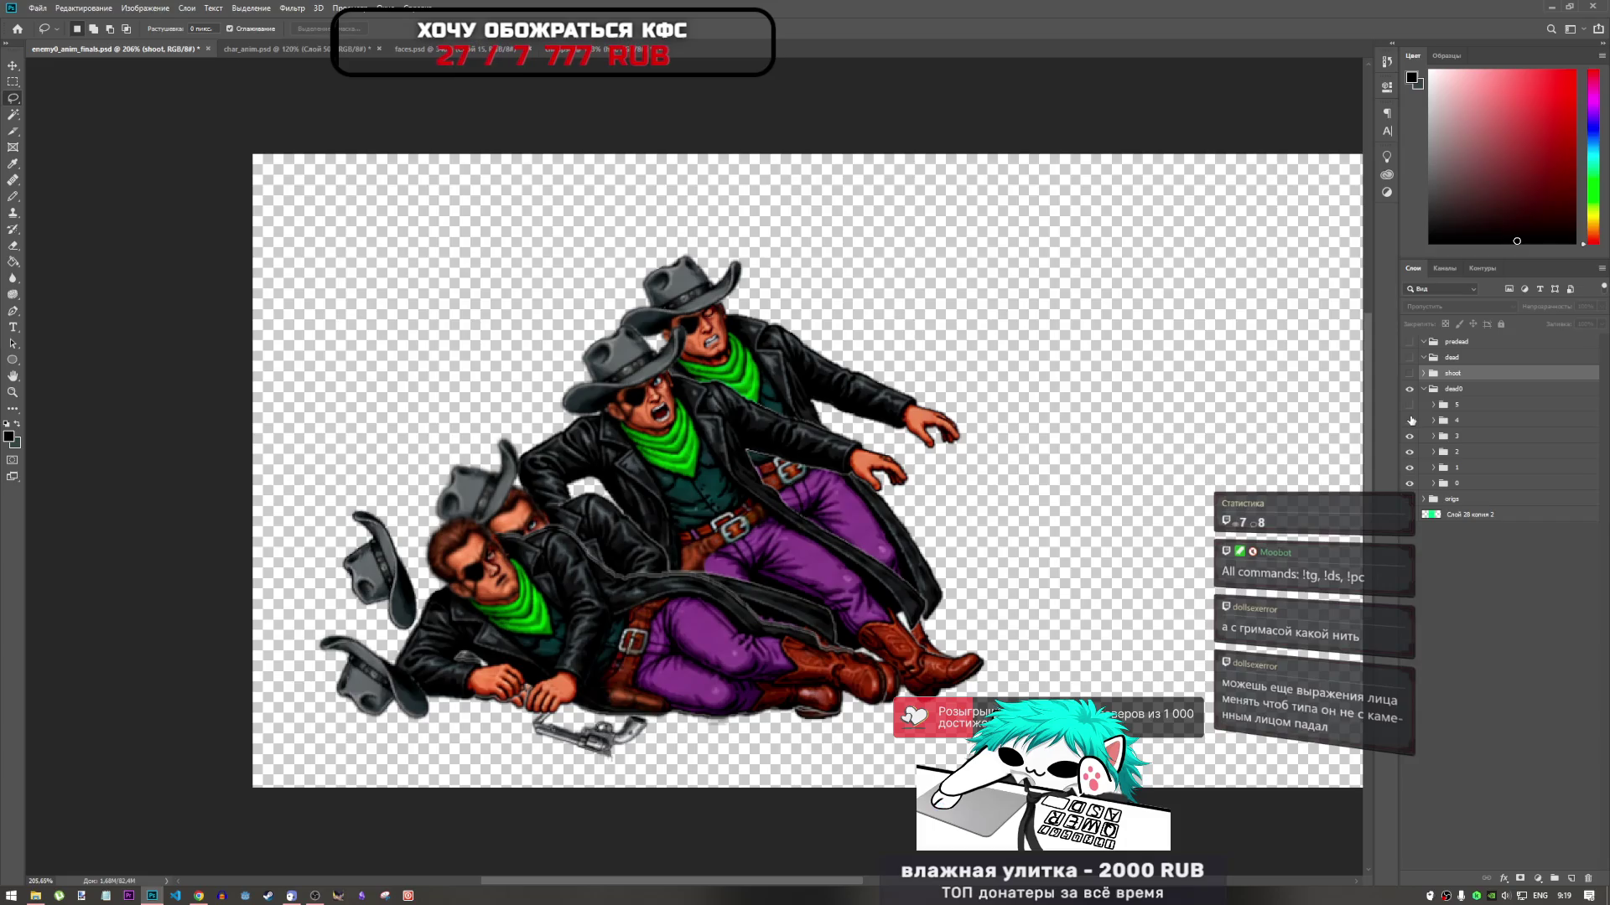
click(1410, 422)
click(1410, 422)
click(1410, 422)
click(1410, 422)
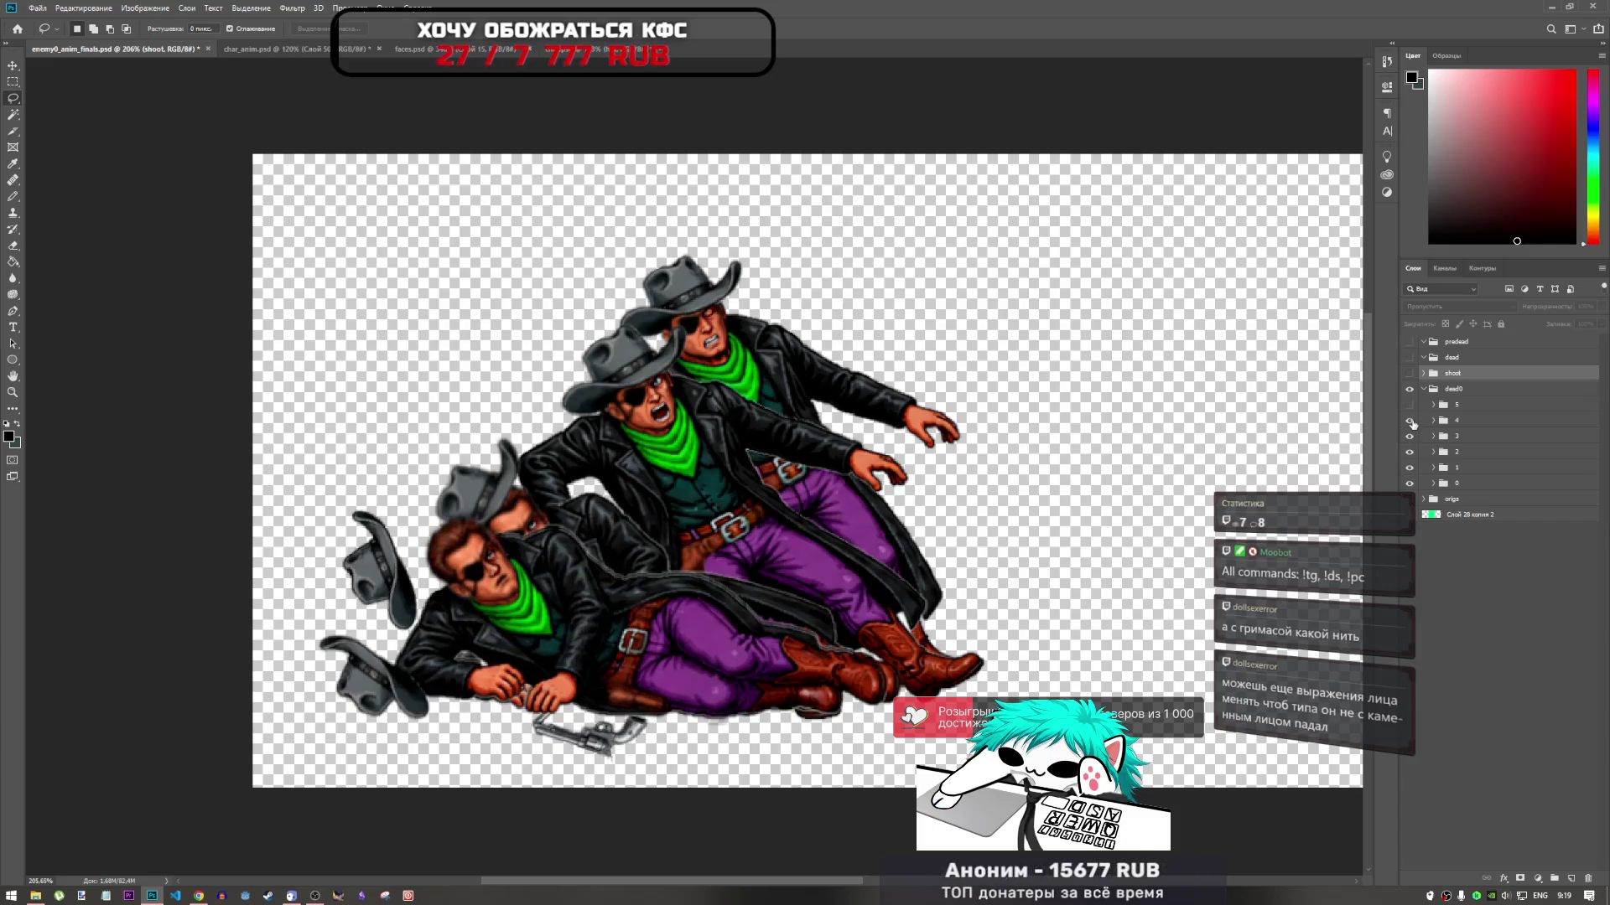
click(1410, 406)
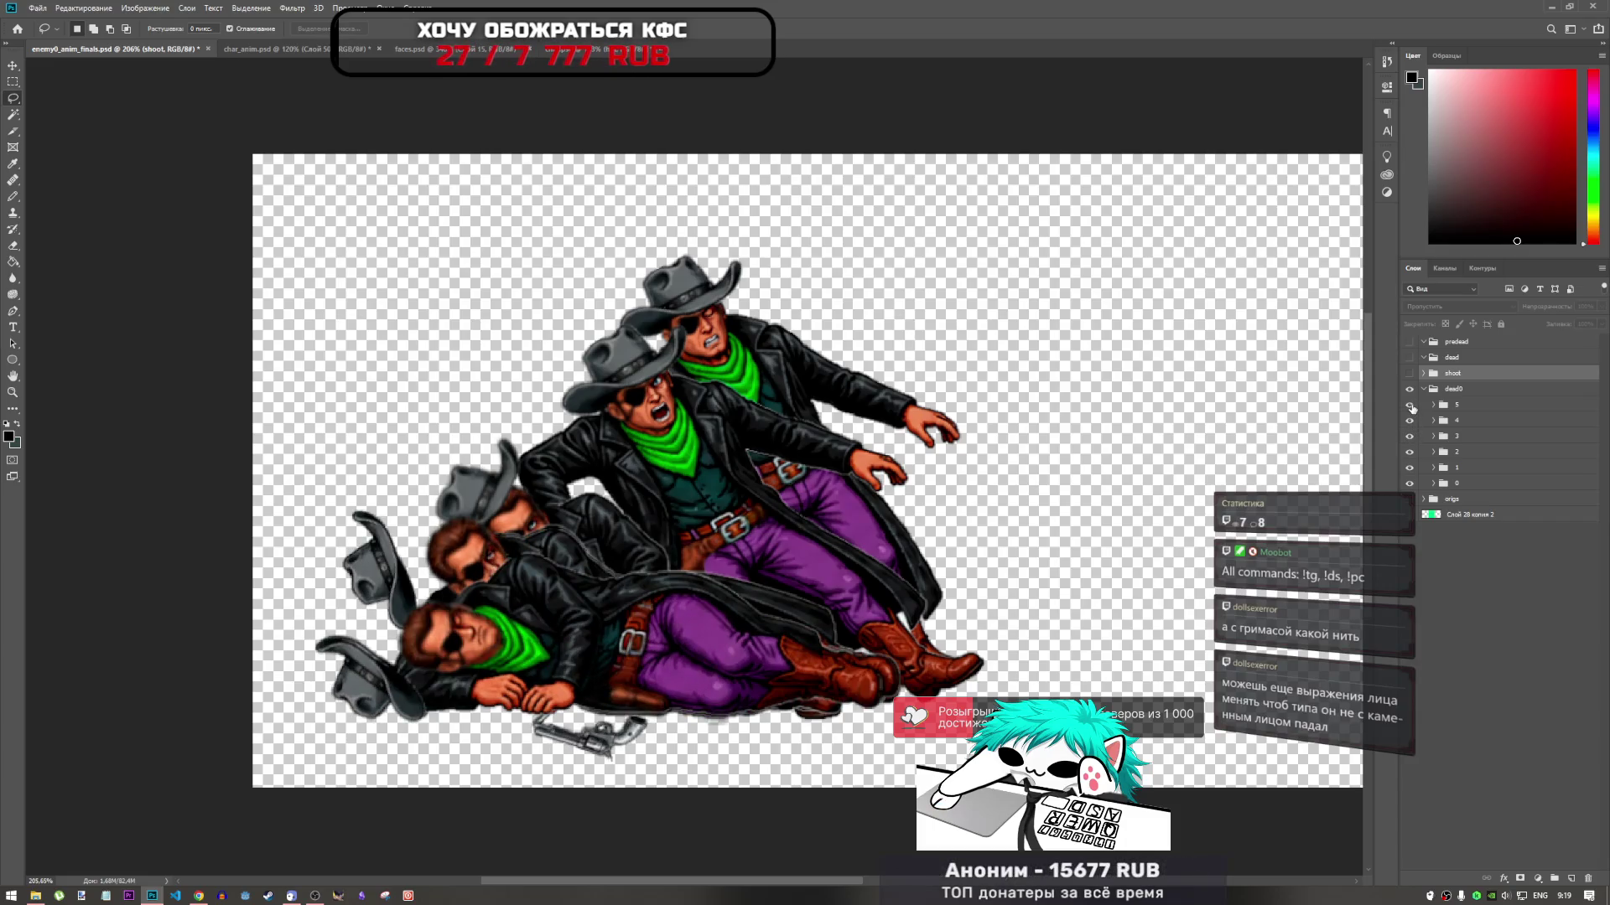
drag(1410, 420, 1410, 484)
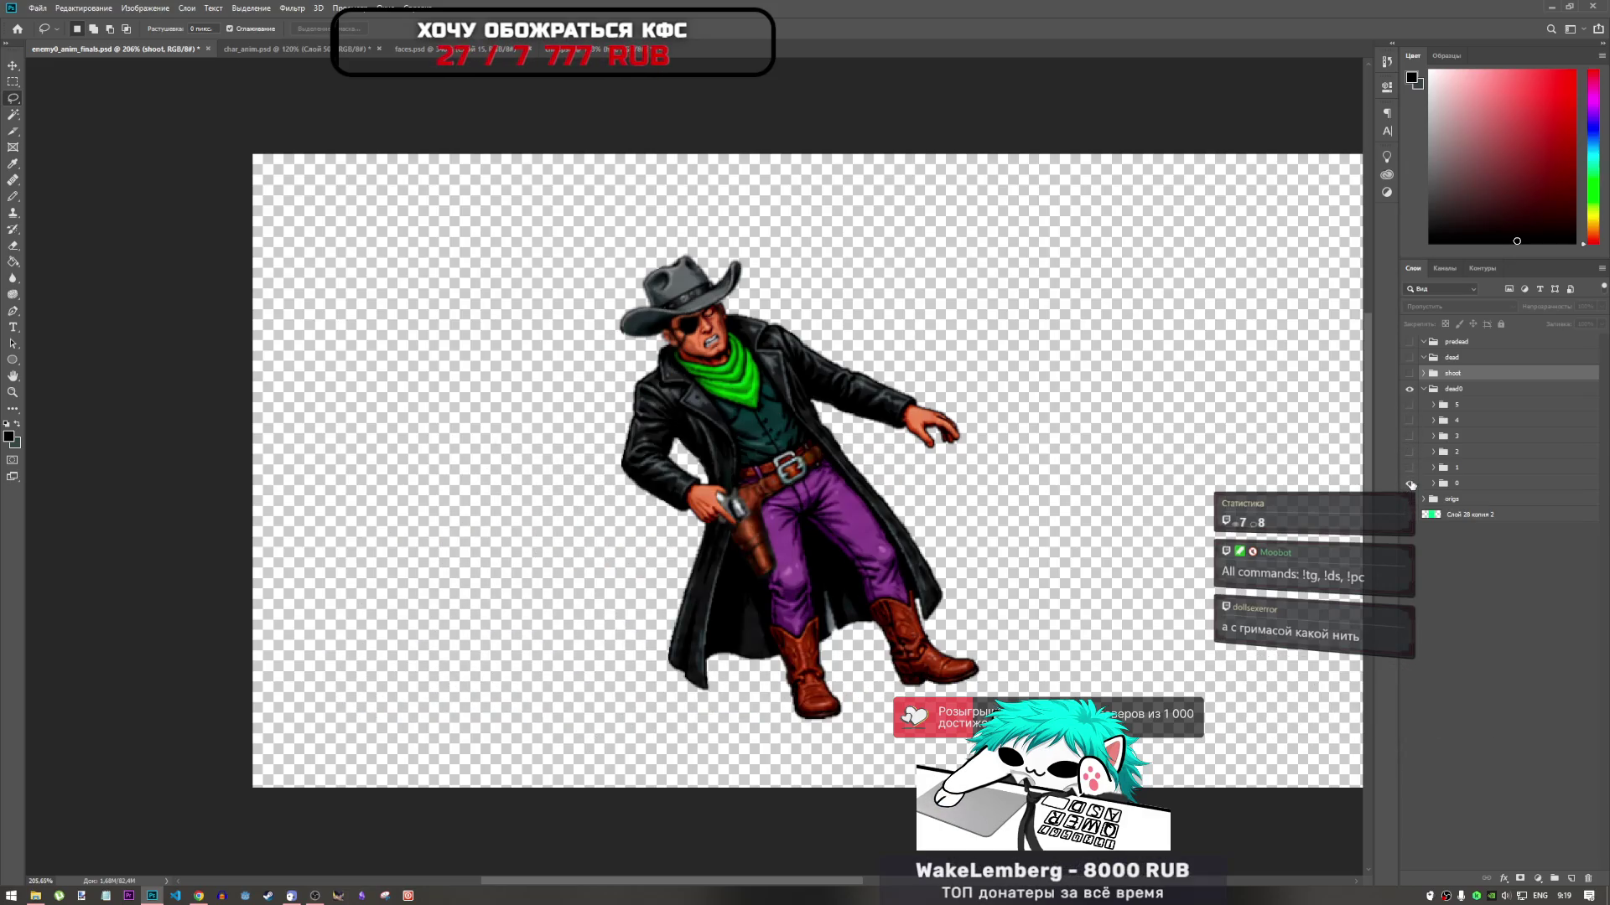
click(1410, 483)
click(252, 49)
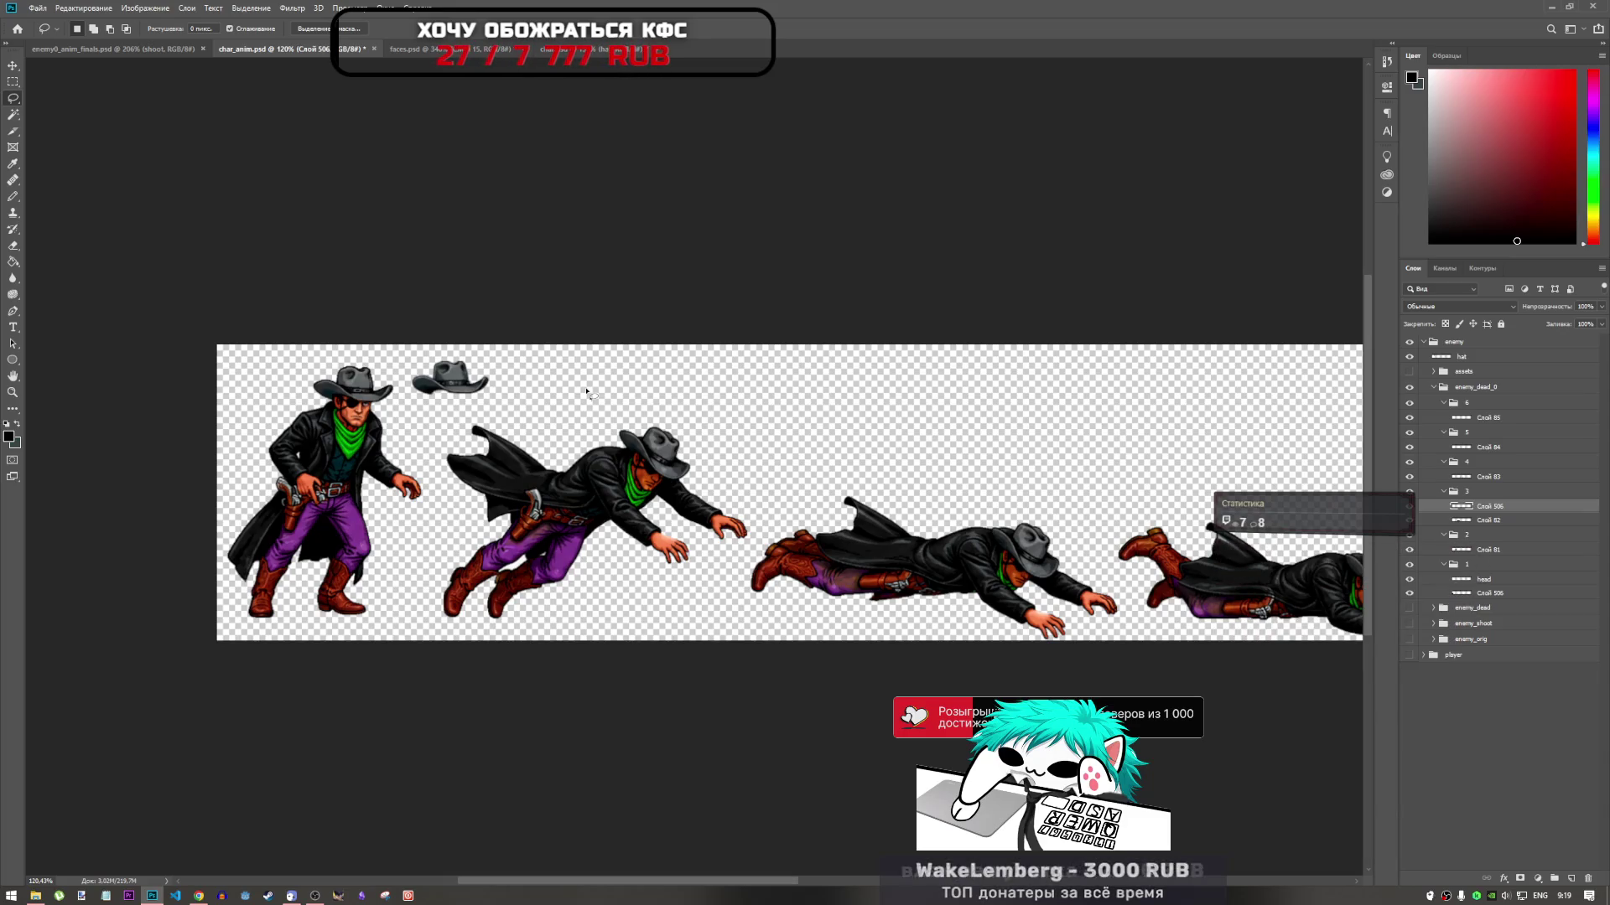
scroll(365, 431, up, 5)
scroll(500, 598, down, 5)
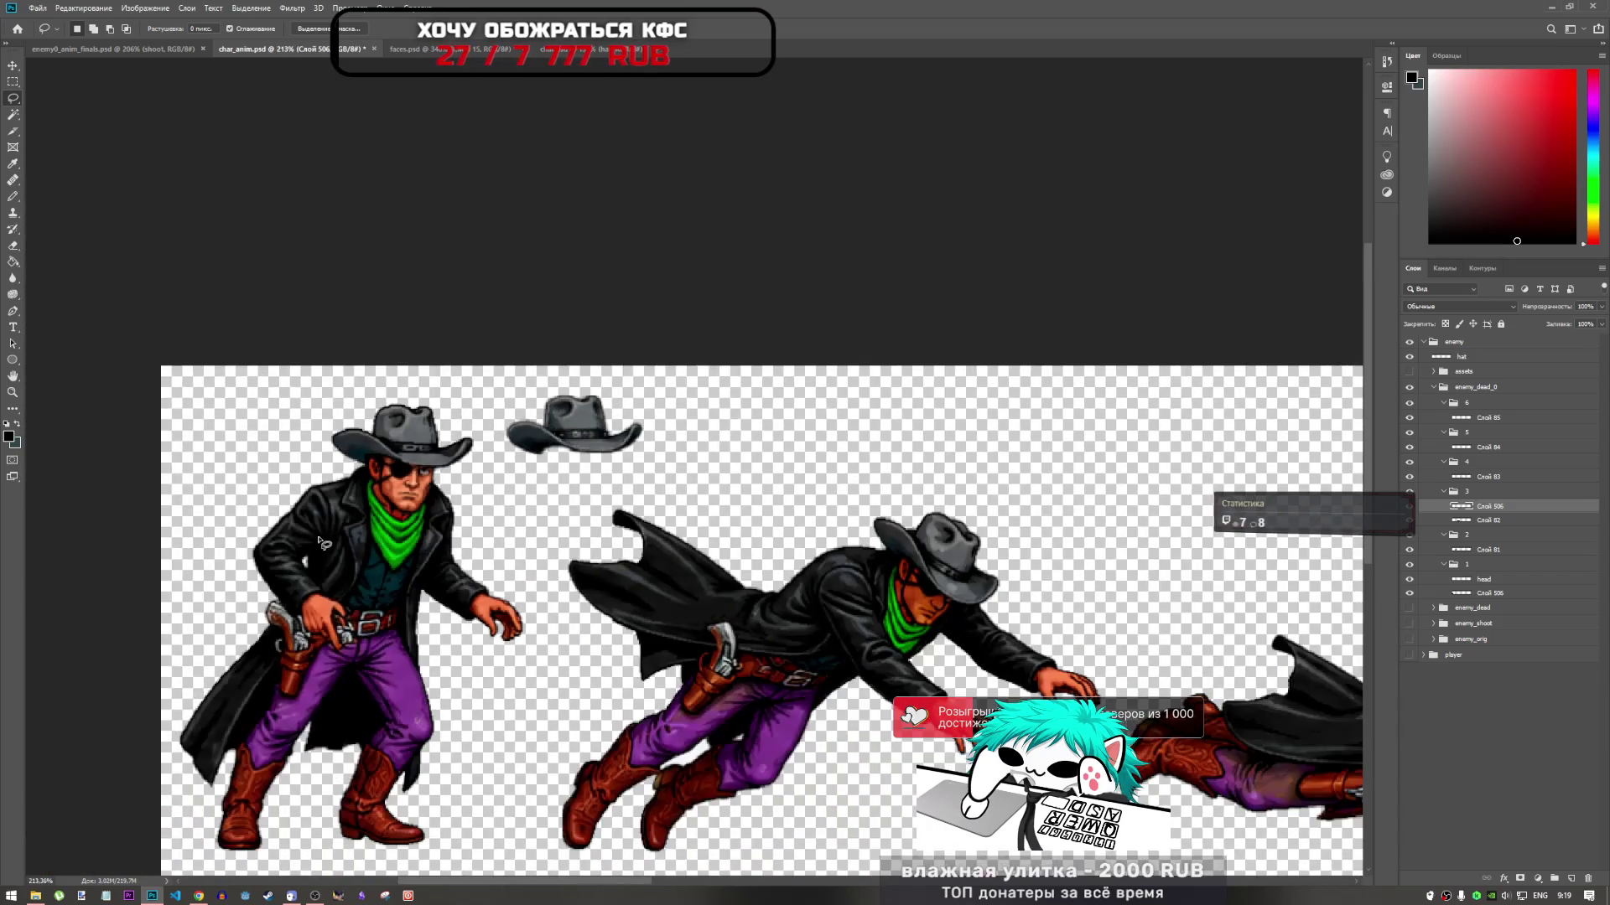
scroll(953, 520, up, 2)
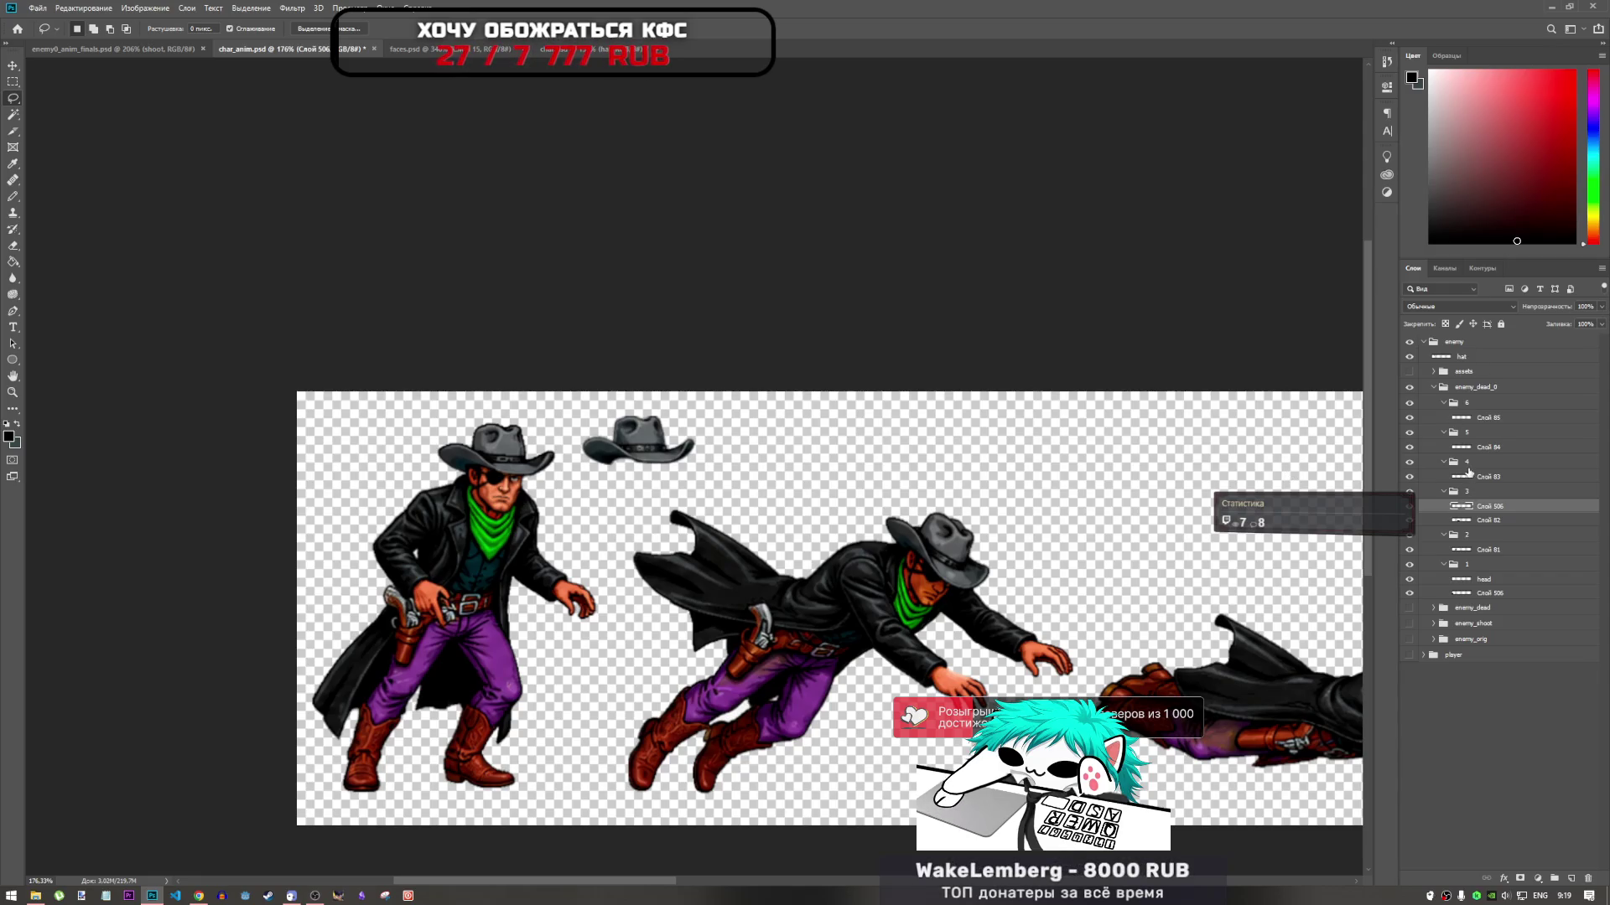
scroll(743, 540, down, 2)
scroll(744, 602, up, 2)
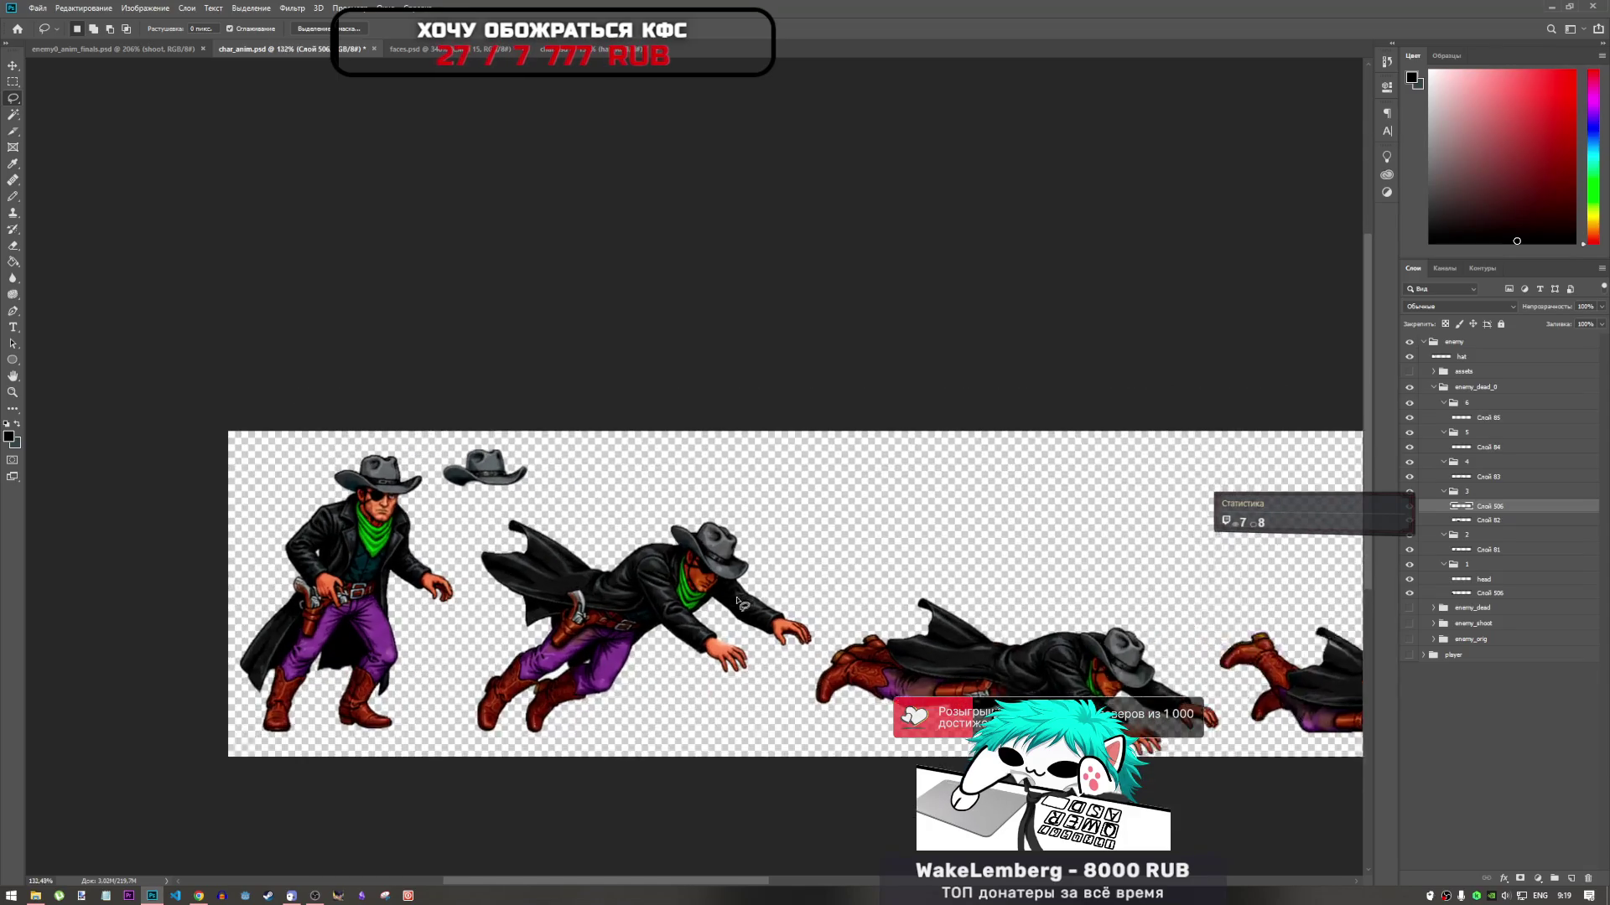
scroll(884, 630, down, 1)
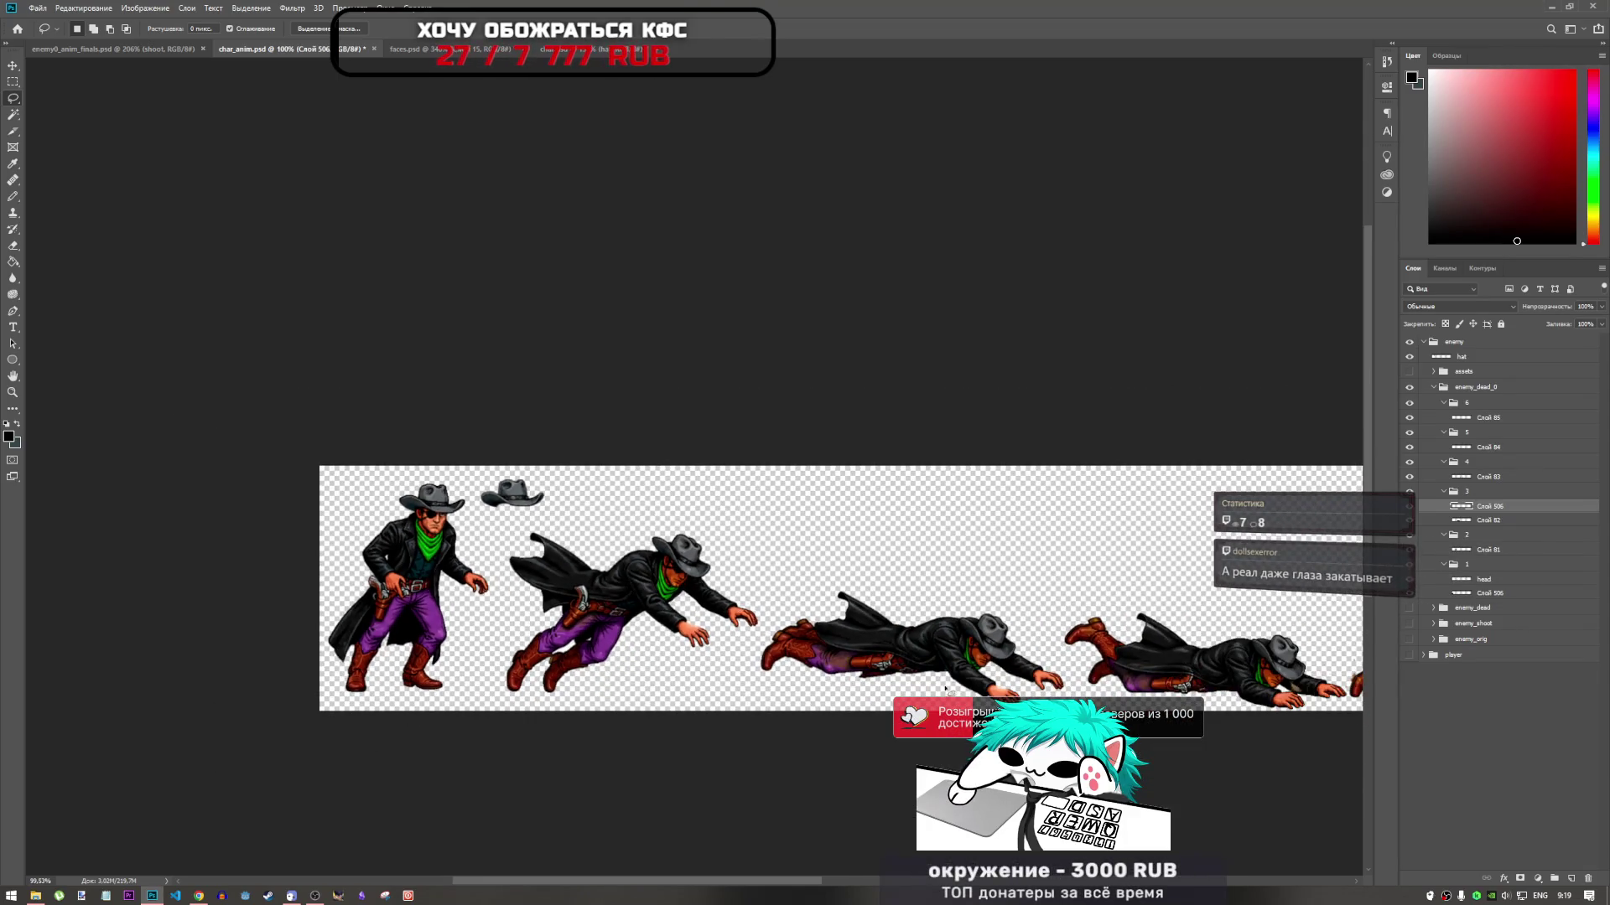
scroll(948, 691, up, 2)
scroll(932, 666, down, 1)
scroll(754, 654, up, 3)
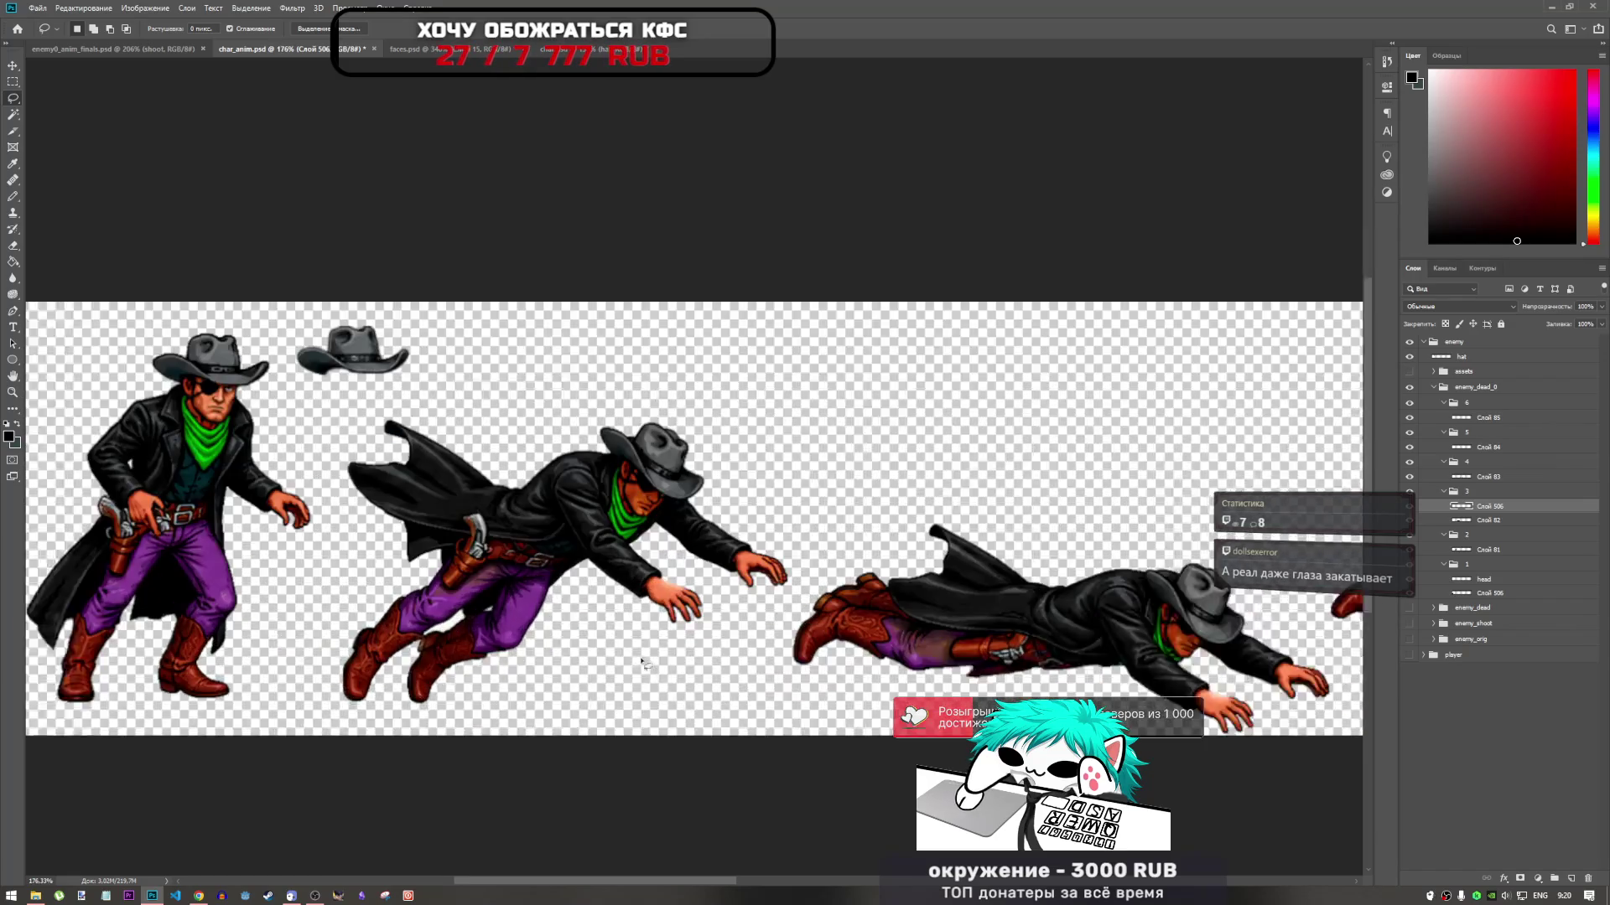
scroll(536, 639, down, 1)
scroll(970, 658, up, 5)
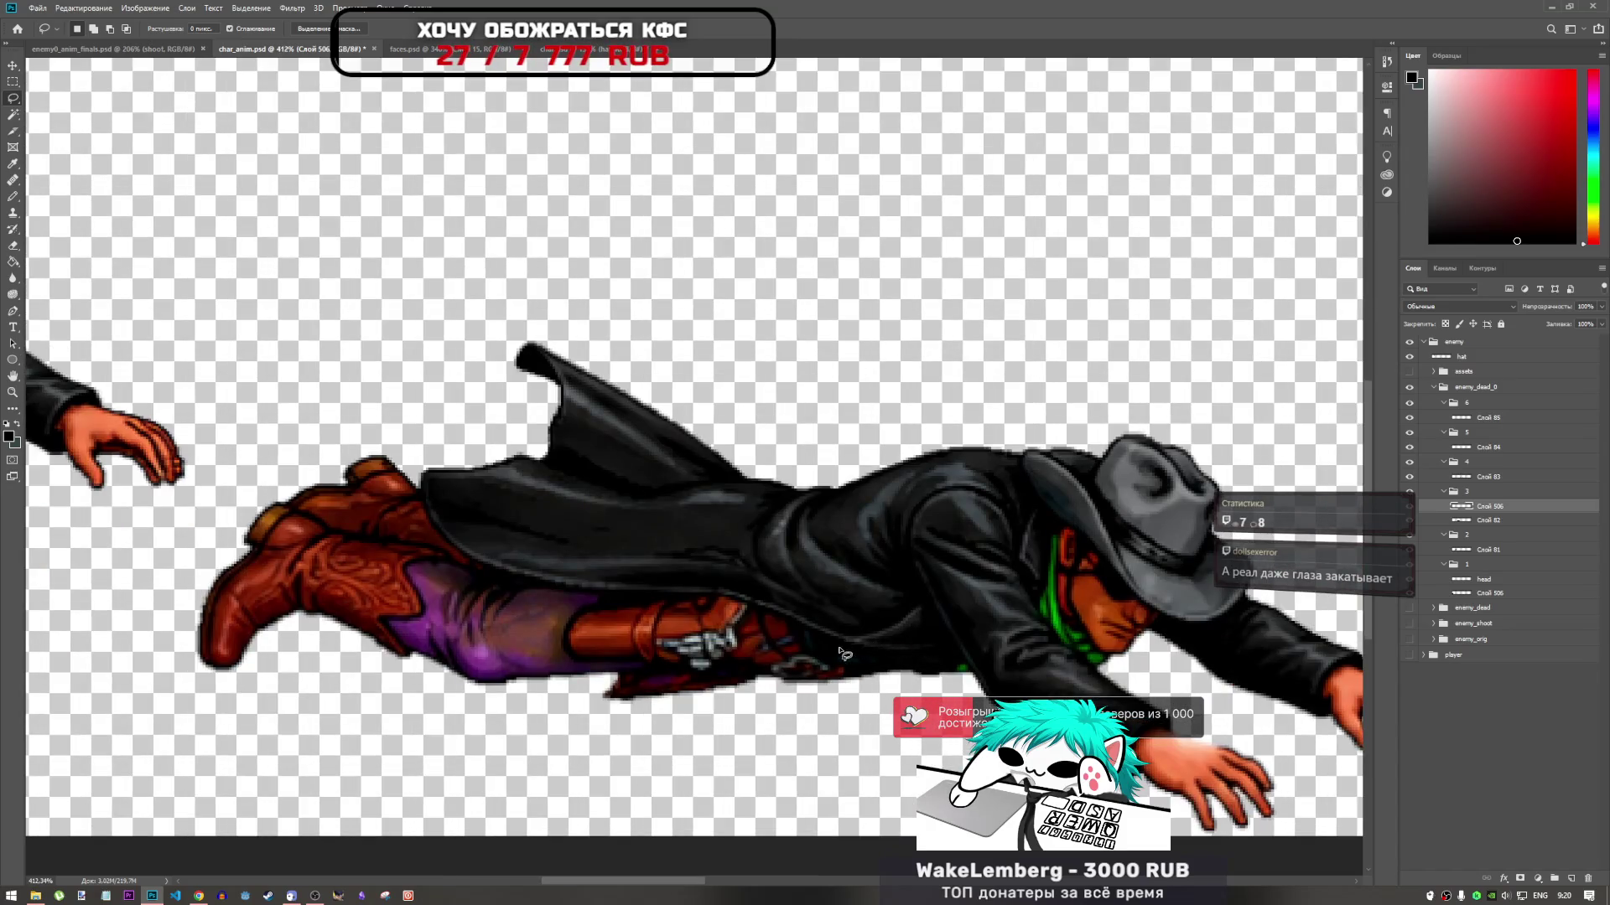
scroll(843, 654, down, 6)
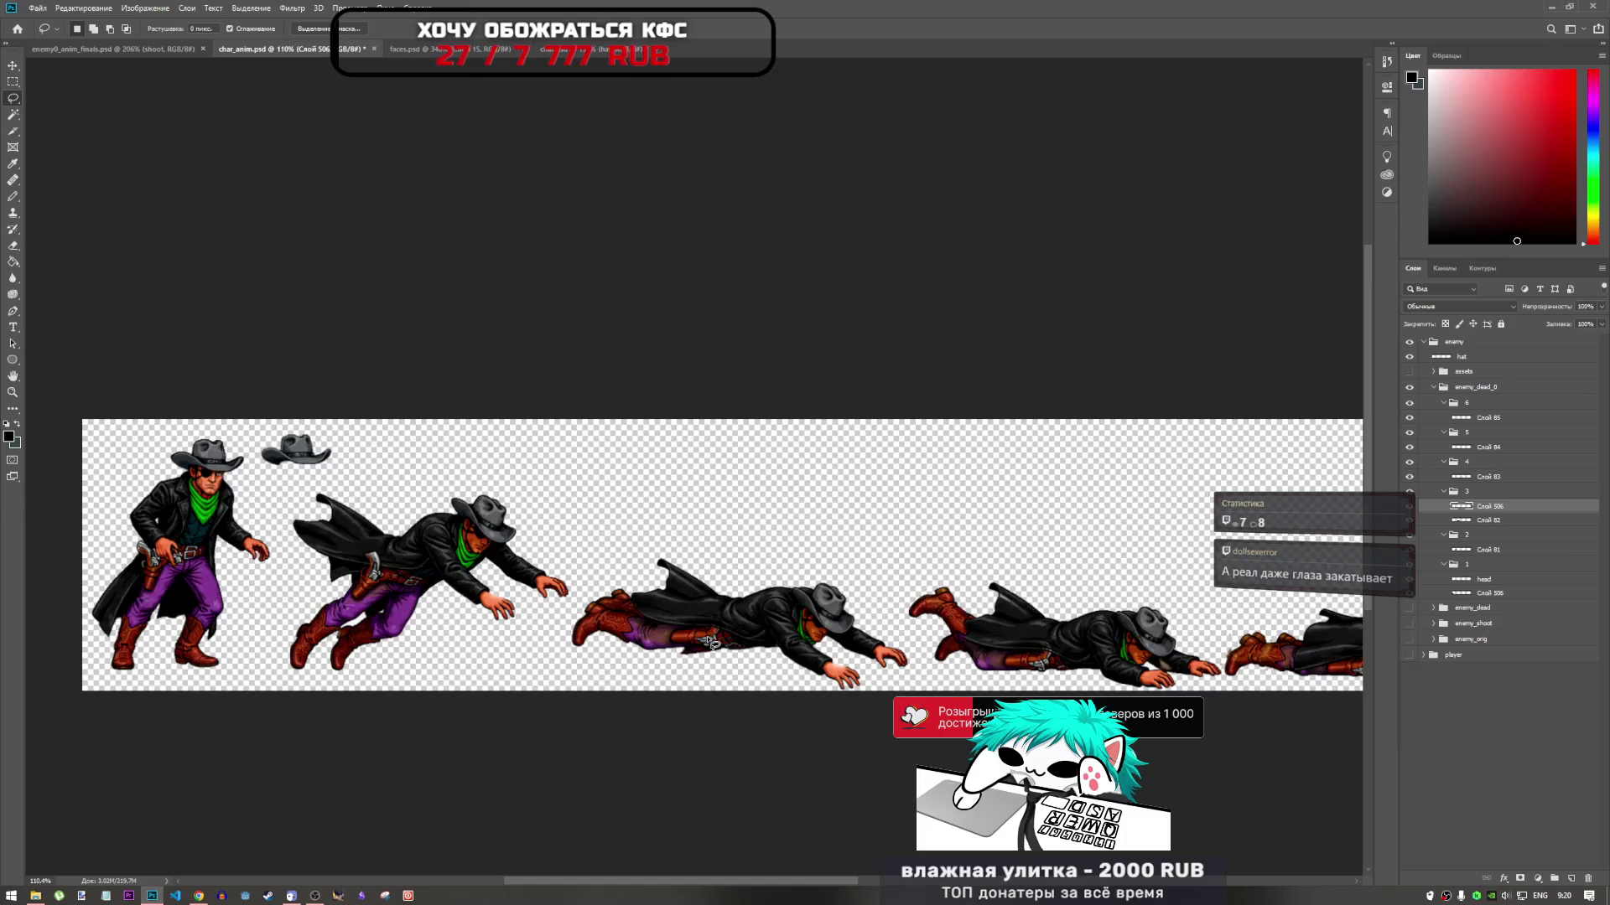
scroll(711, 642, down, 1)
scroll(729, 646, up, 1)
scroll(744, 648, down, 3)
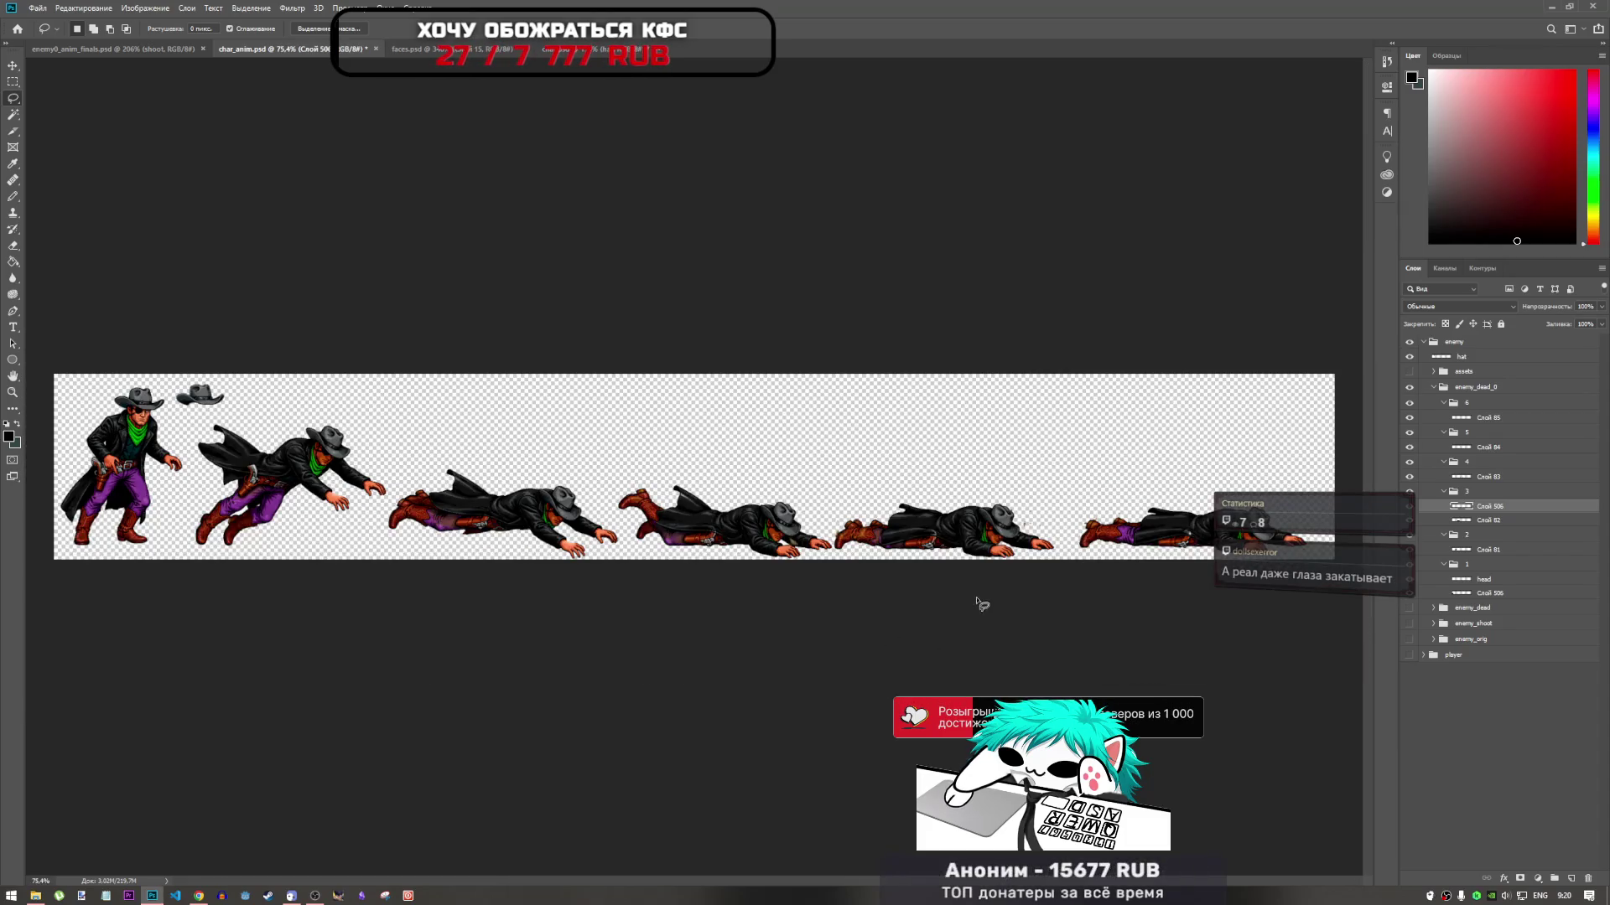
scroll(980, 602, up, 5)
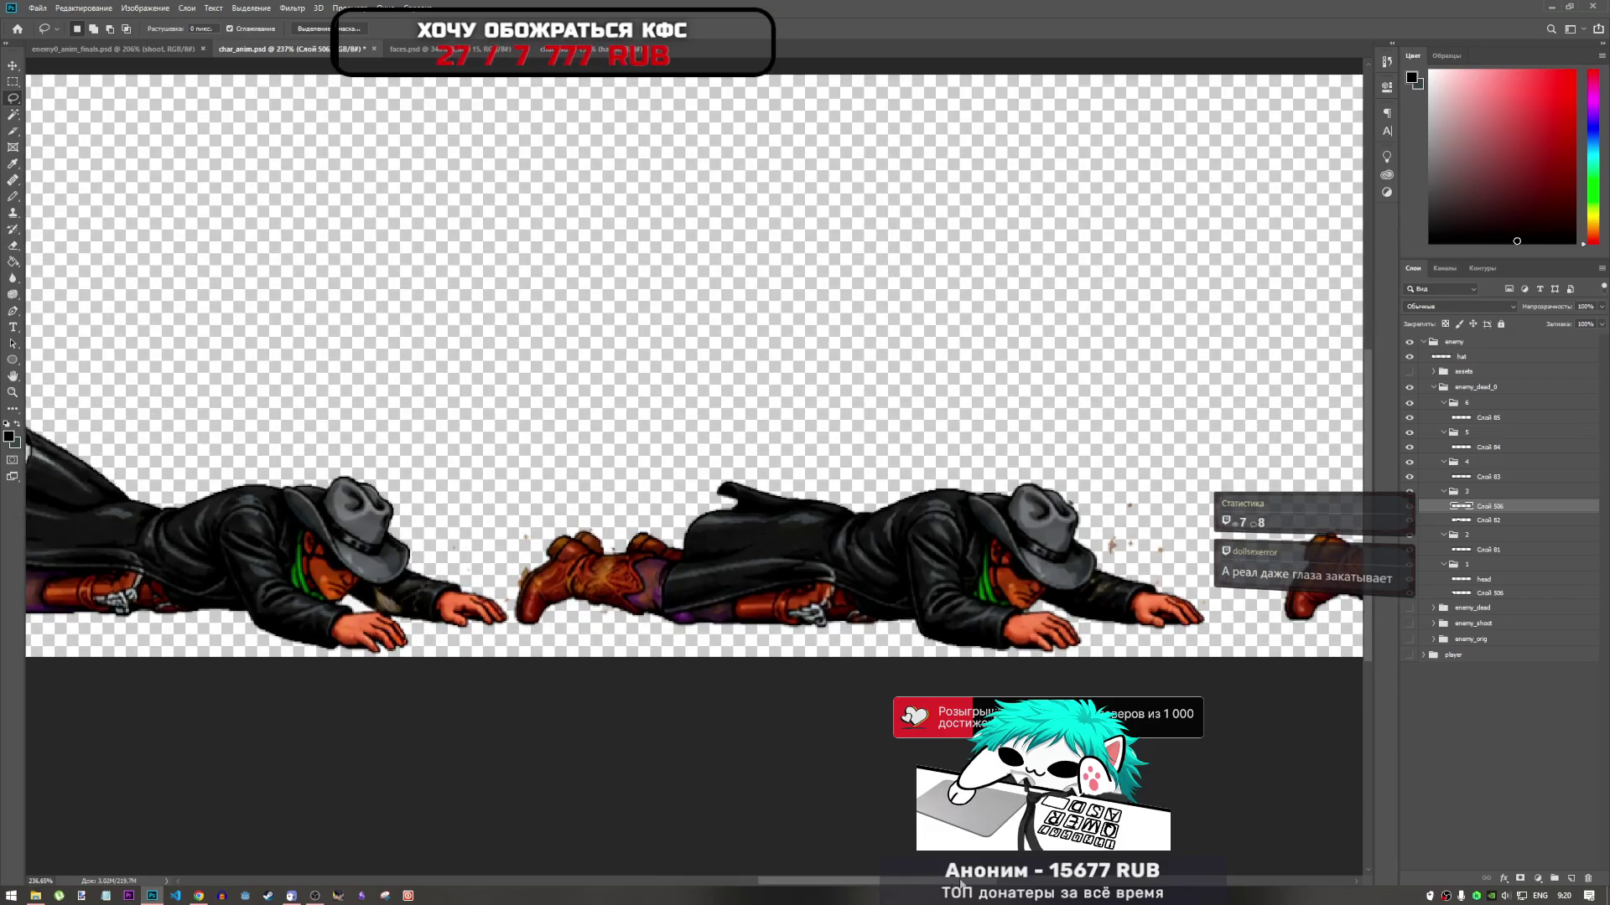
scroll(962, 882, right, 3)
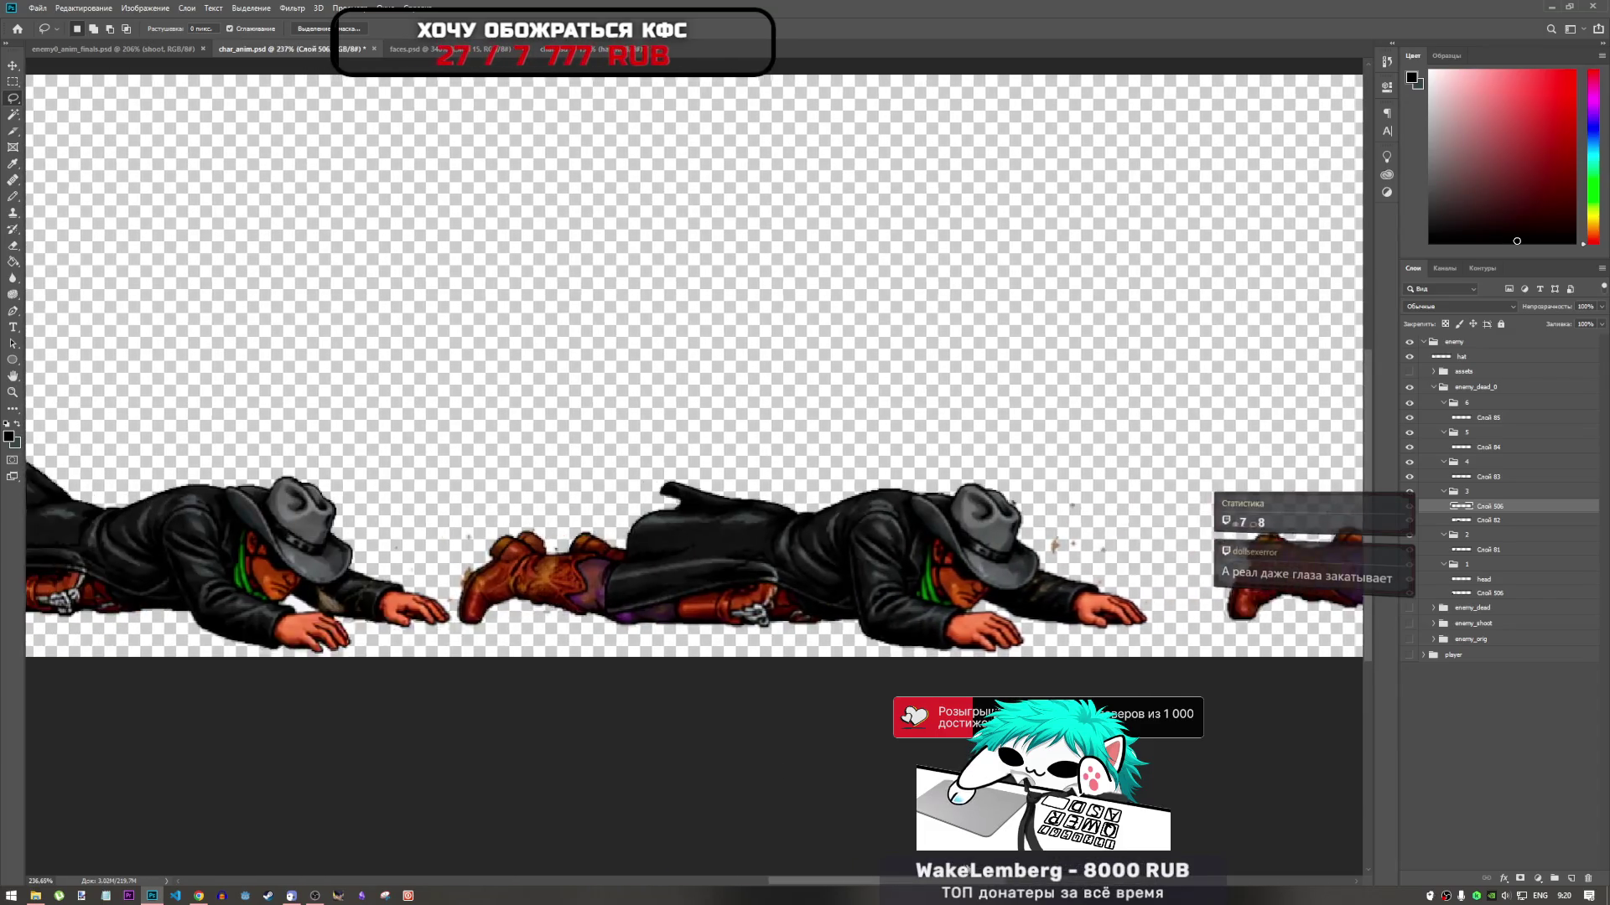
scroll(922, 859, left, 5)
scroll(767, 833, right, 5)
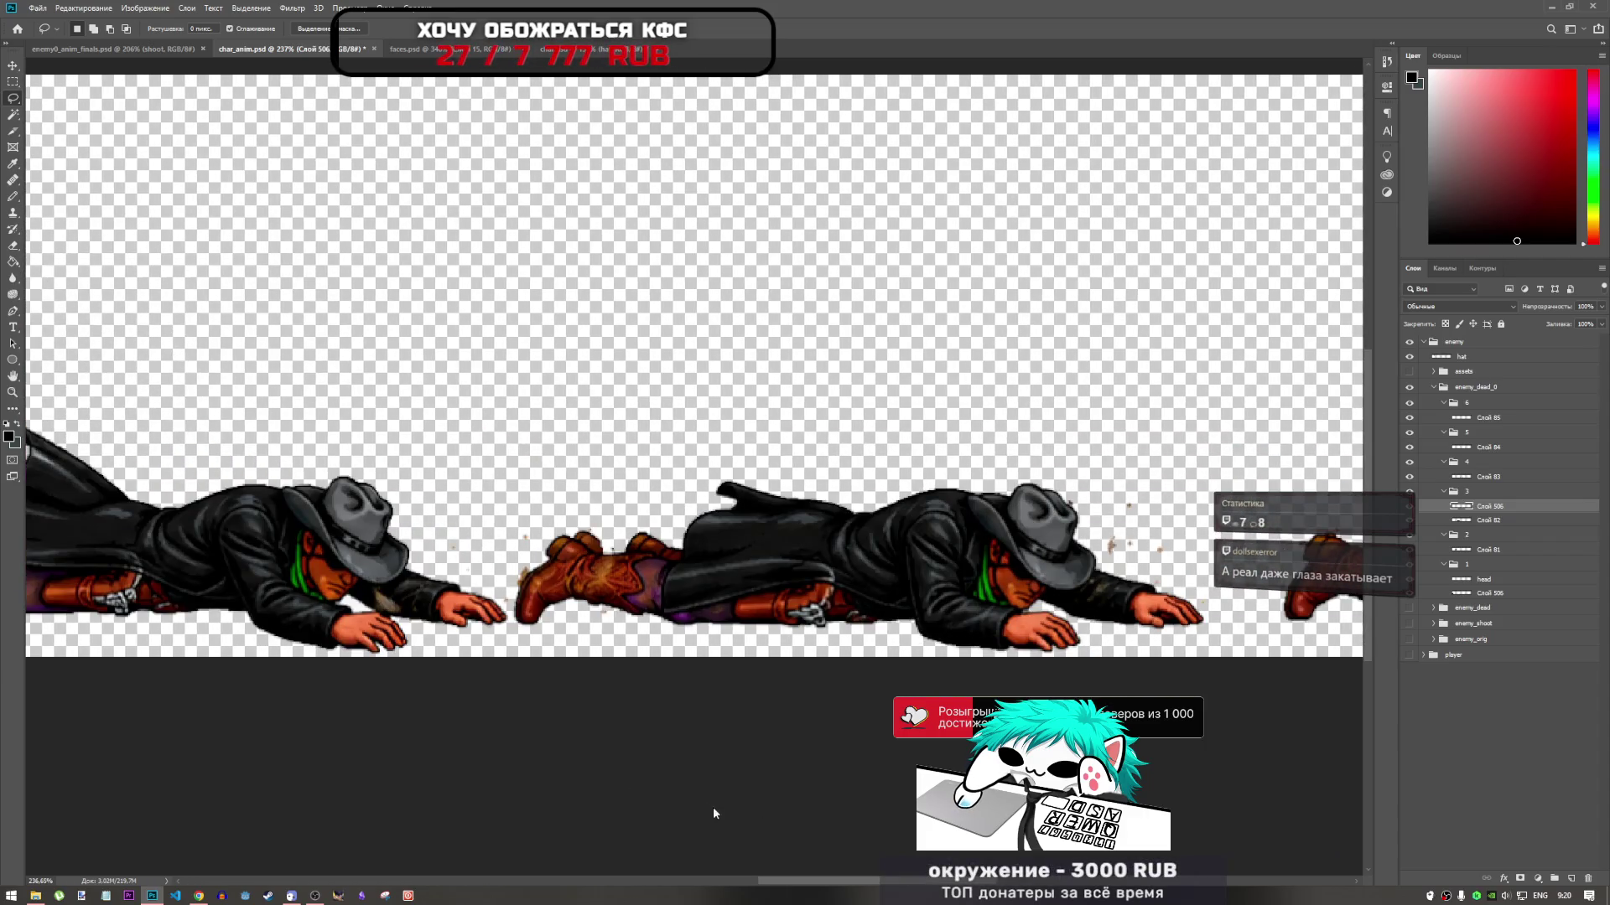
scroll(691, 837, left, 8)
scroll(623, 836, left, 3)
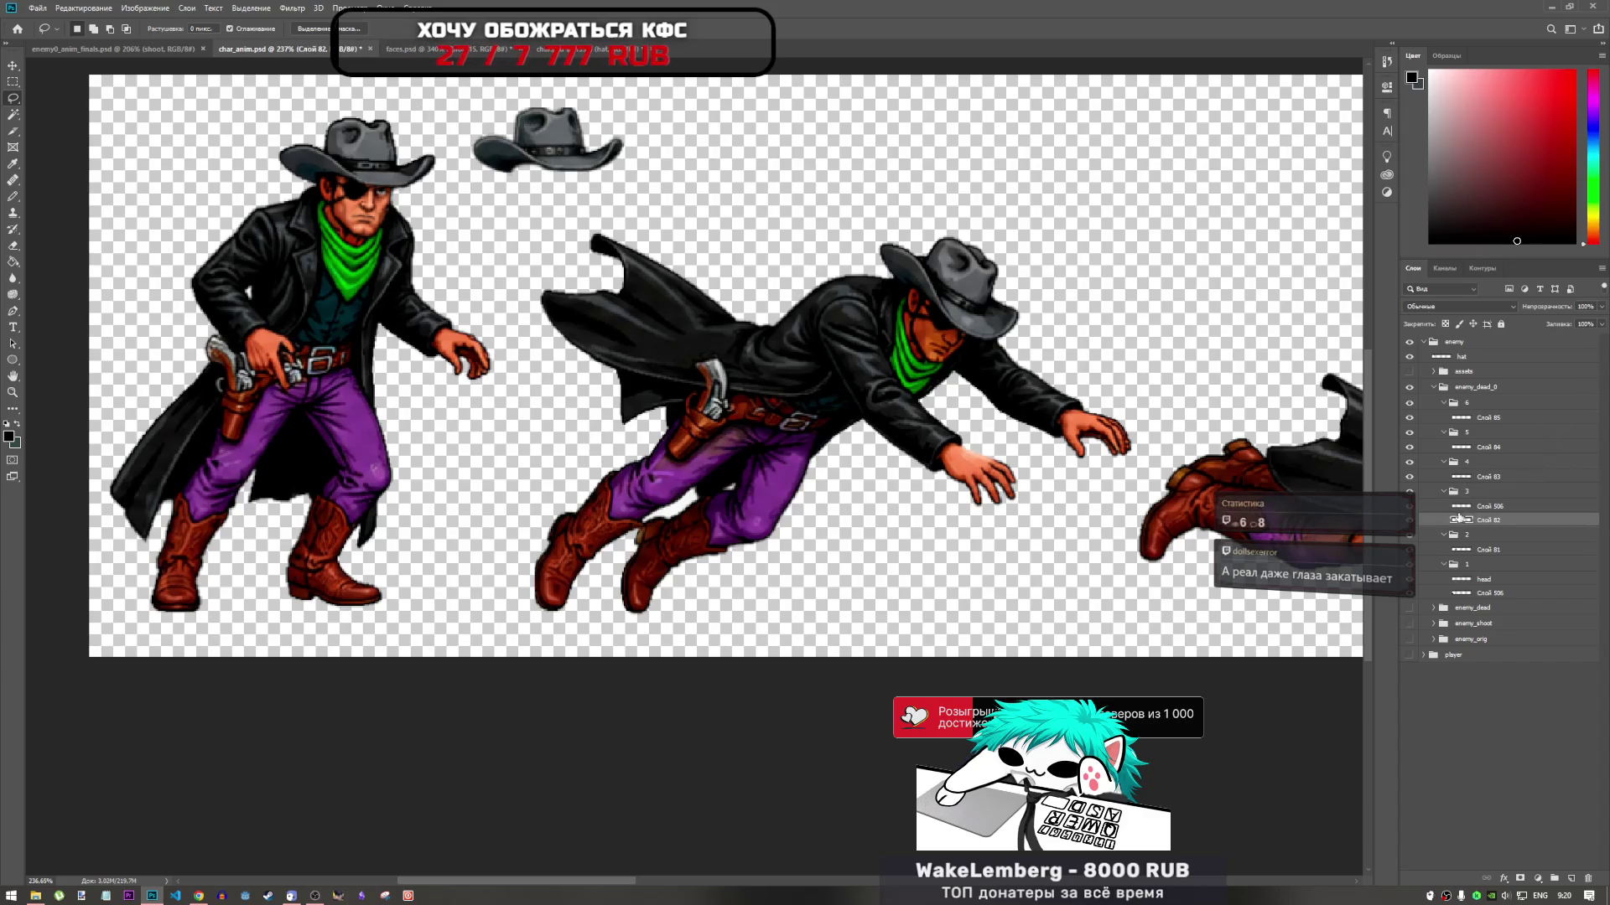
Pick the Clone Stamp tool from the painting tools flyout
click(1409, 512)
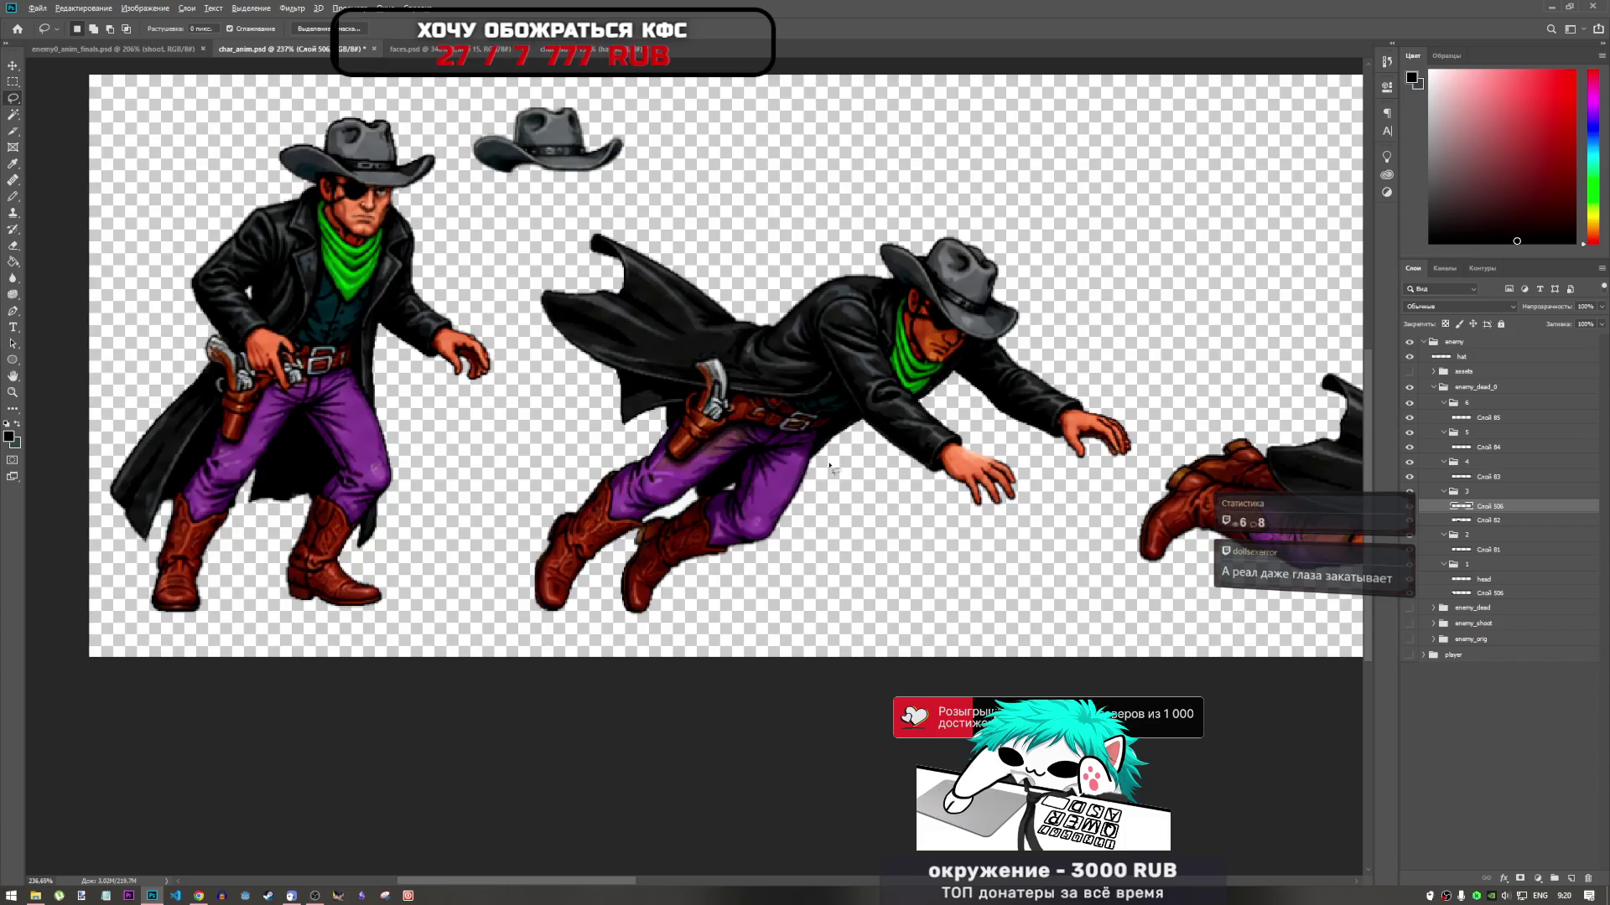
scroll(830, 467, down, 5)
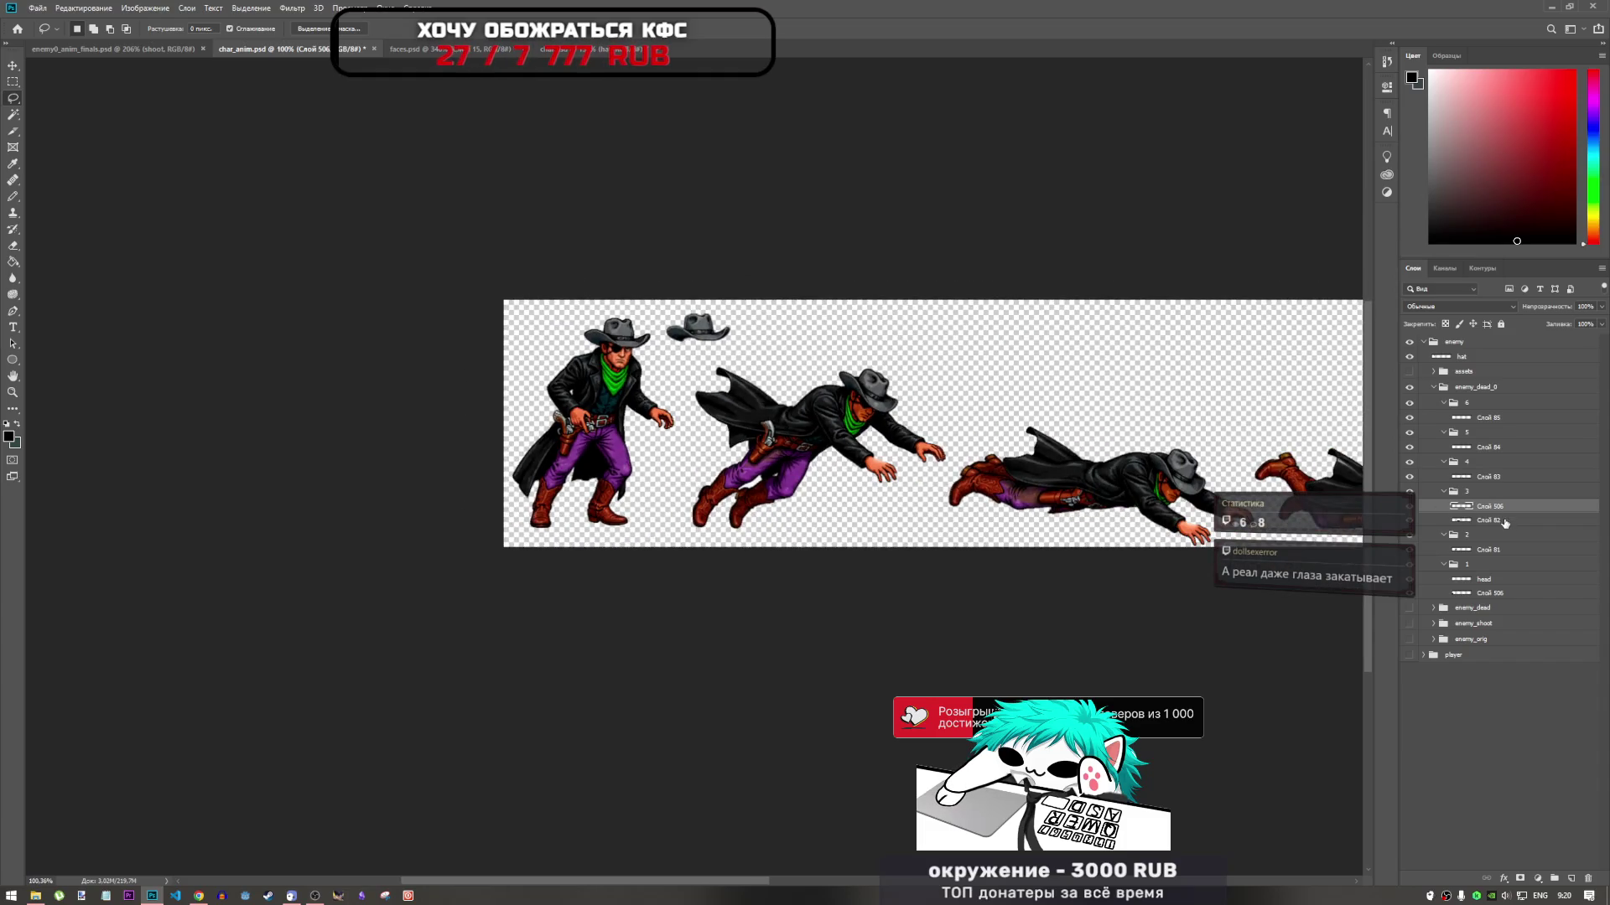
scroll(788, 425, up, 5)
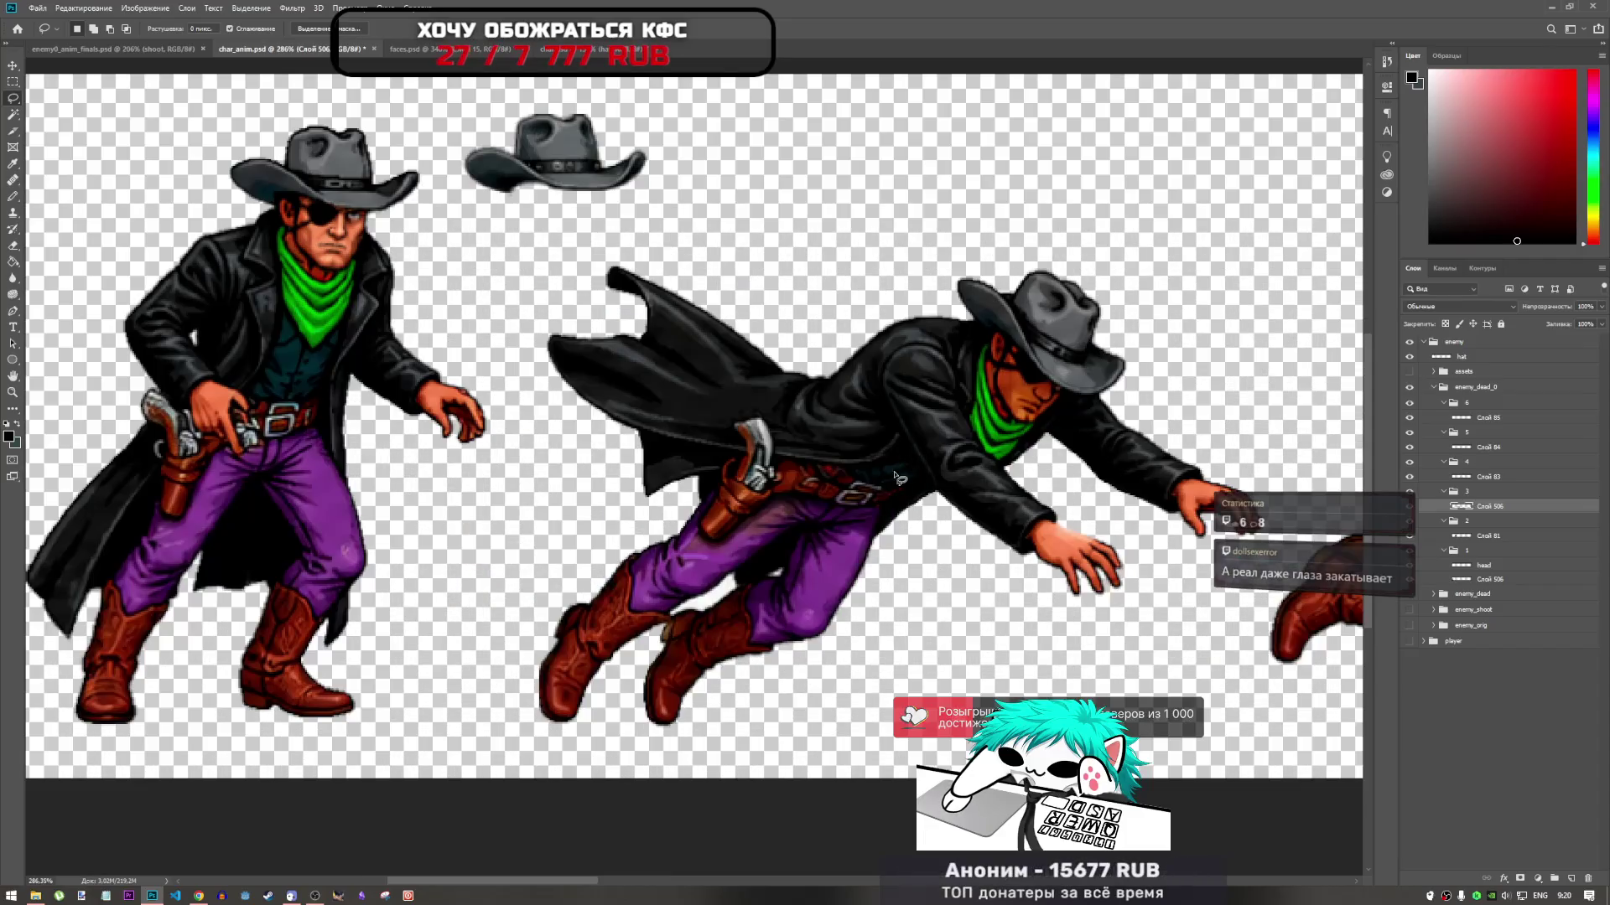
click(13, 198)
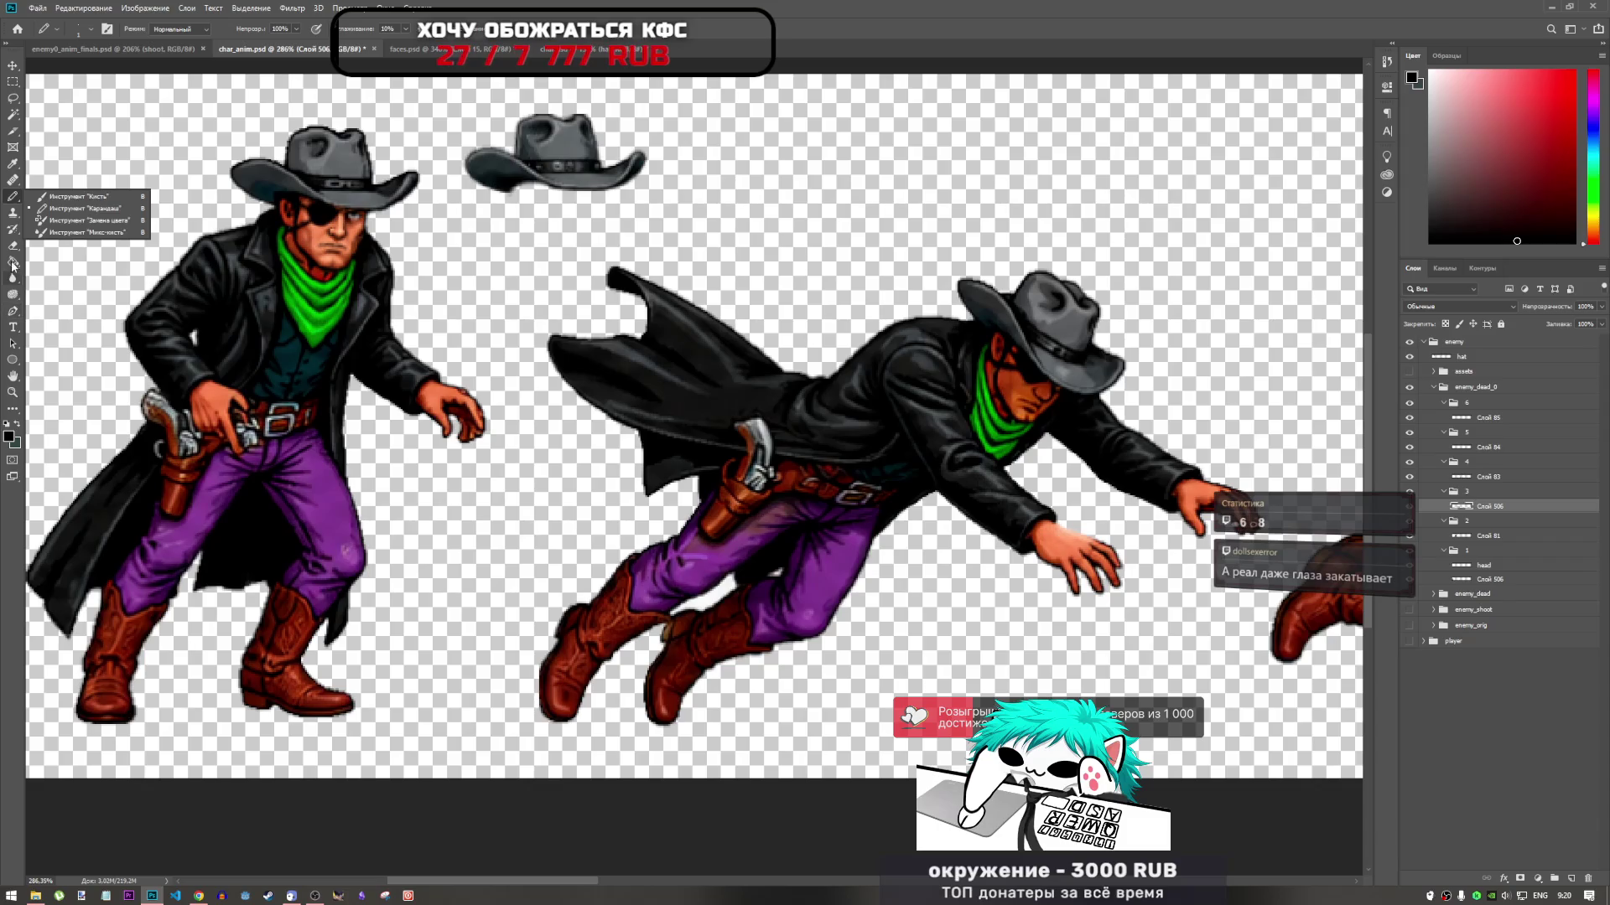
click(12, 214)
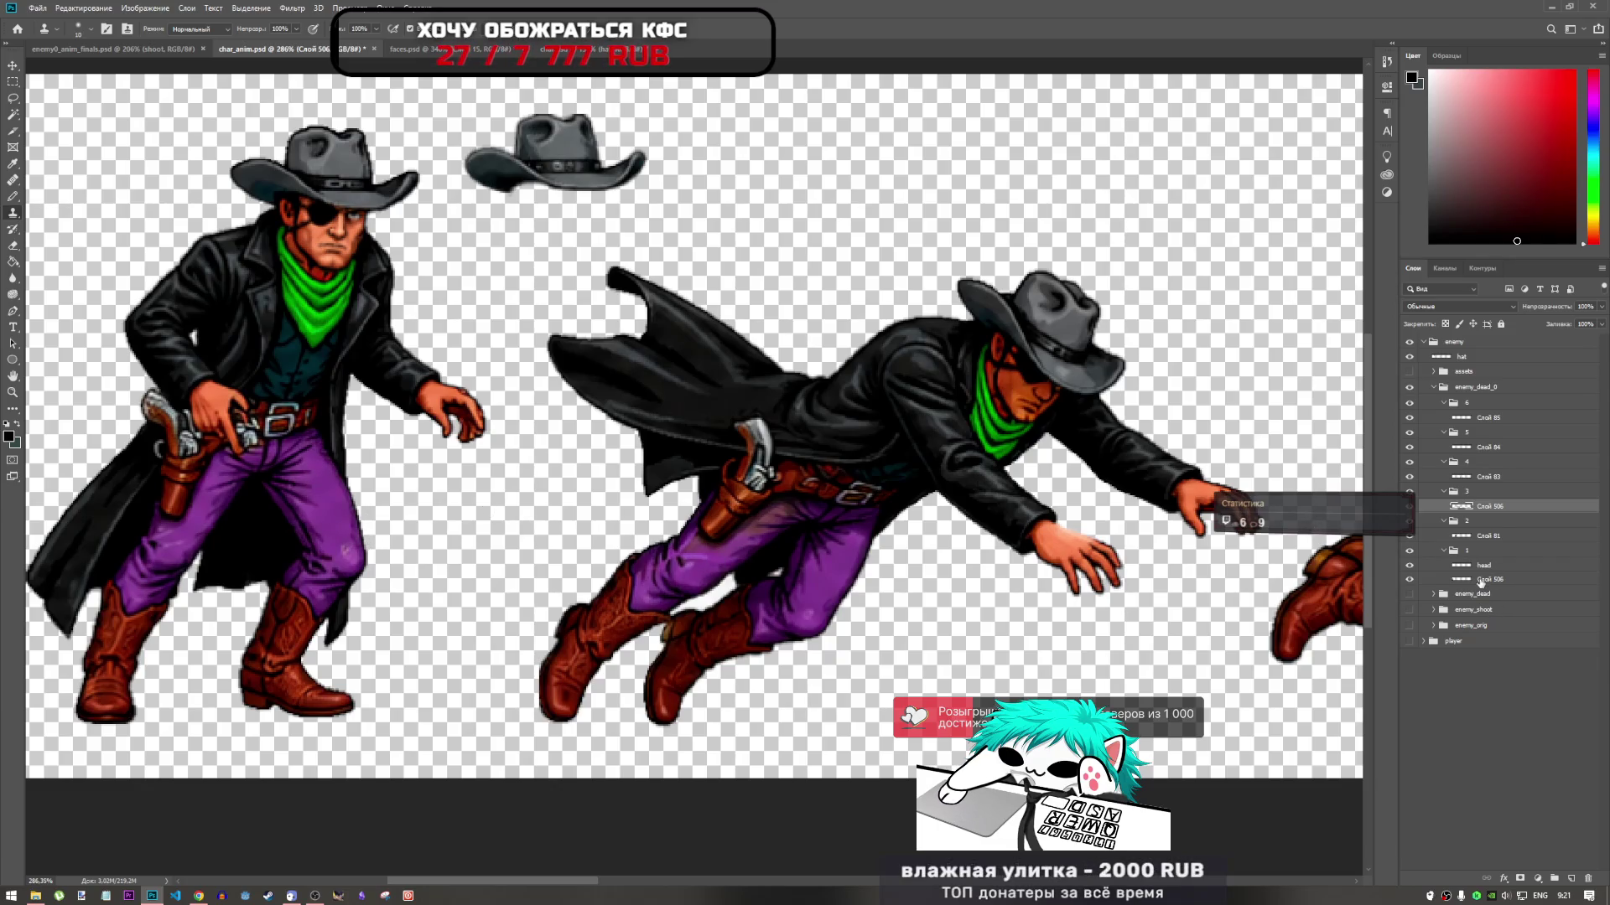
Compare Слой 506 by toggling its visibility, then make Слой 81 in frame group 2 active
click(1480, 580)
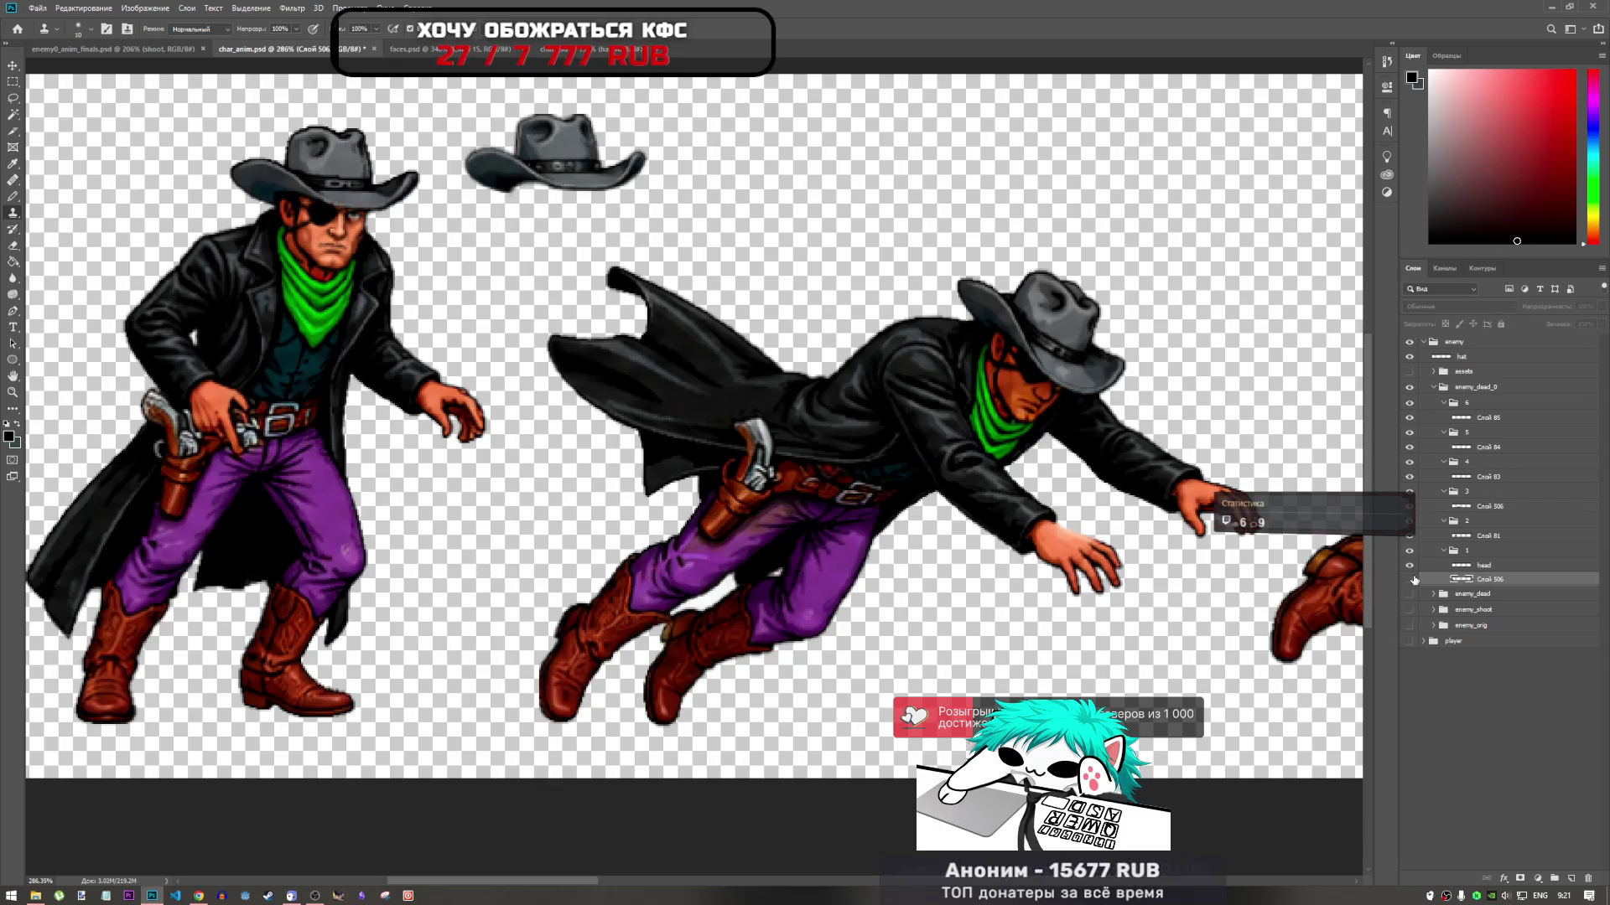
click(1410, 578)
click(1410, 578)
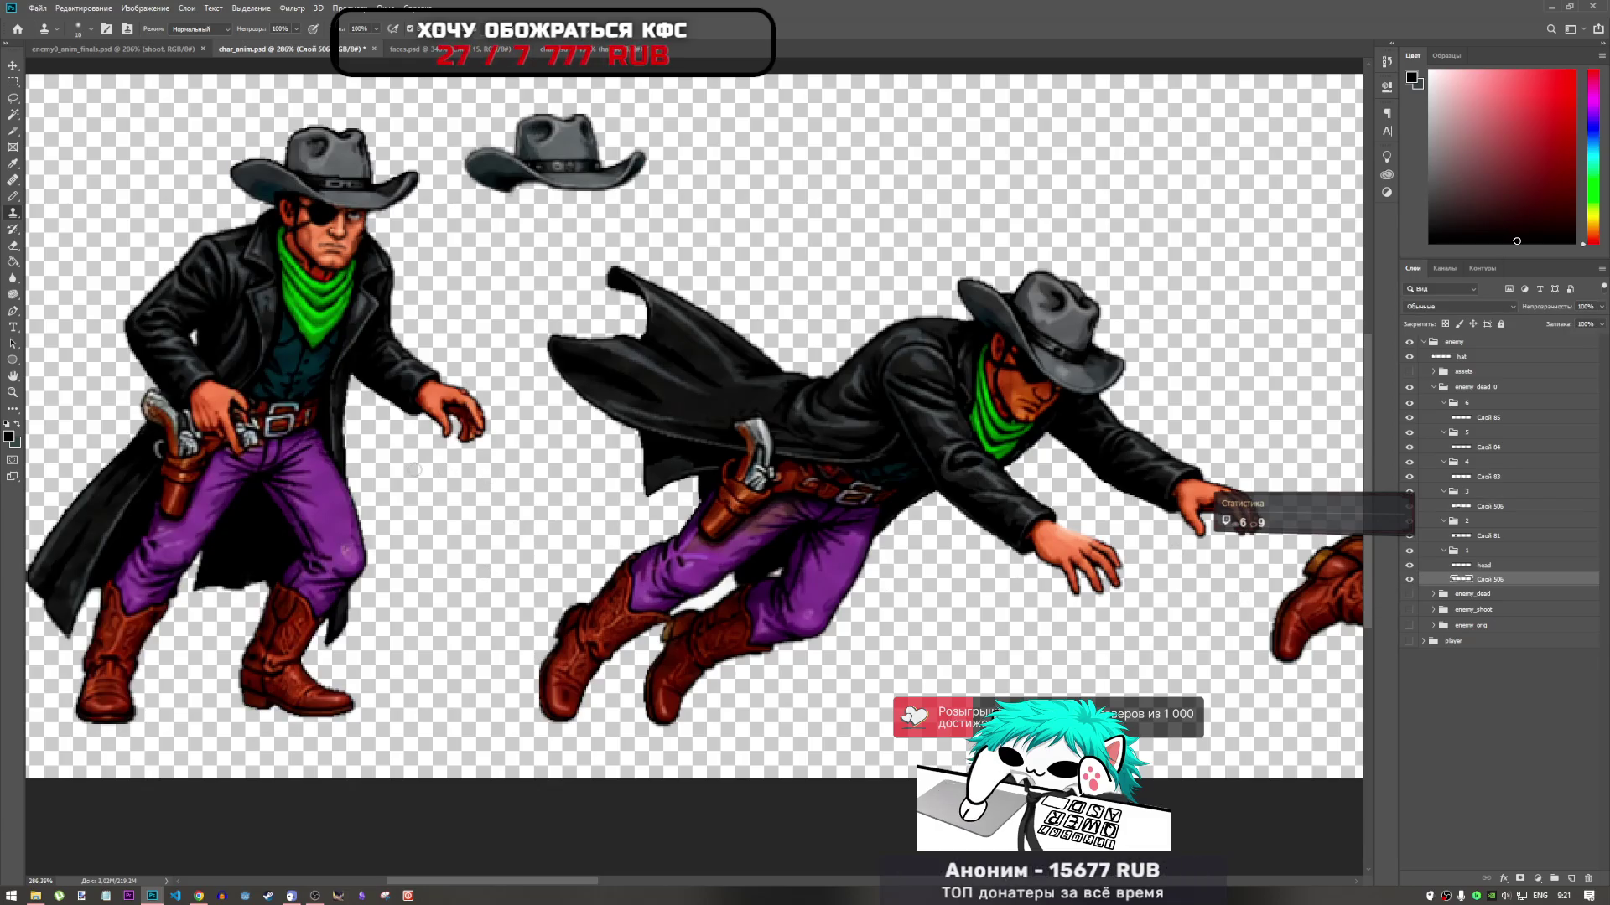
click(1490, 541)
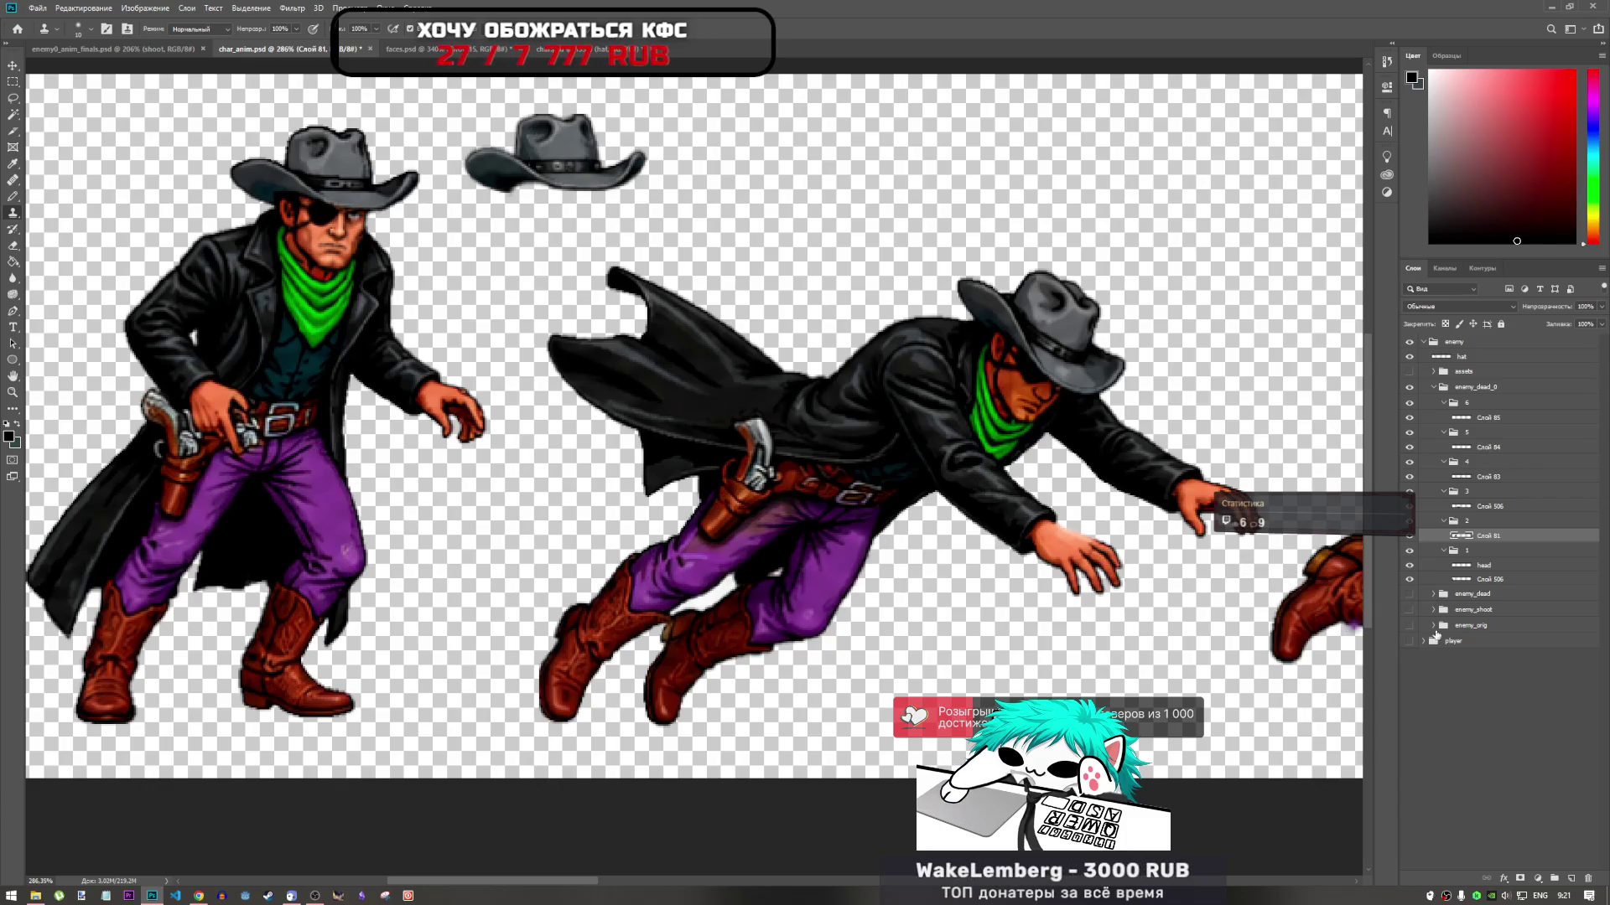
click(1469, 581)
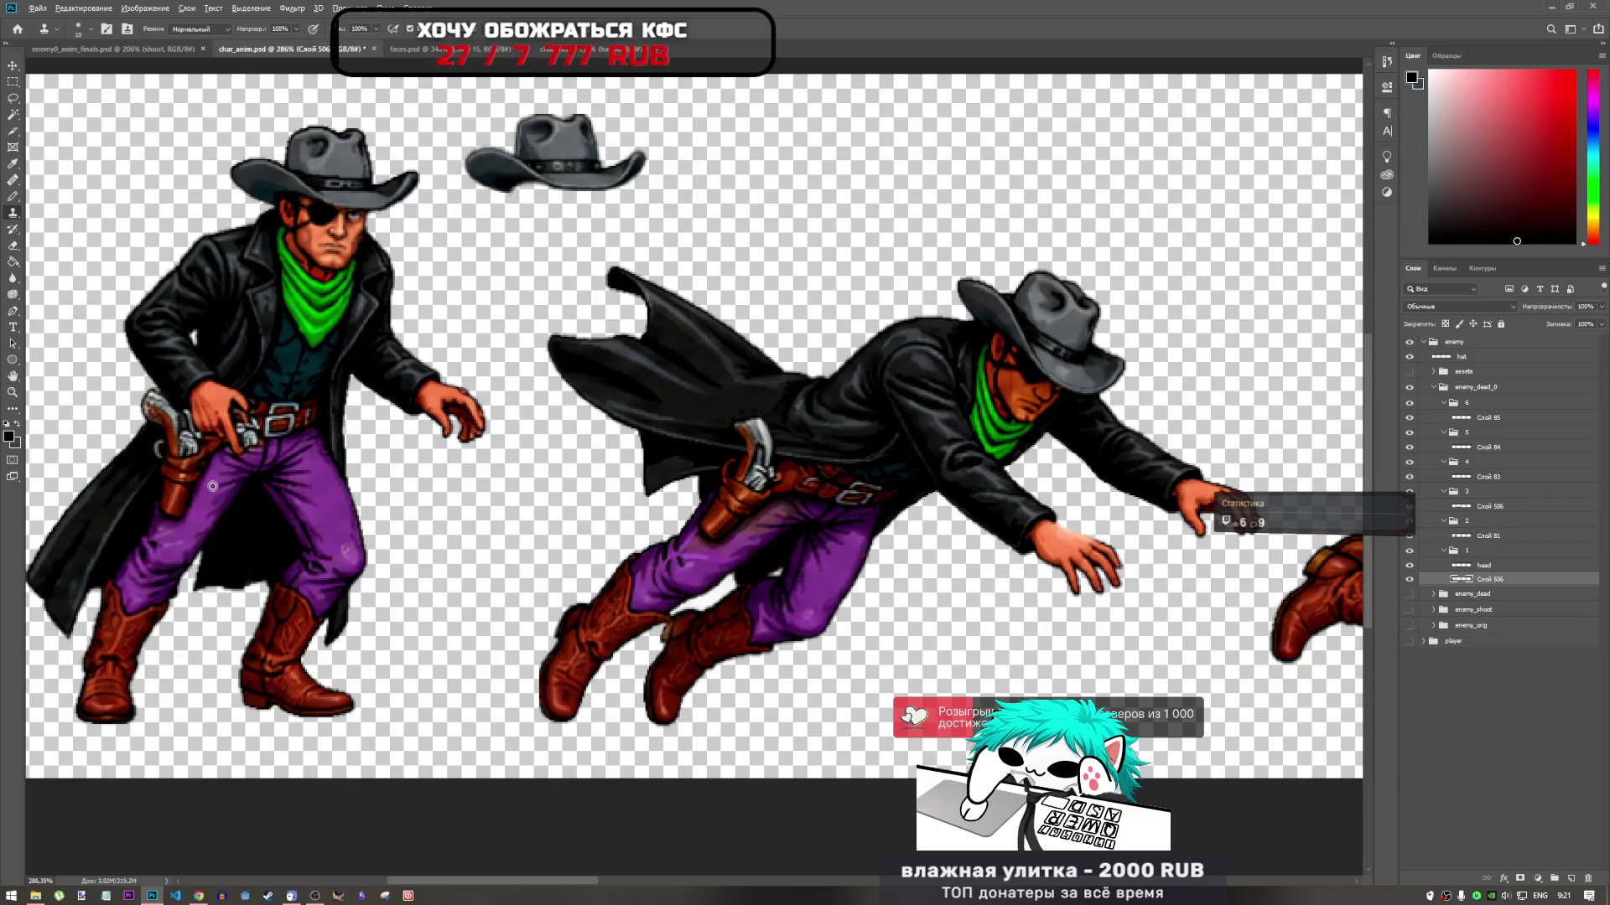
click(1488, 535)
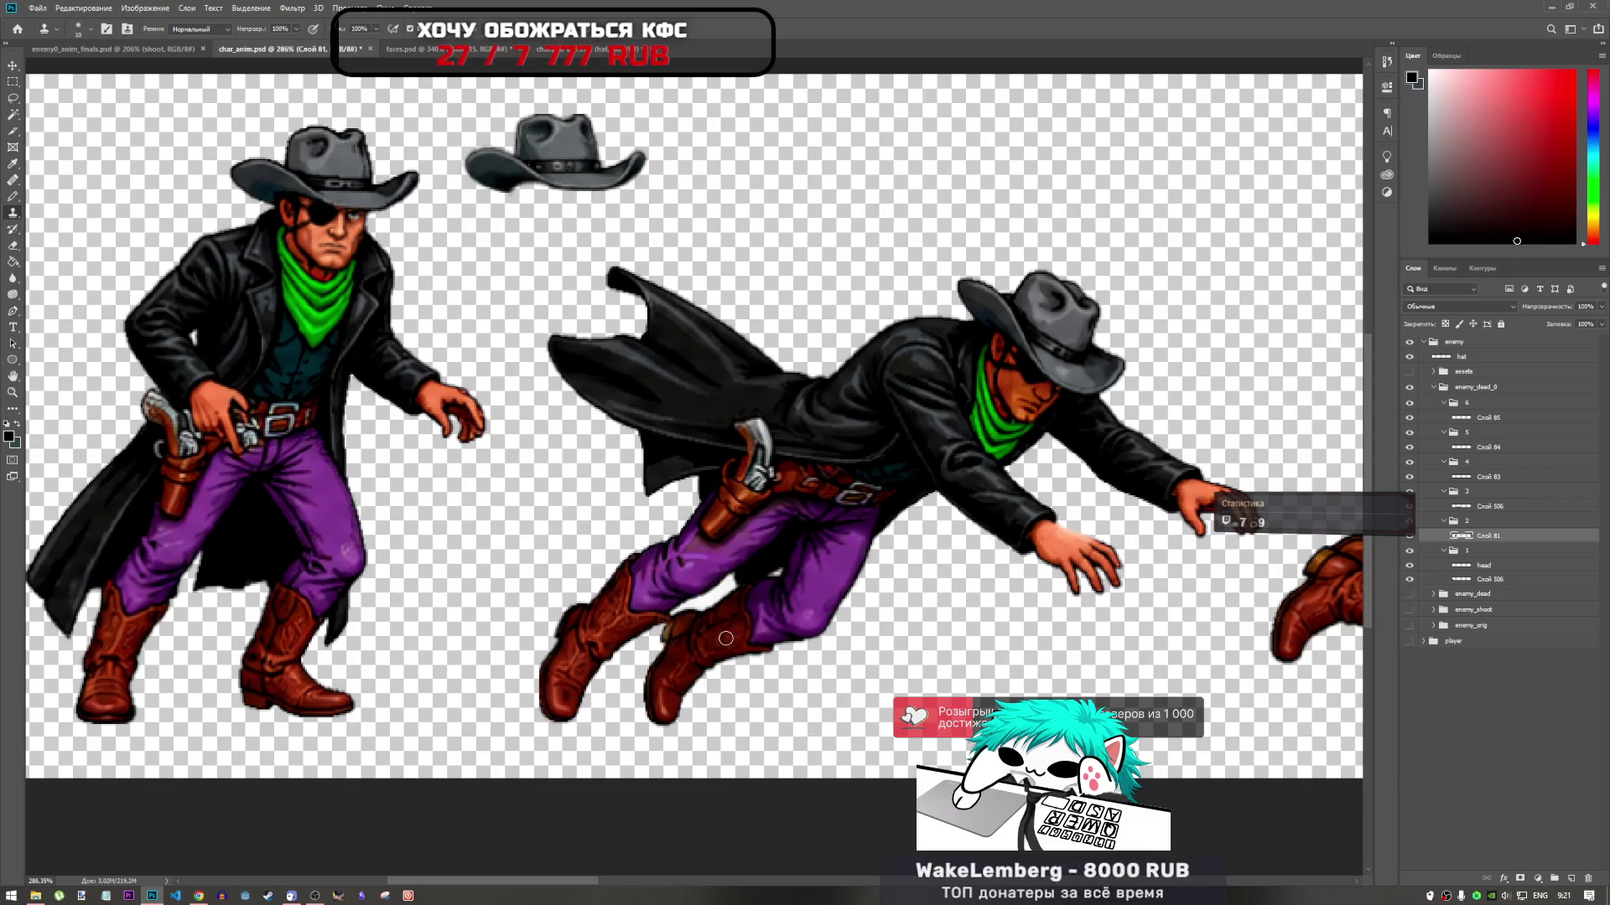
Clone-stamp over the lunging cowboy's purple trousers on Слой 81, briefly checking the first cowboy's layers
scroll(760, 575, up, 3)
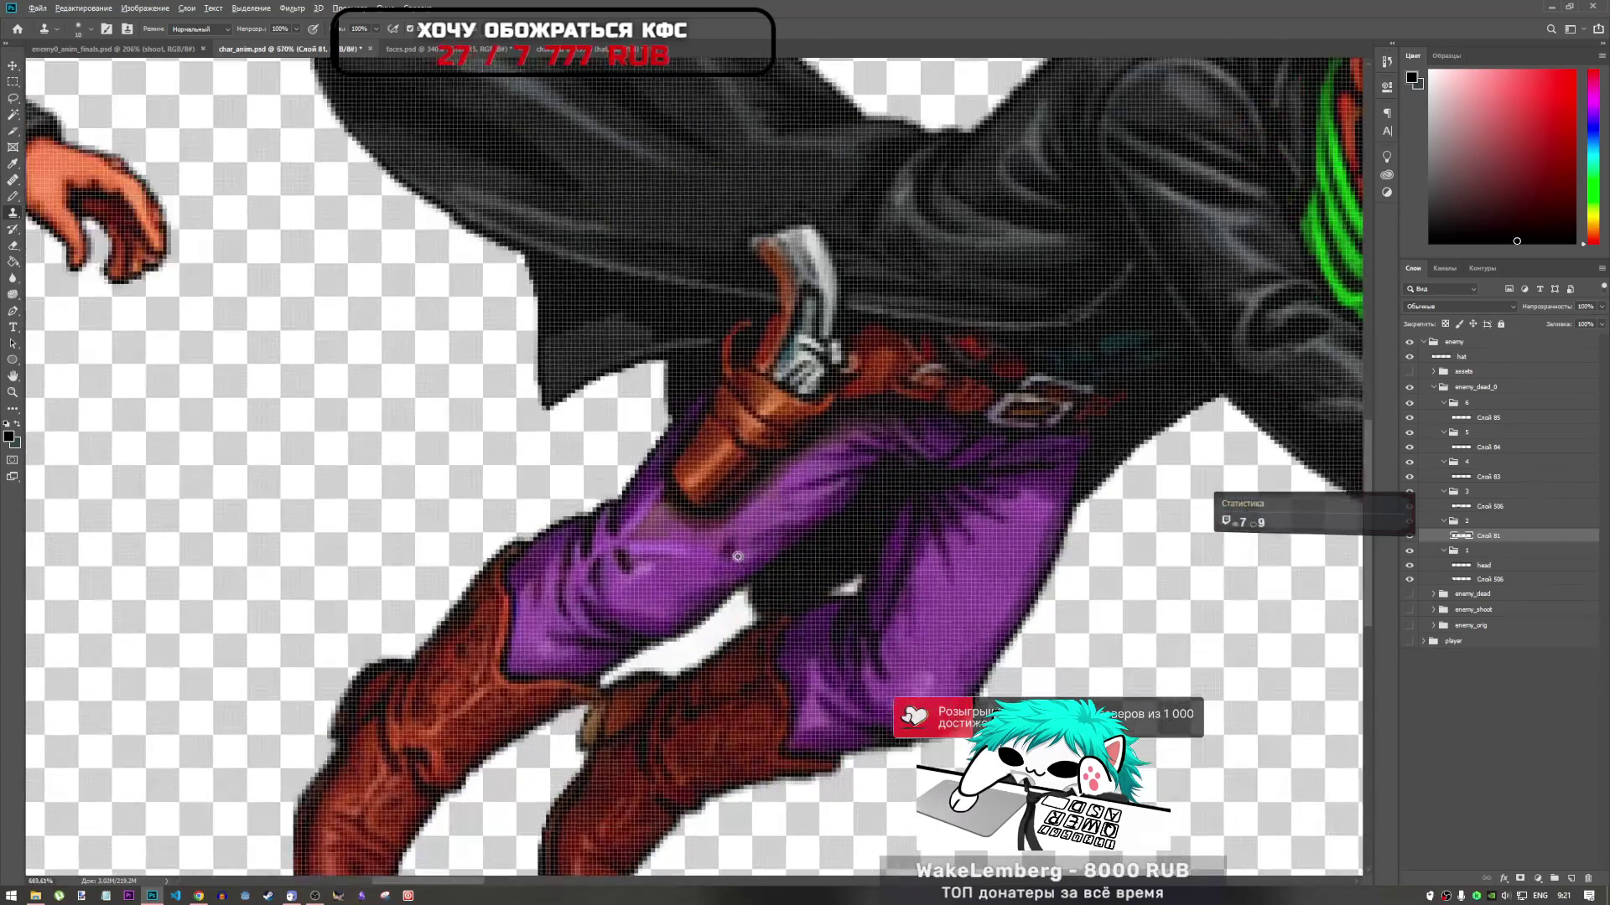
scroll(764, 566, down, 4)
drag(767, 543, 728, 555)
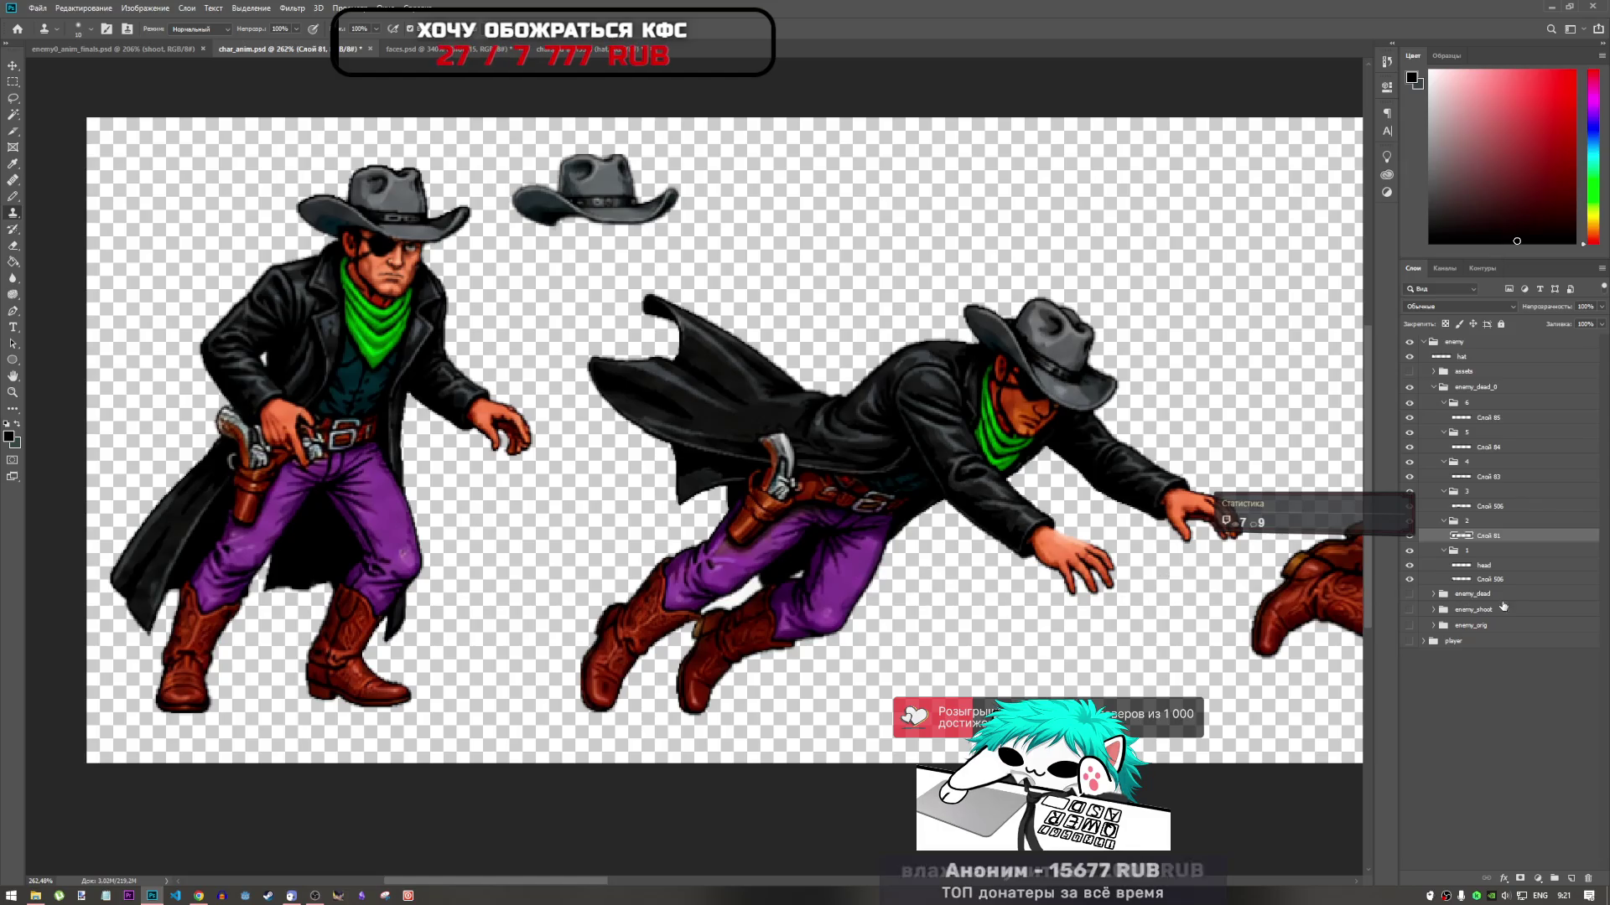
ctrl+click(414, 565)
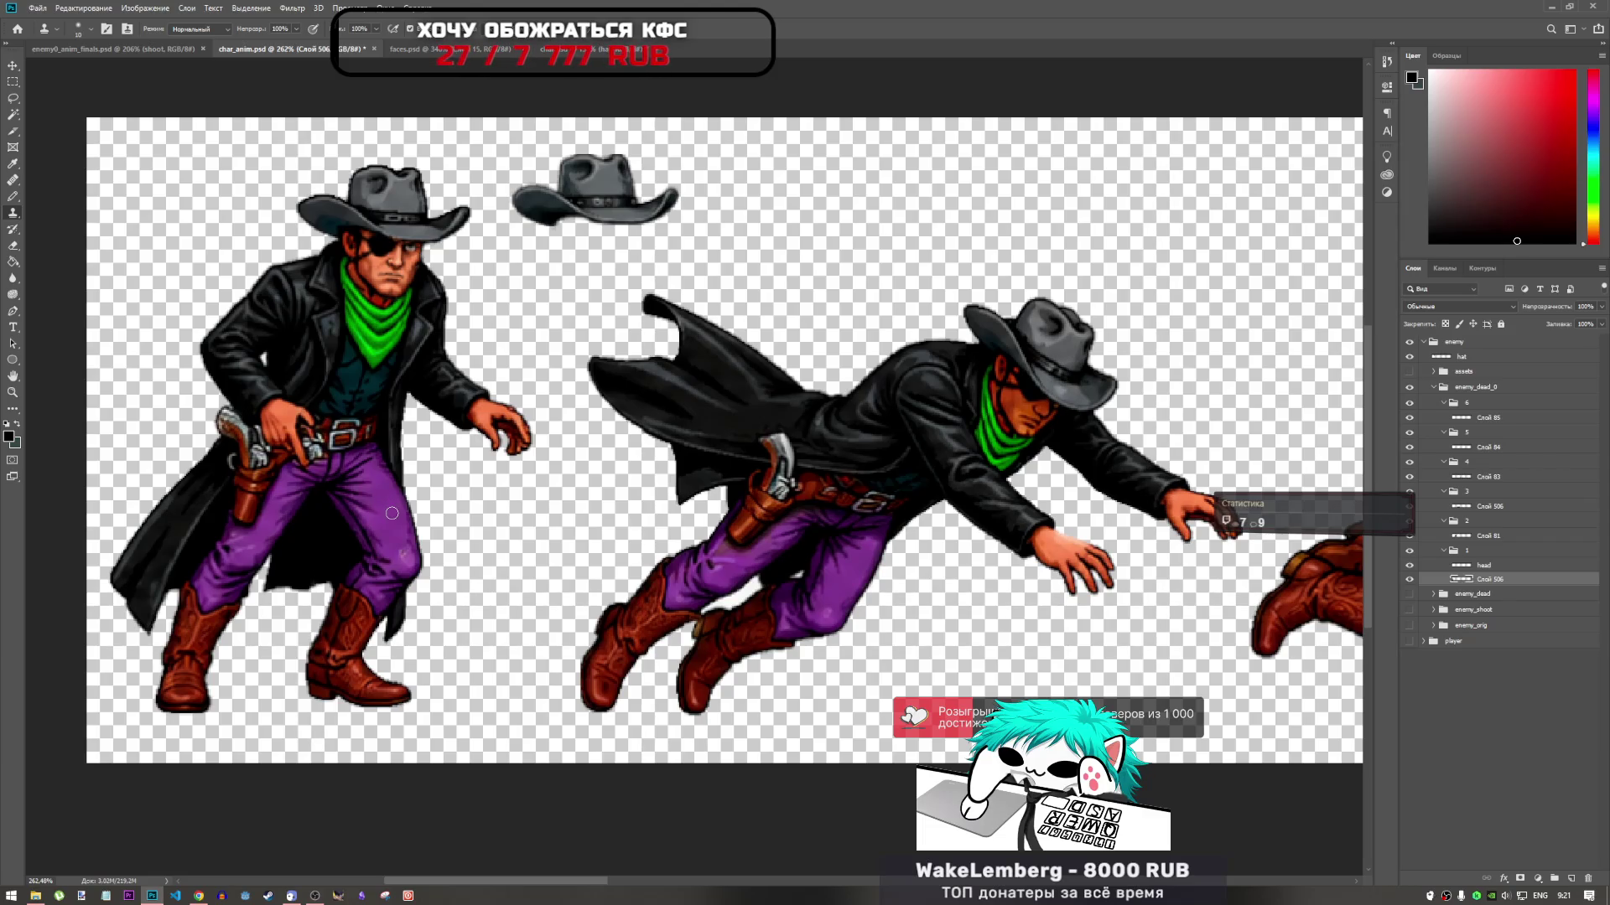
click(1486, 538)
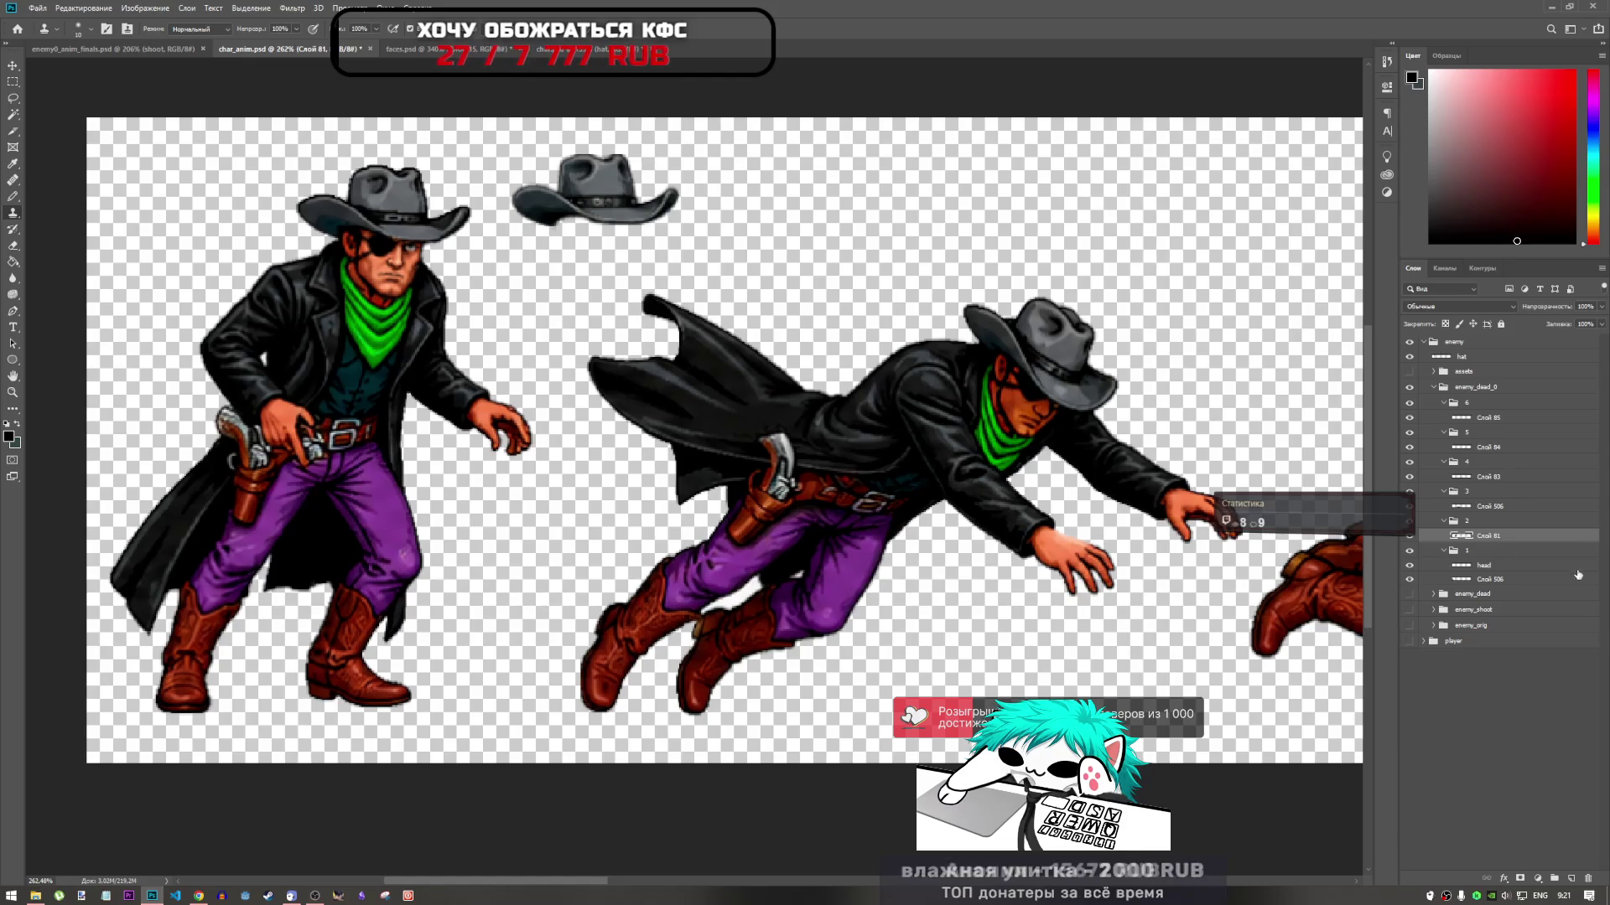
click(1513, 568)
click(1480, 581)
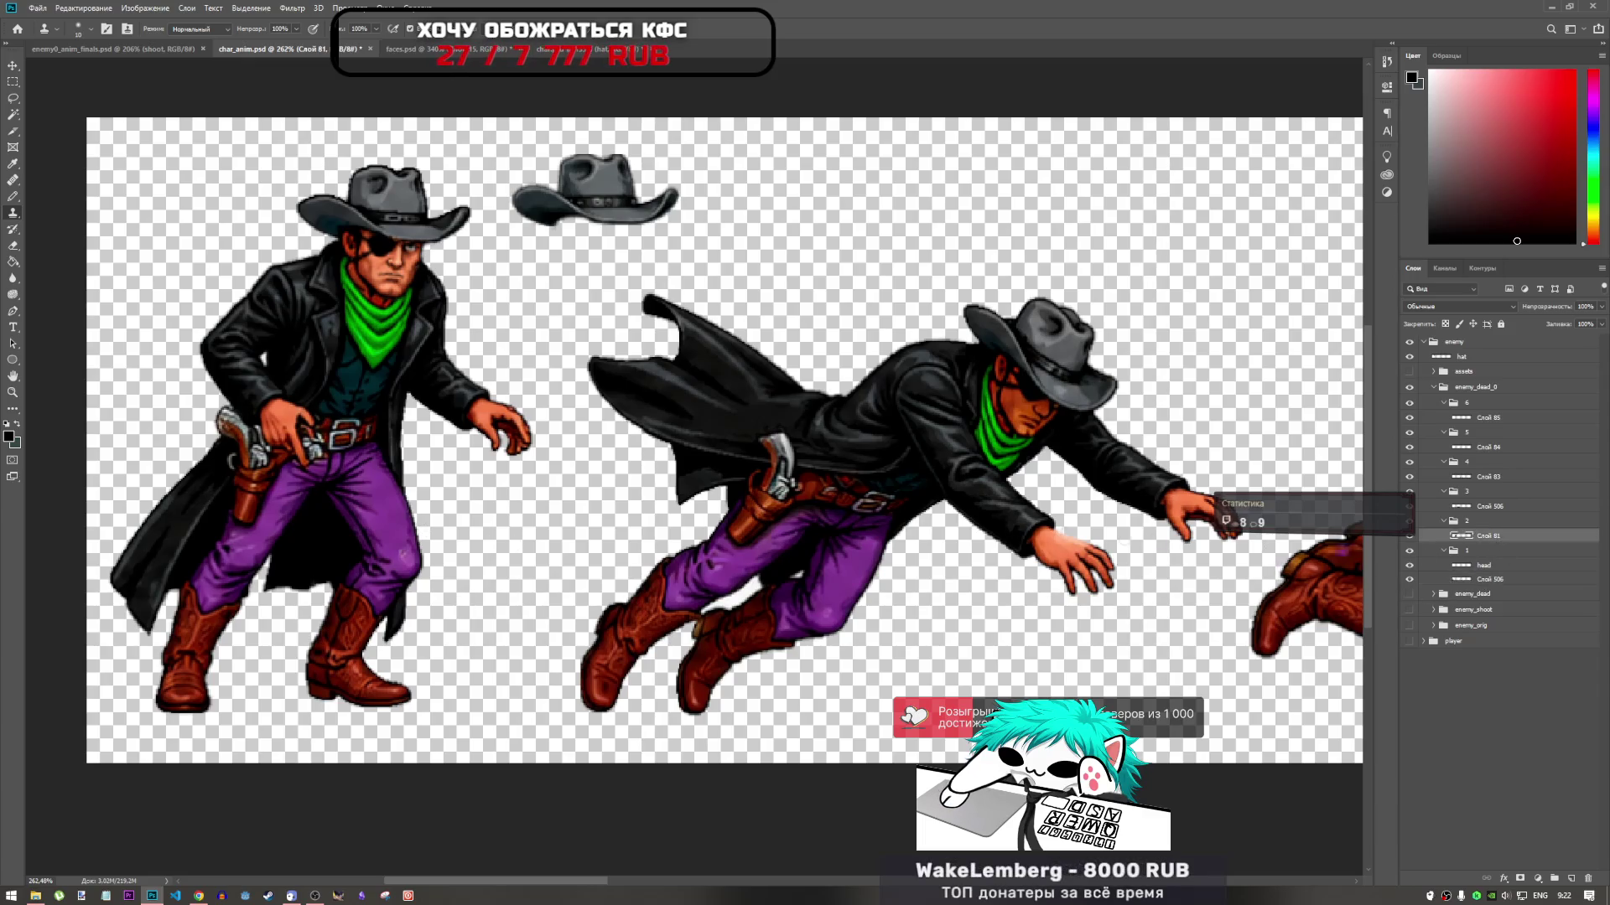
click(1501, 536)
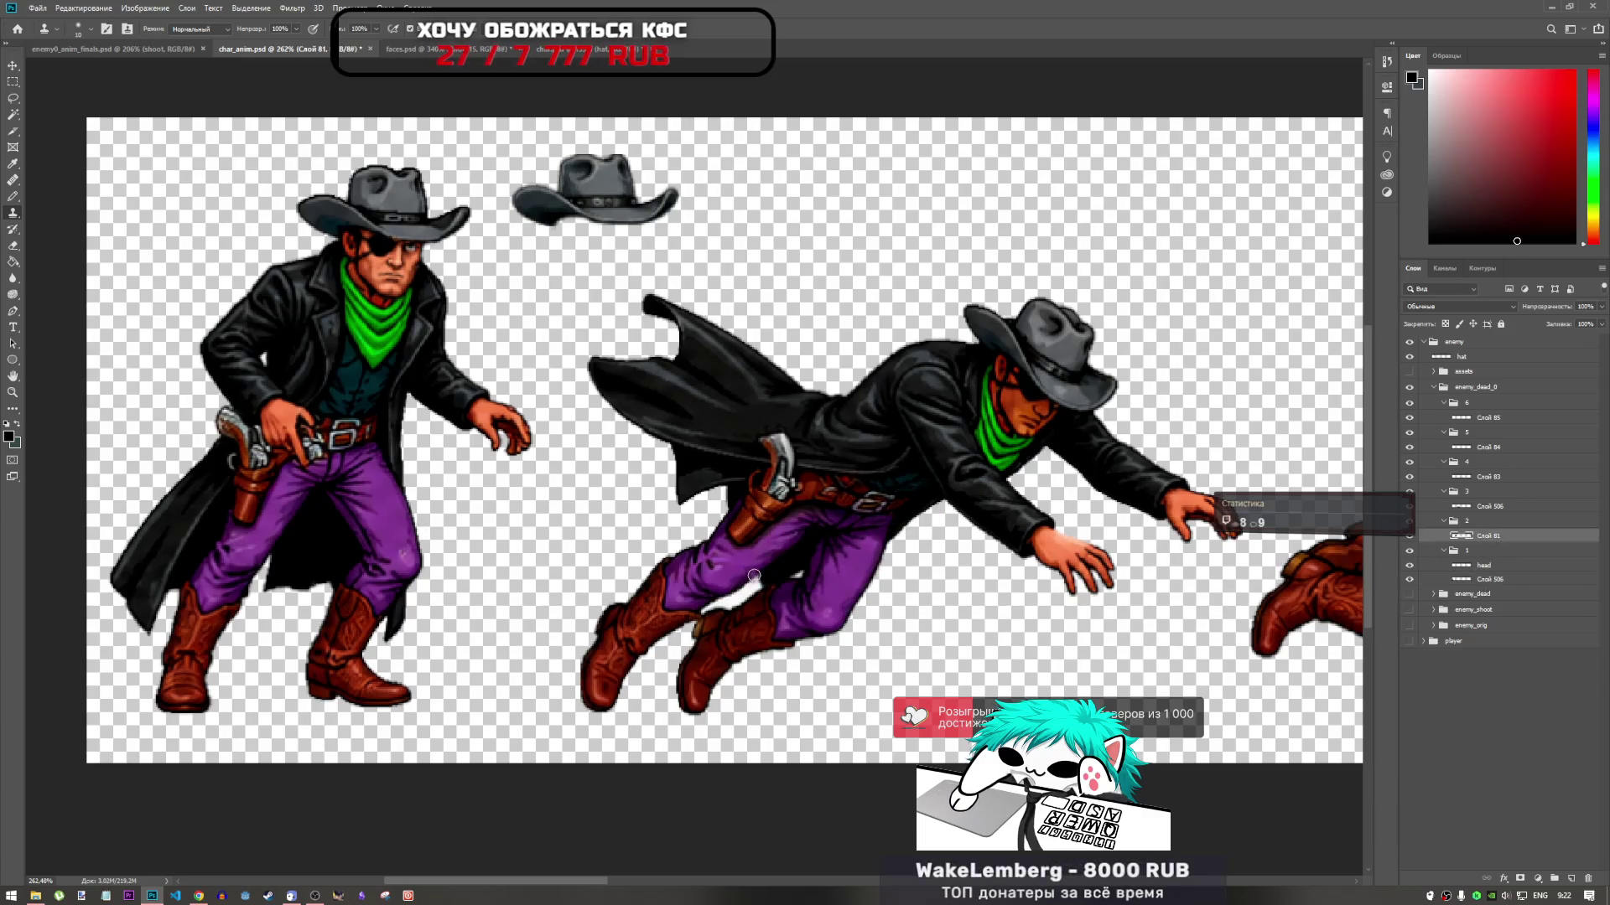
scroll(752, 578, down, 5)
Zoom into the lying frame's purple leg, make Слой 506 active, and stamp cloth texture over it
scroll(719, 557, up, 3)
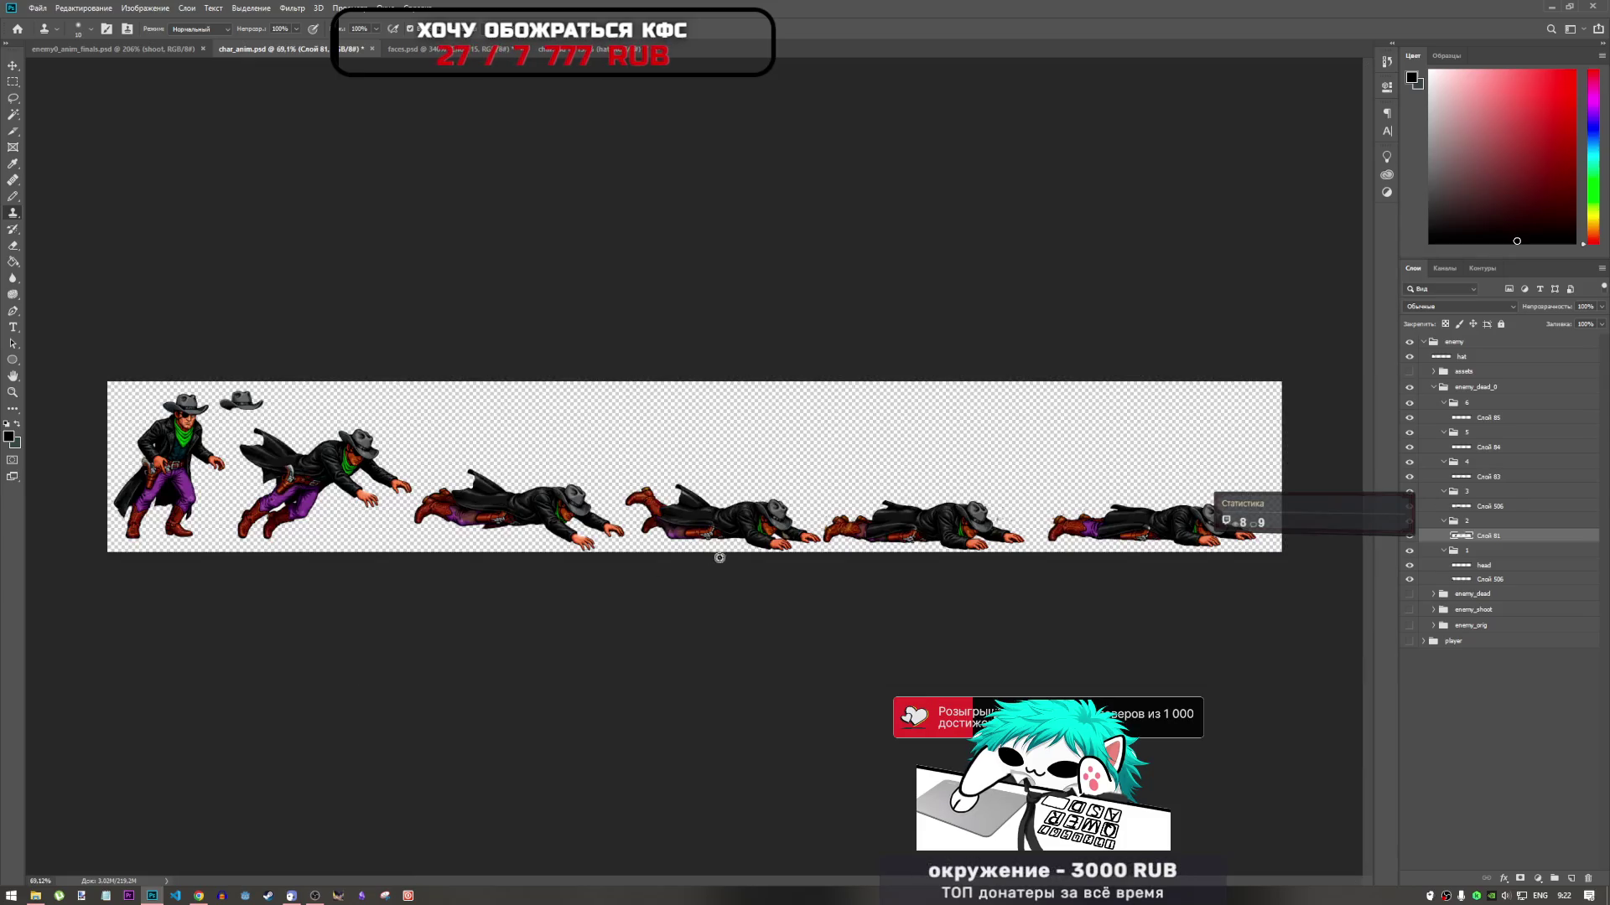
scroll(388, 520, up, 5)
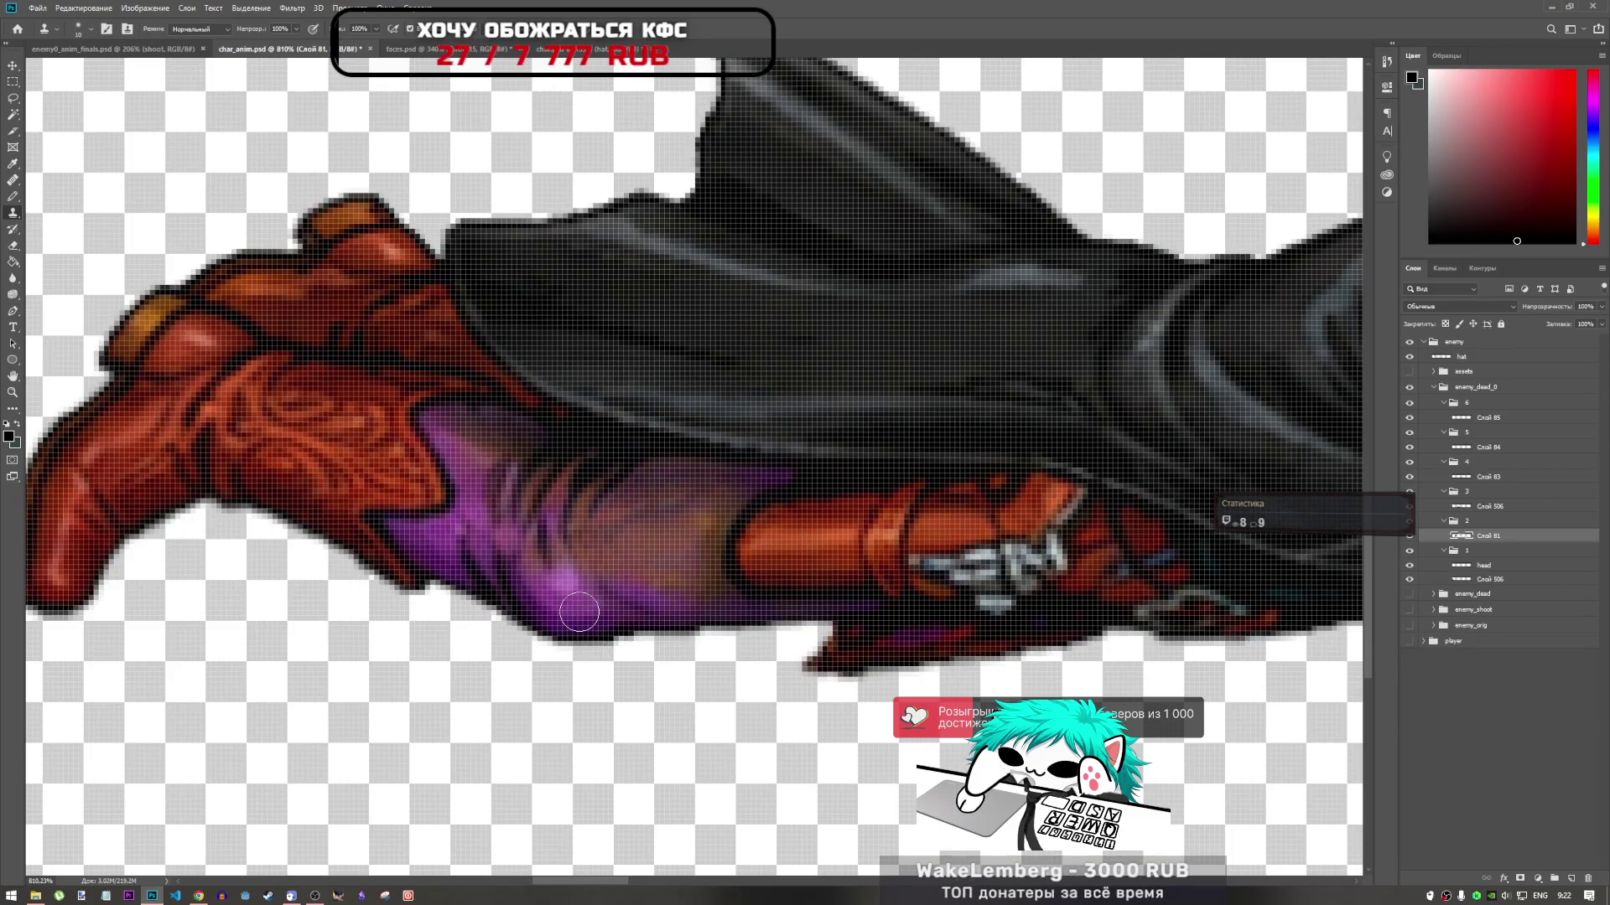
scroll(582, 611, down, 5)
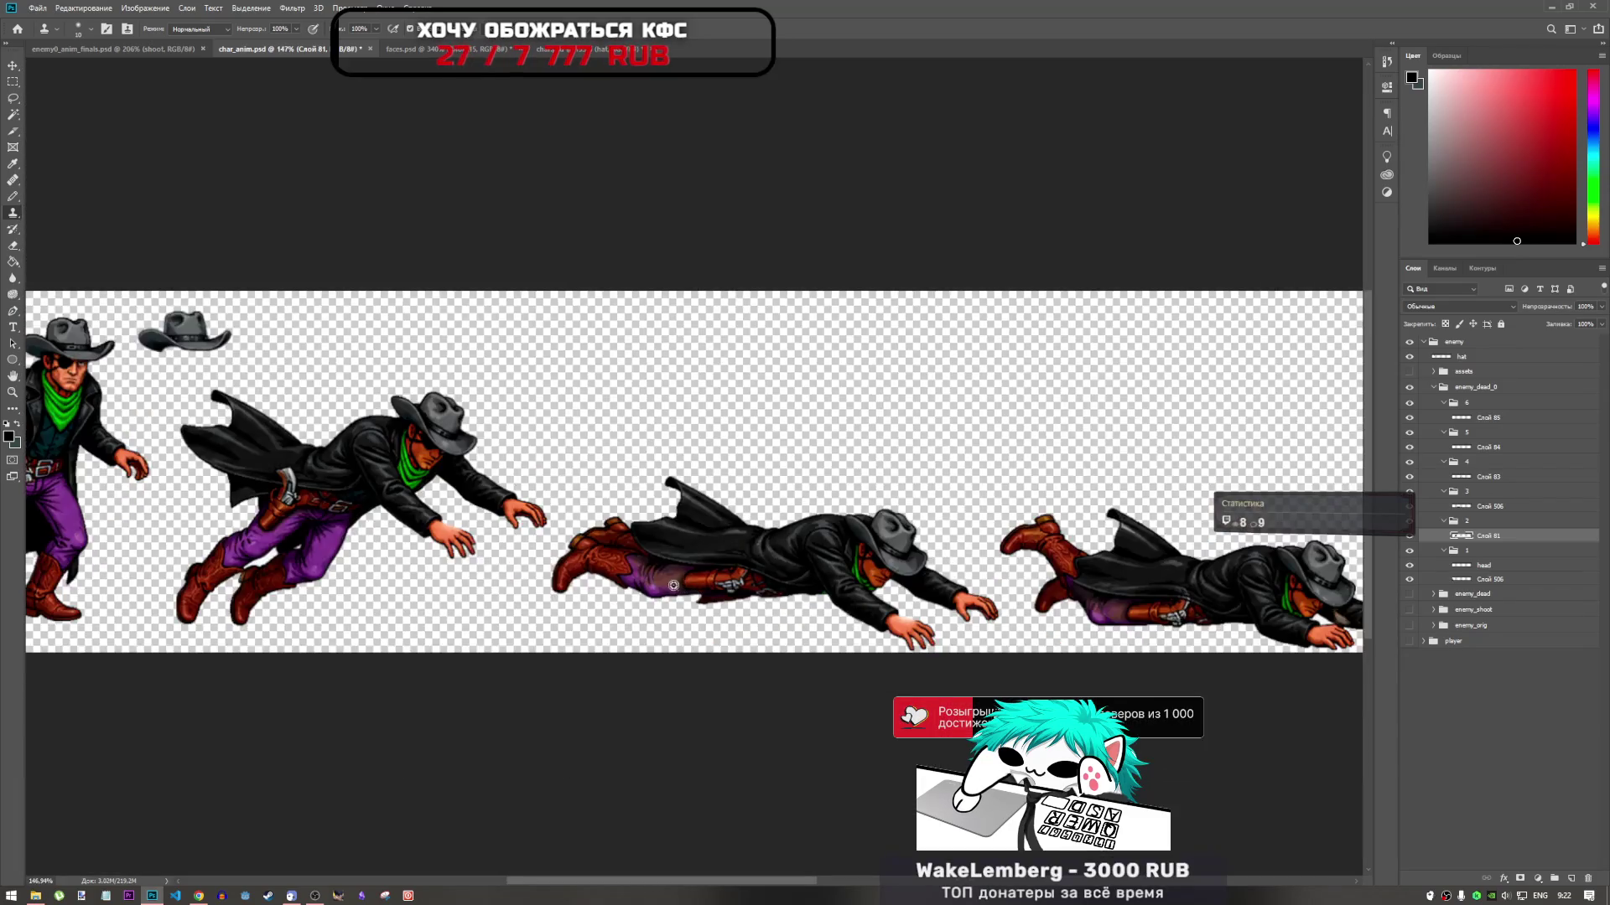
scroll(666, 581, up, 3)
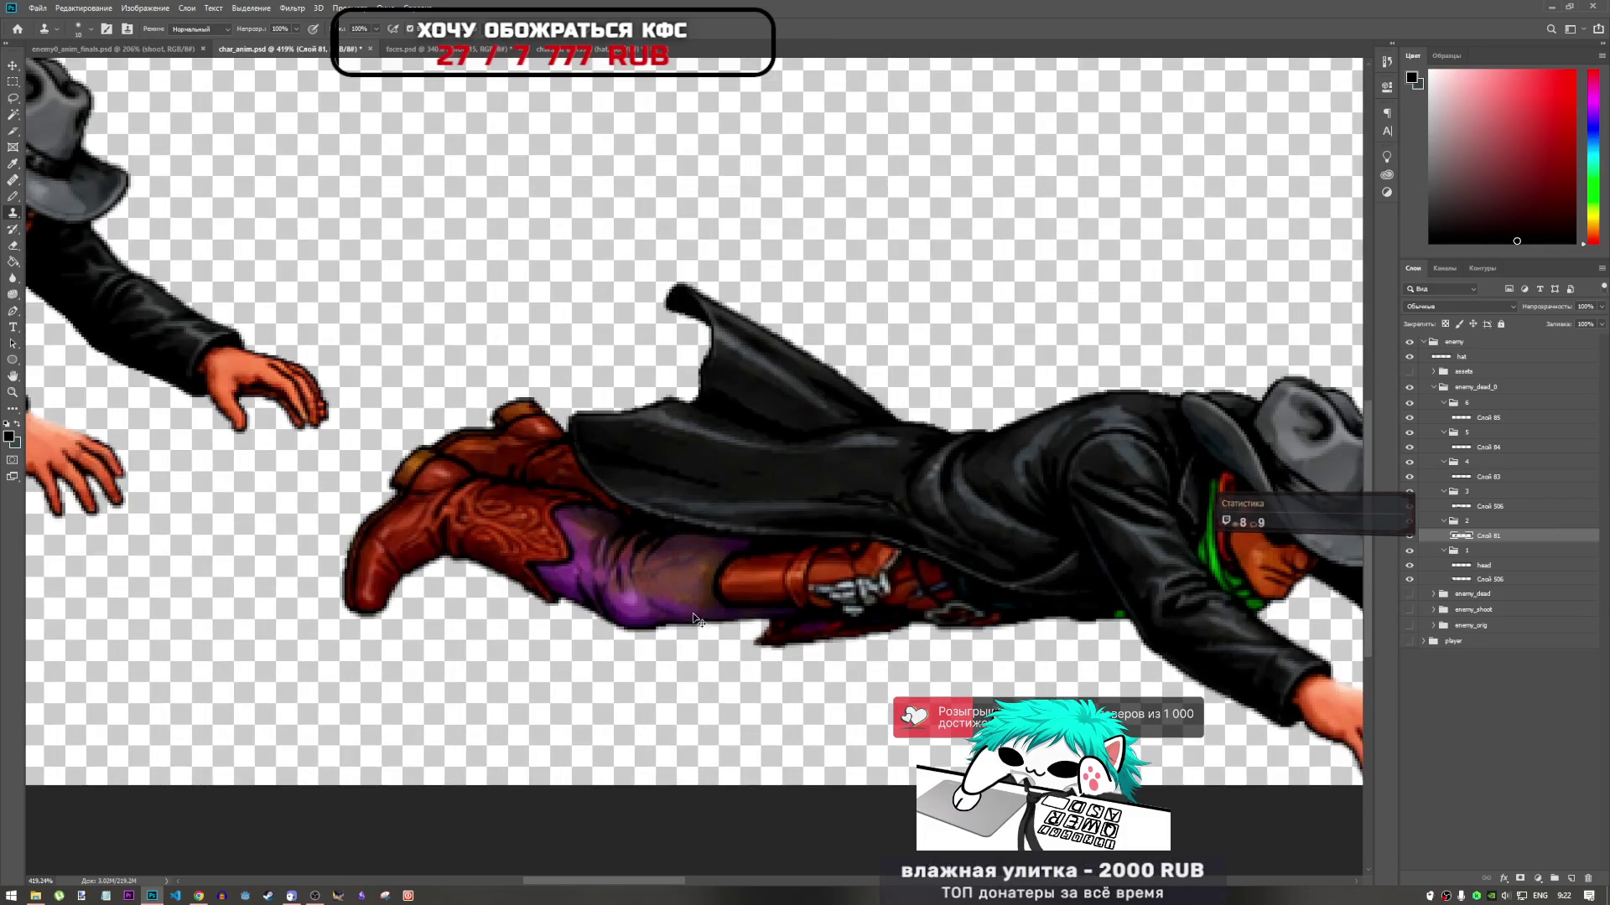
click(1497, 508)
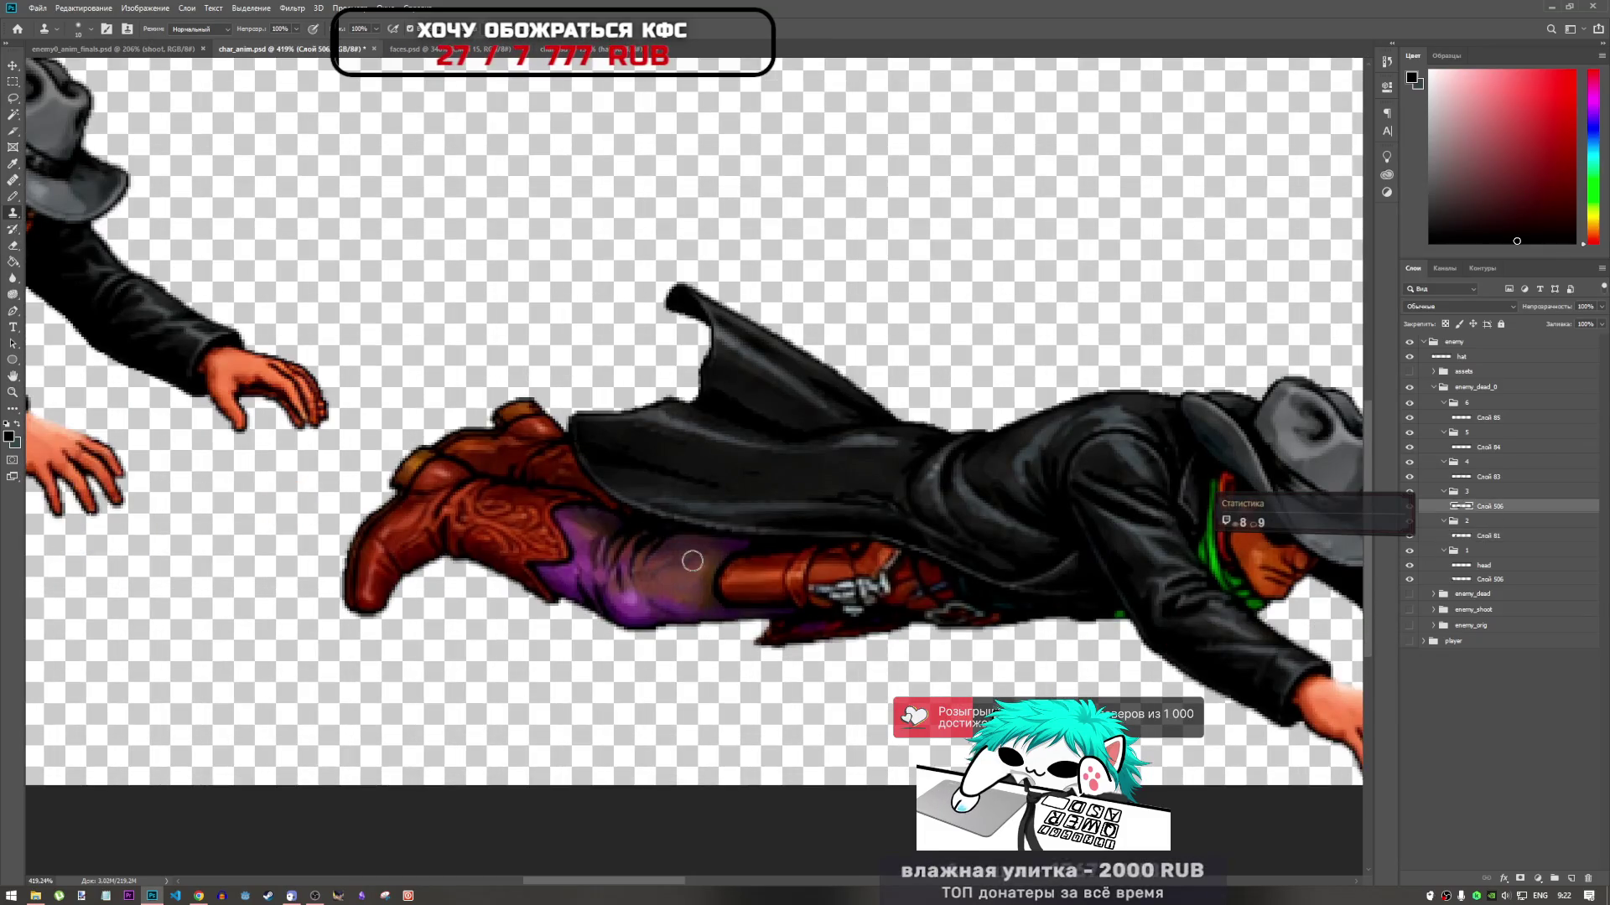
scroll(780, 537, down, 3)
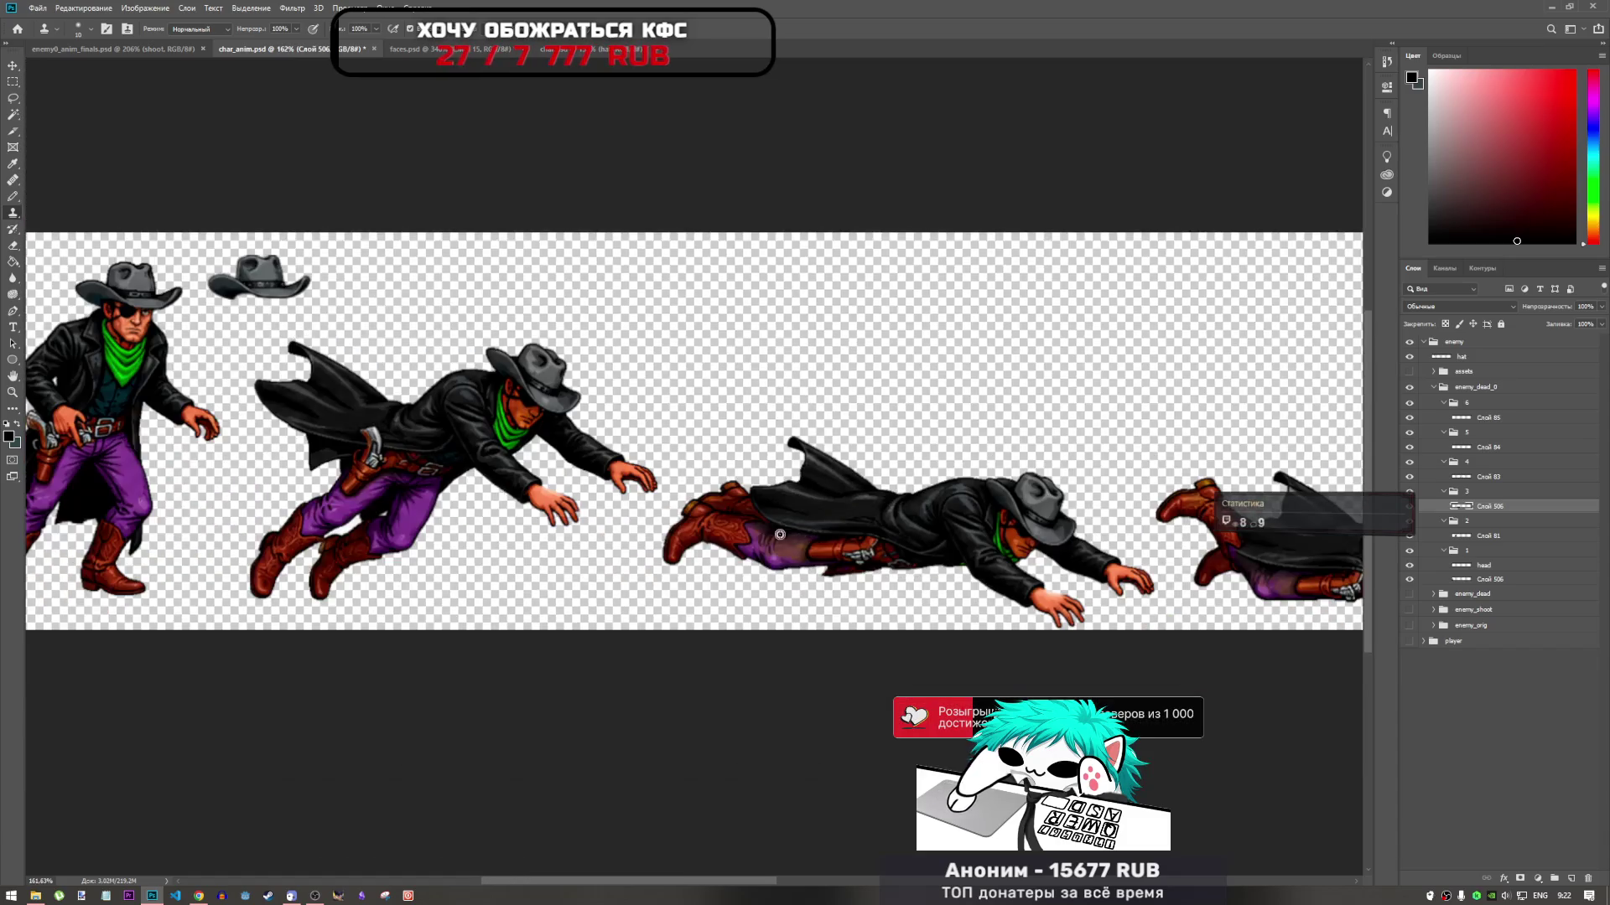
scroll(332, 512, up, 1)
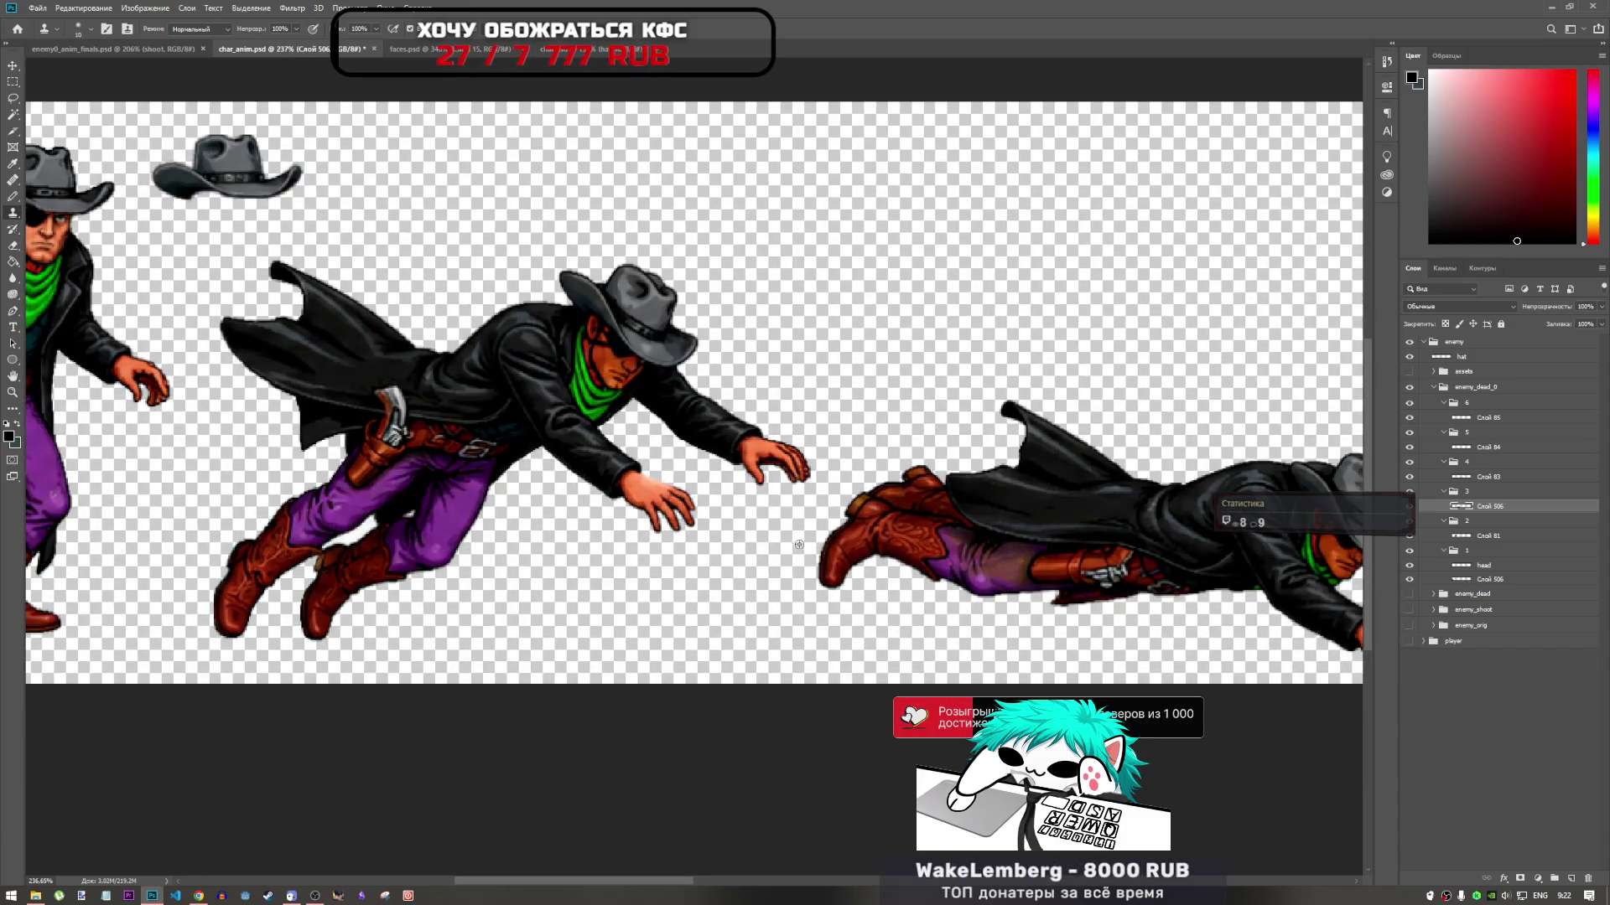
scroll(390, 521, up, 2)
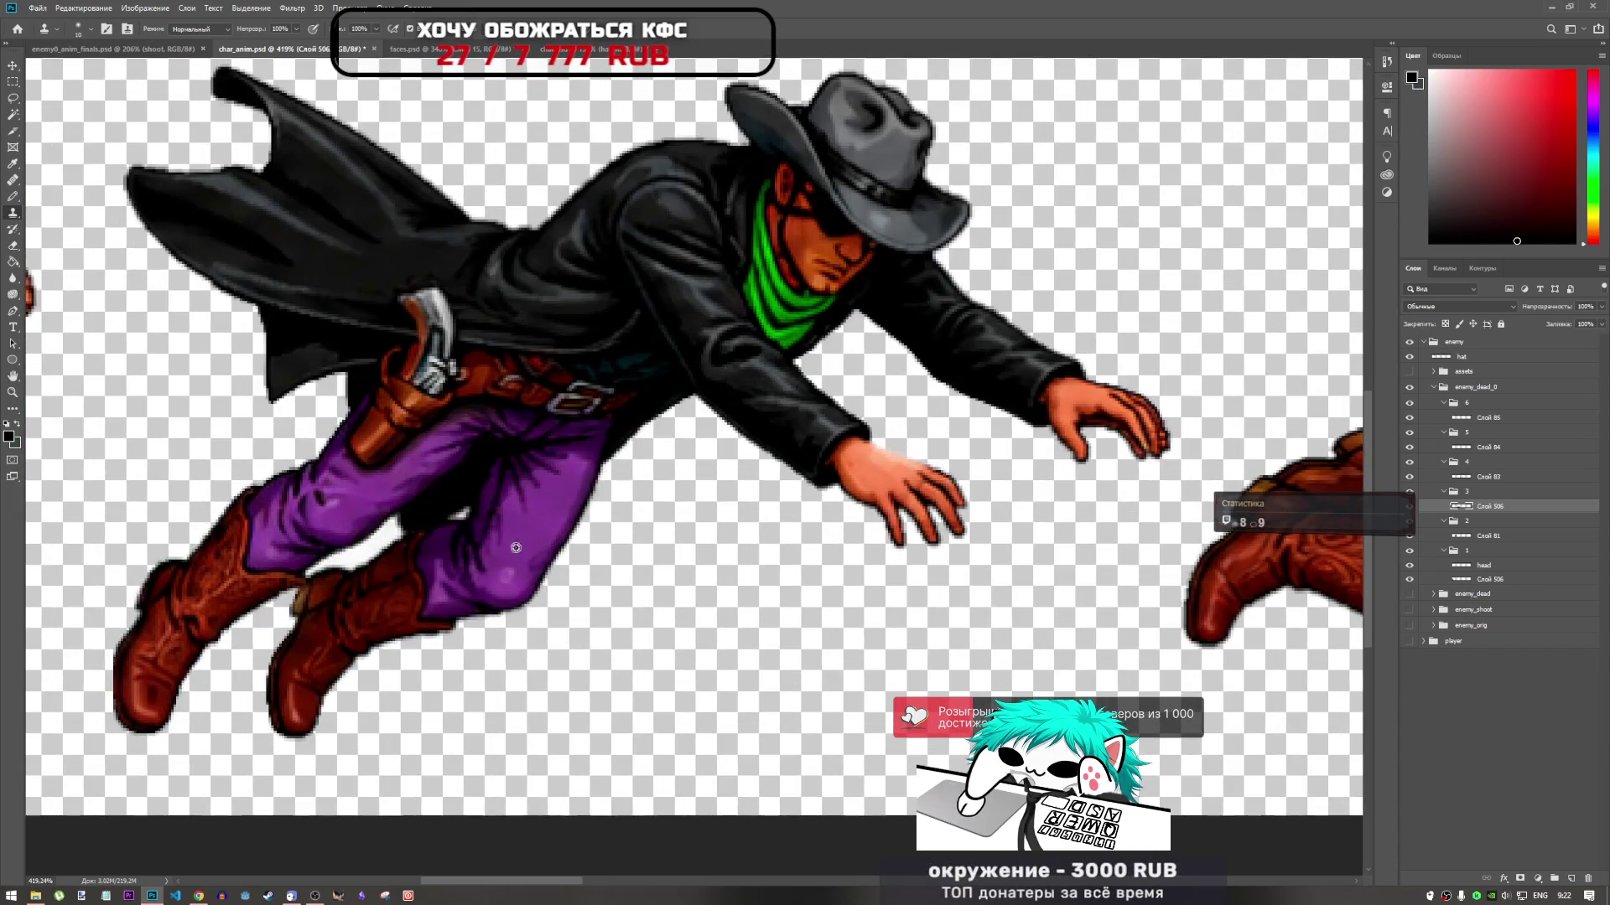
click(1423, 540)
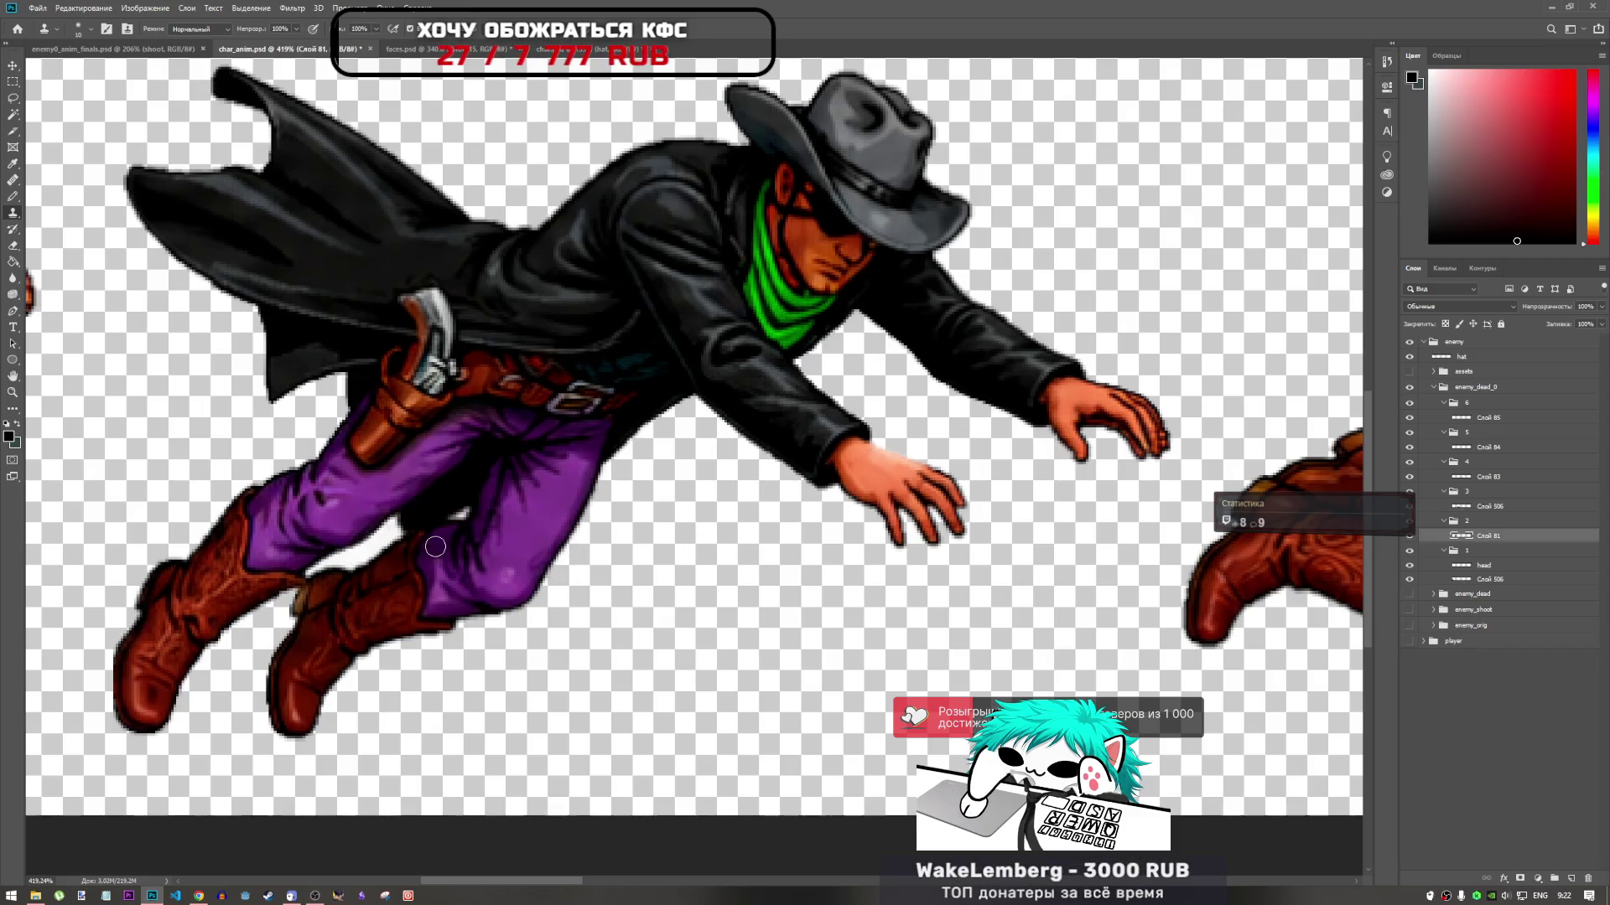
click(1491, 509)
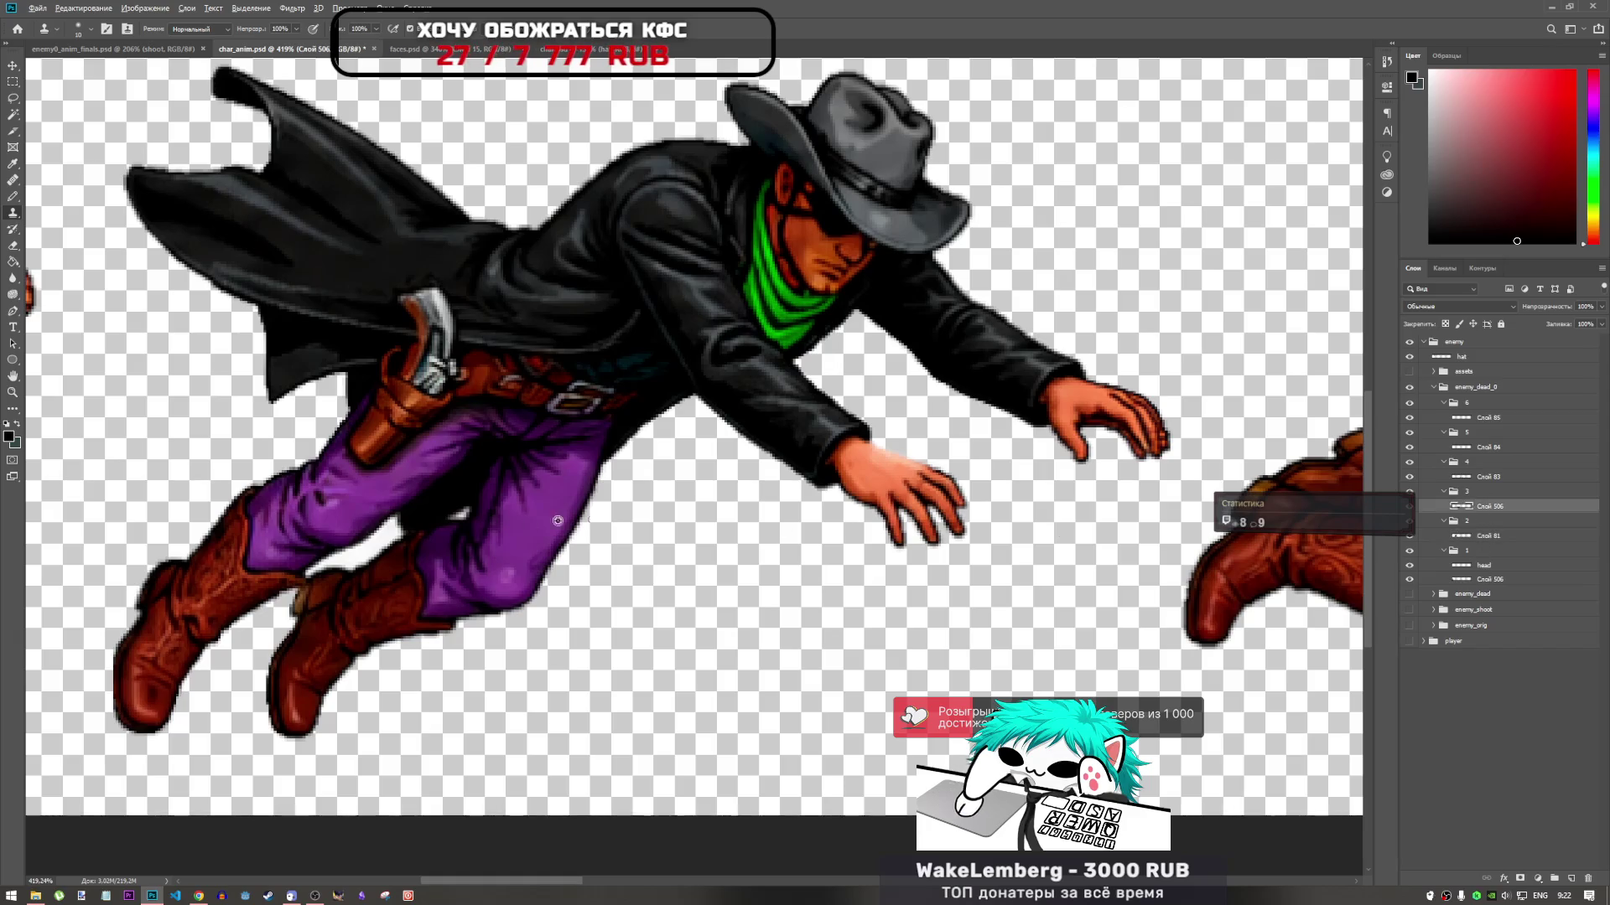
scroll(794, 586, down, 3)
scroll(794, 586, up, 5)
alt+click(794, 586)
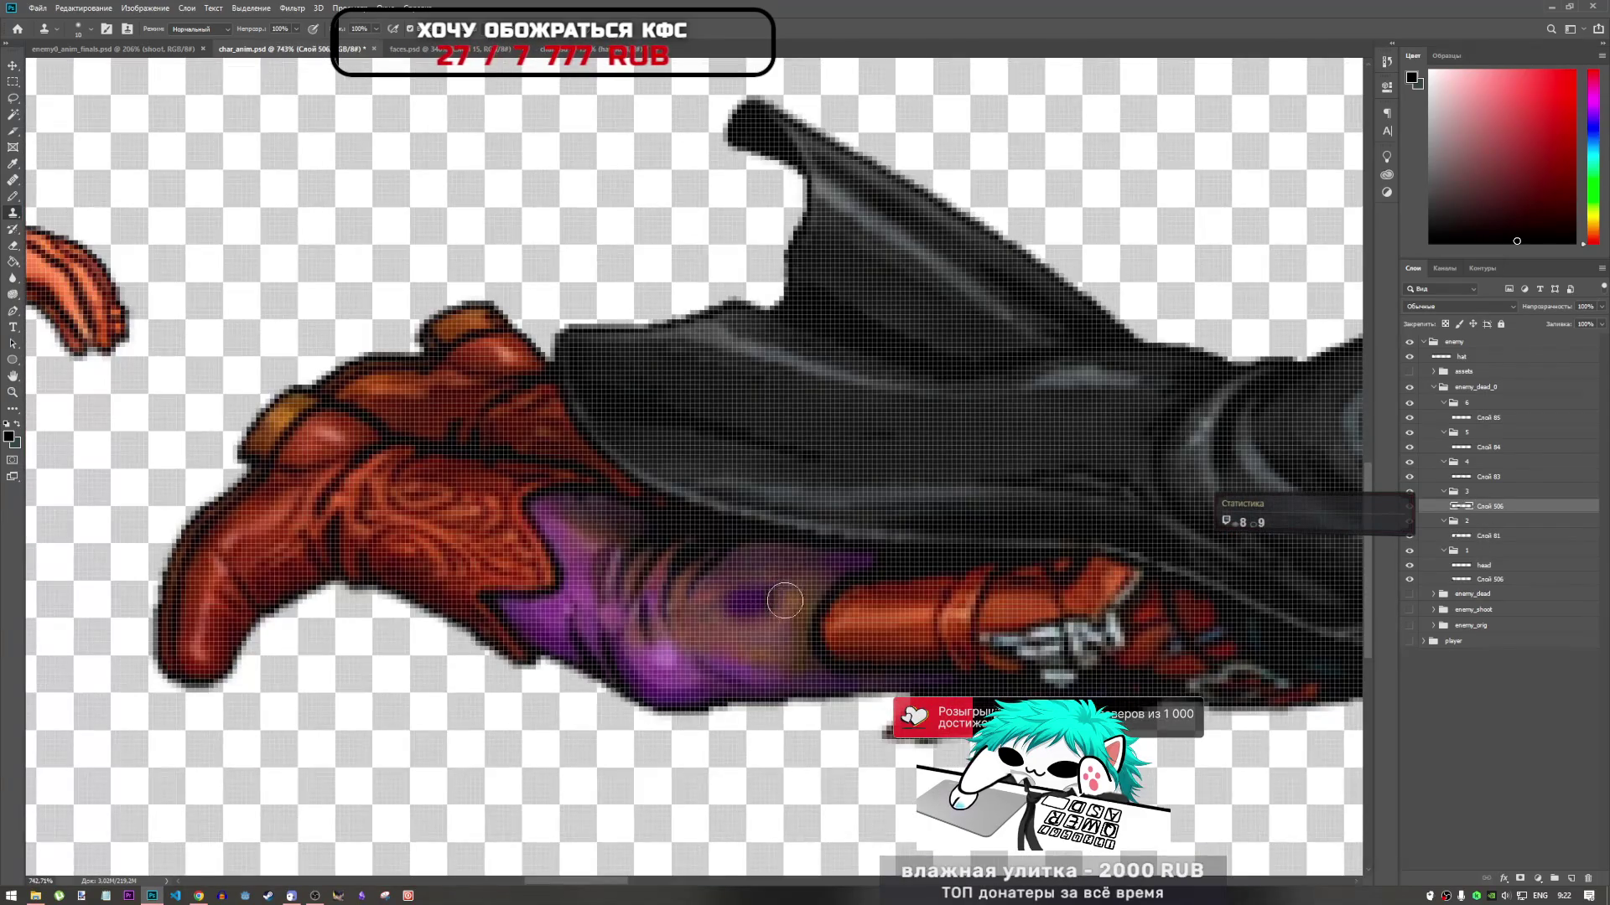
Clone-stamp cloth texture over the patchy purple trouser area under the coat
click(750, 583)
mouse_move(749, 582)
mouse_down()
mouse_move(770, 646)
mouse_move(719, 603)
mouse_up()
scroll(720, 603, down, 3)
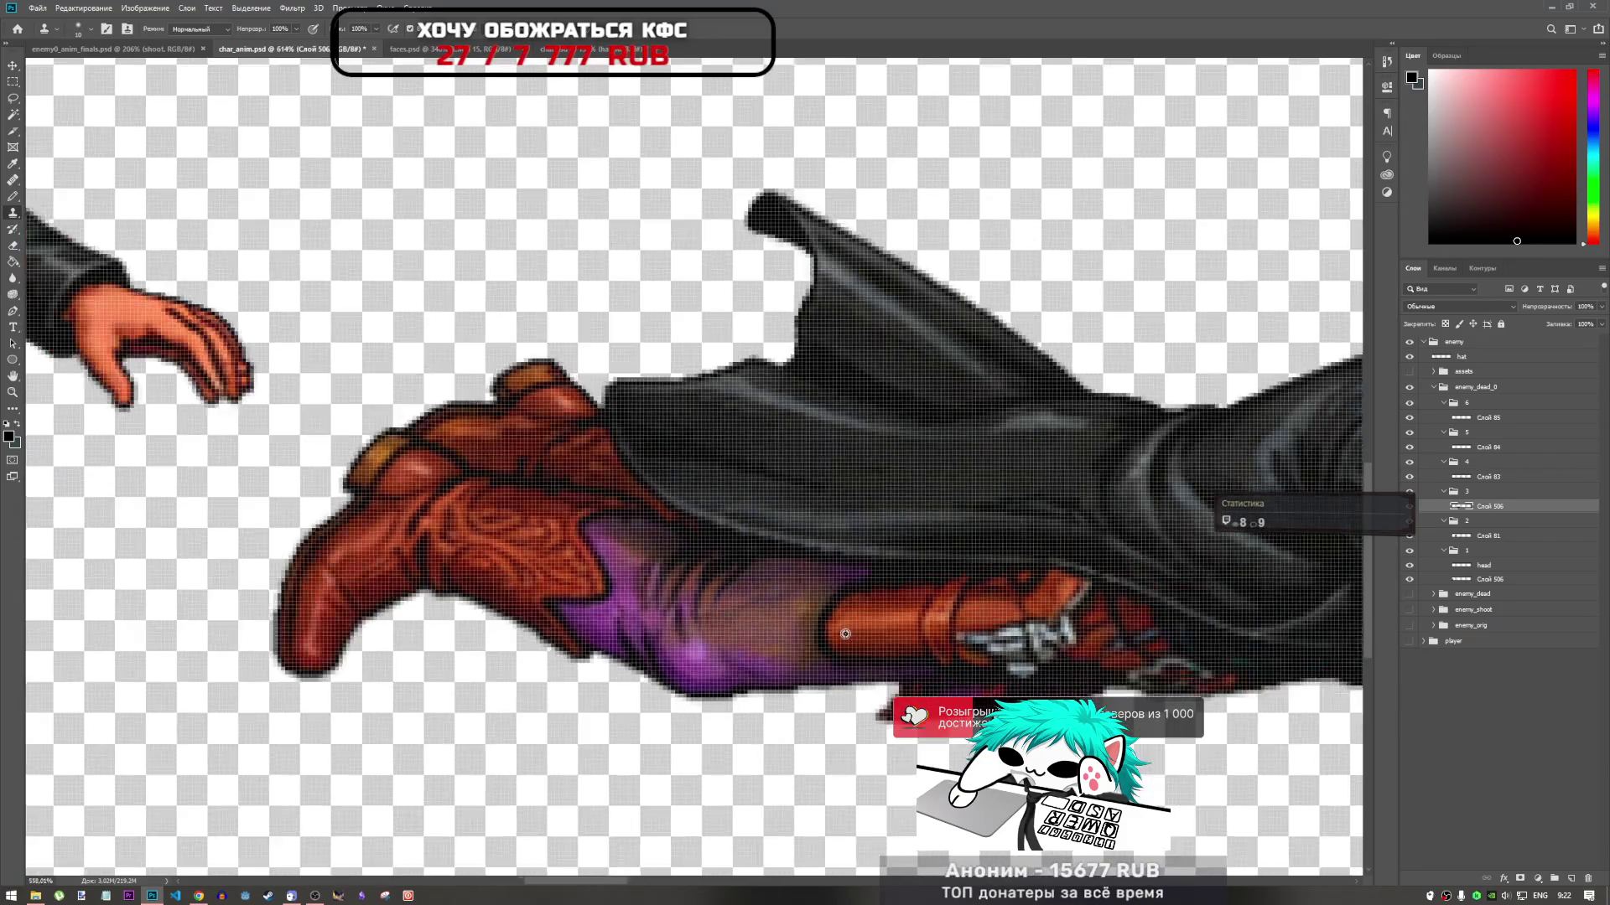
scroll(818, 593, up, 5)
mouse_move(818, 594)
mouse_down()
mouse_move(808, 618)
mouse_move(872, 618)
mouse_move(905, 594)
mouse_move(881, 611)
mouse_move(899, 620)
mouse_move(870, 621)
mouse_move(882, 639)
mouse_move(855, 640)
mouse_move(874, 661)
mouse_move(945, 586)
mouse_up()
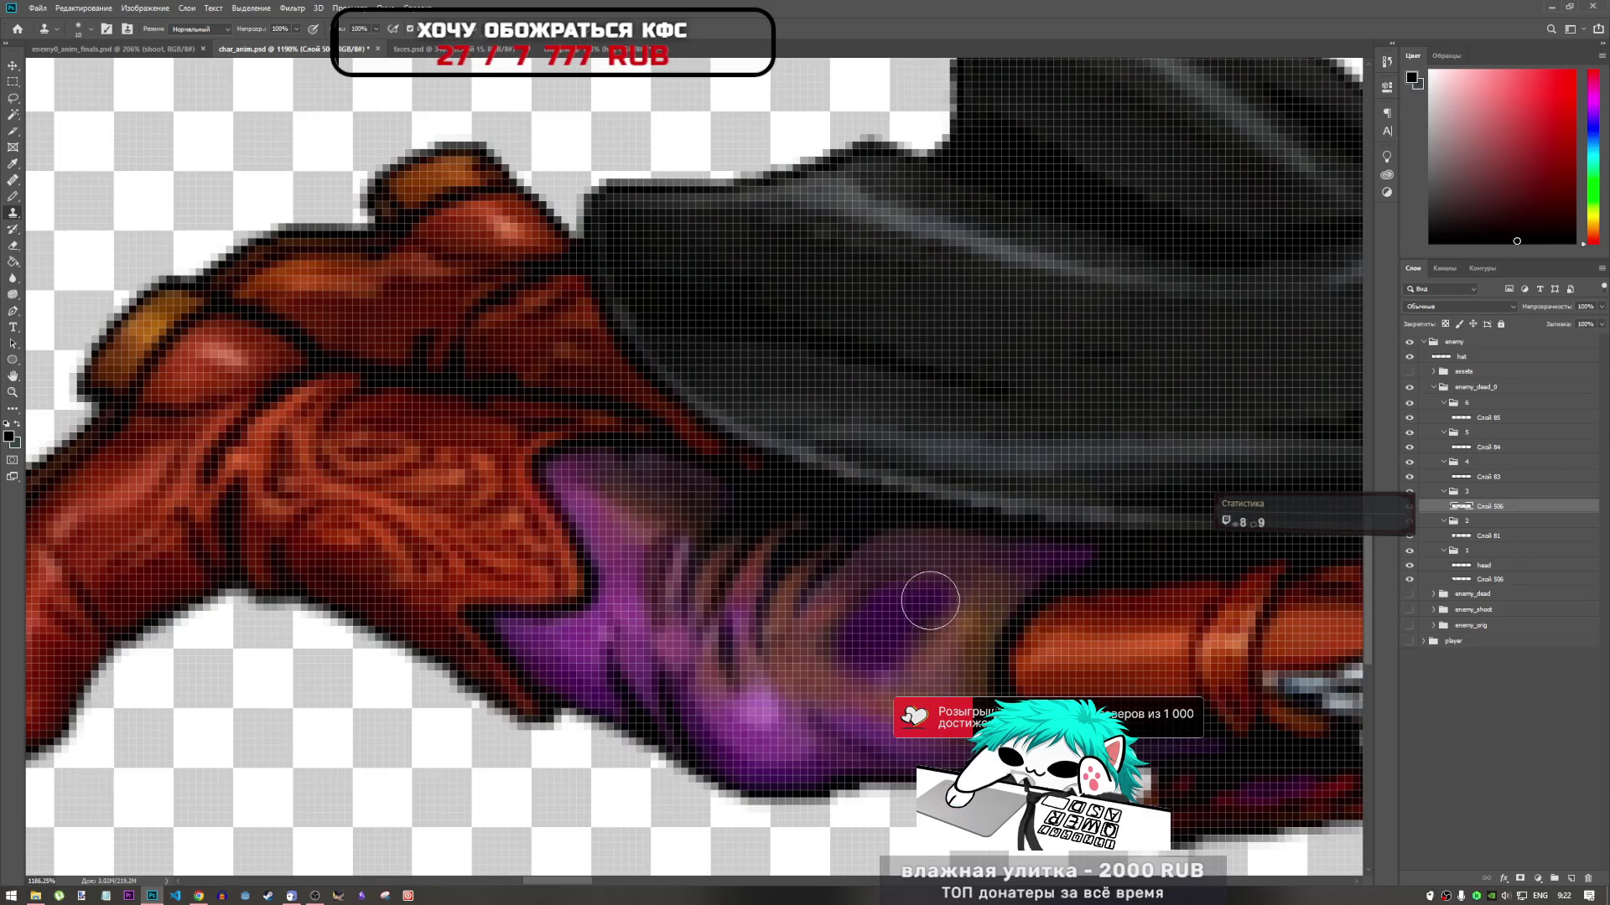
mouse_move(935, 640)
mouse_down()
mouse_move(927, 621)
mouse_move(963, 611)
mouse_move(927, 576)
mouse_move(992, 580)
mouse_move(887, 614)
mouse_move(909, 586)
mouse_move(953, 578)
mouse_move(891, 618)
mouse_move(930, 575)
mouse_move(950, 614)
mouse_move(931, 591)
mouse_up()
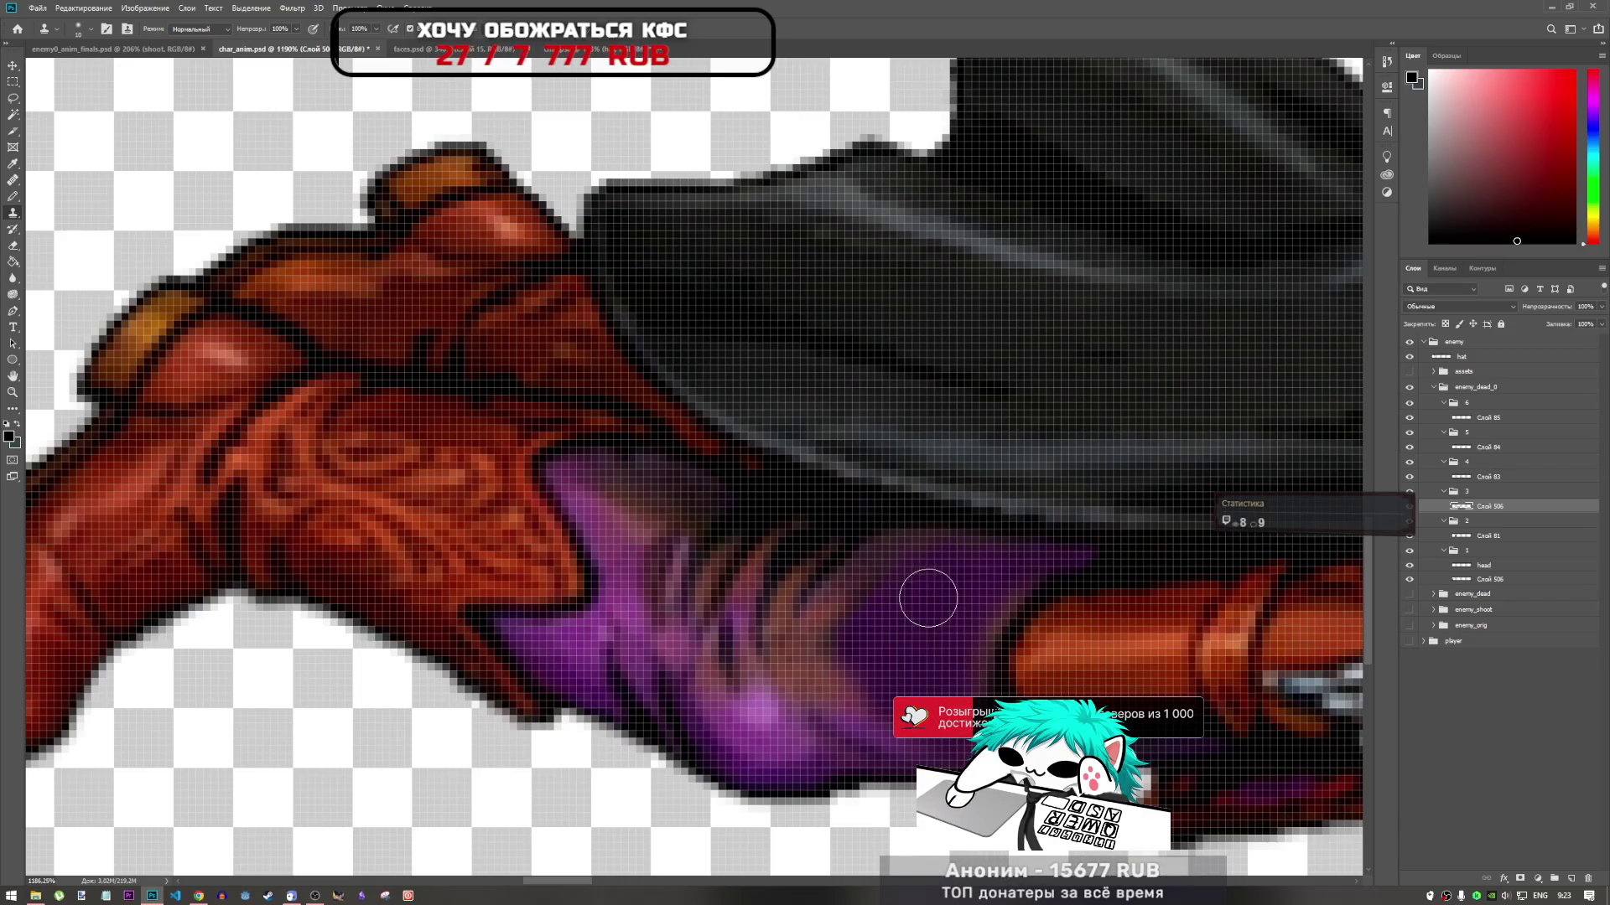
Add lighter pink highlight strokes along the lower purple leg
scroll(787, 625, down, 2)
scroll(787, 624, down, 3)
scroll(828, 622, up, 4)
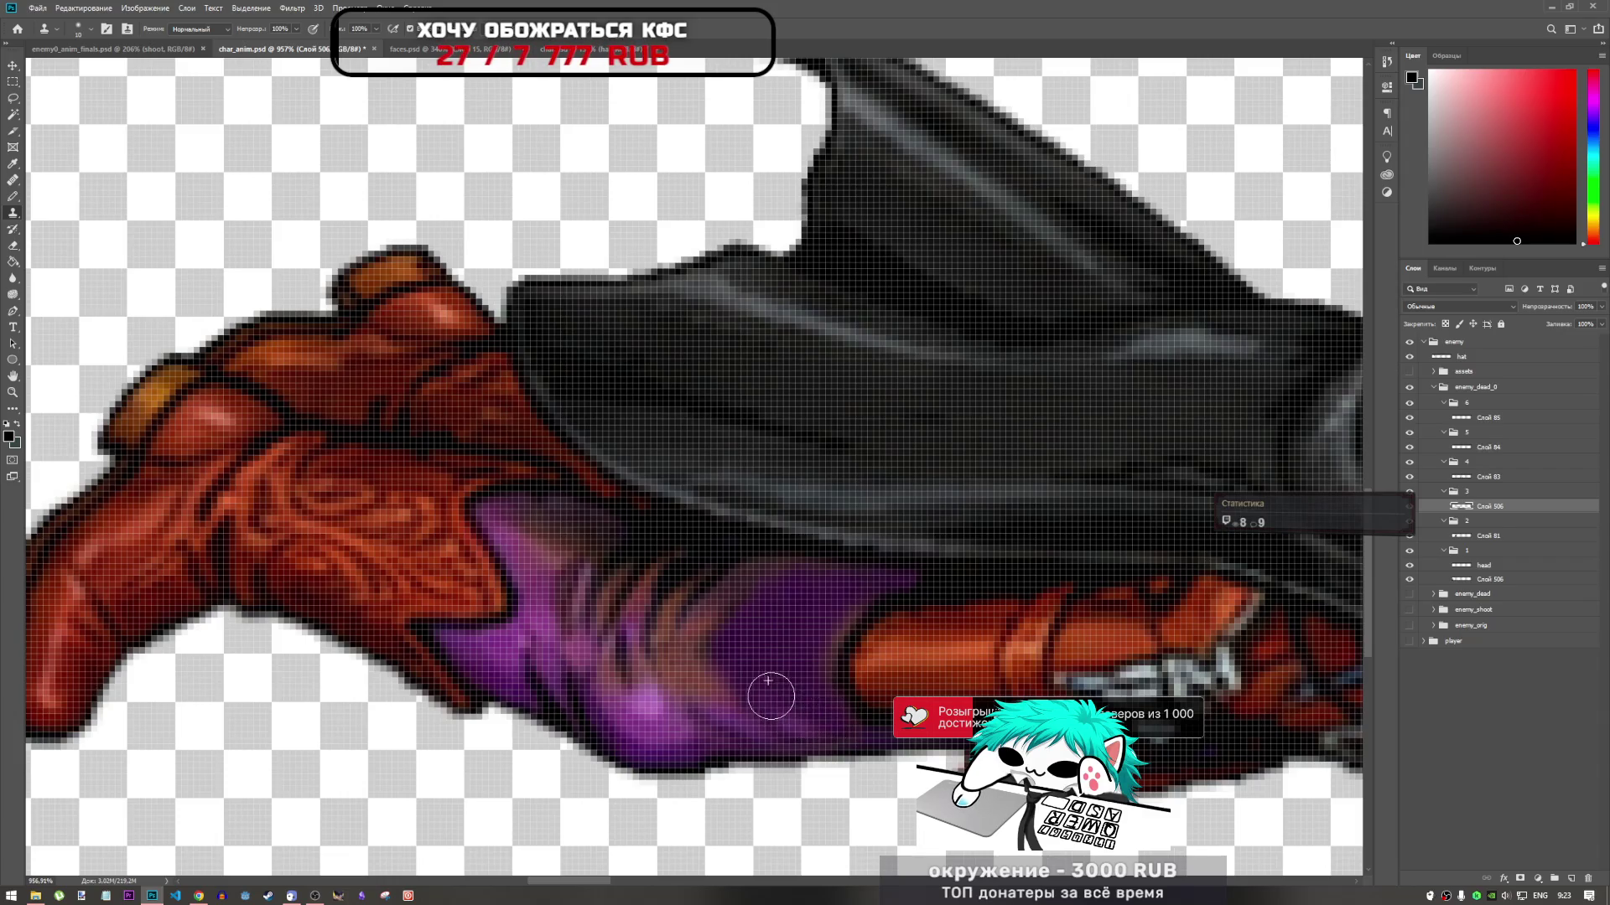
scroll(853, 723, down, 5)
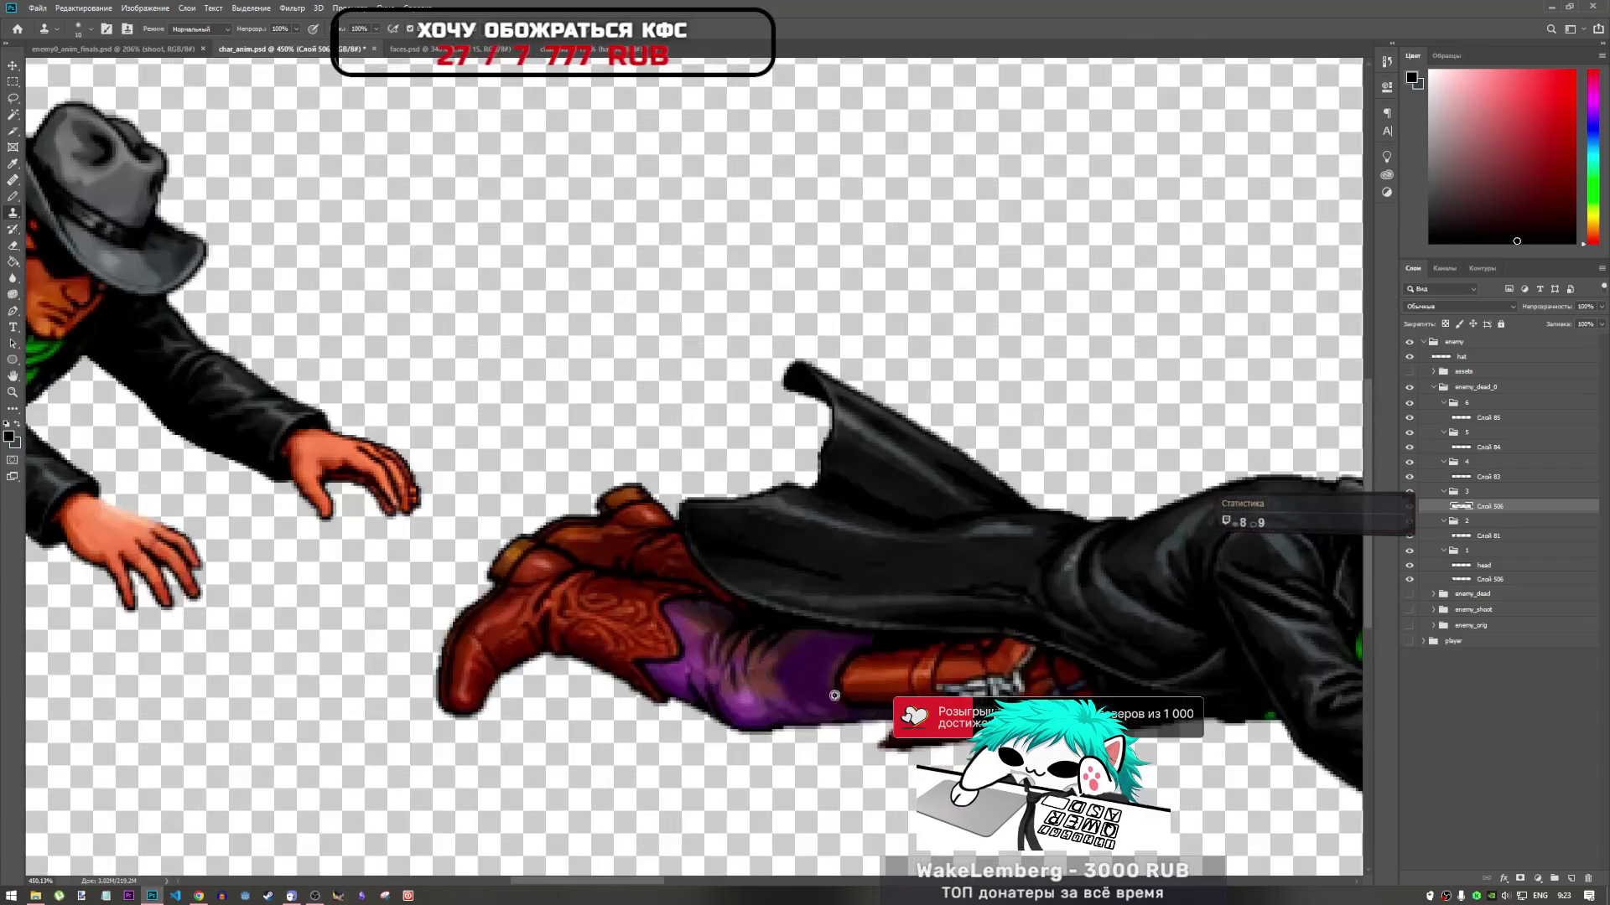
scroll(748, 668, up, 5)
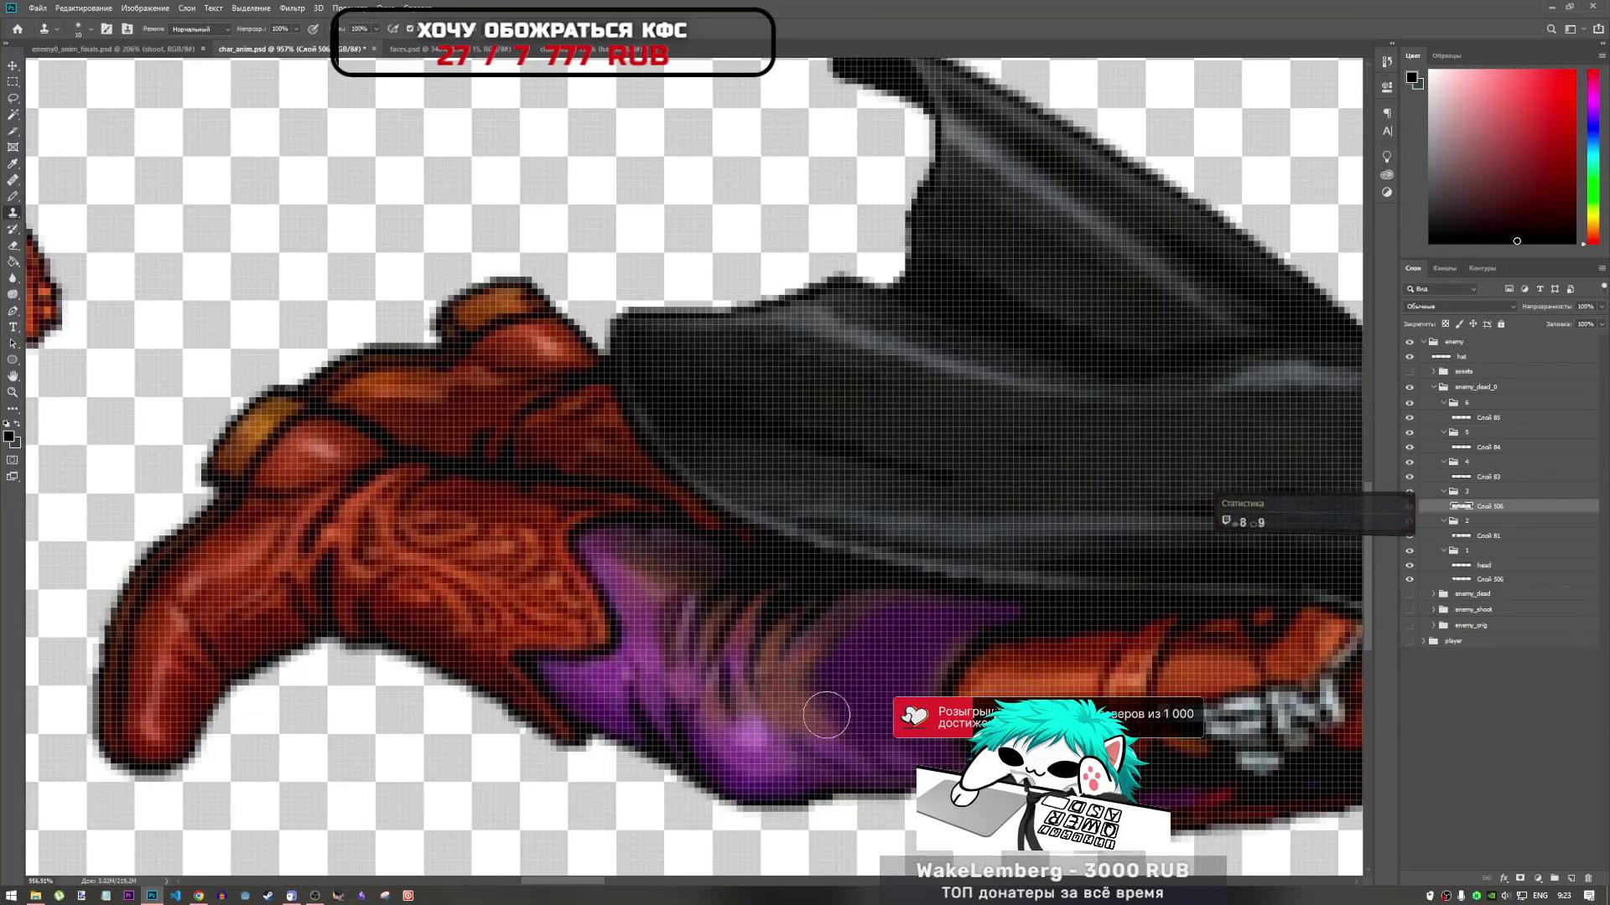
mouse_move(789, 706)
mouse_down()
mouse_move(807, 743)
mouse_move(750, 743)
mouse_move(722, 698)
mouse_move(787, 767)
mouse_up()
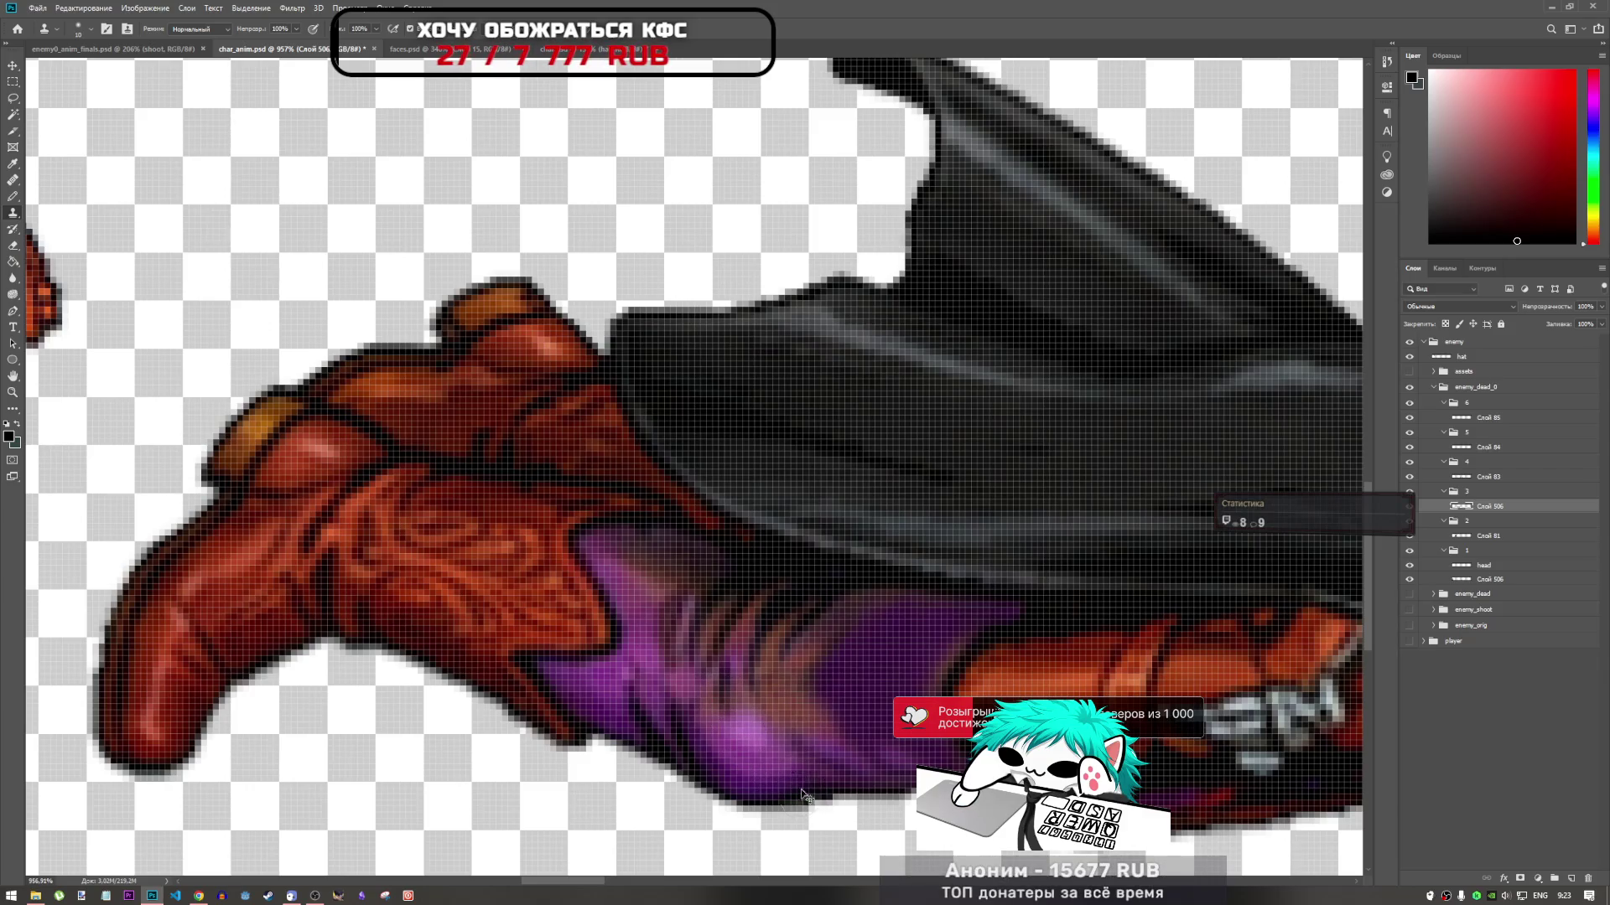
mouse_move(752, 736)
mouse_down()
mouse_move(826, 705)
mouse_move(830, 746)
mouse_move(796, 746)
mouse_up()
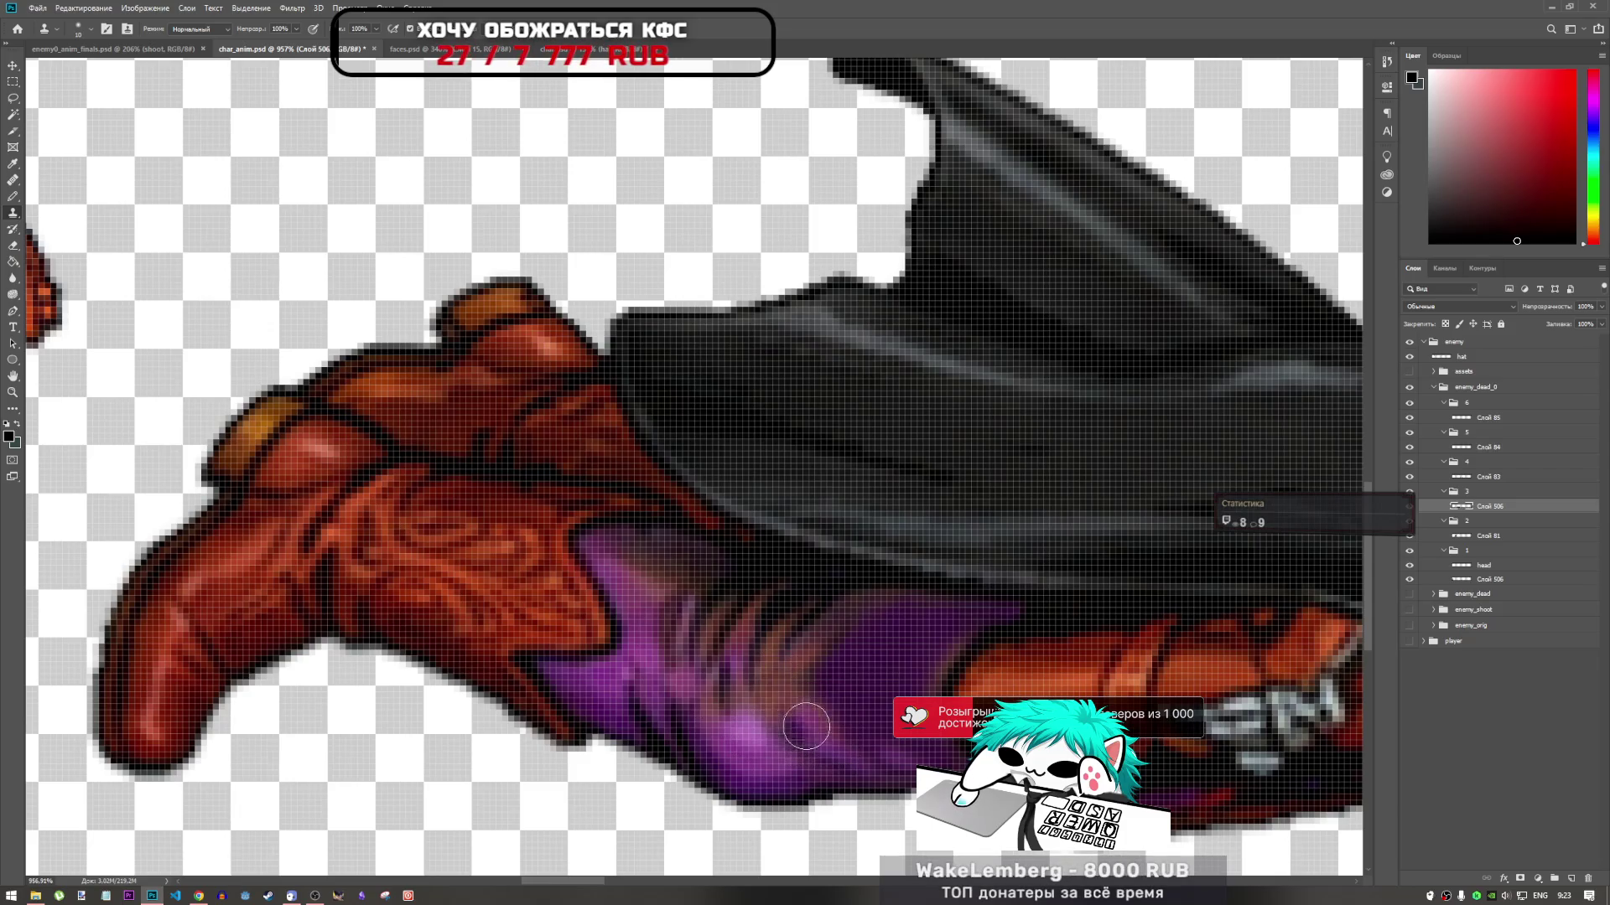
scroll(801, 748, down, 5)
scroll(808, 745, down, 1)
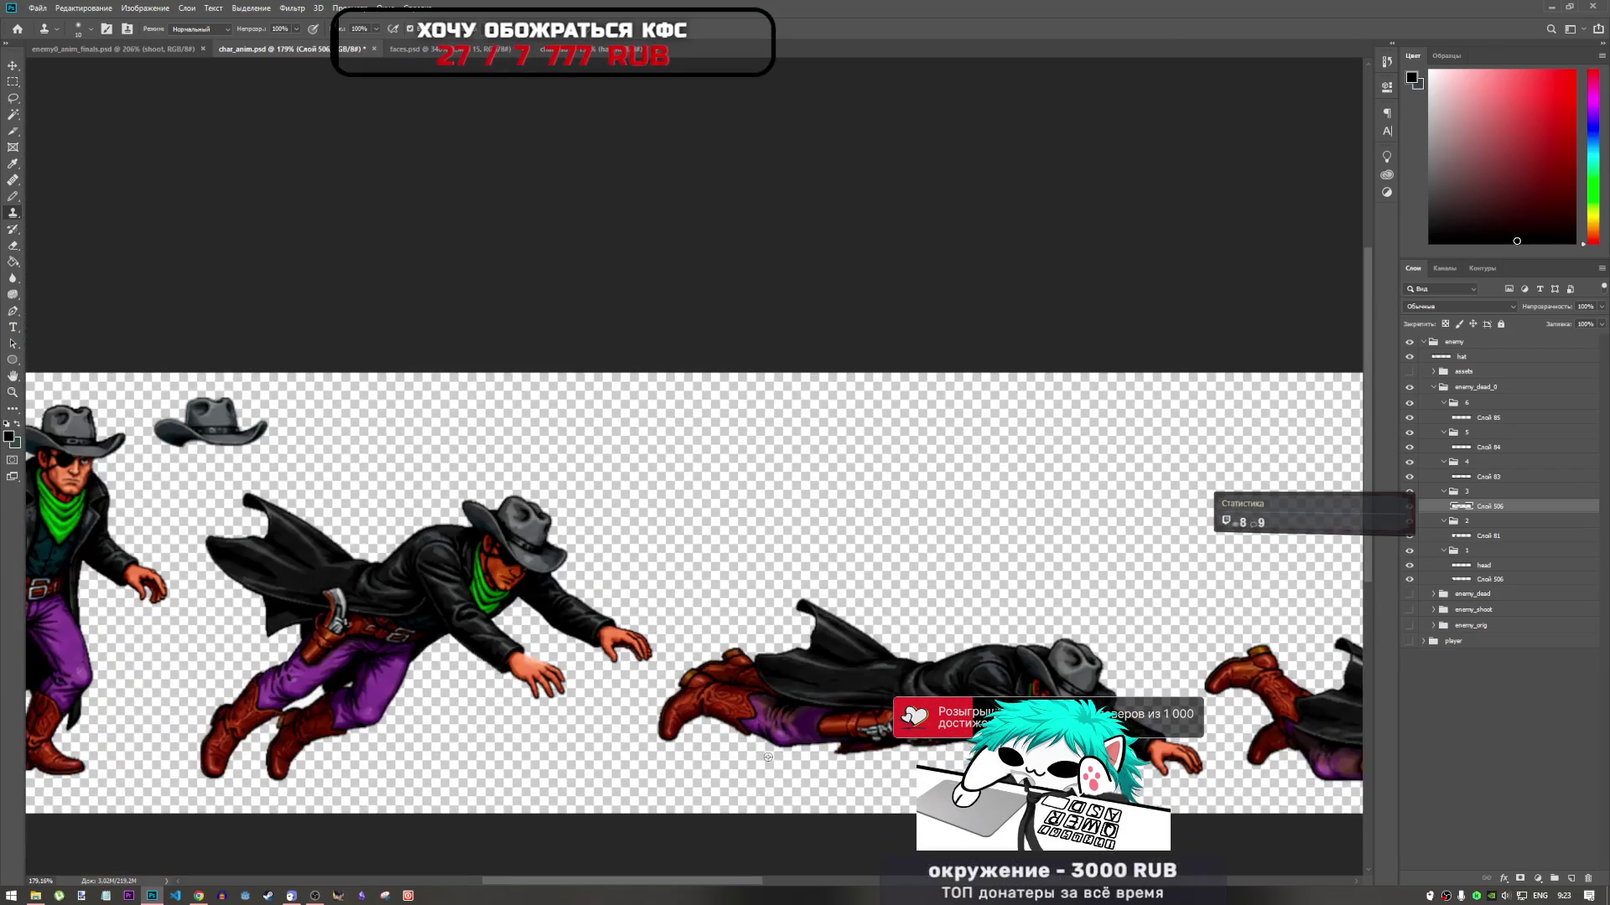
scroll(807, 715, up, 3)
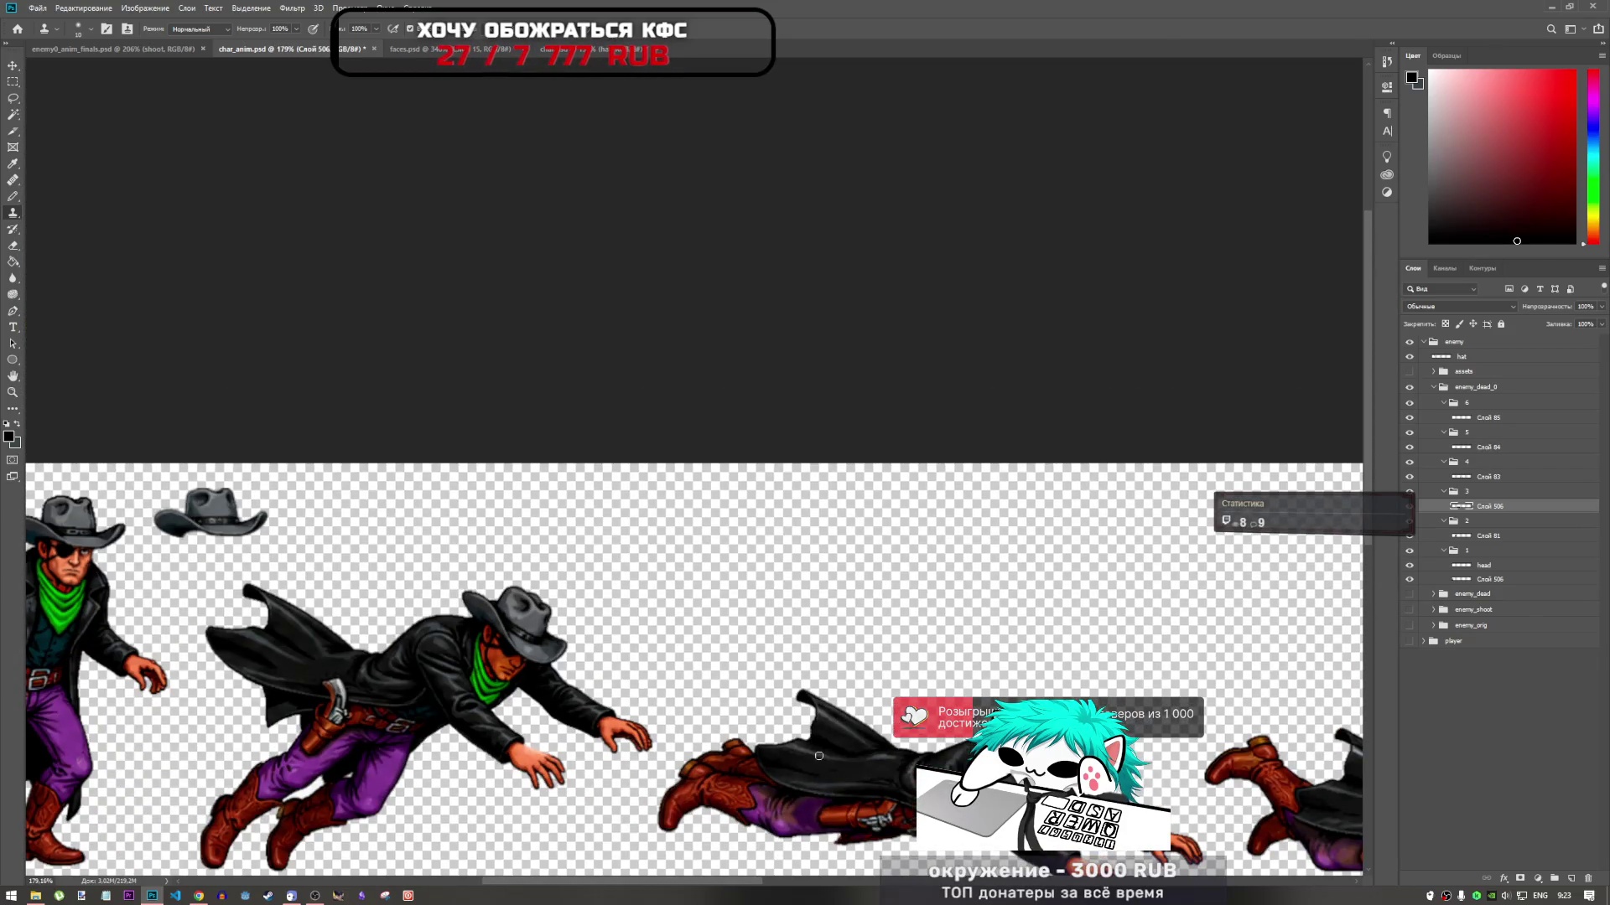
scroll(797, 780, down, 2)
scroll(784, 746, up, 1)
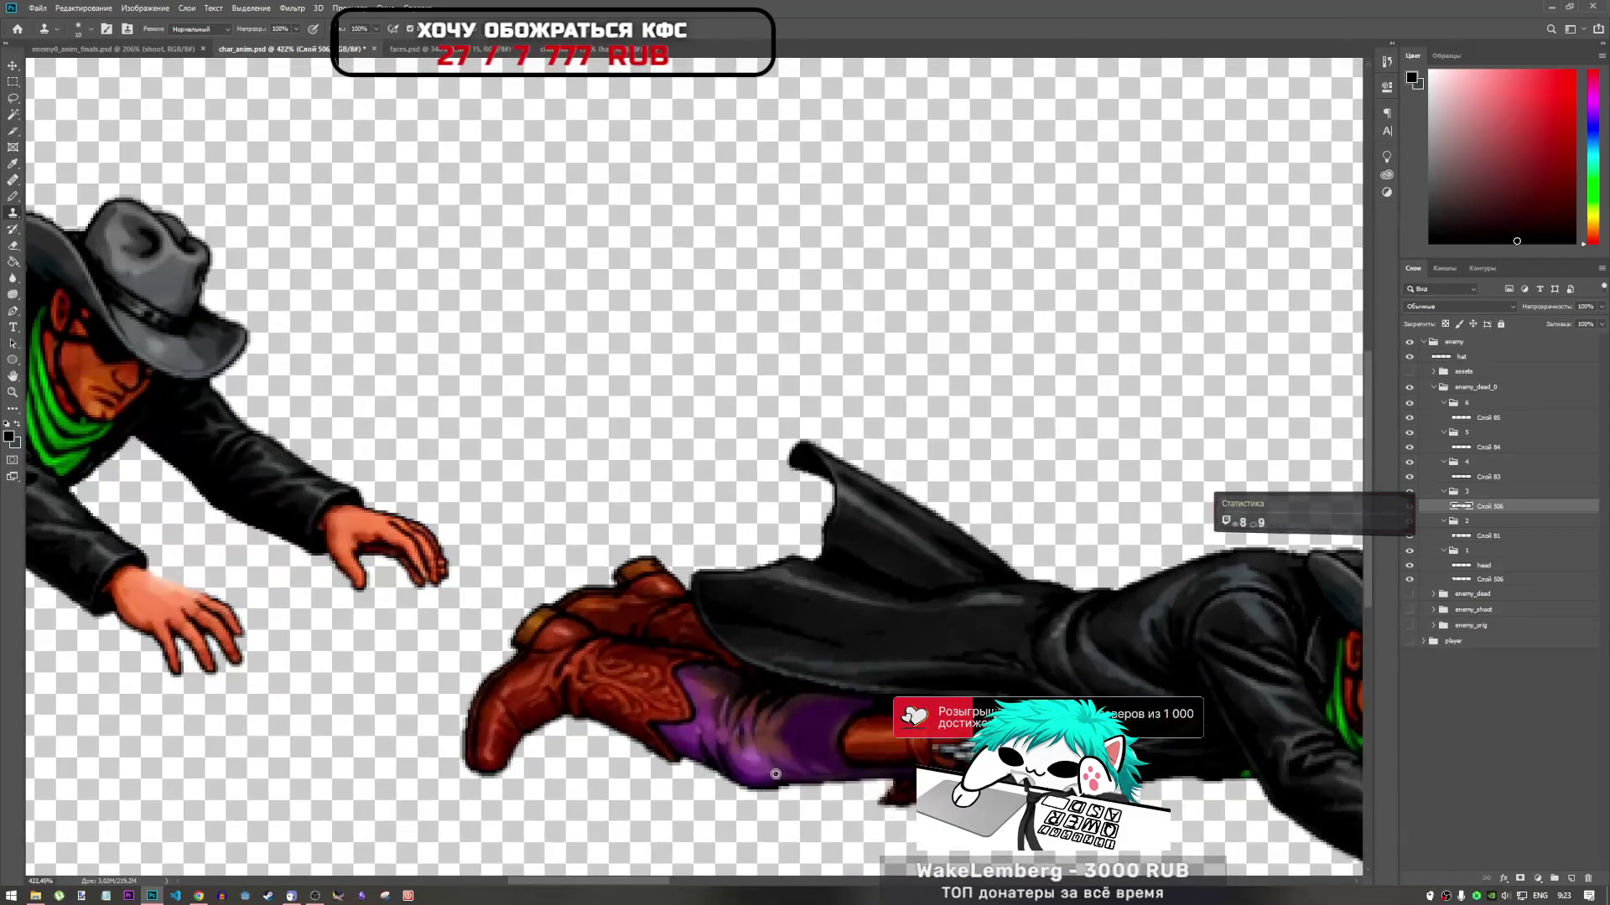
scroll(778, 726, down, 1)
scroll(777, 720, down, 1)
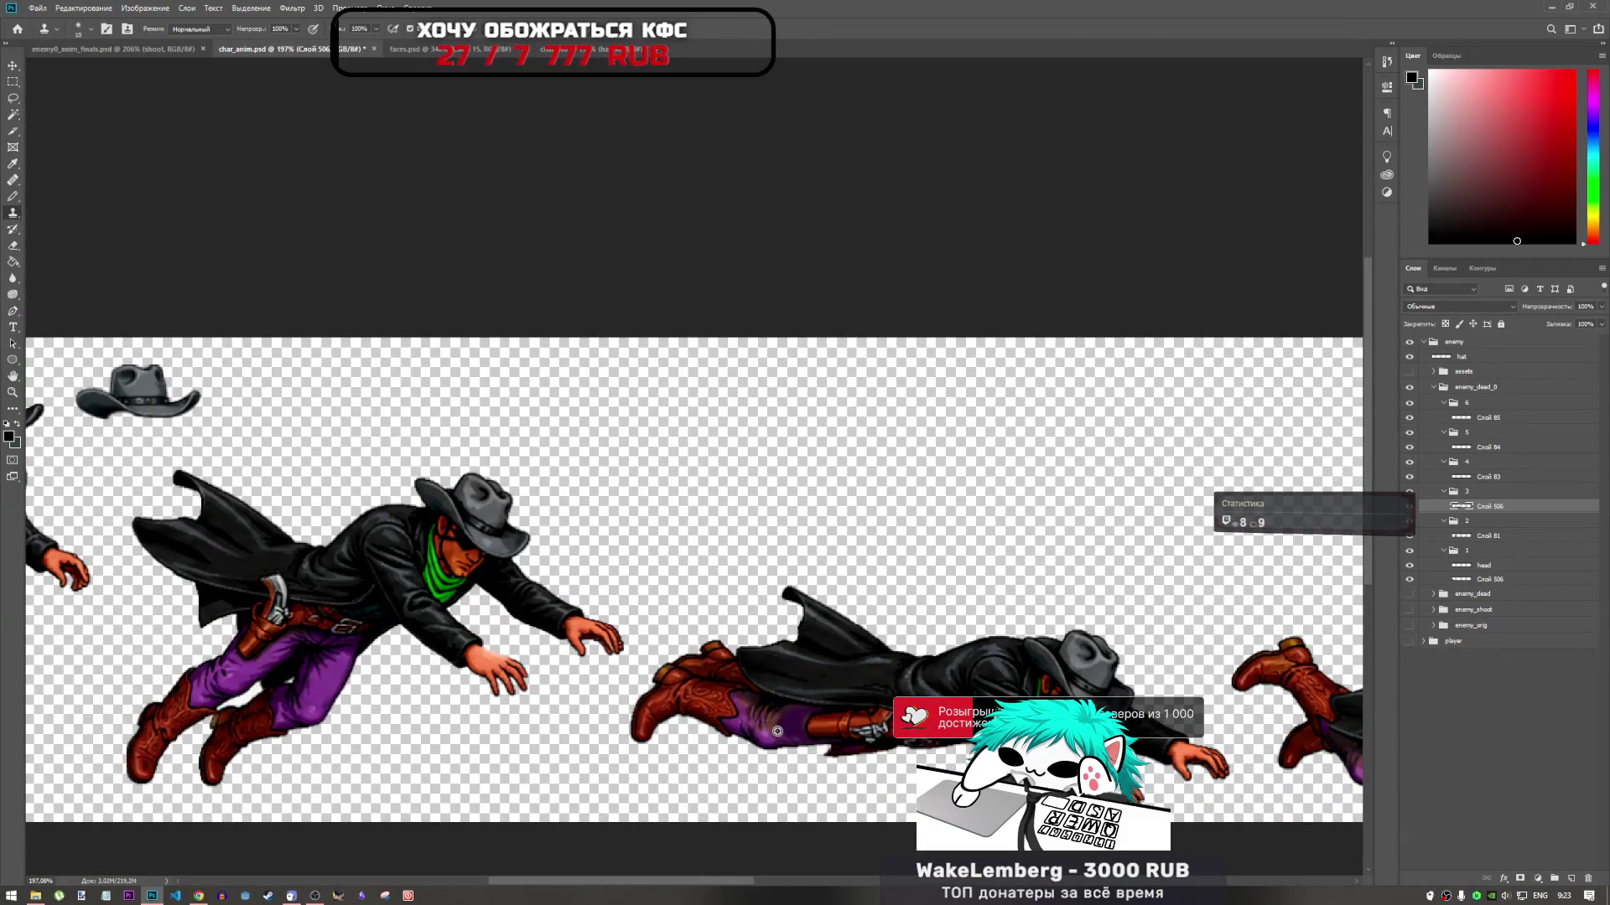
scroll(776, 733, up, 3)
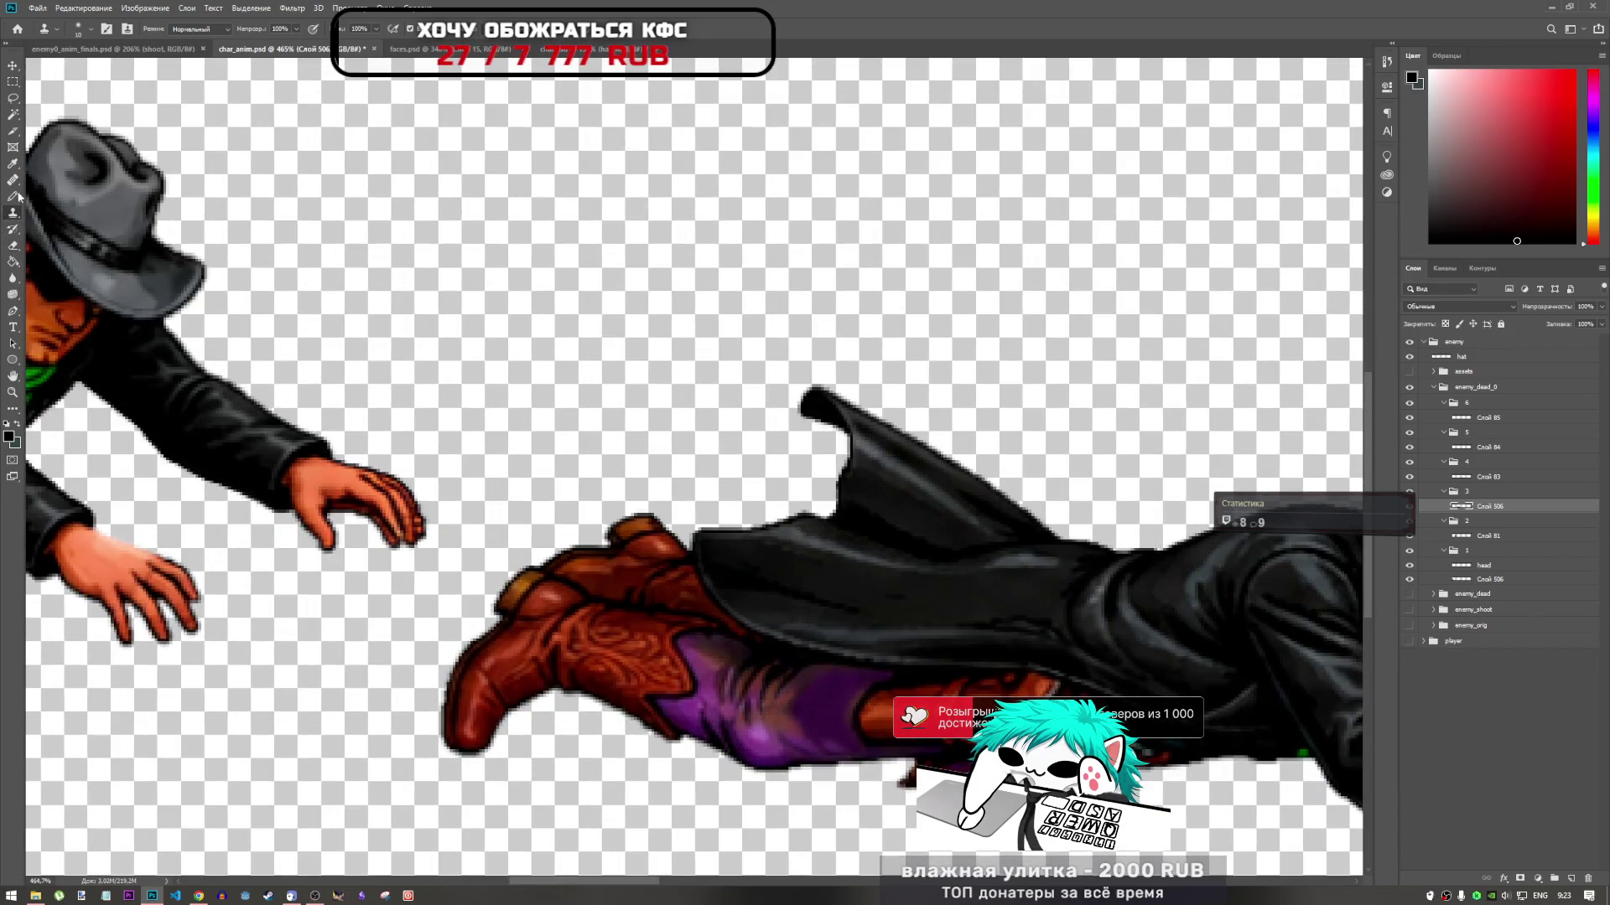
click(13, 198)
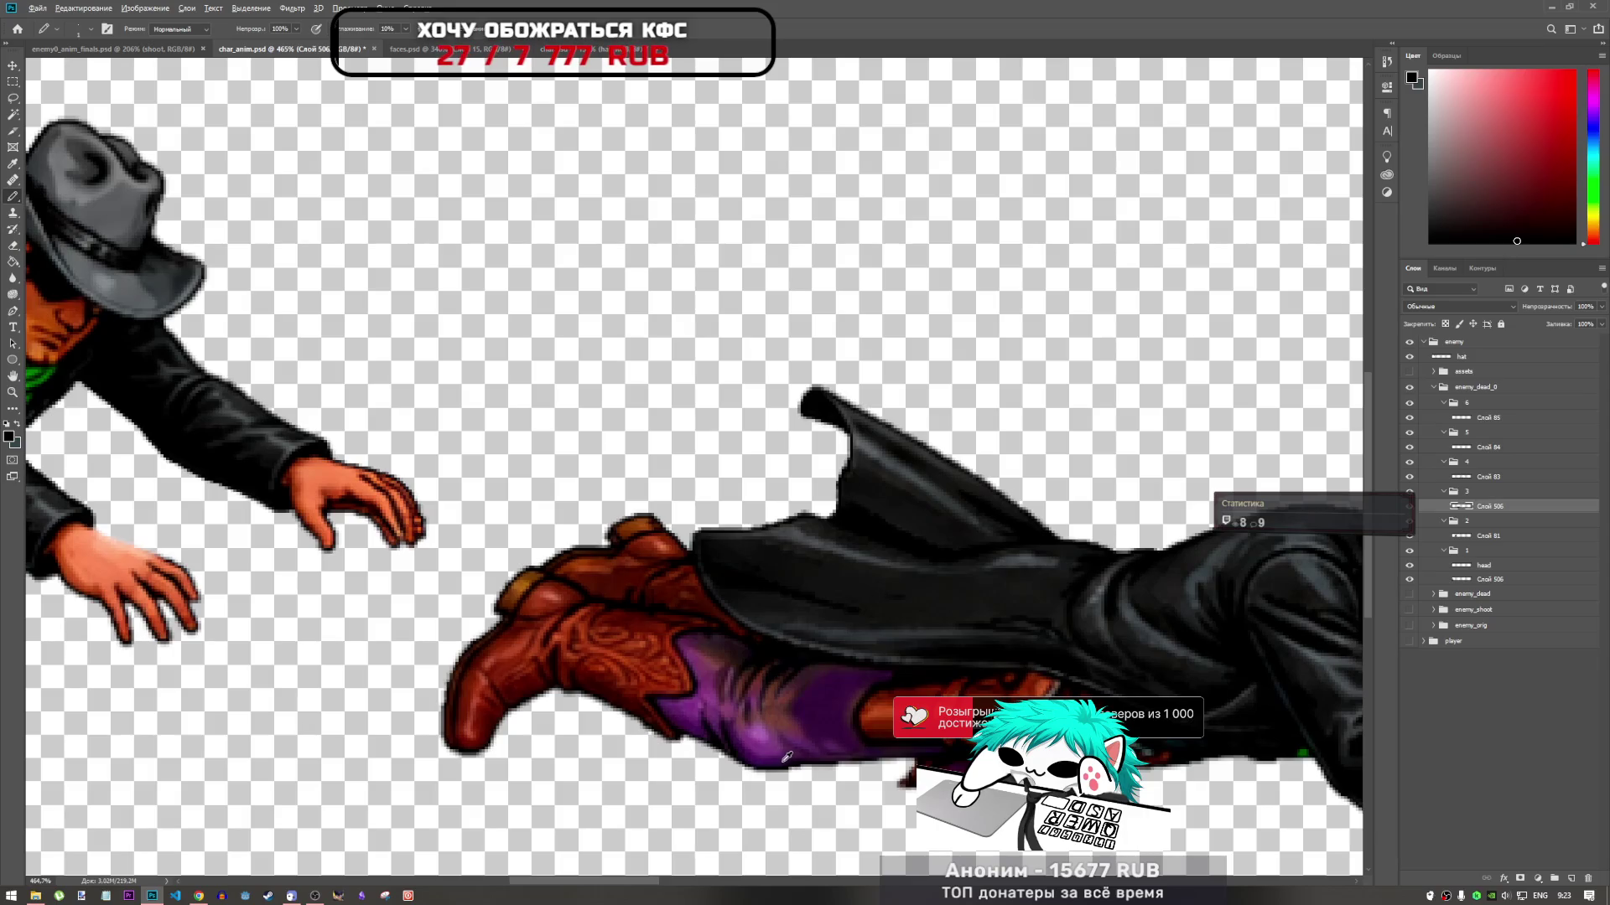
Duplicate the Слой 506 layer and sample base, brighter and darker trouser purples
alt+click(783, 759)
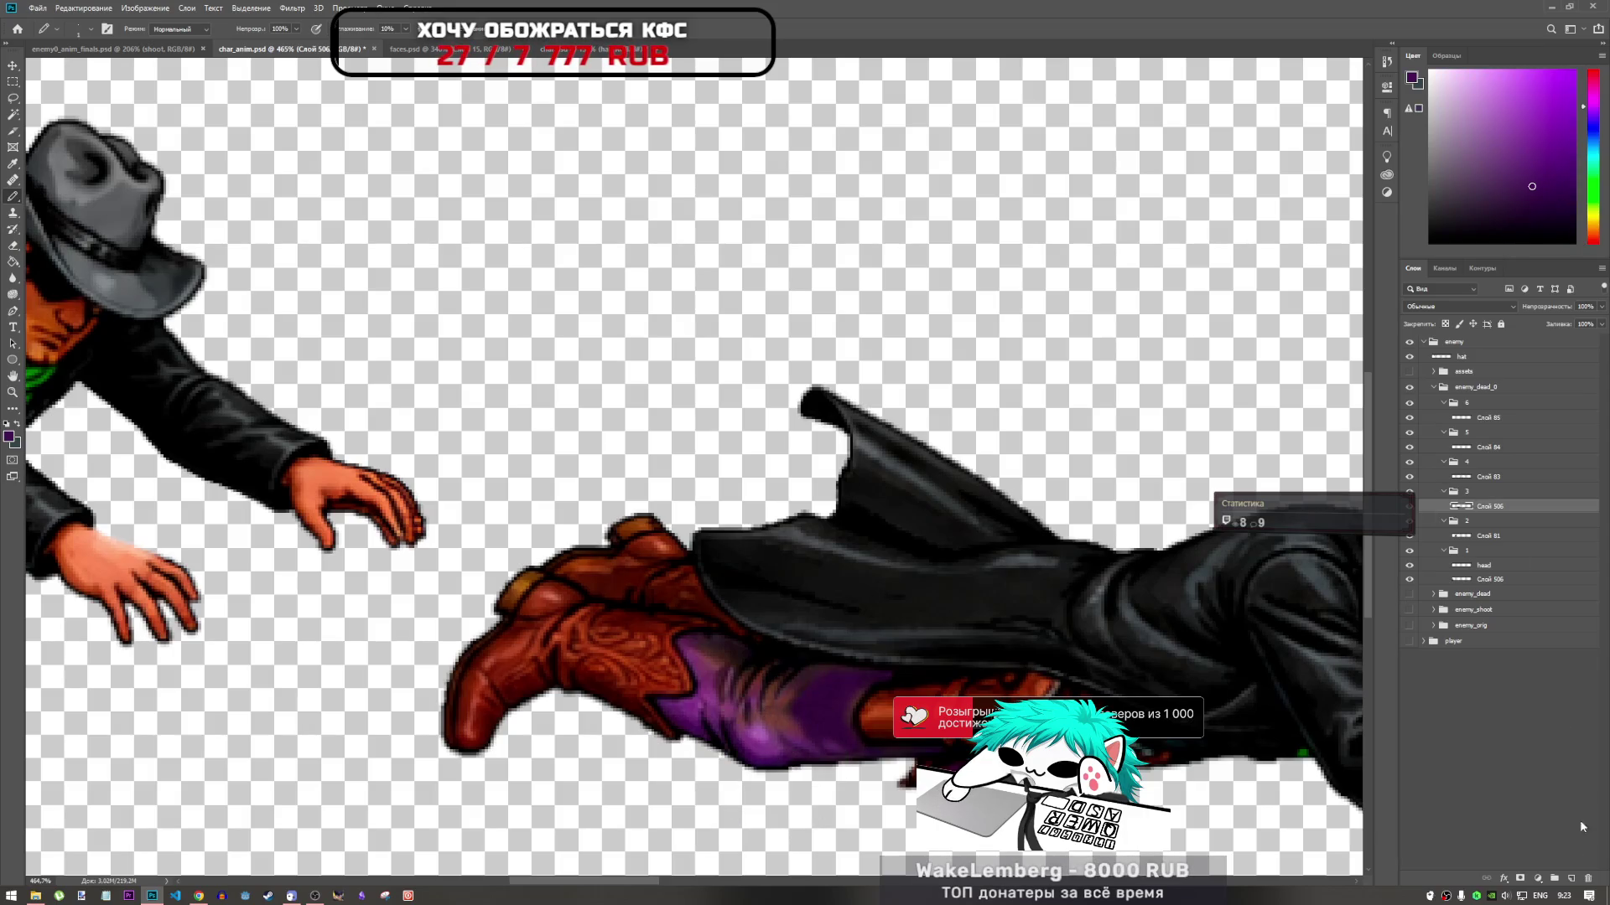
key(ctrl+j)
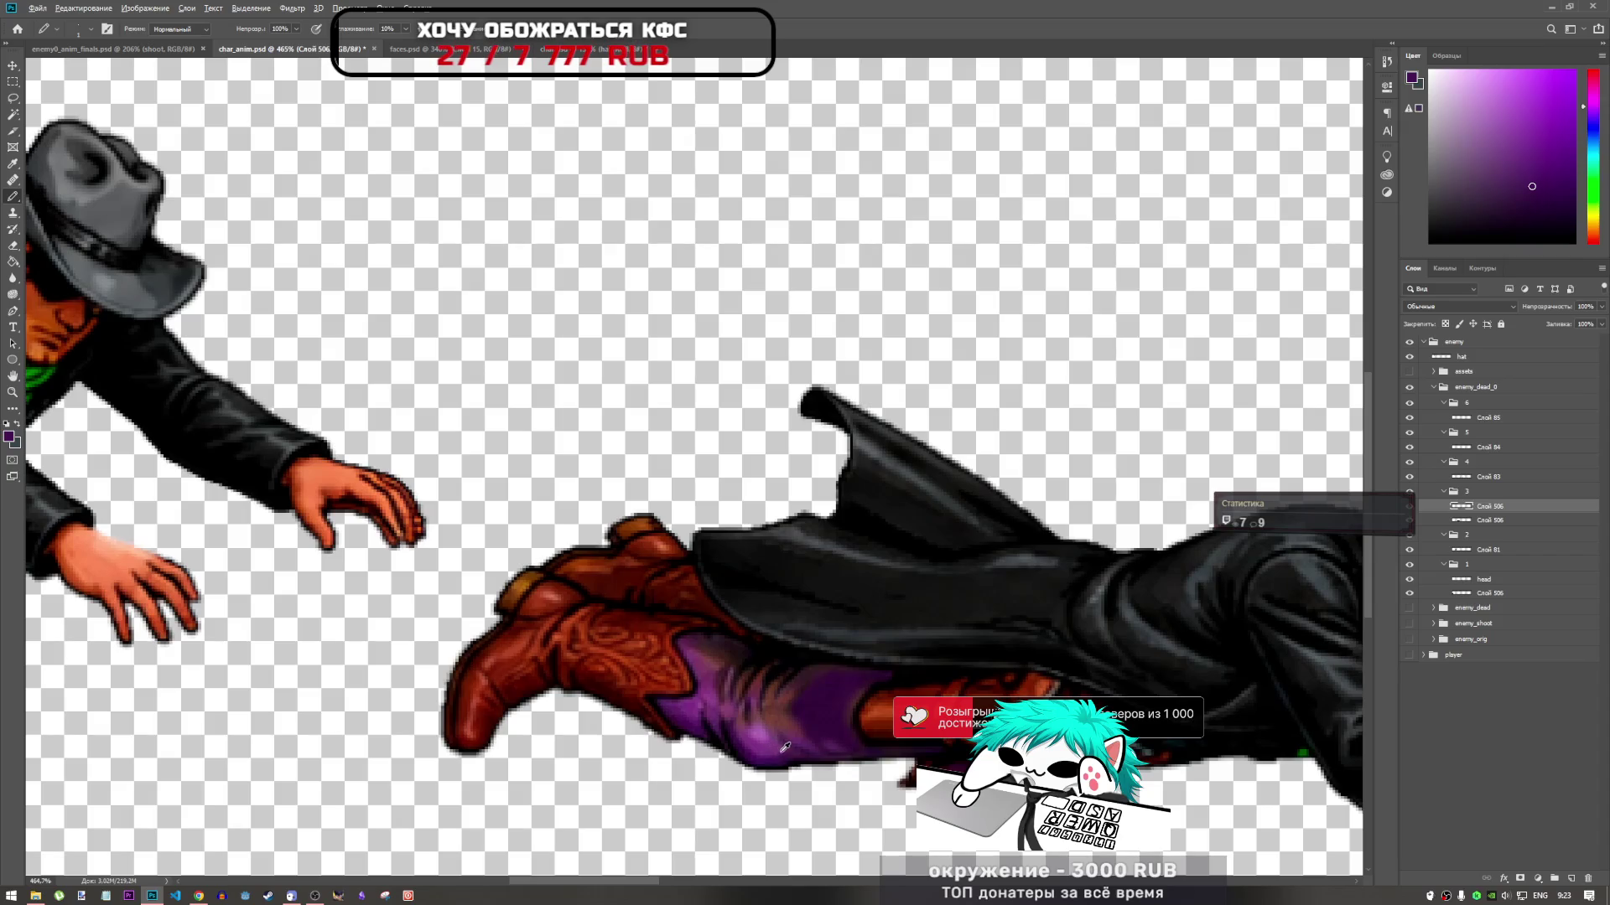
alt+click(772, 747)
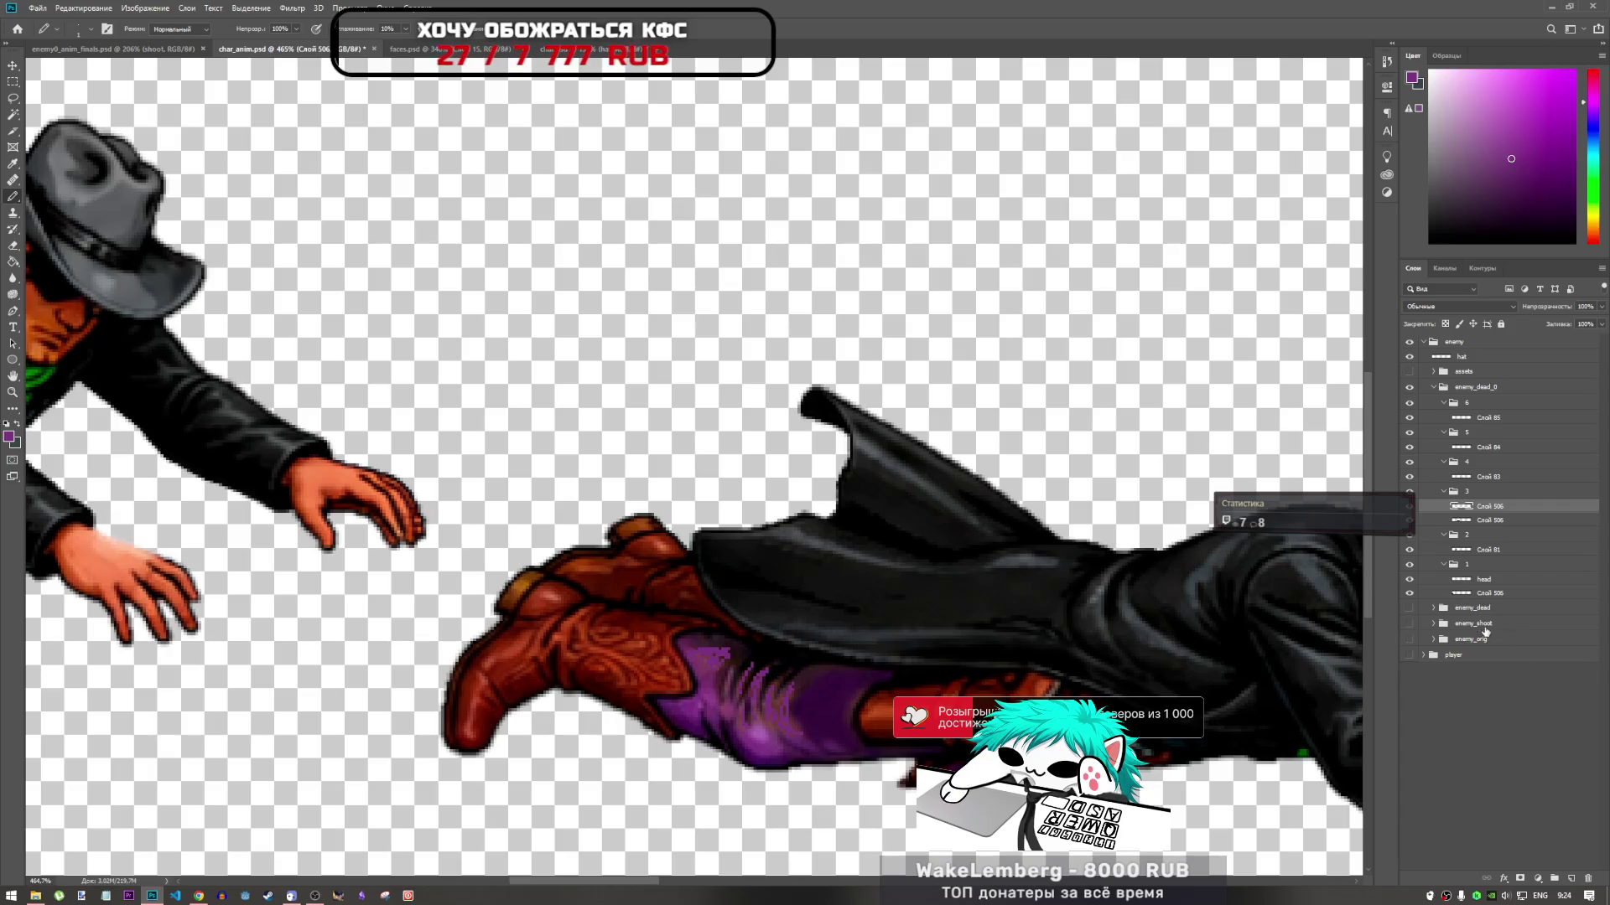
alt+click(802, 726)
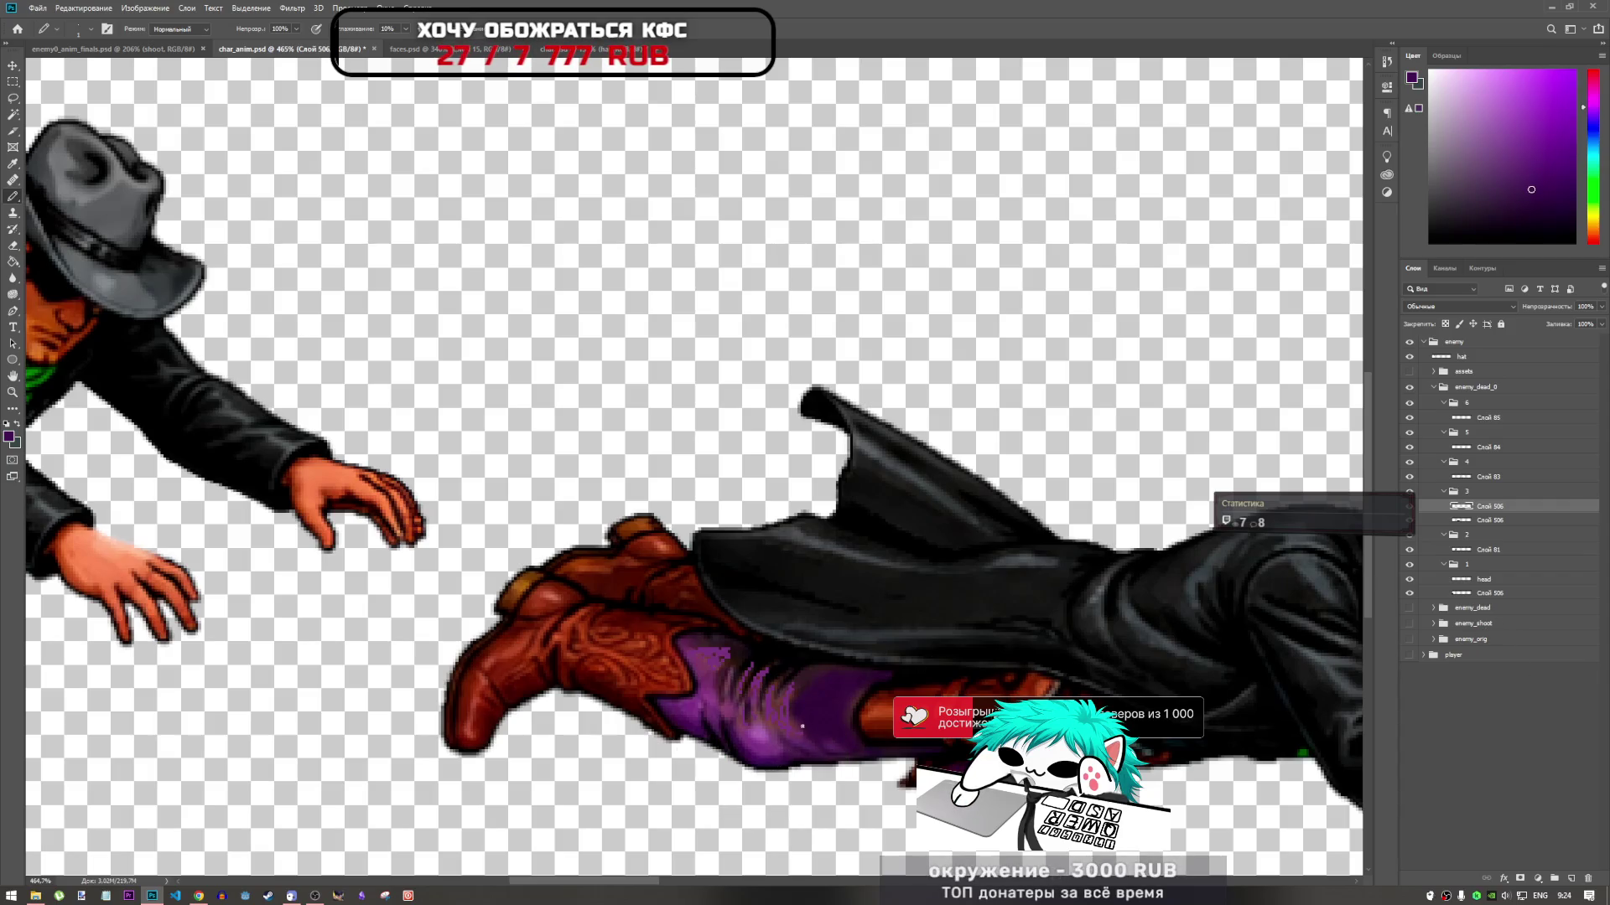
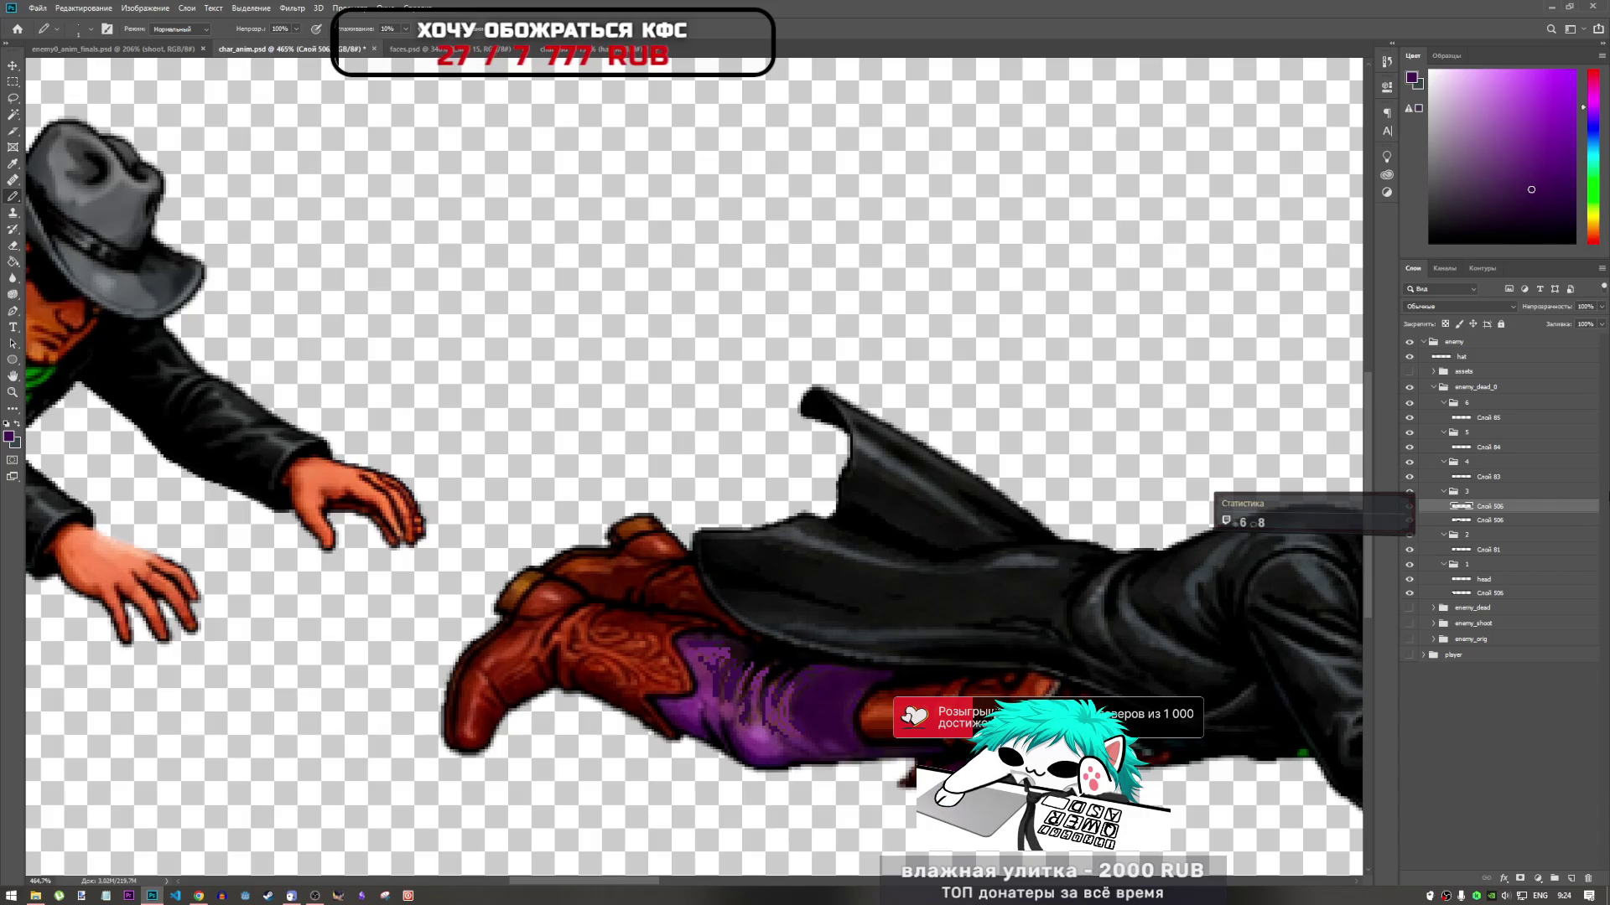
Switch to the Blur tool at 30% strength and zoom around the sprite strip
click(12, 282)
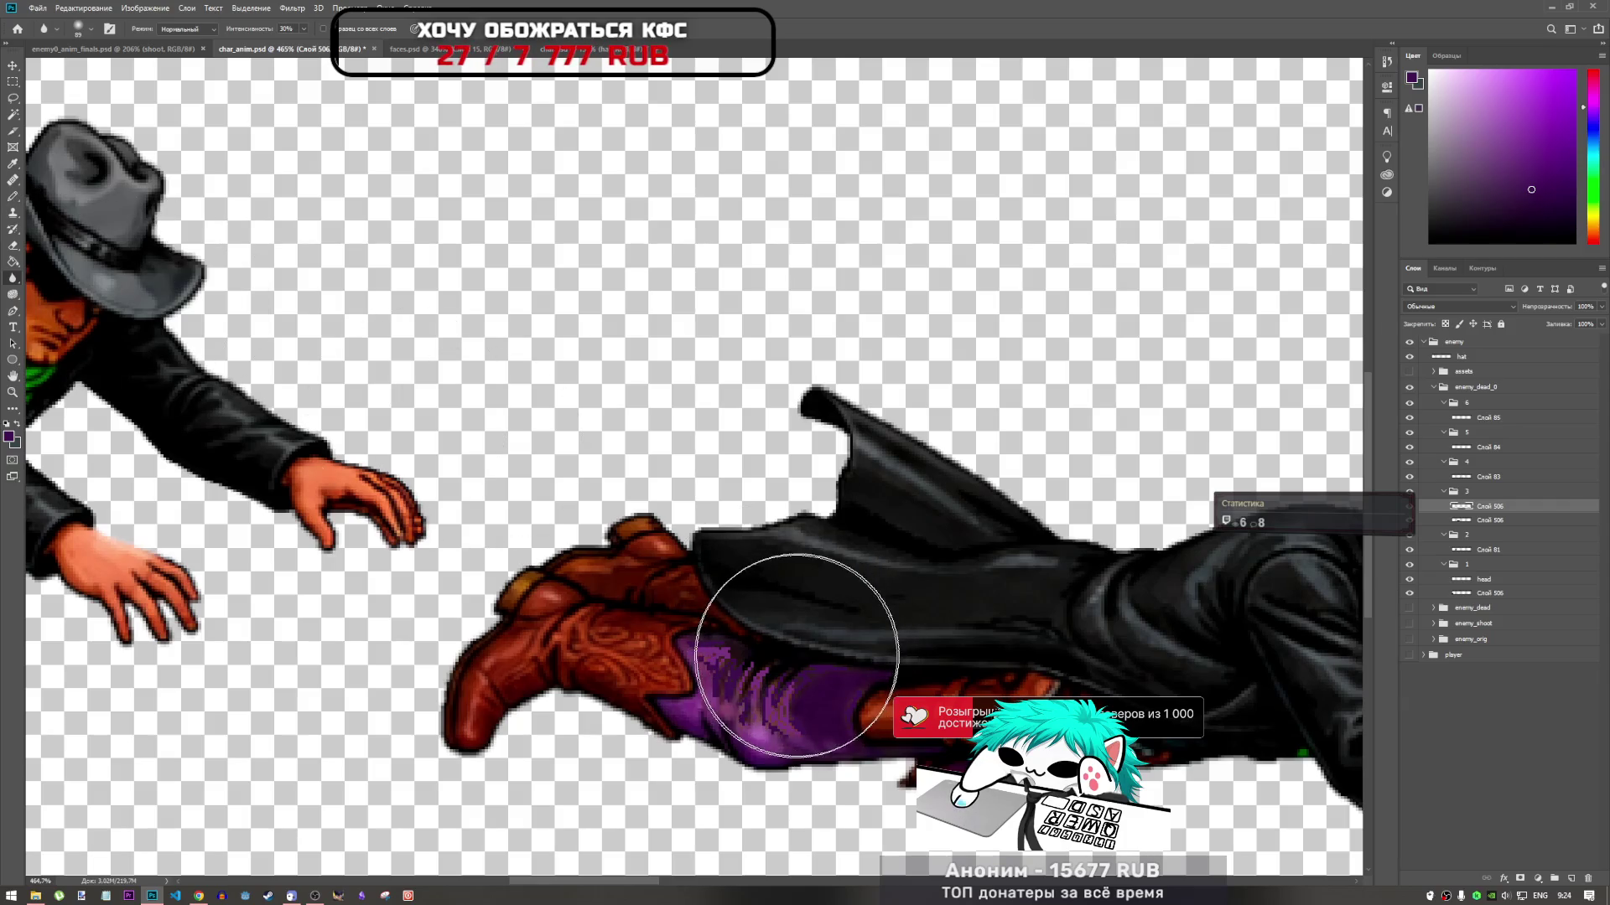
scroll(696, 643, down, 4)
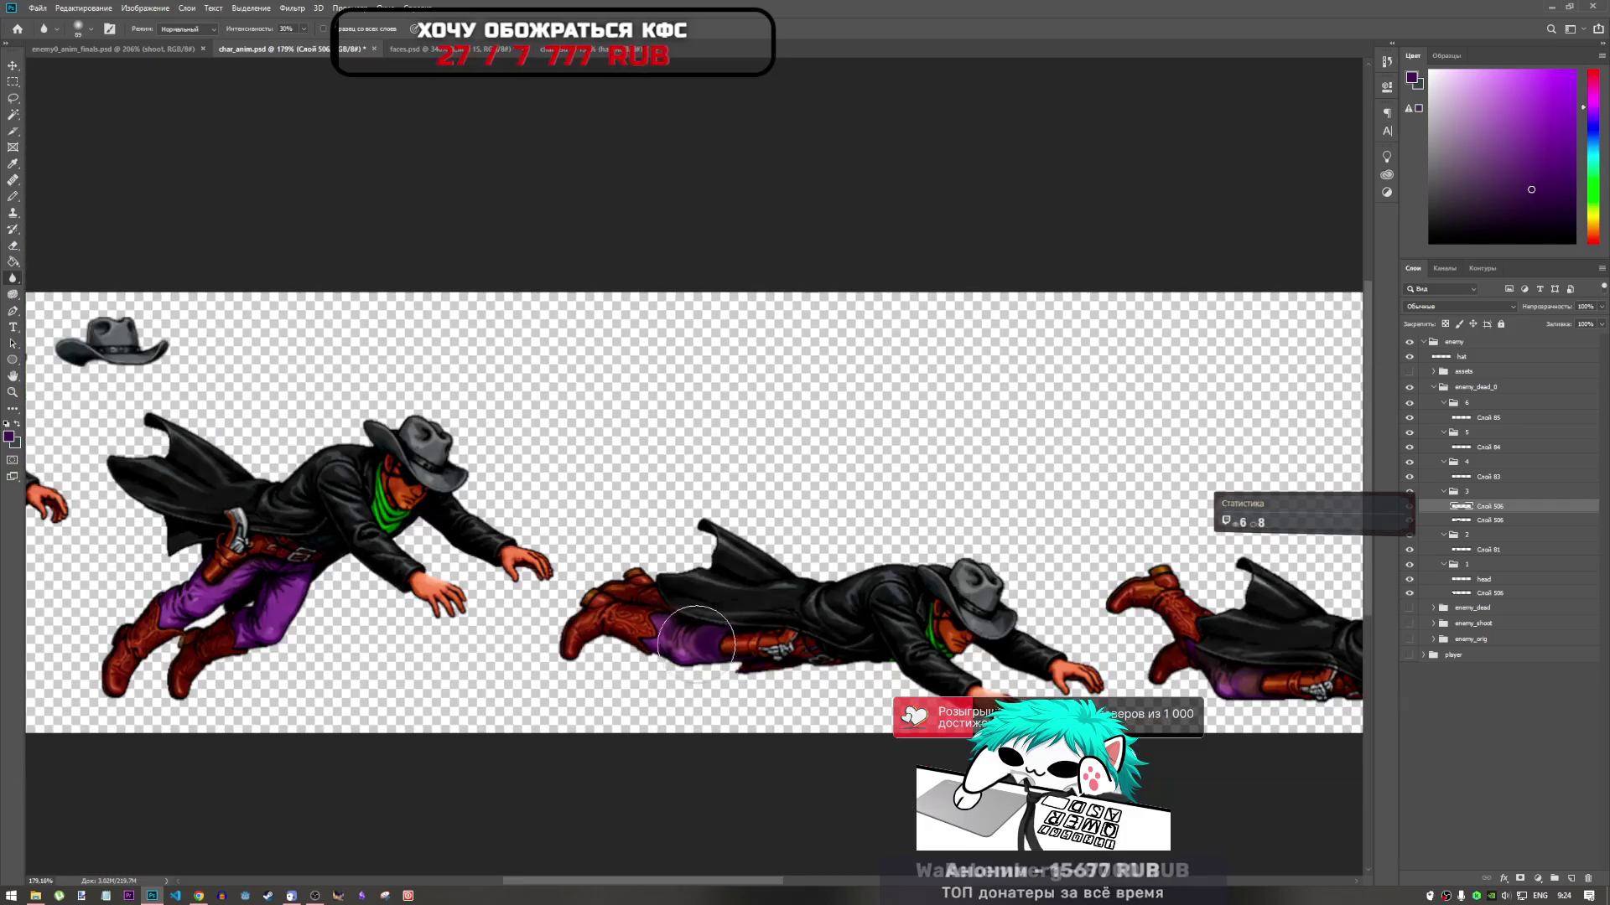
scroll(696, 643, up, 5)
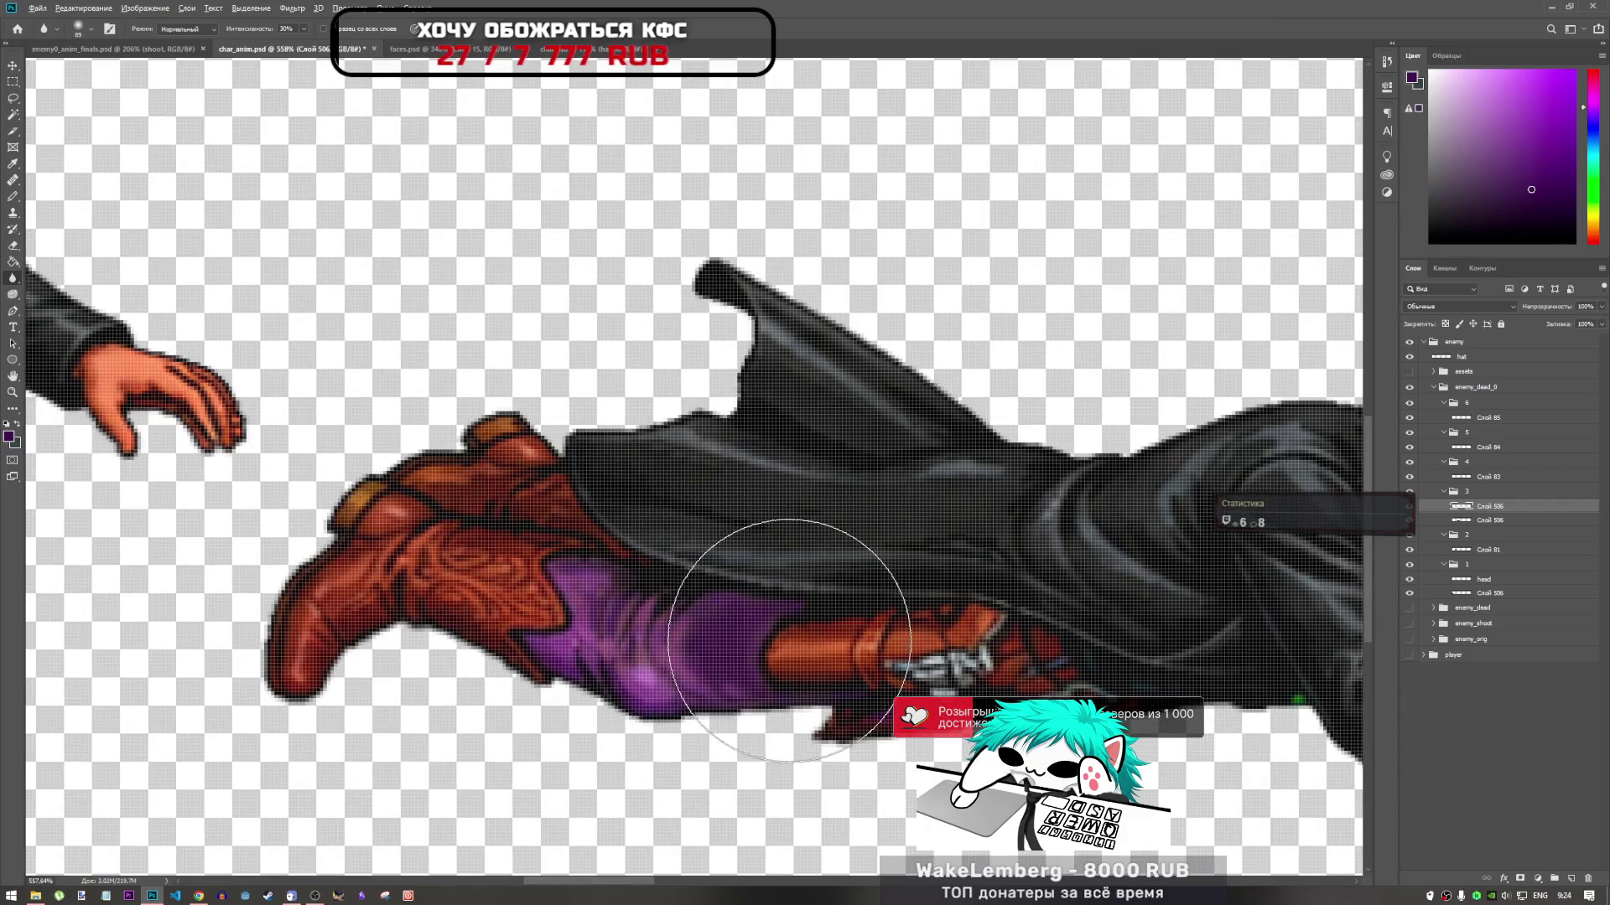
scroll(788, 642, down, 5)
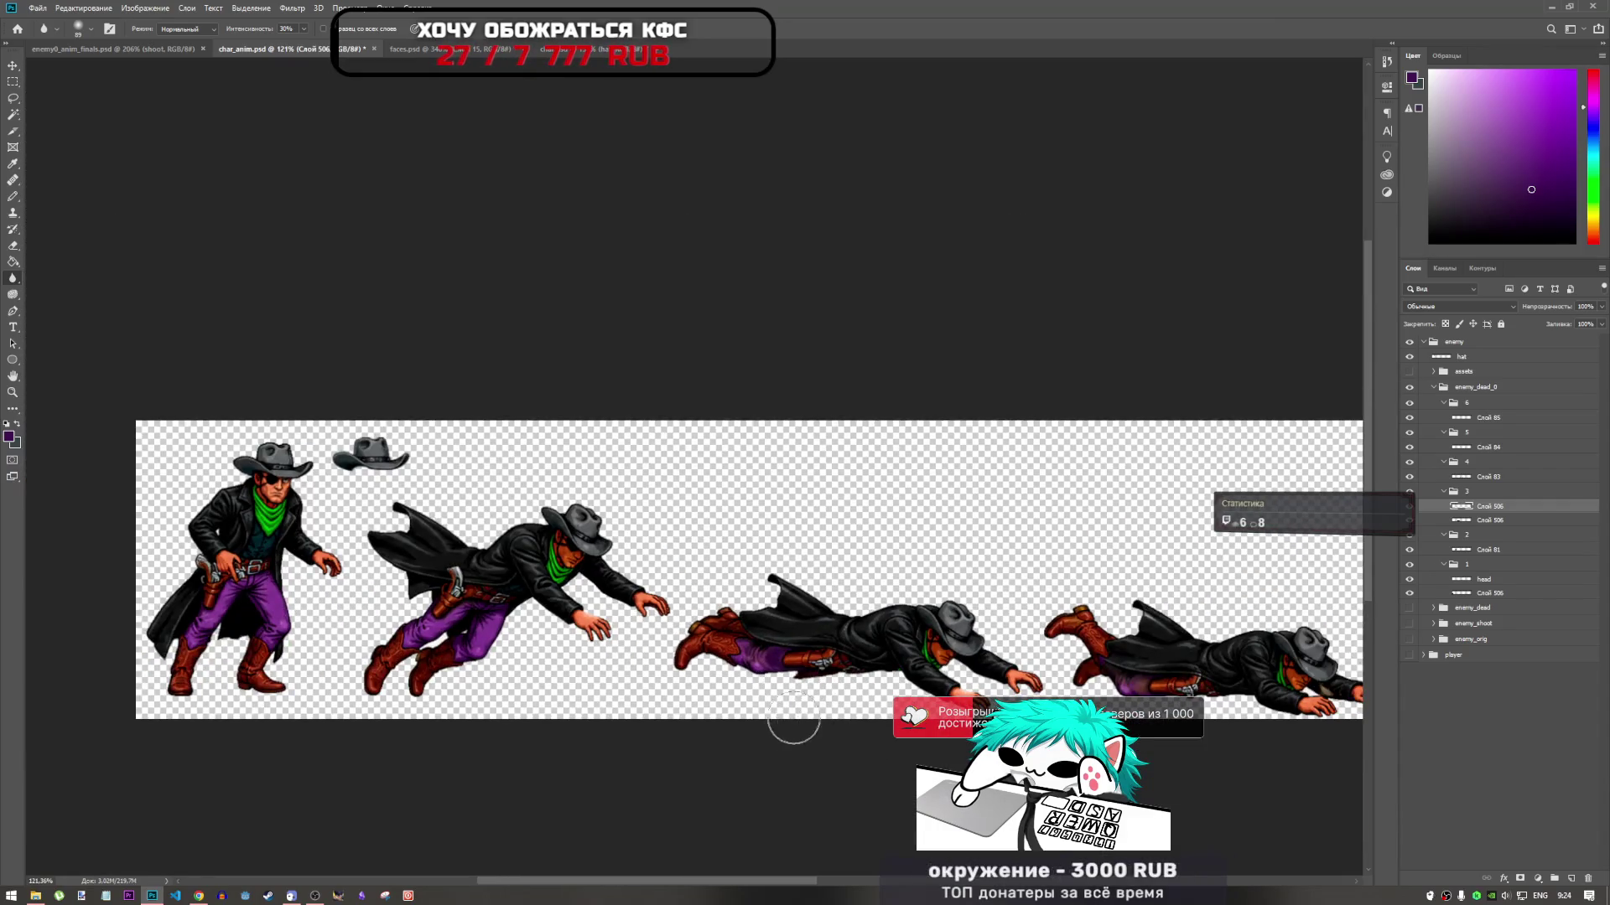
scroll(641, 638, down, 2)
scroll(767, 650, up, 3)
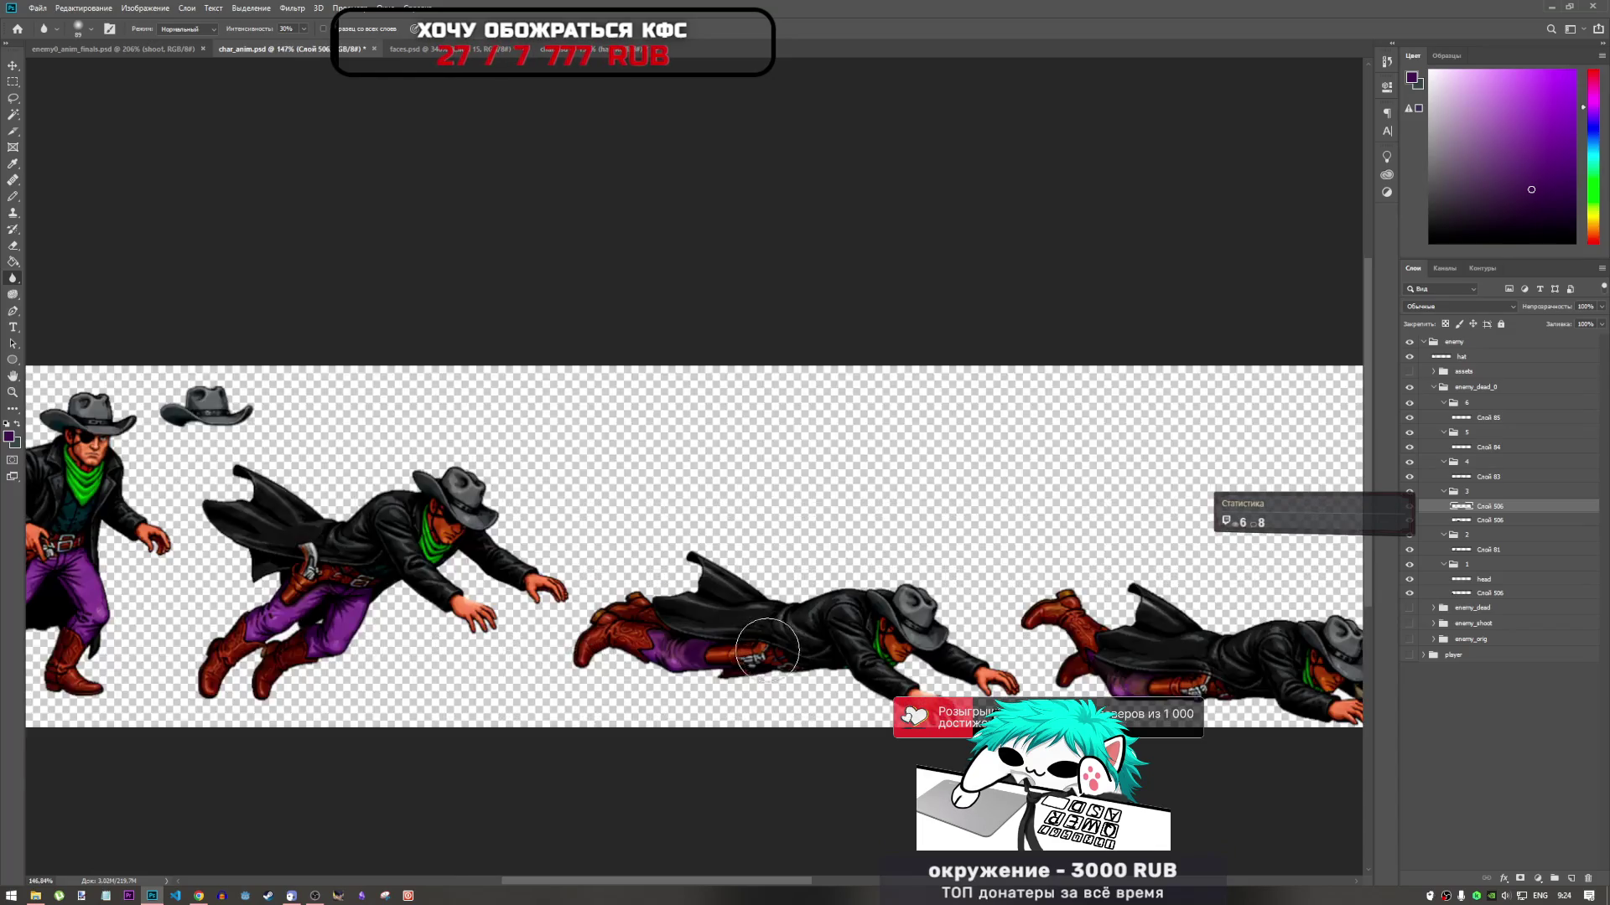
scroll(767, 650, up, 2)
Add the second Слой 506 layer to the selection and review the lying frames
shift+click(1496, 521)
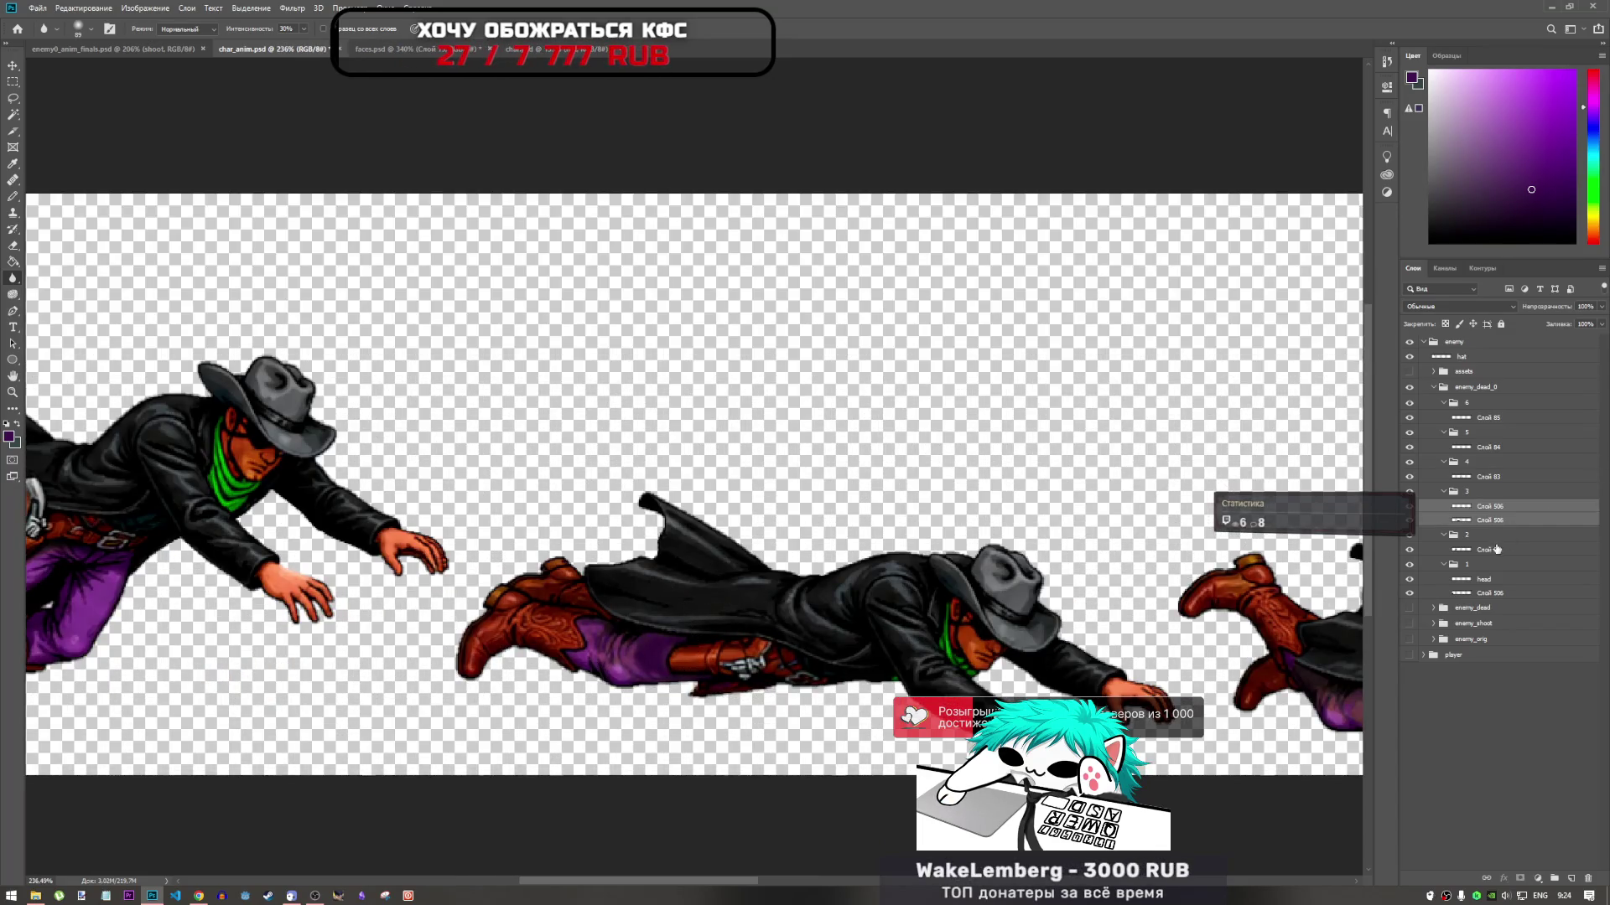
scroll(590, 629, down, 2)
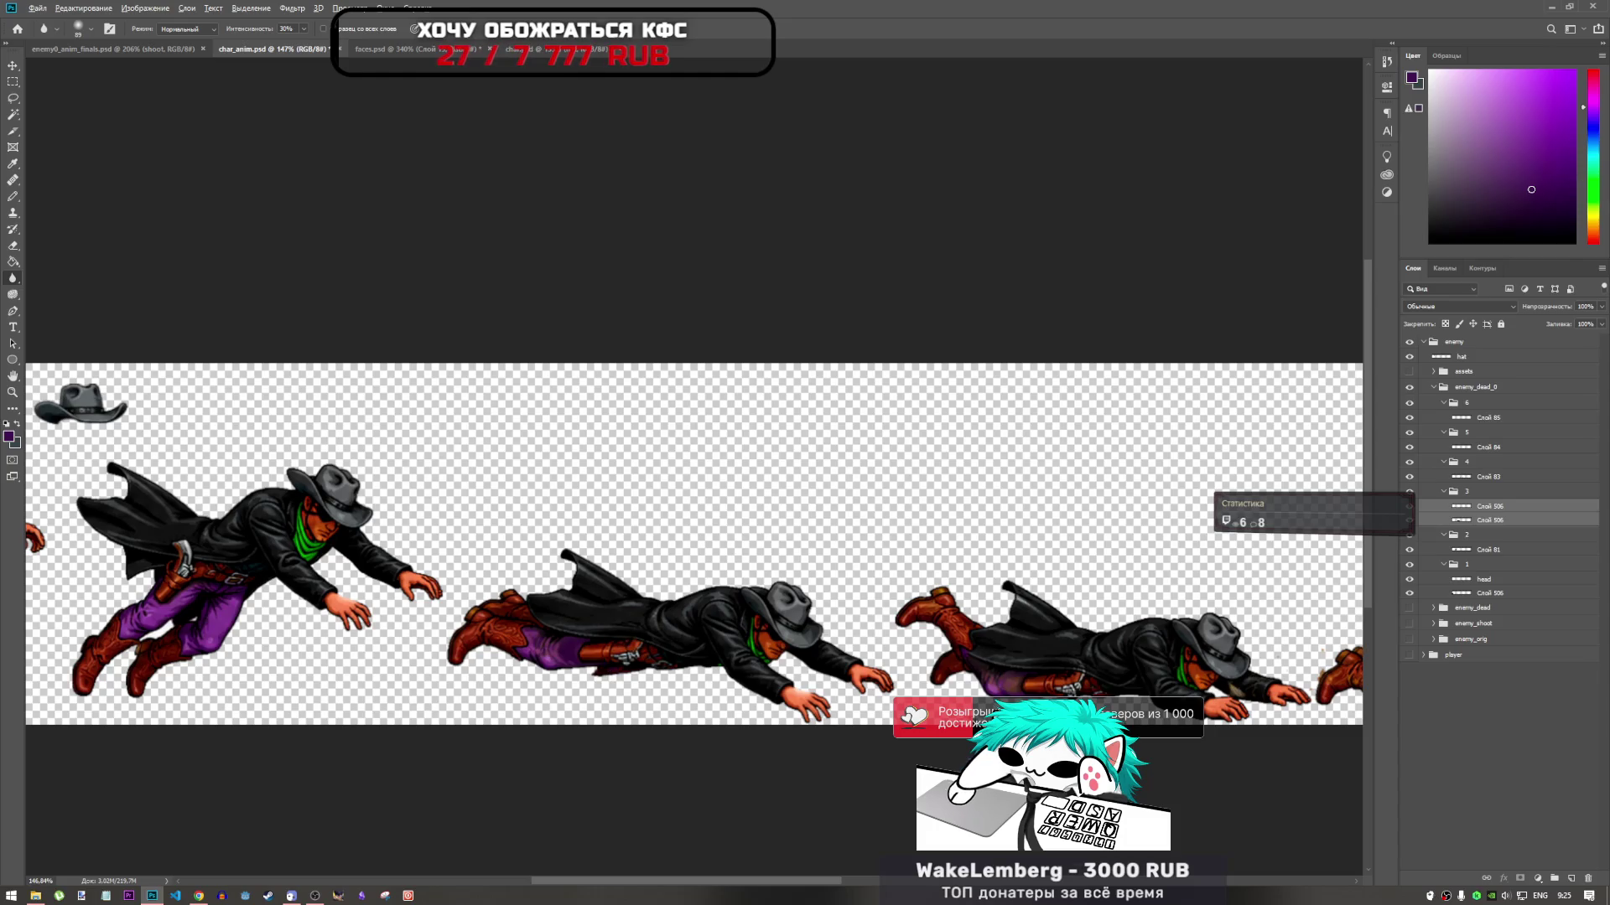
scroll(671, 588, down, 4)
scroll(1072, 653, up, 2)
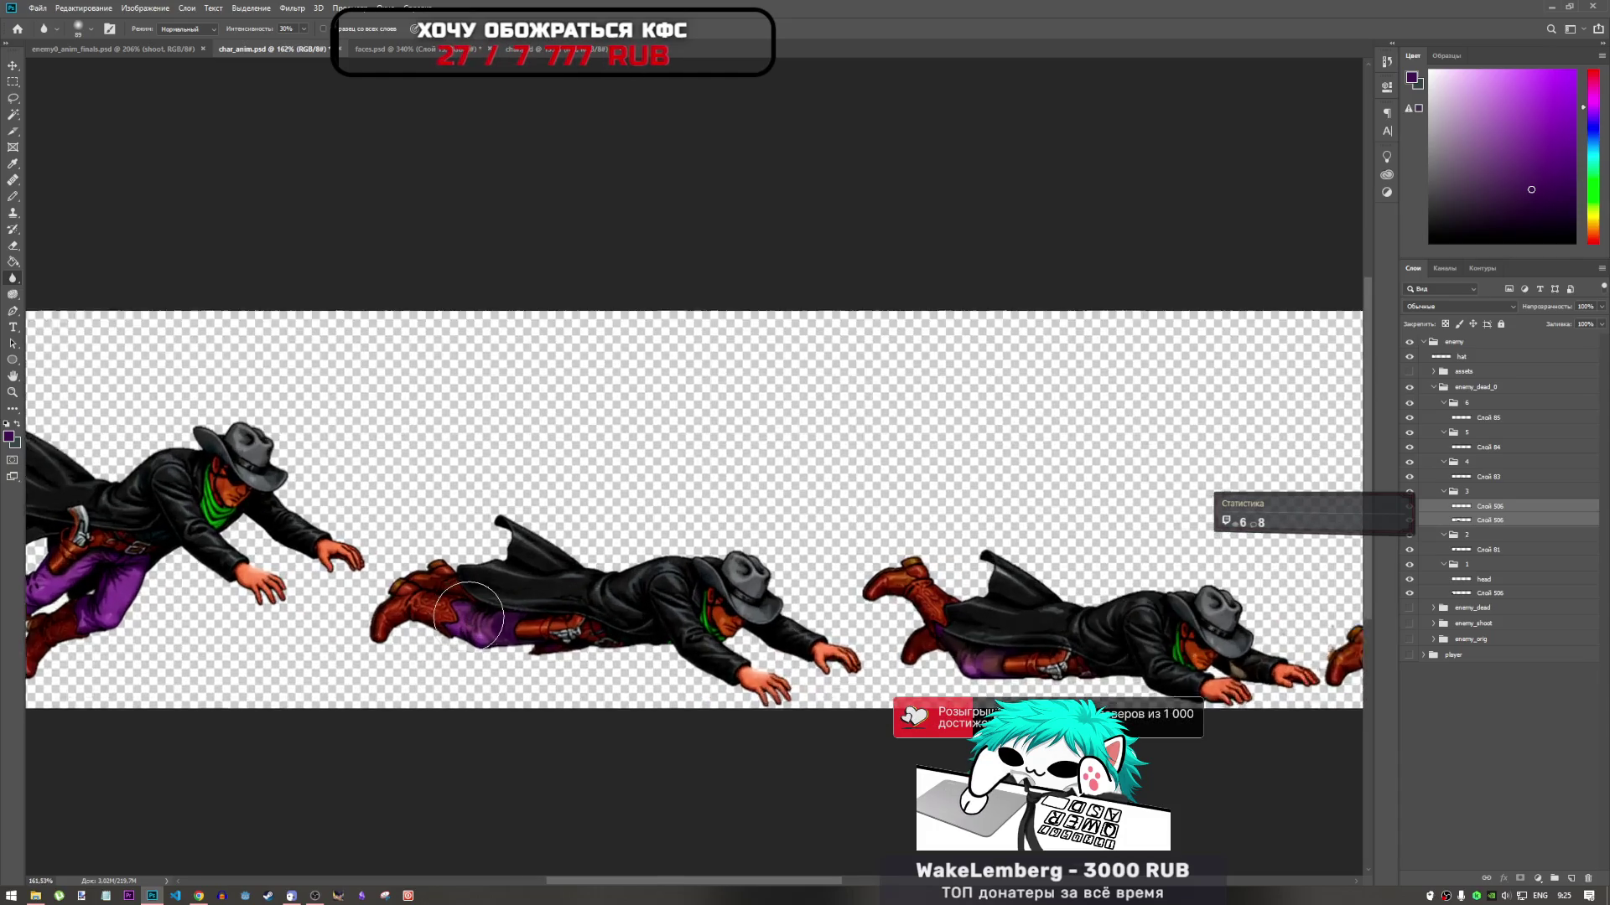
scroll(505, 617, up, 3)
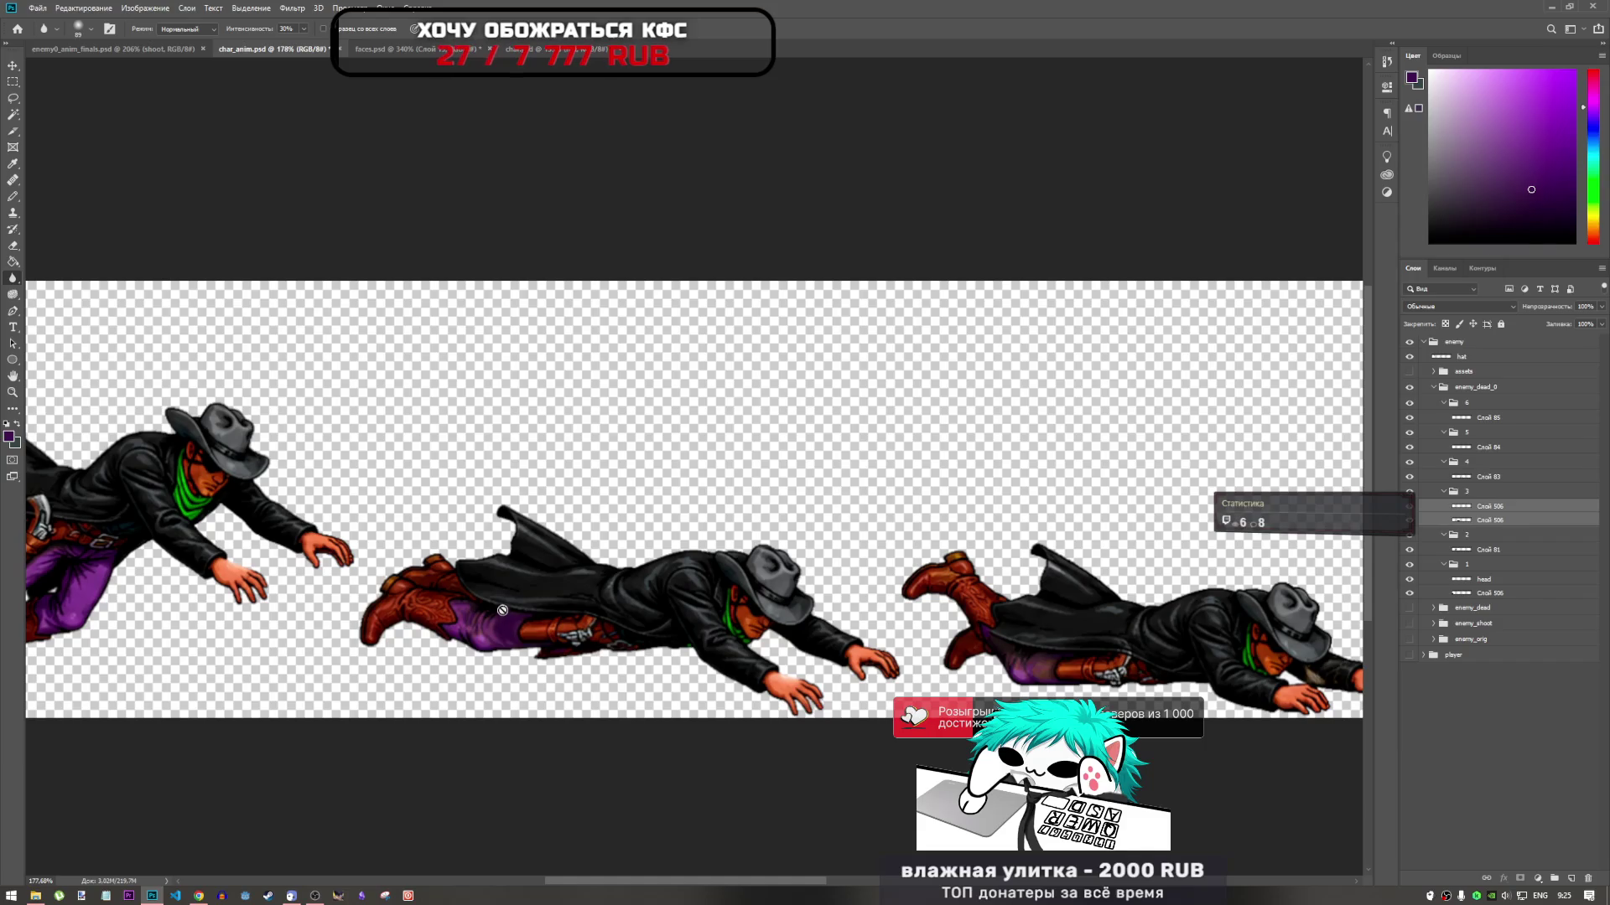
scroll(658, 552, down, 3)
scroll(658, 552, down, 1)
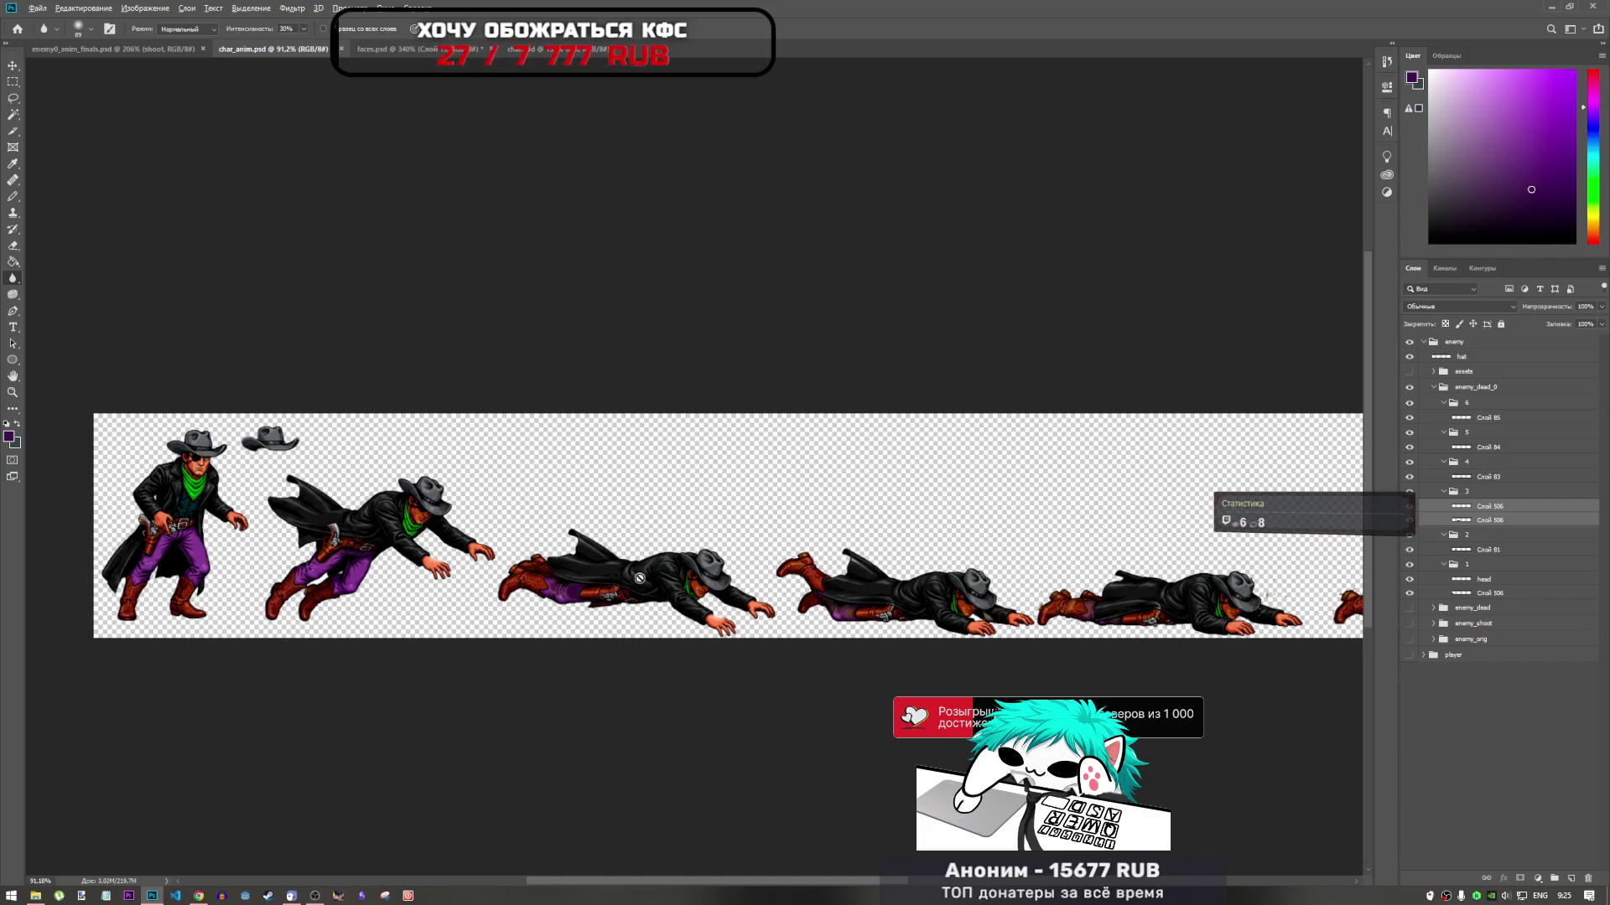
scroll(558, 593, up, 3)
scroll(558, 593, down, 3)
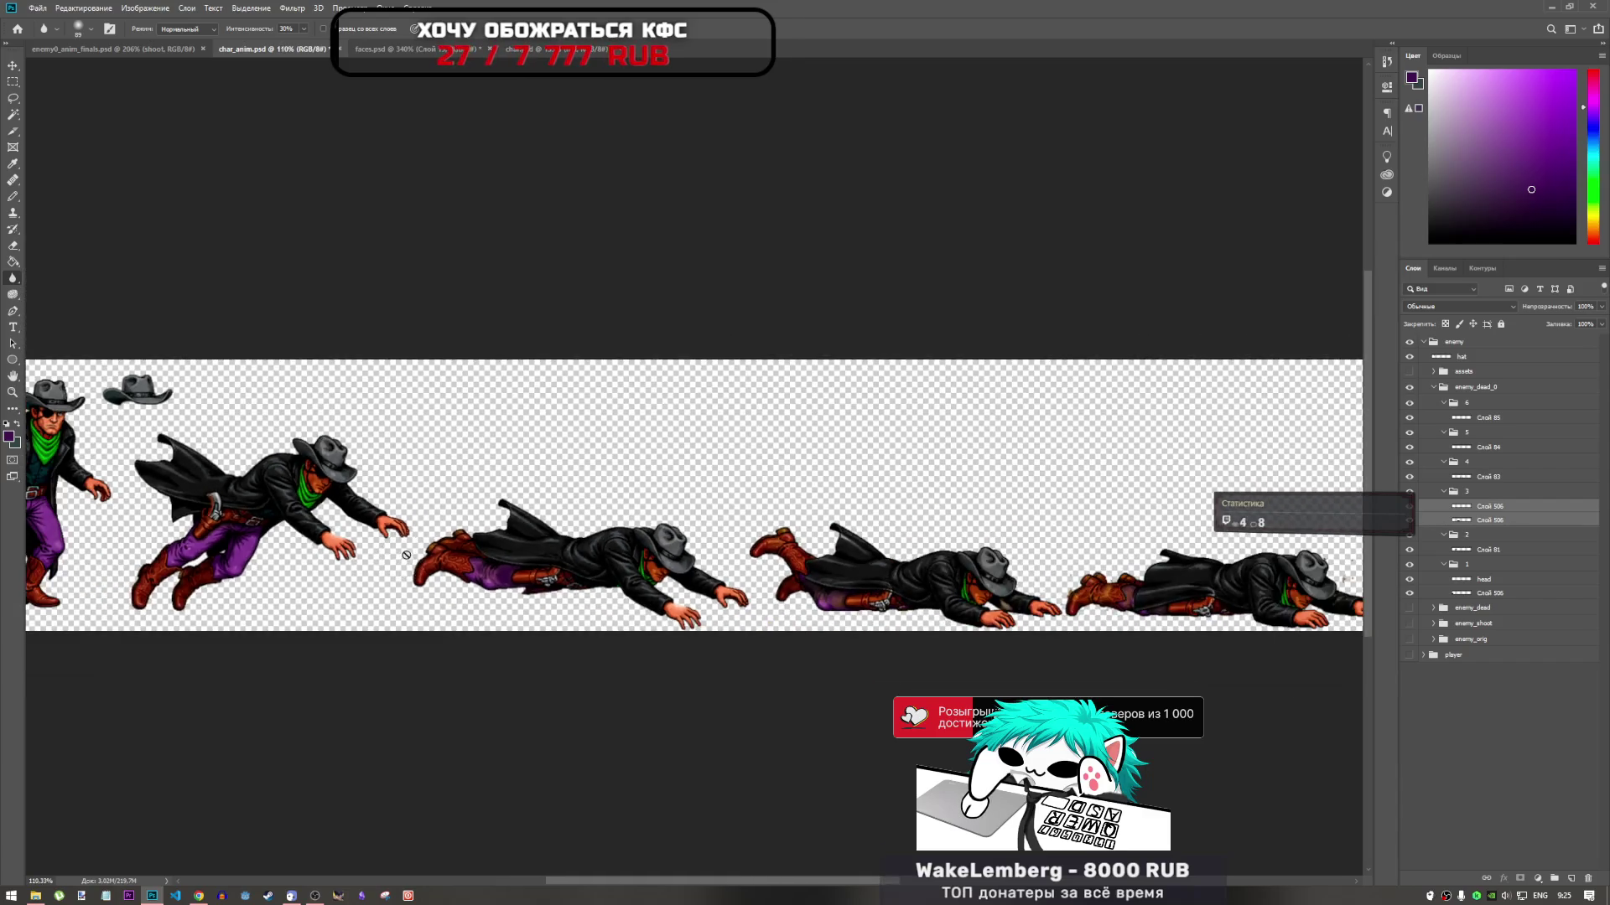
scroll(501, 548, up, 2)
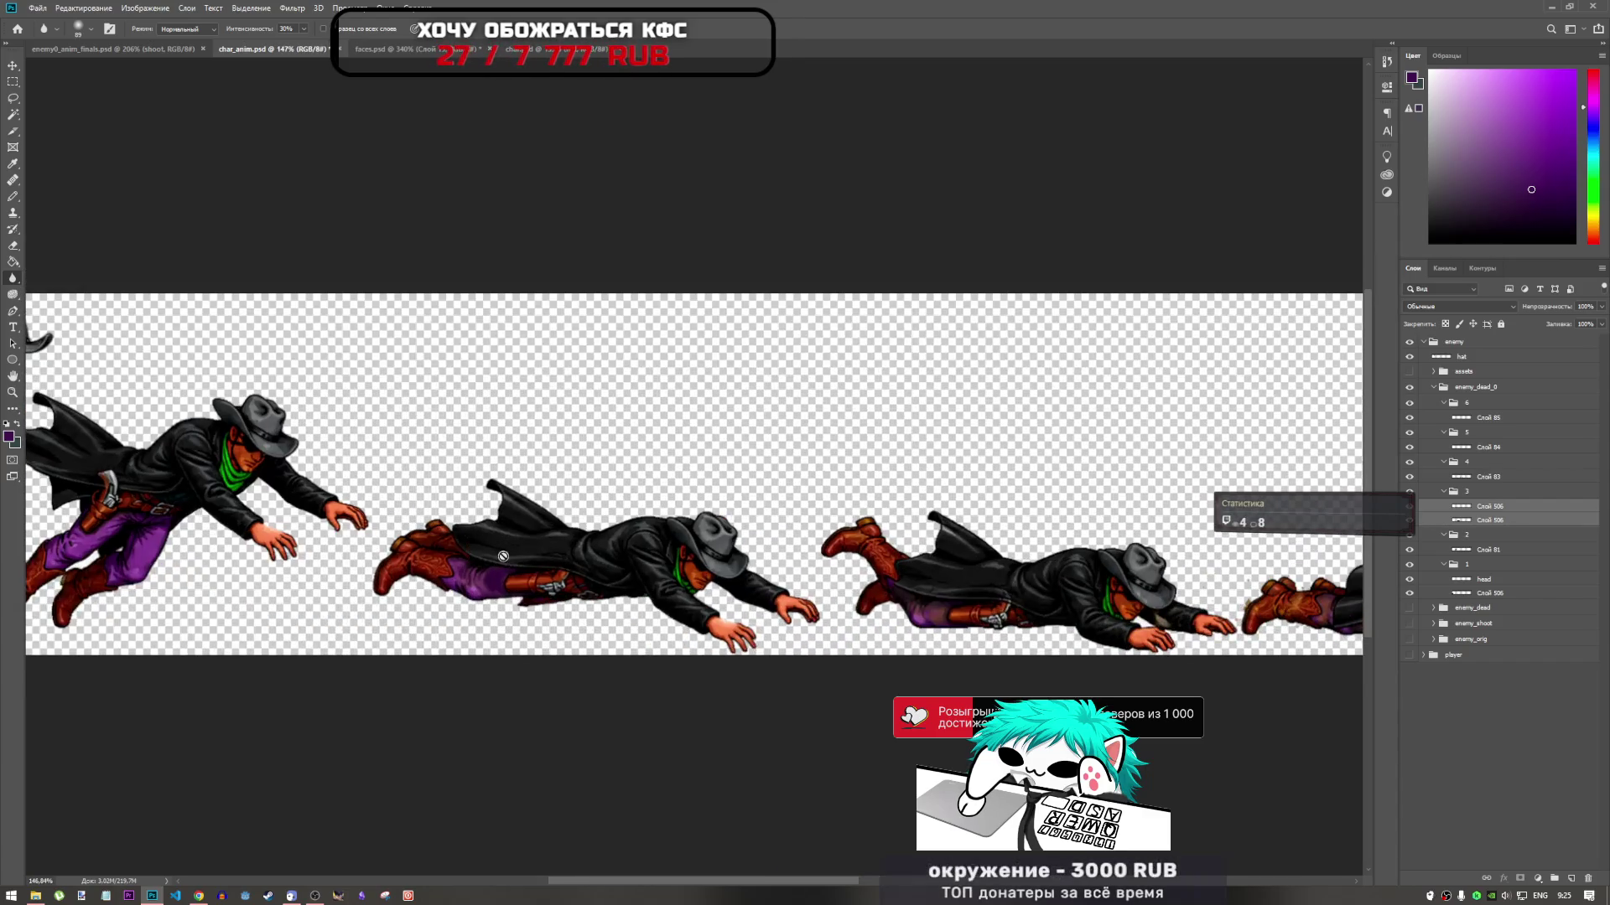
scroll(502, 555, down, 2)
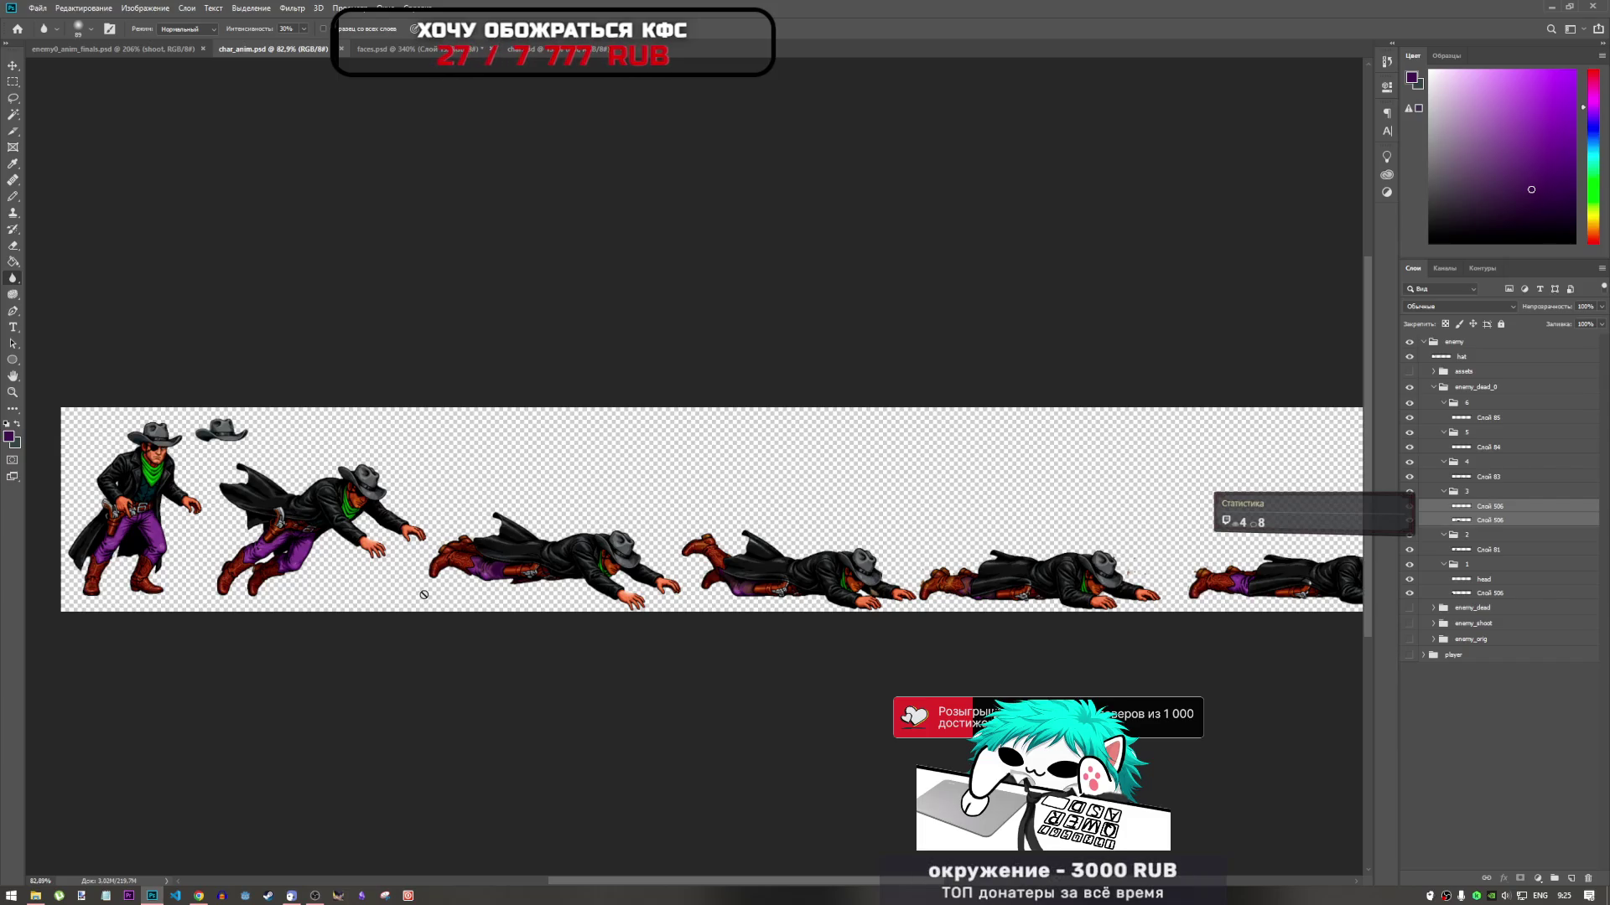
Compare the frame with one Слой 506 layer hidden and then shown again
ctrl+click(1481, 518)
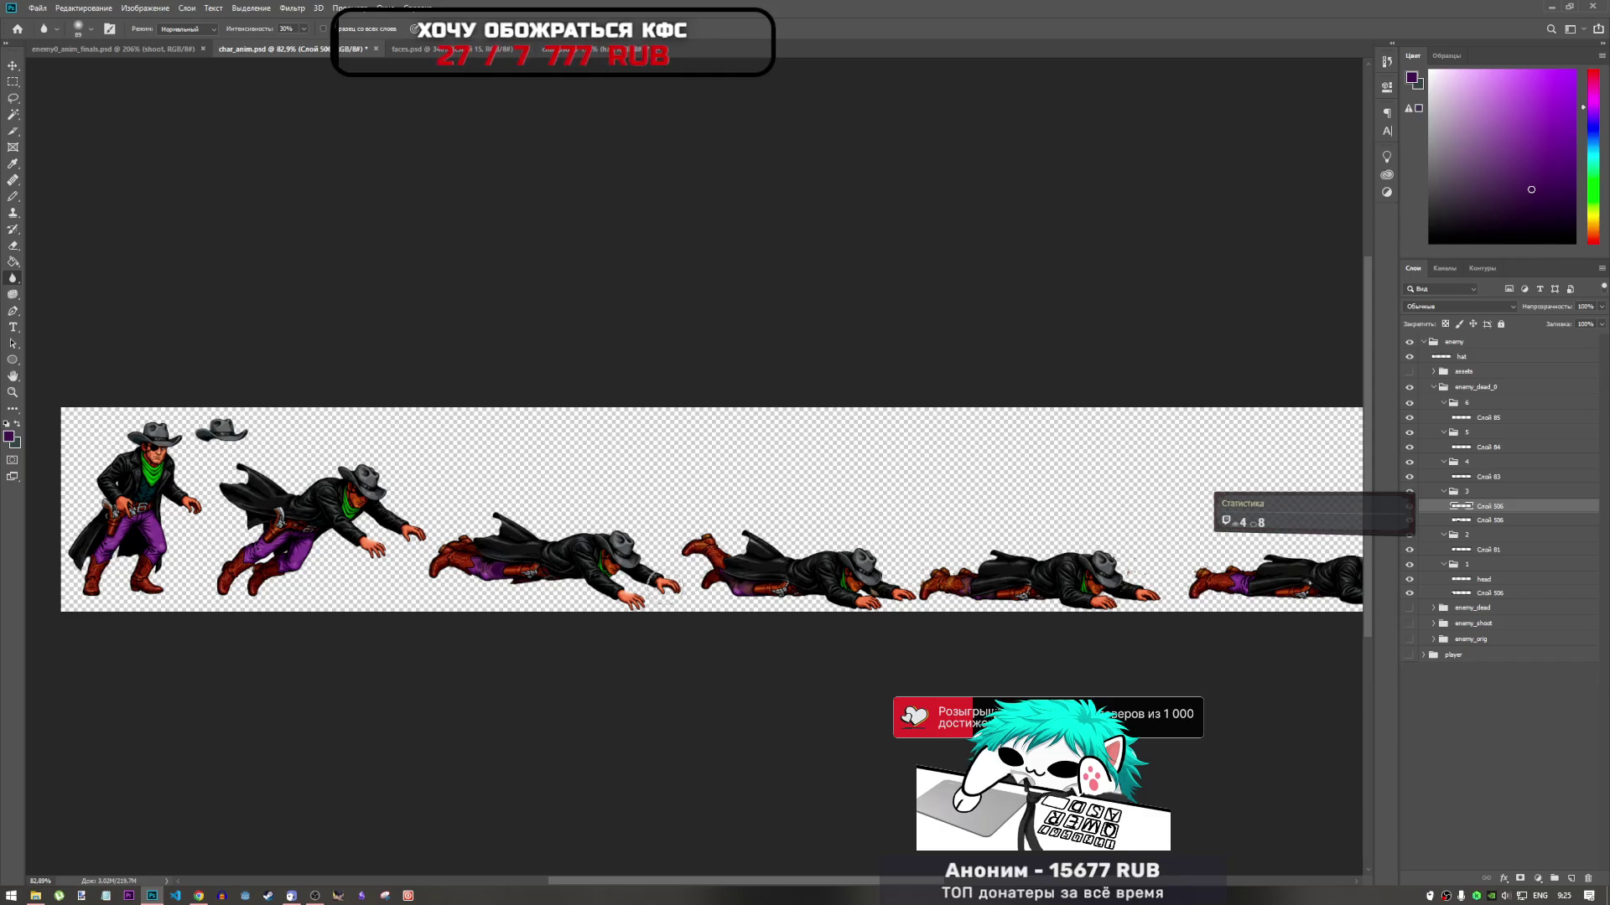
scroll(709, 587, up, 3)
scroll(724, 556, down, 2)
scroll(1153, 587, up, 2)
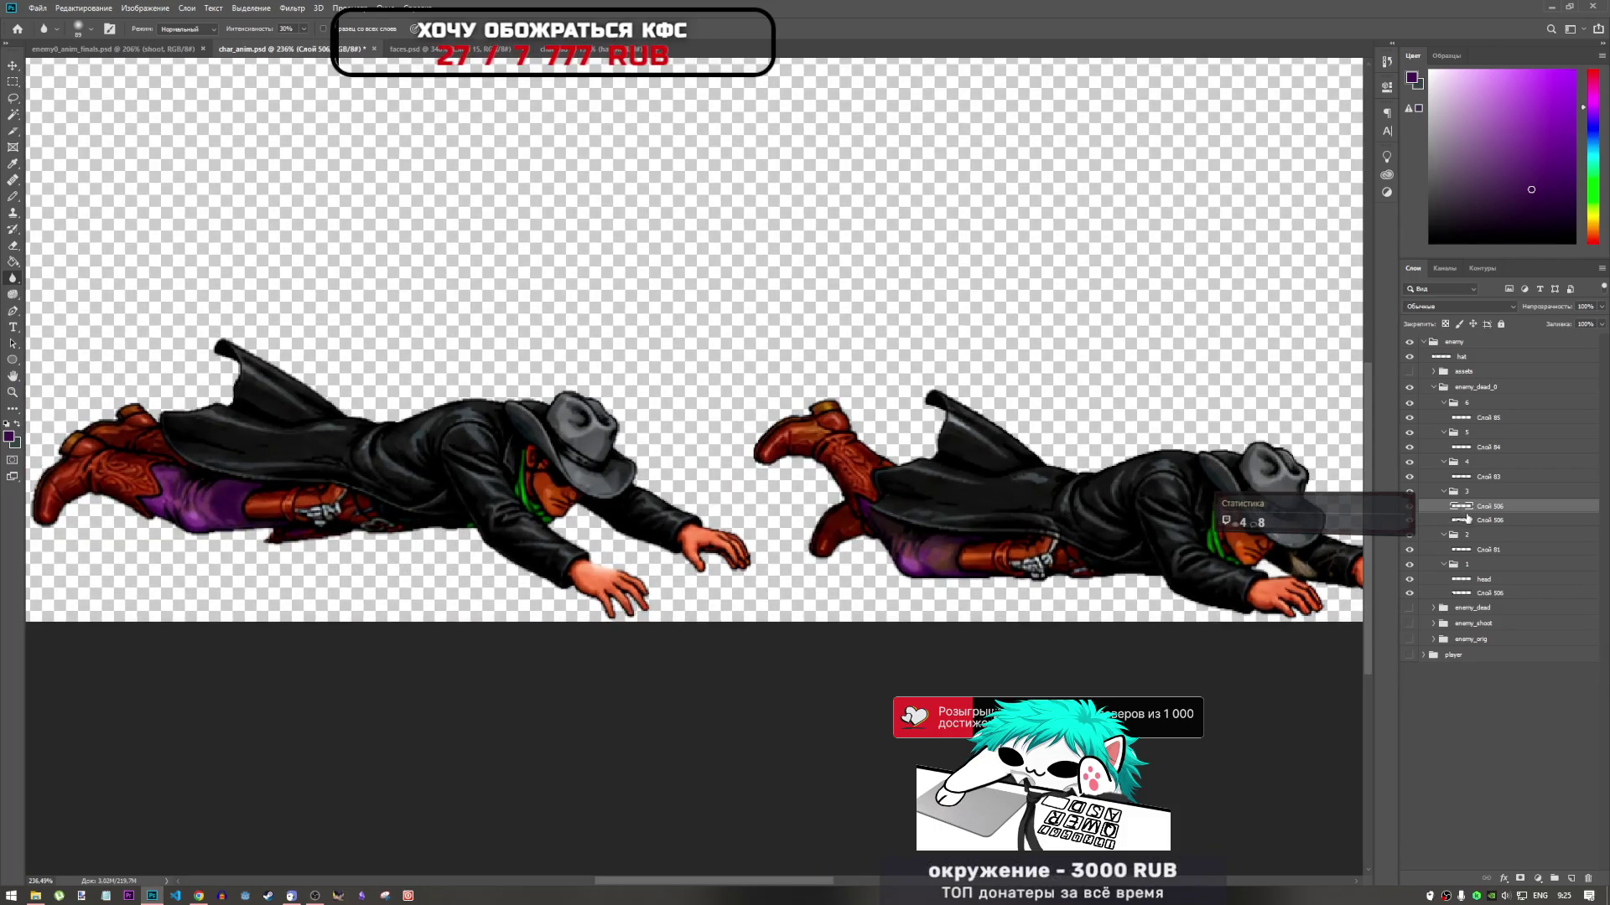
click(1409, 508)
click(1407, 512)
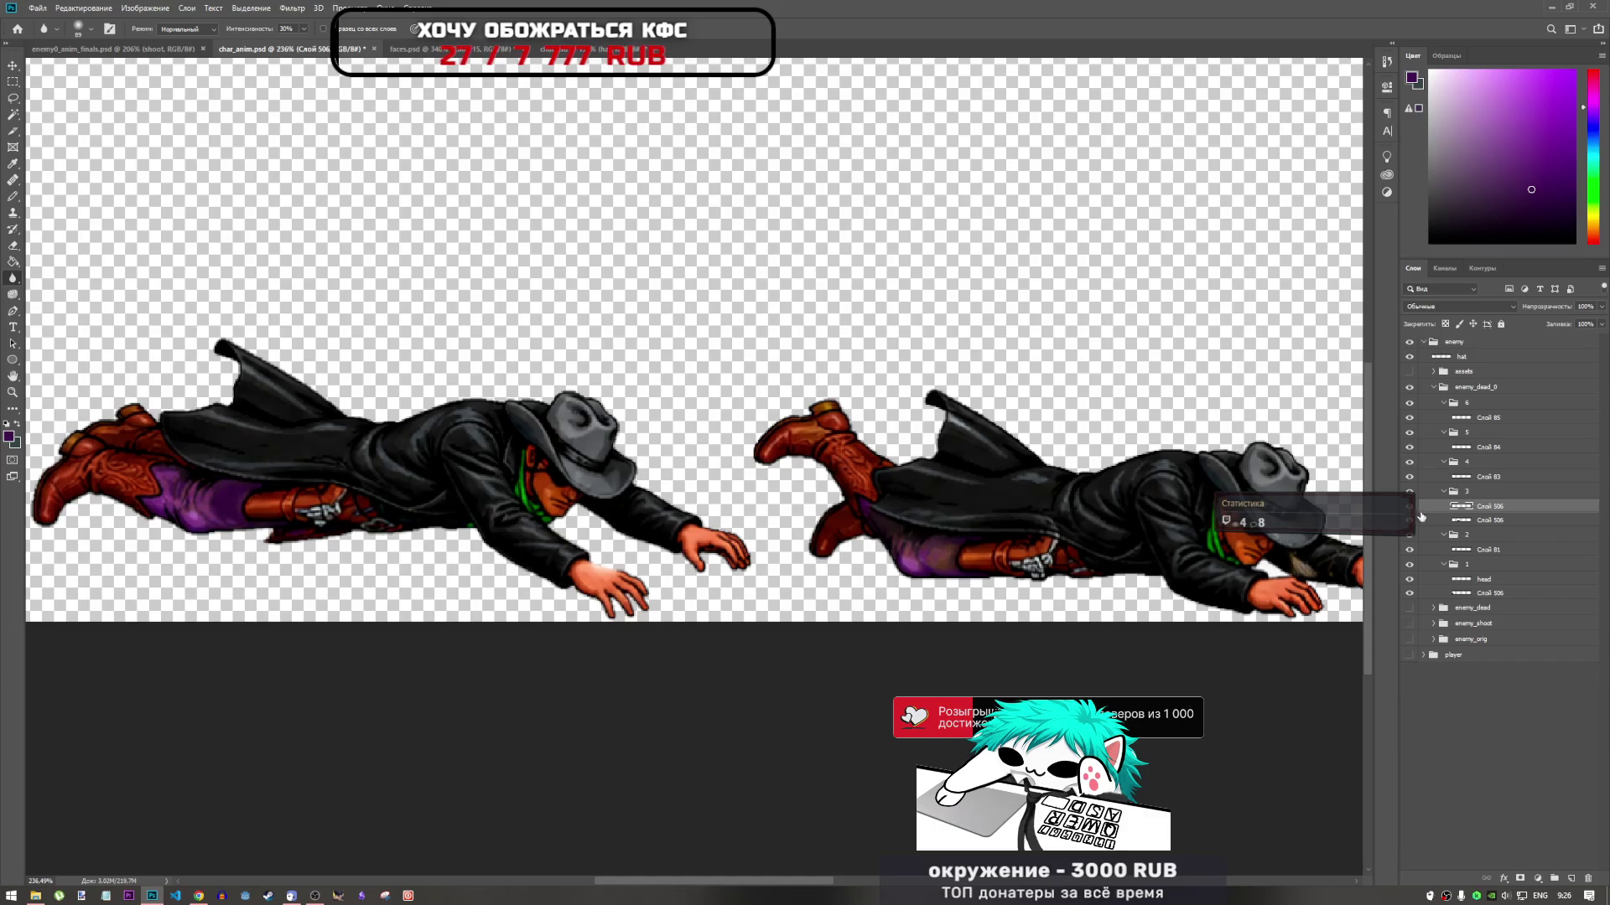
Merge both Слой 506 layers into a single layer with Merge Layers
ctrl+click(1496, 525)
right_click(1496, 526)
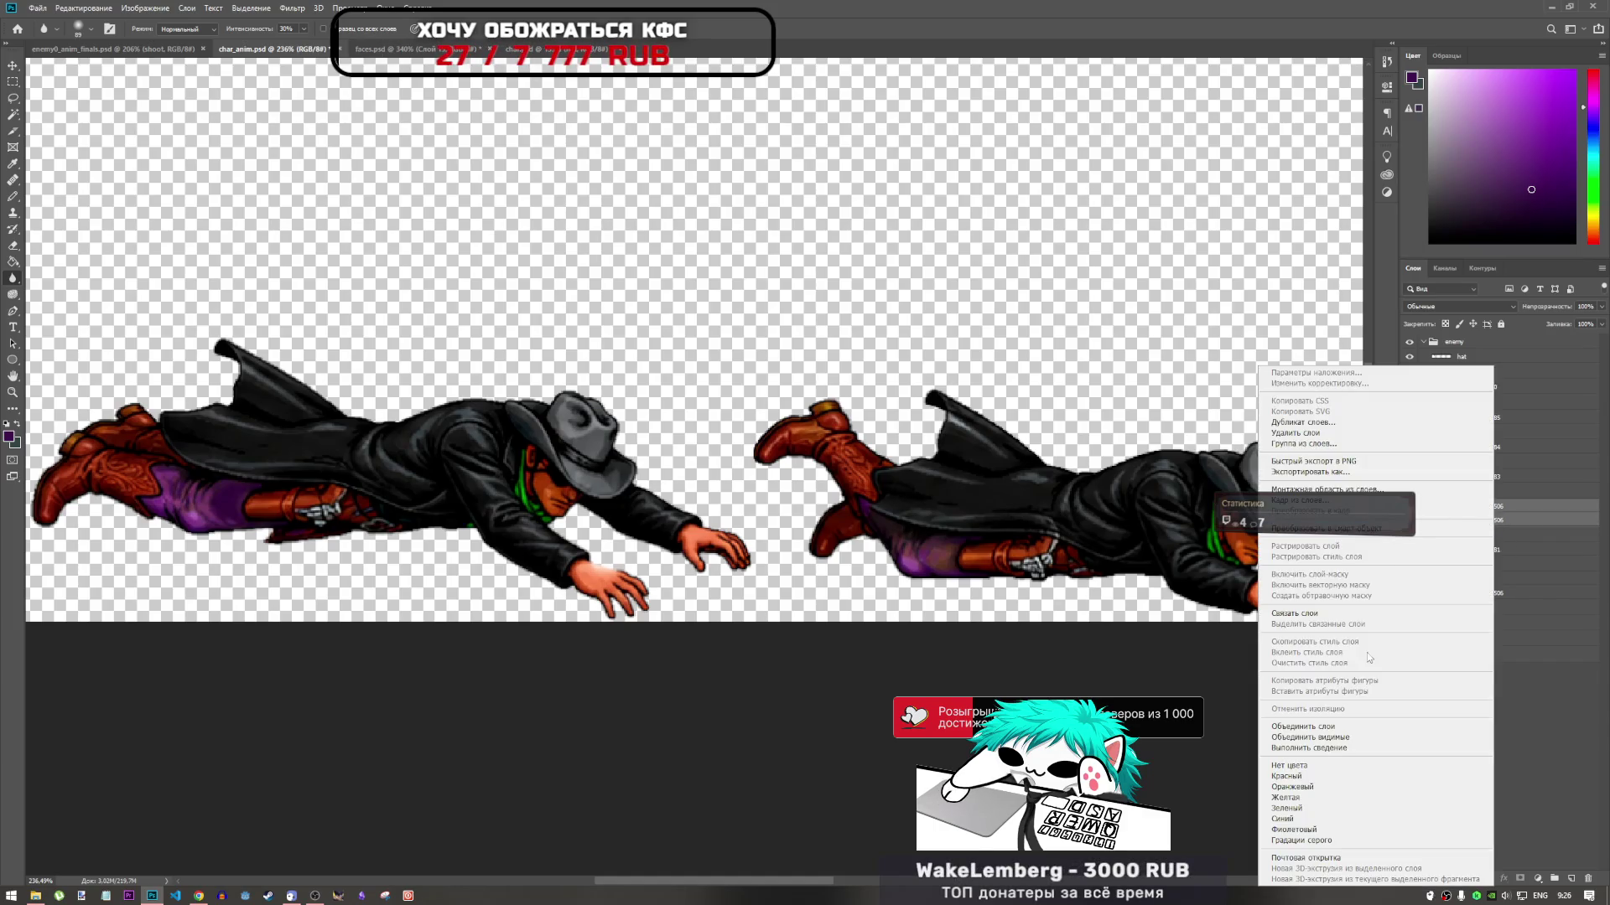
click(1321, 727)
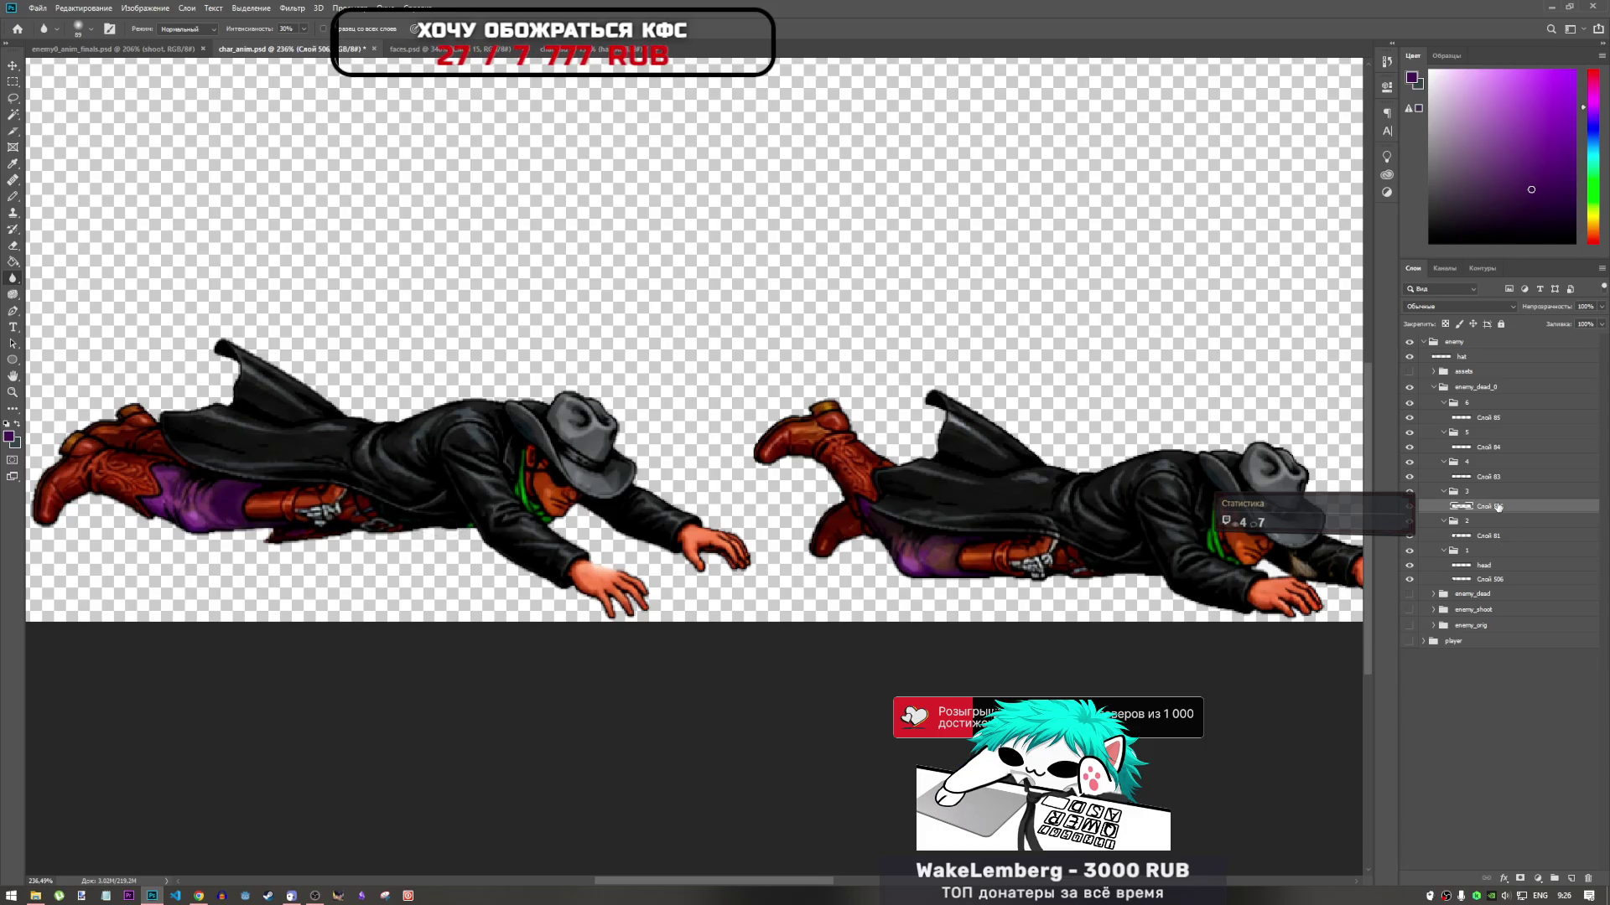
click(13, 98)
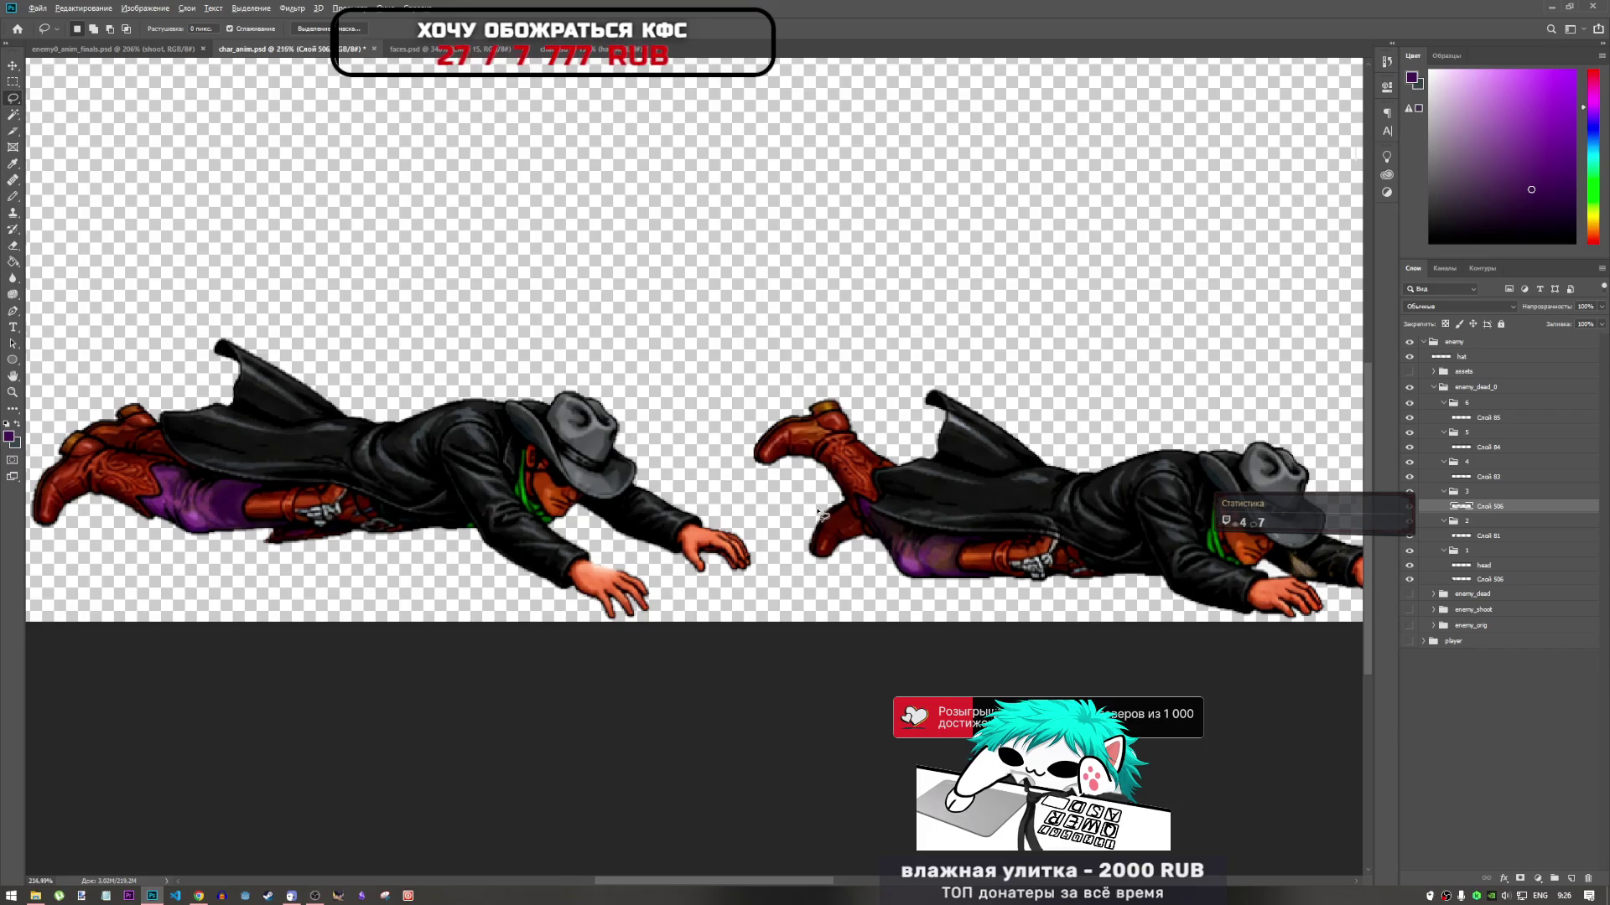
scroll(822, 505, down, 1)
scroll(822, 505, down, 1)
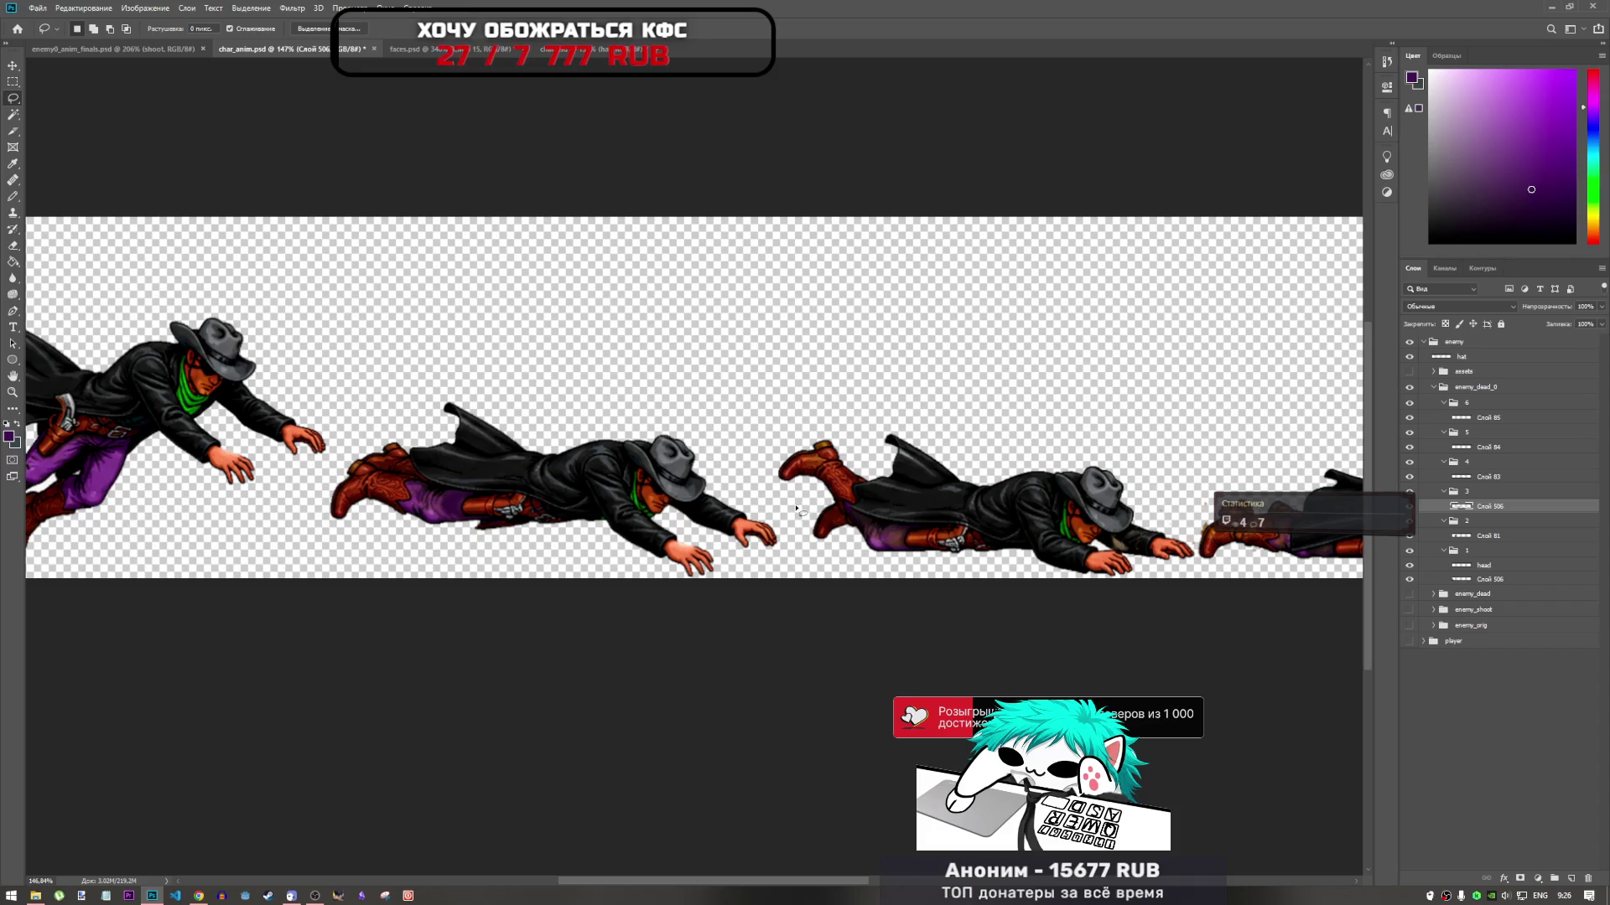
scroll(644, 471, down, 2)
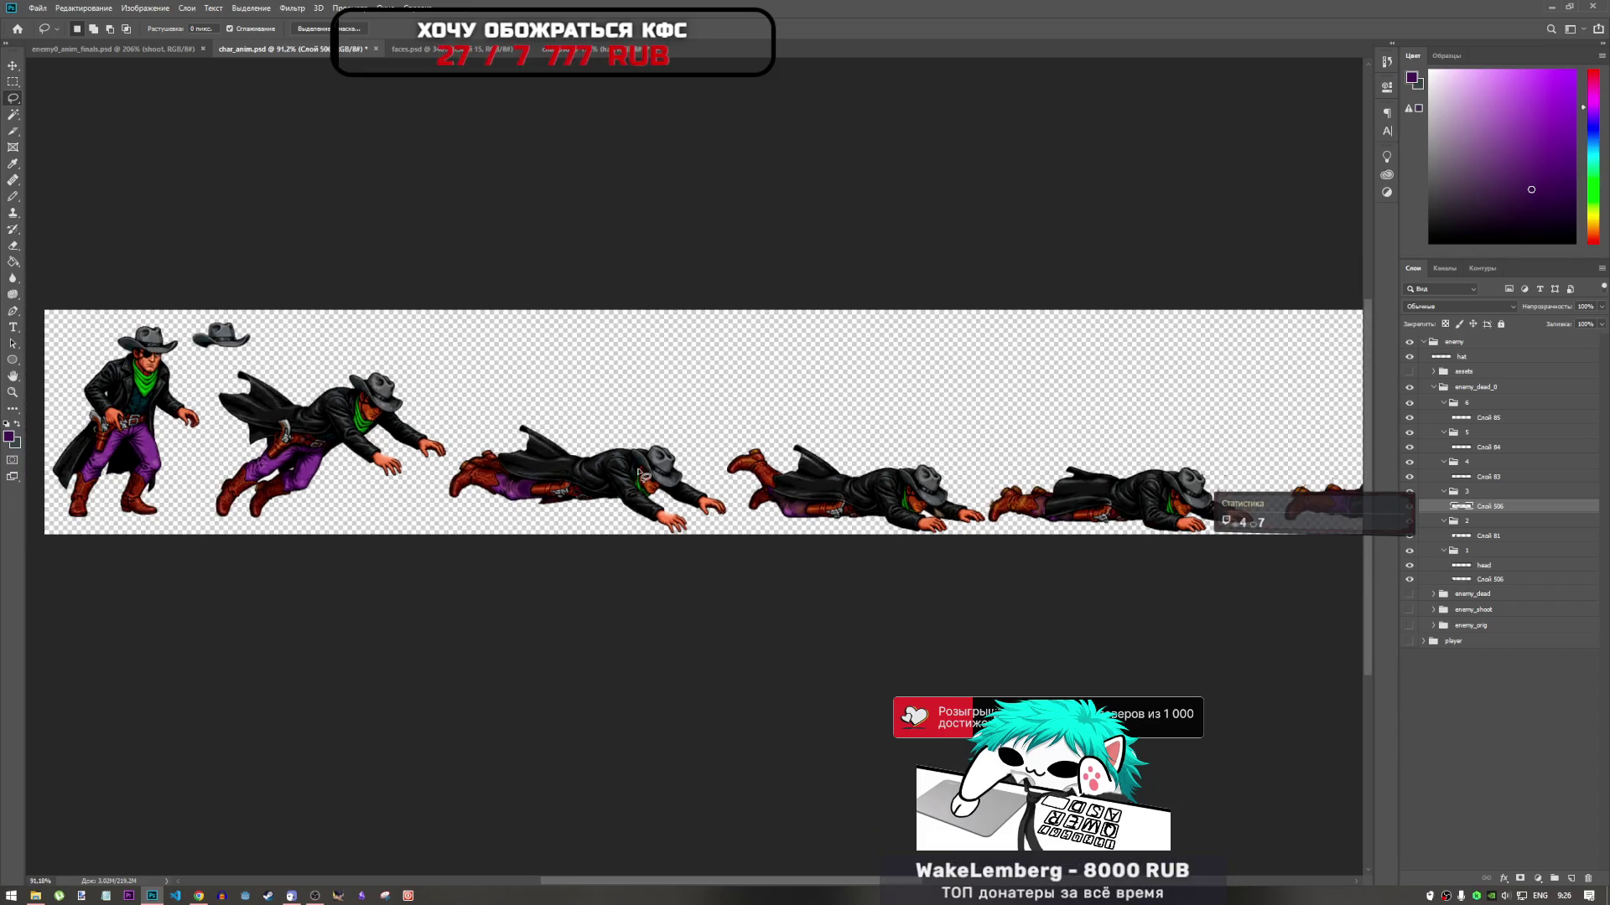
scroll(877, 493, up, 4)
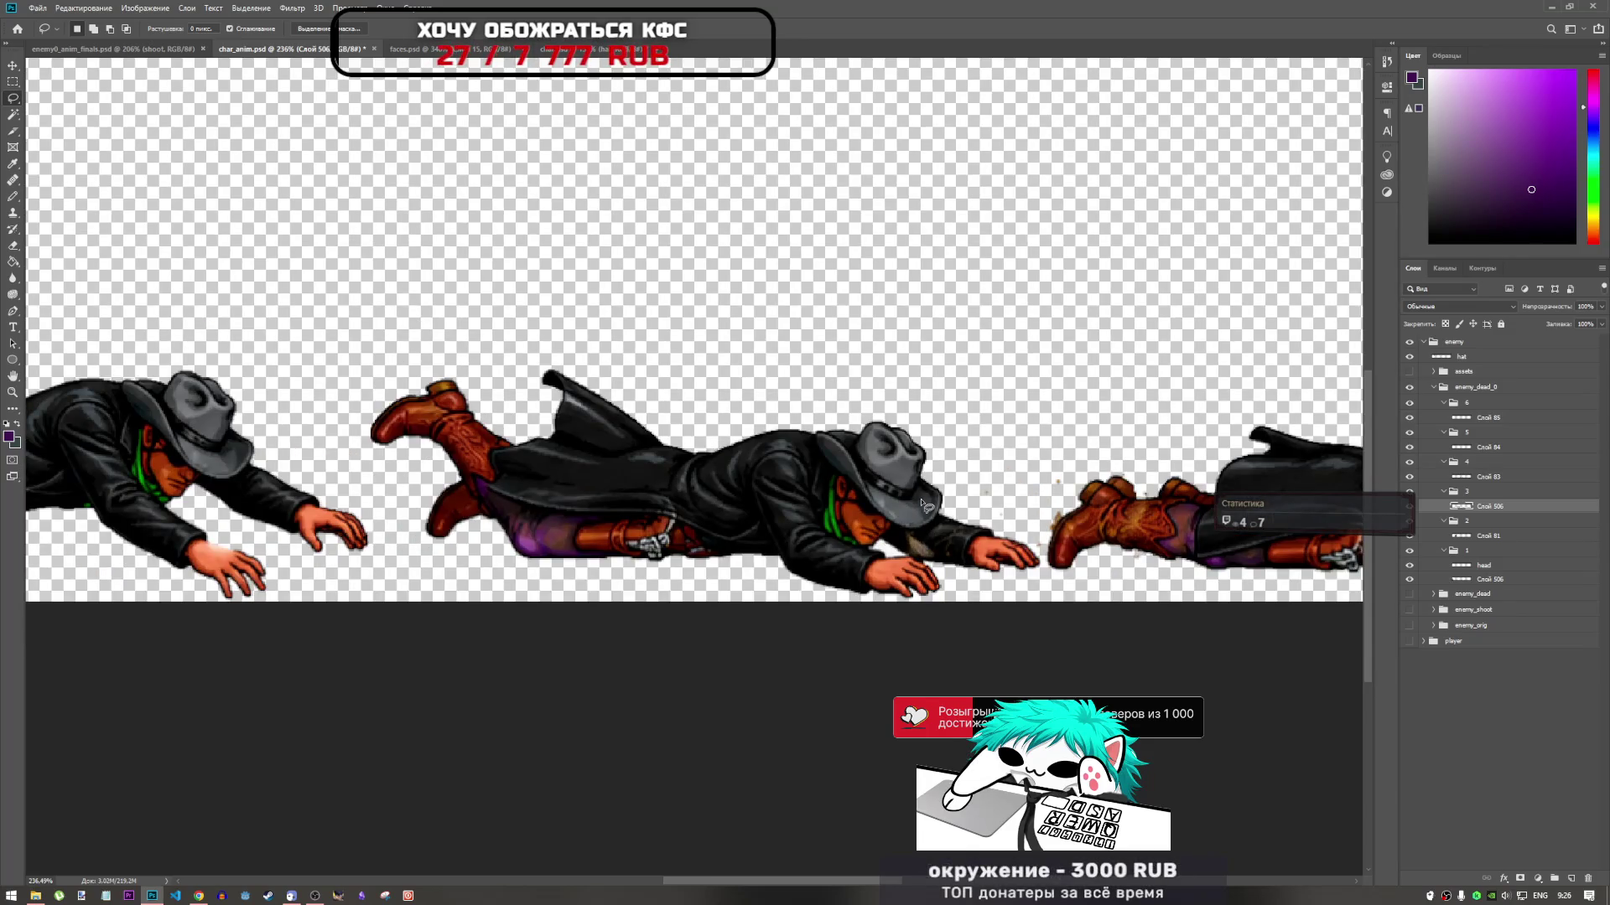
scroll(1138, 445, down, 3)
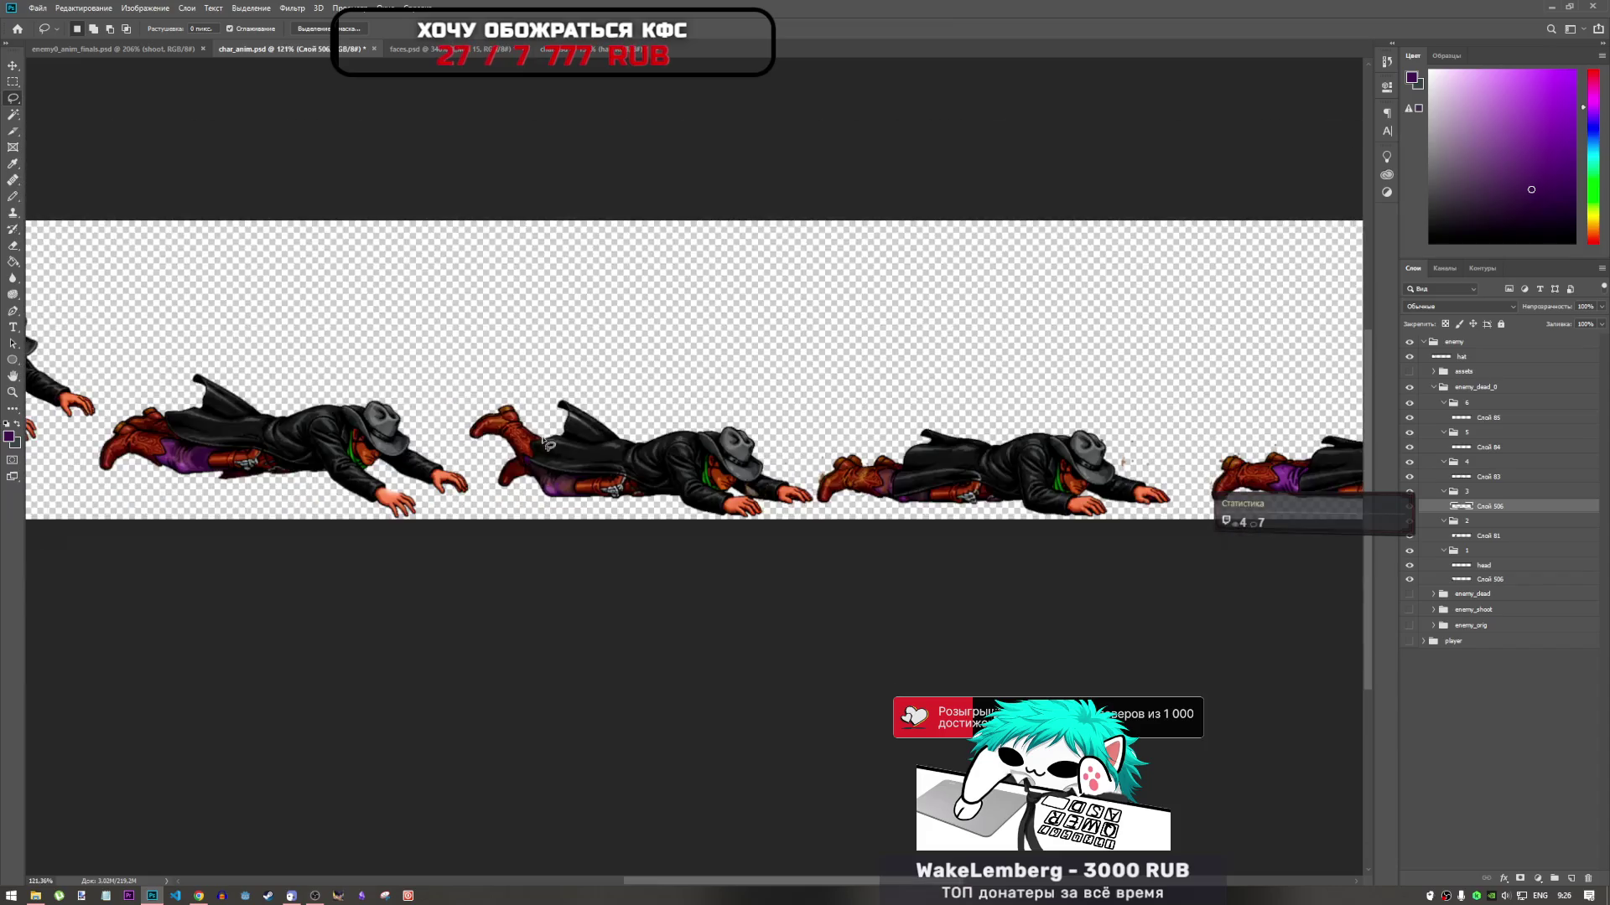
scroll(1138, 445, up, 2)
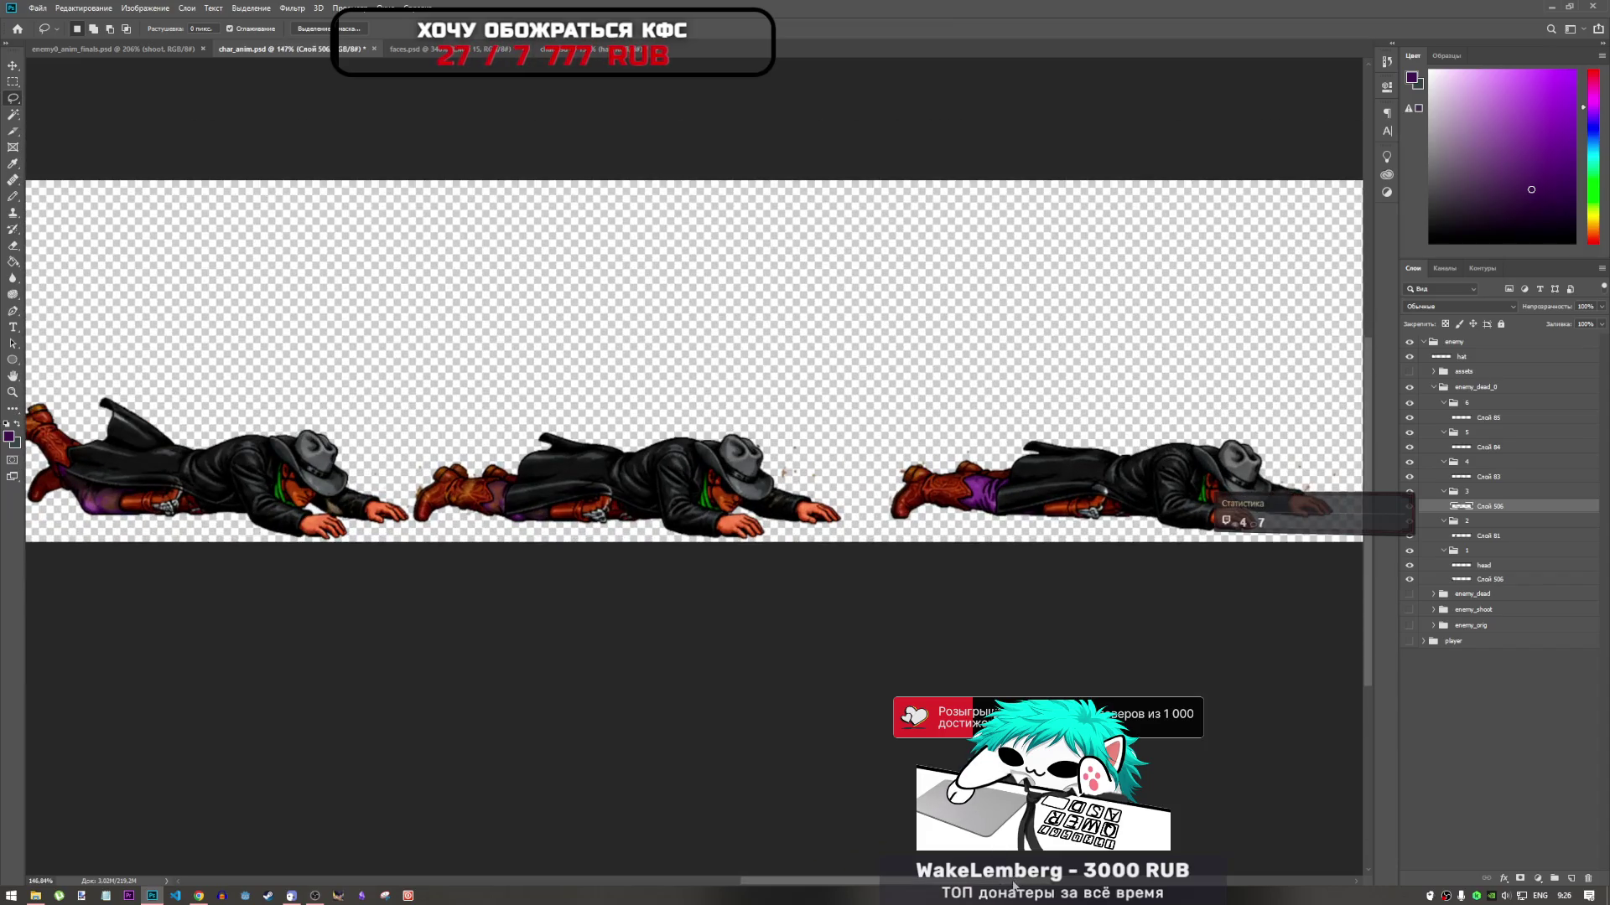
scroll(521, 457, down, 3)
scroll(521, 457, up, 4)
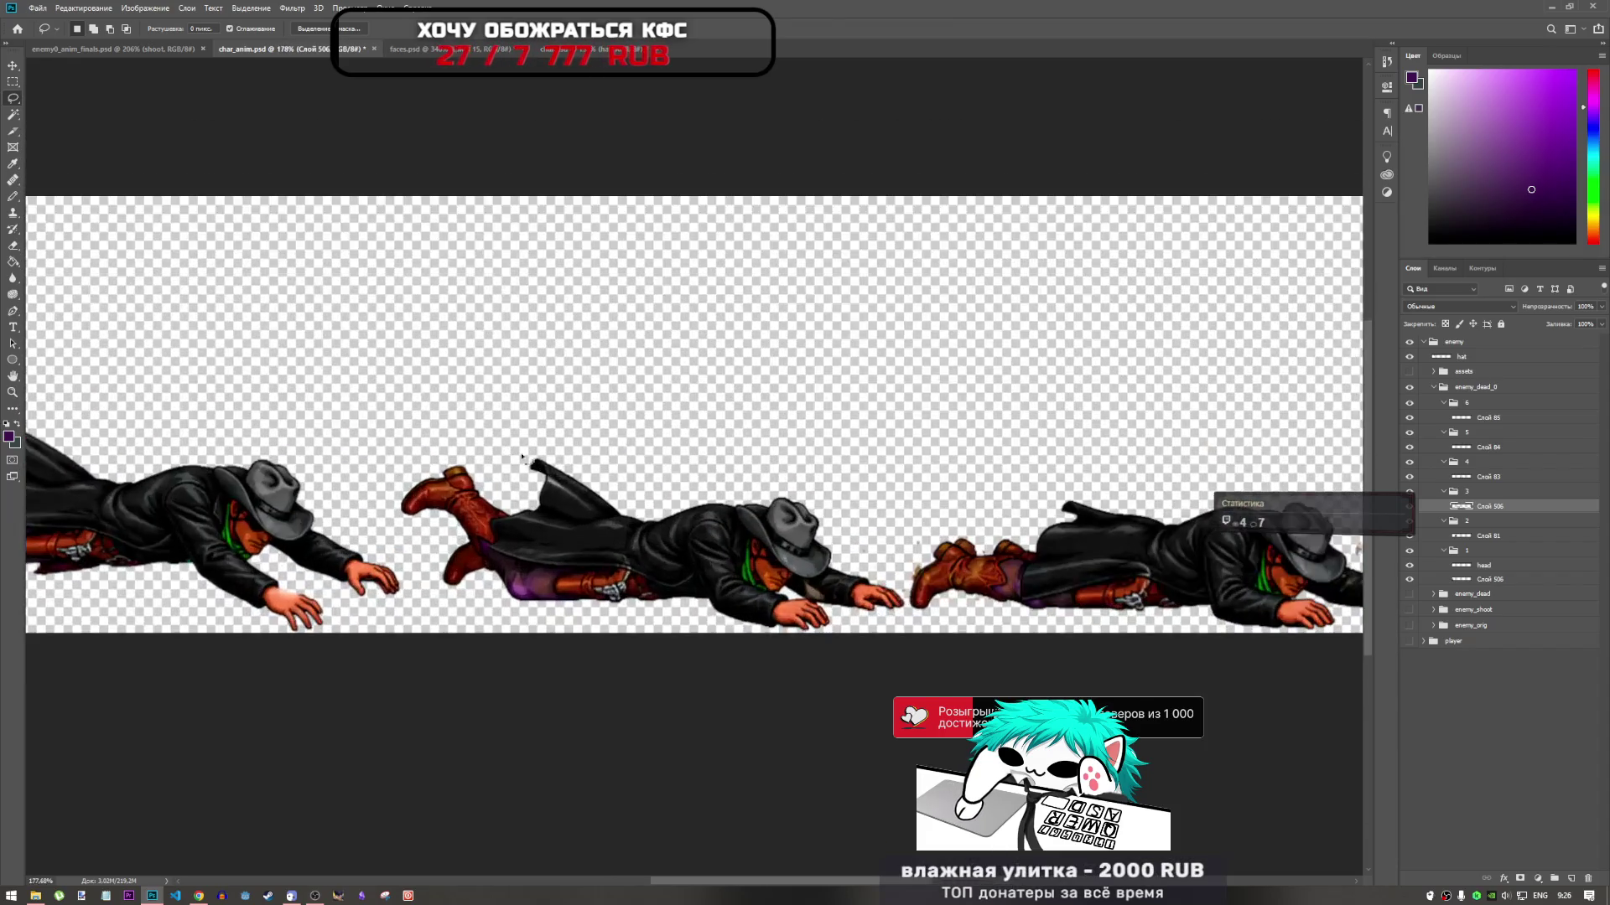
scroll(521, 457, right, 5)
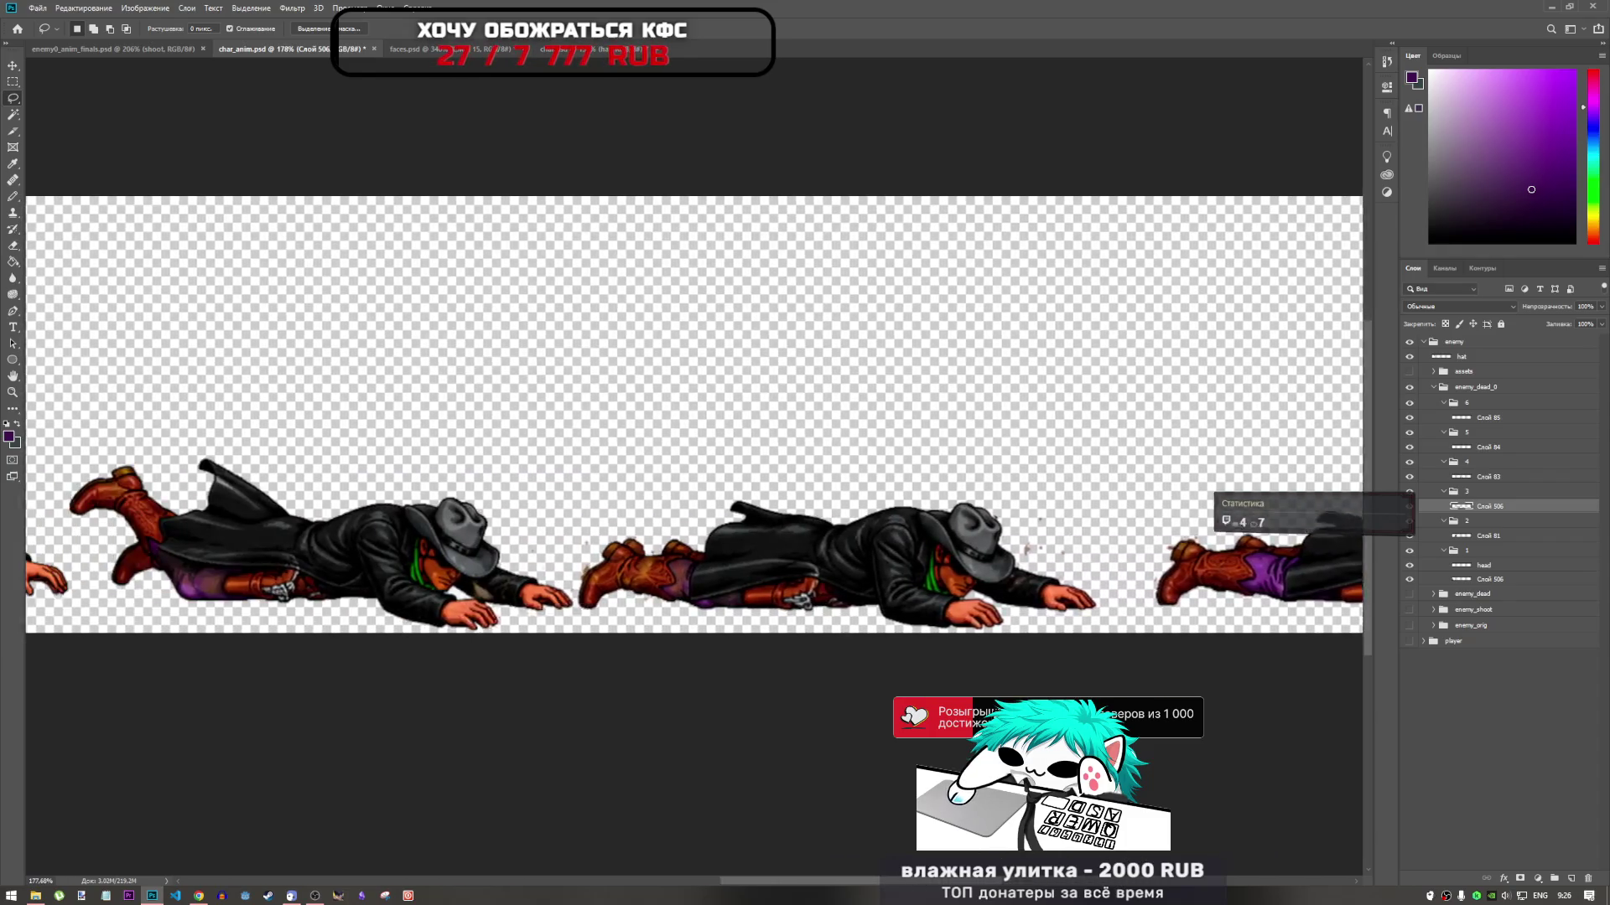
scroll(746, 587, left, 3)
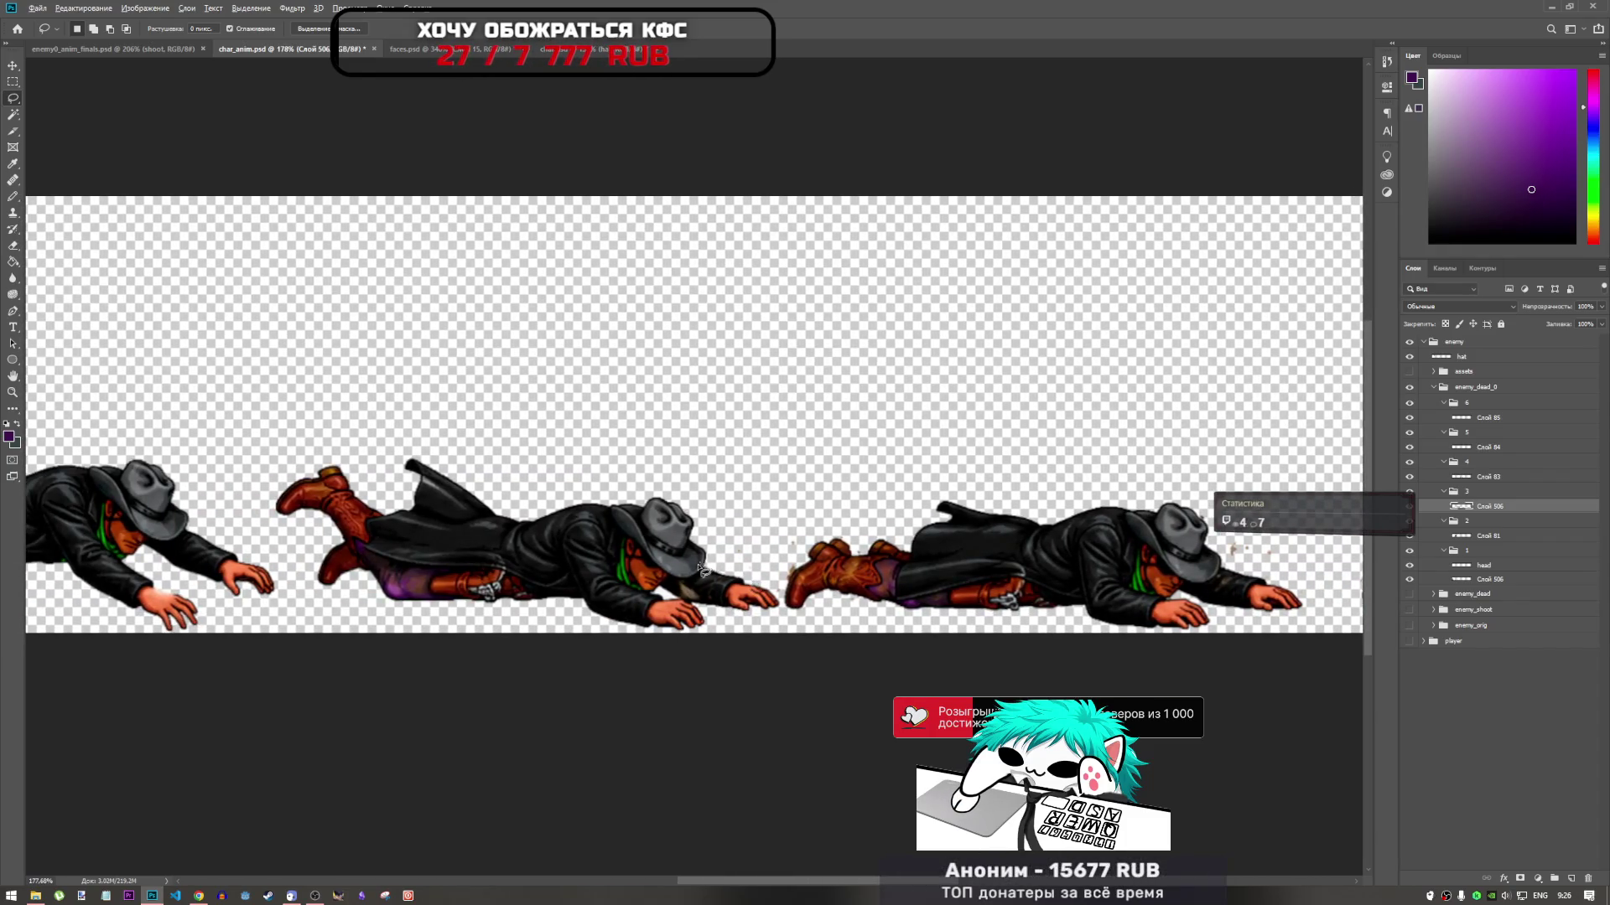
scroll(702, 570, up, 5)
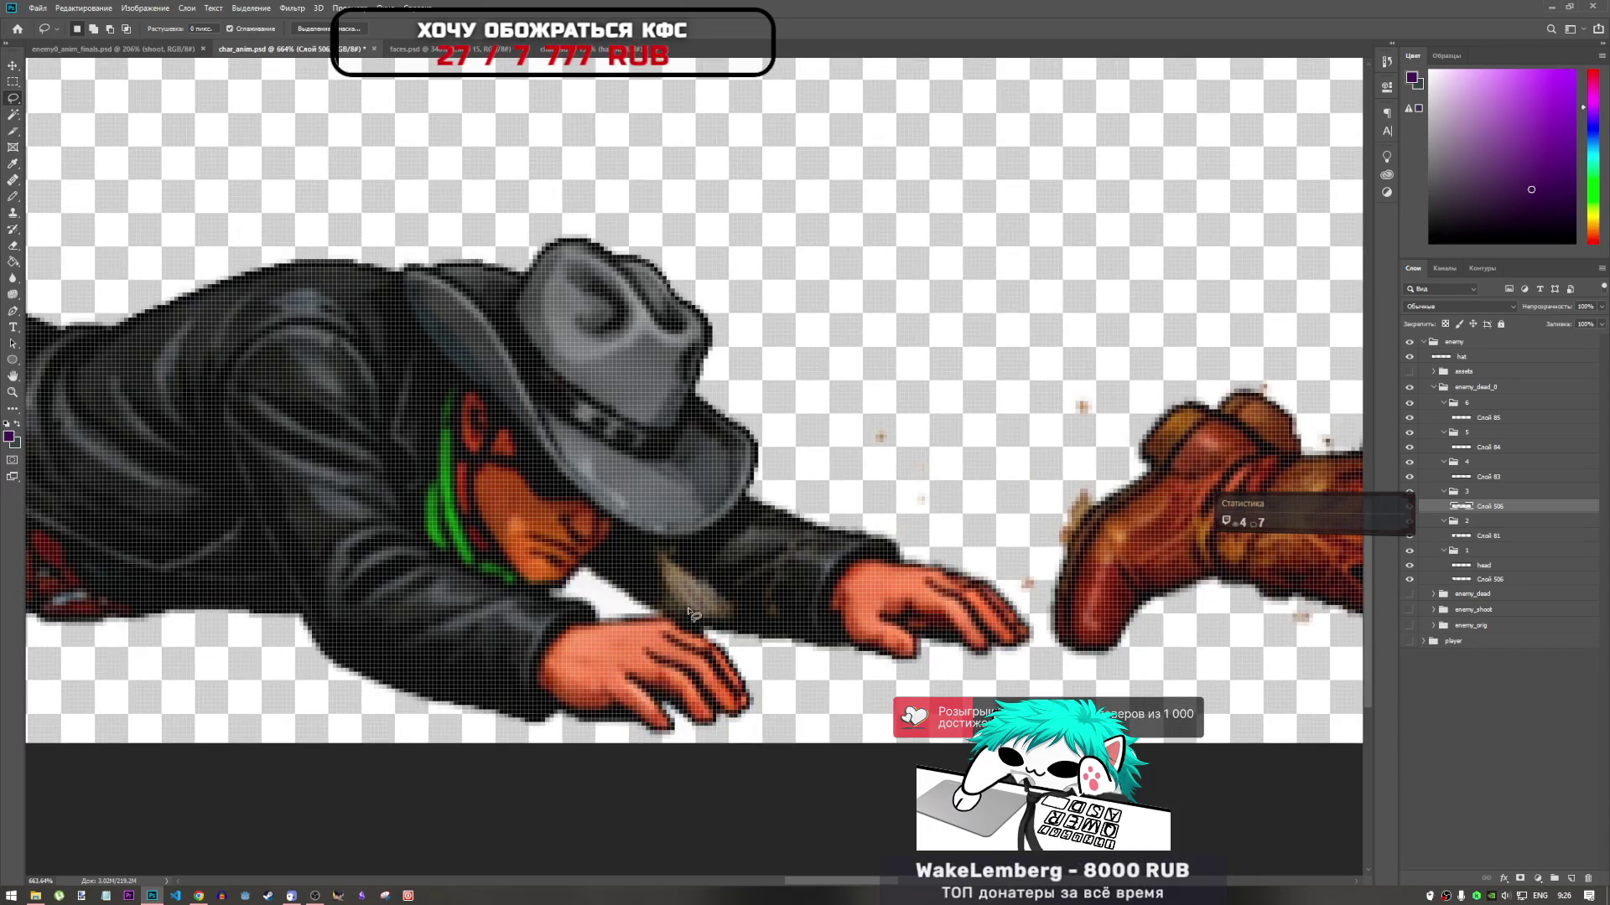
scroll(638, 513, down, 3)
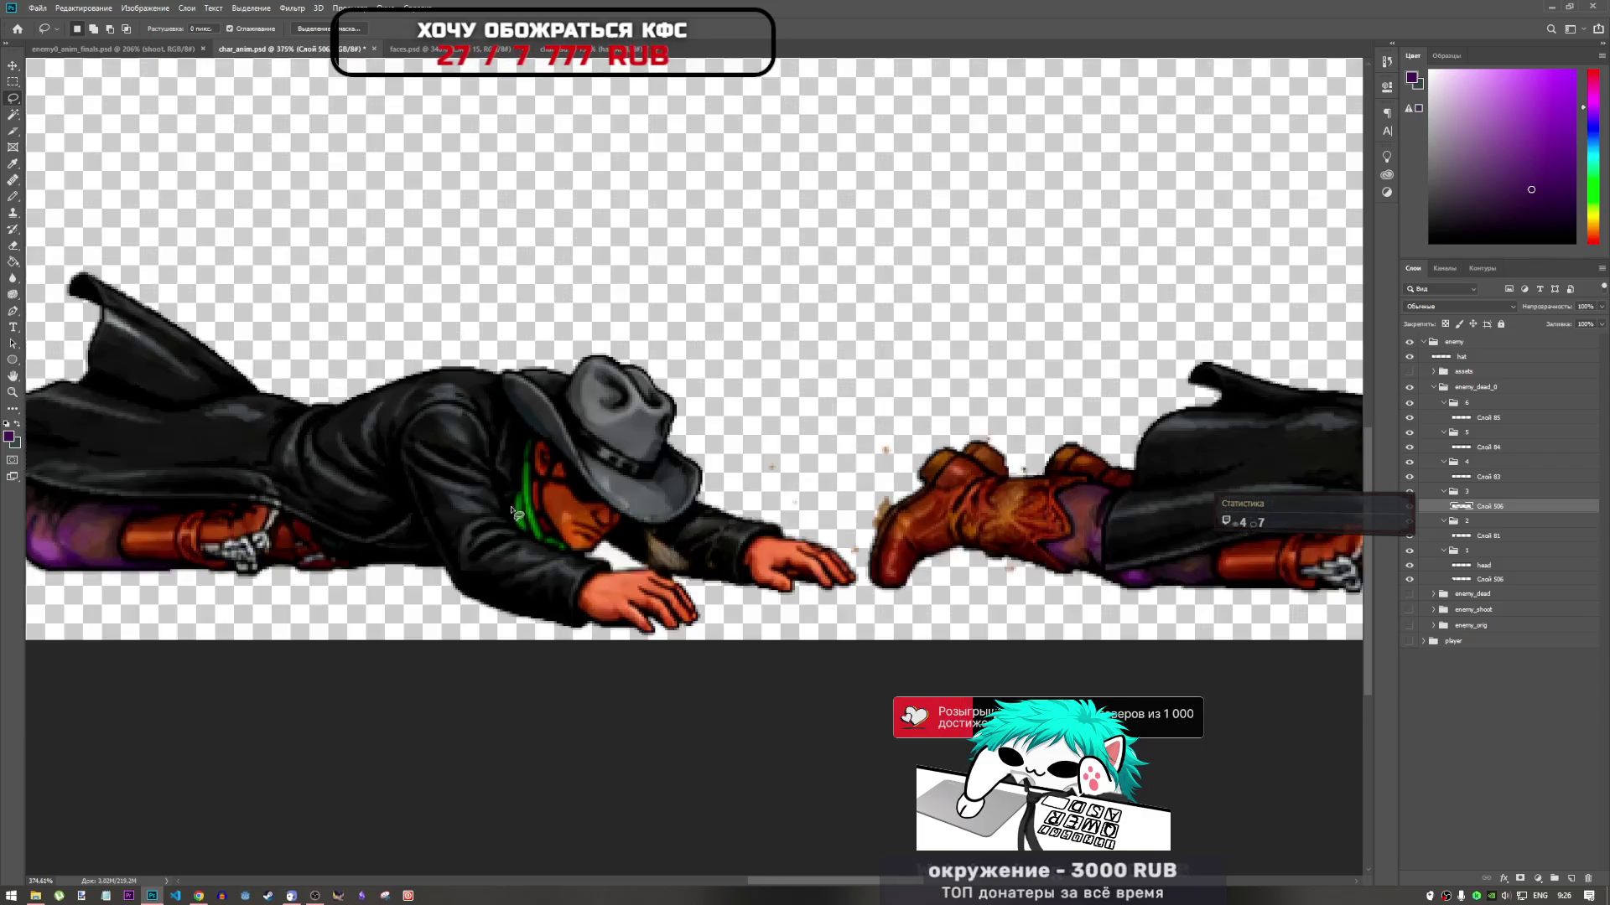
scroll(511, 515, down, 3)
scroll(1076, 545, up, 4)
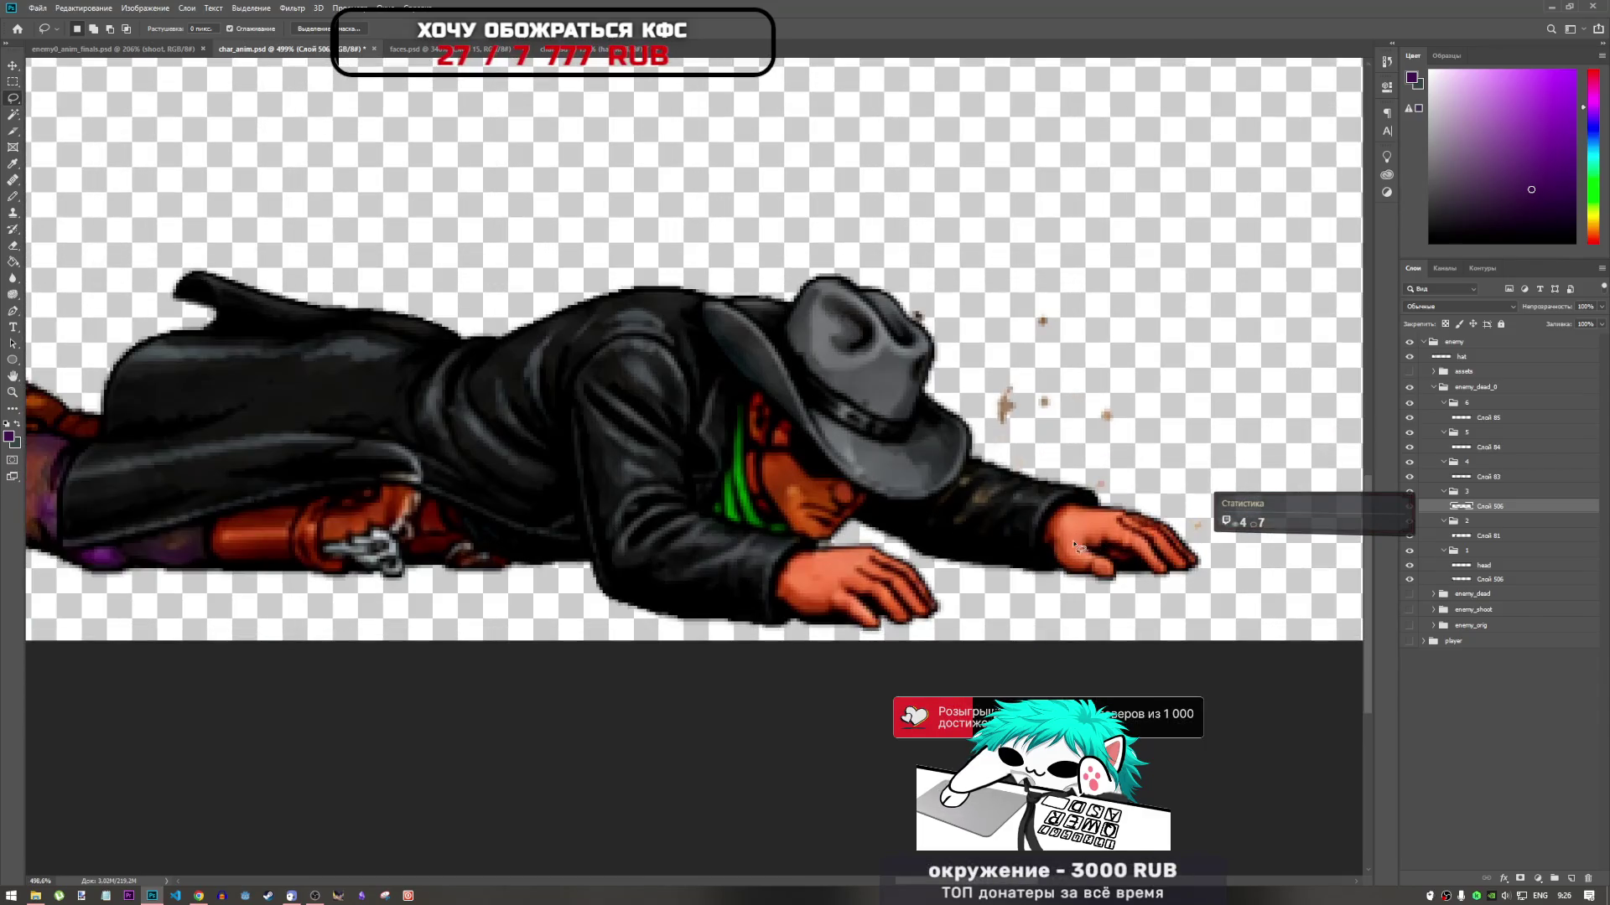
scroll(1030, 547, down, 2)
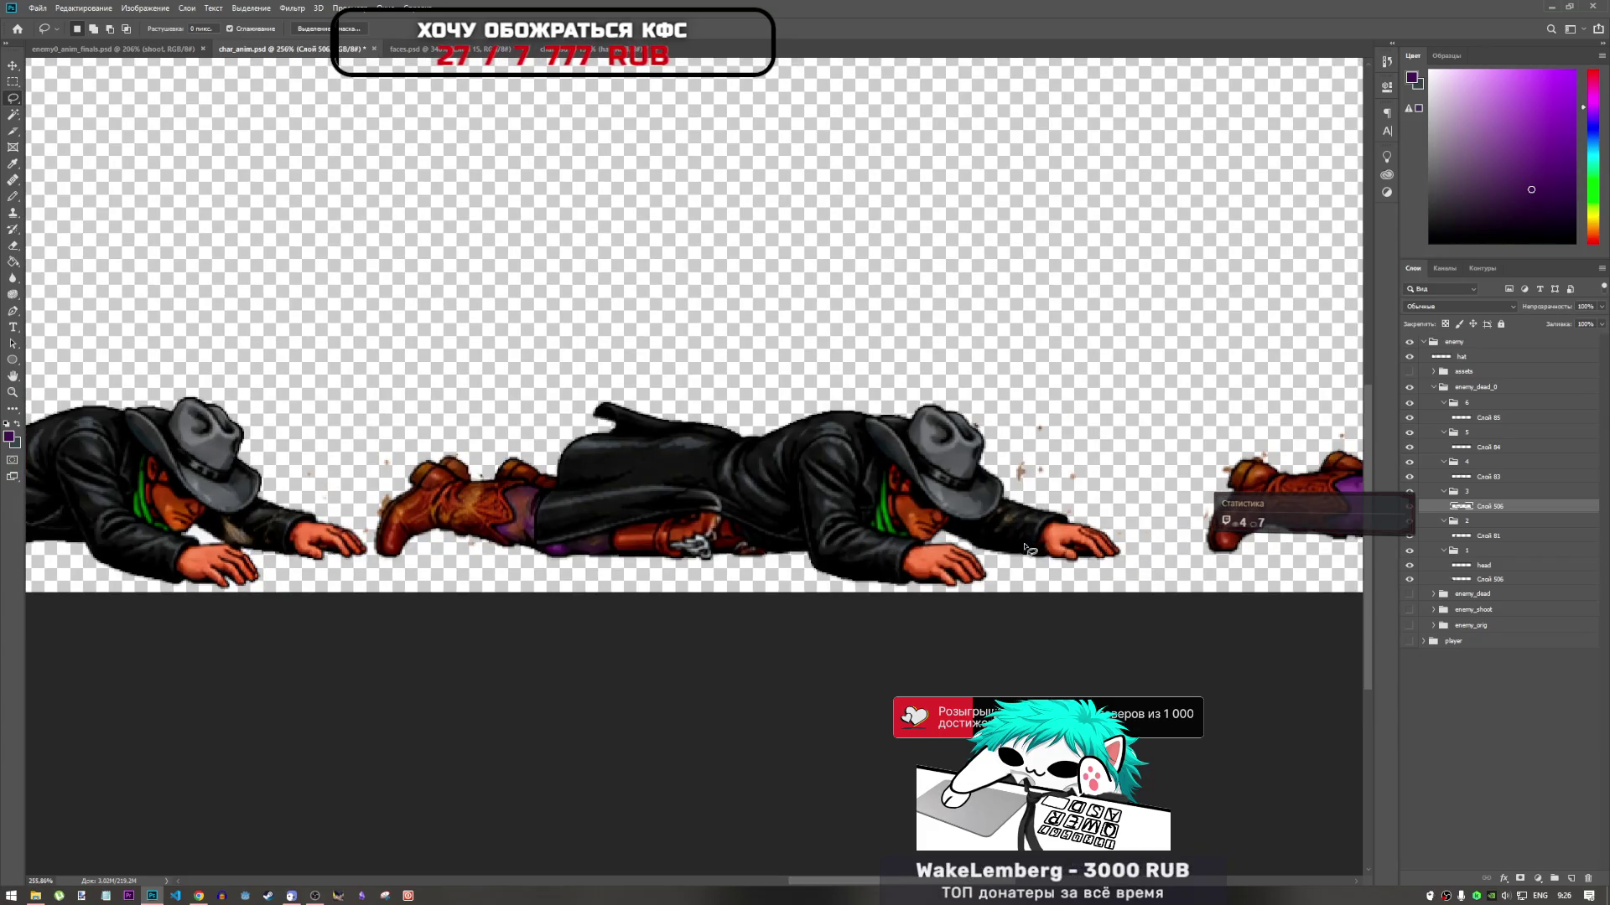
scroll(254, 547, up, 3)
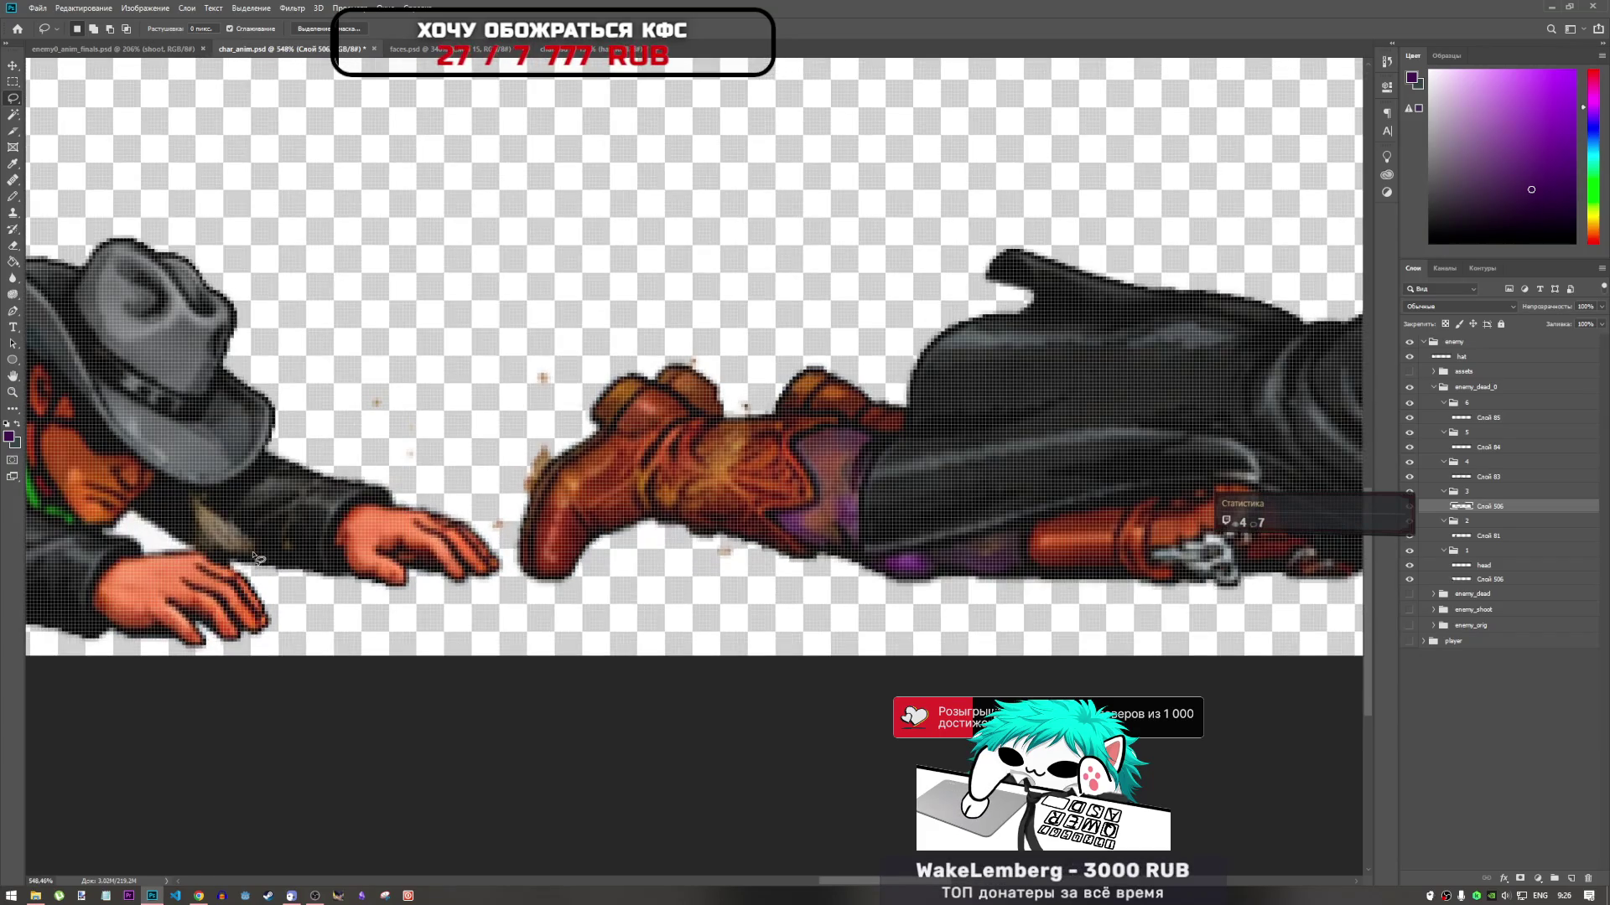
scroll(256, 558, down, 3)
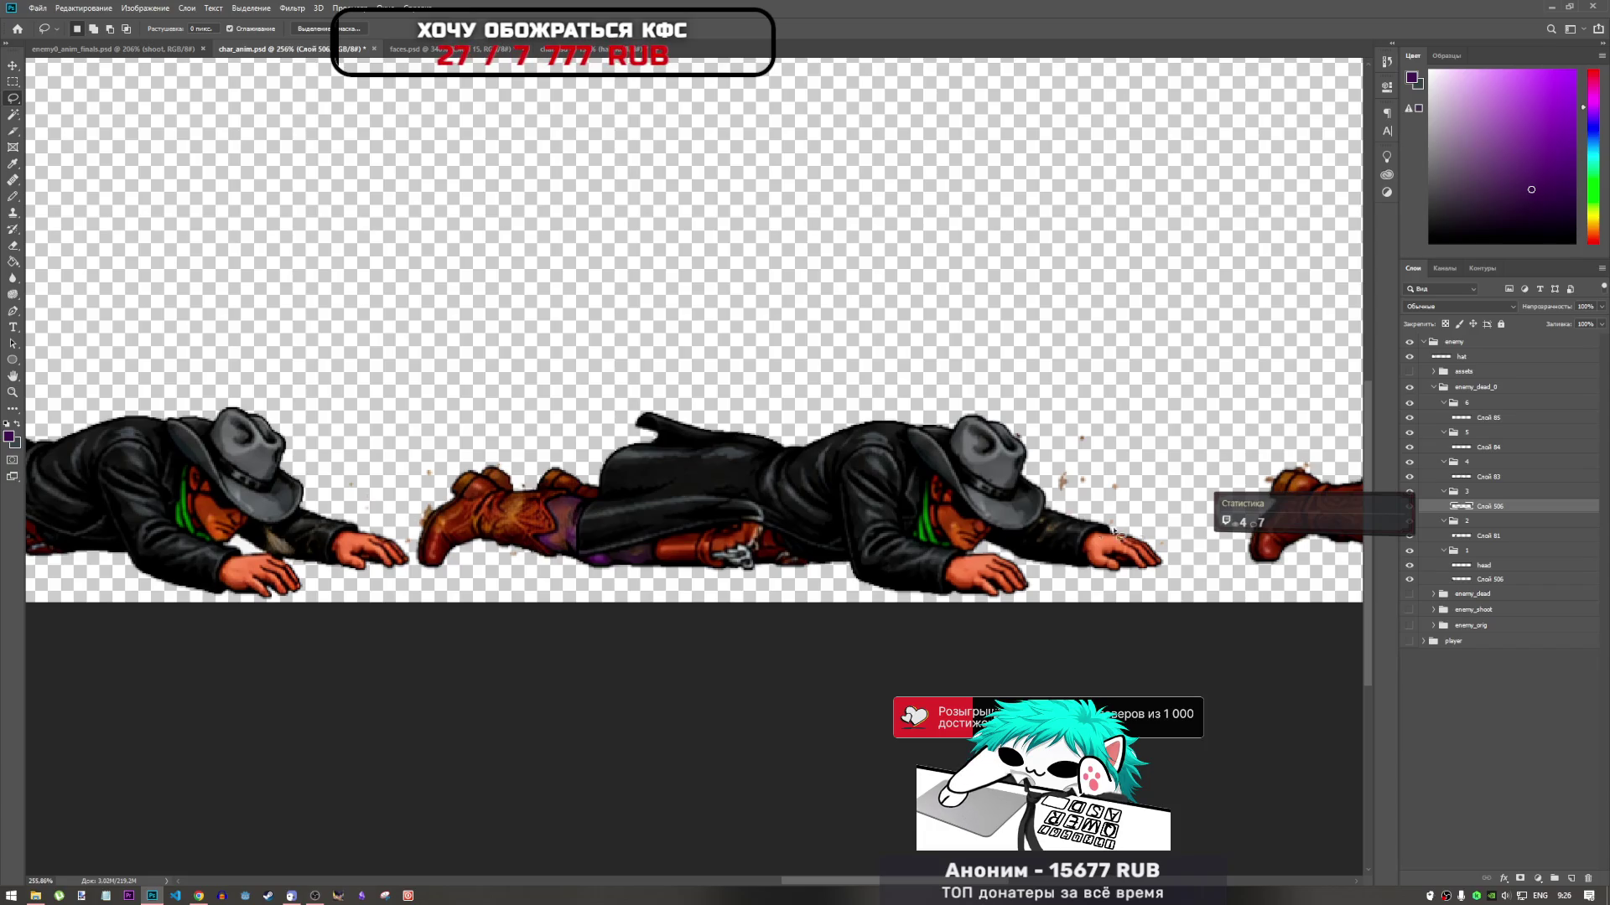
scroll(1117, 533, up, 4)
scroll(771, 525, down, 2)
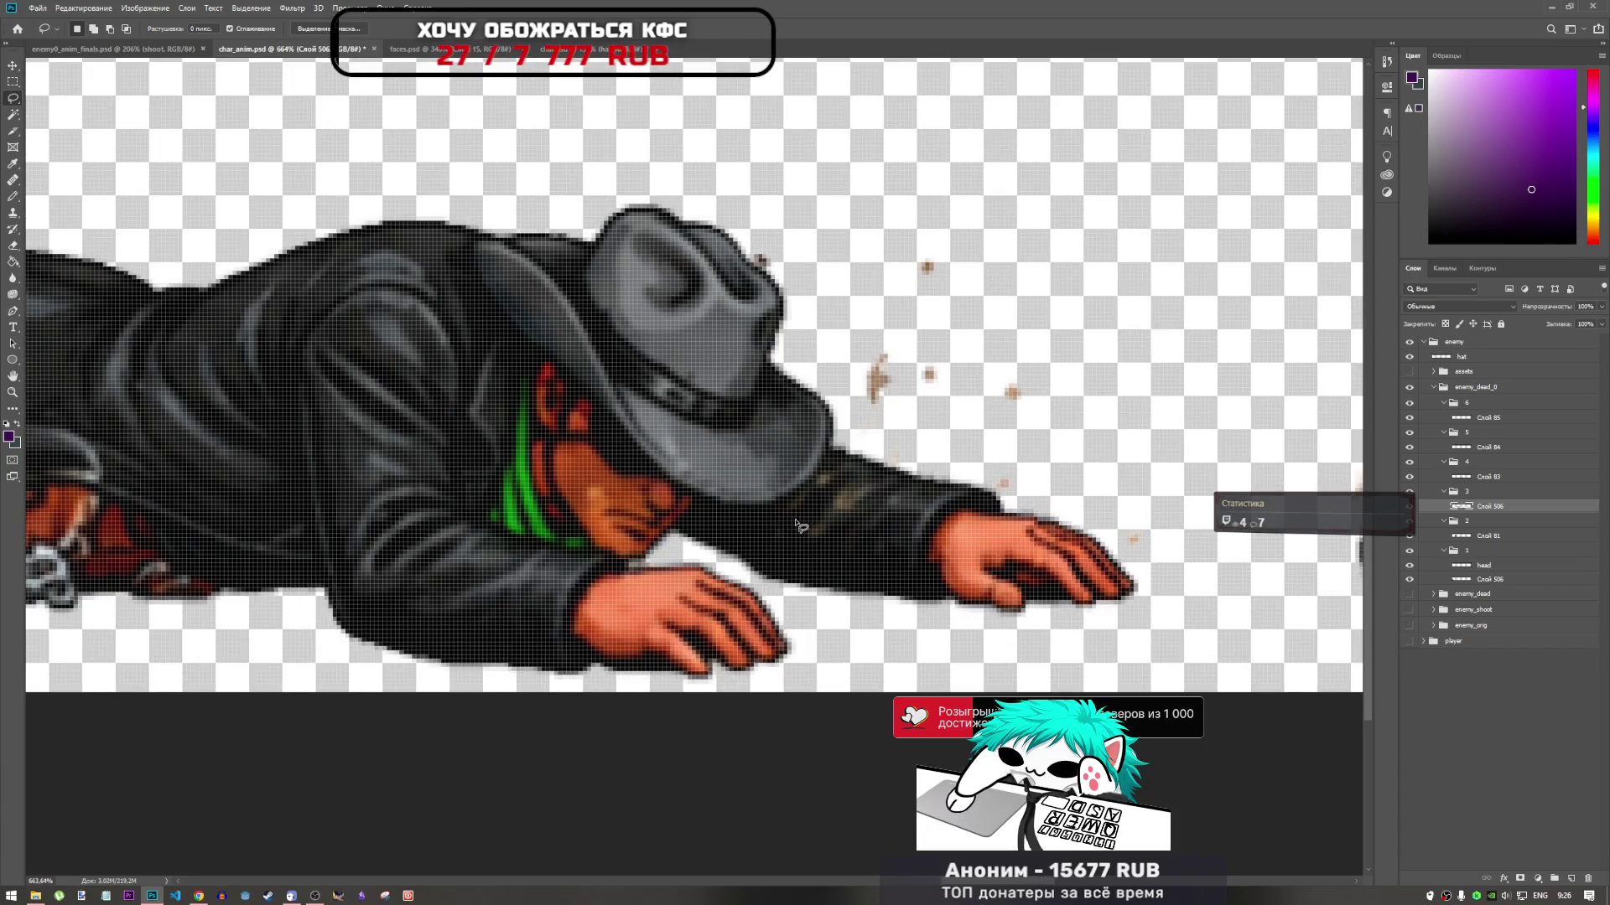
scroll(1046, 511, down, 2)
scroll(1046, 511, down, 2)
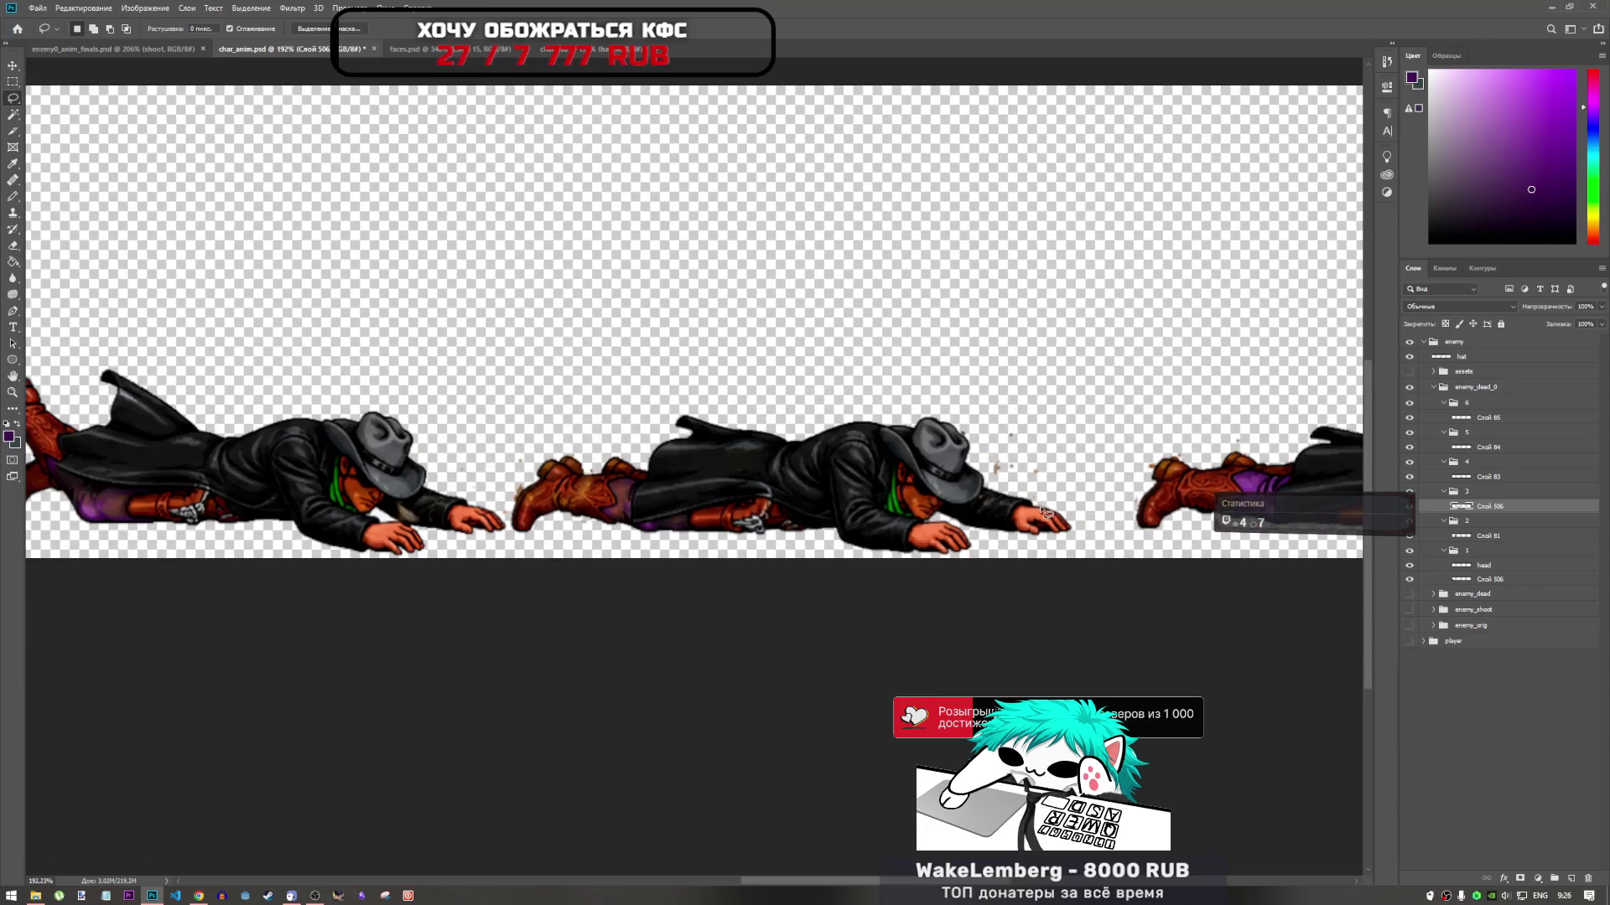
scroll(960, 509, up, 2)
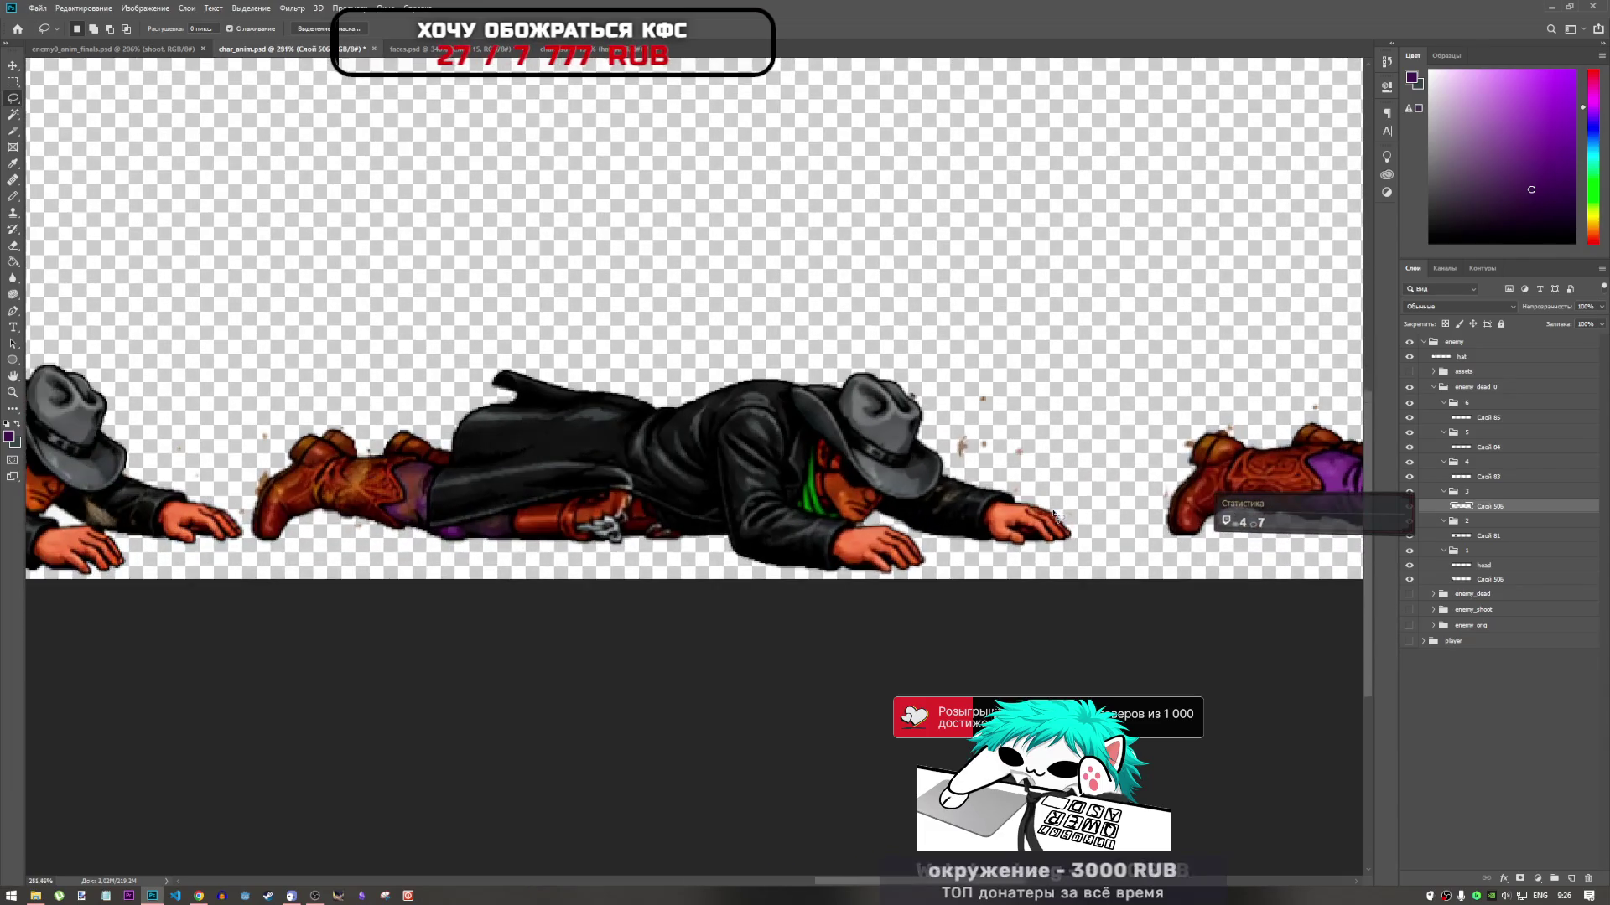
scroll(960, 509, up, 1)
scroll(923, 509, up, 1)
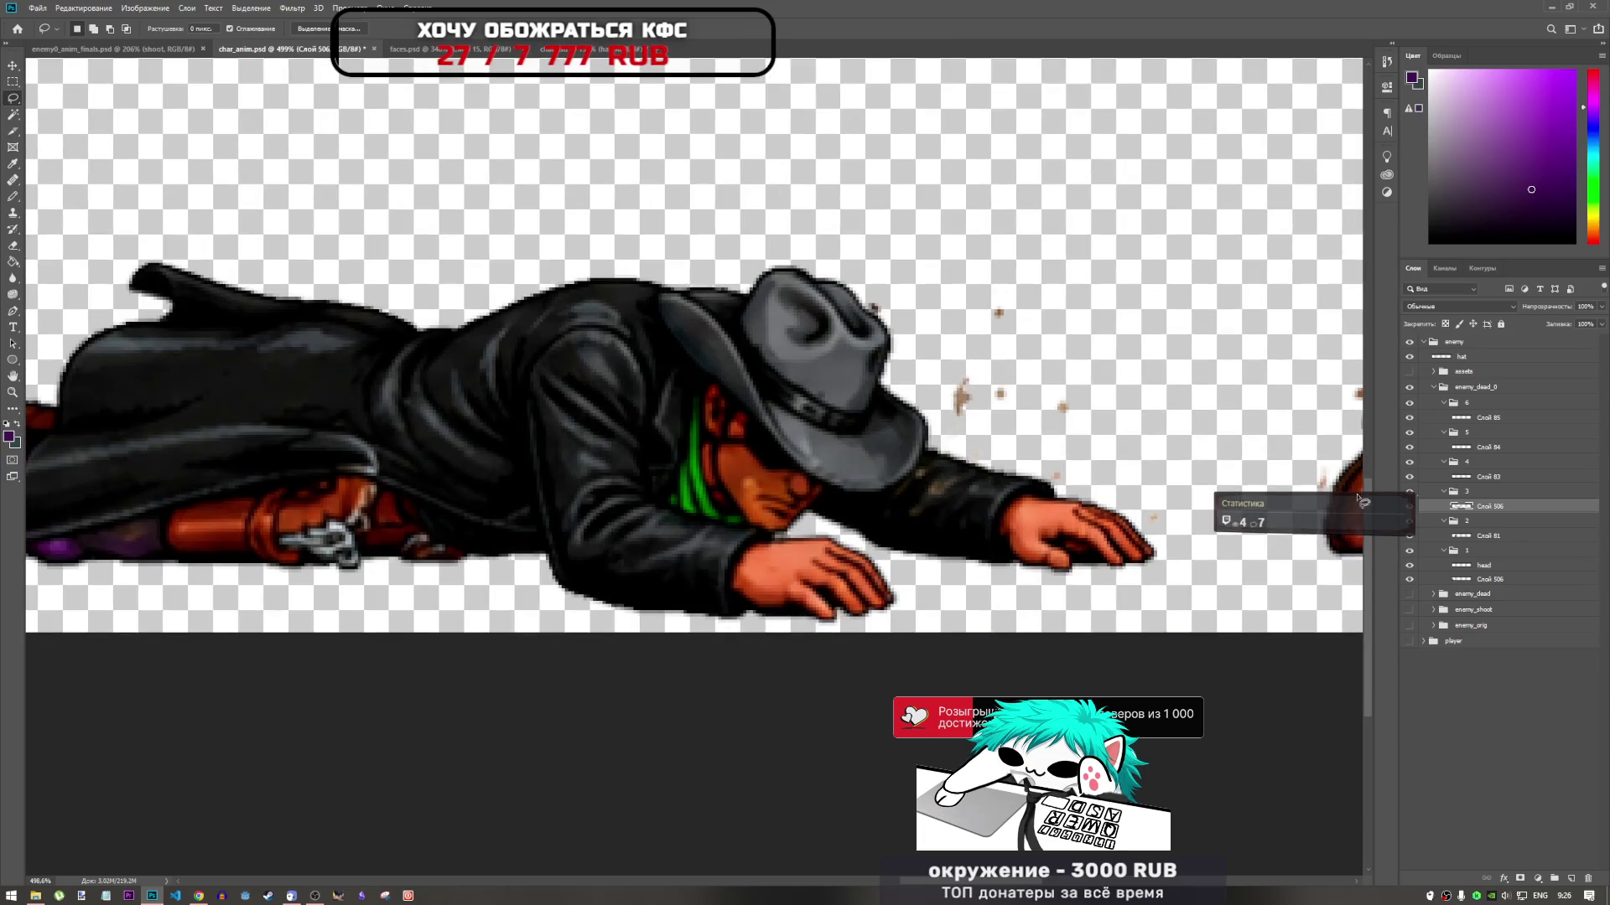
click(1499, 477)
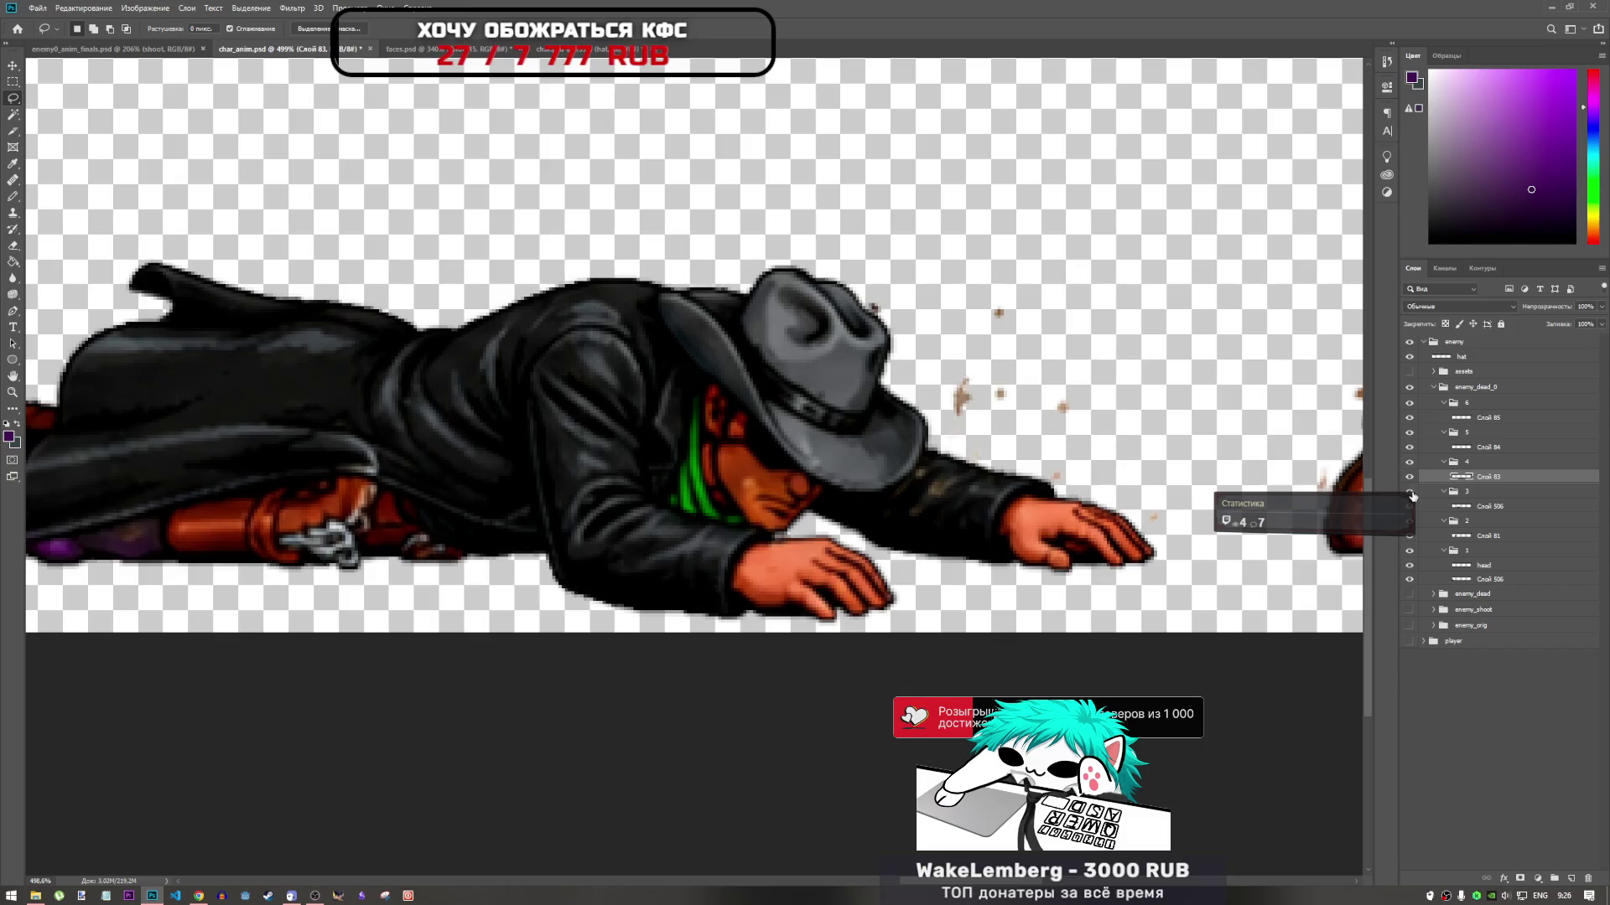
click(1409, 432)
click(1409, 433)
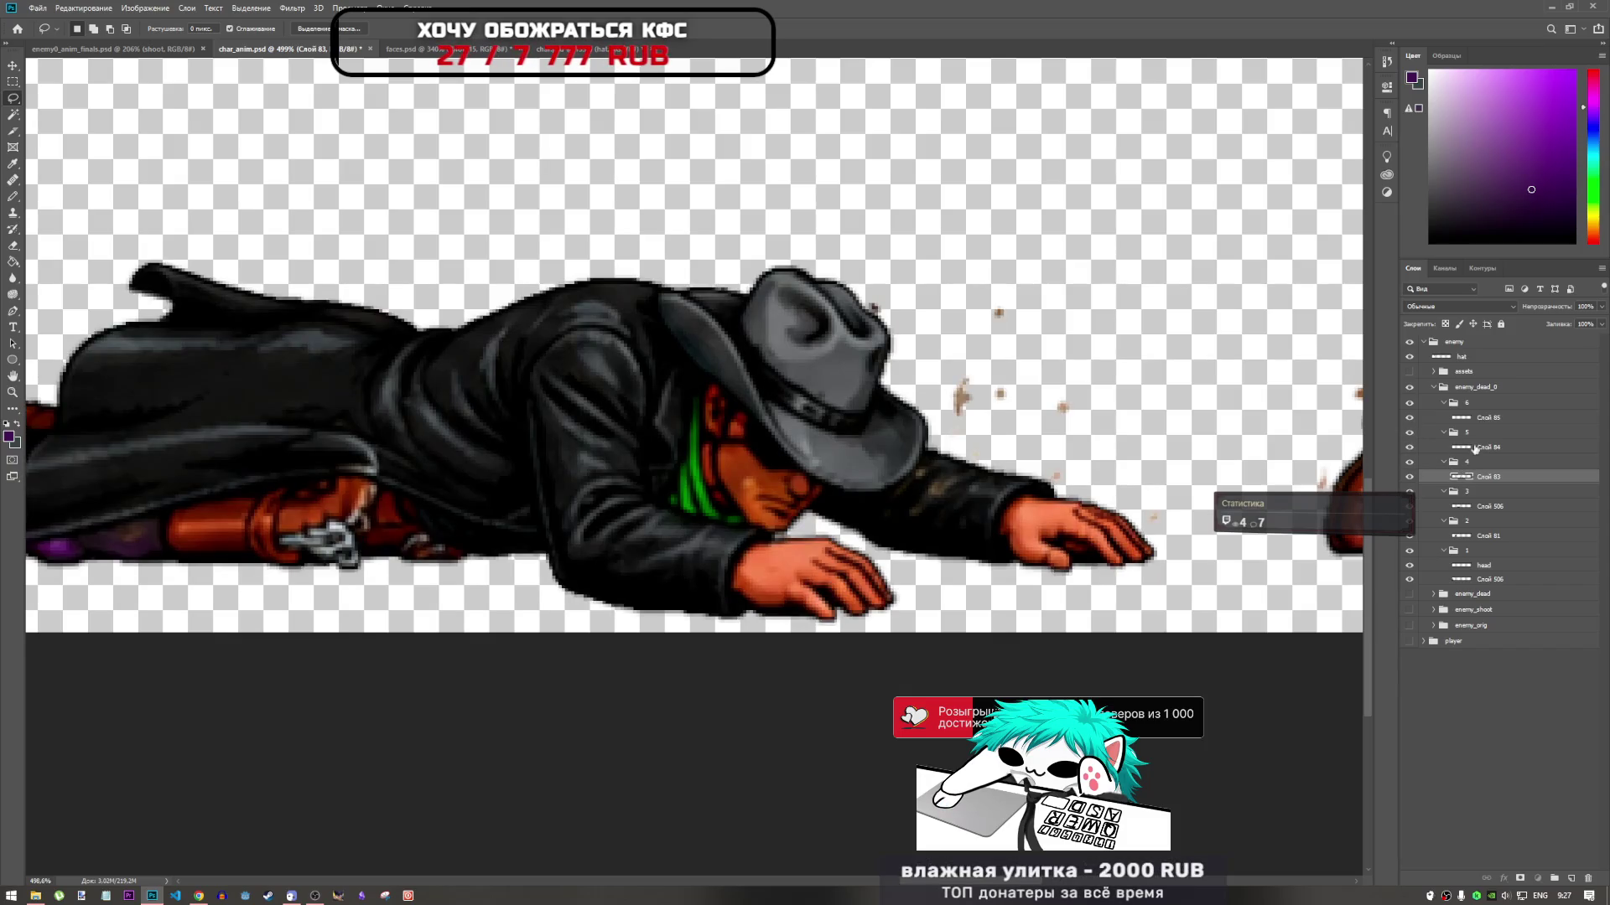
click(1472, 449)
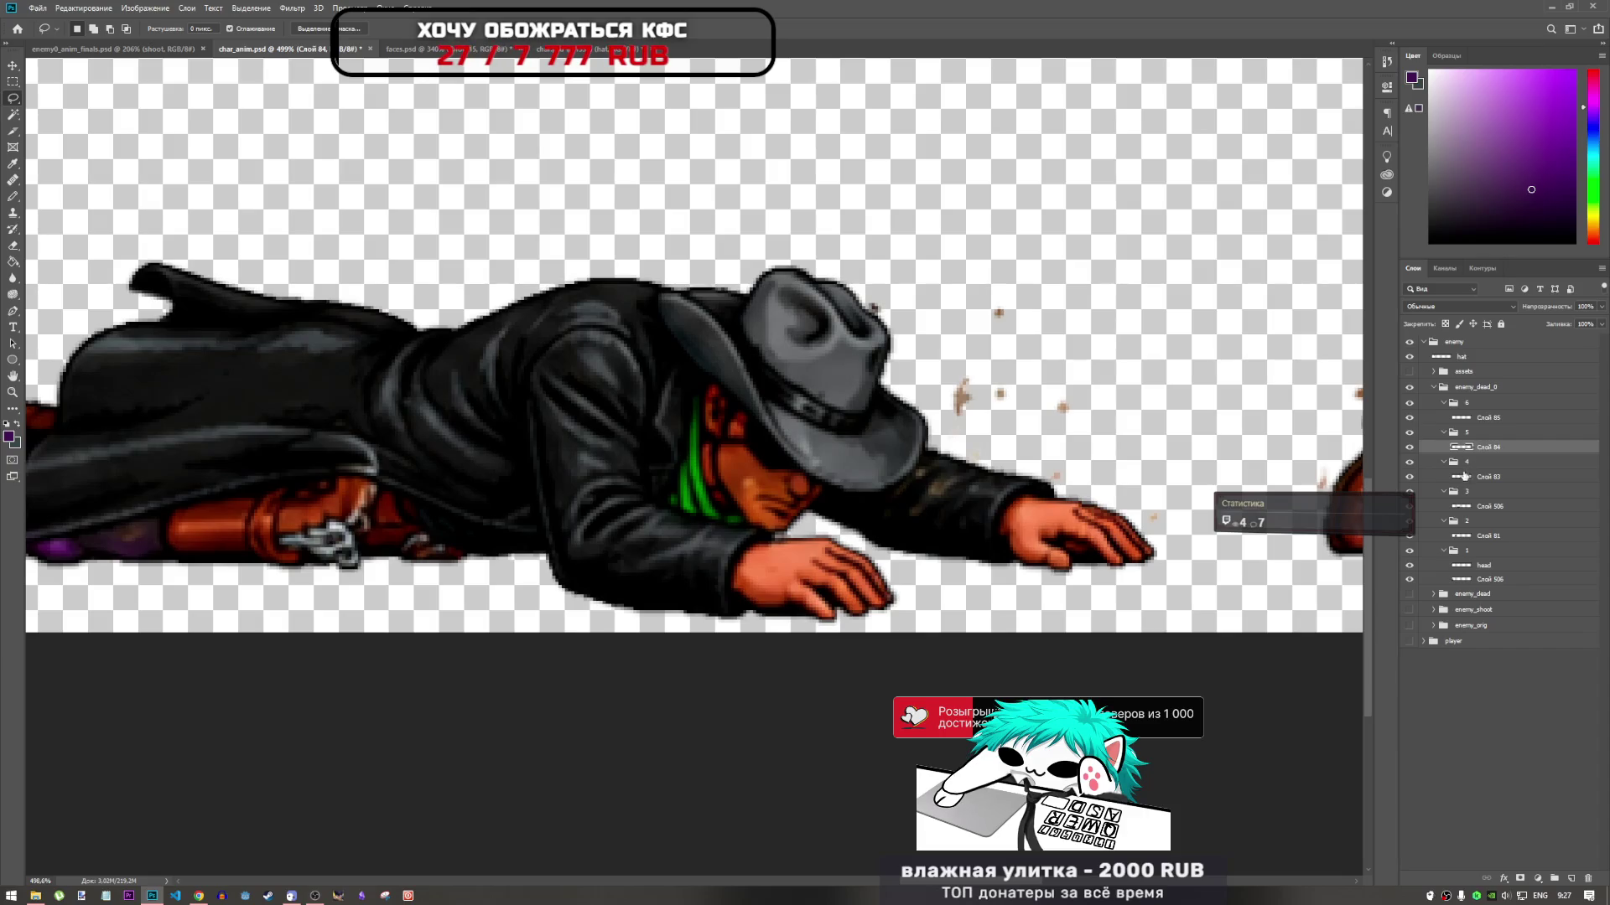
scroll(1275, 466, down, 5)
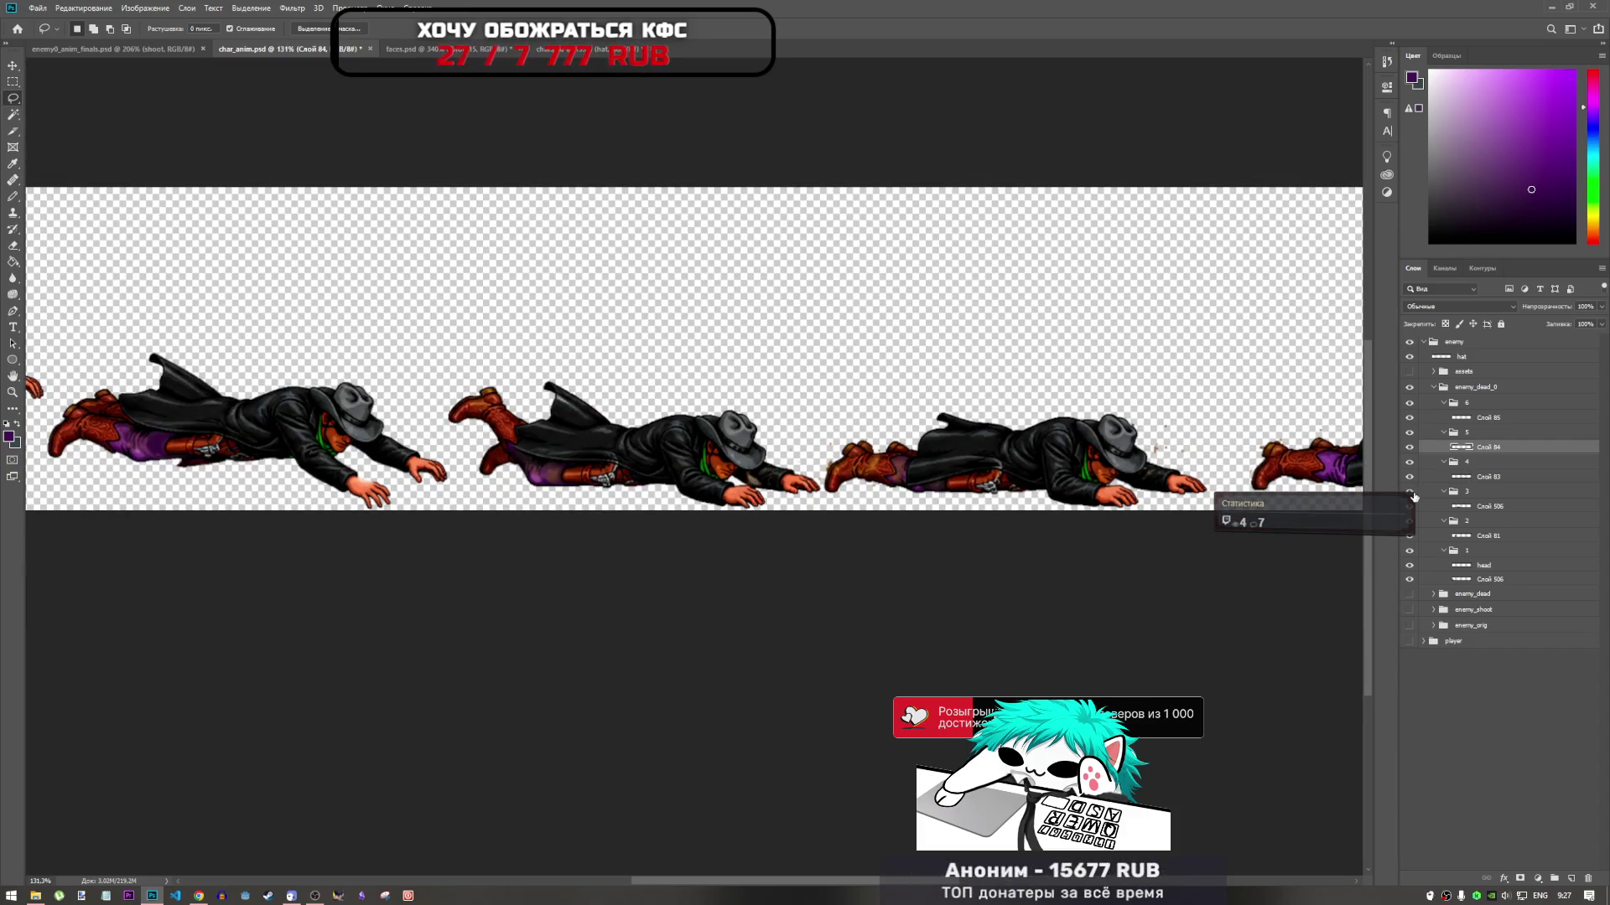
click(1414, 496)
click(1411, 497)
click(1412, 496)
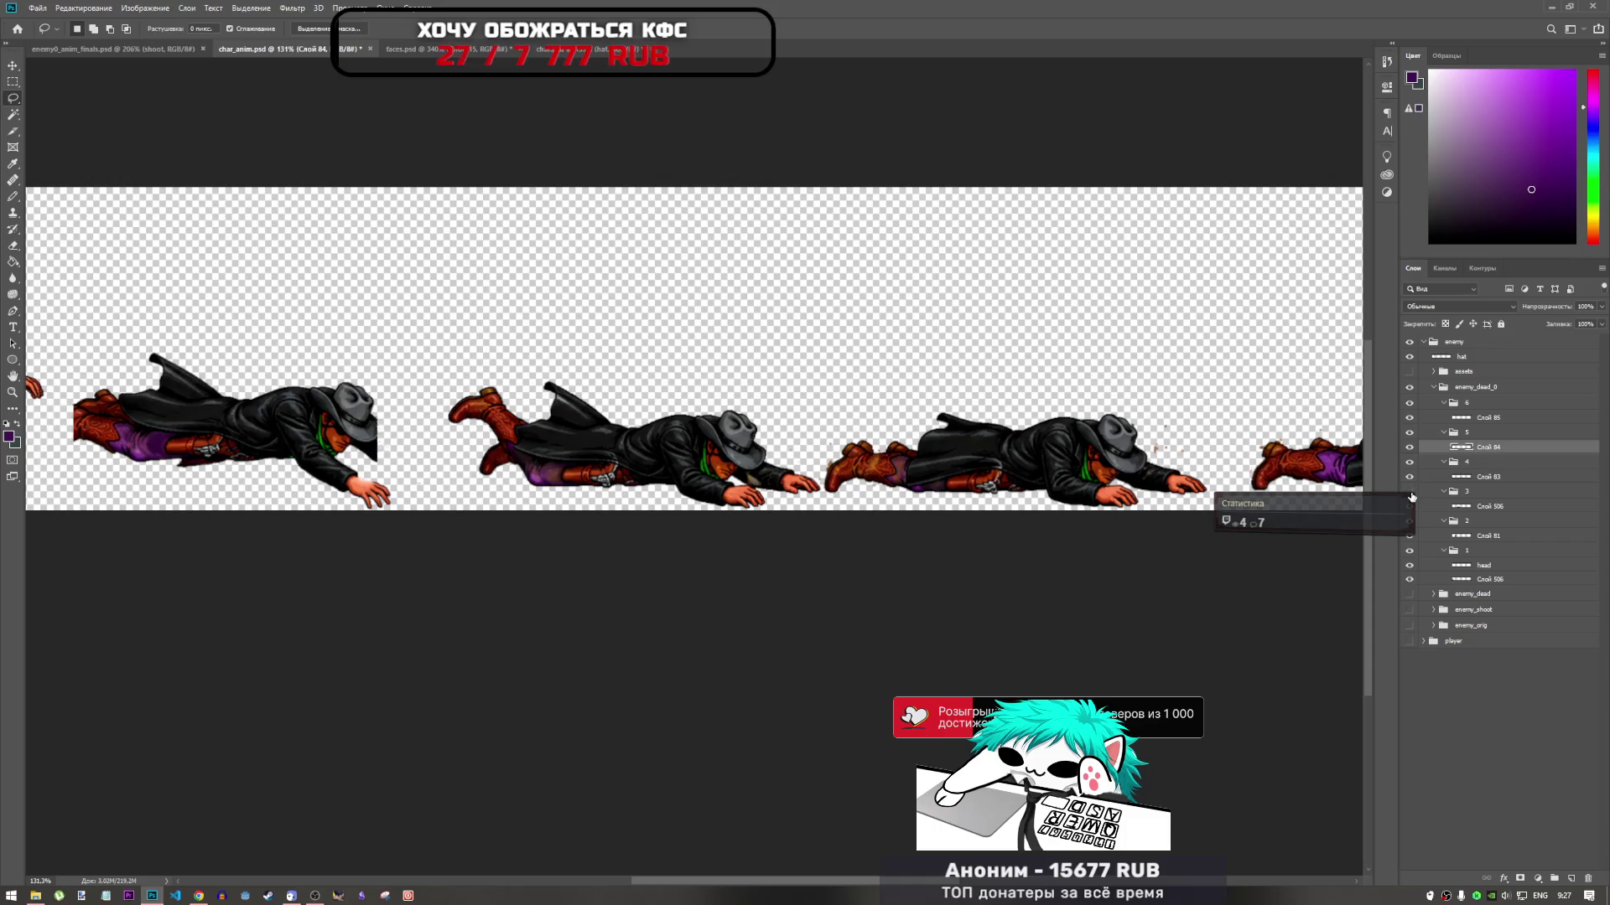
click(1411, 496)
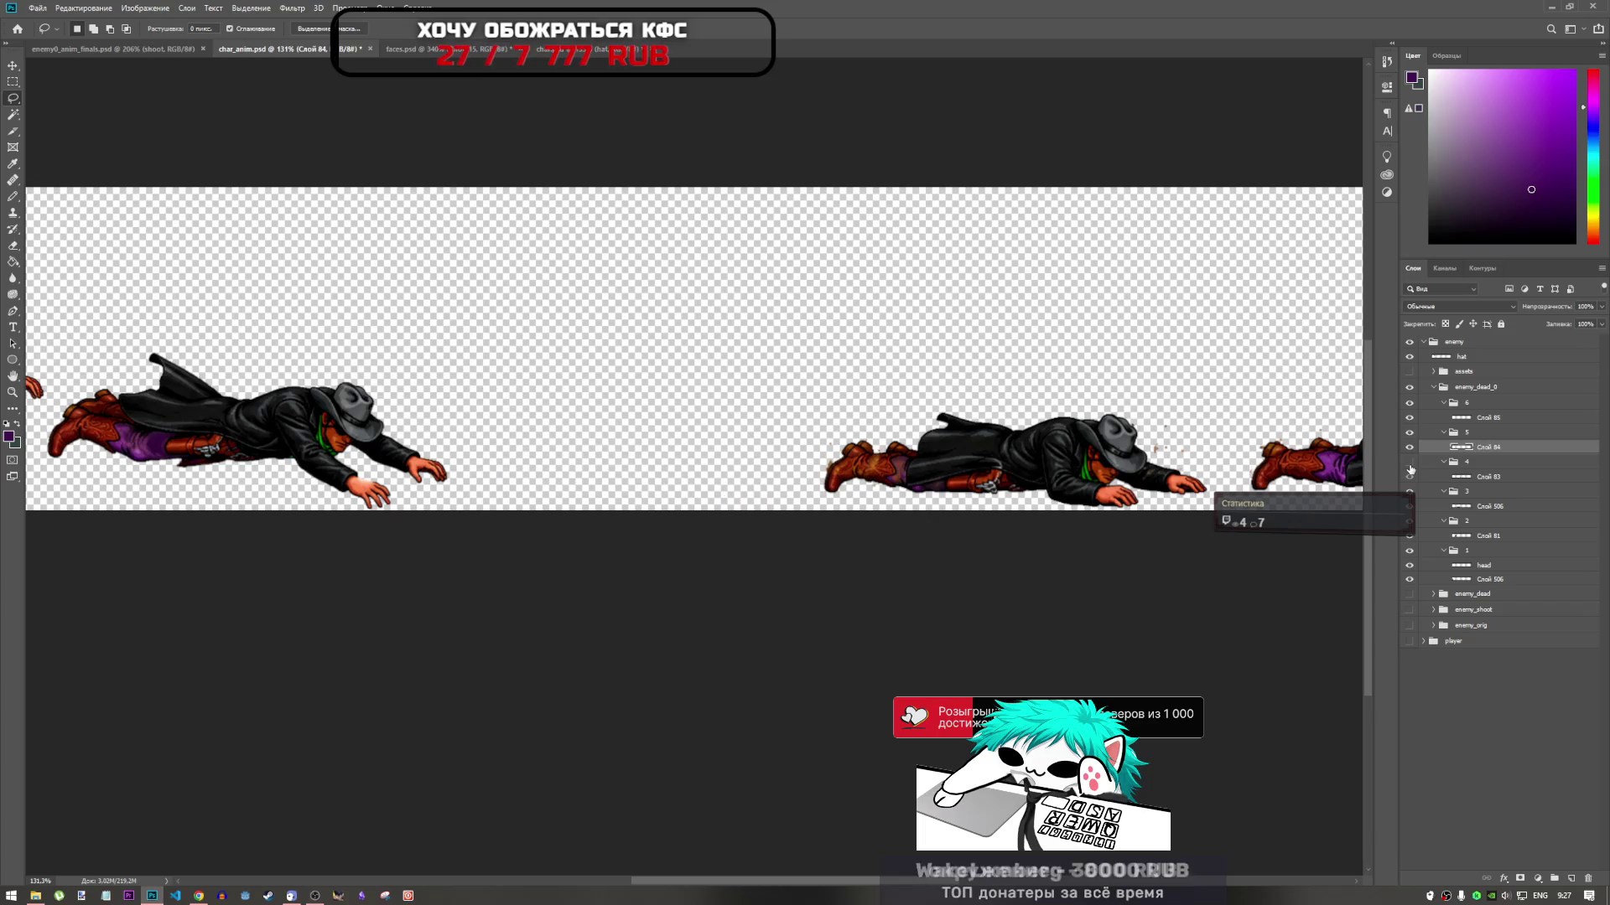
click(1410, 464)
click(1410, 463)
scroll(1152, 441, up, 5)
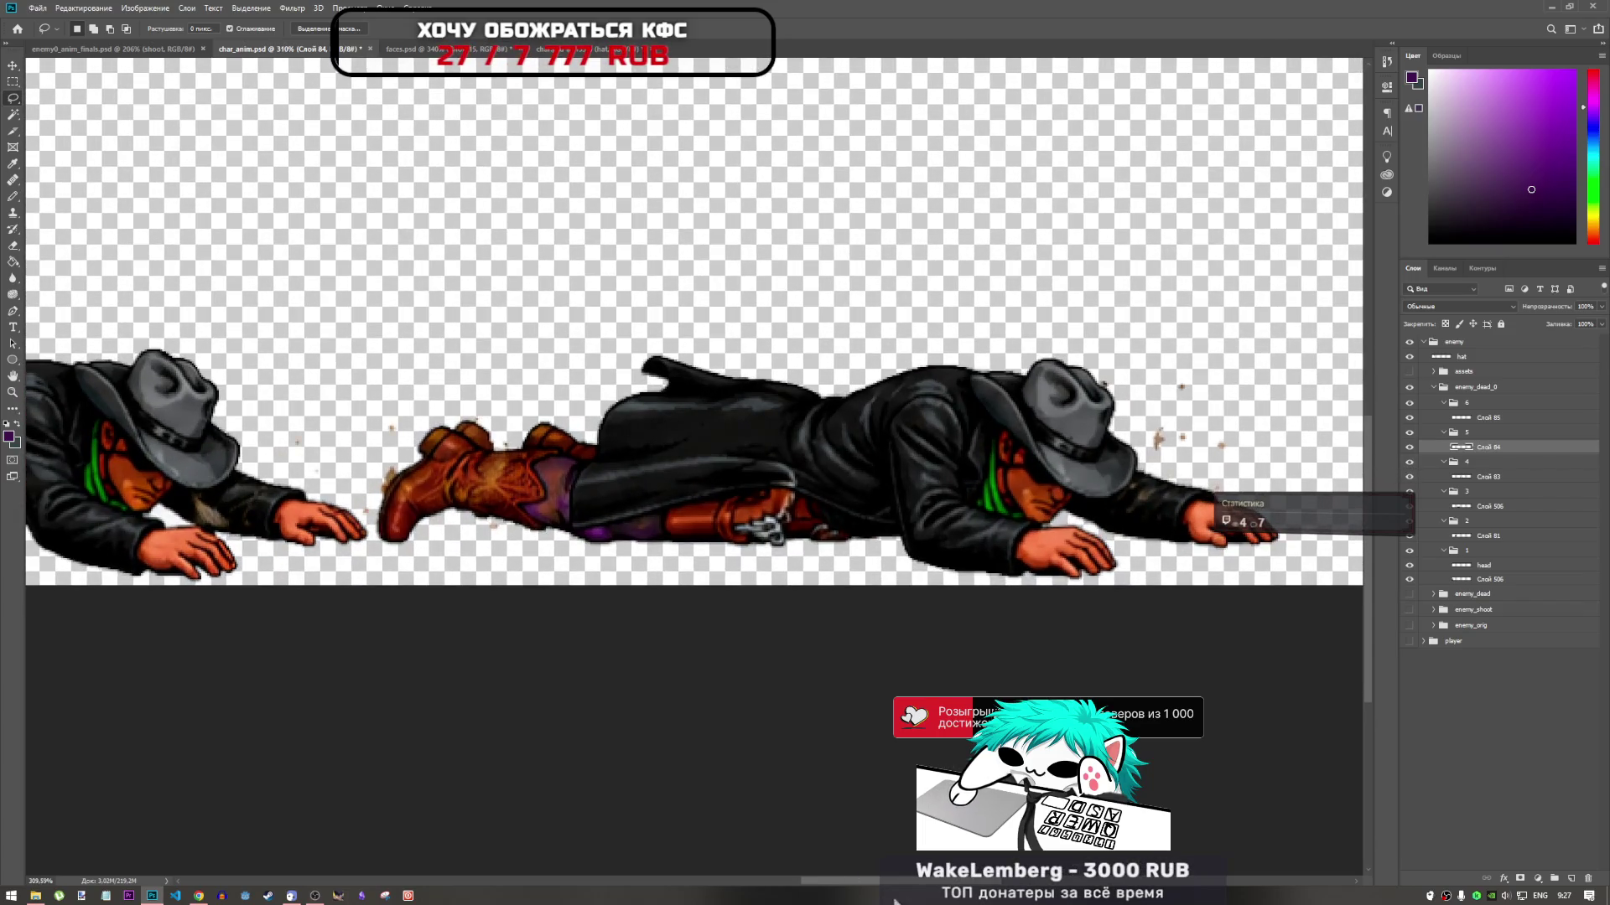
scroll(897, 572, right, 5)
scroll(805, 511, up, 3)
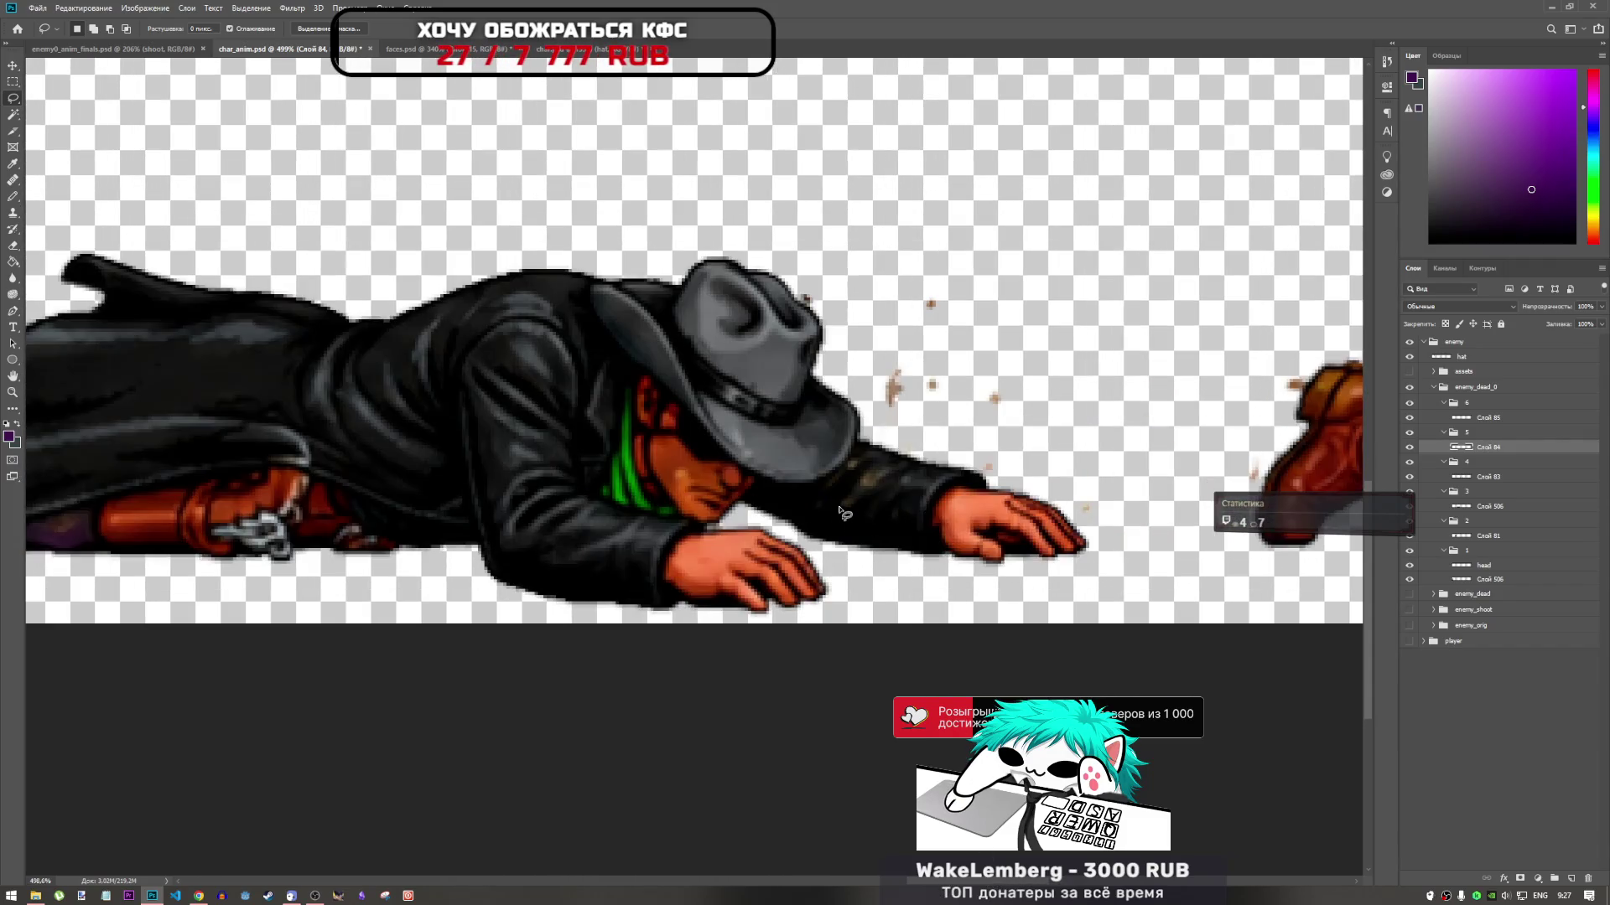
mouse_move(805, 521)
mouse_down()
mouse_move(899, 543)
mouse_move(800, 515)
mouse_up()
scroll(1027, 428, down, 3)
scroll(1027, 427, down, 2)
scroll(870, 574, up, 5)
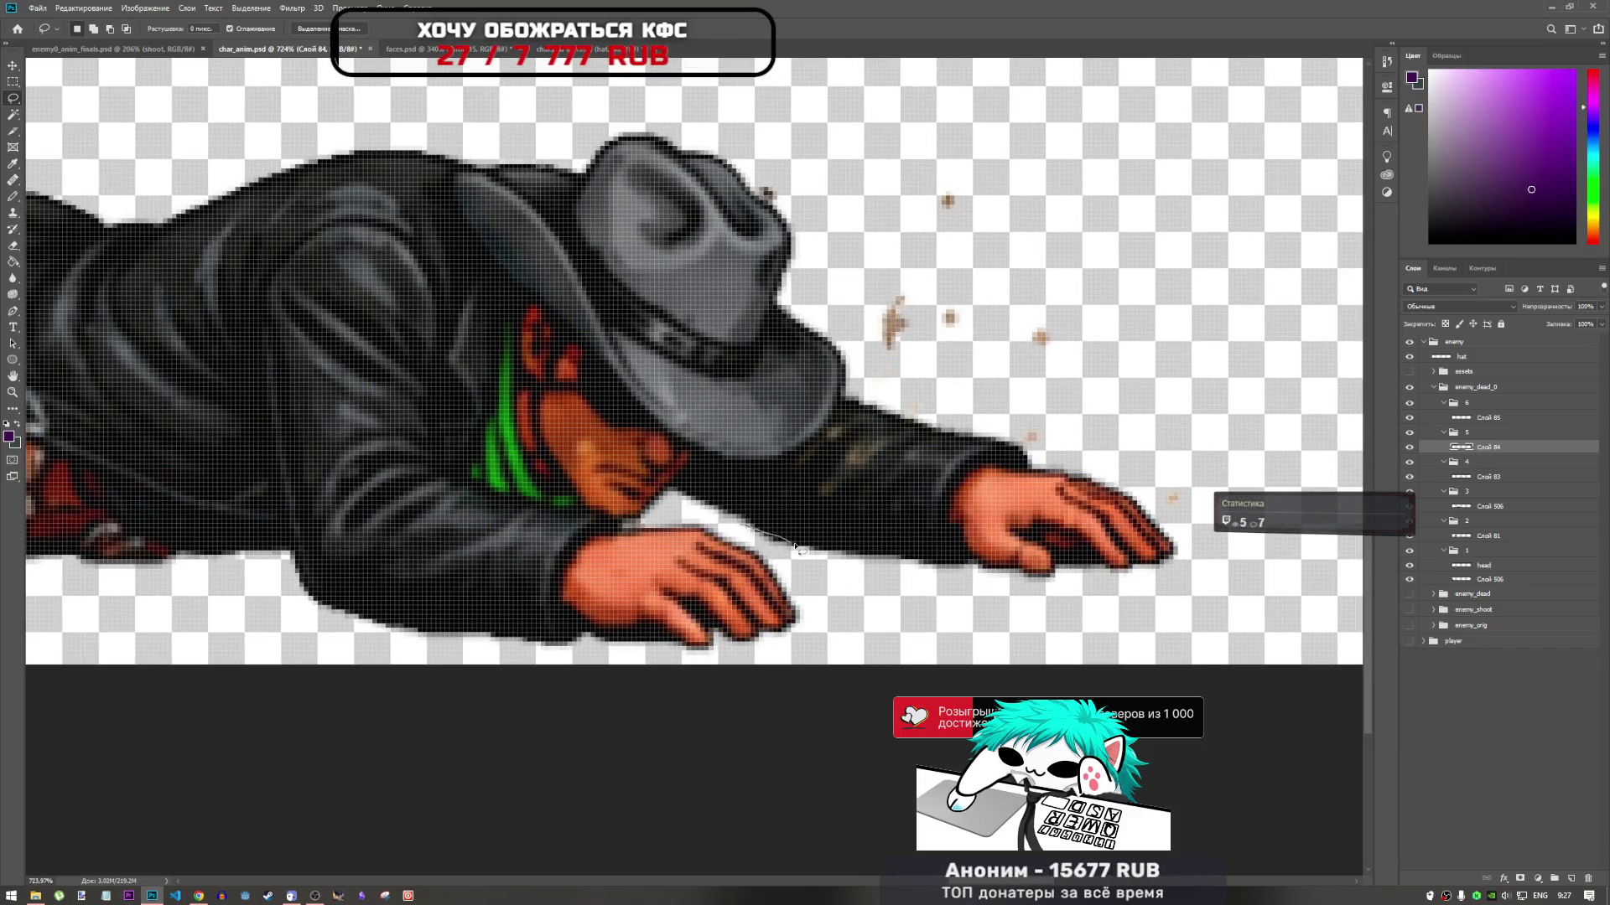
Lasso-select the sleeve patch between the cowboy's hands
drag(845, 560, 848, 563)
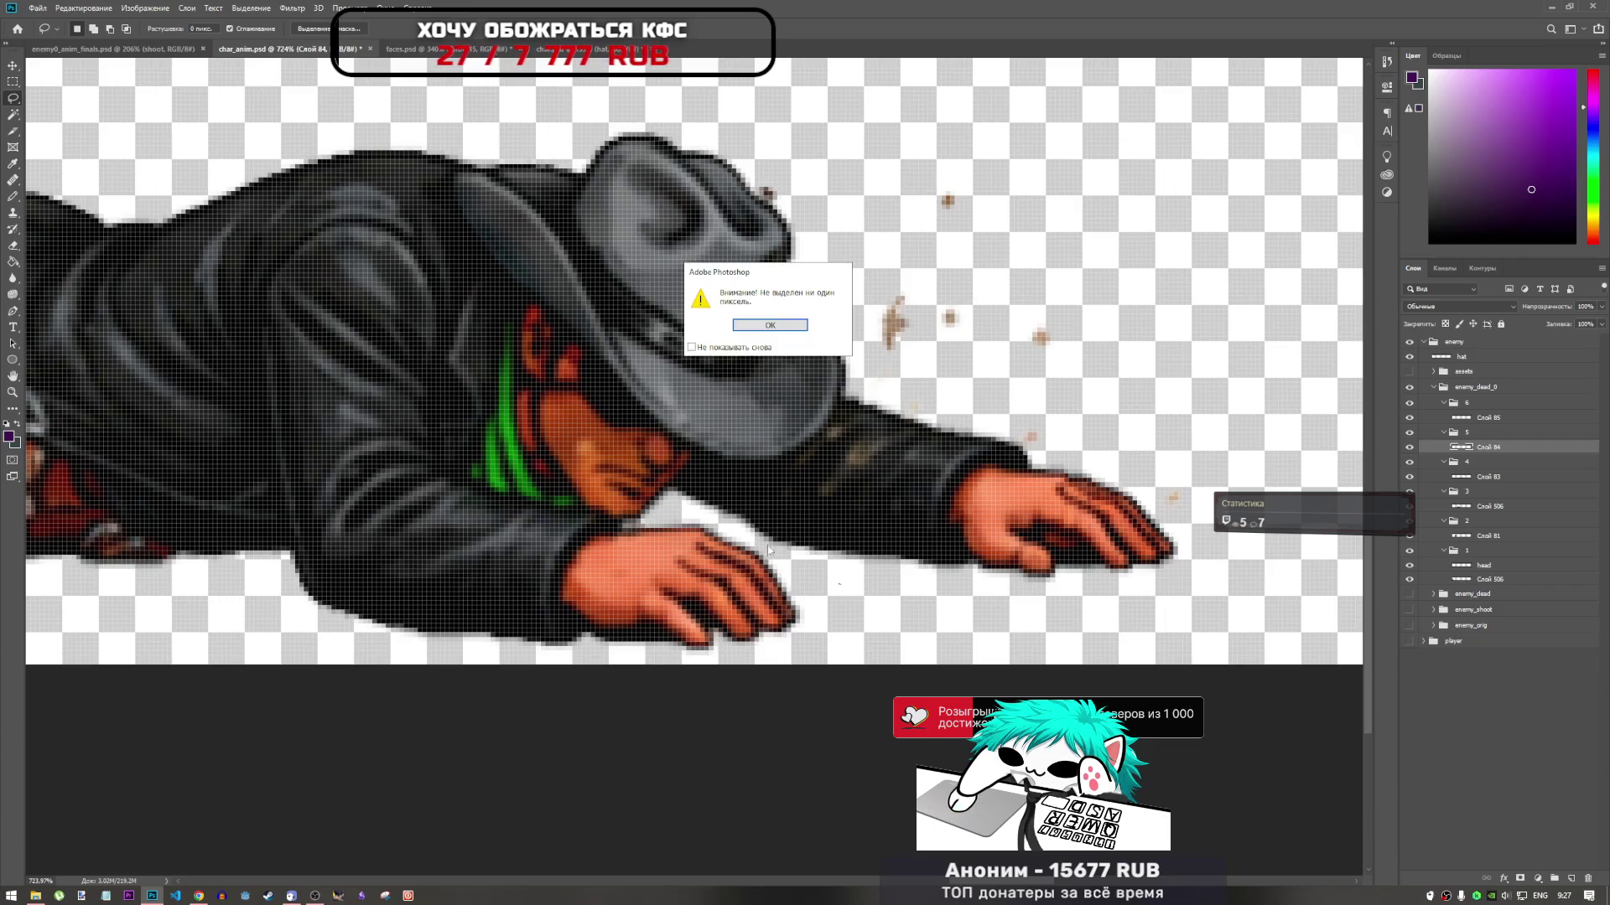
click(769, 335)
mouse_move(743, 537)
mouse_down()
mouse_move(788, 553)
mouse_move(913, 529)
mouse_move(918, 488)
mouse_move(818, 454)
mouse_move(734, 486)
mouse_up()
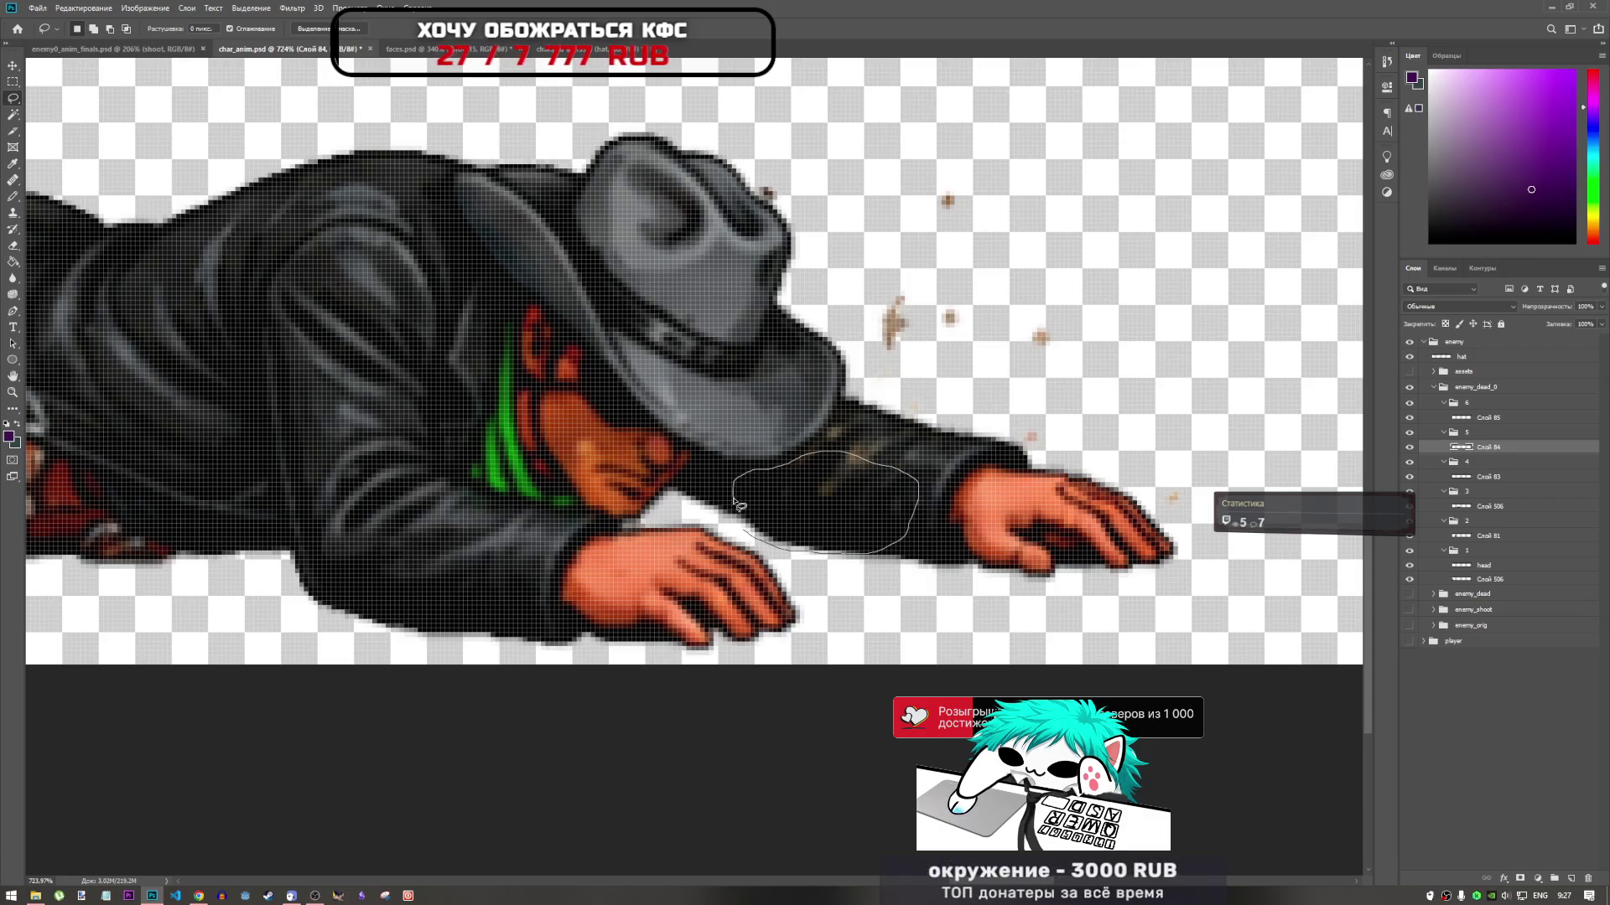
drag(743, 520, 743, 521)
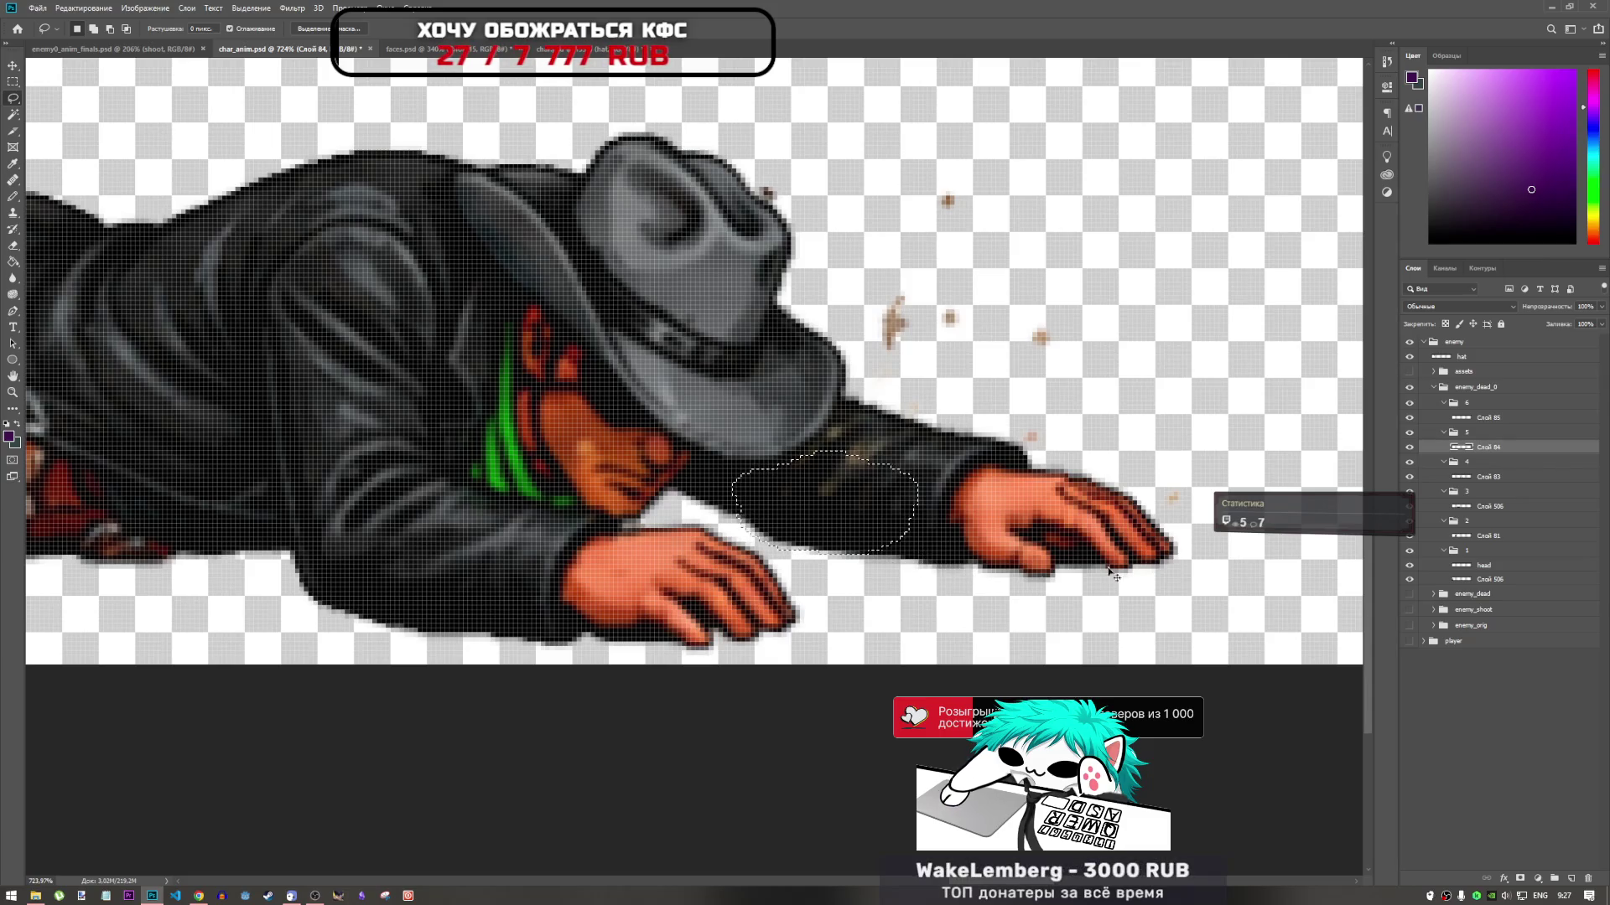
Copy the sleeve patch from Слой 83 to a new layer and drag it under the left cowboy's hand
scroll(1048, 519, down, 5)
click(1474, 475)
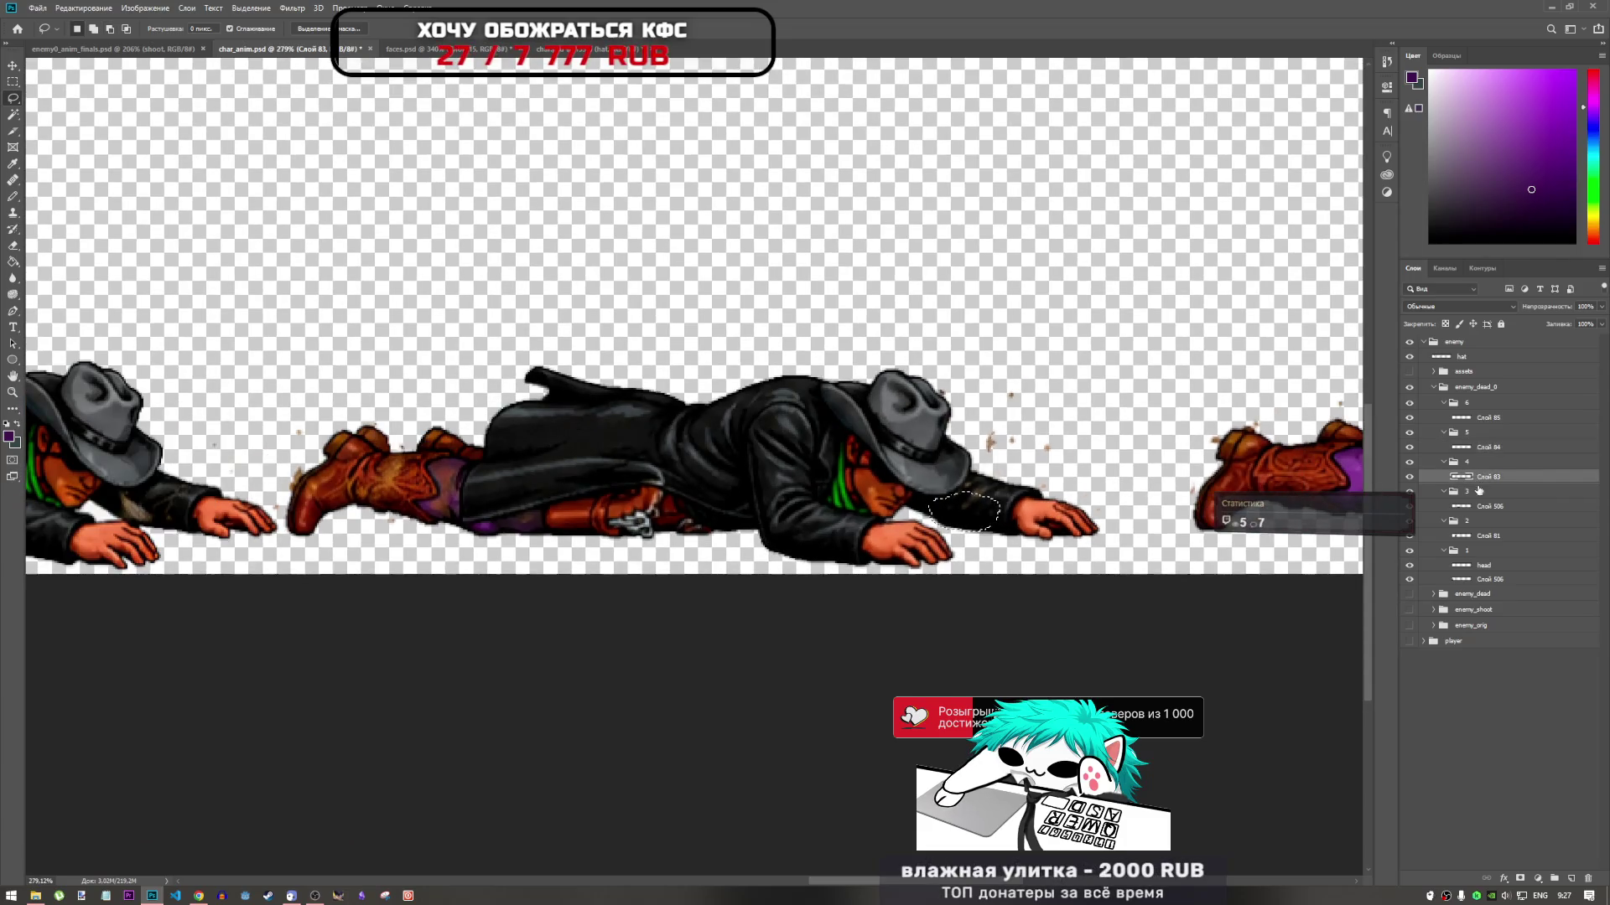
scroll(437, 543, down, 2)
scroll(437, 542, up, 1)
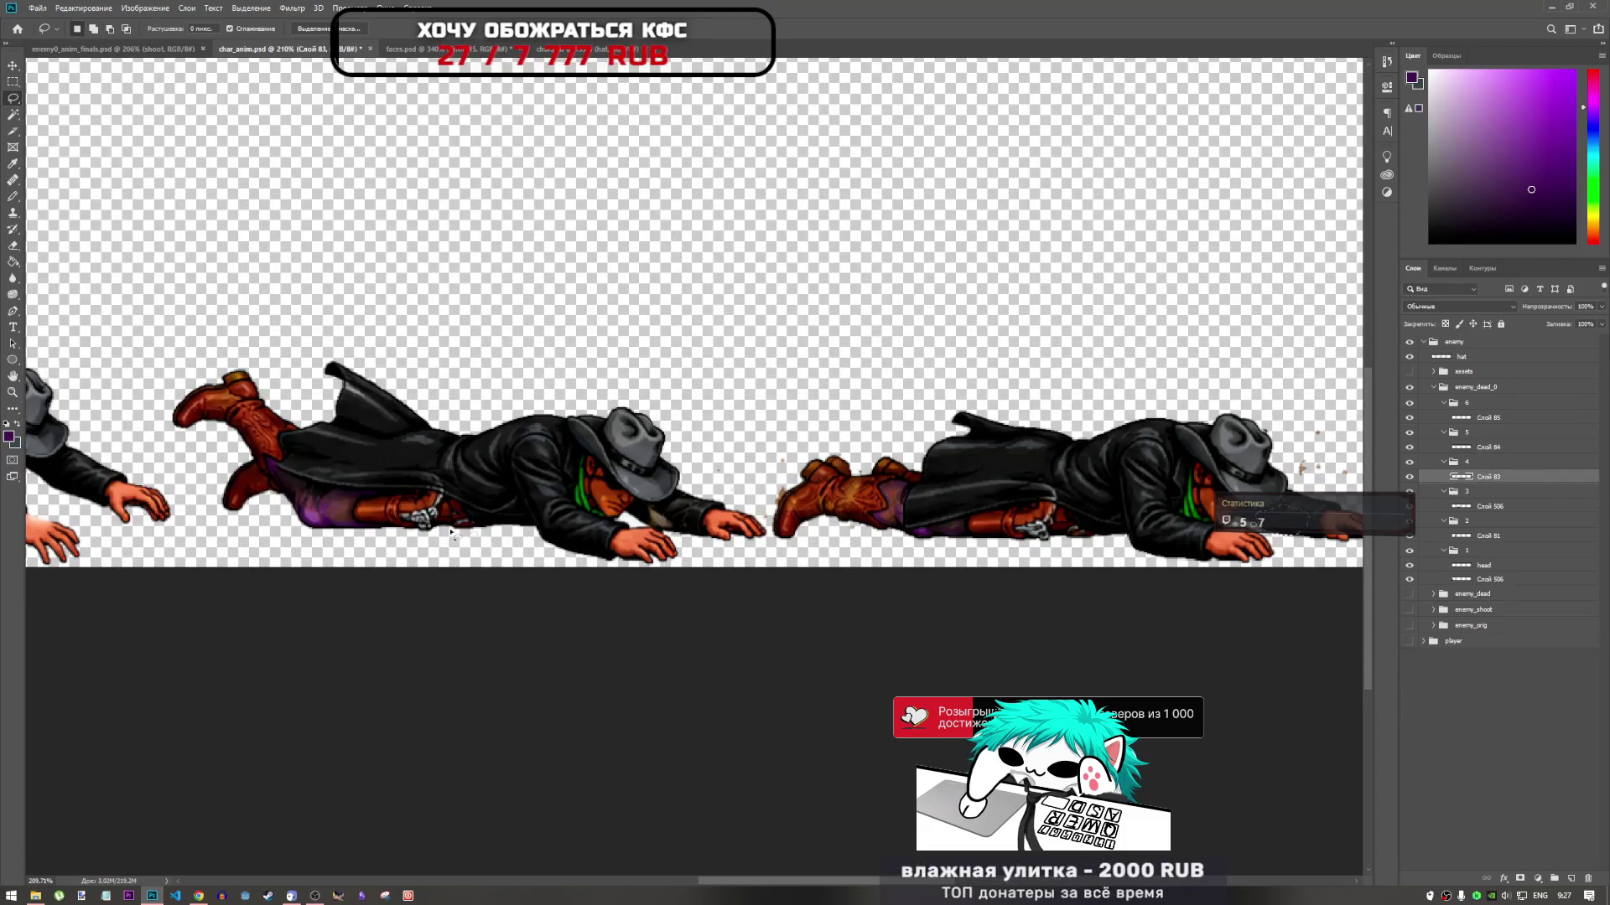
key(ctrl+j)
key(ctrl+t)
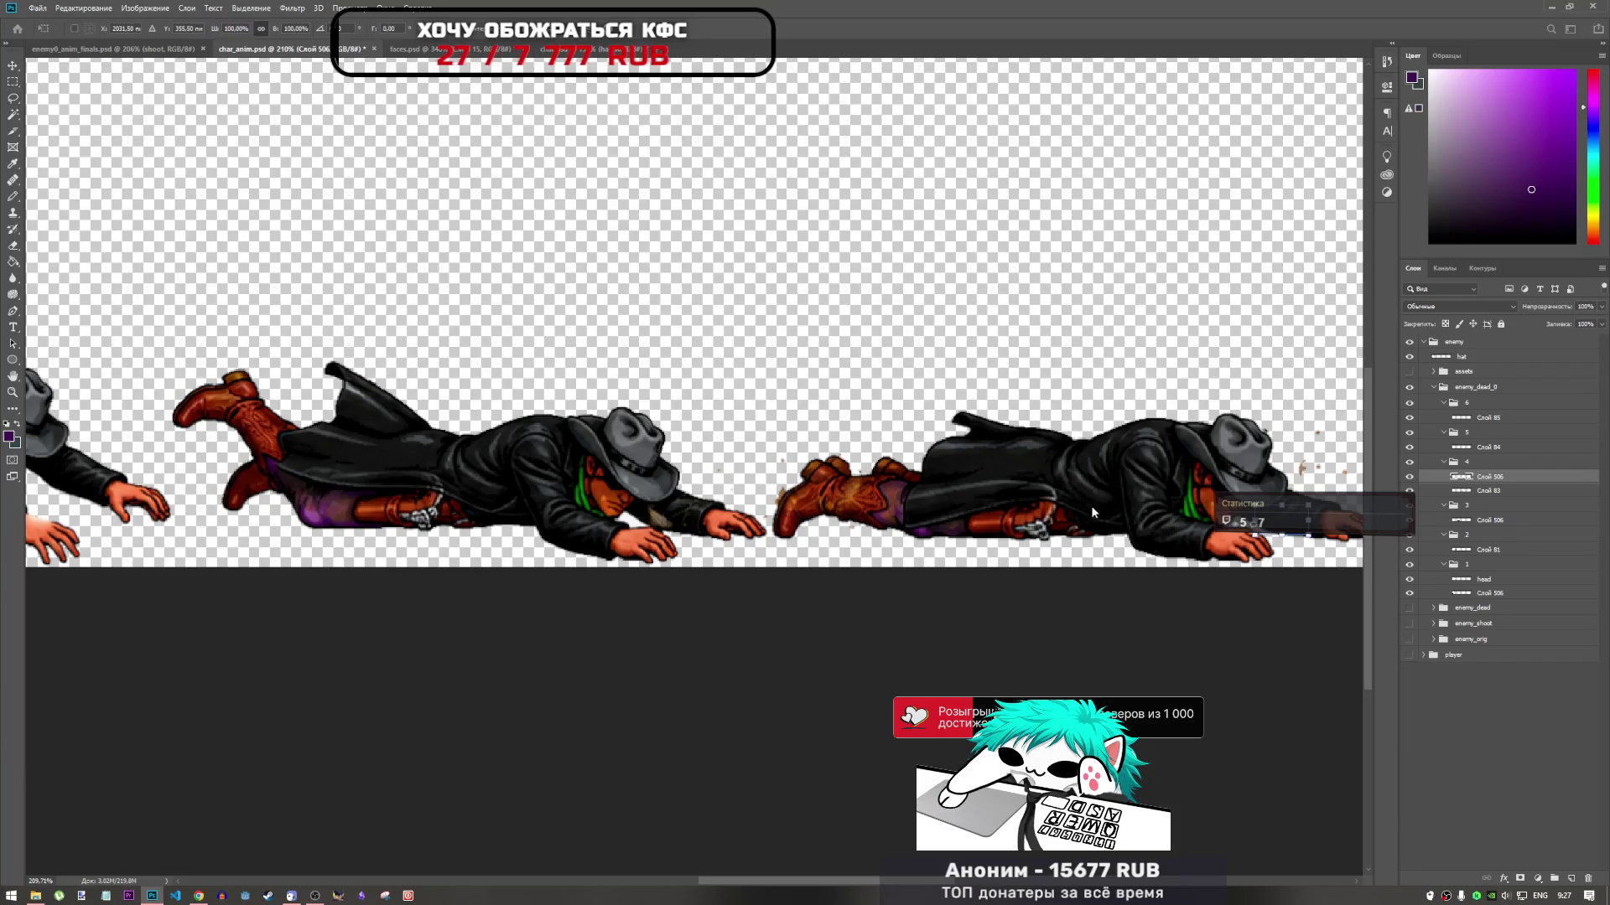
mouse_move(1292, 528)
mouse_down()
mouse_move(603, 524)
mouse_move(712, 526)
mouse_move(545, 587)
mouse_move(617, 733)
mouse_move(671, 620)
mouse_move(655, 529)
mouse_move(658, 547)
mouse_move(713, 549)
mouse_move(636, 542)
mouse_move(706, 543)
mouse_up()
Fit the sleeve patch under the outstretched hand and commit the transform
scroll(681, 525, up, 5)
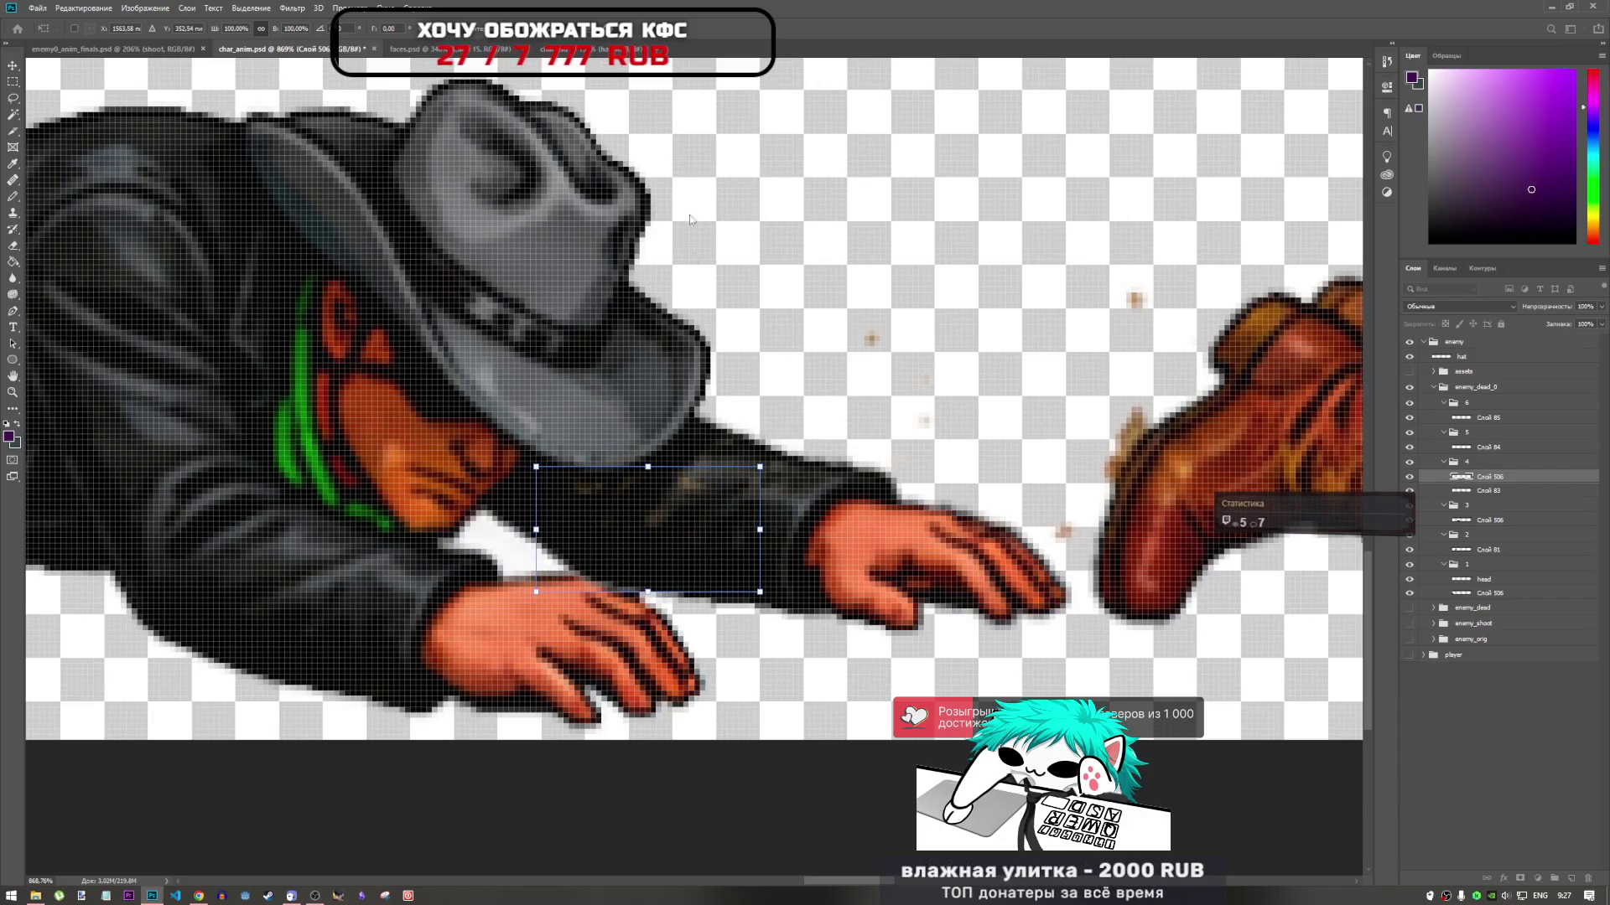
key(Return)
key(l)
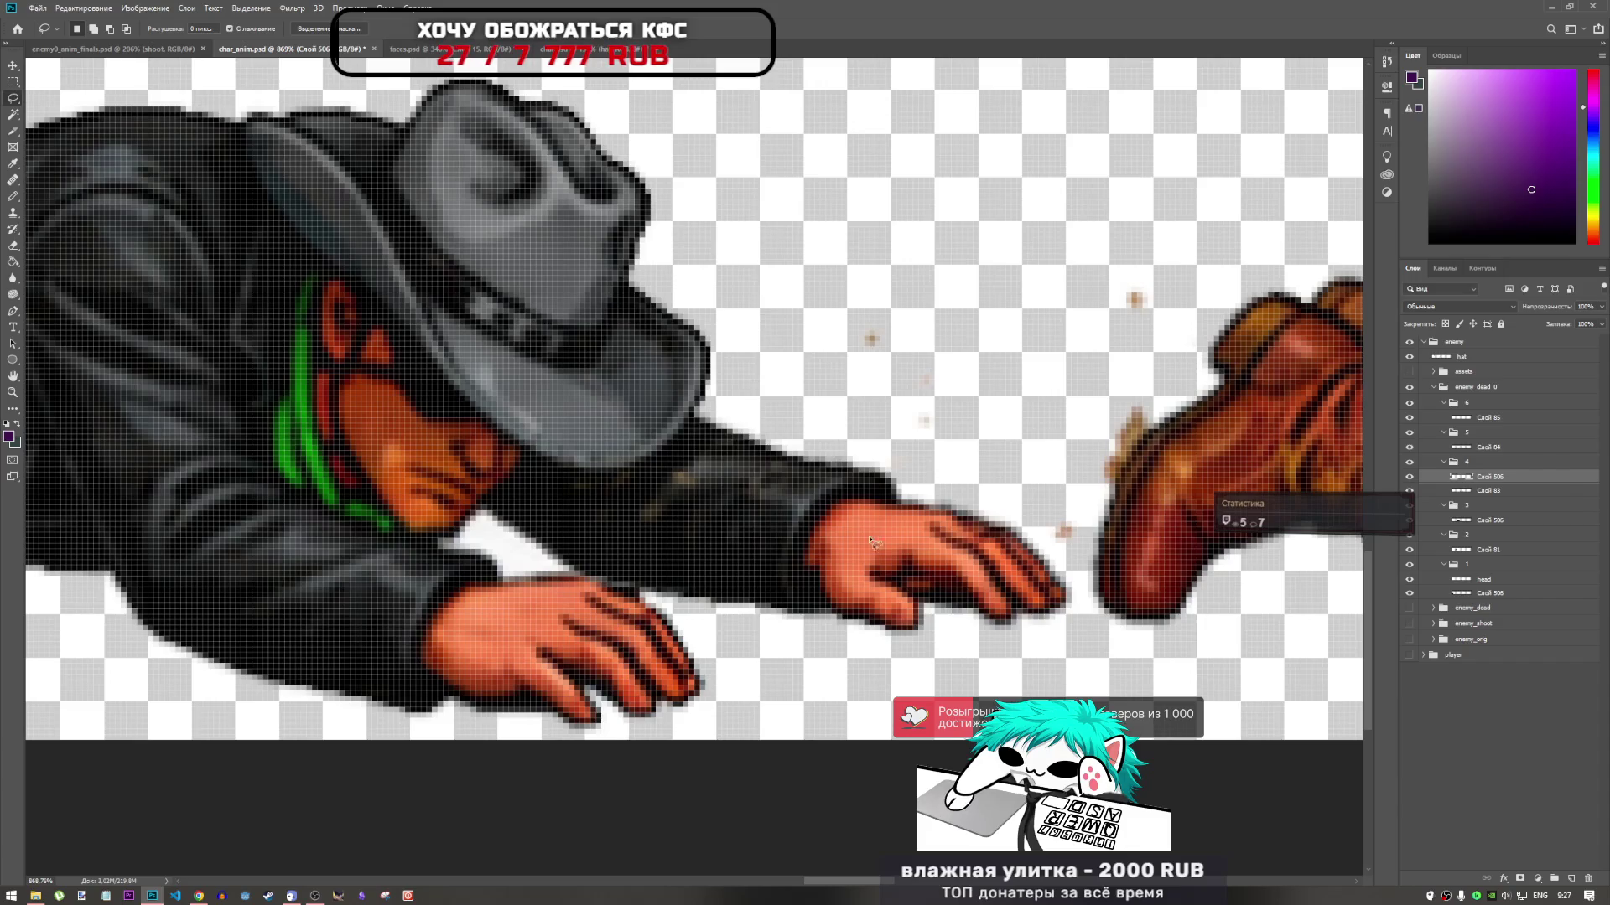
key(ctrl+t)
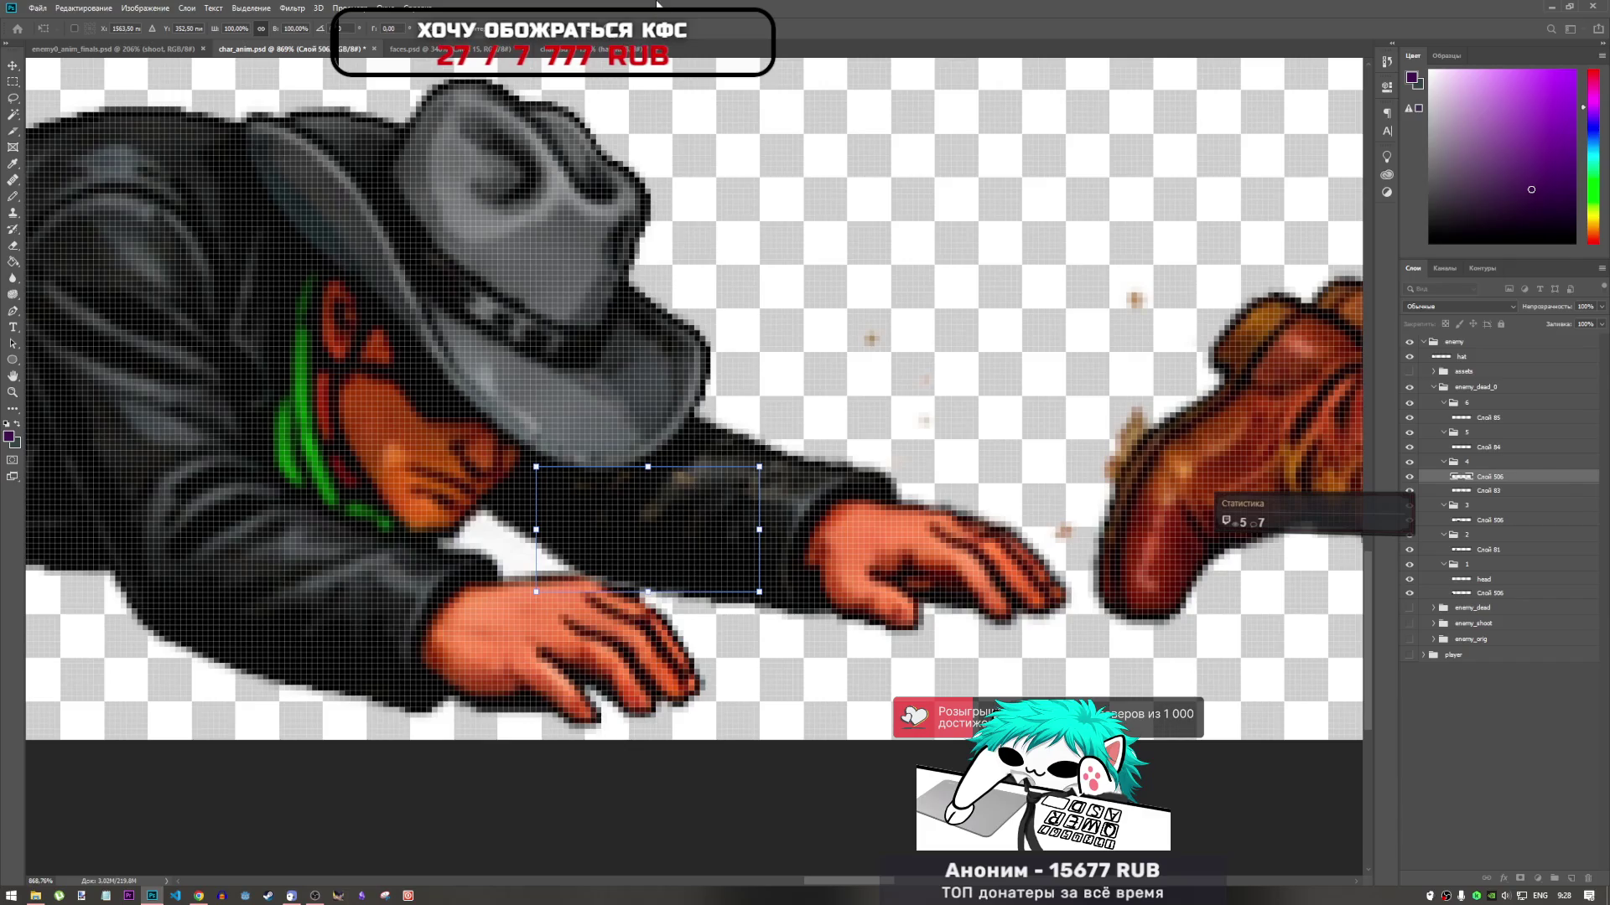
key(l)
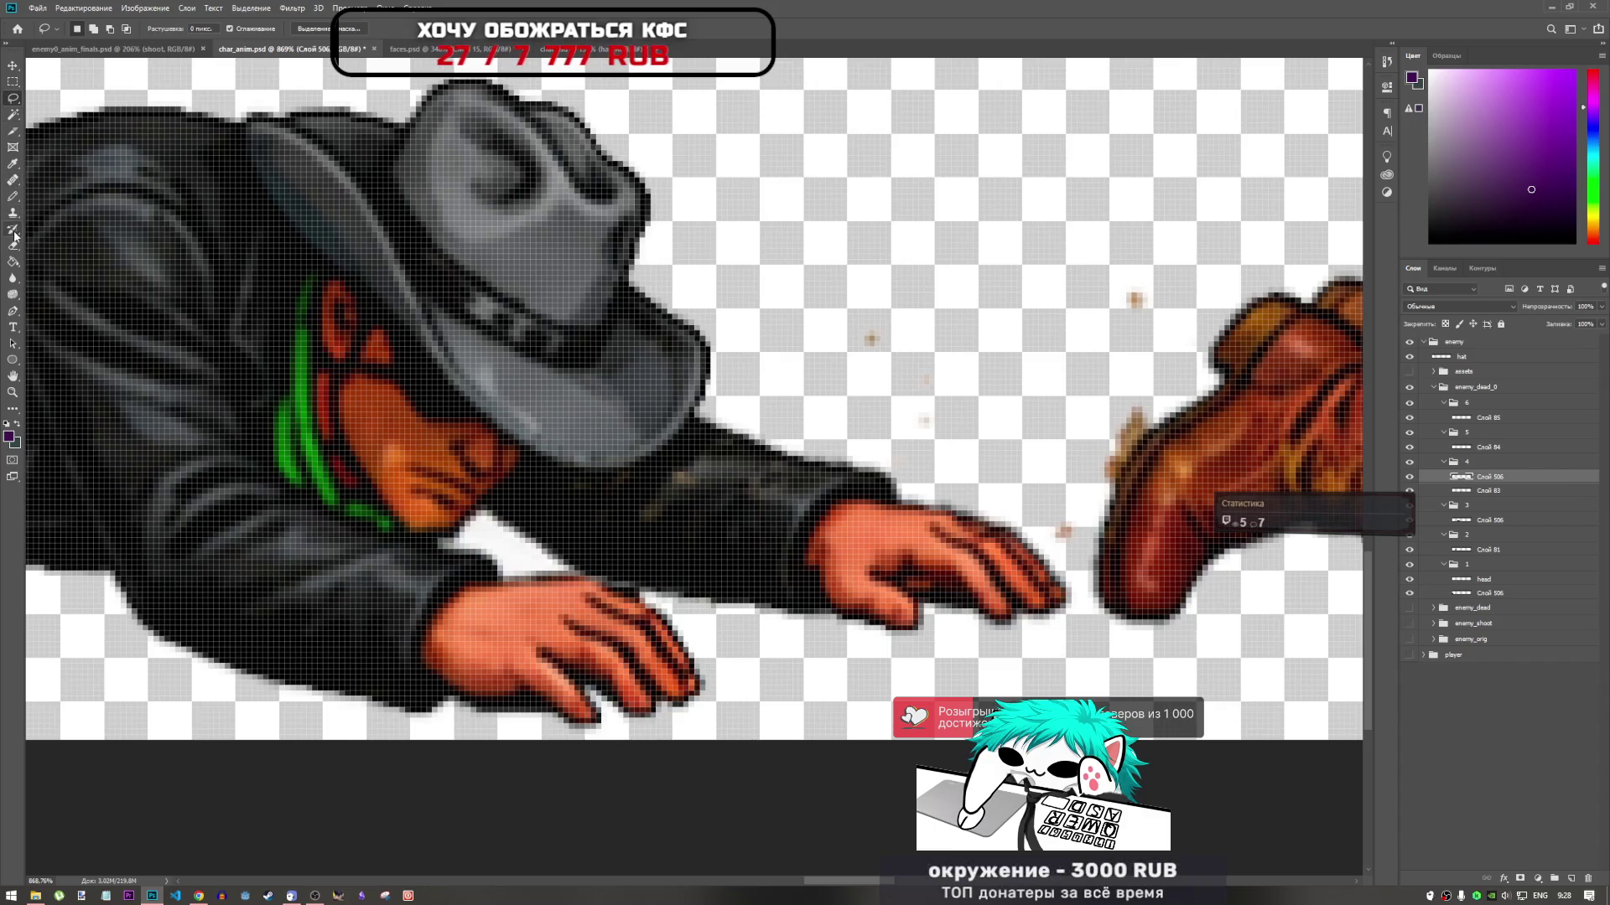
Try a Magic Wand selection, deselect, and merge the patch layer down into Слой 506
click(14, 114)
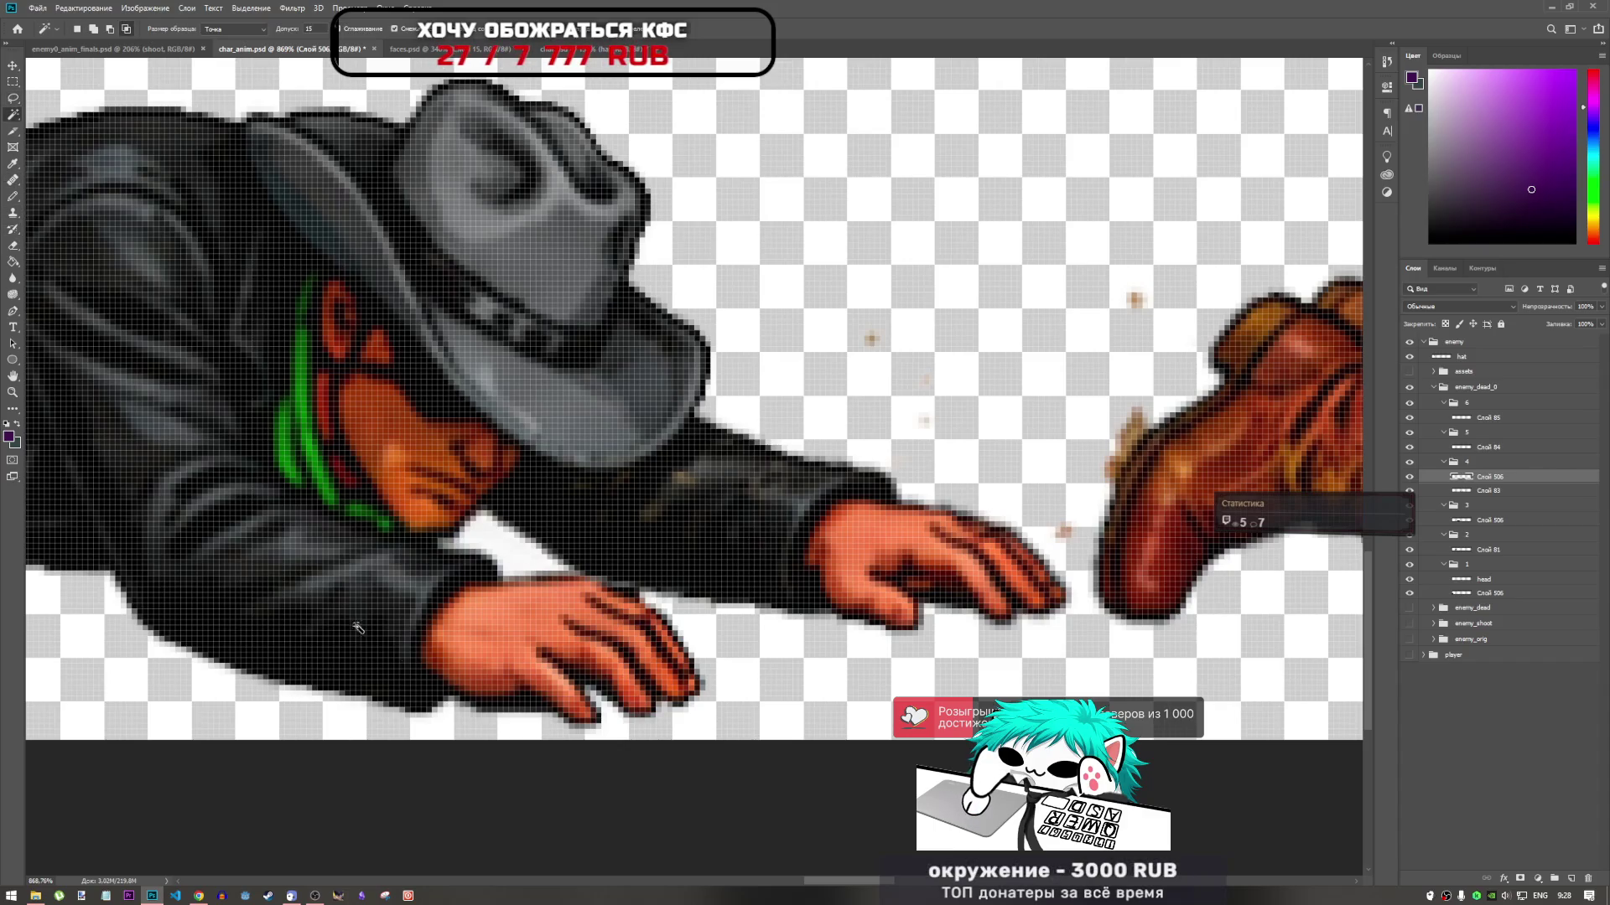
click(521, 550)
key(ctrl+d)
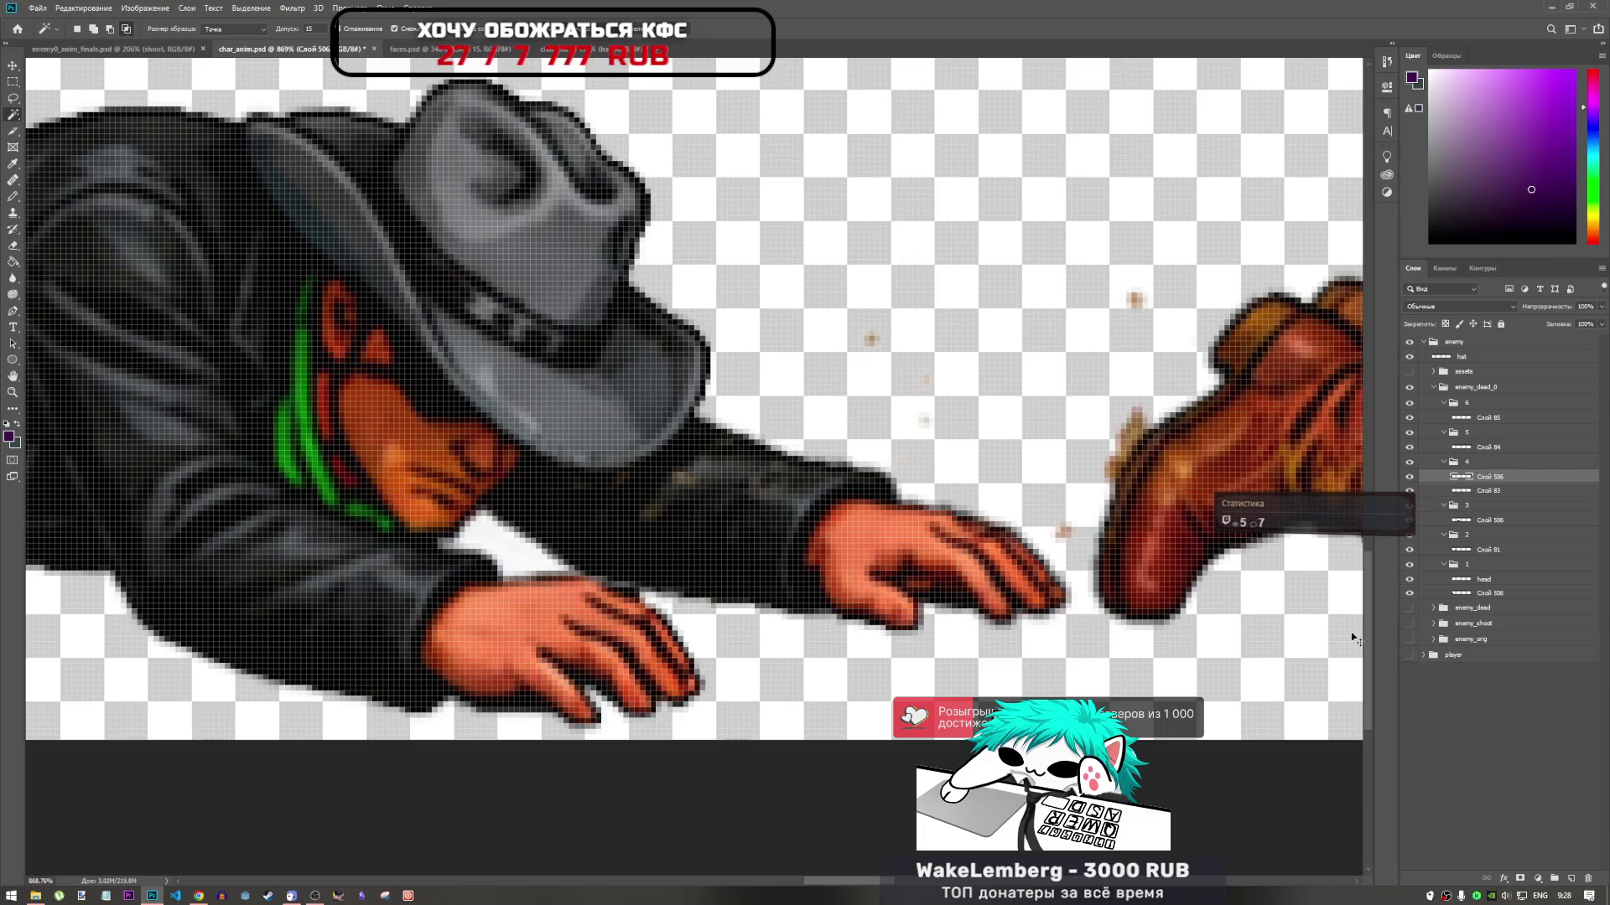
right_click(1510, 493)
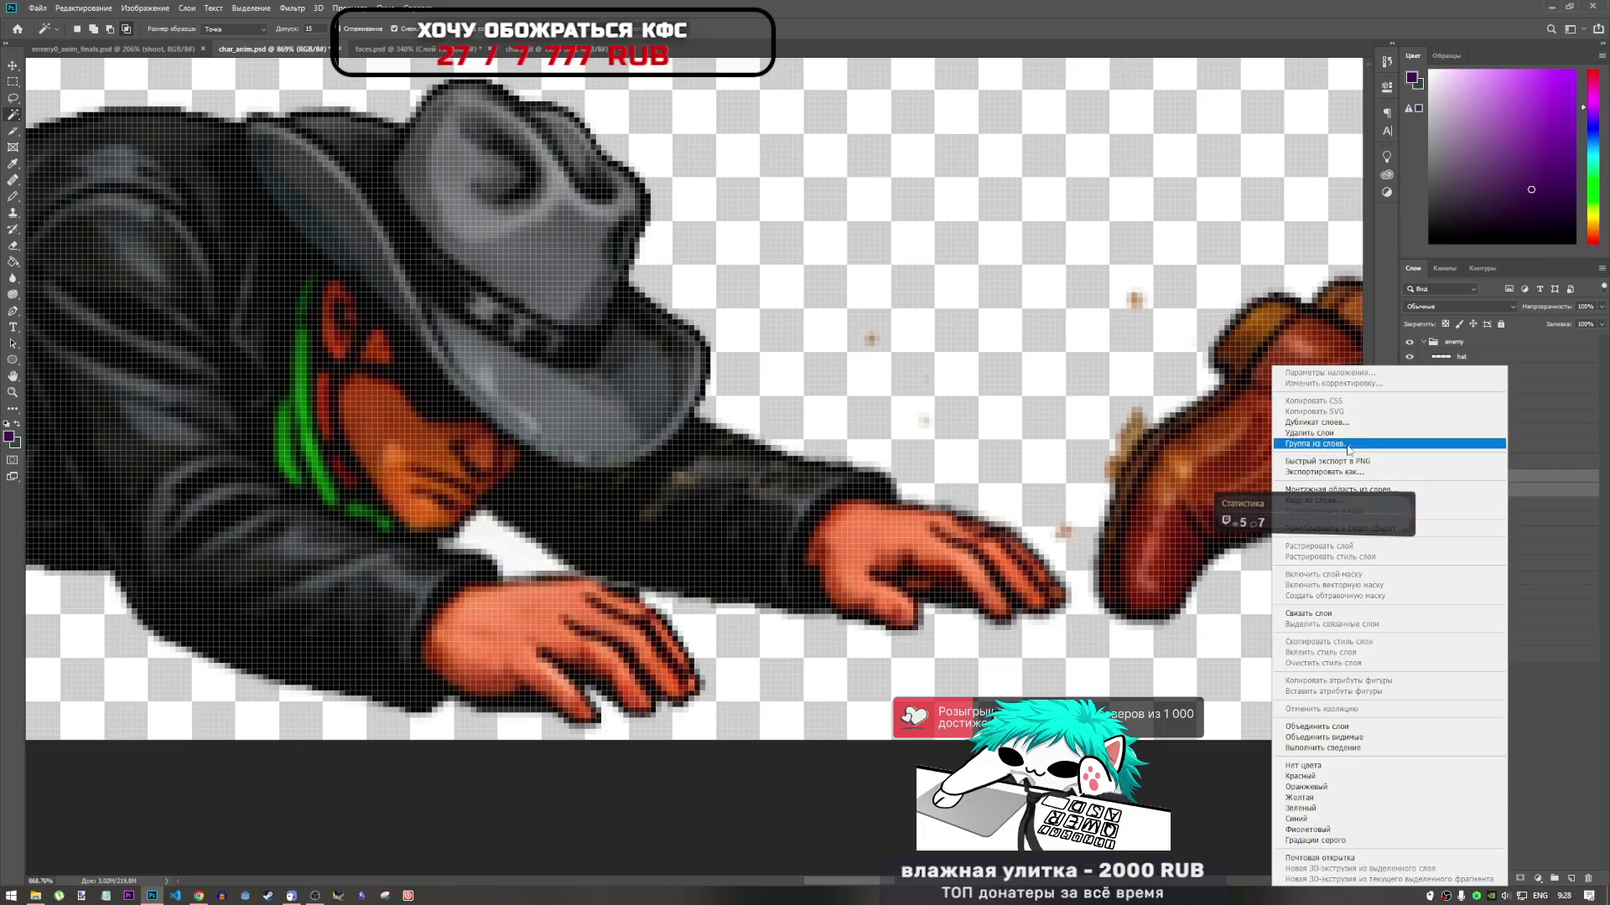
click(1318, 726)
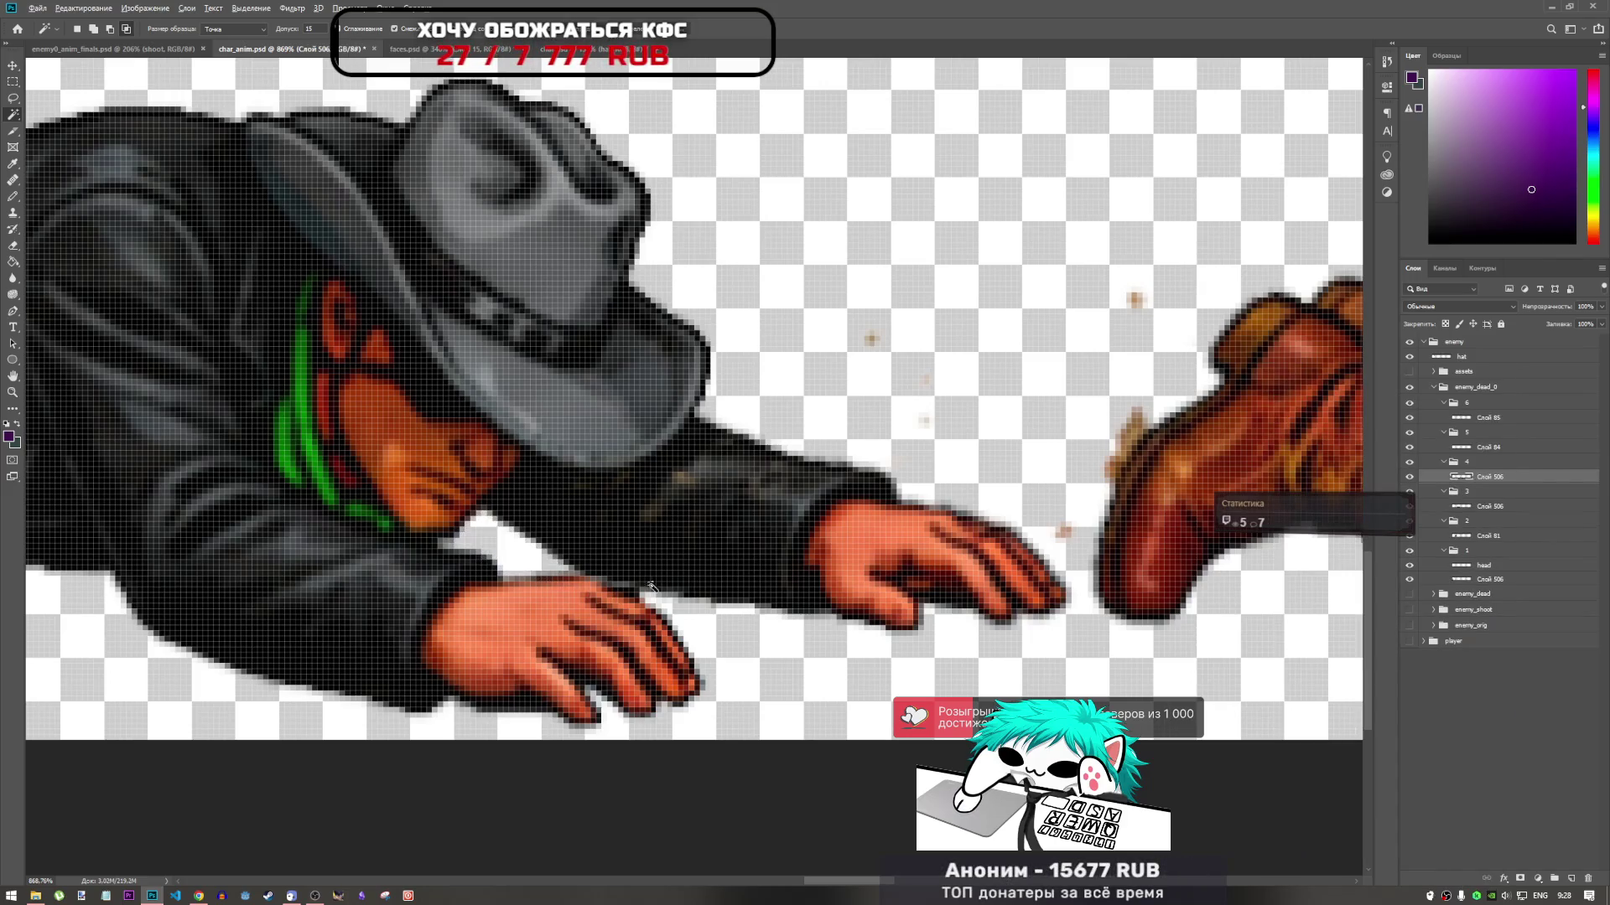
scroll(653, 586, down, 8)
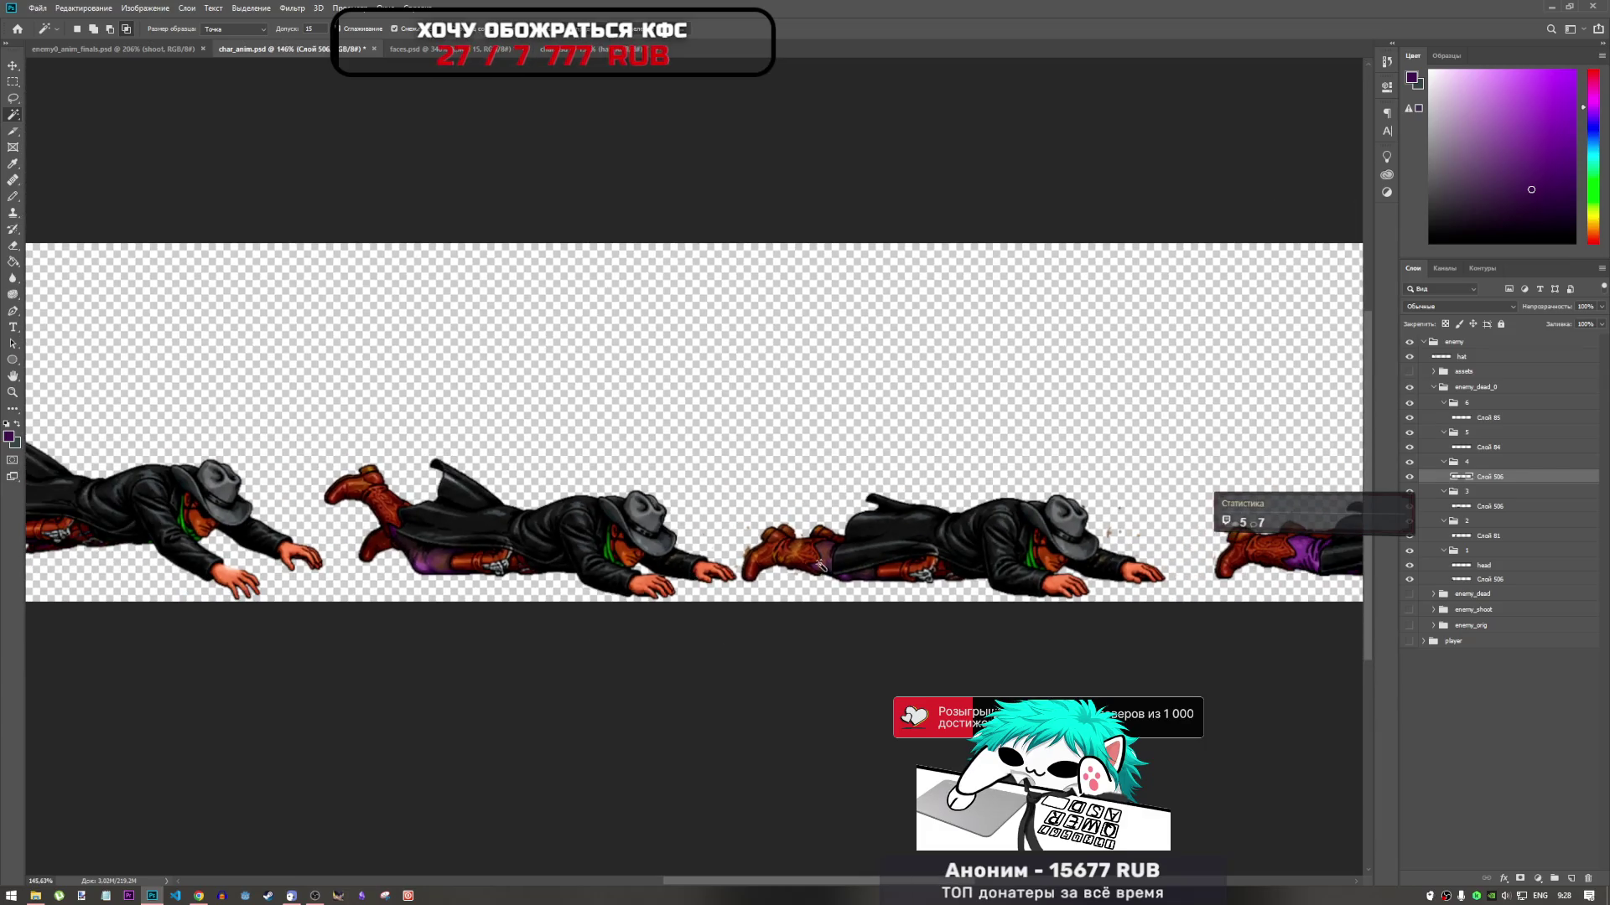
Save the char_anim.psd sprite sheet
scroll(819, 567, down, 5)
scroll(605, 543, up, 4)
key(ctrl+s)
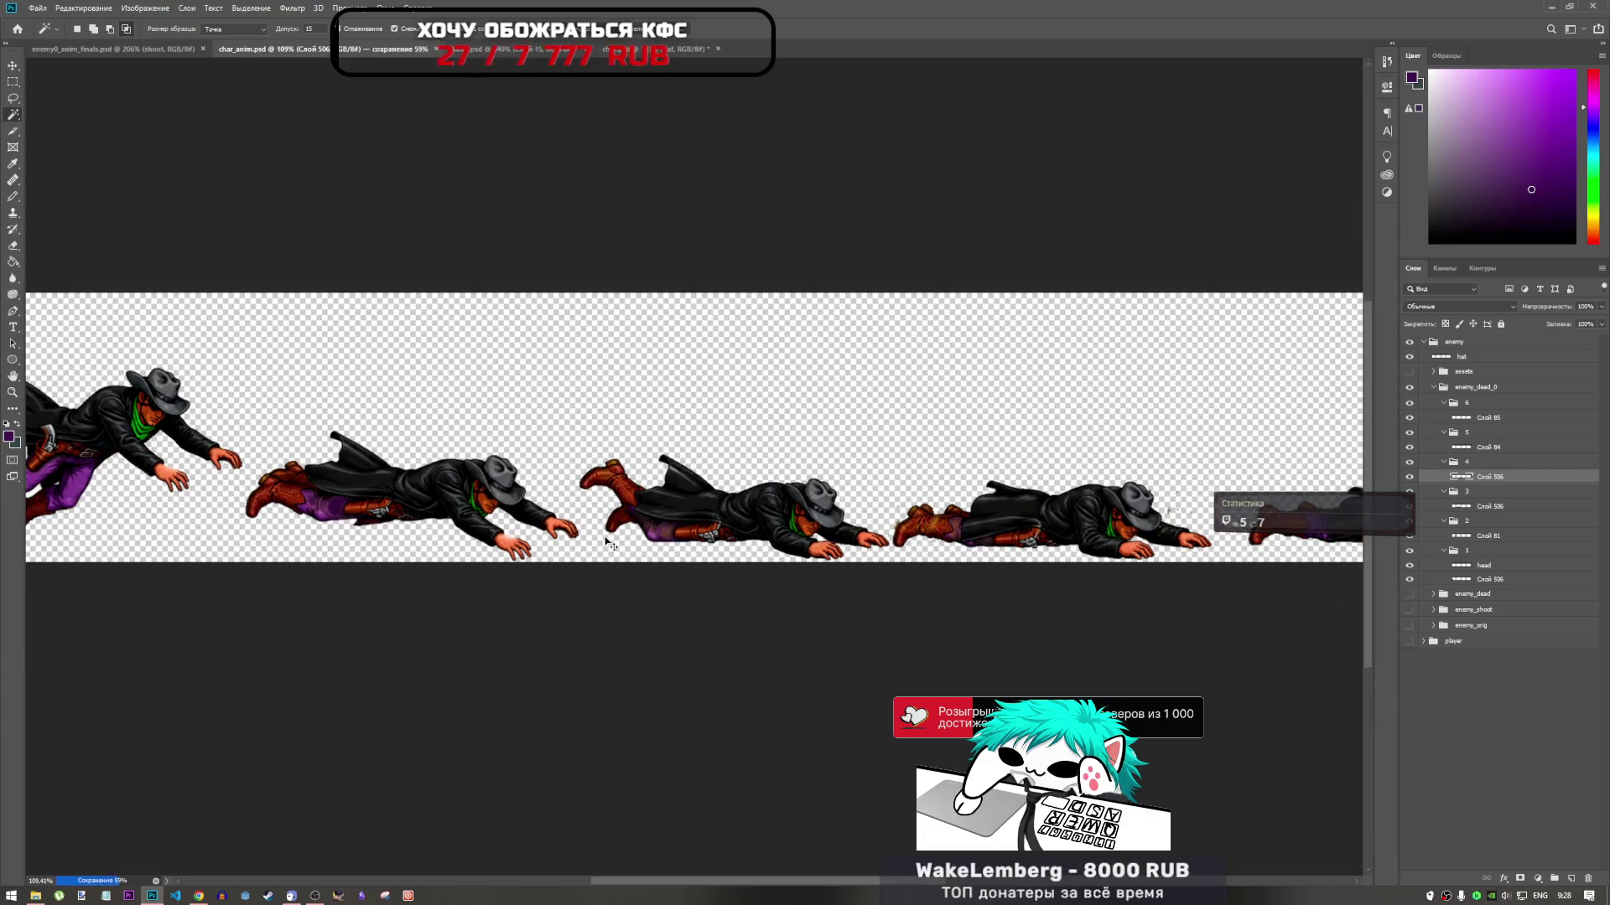
Zoom in and out to inspect each crawling death frame up close
scroll(605, 543, up, 5)
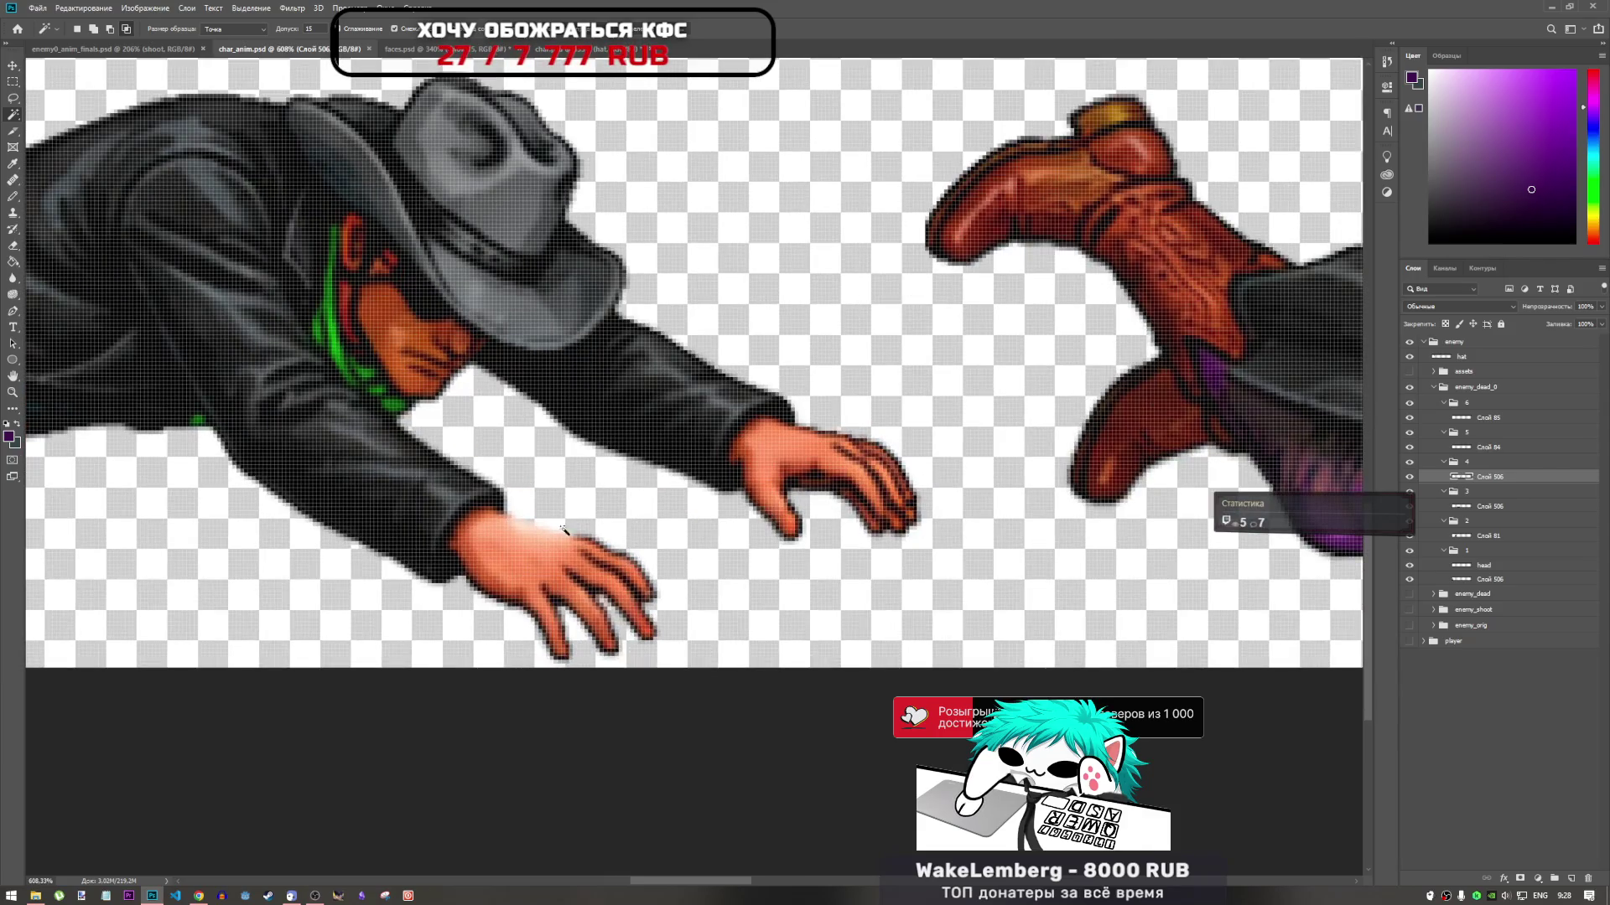
scroll(564, 530, down, 4)
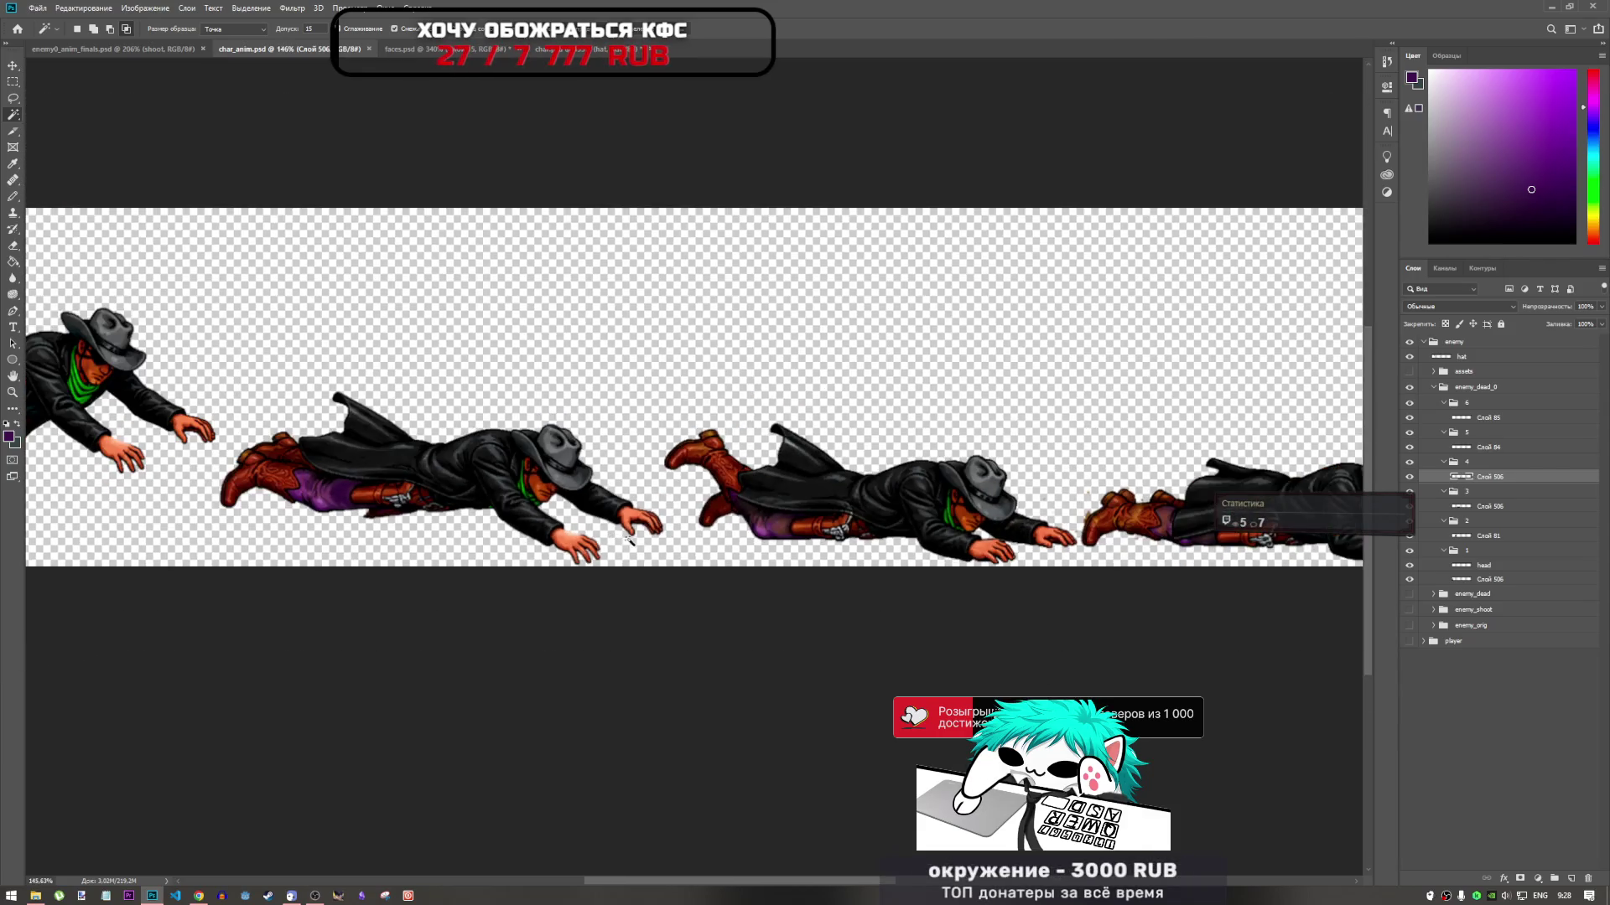
scroll(629, 538, down, 1)
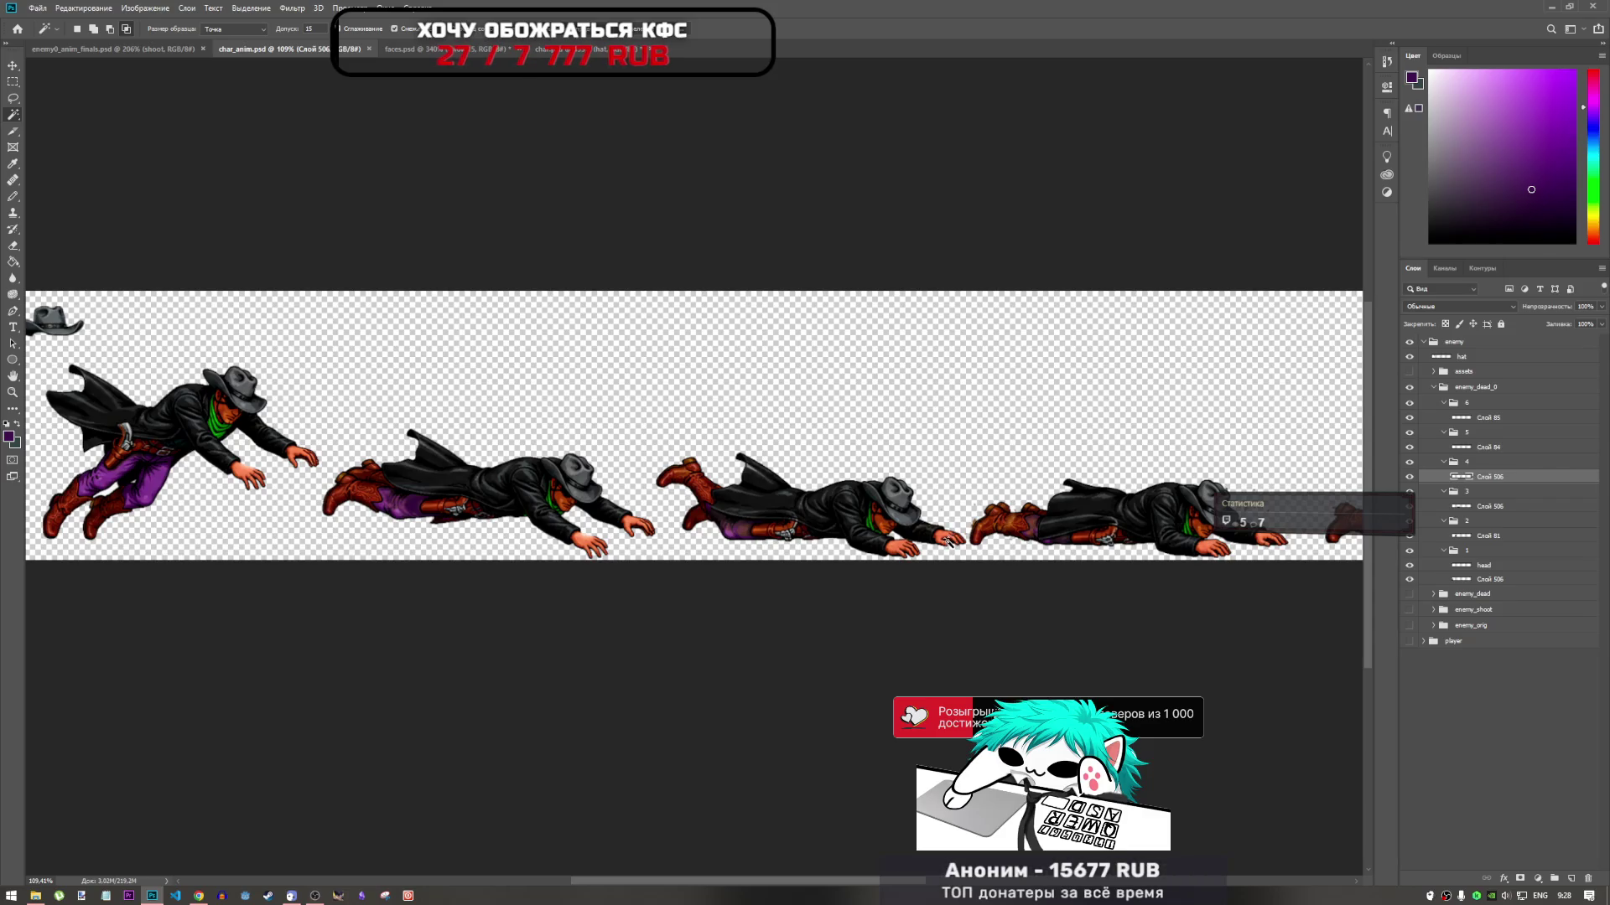
scroll(946, 535, up, 6)
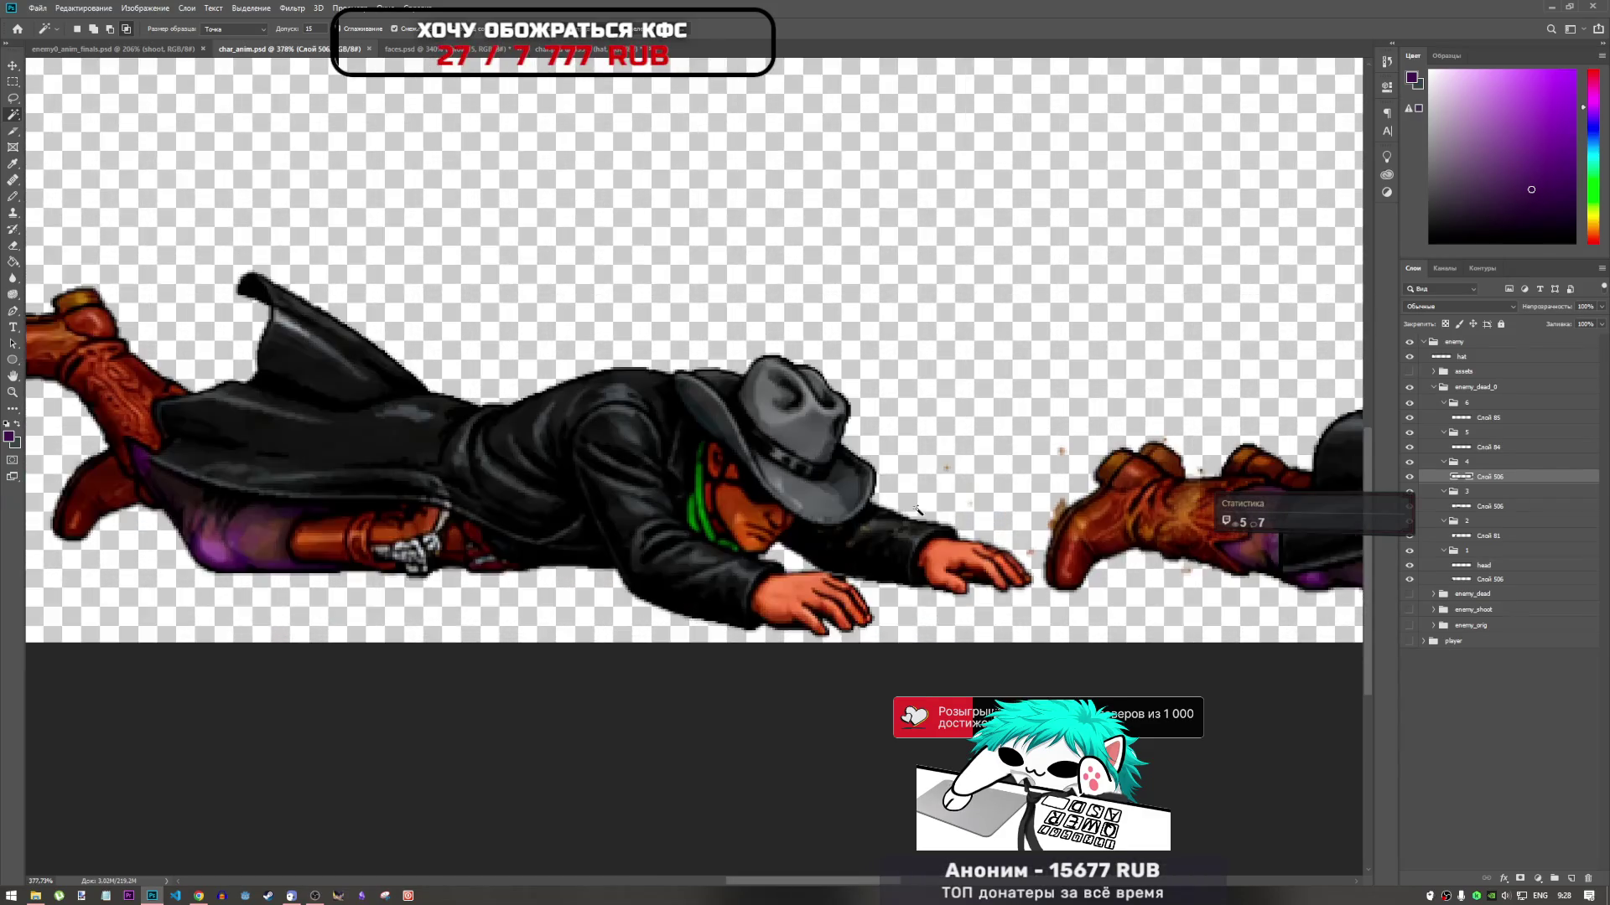
scroll(875, 489, down, 7)
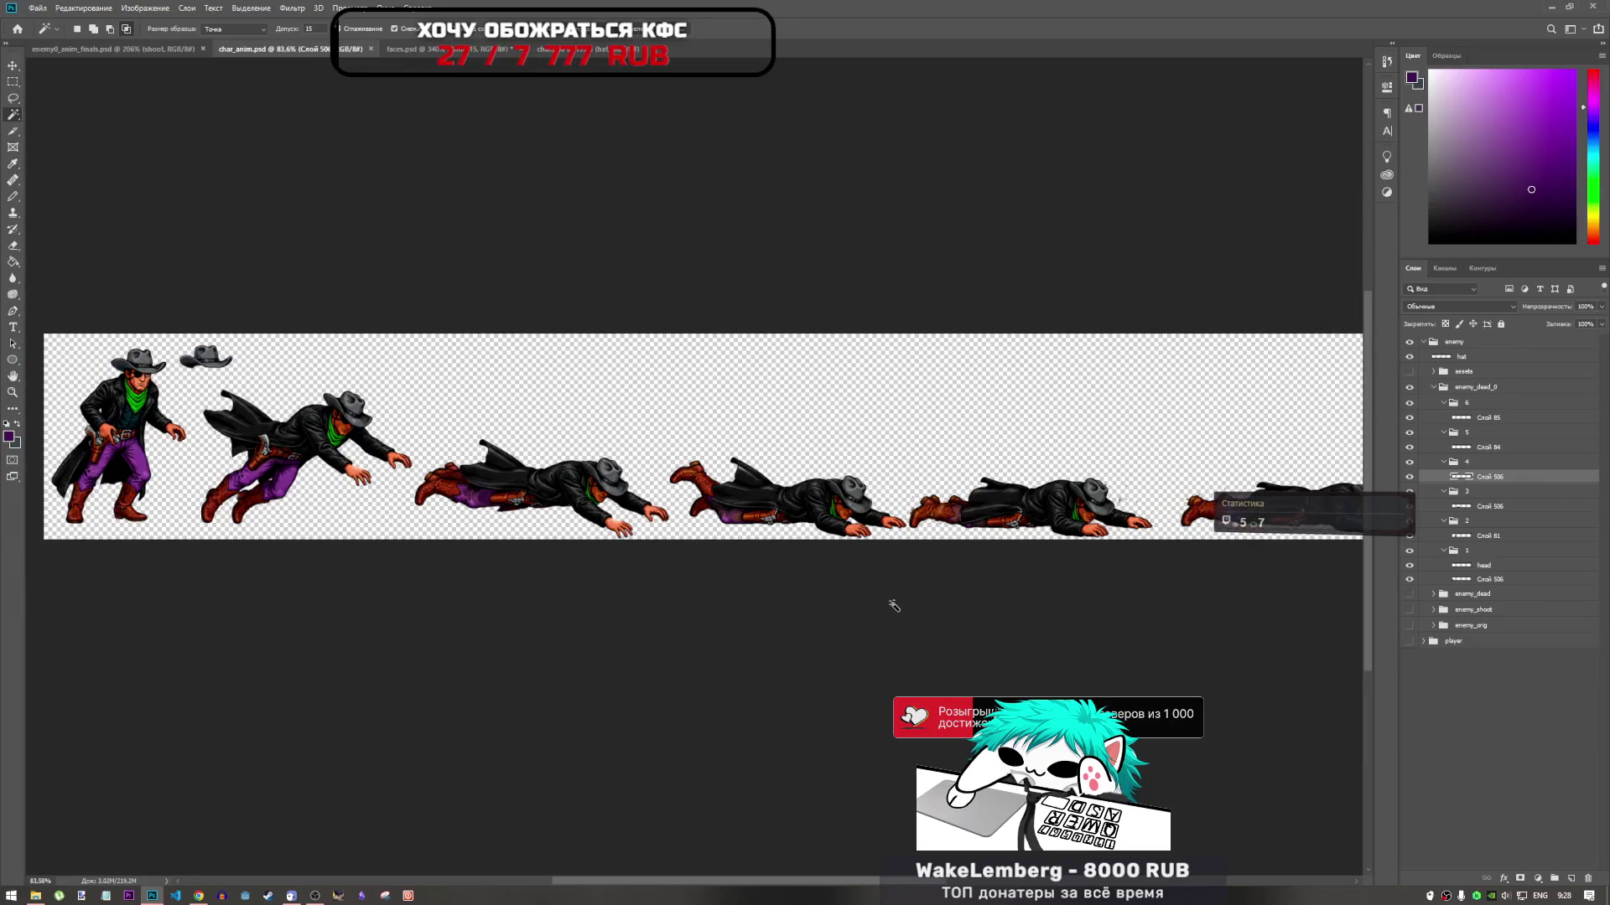
scroll(721, 528, down, 1)
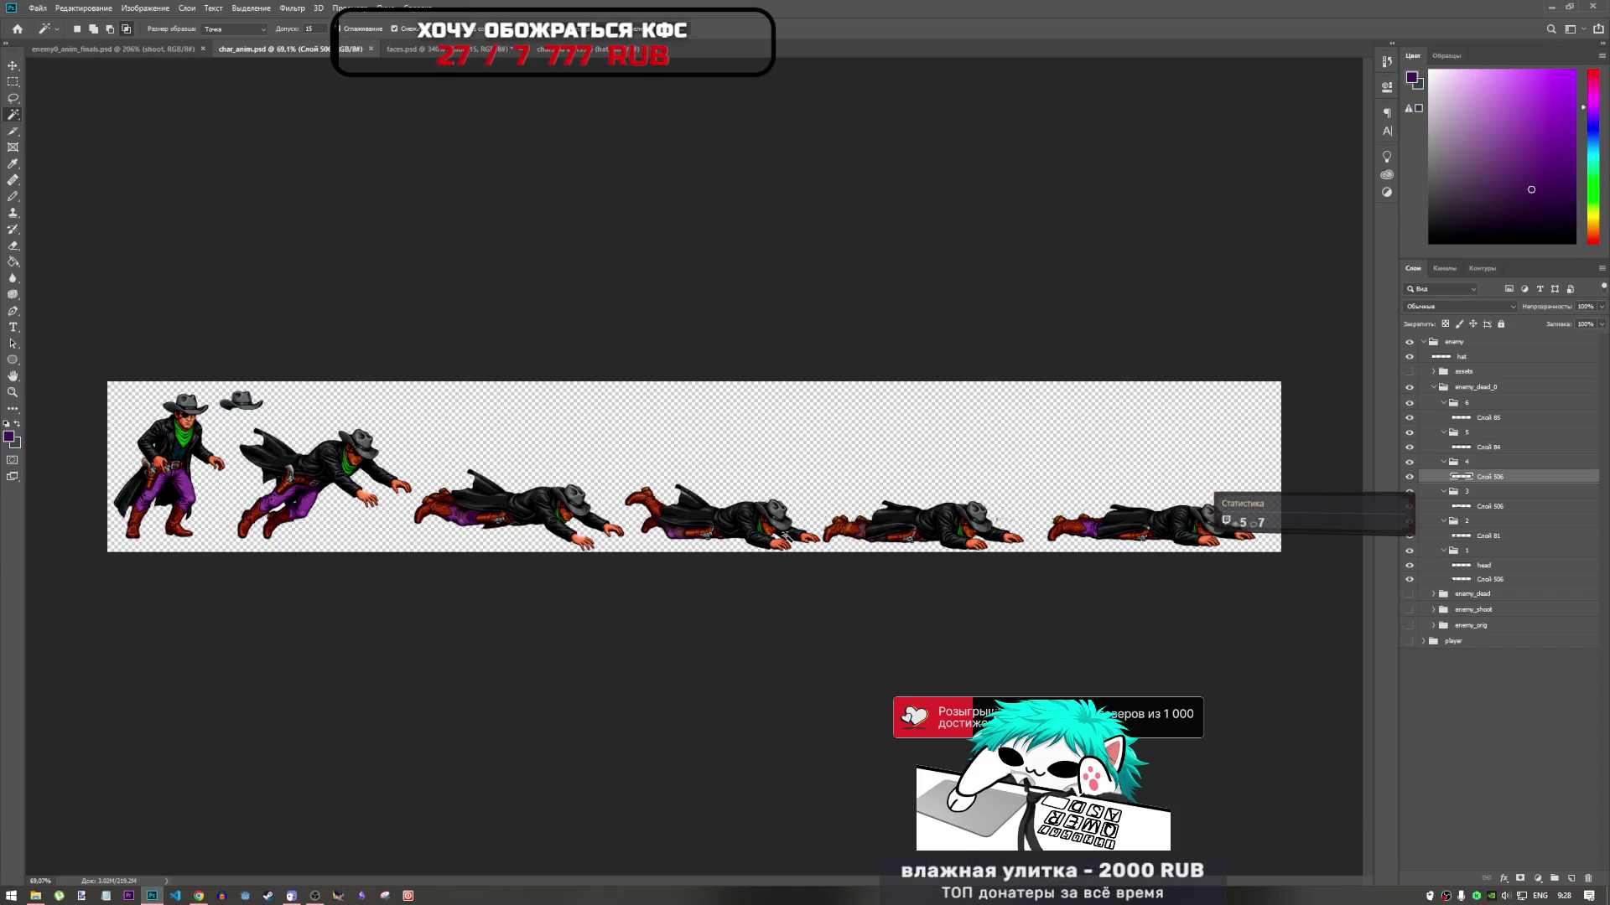
scroll(779, 537, up, 3)
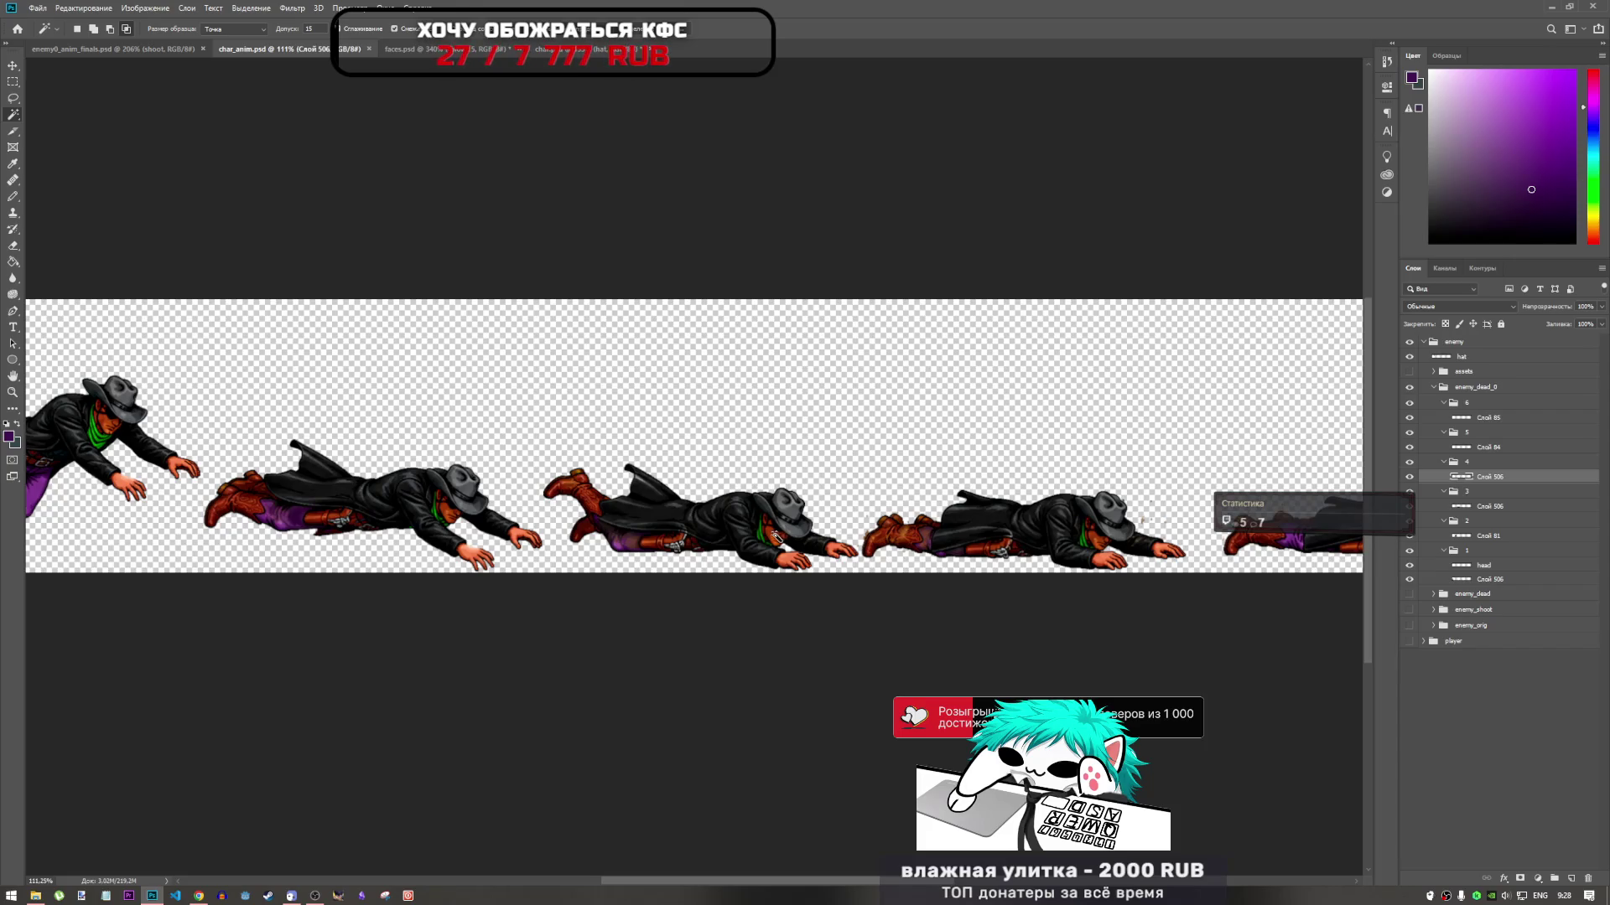
scroll(769, 536, up, 1)
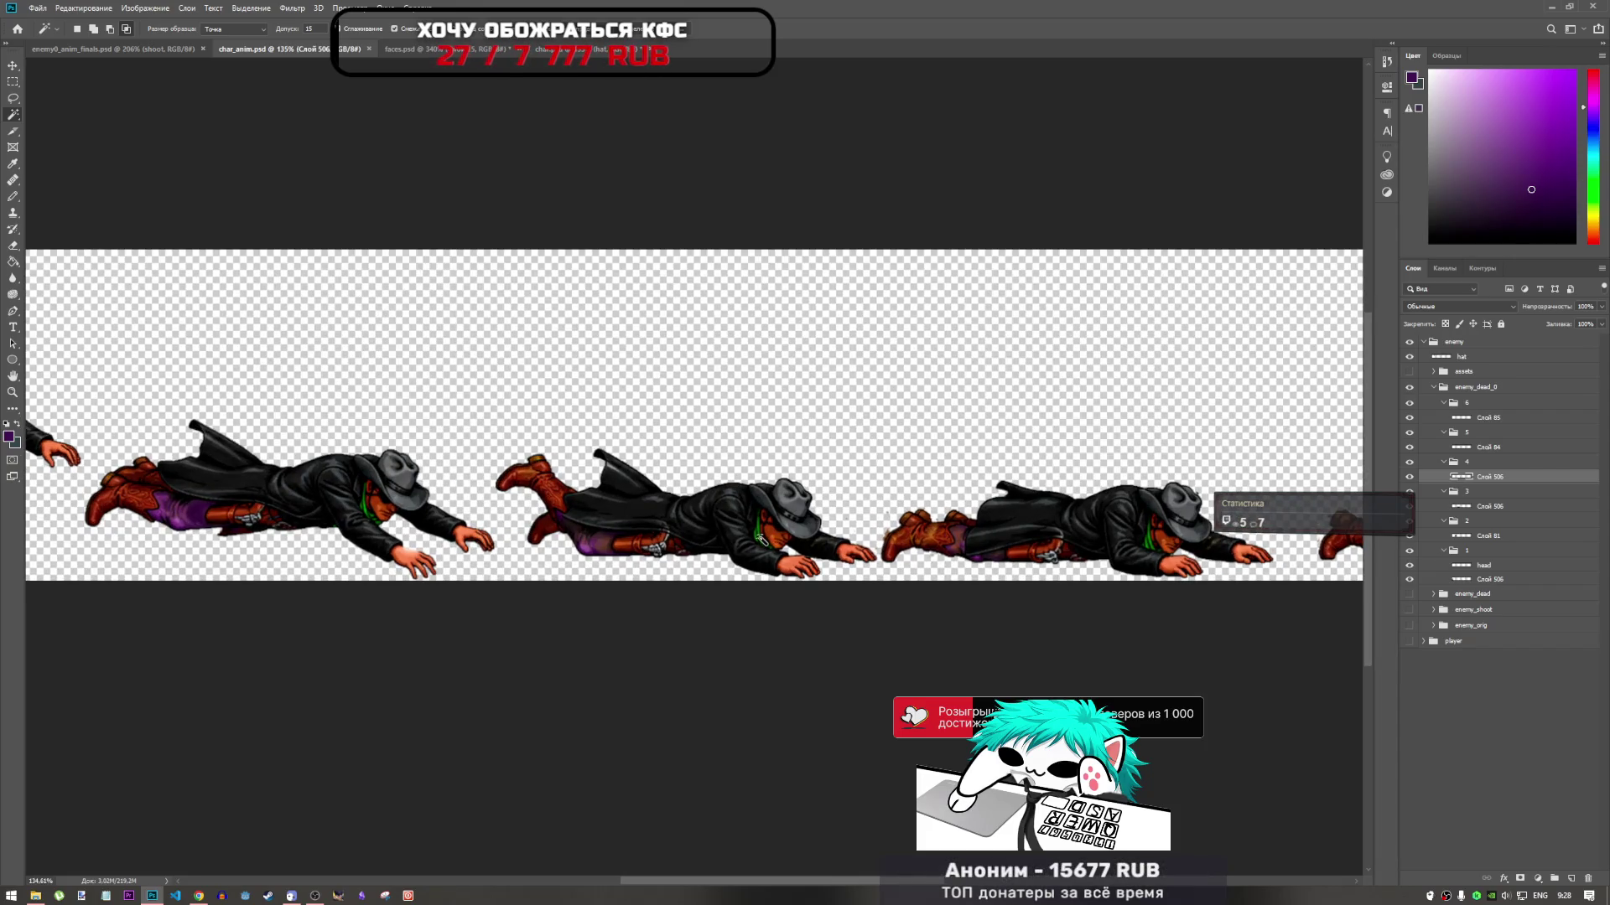
scroll(758, 537, up, 2)
scroll(746, 549, down, 2)
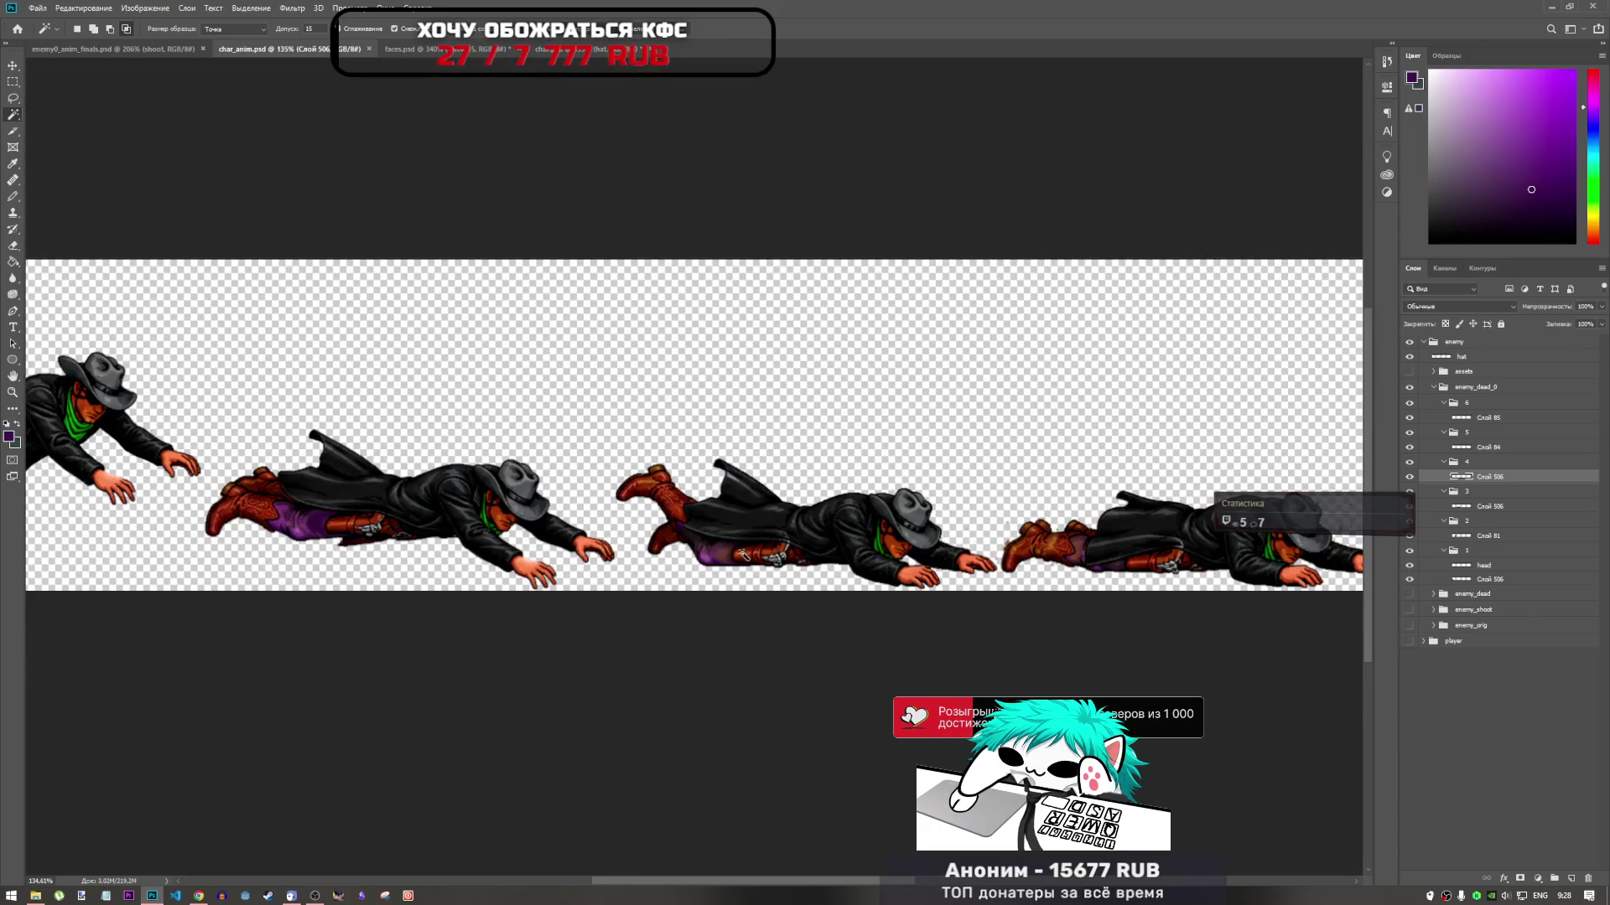
scroll(737, 553, up, 8)
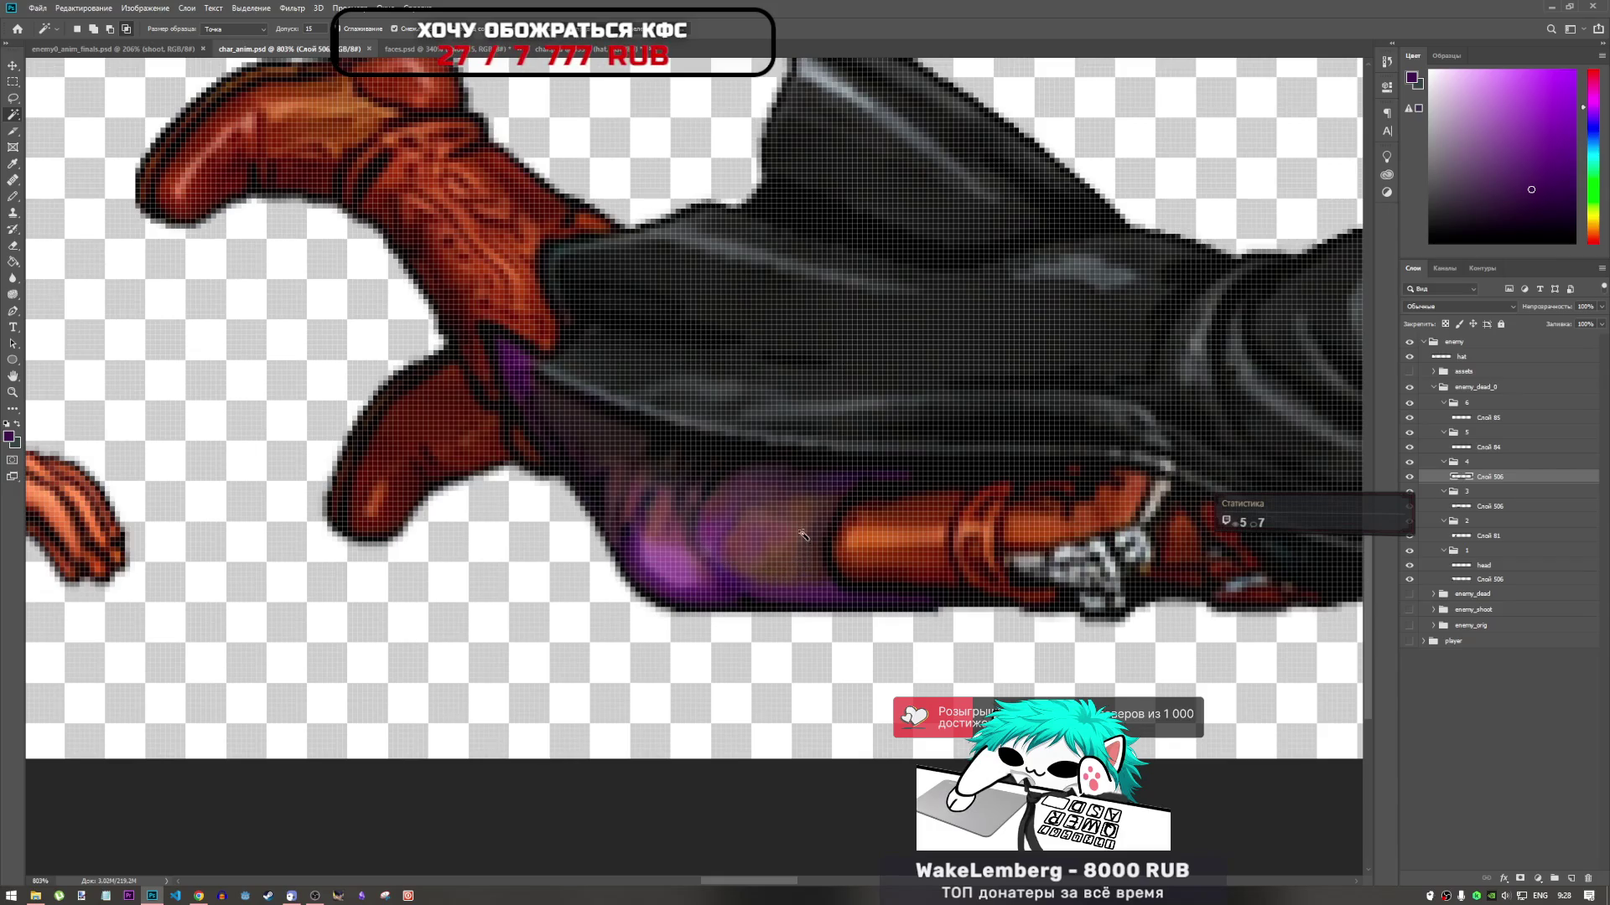
scroll(796, 526, down, 6)
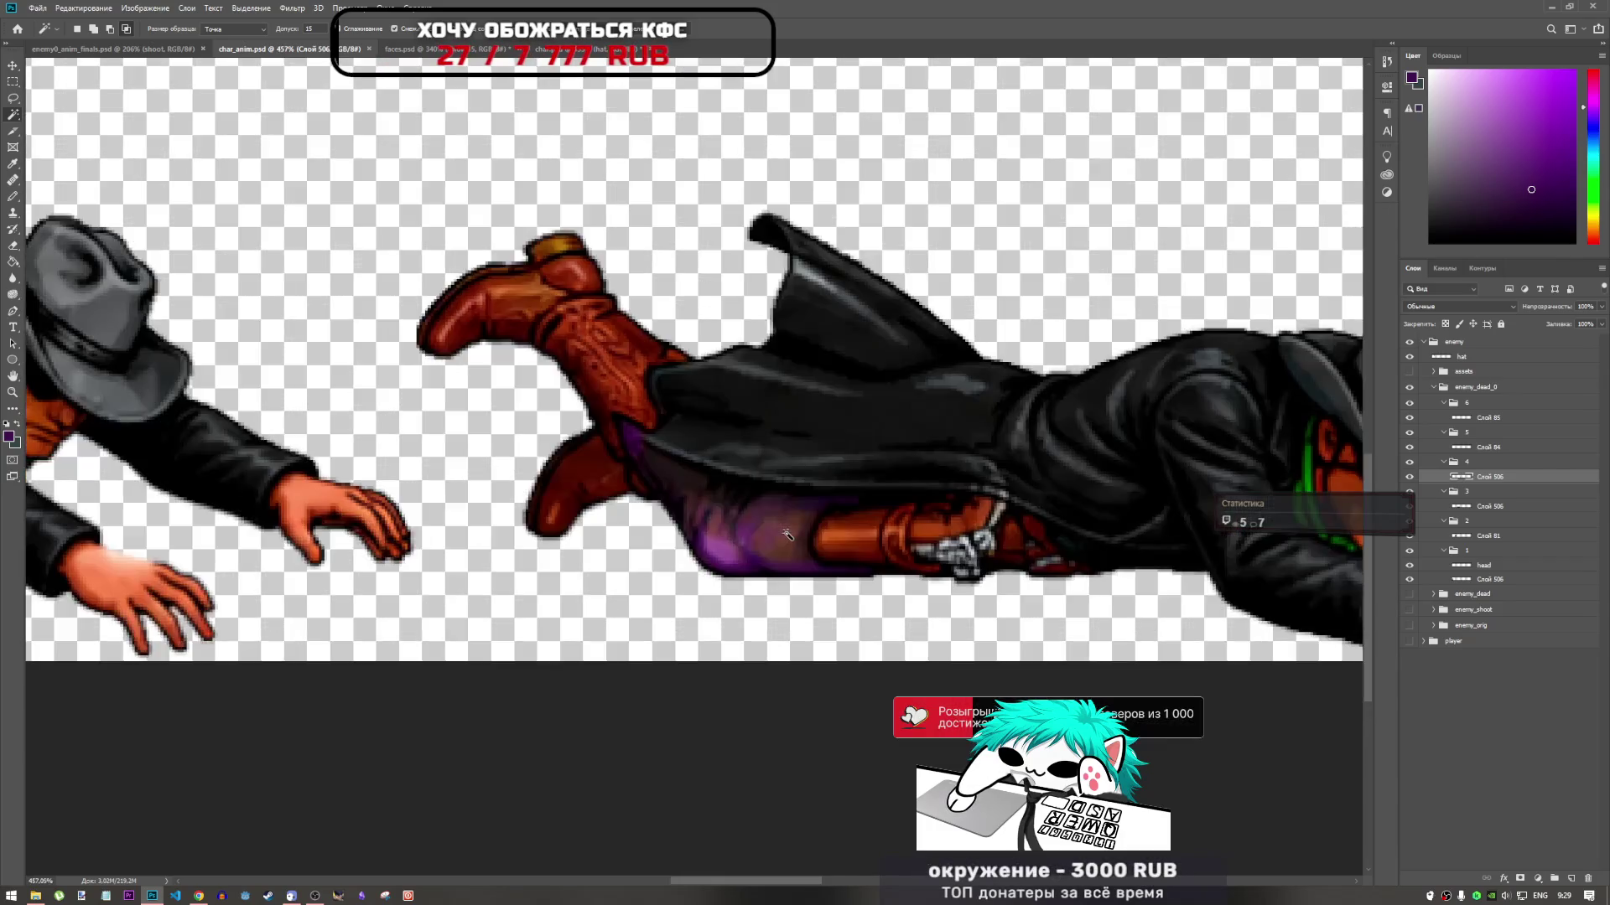
scroll(773, 546, down, 2)
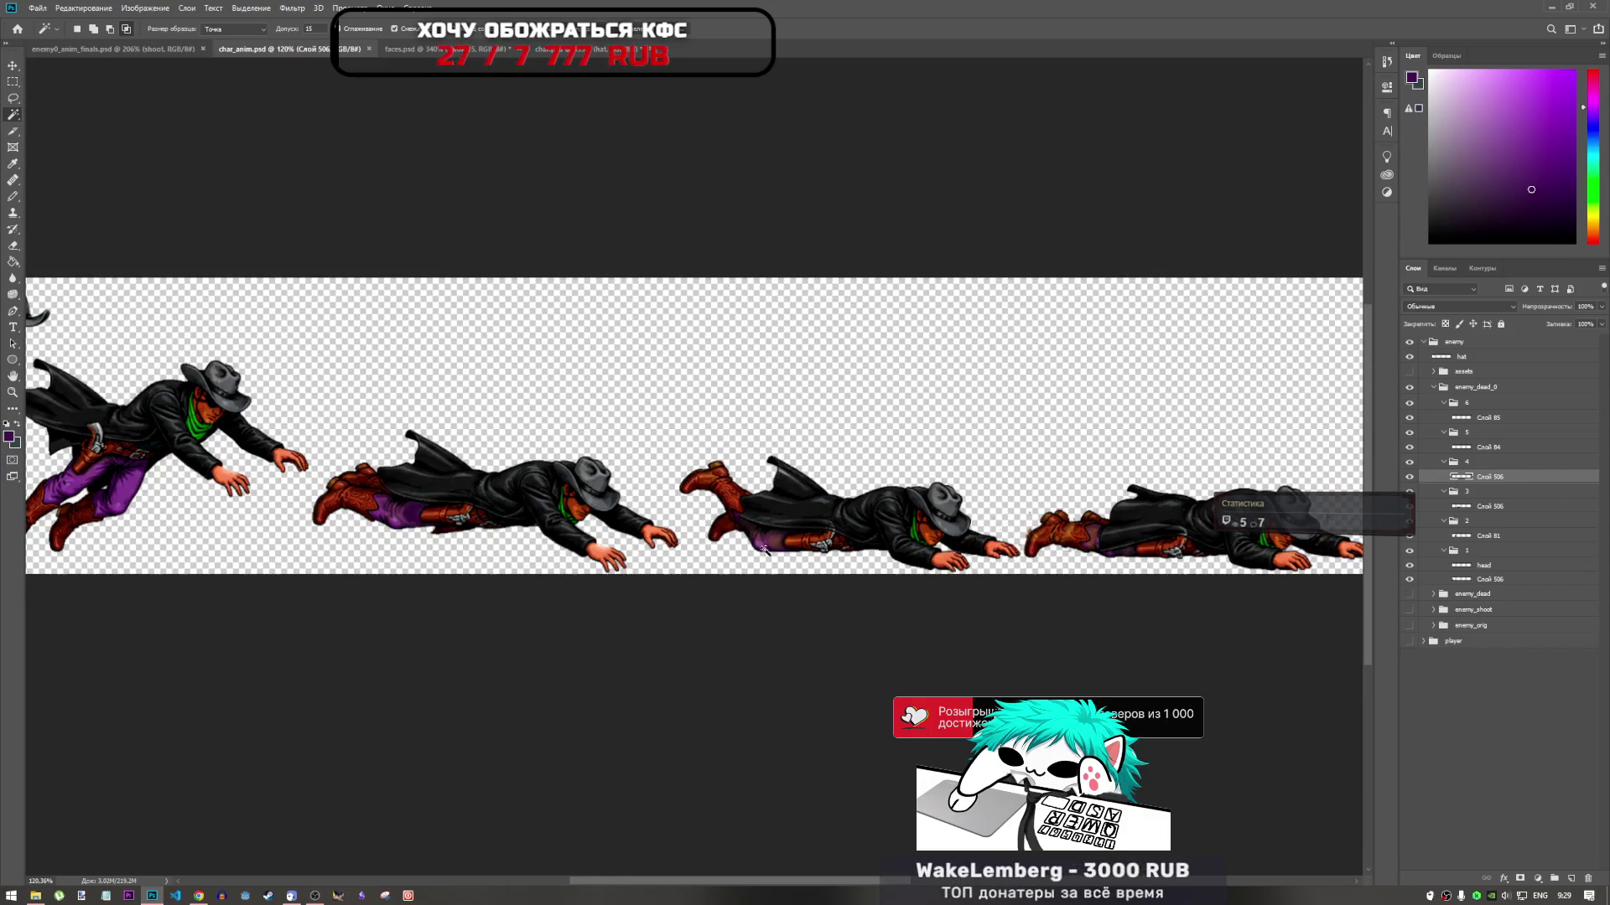
scroll(763, 549, down, 4)
scroll(839, 552, up, 4)
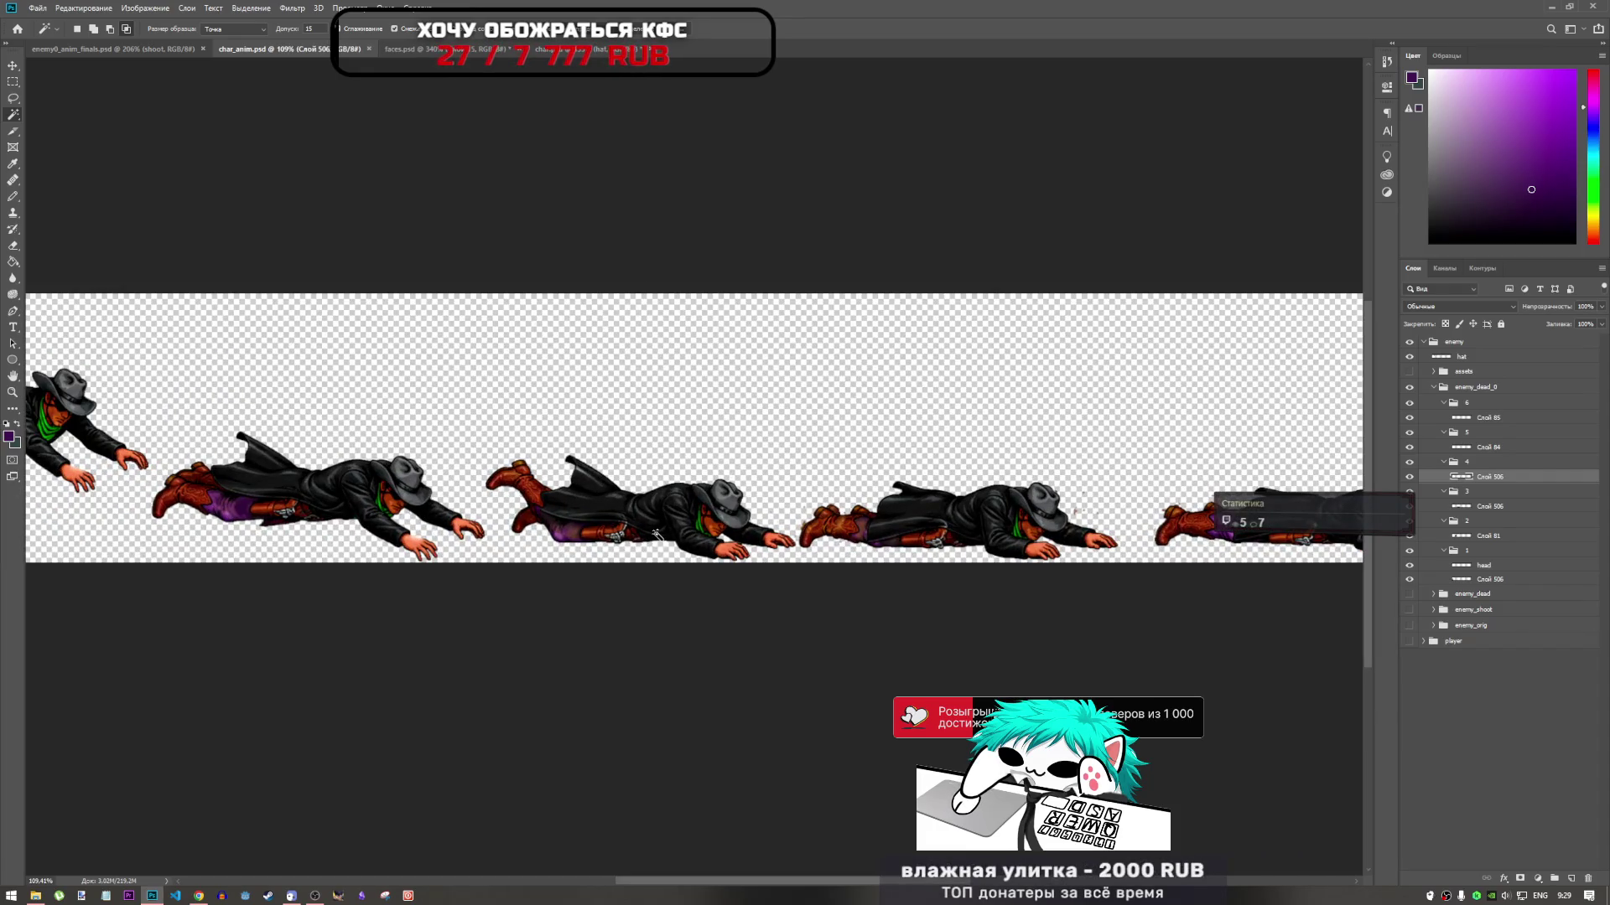
scroll(660, 541, down, 3)
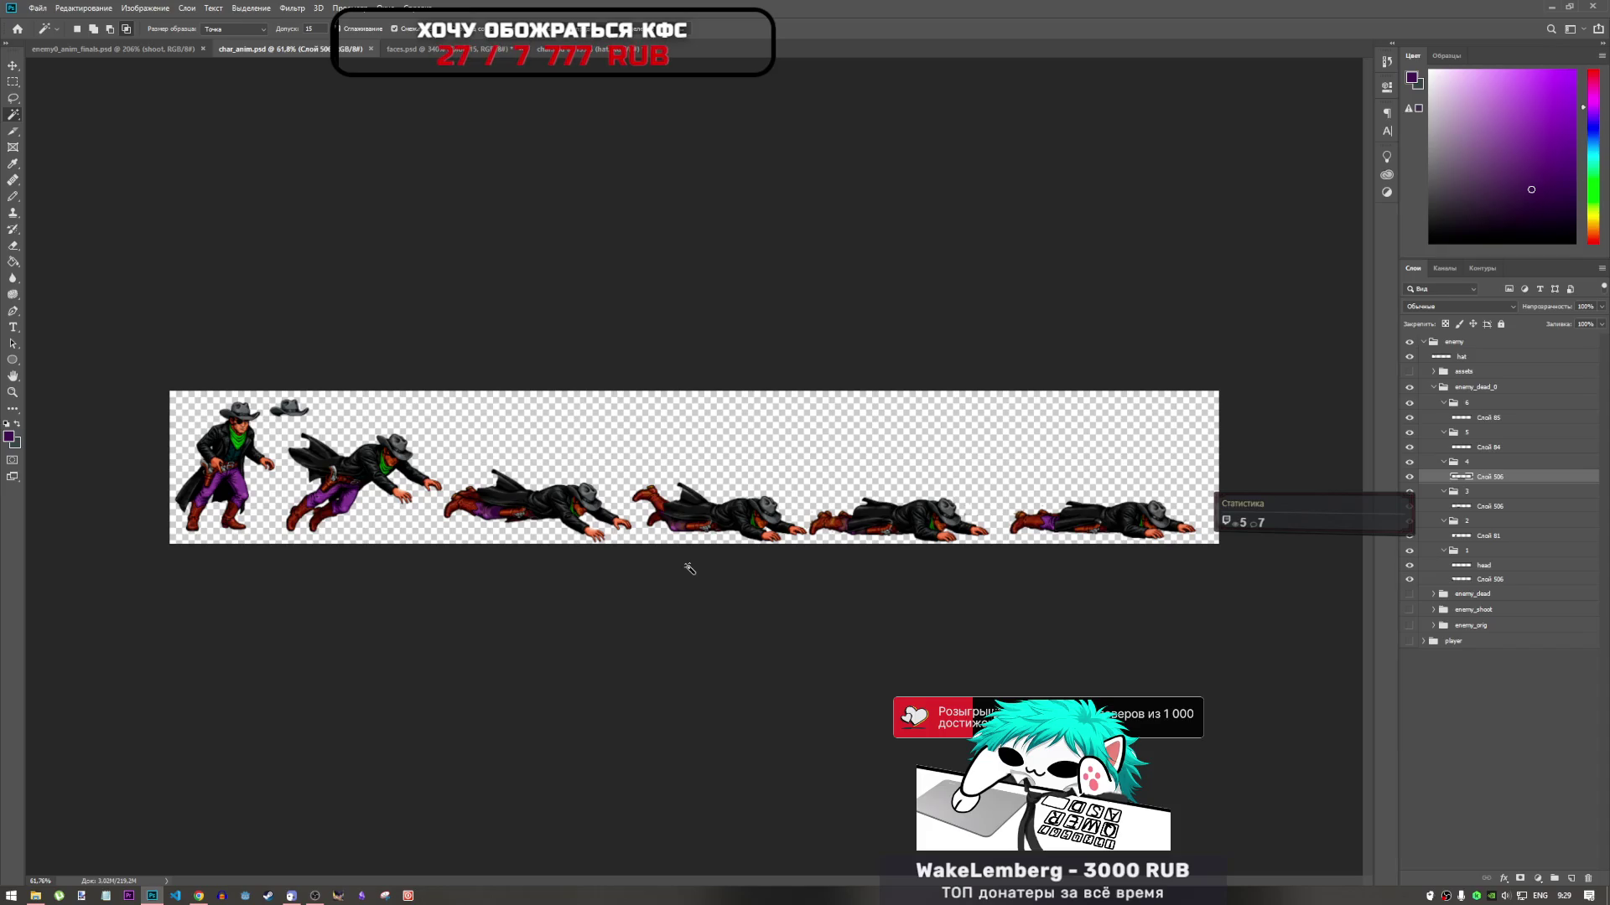
scroll(806, 503, up, 8)
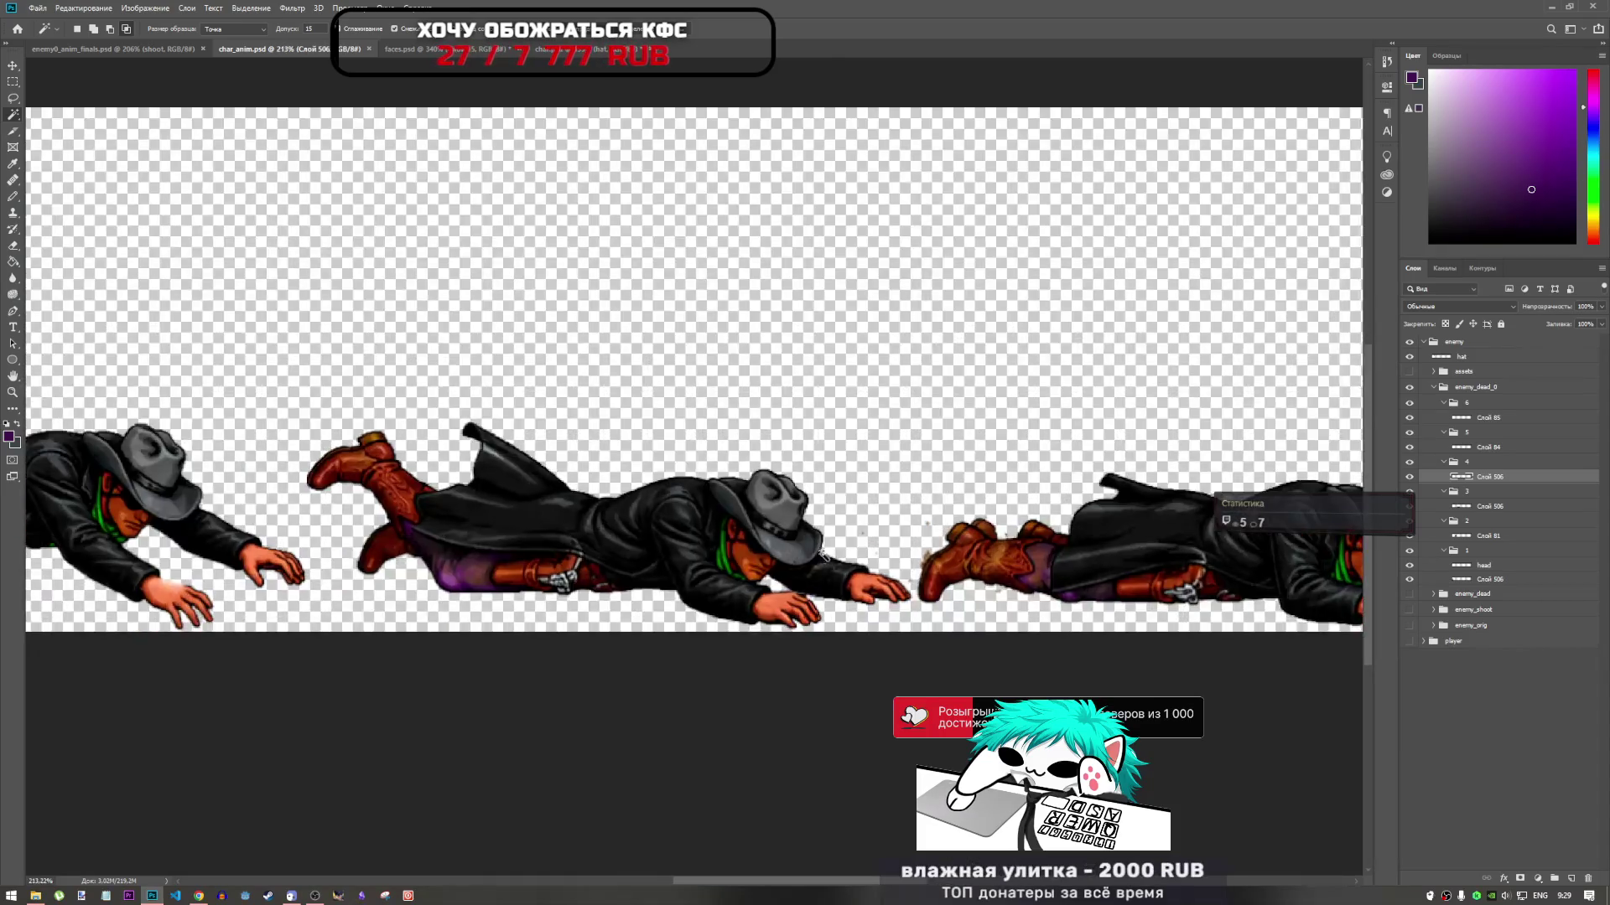
scroll(745, 554, down, 3)
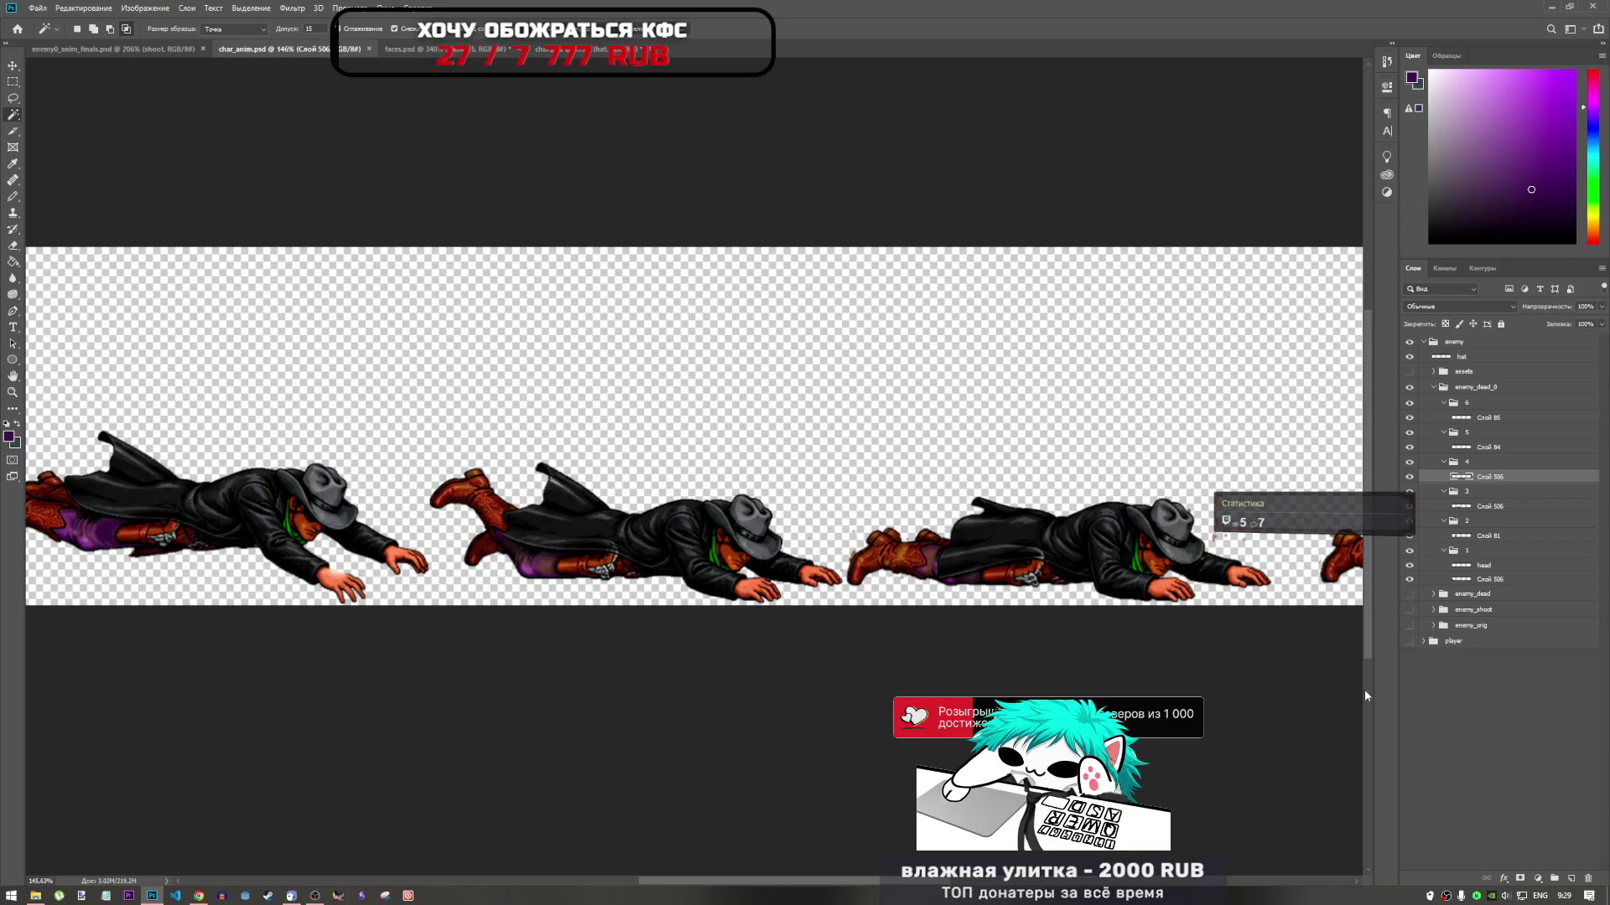
Hide group 5 and lasso the stray specks near the outstretched hand to clean them up
click(1410, 445)
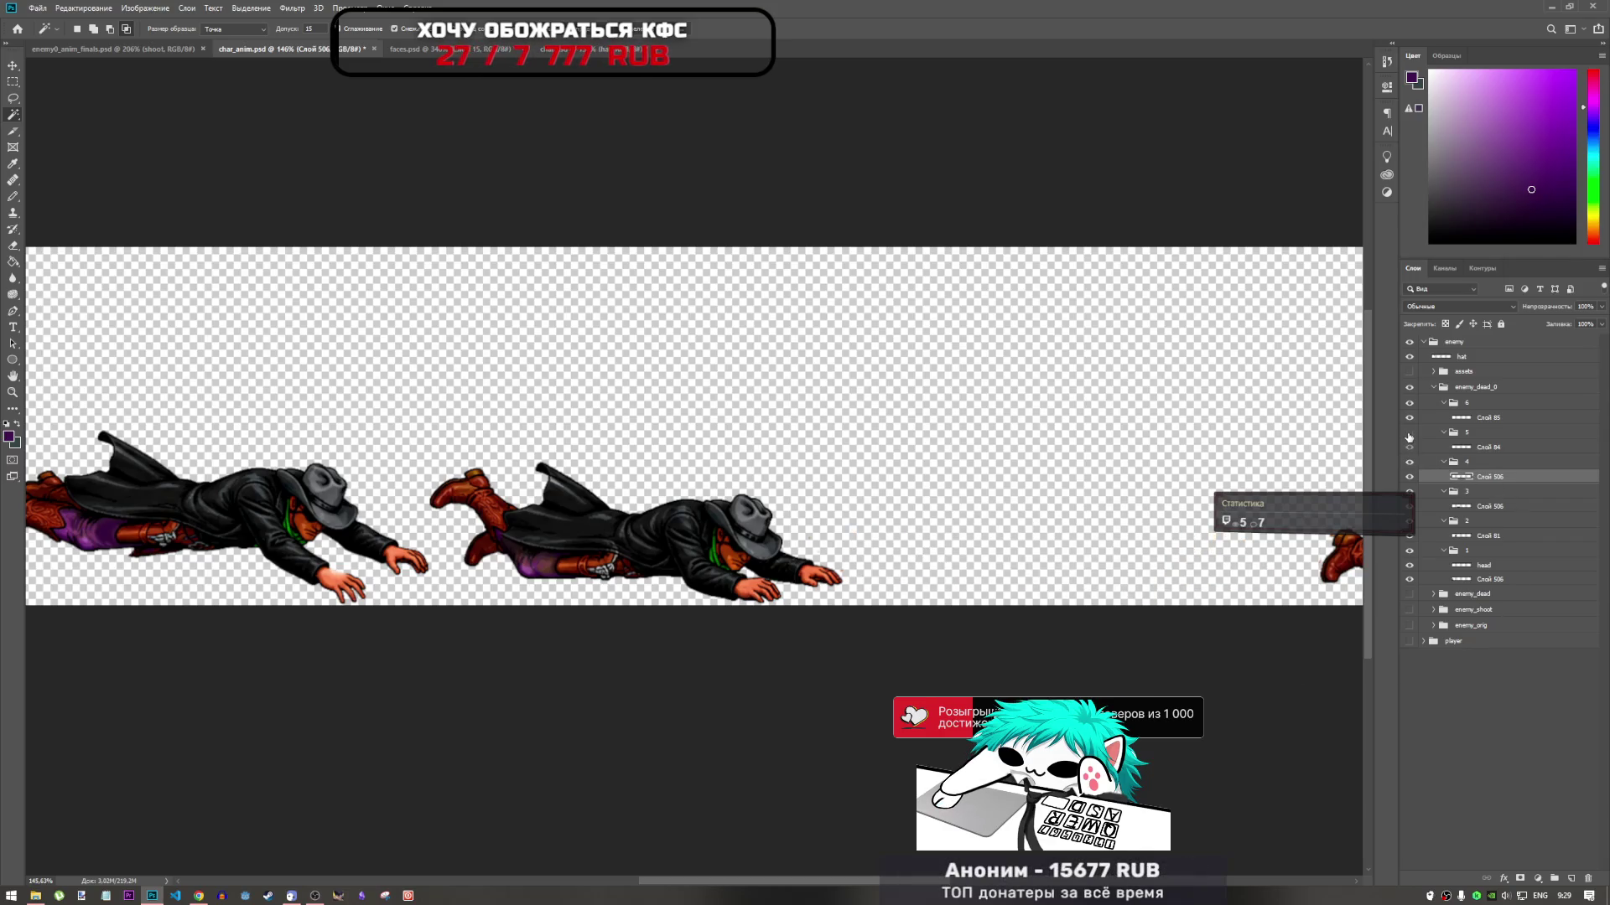
scroll(801, 490, up, 5)
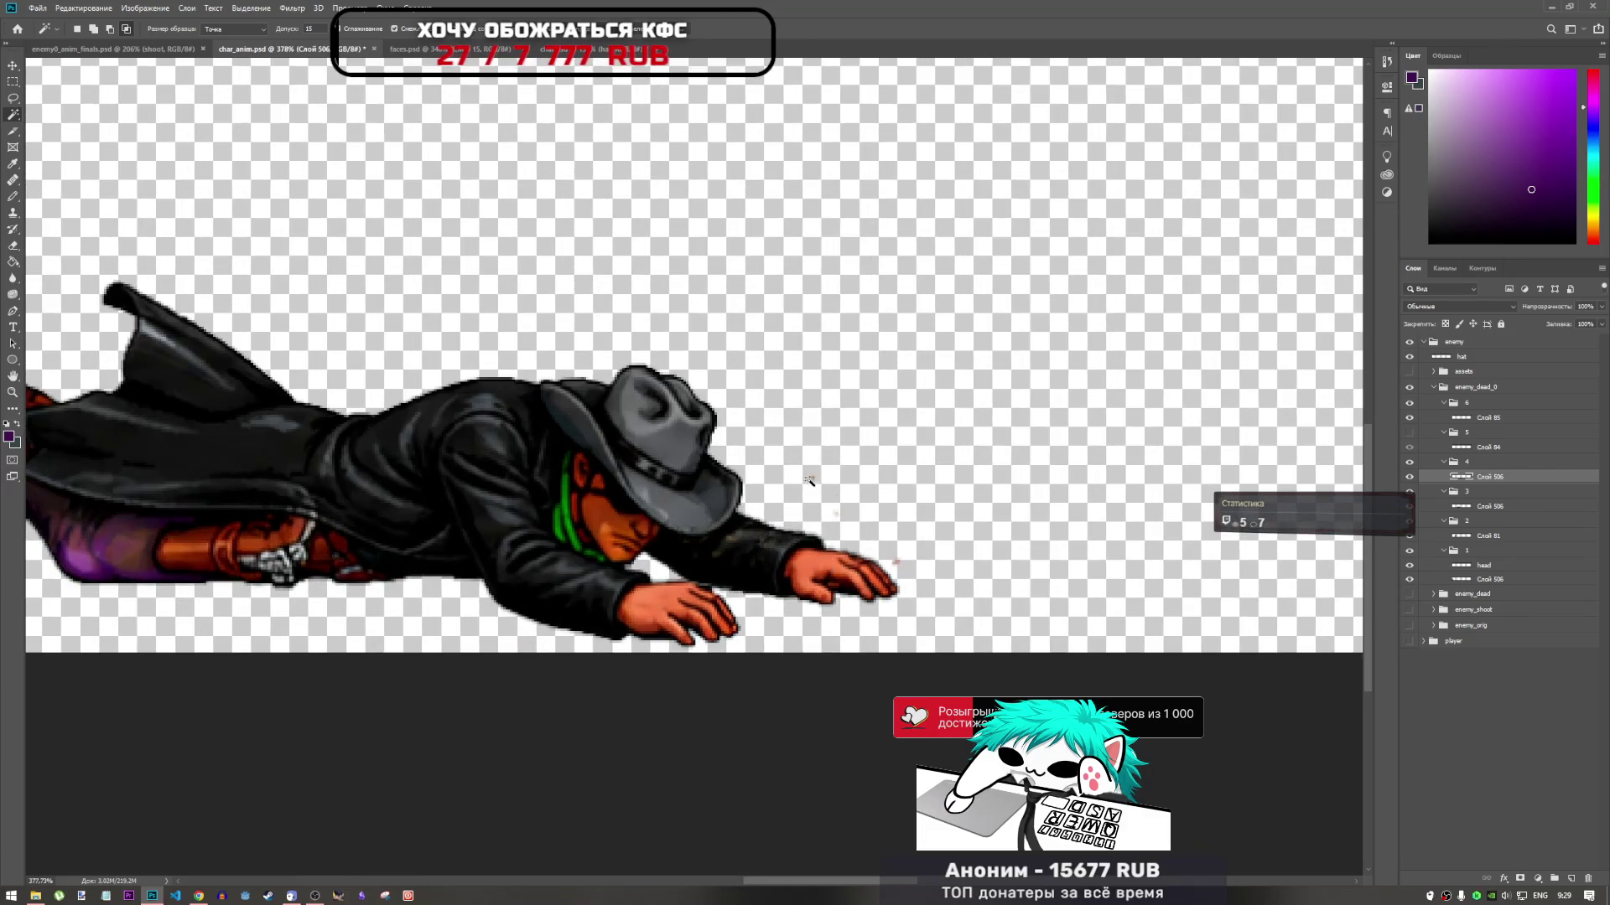
key(l)
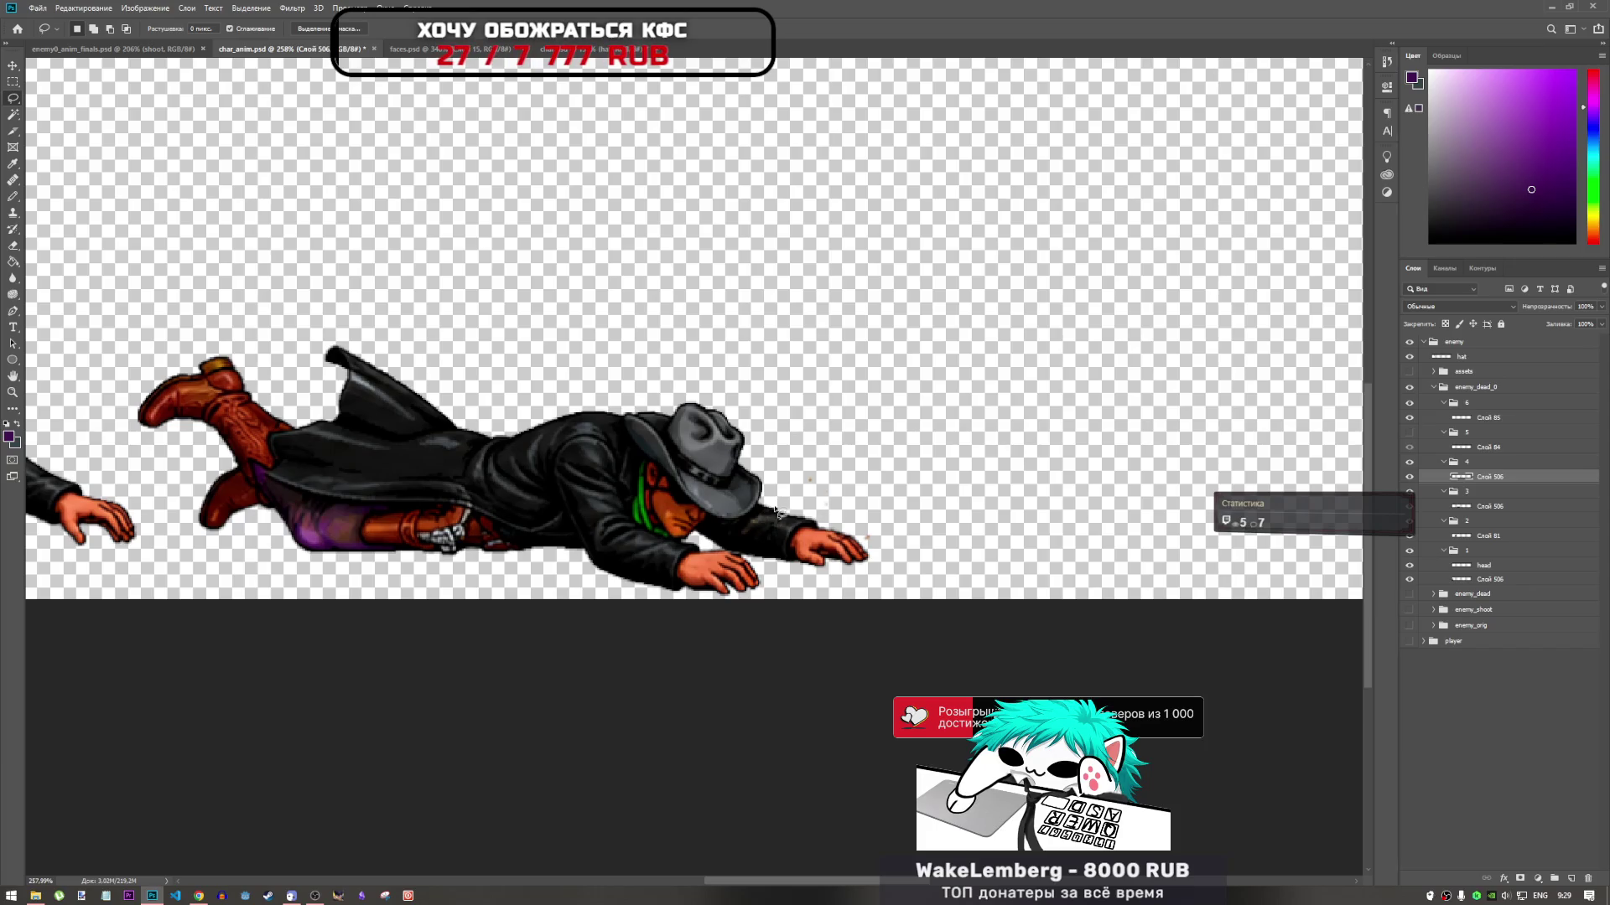
scroll(1001, 508, down, 3)
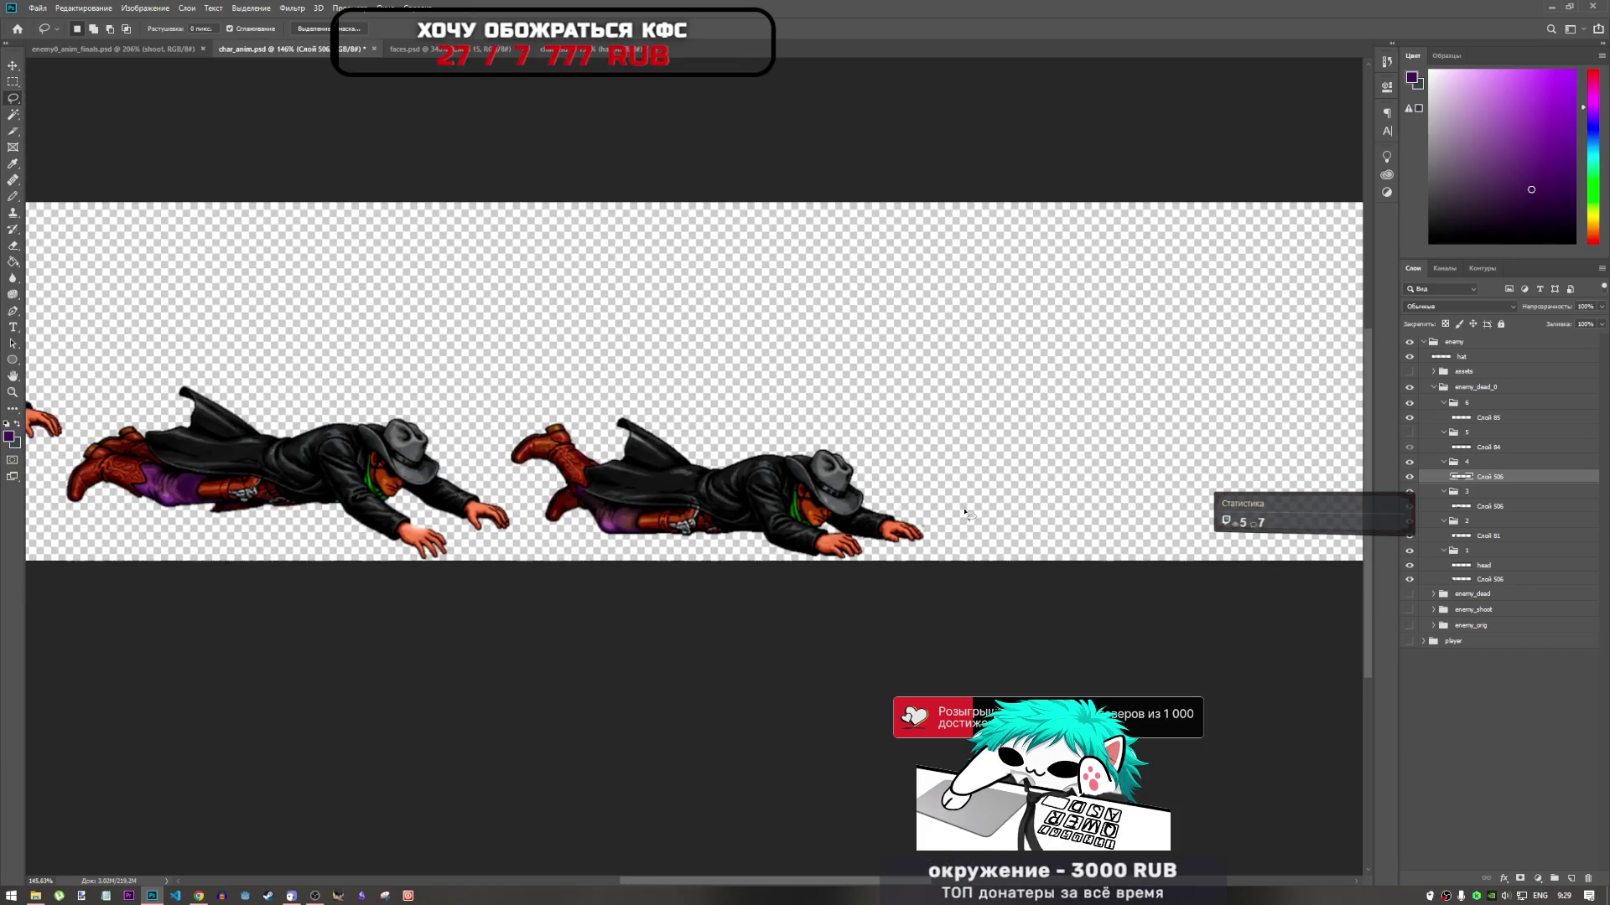
scroll(964, 514, up, 5)
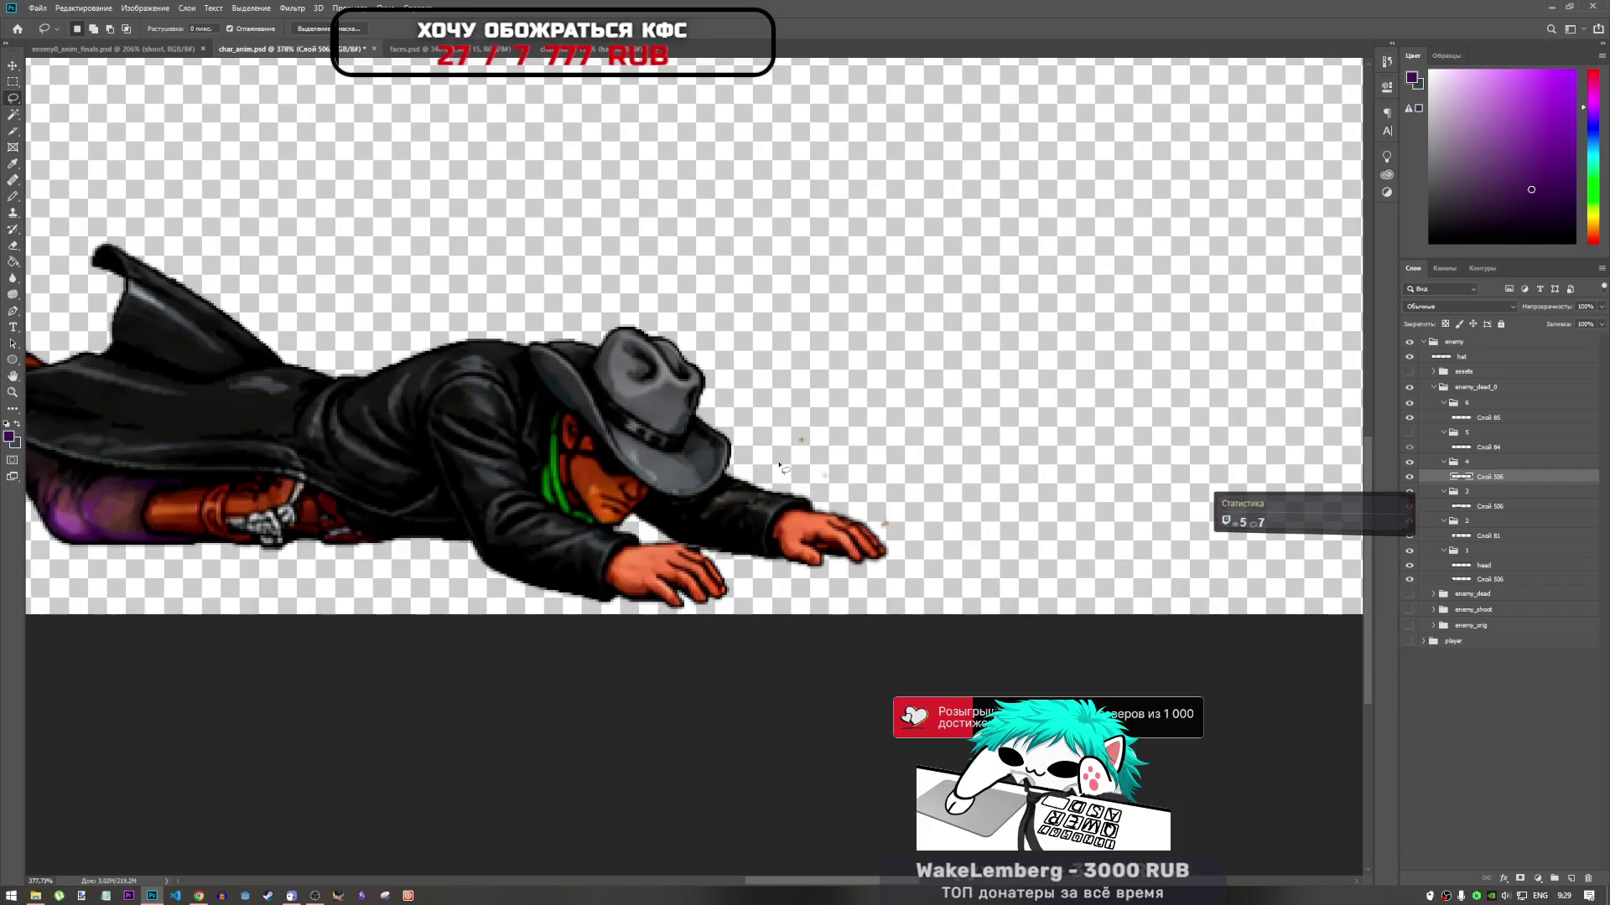
mouse_move(872, 527)
mouse_down()
mouse_move(930, 529)
mouse_move(798, 377)
mouse_move(768, 456)
mouse_up()
scroll(1103, 459, down, 2)
scroll(1103, 459, down, 2)
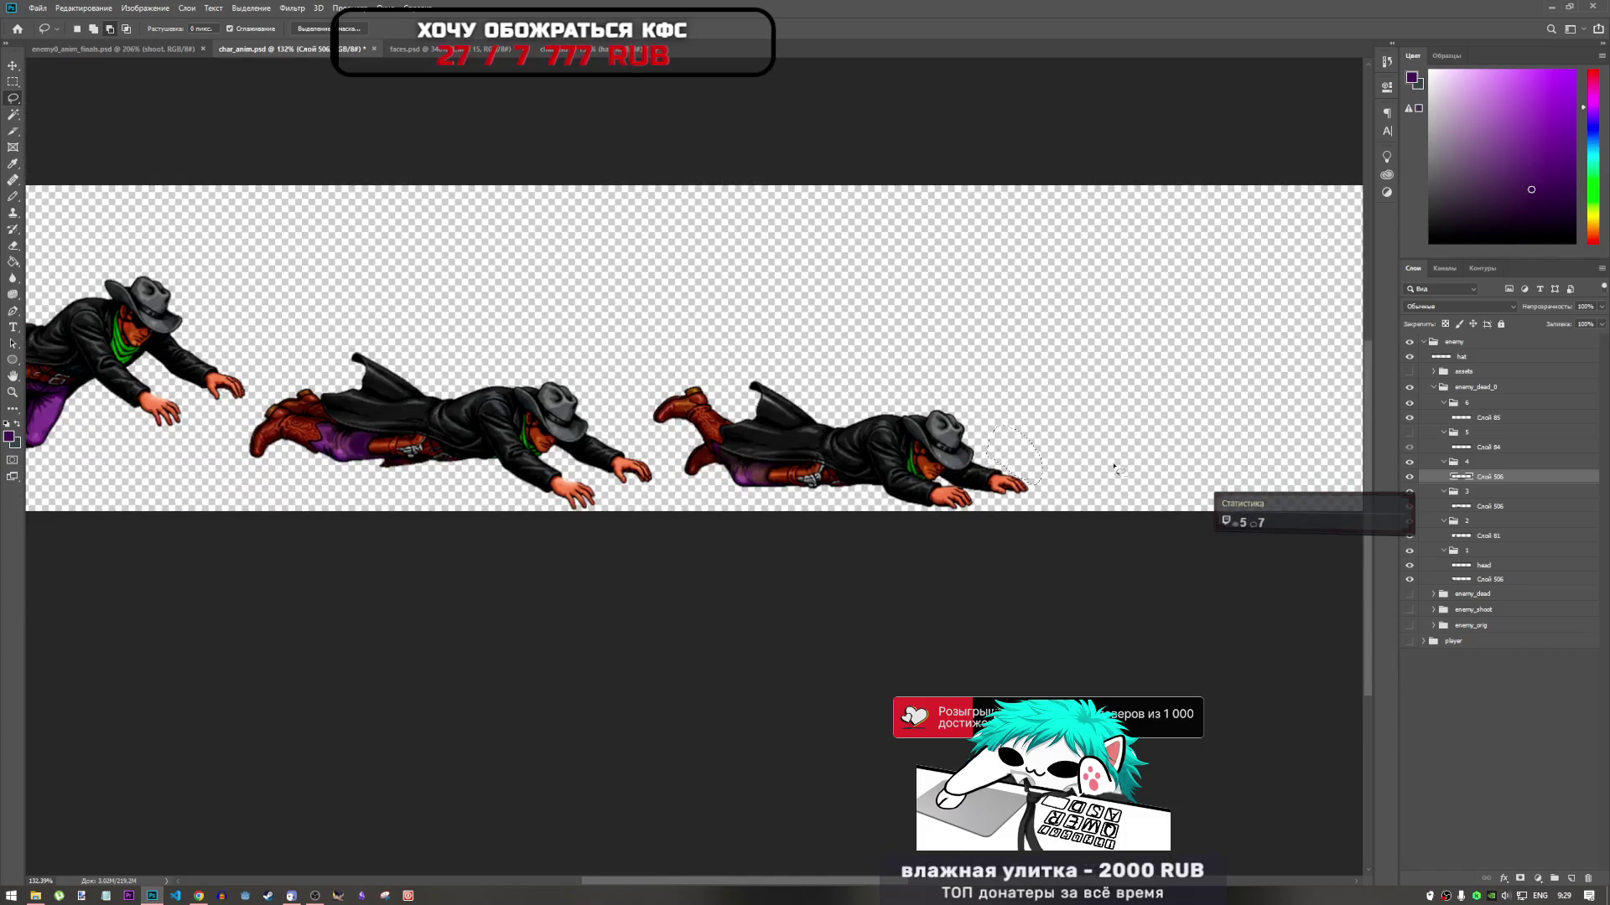
scroll(993, 489, up, 5)
scroll(993, 489, down, 4)
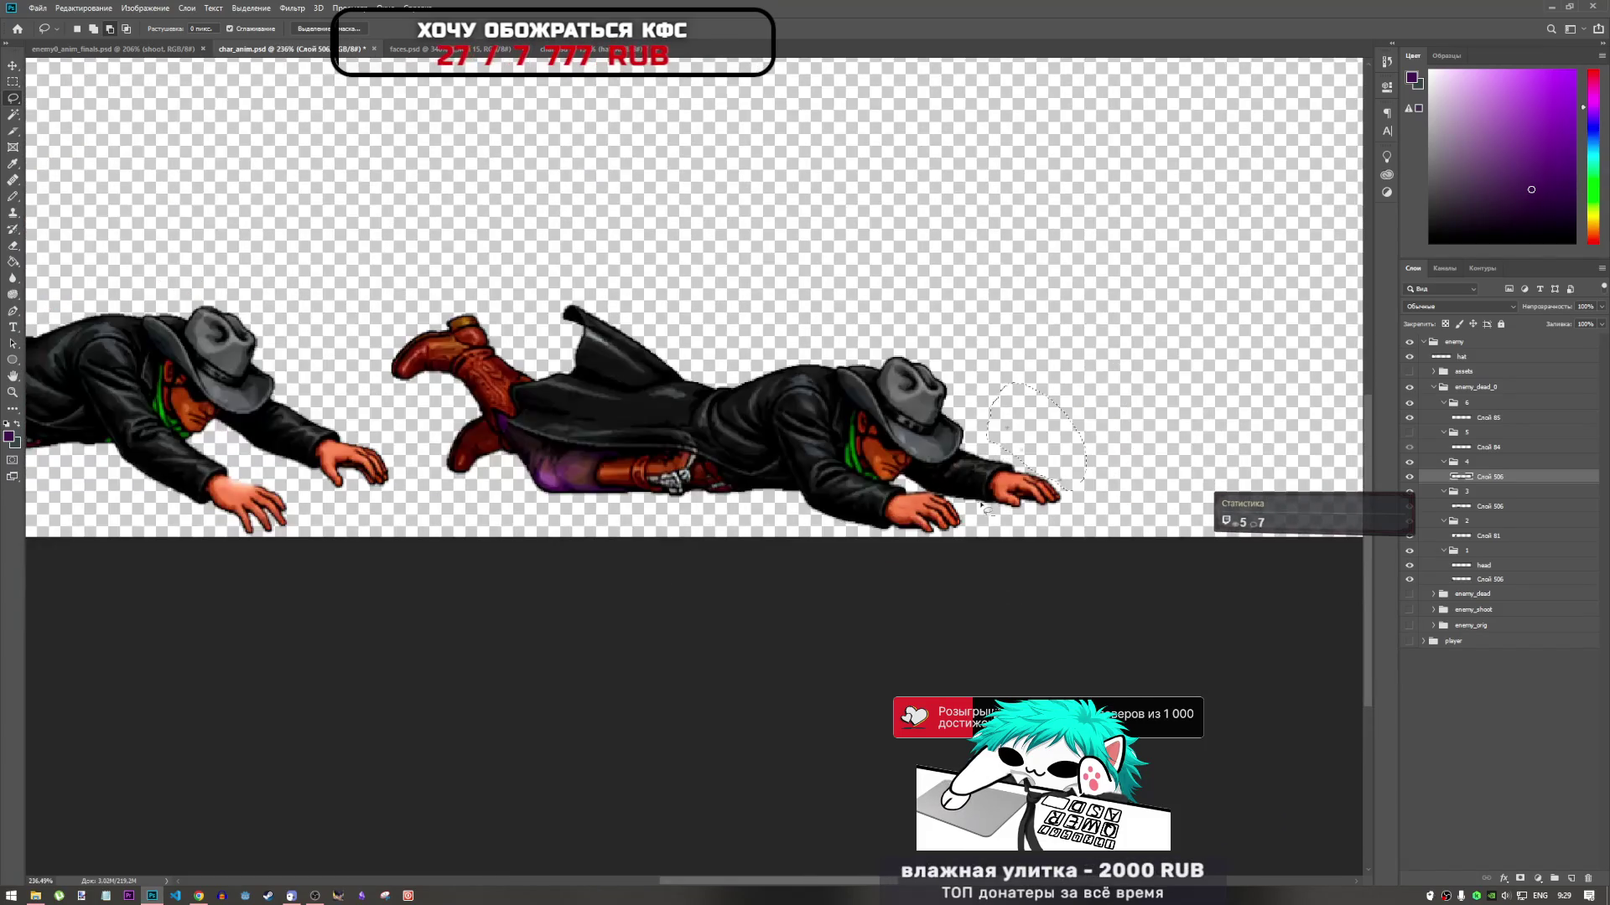
scroll(270, 484, down, 1)
scroll(270, 485, up, 1)
scroll(319, 461, down, 3)
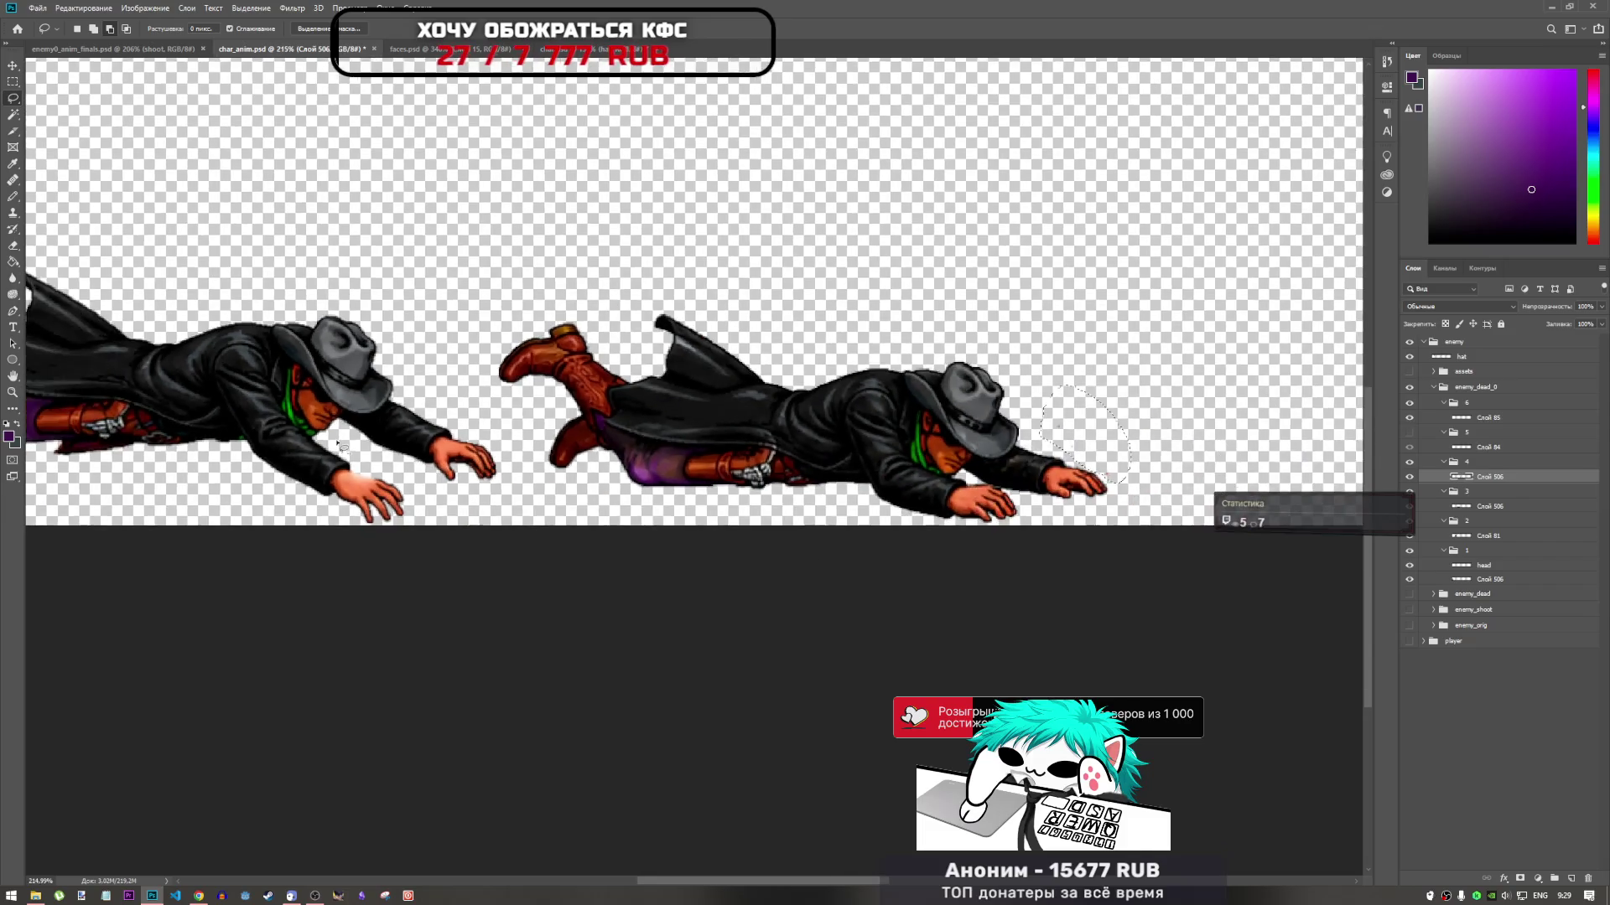
click(344, 445)
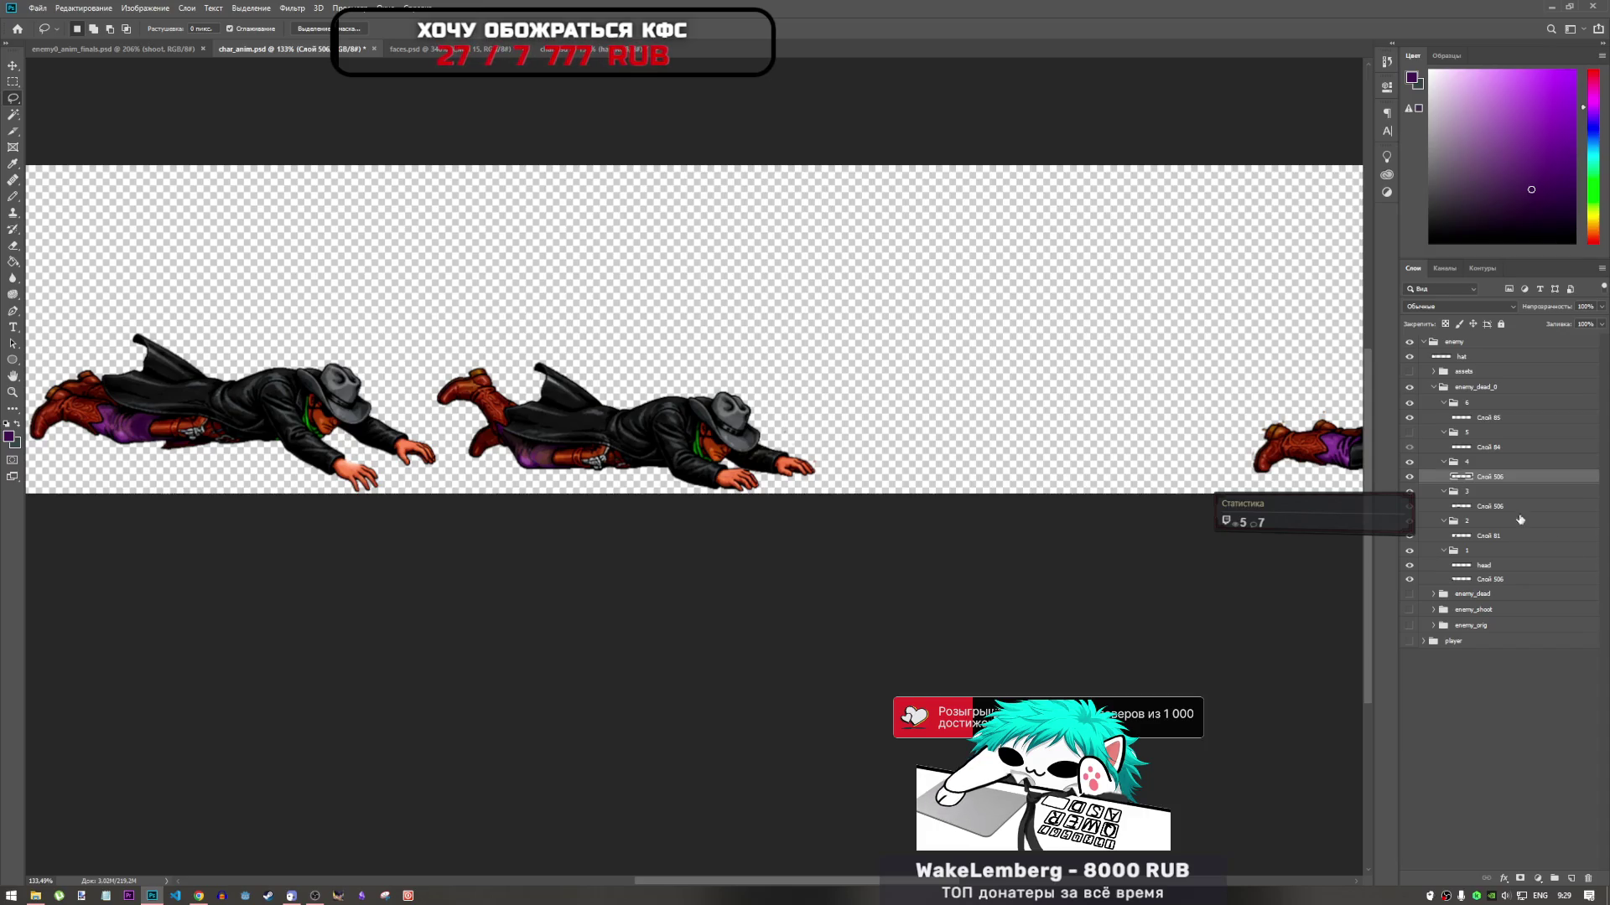
Make group 5's frame visible again and look over the strip
click(1409, 432)
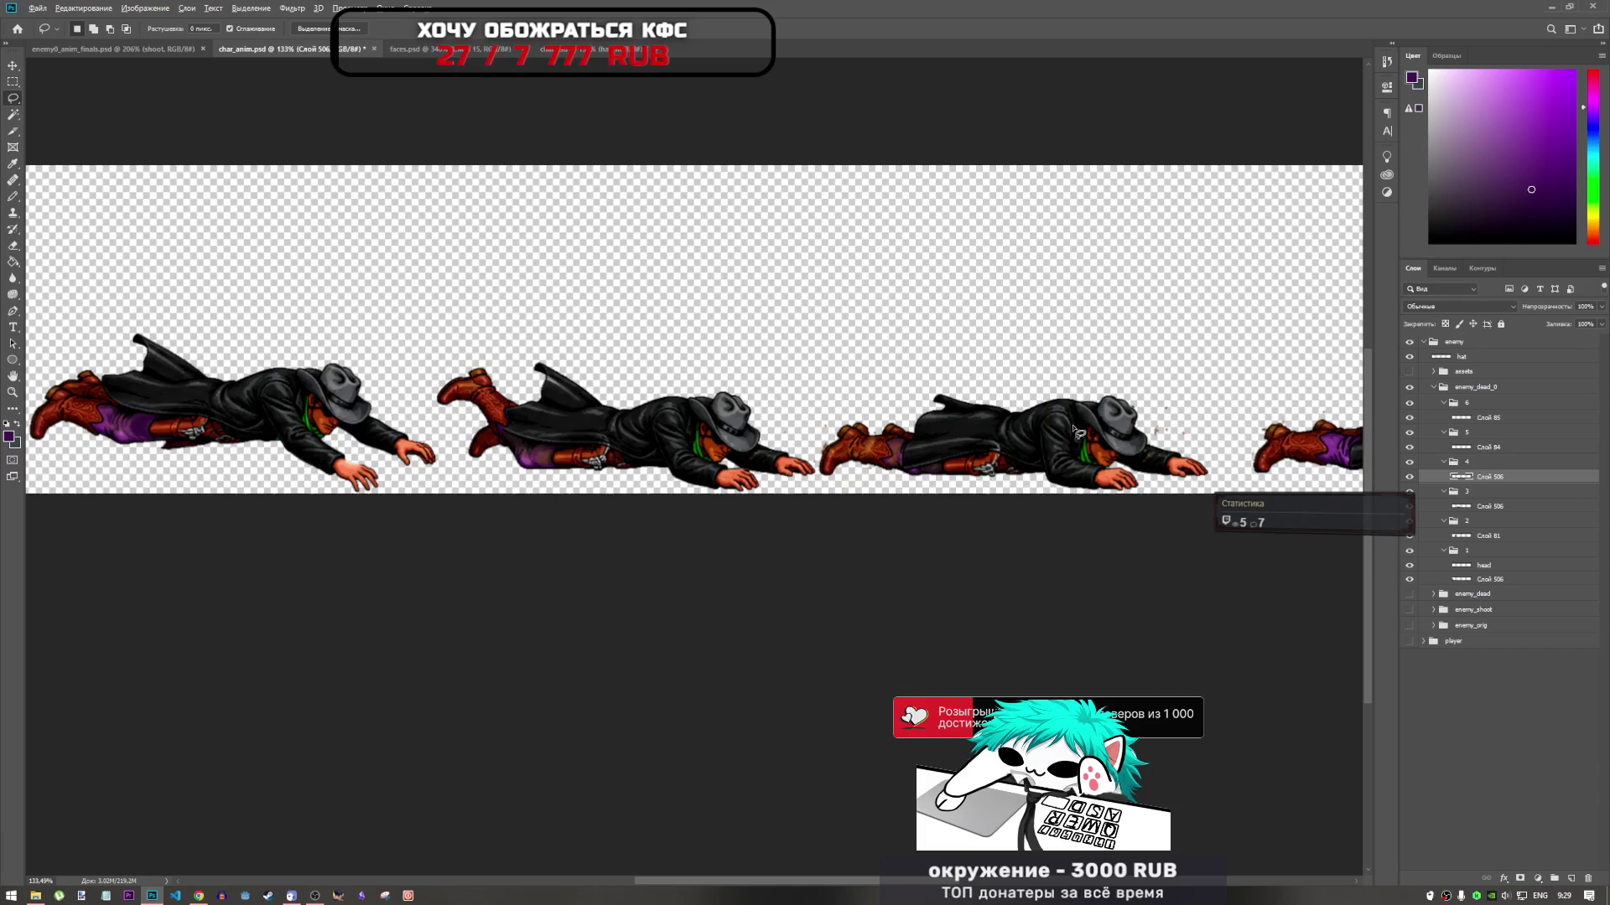
scroll(1089, 448, down, 2)
scroll(1124, 449, up, 3)
scroll(1138, 445, up, 2)
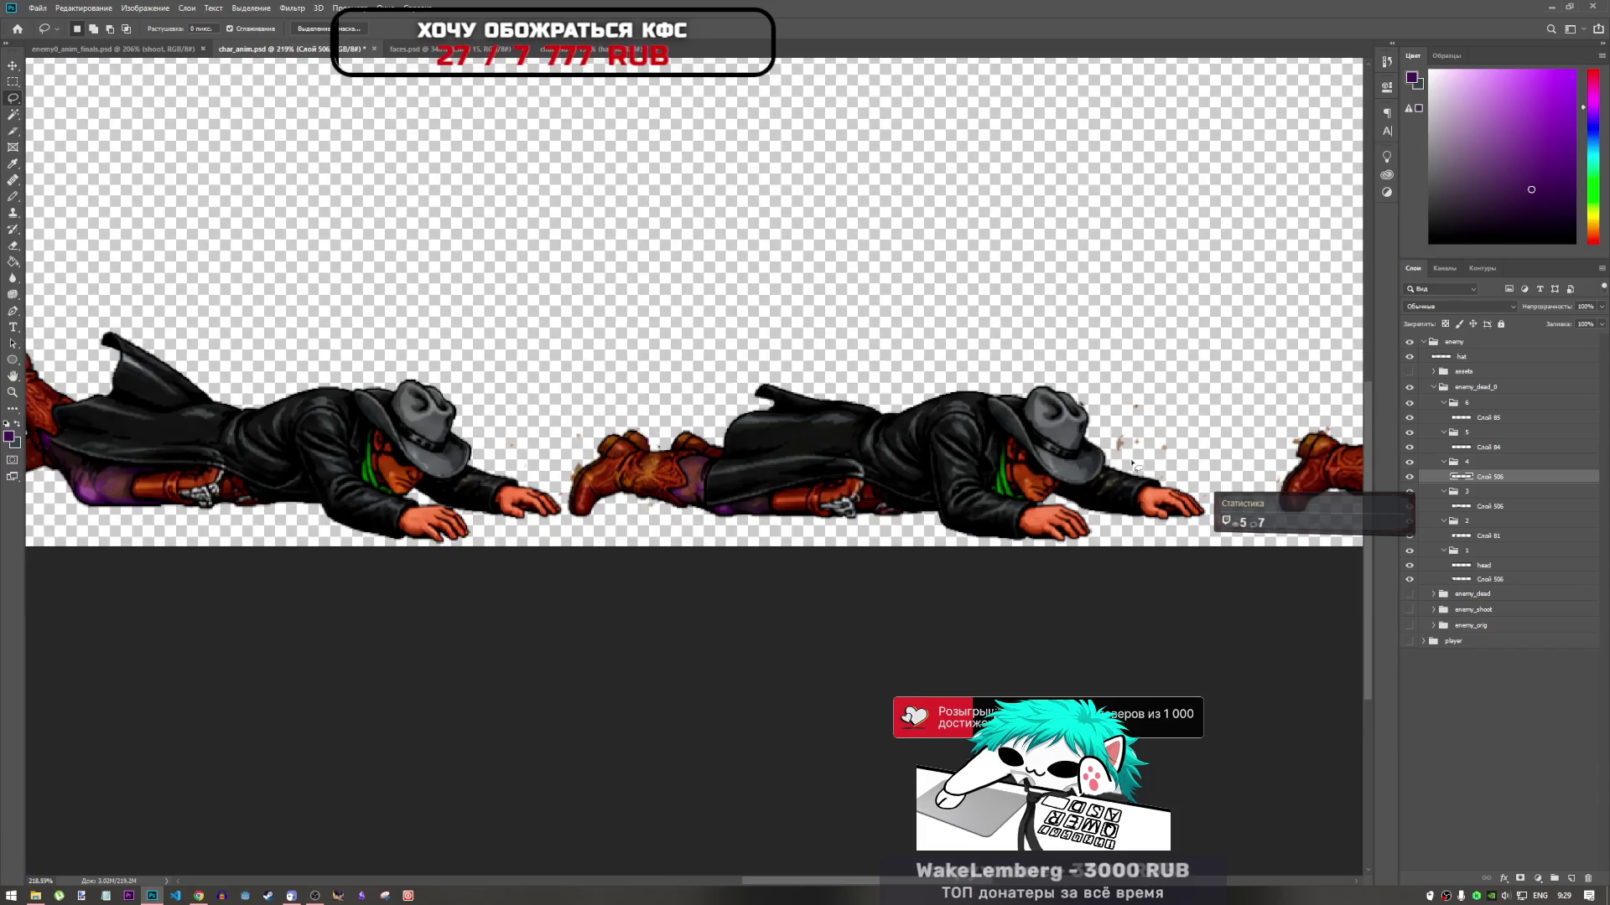
scroll(1123, 452, down, 3)
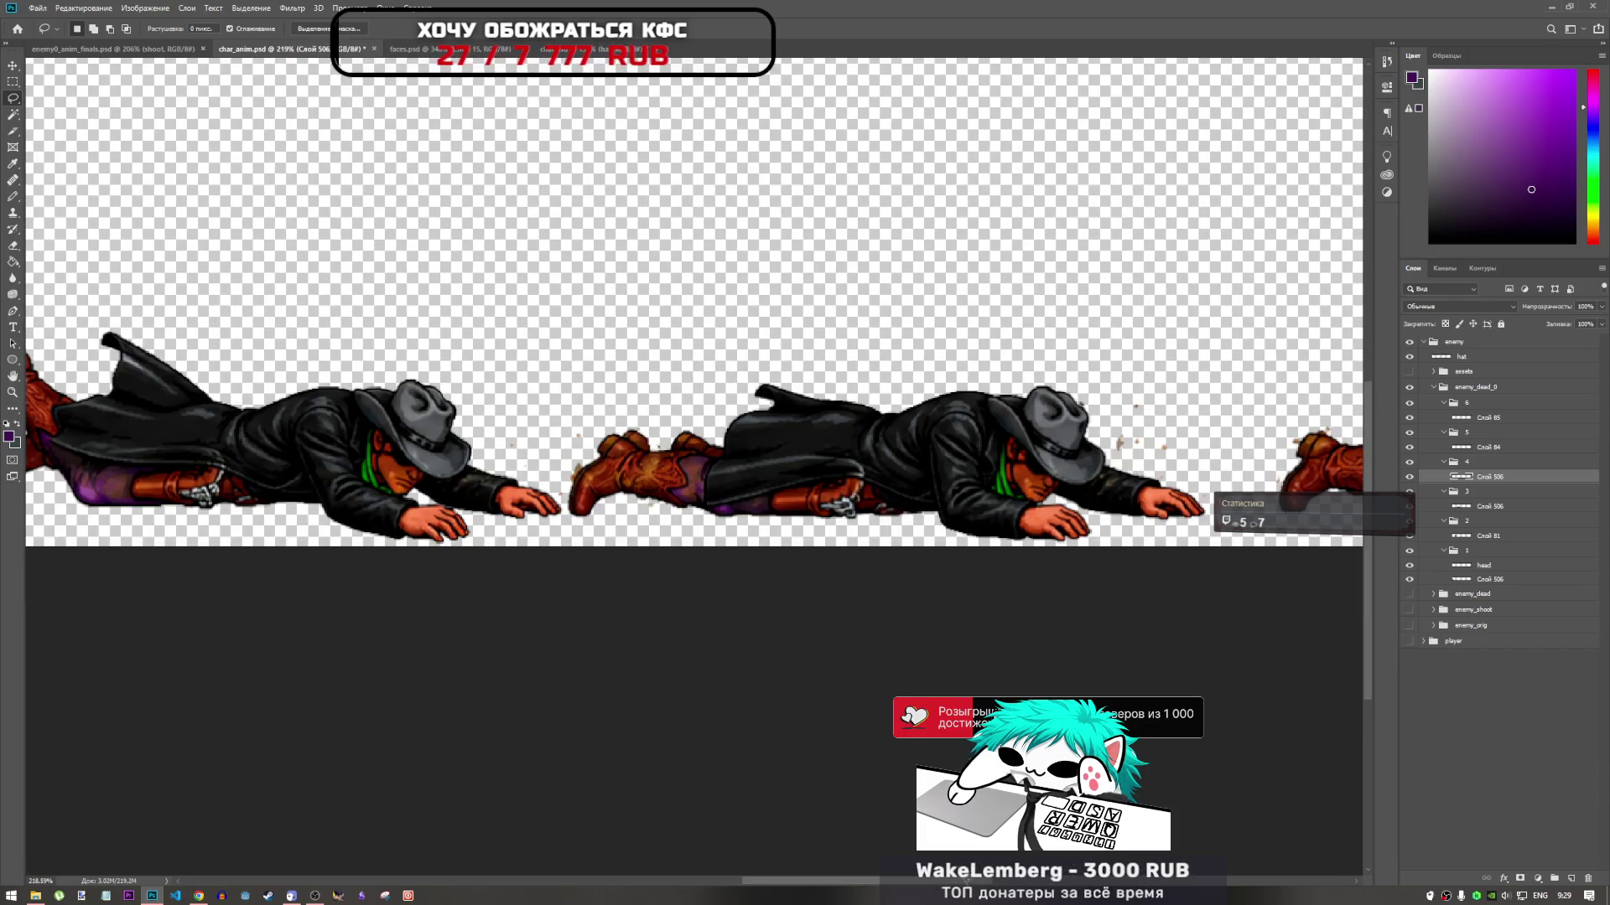
scroll(816, 839, left, 5)
scroll(759, 570, down, 4)
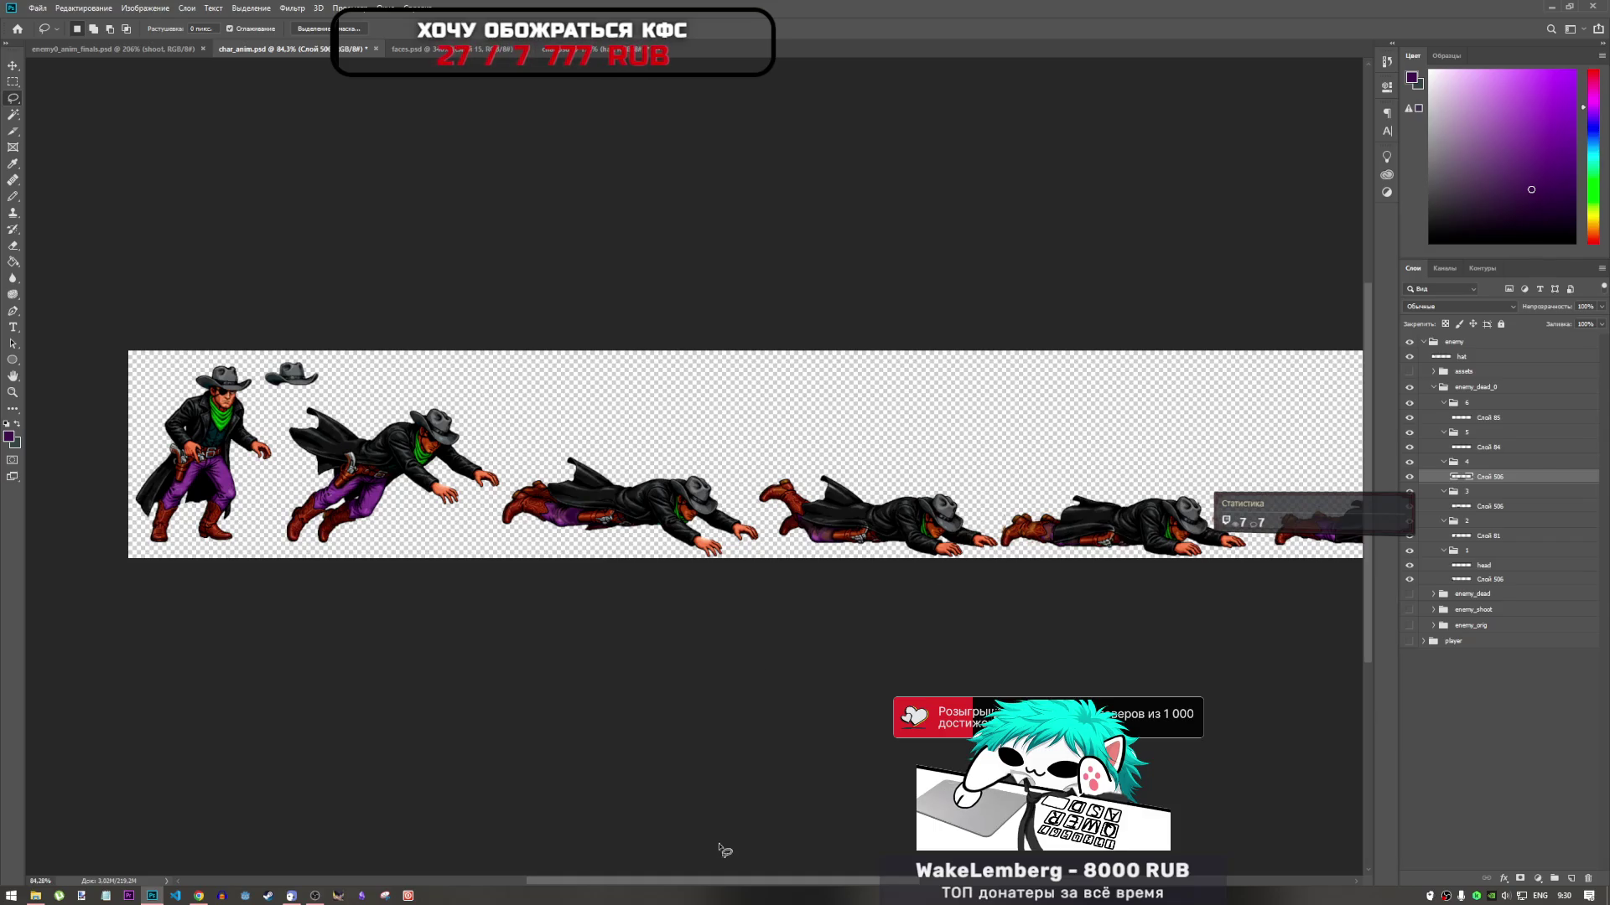
scroll(766, 511, up, 1)
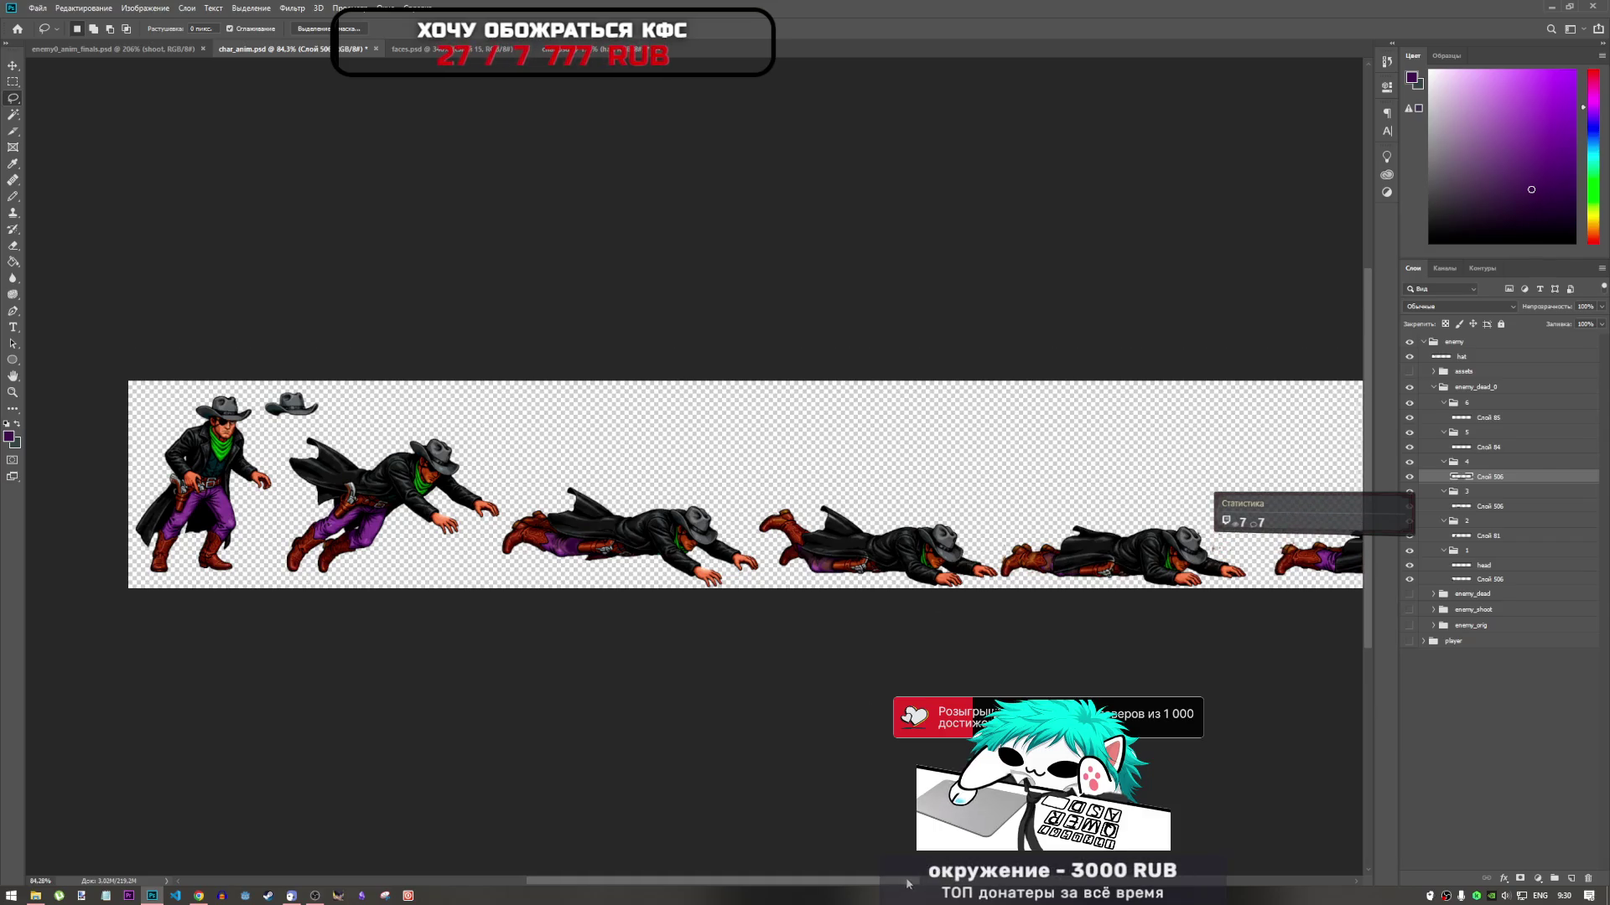
scroll(766, 512, right, 5)
scroll(746, 532, up, 5)
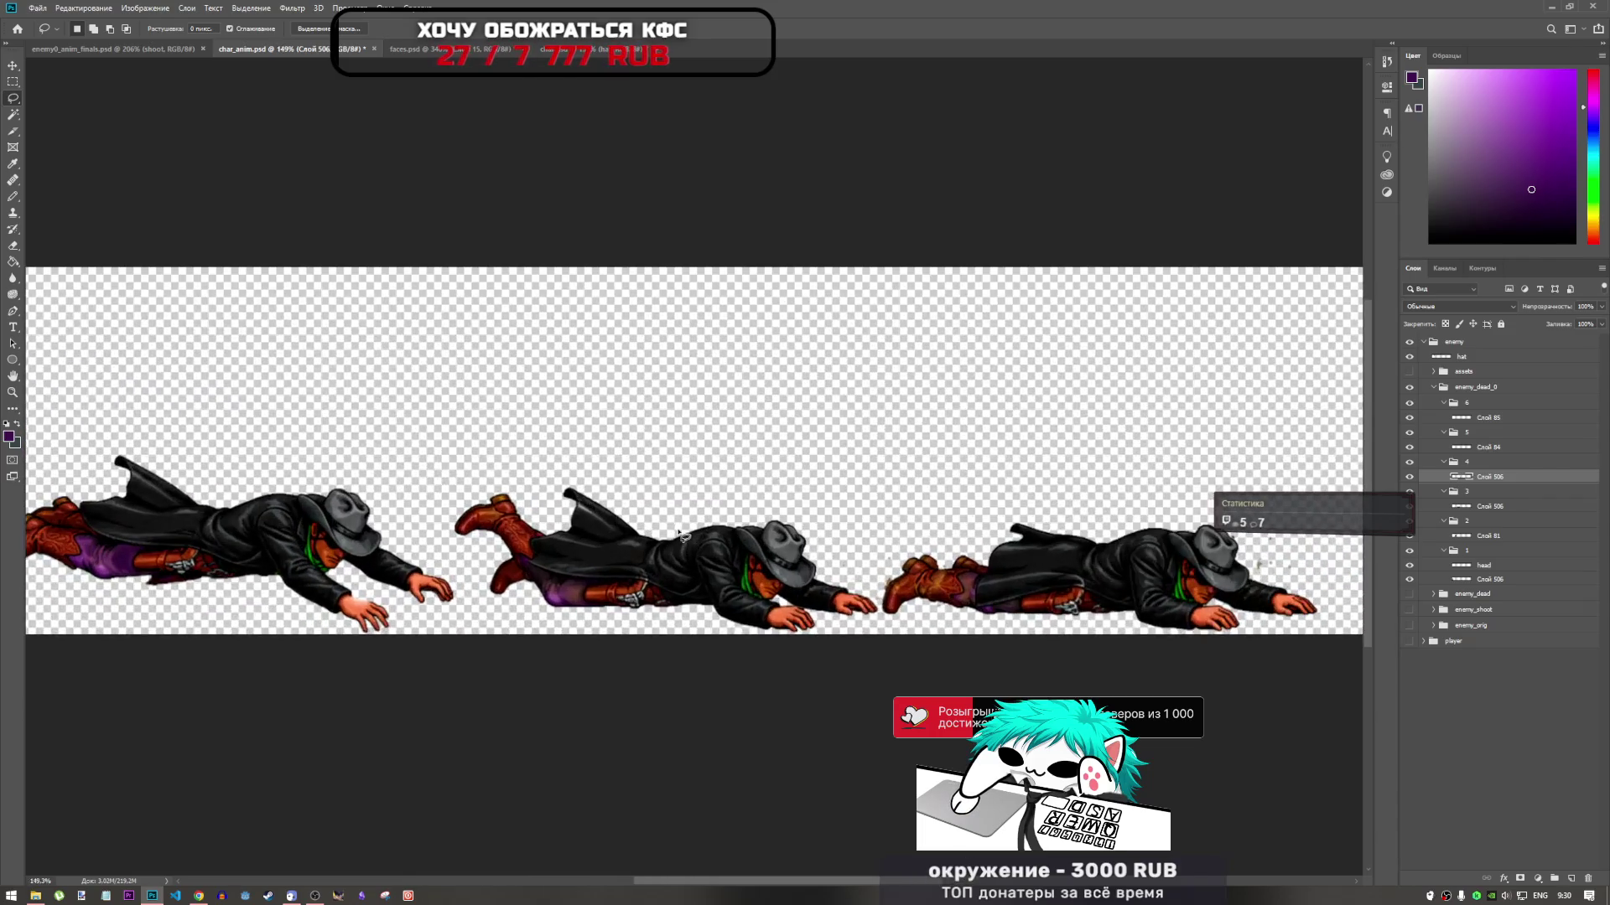
scroll(839, 570, down, 3)
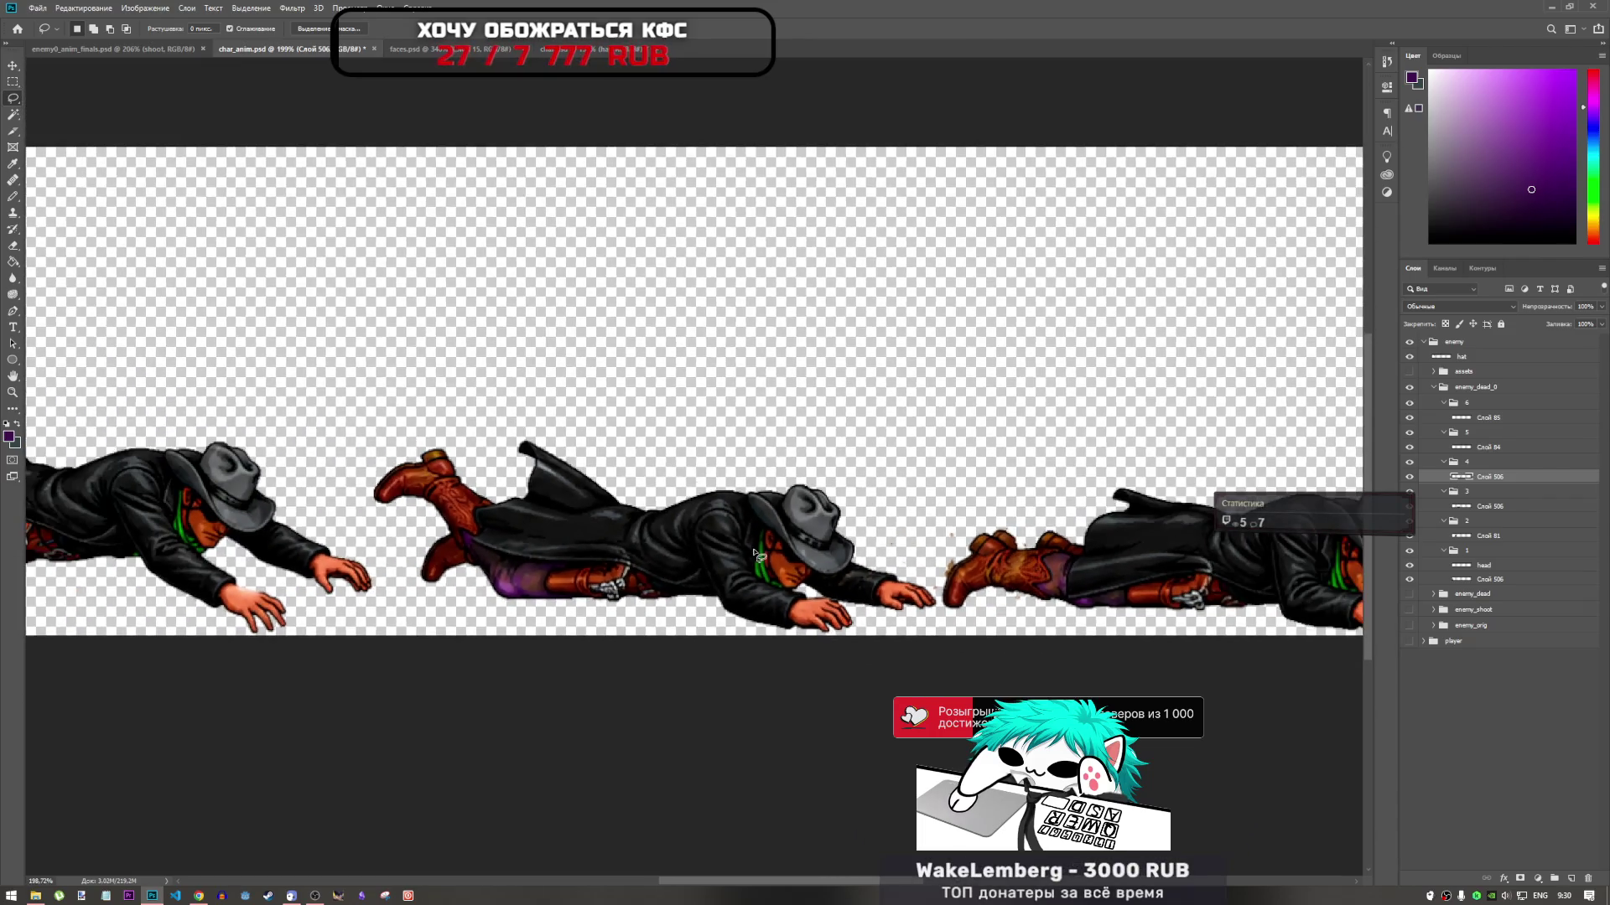
scroll(580, 557, down, 1)
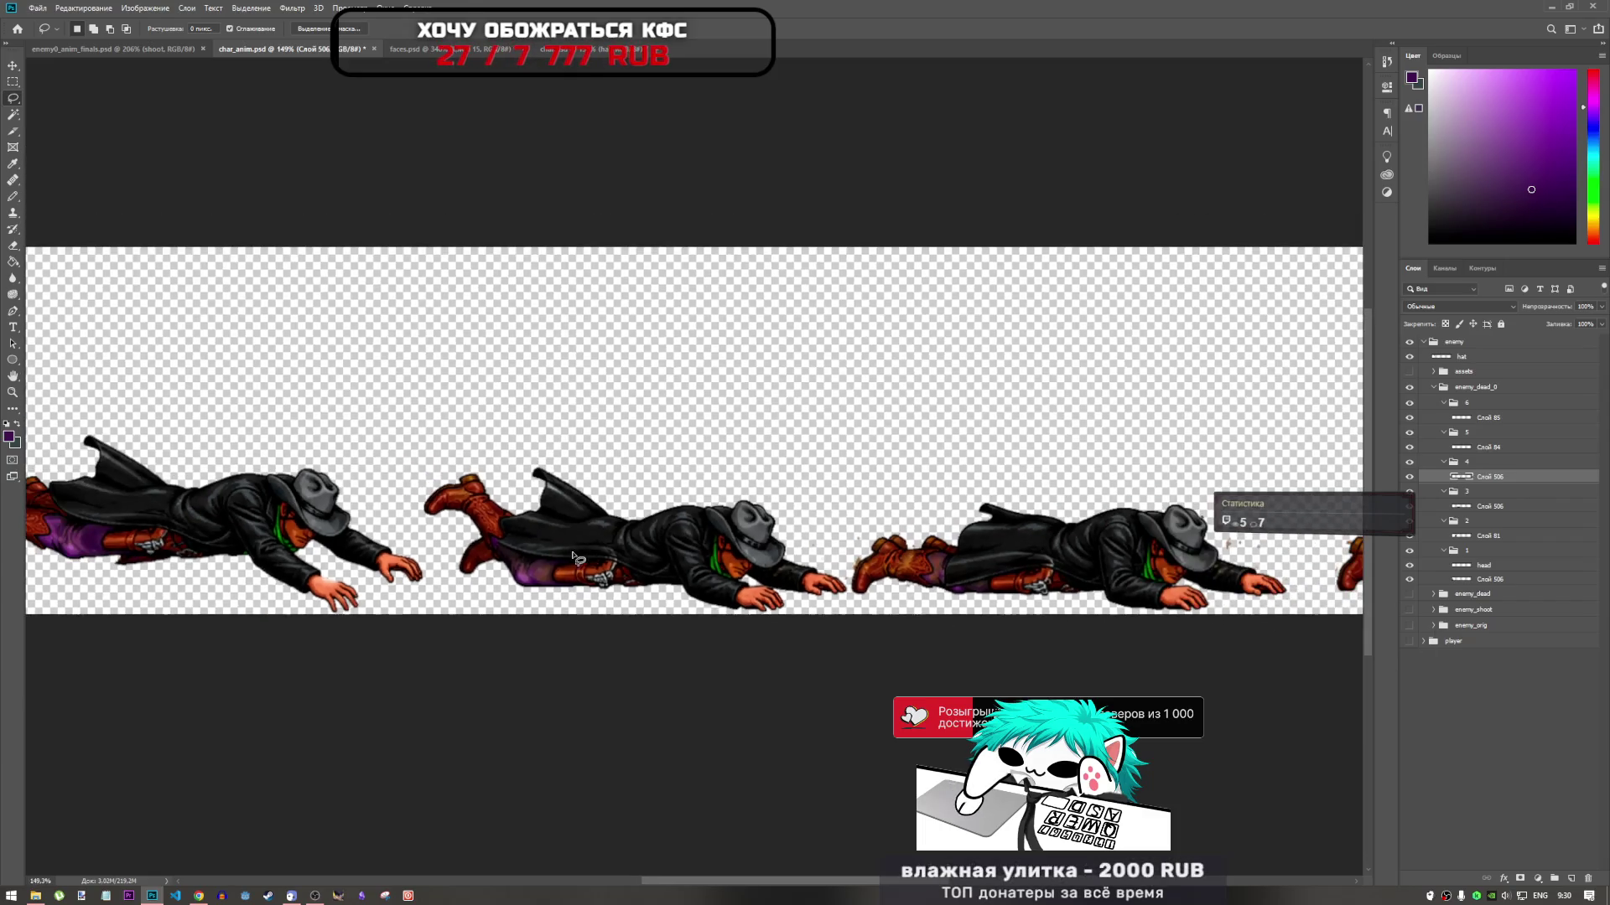
scroll(541, 578, up, 3)
scroll(543, 580, down, 4)
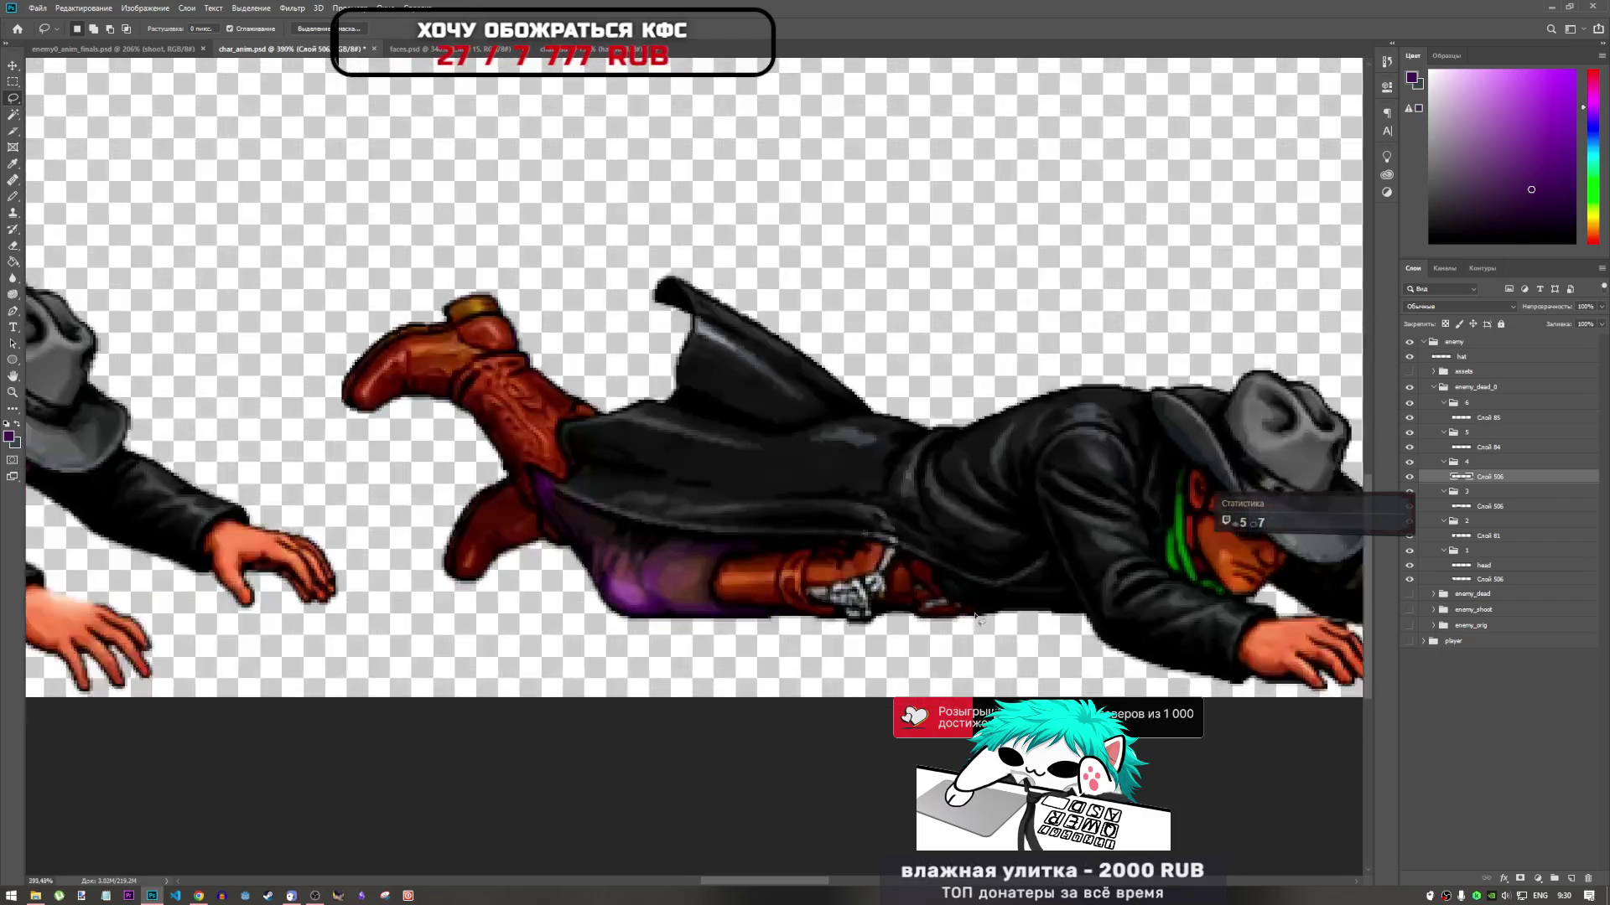
scroll(463, 625, up, 2)
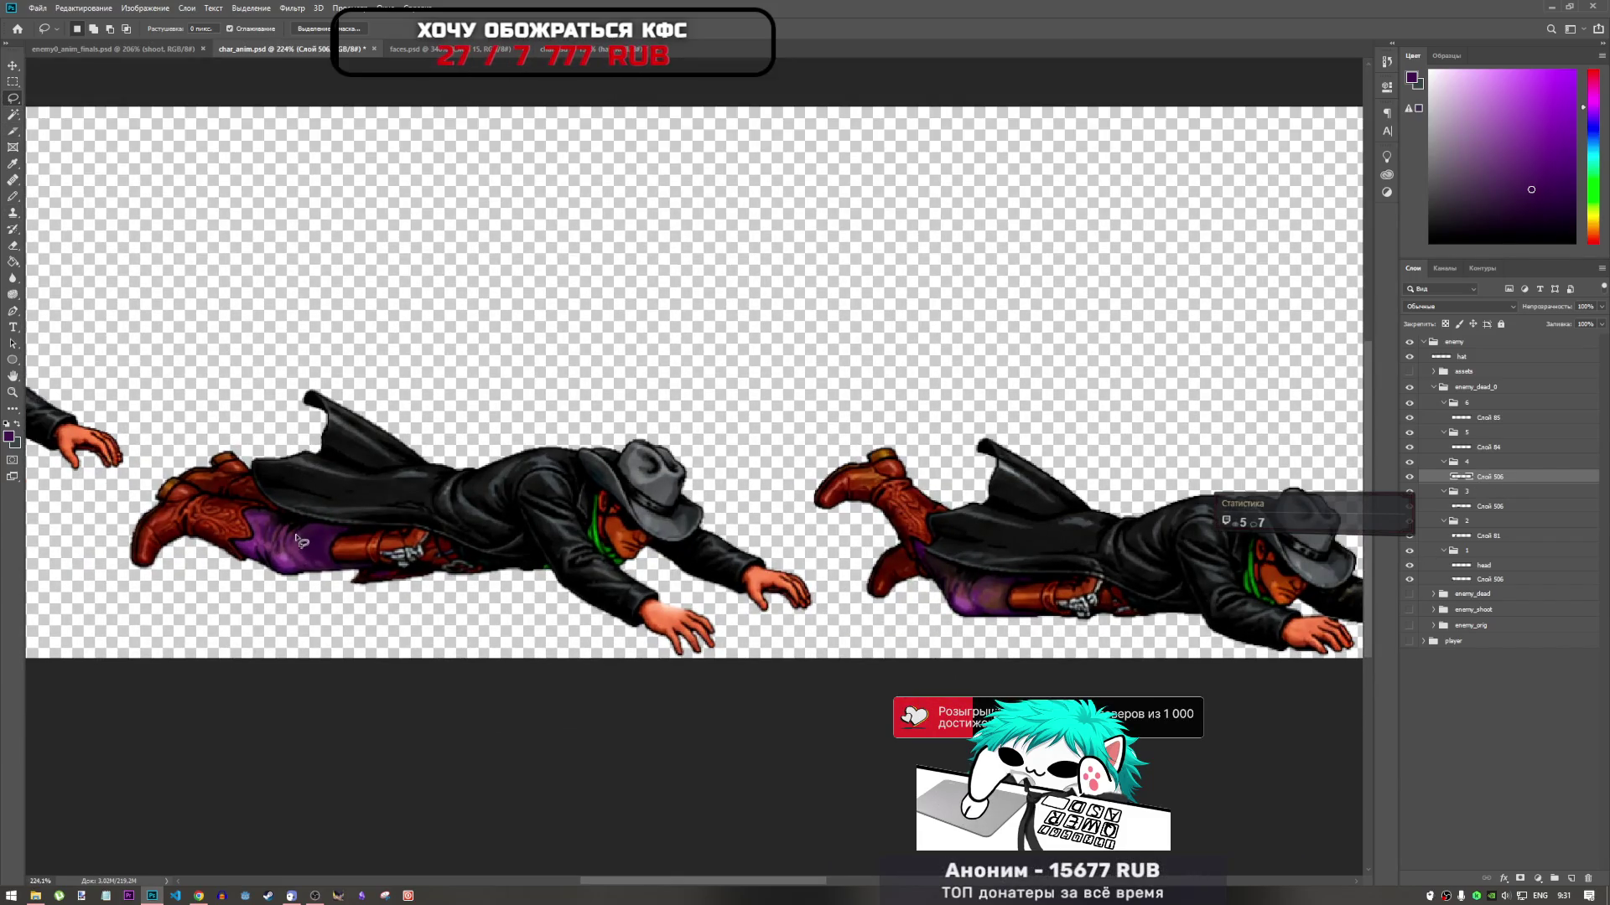
drag(305, 525, 262, 537)
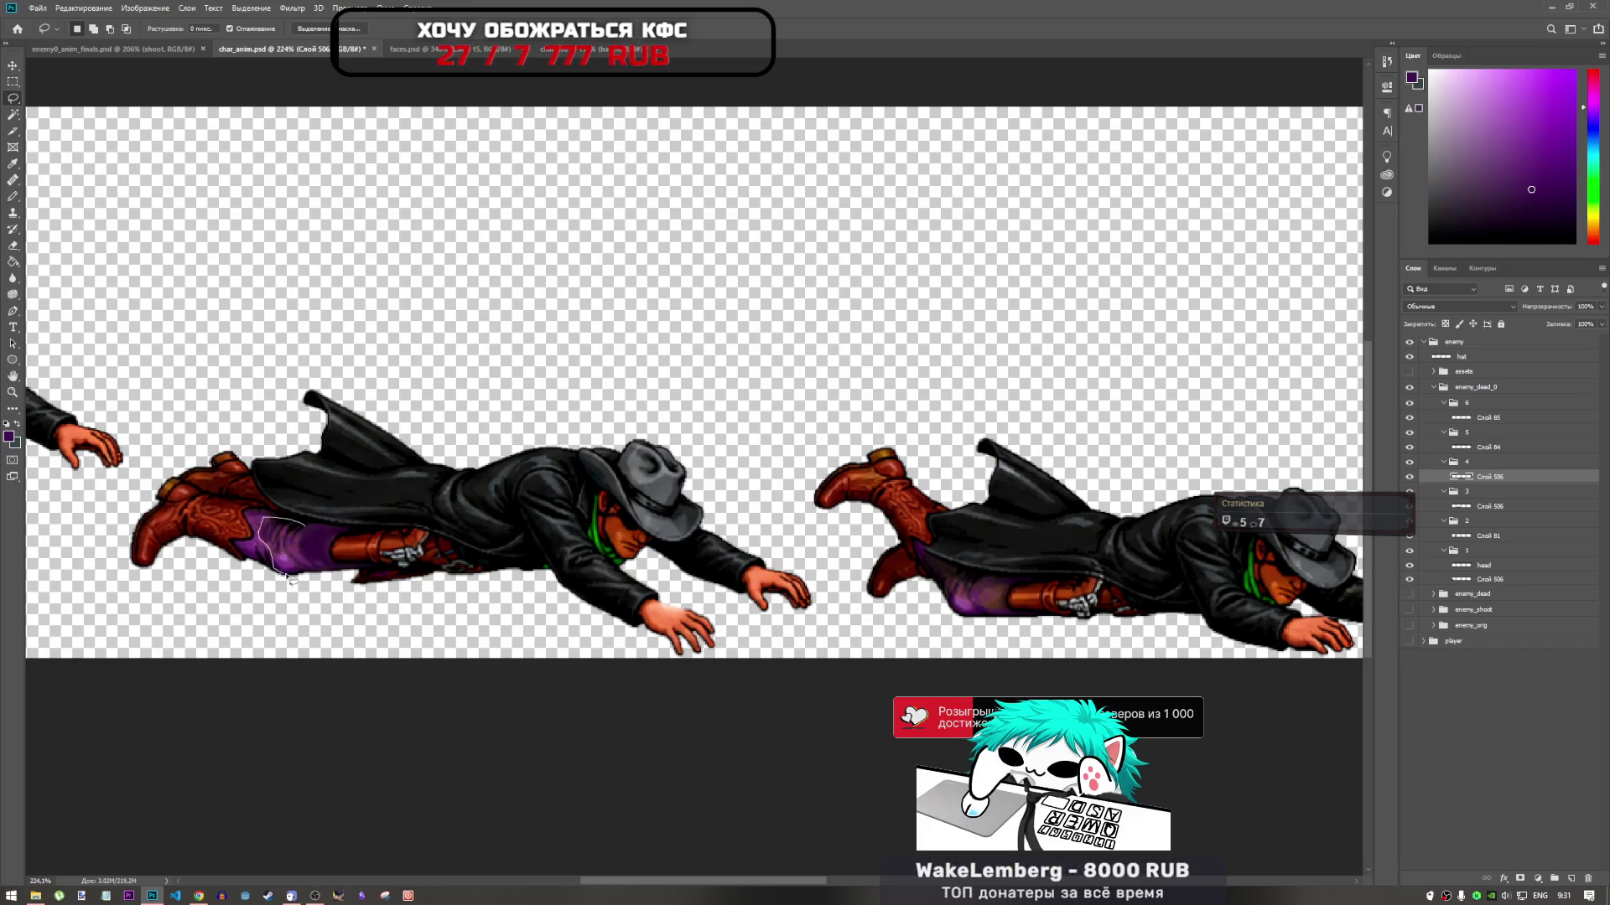
Outline the purple pants piece and copy it to a new layer in group 4
mouse_move(286, 577)
mouse_down()
mouse_move(336, 556)
mouse_move(336, 534)
mouse_move(301, 527)
mouse_up()
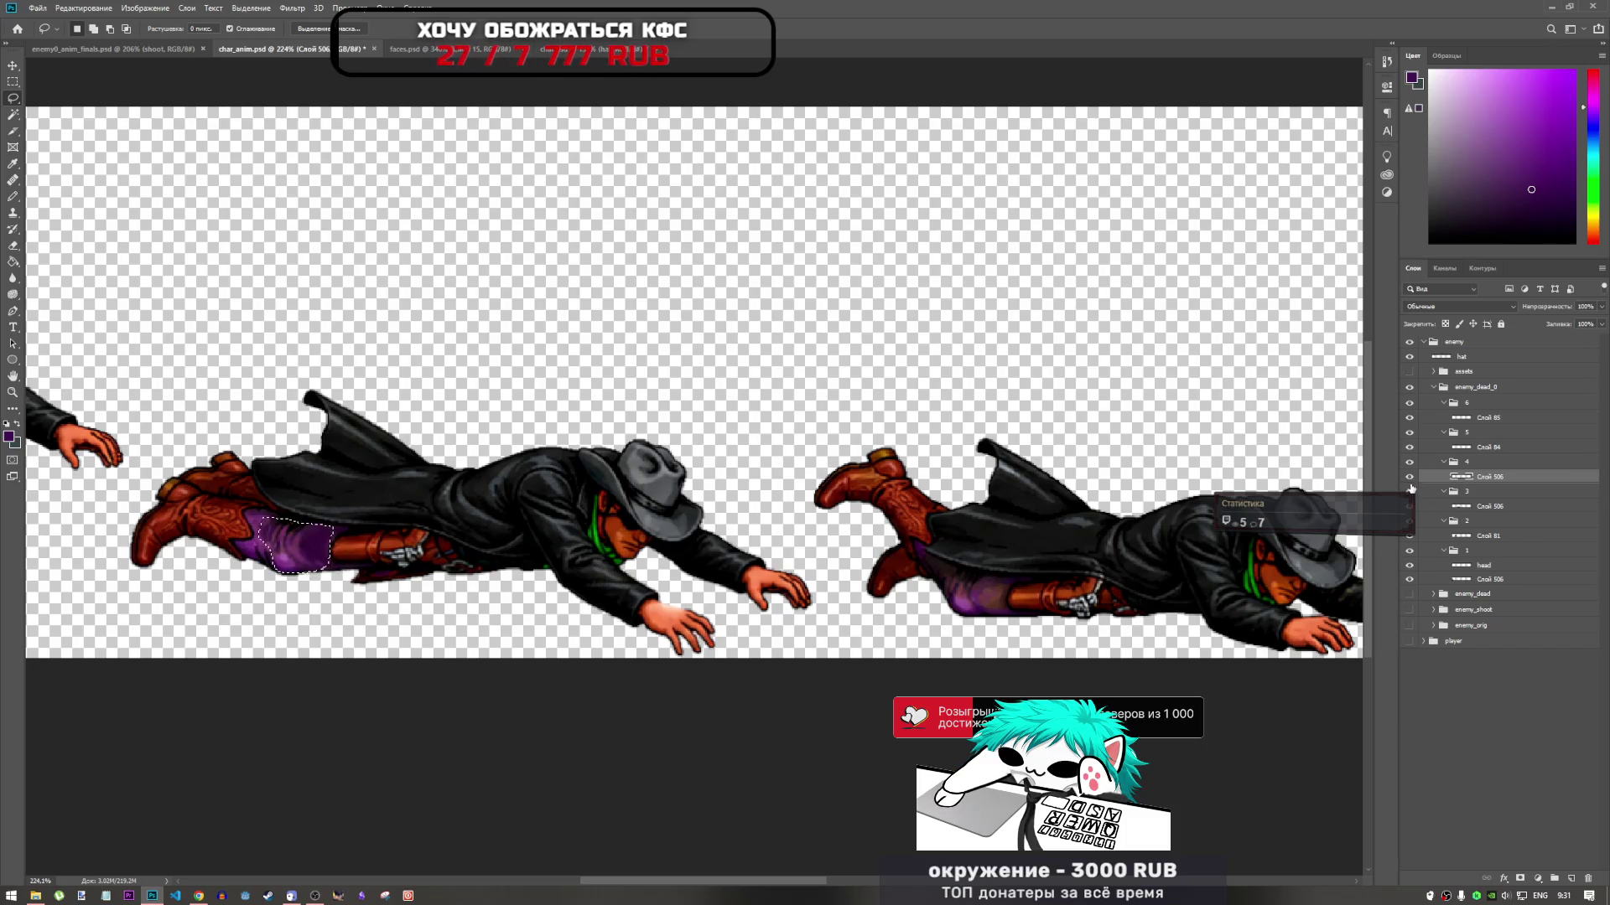
click(1467, 506)
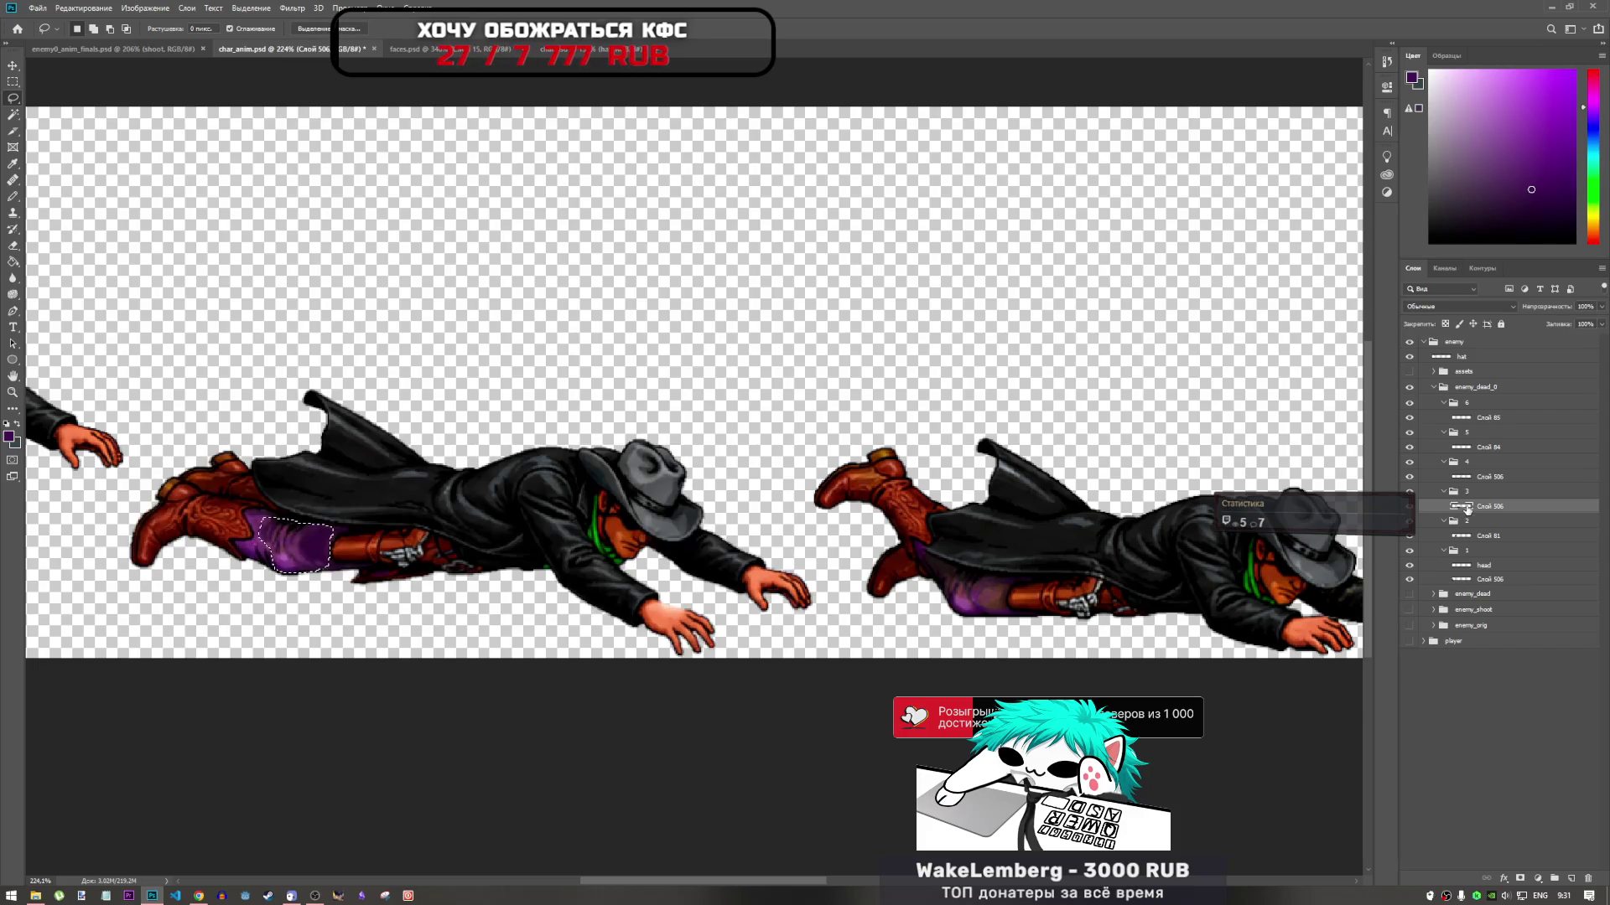
click(1488, 462)
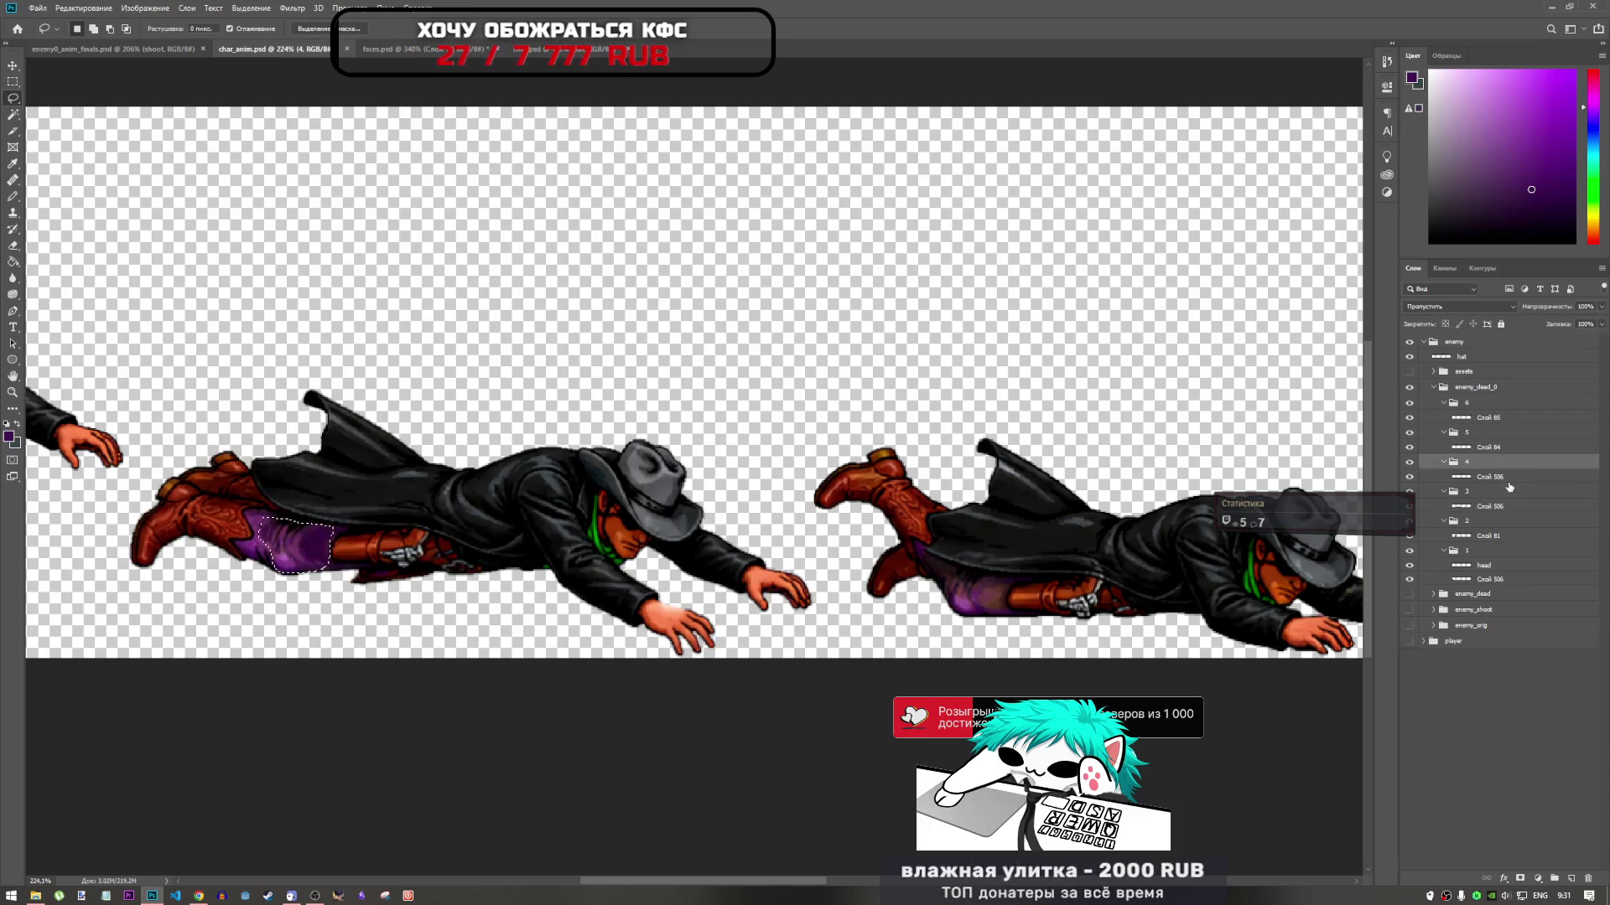
key(ctrl+j)
key(ctrl+t)
Move the pants copy onto the next figure's legs, scaled to about 79%
drag(373, 547, 1048, 592)
scroll(994, 597, up, 2)
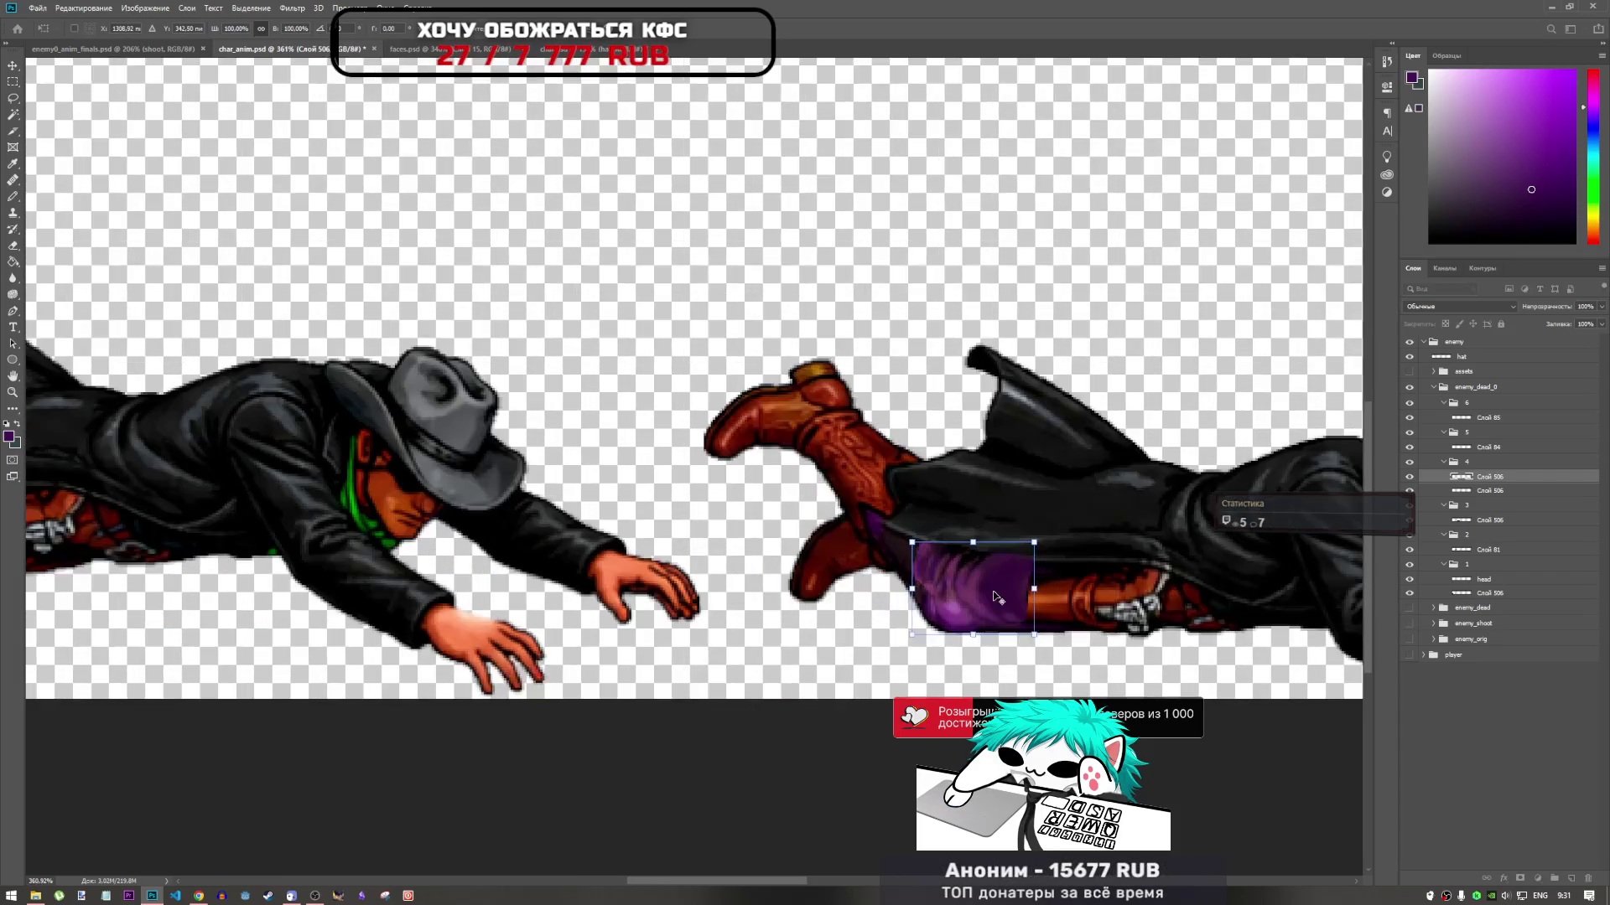
scroll(994, 597, up, 2)
mouse_move(964, 587)
mouse_down()
mouse_move(972, 704)
mouse_move(971, 614)
mouse_up()
mouse_move(1059, 549)
mouse_down()
mouse_move(1024, 574)
mouse_move(892, 599)
mouse_move(1002, 597)
mouse_move(997, 503)
mouse_move(996, 594)
mouse_move(1046, 496)
mouse_move(980, 592)
mouse_move(1044, 524)
mouse_move(1081, 512)
mouse_move(985, 594)
mouse_move(947, 516)
mouse_move(1002, 604)
mouse_up()
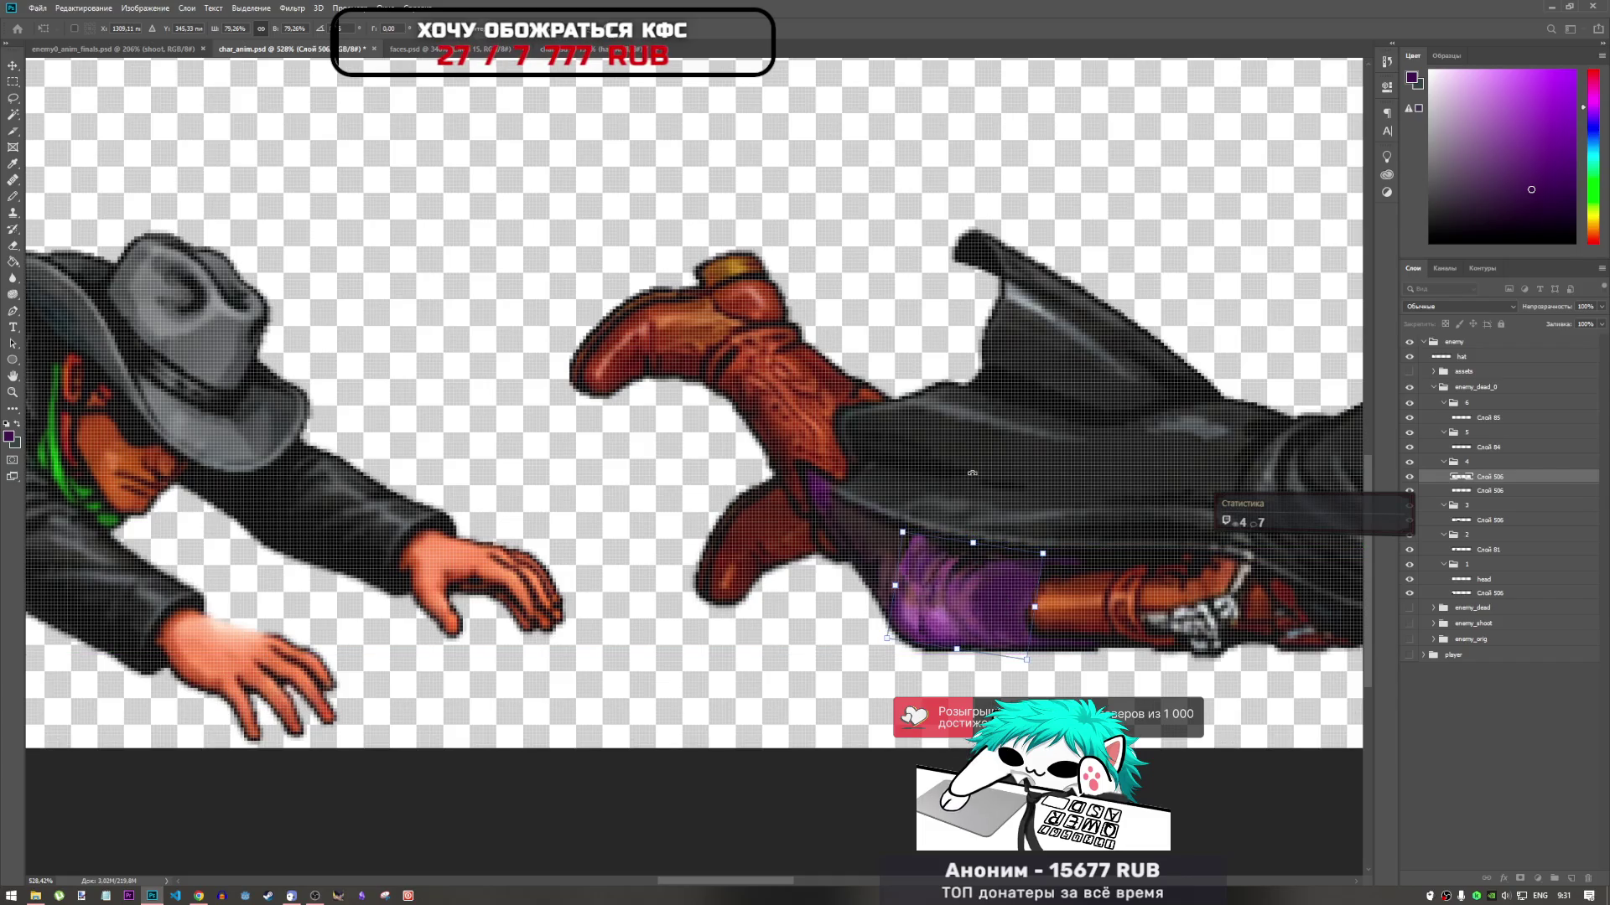
Apply the pants piece's transform on the second lying figure, then lasso around the leg and deselect
key(Return)
click(12, 98)
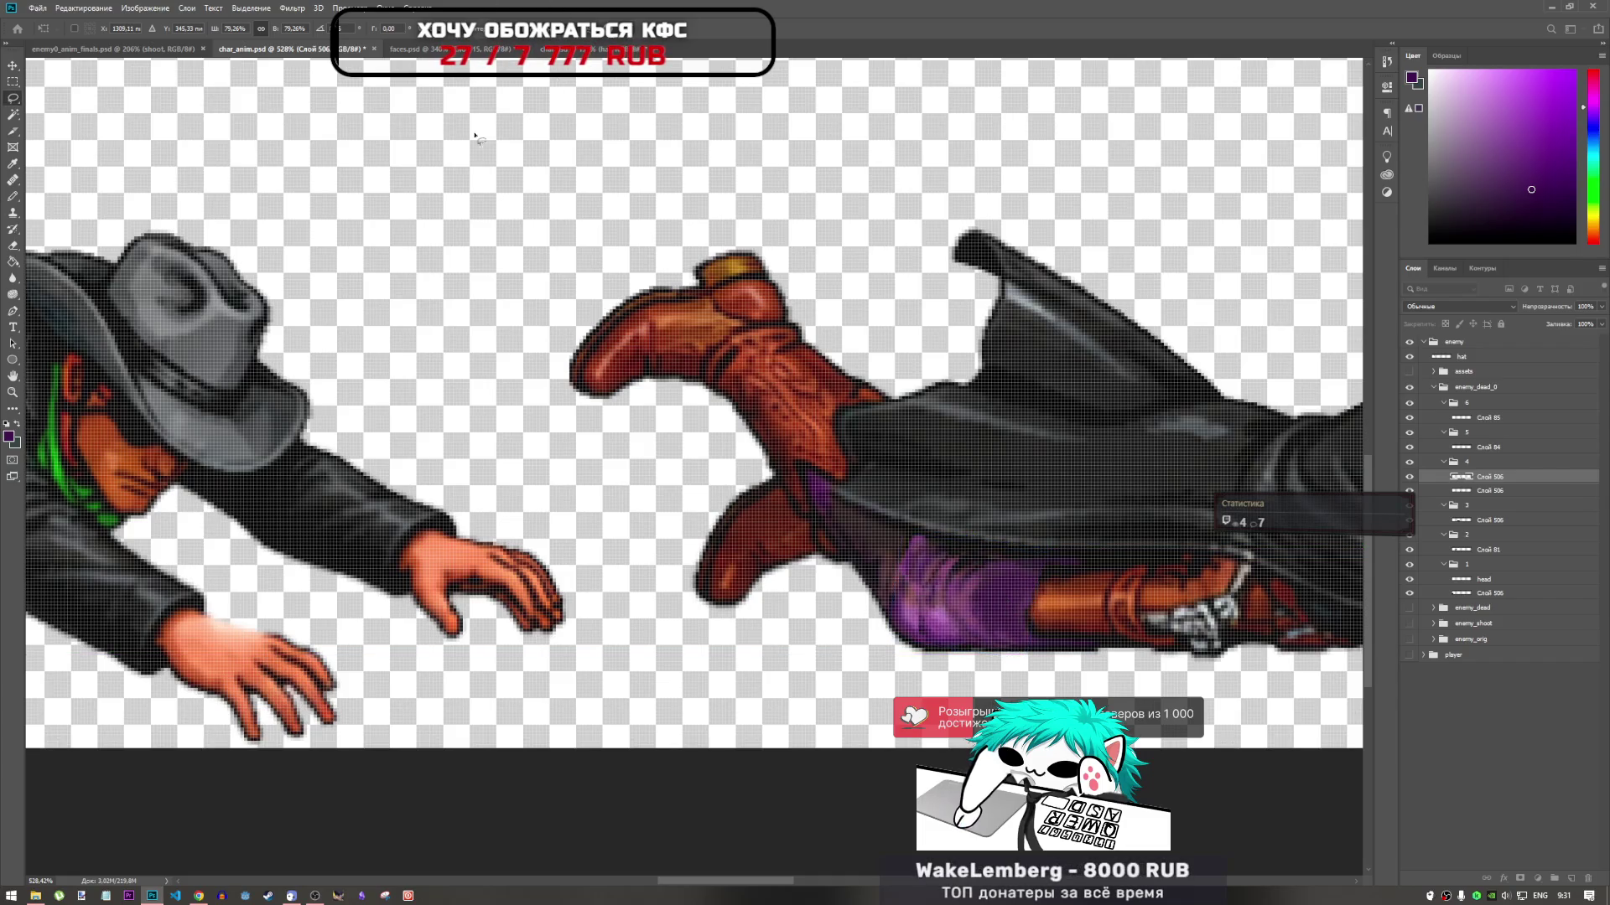
click(14, 246)
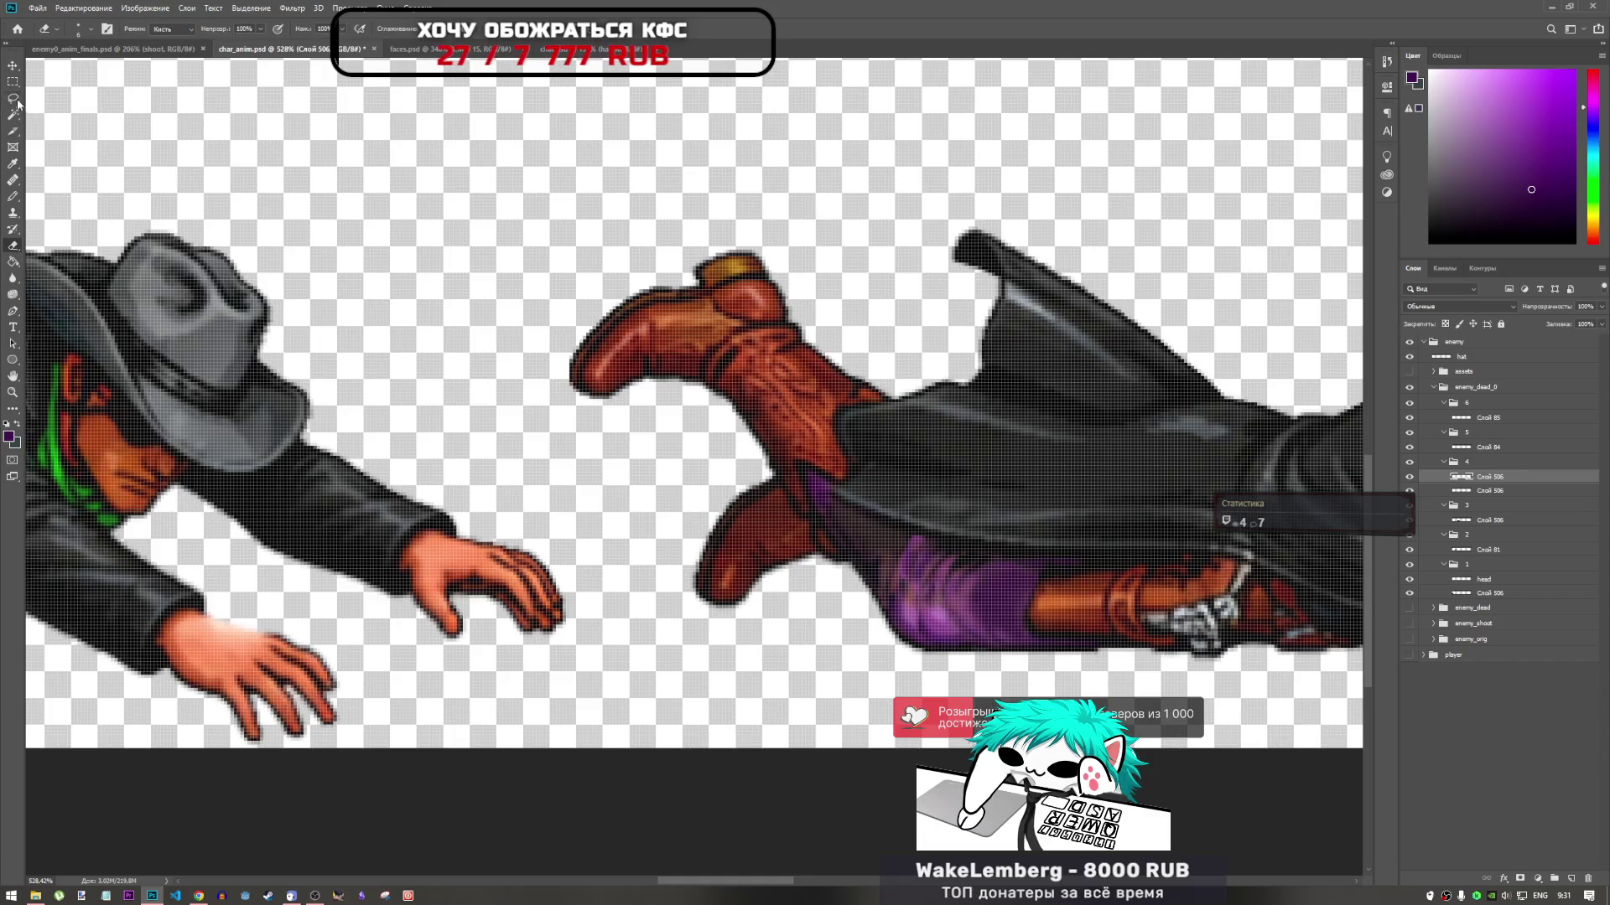
click(16, 101)
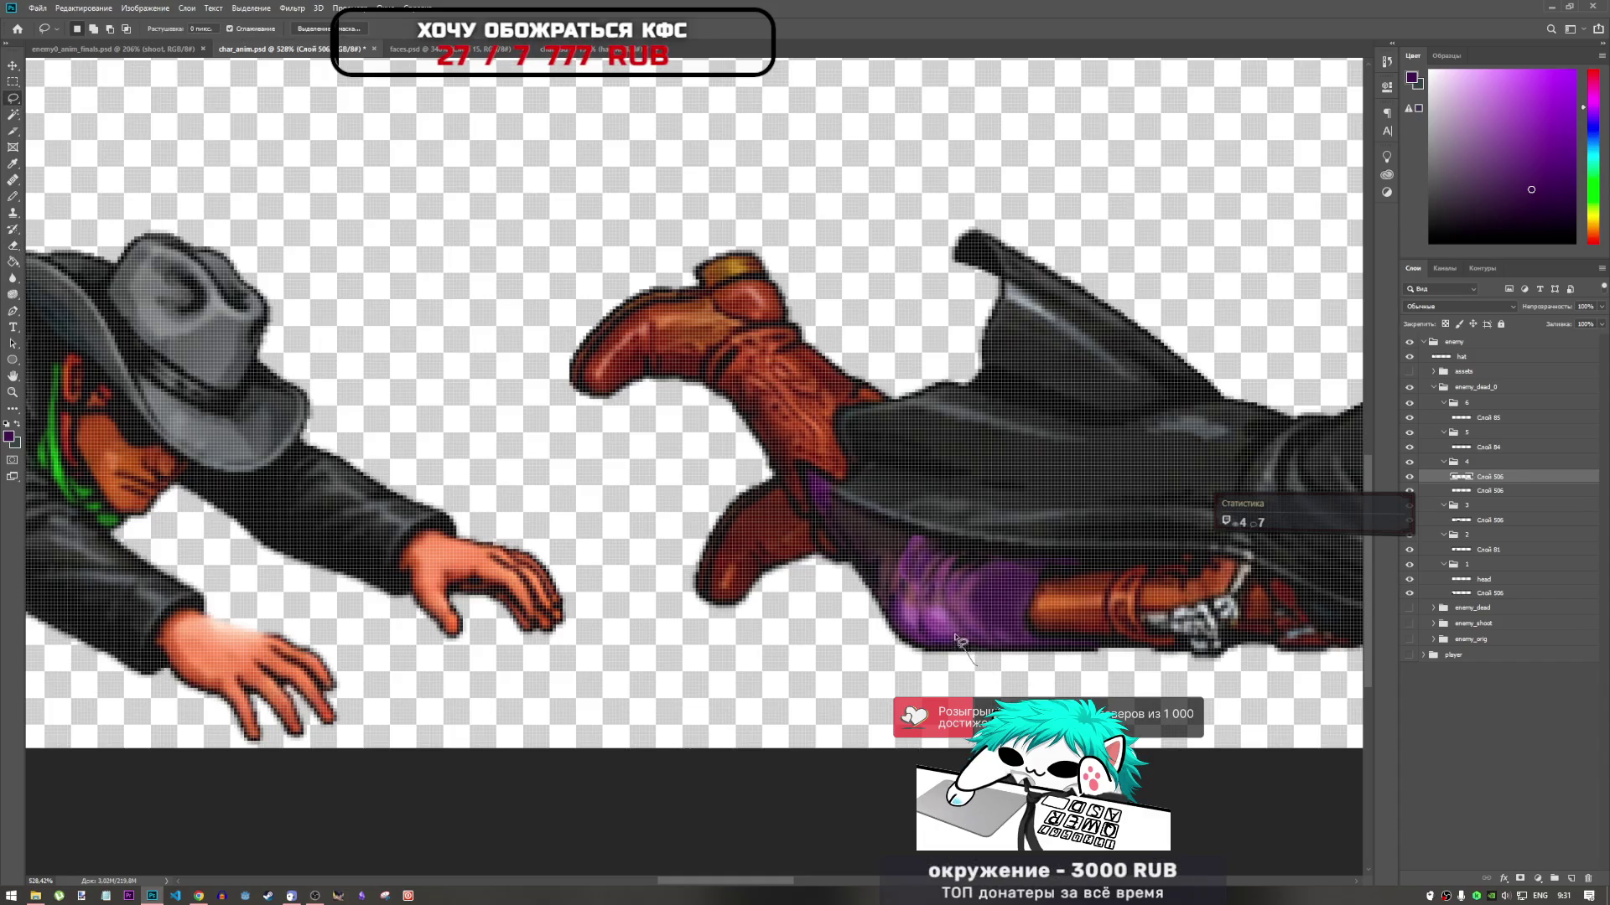
mouse_move(970, 553)
mouse_down()
mouse_move(885, 545)
mouse_move(972, 666)
mouse_move(893, 595)
mouse_move(856, 646)
mouse_move(864, 666)
mouse_up()
click(985, 685)
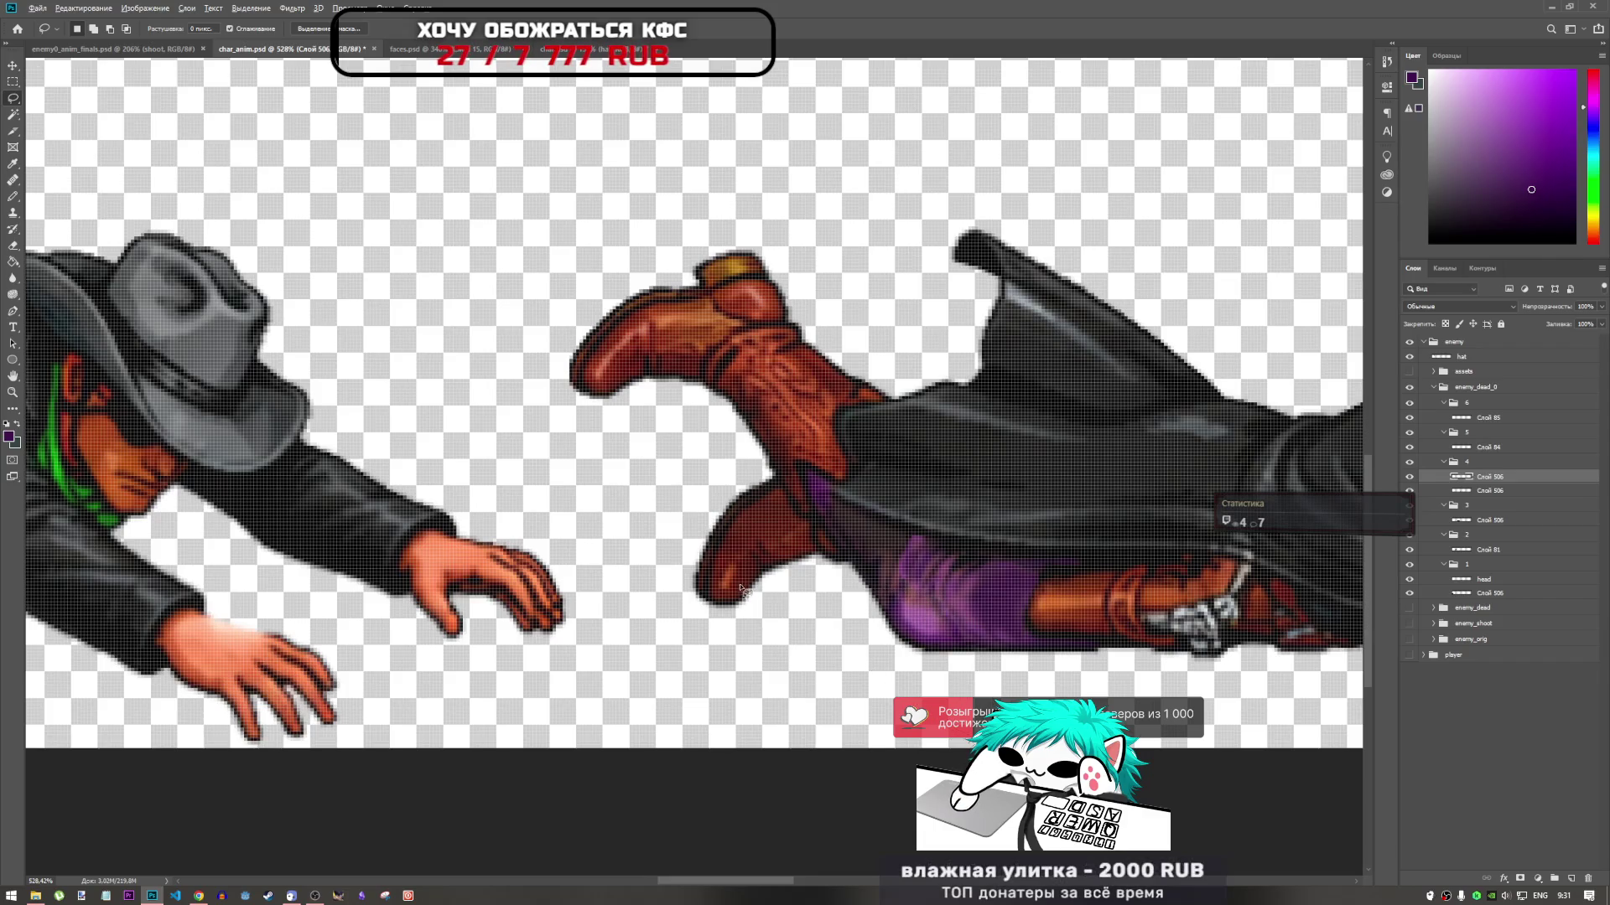
scroll(741, 589, down, 1)
scroll(904, 610, up, 2)
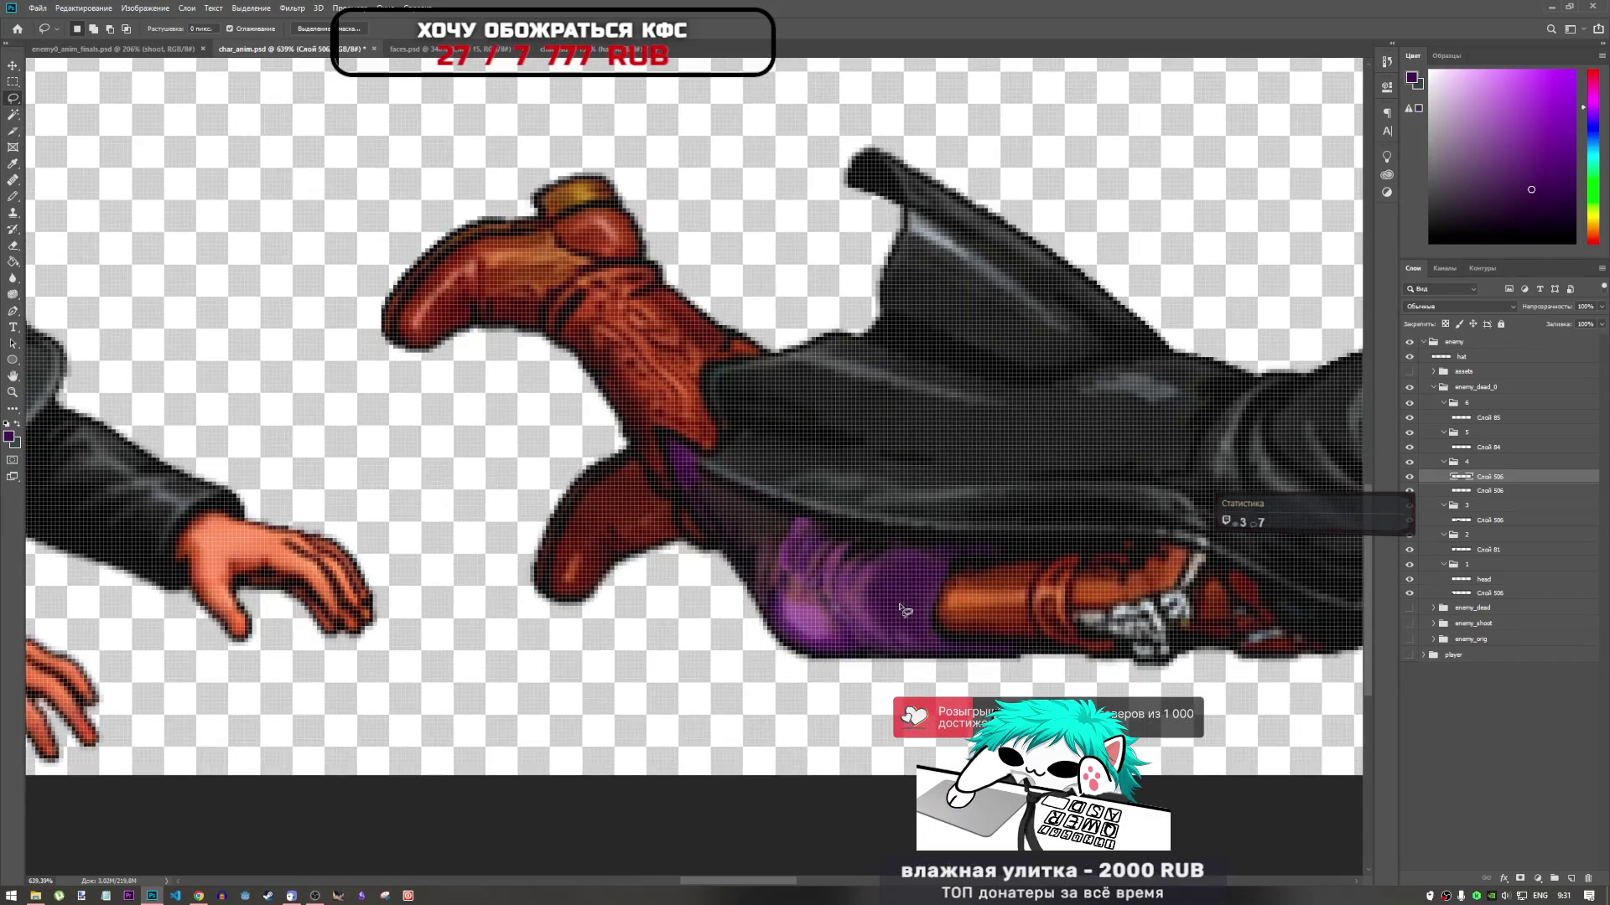
scroll(902, 620, down, 3)
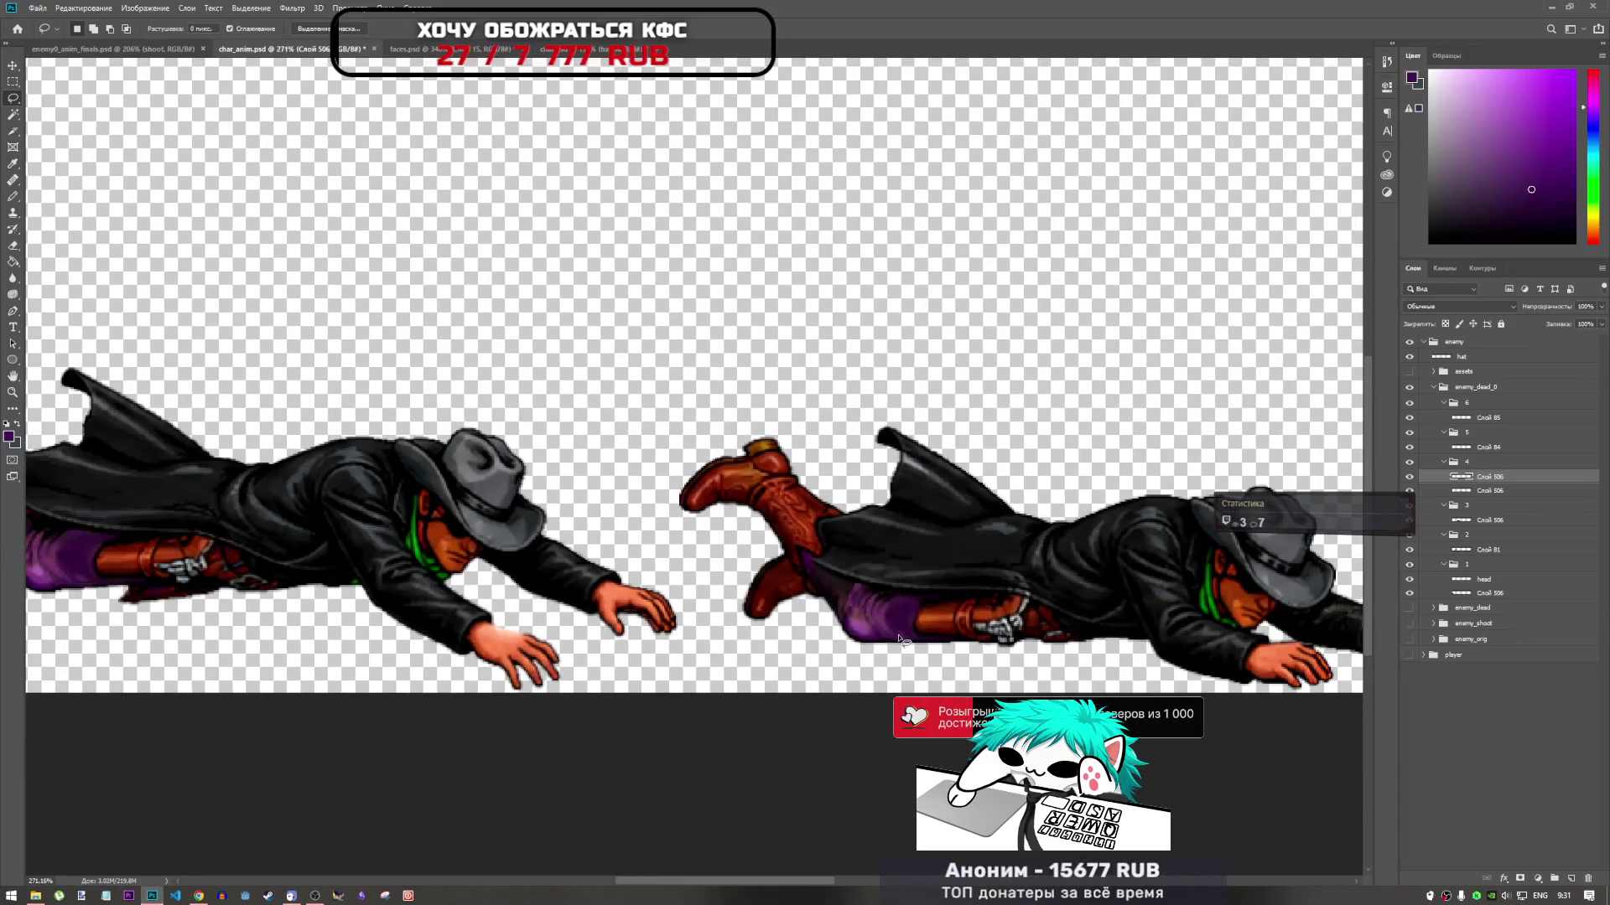
scroll(903, 638, up, 1)
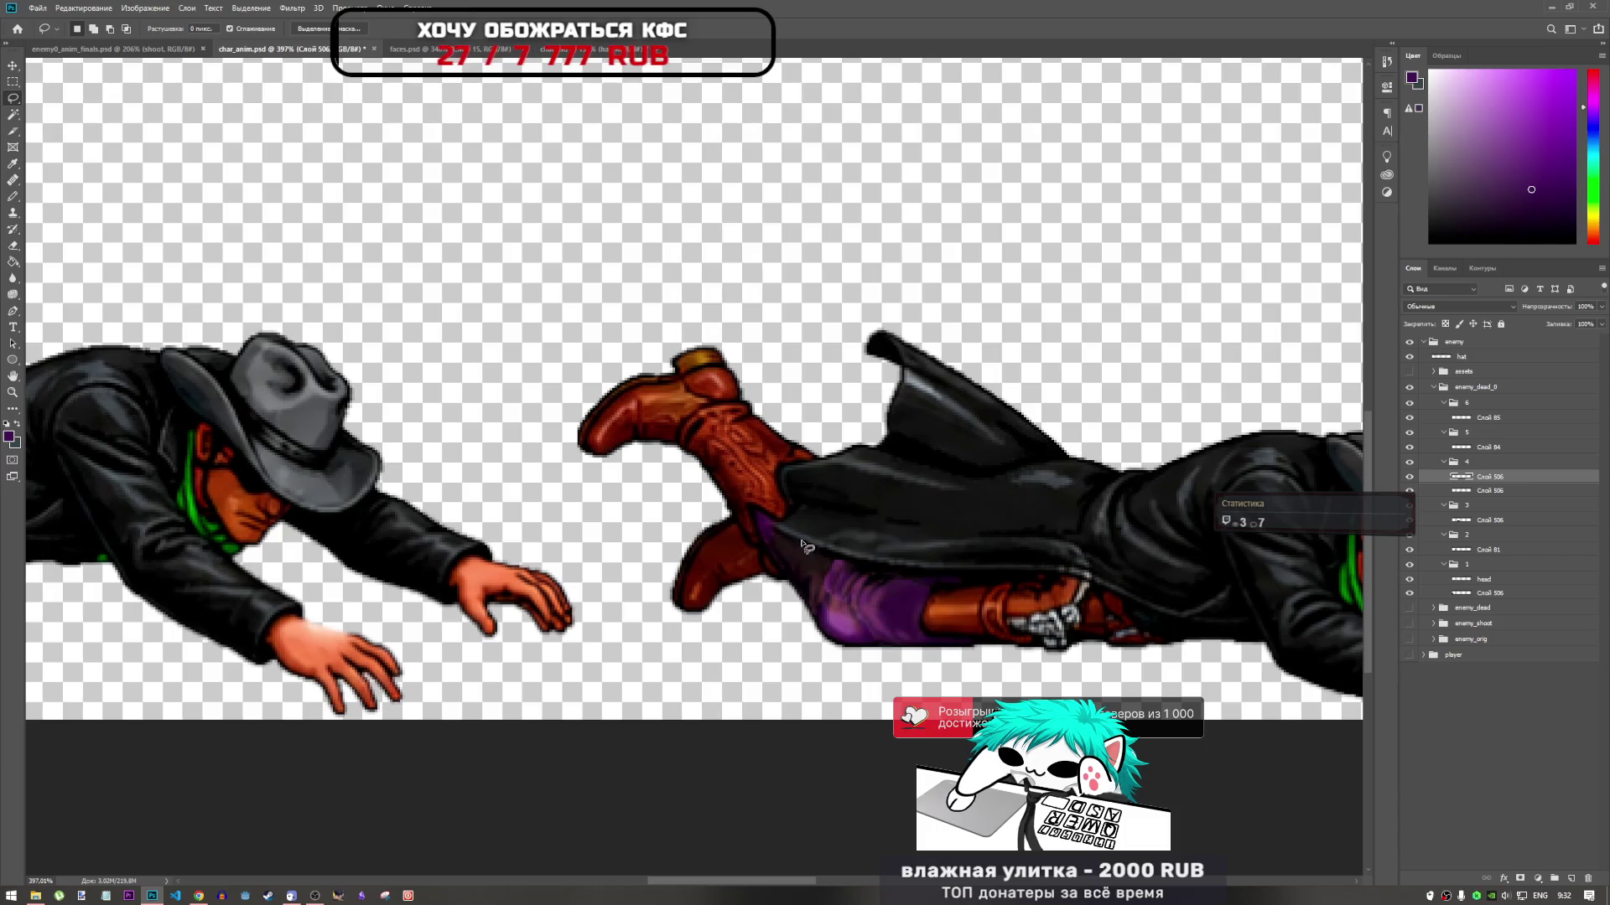
scroll(1006, 631, down, 5)
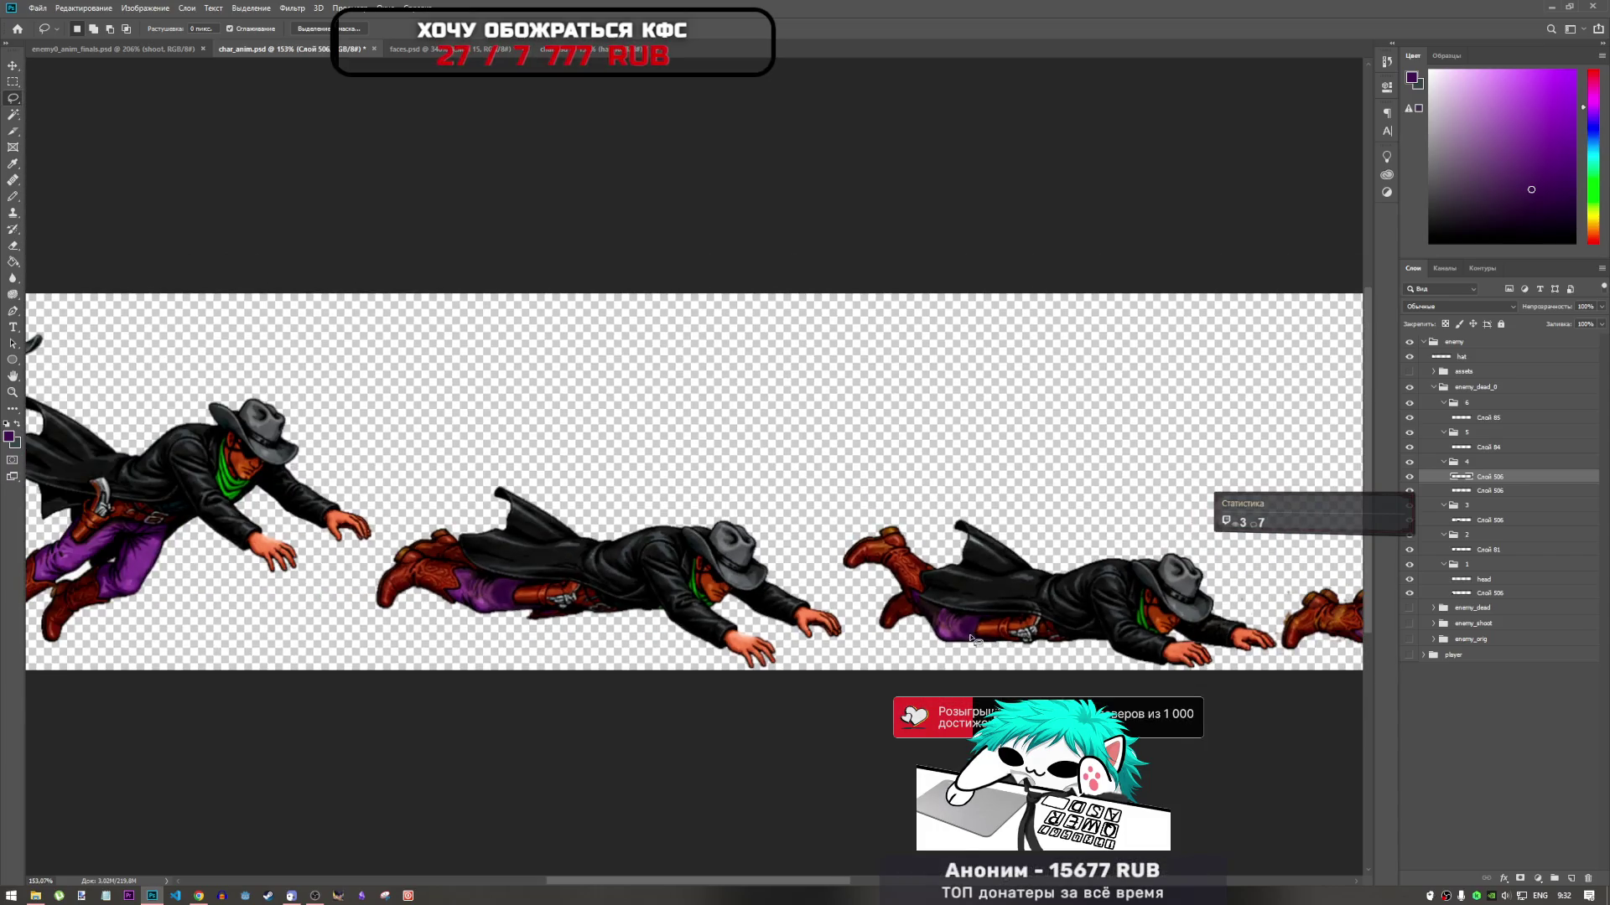
Copy the left figure's purple pants onto a new layer in group 4, deleting the earlier copy
scroll(973, 638, up, 2)
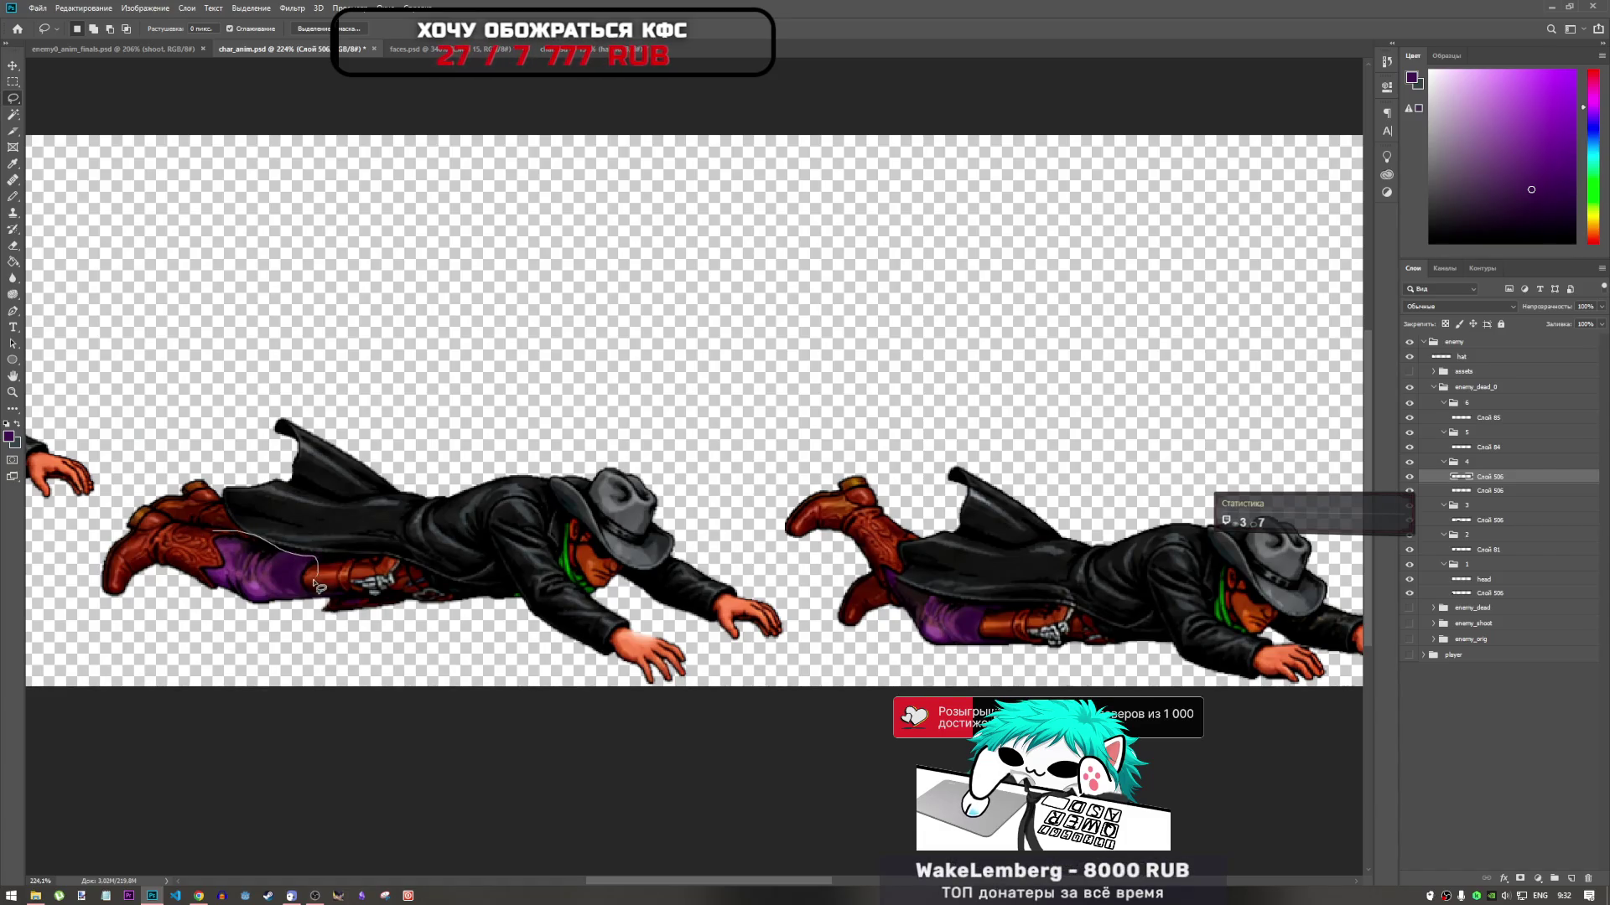
mouse_move(201, 534)
mouse_down()
mouse_move(304, 566)
mouse_move(305, 605)
mouse_move(199, 577)
mouse_move(203, 540)
mouse_up()
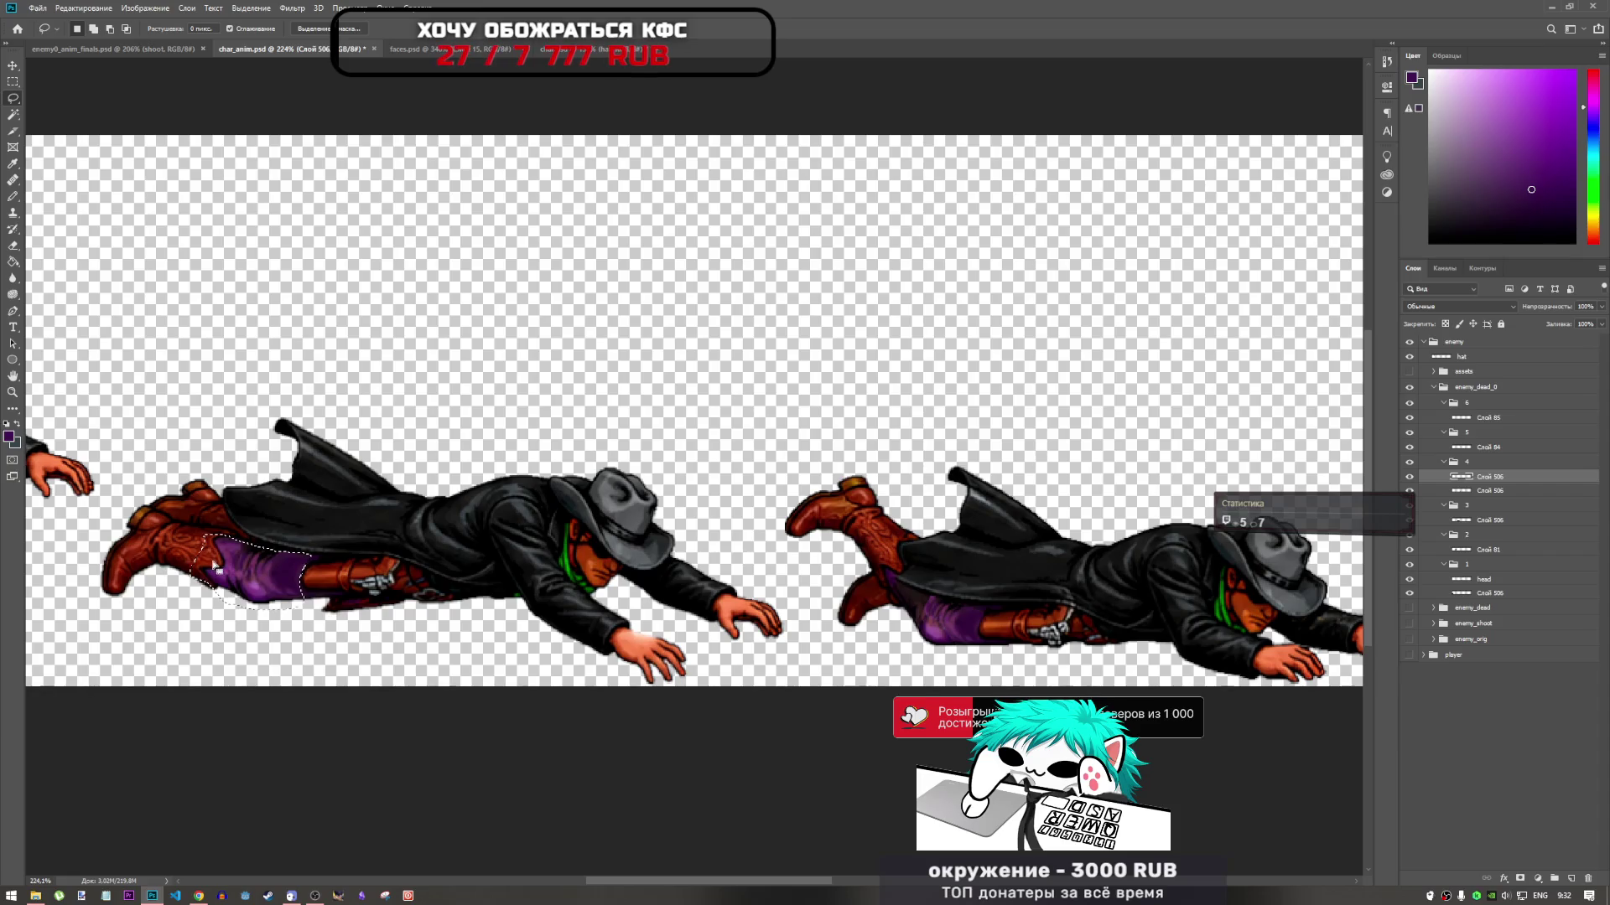
key(ctrl+c)
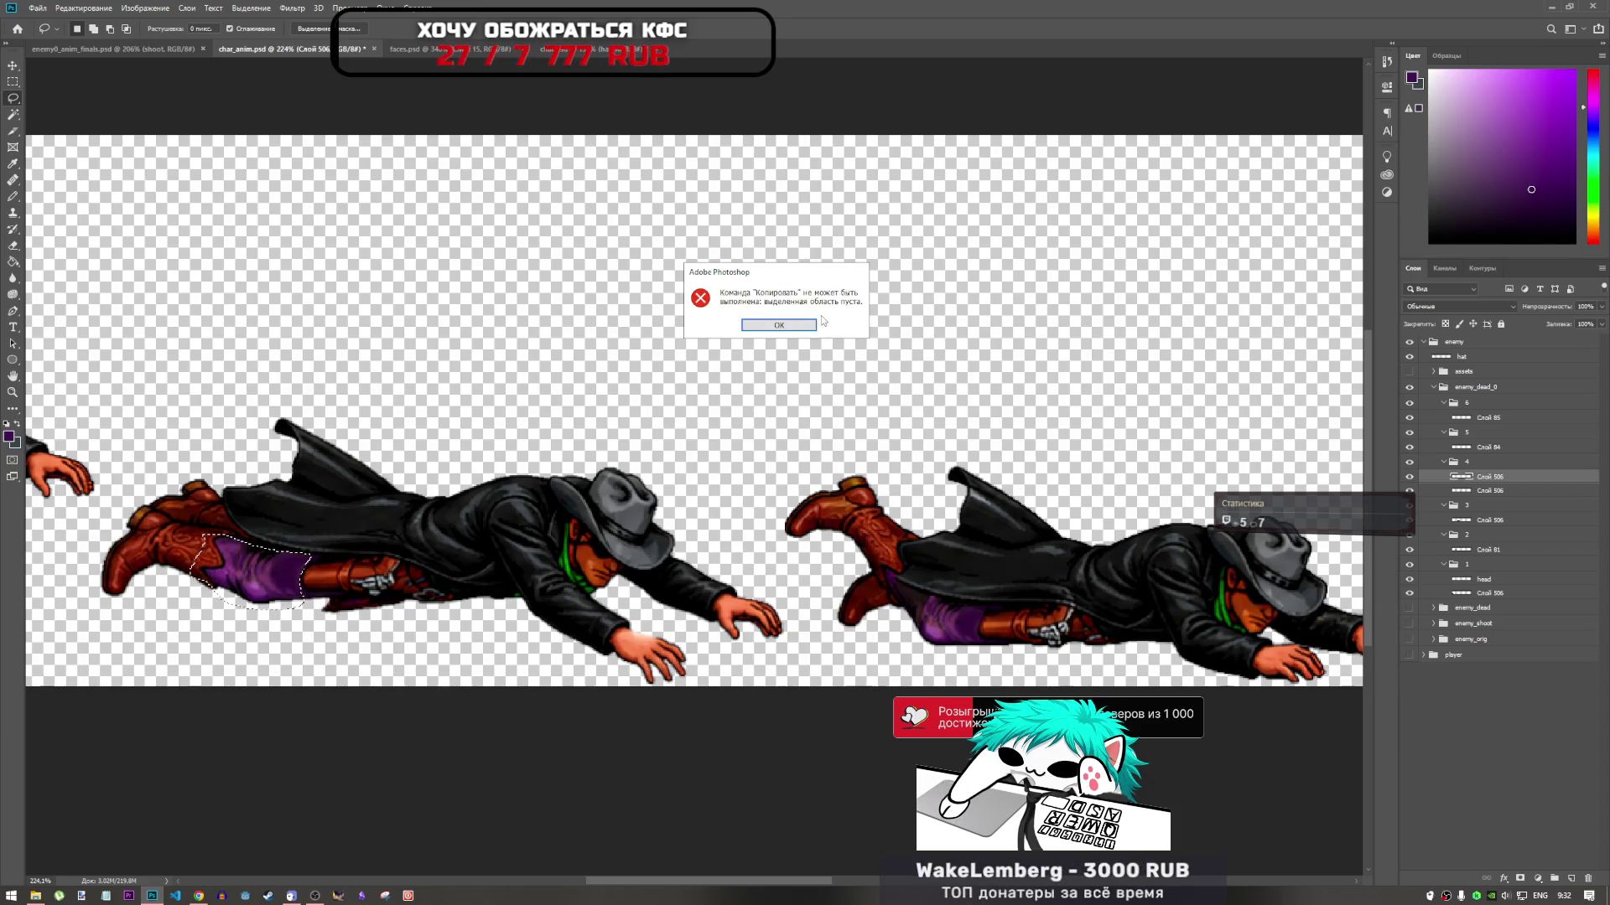
click(779, 324)
click(1489, 520)
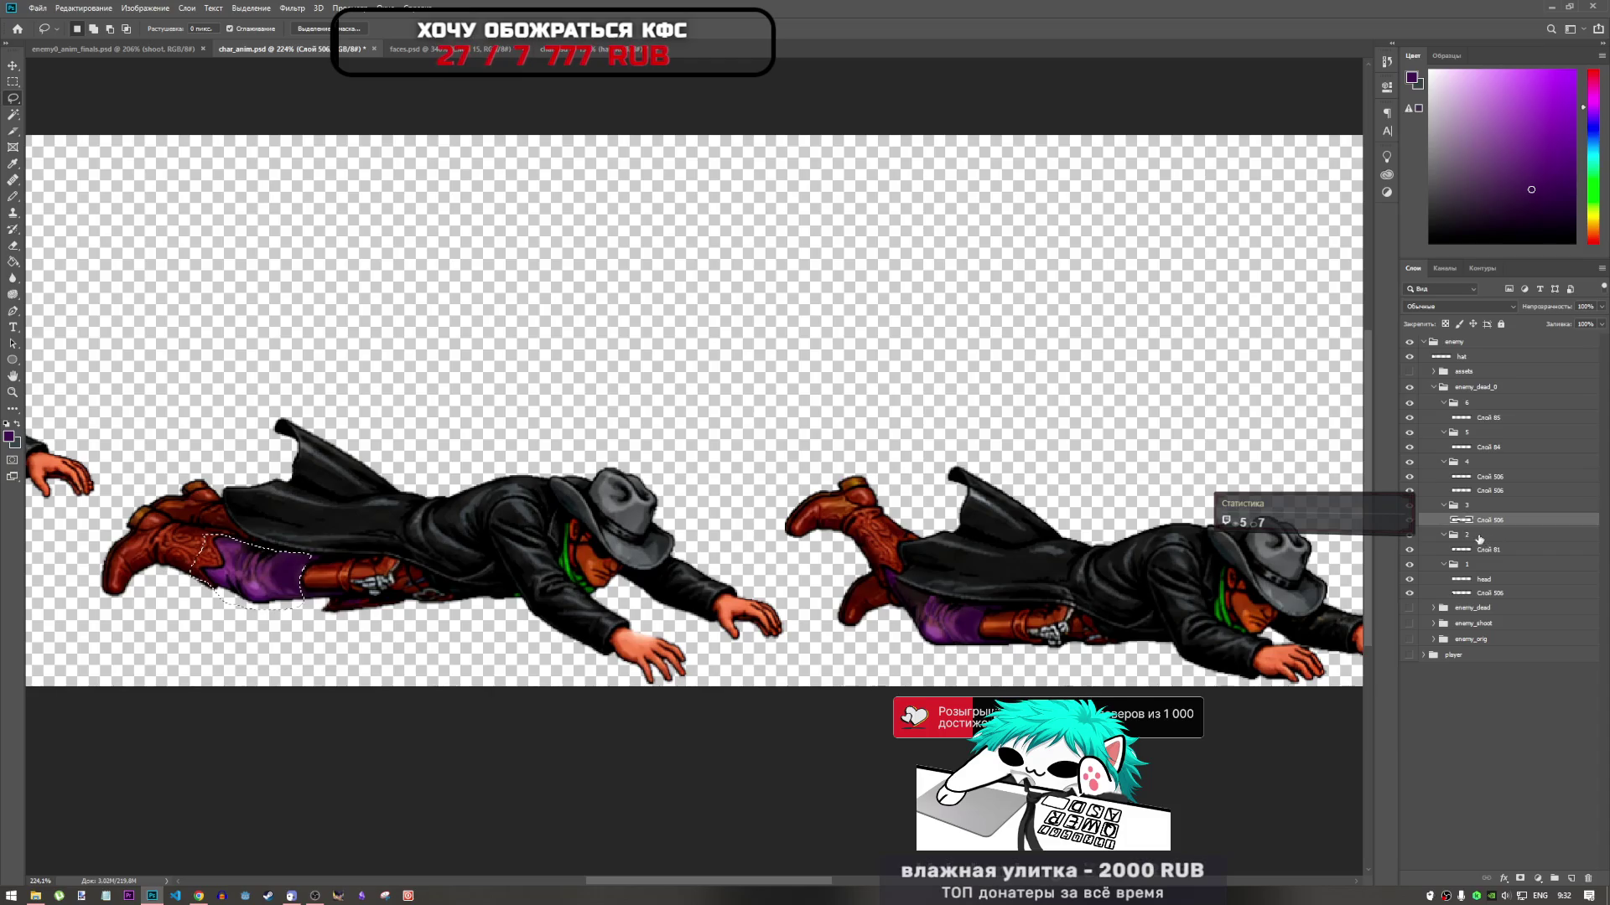
key(ctrl+j)
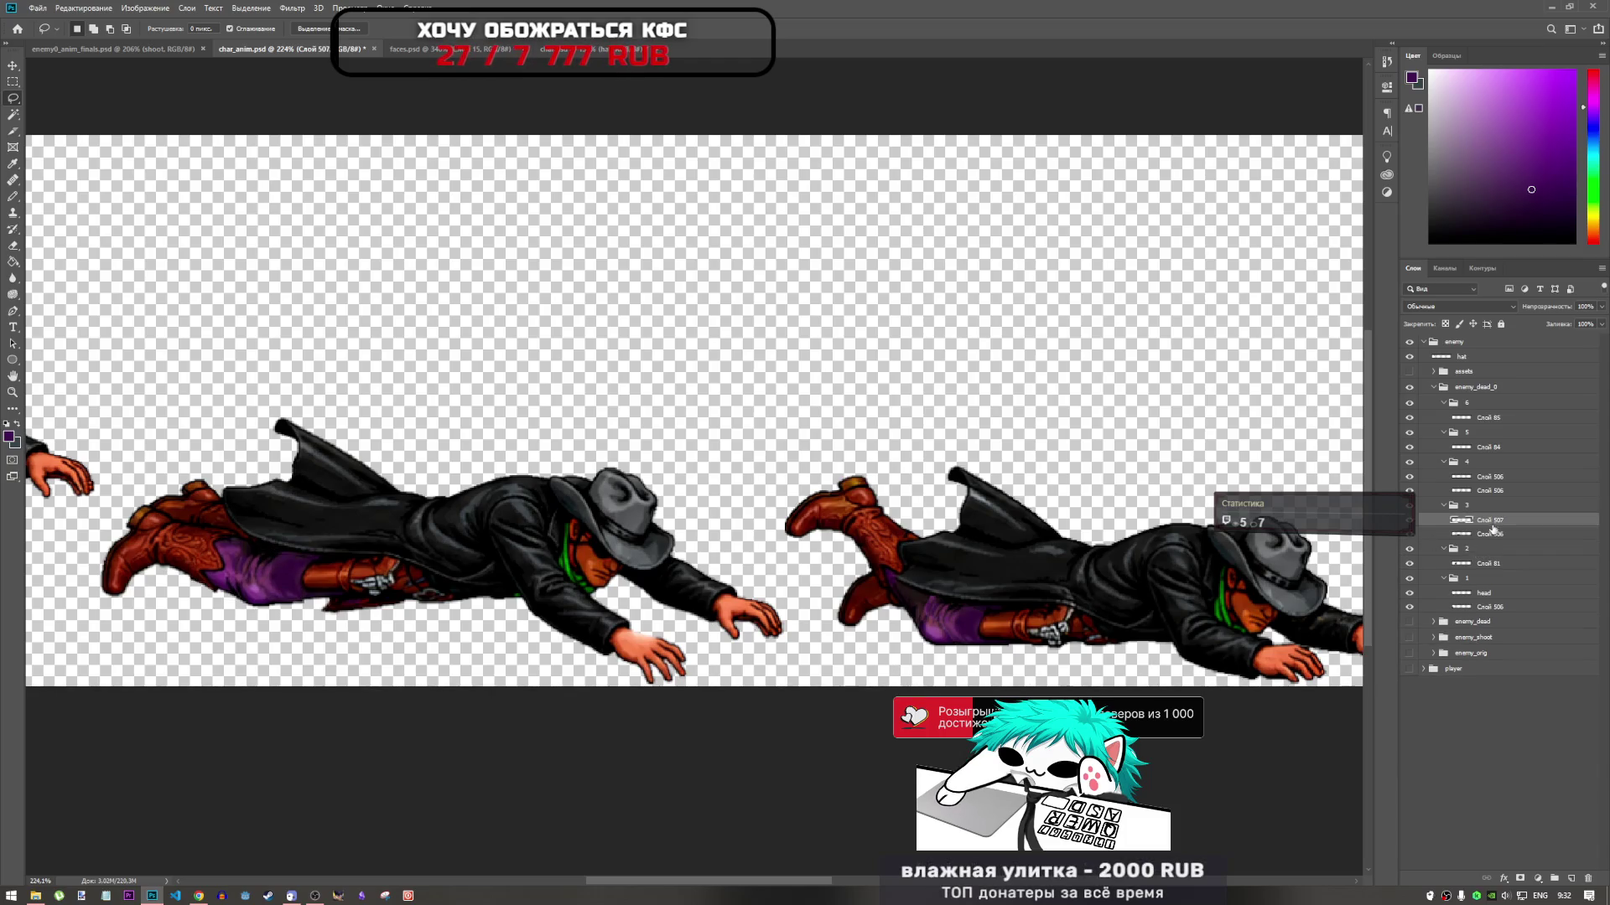
mouse_move(1493, 529)
mouse_down()
mouse_move(1459, 479)
mouse_move(1413, 495)
mouse_up()
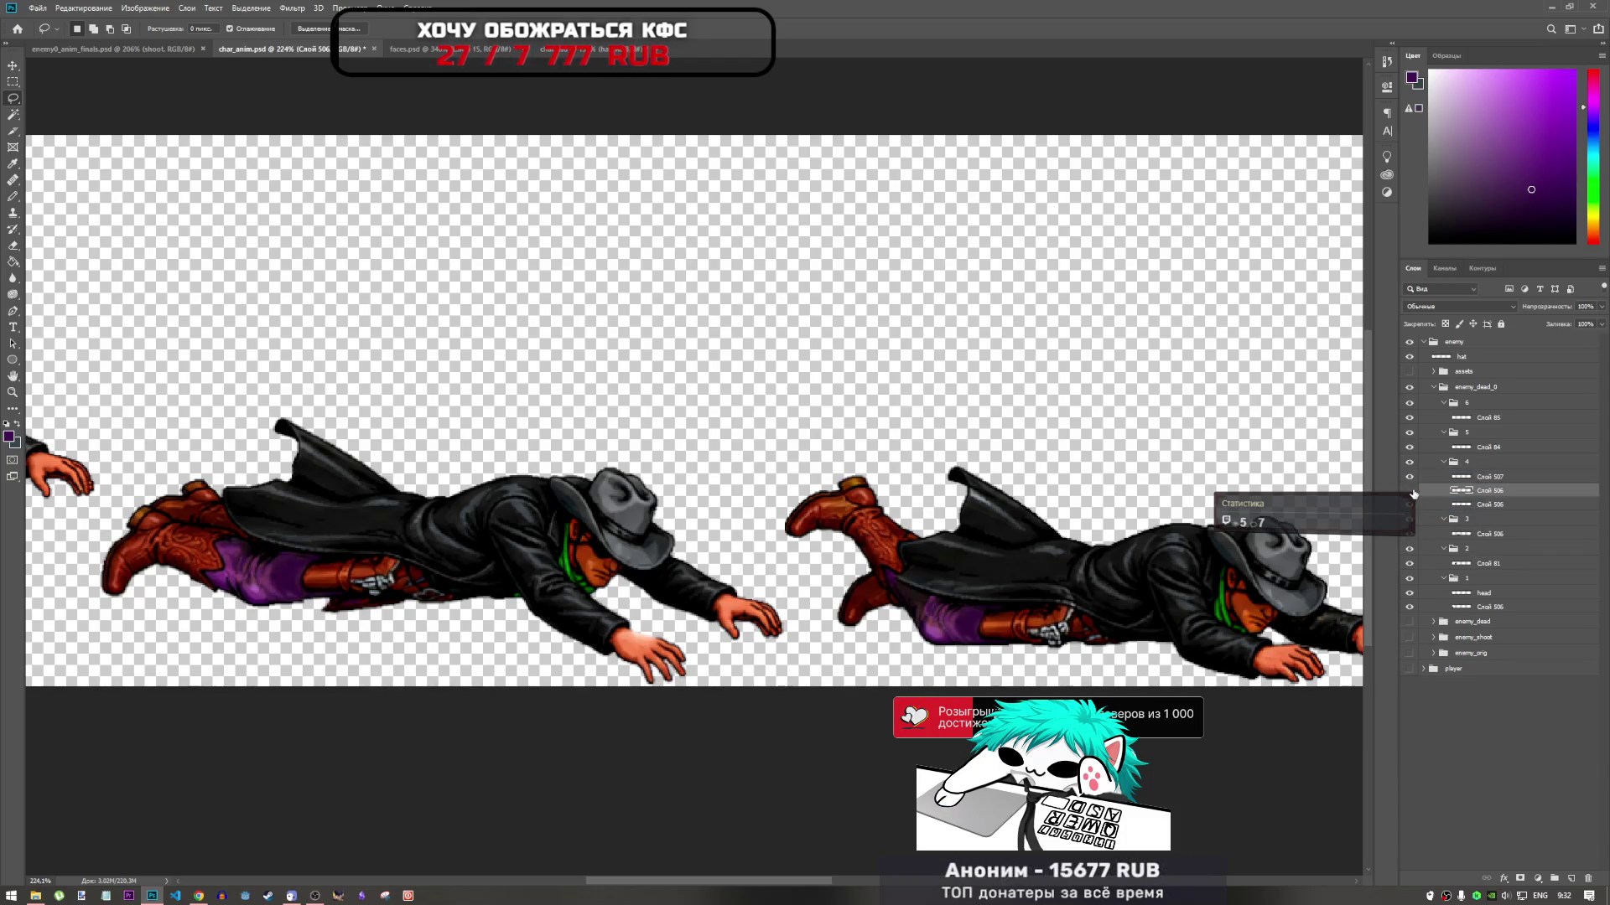
click(1410, 491)
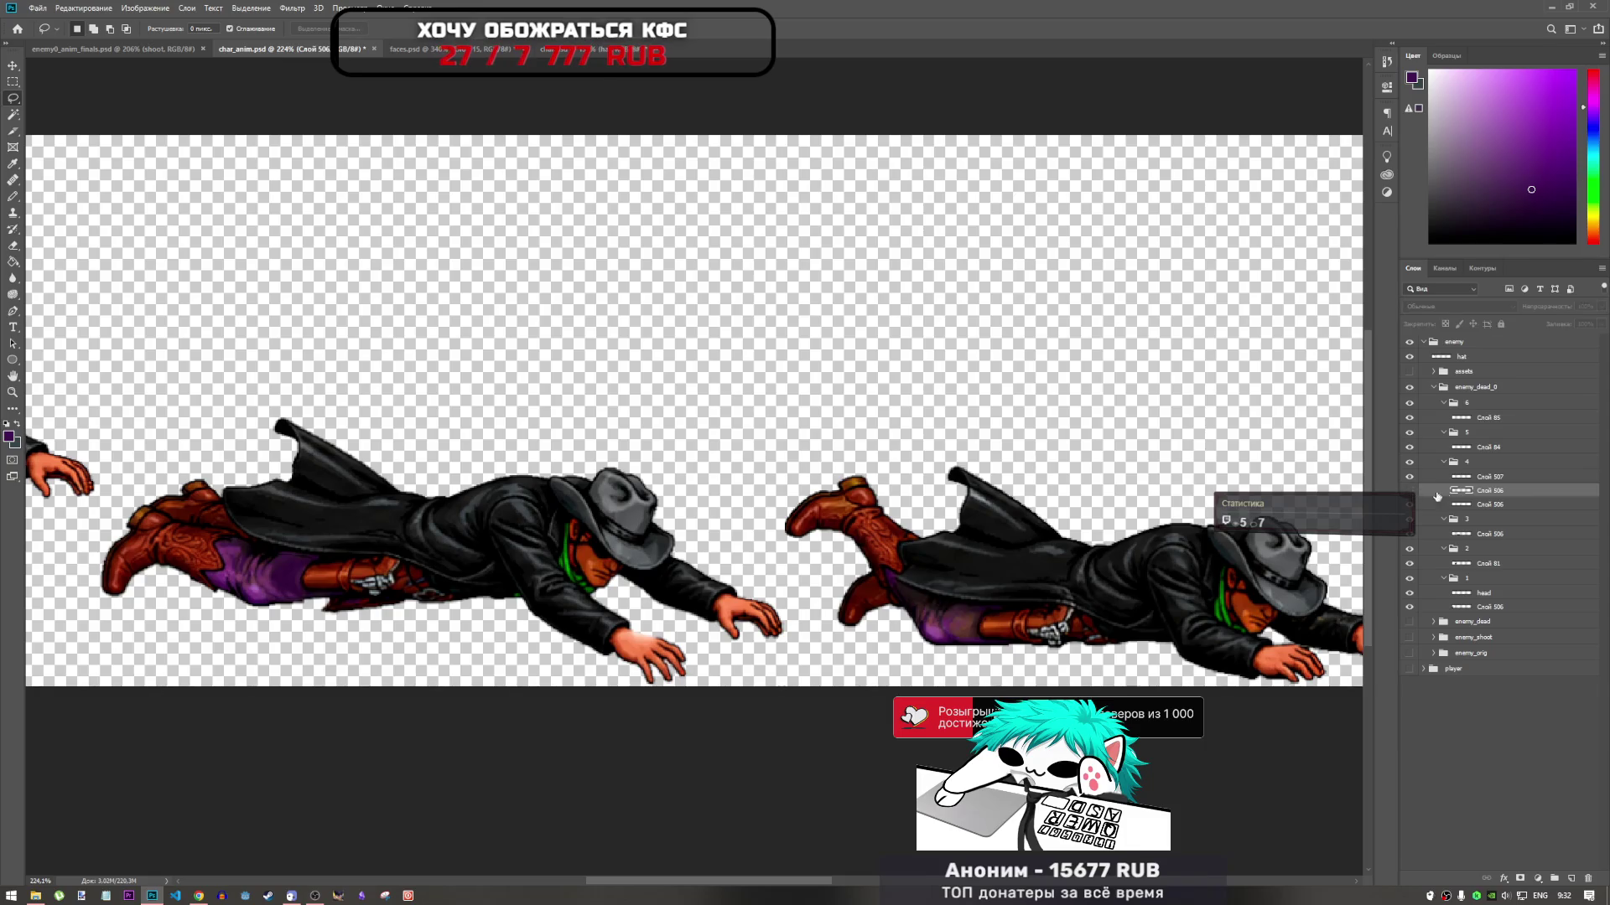
key(Delete)
click(1489, 476)
Move the new pants piece onto the right figure's legs, one pixel lower, and apply the transform
key(ctrl+t)
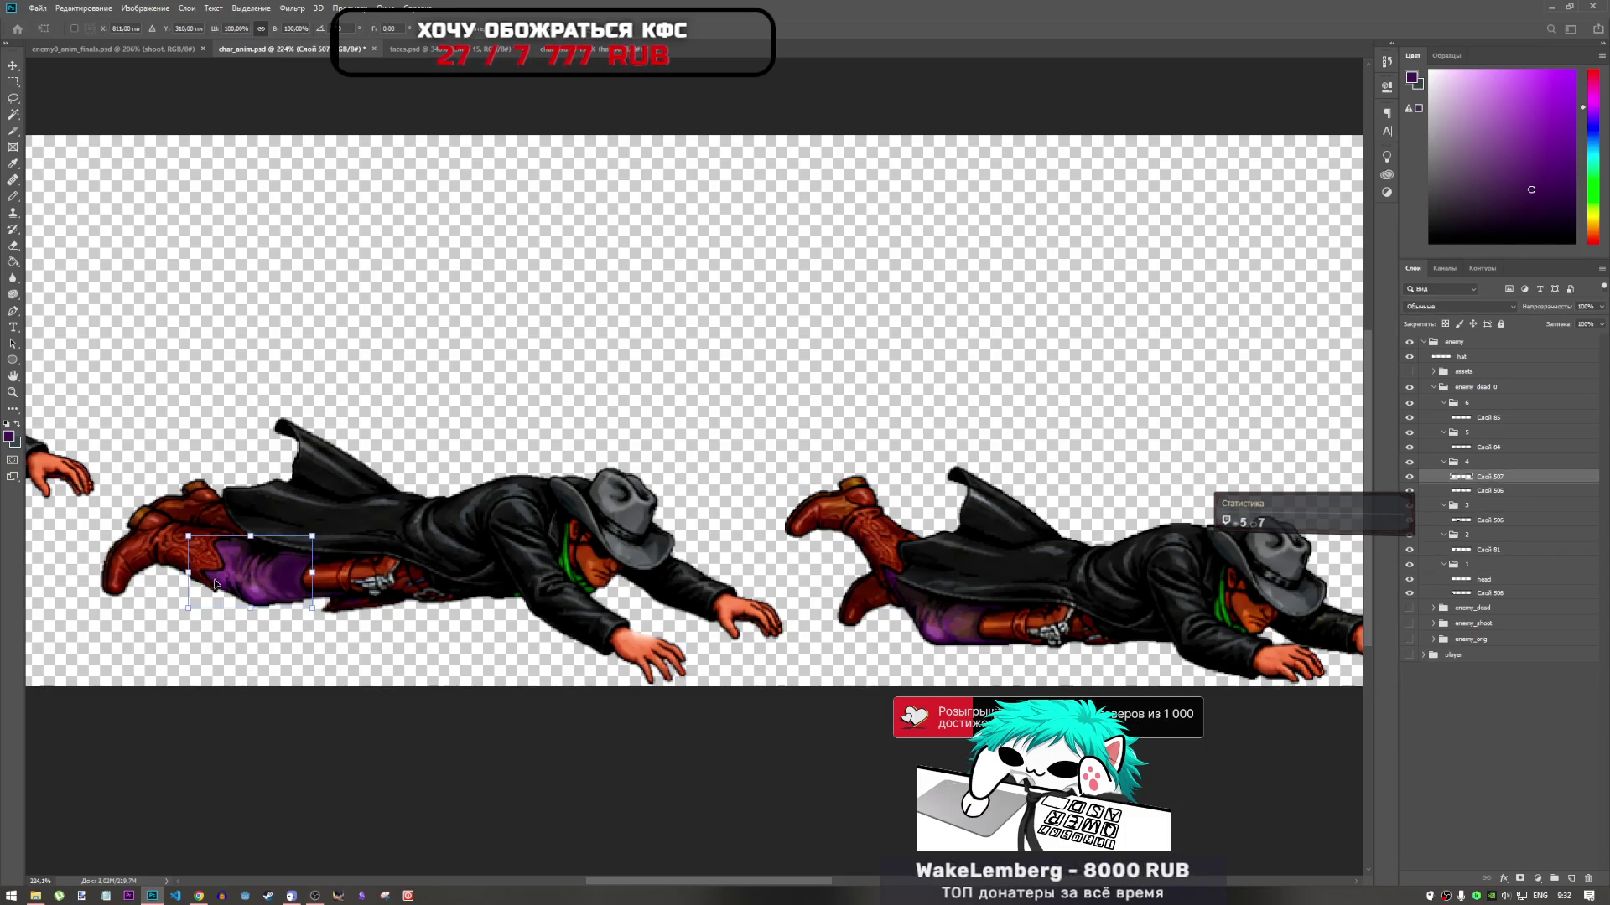
mouse_move(249, 576)
mouse_down()
mouse_move(880, 621)
mouse_move(956, 616)
mouse_move(931, 617)
mouse_move(937, 591)
mouse_move(948, 606)
mouse_up()
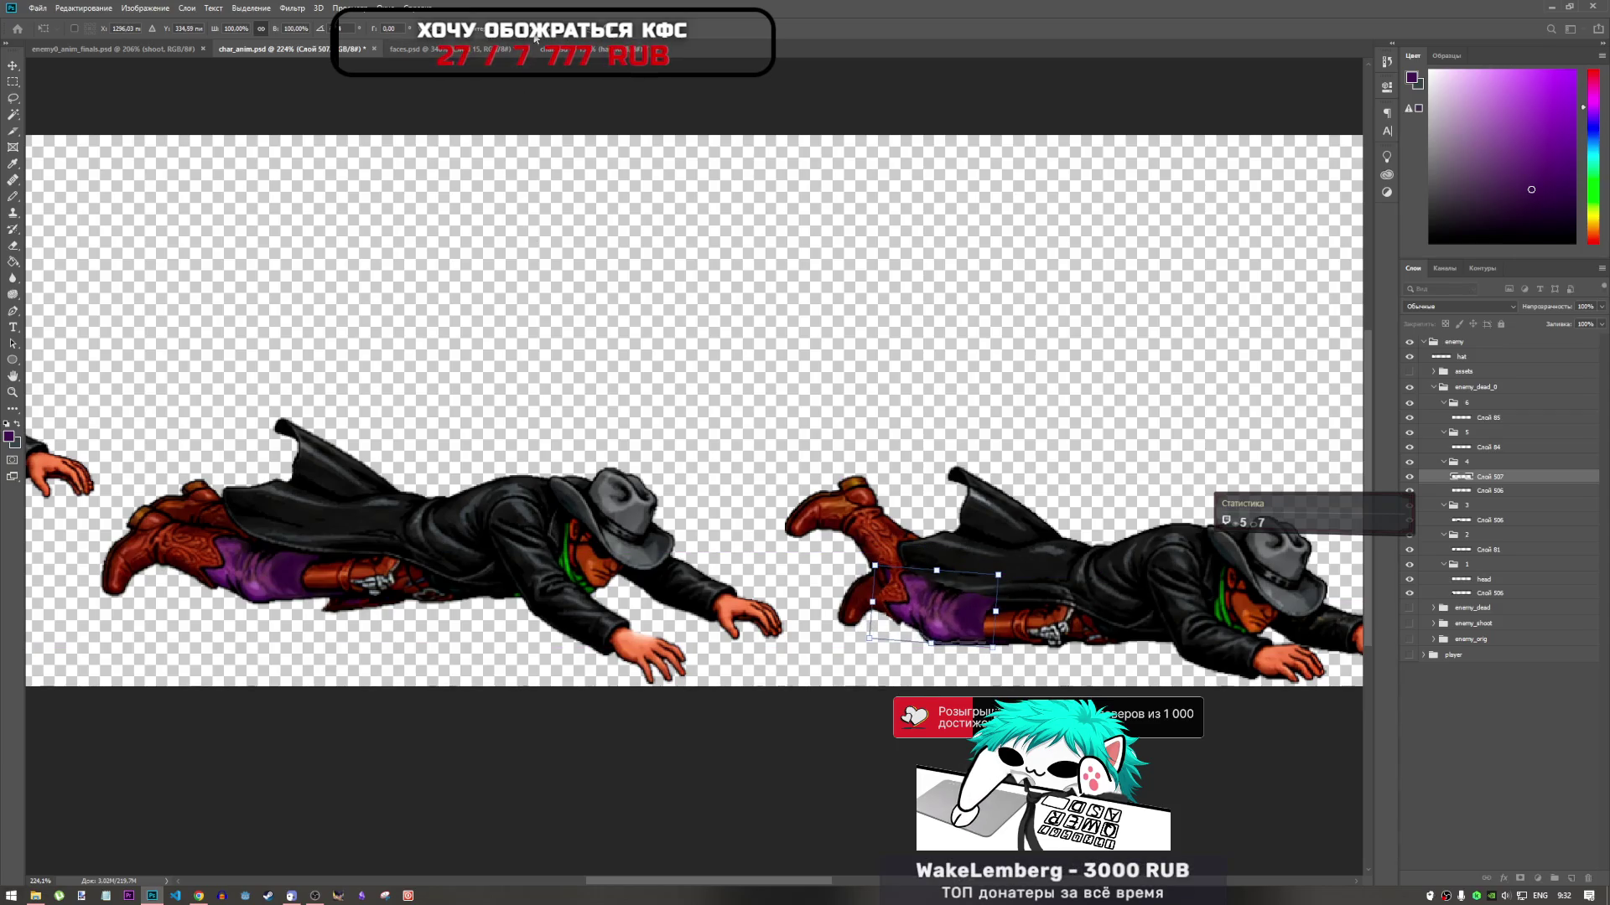
key(ctrl+z)
key(ctrl+z)
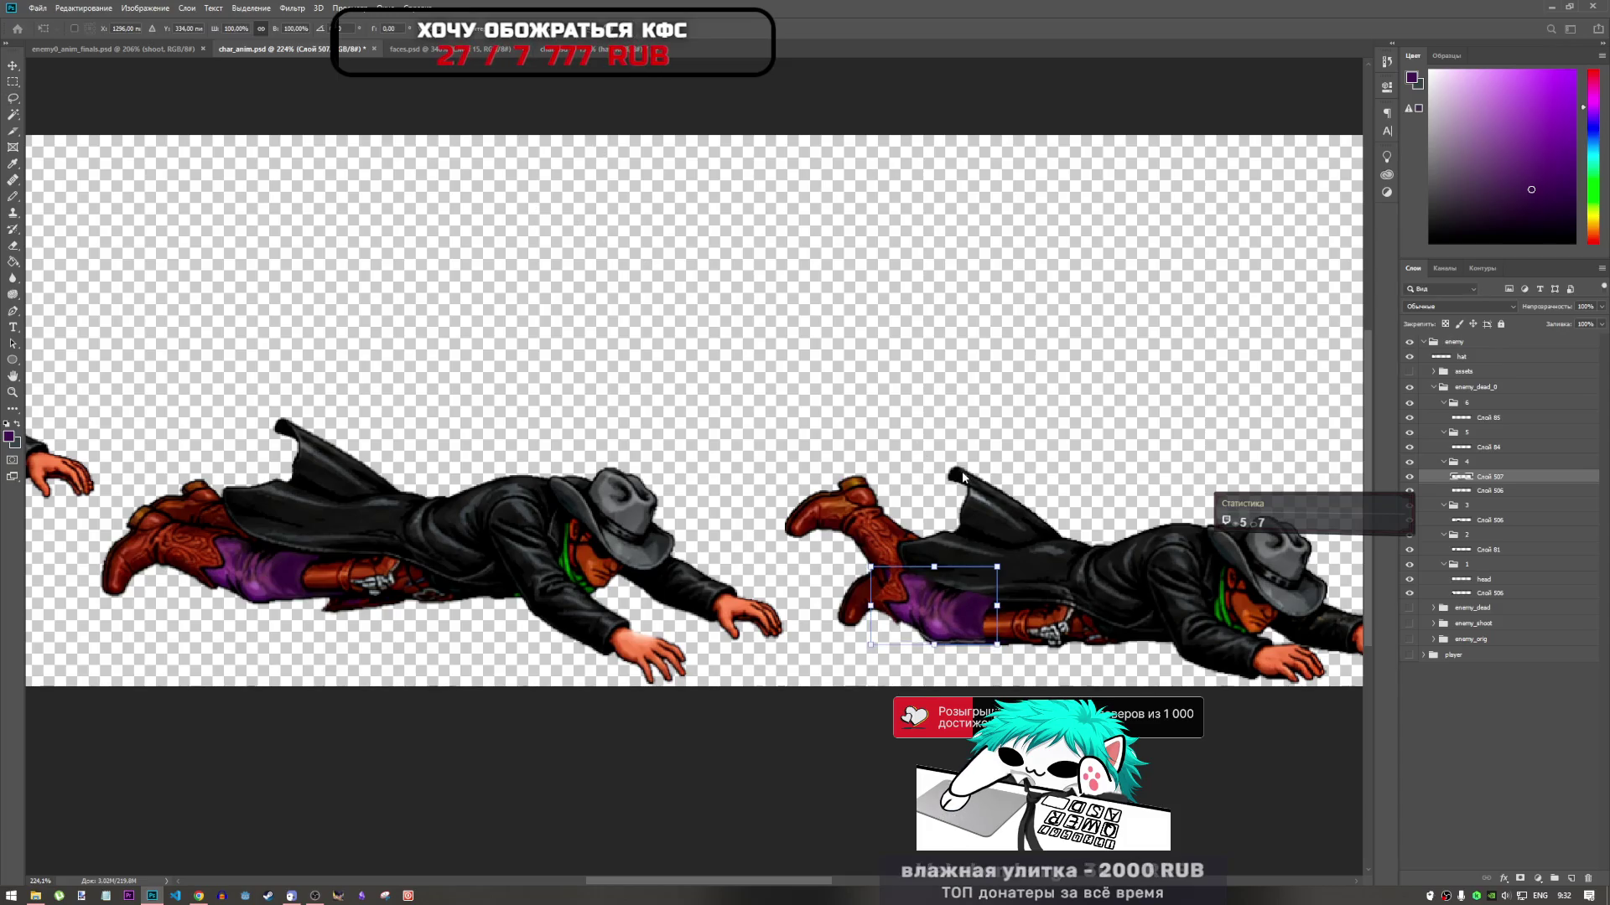
key(Down)
key(Return)
key(l)
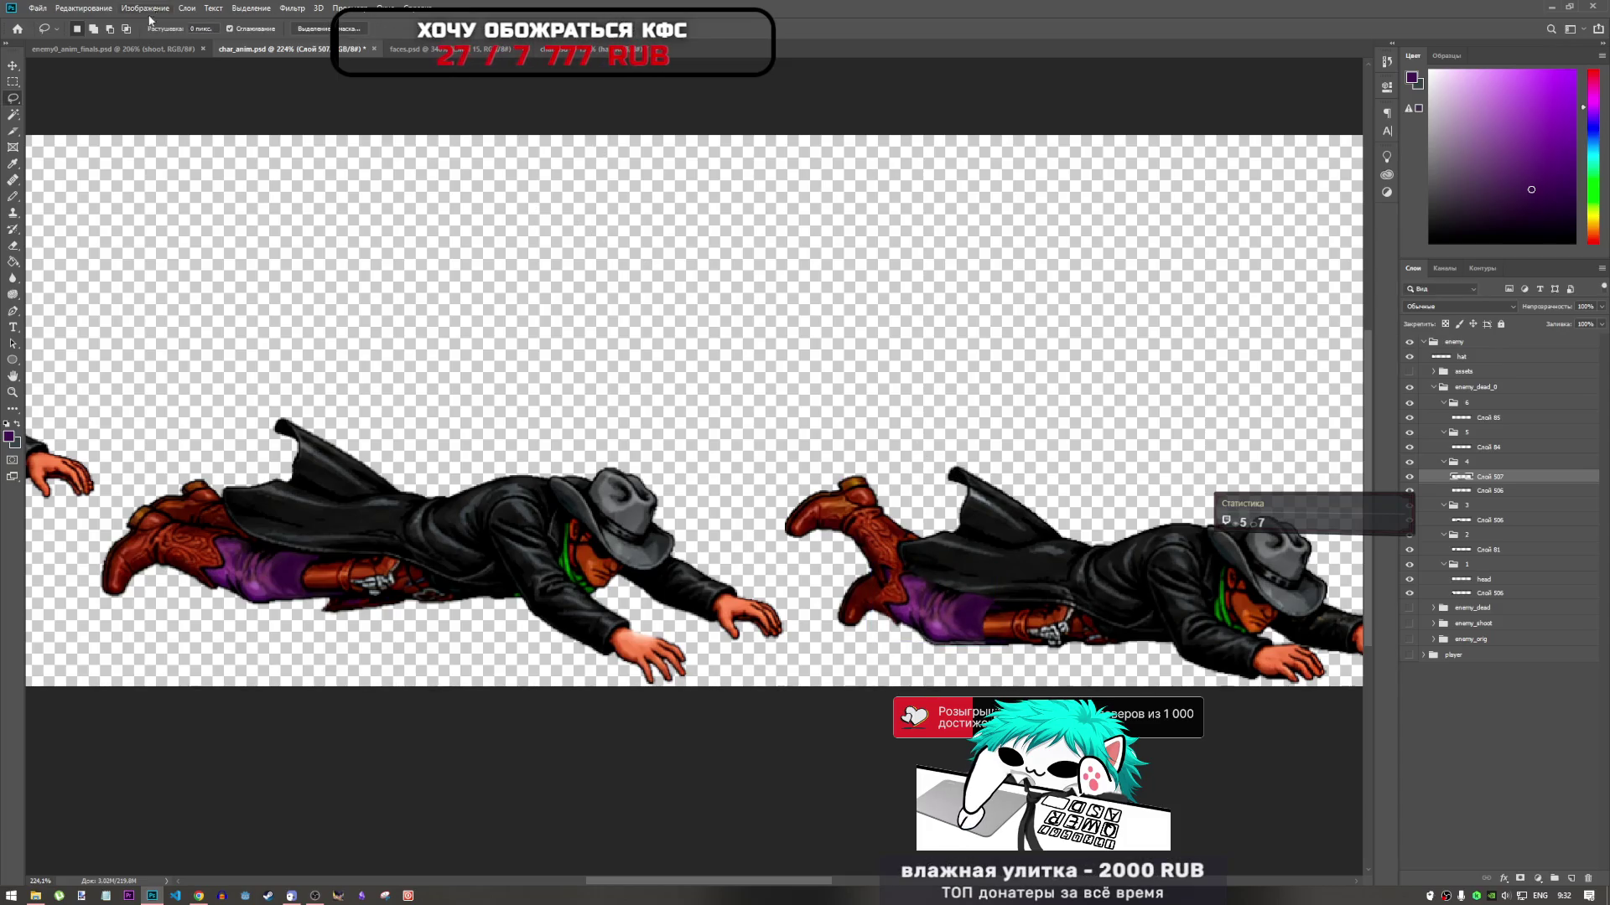
click(57, 8)
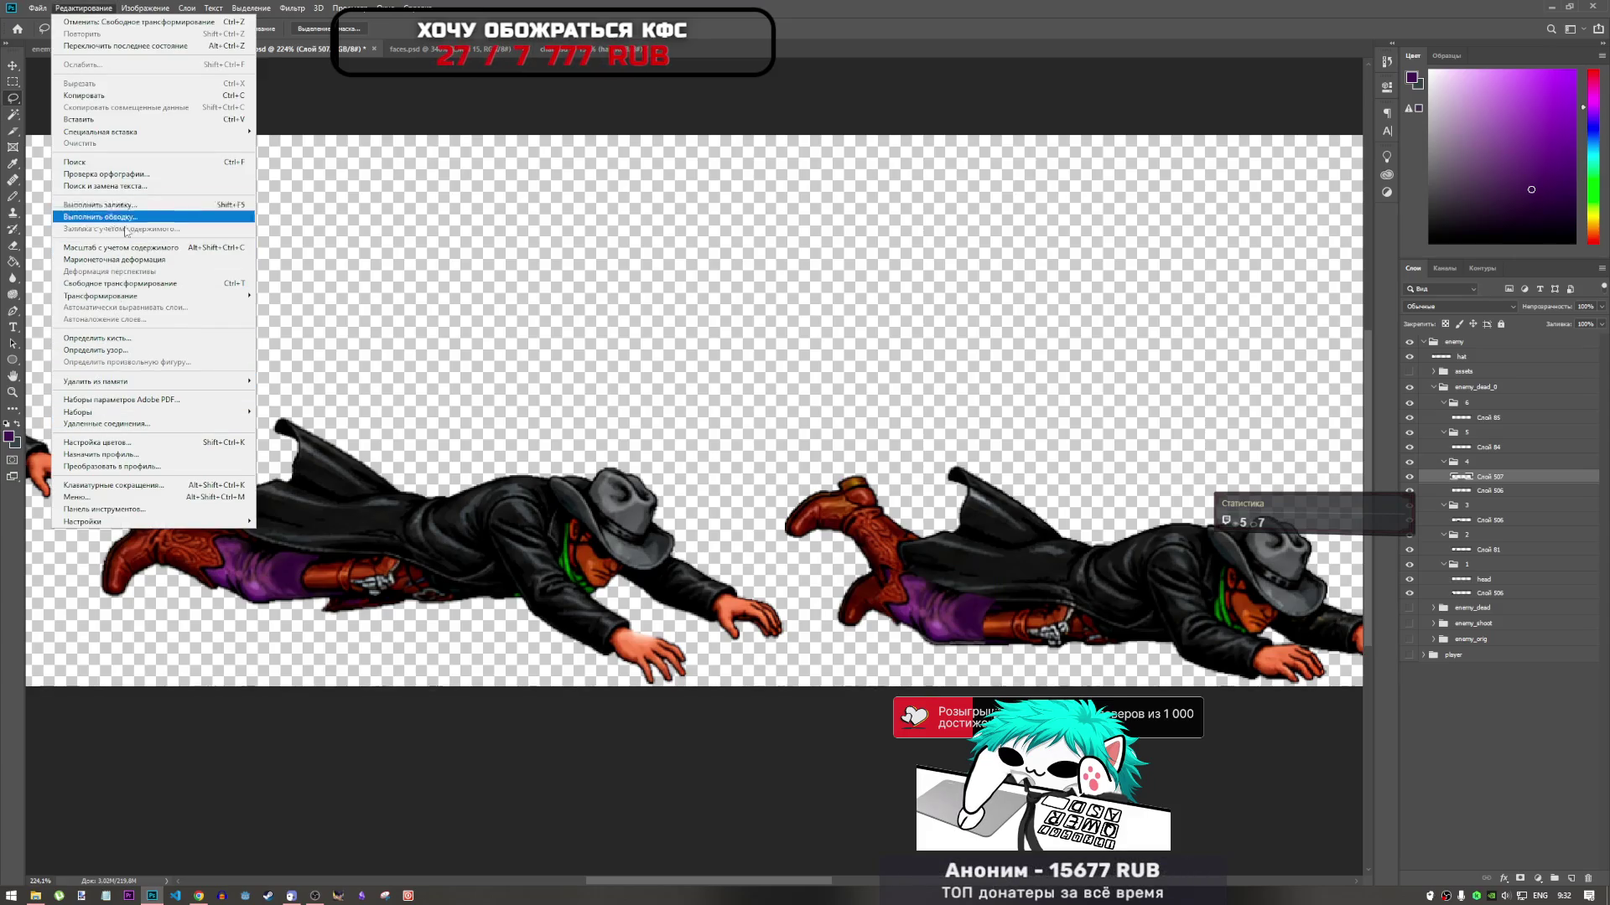
Start a puppet warp on the purple pants and bend its upper pin upward toward the raised boot
click(117, 260)
scroll(1043, 645, up, 3)
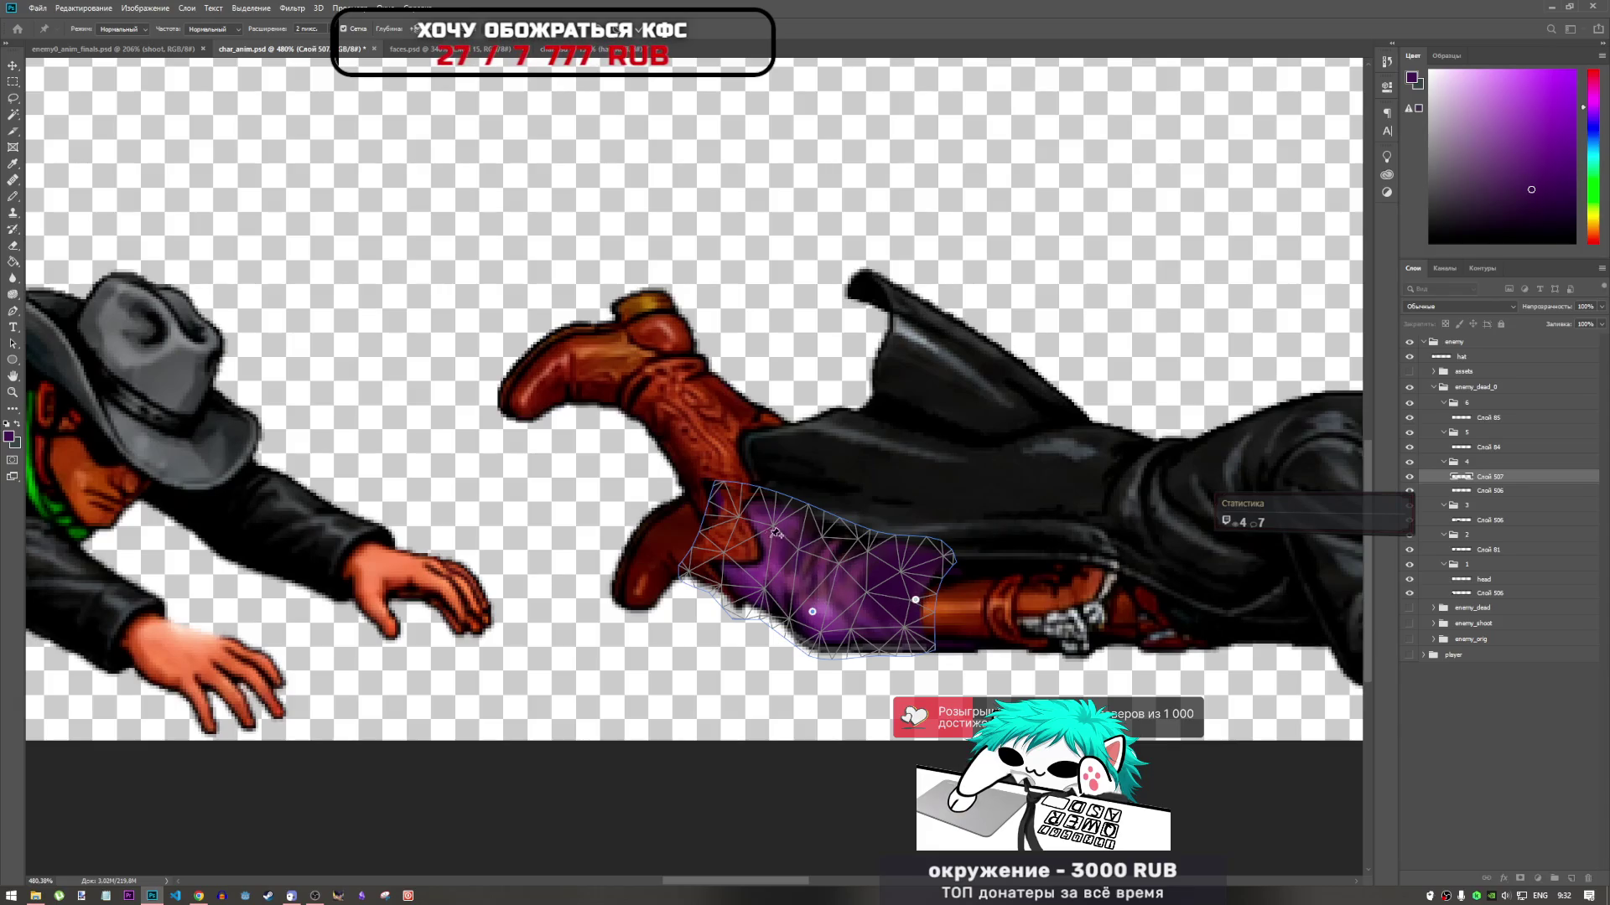
click(719, 530)
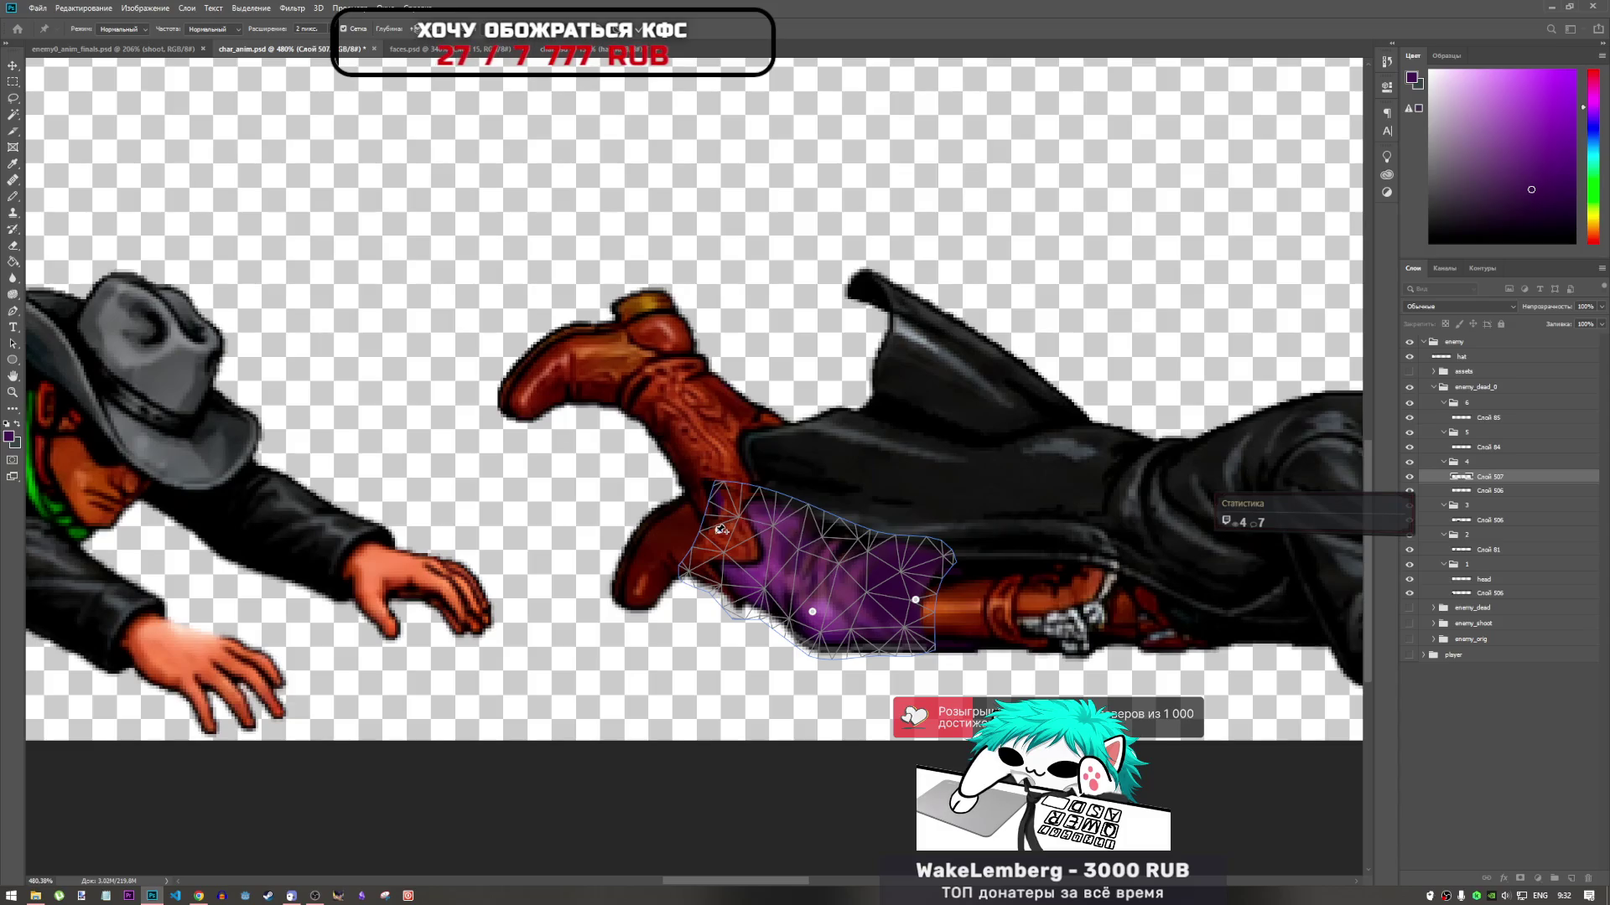
mouse_move(719, 530)
mouse_down()
mouse_move(736, 478)
mouse_move(715, 447)
mouse_up()
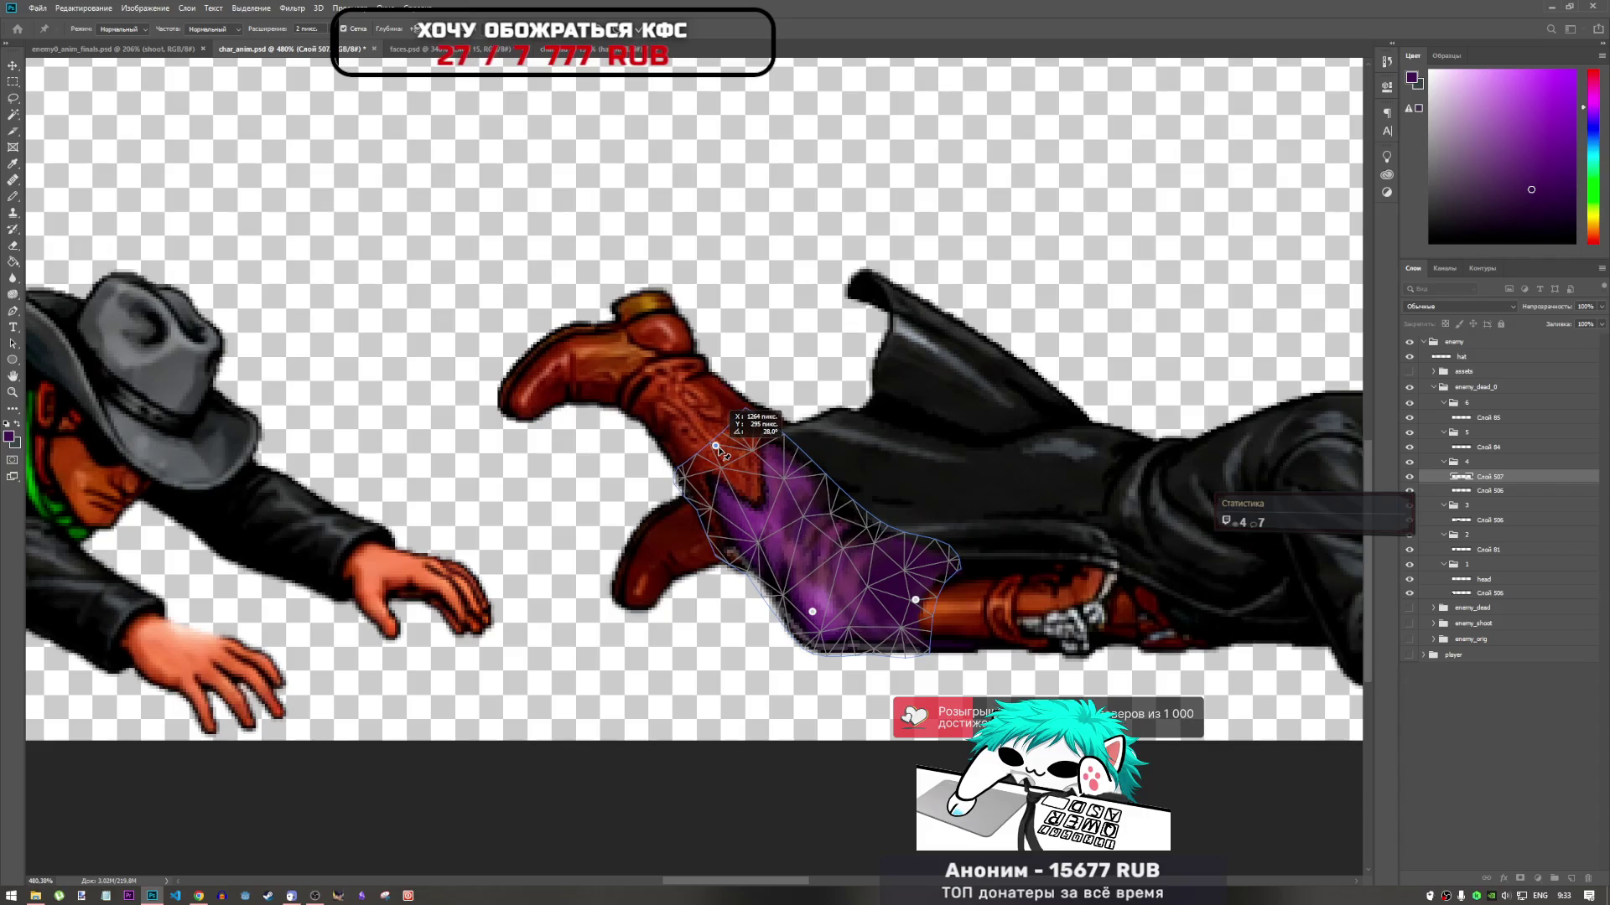
scroll(836, 530, down, 4)
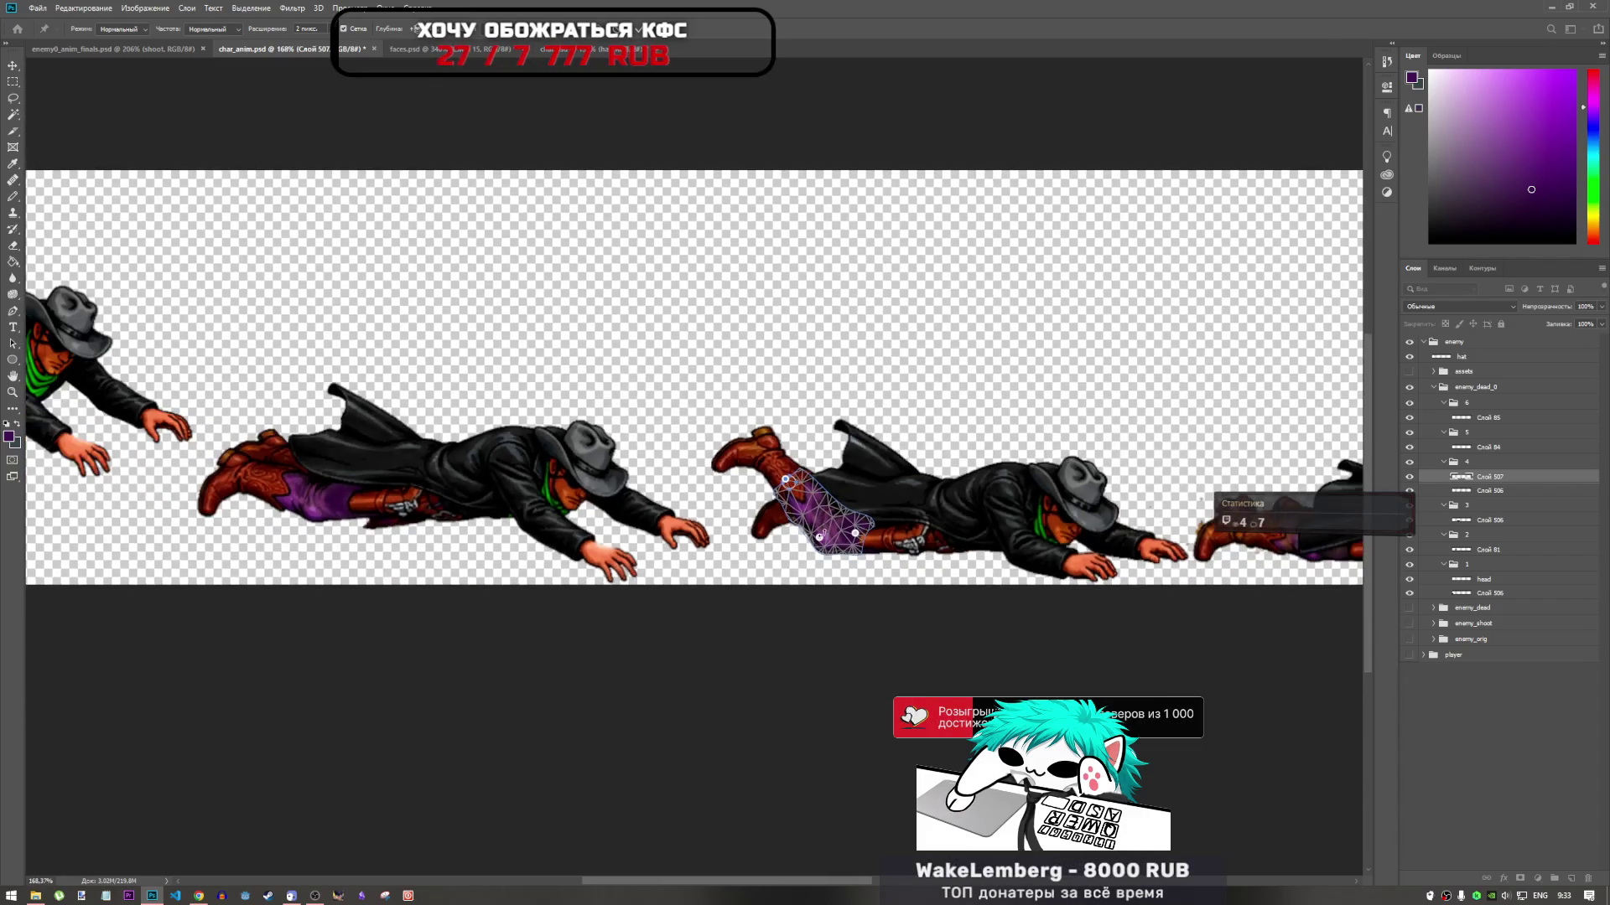
scroll(836, 530, up, 2)
scroll(836, 529, up, 3)
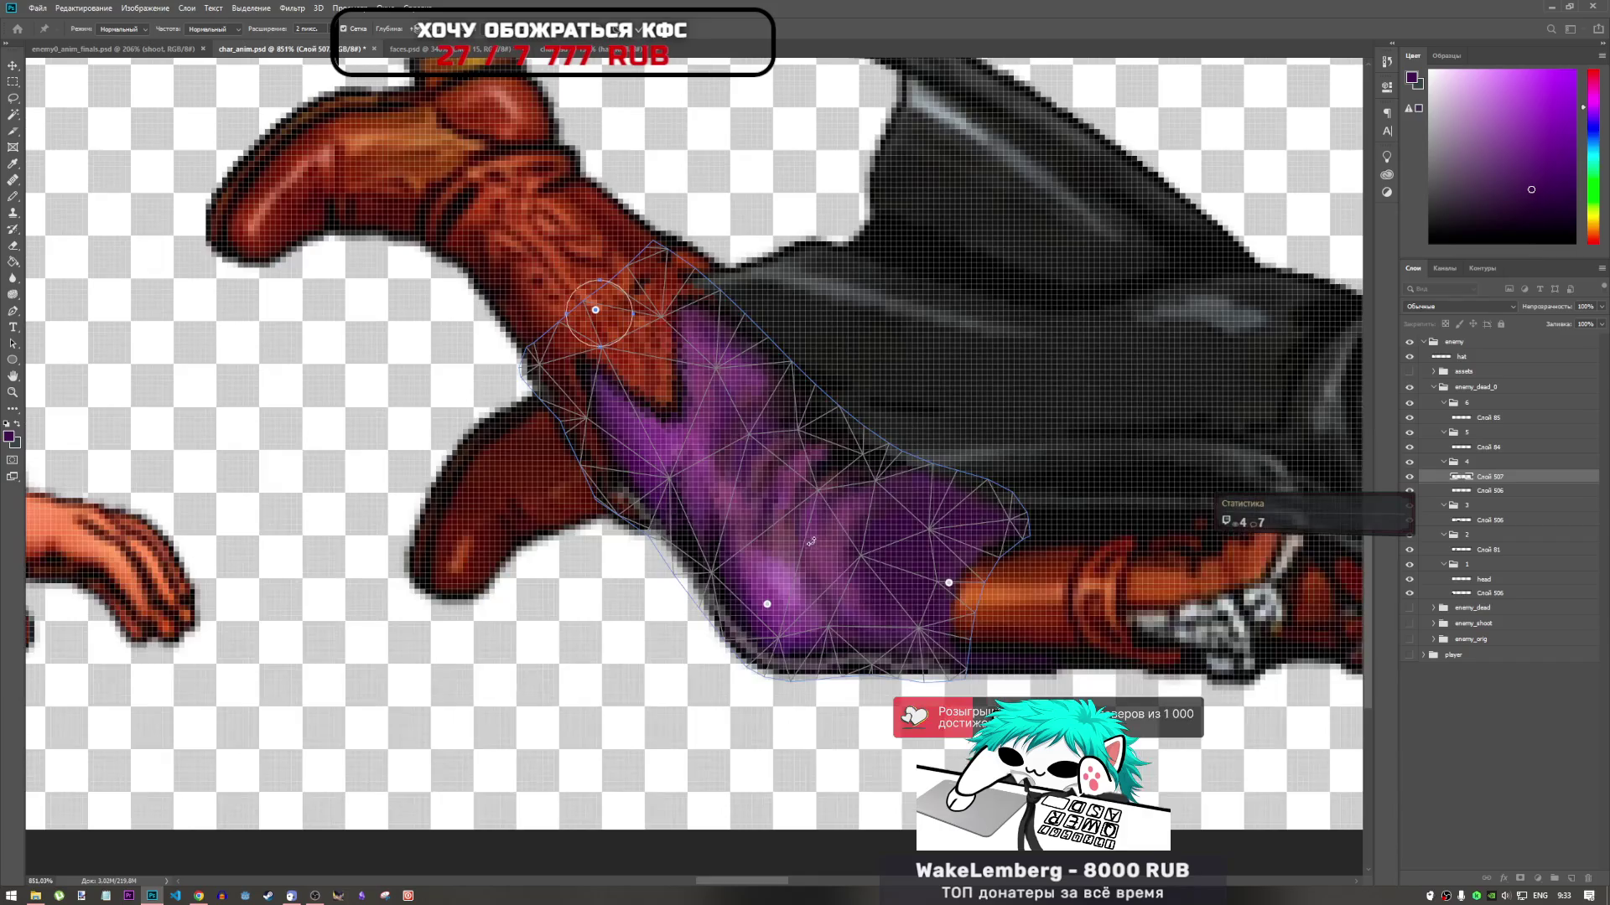
Add a middle pin on the pants, clearing the pin-too-close warnings, and apply the warp
click(772, 459)
click(773, 460)
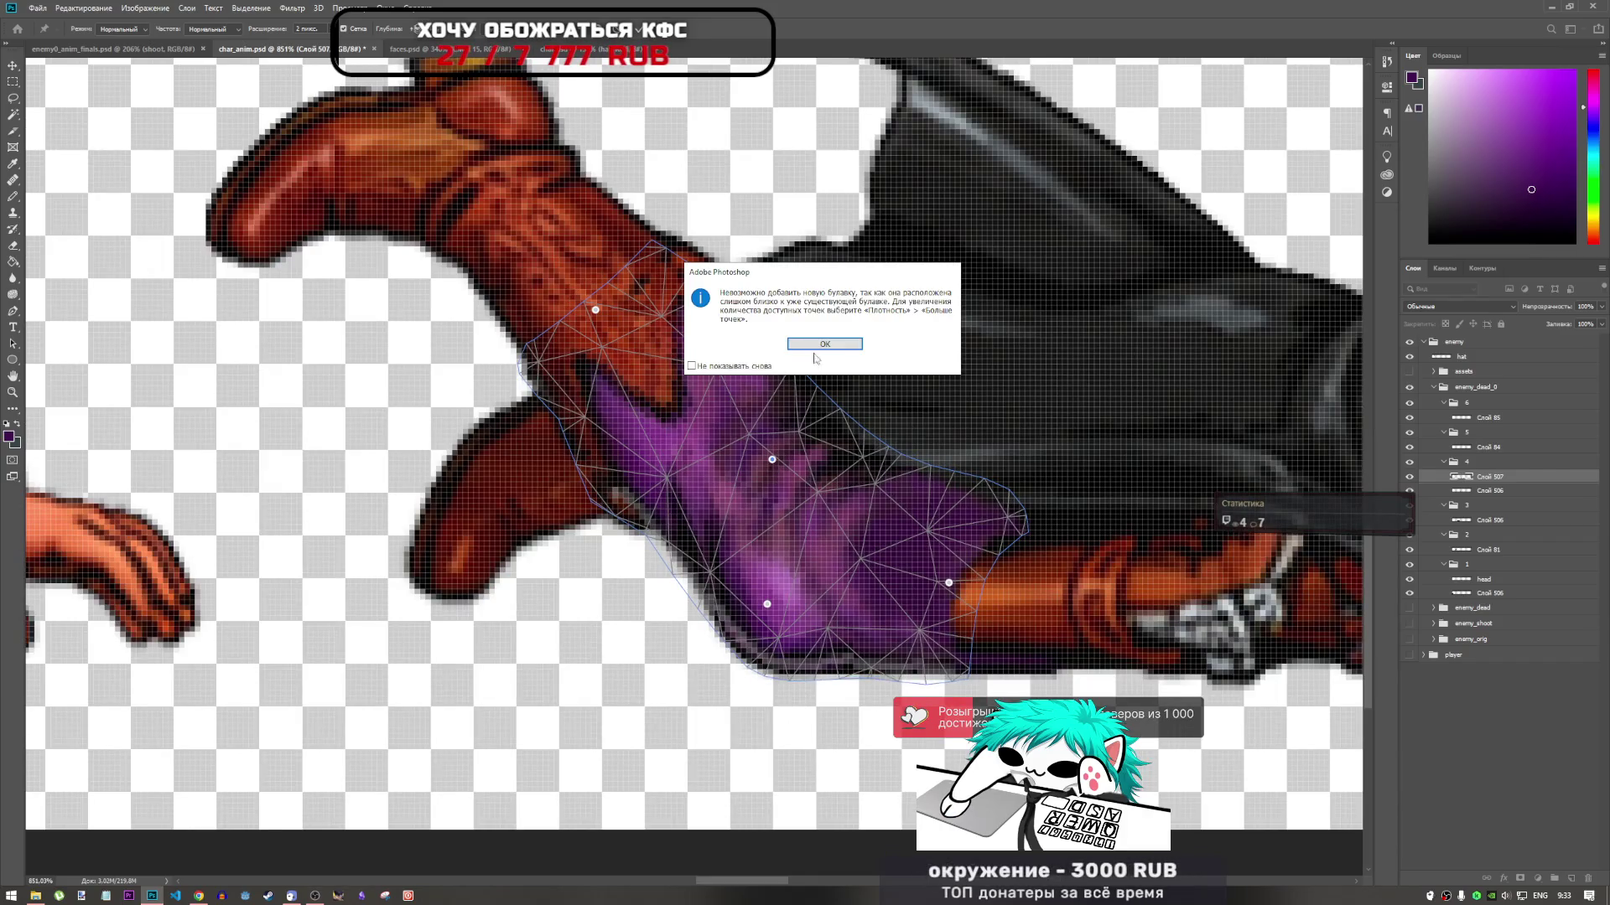
click(815, 344)
click(773, 460)
click(816, 342)
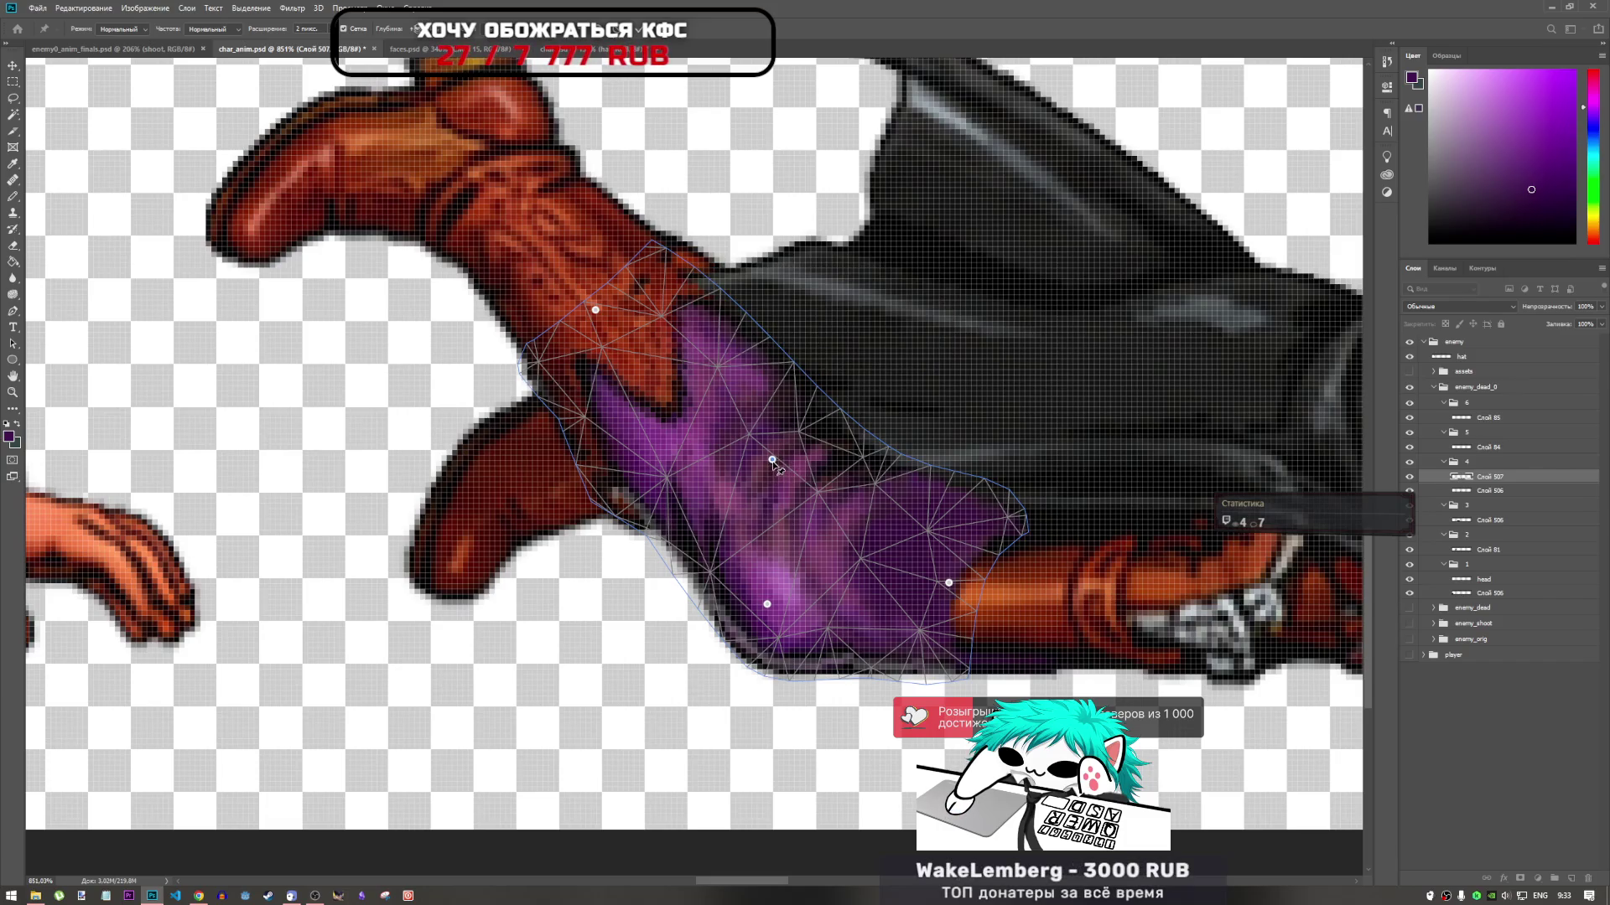
click(772, 460)
click(818, 344)
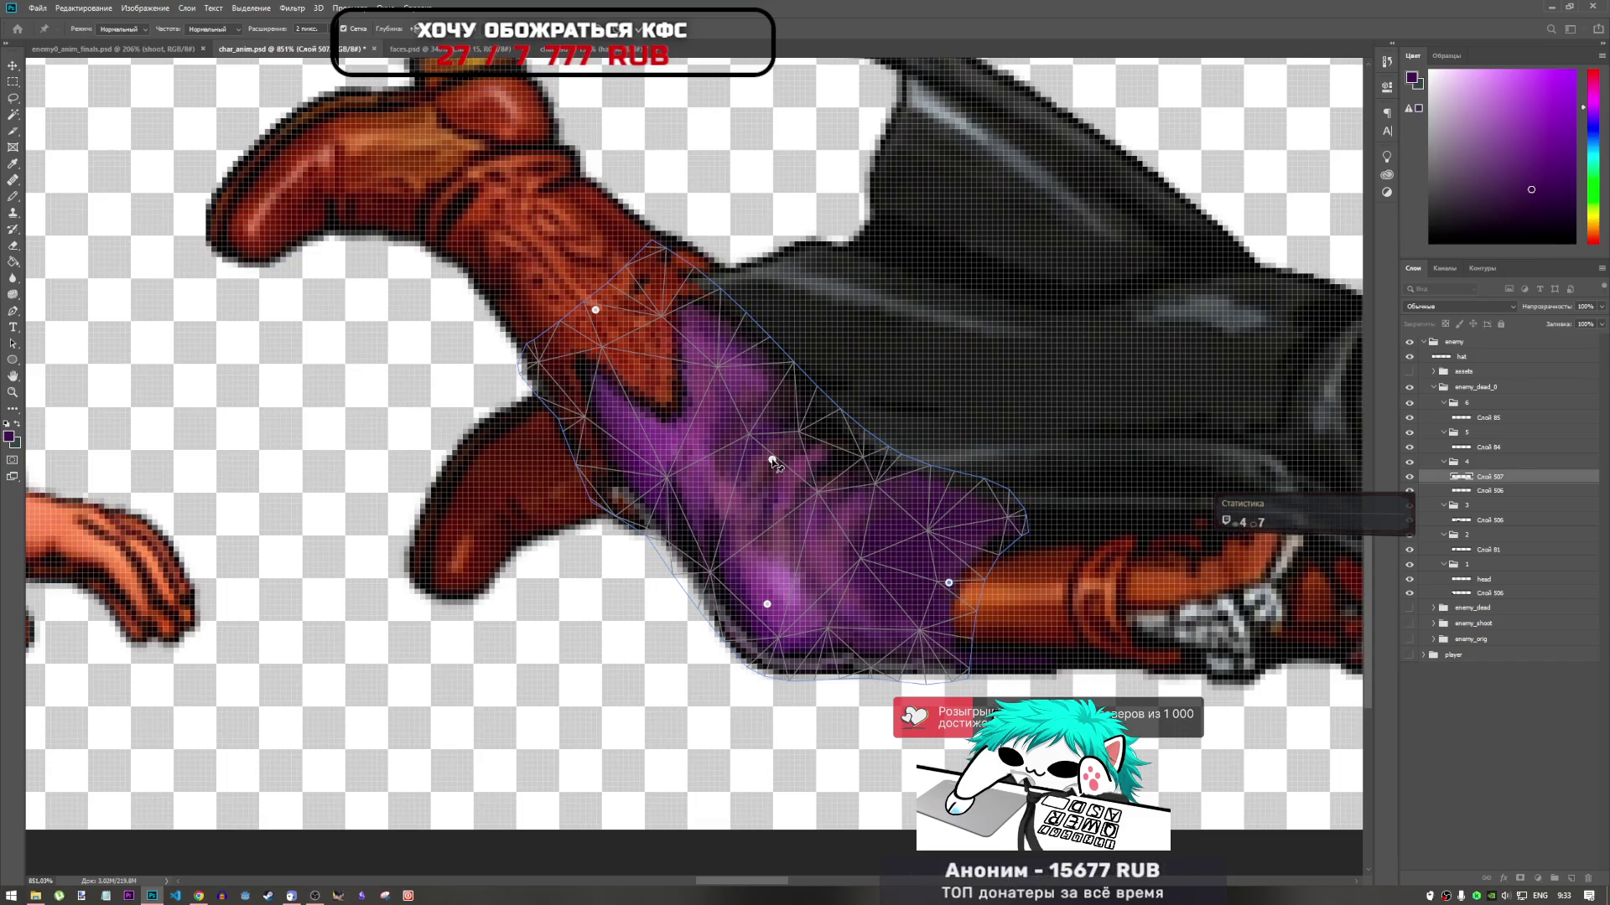
click(772, 460)
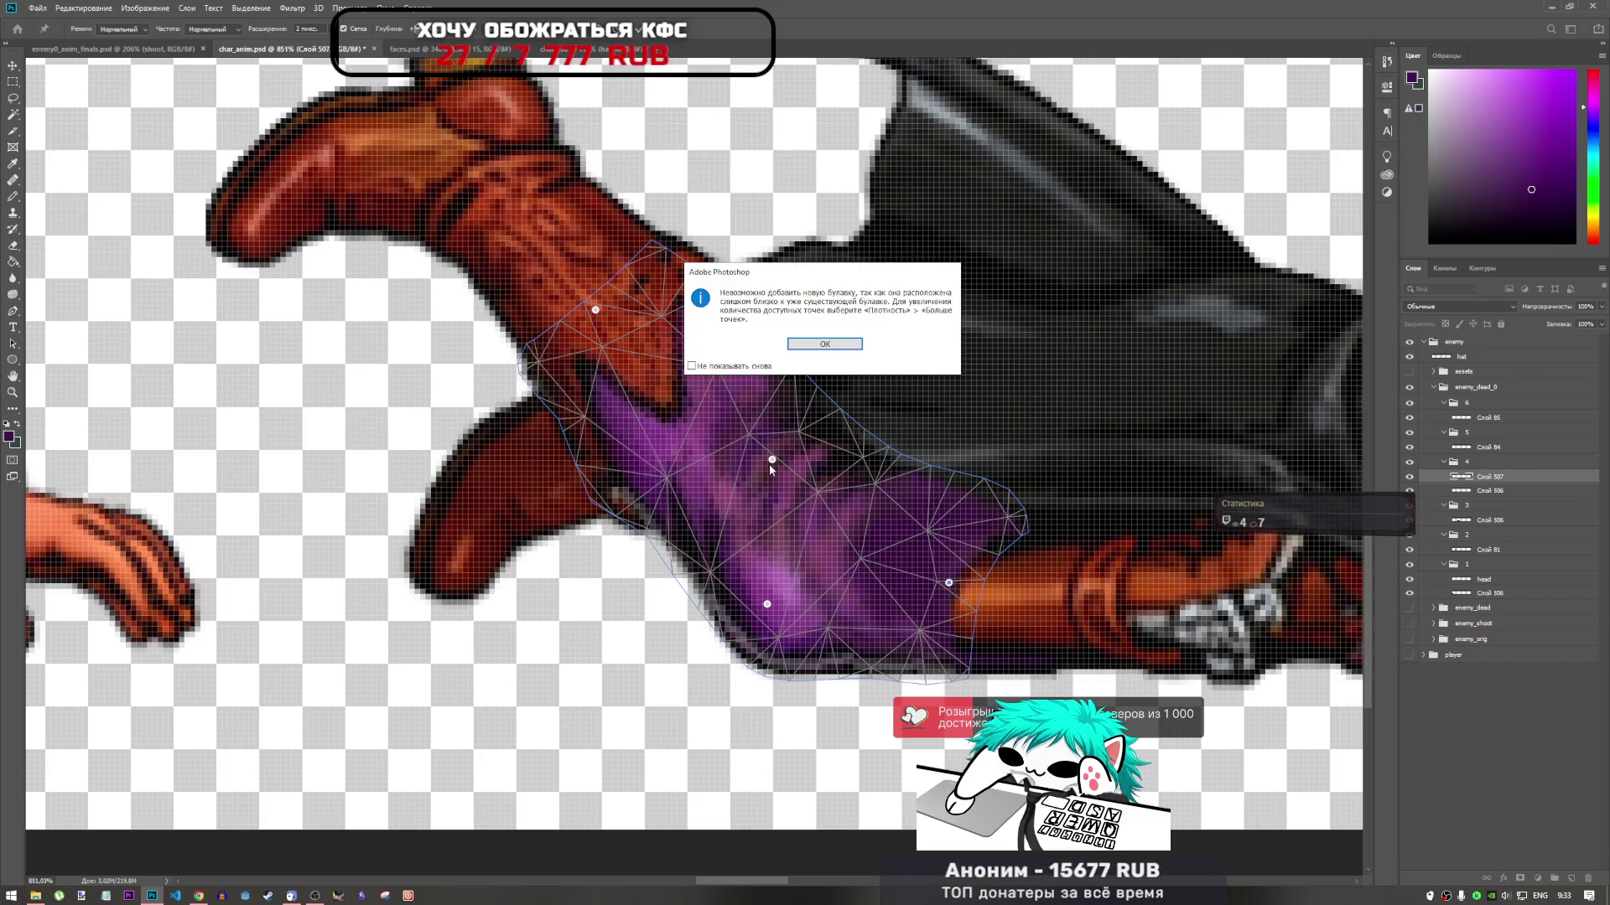
key(Return)
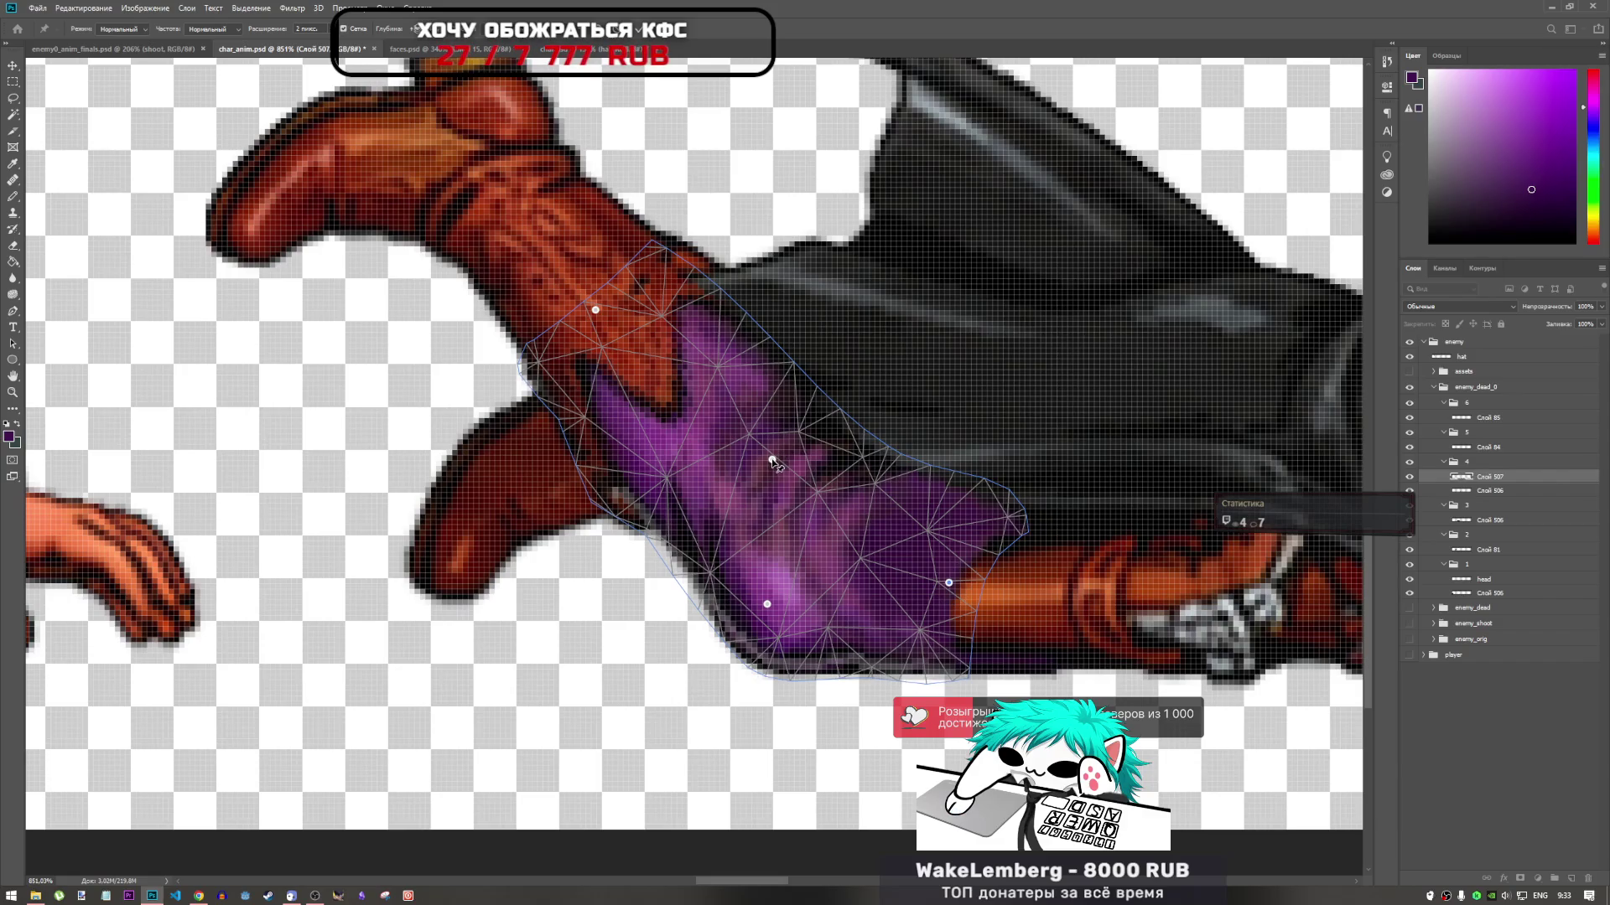
key(l)
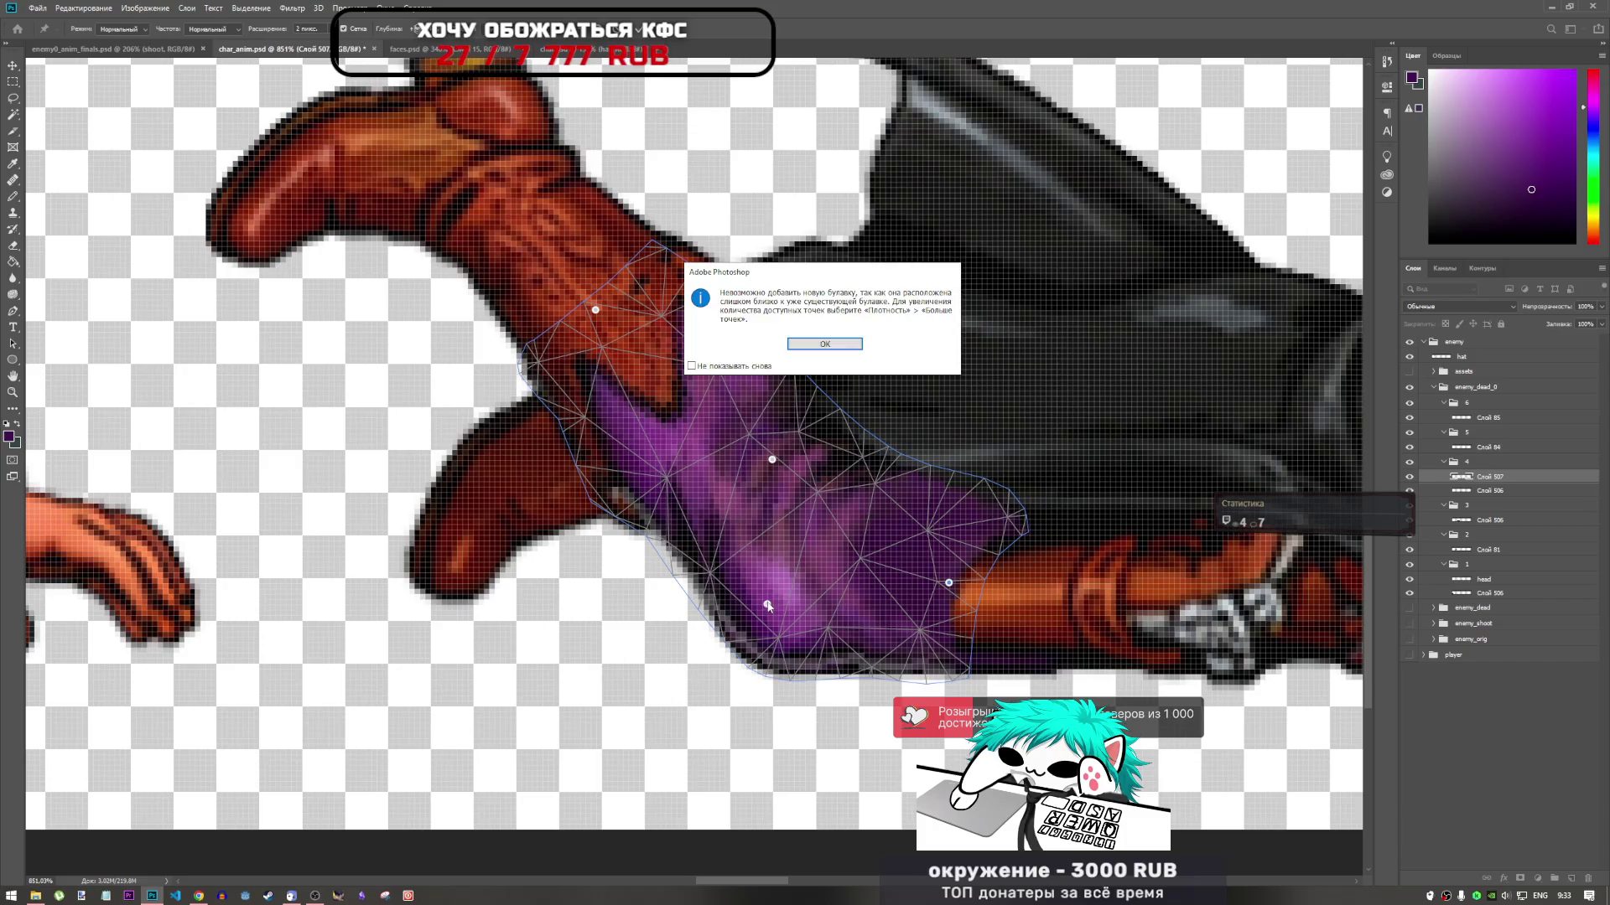
key(Return)
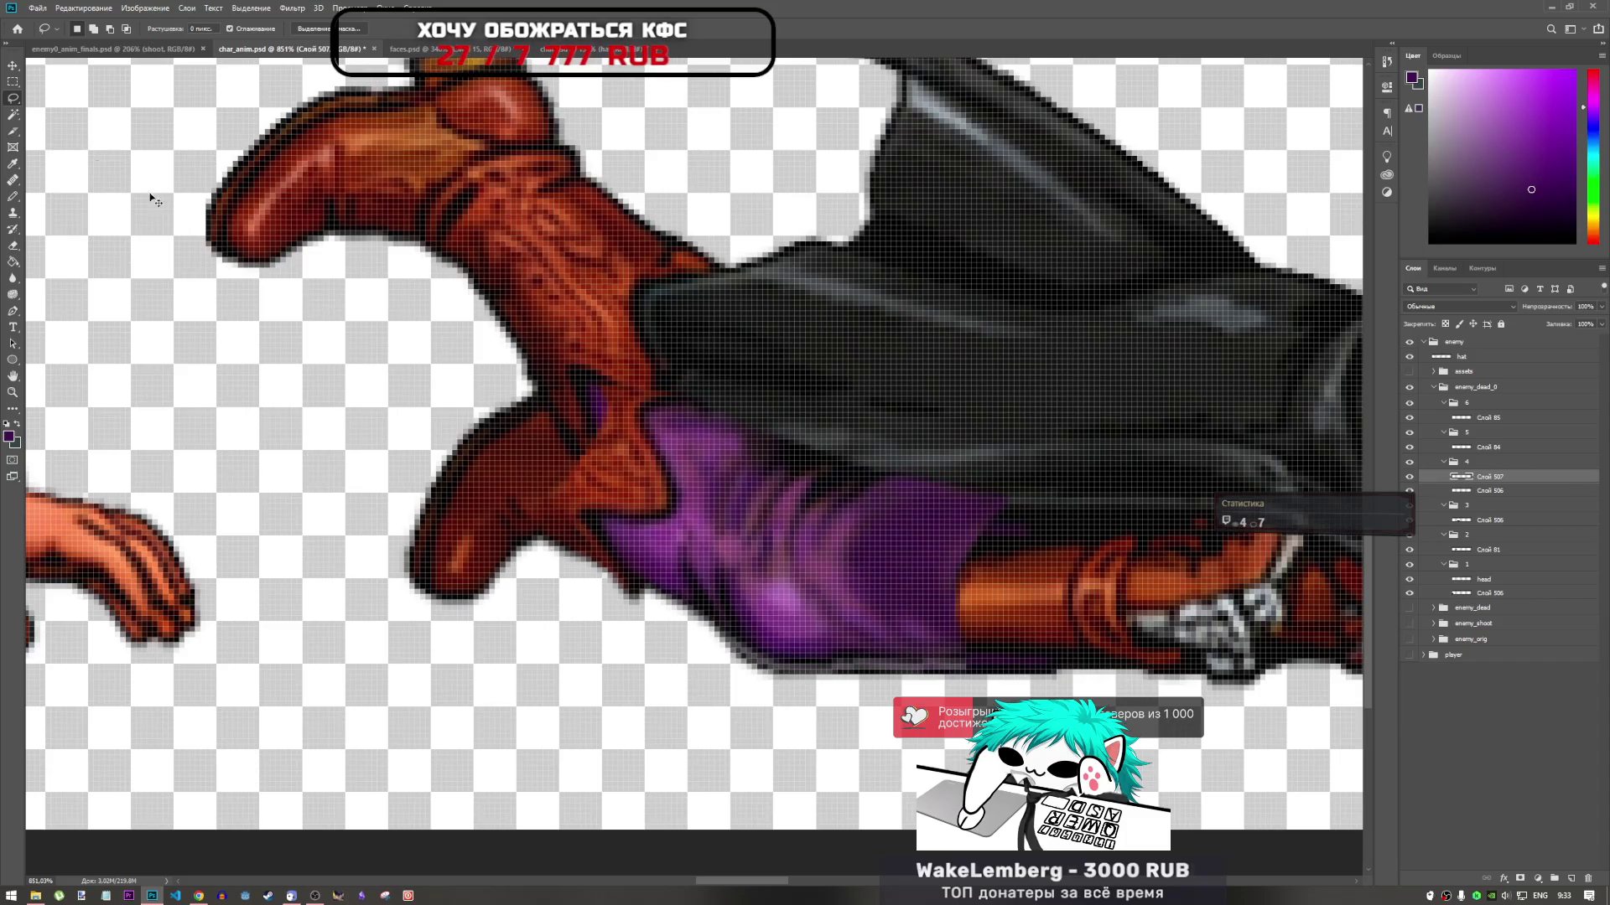
Puppet-warp the pants again, pinning the boot cuff and lower bend, and pull the upper end up along the boot
click(100, 8)
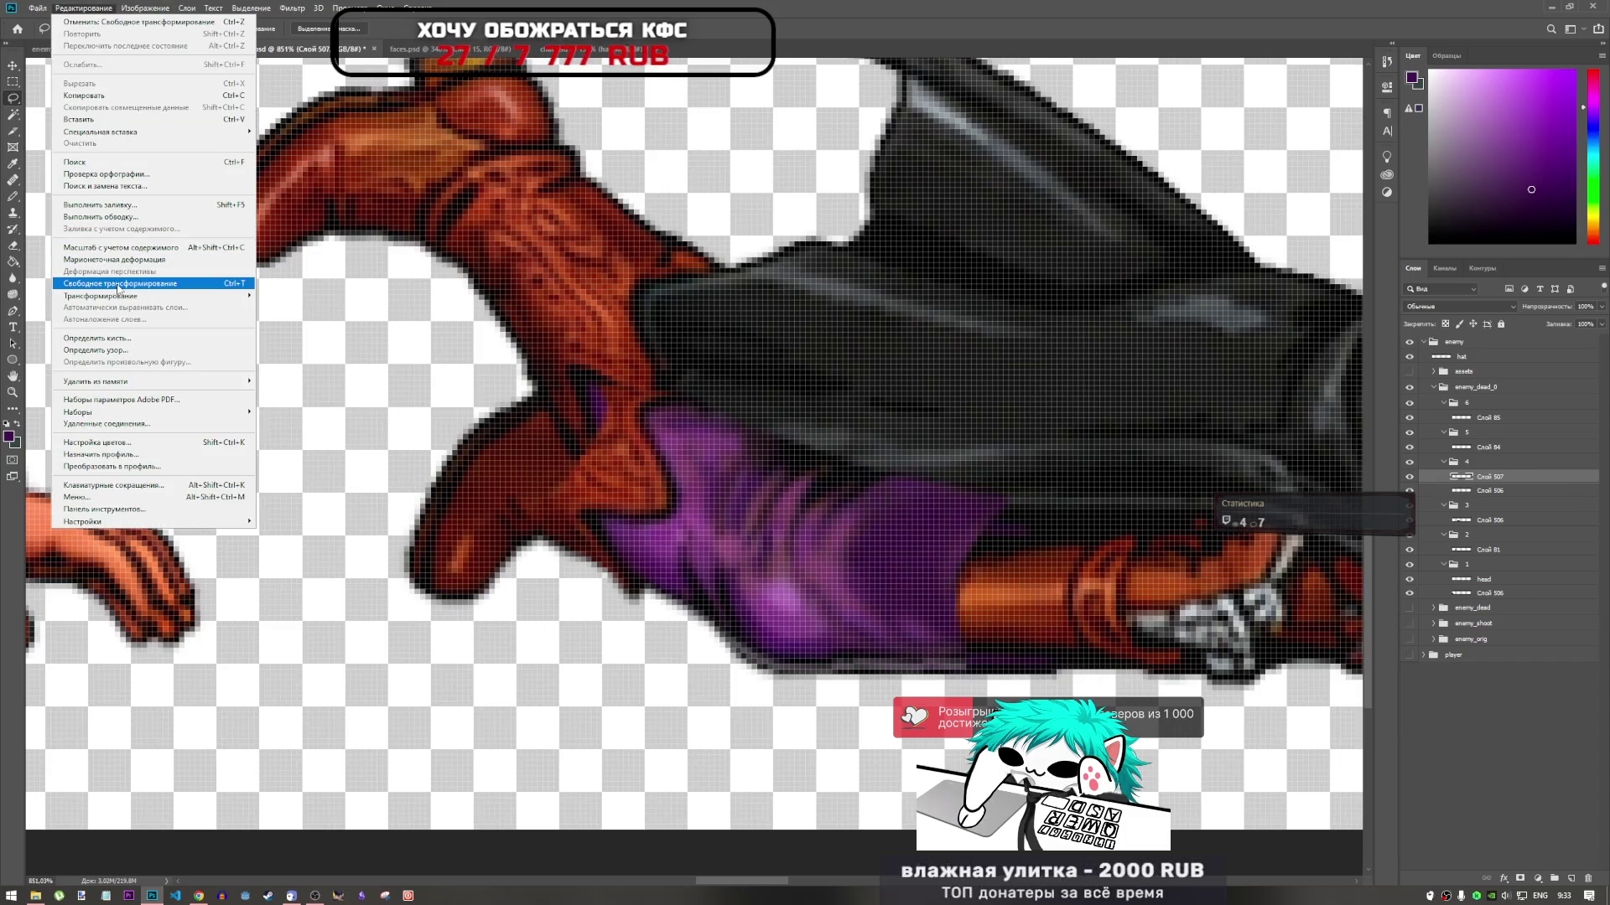
click(114, 259)
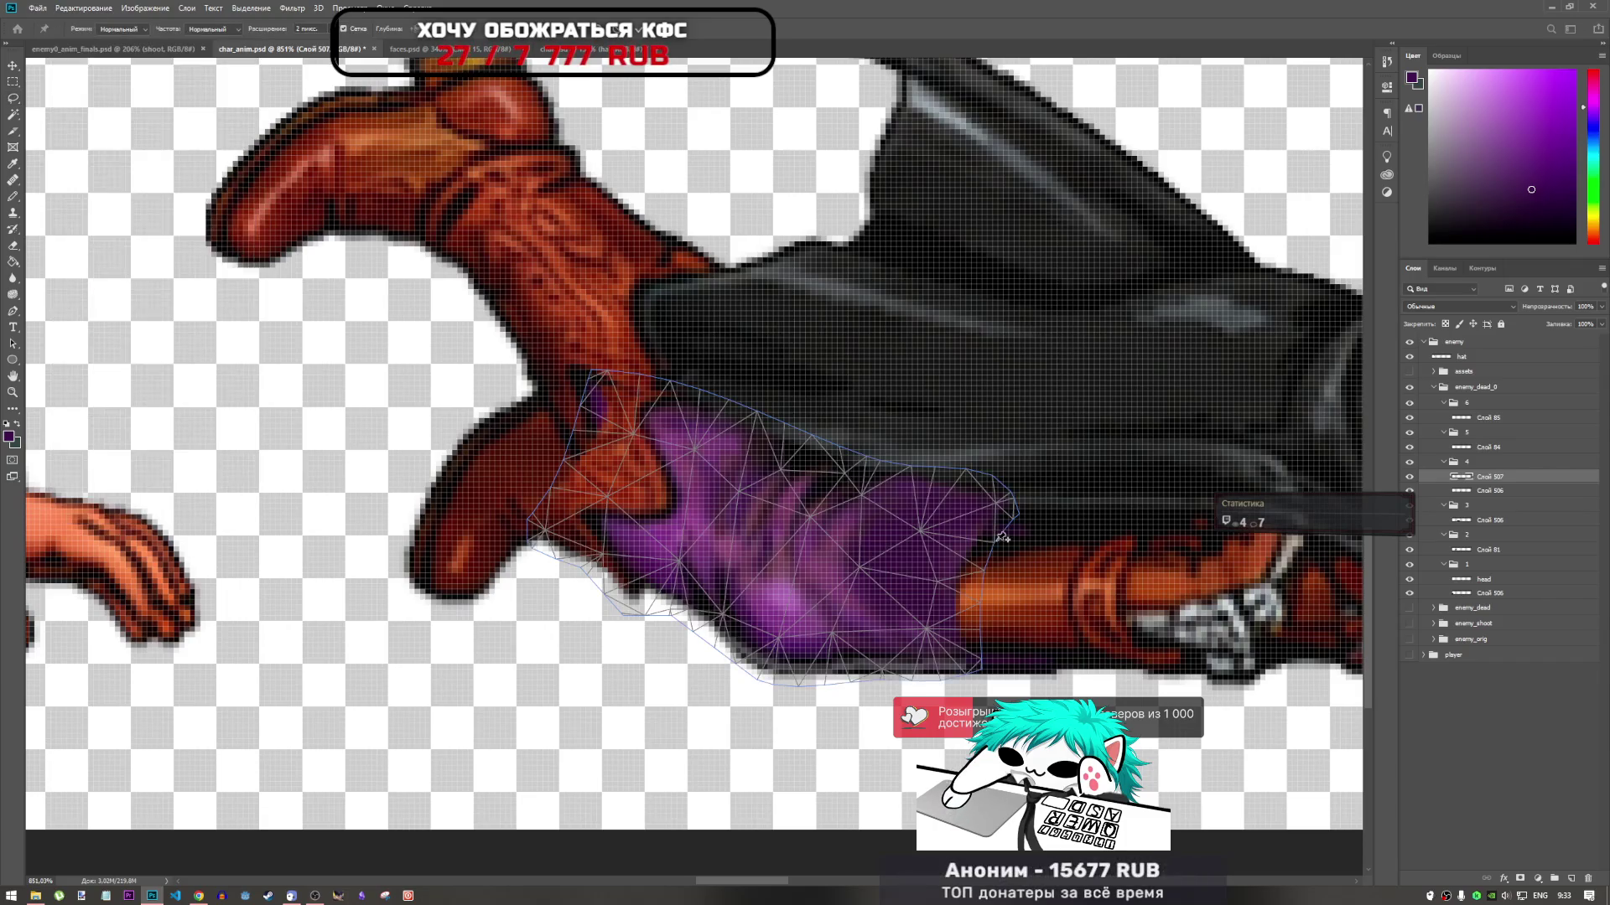
click(943, 571)
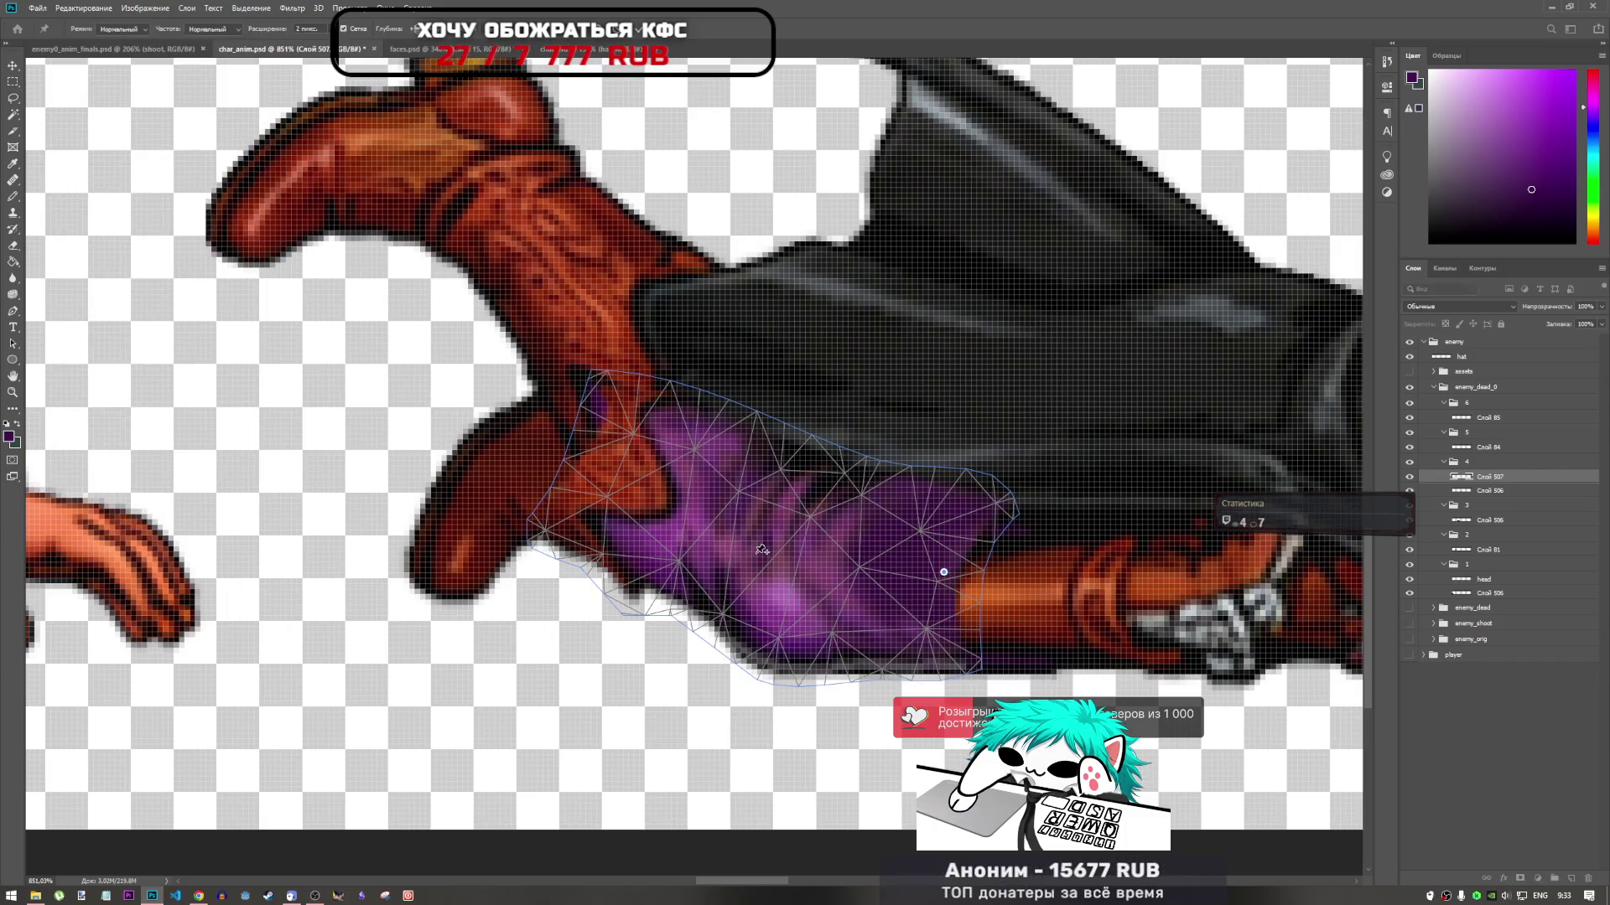
click(772, 609)
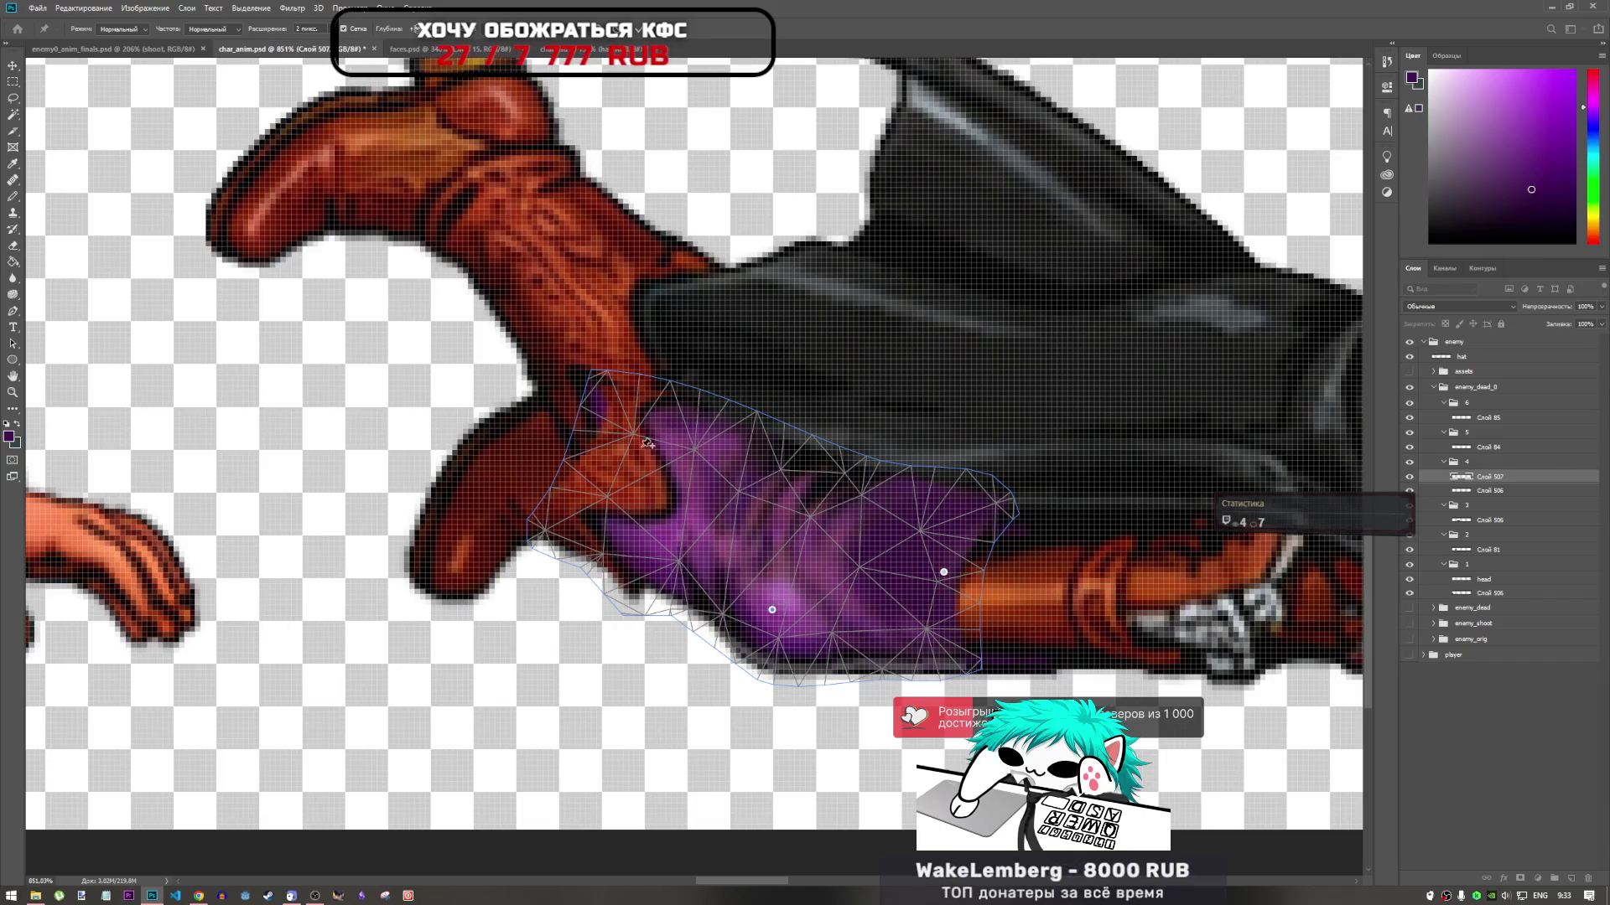
click(580, 454)
mouse_move(579, 454)
mouse_down()
mouse_move(600, 297)
mouse_move(557, 238)
mouse_up()
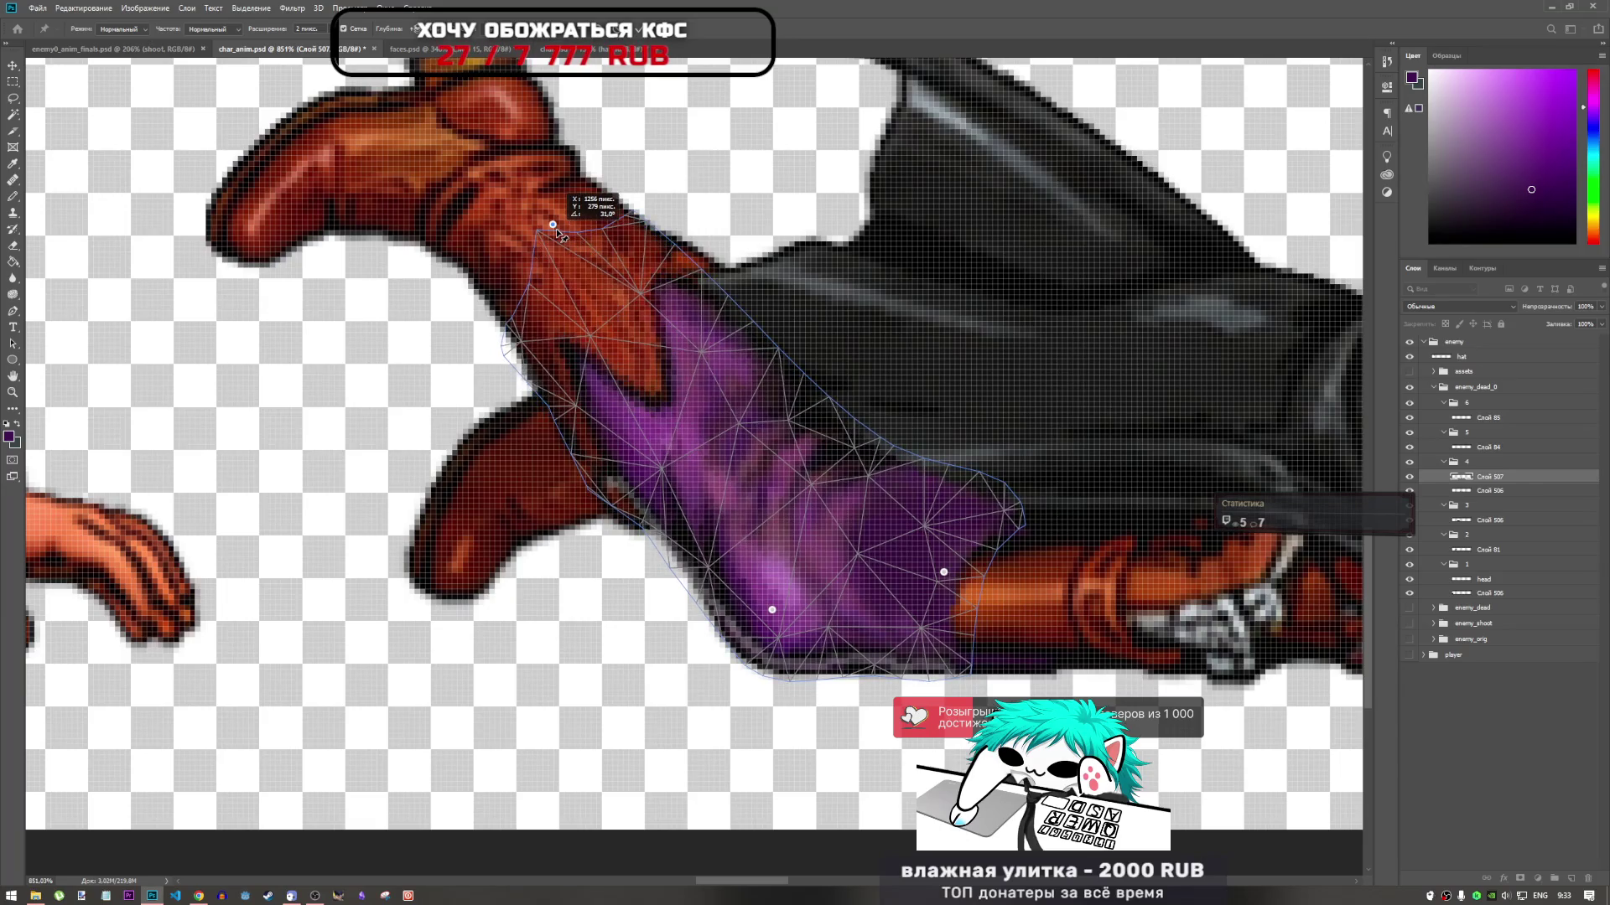
scroll(790, 398, down, 3)
Pin the middle of the pants mesh, dismissing repeated pin-too-close warnings and undoing a stray lower pin
scroll(790, 398, down, 3)
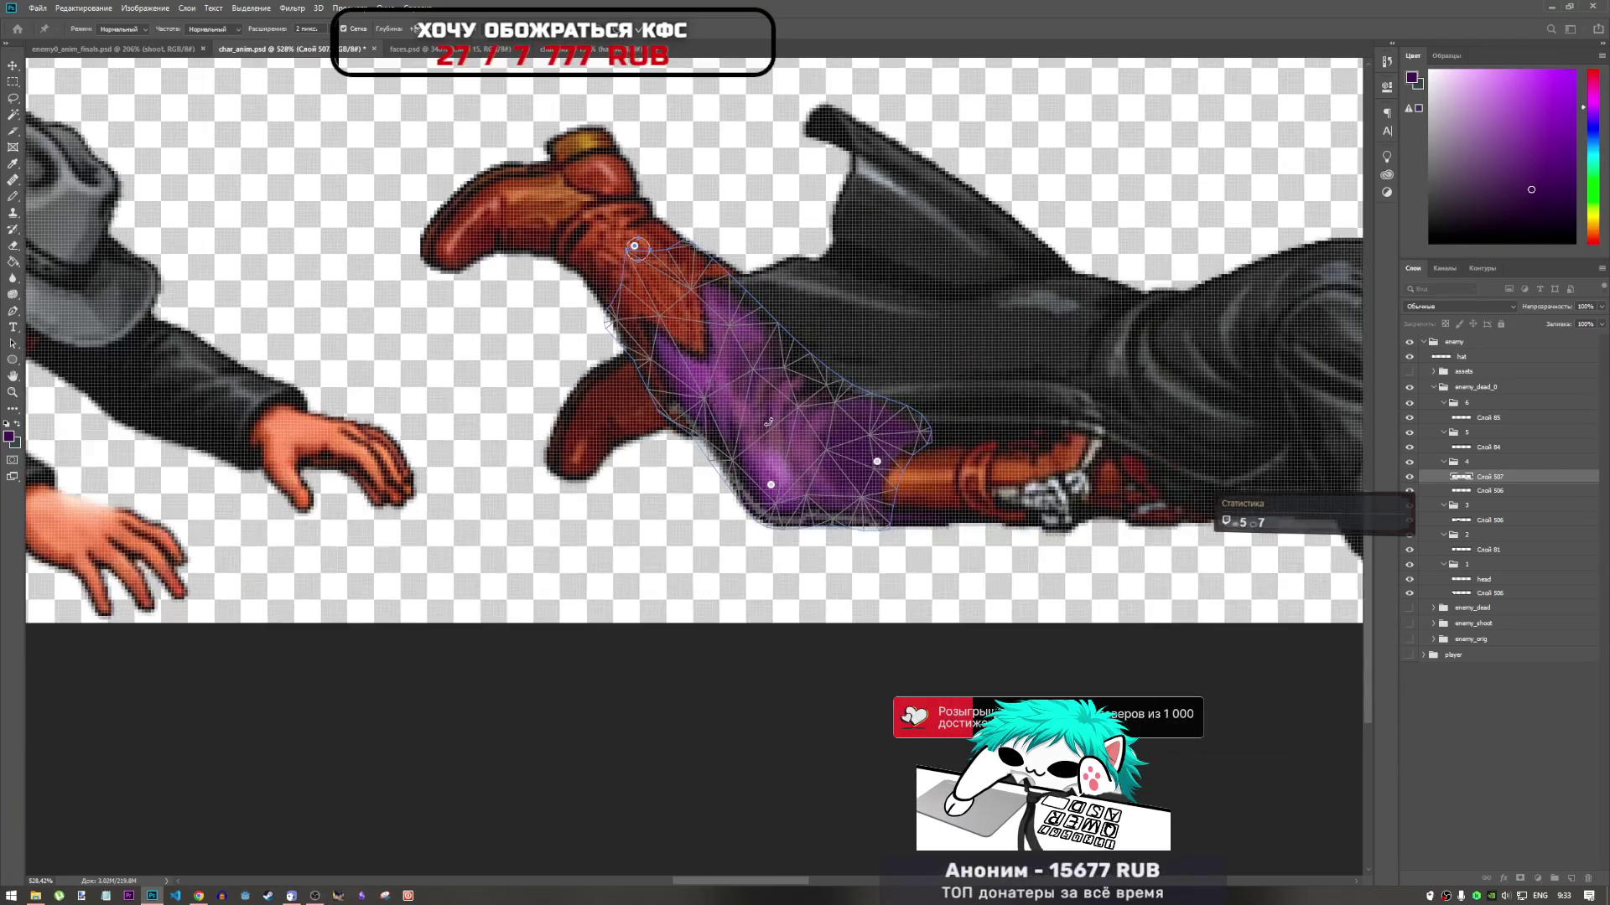
scroll(736, 382, up, 3)
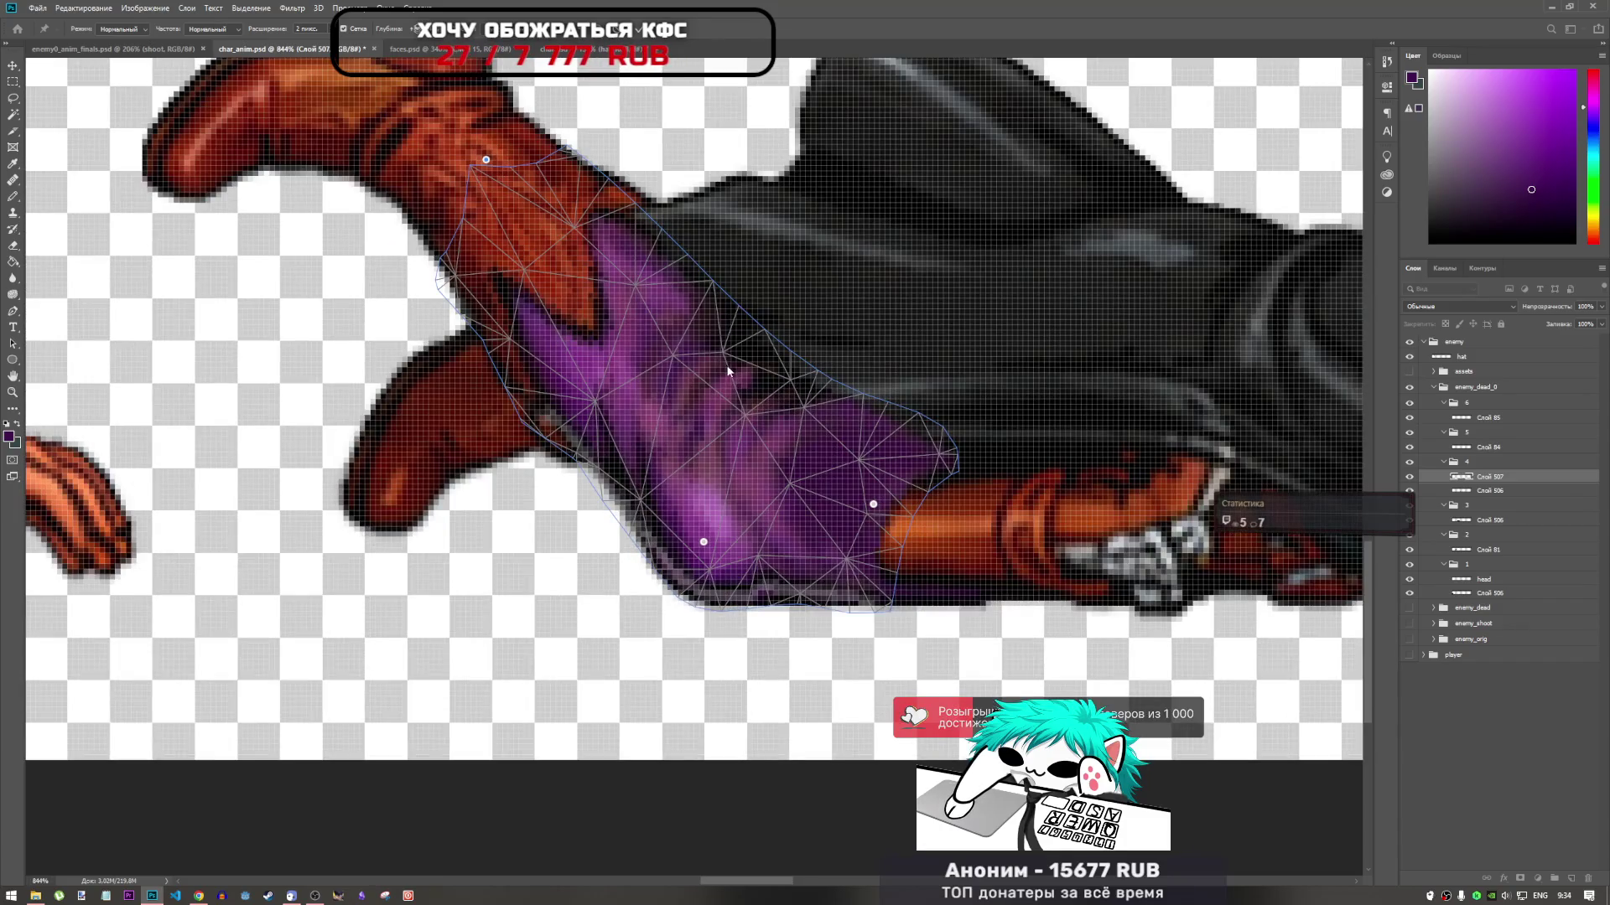
click(714, 361)
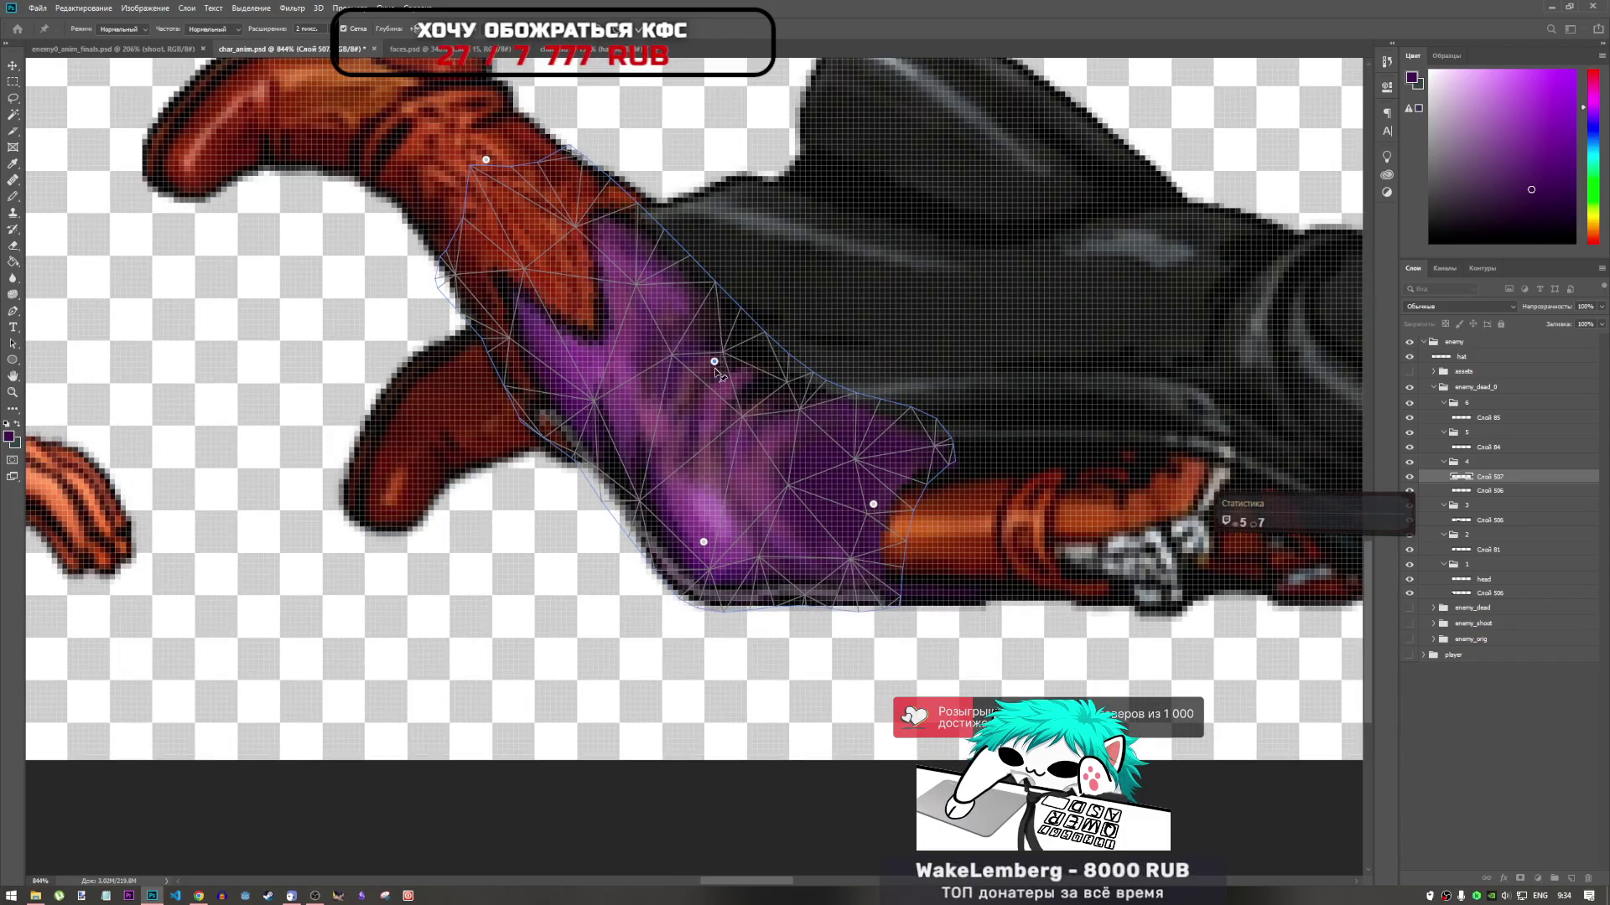
click(718, 369)
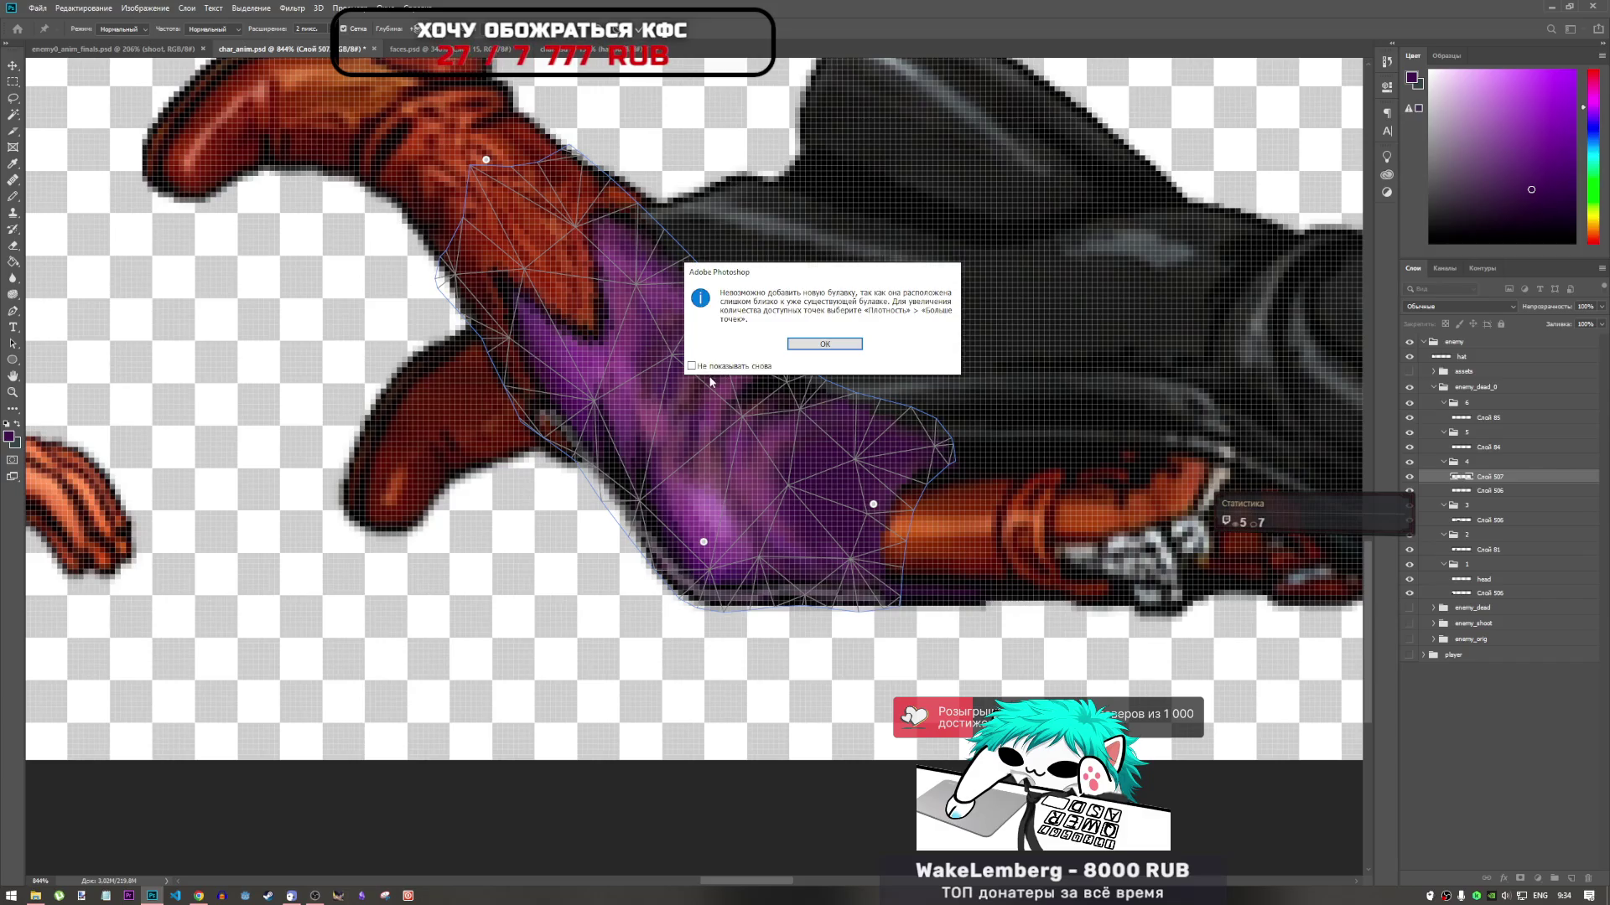
click(826, 343)
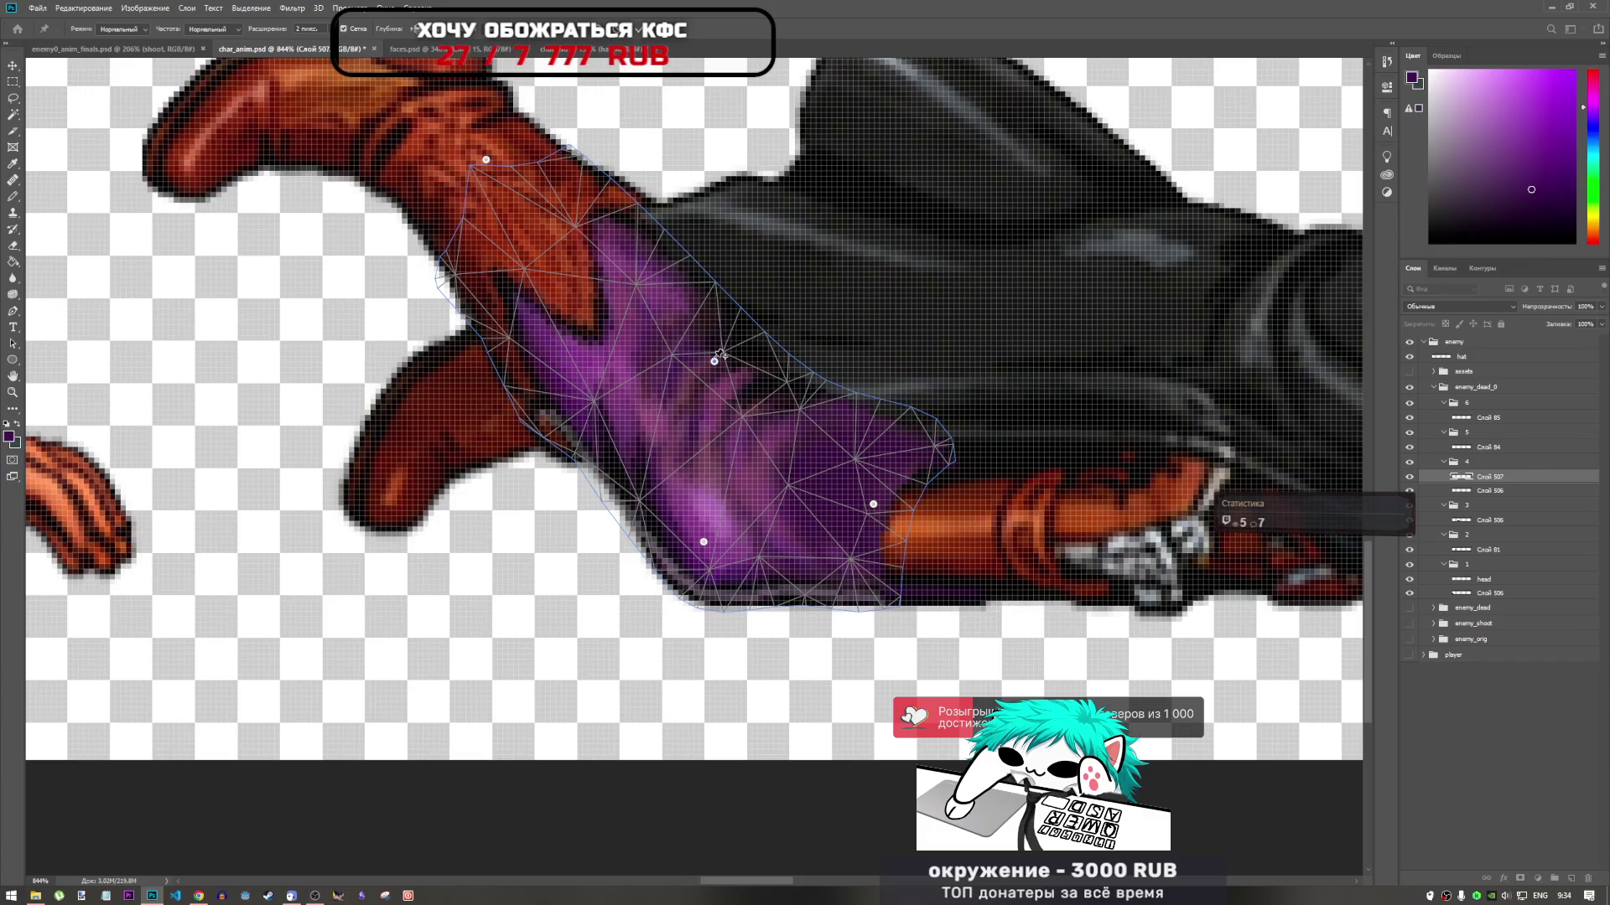
click(718, 366)
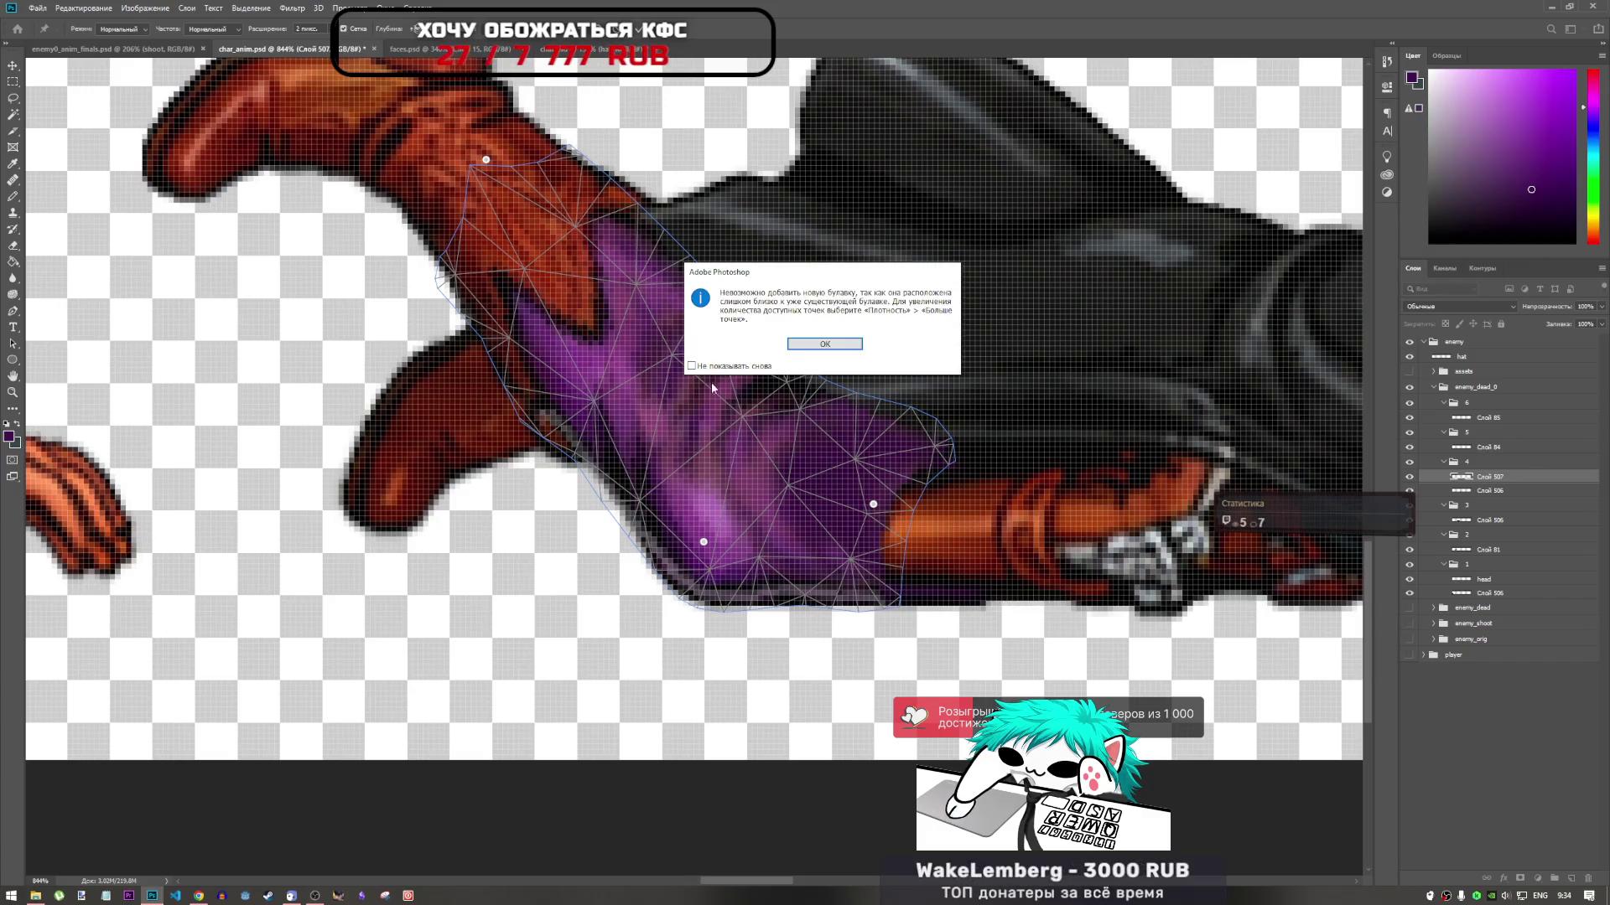
click(819, 348)
click(728, 362)
click(826, 344)
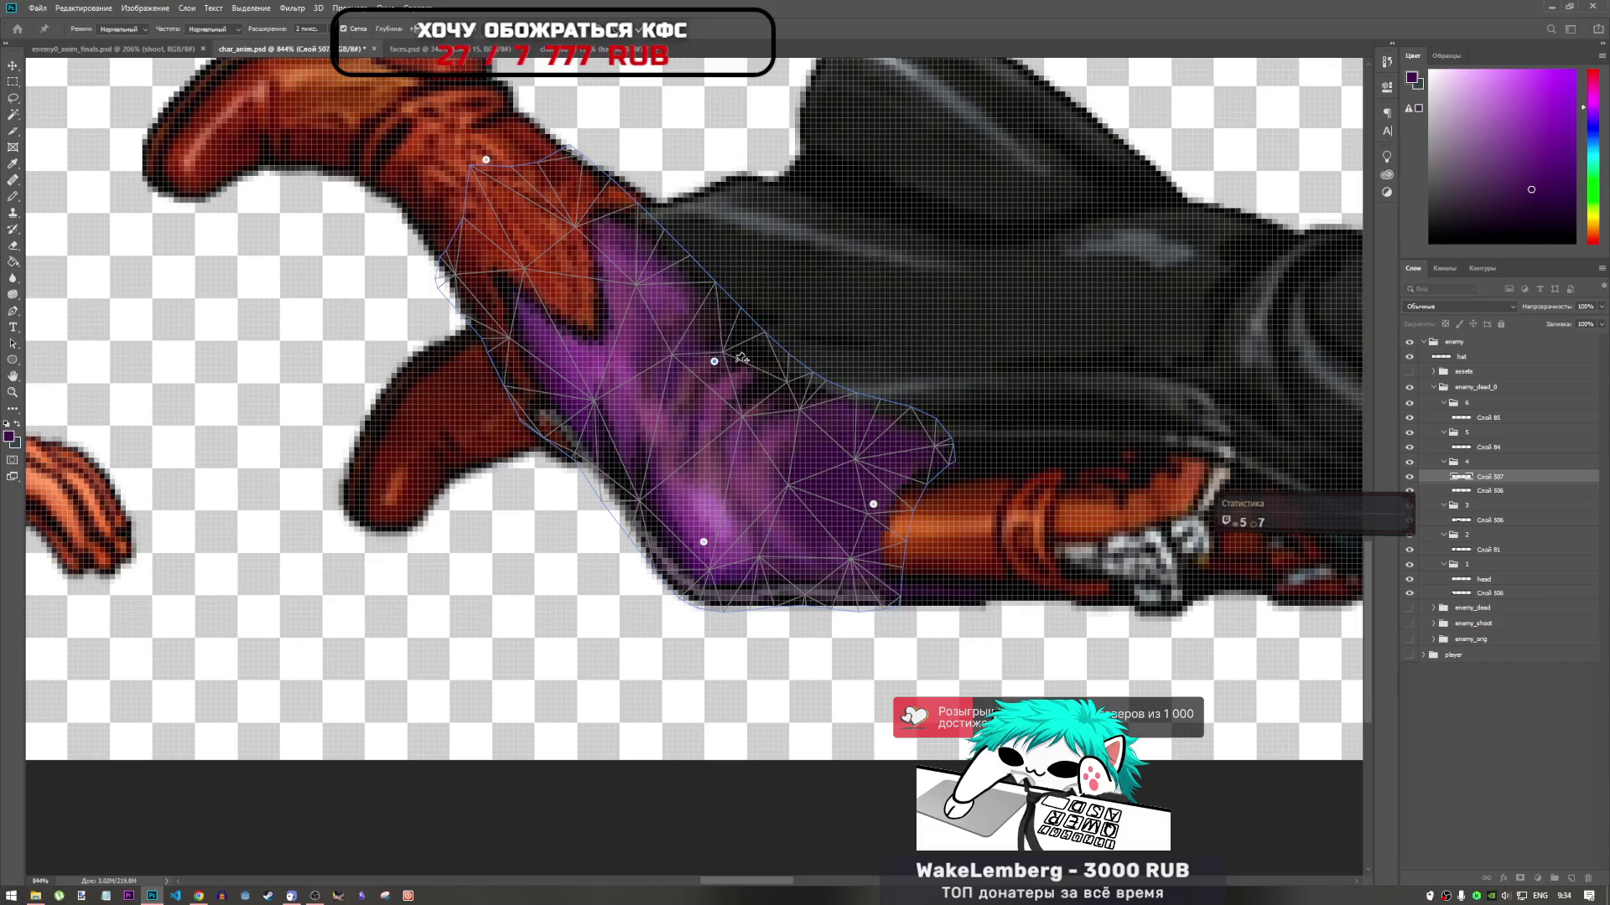
click(716, 366)
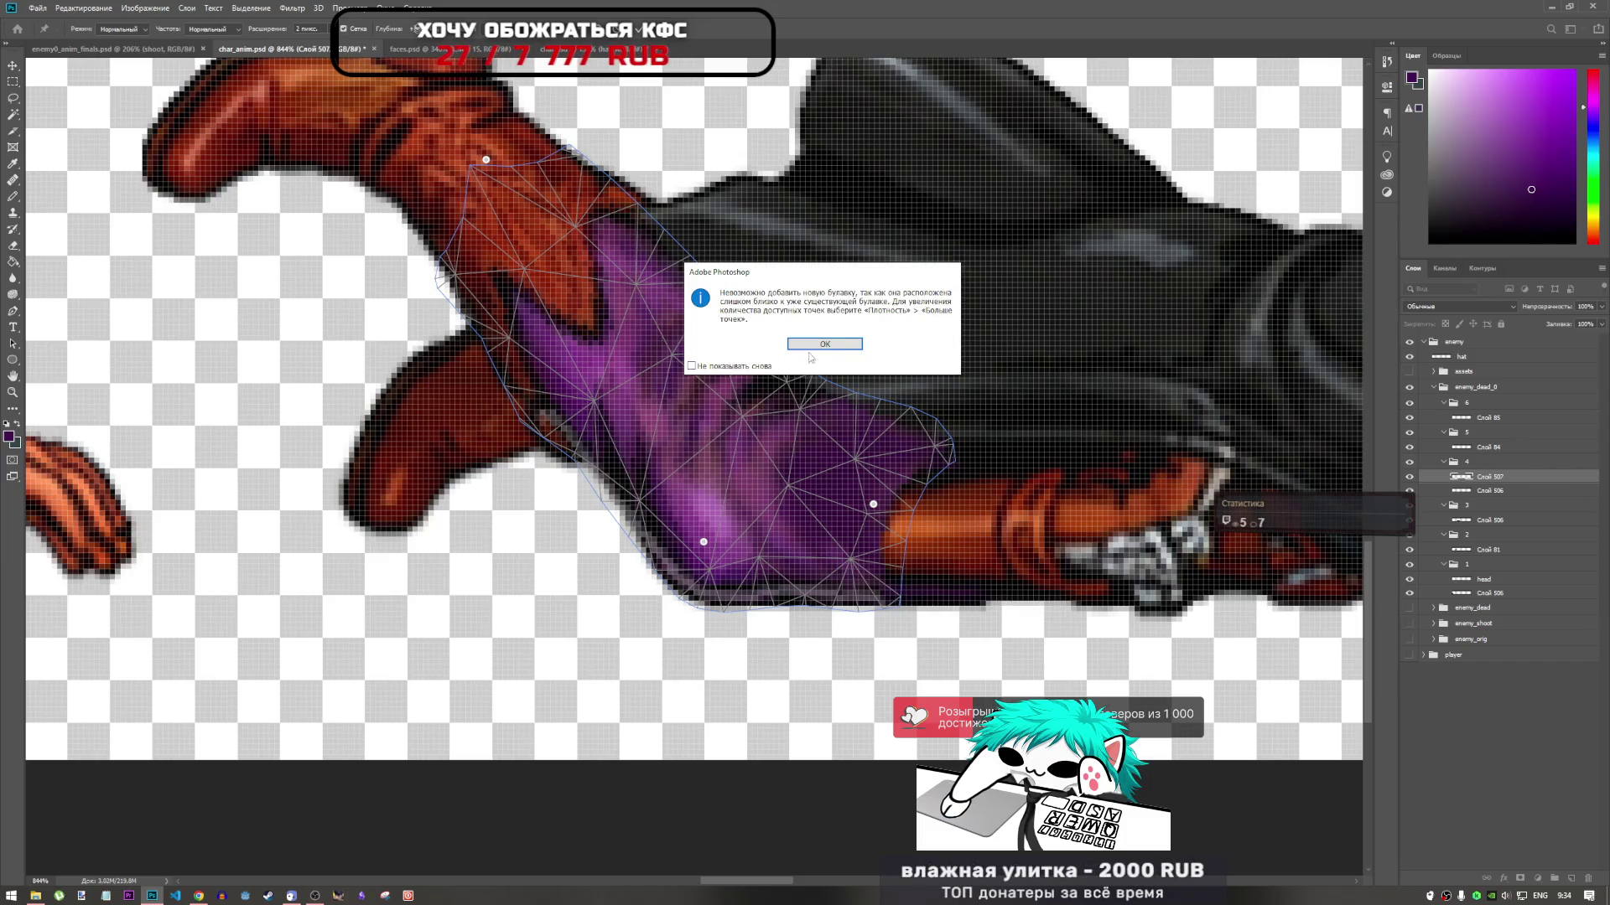
click(815, 345)
click(714, 361)
click(825, 344)
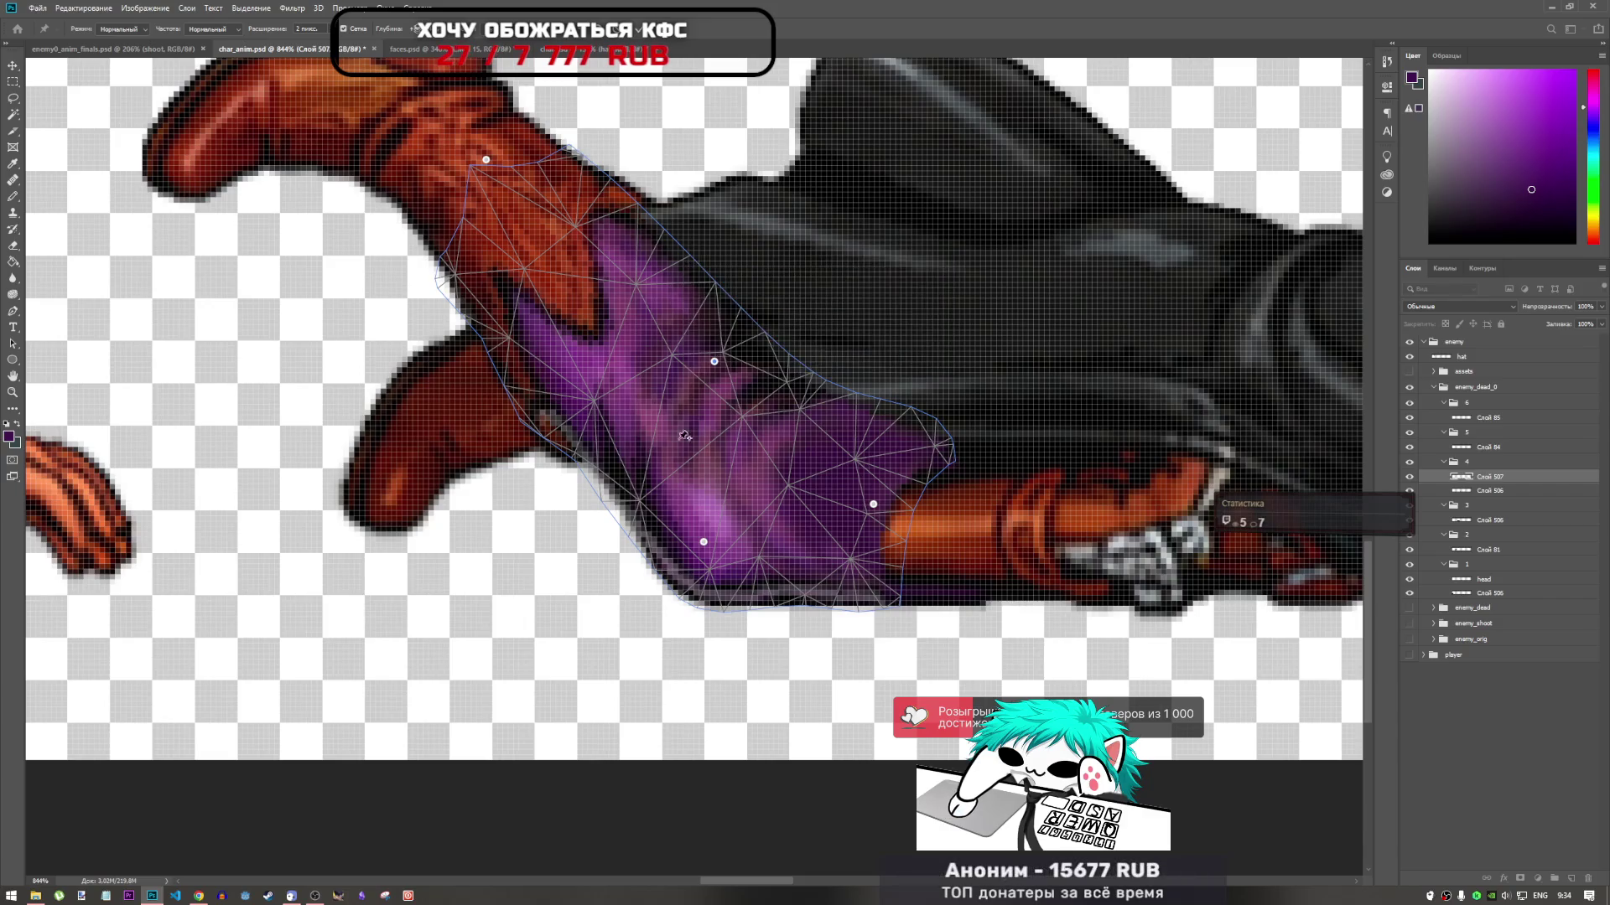
click(655, 440)
key(ctrl+z)
Select the middle pin and rotate the pants mesh around it
click(713, 361)
click(809, 344)
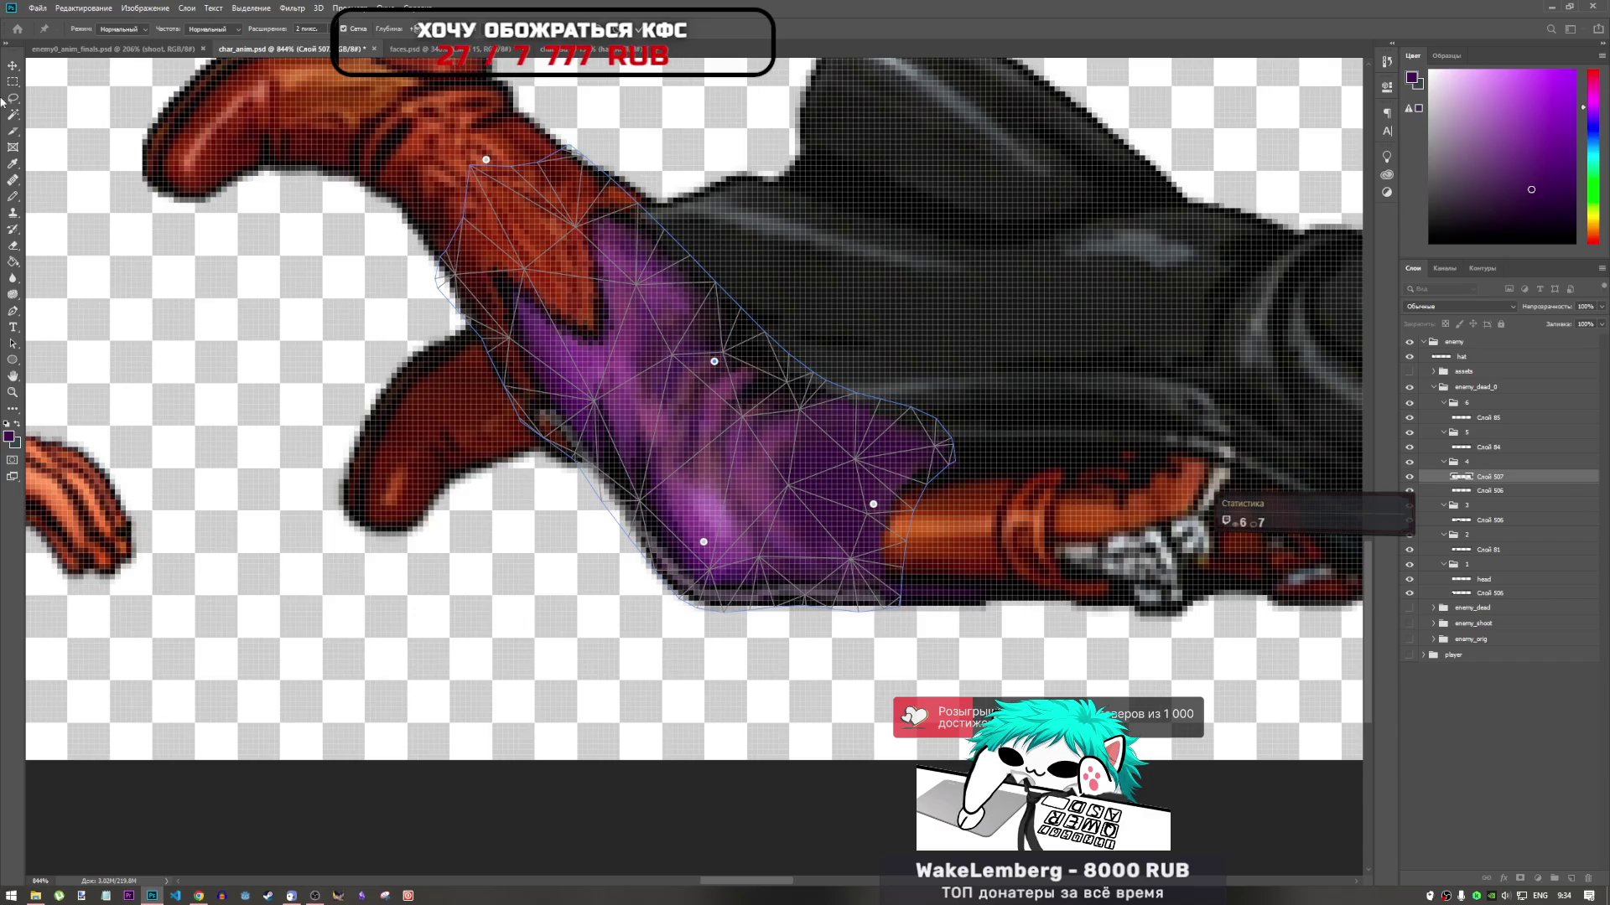
click(713, 362)
click(825, 348)
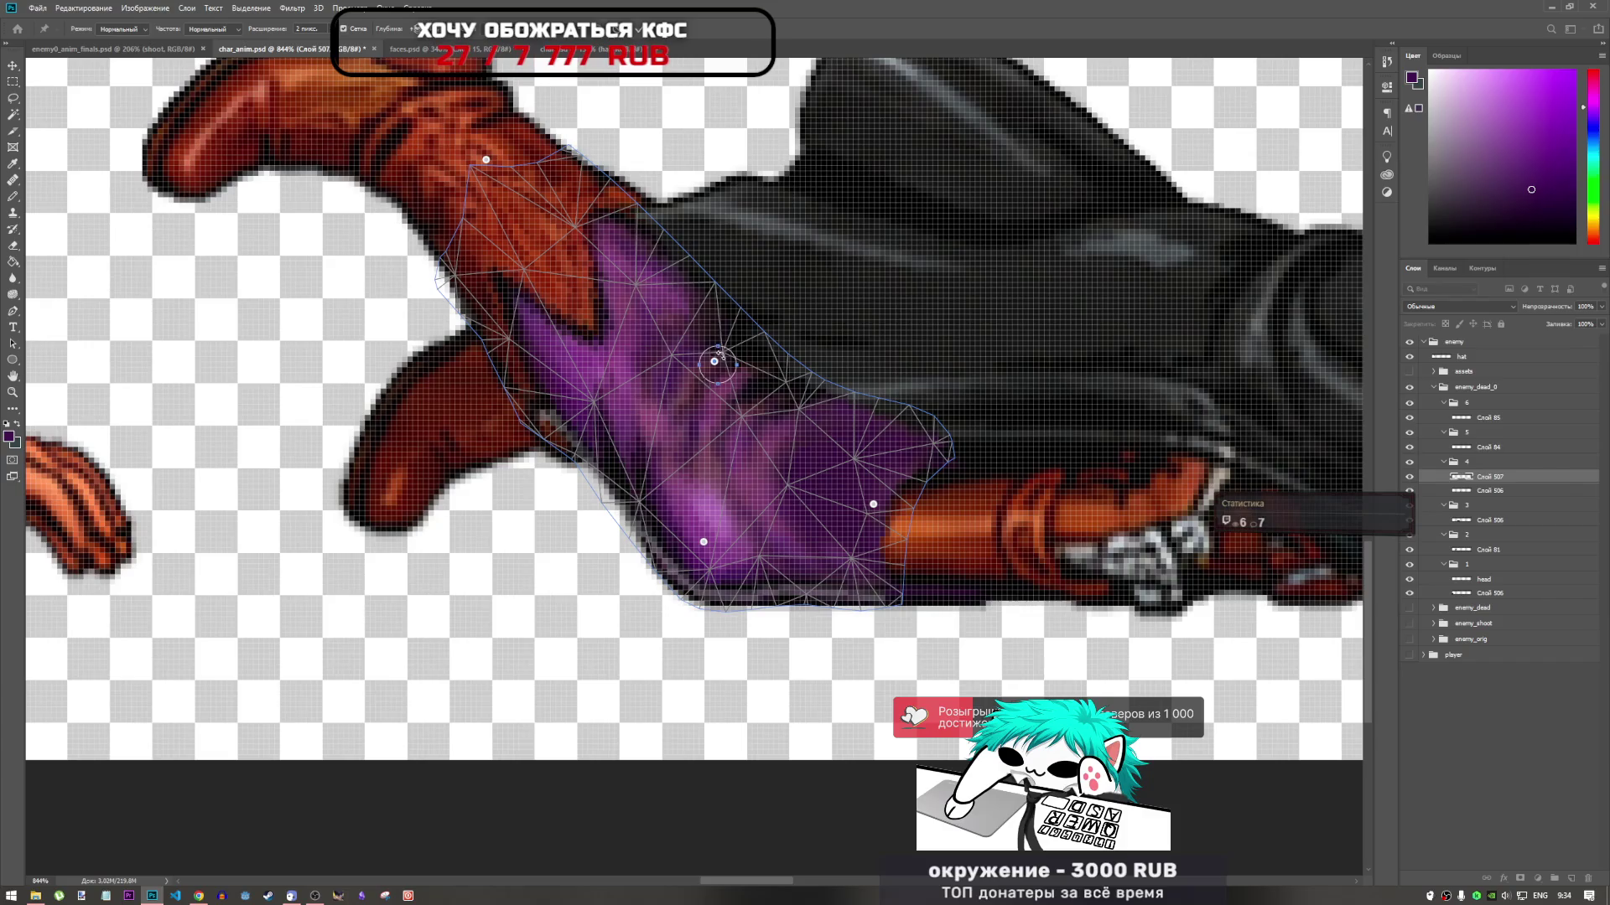
click(714, 362)
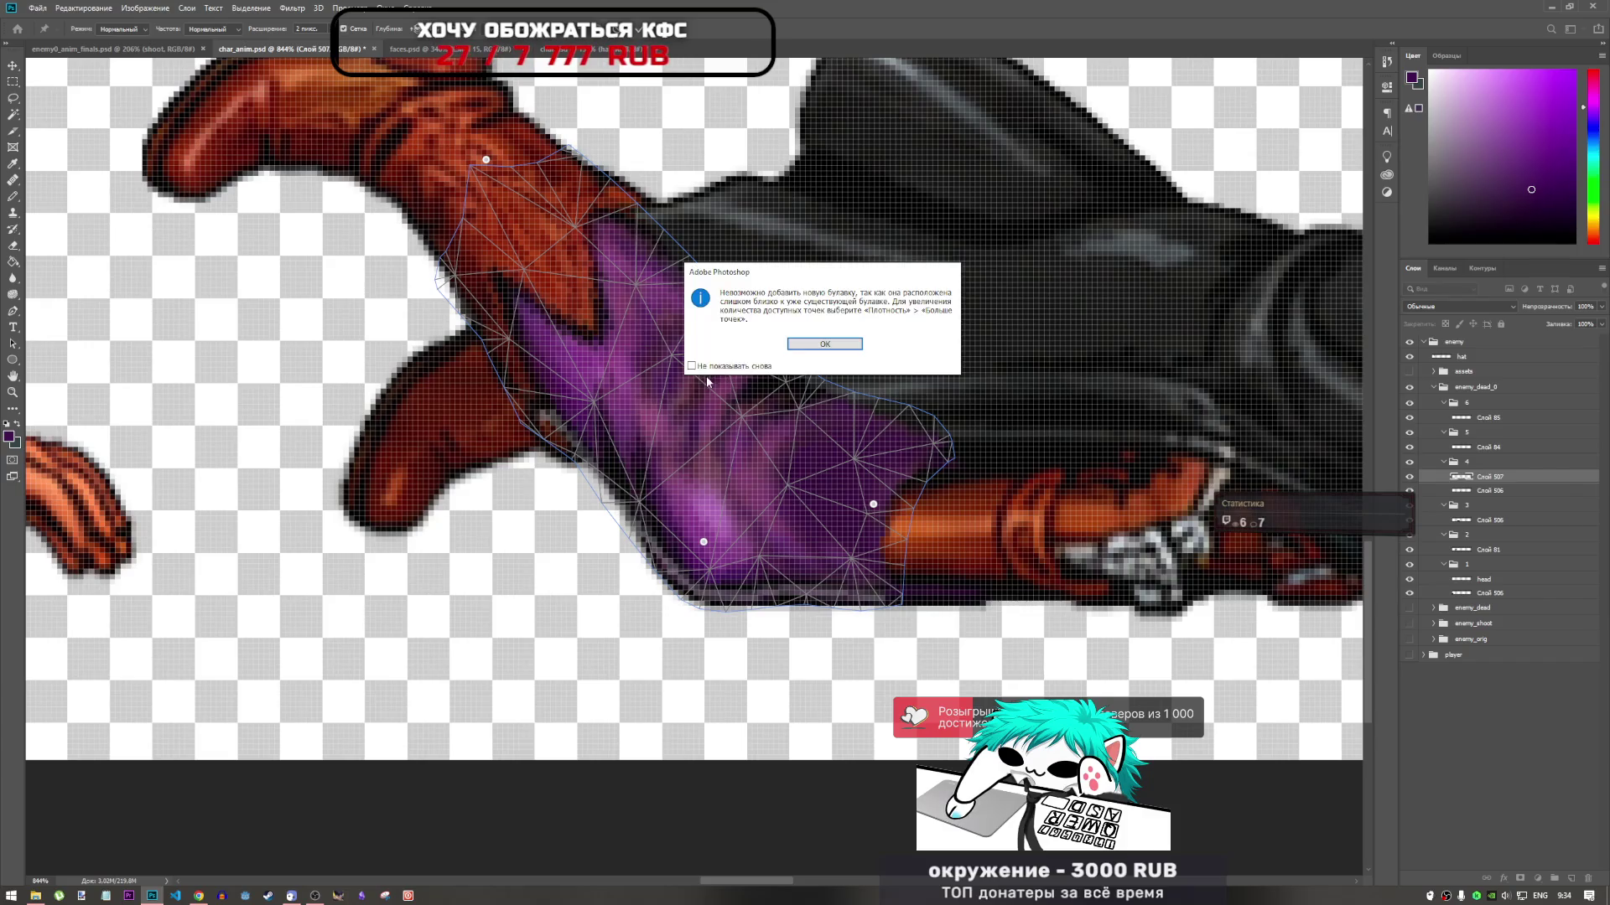
key(Return)
mouse_move(717, 362)
mouse_down()
mouse_move(788, 402)
mouse_move(880, 349)
mouse_move(833, 353)
mouse_move(585, 266)
mouse_move(738, 306)
mouse_move(767, 336)
mouse_move(726, 356)
mouse_move(662, 475)
mouse_move(570, 482)
mouse_move(708, 356)
mouse_move(718, 397)
mouse_move(734, 391)
mouse_up()
Add a pin at the pants' lower right and pull it down to bend the leg
click(868, 436)
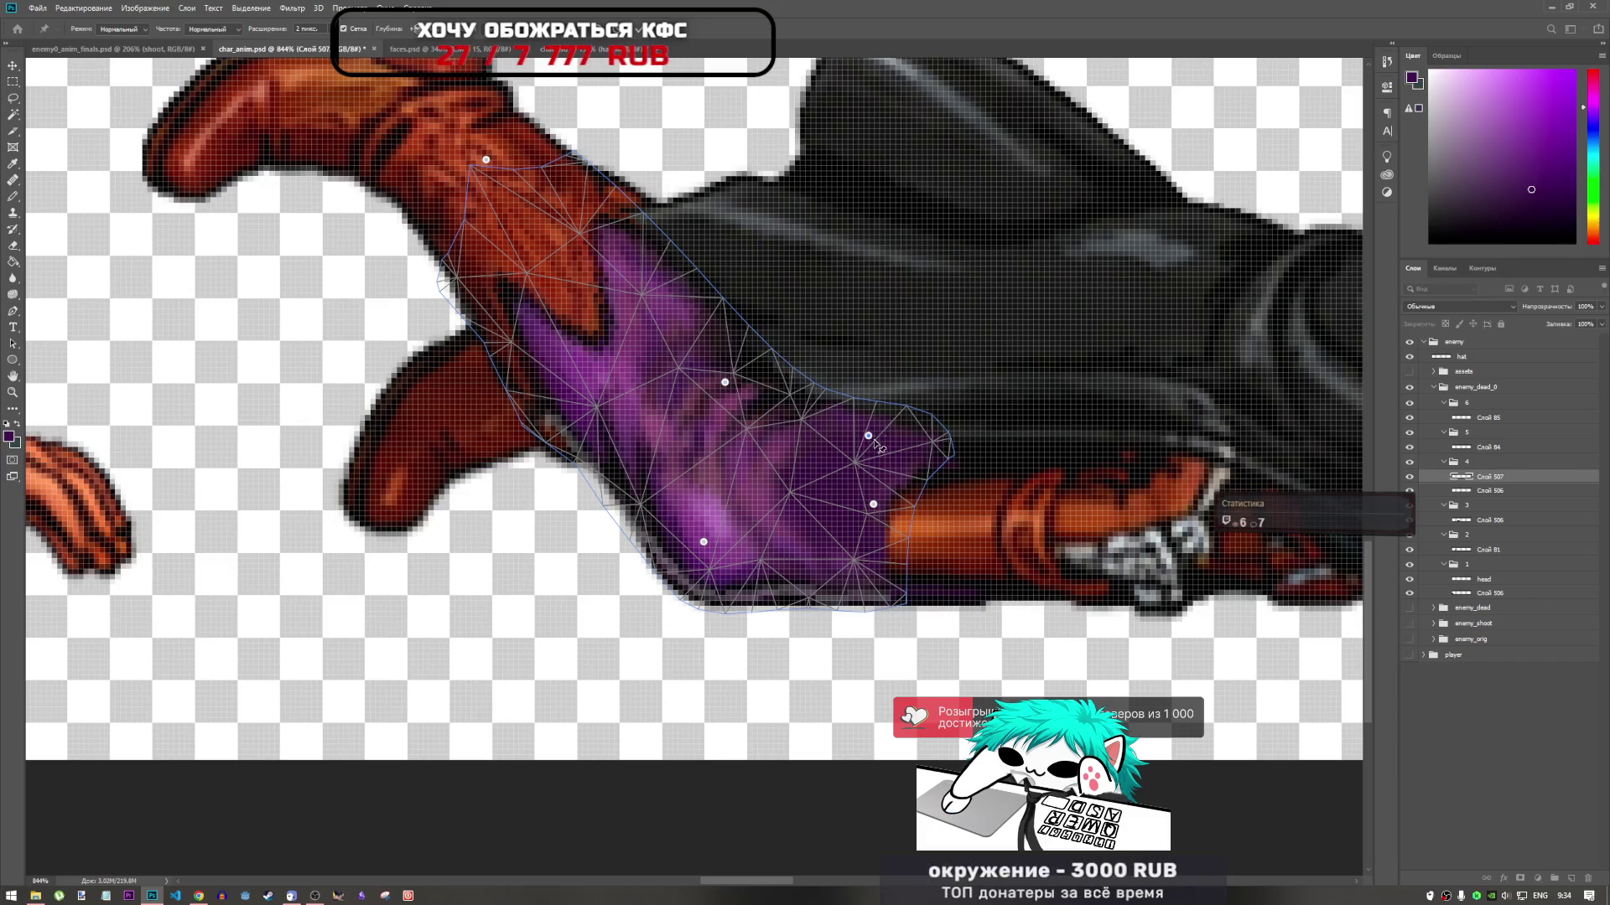
click(866, 450)
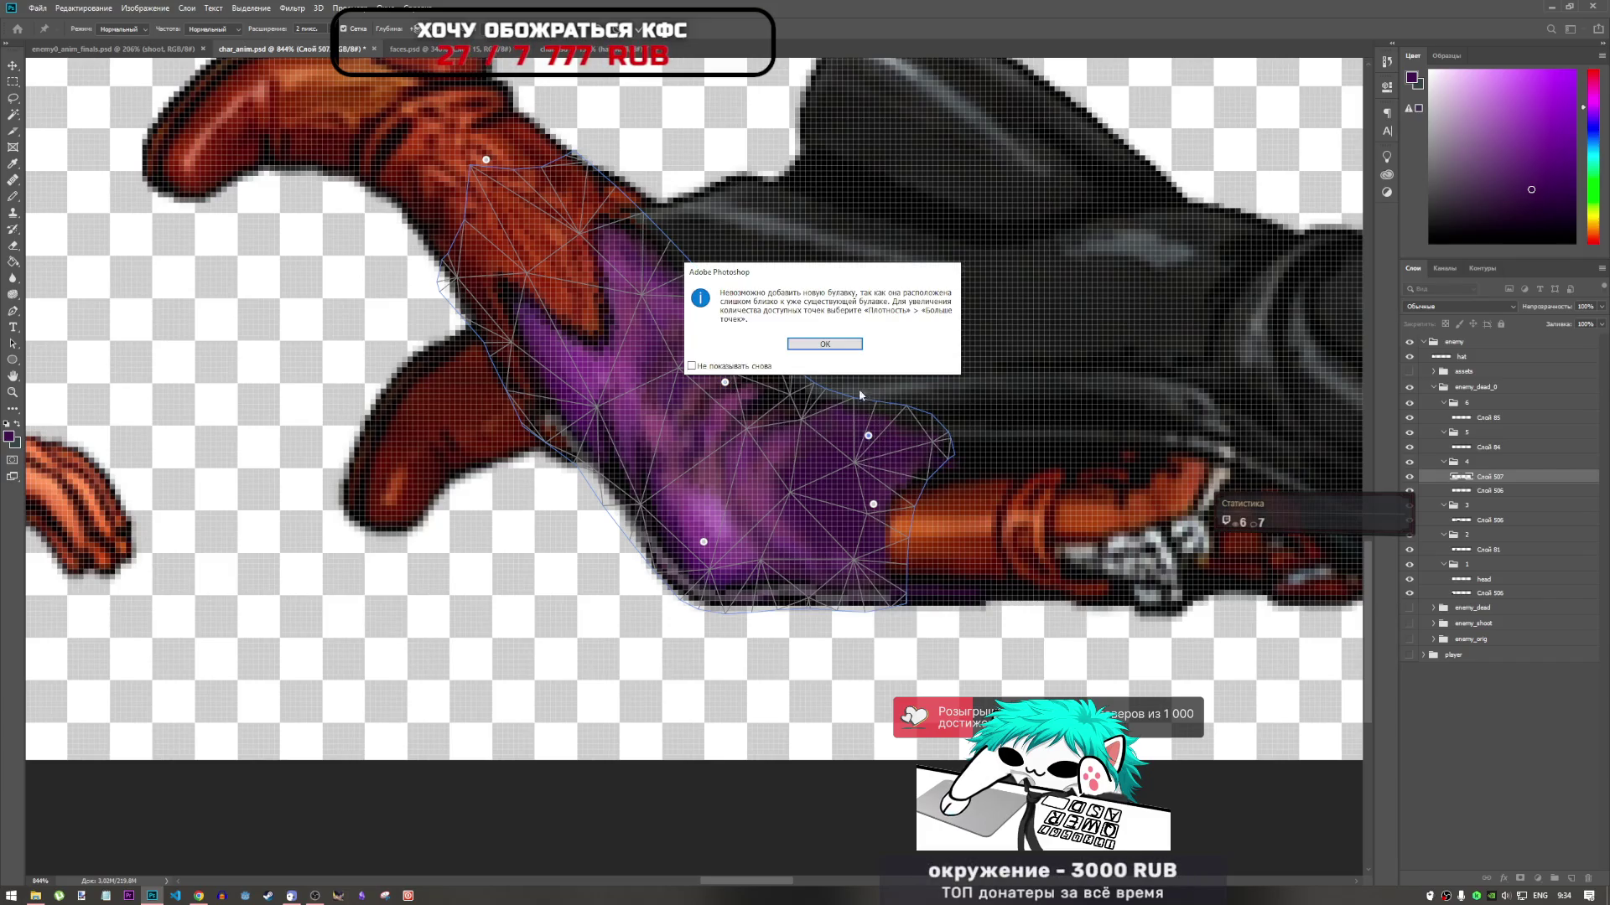
key(Return)
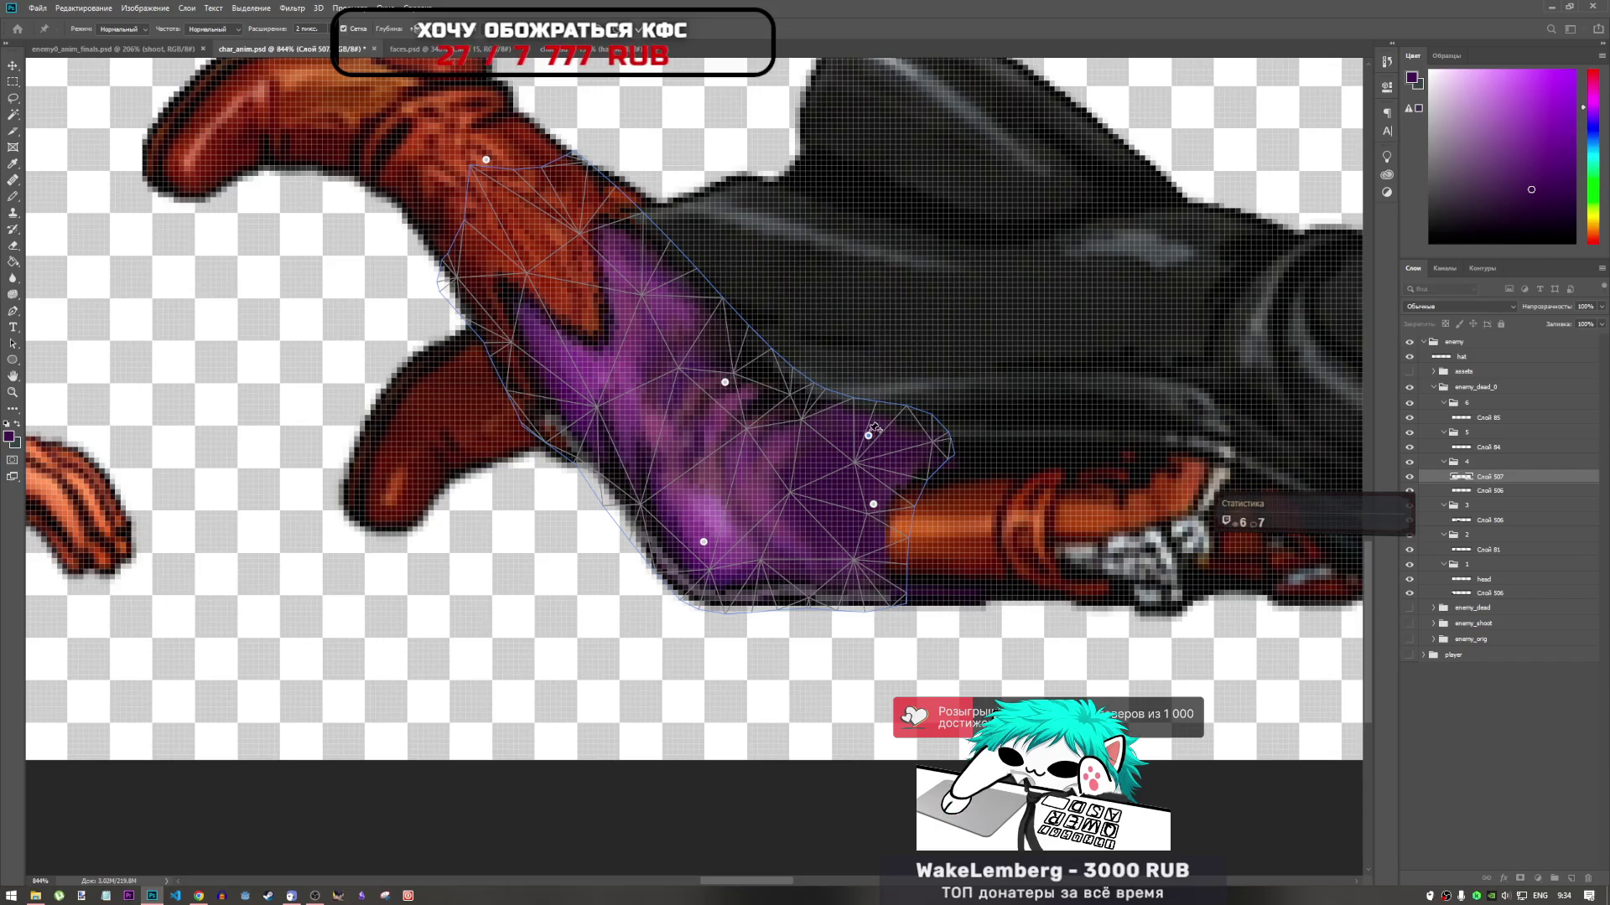
mouse_move(870, 438)
mouse_down()
mouse_move(863, 466)
mouse_move(843, 470)
mouse_move(858, 478)
mouse_up()
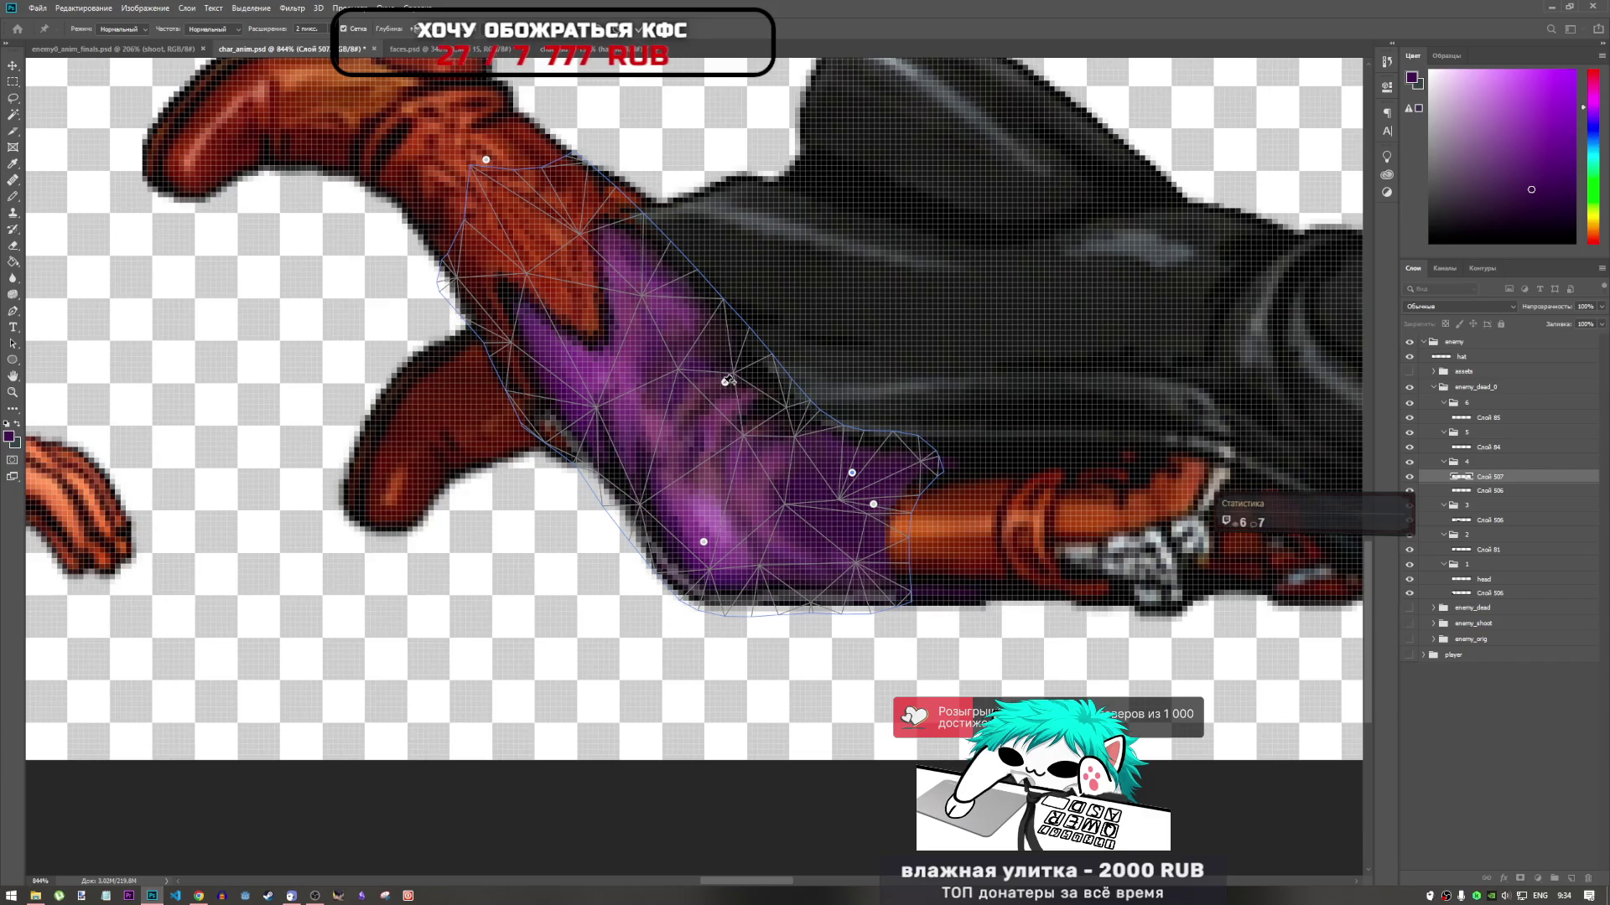
Try adding more pins near the middle of the pants, dismissing the pin-too-close warnings
click(714, 394)
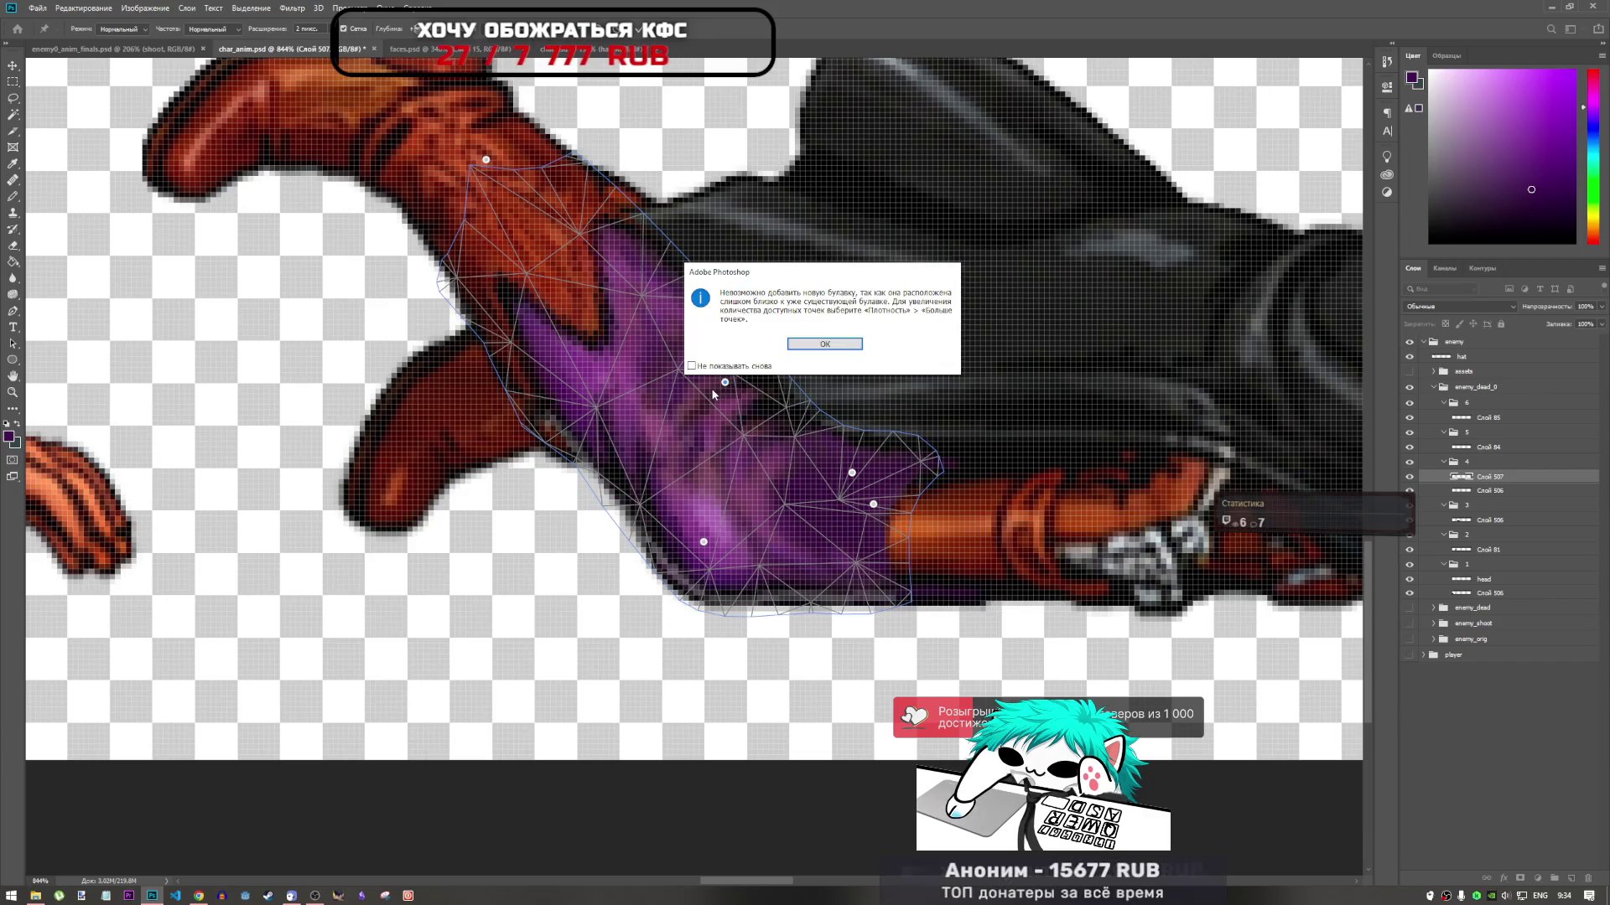
click(797, 347)
click(726, 385)
click(825, 343)
click(693, 408)
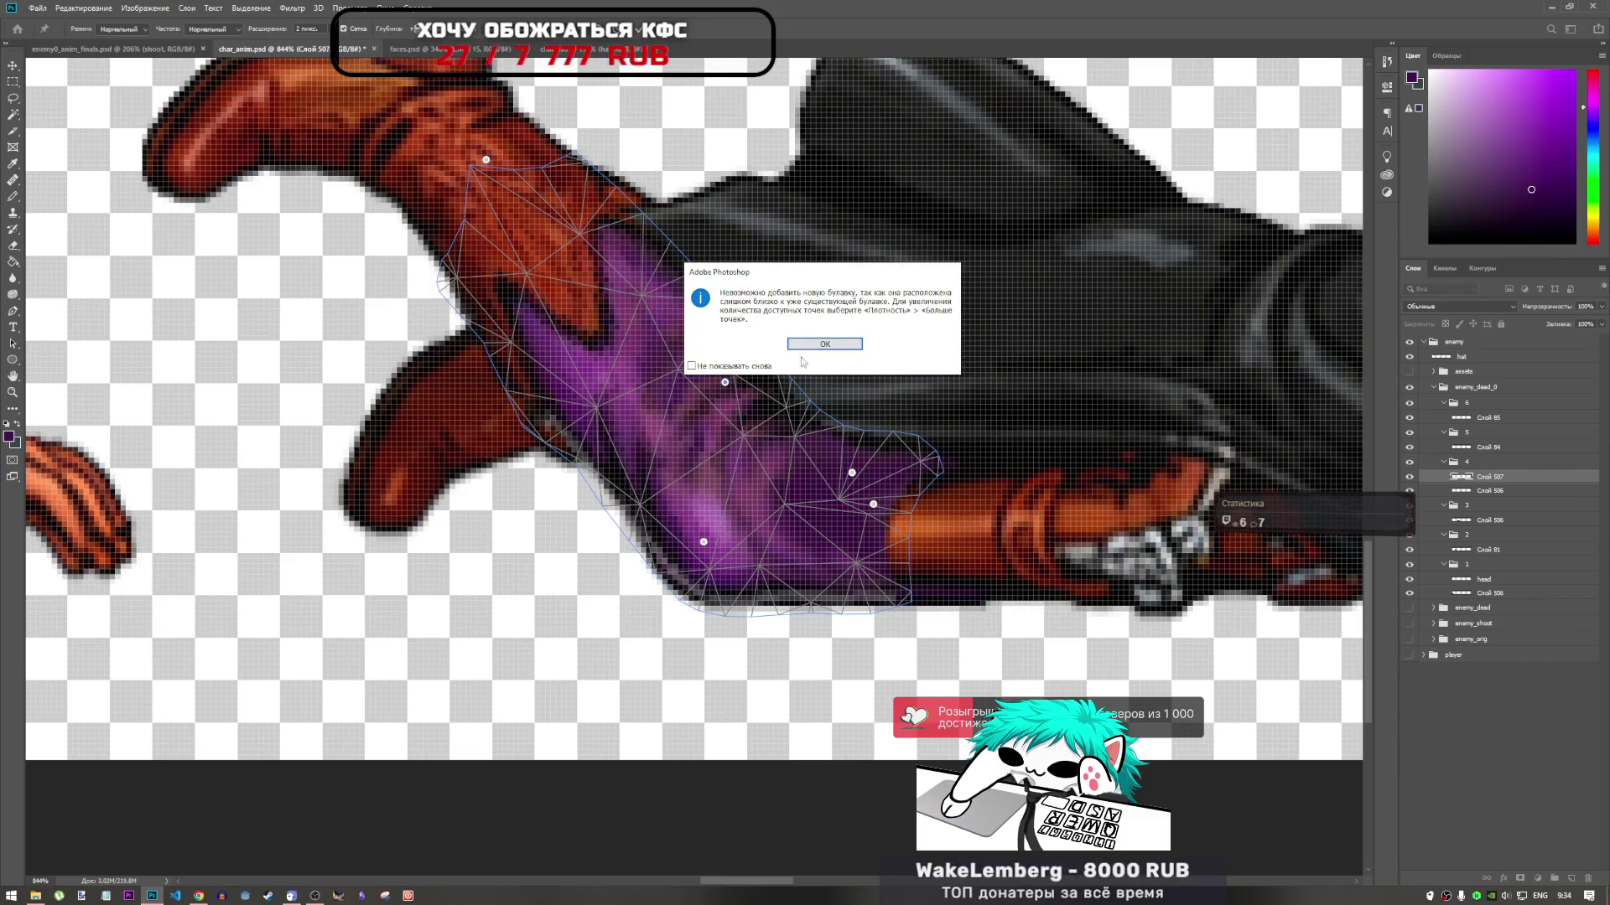
click(801, 345)
click(726, 386)
click(827, 352)
Pull the upper pin of the pants mesh down and left to reshape the leg
right_click(789, 406)
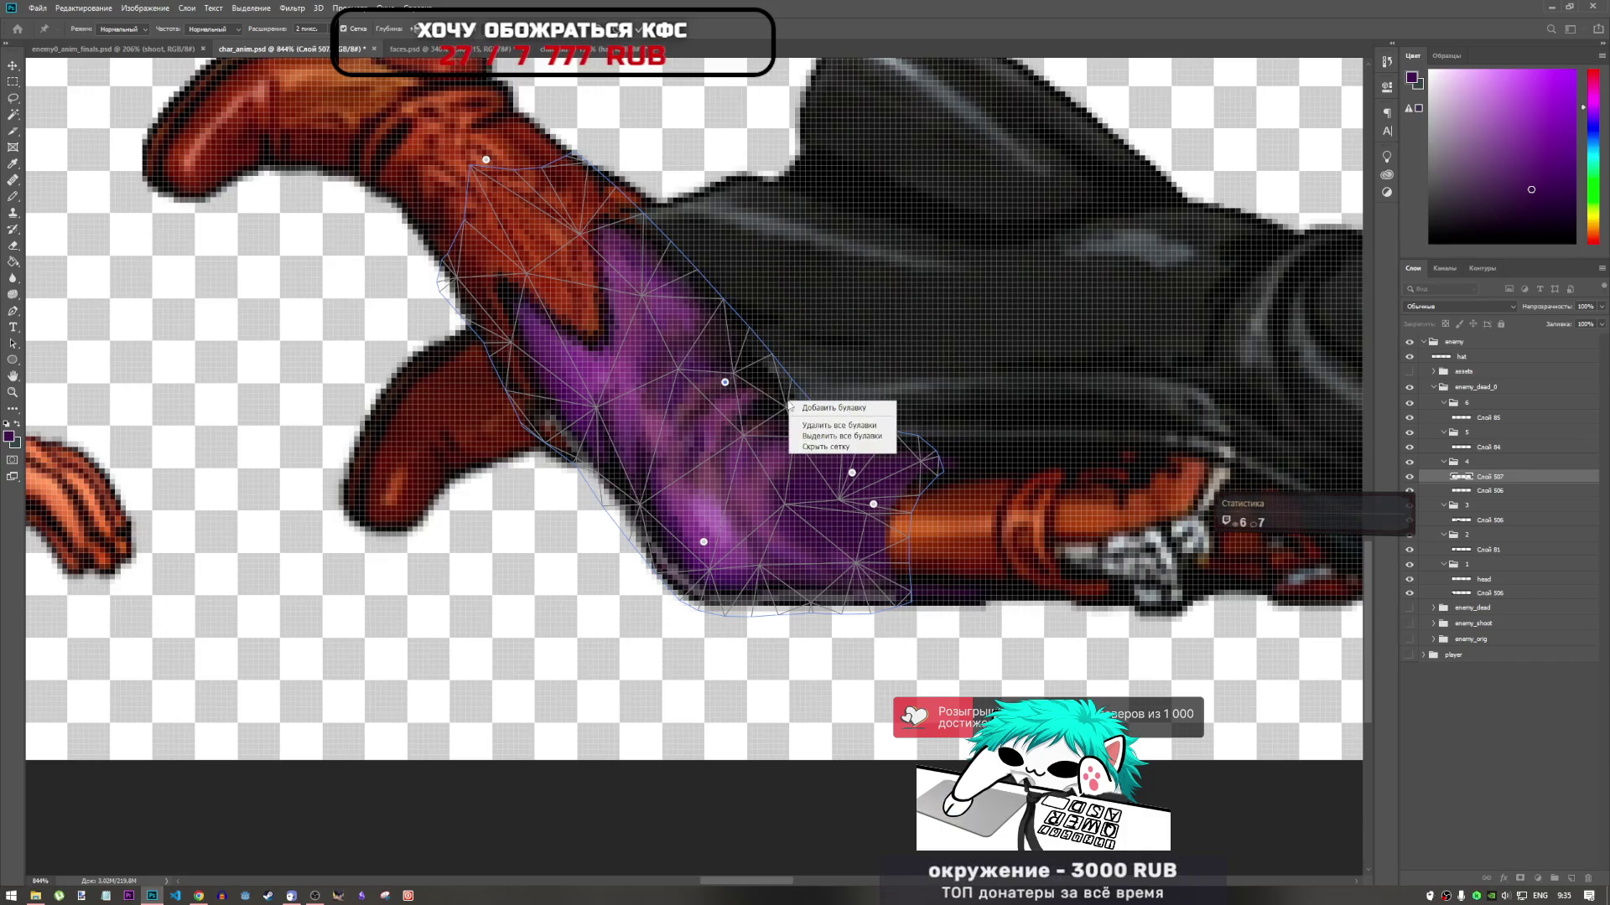
key(Escape)
click(719, 405)
key(Return)
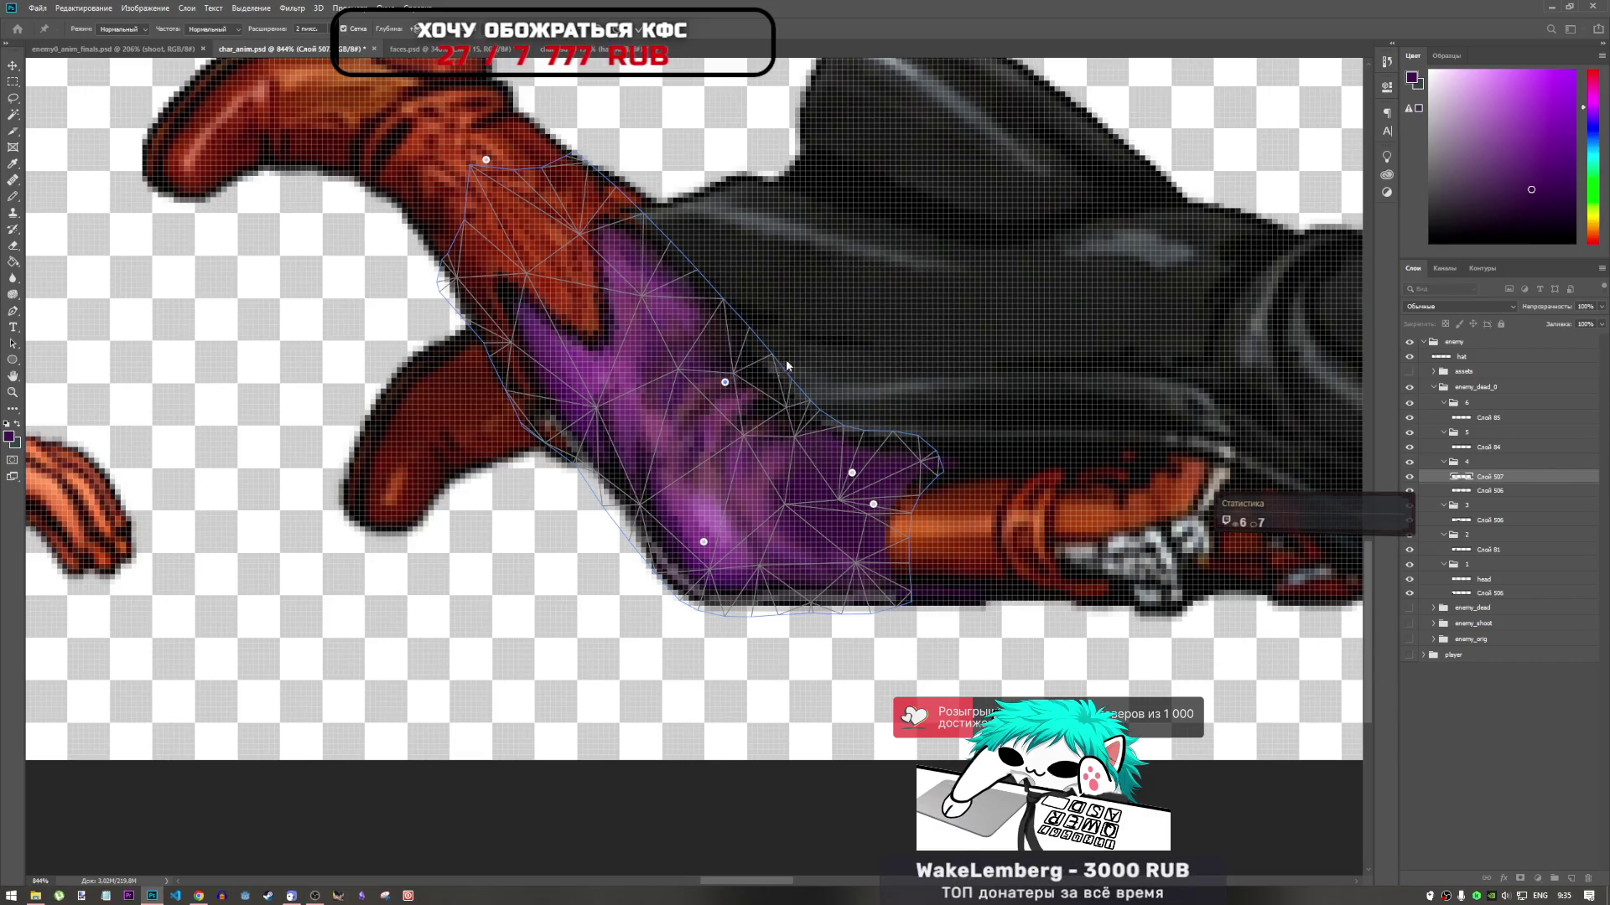
right_click(733, 385)
click(728, 382)
click(726, 384)
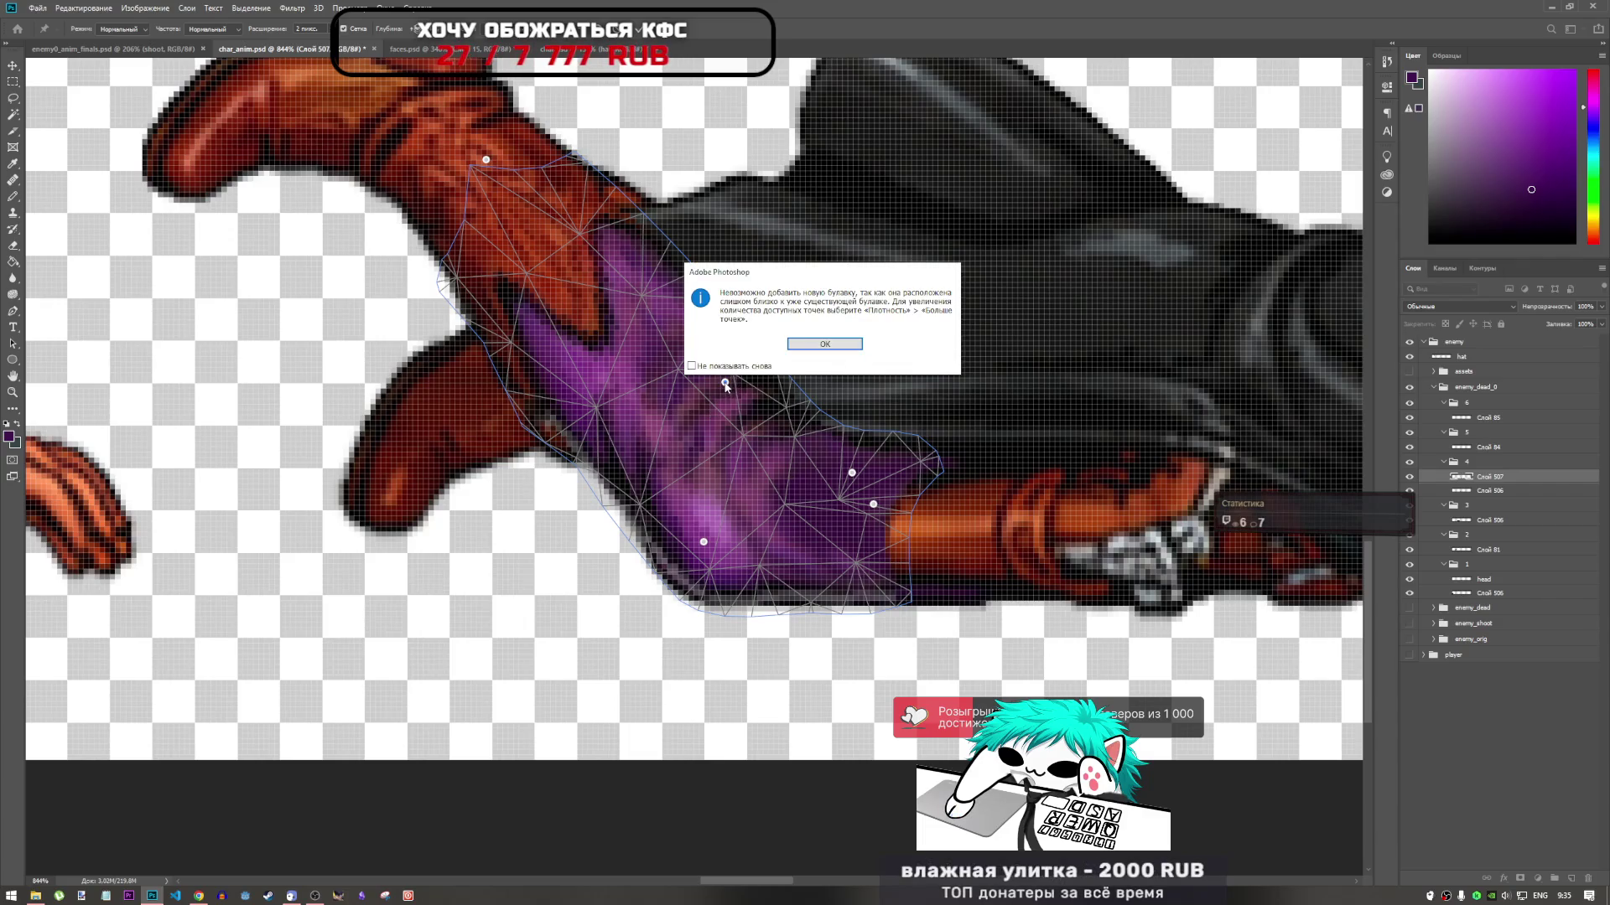
click(824, 346)
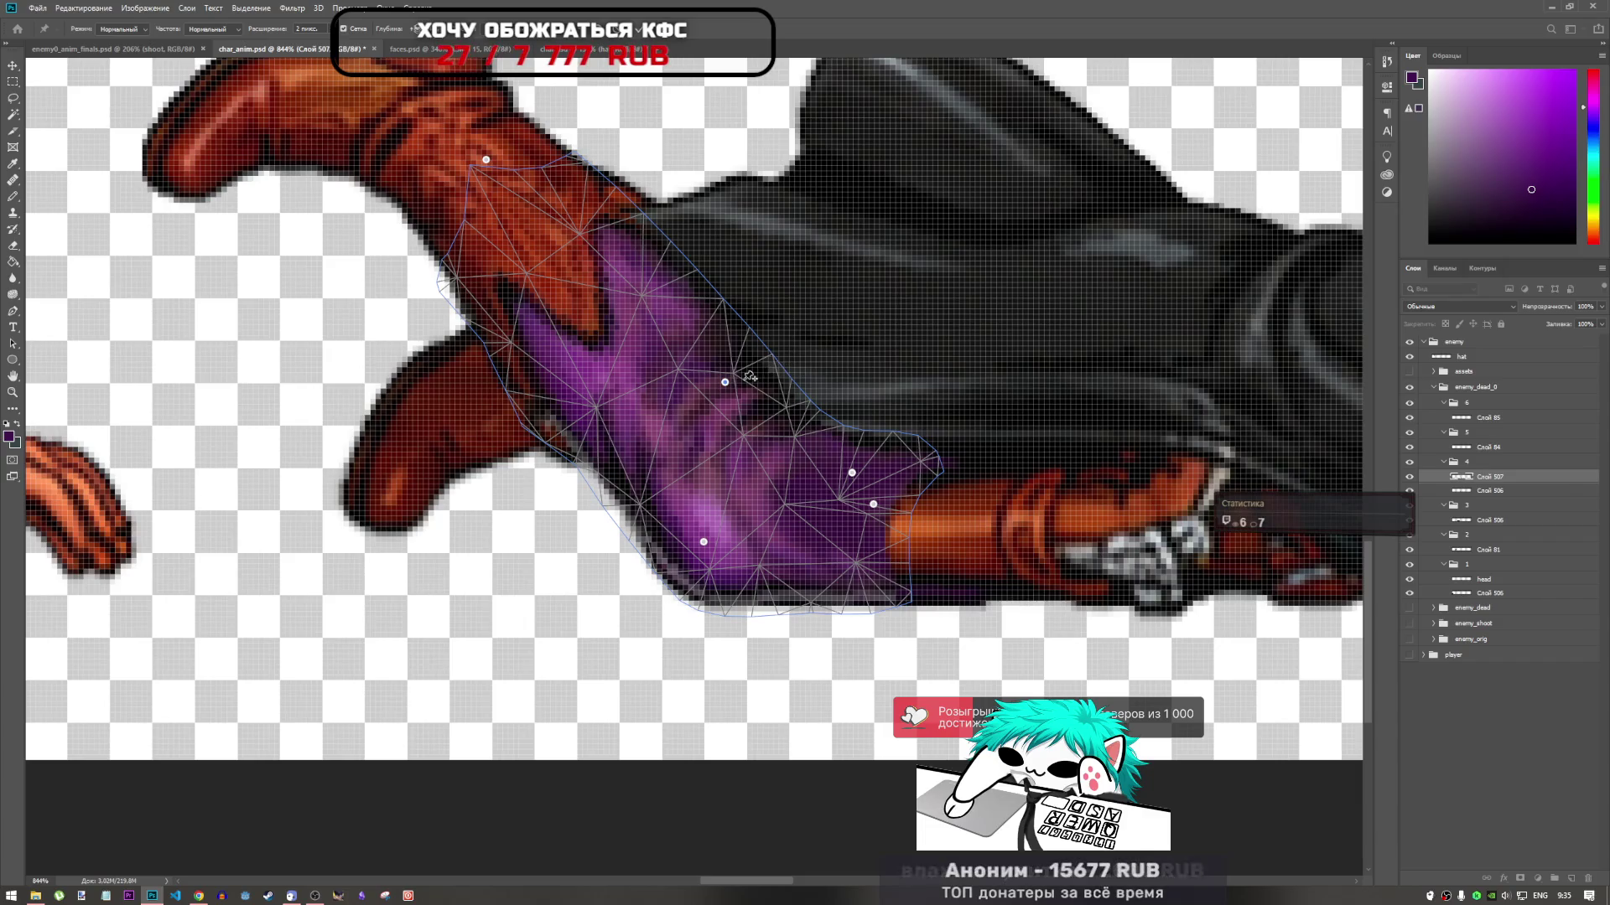
drag(726, 384, 717, 406)
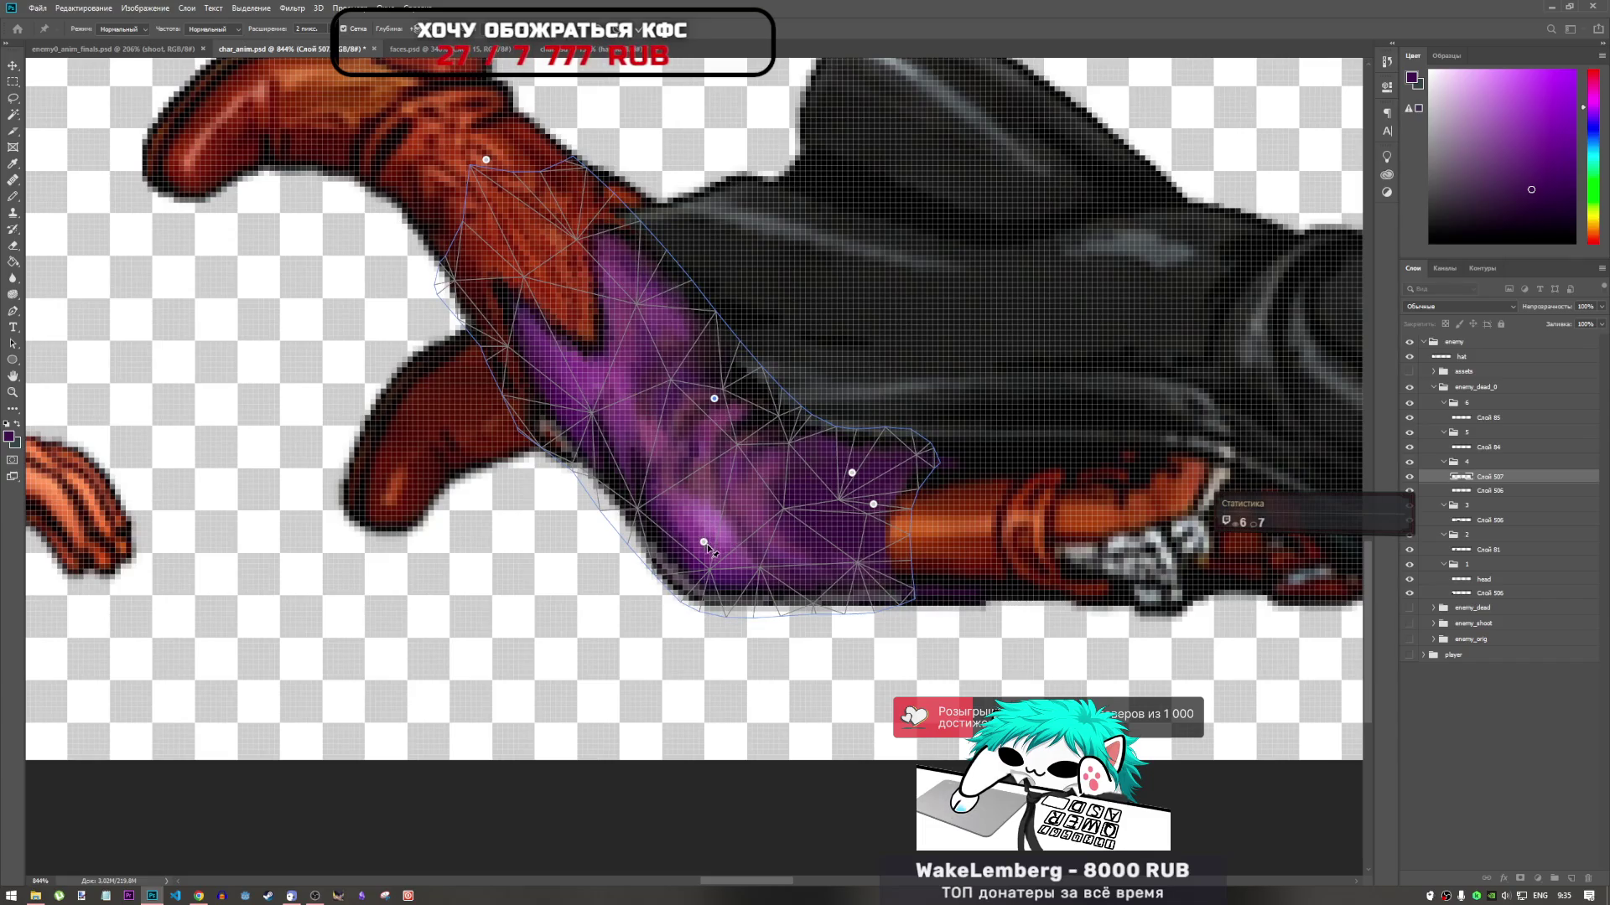
Shift the lower-left pin left and the right pin down, then commit the warp
click(708, 547)
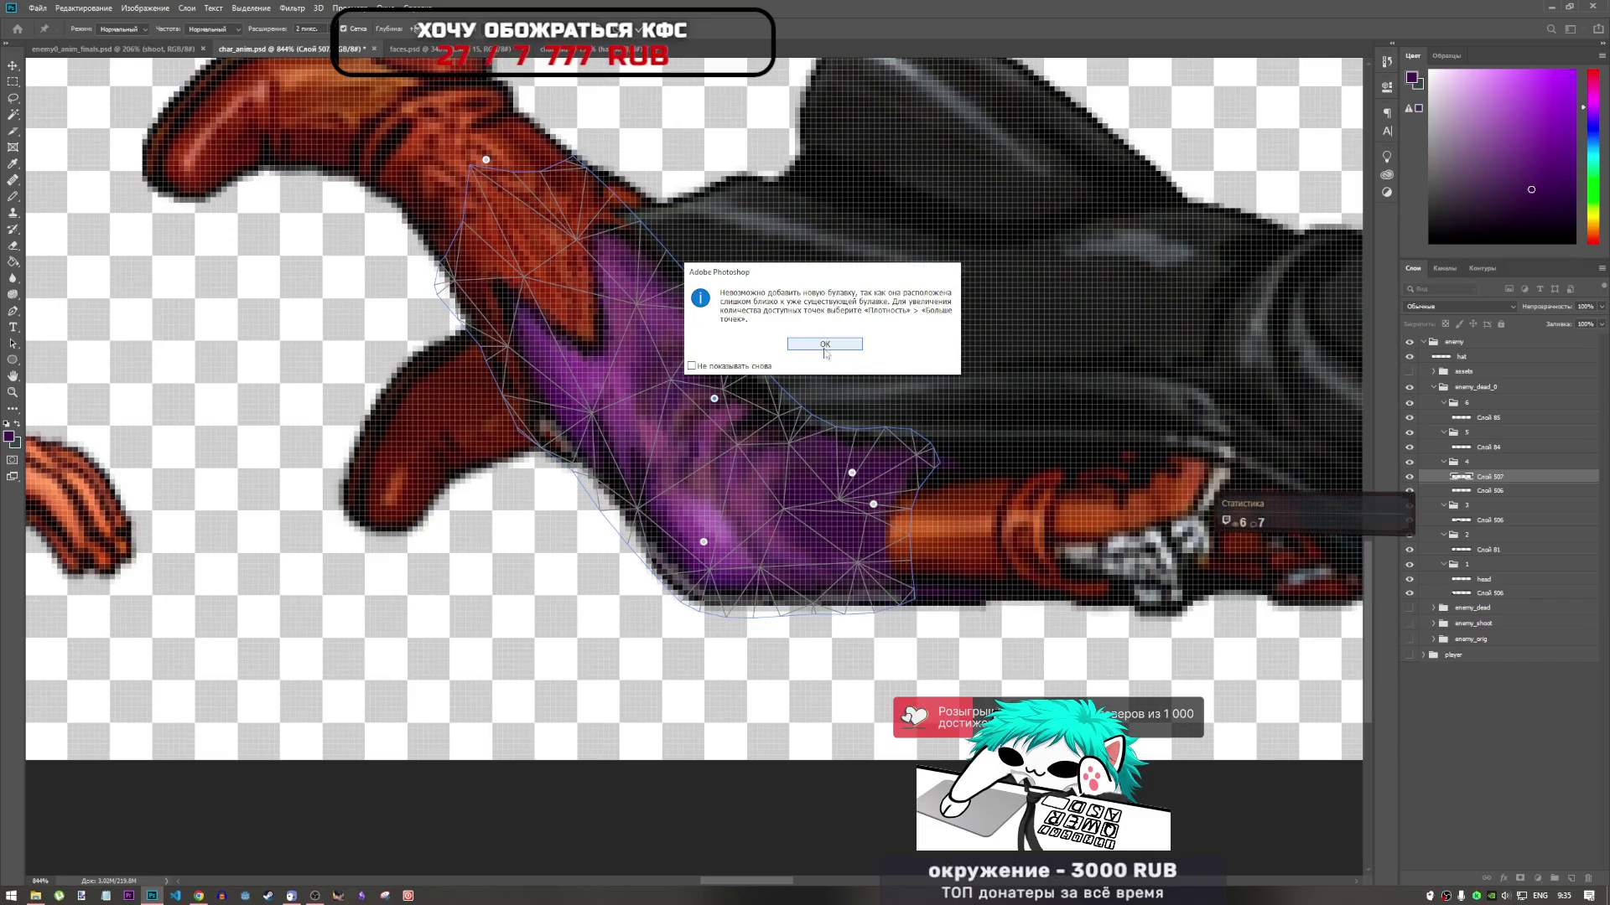
click(825, 350)
click(705, 545)
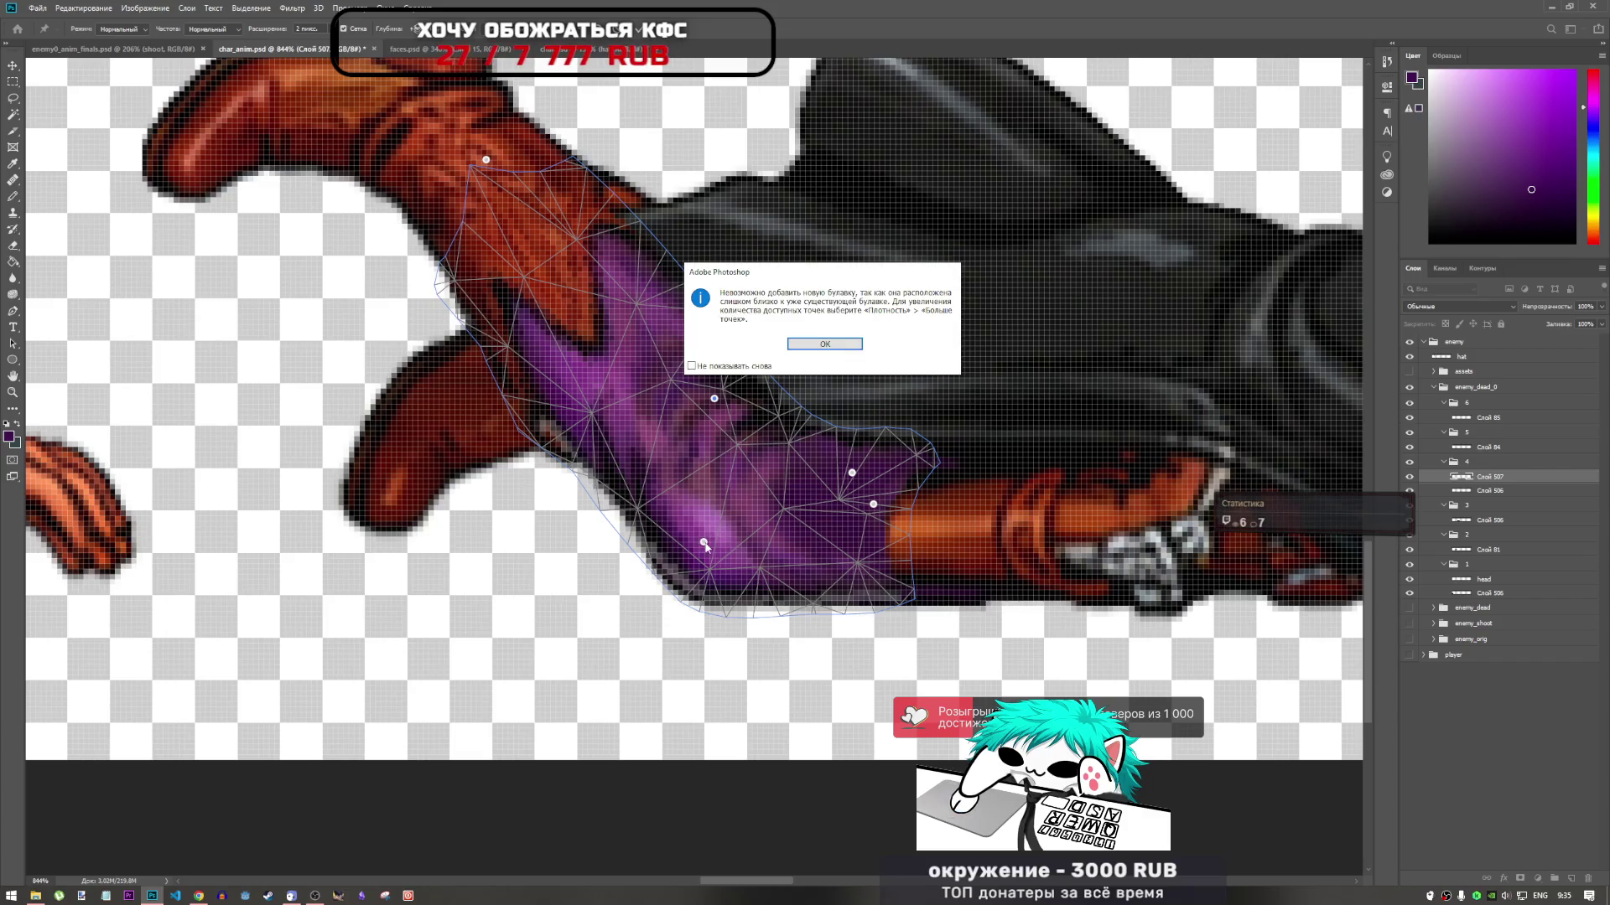
click(825, 343)
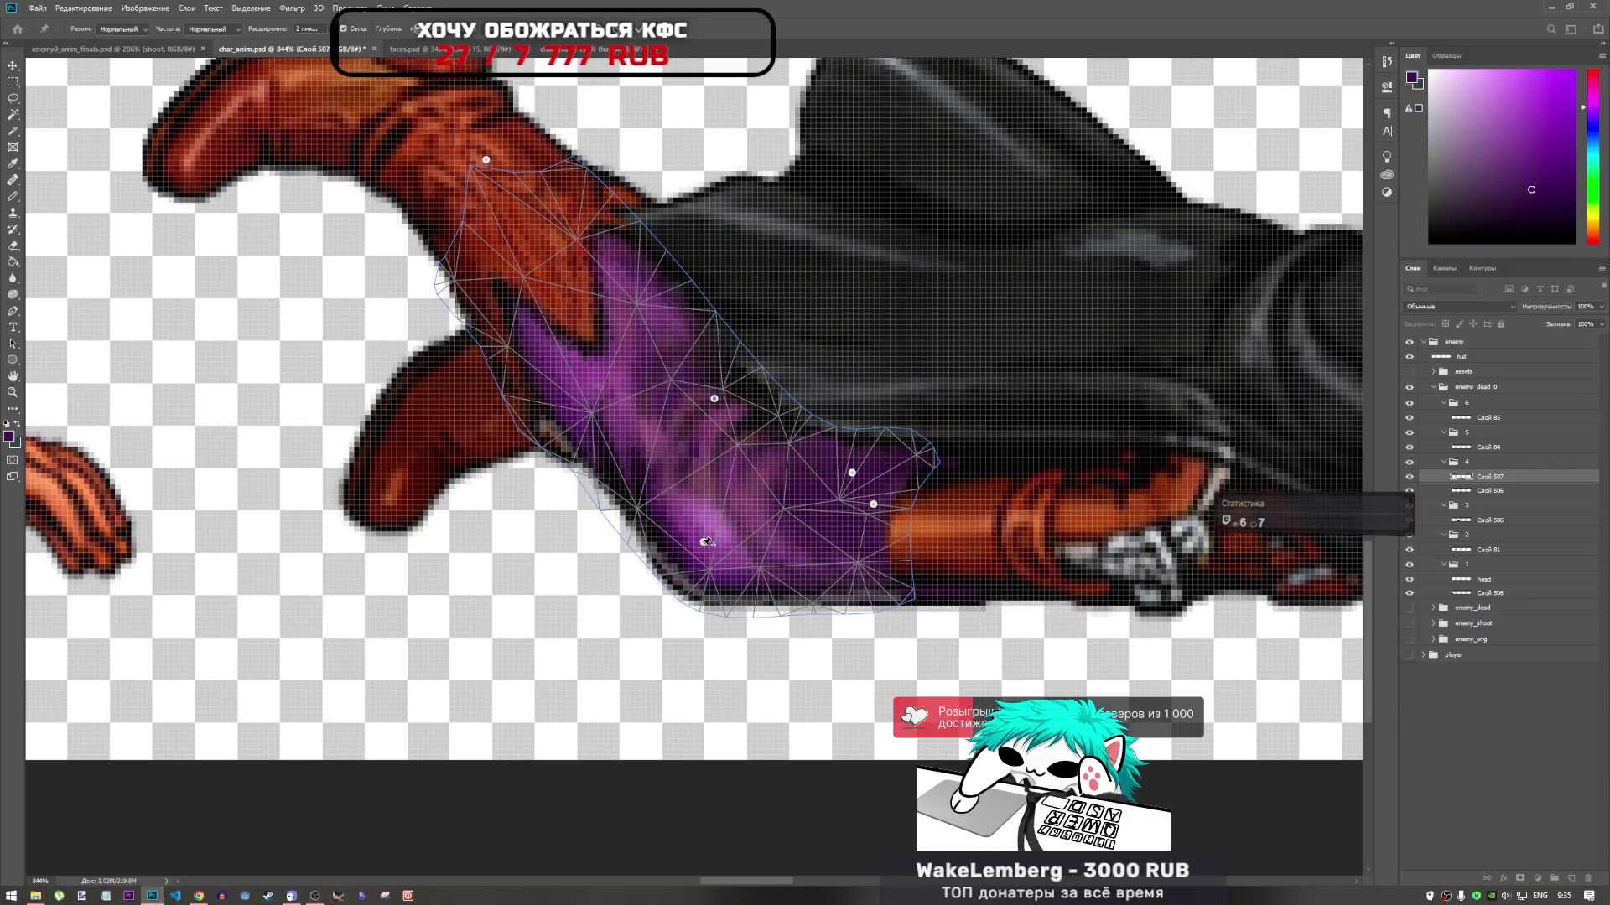
mouse_move(705, 545)
mouse_down()
mouse_move(675, 578)
mouse_move(738, 398)
mouse_move(775, 394)
mouse_move(717, 541)
mouse_move(692, 553)
mouse_up()
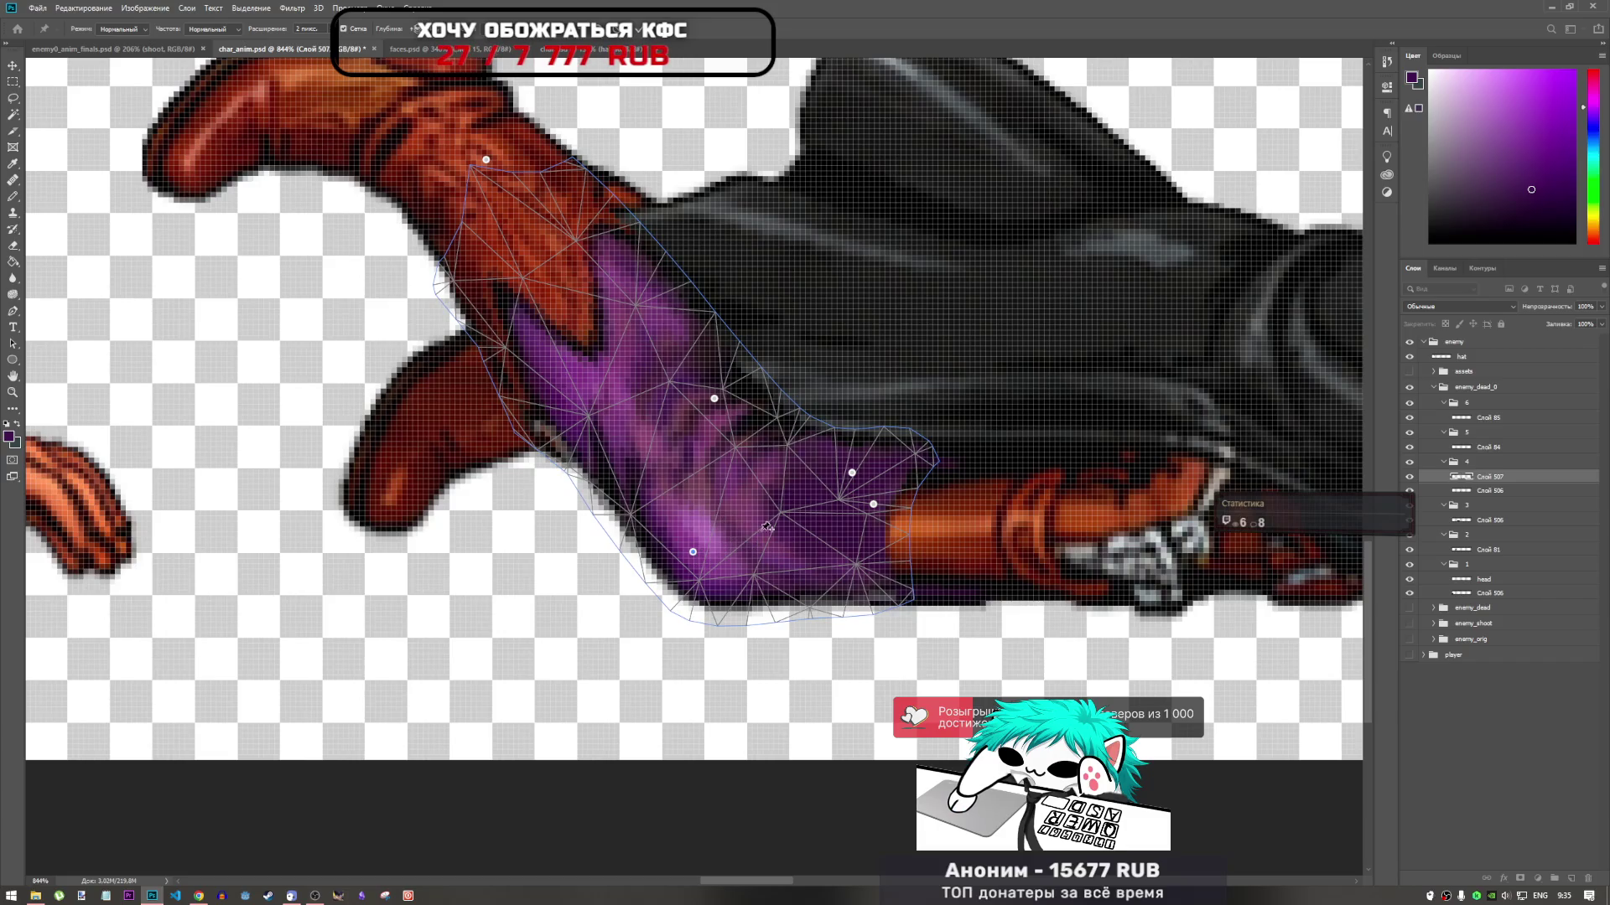
click(873, 511)
key(Return)
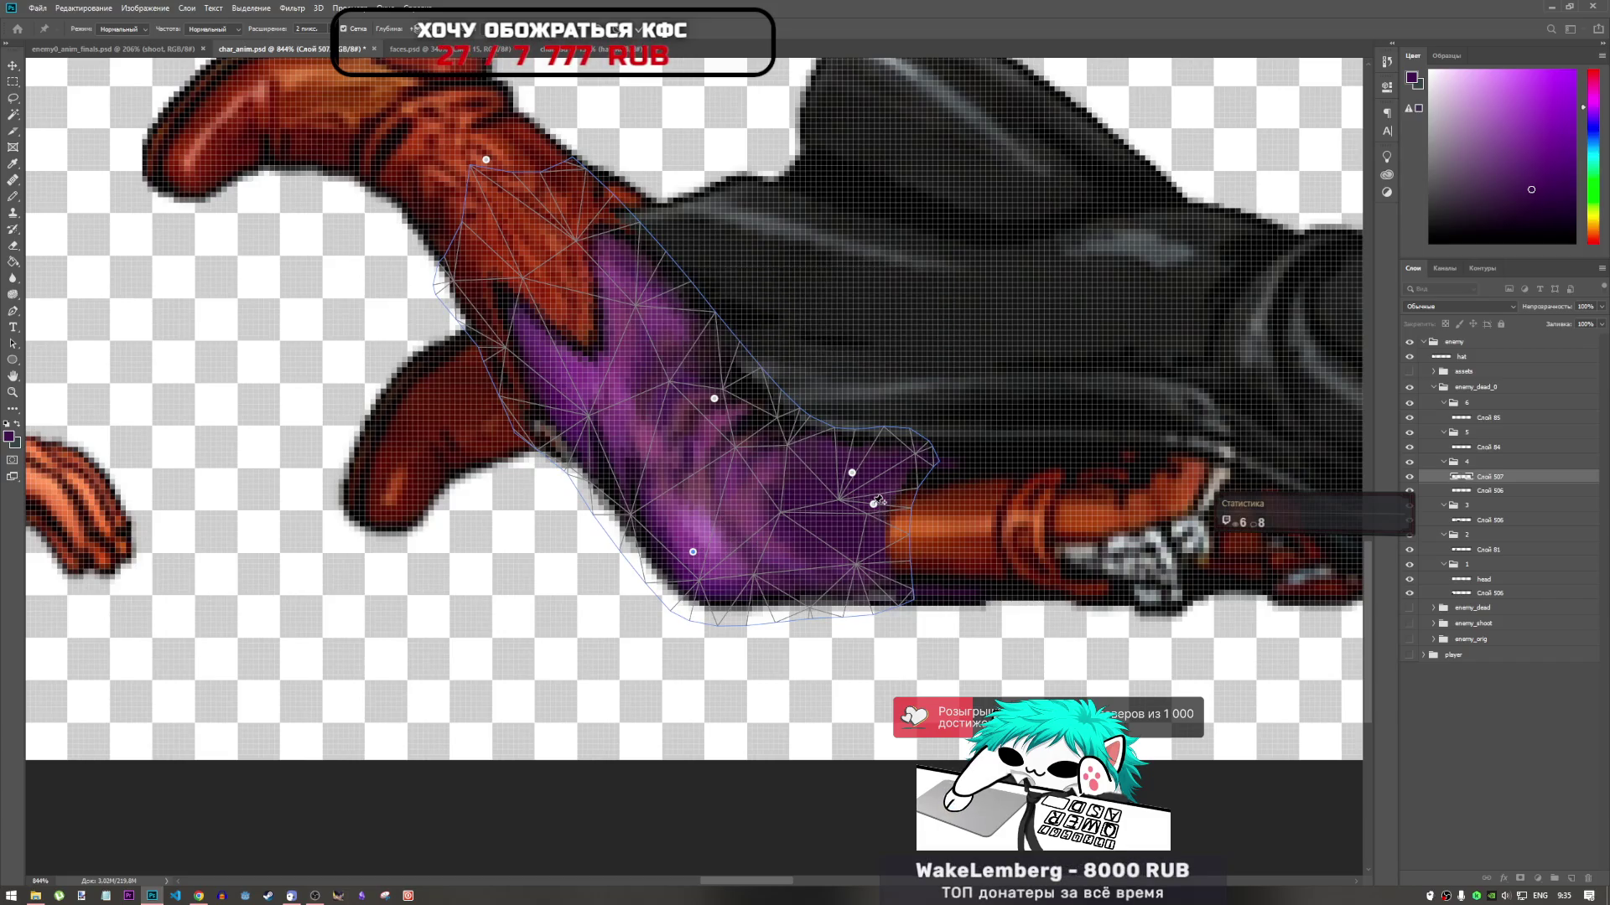
drag(876, 509, 890, 523)
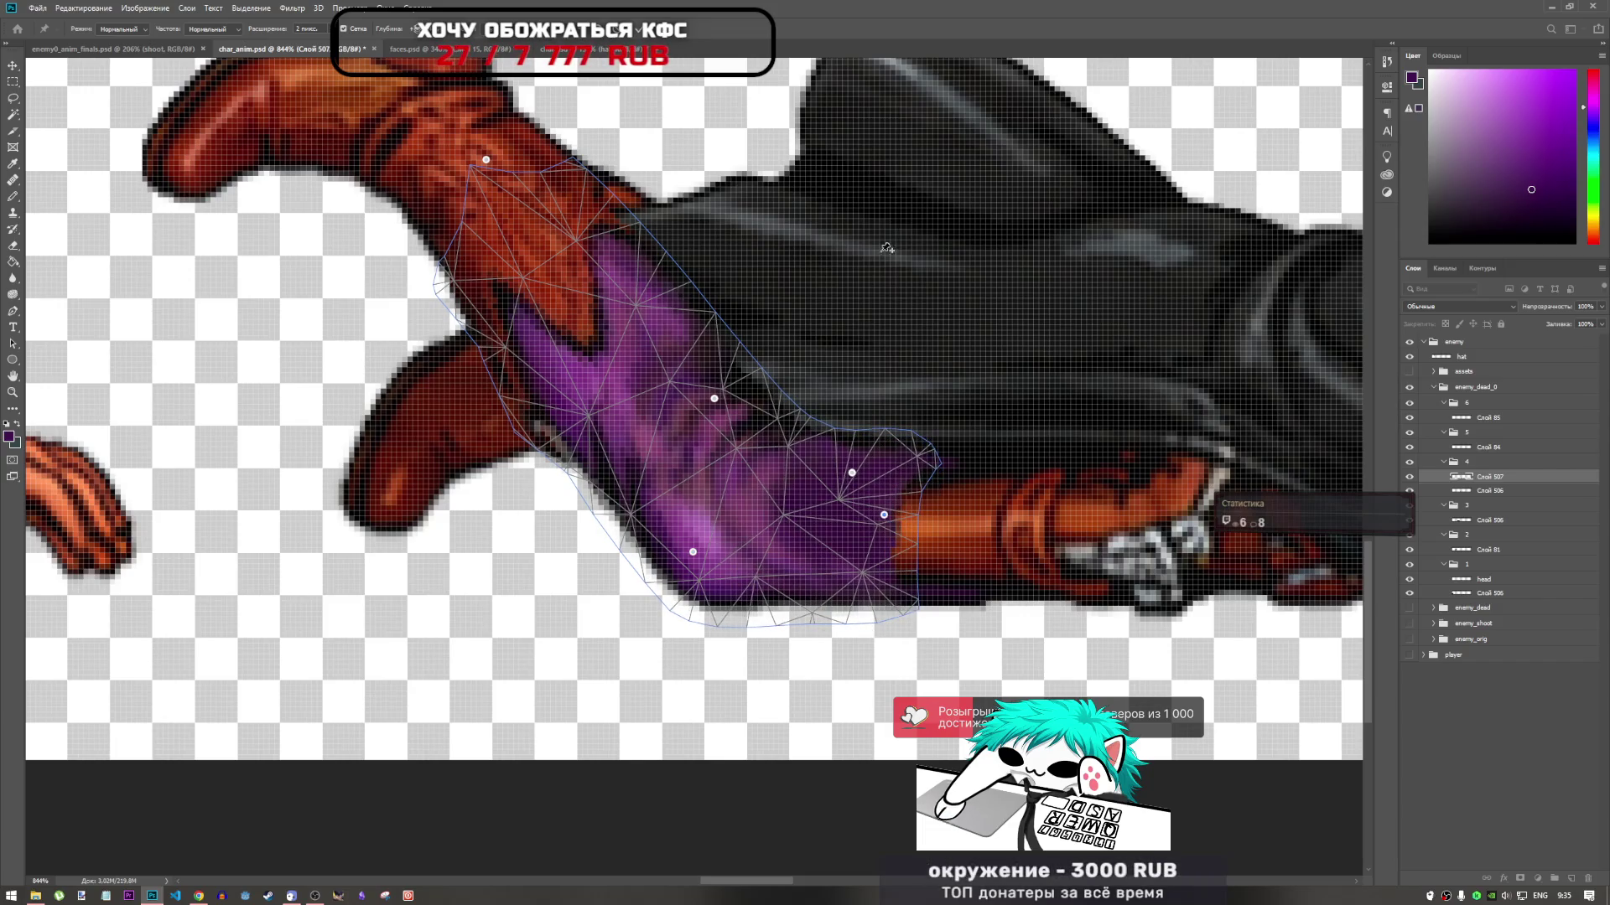
key(Return)
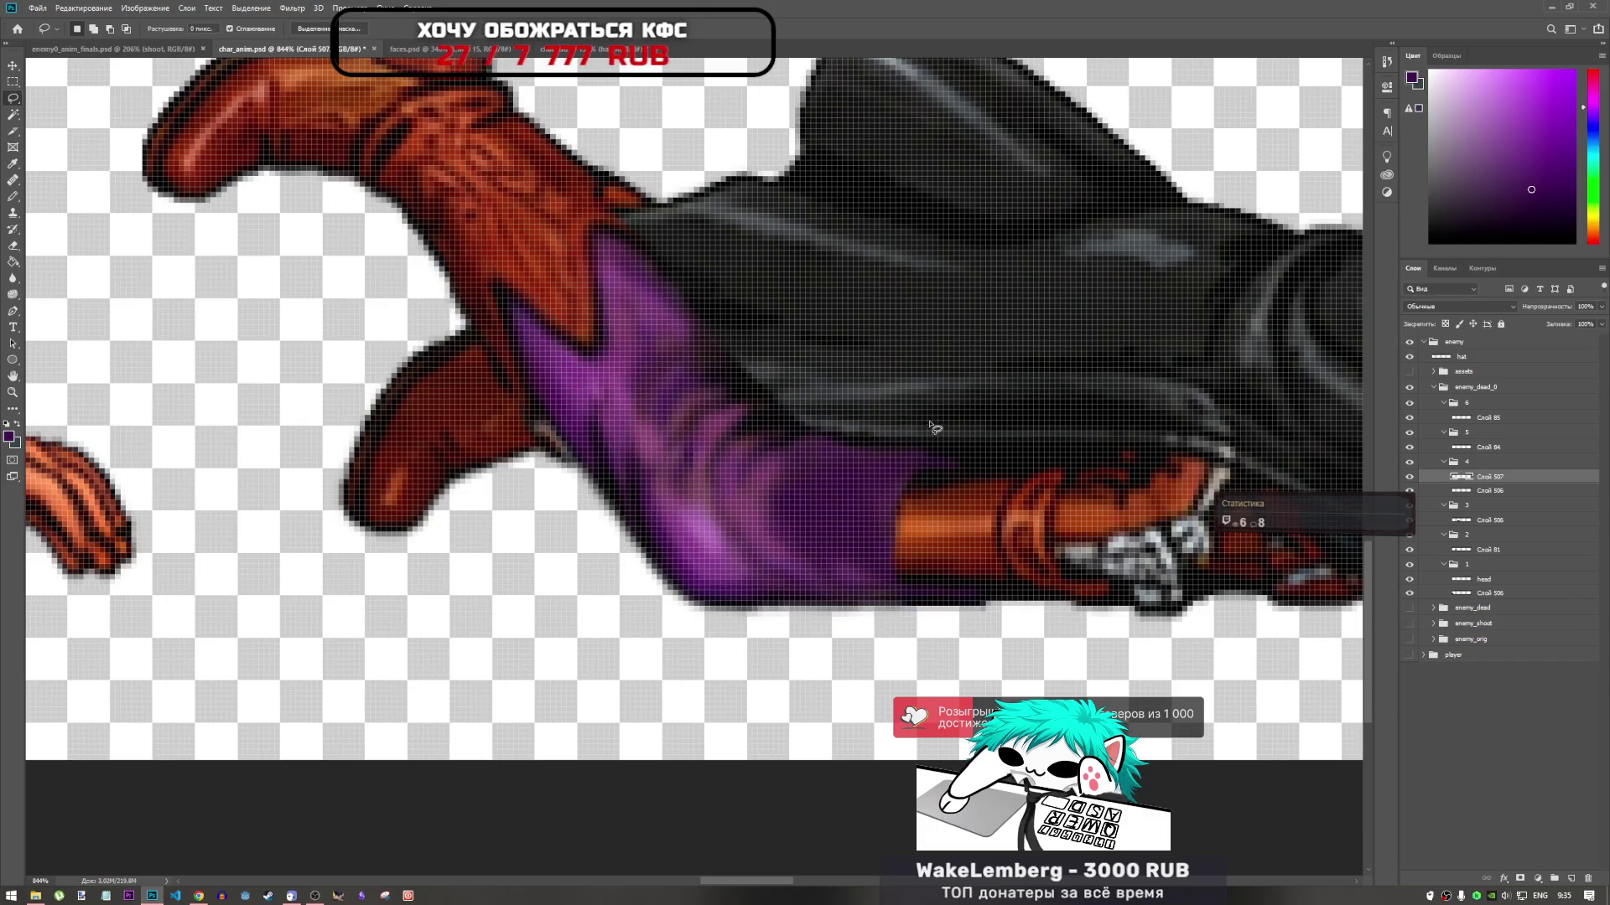
Switch to the Eraser with a soft 26 px brush at 0% hardness
scroll(933, 428, down, 5)
scroll(863, 425, up, 2)
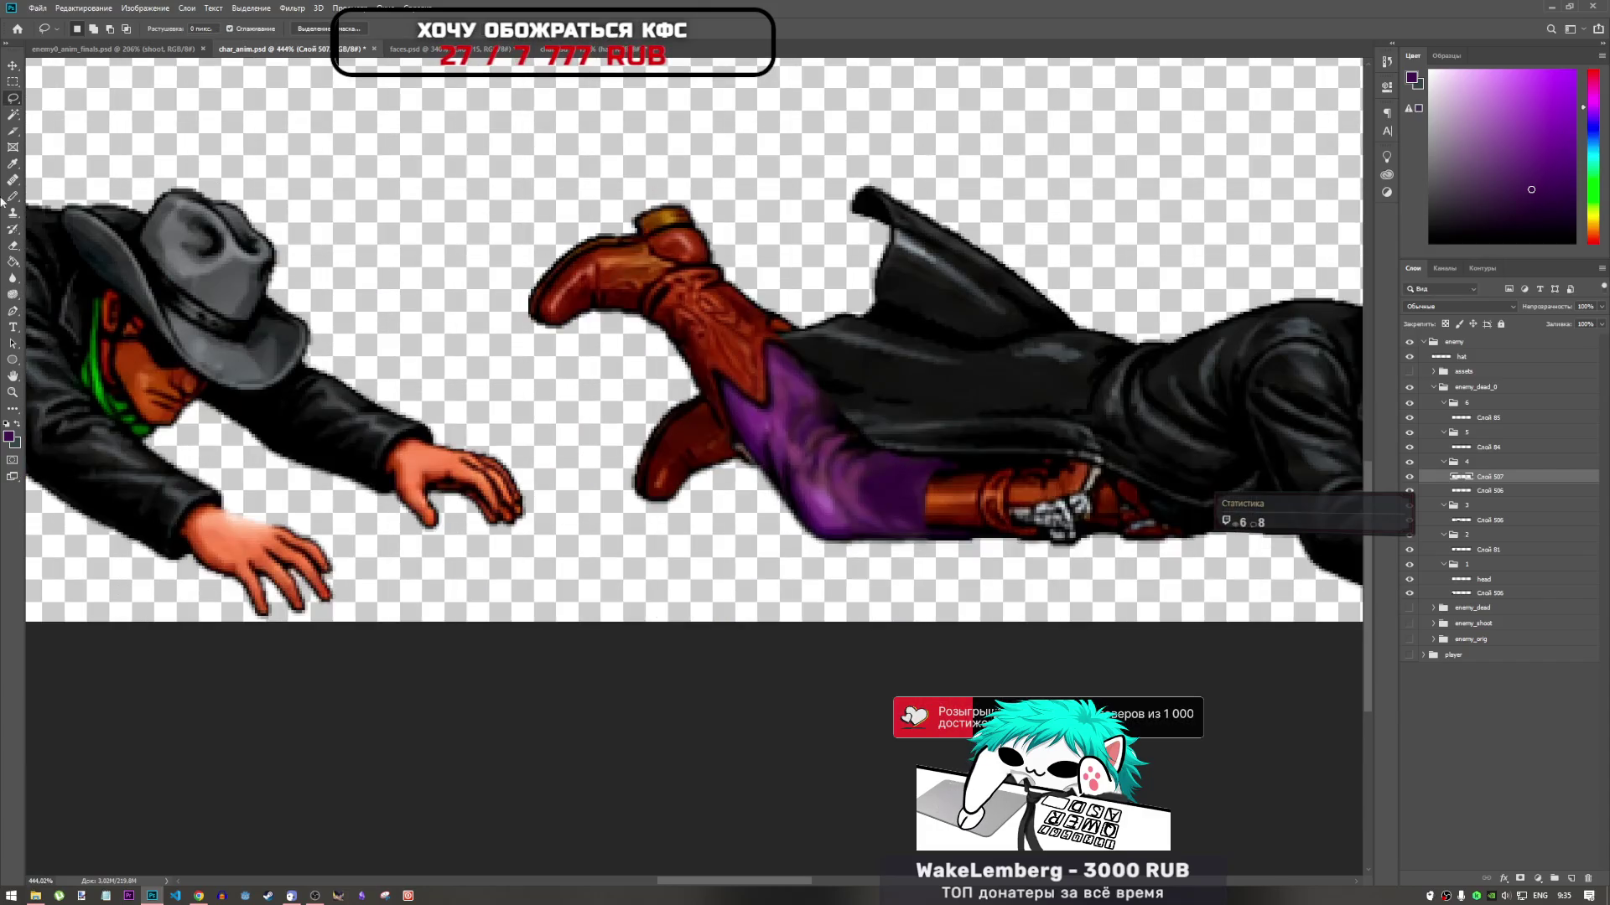
click(13, 244)
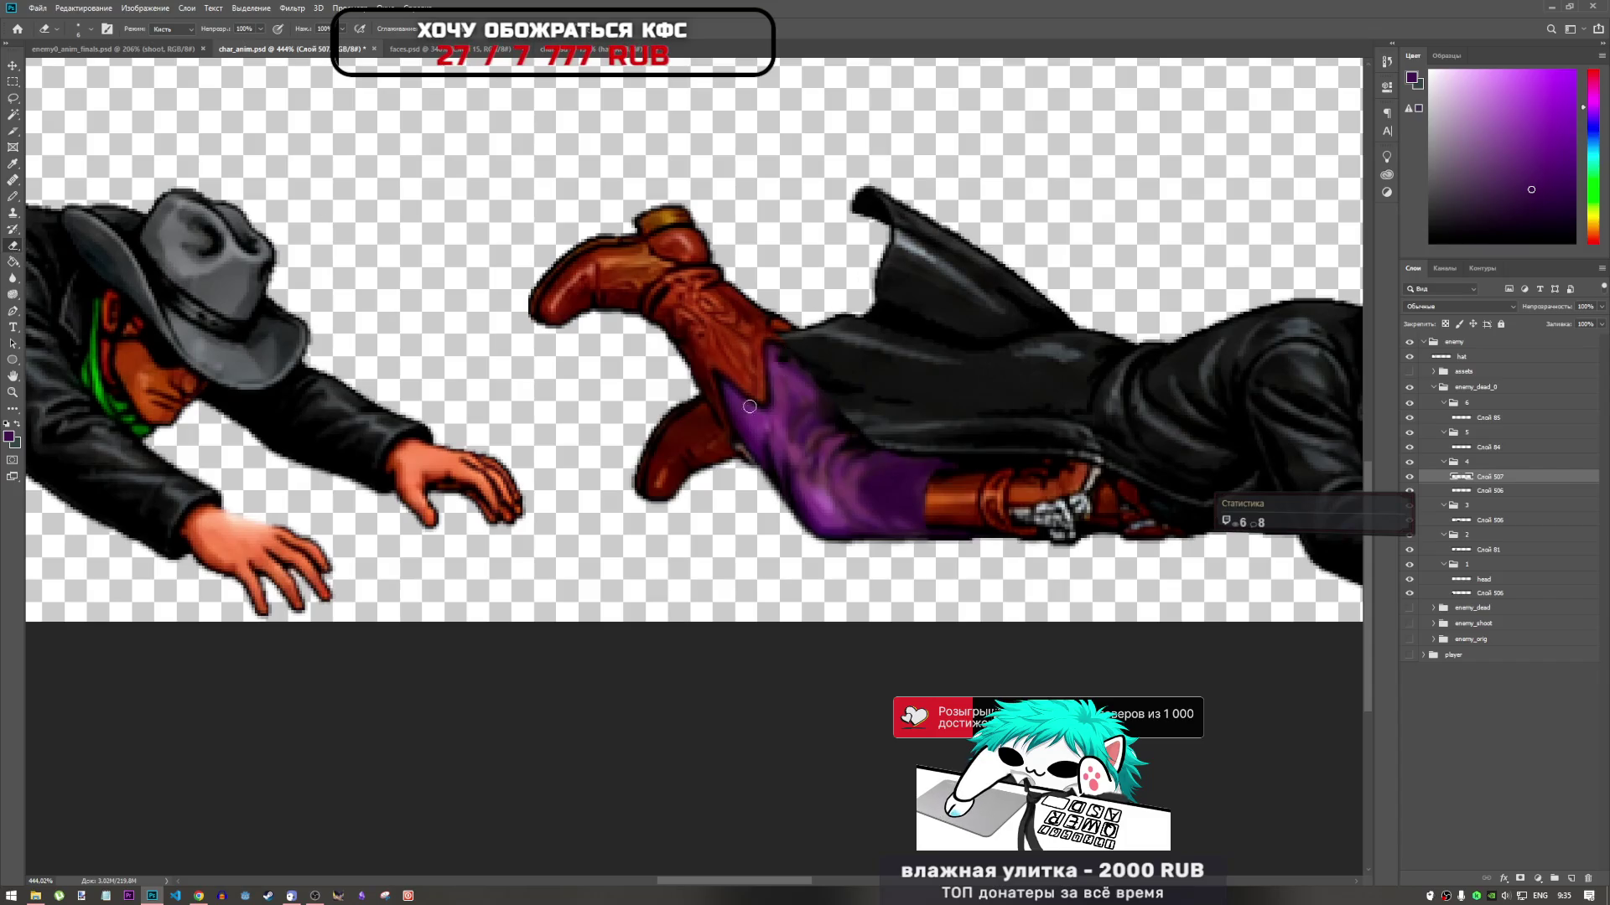
right_click(742, 360)
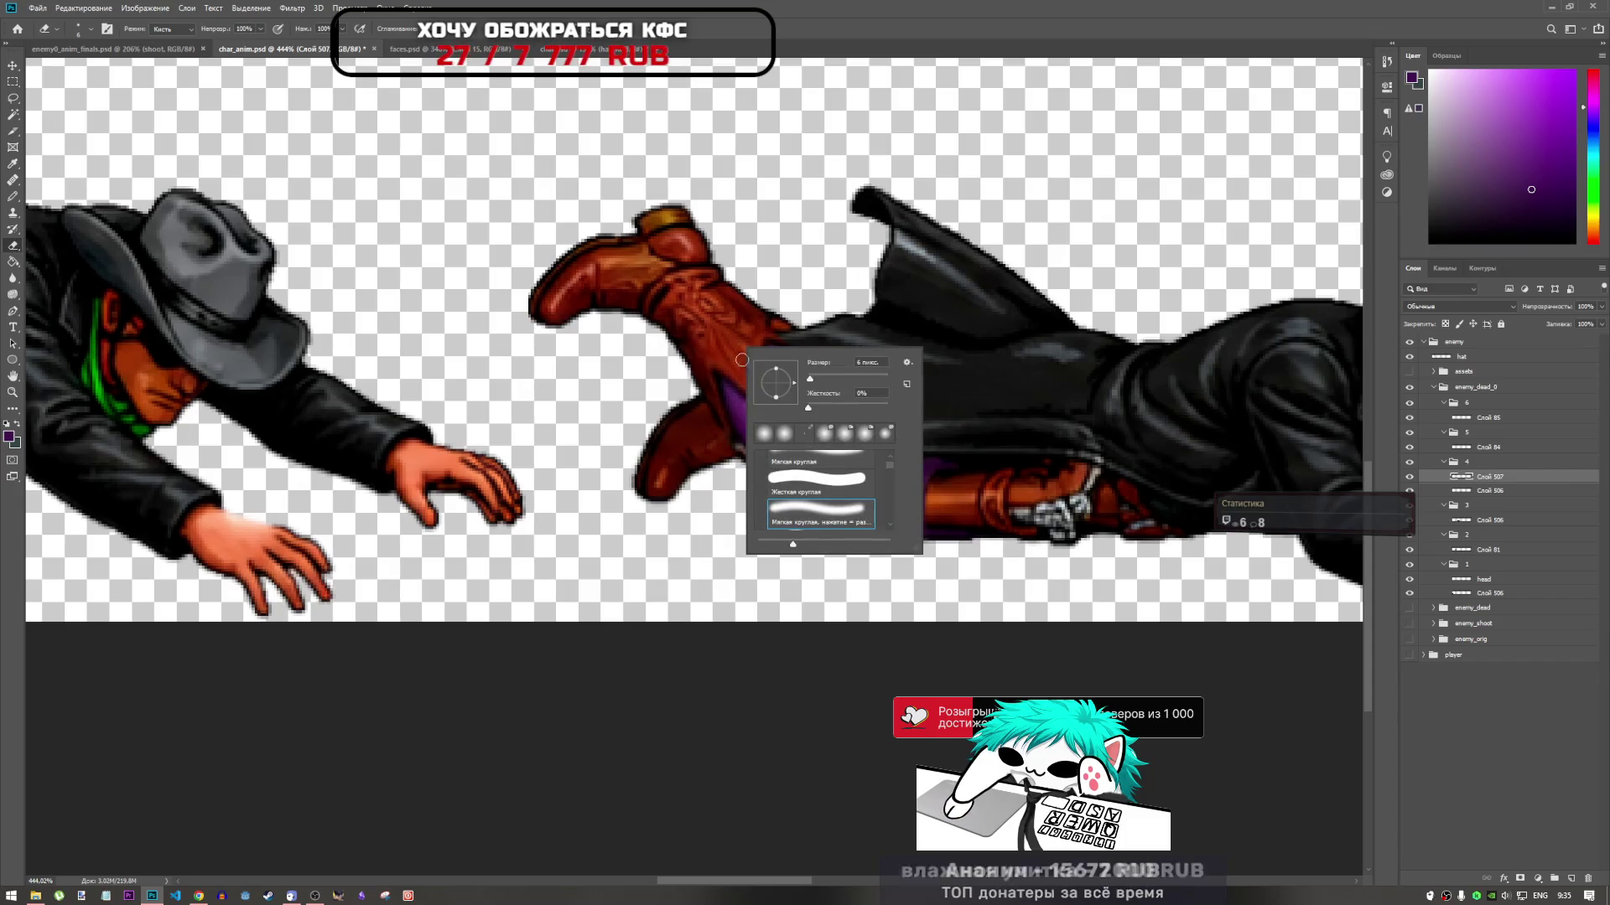
drag(810, 378, 820, 380)
key(Return)
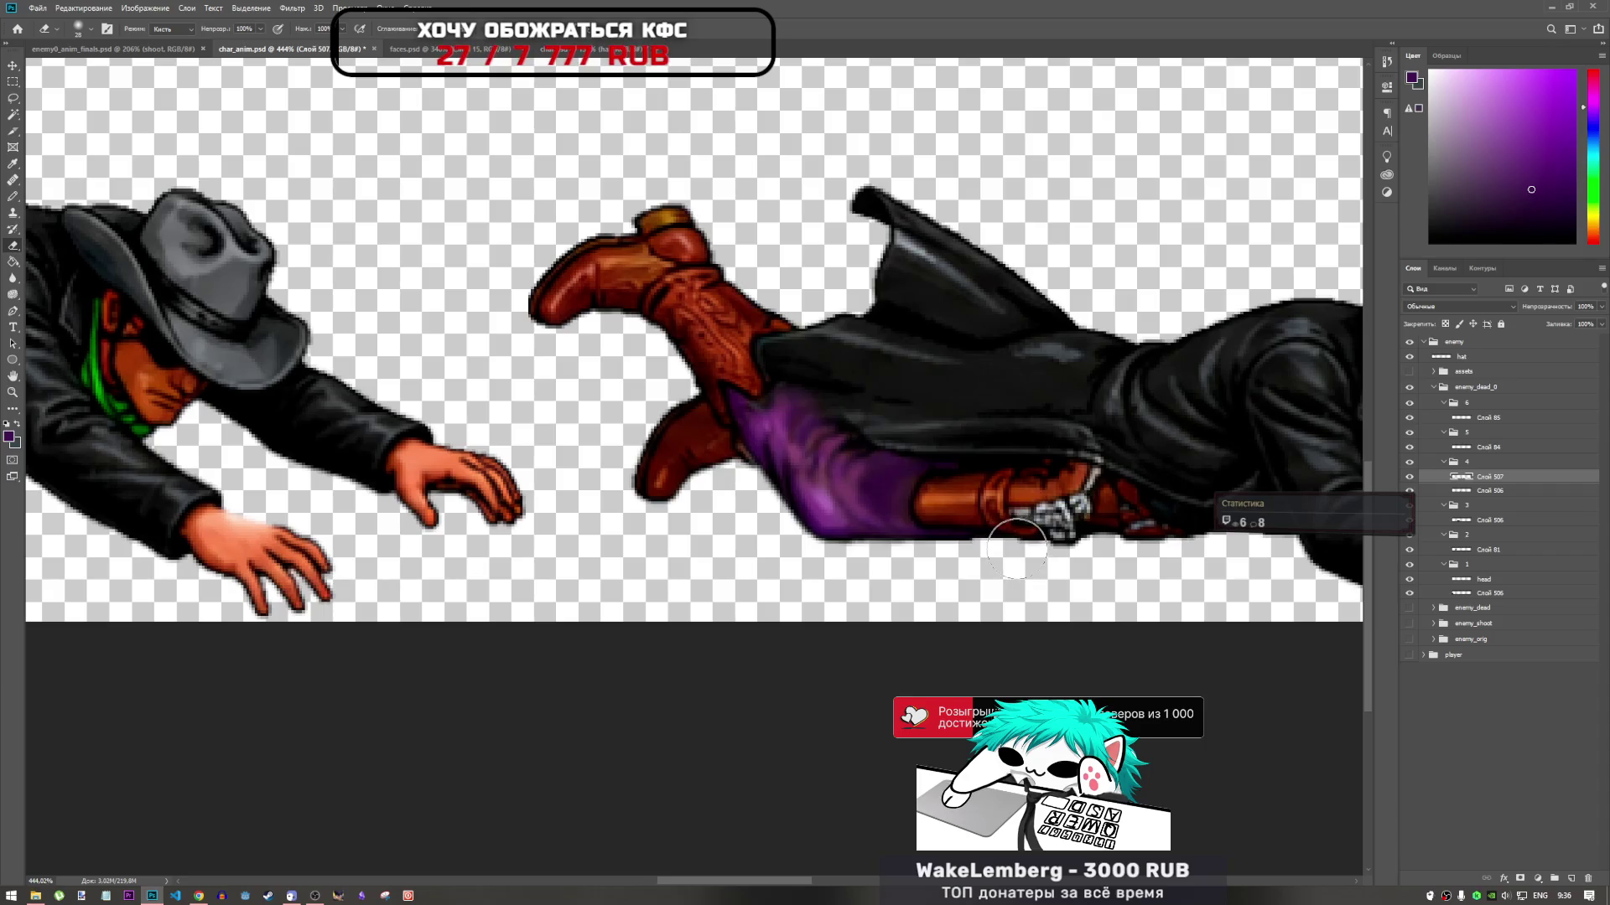
Zoom in on the pants piece and put its layer under Free Transform
scroll(743, 526, down, 5)
scroll(743, 526, down, 1)
scroll(729, 532, up, 5)
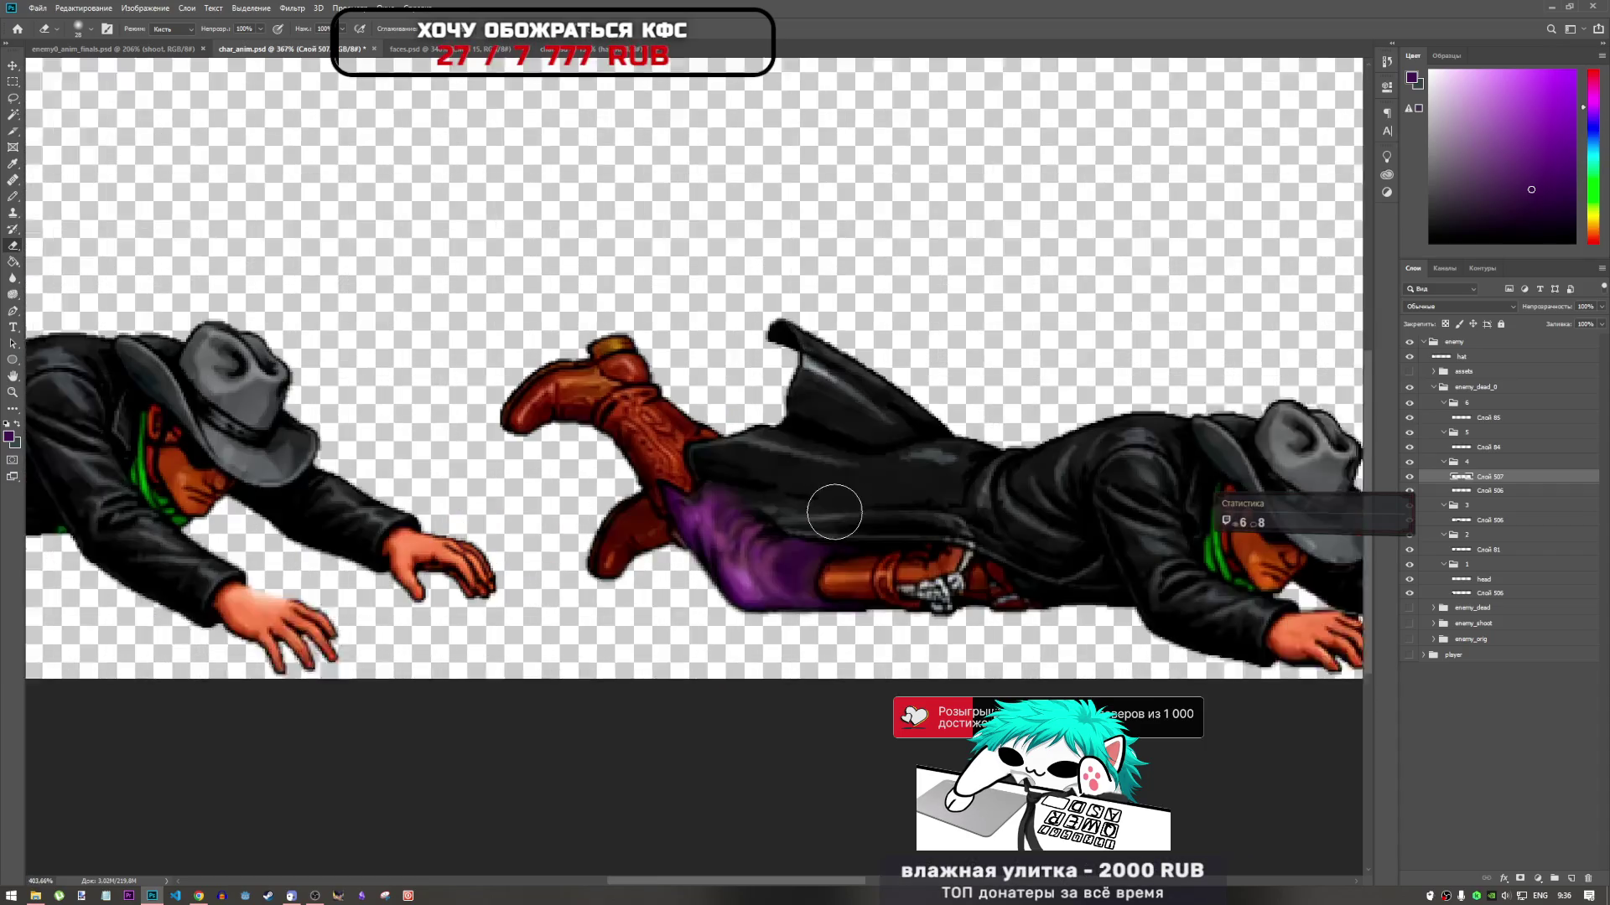
scroll(716, 537, up, 2)
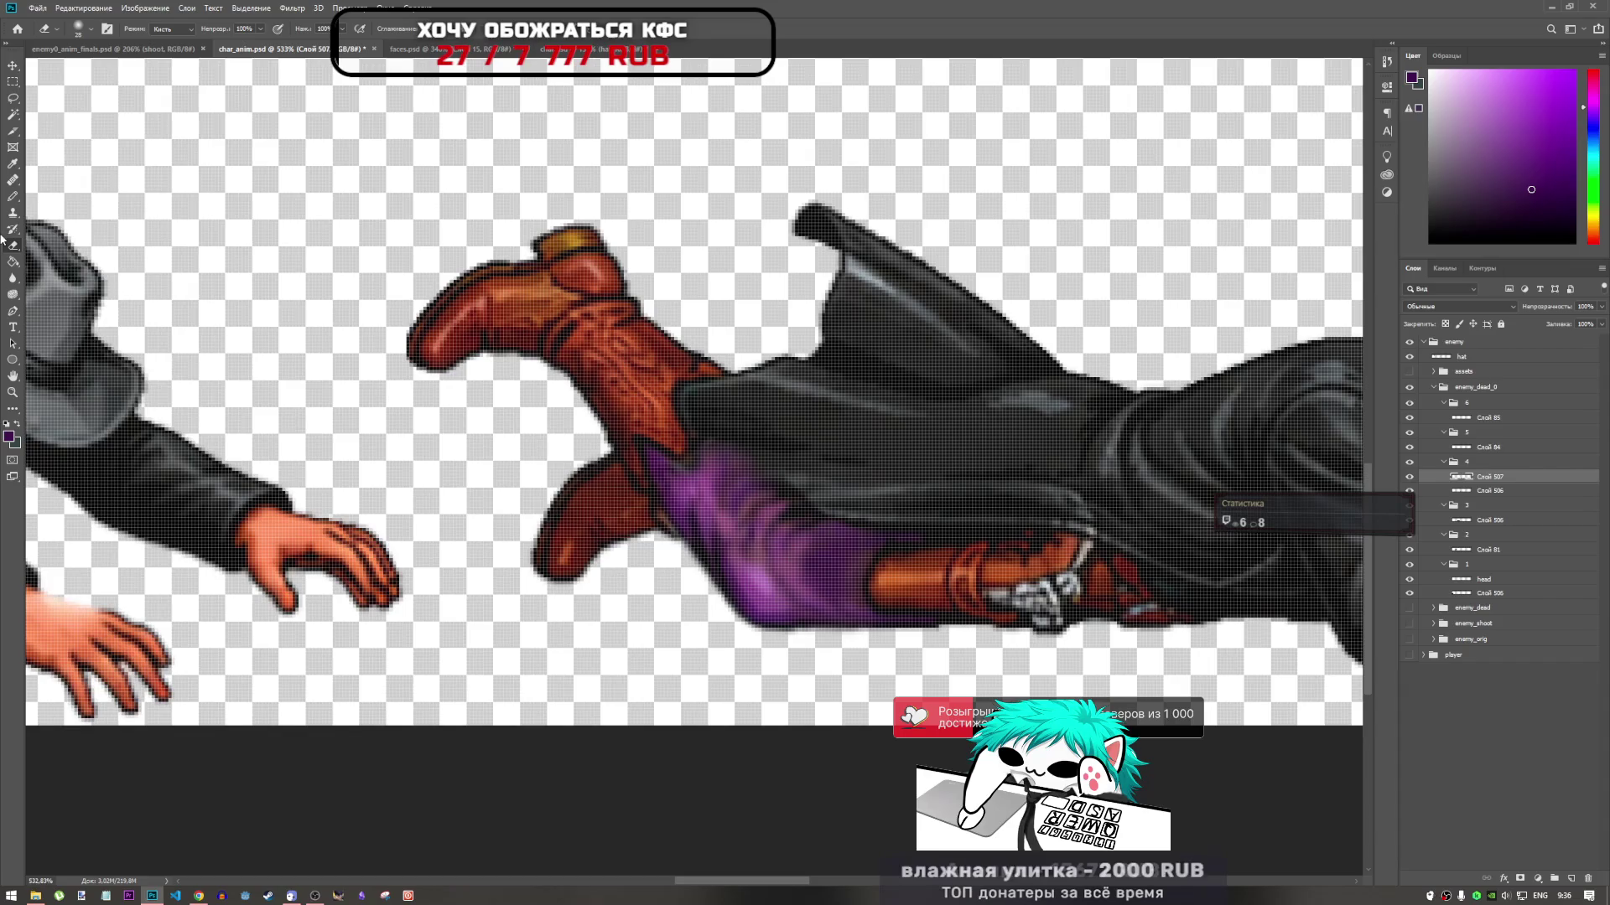
key(ctrl+t)
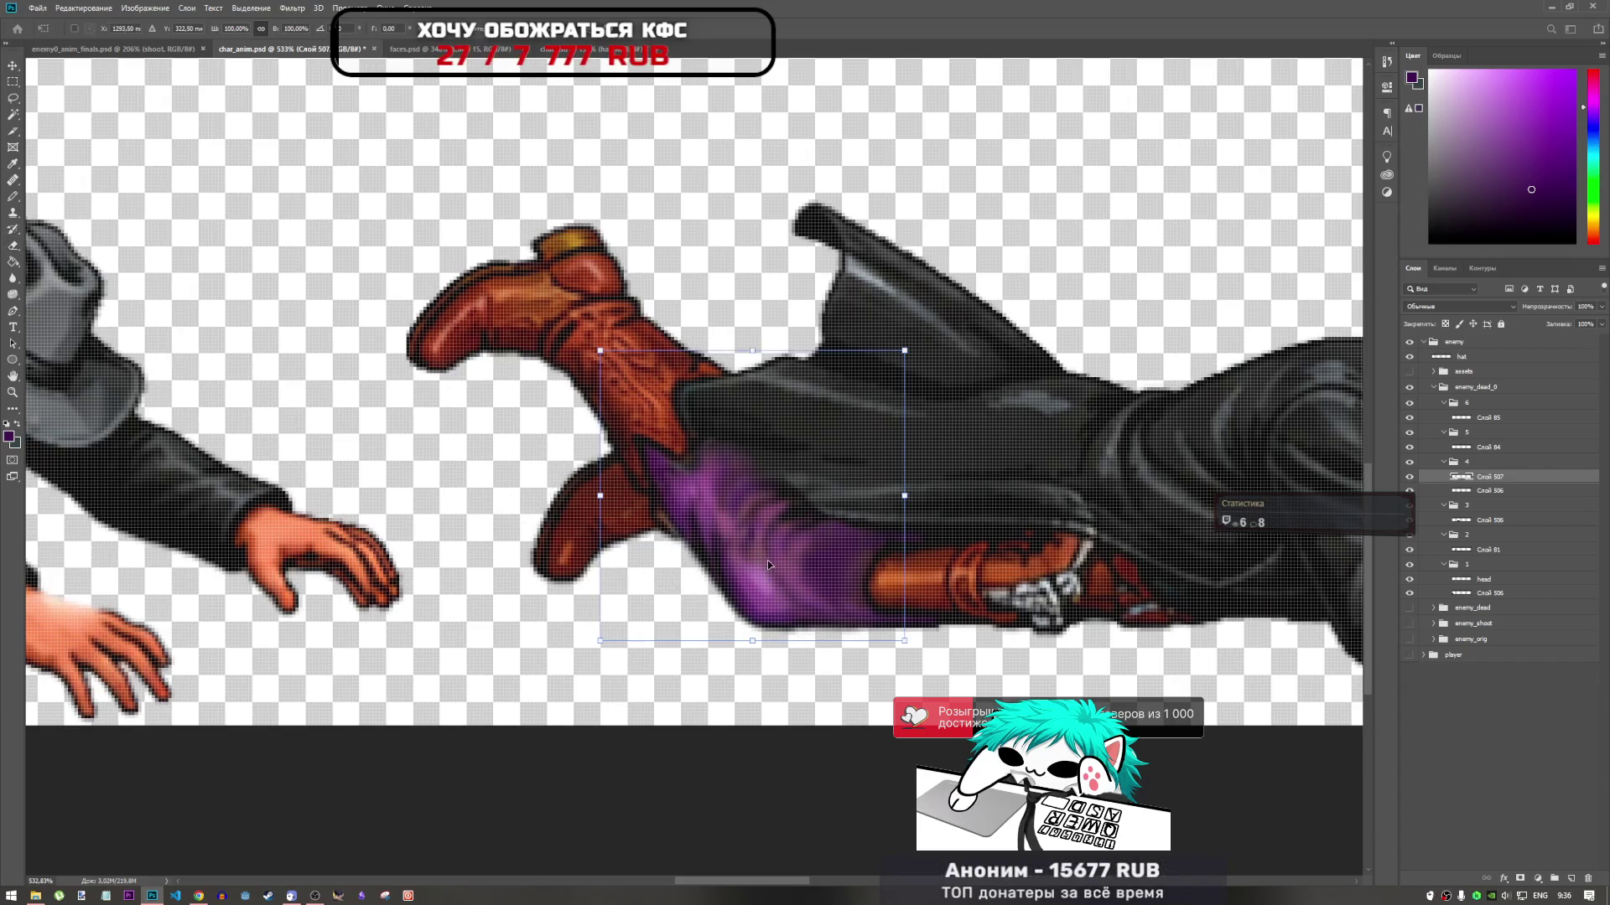
Cancel the transform, puppet-warp the pants with three anchor pins, and drag the middle pin down-left
key(Return)
key(e)
key(alt+e)
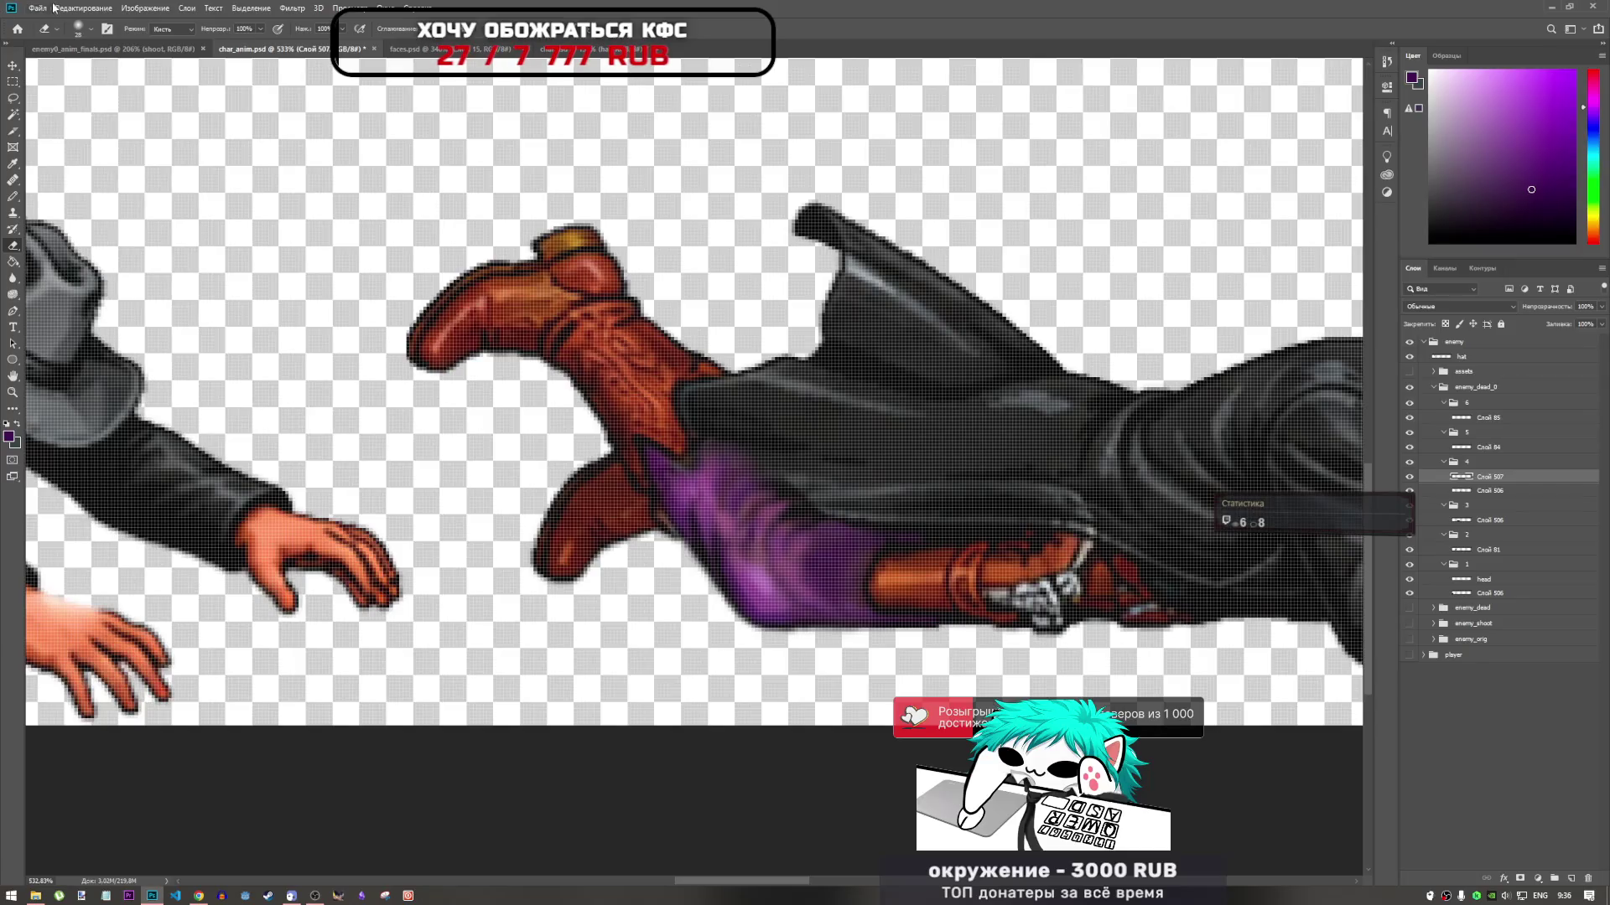
key(Escape)
key(ctrl+alt+p)
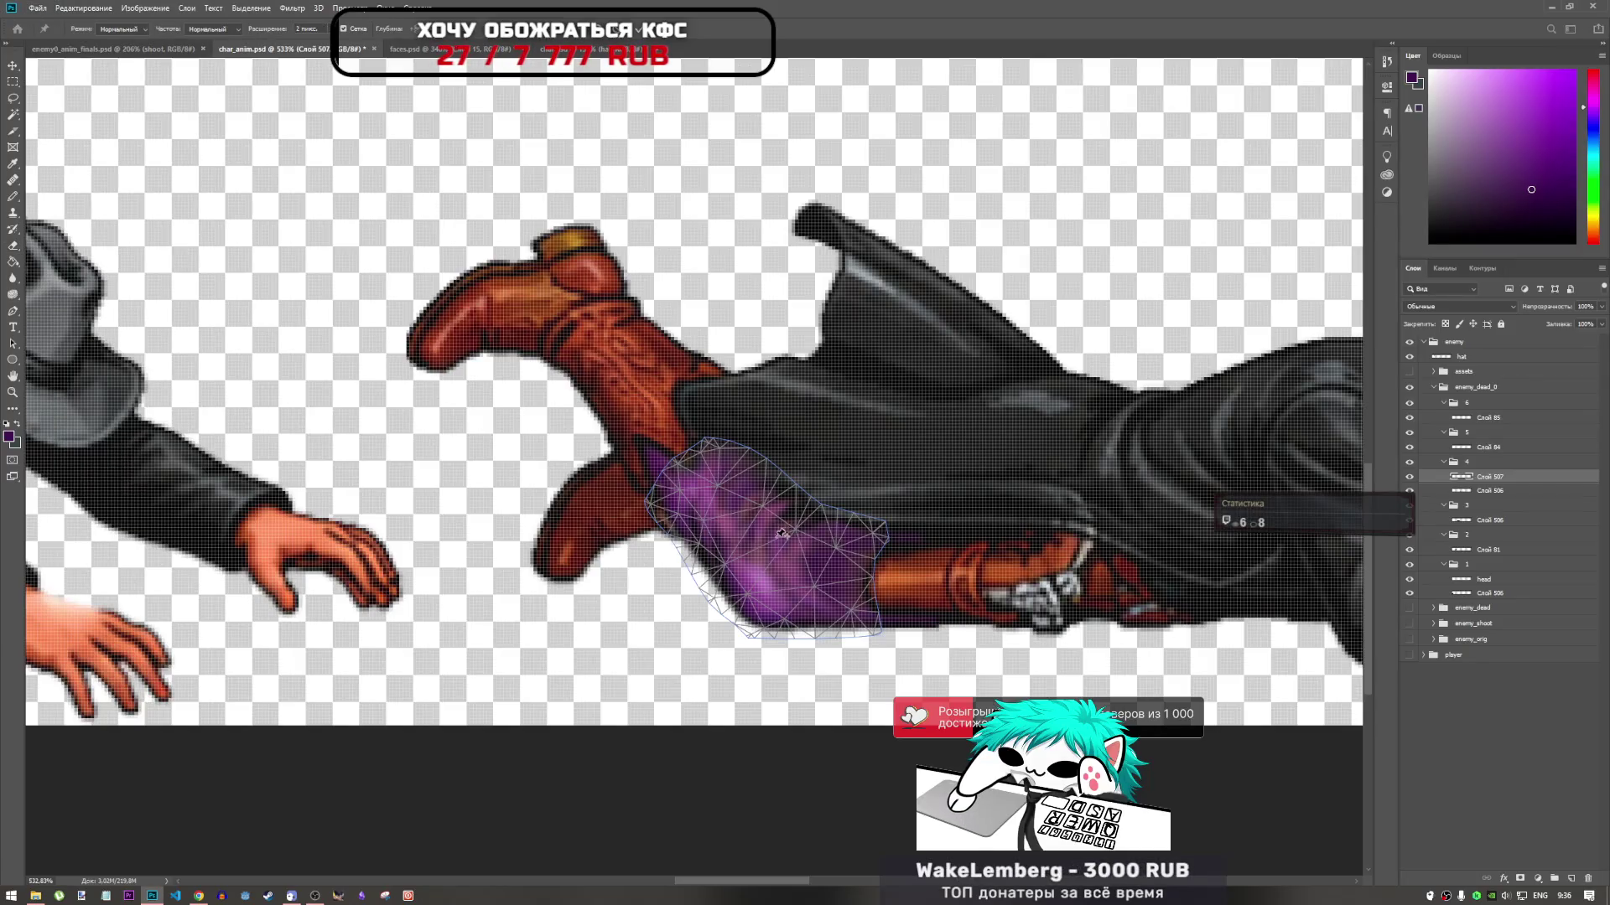
click(696, 472)
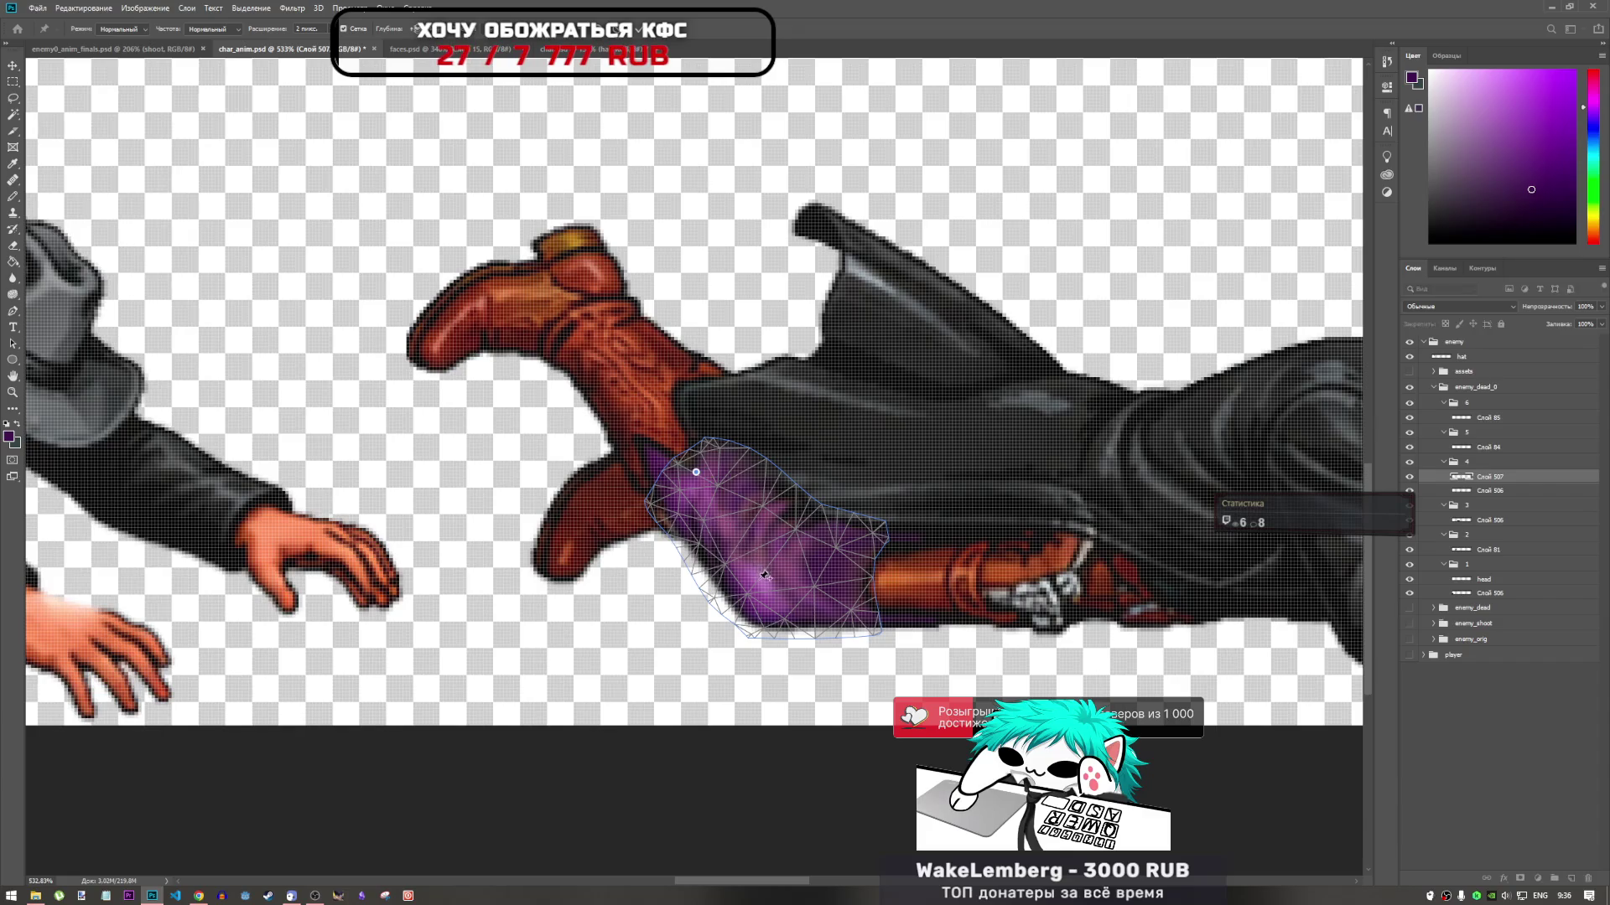
click(752, 589)
click(855, 589)
click(789, 522)
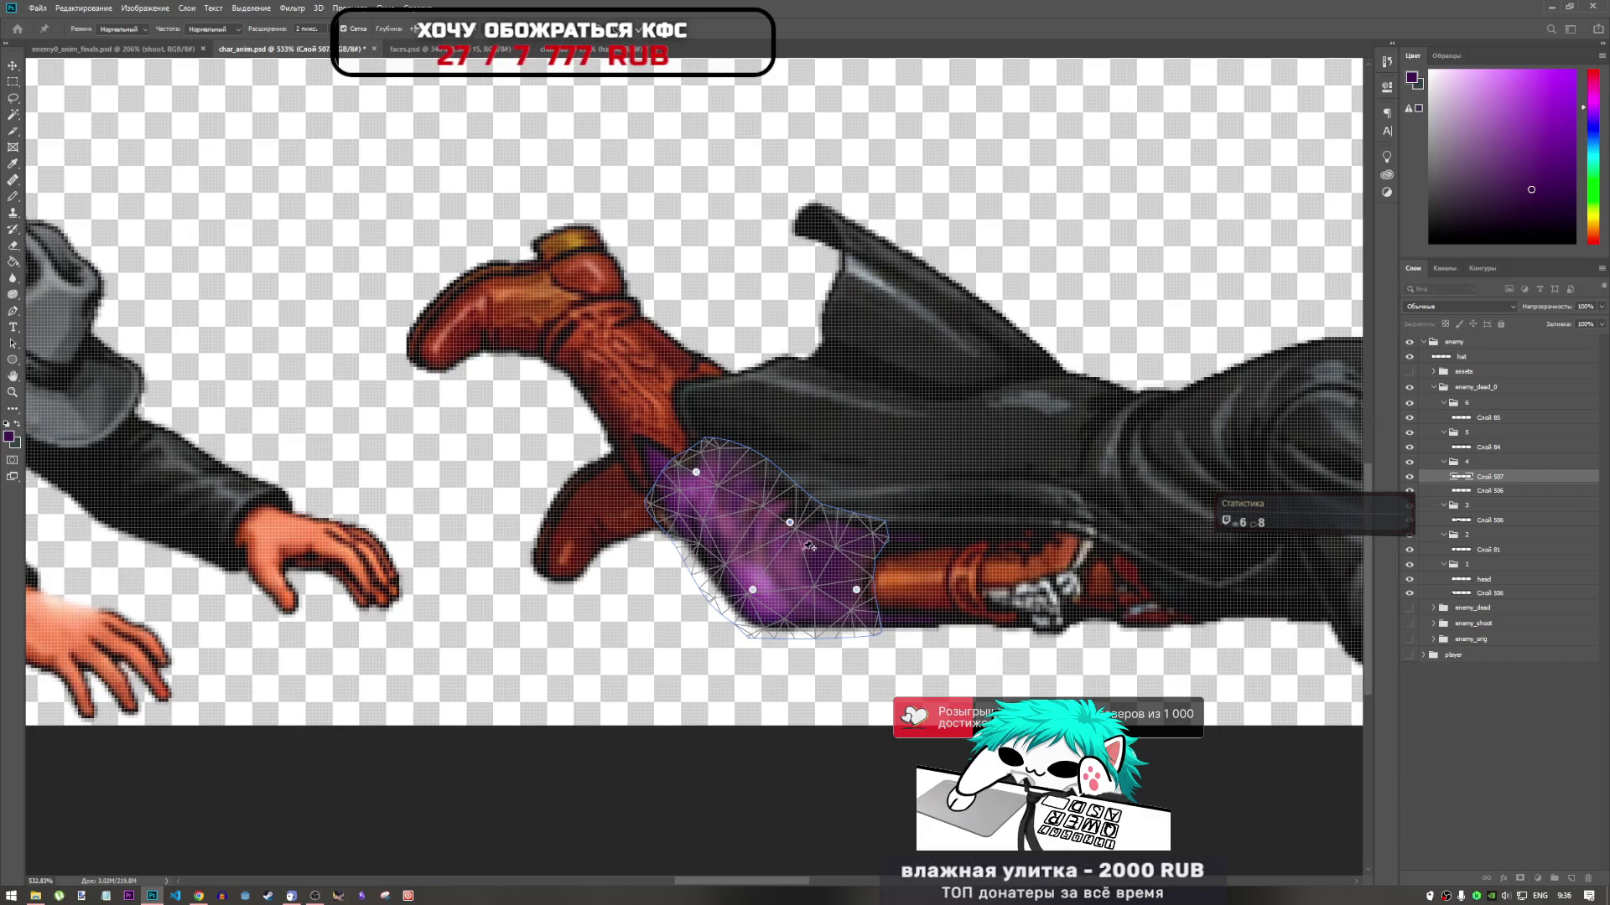
mouse_move(790, 523)
mouse_down()
mouse_move(794, 553)
mouse_move(756, 592)
mouse_up()
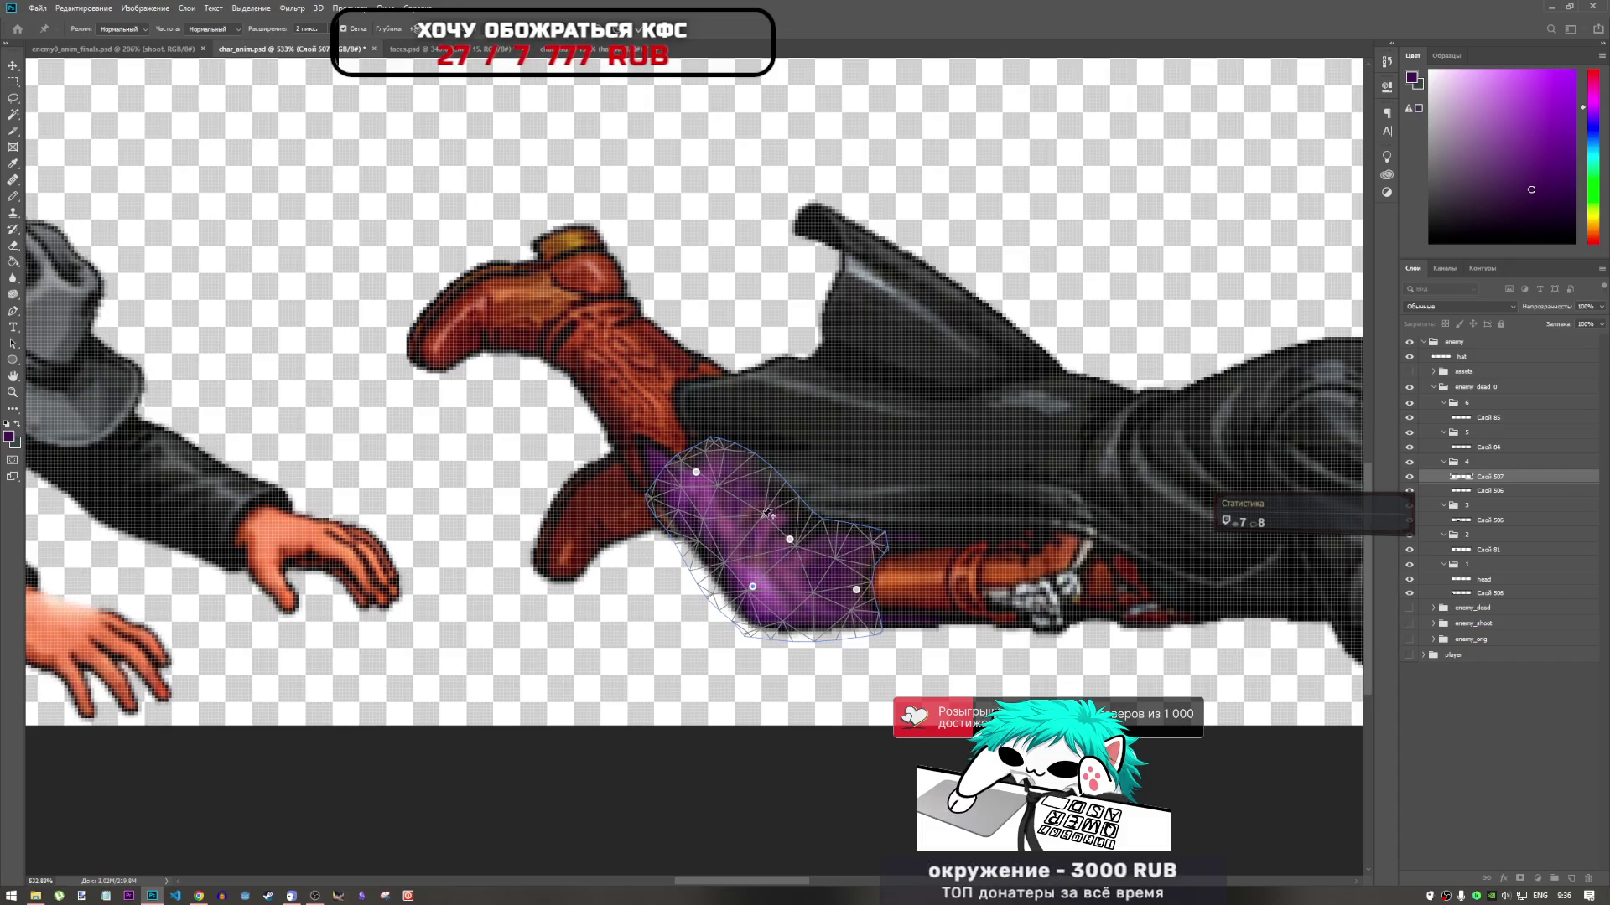
Rotate the mesh around the lower-left pin, pull the inner pin left, and commit the warp
click(753, 587)
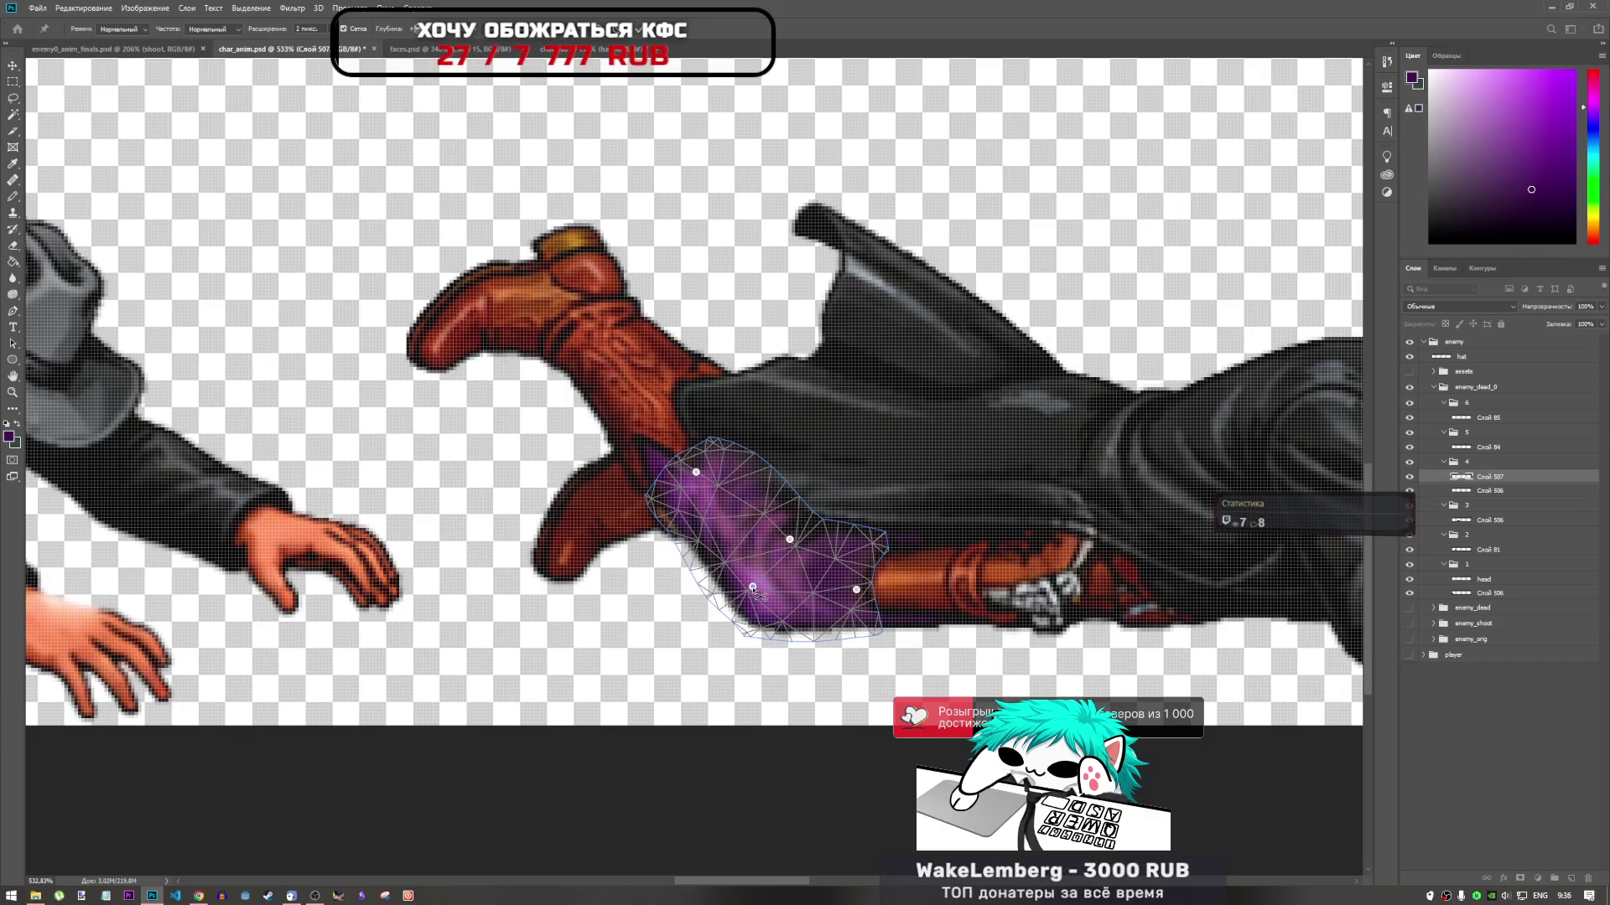
drag(753, 588, 765, 597)
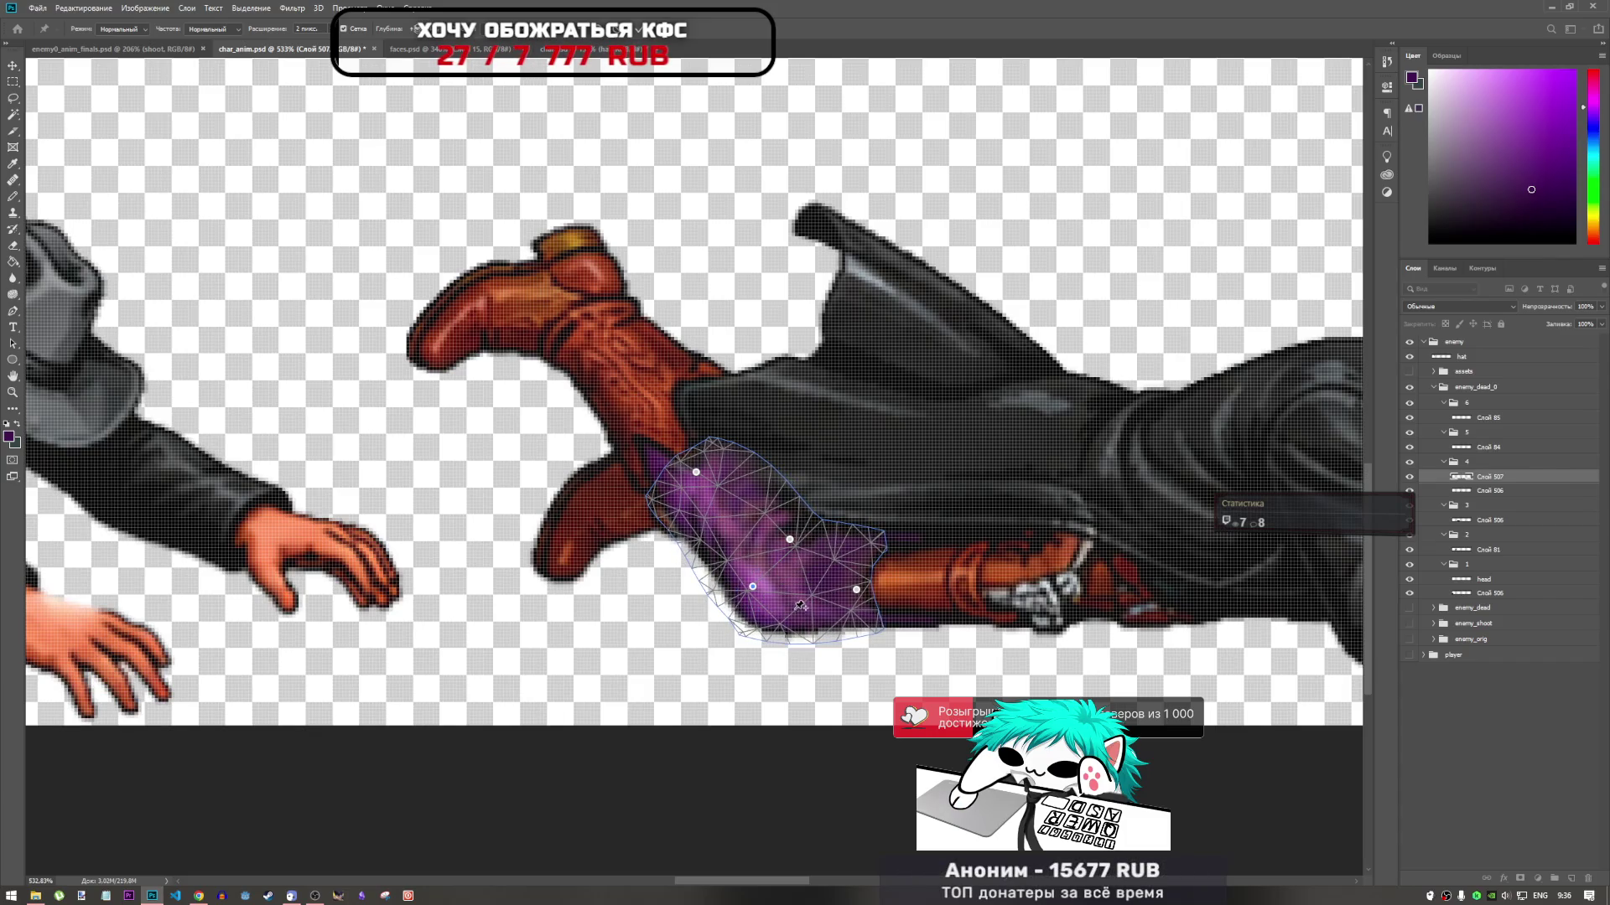
click(793, 606)
click(730, 559)
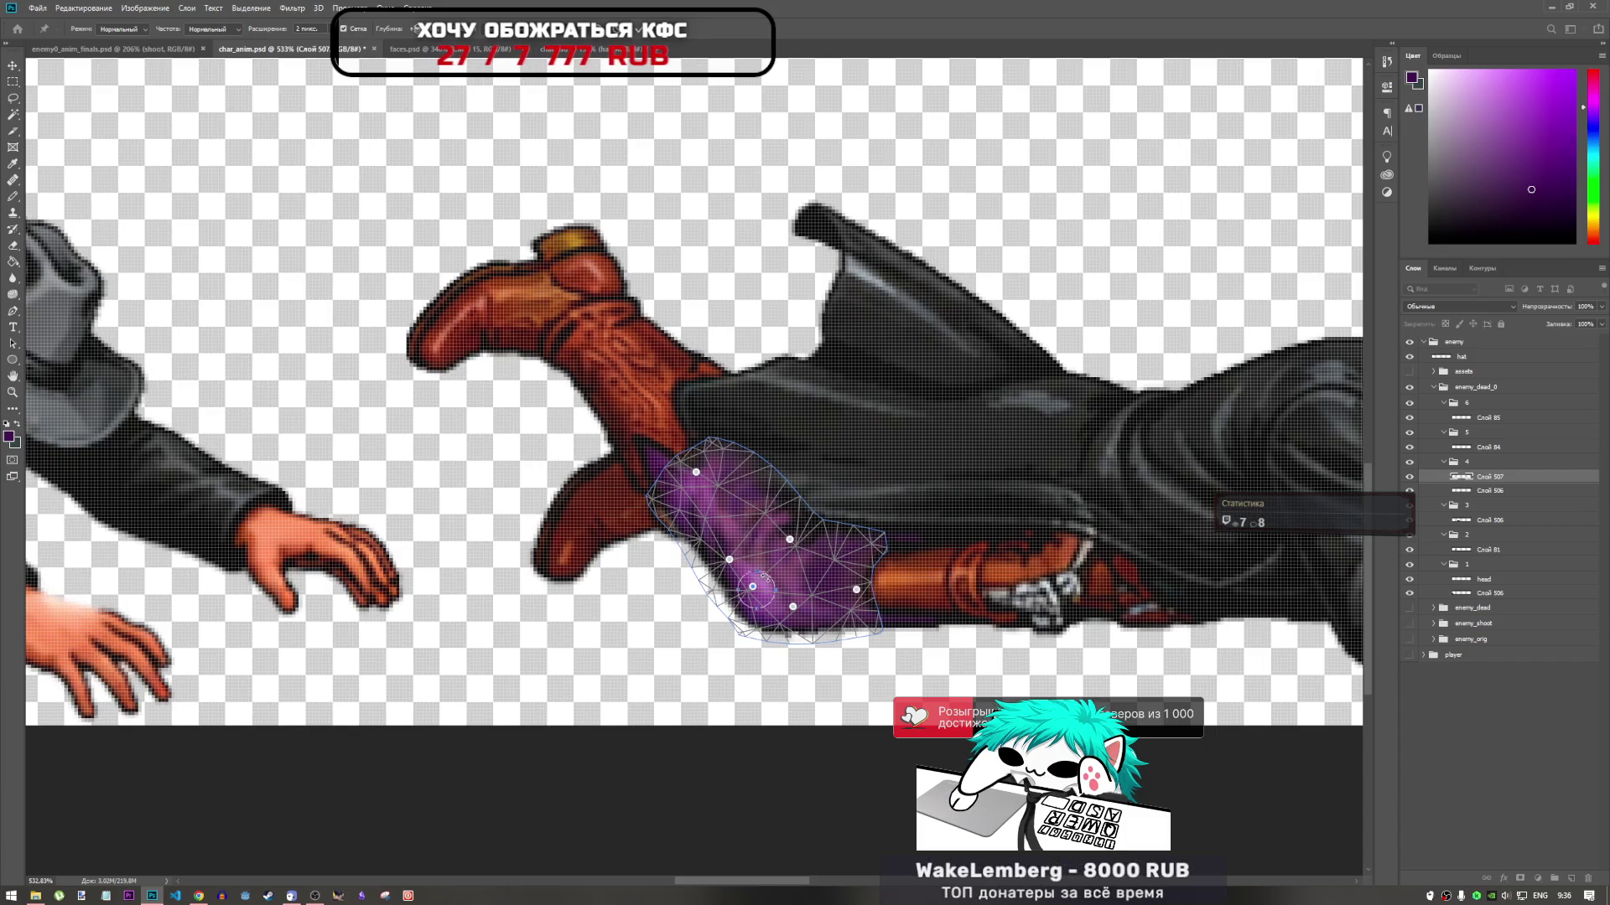
drag(762, 577, 782, 563)
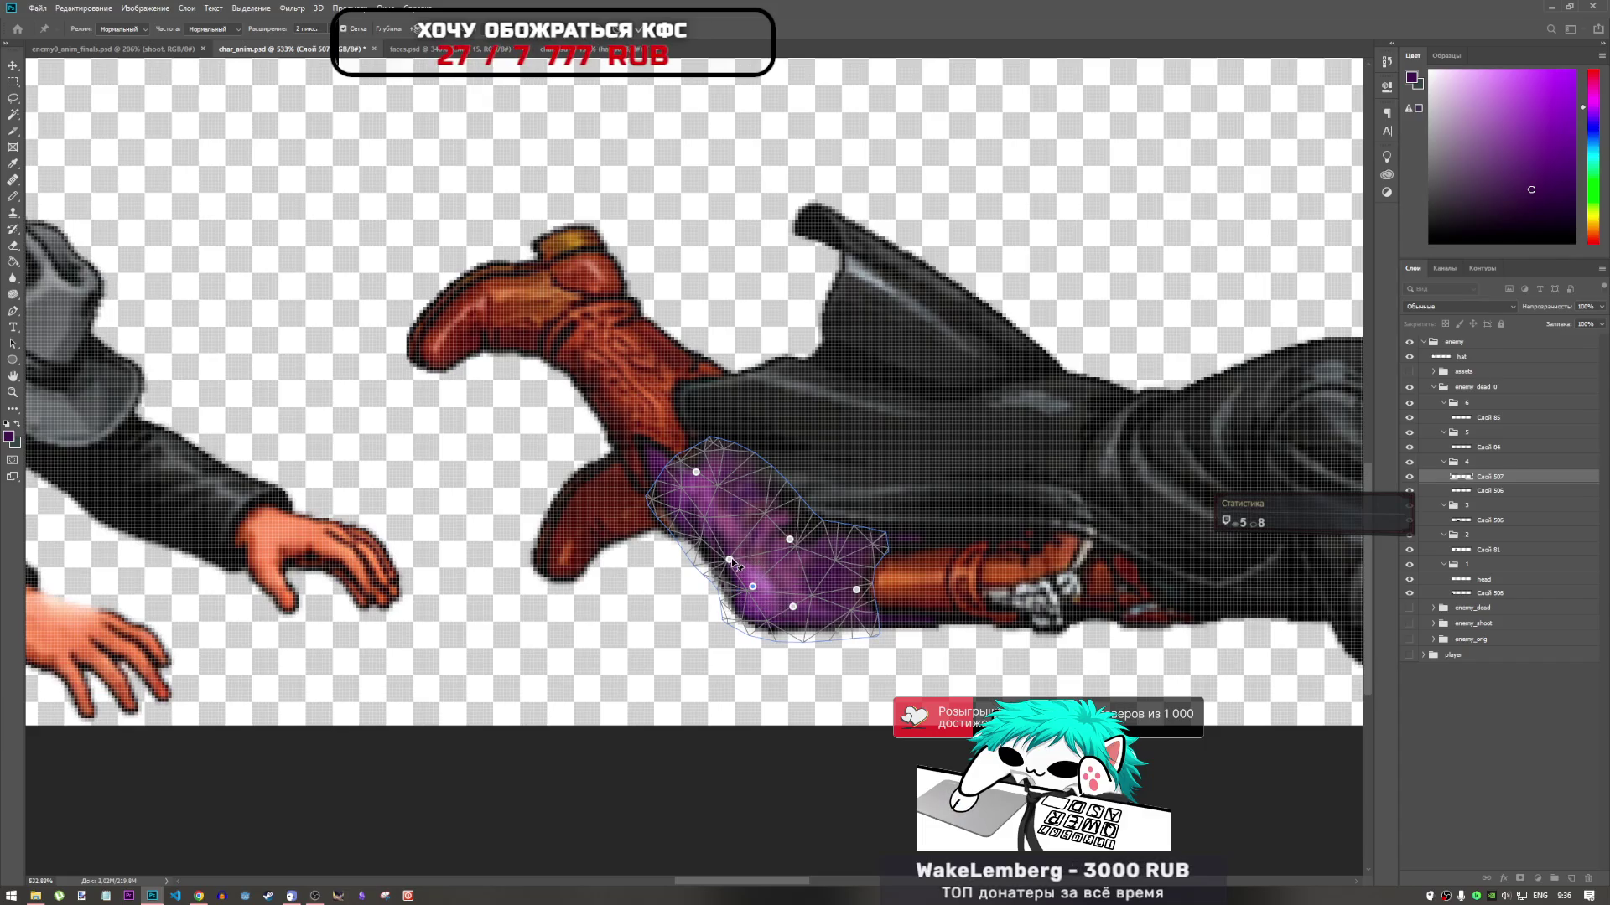
drag(738, 566, 736, 545)
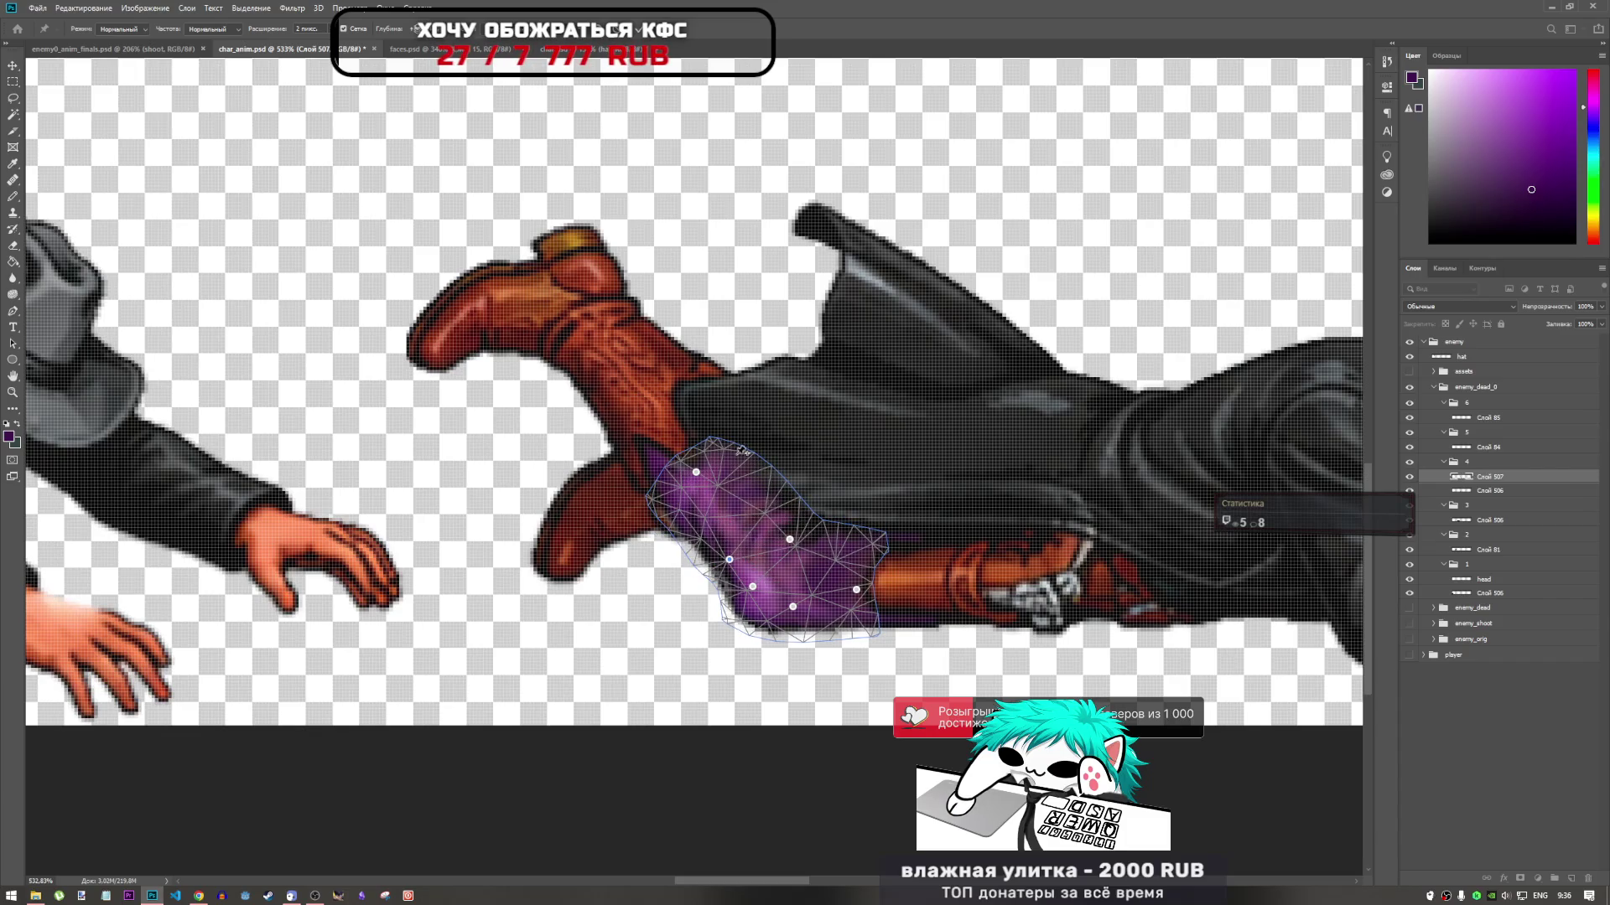
drag(734, 568, 732, 569)
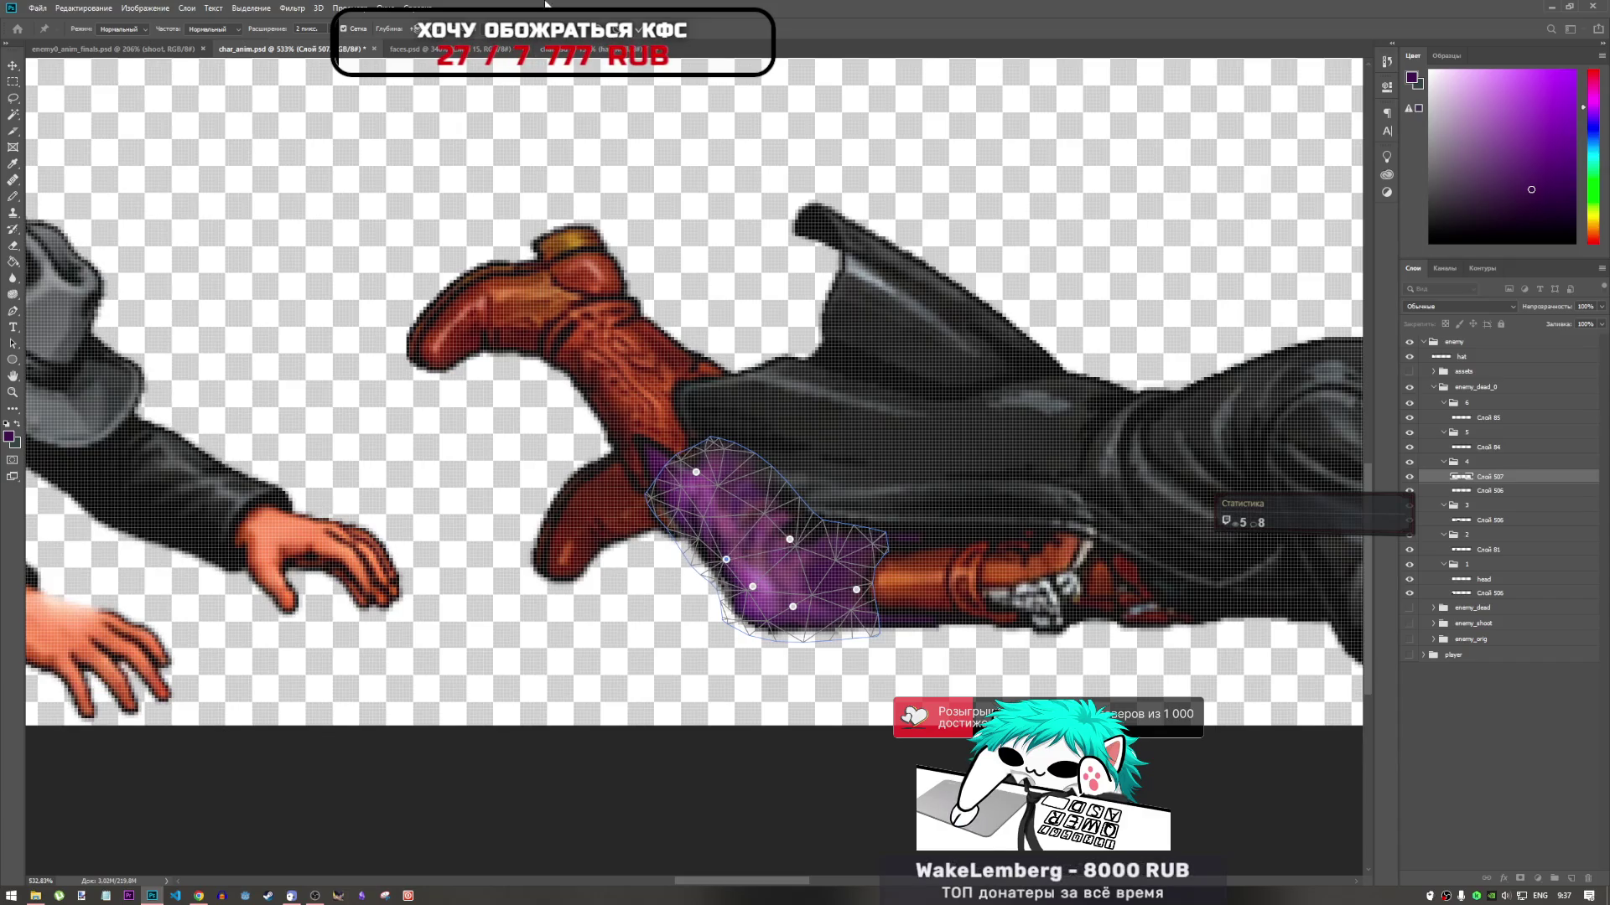
key(Return)
key(e)
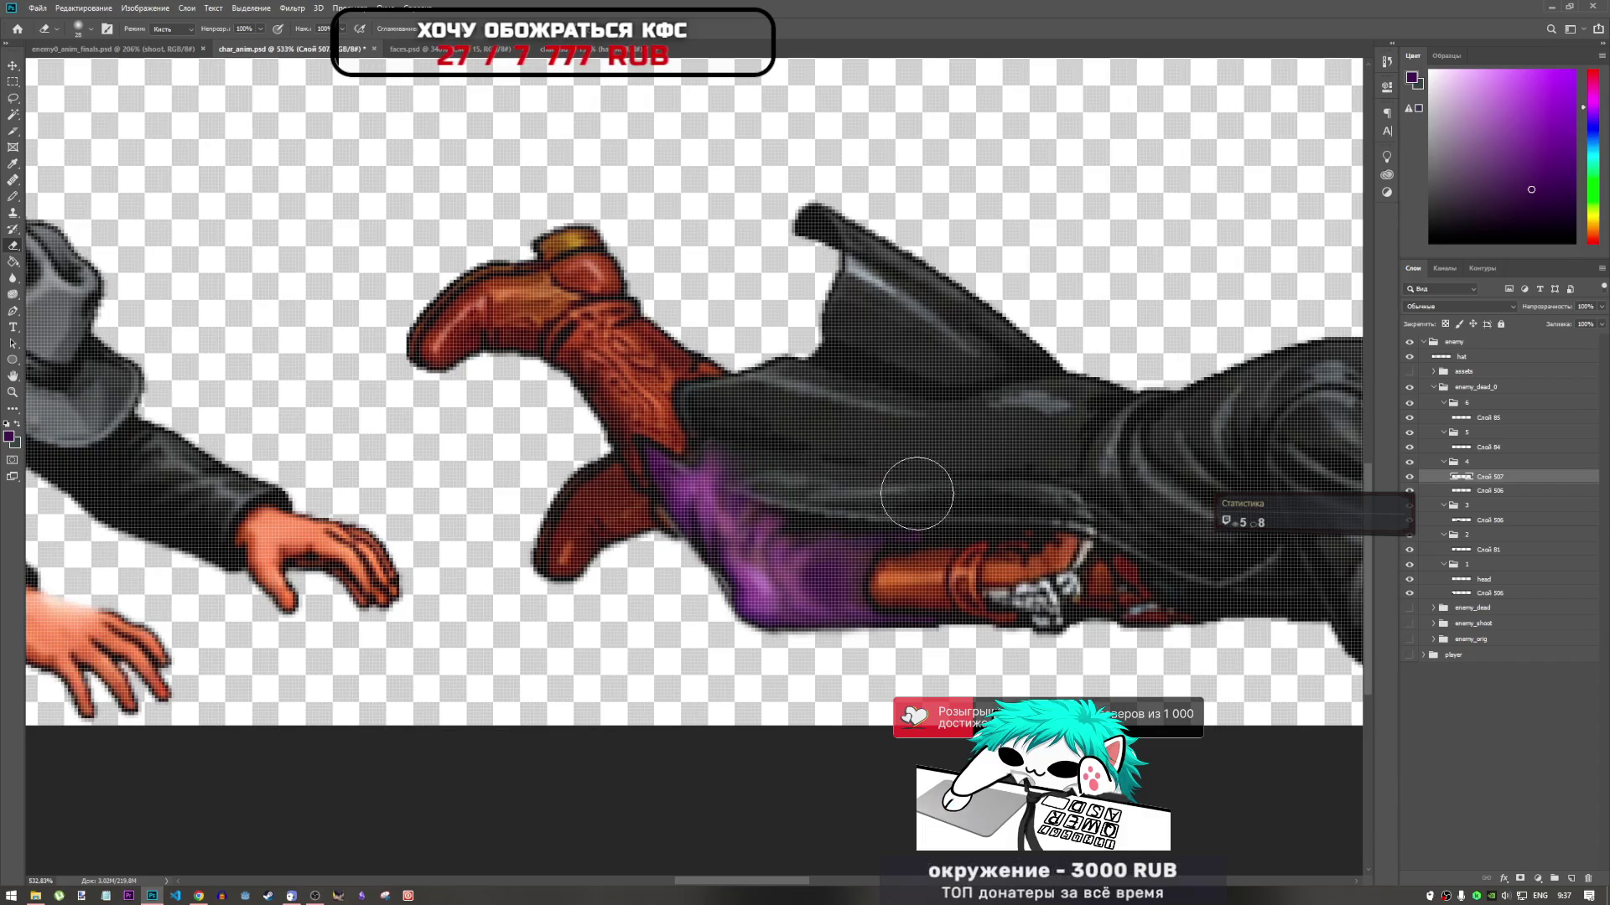
Scale the pants piece to 89.34%, move it 4 px down under the coat, and apply
scroll(863, 477, down, 5)
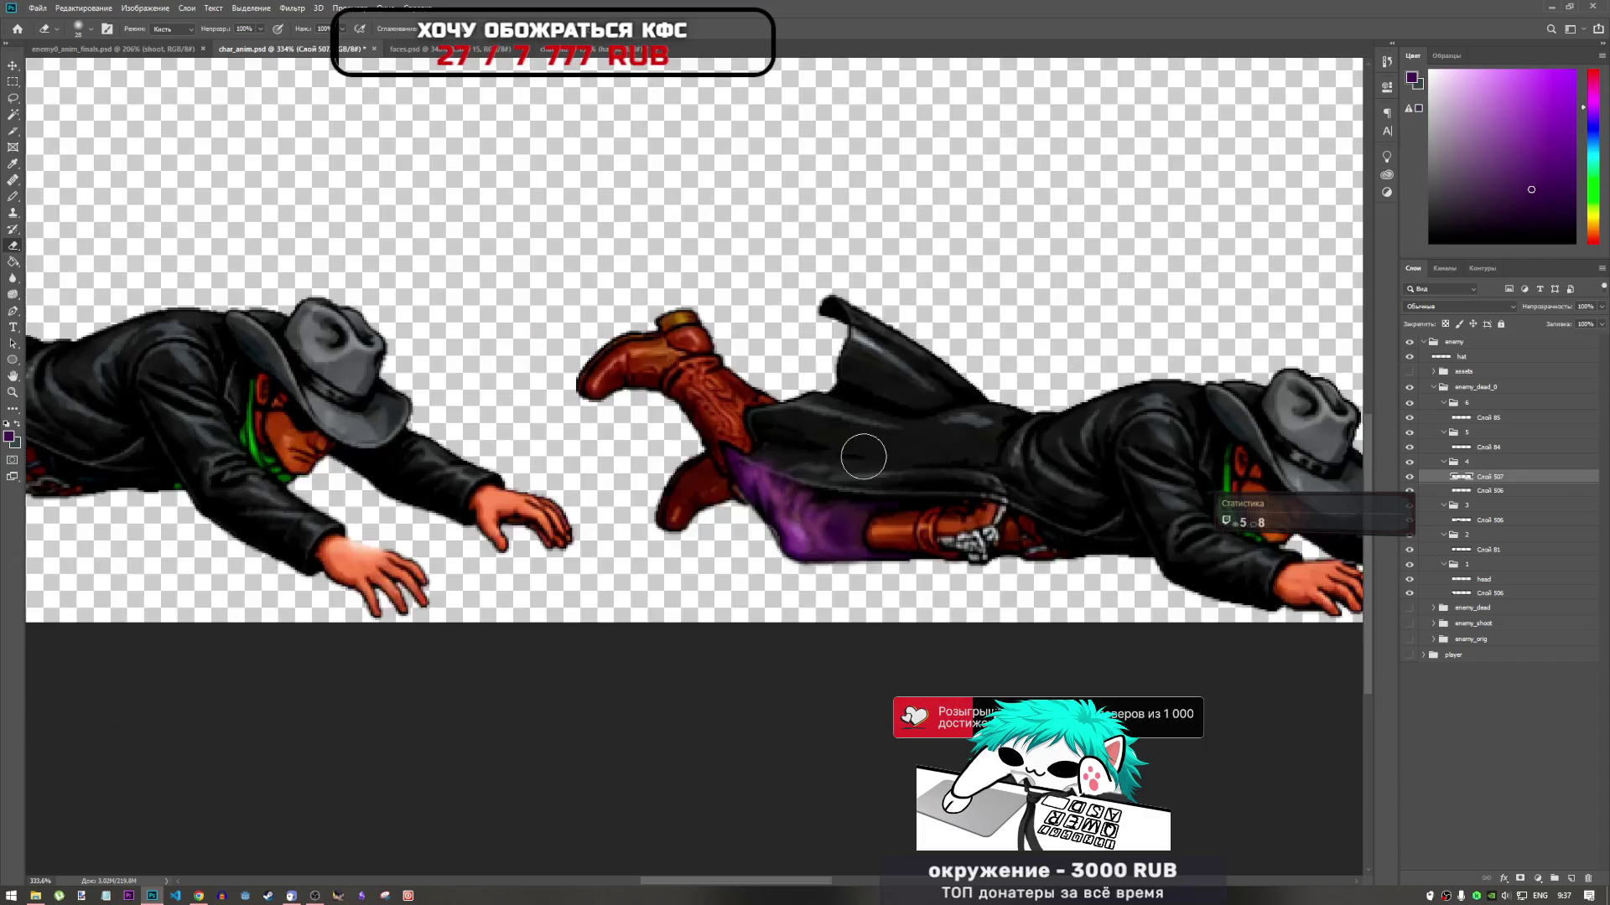
scroll(883, 503, up, 5)
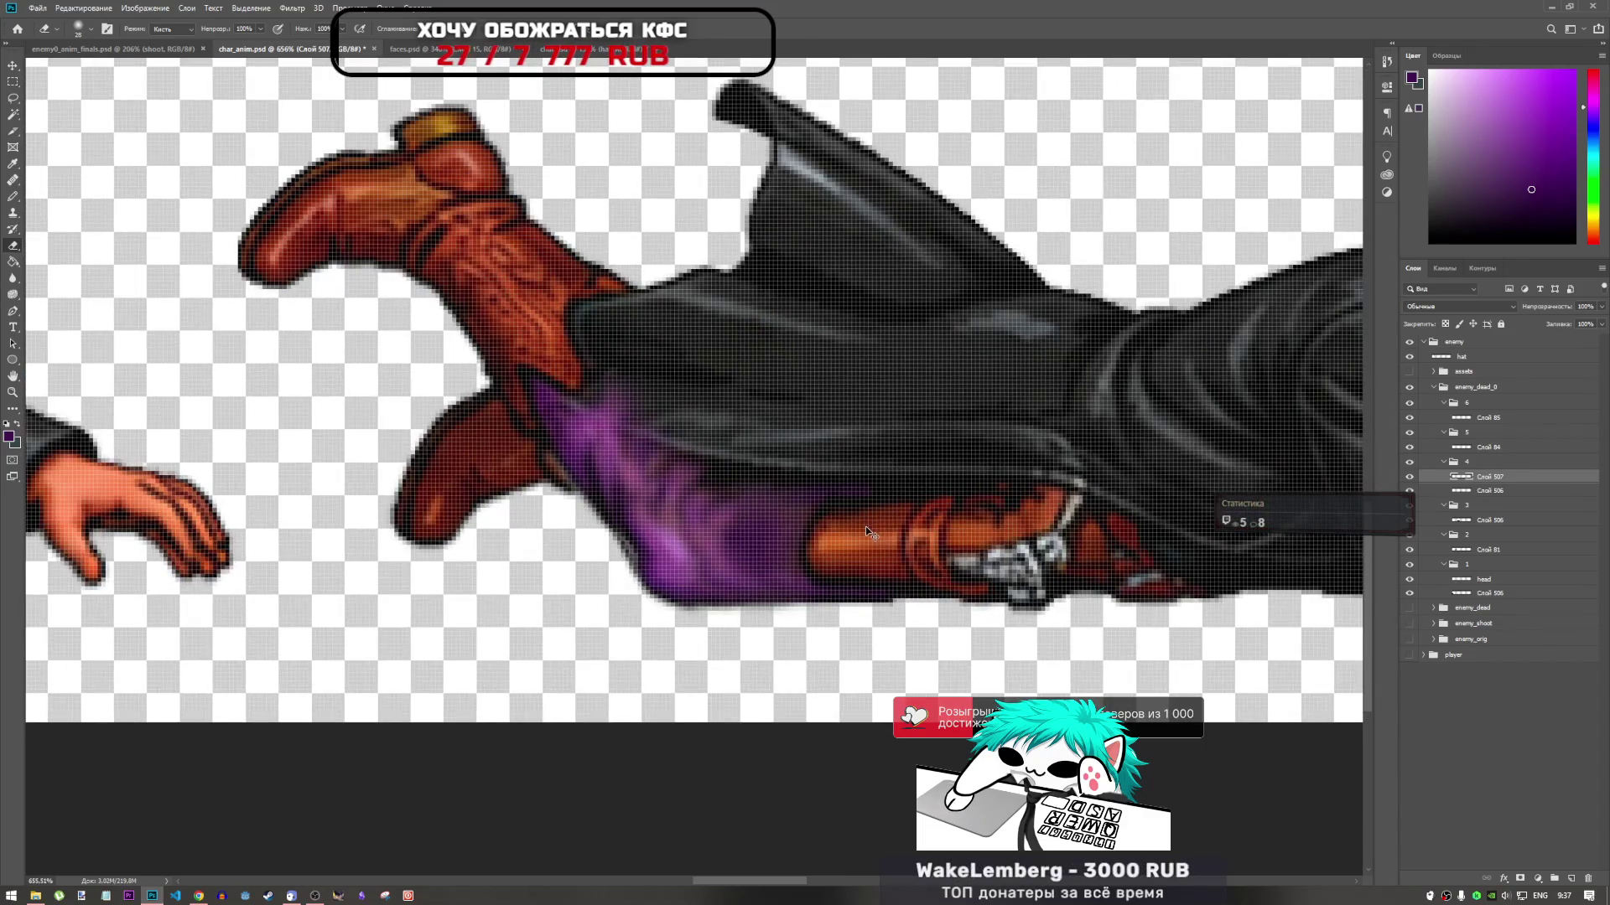
scroll(765, 431, up, 2)
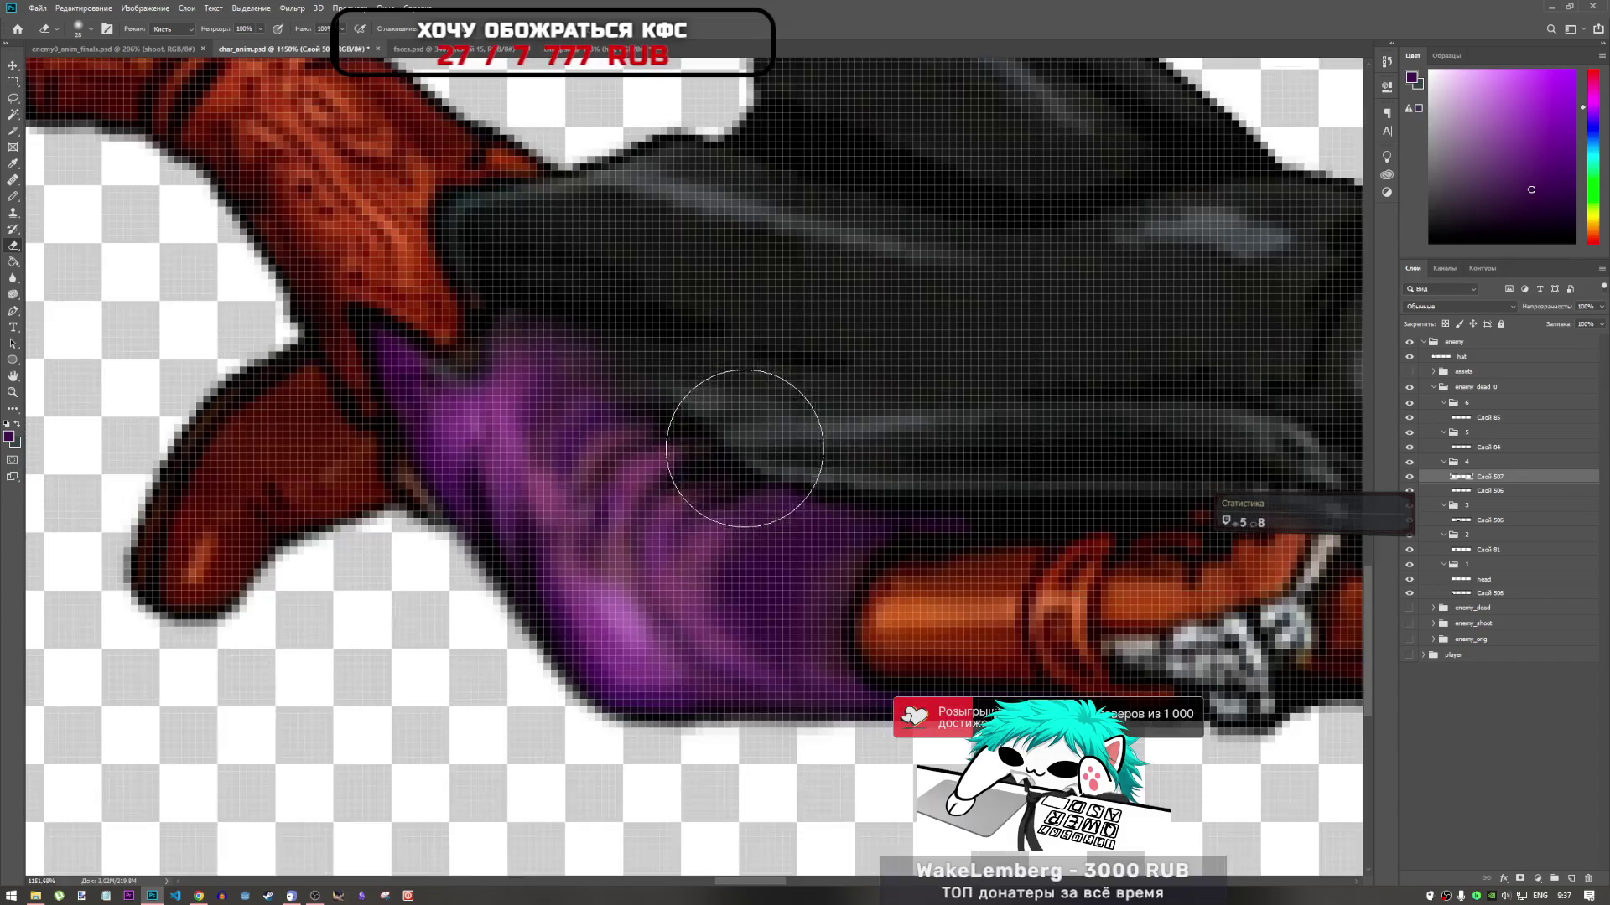
scroll(784, 488, down, 4)
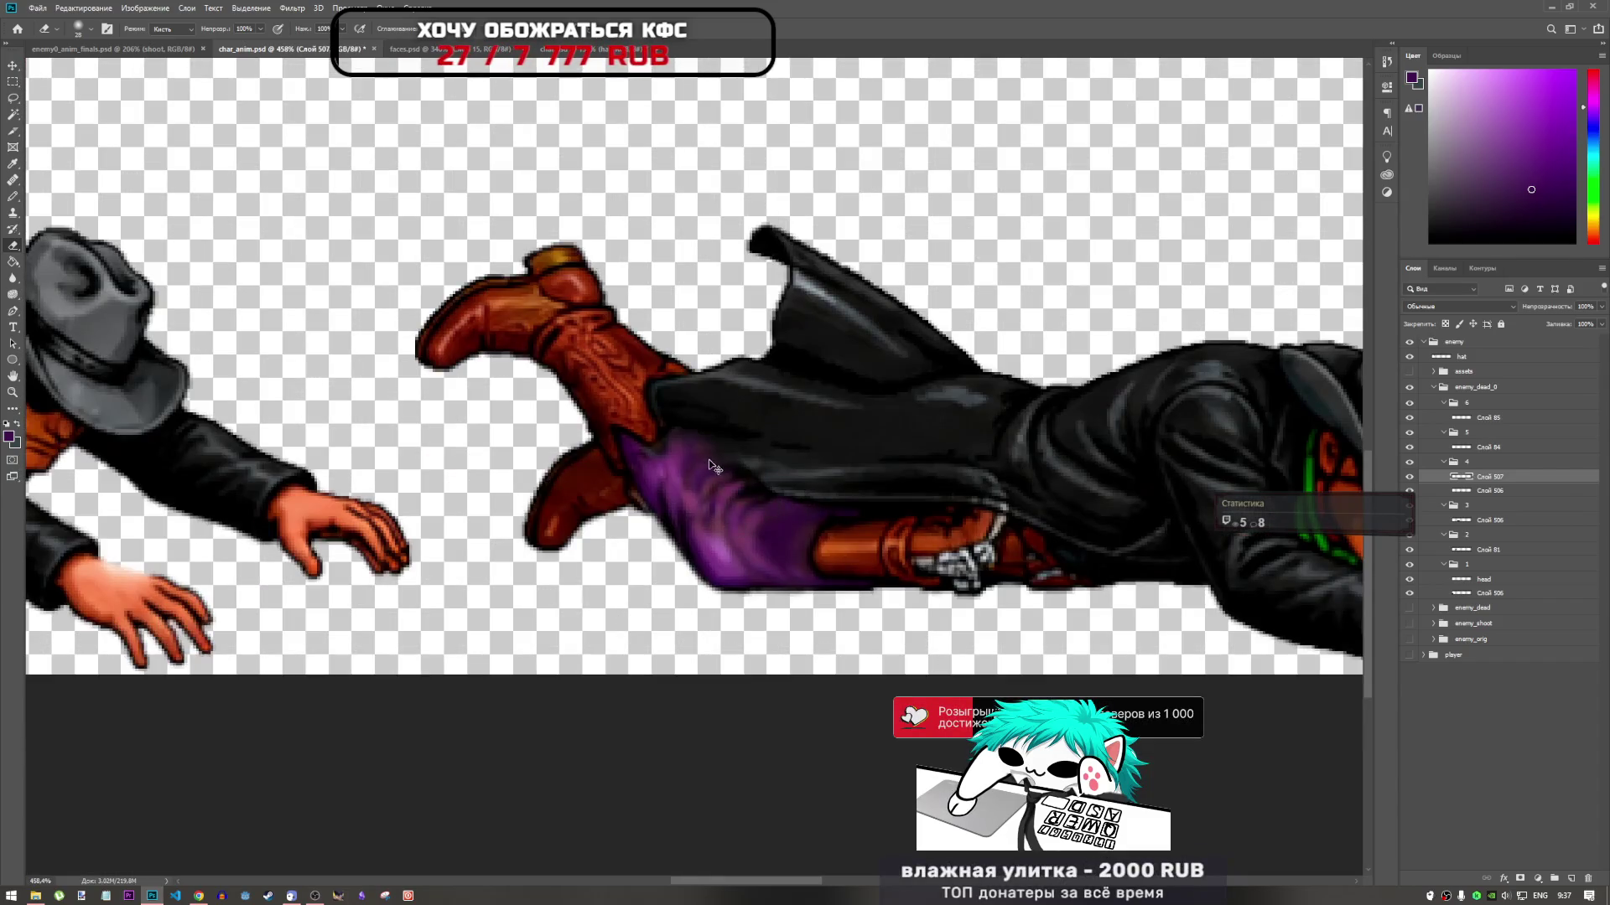
key(ctrl+r)
key(ctrl+t)
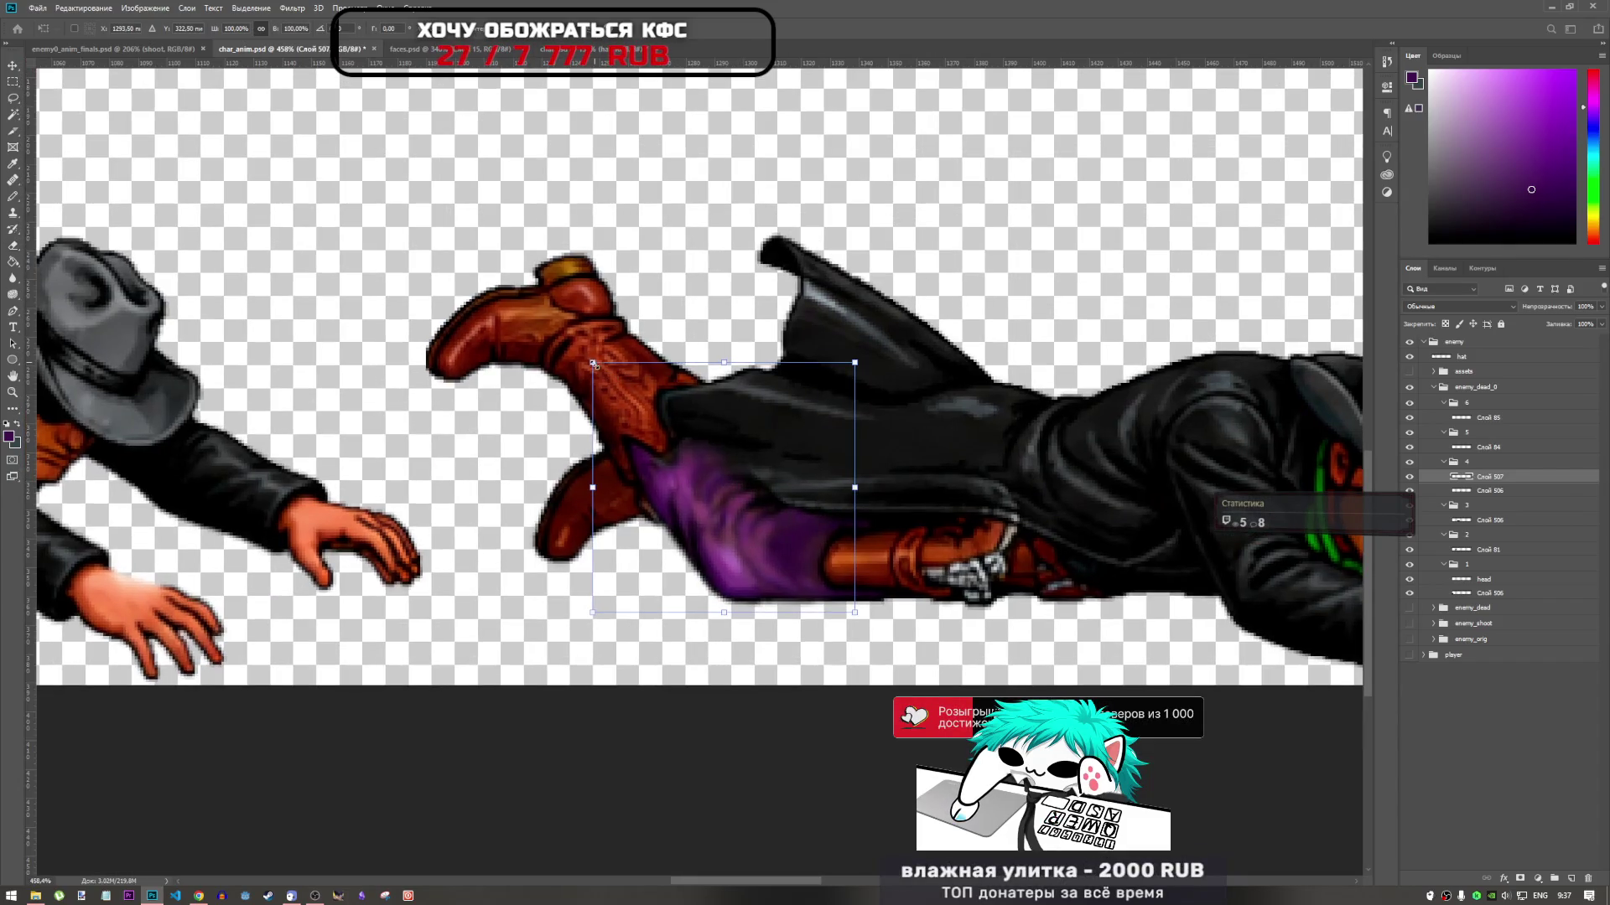
drag(594, 365, 607, 375)
mouse_move(813, 557)
mouse_down()
mouse_move(813, 572)
mouse_move(833, 565)
mouse_move(813, 575)
mouse_up()
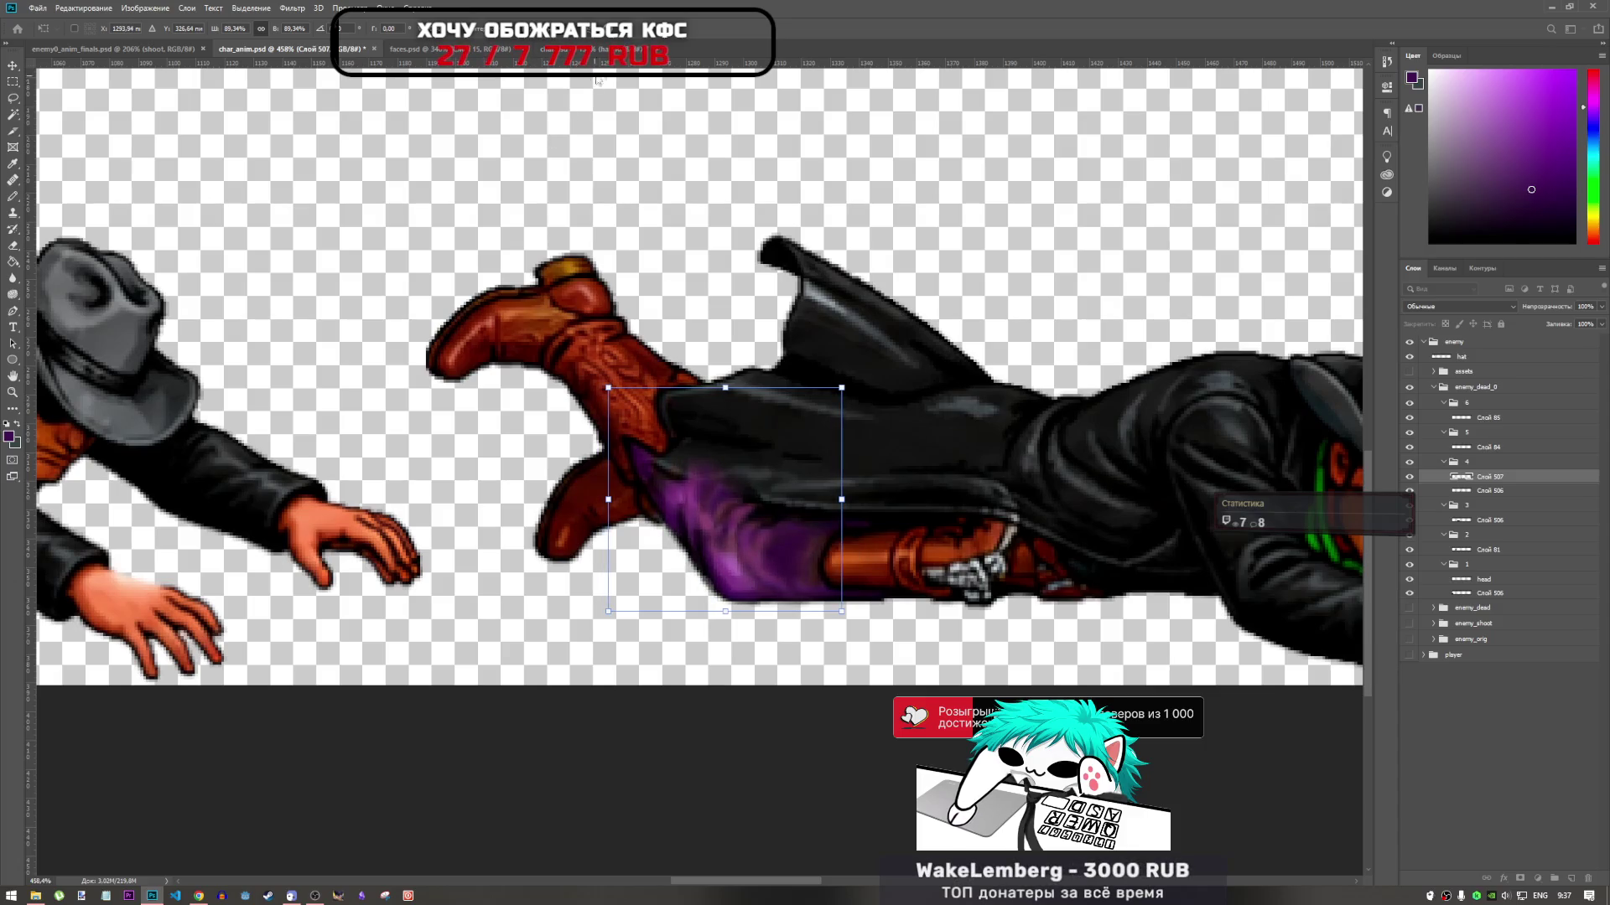
key(Return)
key(e)
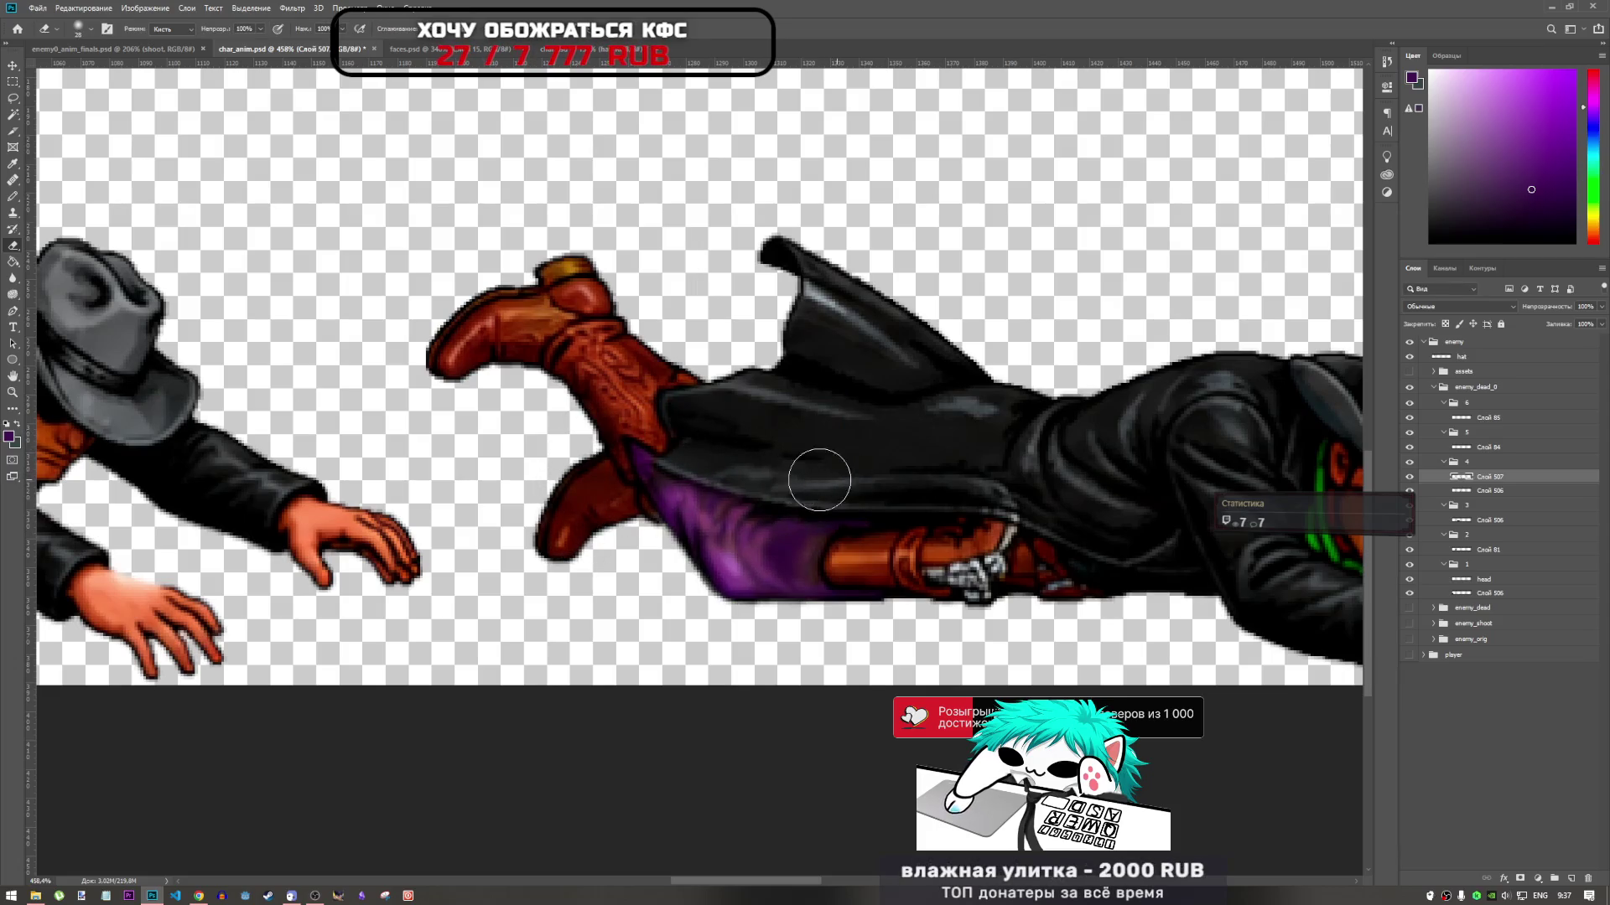
scroll(855, 575, down, 5)
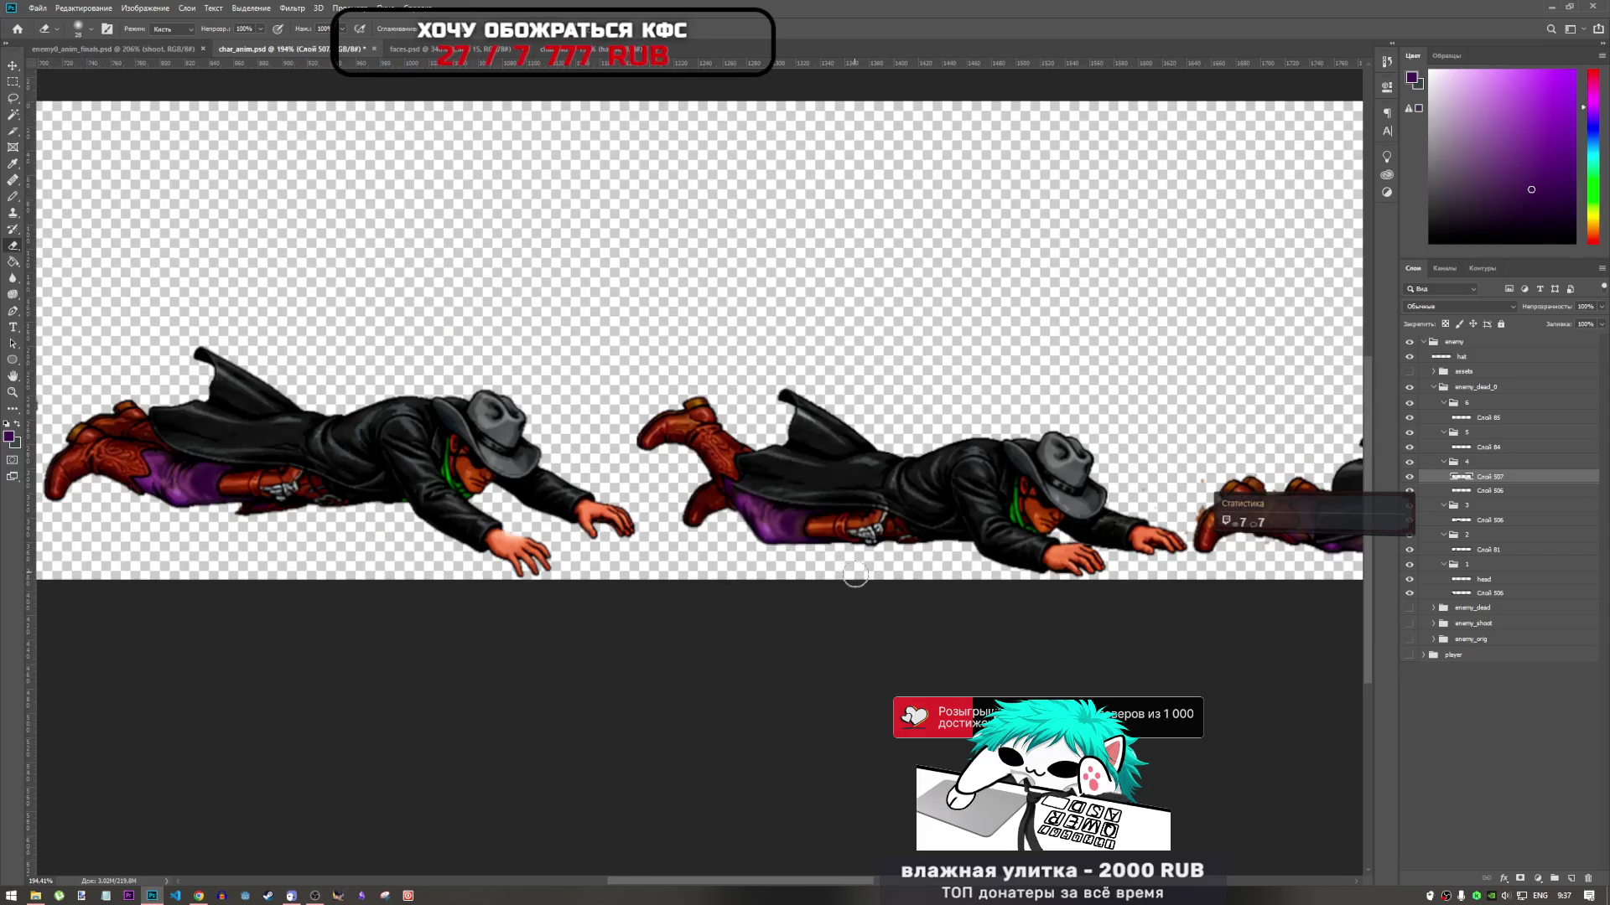
scroll(855, 575, up, 3)
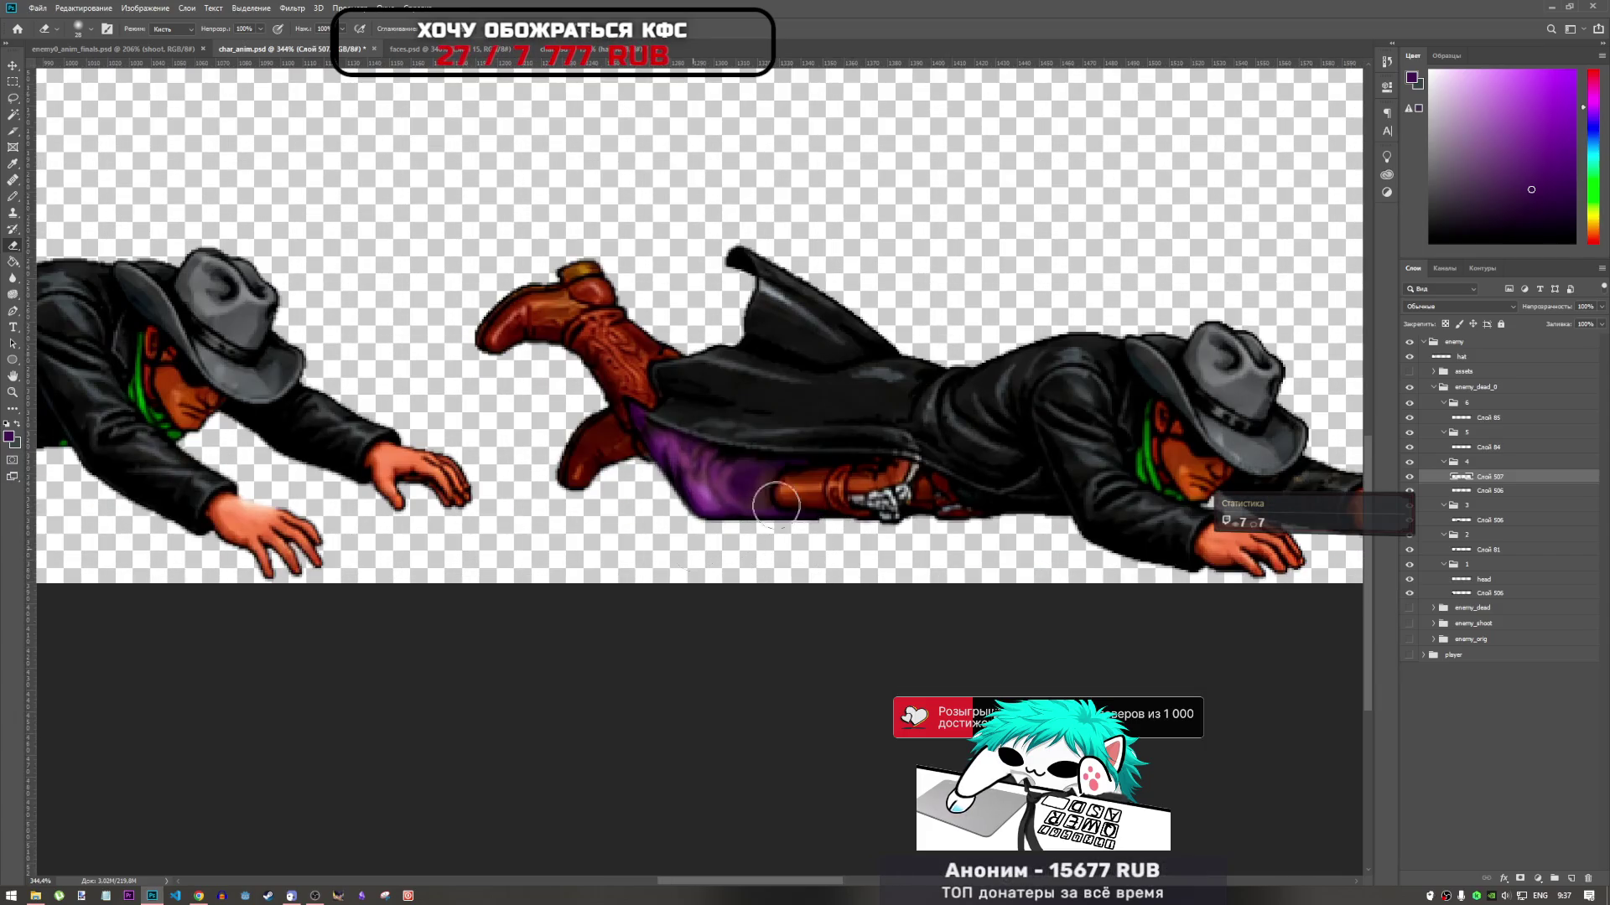
scroll(853, 546, down, 4)
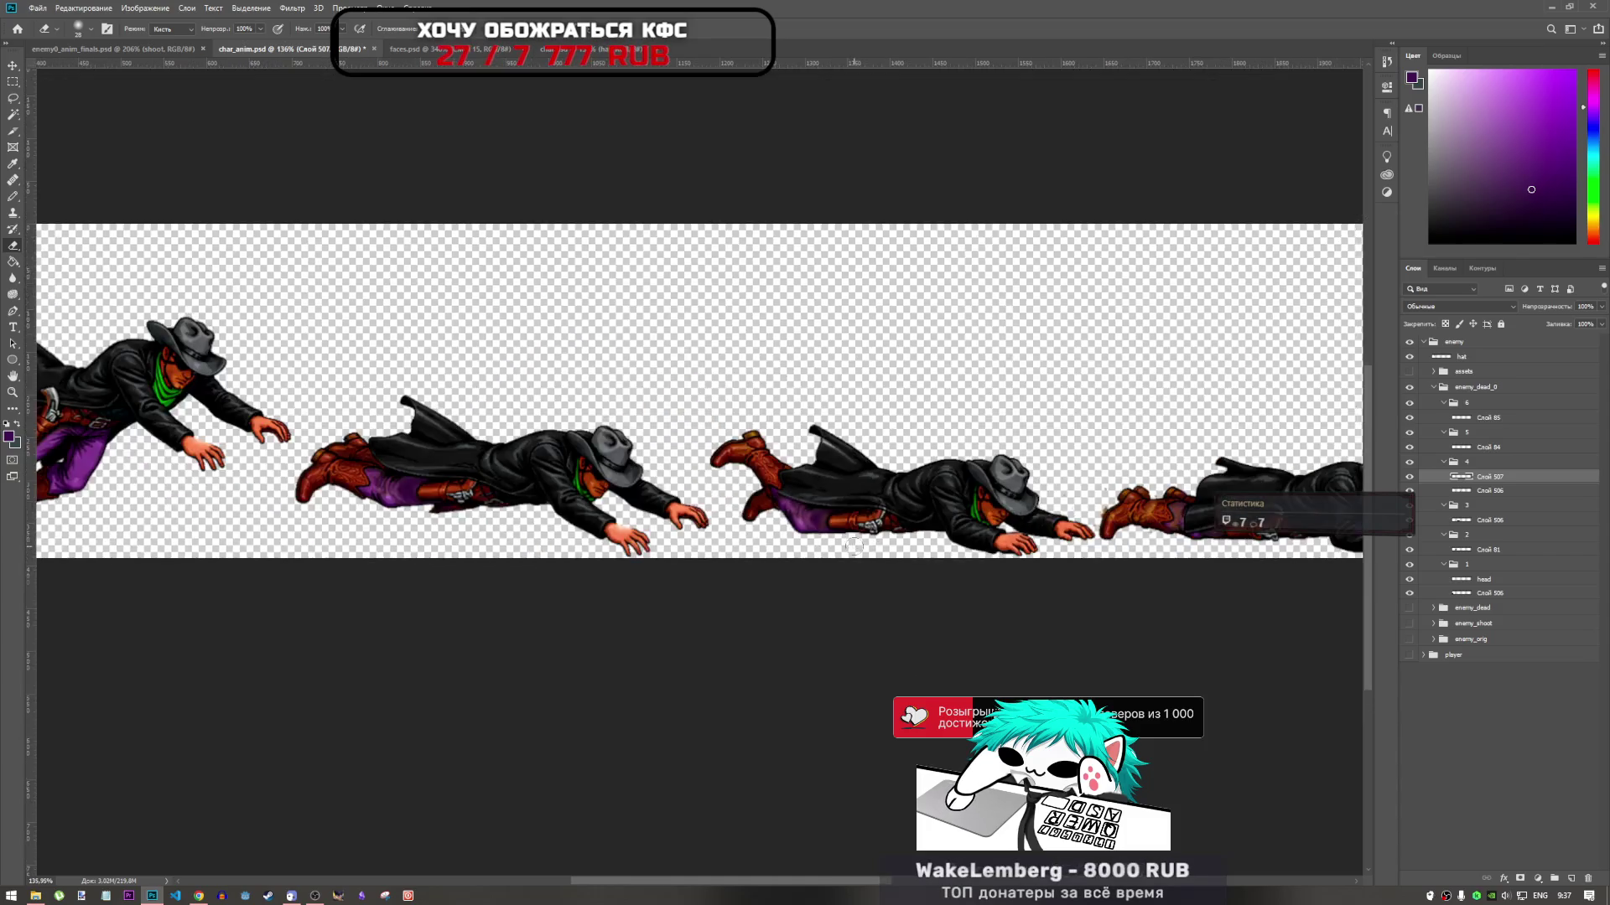
scroll(853, 546, down, 2)
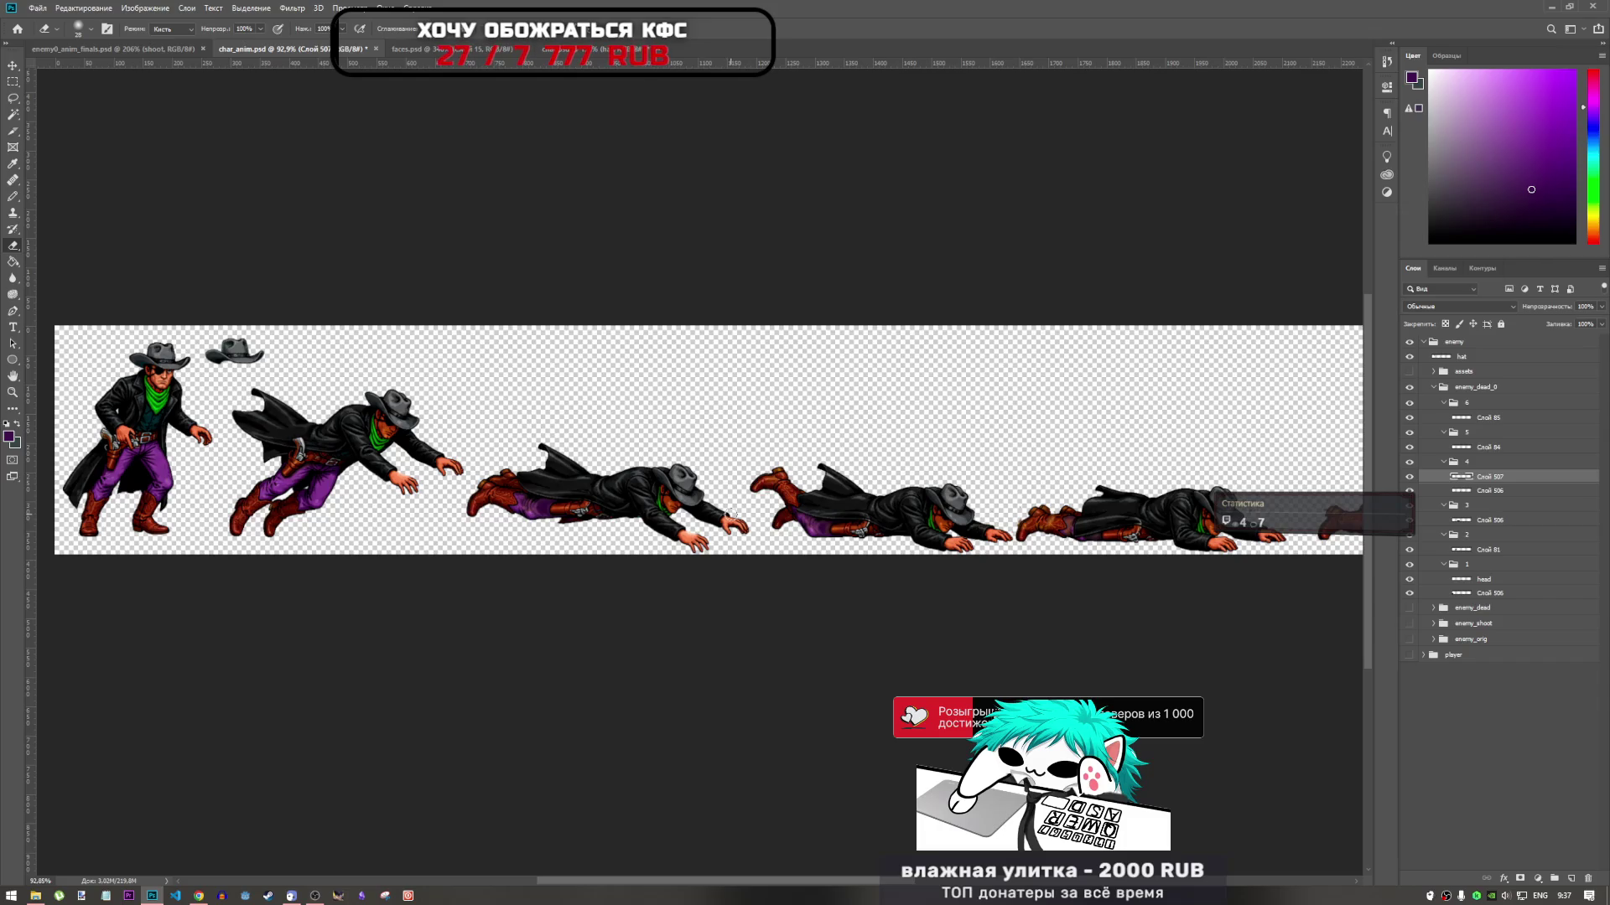
scroll(1062, 498, down, 3)
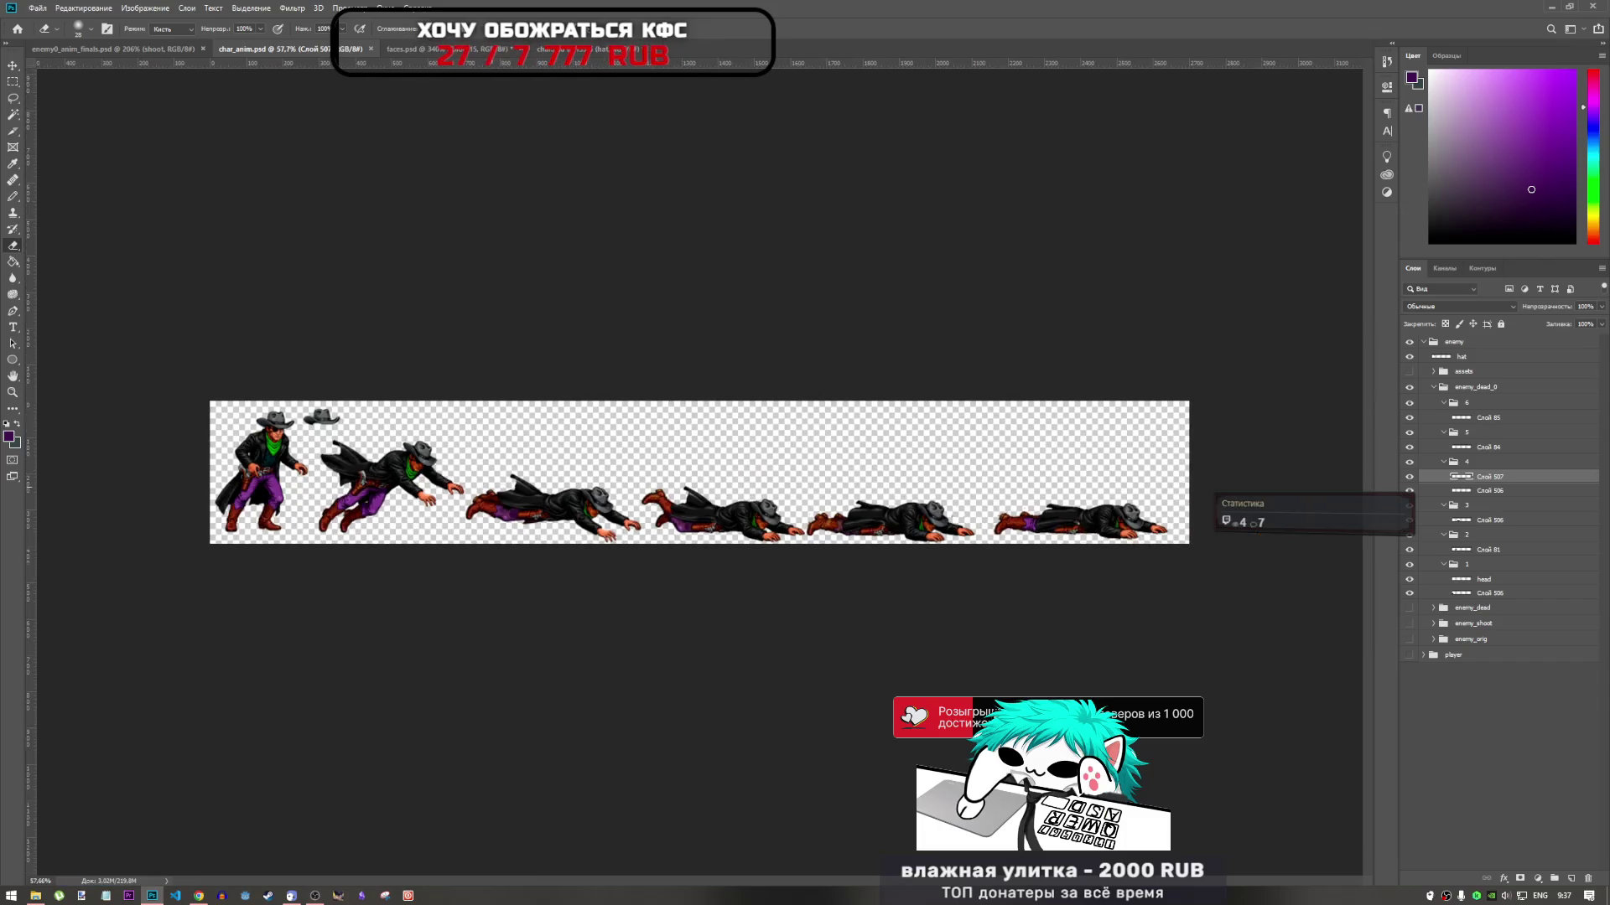
scroll(1062, 498, up, 8)
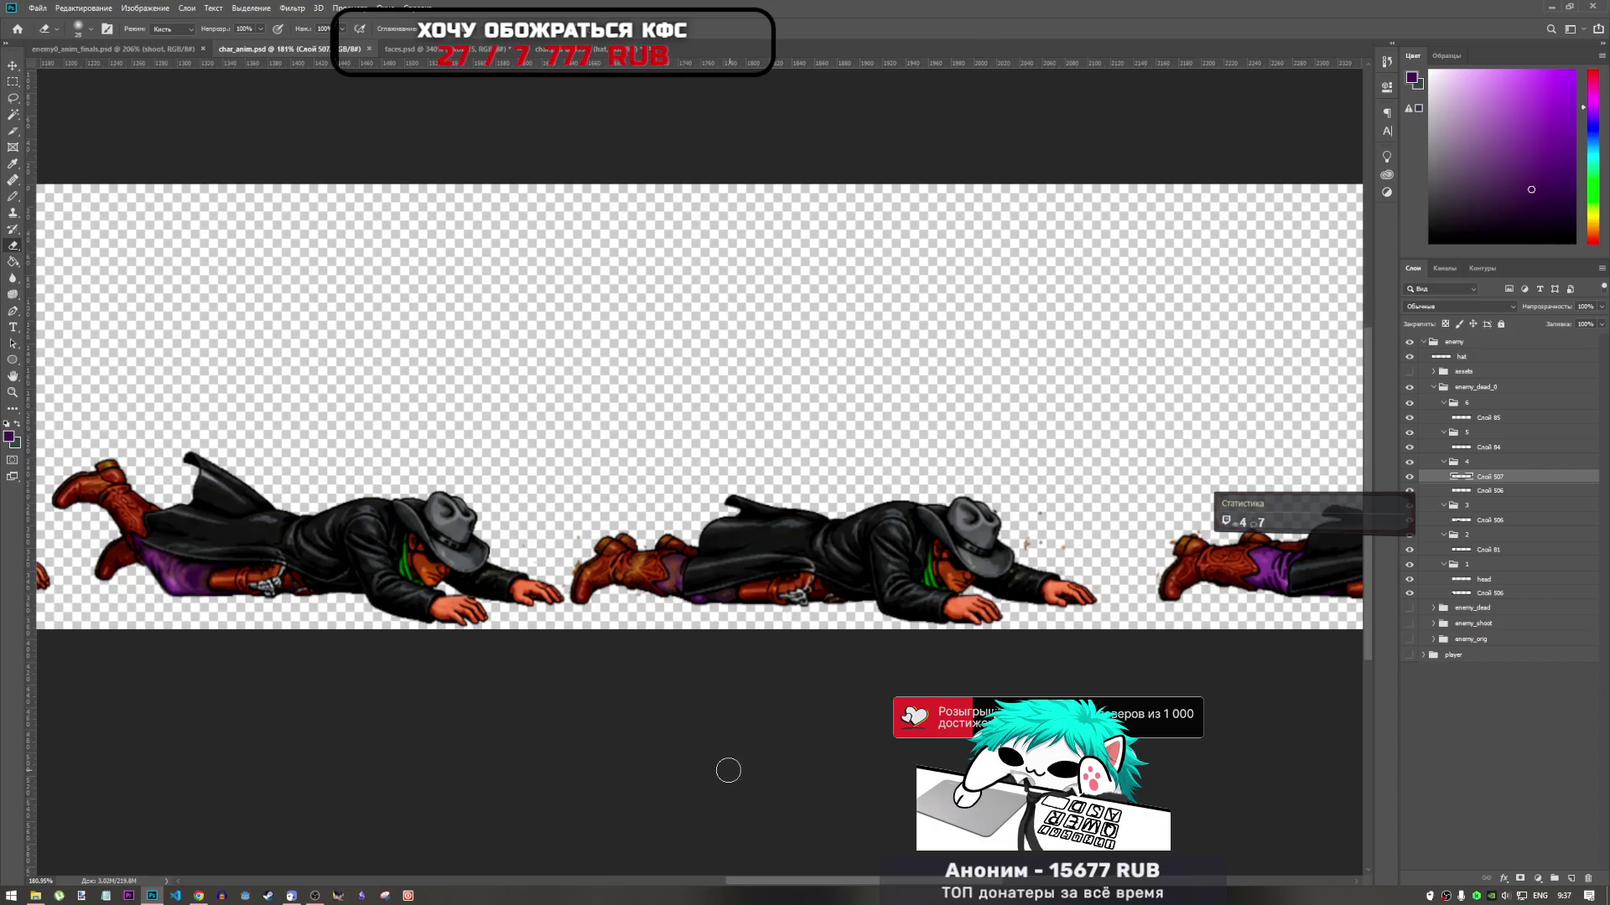
mouse_move(840, 878)
mouse_down()
mouse_move(904, 877)
mouse_move(780, 870)
mouse_up()
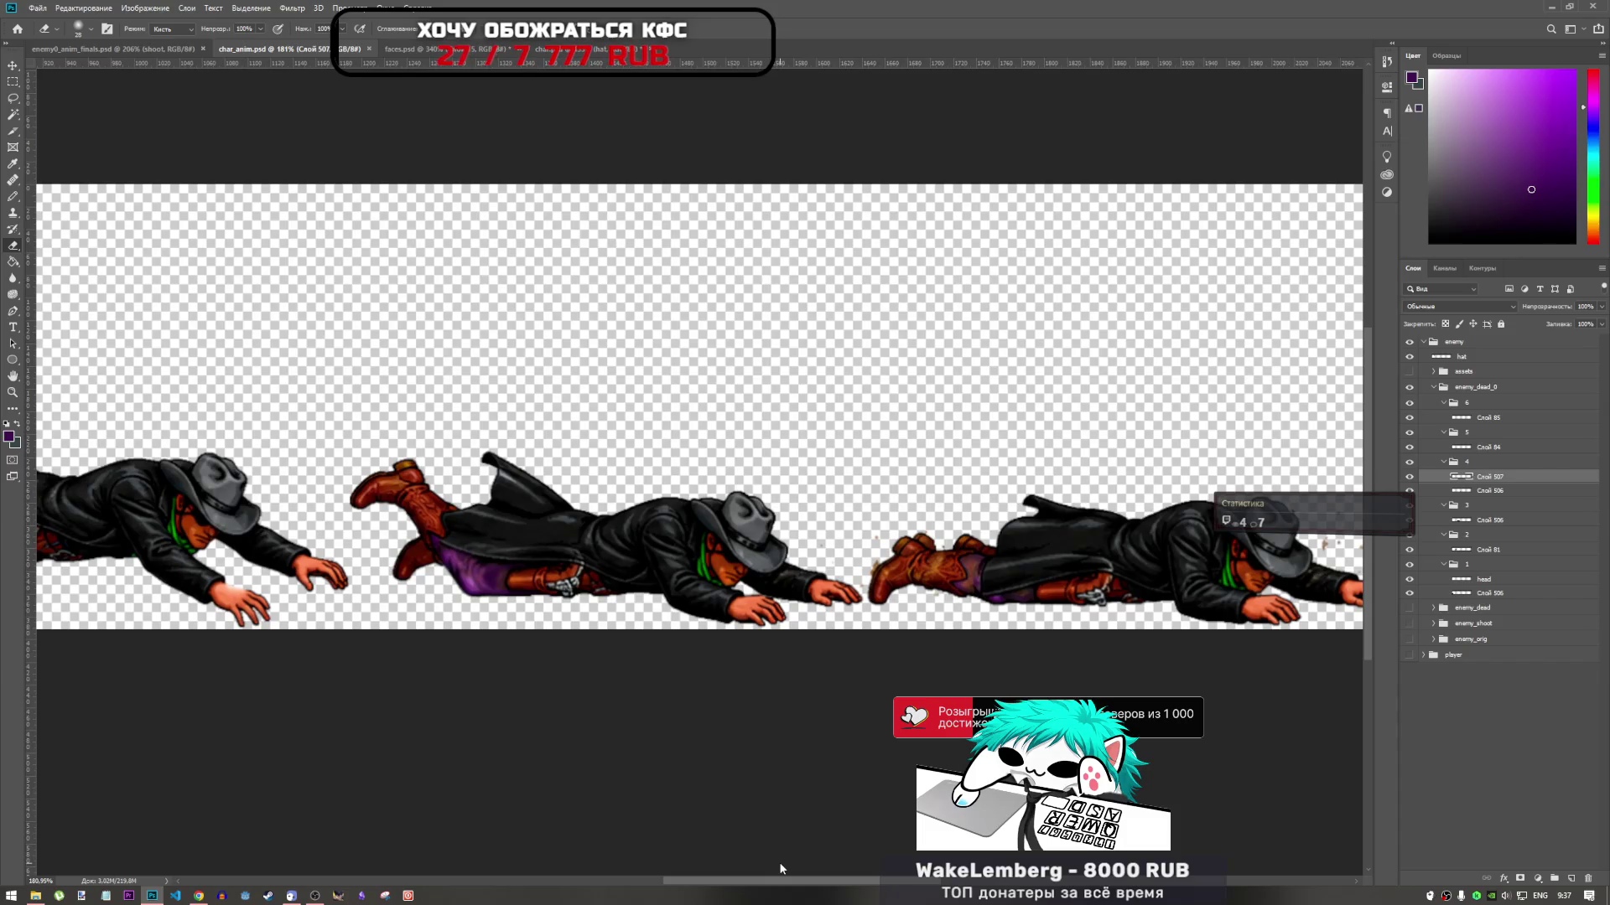
drag(780, 864, 918, 861)
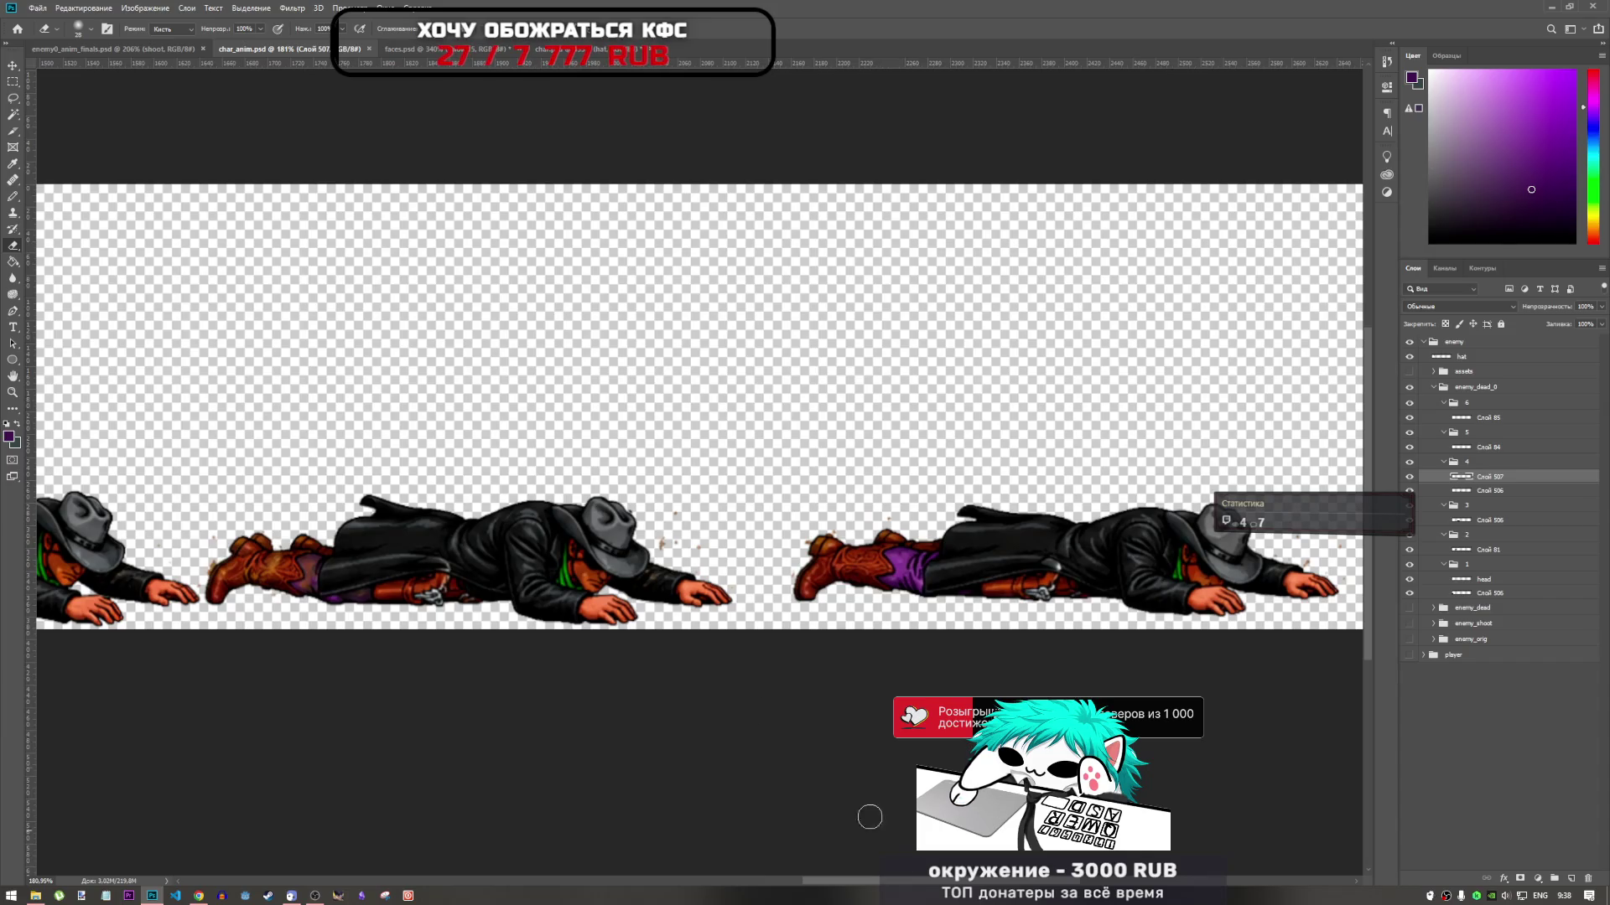
click(13, 97)
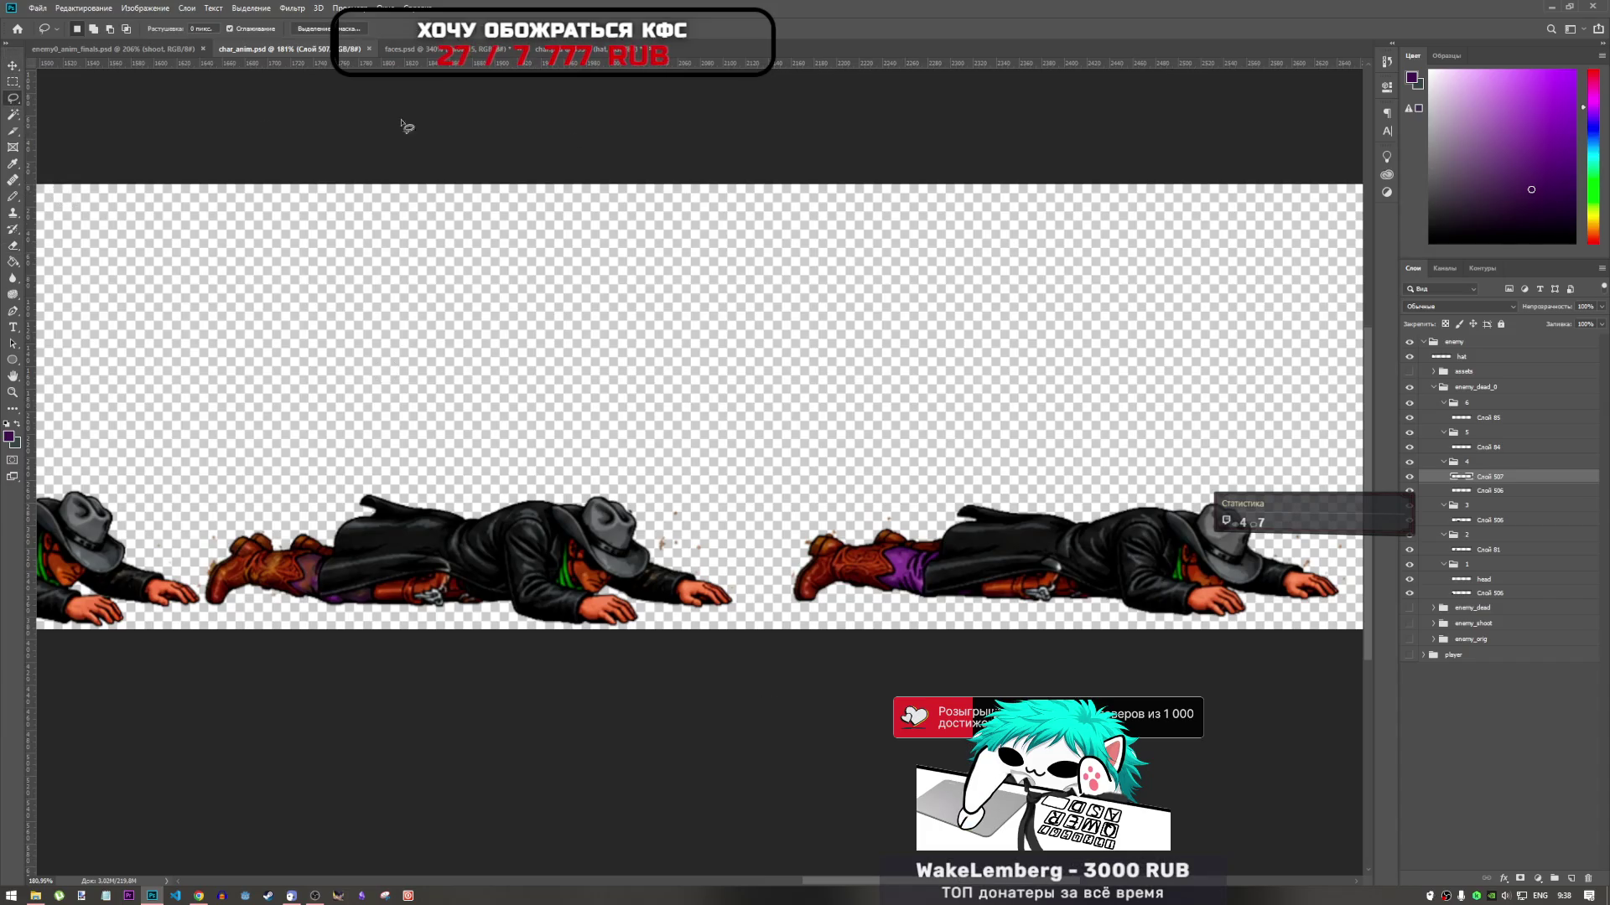
Copy the purple leg from layer Слой 85 in frame 6 onto a new layer and move it to the left figure
click(1497, 411)
click(1496, 419)
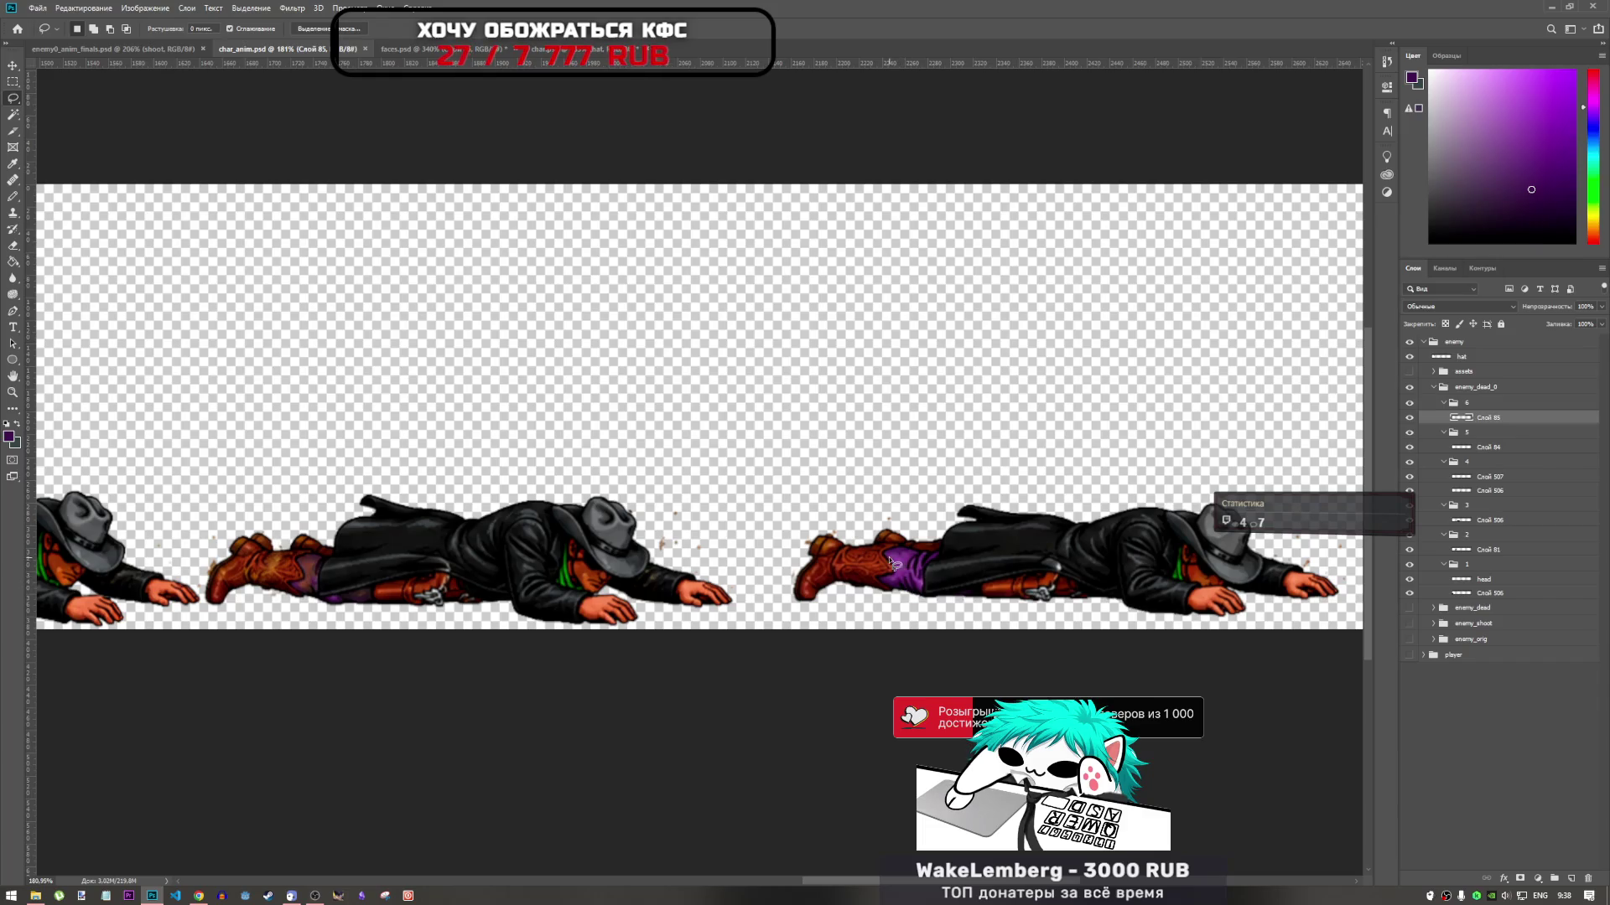
scroll(940, 578, up, 2)
scroll(940, 578, down, 2)
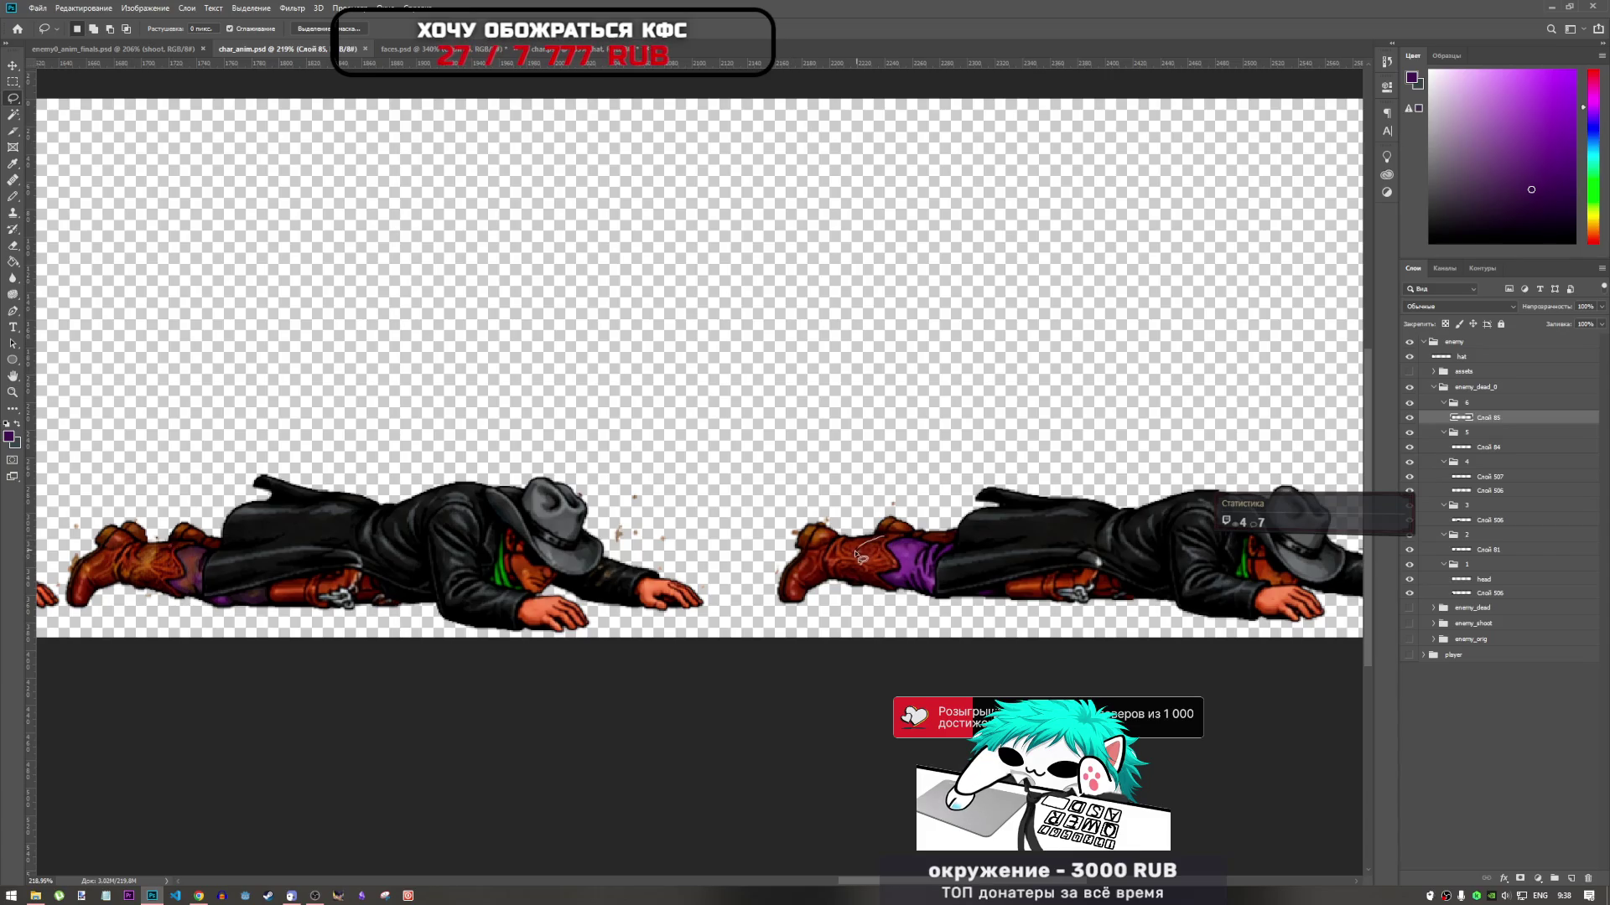
drag(879, 590, 900, 594)
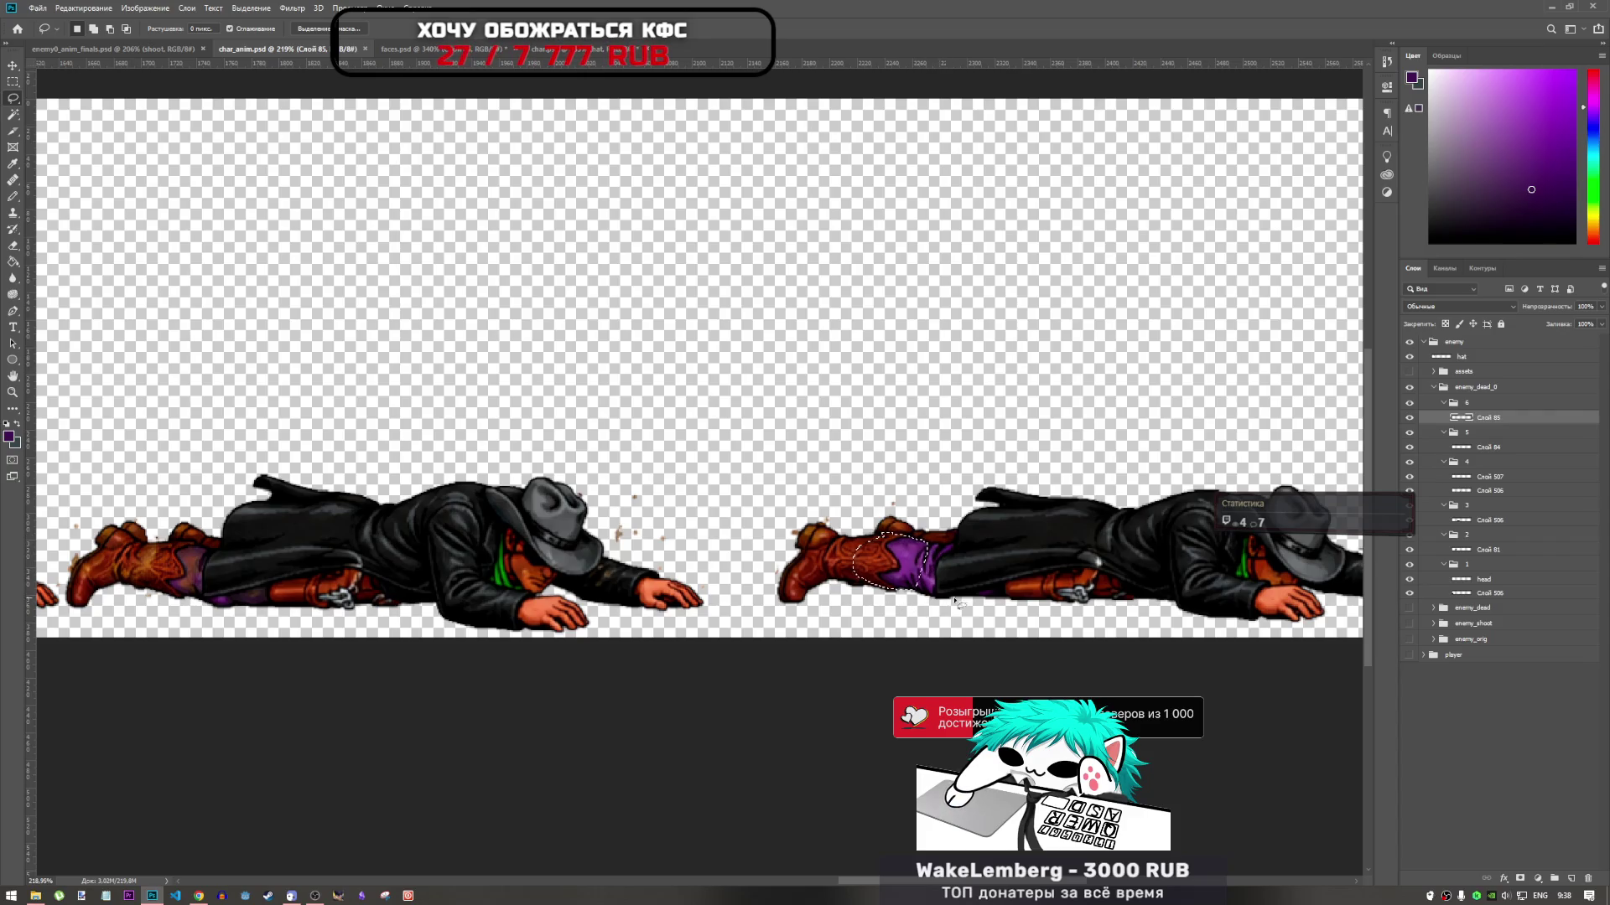
key(ctrl+j)
key(ctrl+t)
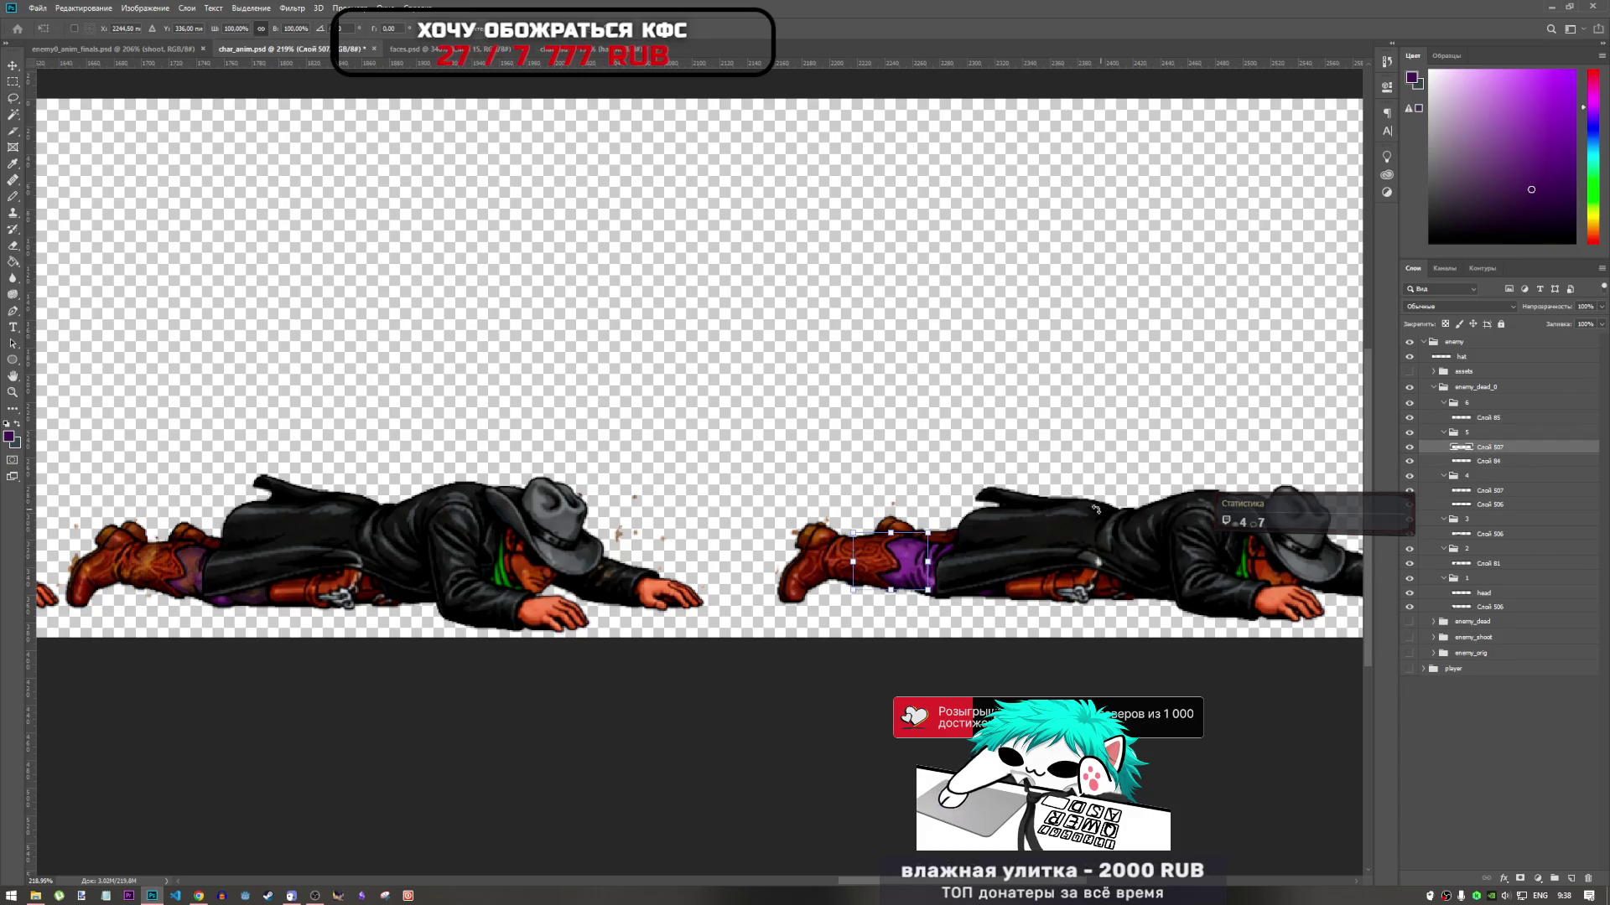
drag(872, 561, 191, 566)
Lower the pants layer opacity to about 84%, position it over the boot, and rotate it 0.8°
scroll(692, 601, down, 5)
scroll(692, 602, up, 5)
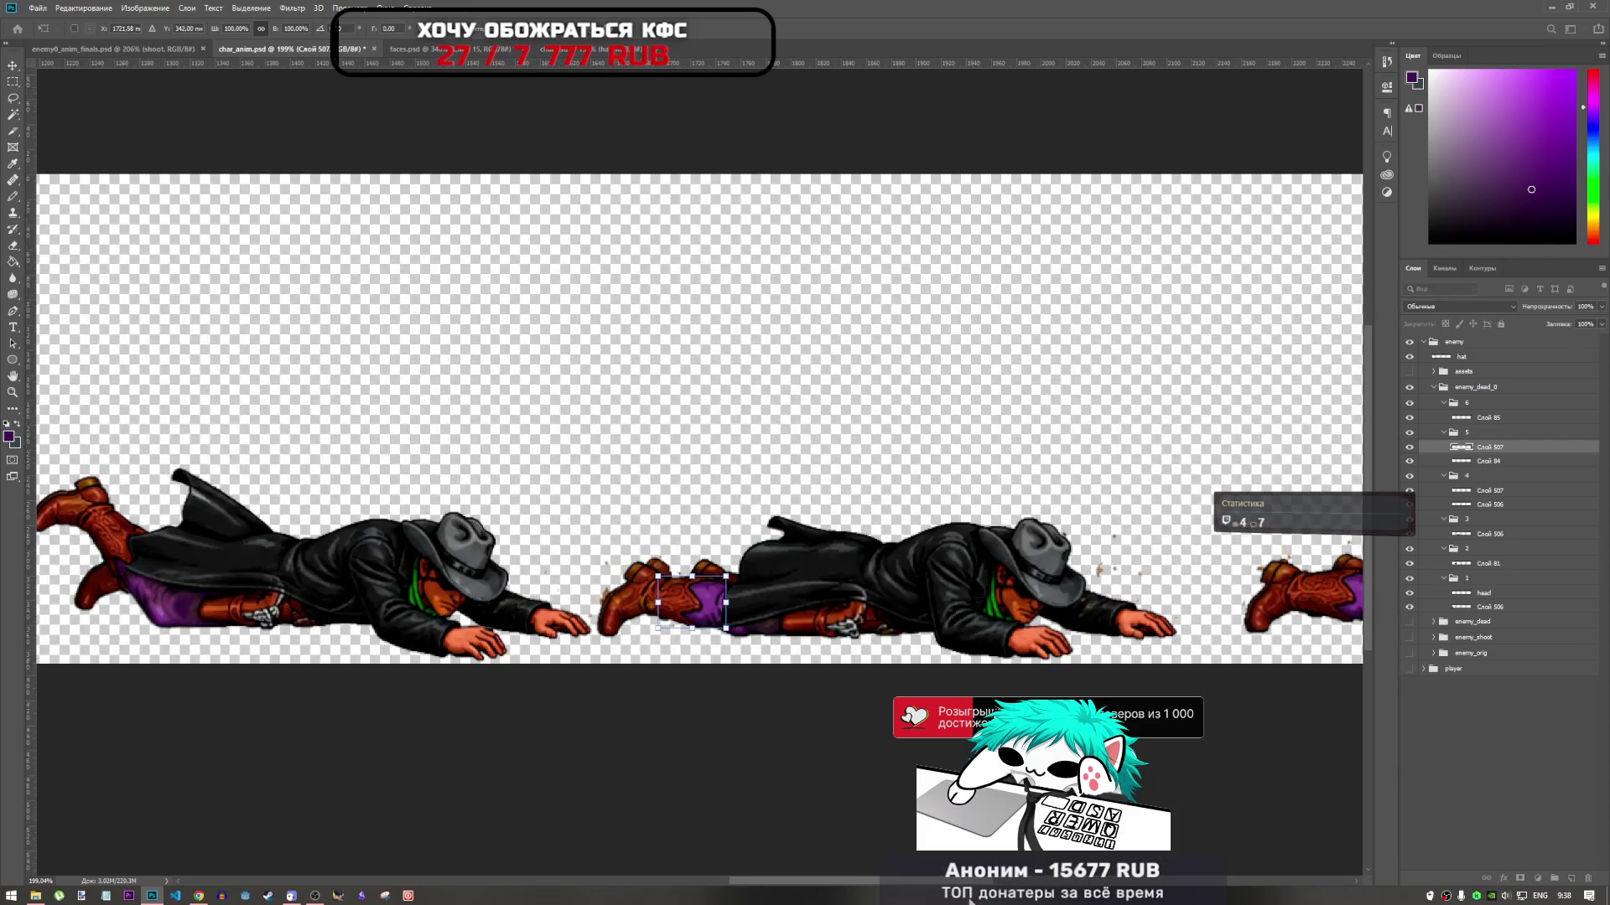
scroll(681, 600, up, 6)
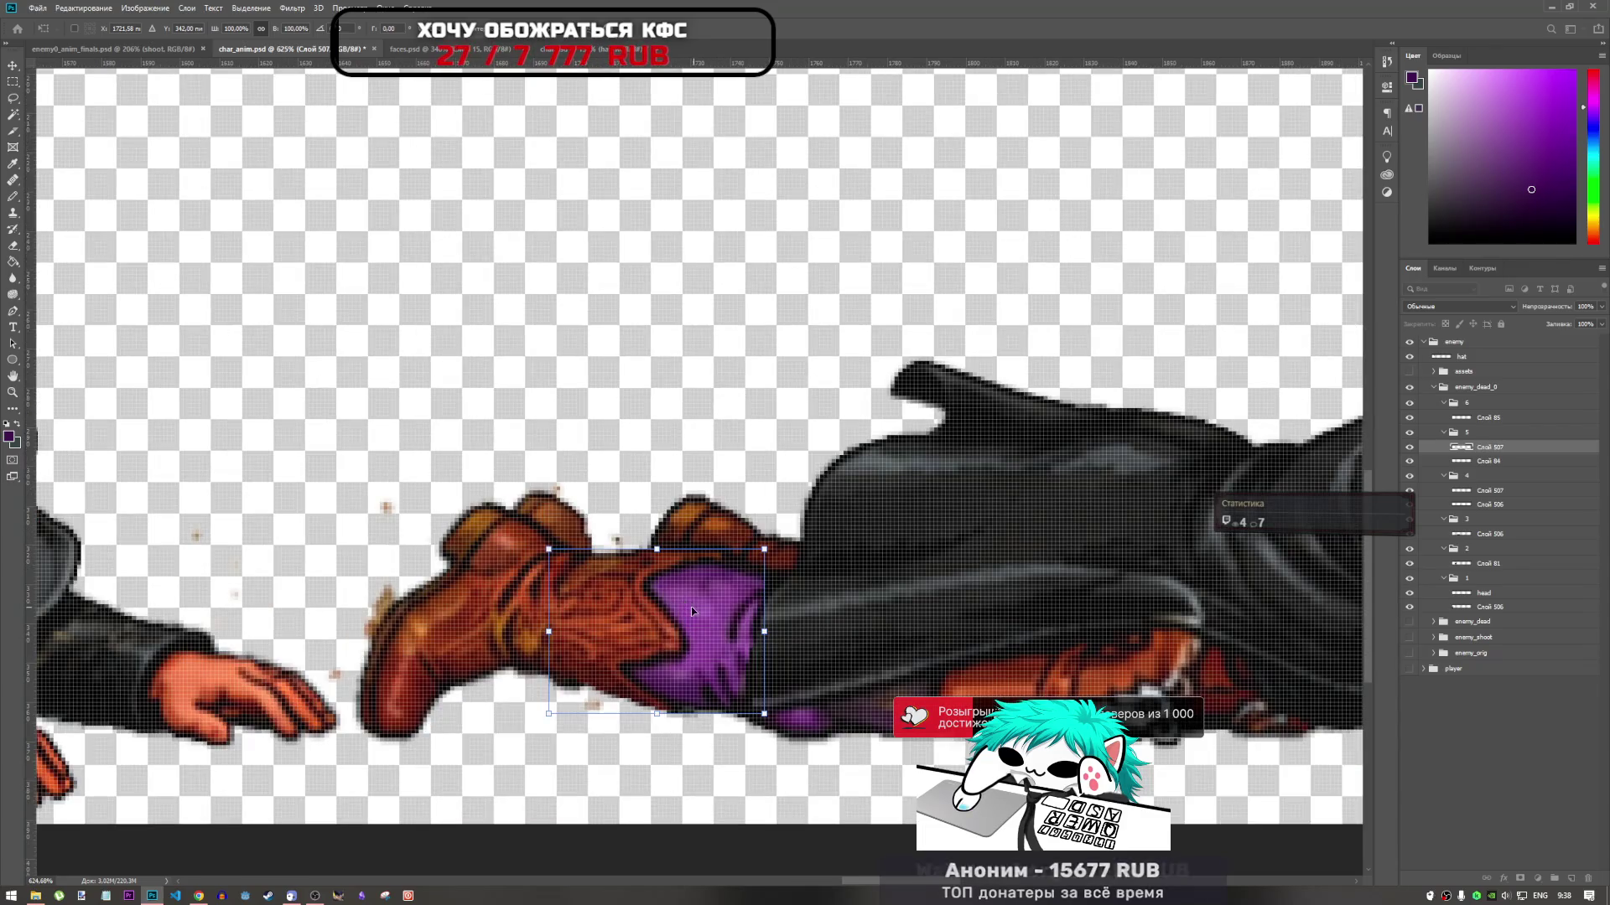
mouse_move(680, 600)
mouse_down()
mouse_move(710, 633)
mouse_move(719, 578)
mouse_move(702, 552)
mouse_move(696, 634)
mouse_move(697, 606)
mouse_move(780, 628)
mouse_move(585, 621)
mouse_move(725, 617)
mouse_move(736, 592)
mouse_move(718, 623)
mouse_move(704, 621)
mouse_move(880, 578)
mouse_move(727, 621)
mouse_move(902, 616)
mouse_move(769, 576)
mouse_move(662, 580)
mouse_move(677, 546)
mouse_move(732, 616)
mouse_up()
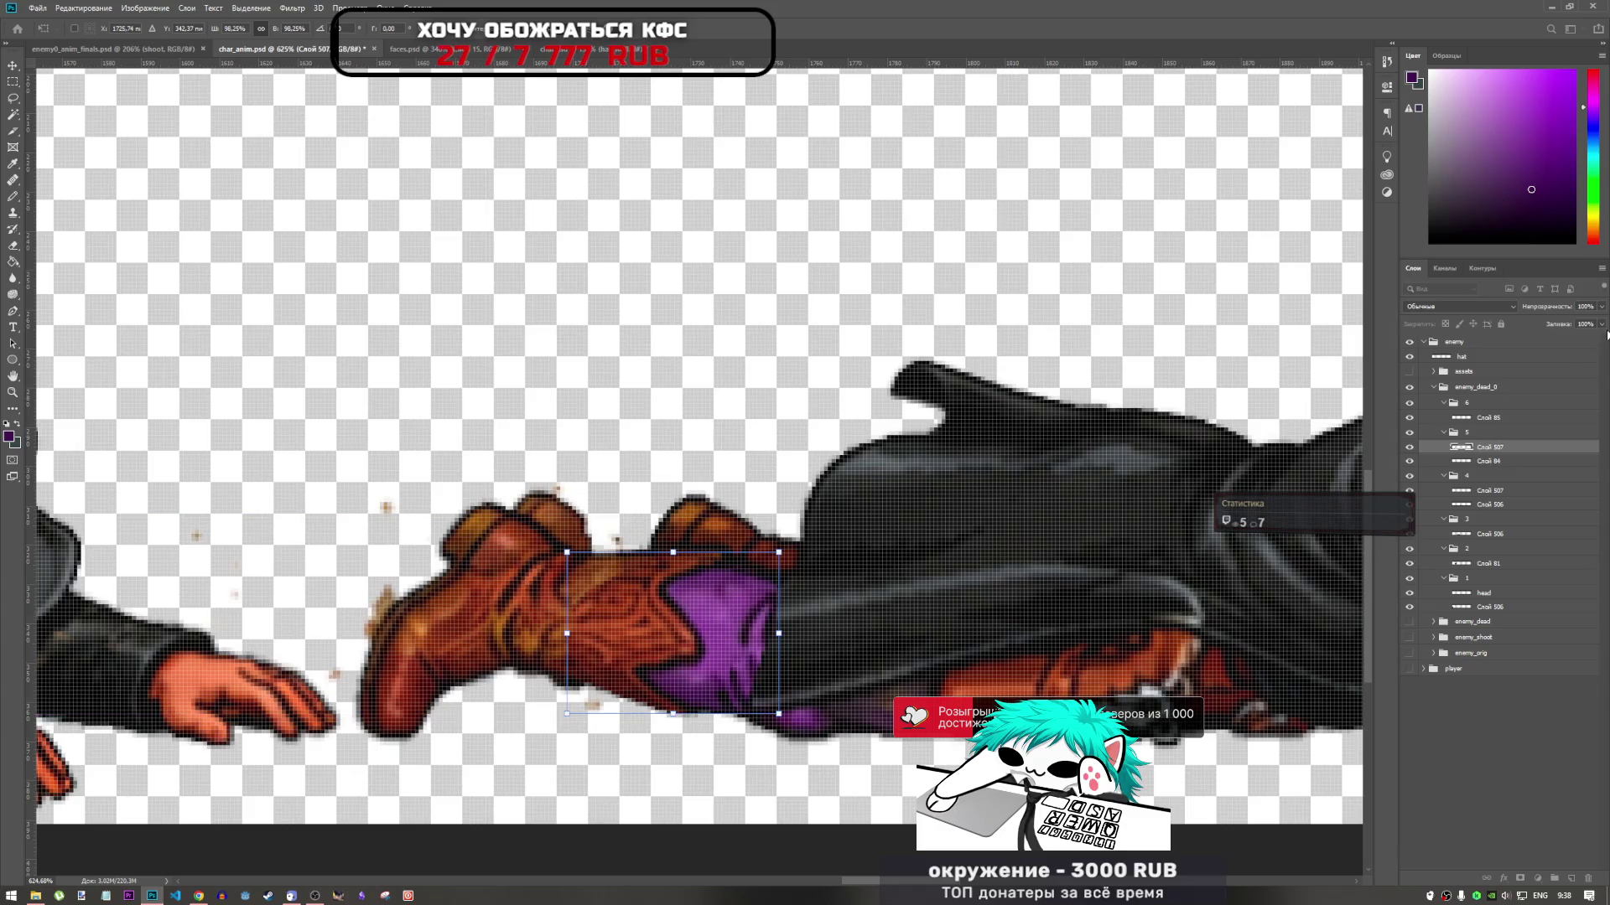
drag(1584, 322, 1581, 325)
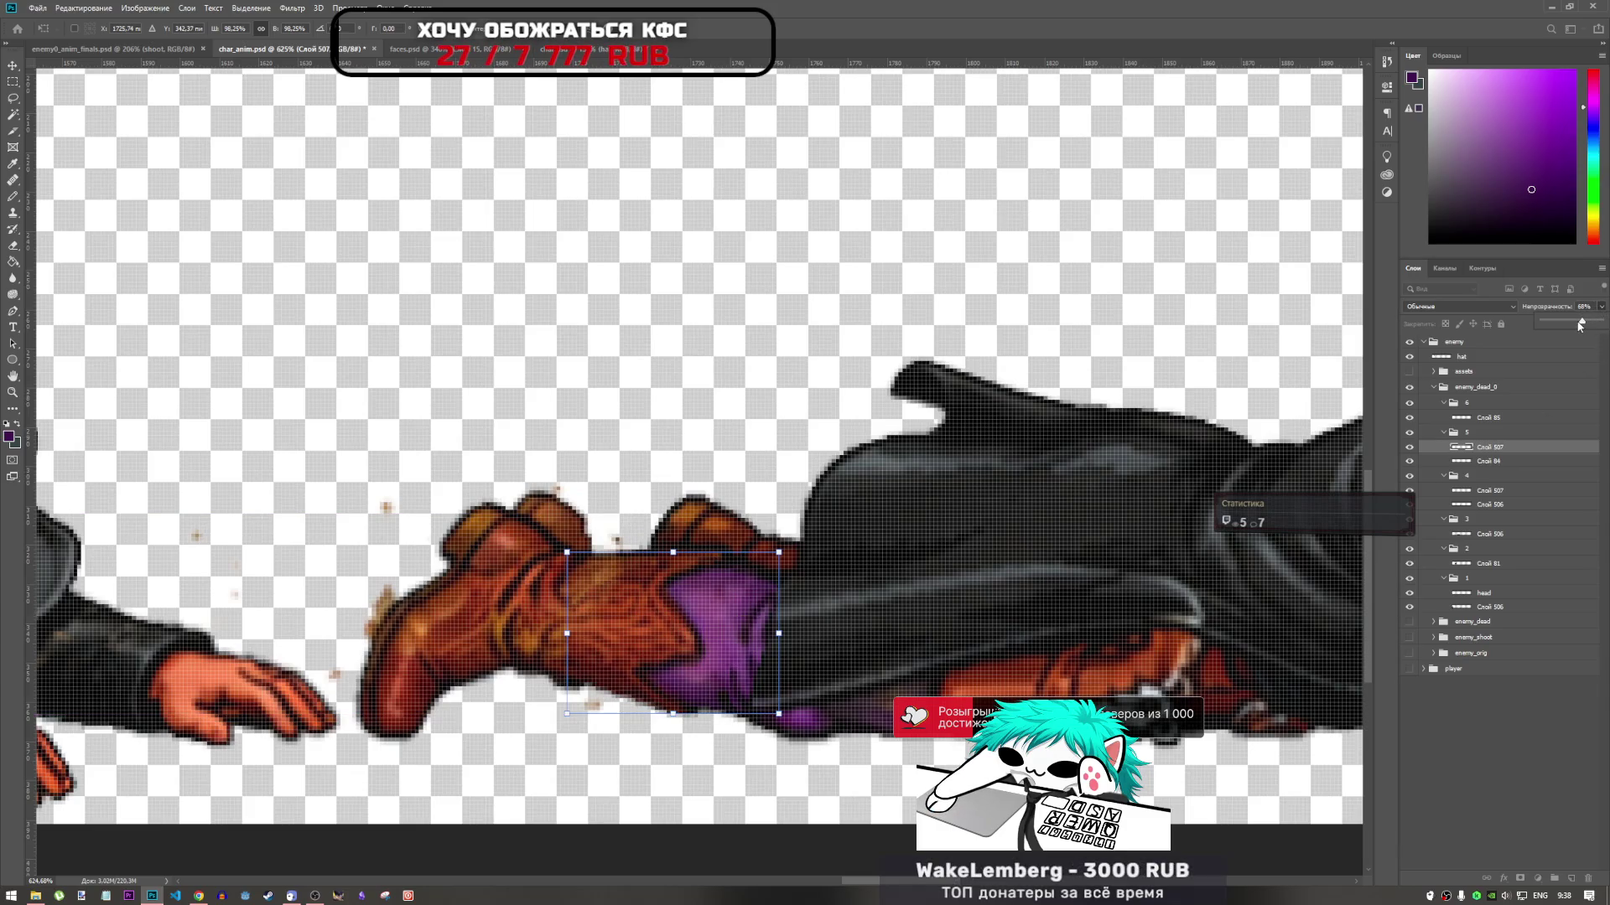
mouse_move(704, 628)
mouse_down()
mouse_move(687, 639)
mouse_move(717, 636)
mouse_up()
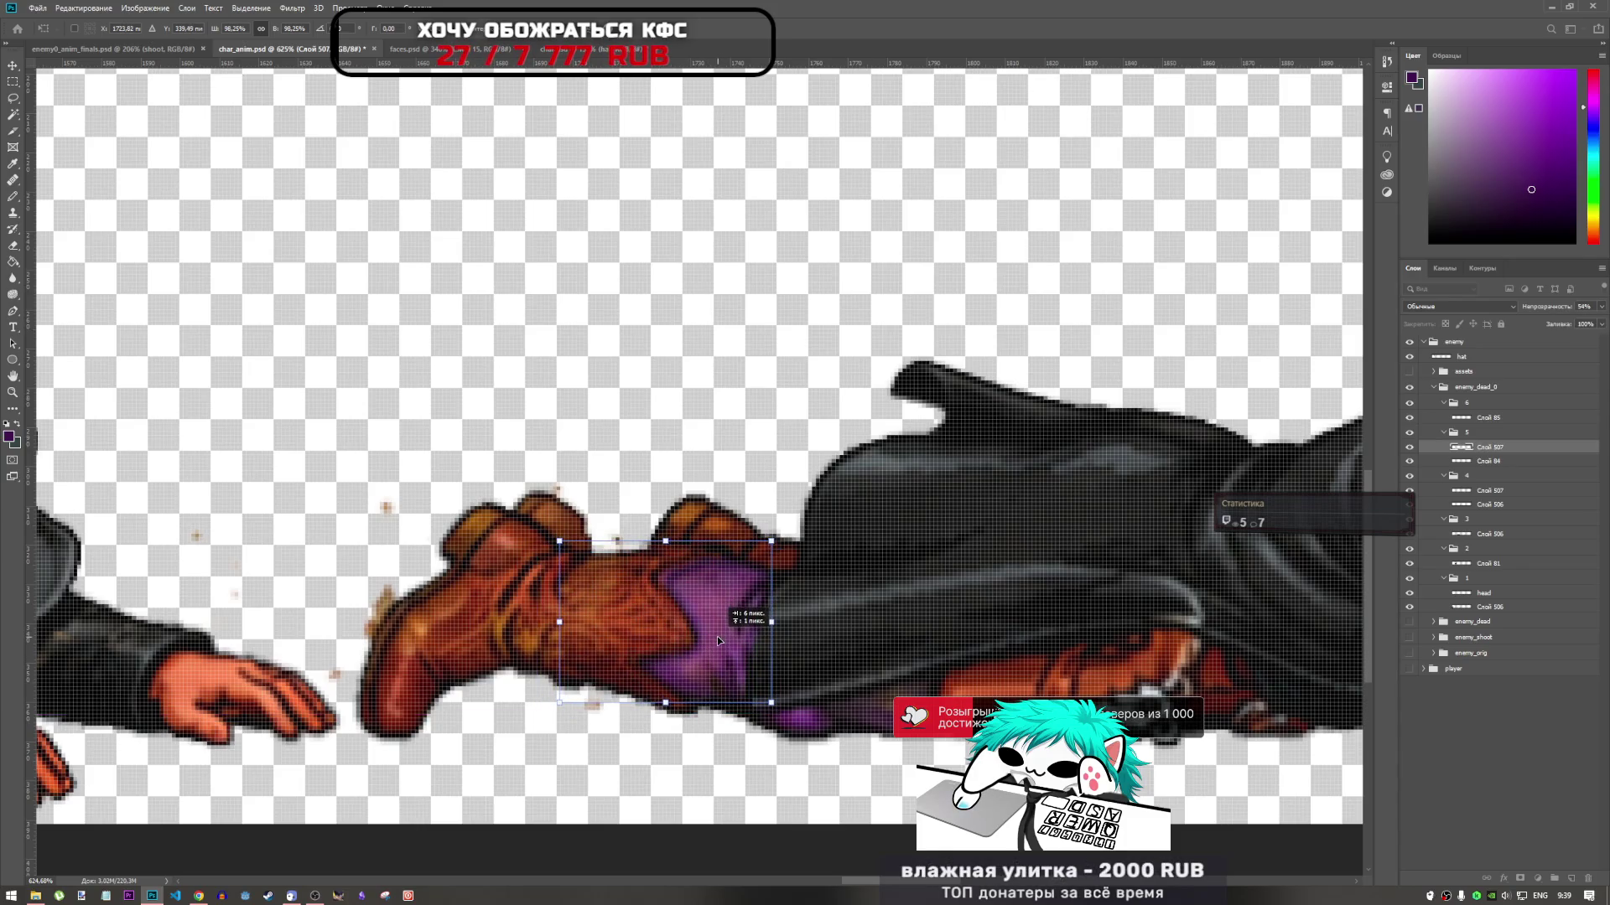
drag(809, 541, 808, 535)
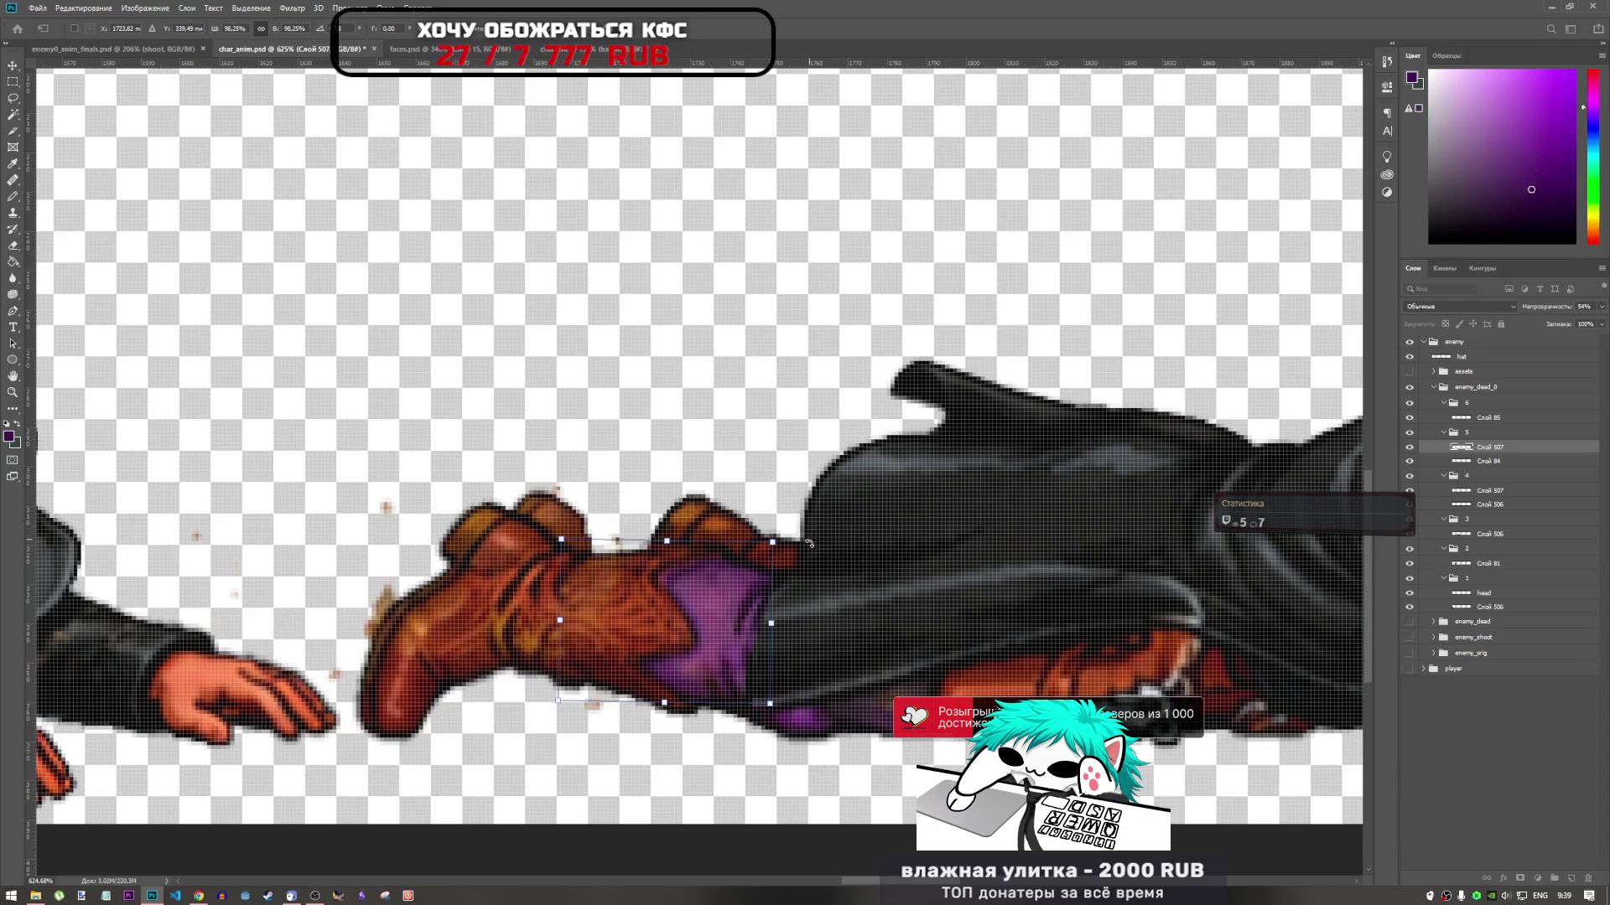
key(l)
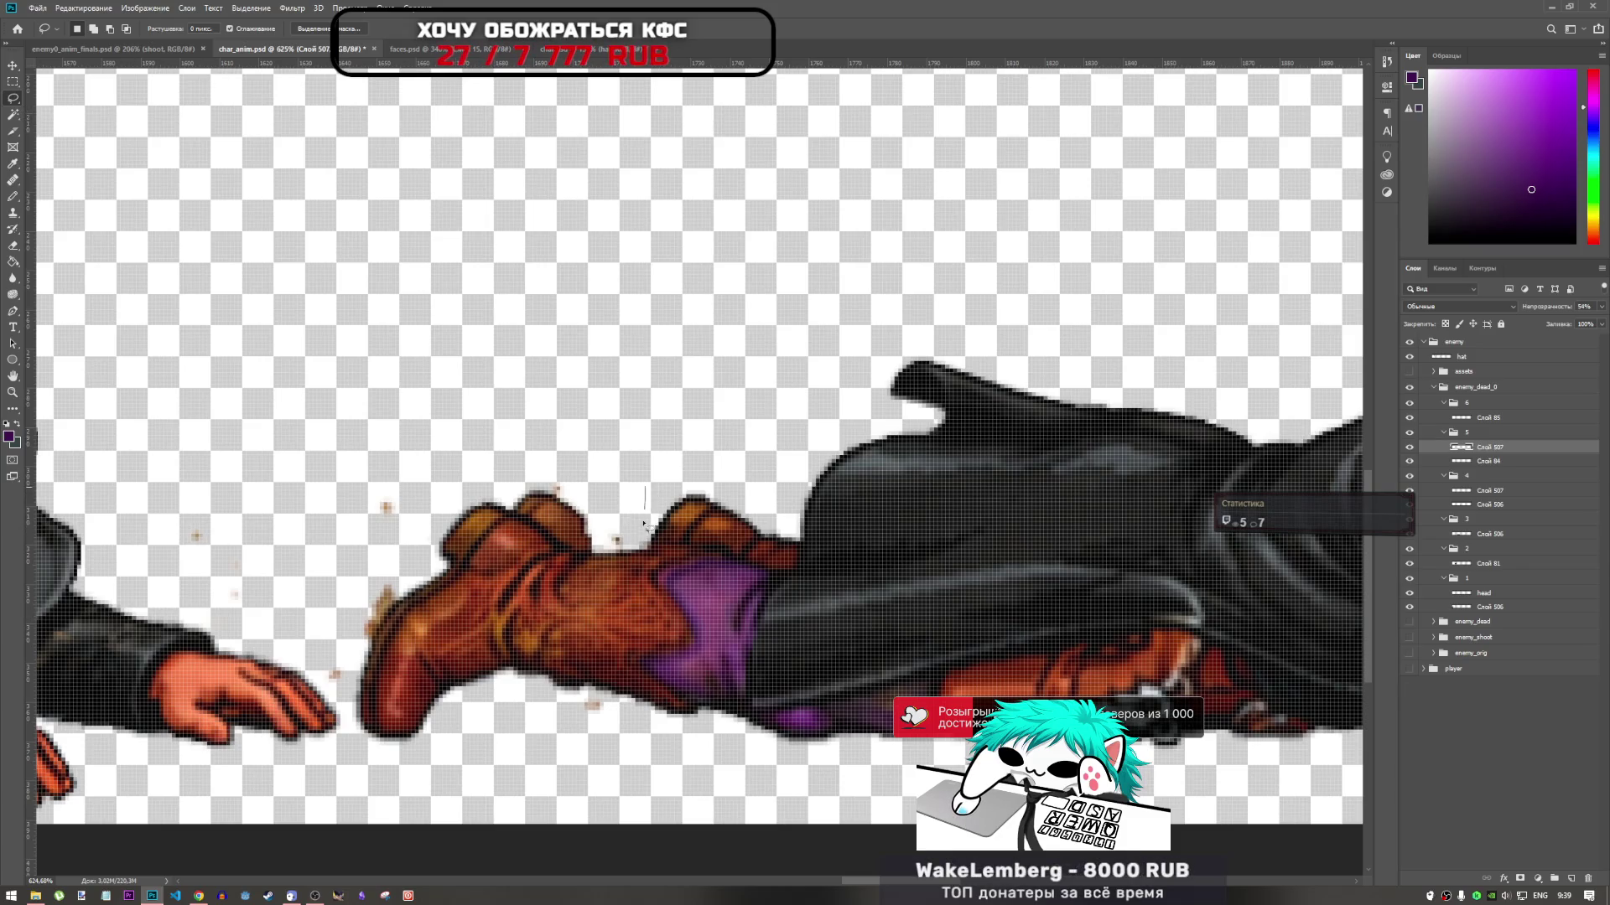
Lasso an area over the boot, switch to the Eraser, and deselect with Ctrl+D
drag(548, 685, 557, 695)
click(711, 564)
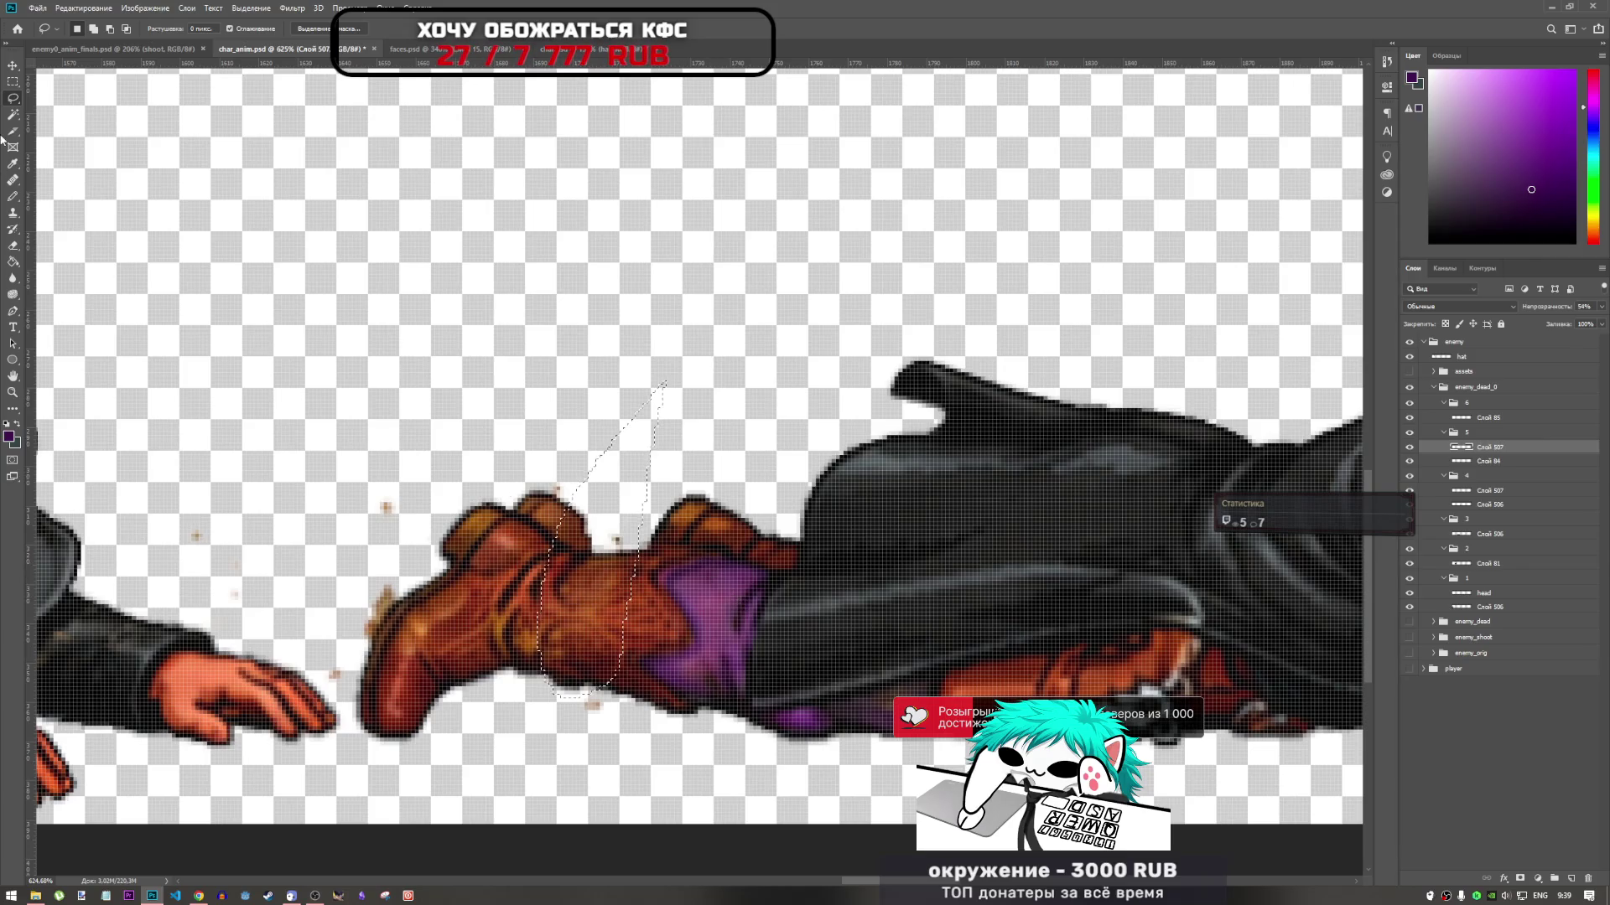
click(15, 245)
key(ctrl+d)
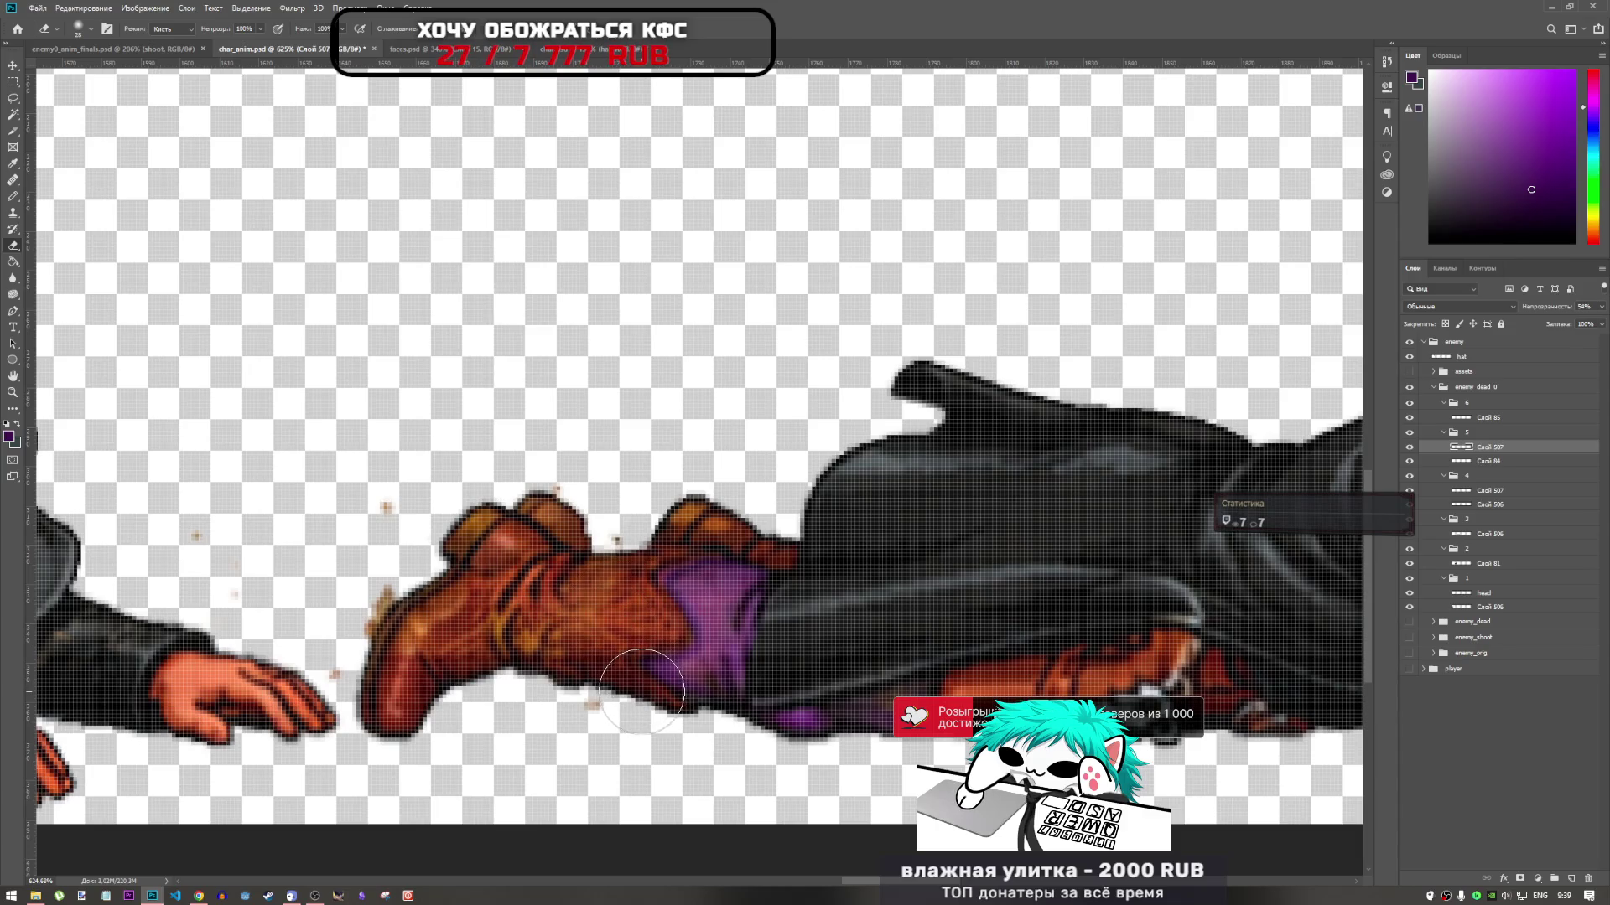
scroll(651, 610, down, 3)
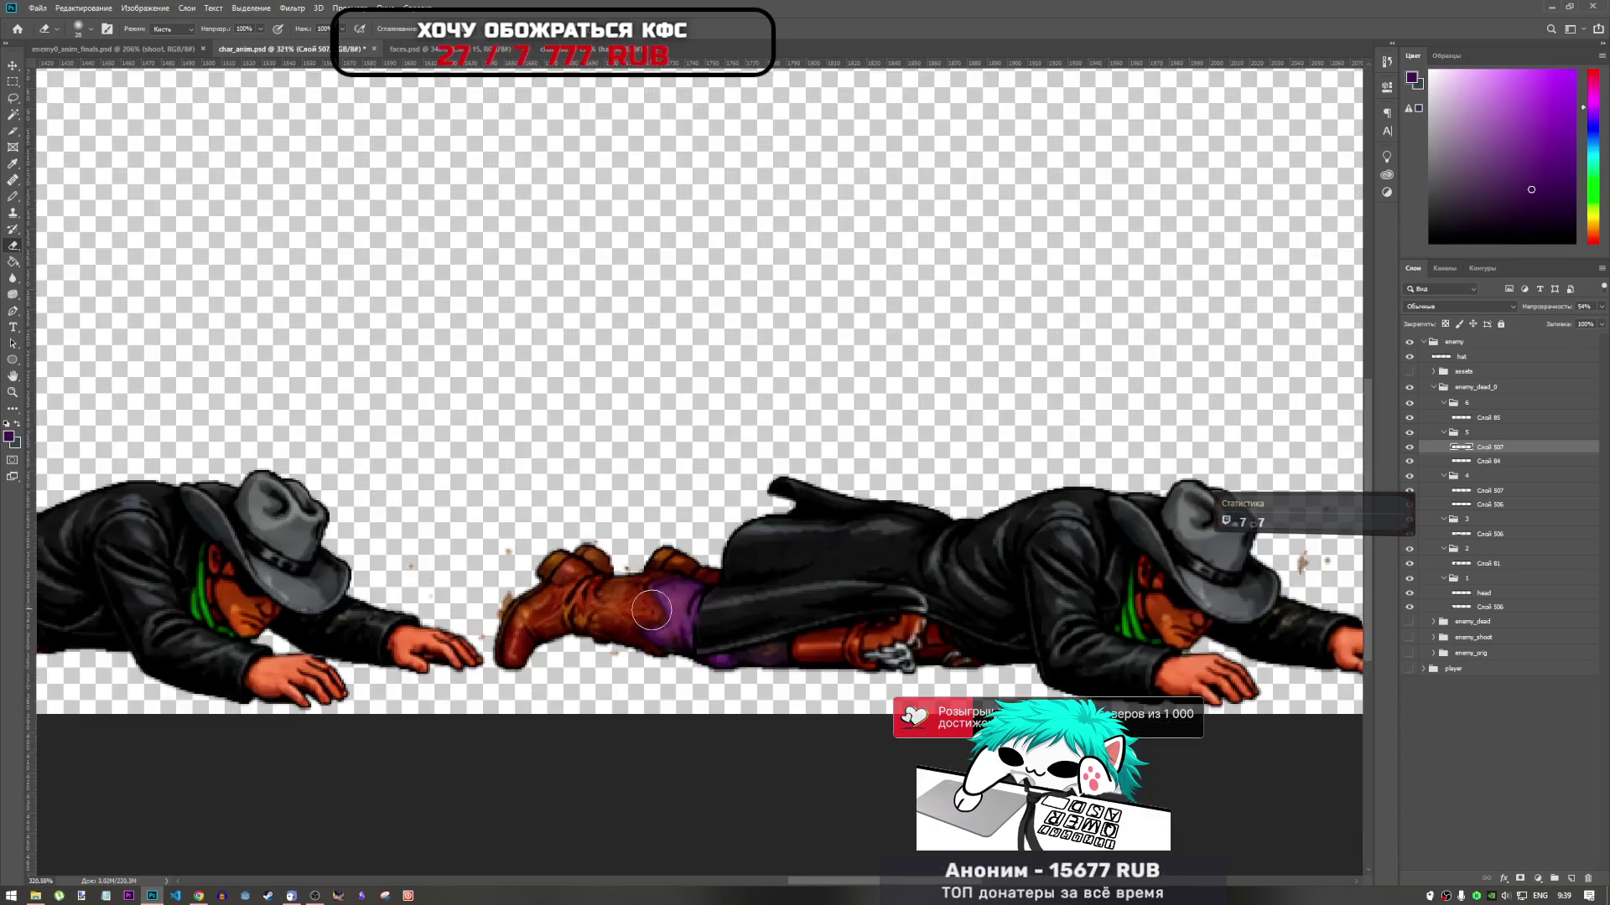
Zoom out over the whole death strip, then zoom into the raised-boot frame with the Pencil
scroll(651, 611, down, 2)
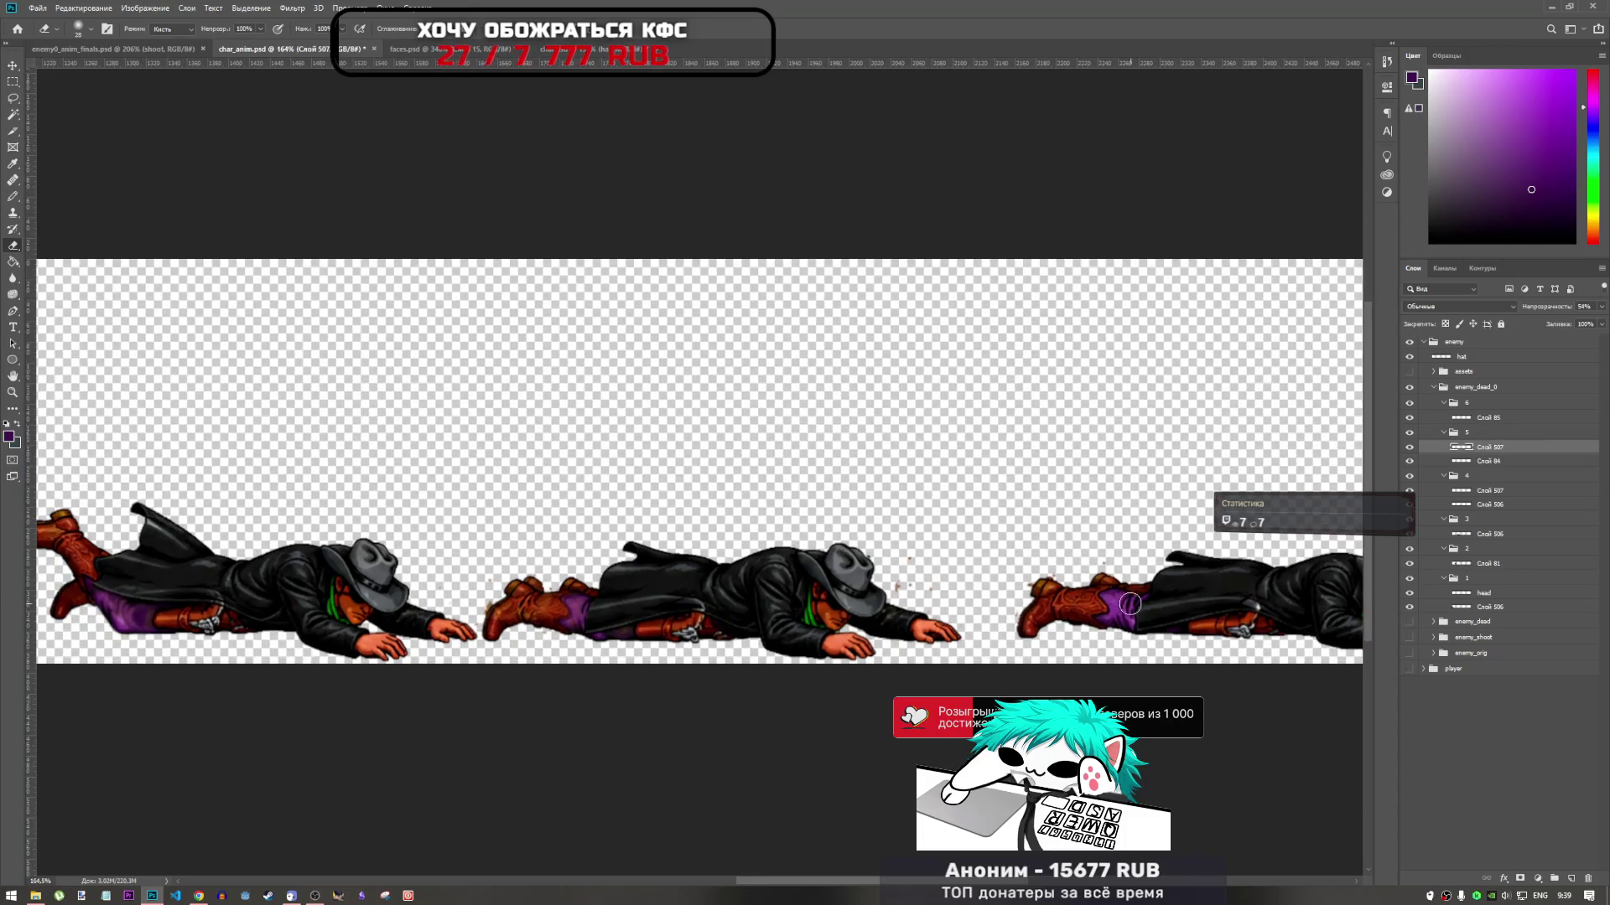
scroll(612, 597, up, 1)
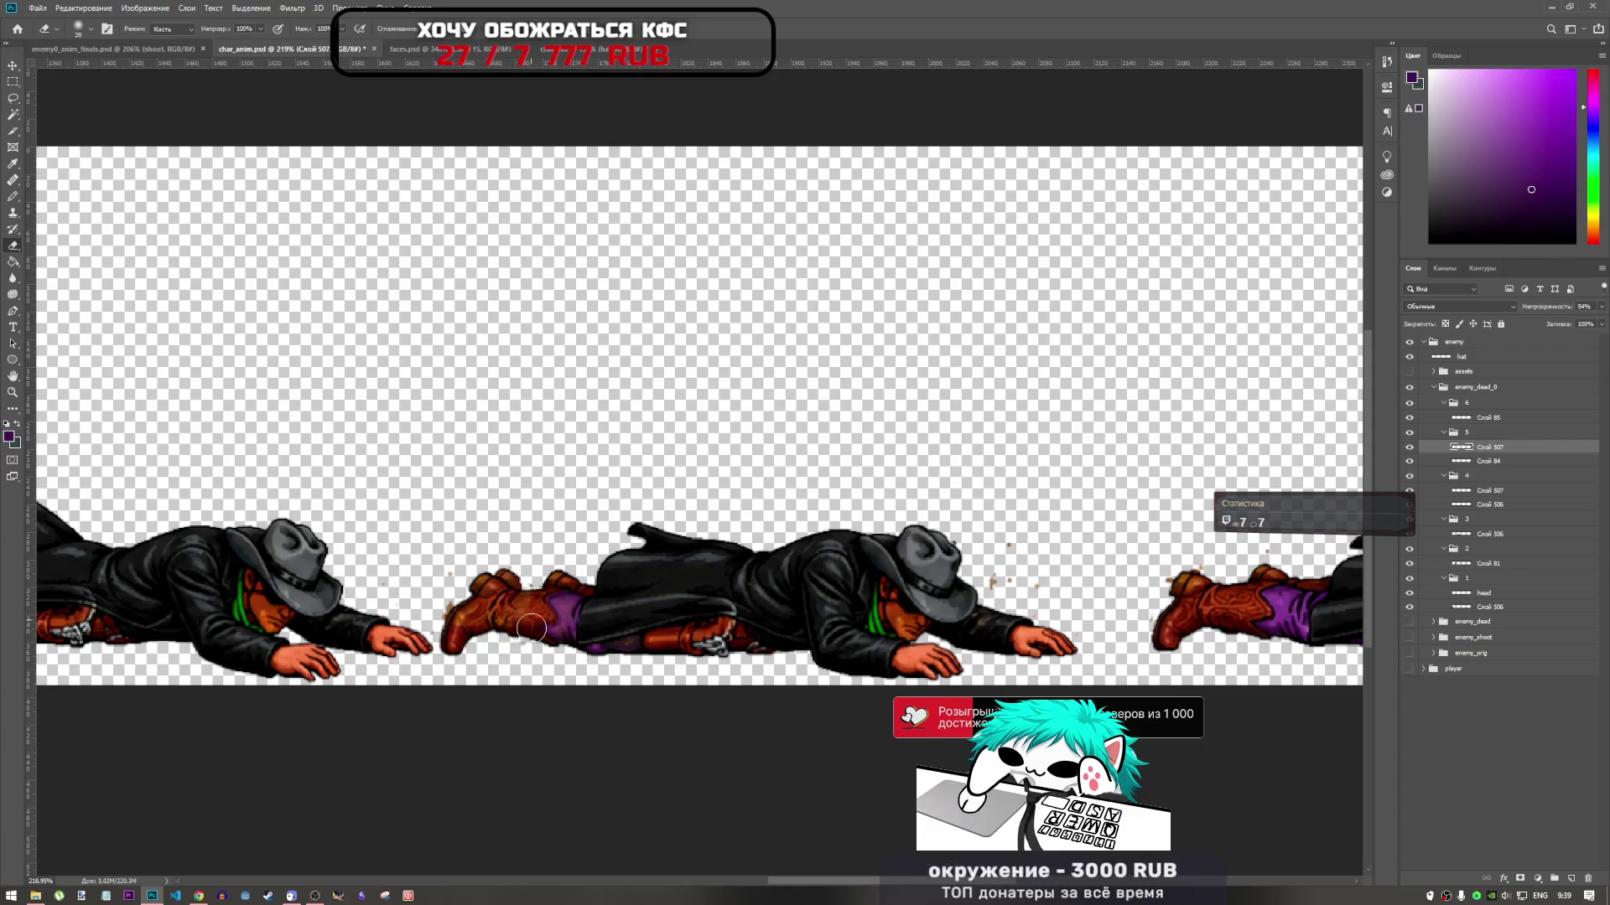
scroll(504, 587, up, 2)
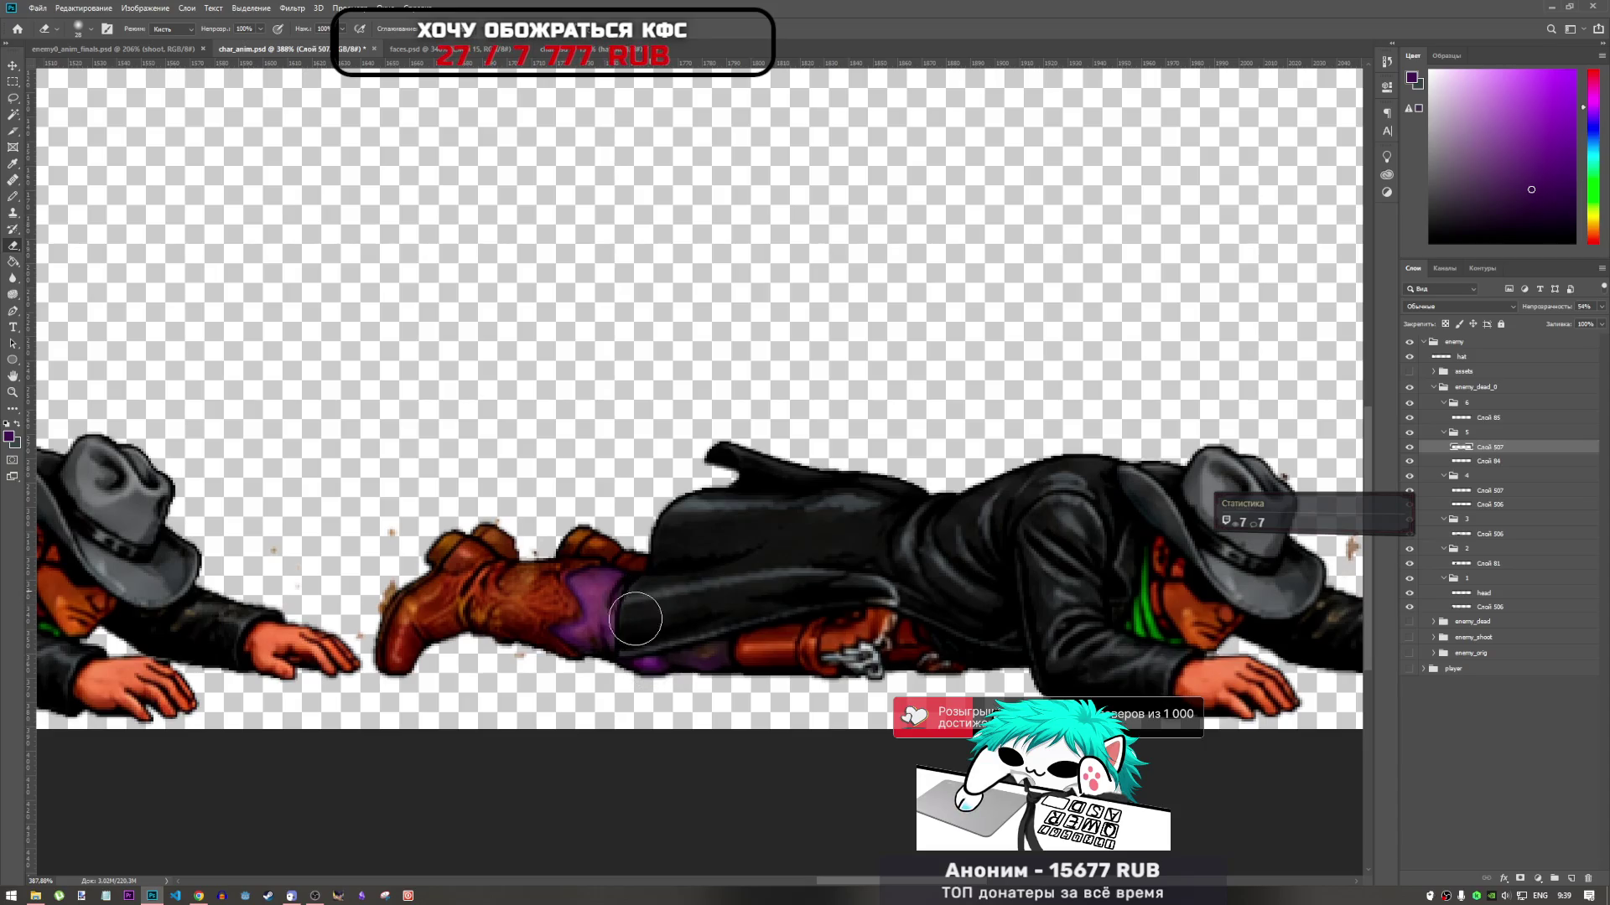
scroll(635, 619, down, 6)
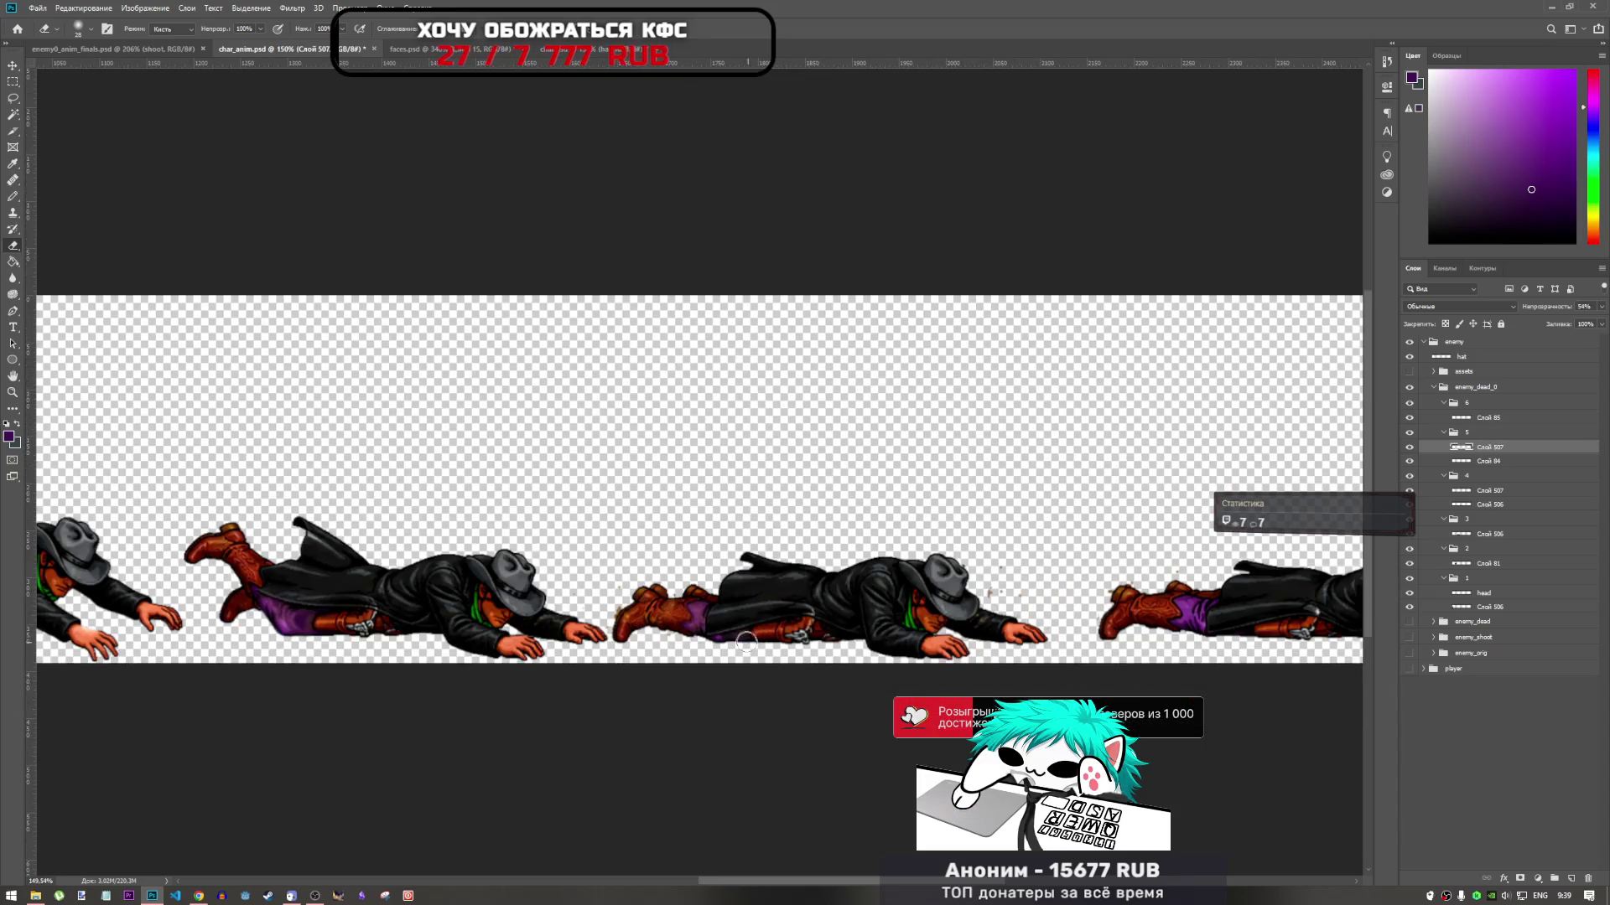
scroll(713, 637, down, 2)
scroll(675, 633, up, 3)
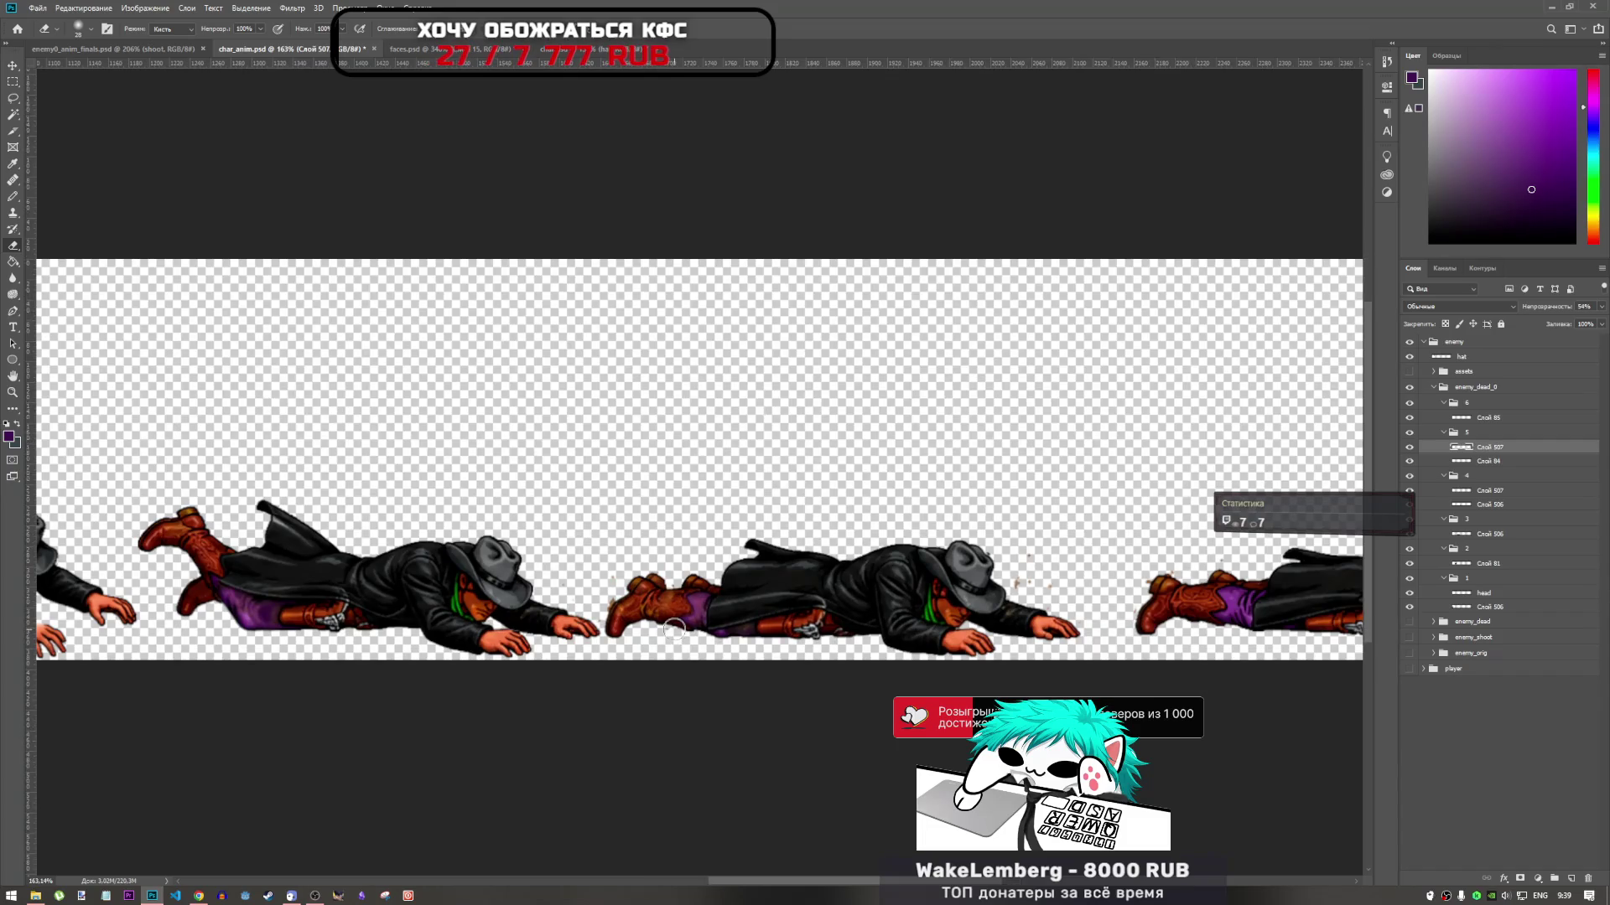
scroll(683, 633, down, 2)
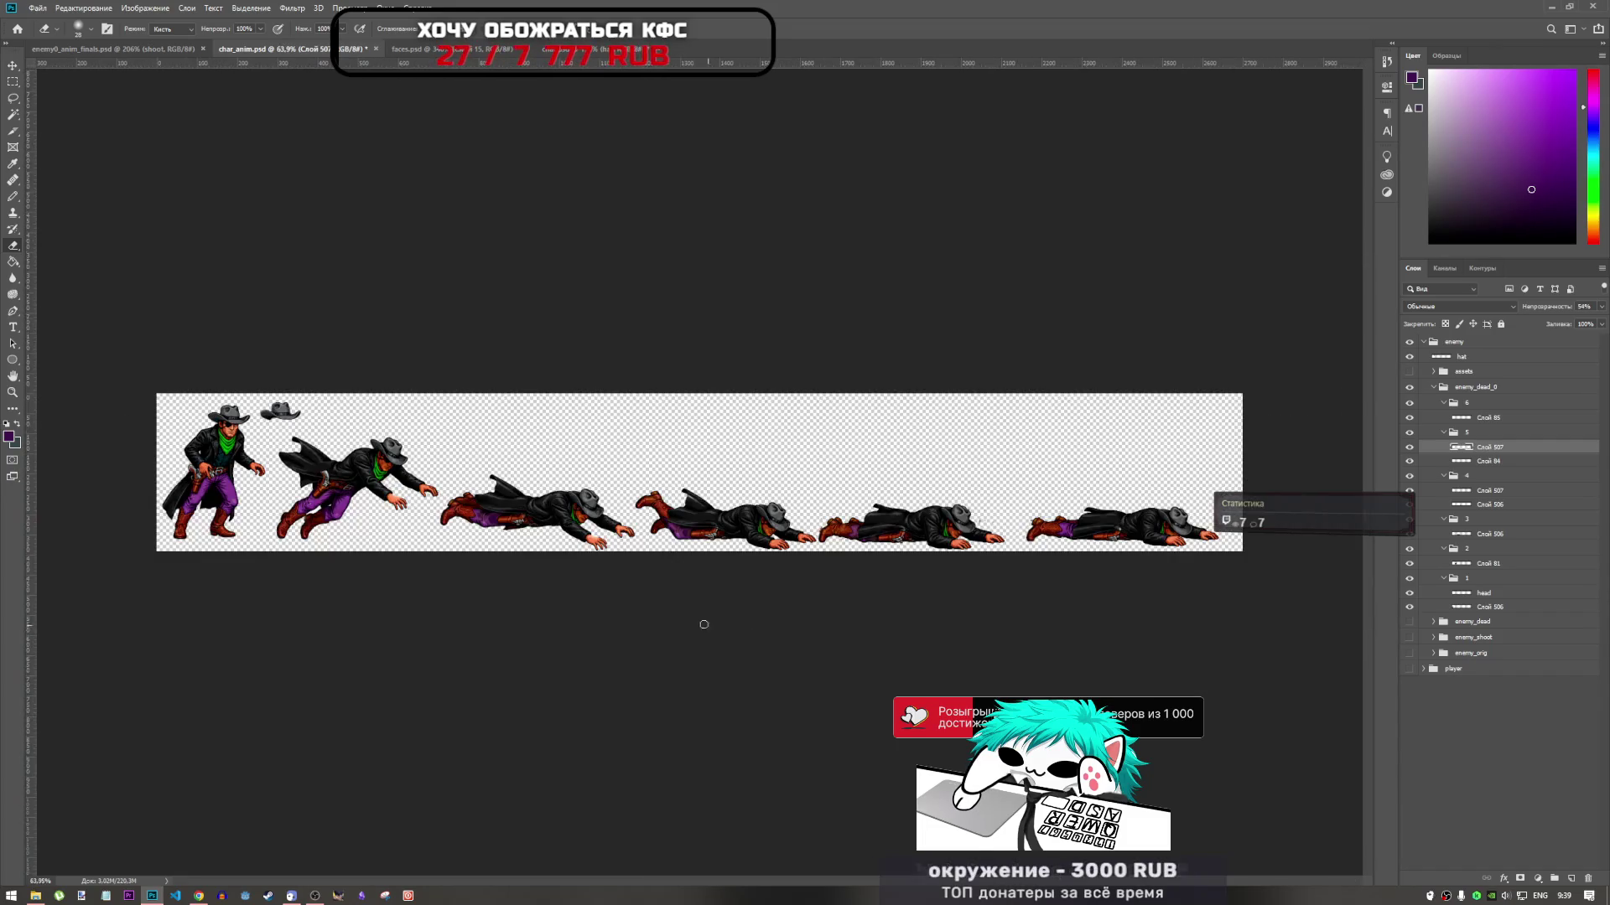
scroll(685, 587, up, 5)
scroll(685, 529, up, 2)
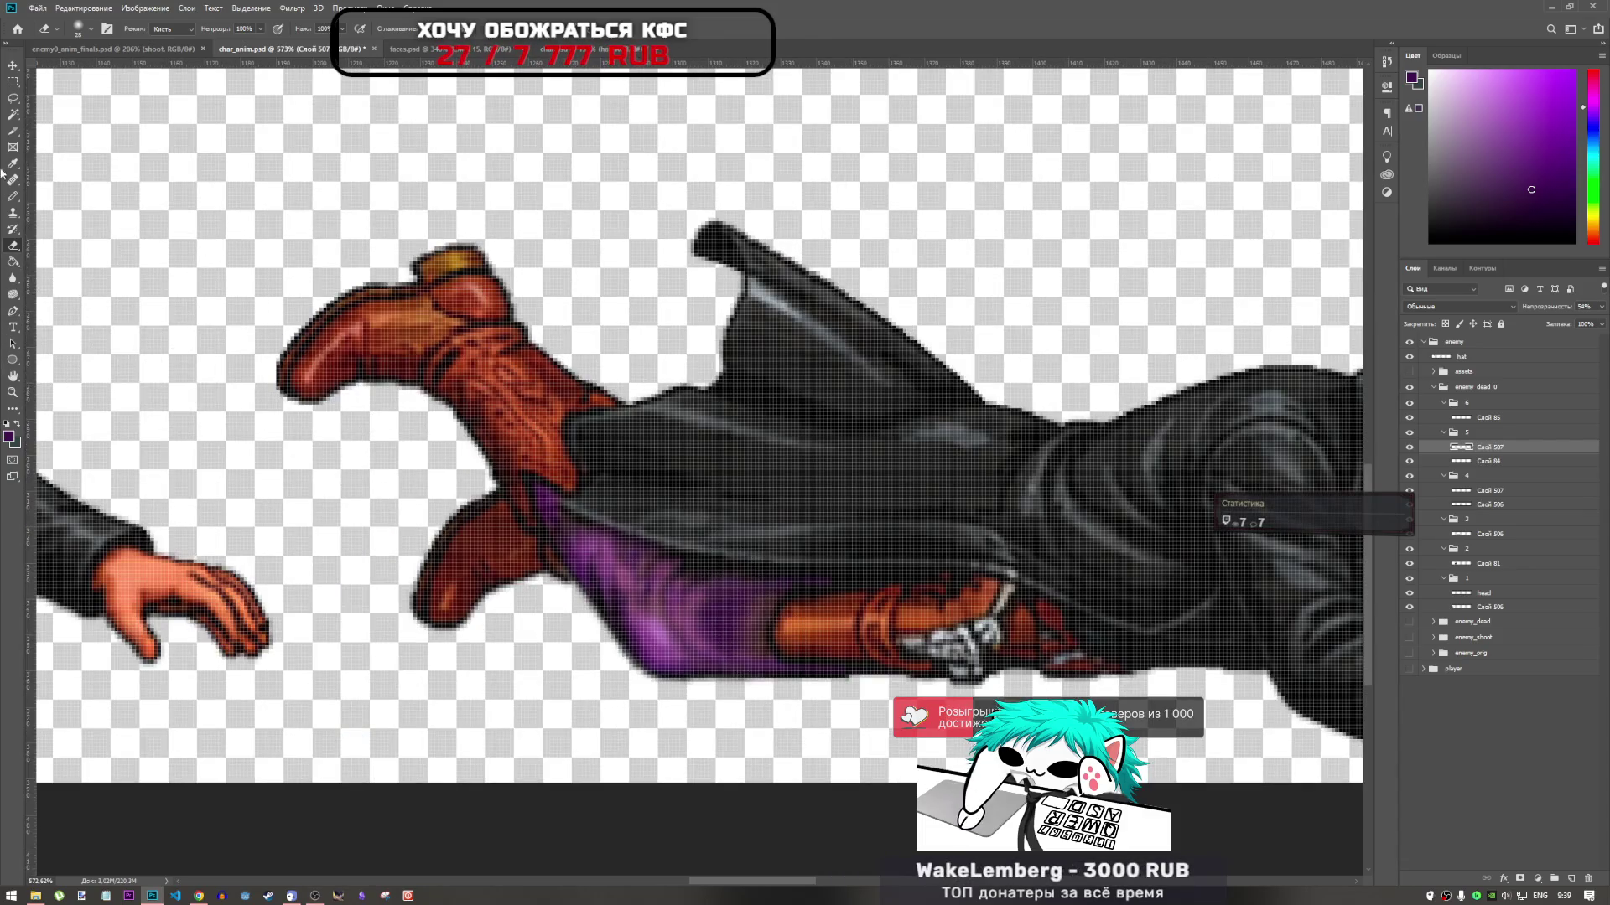
click(13, 193)
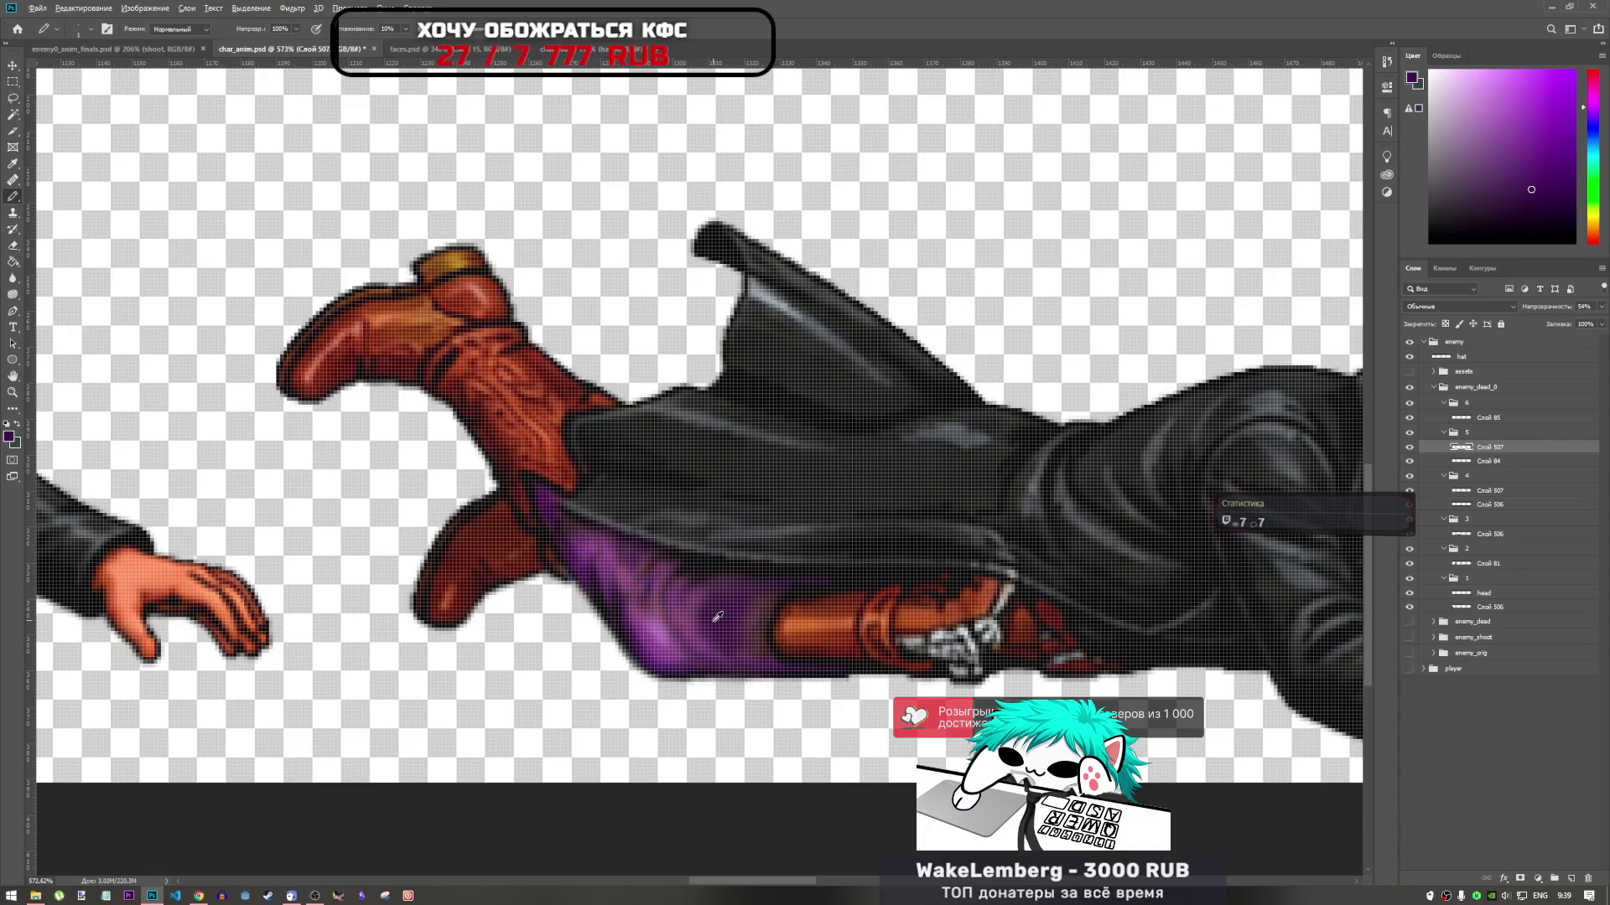
Merge Слой 507 and Слой 506 in group 4 and duplicate the merged layer
click(1409, 519)
click(1410, 519)
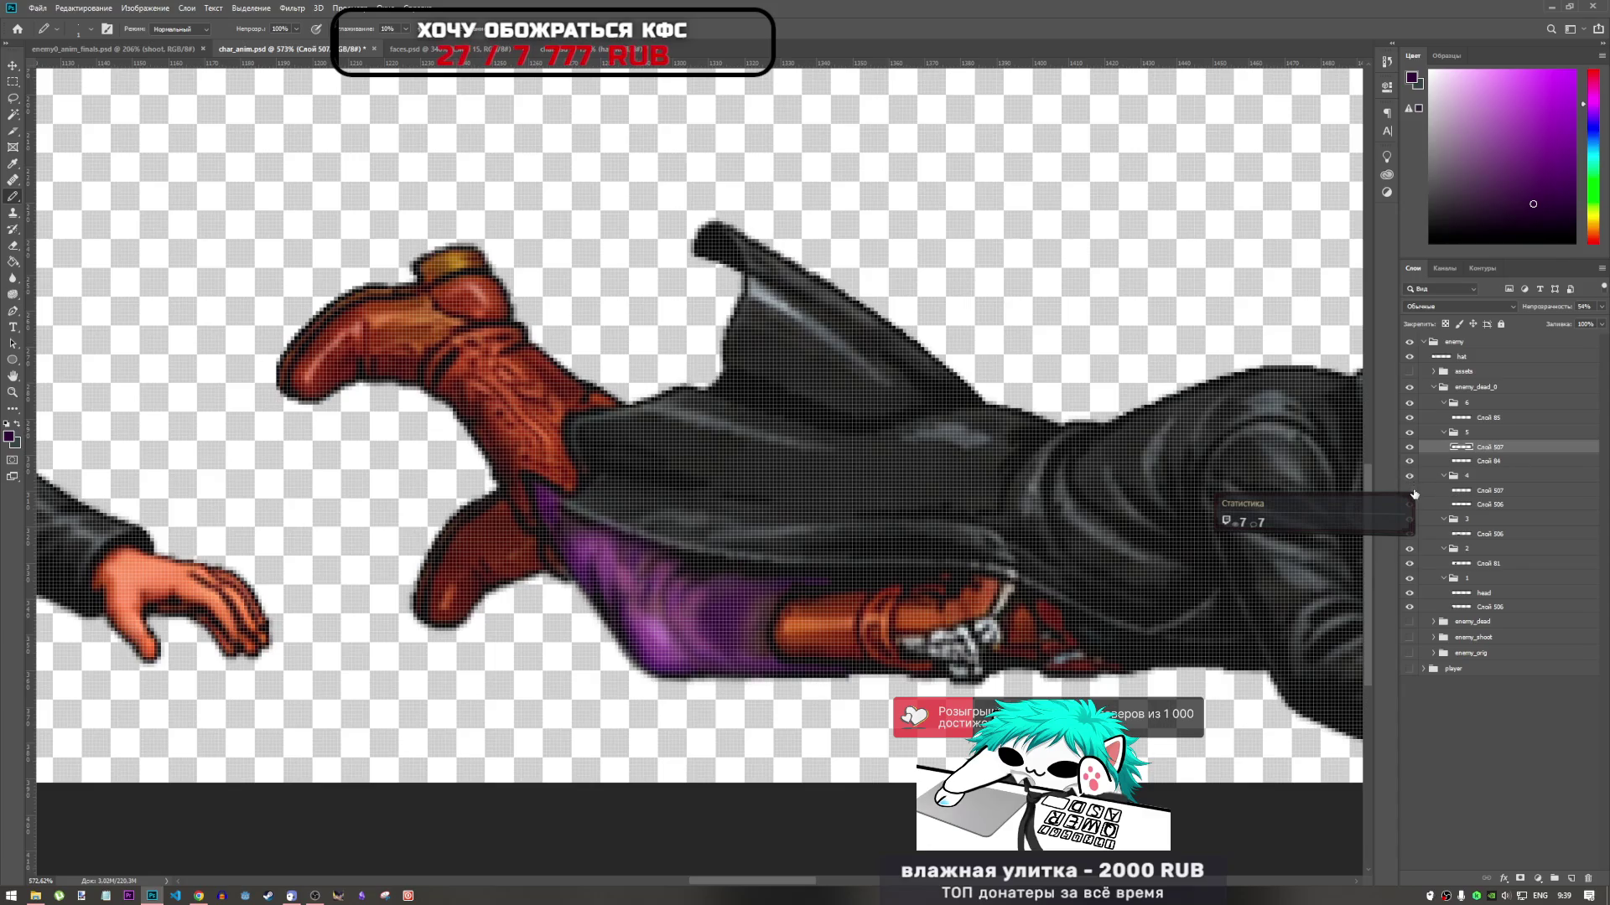
click(1484, 491)
shift+click(1488, 504)
right_click(1491, 505)
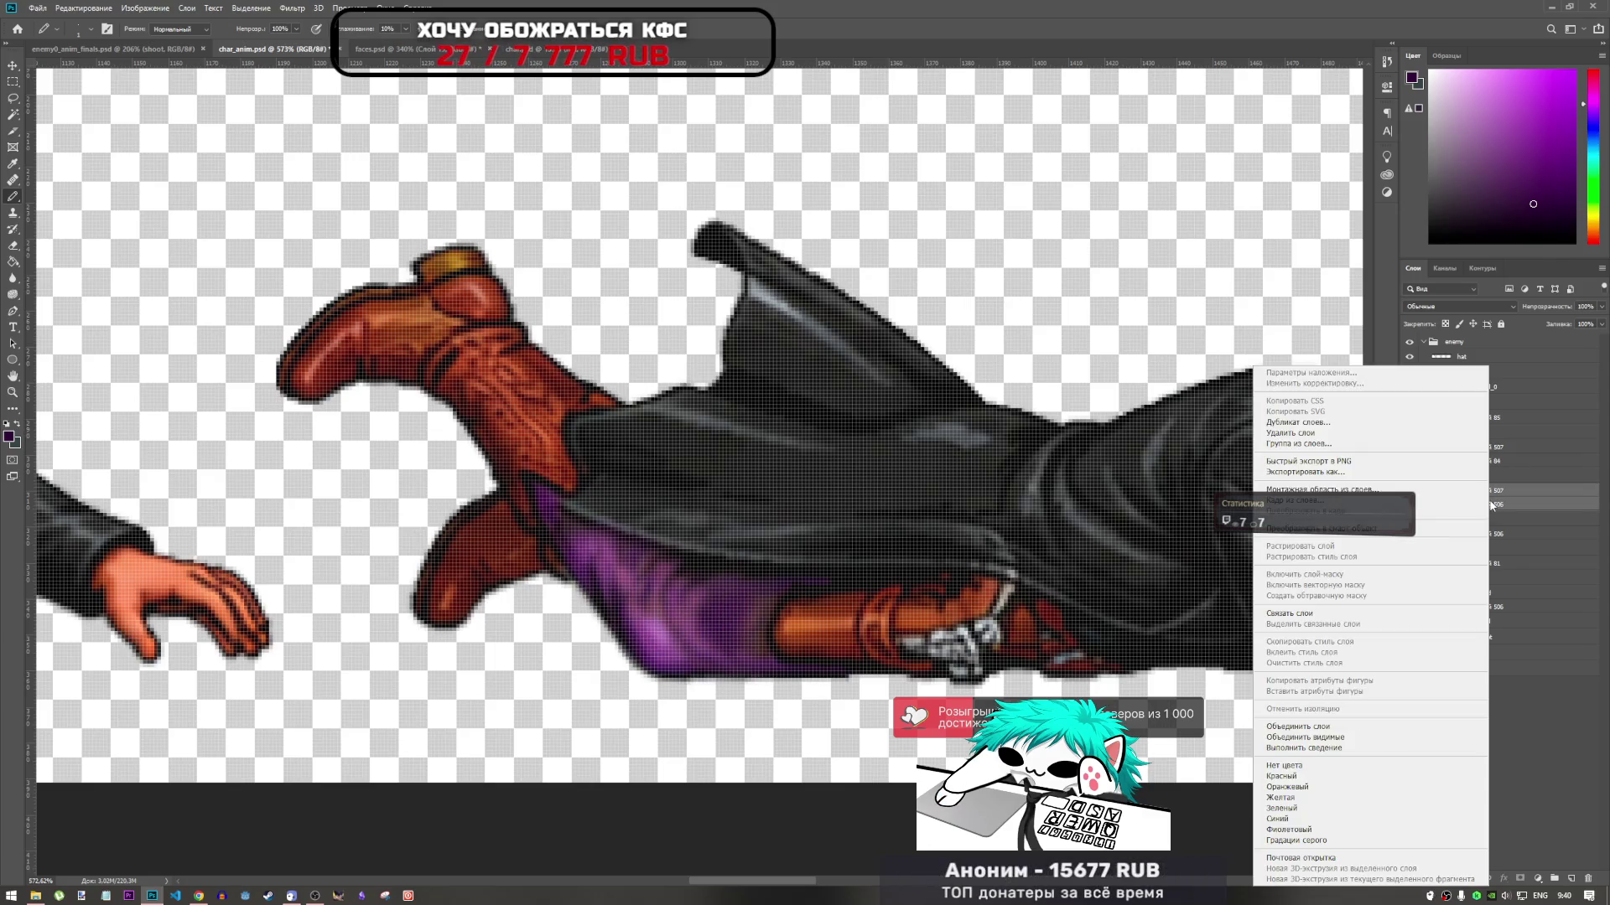
click(1283, 727)
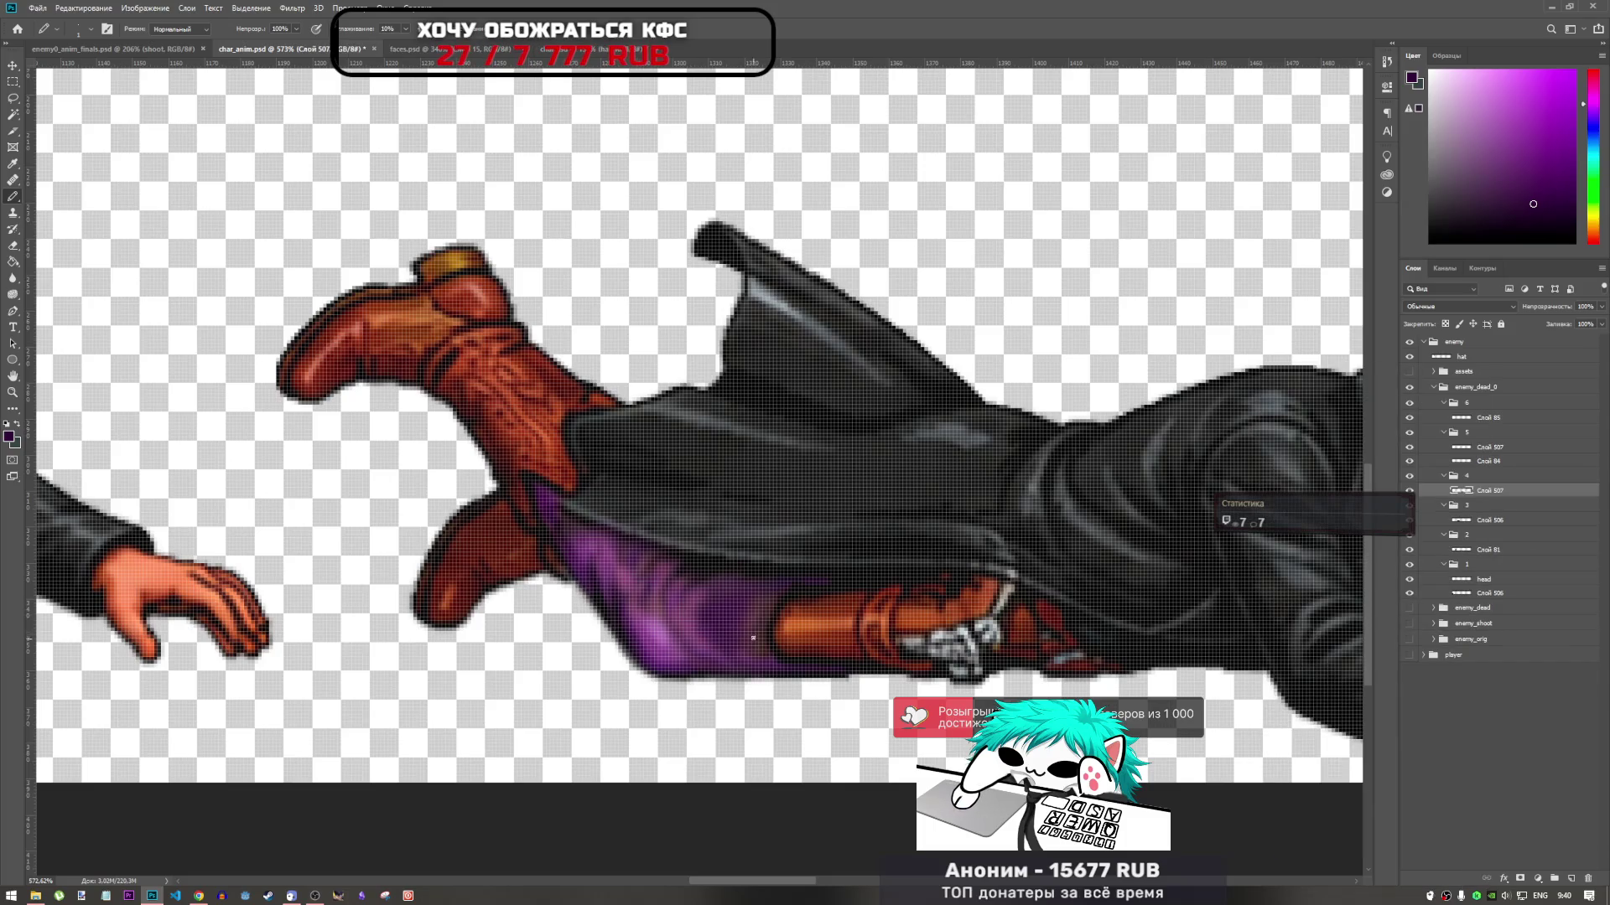
drag(1570, 879, 1570, 879)
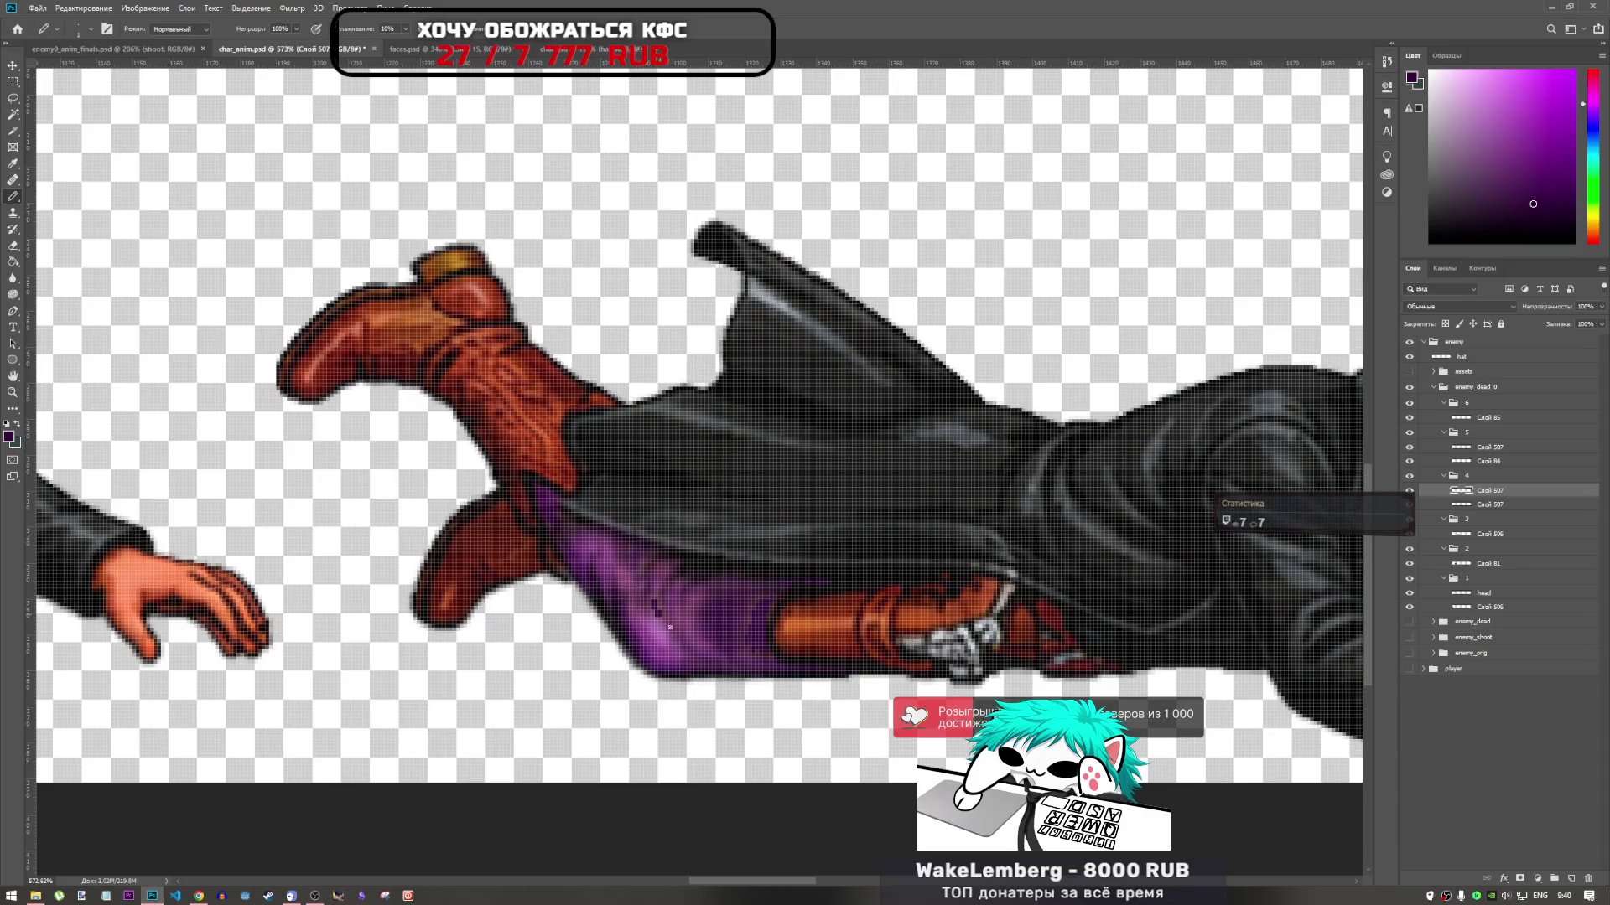
Sample purples from the pants and pencil darker shading creases onto them
drag(670, 627, 667, 621)
alt+click(662, 626)
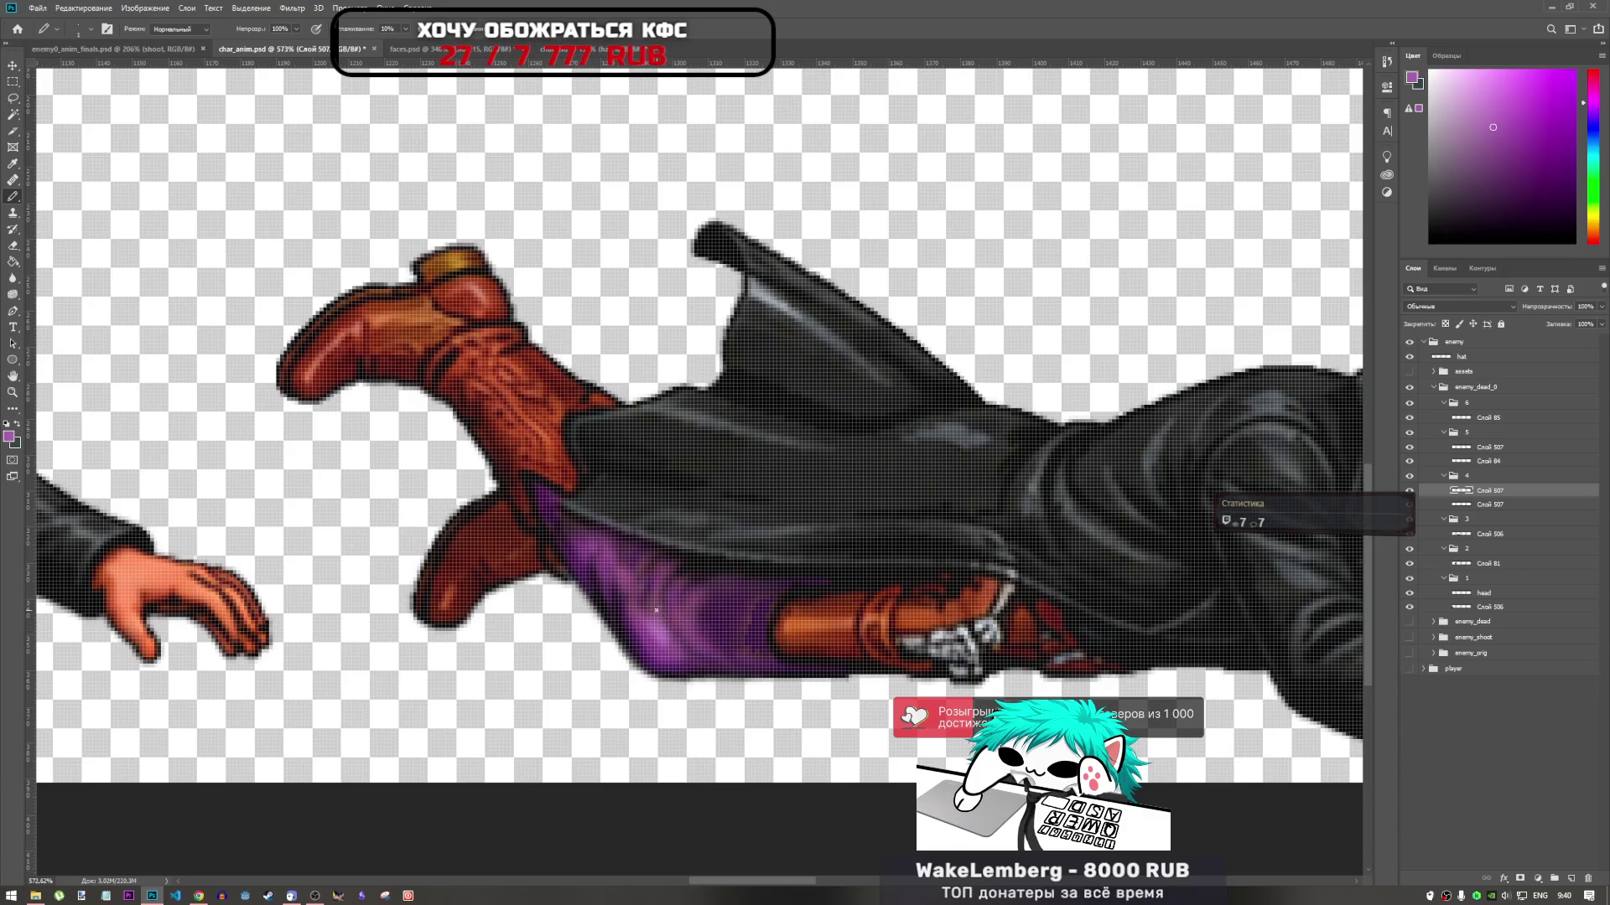
alt+click(677, 652)
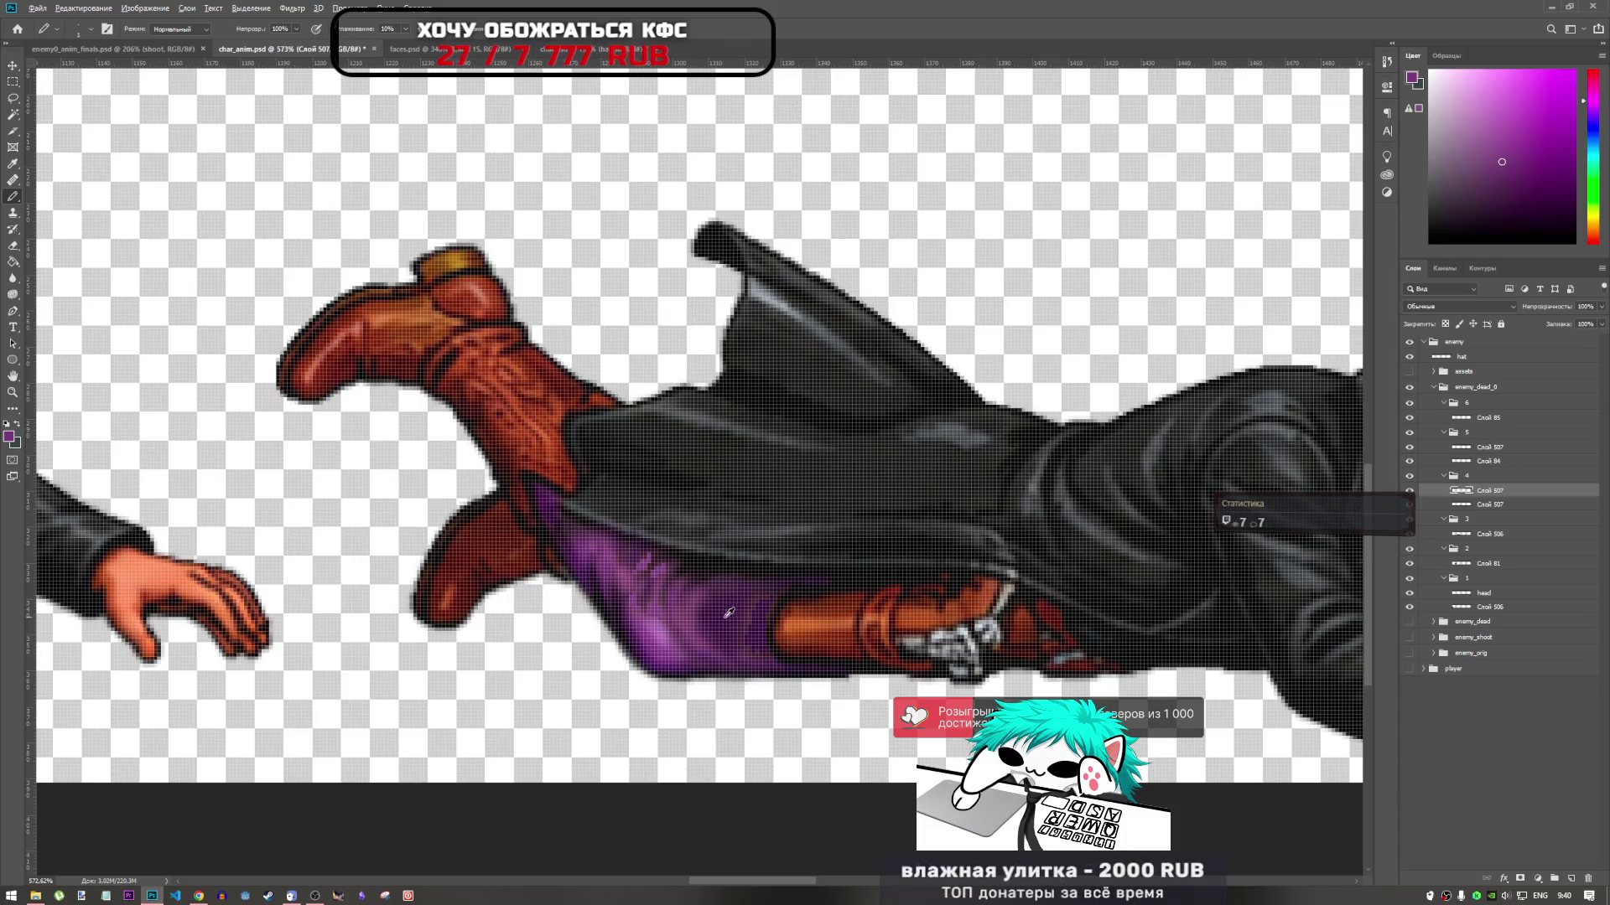
alt+click(685, 641)
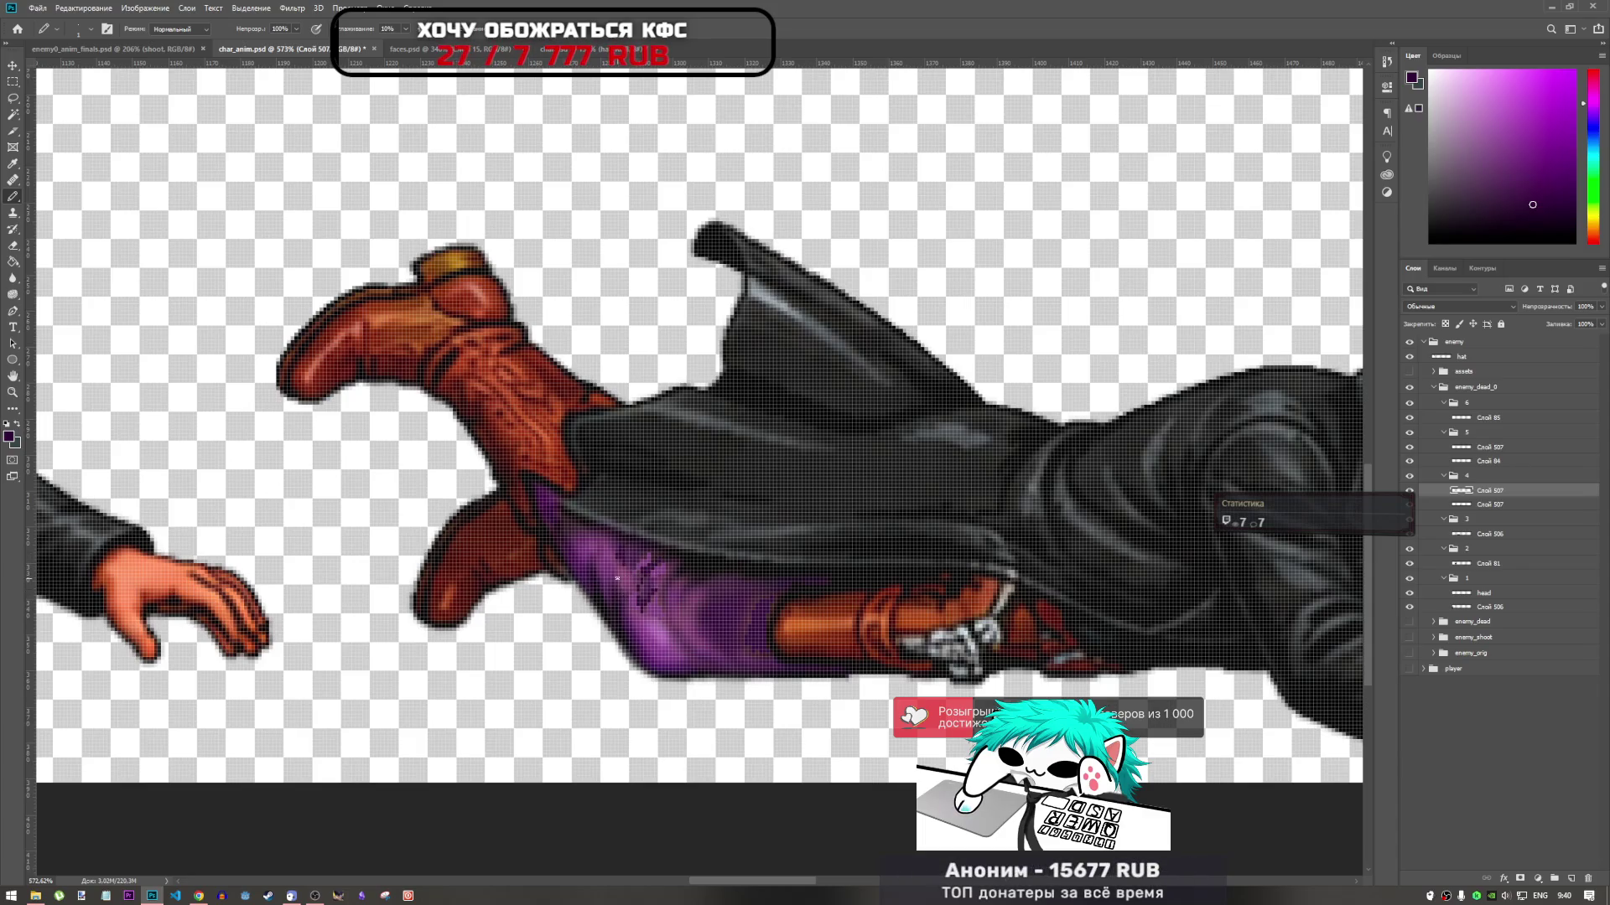
click(618, 582)
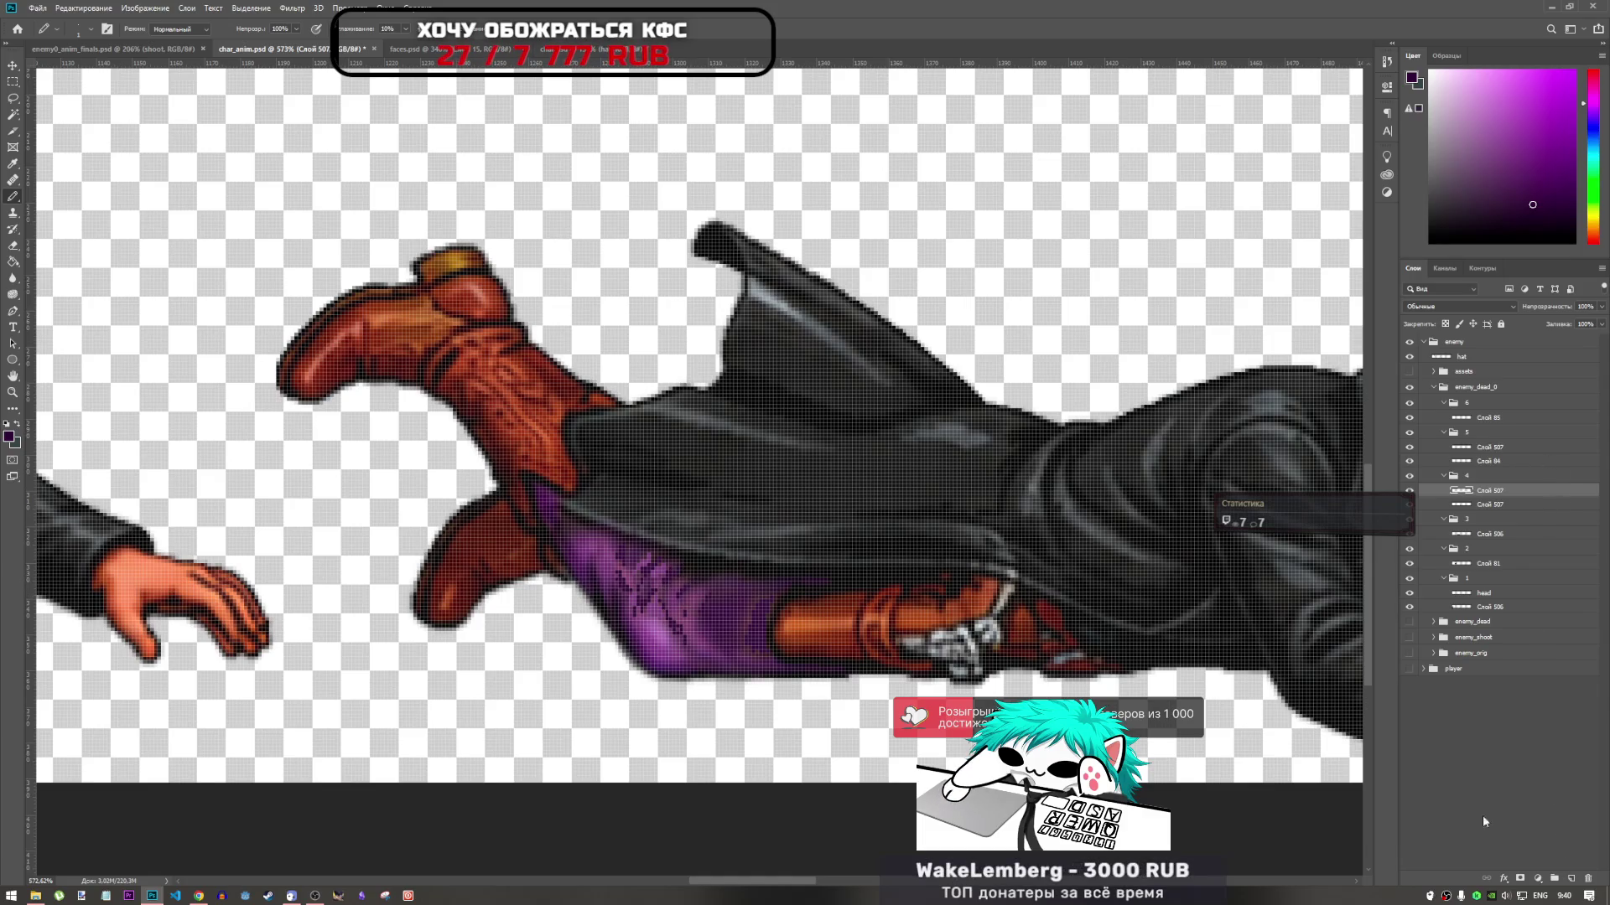
click(12, 278)
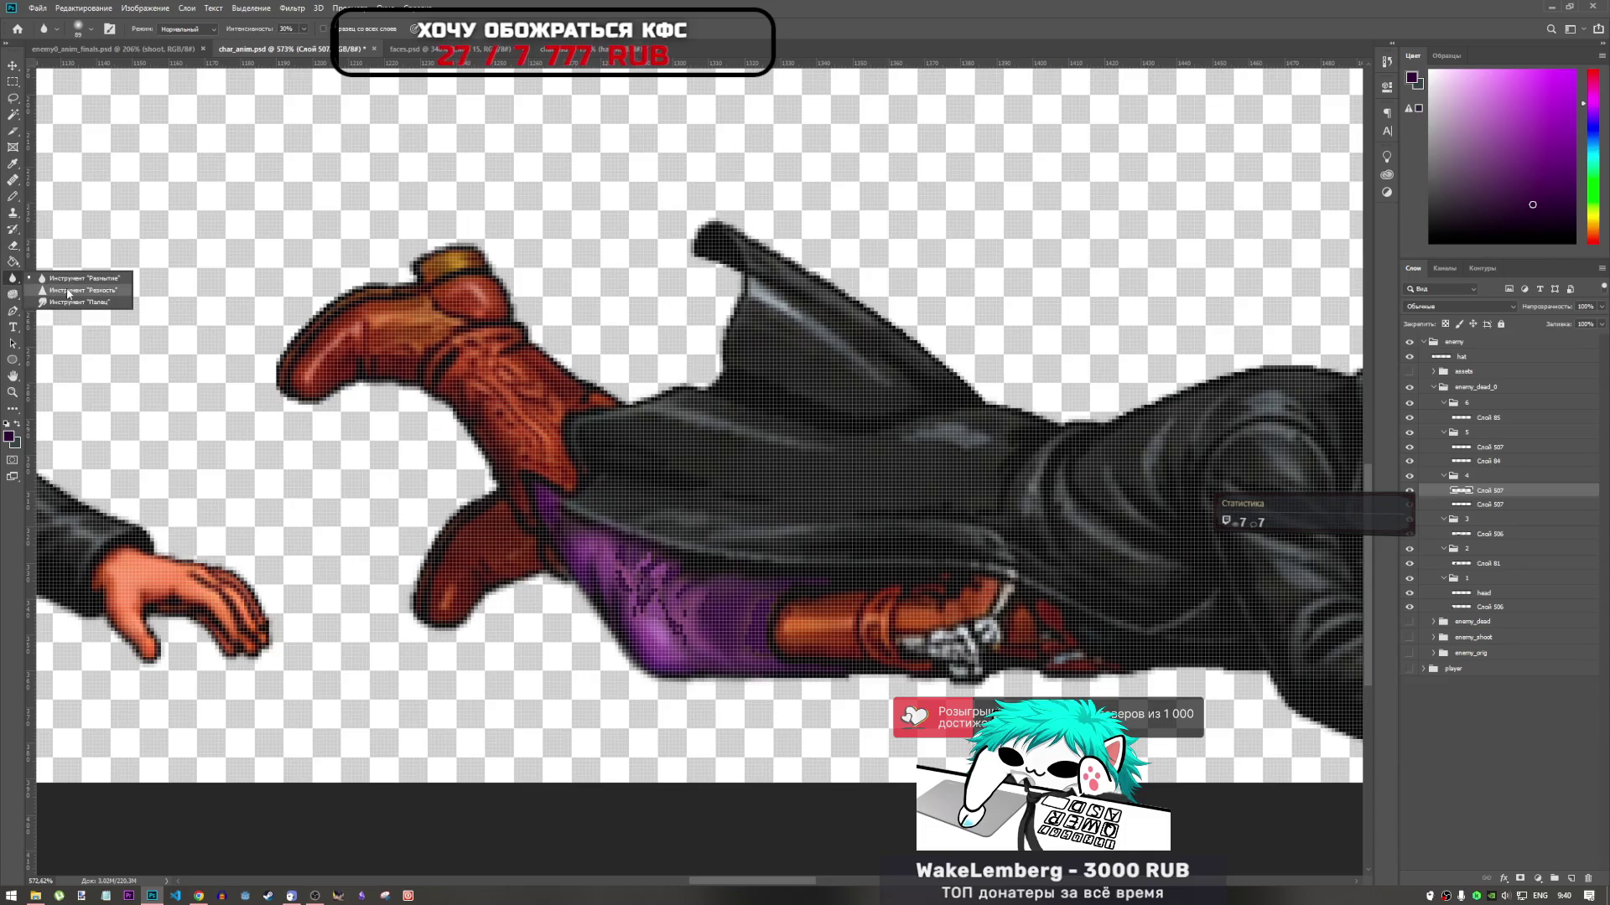
Blur the dark speckles across the purple pants
mouse_move(611, 539)
mouse_down()
mouse_move(772, 539)
mouse_move(761, 647)
mouse_up()
scroll(721, 578, down, 4)
scroll(736, 582, up, 3)
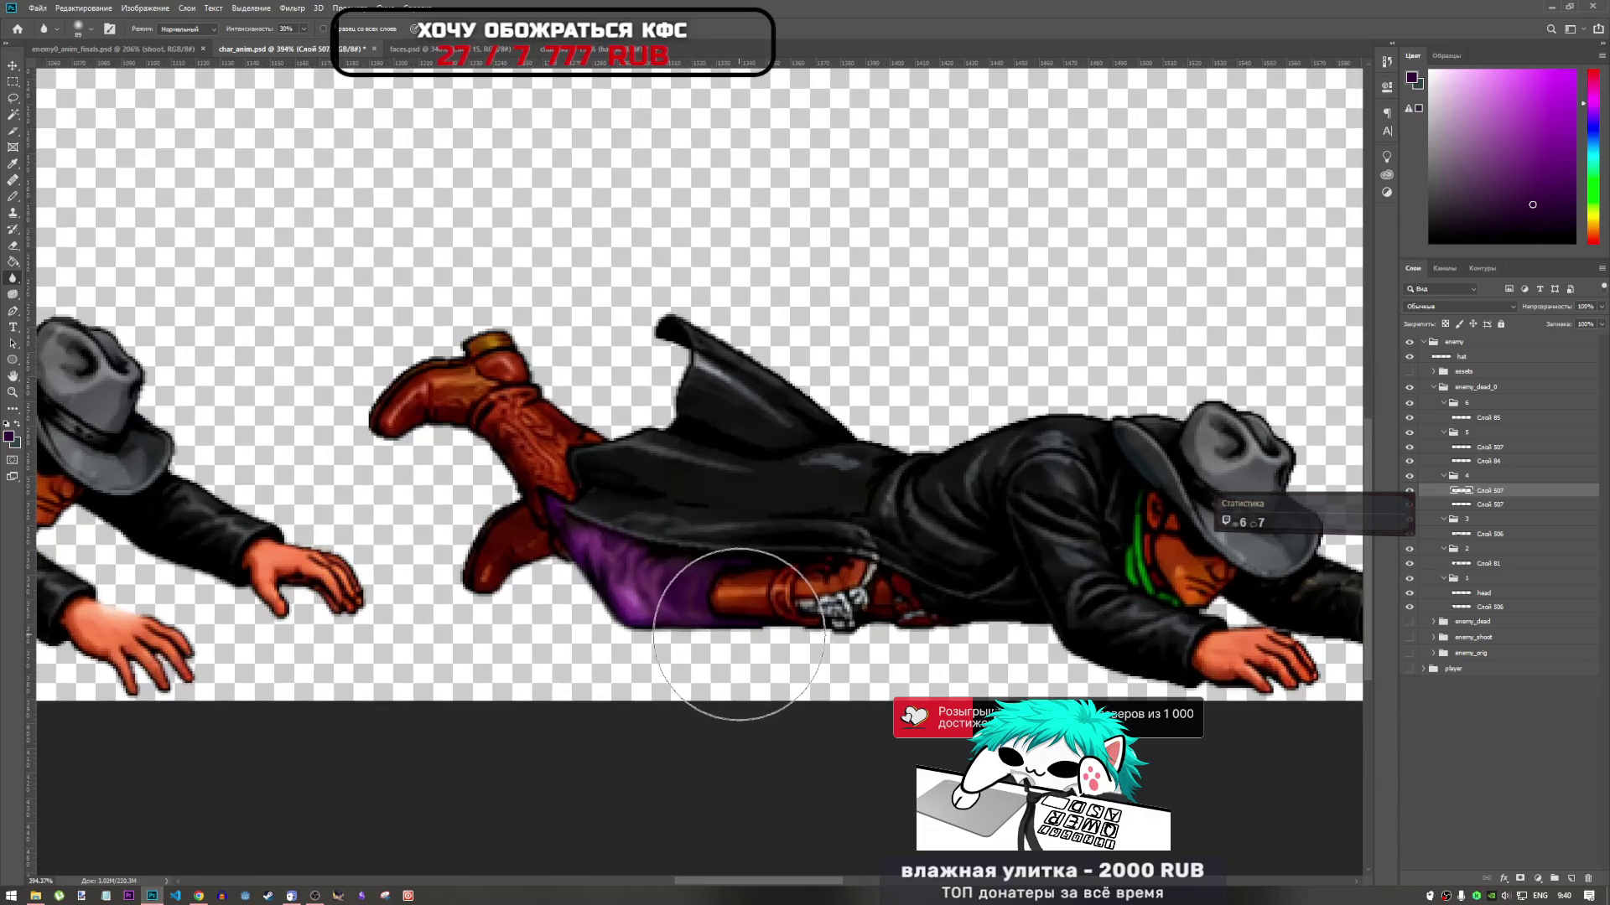
Merge the two Слой 507 pants layers into one
shift+click(1514, 506)
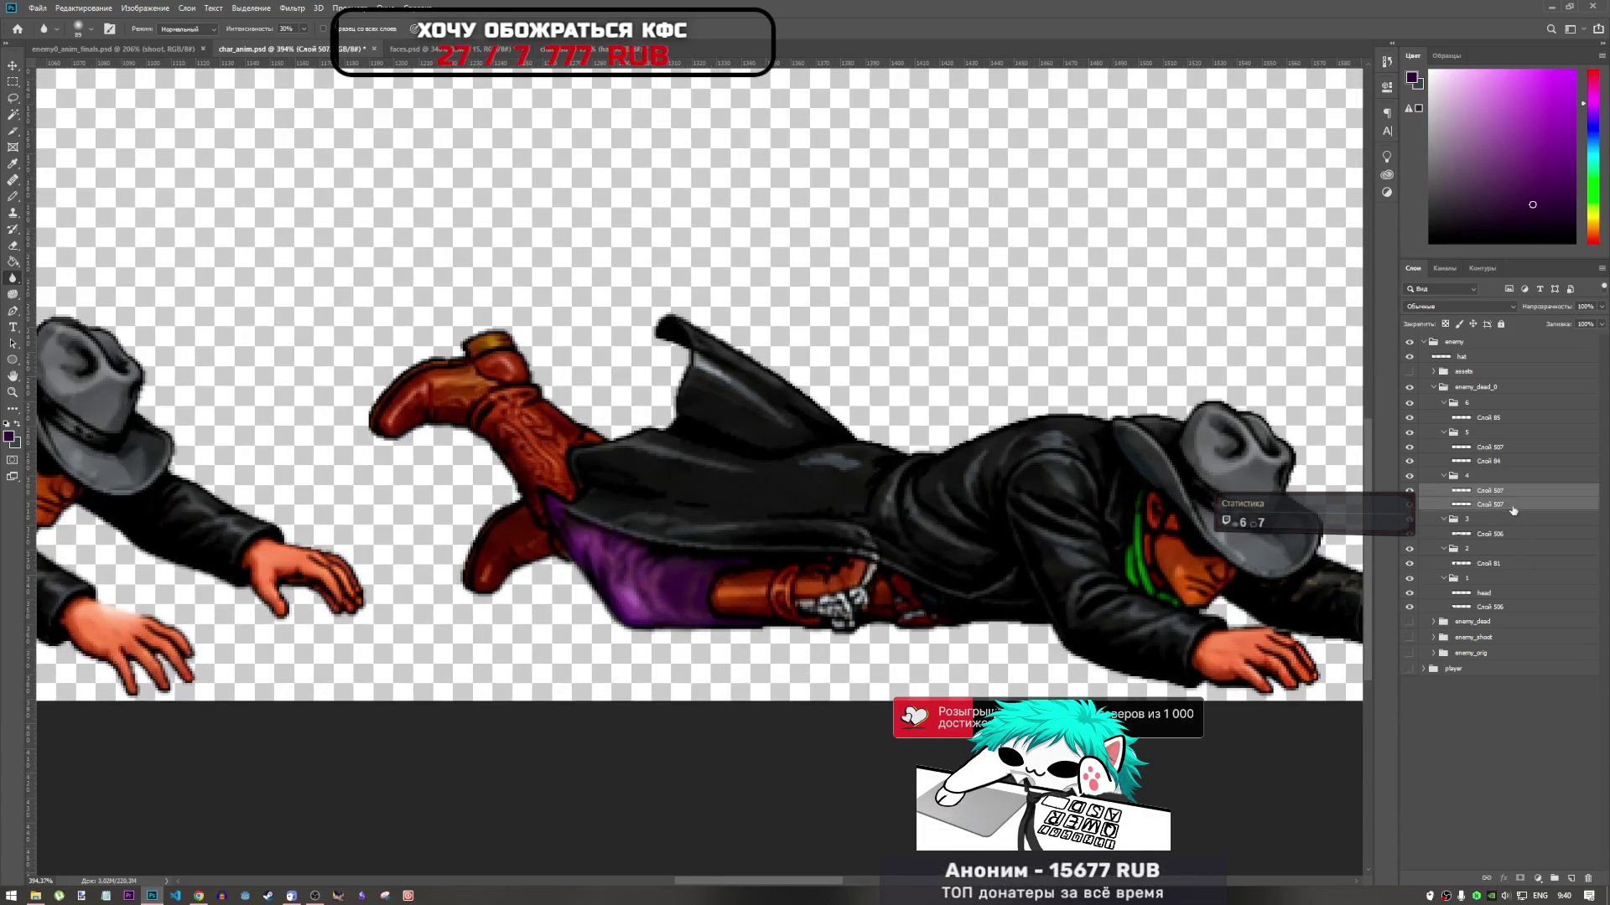
right_click(1492, 514)
click(1332, 709)
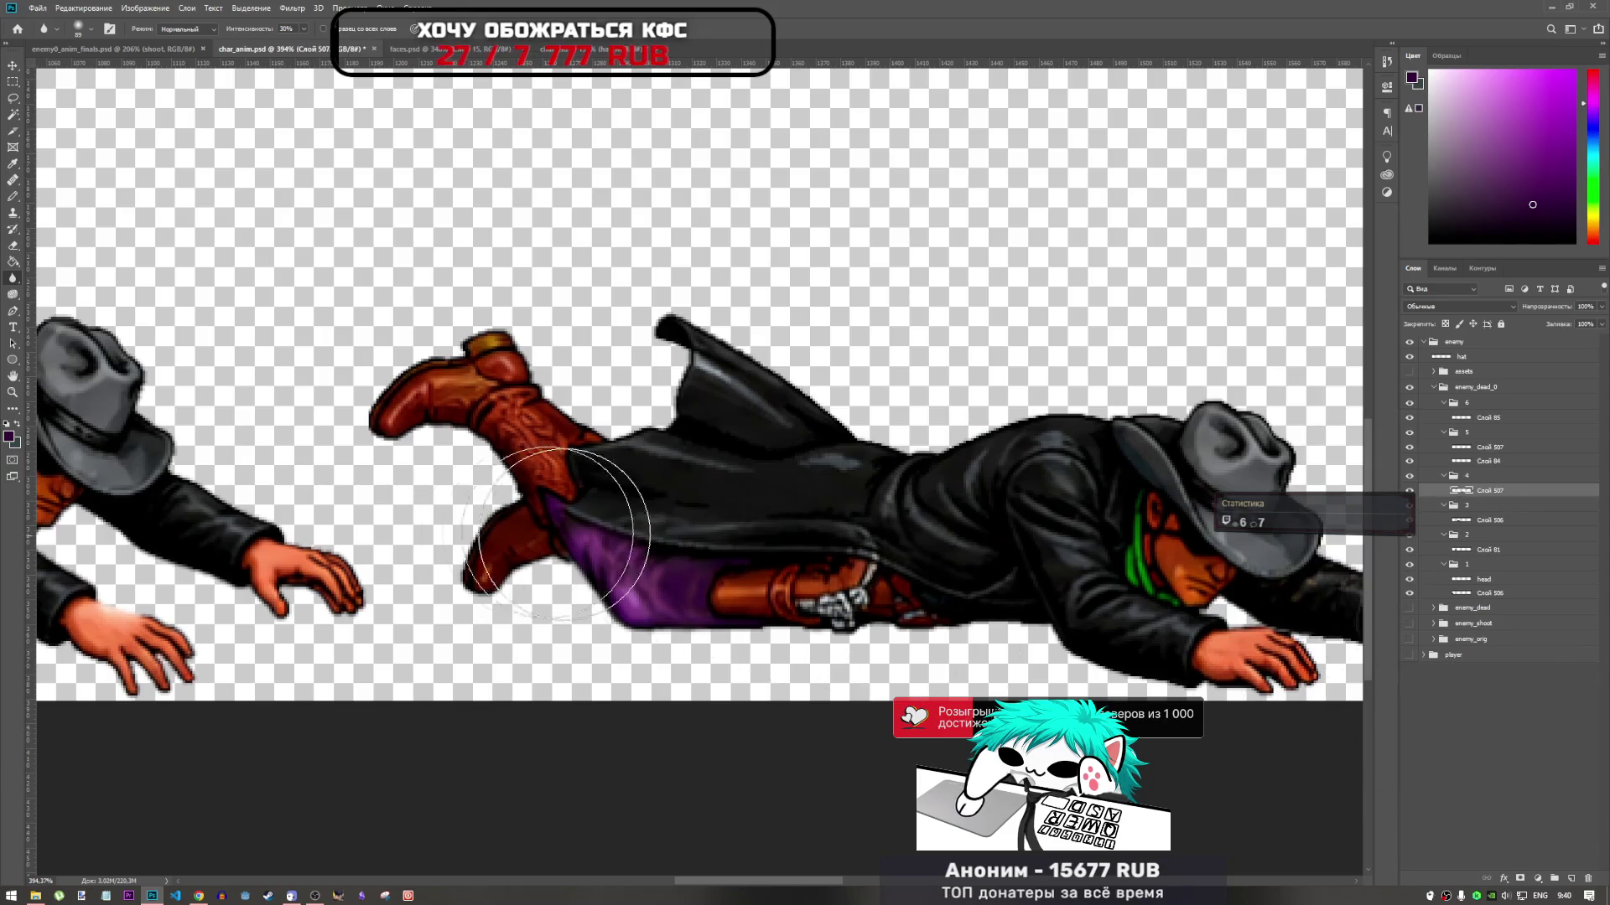
scroll(475, 570, down, 3)
scroll(475, 570, up, 3)
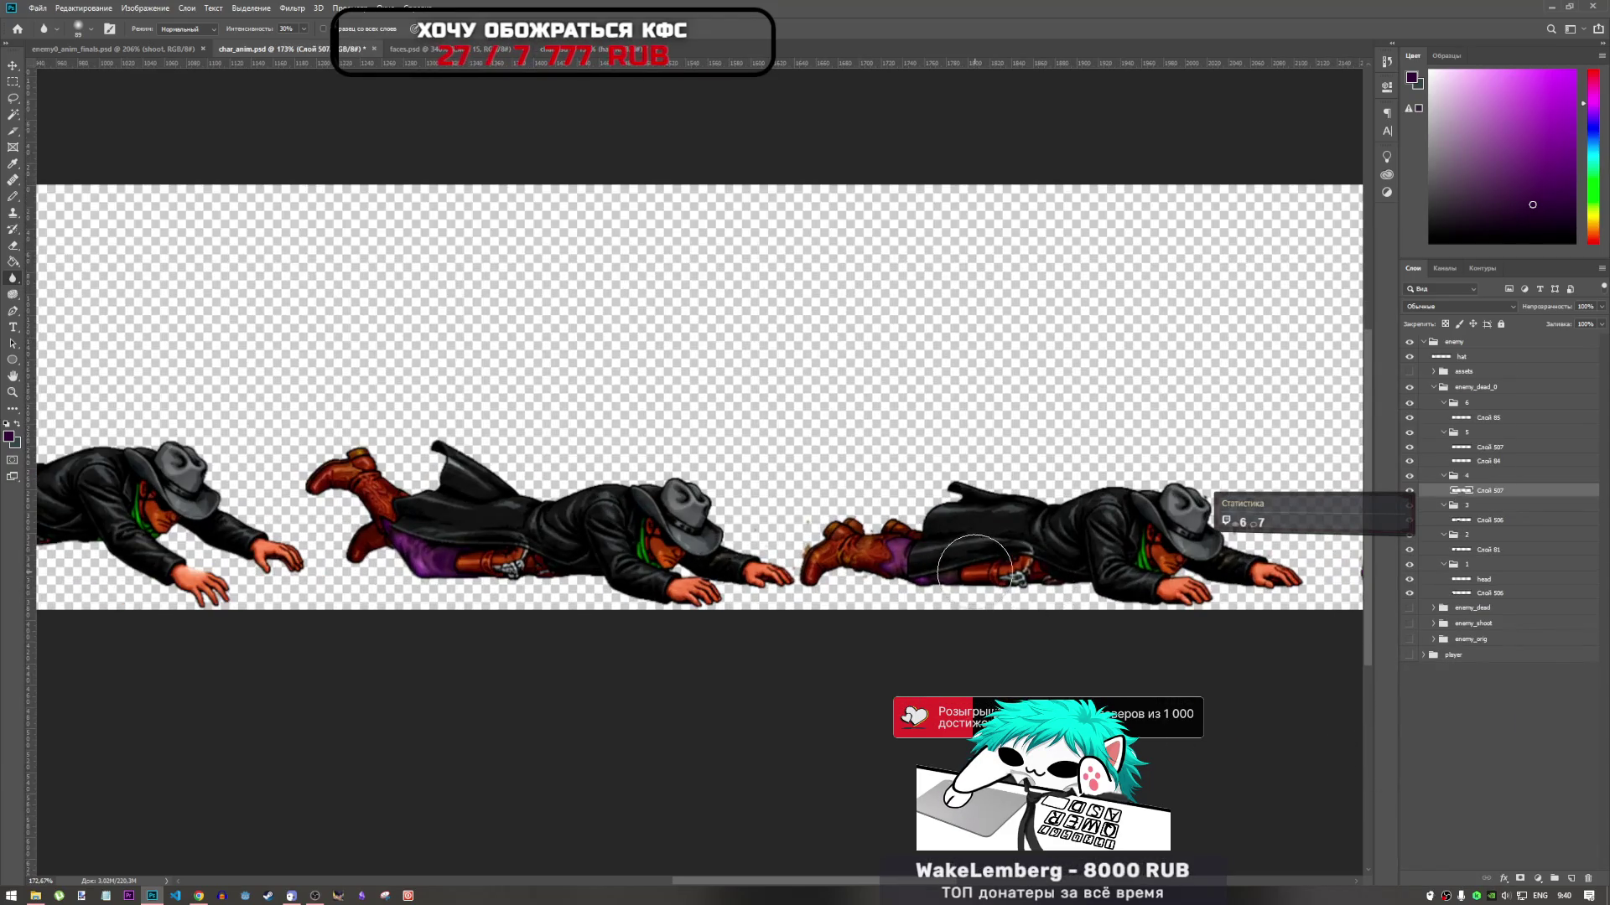
scroll(1005, 577, up, 2)
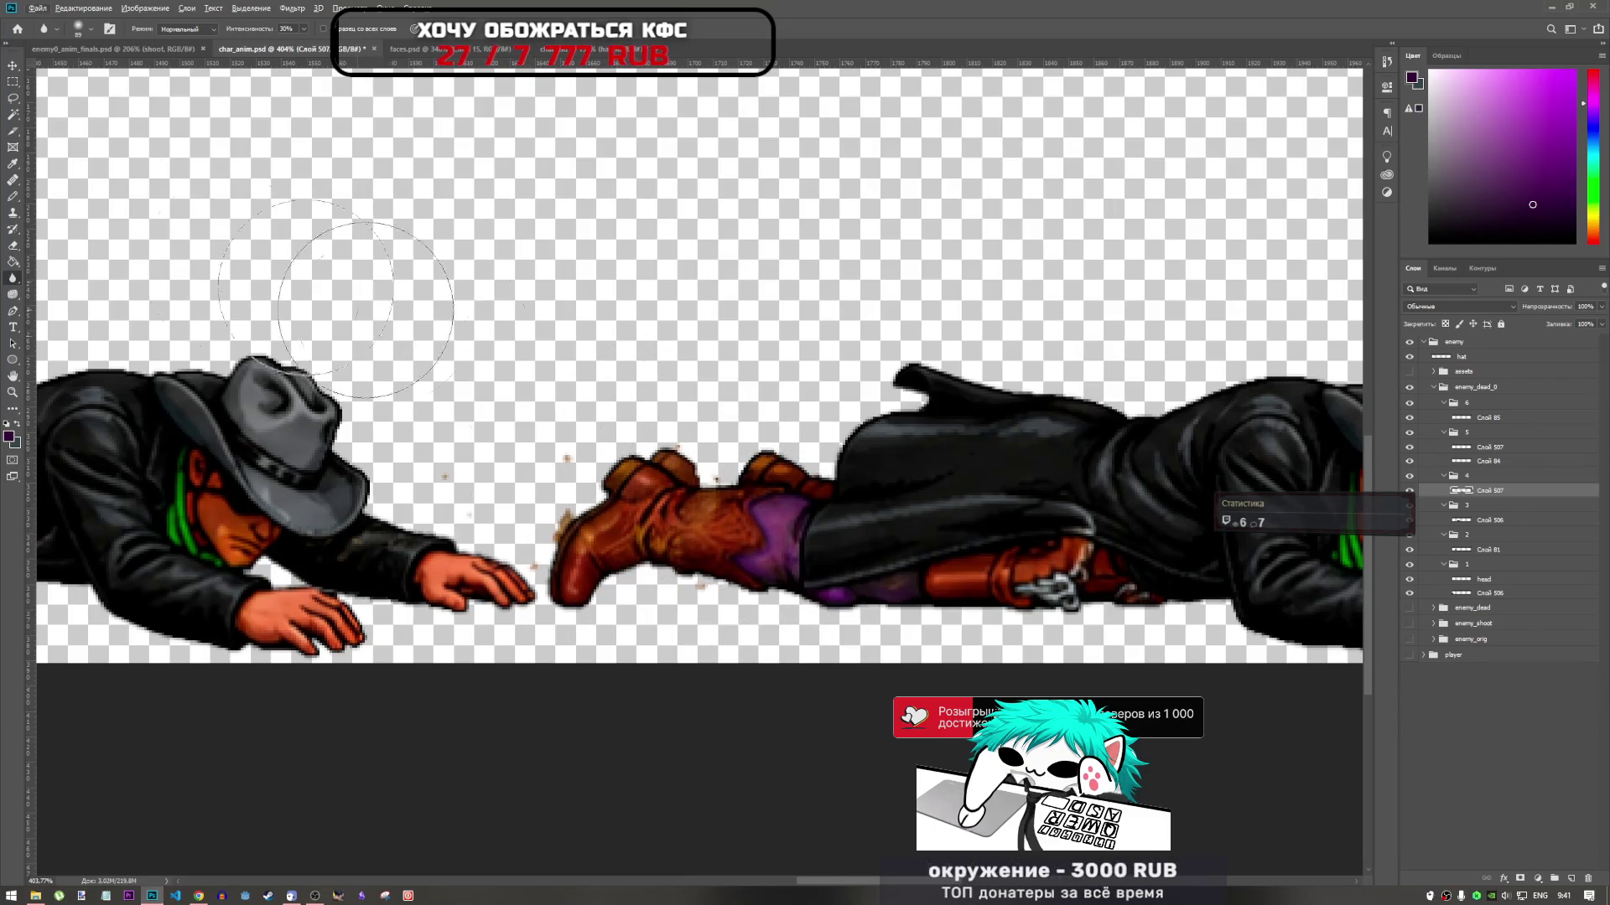
Return to the Pencil and select Слой 84 in the Layers panel
click(12, 196)
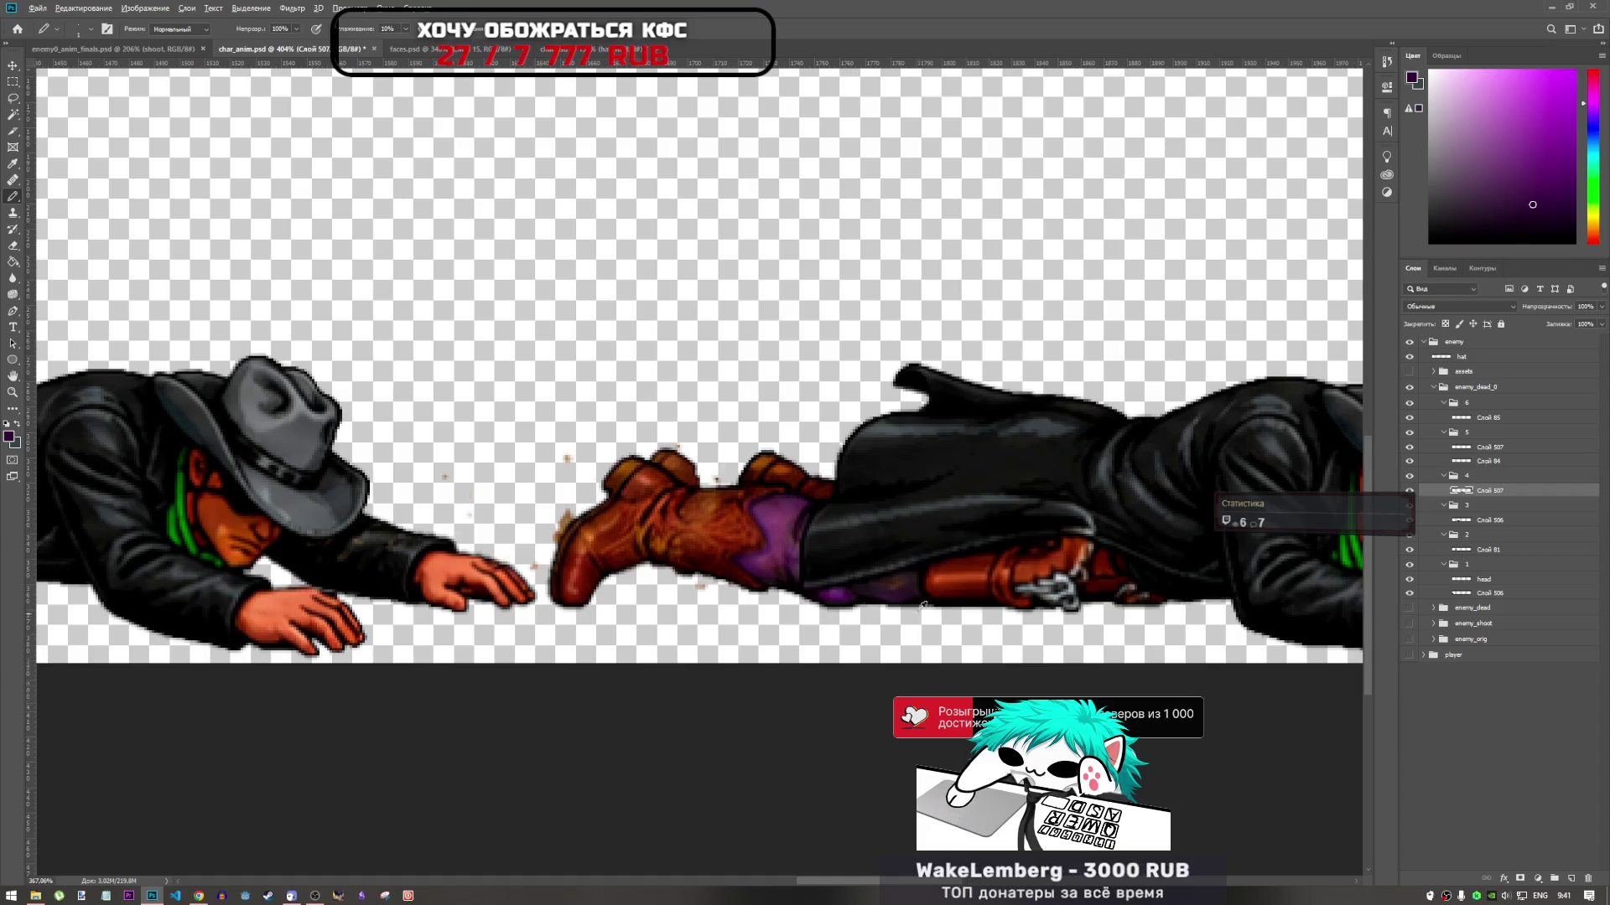
scroll(788, 533, down, 1)
scroll(788, 533, up, 2)
scroll(844, 544, up, 1)
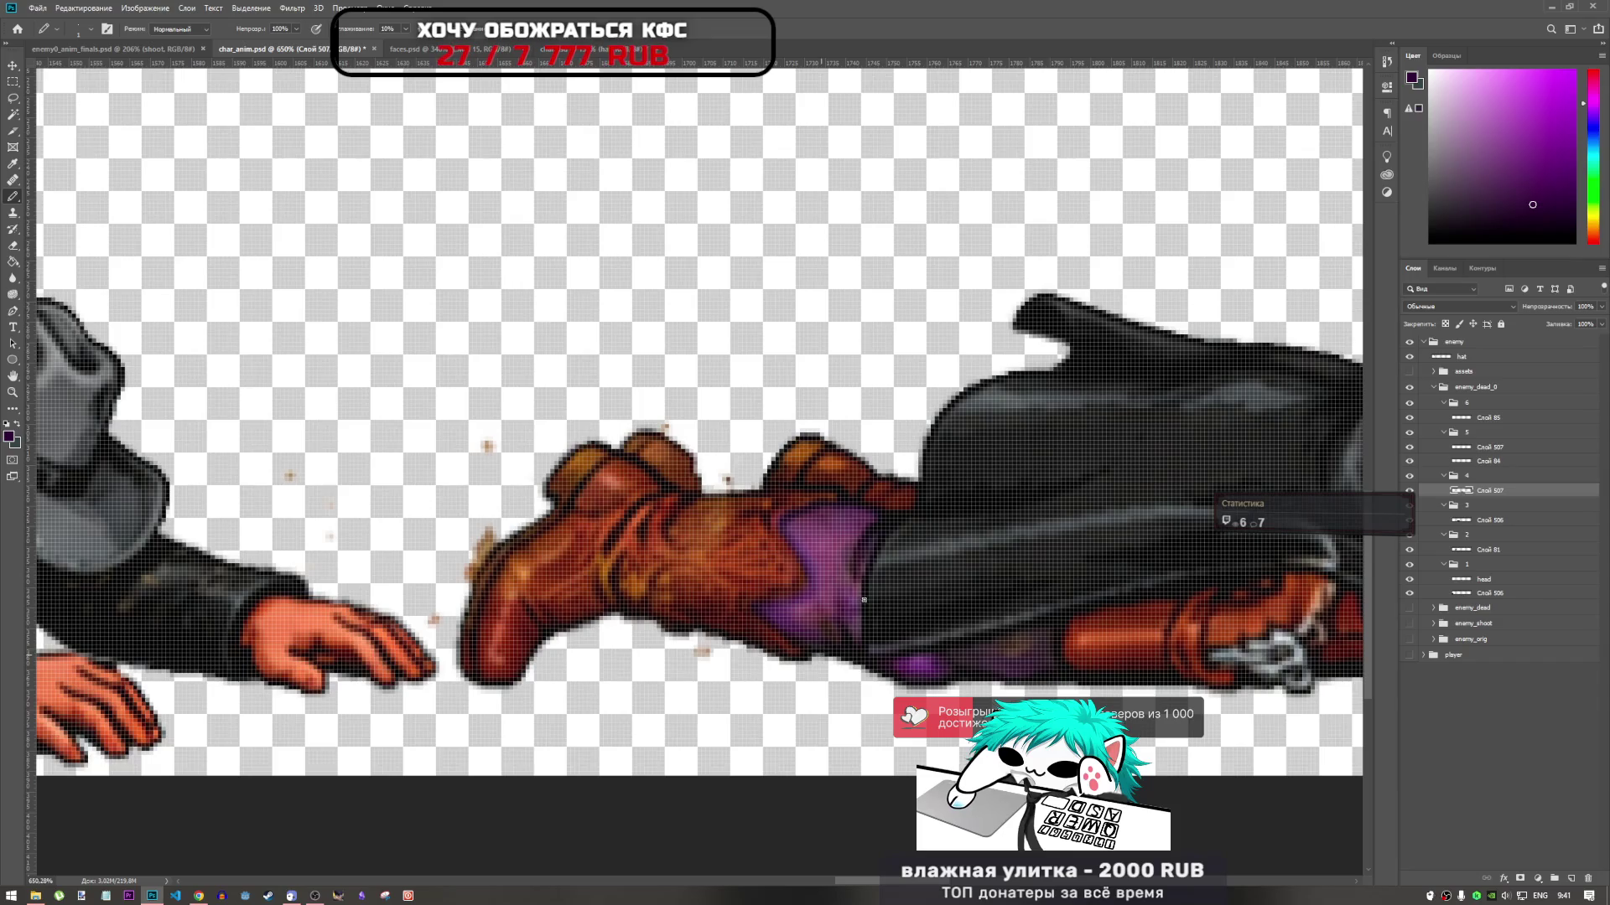
click(1490, 461)
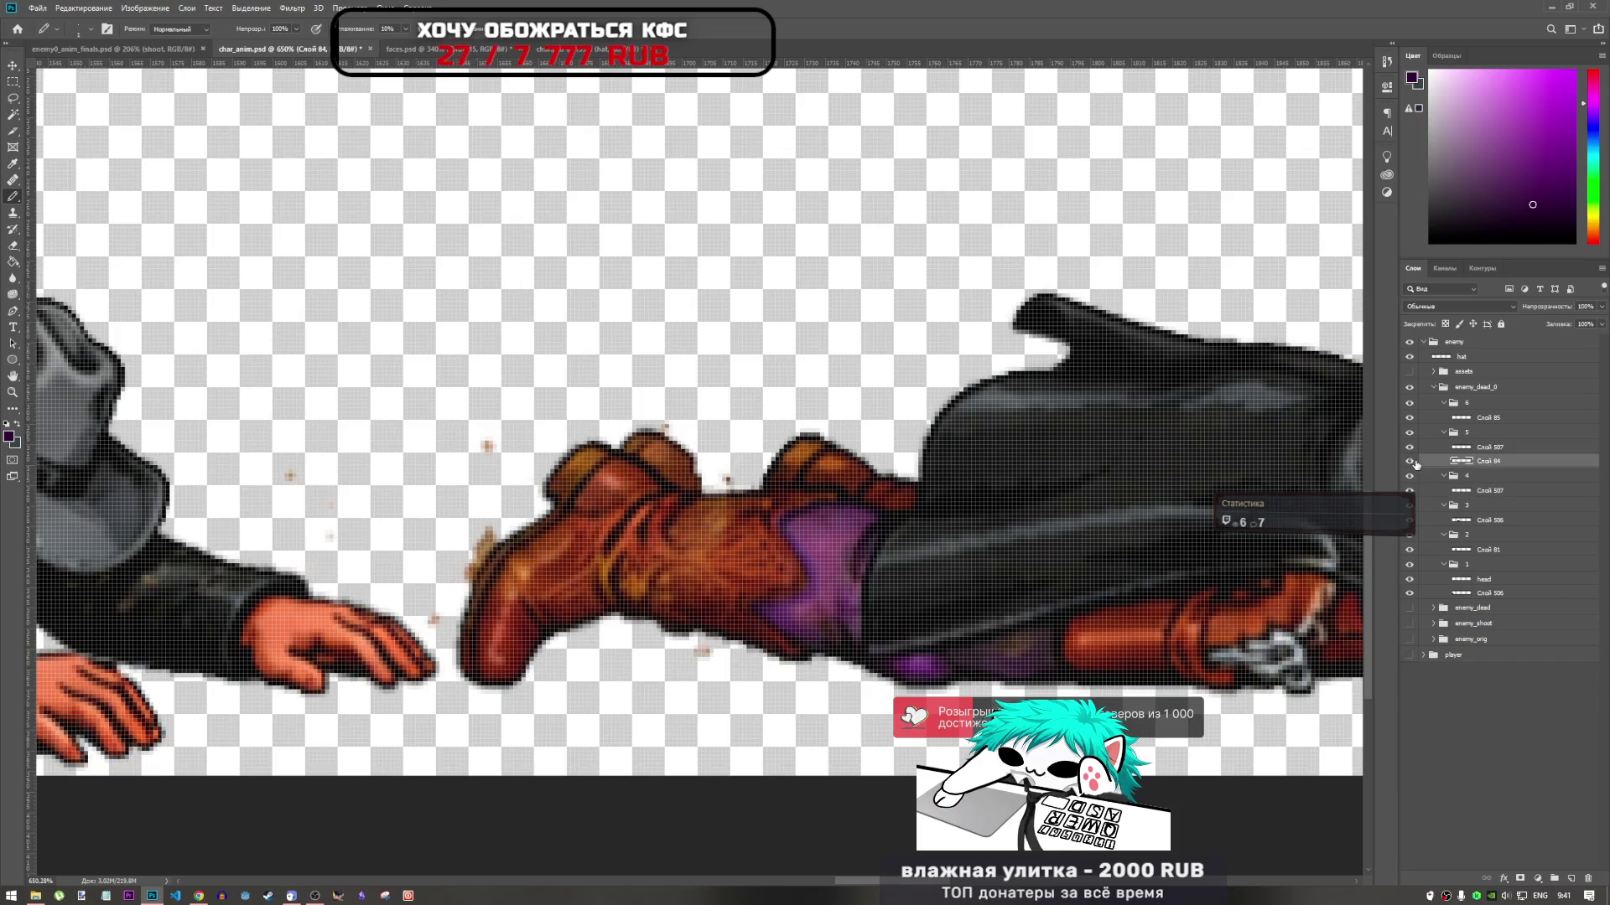
Select the upper Слой 507 pants layer, toggle its visibility to compare, and duplicate it
alt+click(1409, 461)
alt+click(1409, 461)
click(1475, 446)
click(1409, 451)
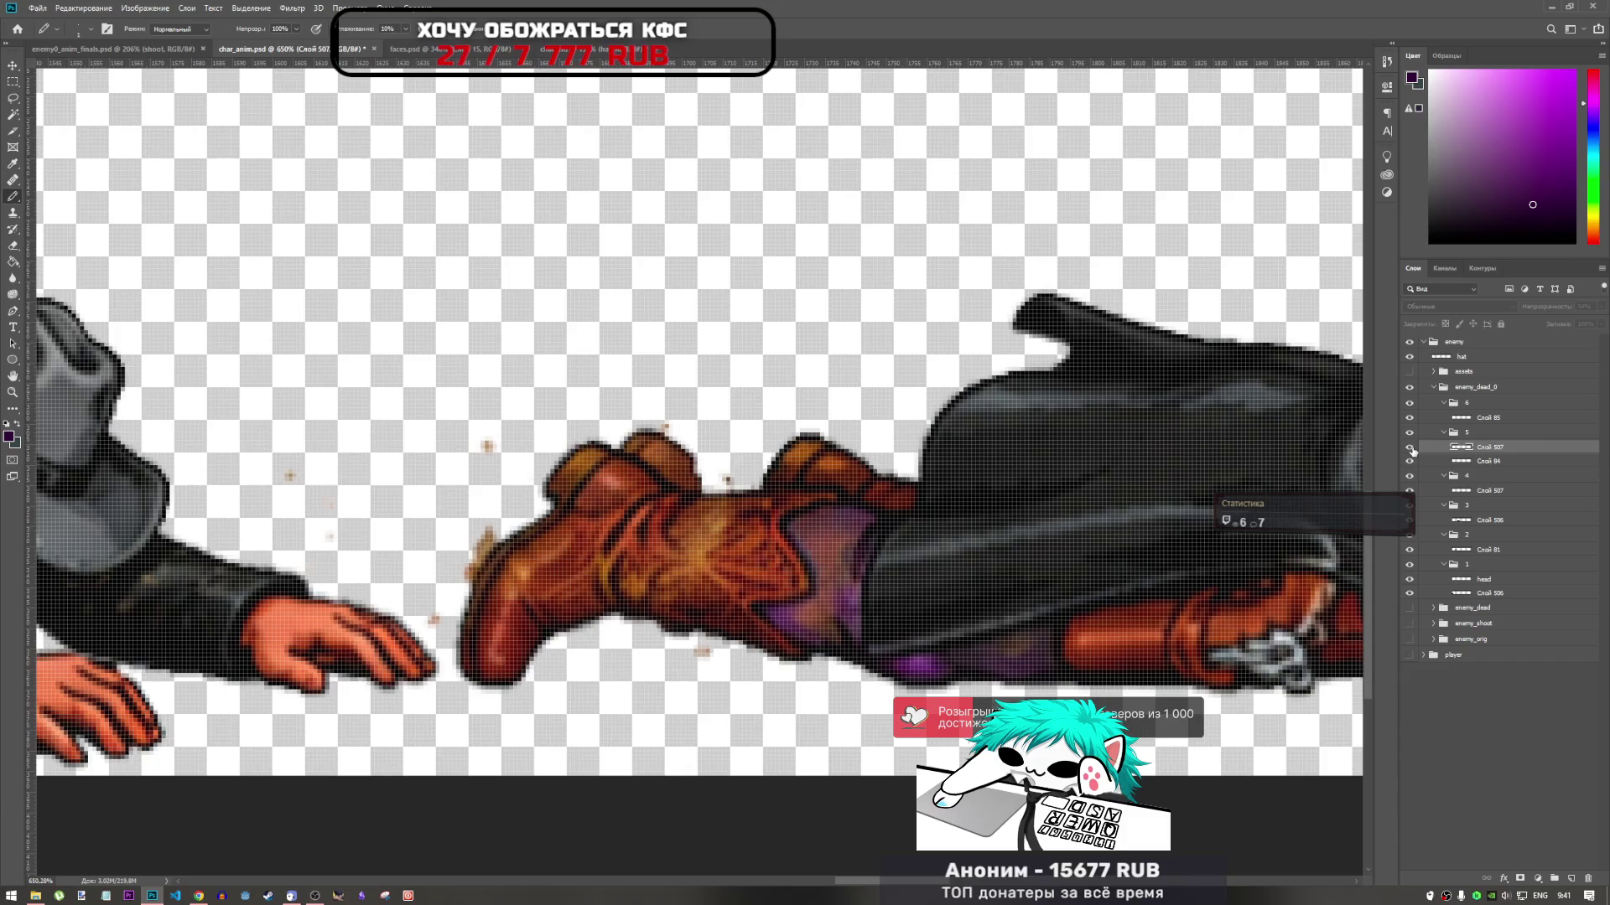
click(1411, 451)
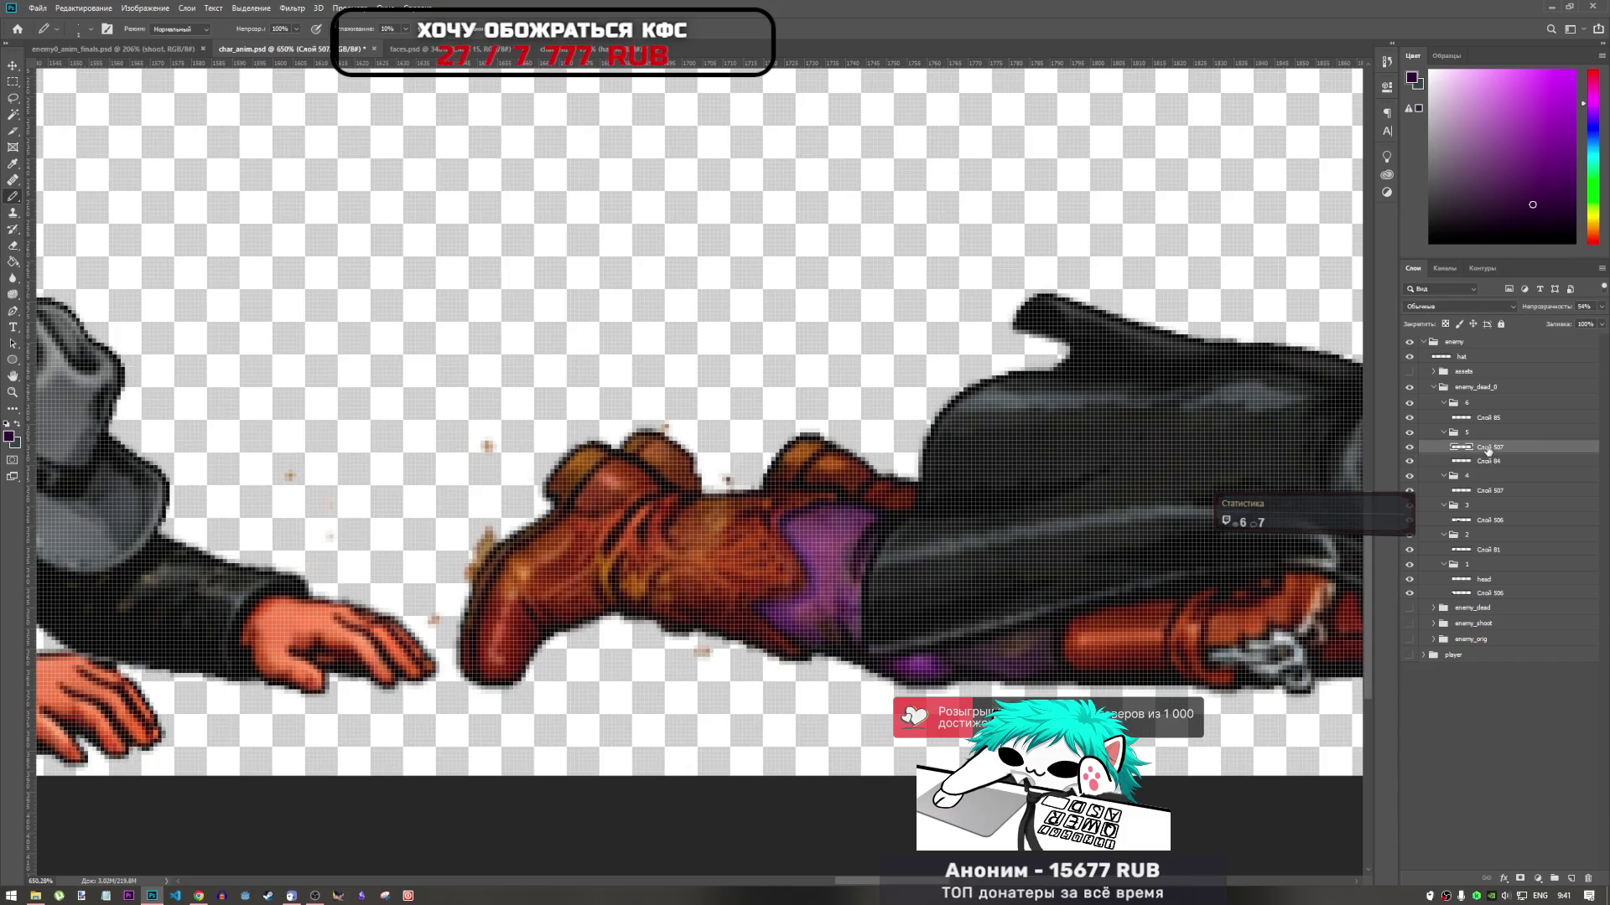
key(ctrl+j)
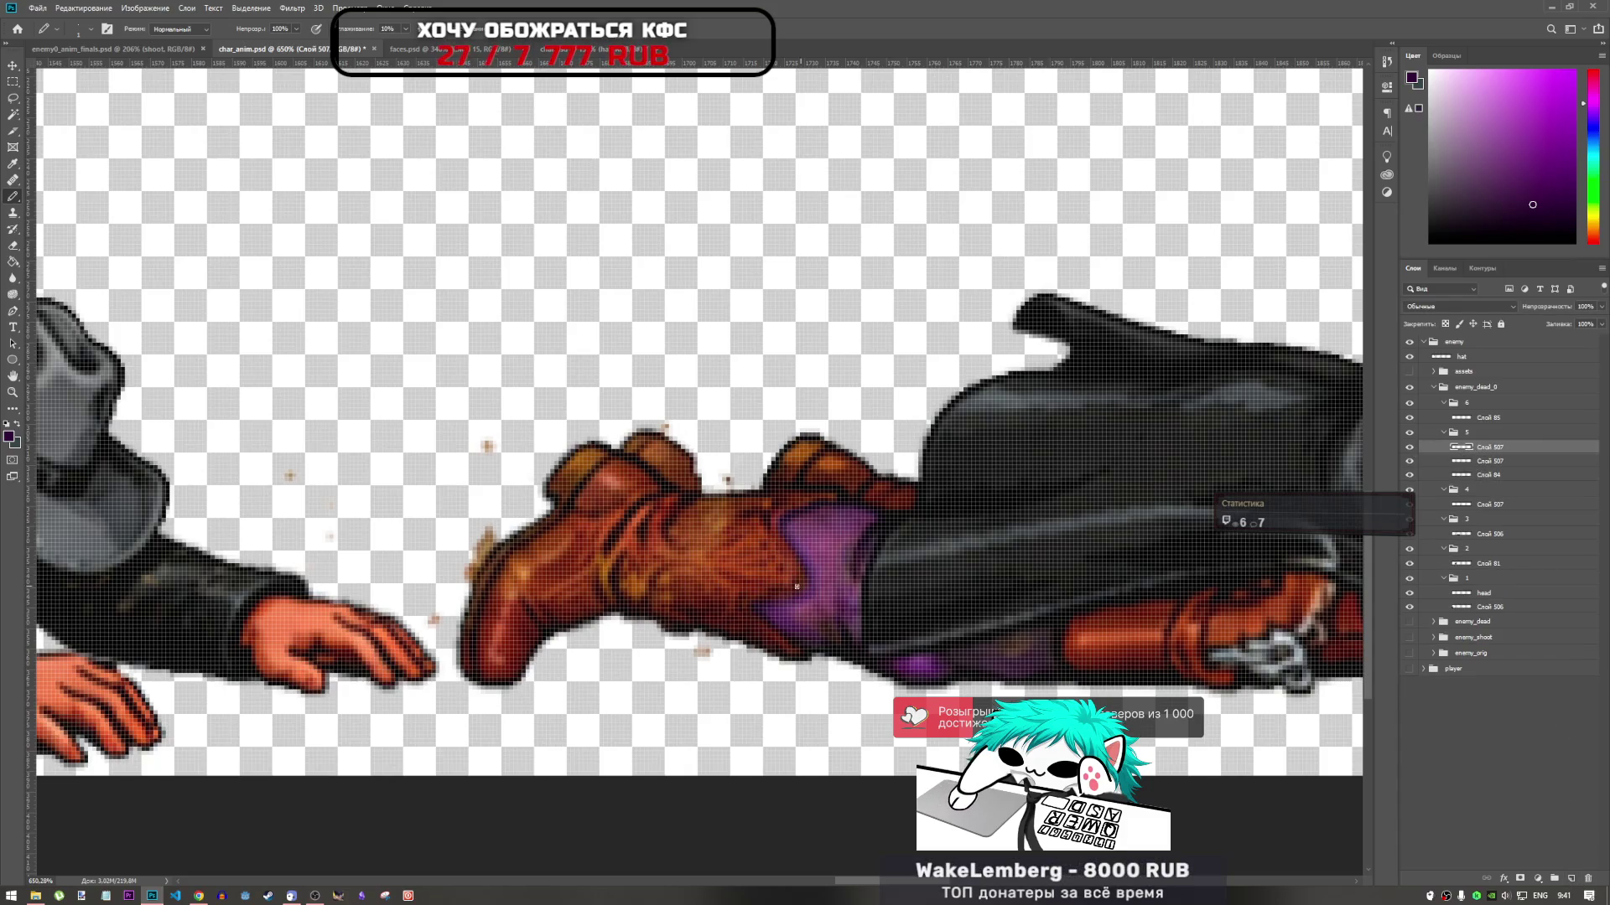
Pencil dark shading pixels onto the lower purple pants and sample the brighter purple
mouse_move(749, 578)
mouse_down()
mouse_move(766, 561)
mouse_move(837, 561)
mouse_up()
key(ctrl+z)
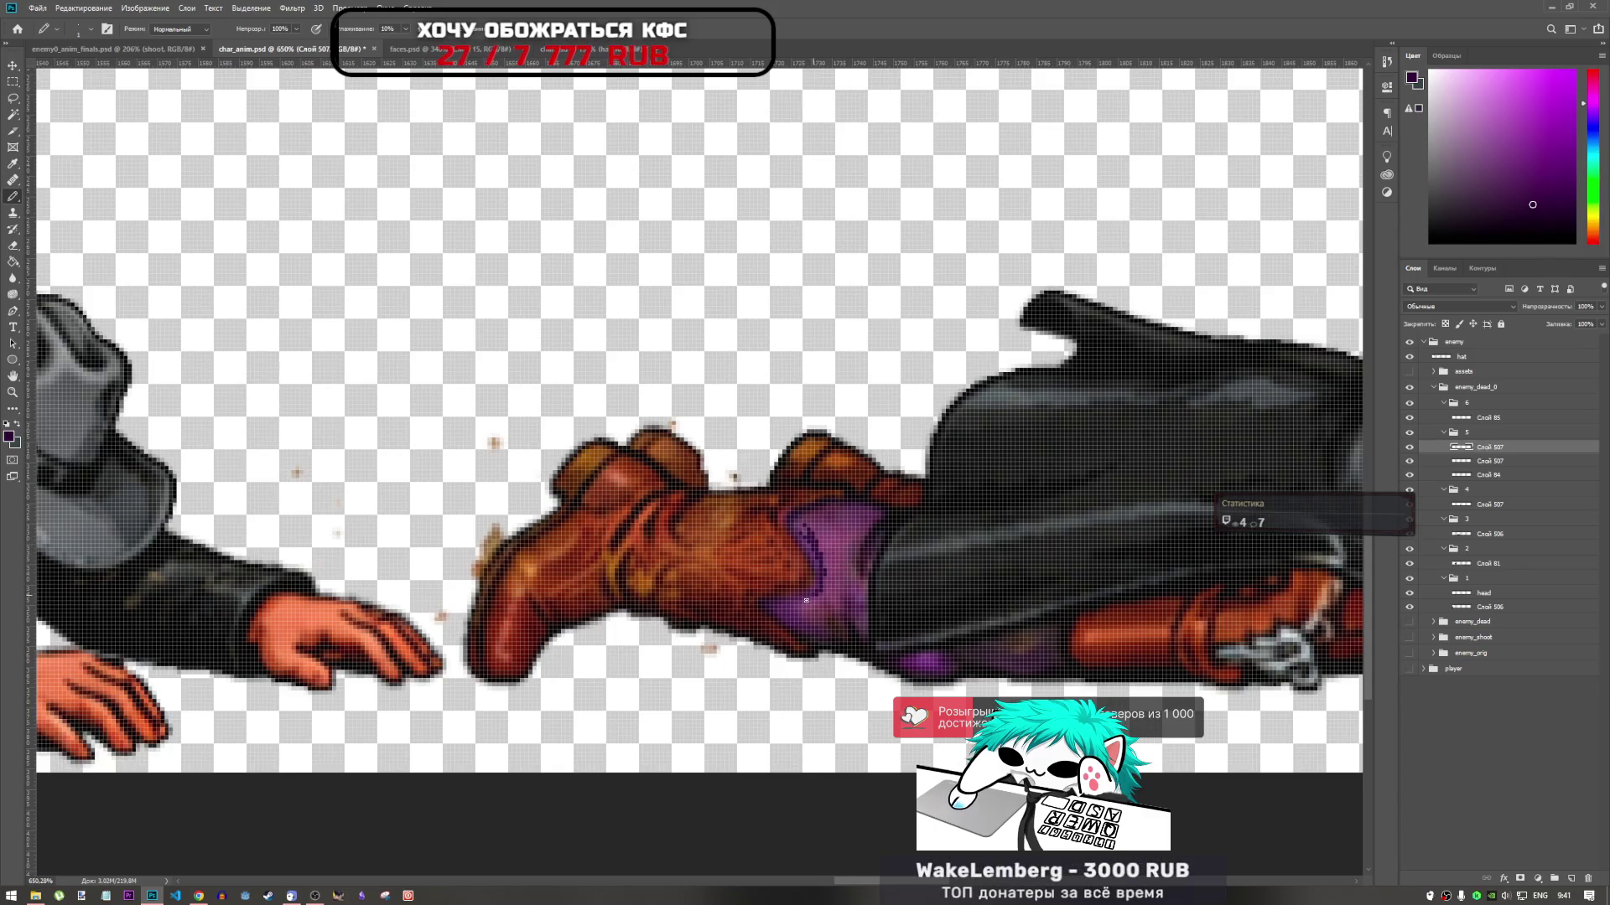
drag(806, 600, 795, 617)
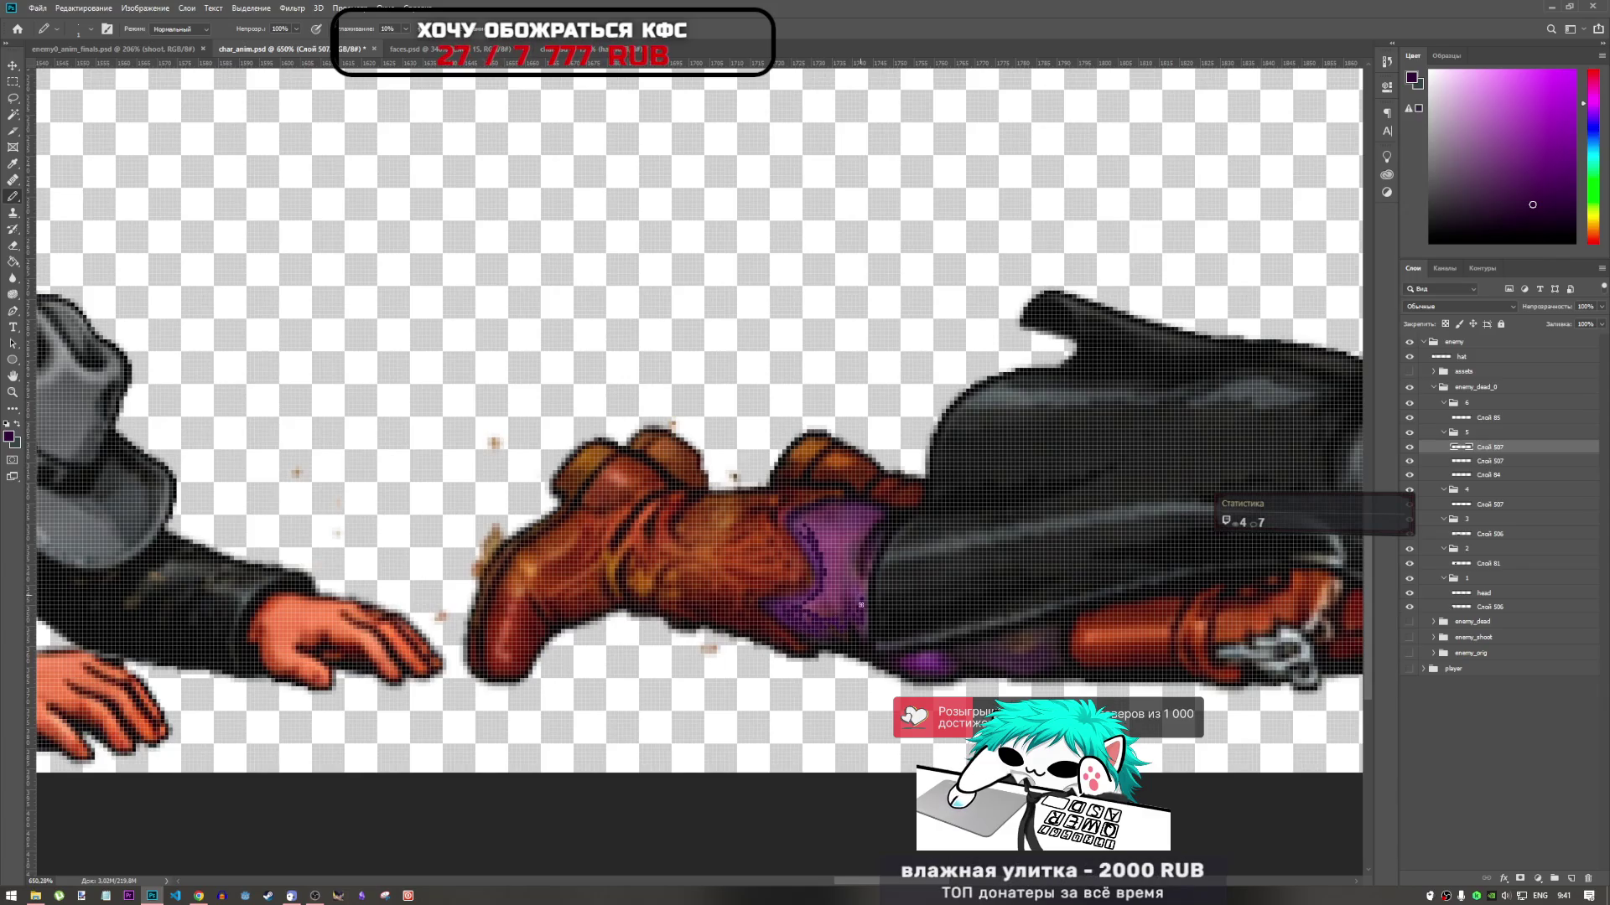
drag(851, 581, 836, 554)
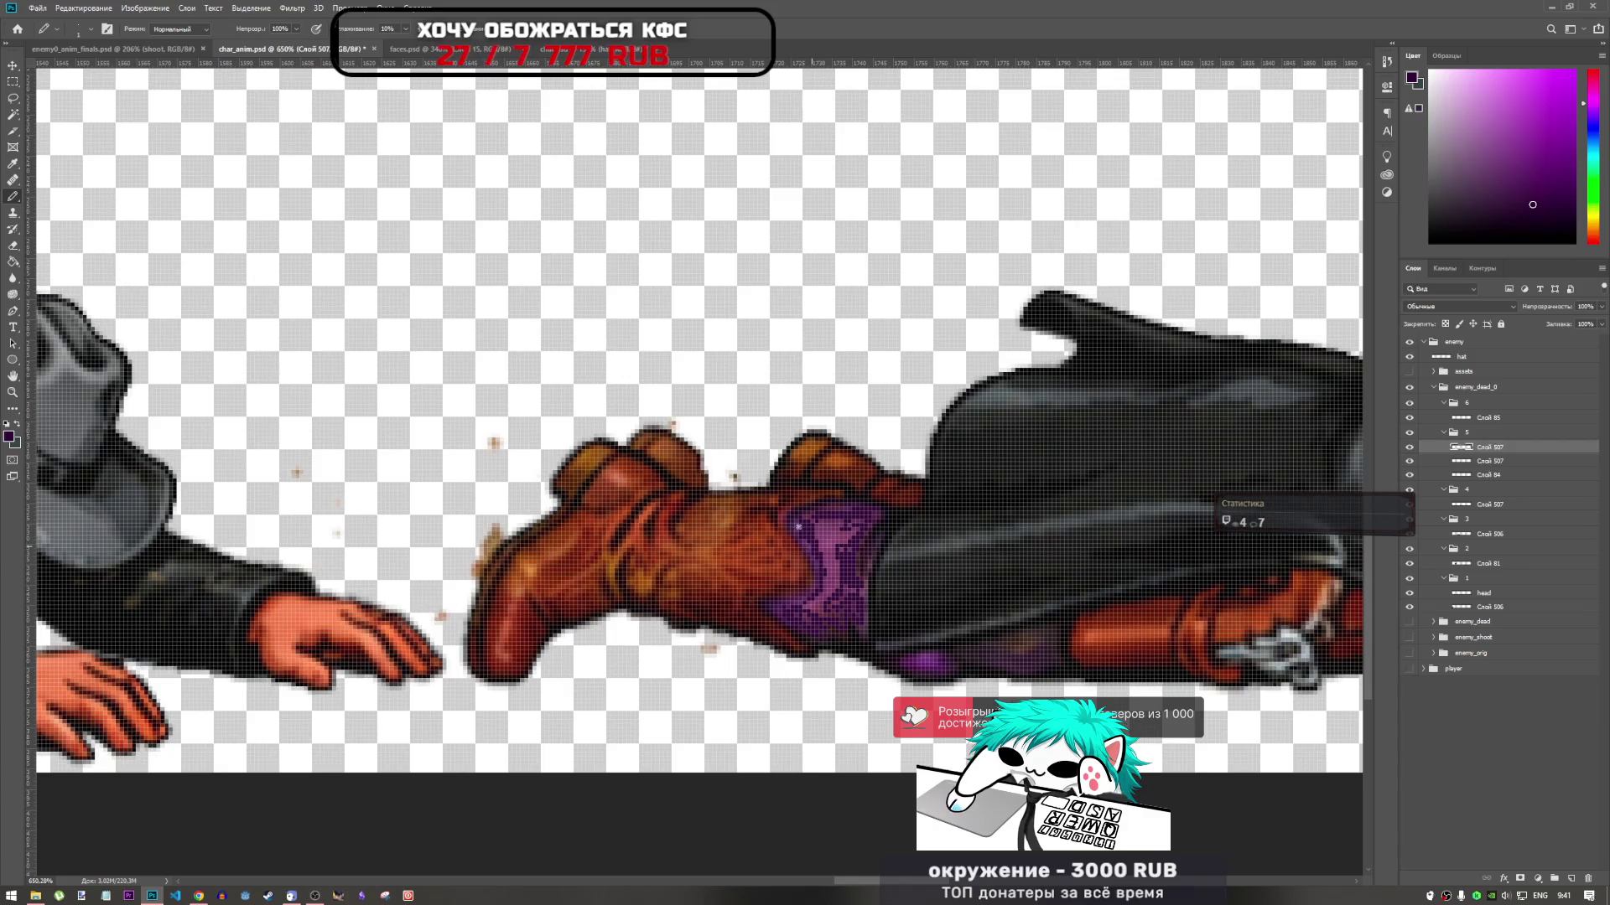
scroll(816, 621, down, 5)
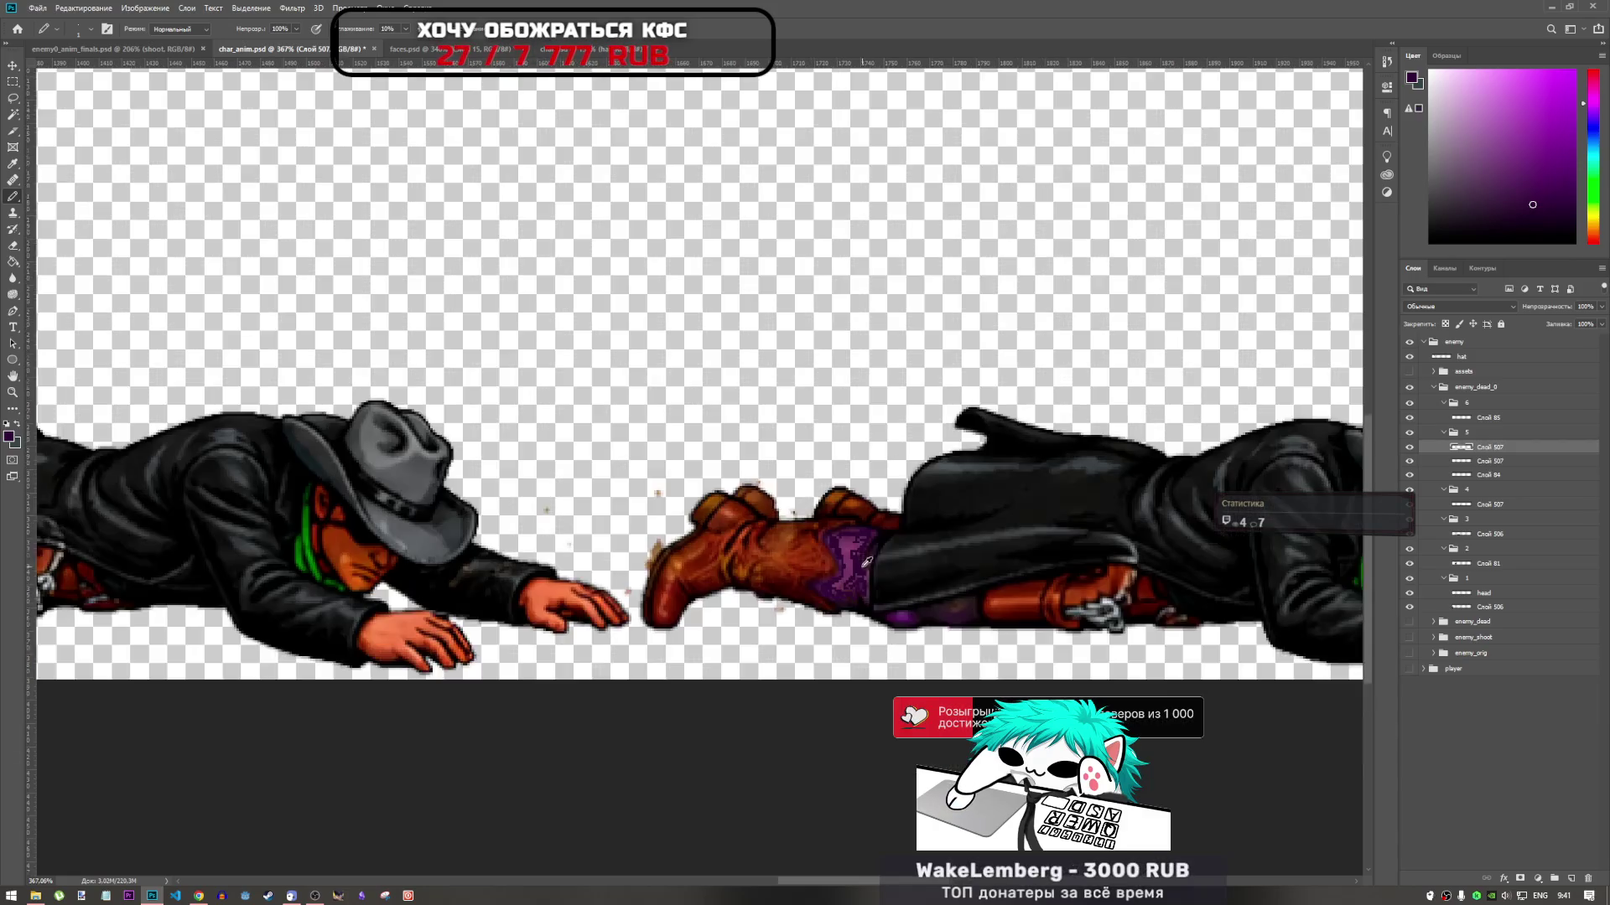
scroll(932, 637, up, 6)
alt+click(936, 634)
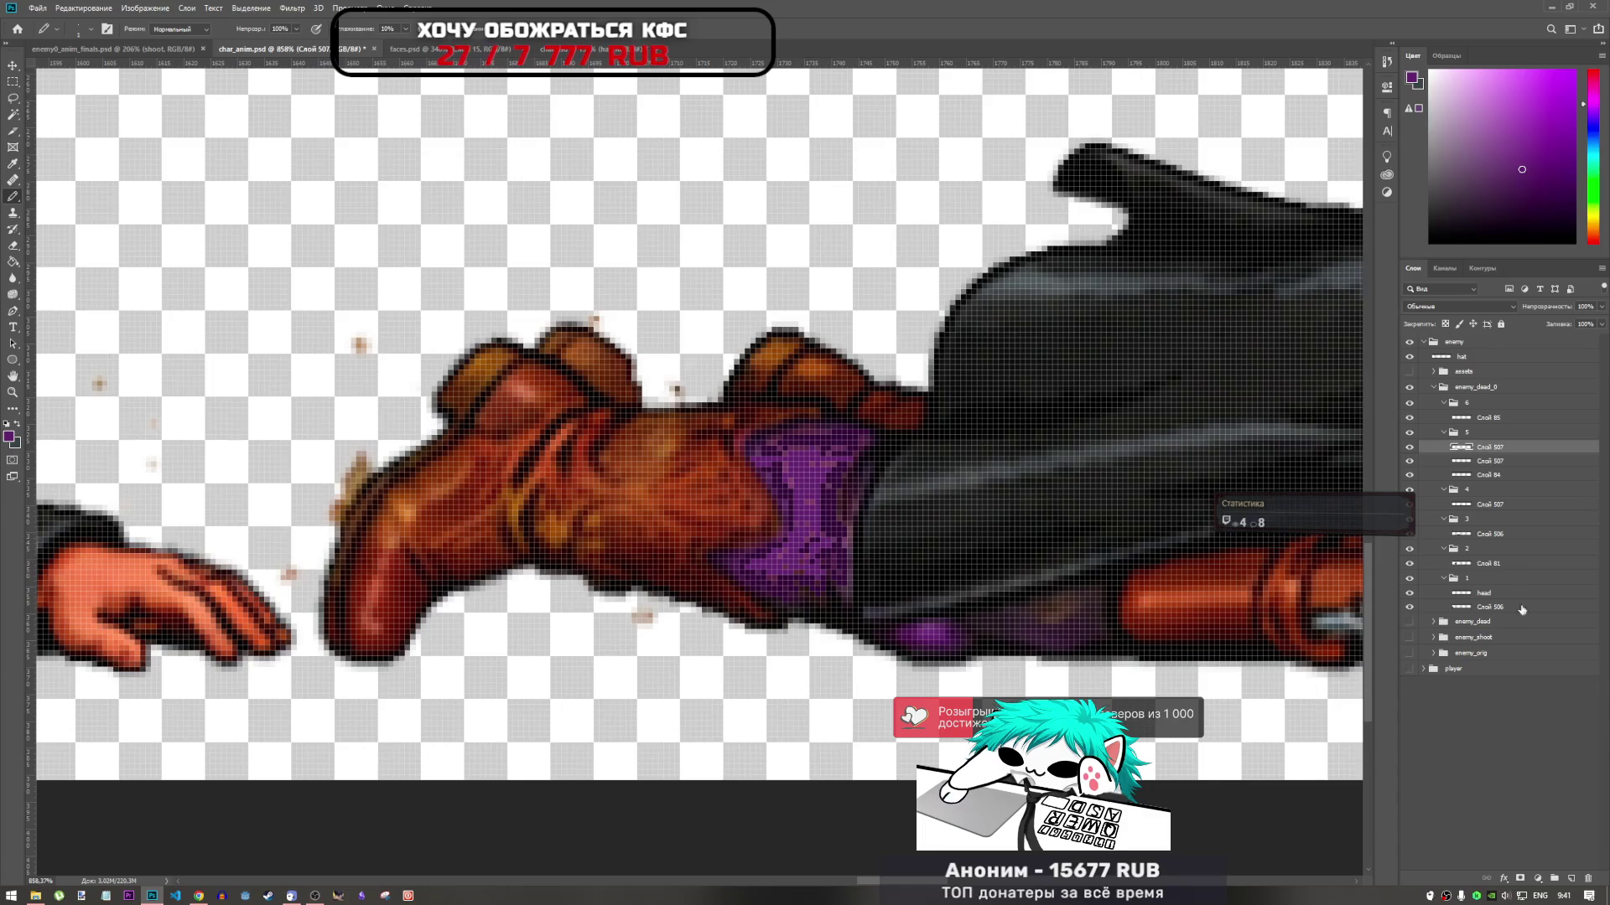
click(13, 277)
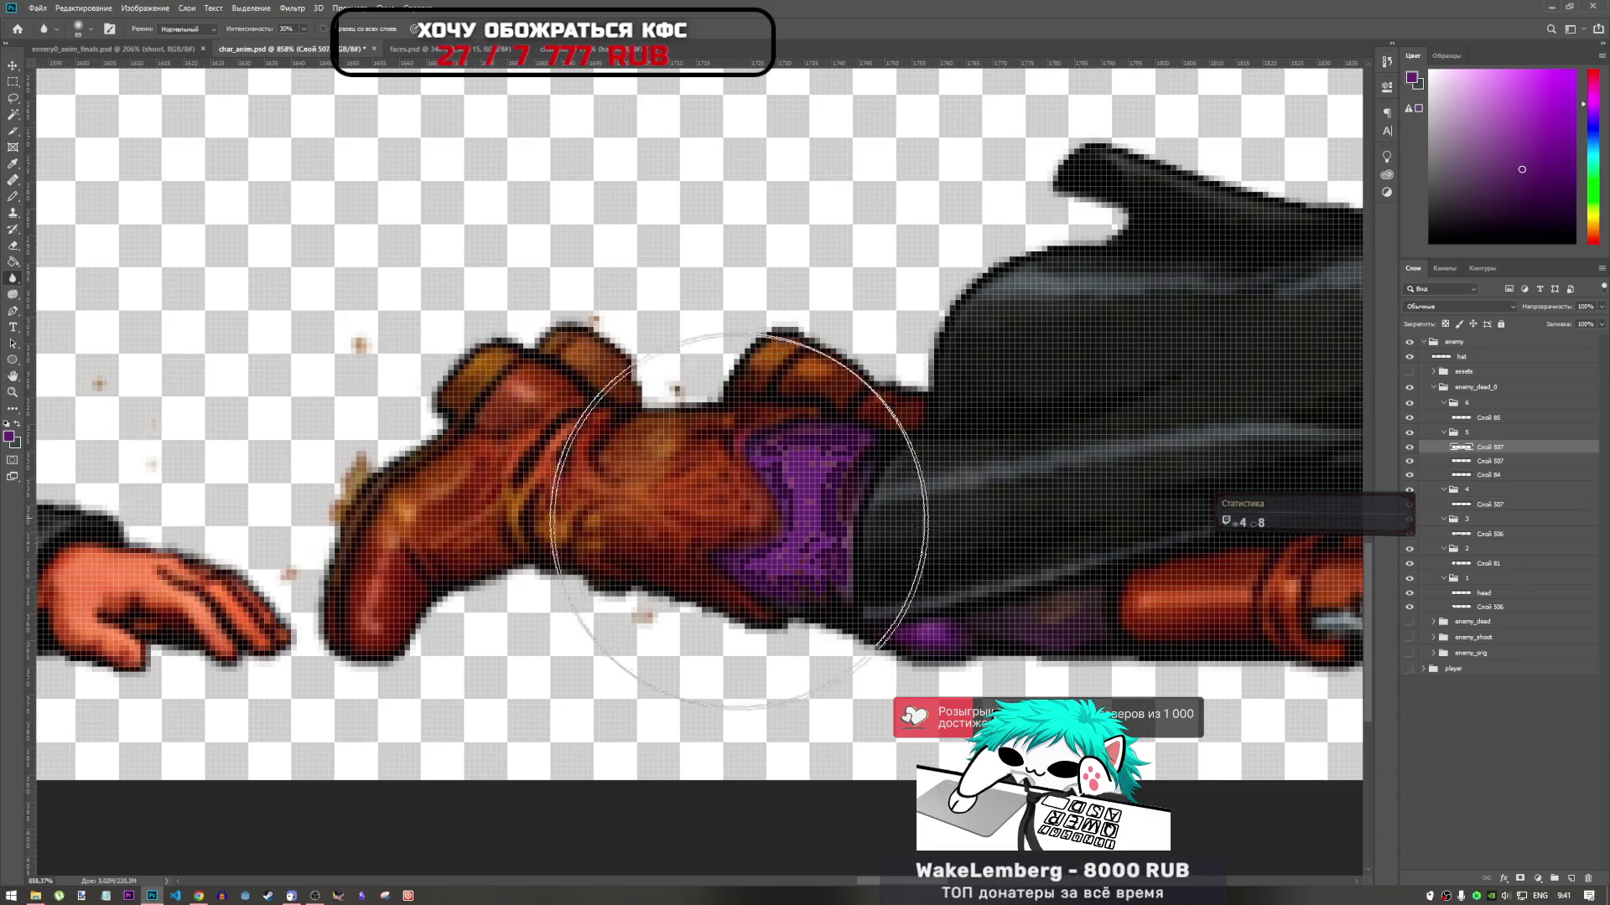
Replace a bright purple stroke by the boot with a sampled darker purple on the pants
scroll(843, 539, down, 5)
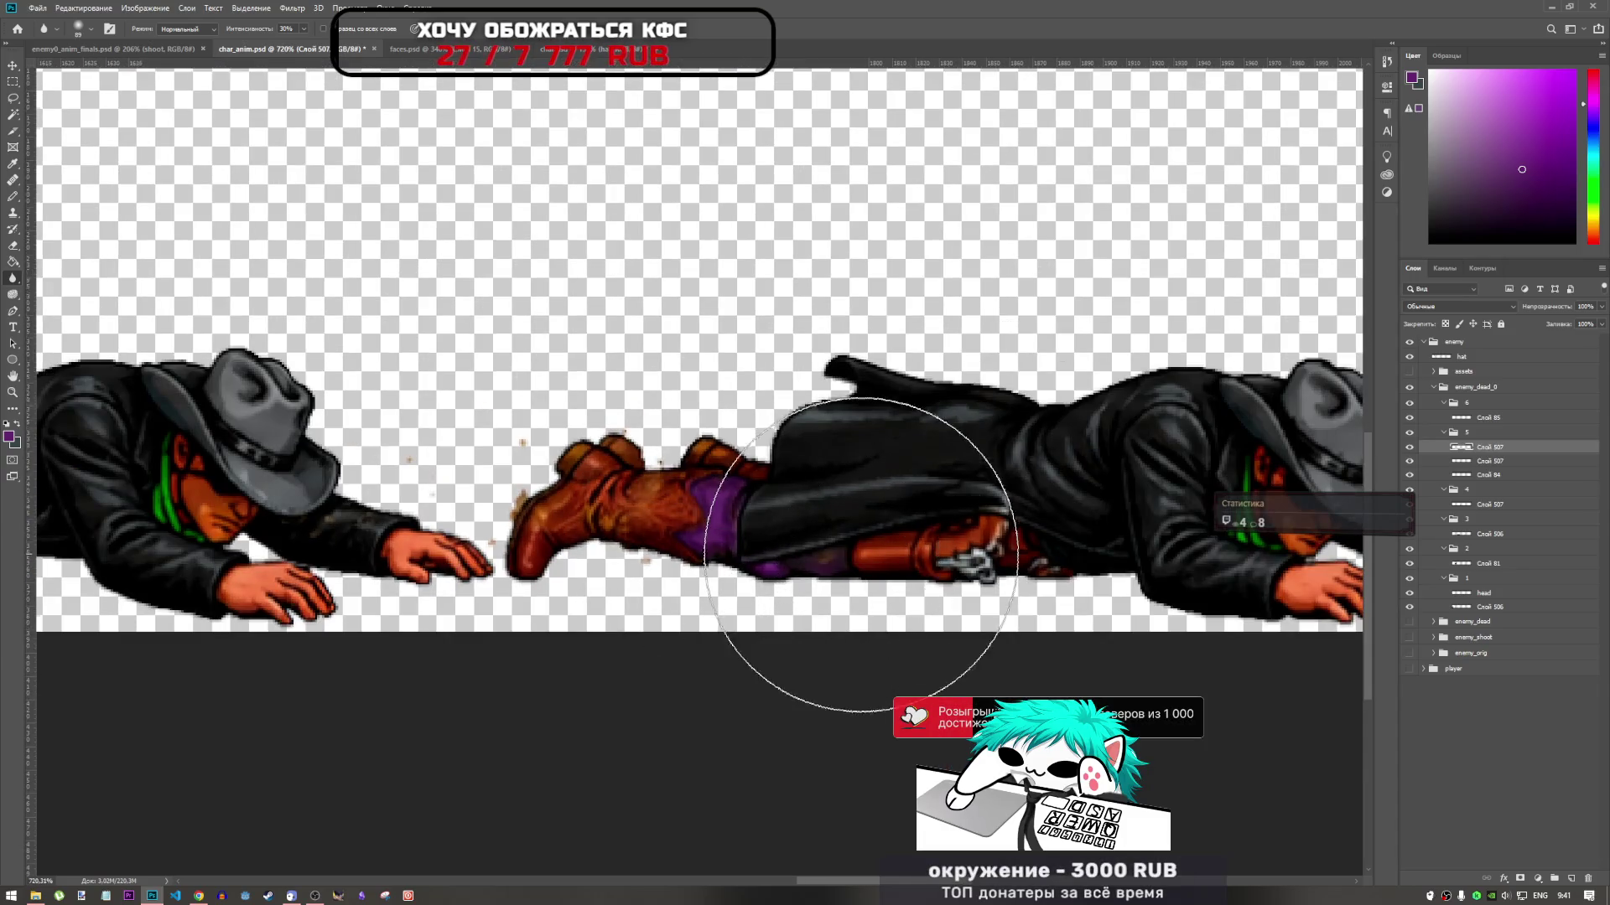
scroll(826, 599, up, 3)
scroll(818, 564, up, 2)
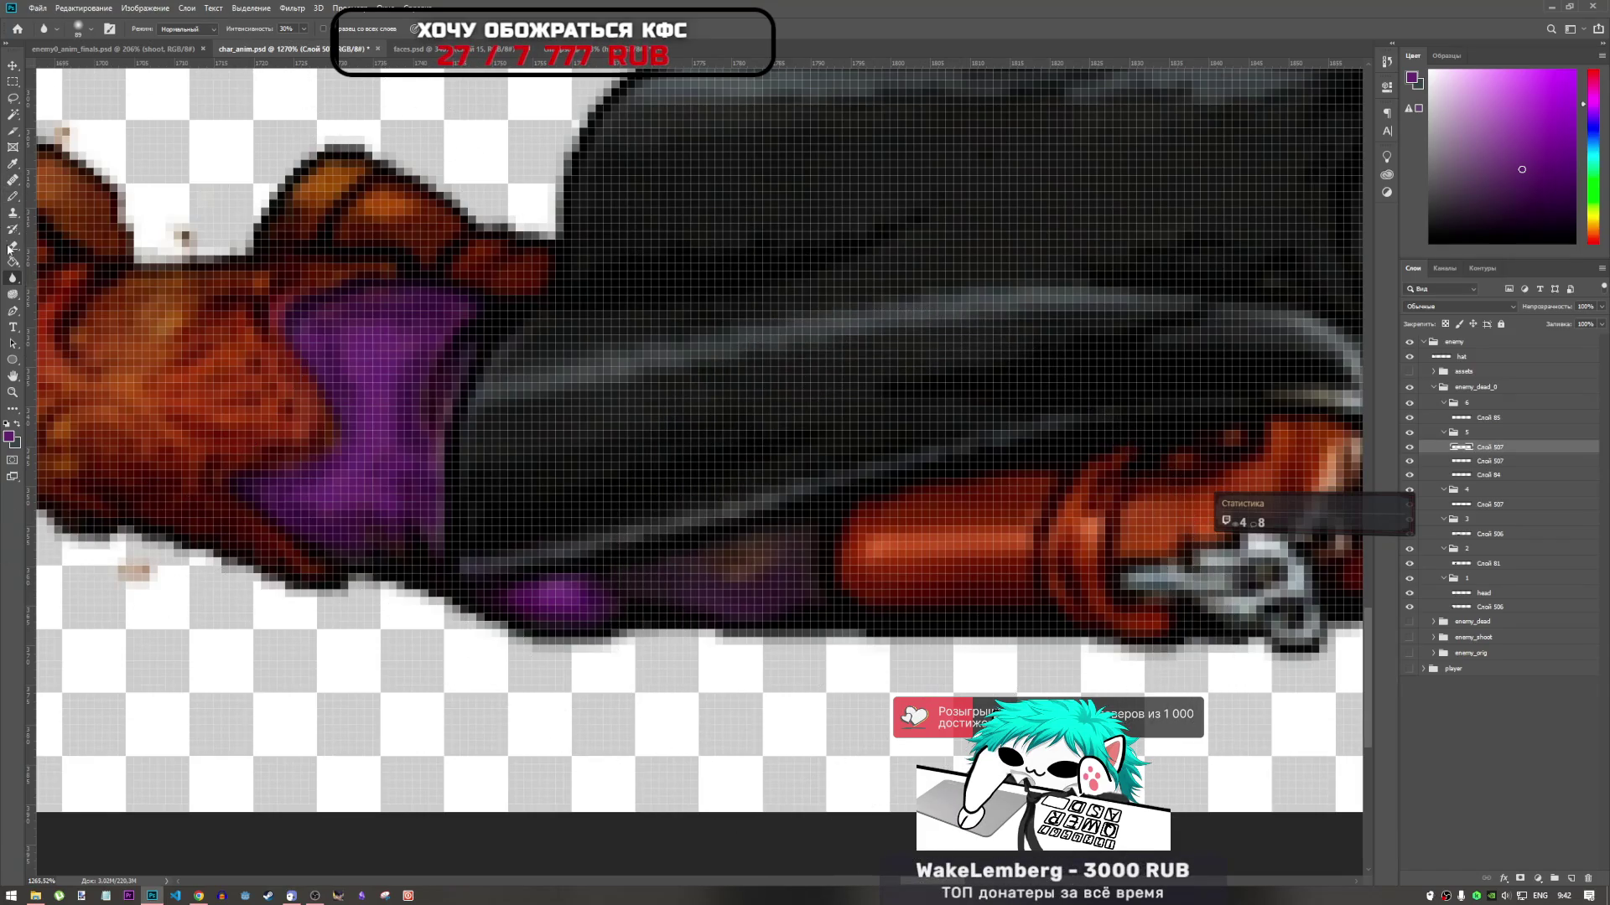
click(13, 197)
mouse_move(736, 580)
mouse_down()
mouse_move(792, 558)
mouse_move(729, 574)
mouse_move(776, 545)
mouse_move(725, 580)
mouse_up()
key(ctrl+z)
alt+click(600, 590)
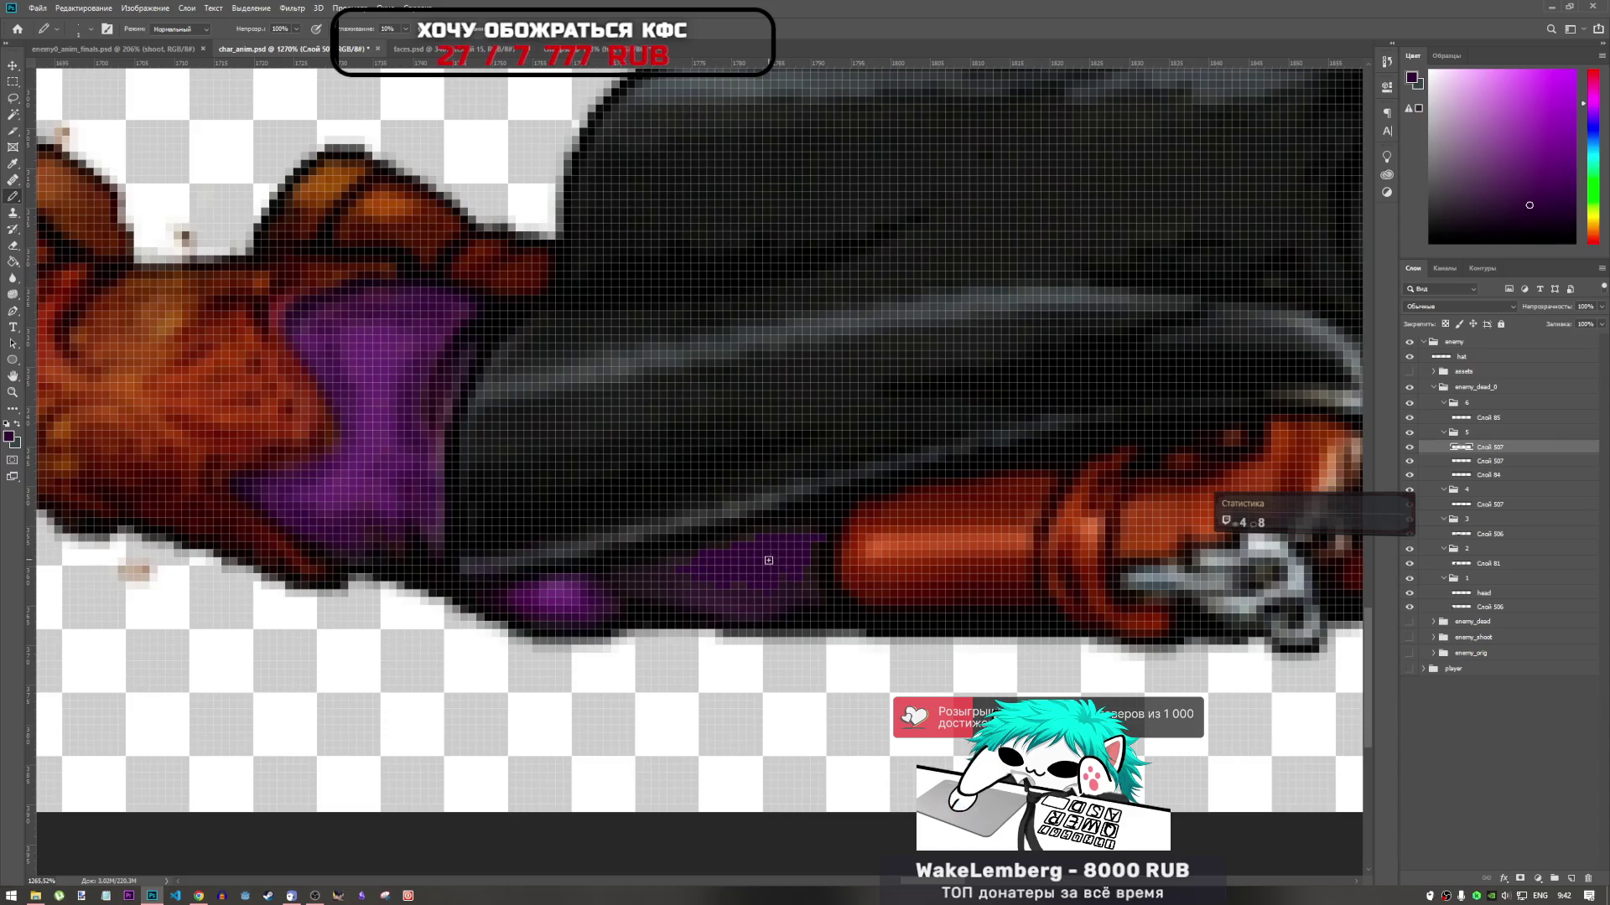
click(13, 279)
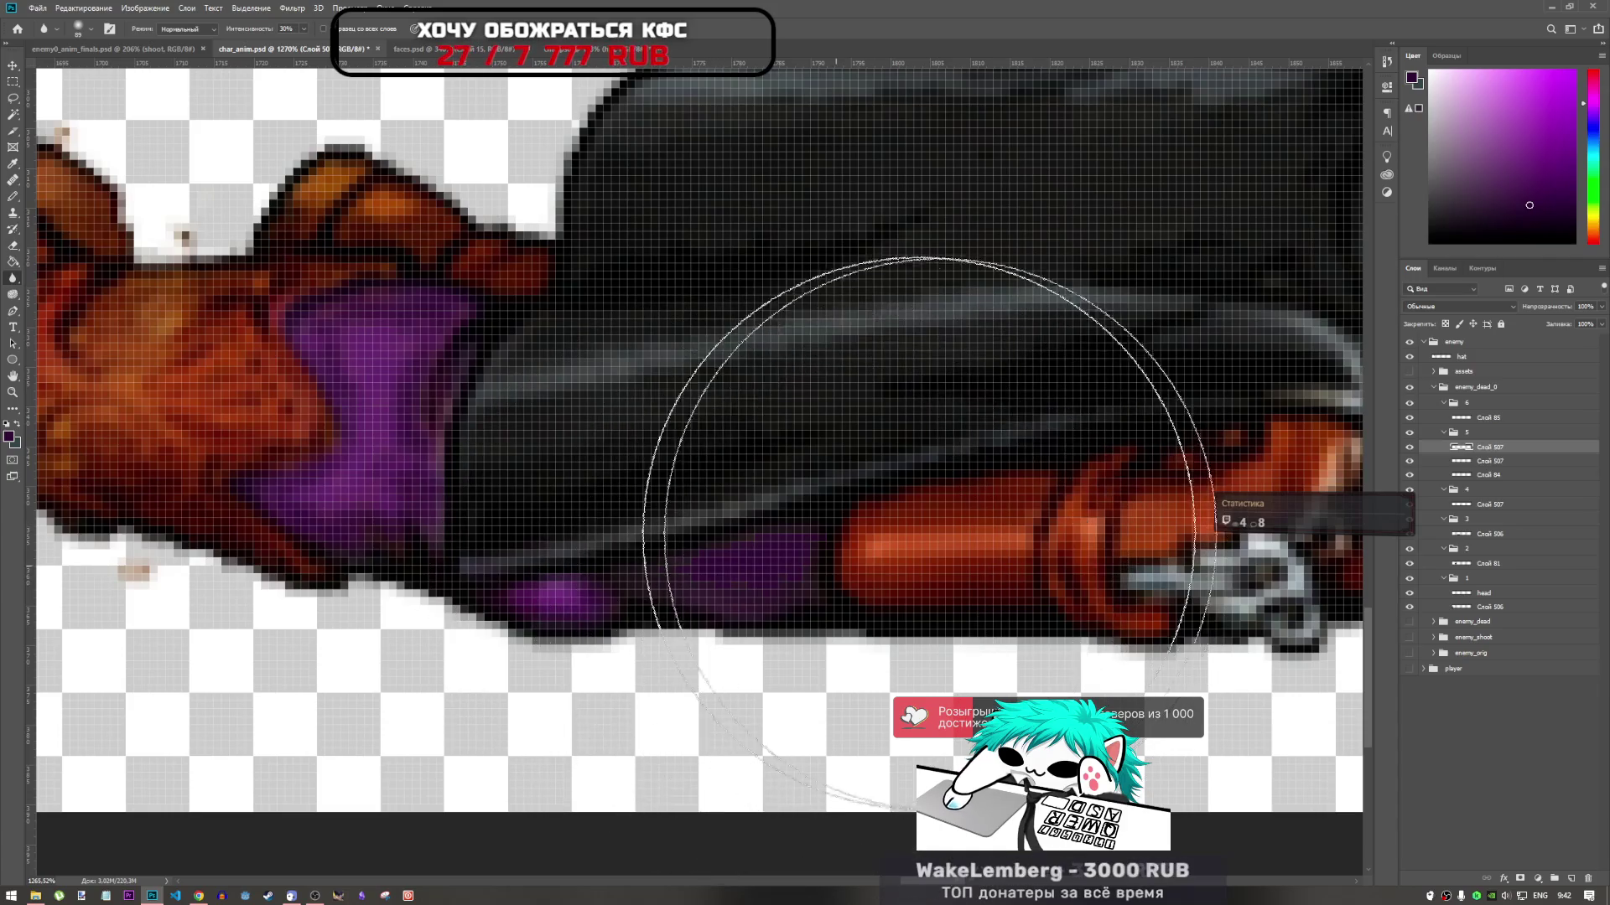
scroll(928, 531, down, 10)
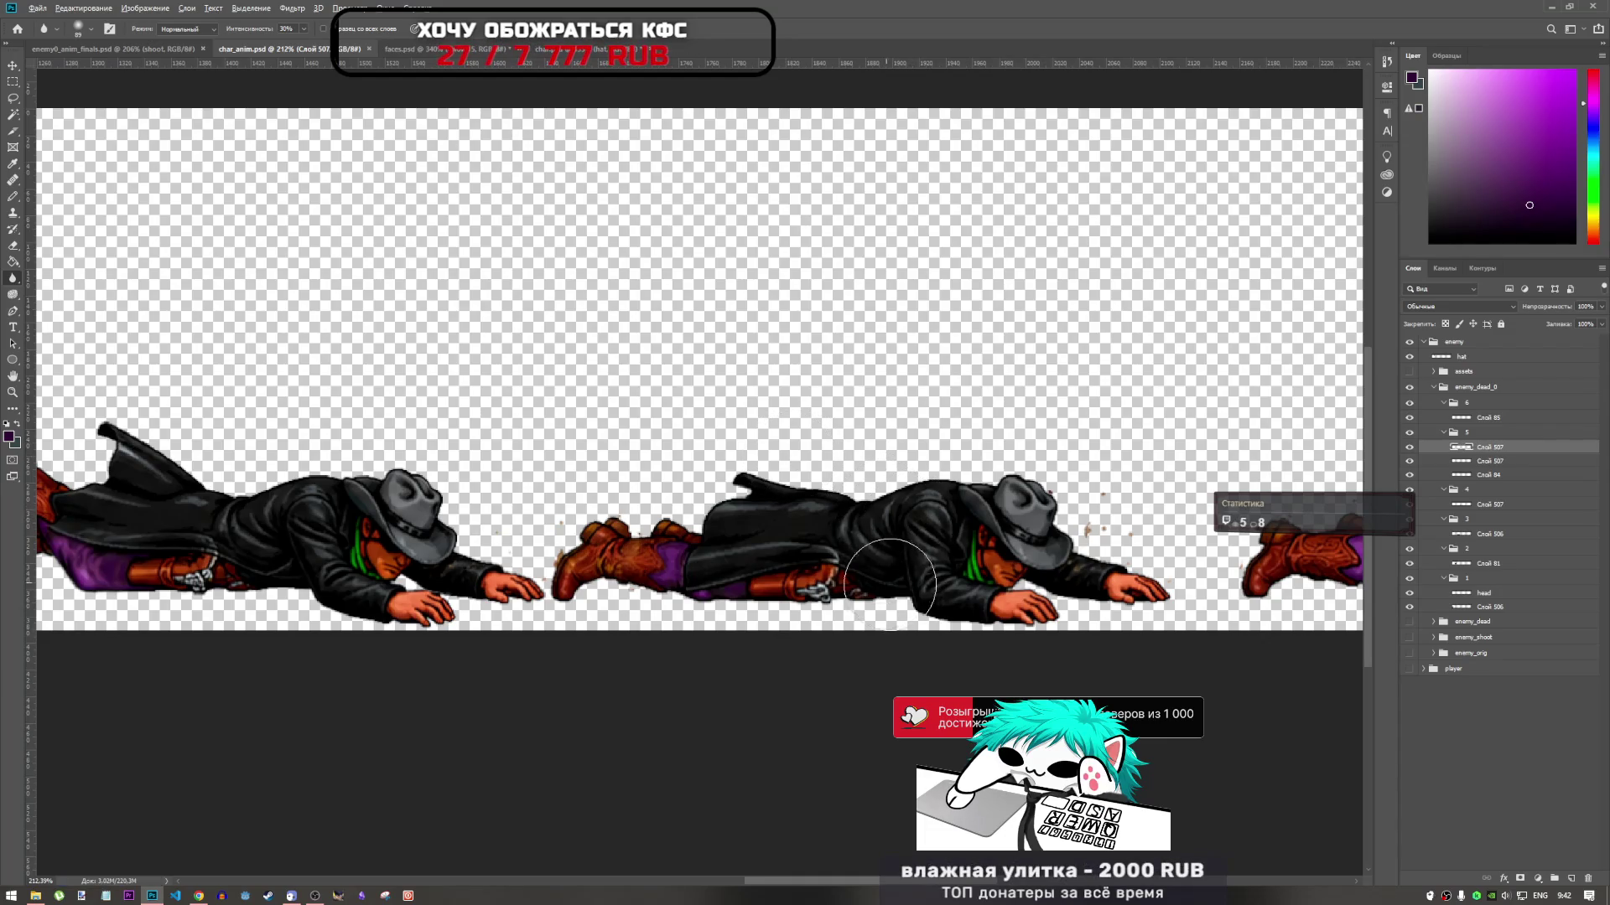
scroll(911, 569, down, 3)
scroll(911, 570, down, 2)
scroll(838, 561, up, 3)
scroll(712, 553, down, 3)
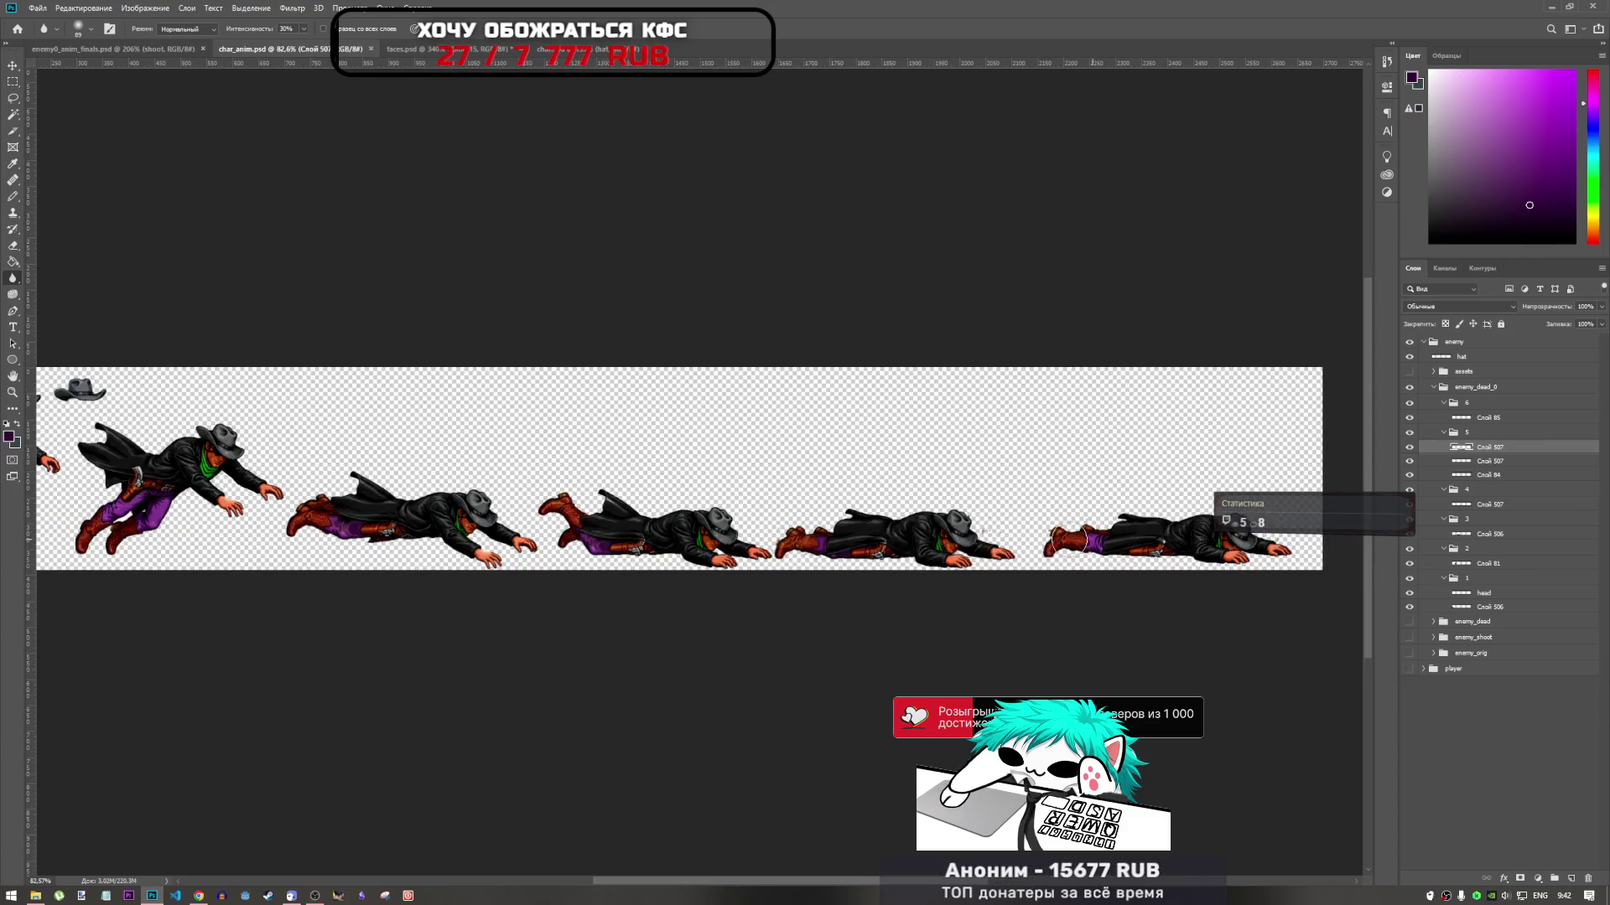
scroll(570, 543, up, 4)
scroll(571, 543, up, 2)
scroll(603, 536, down, 3)
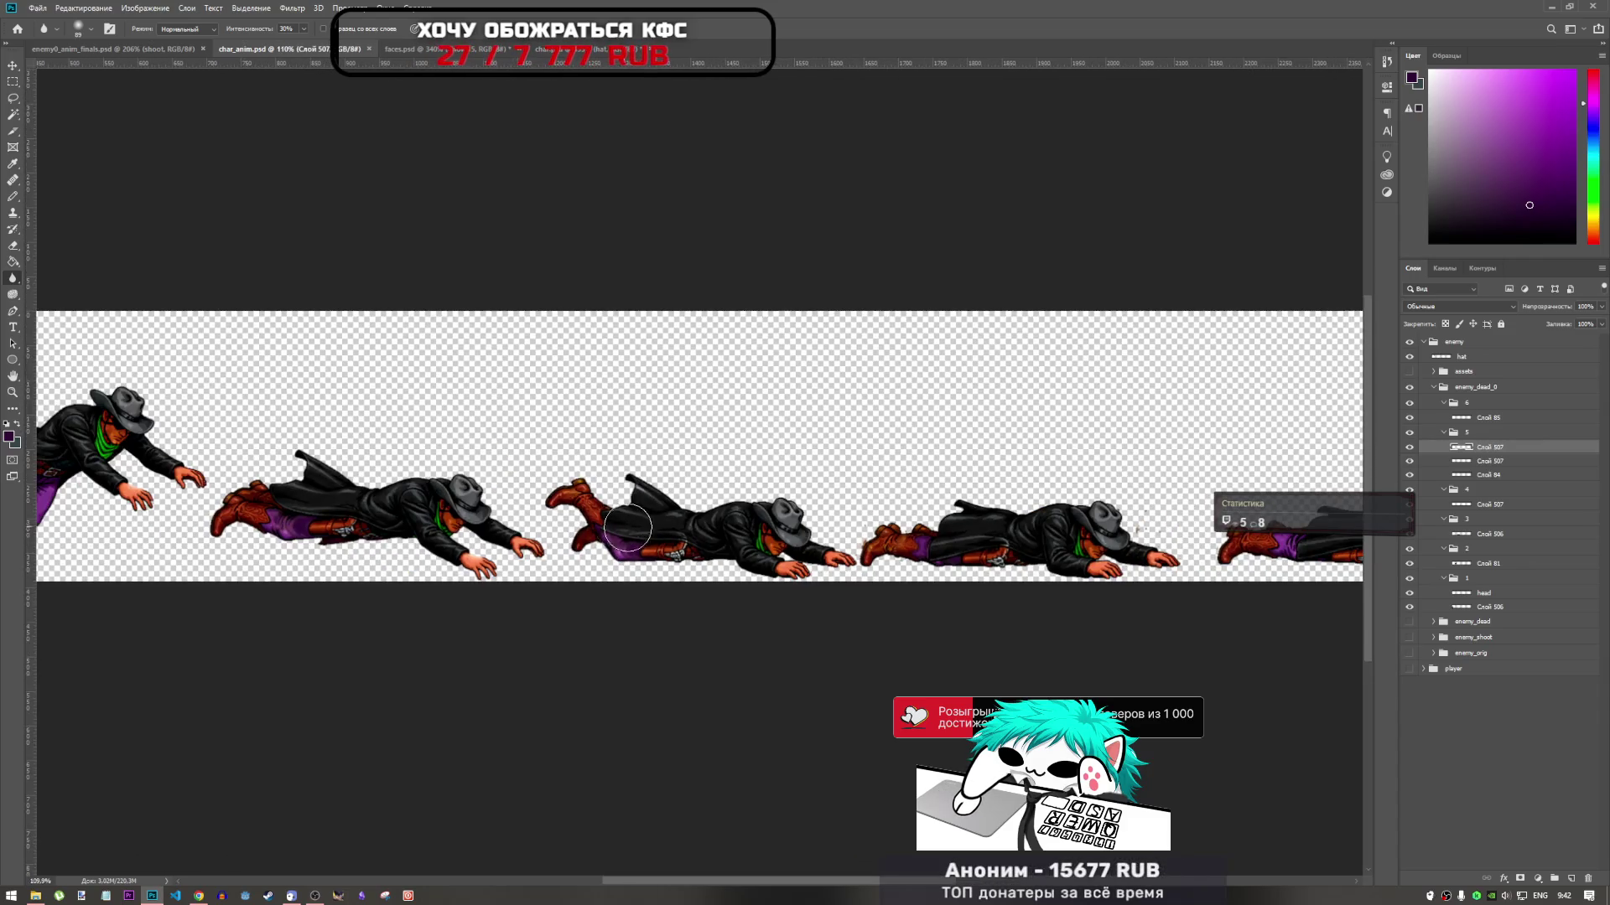
scroll(668, 539, up, 3)
scroll(668, 539, down, 3)
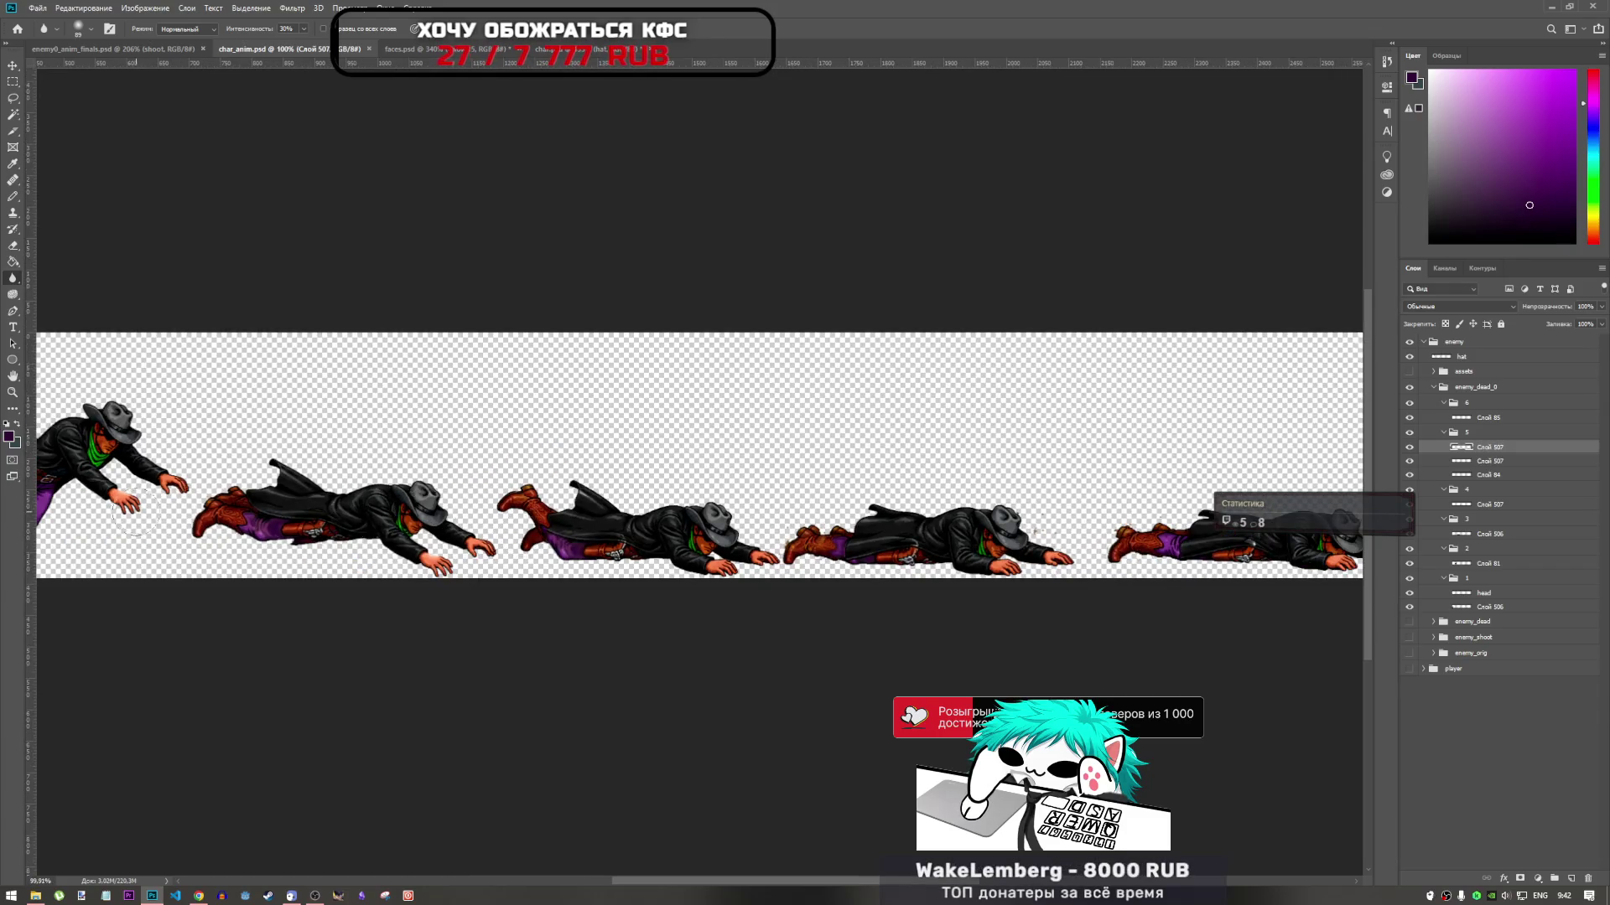
scroll(256, 515, up, 3)
scroll(255, 515, down, 3)
scroll(256, 520, up, 2)
scroll(258, 536, down, 3)
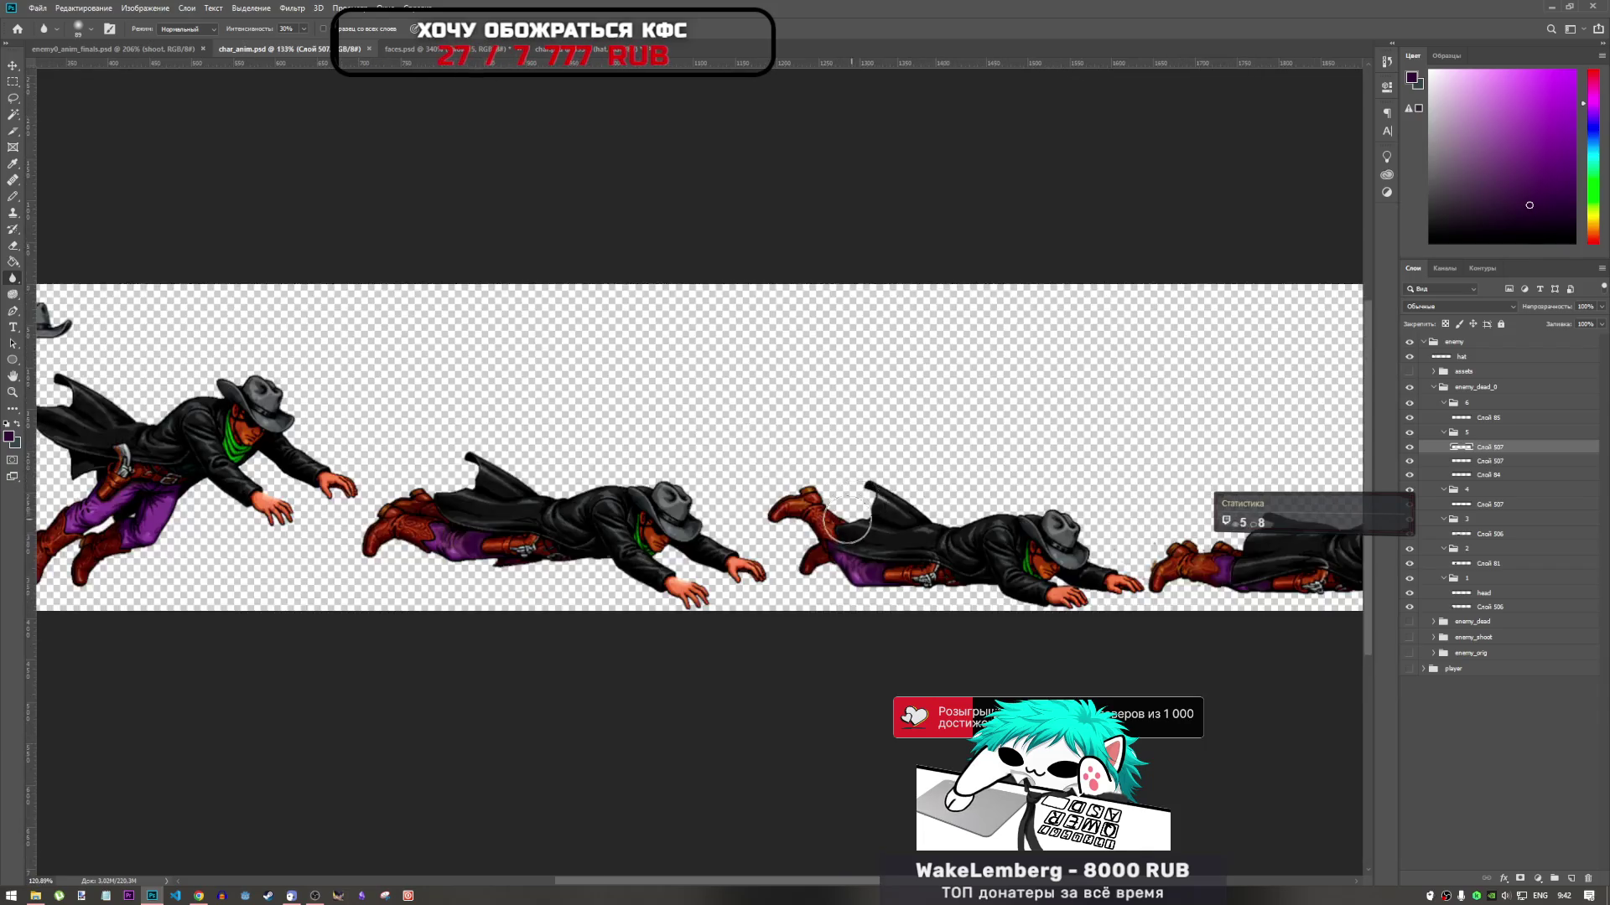
scroll(259, 545, up, 1)
scroll(259, 545, up, 3)
scroll(268, 545, down, 1)
scroll(1078, 503, up, 3)
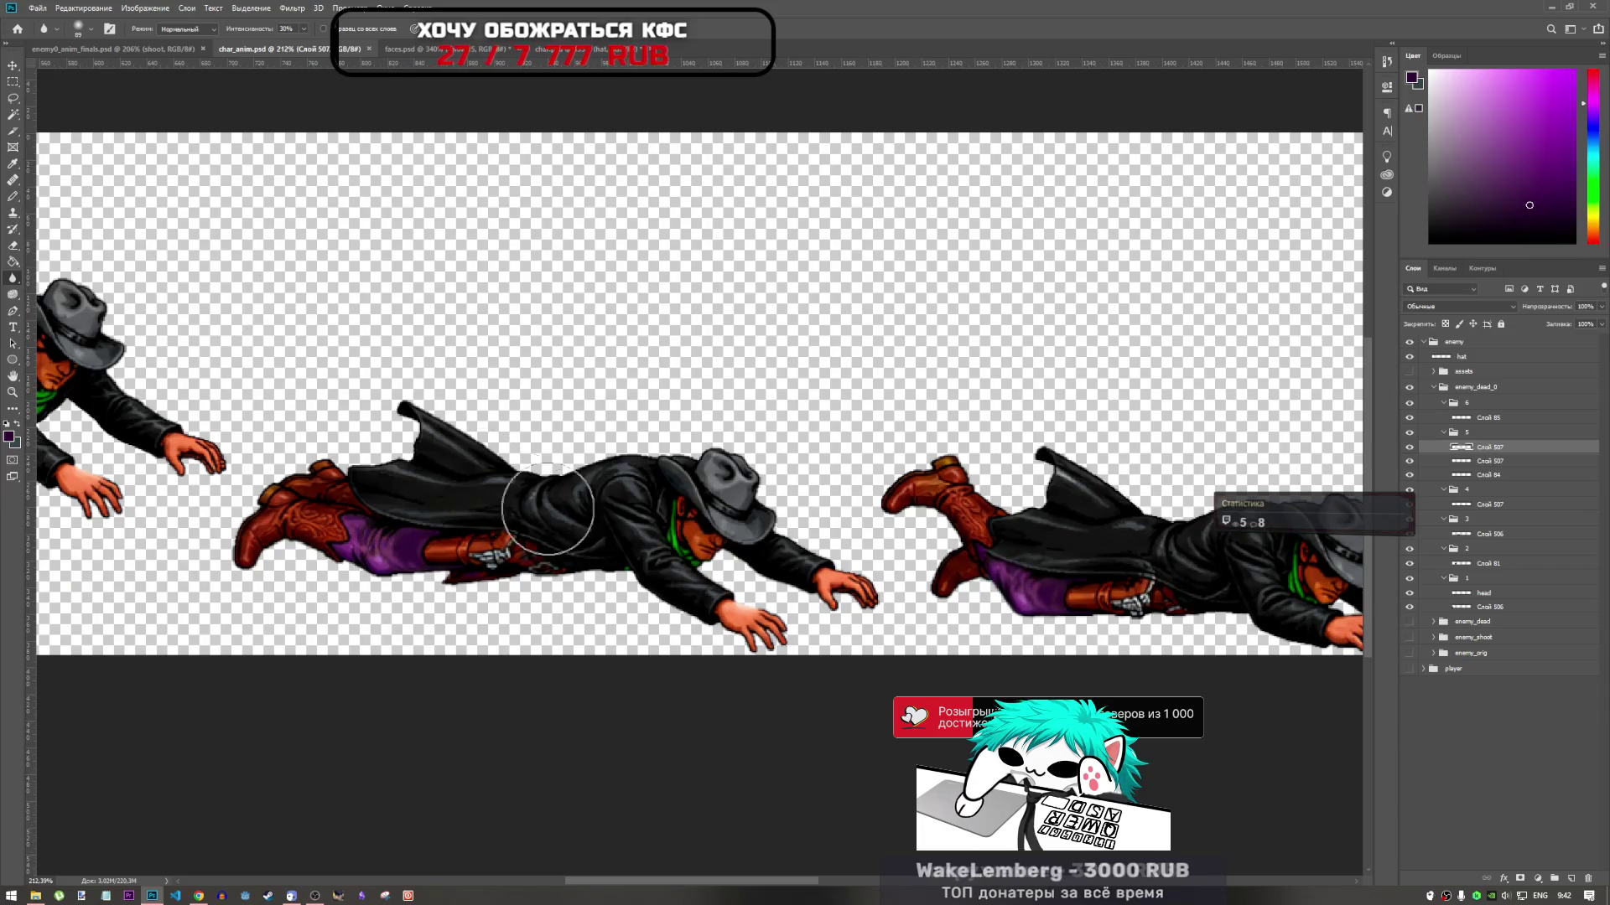
scroll(539, 503, down, 1)
scroll(335, 520, up, 3)
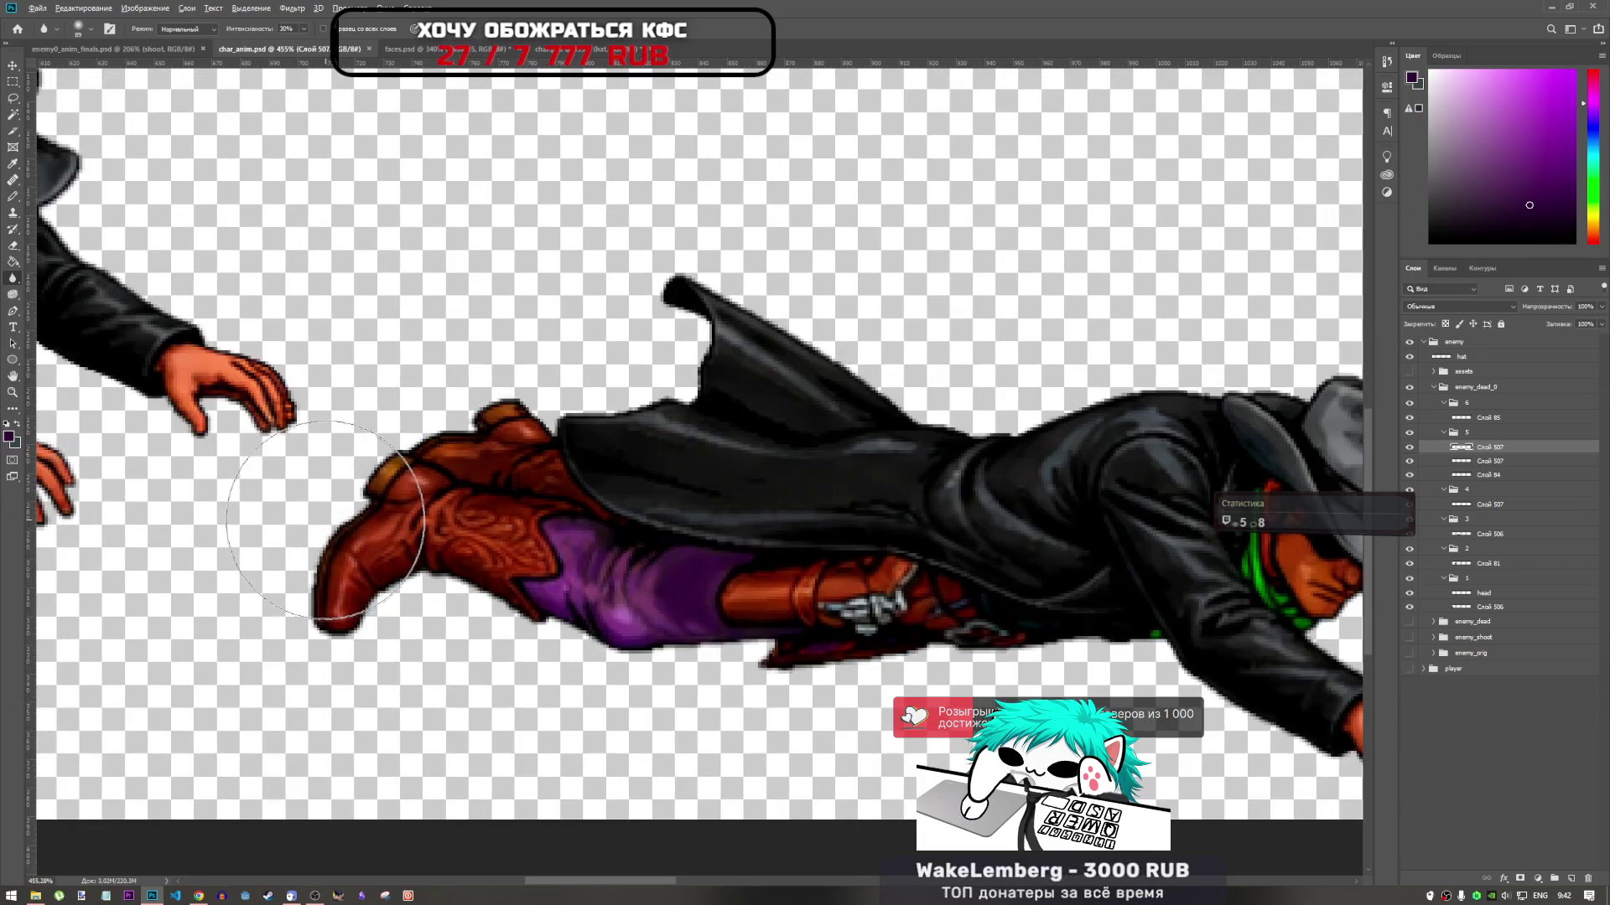
scroll(326, 521, down, 5)
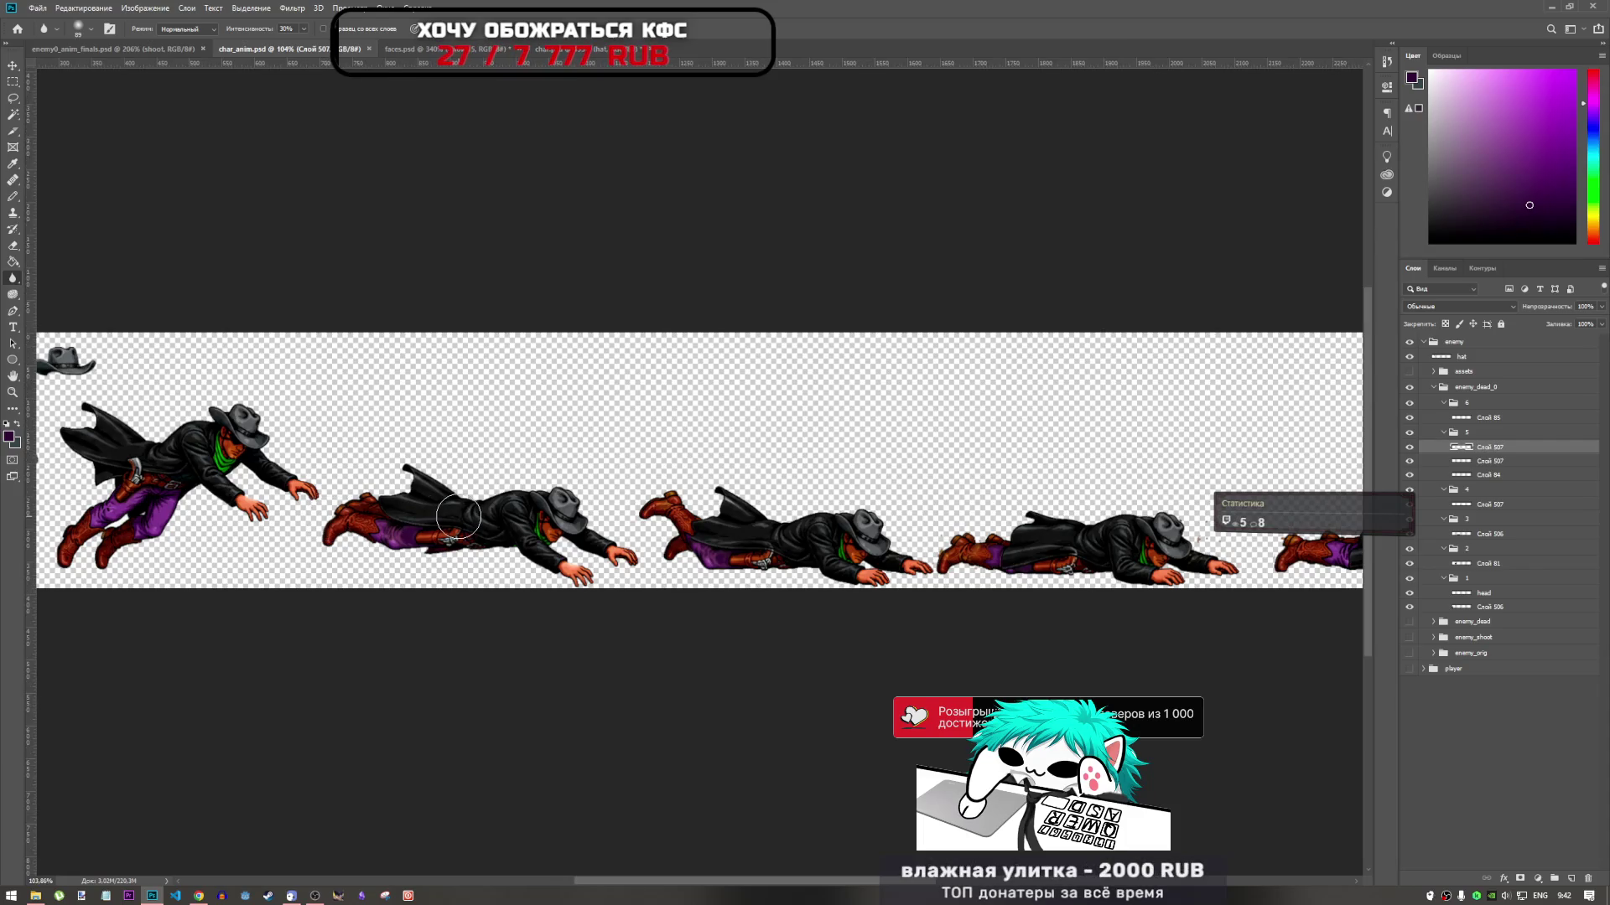
scroll(1014, 551, up, 2)
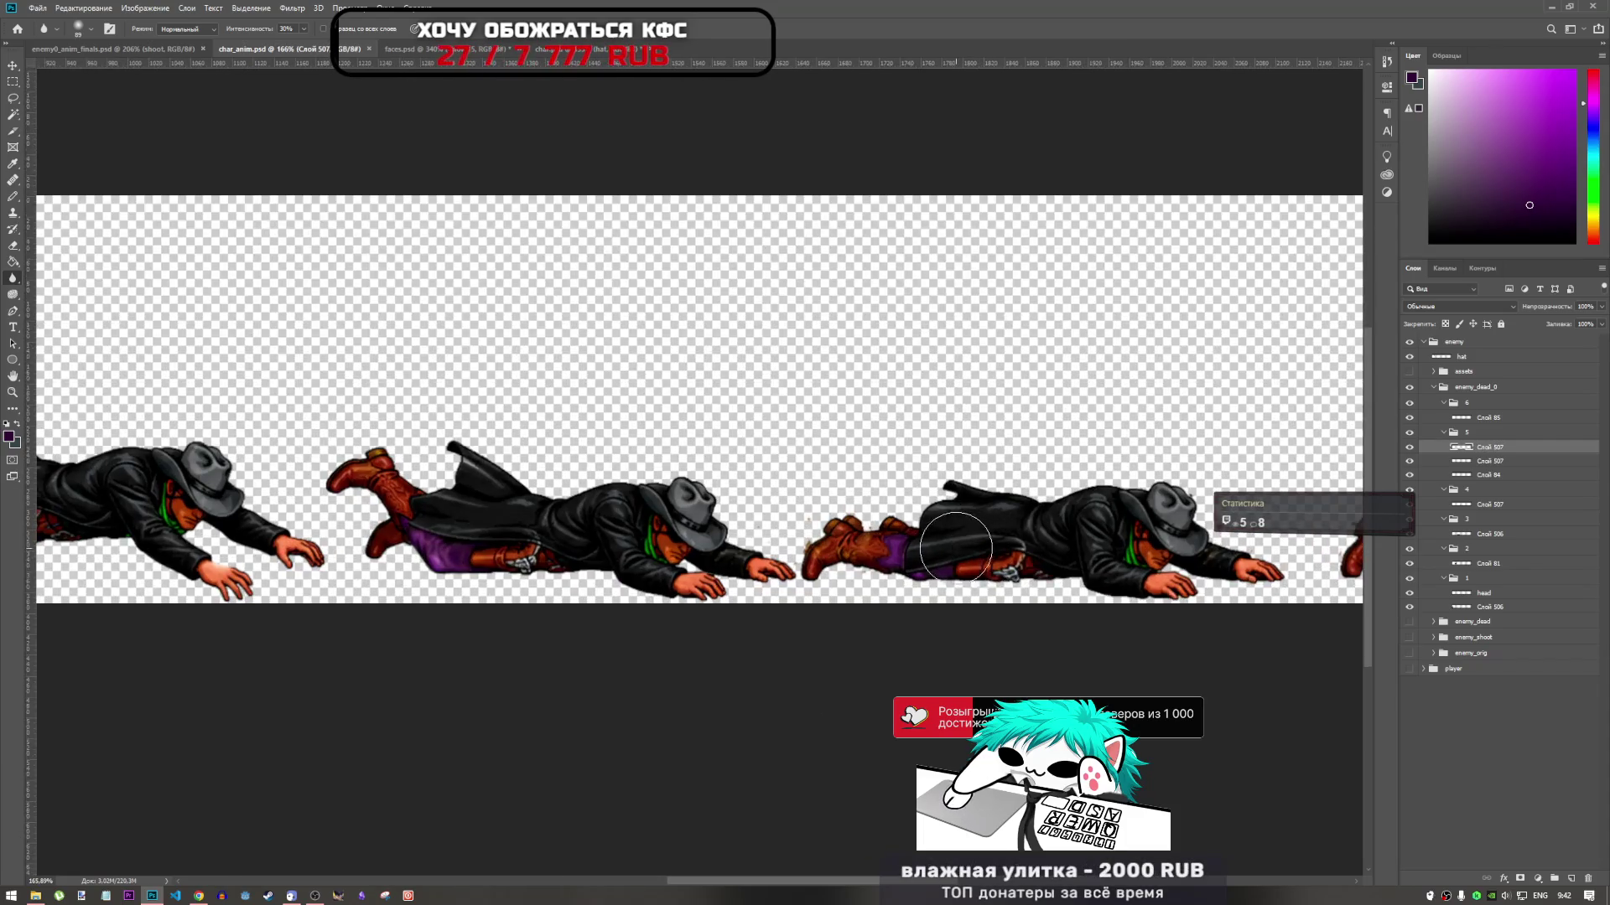
scroll(969, 532, down, 2)
scroll(140, 570, up, 3)
scroll(141, 570, down, 2)
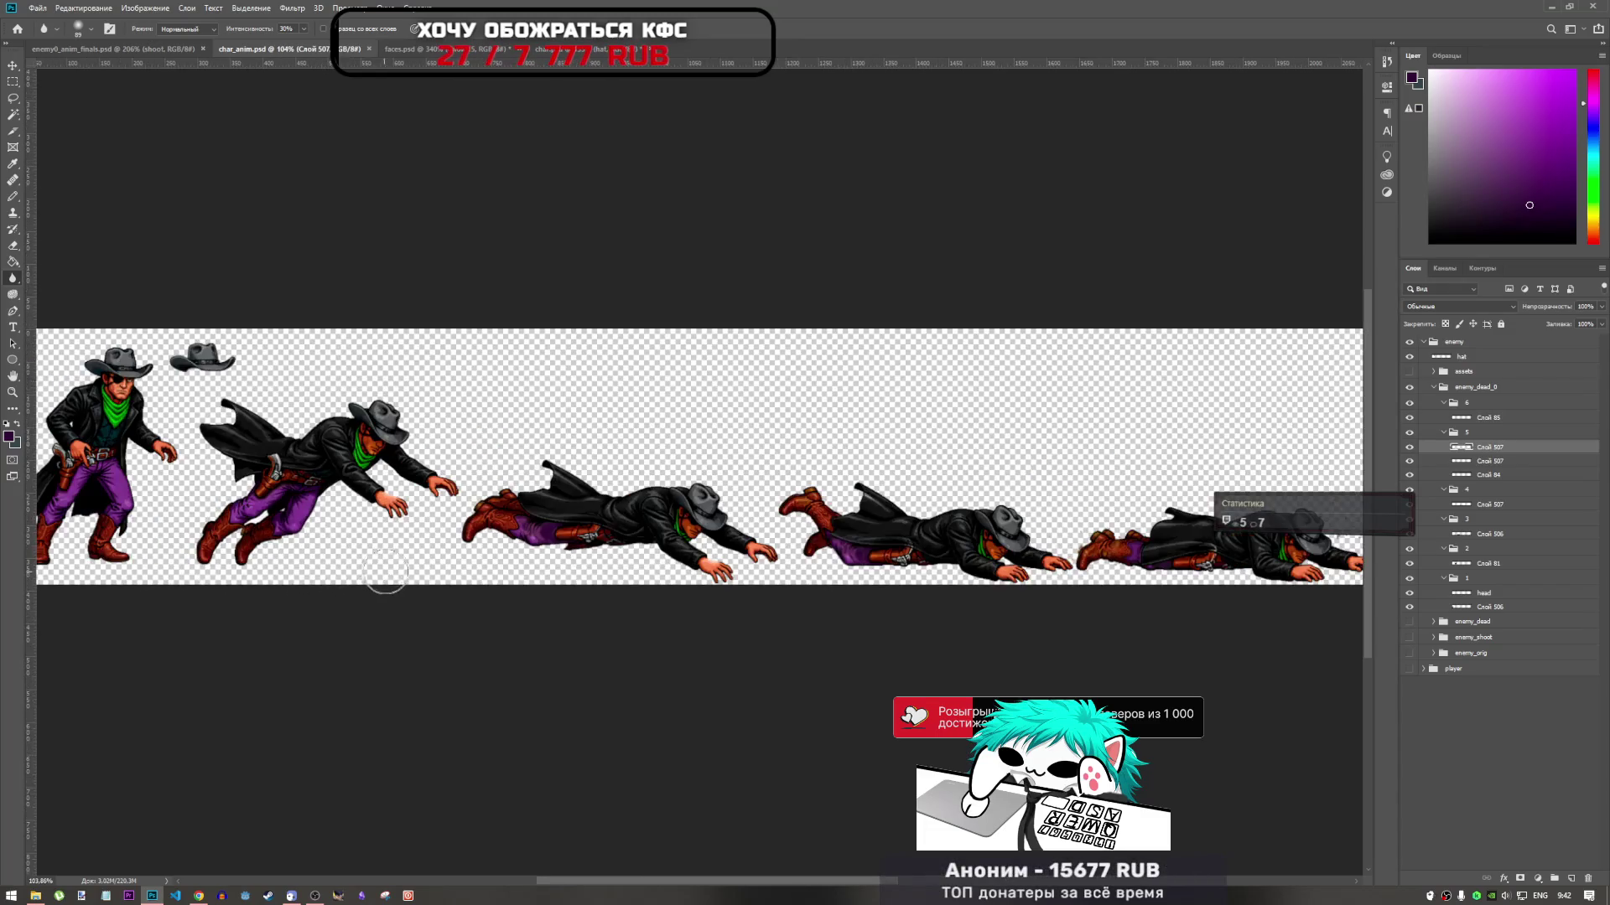
scroll(889, 536, up, 2)
scroll(923, 536, down, 2)
scroll(922, 536, up, 3)
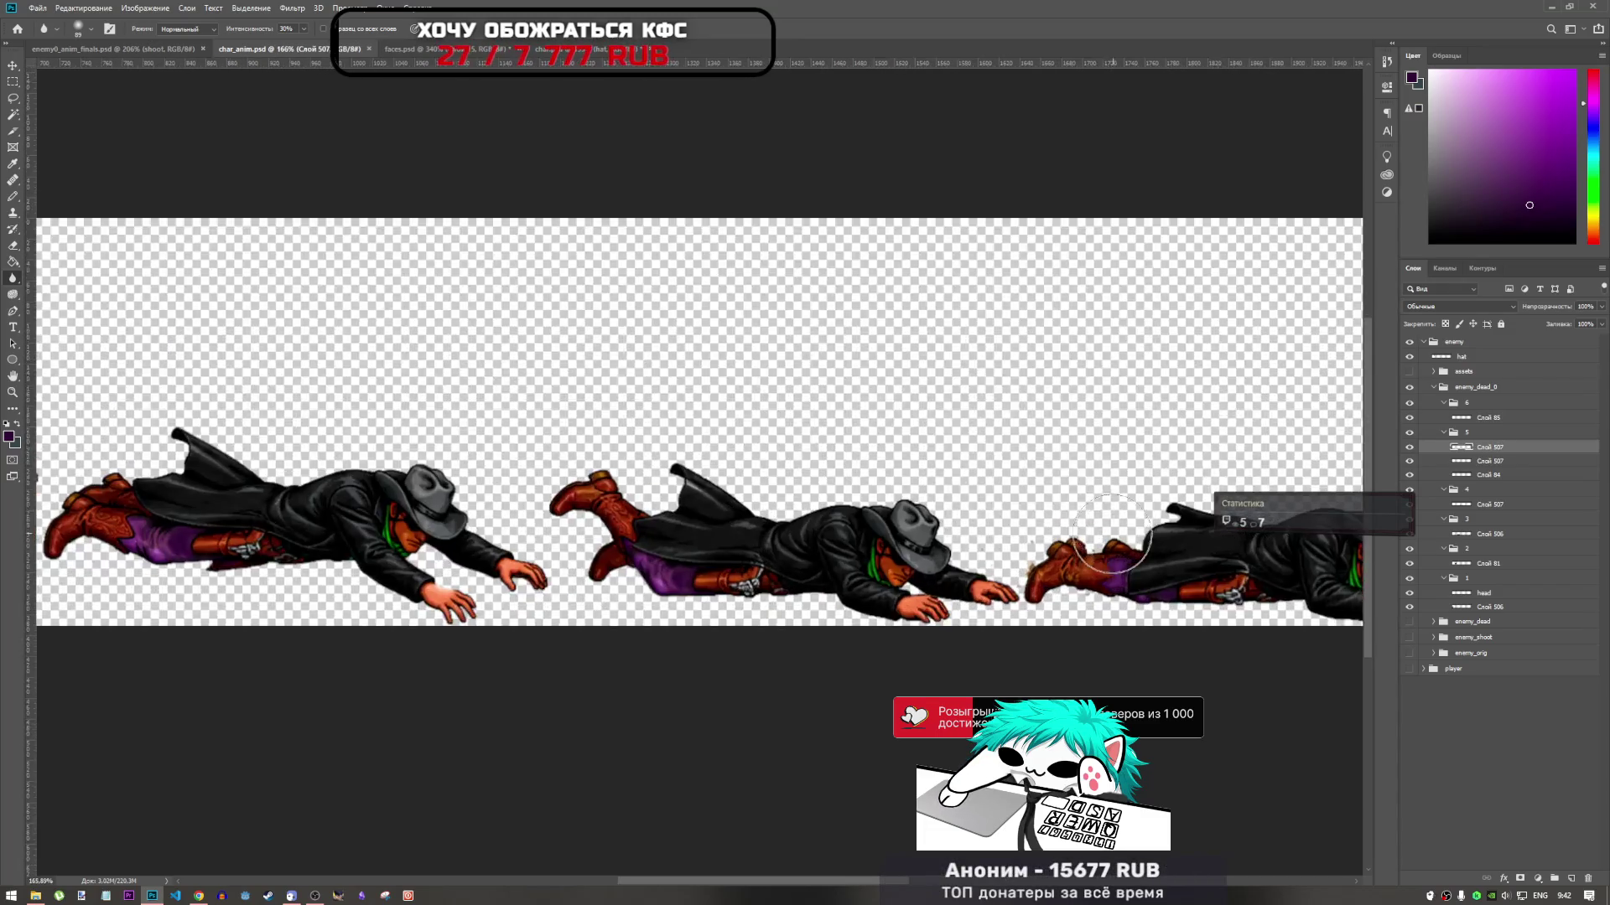
scroll(989, 543, down, 2)
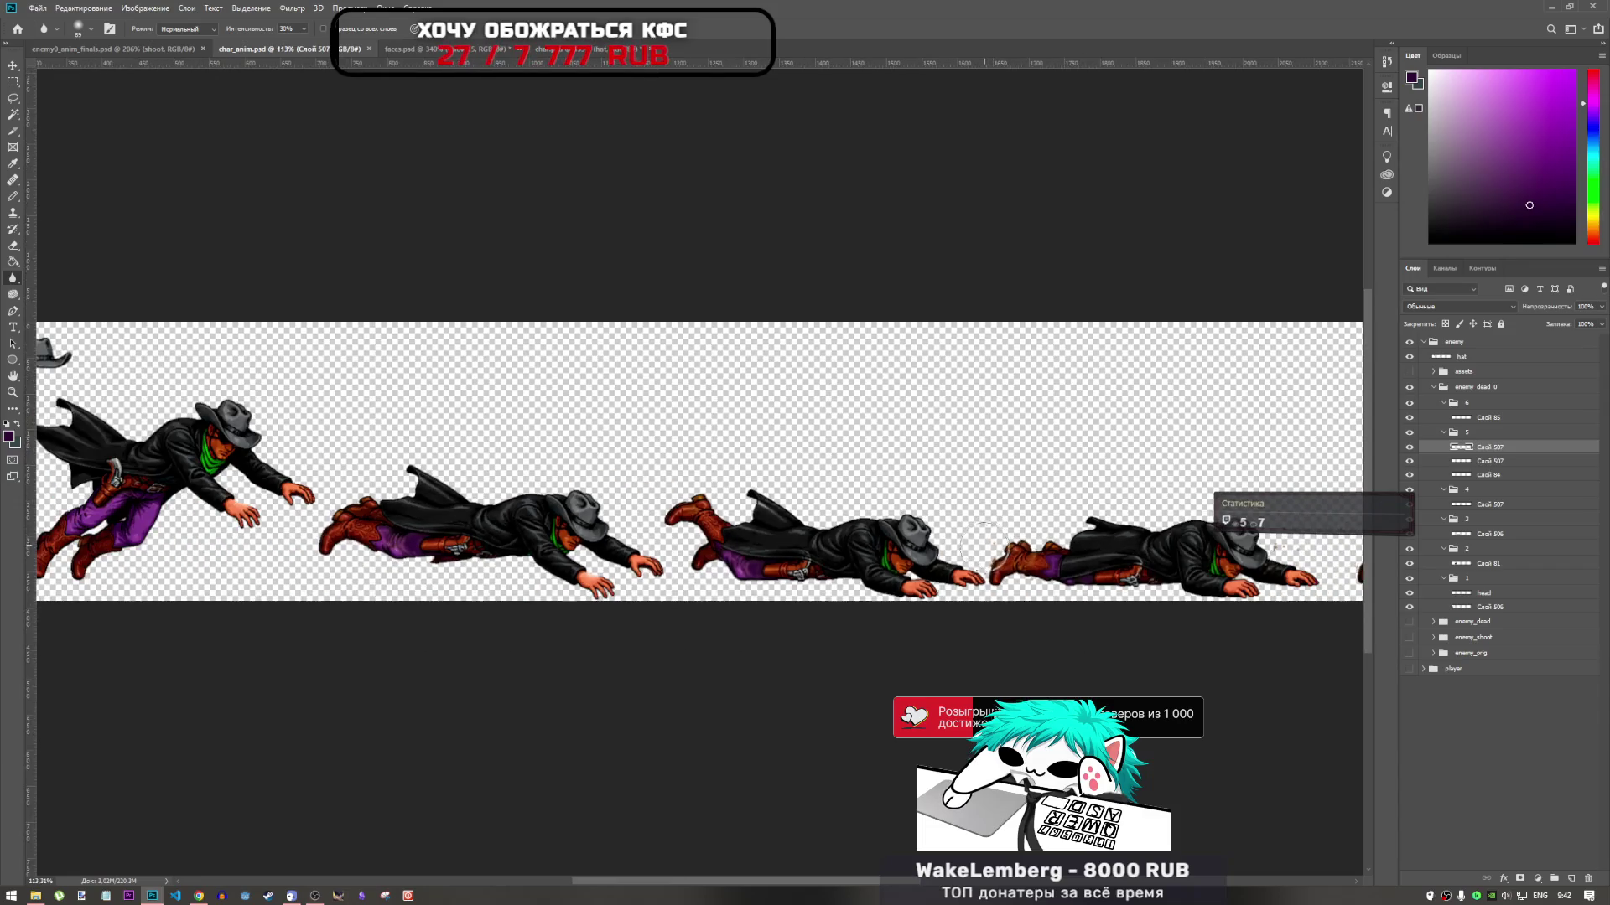
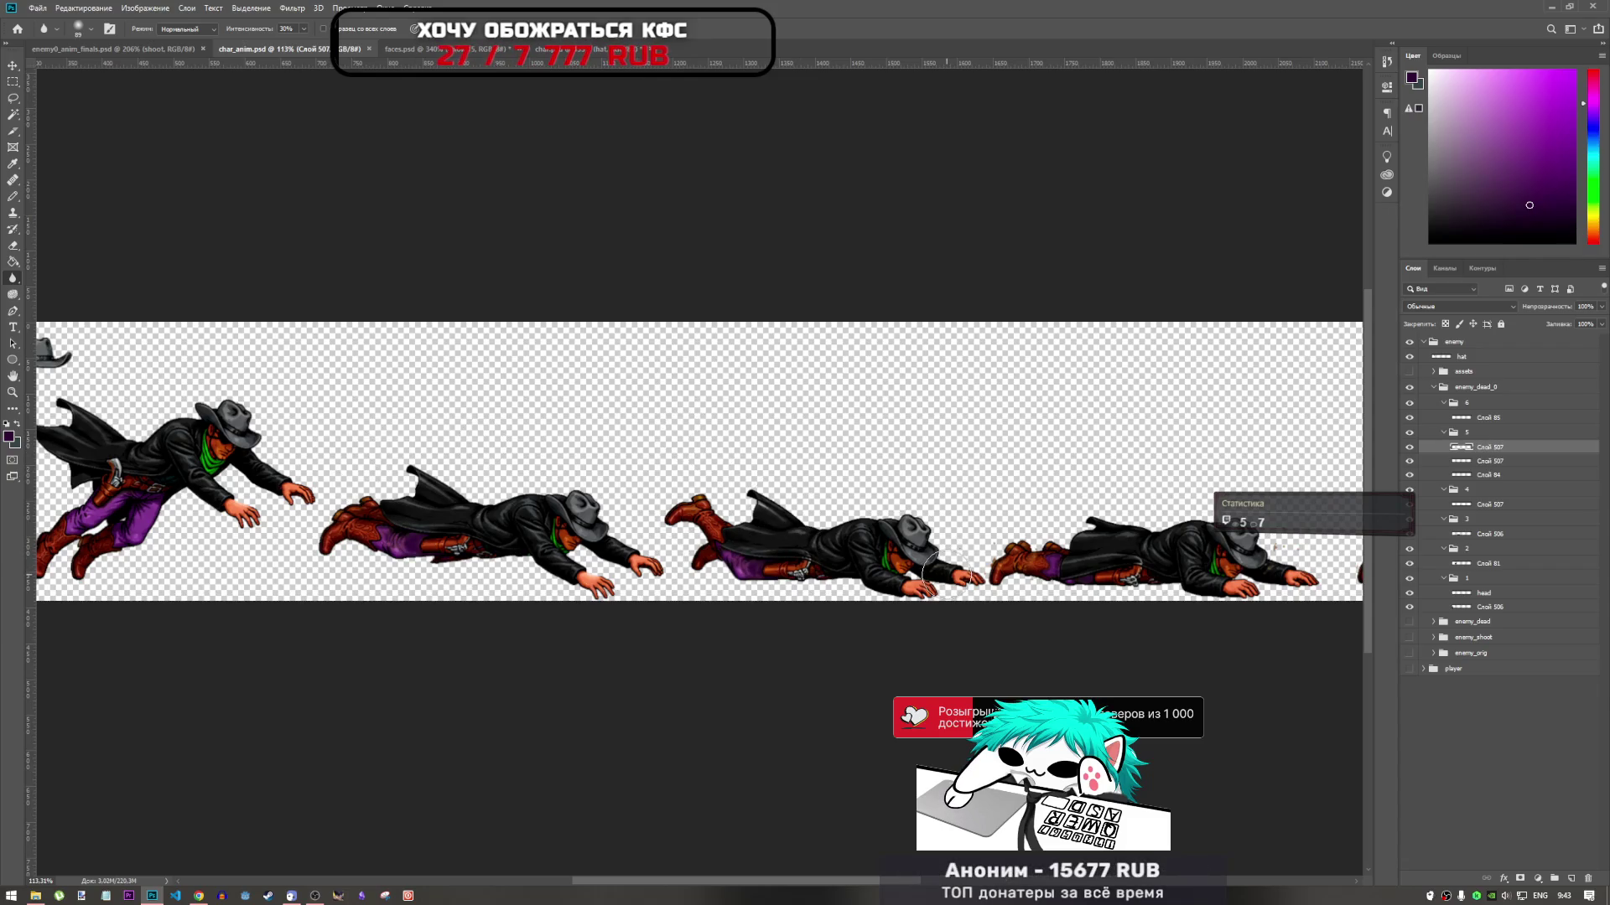
With the Lasso tool active, select both Слой 507 layers and Слой 84 of frame 5
scroll(805, 518, down, 4)
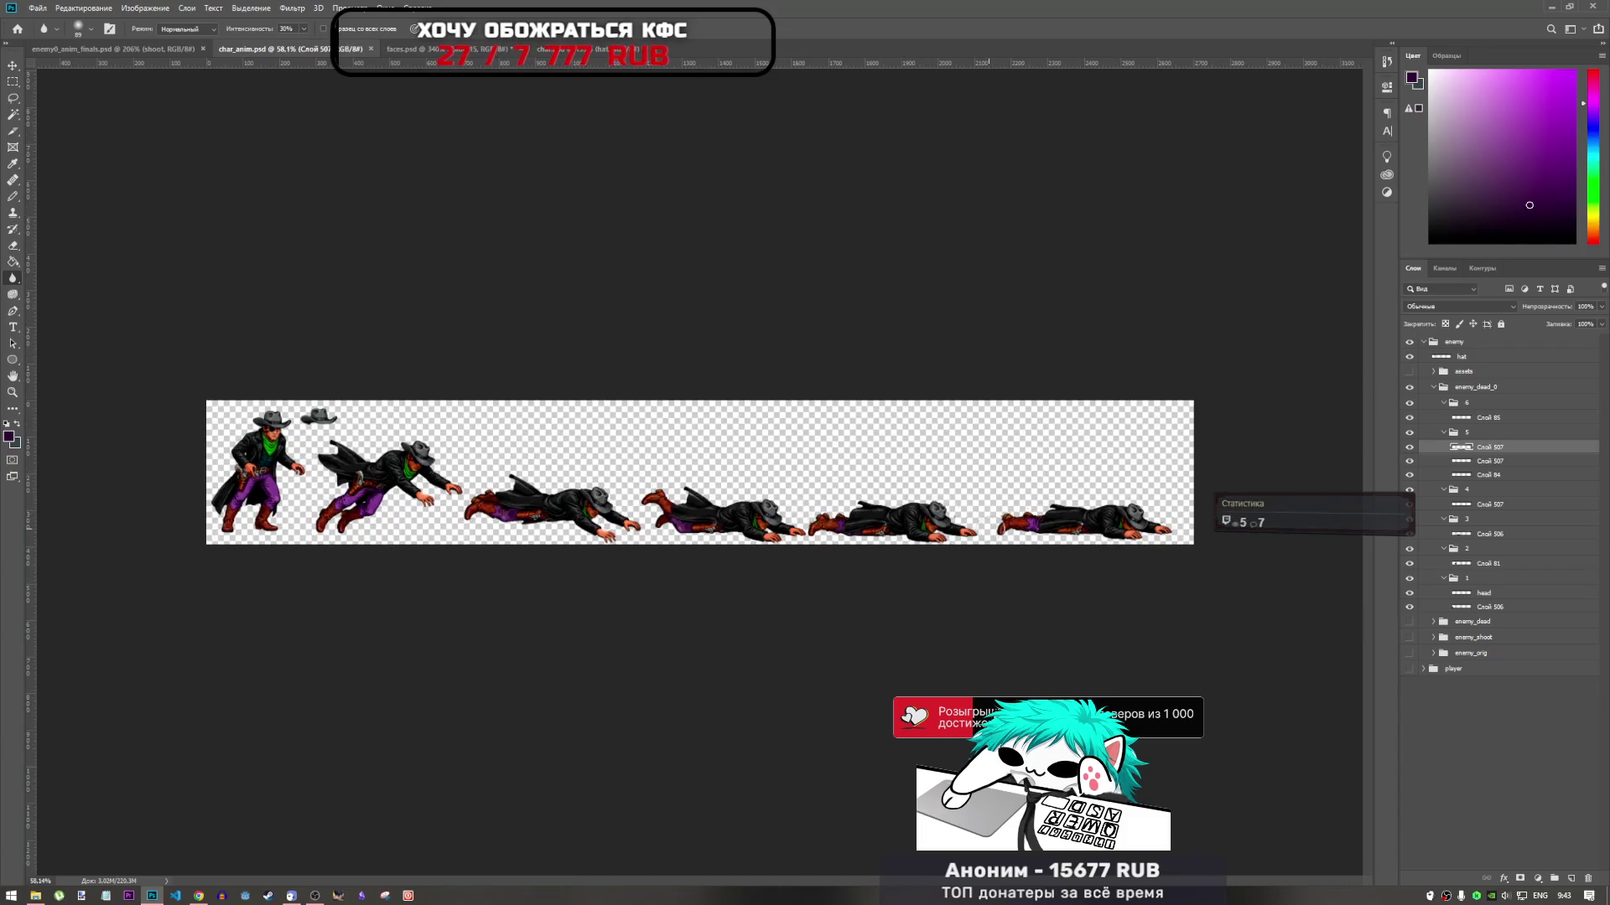
scroll(907, 513, up, 4)
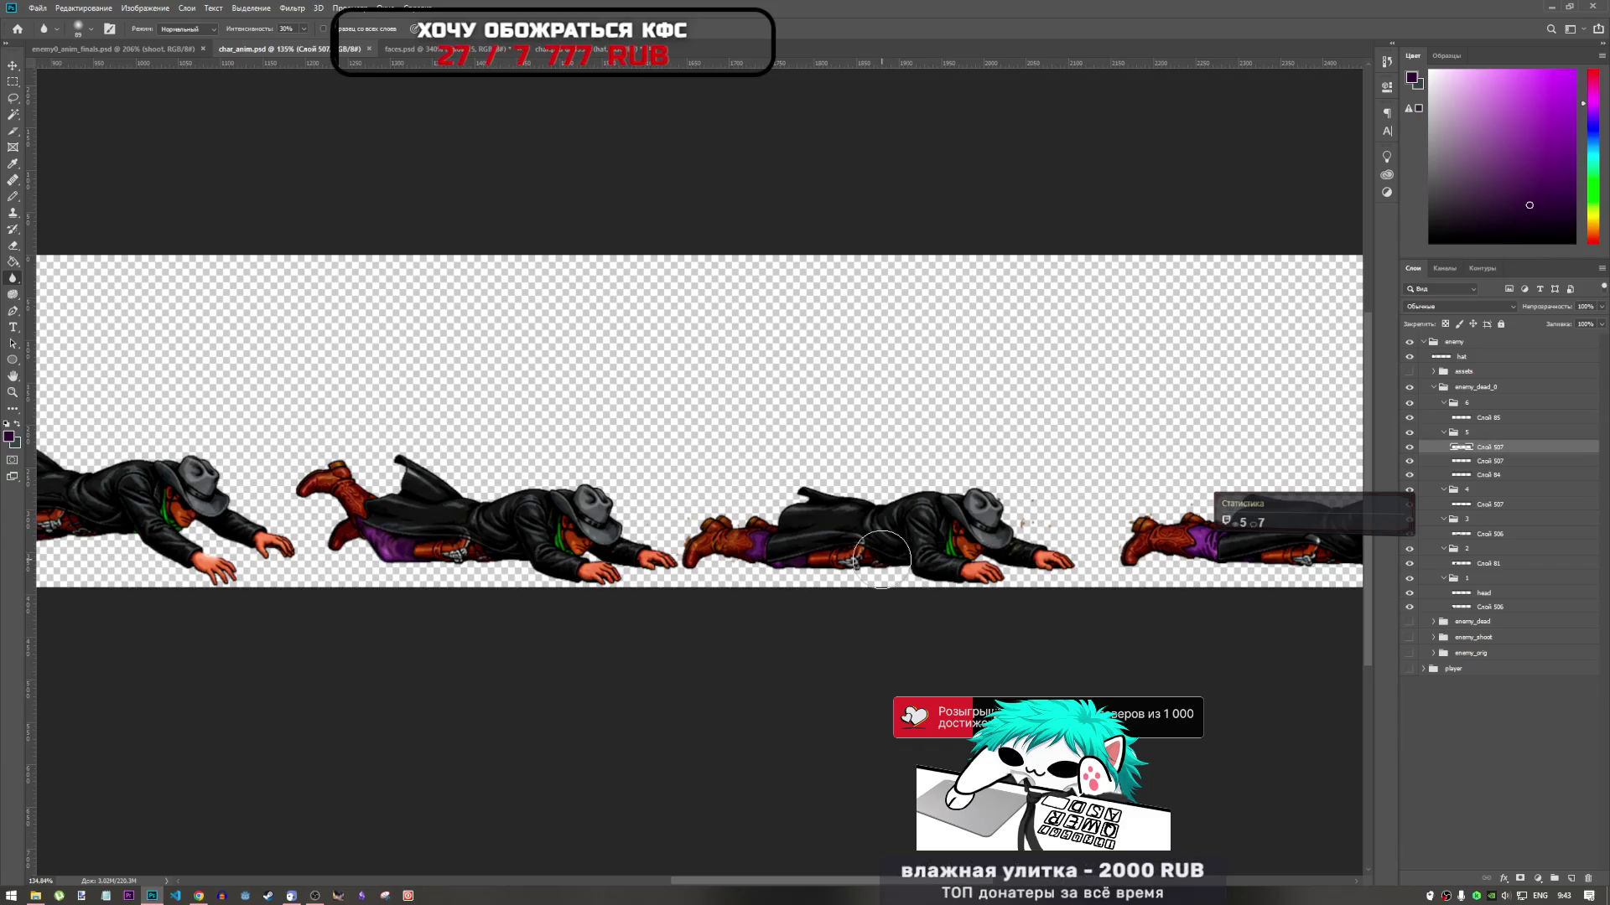
scroll(822, 442, down, 3)
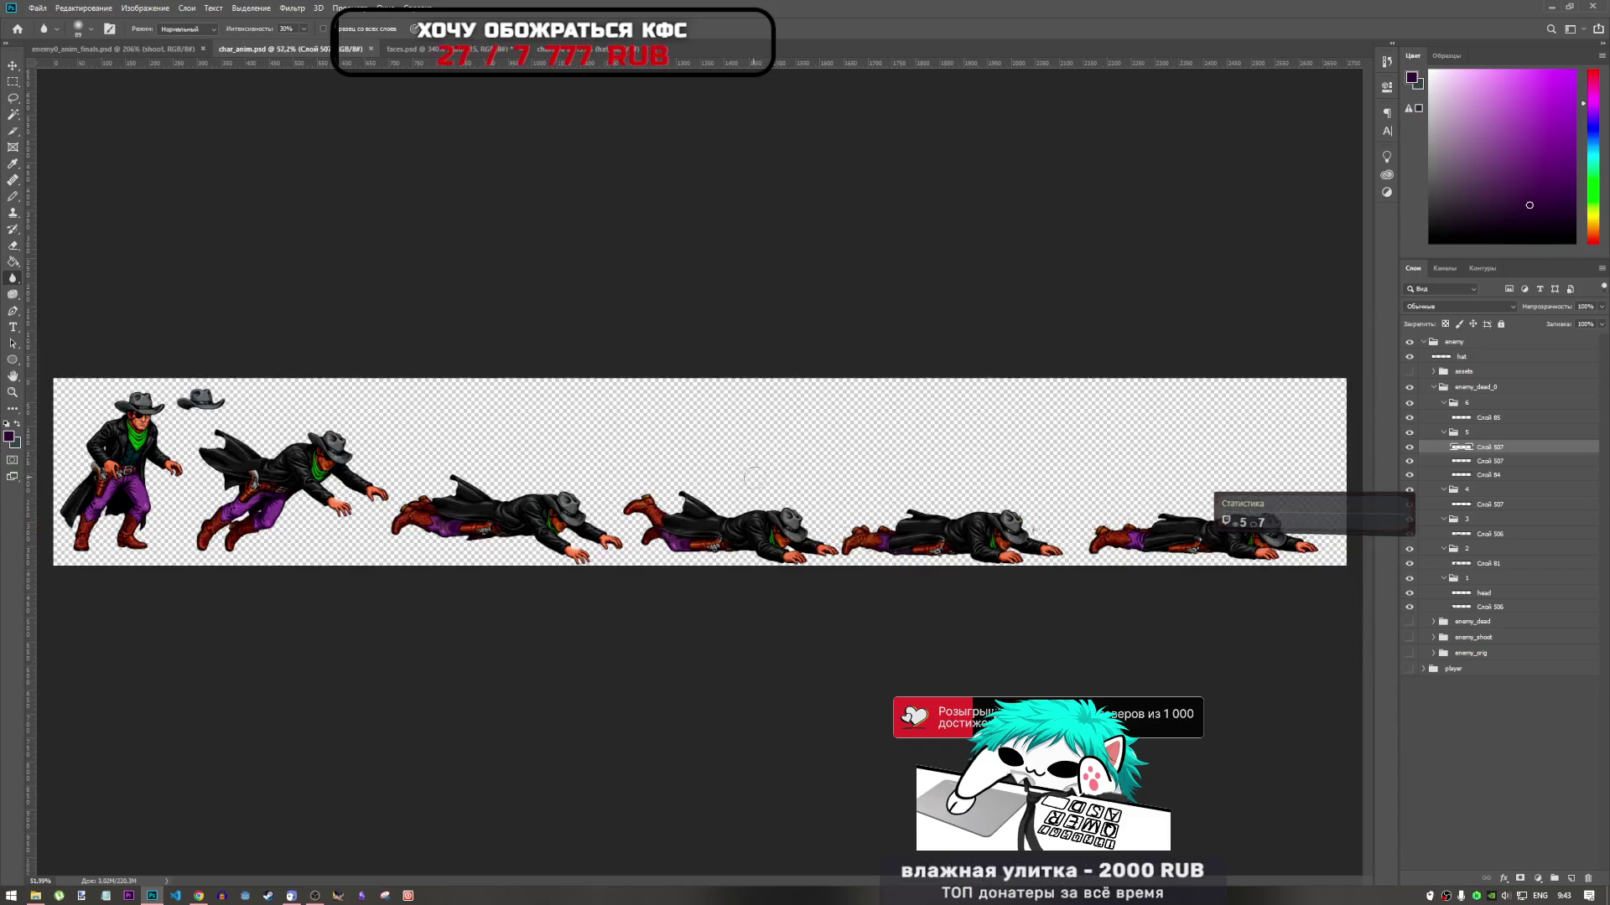
scroll(933, 854, up, 3)
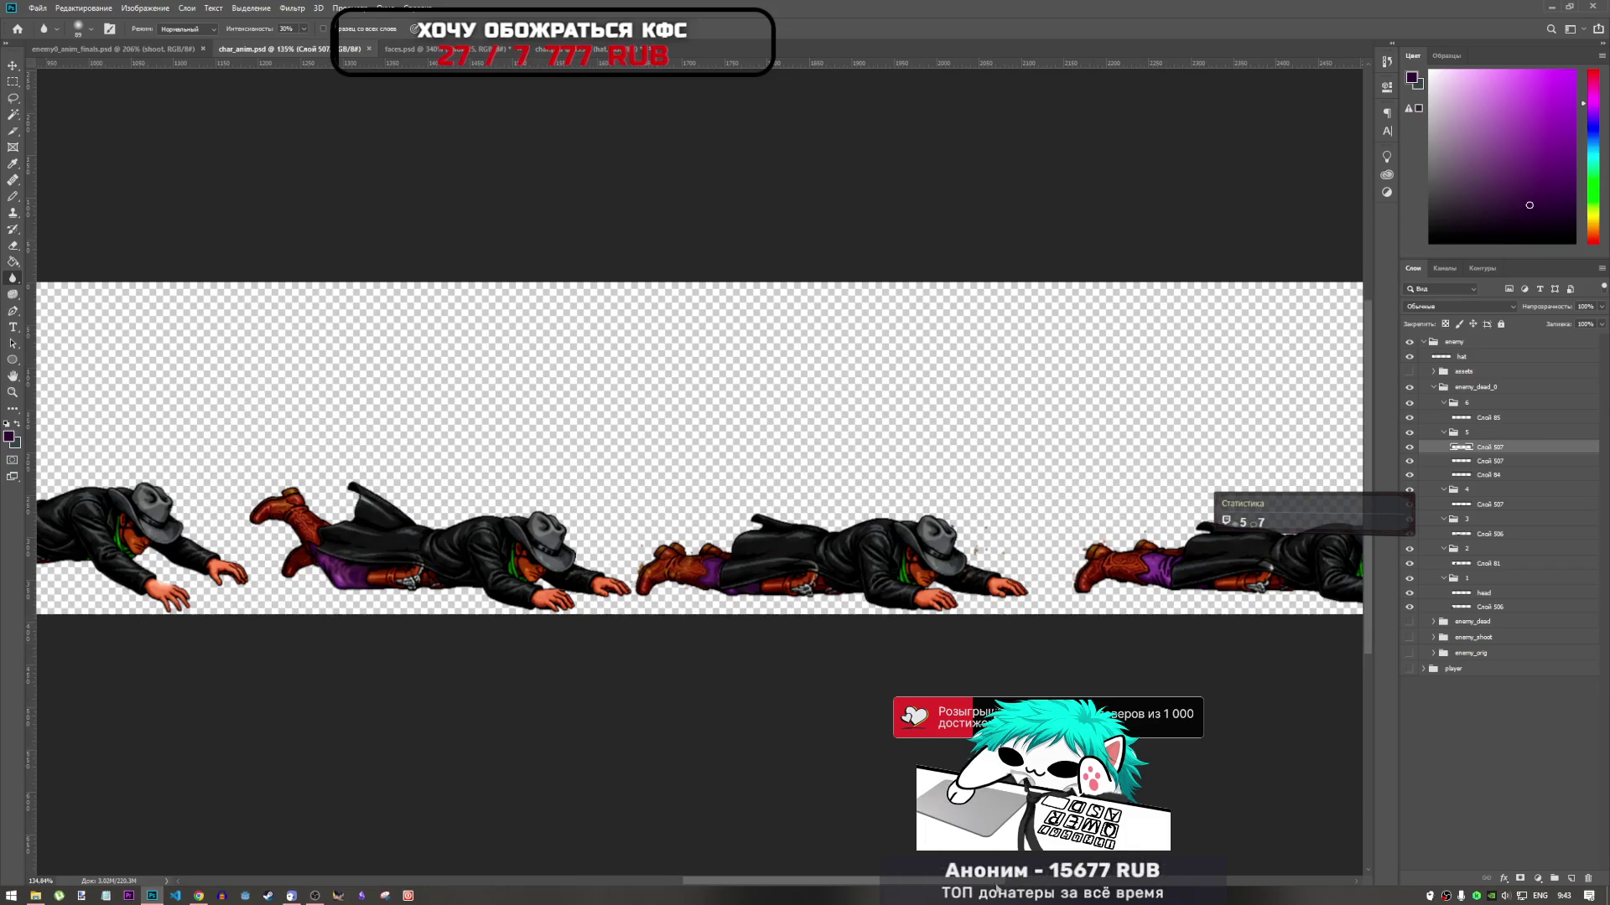
scroll(891, 592, down, 2)
scroll(891, 592, up, 4)
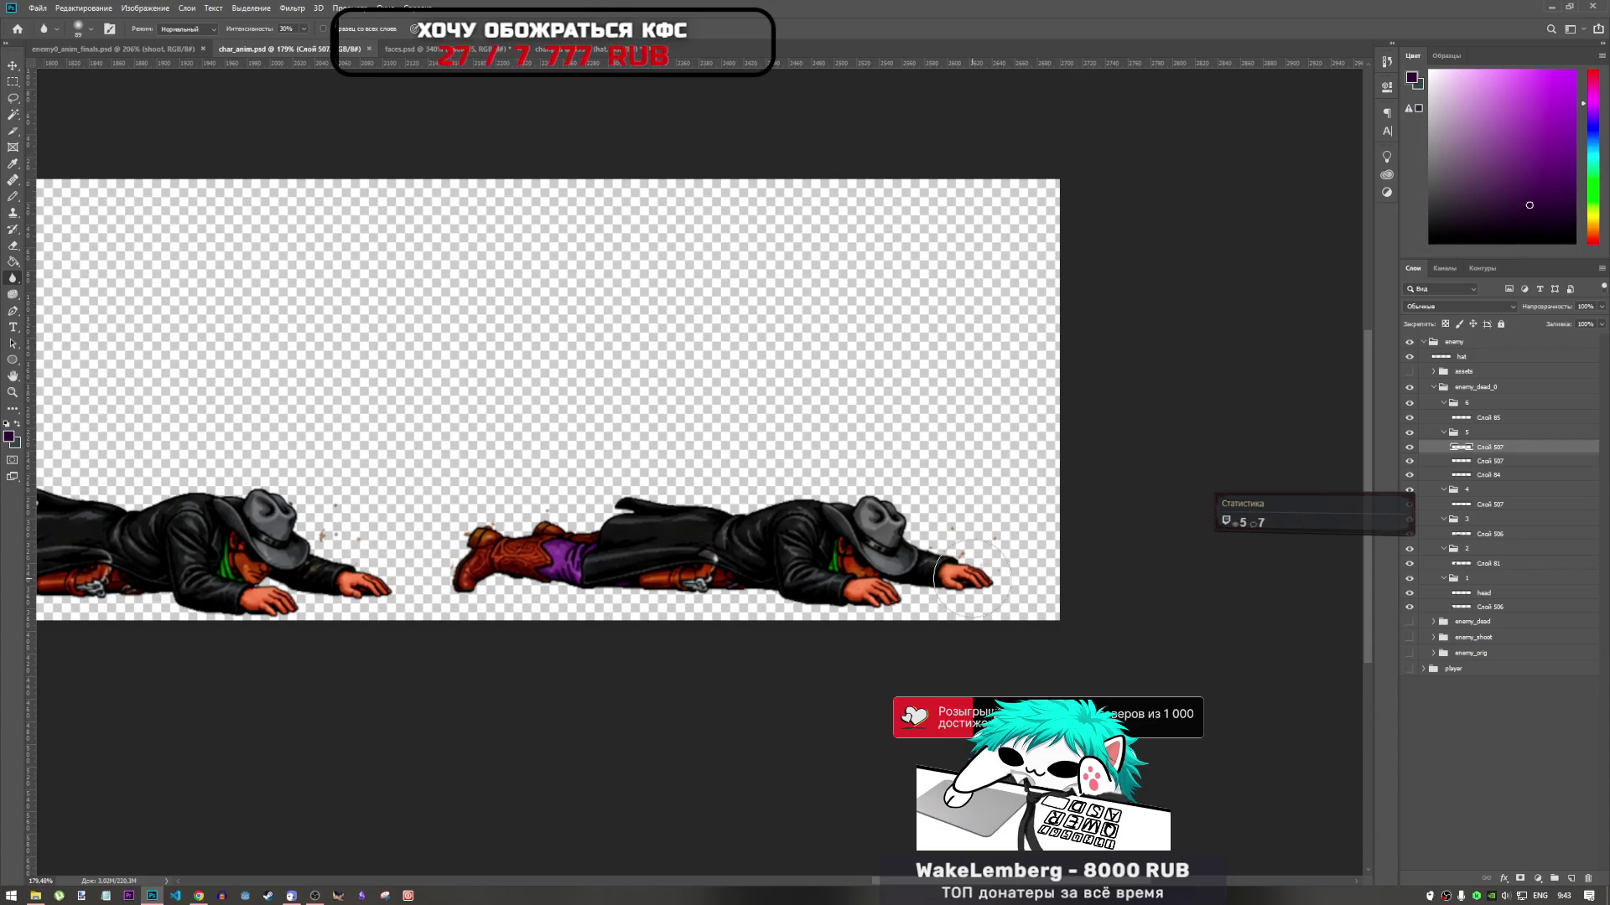
scroll(964, 513, down, 4)
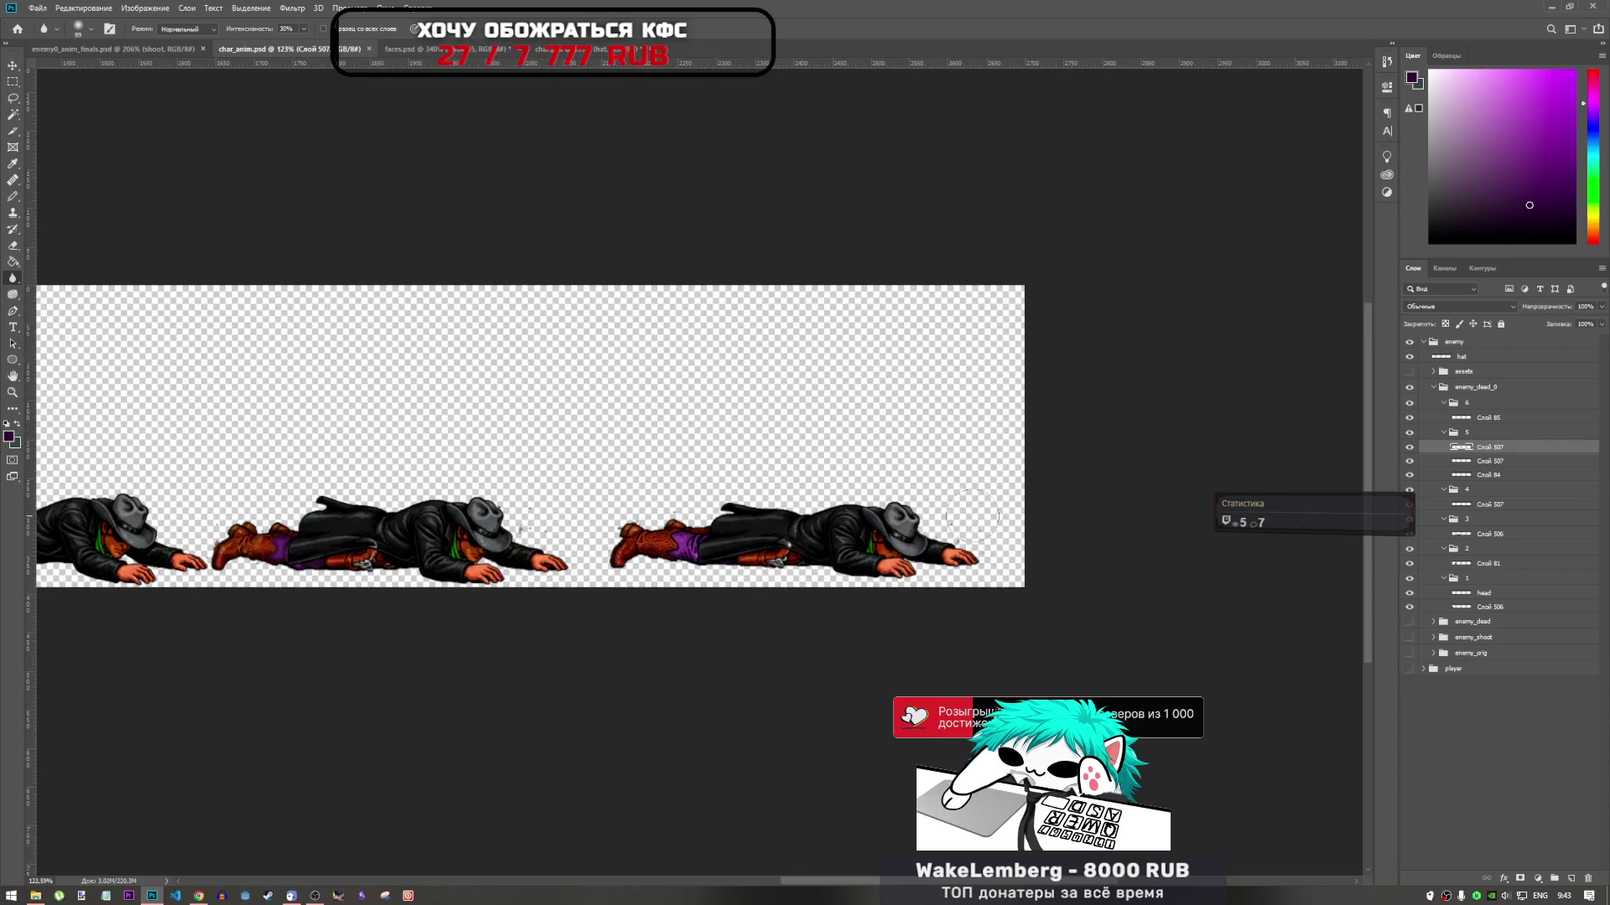
scroll(973, 515, up, 4)
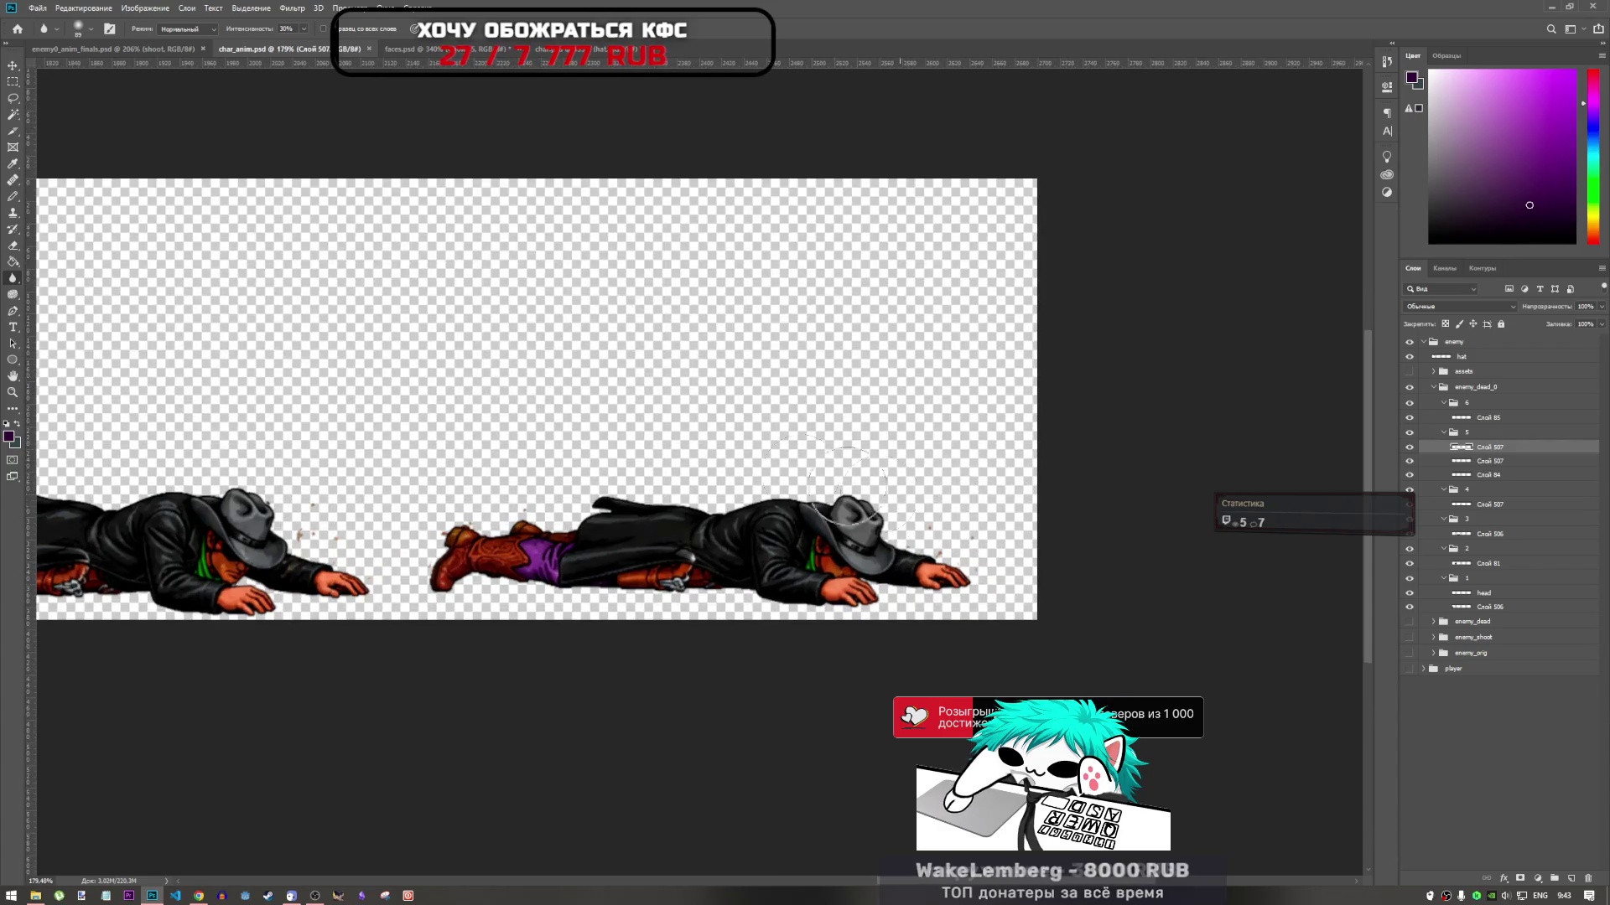
click(14, 99)
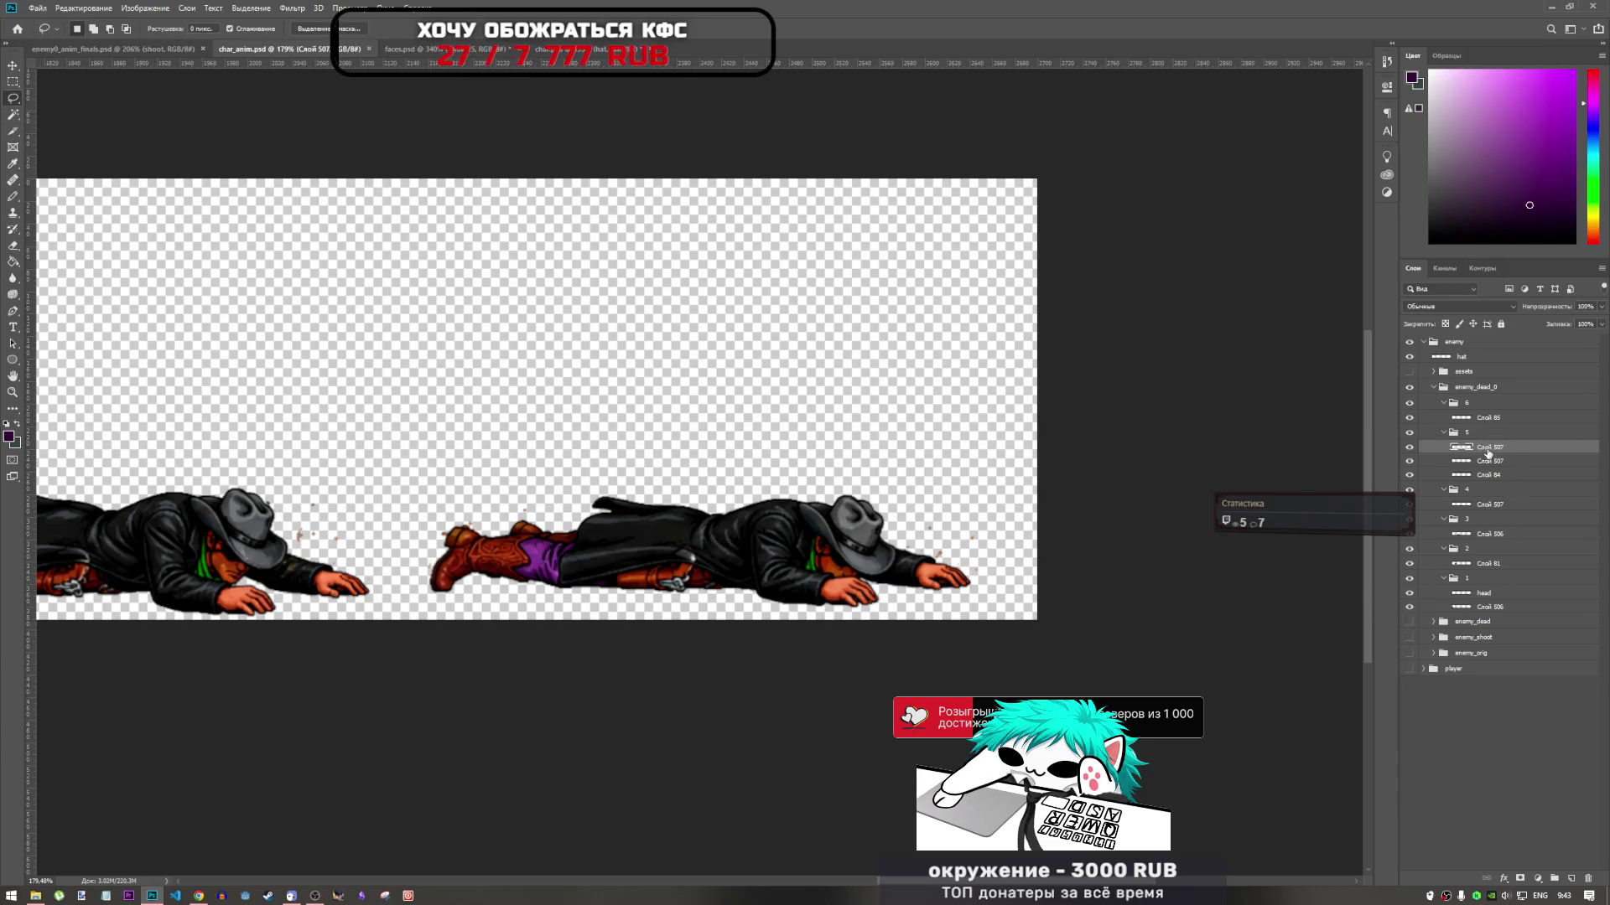
shift+click(1501, 477)
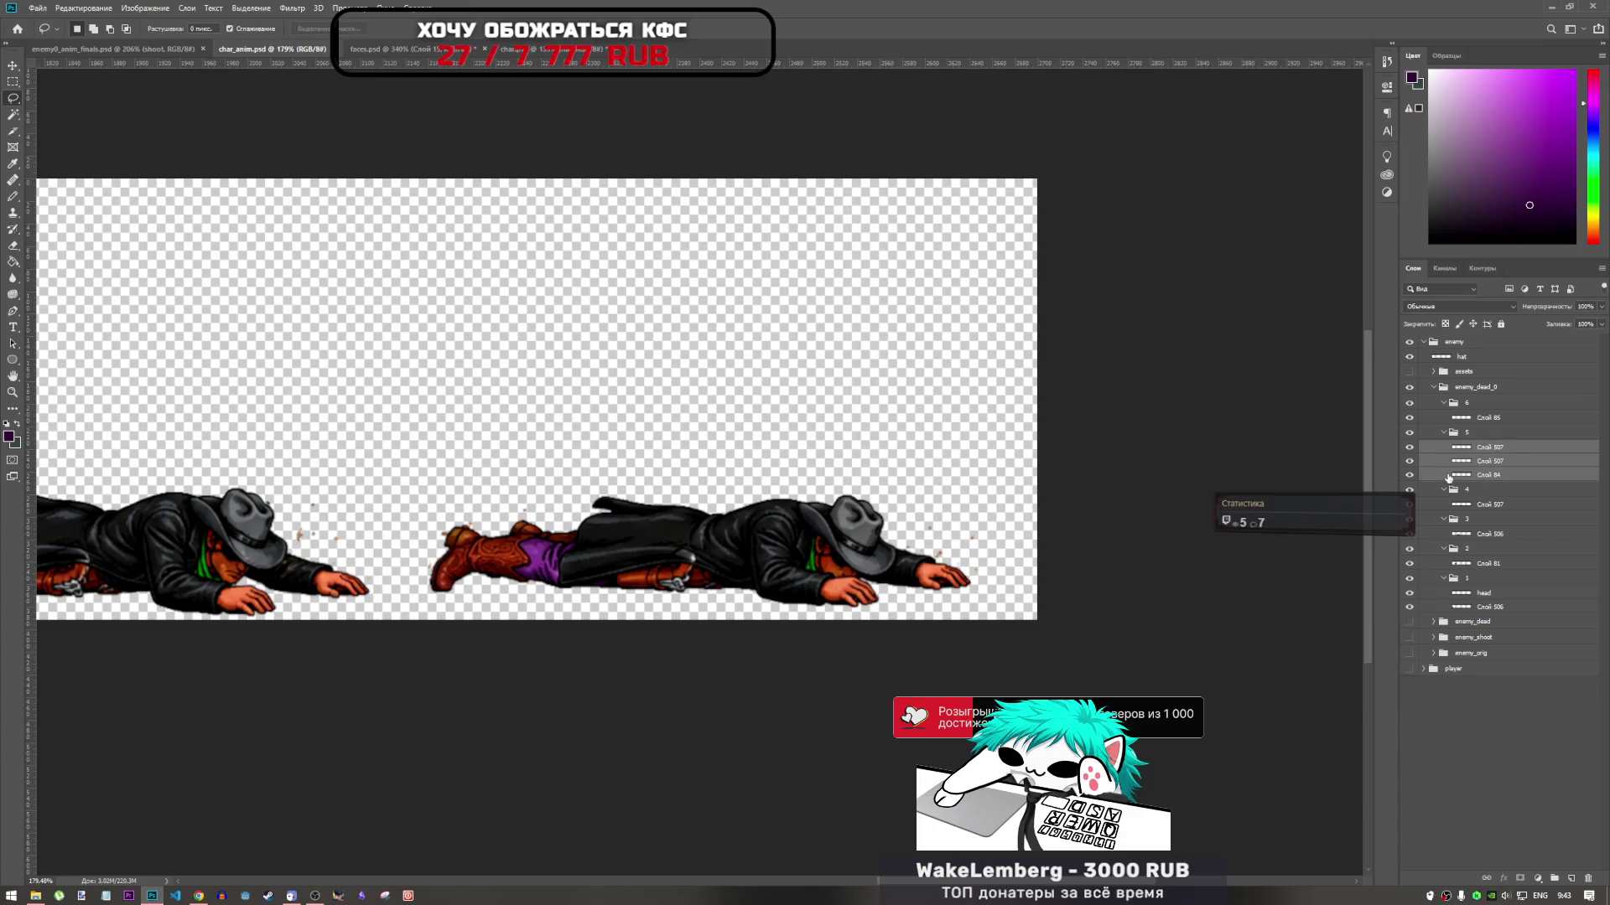
key(ctrl+0)
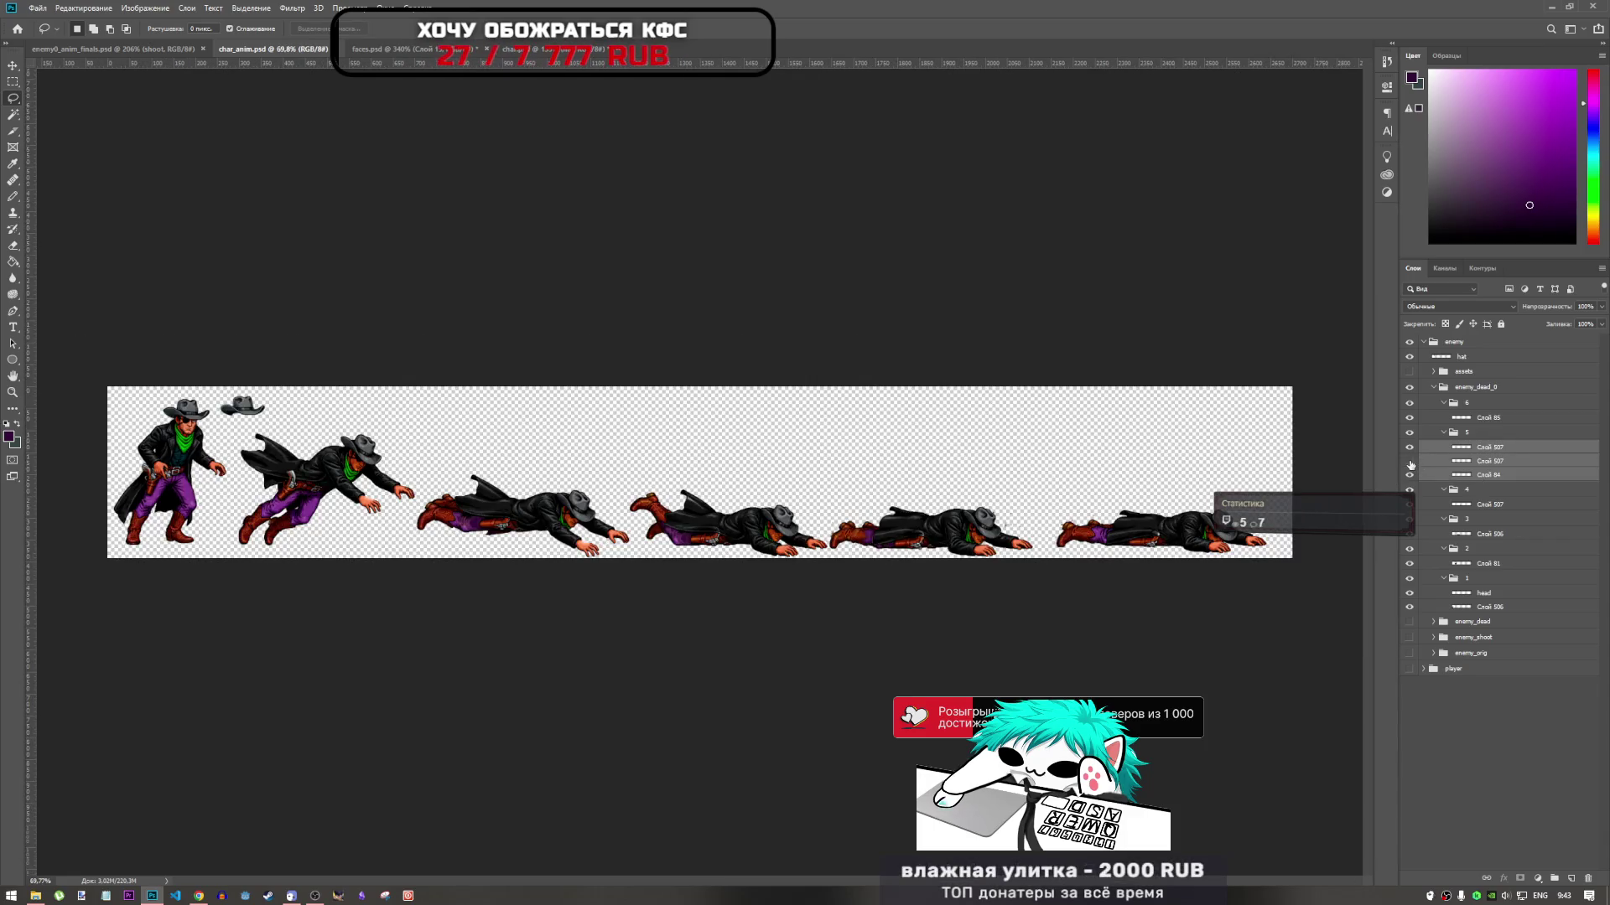
key(ctrl+plus)
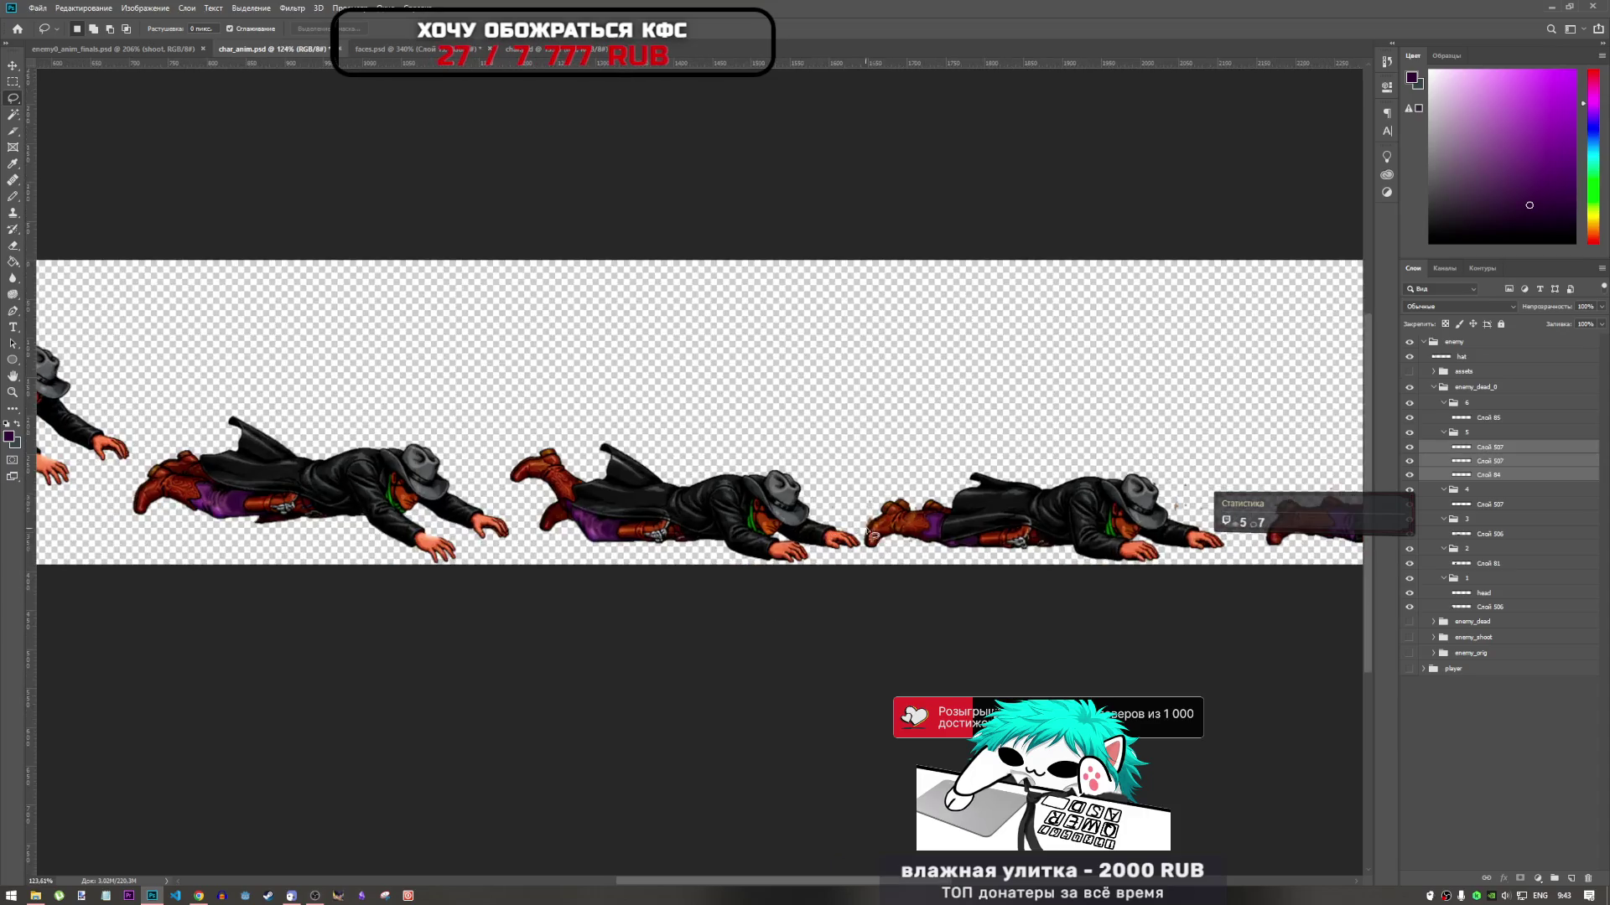
Merge the three selected frame layers into a single Слой 507 layer
right_click(1501, 448)
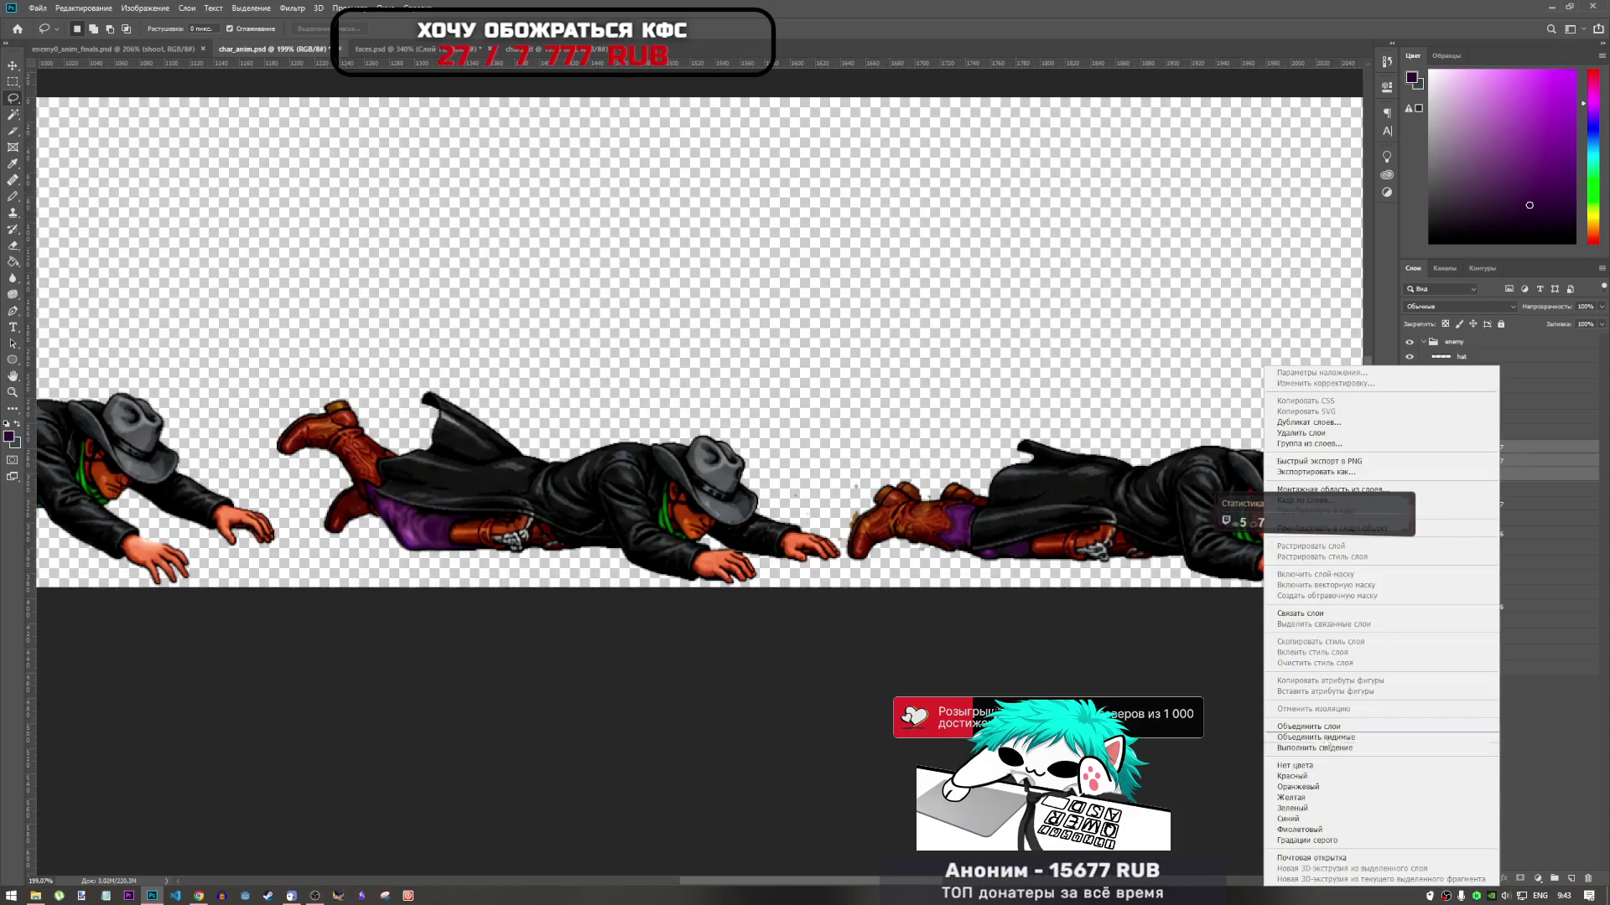
click(1503, 457)
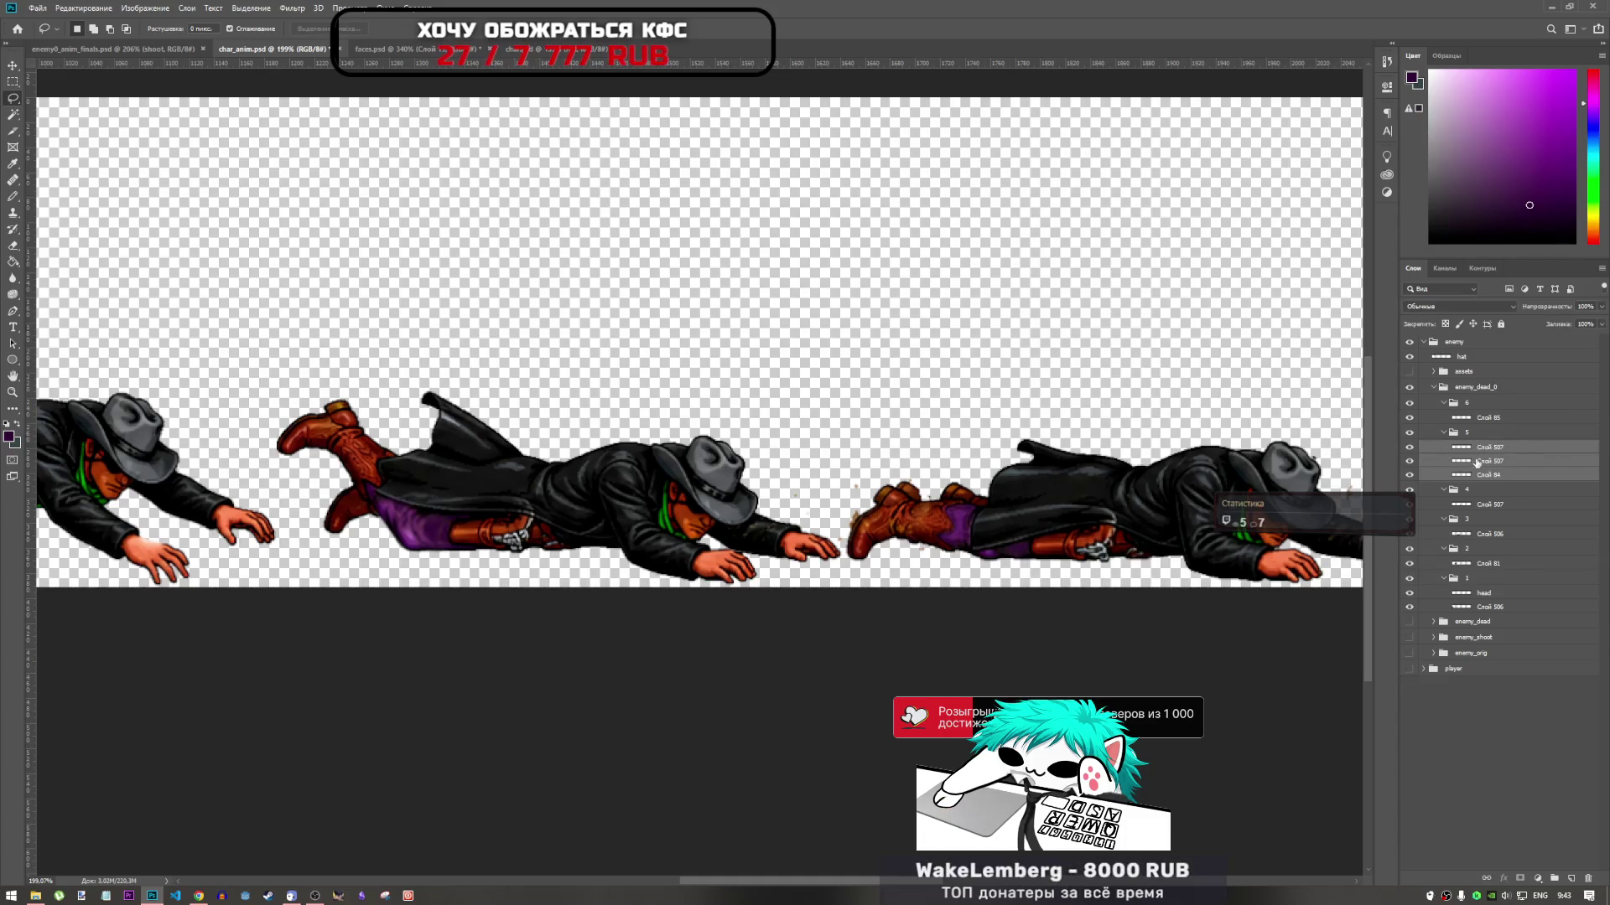
double_click(1409, 474)
right_click(1485, 461)
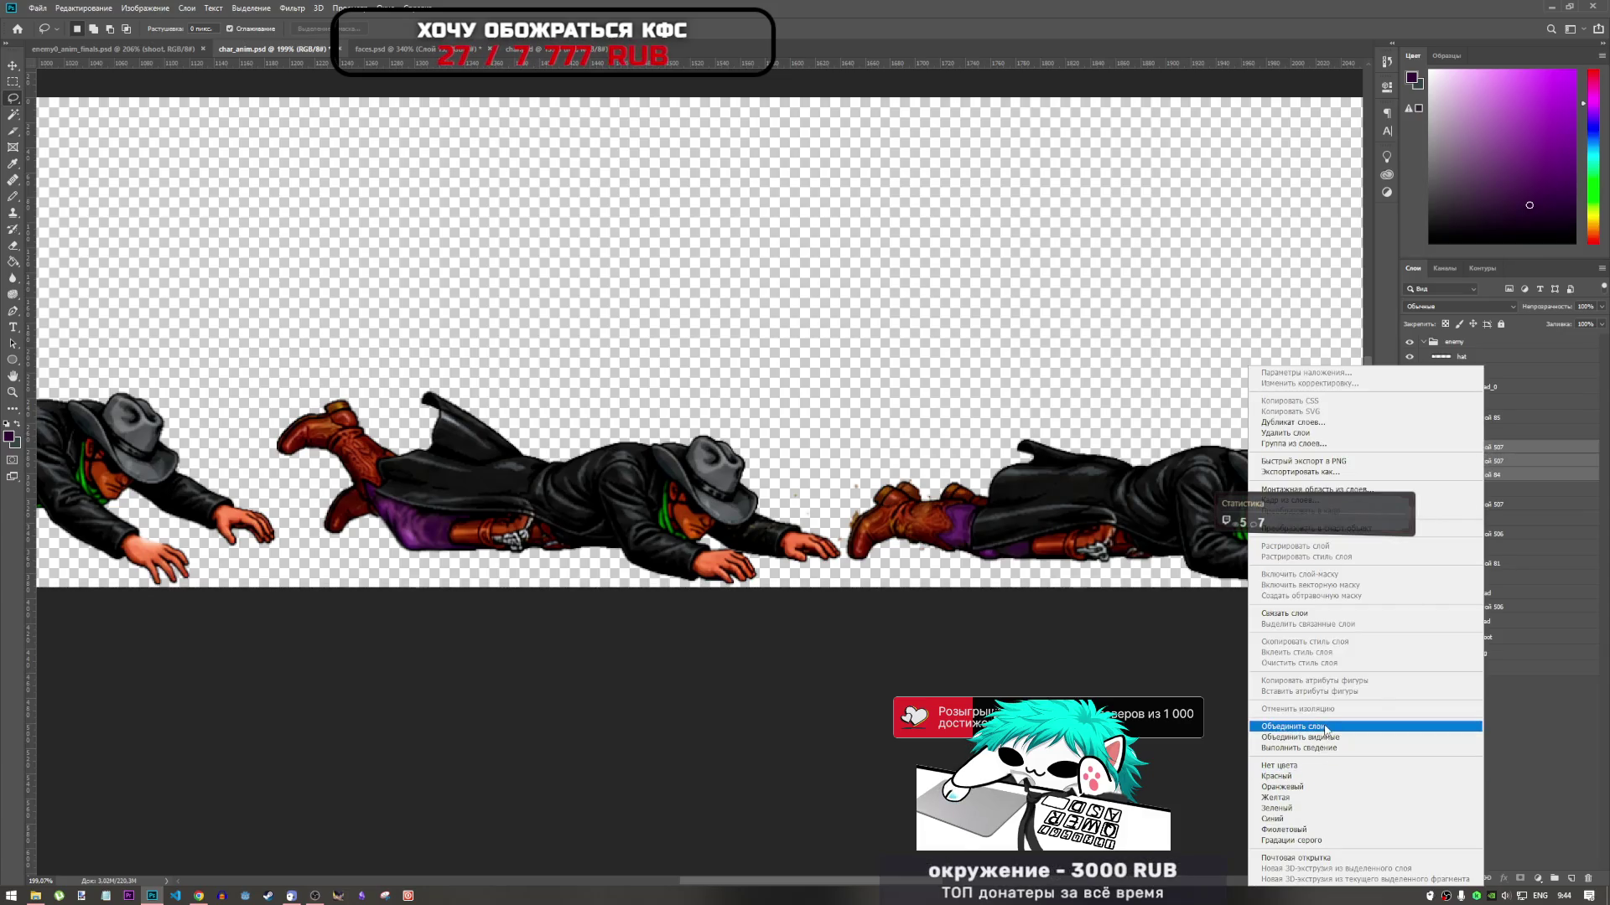
click(1325, 729)
Briefly switch to Chrome to resume the paused video, then return to Photoshop
click(199, 895)
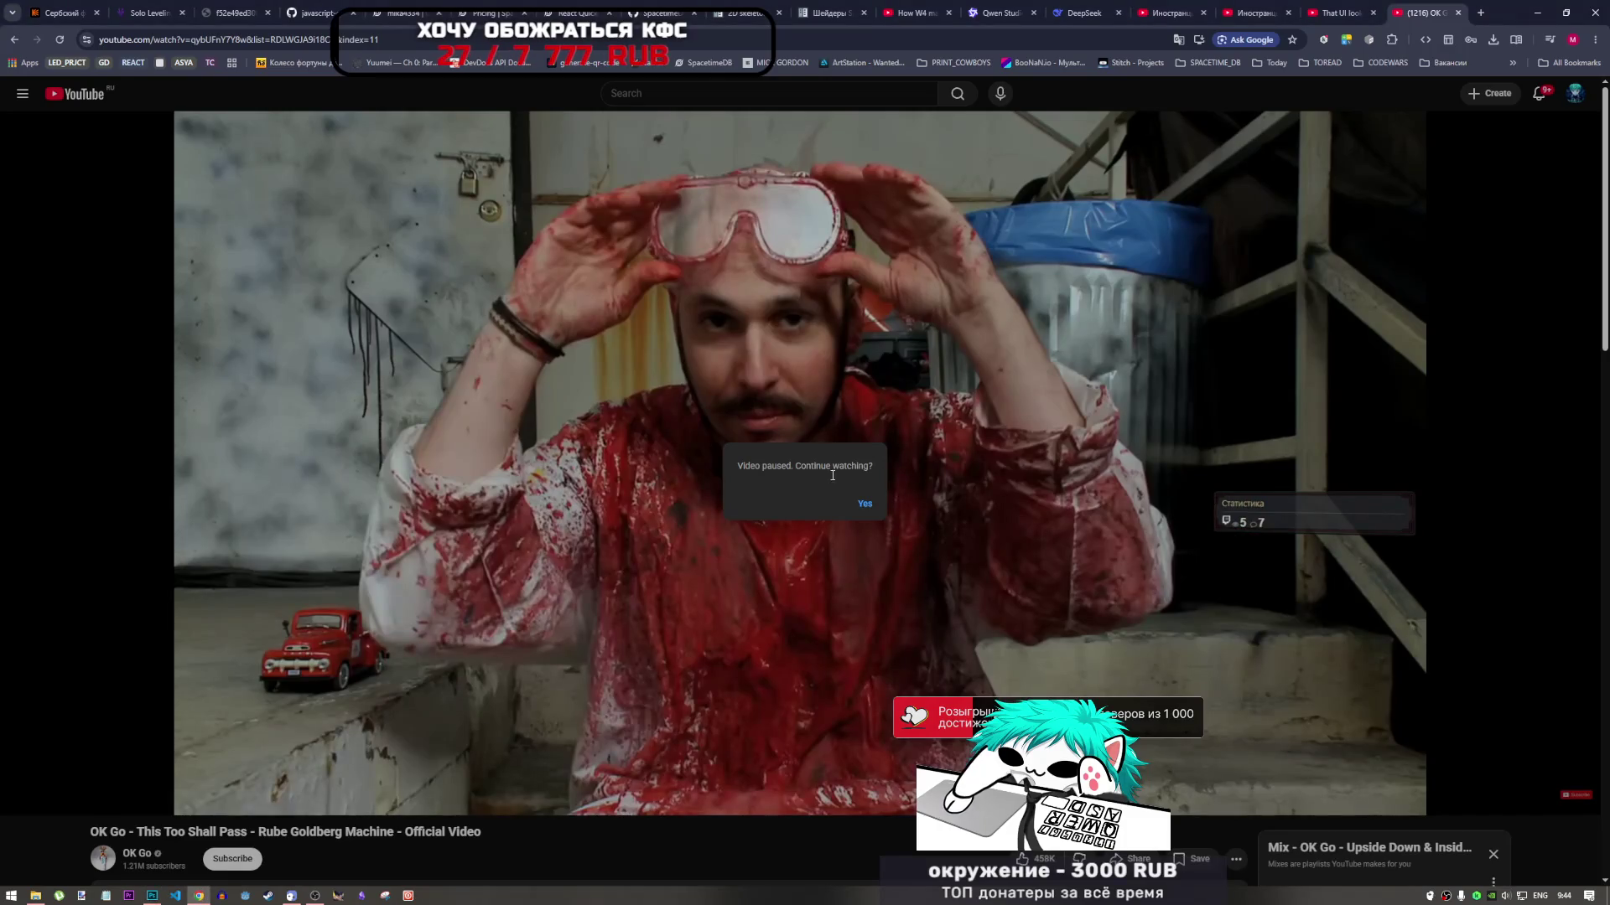
click(864, 503)
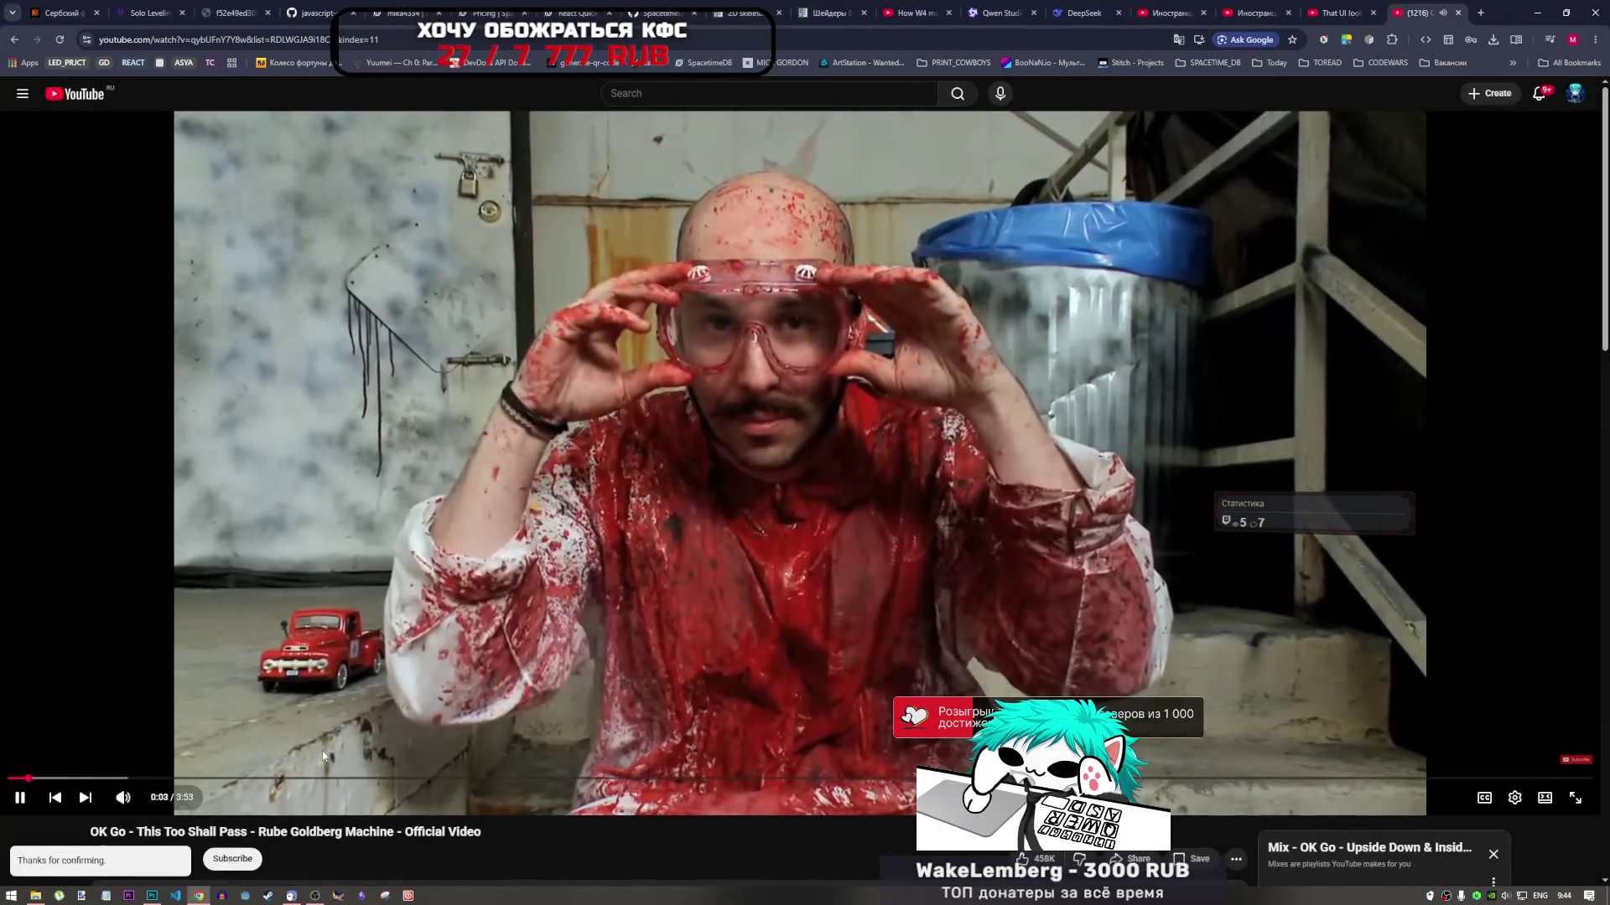
click(151, 895)
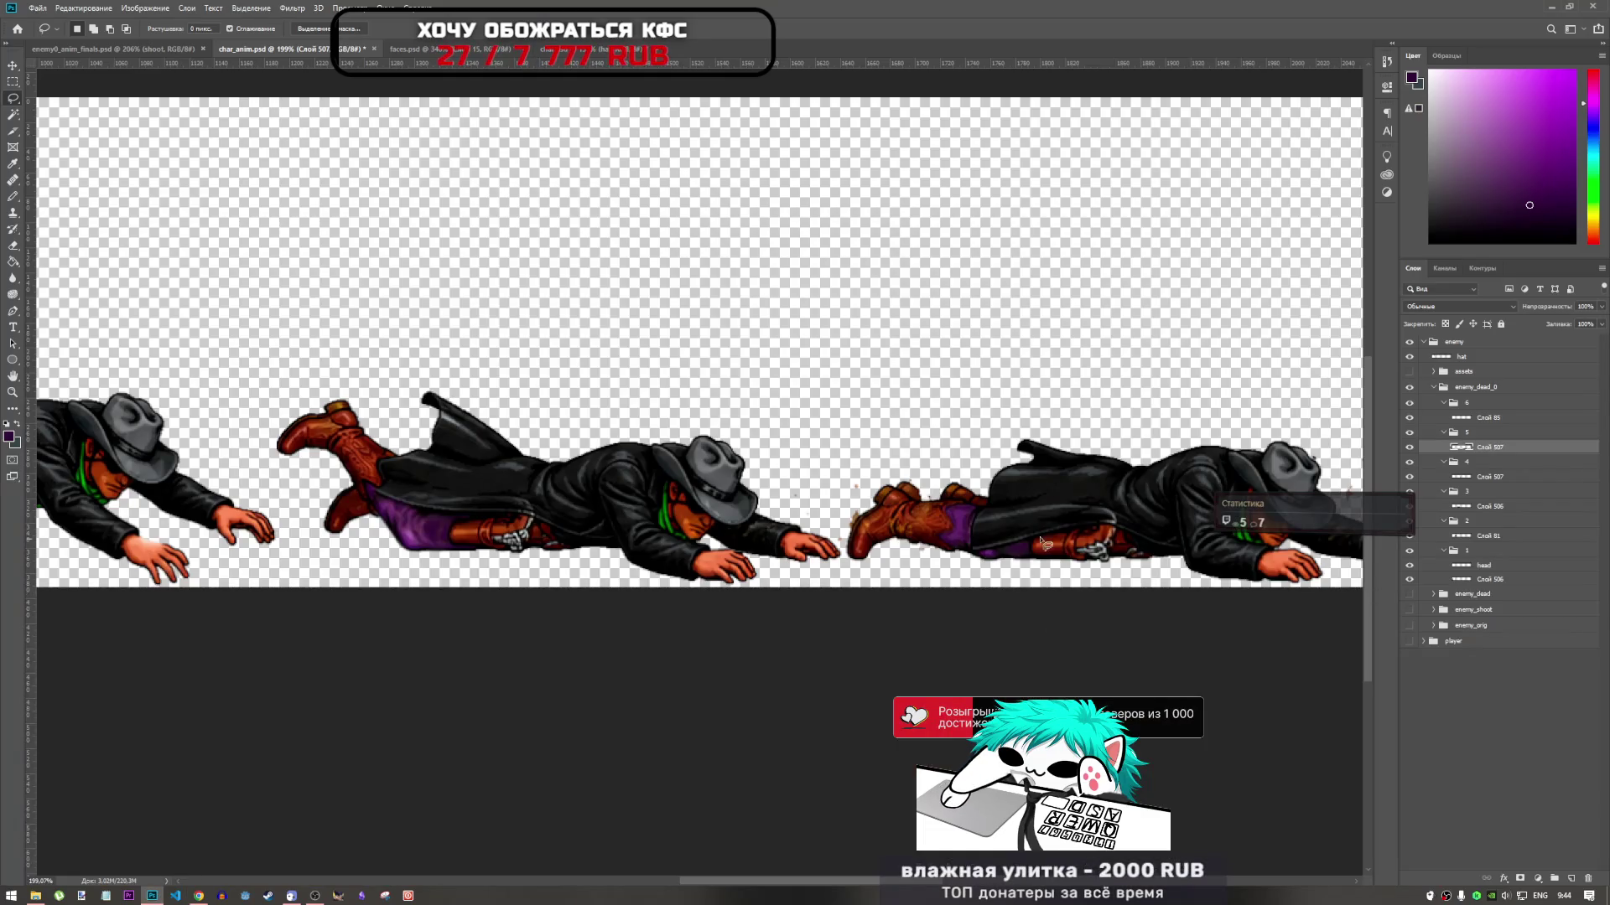
Make Слой 85 active and lasso the stray specks beside the last figure's outstretched hand
scroll(838, 512, down, 2)
scroll(1318, 501, up, 5)
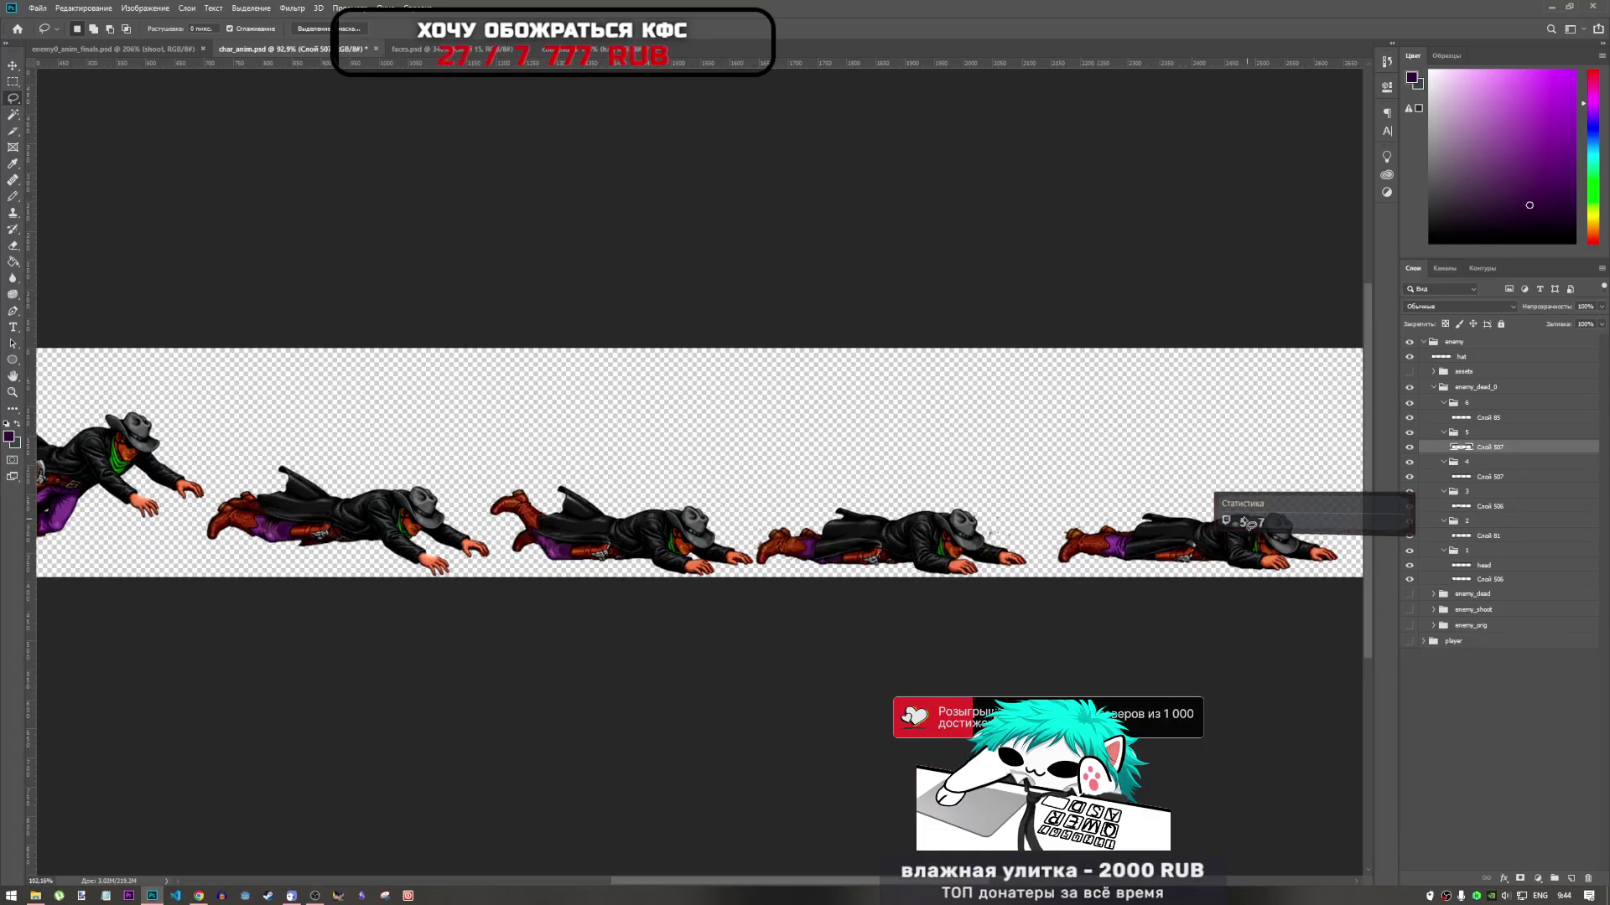
scroll(1308, 478, right, 5)
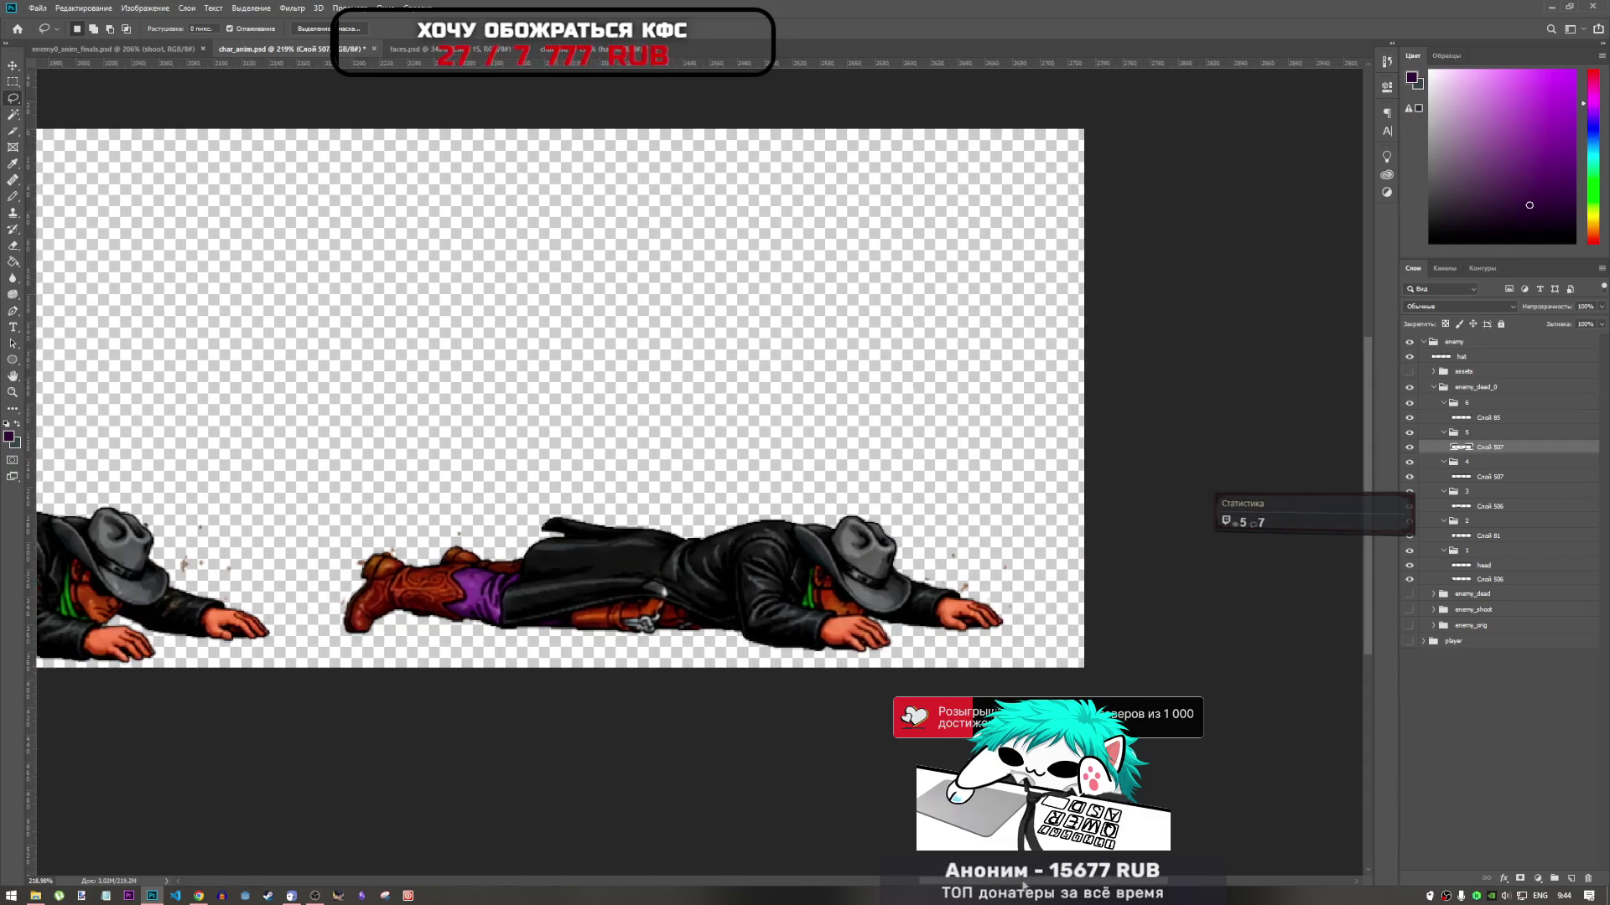
click(1478, 416)
drag(1044, 630, 1009, 610)
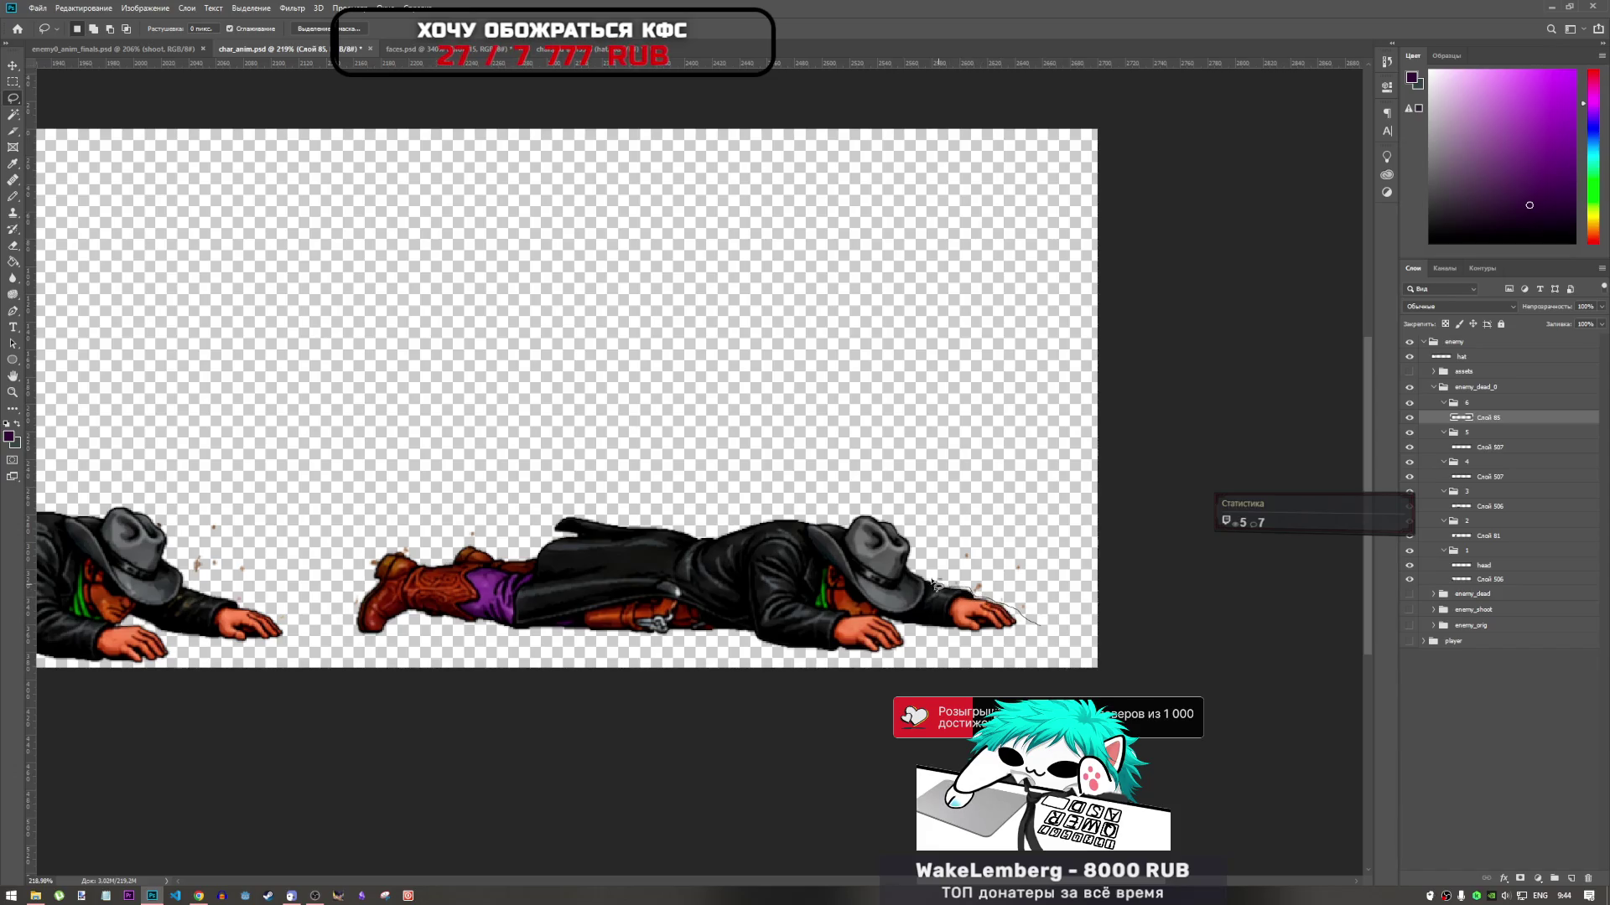
mouse_move(933, 585)
mouse_down()
mouse_move(1027, 537)
mouse_move(1052, 566)
mouse_up()
Lasso the remaining stray specks in the gap between the frames
scroll(922, 597, up, 2)
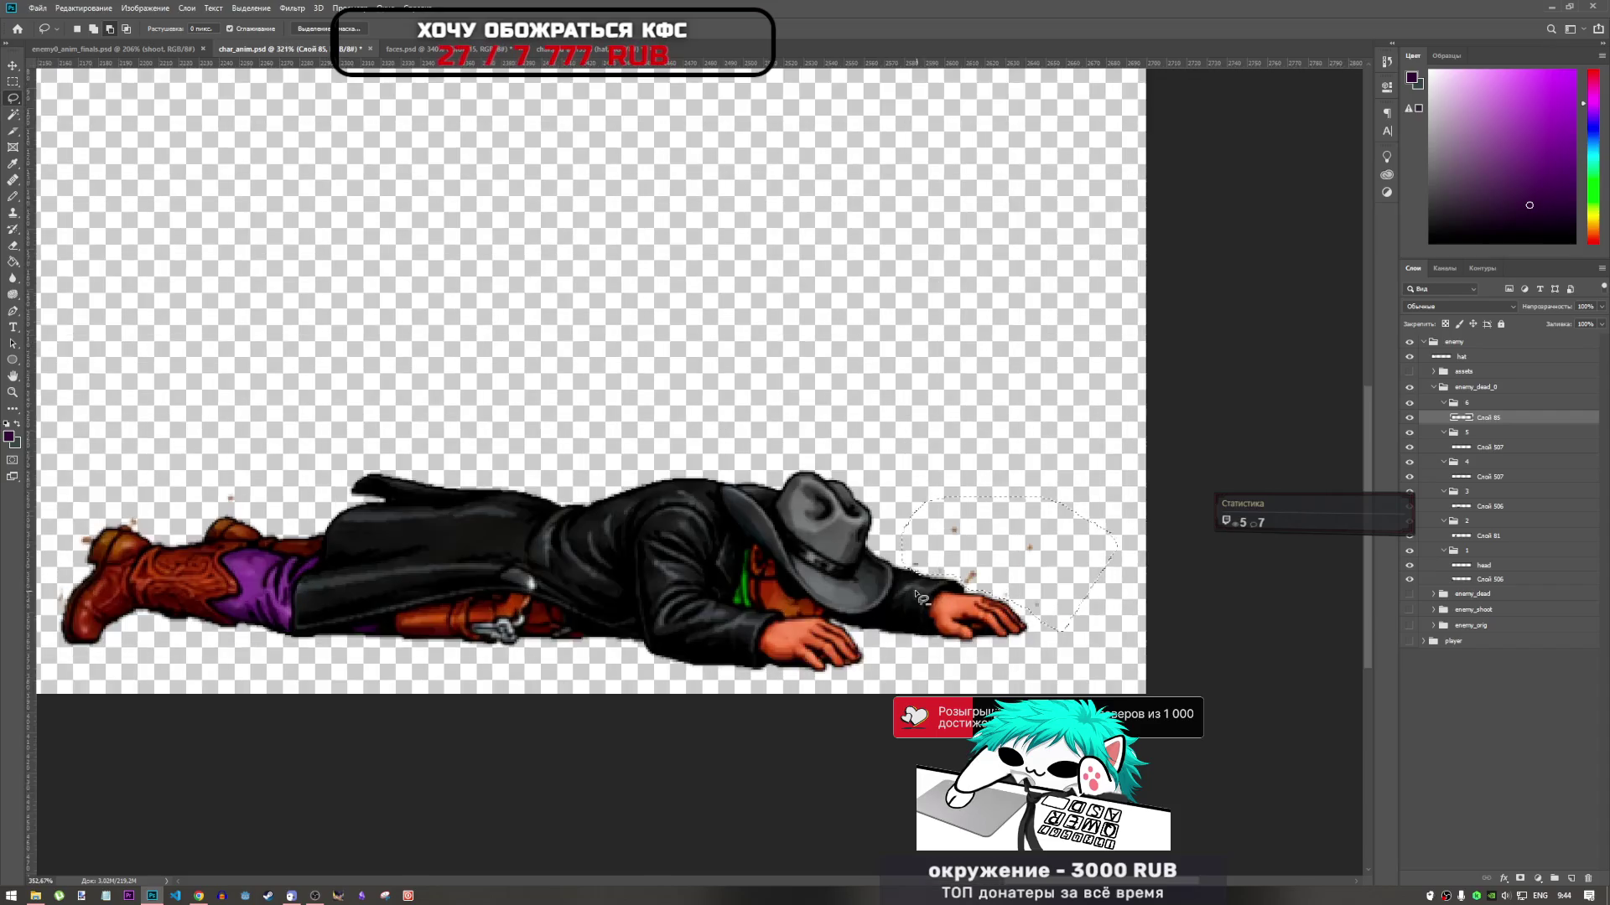
scroll(923, 597, up, 3)
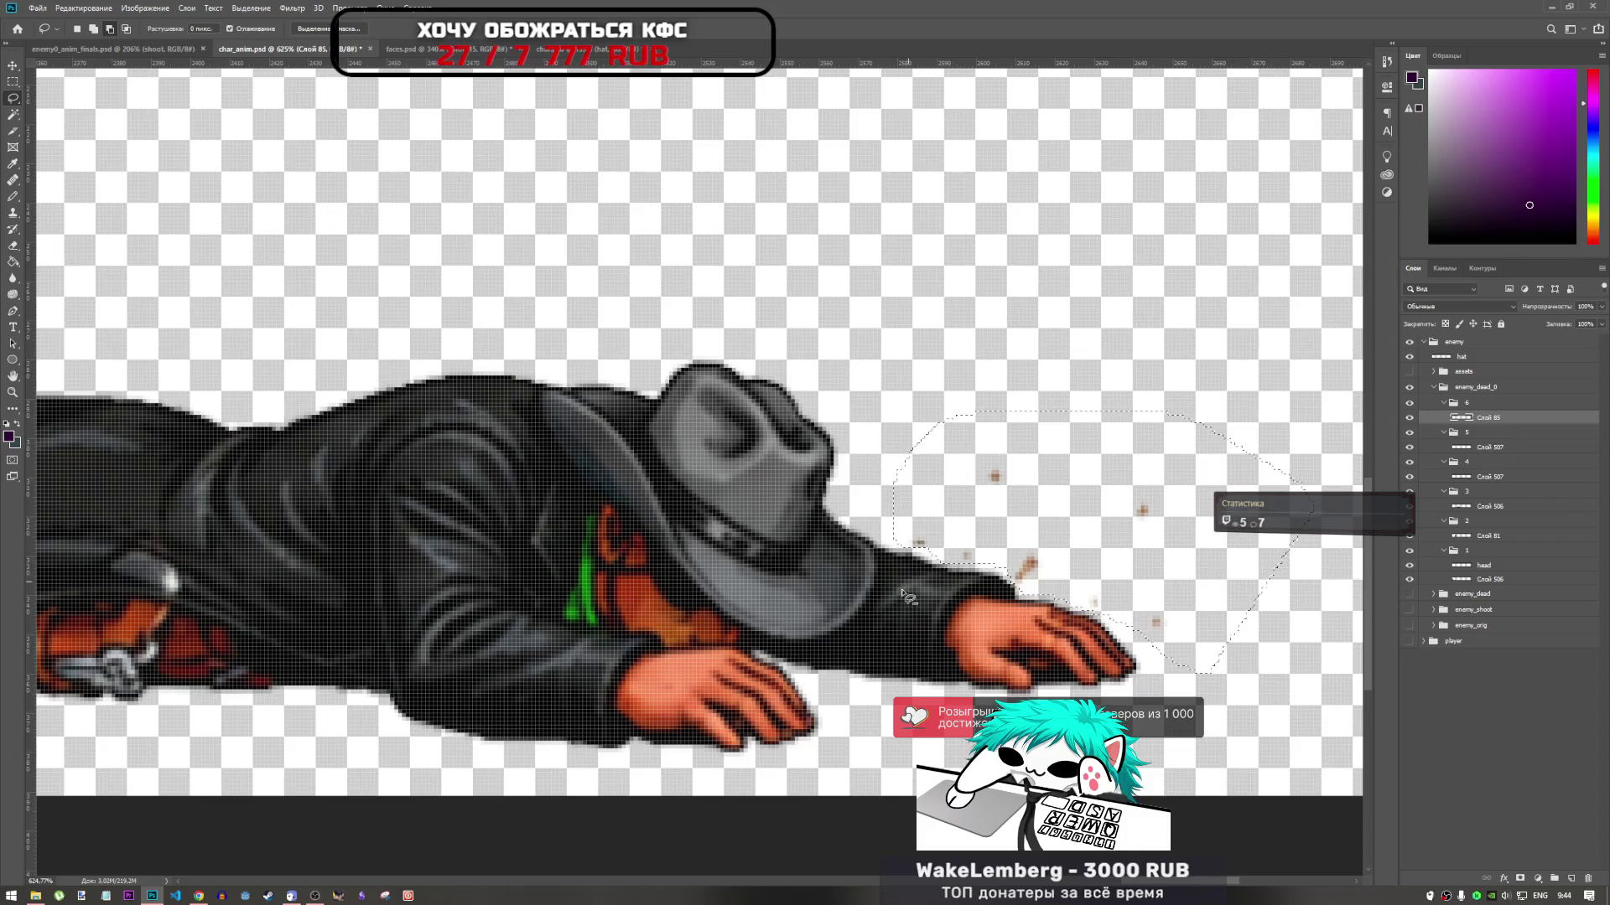
scroll(905, 597, down, 4)
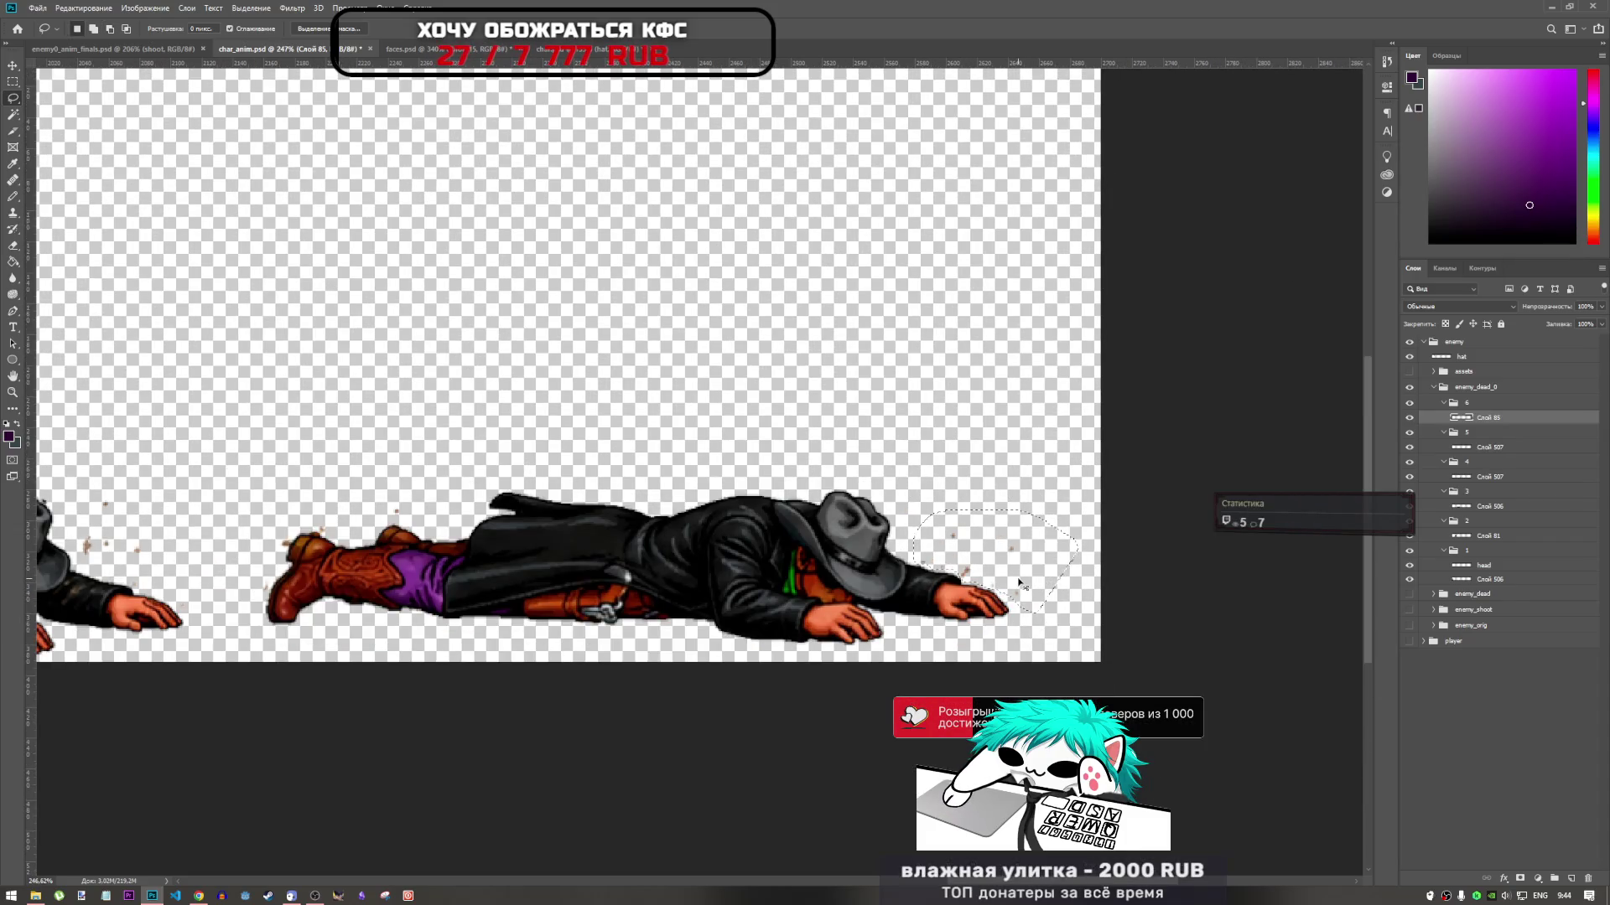
scroll(1019, 583, down, 2)
scroll(577, 551, up, 2)
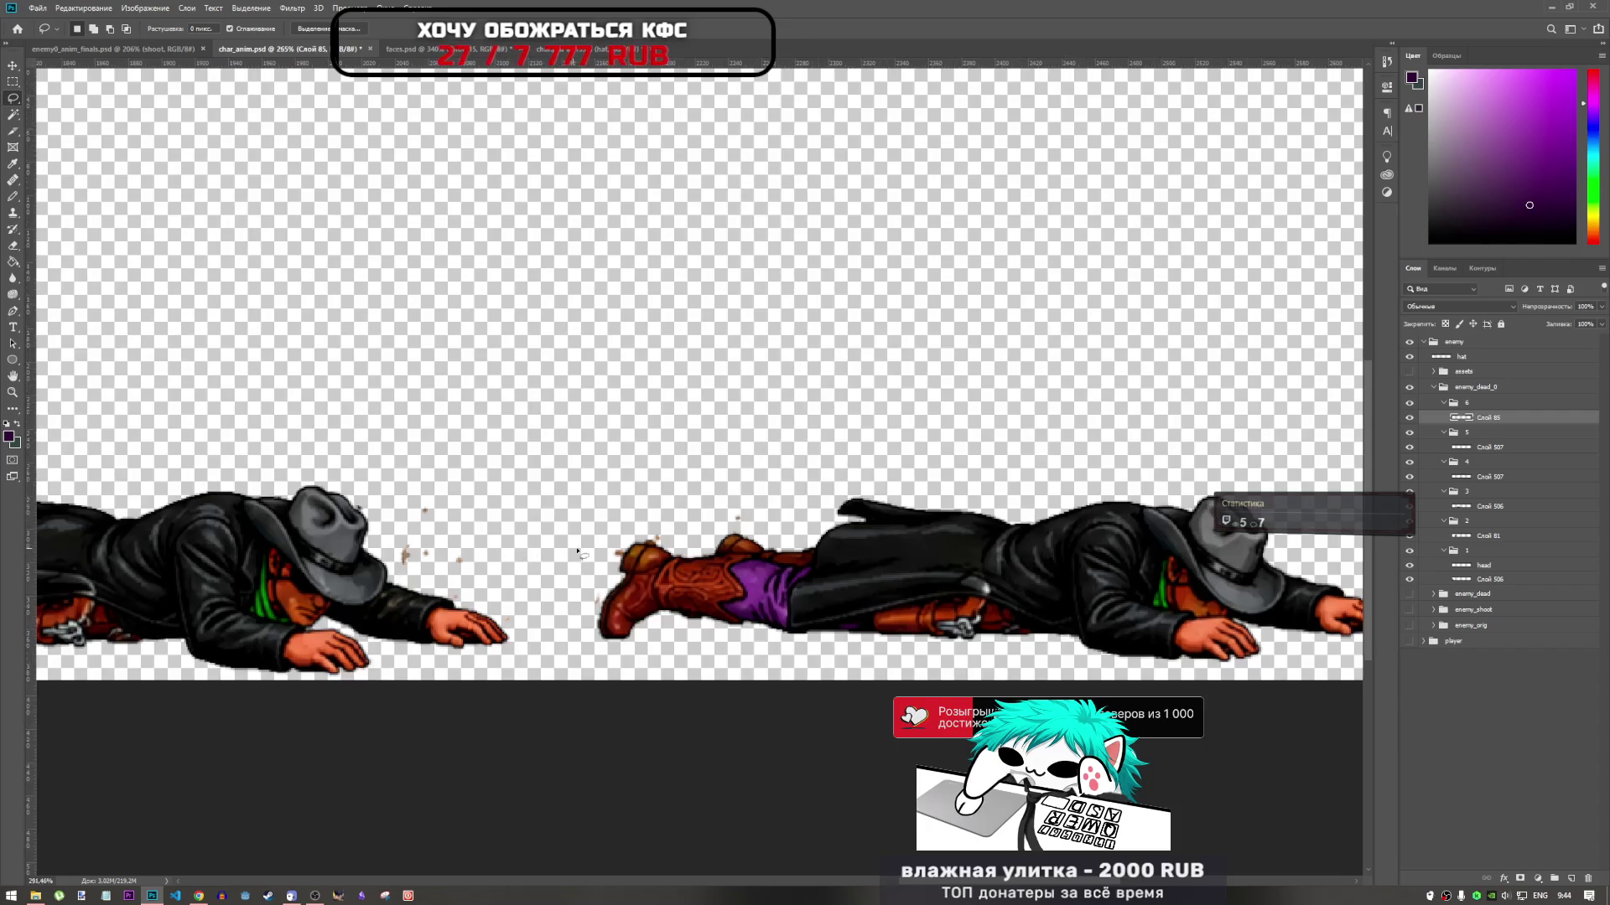
scroll(578, 551, up, 2)
mouse_move(812, 463)
mouse_down()
mouse_move(870, 486)
mouse_move(759, 528)
mouse_move(650, 484)
mouse_up()
scroll(650, 485, down, 2)
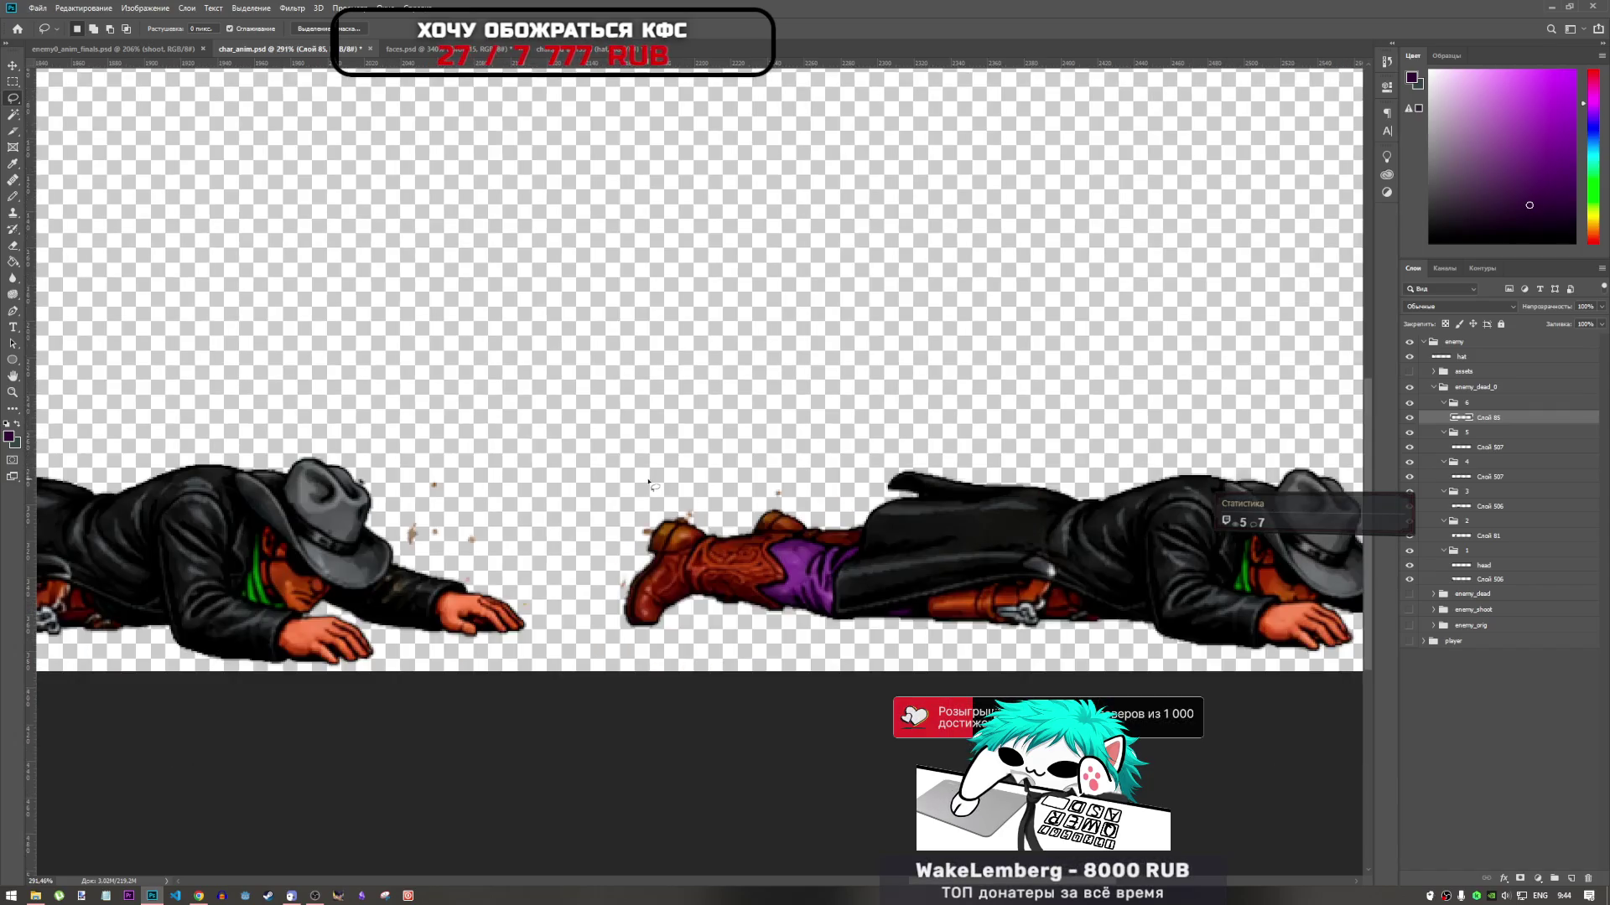
scroll(648, 484, down, 3)
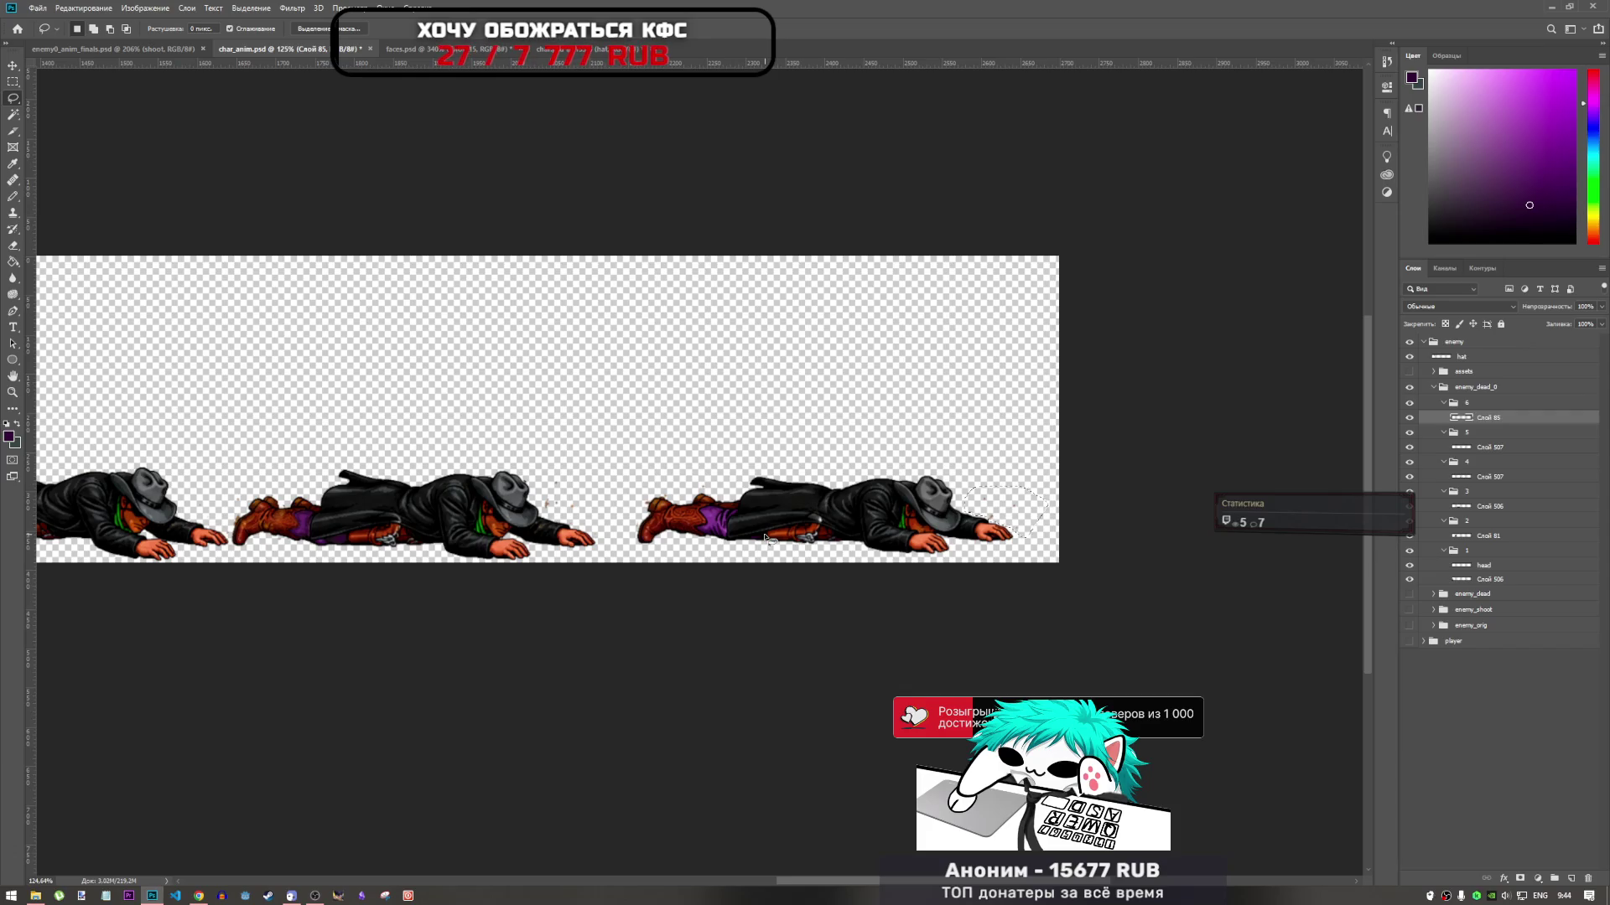
scroll(922, 509, up, 3)
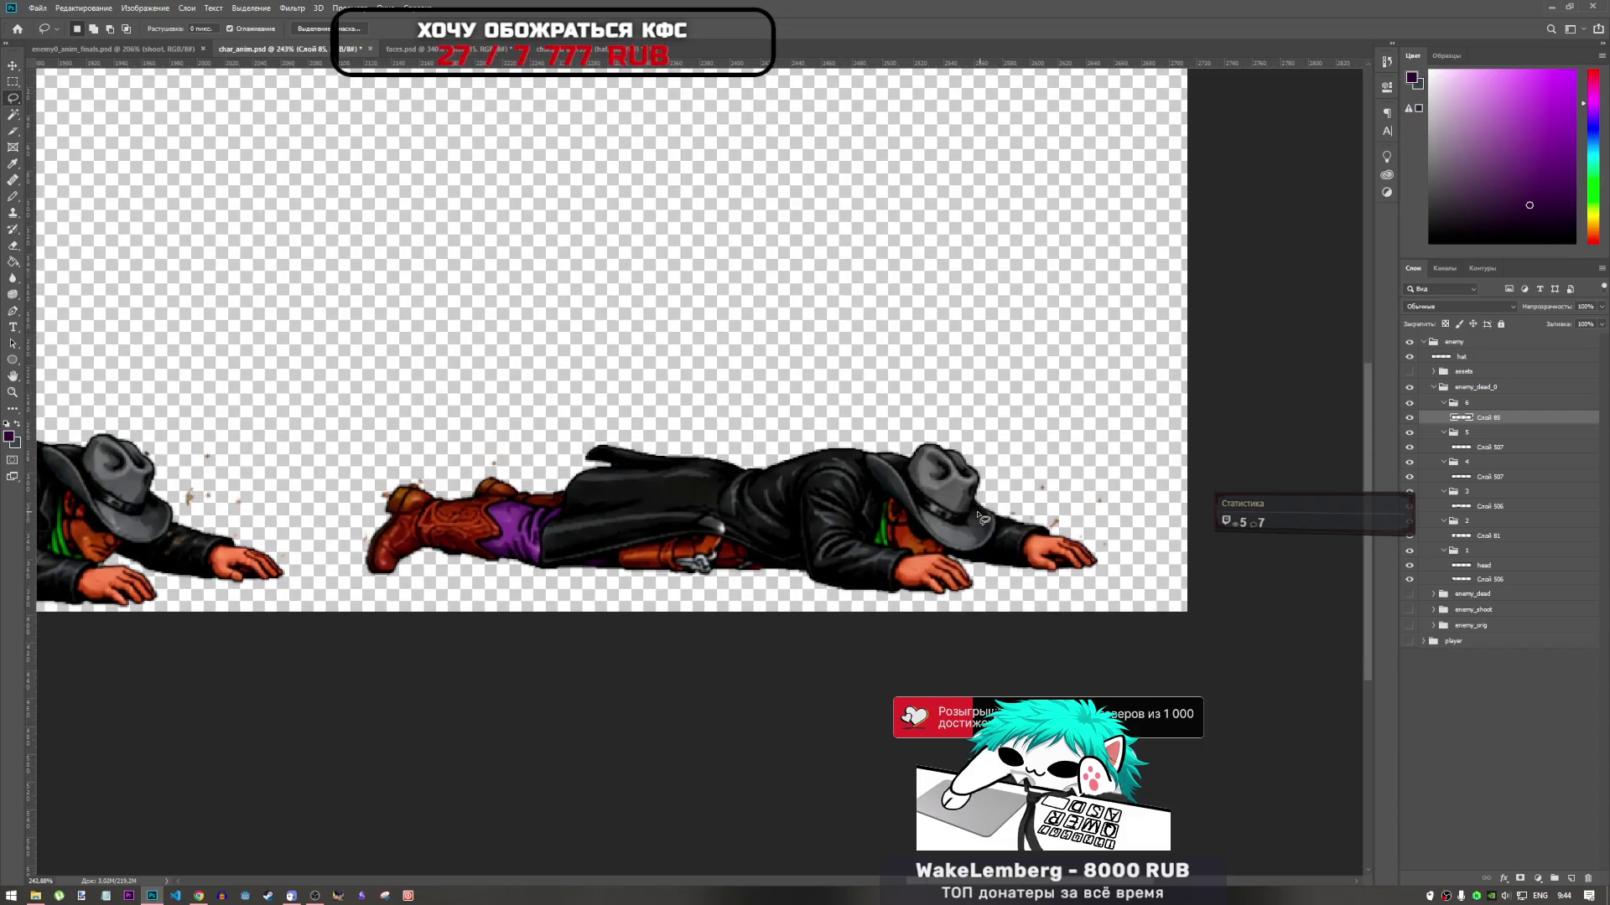
click(14, 281)
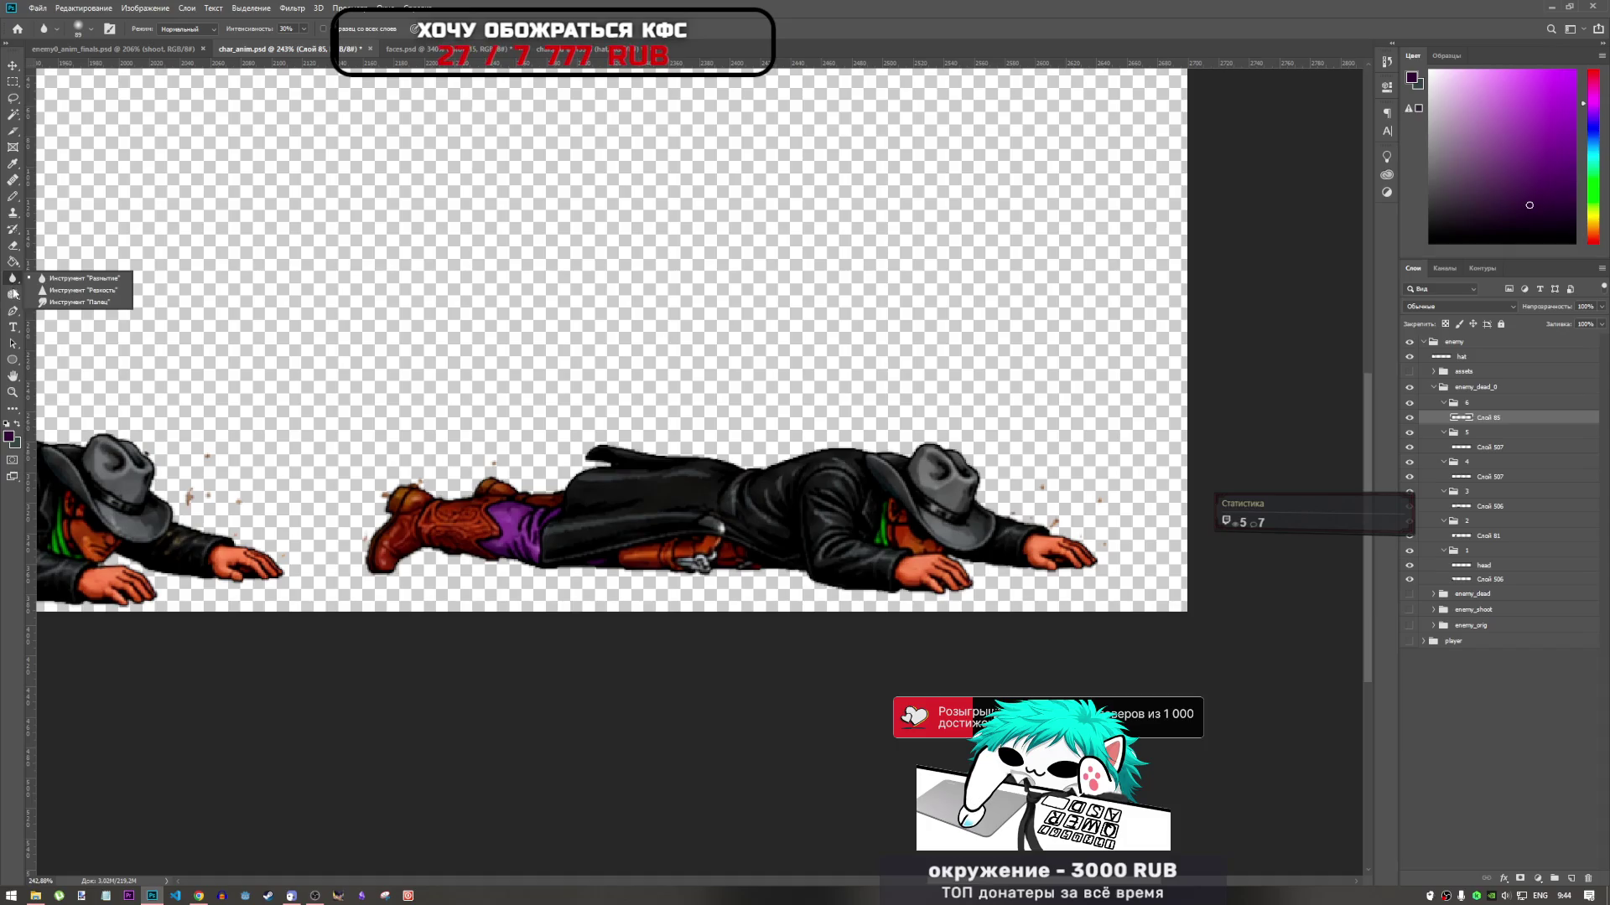
Switch to the Eraser and raise its opacity from 25% to 50%
click(13, 245)
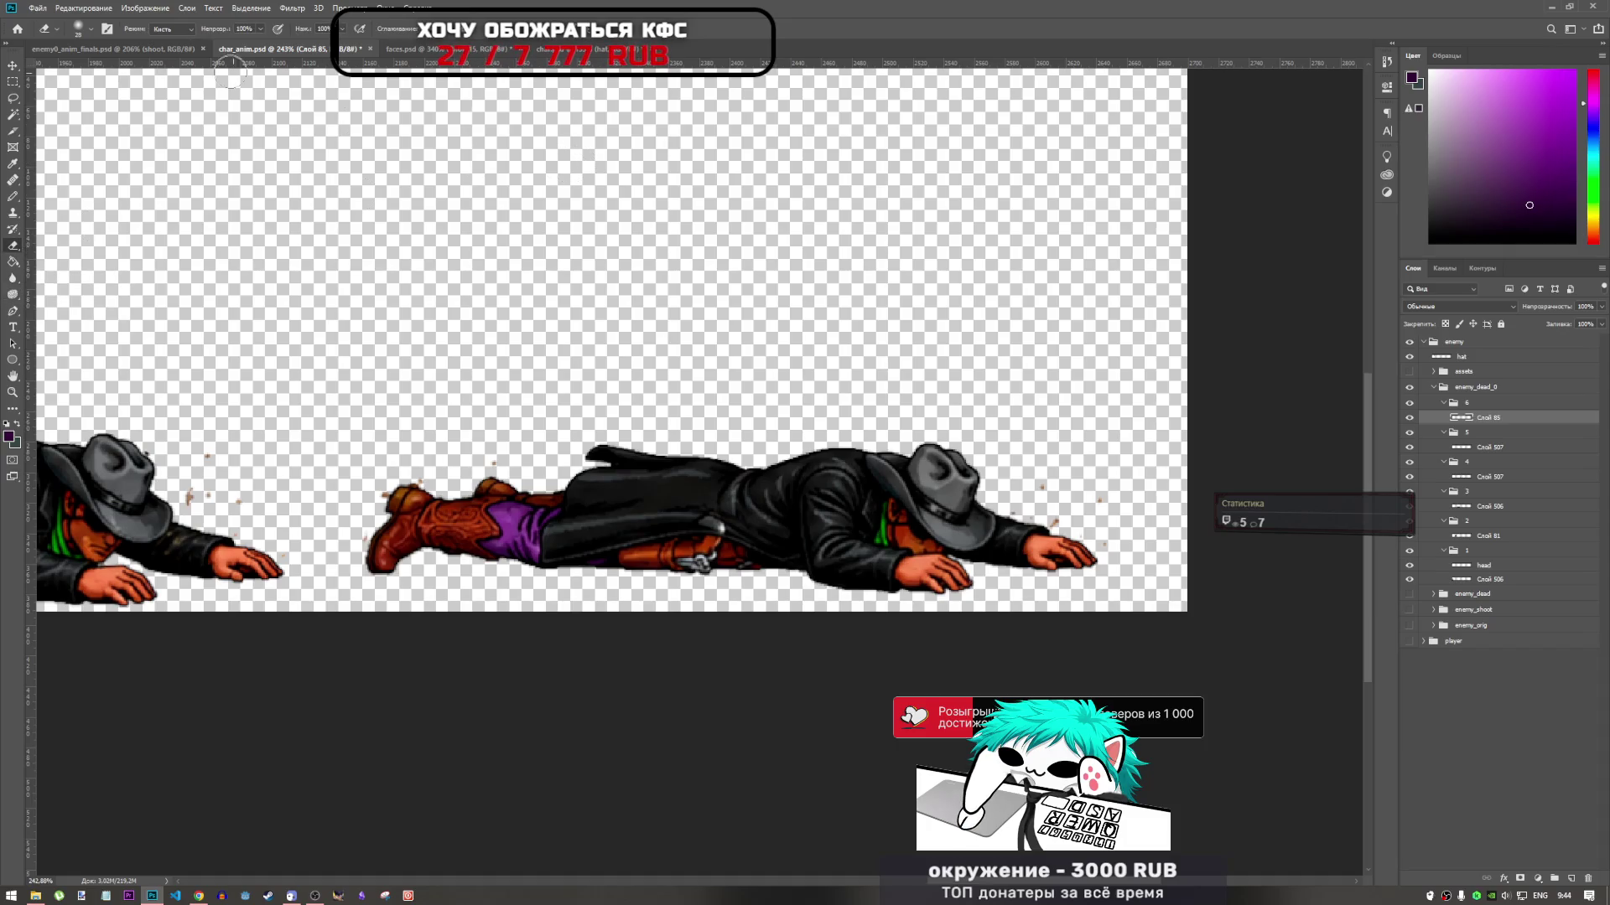
click(260, 28)
click(217, 45)
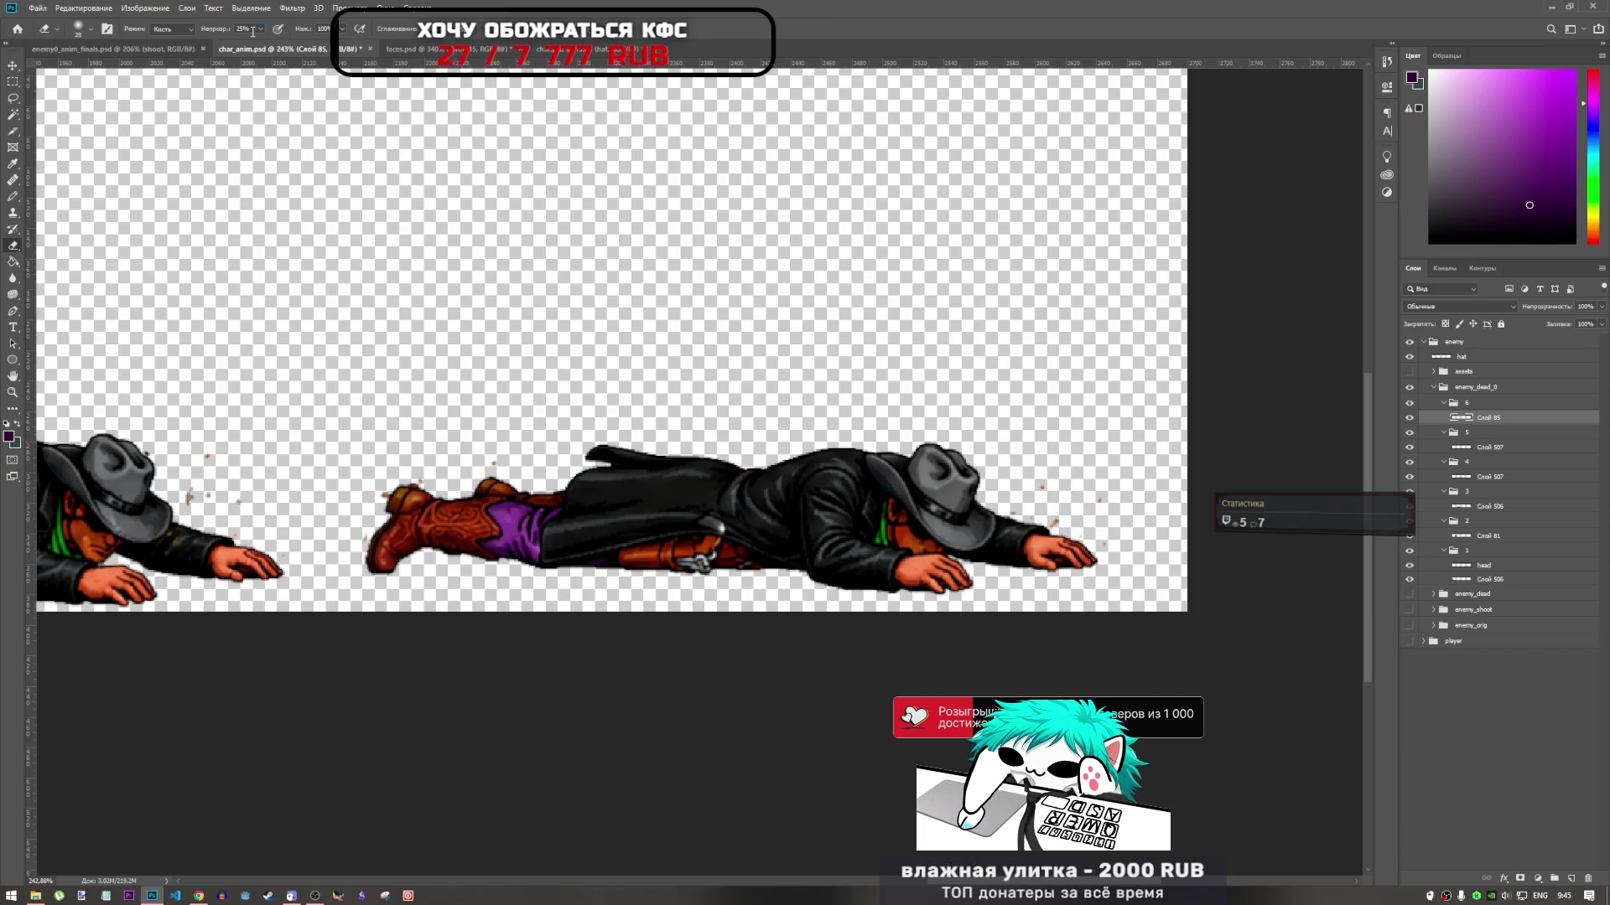
key(5)
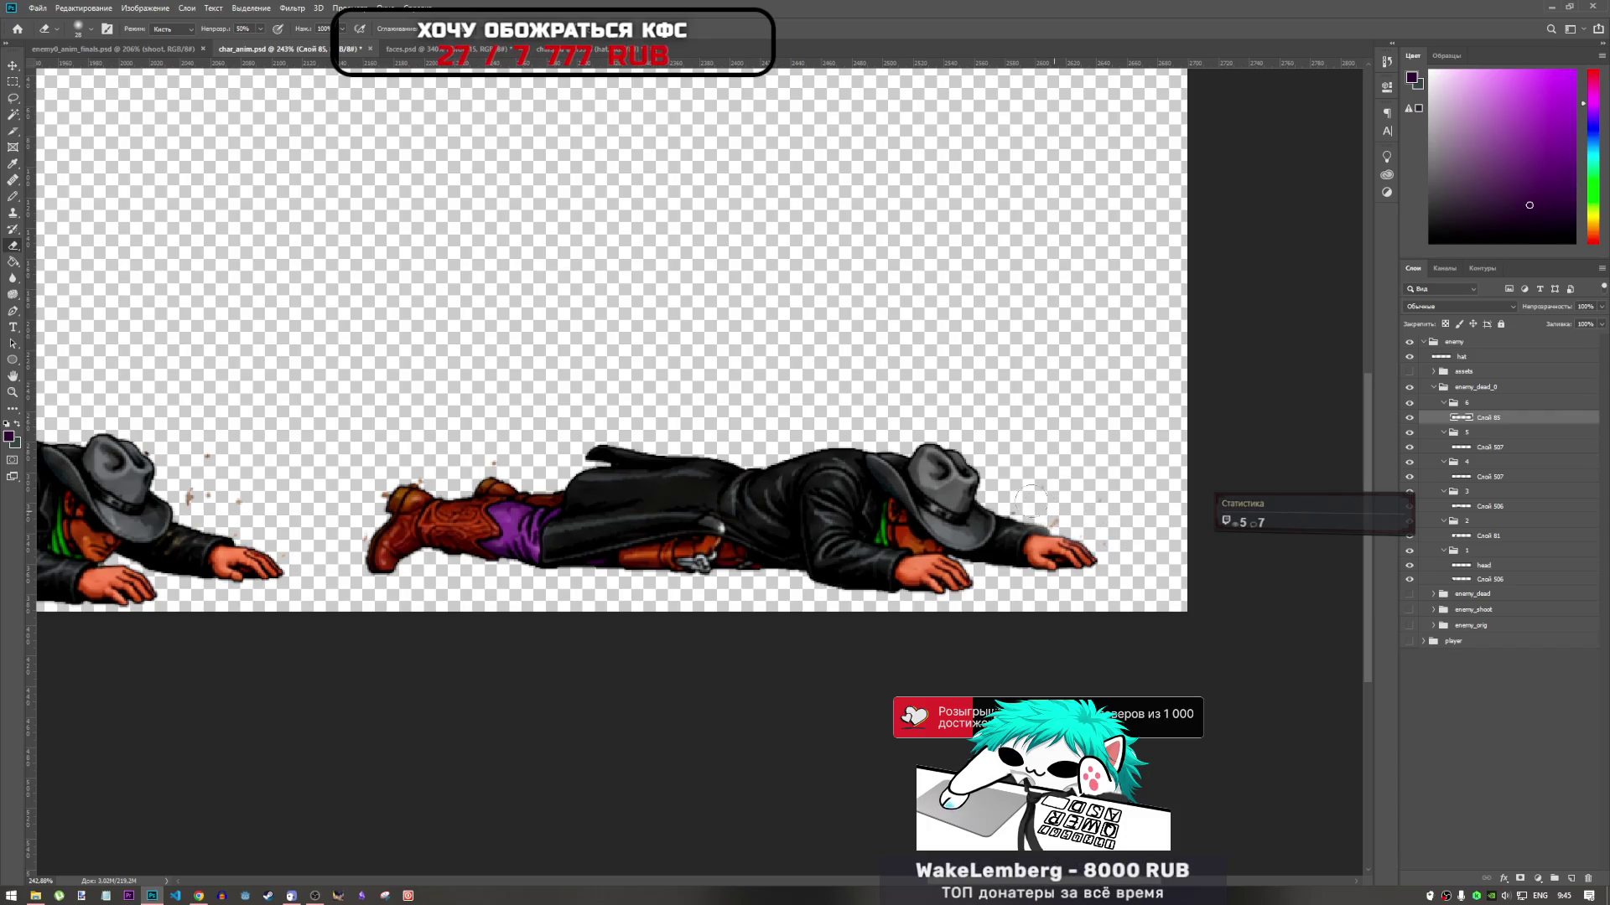
scroll(1036, 497, up, 4)
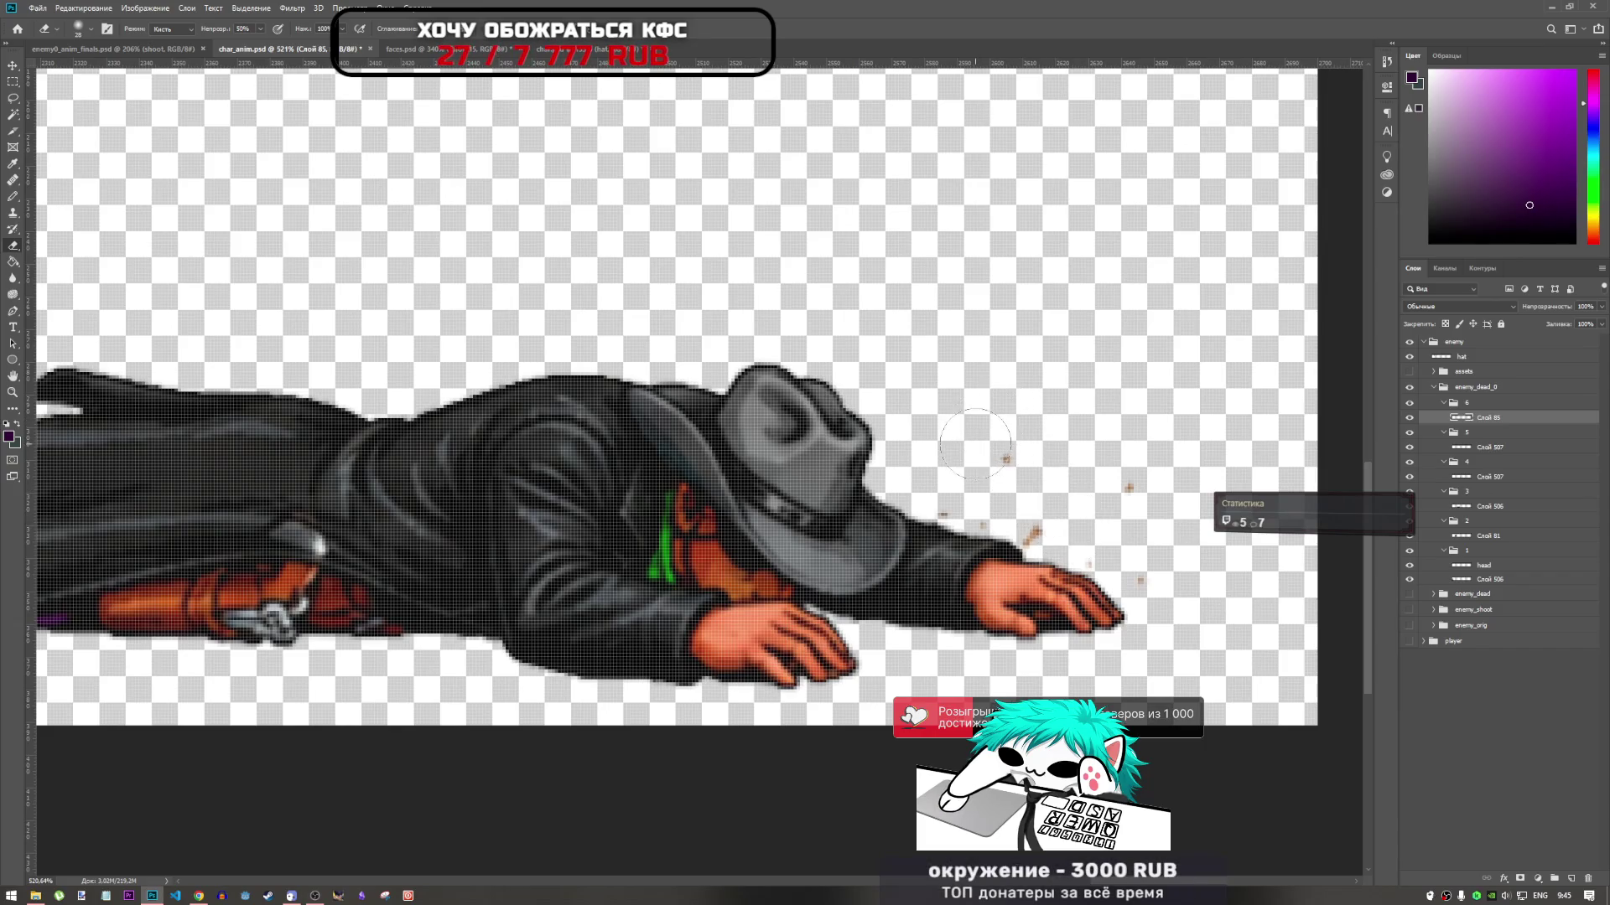
scroll(232, 100, down, 4)
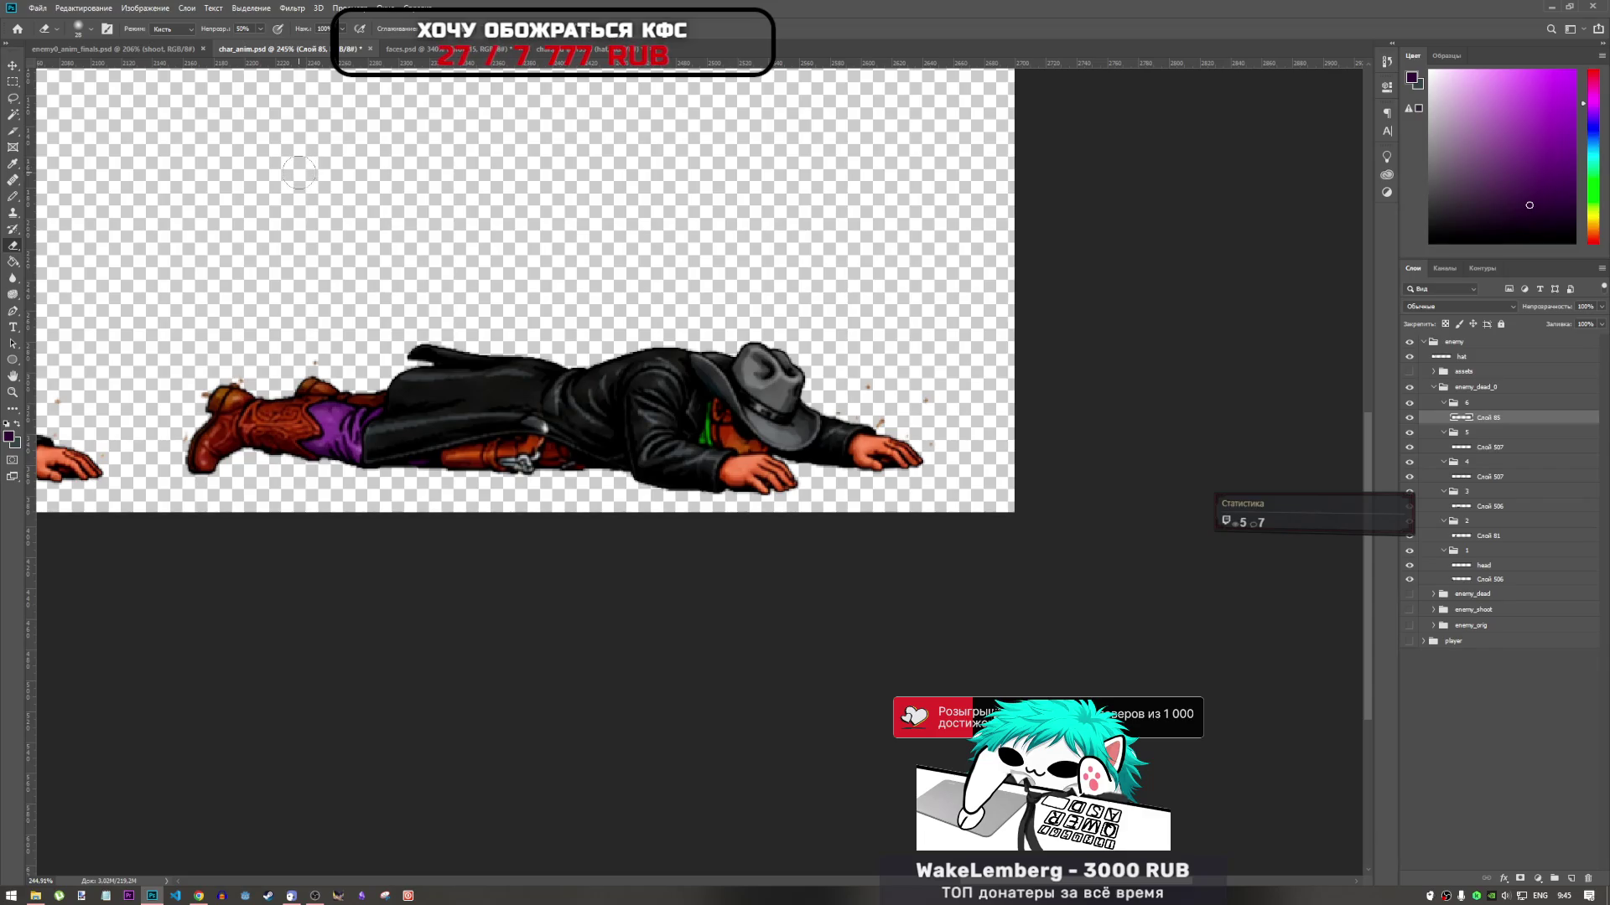
Lasso and delete the brown spatter near the lying cowboy's outstretched hand
click(12, 98)
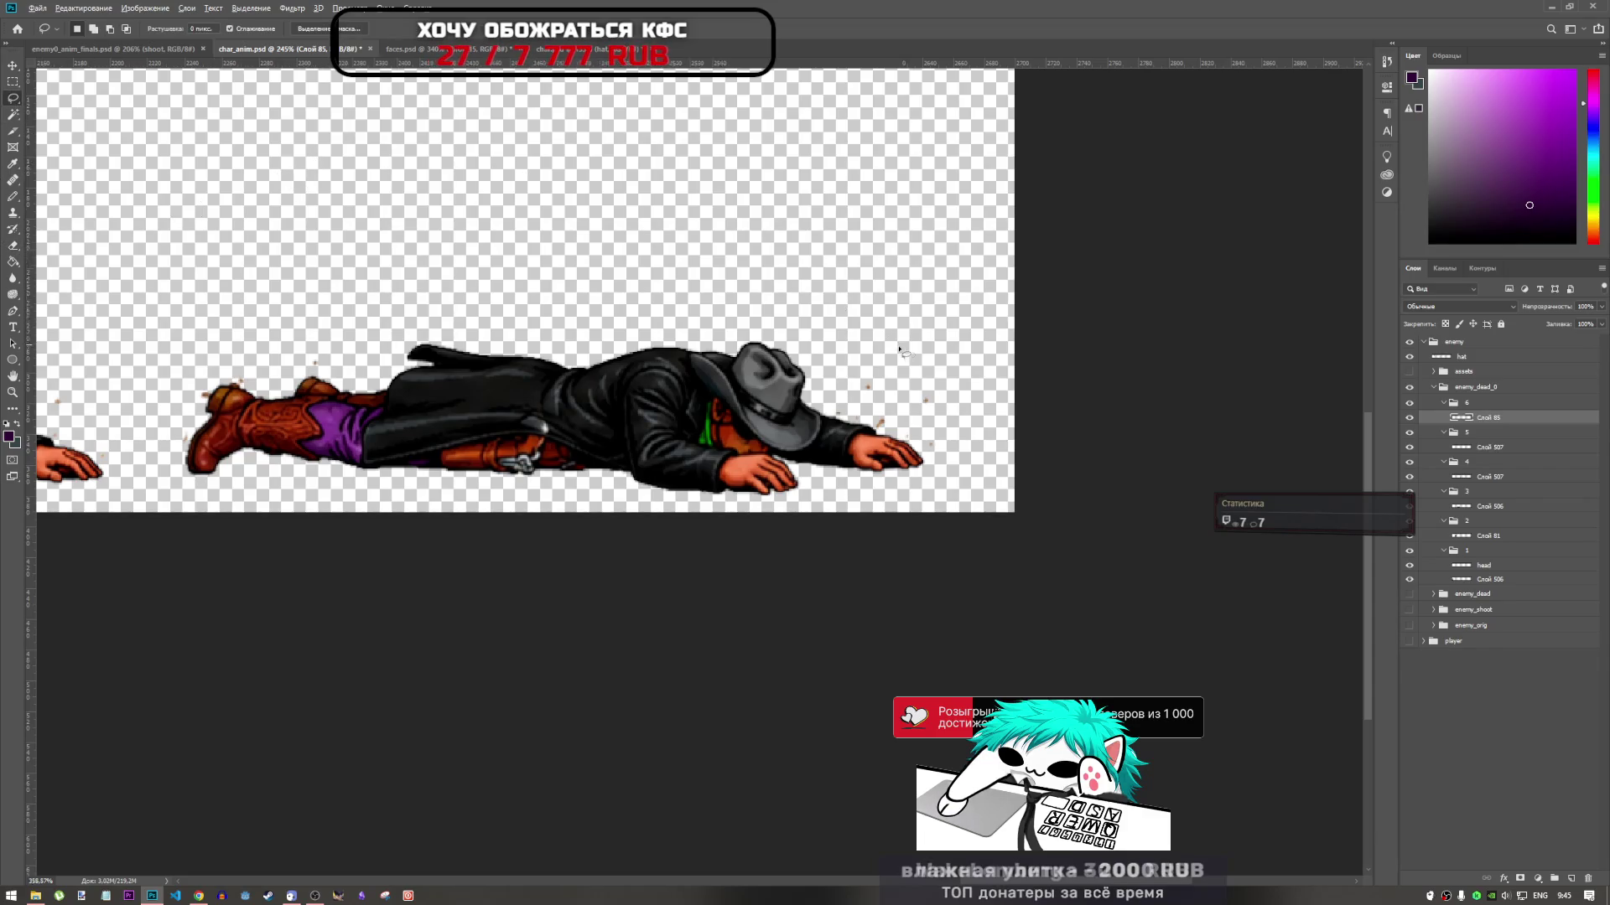
scroll(924, 365, up, 4)
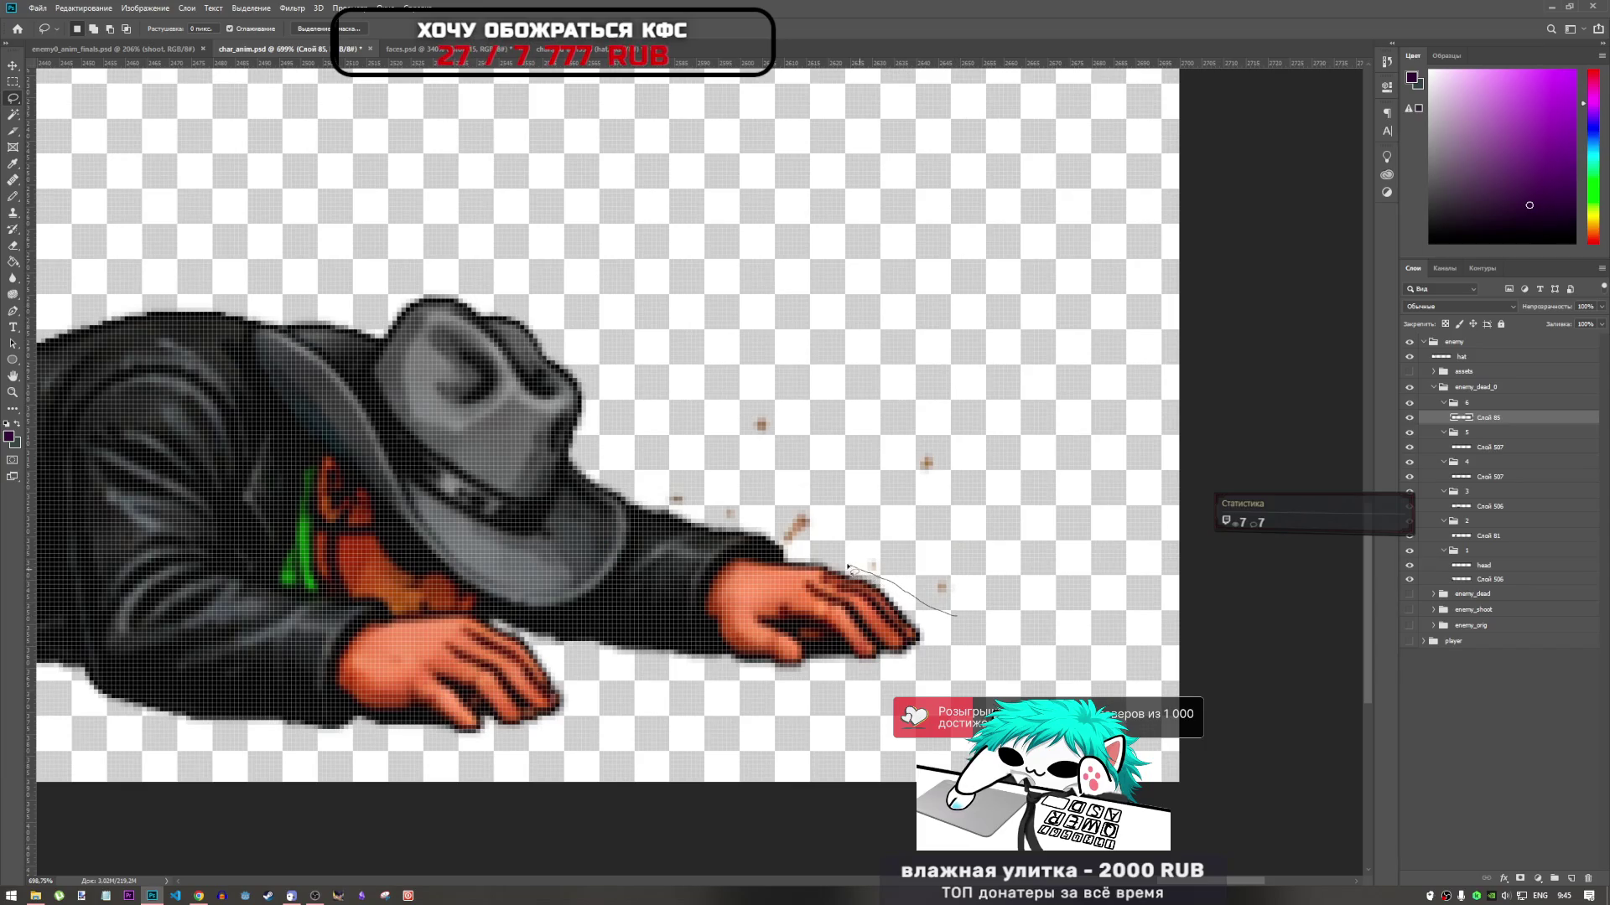
mouse_move(784, 546)
mouse_down()
mouse_move(753, 528)
mouse_move(721, 417)
mouse_move(1011, 537)
mouse_move(972, 619)
mouse_up()
key(Delete)
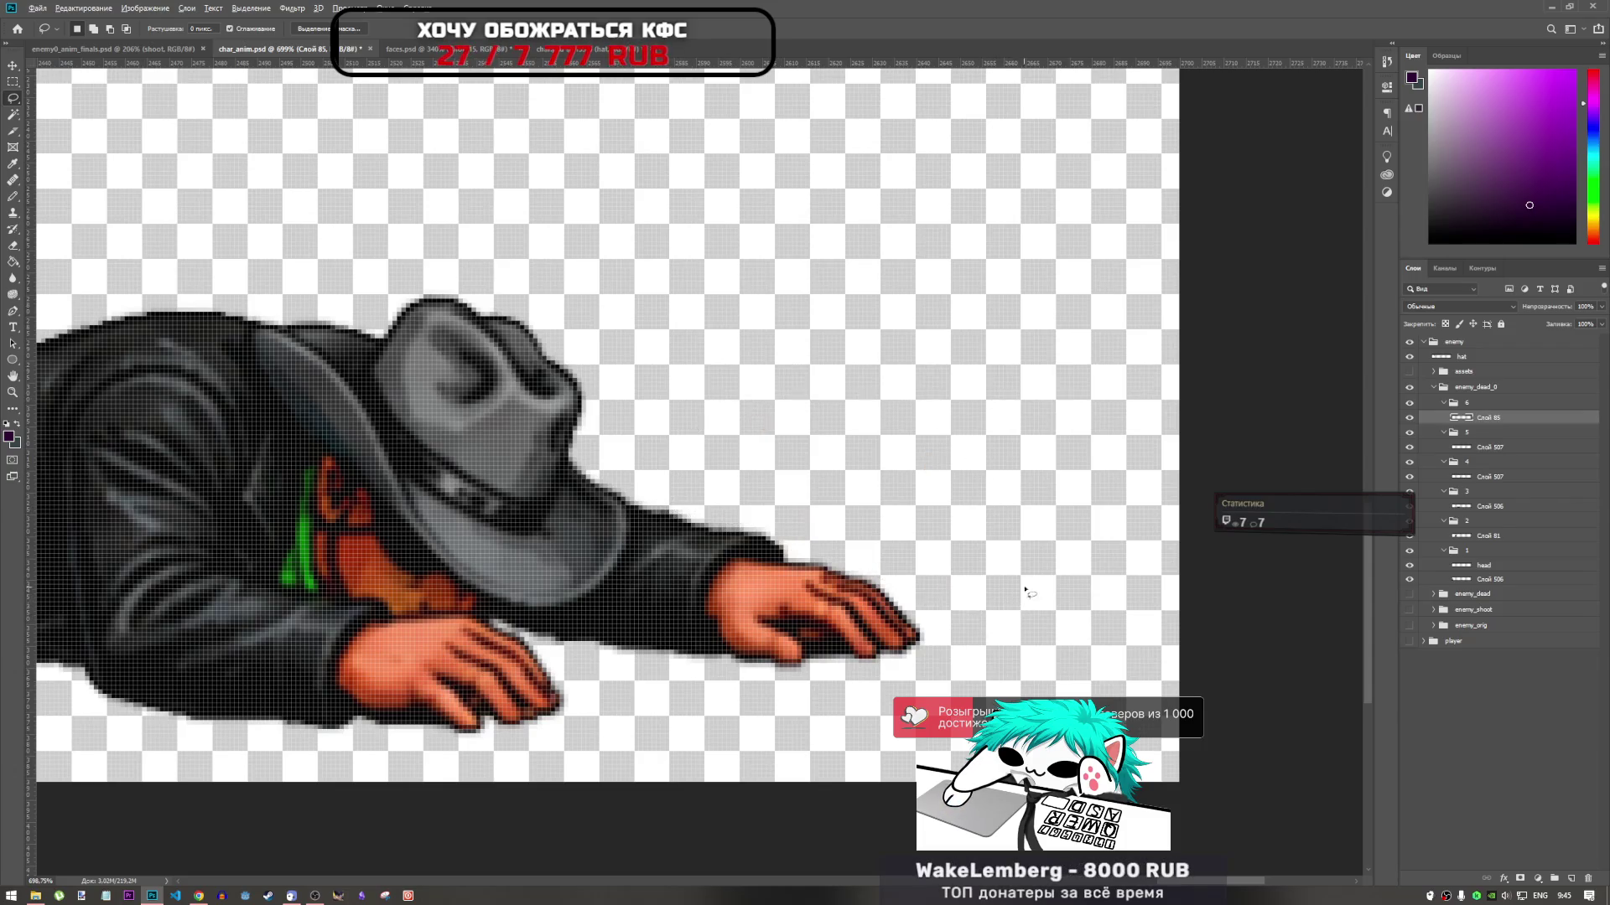
Lasso and delete the spatter dots above the cowboy's boots
scroll(1017, 610, down, 6)
scroll(417, 544, up, 5)
scroll(416, 545, up, 2)
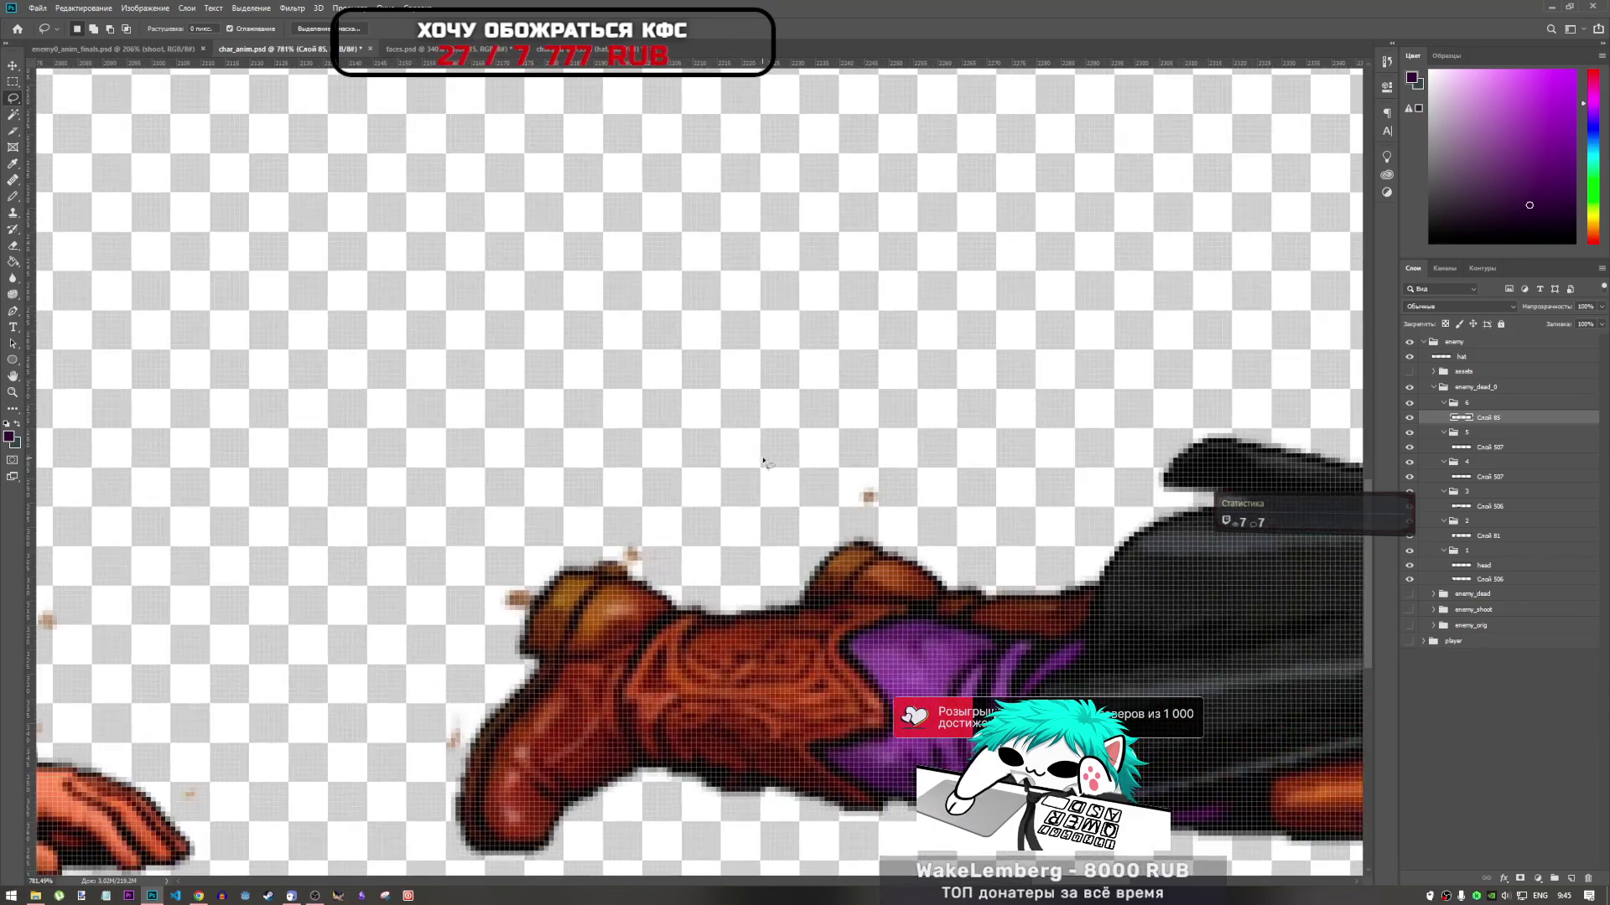
mouse_move(857, 451)
mouse_down()
mouse_move(847, 520)
mouse_move(668, 577)
mouse_move(614, 541)
mouse_move(659, 526)
mouse_up()
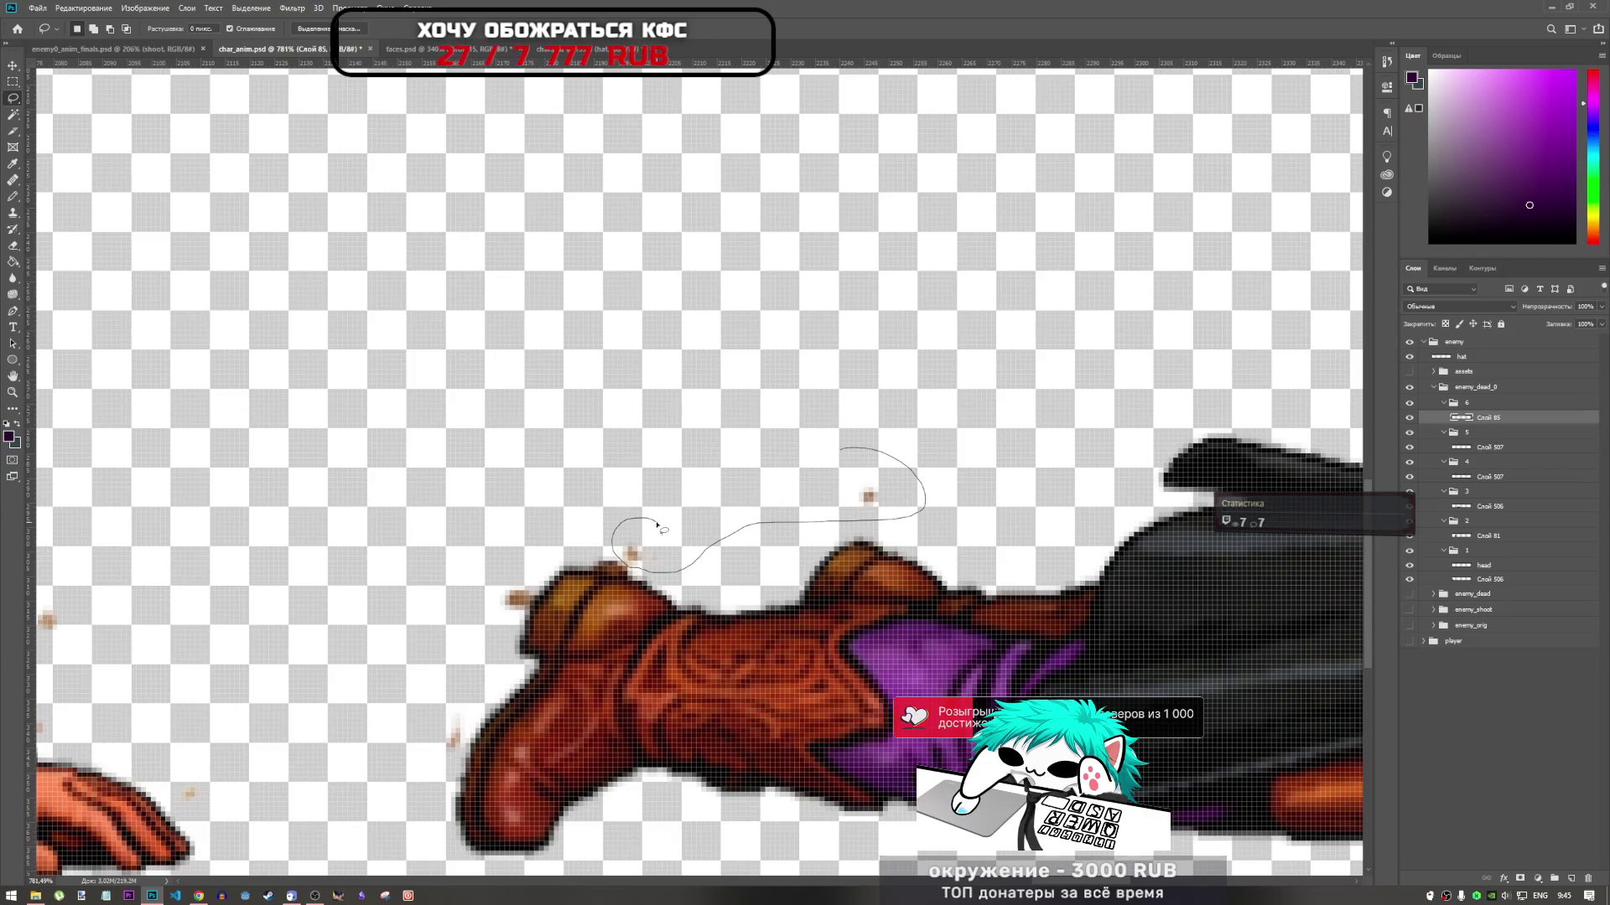
drag(659, 526, 642, 575)
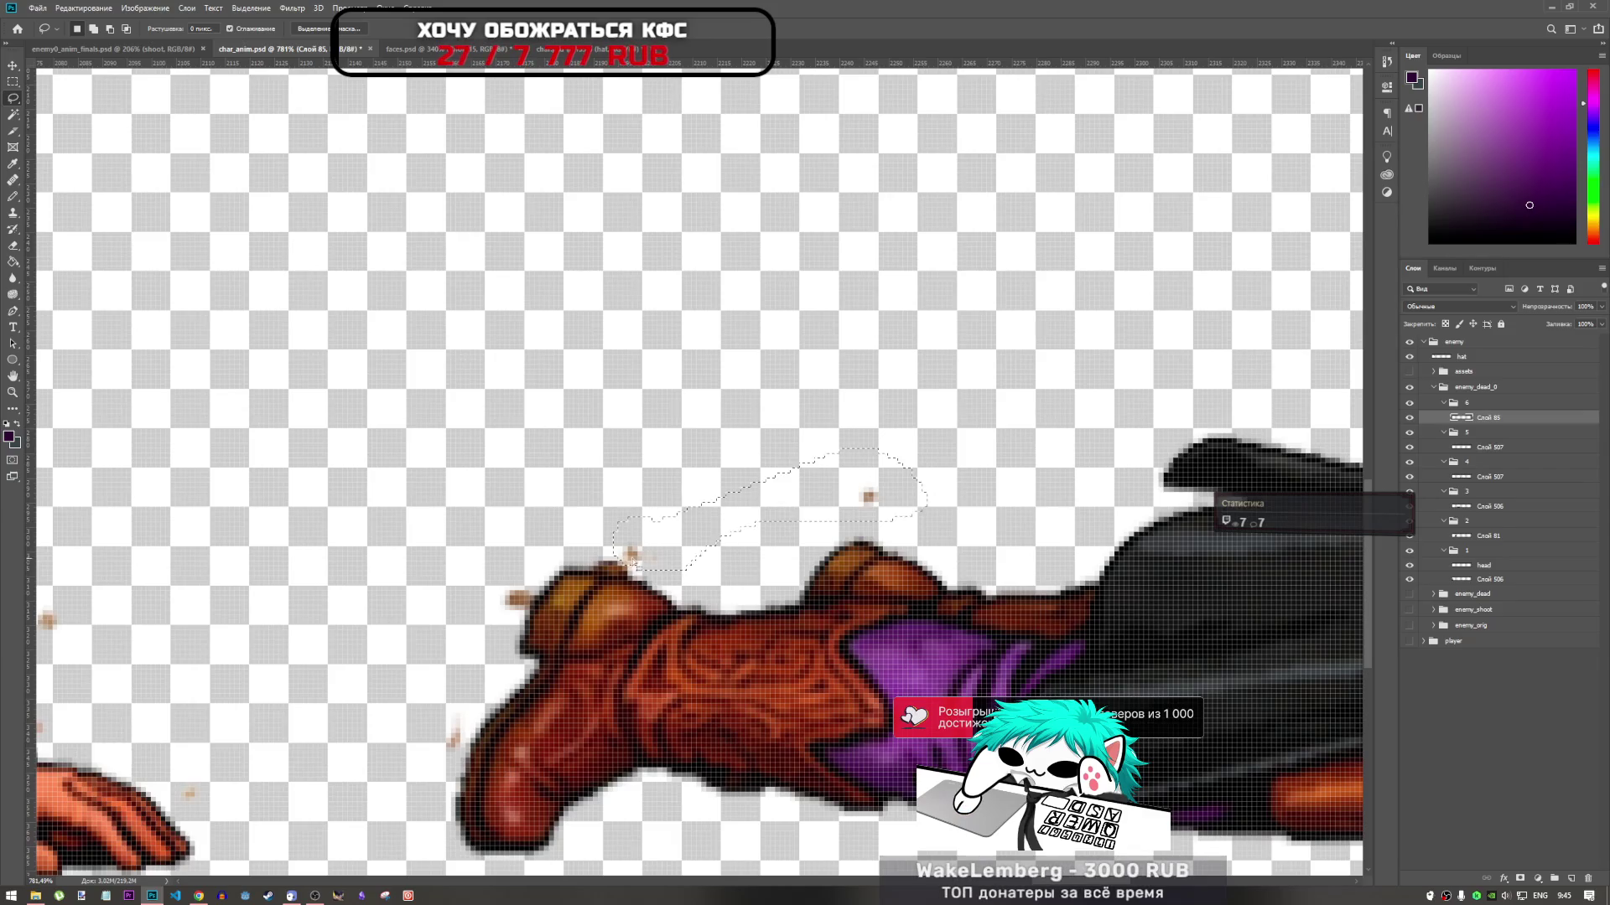
key(Delete)
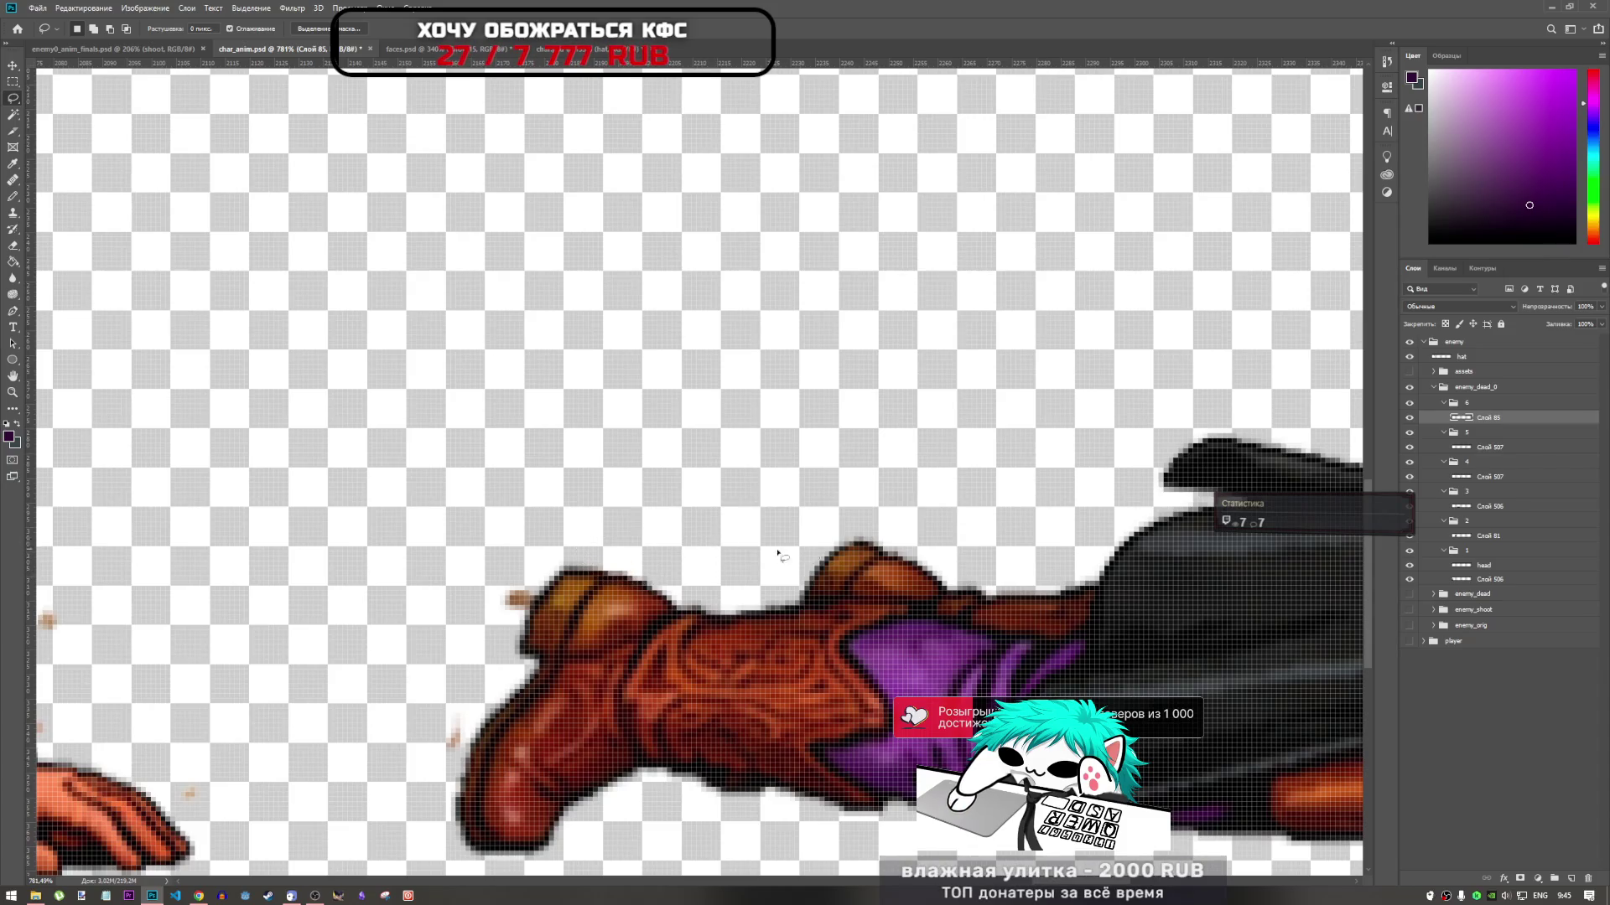
Drop the leftover selection and outline the remaining stray speck beside the boot
scroll(868, 545, down, 3)
scroll(776, 578, up, 2)
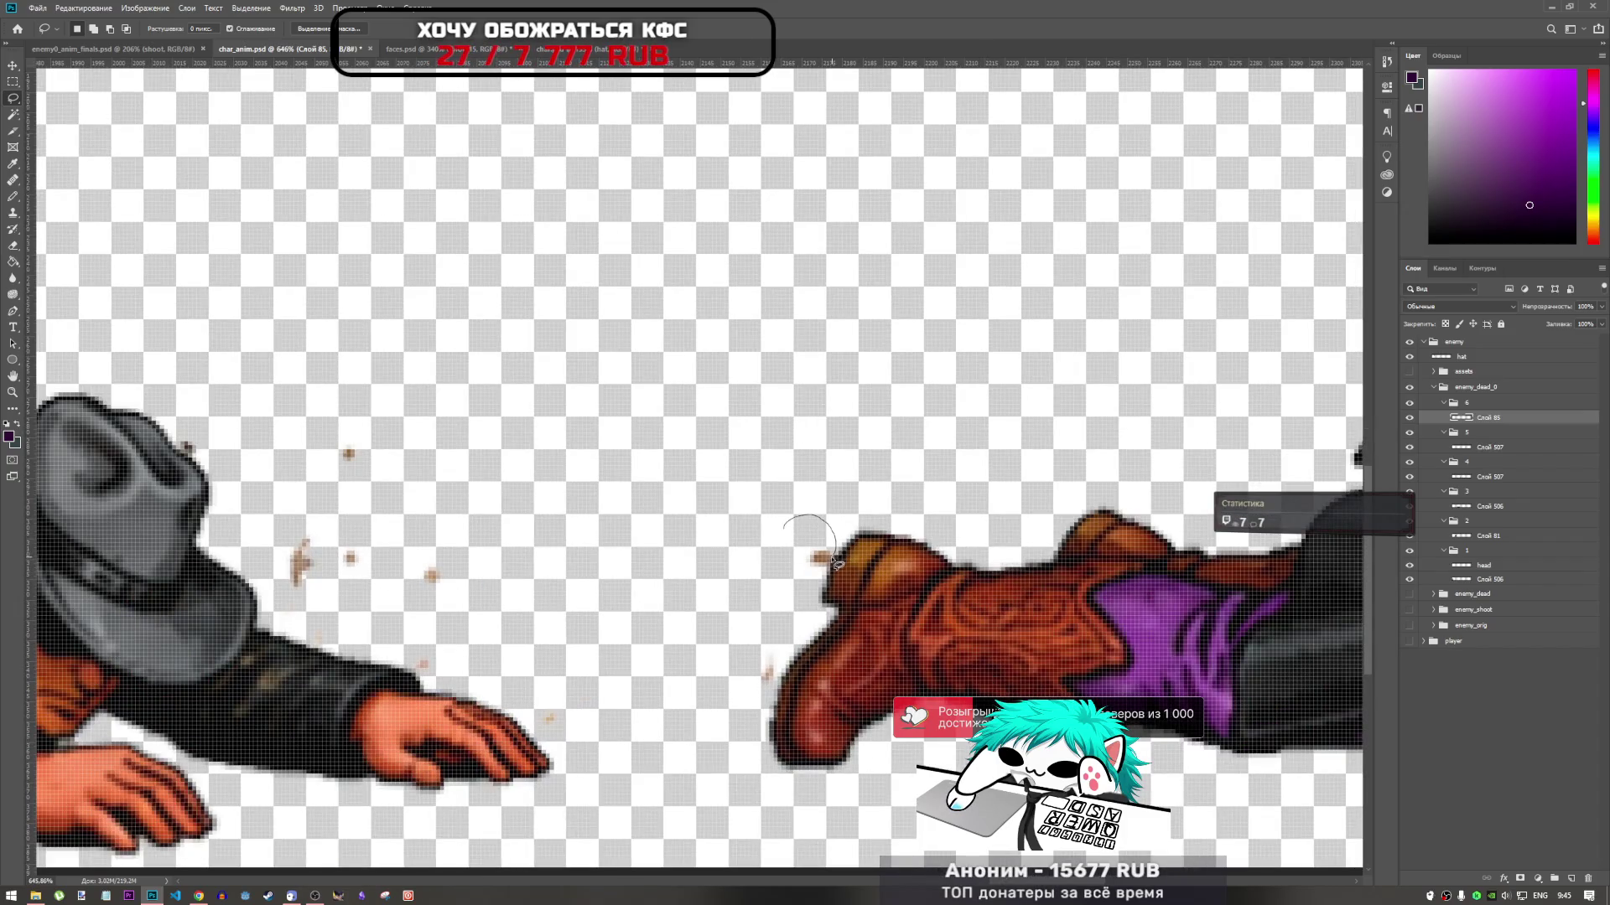
scroll(696, 574, down, 4)
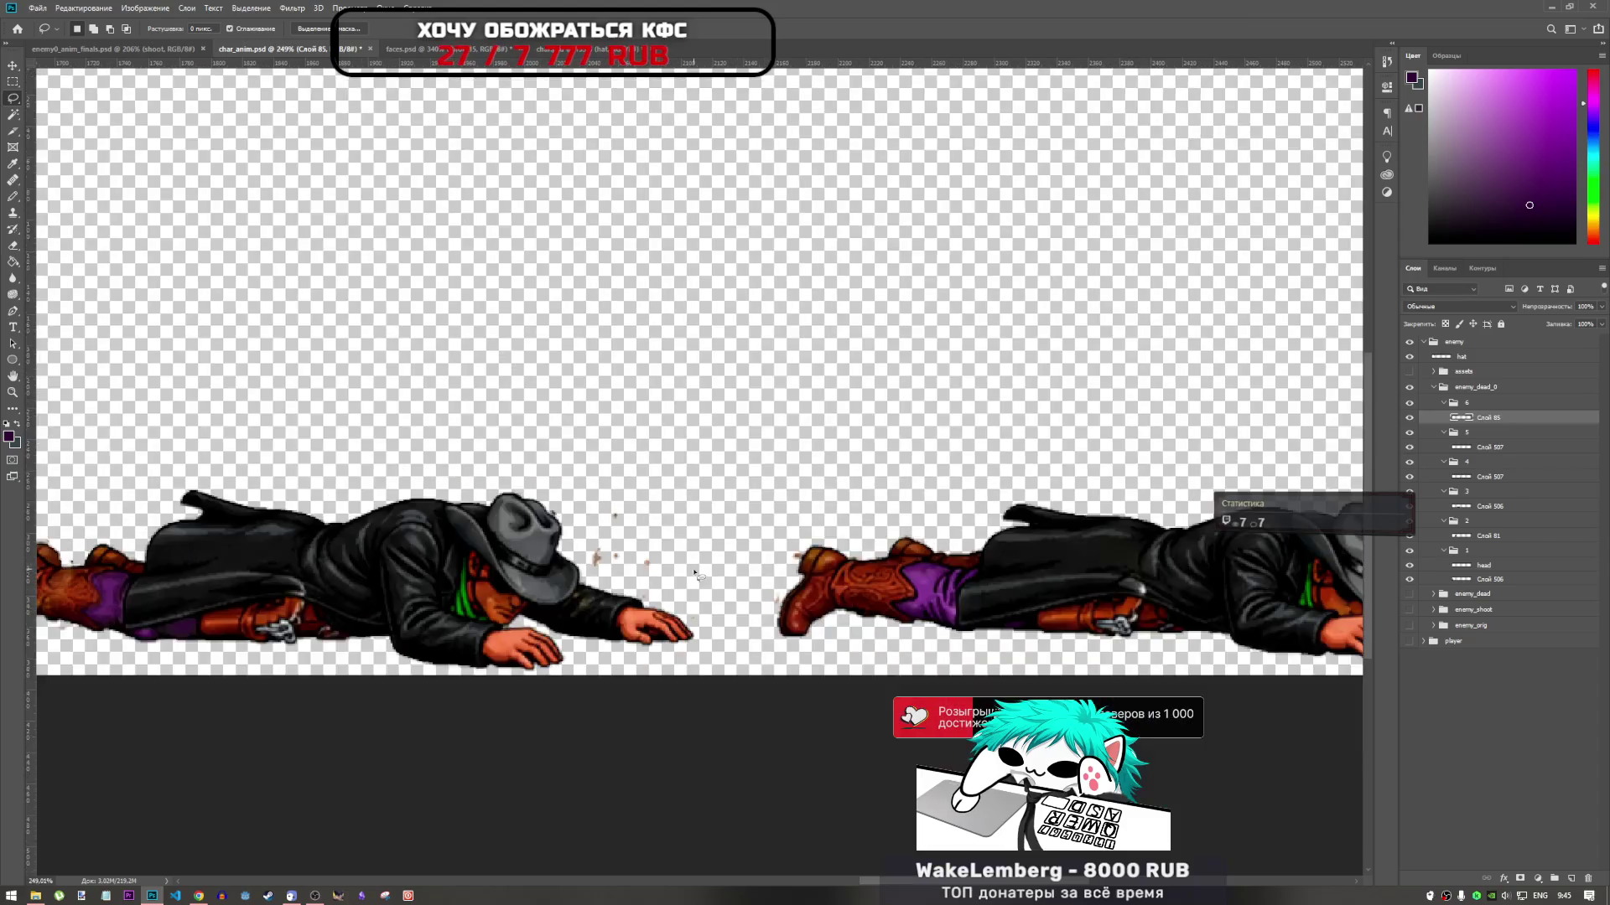
scroll(695, 573, down, 3)
scroll(860, 613, down, 2)
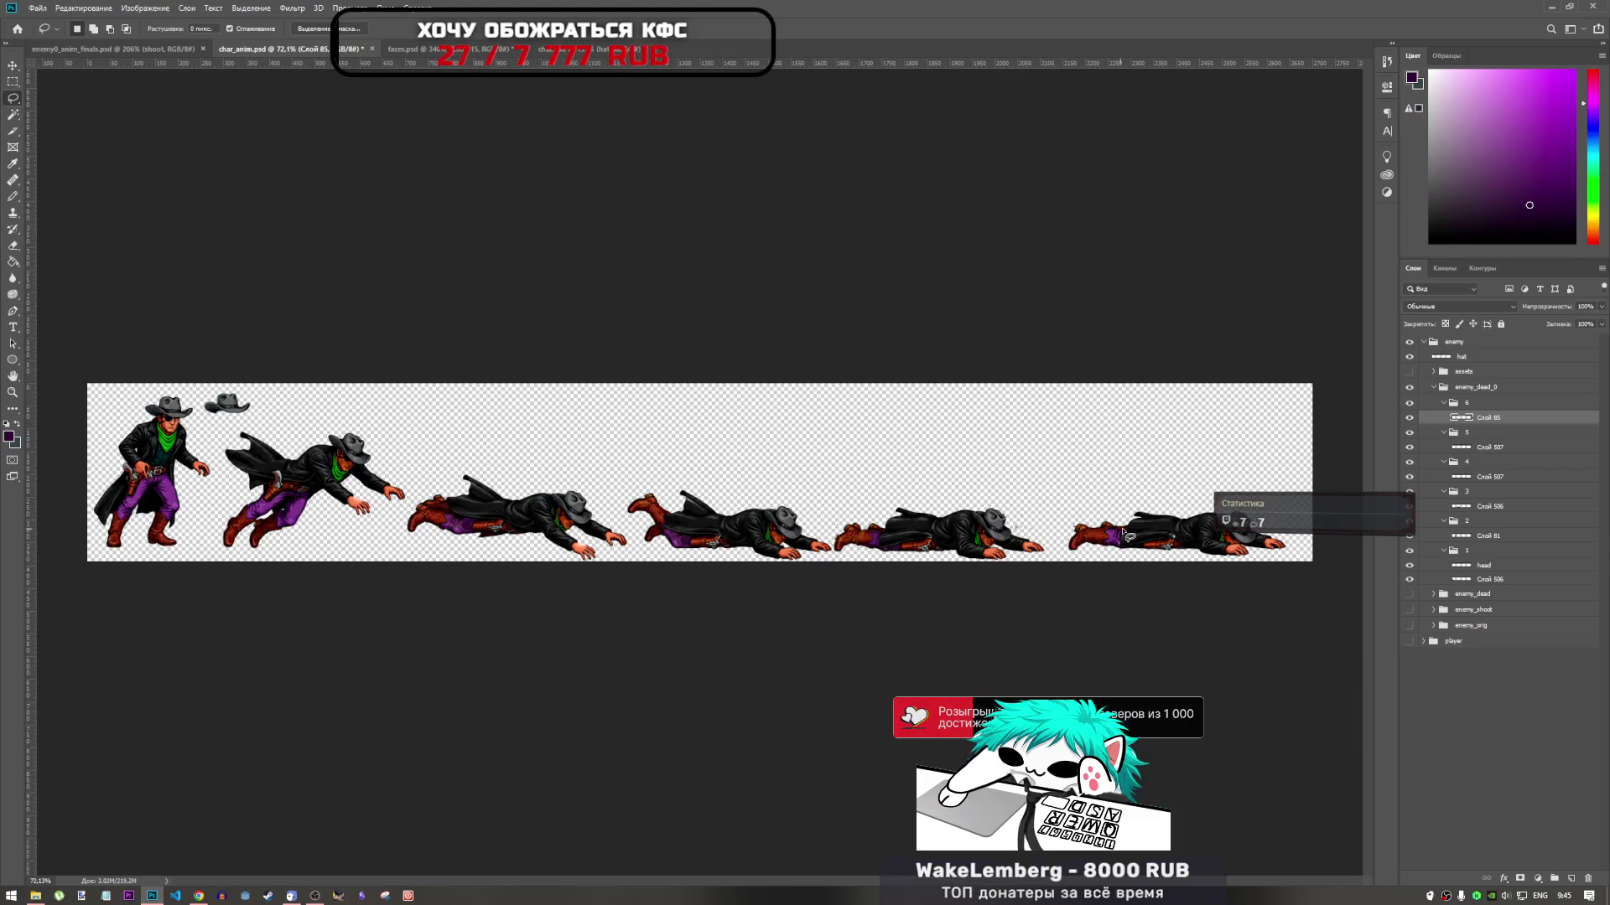
scroll(872, 541, up, 4)
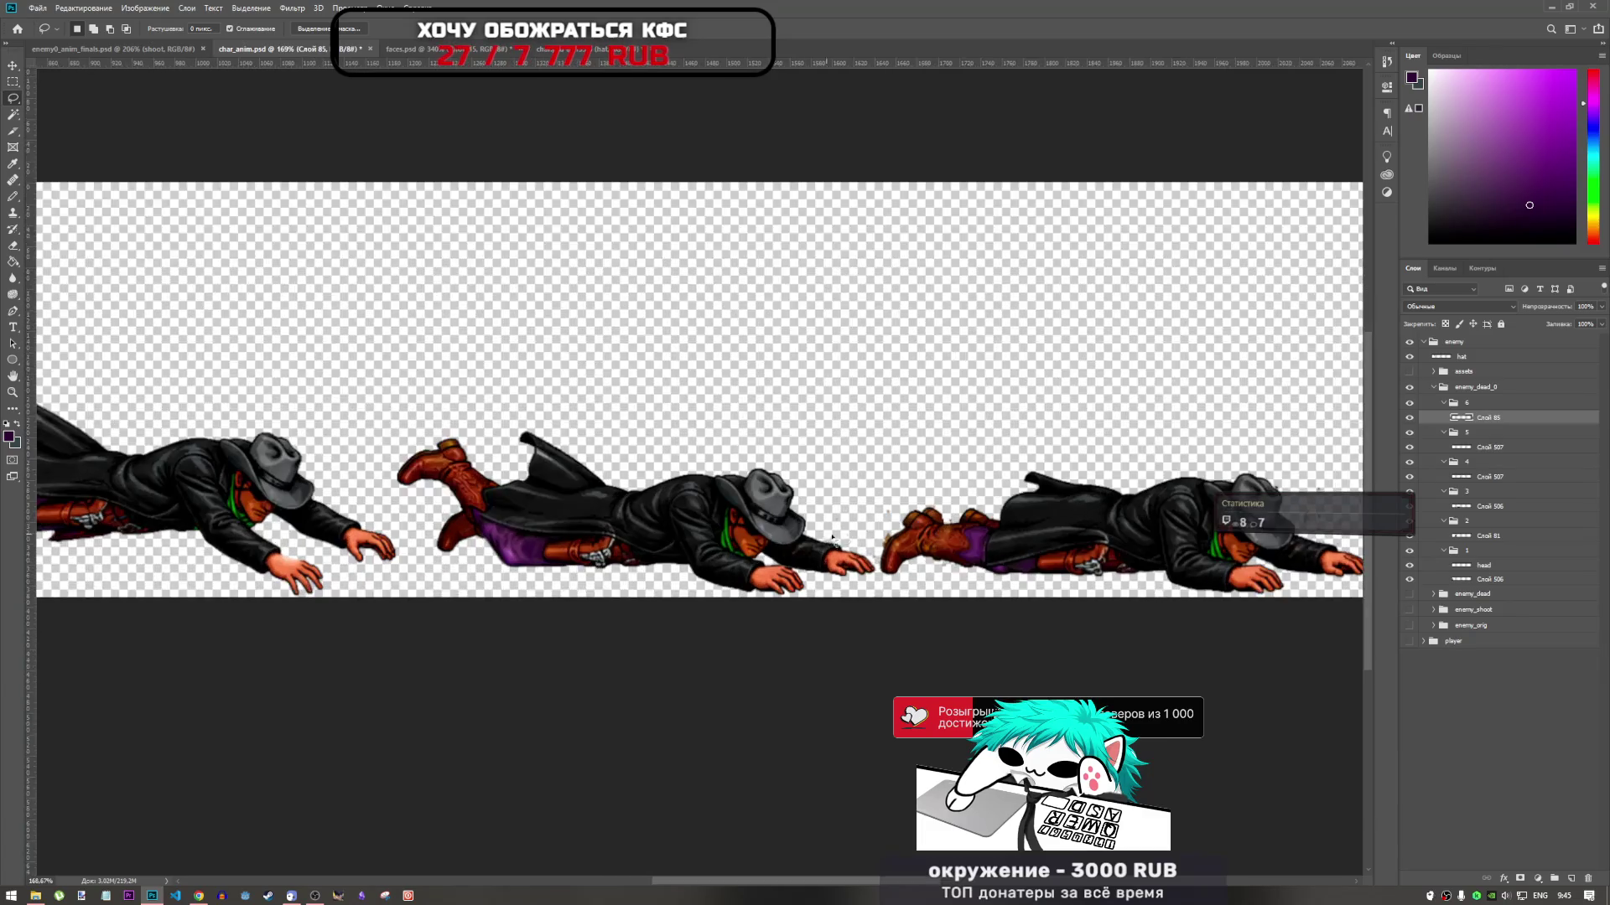
scroll(922, 535, up, 1)
scroll(890, 534, down, 5)
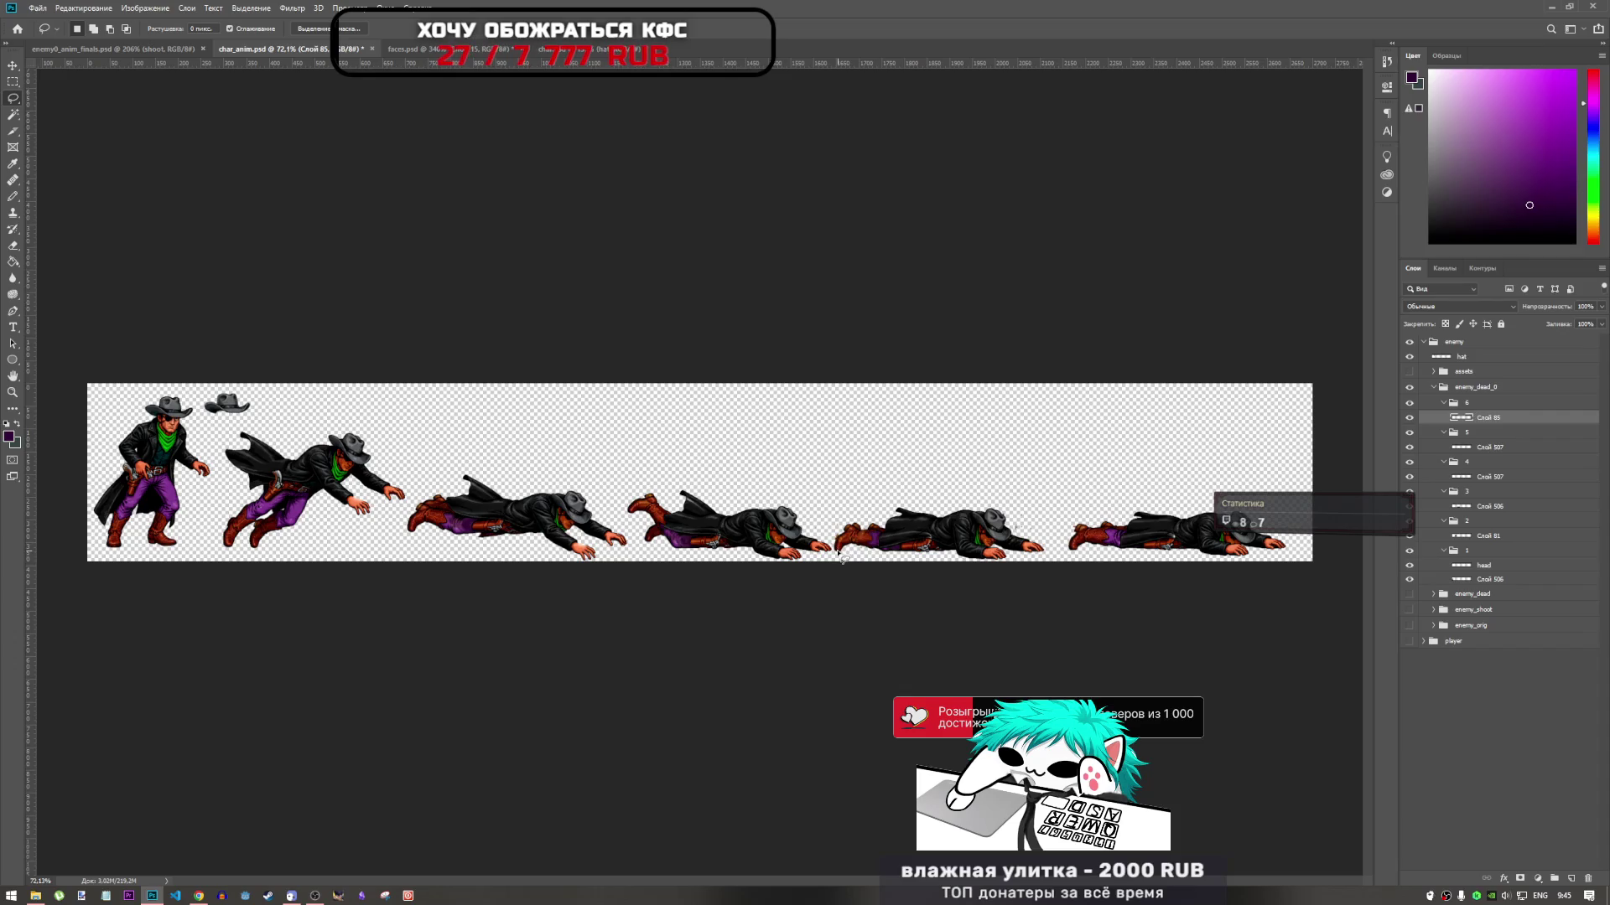
scroll(793, 483, up, 8)
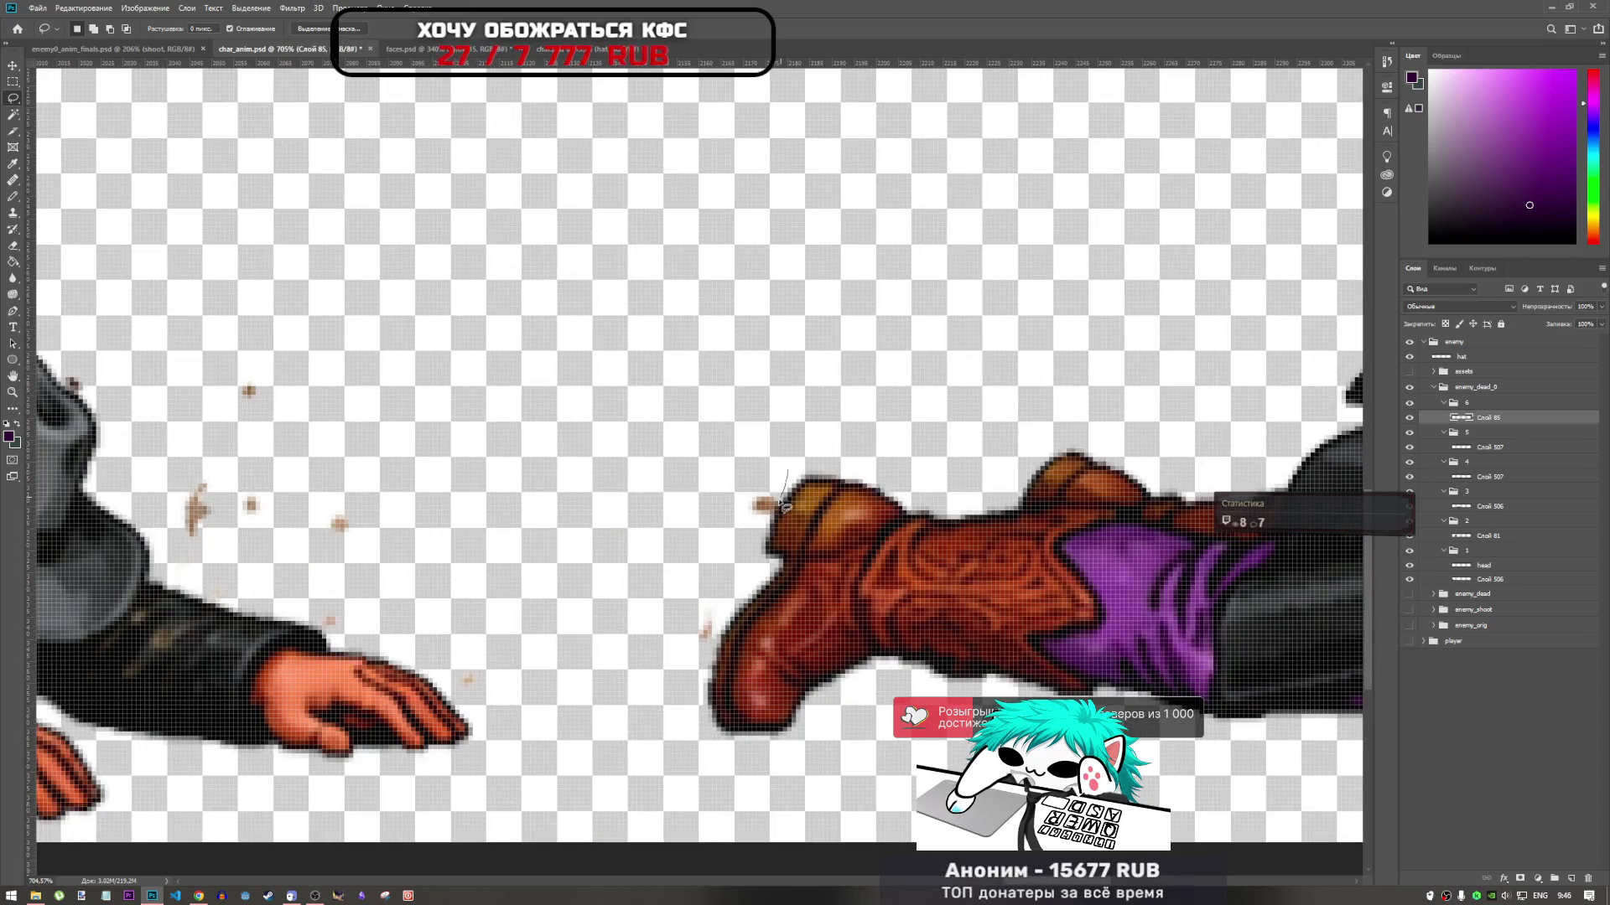
drag(738, 513, 742, 520)
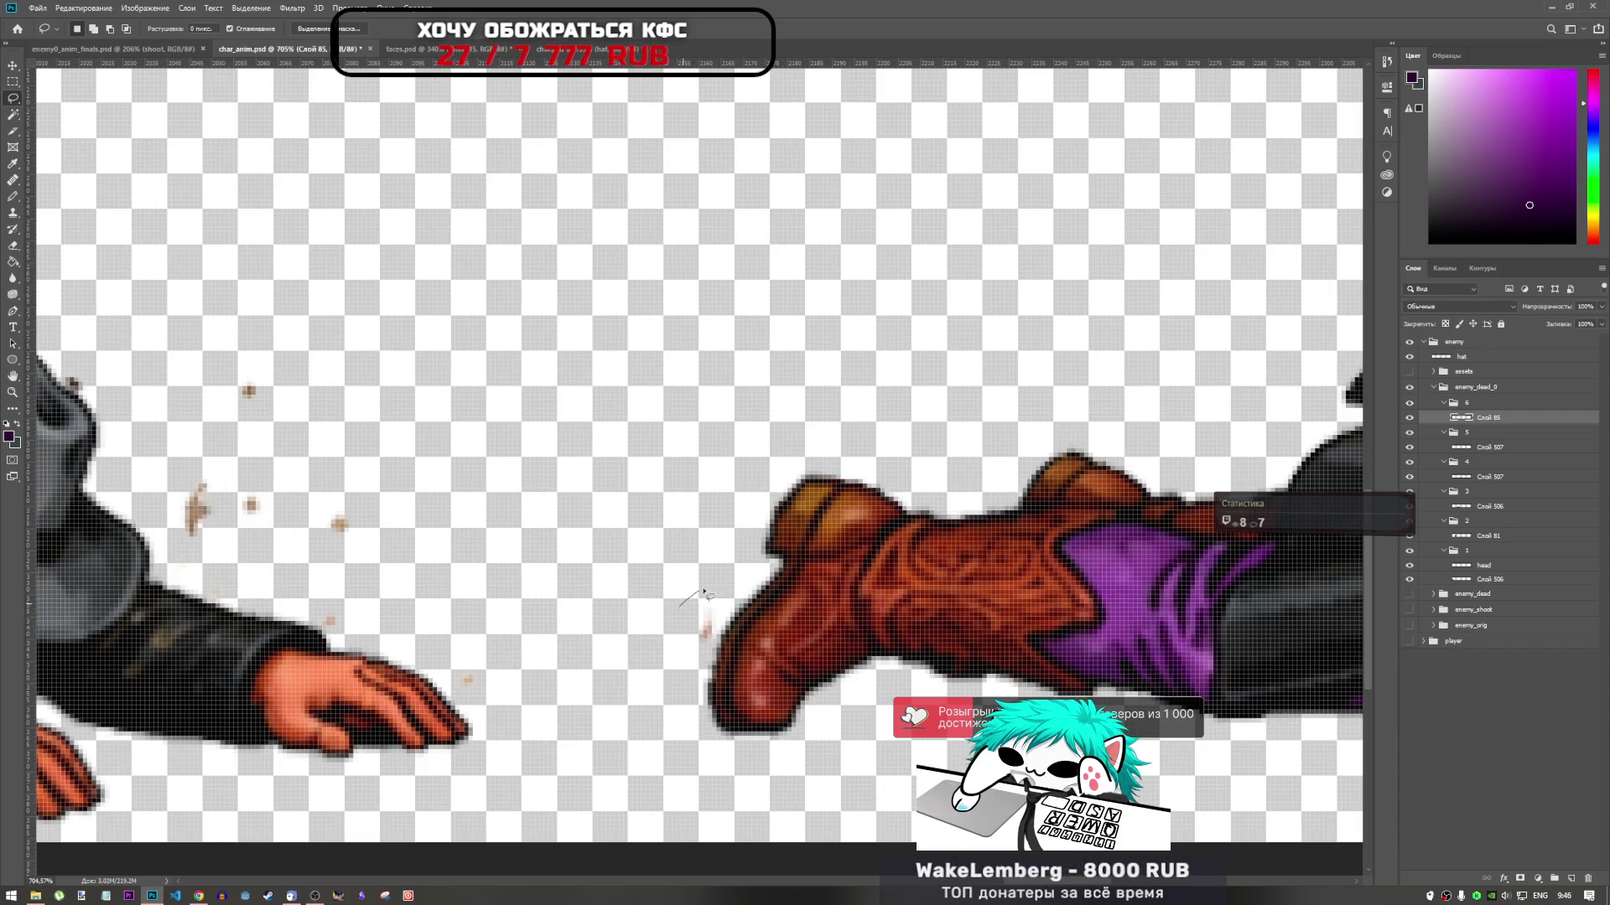
mouse_move(723, 597)
mouse_down()
mouse_move(713, 629)
mouse_move(684, 607)
mouse_up()
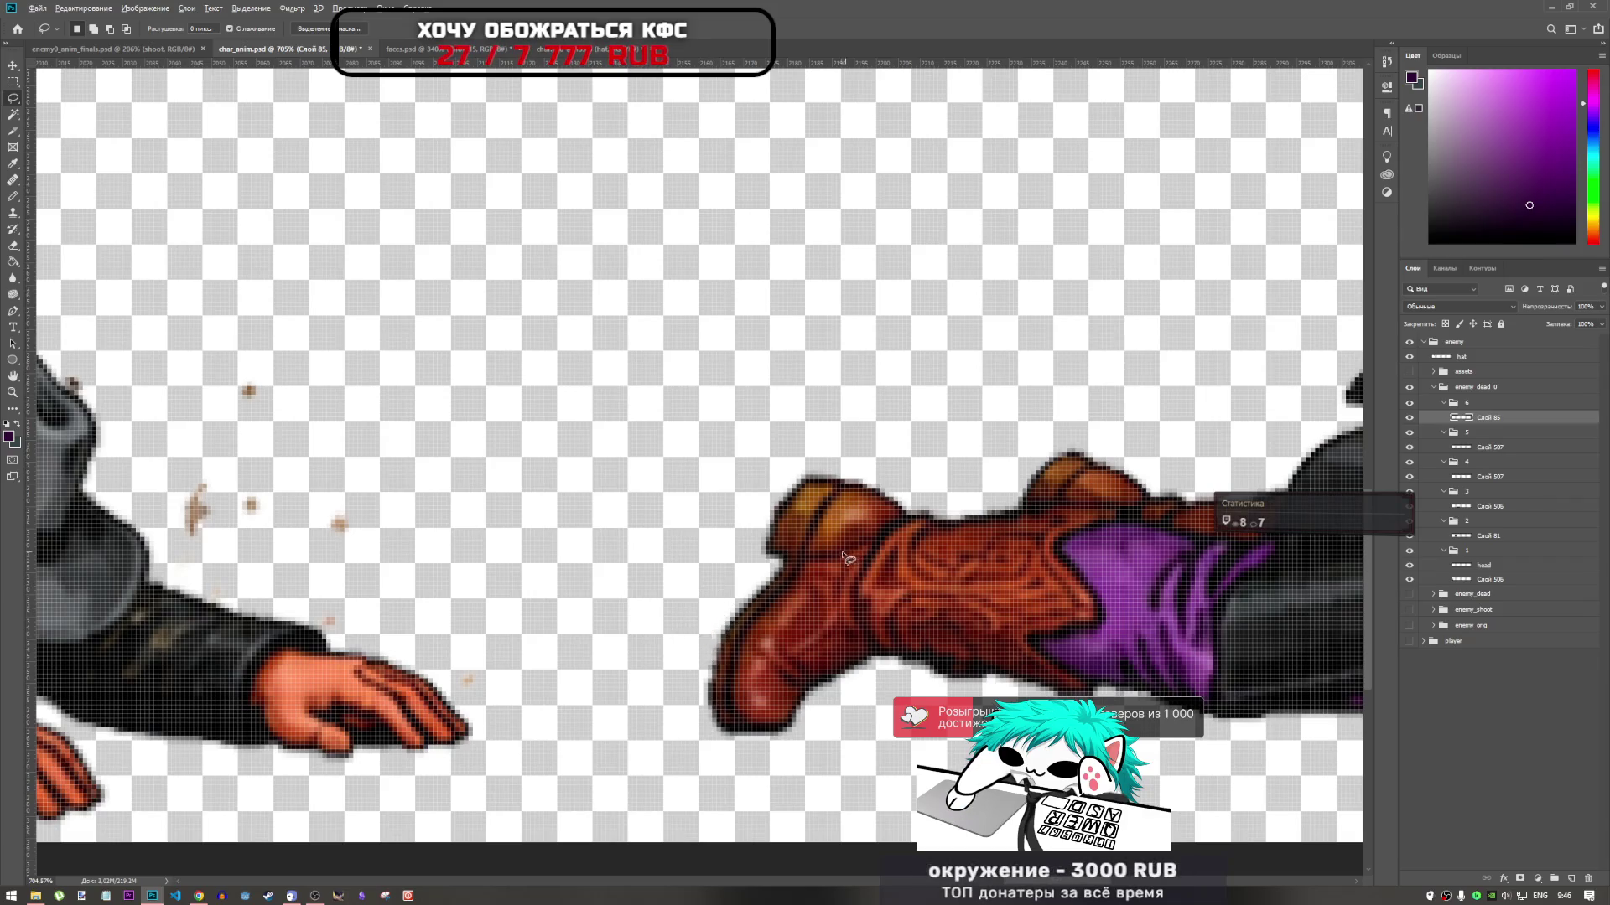
scroll(746, 575, down, 8)
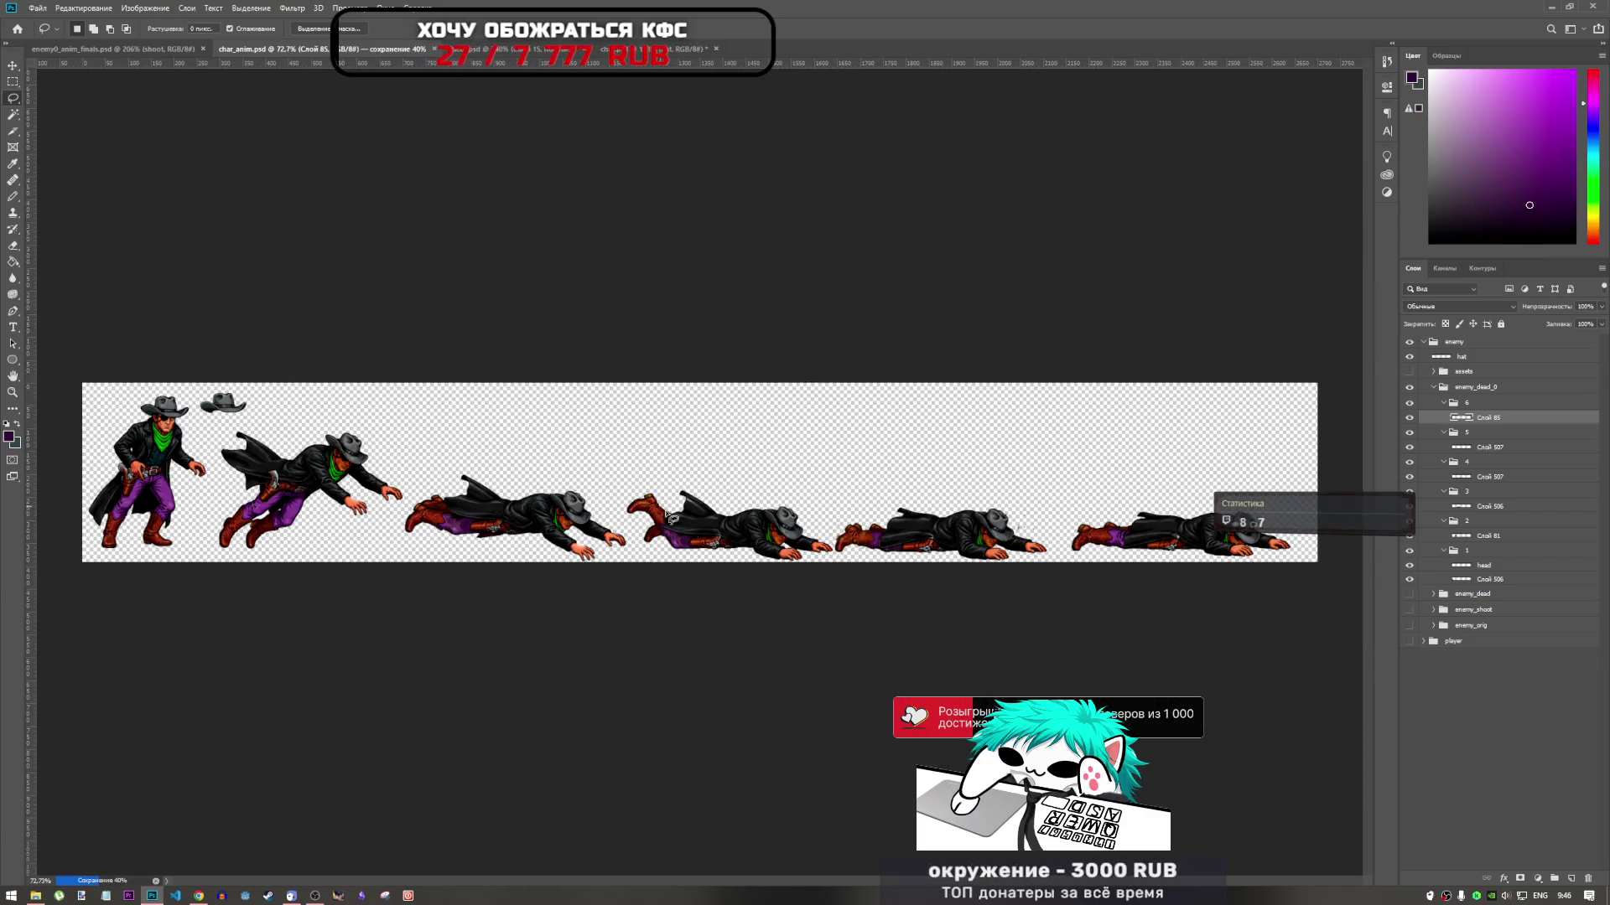
scroll(828, 617, up, 3)
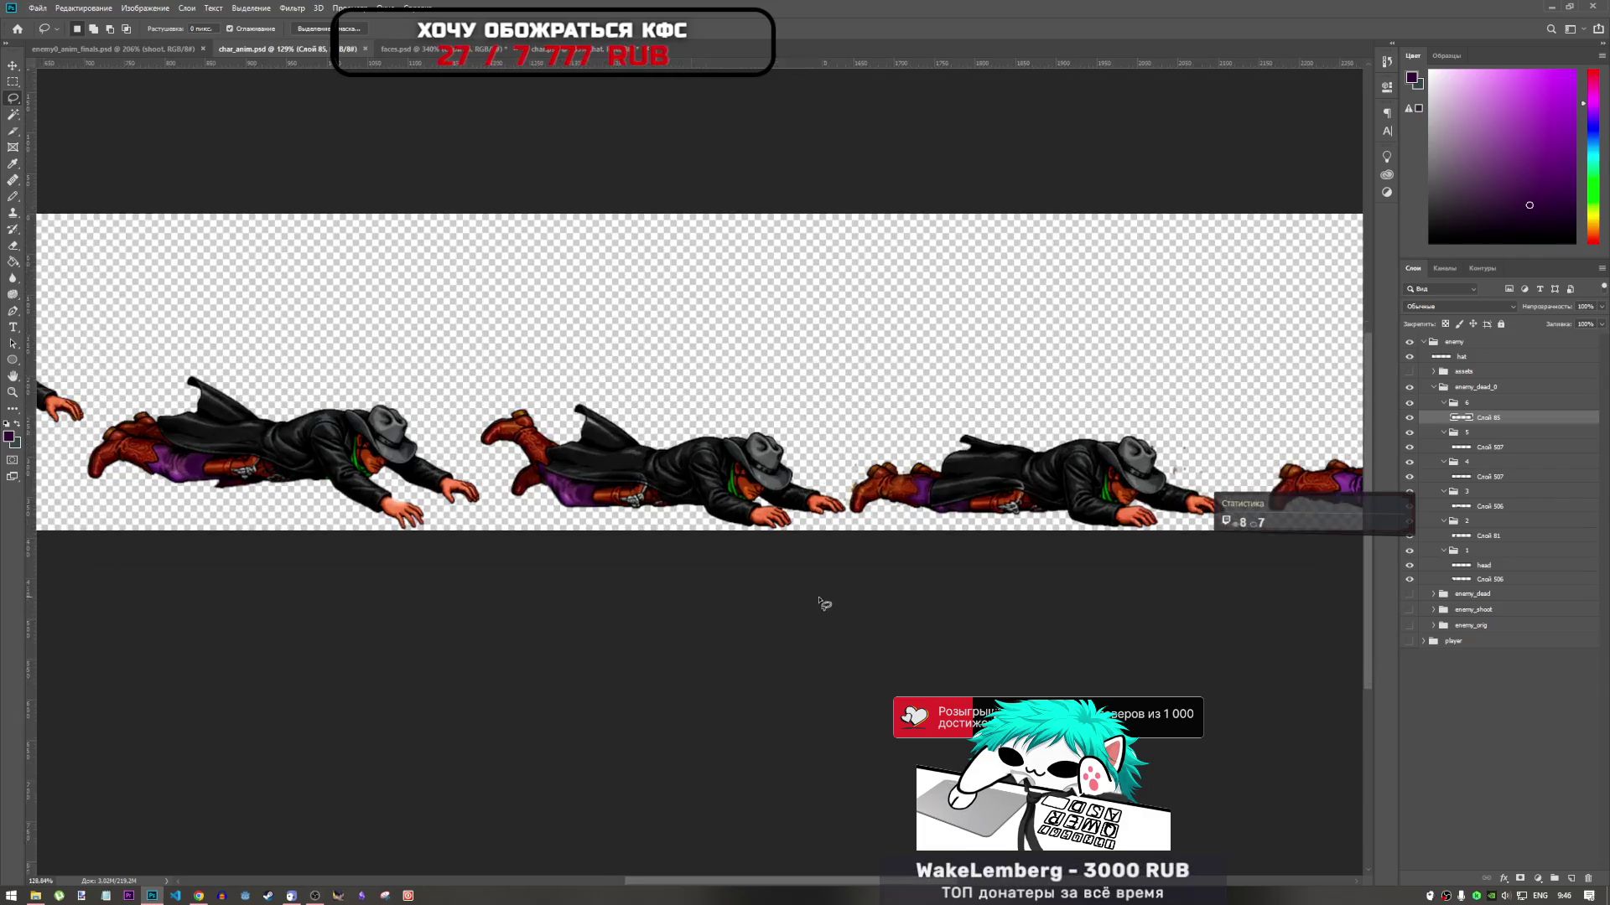
scroll(550, 783, left, 5)
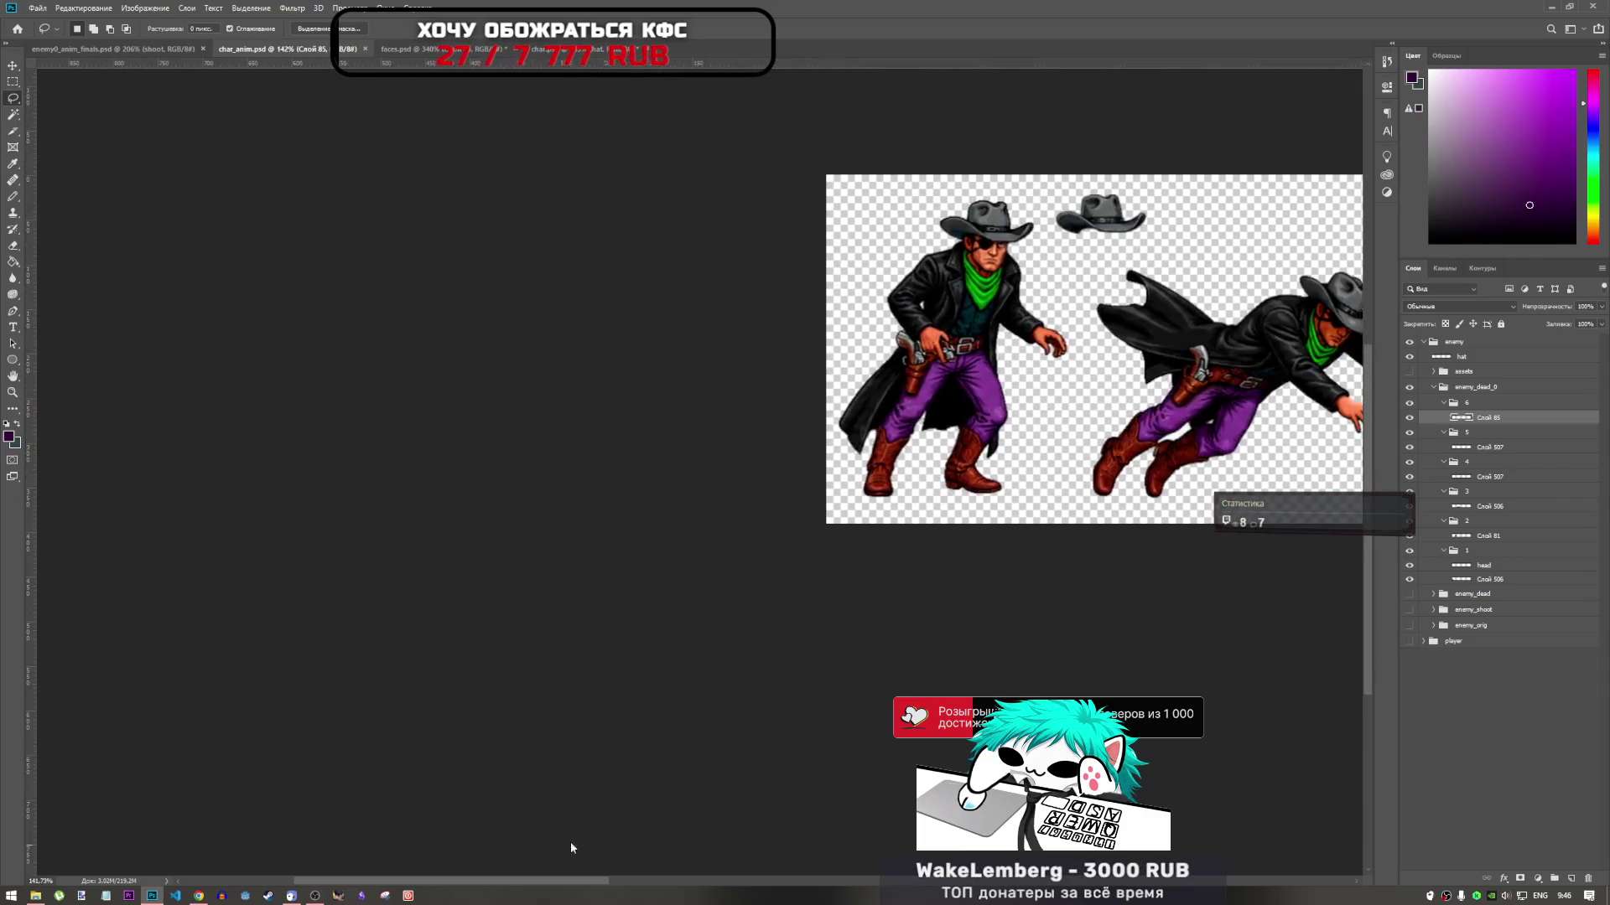
scroll(759, 621, up, 2)
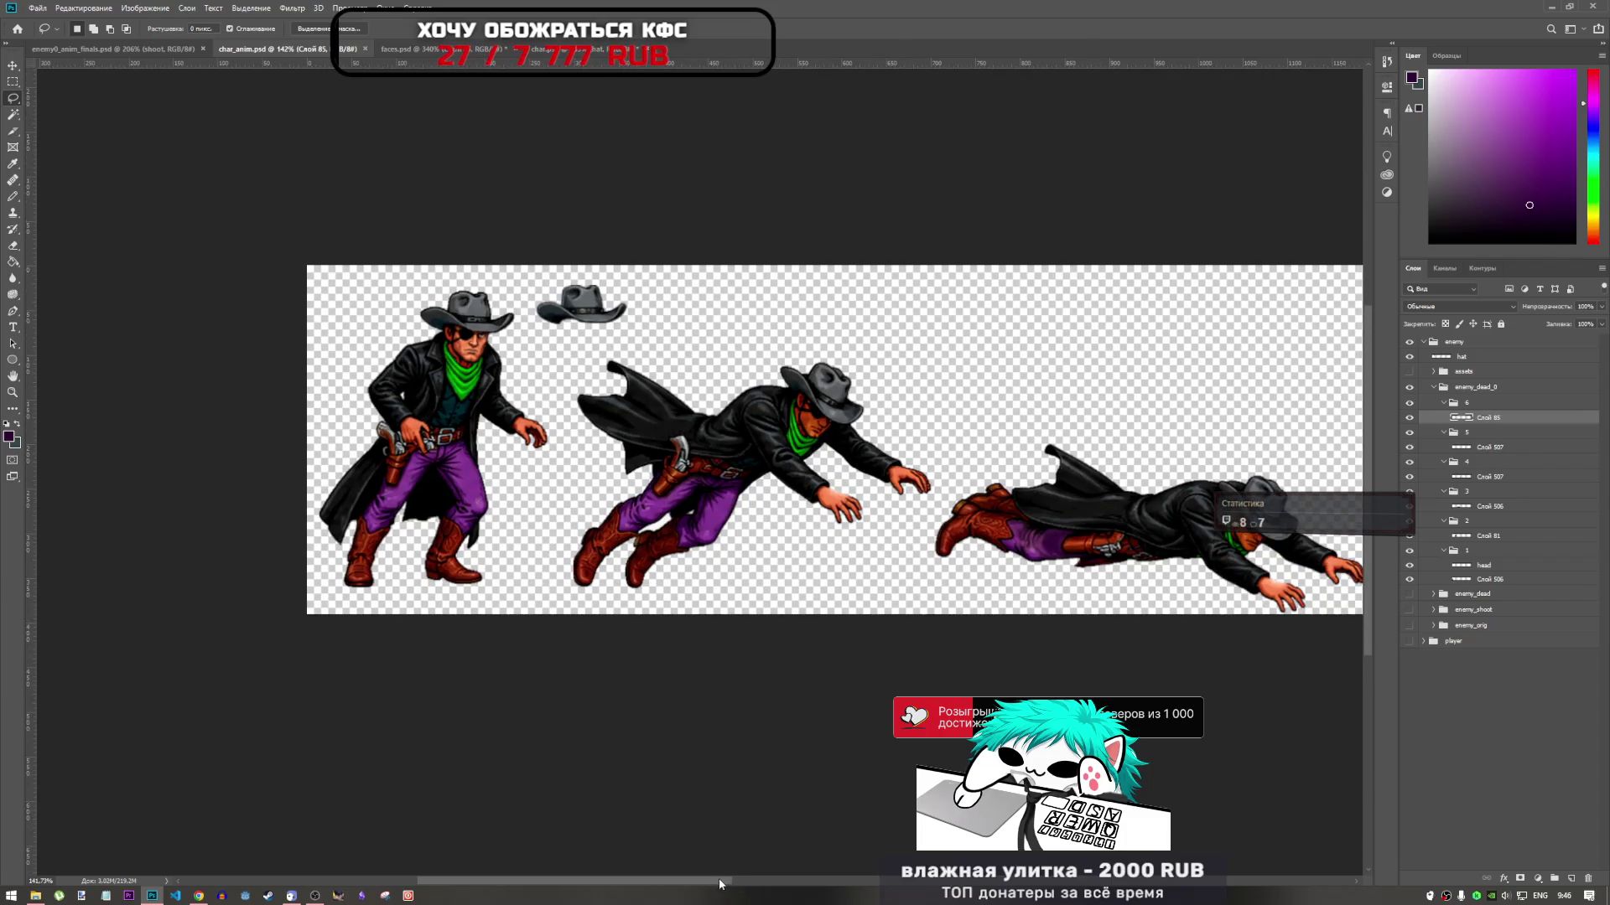
drag(720, 884, 759, 857)
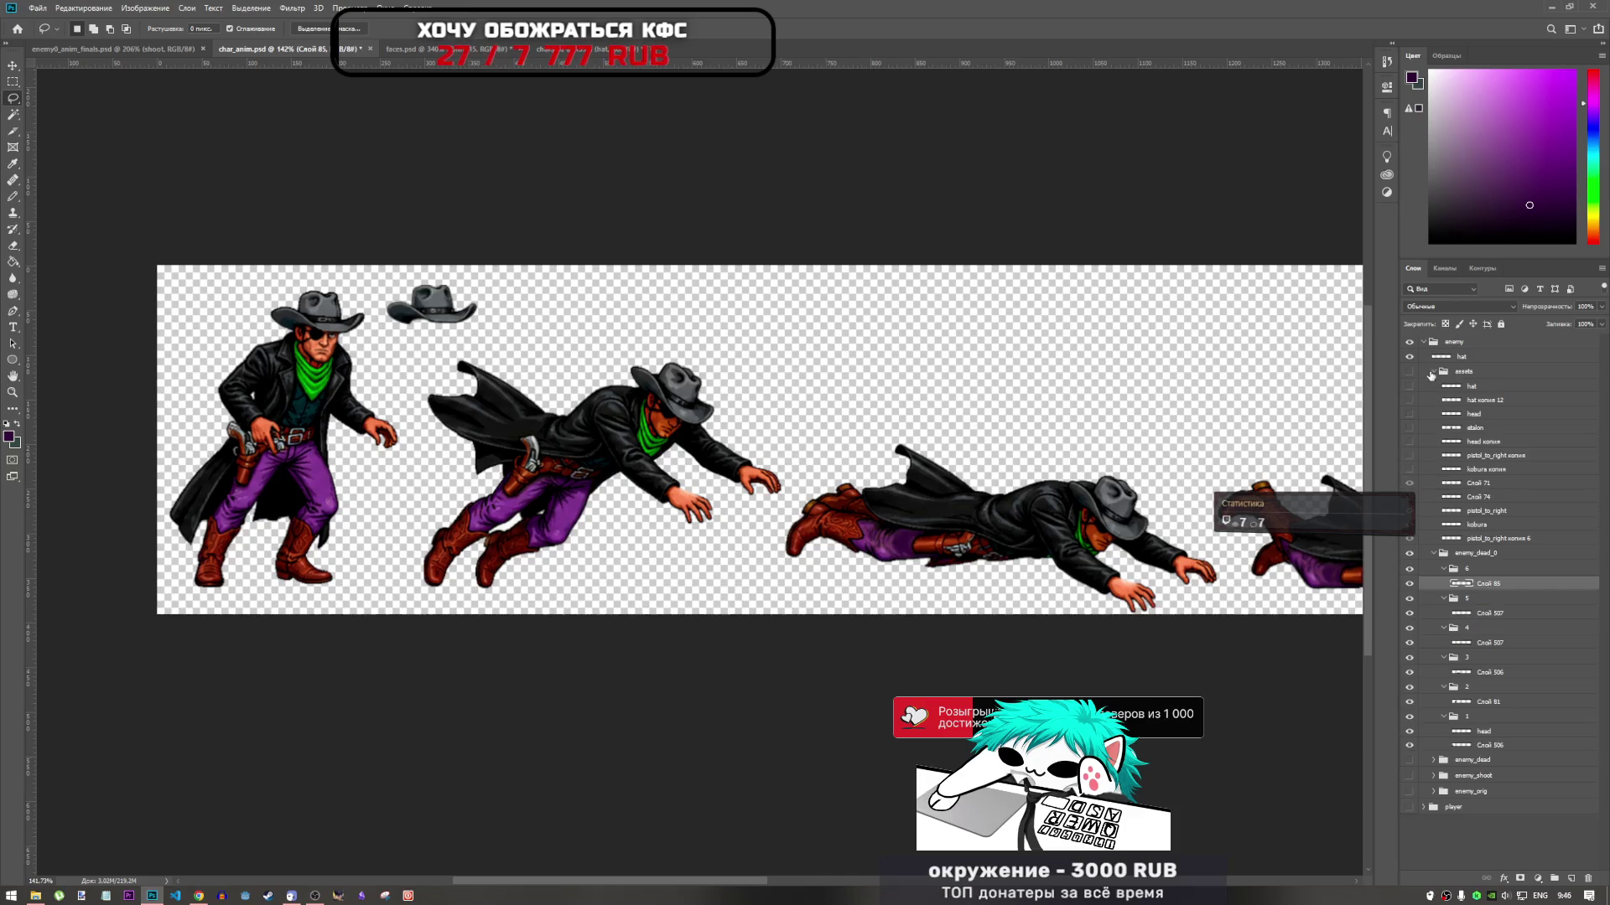
Duplicate the head layer and fit the copy onto the next figure's face, rotated about 15°
click(1485, 571)
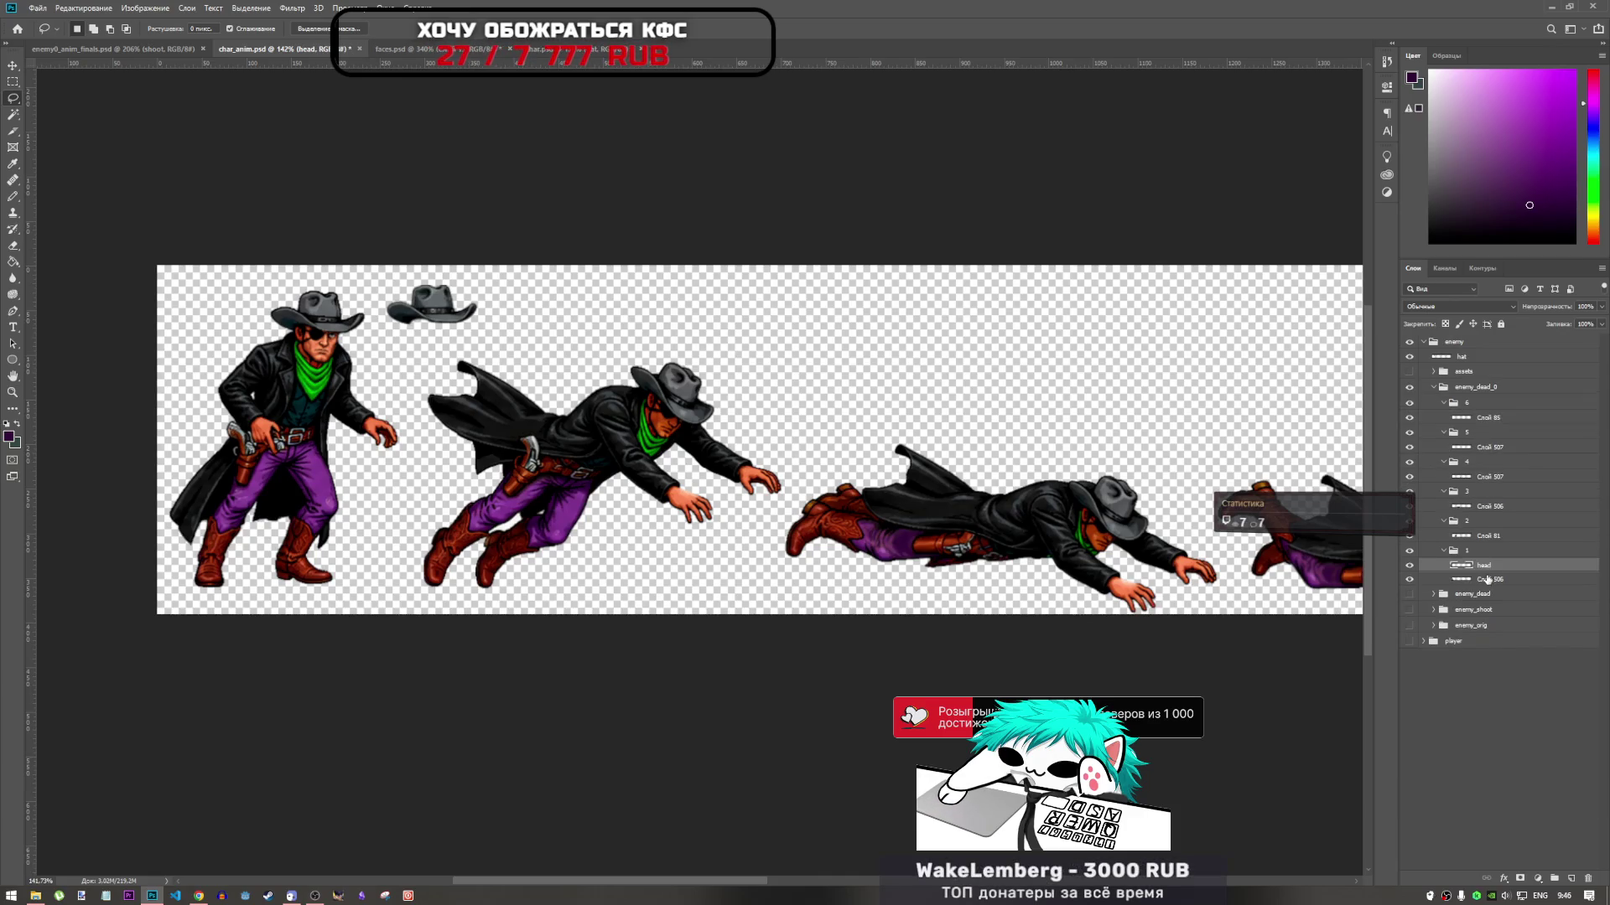
drag(1489, 563, 1484, 529)
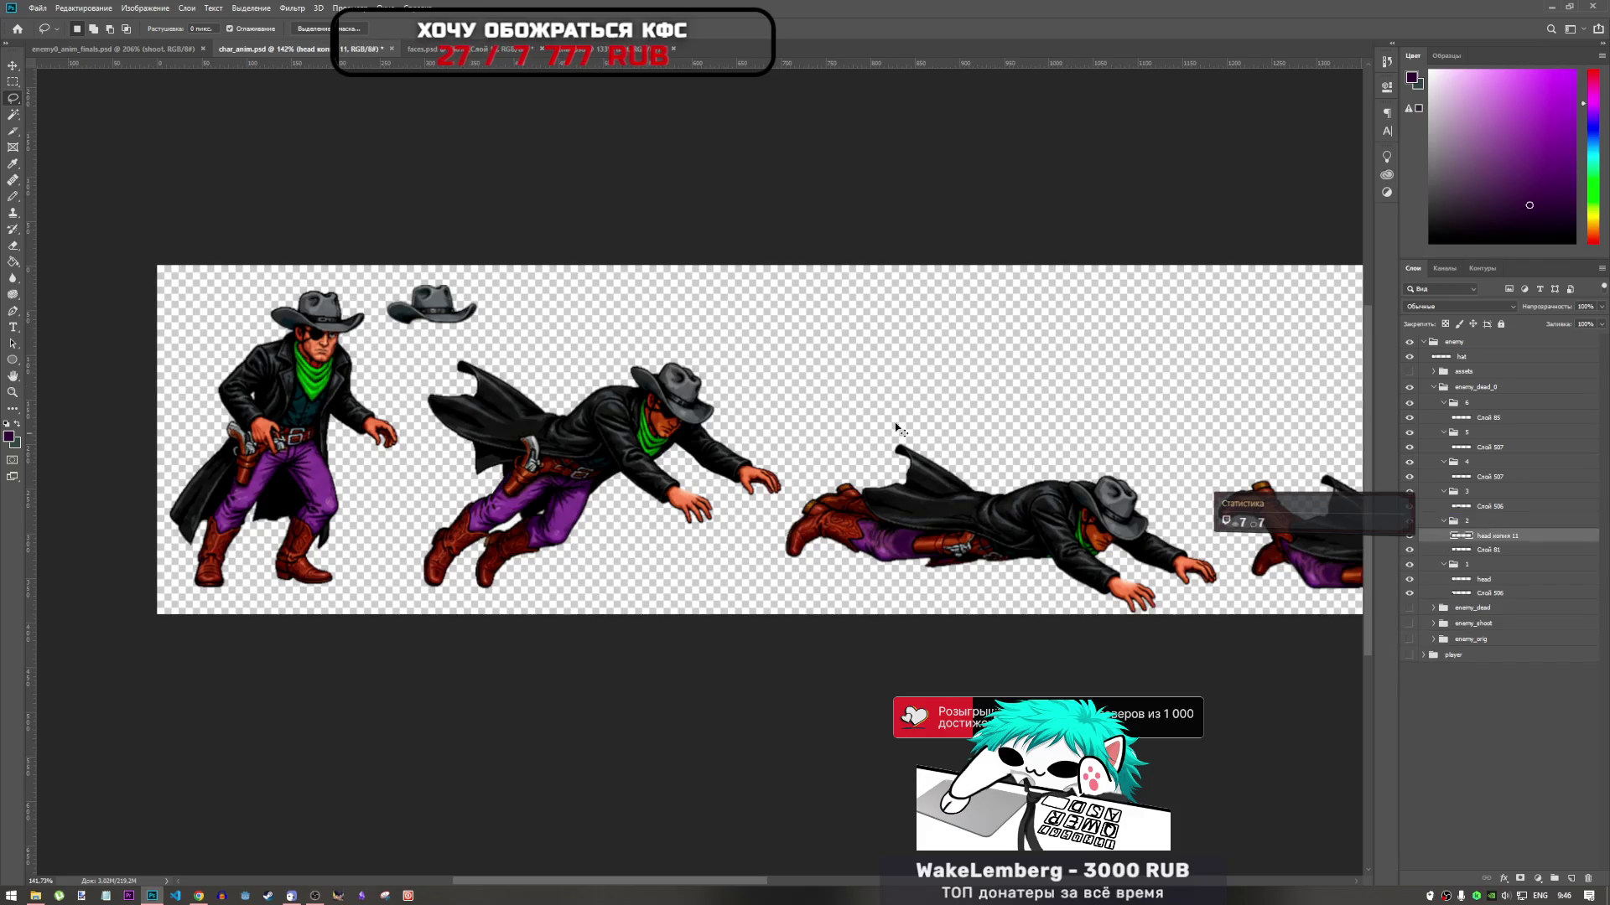
key(ctrl+t)
drag(335, 337, 713, 444)
scroll(658, 416, up, 3)
scroll(659, 415, up, 3)
drag(796, 356, 819, 403)
mouse_move(713, 427)
mouse_down()
mouse_move(612, 459)
mouse_move(706, 414)
mouse_up()
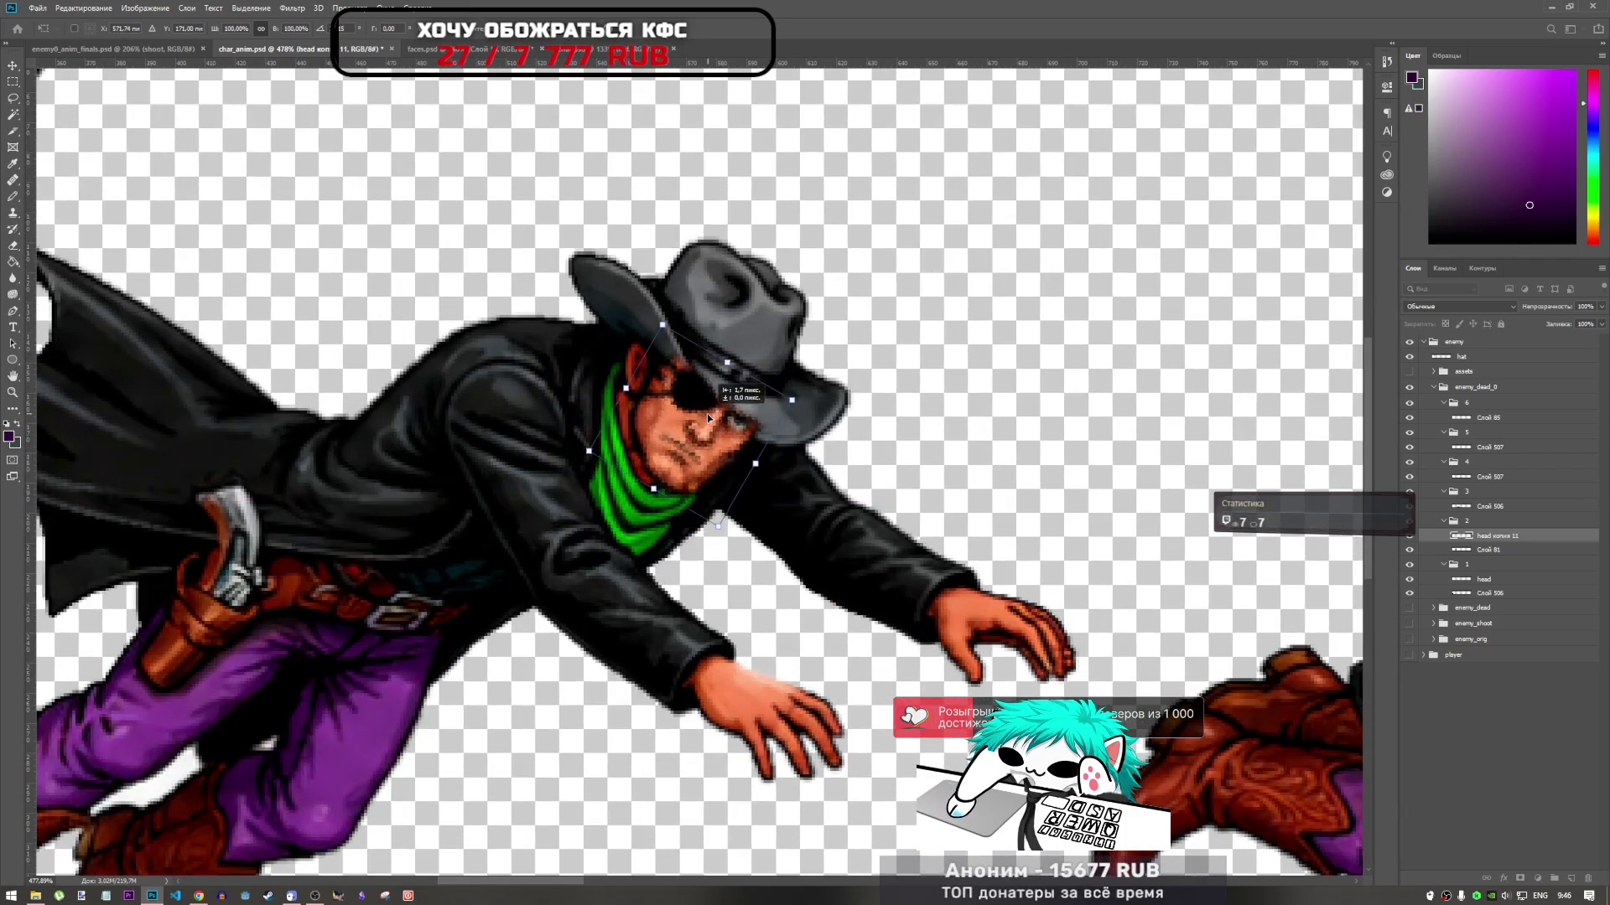
mouse_move(800, 394)
mouse_down()
mouse_move(780, 393)
mouse_move(842, 374)
mouse_up()
mouse_move(726, 416)
mouse_down()
mouse_move(713, 432)
mouse_move(731, 424)
mouse_move(714, 409)
mouse_up()
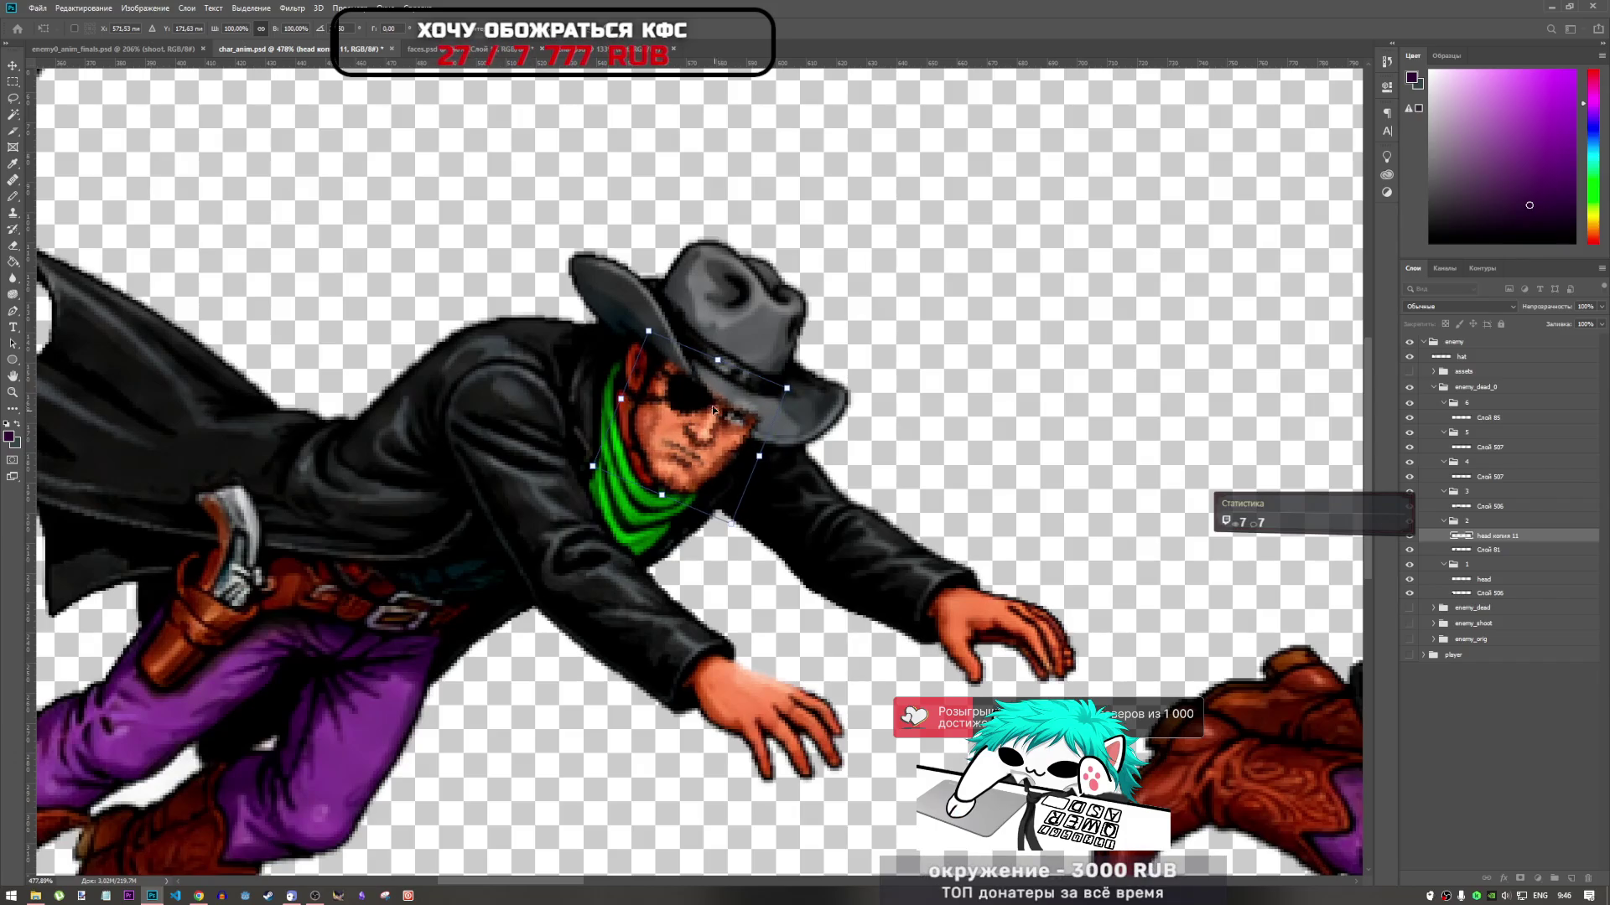
key(Return)
key(l)
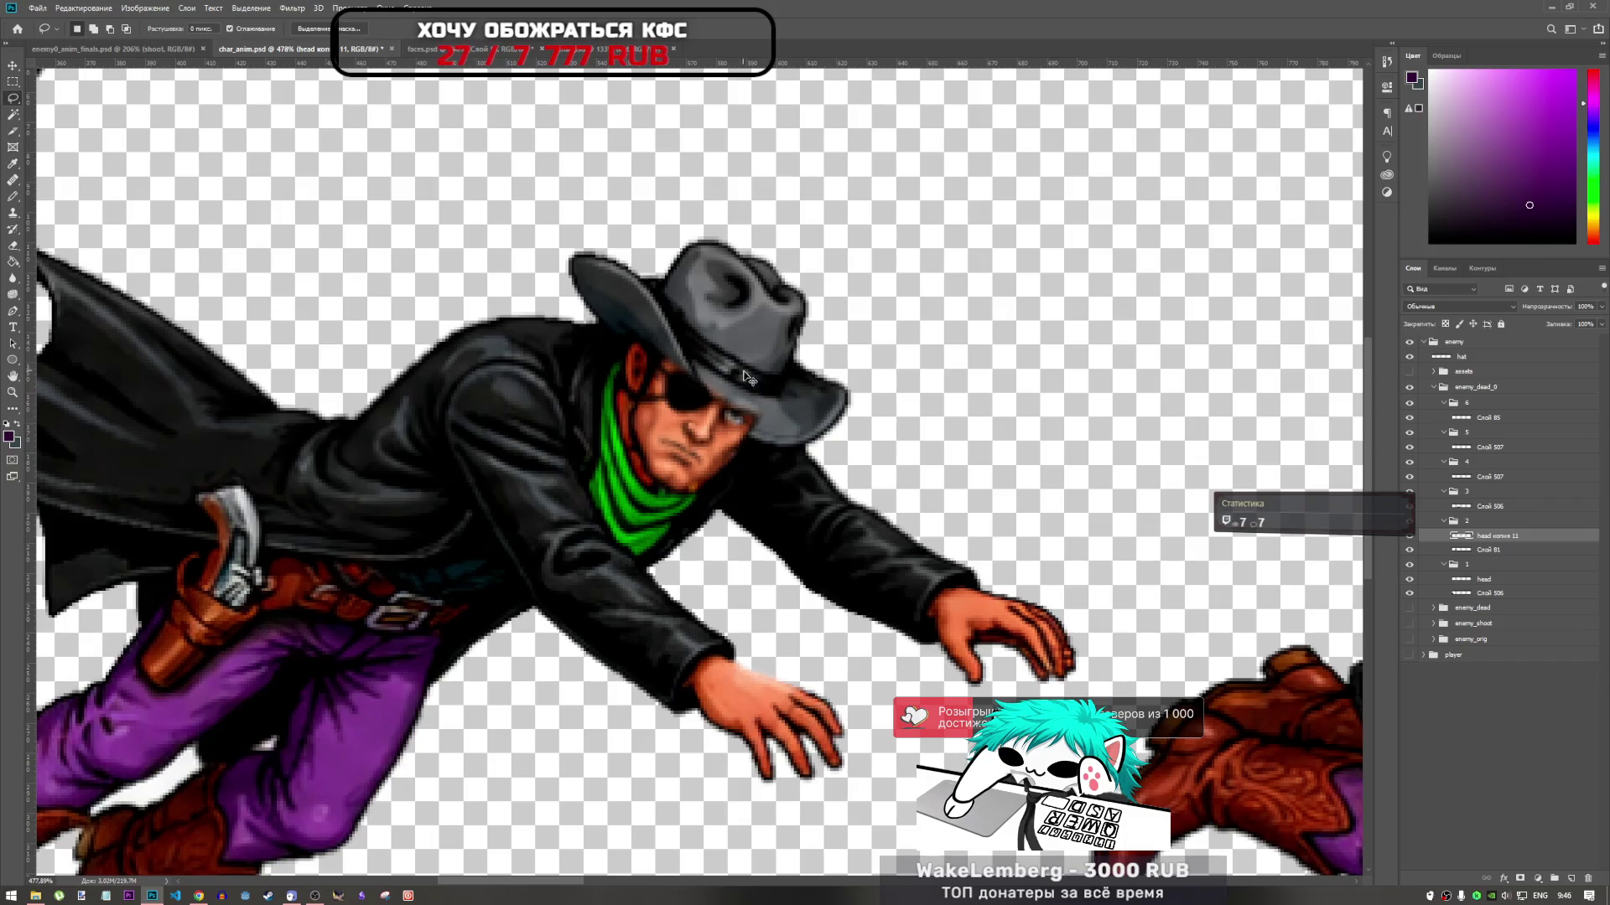
Refine the head copy with a slight rotation and two one-pixel nudges left
key(ctrl+t)
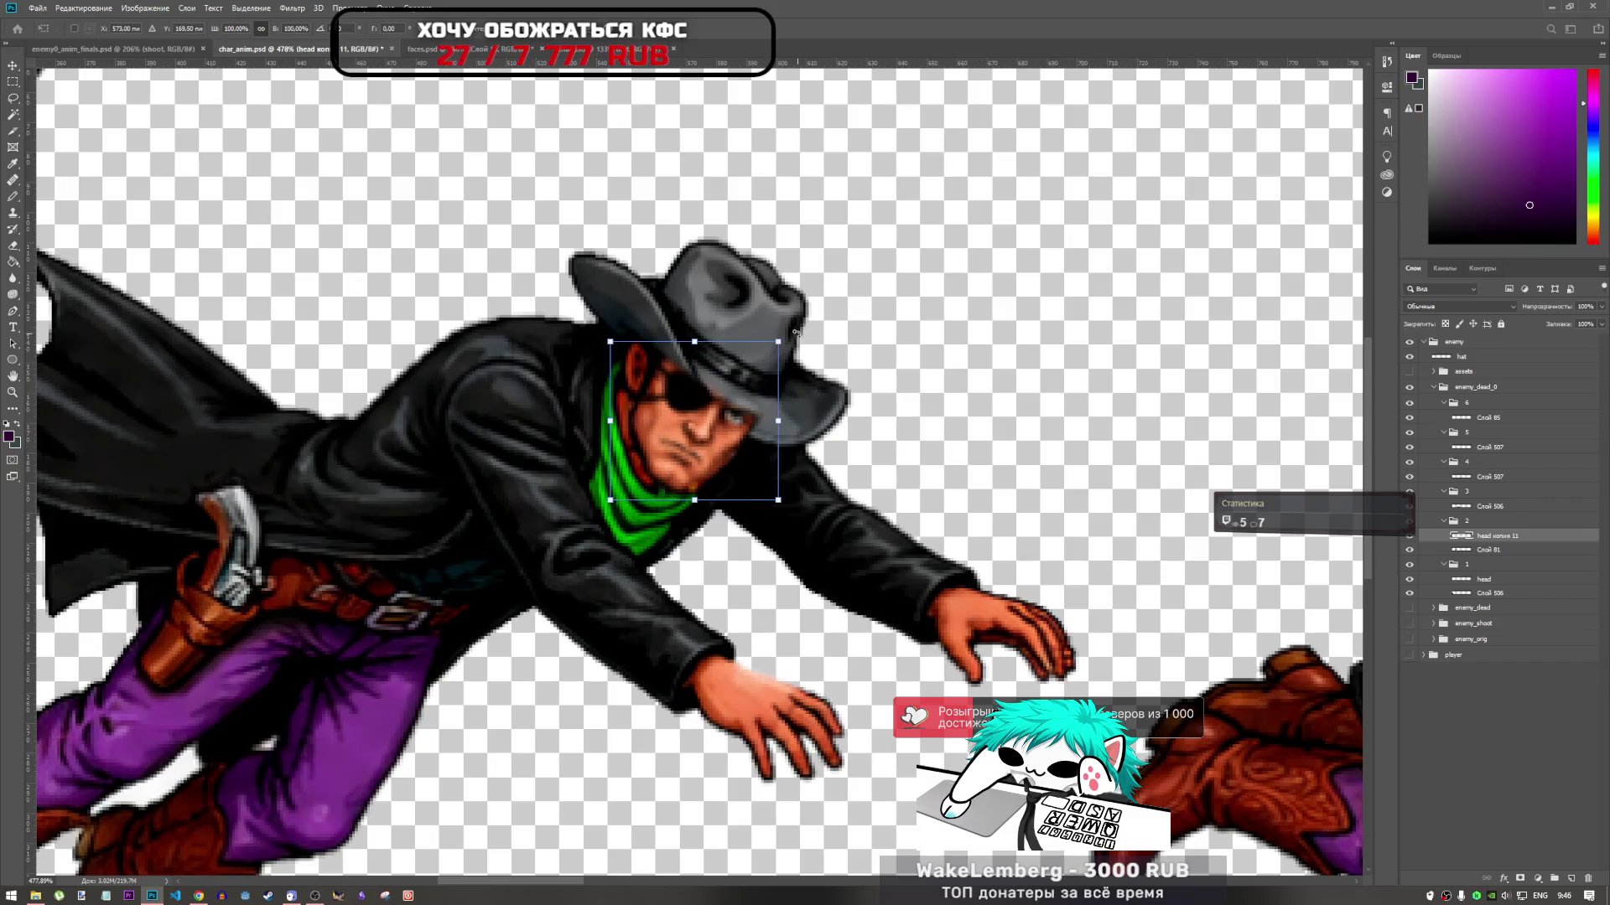
drag(796, 332, 794, 335)
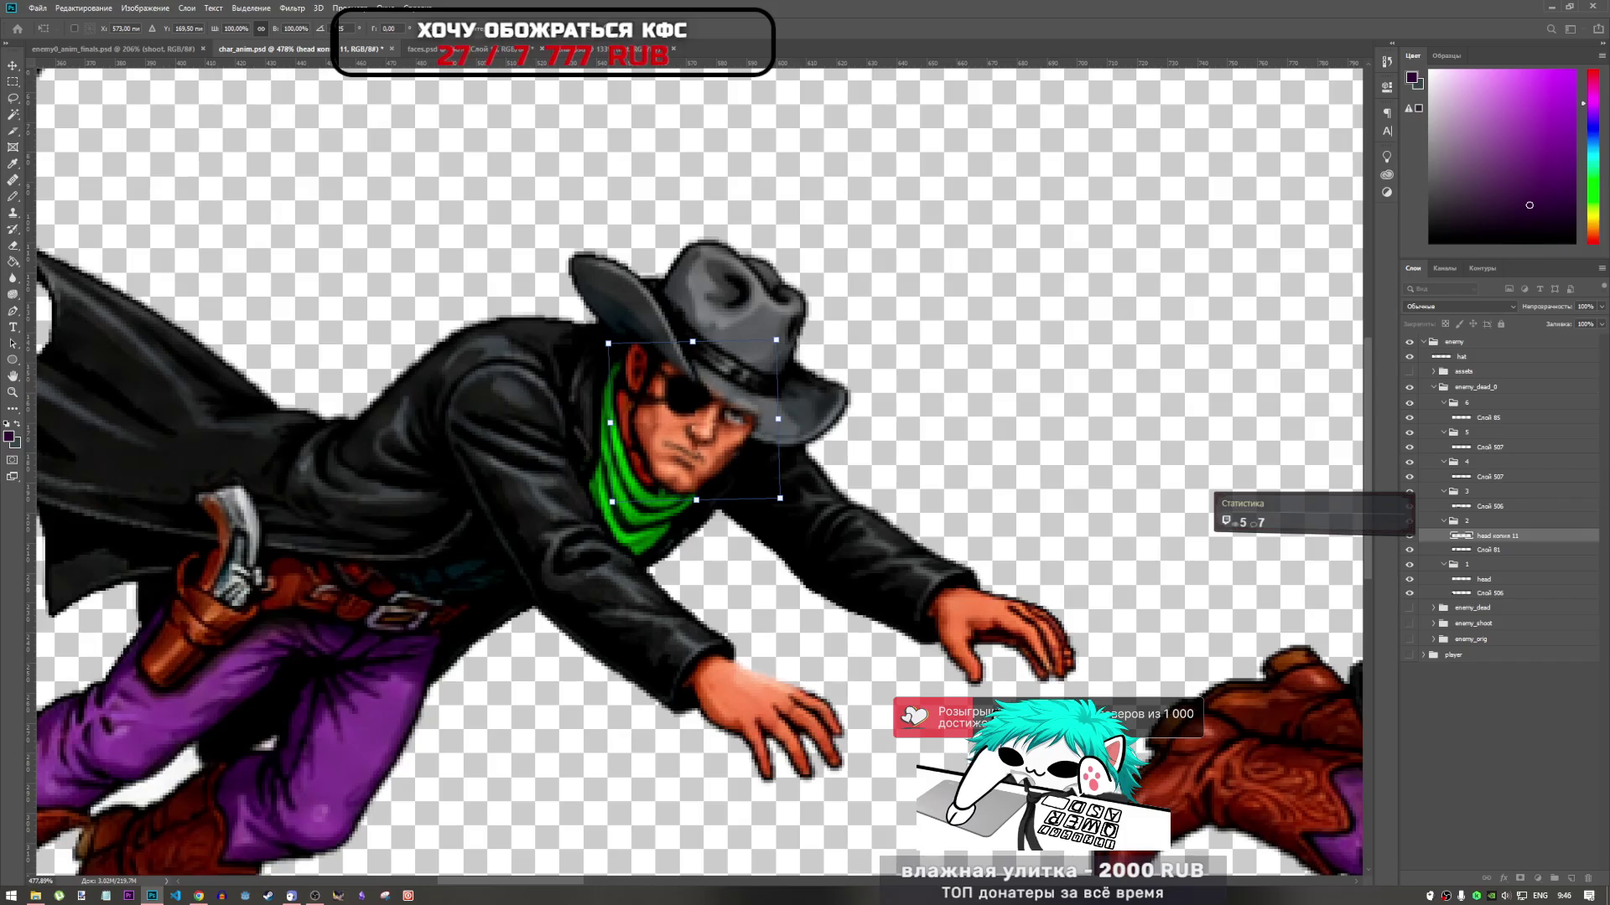
key(Return)
key(l)
key(ctrl+t)
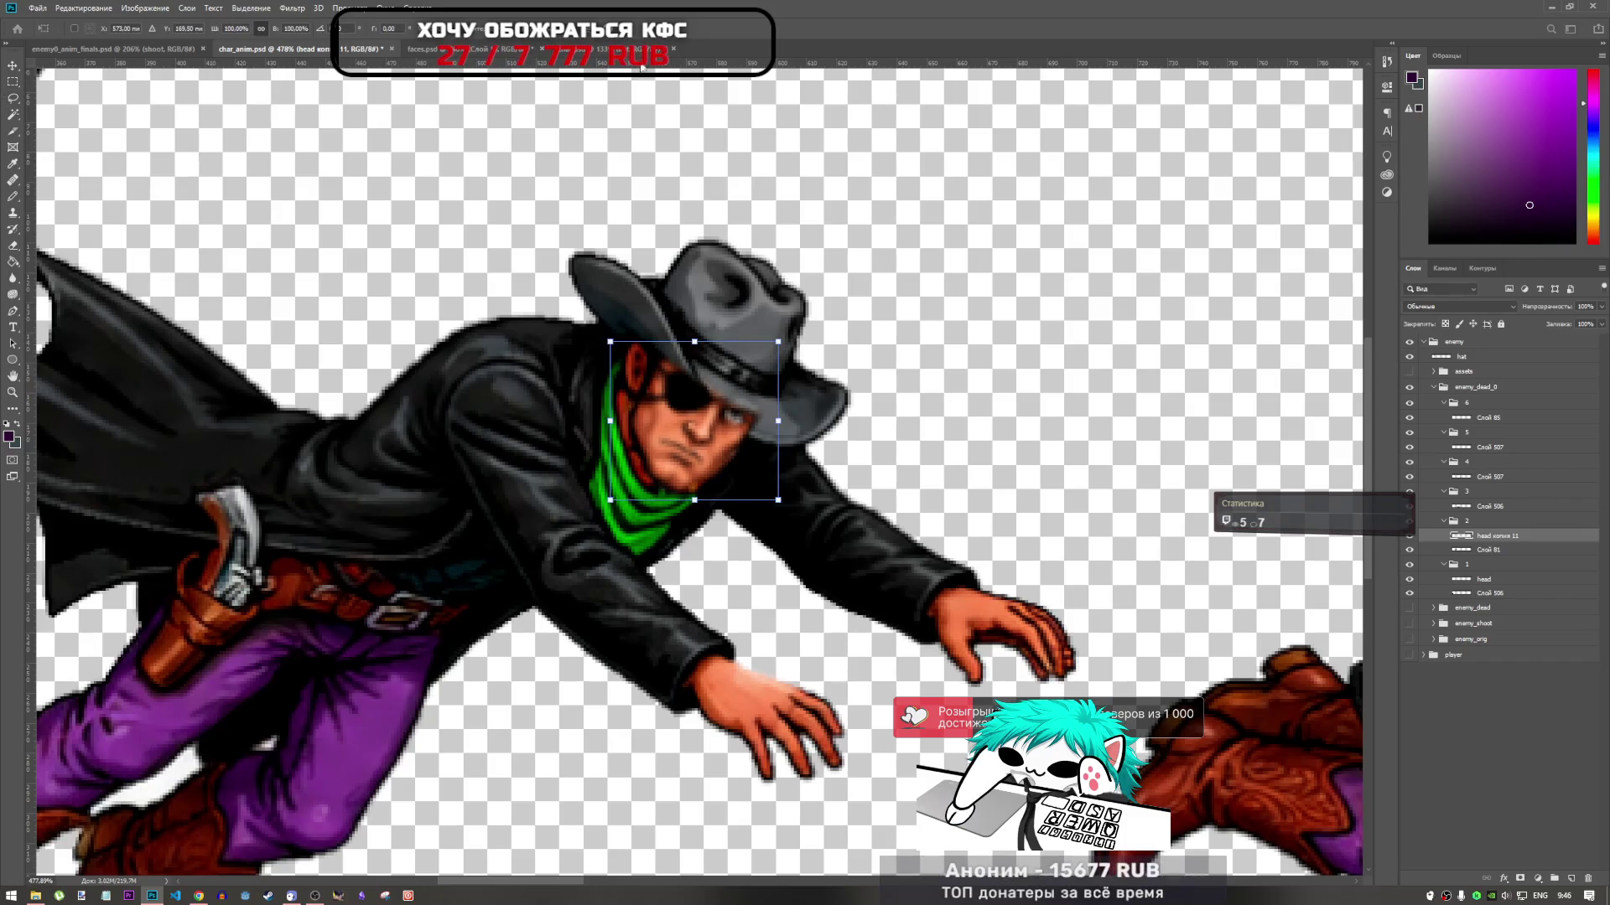
key(Left)
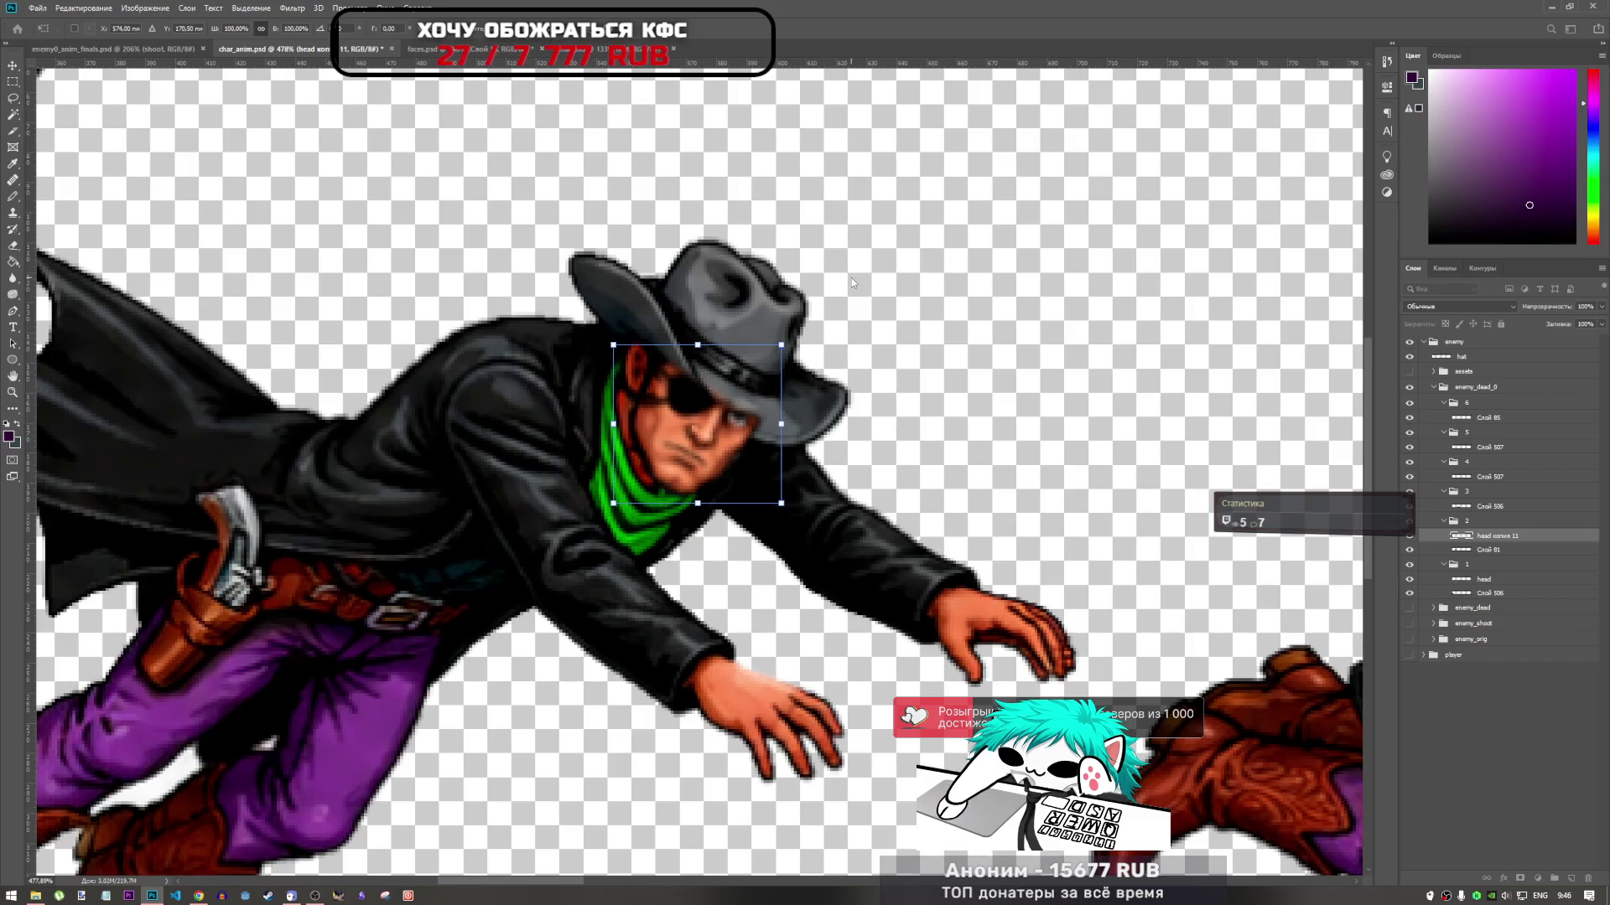
key(Return)
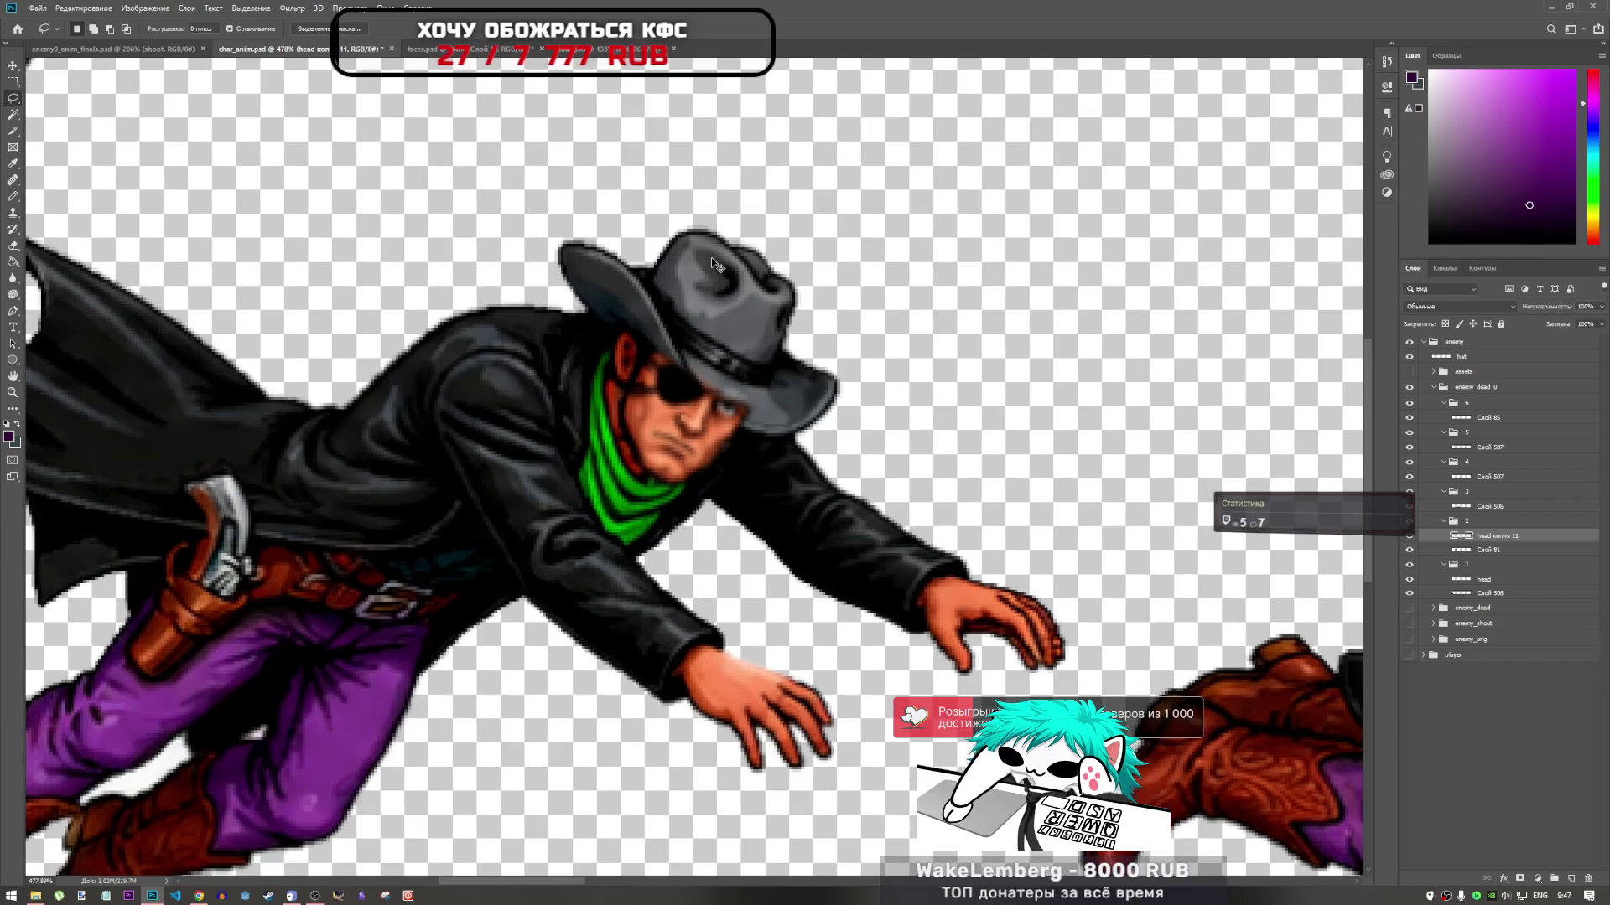
key(ctrl+t)
key(Left)
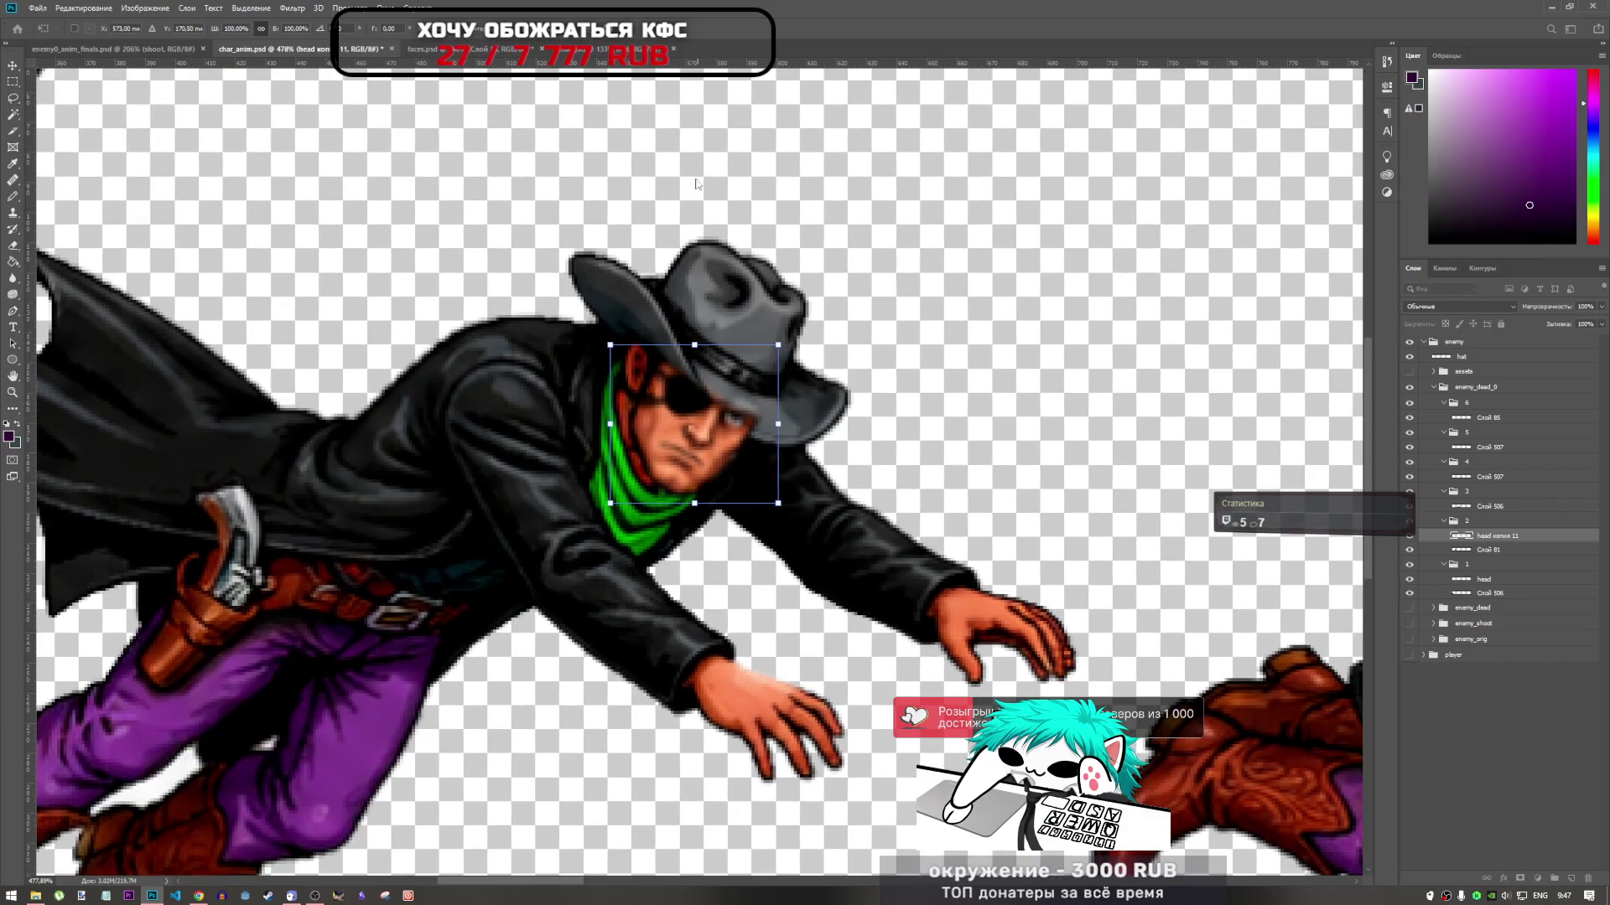
key(Return)
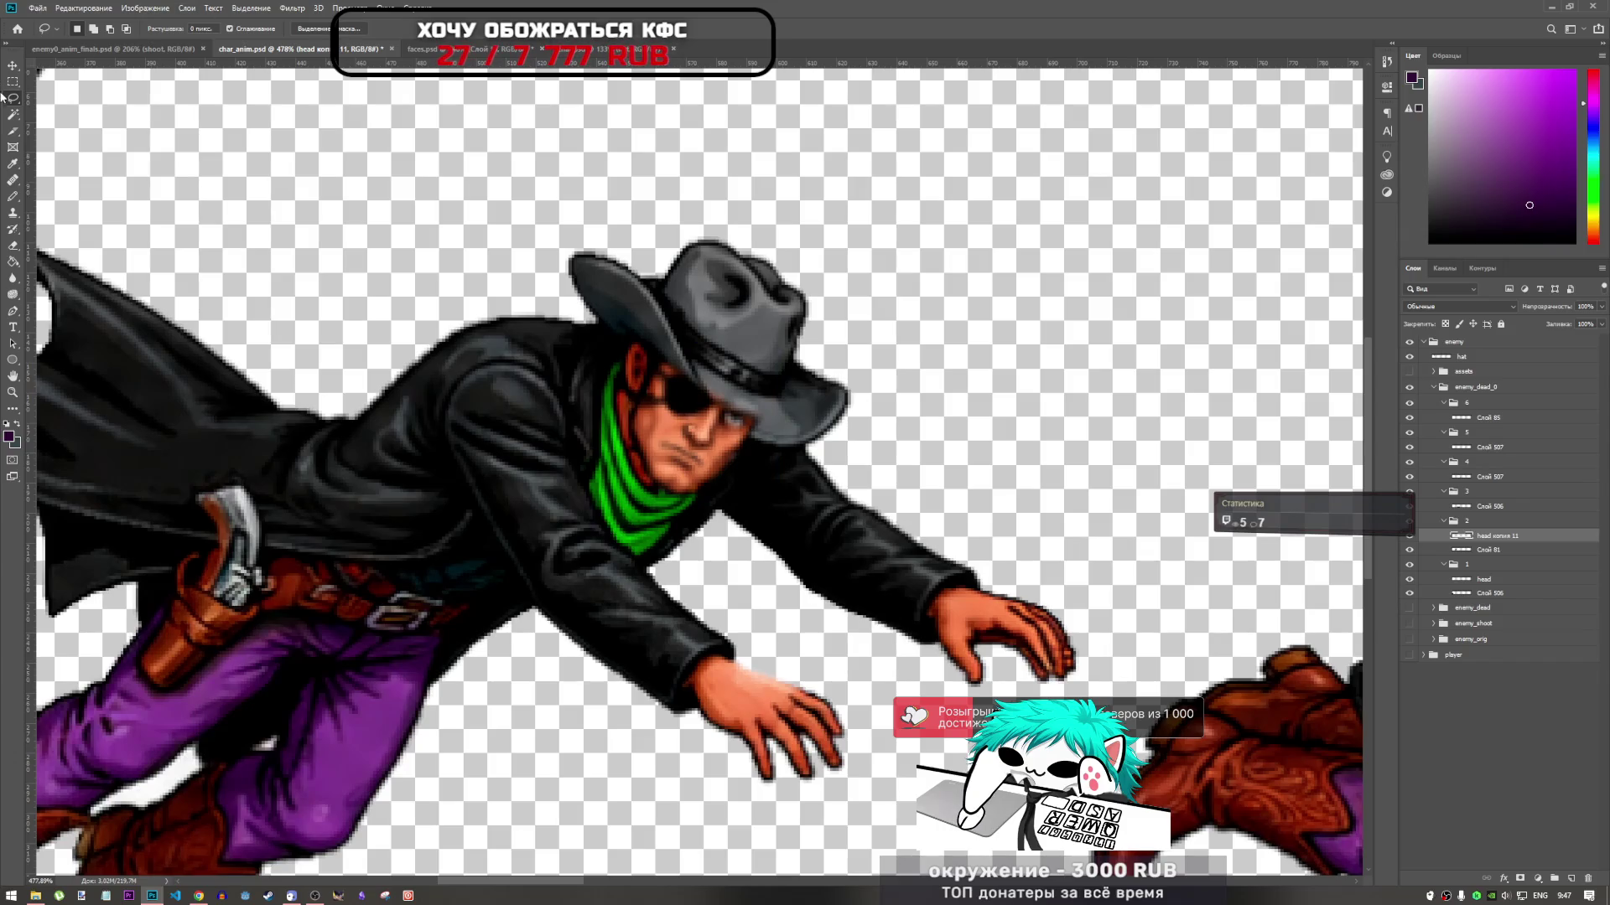
Try erasing the hat brim over the face, then undo it
click(12, 248)
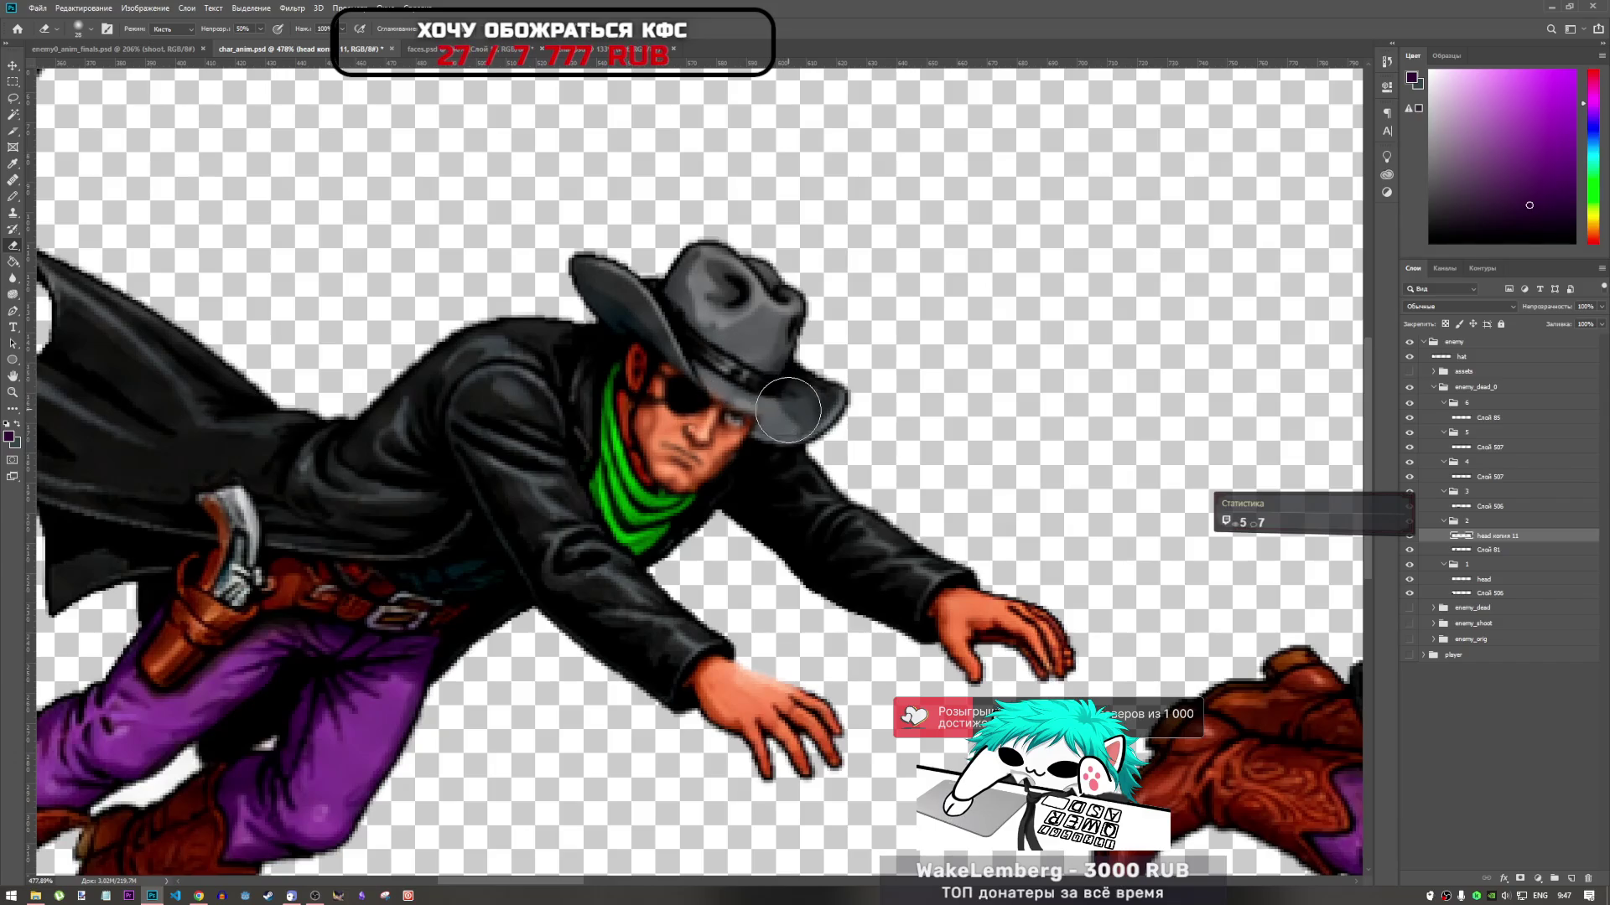
mouse_move(781, 412)
mouse_down()
mouse_move(713, 352)
mouse_move(734, 366)
mouse_up()
key(ctrl+z)
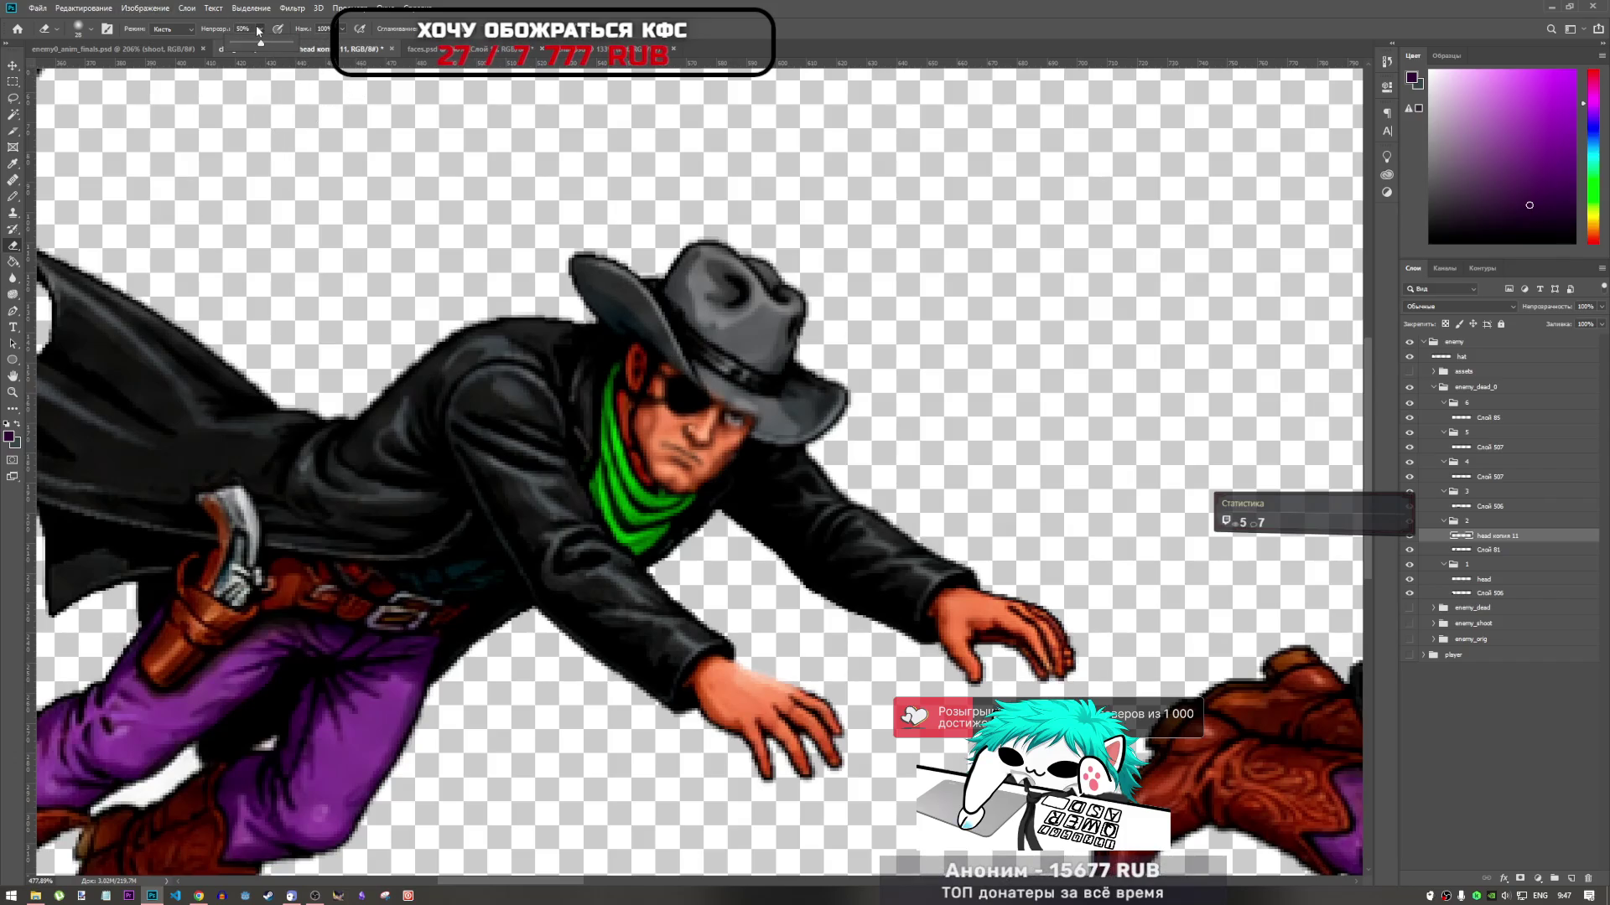
Set the eraser opacity to 100% and duplicate the first cowboy's head layer
drag(263, 45, 292, 44)
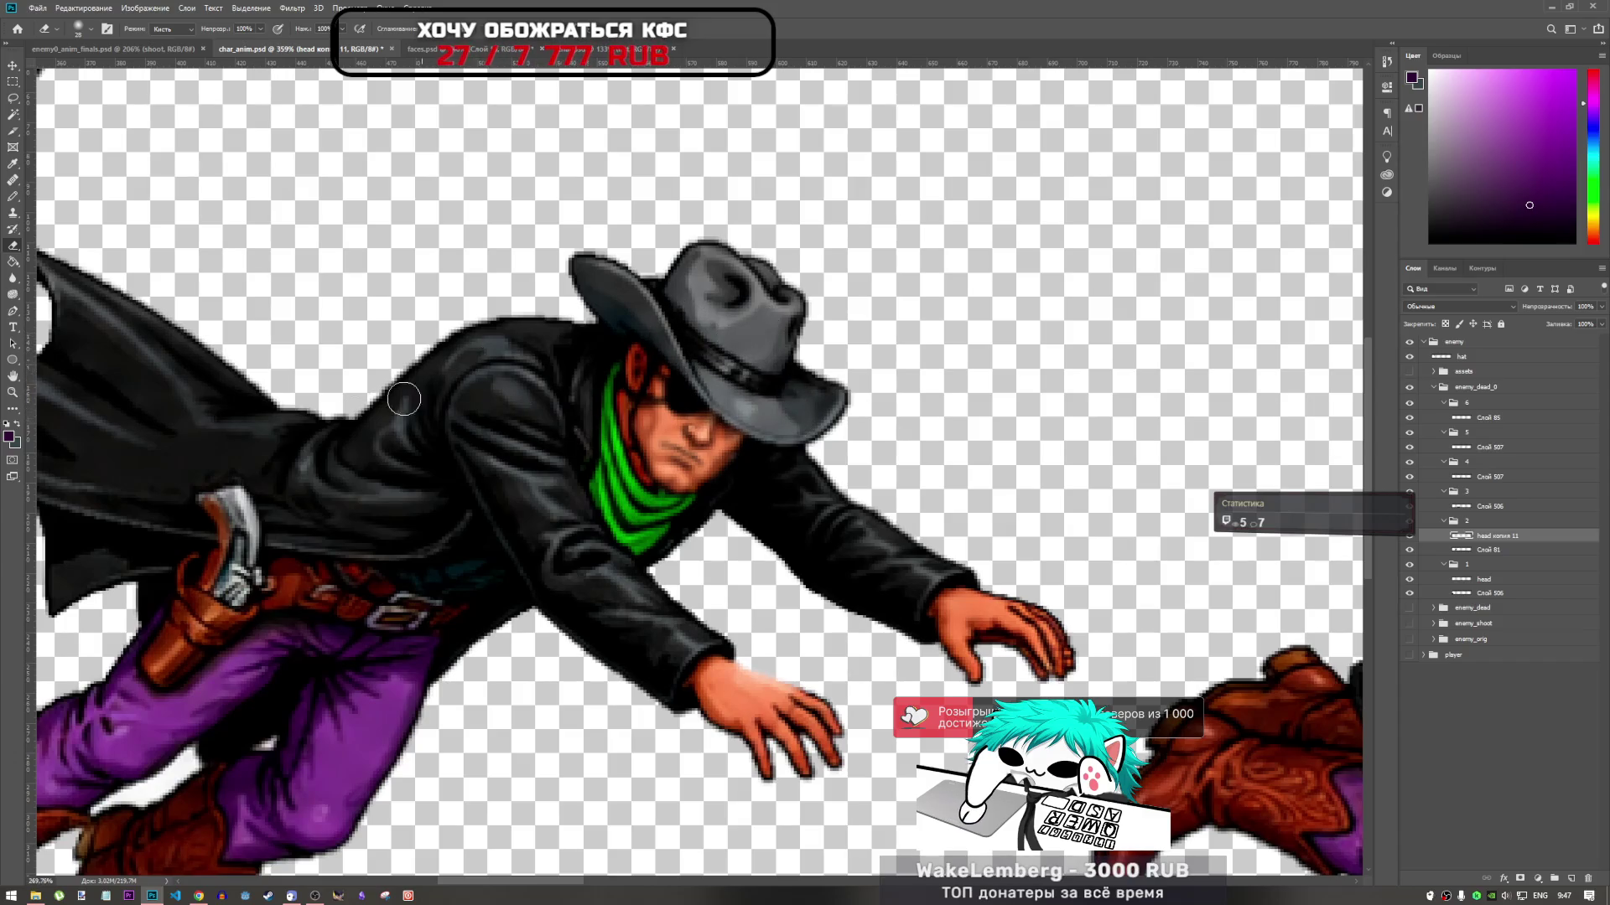
scroll(411, 409, down, 5)
scroll(703, 477, up, 1)
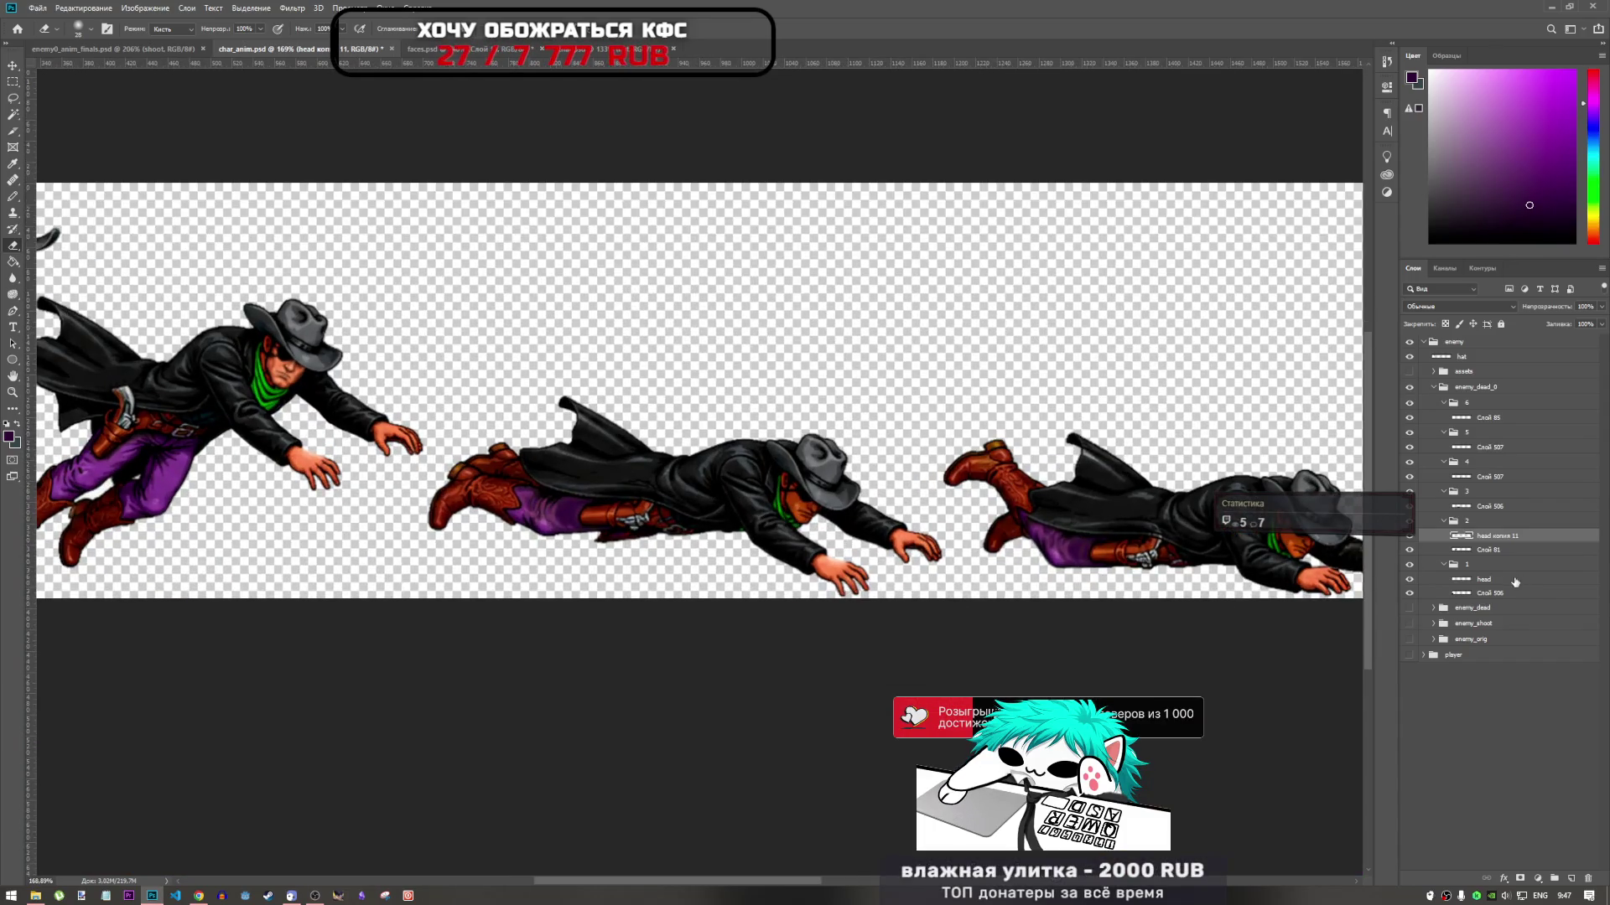
drag(1503, 541, 1501, 506)
Move the head copy onto the second cowboy's face and skew it to his tilt
key(ctrl+t)
mouse_move(276, 371)
mouse_down()
mouse_move(825, 503)
mouse_move(796, 501)
mouse_move(806, 513)
mouse_move(774, 480)
mouse_move(815, 548)
mouse_move(742, 476)
mouse_move(852, 577)
mouse_move(763, 476)
mouse_move(774, 483)
mouse_up()
scroll(806, 513, up, 5)
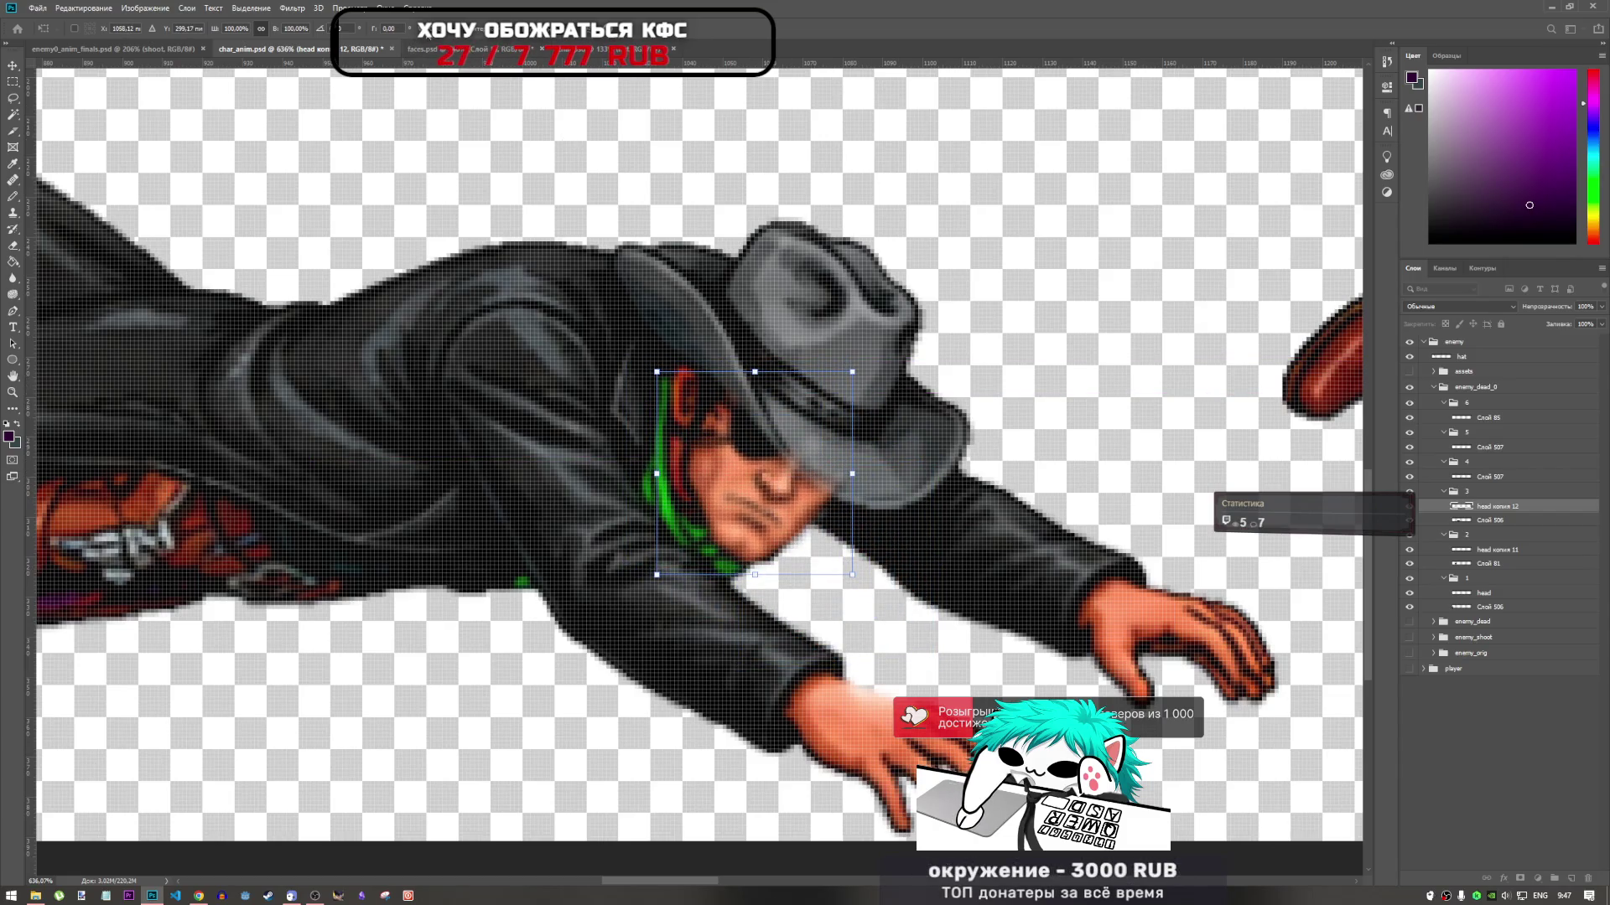
drag(656, 473, 656, 485)
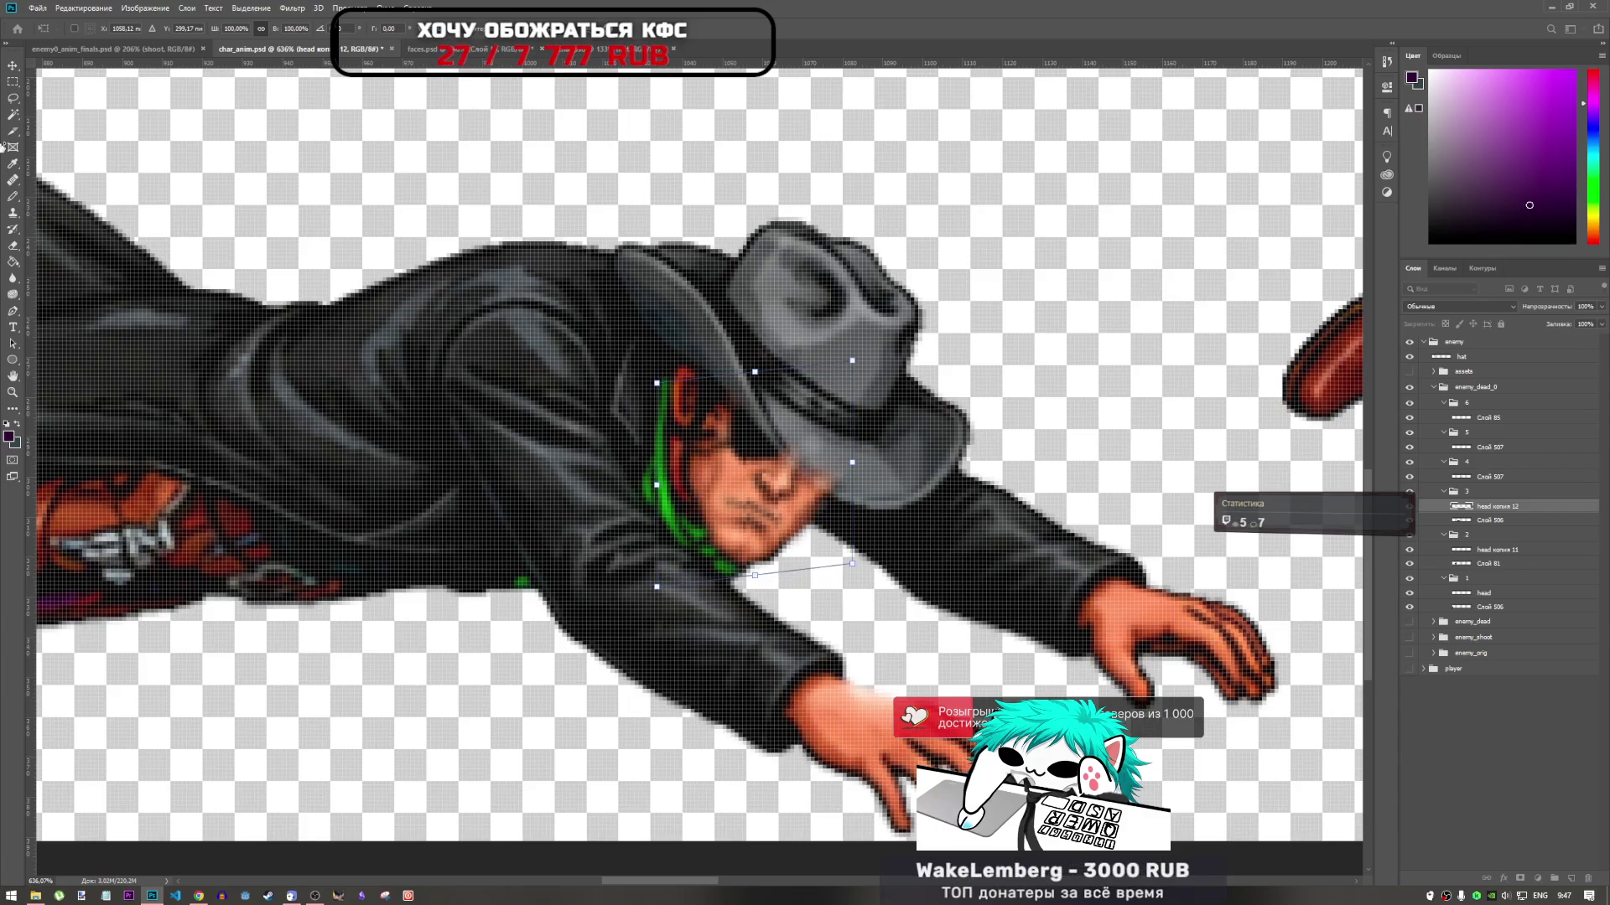
drag(797, 490, 813, 493)
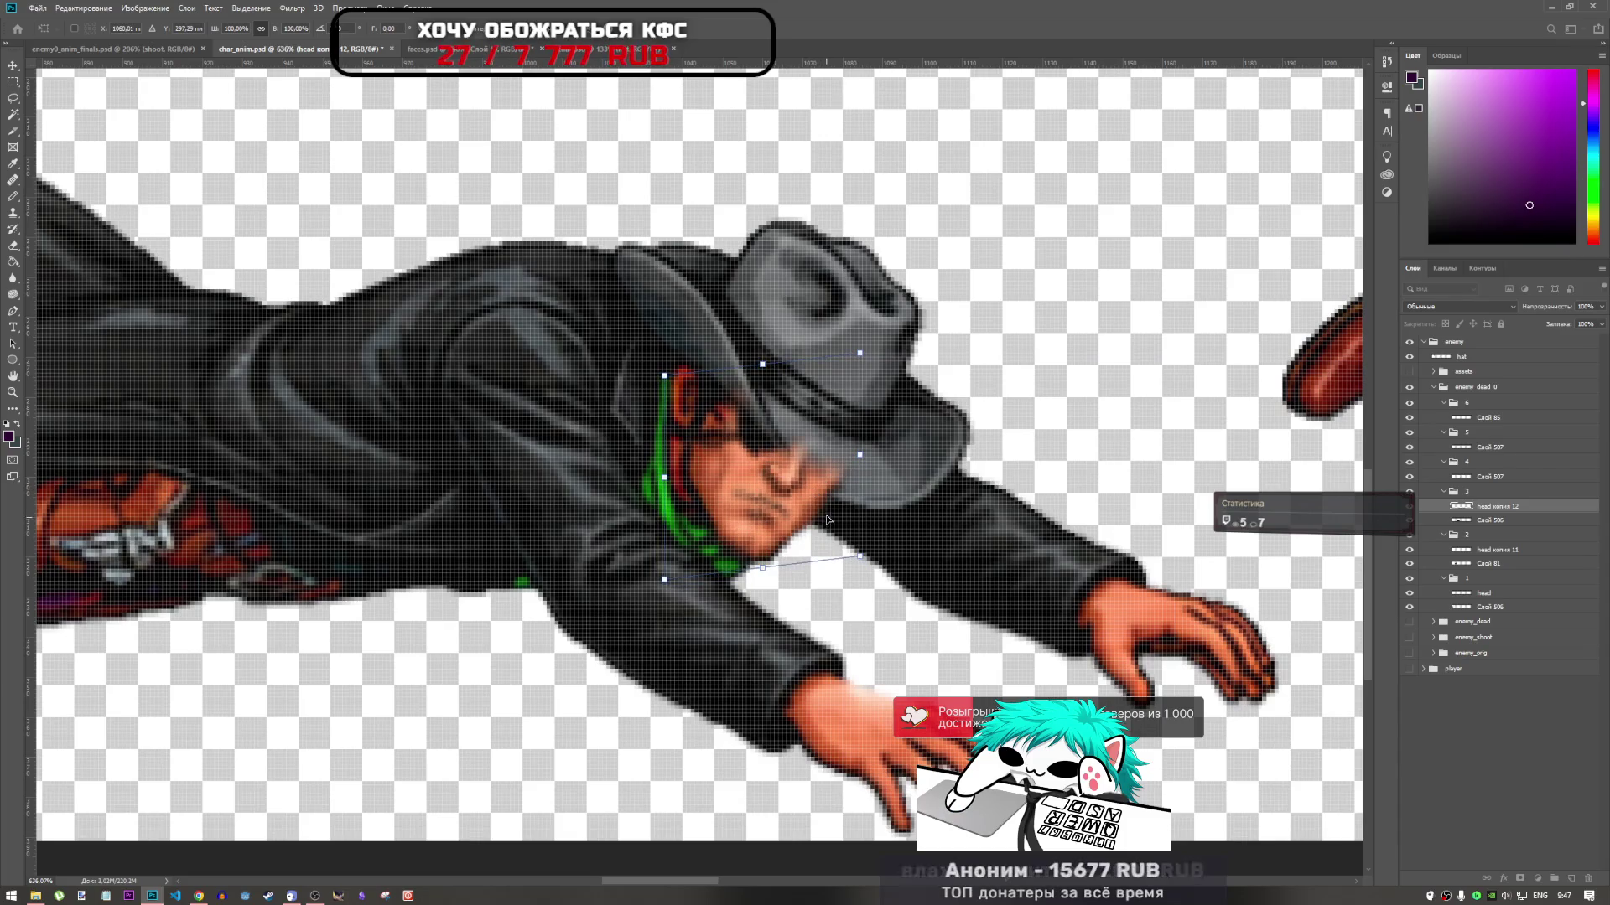
Align the head copy to the face pixel by pixel and apply the placement
key(Right)
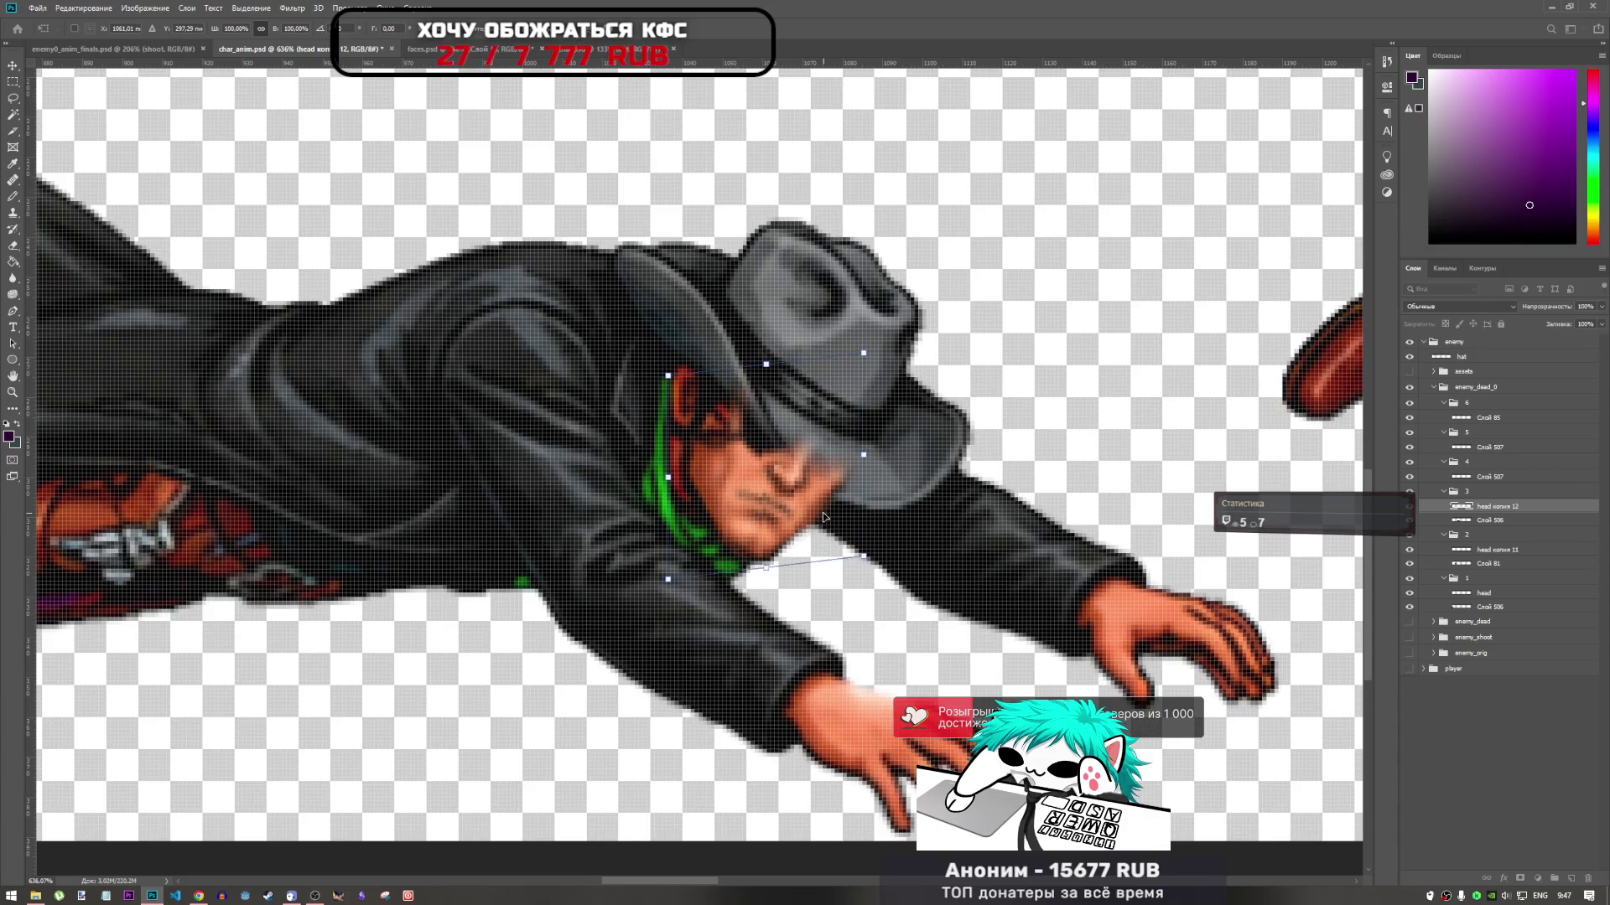
key(Left)
key(Up)
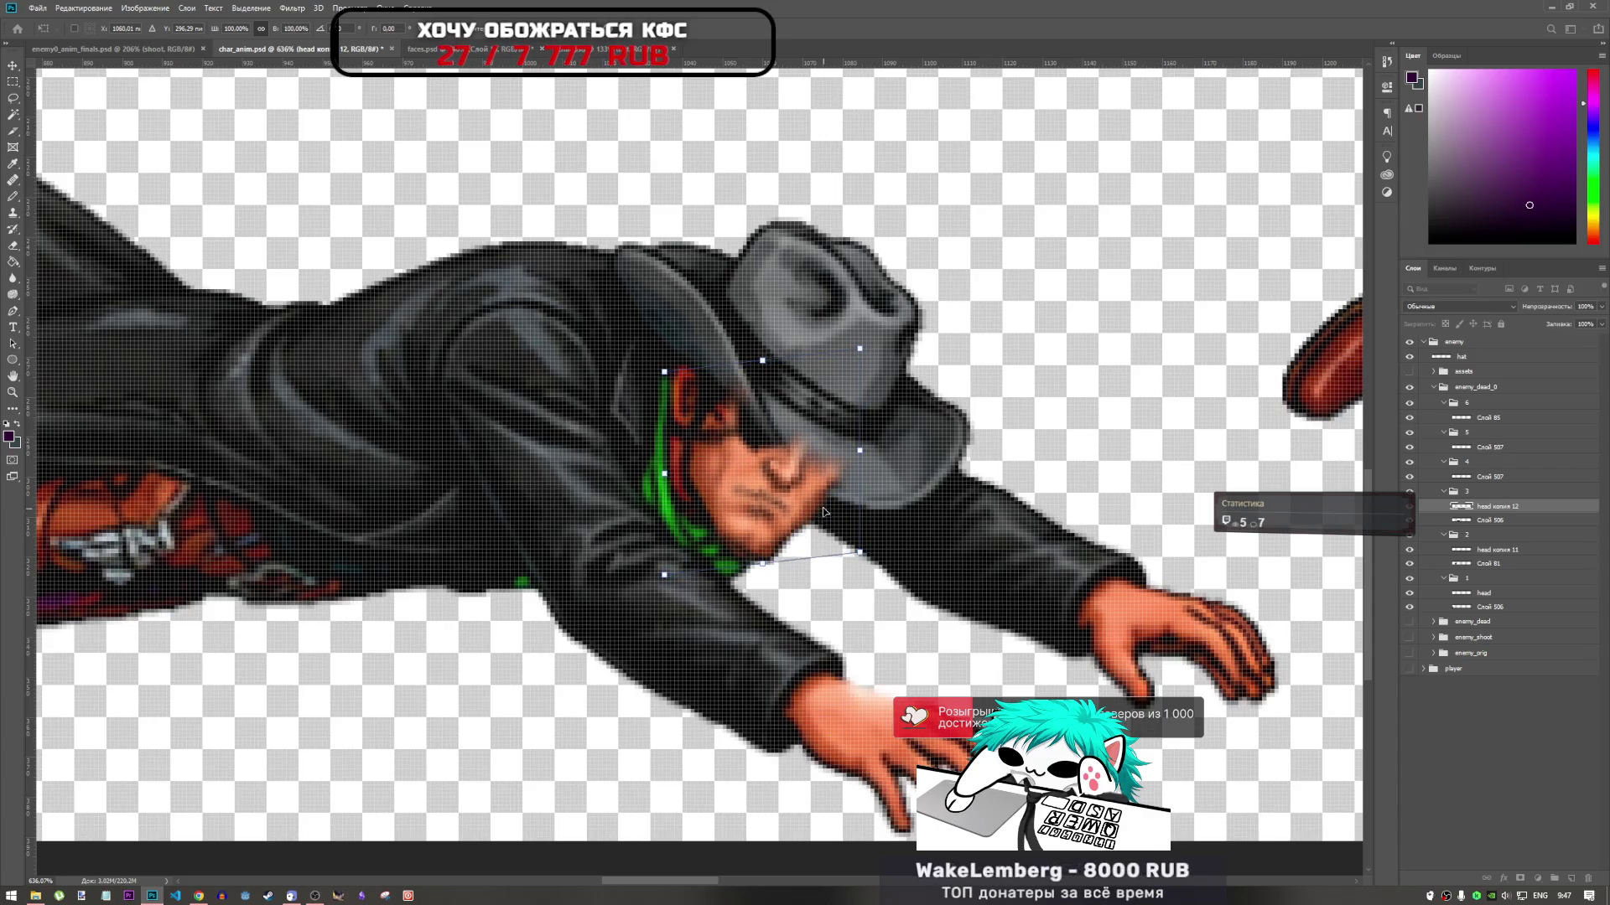
key(Left)
key(Down)
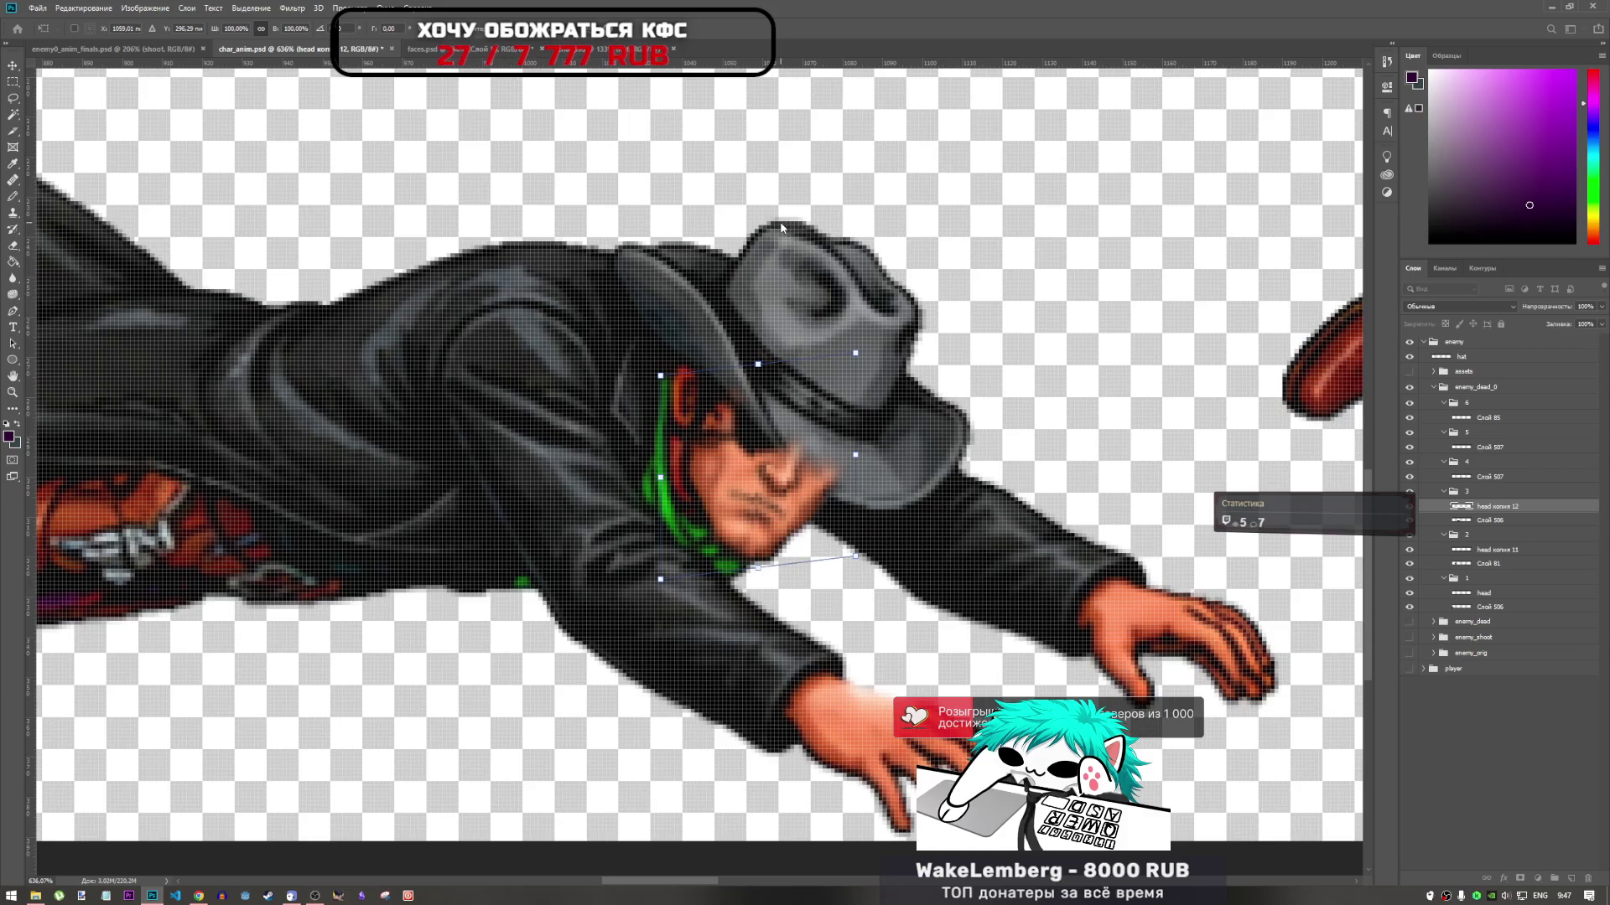
key(Up)
key(Right)
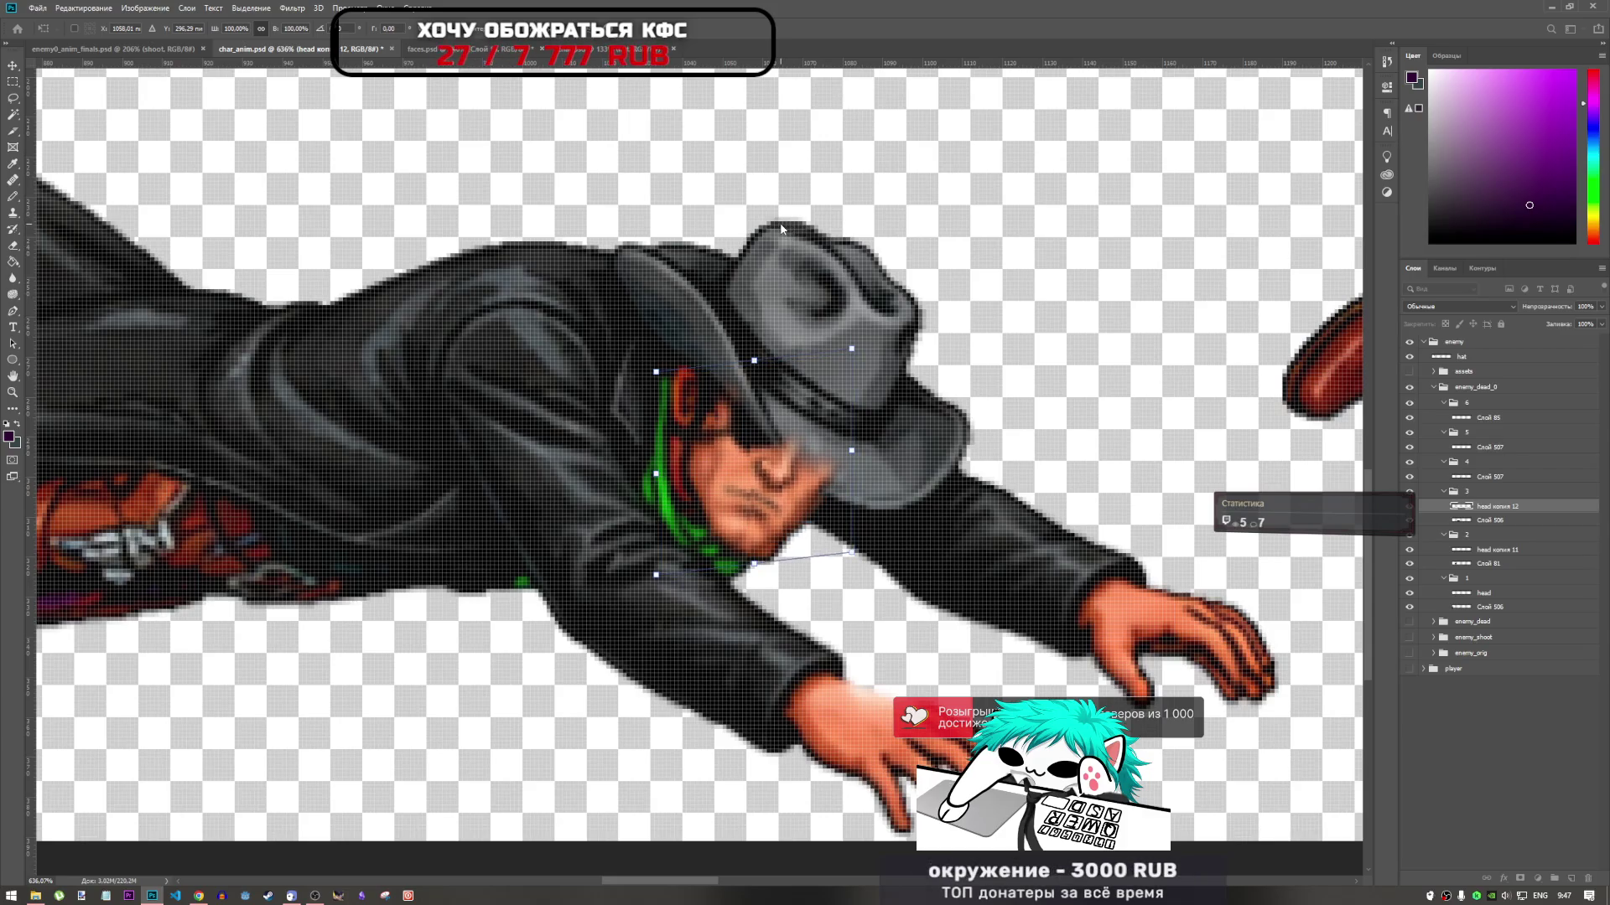
key(Left)
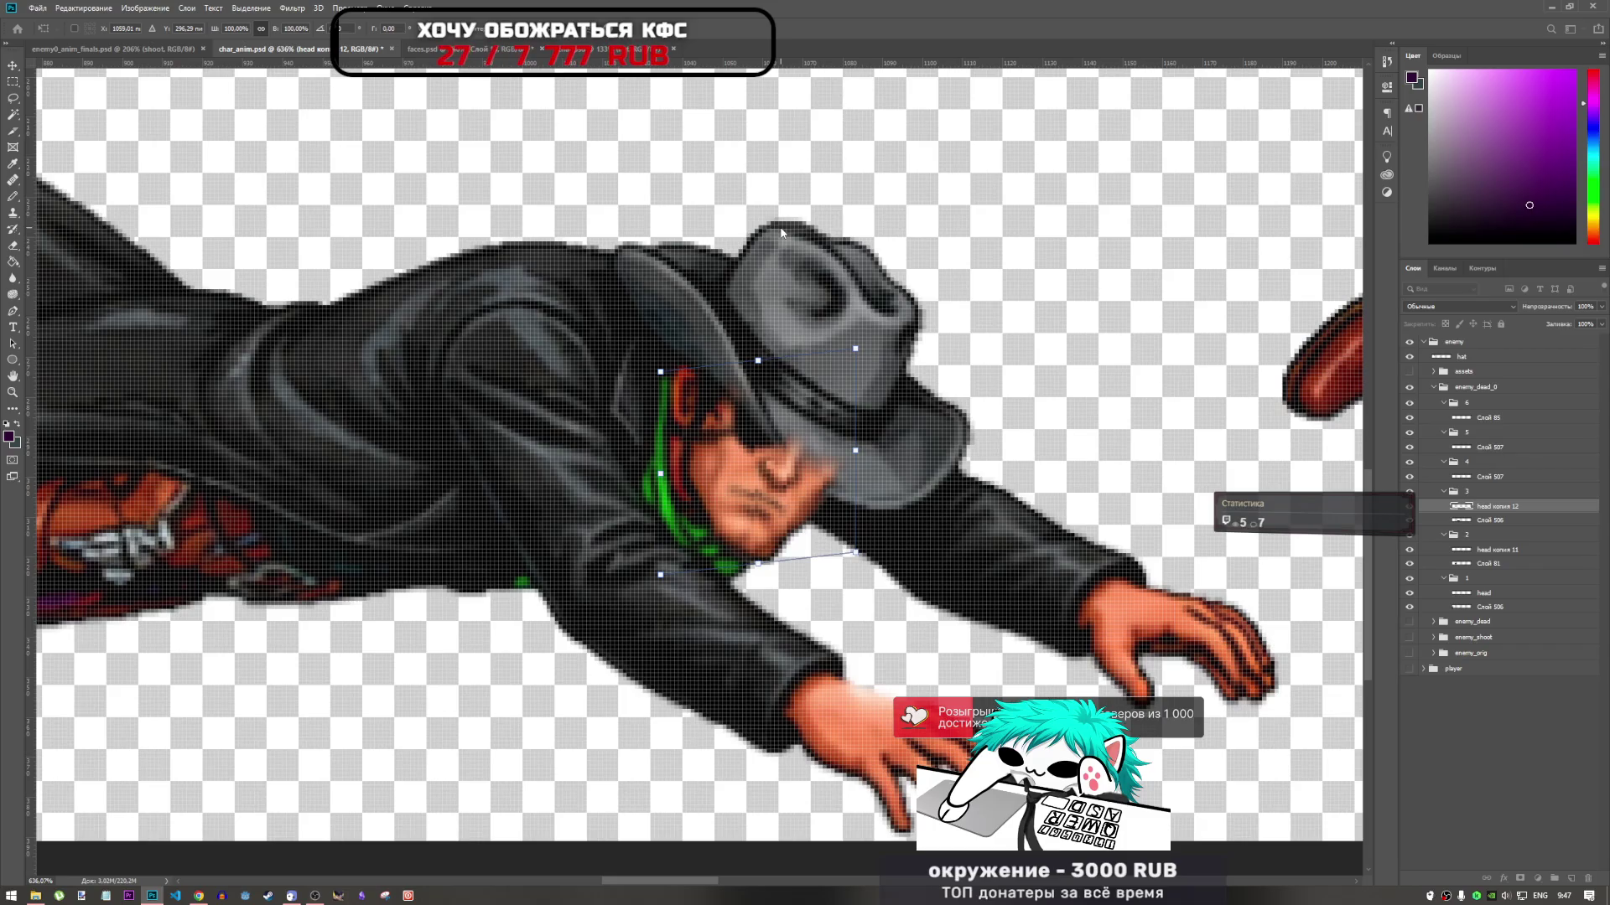
key(Right)
key(Down)
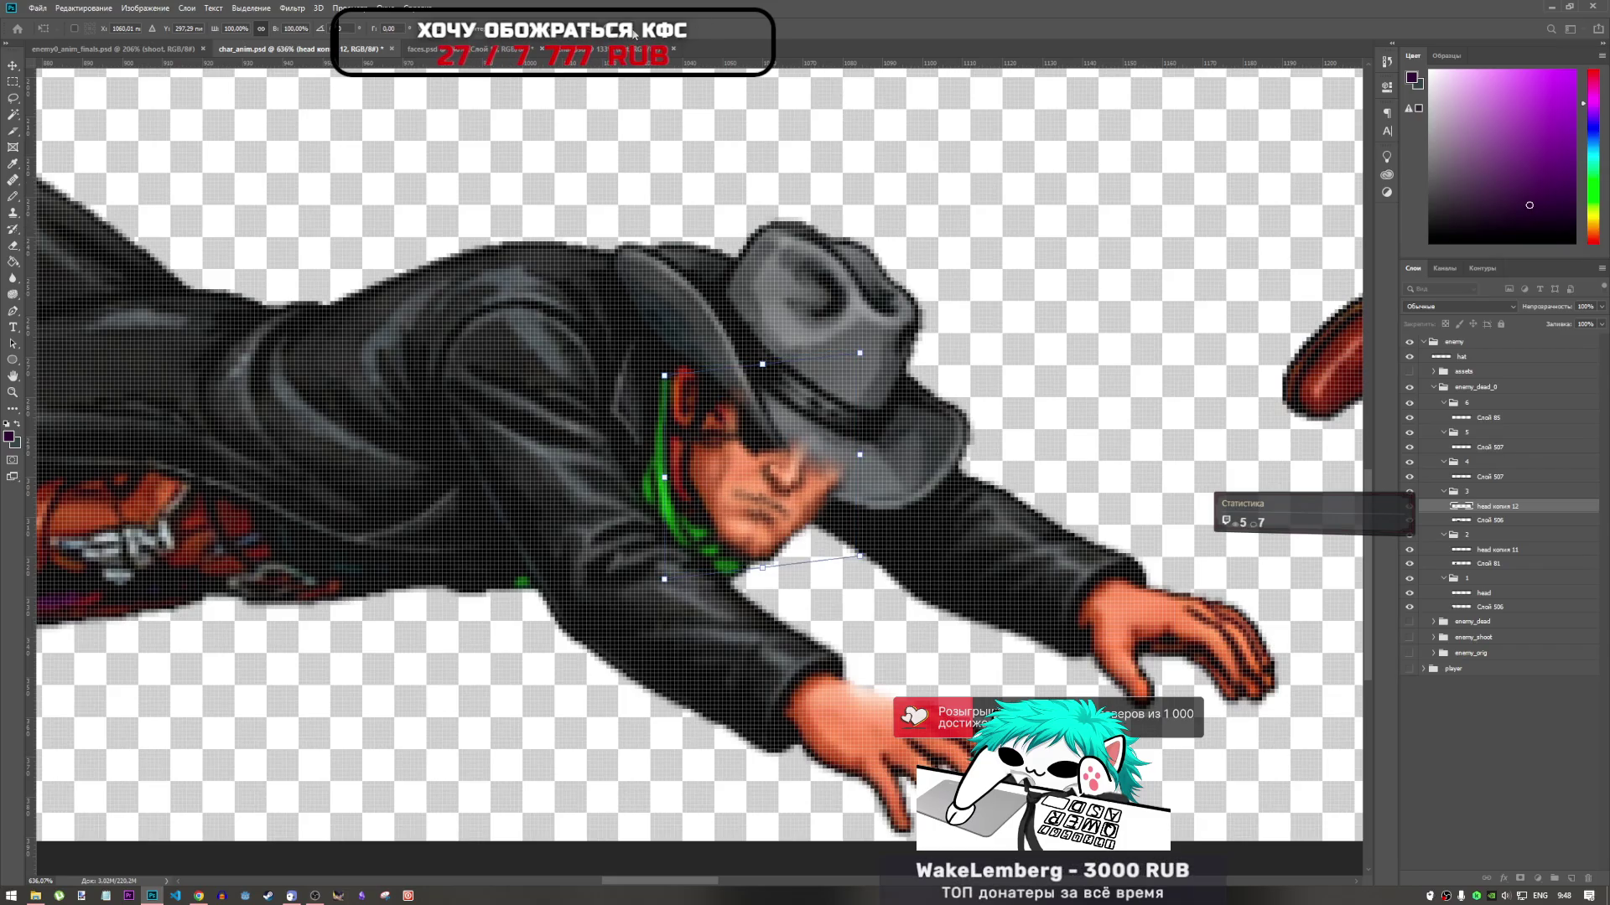
key(Right)
key(Up)
key(Down)
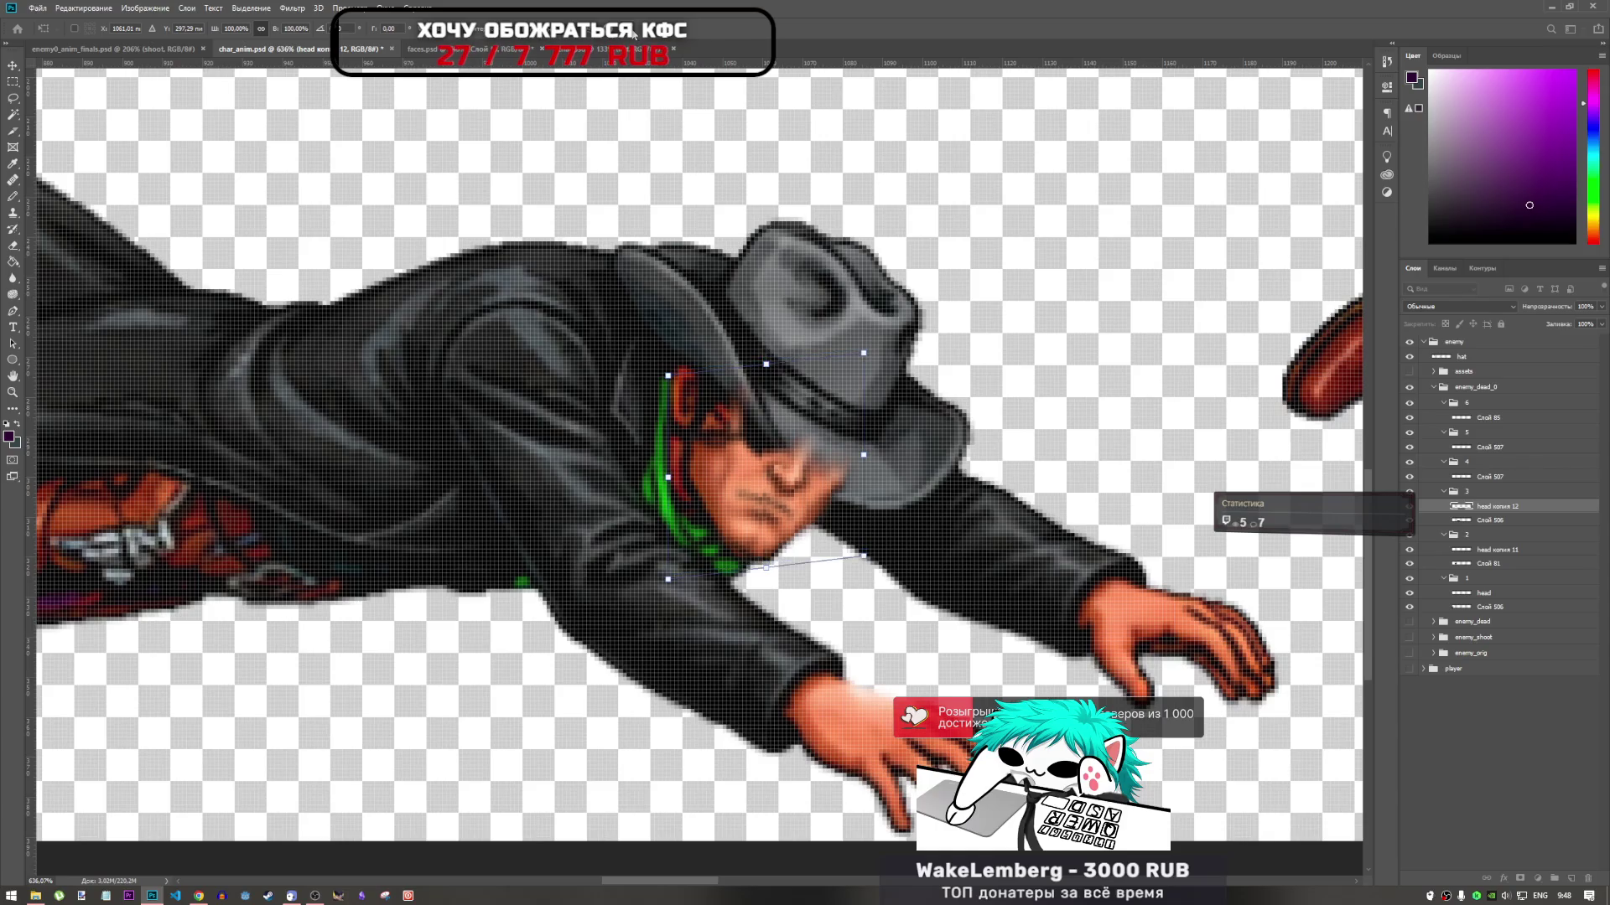
key(Left)
key(Down)
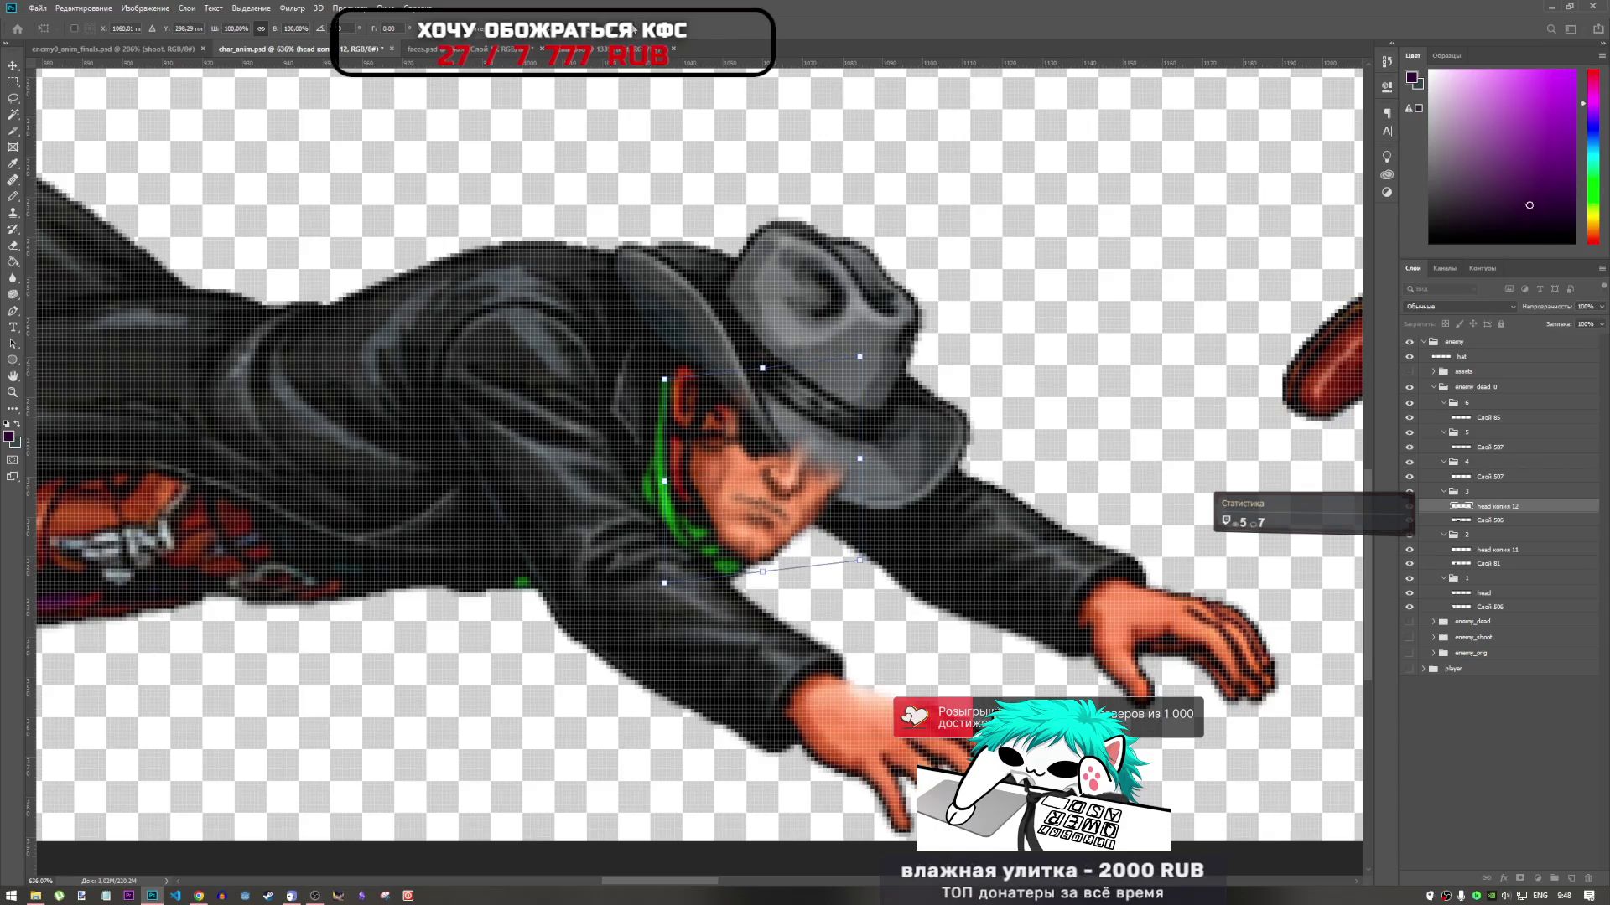
key(Right)
key(Up)
key(Return)
key(e)
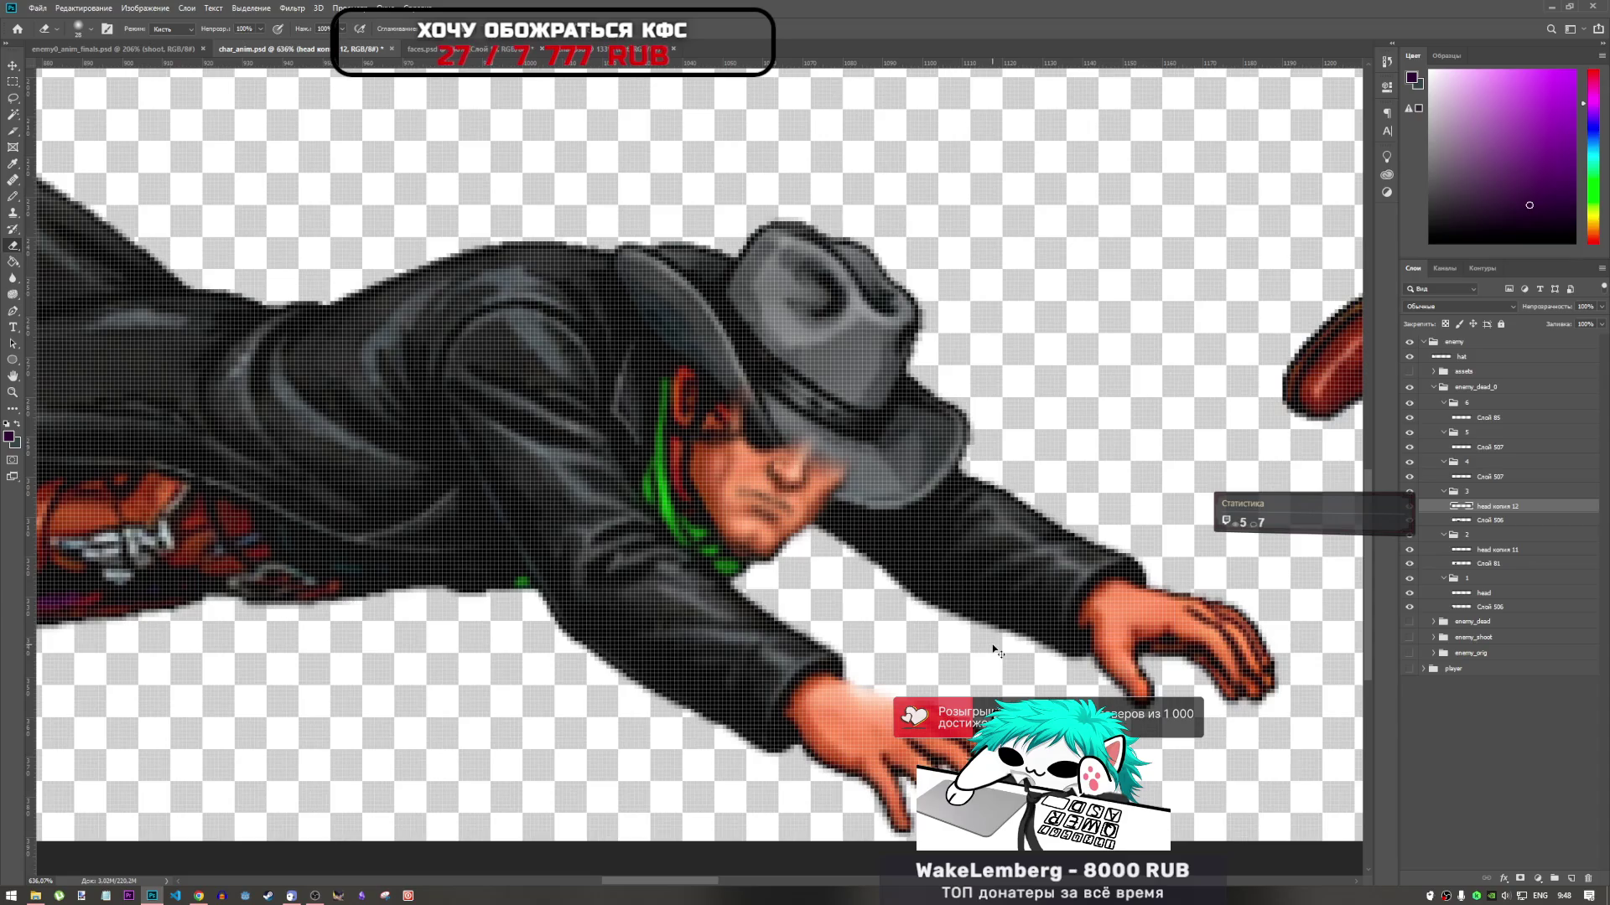
Rotate the head copy back to level and apply the adjustment
key(ctrl+t)
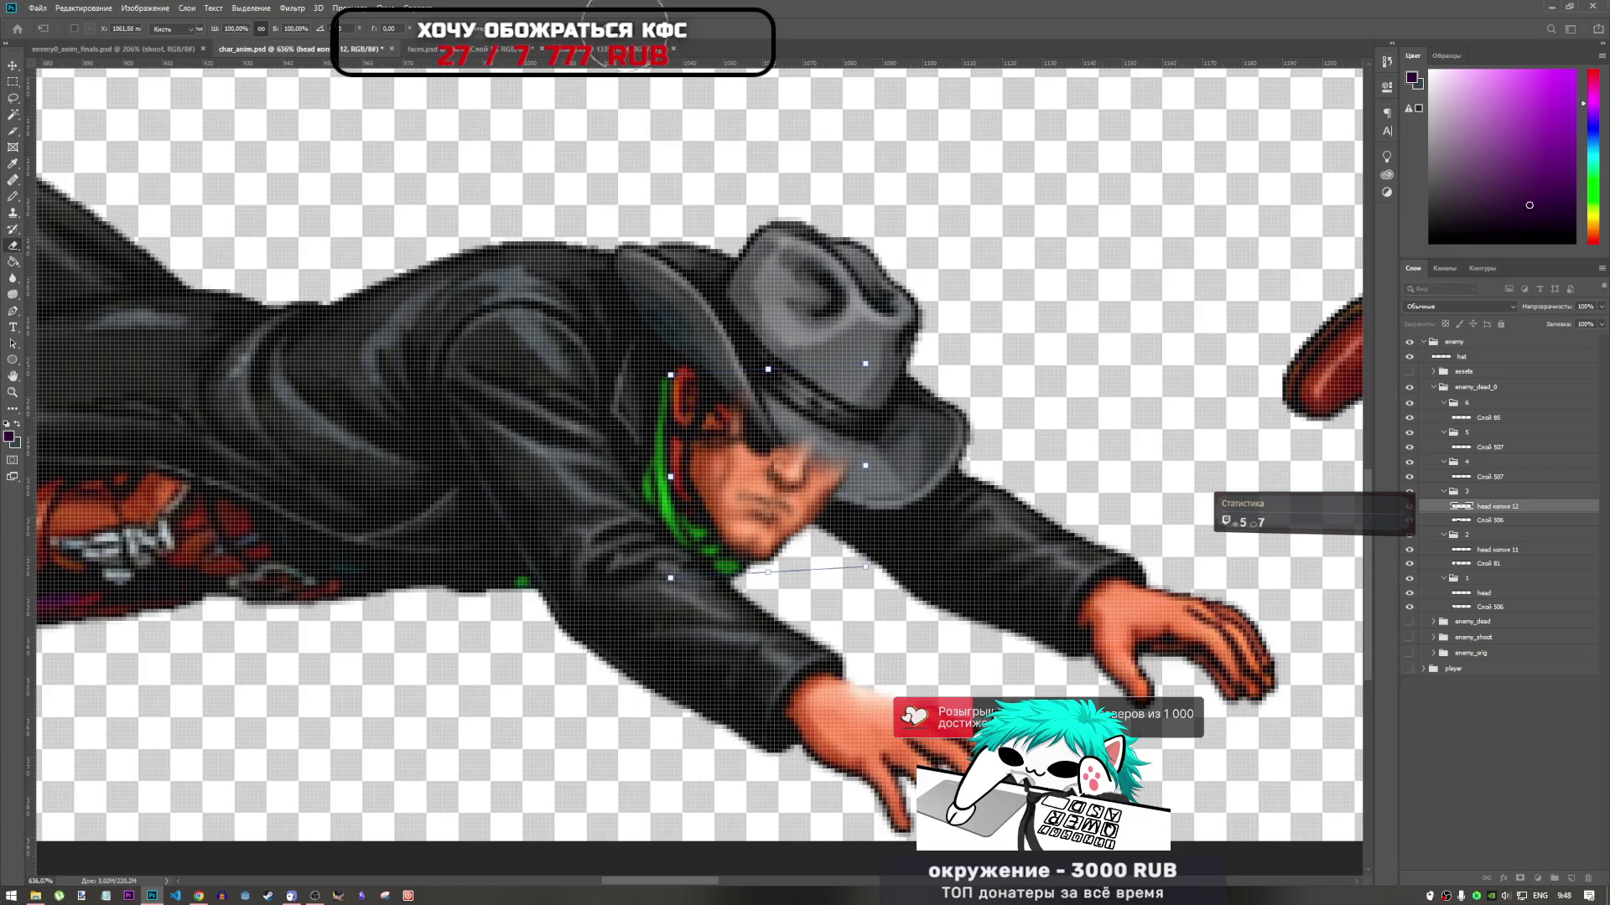
drag(920, 477, 917, 490)
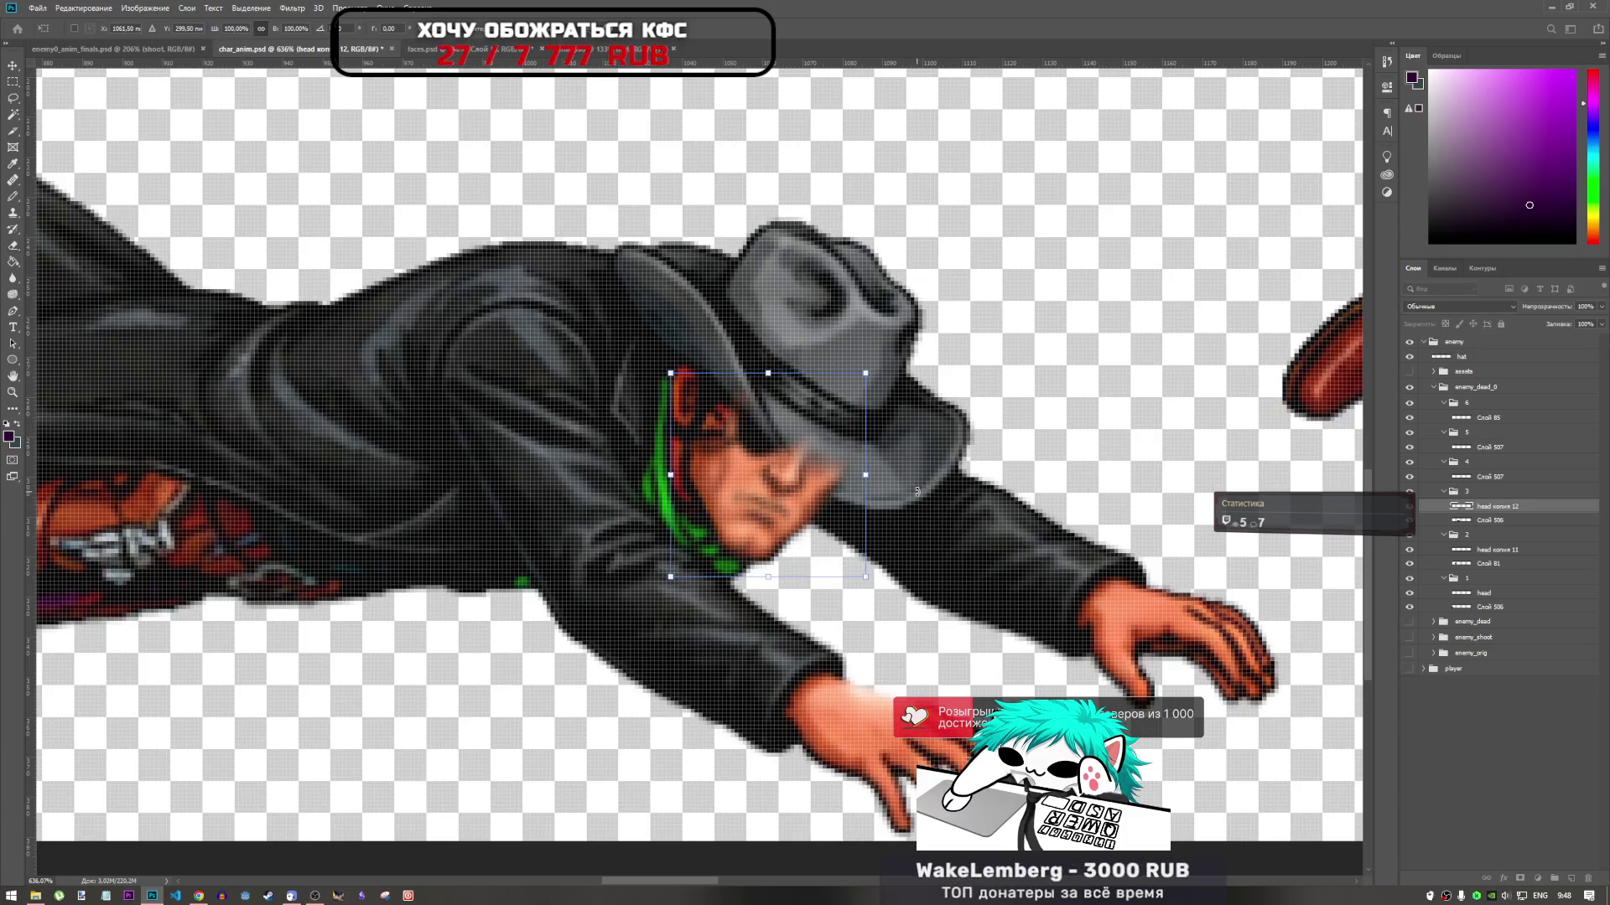
key(Down)
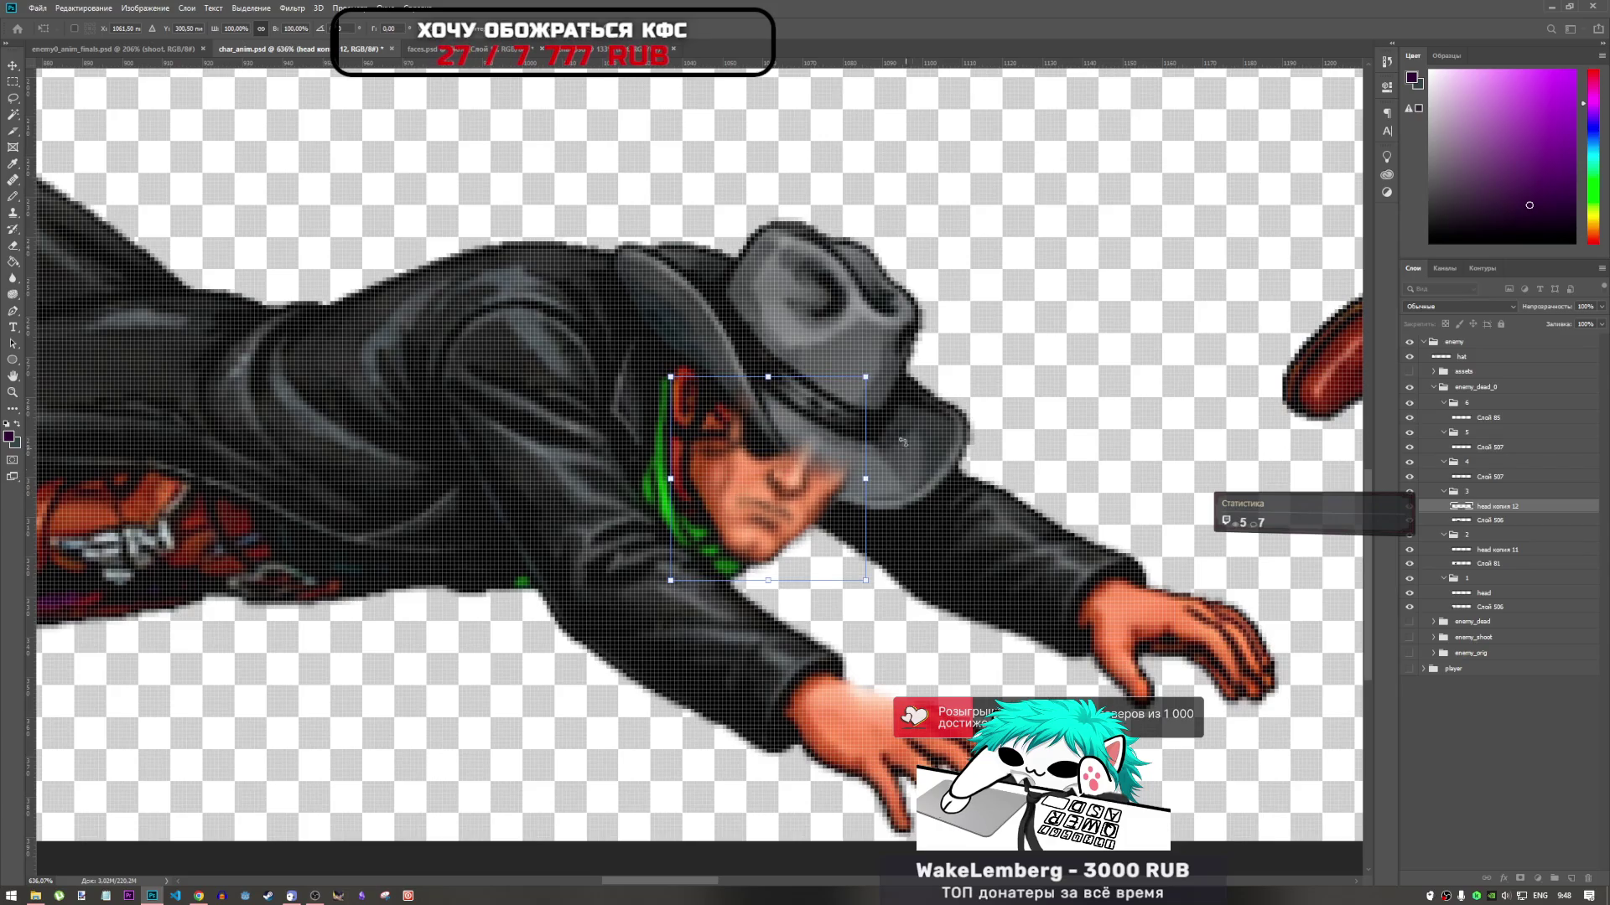
key(Up)
key(Return)
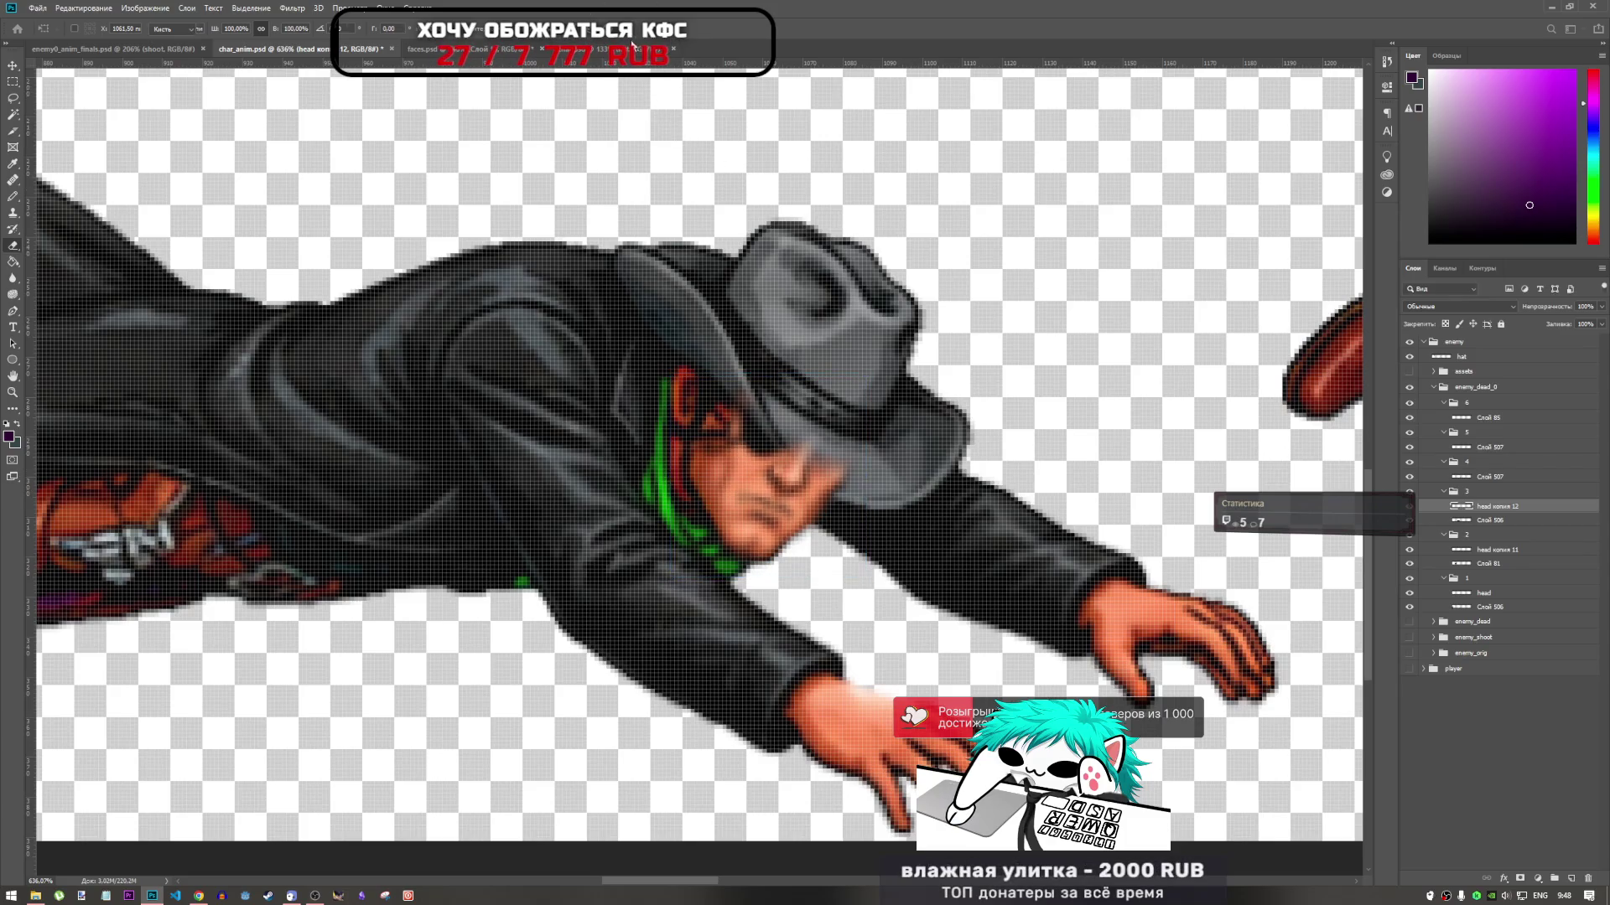
key(e)
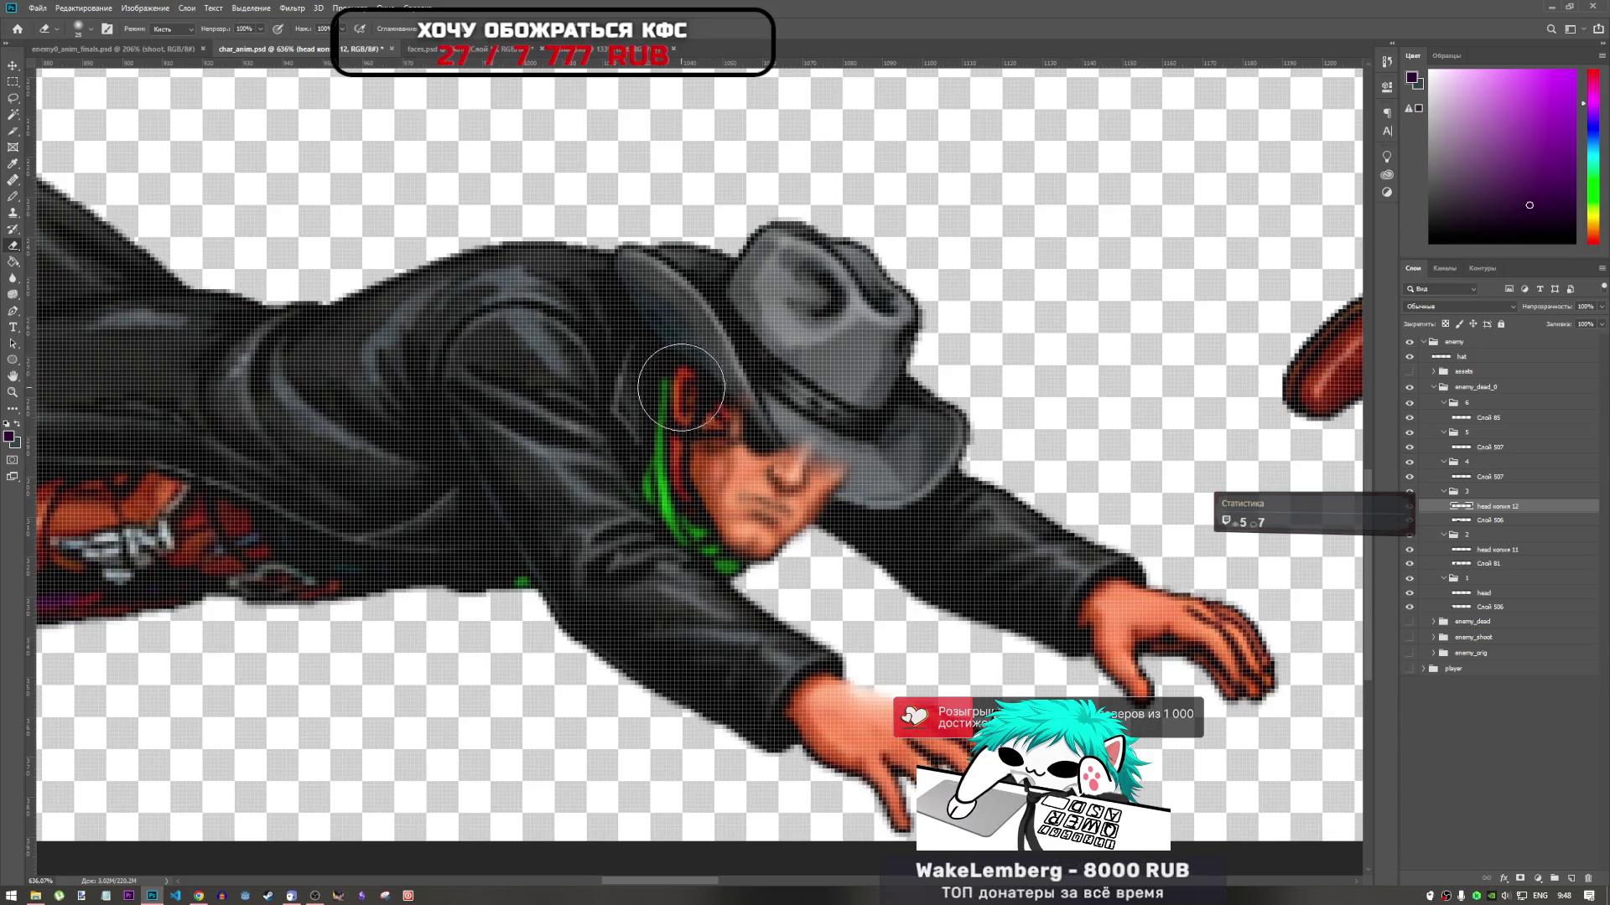
Warp the head copy so its left side bulges slightly outward
key(ctrl+t)
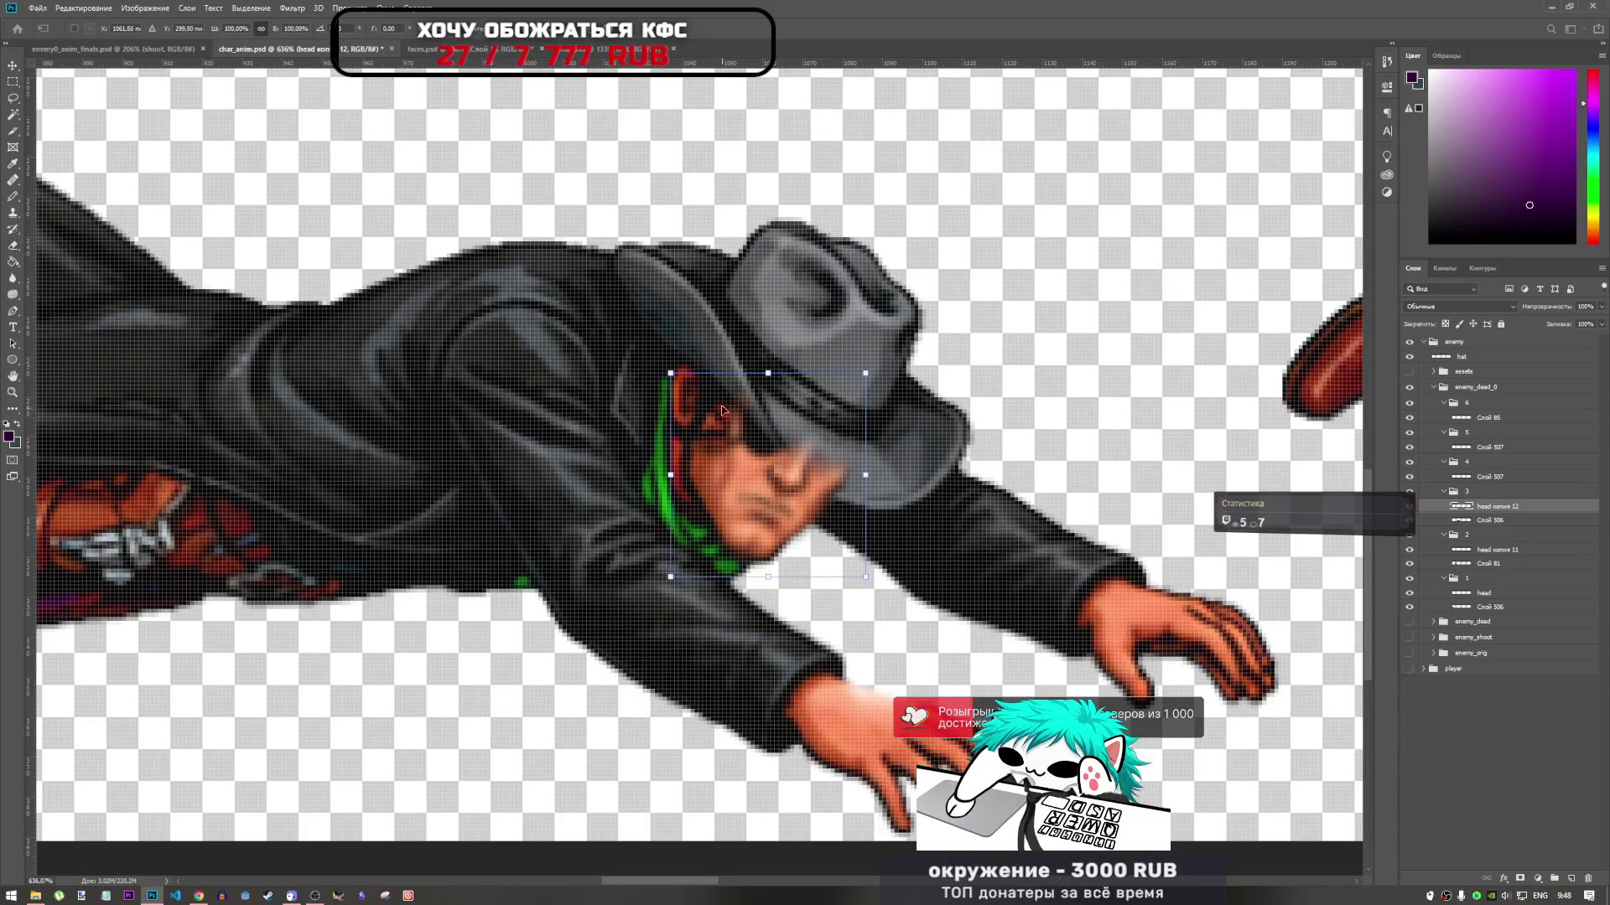
click(585, 33)
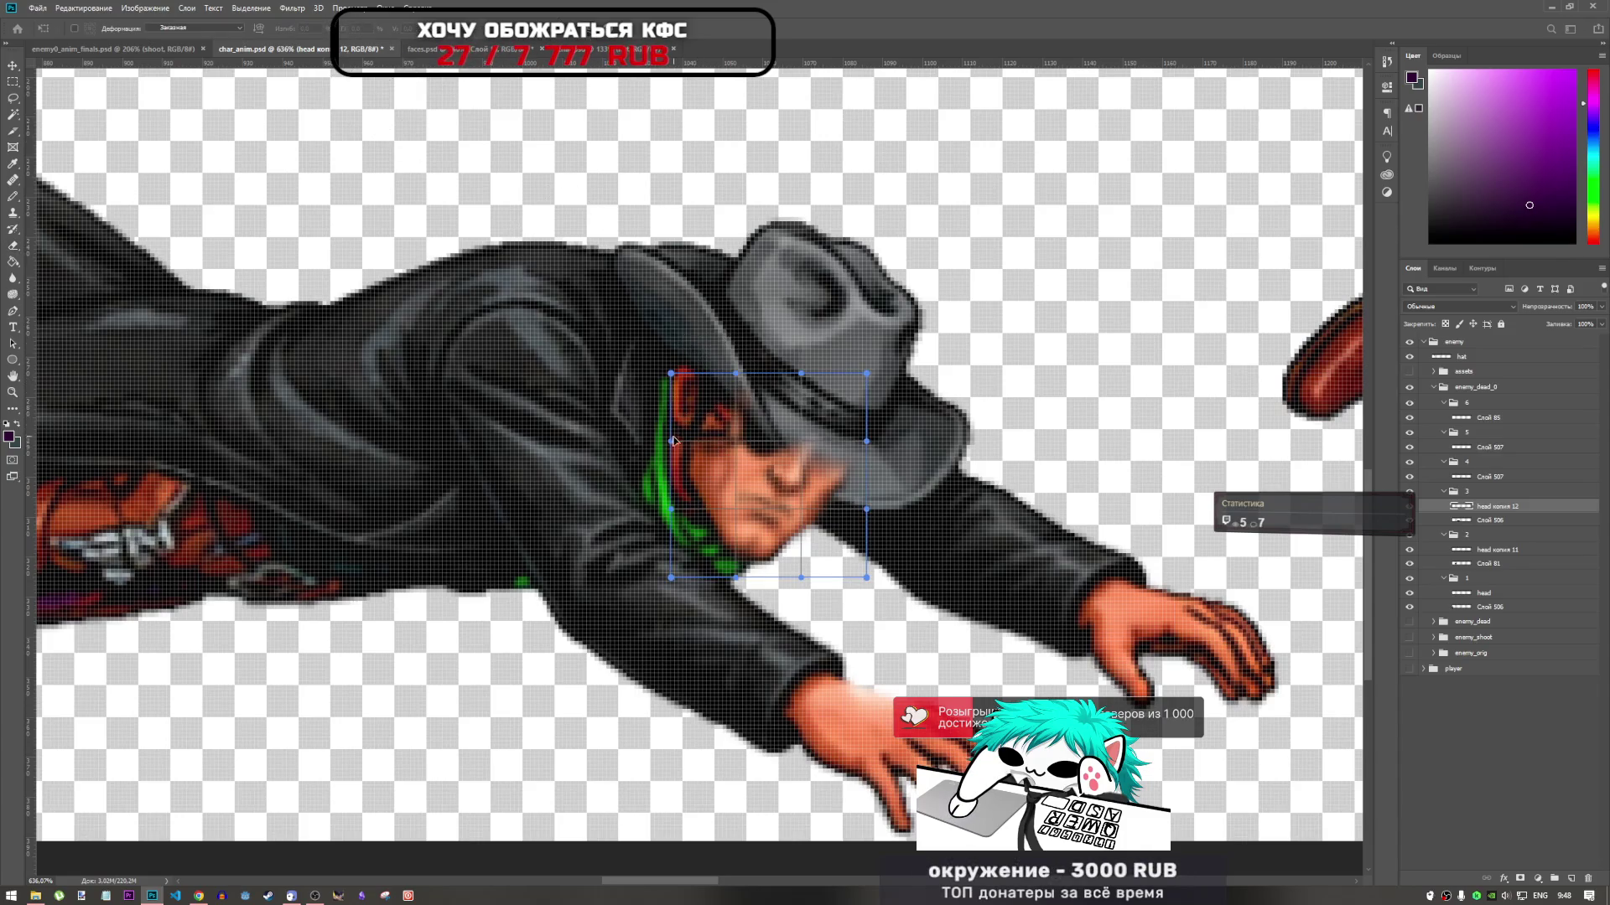
drag(669, 425, 659, 419)
key(Return)
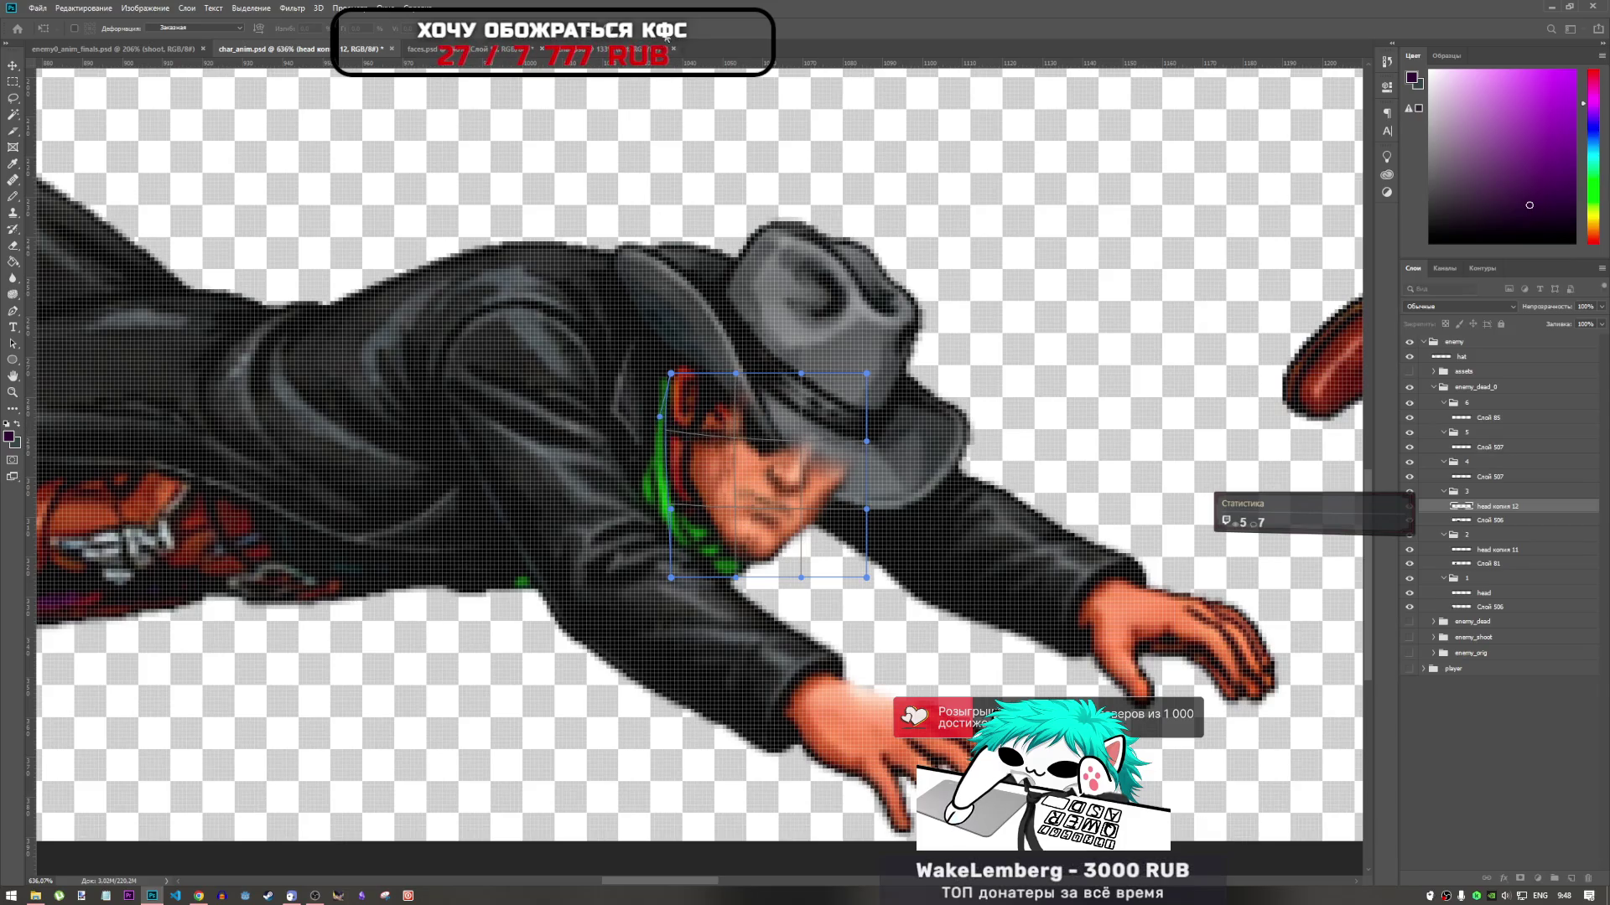
Set the Eraser brush size on head копия 12 and erase grey around the hat brim
key(e)
scroll(729, 382, down, 3)
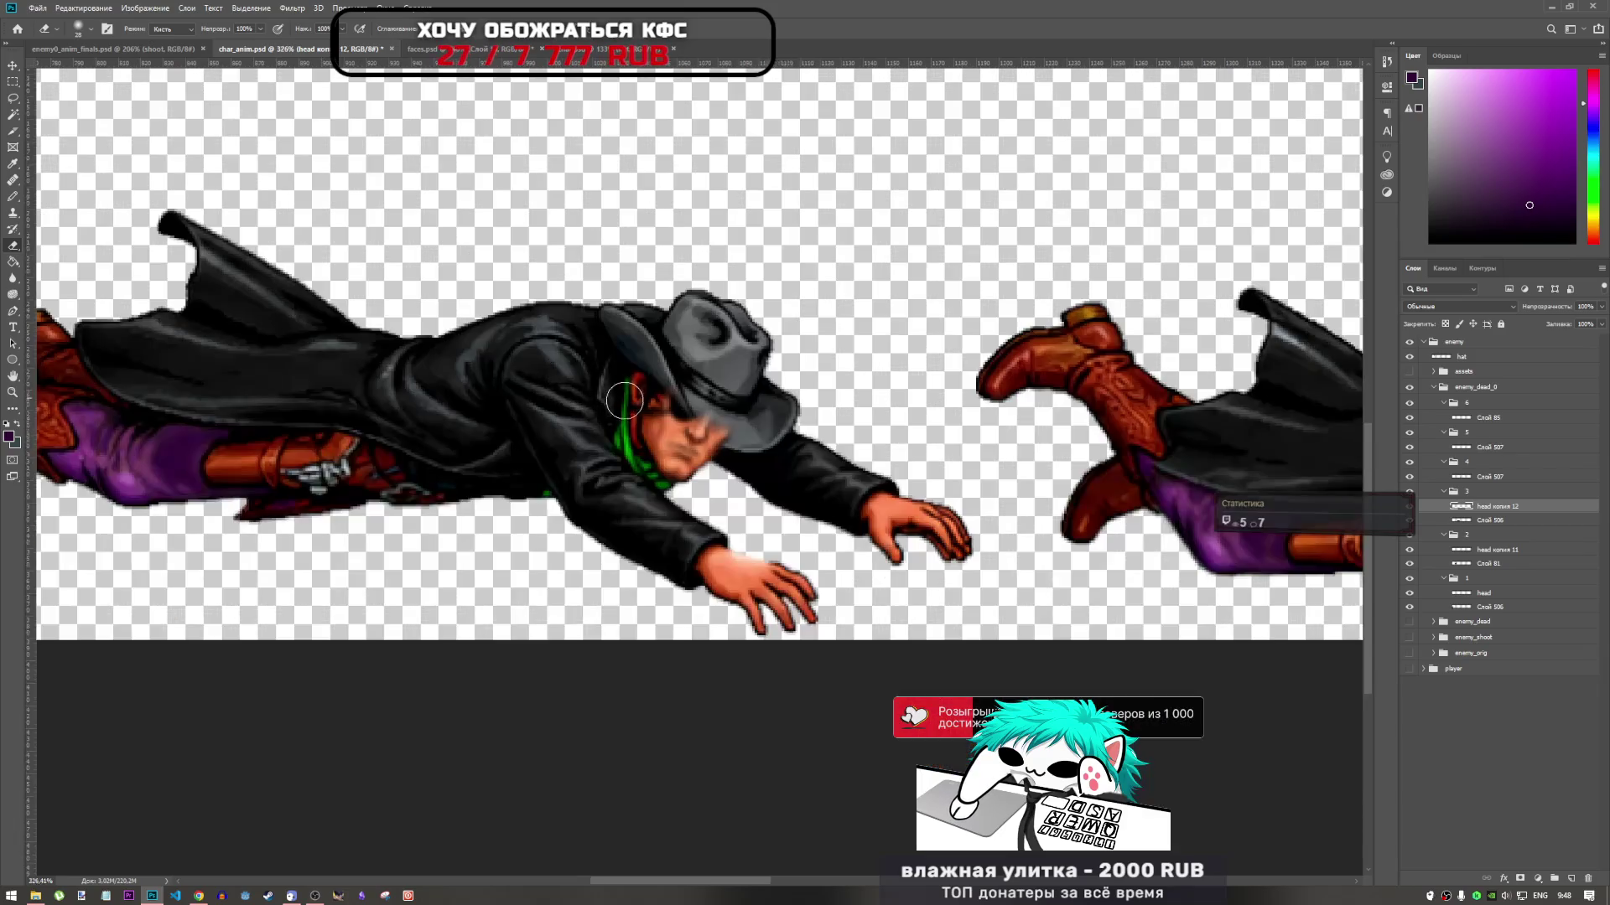
scroll(688, 392, up, 2)
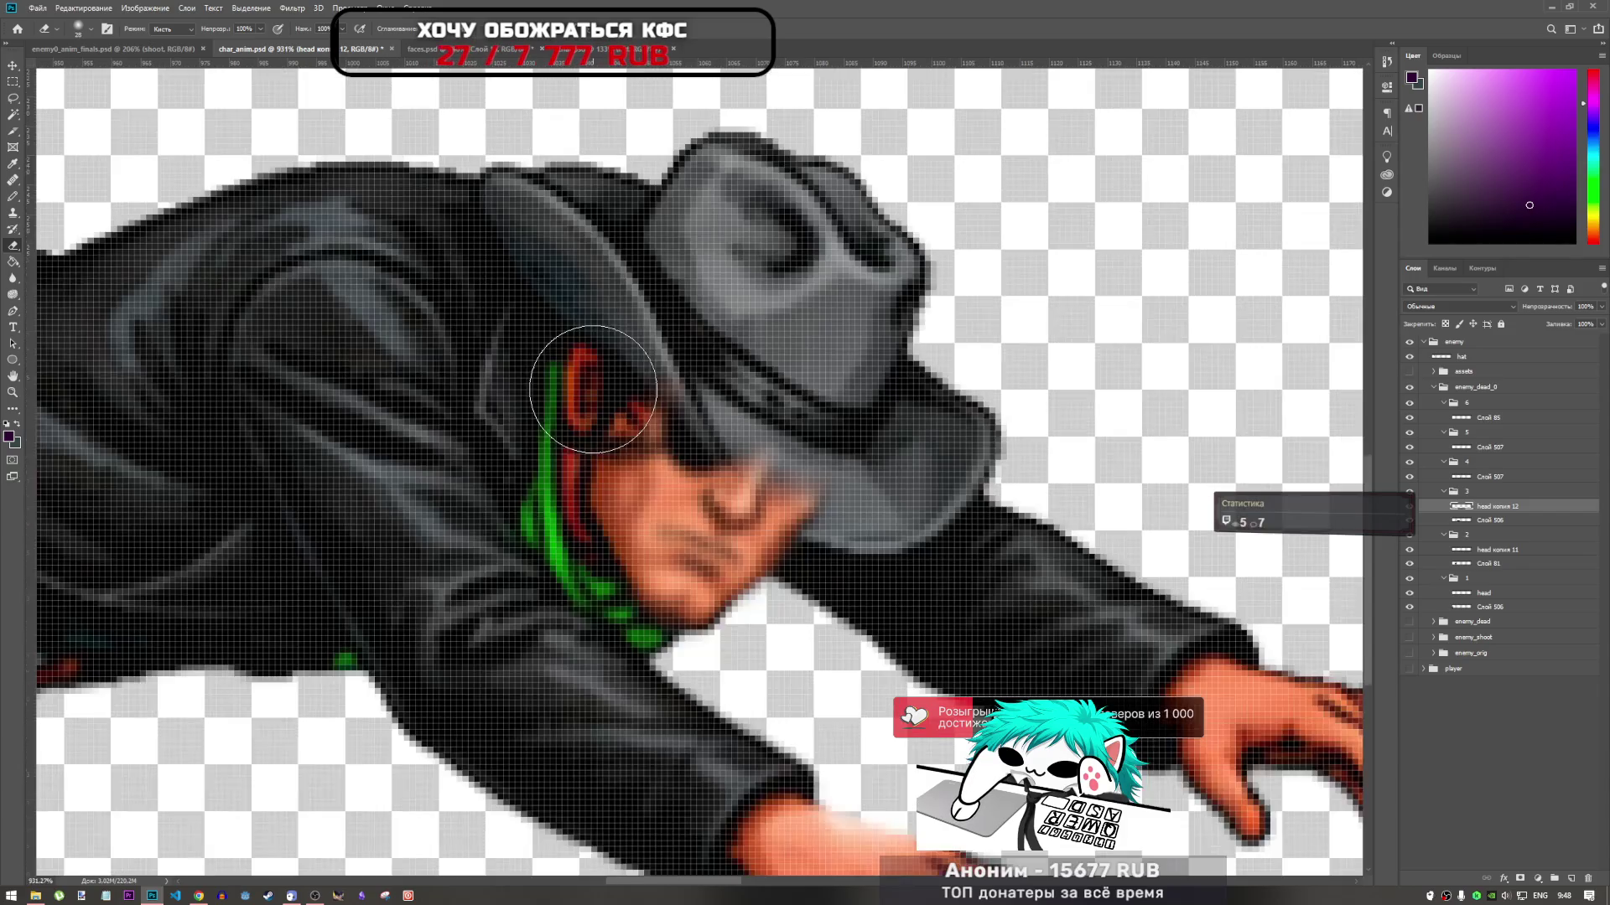
scroll(570, 364, up, 5)
scroll(790, 469, down, 5)
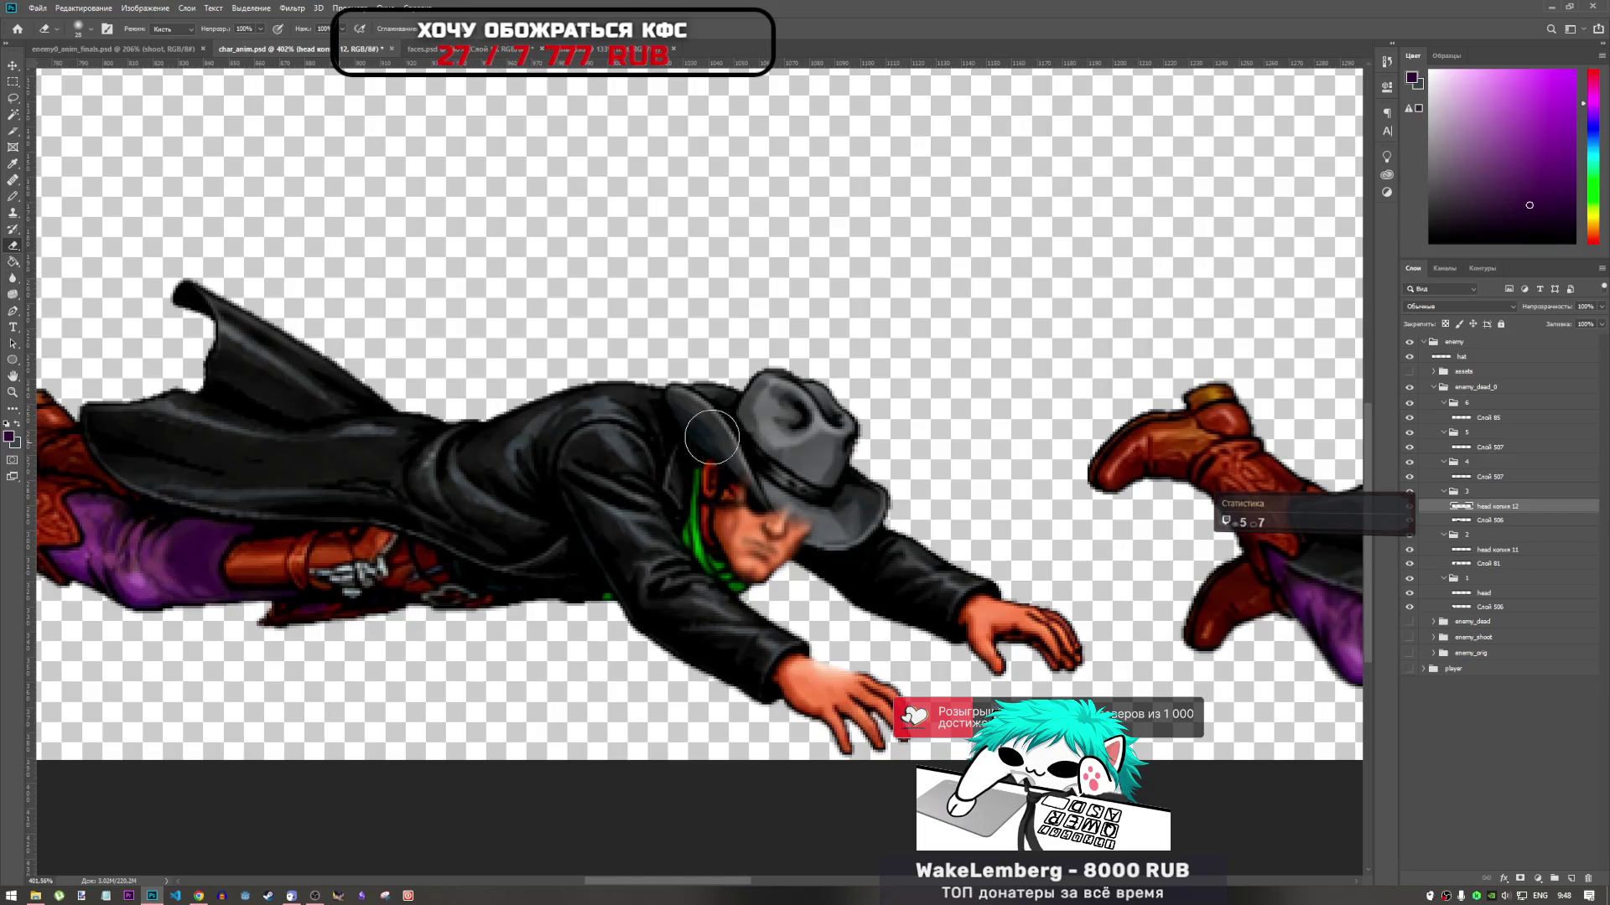
click(1490, 521)
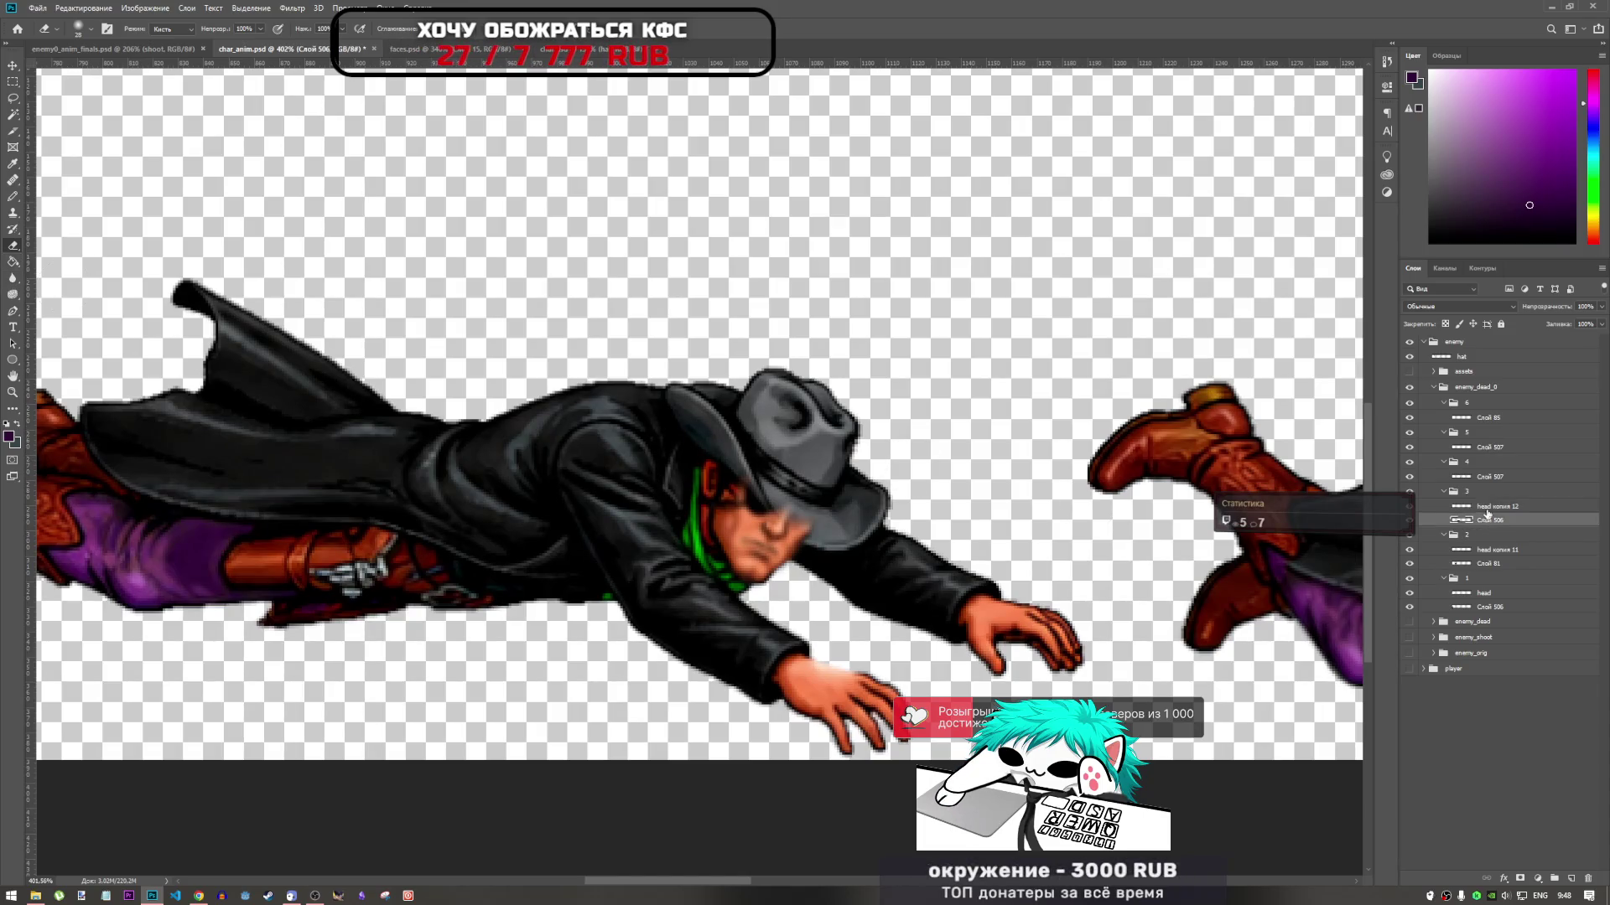
click(1432, 507)
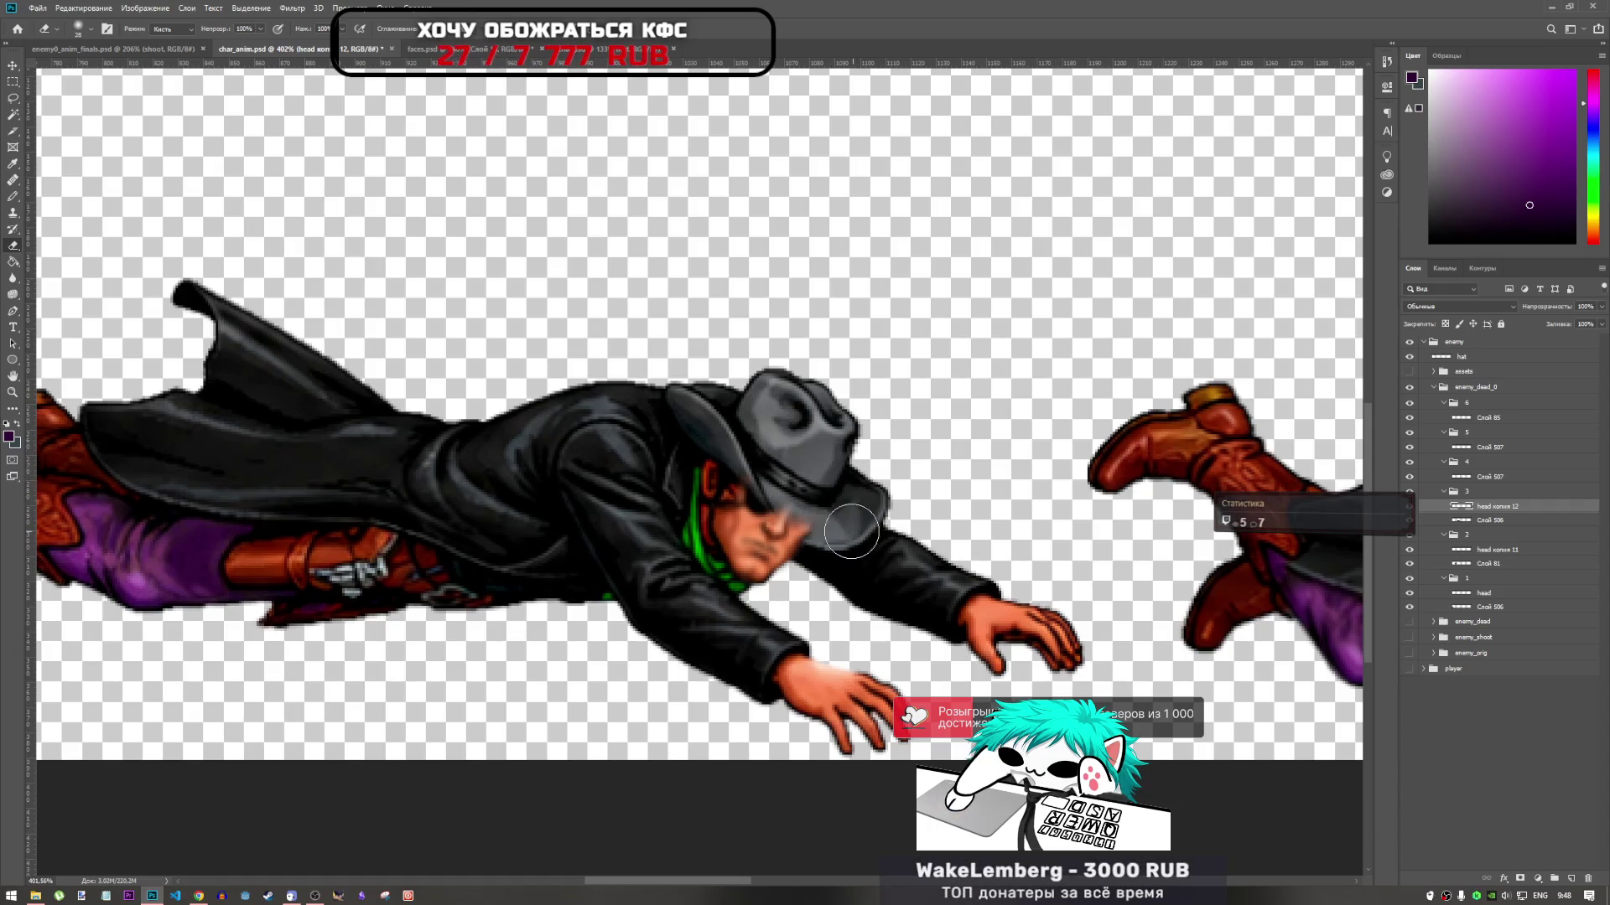
scroll(847, 524, up, 3)
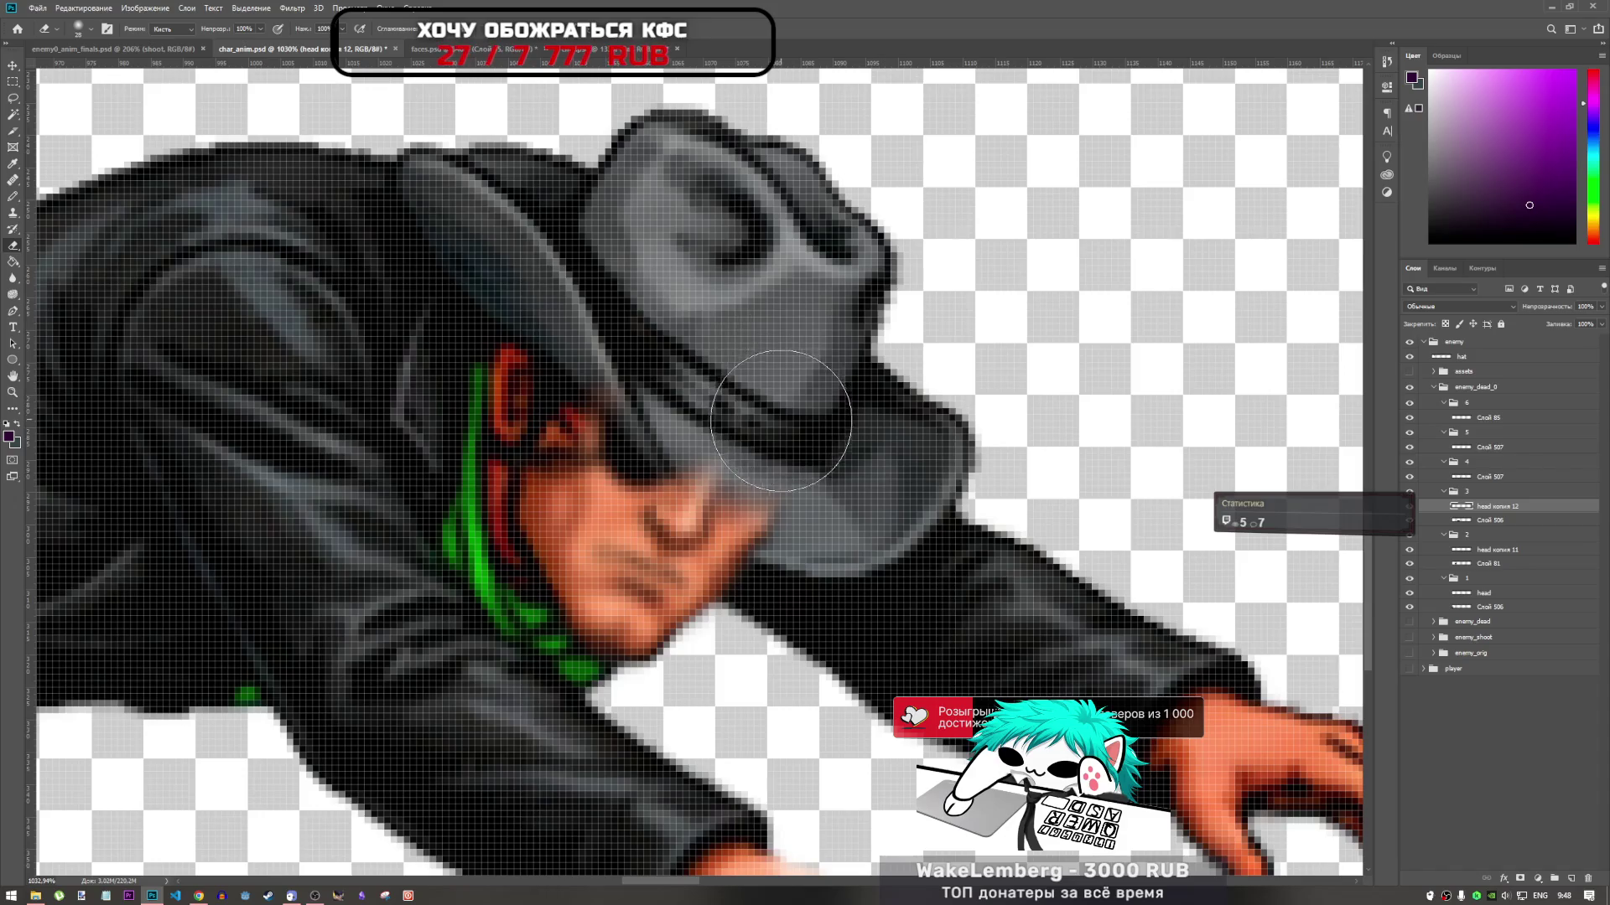
right_click(780, 421)
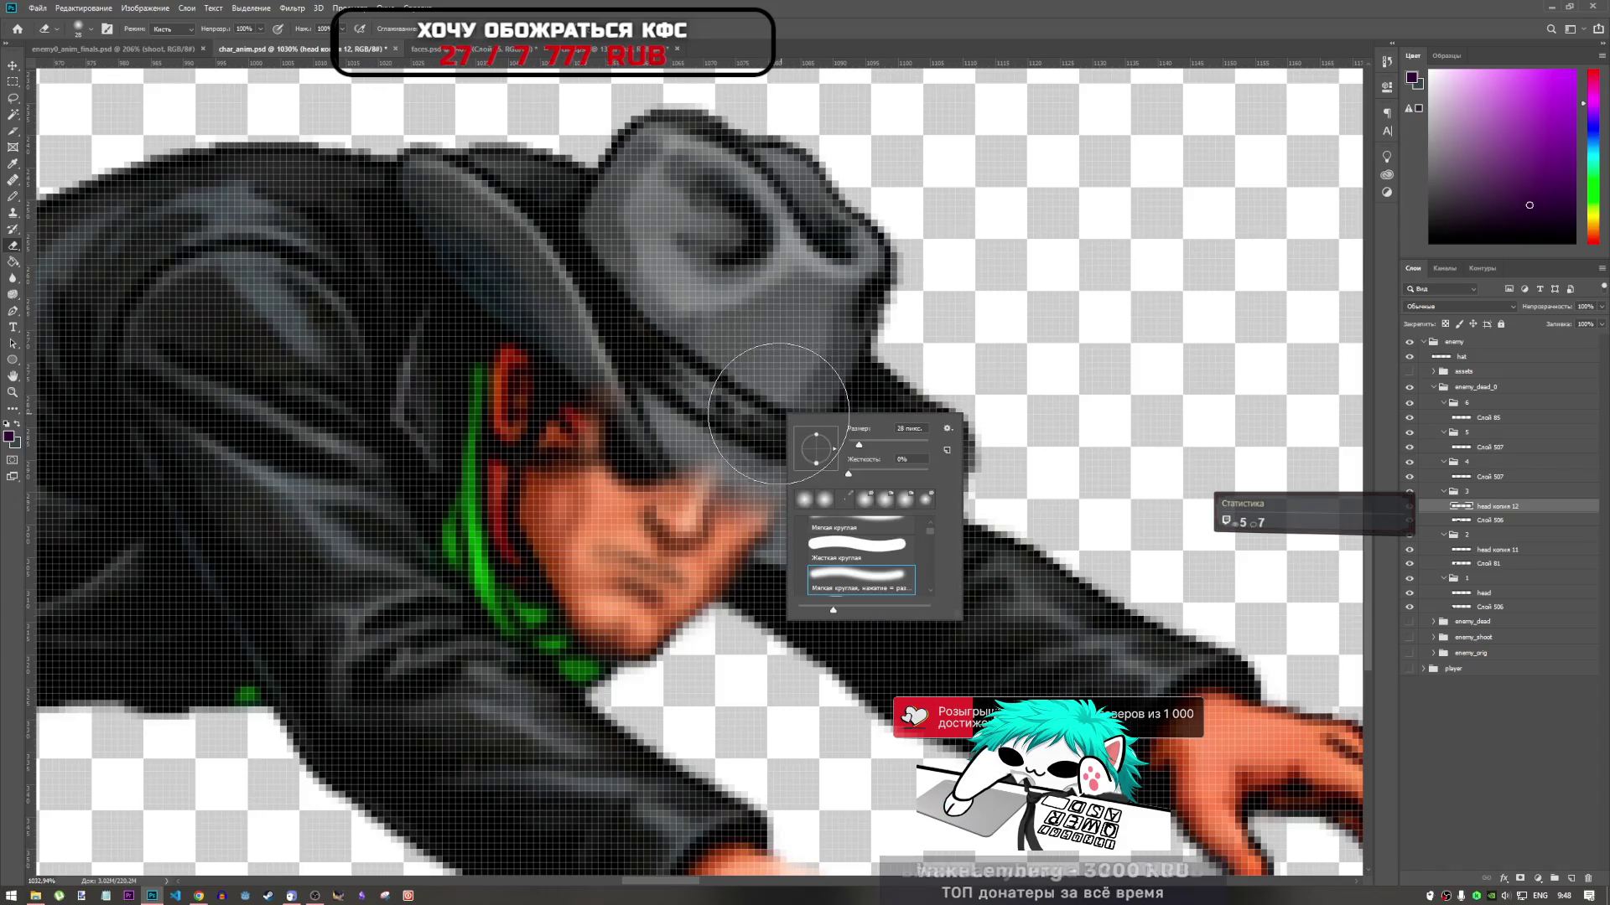
click(870, 95)
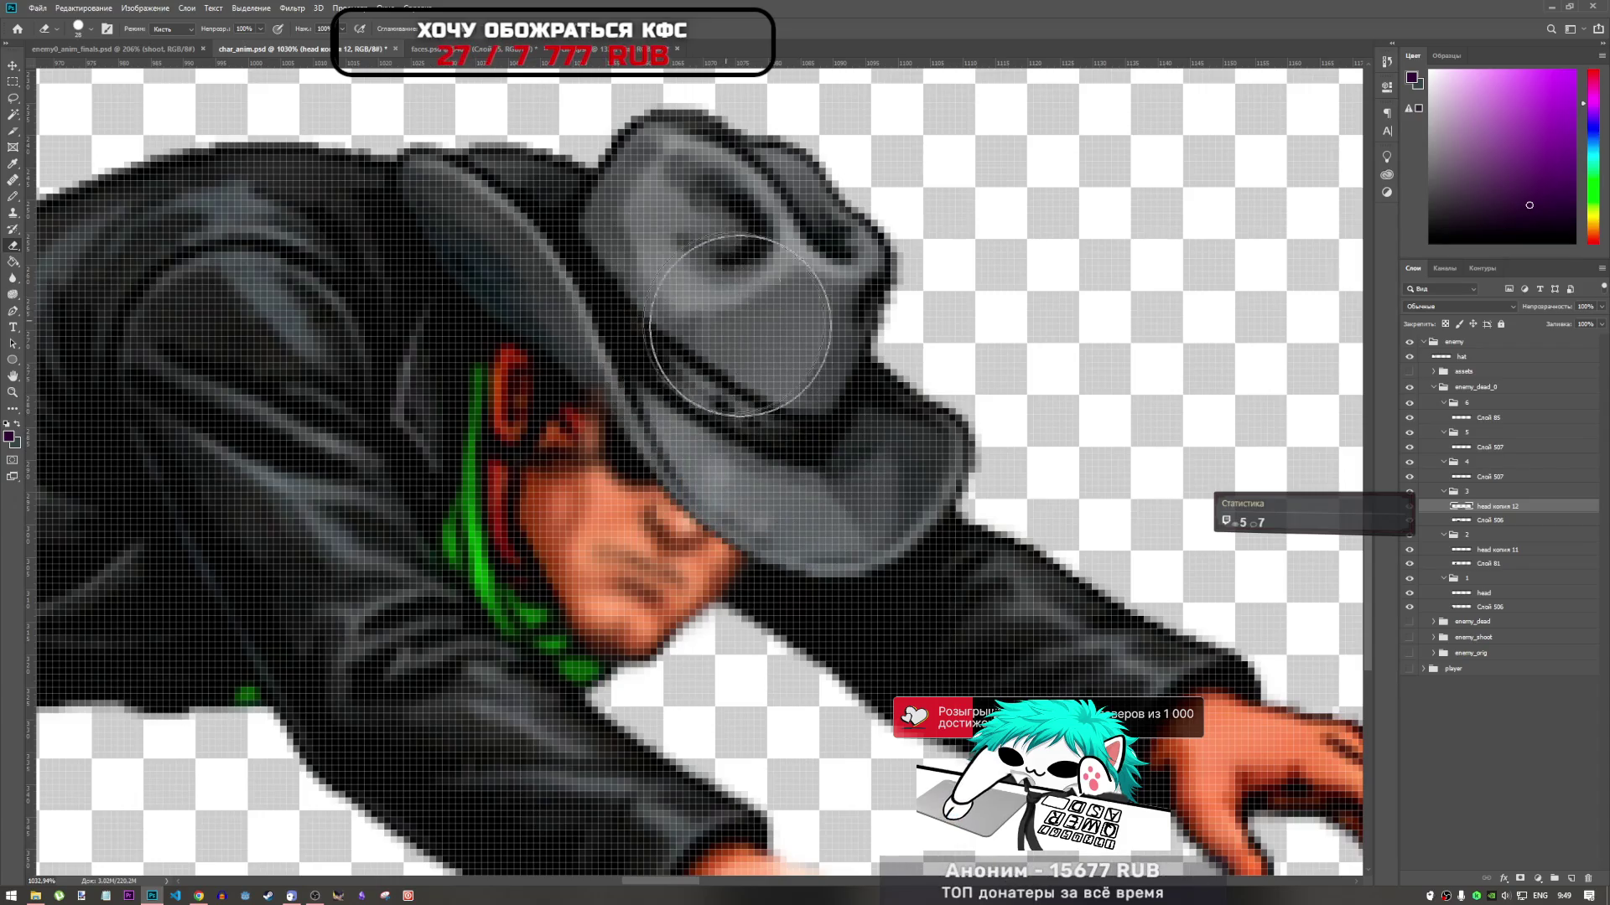
Erase leftover grey on the head копия 11 and head копия 12 layers
scroll(880, 413, down, 5)
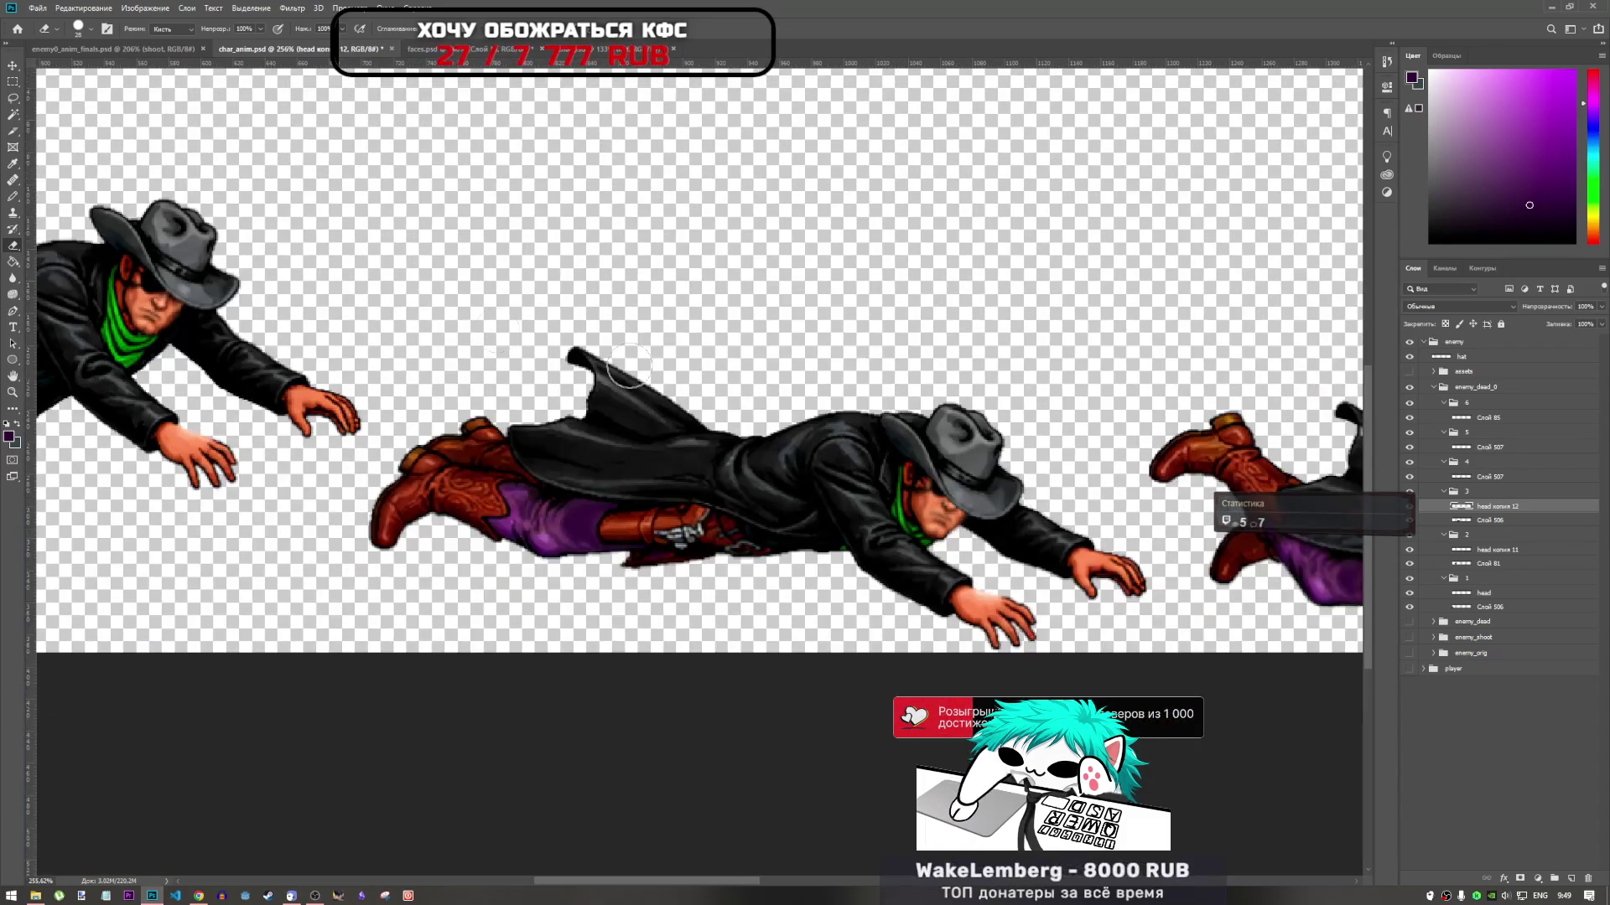
scroll(629, 365, down, 1)
scroll(268, 319, up, 5)
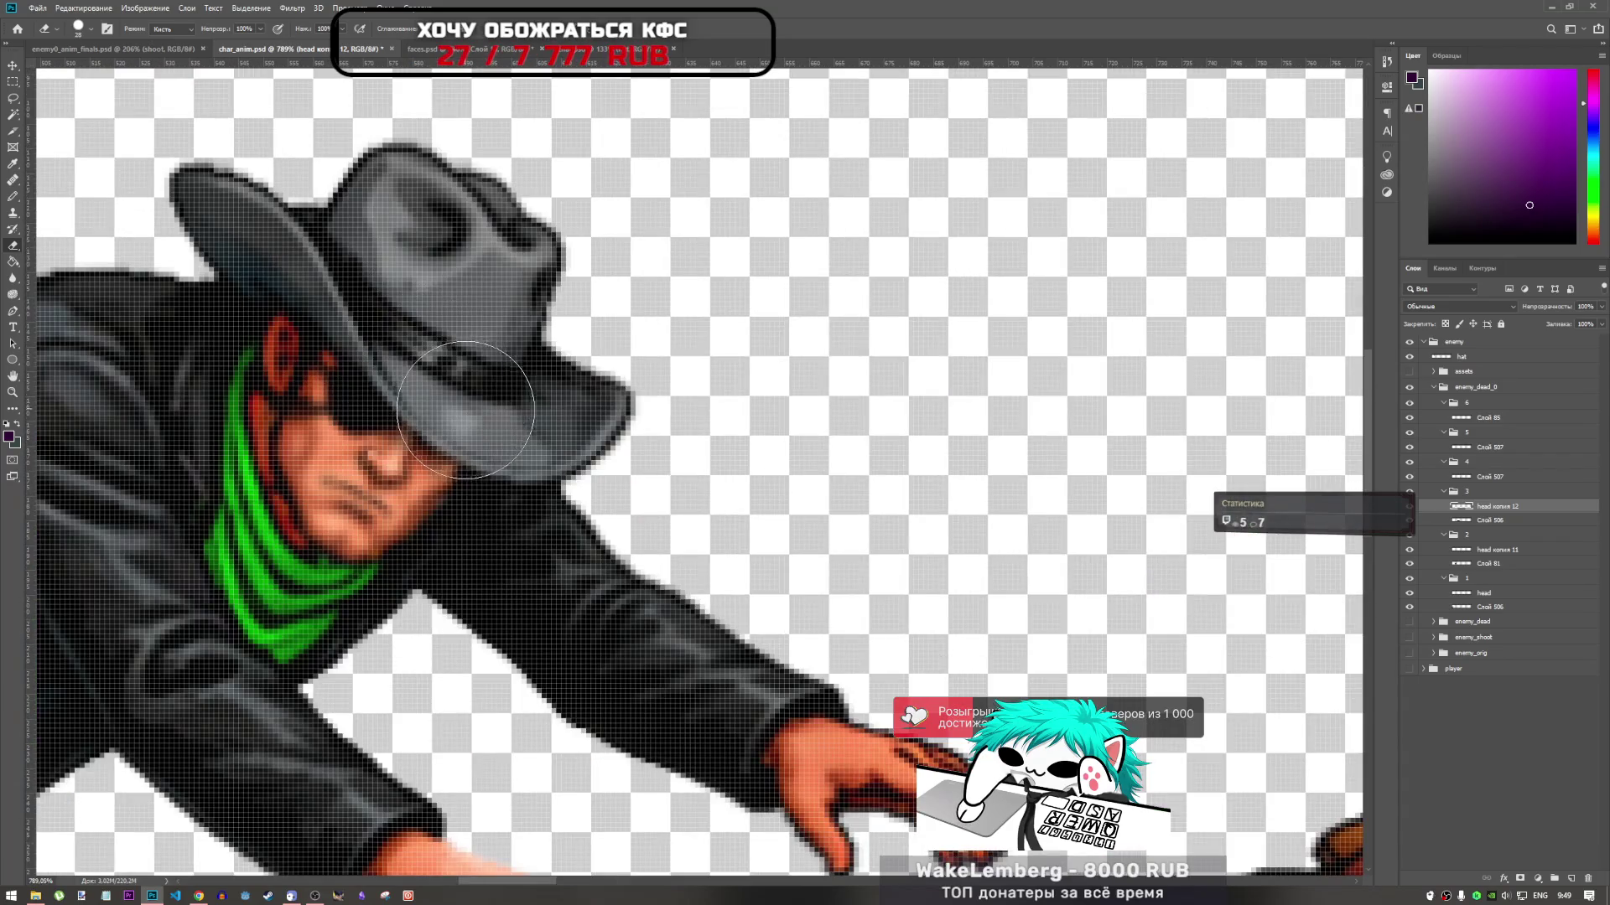
scroll(503, 394, down, 2)
scroll(424, 388, up, 2)
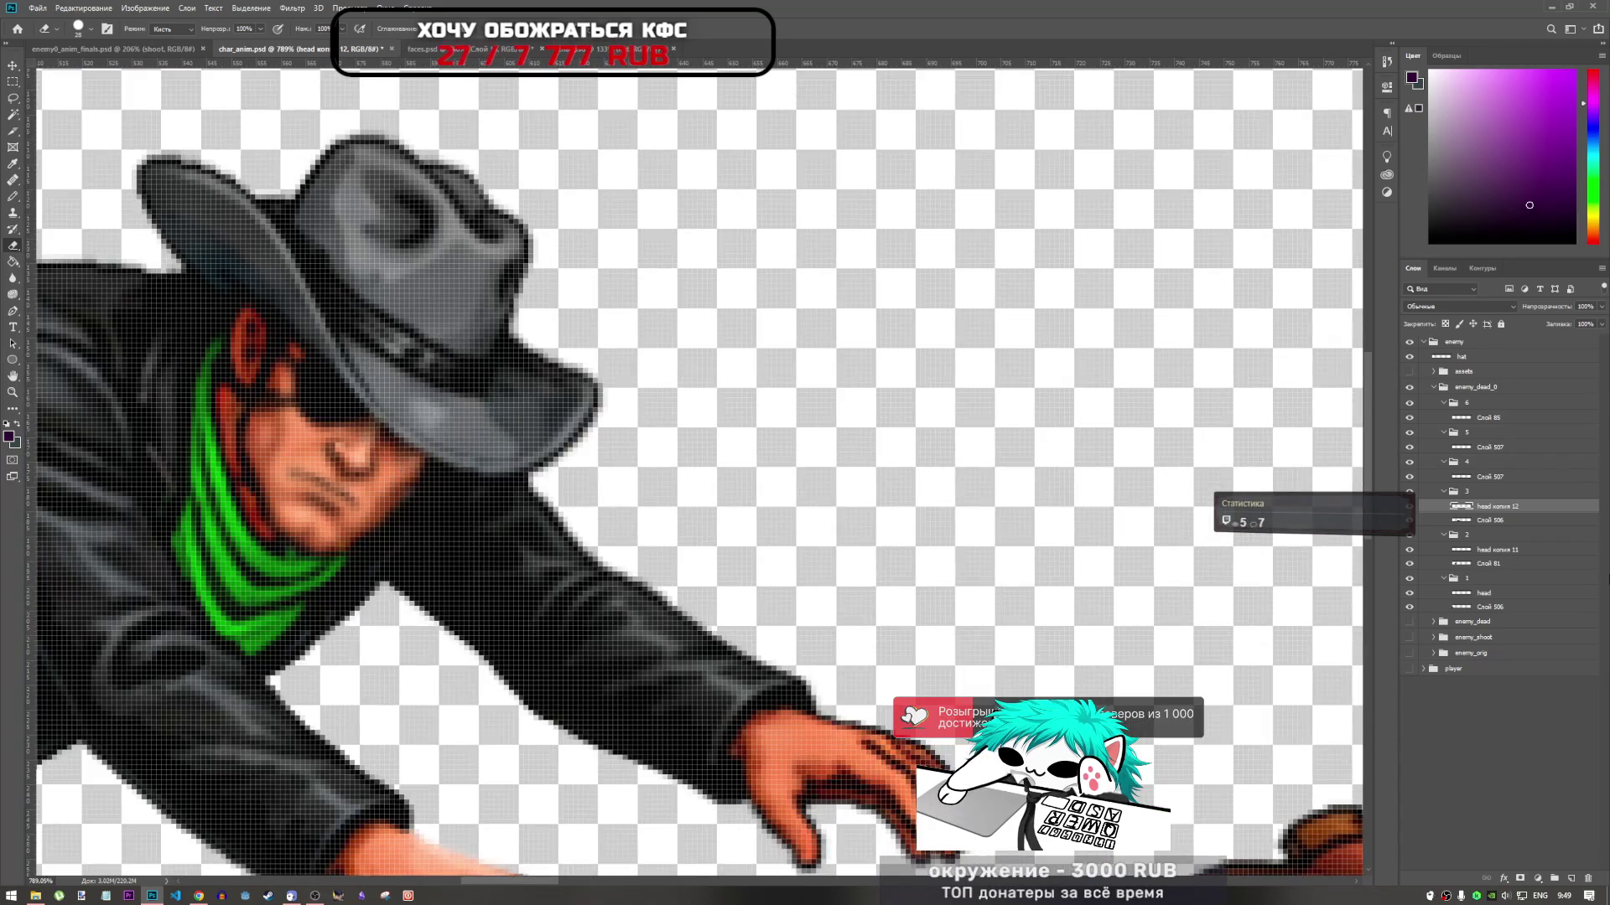
click(1490, 552)
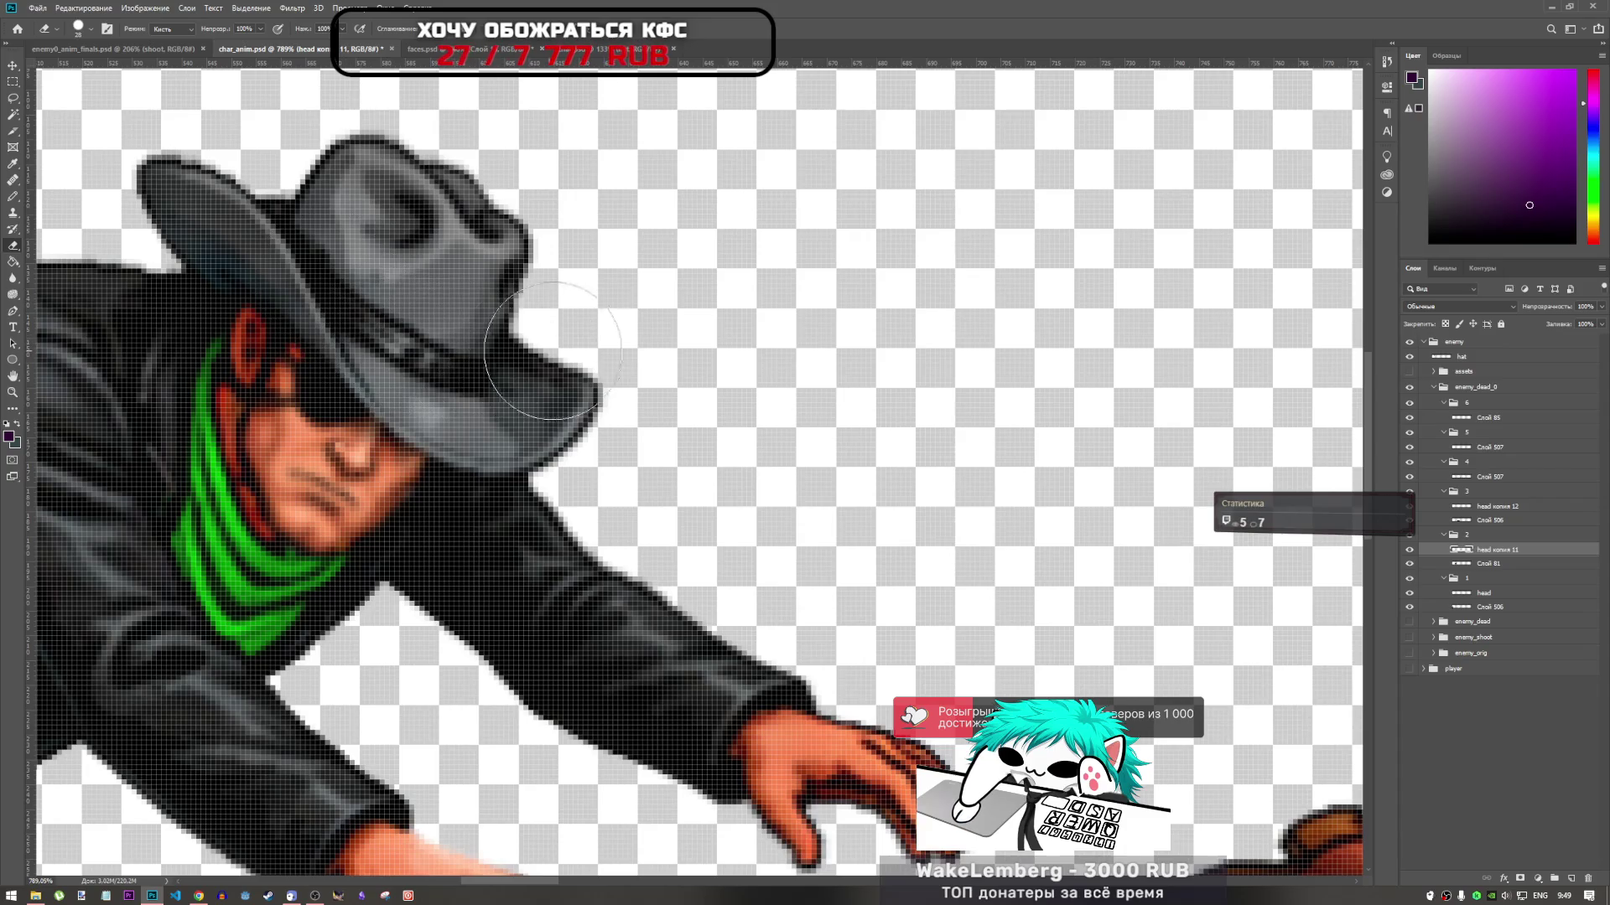
scroll(559, 351, down, 5)
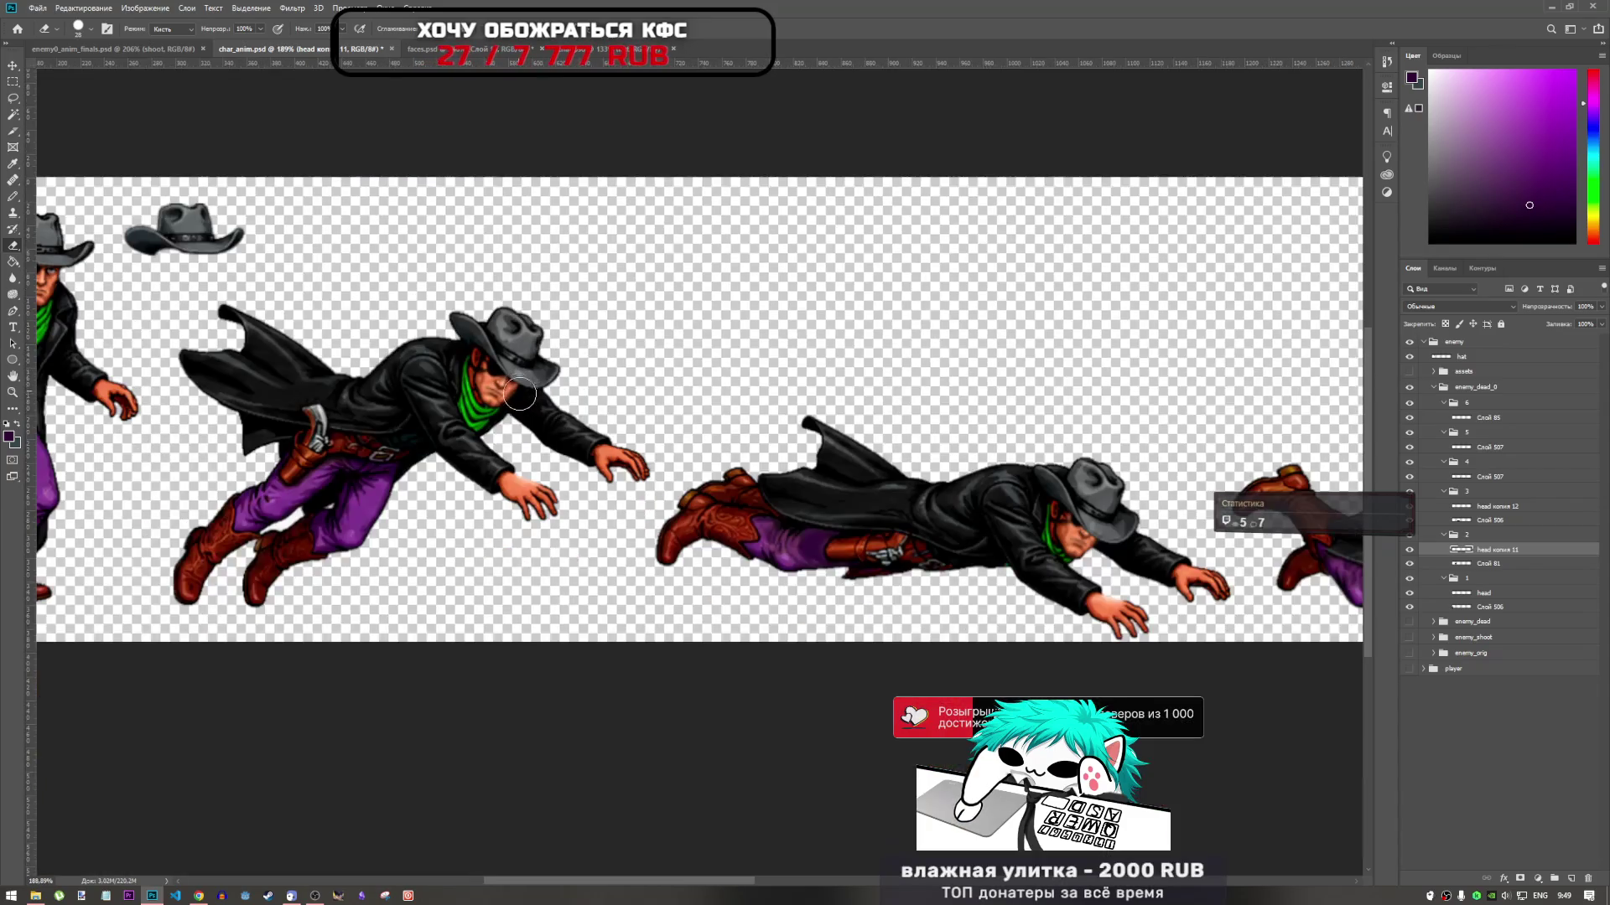
click(1514, 521)
click(1503, 508)
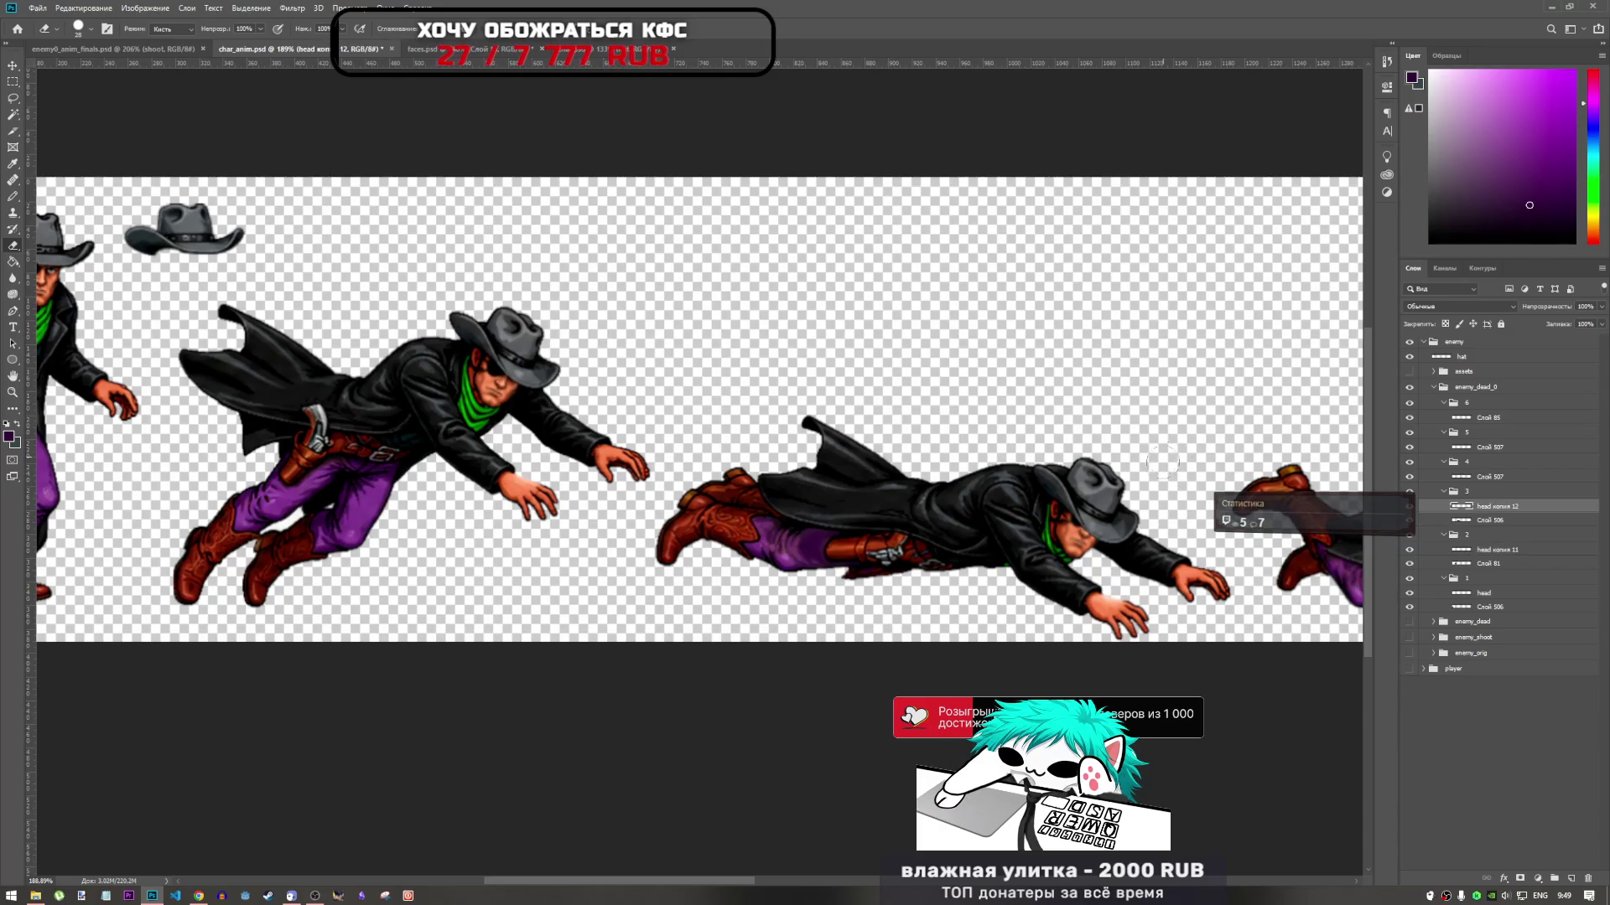
scroll(1162, 462, up, 6)
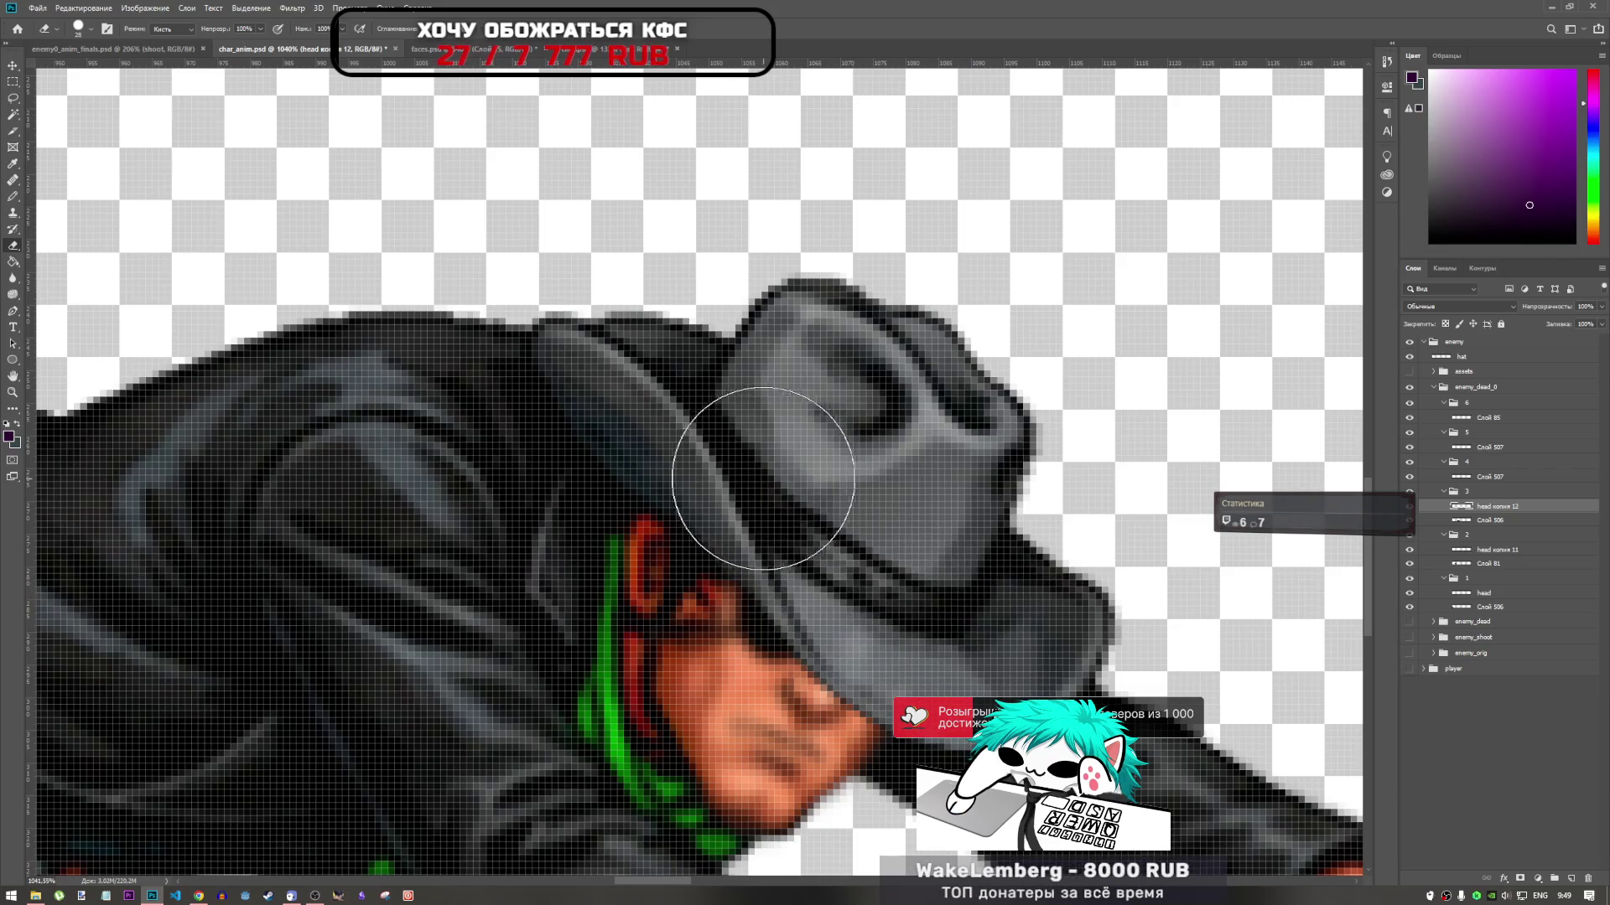
With the soft brush, paint the sampled orange skin tone over pink pixels under the brim
click(13, 198)
right_click(13, 199)
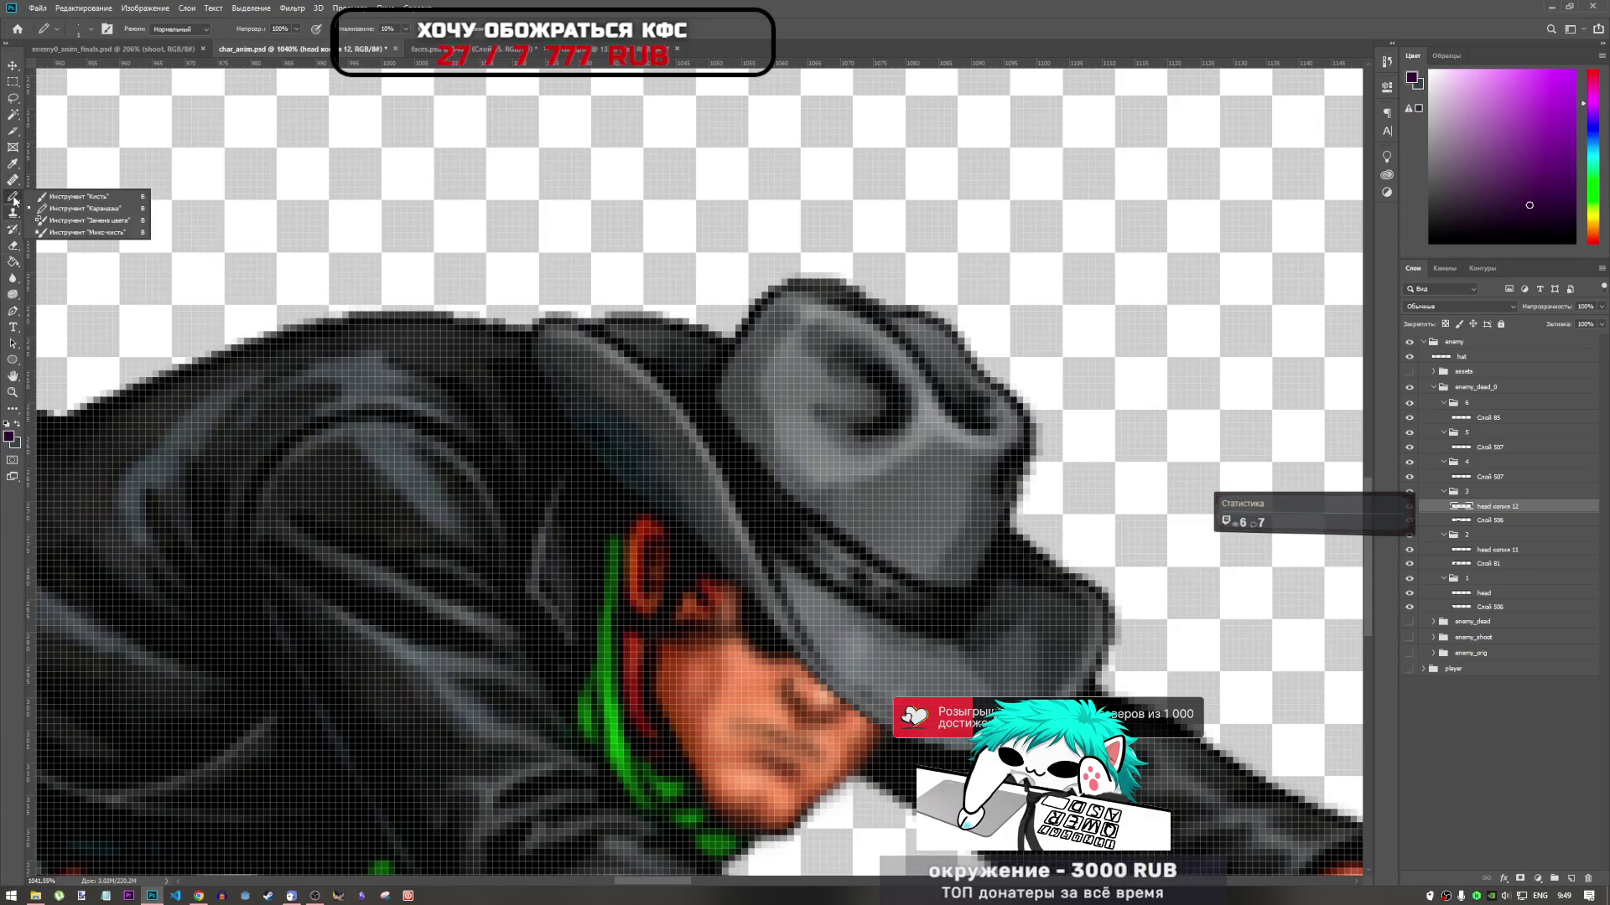
click(59, 212)
right_click(11, 199)
click(75, 201)
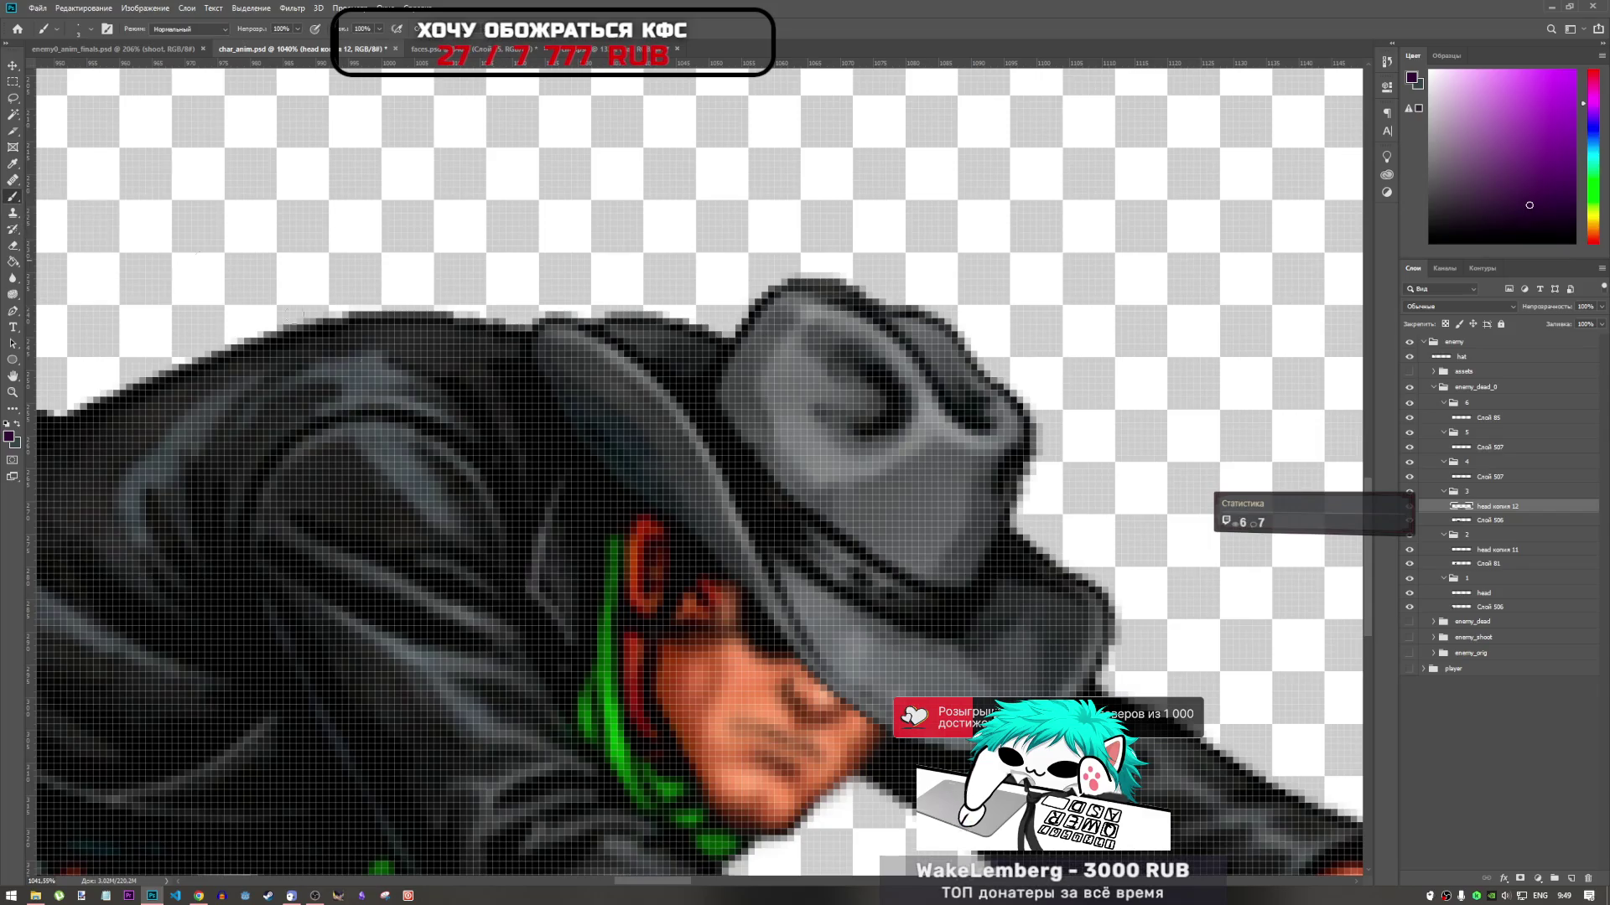
alt+click(737, 666)
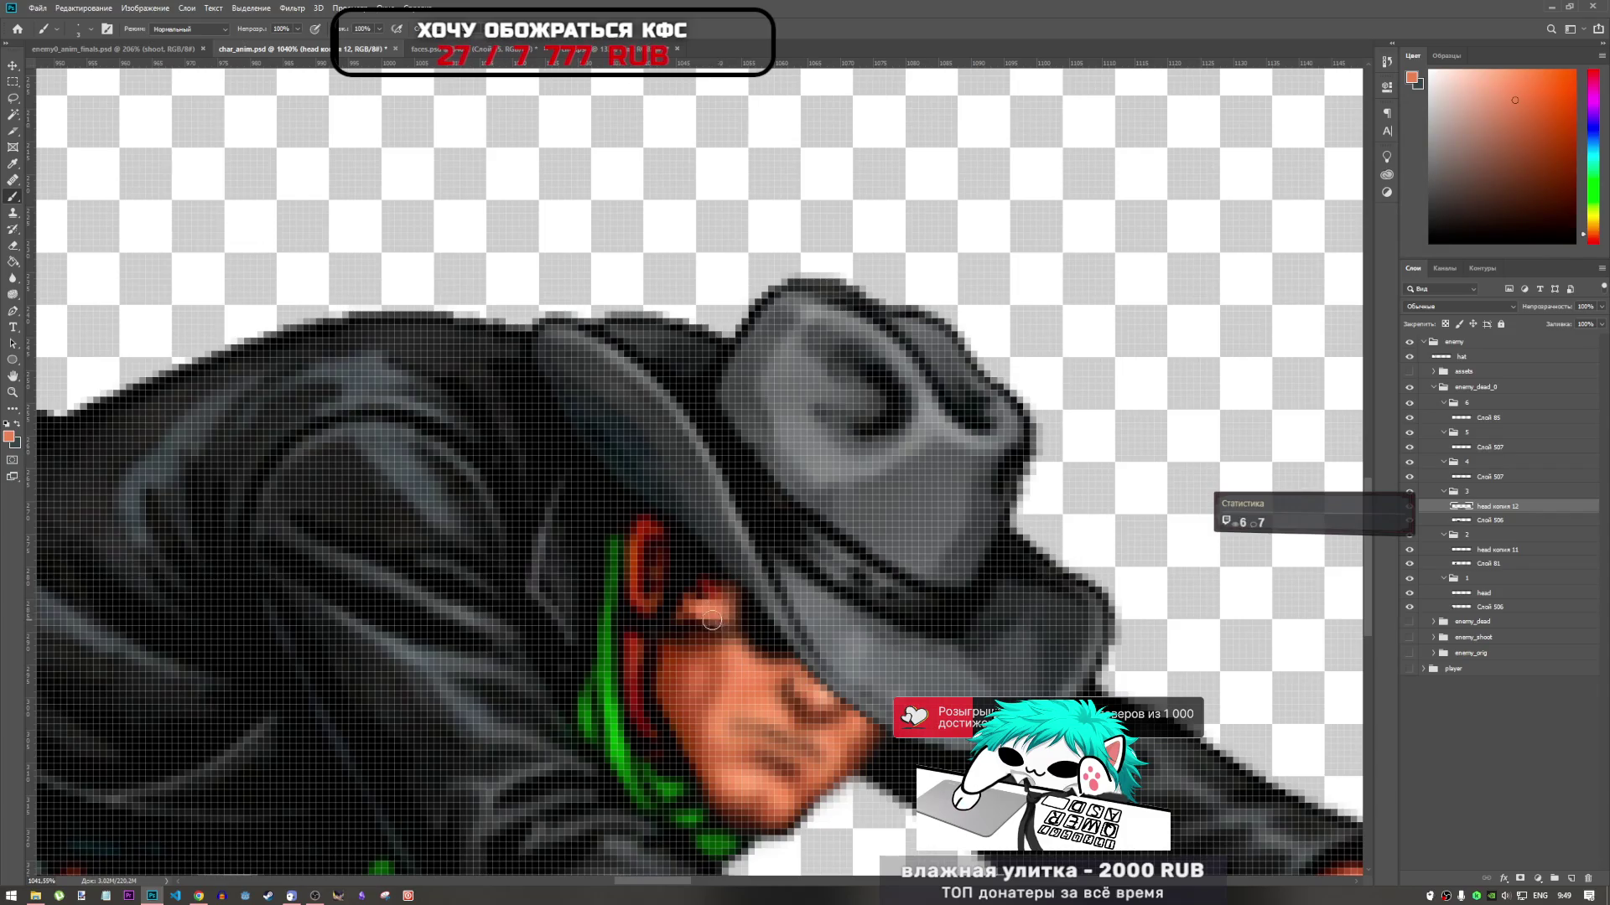
drag(712, 620, 708, 605)
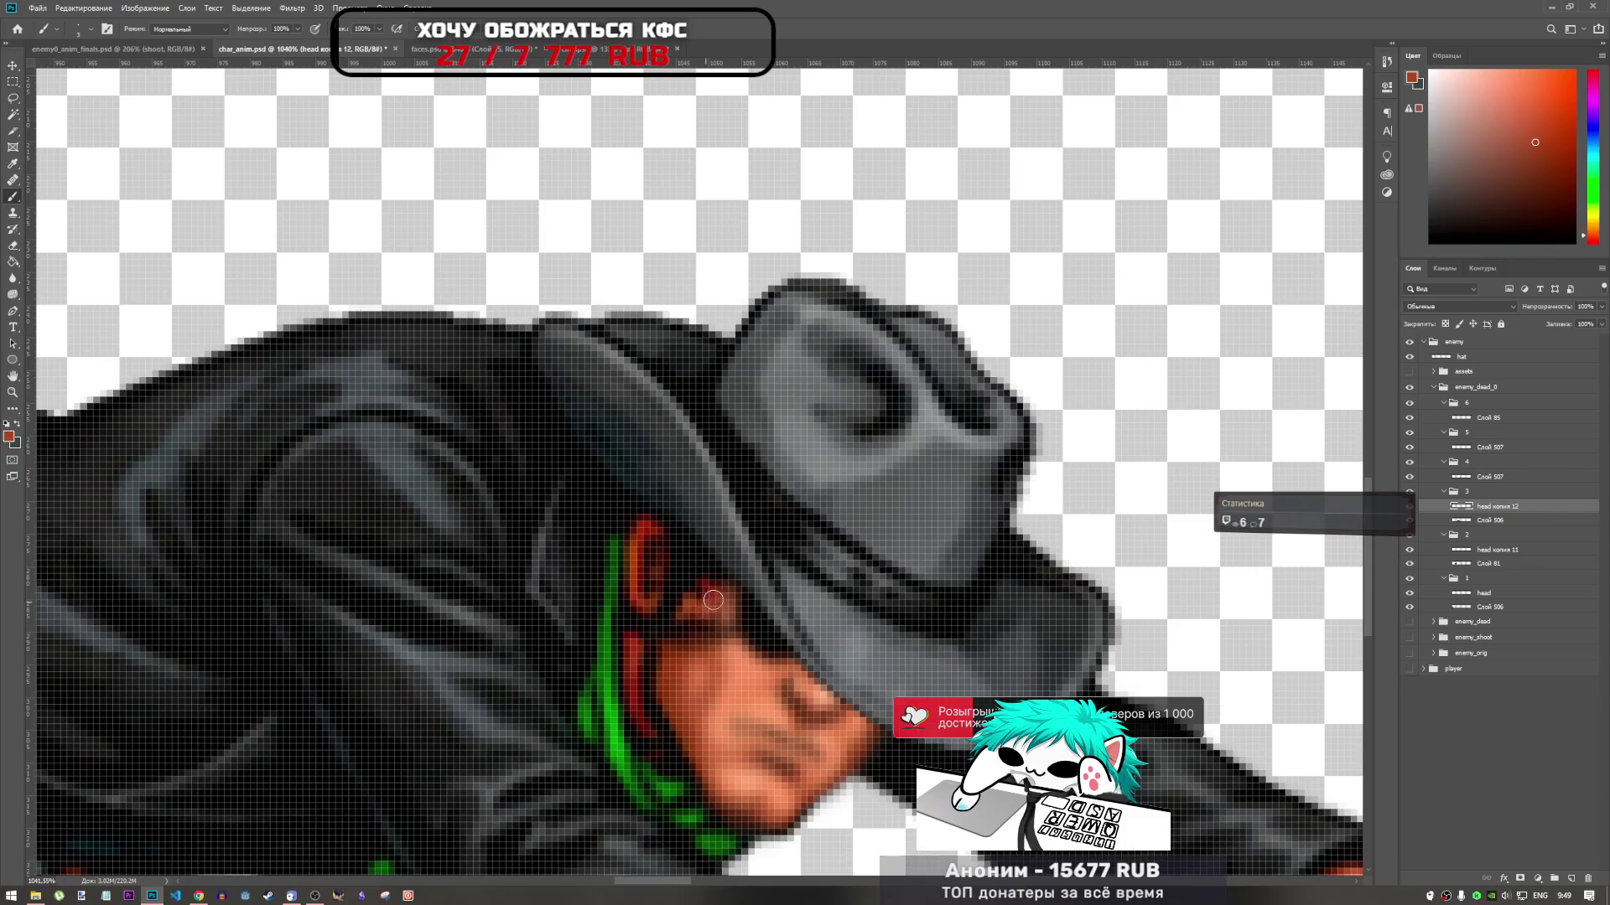
Shade the face with a near-black colour, then re-sample the orange skin tone
scroll(715, 602, down, 5)
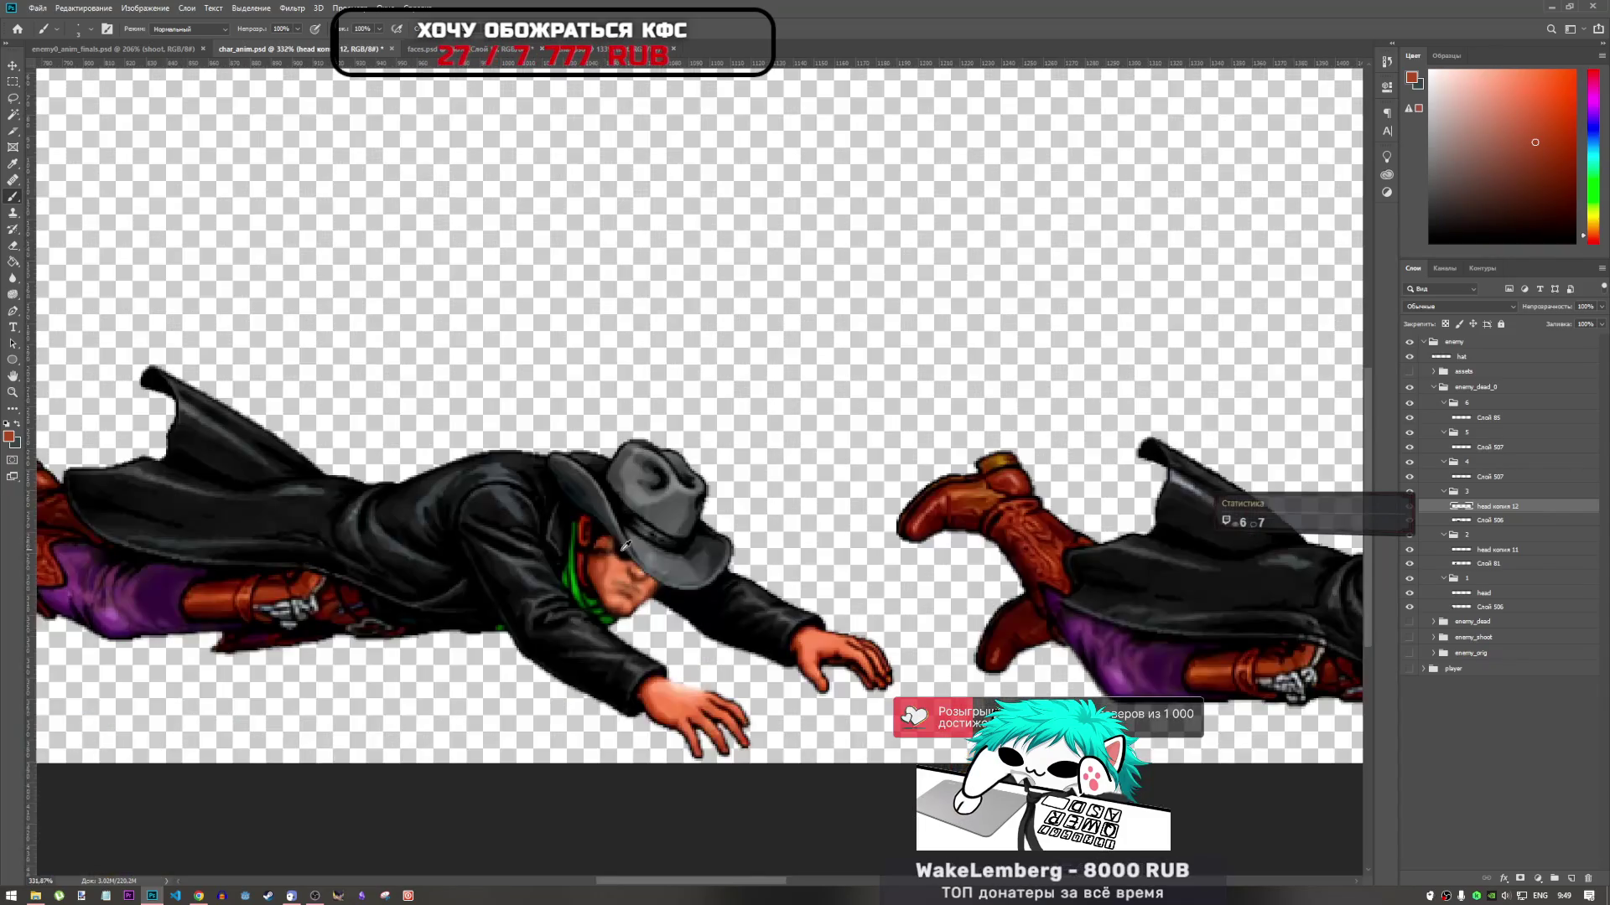
scroll(634, 566, up, 5)
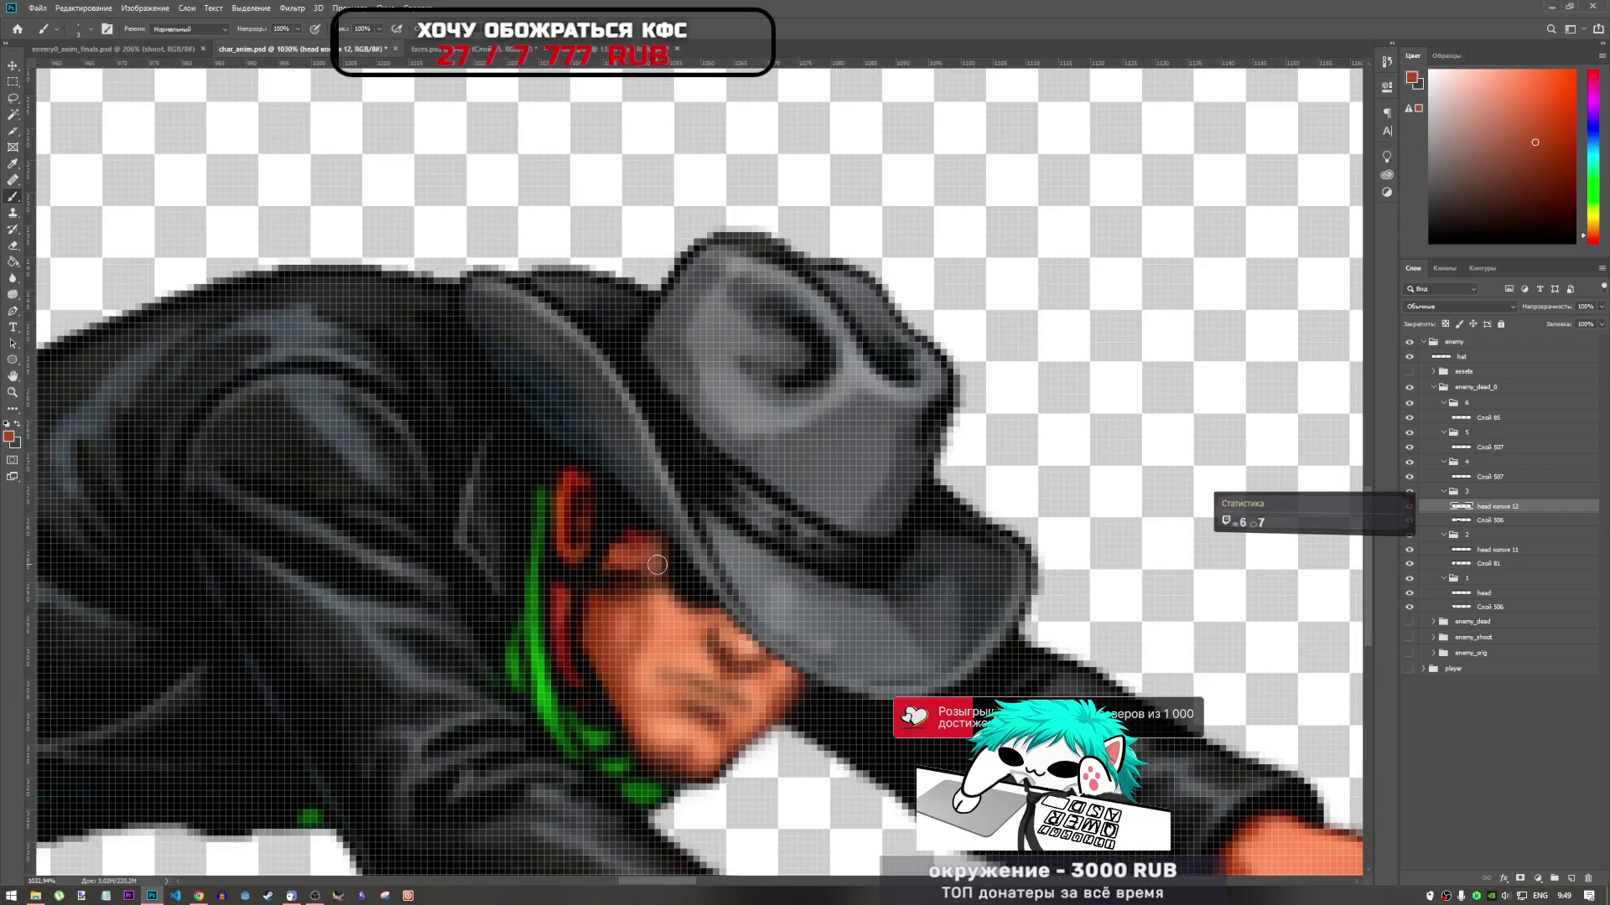
scroll(618, 558, down, 5)
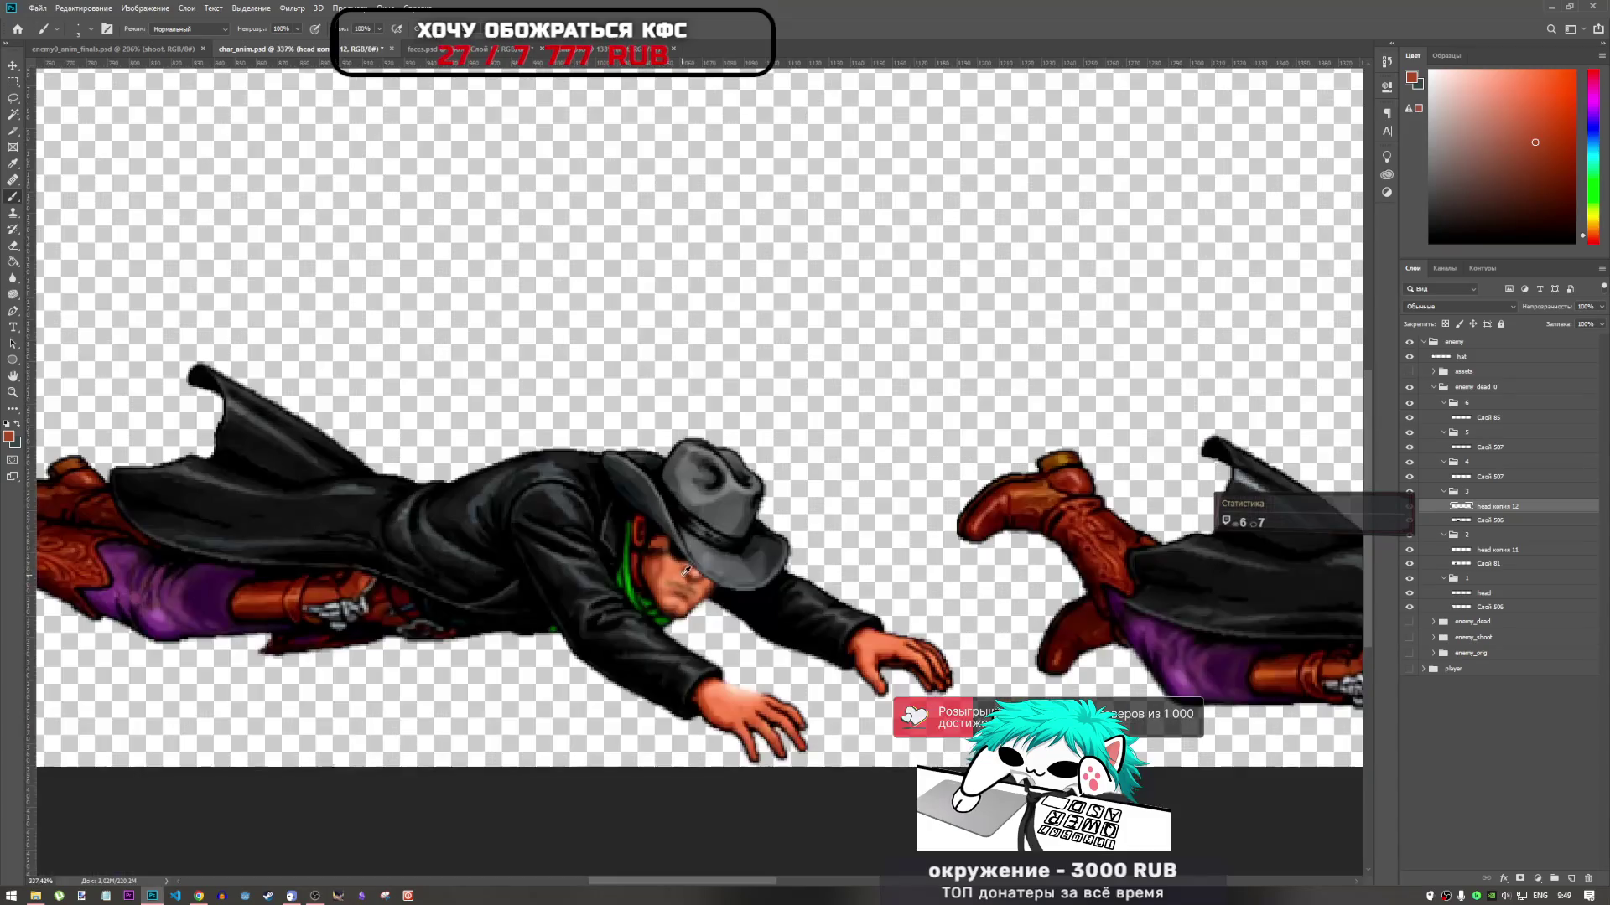
scroll(671, 556, up, 5)
alt+click(679, 555)
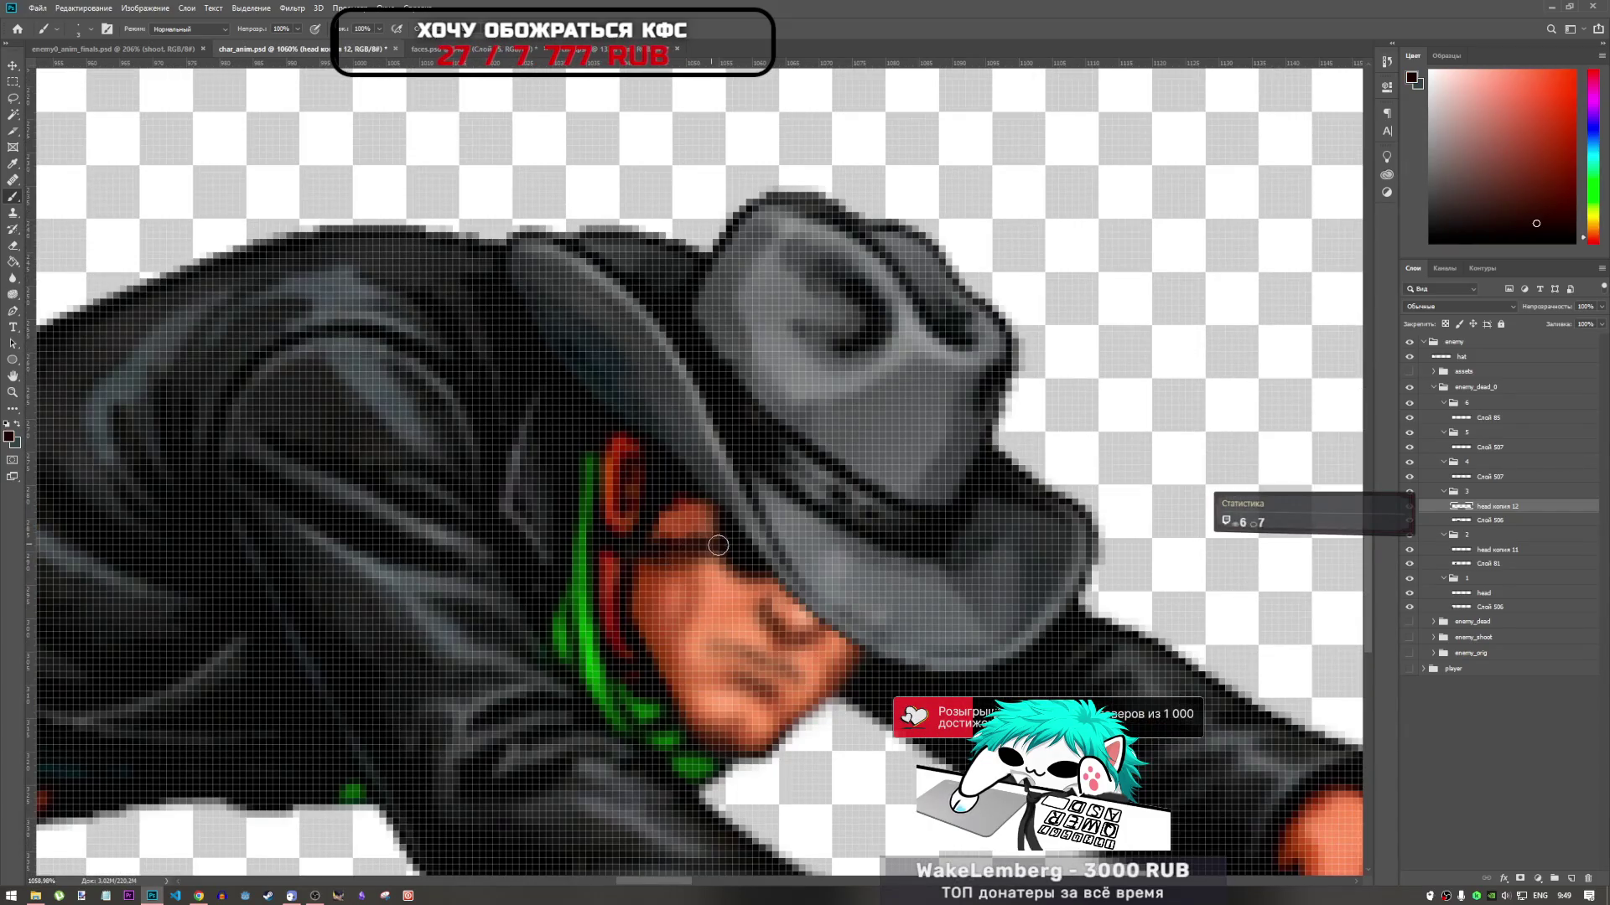
scroll(658, 551, down, 6)
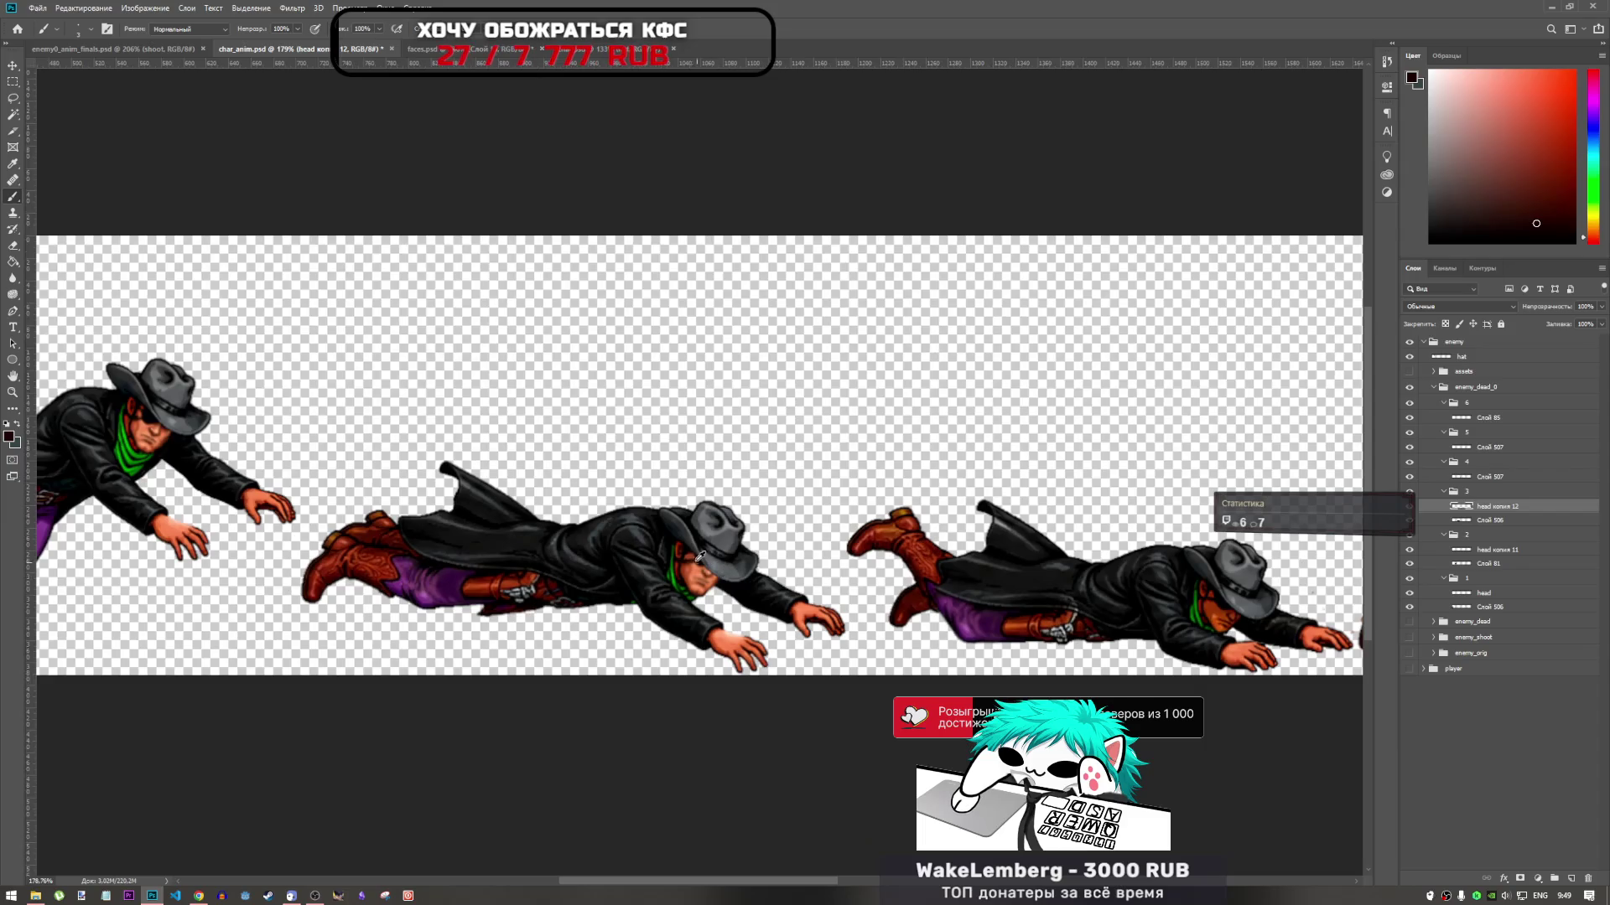
scroll(662, 548, up, 2)
scroll(662, 548, up, 4)
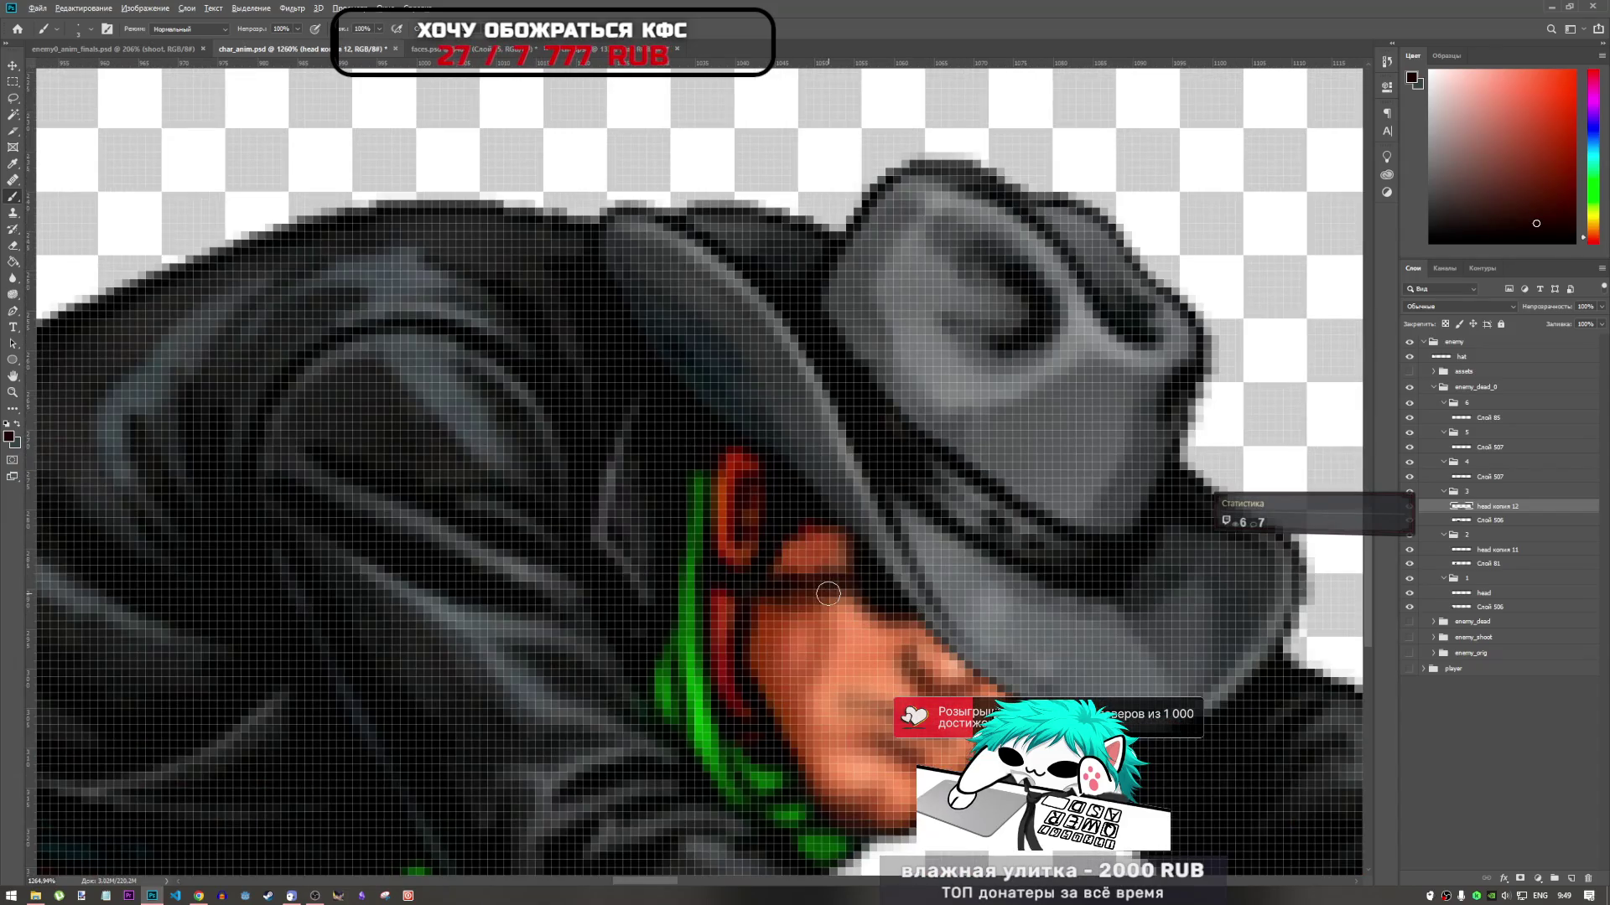
scroll(836, 595, down, 3)
scroll(835, 594, down, 4)
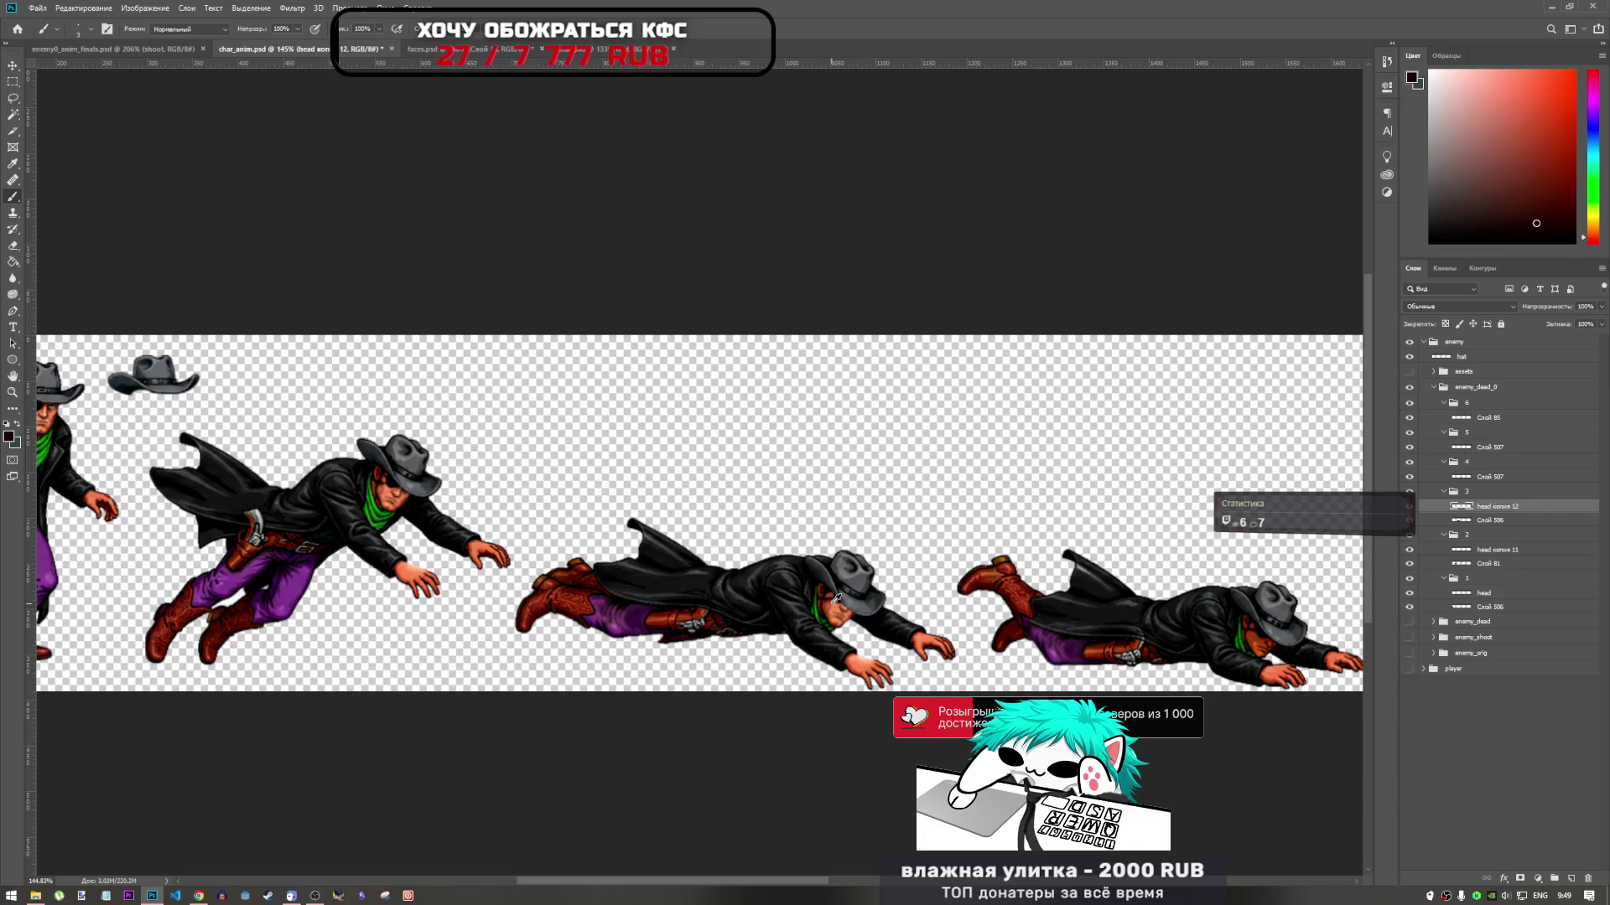
scroll(836, 597, up, 4)
scroll(697, 591, down, 4)
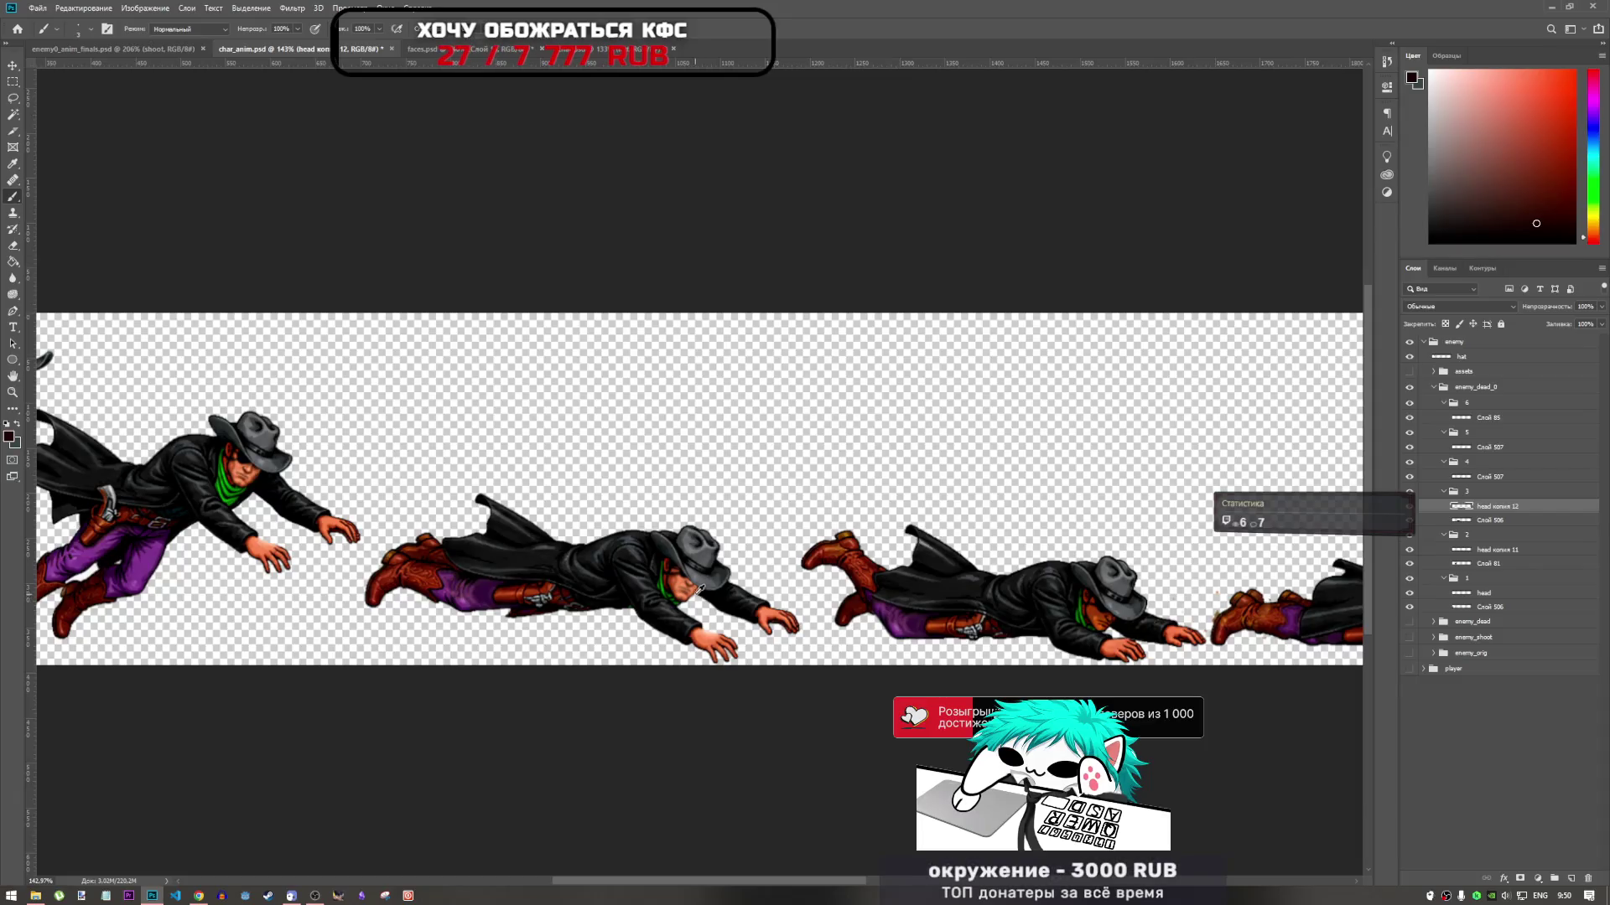
scroll(684, 578, up, 5)
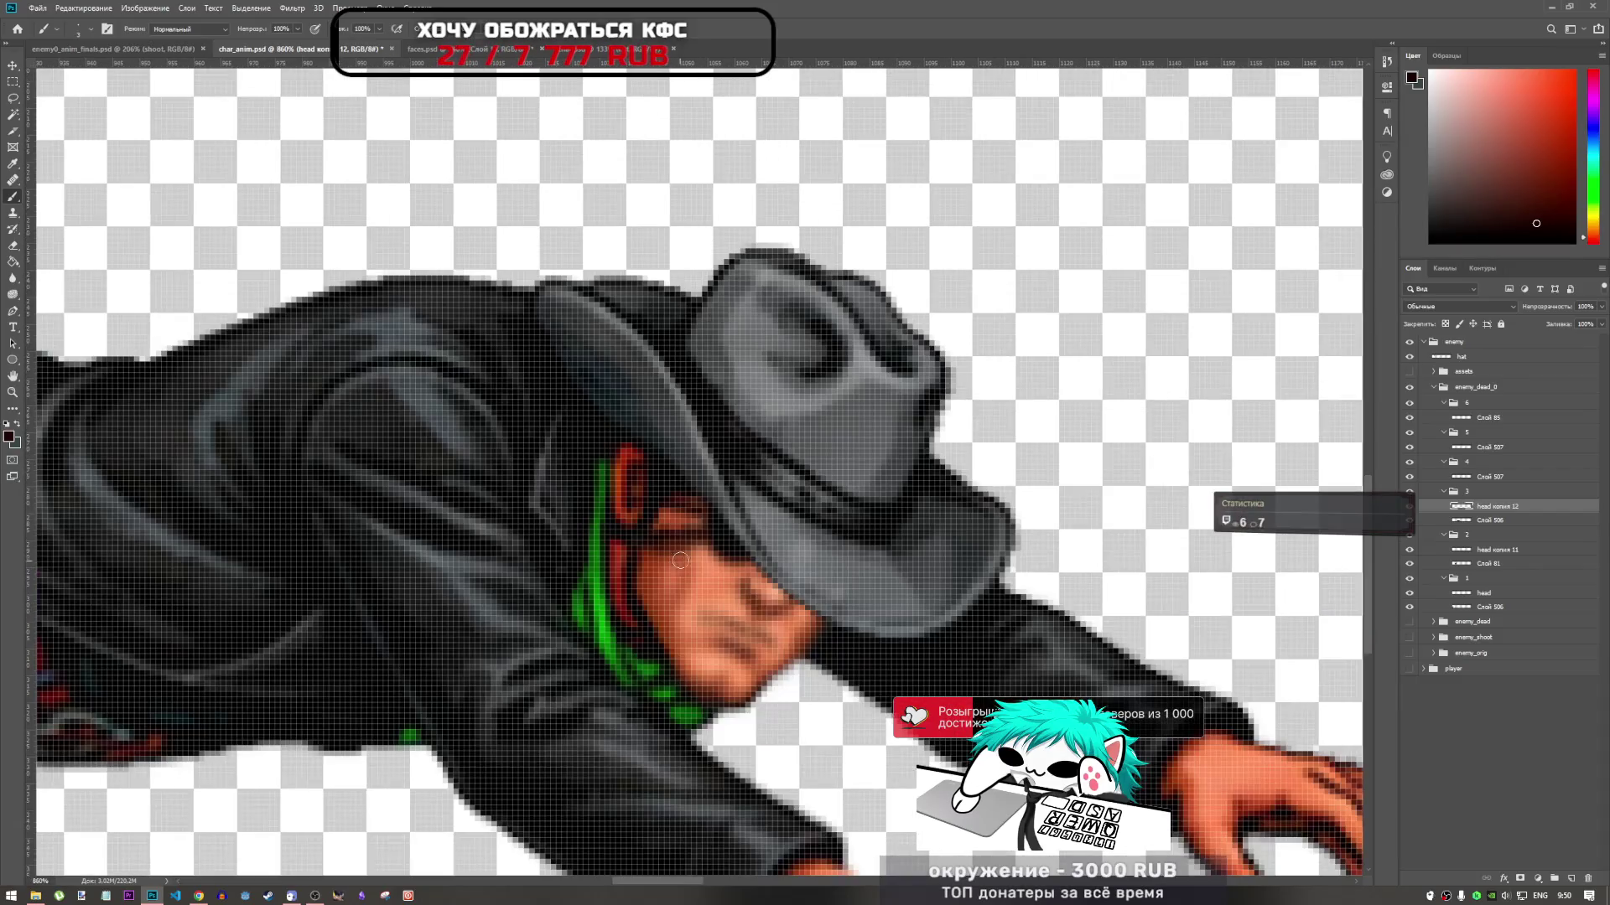
alt+click(694, 560)
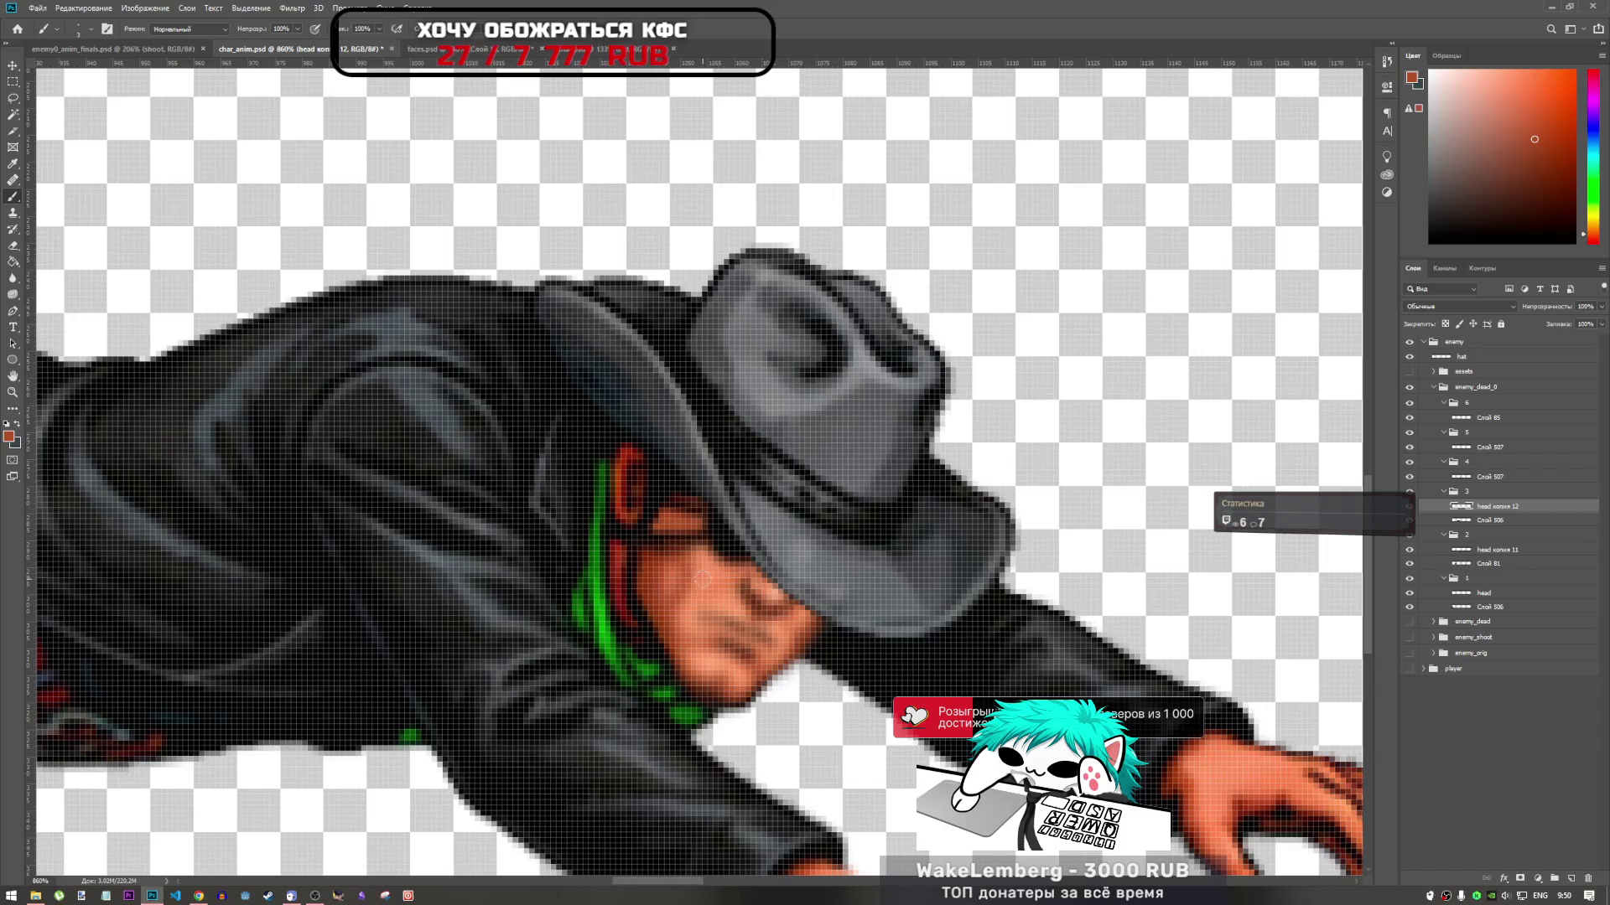
scroll(703, 578, down, 5)
scroll(643, 560, up, 4)
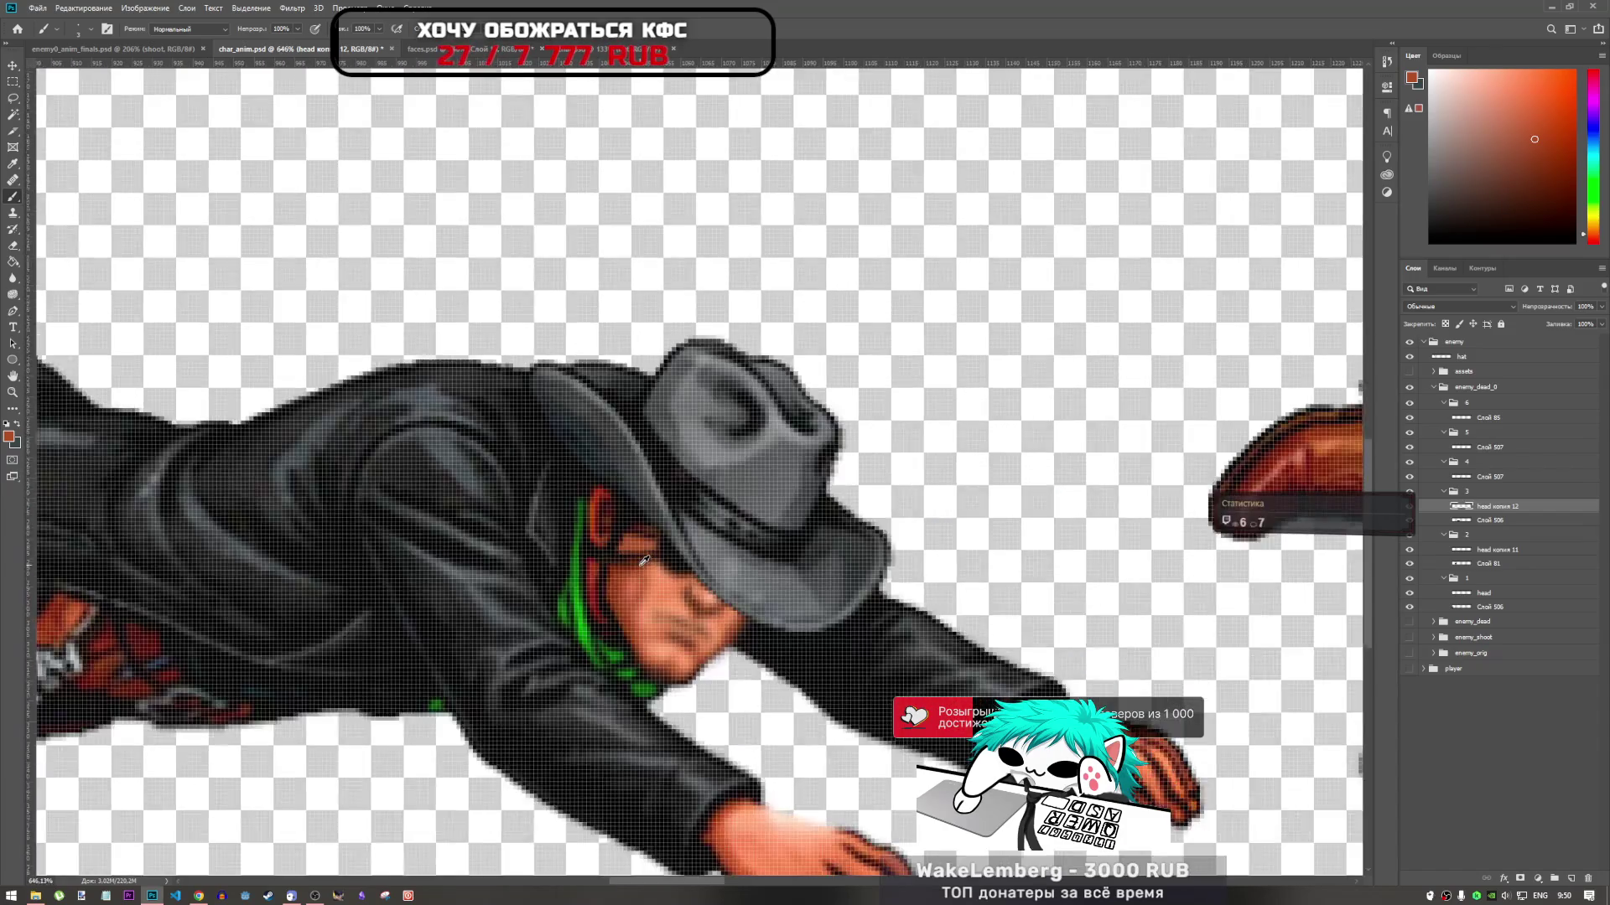
scroll(644, 560, up, 2)
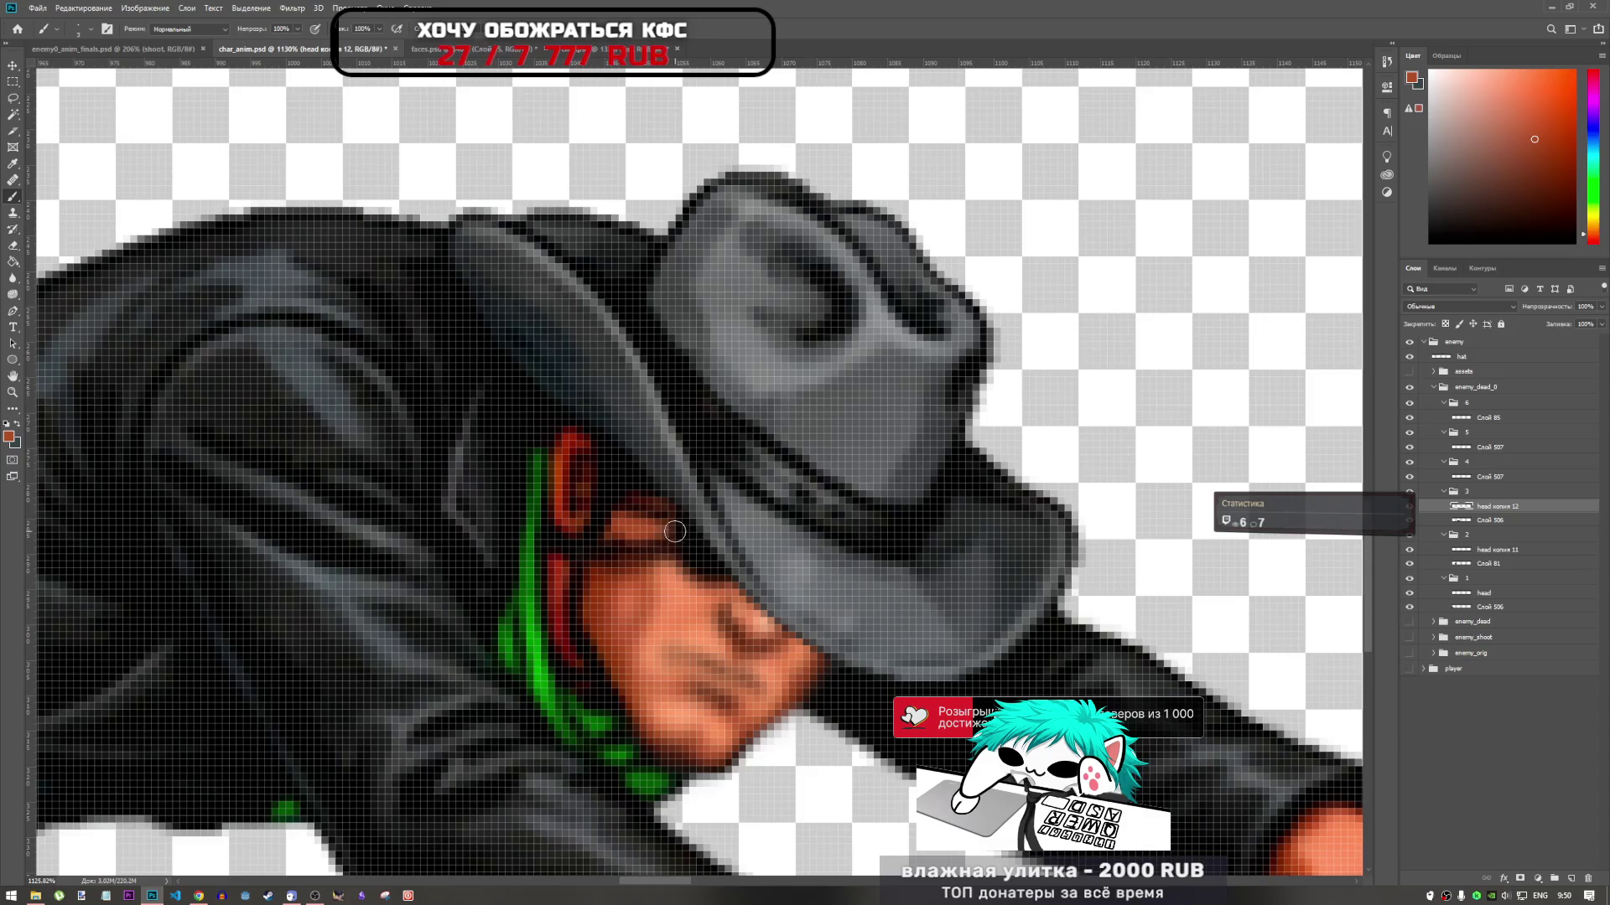
scroll(674, 547, down, 8)
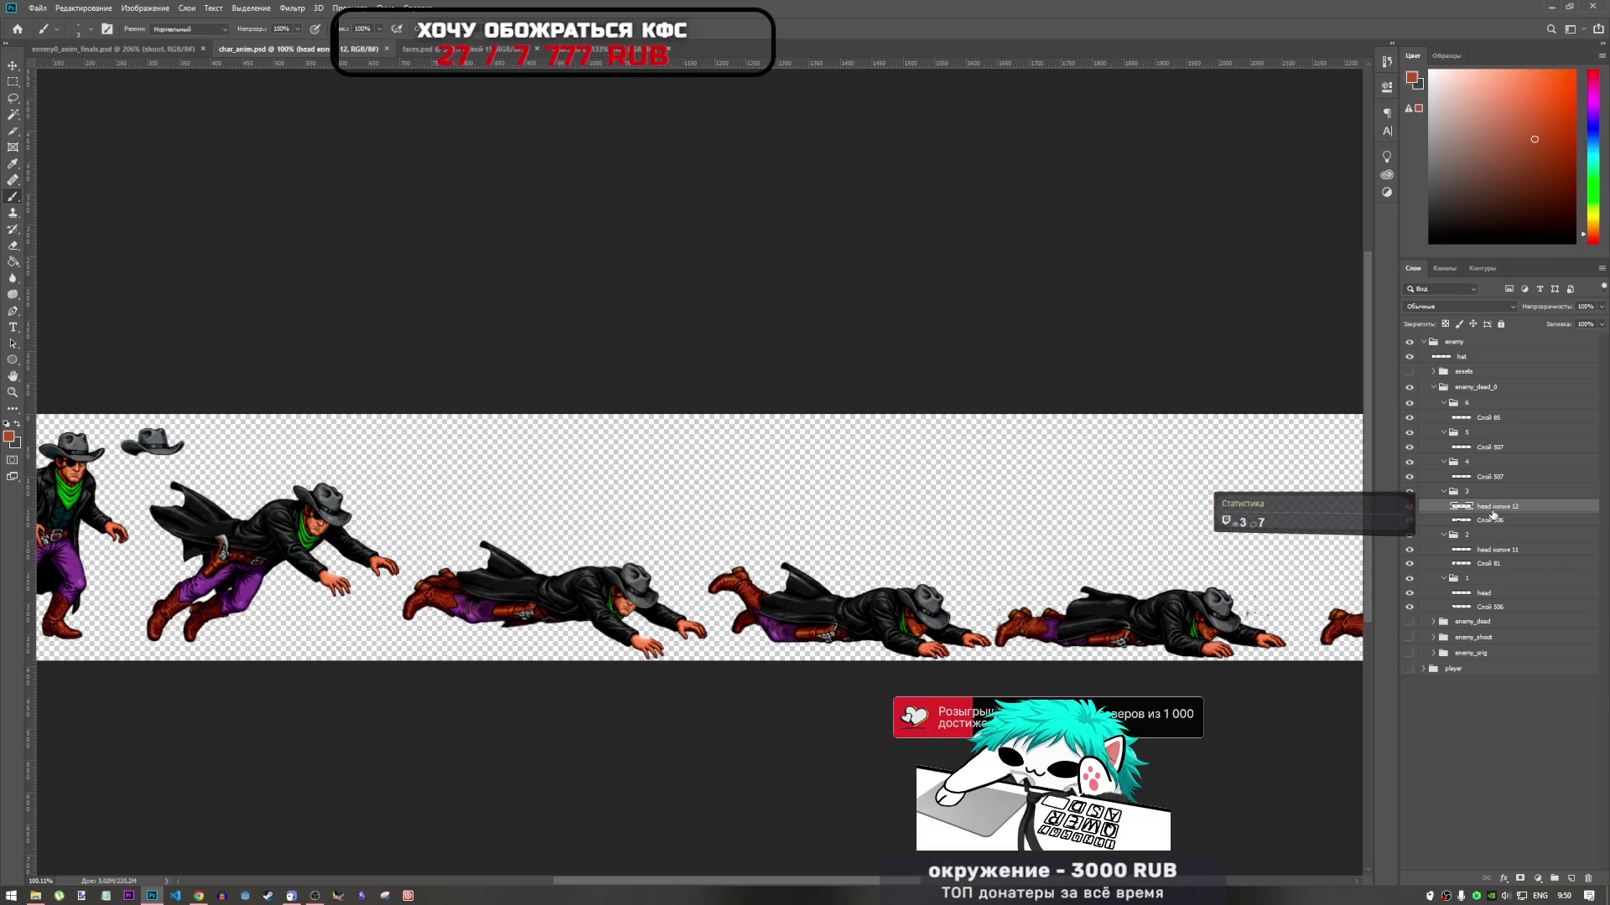
scroll(1034, 637, up, 3)
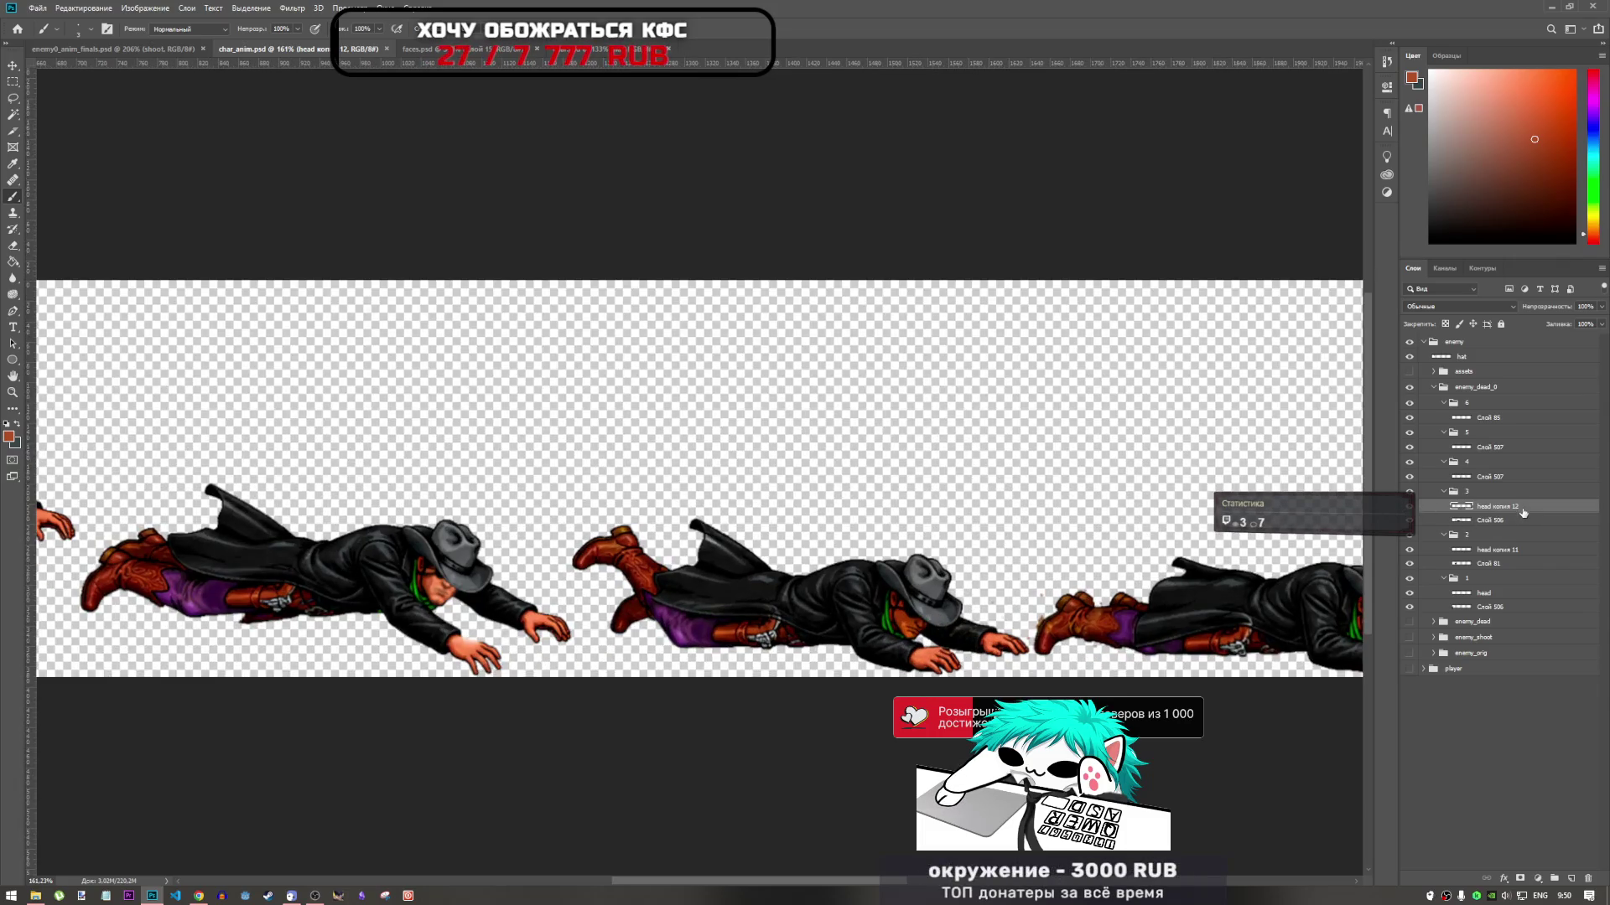
key(ctrl+t)
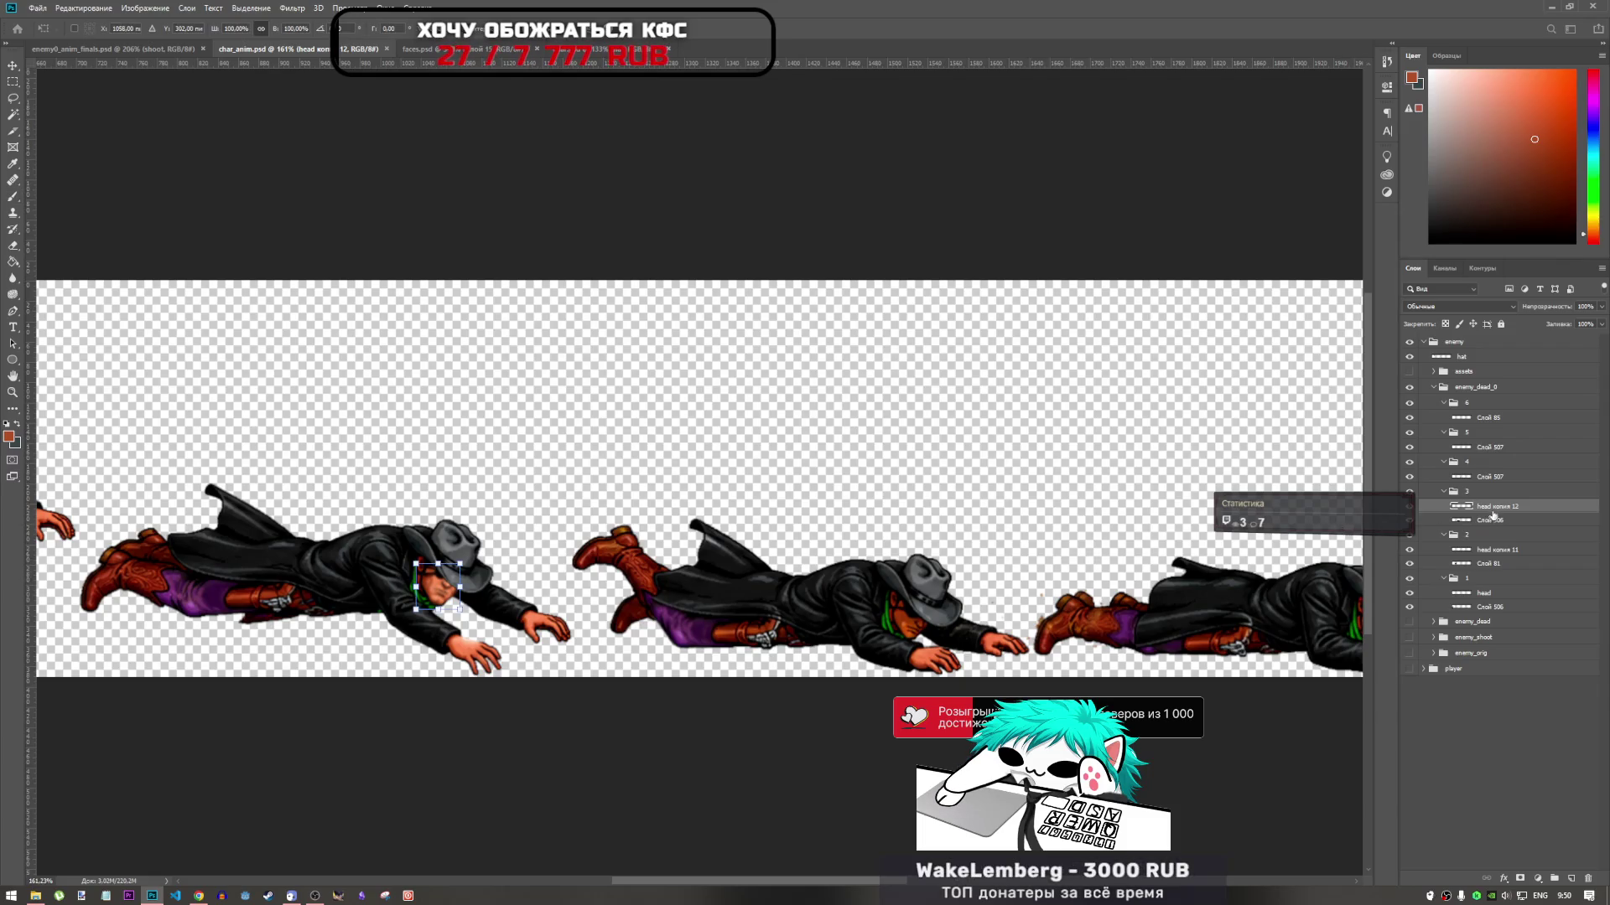
Commit the previous transform and duplicate the head into the frame 4 folder
key(Return)
key(b)
drag(1498, 509, 1425, 470)
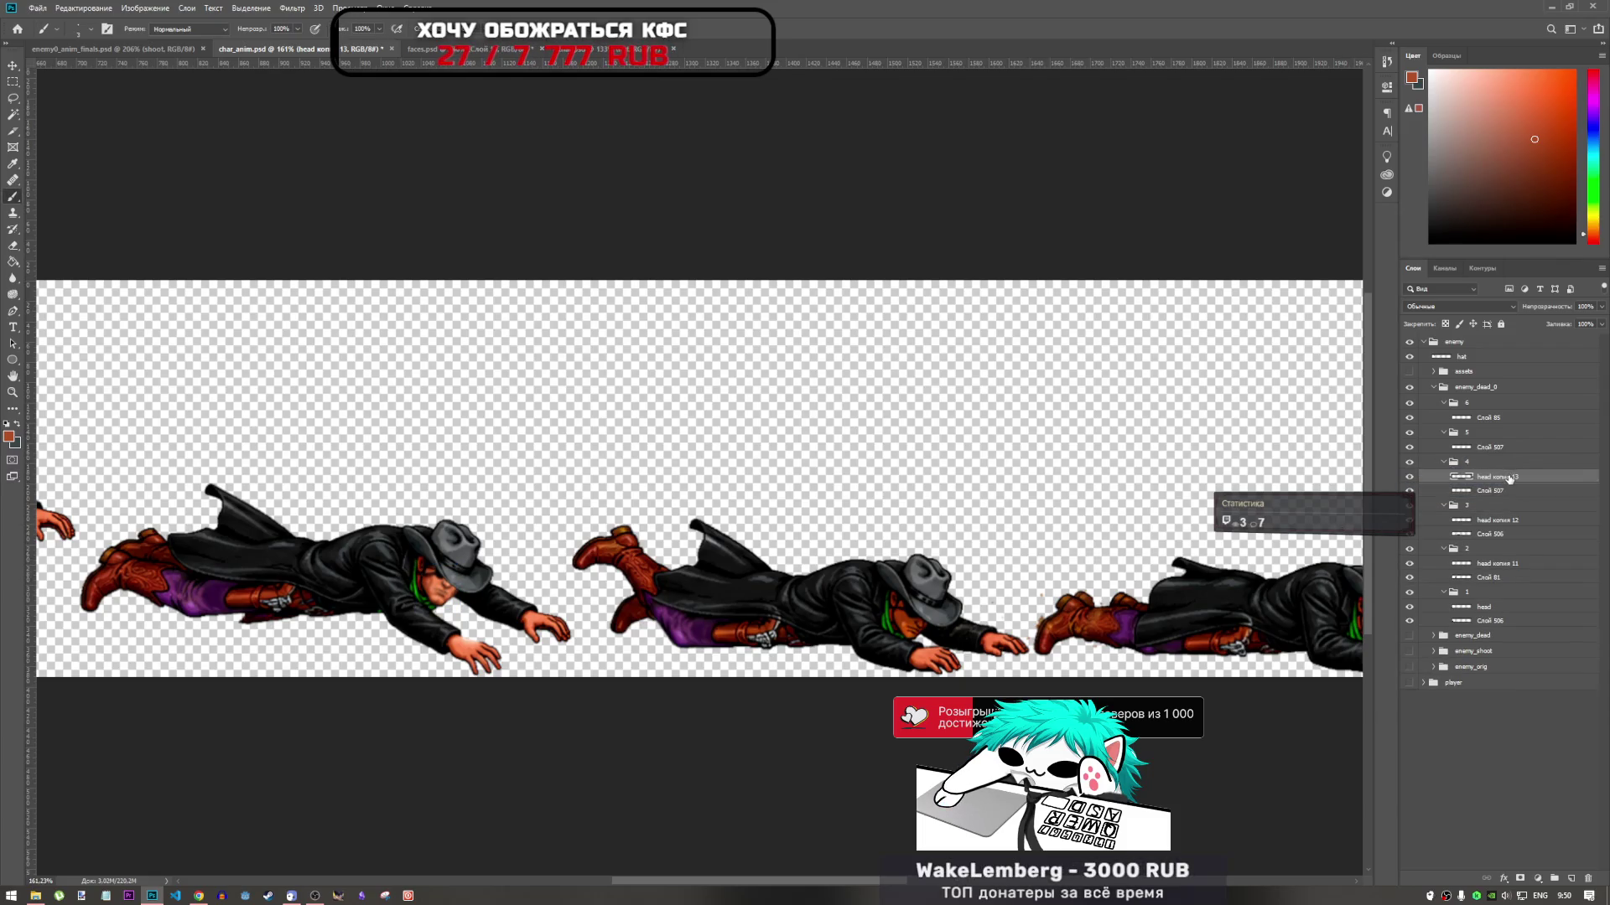
key(ctrl+t)
key(Return)
key(b)
click(1415, 462)
click(1417, 463)
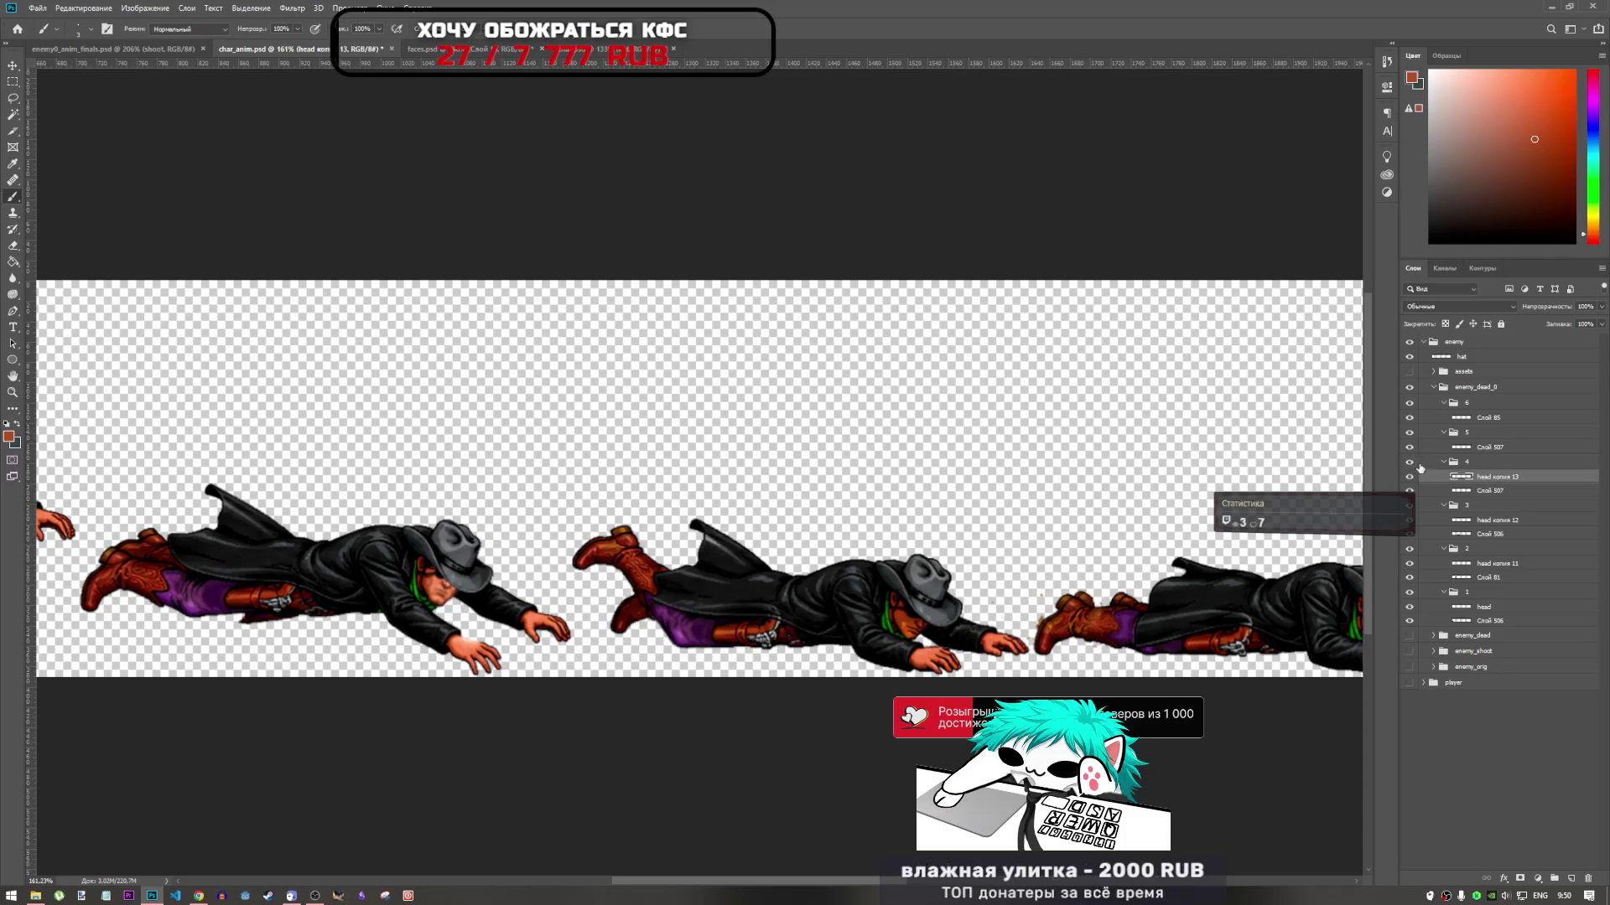
Move head копия 13 onto the second lying figure's head, fine-tune it, and apply
key(ctrl+t)
mouse_move(451, 595)
mouse_down()
mouse_move(951, 597)
mouse_move(949, 617)
mouse_up()
scroll(949, 617, up, 6)
scroll(949, 617, up, 3)
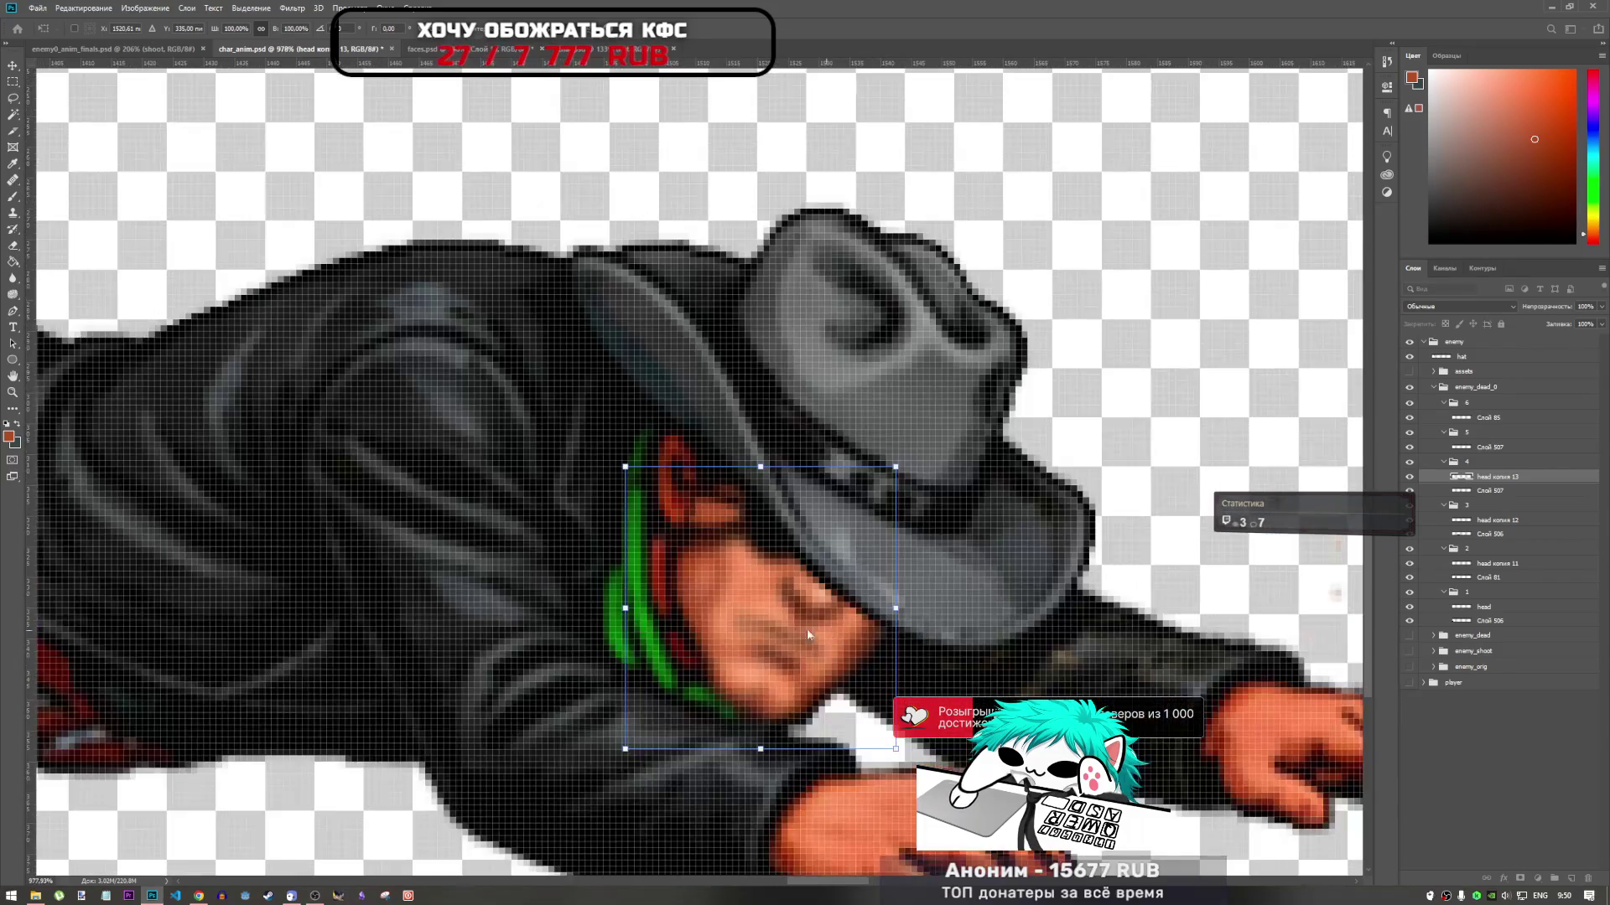
mouse_move(788, 607)
mouse_down()
mouse_move(834, 597)
mouse_move(806, 607)
mouse_up()
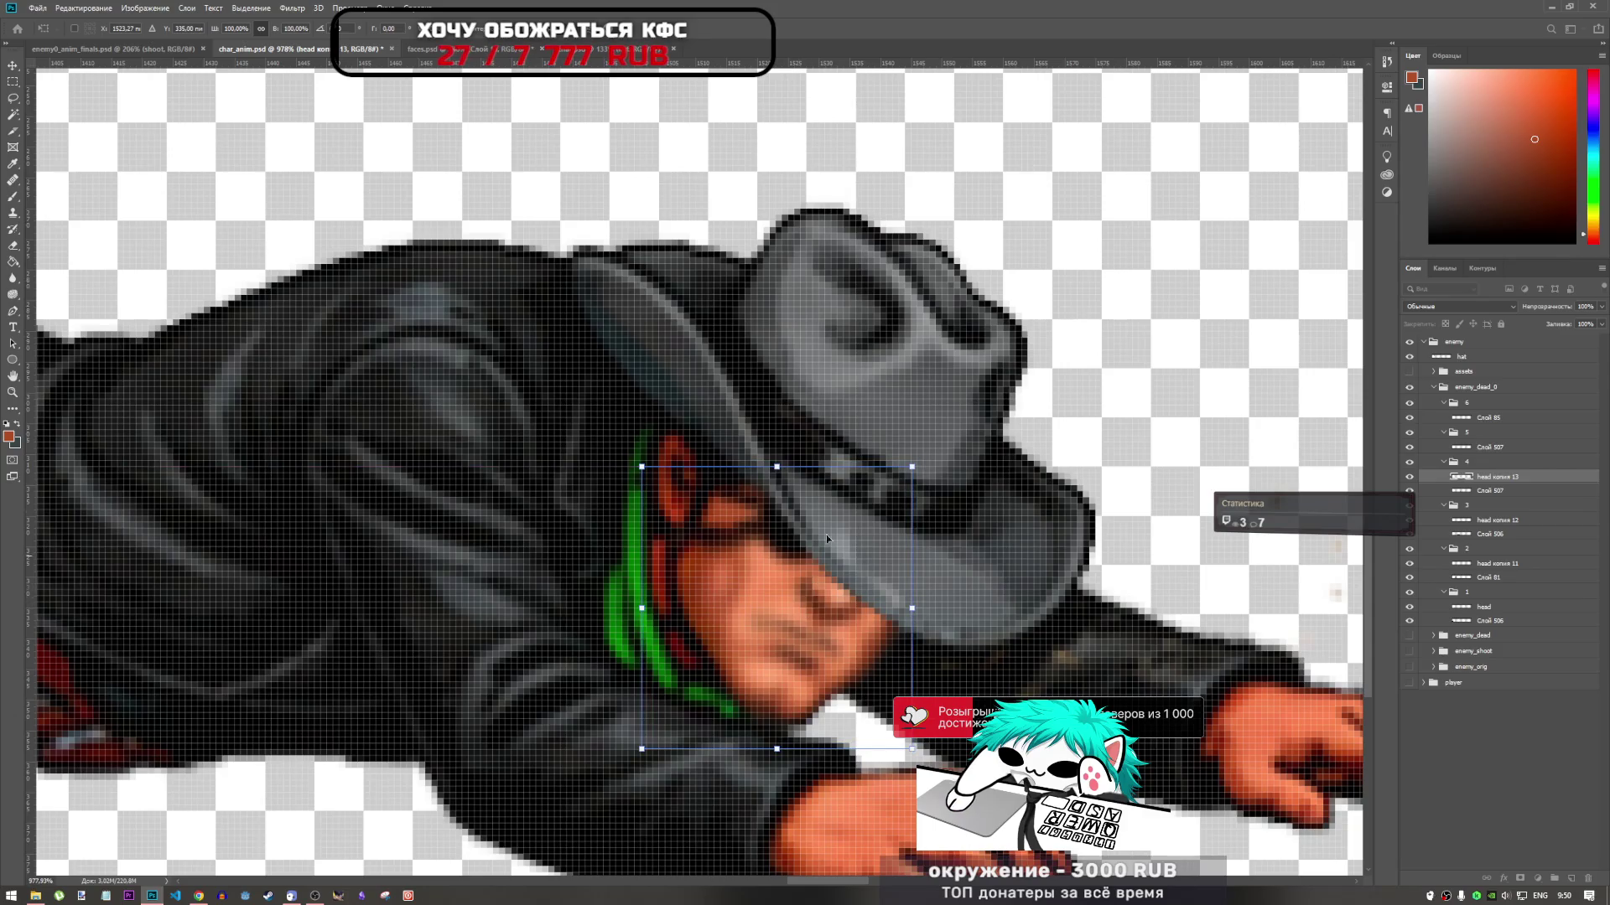
scroll(662, 496, down, 4)
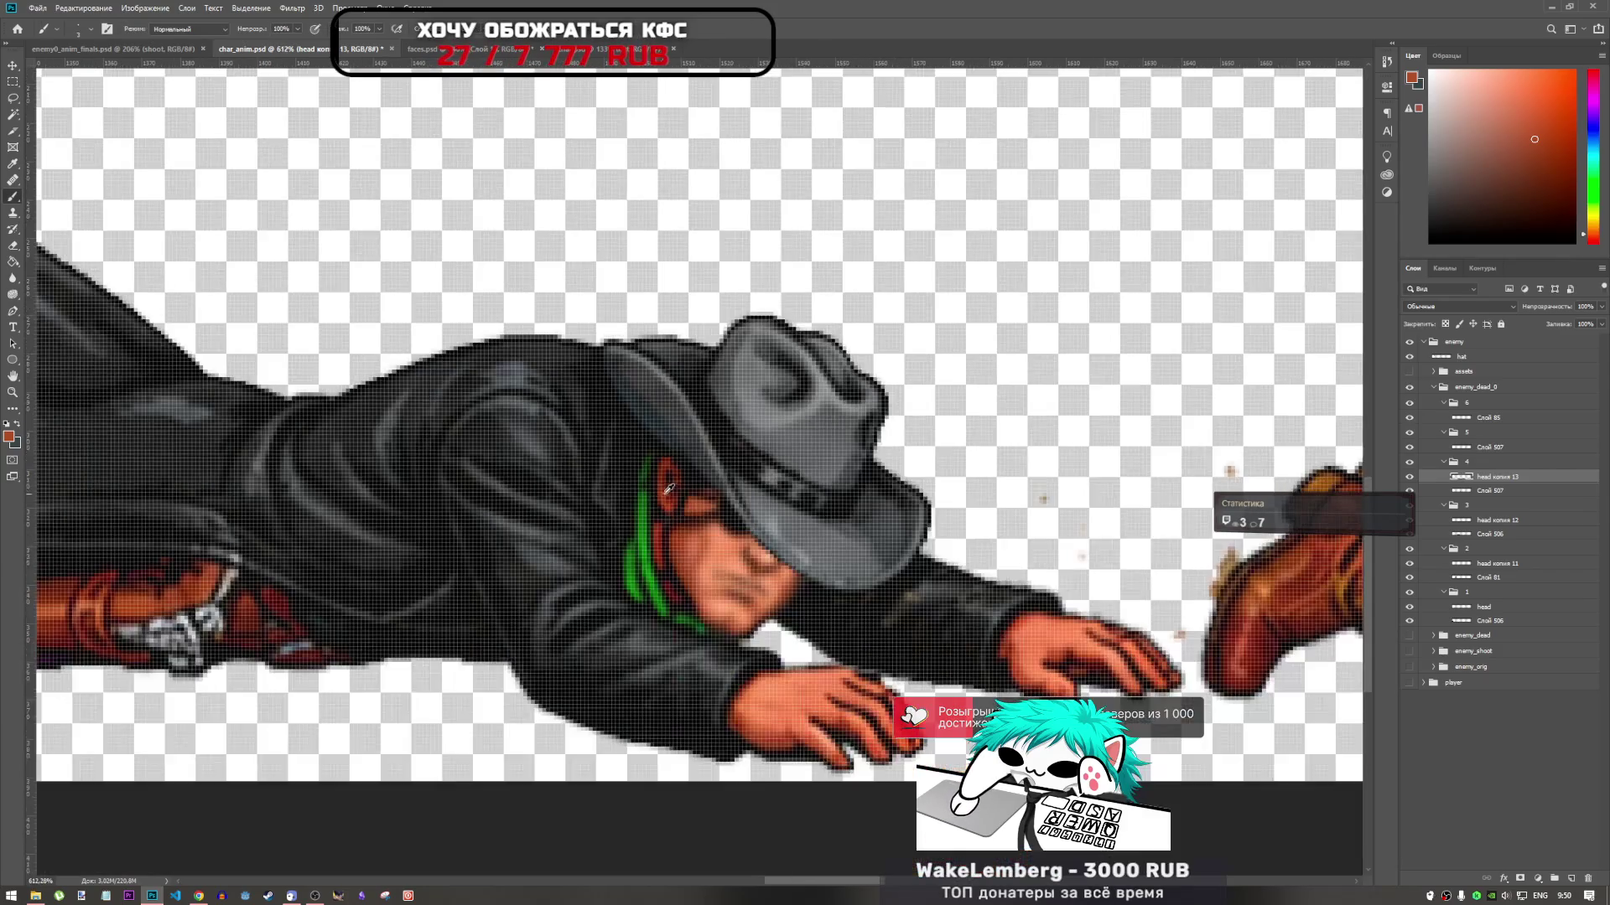
key(Right)
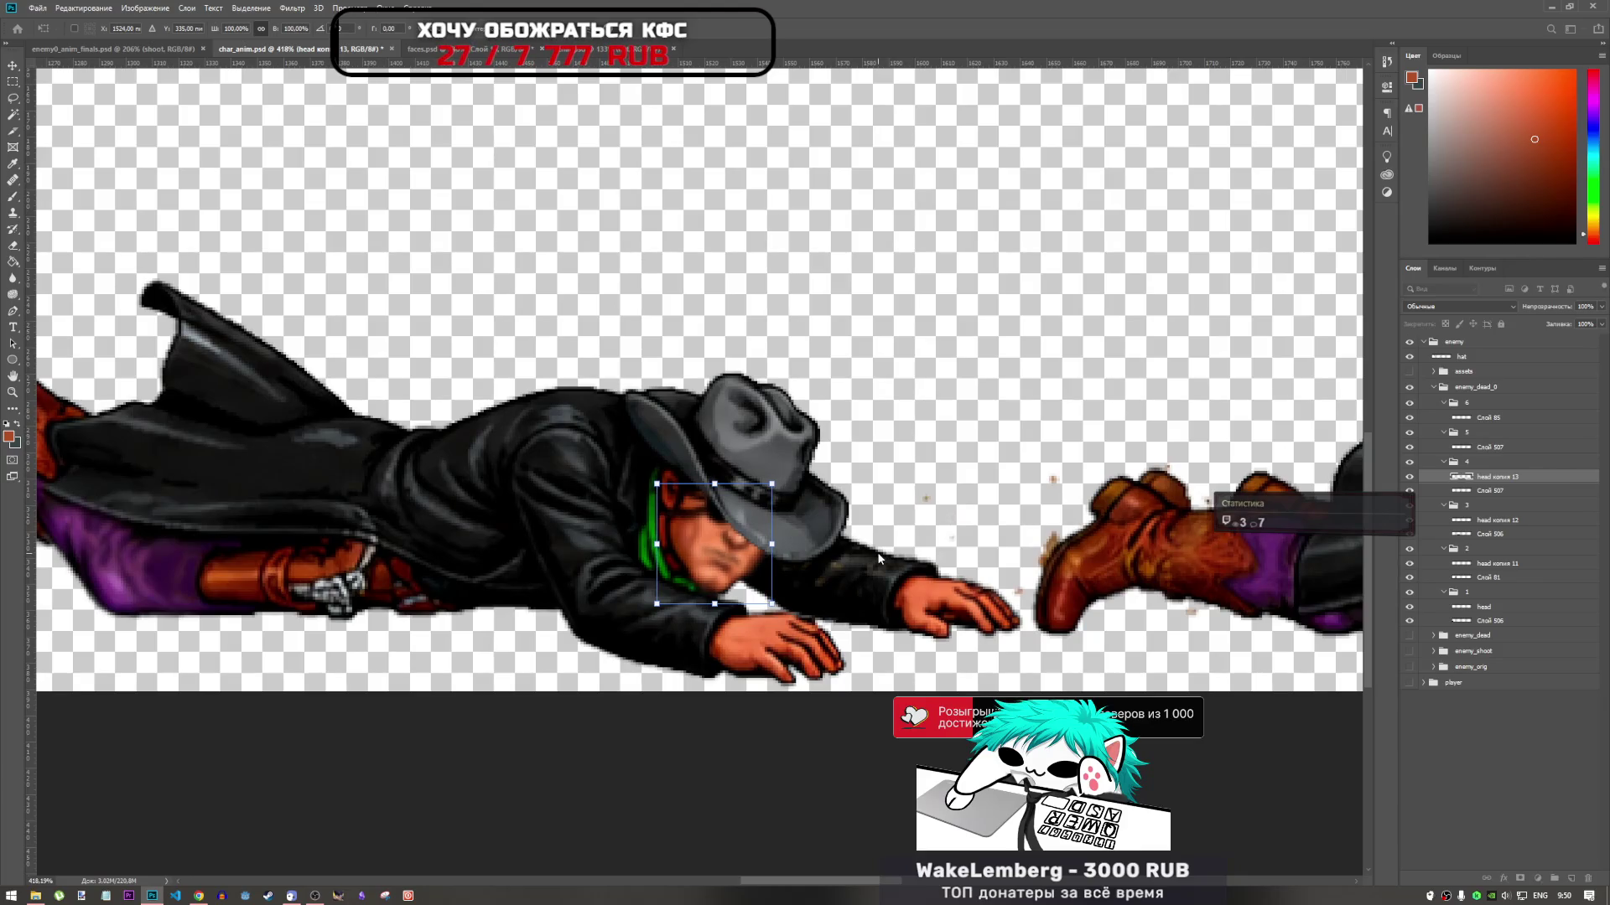
key(Left)
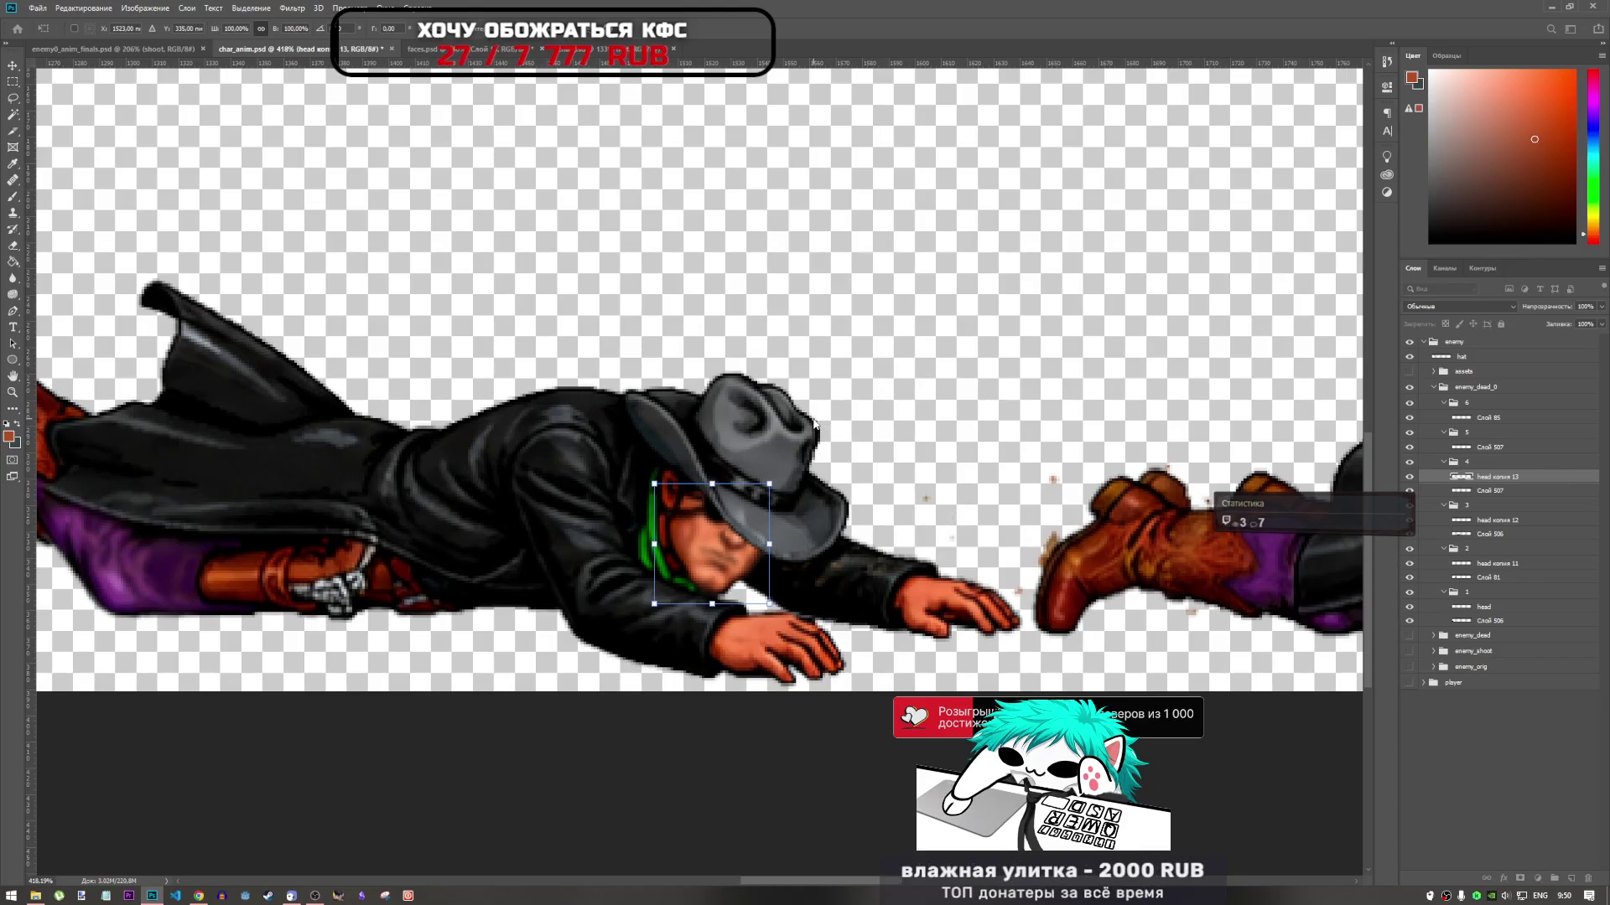
key(Return)
key(b)
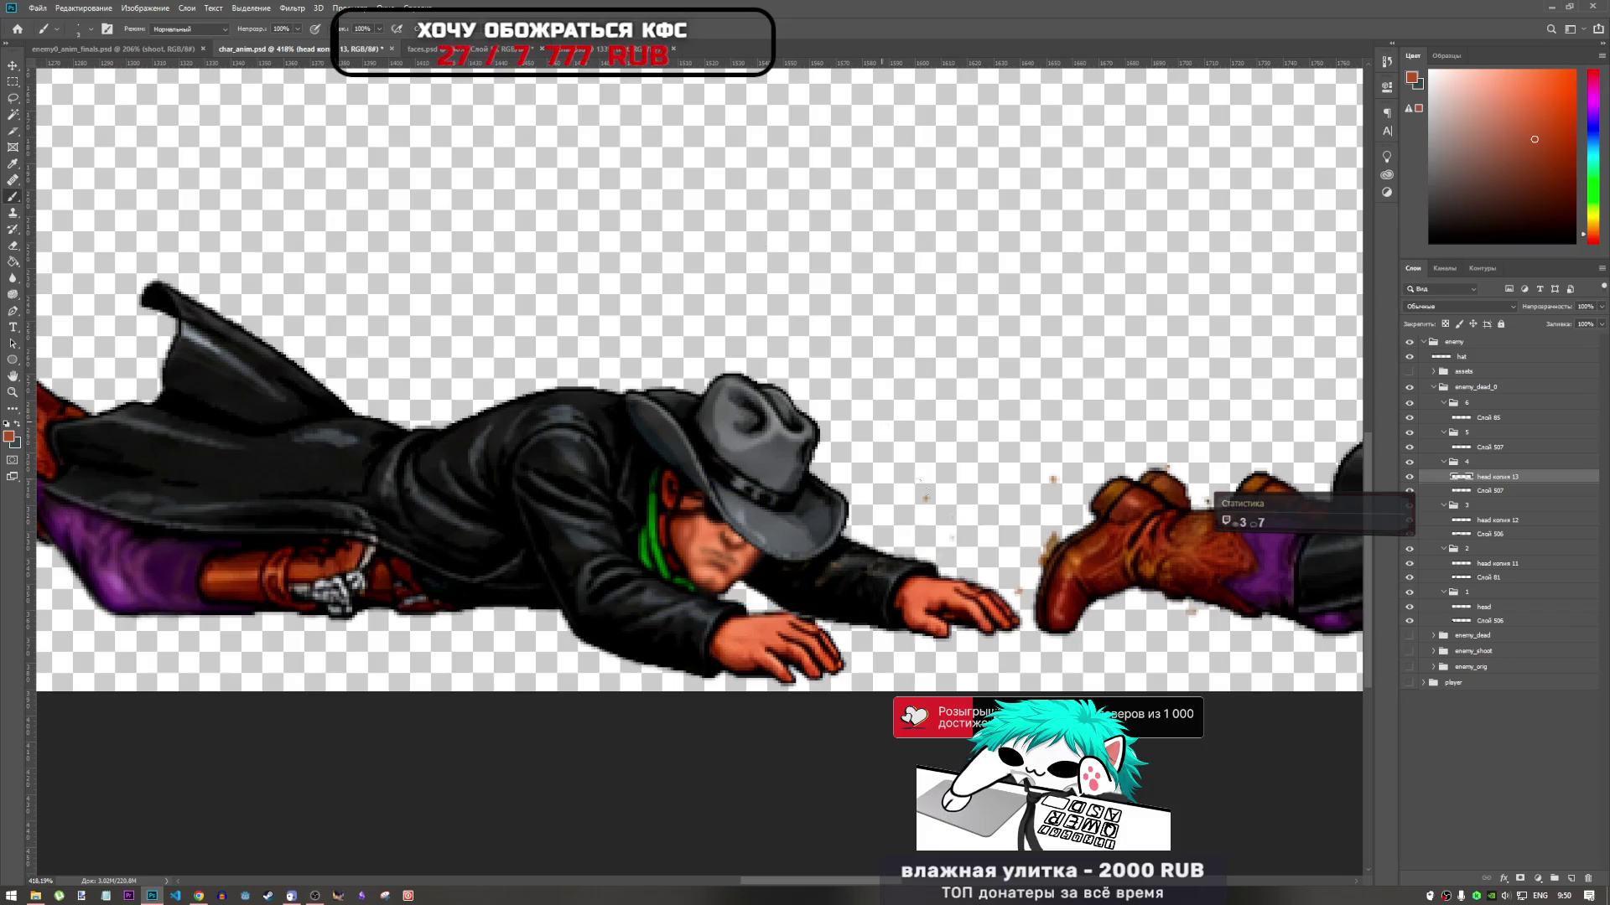
scroll(147, 478, down, 2)
scroll(146, 478, up, 3)
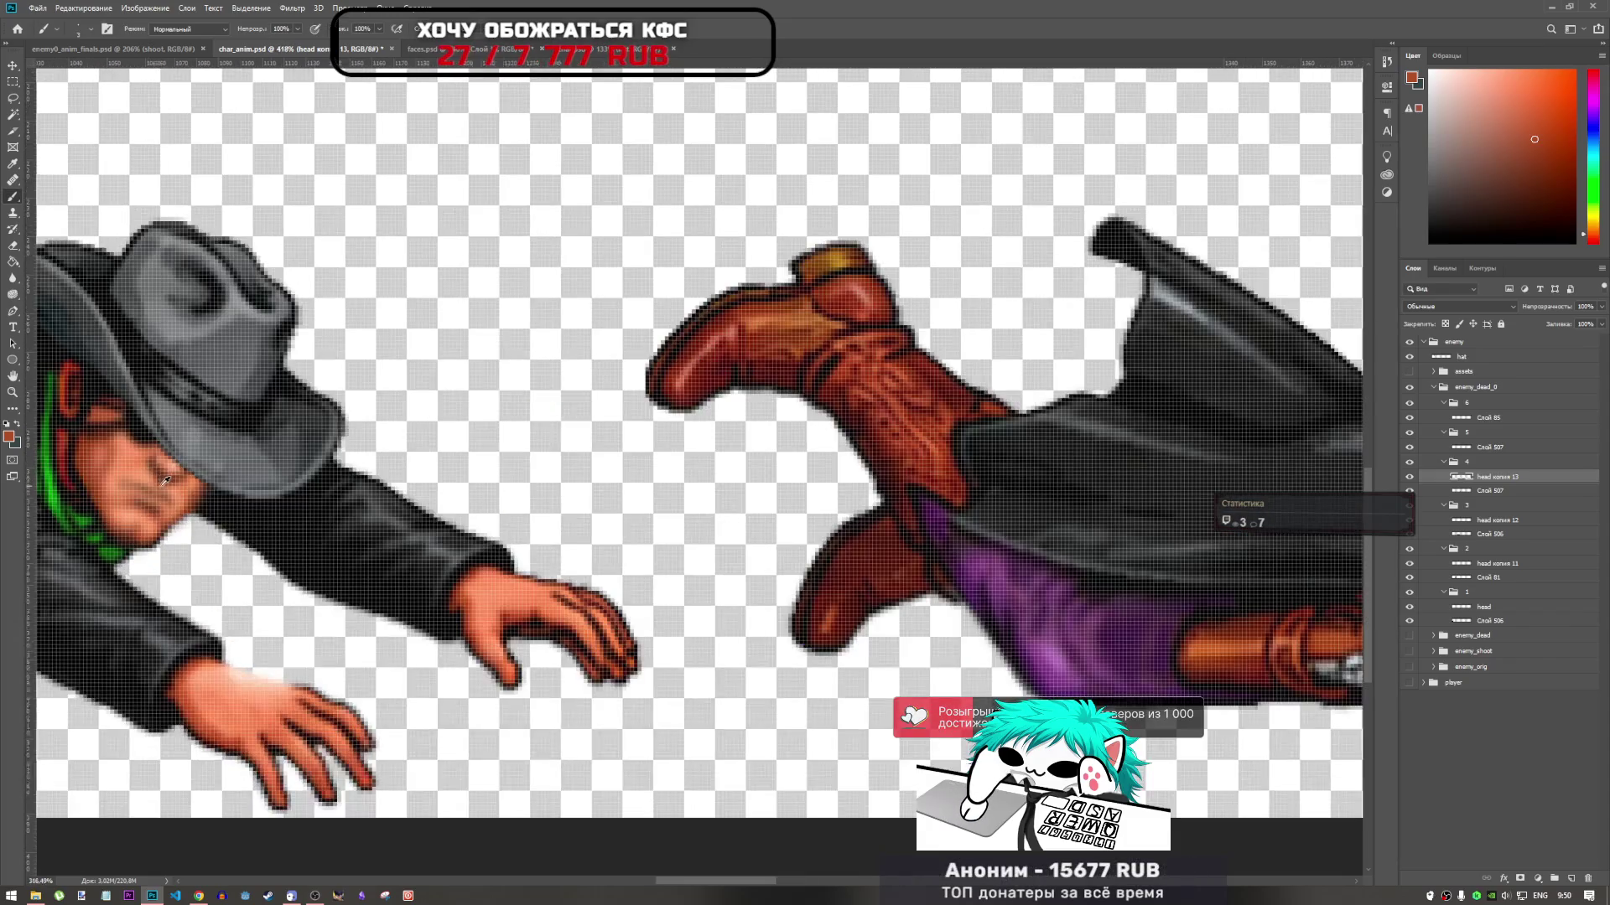
scroll(1126, 478, down, 5)
scroll(1125, 478, up, 3)
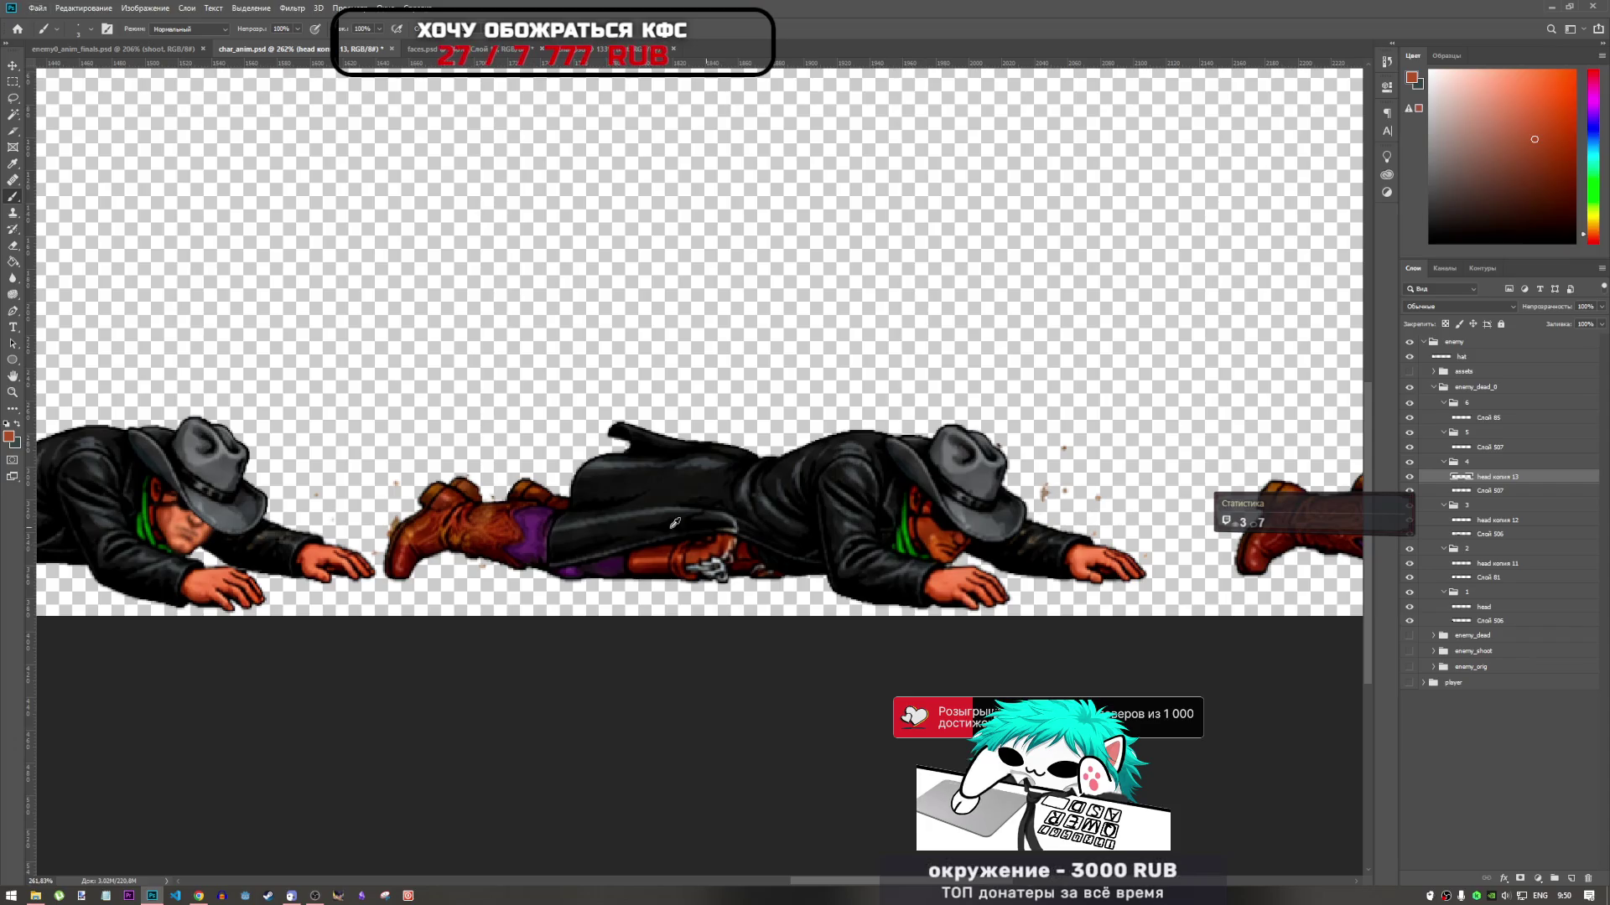
scroll(677, 523, down, 3)
scroll(707, 508, up, 2)
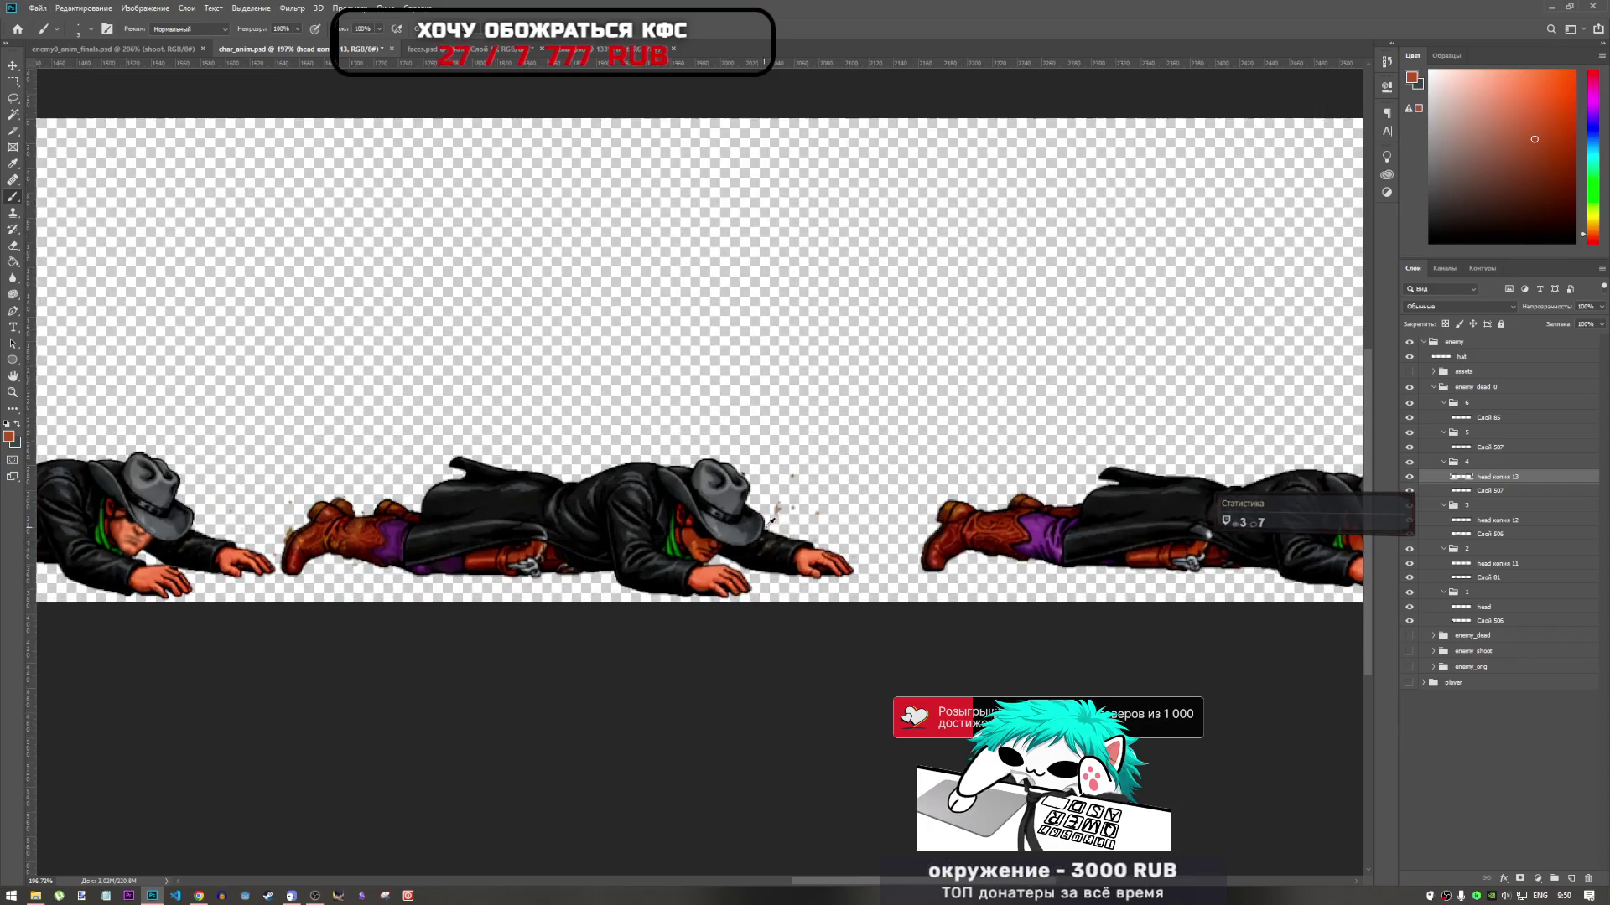
scroll(840, 536, down, 1)
scroll(994, 521, up, 2)
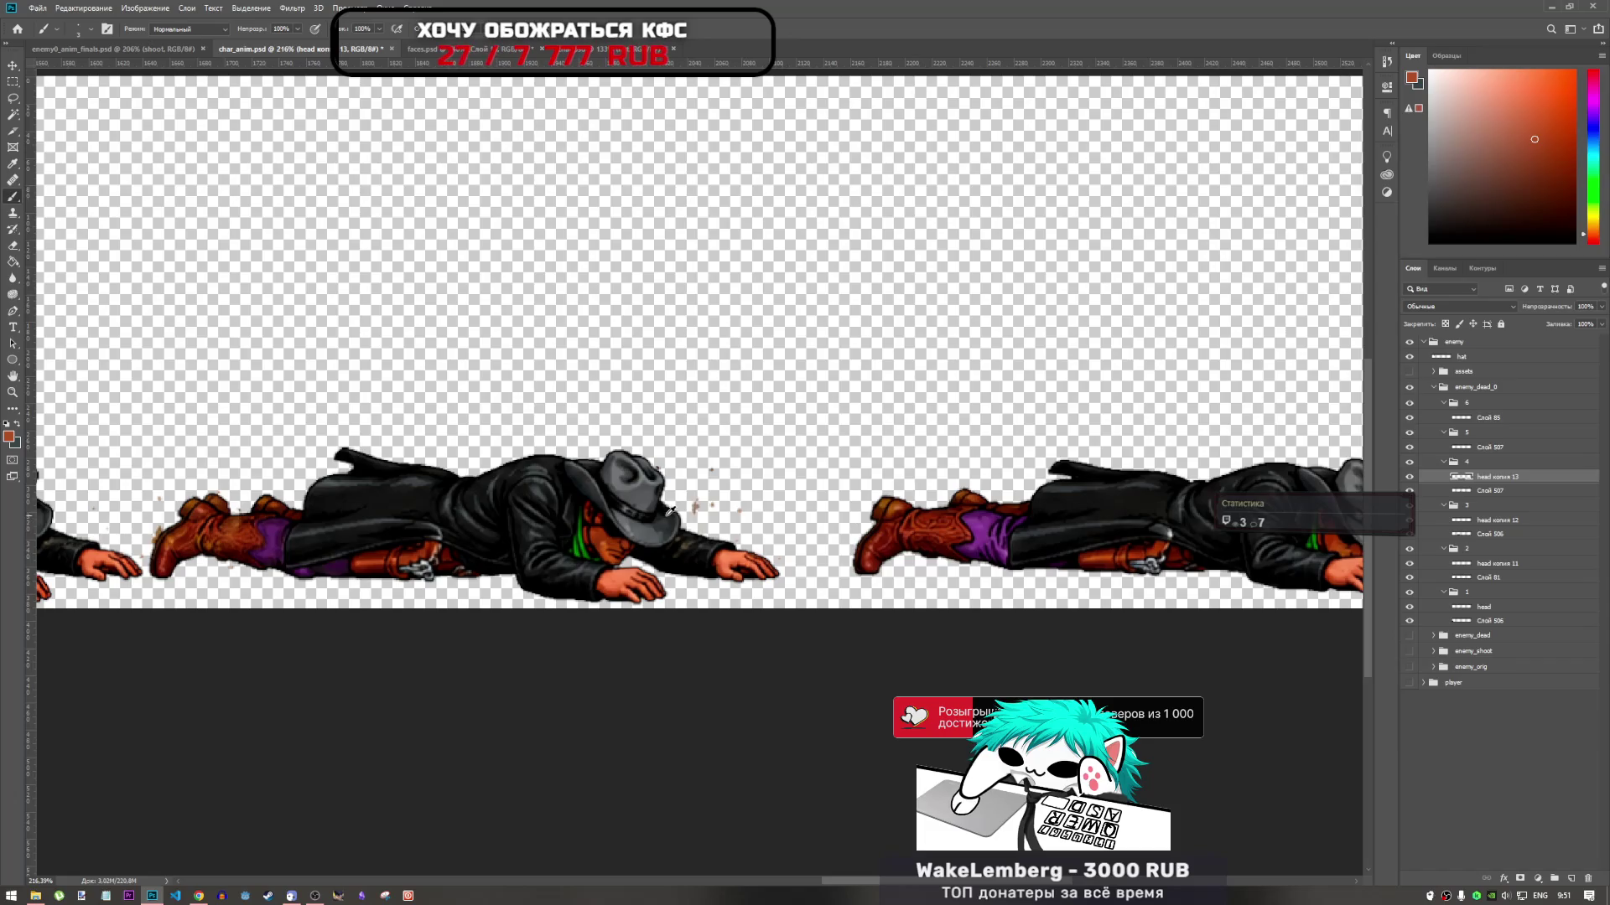
Duplicate the head into frame 5, move it onto the face, and rotate slightly counter-clockwise
drag(1486, 477, 1488, 447)
key(ctrl+t)
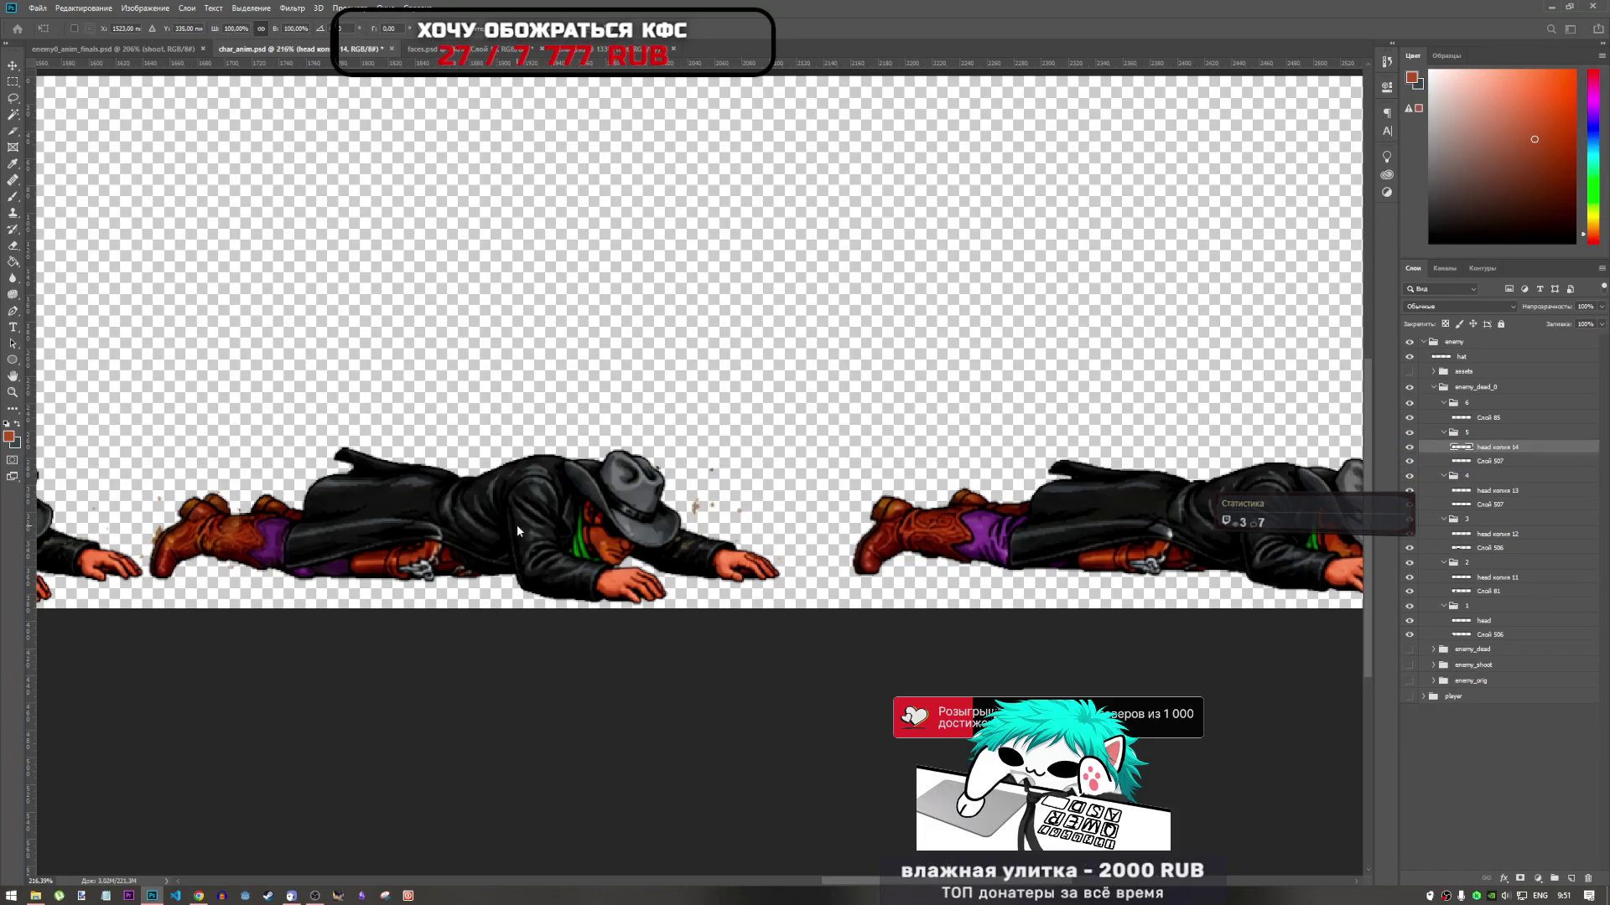
scroll(652, 570, down, 1)
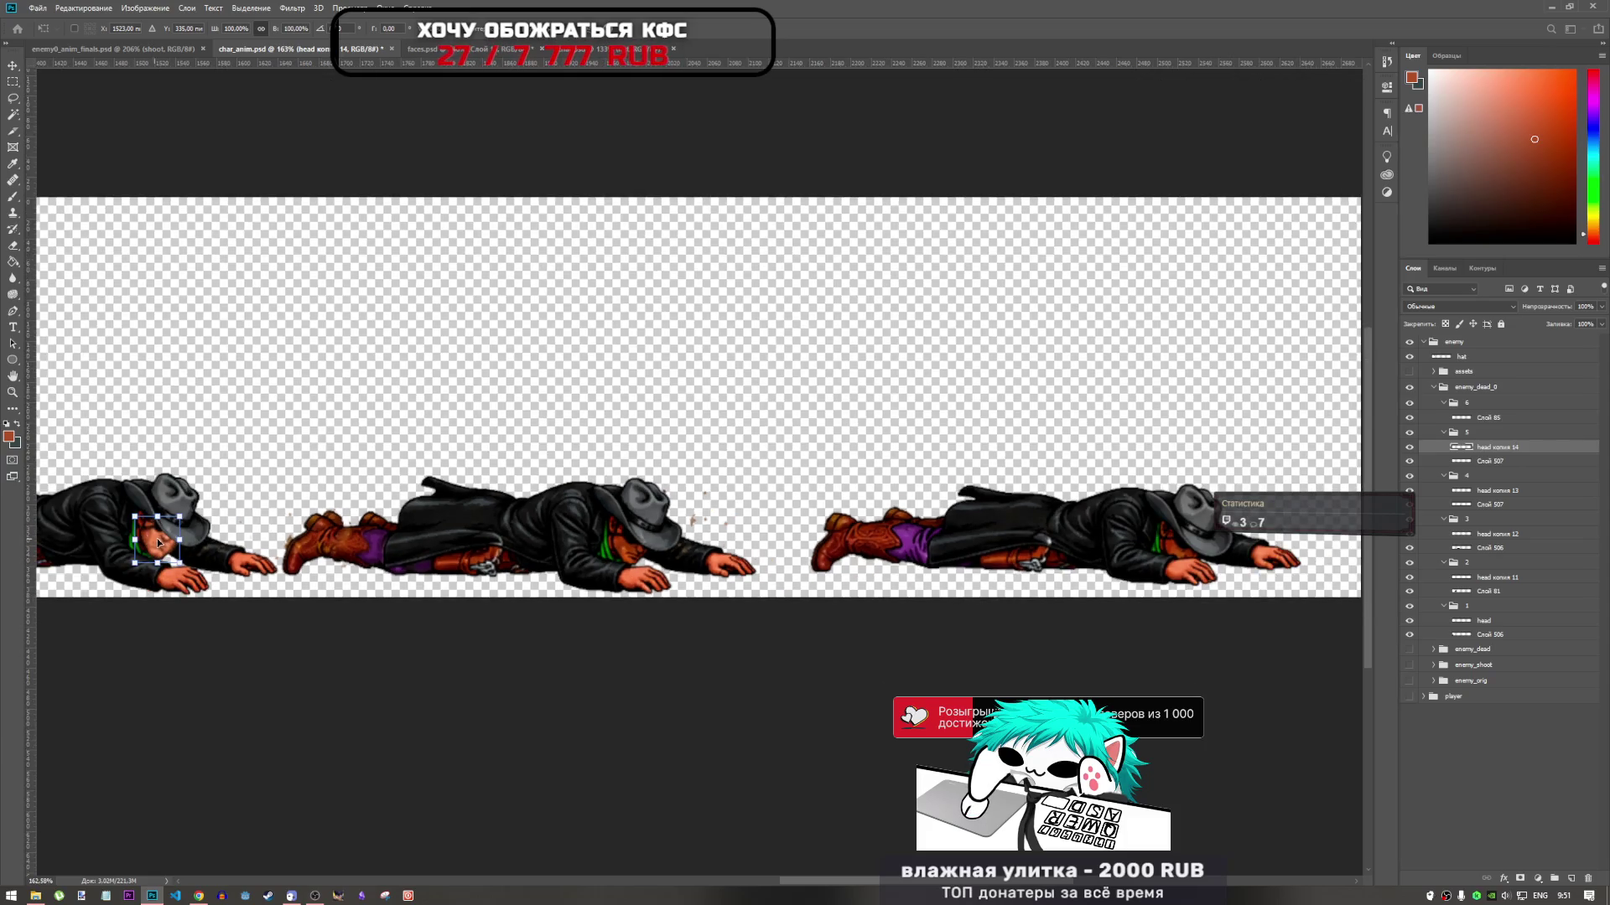
drag(158, 543, 648, 538)
scroll(654, 541, up, 5)
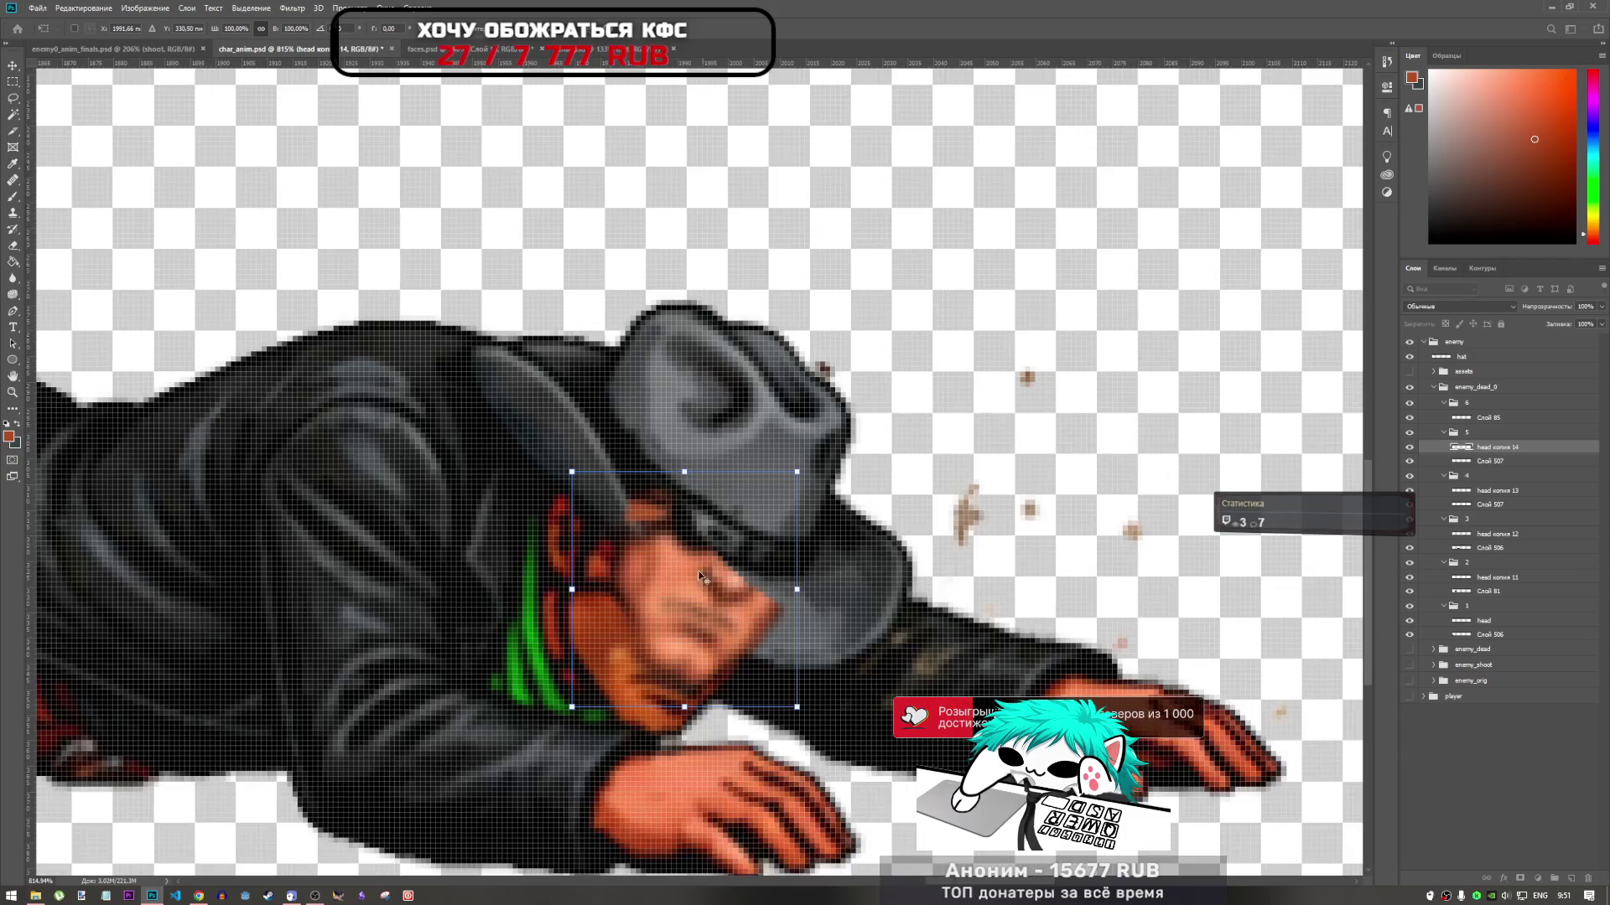
drag(677, 607, 640, 655)
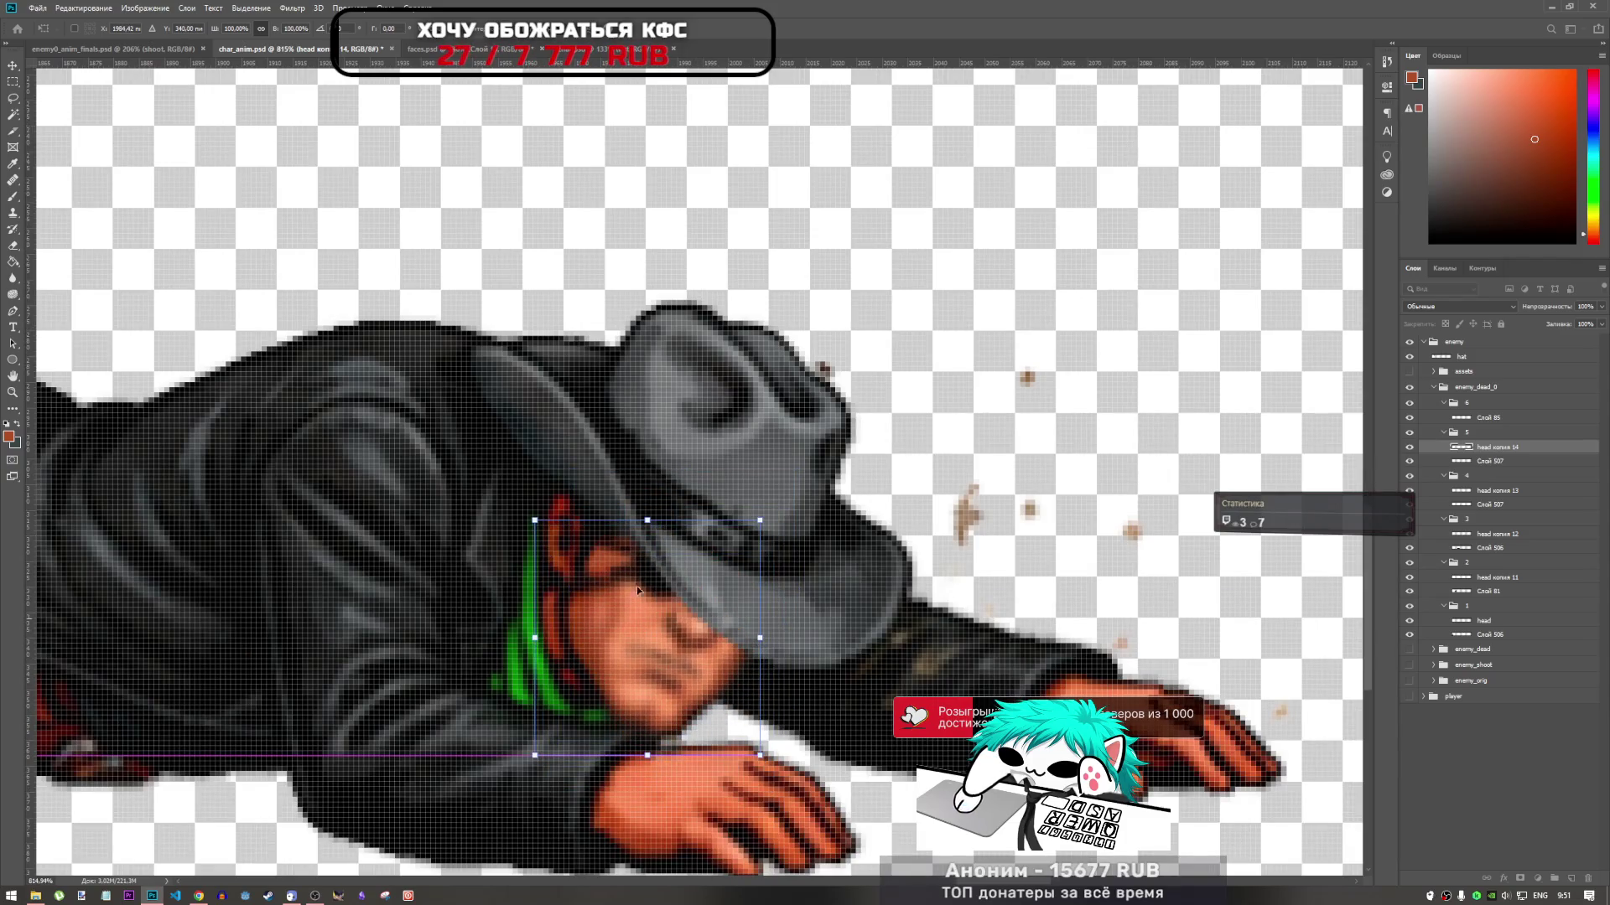
mouse_move(320, 29)
mouse_down()
mouse_move(210, 34)
mouse_move(4, 91)
mouse_up()
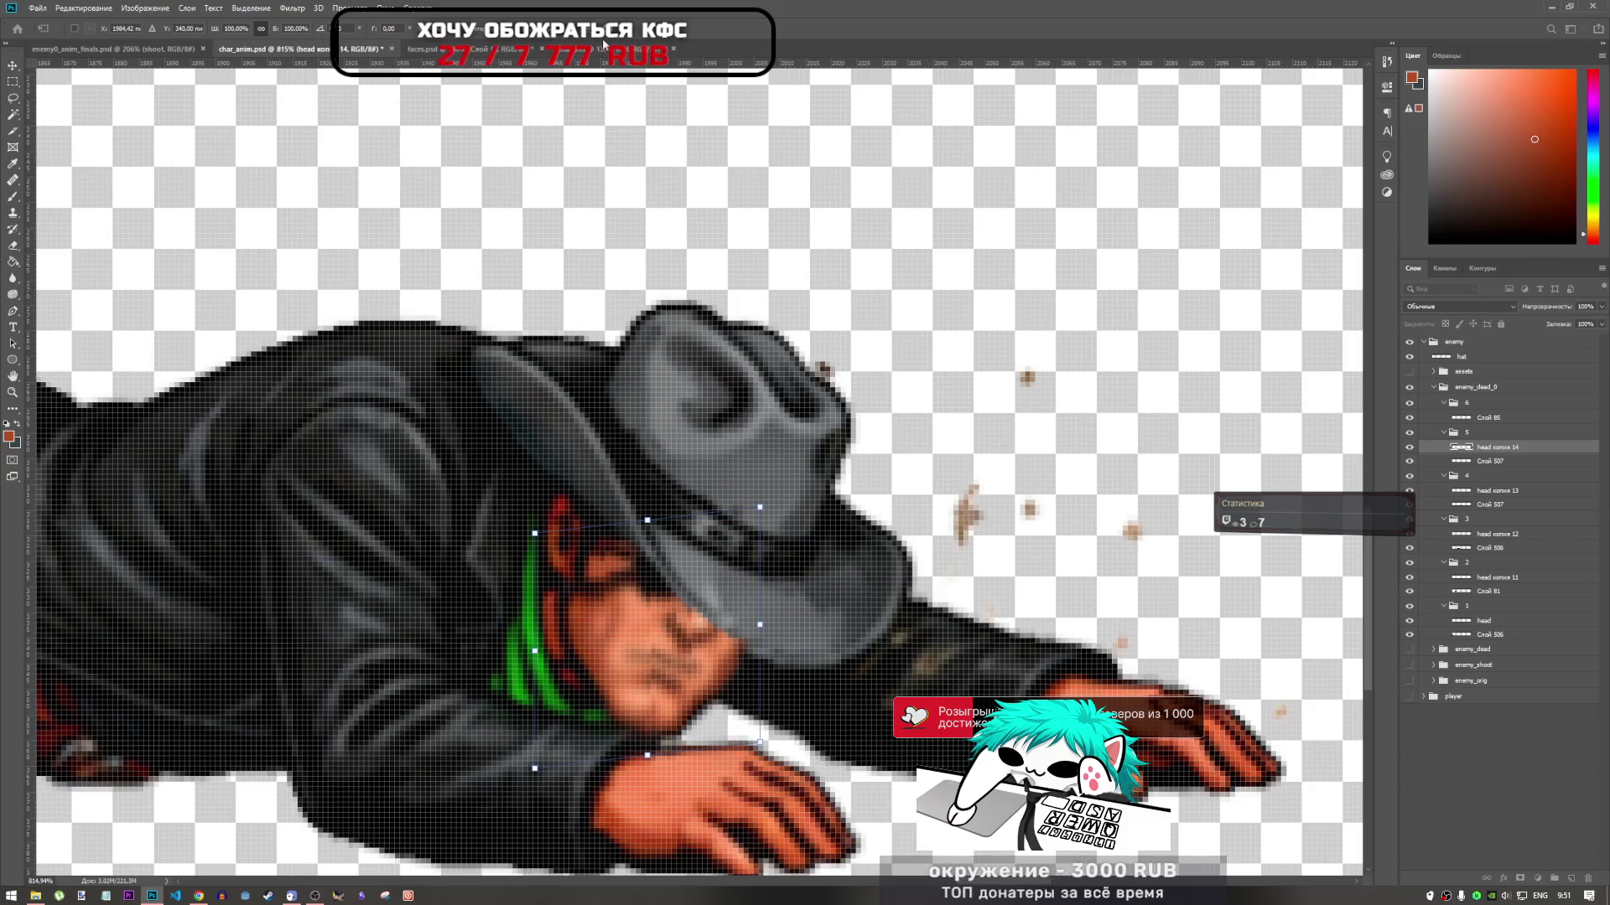
key(Return)
key(b)
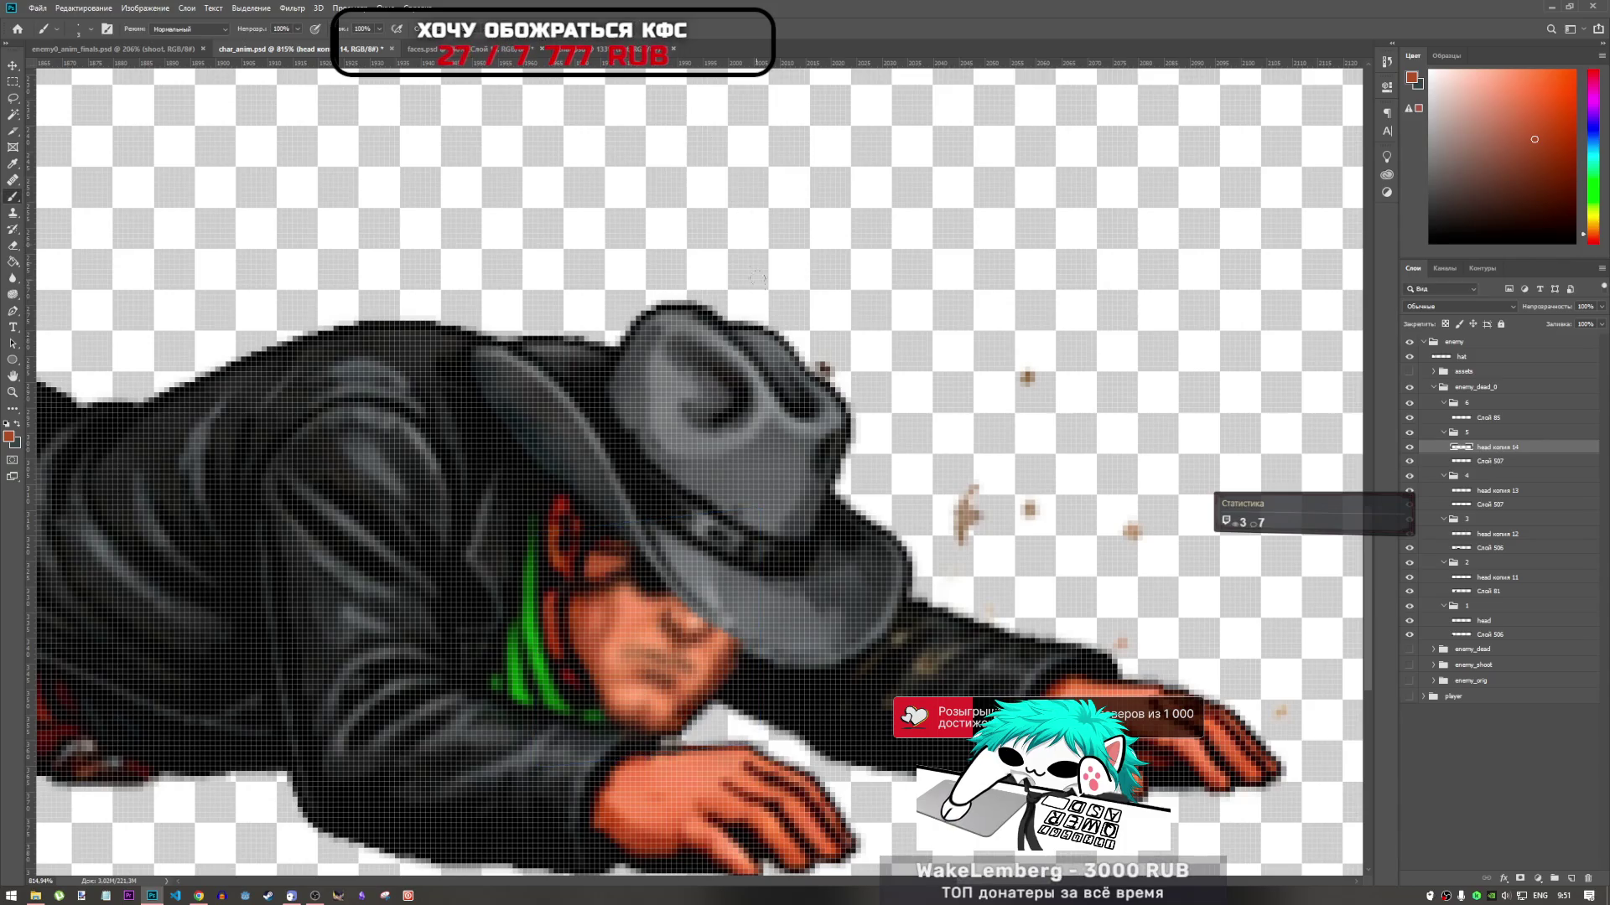
Refine head копия 14: shift it two pixels left and tilt about 3 degrees
key(ctrl+t)
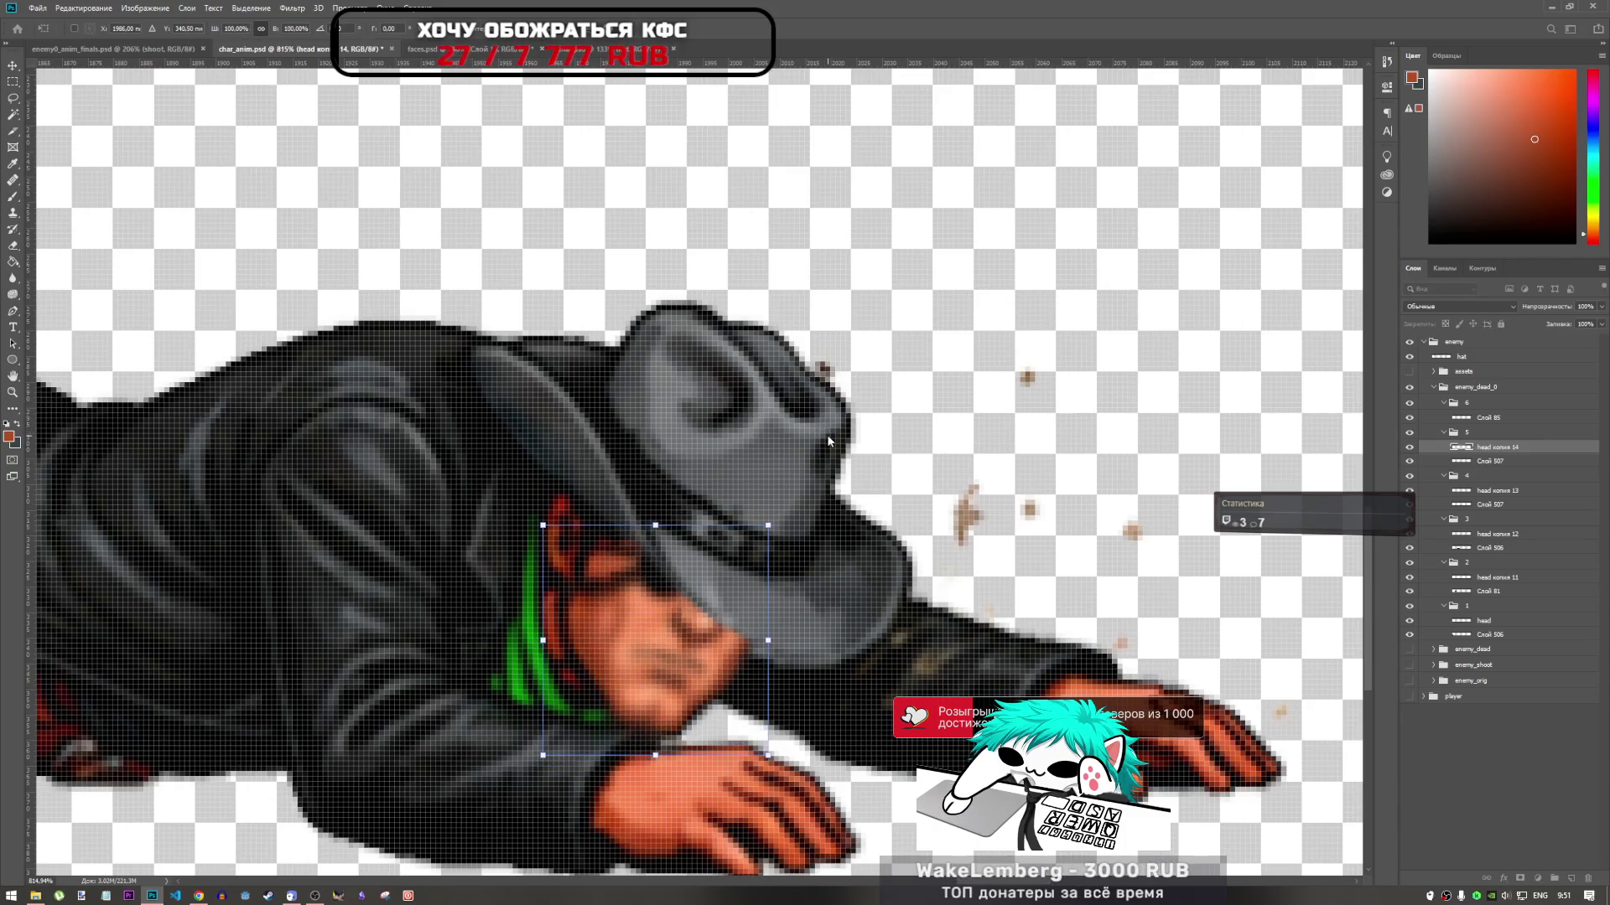
key(Left)
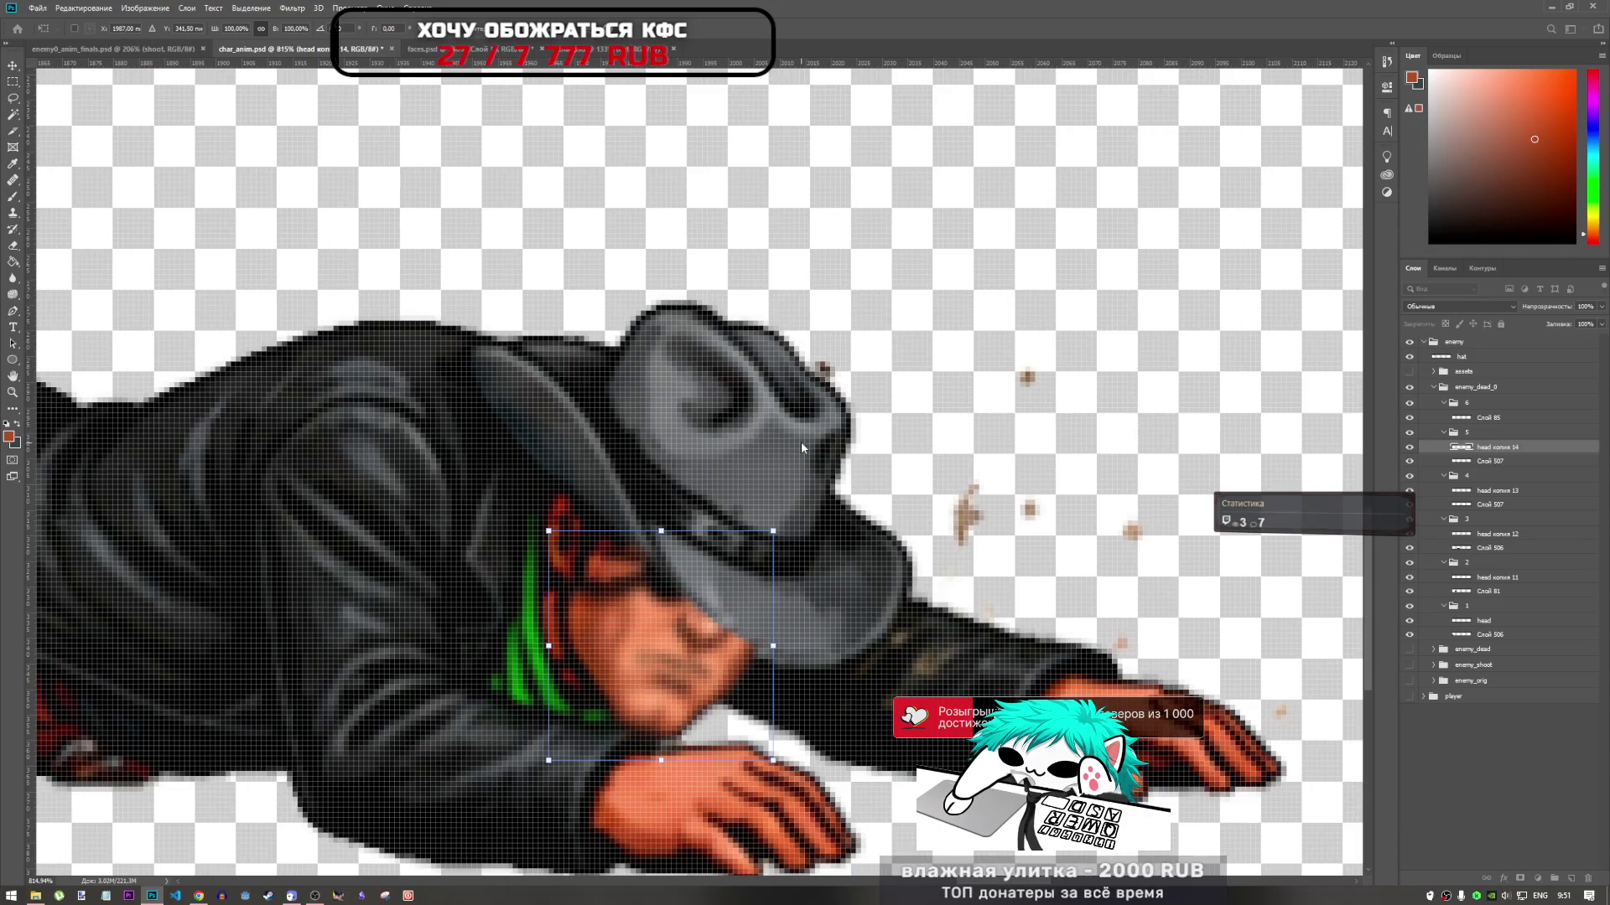
key(Left)
key(Left)
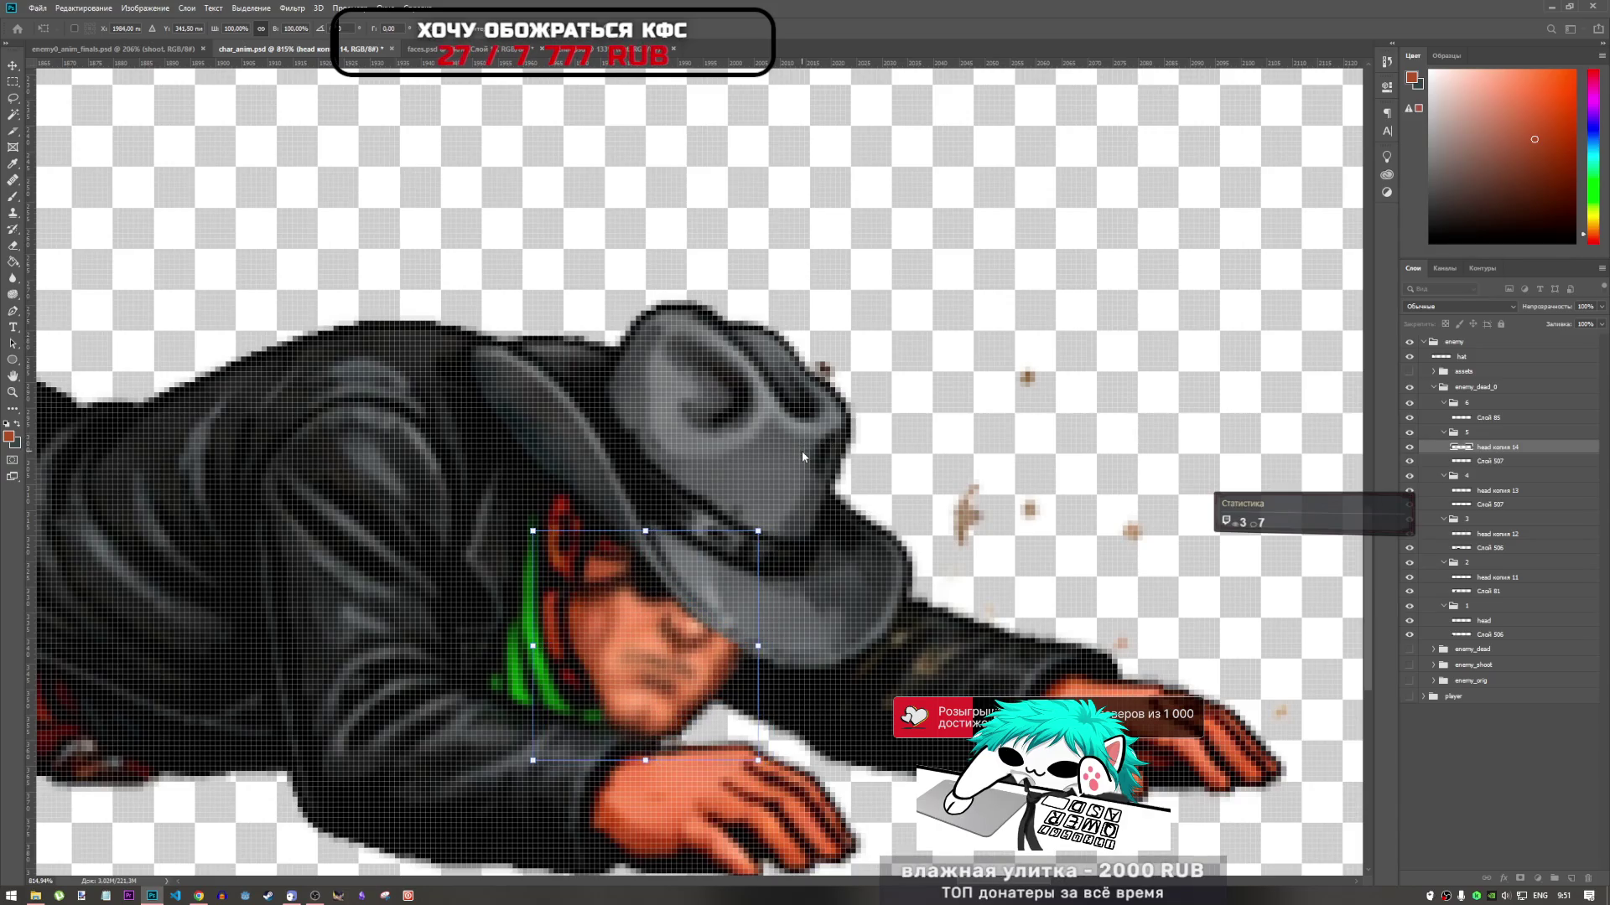
drag(802, 454, 795, 493)
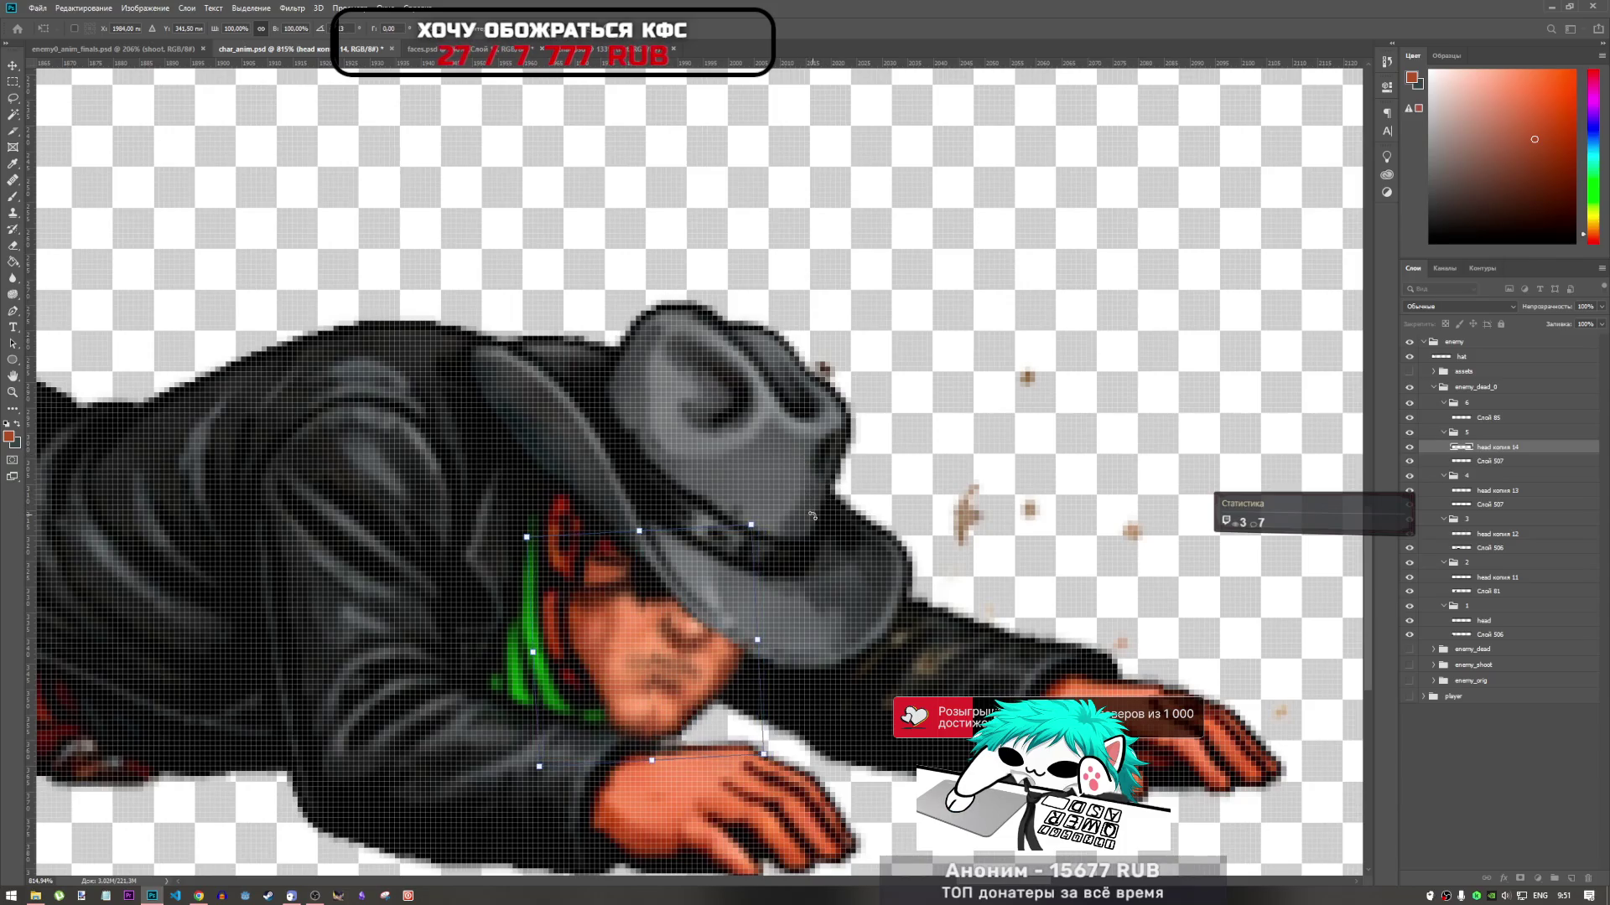
key(Up)
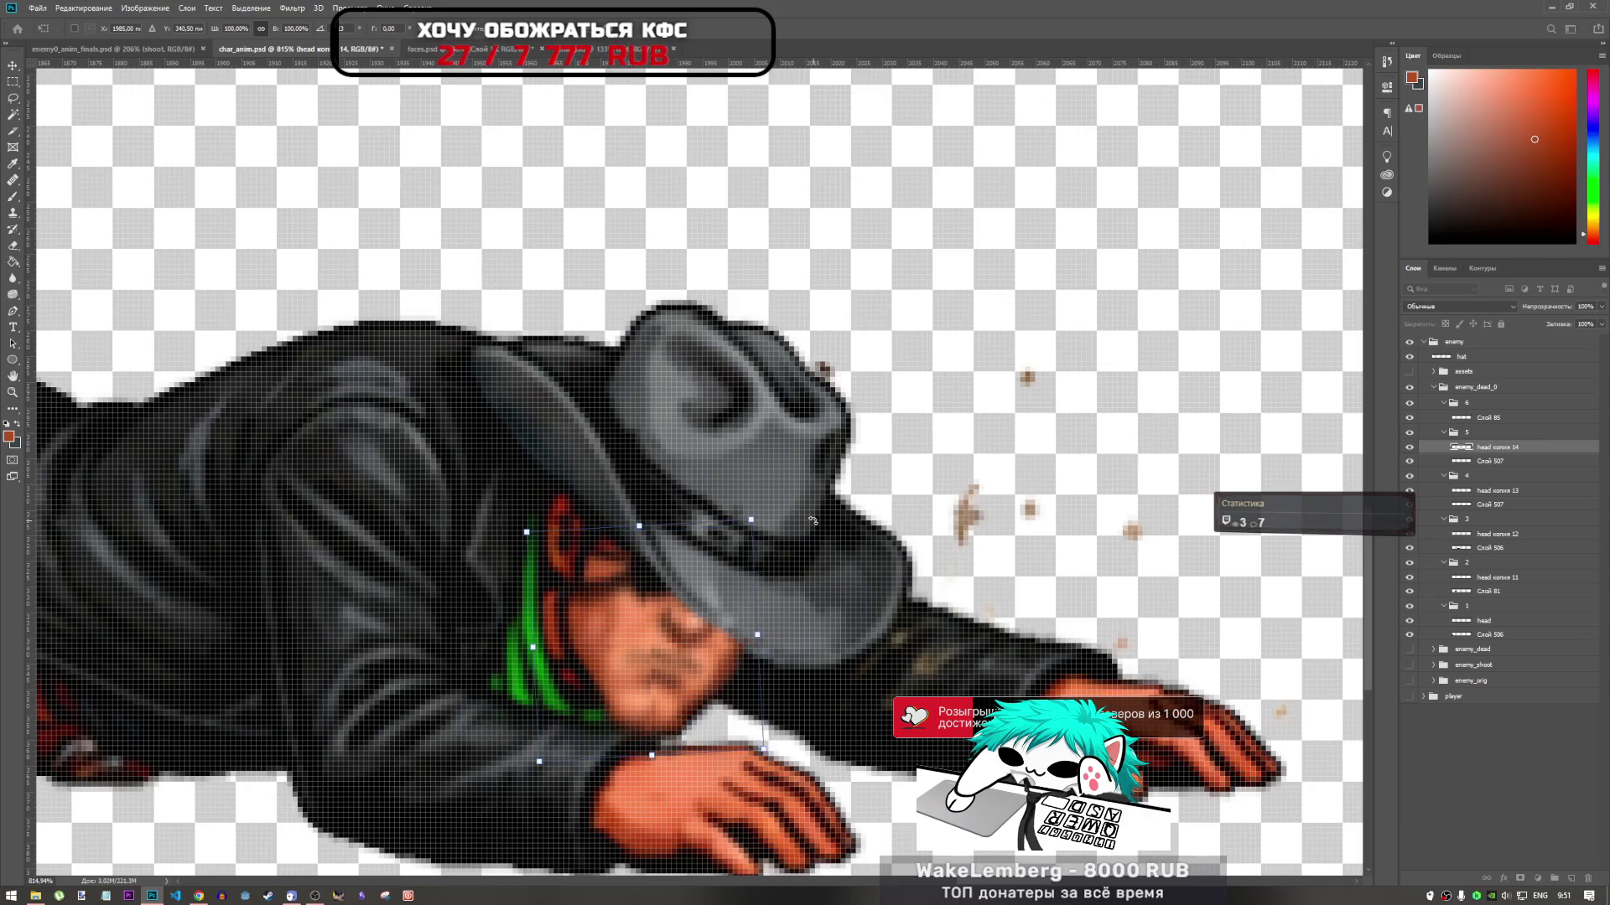
key(Right)
key(Left)
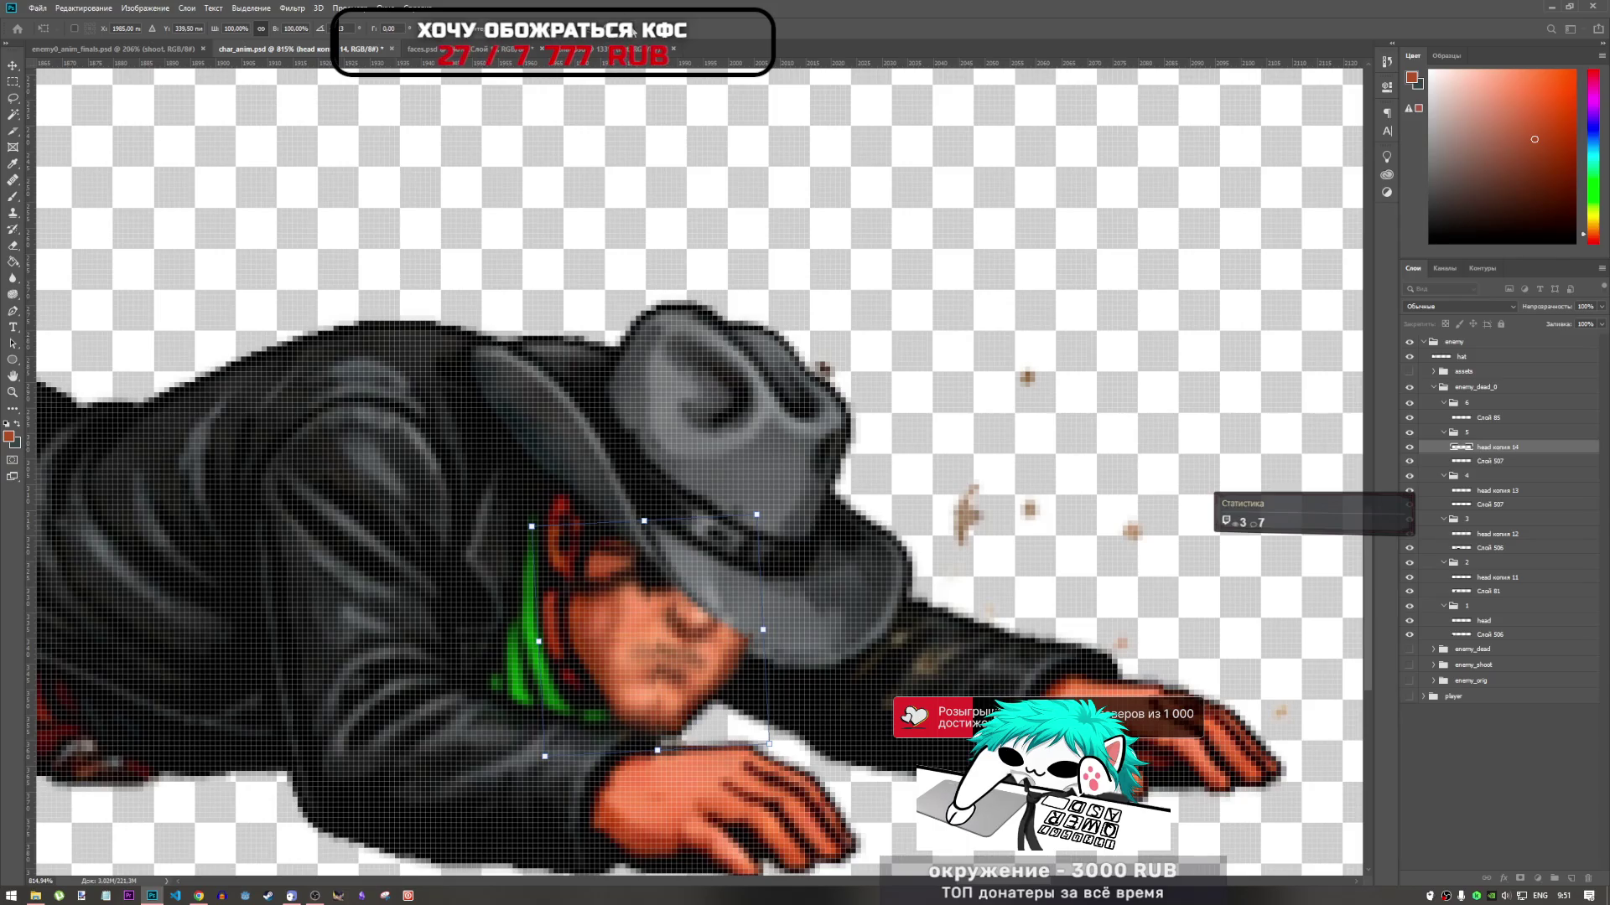
key(Return)
key(b)
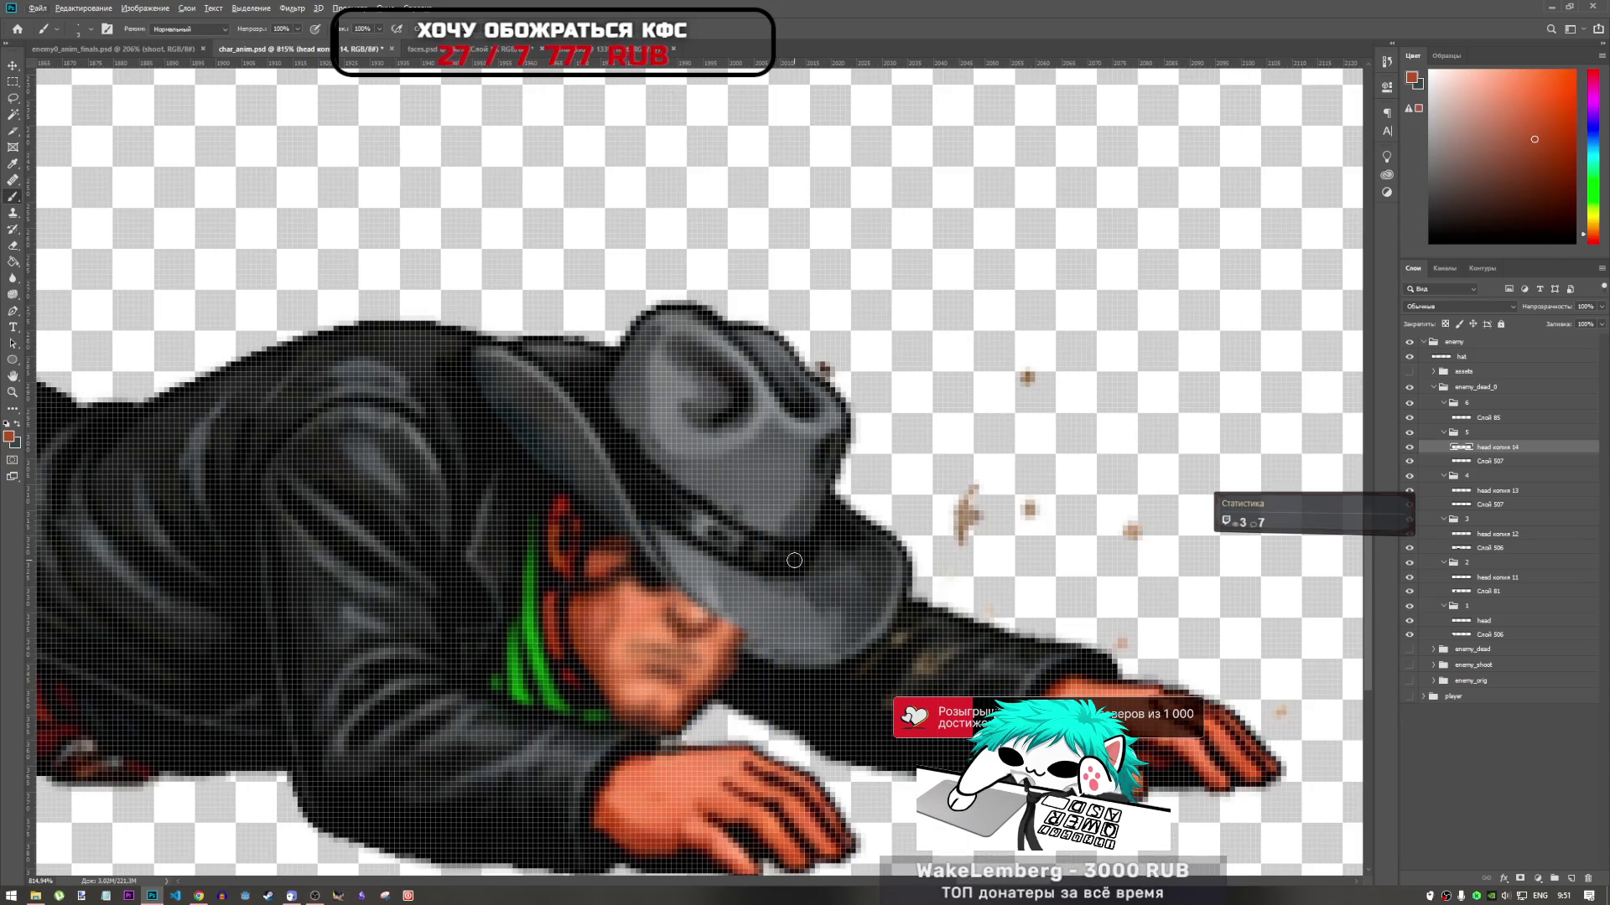
Compare nearby positions, then settle the head one pixel lower and apply it
key(ctrl+t)
key(Right)
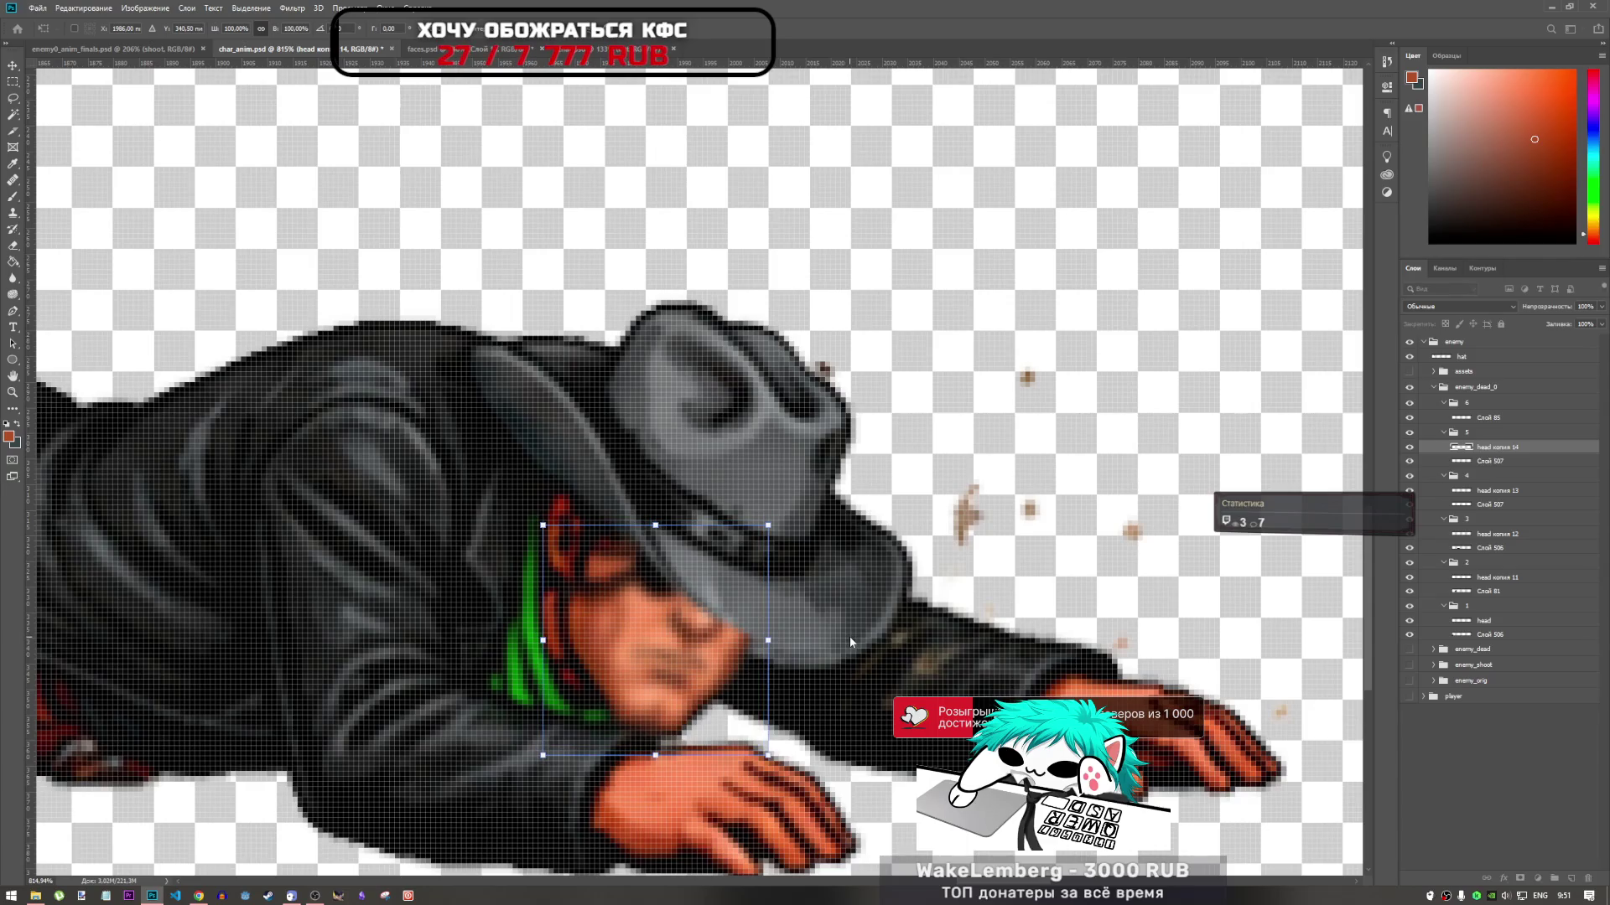
key(Right)
key(Left)
key(Right)
key(Left)
key(Right)
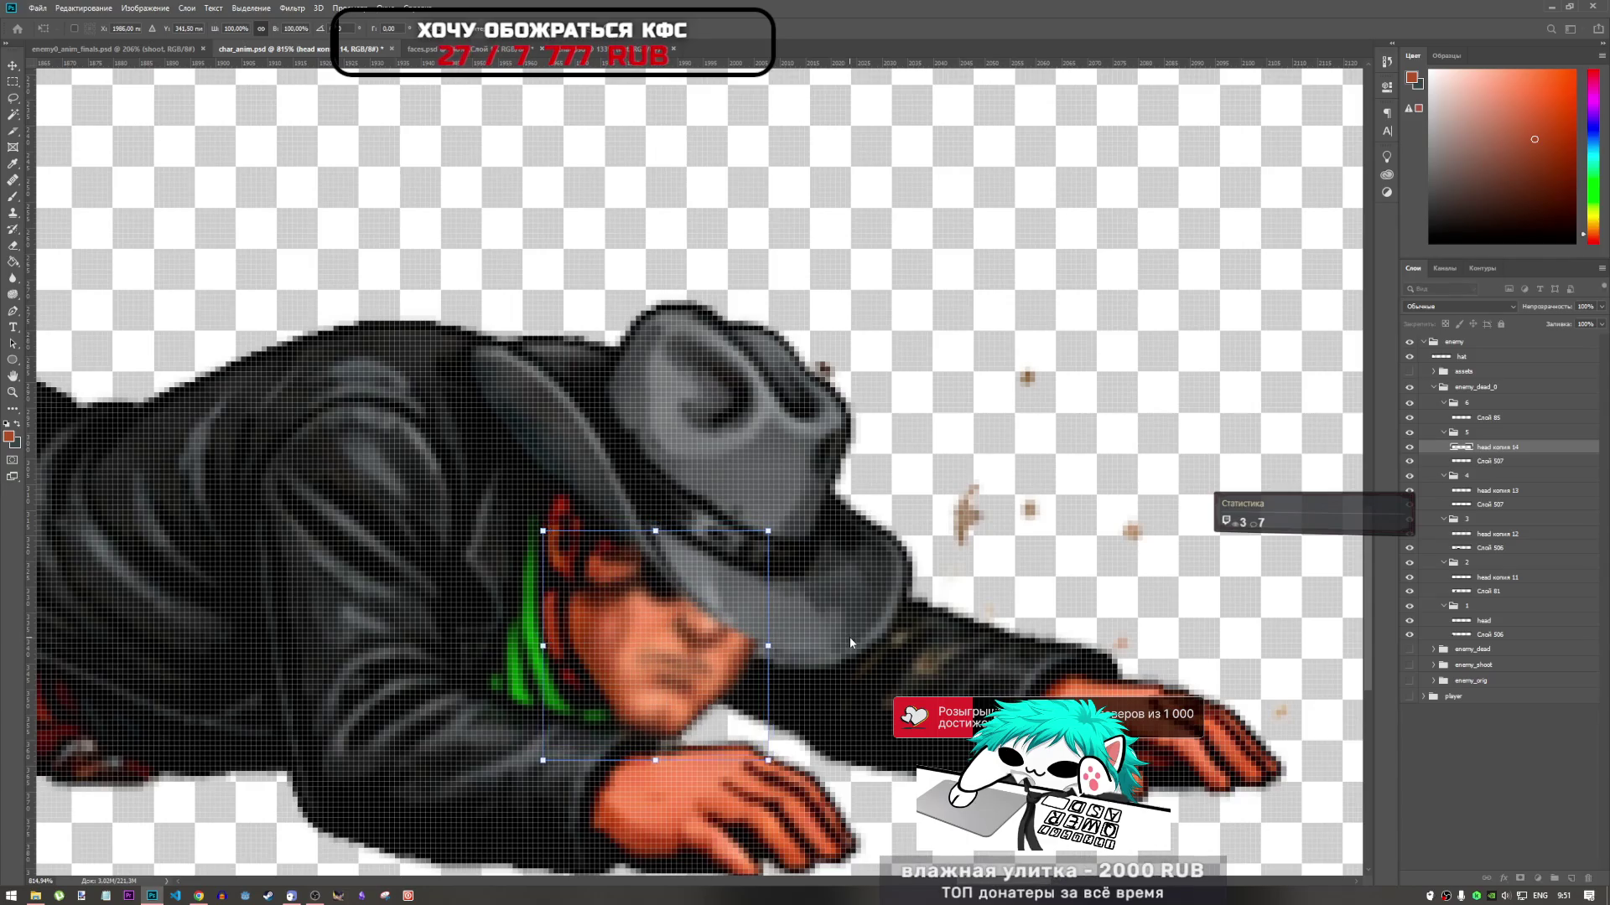
key(Left)
key(Right)
key(Down)
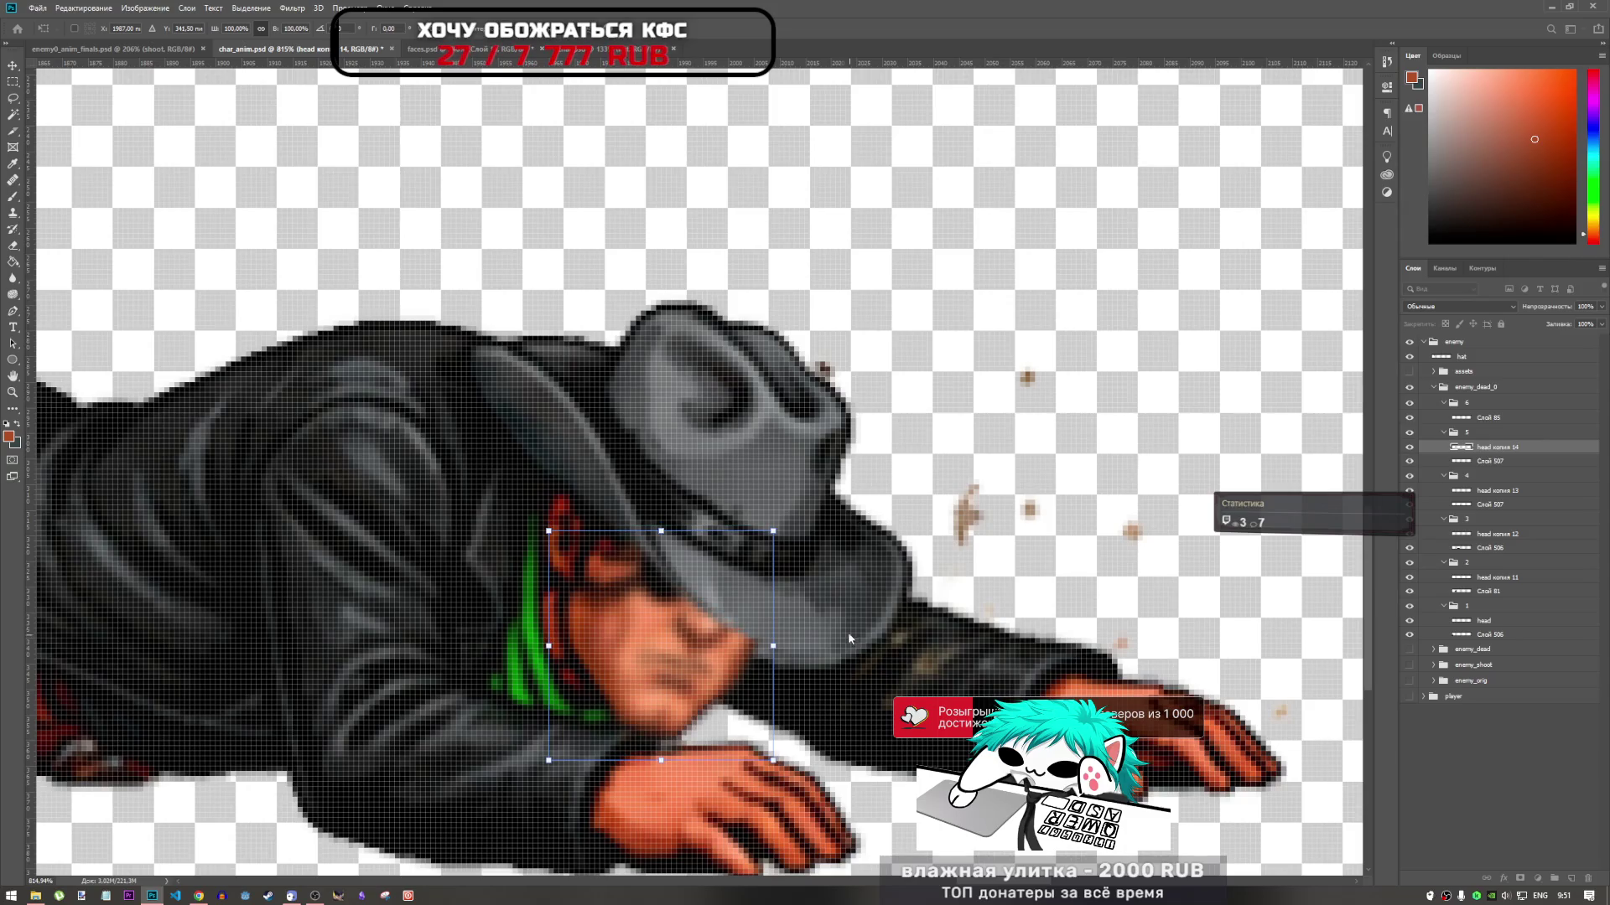
key(Return)
key(b)
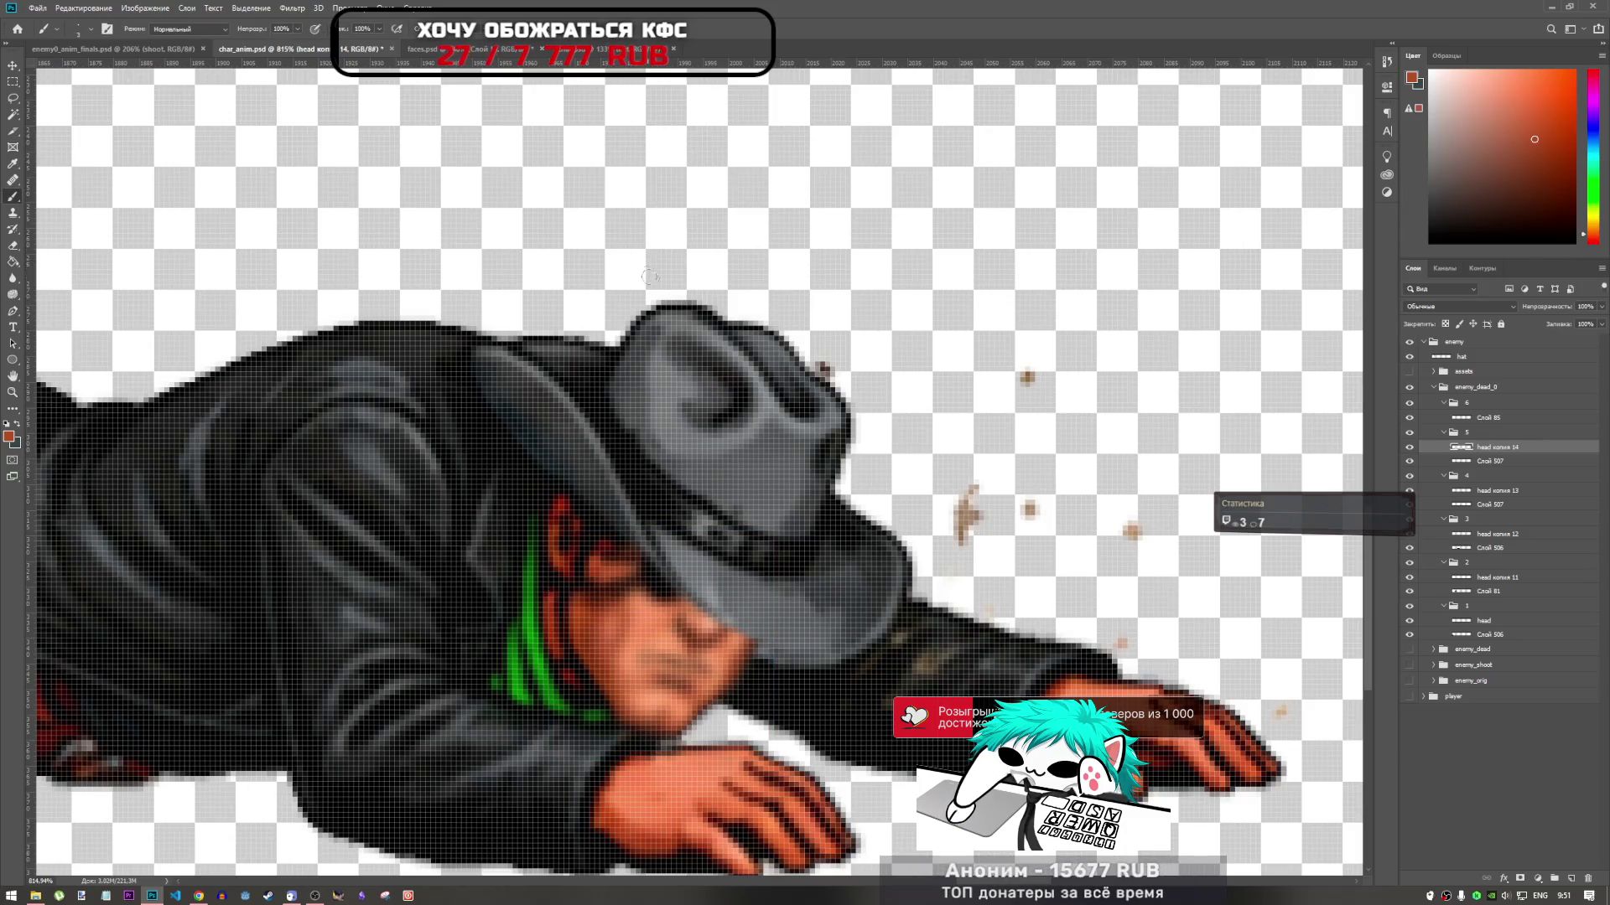
scroll(689, 511, down, 3)
scroll(773, 605, up, 2)
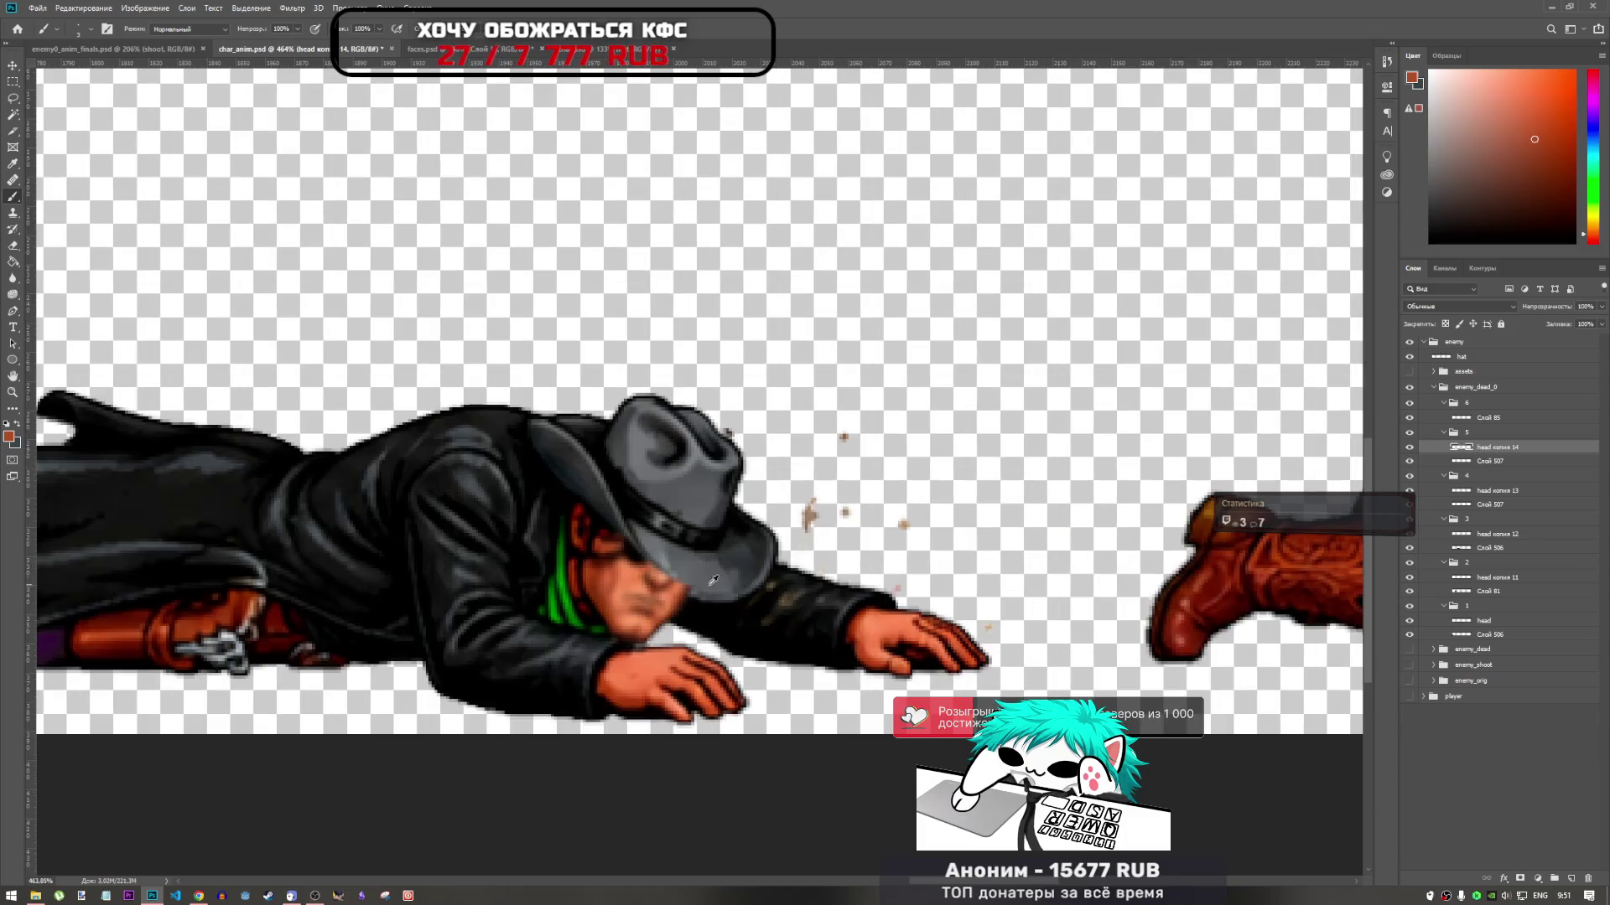
Nudge the head up slightly, apply it, and Alt-drag a new copy into frame 6
key(ctrl+t)
key(Up)
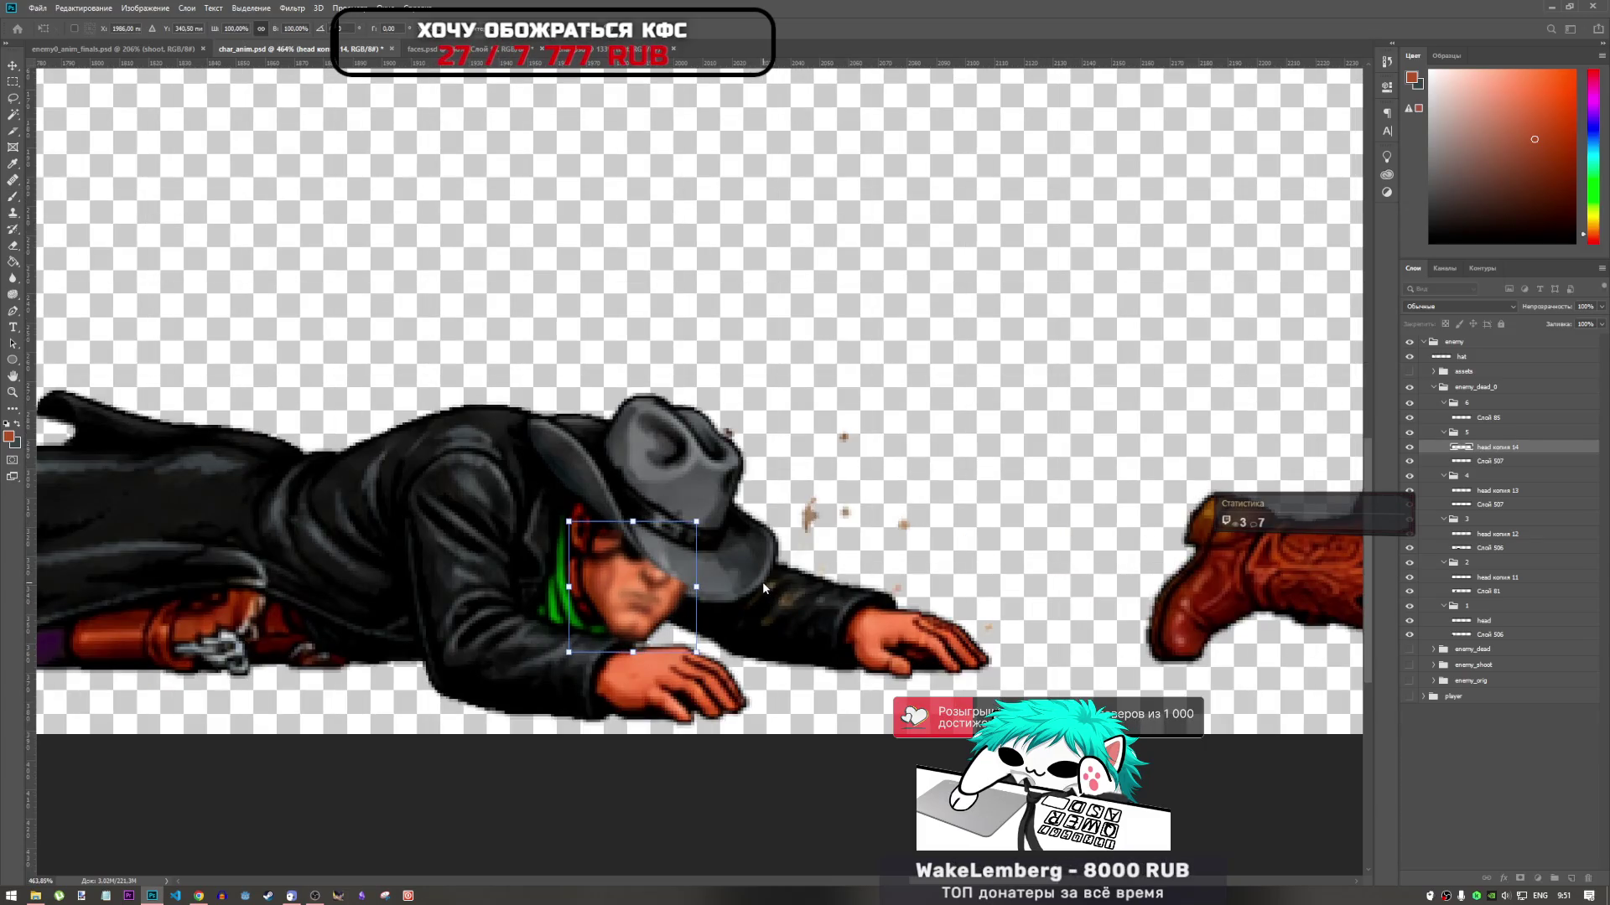
scroll(749, 577, down, 3)
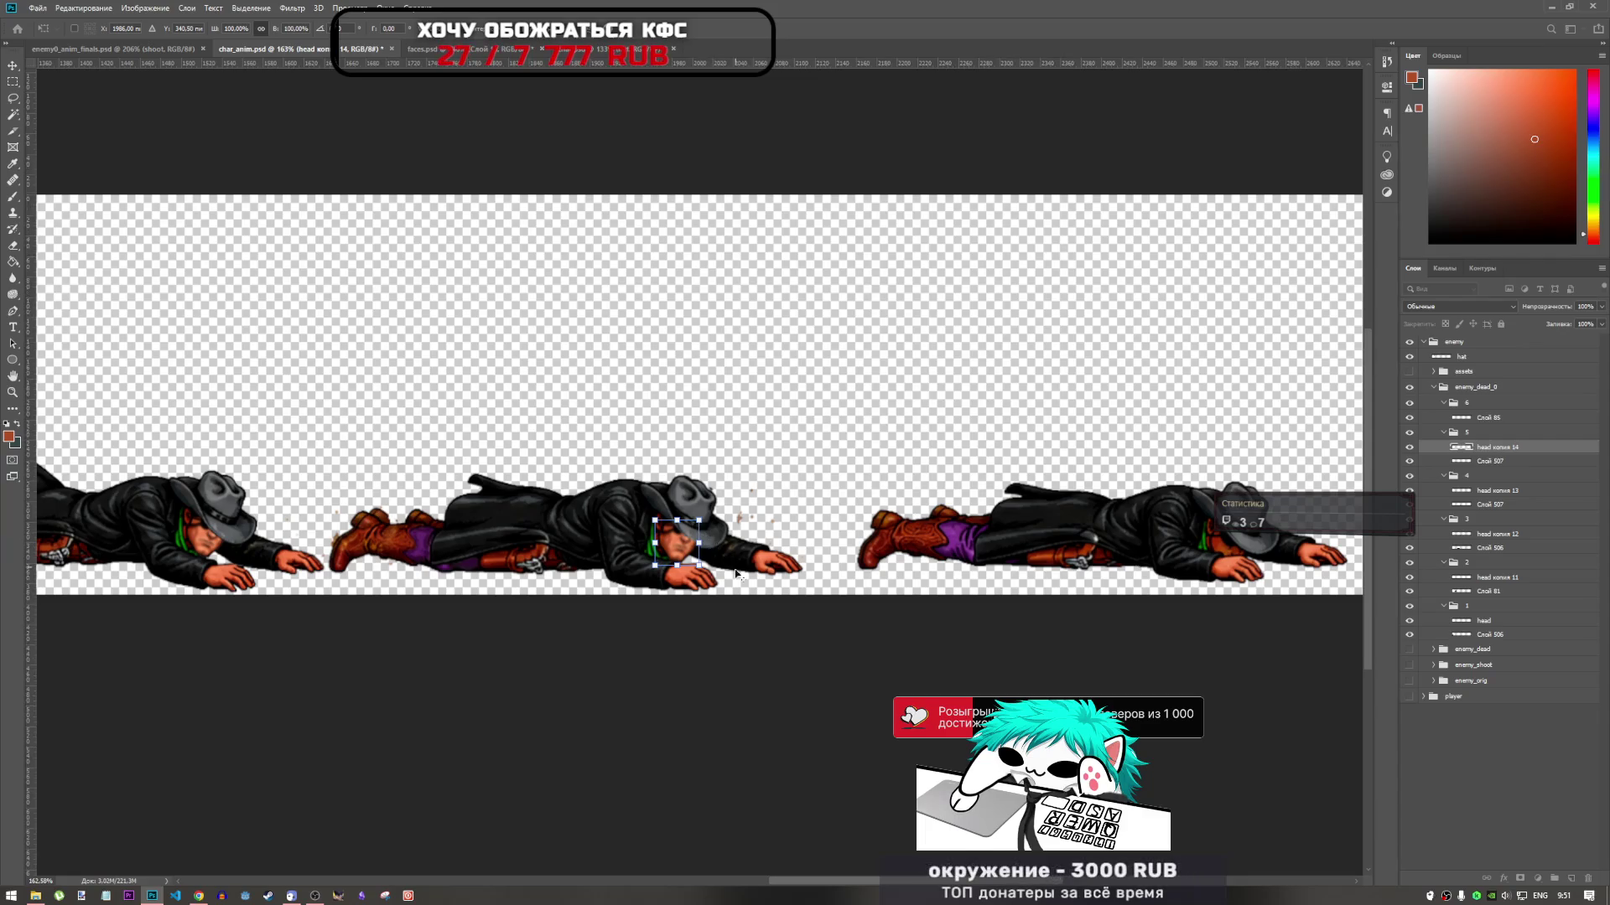
scroll(696, 560, up, 5)
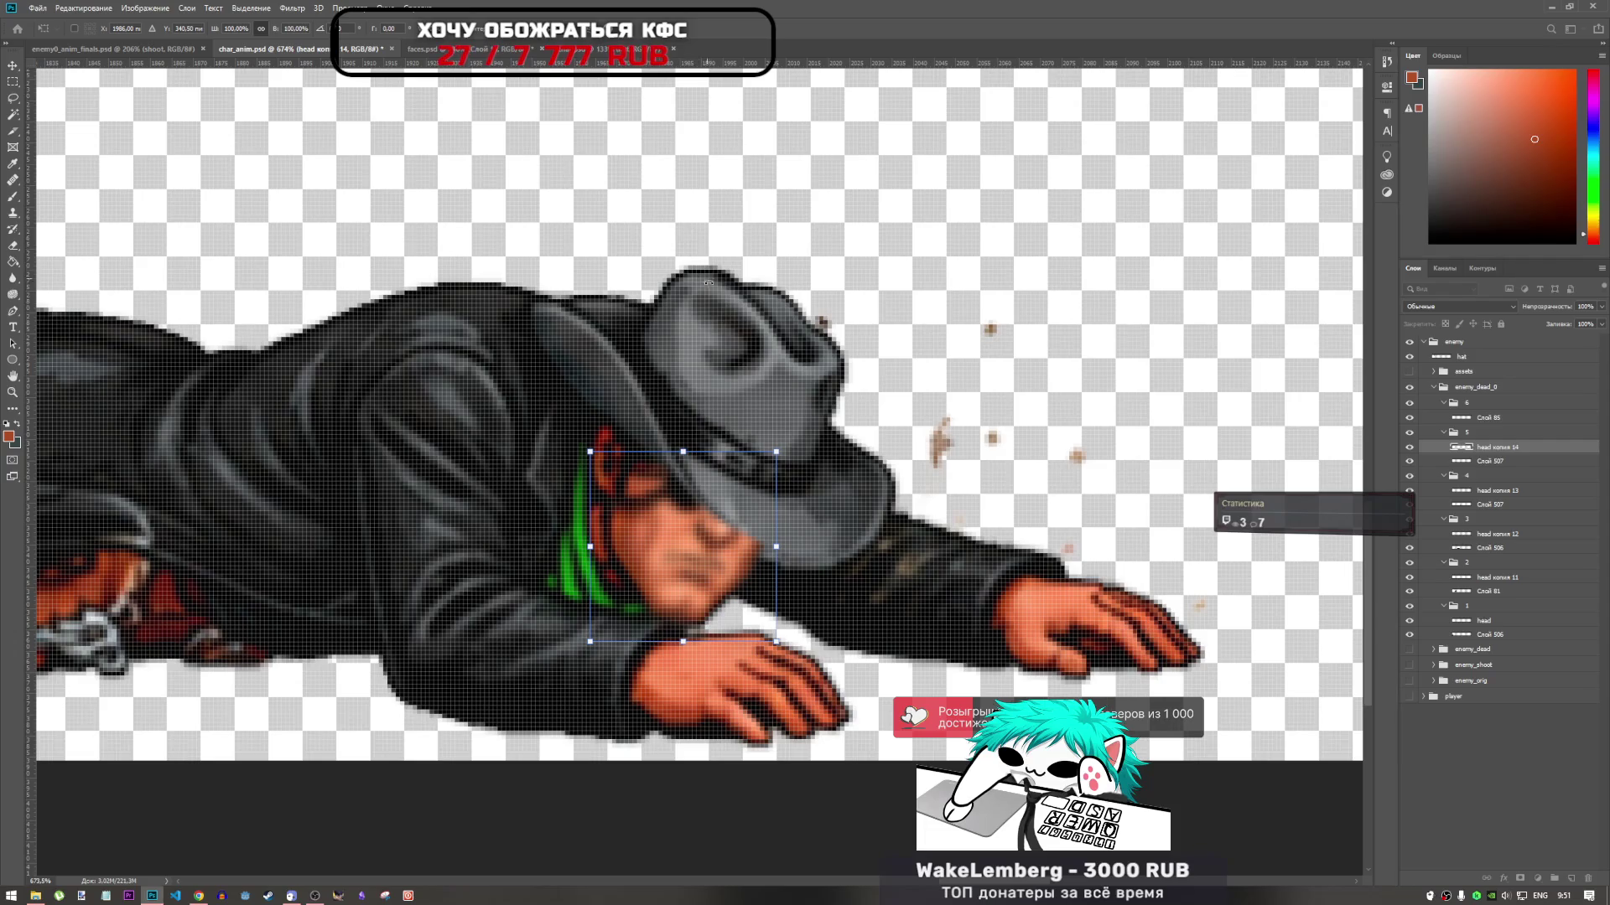
click(12, 245)
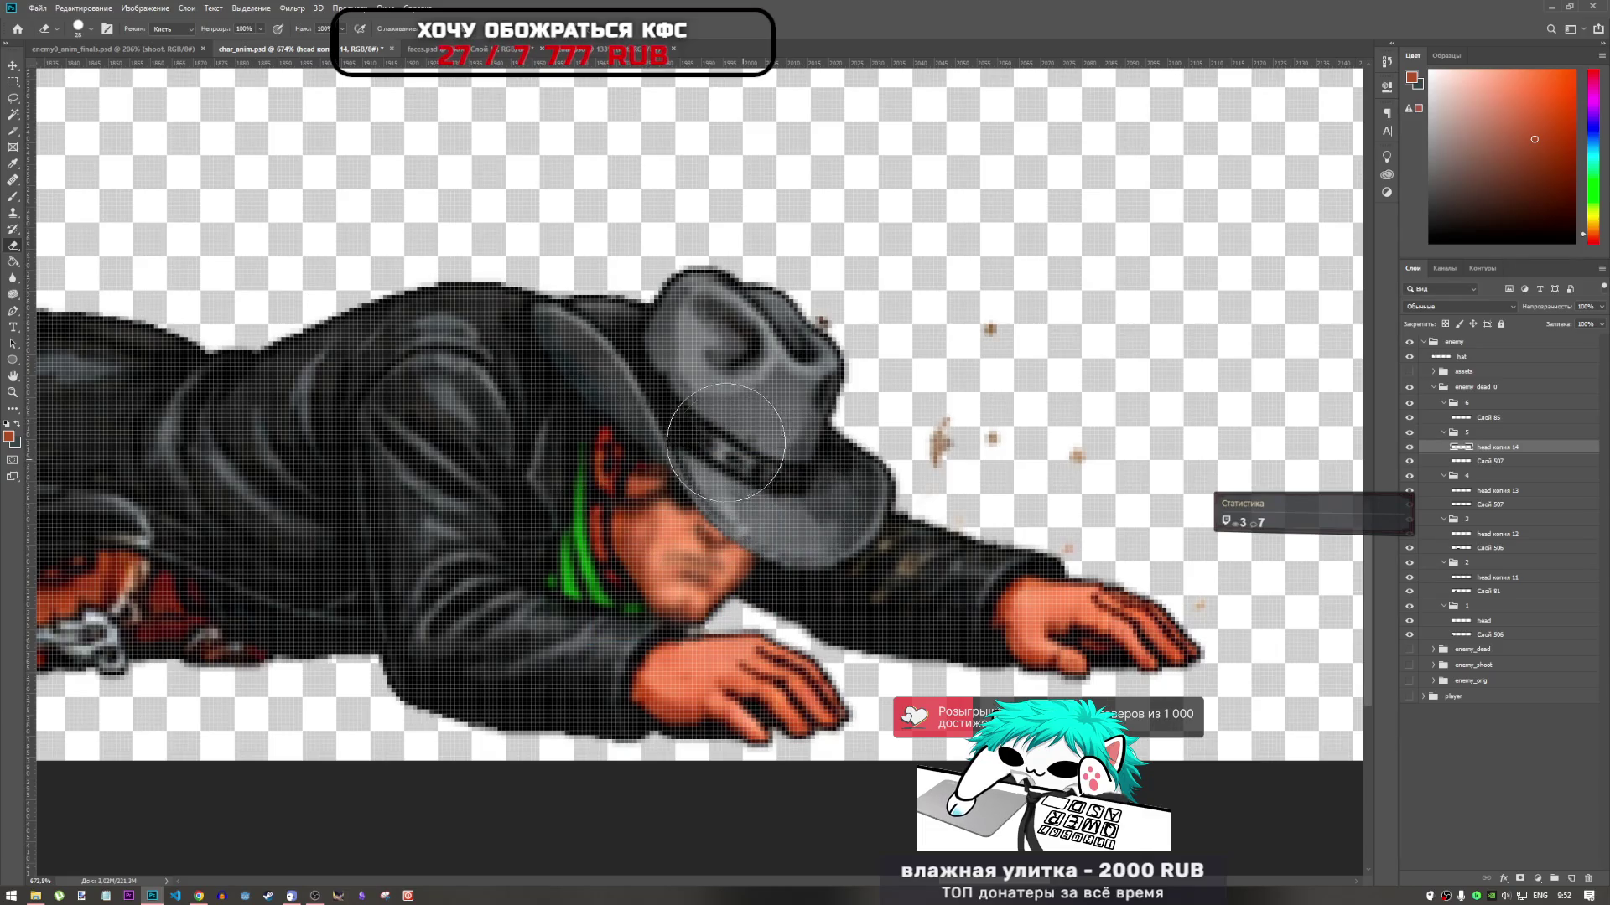
scroll(620, 470, down, 6)
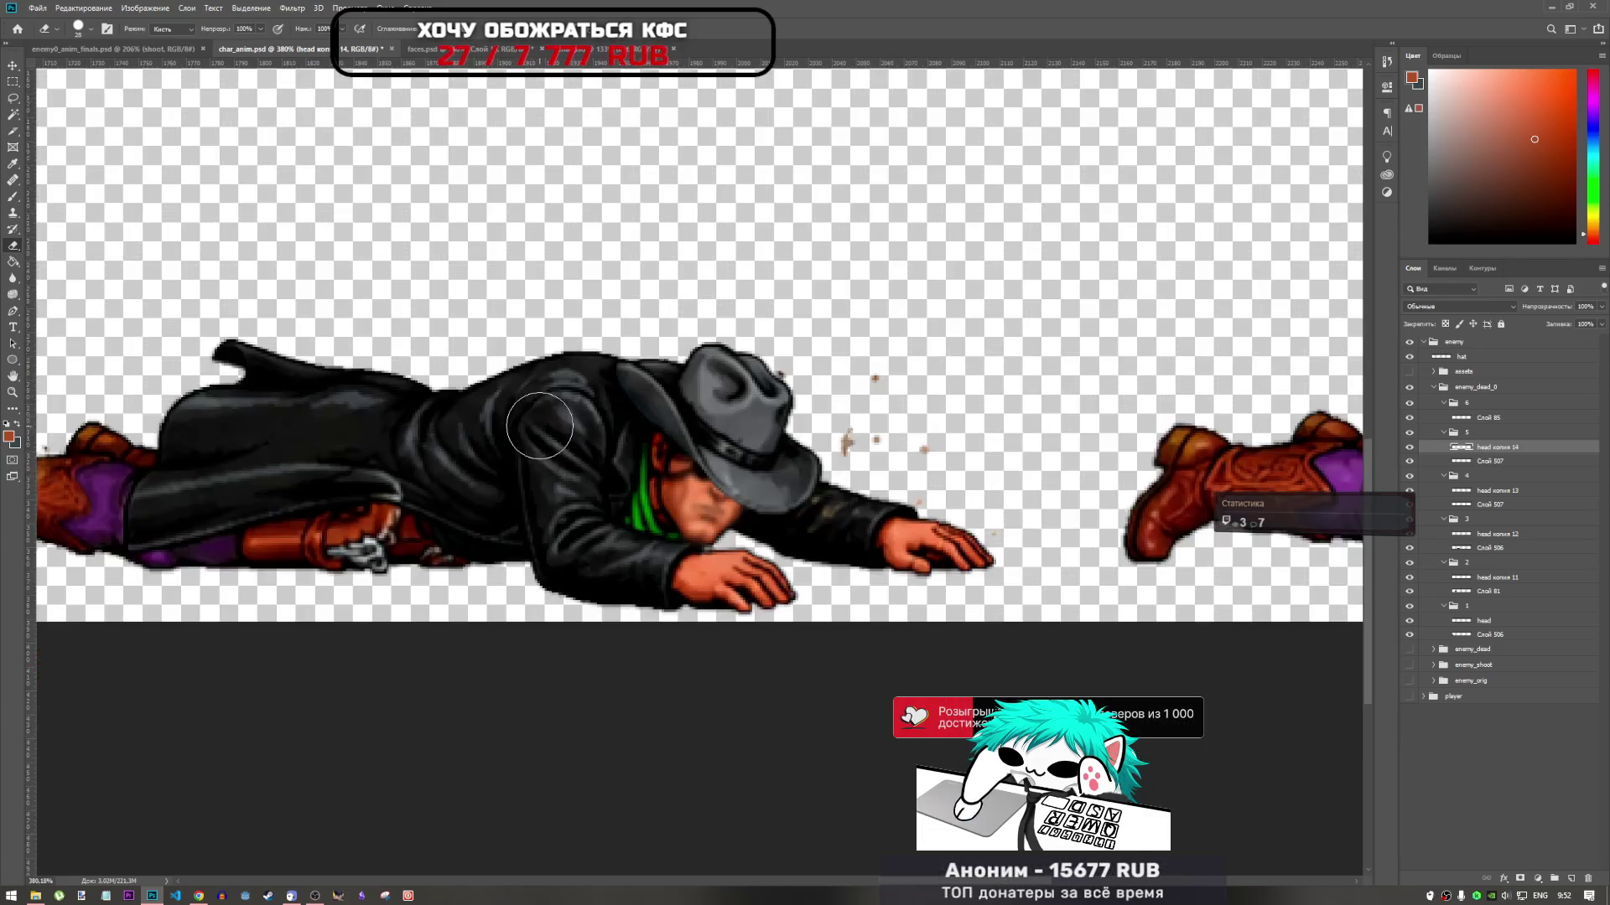
scroll(588, 468, down, 3)
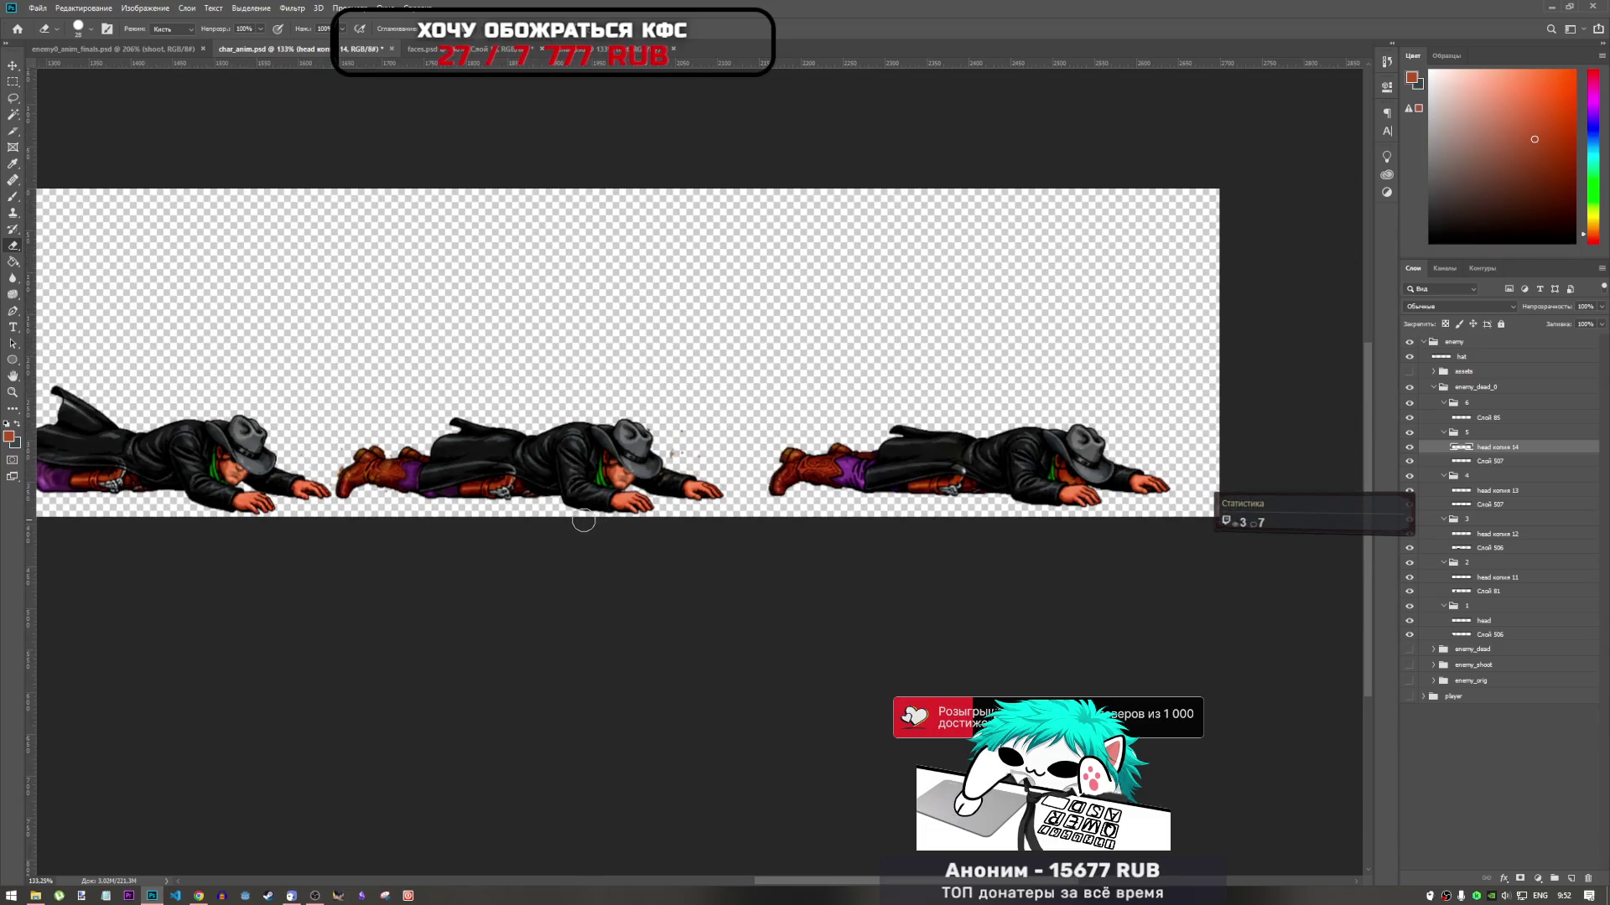
scroll(1132, 478, up, 3)
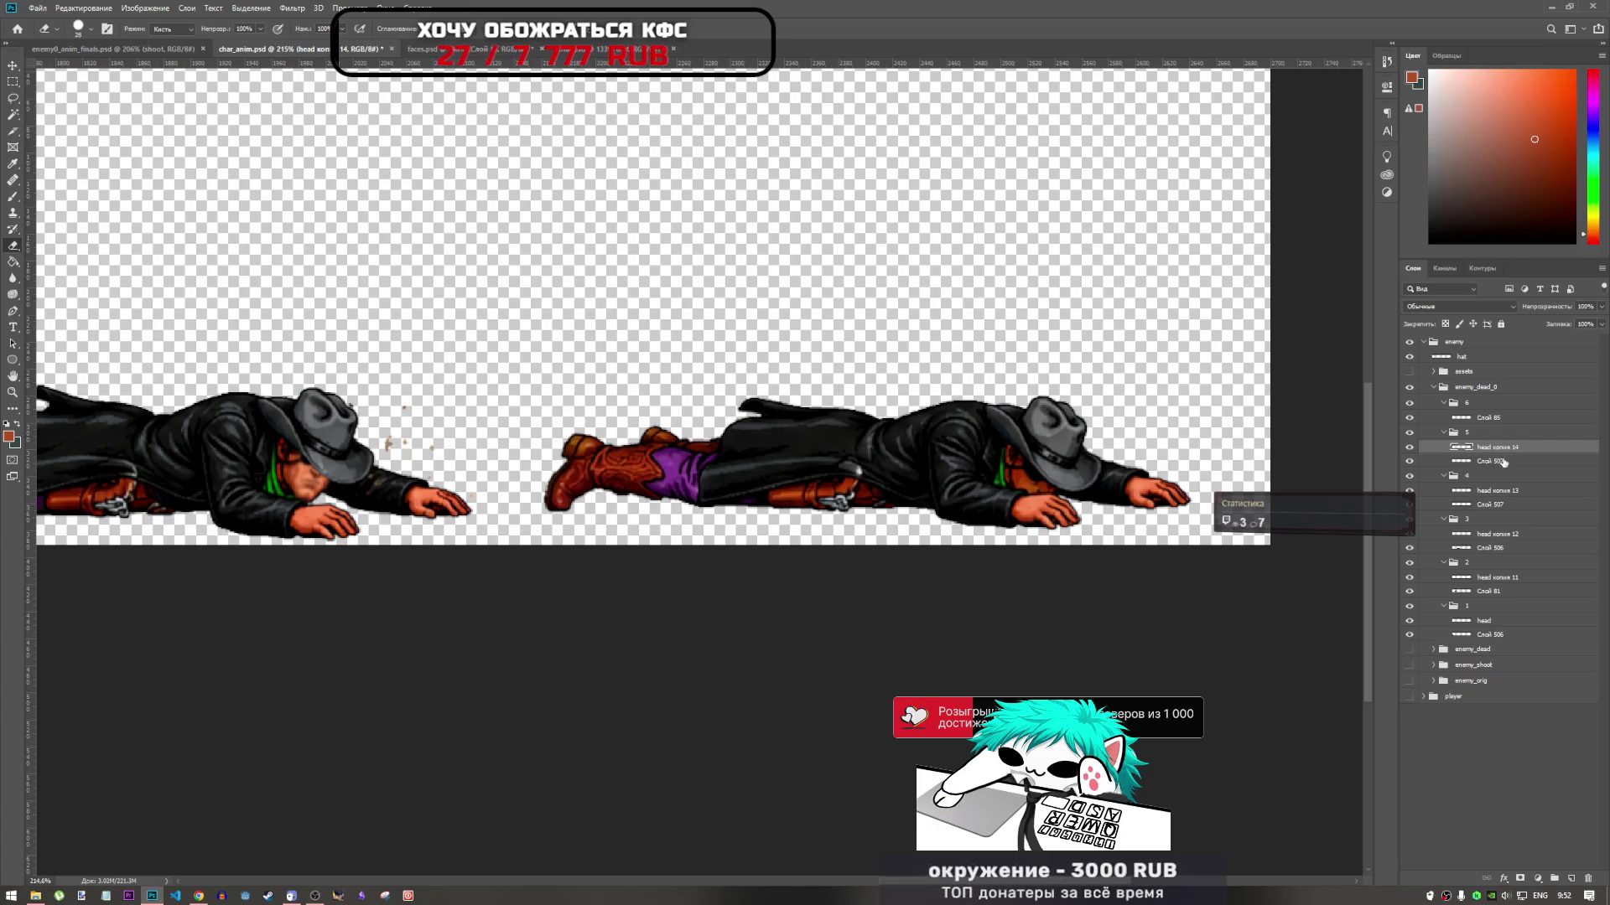
drag(1503, 457, 1432, 423)
Move head копия 15 onto the last cowboy, scale it to about 96%, and rotate about 5°
key(ctrl+t)
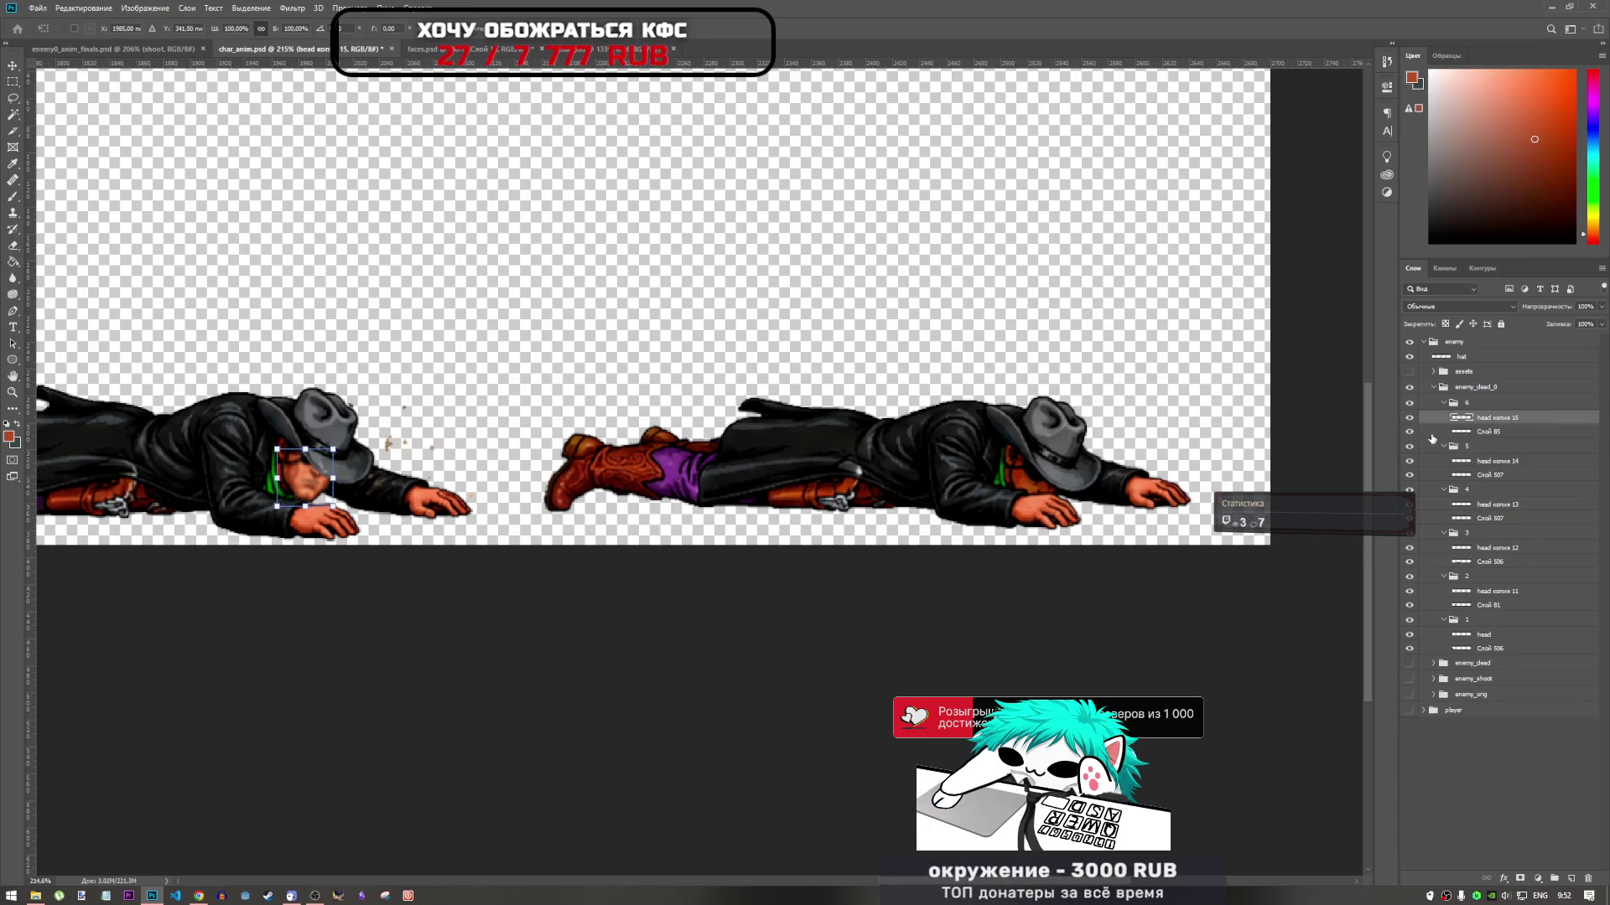
mouse_move(281, 491)
mouse_down()
mouse_move(415, 466)
mouse_move(1030, 486)
mouse_move(989, 512)
mouse_move(1021, 484)
mouse_up()
scroll(1039, 485, up, 1)
scroll(1040, 485, up, 3)
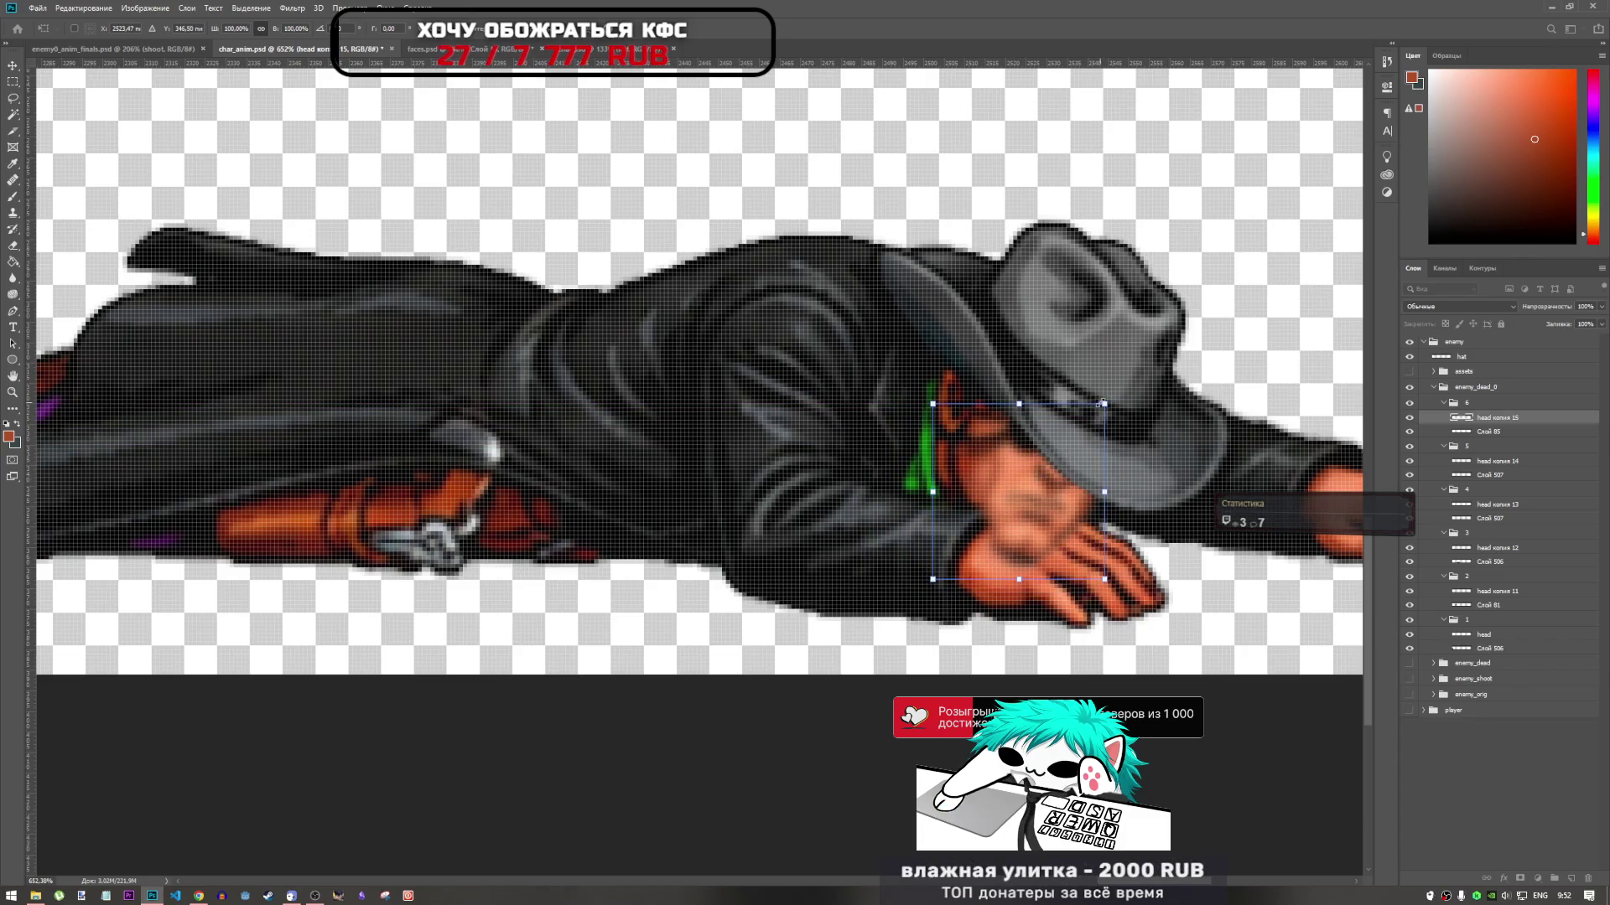
drag(1105, 404, 1126, 421)
drag(1037, 518, 1019, 507)
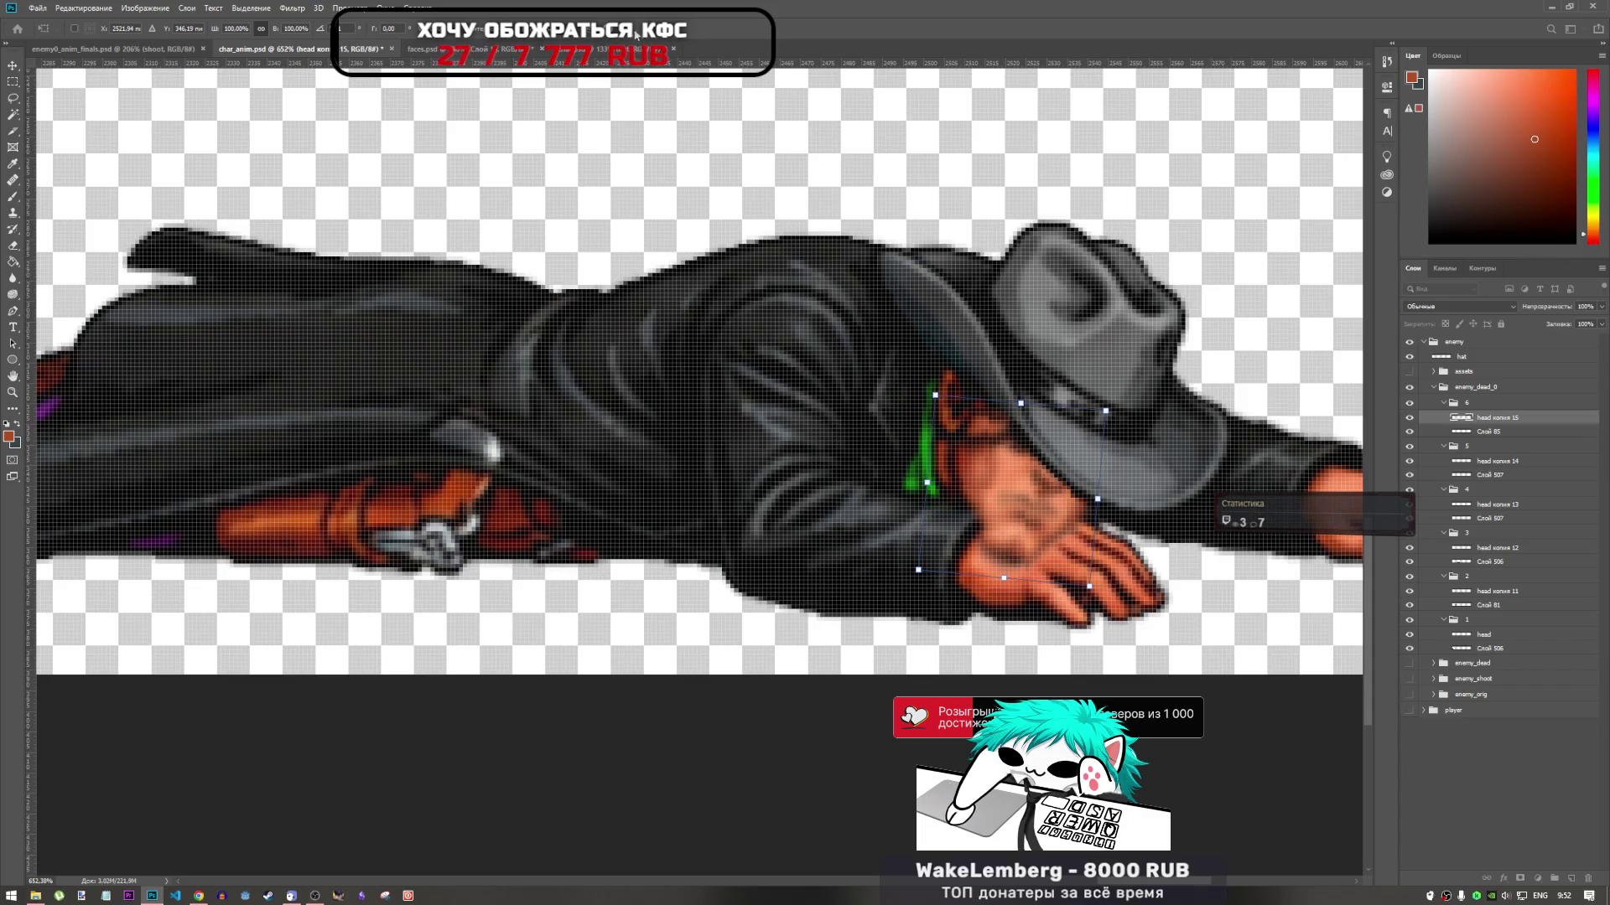
Erase the head pixels covering the wrist and hand
key(e)
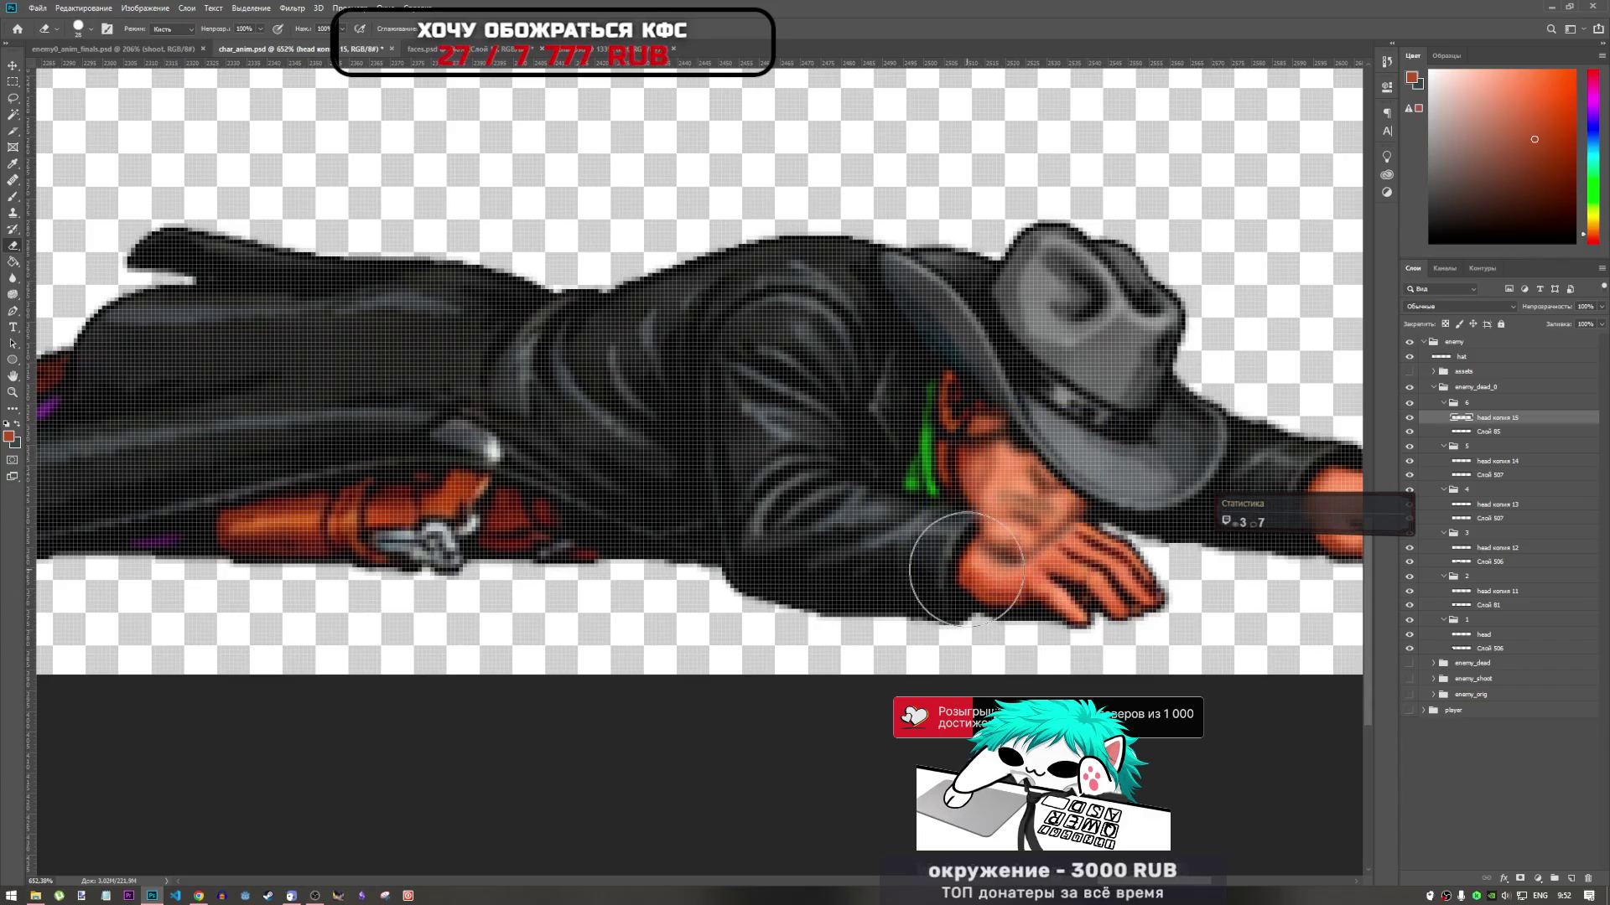
drag(967, 569, 1090, 578)
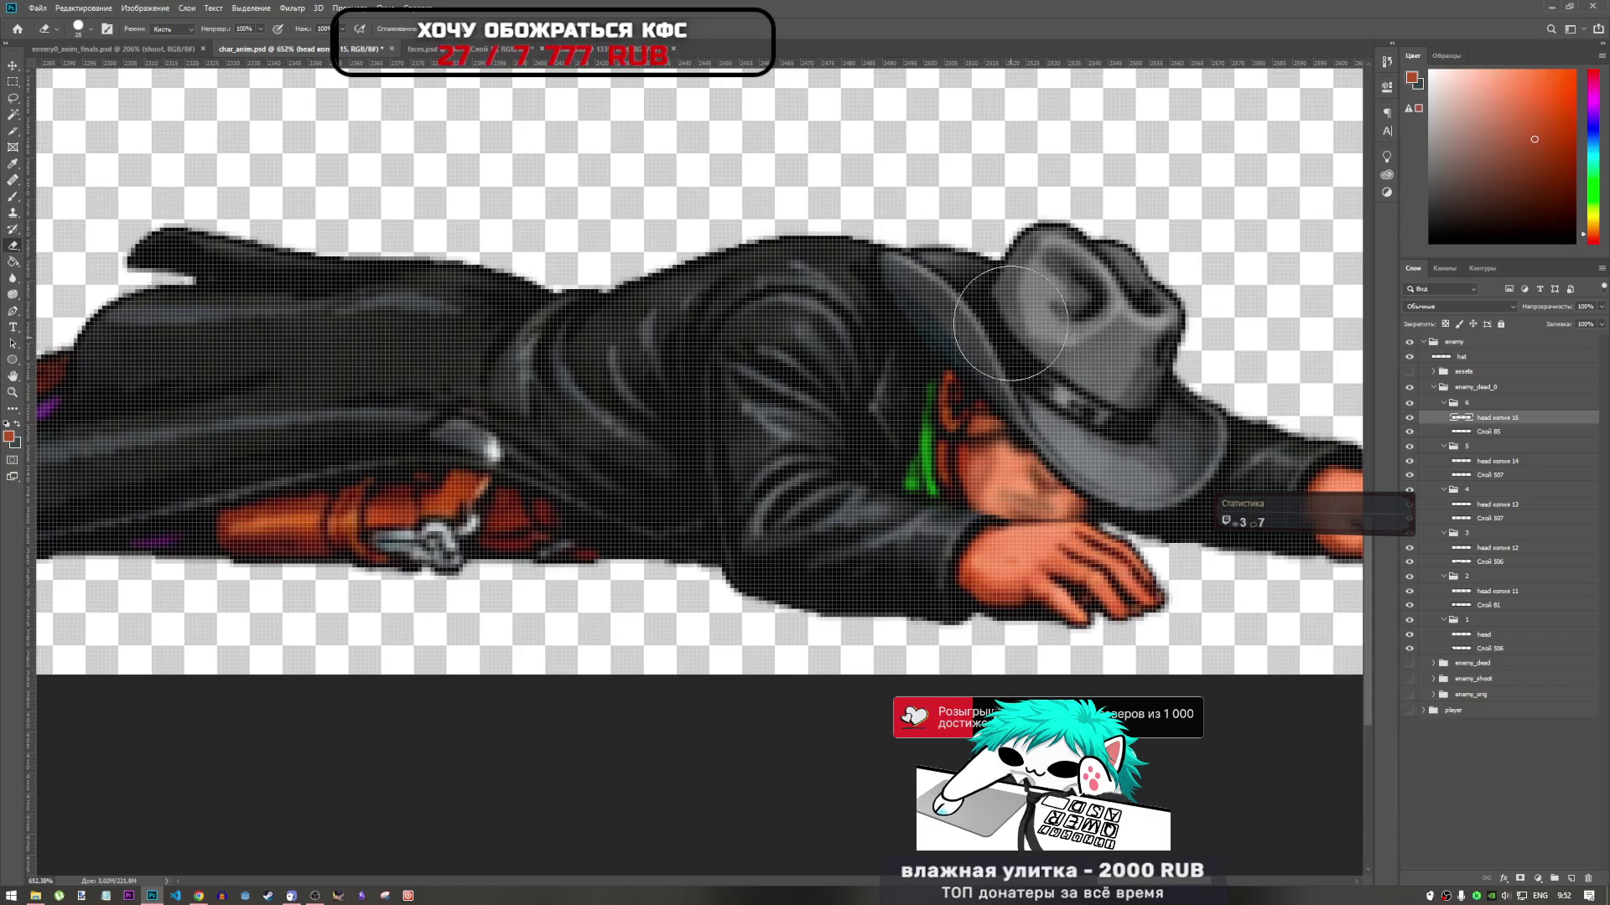
scroll(885, 399, down, 5)
scroll(885, 399, down, 4)
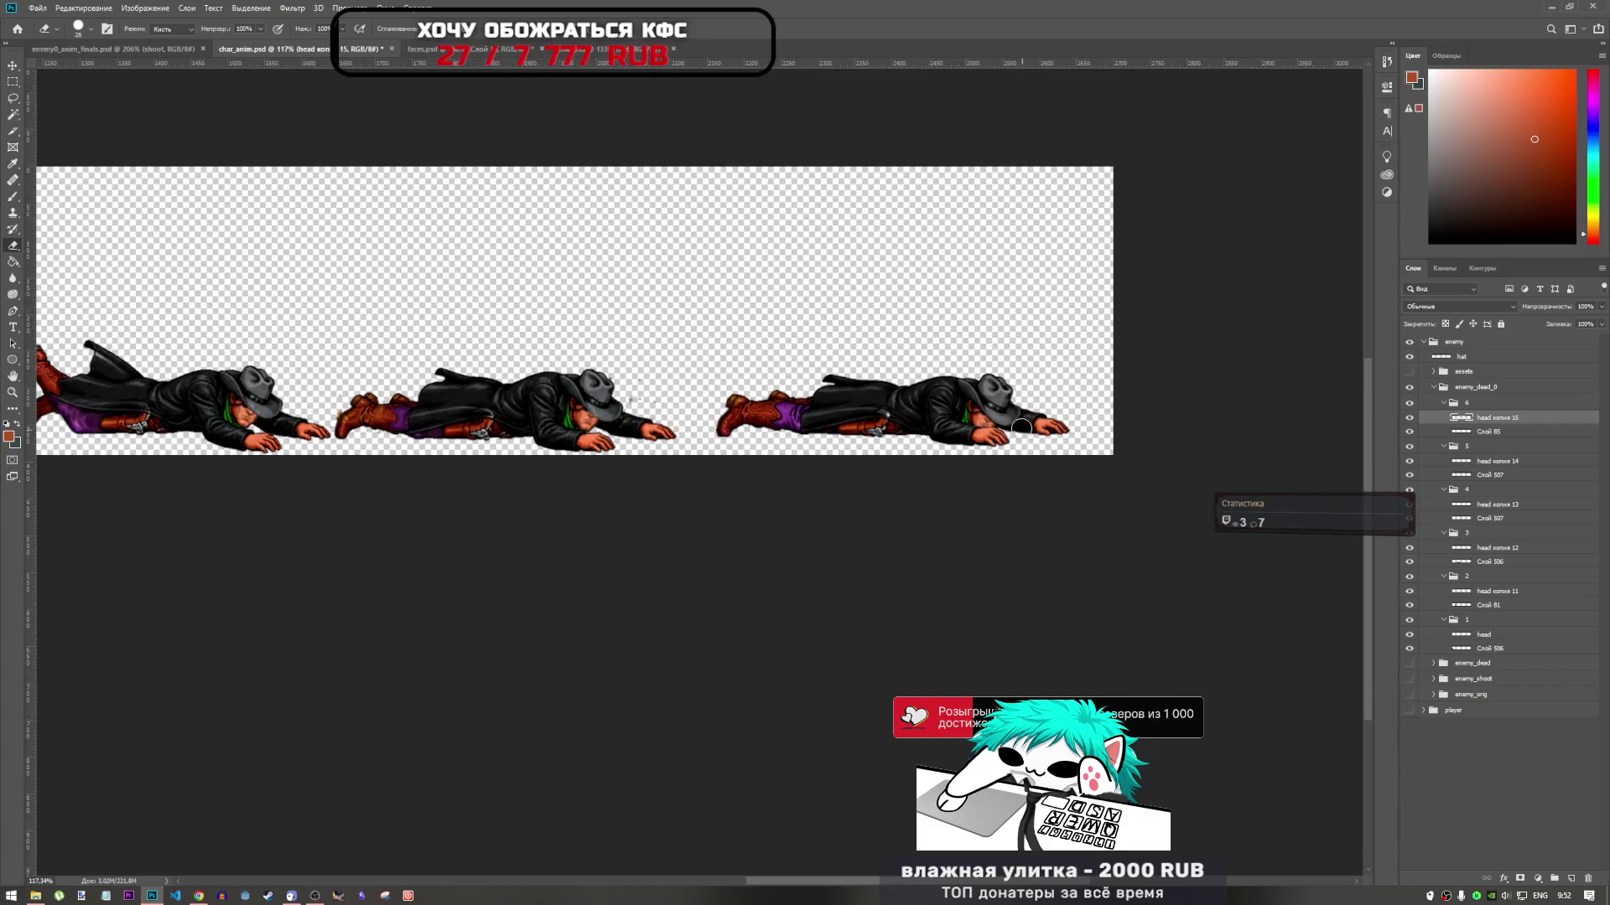
Try the Blur tool, then undo the Dodge lightening on the last cowboy's hat
scroll(936, 402, up, 4)
scroll(936, 402, down, 3)
scroll(812, 386, up, 4)
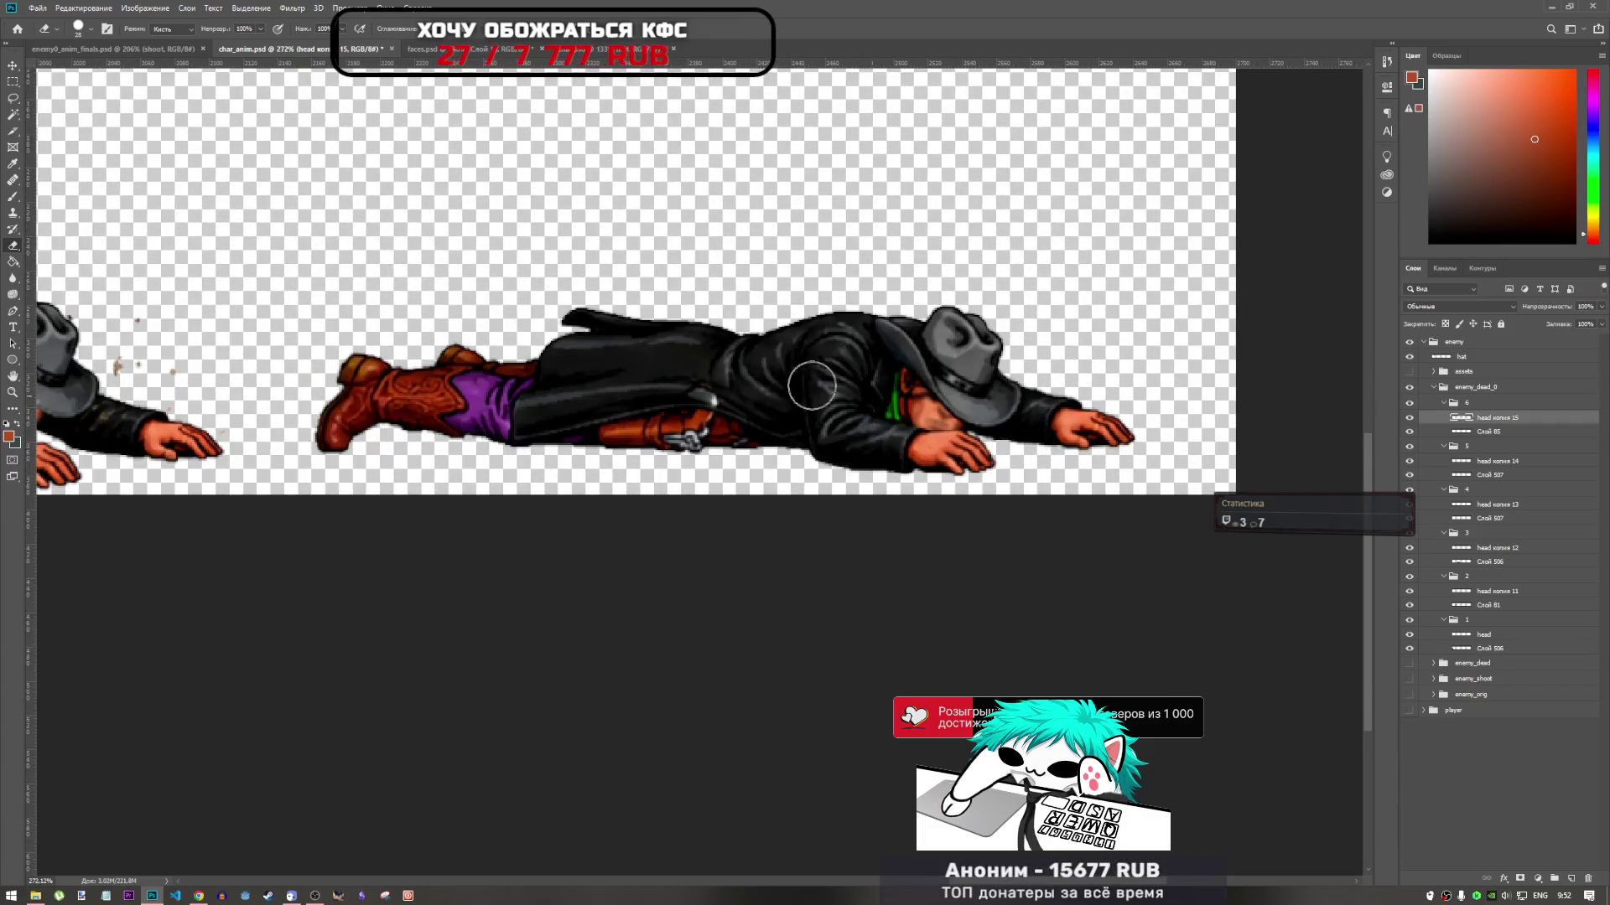
click(12, 284)
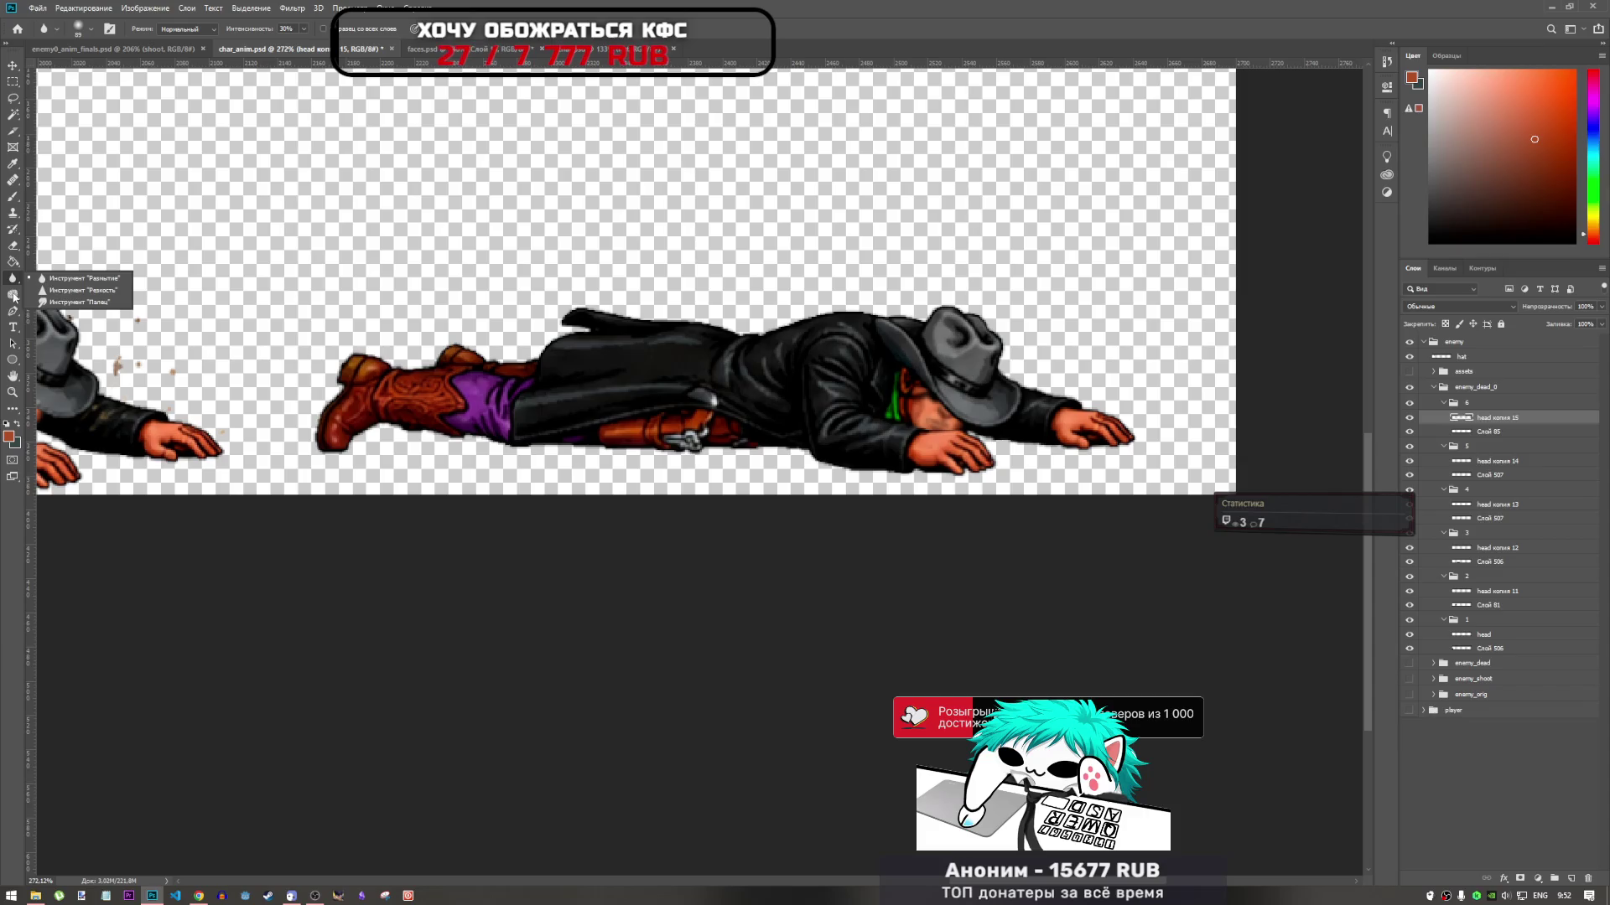
click(13, 295)
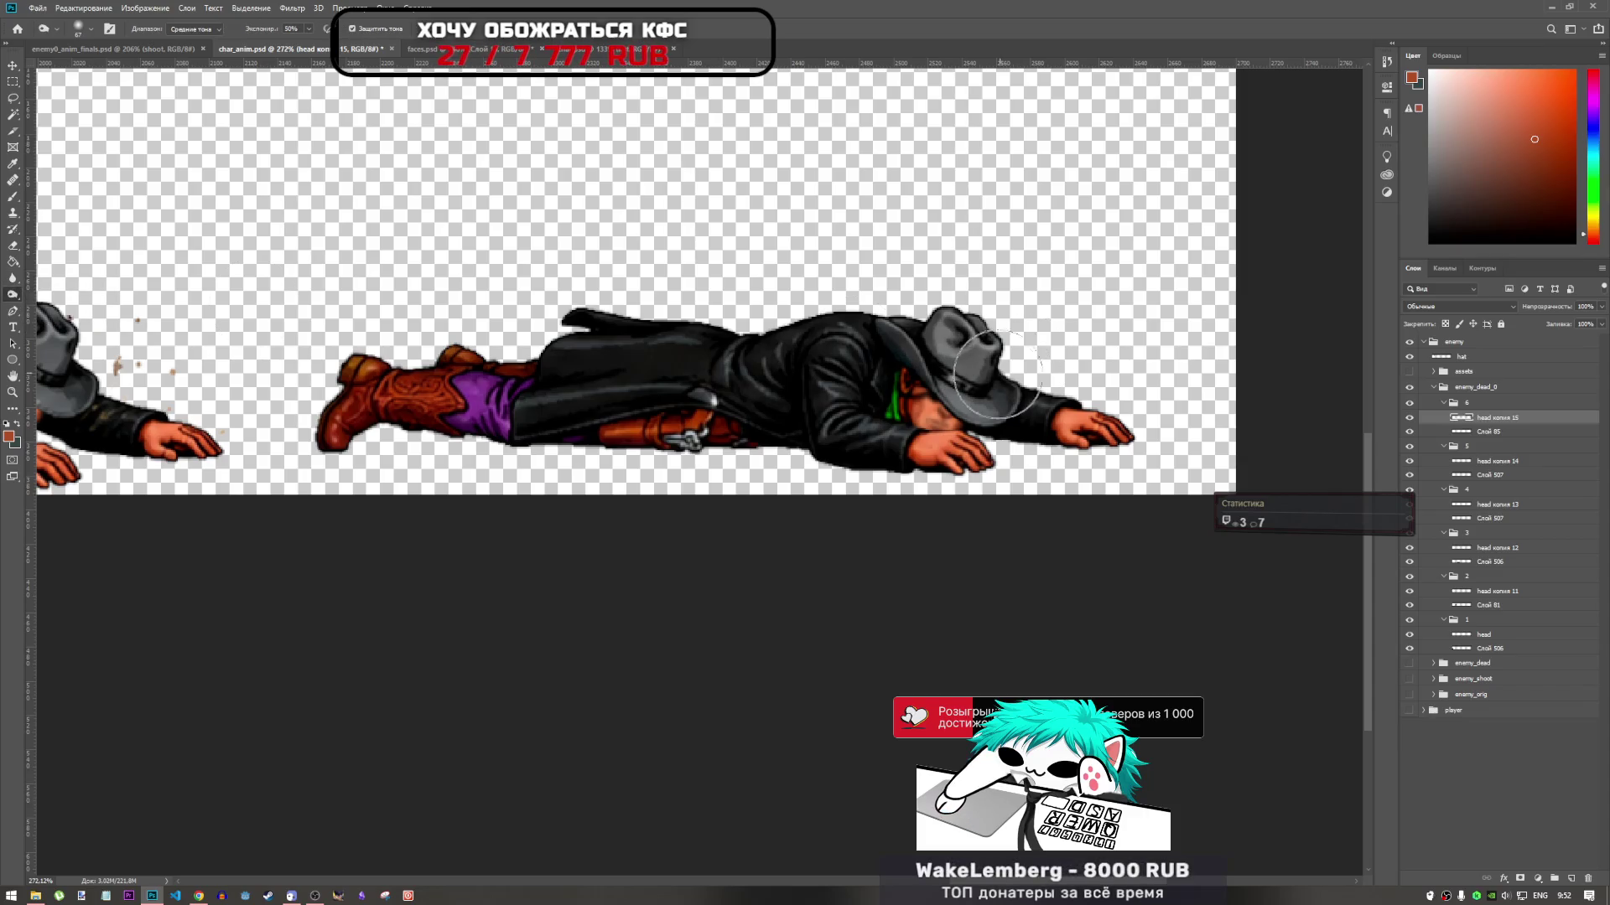
key(ctrl+z)
Cycle through the Sponge and Burn toning tools, ending on the Eraser
scroll(1014, 459, down, 2)
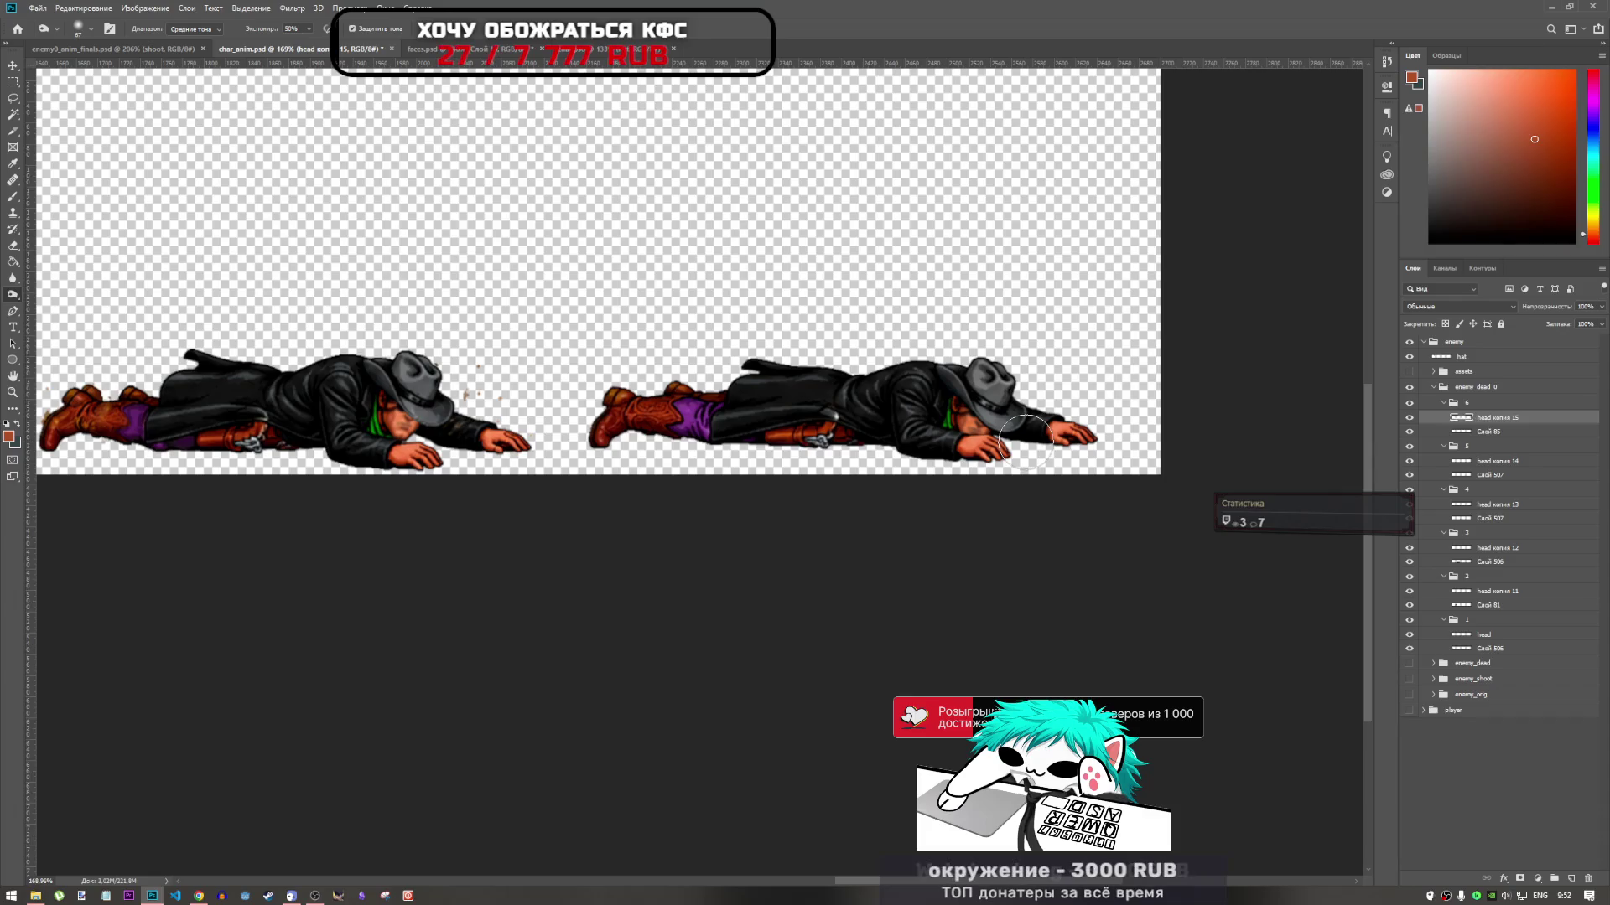
scroll(901, 383, up, 4)
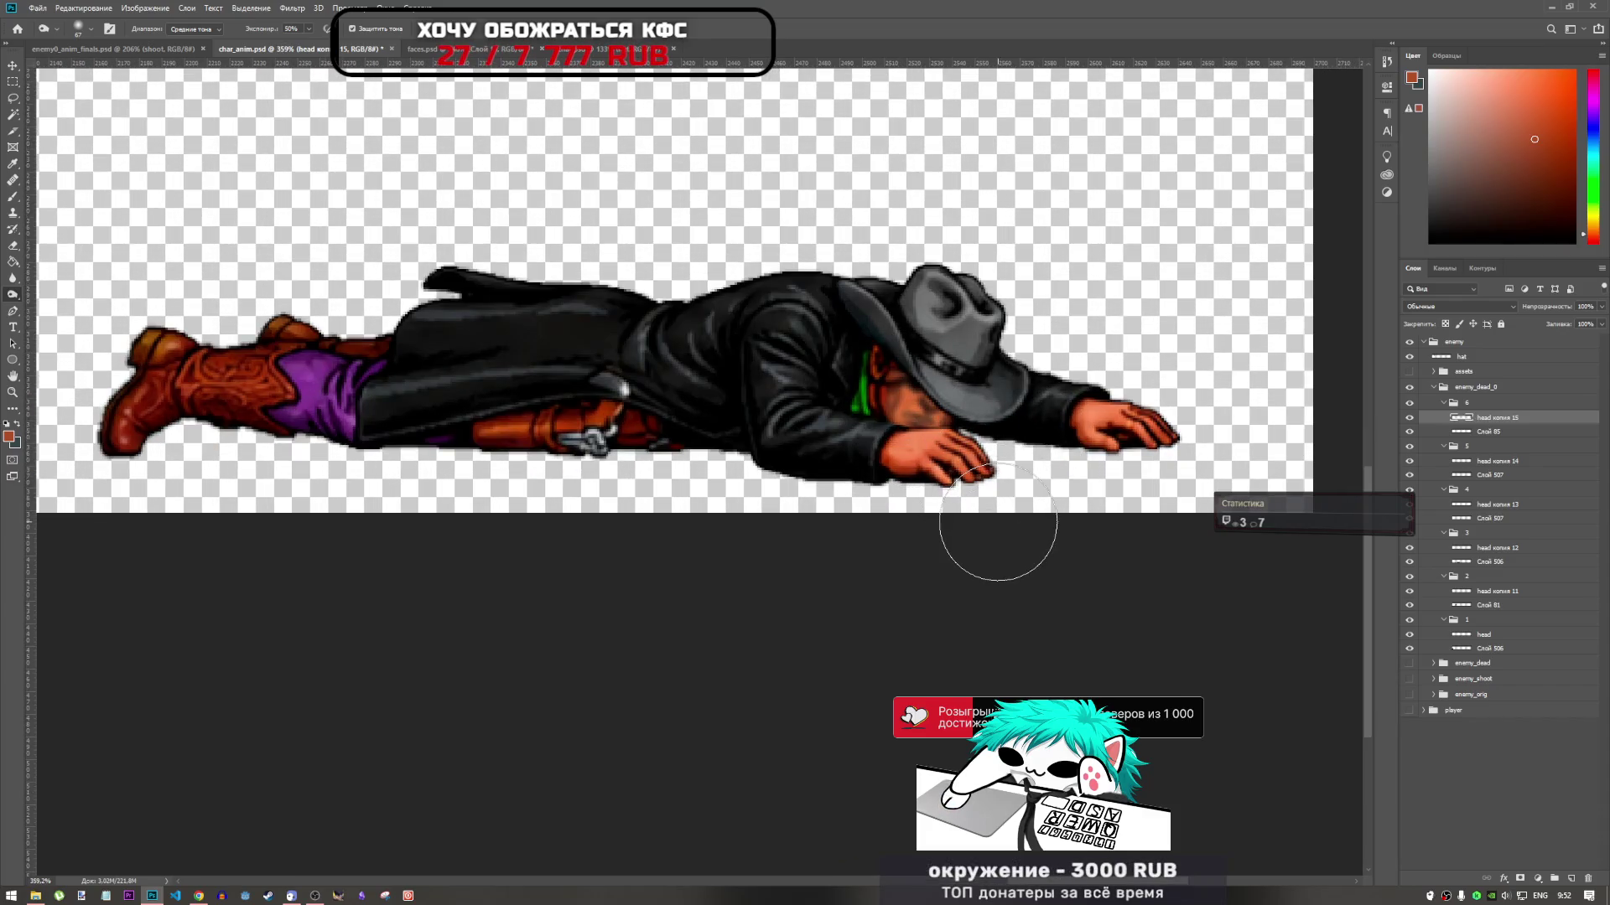
right_click(13, 295)
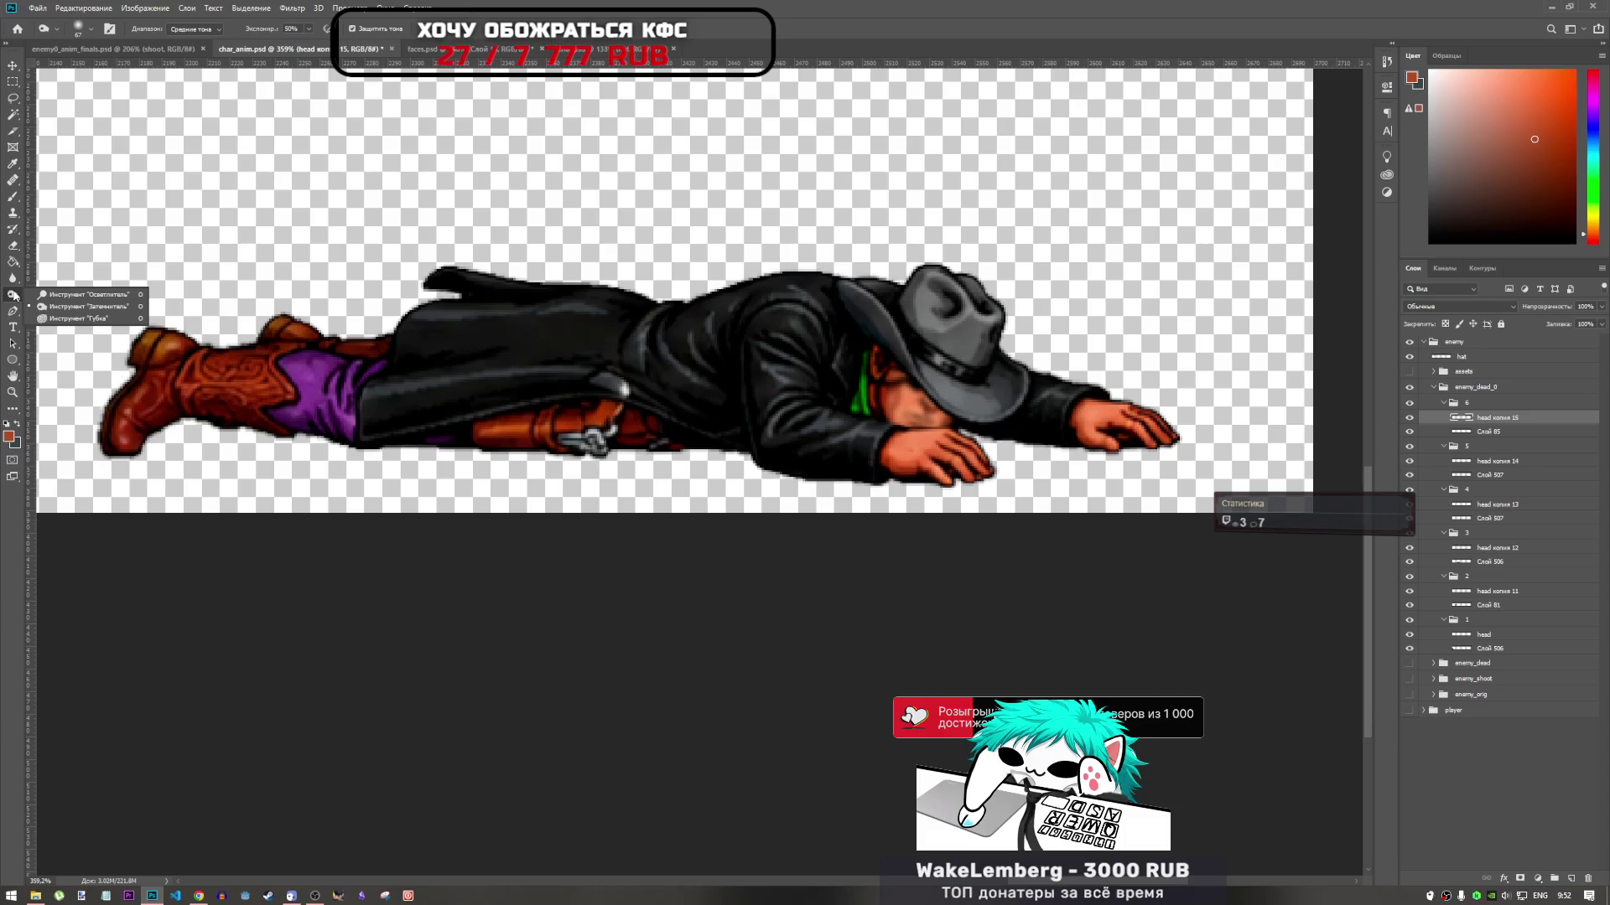
click(78, 319)
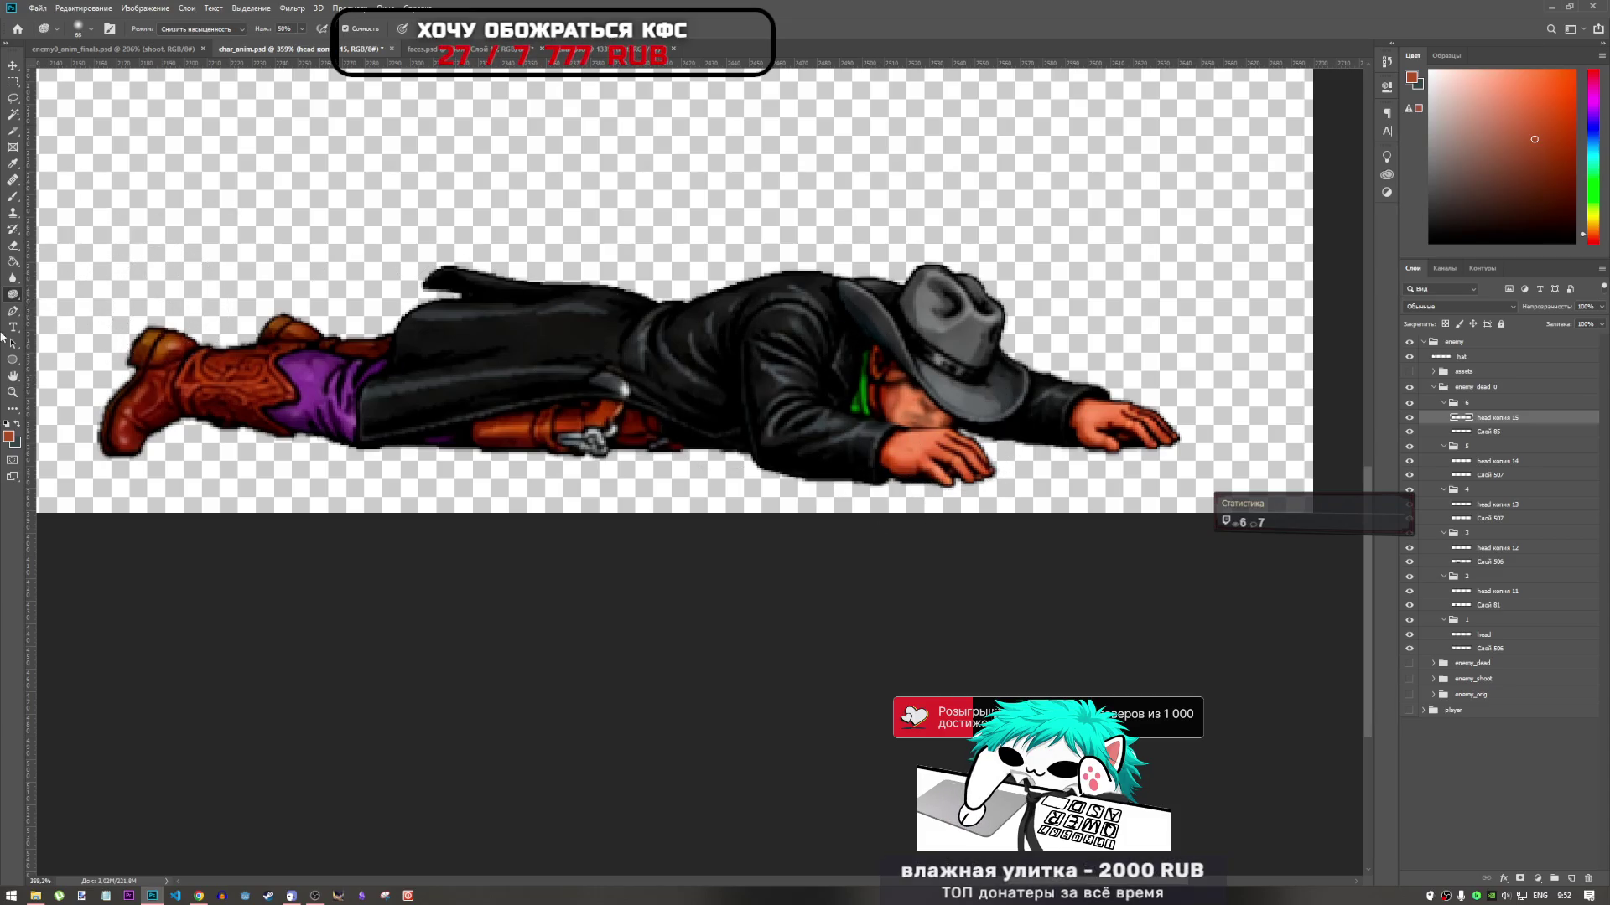
right_click(17, 295)
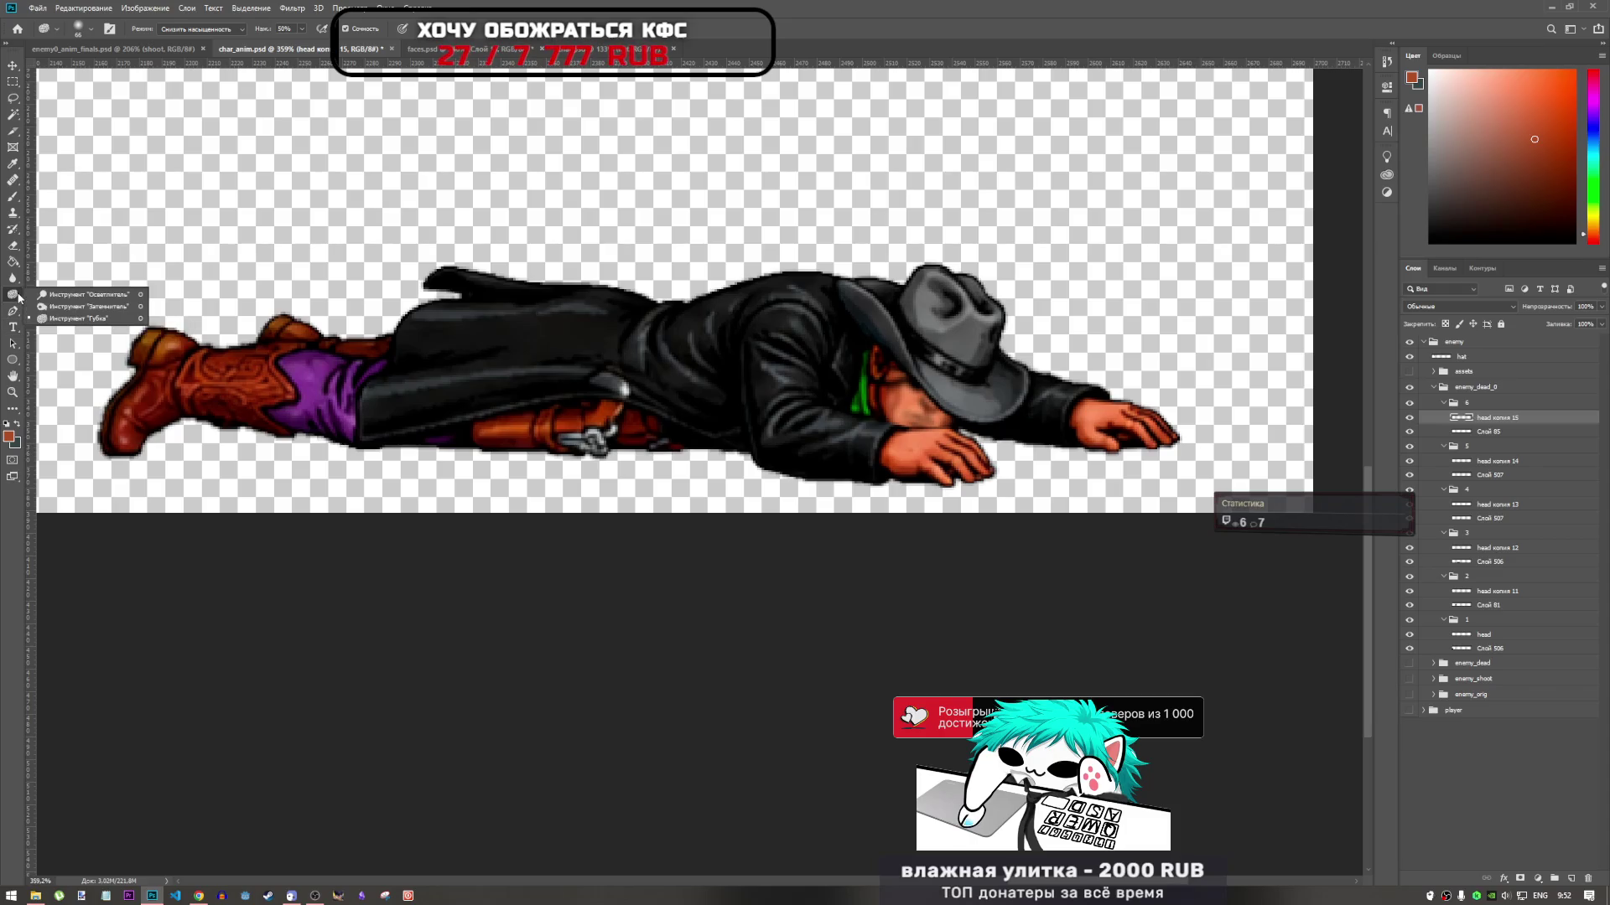
click(69, 307)
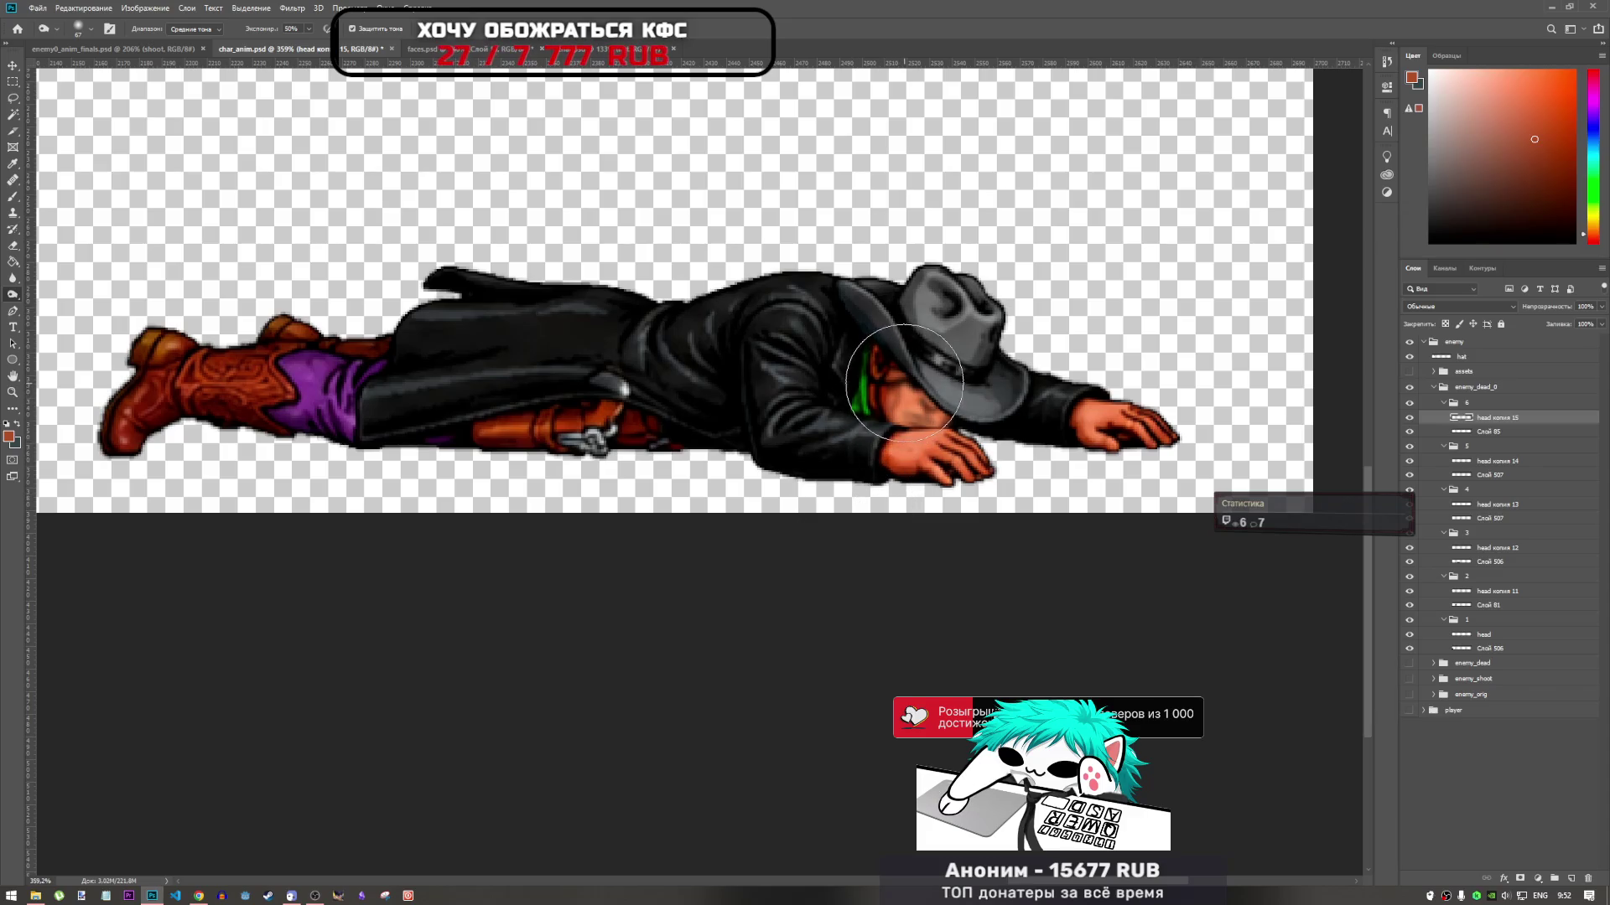
scroll(744, 478, down, 5)
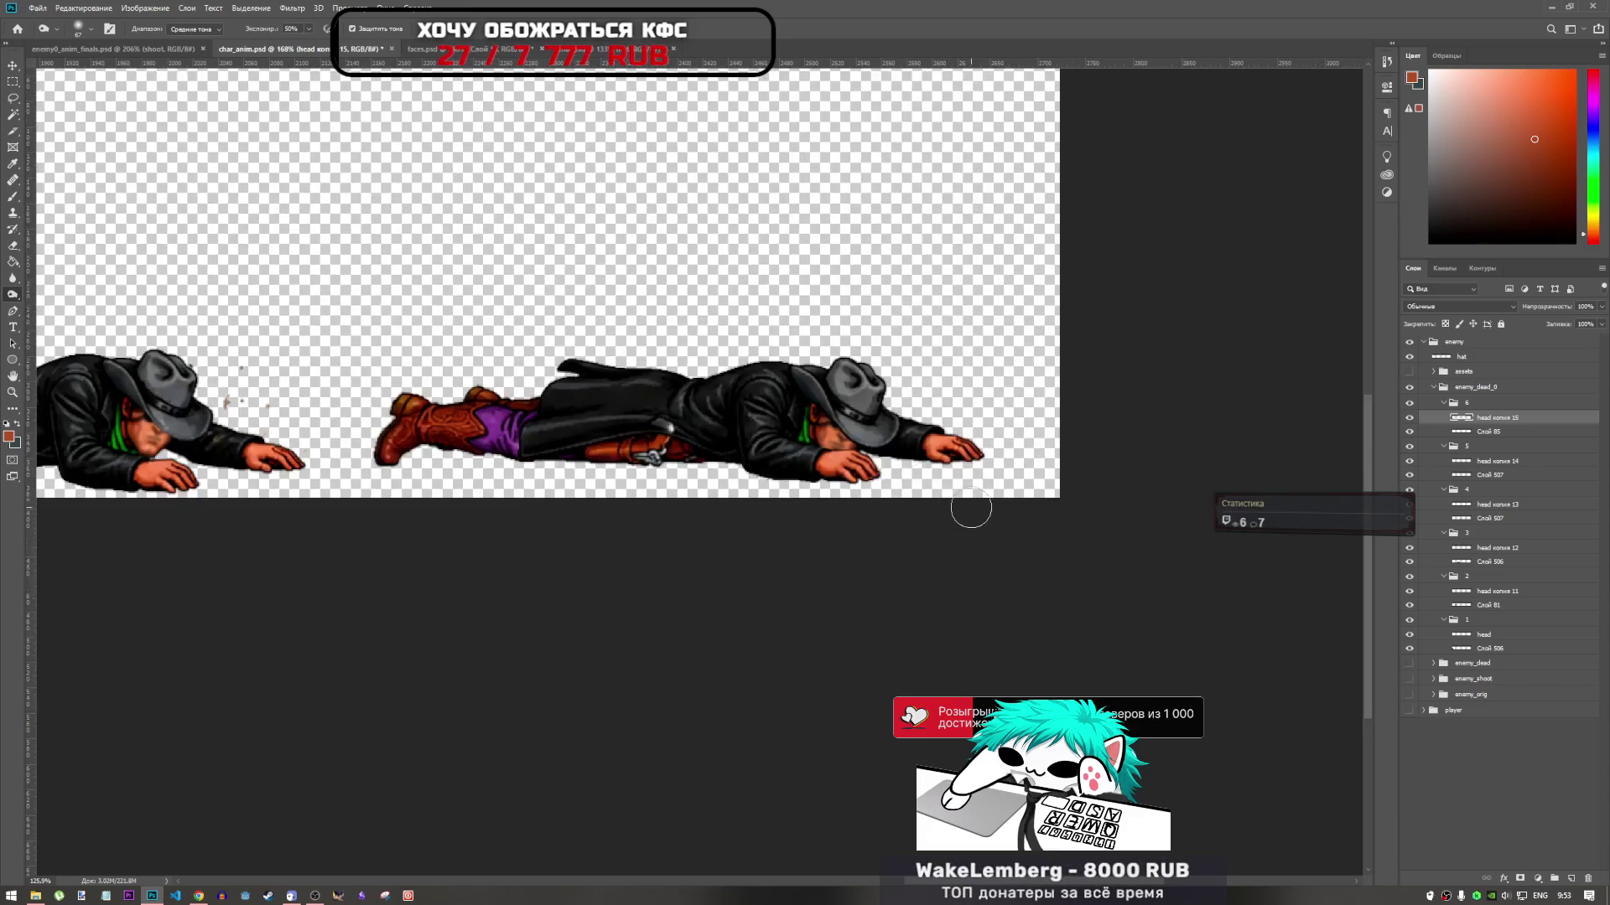
scroll(919, 486, up, 3)
scroll(870, 442, up, 2)
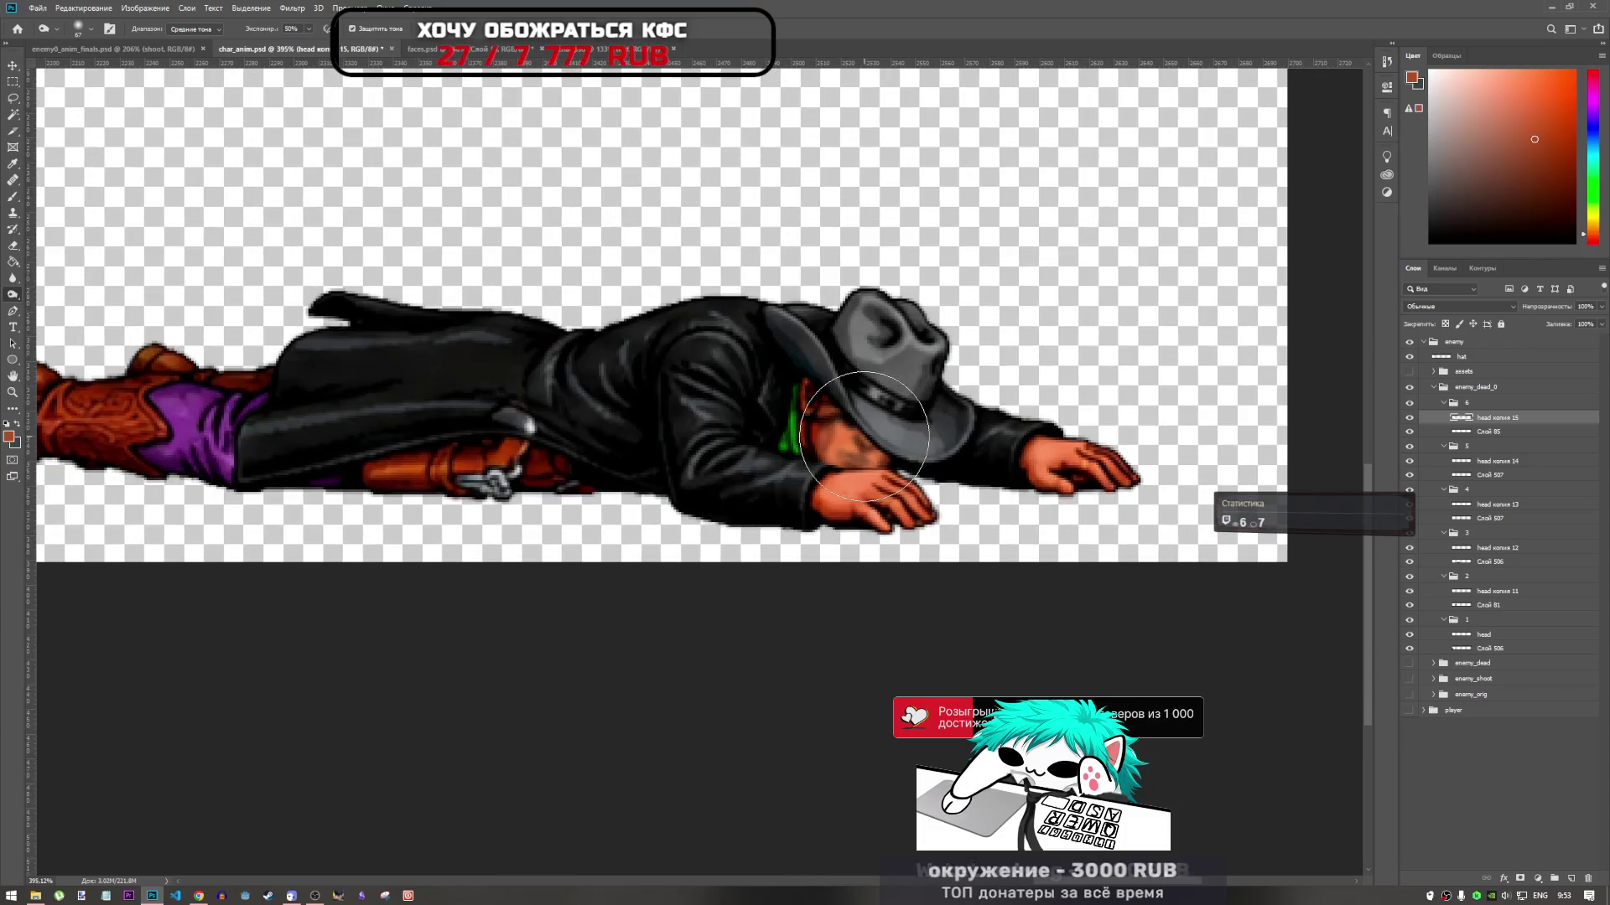
click(12, 246)
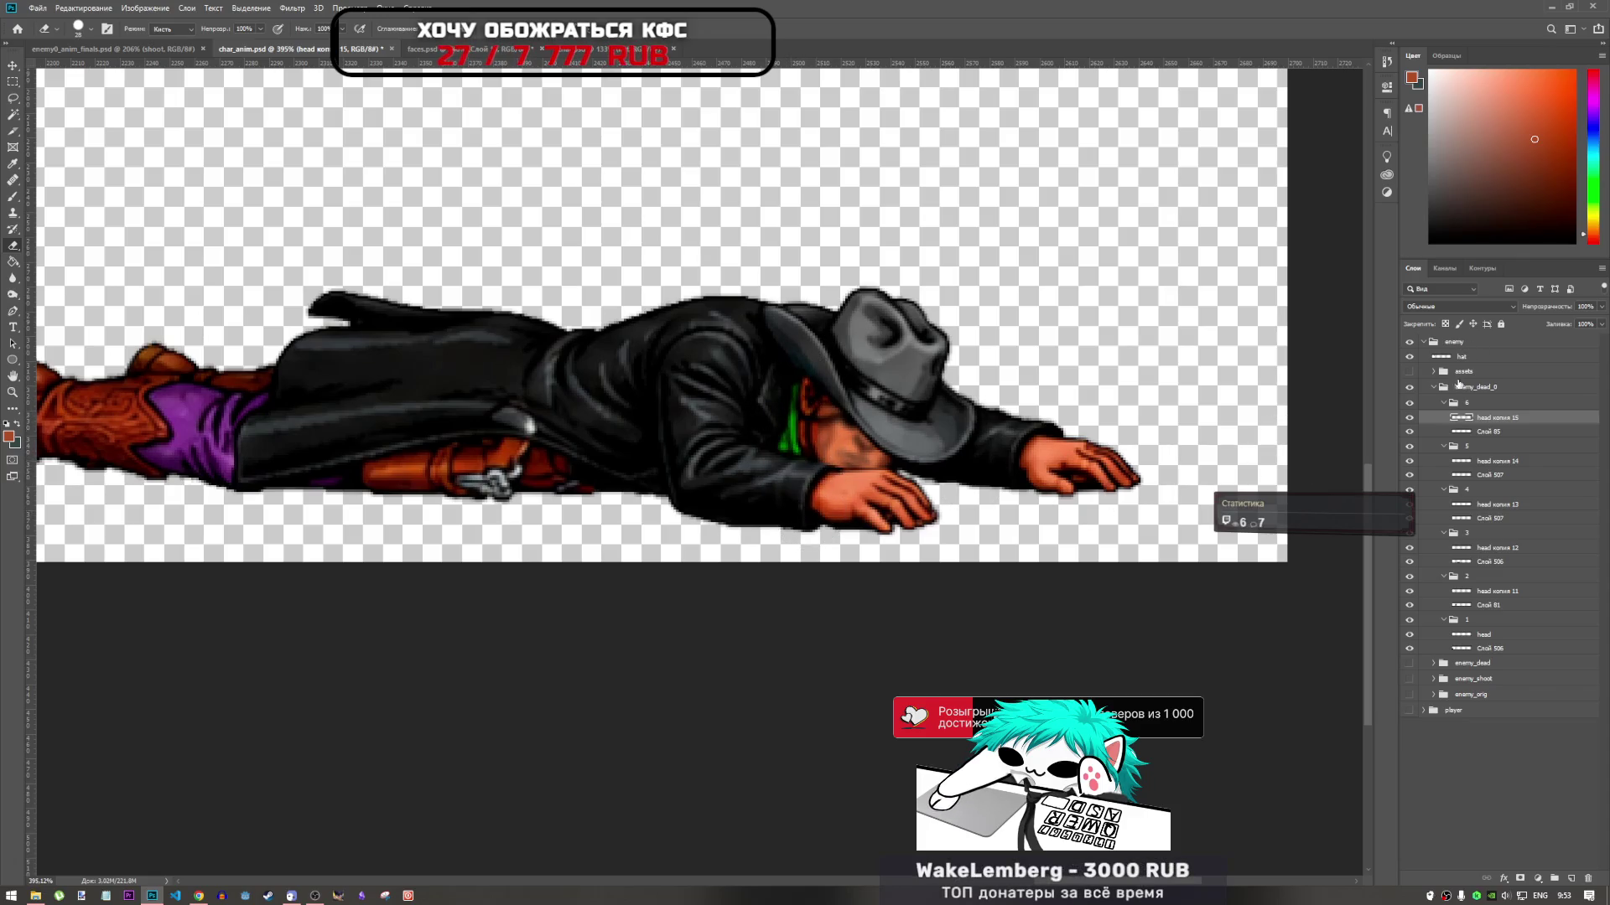
Set head копия 15 to the Lighten (Светлее) blend mode and pick the Sponge tool
click(1478, 307)
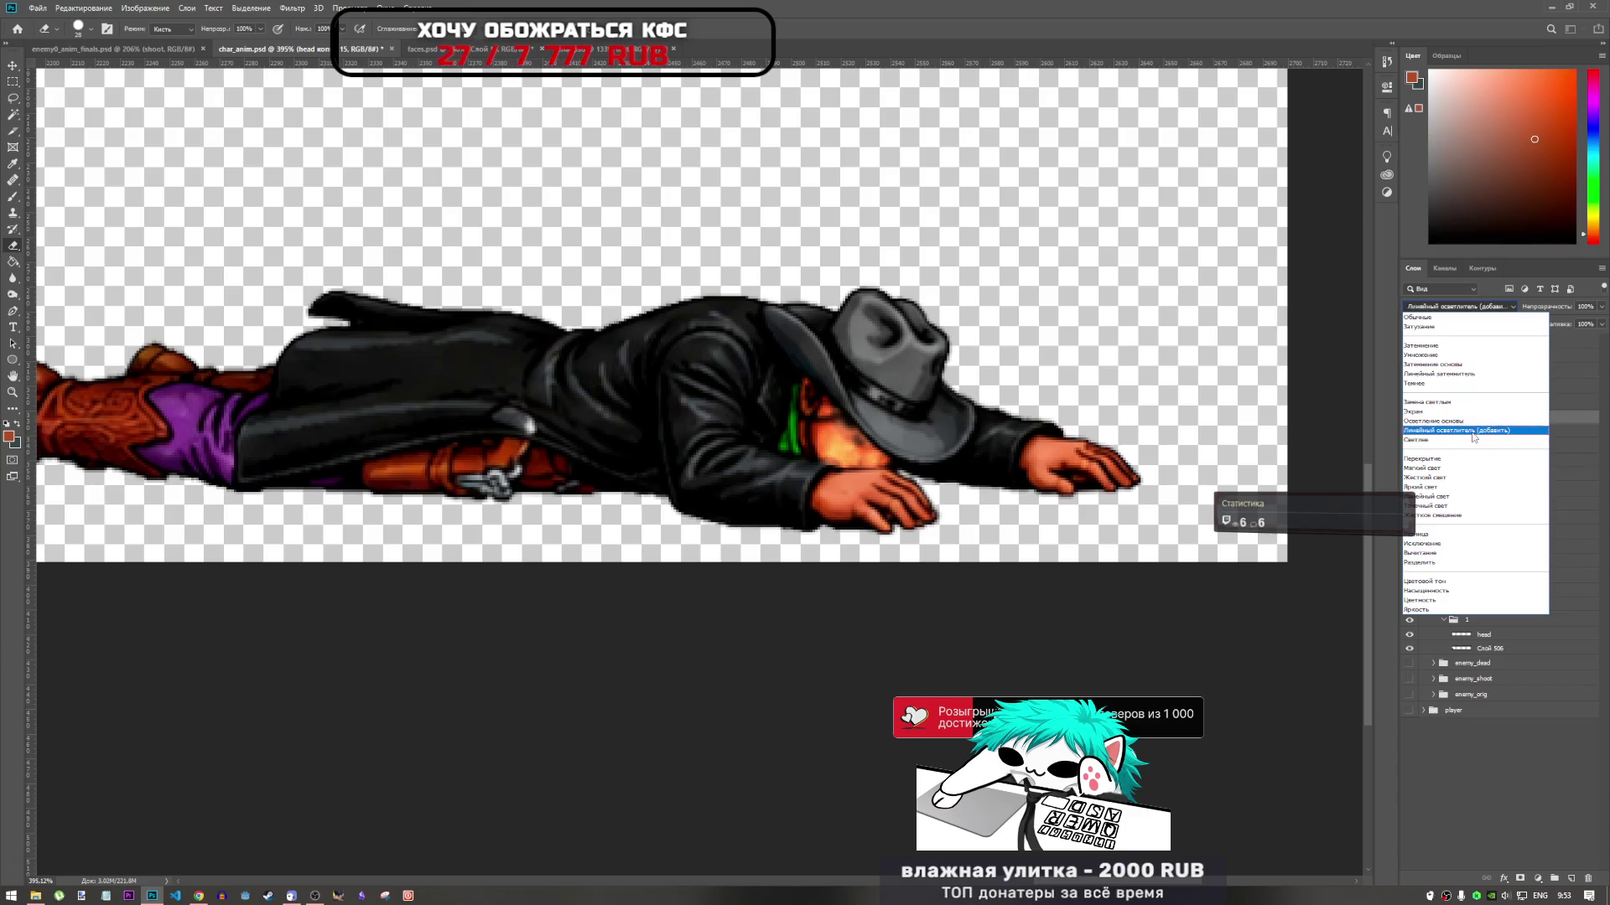
click(1474, 449)
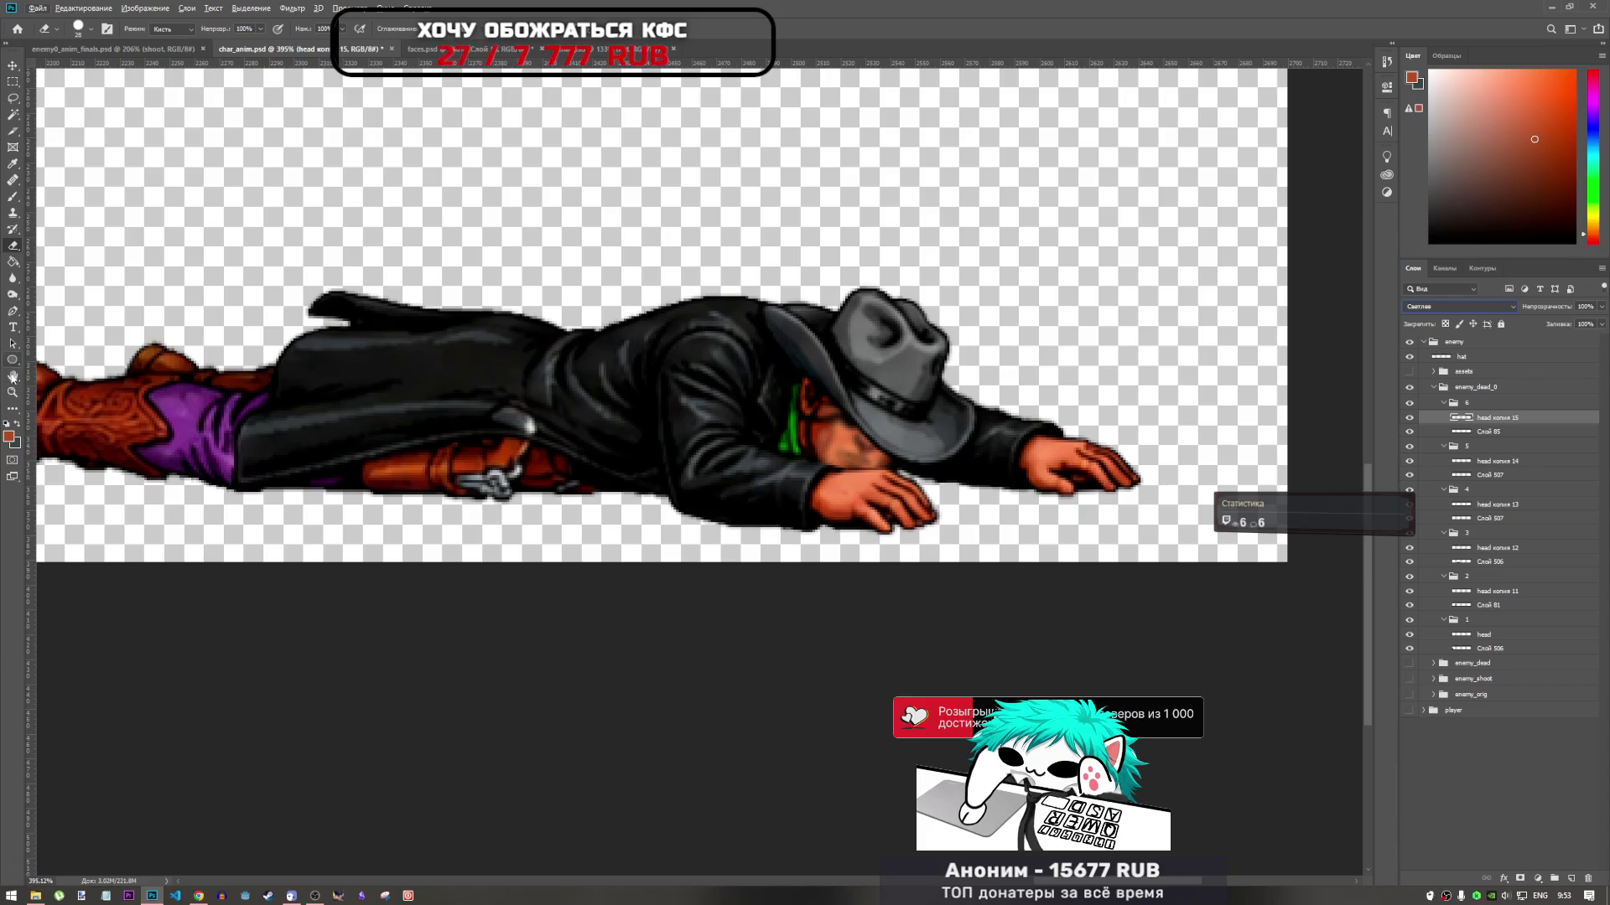
click(12, 293)
click(80, 316)
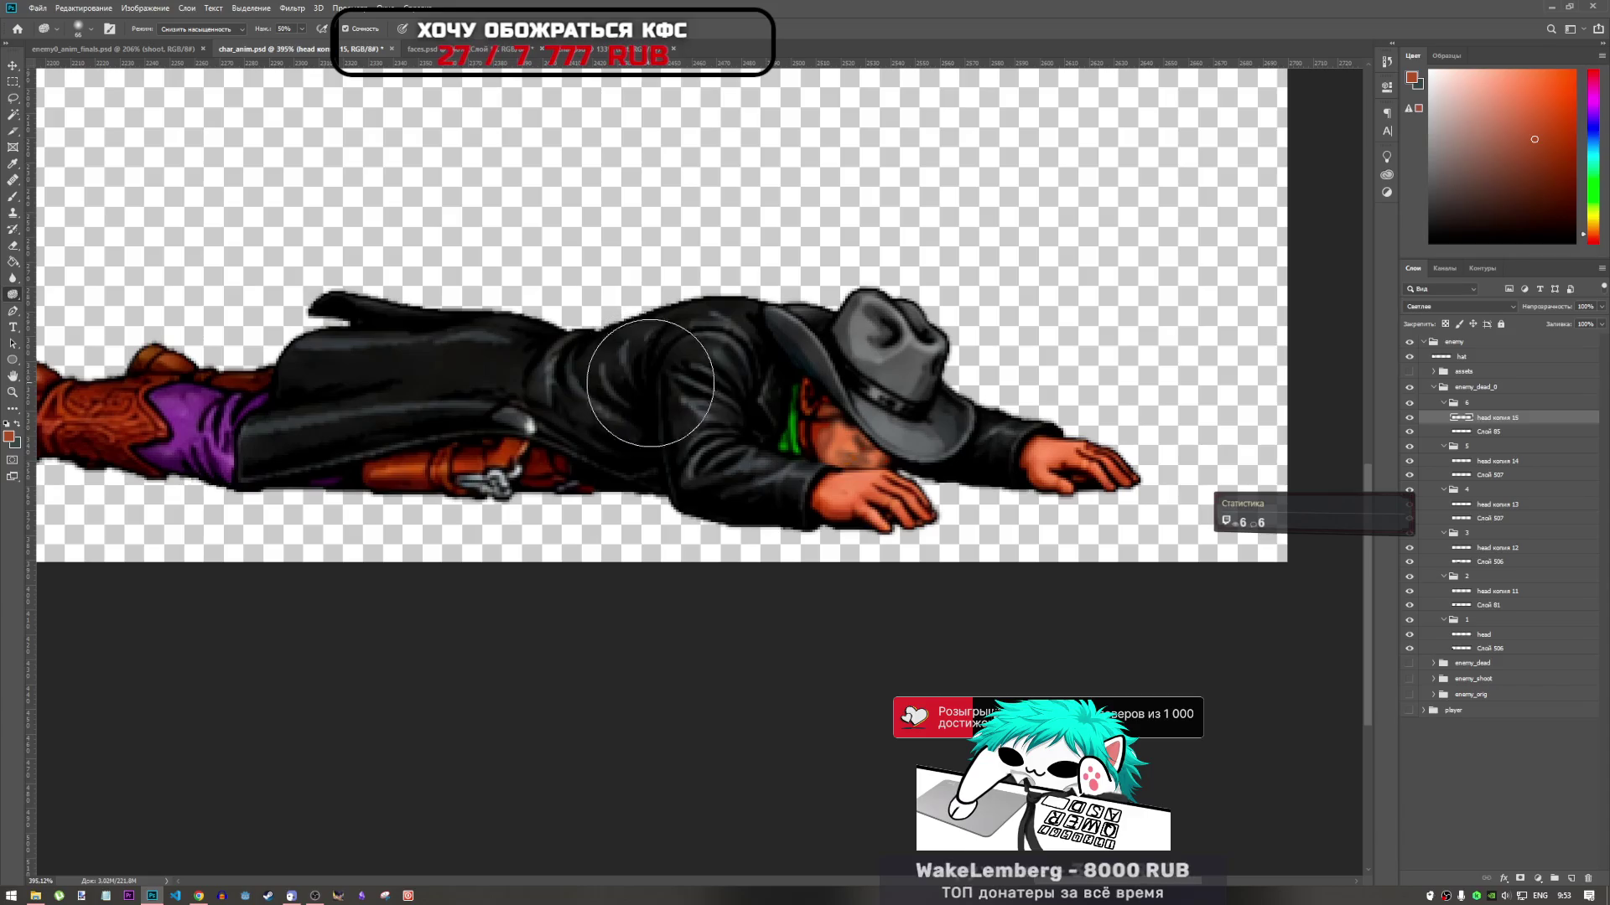
Reset the layer blend mode to Normal and switch to the Burn tool
key(shift+alt+n)
right_click(13, 290)
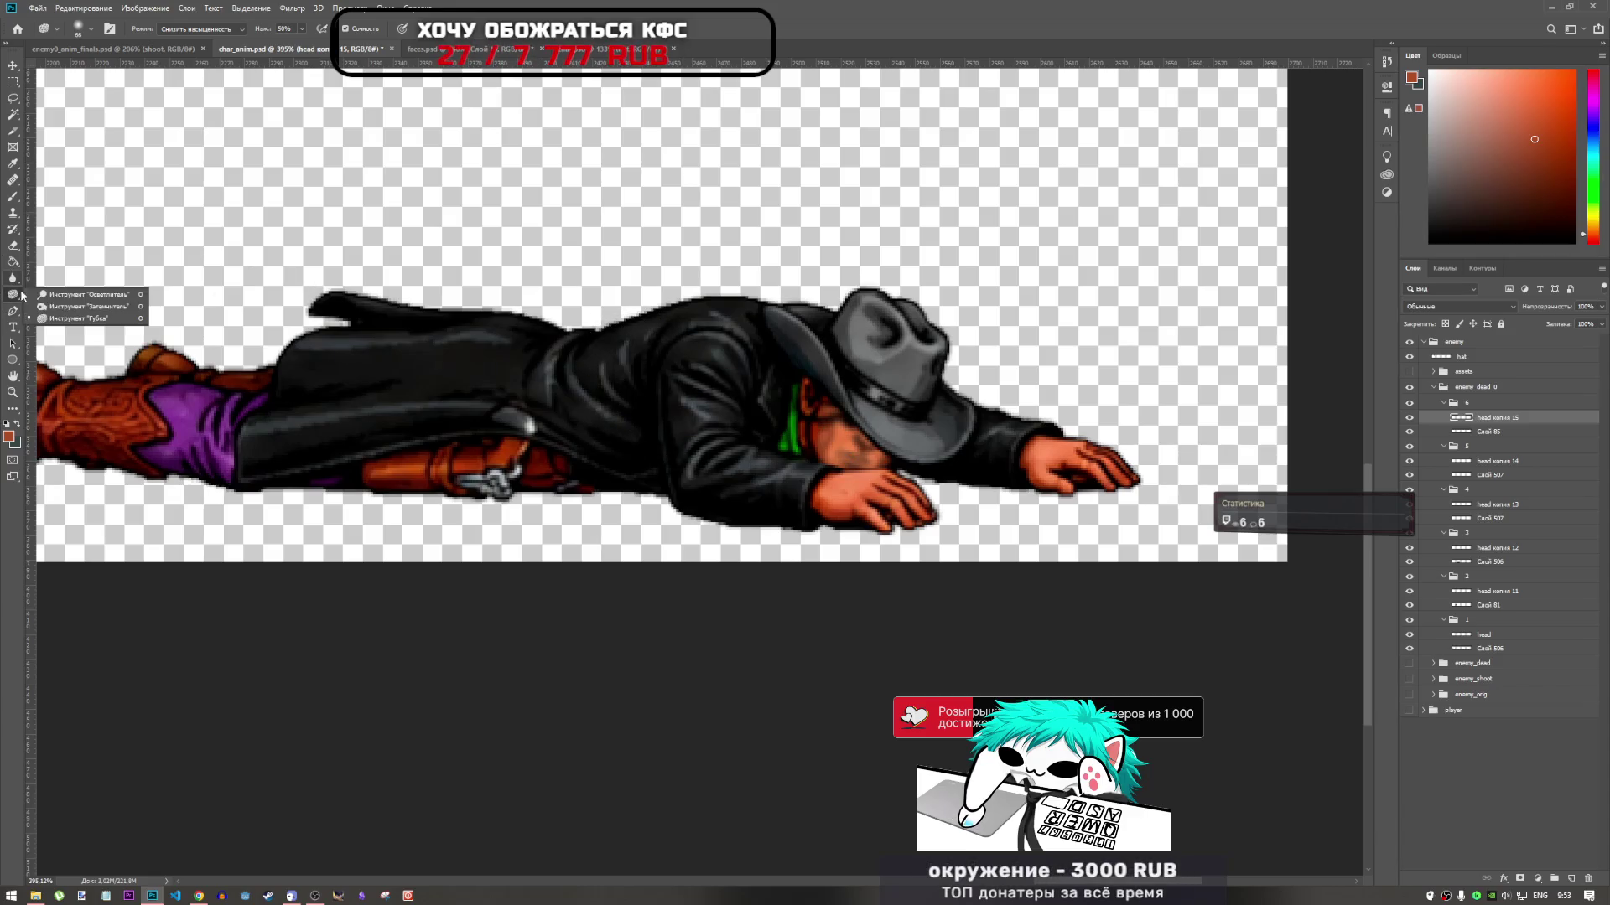
click(58, 306)
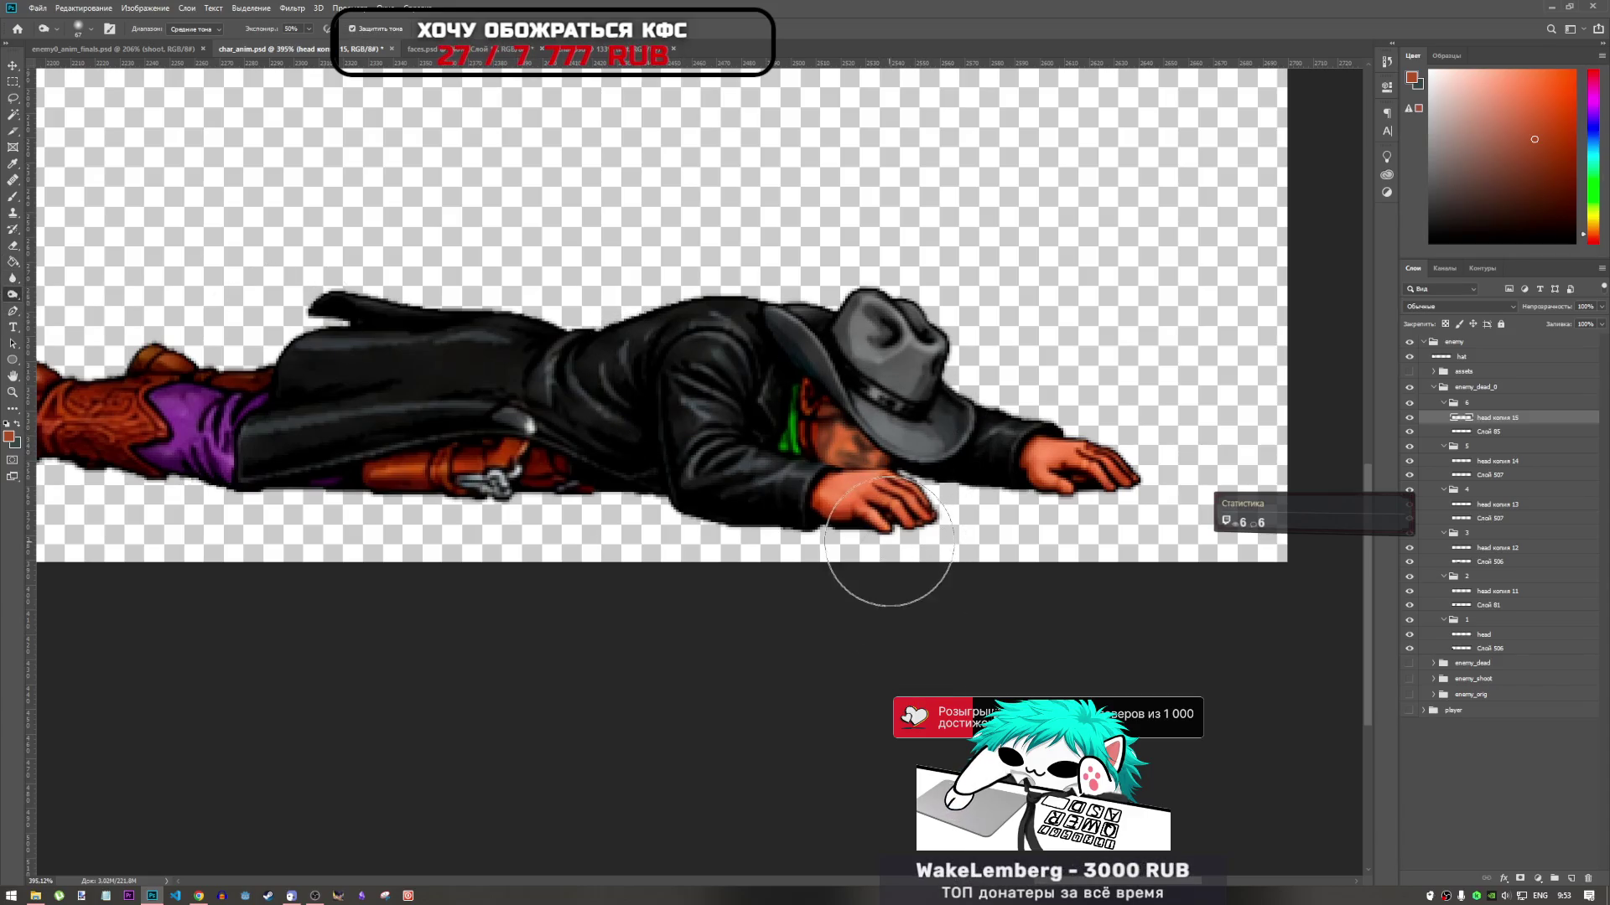
scroll(880, 539, down, 5)
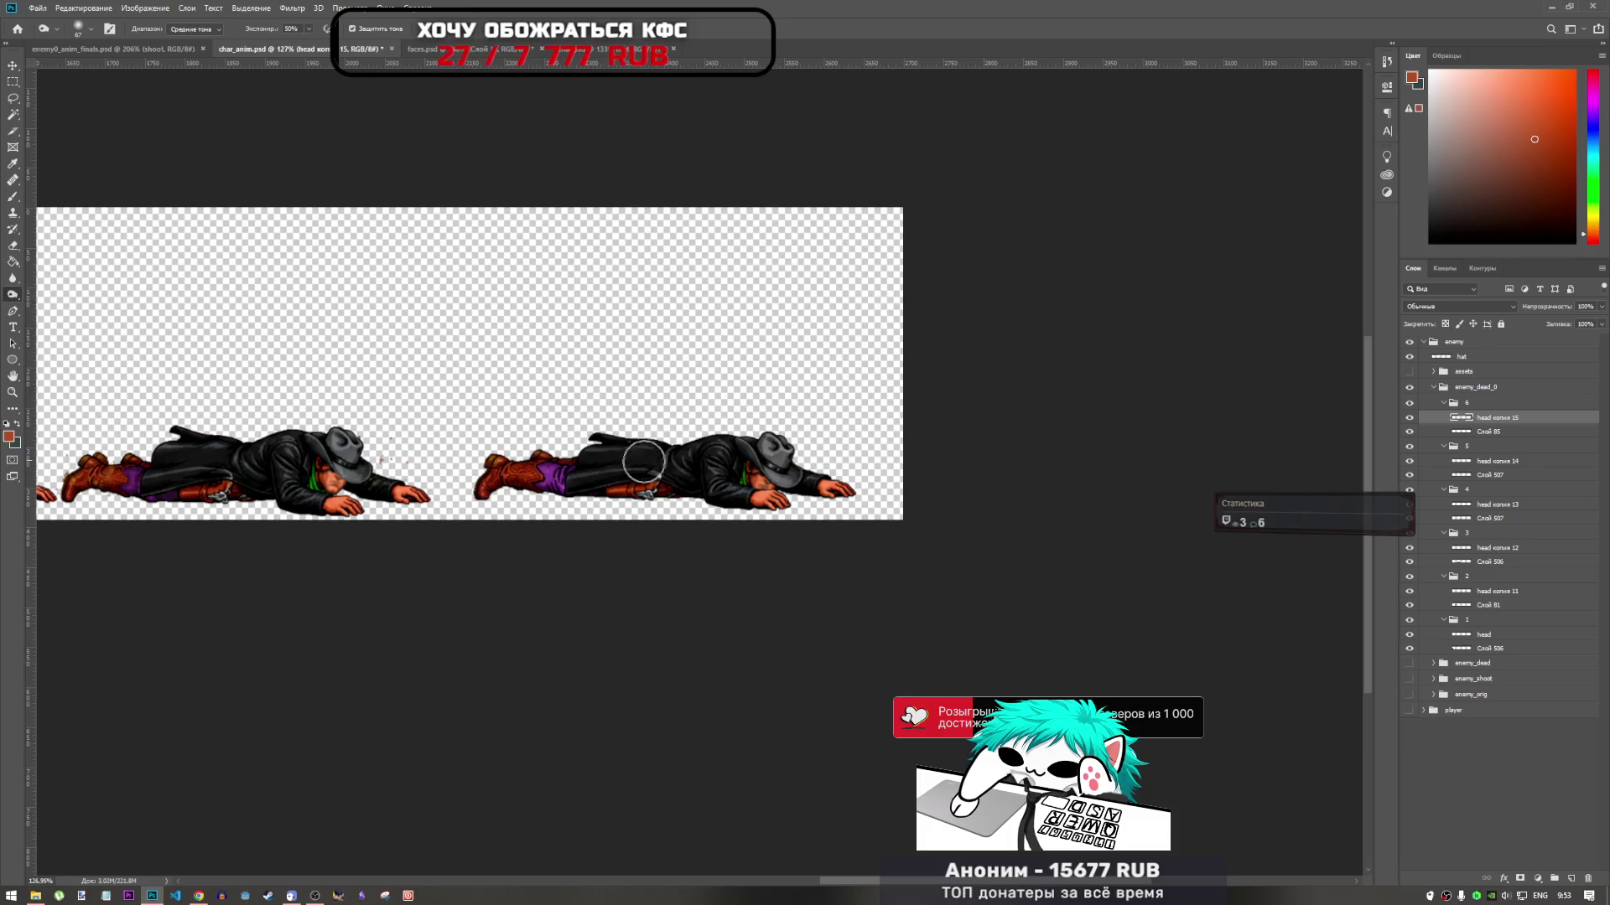
scroll(738, 470, up, 6)
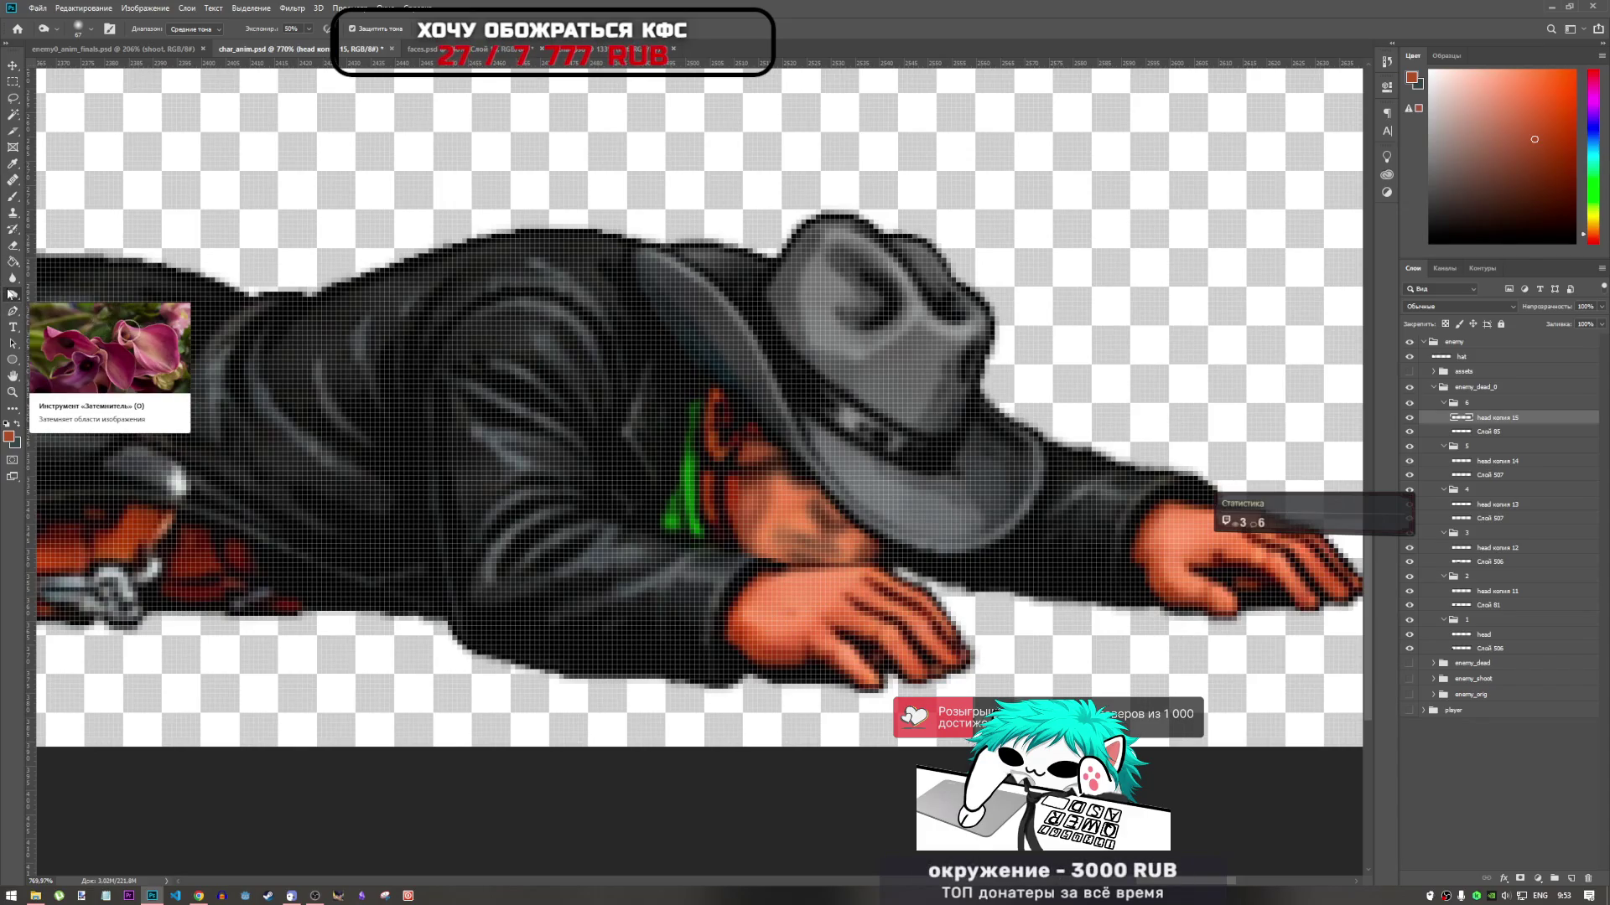
Choose the Pencil tool from the brush flyout for hard-edged pixel painting
click(15, 198)
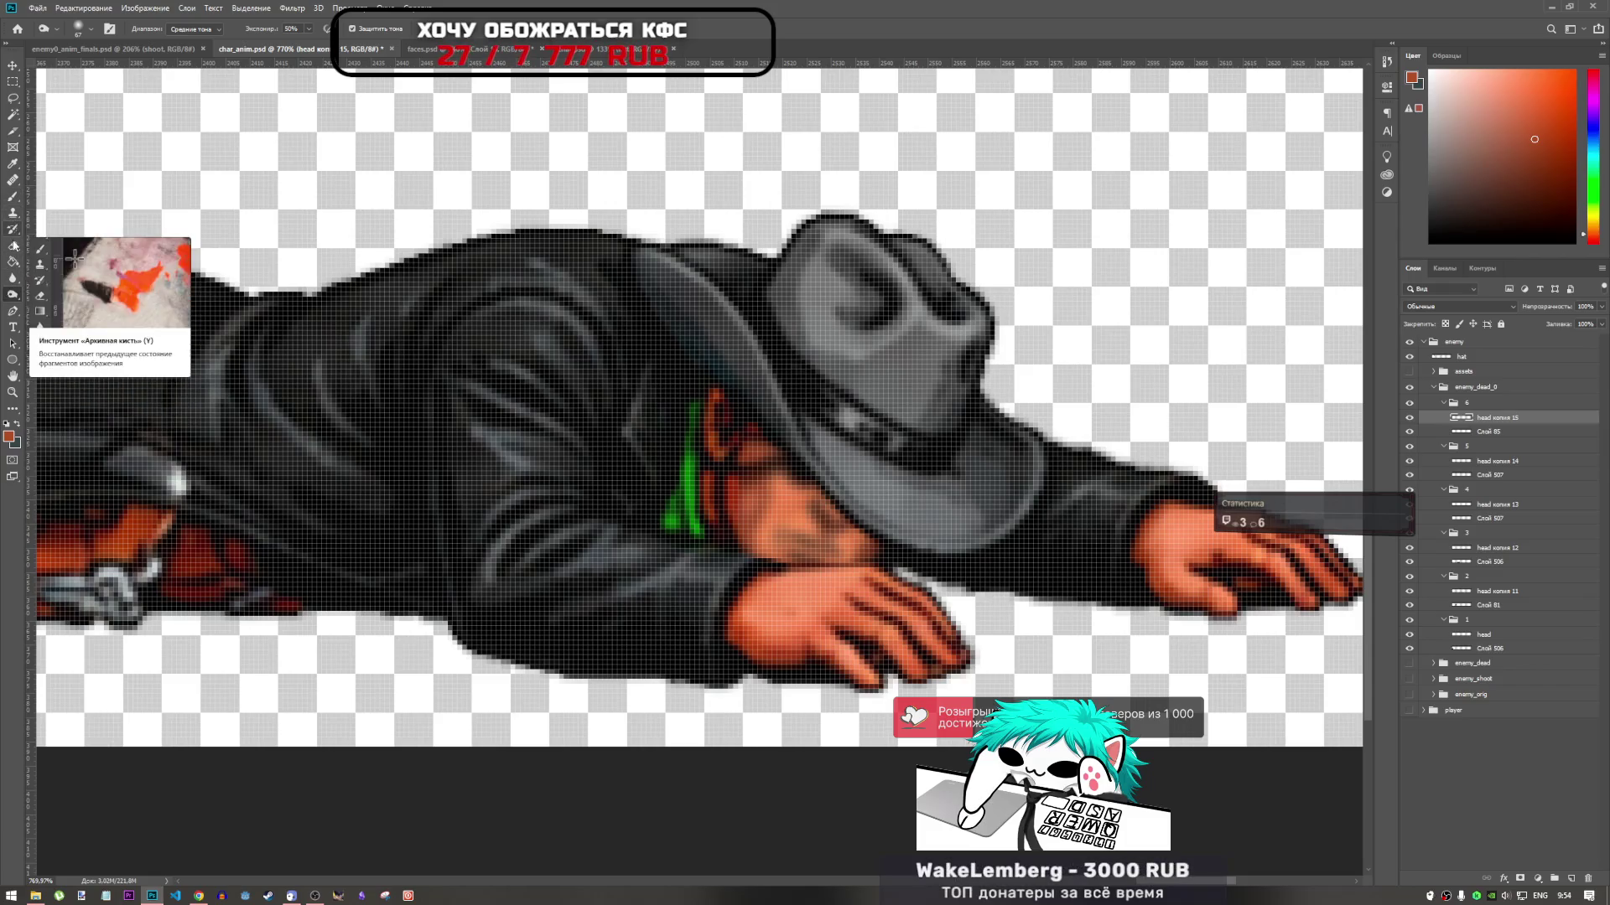
click(17, 196)
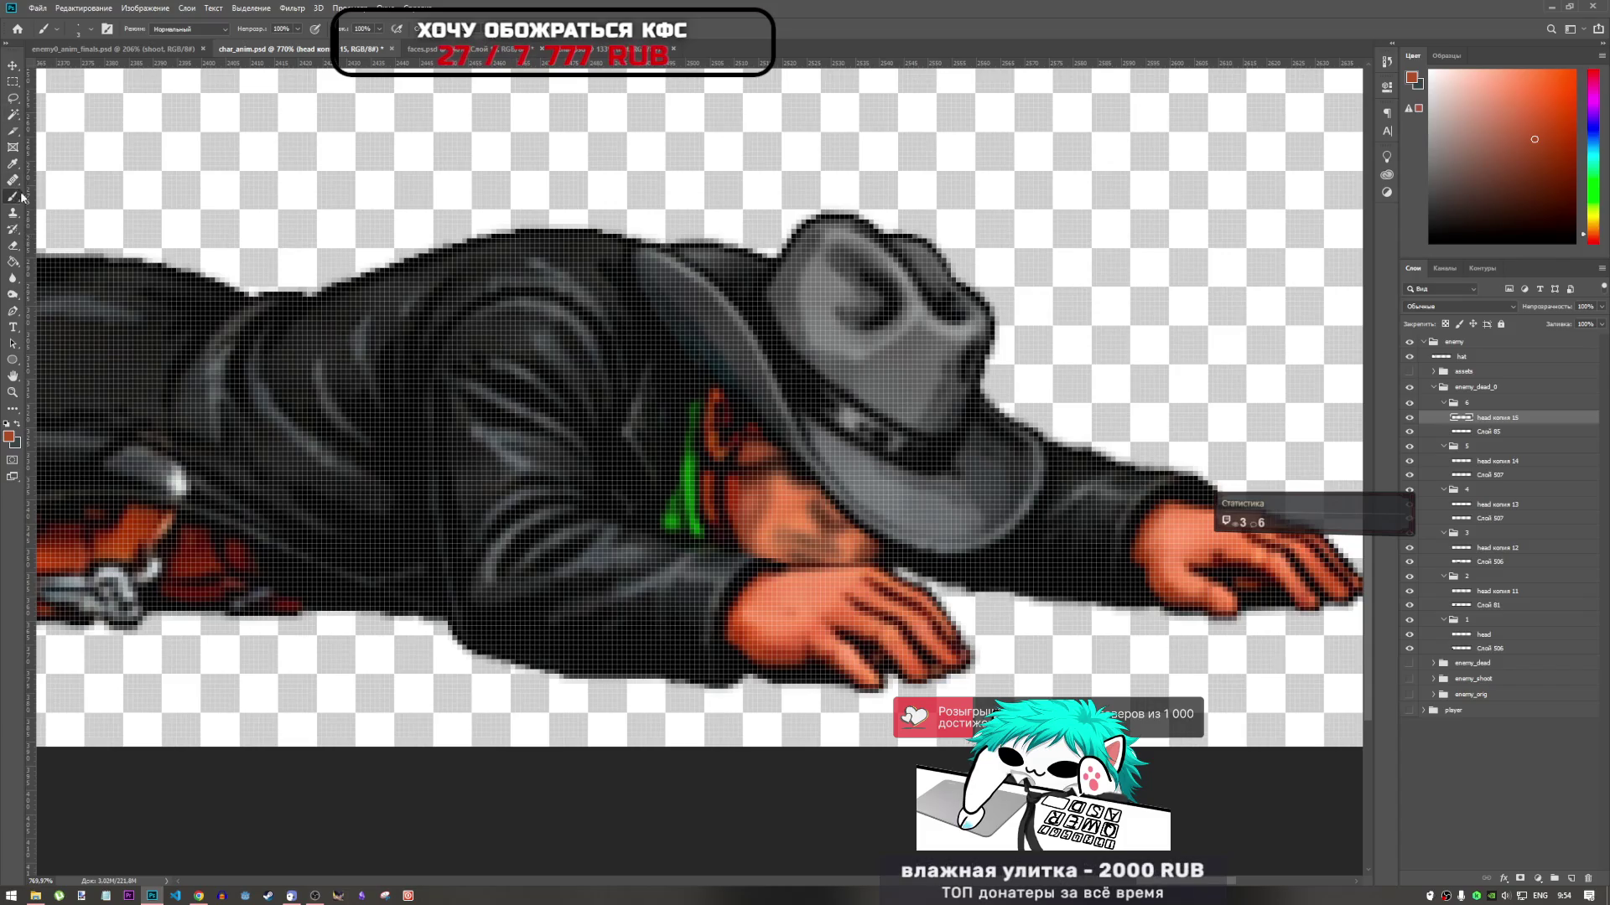
right_click(24, 197)
click(74, 211)
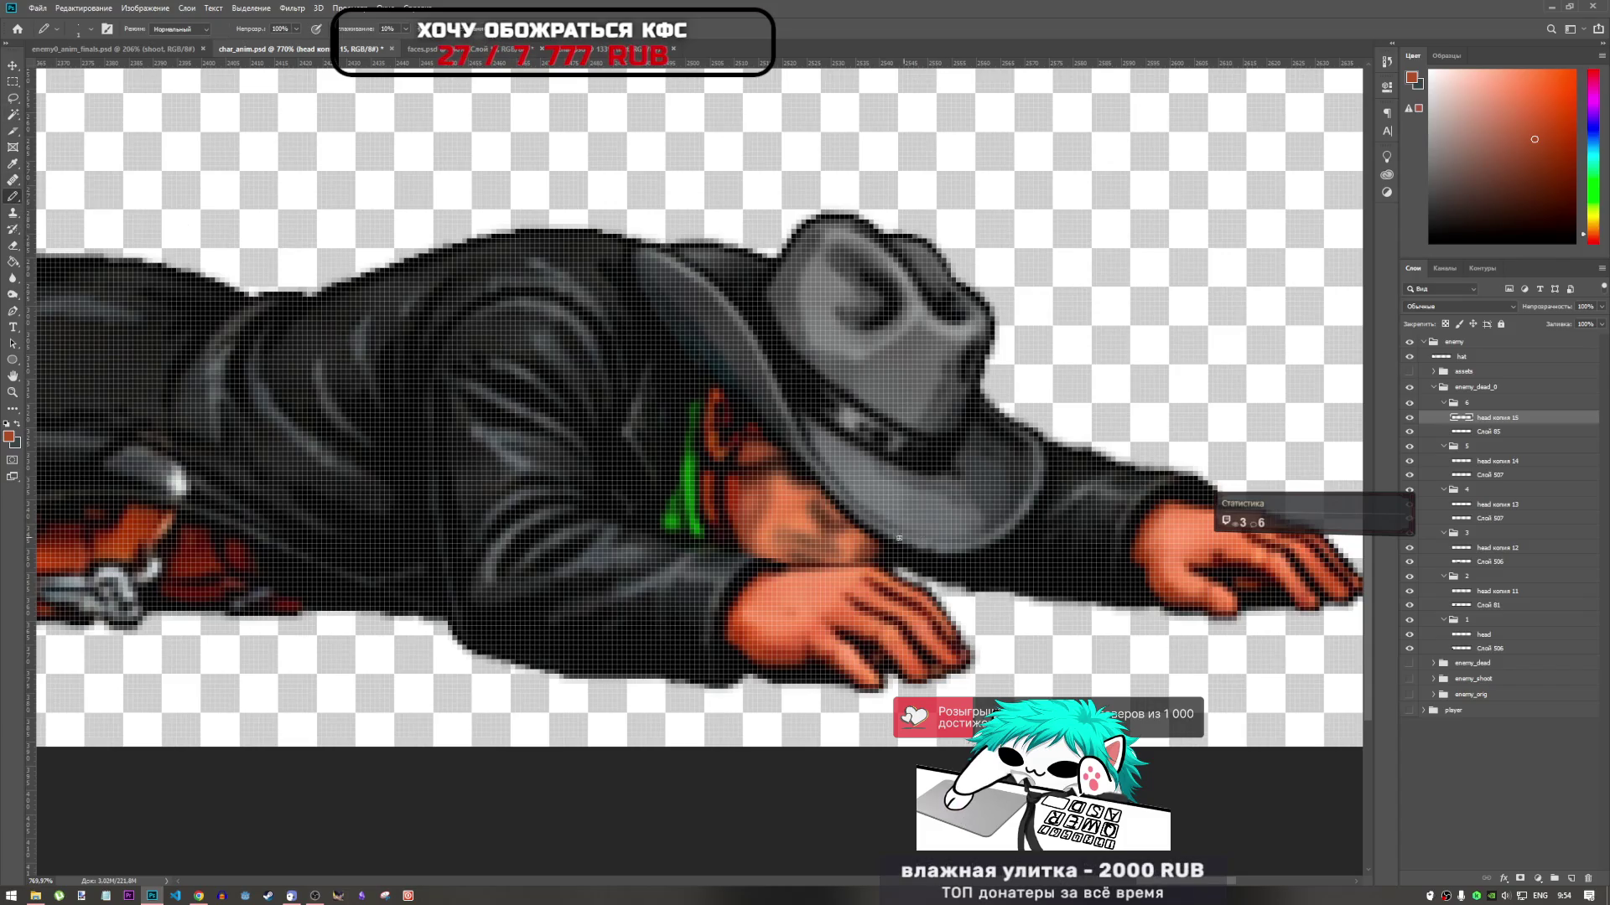
Sample darker skin tones and pencil dark stubble pixels onto the fallen cowboy's face
alt+click(757, 450)
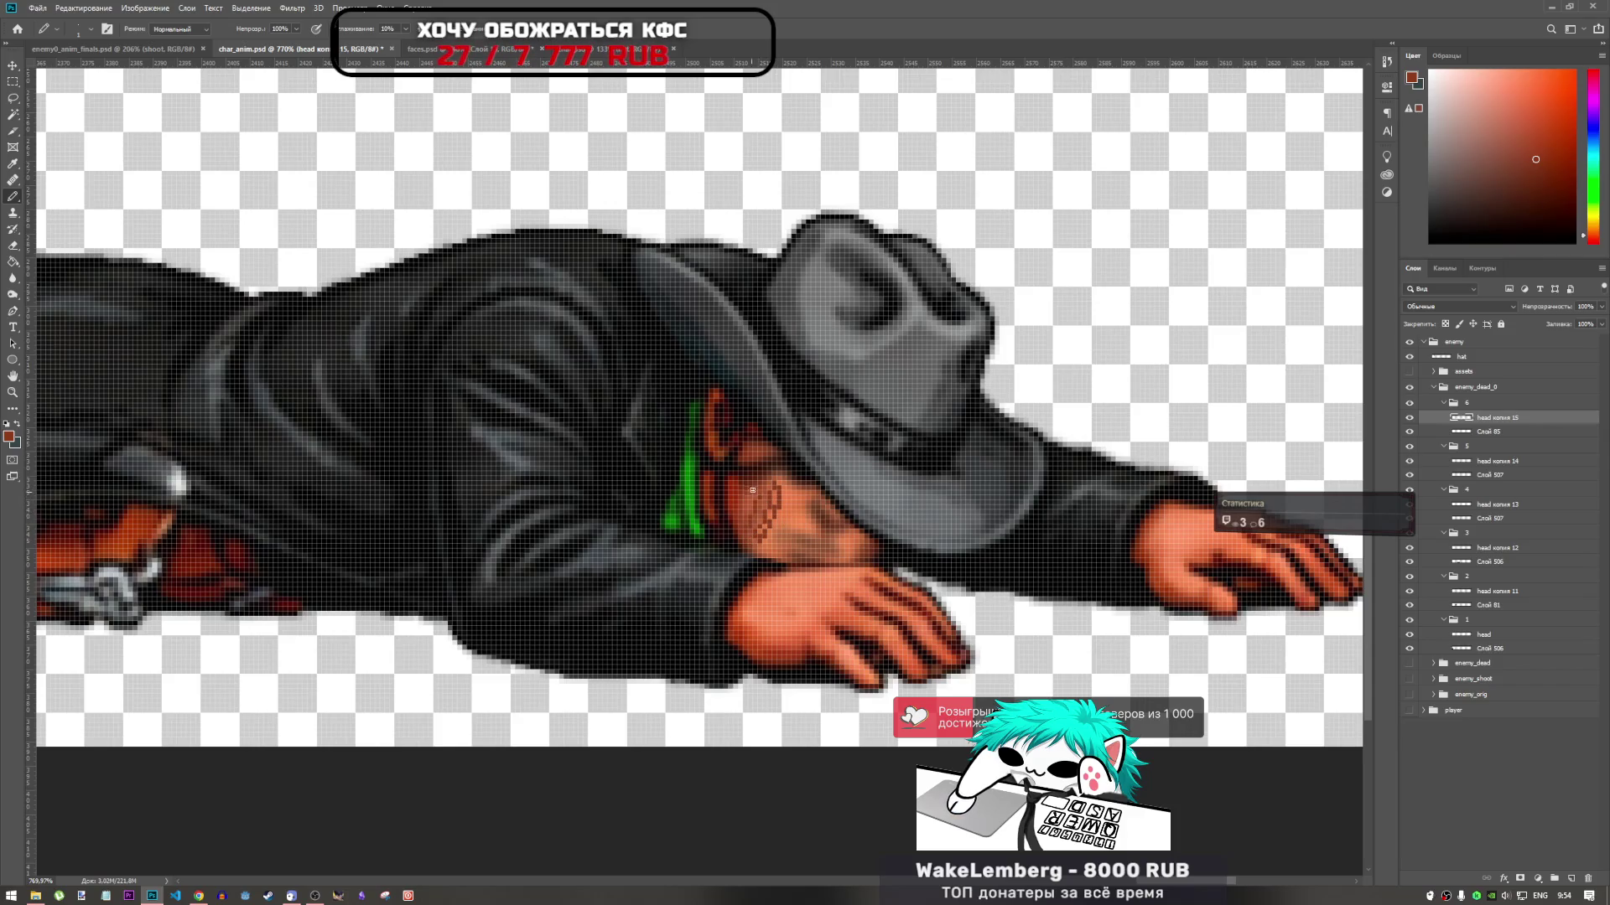
alt+click(737, 487)
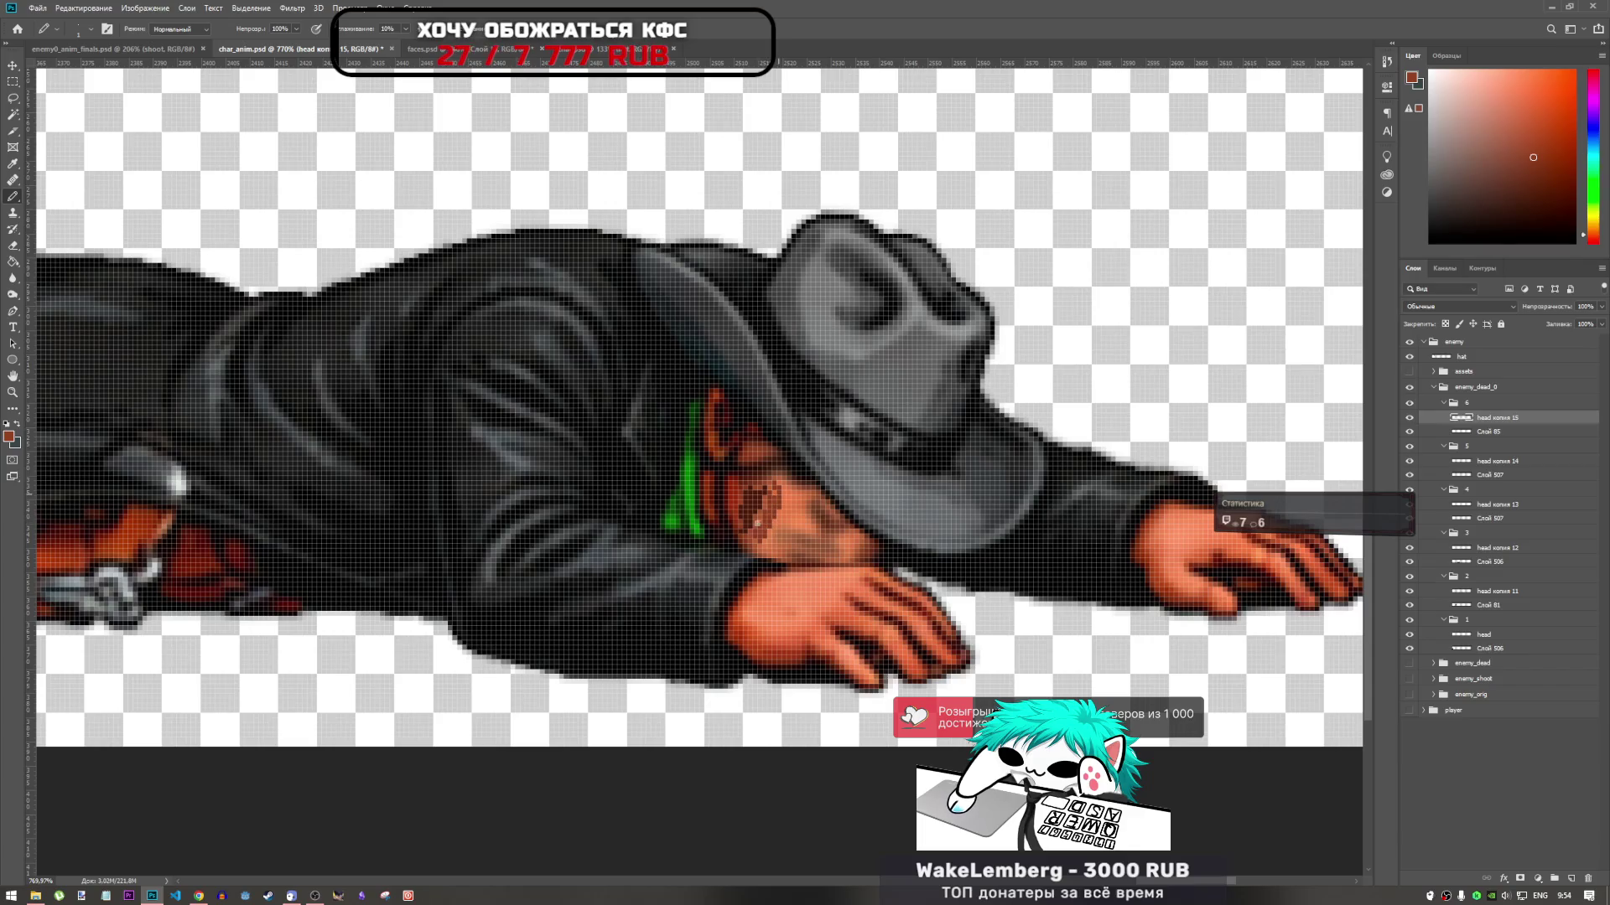
drag(767, 520, 769, 531)
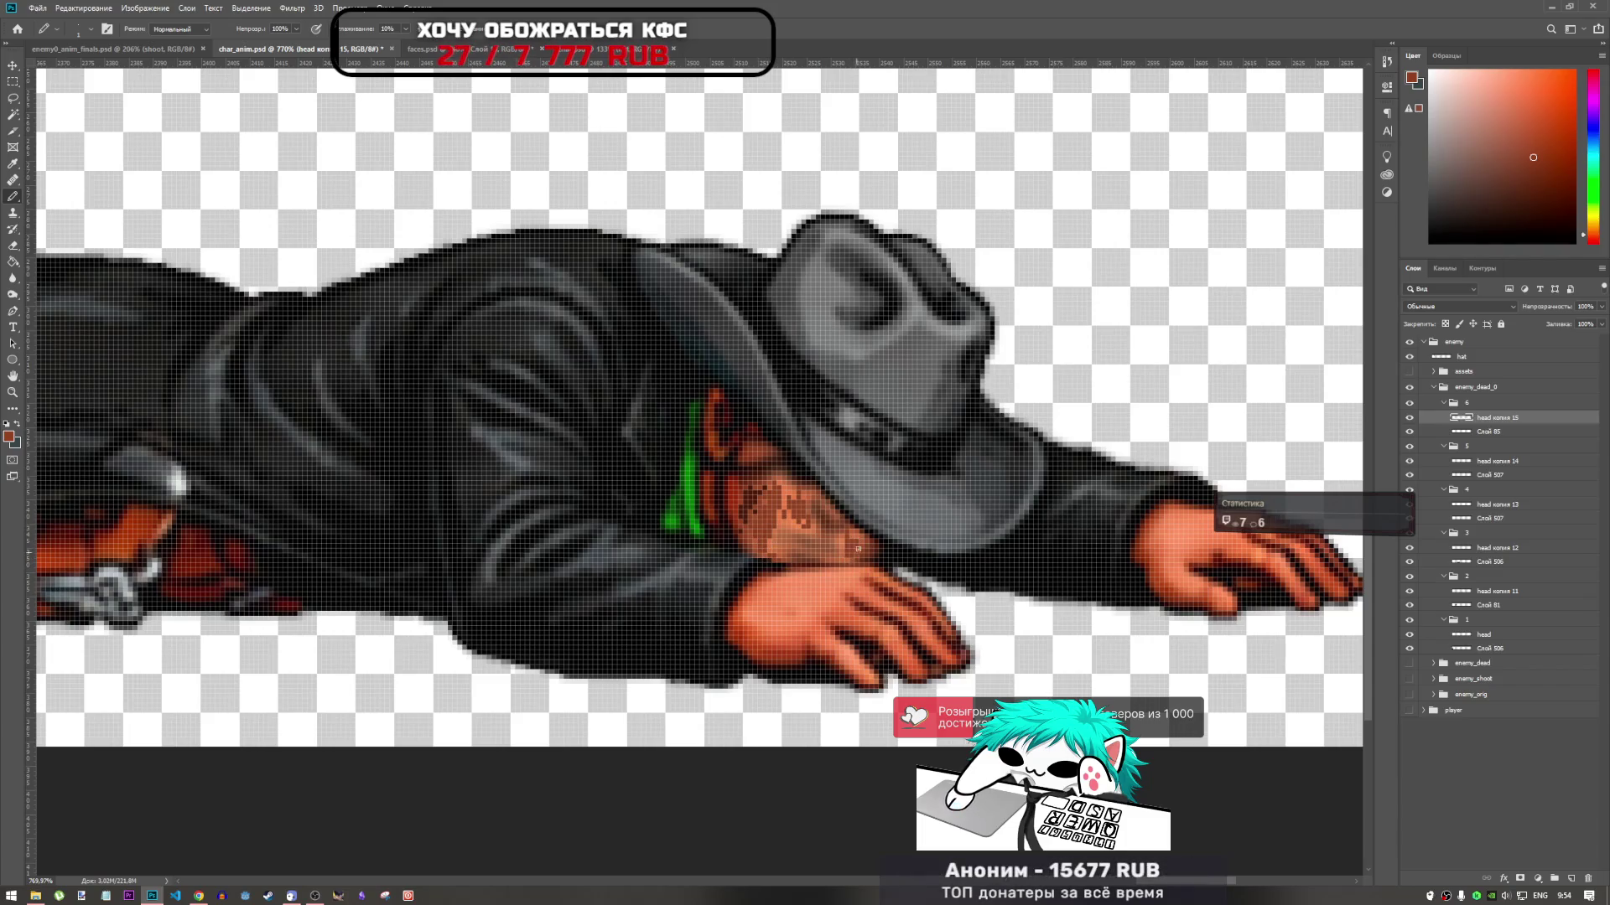
alt+click(758, 506)
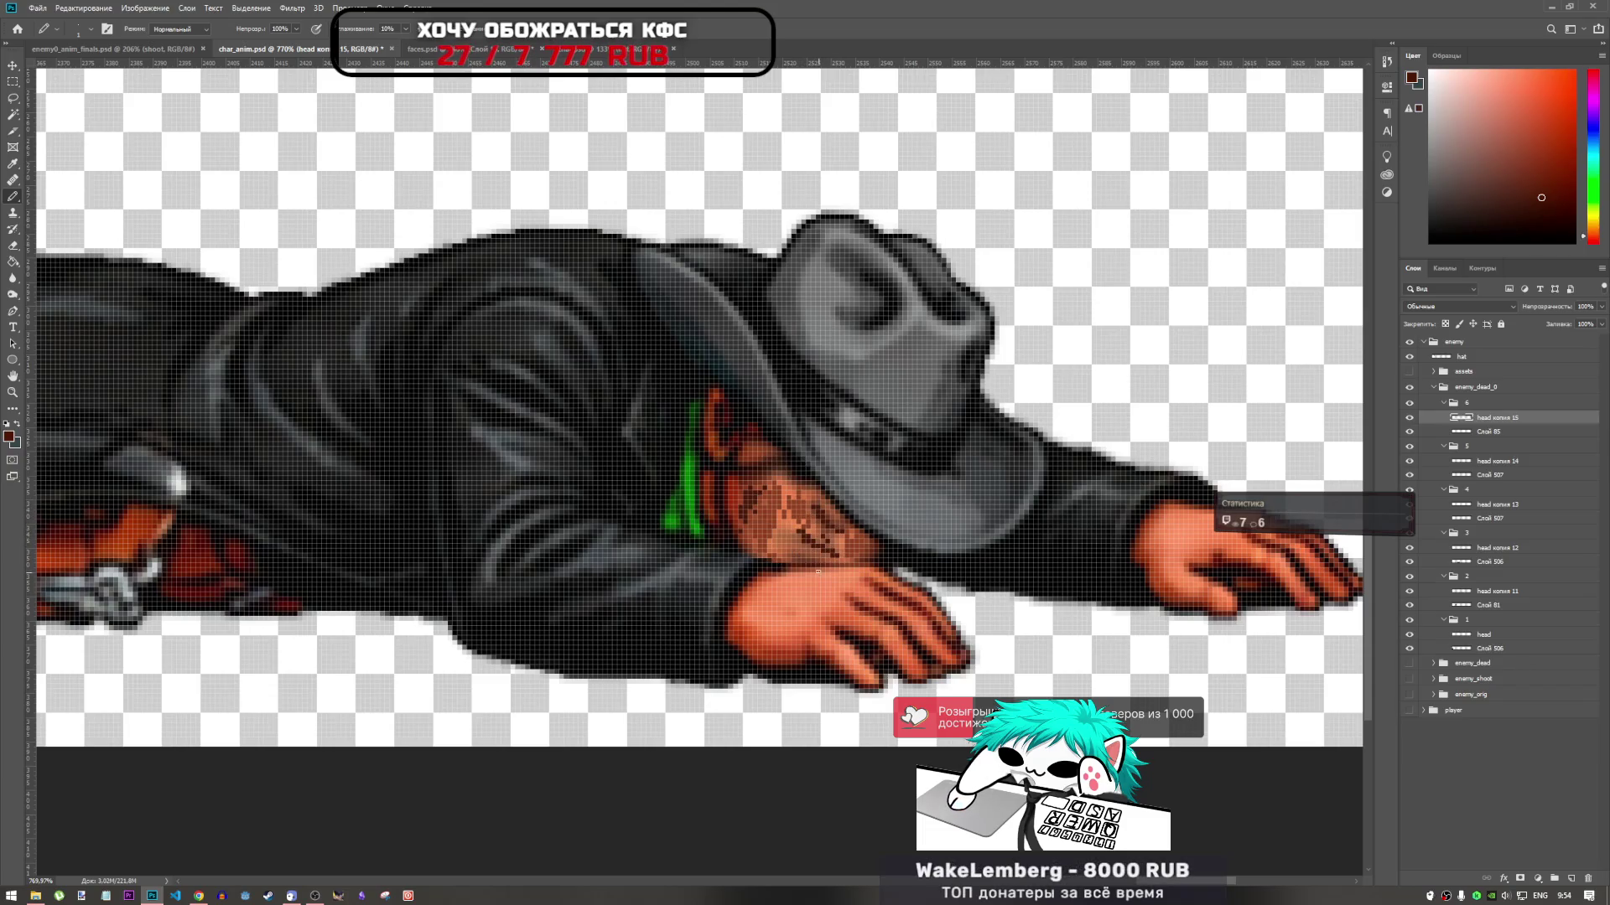
scroll(845, 562, down, 6)
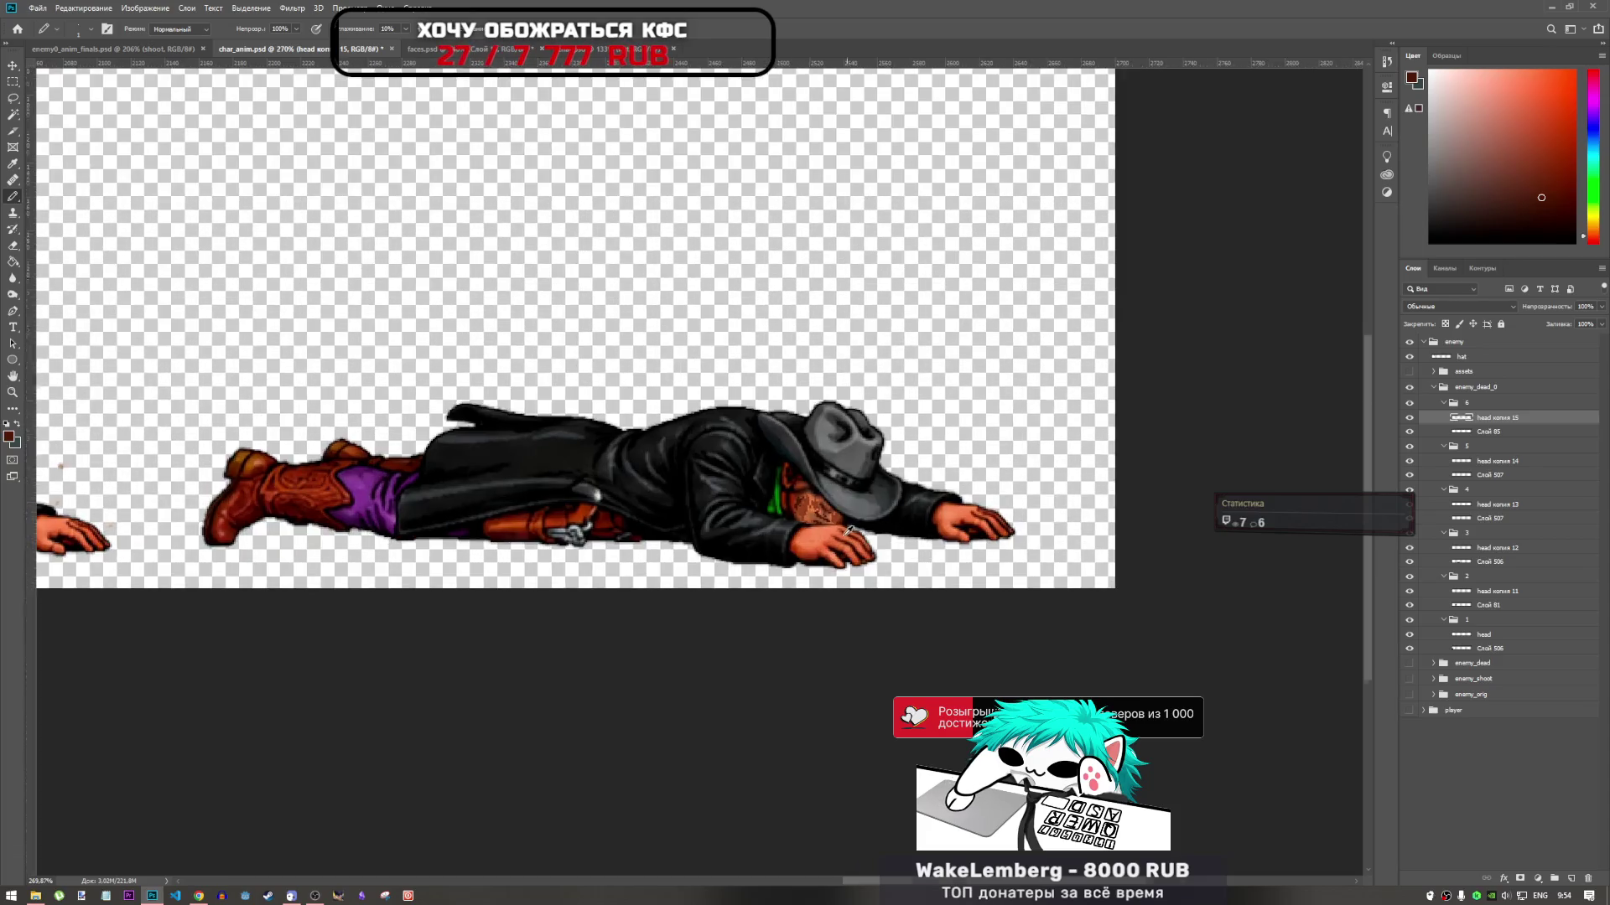
scroll(835, 528, up, 2)
click(13, 249)
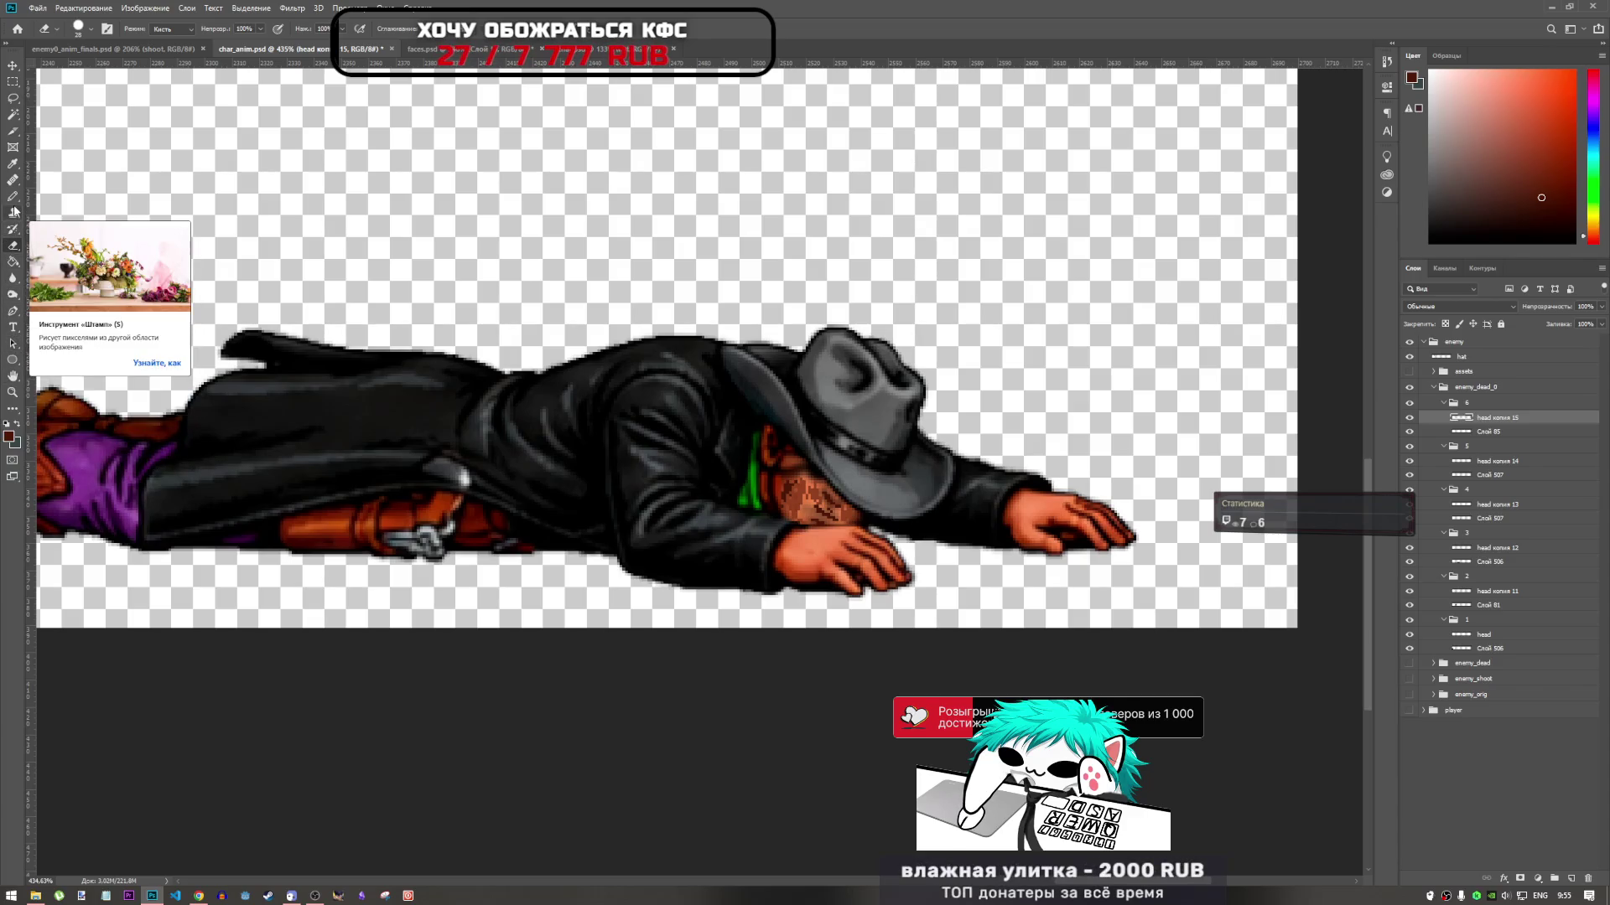
Try the Blur tool, then undo the blur and stubble edits on the face
click(14, 293)
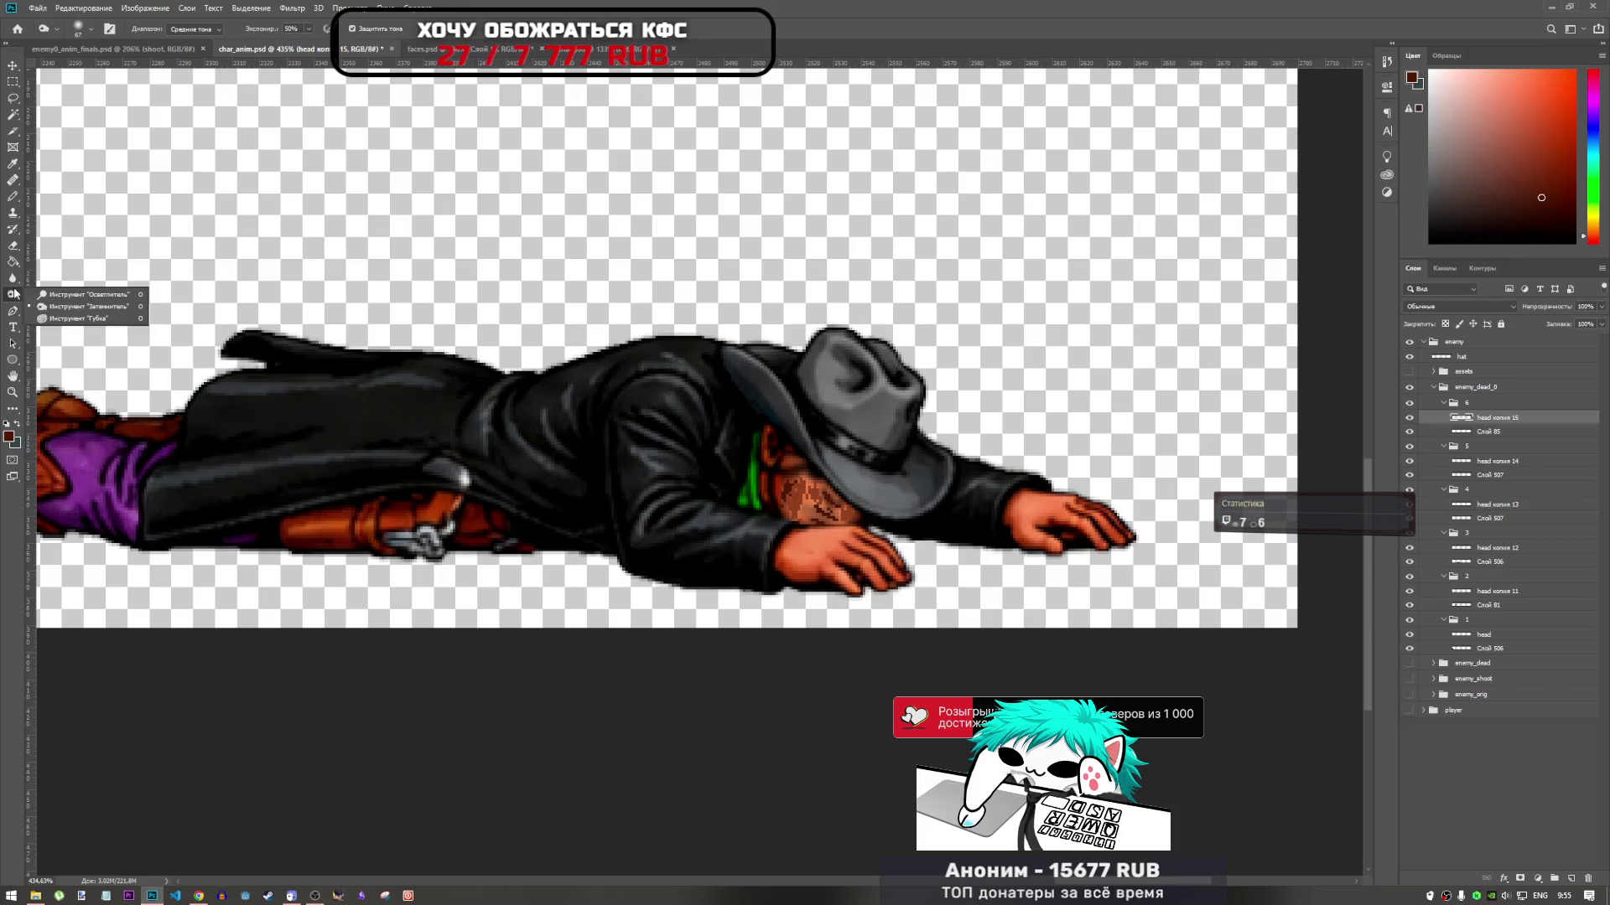
click(13, 278)
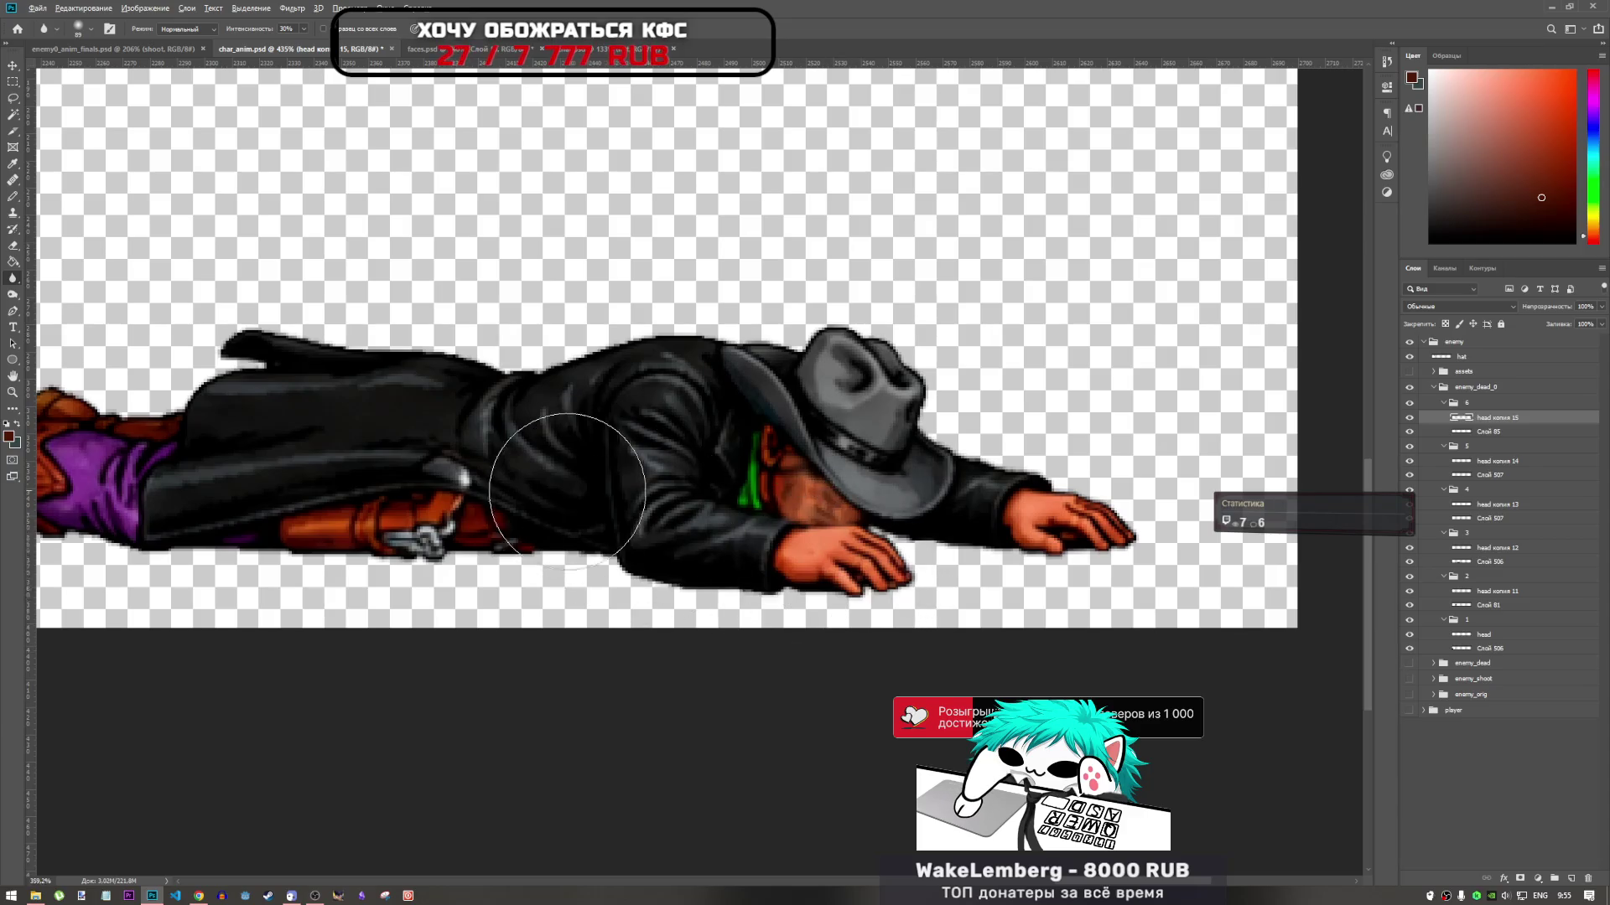
scroll(707, 524, down, 2)
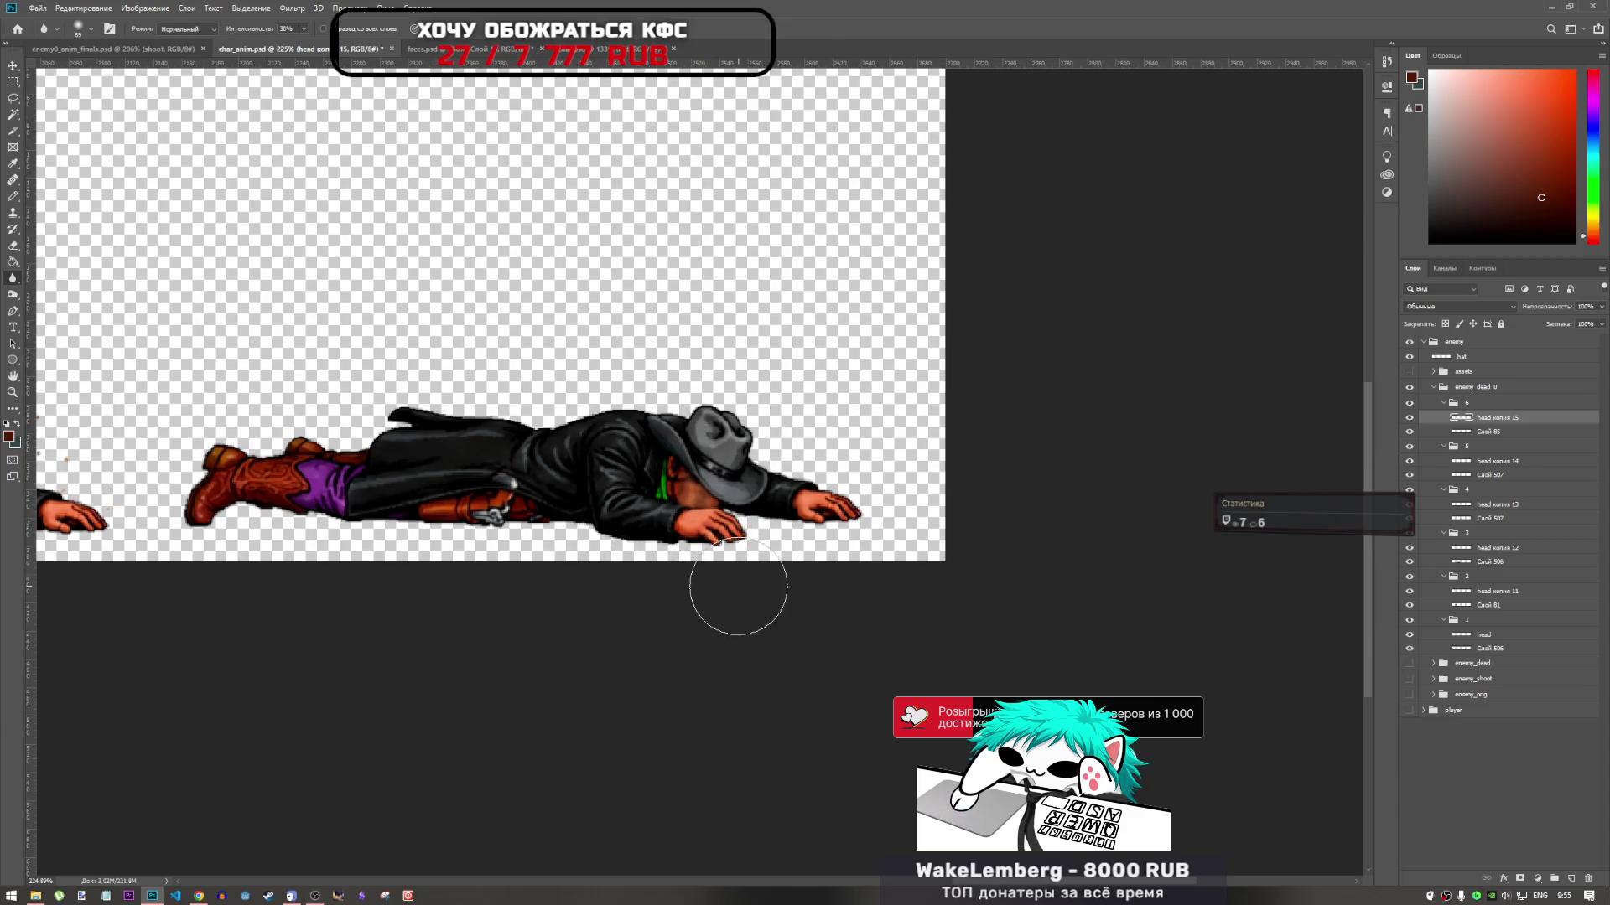
key(ctrl+z)
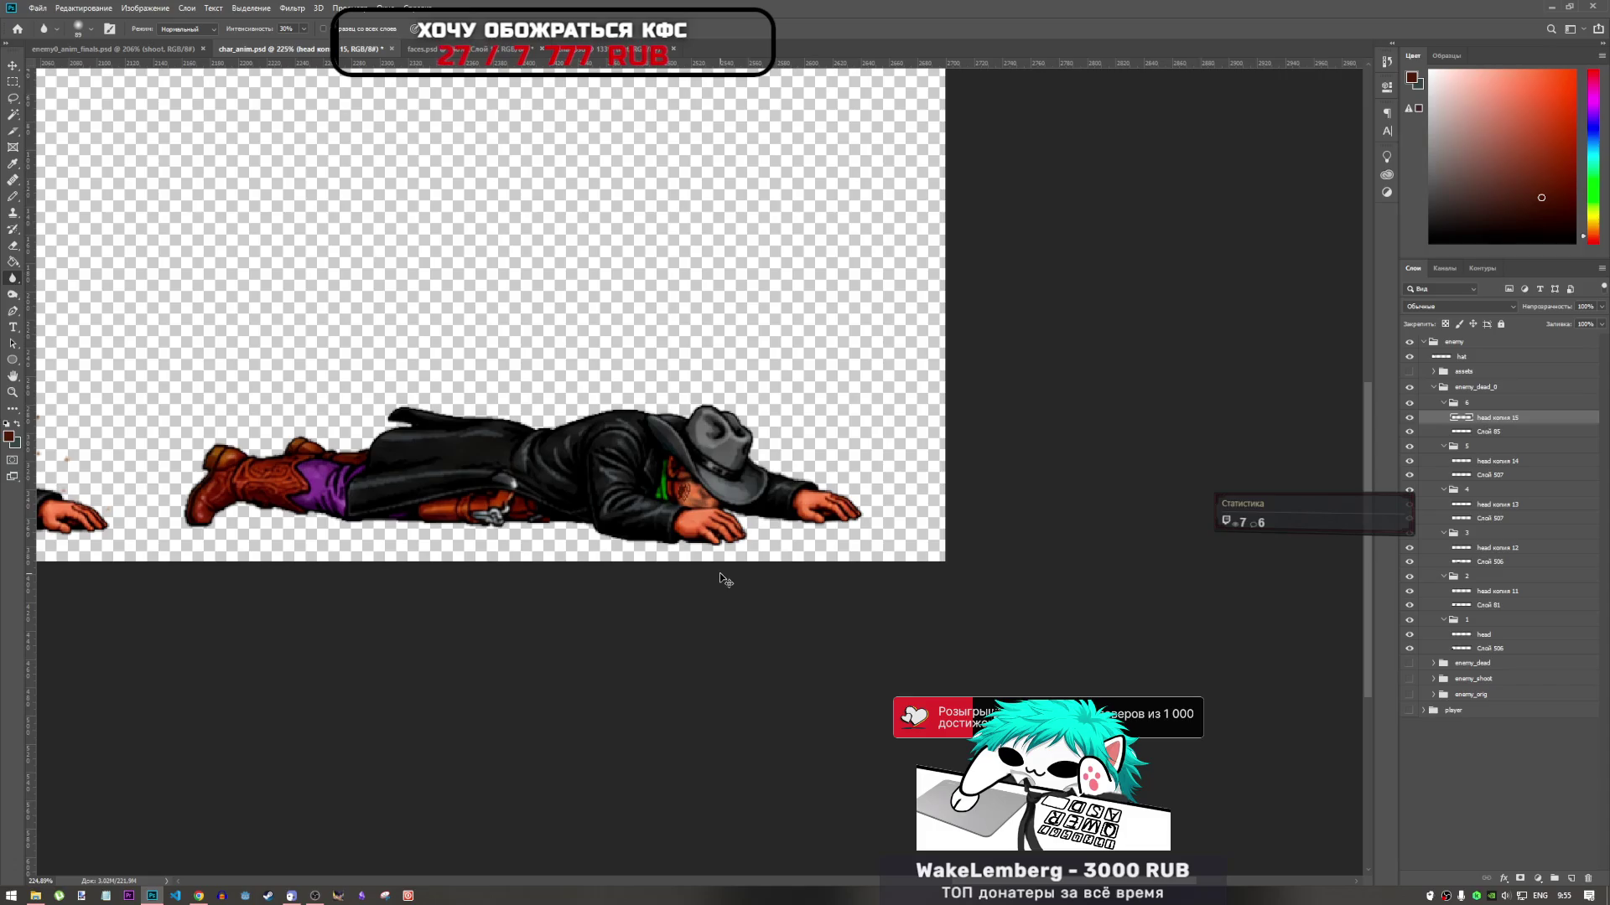
key(ctrl+z)
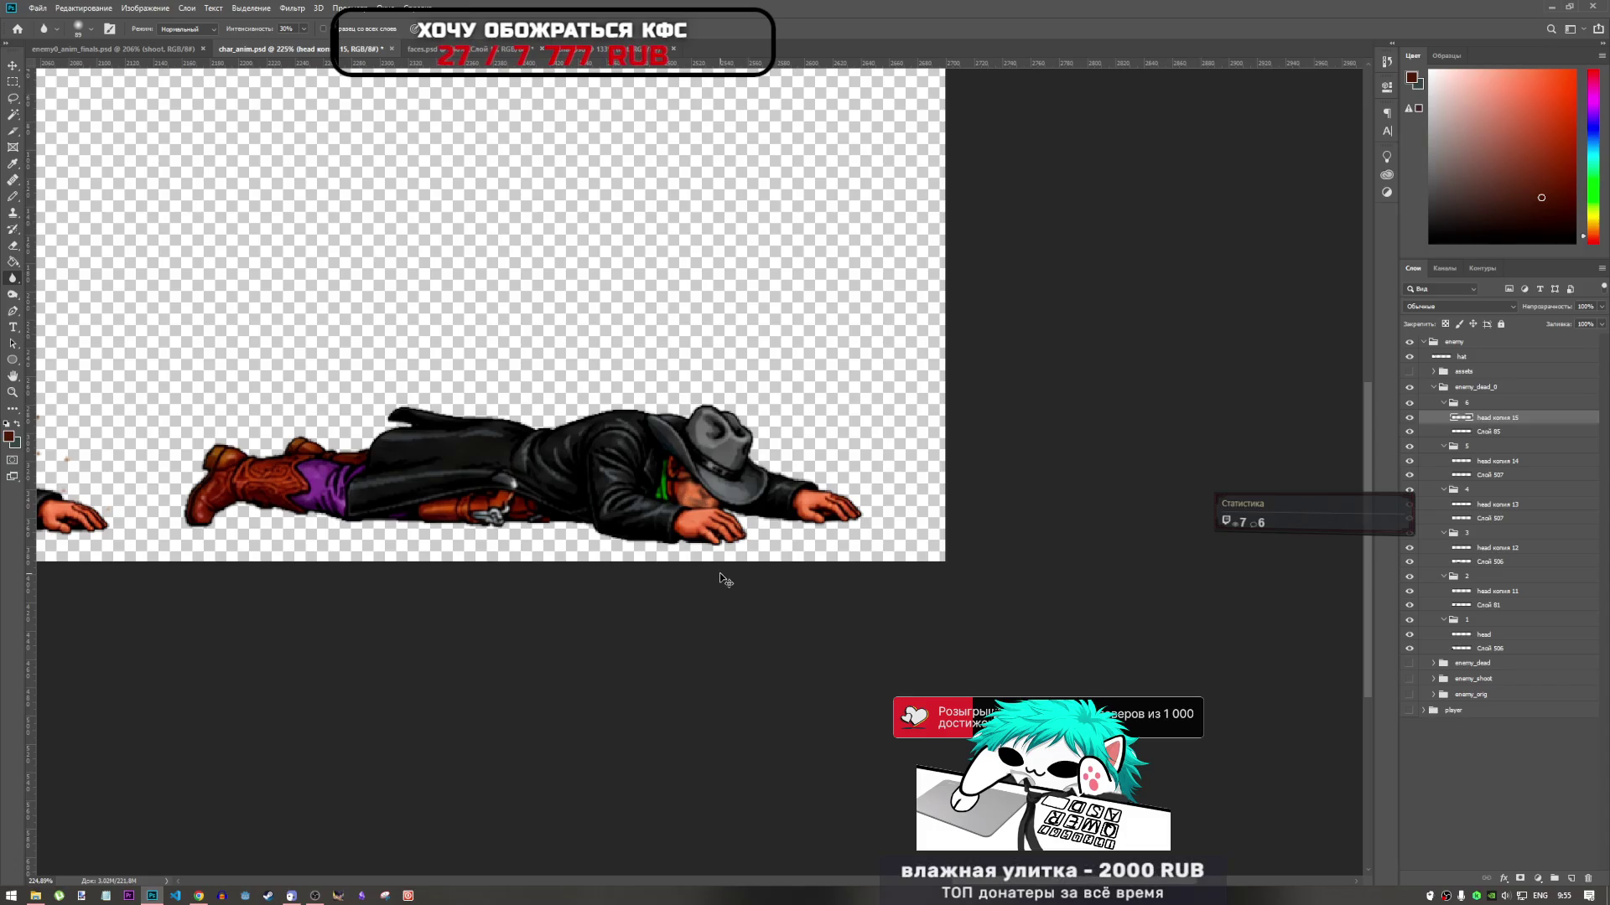
key(ctrl+z)
key(ctrl+z)
scroll(654, 494, up, 5)
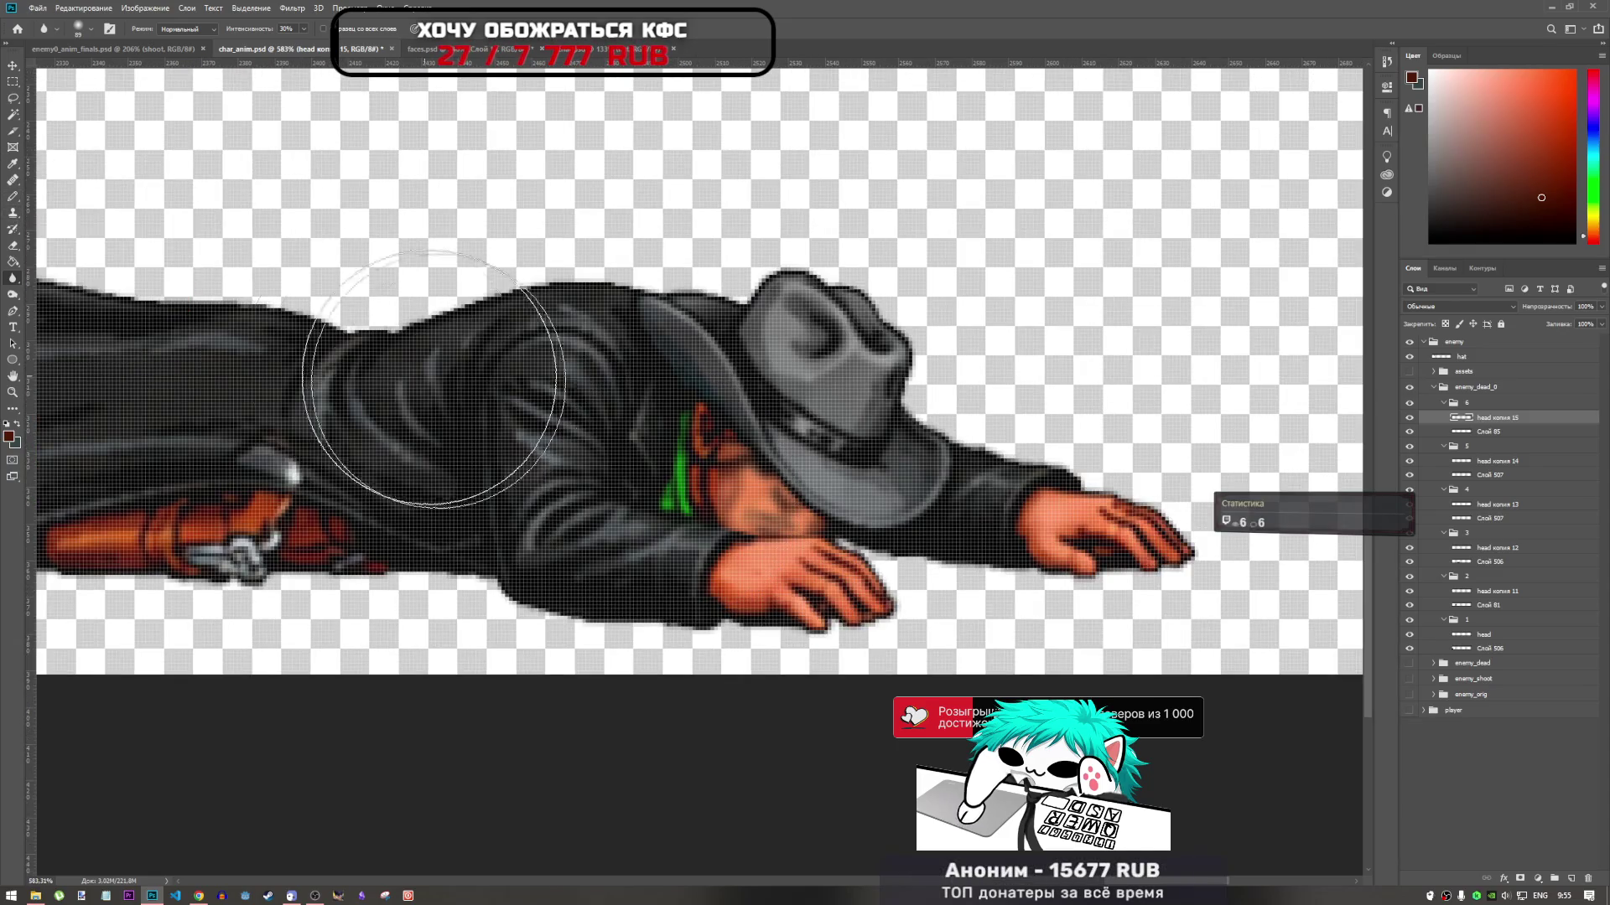
Pick the Brush with an orange skin tone and add Слой 511 above head копия 15
click(13, 196)
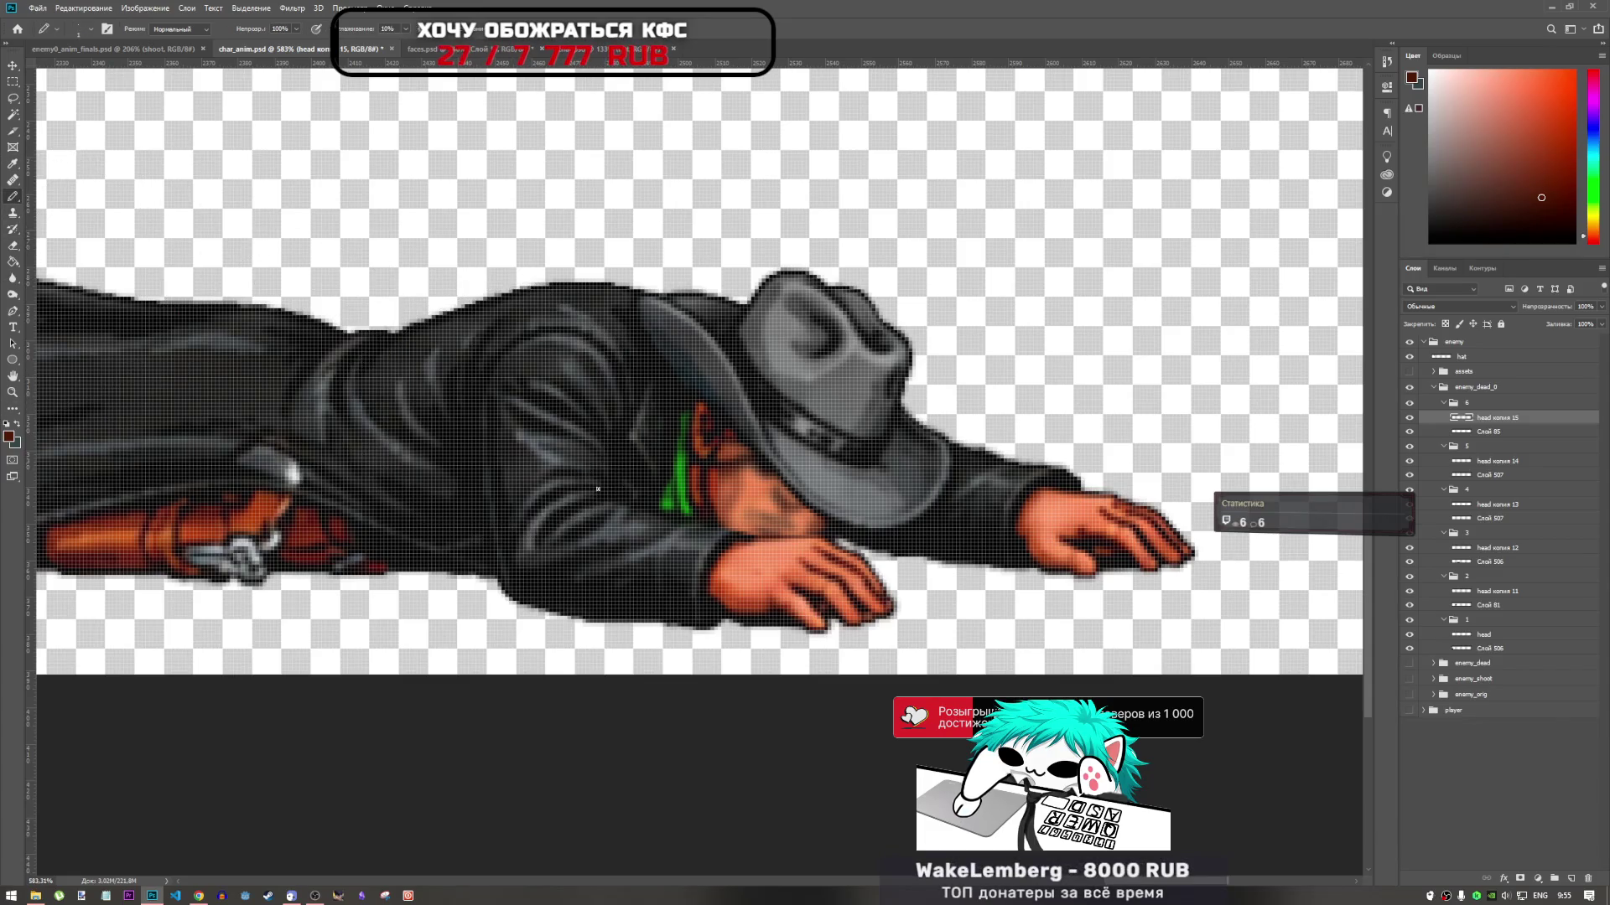
alt+click(730, 482)
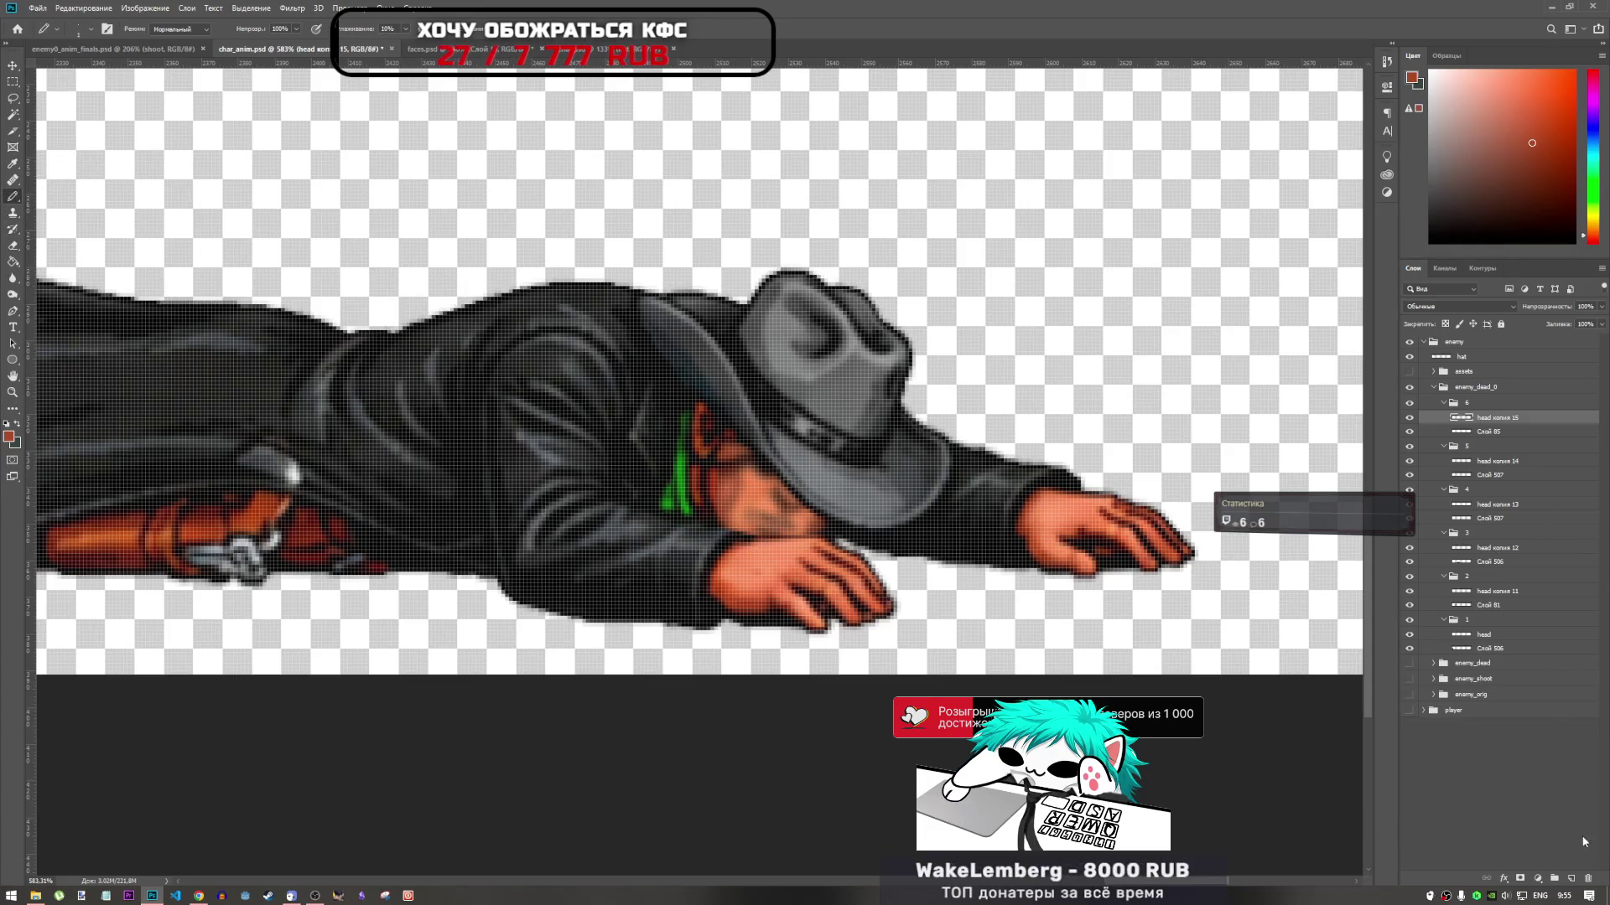
click(1572, 879)
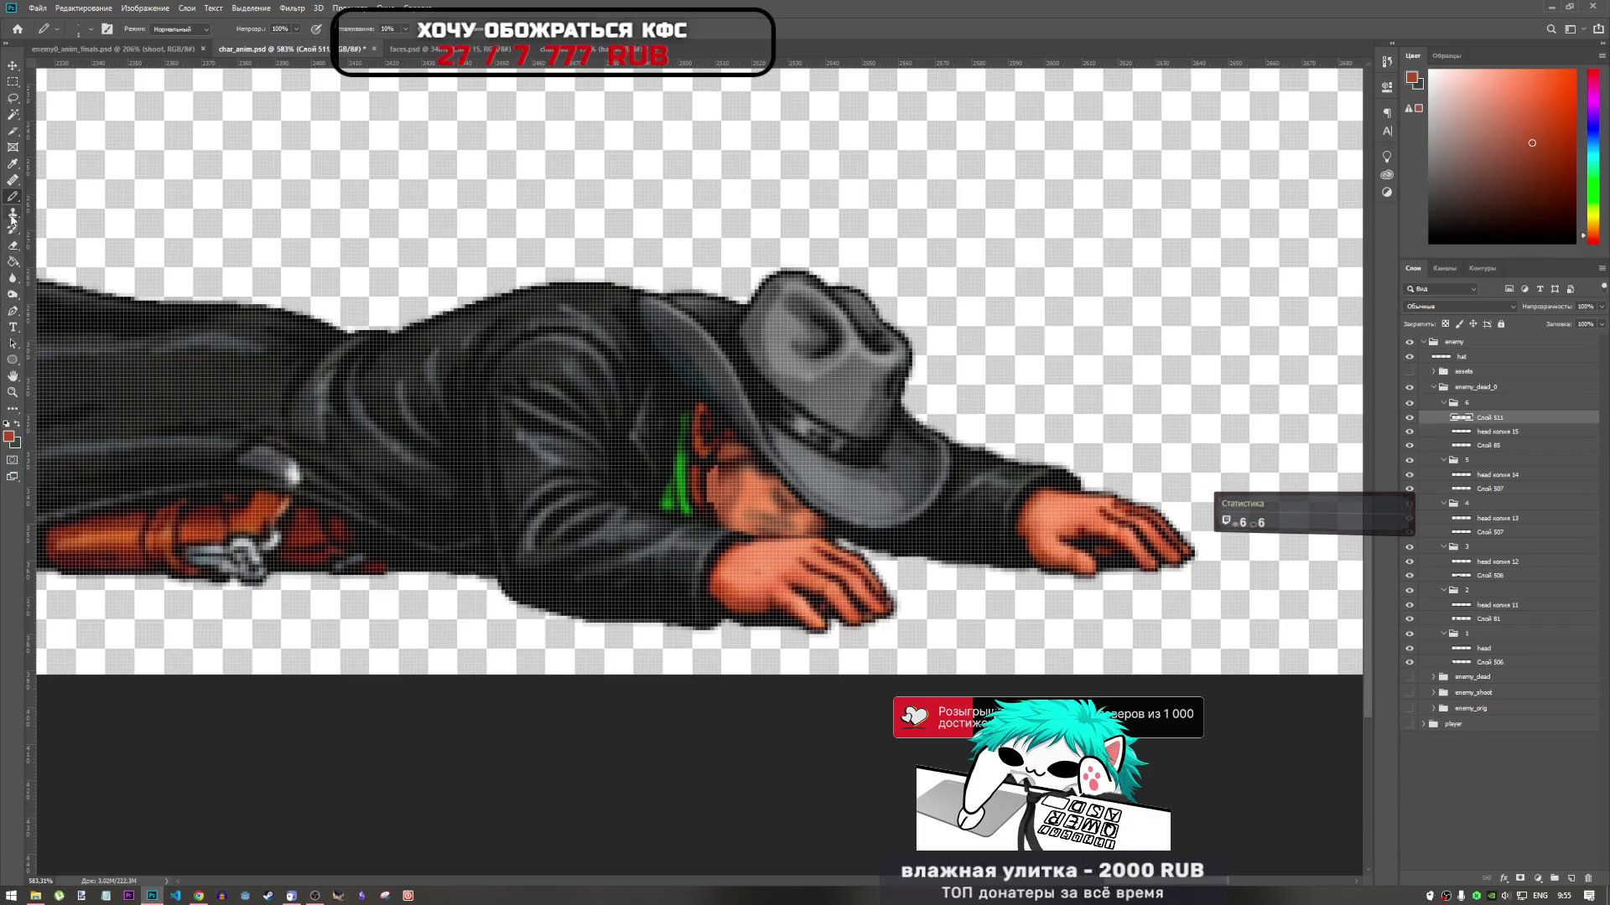
Undo the last face blur and sample red-brown and orange skin tones from the face
click(13, 279)
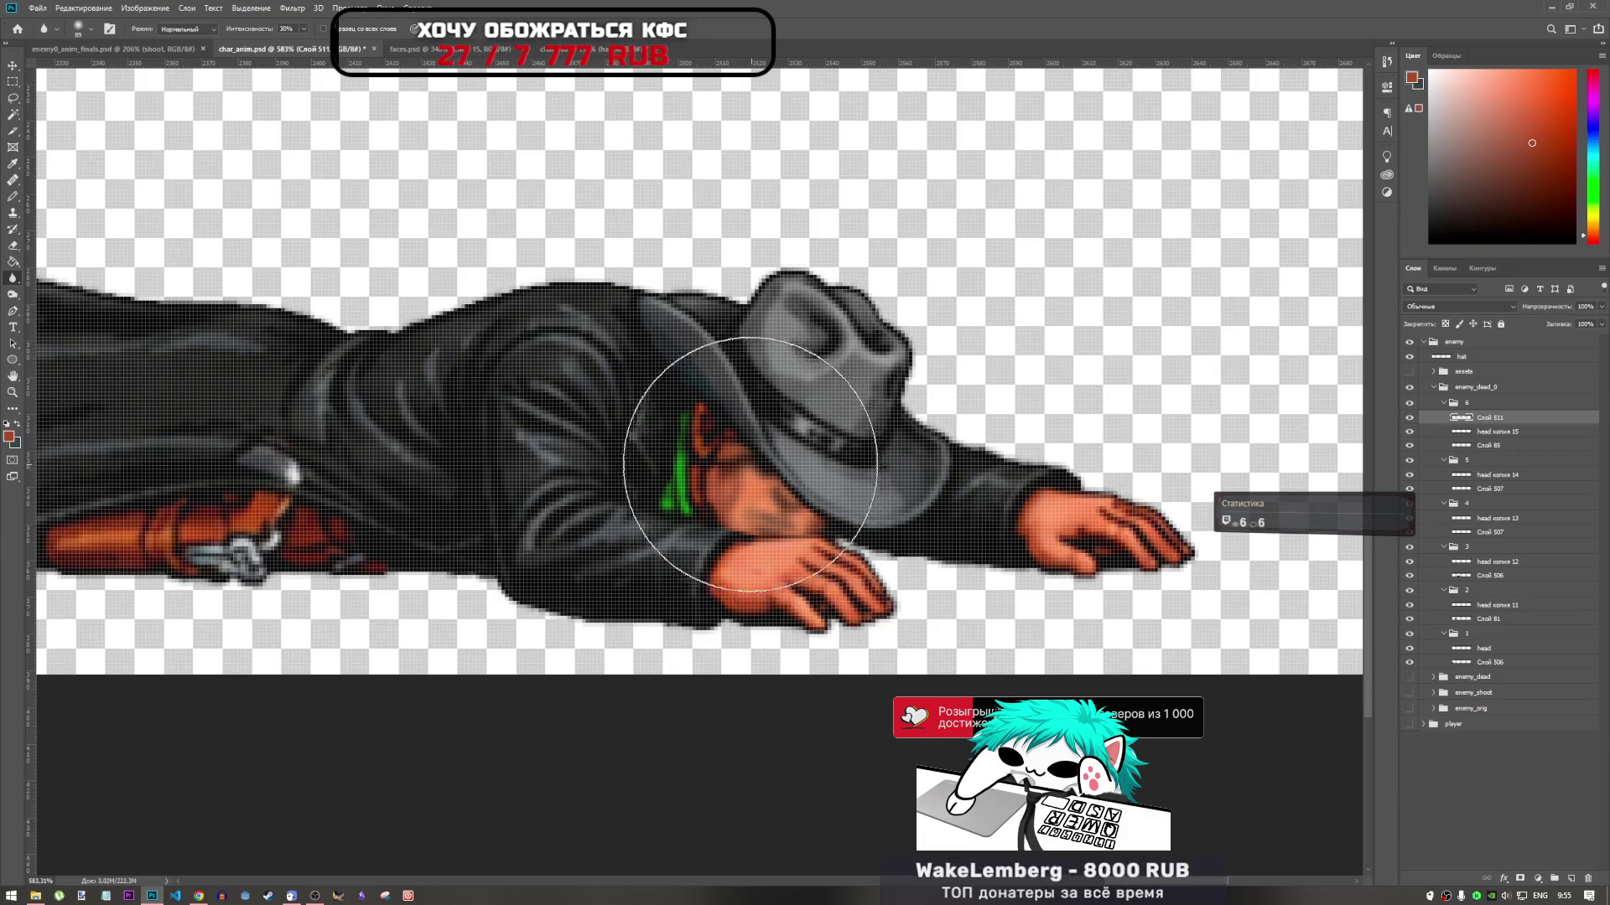
scroll(730, 475, up, 3)
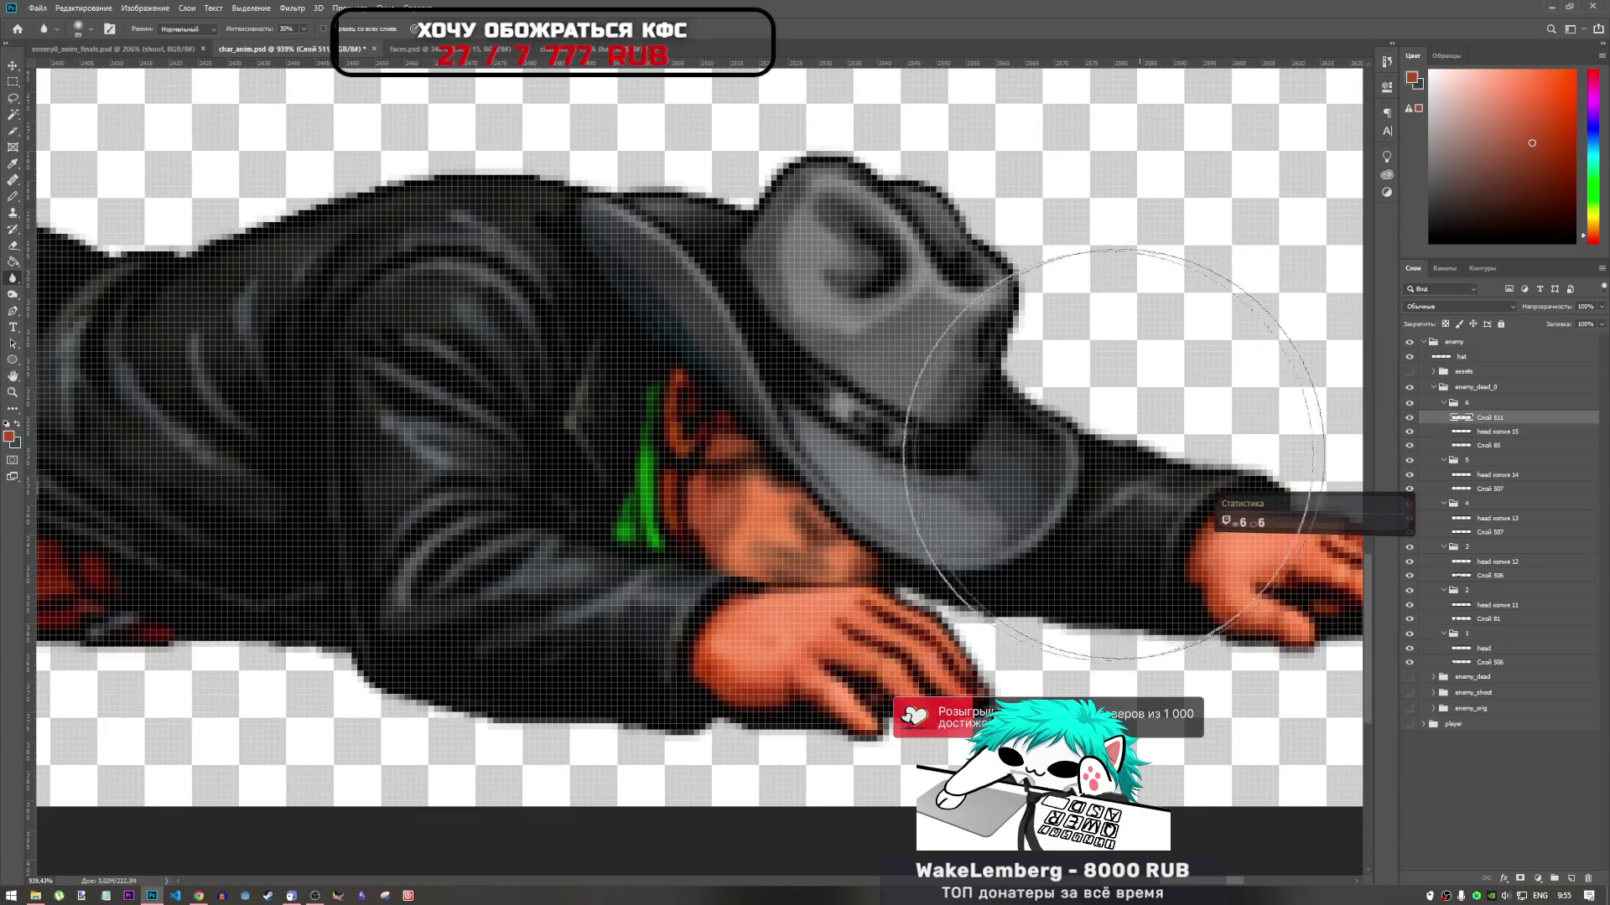
key(ctrl+z)
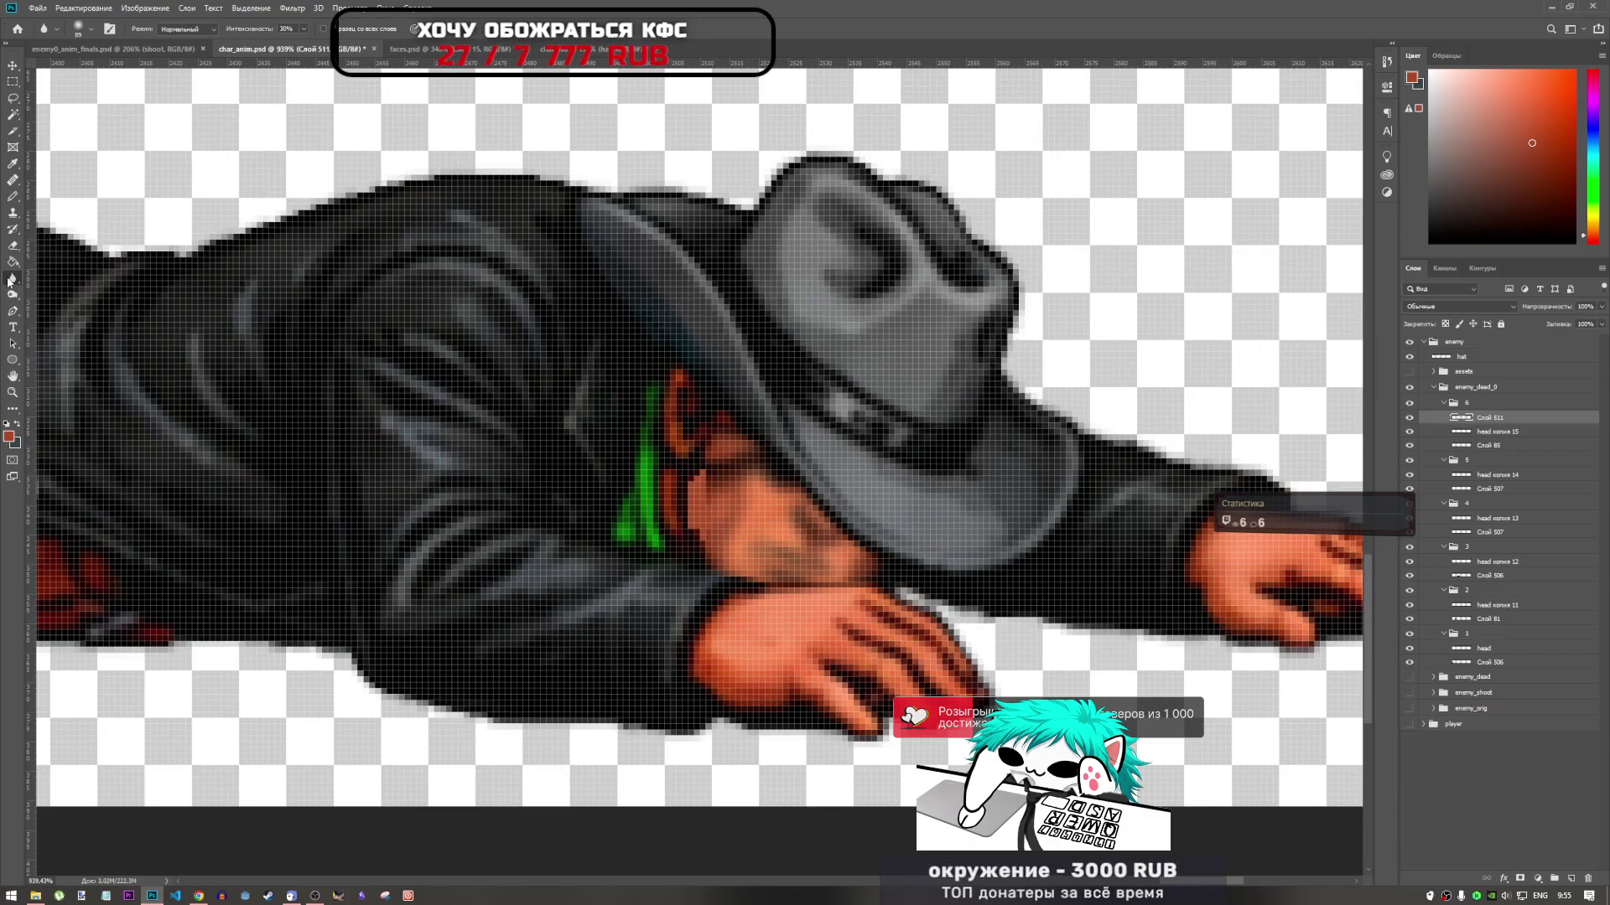
click(12, 196)
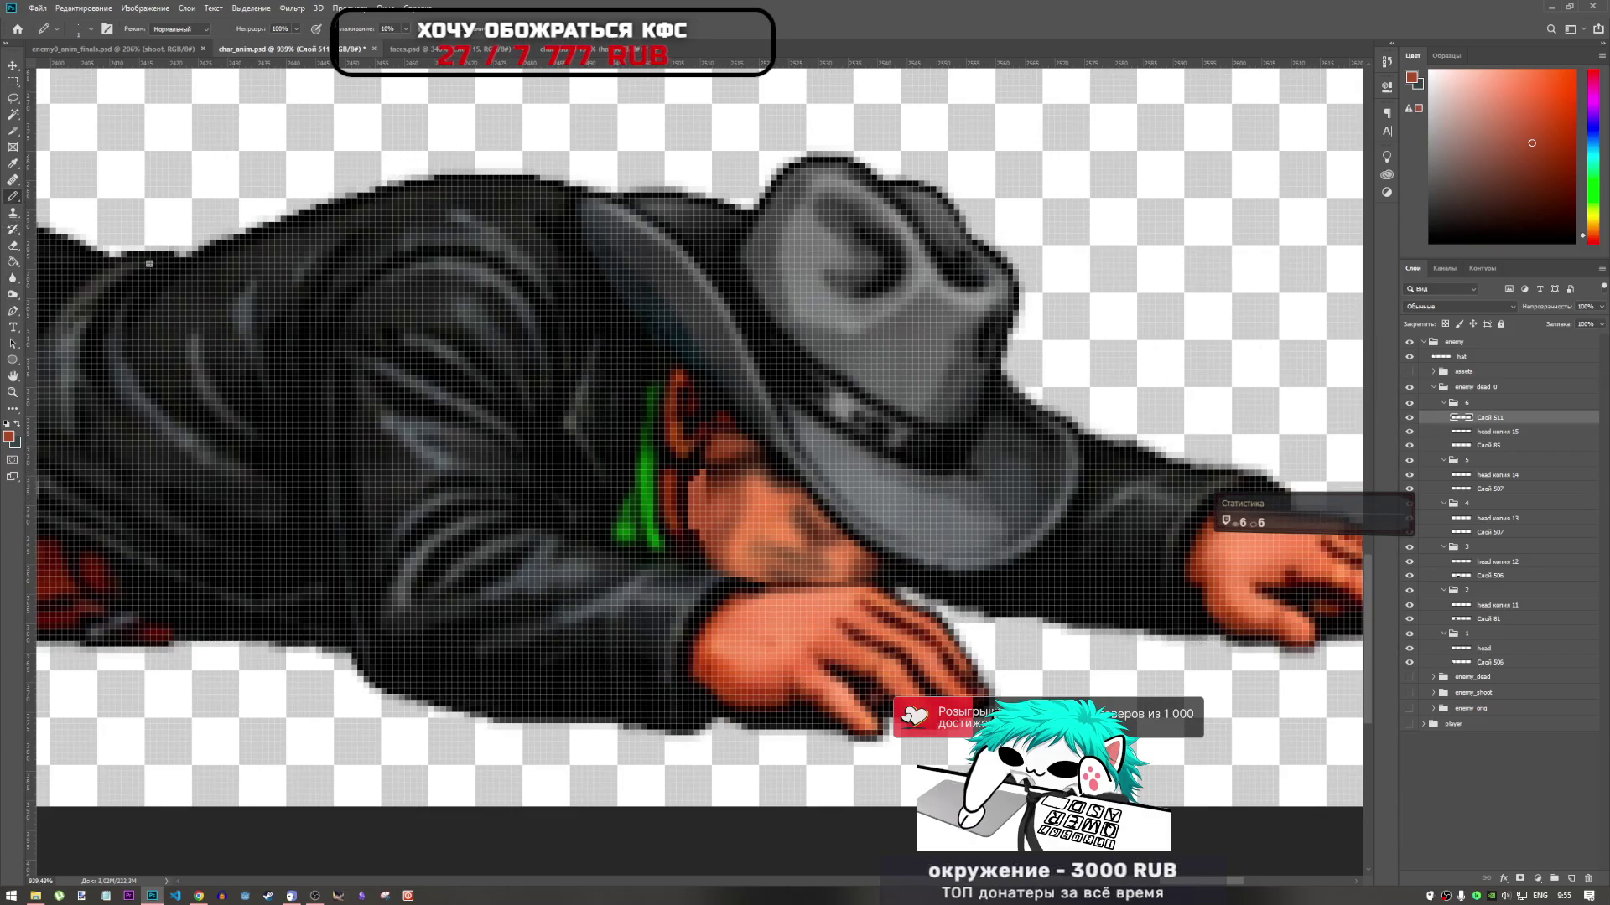
alt+click(718, 481)
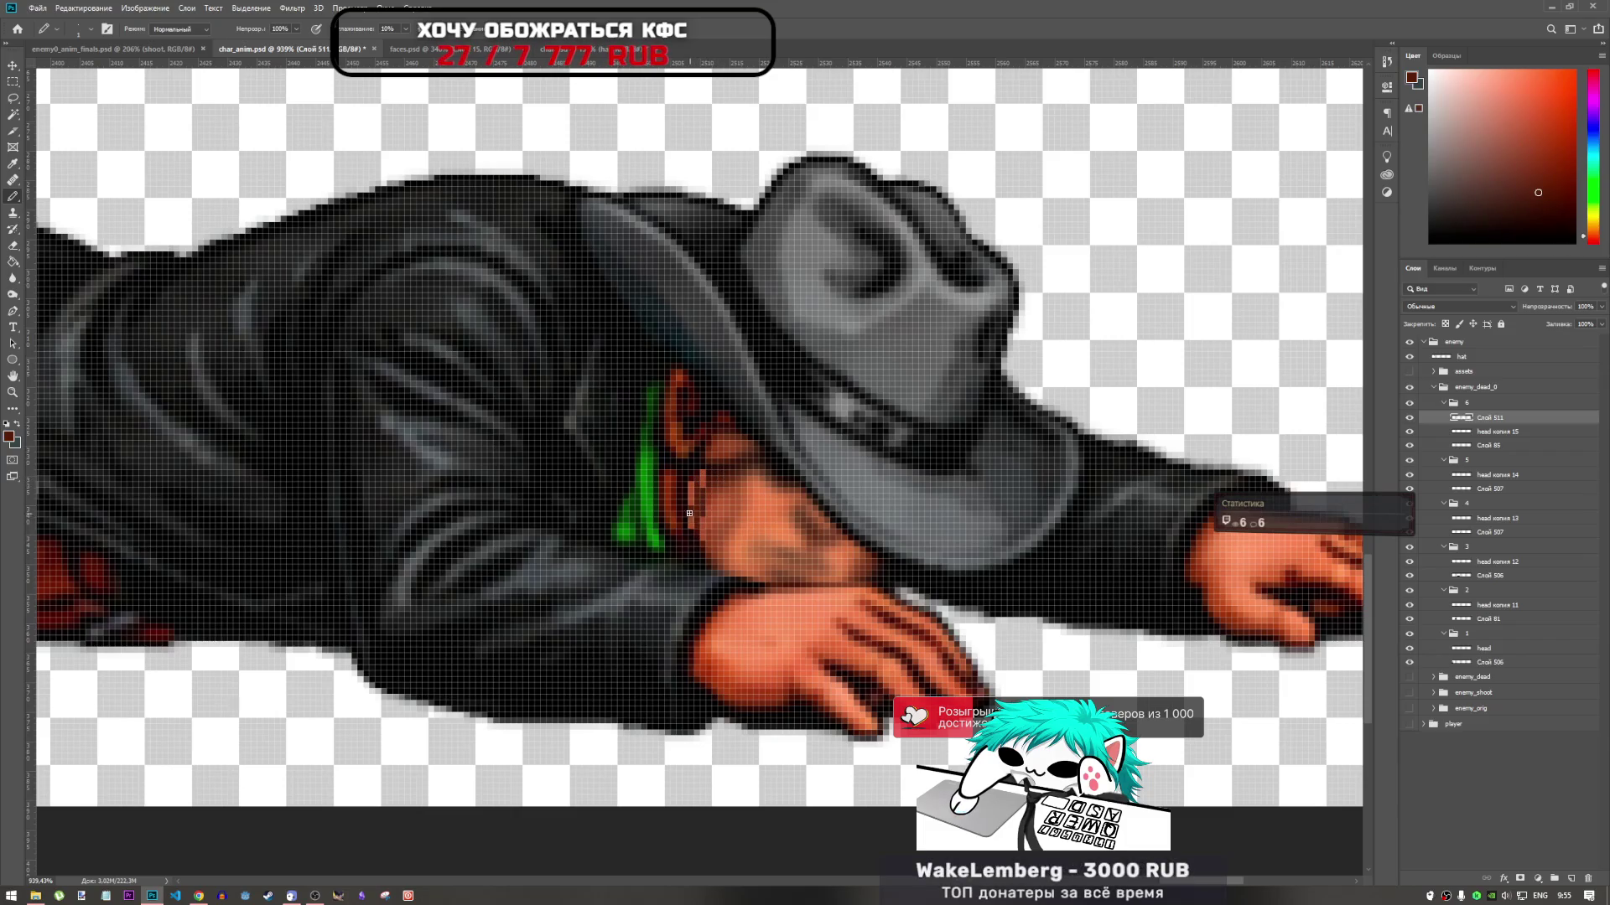
alt+click(729, 502)
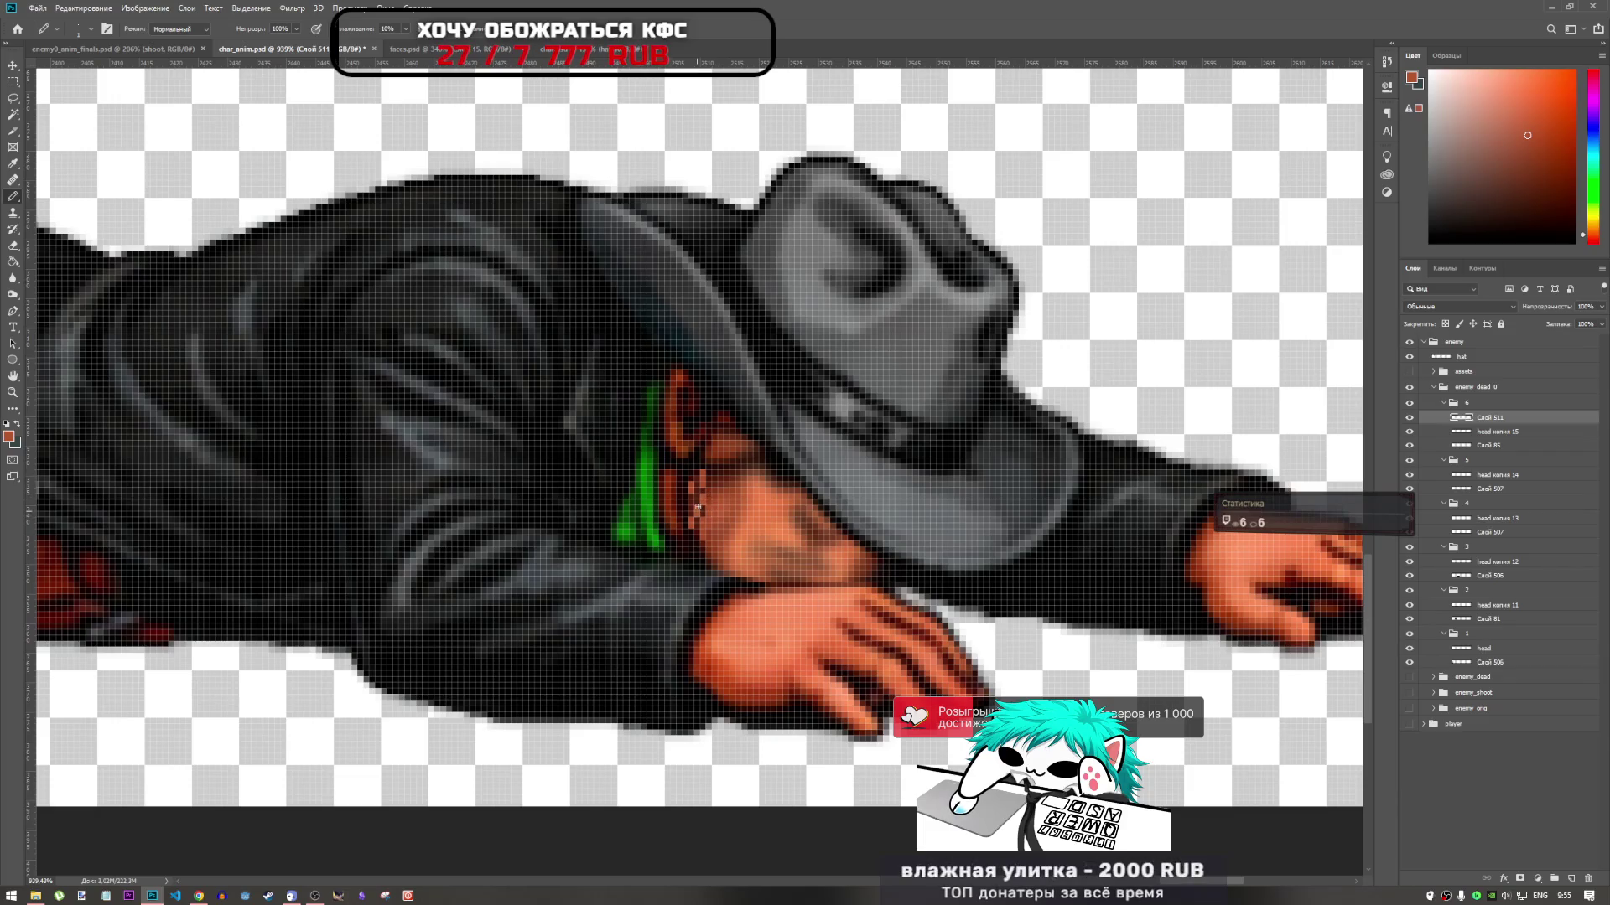
alt+click(735, 501)
alt+click(717, 484)
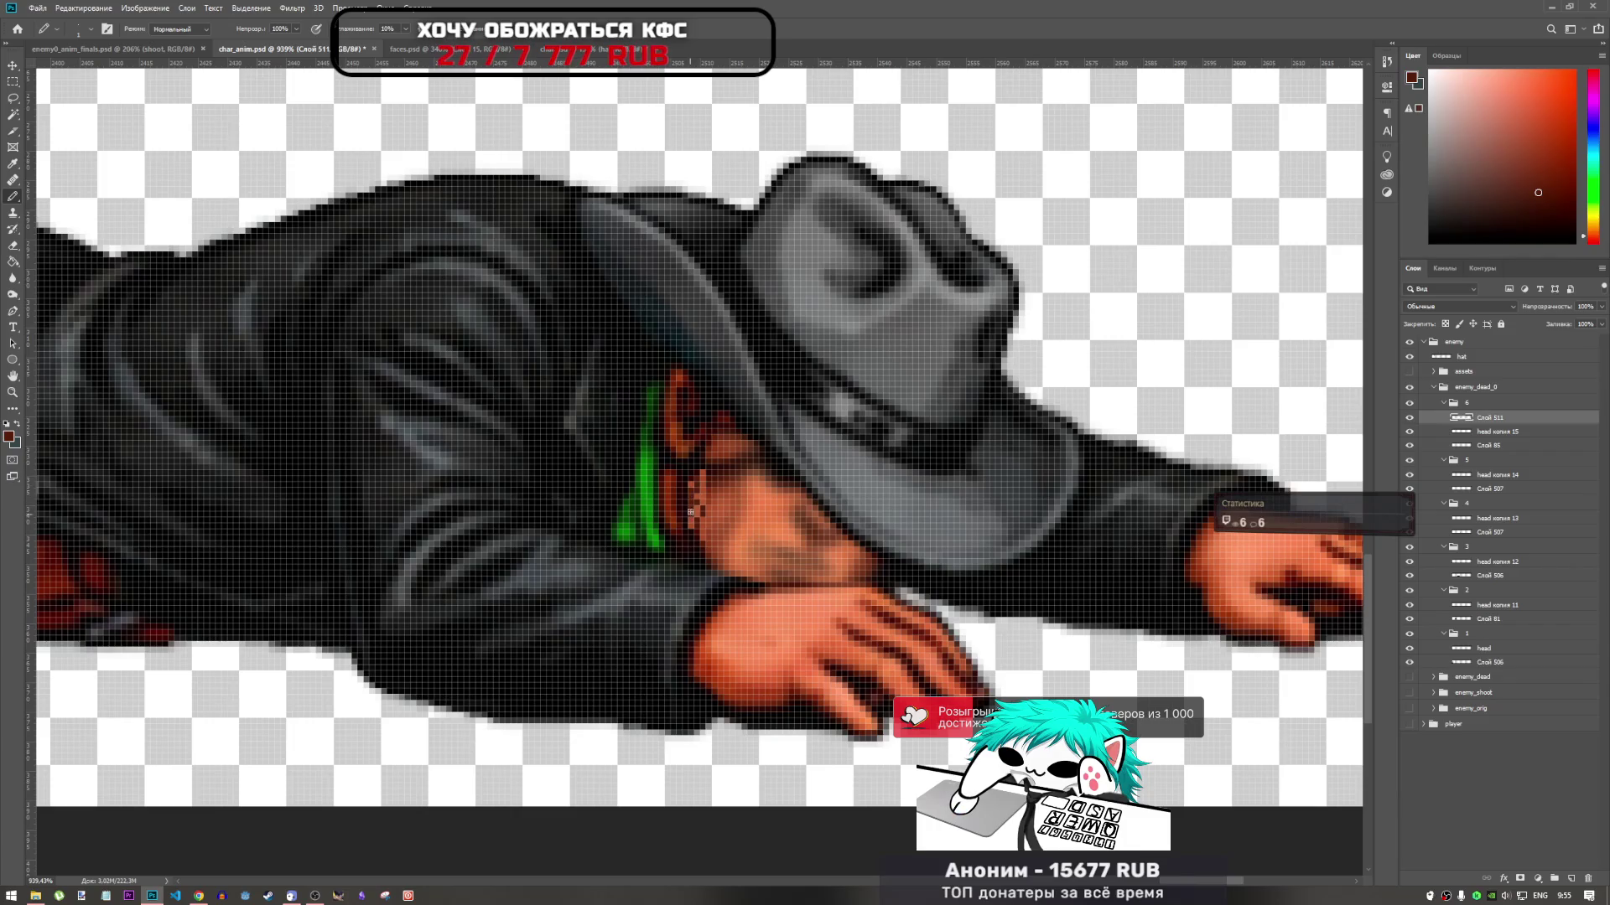
Free Transform the small face patch, reshaping and tilting it to fit under the hat brim
click(13, 278)
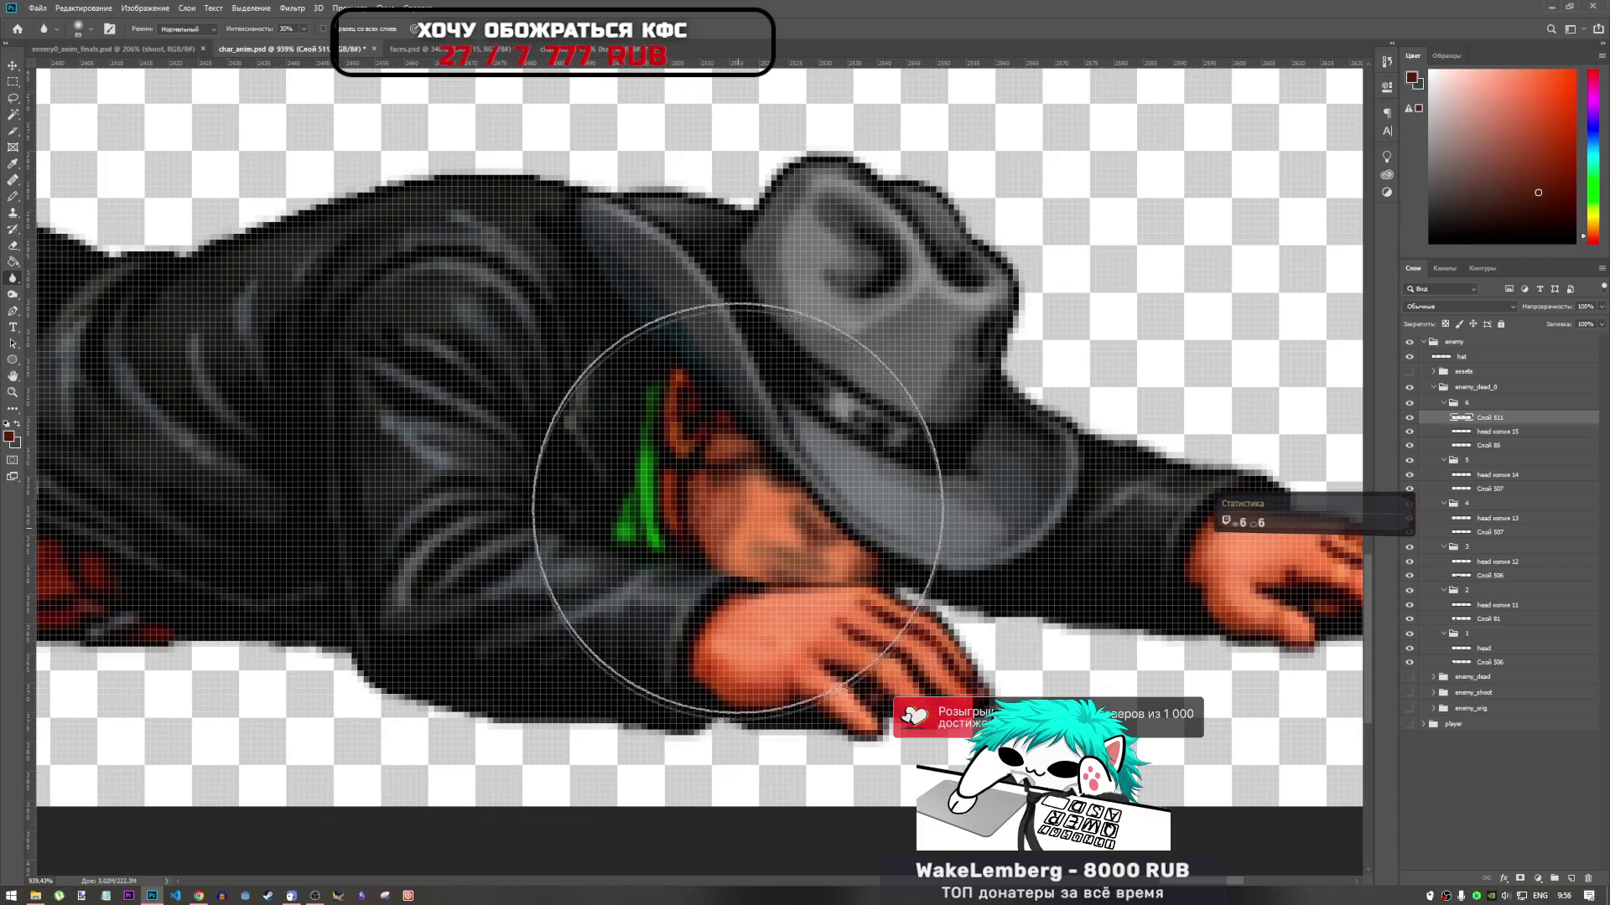
scroll(741, 484, down, 2)
scroll(738, 503, down, 1)
scroll(729, 511, up, 3)
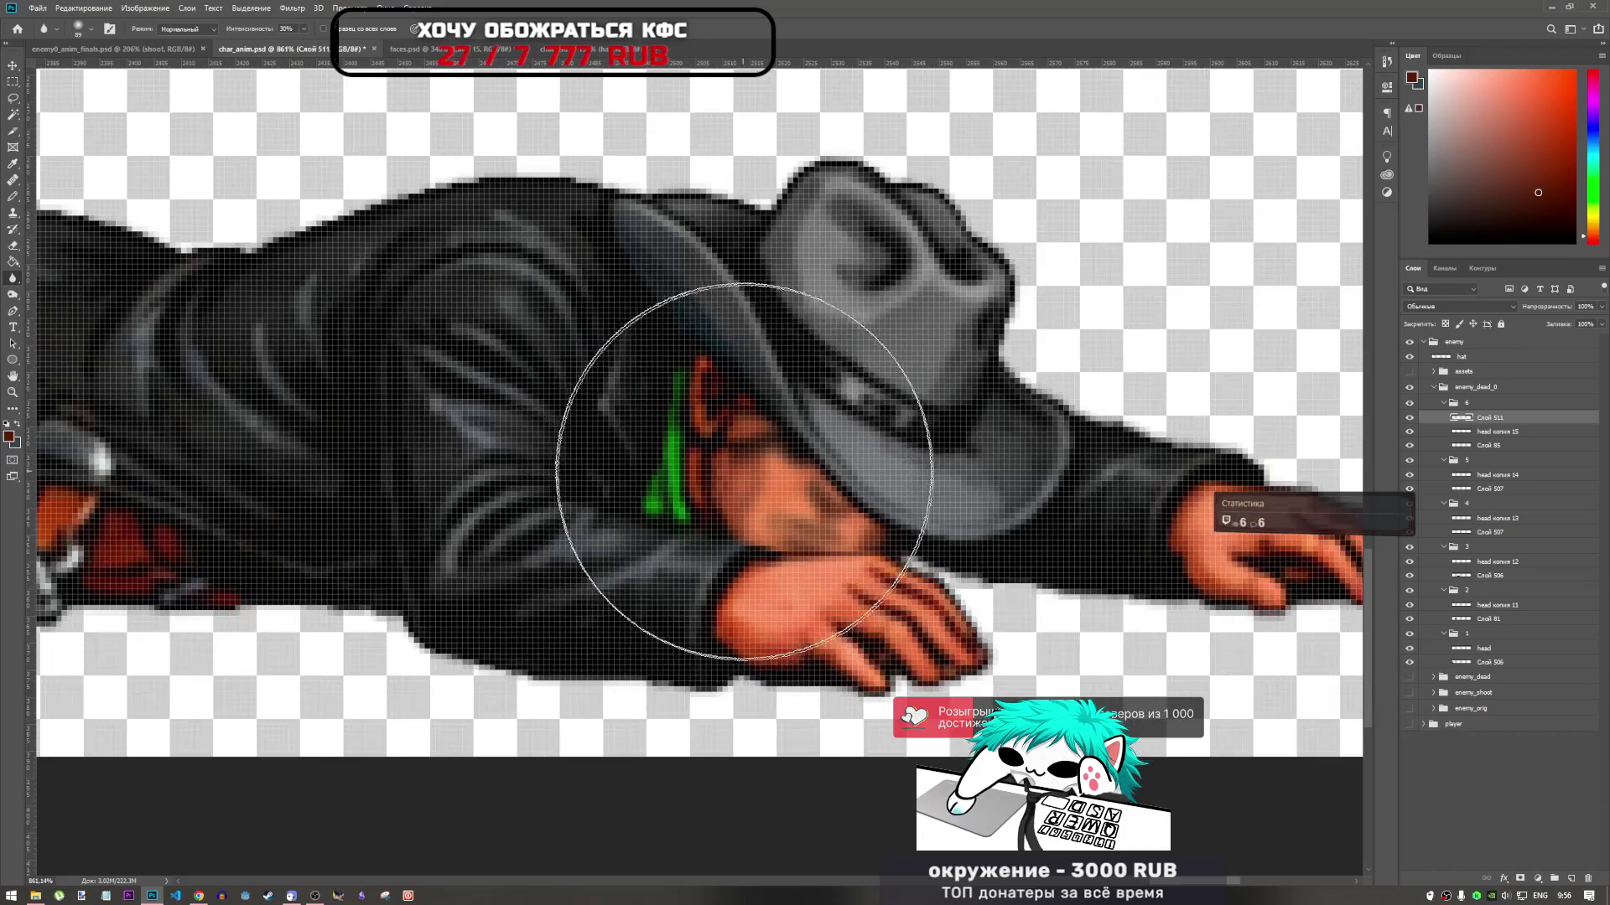
scroll(742, 528, down, 2)
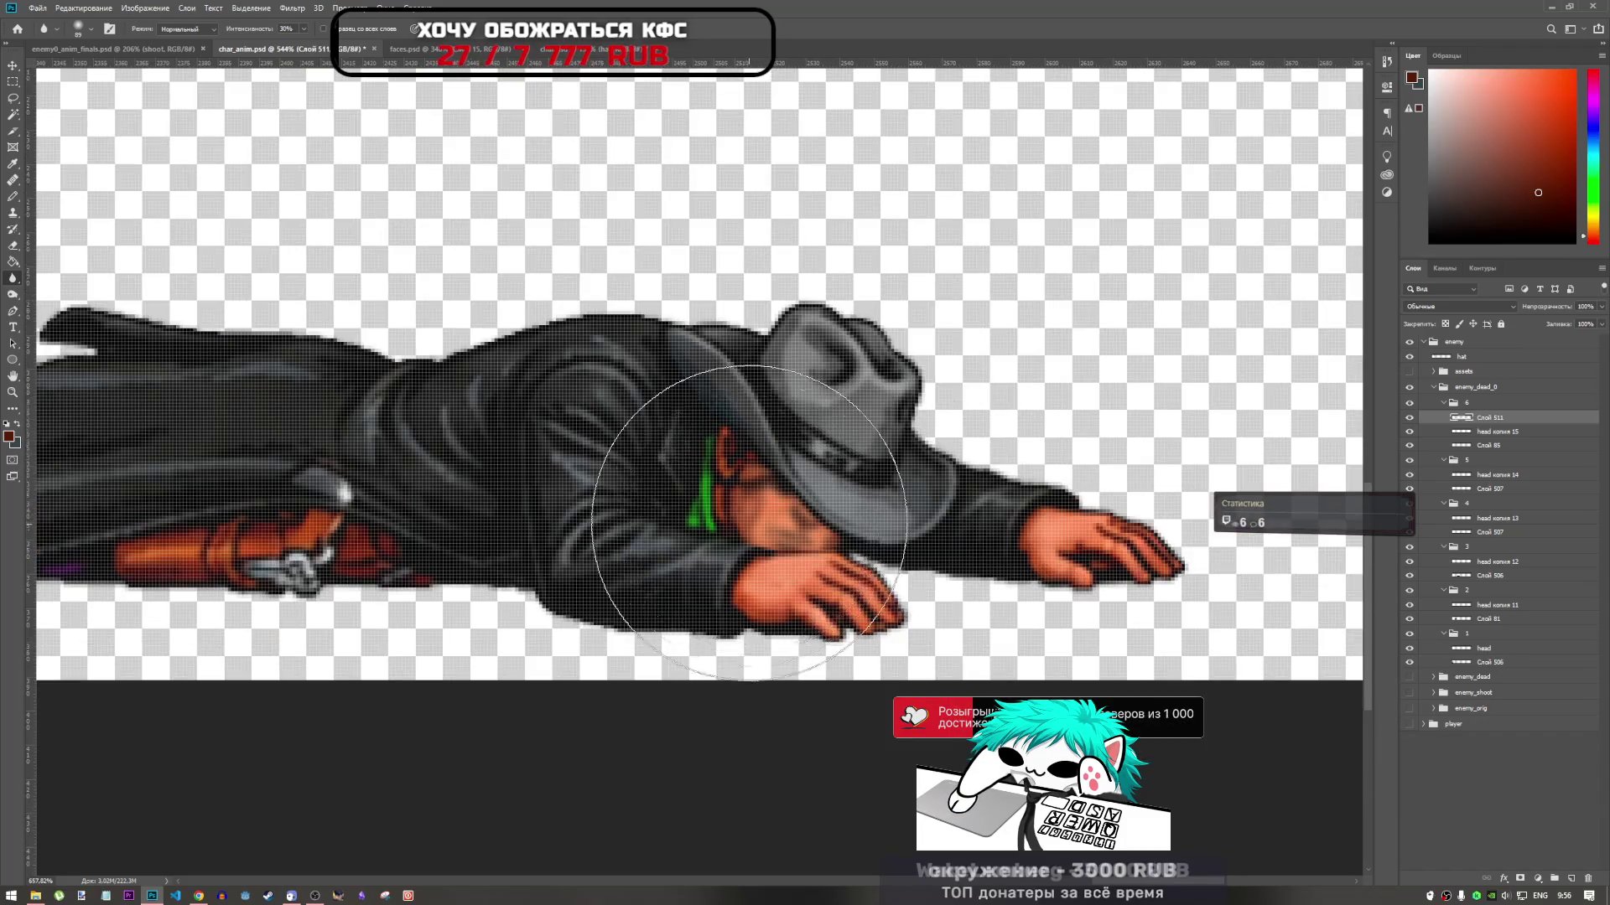
scroll(759, 515, up, 1)
key(ctrl+t)
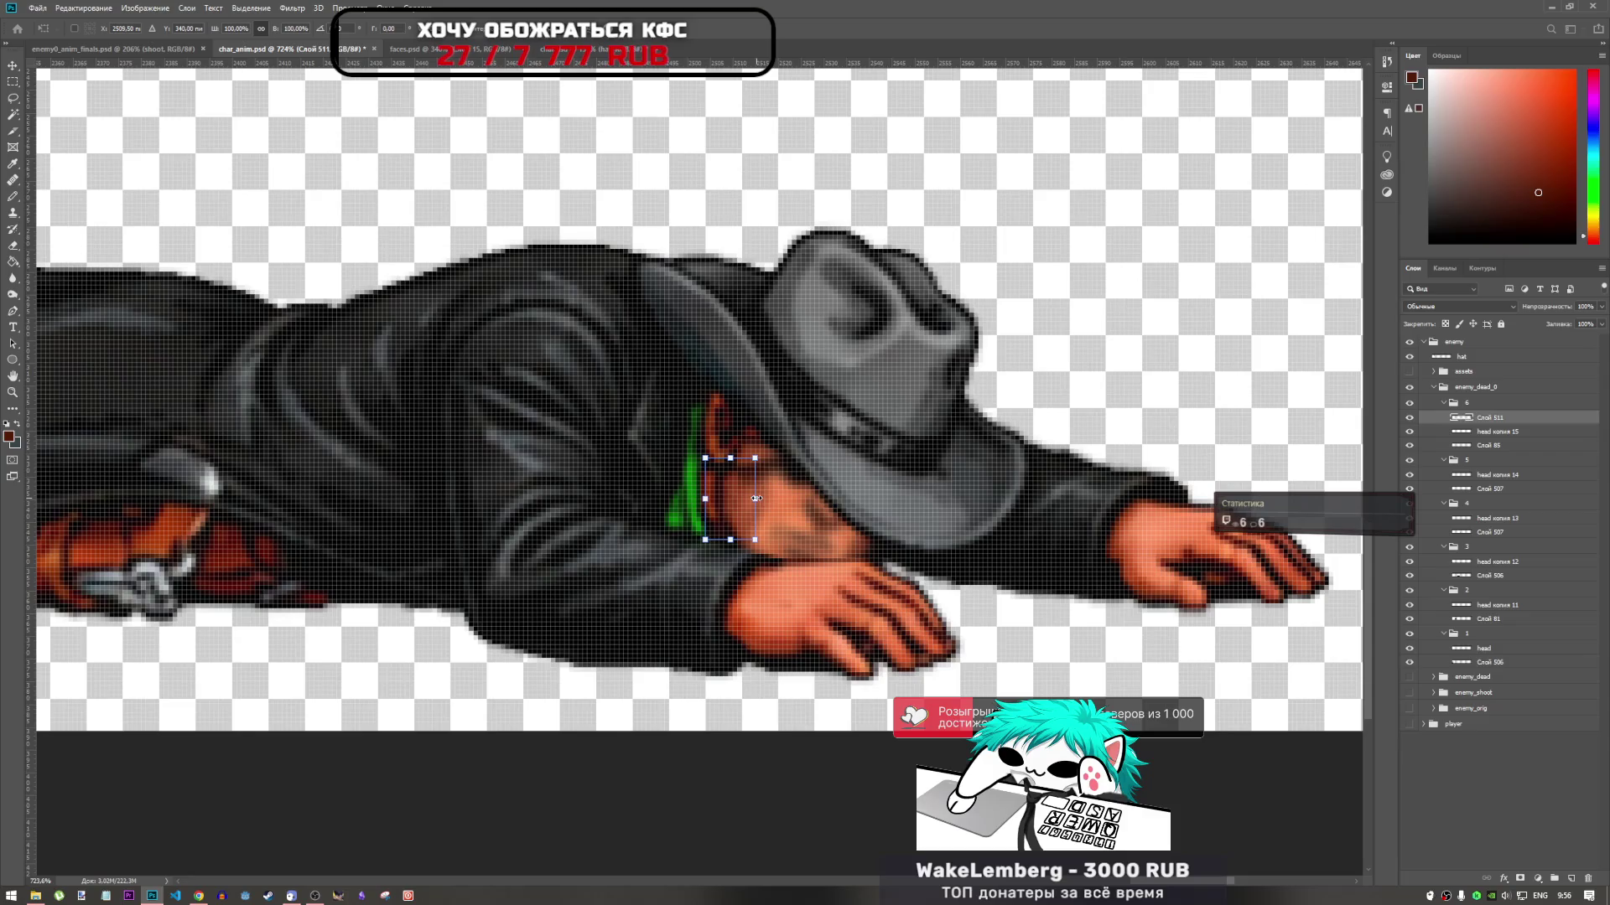
drag(767, 458, 760, 484)
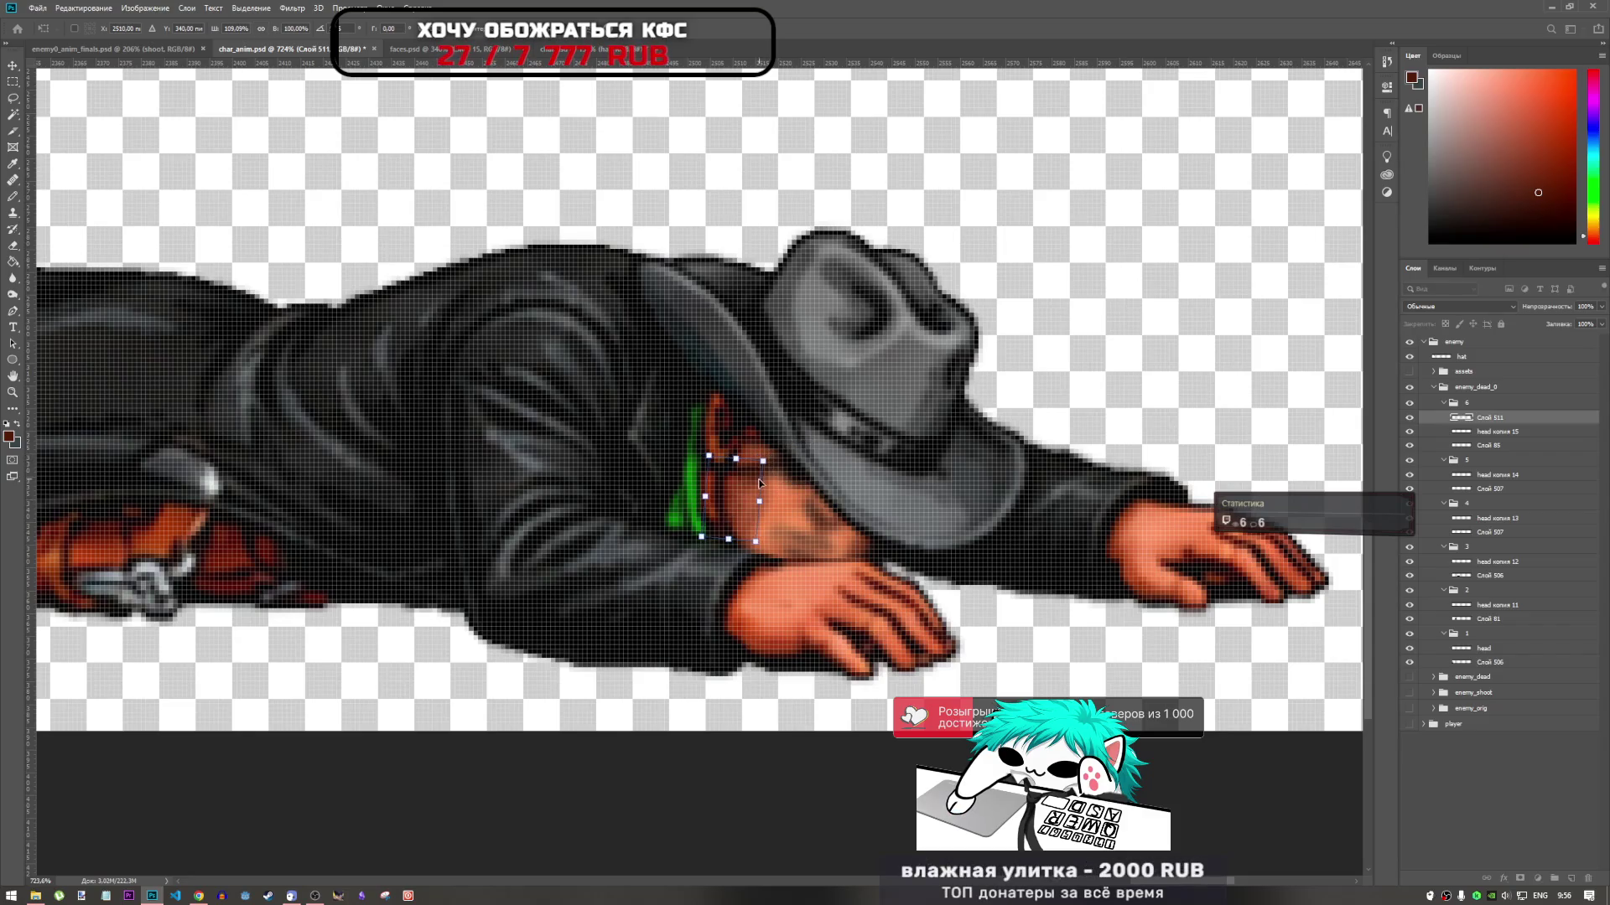
key(Return)
scroll(754, 541, down, 5)
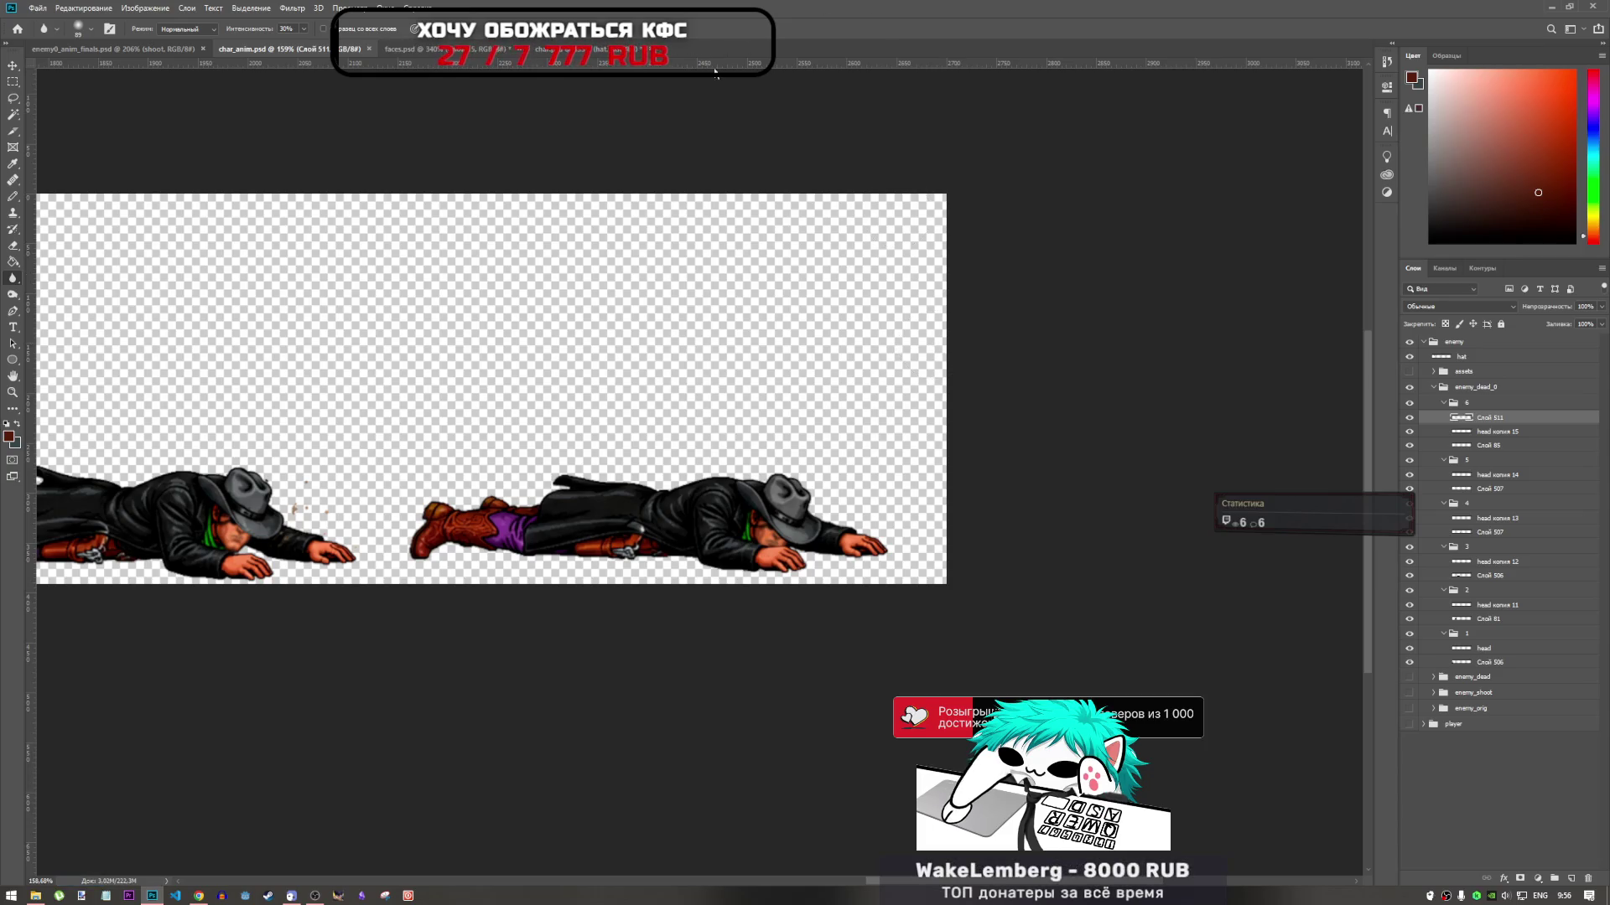
click(394, 49)
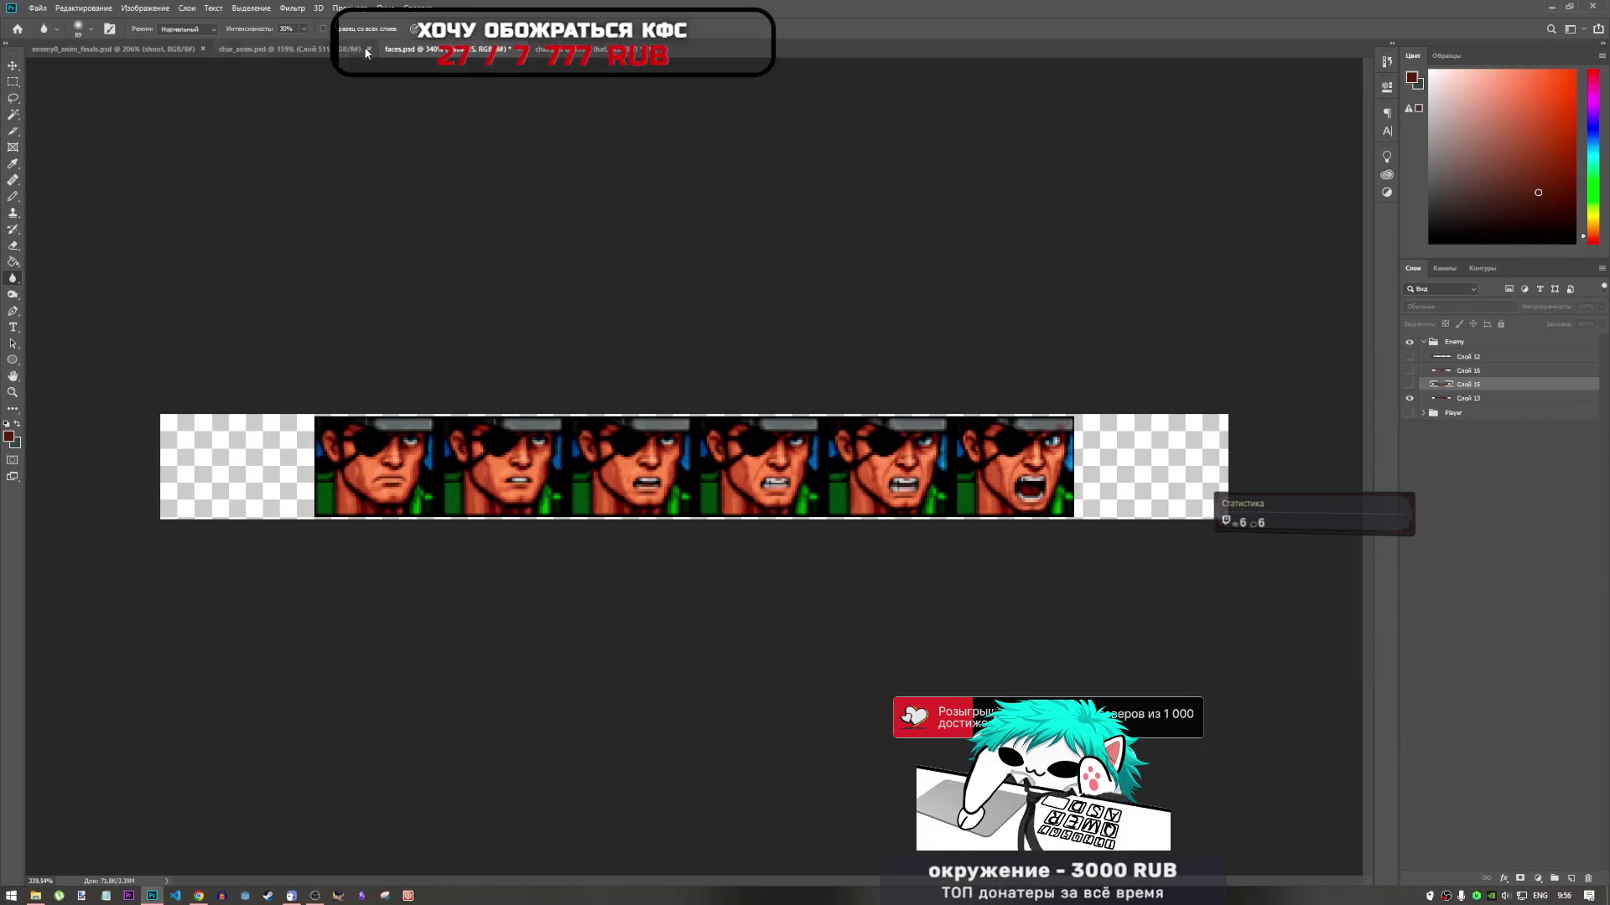
Return from faces.psd to char_anim.psd and look over the death strip
click(318, 48)
scroll(1000, 494, down, 5)
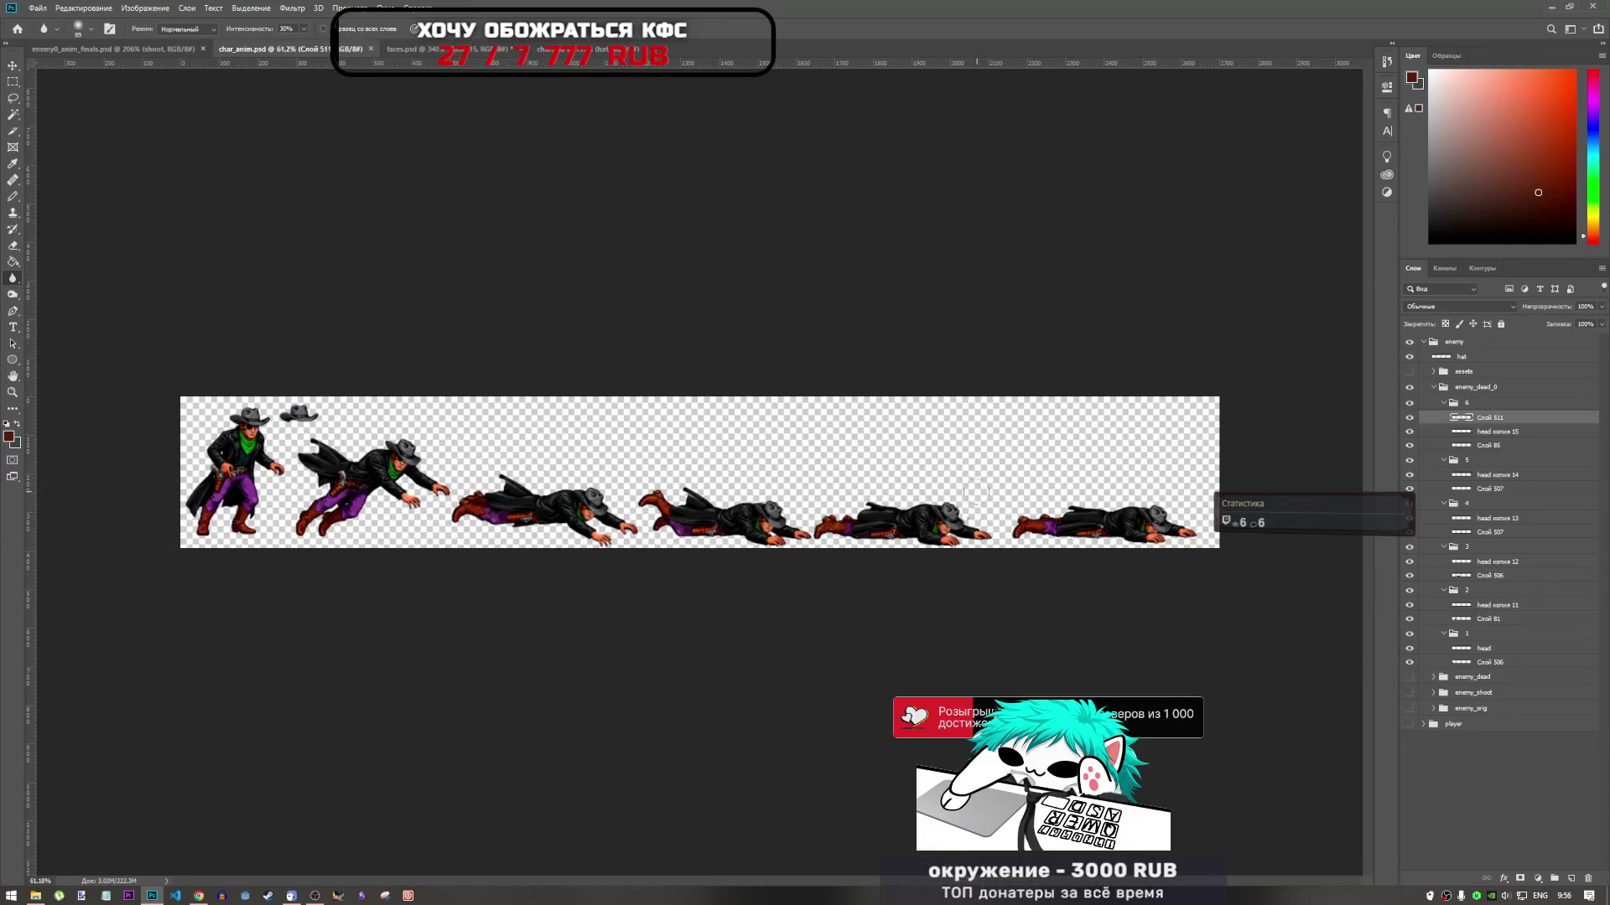
scroll(1161, 546, up, 5)
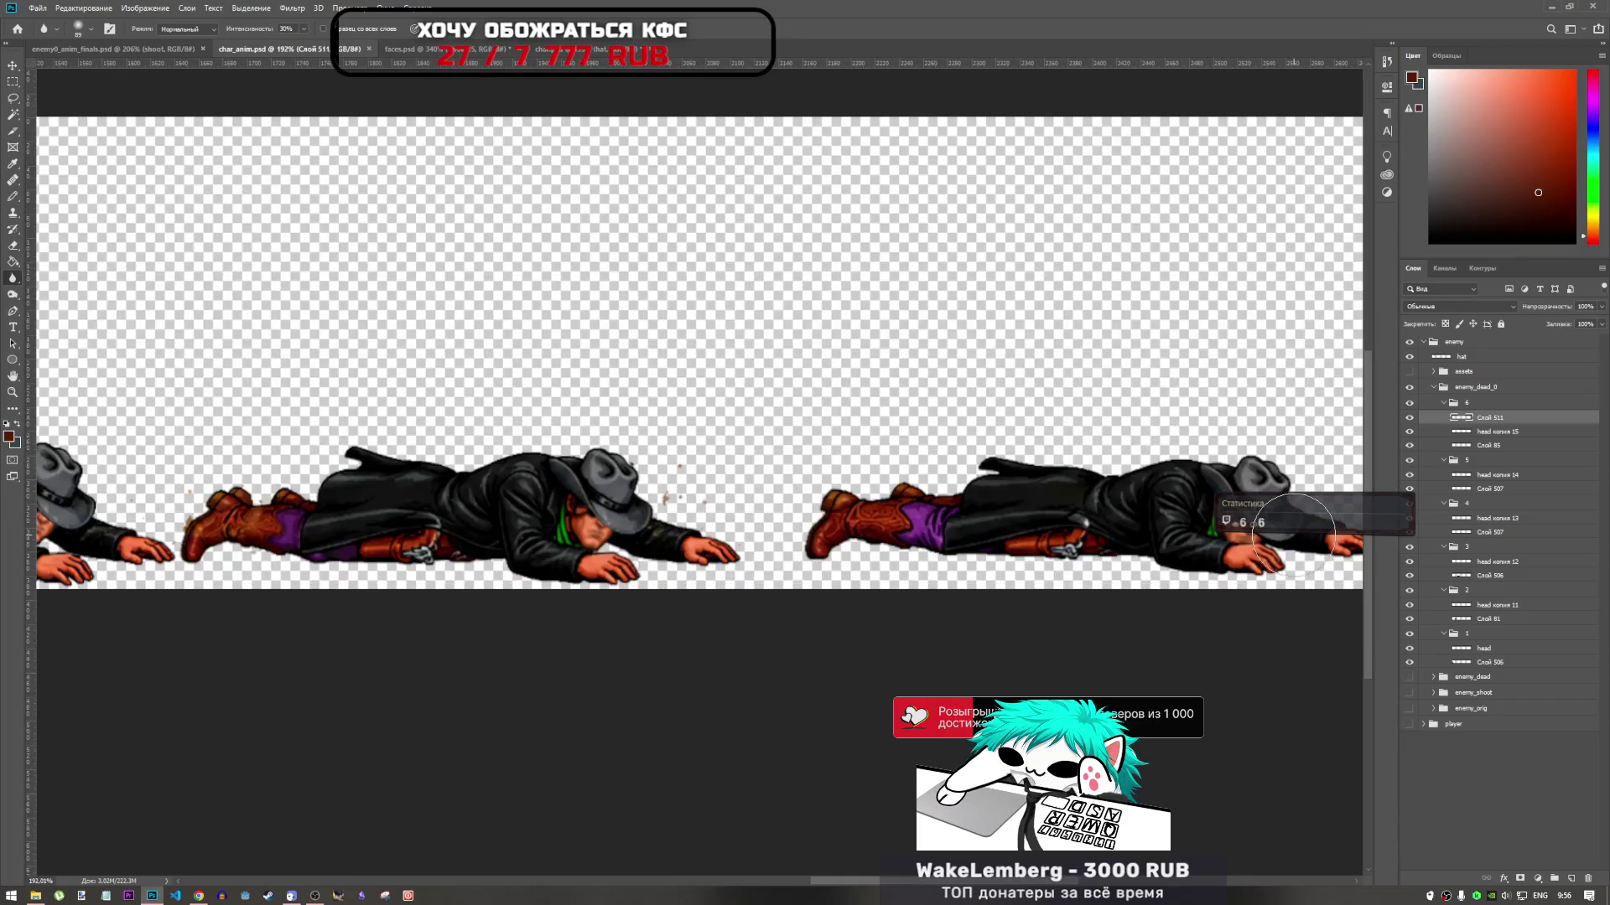
scroll(1190, 520, down, 5)
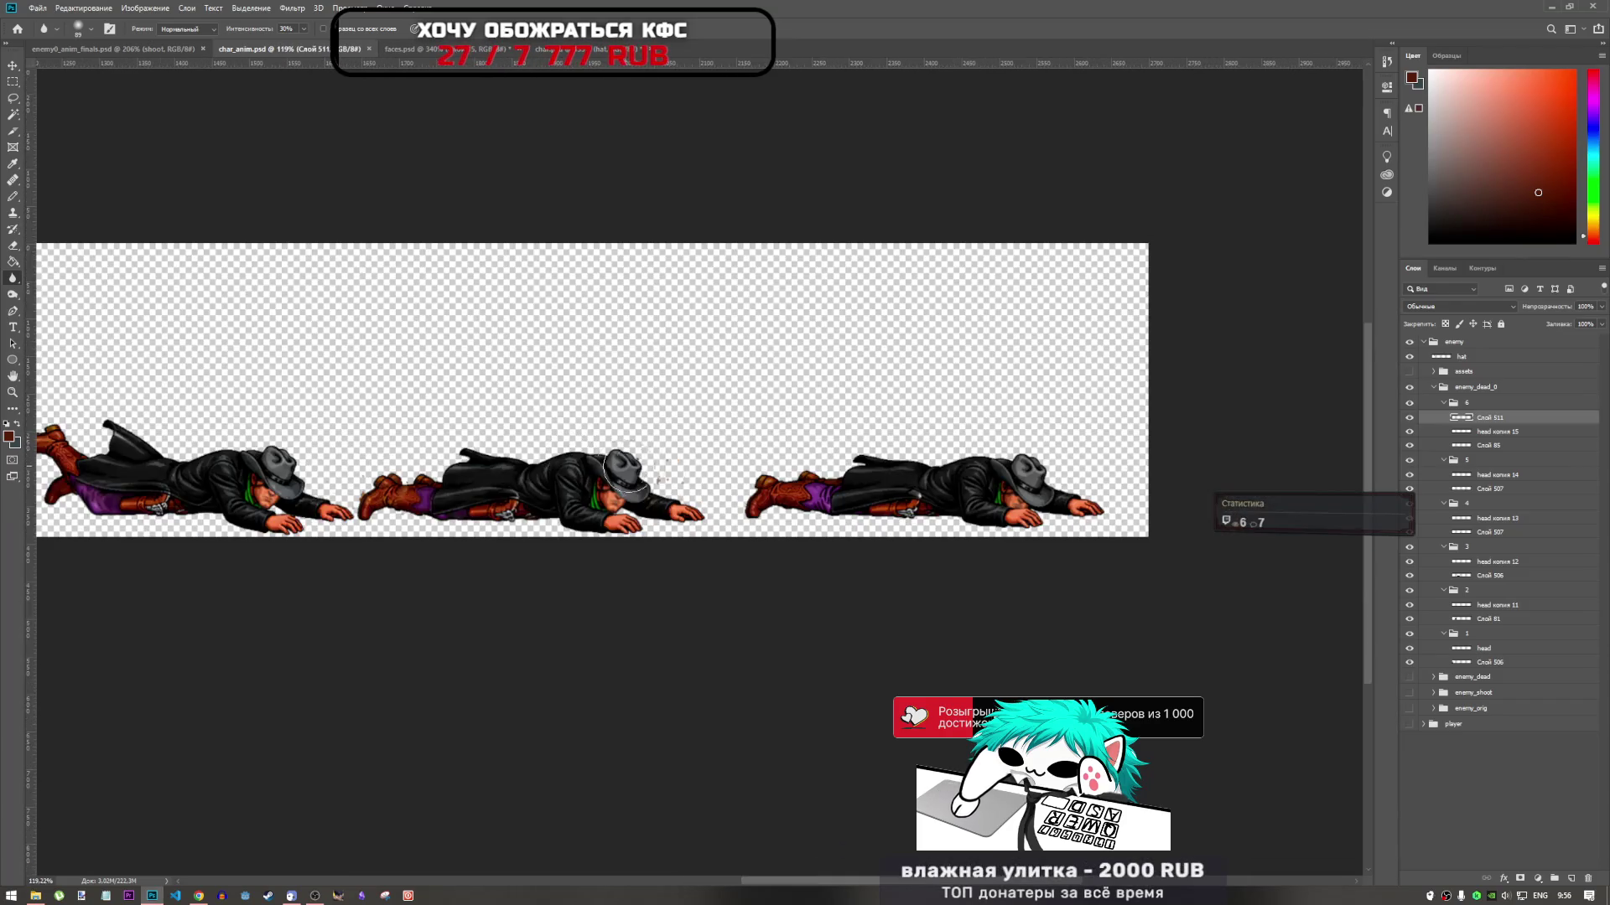
scroll(1091, 517, up, 5)
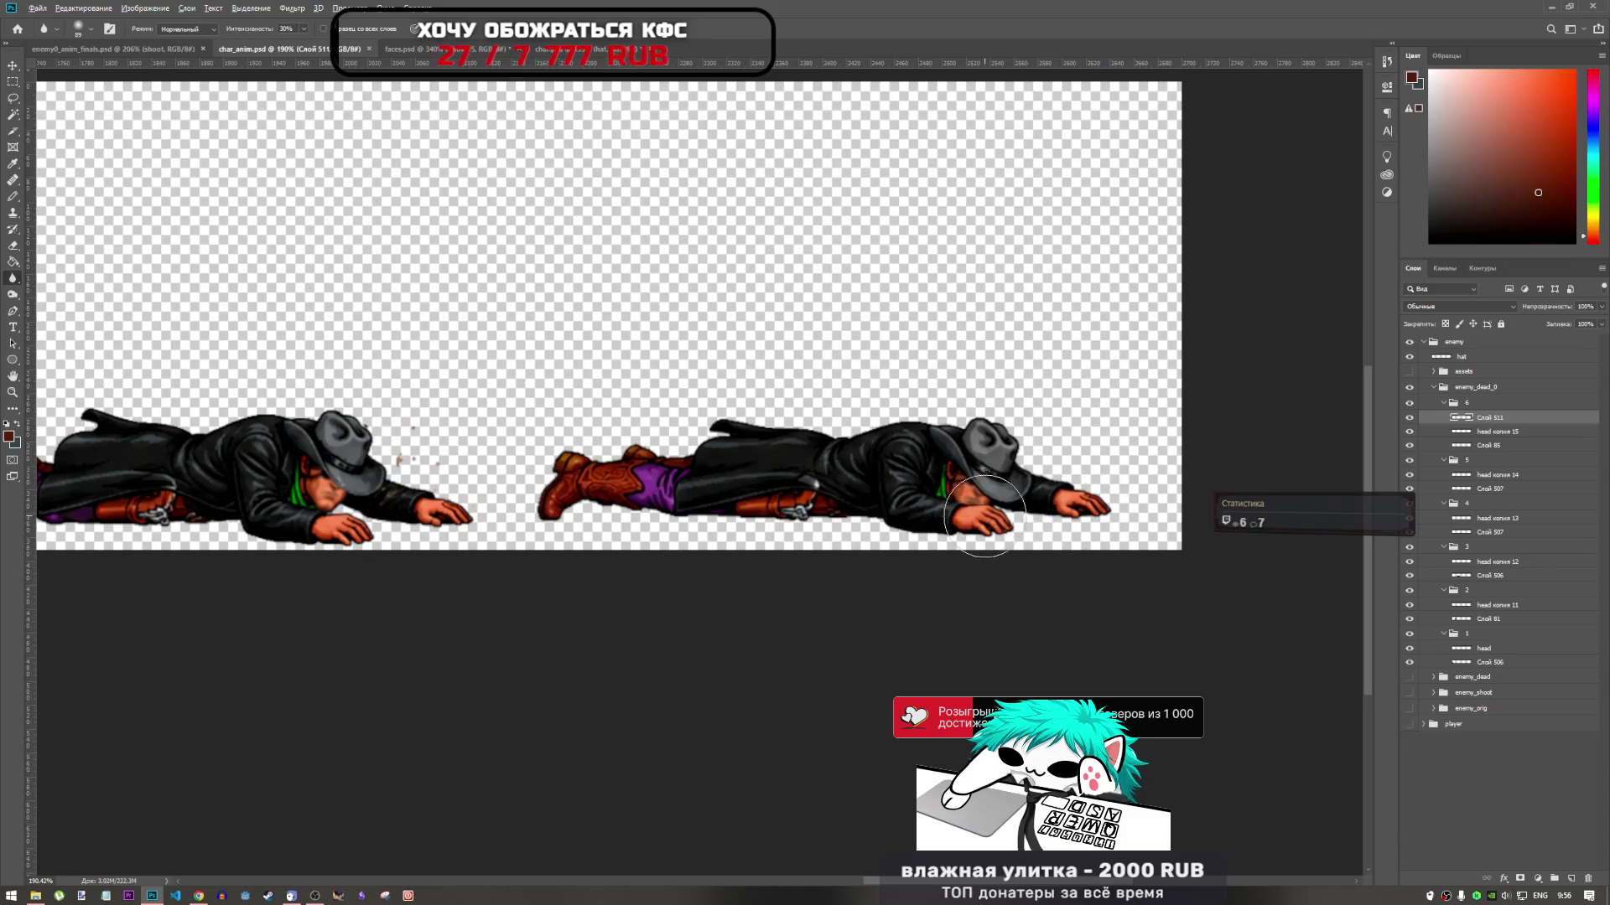
scroll(990, 527, down, 3)
scroll(994, 527, down, 2)
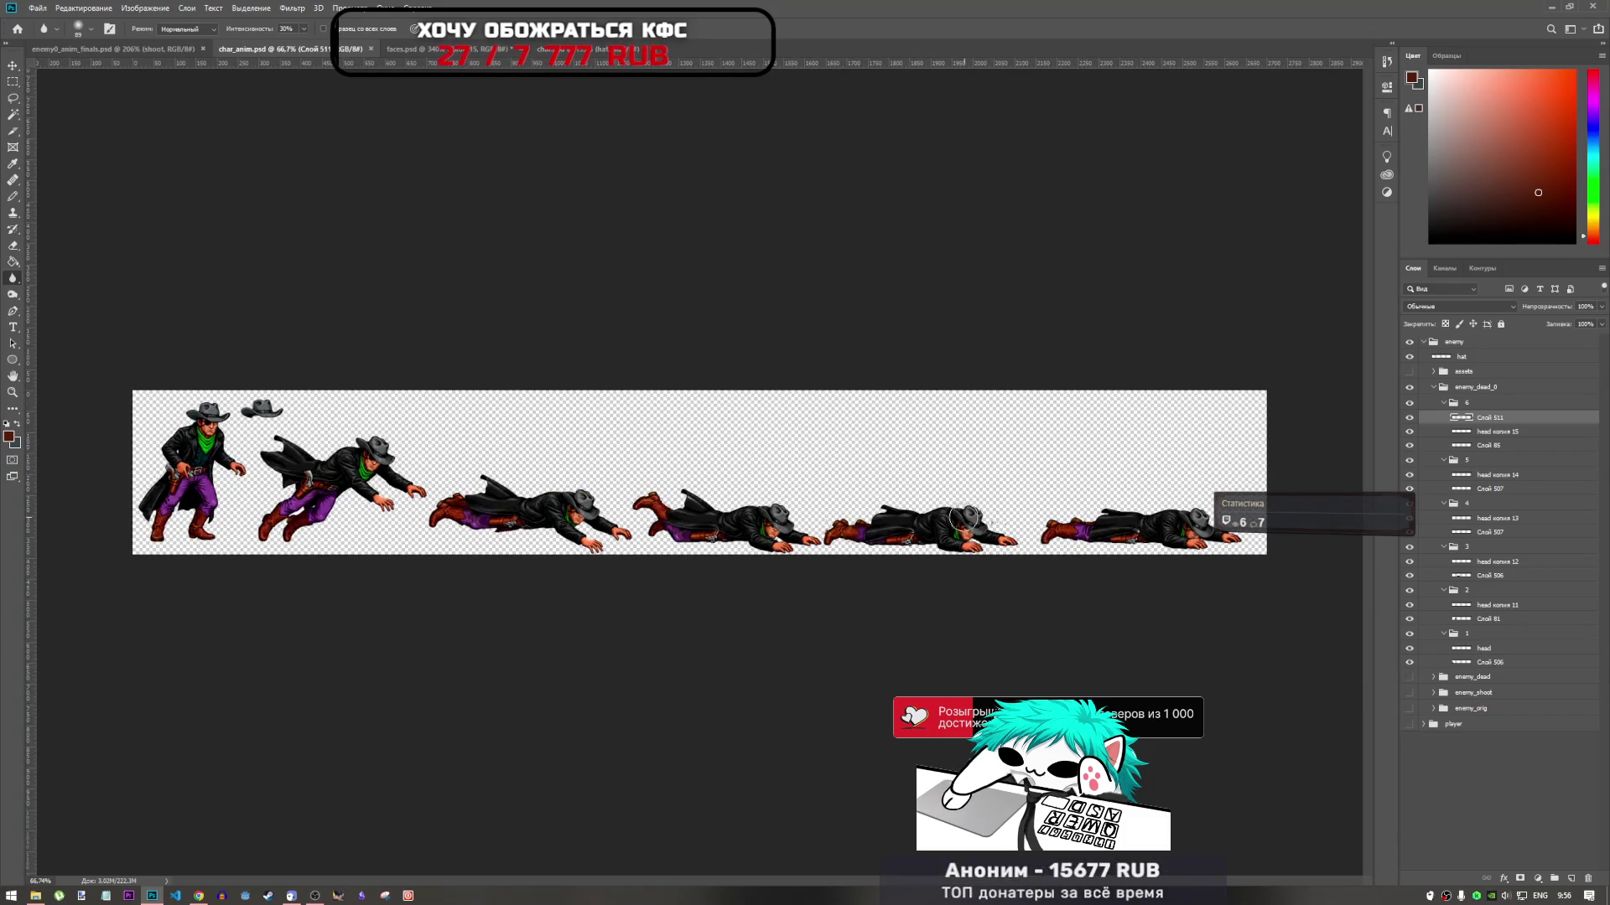
scroll(860, 521, up, 3)
scroll(859, 521, down, 2)
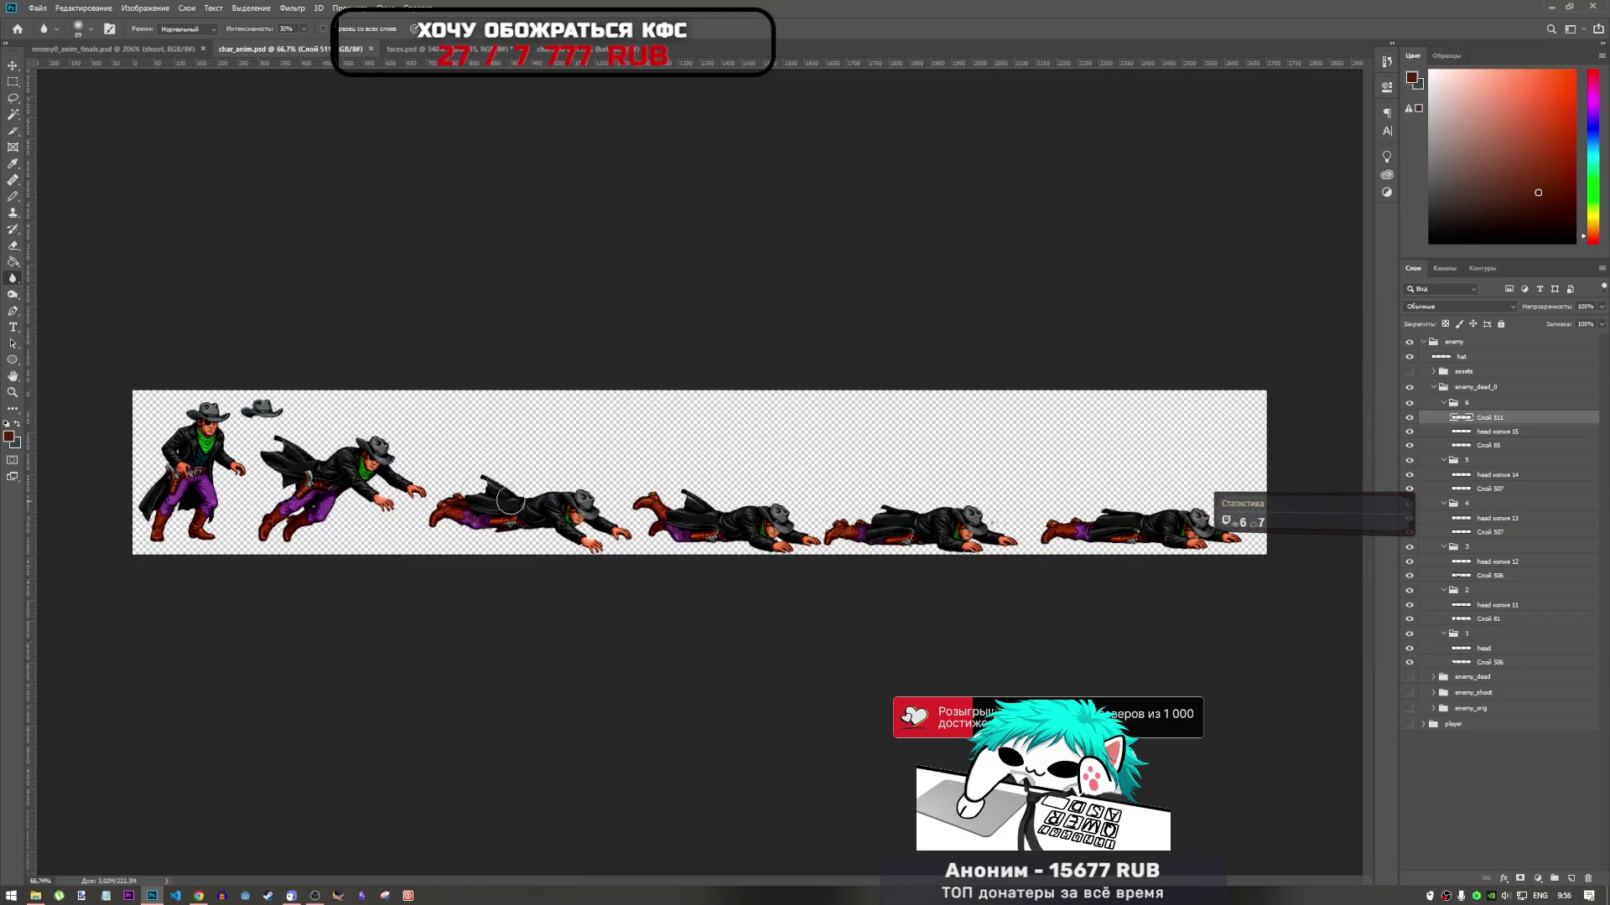
scroll(1174, 532, up, 3)
mouse_move(698, 875)
mouse_down()
mouse_move(541, 857)
mouse_move(644, 847)
mouse_up()
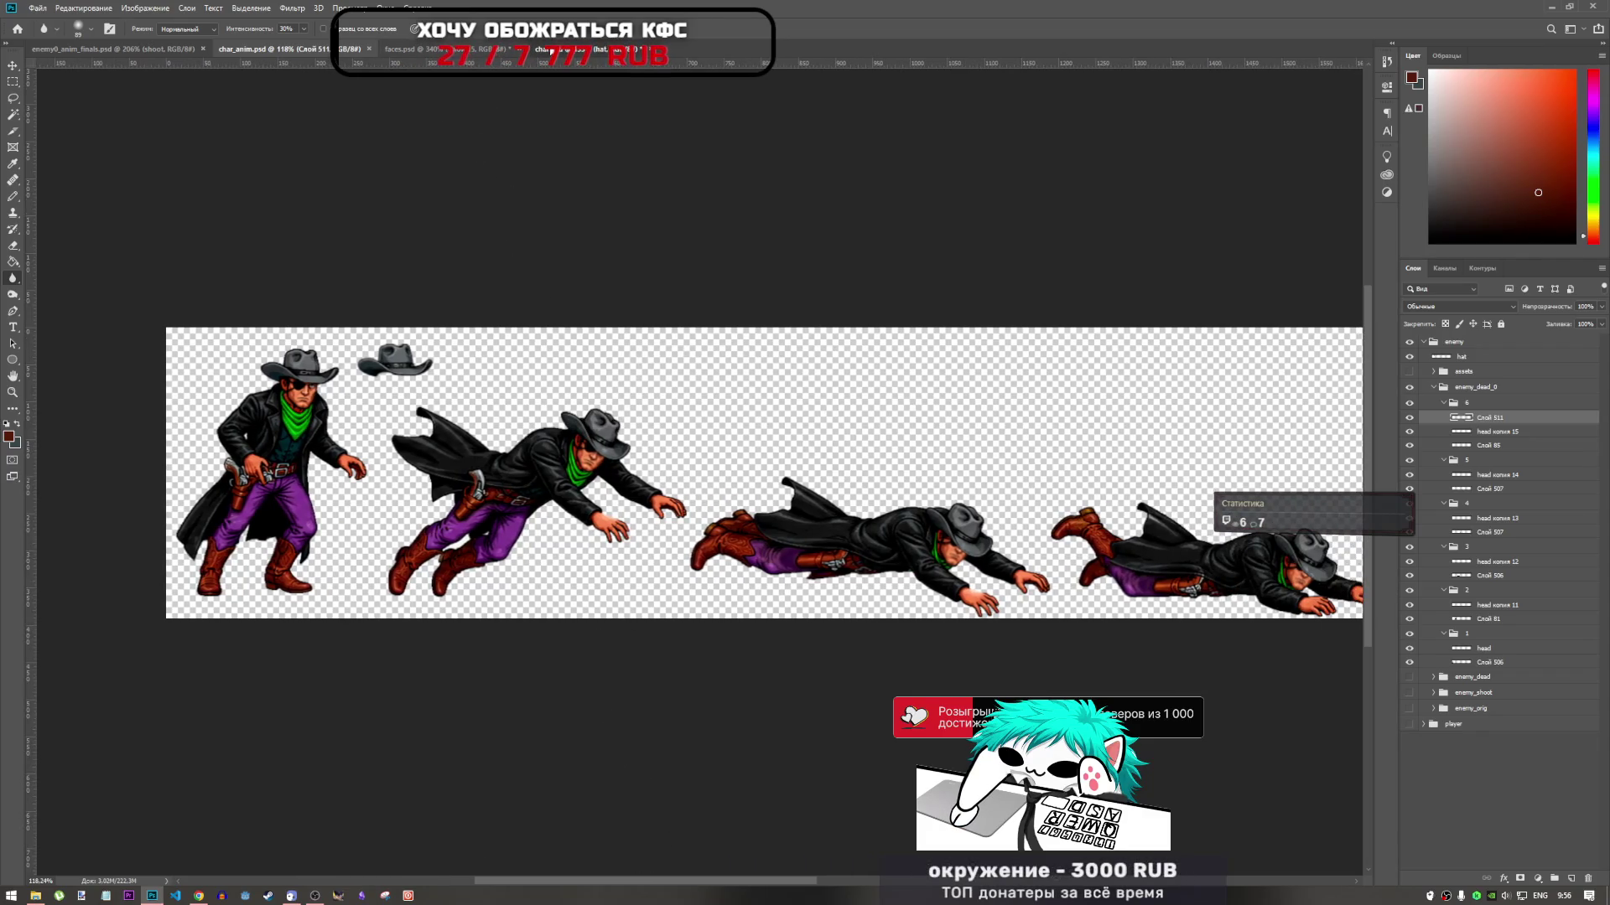
Compare against the parts document, then go back to char_anim.psd
click(550, 51)
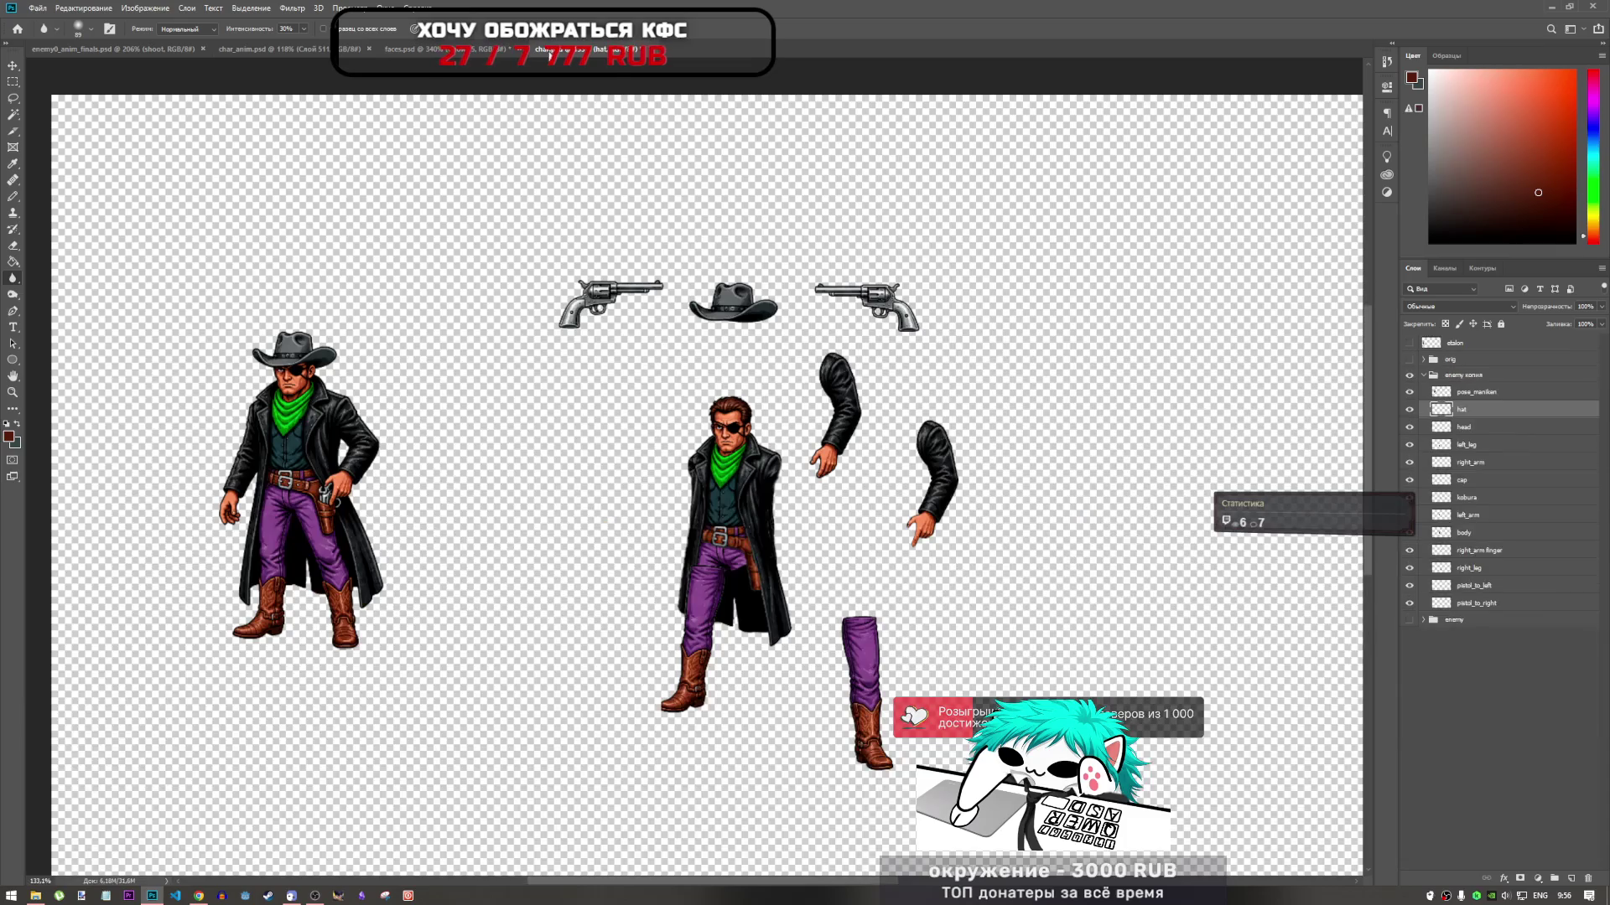
click(331, 49)
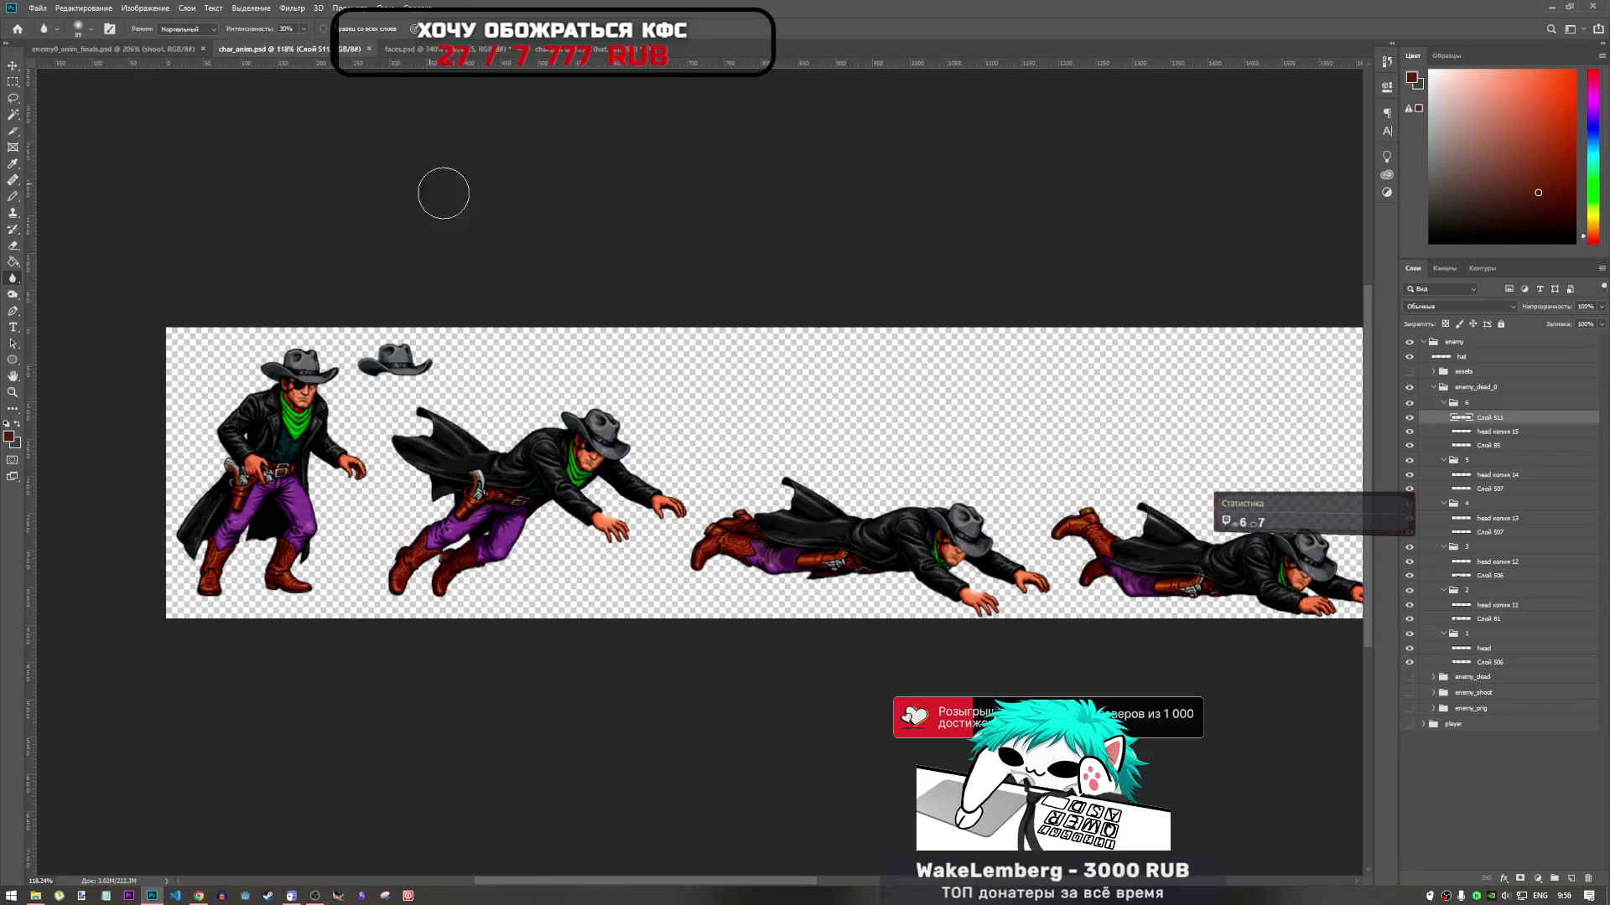
scroll(509, 459, down, 3)
scroll(508, 458, down, 1)
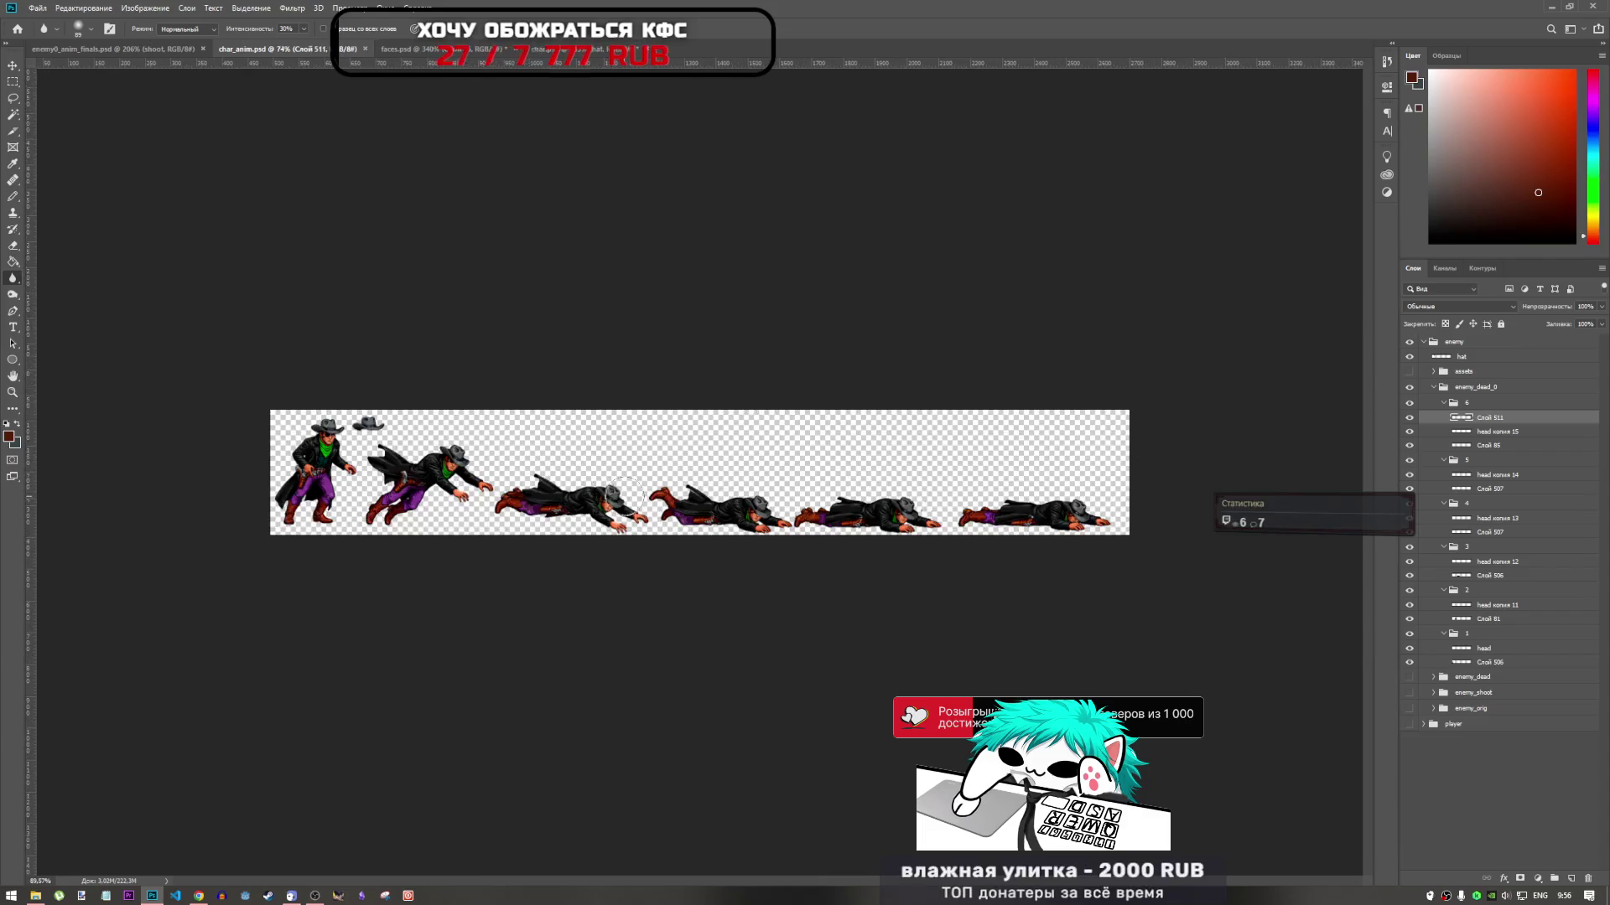
scroll(718, 514, up, 4)
scroll(718, 513, down, 2)
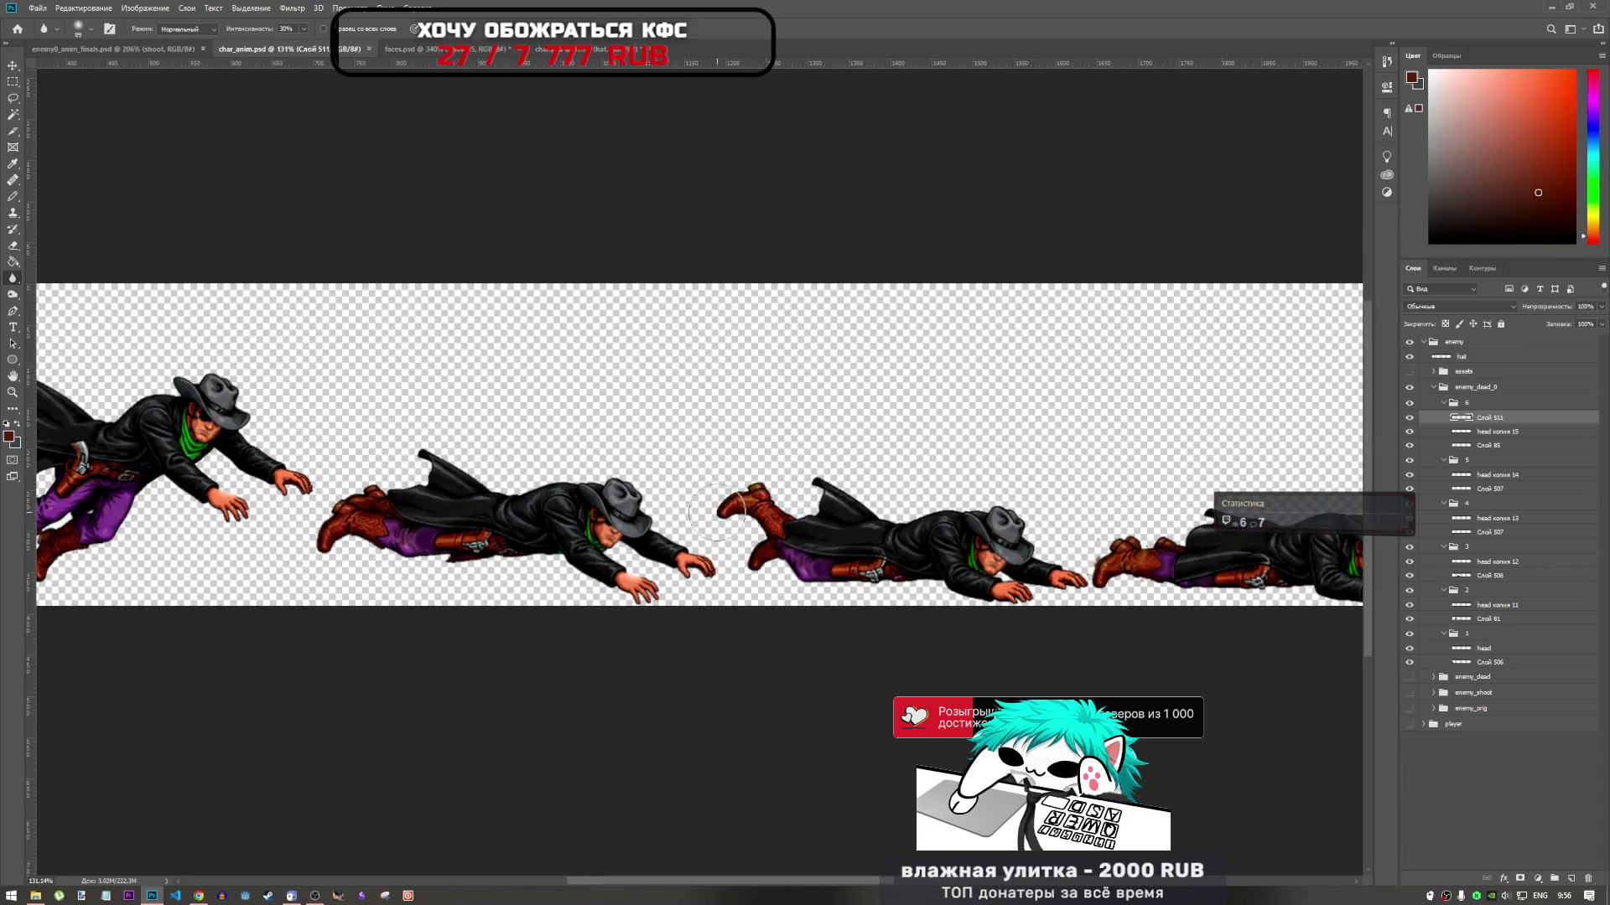
scroll(316, 451, up, 2)
scroll(316, 450, down, 1)
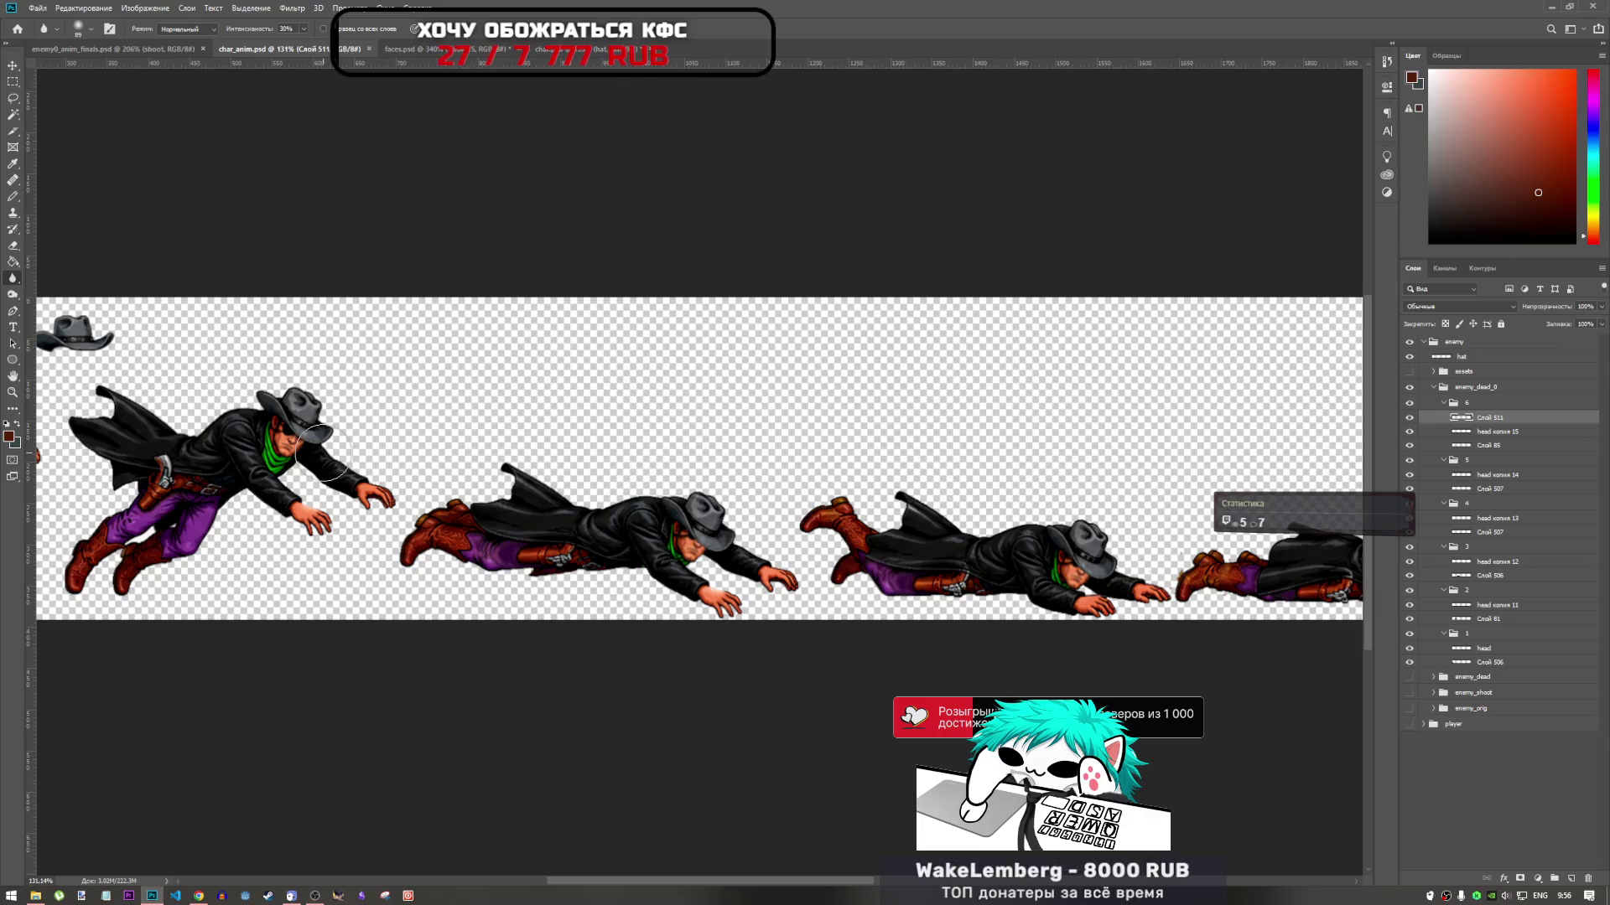
Toggle the visibility of layer head копия 15 on the fallen frames
click(1409, 432)
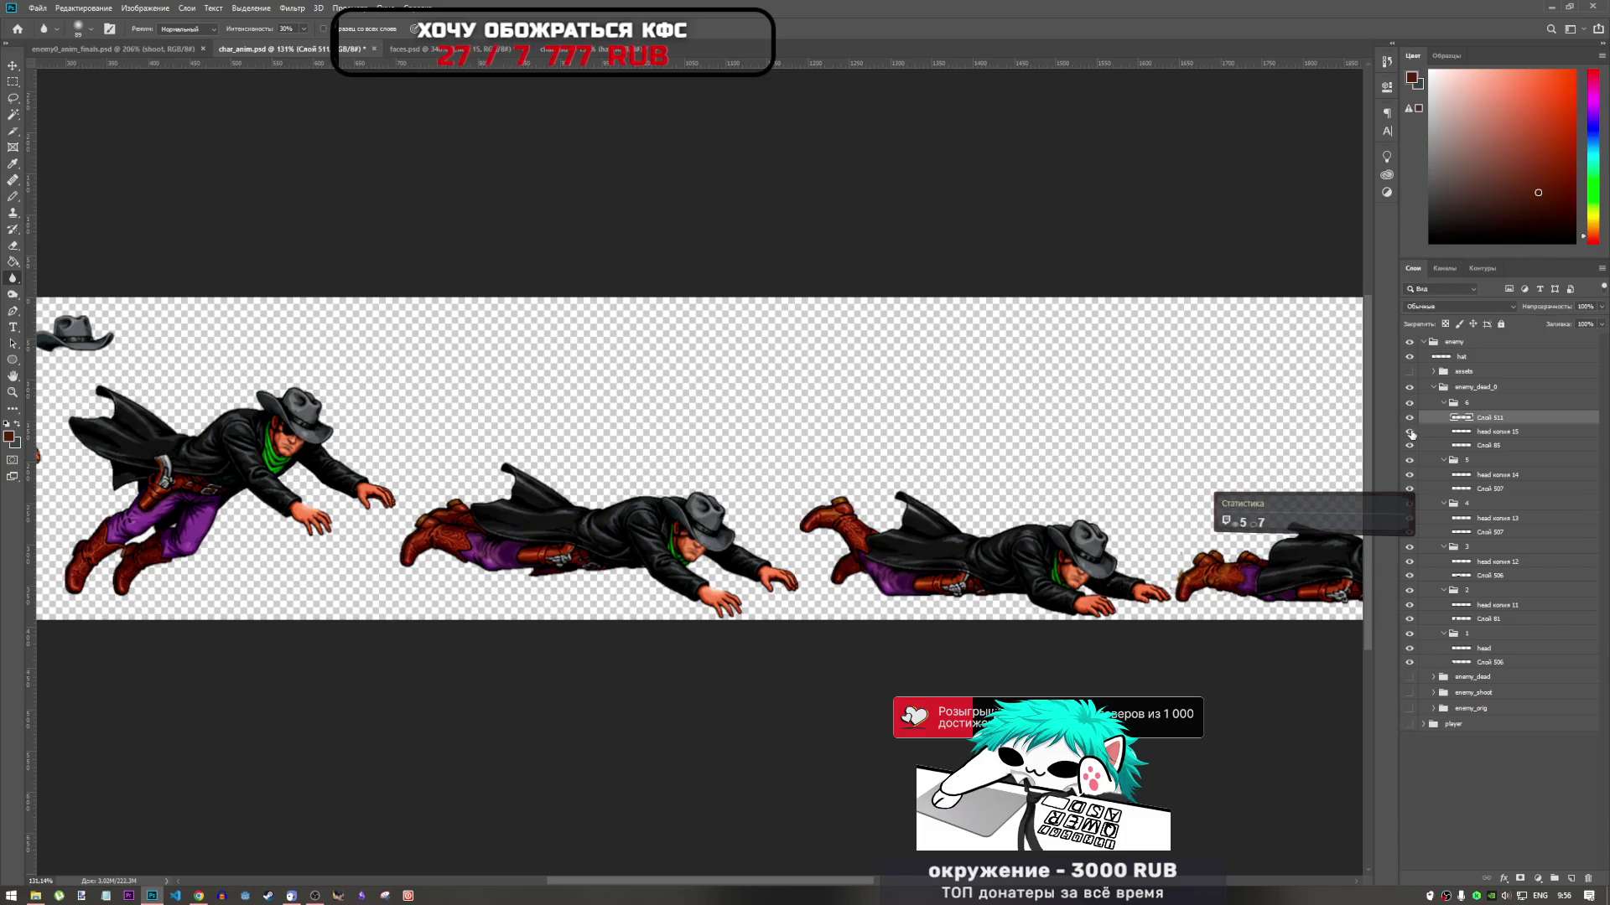
scroll(912, 578, down, 3)
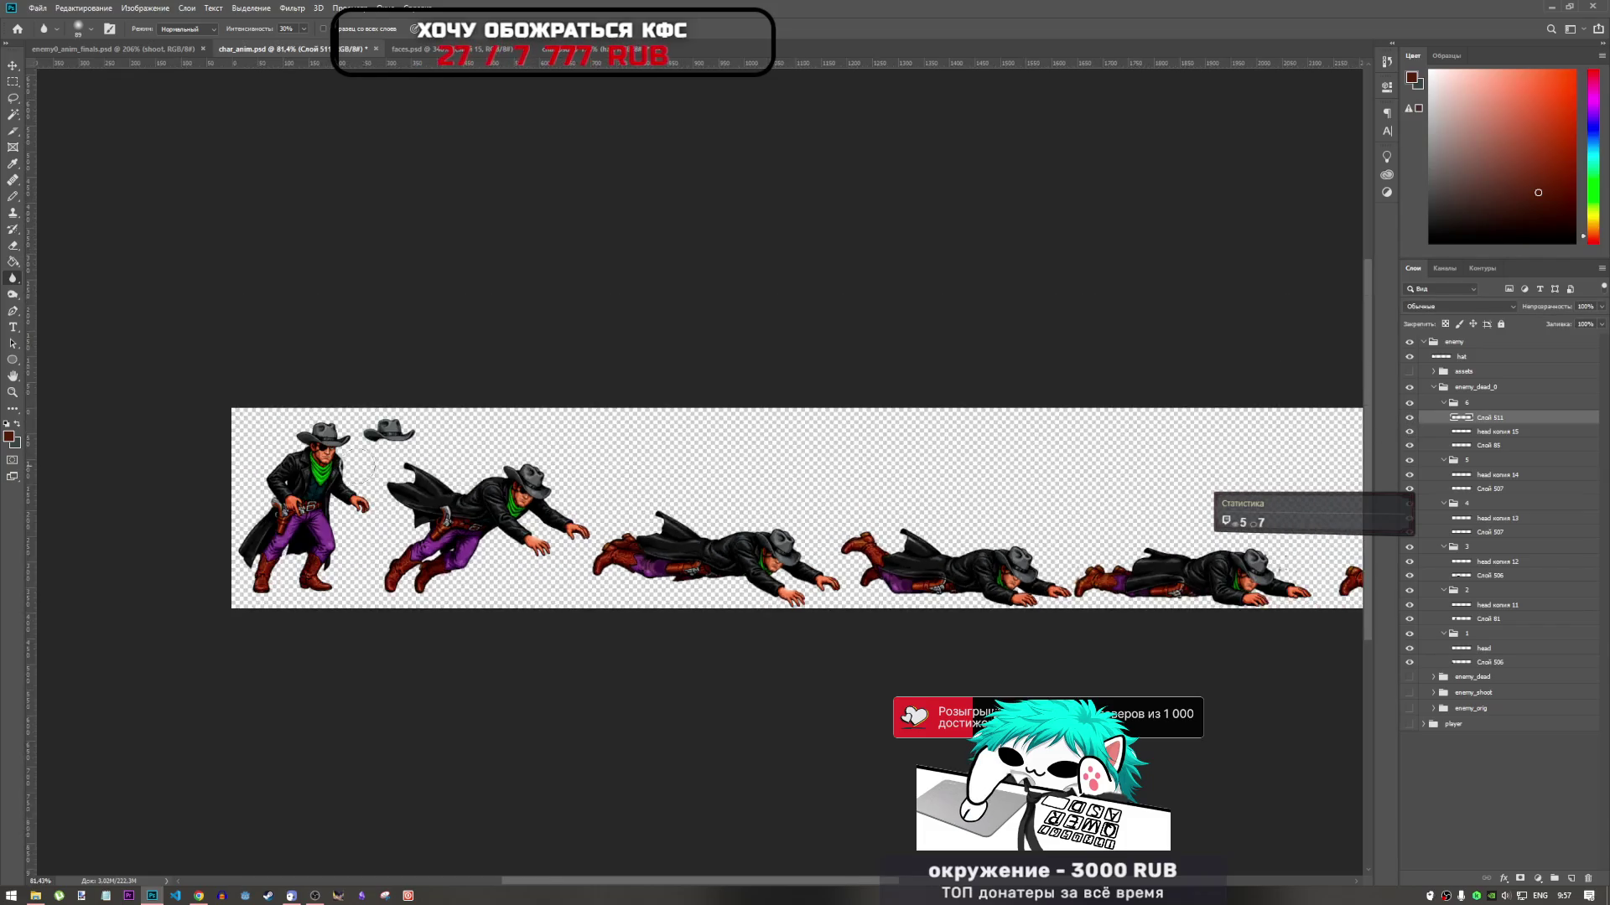
scroll(754, 530, up, 3)
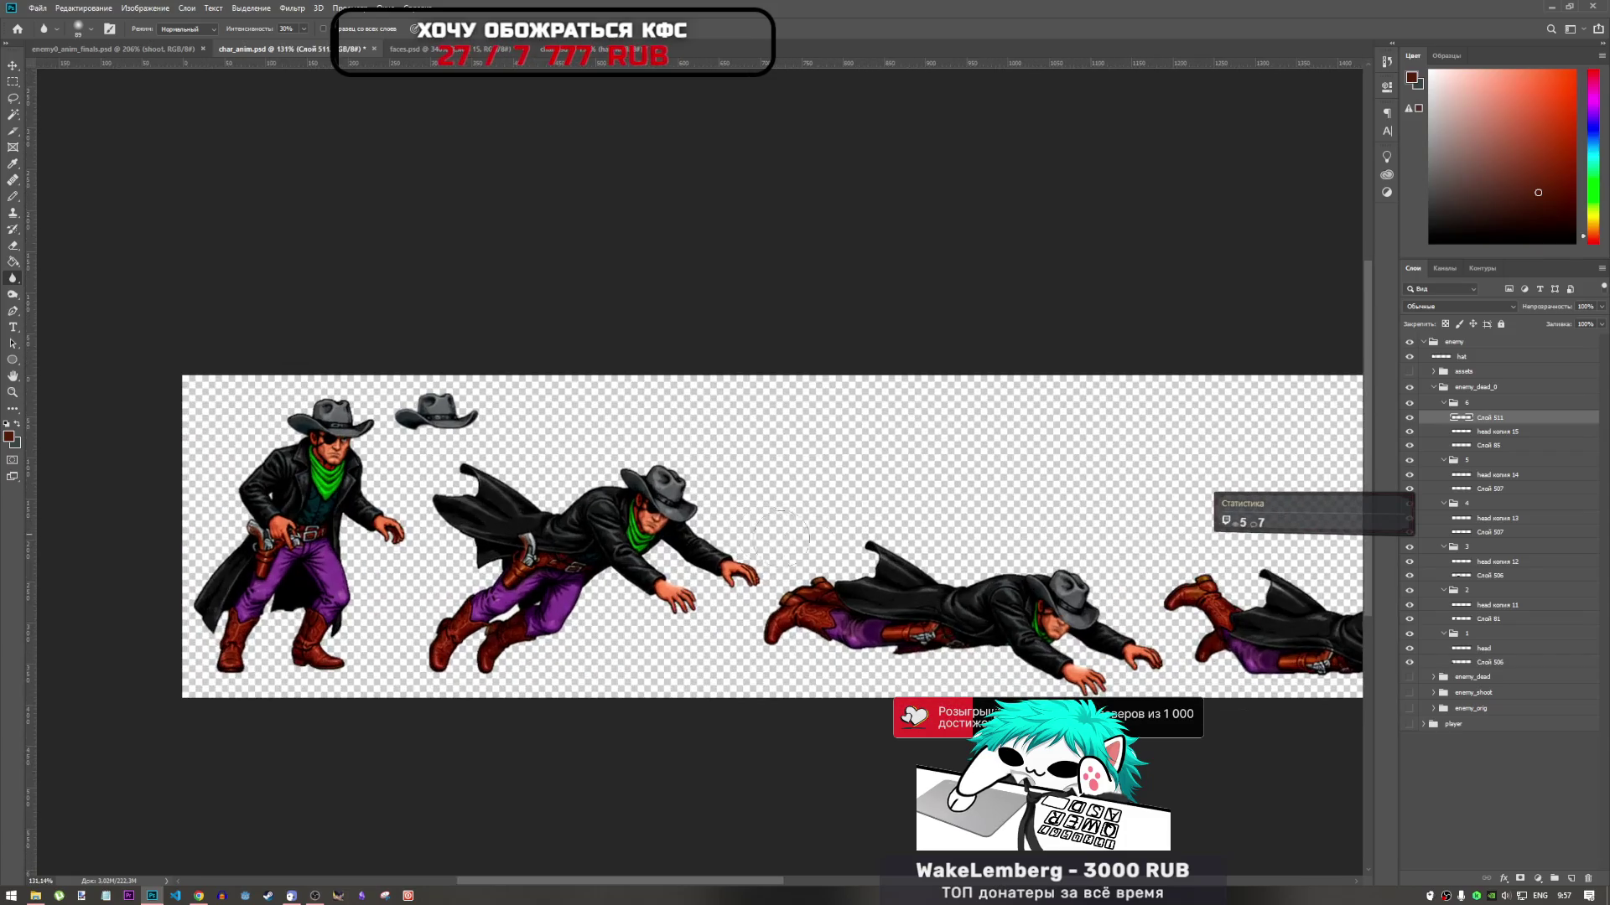
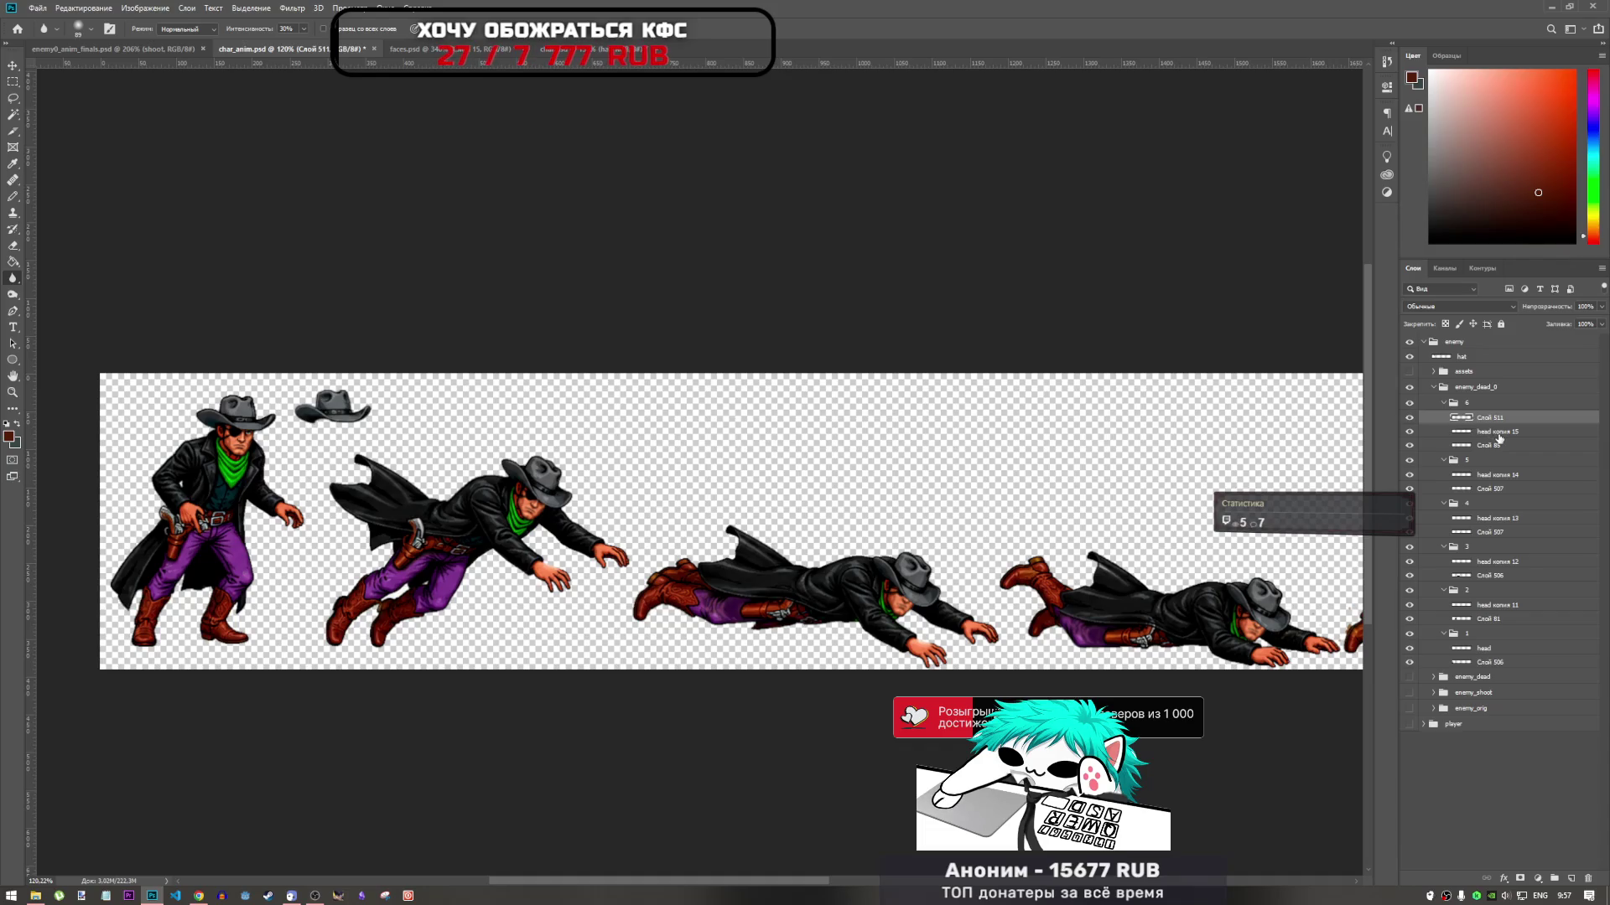
Expand the assets layer group and show the kobura копия holster
scroll(607, 578, down, 4)
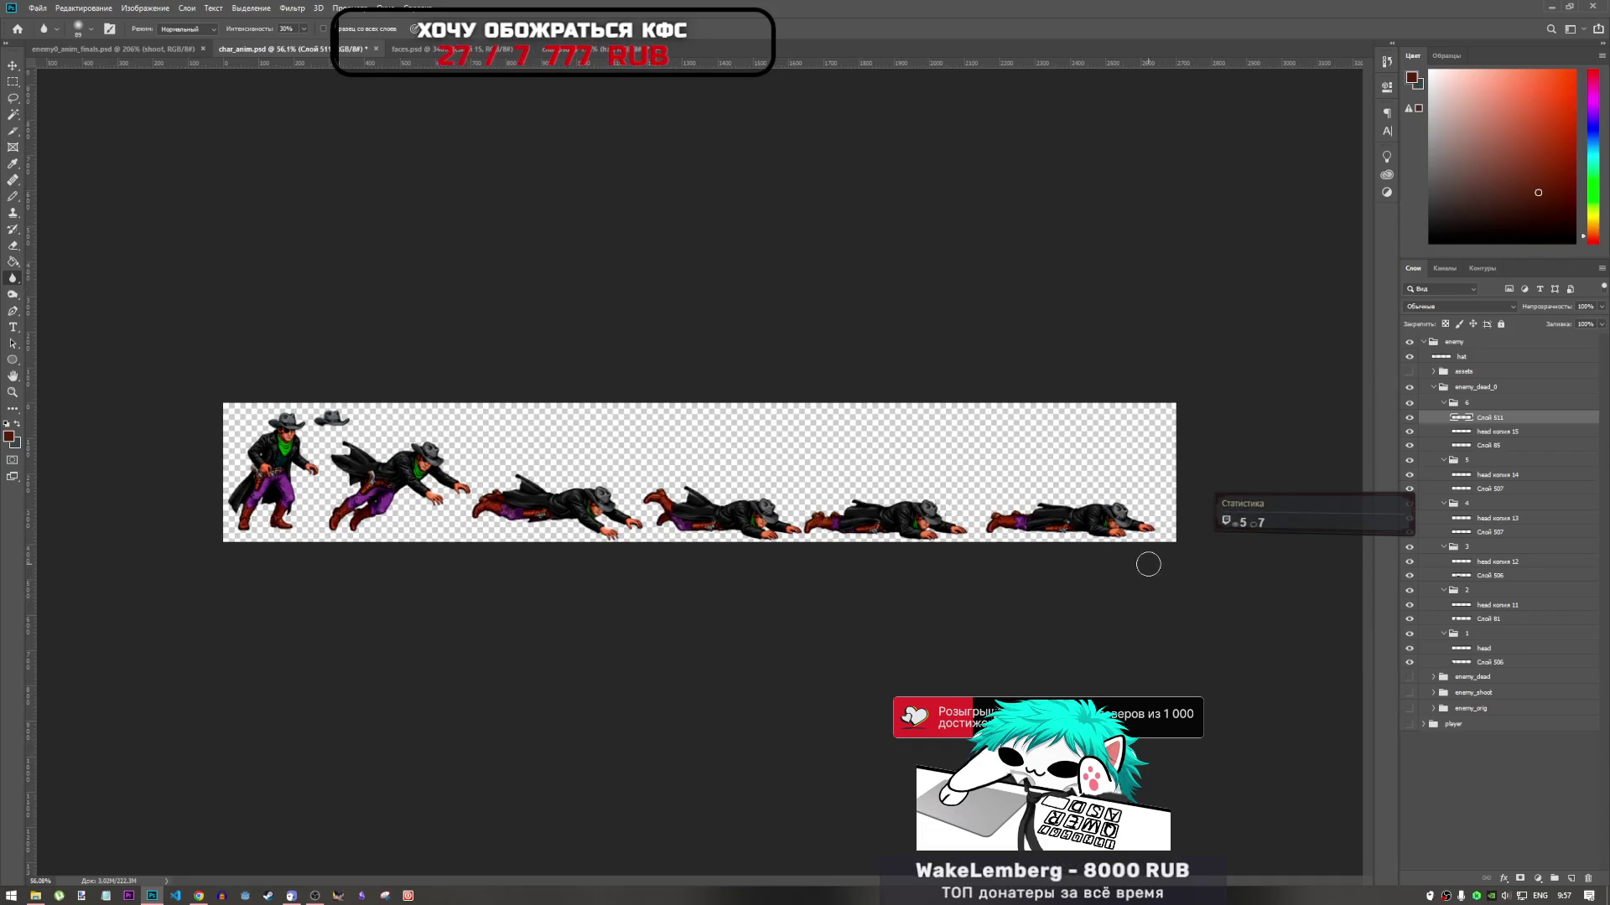
scroll(1148, 564, up, 8)
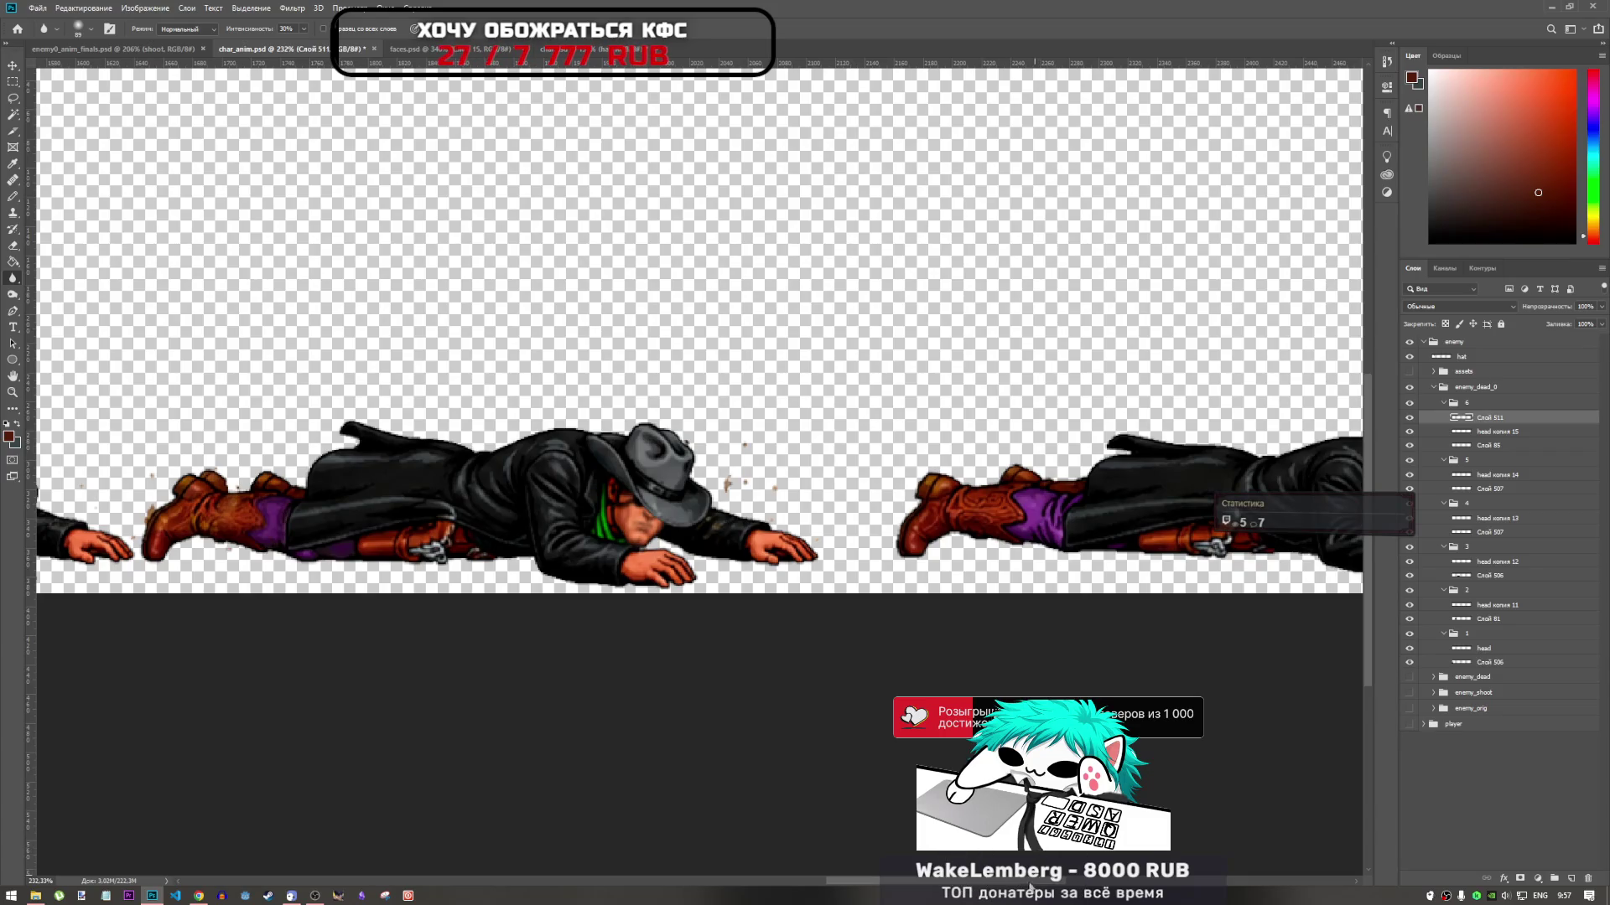
mouse_move(1029, 887)
mouse_down()
mouse_move(696, 812)
mouse_move(652, 785)
mouse_move(550, 838)
mouse_up()
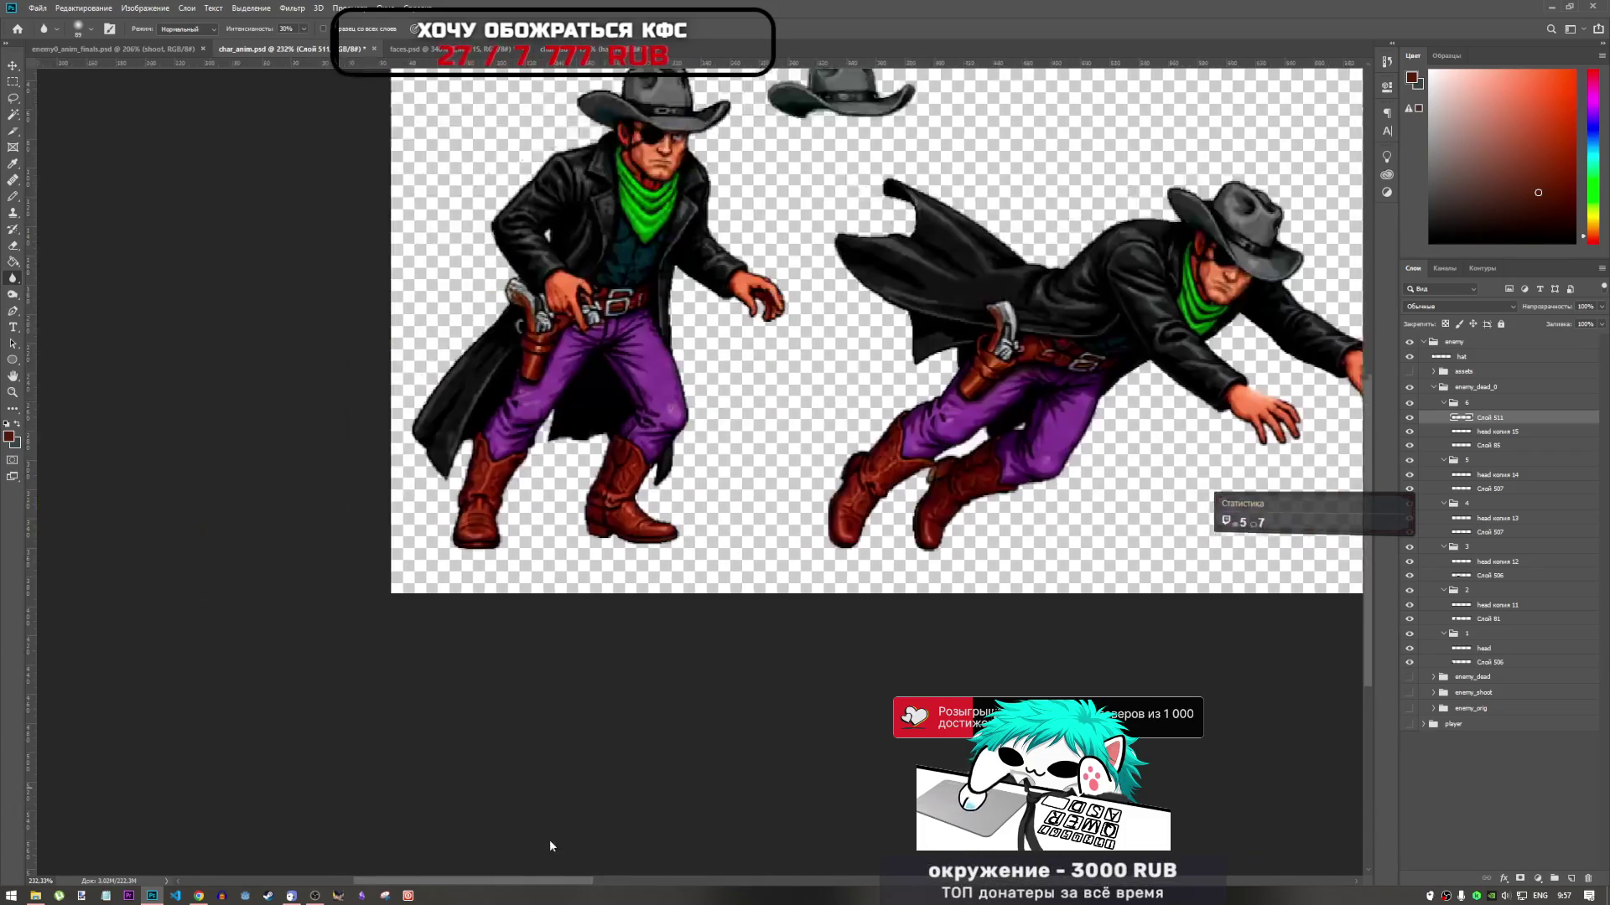
scroll(615, 836, down, 3)
scroll(575, 640, up, 4)
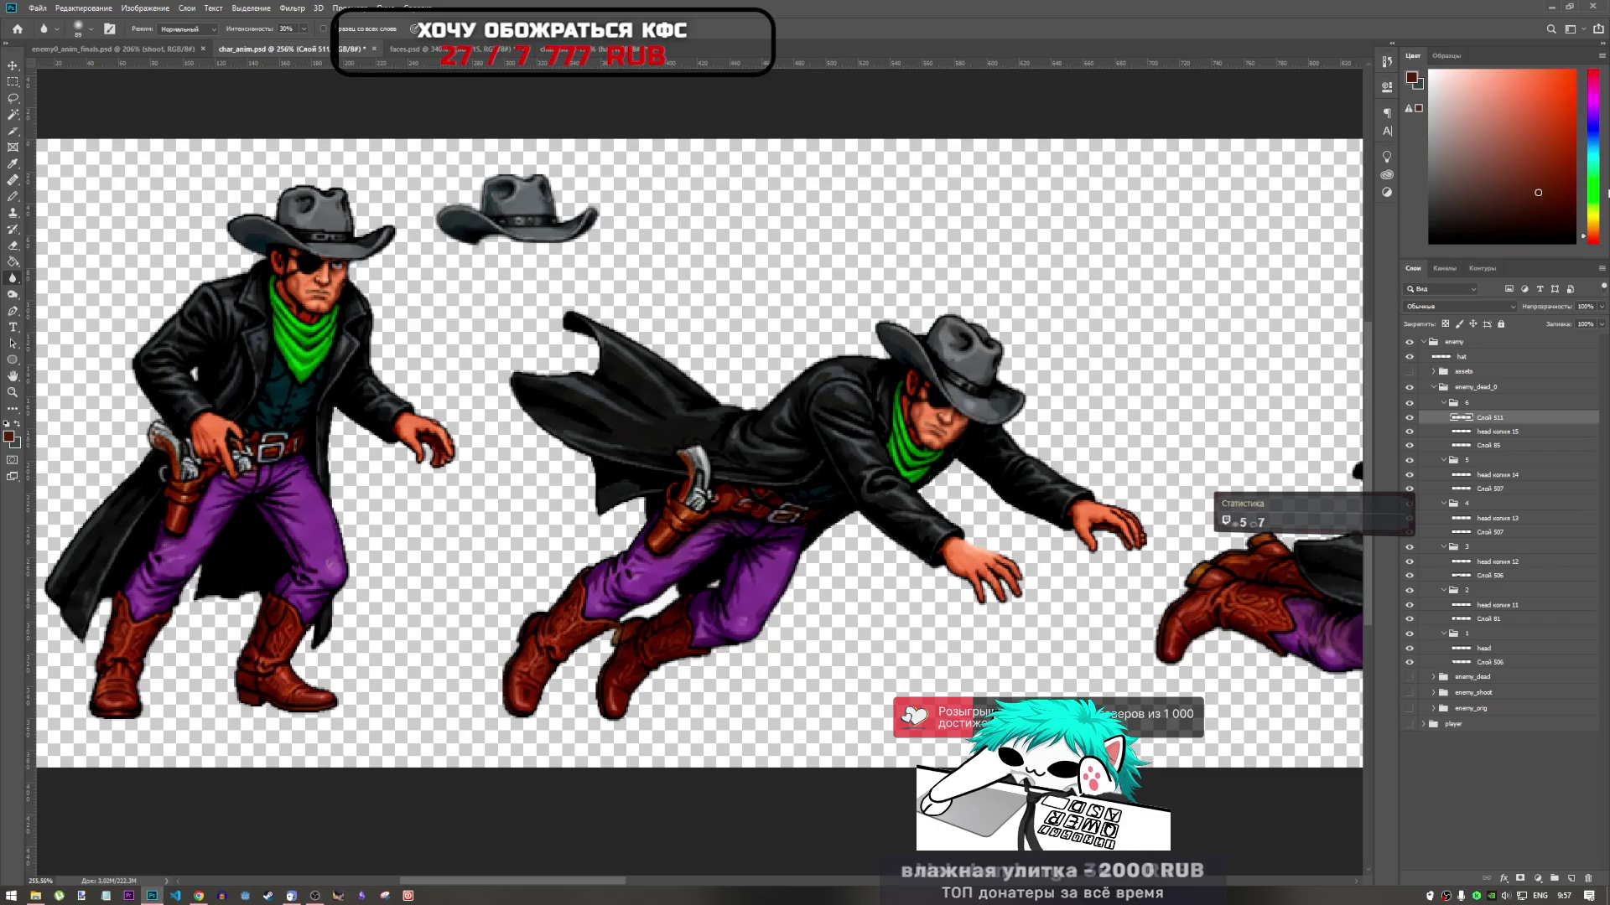
click(1432, 374)
click(1434, 372)
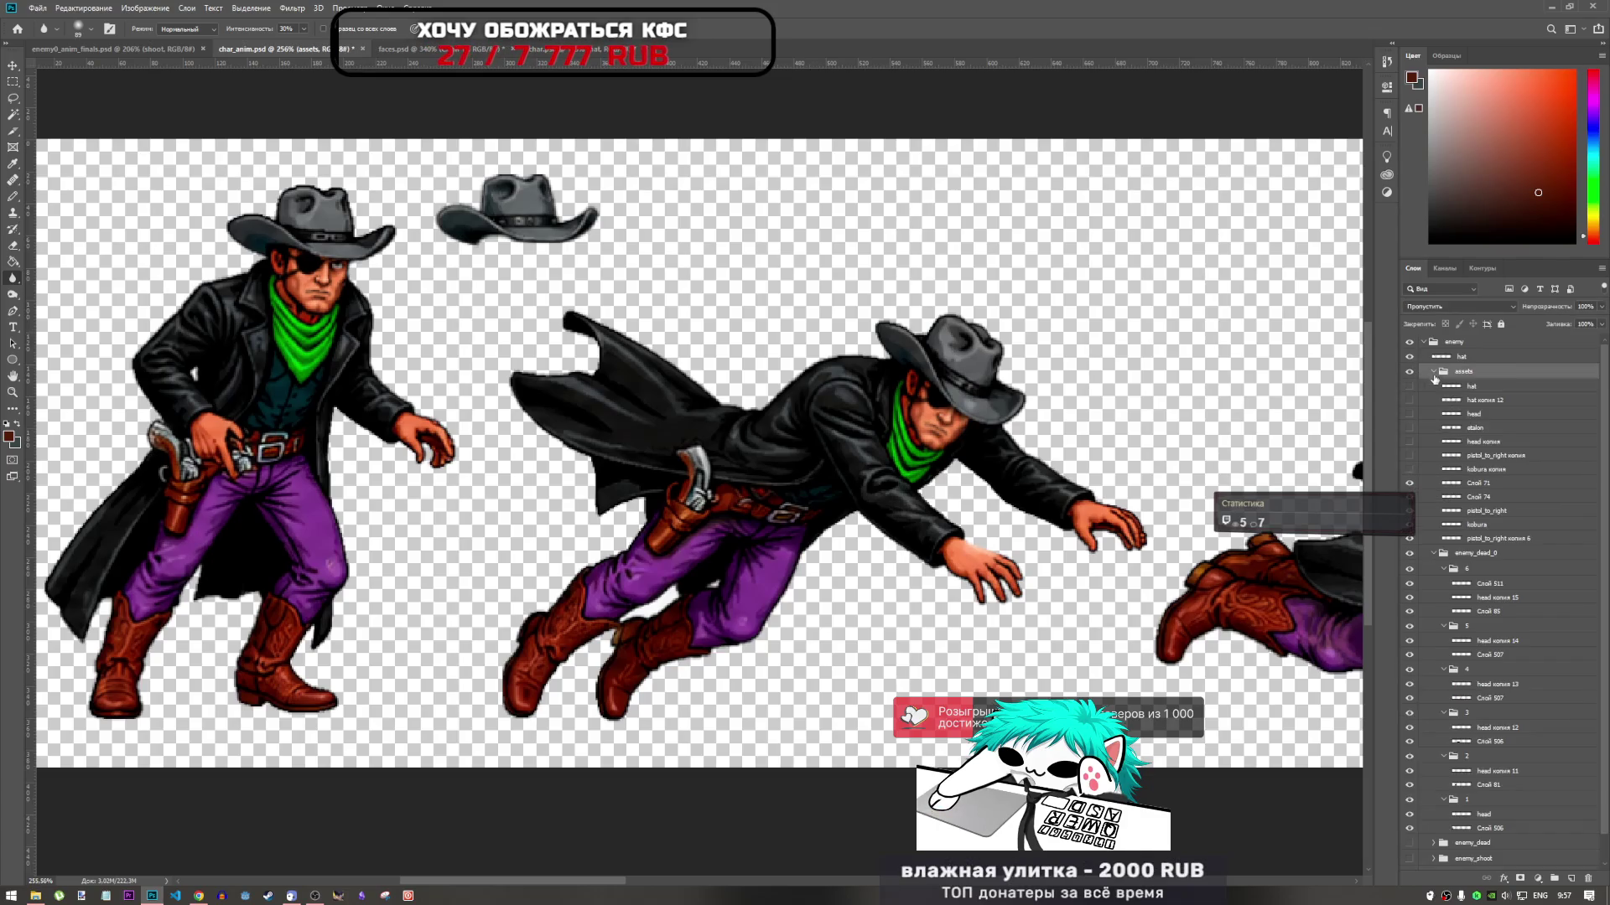
click(1483, 400)
click(1484, 469)
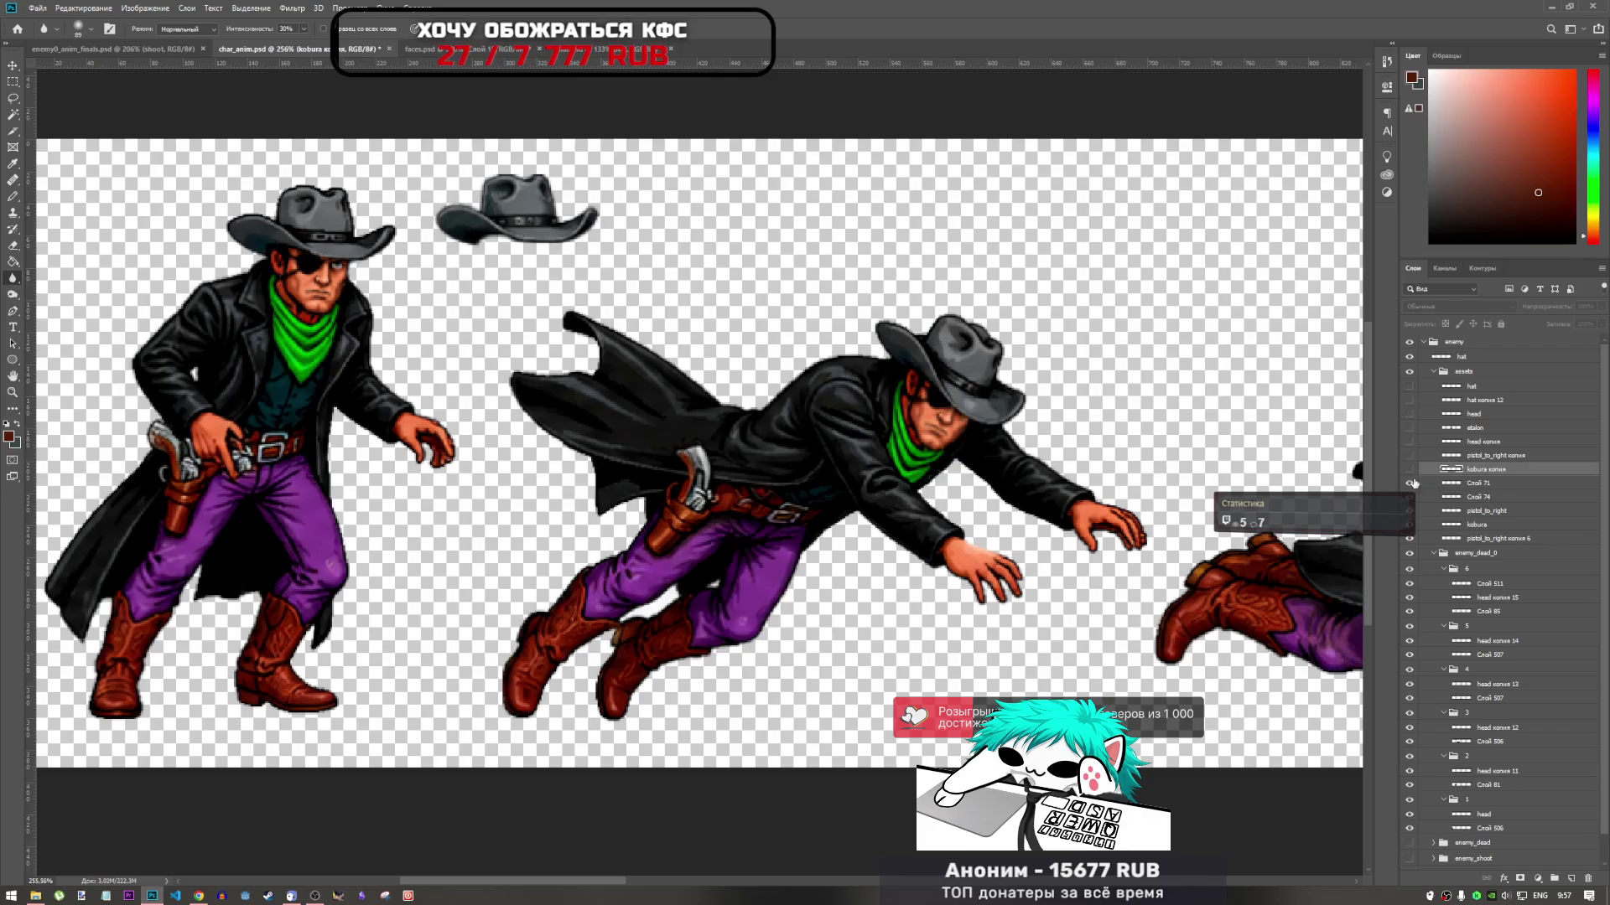
Toggle kobura копия to compare, hide it, collapse assets, and switch to enemy0_anim_finals.psd
click(1409, 470)
click(1409, 469)
click(1410, 470)
click(1409, 469)
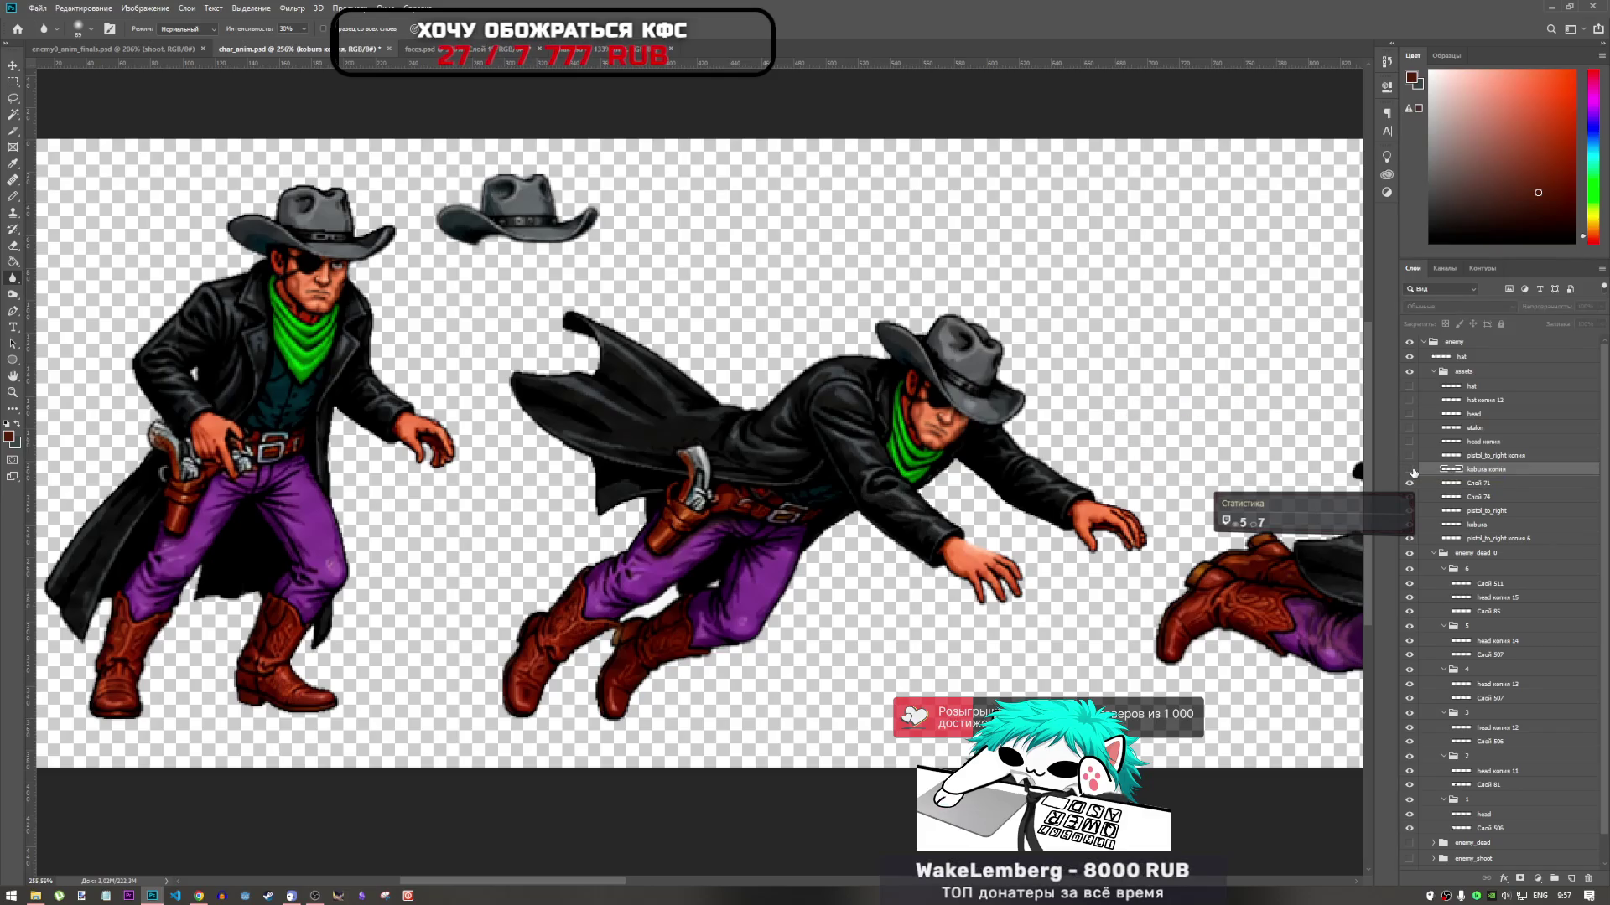
click(1433, 372)
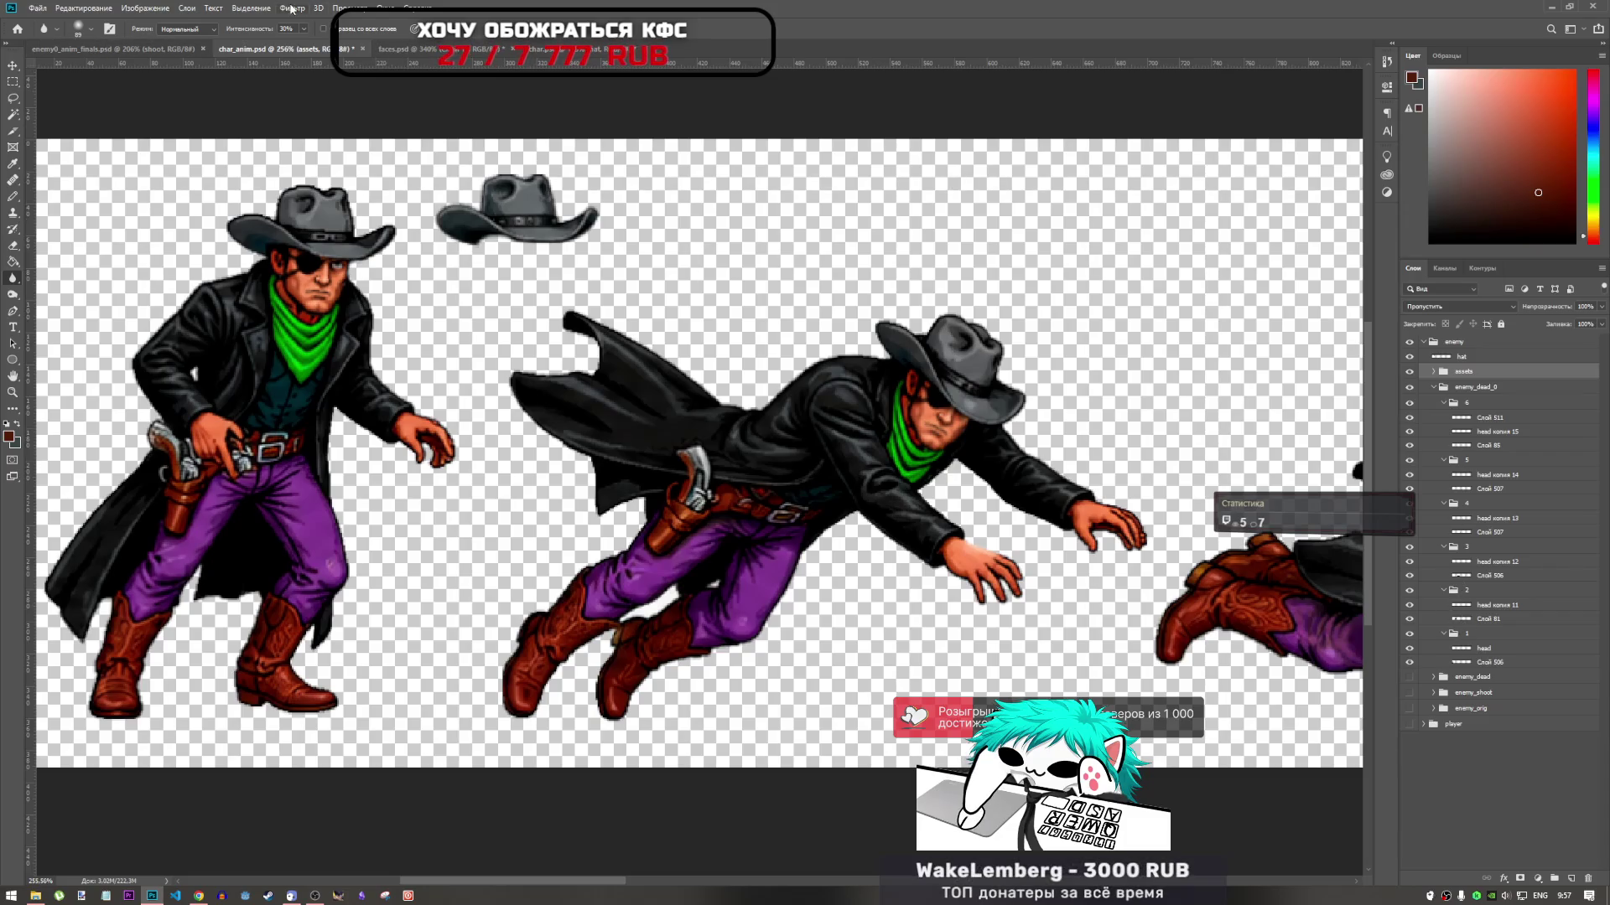
click(200, 49)
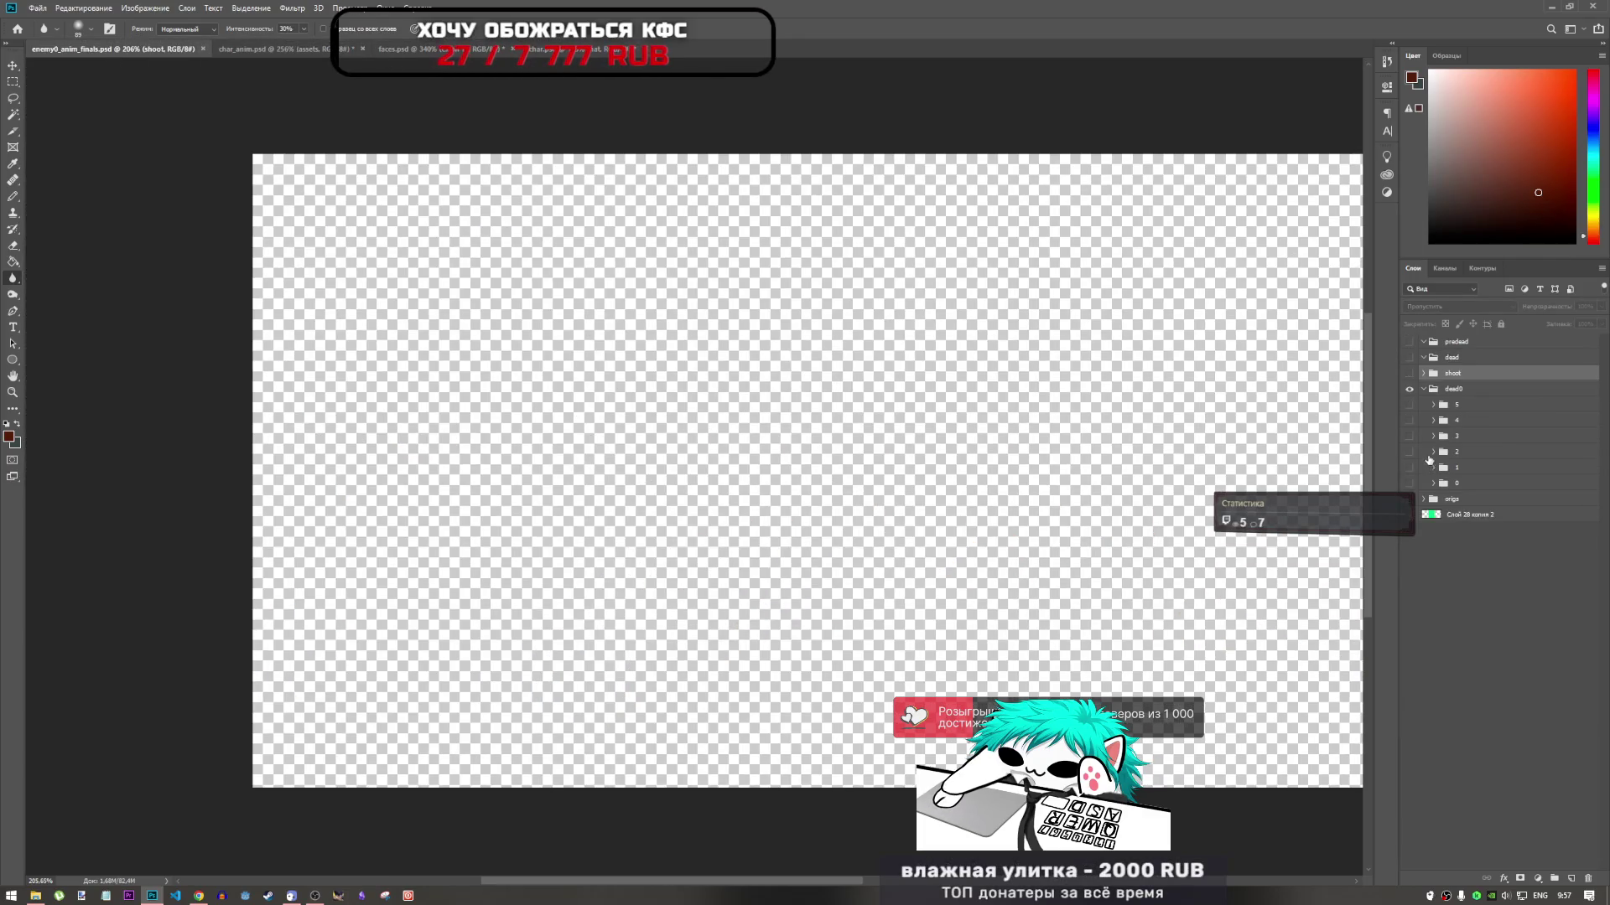
Preview the frame 5 and group 0 cowboys, checking group 0's kobura копия 2 holster, then hide group 0
click(1411, 406)
click(1410, 408)
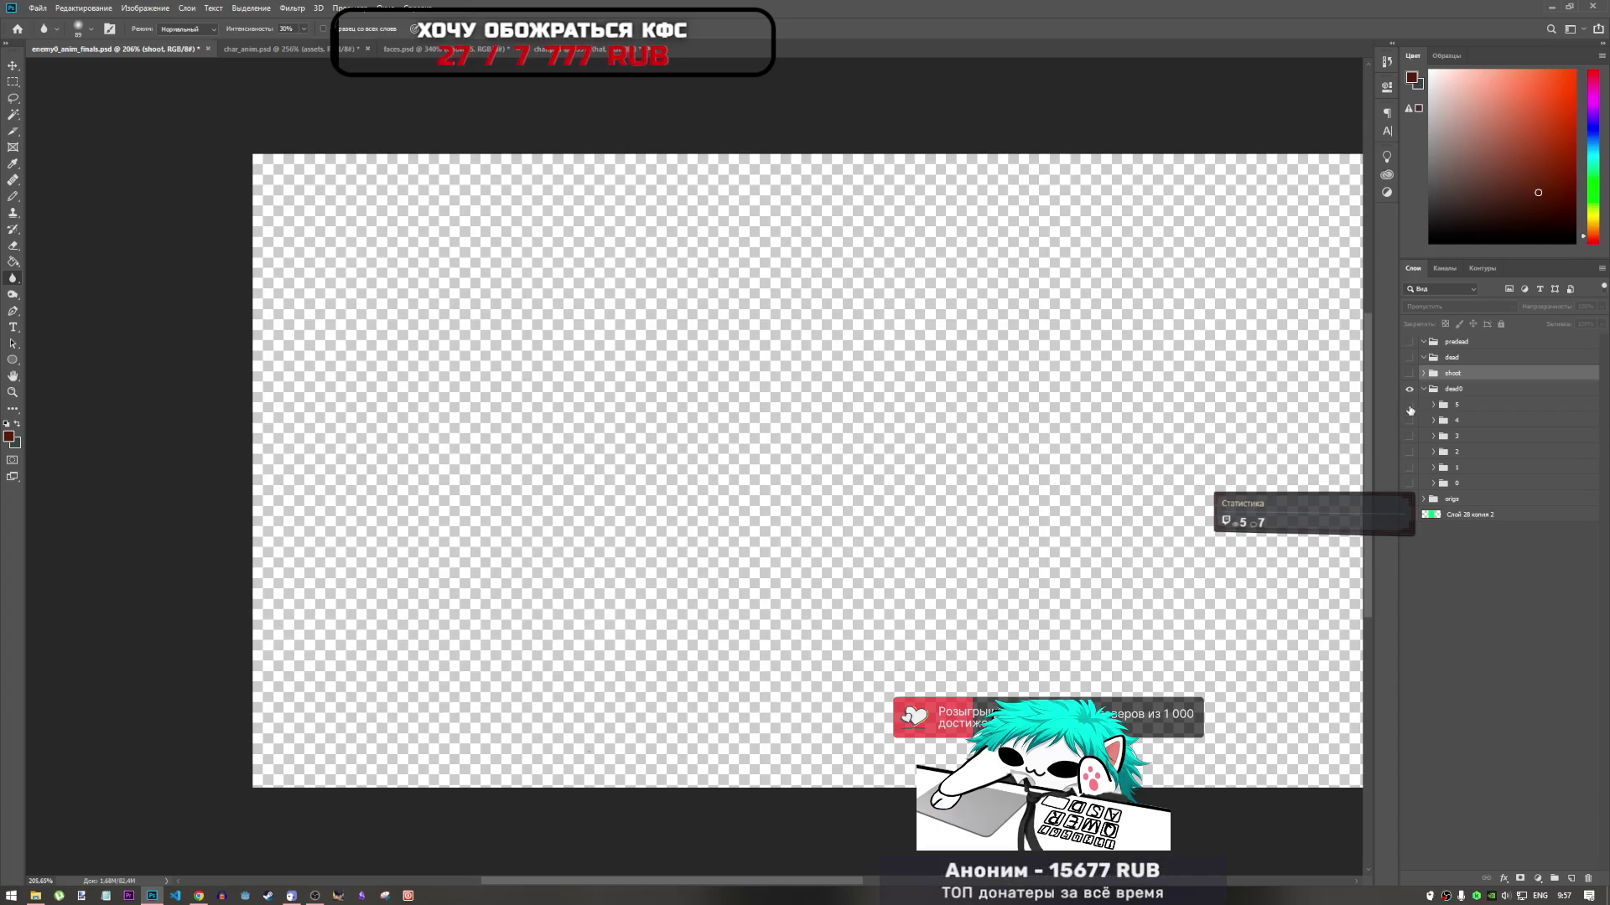
click(1429, 408)
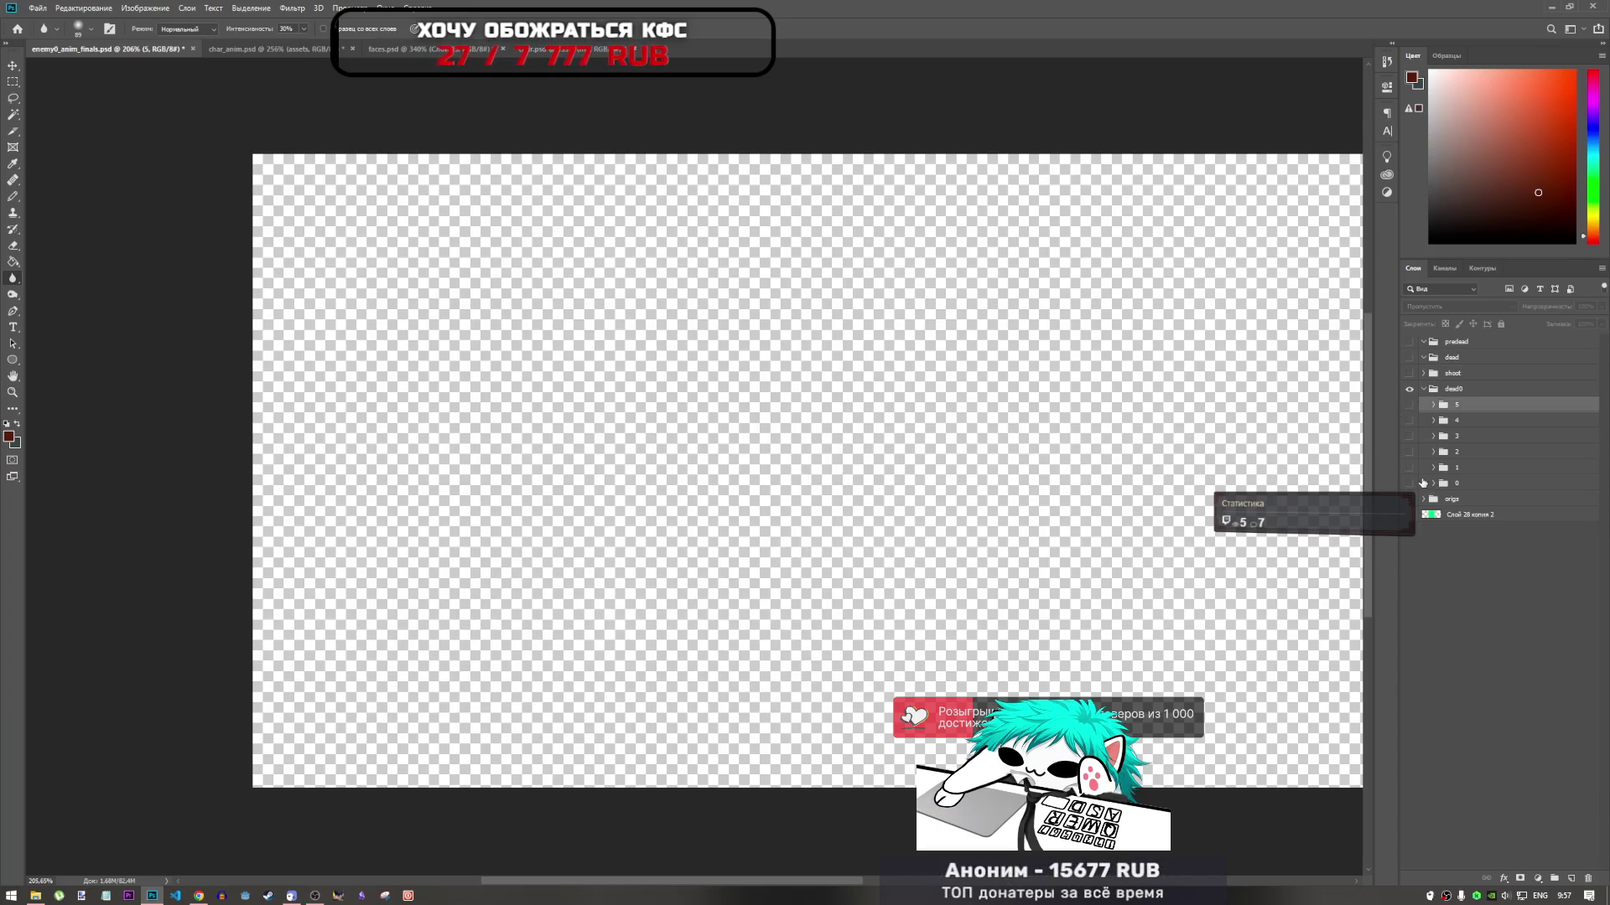
click(1409, 483)
click(1434, 483)
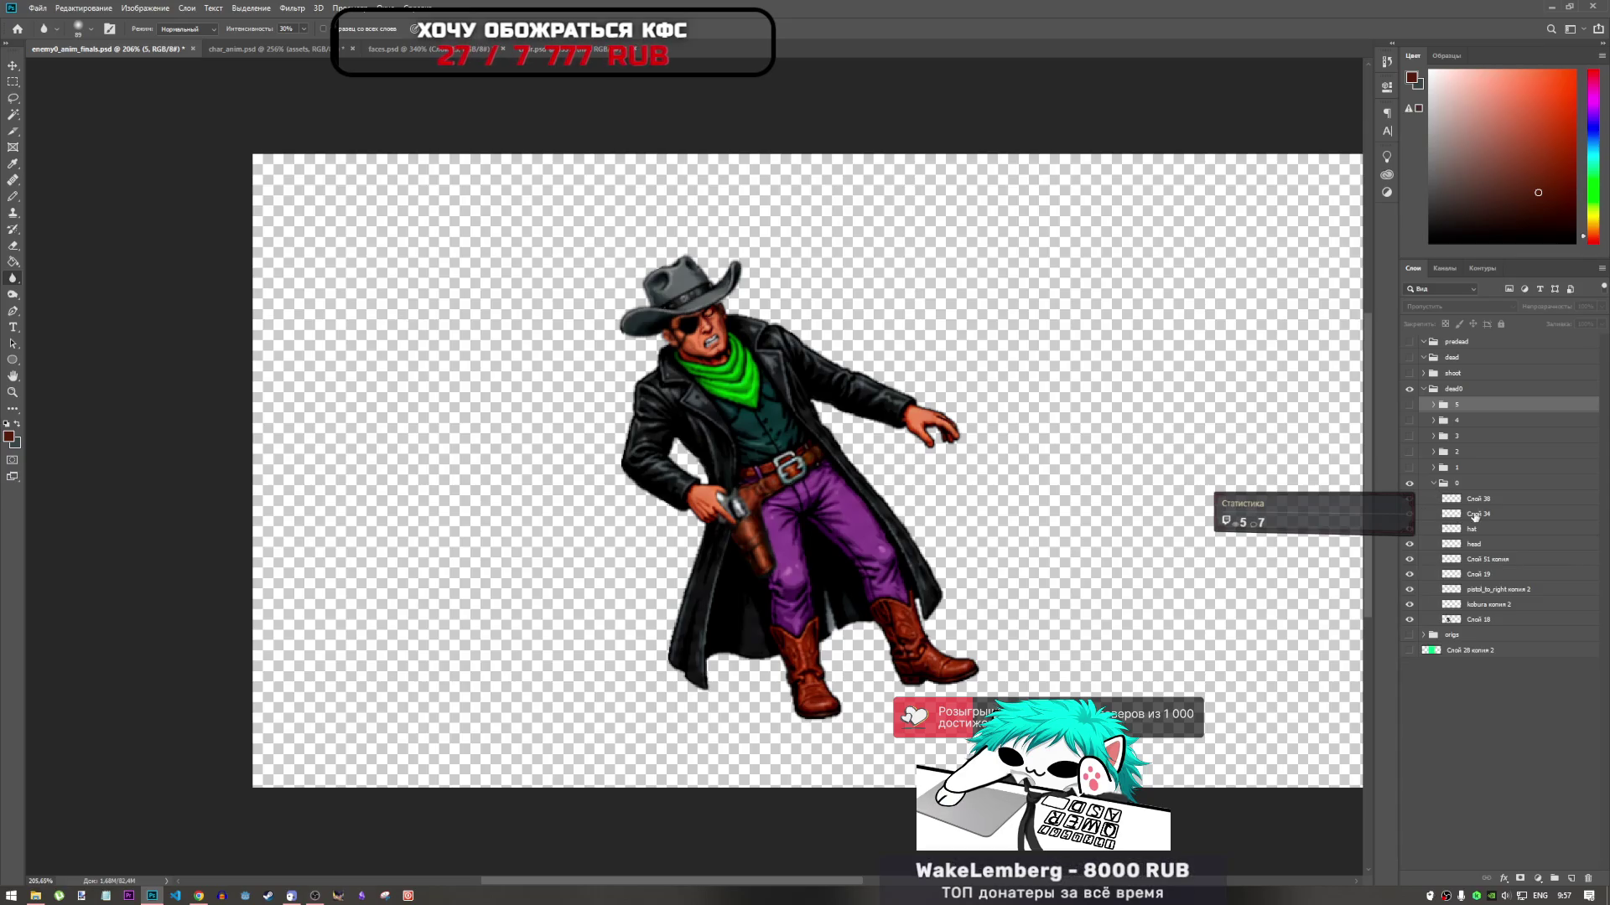
click(1473, 606)
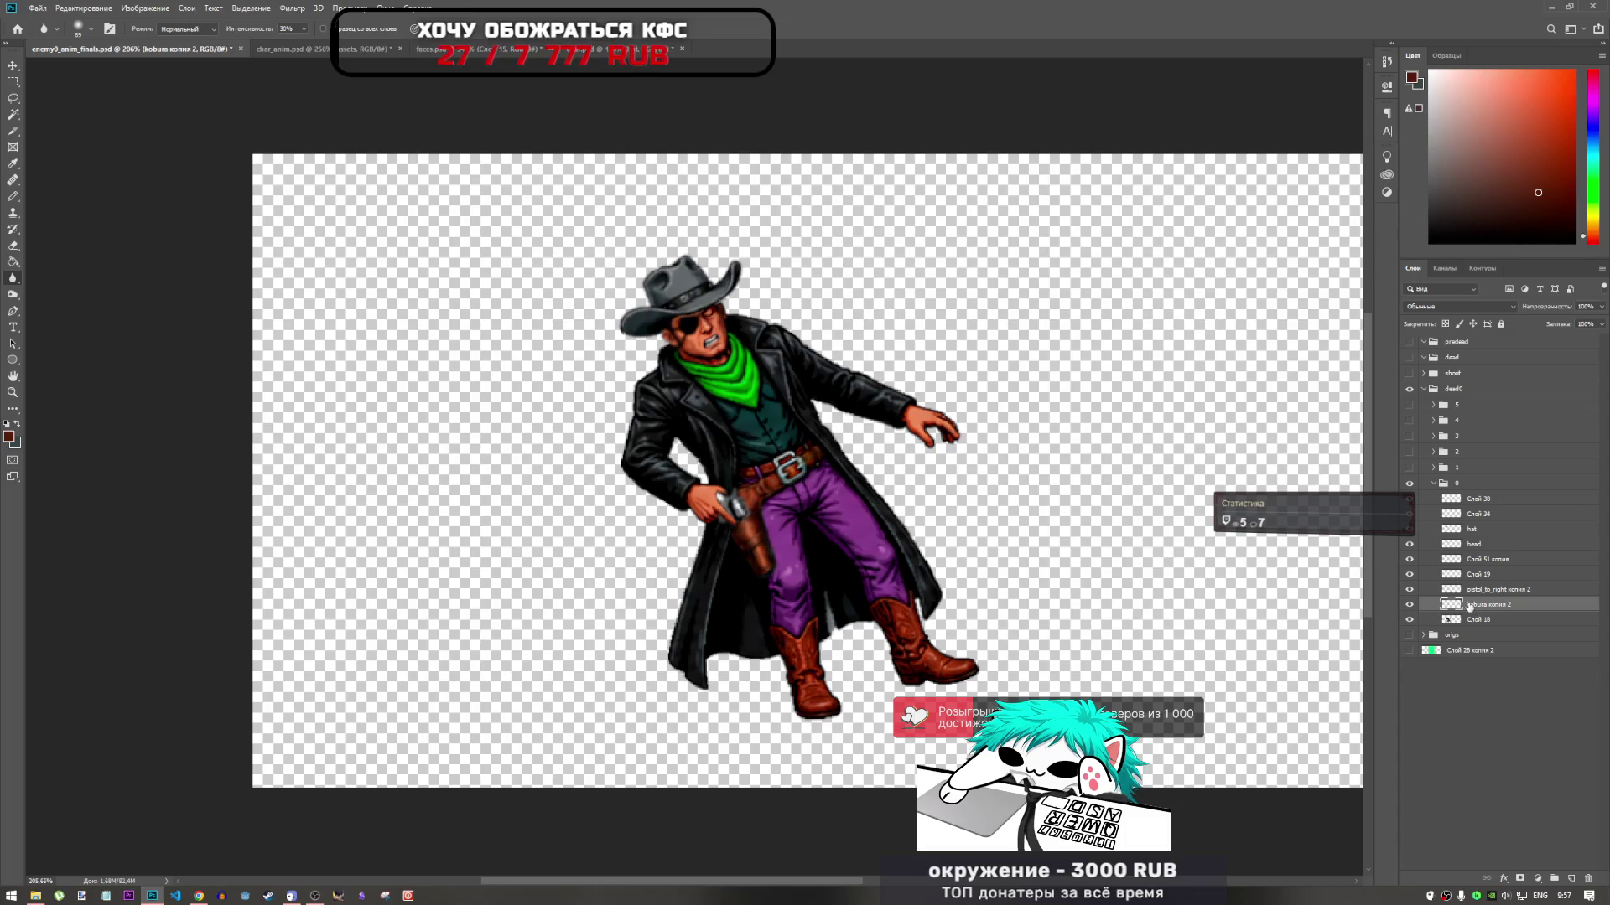
click(1459, 484)
click(1433, 483)
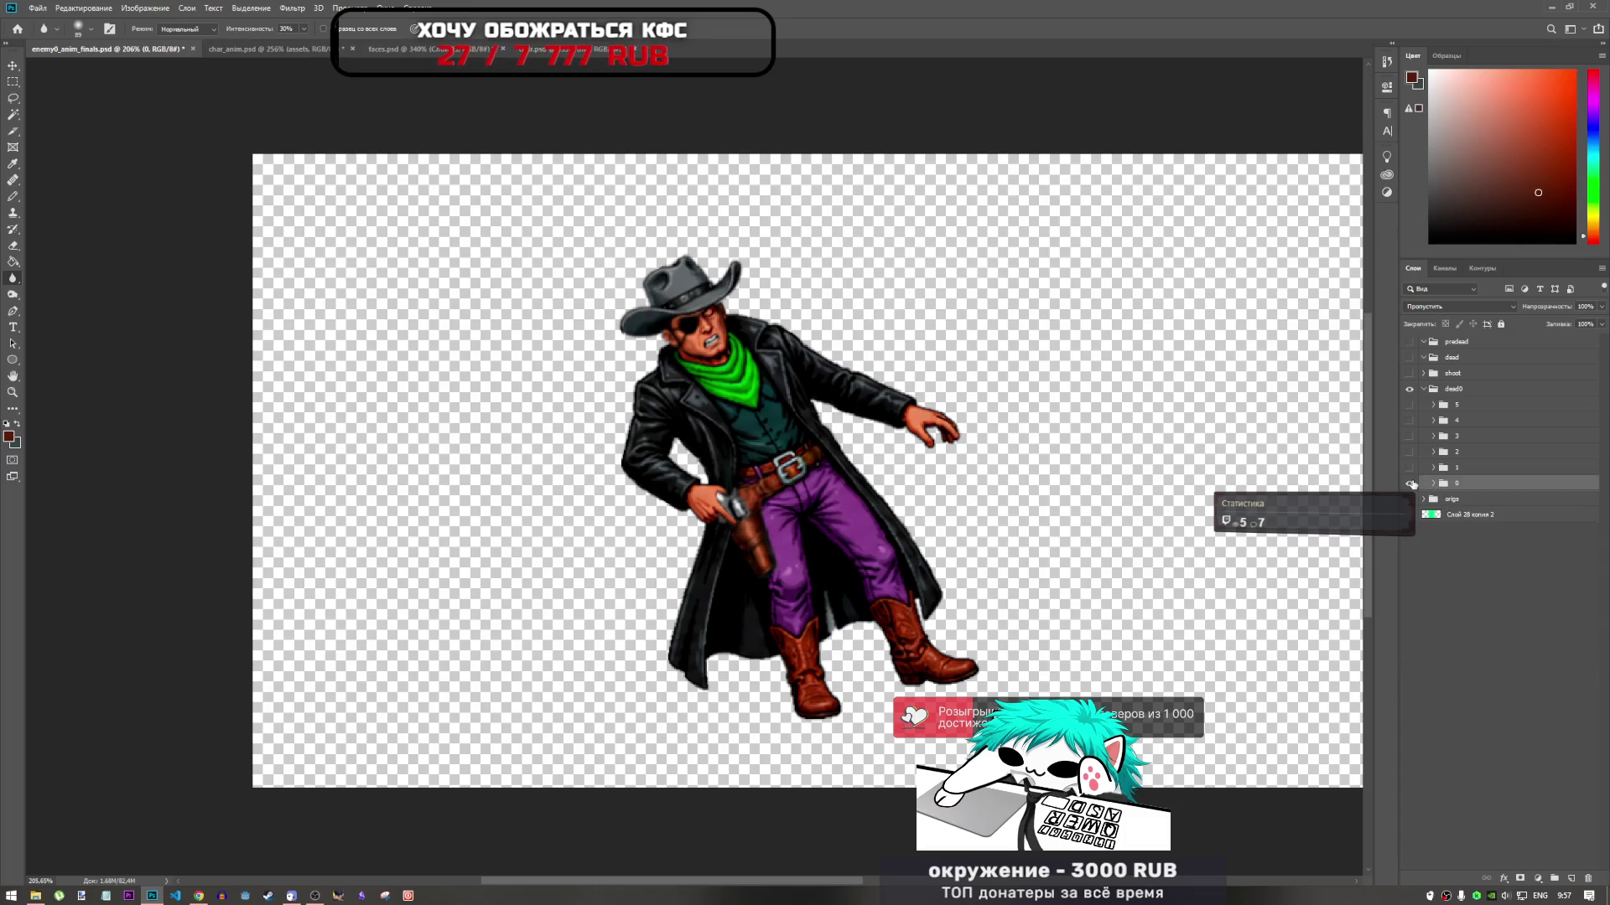
click(1409, 483)
Show and expand group 1's falling cowboy, toggling its face, pistol and hat layers to check them
click(1409, 468)
click(1433, 468)
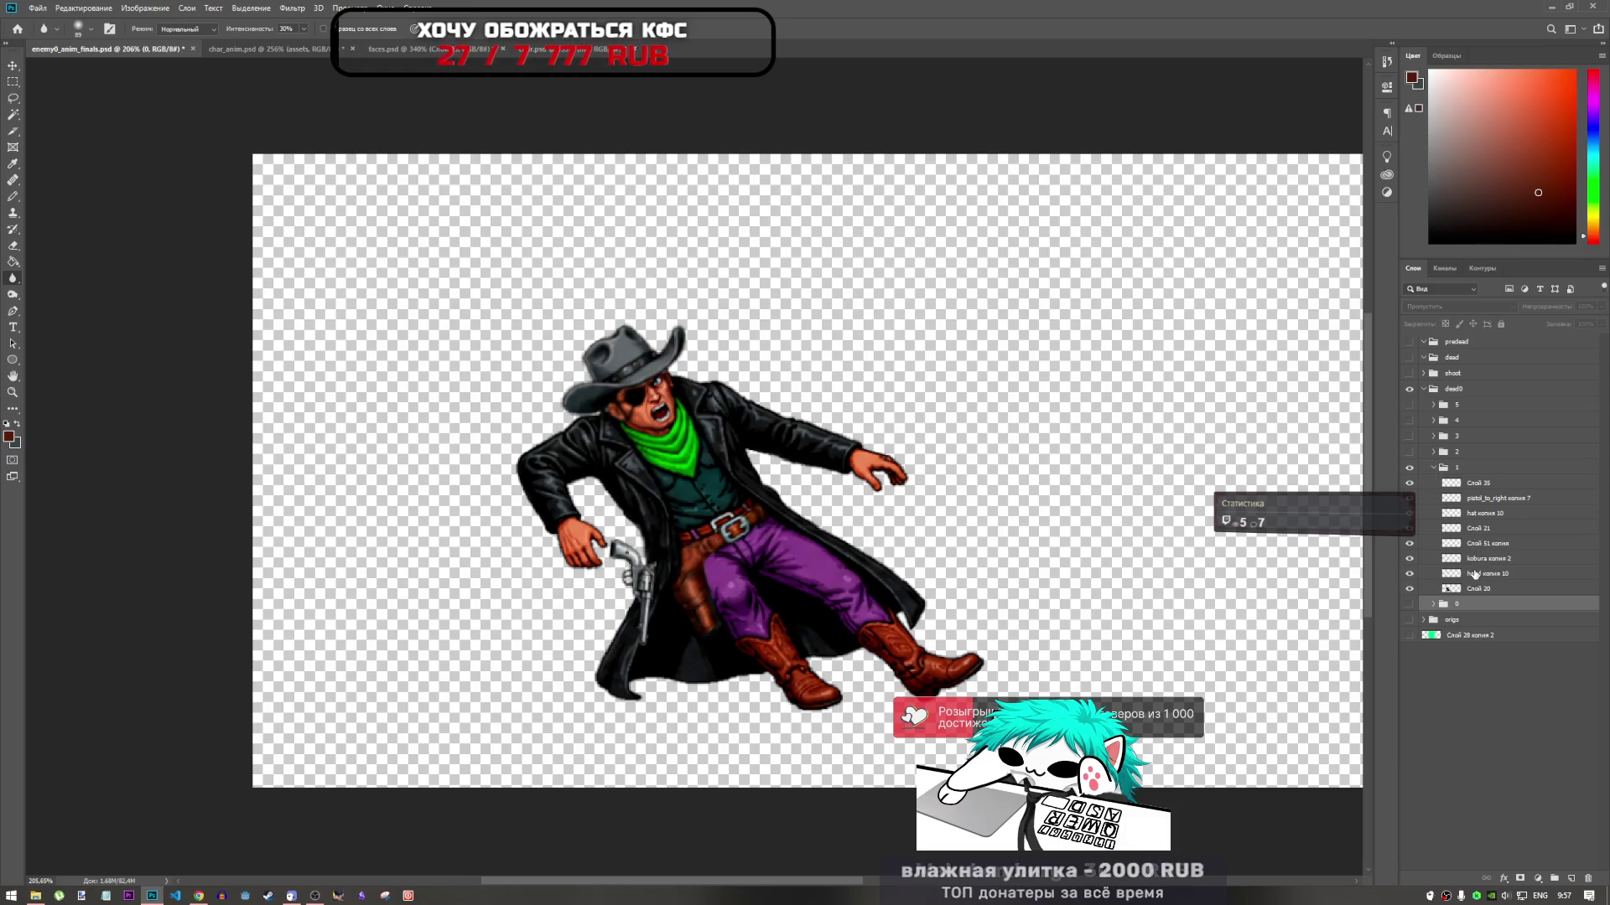
click(1411, 484)
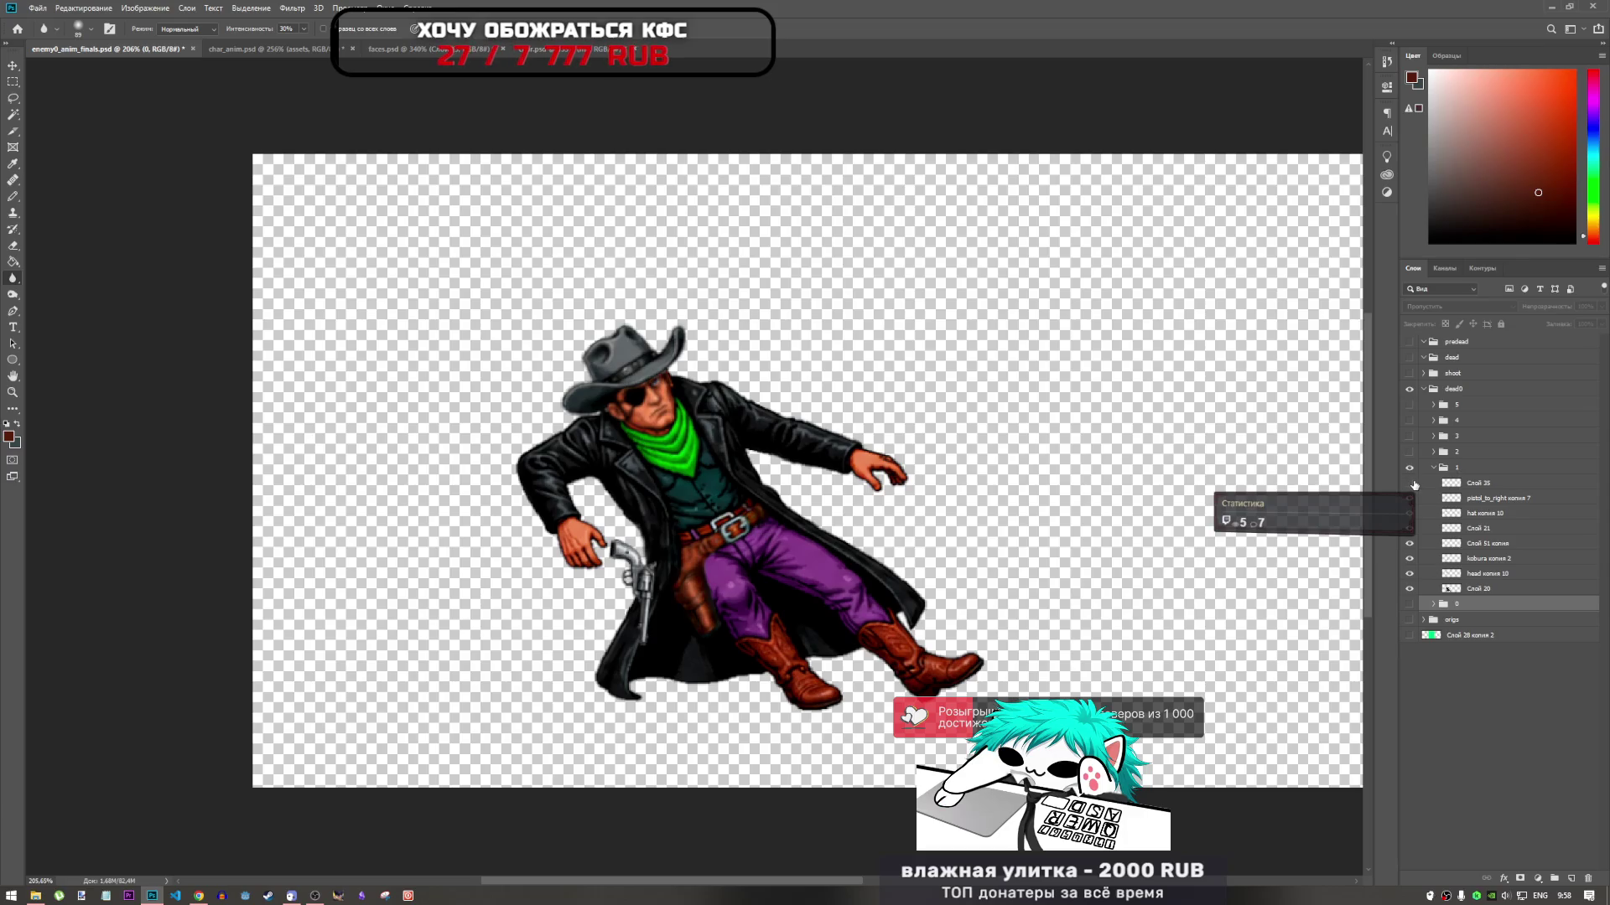
click(1412, 483)
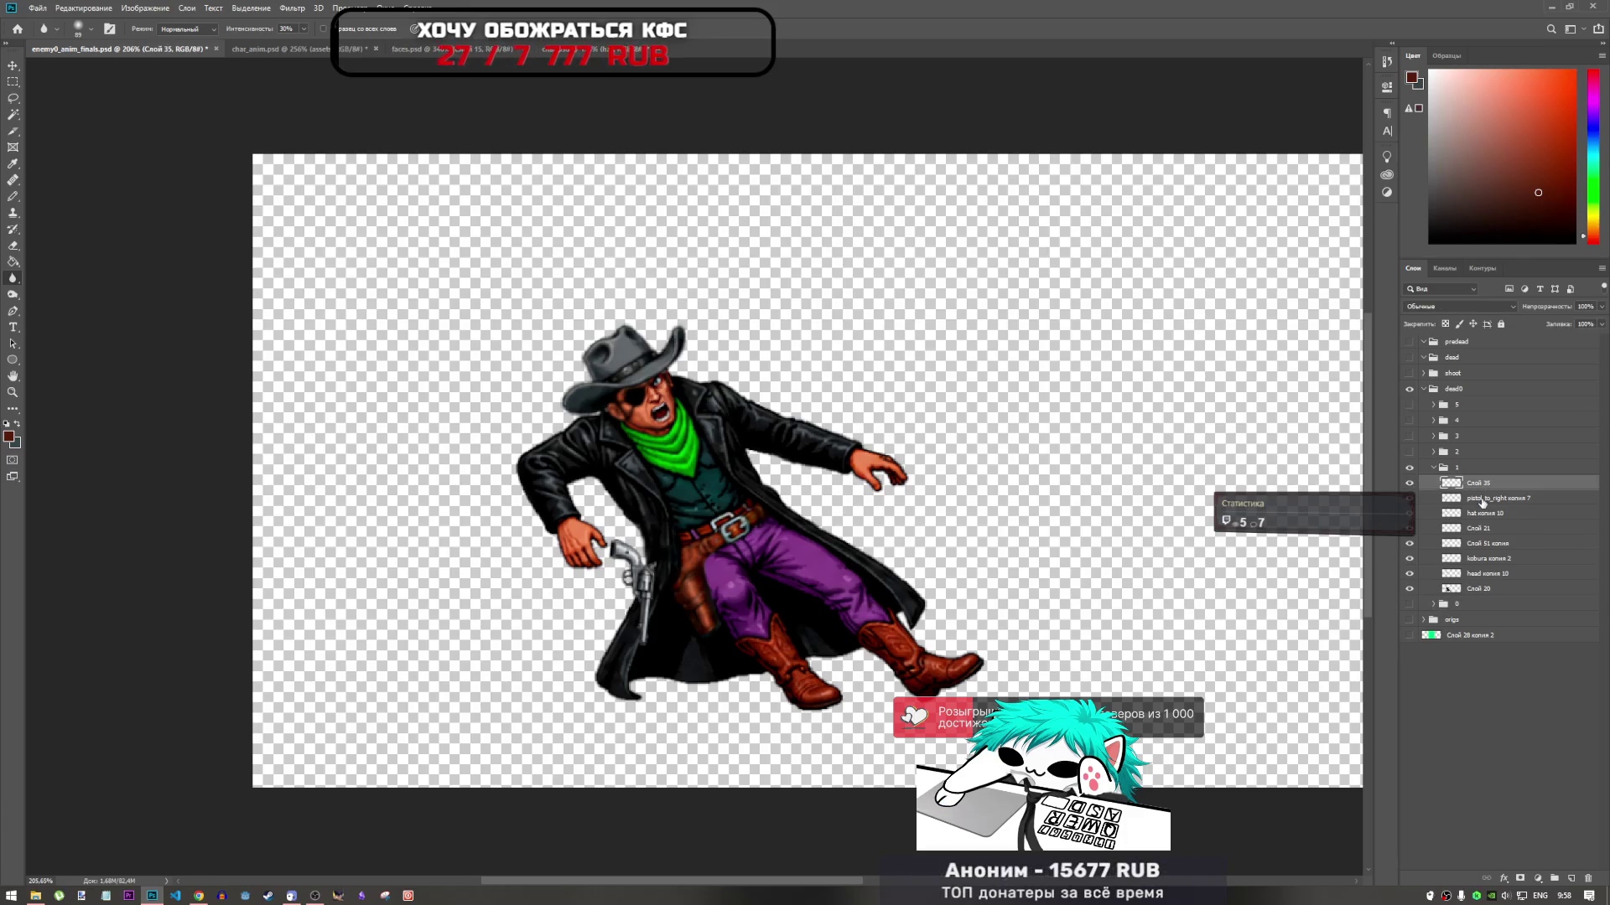
click(1480, 499)
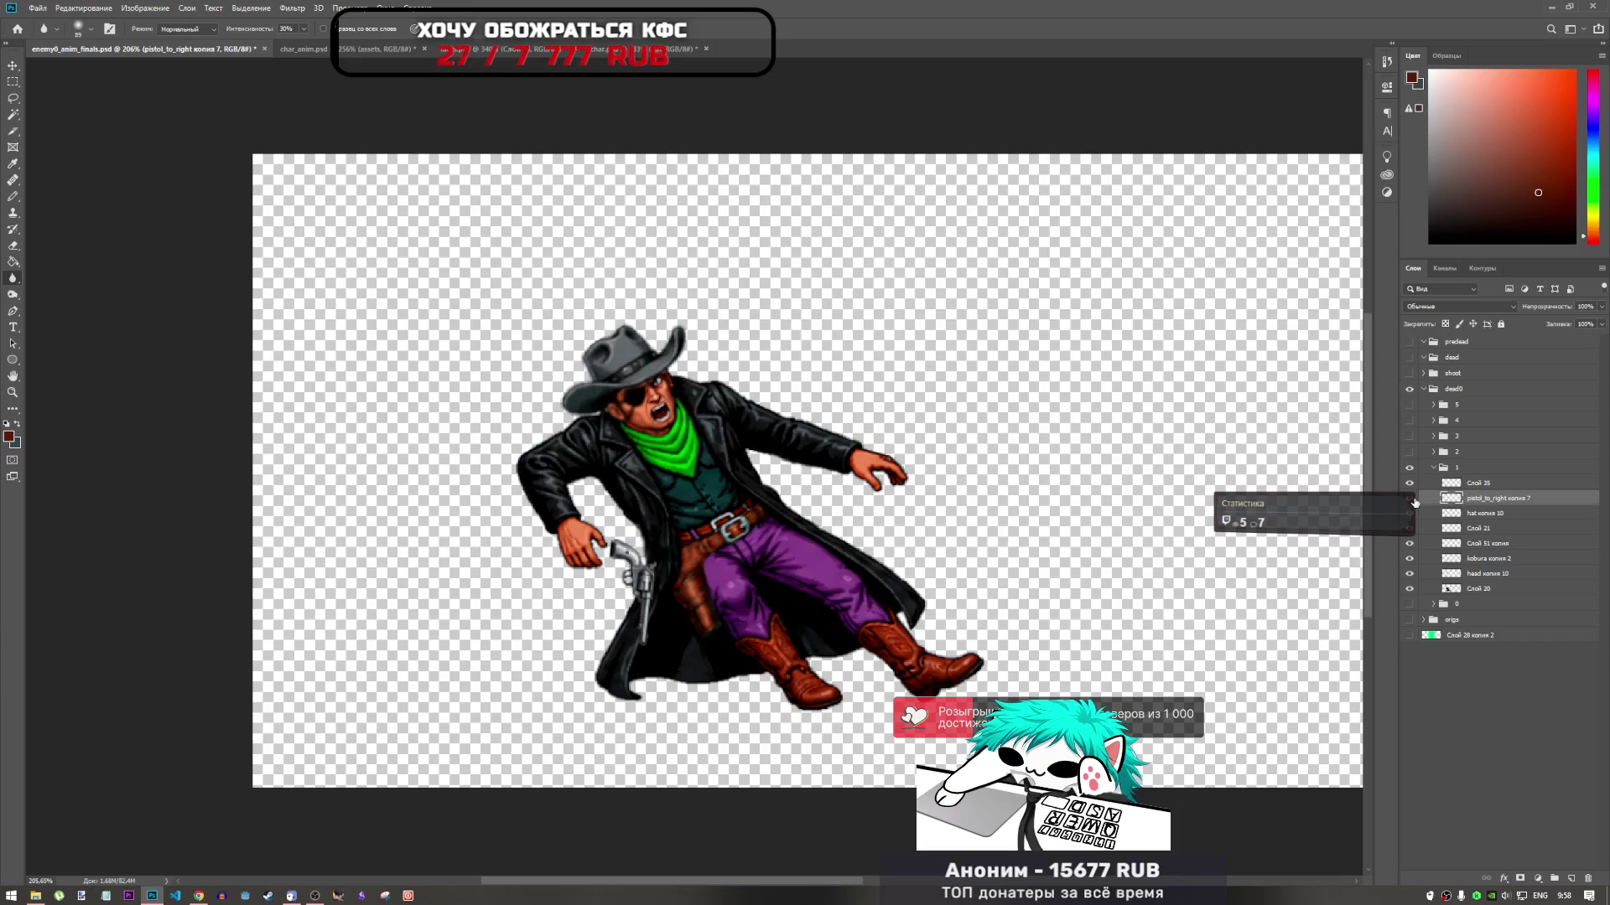
click(1412, 499)
click(1412, 500)
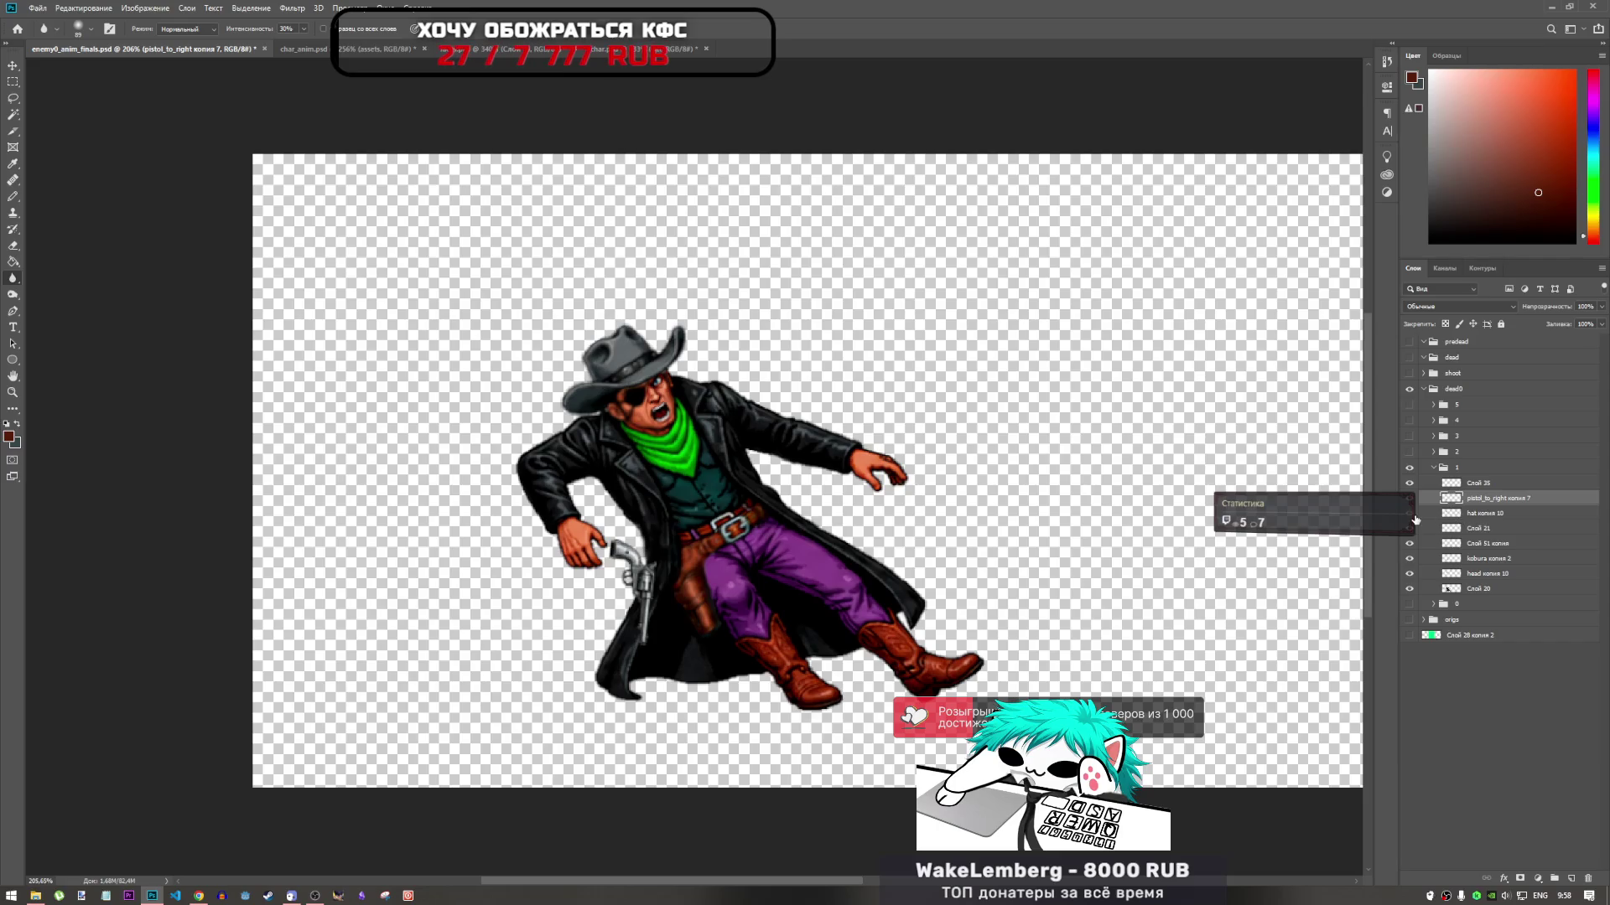
click(1414, 515)
click(1414, 515)
click(1475, 516)
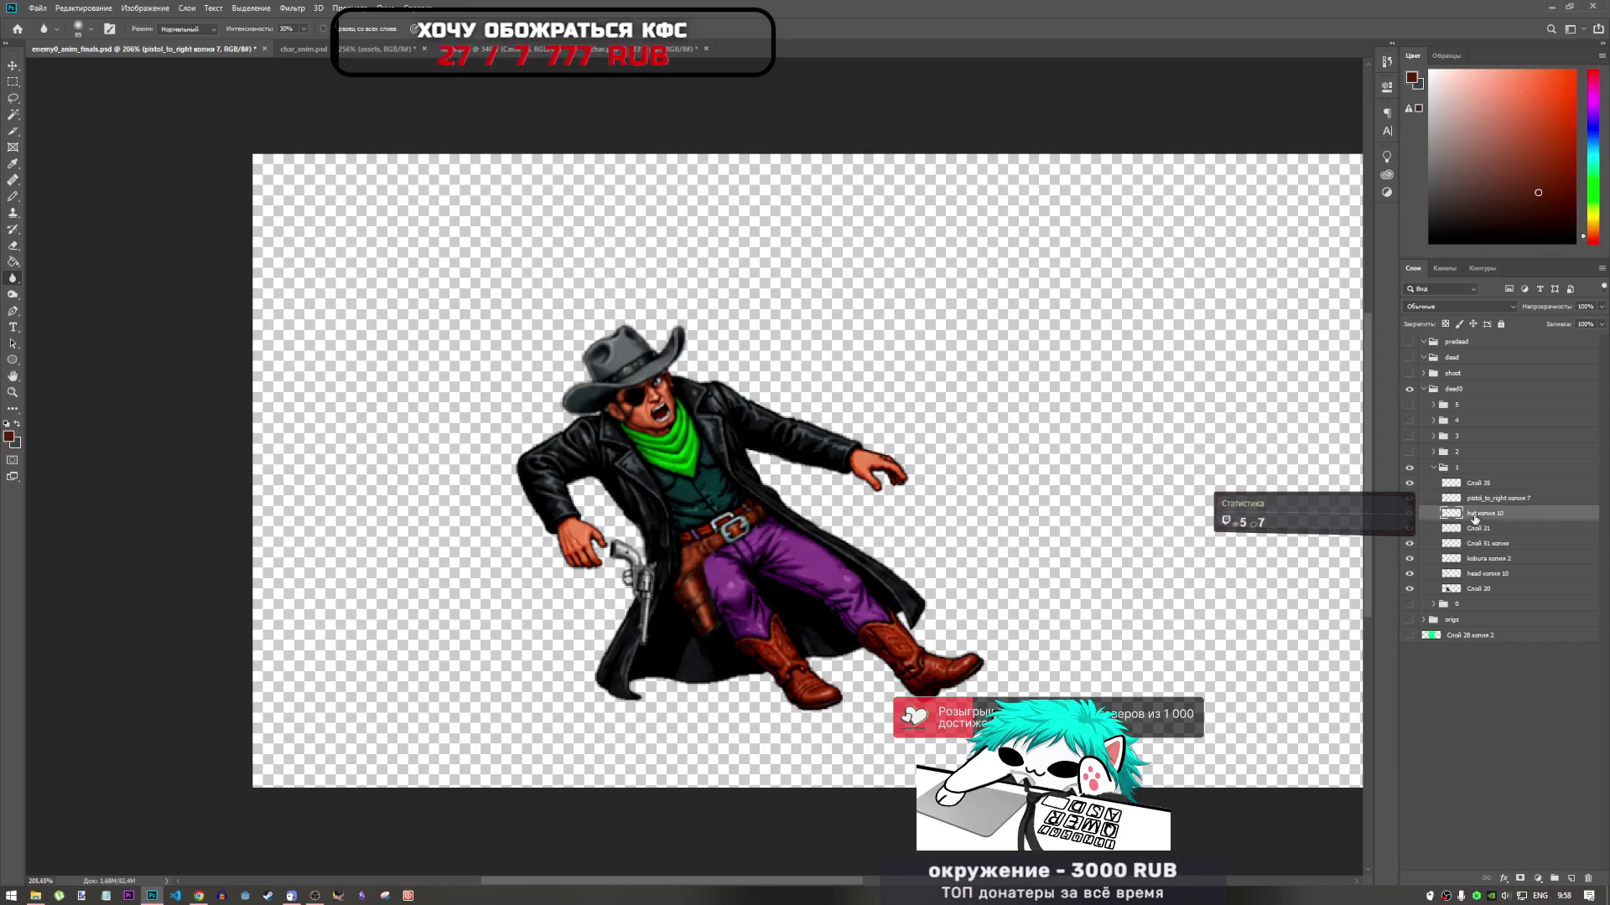
click(1478, 530)
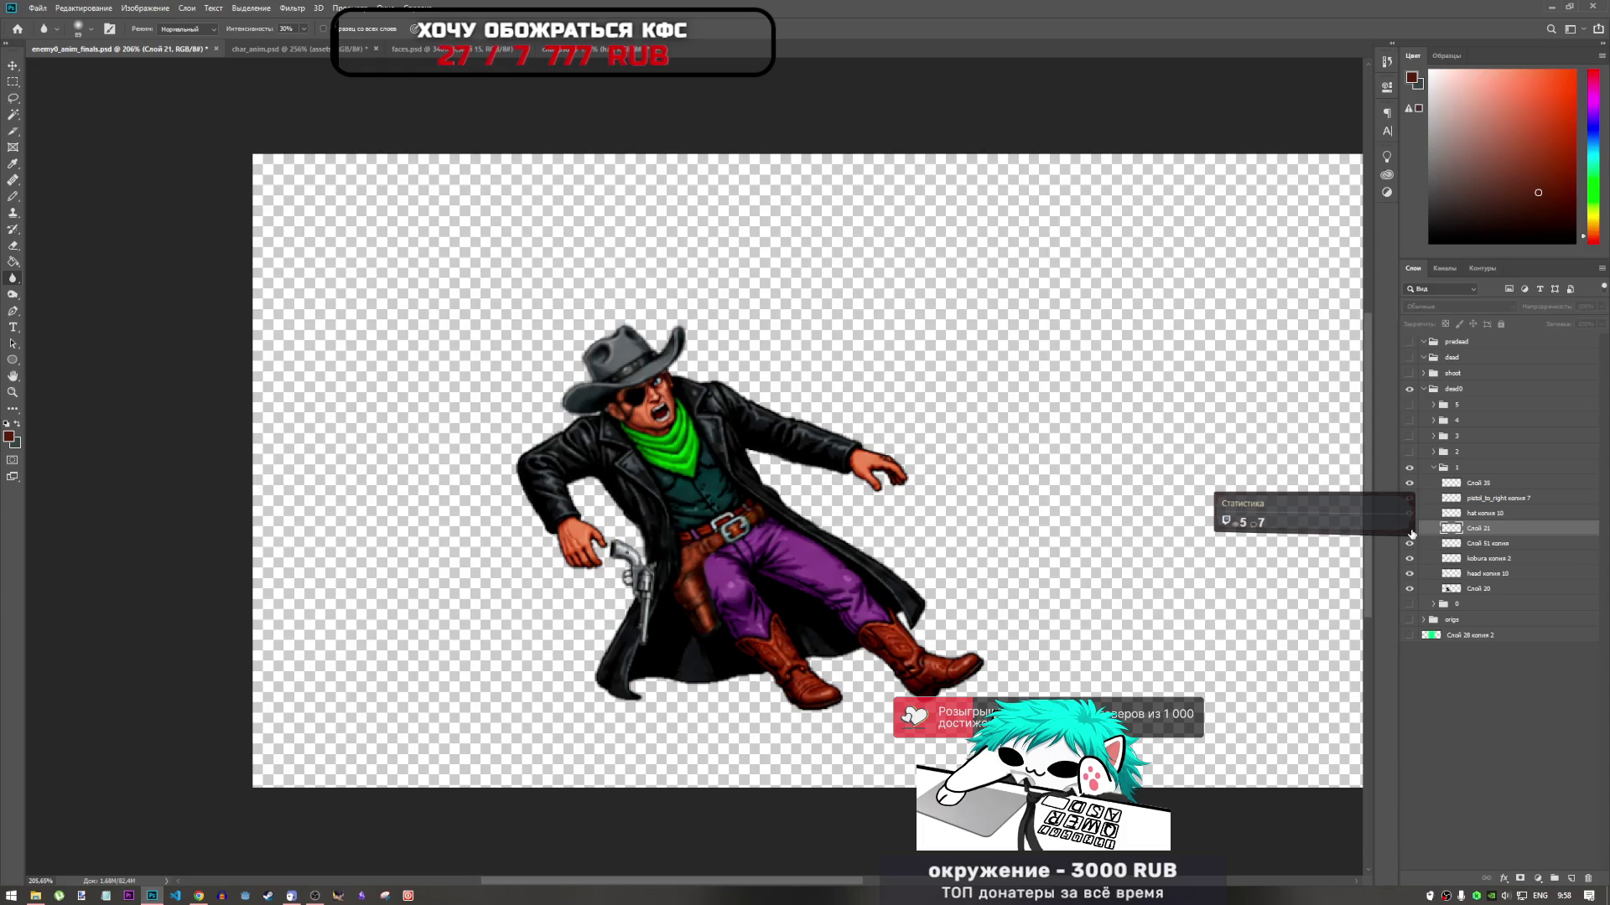
click(1411, 529)
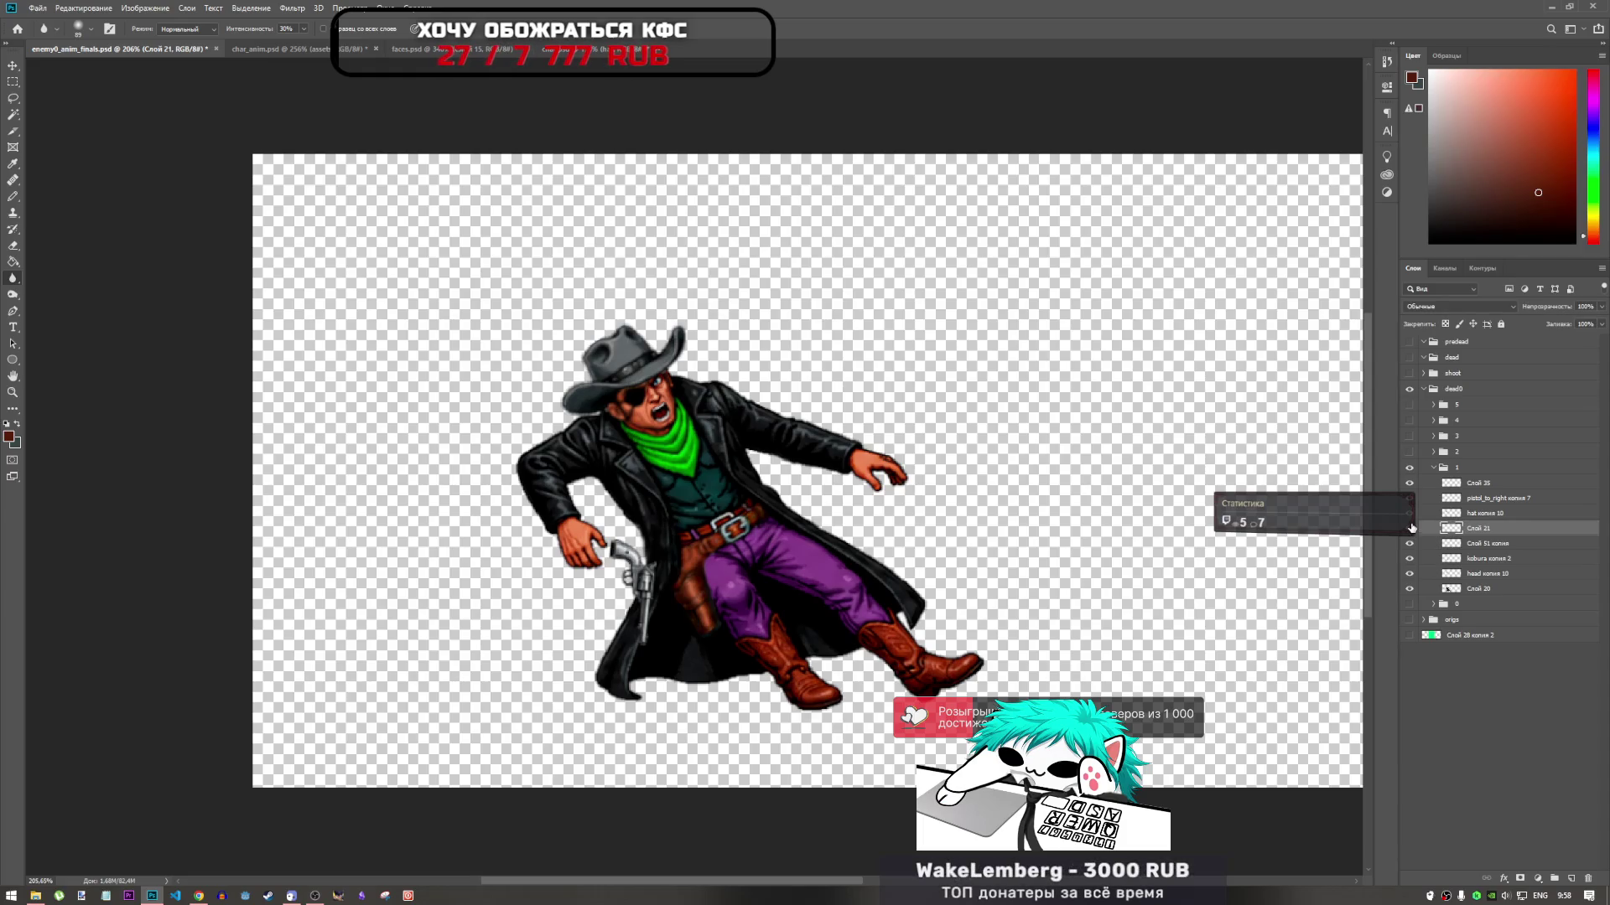
Turn on Слой 51 копия and compare the hat and head копия 10 layers
click(1411, 522)
click(1411, 522)
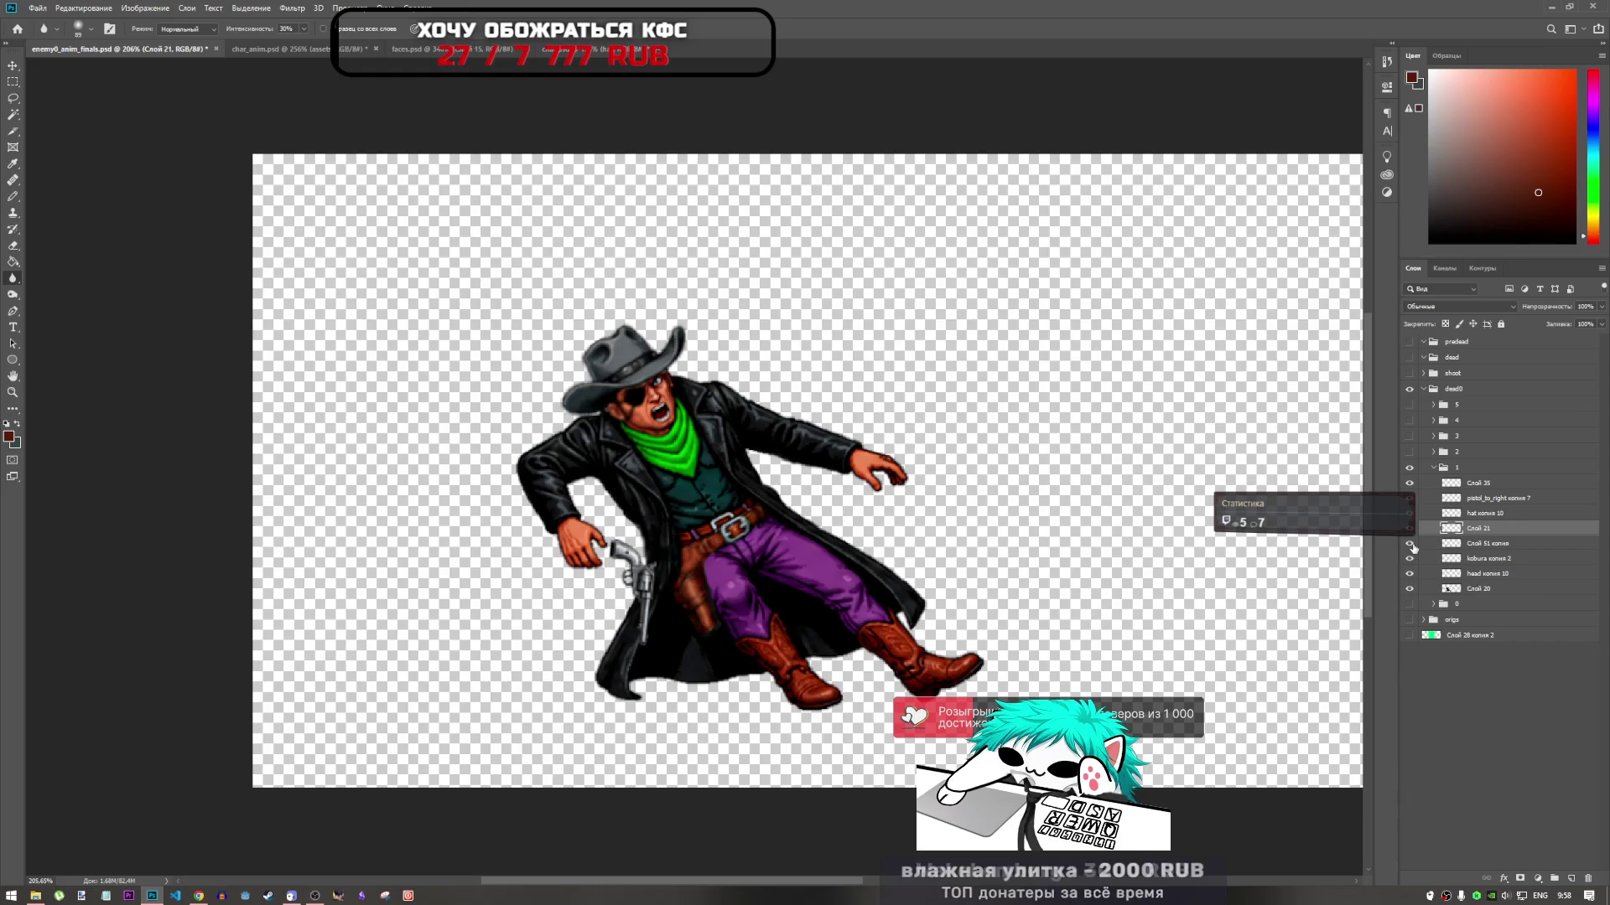
click(1412, 545)
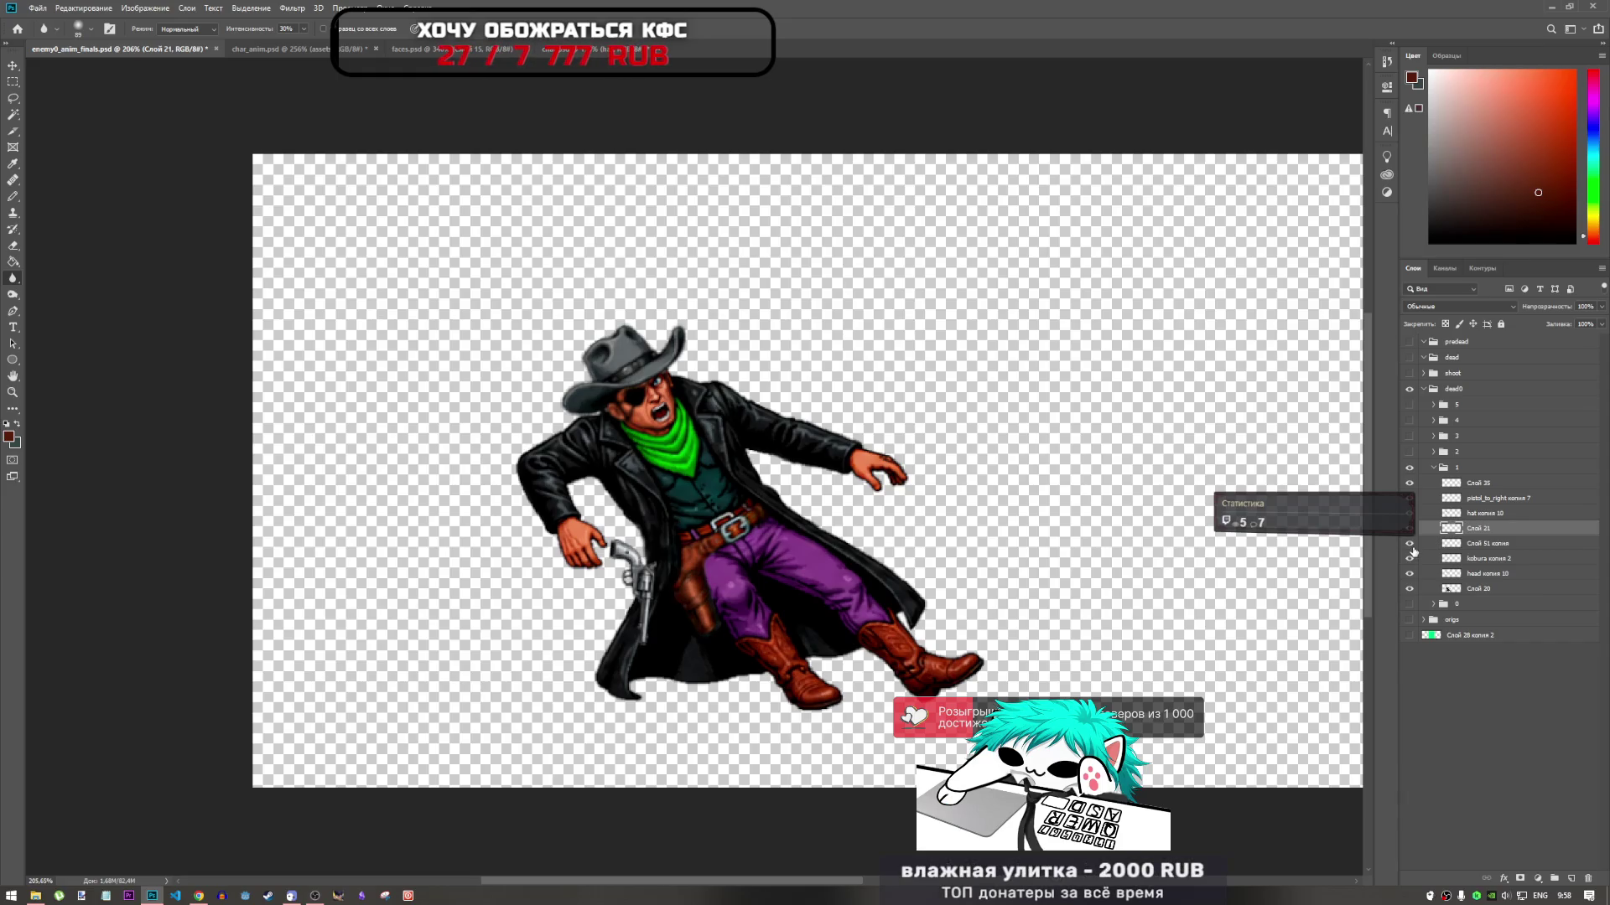
click(1411, 573)
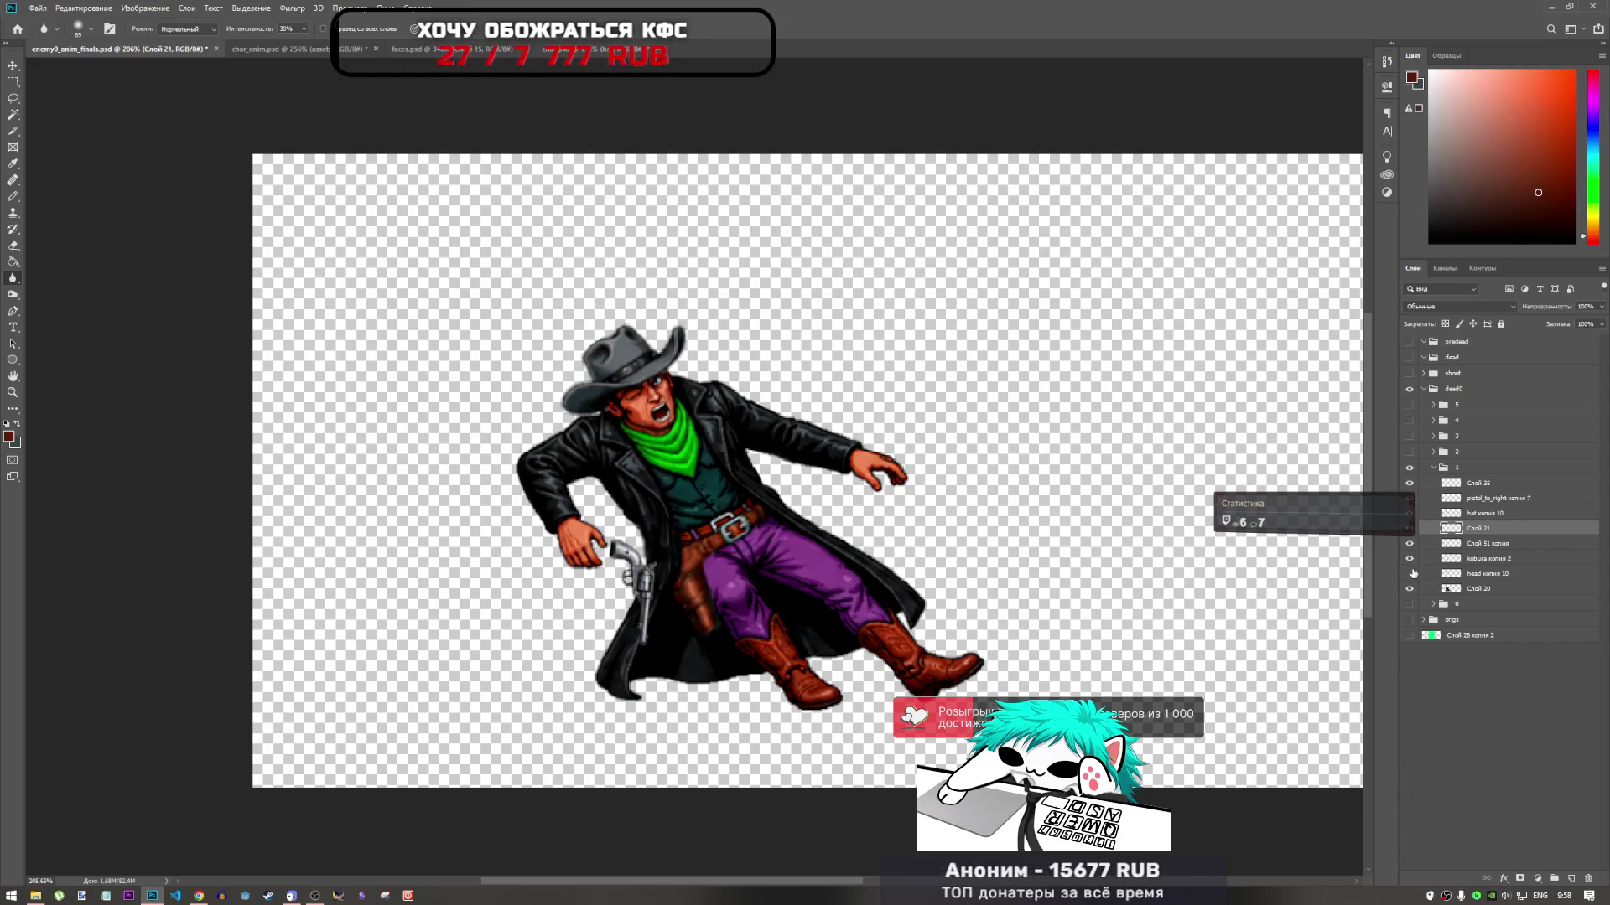
click(1411, 574)
click(1412, 573)
click(1412, 574)
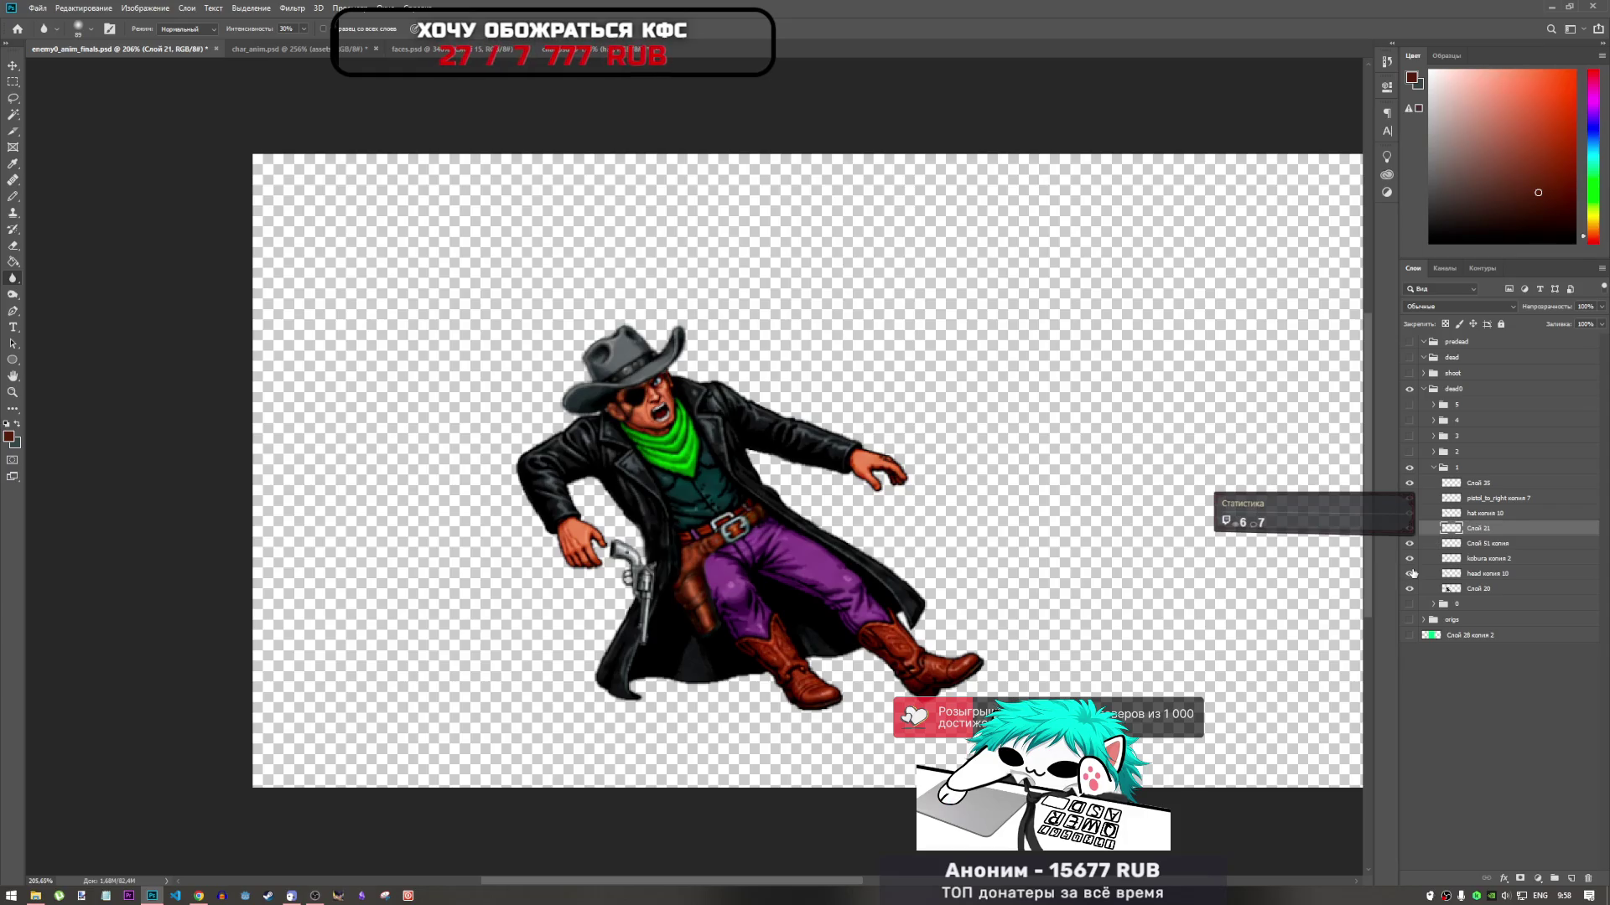
Copy the kobura копия 2 and Слой 51 копия holster layers into char_anim.psd
click(1481, 559)
shift+click(1482, 543)
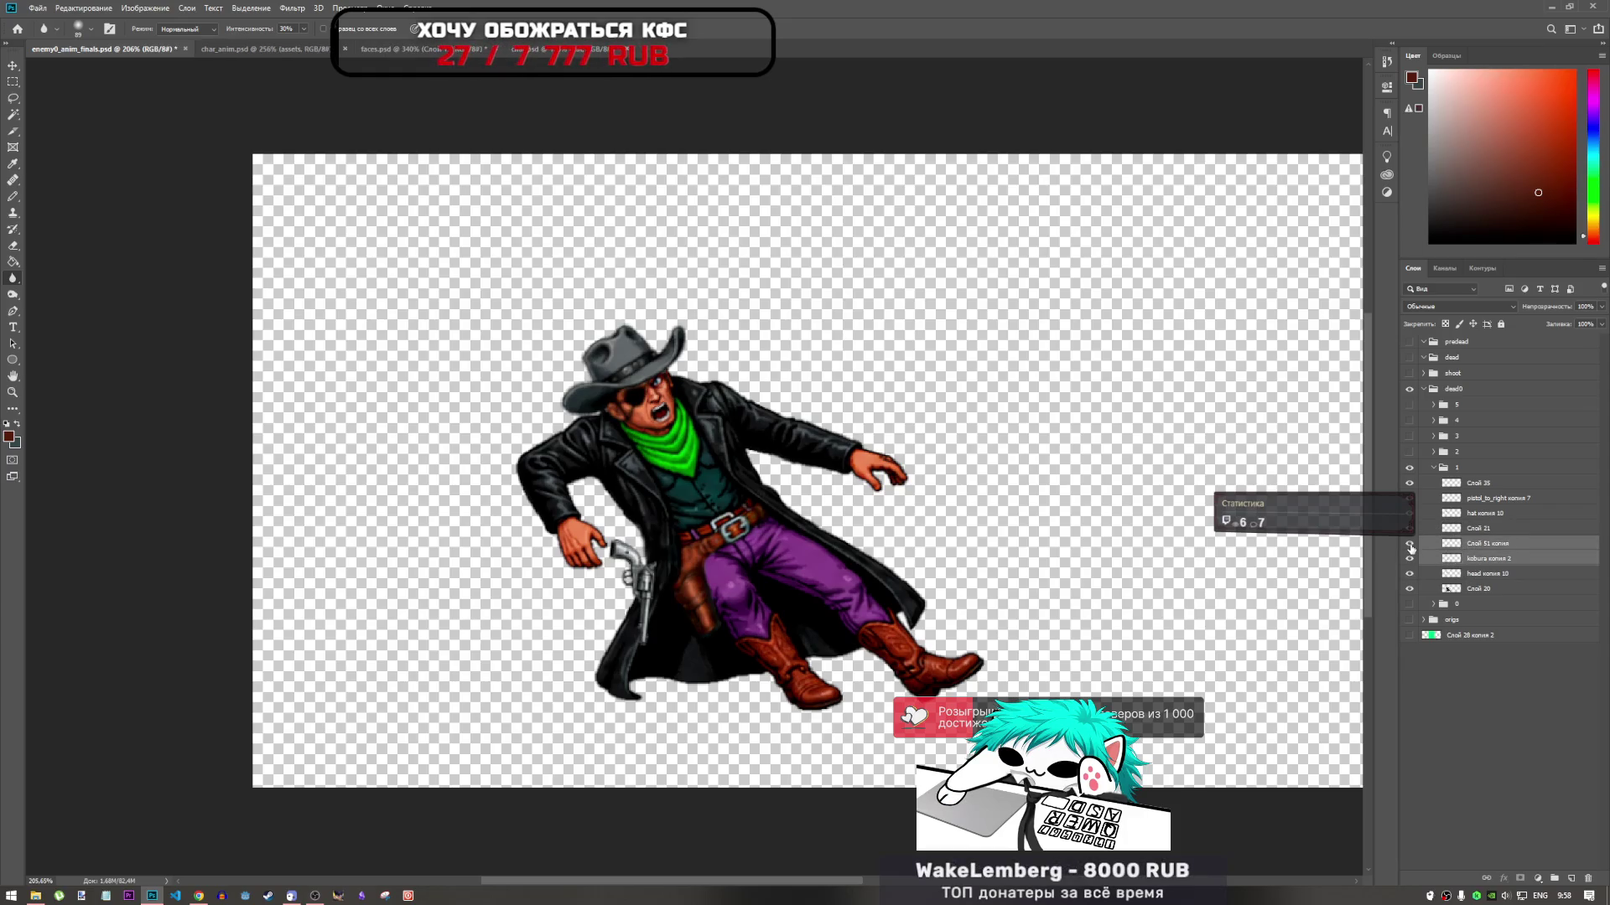
click(1410, 546)
click(1410, 545)
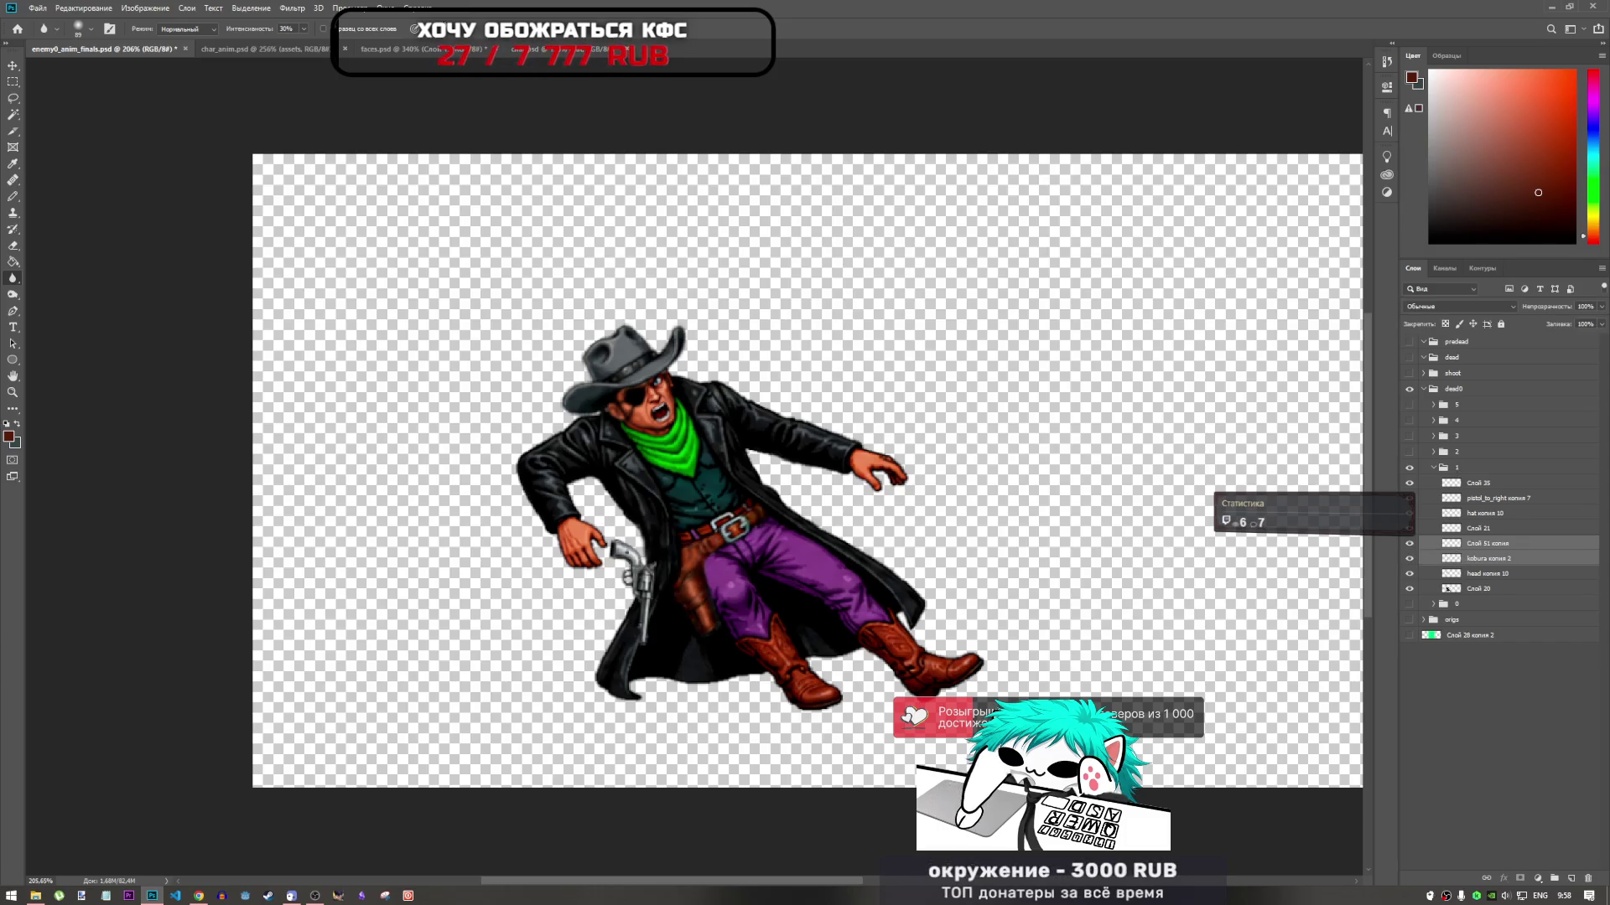
click(233, 48)
drag(284, 91, 667, 478)
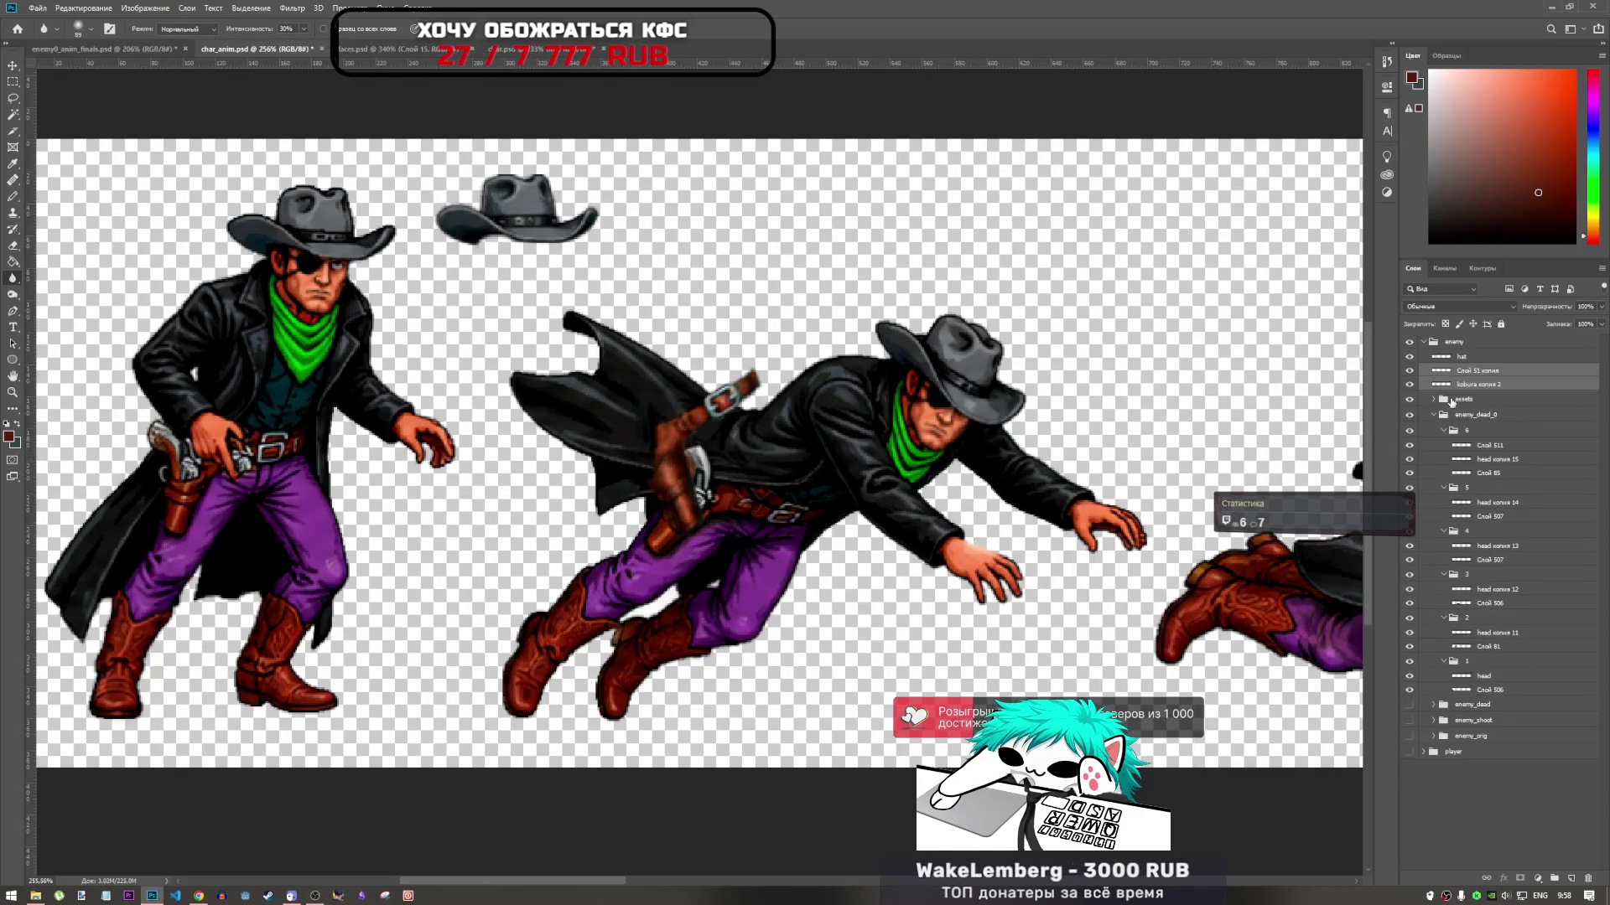
Move the holster copy into frame group 1, rotate it about 30° and set it on the cowboy's belt
drag(1490, 377, 1479, 669)
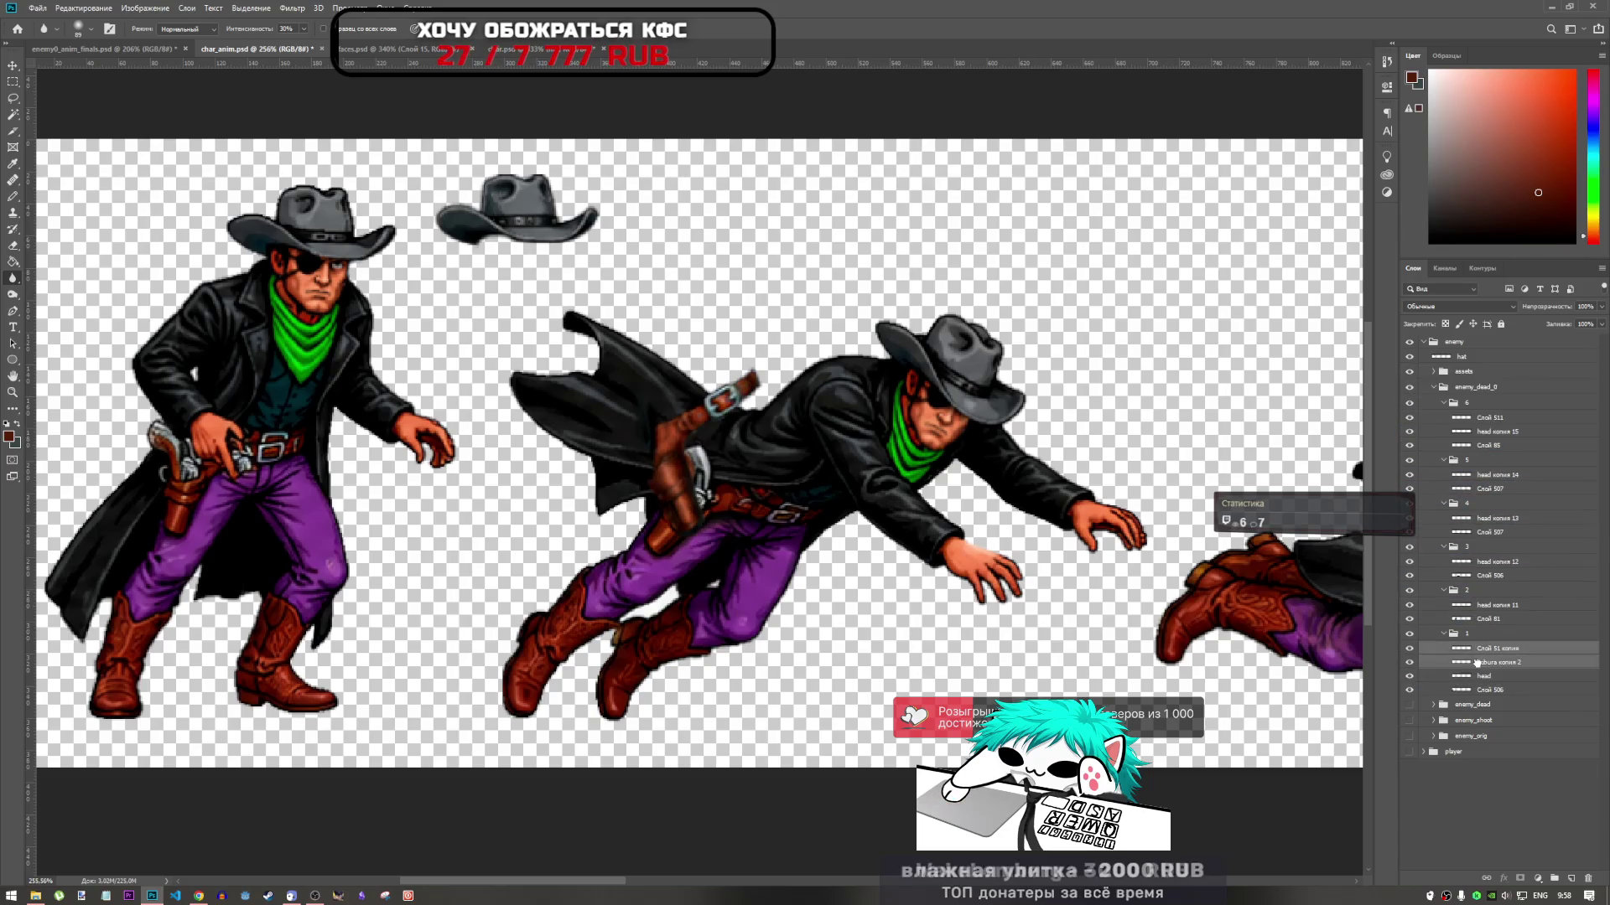
key(ctrl+t)
drag(725, 393, 249, 446)
drag(337, 395, 377, 466)
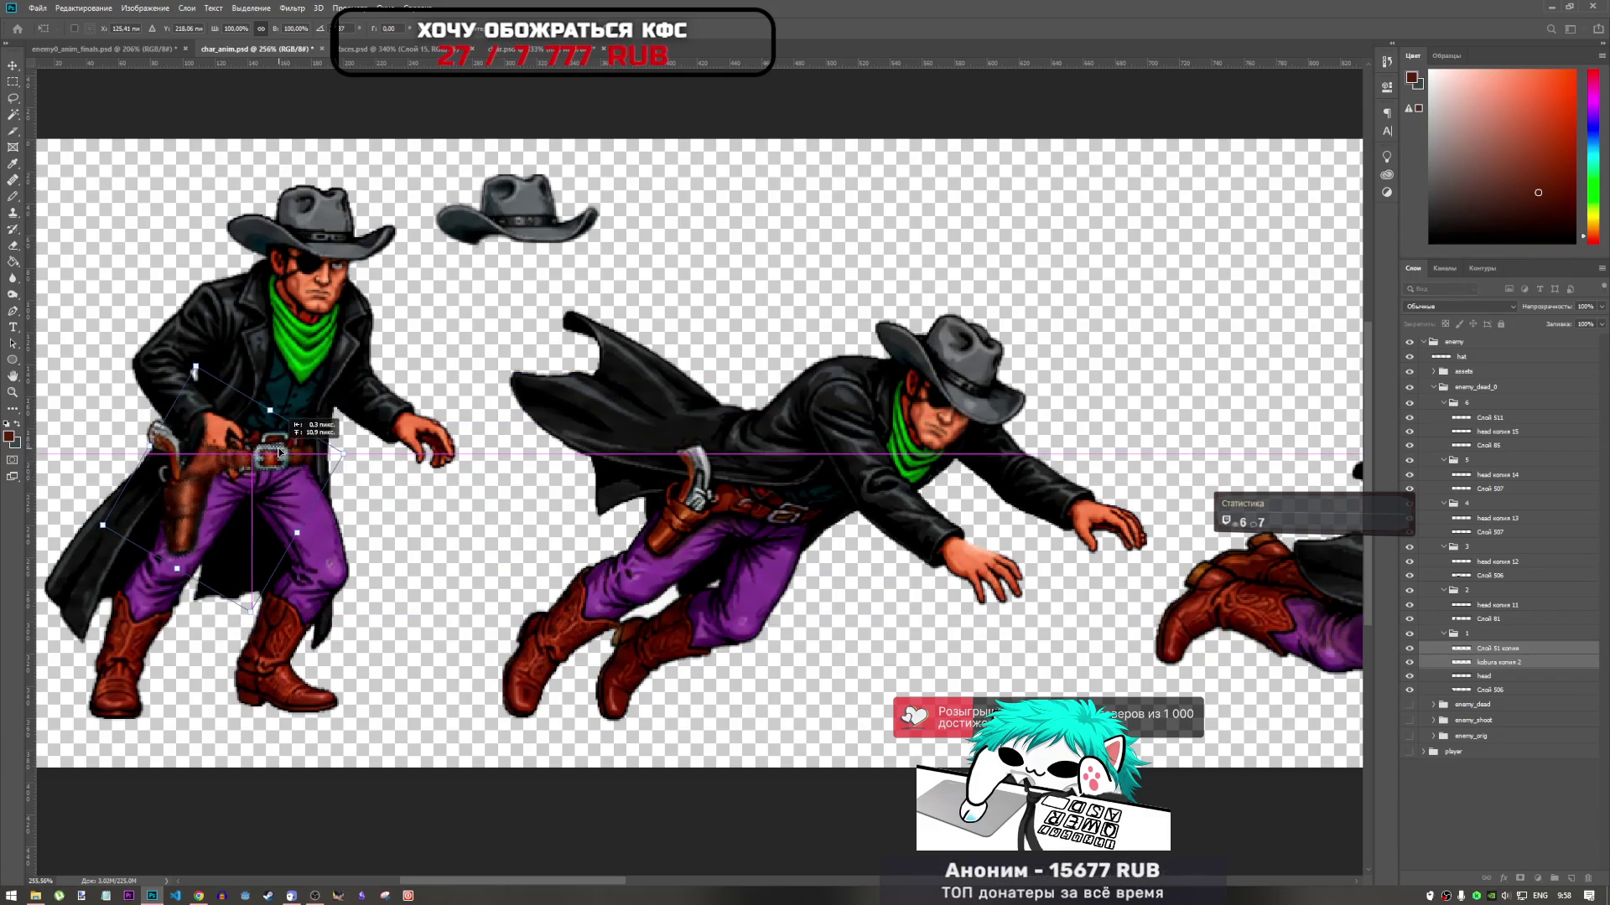
mouse_move(280, 457)
mouse_down()
mouse_move(285, 405)
mouse_move(280, 451)
mouse_move(385, 385)
mouse_move(738, 252)
mouse_move(796, 206)
mouse_move(720, 403)
mouse_move(791, 233)
mouse_up()
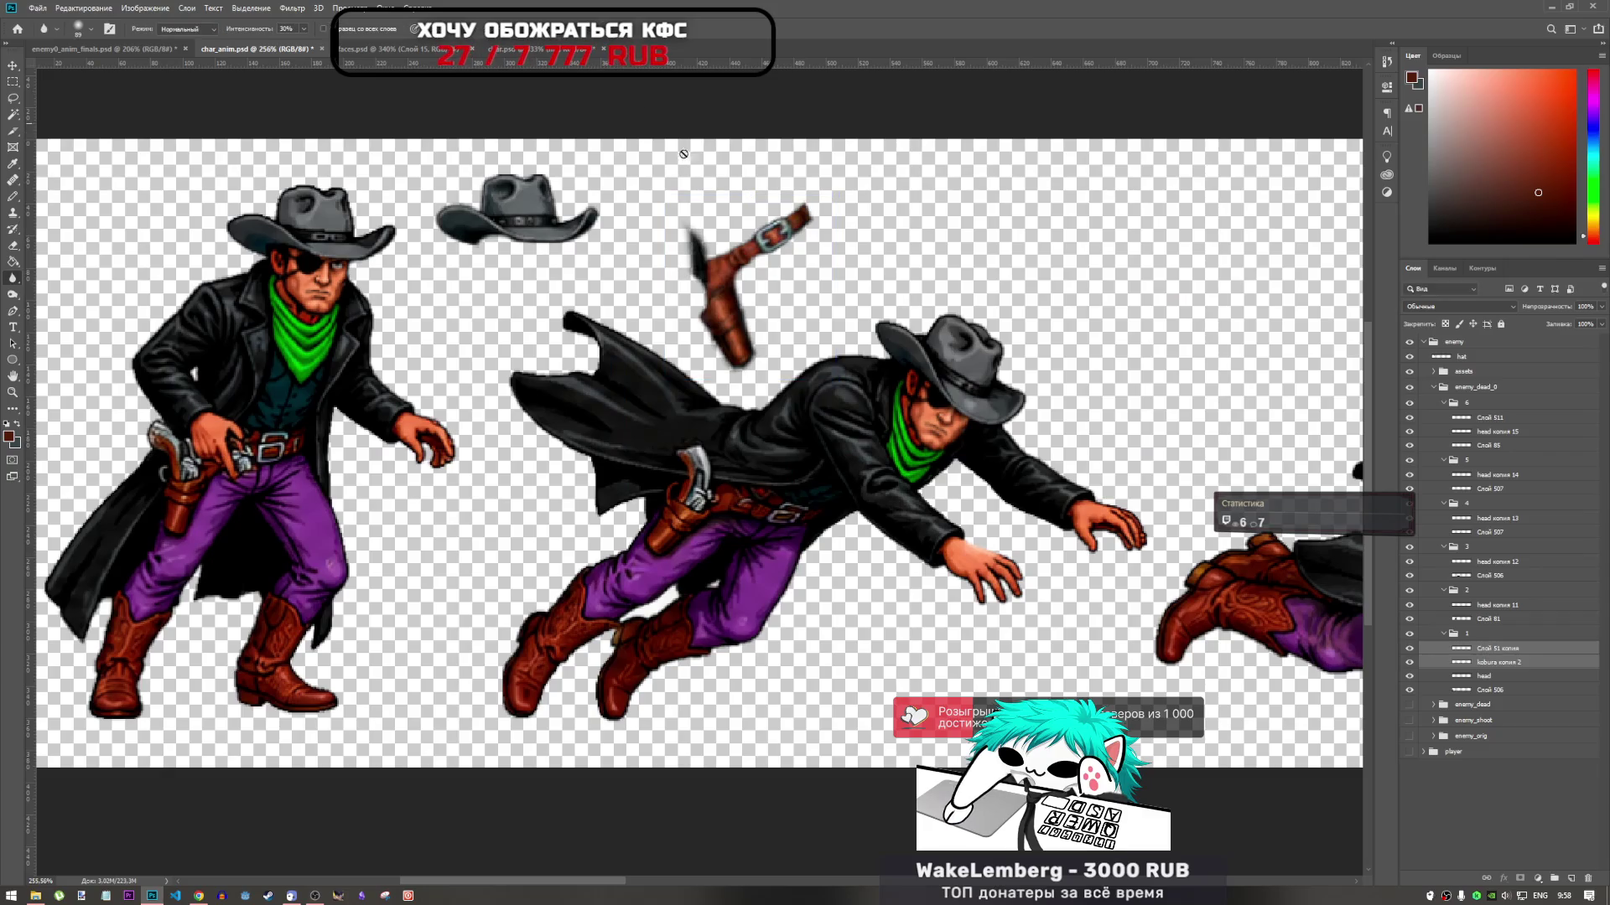
key(Escape)
Merge the holster copy into the Слой 51 копия frame layer
key(r)
click(1506, 665)
ctrl+click(1498, 648)
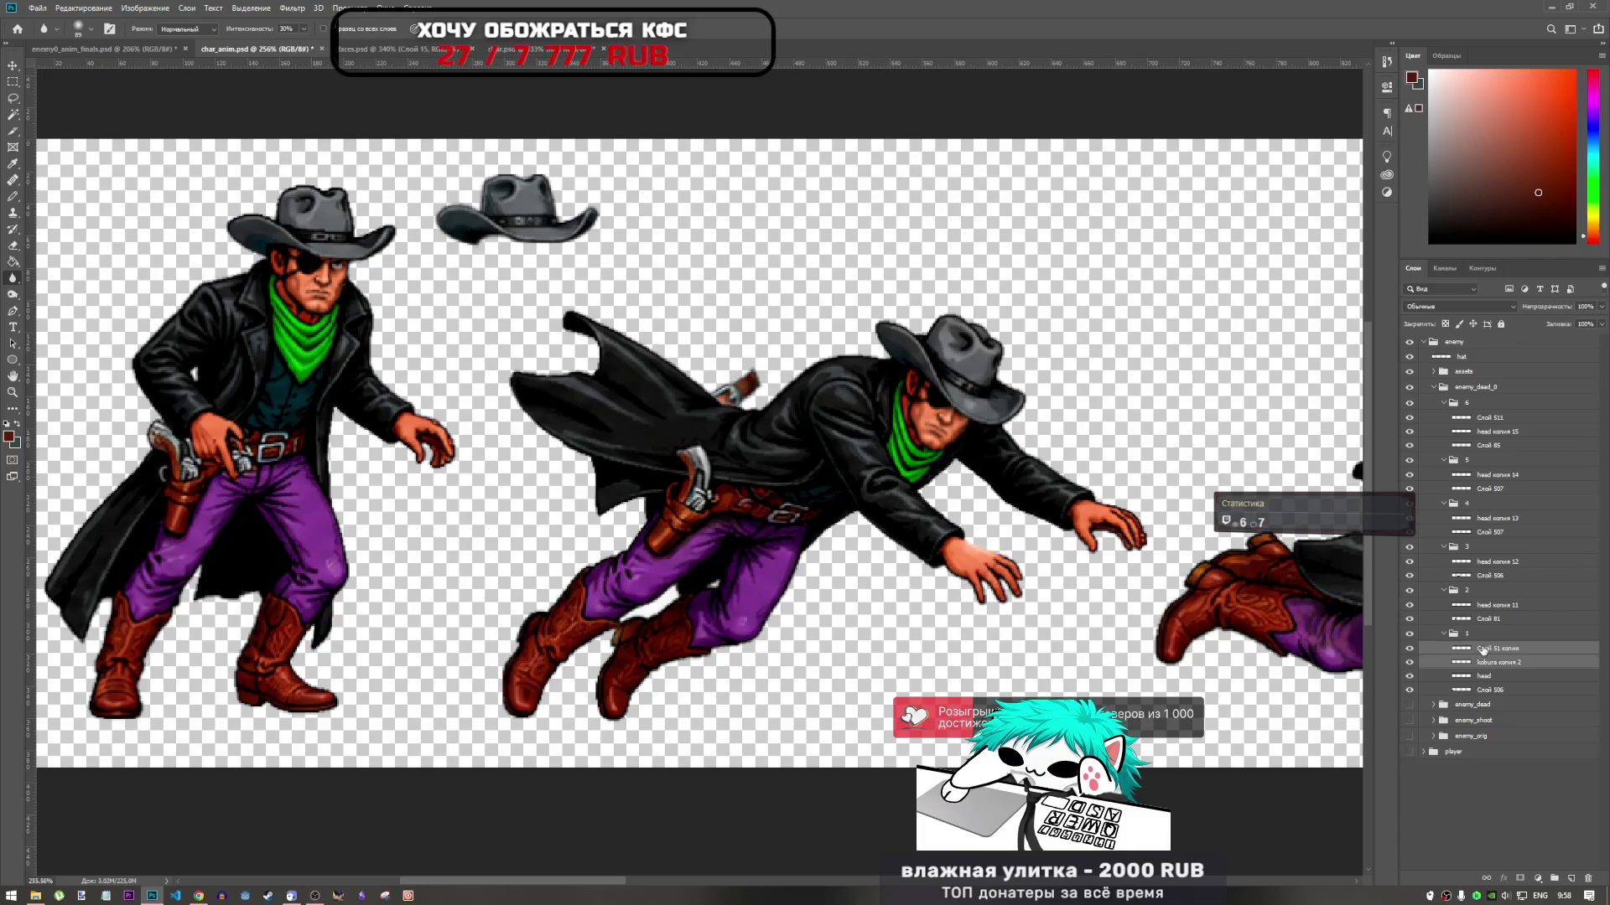
key(ctrl+e)
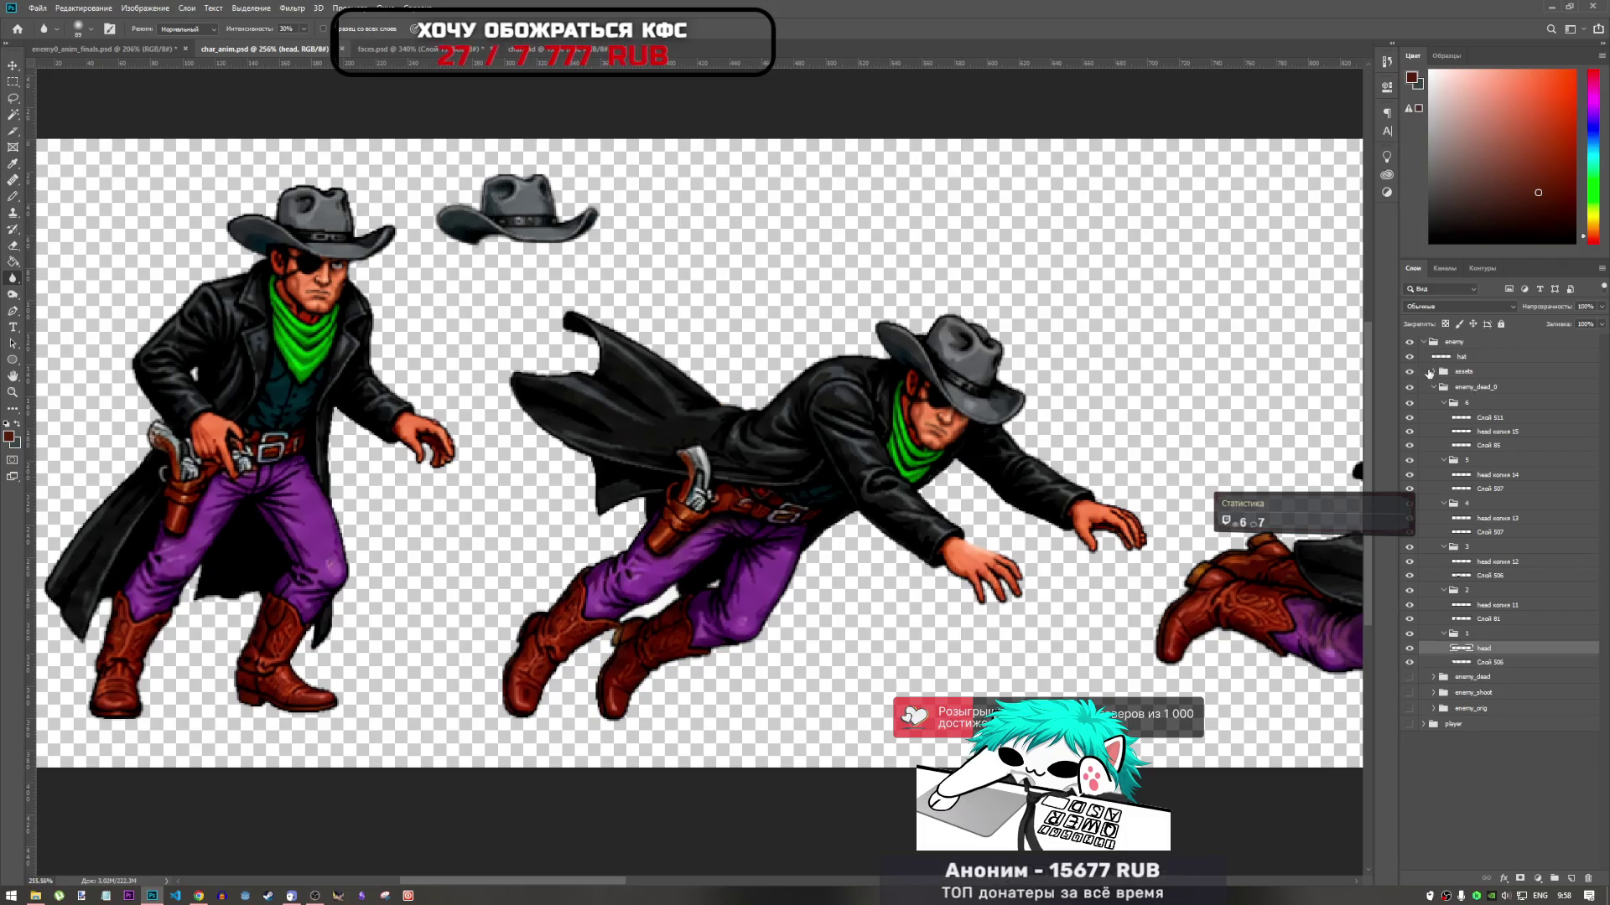
Expand the assets group, show kobura копия, and inspect the Слой 71, pistol_to_right and kobura layers
click(1450, 374)
click(1433, 371)
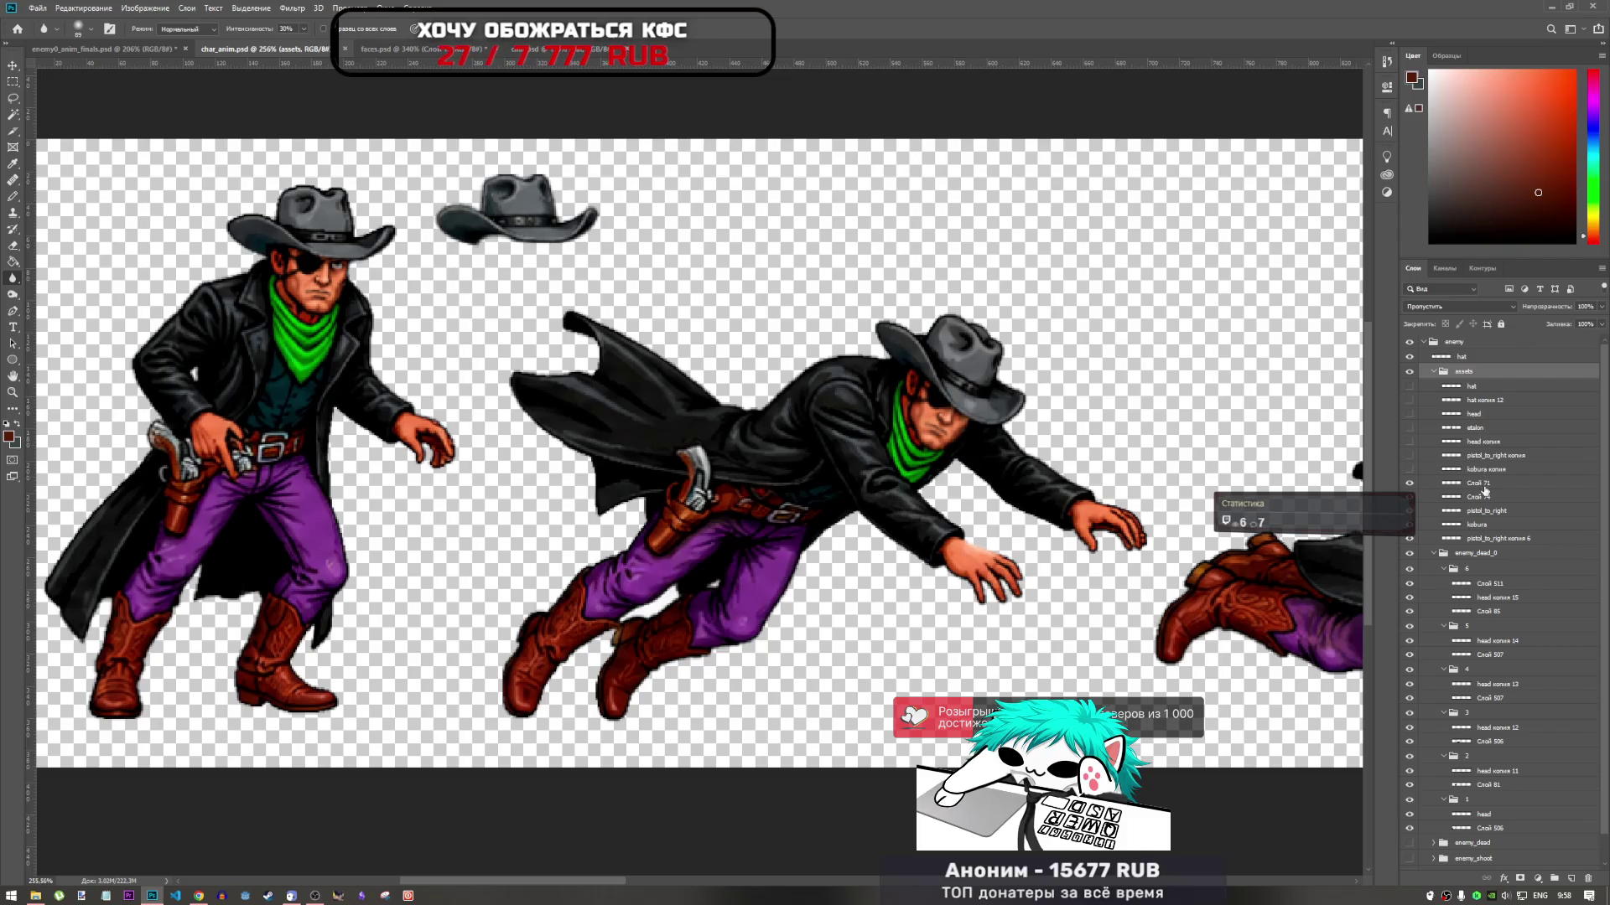
click(1410, 470)
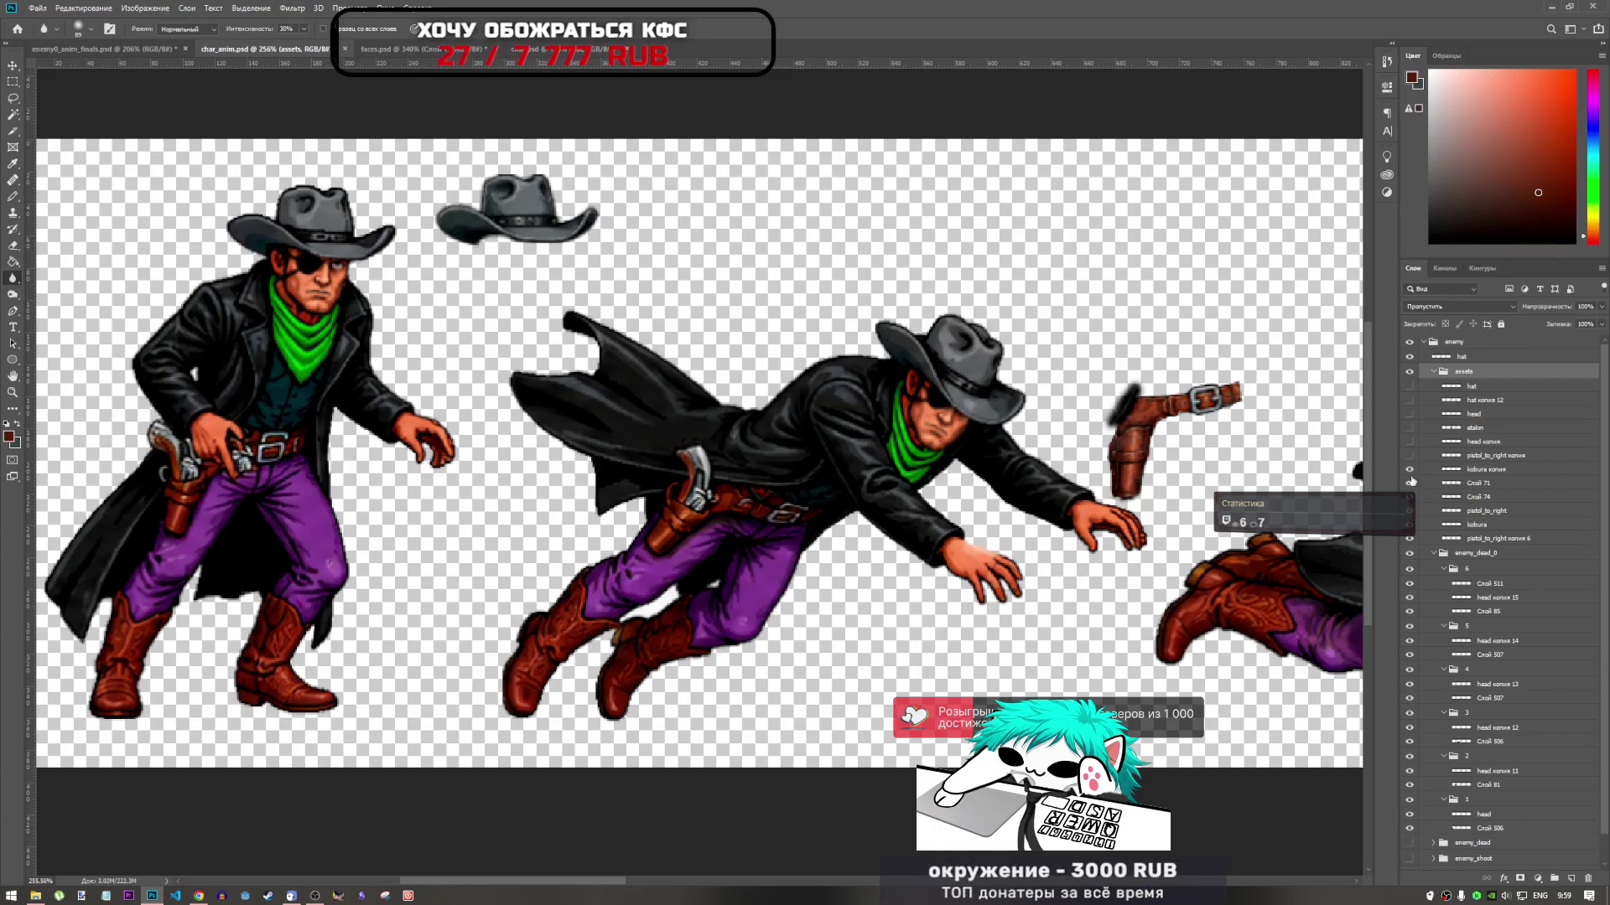
key(ctrl+t)
click(1478, 484)
key(r)
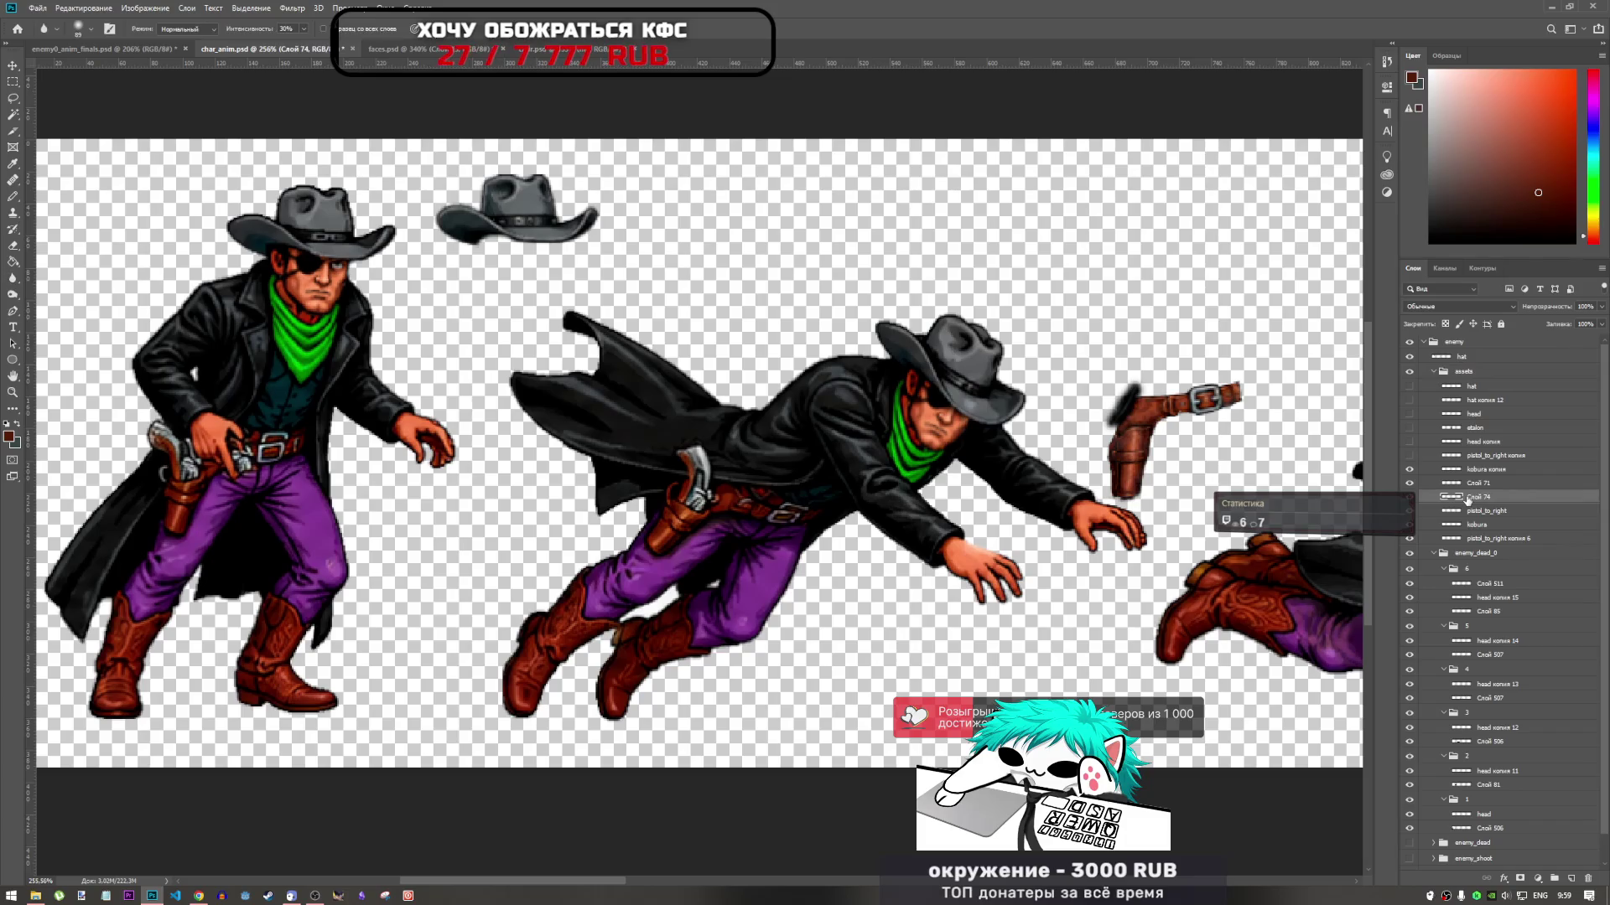
click(1479, 510)
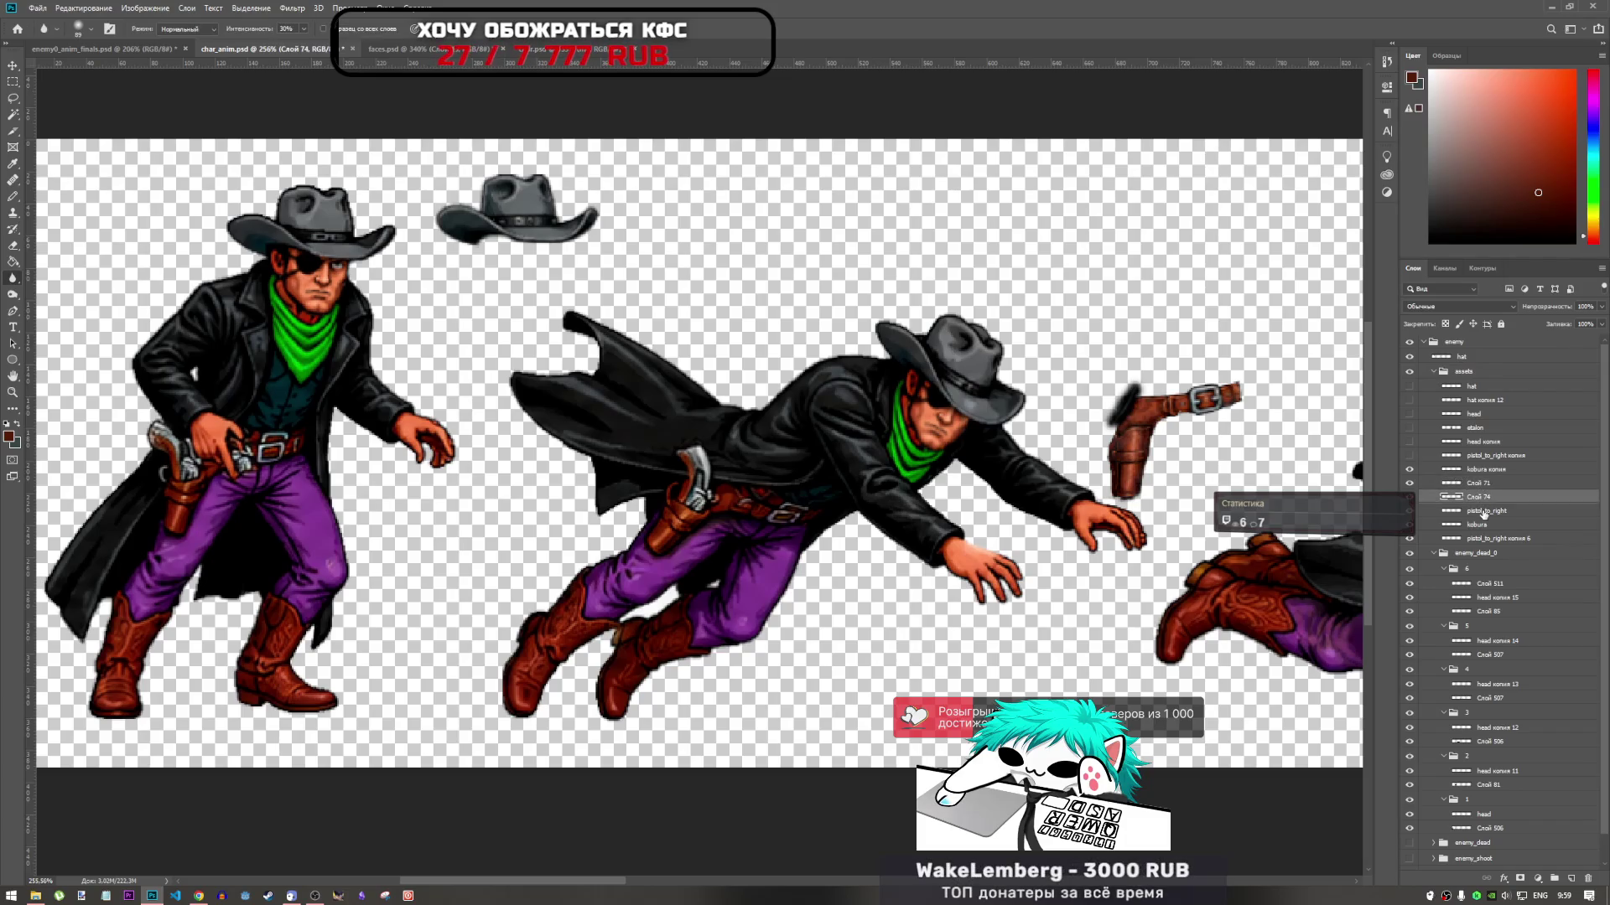
key(ctrl+t)
click(1481, 526)
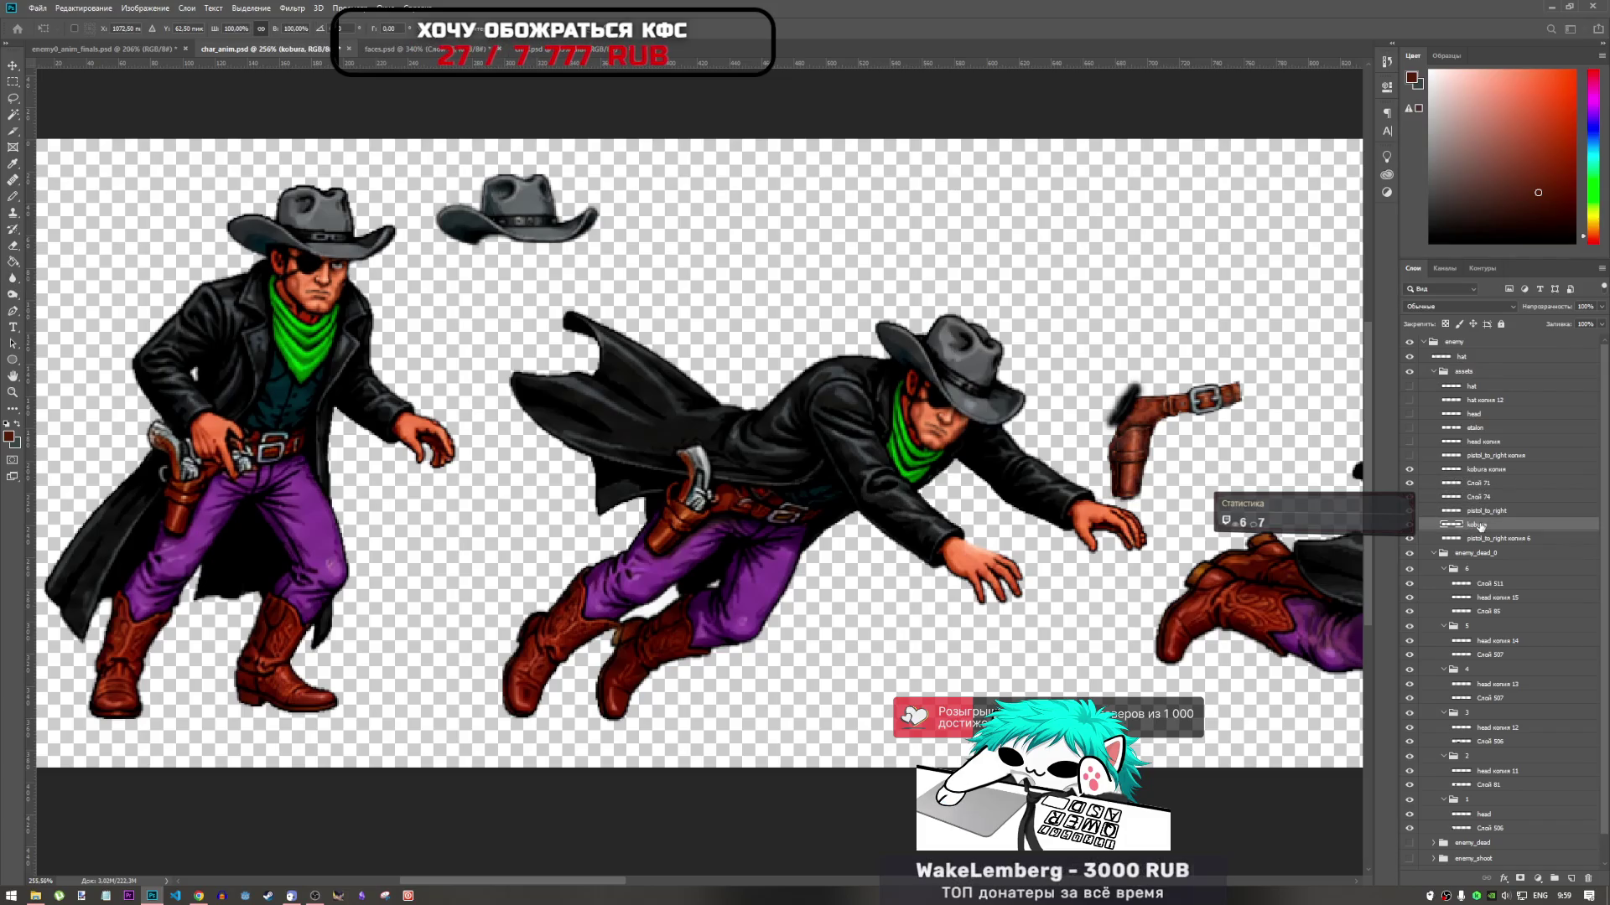
scroll(1278, 450, down, 4)
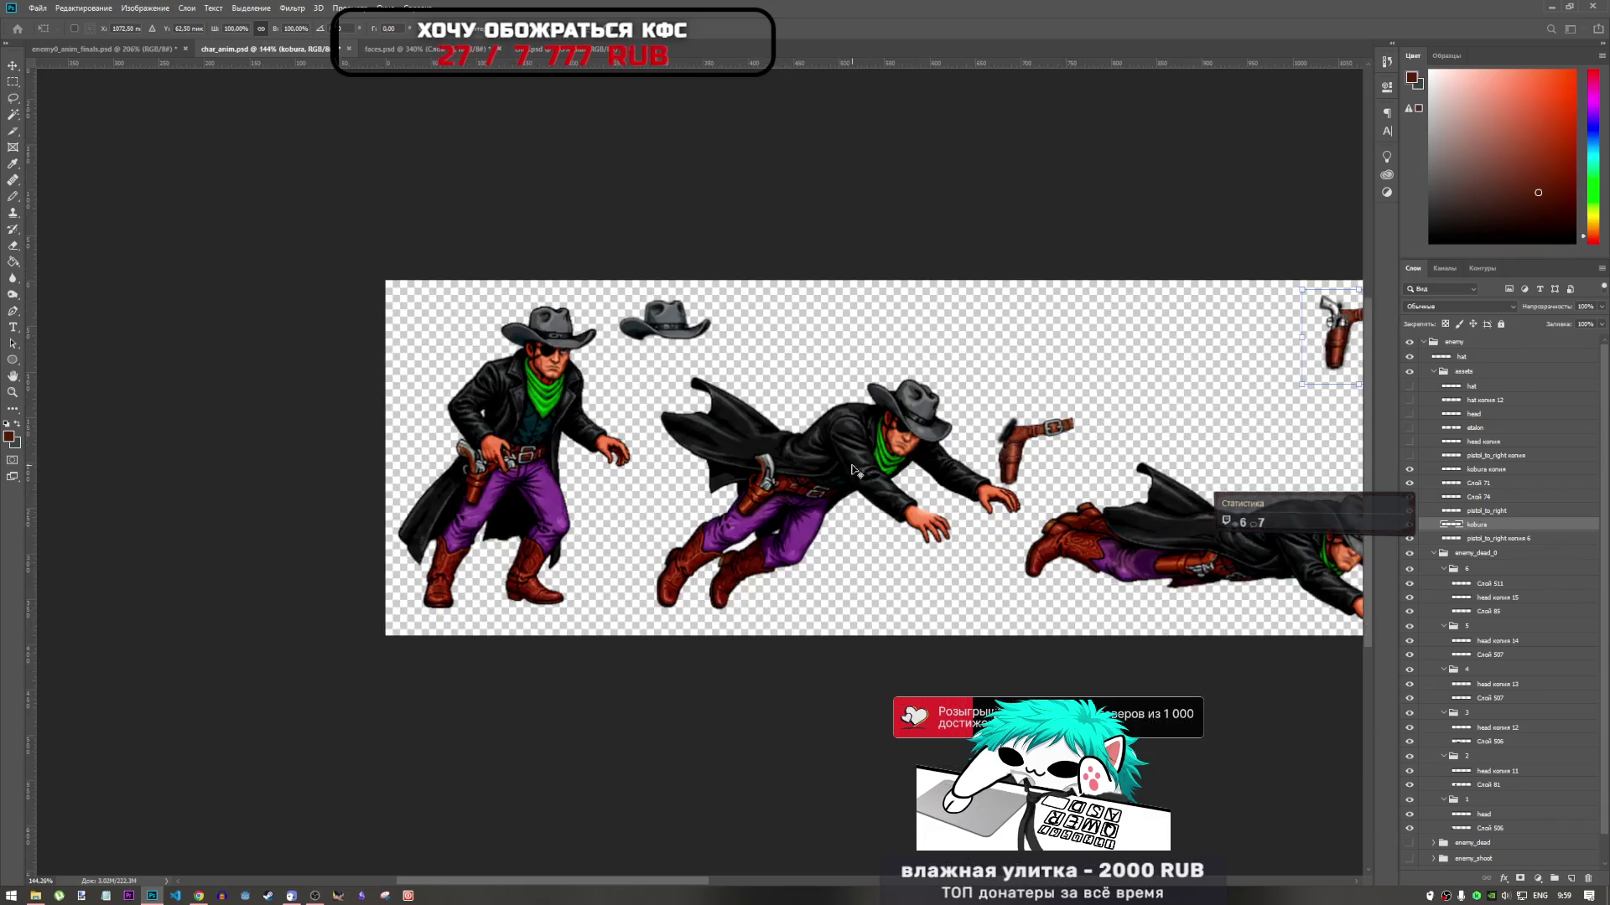
scroll(1245, 366, up, 2)
scroll(1245, 366, up, 2)
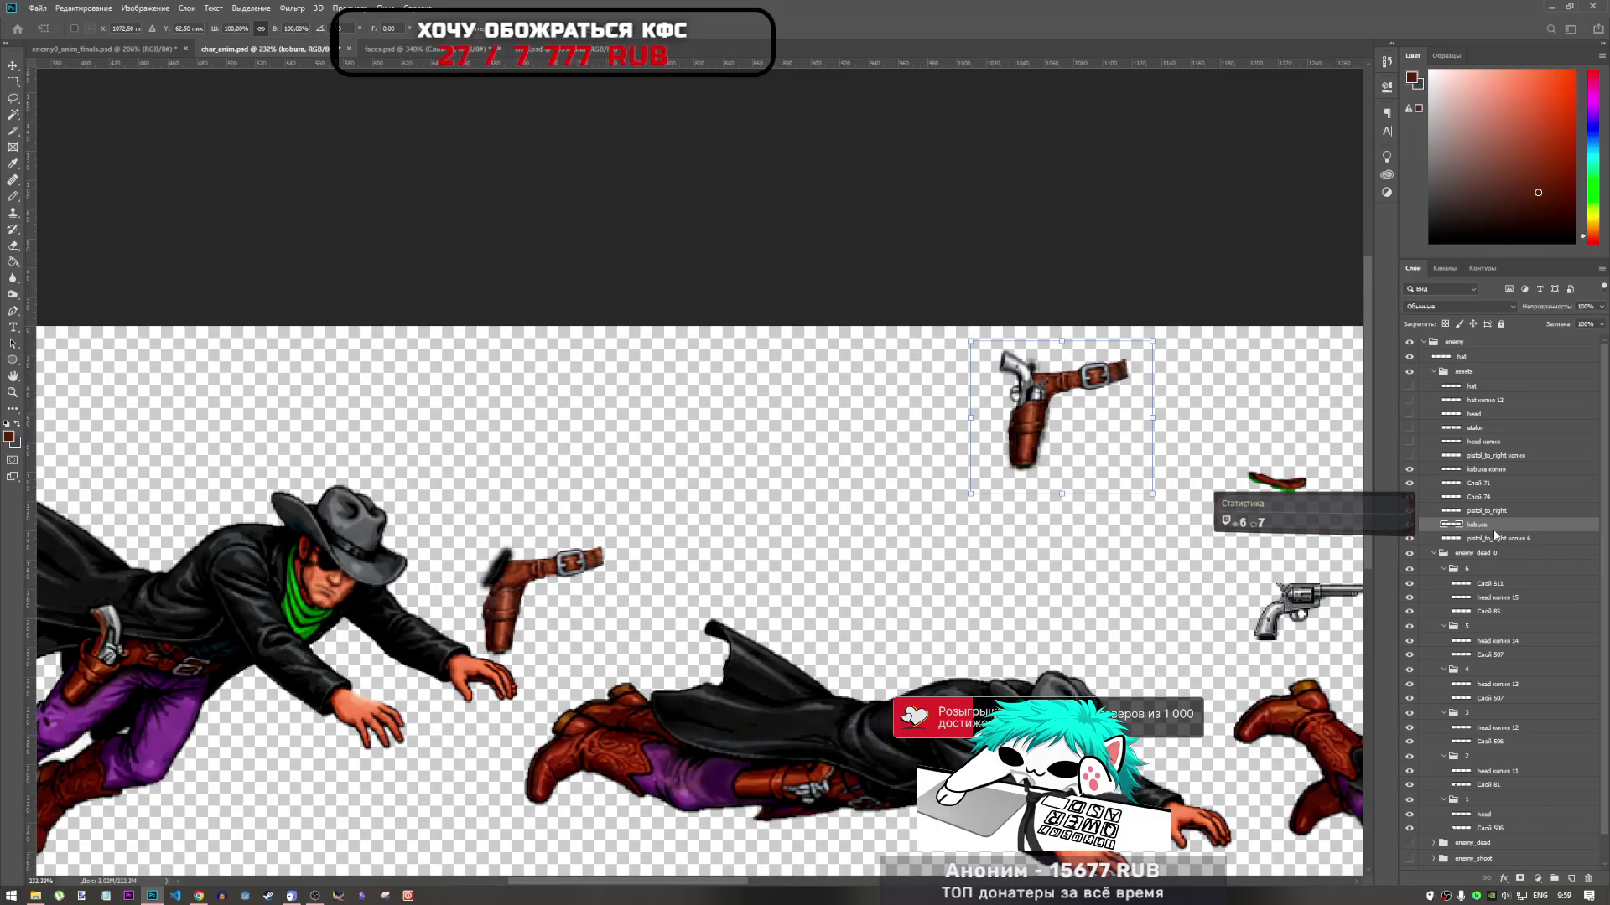
Select kobura копия through kobura and toggle the revolver, top holster and red piece to identify them
click(1463, 469)
key(o)
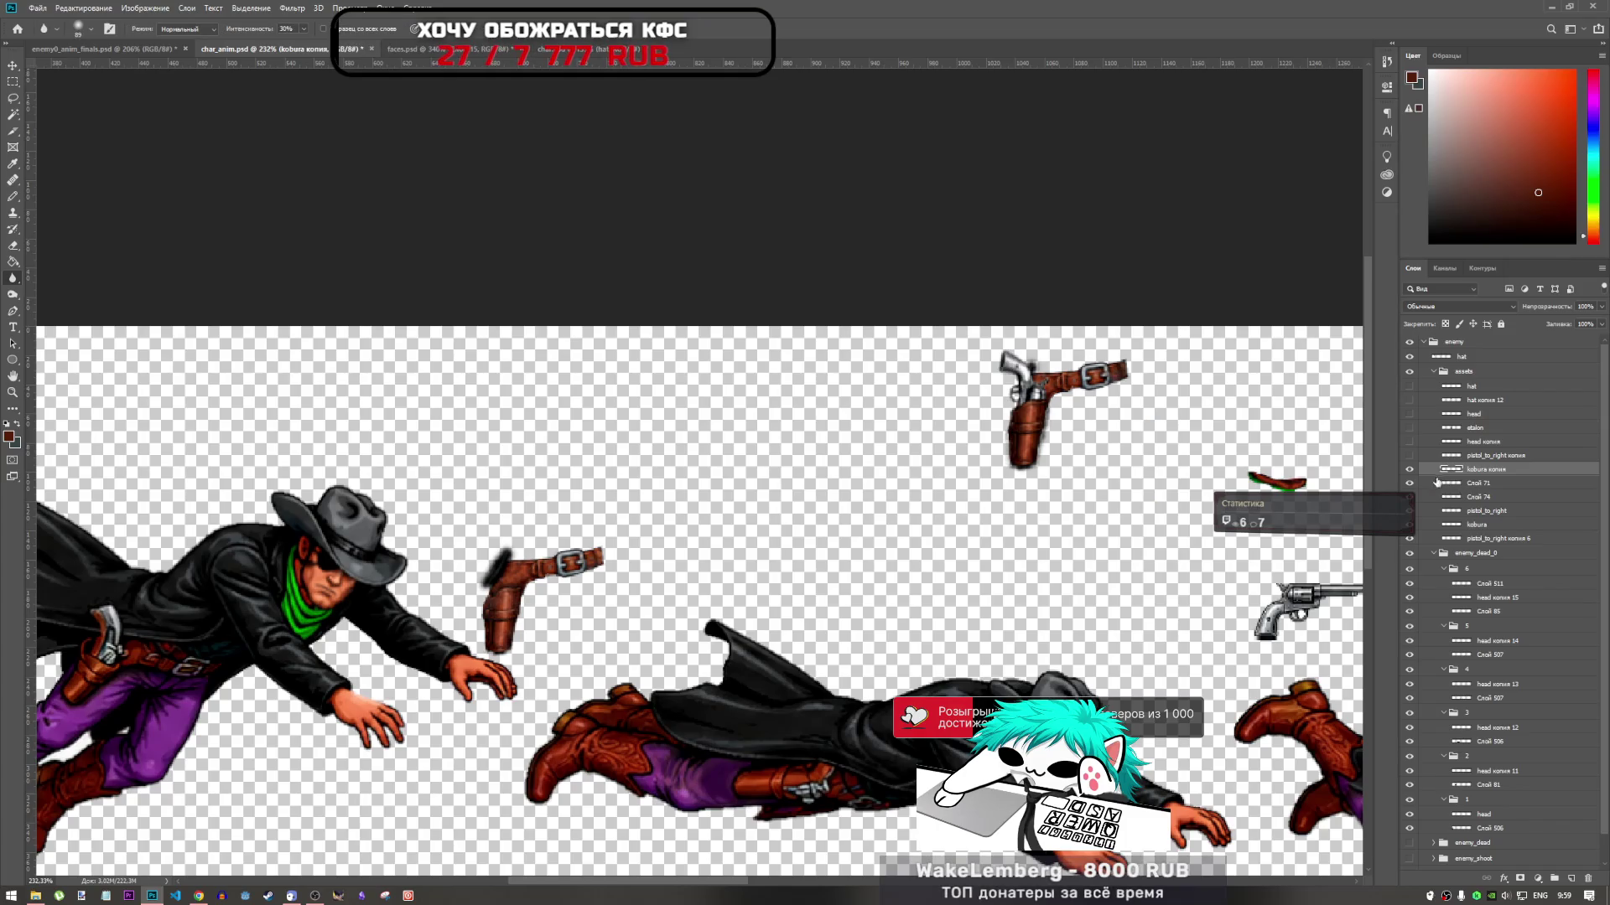
shift+click(1478, 525)
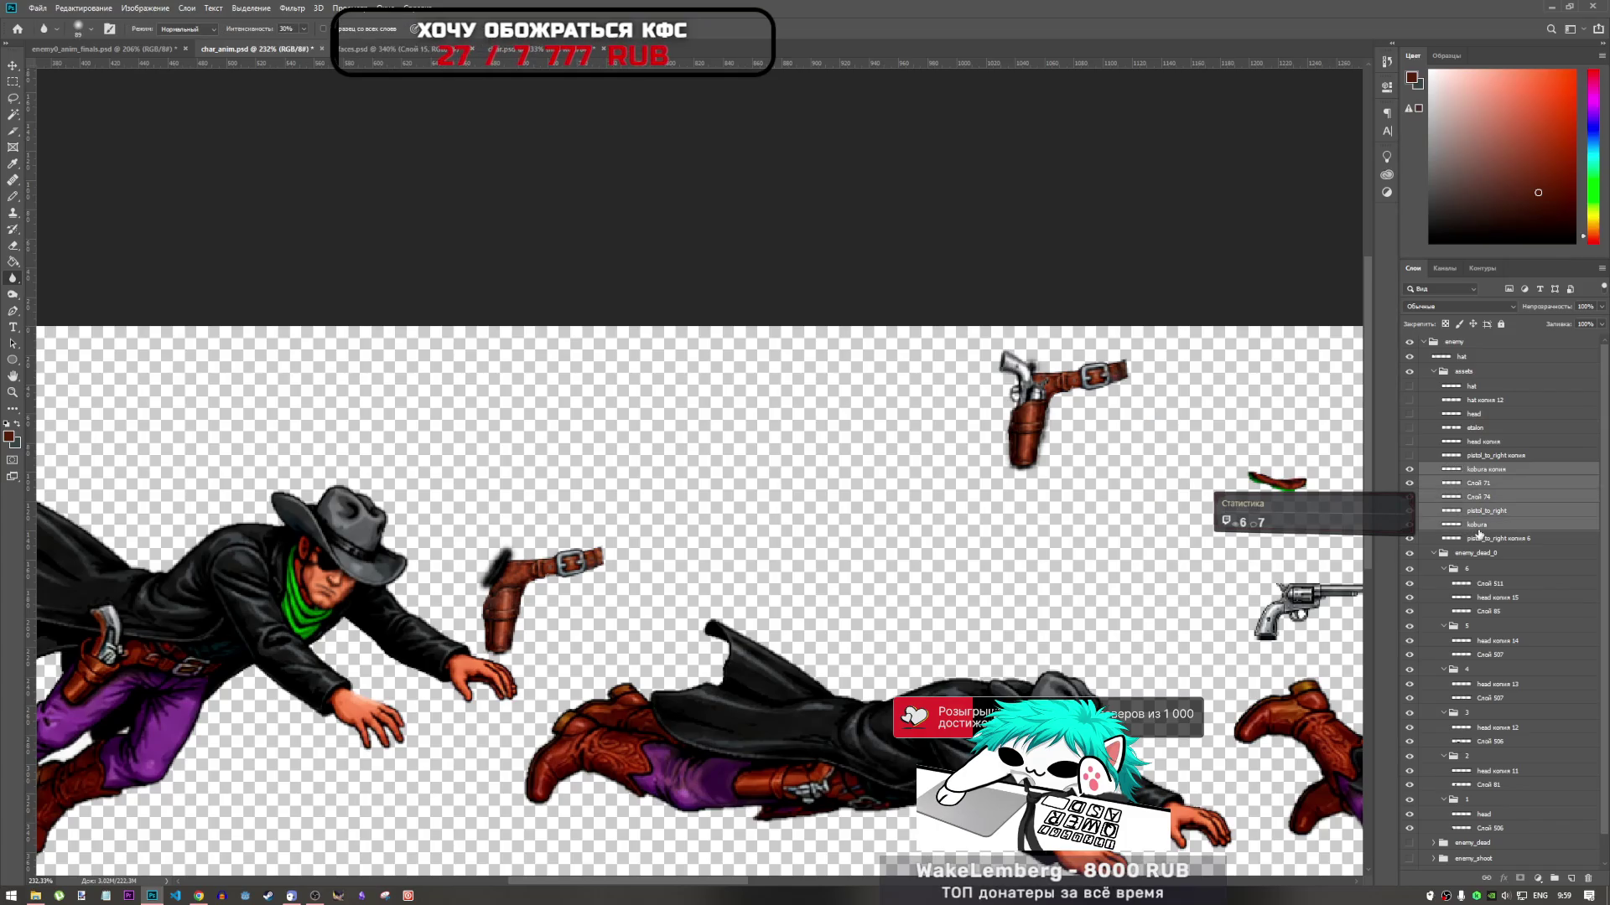
click(1409, 539)
click(1410, 539)
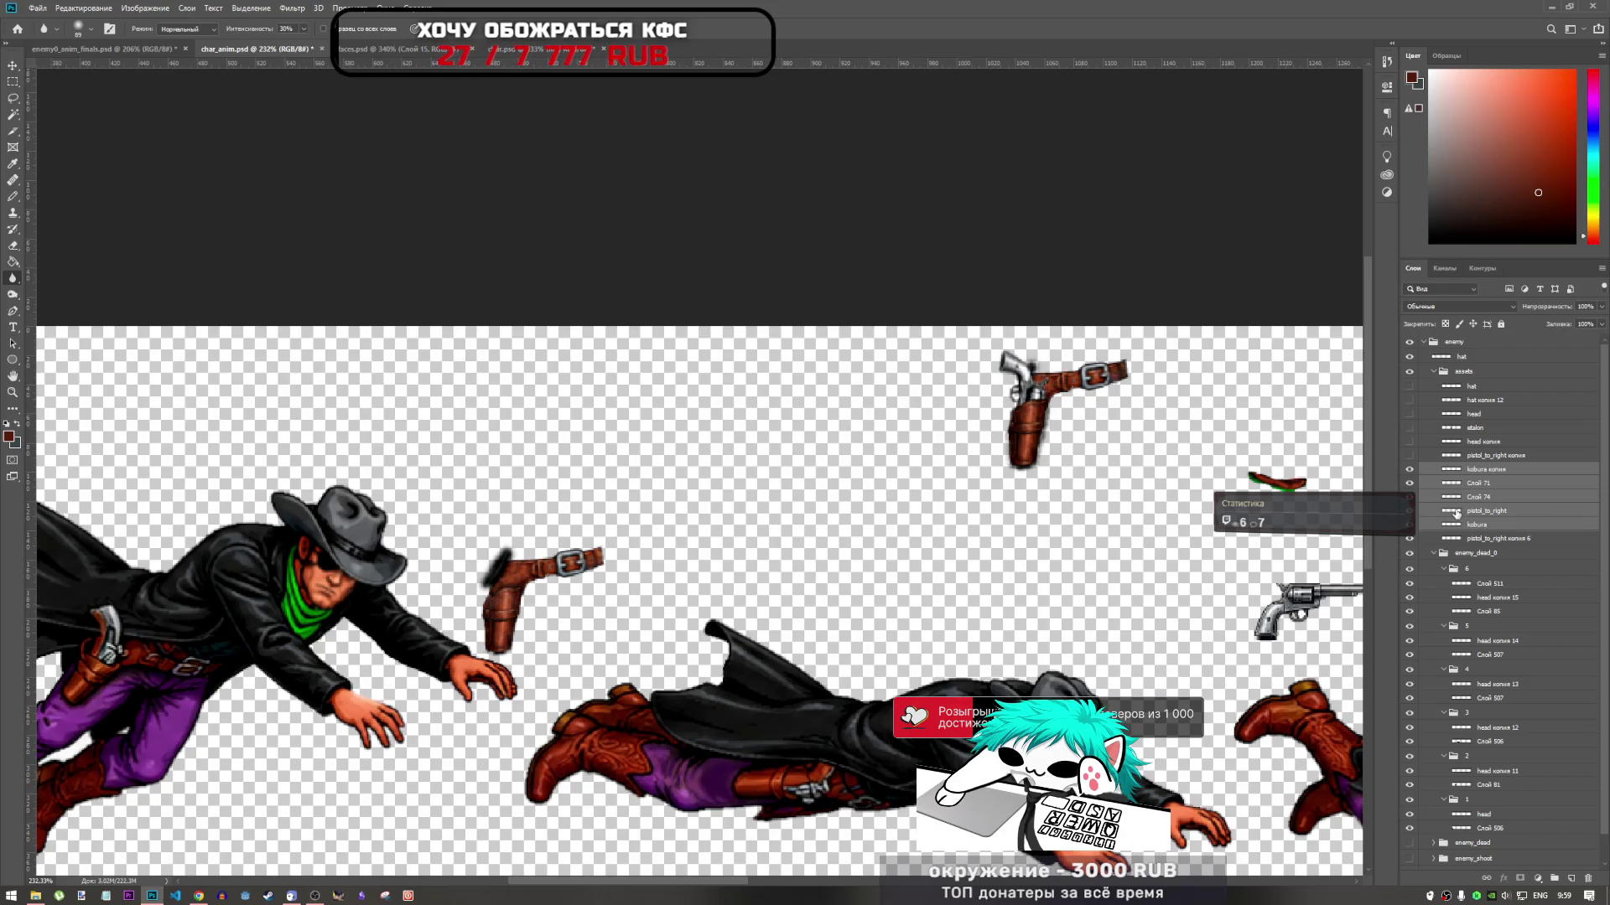
click(1409, 498)
click(1409, 498)
click(1410, 484)
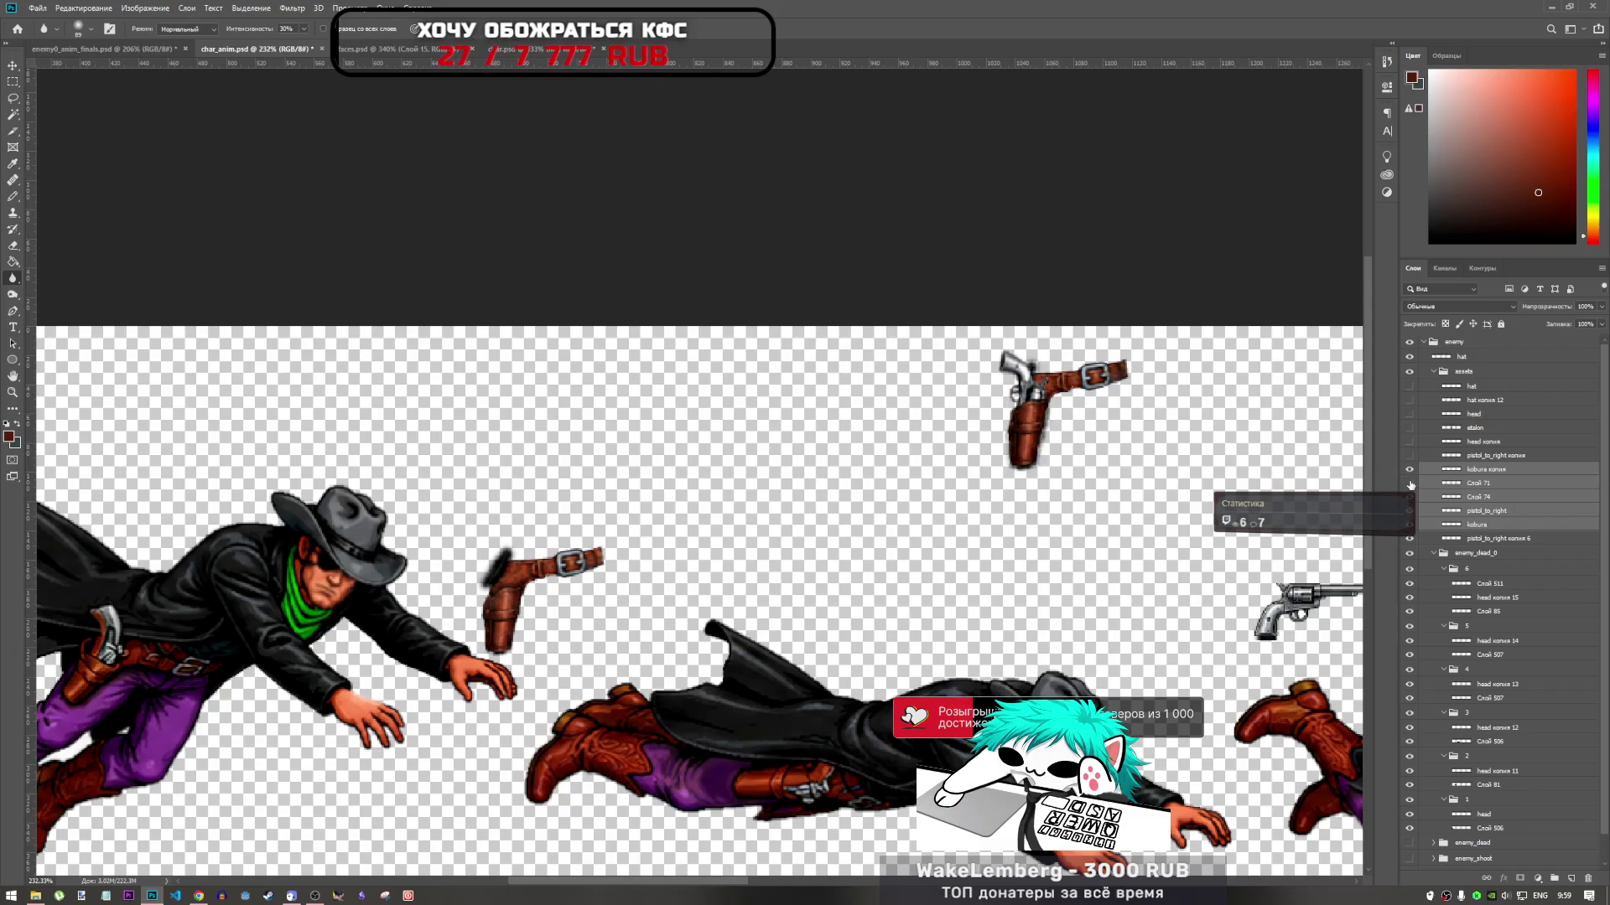
click(1410, 483)
Toggle the top holster, its revolver and the centre-left holster, leaving the top belt hidden
click(1410, 498)
click(1409, 498)
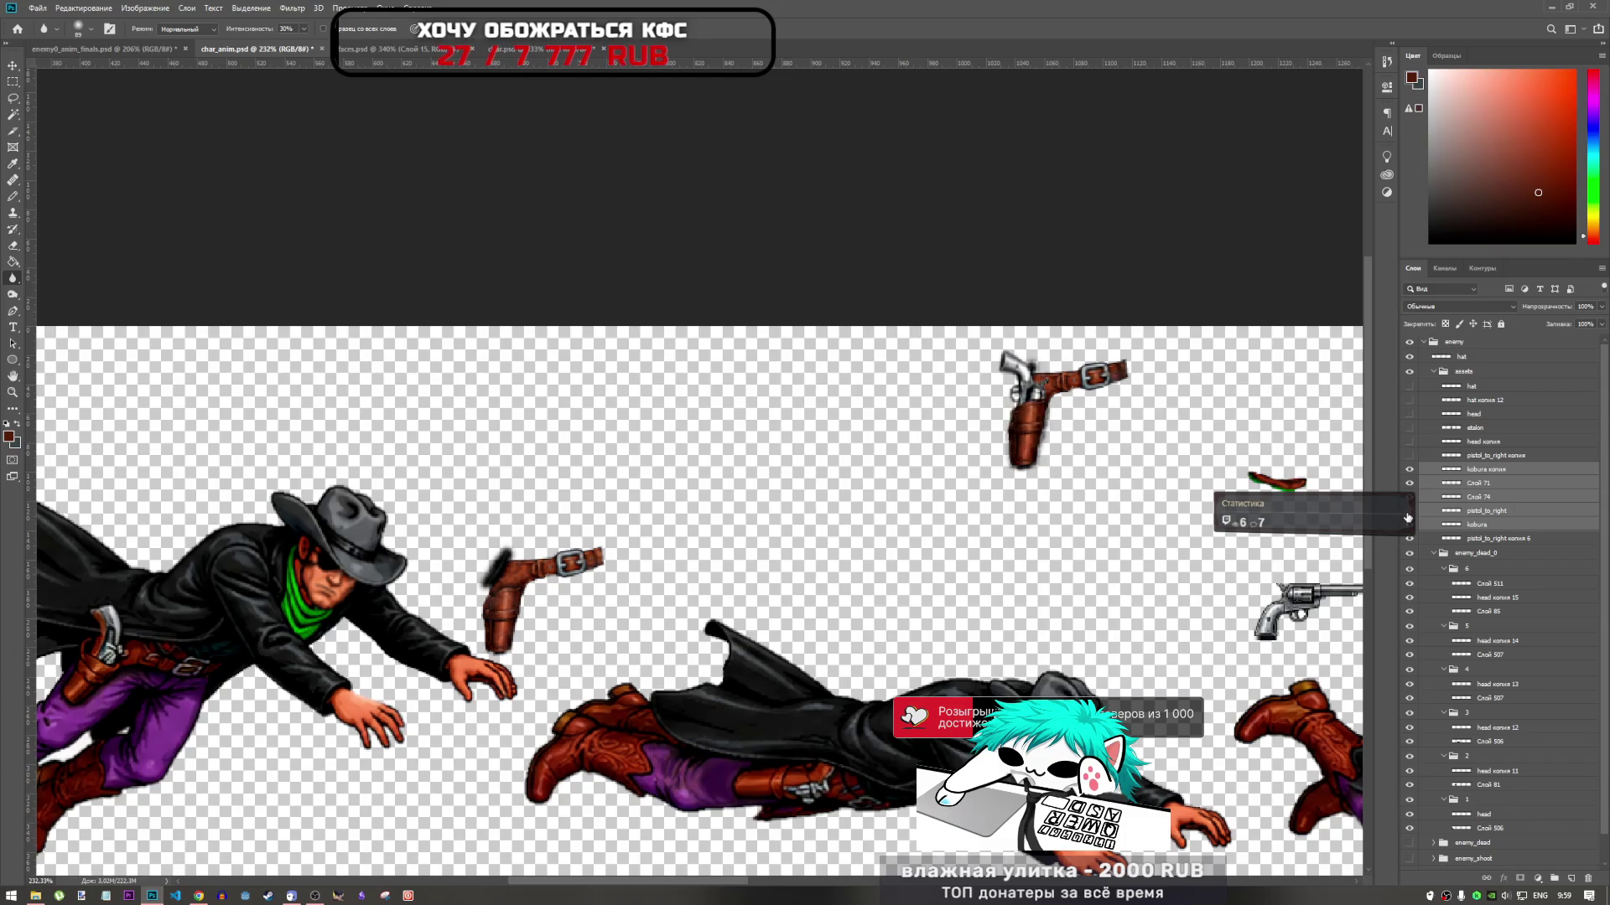
click(1408, 512)
click(1409, 513)
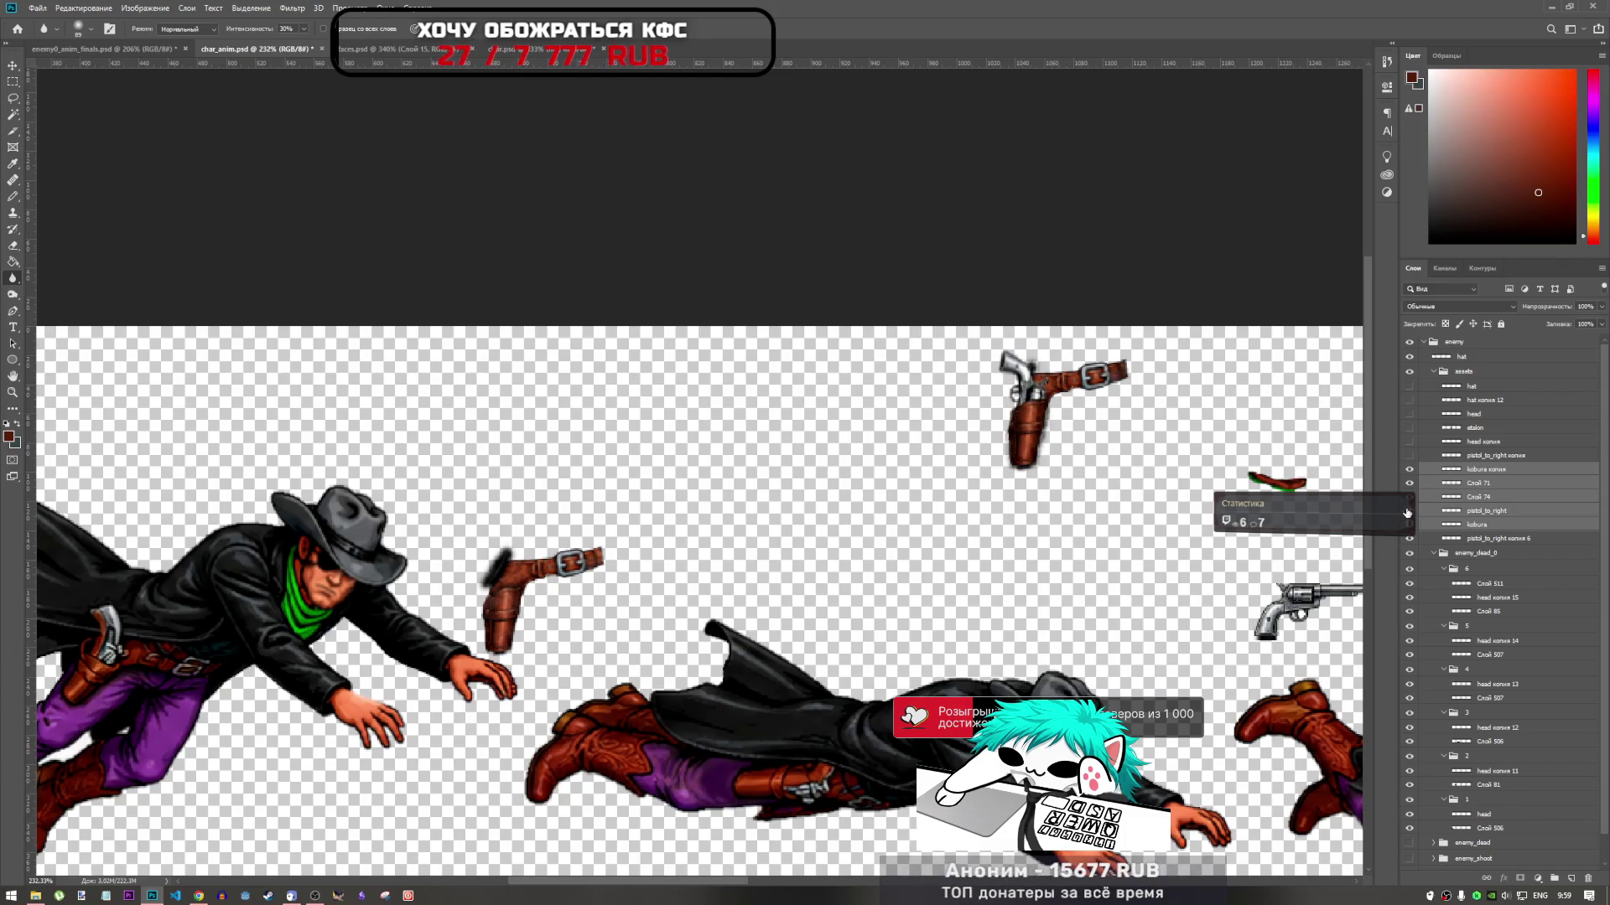
click(1410, 525)
click(1410, 525)
click(1411, 533)
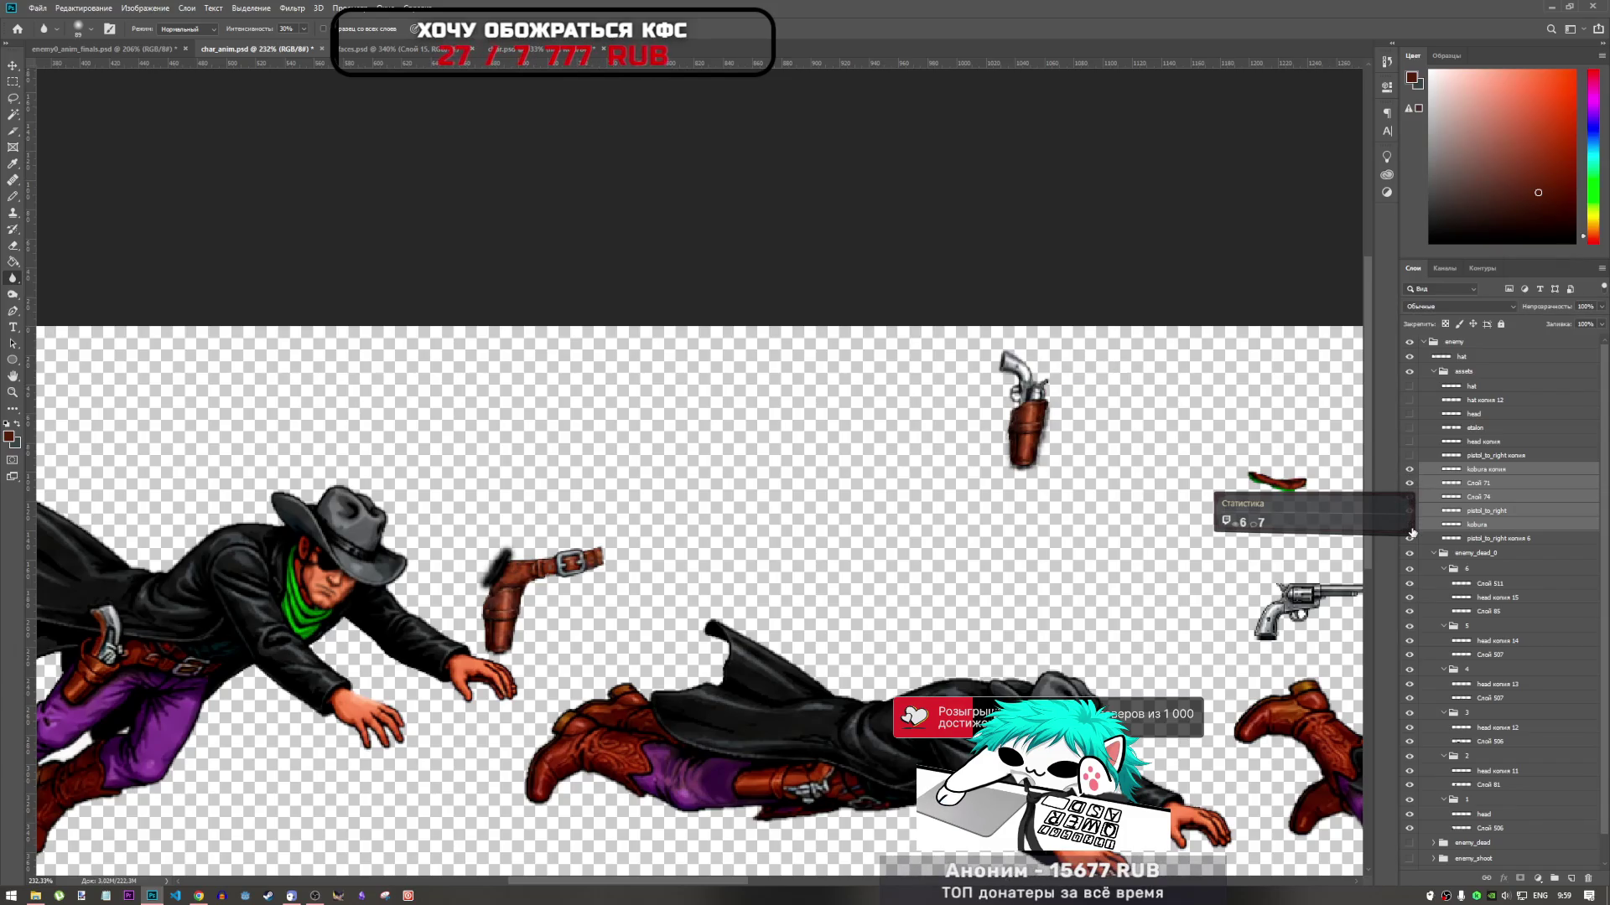
Show the belt again and duplicate pistol_to_right копия 6 higher, moving it toward the top holster
click(1410, 535)
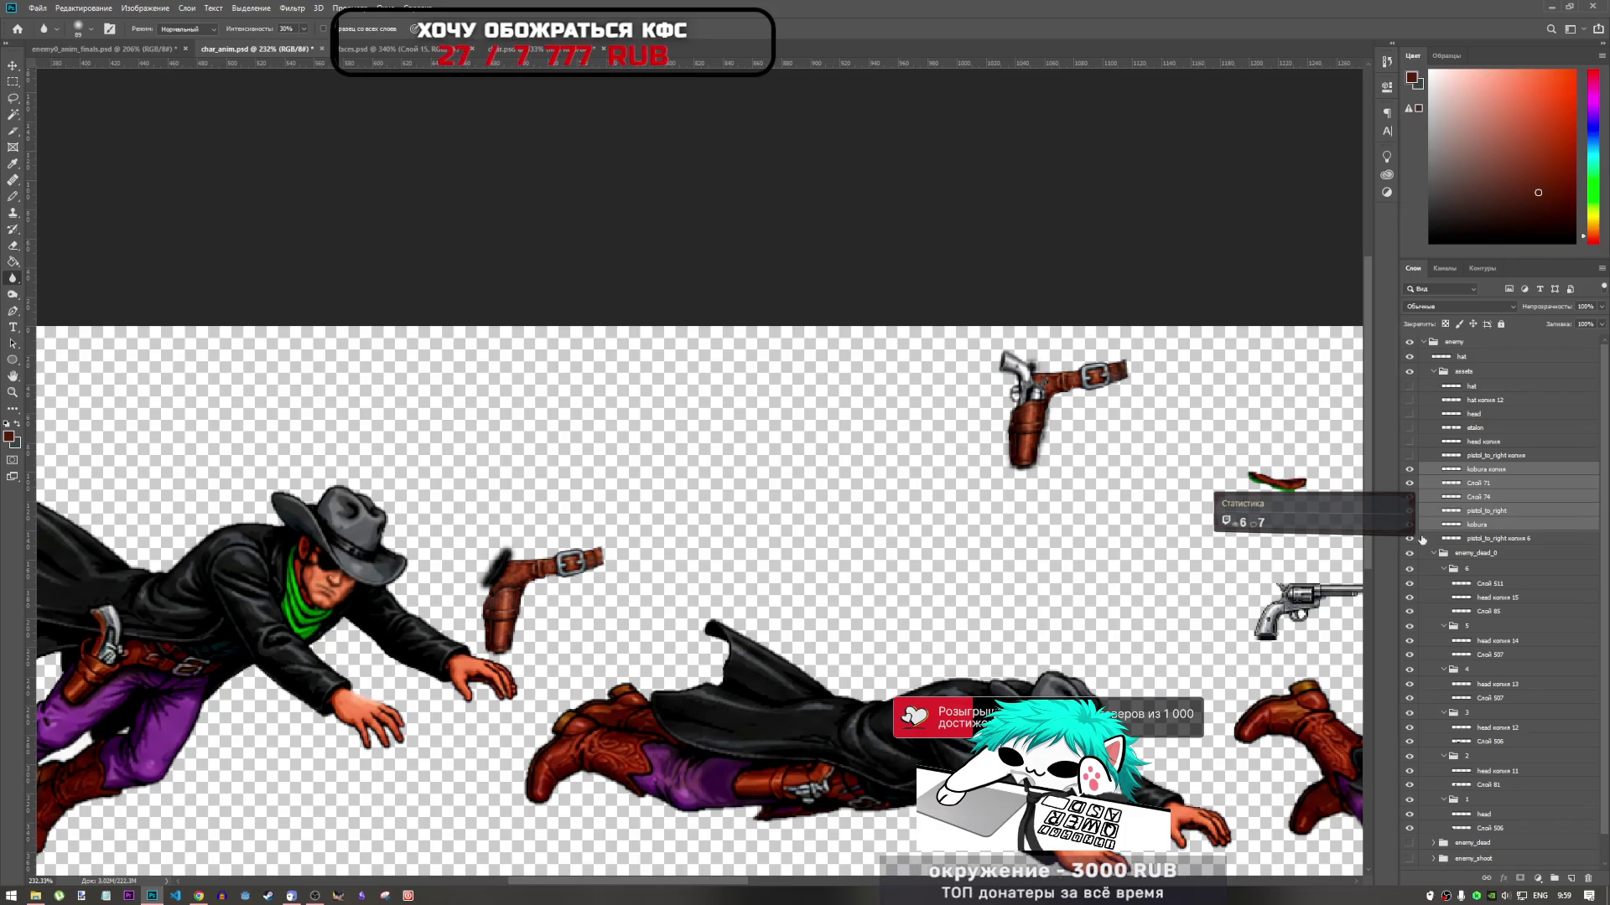
scroll(981, 480, down, 2)
scroll(1050, 434, up, 2)
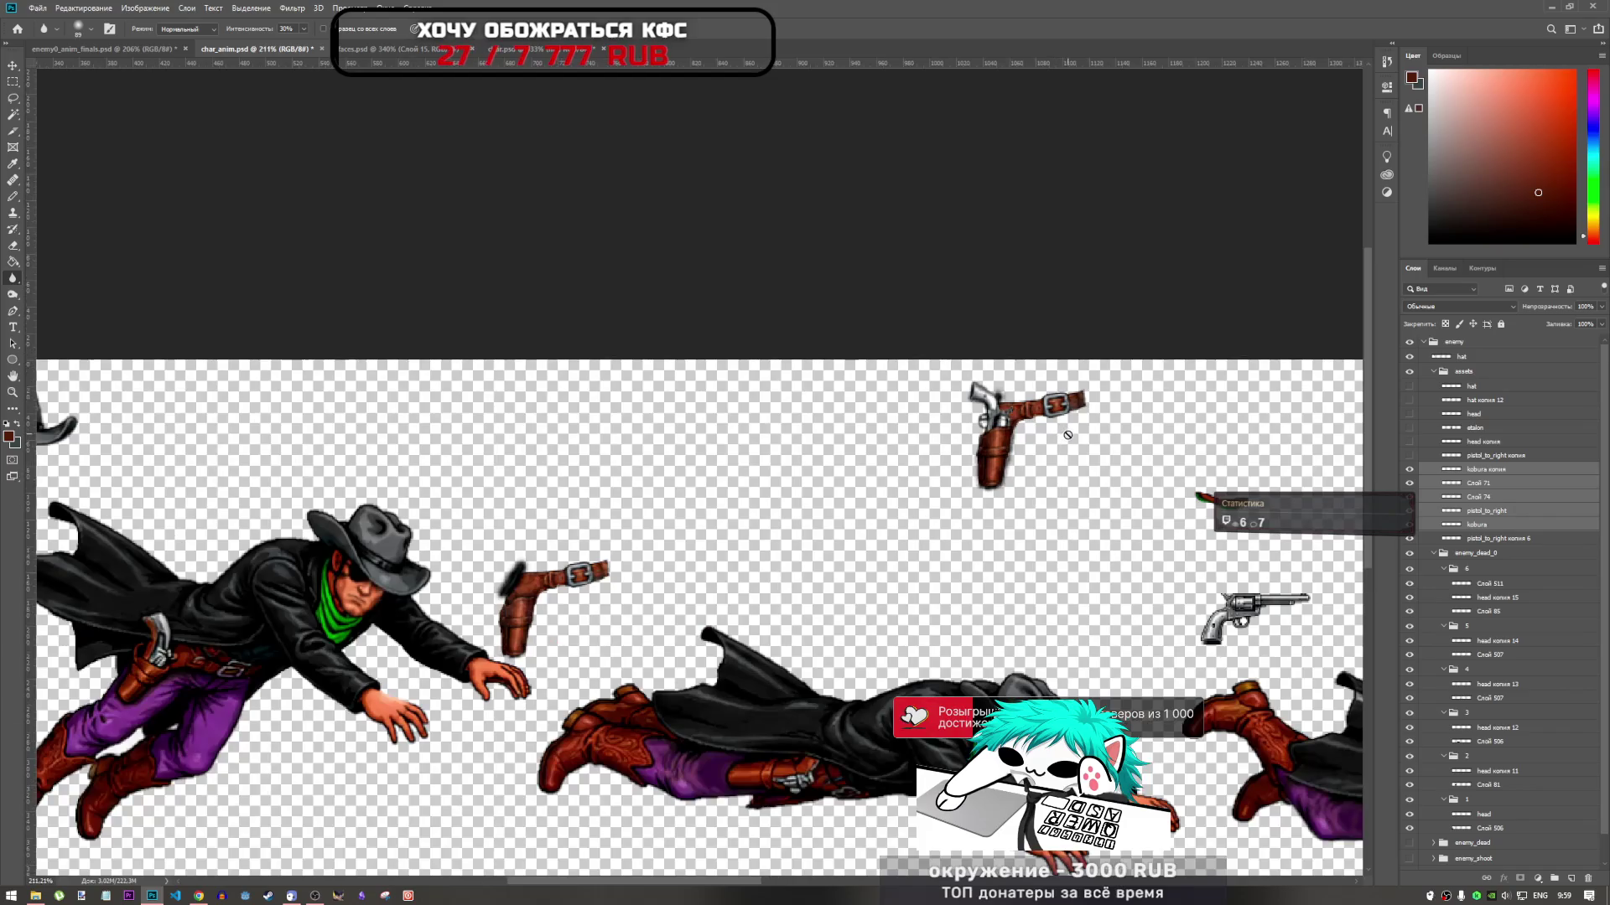
click(1486, 539)
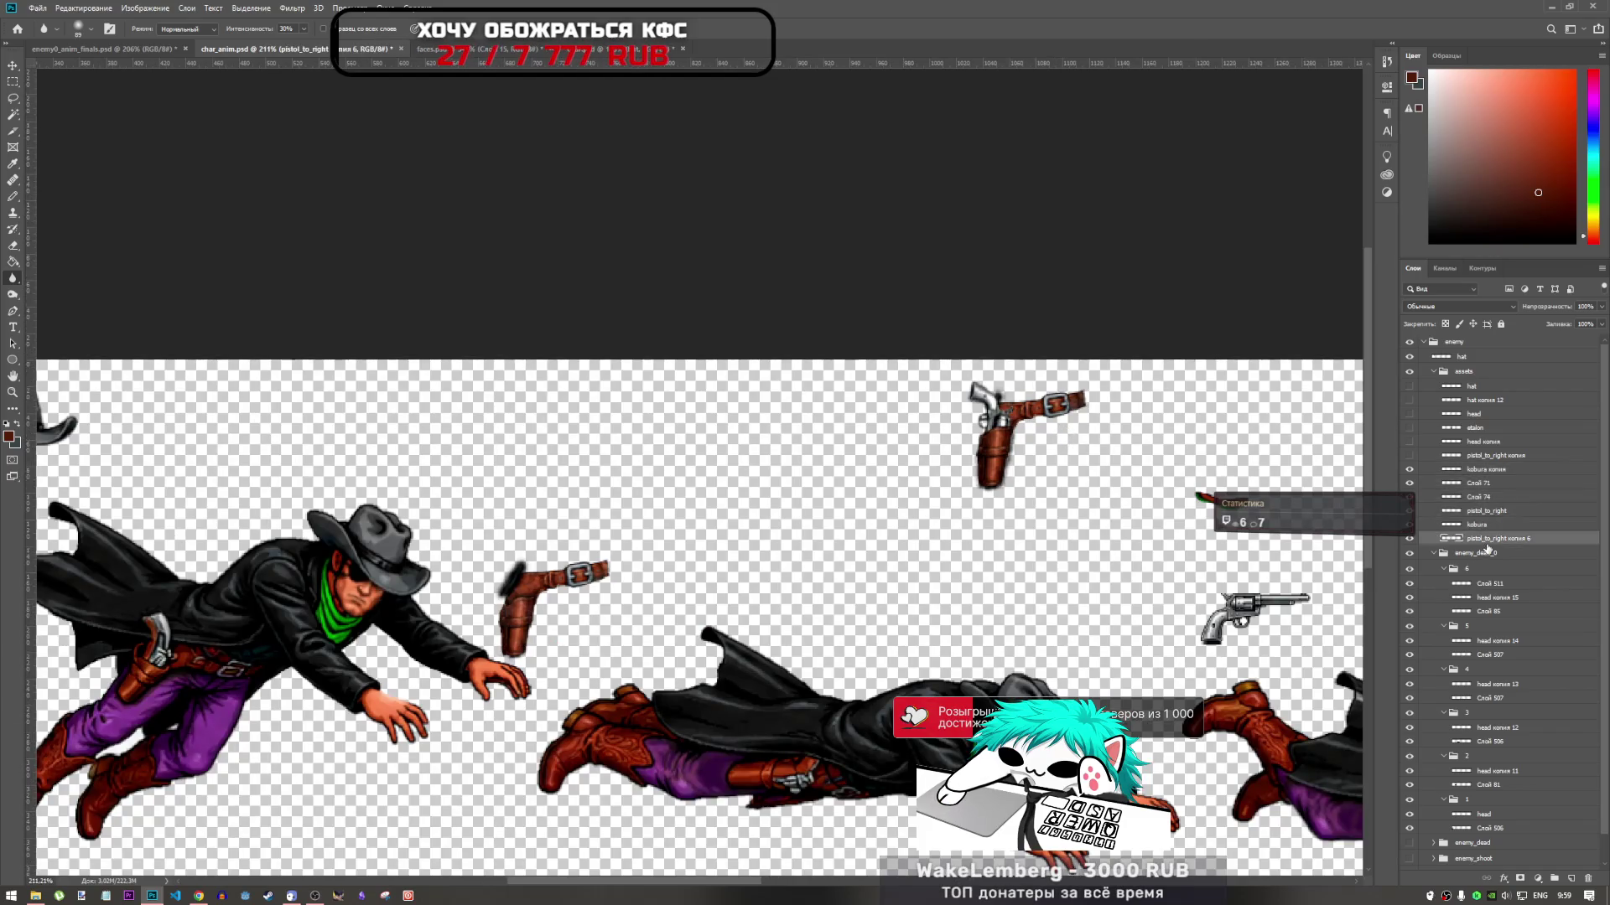
mouse_move(1488, 546)
mouse_down()
mouse_move(1500, 467)
mouse_move(1500, 513)
mouse_up()
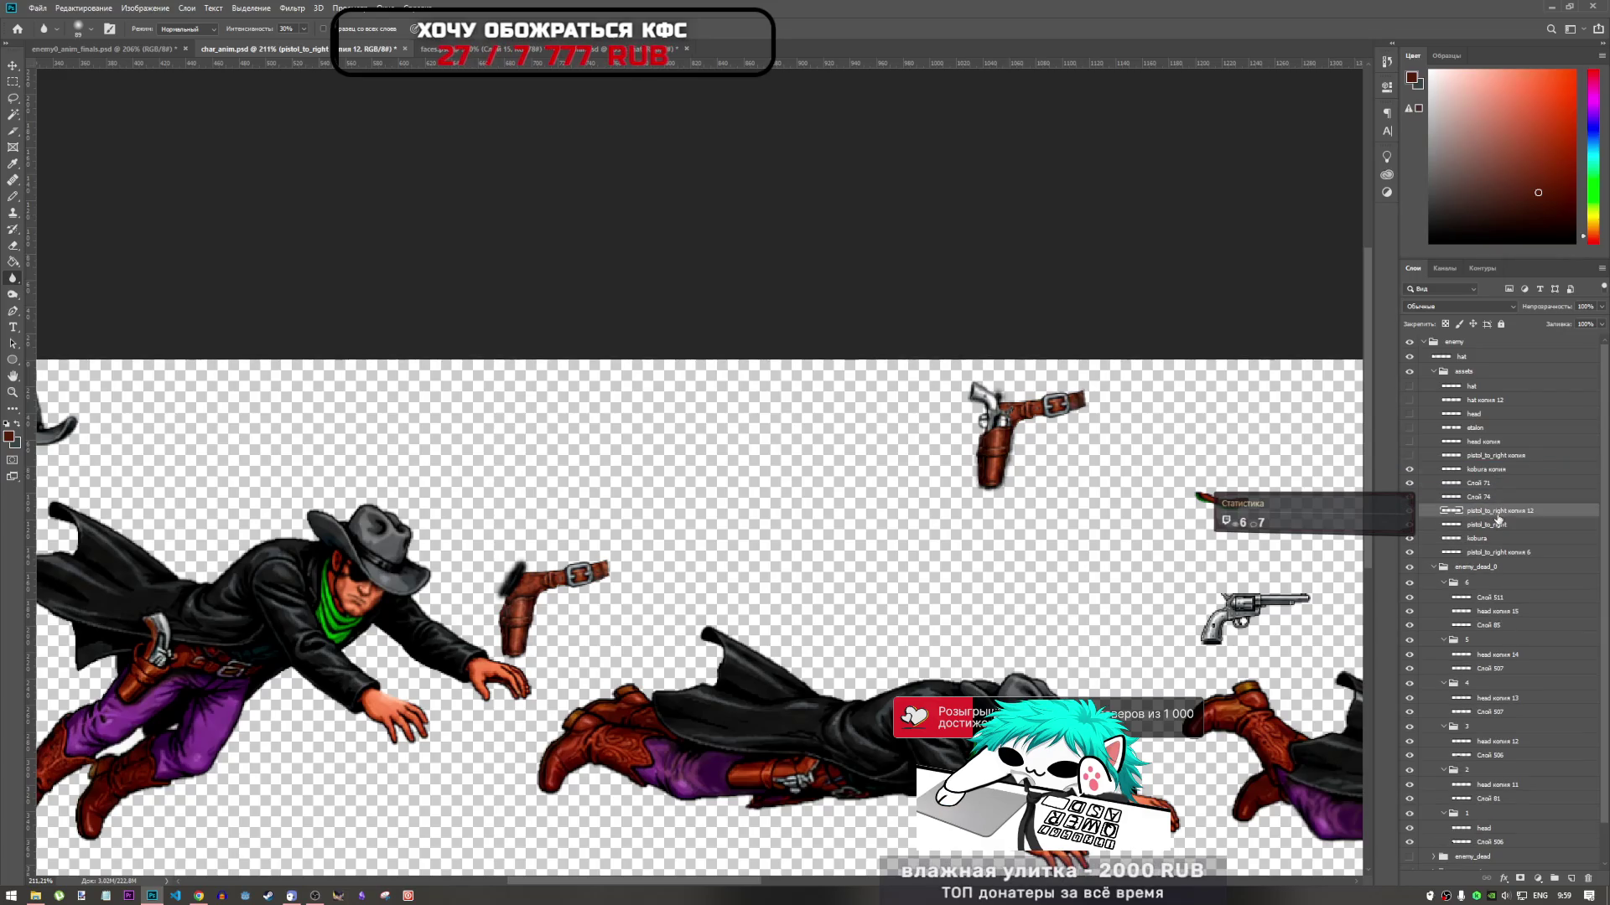
key(ctrl+t)
mouse_move(1255, 612)
mouse_down()
mouse_move(1128, 560)
mouse_move(970, 404)
mouse_move(954, 350)
mouse_up()
drag(987, 406, 1001, 421)
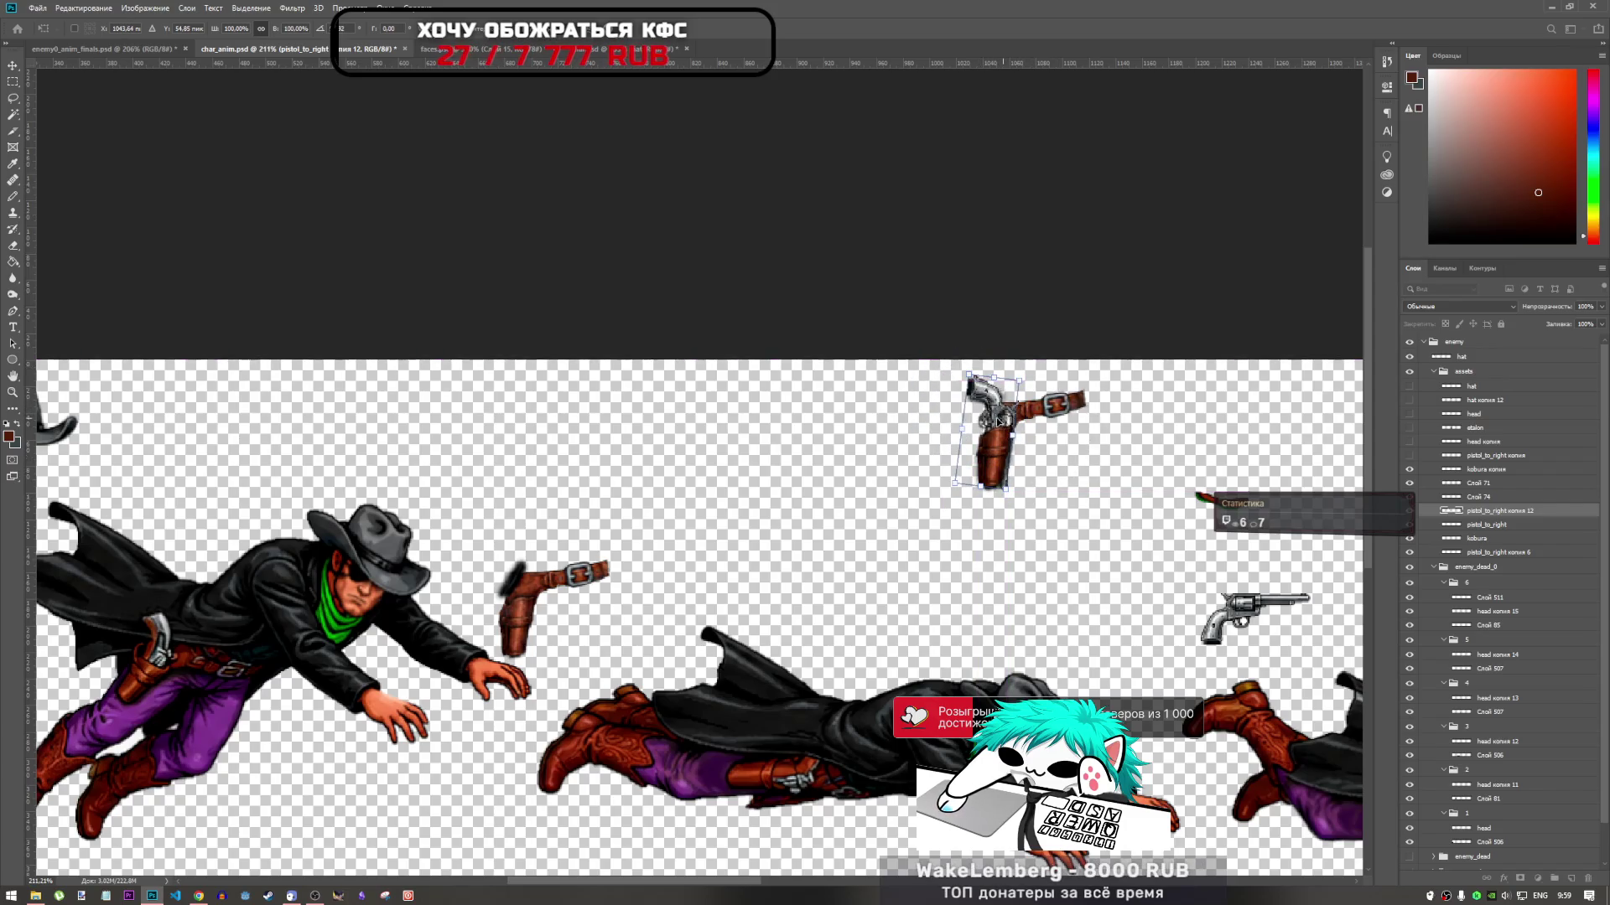
key(ctrl+z)
Apply the pistol copy's transform, then undo its placement on the holster
scroll(1004, 402, up, 4)
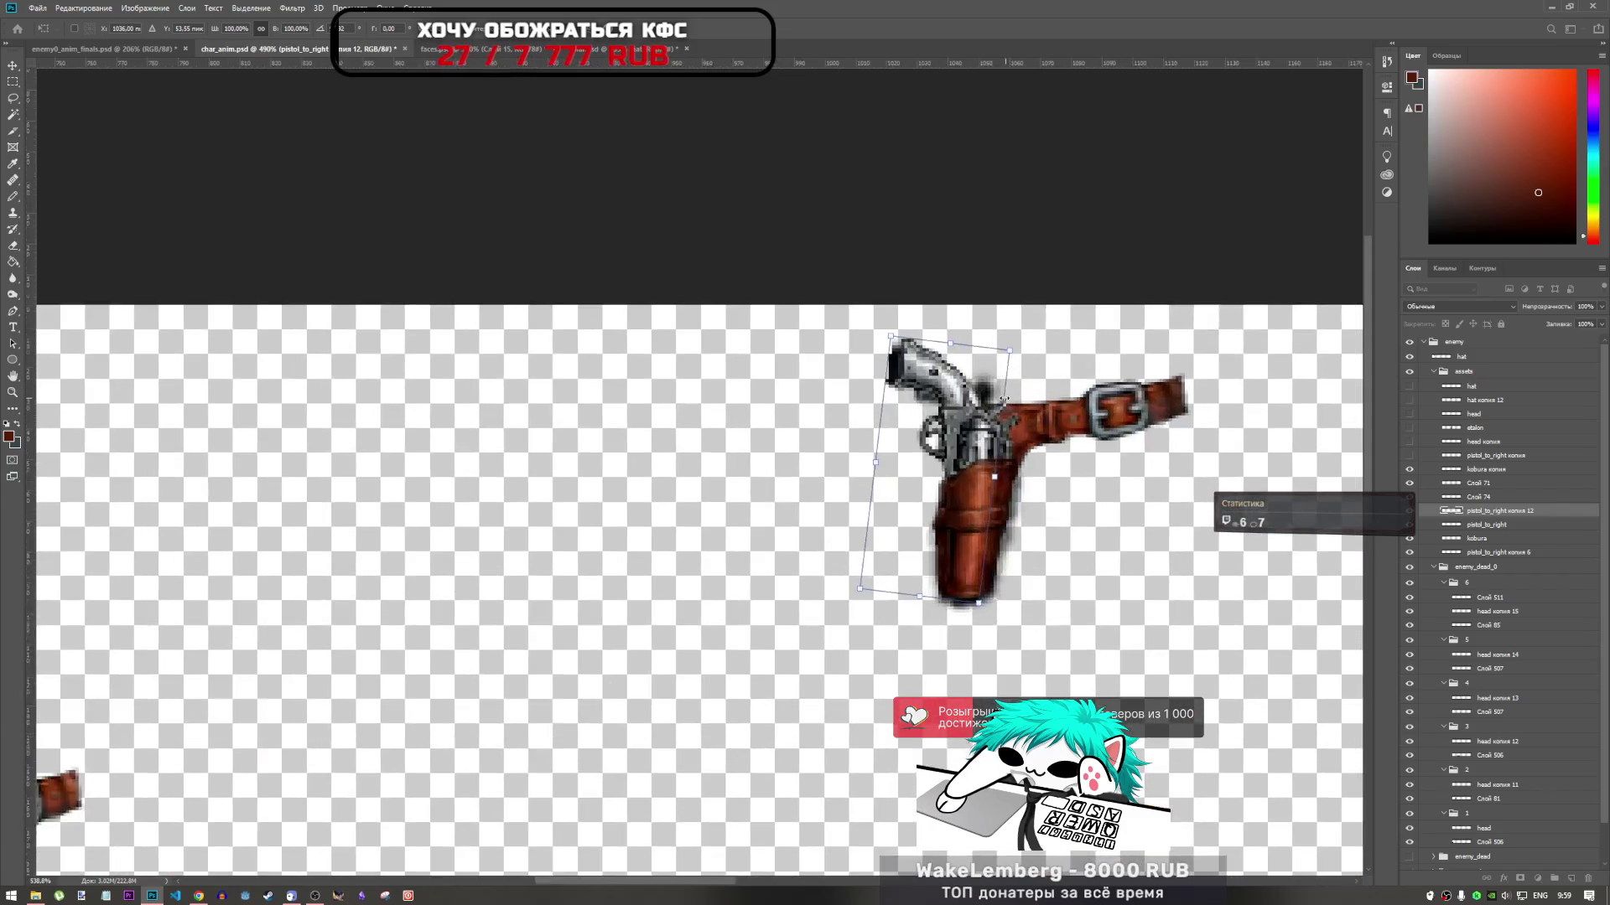
scroll(1004, 399, up, 1)
key(Return)
key(r)
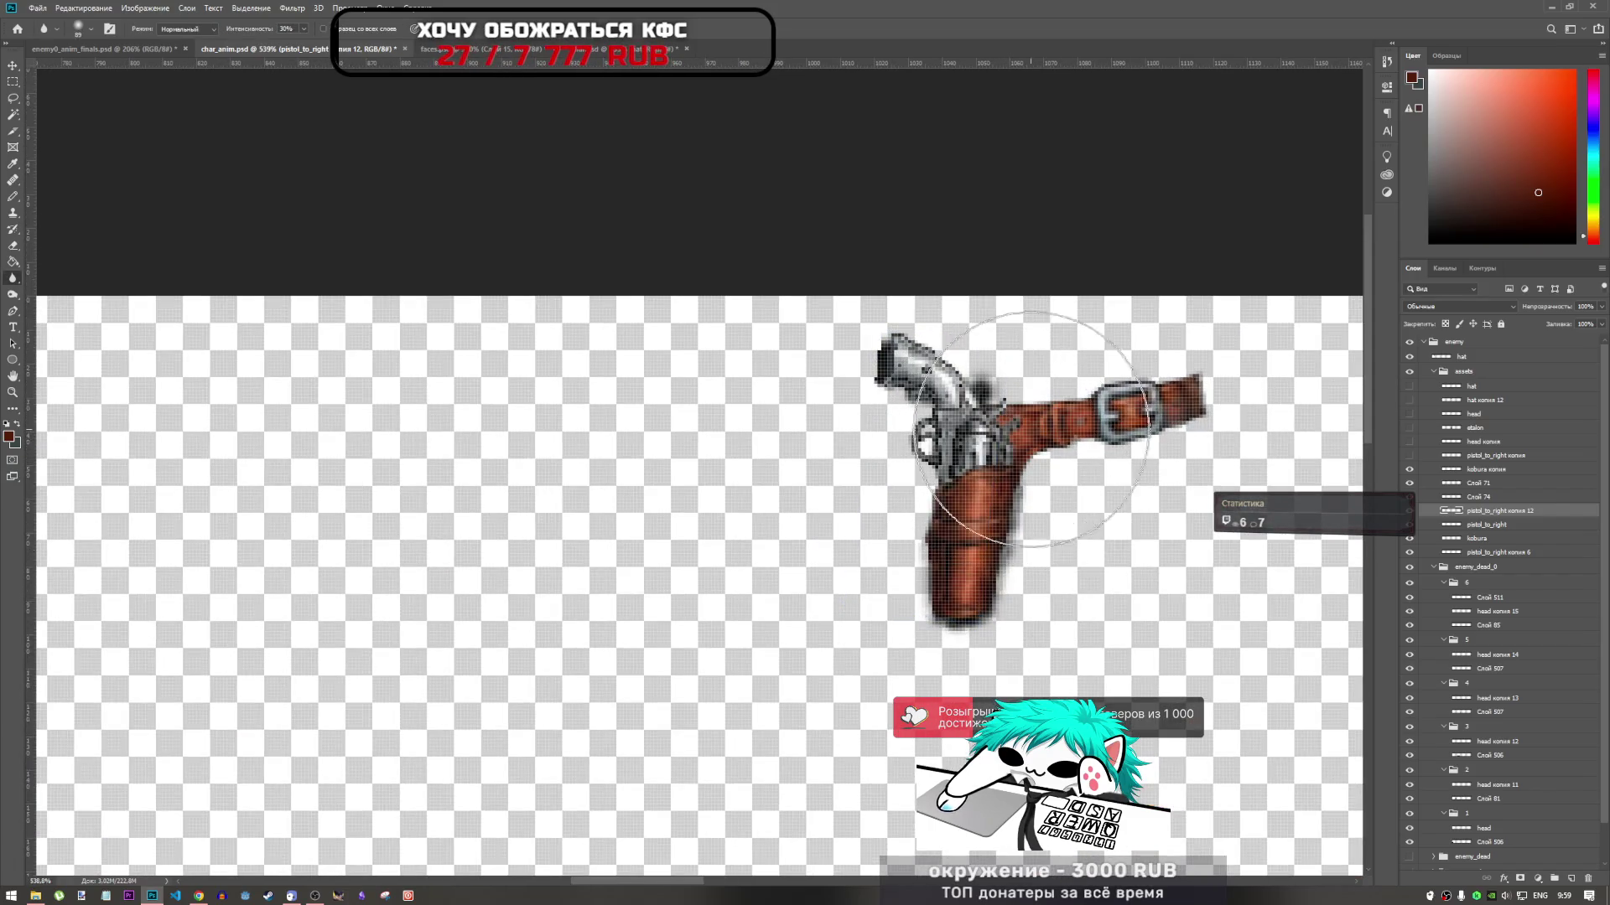
key(ctrl+z)
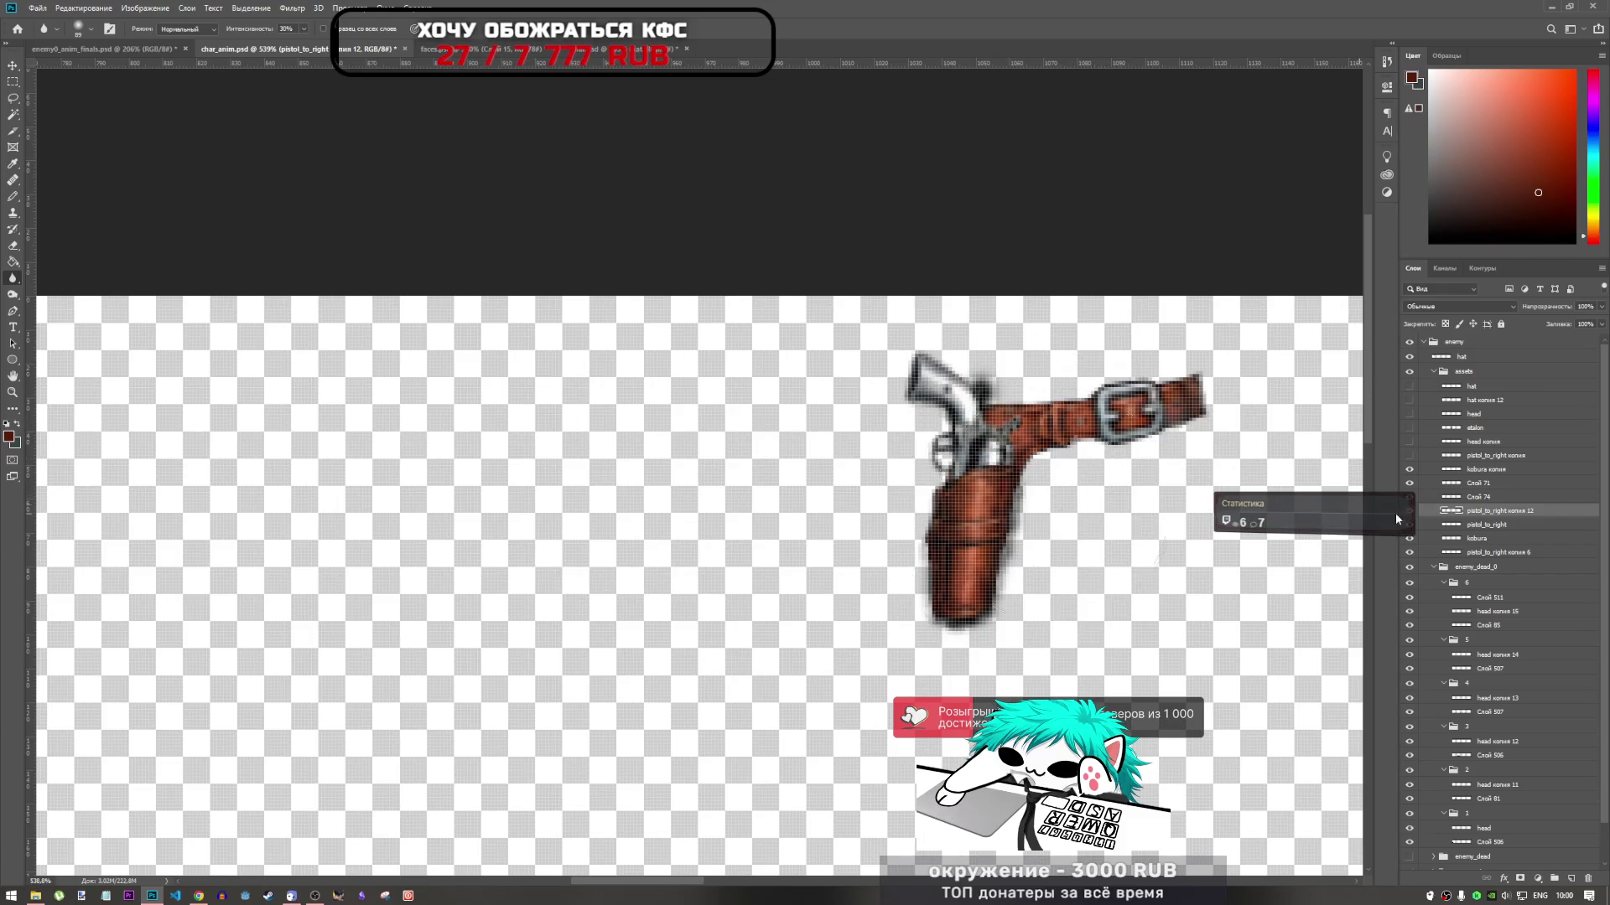
scroll(947, 475, down, 5)
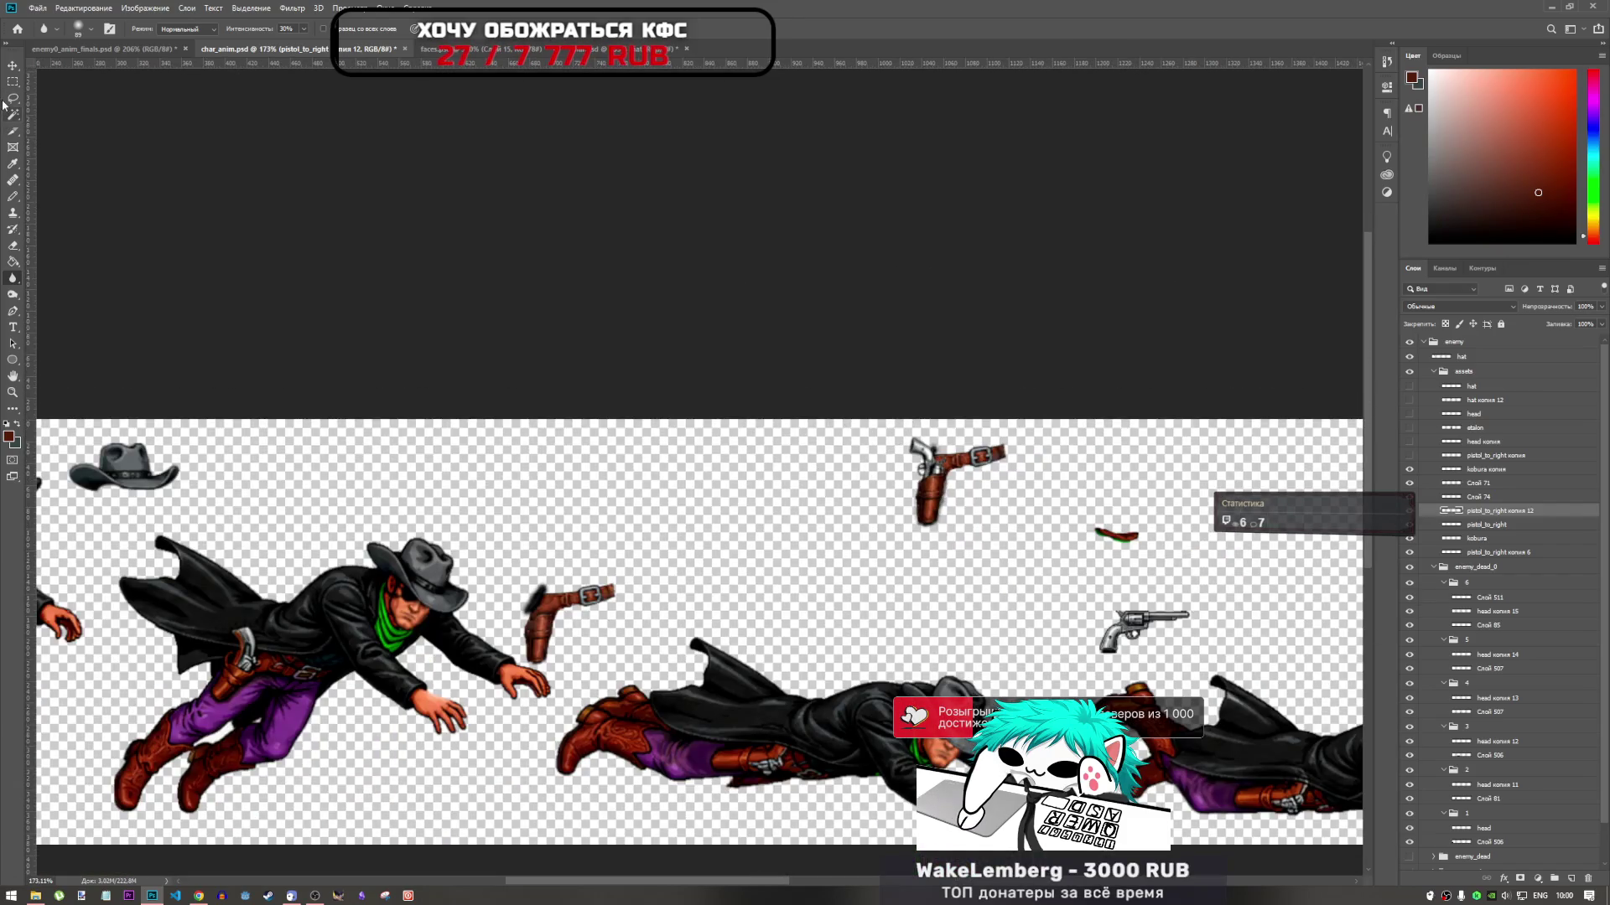
Rotate the pistol copy upright over the holster, trying scales down to about 95%, then reset
key(ctrl+t)
mouse_move(1138, 622)
mouse_down()
mouse_move(1089, 521)
mouse_move(926, 461)
mouse_up()
mouse_move(1014, 512)
mouse_down()
mouse_move(955, 486)
mouse_move(910, 503)
mouse_move(916, 518)
mouse_up()
scroll(955, 486, up, 5)
drag(956, 433, 956, 438)
drag(920, 489, 919, 490)
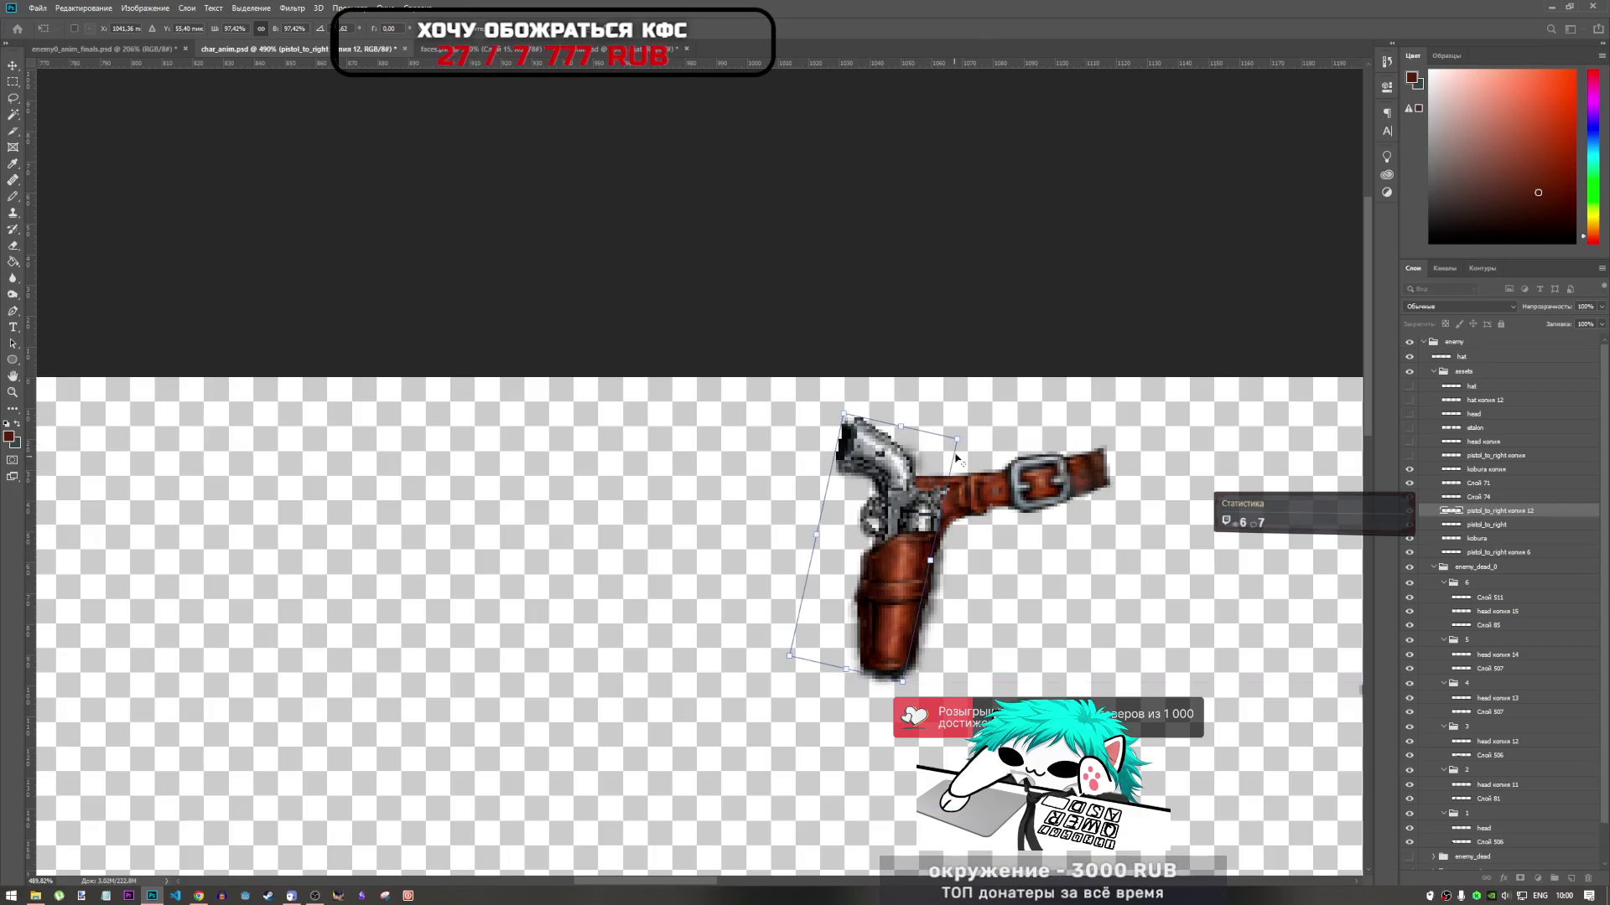
drag(957, 439, 950, 445)
drag(918, 496, 911, 501)
key(ctrl+z)
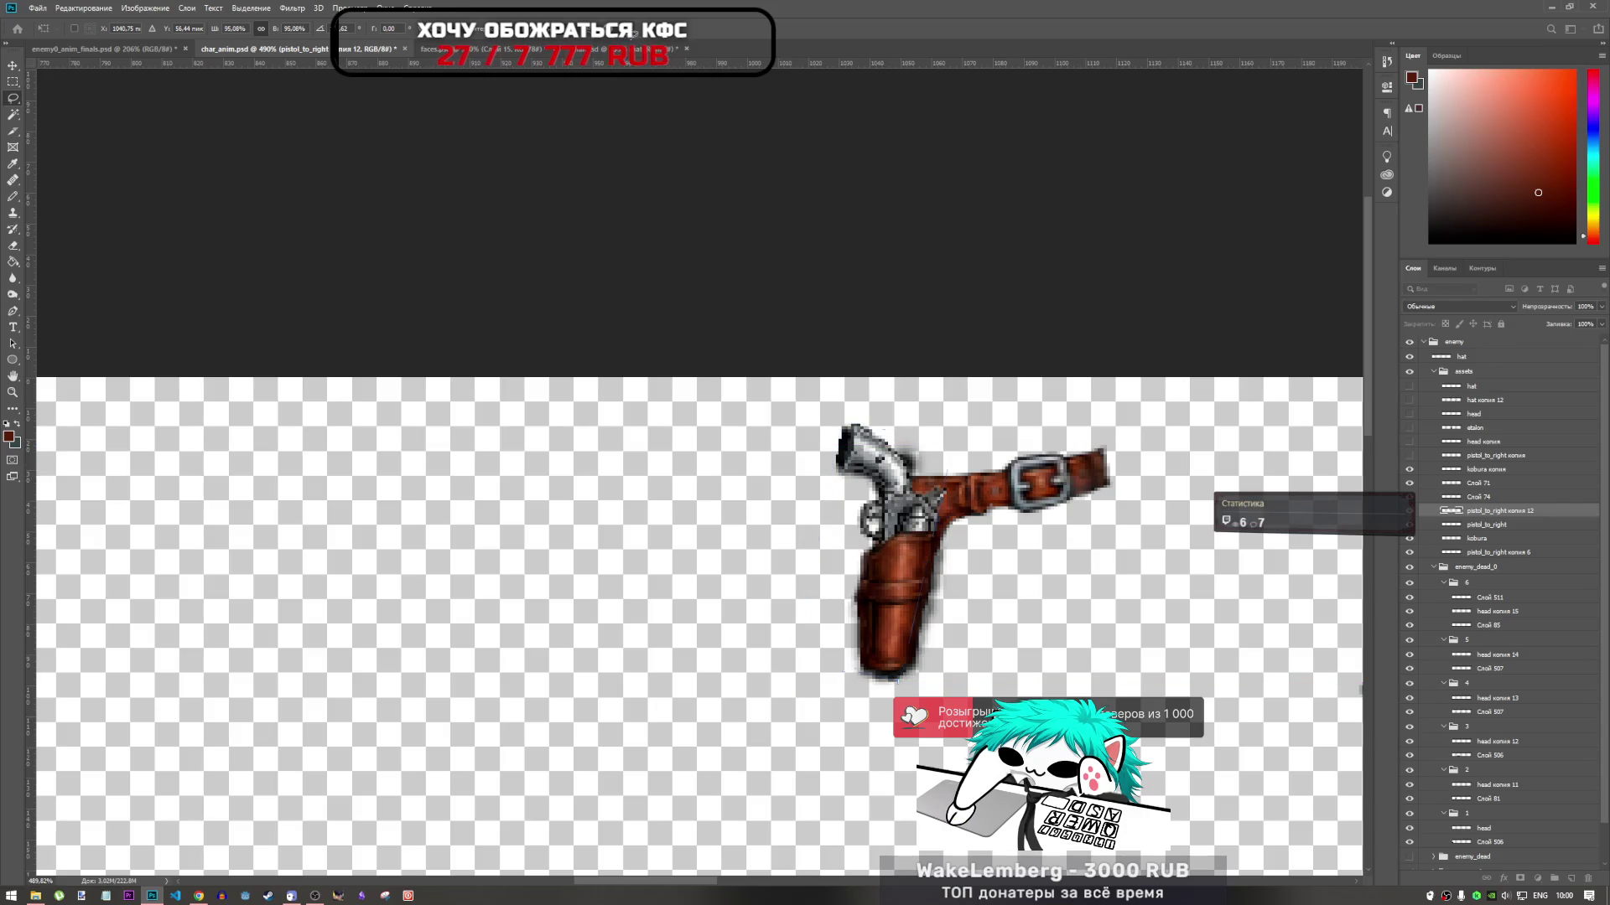
Position the upright pistol copy just left of the holster
drag(916, 510, 781, 510)
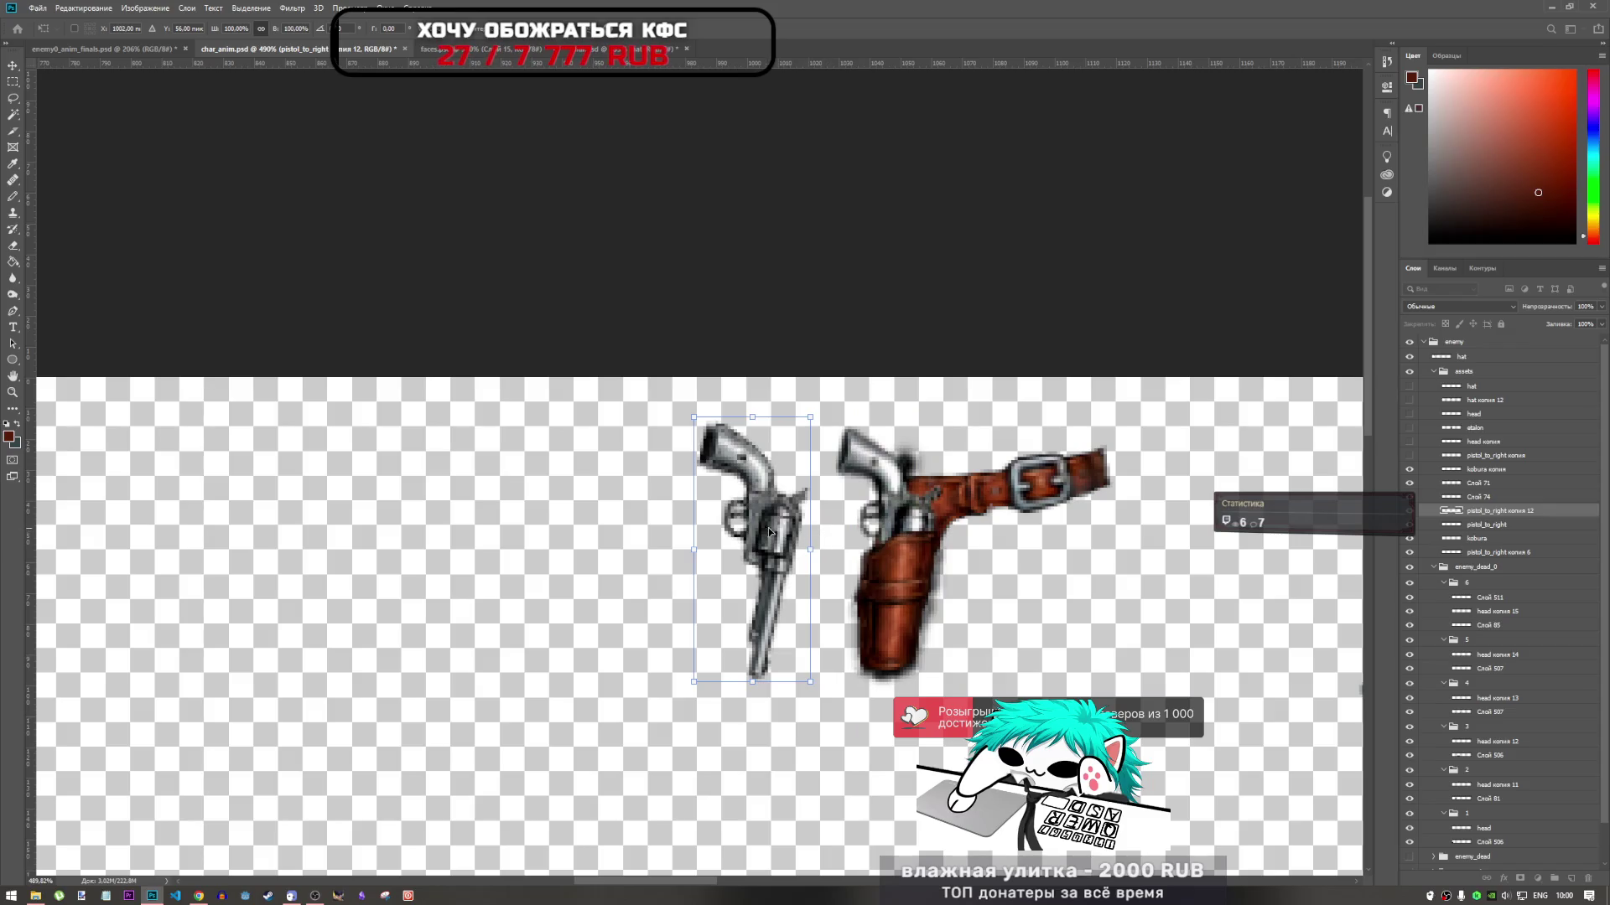
mouse_move(775, 533)
mouse_down()
mouse_move(847, 528)
mouse_move(803, 554)
mouse_up()
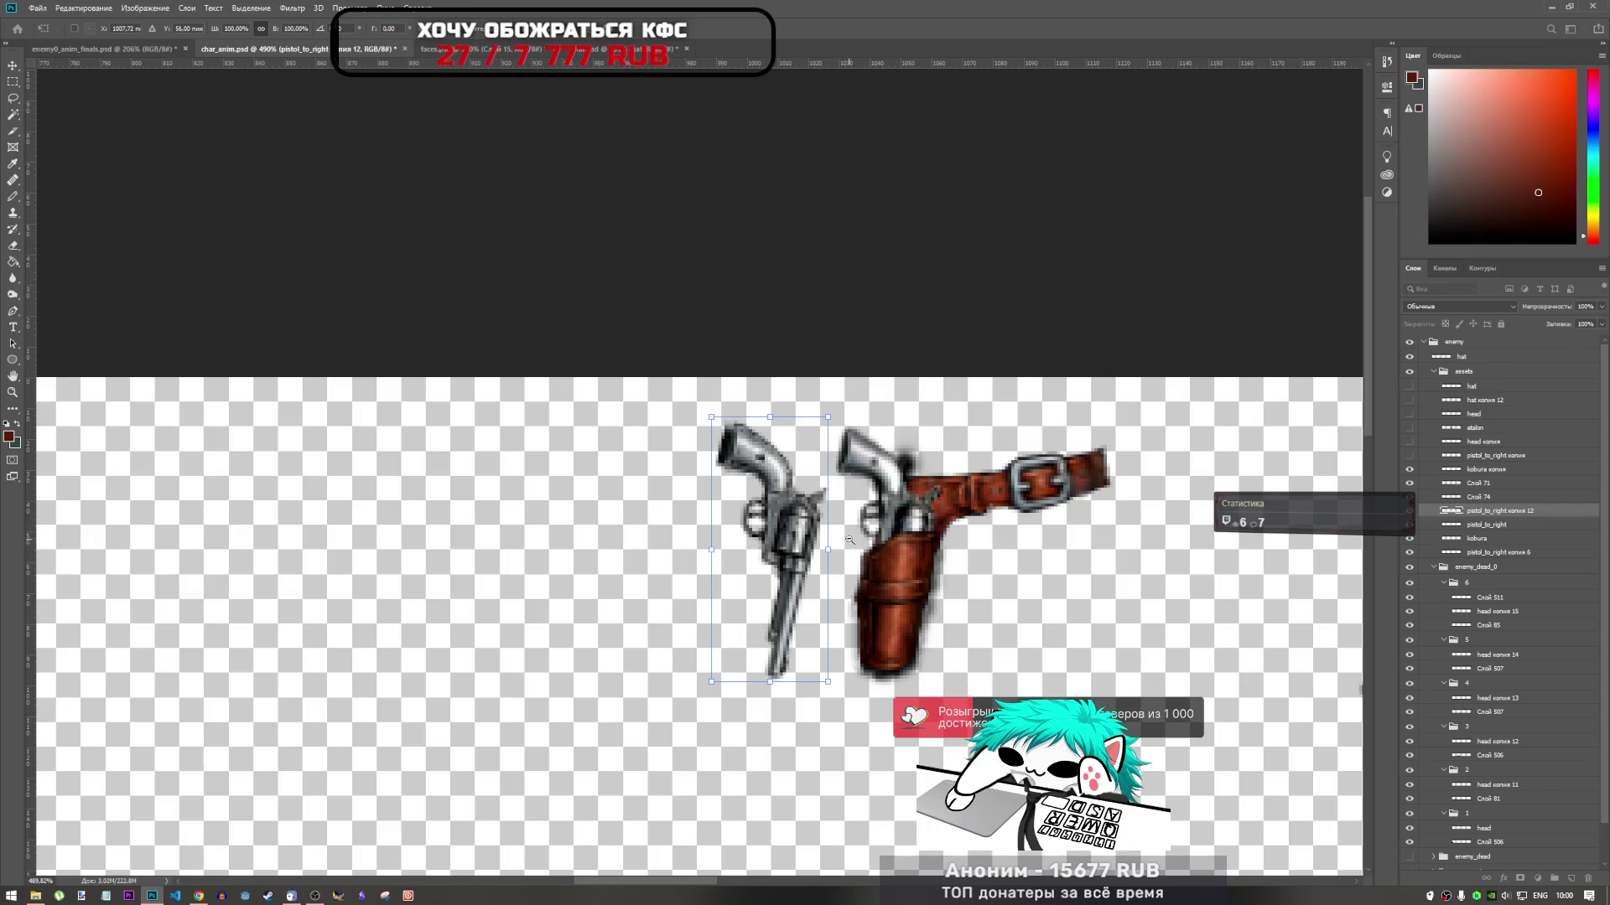
scroll(853, 544, down, 3)
scroll(854, 545, up, 1)
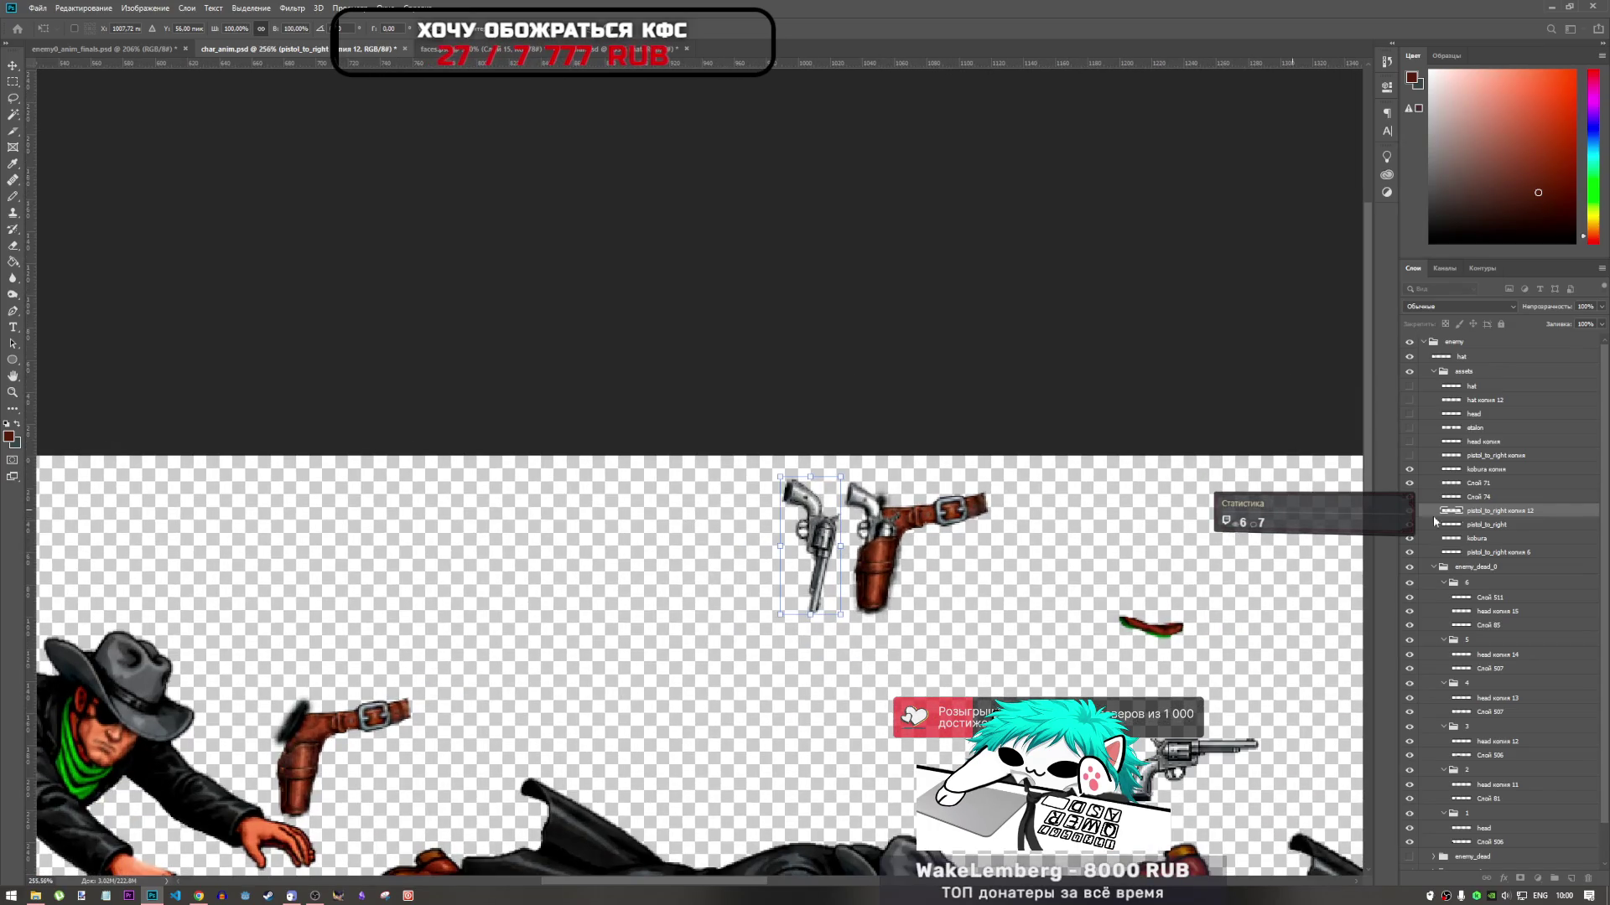
Delete the pistol_to_right layer
click(1484, 525)
key(l)
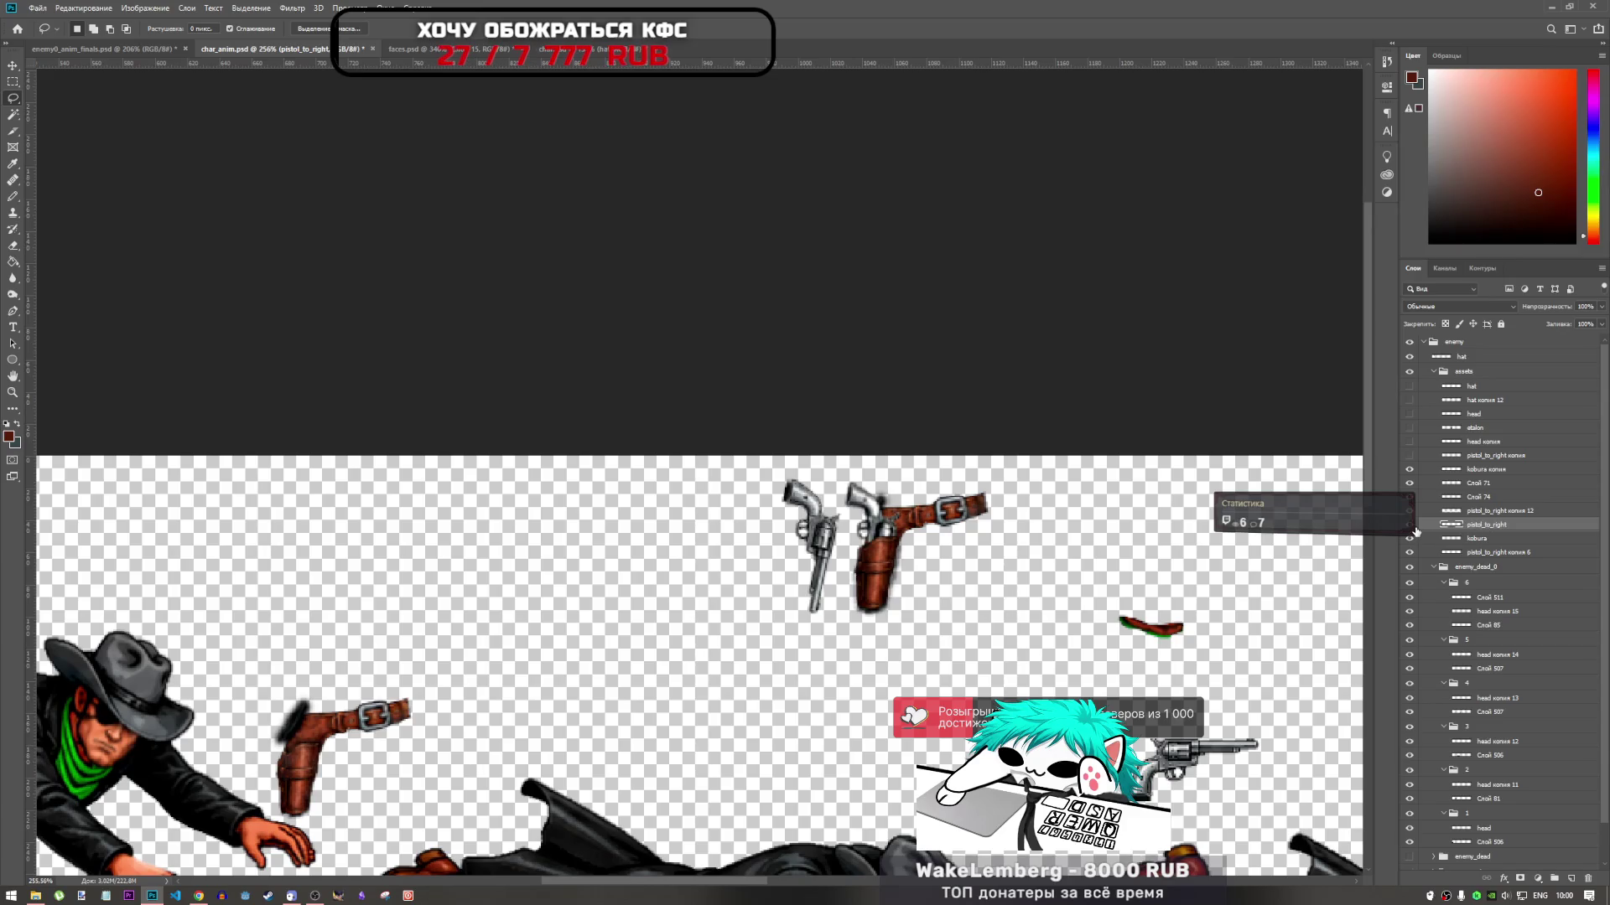
click(1412, 526)
click(1411, 526)
click(1411, 526)
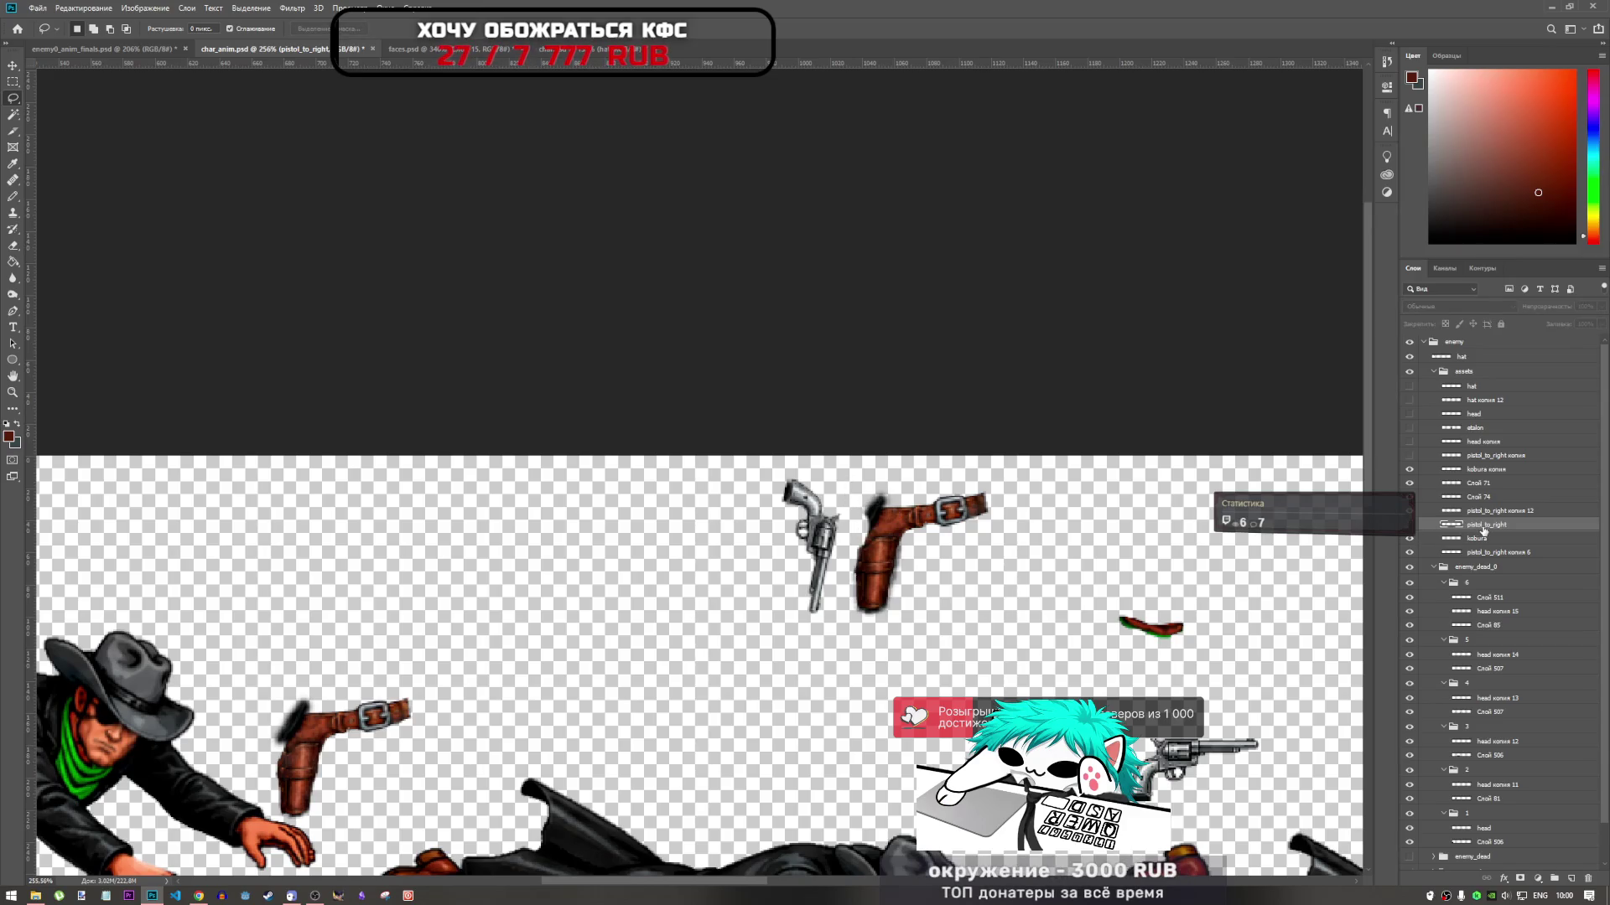
key(Delete)
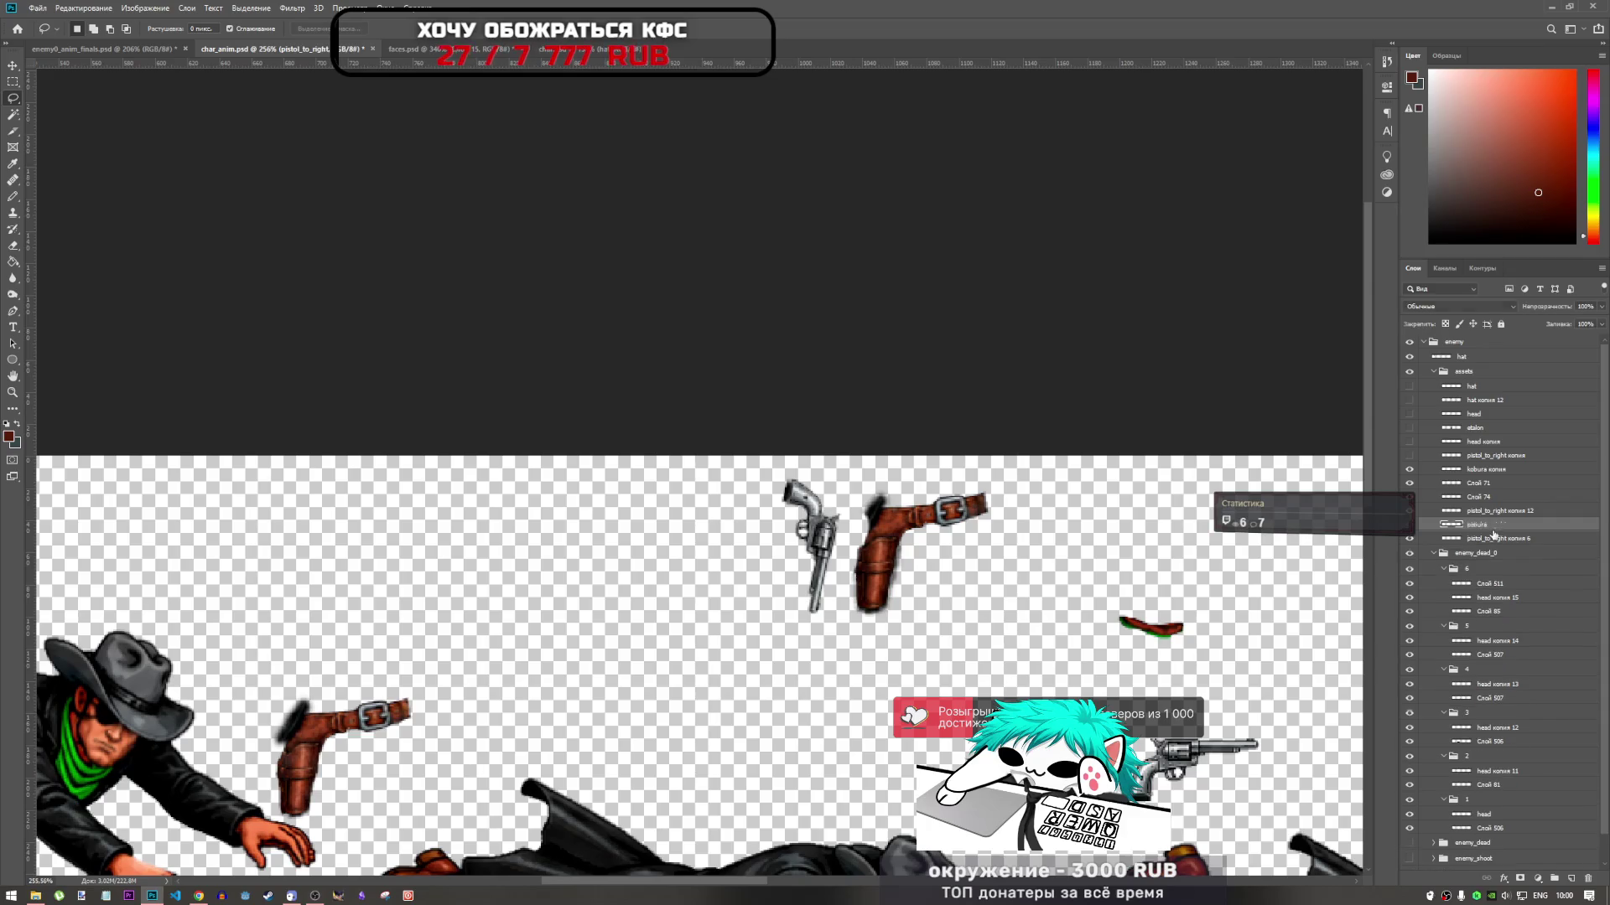
Slide pistol_to_right копия 12 right onto its holster and select all the holster and pistol layers
click(1474, 512)
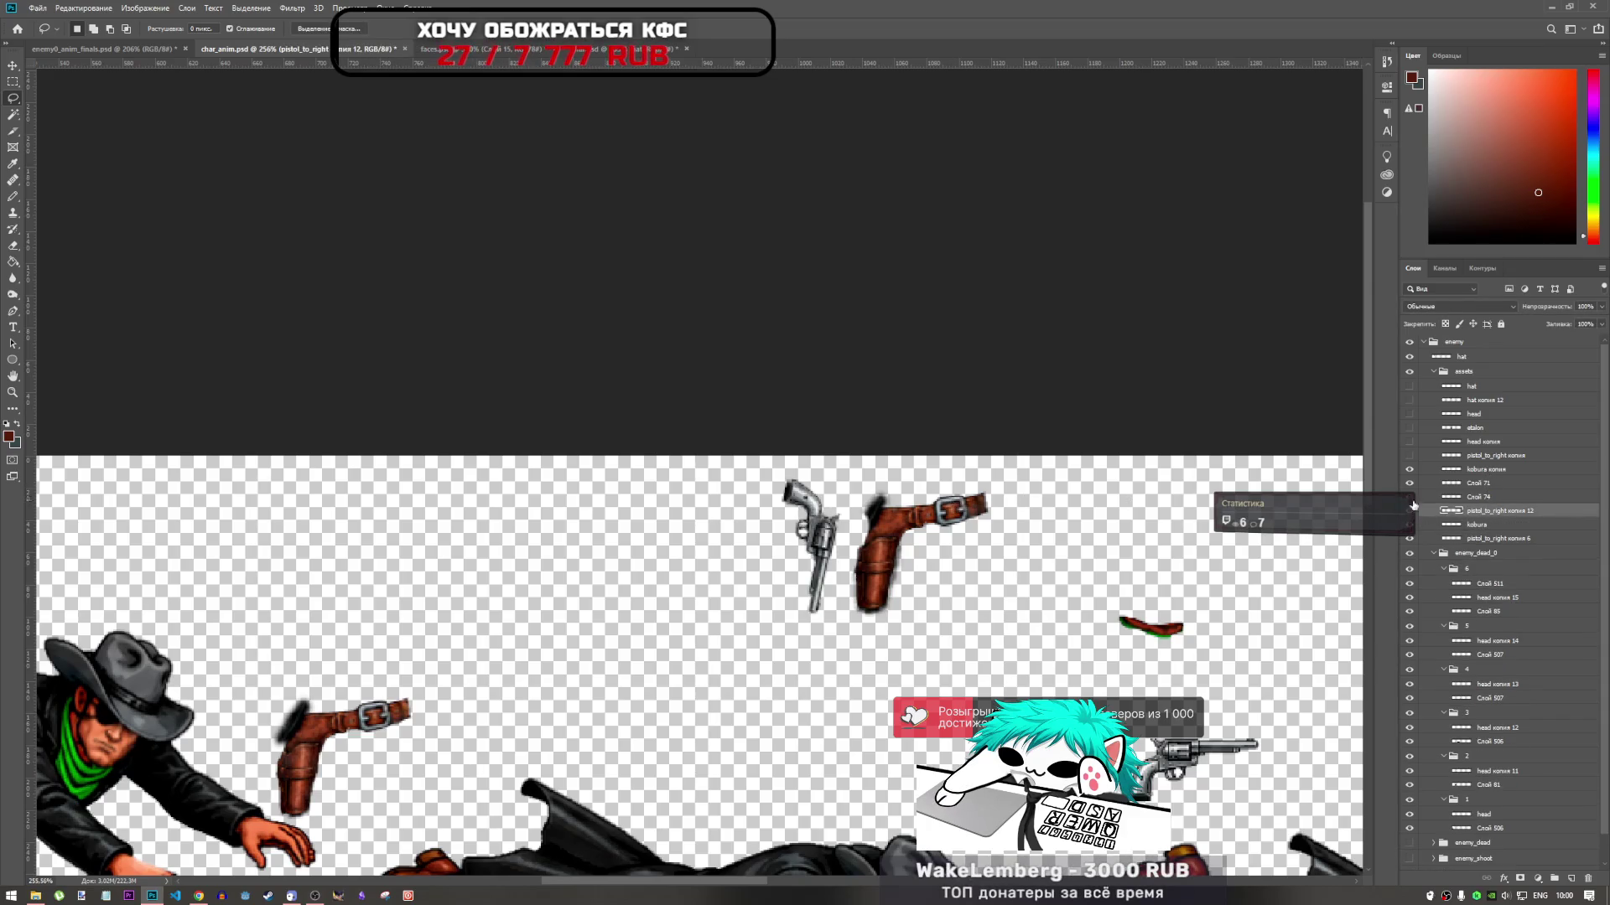
key(ctrl+t)
drag(831, 535, 889, 535)
click(1488, 469)
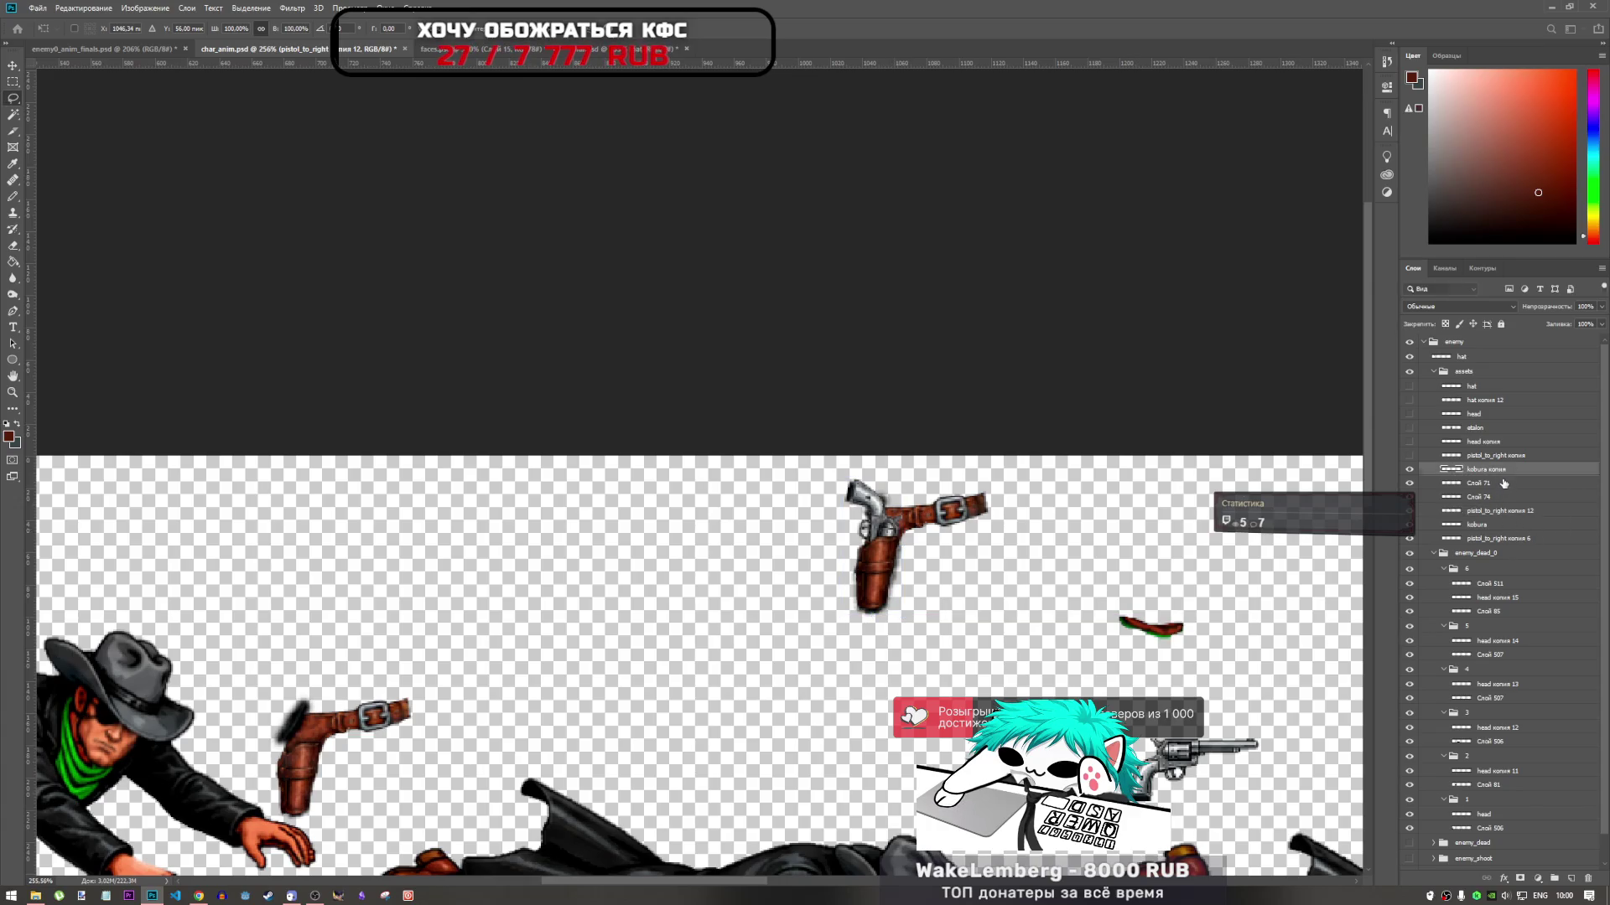
shift+click(1491, 538)
key(l)
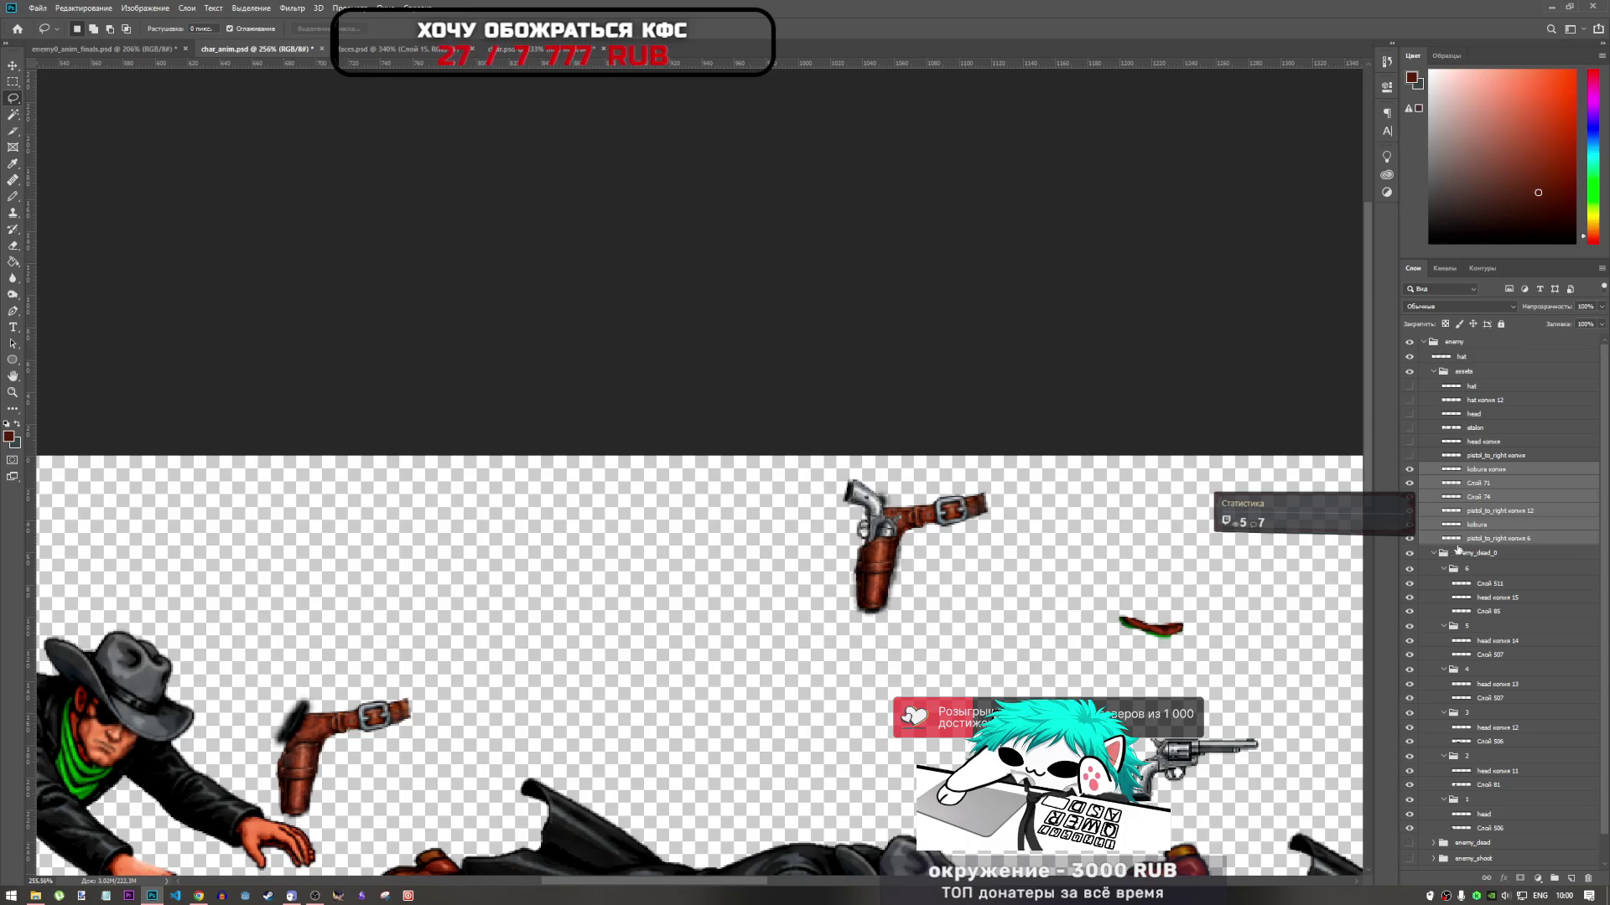
Hide the assets group and move the six holster, belt and pistol layers into enemy_dead_0
click(1432, 373)
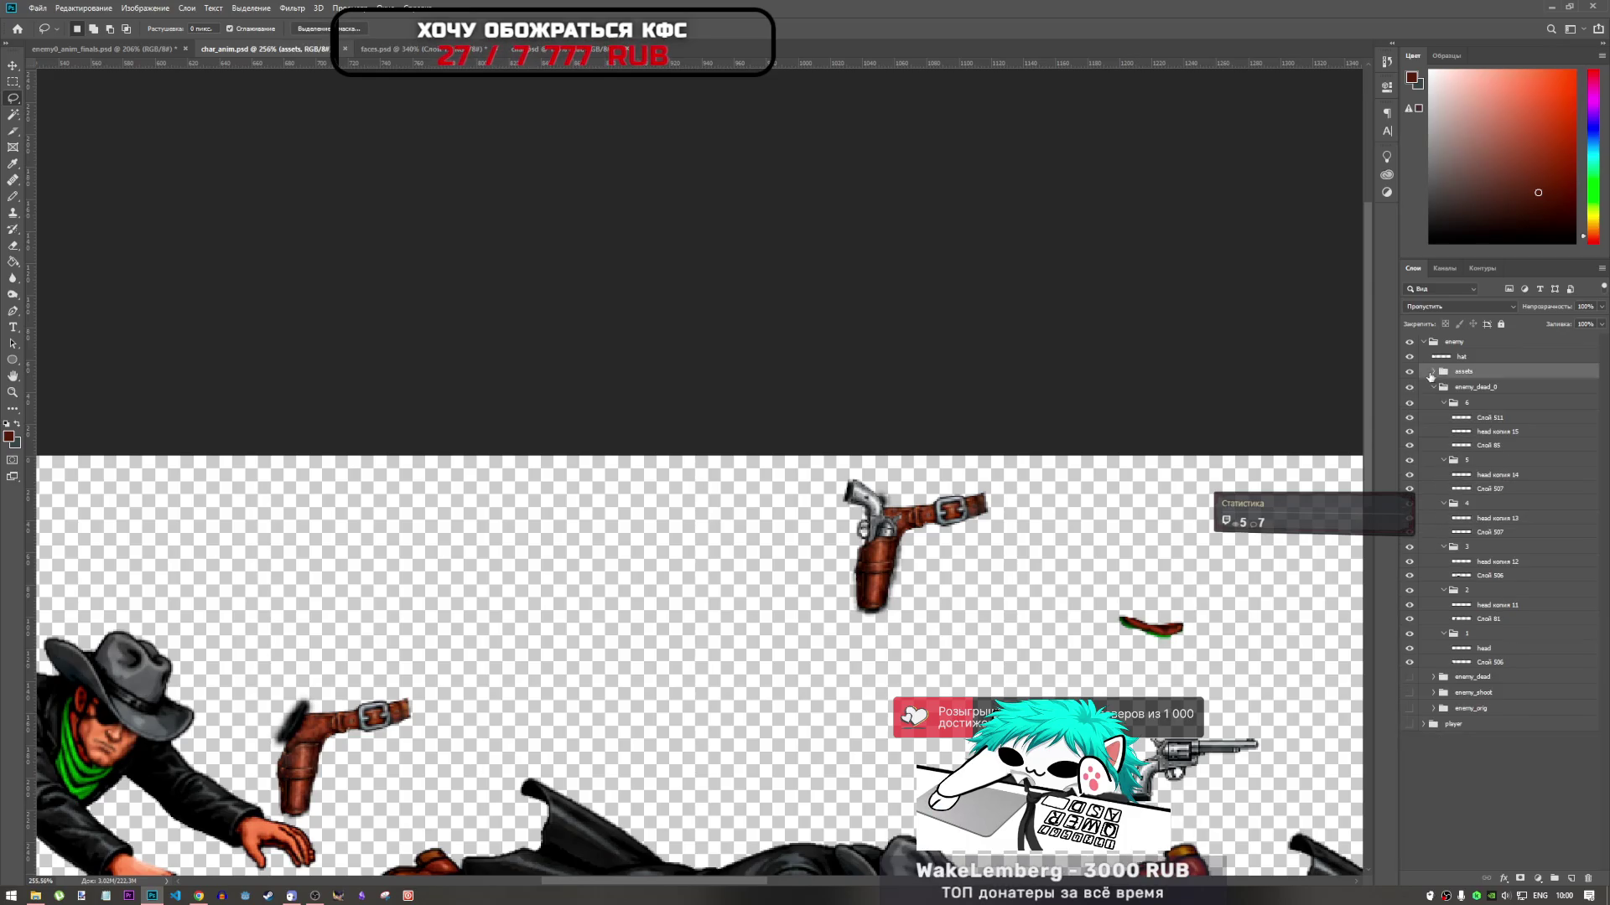
click(1409, 372)
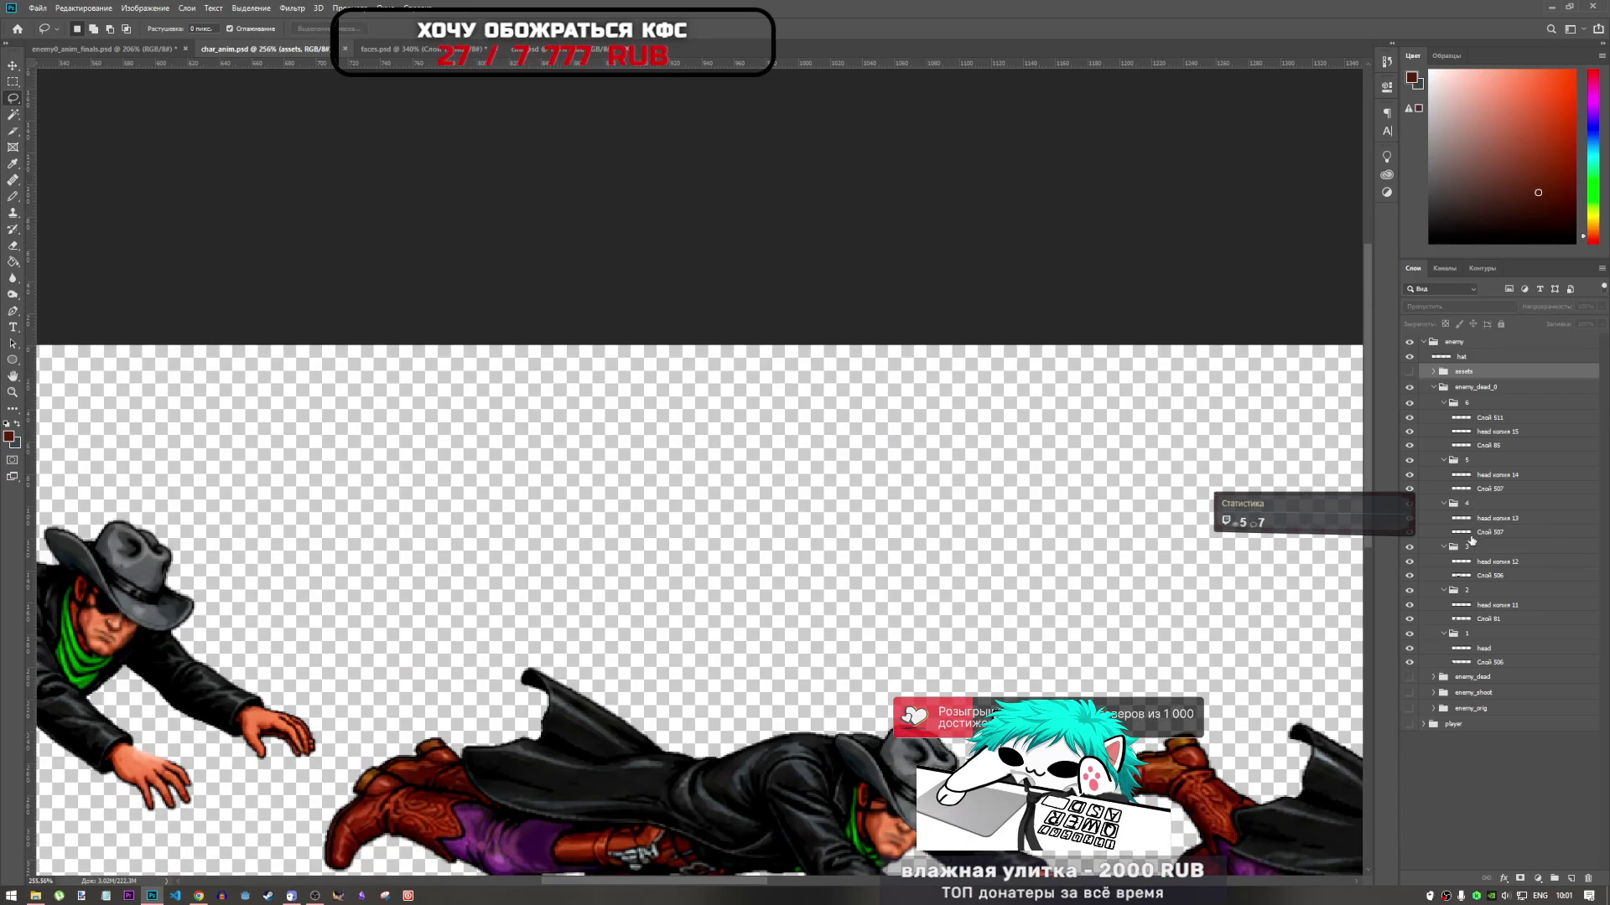
mouse_move(1471, 541)
mouse_down()
mouse_move(1514, 755)
mouse_move(1517, 719)
mouse_up()
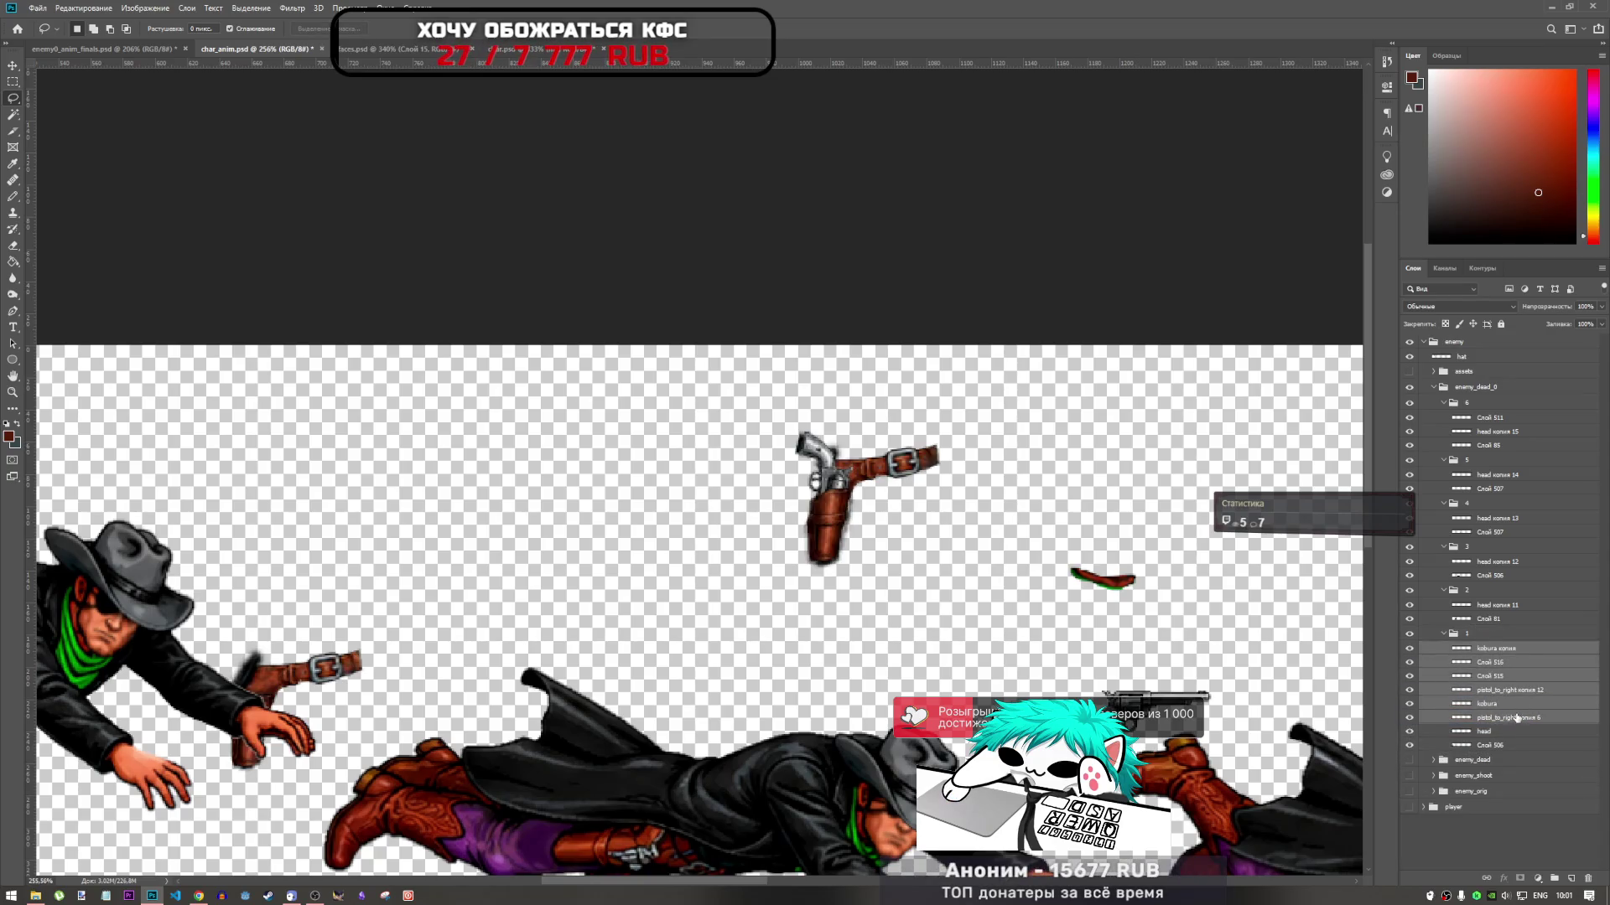
scroll(553, 578, down, 5)
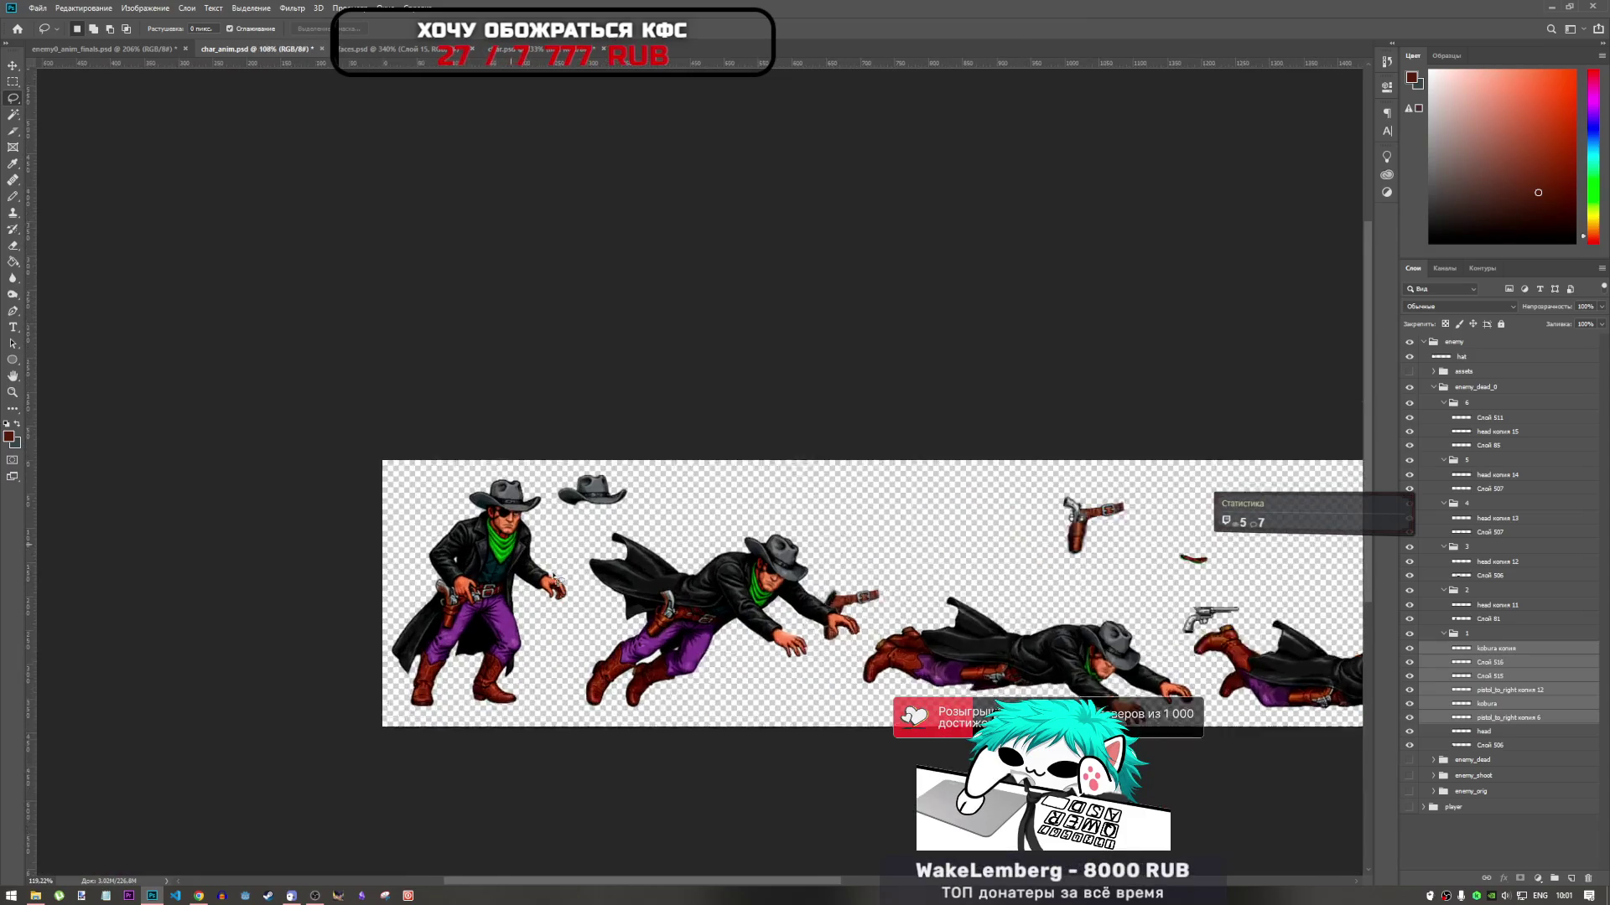
Delete the extra revolver layer pistol_to_right копия 6
scroll(553, 578, up, 1)
key(ctrl+t)
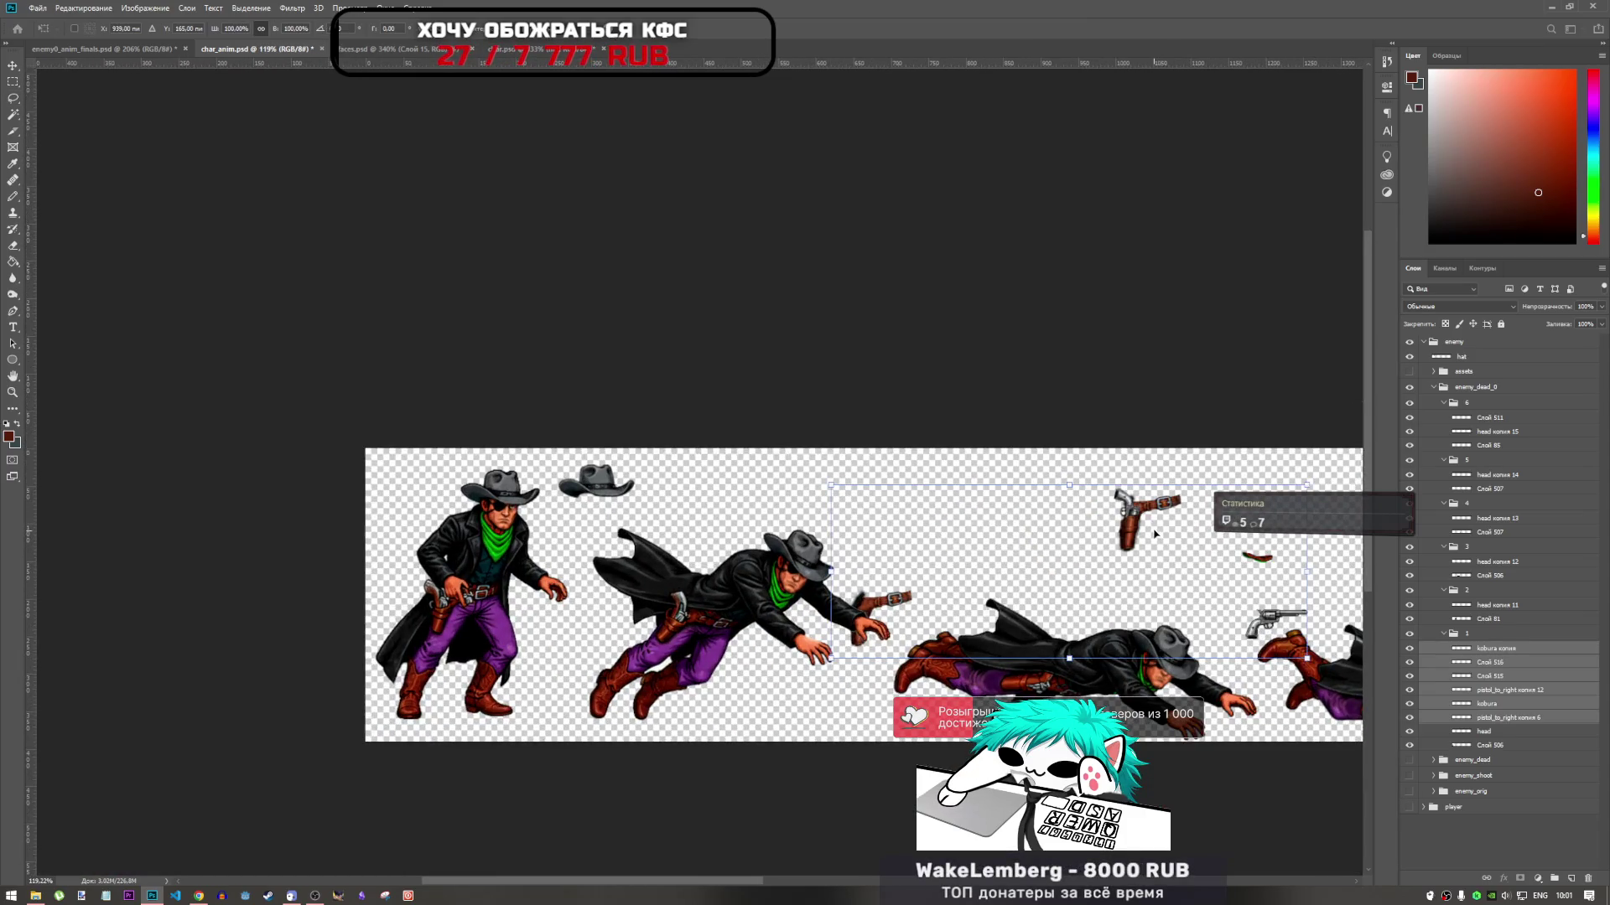
mouse_move(1154, 533)
mouse_down()
mouse_move(1026, 473)
mouse_move(864, 473)
mouse_up()
key(ctrl+z)
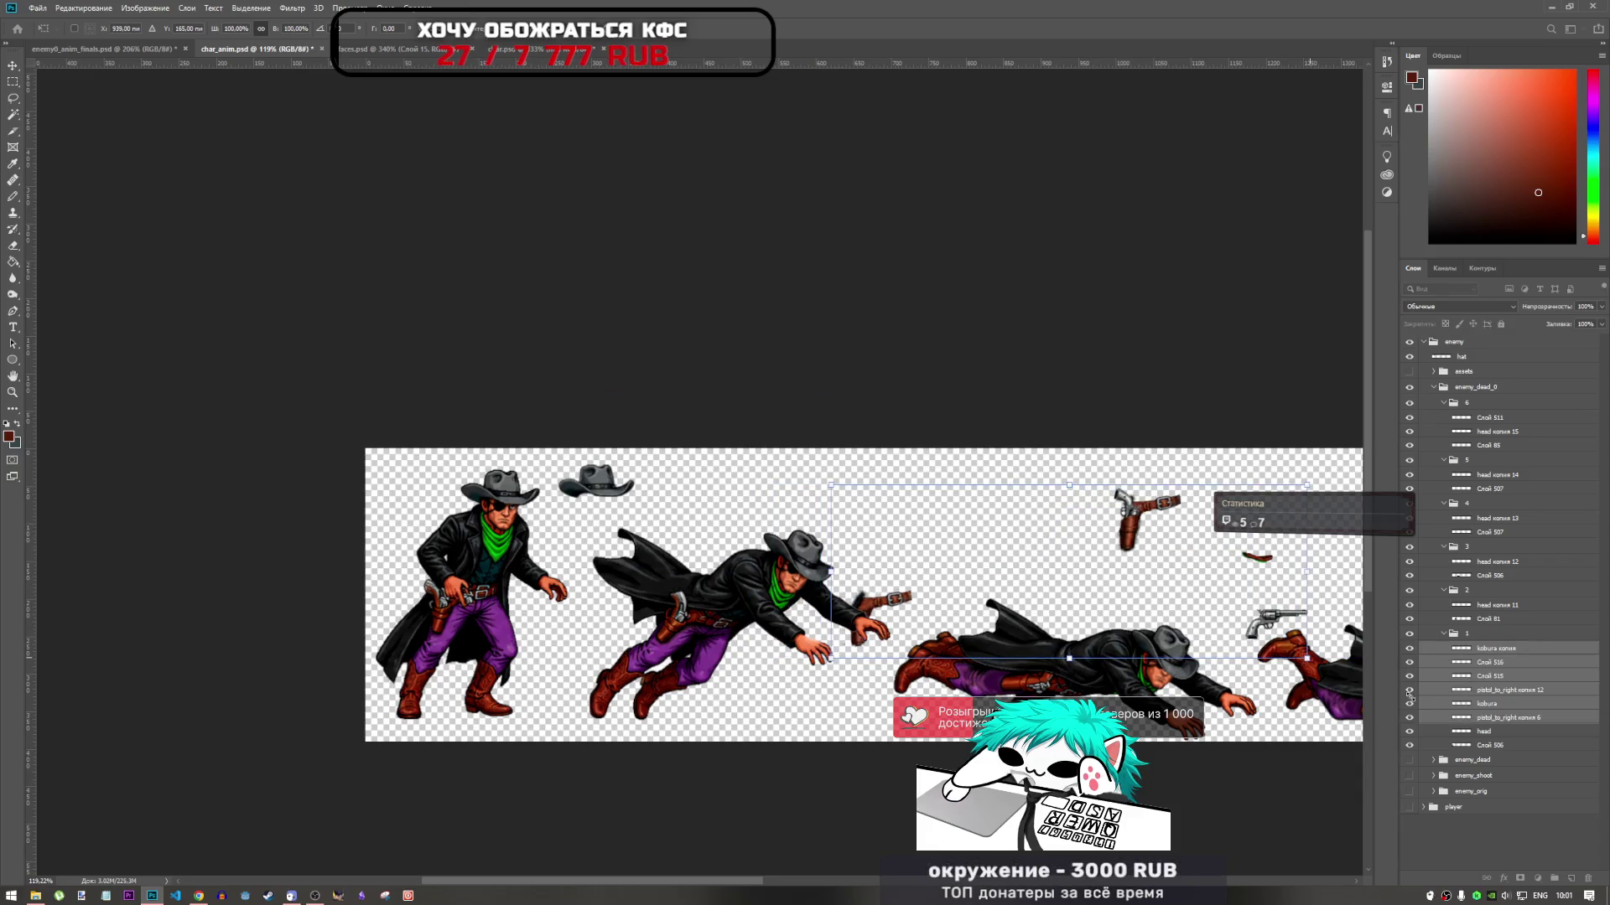
click(1477, 719)
key(l)
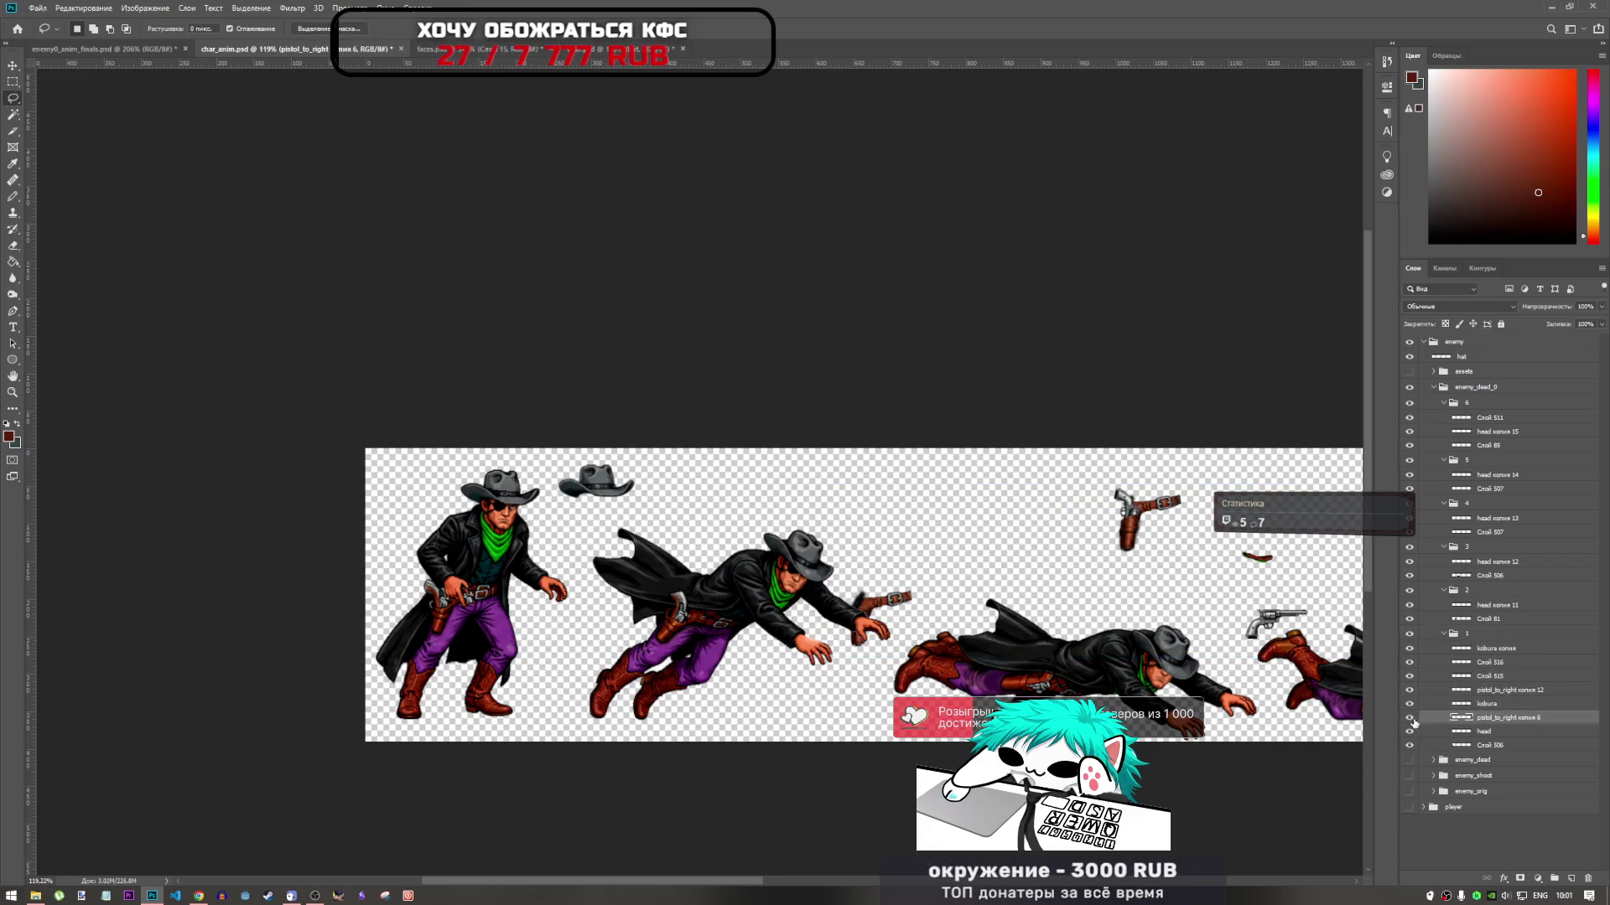
key(Delete)
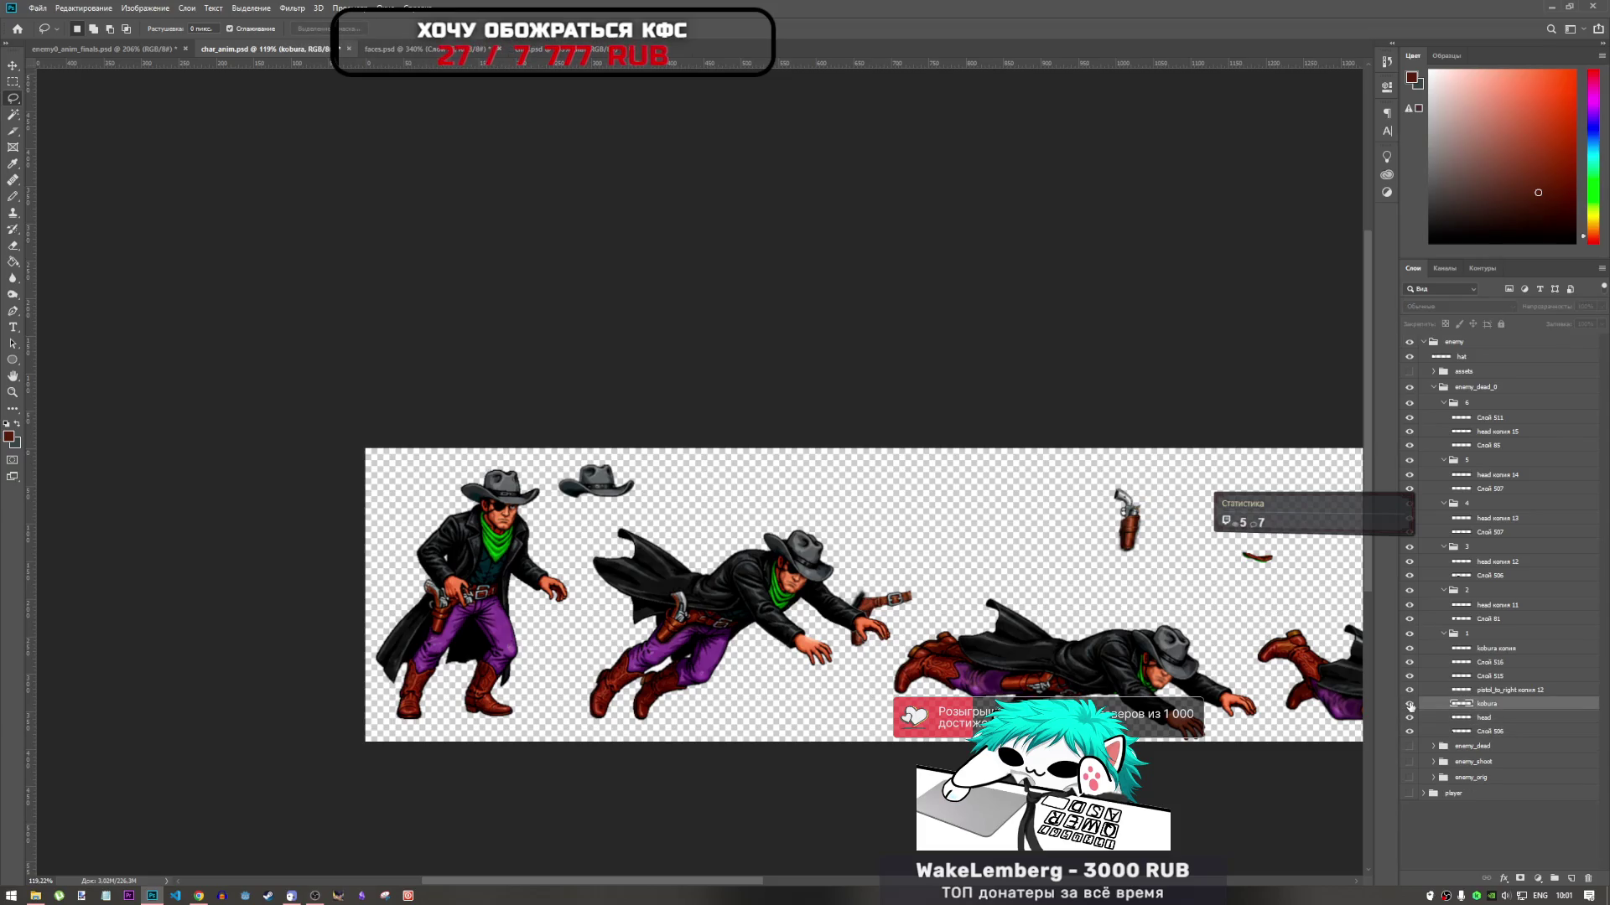
Delete the stray red-stroke layer Слой 516 and slightly reposition the holster and pistol
click(1416, 663)
click(1412, 663)
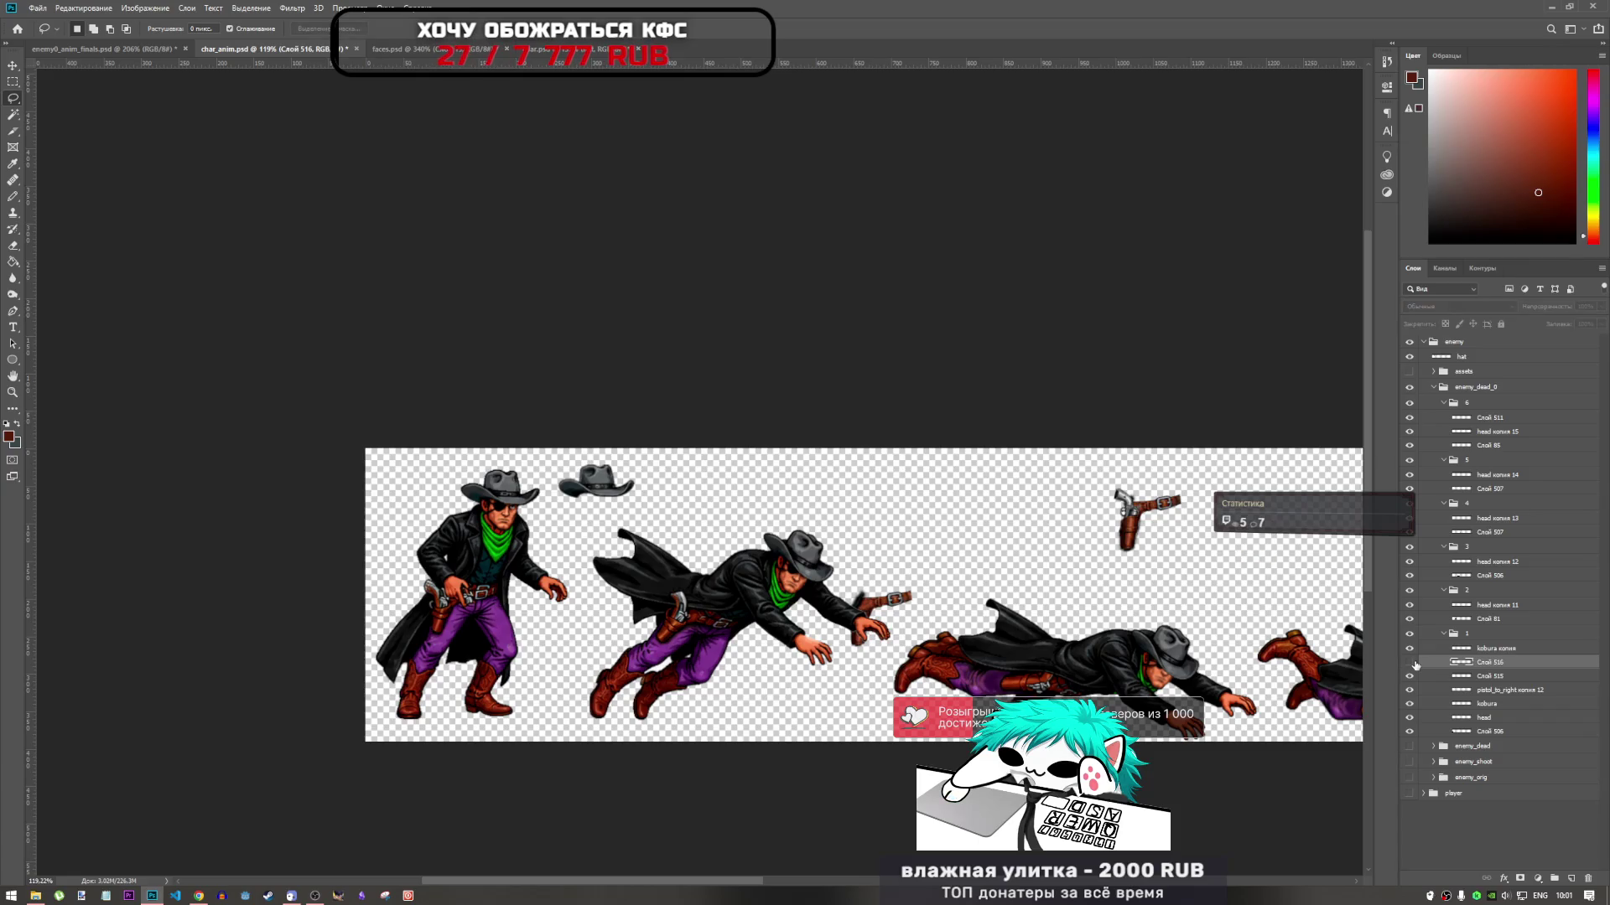
key(Delete)
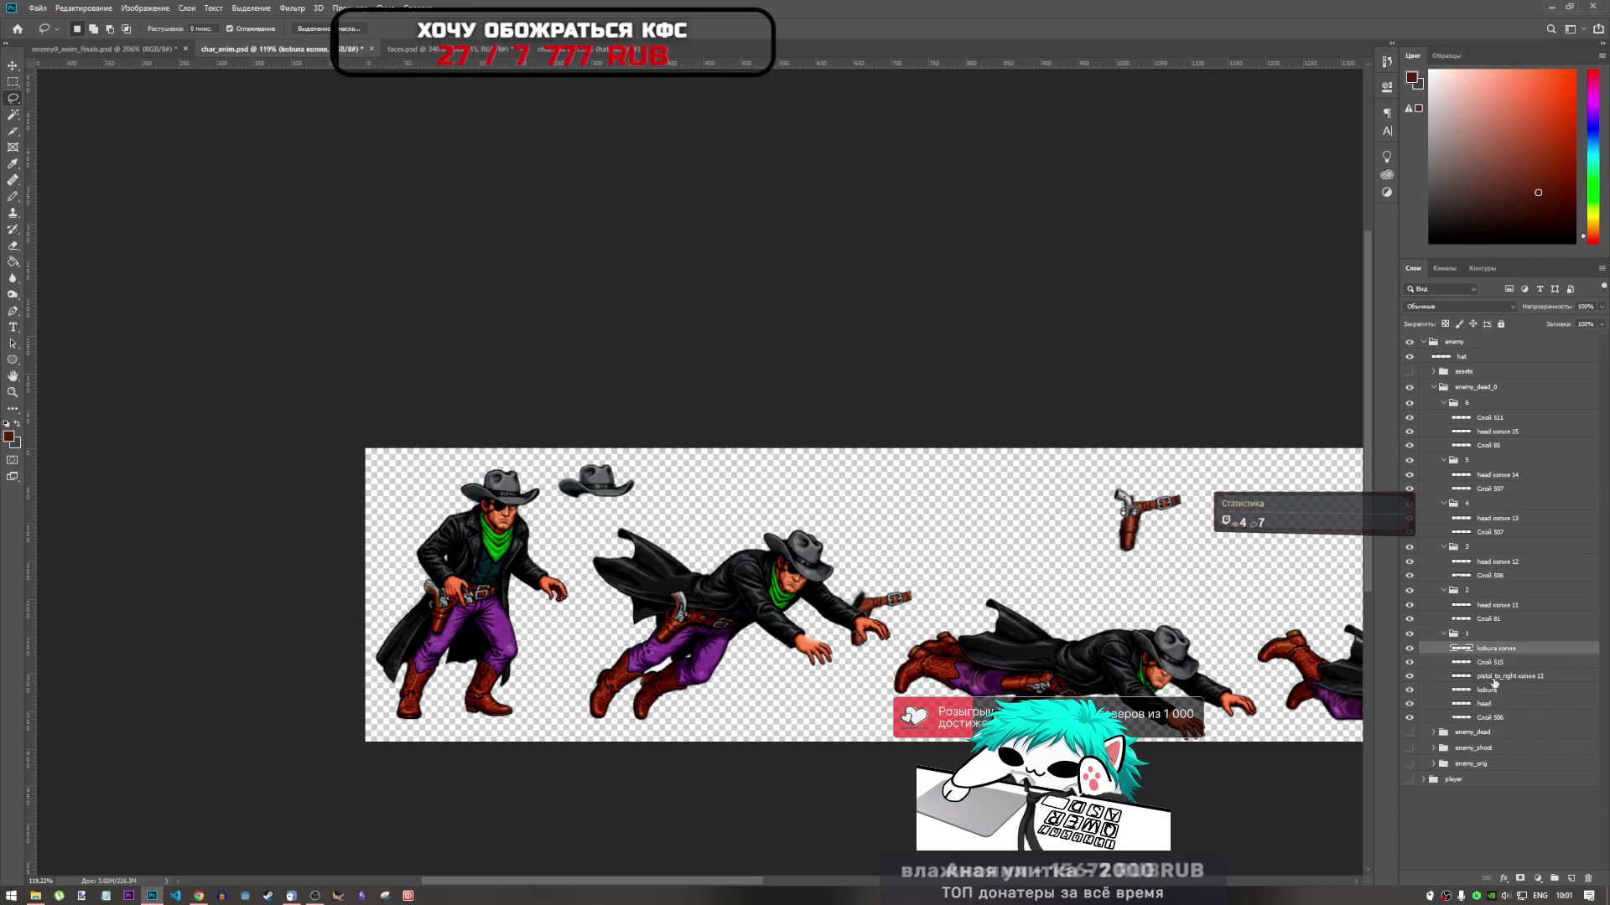
shift+click(1494, 691)
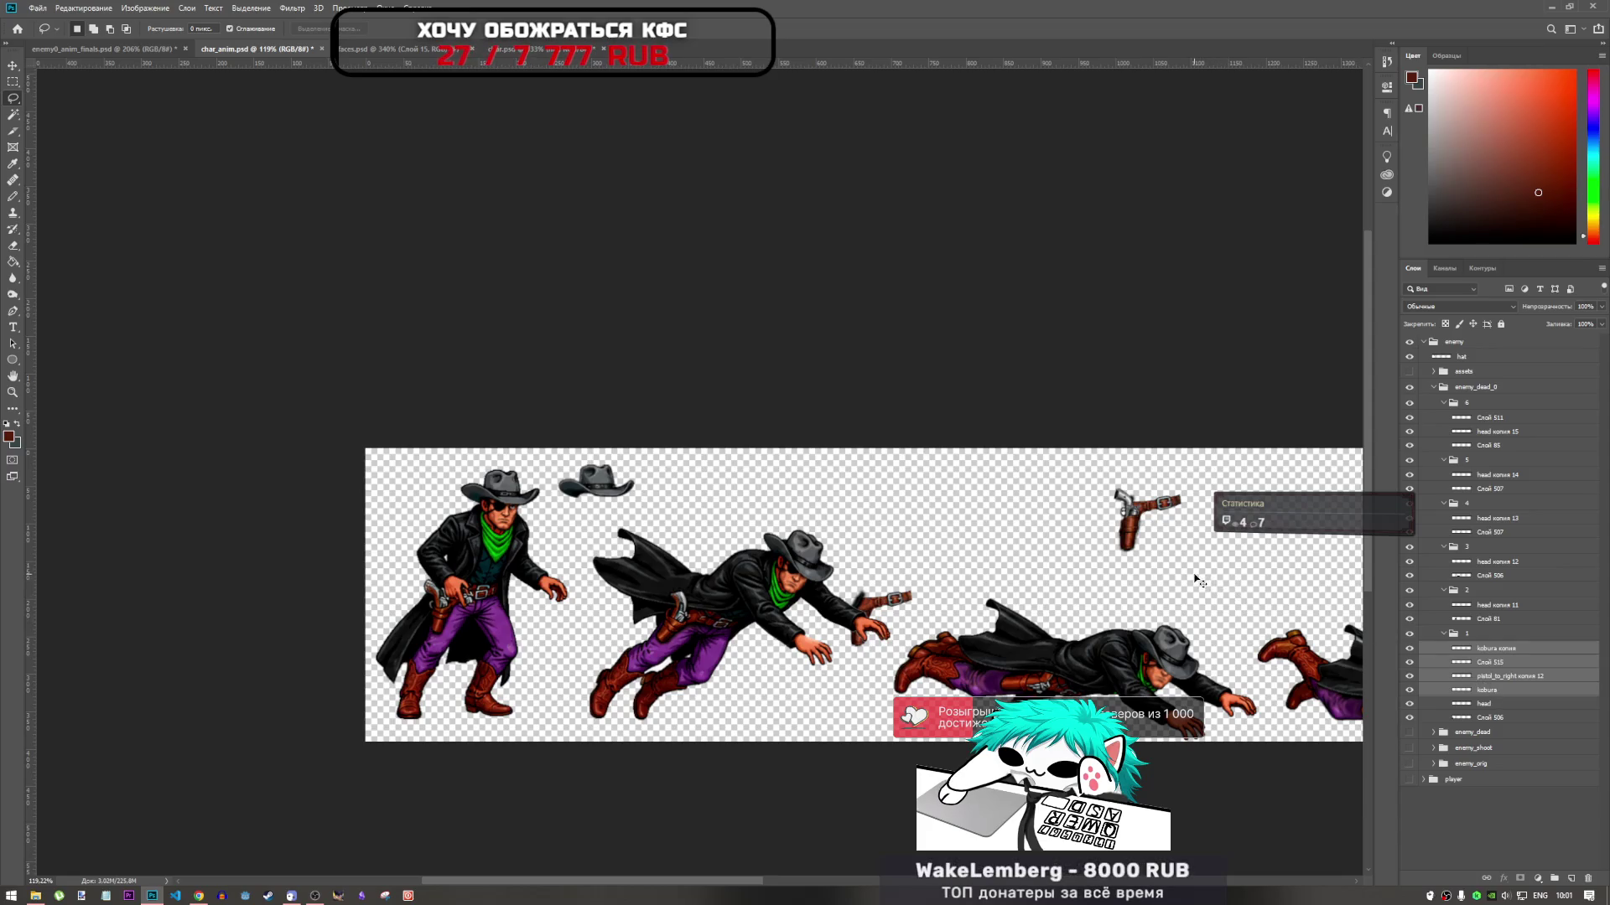
key(ctrl+t)
mouse_move(1161, 518)
mouse_down()
mouse_move(1056, 520)
mouse_move(1203, 508)
mouse_move(1156, 517)
mouse_up()
key(Return)
click(1484, 689)
key(l)
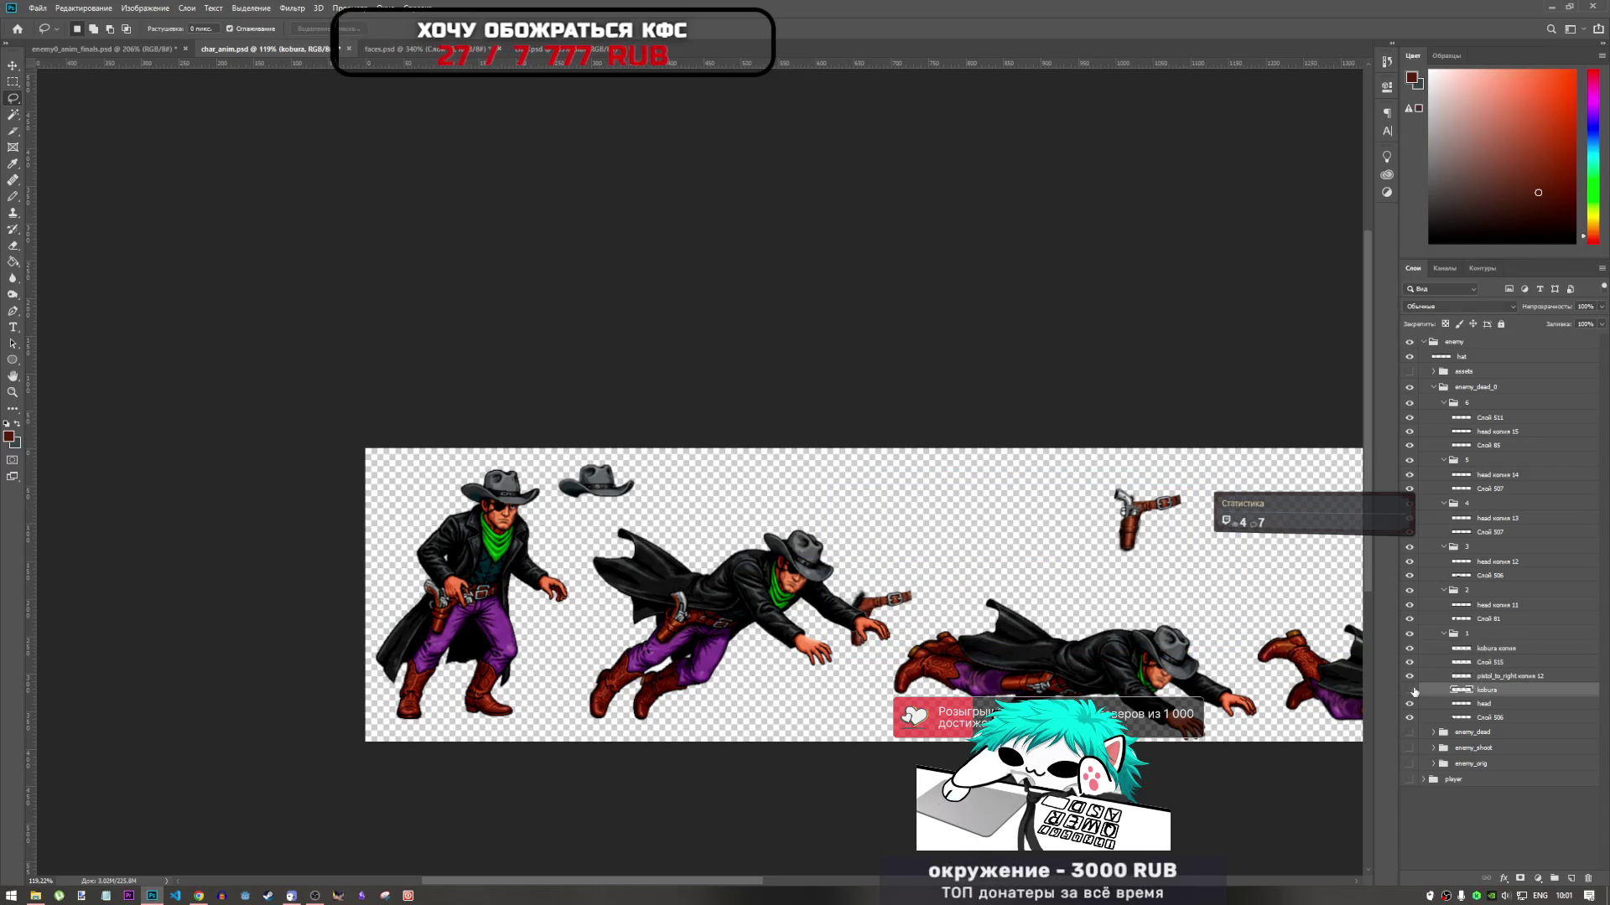
Delete the duplicate holster layer kobura копия
click(1409, 650)
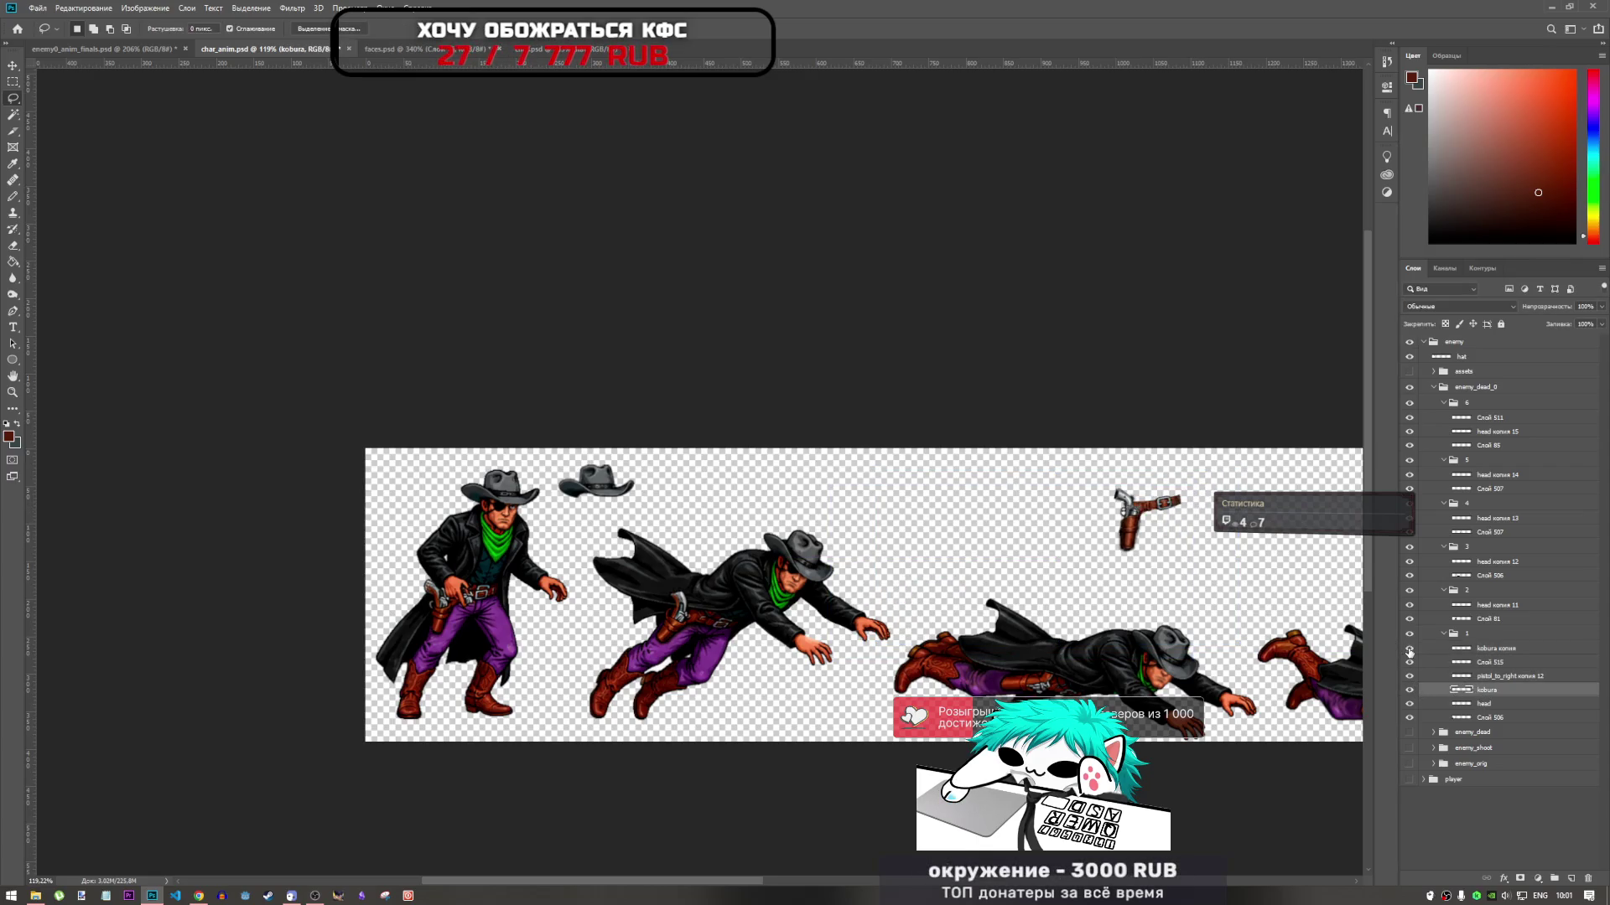
click(1409, 650)
click(1490, 649)
key(Delete)
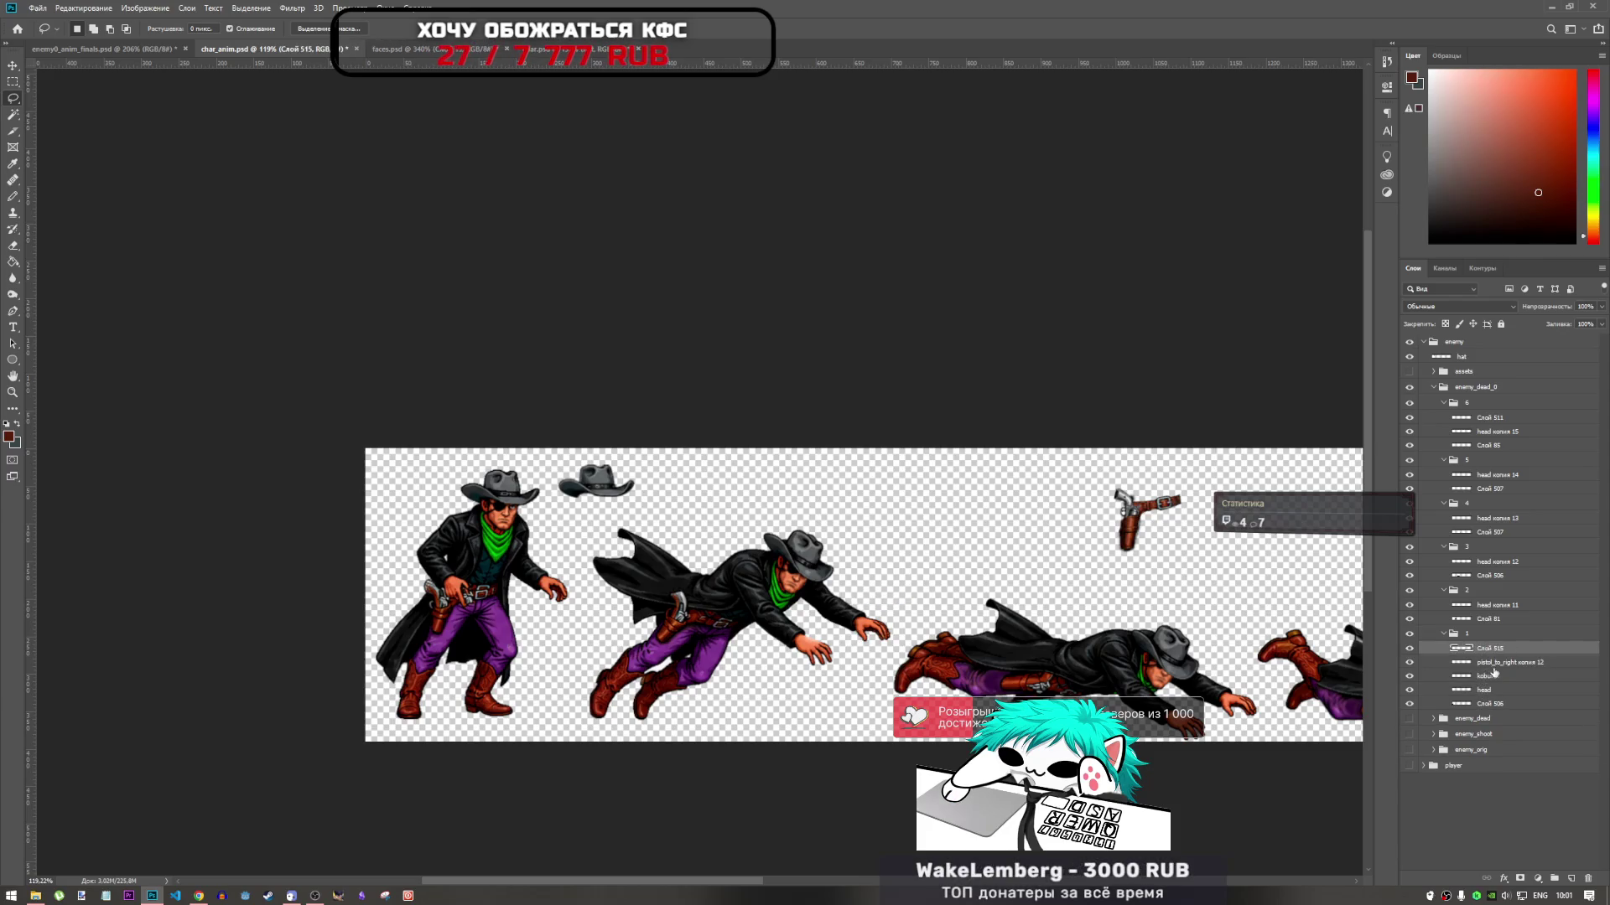
Move the Слой 515 through kobura layers onto the first cowboy's hip
shift+click(1485, 676)
key(ctrl+t)
mouse_move(1148, 520)
mouse_down()
mouse_move(1010, 521)
mouse_move(503, 622)
mouse_up()
scroll(457, 587, up, 2)
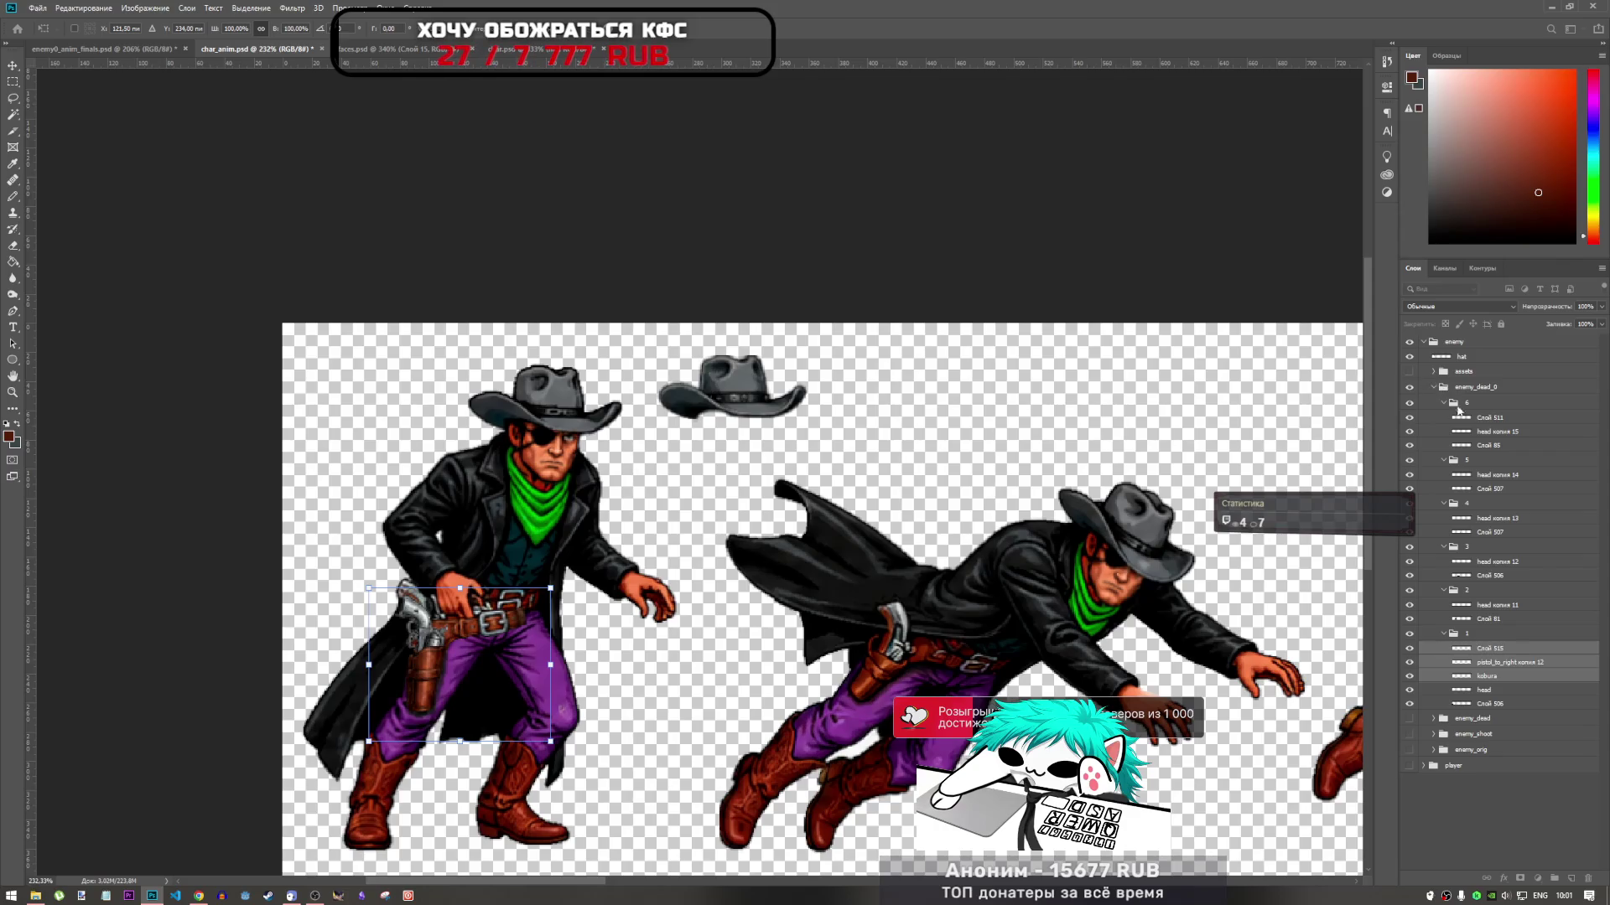
Duplicate the holster-and-pistol layers to the top of enemy_dead_0 and move the copy to the upper right
key(Return)
key(l)
drag(1496, 654, 1494, 399)
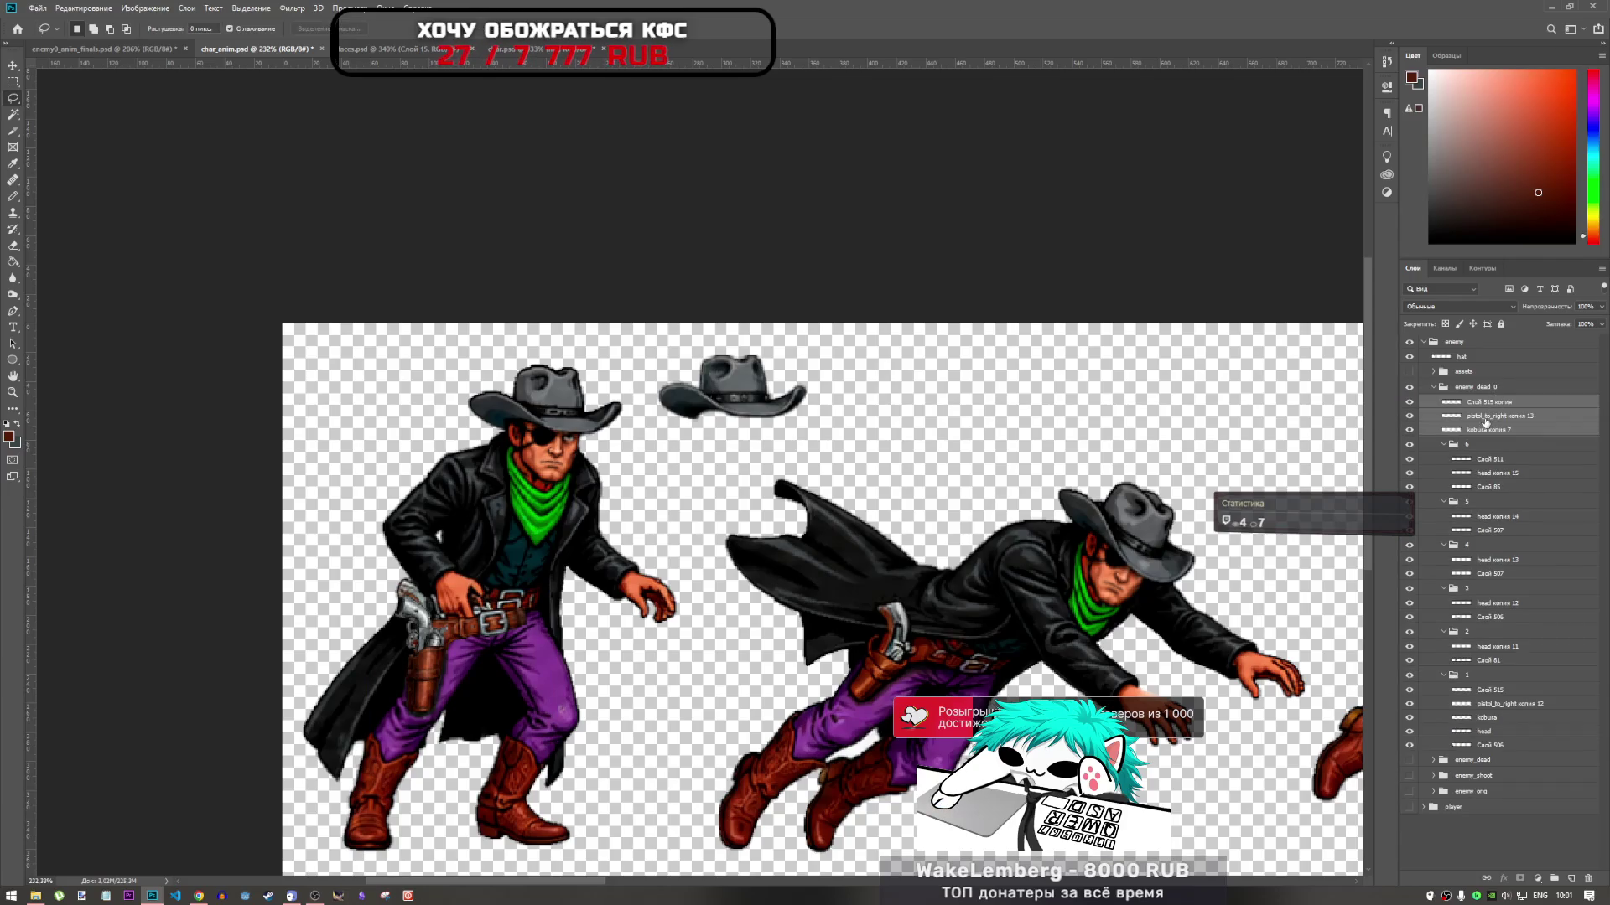
key(ctrl+t)
scroll(443, 640, down, 2)
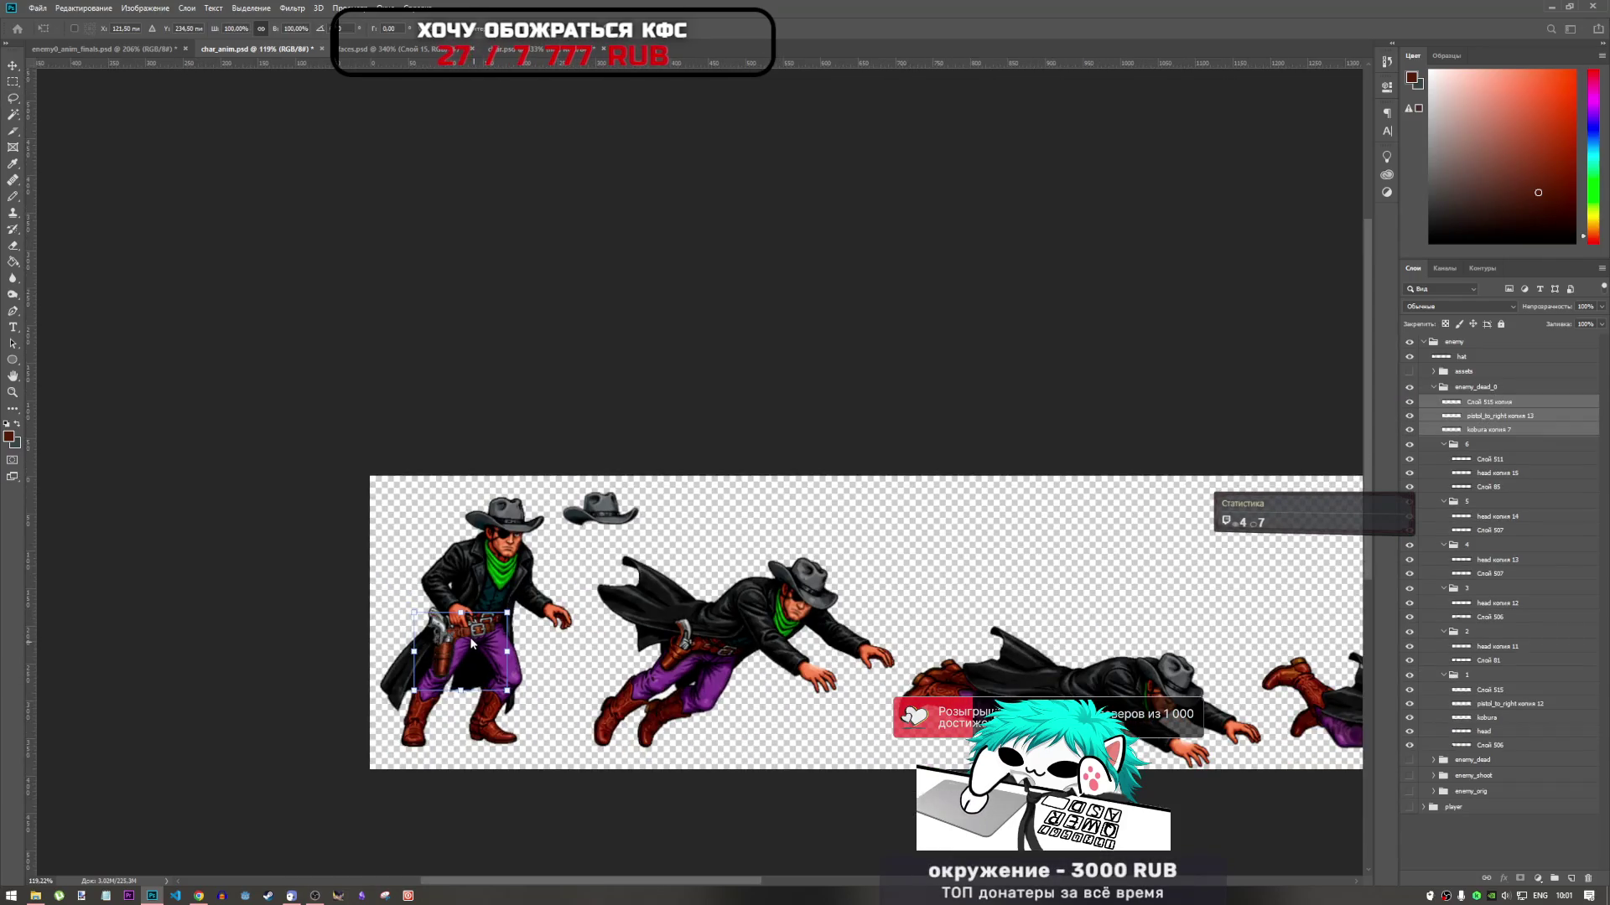
mouse_move(498, 627)
mouse_down()
mouse_move(603, 624)
mouse_move(1078, 528)
mouse_move(1006, 520)
mouse_up()
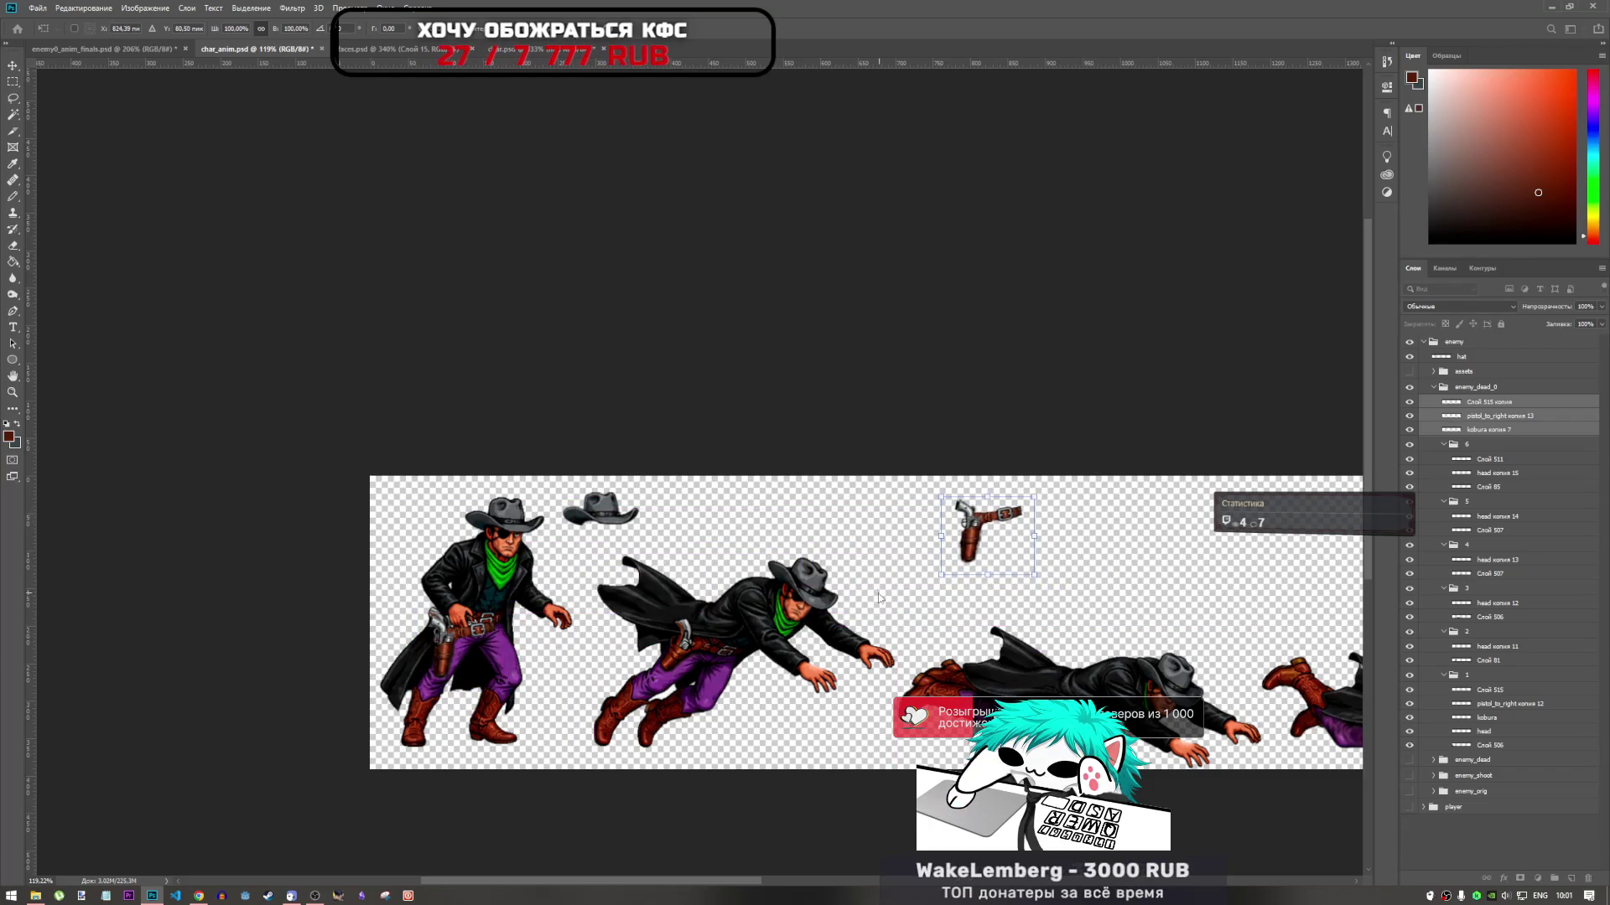
key(l)
Nudge the first cowboy's holster and pistol by a pixel to sit on his belt
click(1490, 689)
shift+click(1486, 717)
key(ctrl+t)
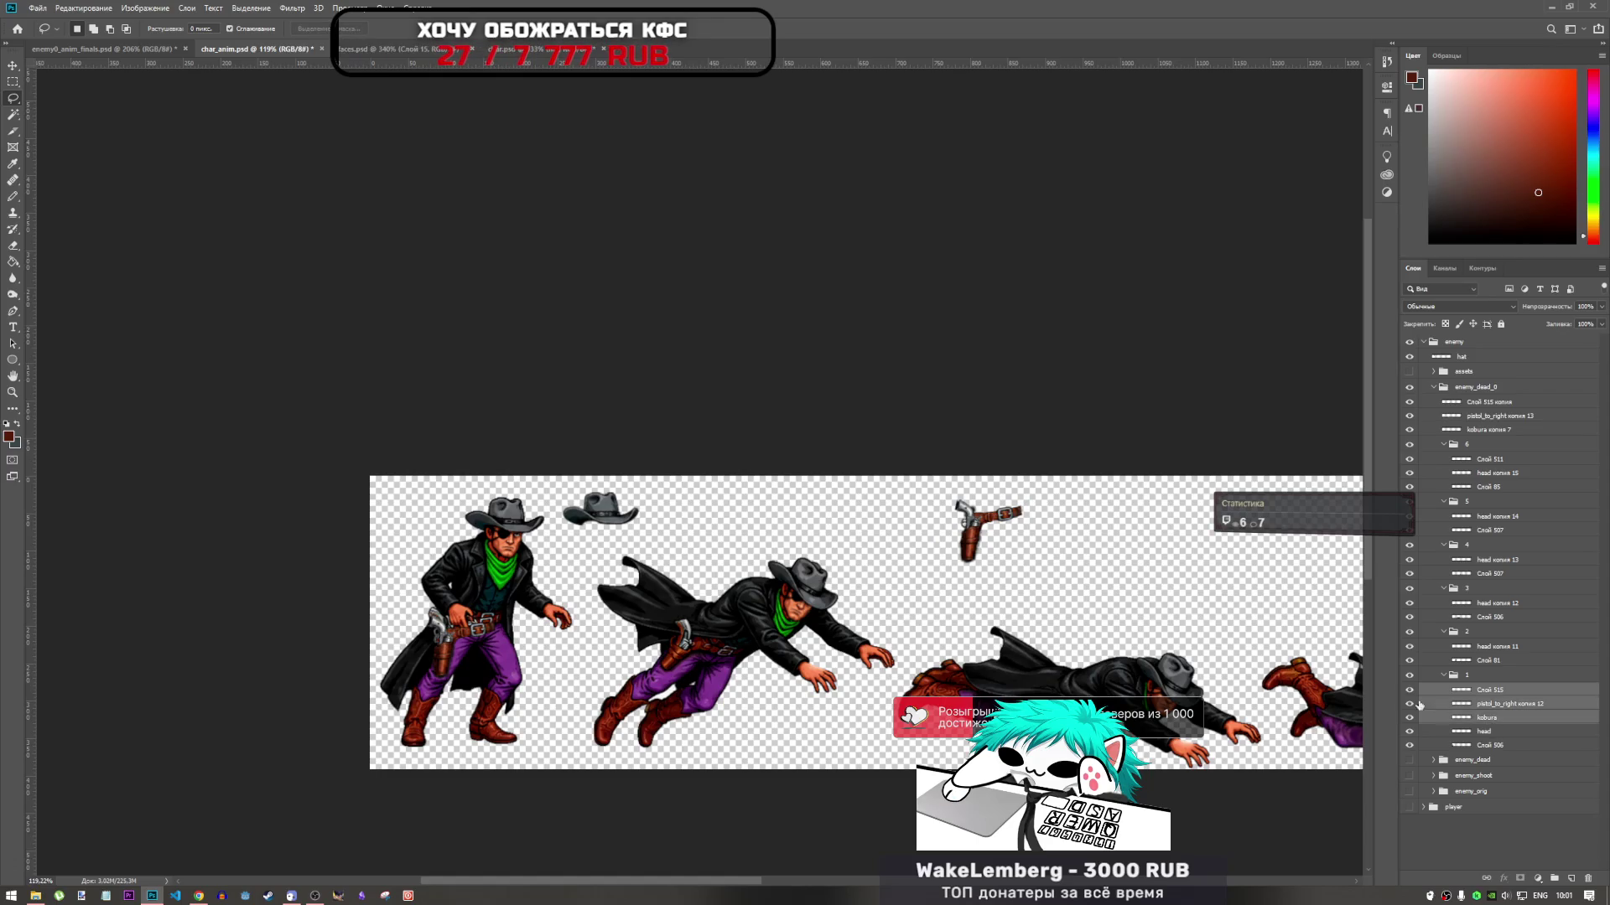
mouse_move(426, 643)
mouse_down()
mouse_move(533, 620)
mouse_move(561, 592)
mouse_move(575, 619)
mouse_move(591, 608)
mouse_up()
key(Right)
key(Up)
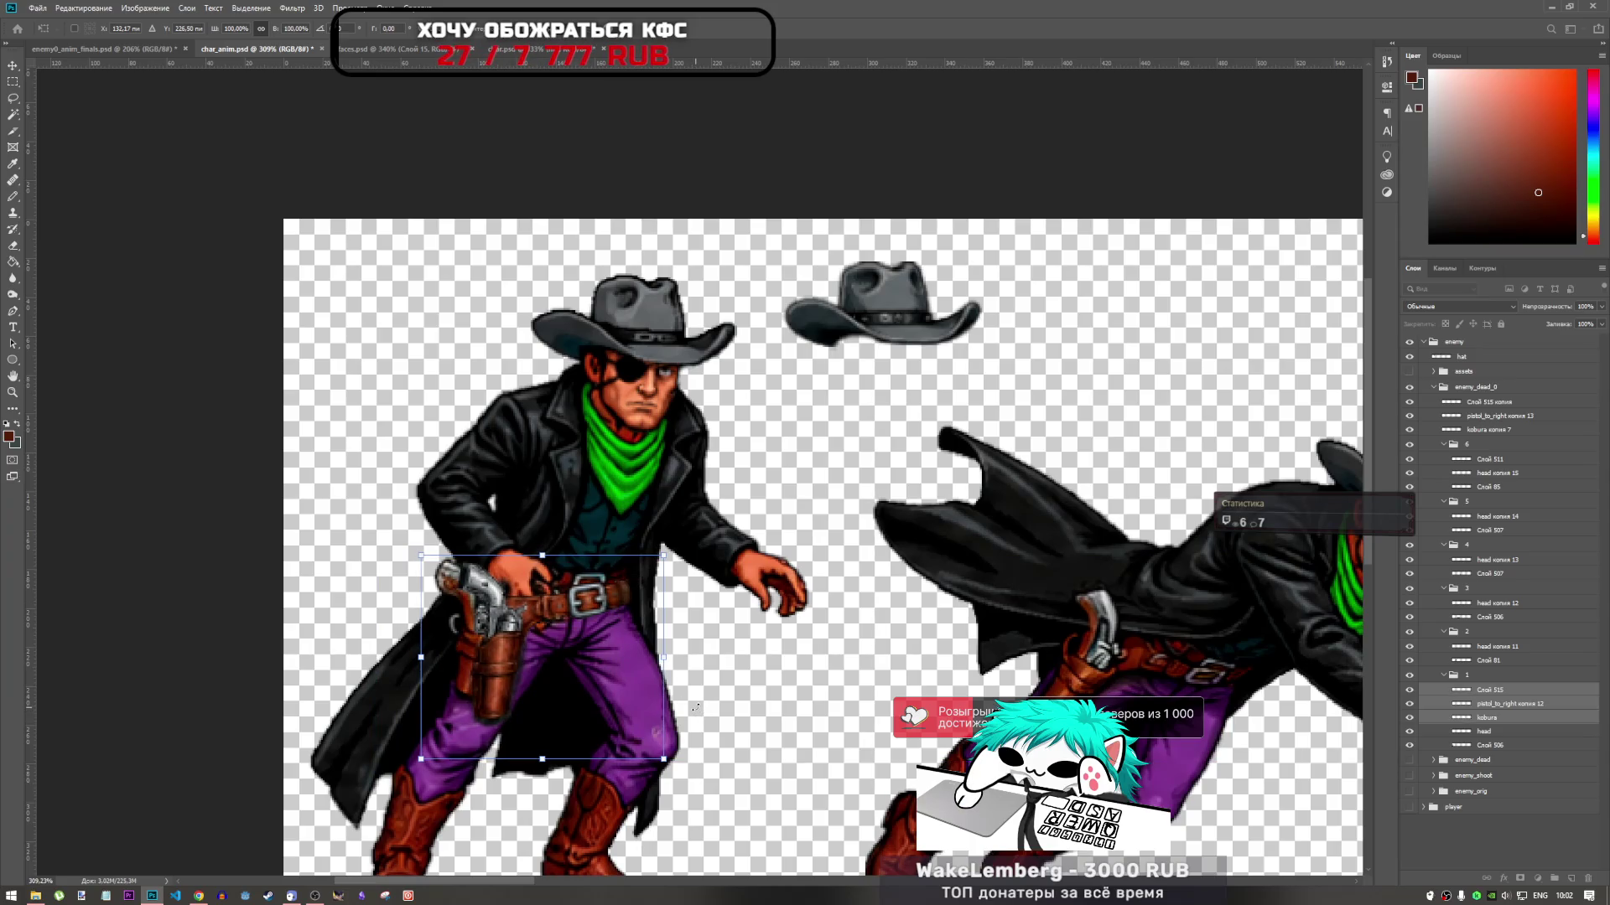
key(Down)
key(Right)
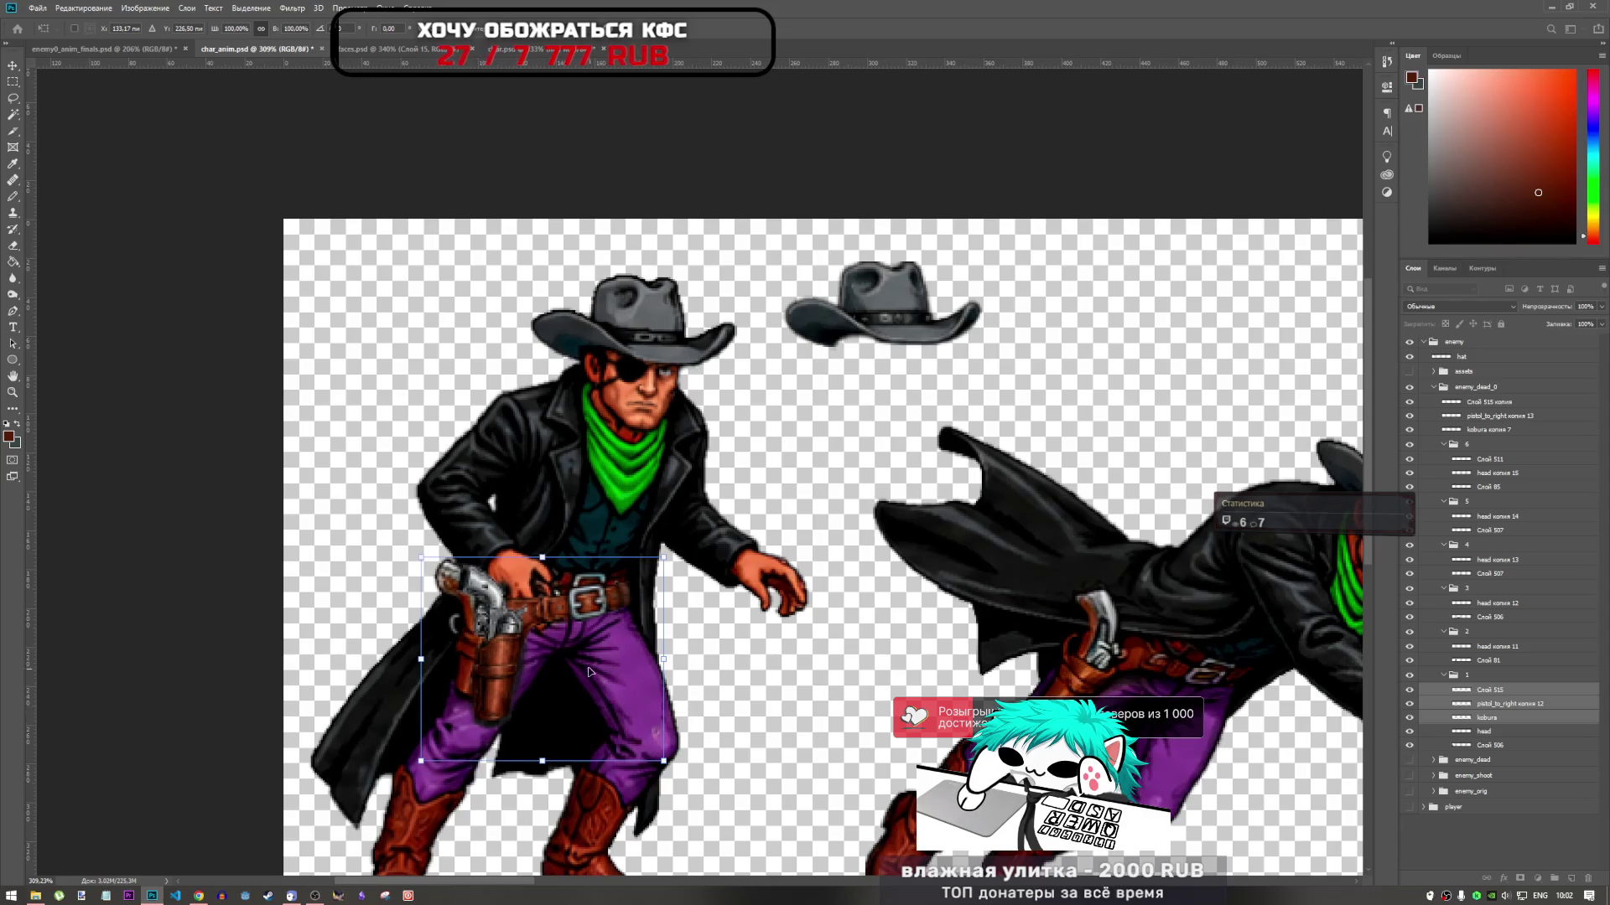
key(Return)
key(l)
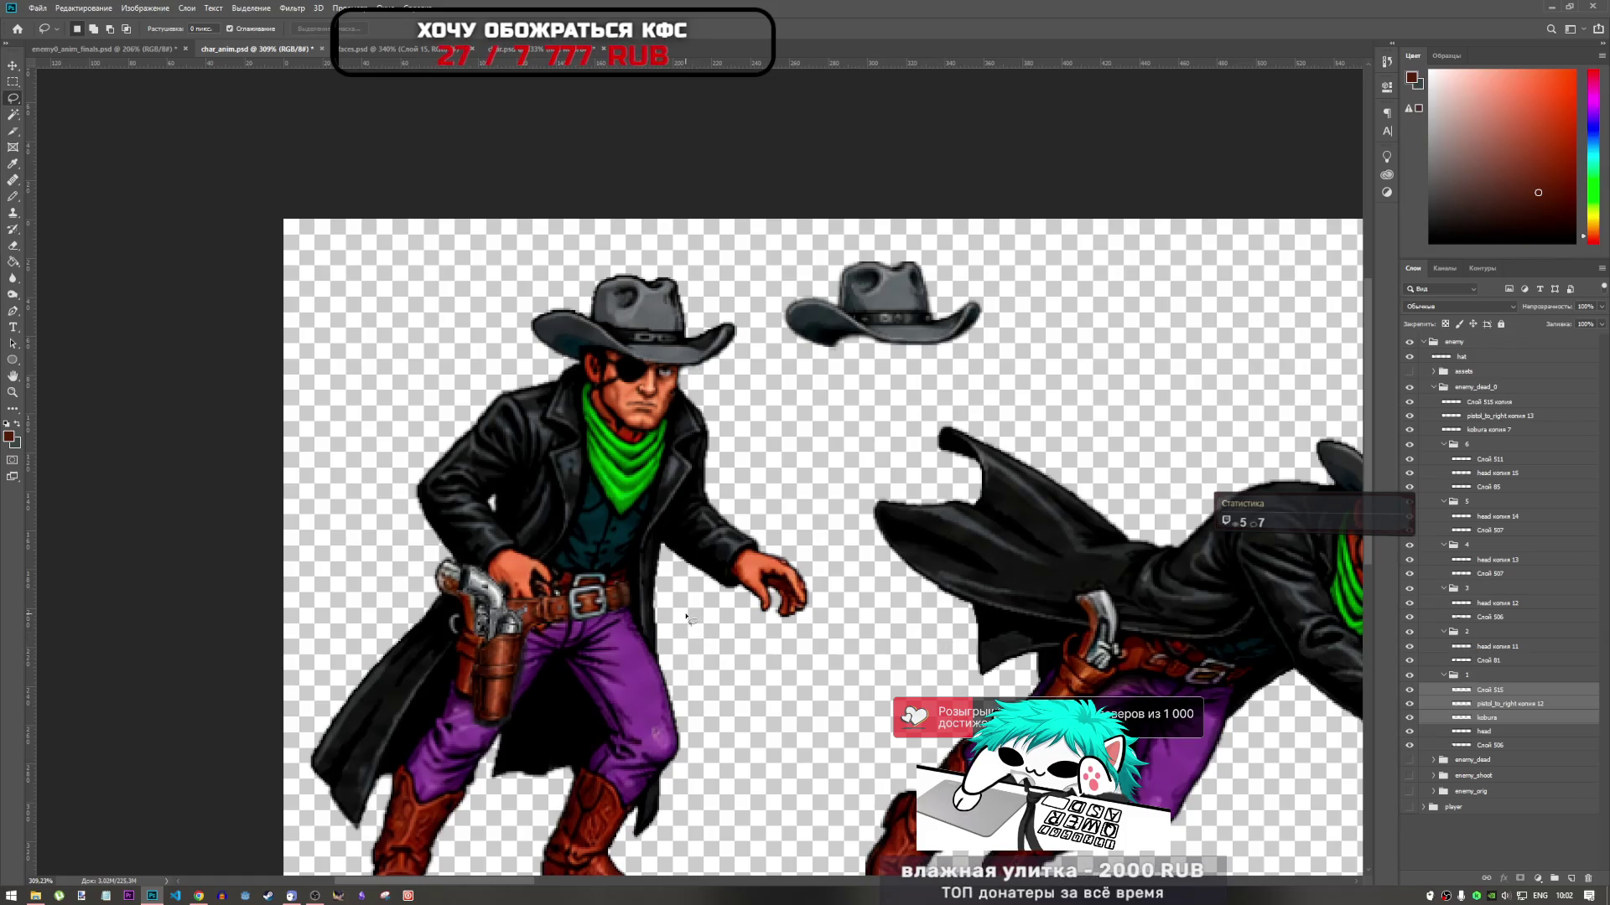
Bring up the layer context menu to merge the holster layers
right_click(1513, 717)
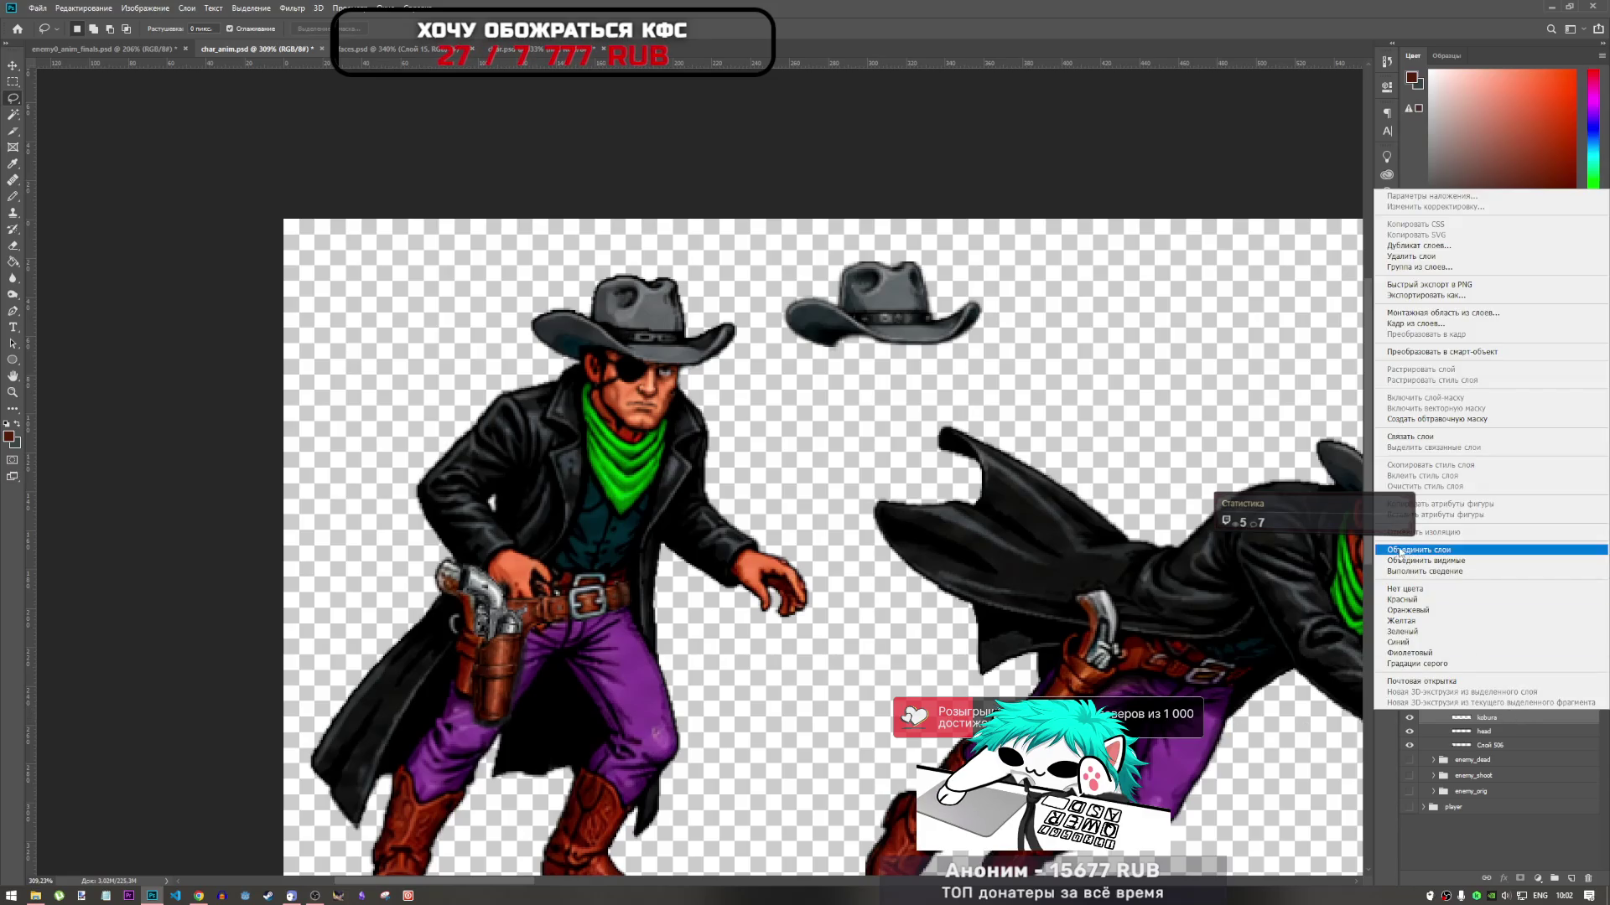
click(1503, 732)
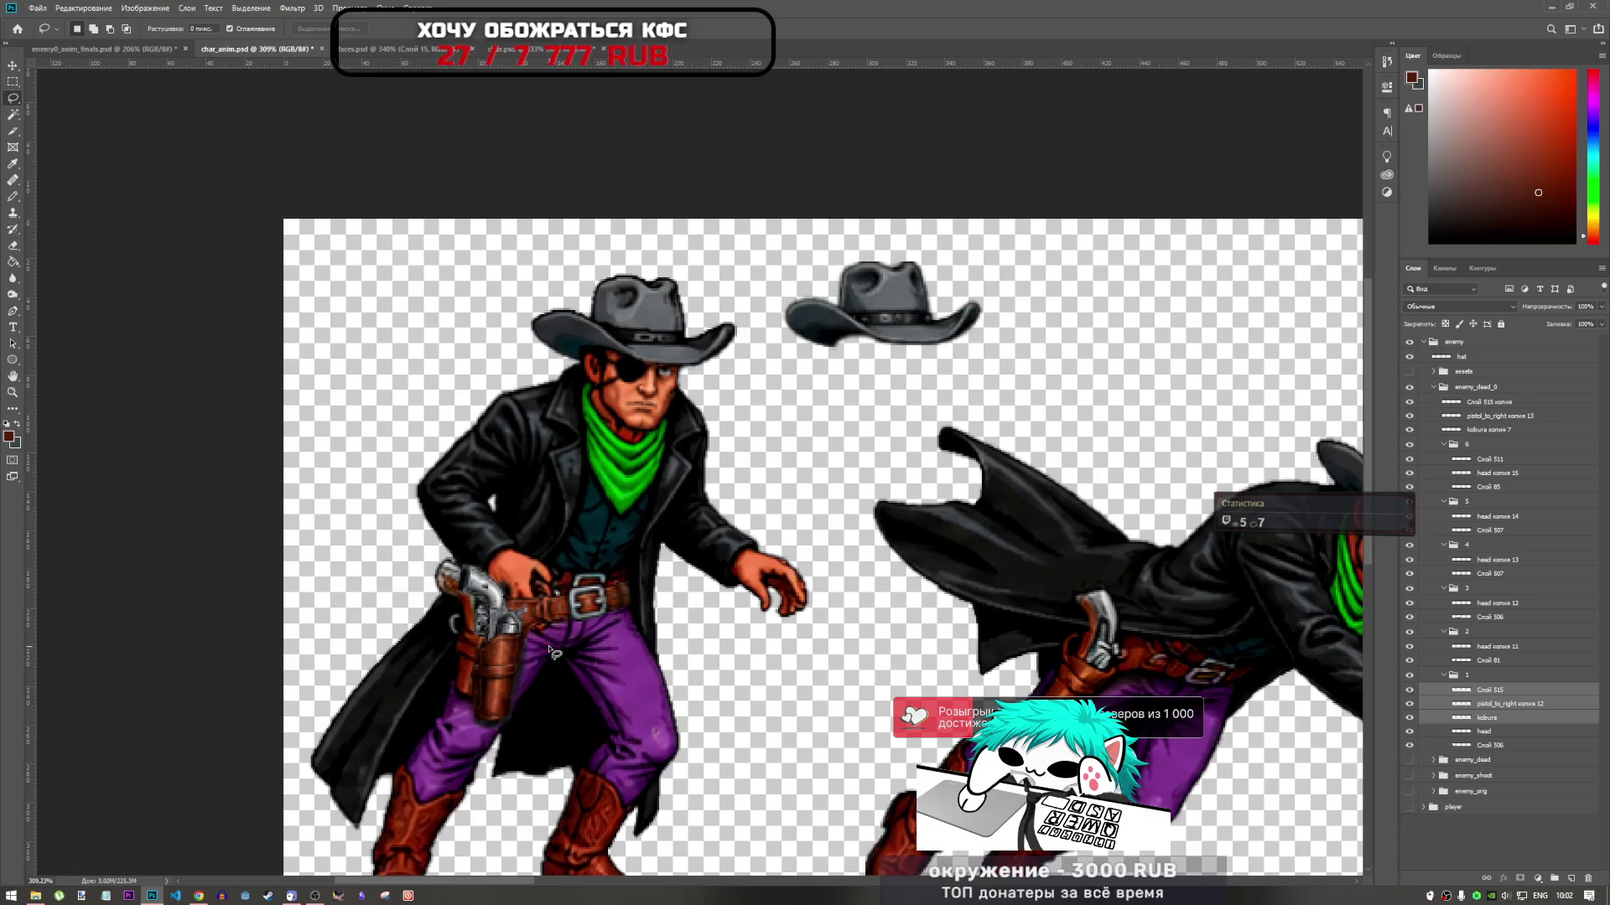
right_click(1488, 705)
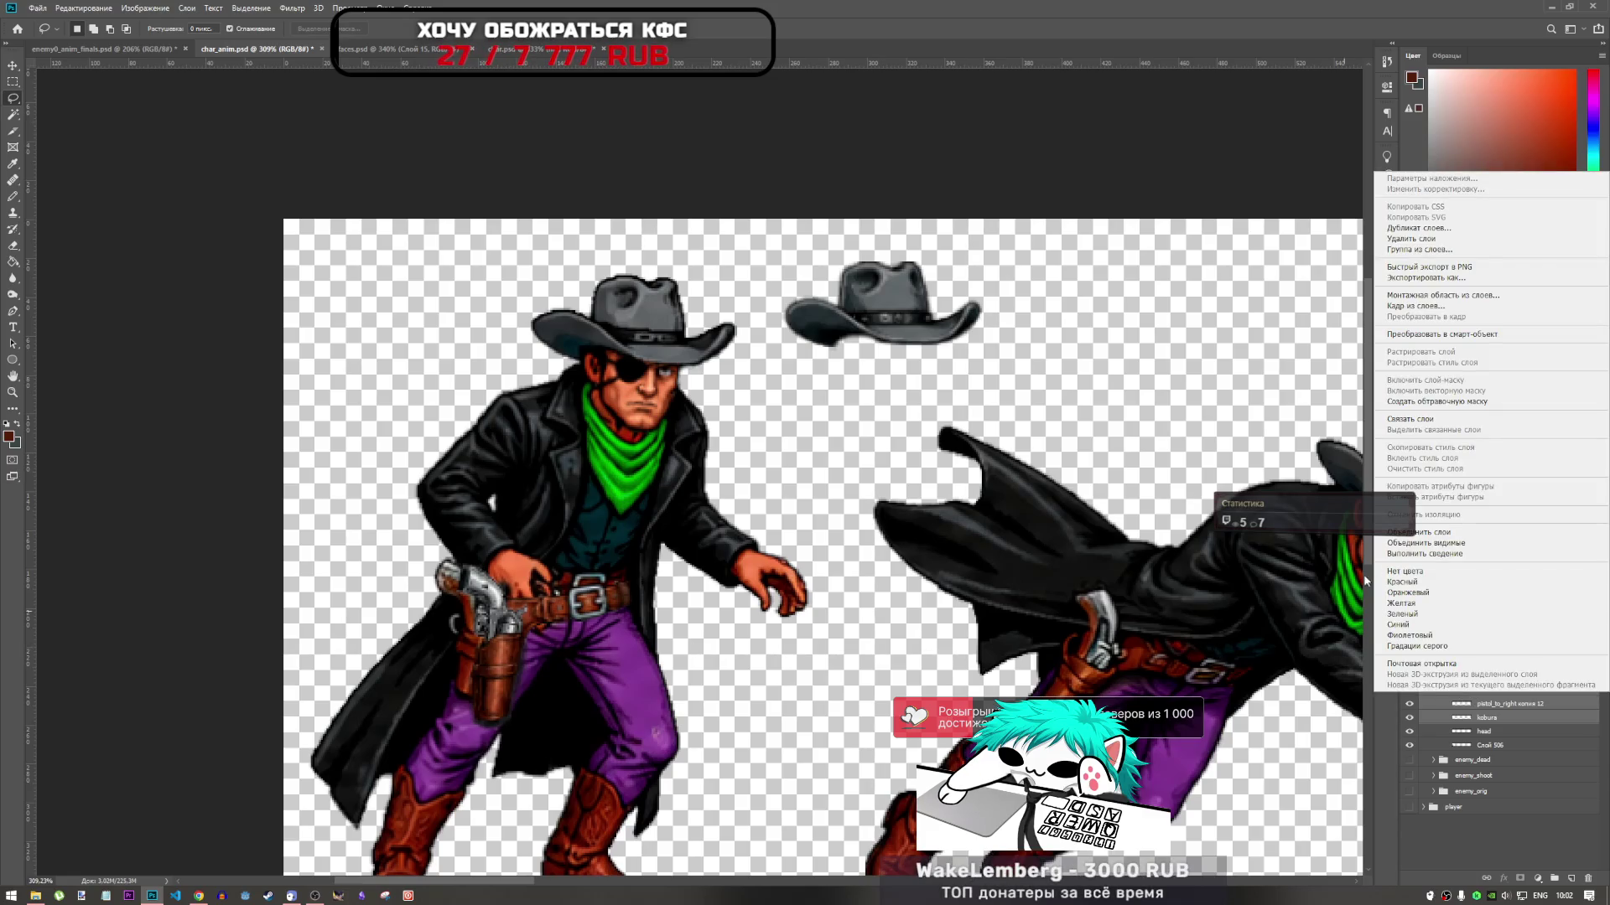